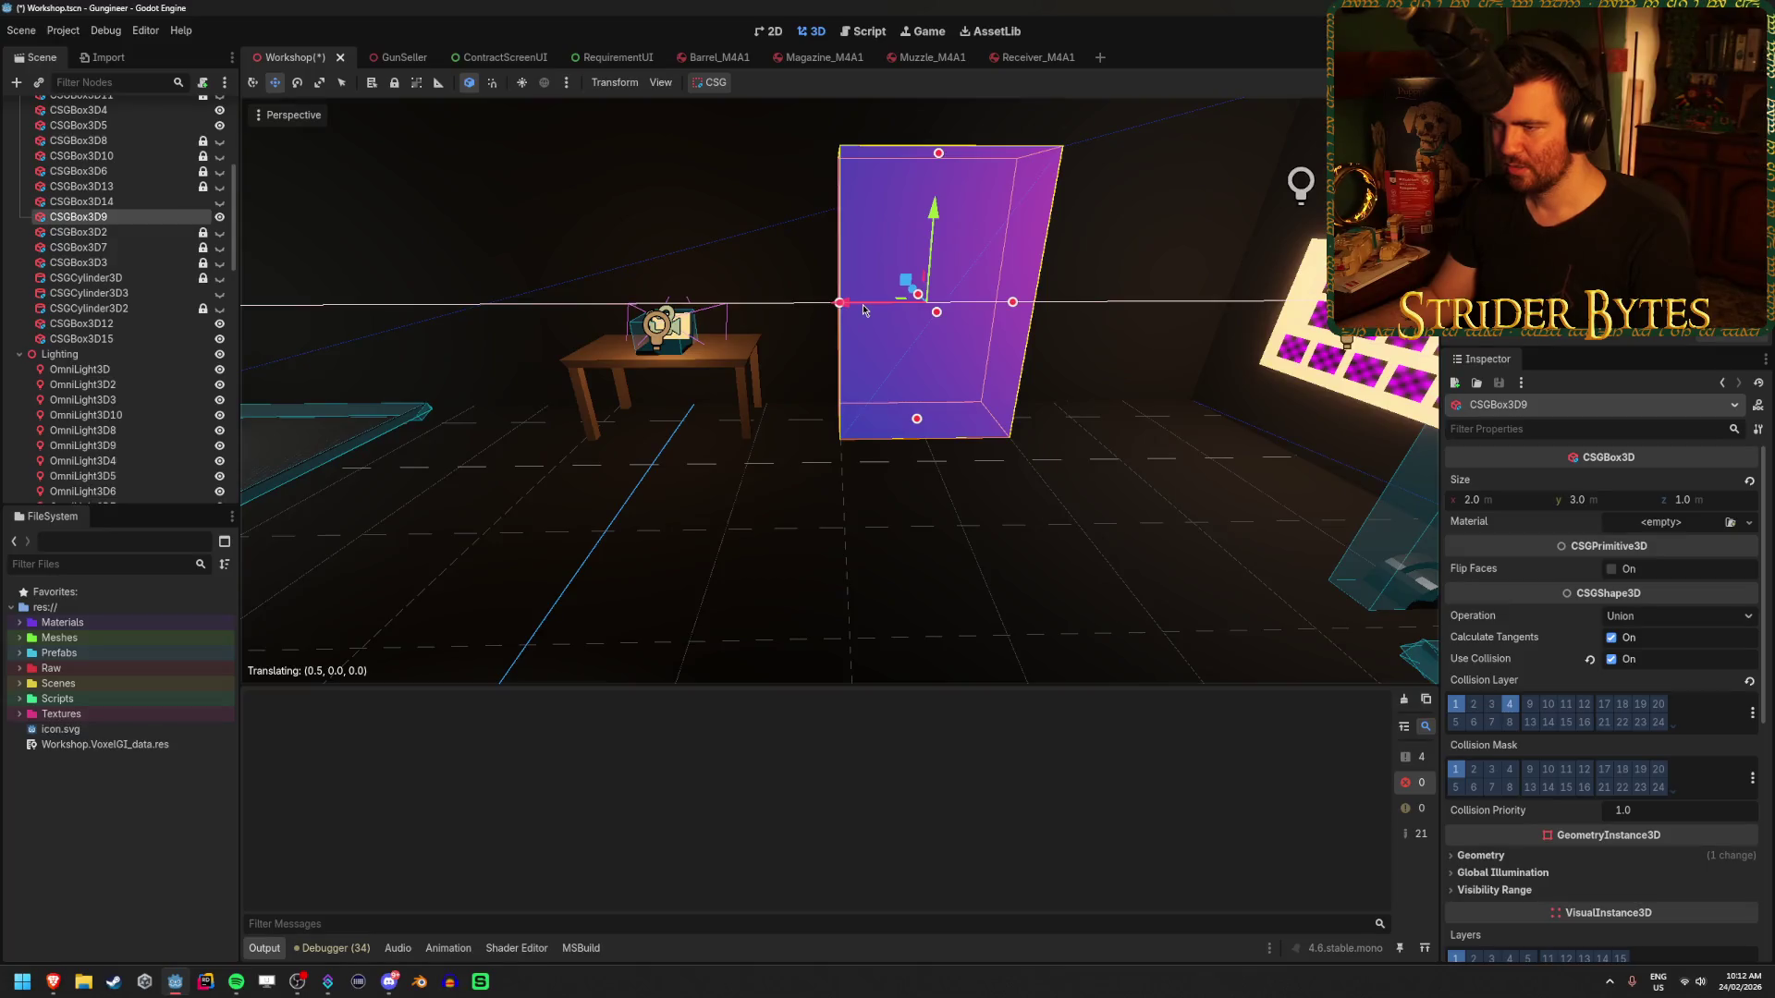
- Save the Workshop scene, play-test the room in the game, then stop the running game
left_click(832, 527)
key("ctrl+s")
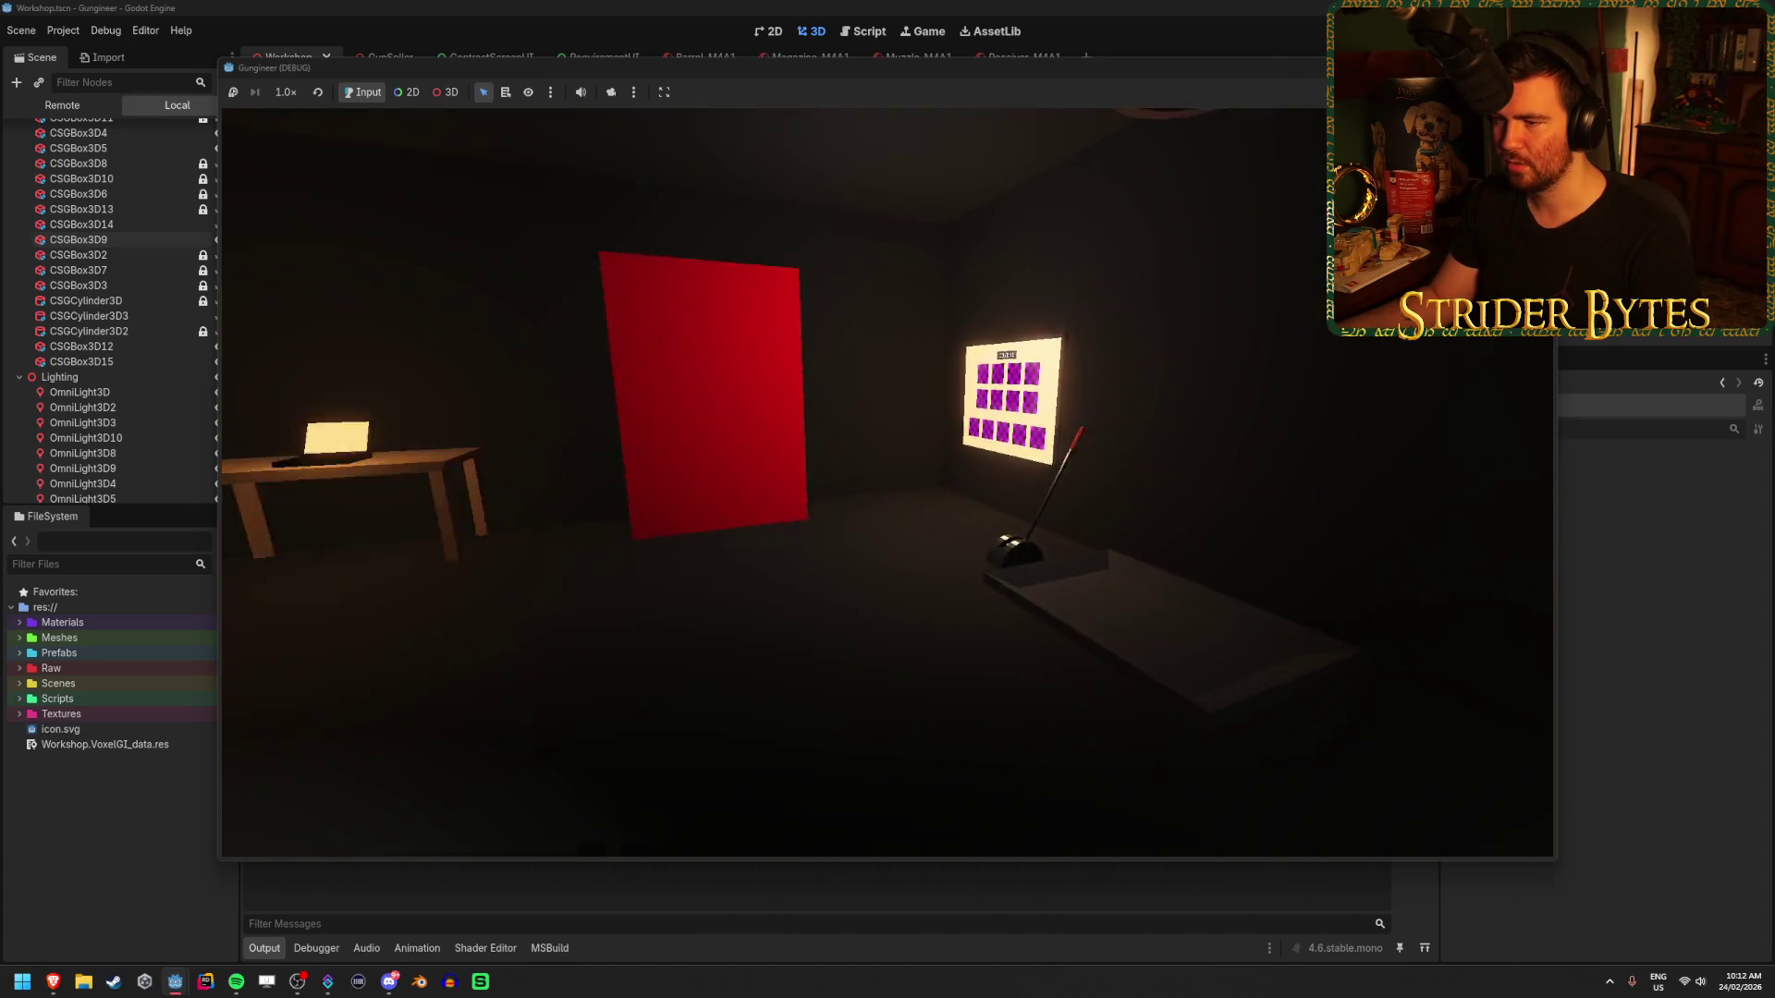
key("F8")
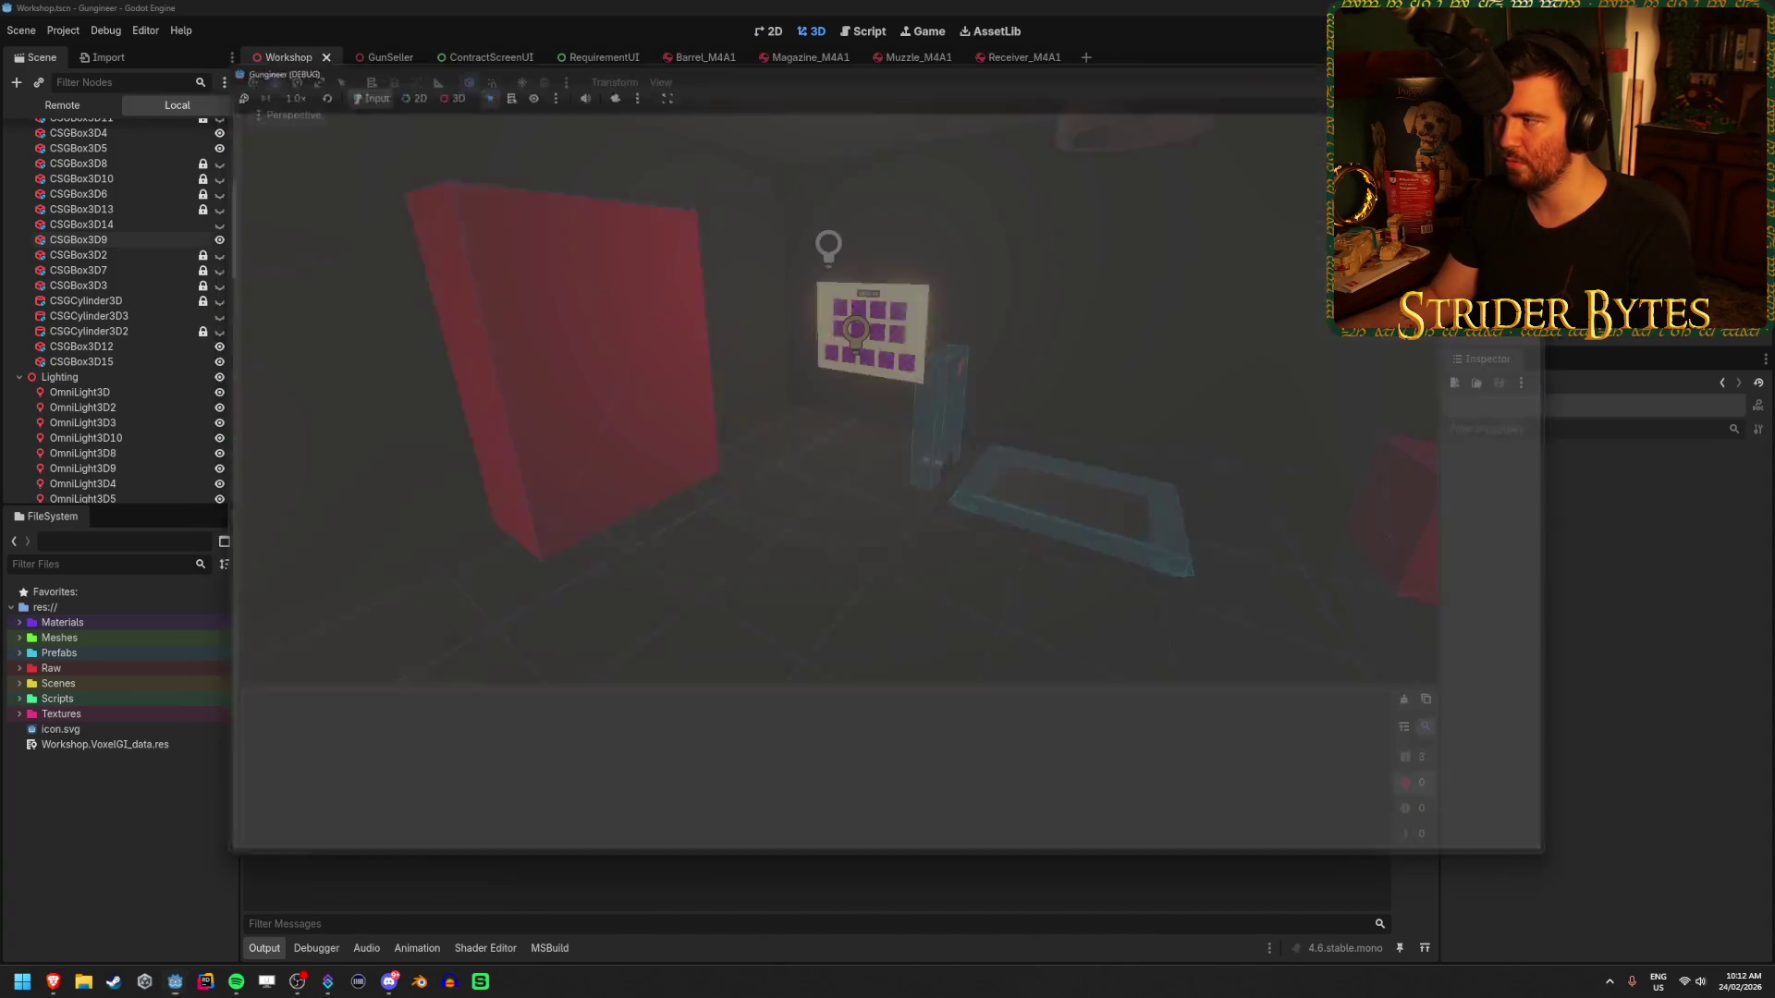
- Shift the small red box one unit sideways along its X axis
left_click(925, 453)
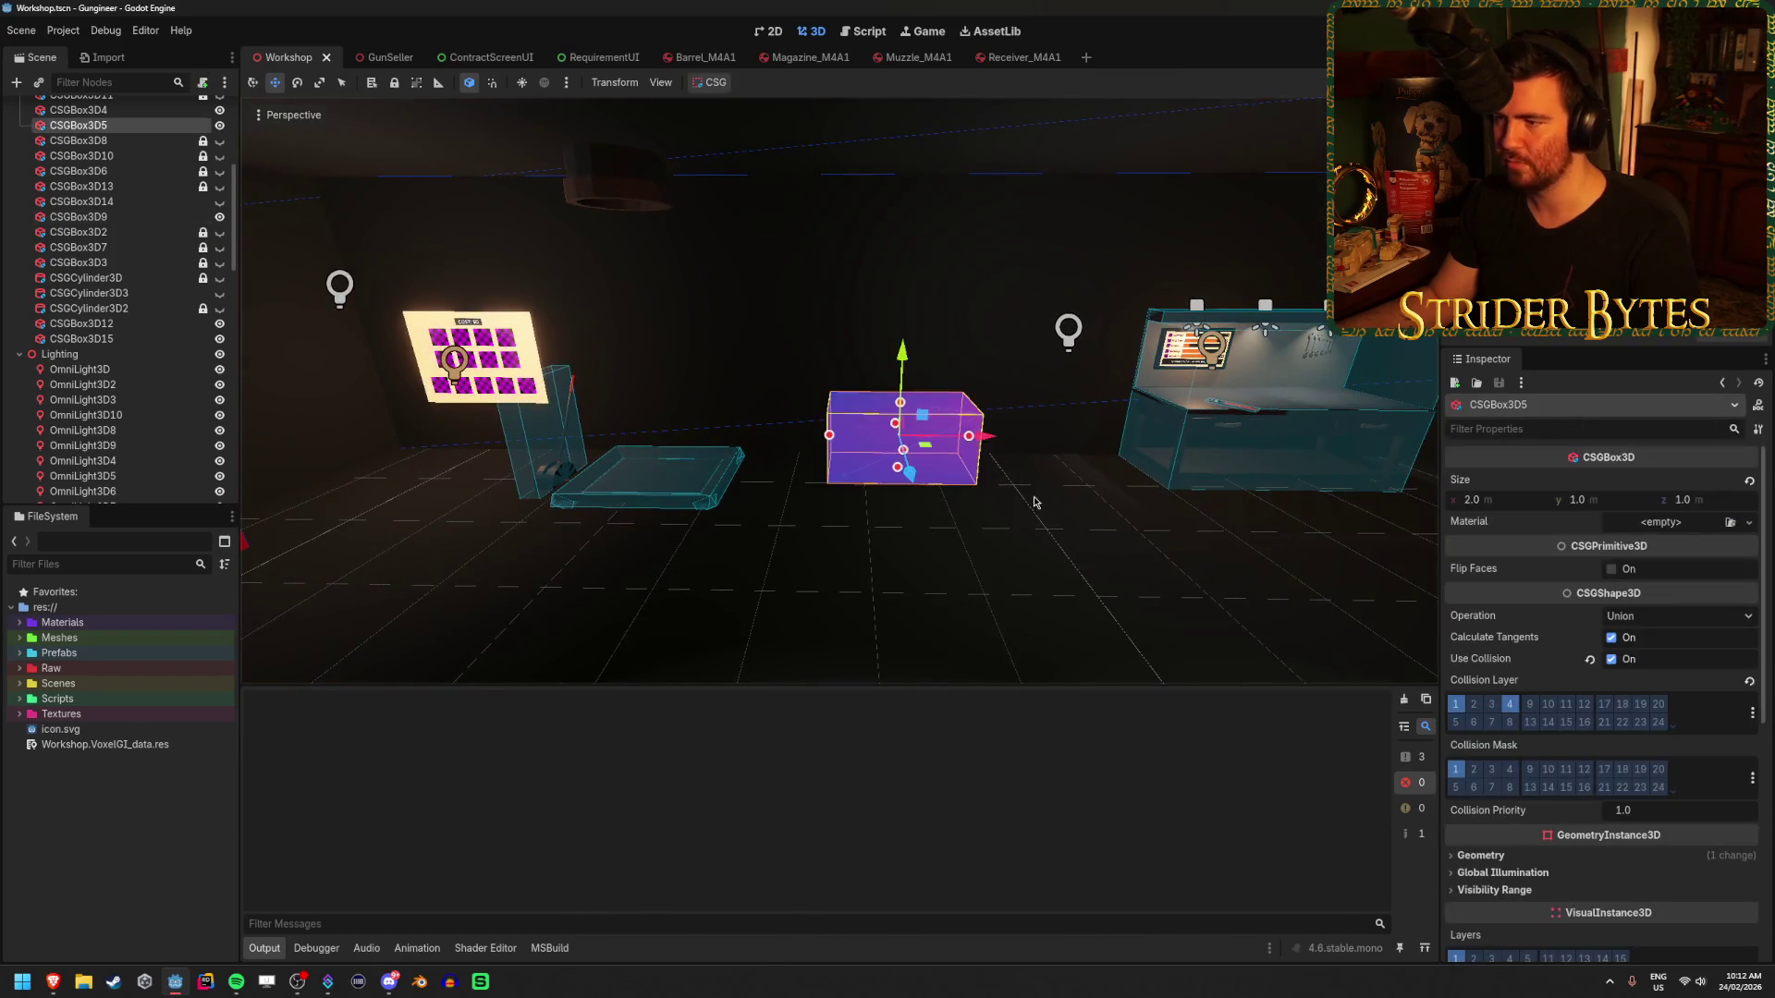
scroll(1034, 502, "up", 3)
left_click_drag(825, 460, 971, 467)
left_click(706, 646)
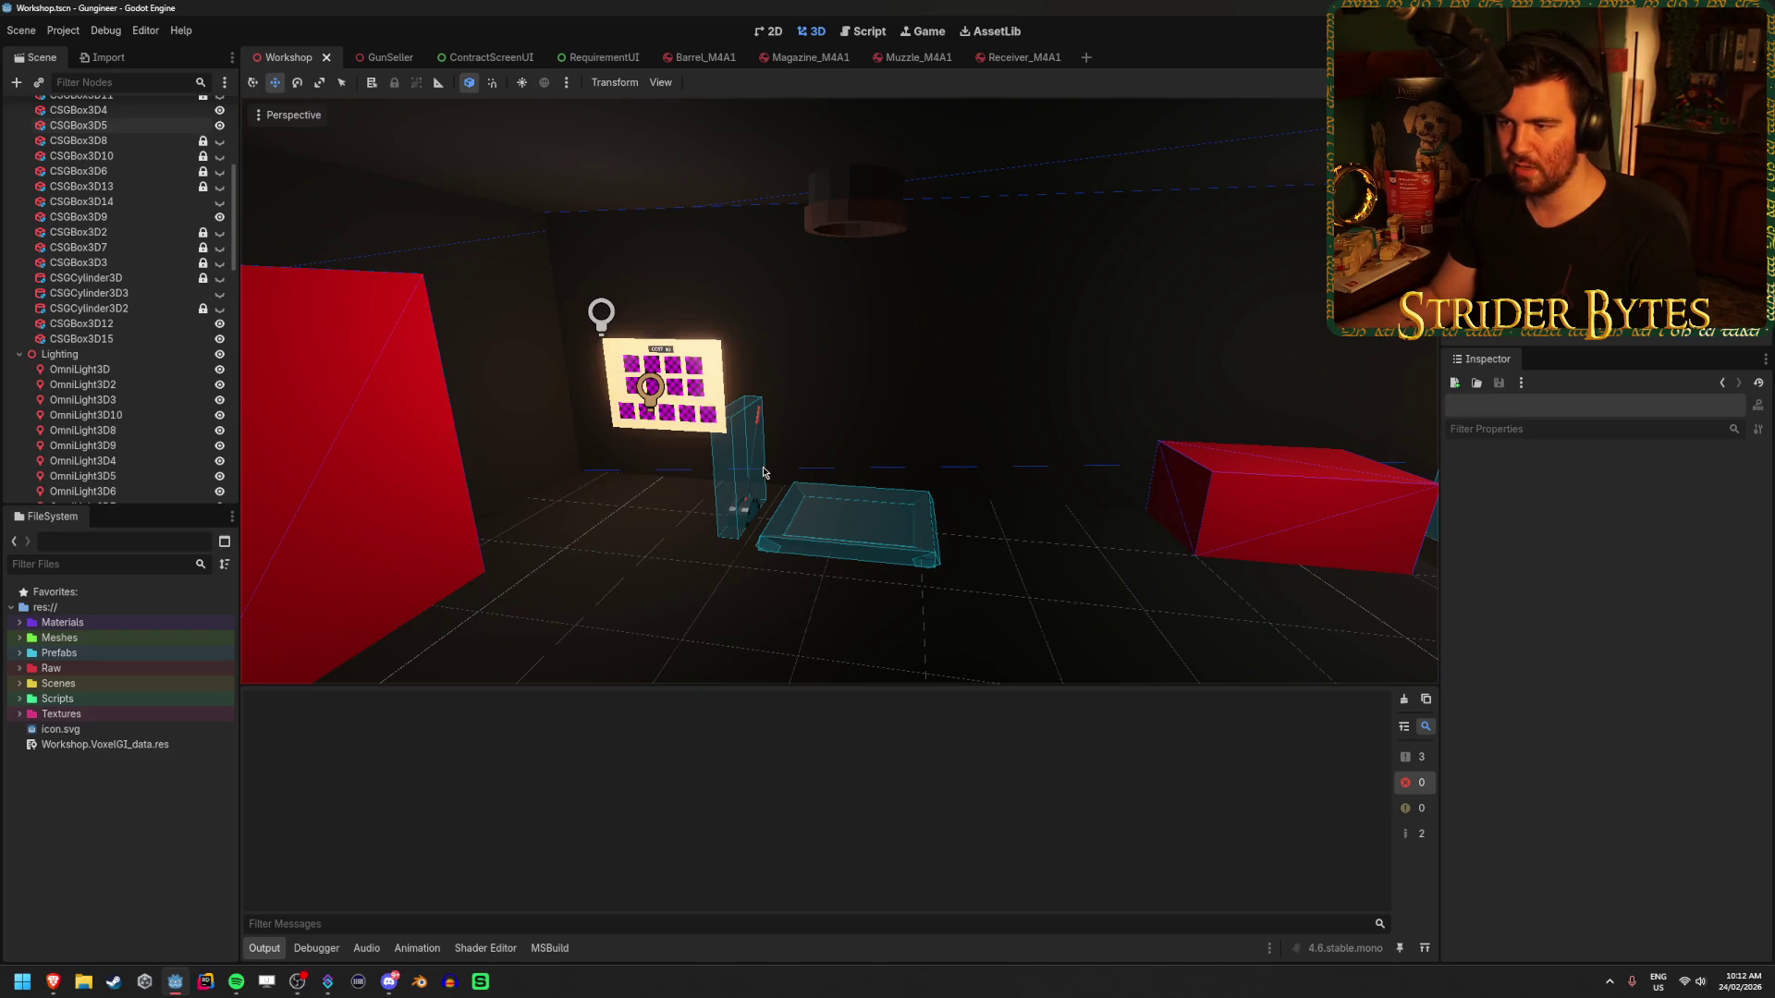
- Select the parts tray and the PartBuyer station, then clear the selection
left_click(836, 532)
left_click(845, 546)
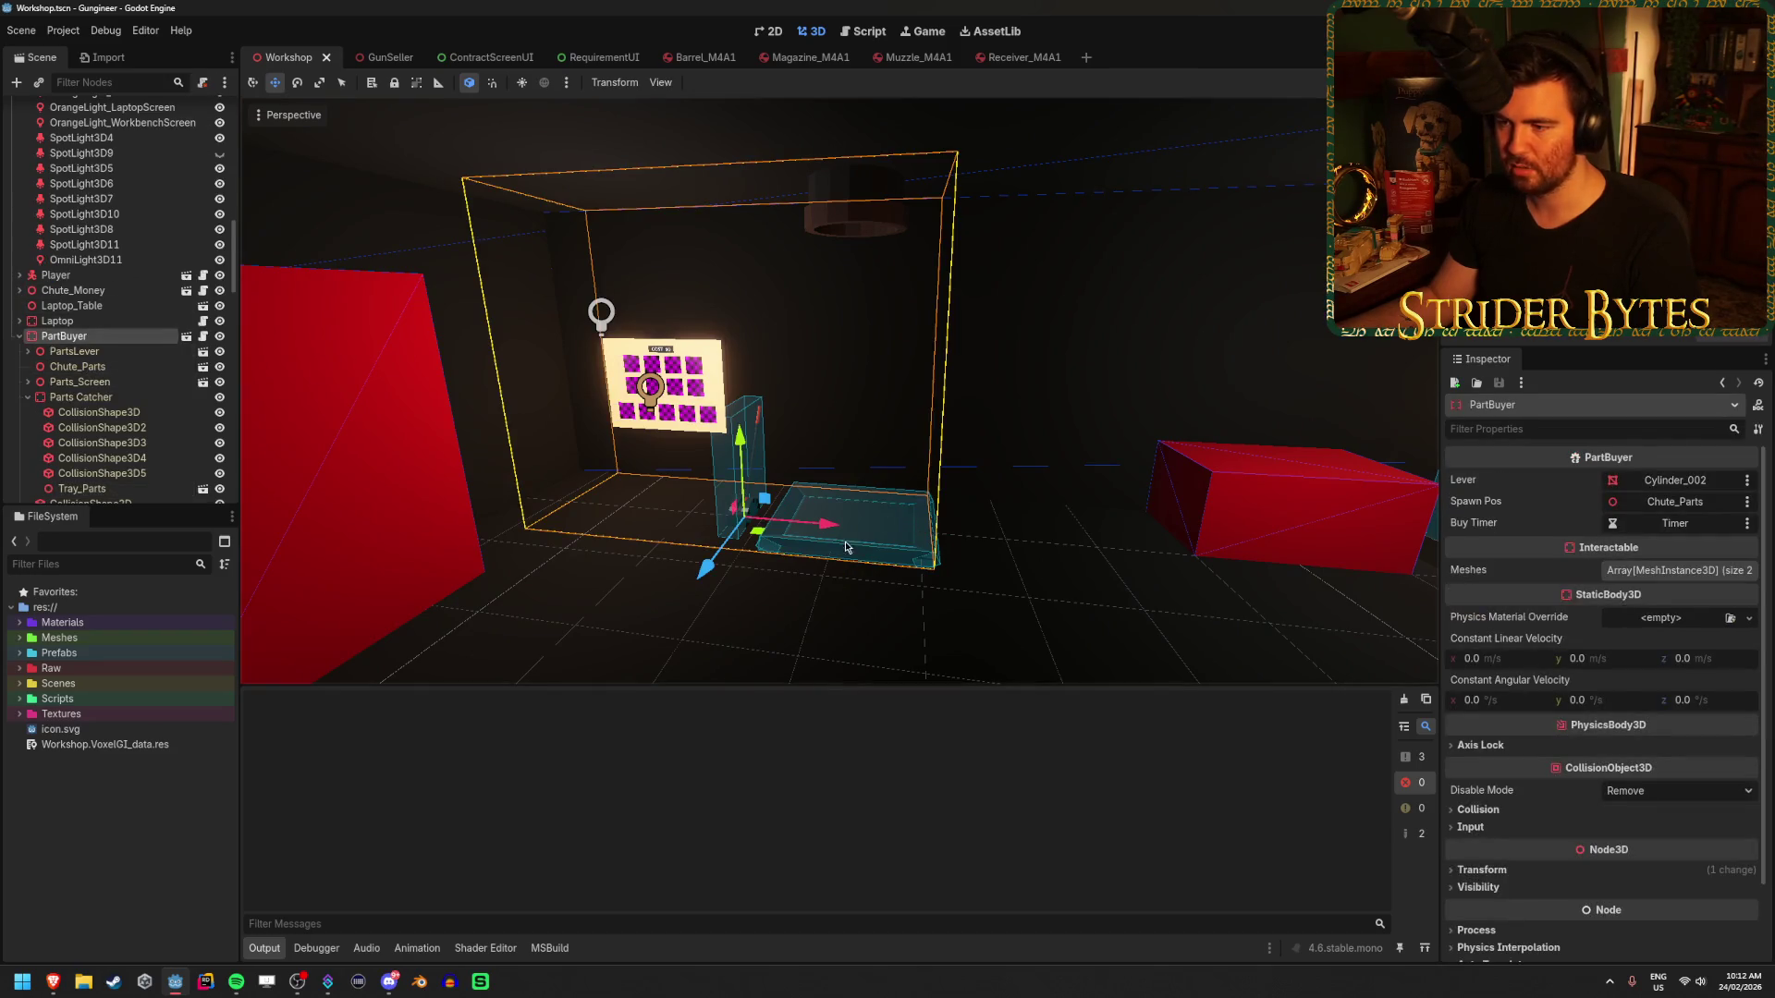
scroll(845, 546, "down", 5)
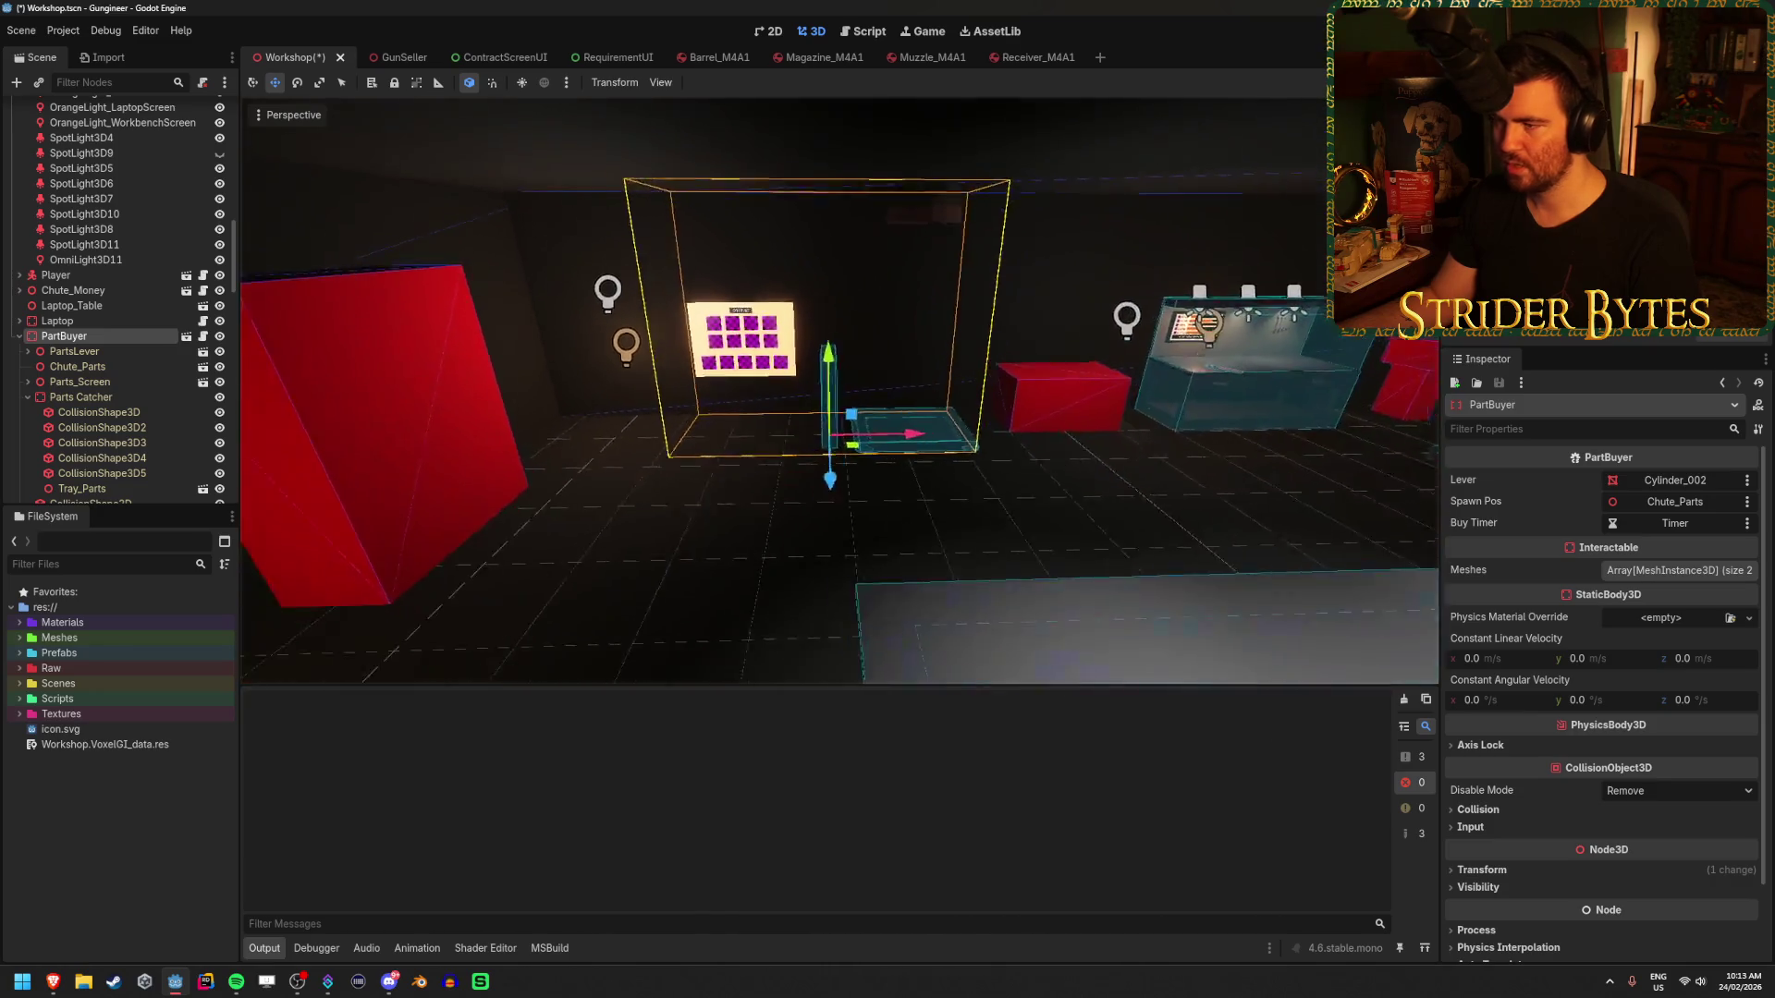
key("Escape")
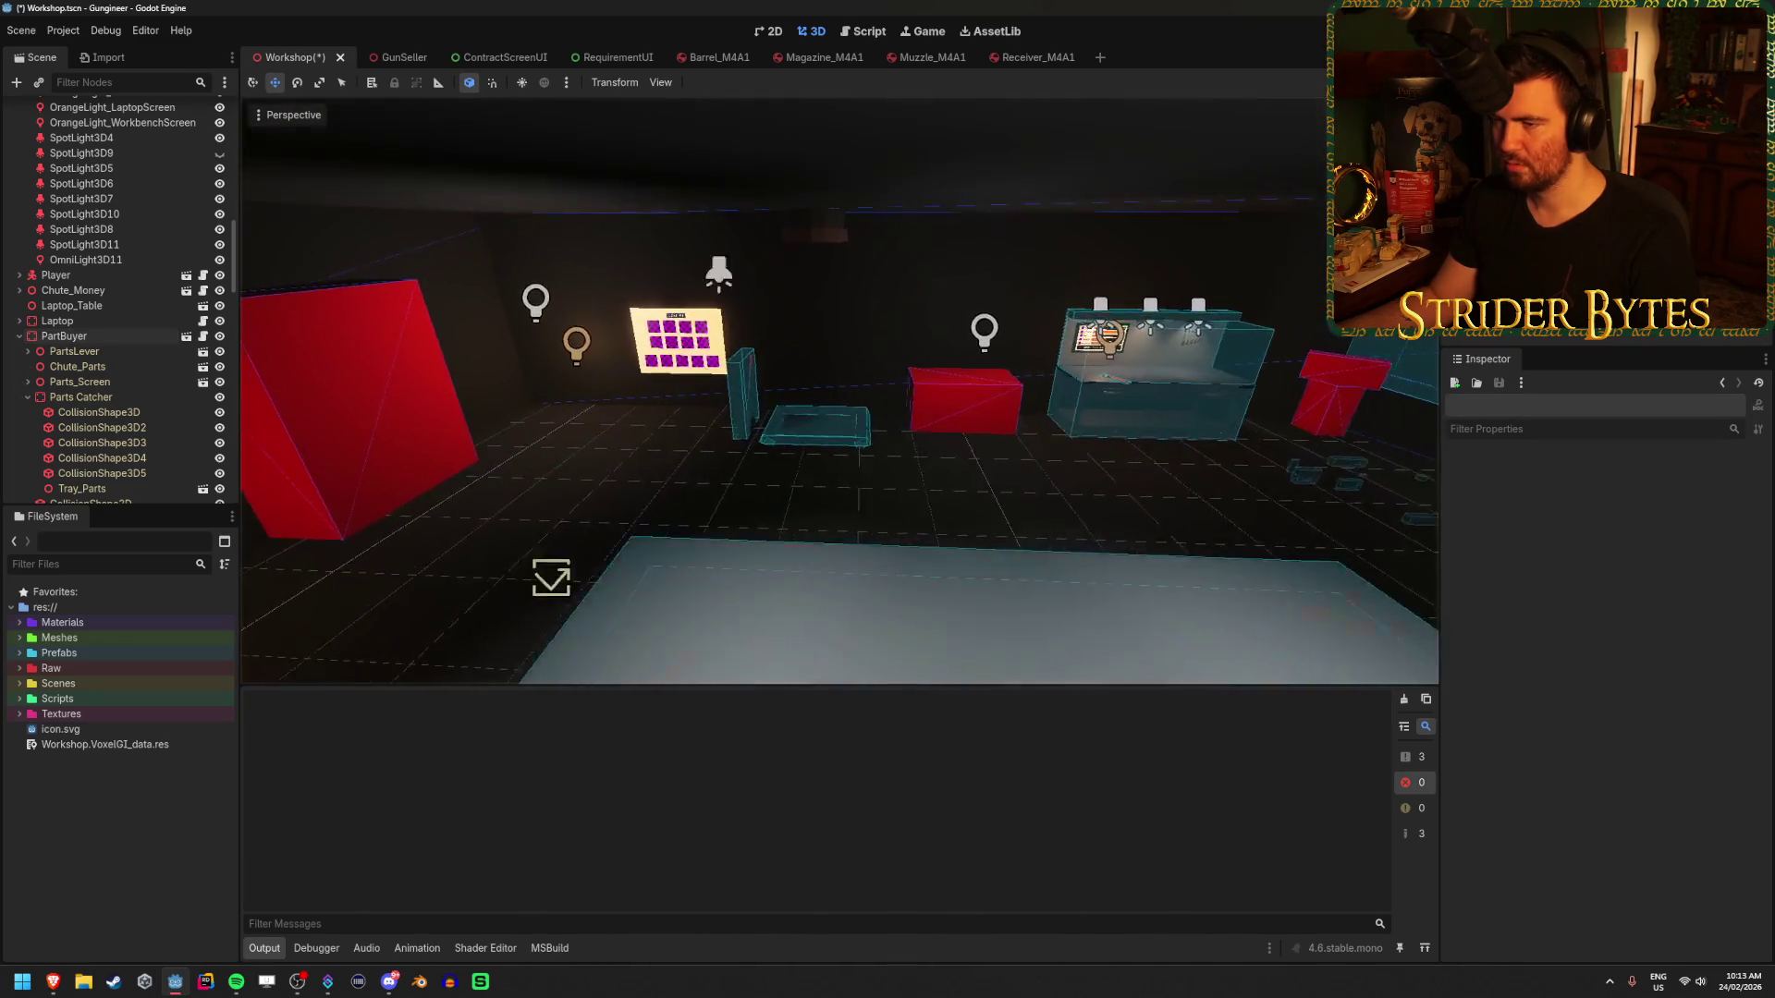
- Slide the tall red wall panel sideways and save the Workshop scene
left_click(1023, 428)
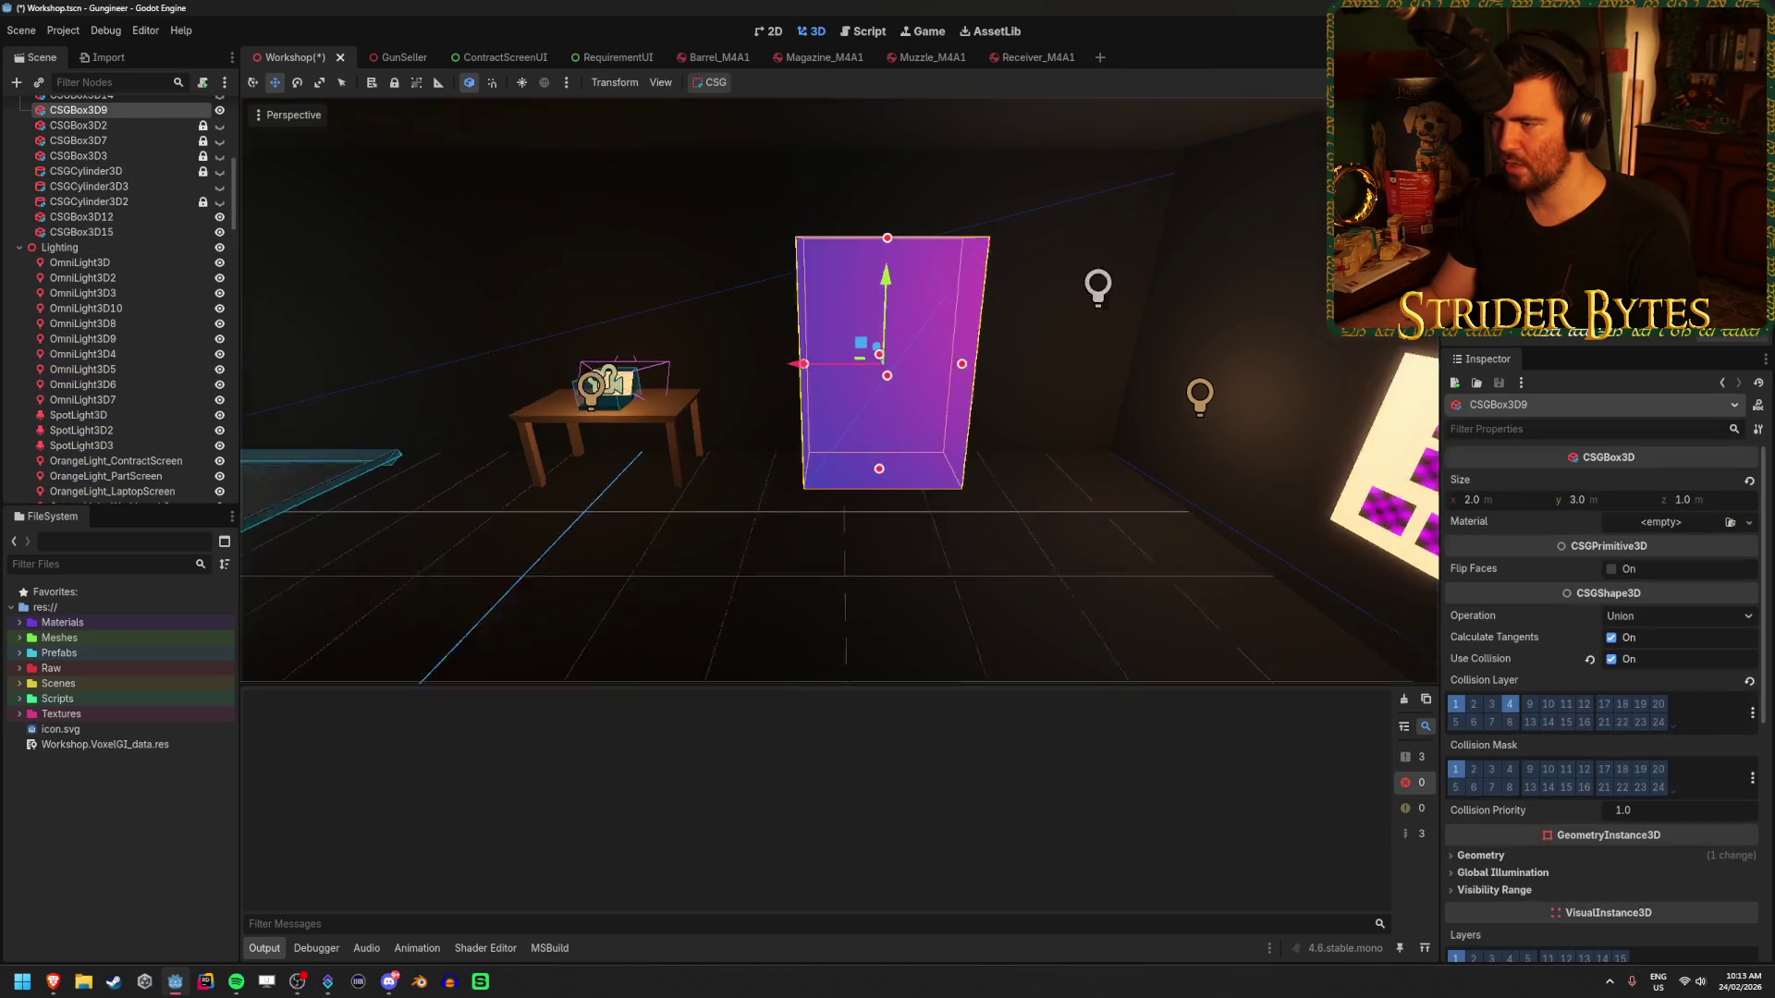
scroll(866, 403, "up", 2)
left_click_drag(729, 364, 788, 364)
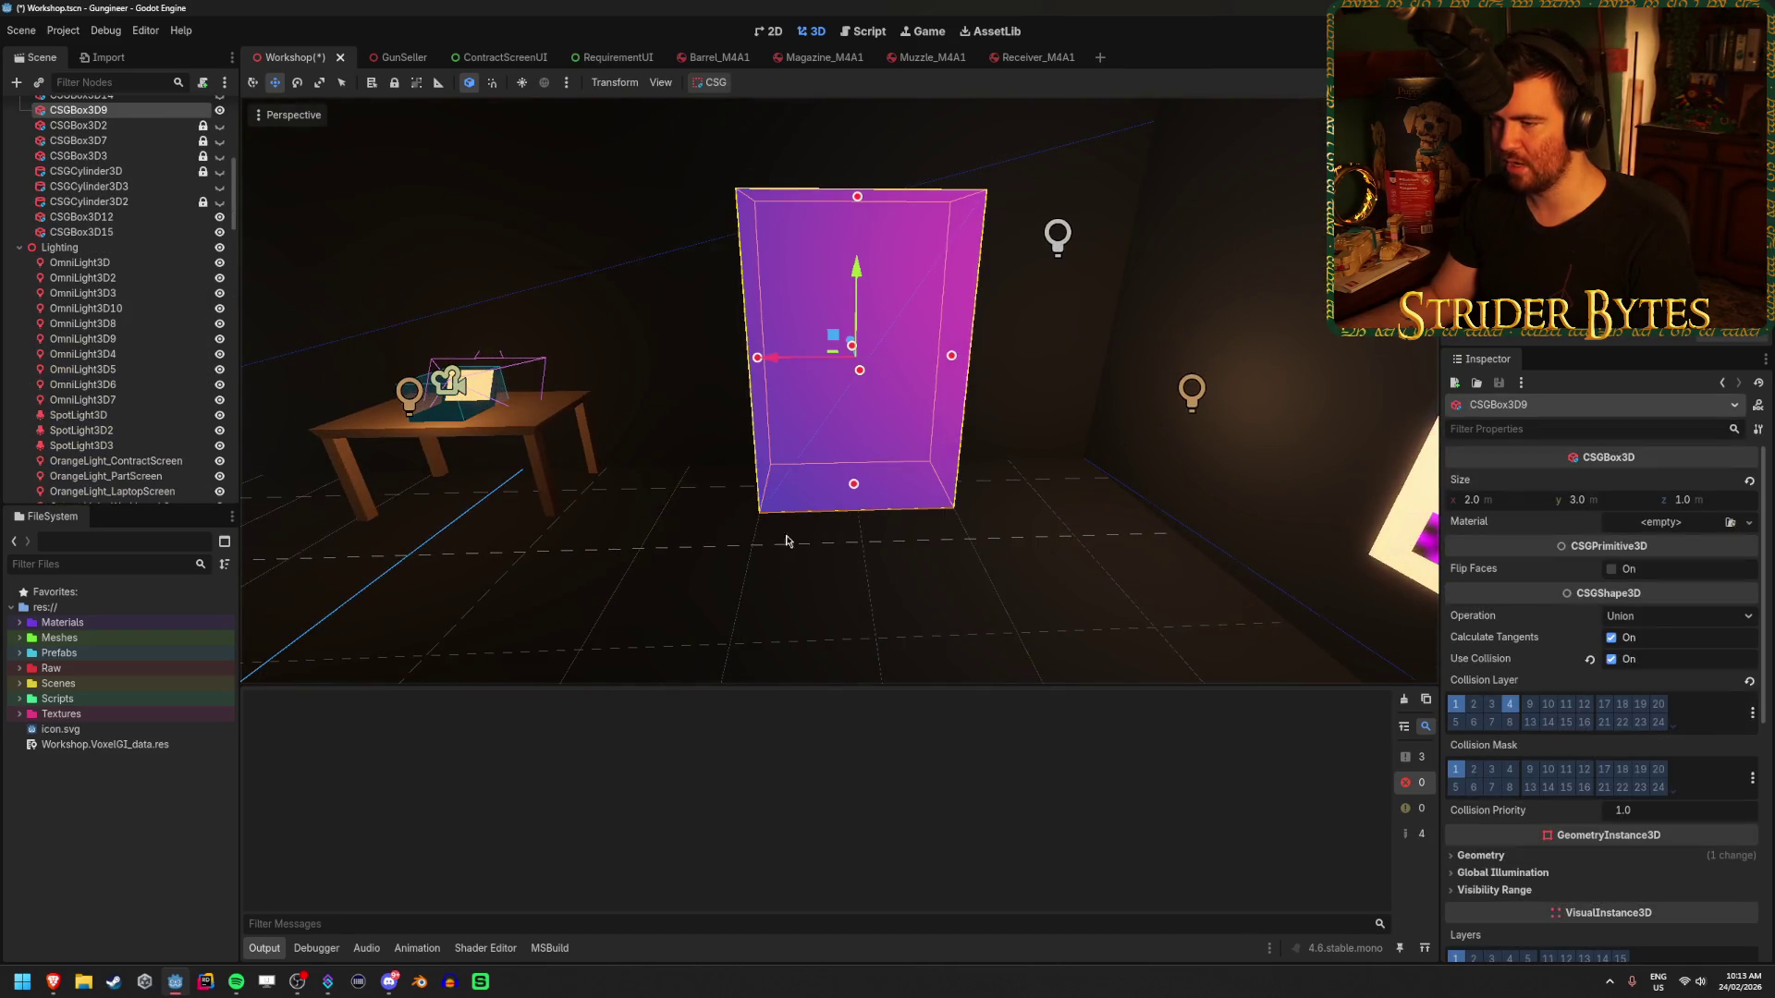
key("Escape")
key("ctrl+s")
- Widen the tall red panel on both its right and left sides, and save
left_click(926, 407)
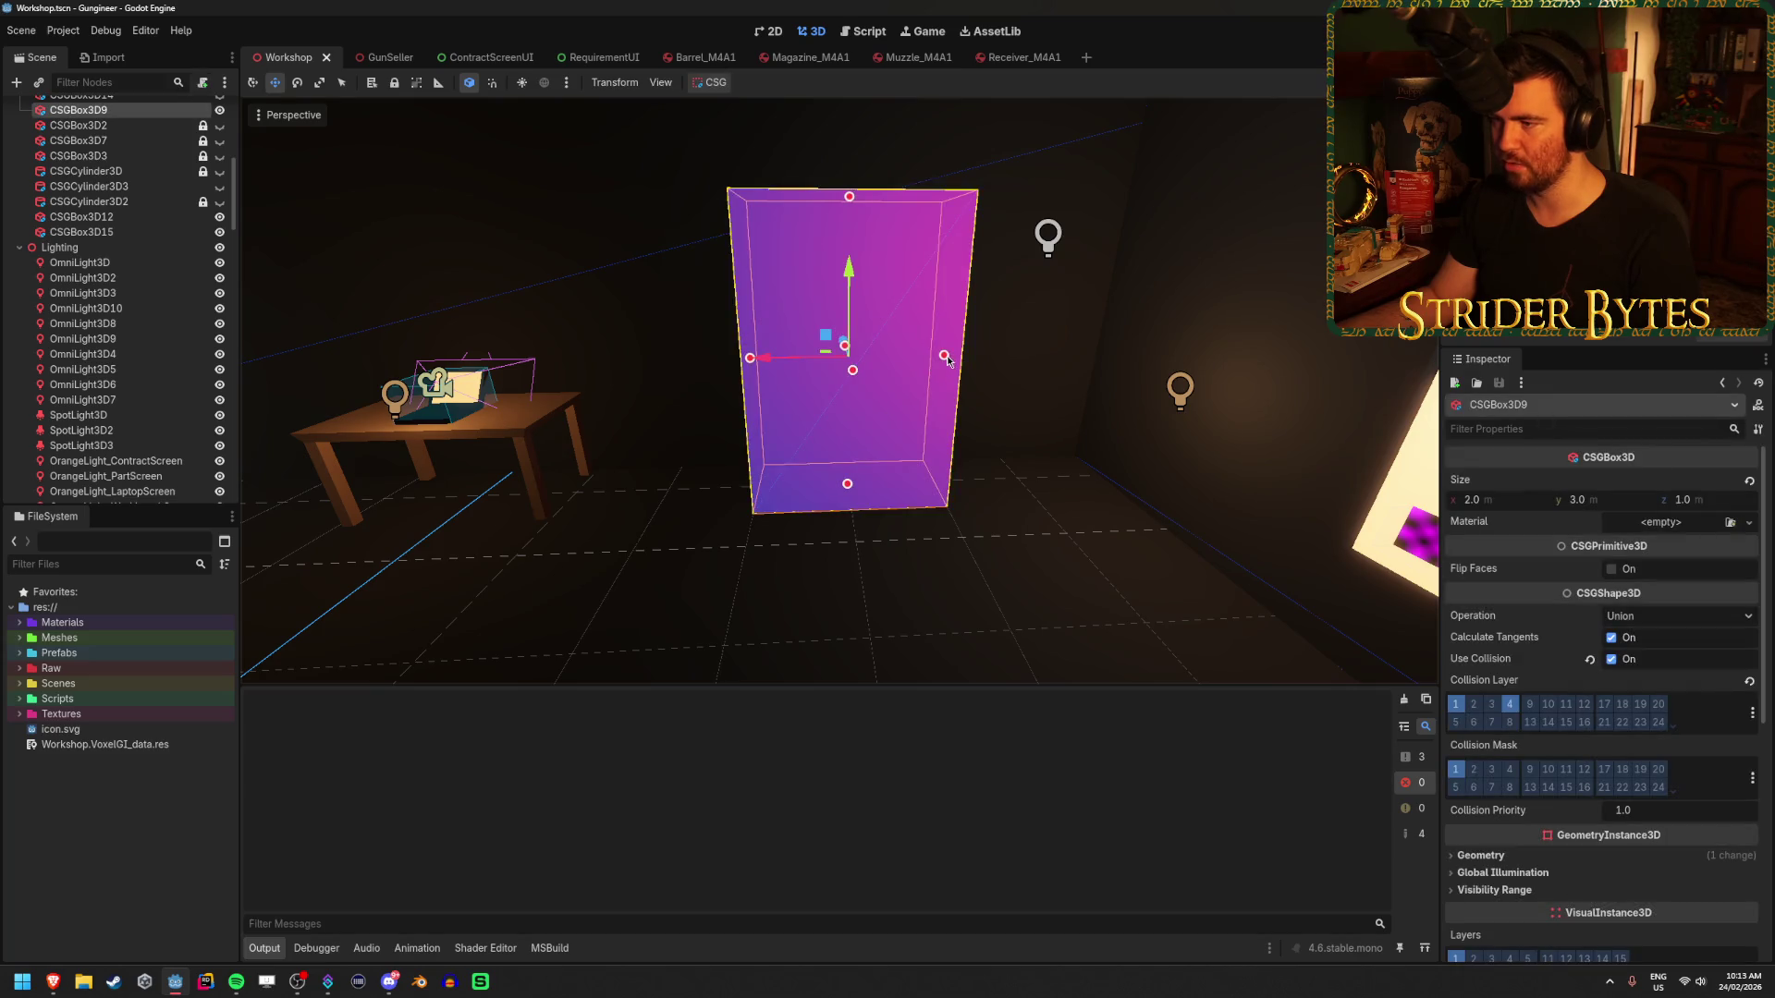
mouse_move(947, 354)
left_mouse_down()
mouse_move(975, 365)
mouse_move(935, 370)
mouse_move(1040, 377)
left_mouse_up()
left_click_drag(749, 357, 649, 359)
key("ctrl+s")
left_click(868, 563)
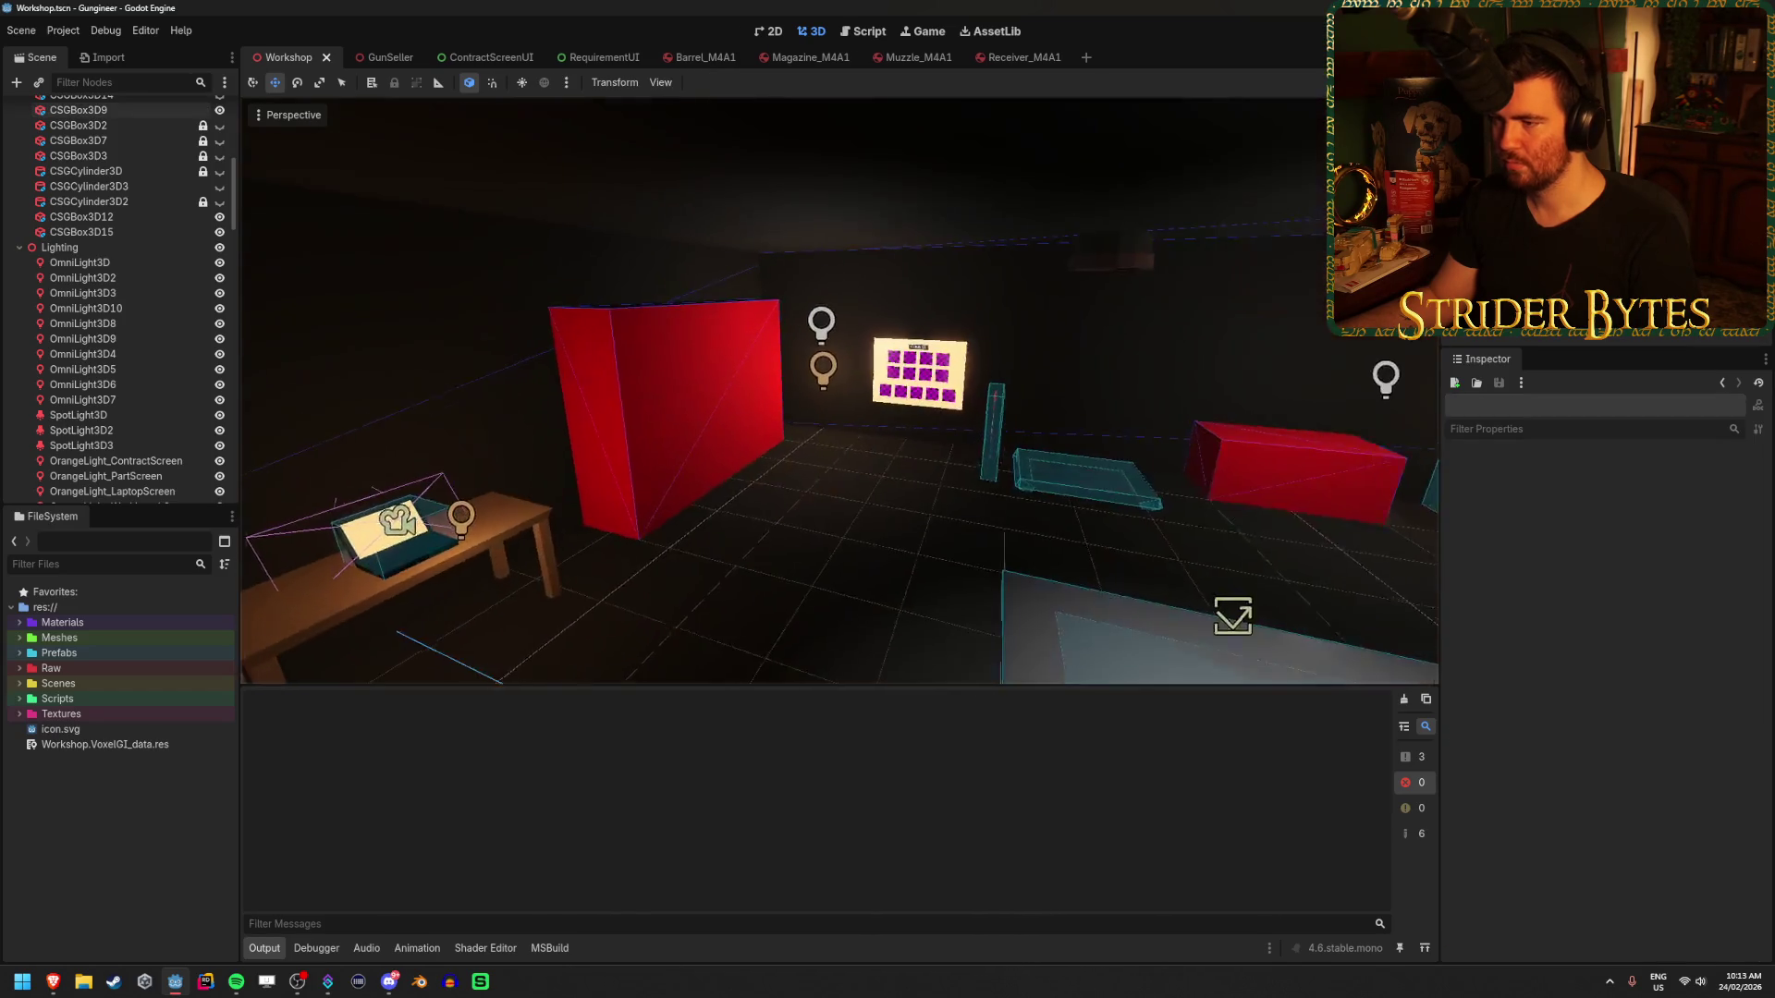
left_click_drag(695, 586, 537, 572)
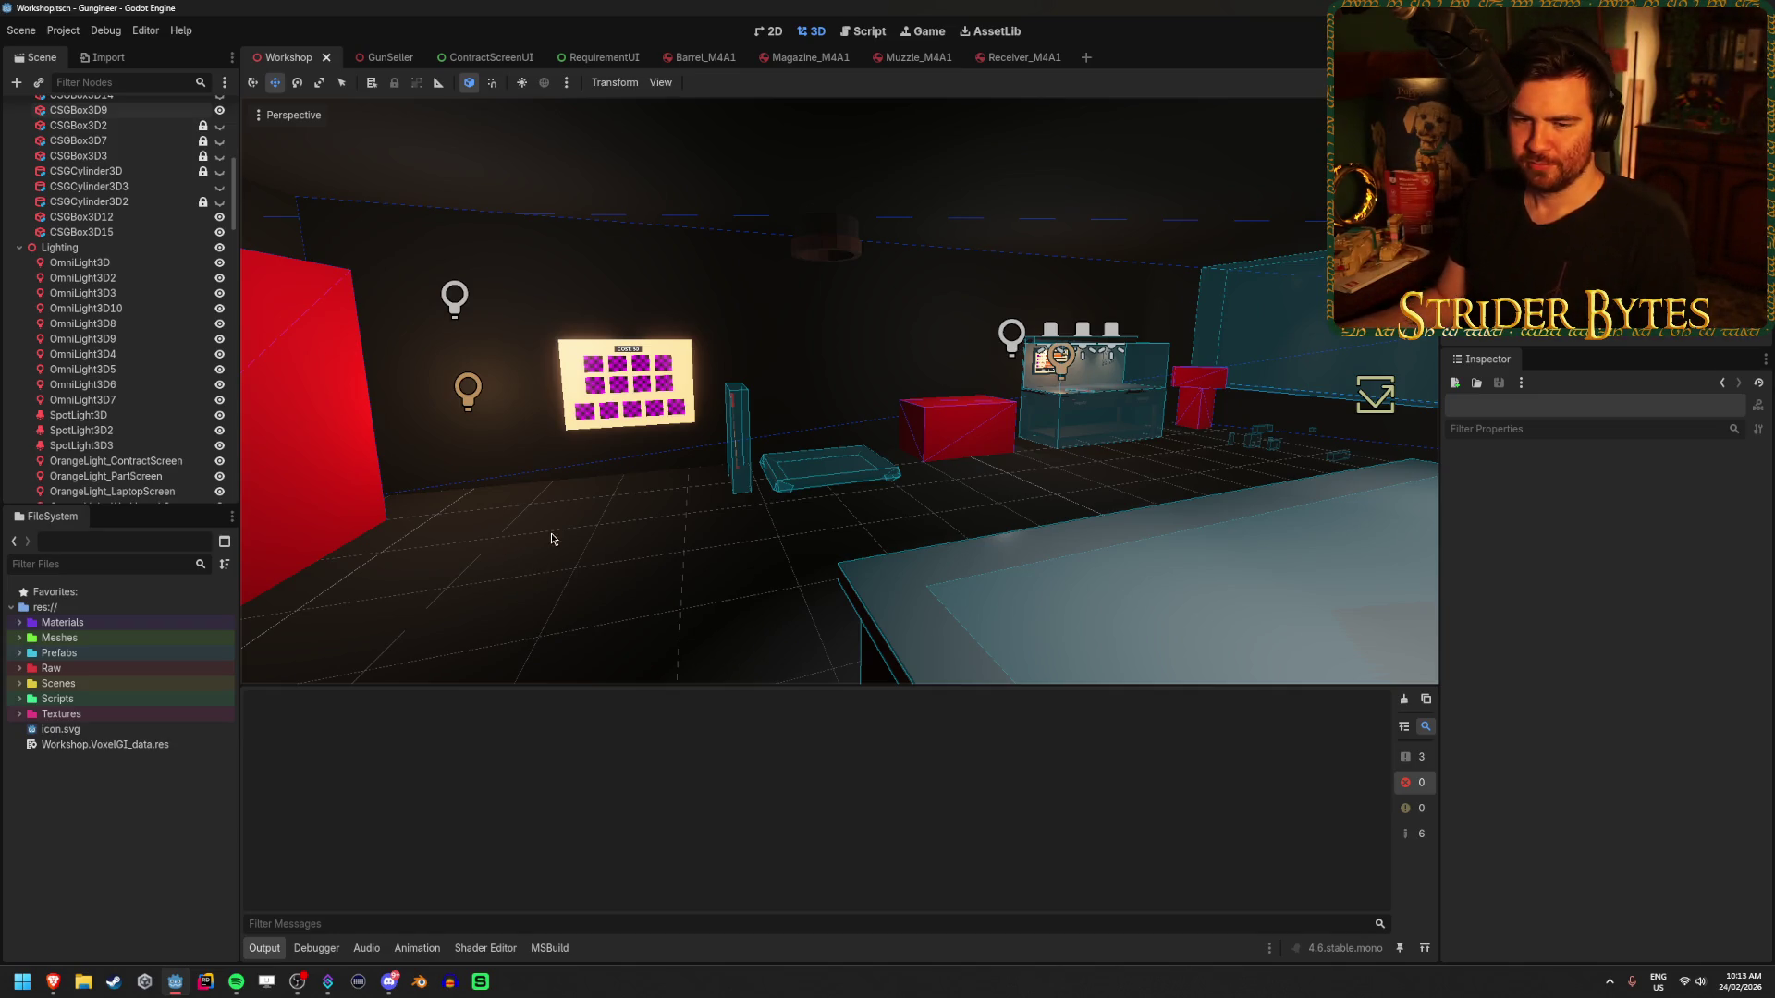
- Move the parts screen's orange light to the centre of the parts screen
key("ctrl+s")
left_click_drag(551, 539, 661, 522)
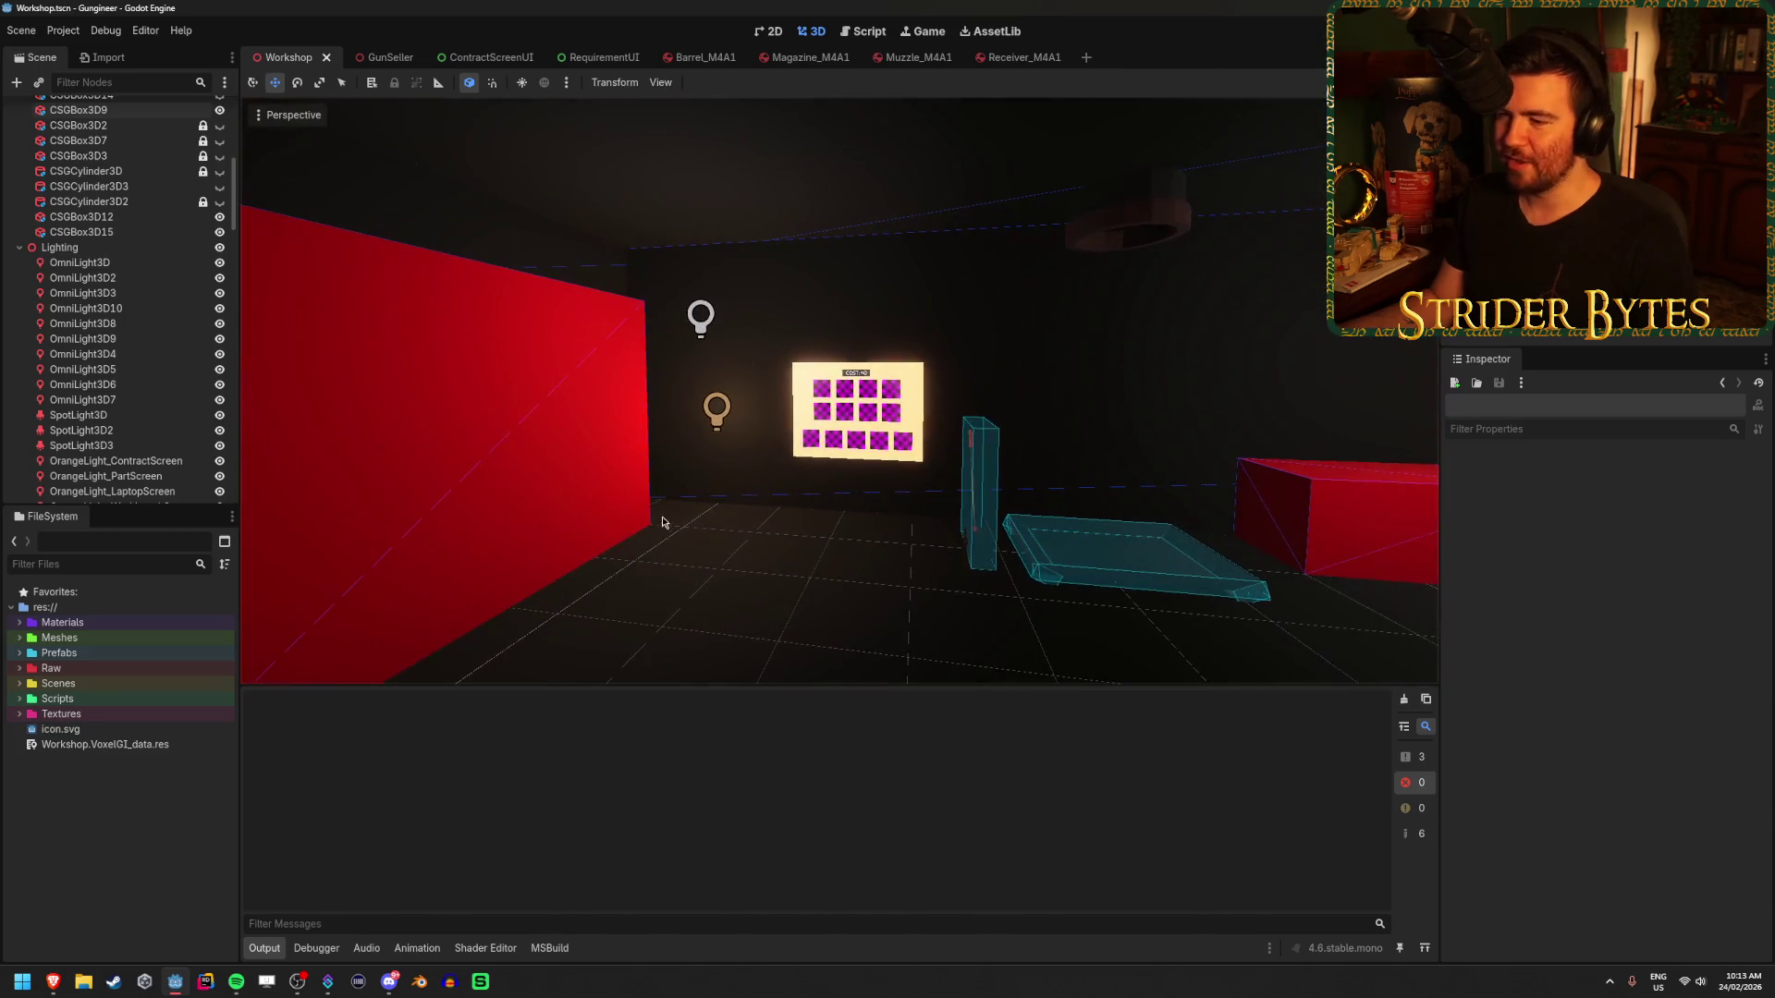
left_click(718, 421)
scroll(647, 443, "up", 5)
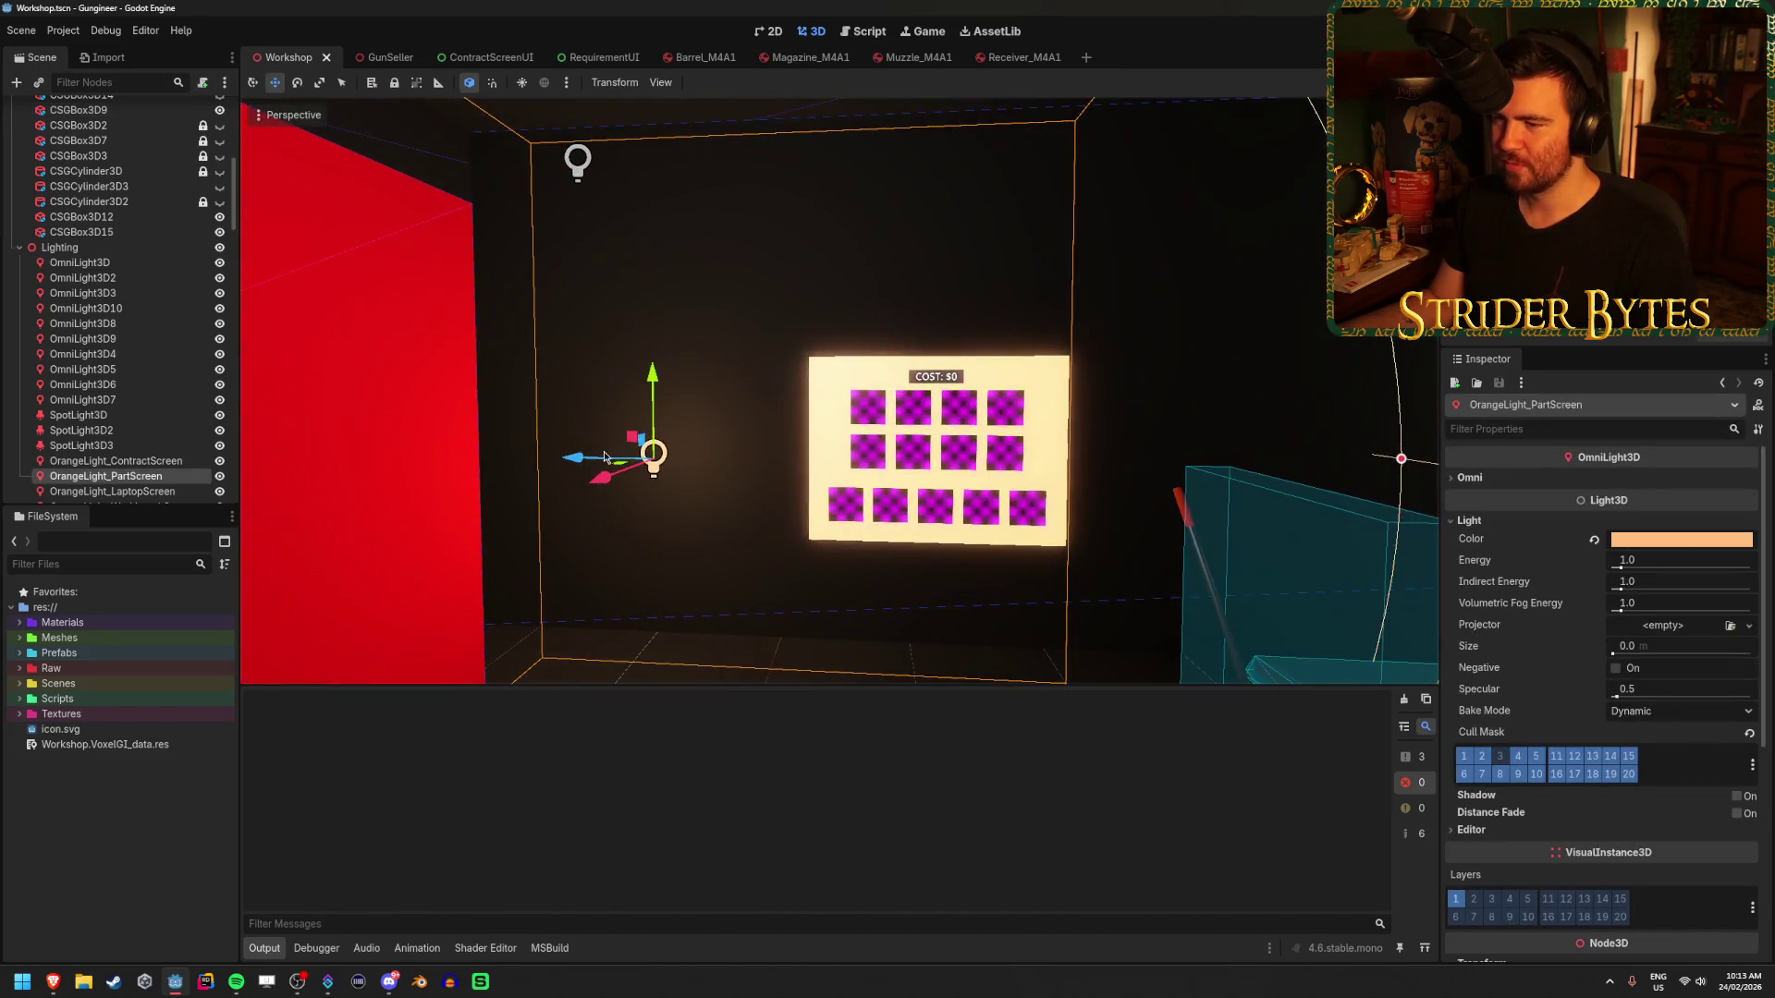
left_click_drag(575, 464, 872, 467)
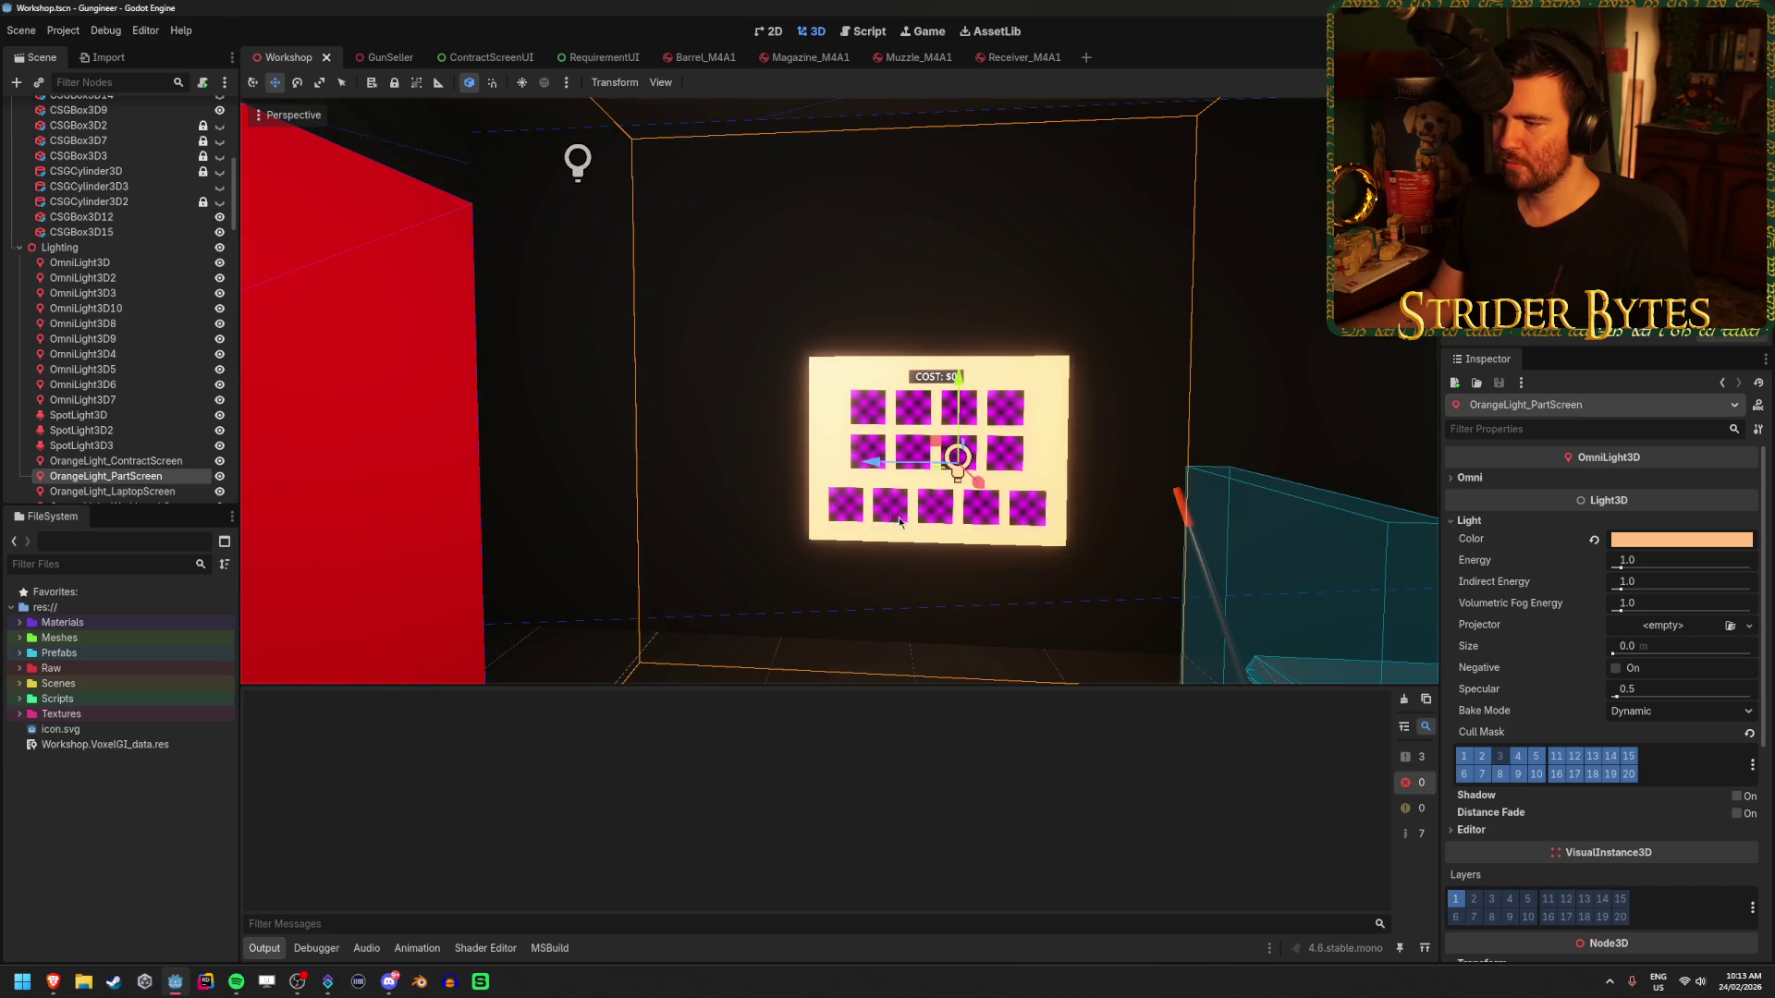
left_click(893, 544)
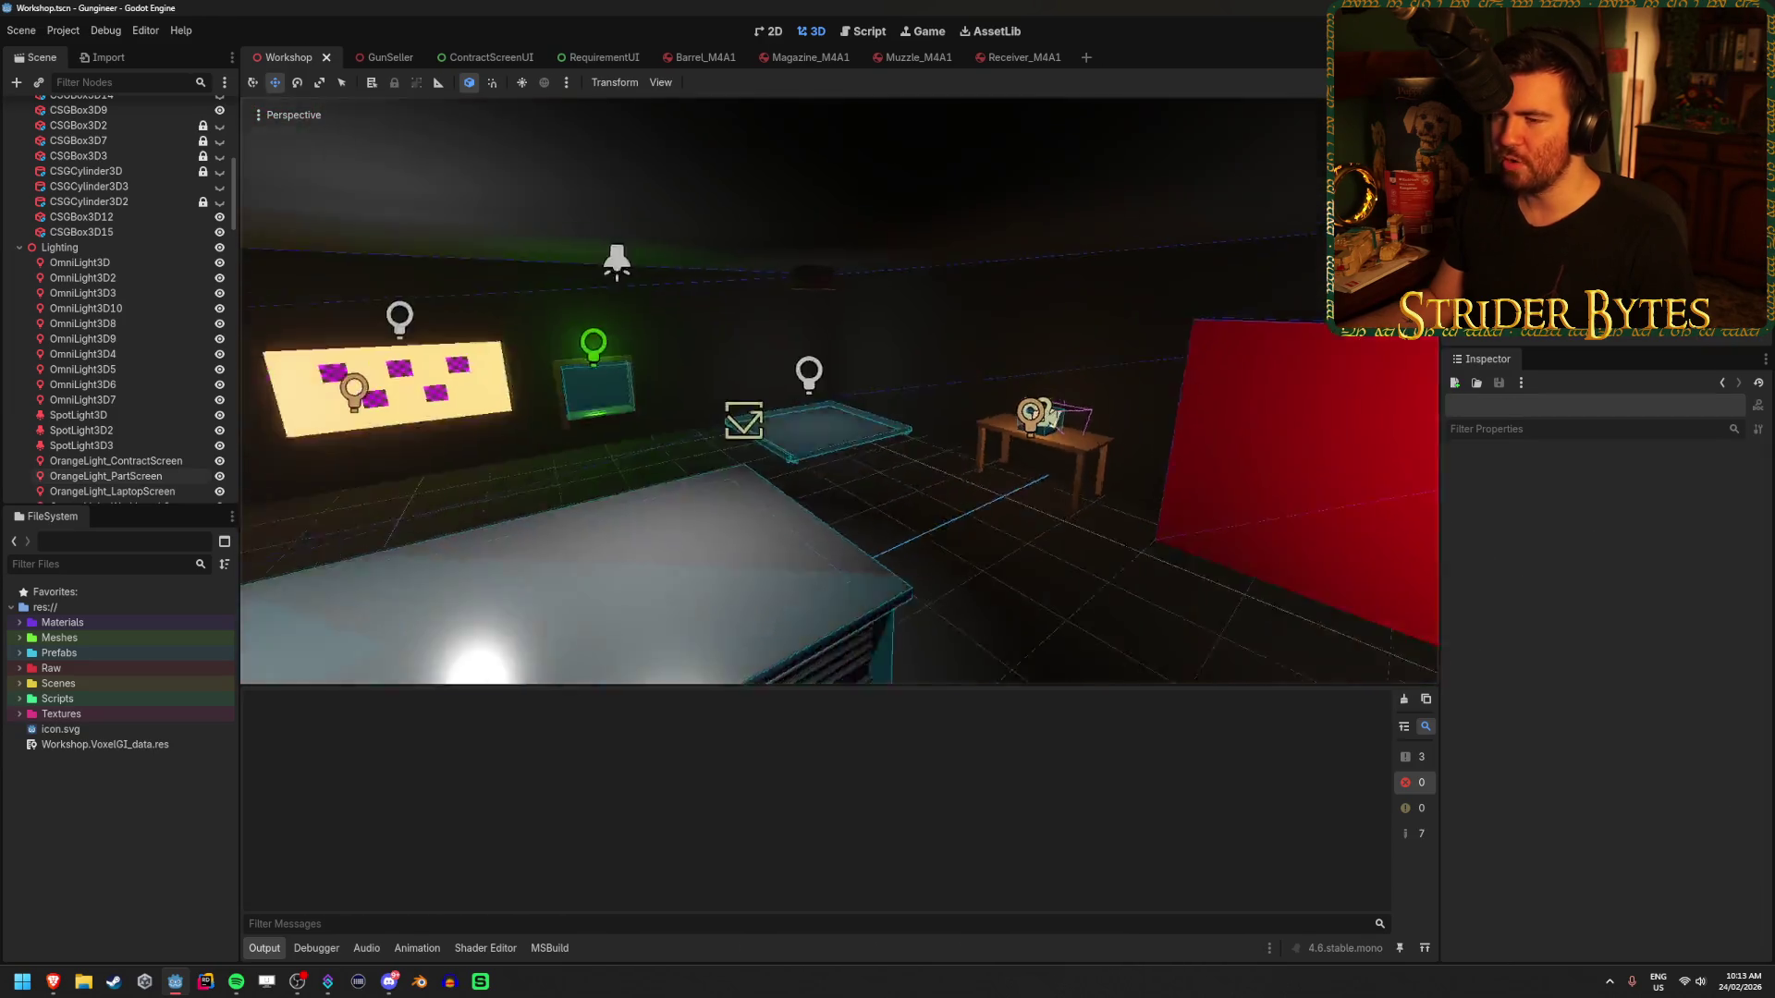
- Centre the contract screen's orange light in front of the contract screen
scroll(912, 529, "up", 5)
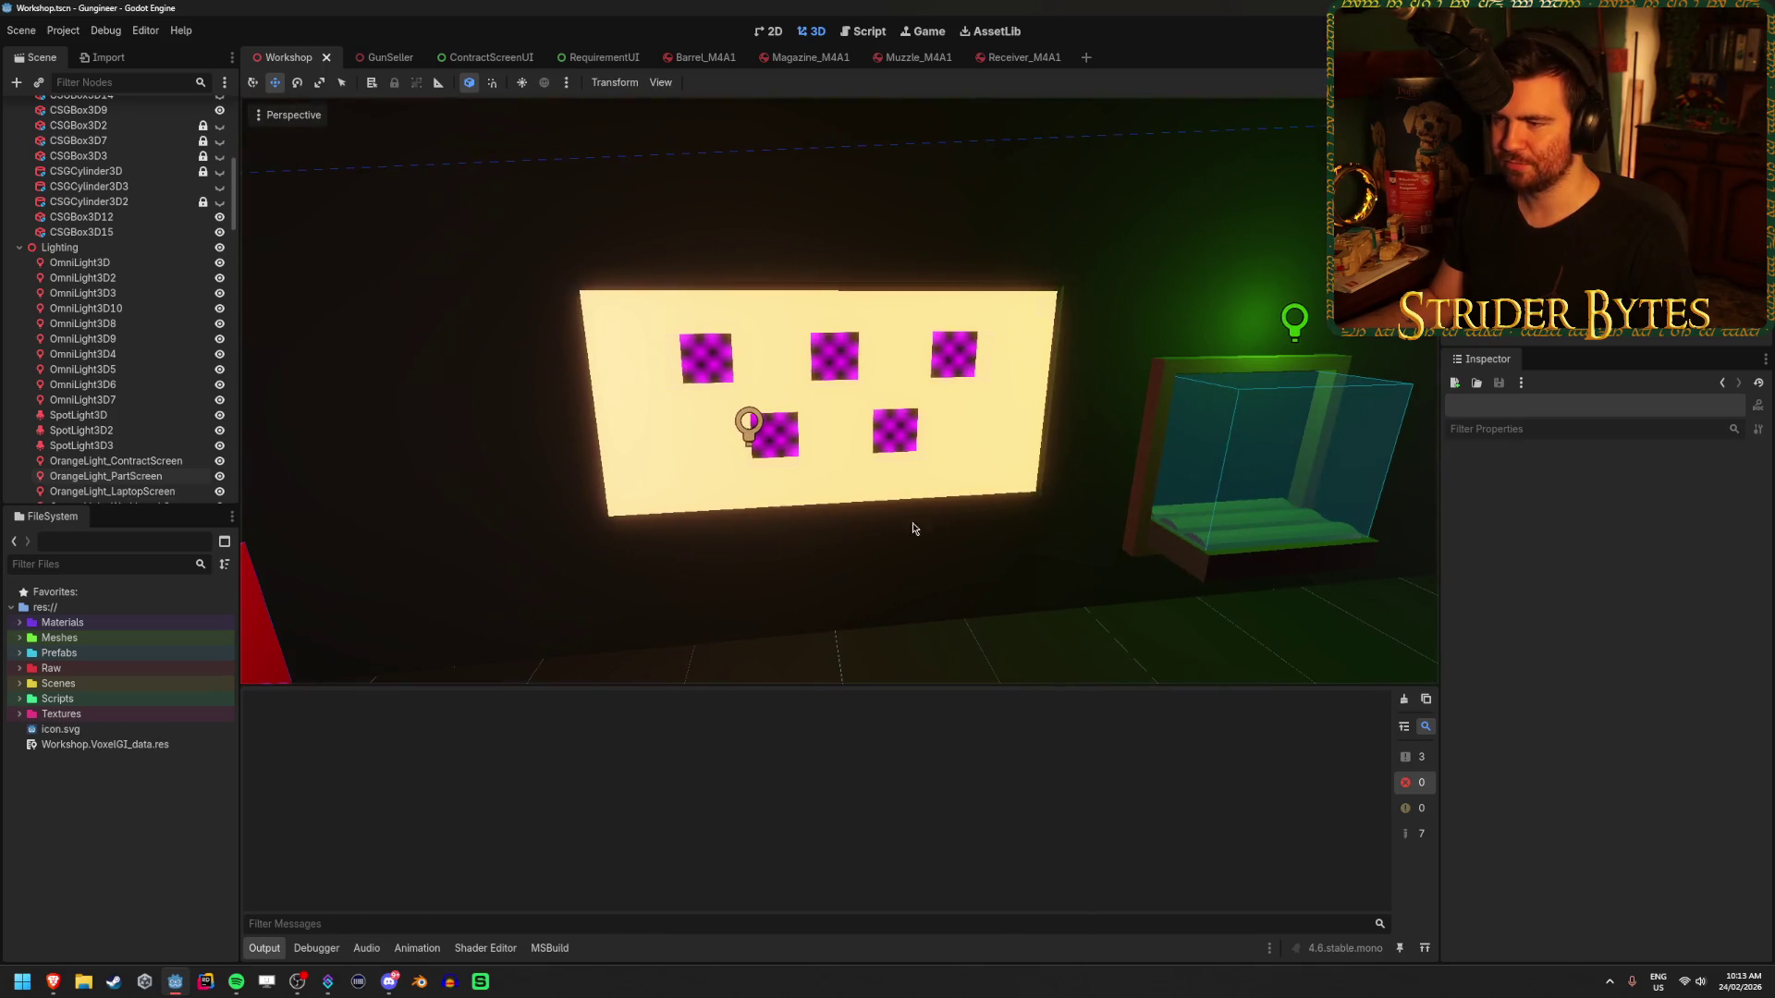
left_click(750, 438)
left_click_drag(750, 439, 839, 427)
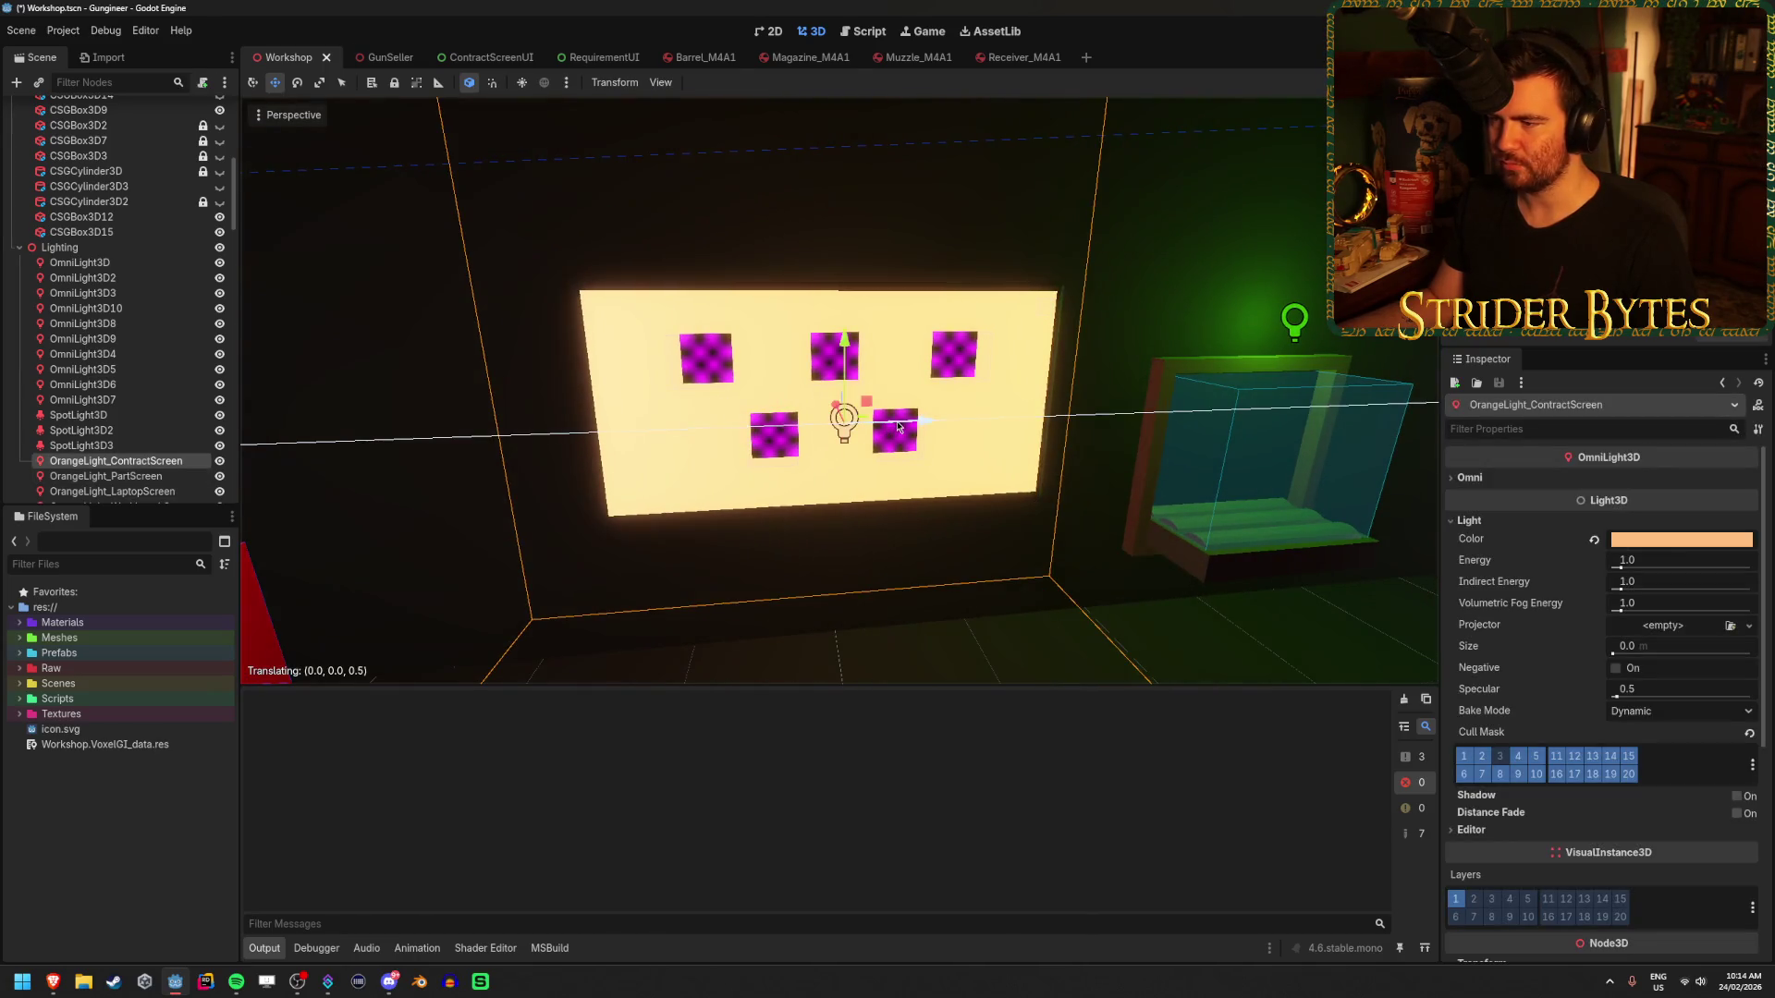
scroll(839, 392, "down", 5)
key("ctrl+z")
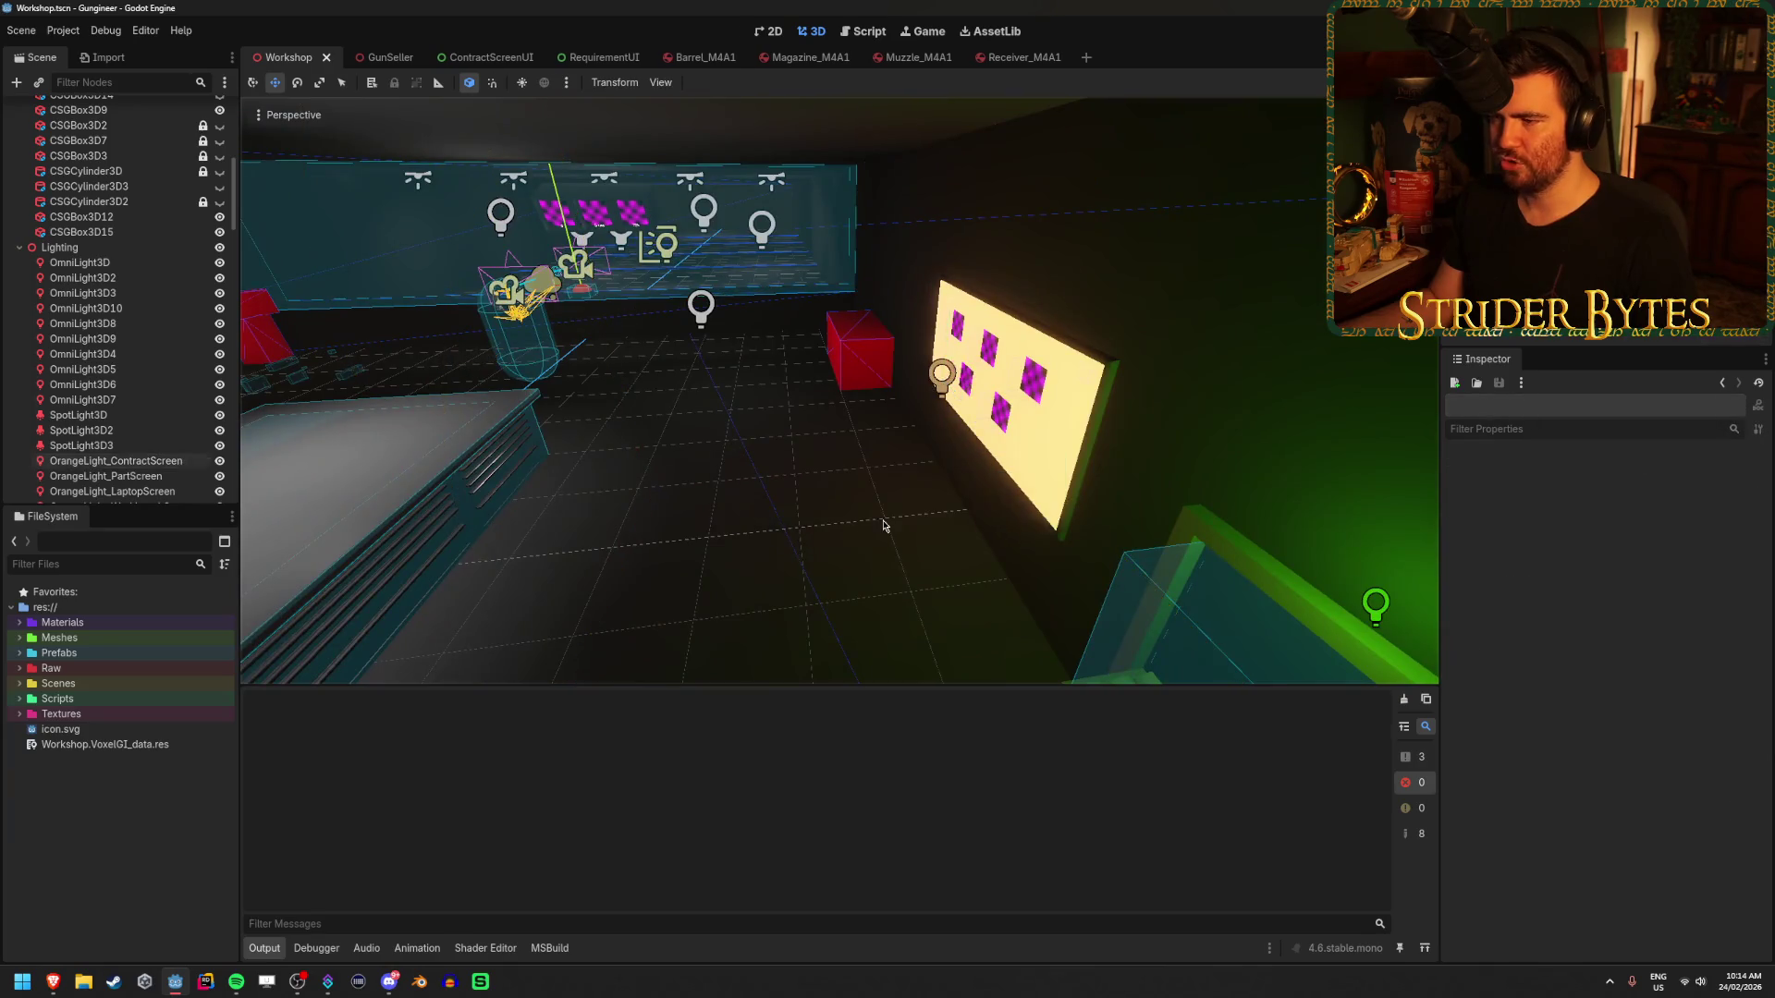
scroll(905, 507, "up", 5)
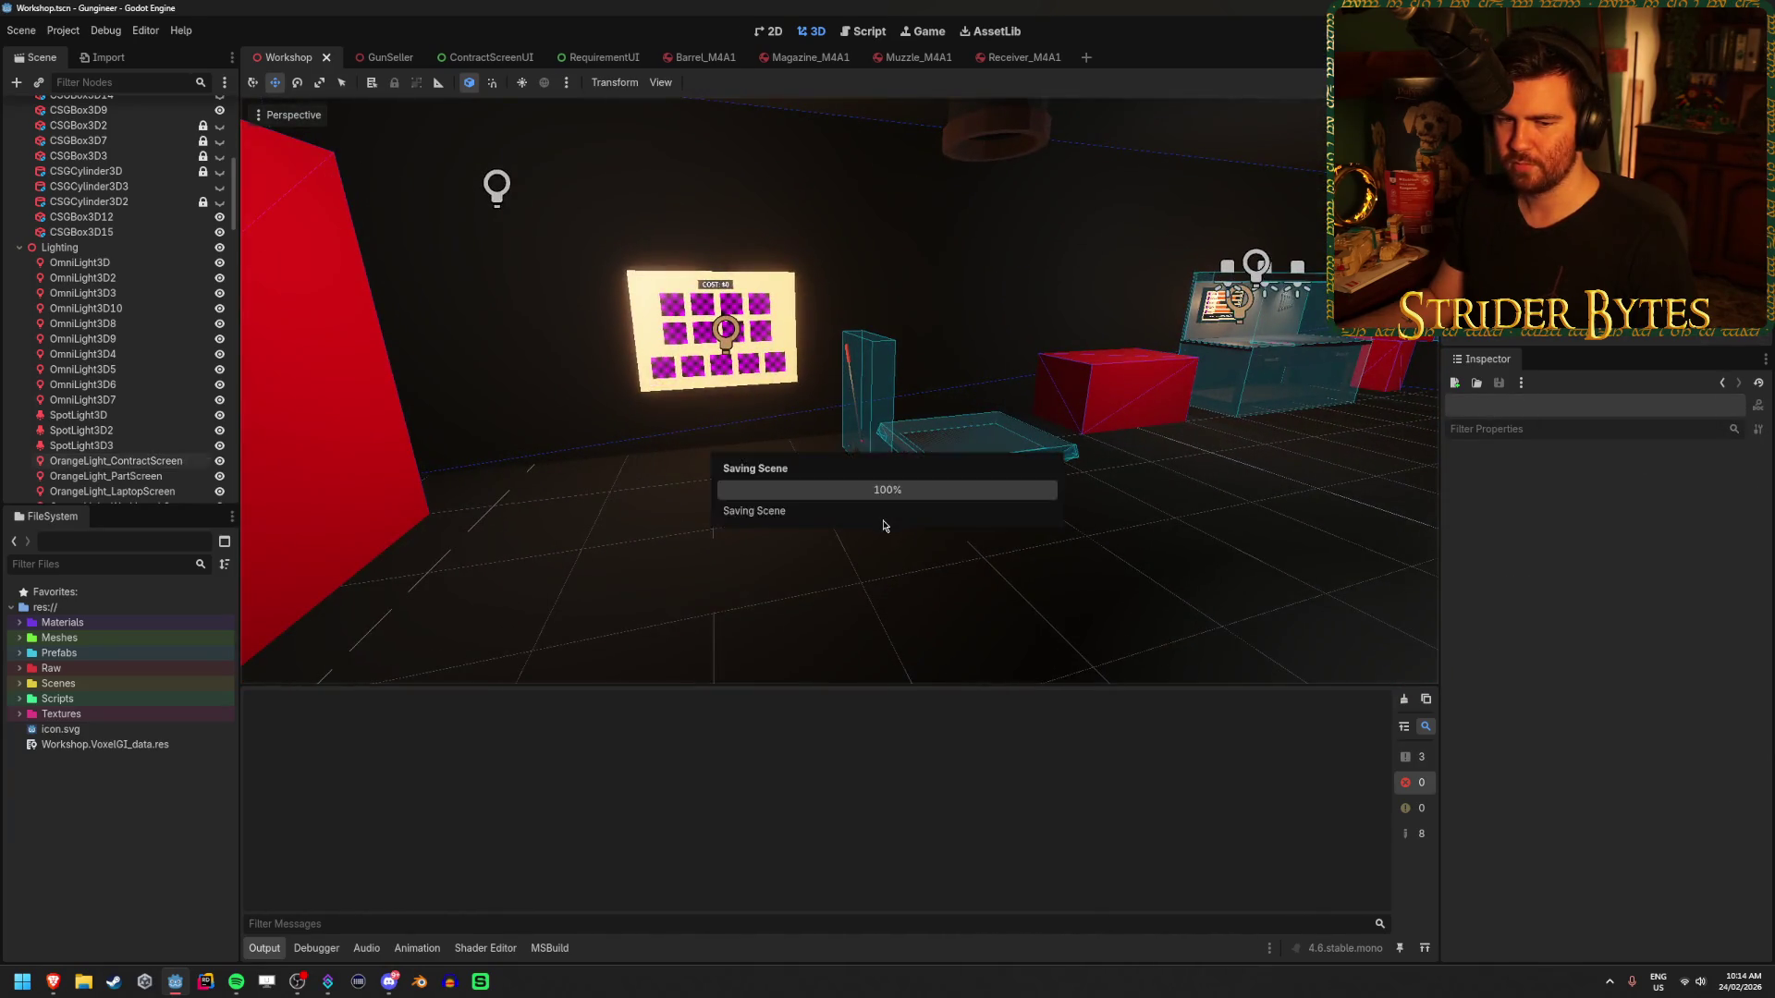
left_click_drag(905, 507, 833, 509)
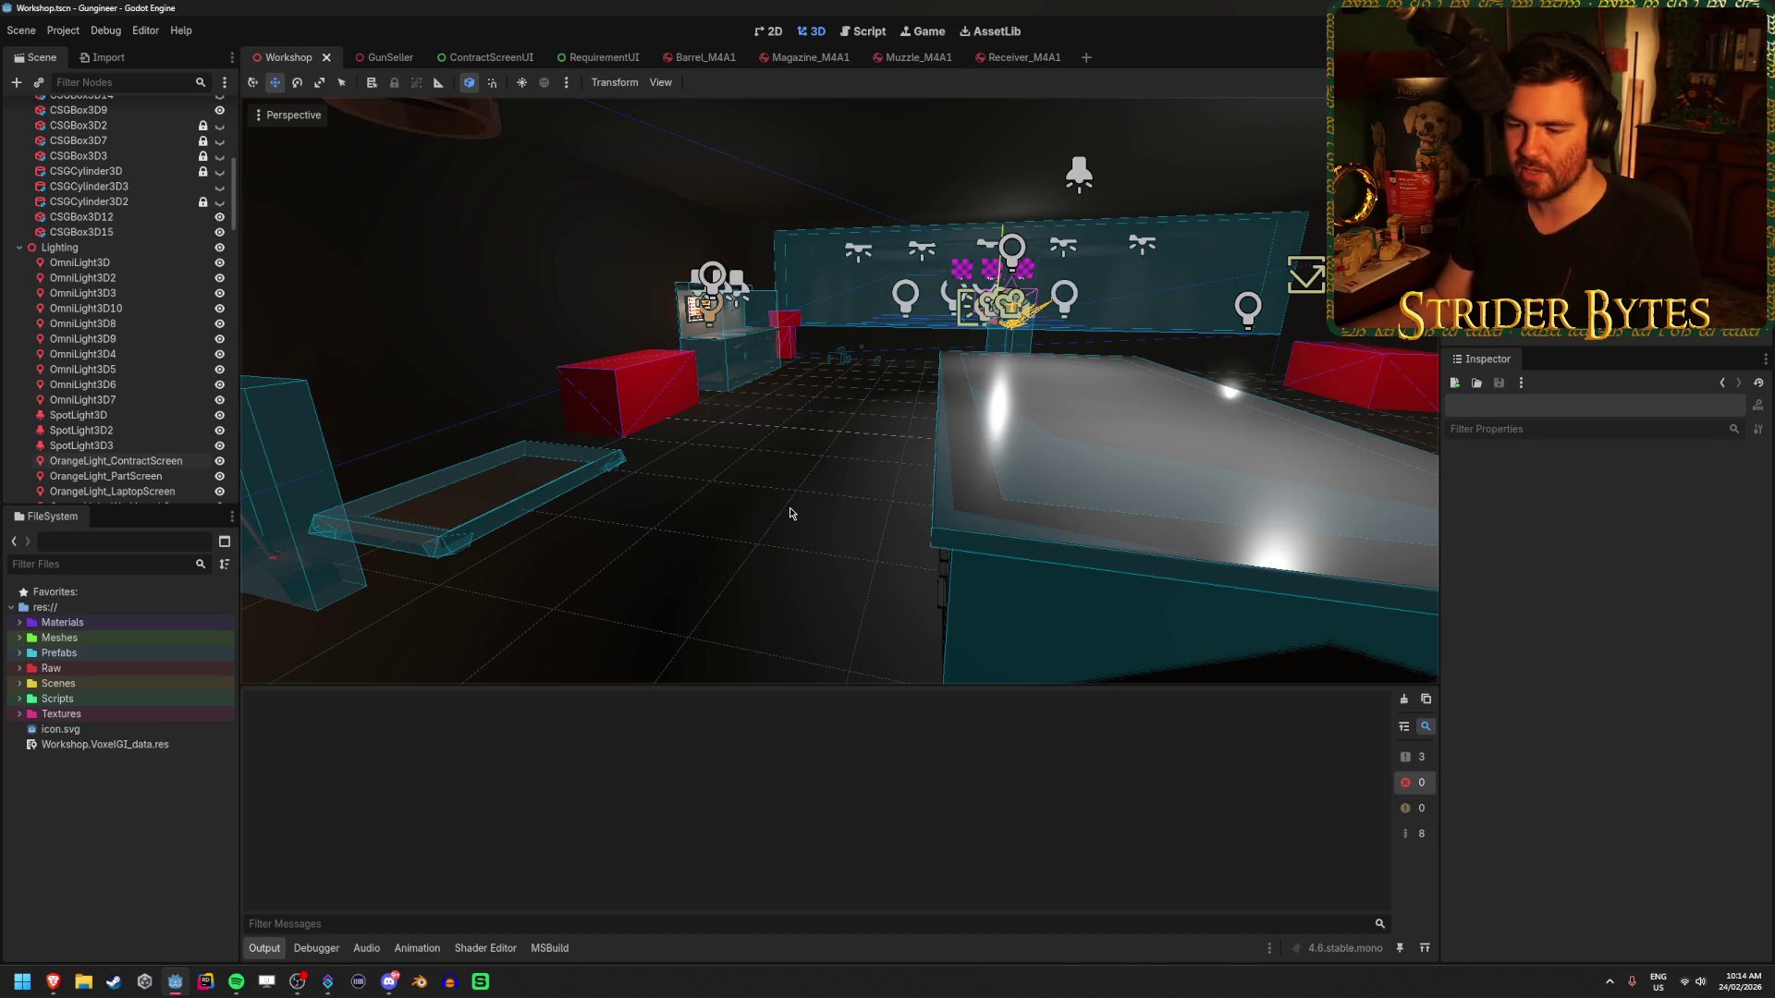
right_click(839, 483)
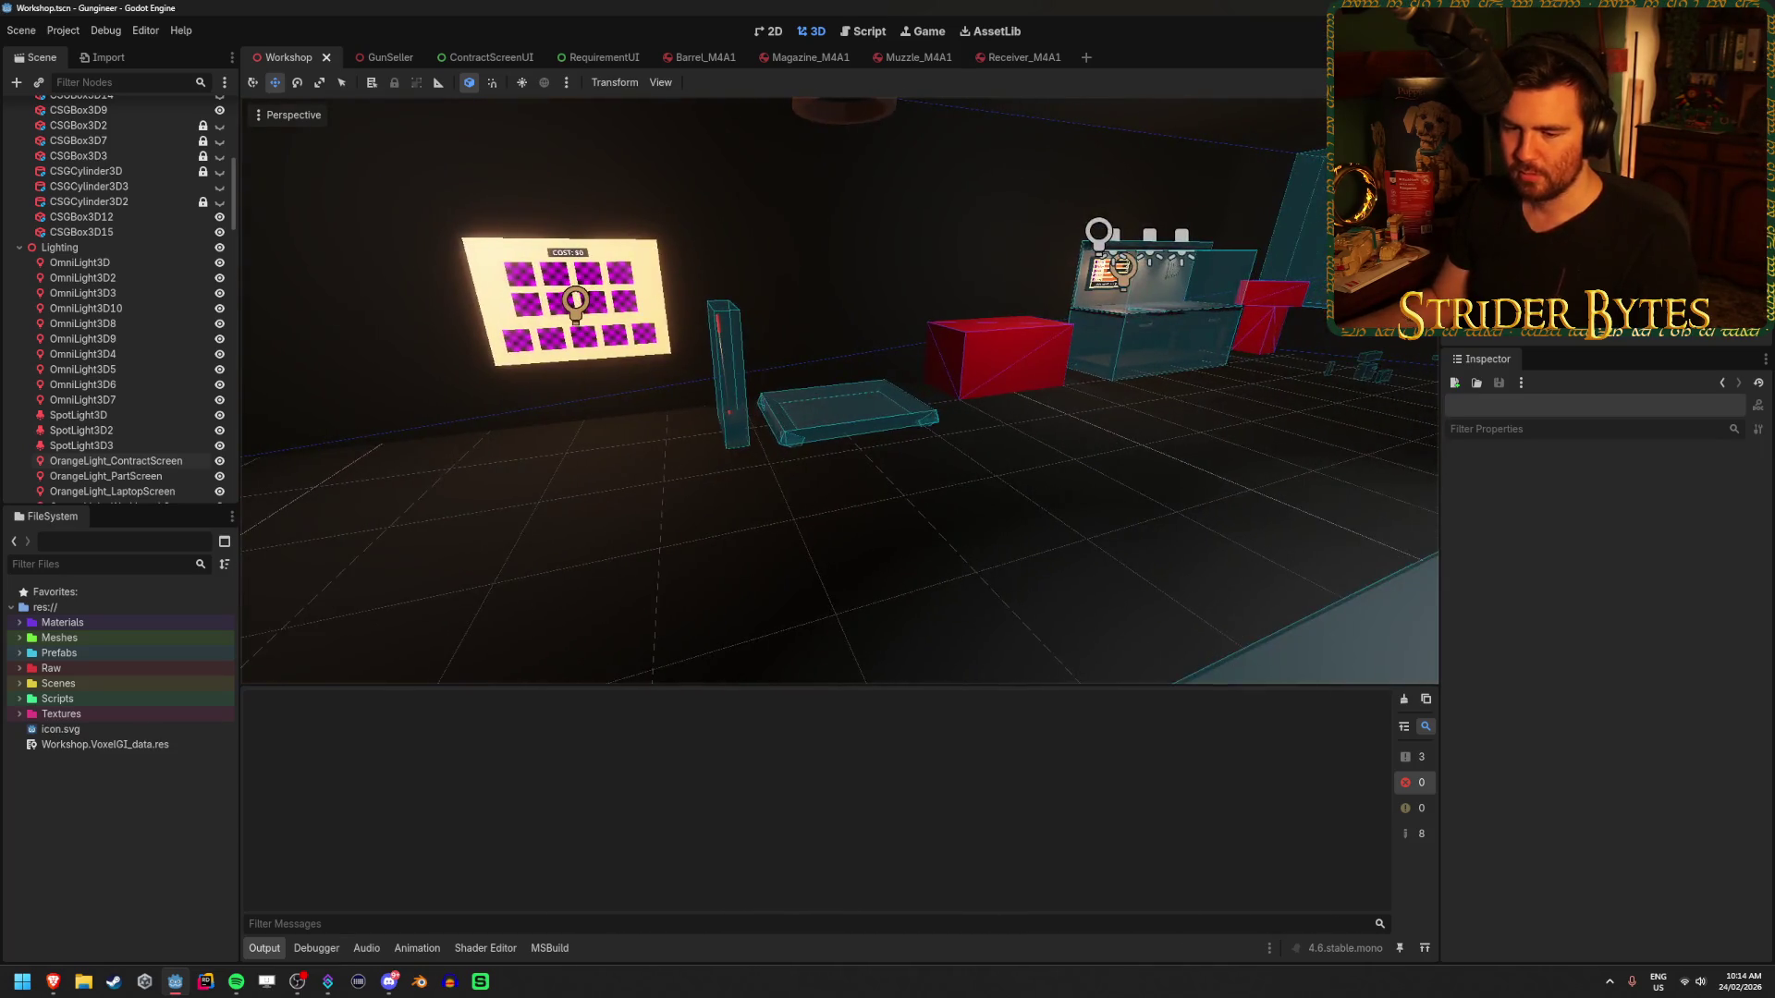
key("w")
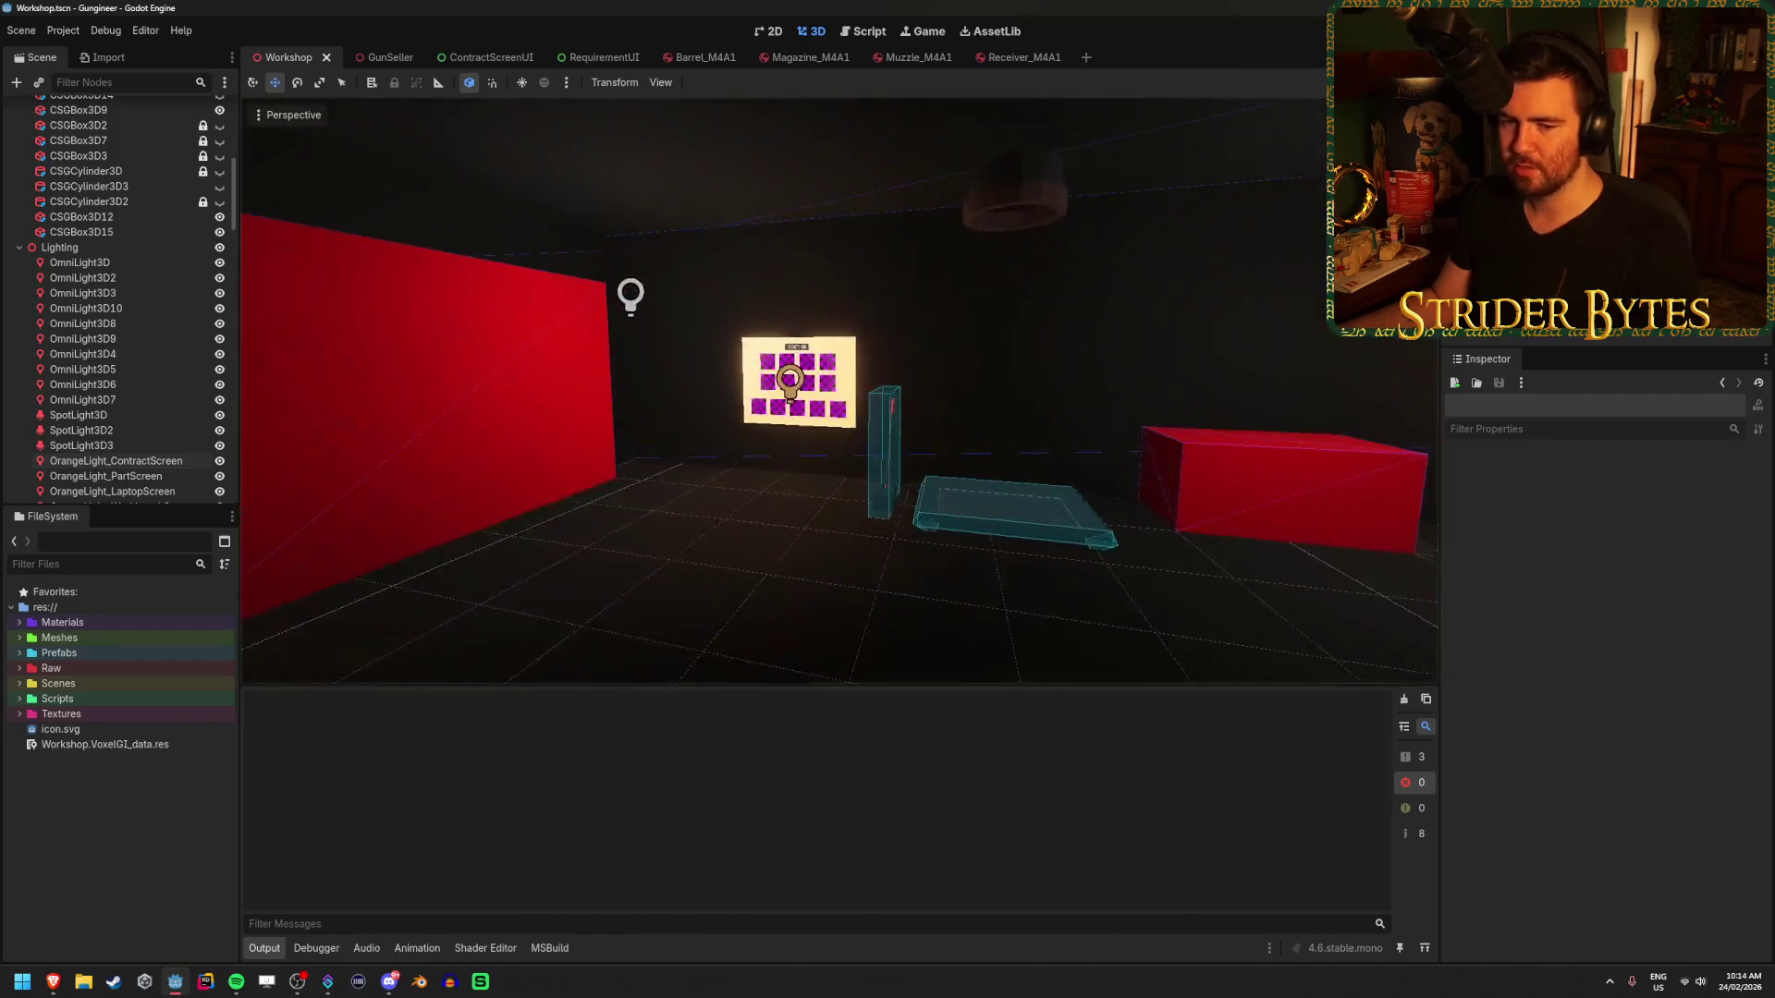
key("s")
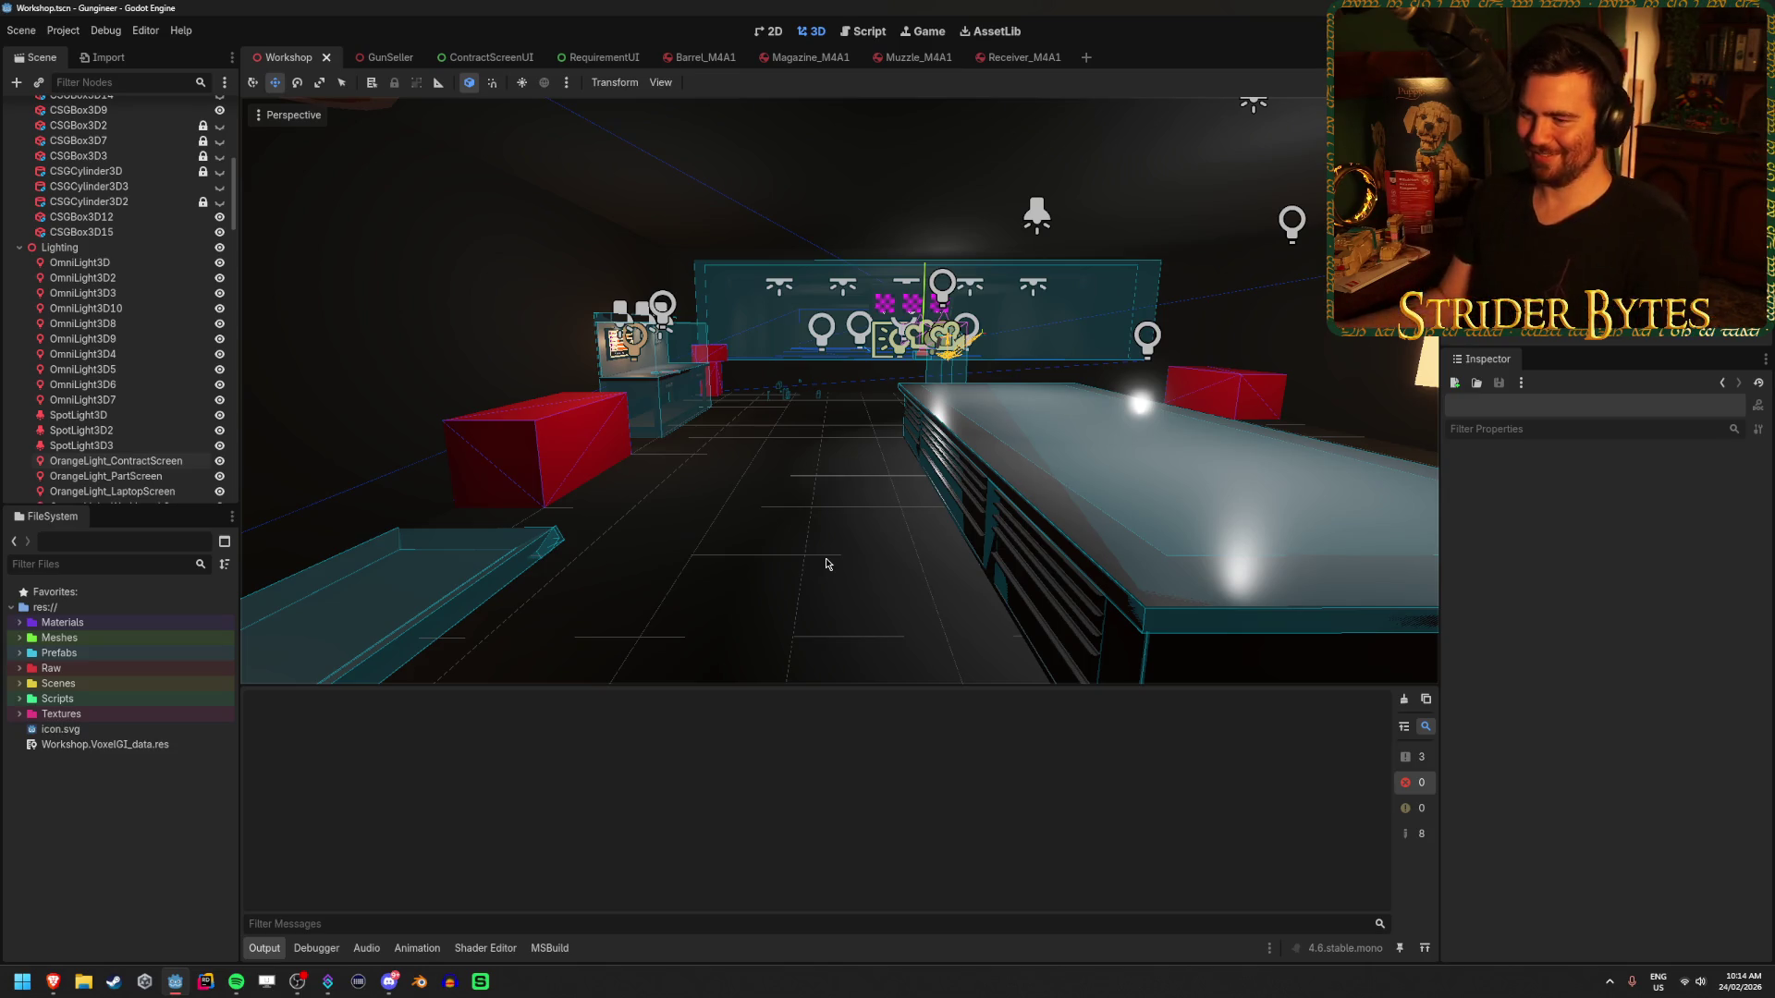
right_click(800, 548)
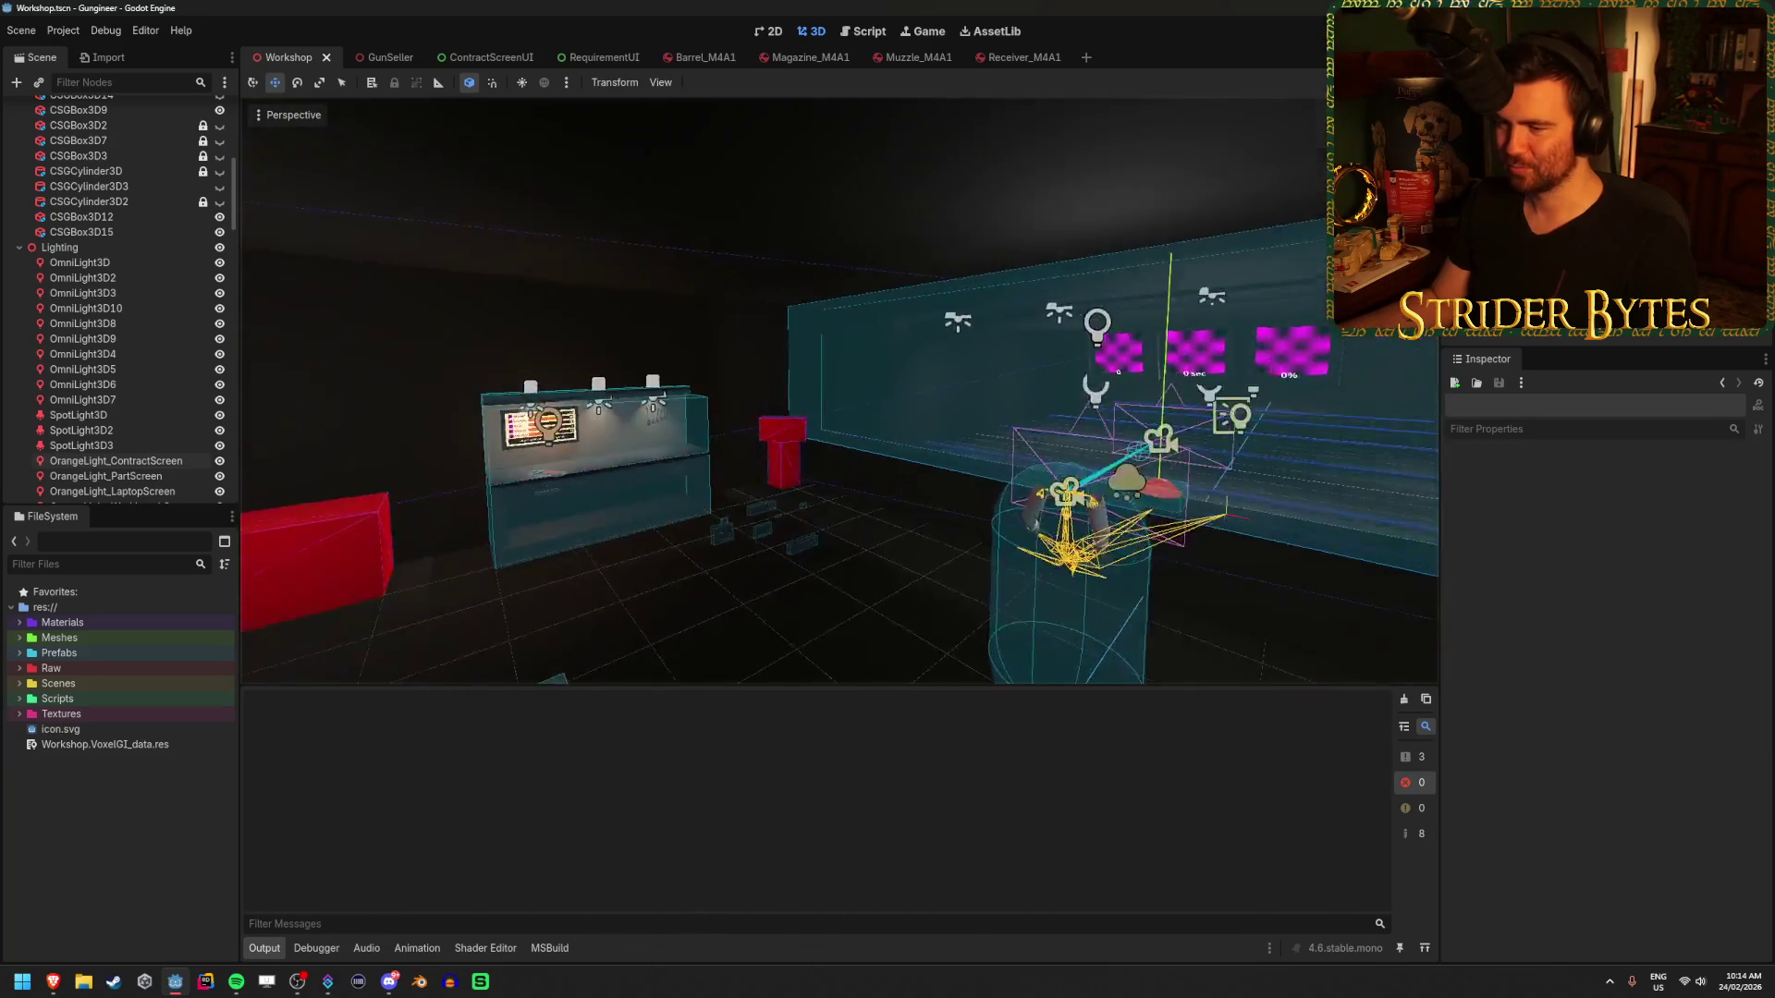
key("ctrl+s")
right_click(1073, 605)
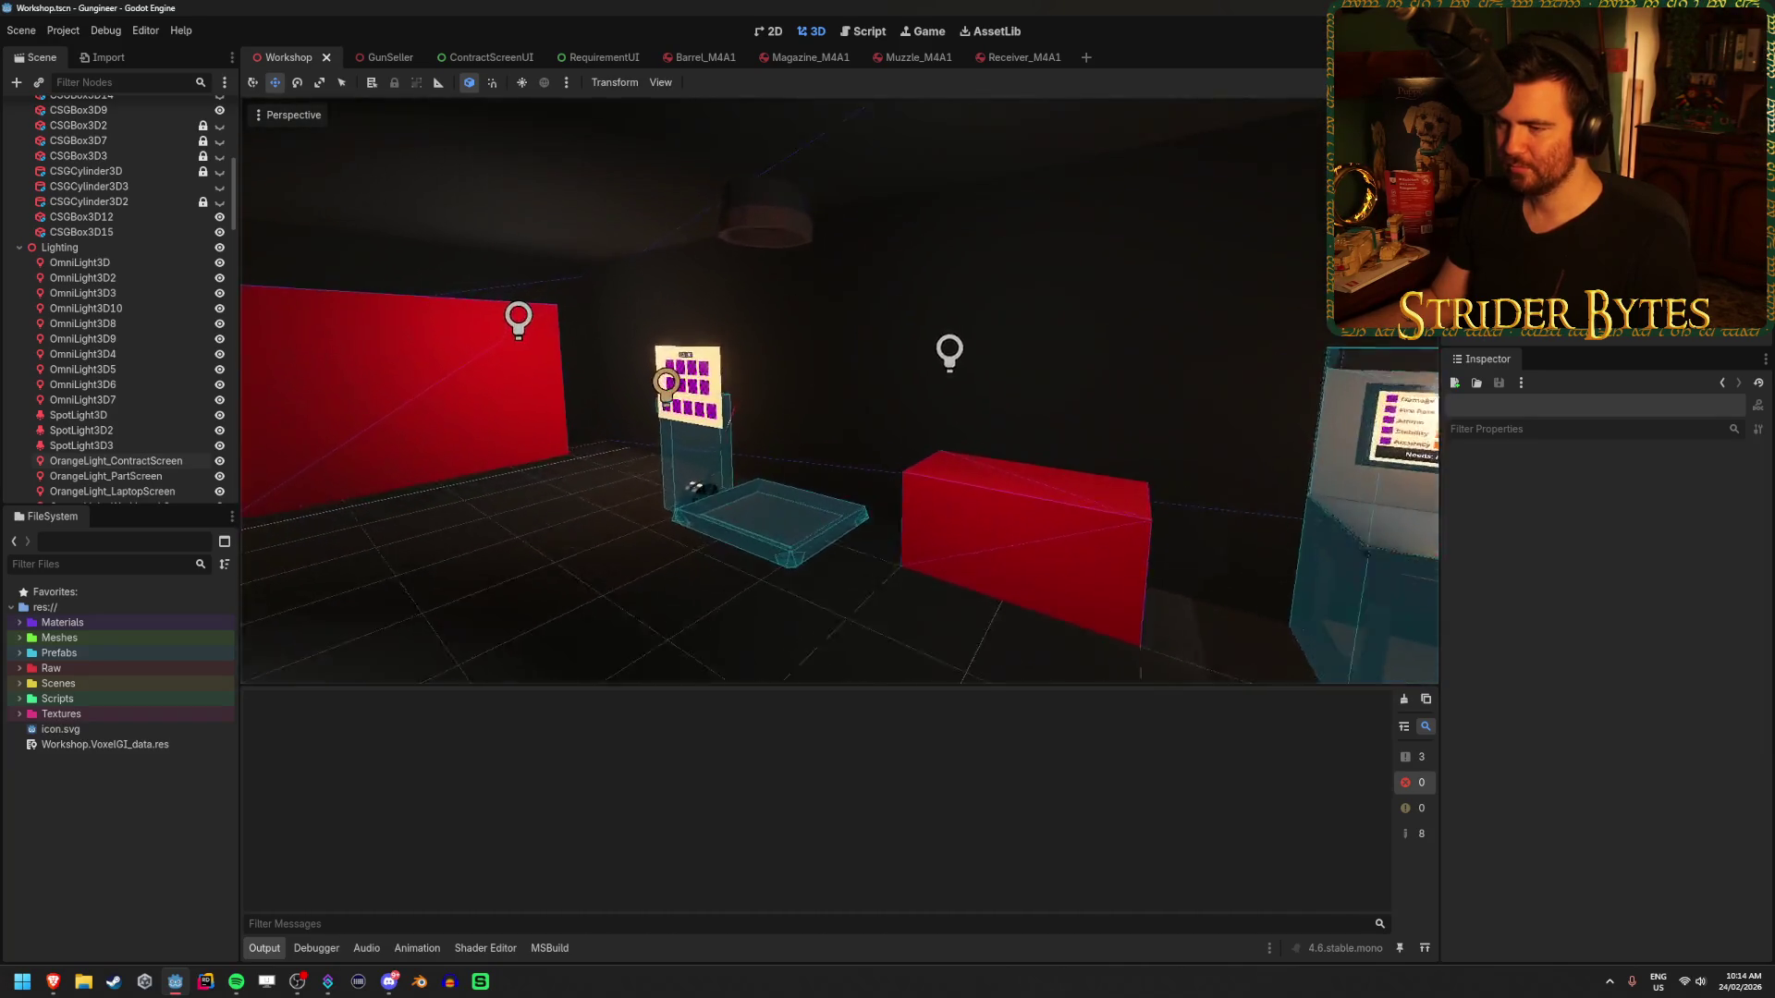
key("s")
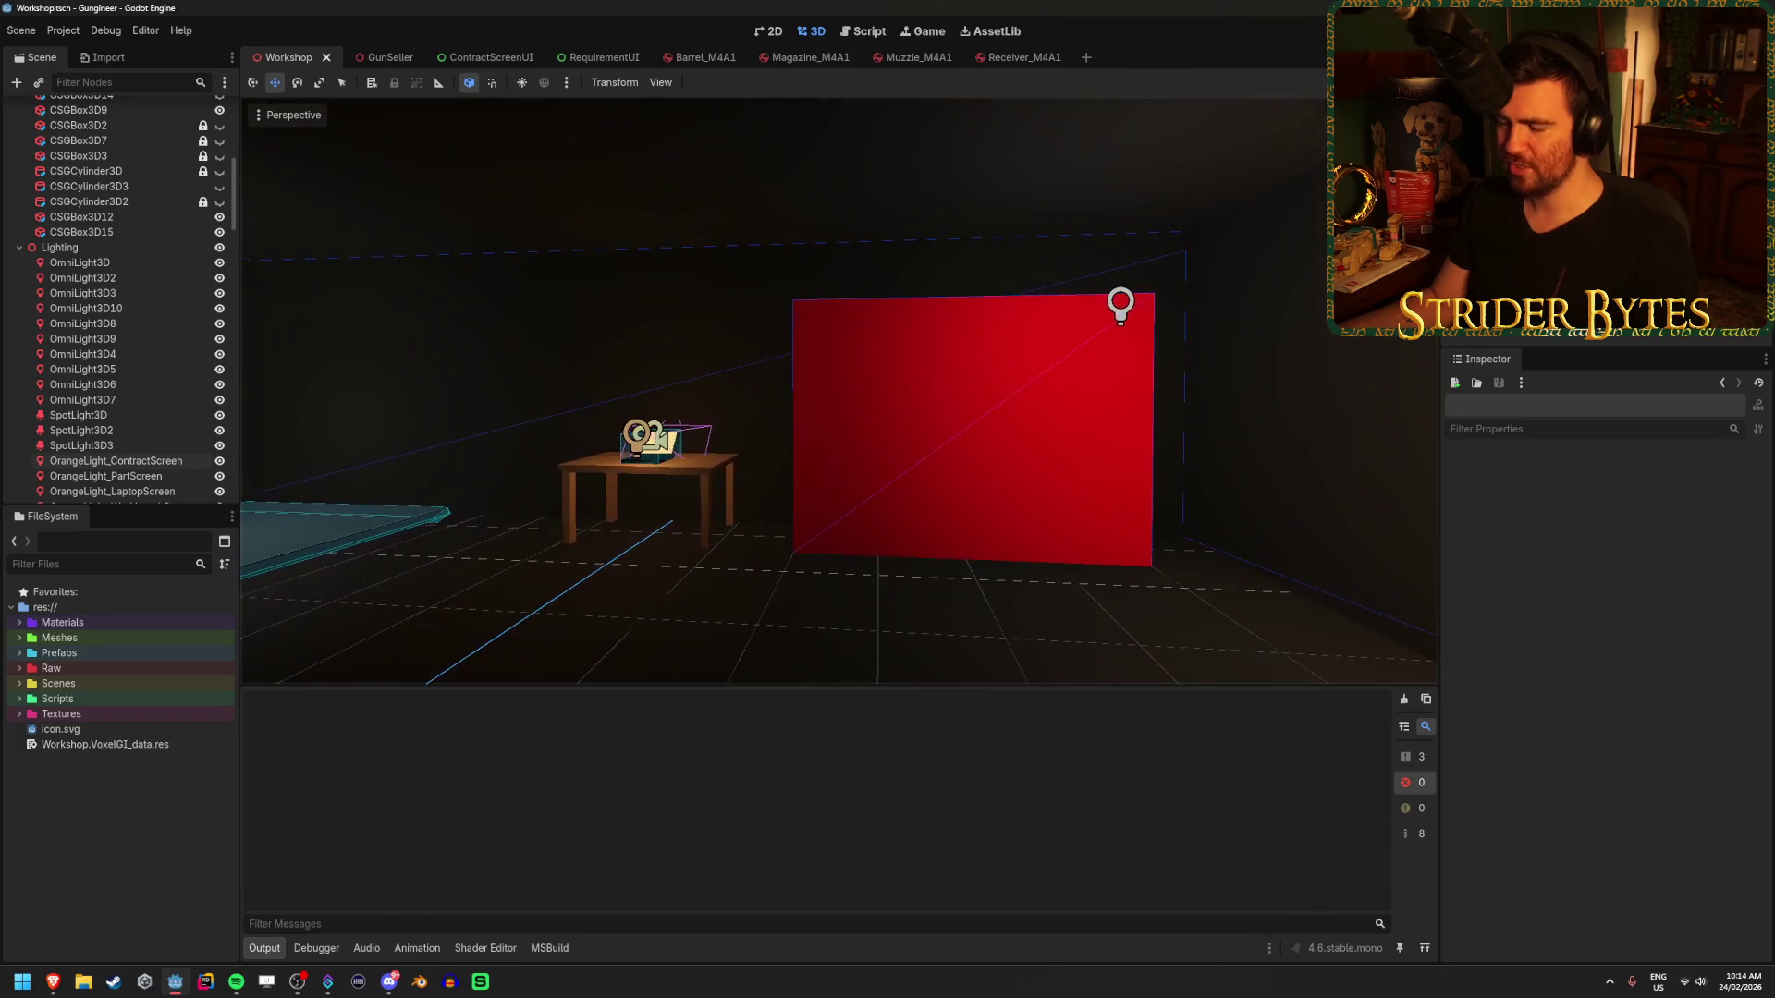
key("w")
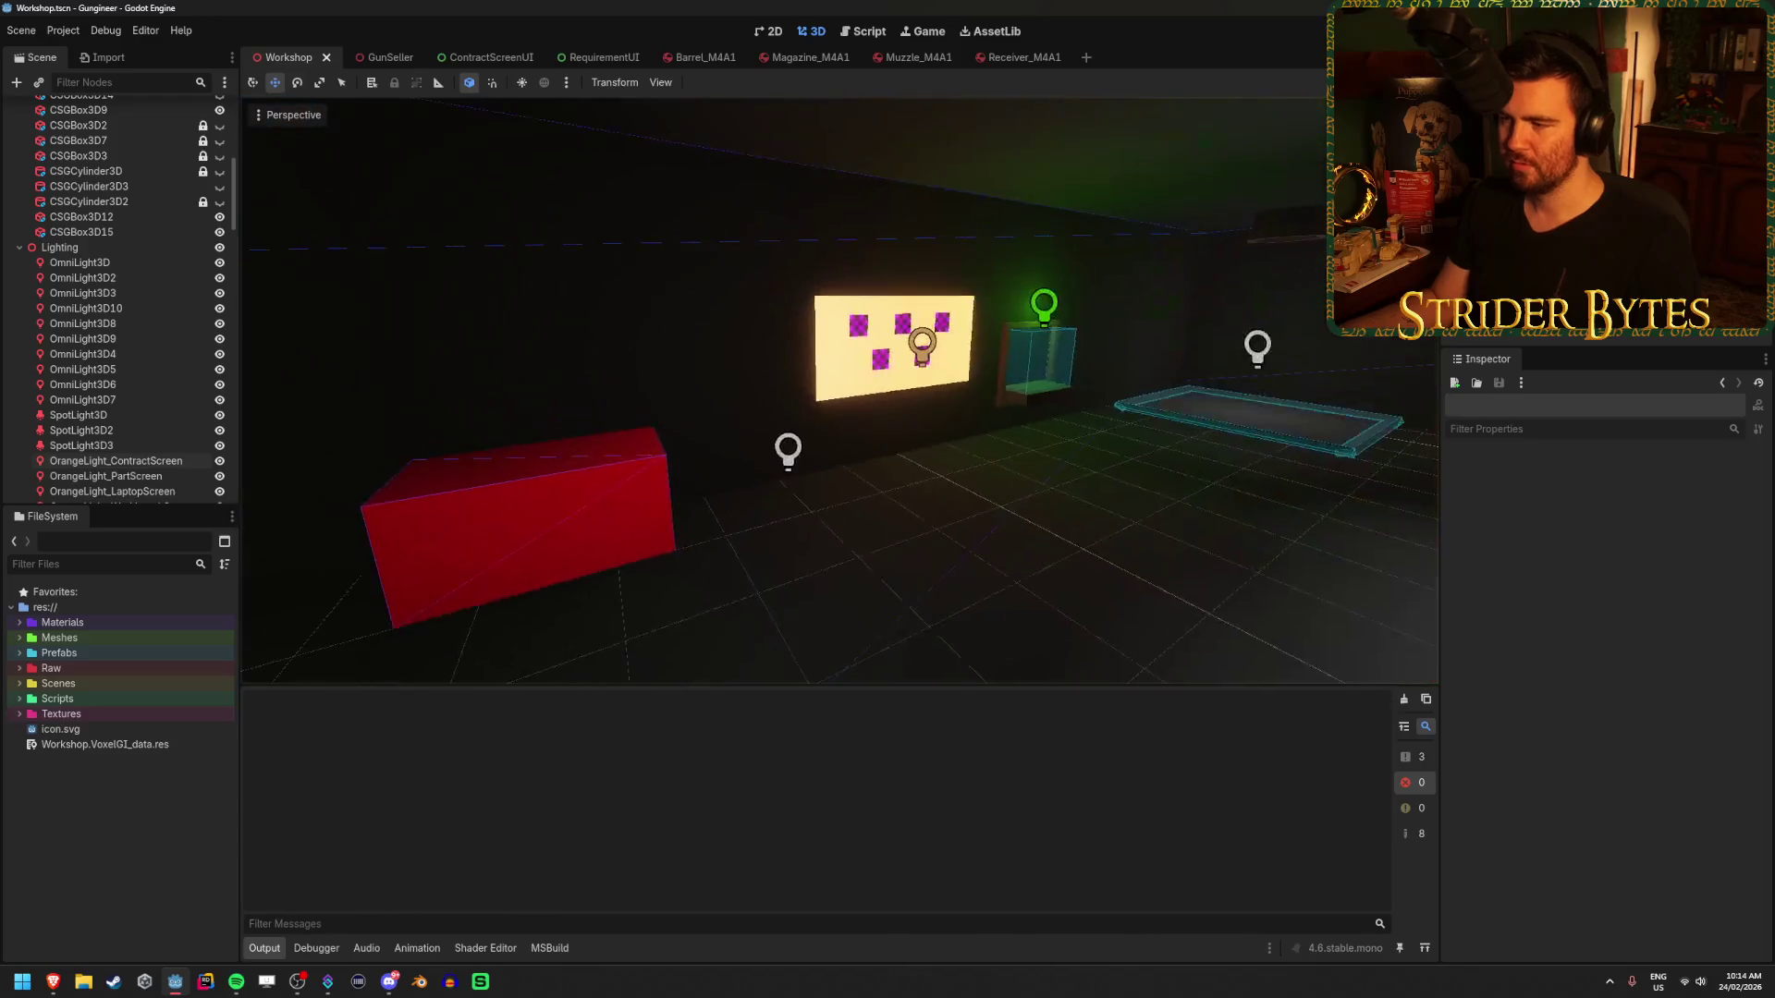
- Select the red pillar CSGBox3D12 with its top box, nudge them sideways, and save
key("w")
key("s")
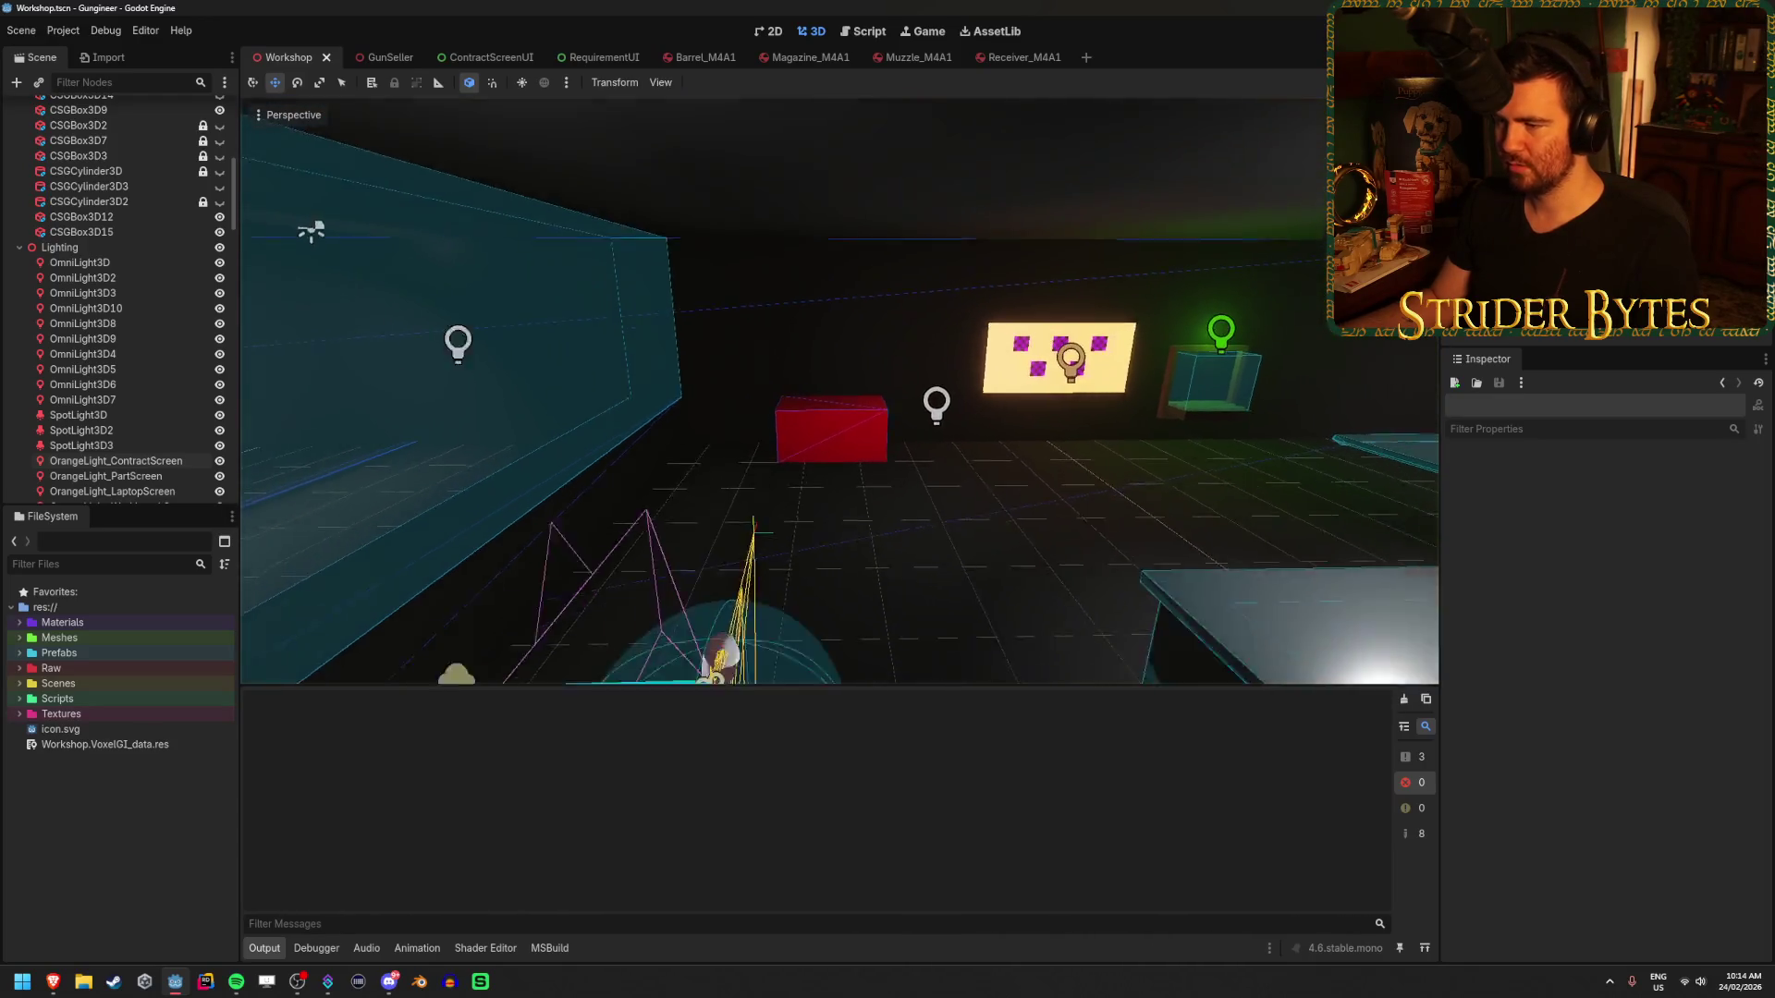
left_click(881, 431)
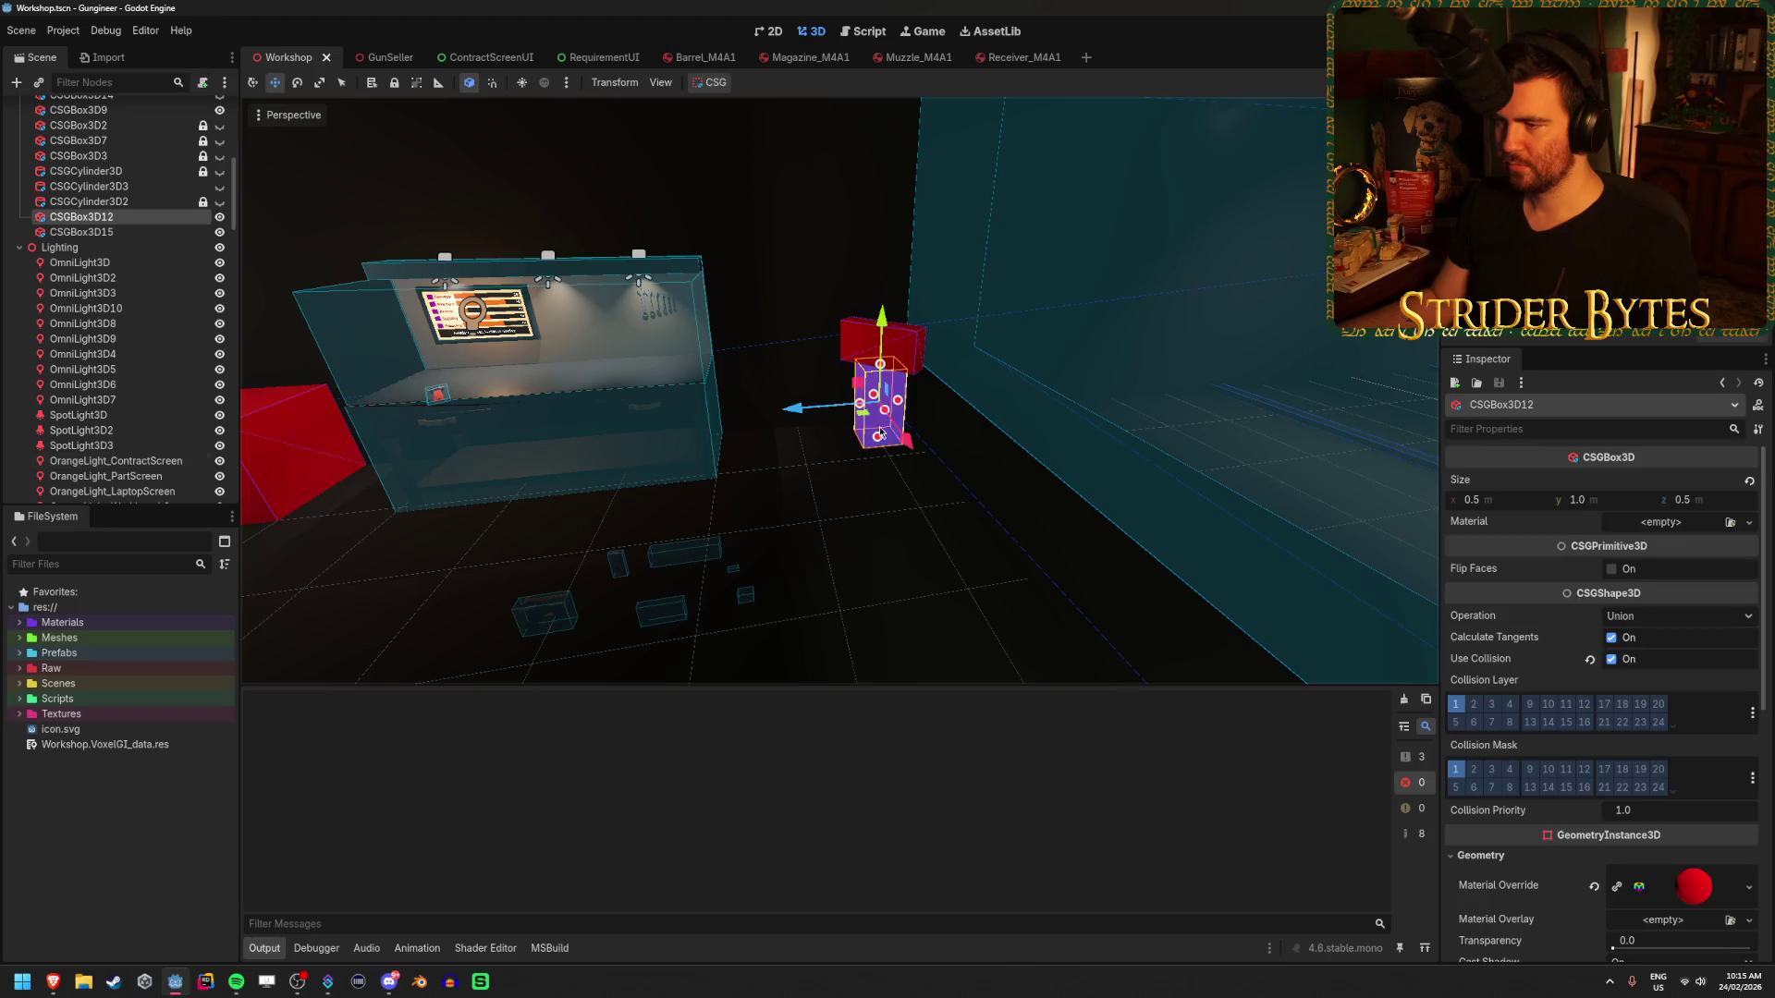
left_click(852, 338, "shift")
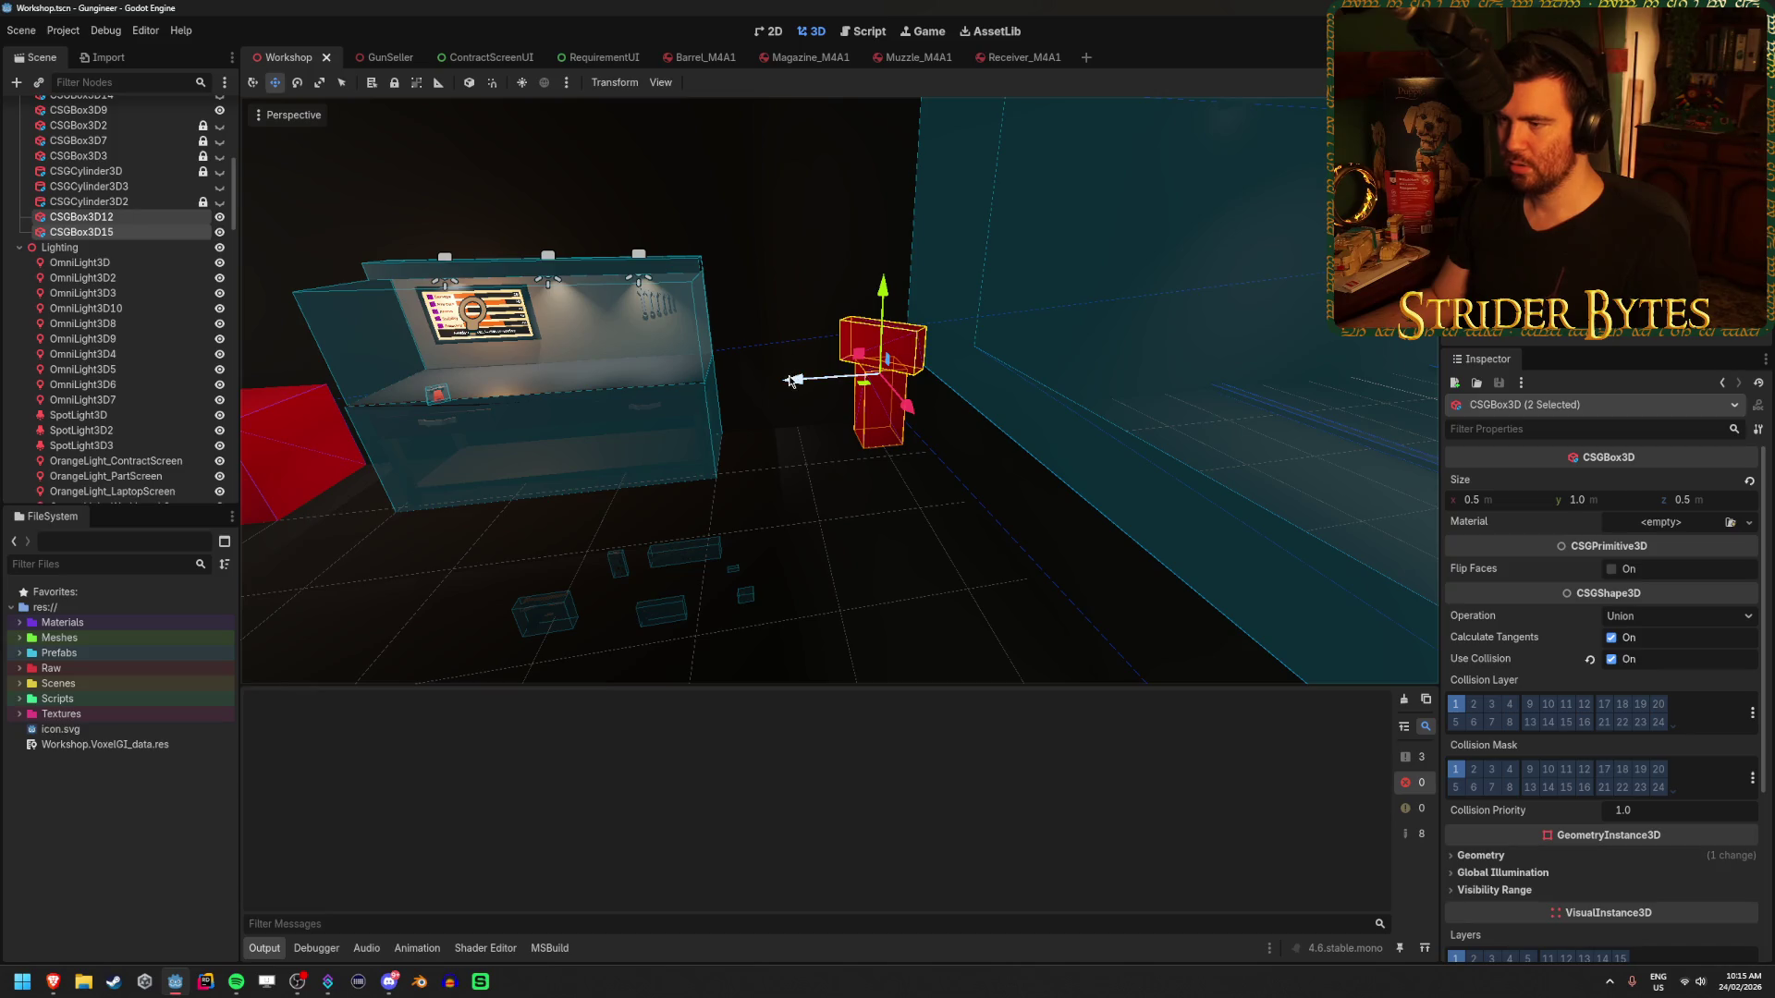
left_click_drag(791, 380, 753, 384)
key("ctrl+s")
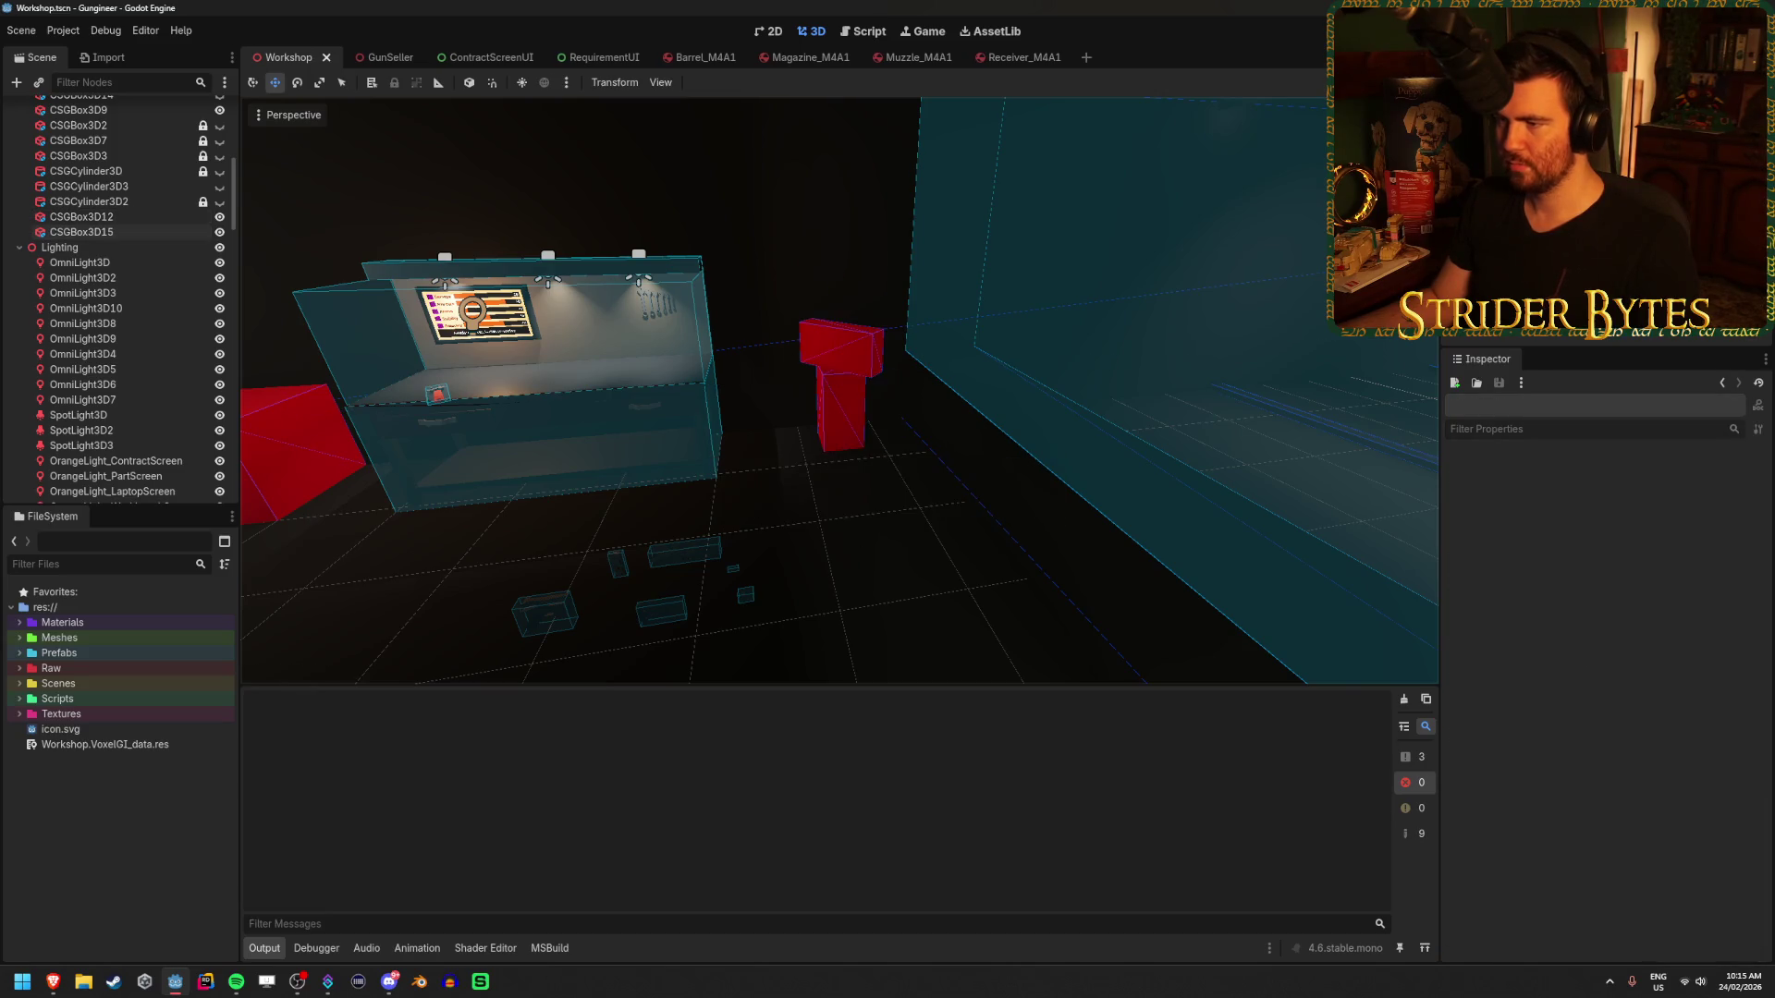
- Rotate the top box CSGBox3D15 by 15 degrees, then return to the Move tool
left_click(797, 358)
key("e")
key("f")
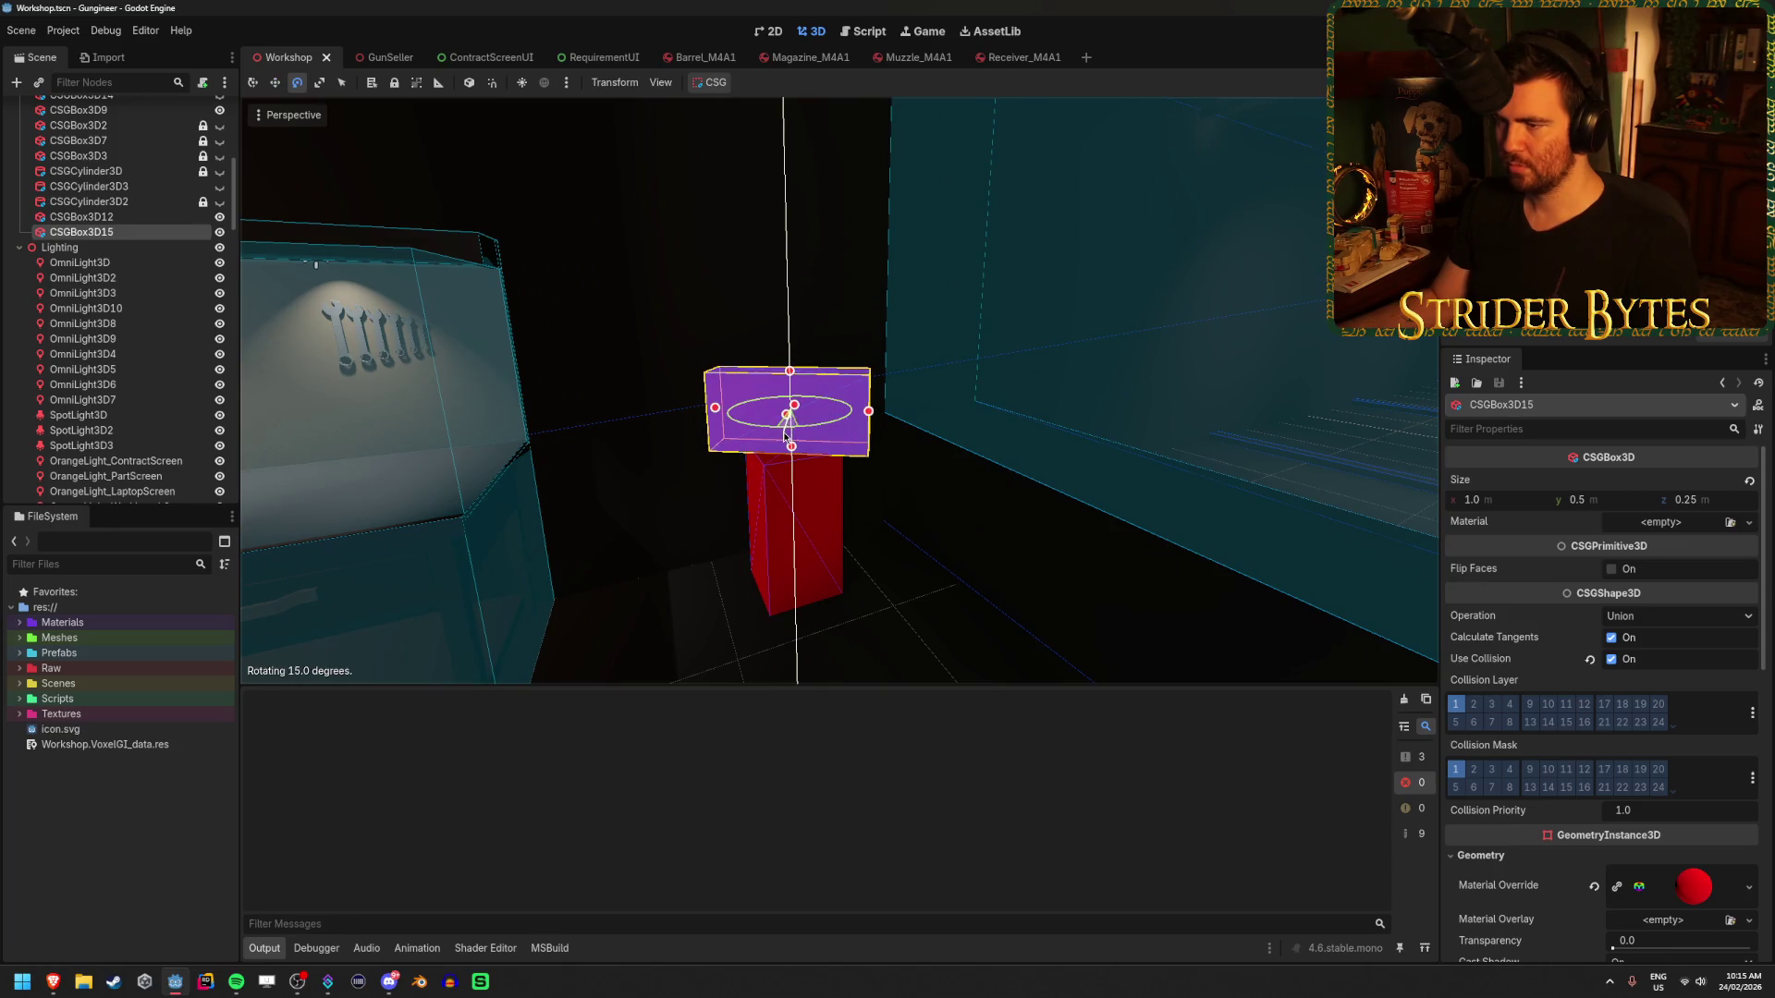
left_click_drag(786, 434, 788, 433)
left_click(892, 614)
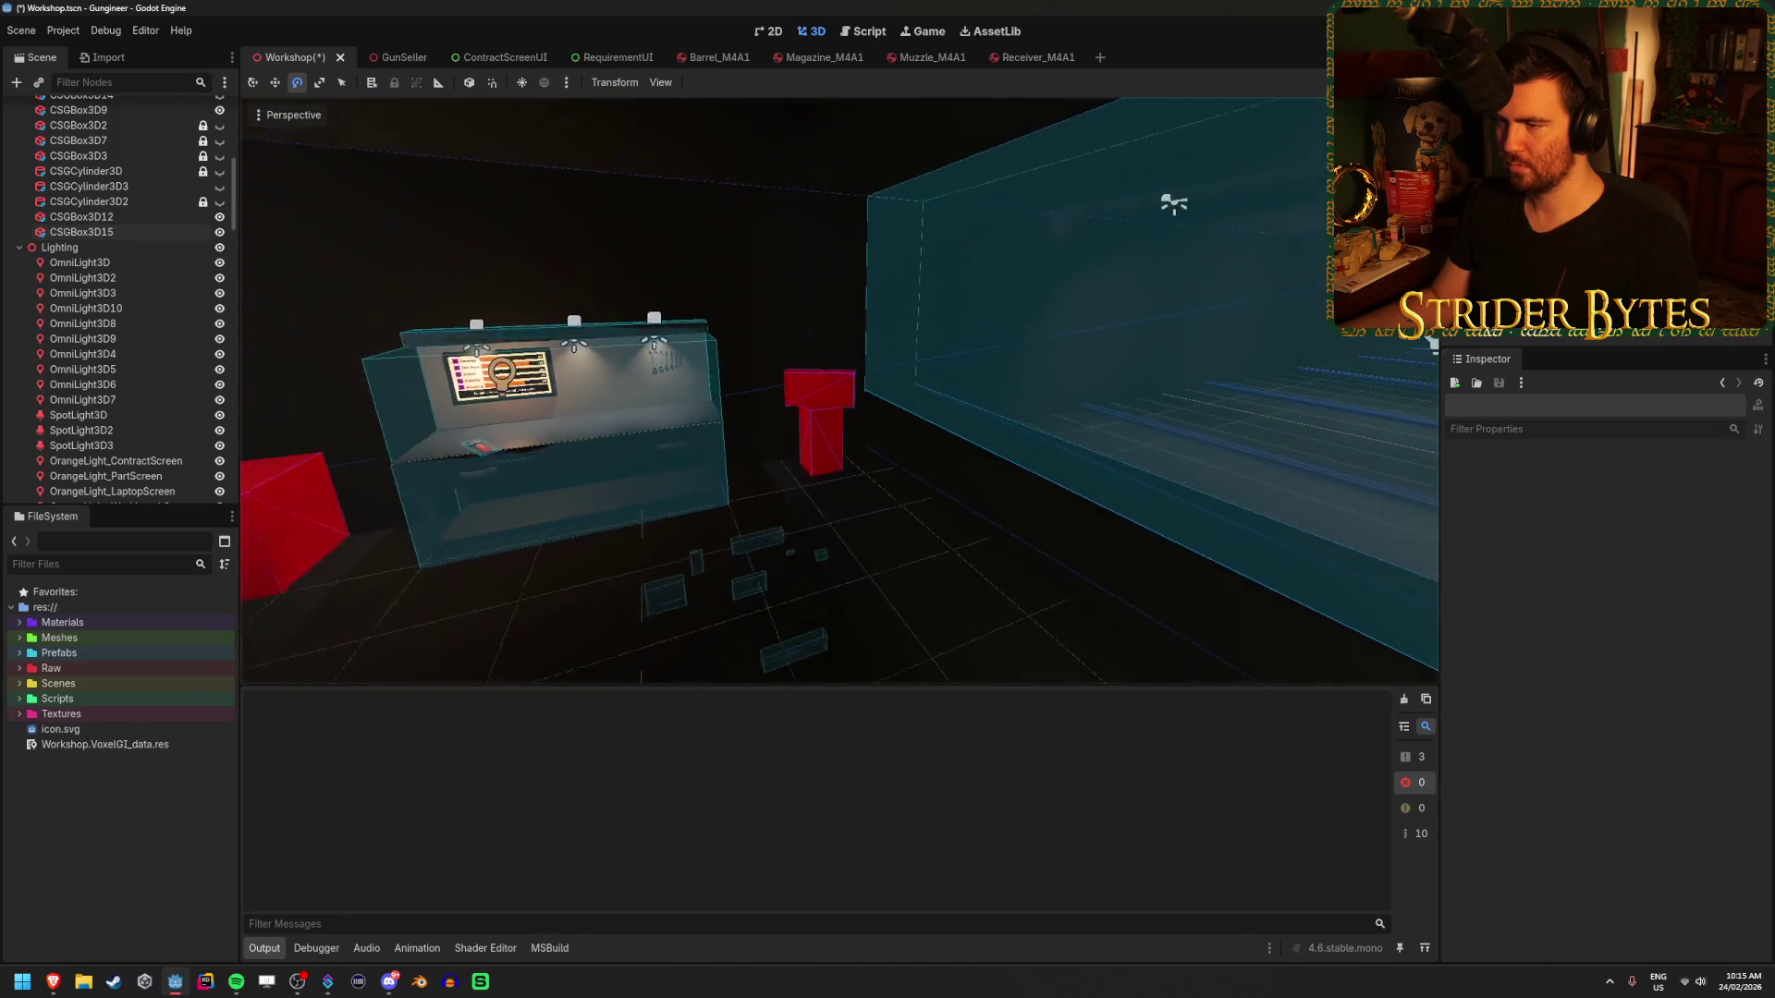
key("w")
scroll(893, 614, "up", 3)
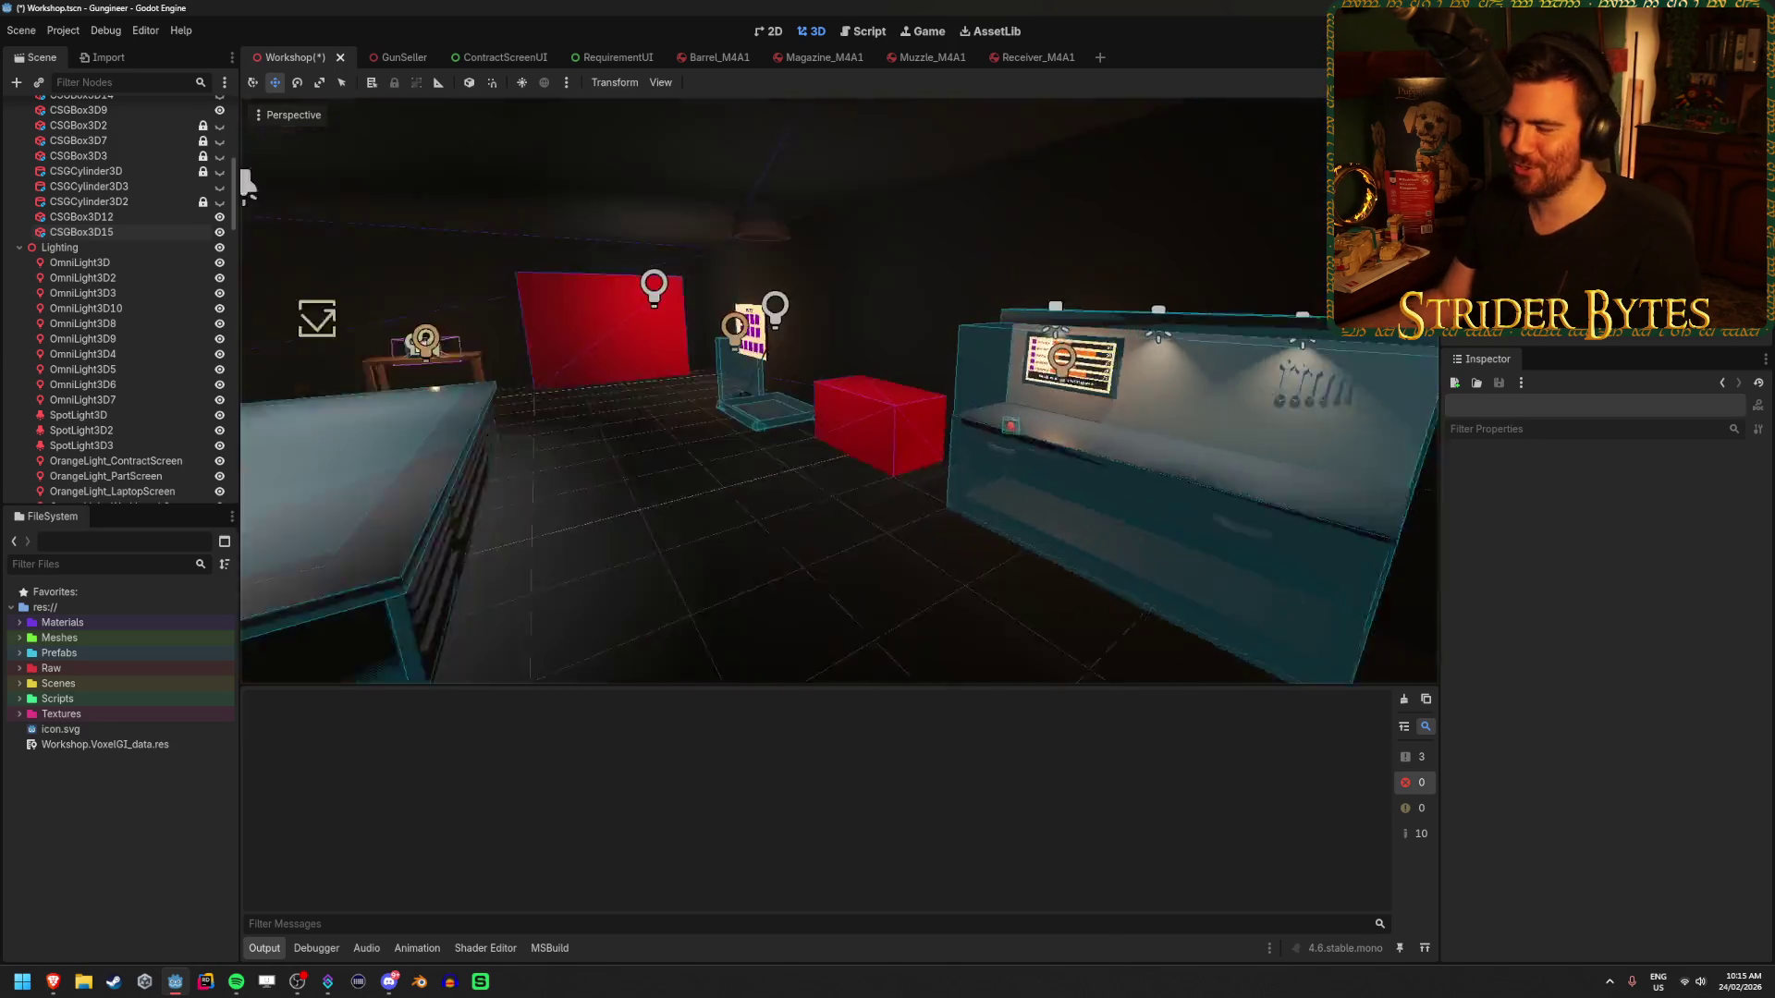
- Save the scene, switch briefly to another application, and return to a wide workshop view
key("ctrl+s")
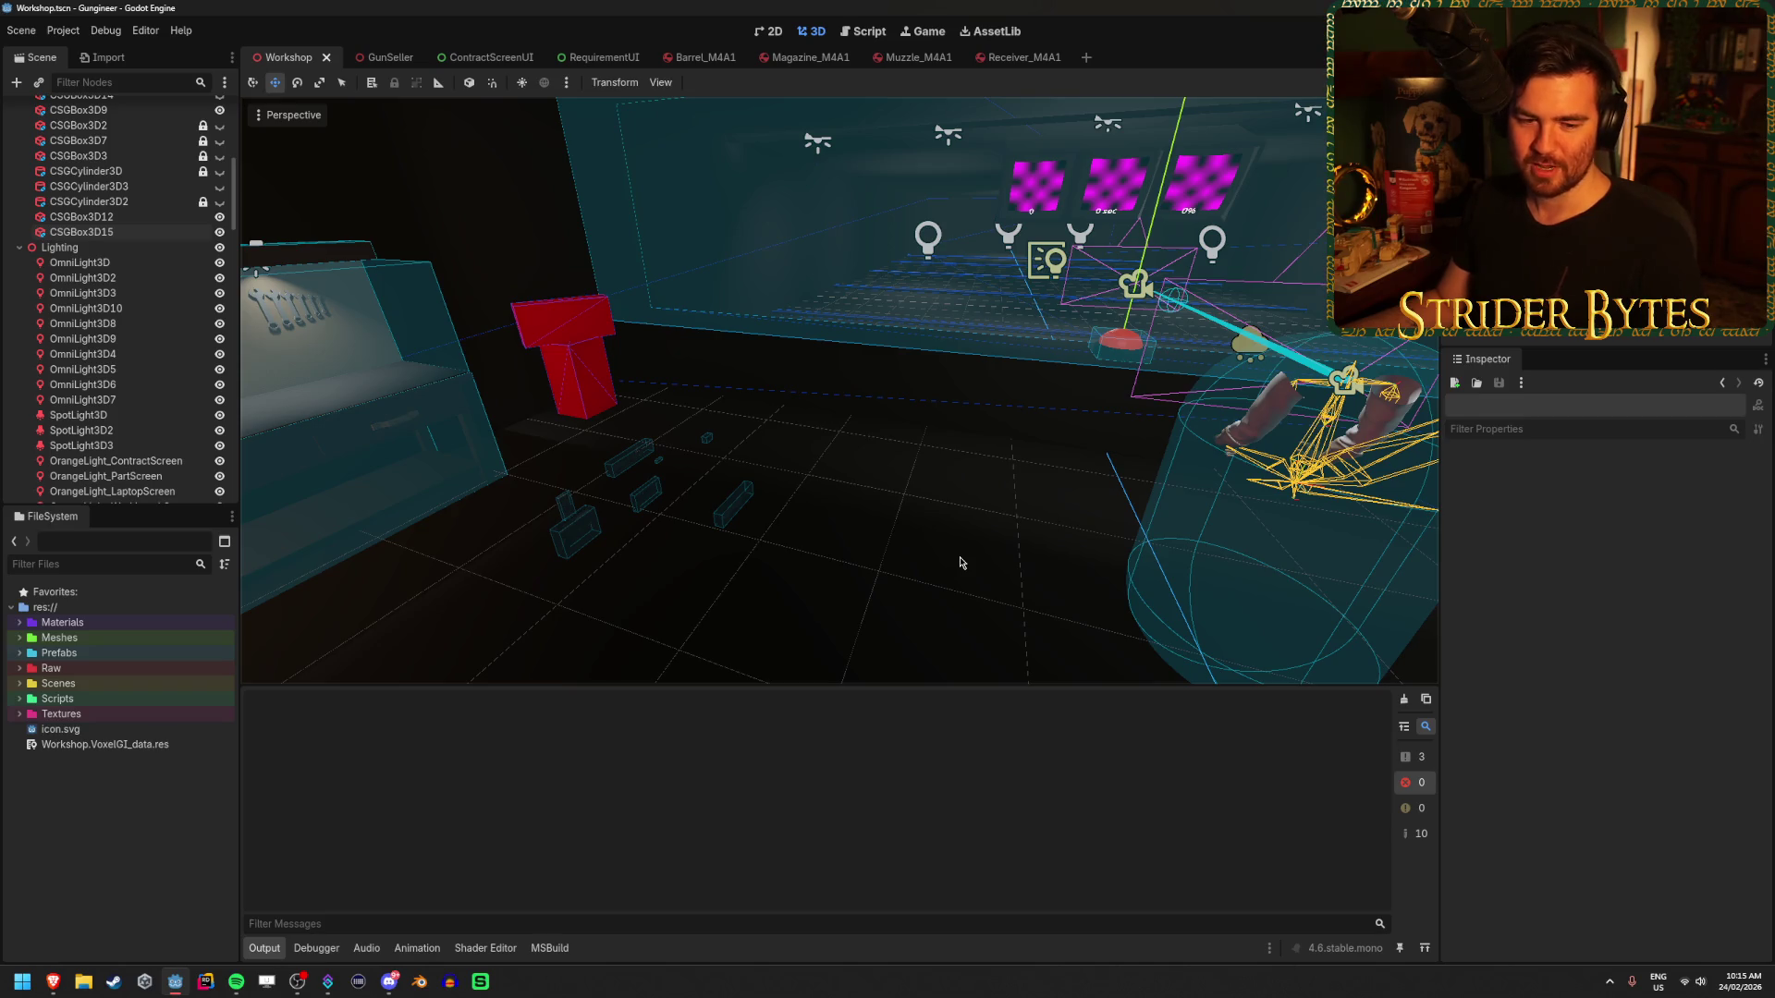
left_click_drag(890, 520, 890, 520)
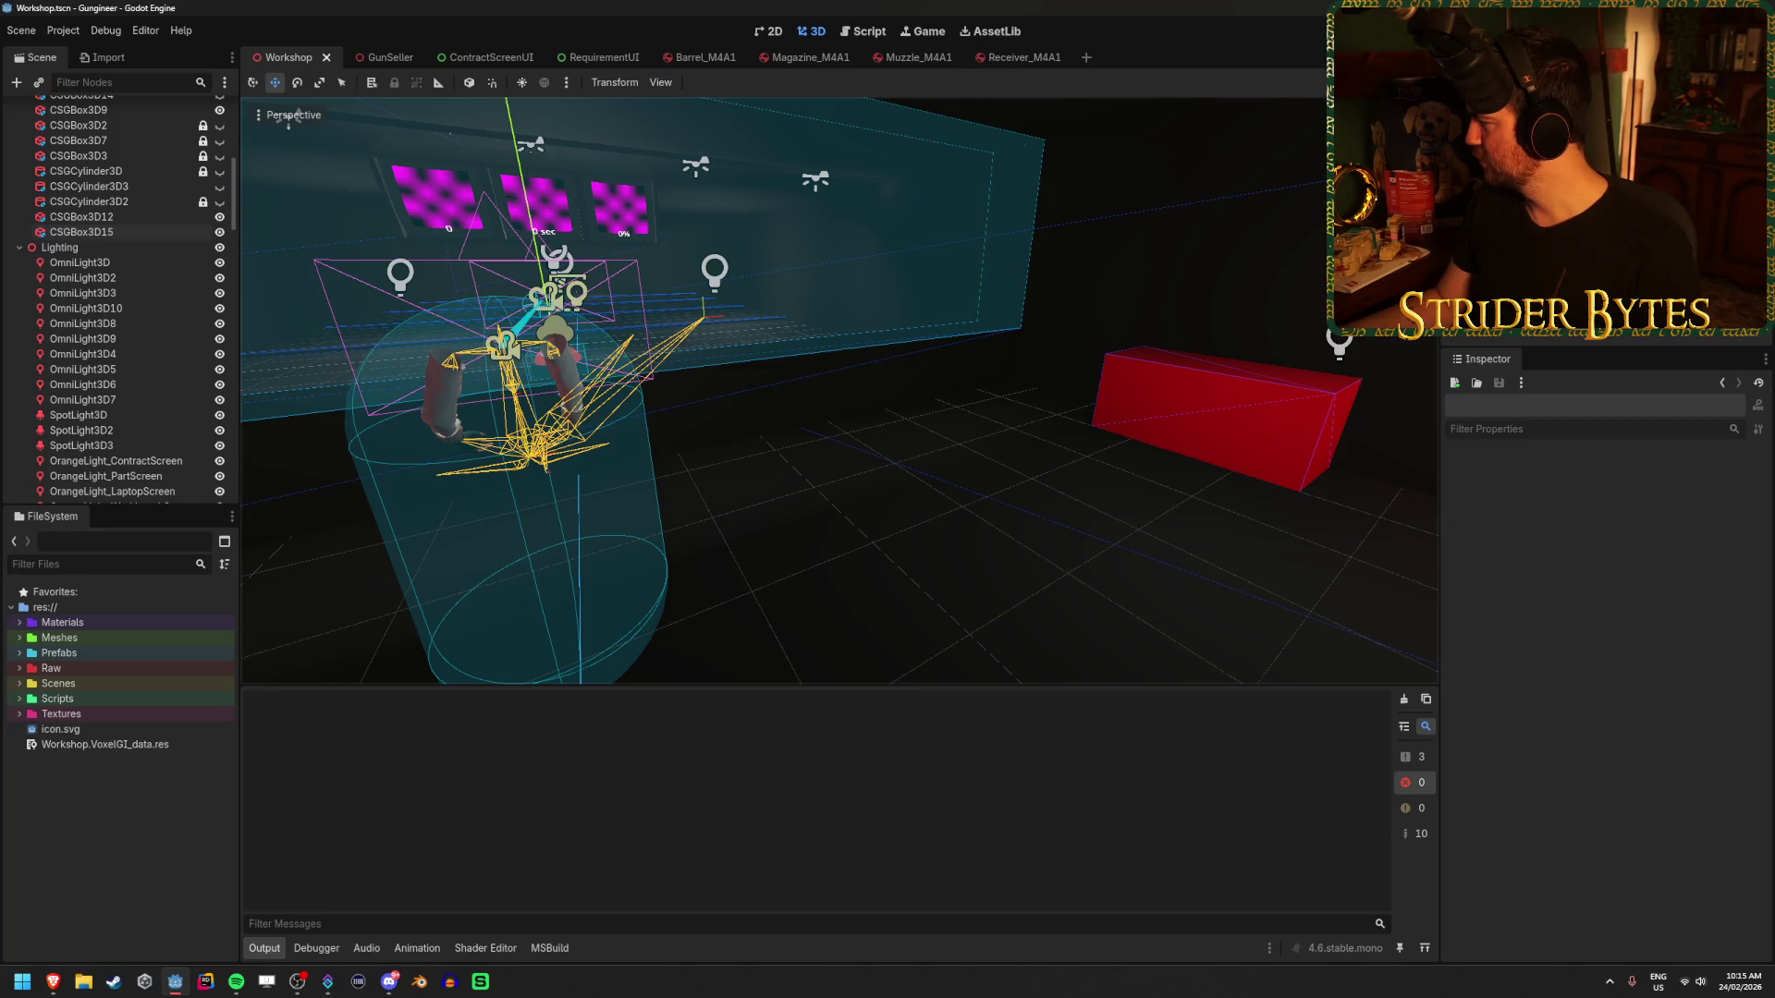
key("alt+Tab")
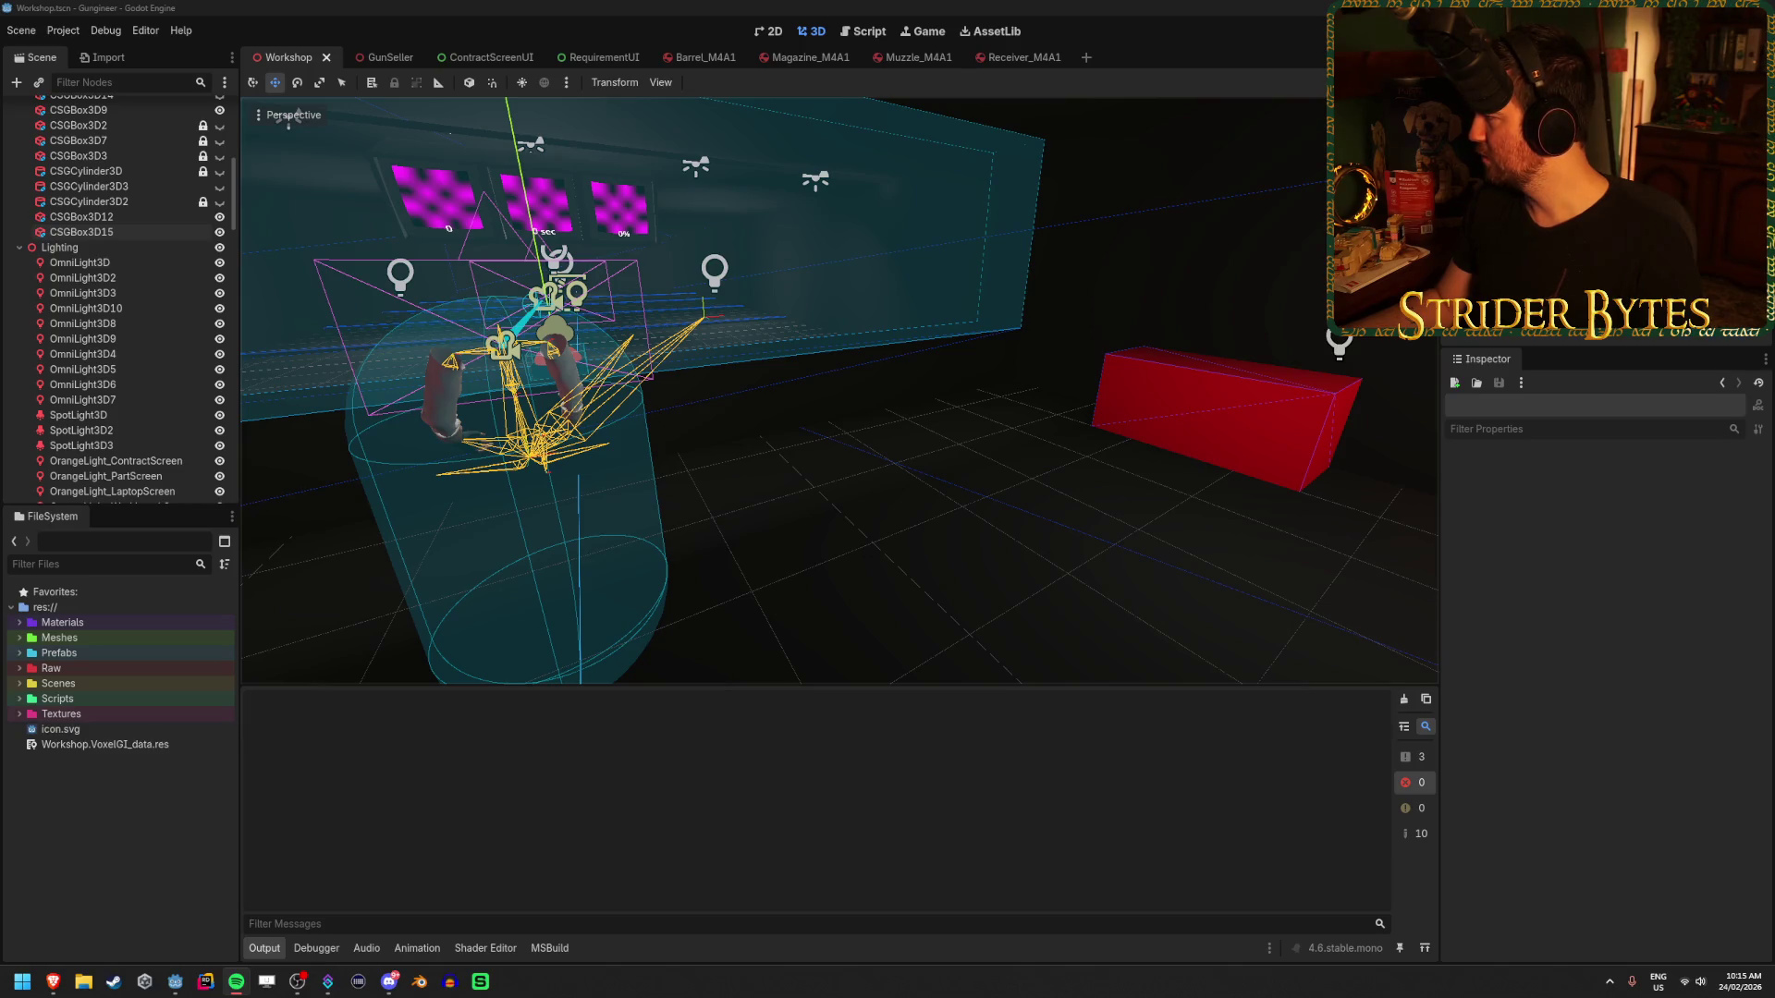
key("alt+Tab")
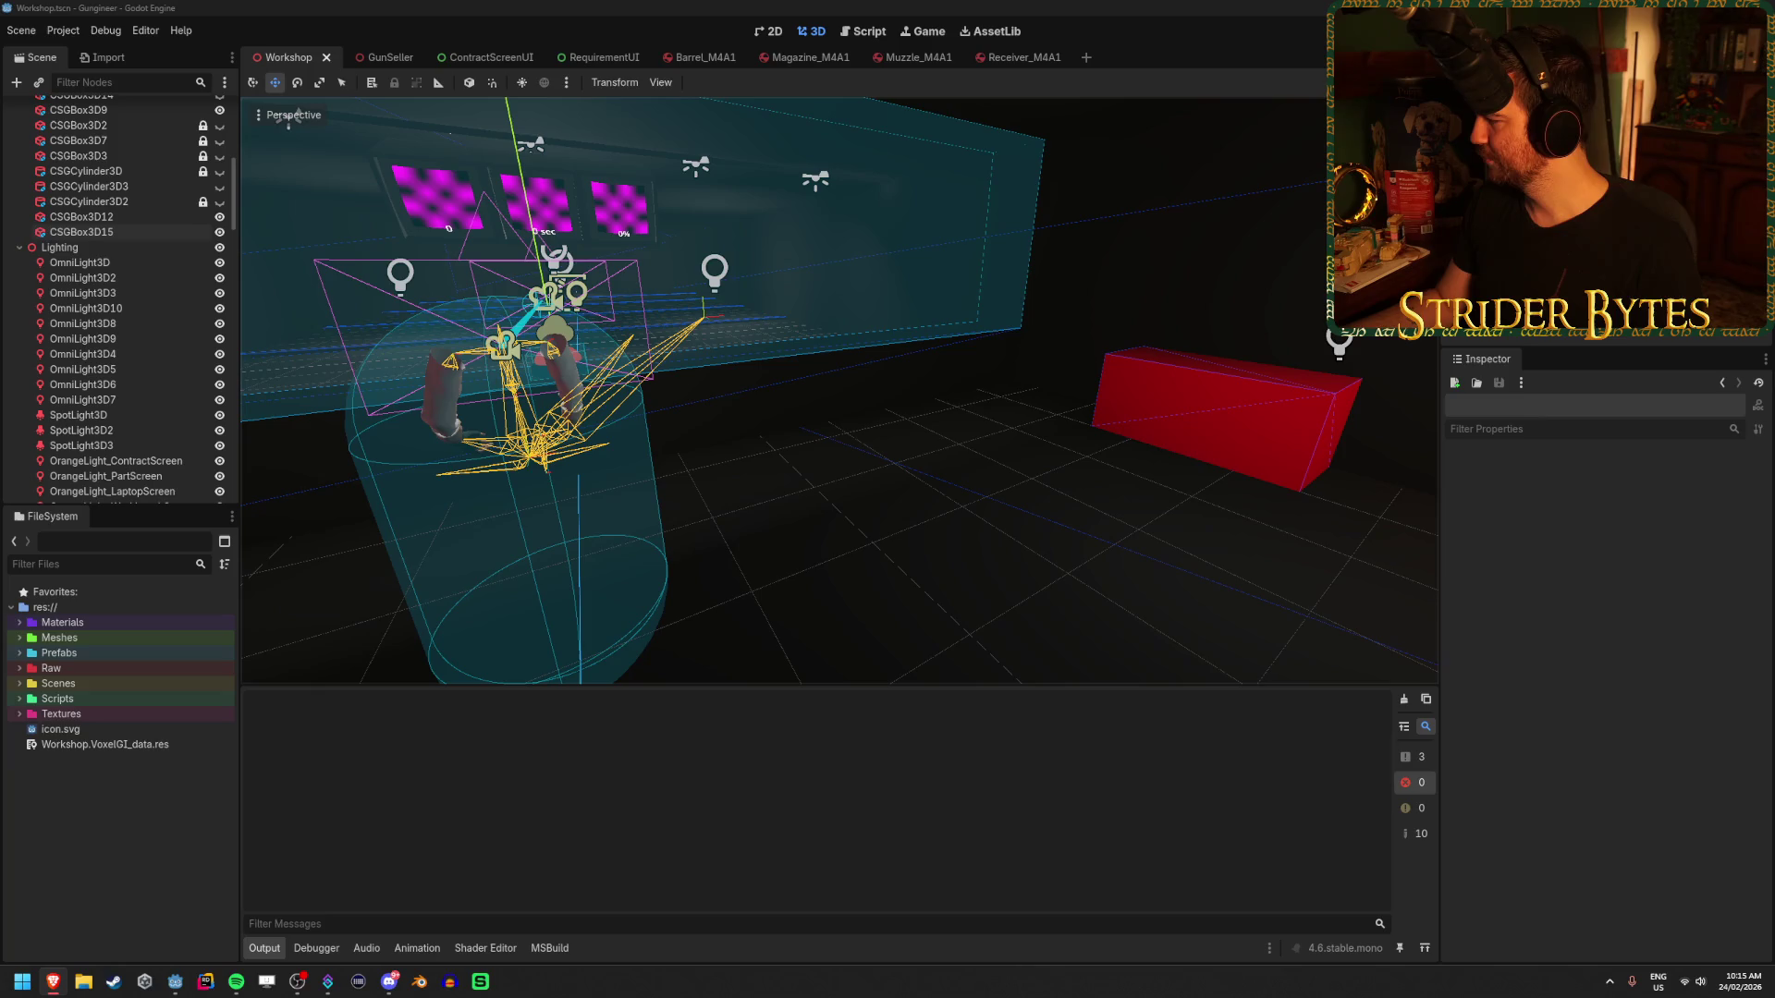
left_click_drag(820, 396, 1208, 491)
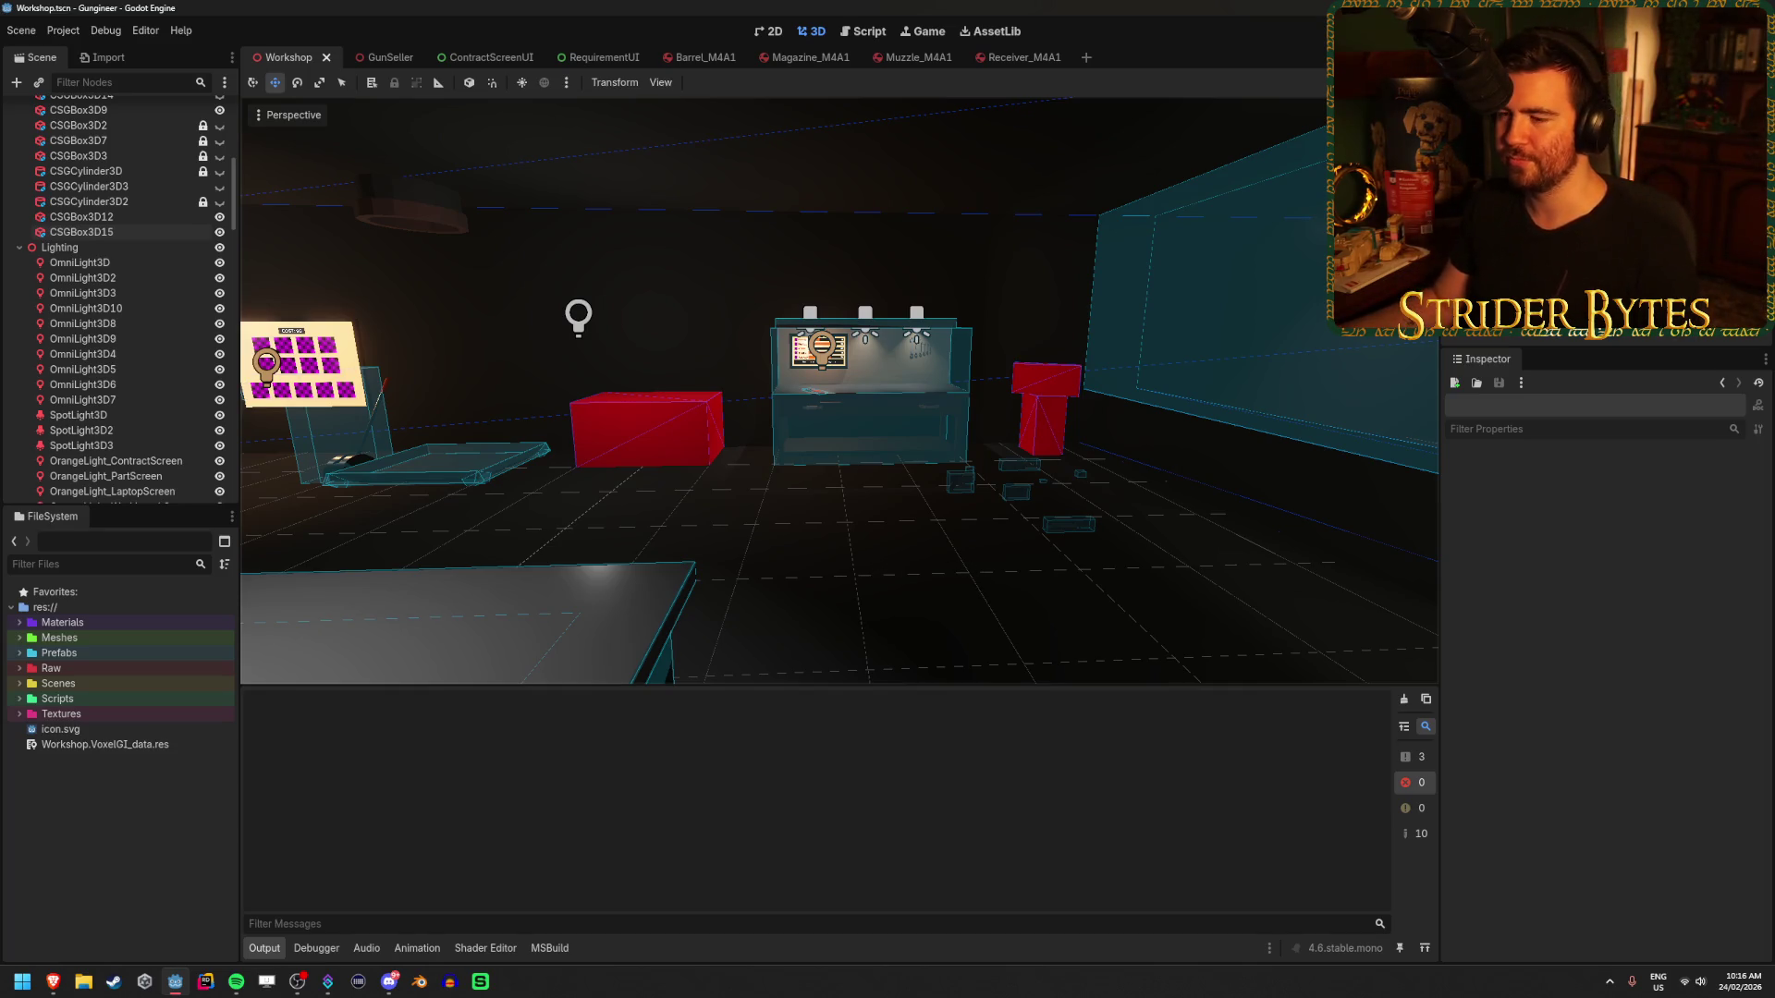
- Fly the view toward the cyan wall and benches, then fold the Greyboxing node
scroll(876, 566, "up", 2)
mouse_move(876, 567)
left_mouse_down()
mouse_move(721, 536)
mouse_move(666, 545)
mouse_move(1080, 311)
mouse_move(832, 332)
mouse_move(998, 323)
mouse_move(952, 328)
mouse_move(903, 614)
mouse_move(932, 598)
mouse_move(776, 568)
mouse_move(1057, 591)
left_mouse_up()
key("e")
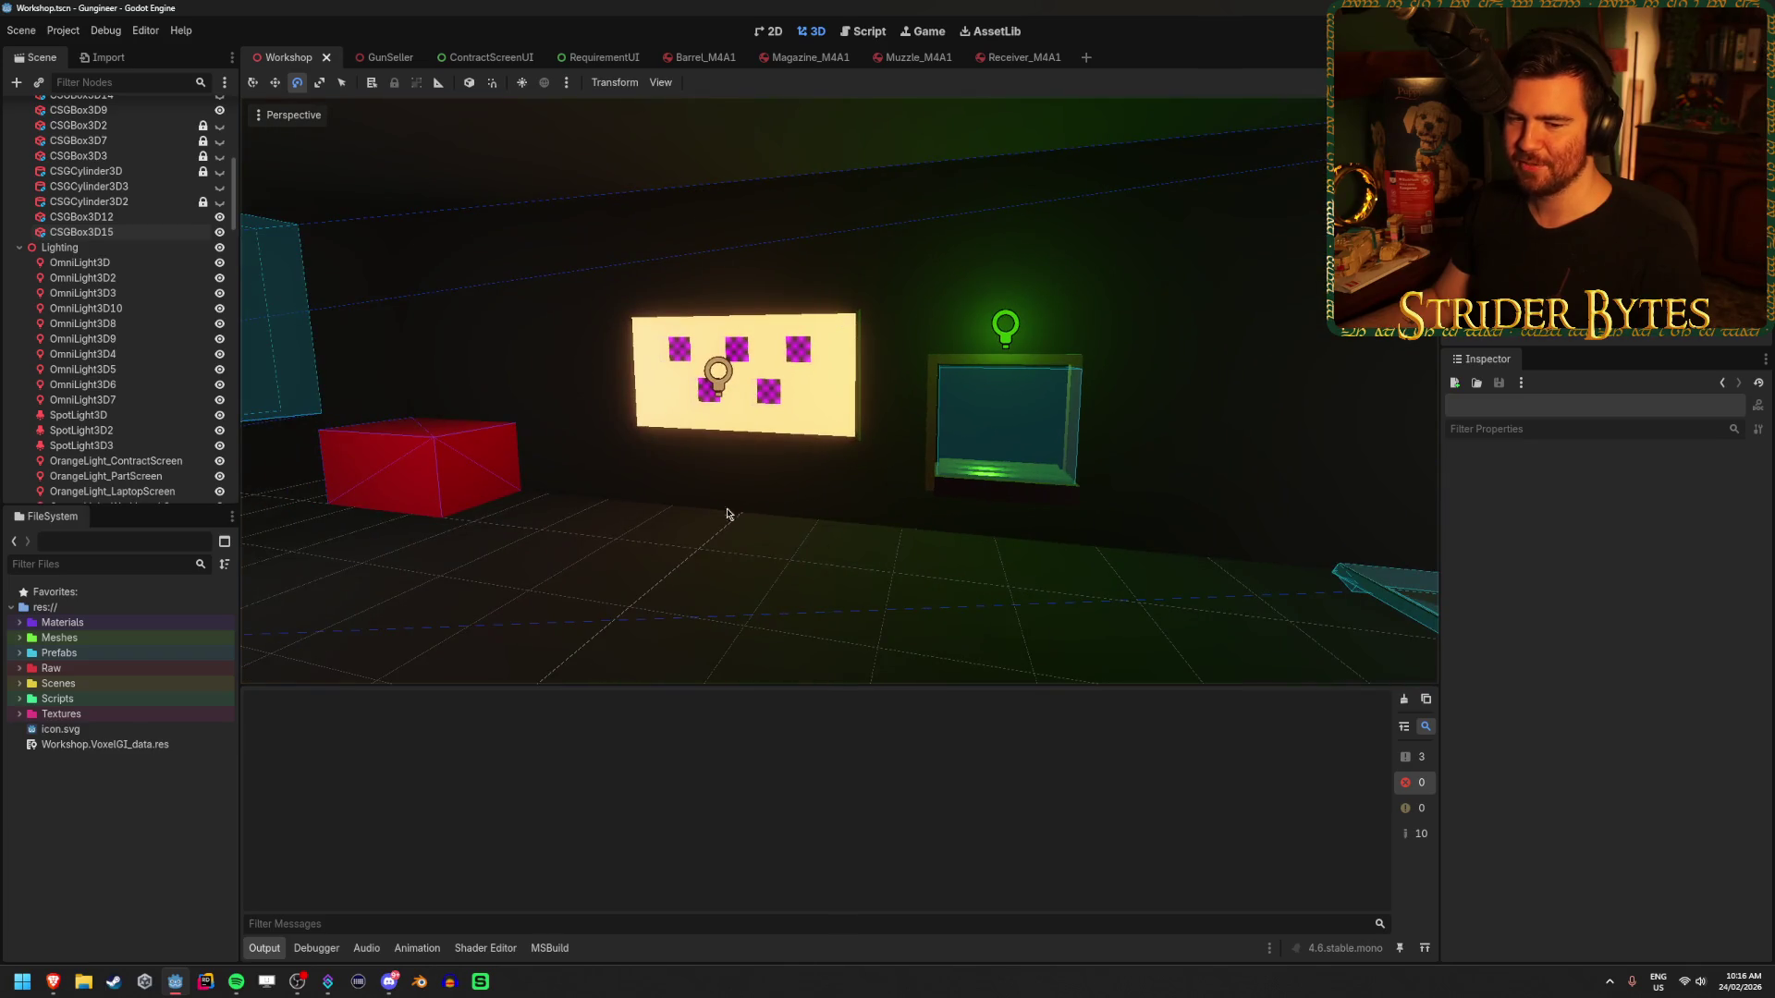
mouse_move(728, 514)
left_mouse_down()
mouse_move(753, 539)
mouse_move(705, 523)
mouse_move(919, 523)
mouse_move(1011, 545)
left_mouse_up()
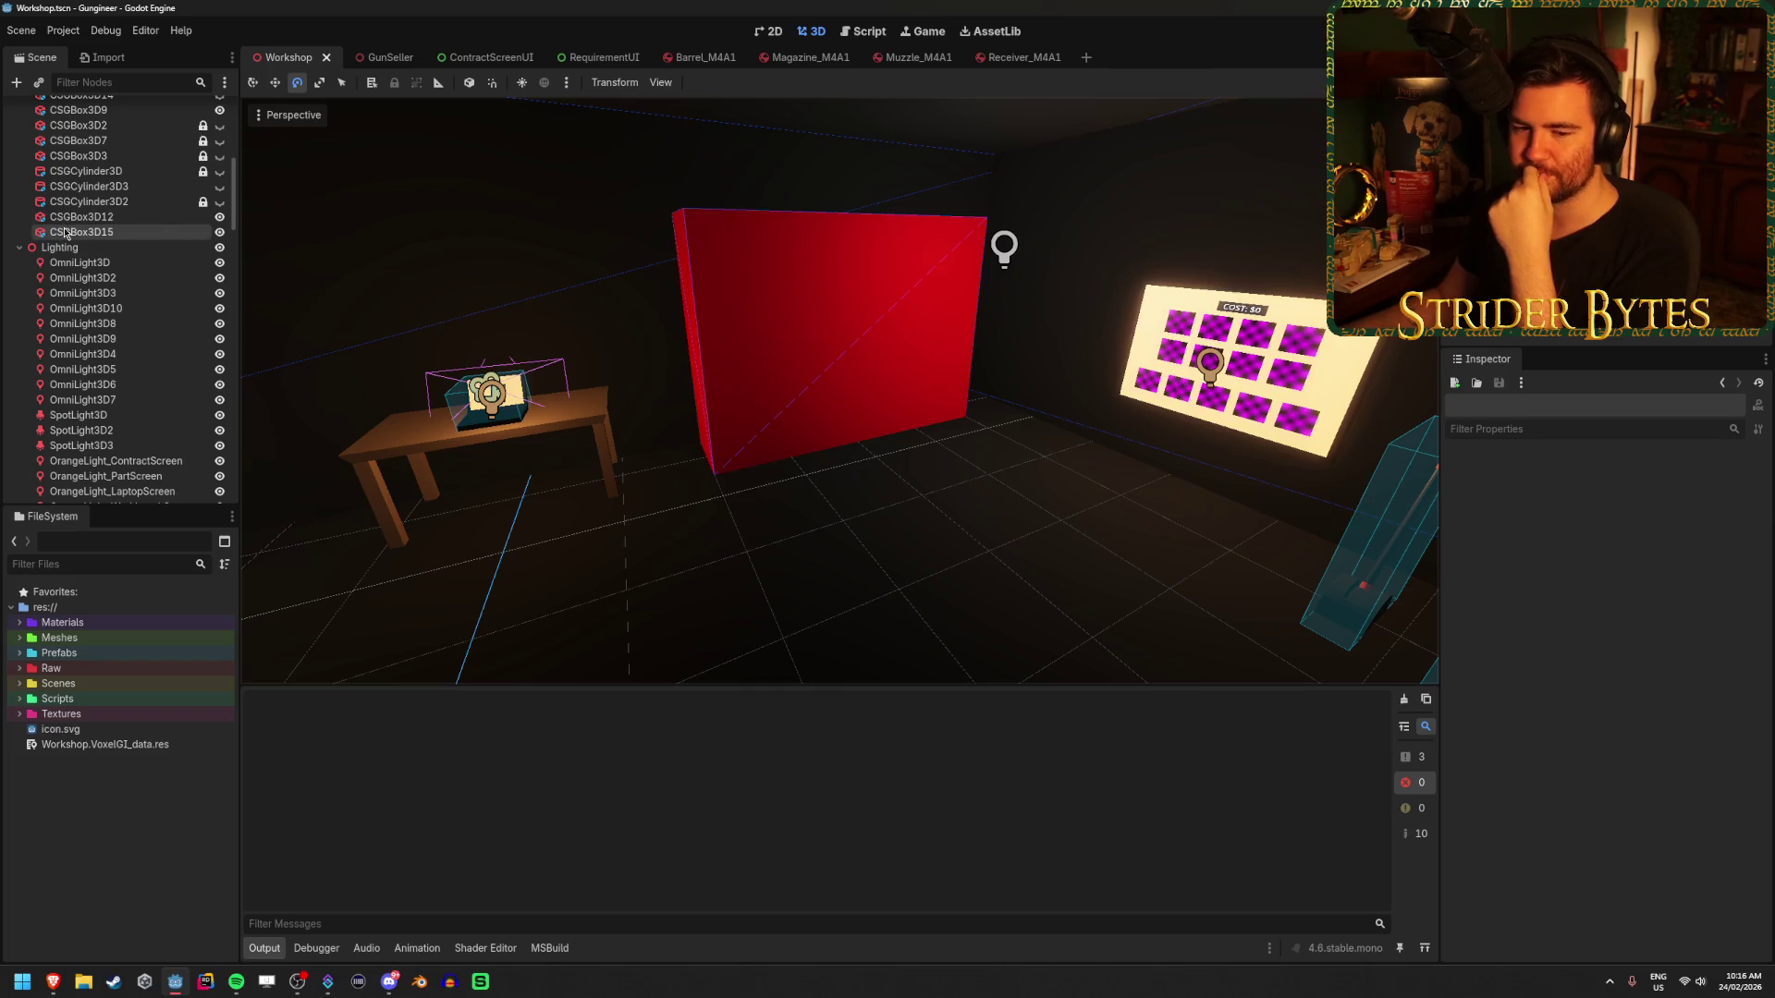
scroll(37, 259, "up", 7)
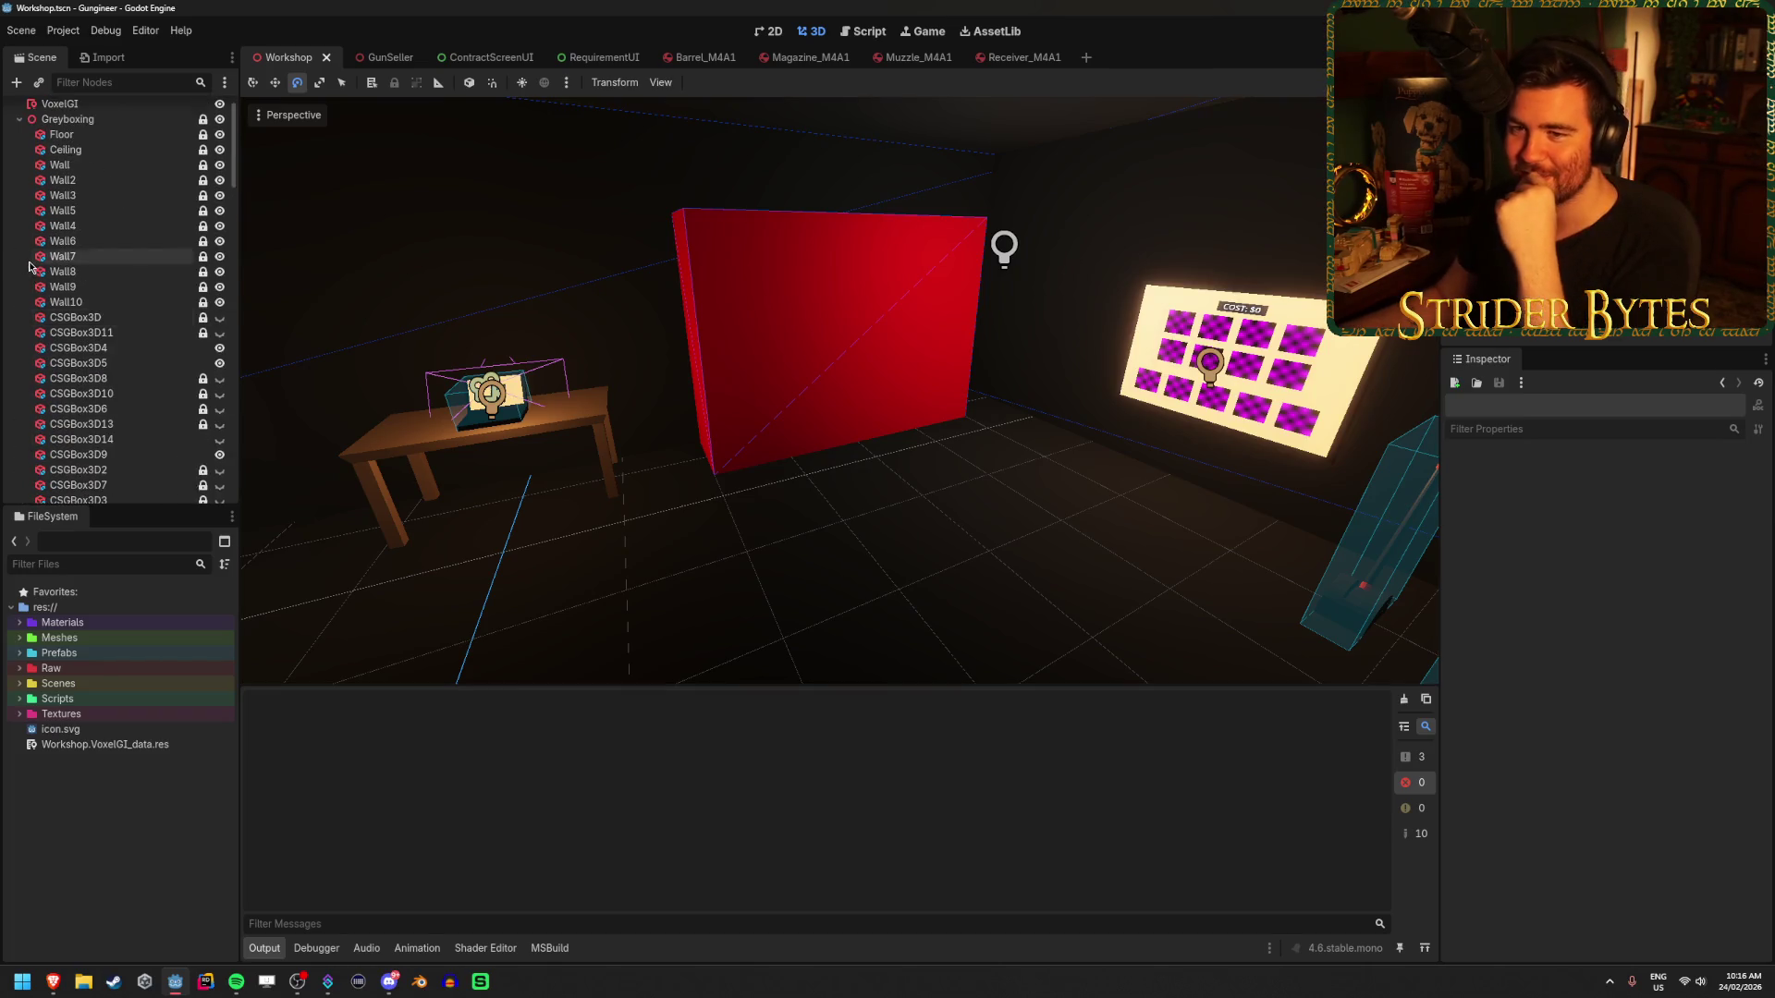
scroll(28, 266, "up", 1)
left_click(20, 155)
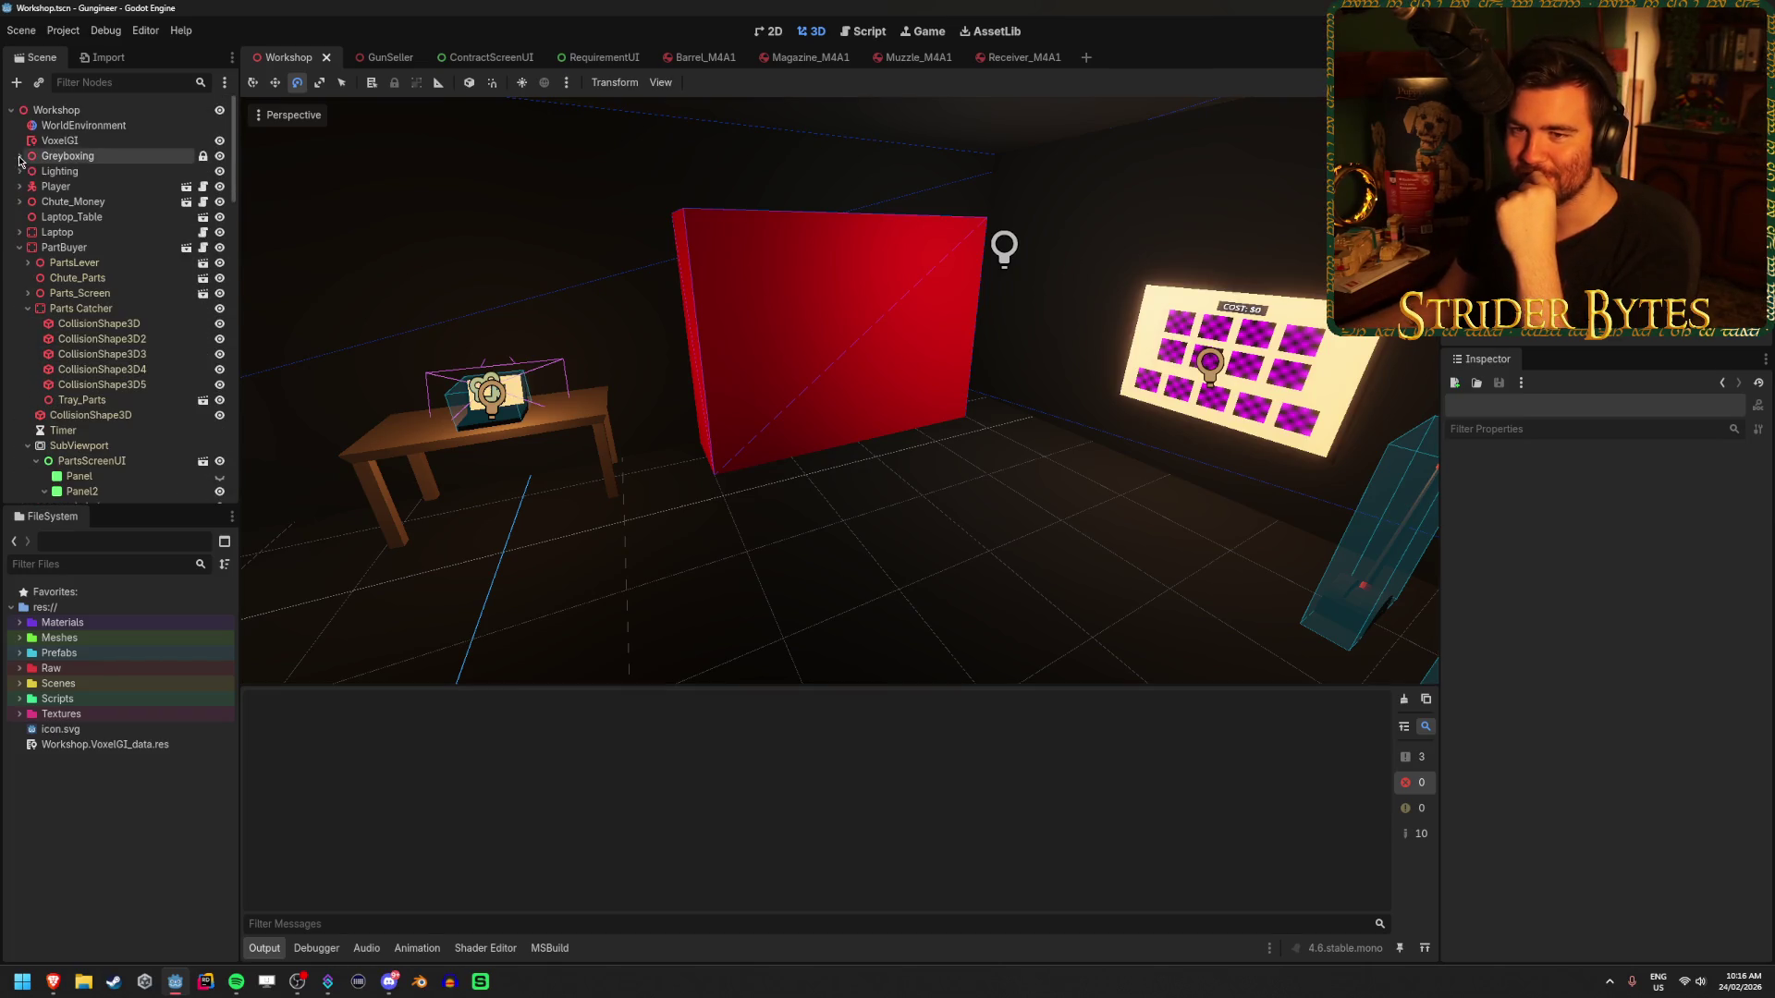
- Fold the PartBuyer node in the Scene dock
left_click(19, 248)
scroll(111, 266, "down", 5)
scroll(119, 267, "up", 5)
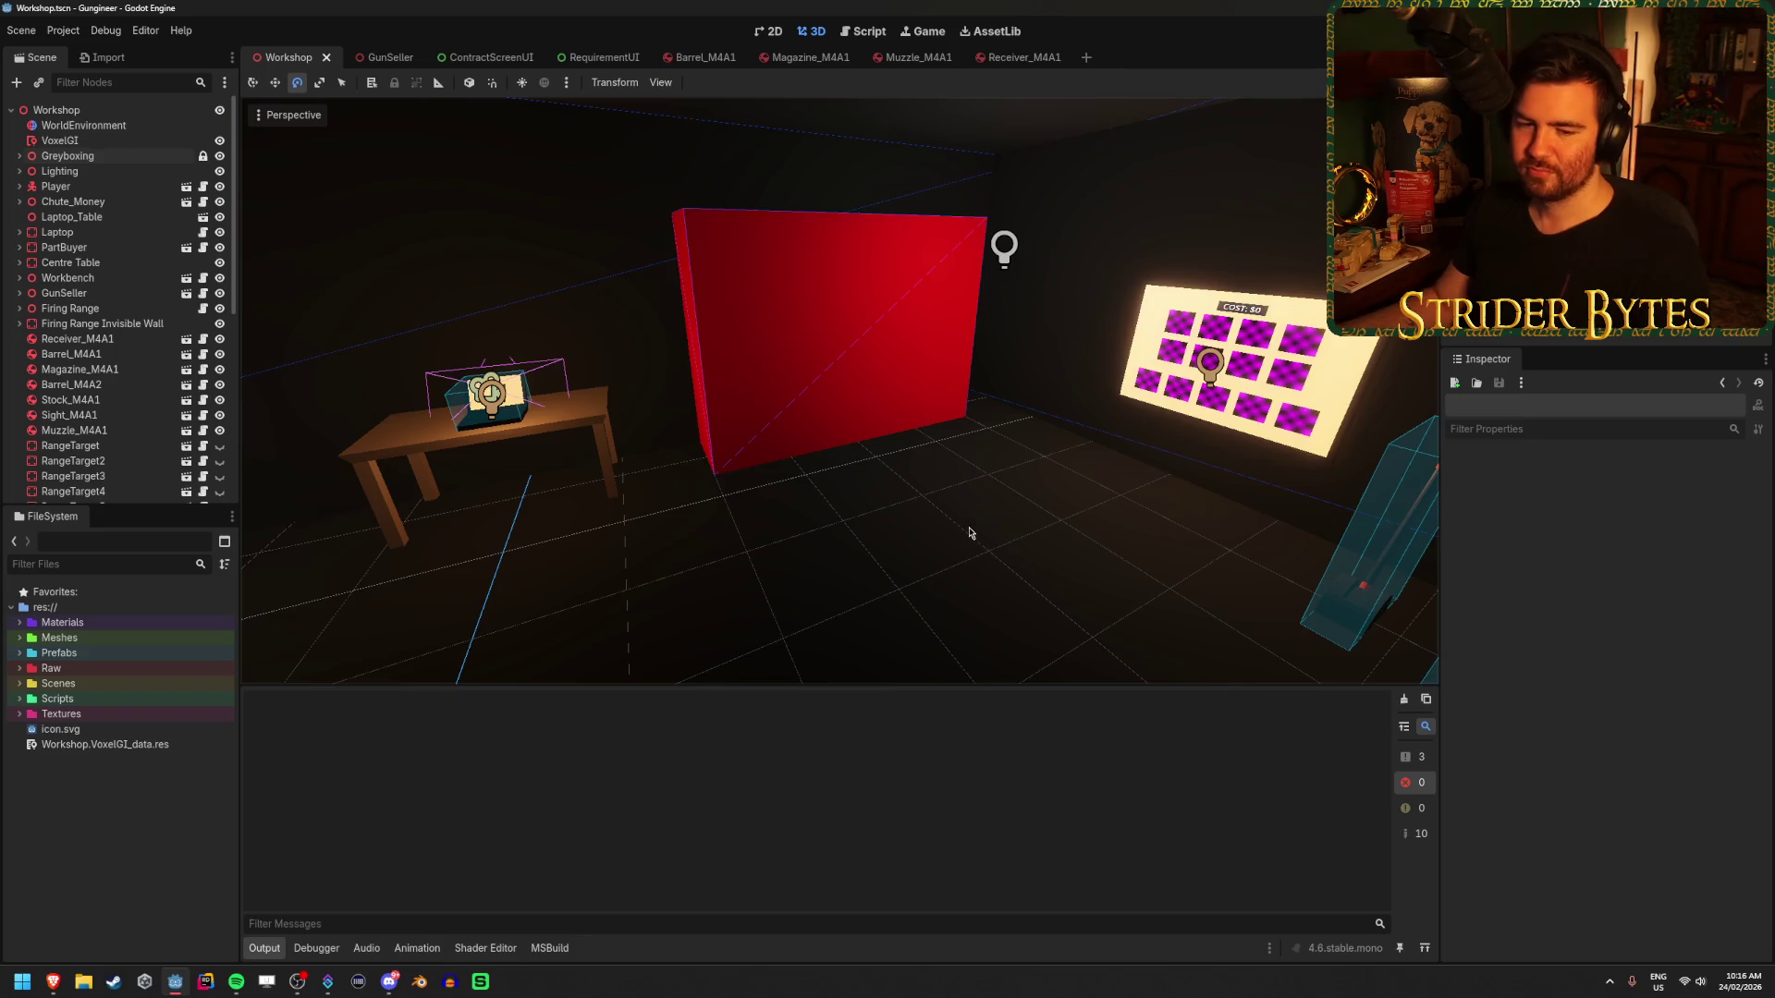
- Freelook around the room, over the long table, teal wall, sign, counter and red box
key("w")
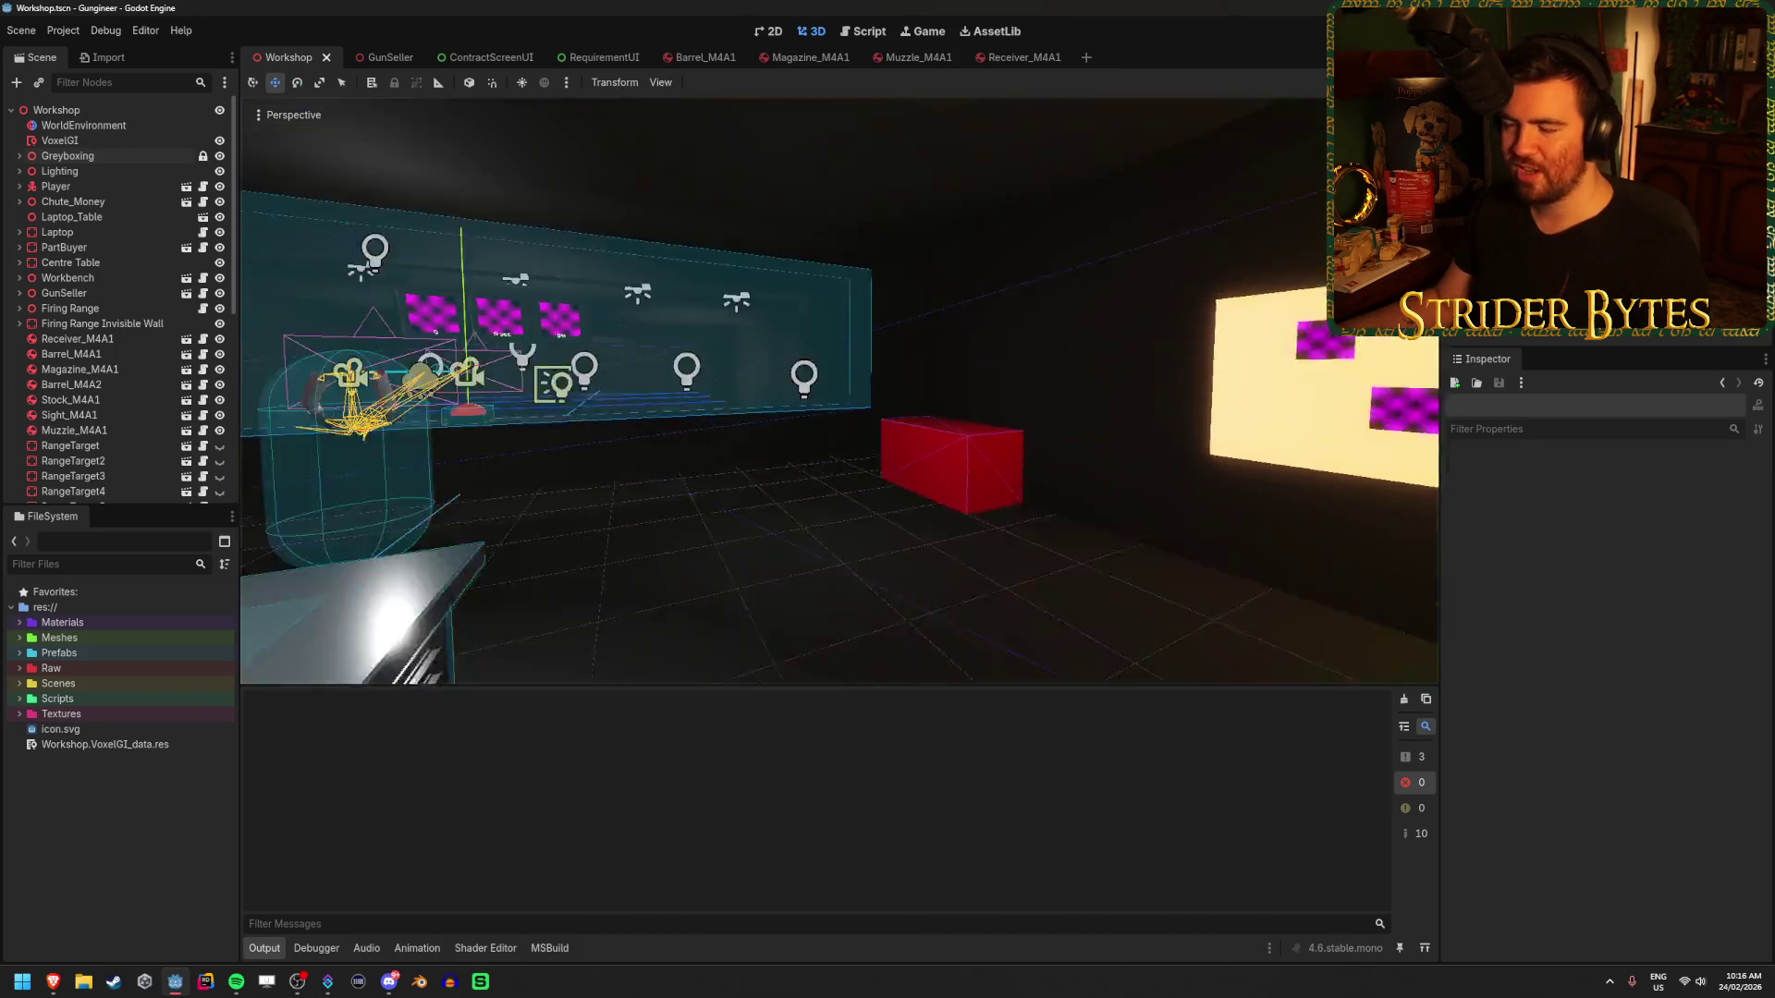
right_click(674, 566)
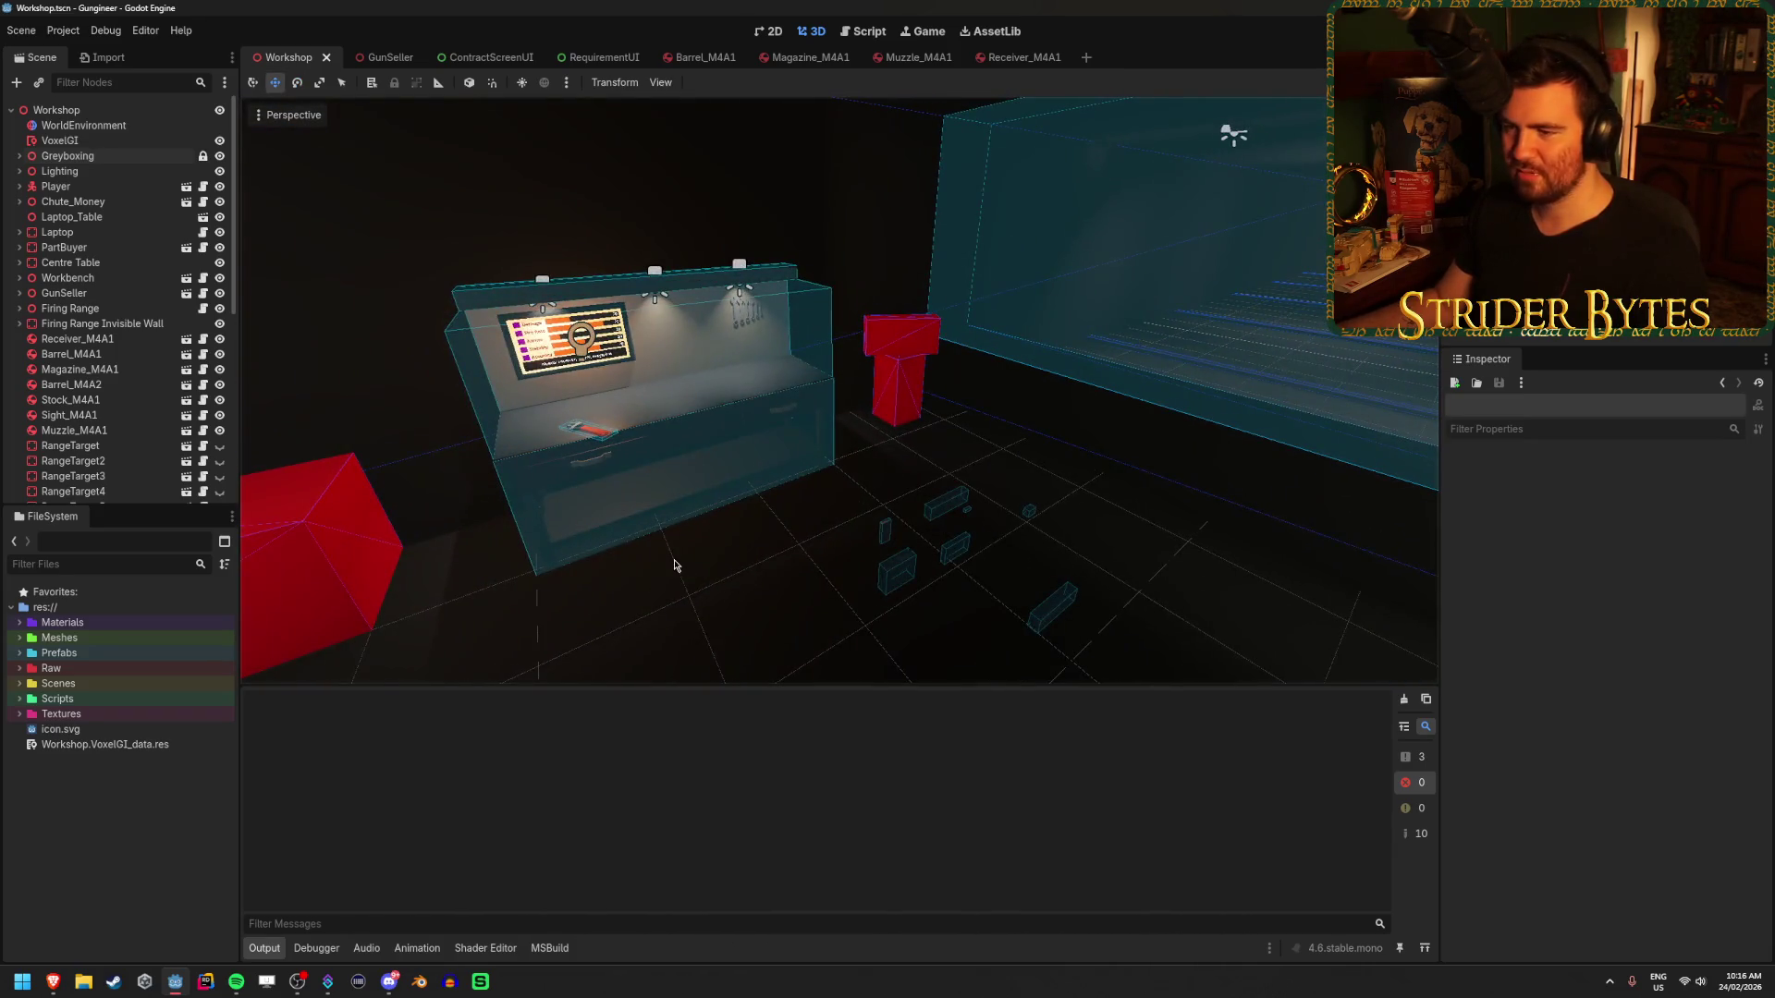
right_click(781, 592)
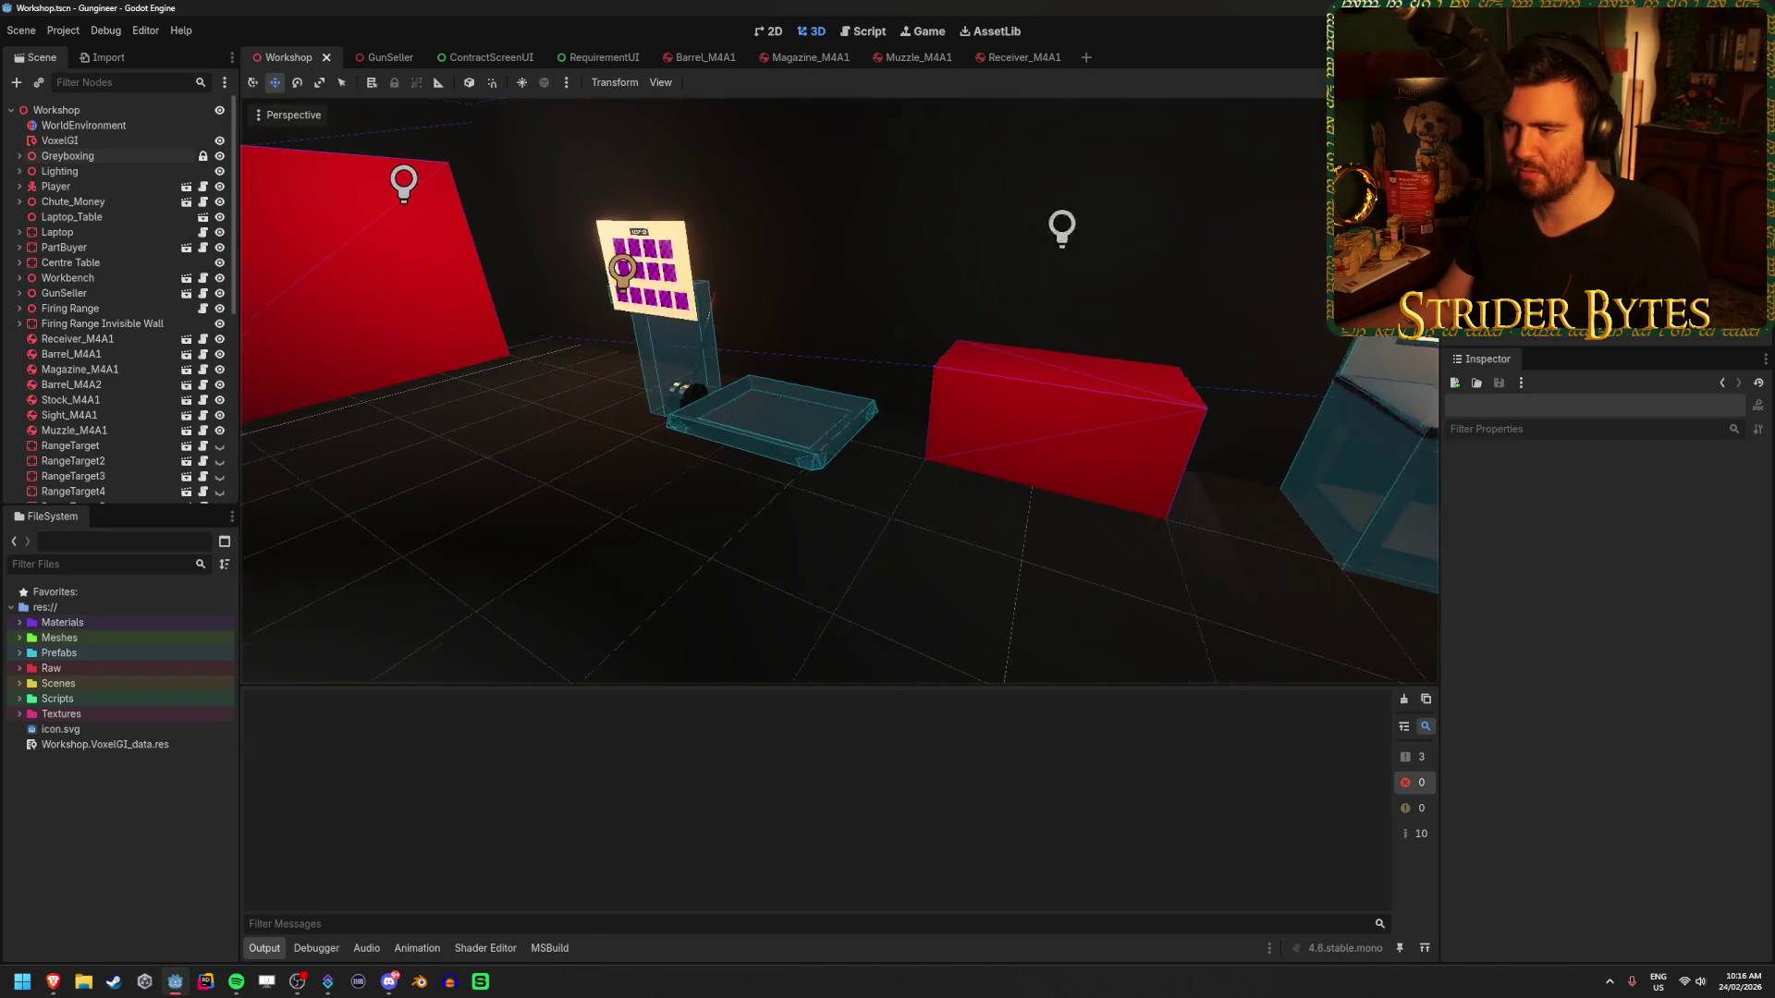
right_click(781, 592)
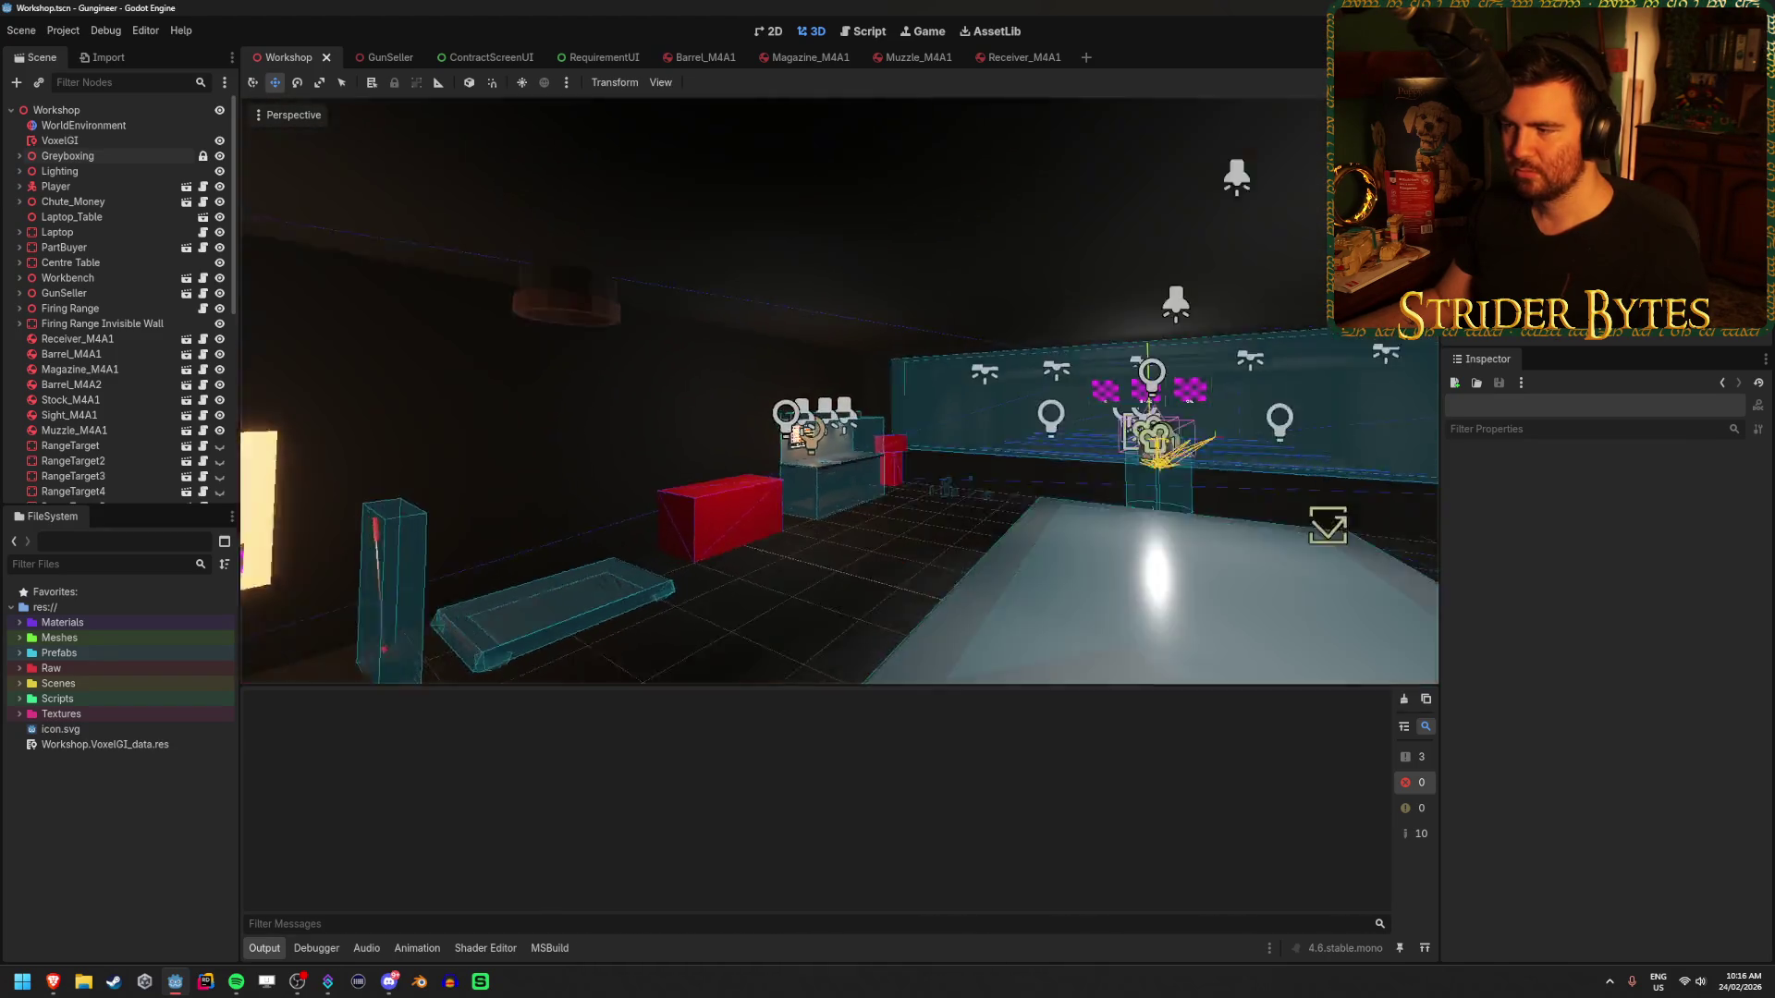
right_click(782, 591)
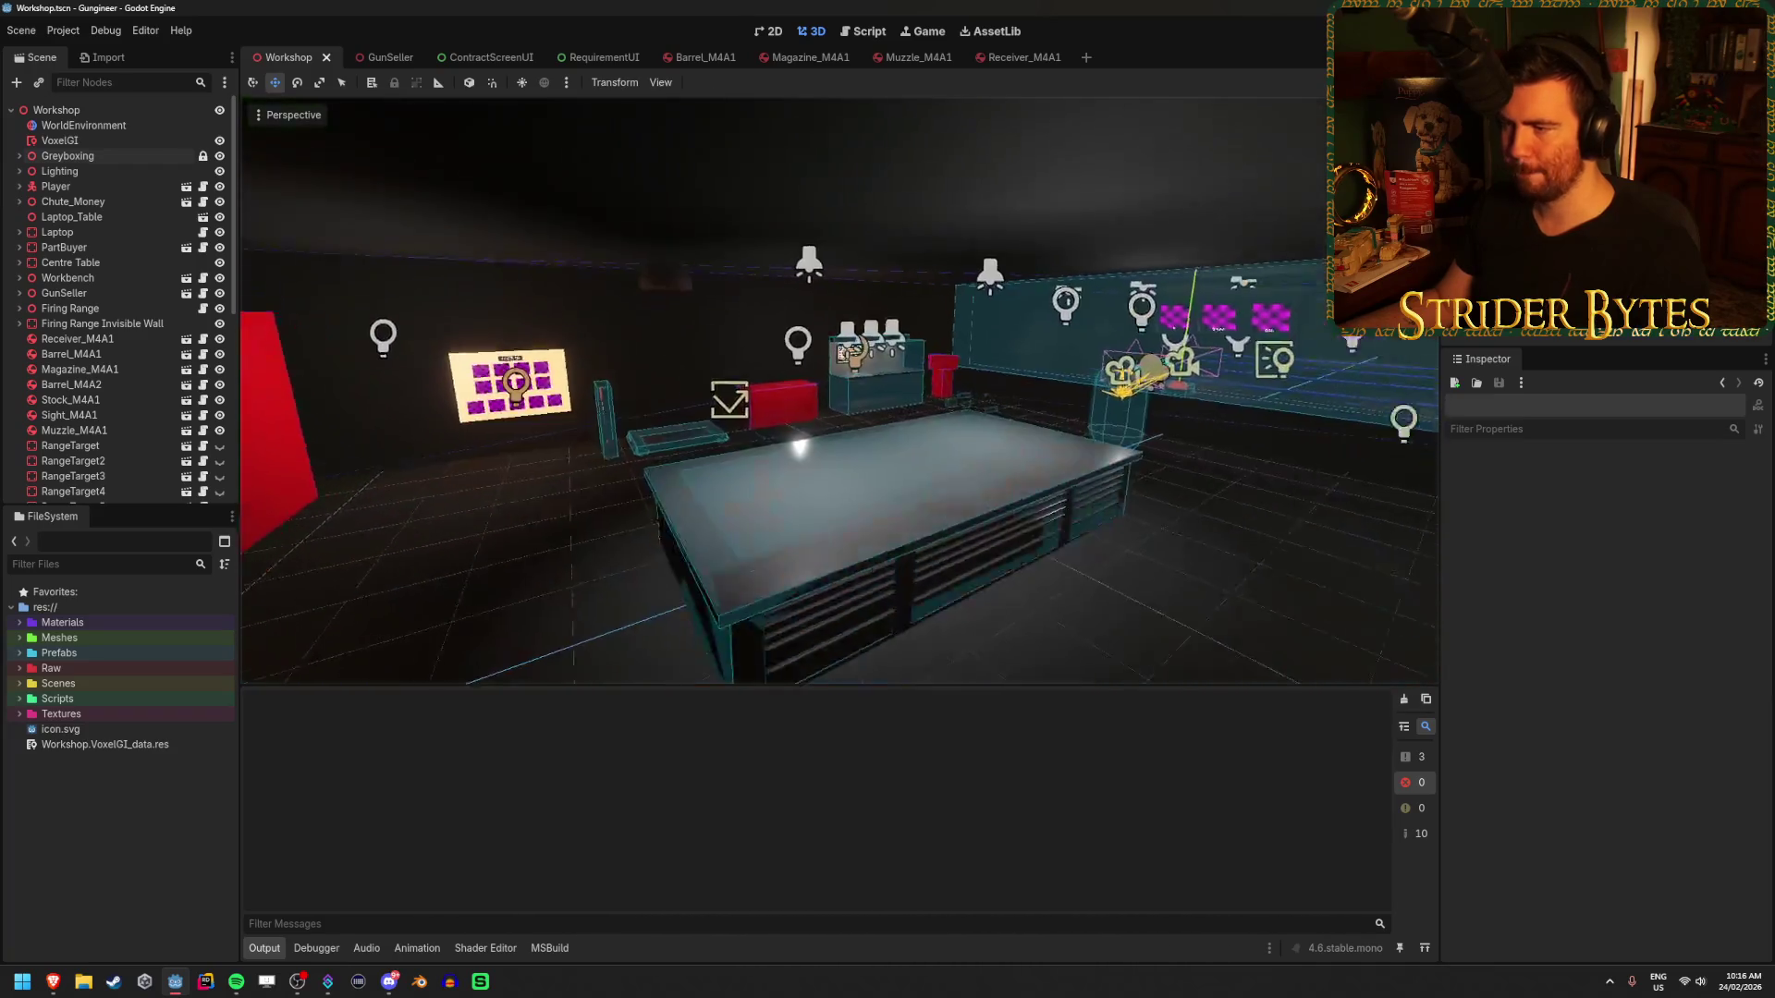
right_click(781, 591)
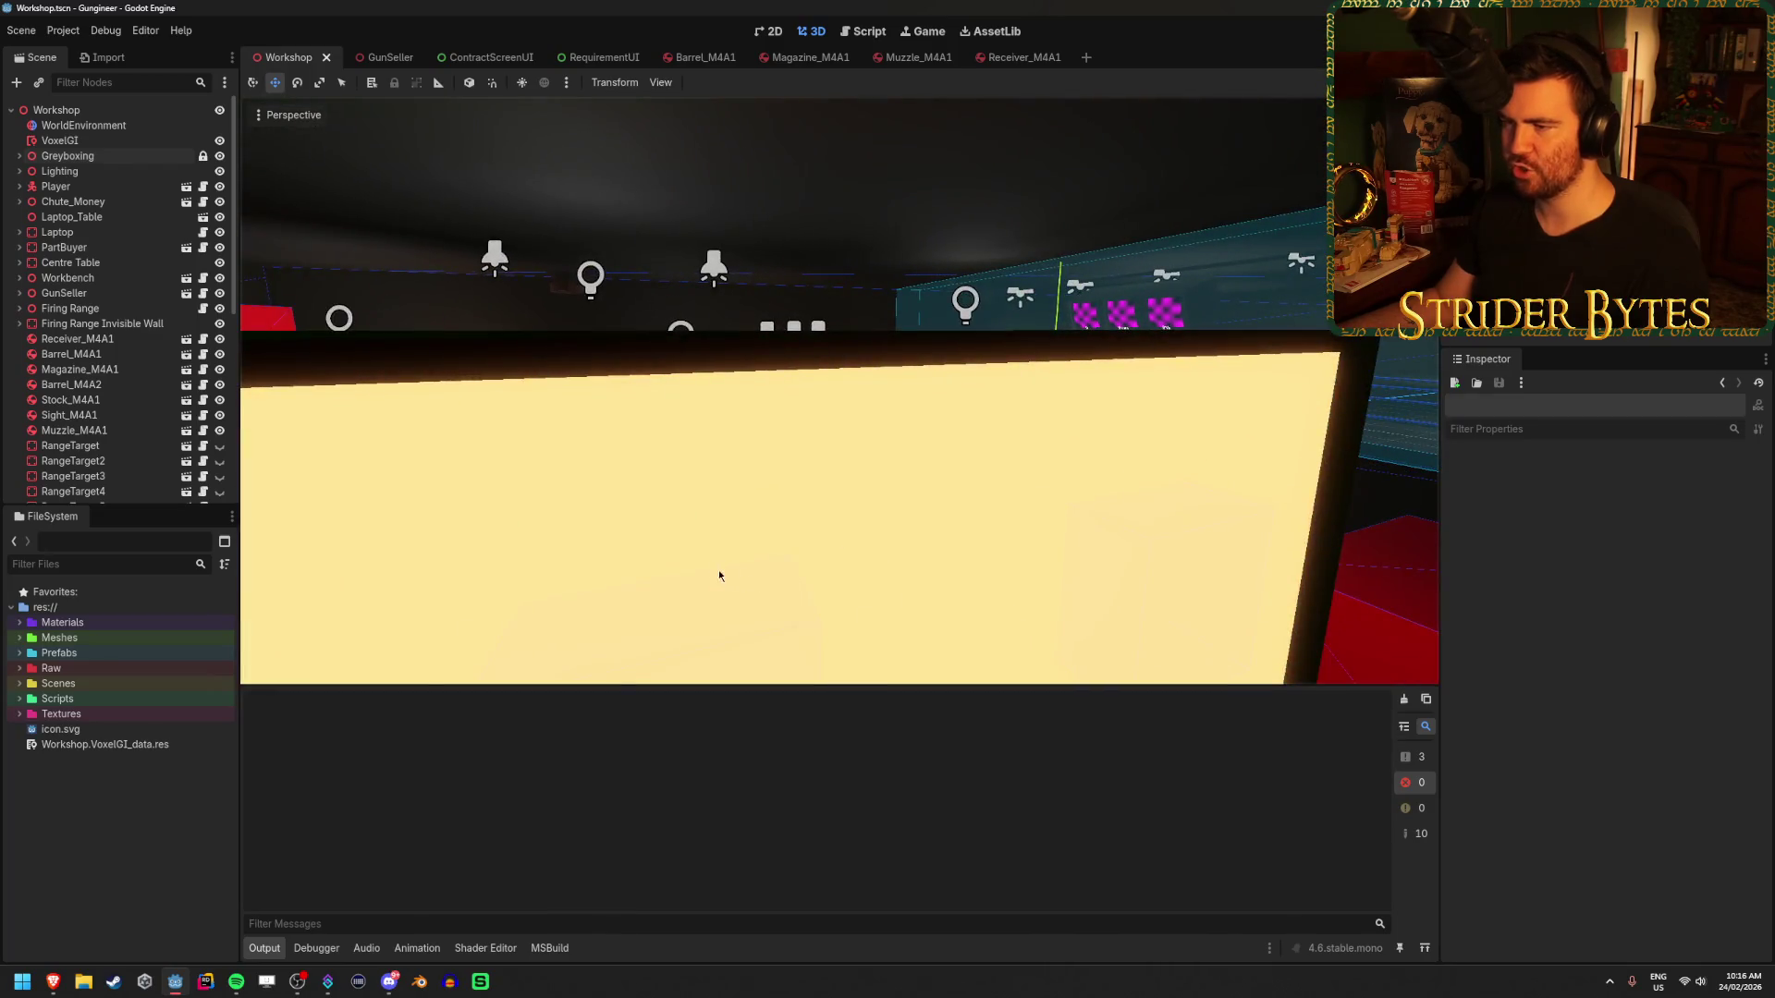
right_click(719, 569)
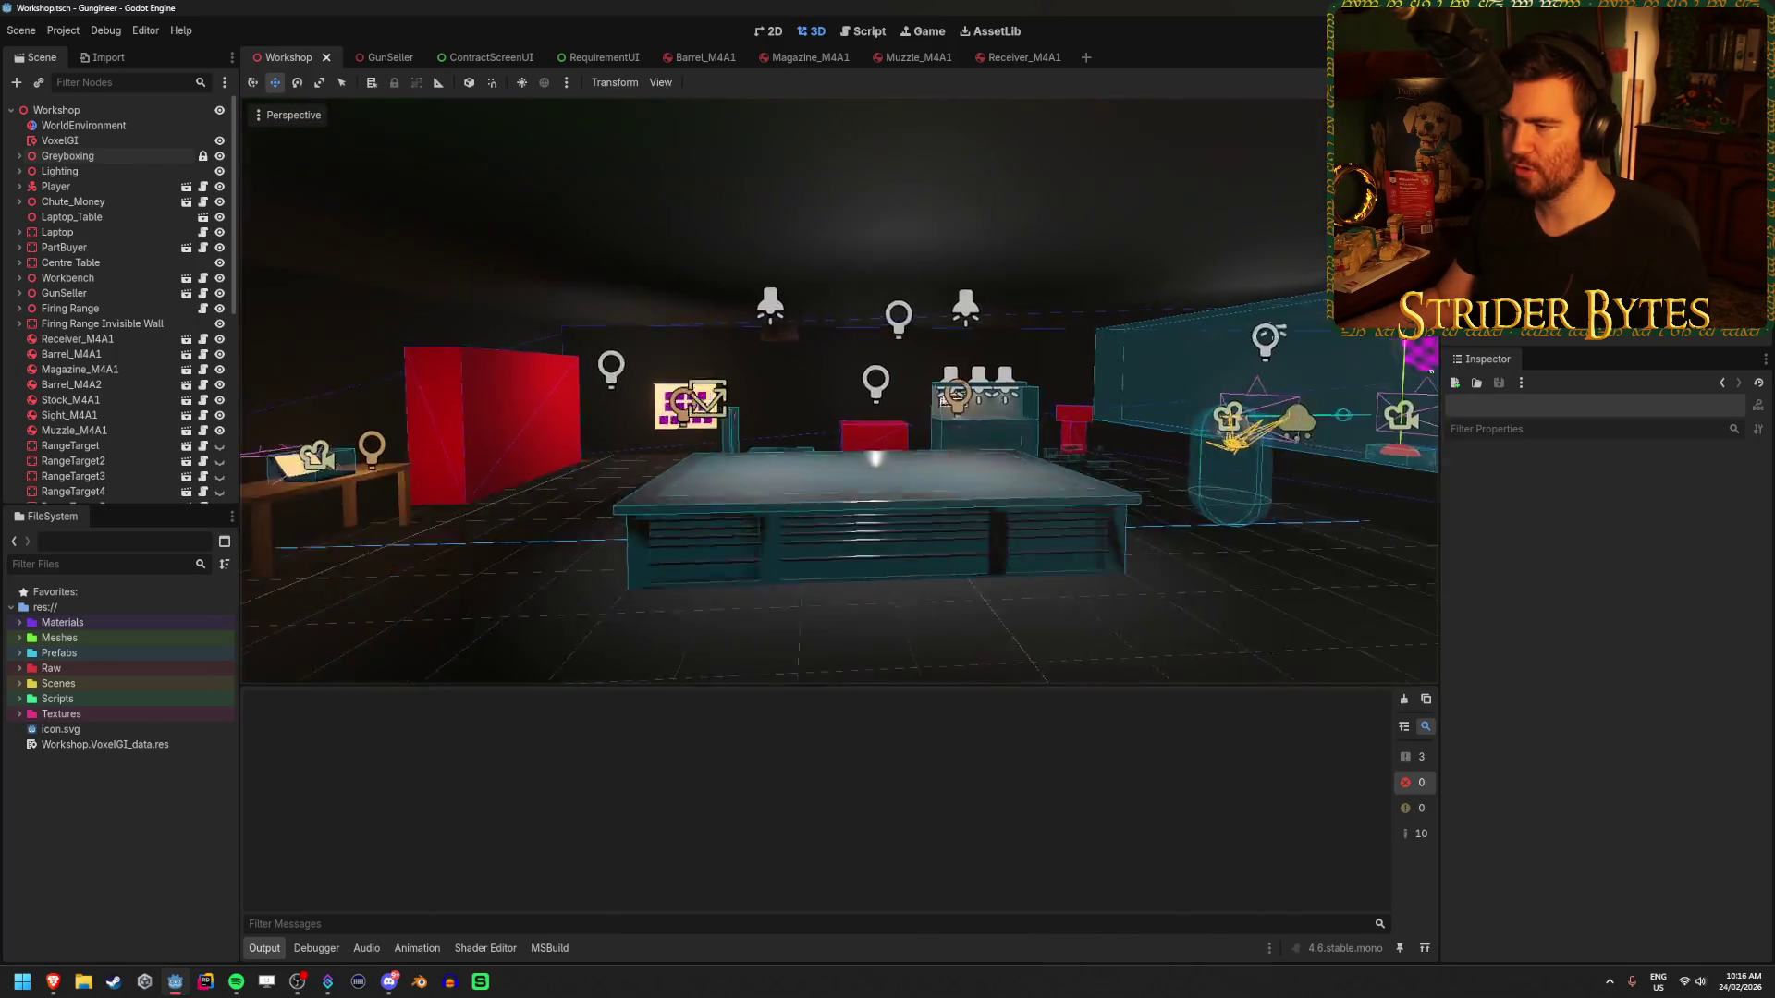
right_click(606, 422)
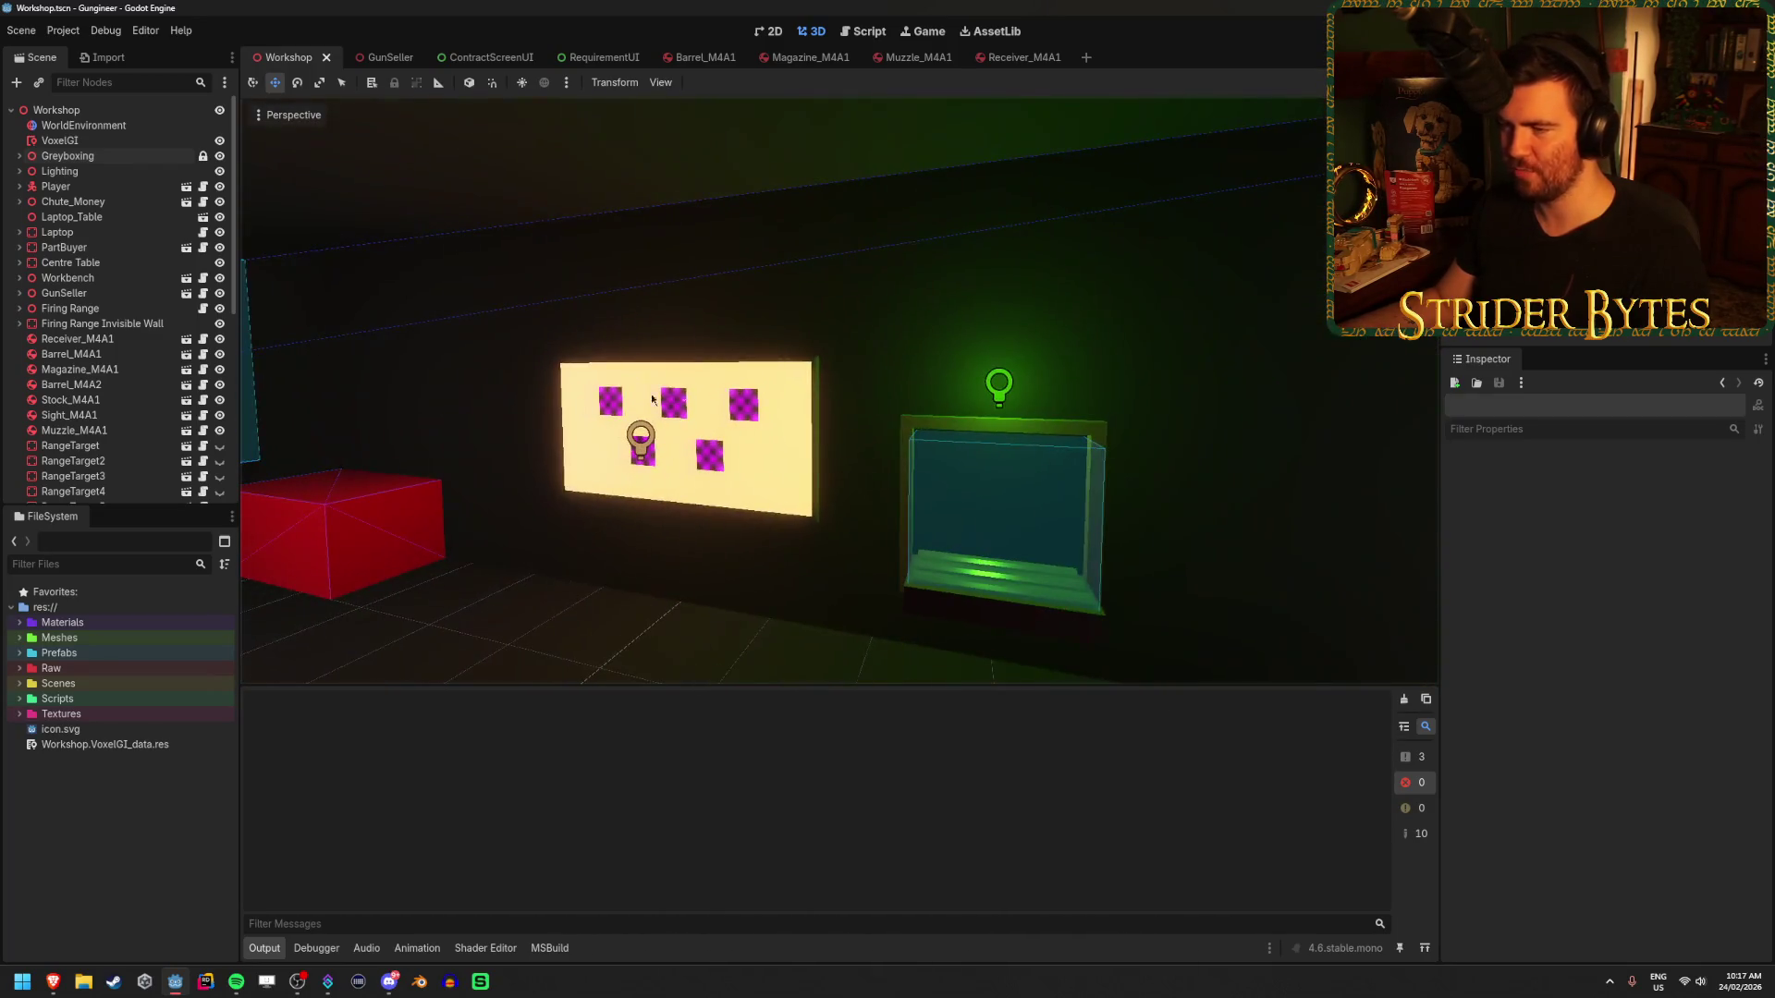
right_click(923, 614)
right_click(886, 496)
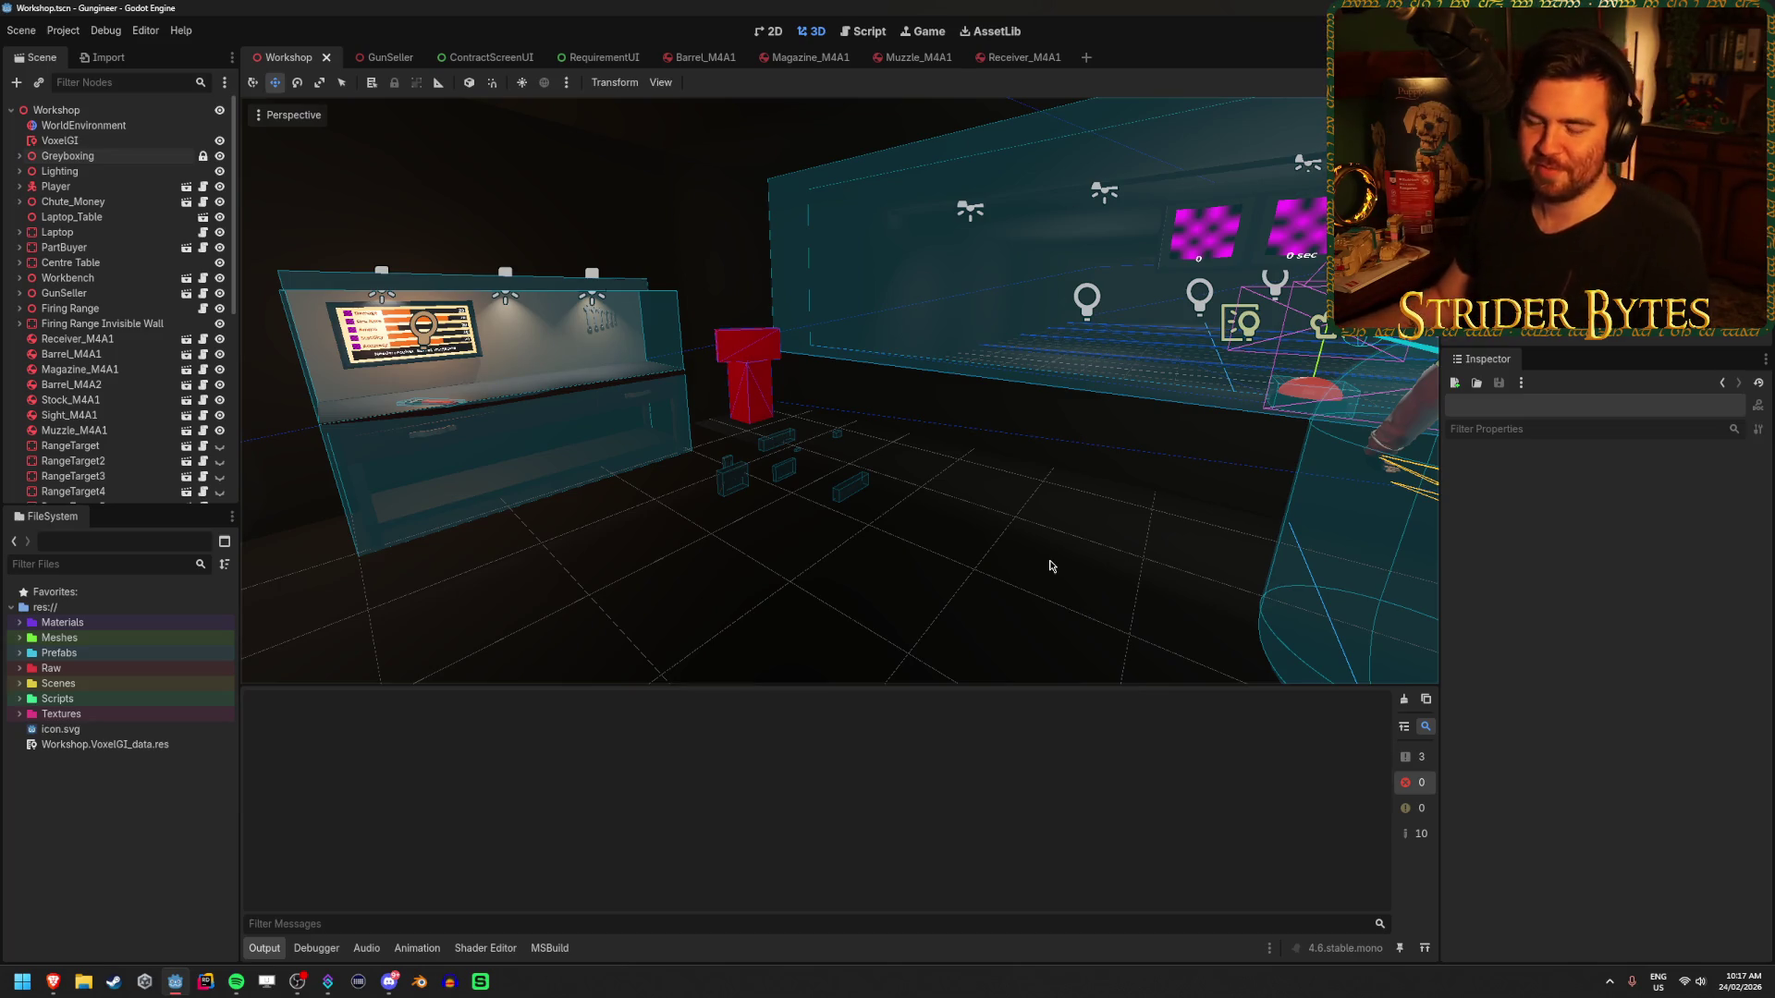
- Fly the camera past the glass-walled range to face the lit 'COST: $0' medal board
scroll(978, 575, "down", 5)
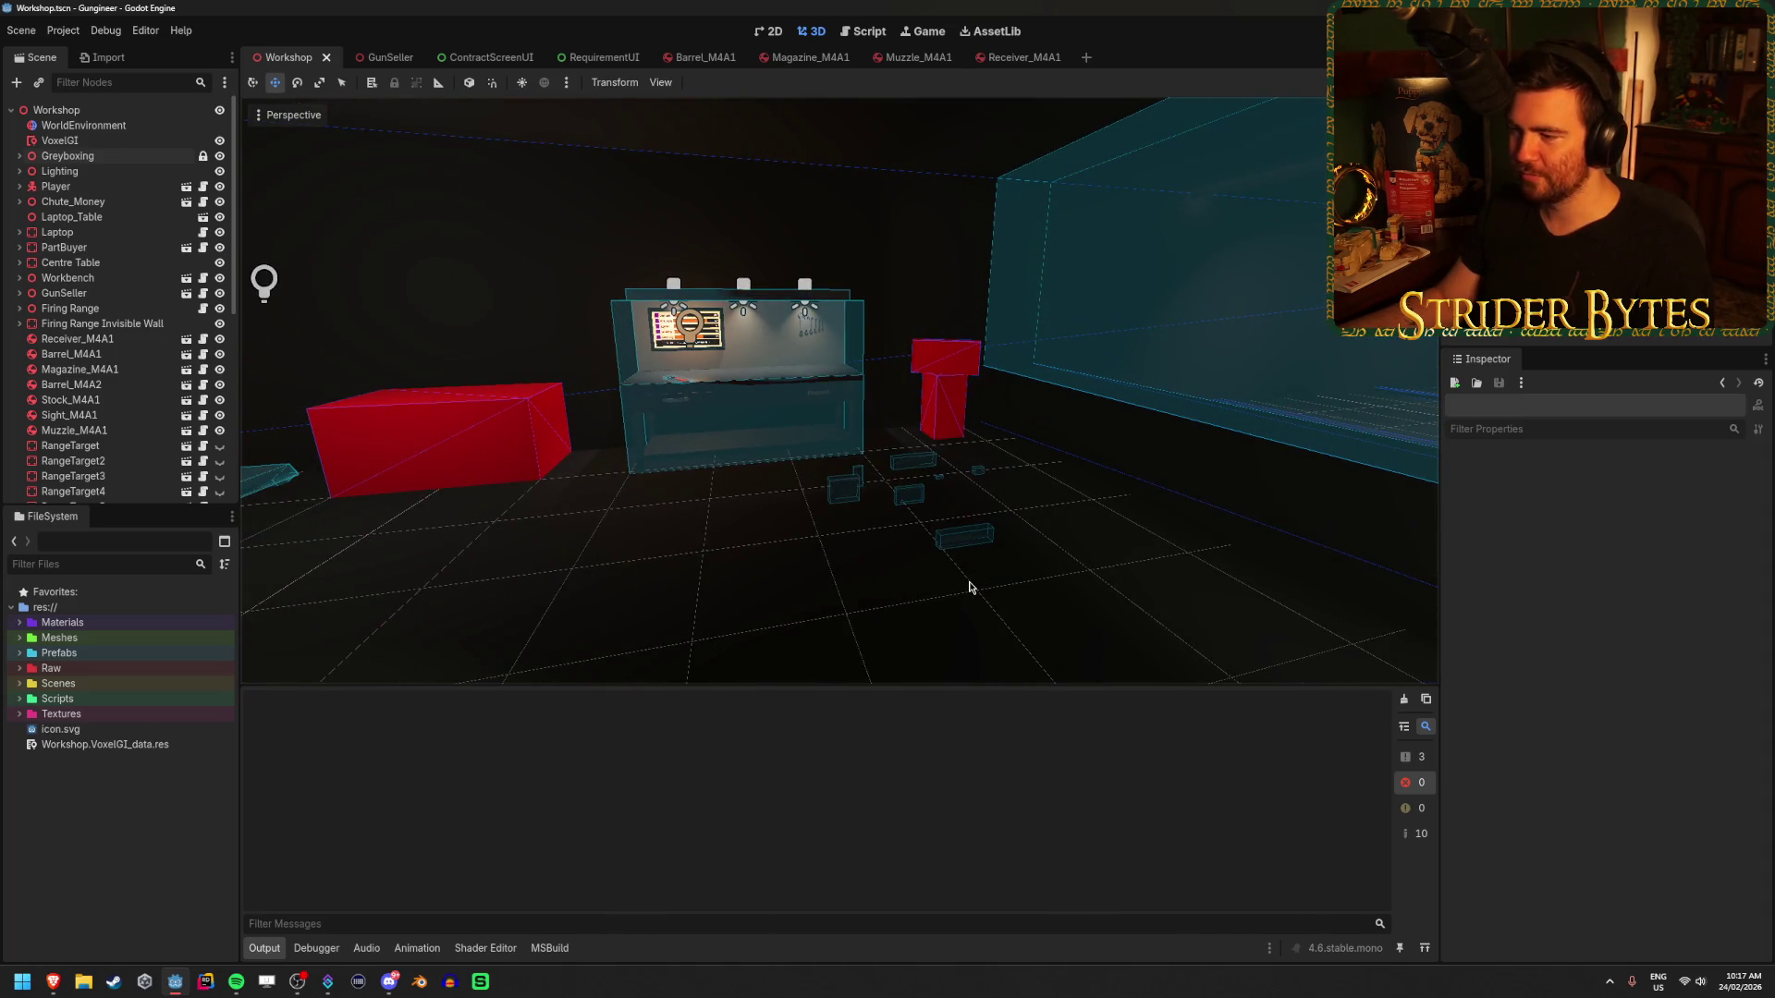
mouse_move(969, 587)
left_mouse_down()
mouse_move(1209, 186)
mouse_move(904, 592)
mouse_move(828, 612)
left_mouse_up()
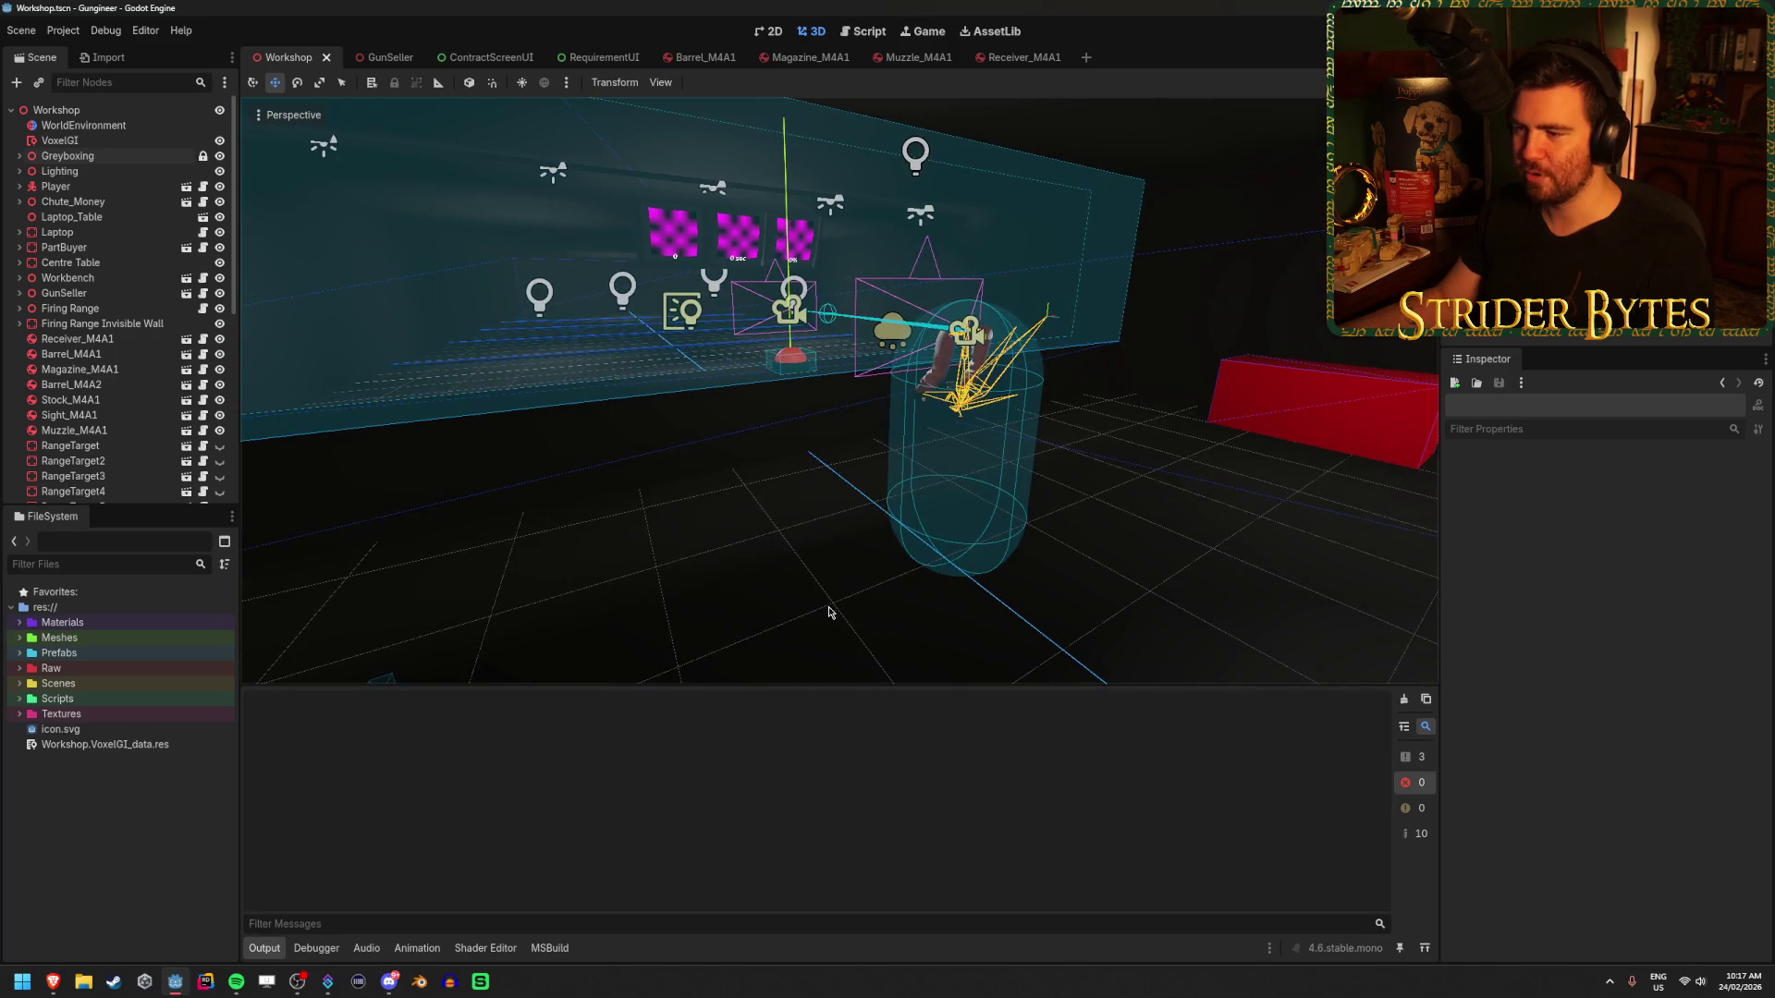
key("KP_6")
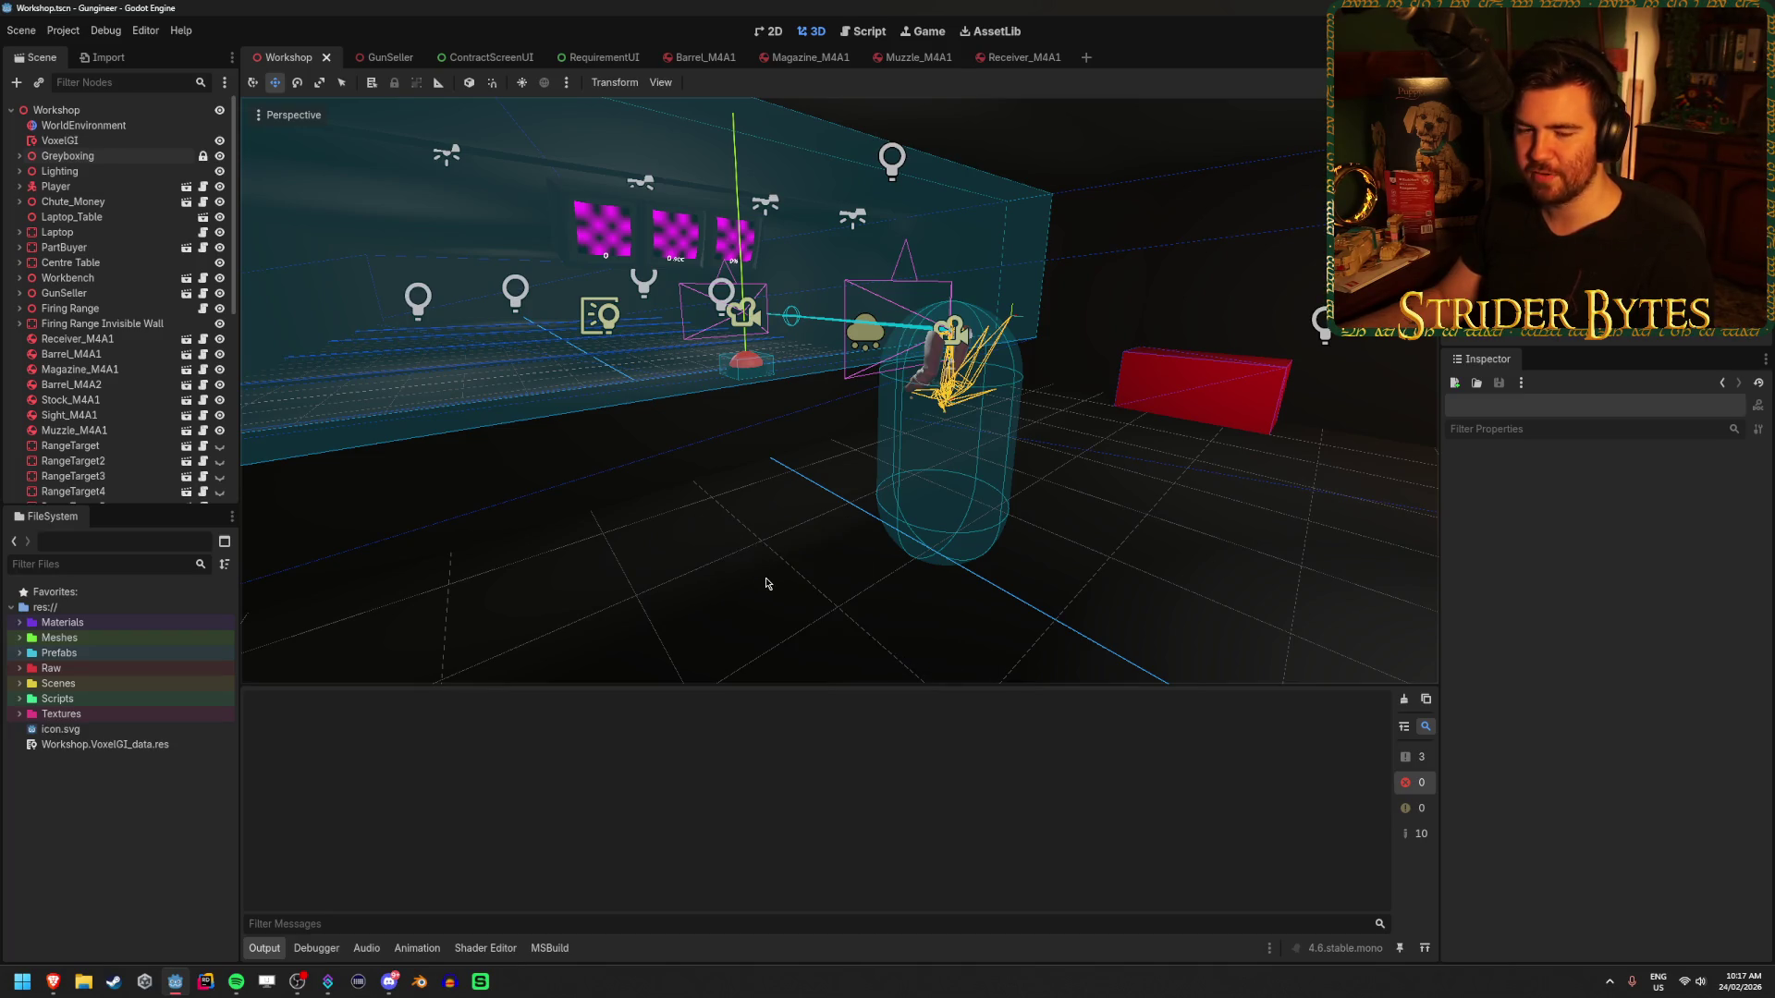
right_click(703, 585)
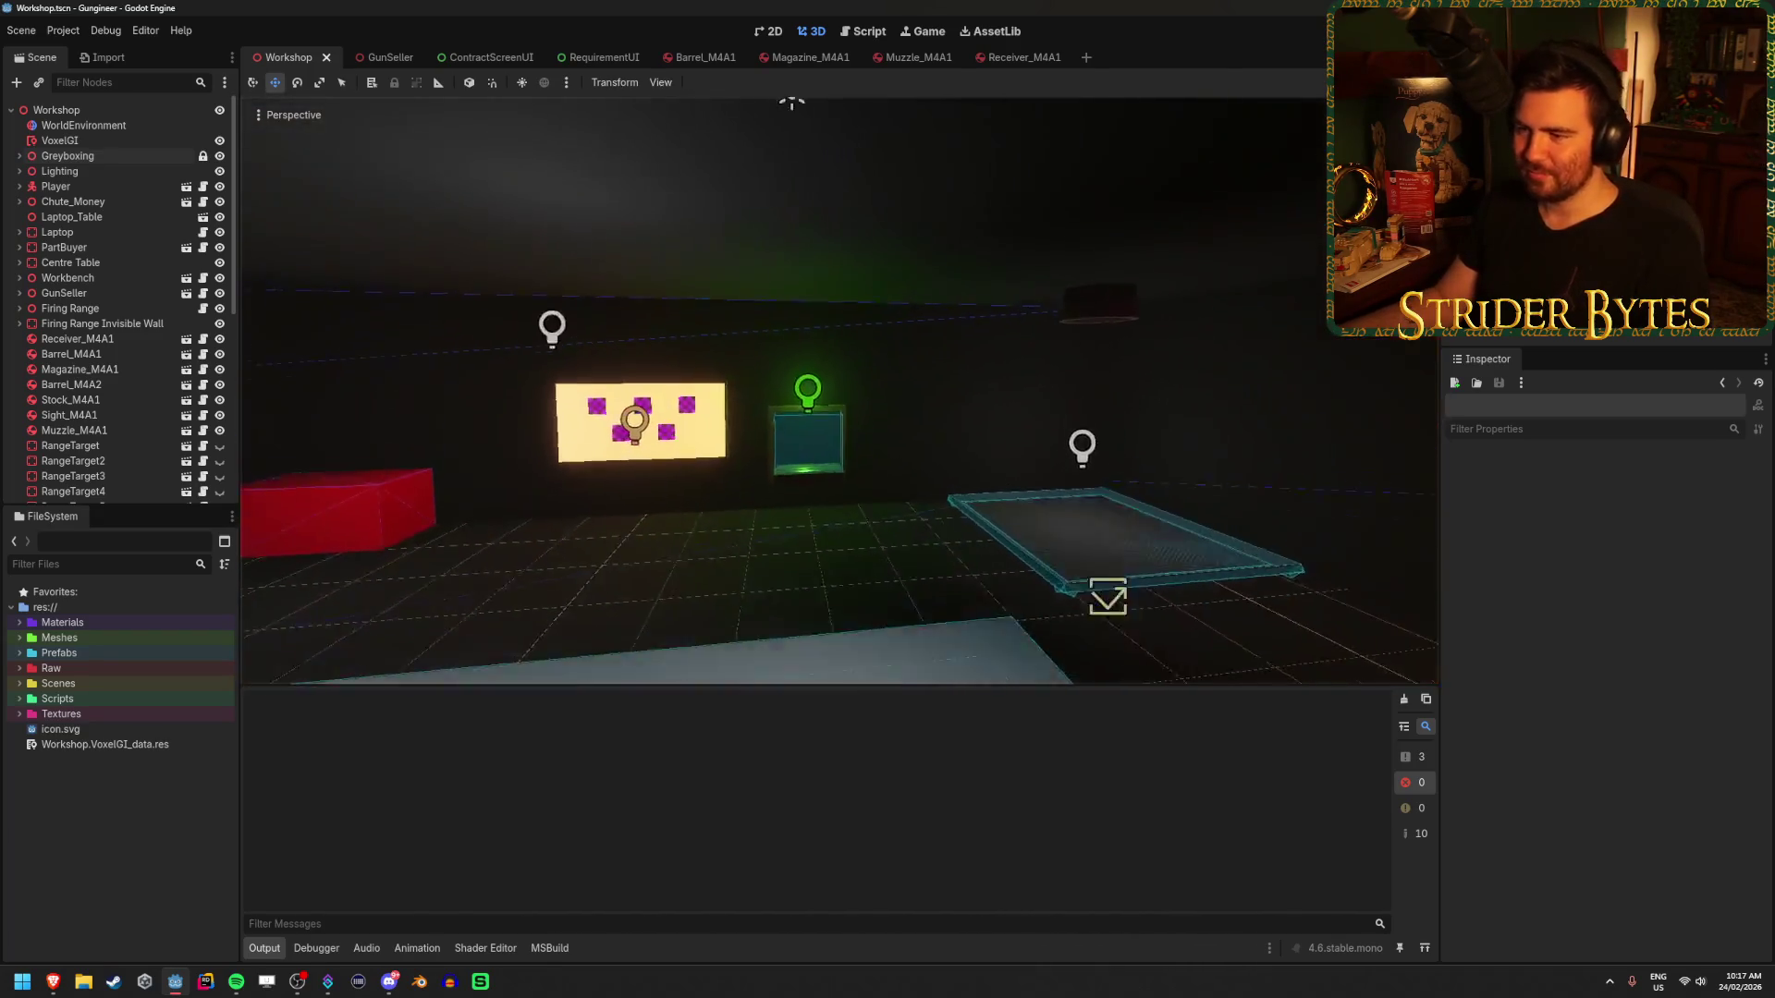
key("s")
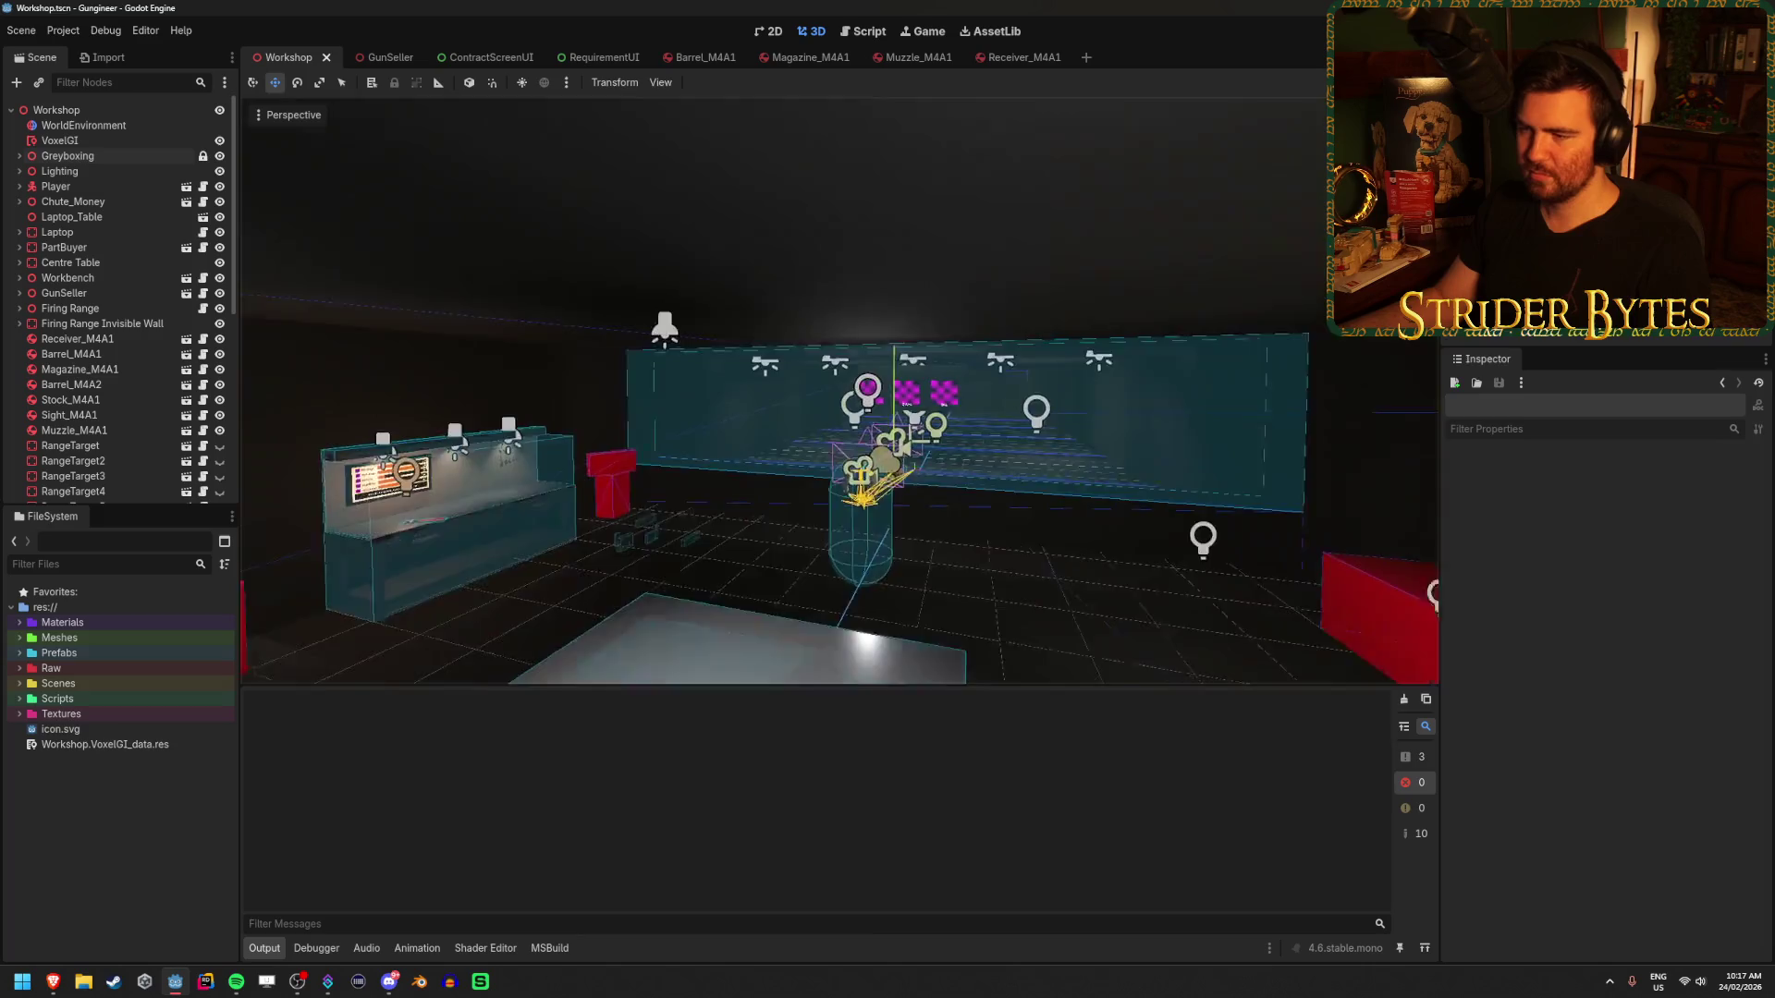
key("w")
key("w")
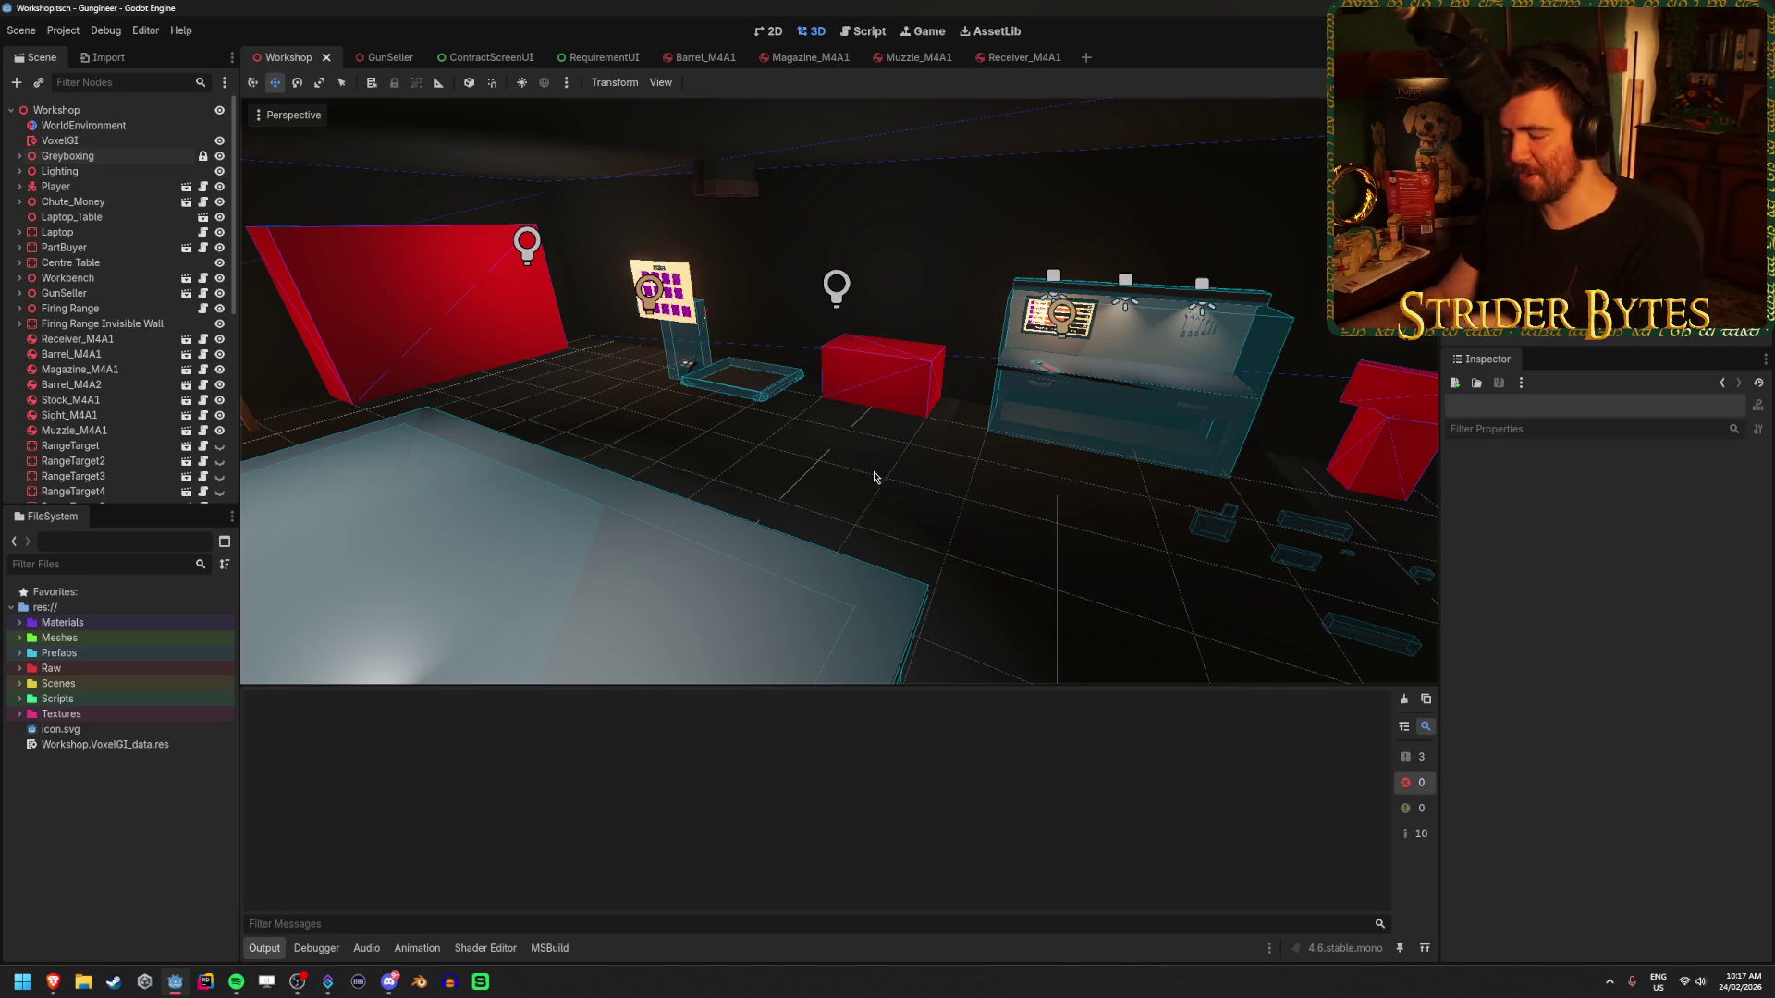
key("w")
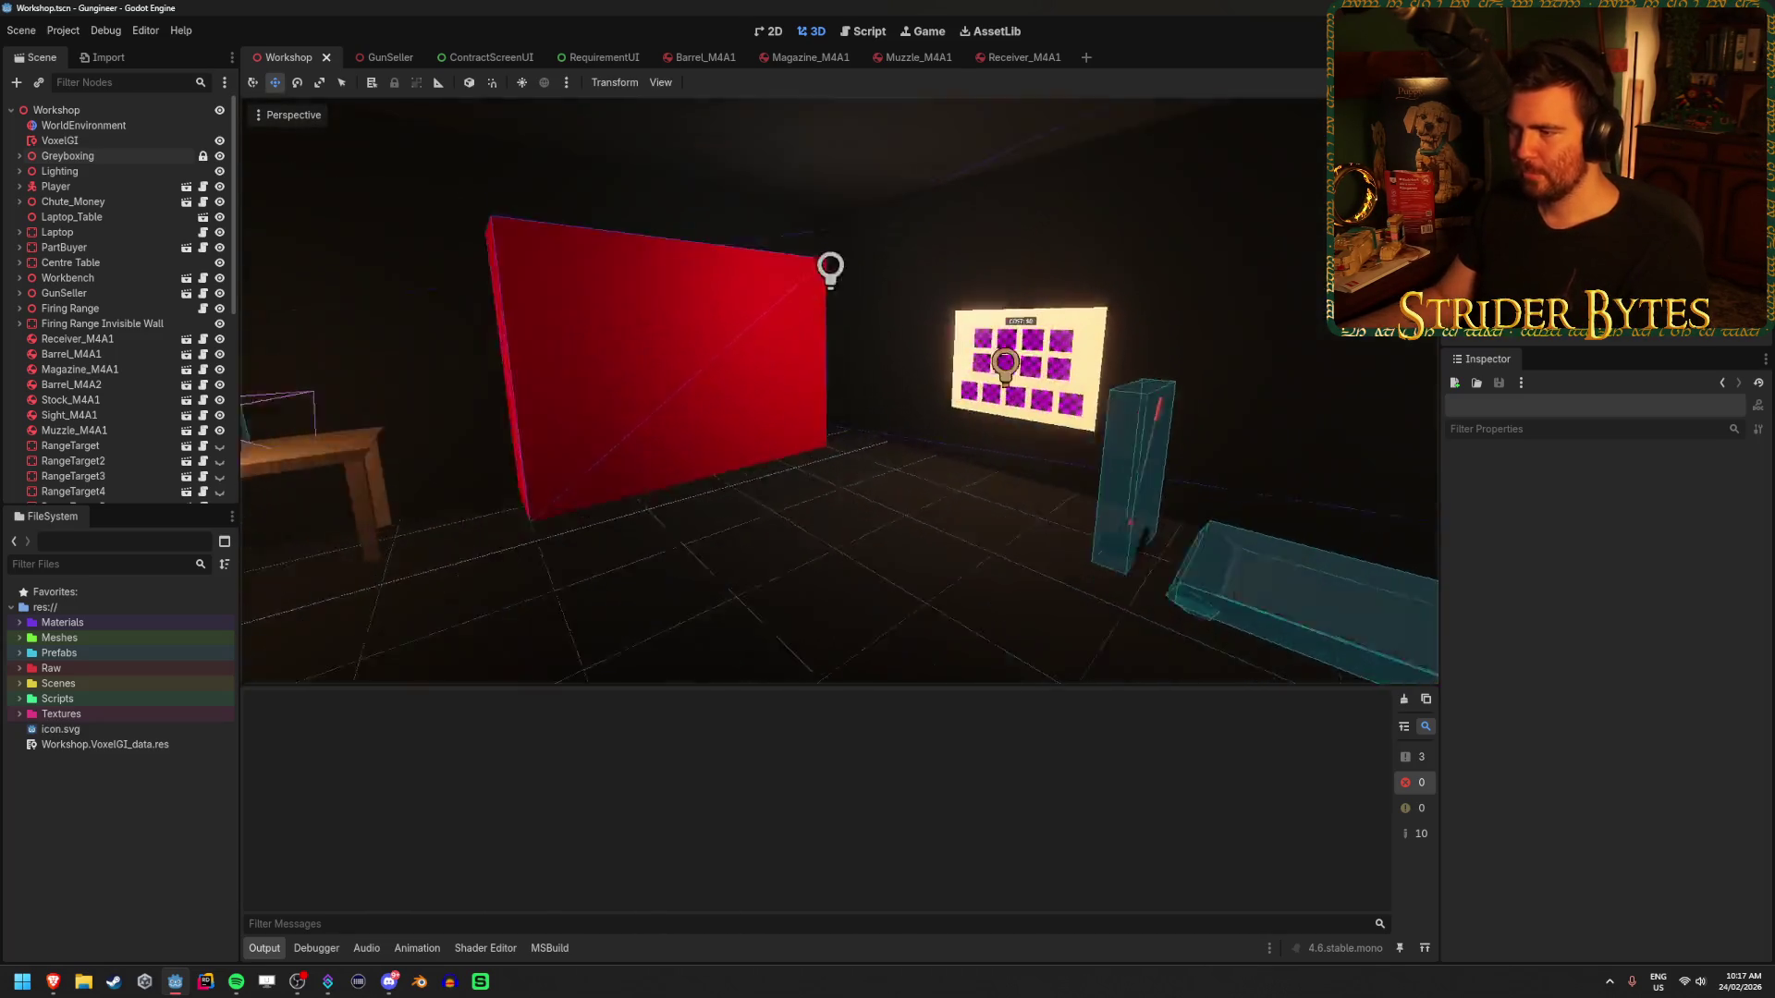
key("w")
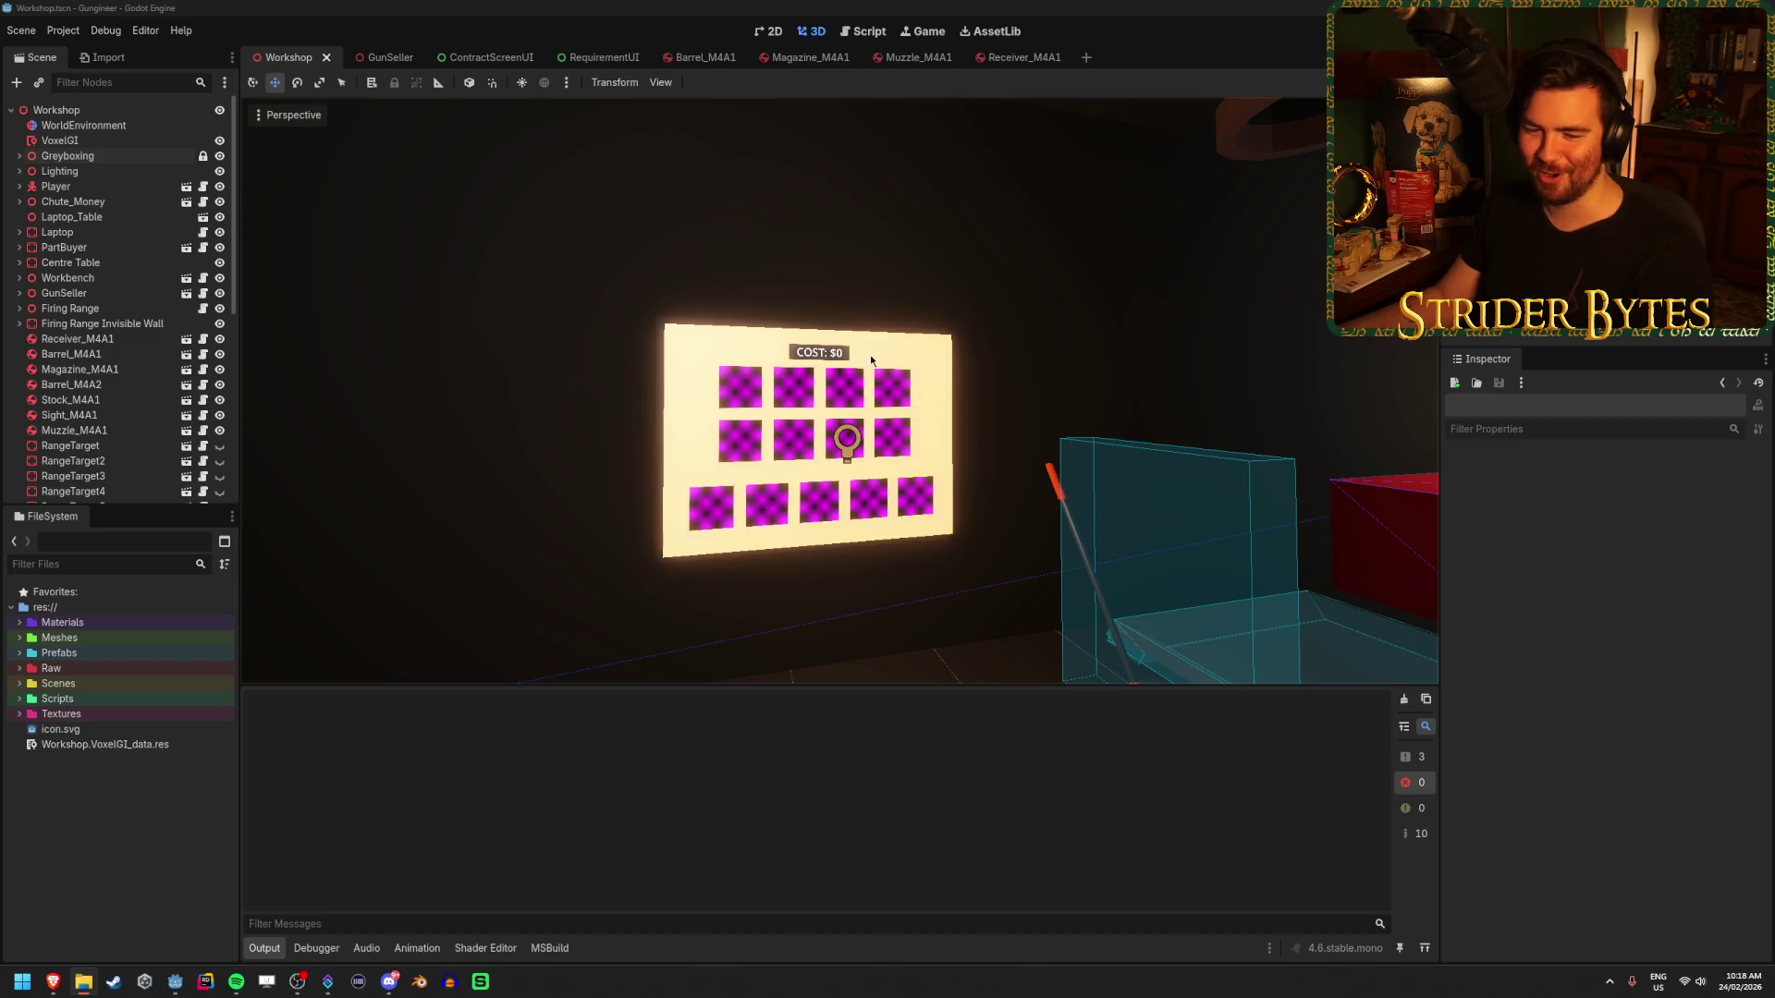
- Pull the view back to the whole workshop, then switch to File Explorer
left_click_drag(832, 397, 877, 427)
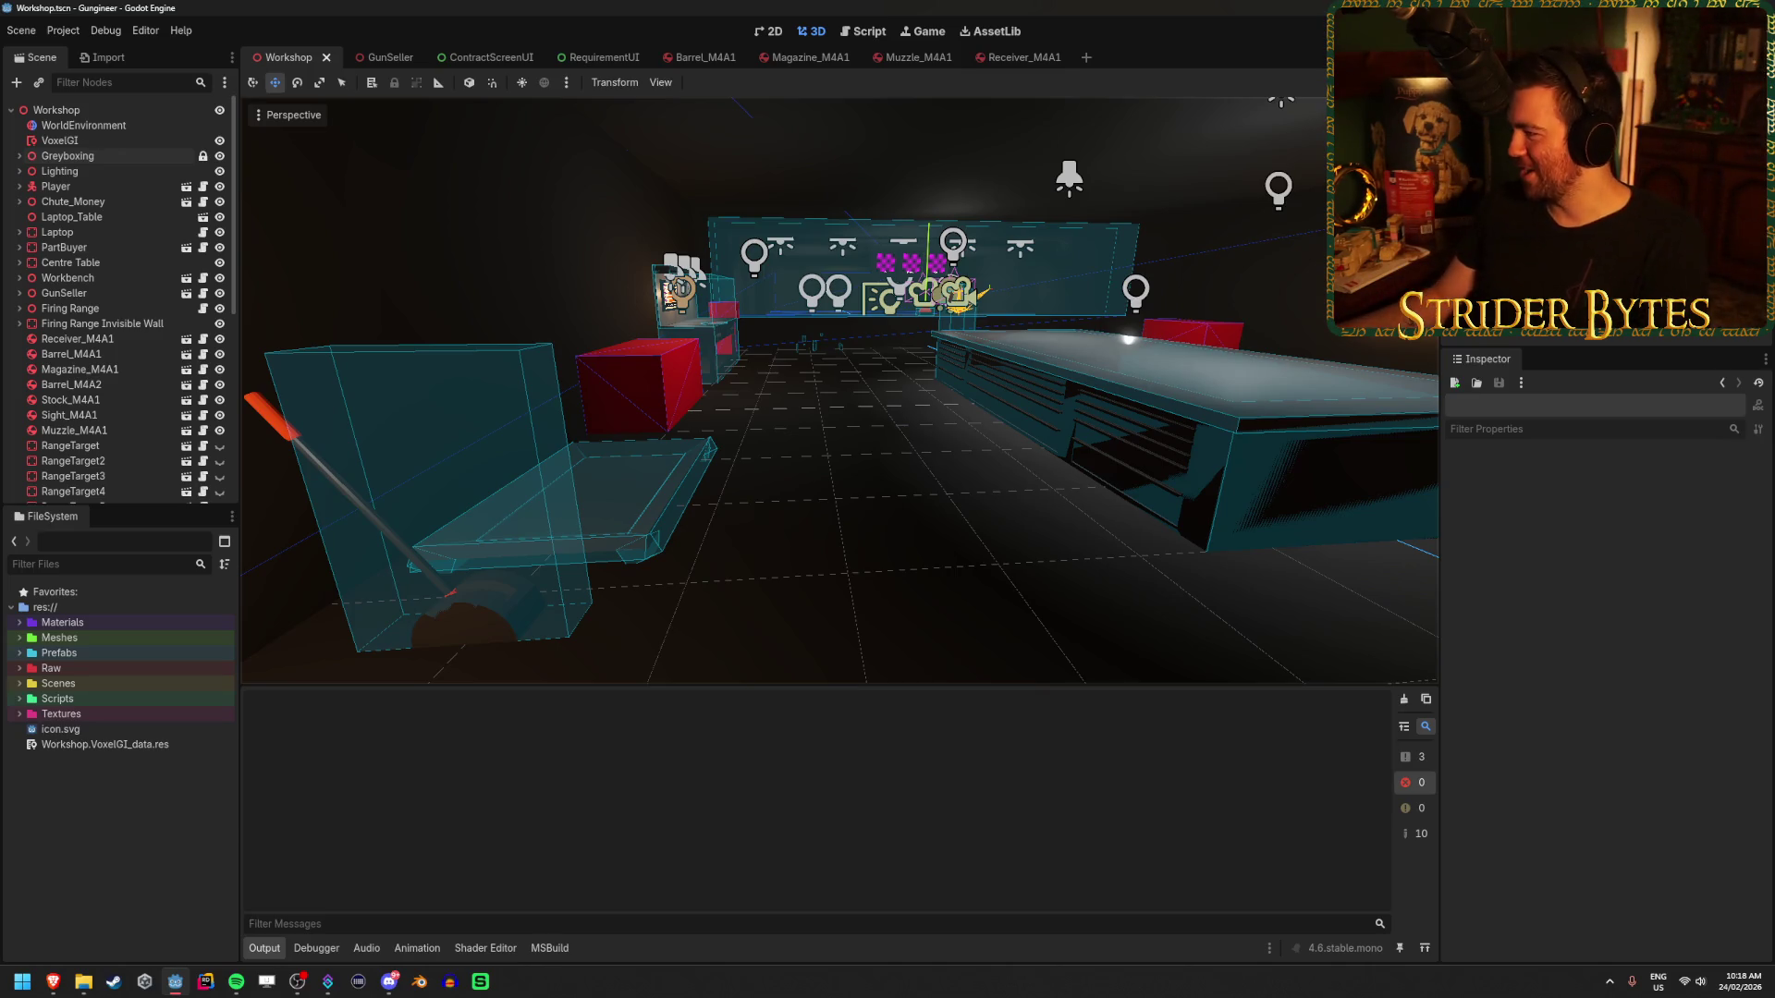
key("alt+Tab")
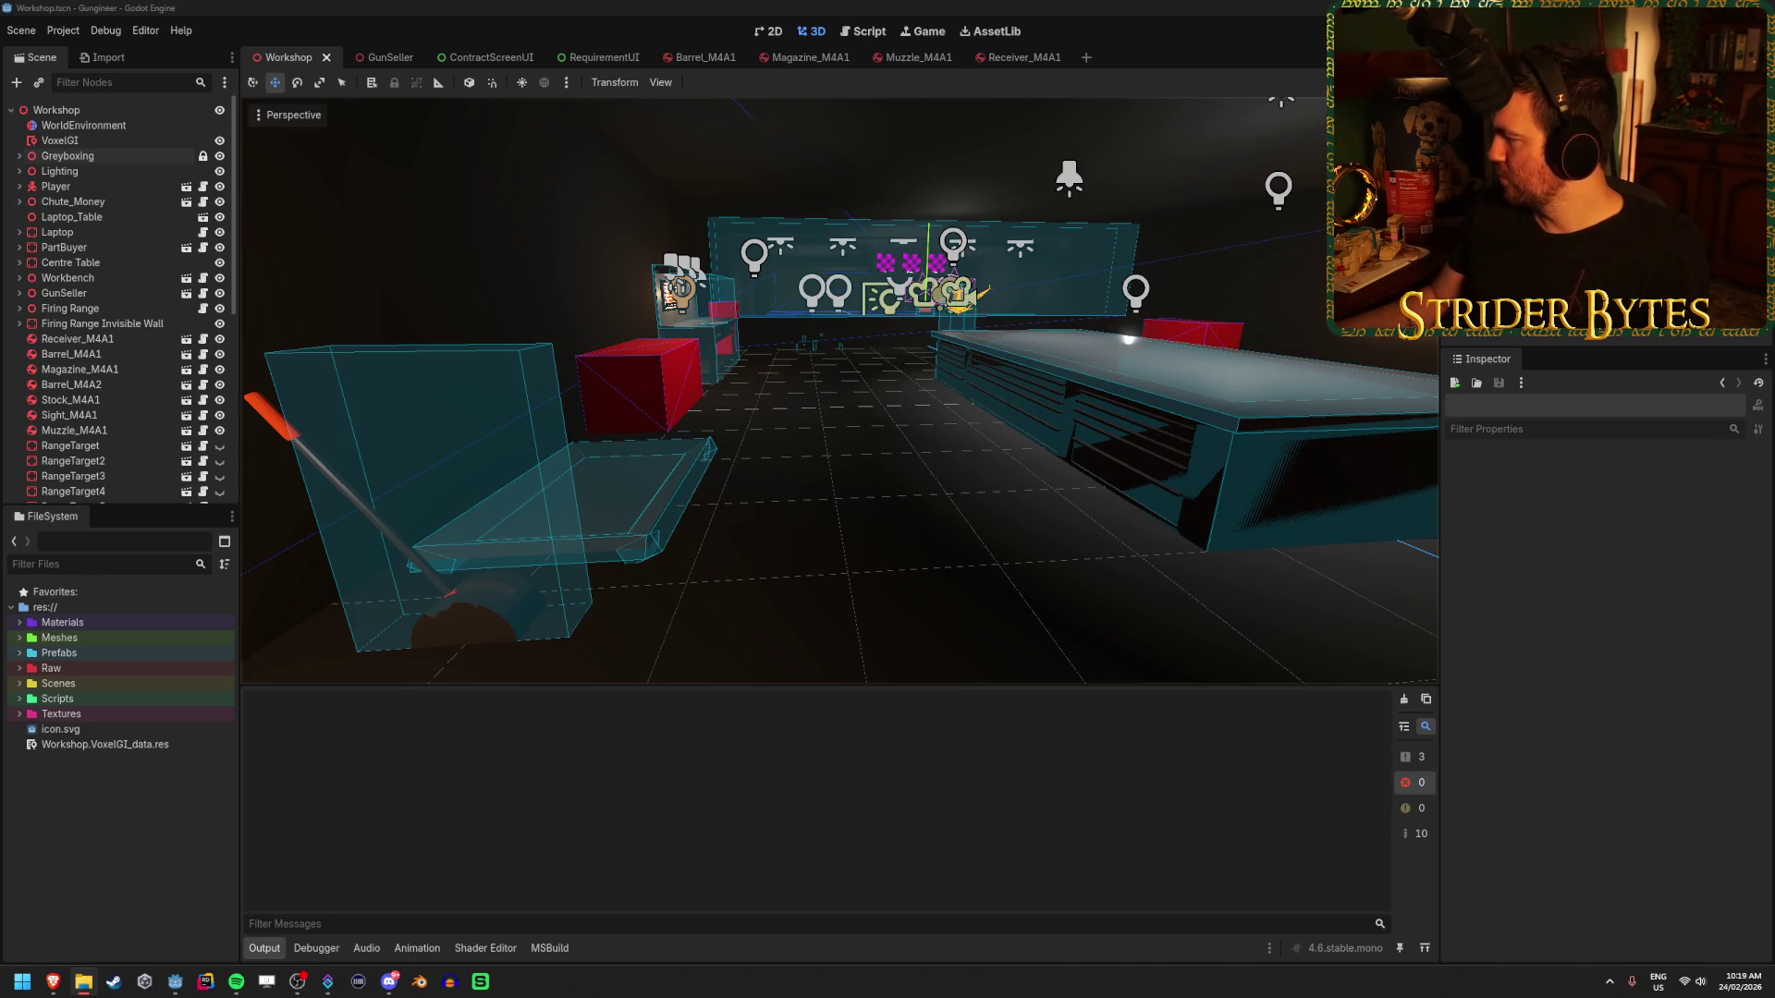
- Preview the Button_01, Button_02 and Coin.png sprites in the Component folder
key("alt+Tab")
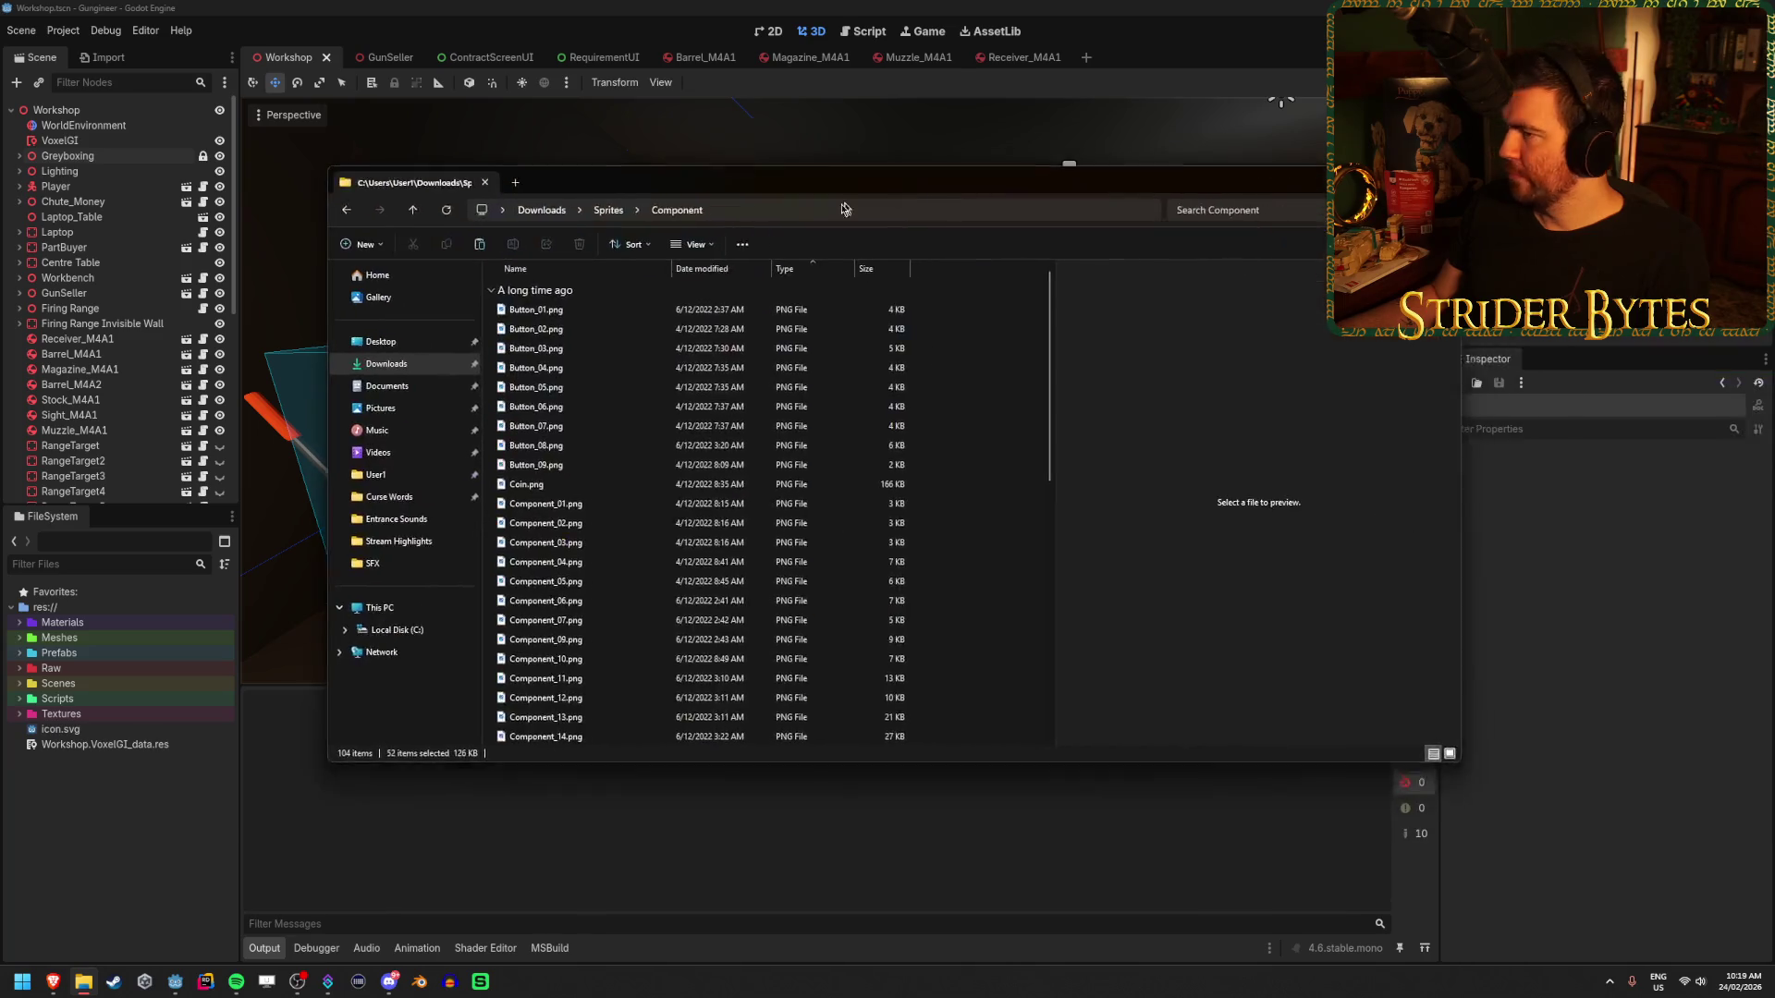
left_click(638, 335)
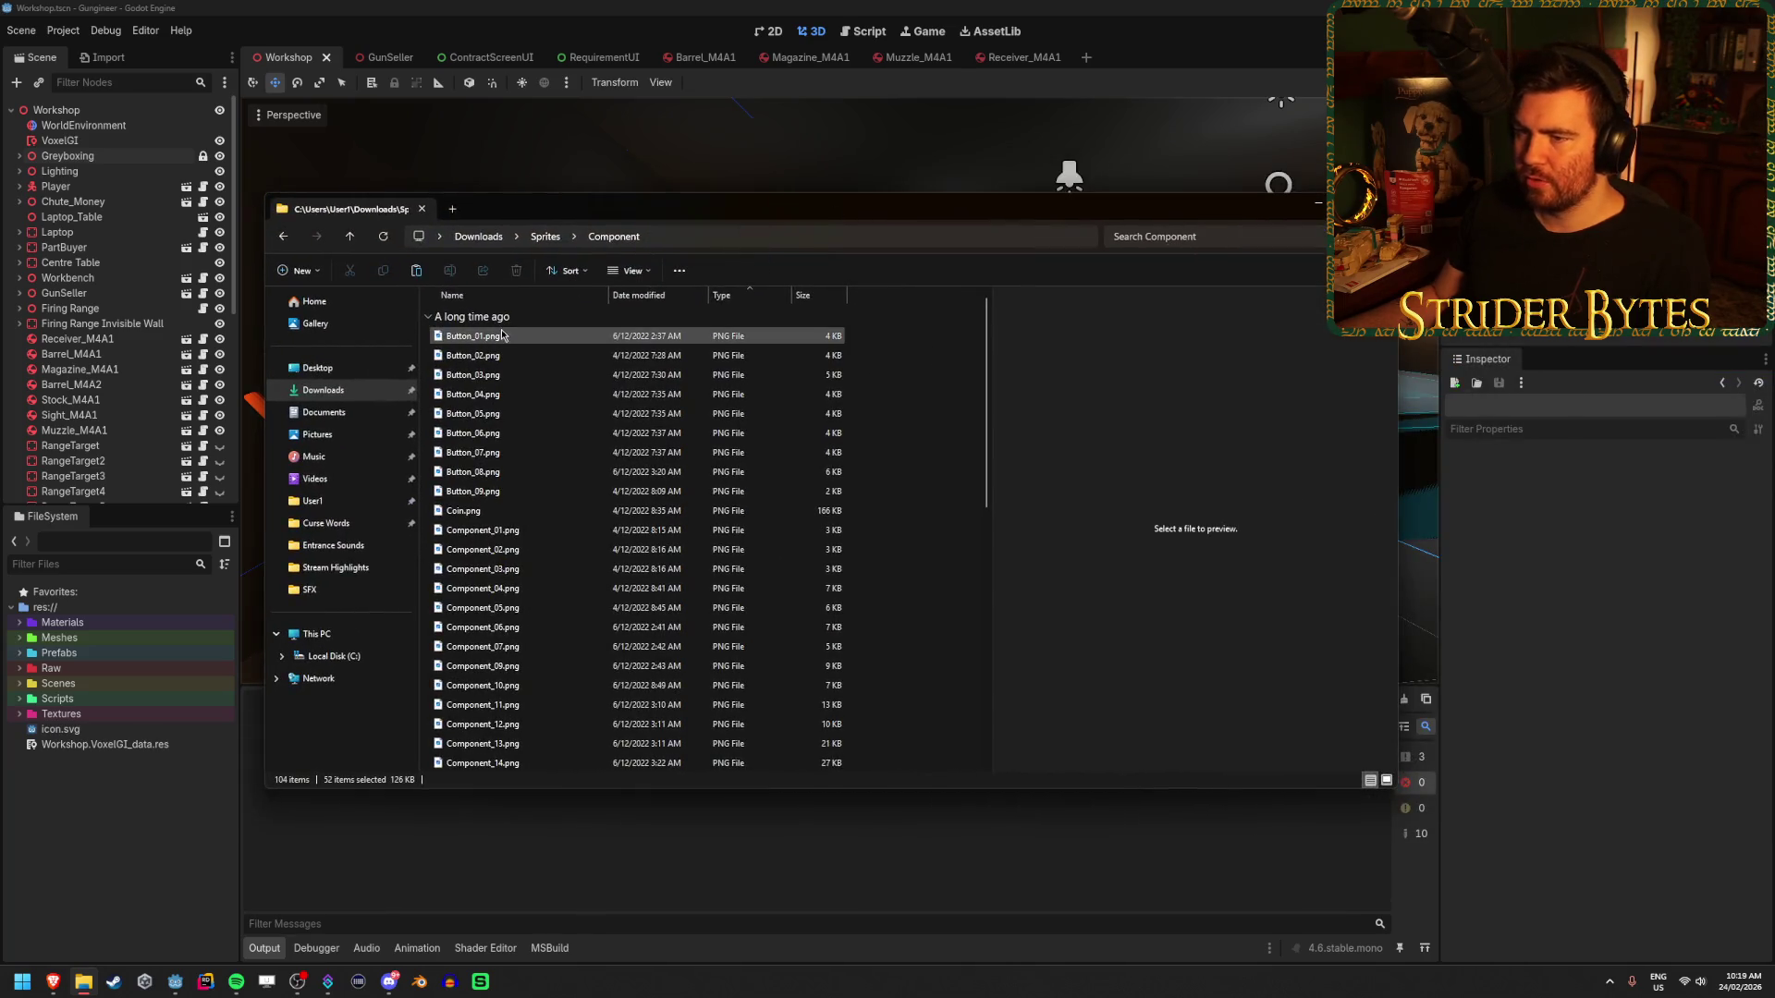
left_click(891, 393)
key("Up")
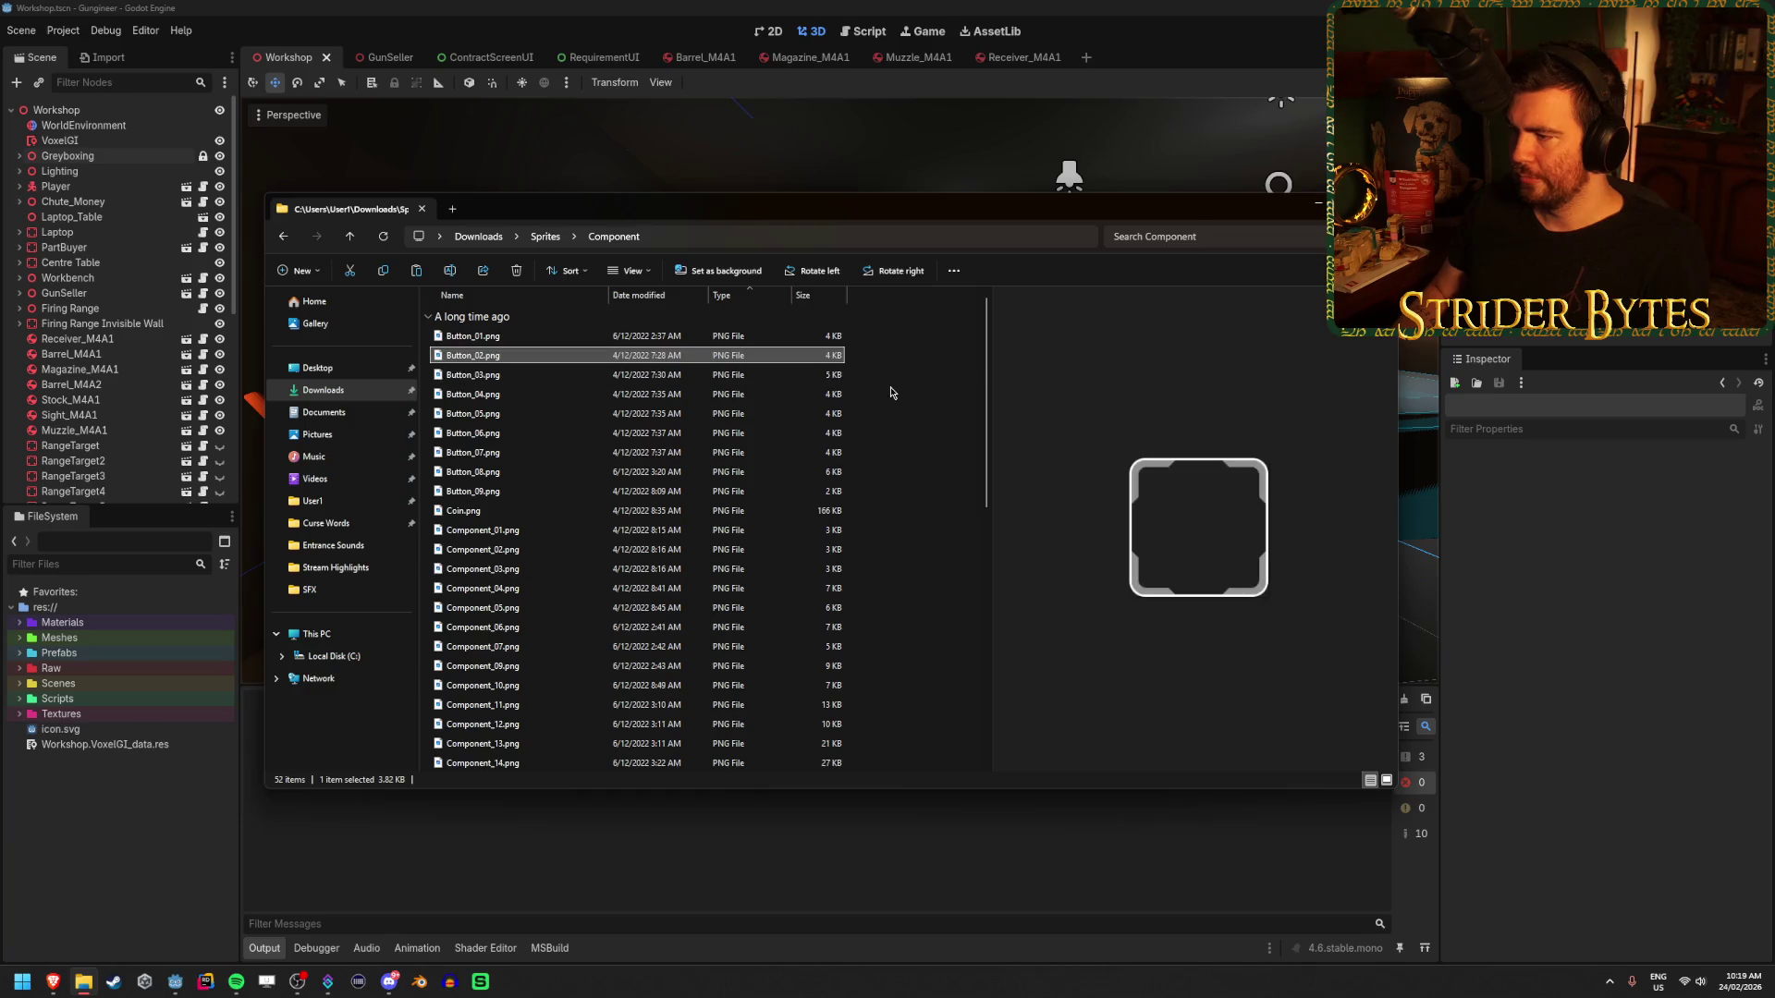
key("Down")
key("Up")
key("Up")
key("Down")
key("Down")
key("Down")
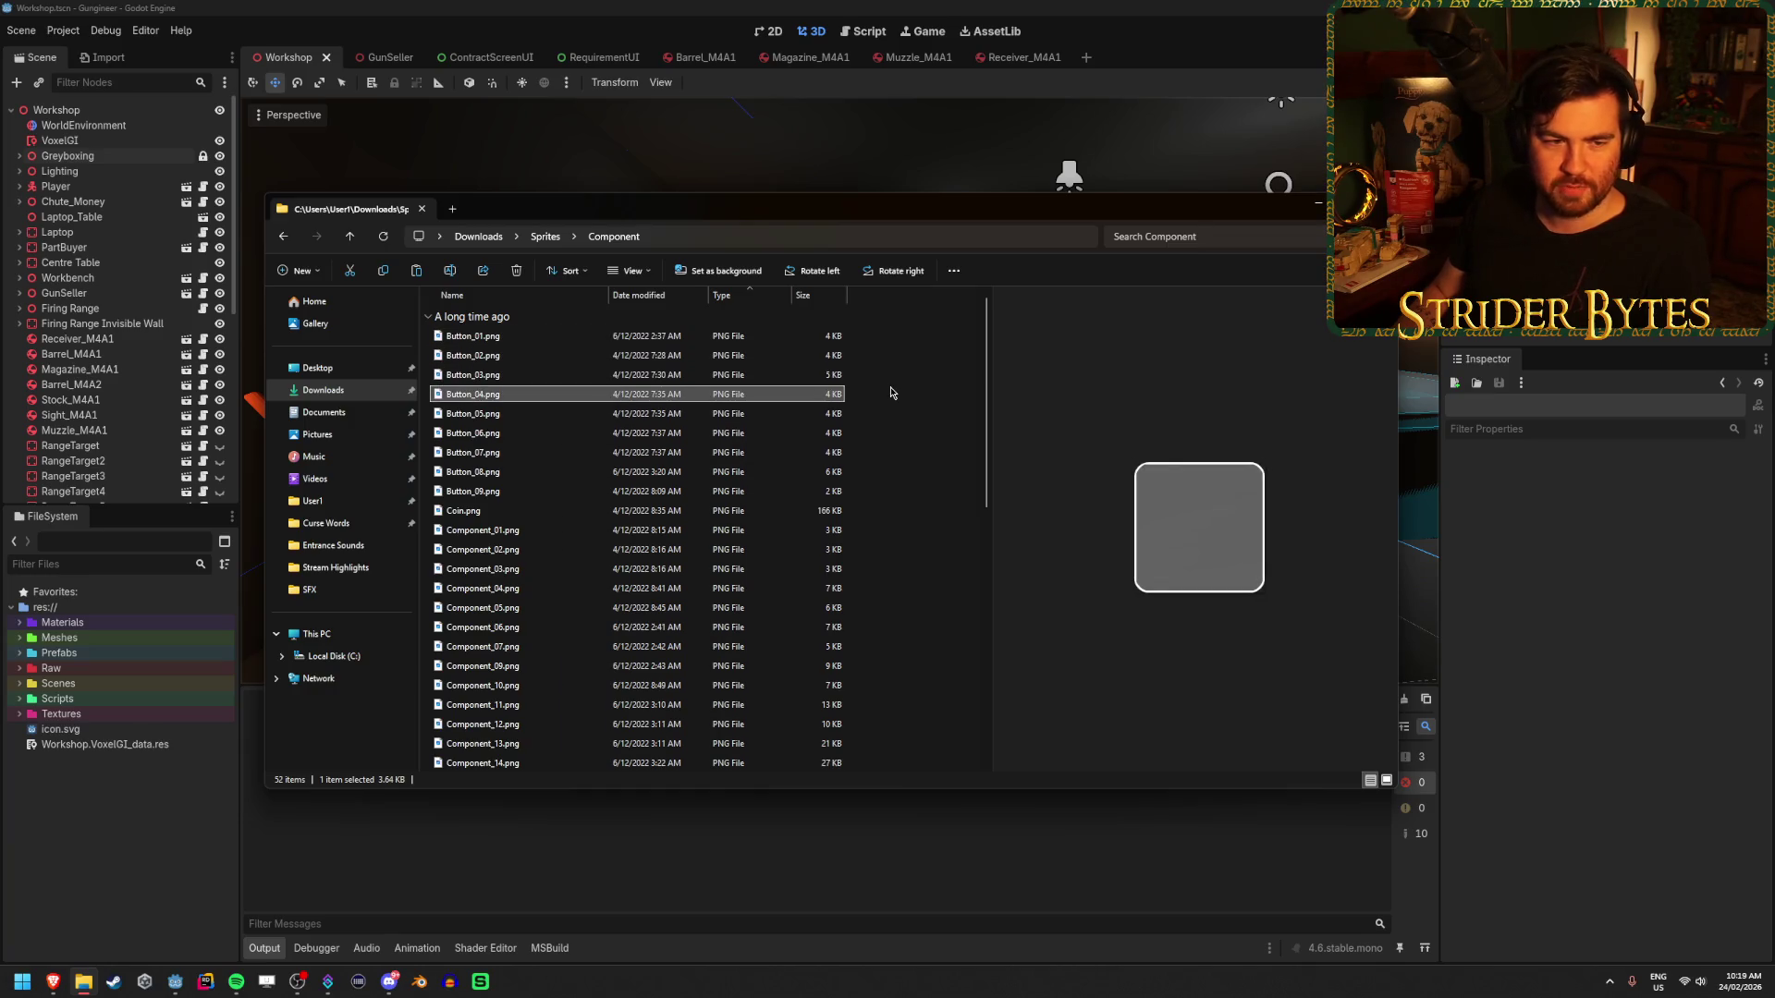
key("Up")
key("Up")
key("Up")
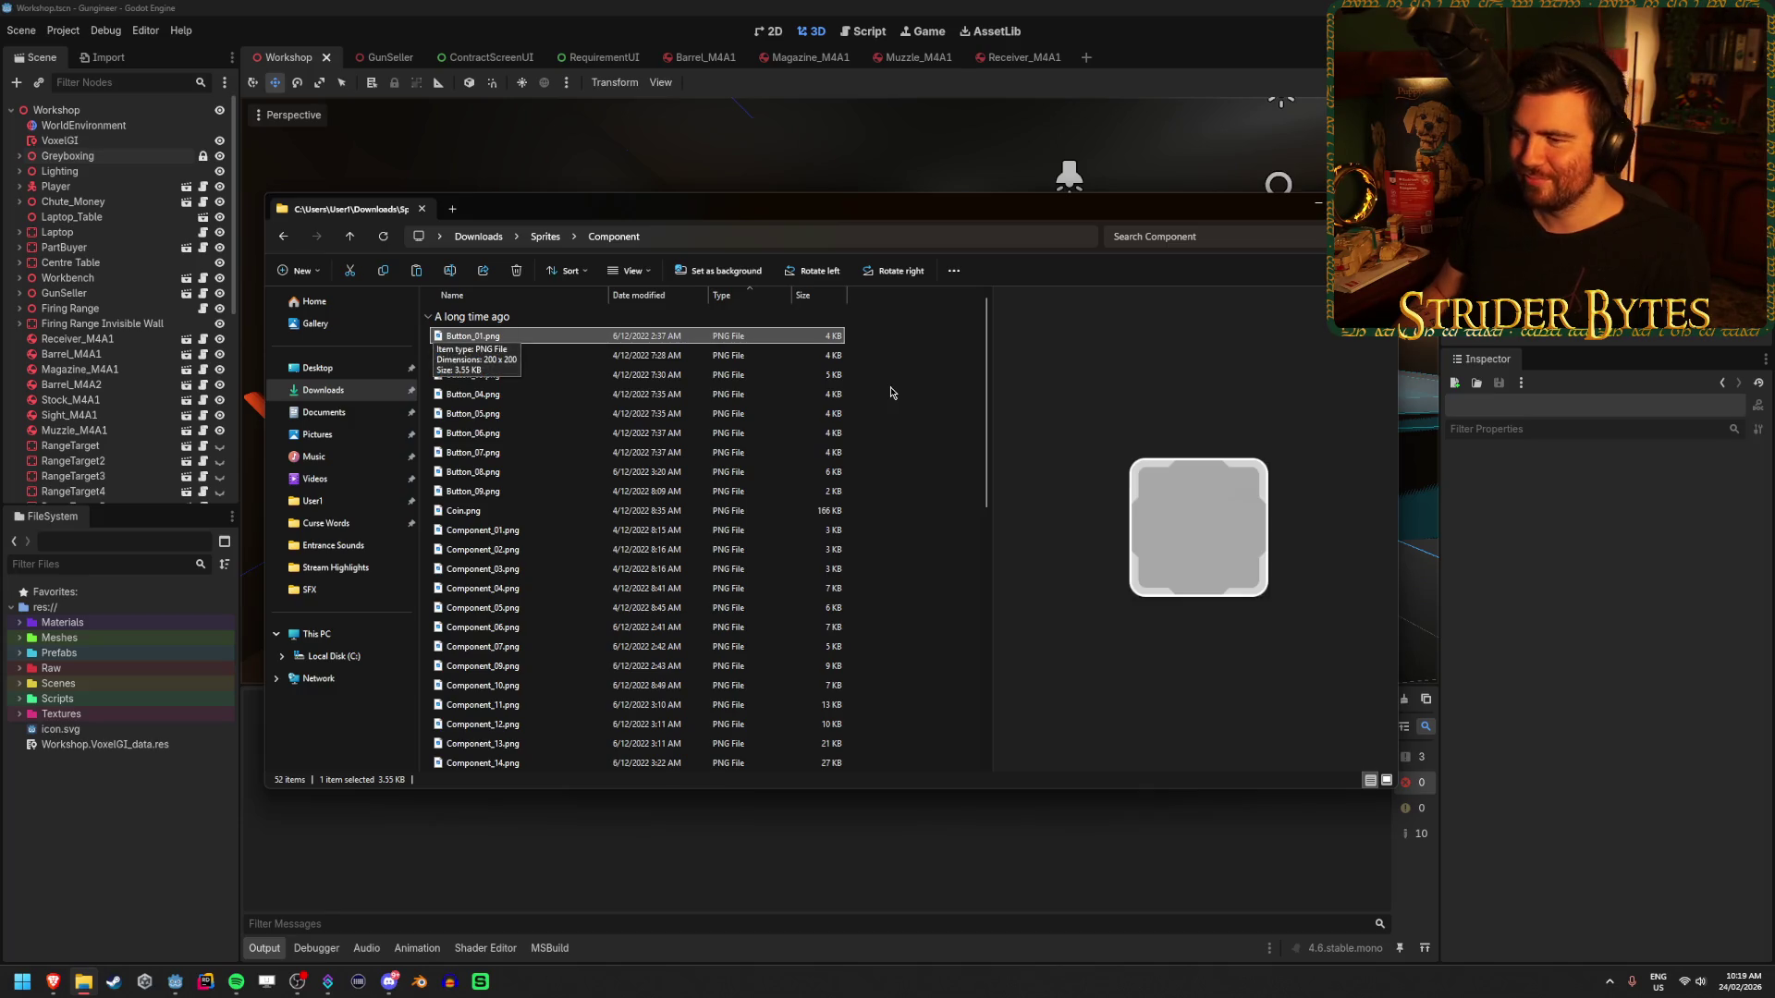
key("Down")
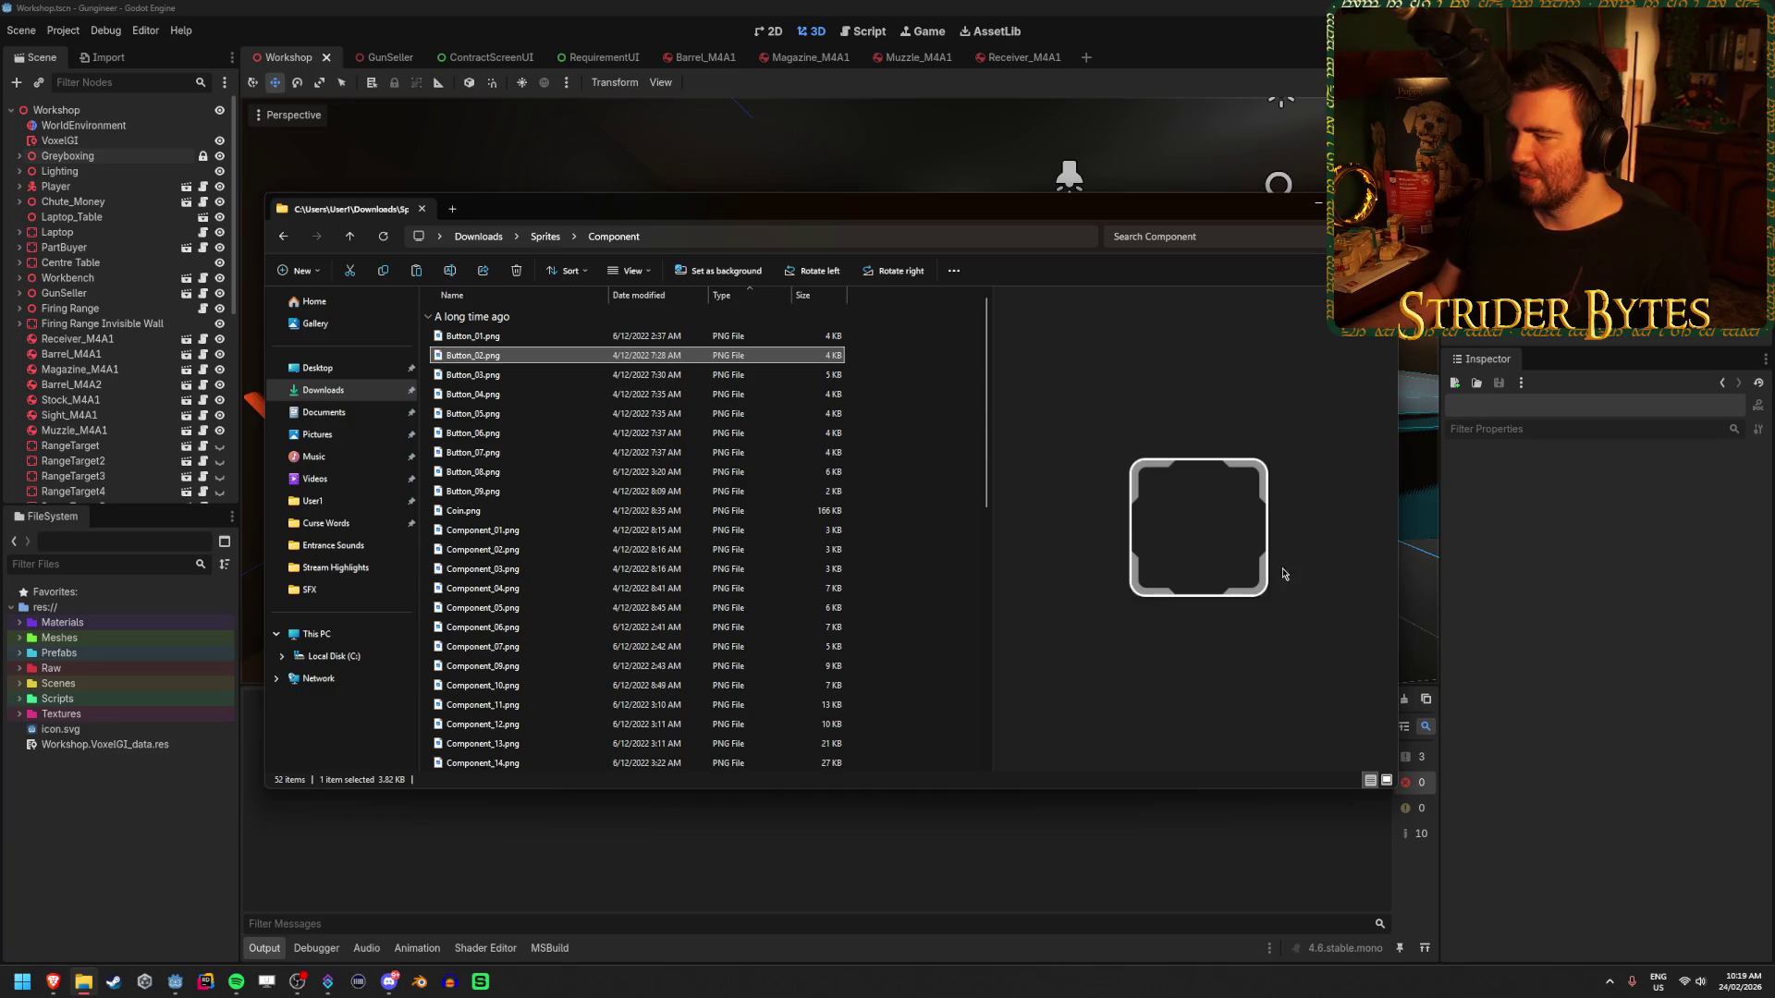
key("Down")
key("Down")
key("Down")
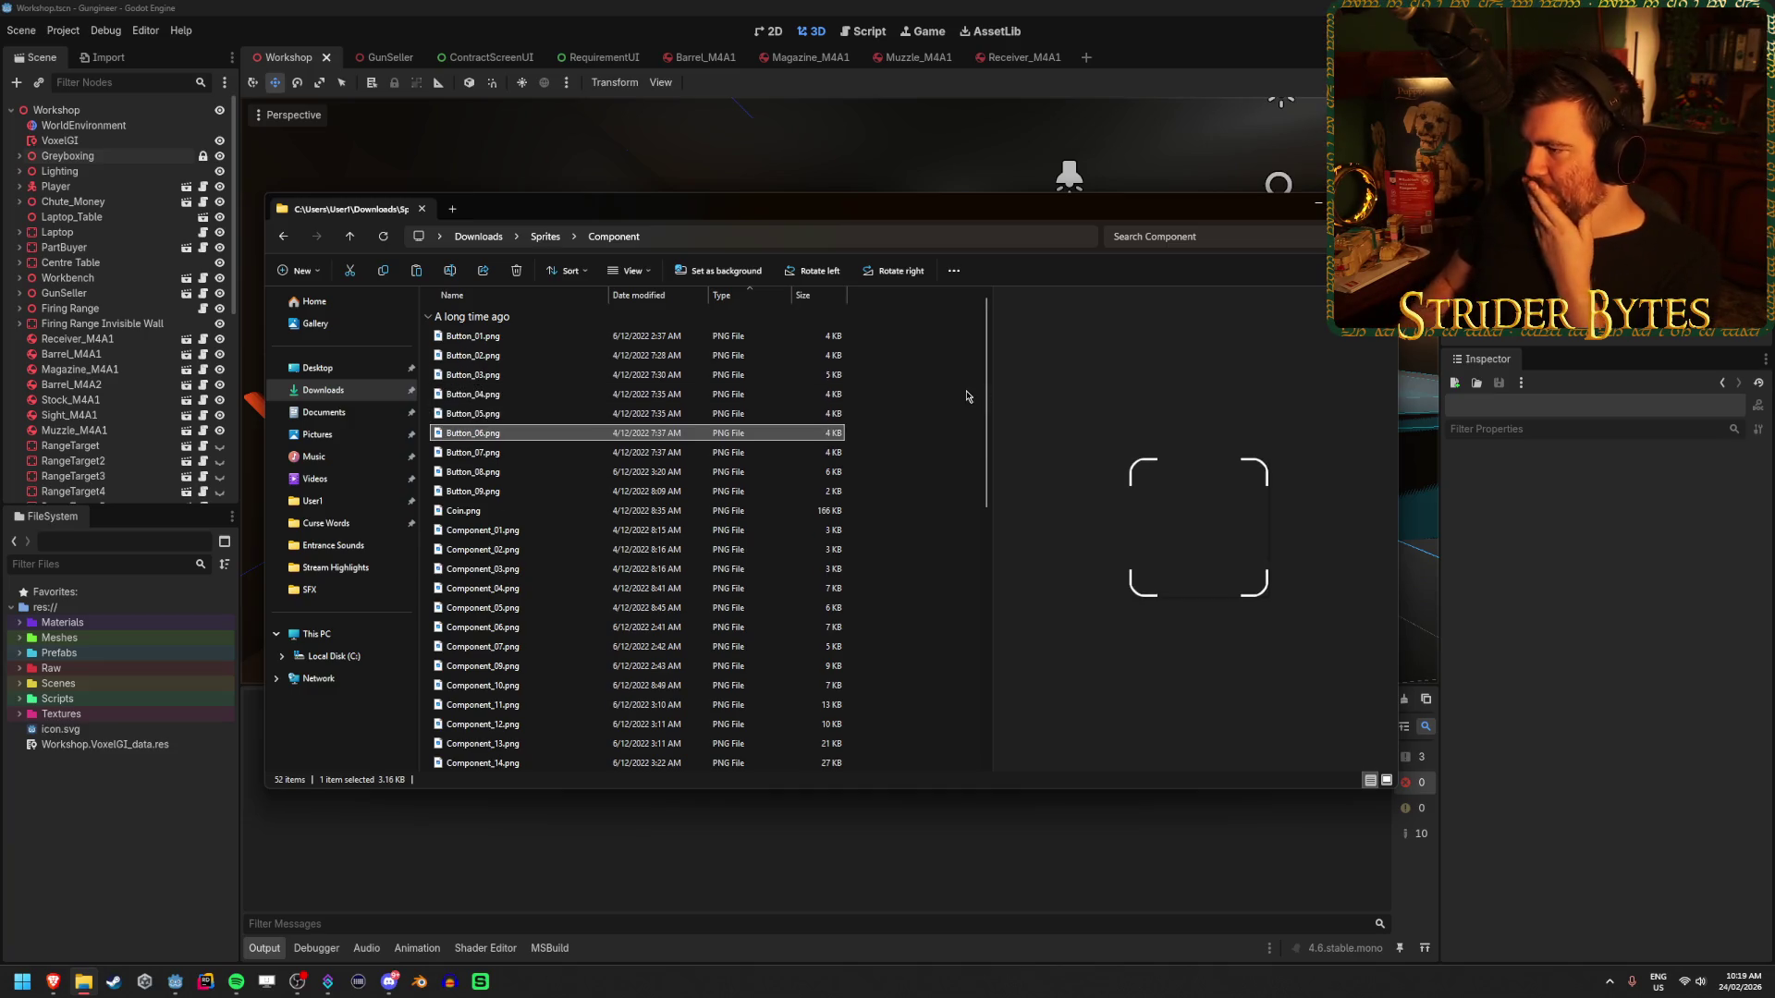
key("Down")
key("Down")
key("Down")
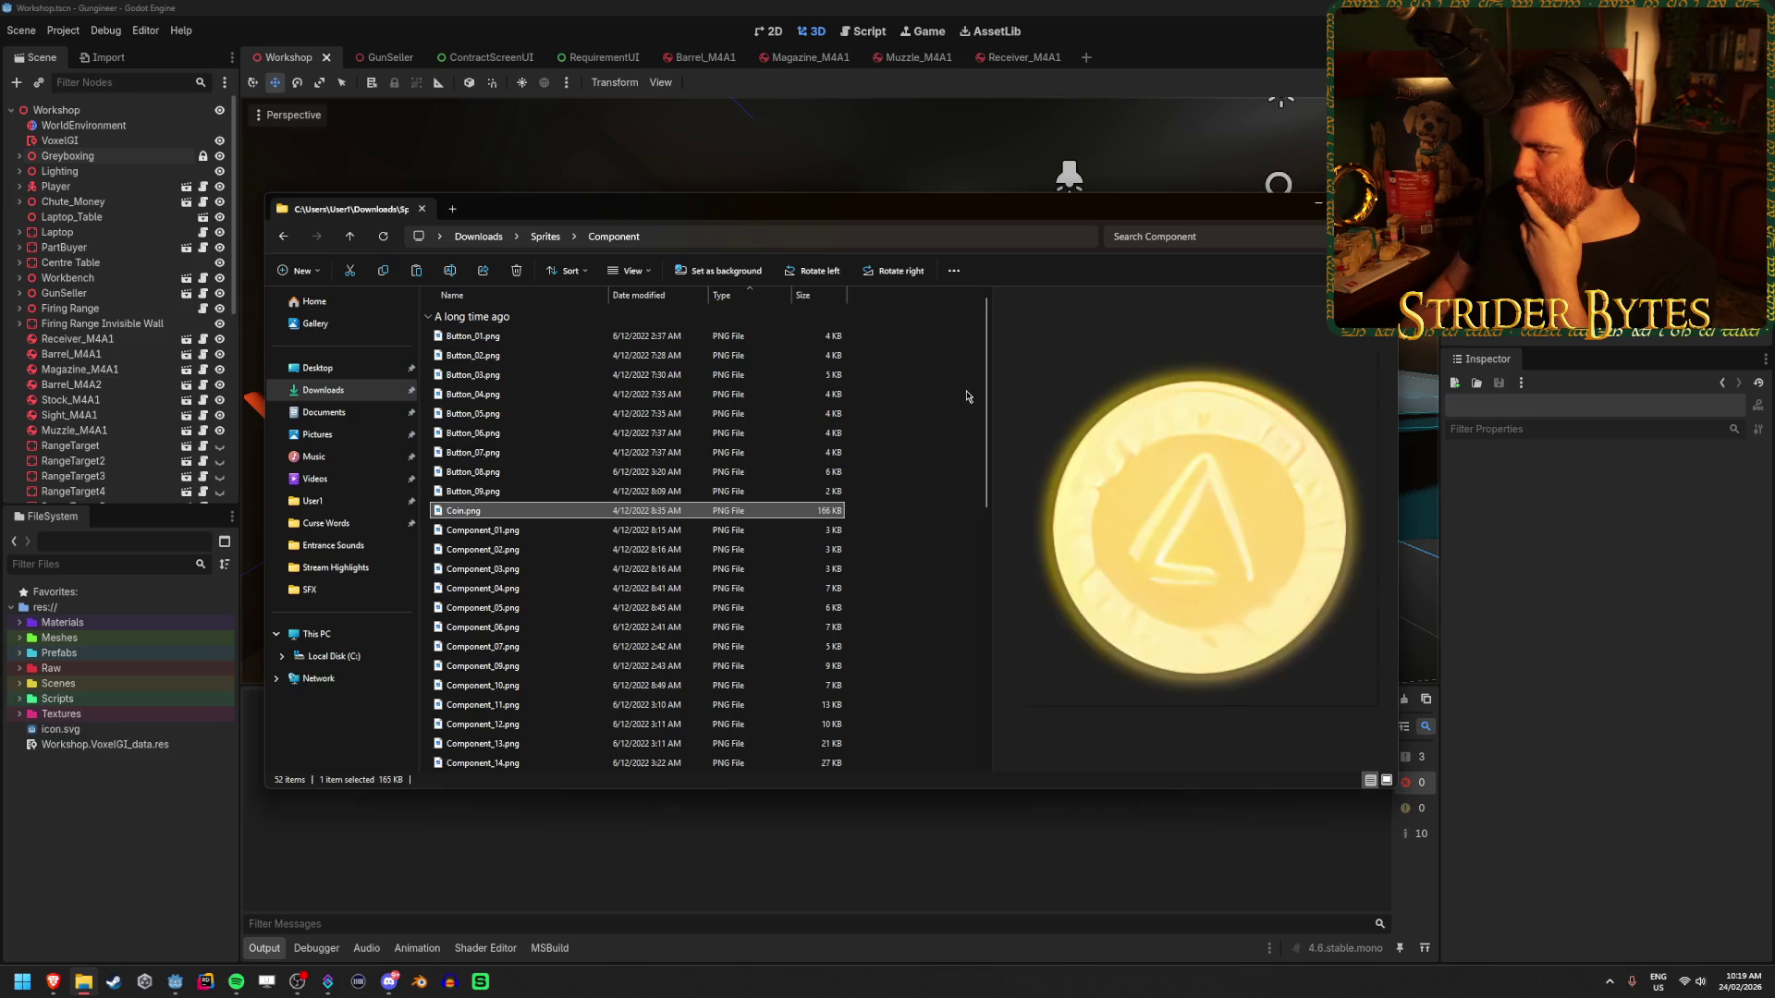
- Browse the Component sprites, settle on striped Component_26.png, and move the Explorer window lower
key("Down")
key("Down")
key("Down")
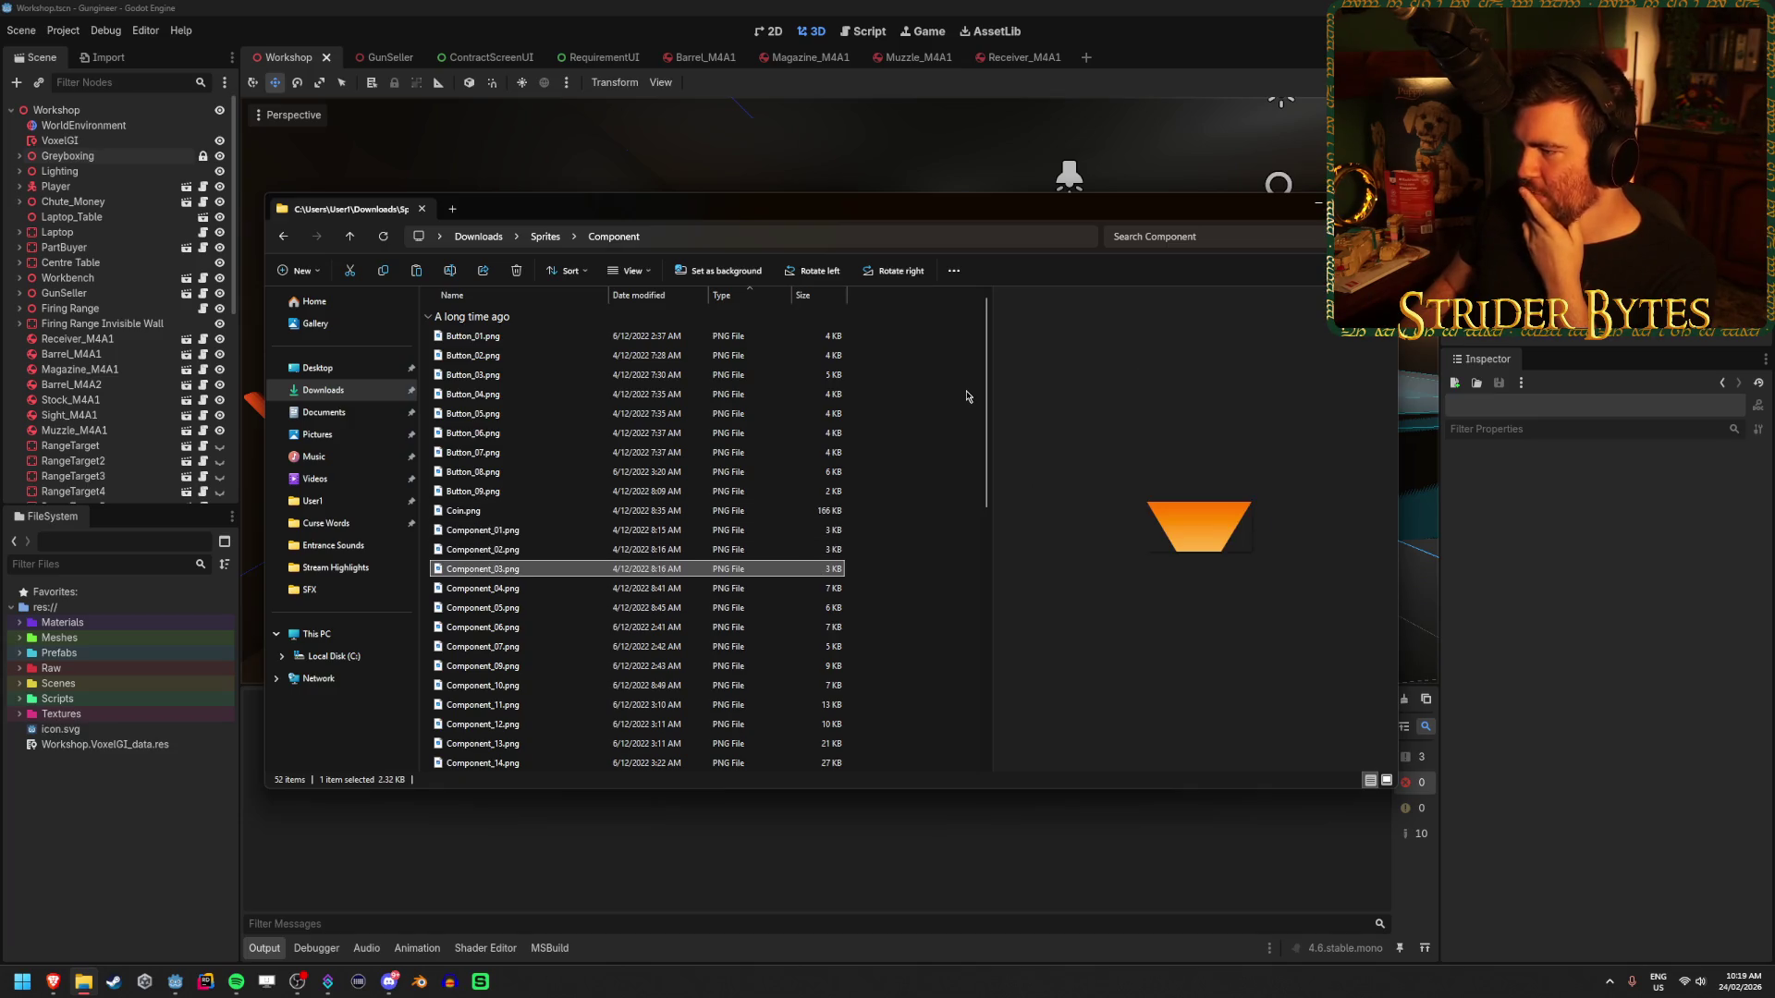
key("Down")
key("Down")
key("Down")
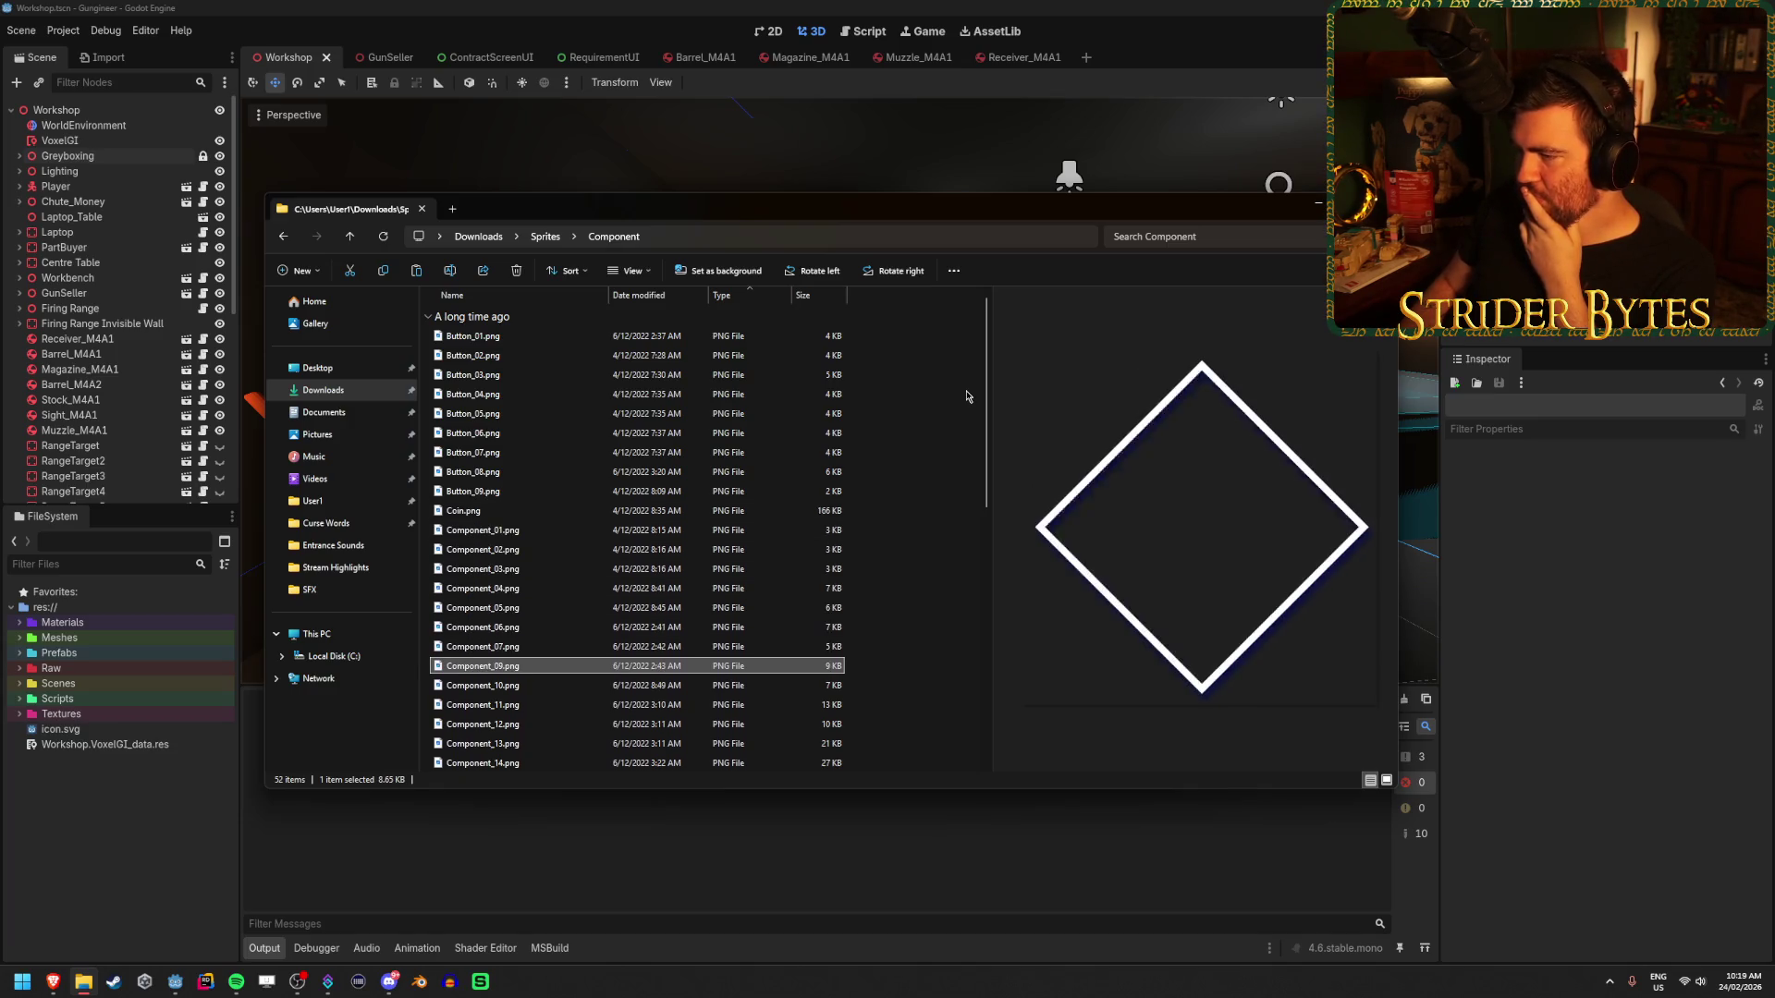
key("Down")
key("Down")
key("Down")
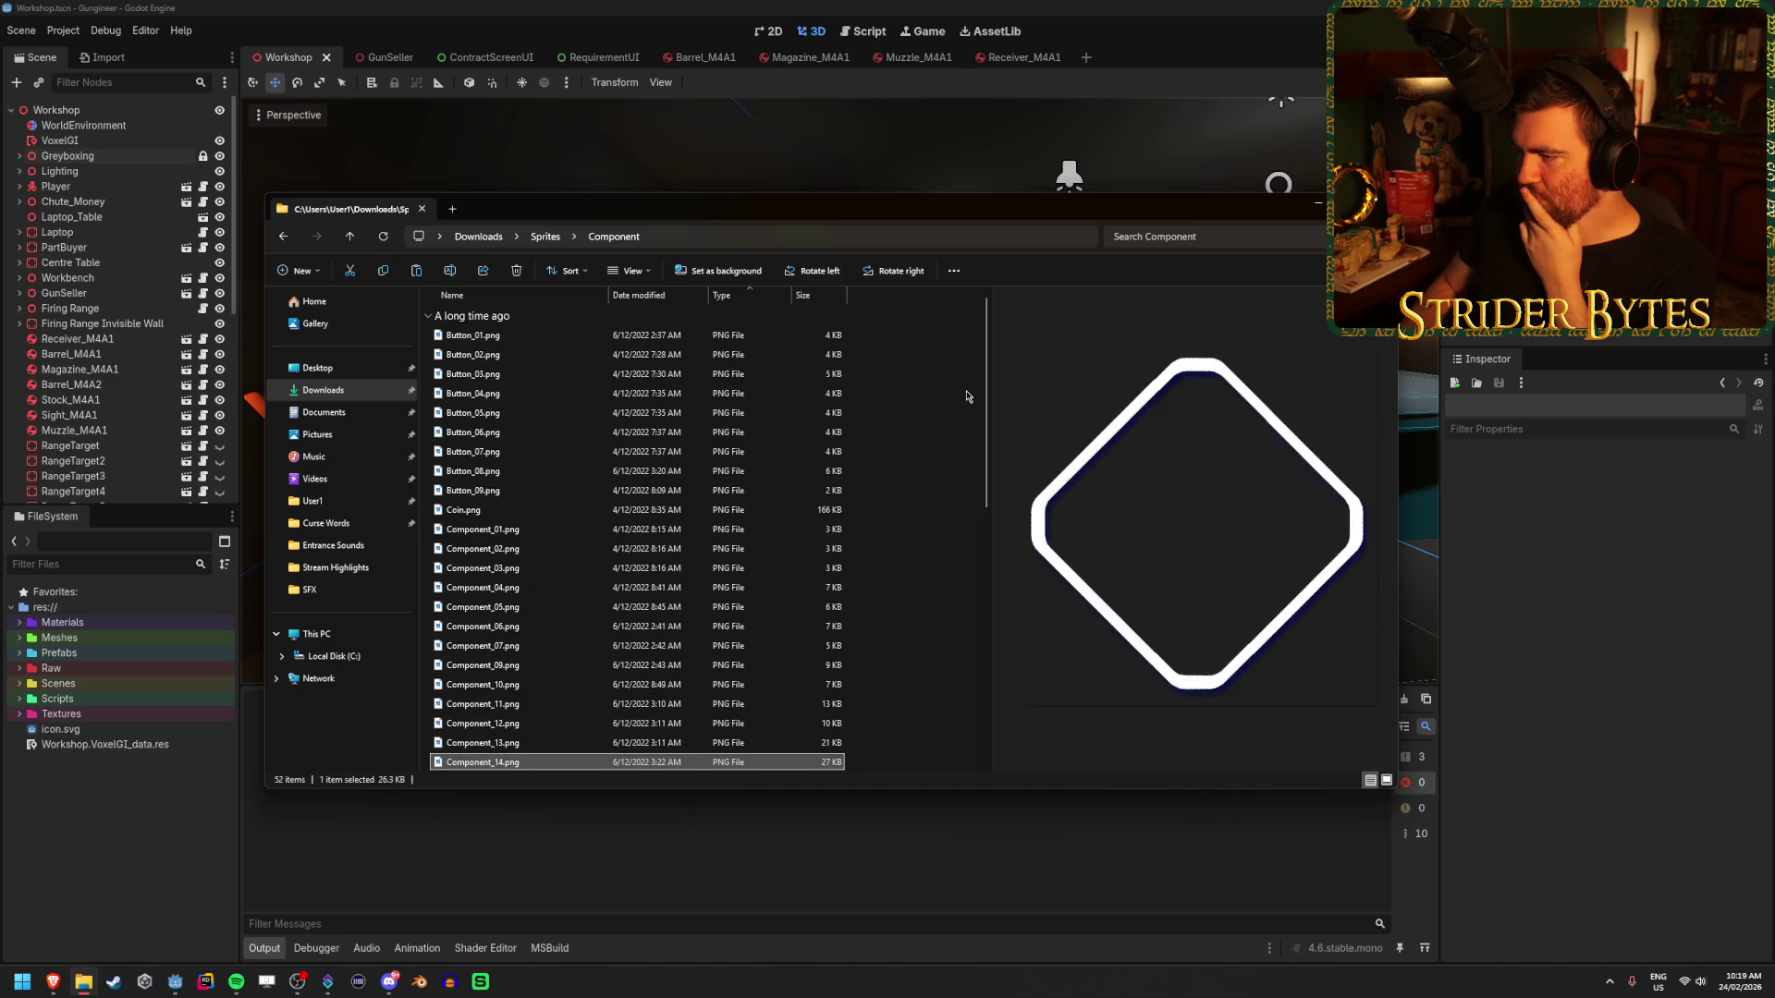
key("Up")
key("Up")
key("Up")
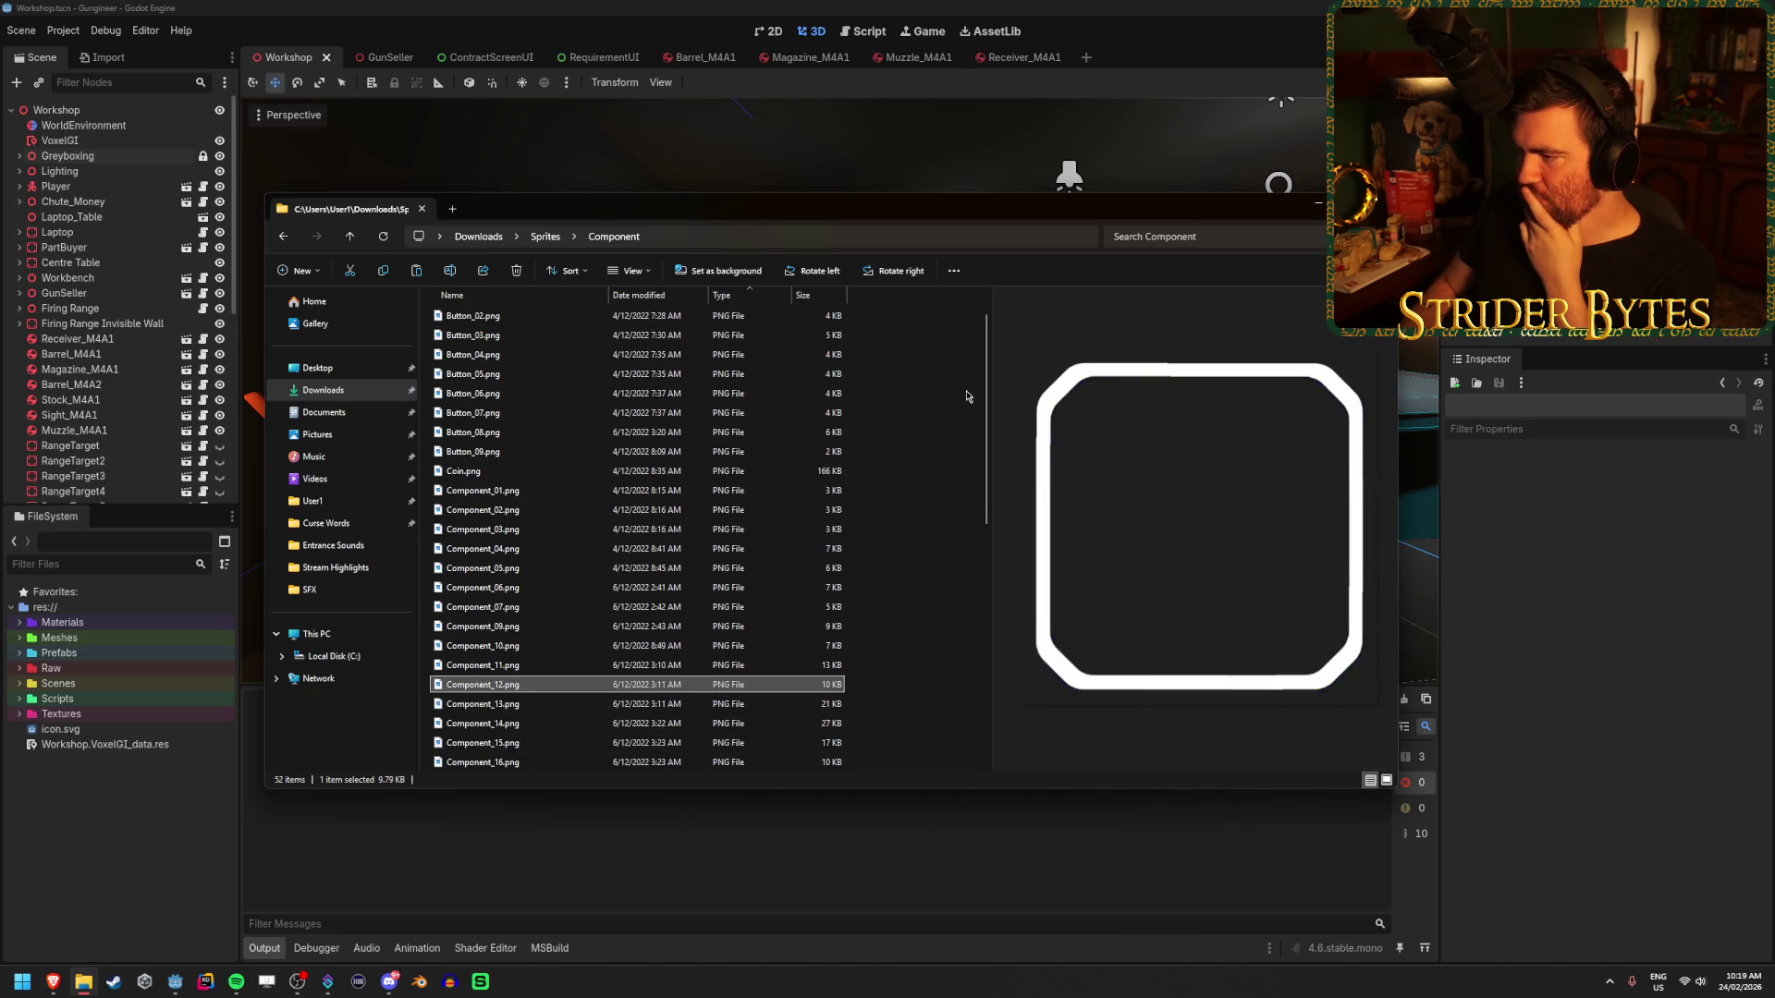
key("Down")
key("Down")
key("Down")
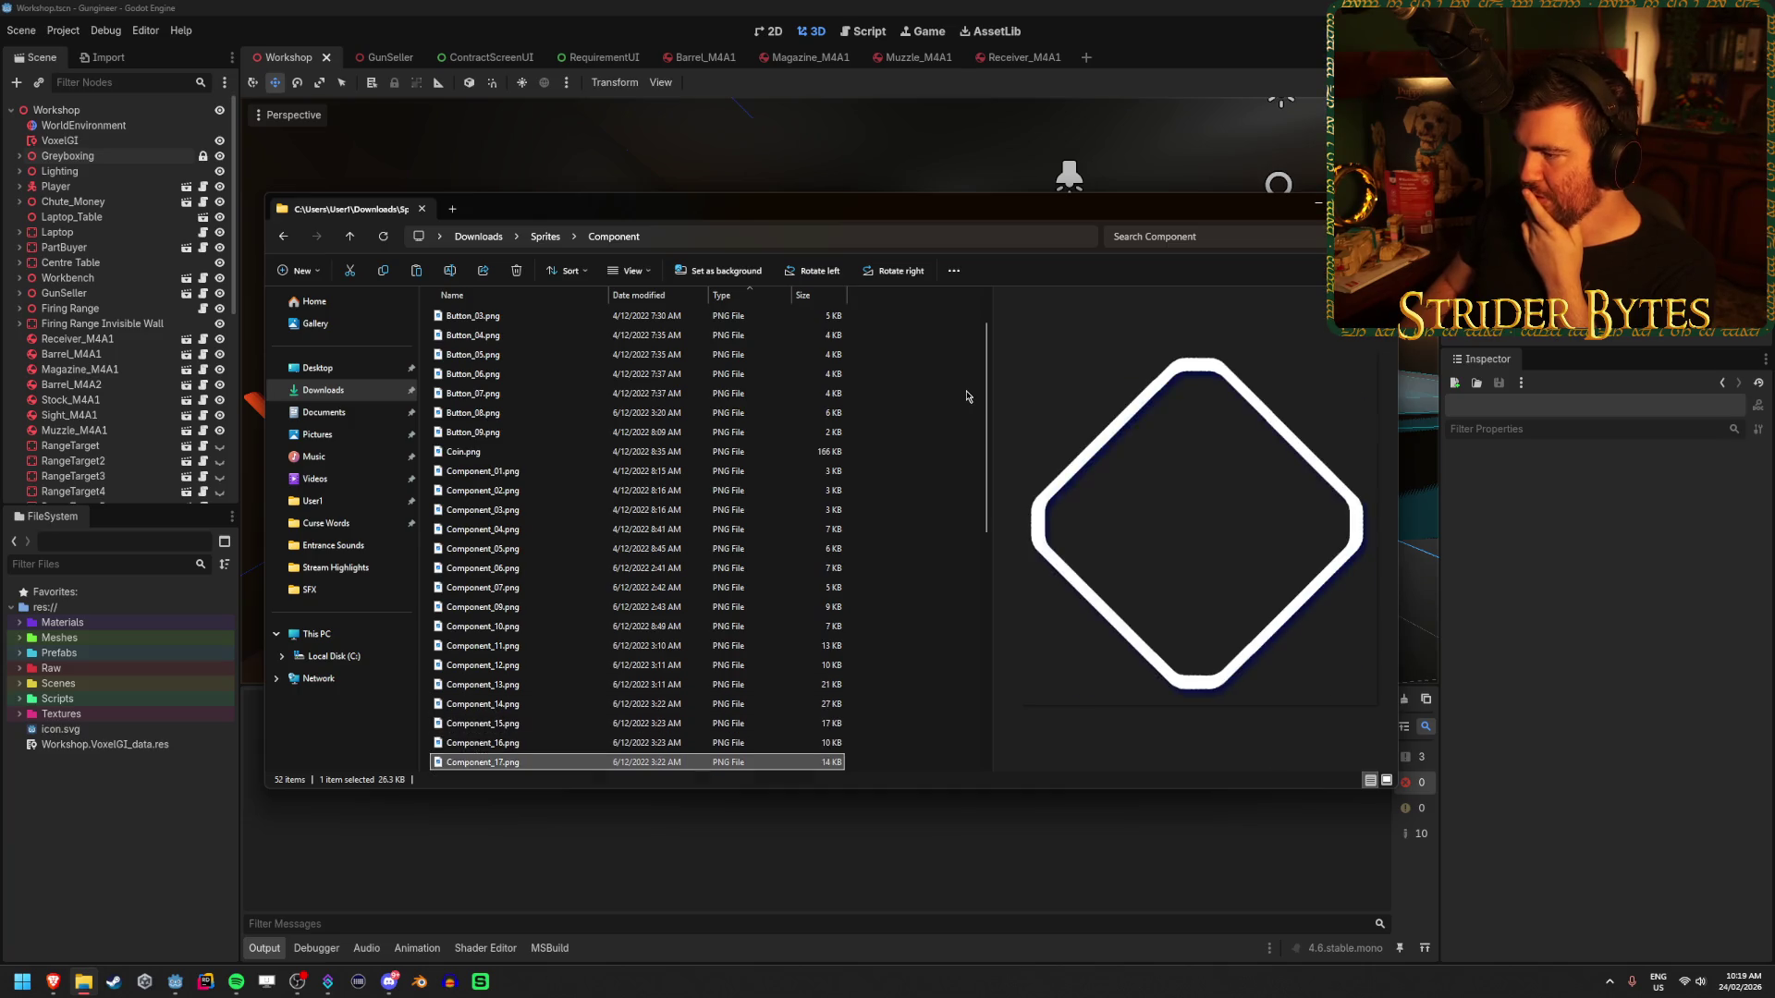
key("Down")
key("Down")
key("Down")
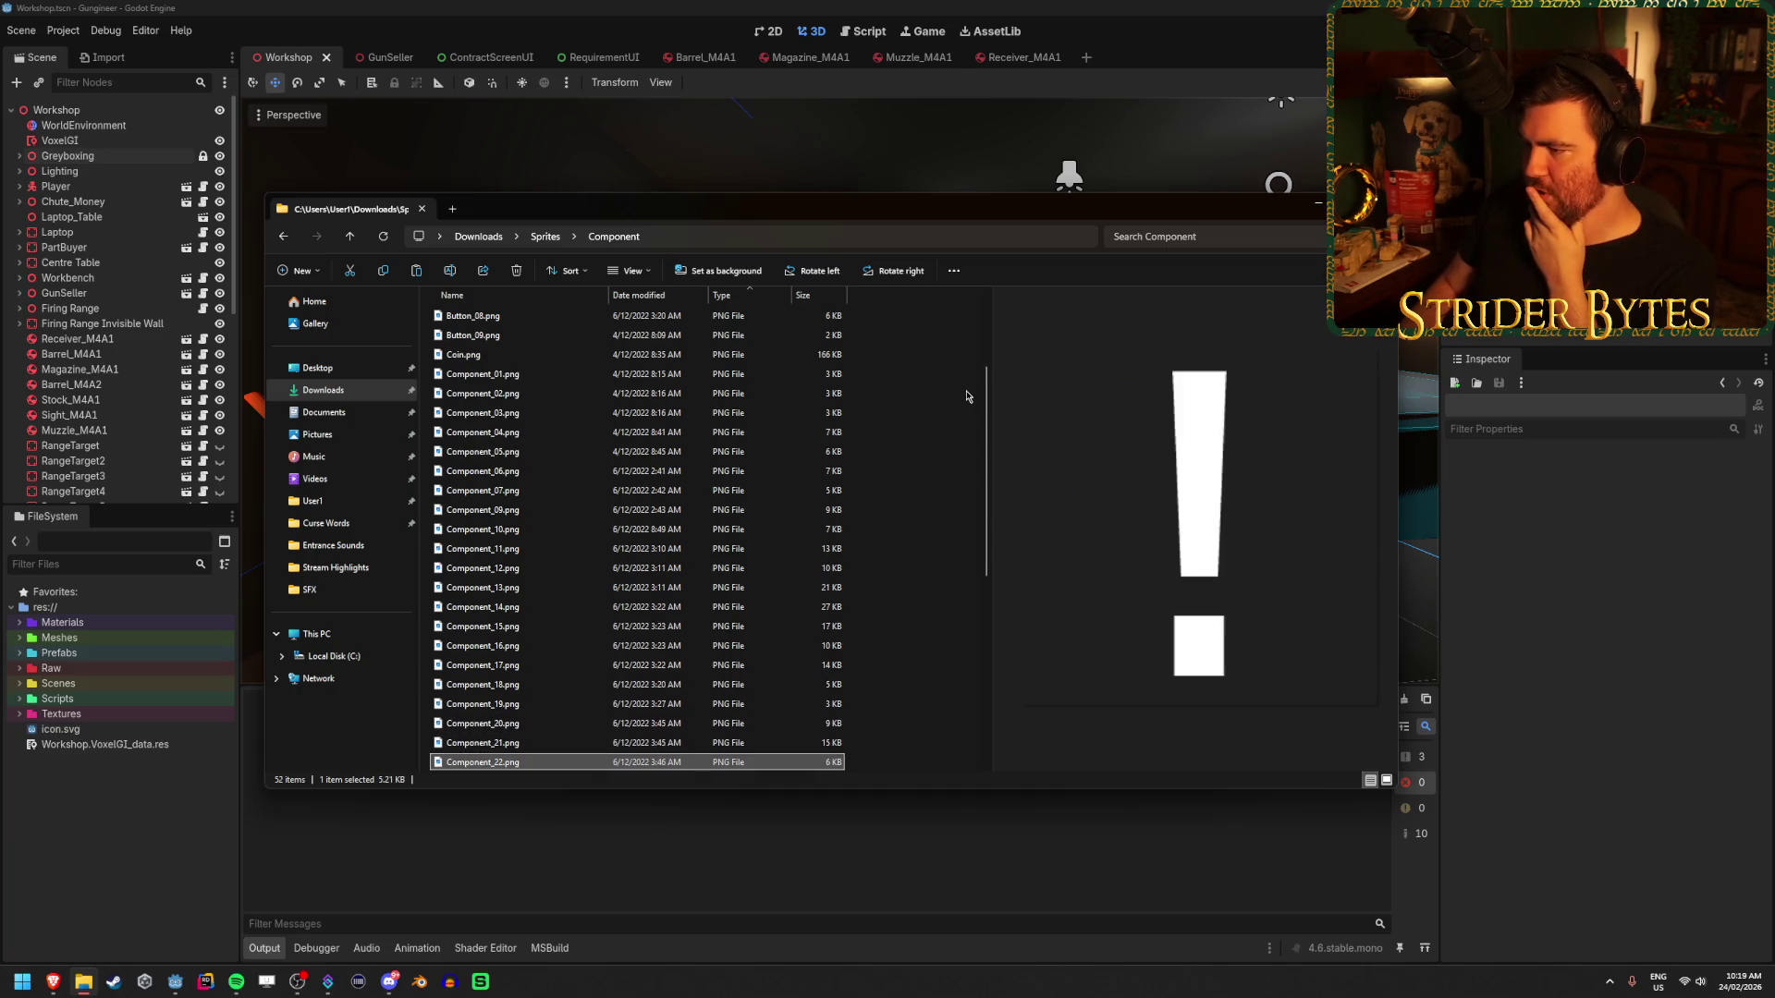
key("Down")
key("Down")
key("Down")
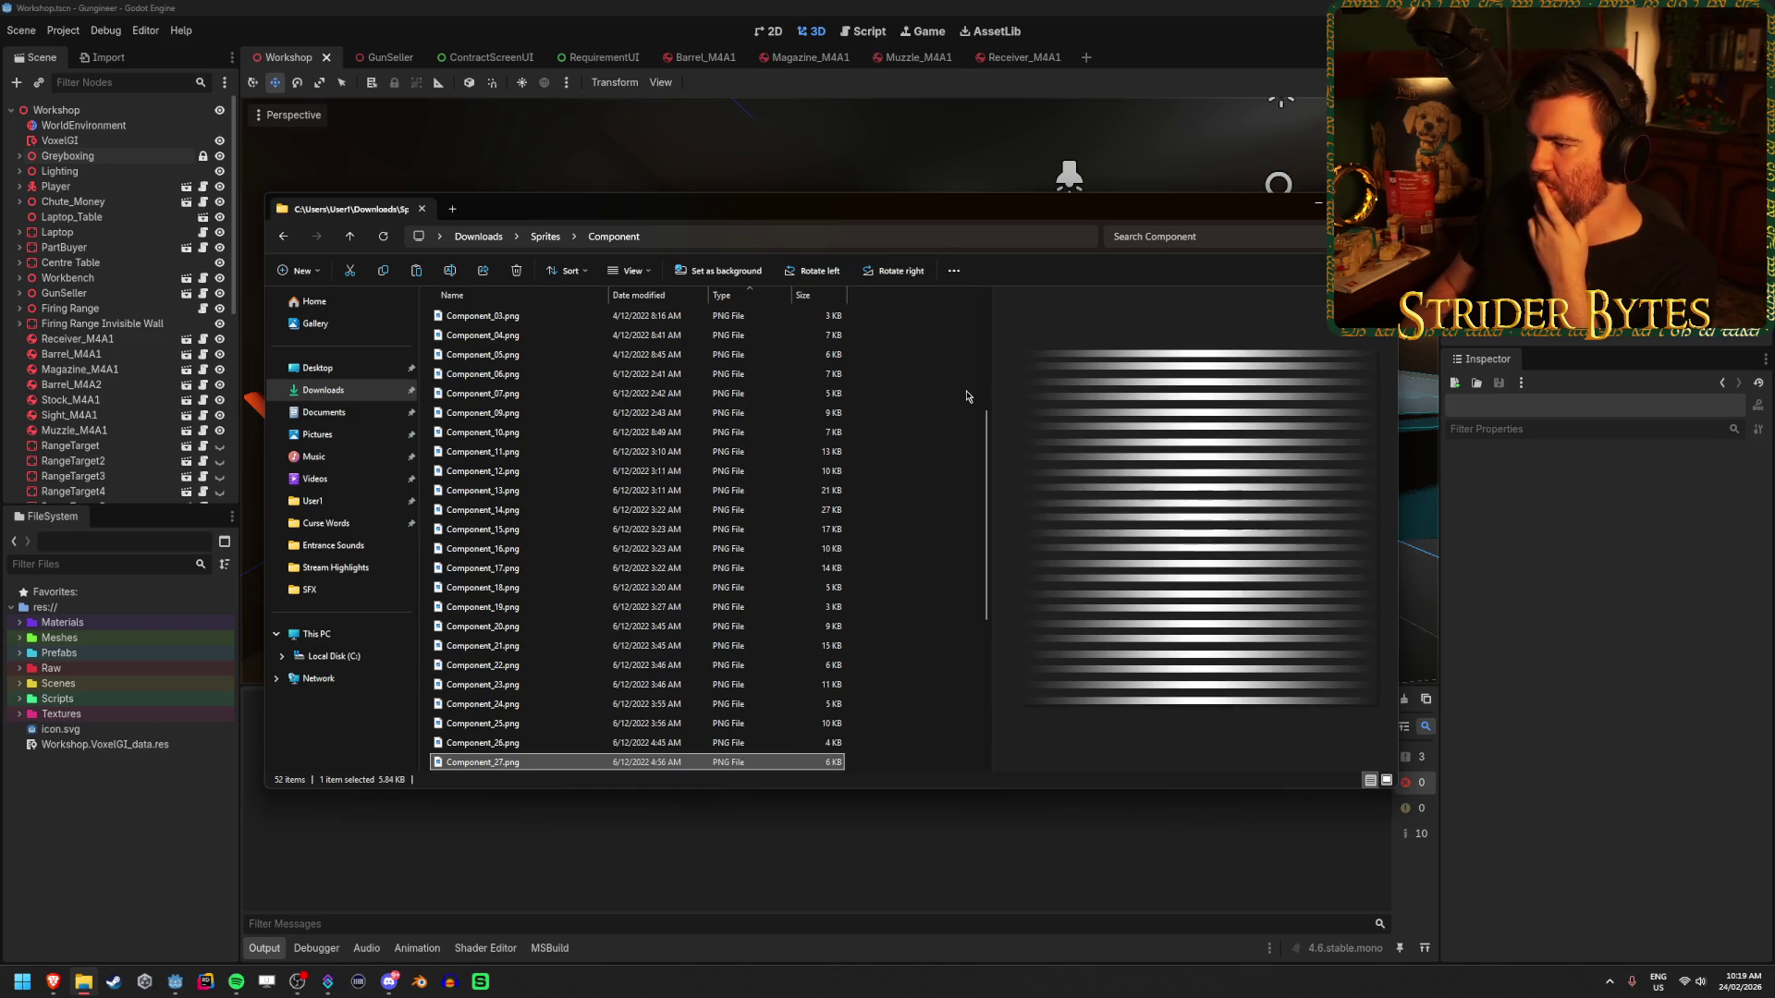
key("Up")
key("Down")
key("Up")
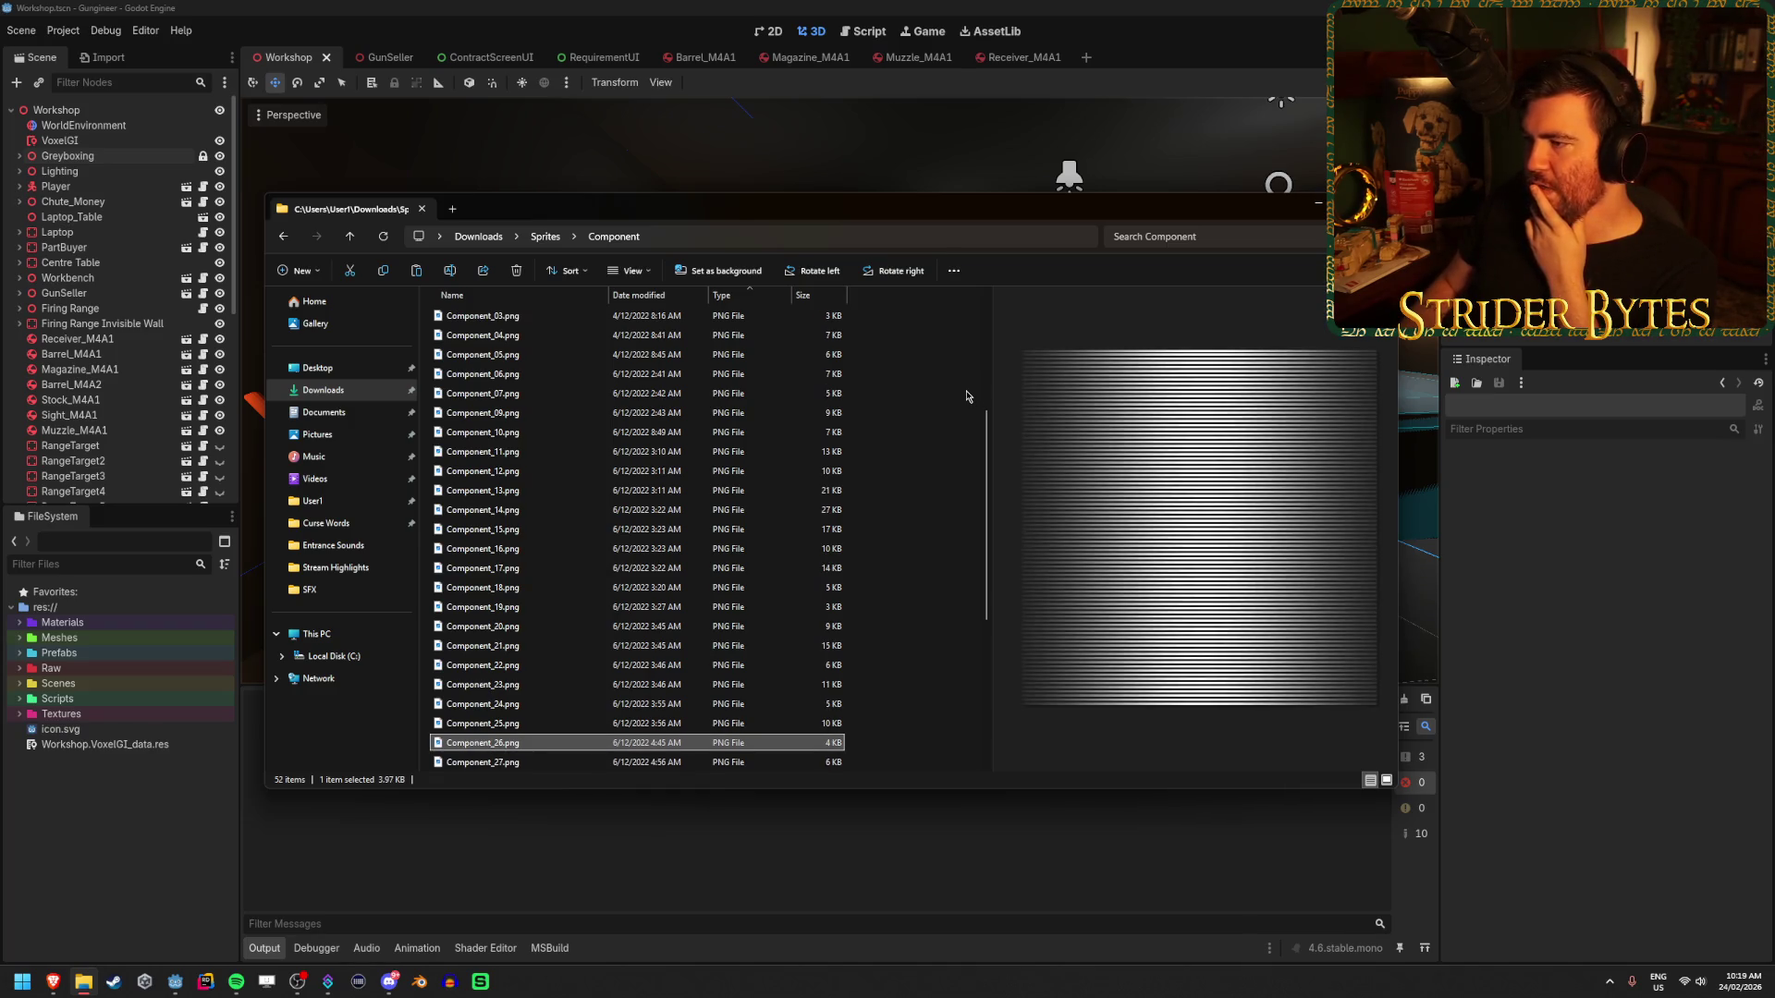
key("Up")
key("Down")
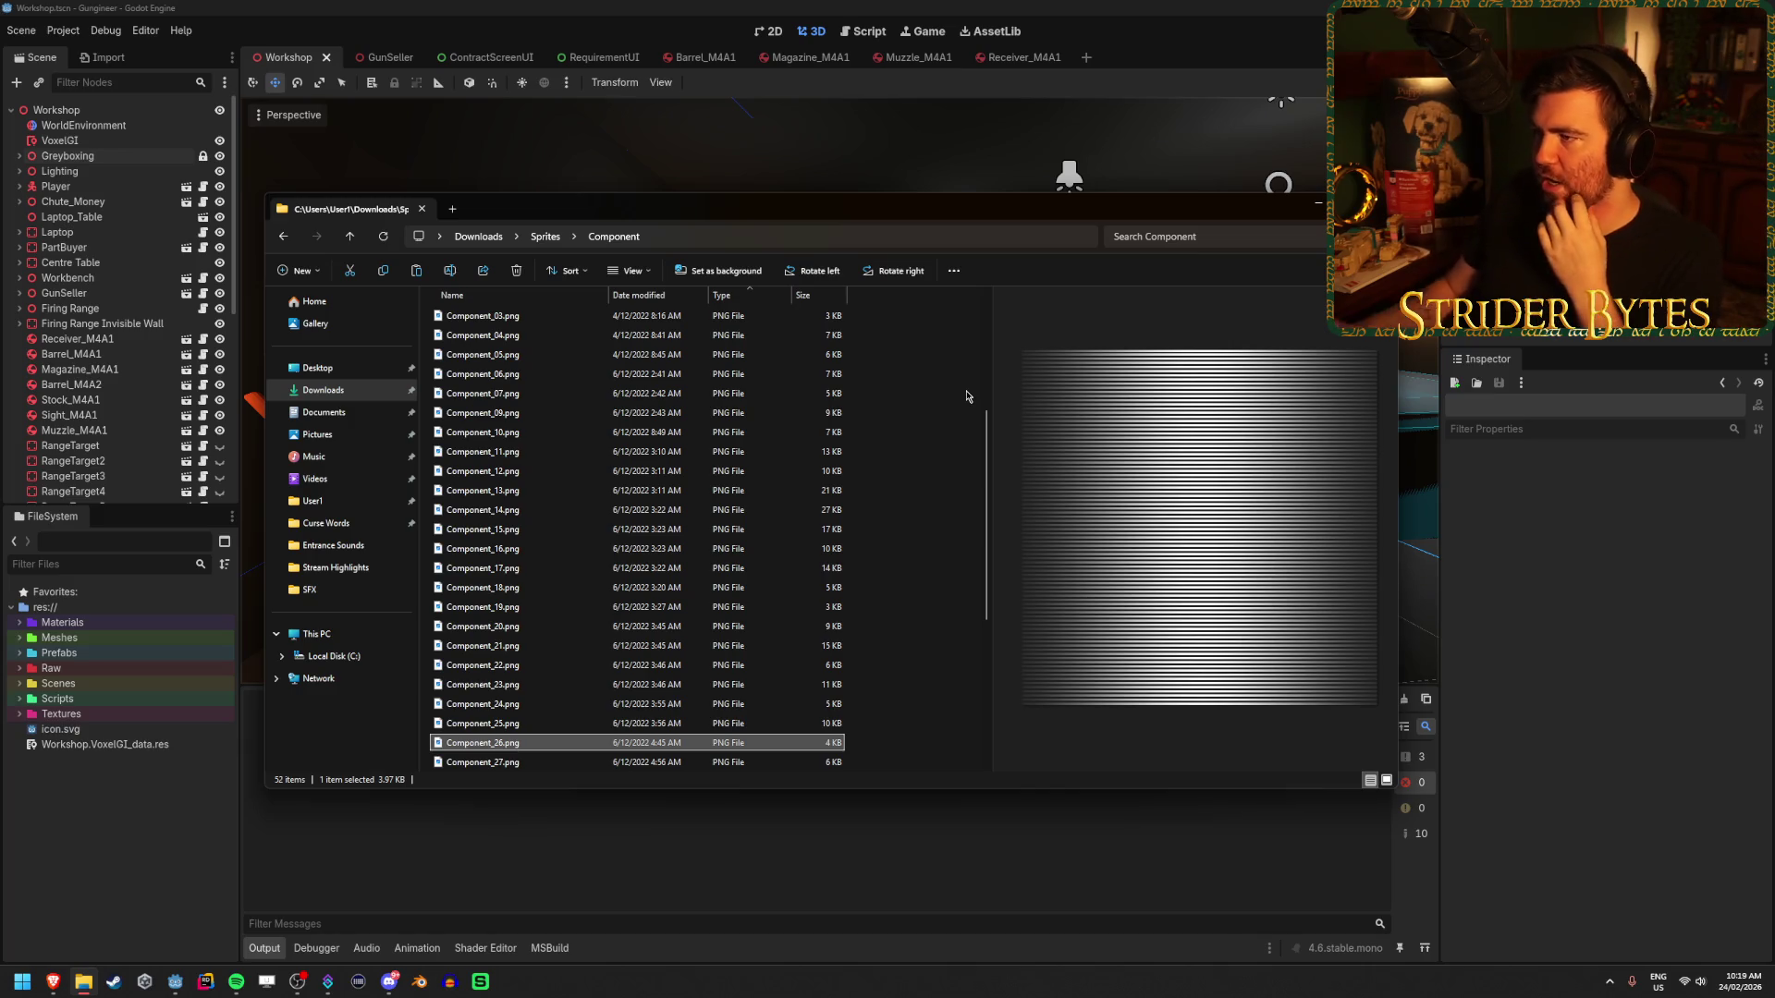
mouse_move(977, 219)
left_mouse_down()
mouse_move(989, 362)
mouse_move(905, 206)
left_mouse_up()
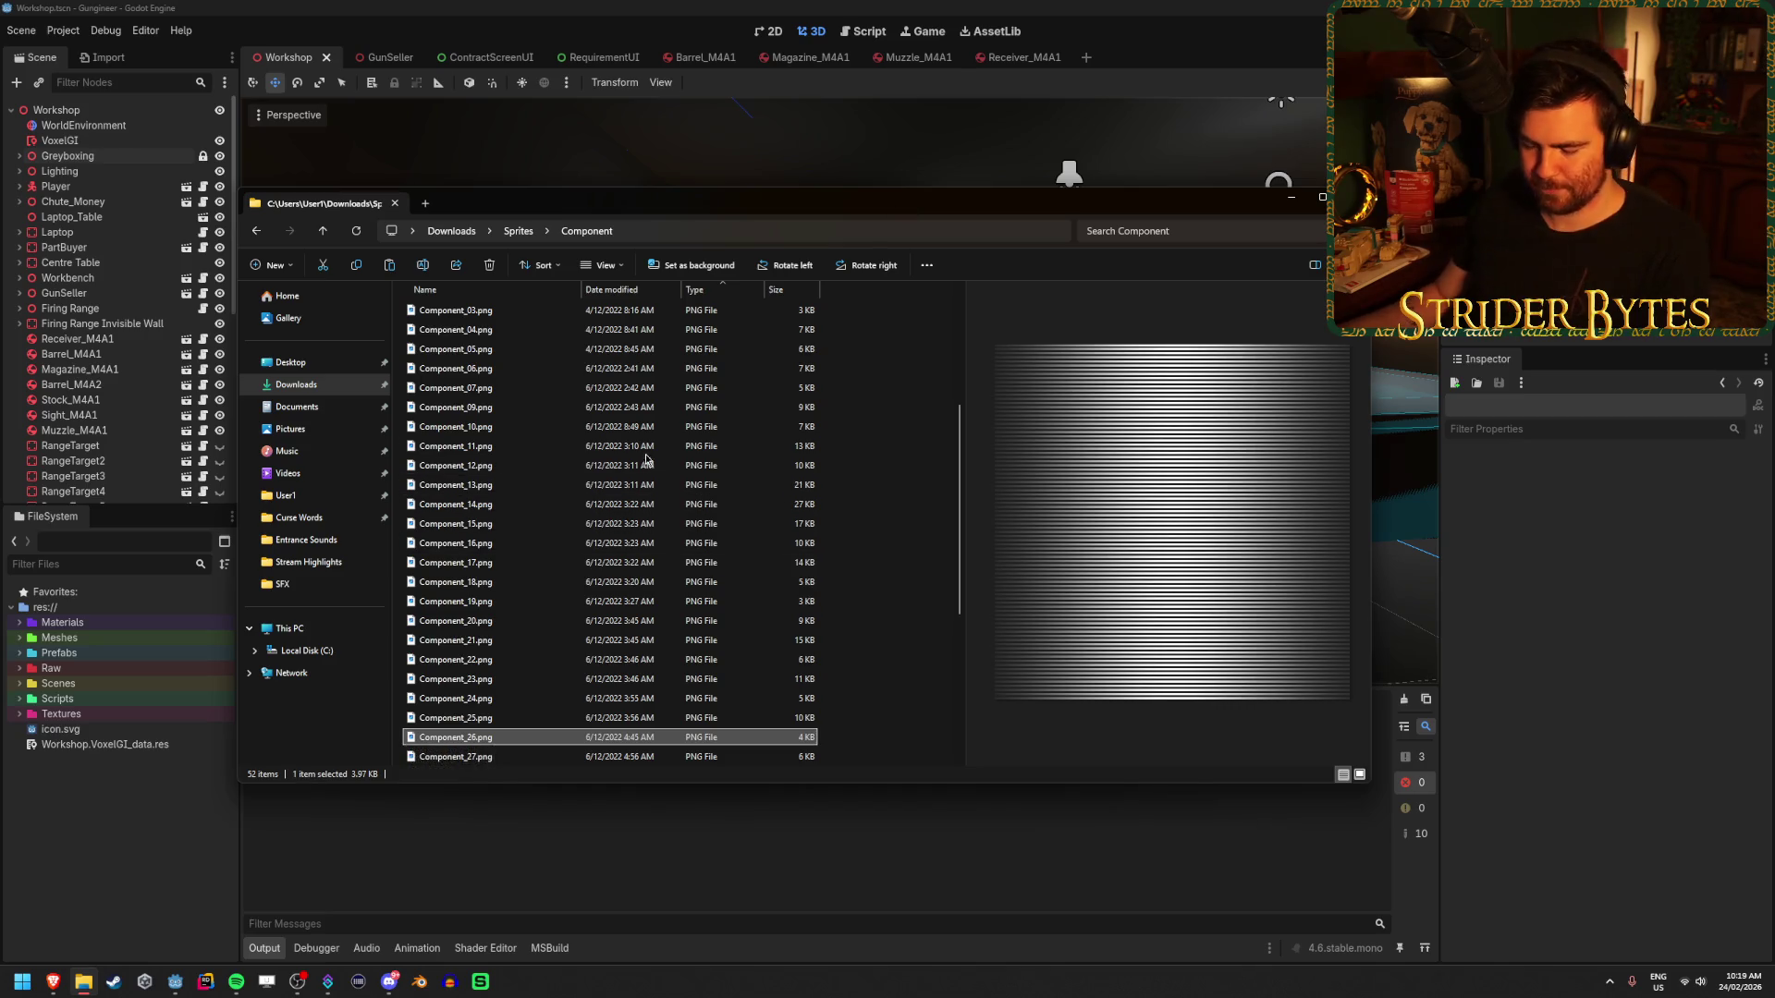
- Expand the project's Textures folder and drag Component_26.png into it
left_click(20, 715)
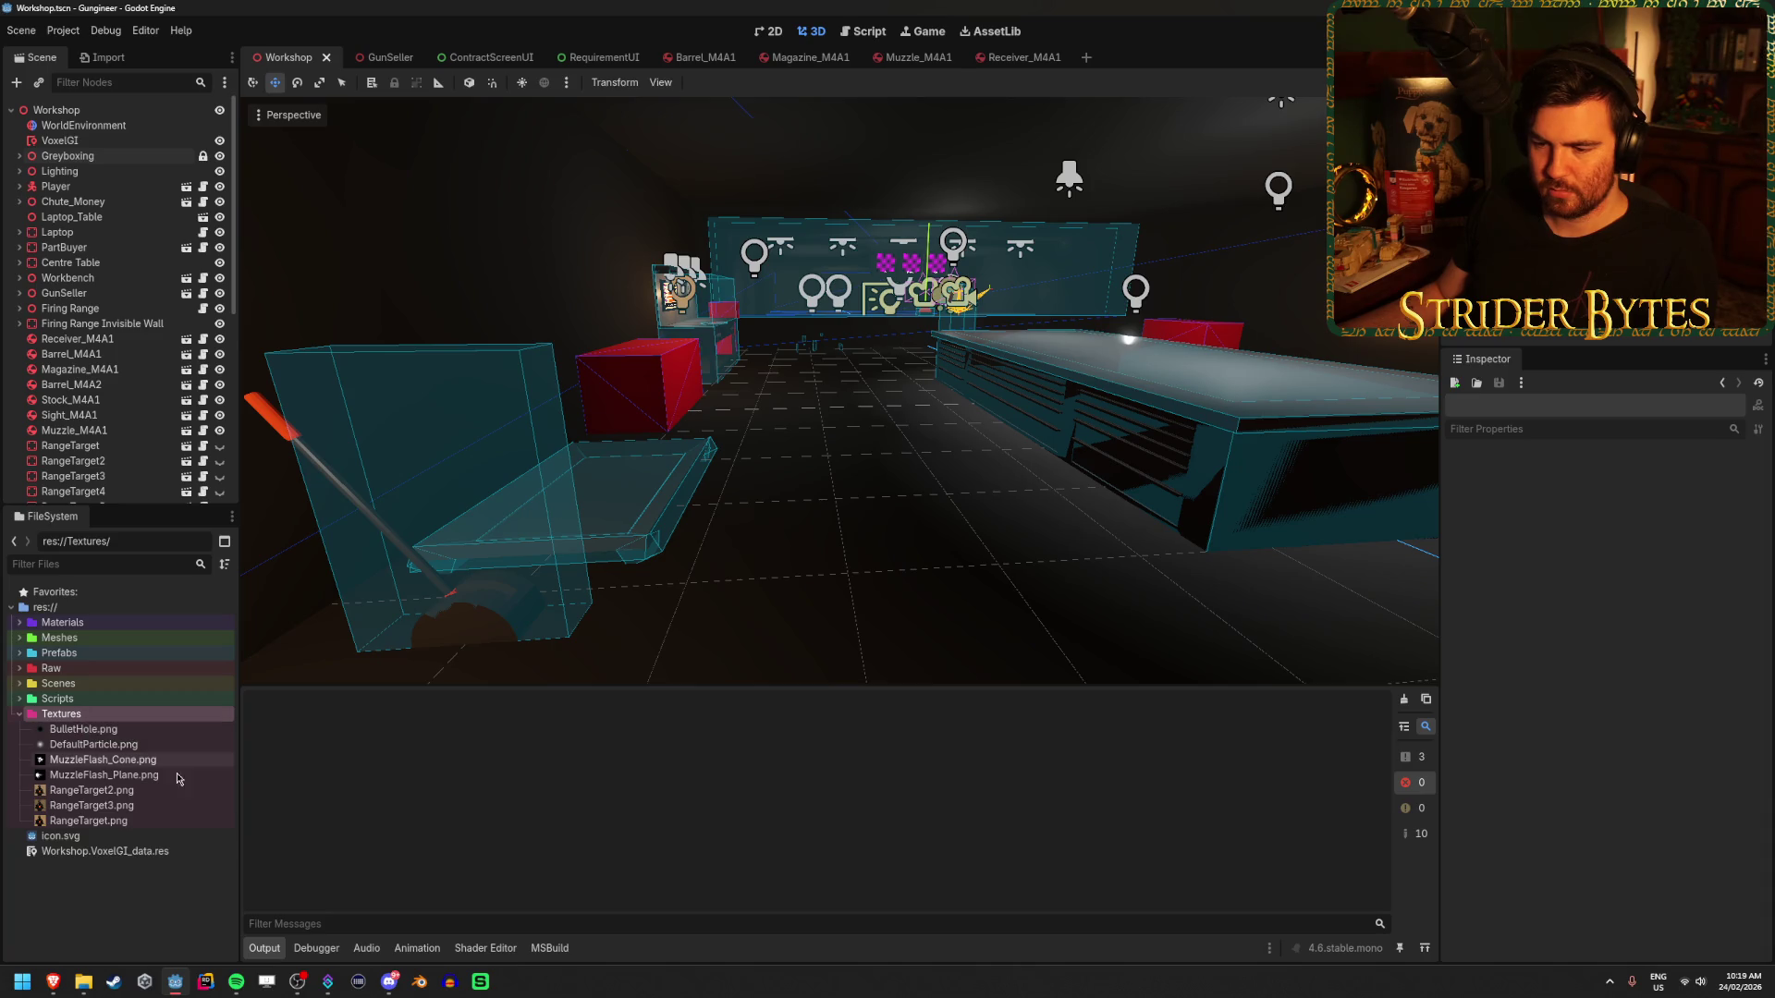
left_click(83, 982)
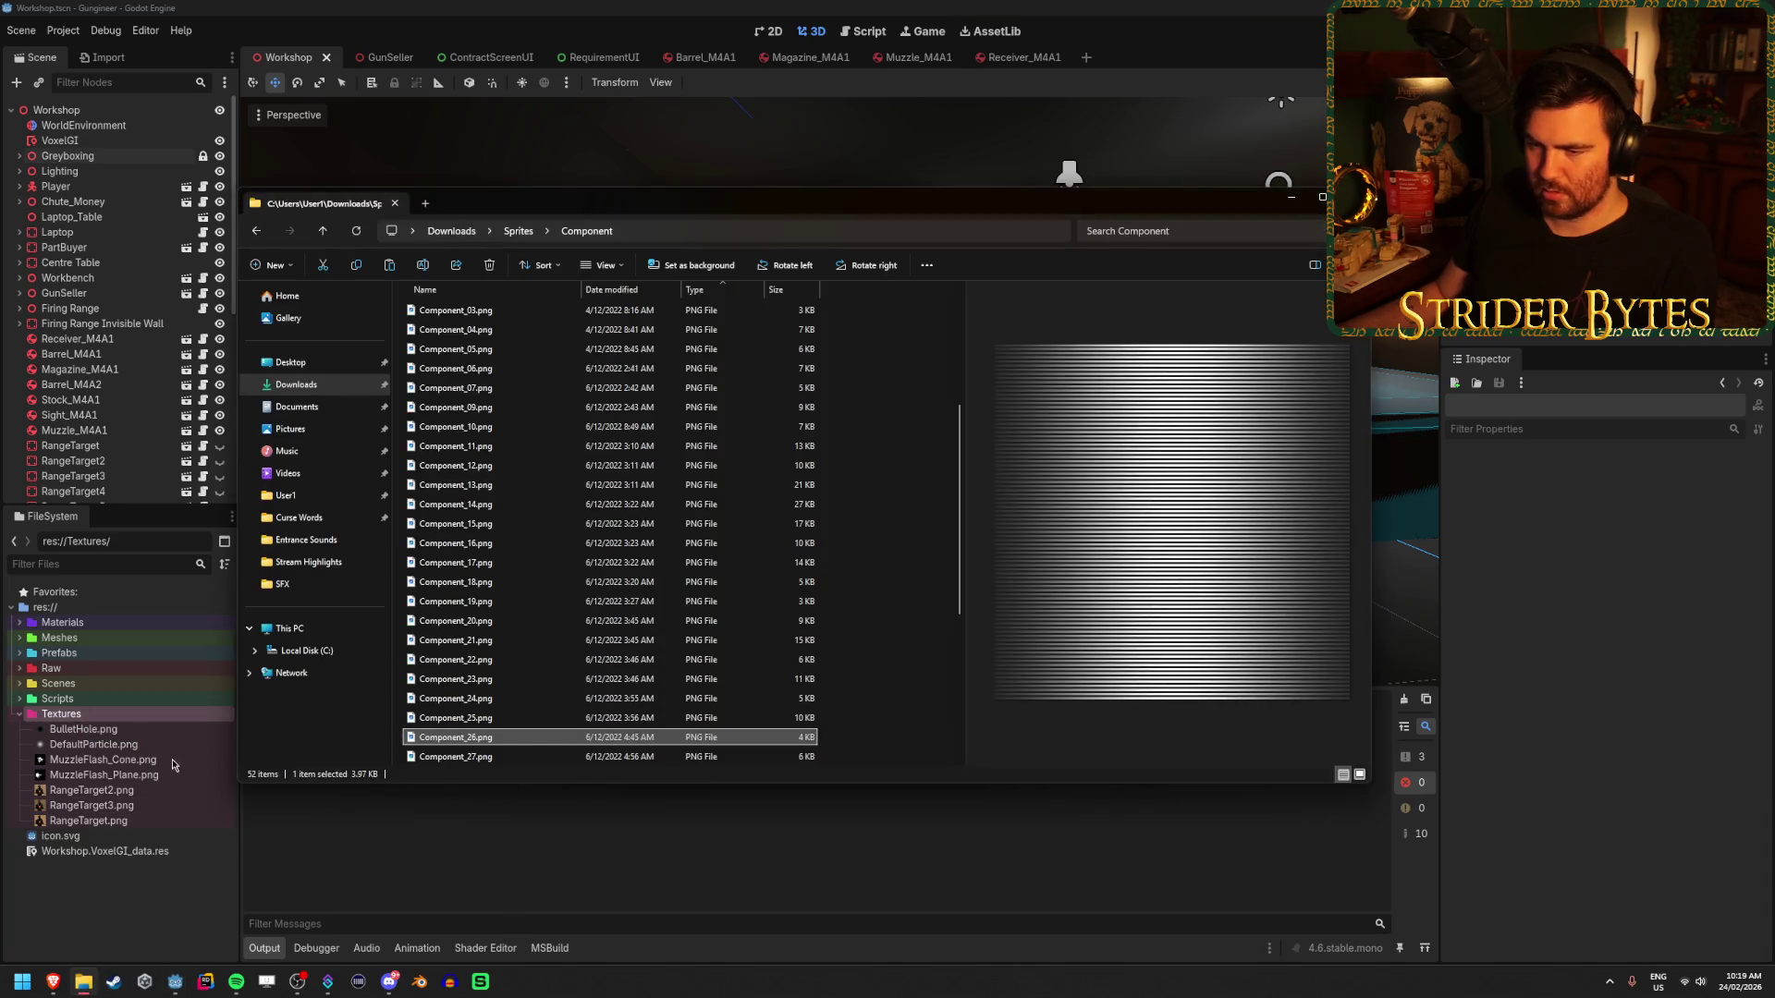
left_click_drag(172, 765, 139, 719)
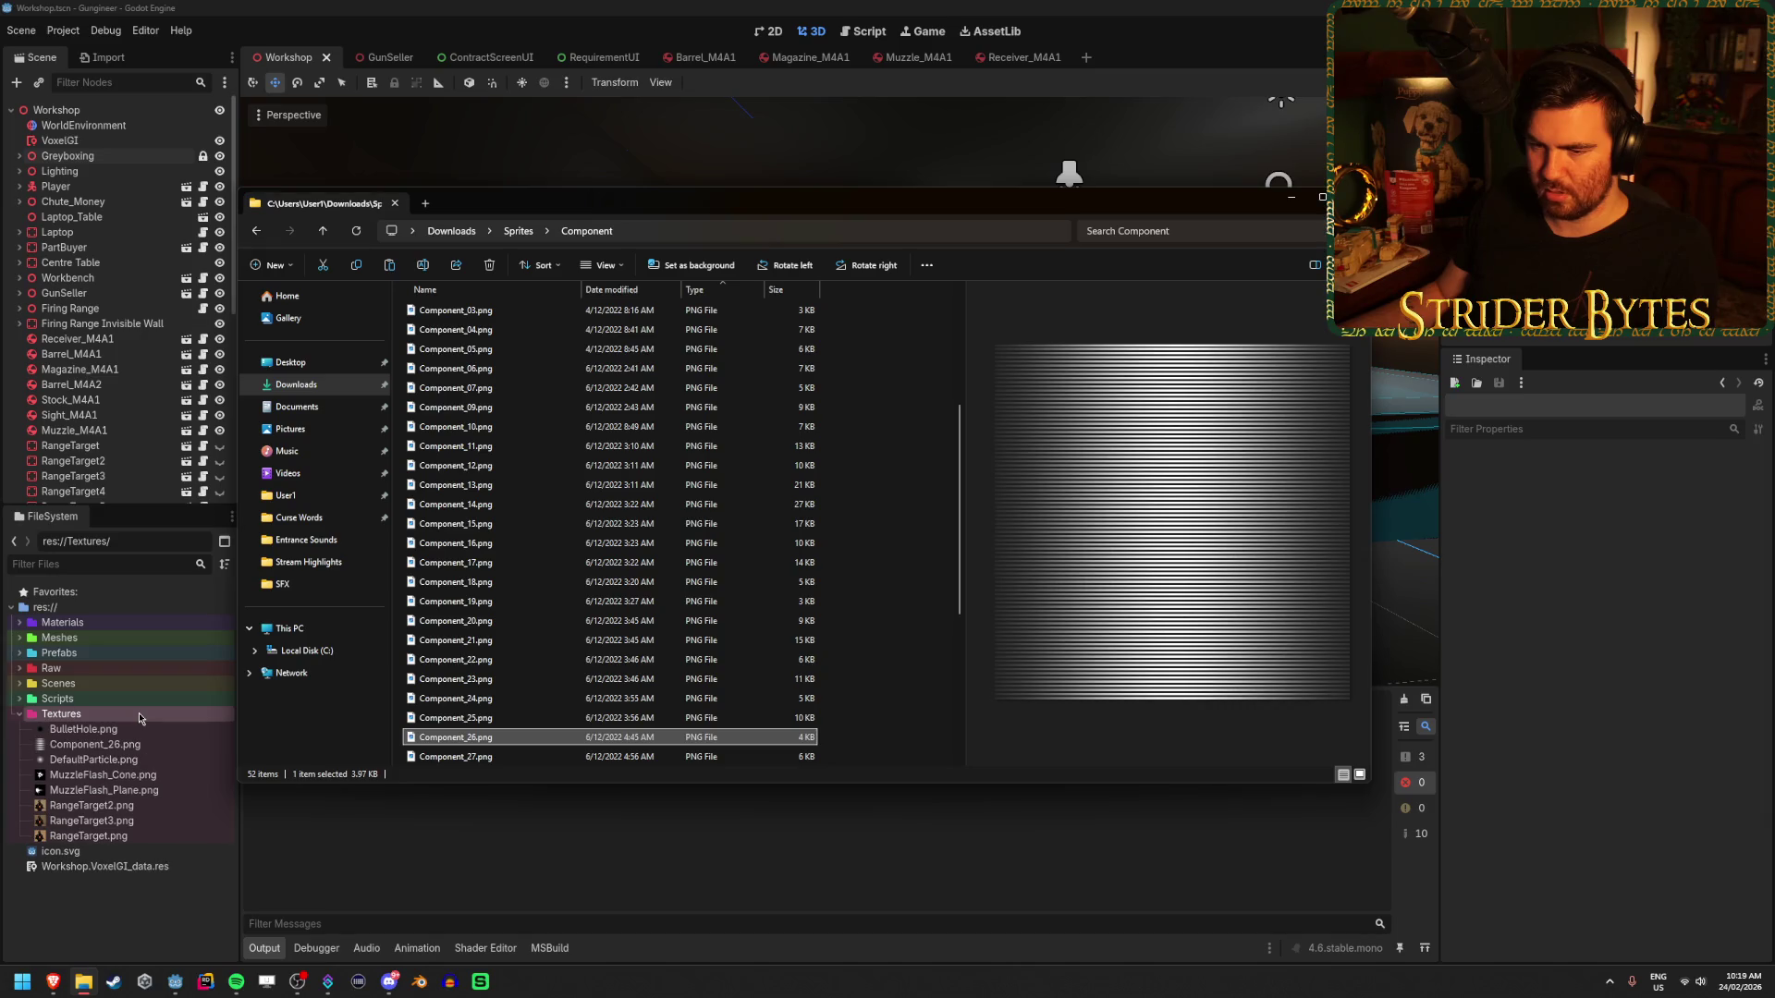
scroll(851, 647, "down", 3)
- Preview Component_28 through Menu.png, including the check-mark Component_31 and gradient sprites
key("Down")
key("Down")
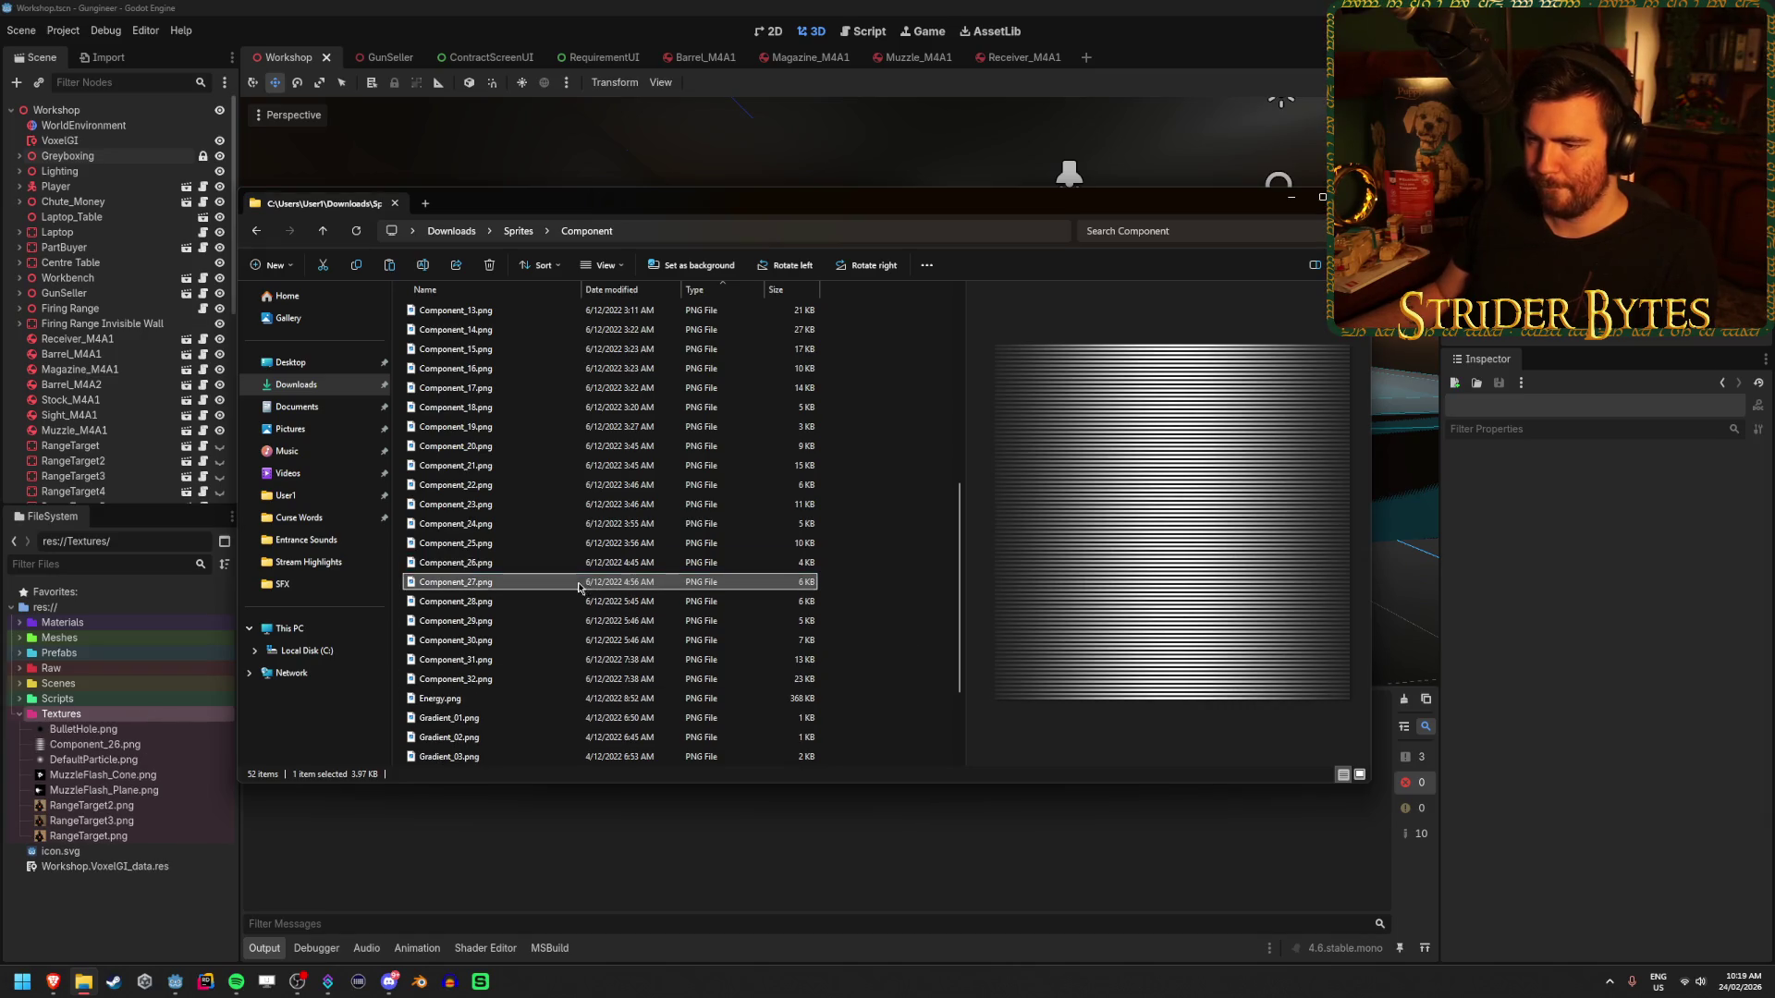
key("Down")
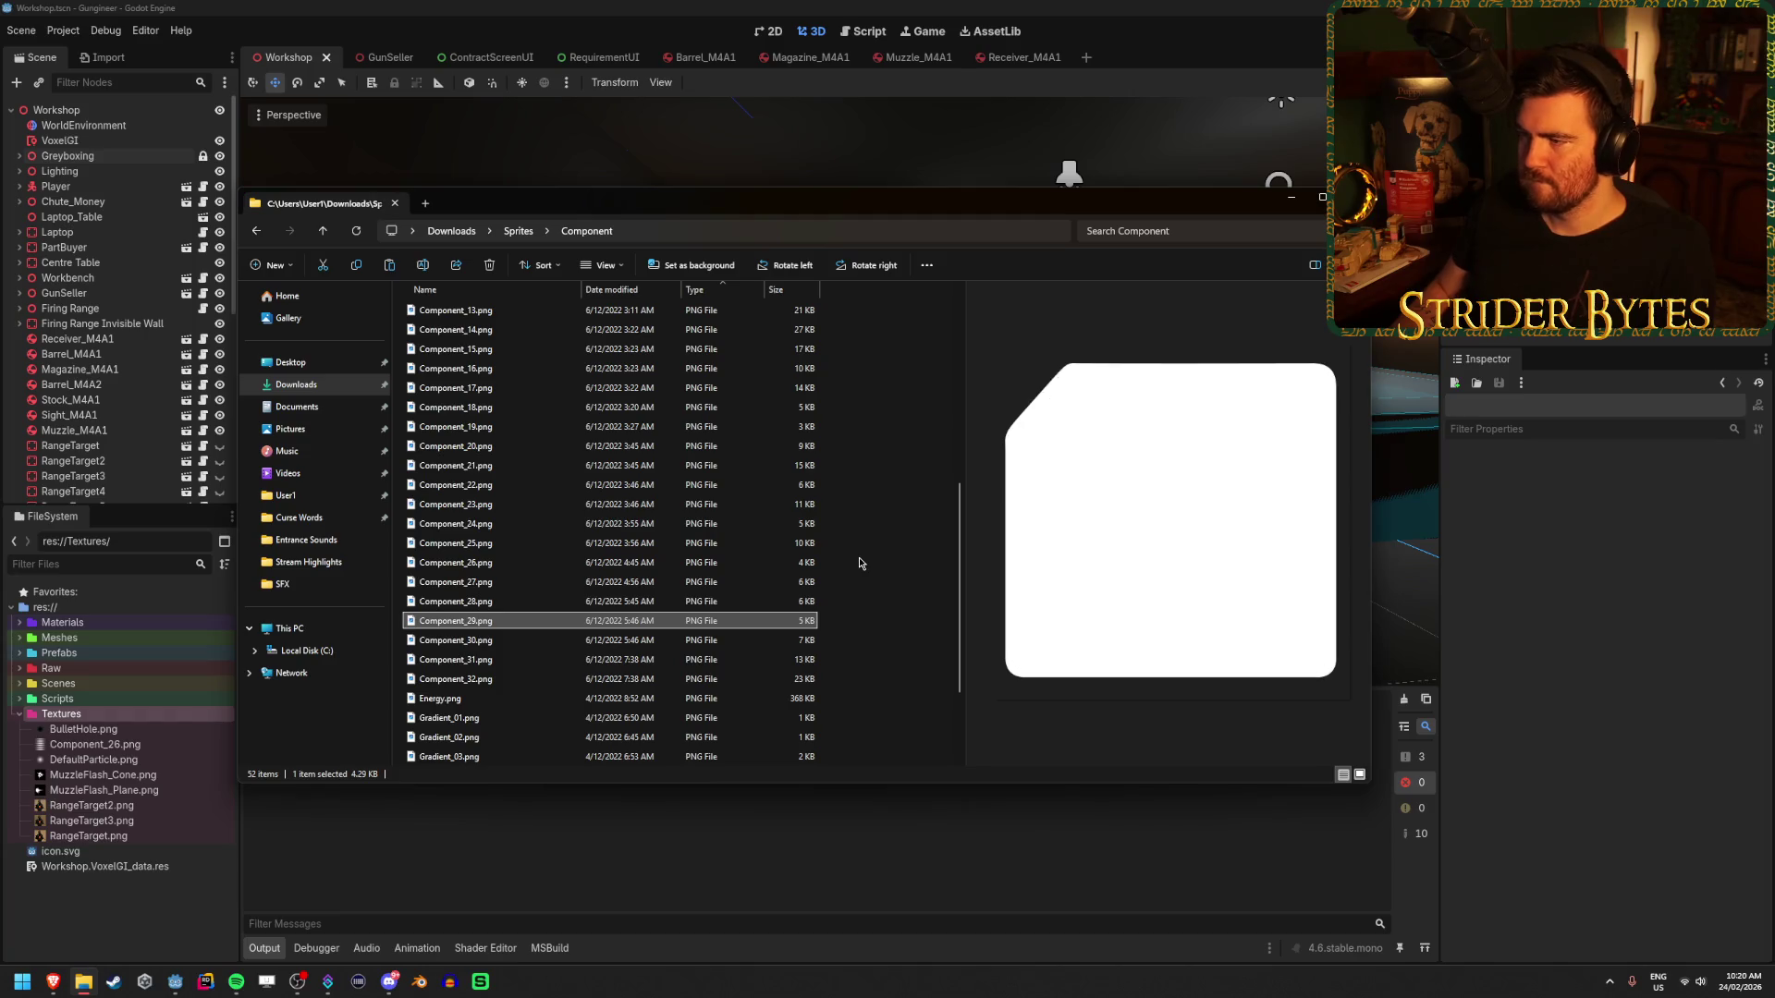
key("Up")
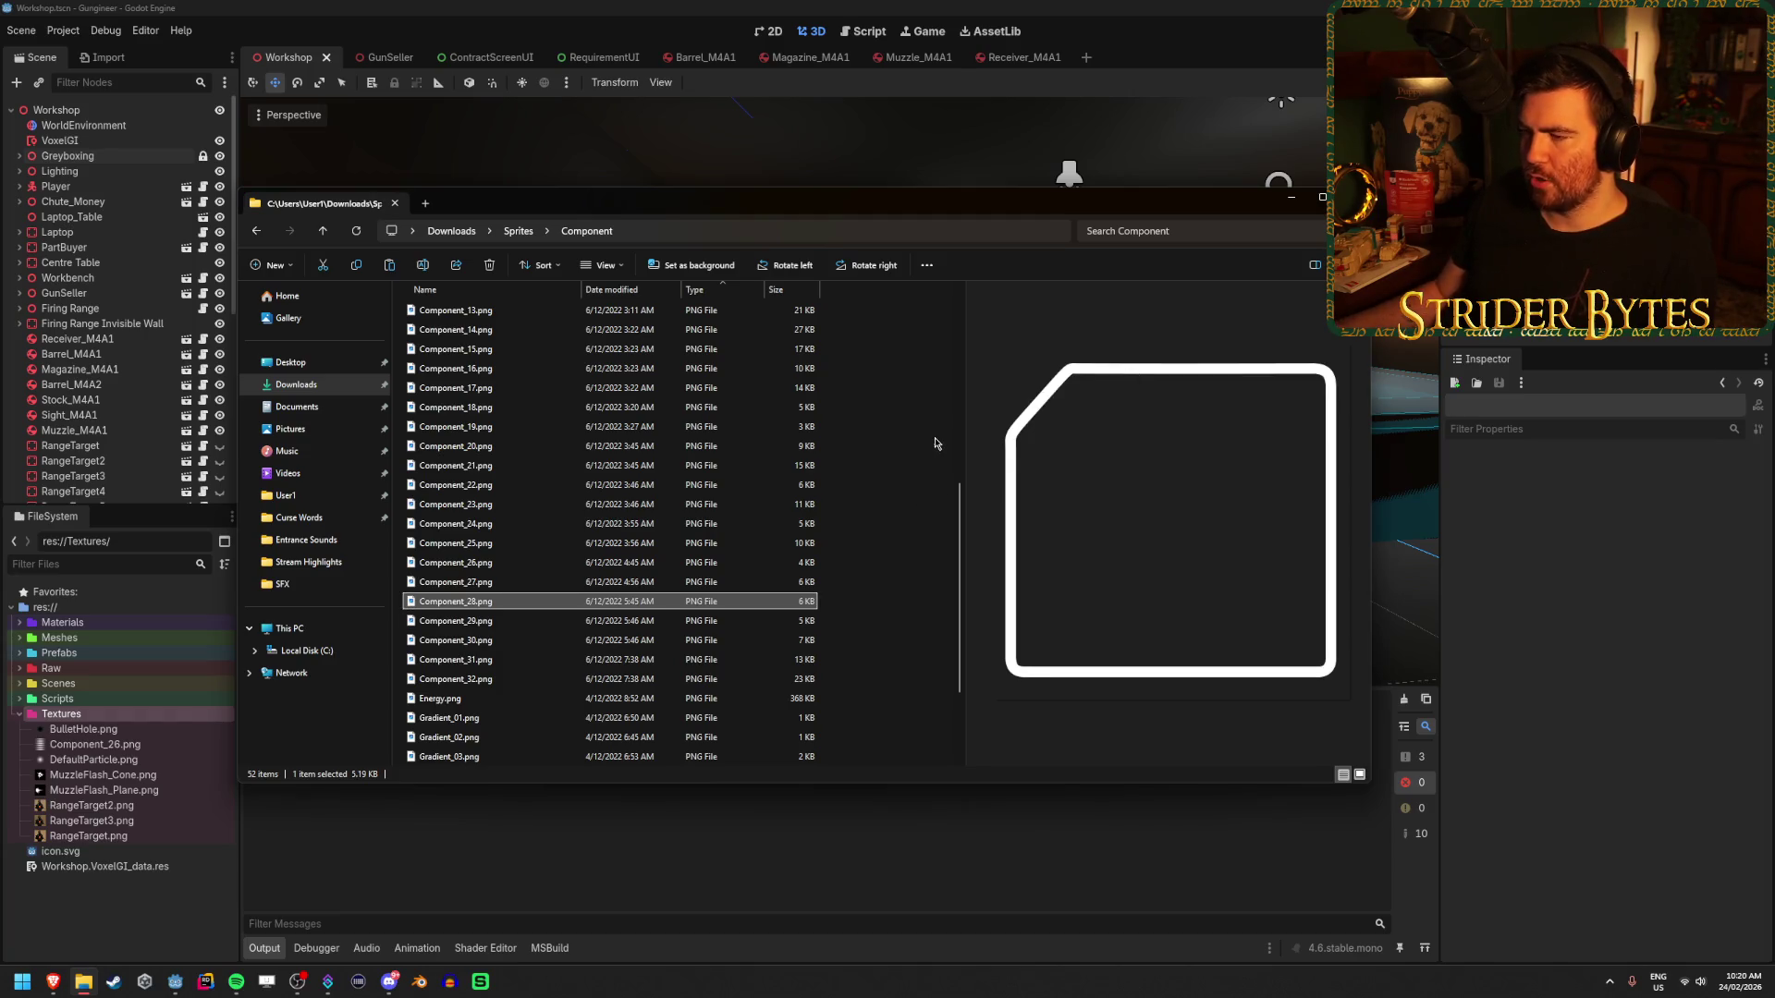
key("Down")
key("Down")
key("Down")
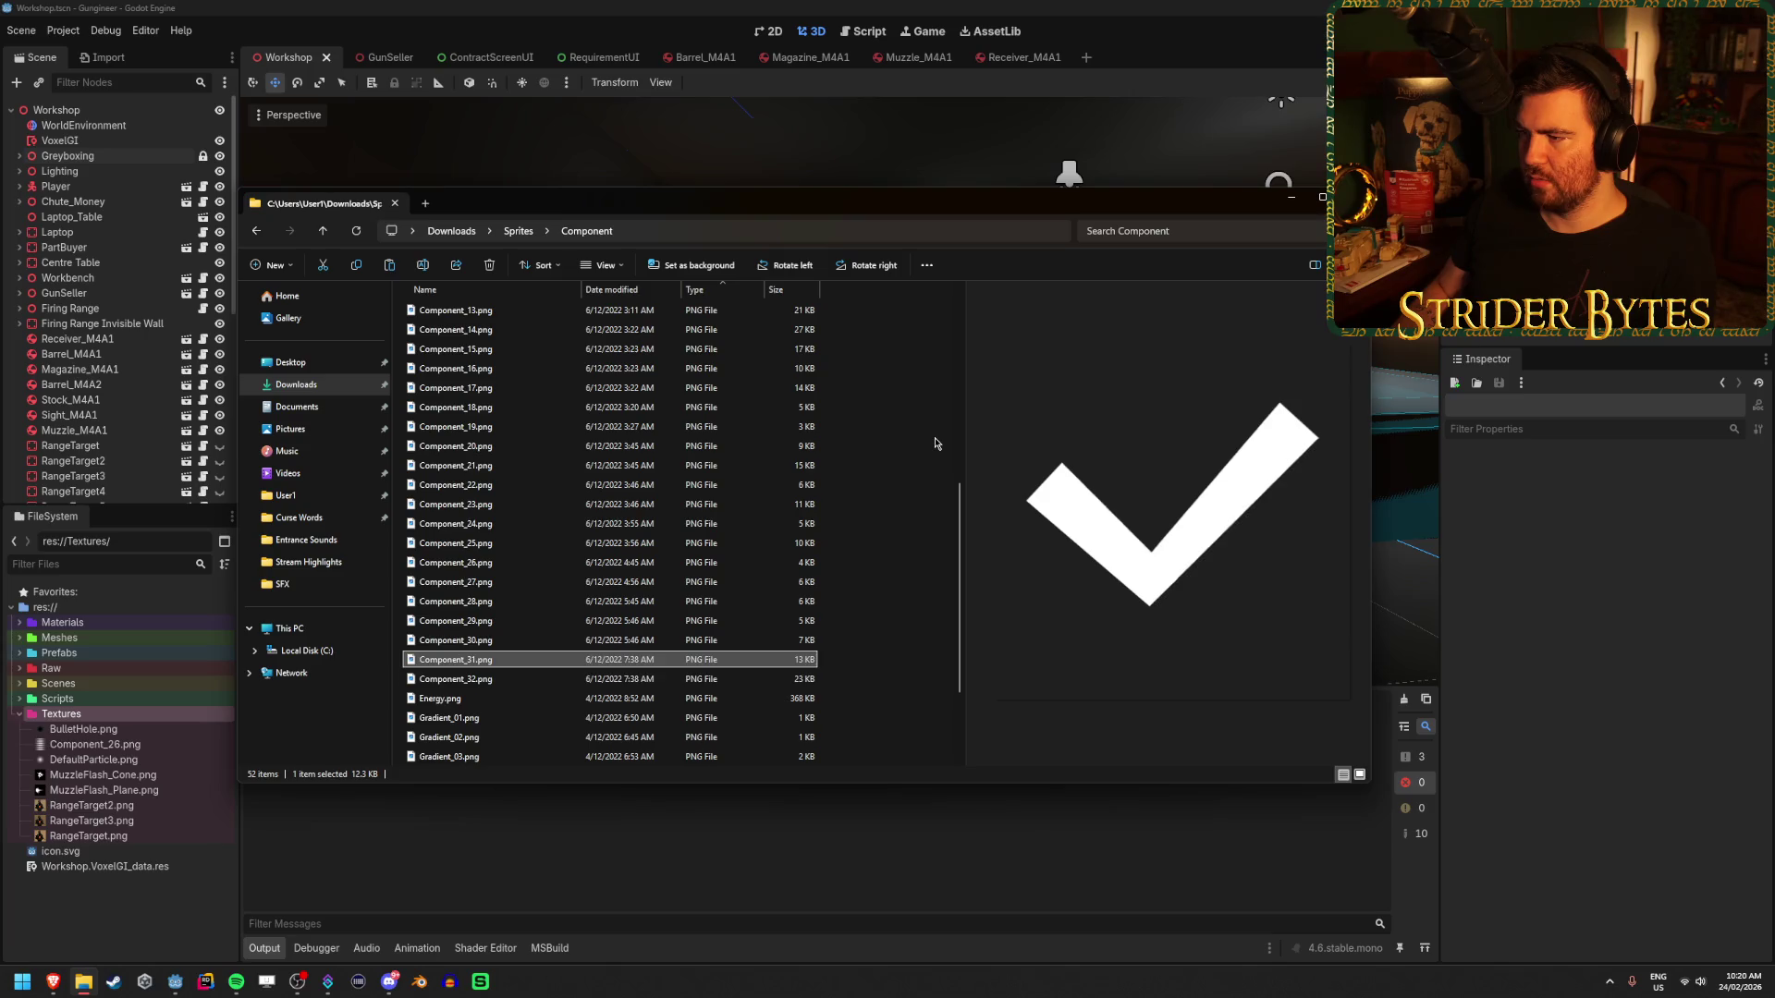
key("Down")
key("Up")
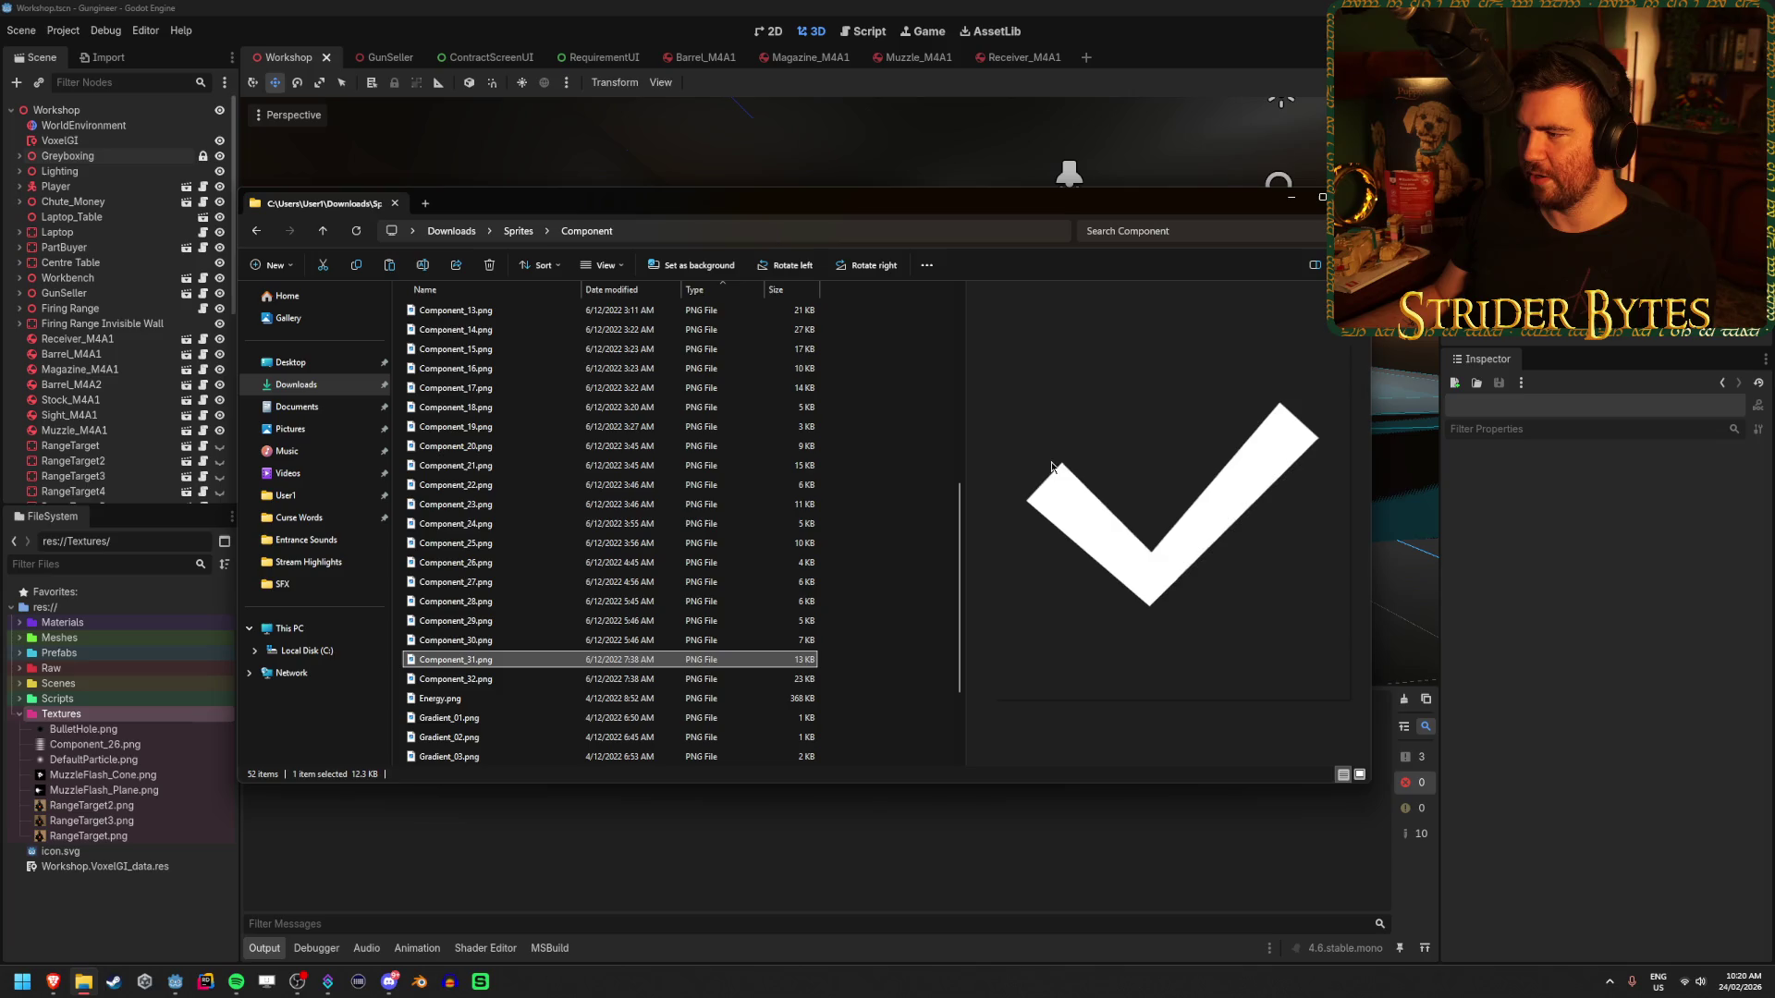
key("Down")
key("Down")
key("Down")
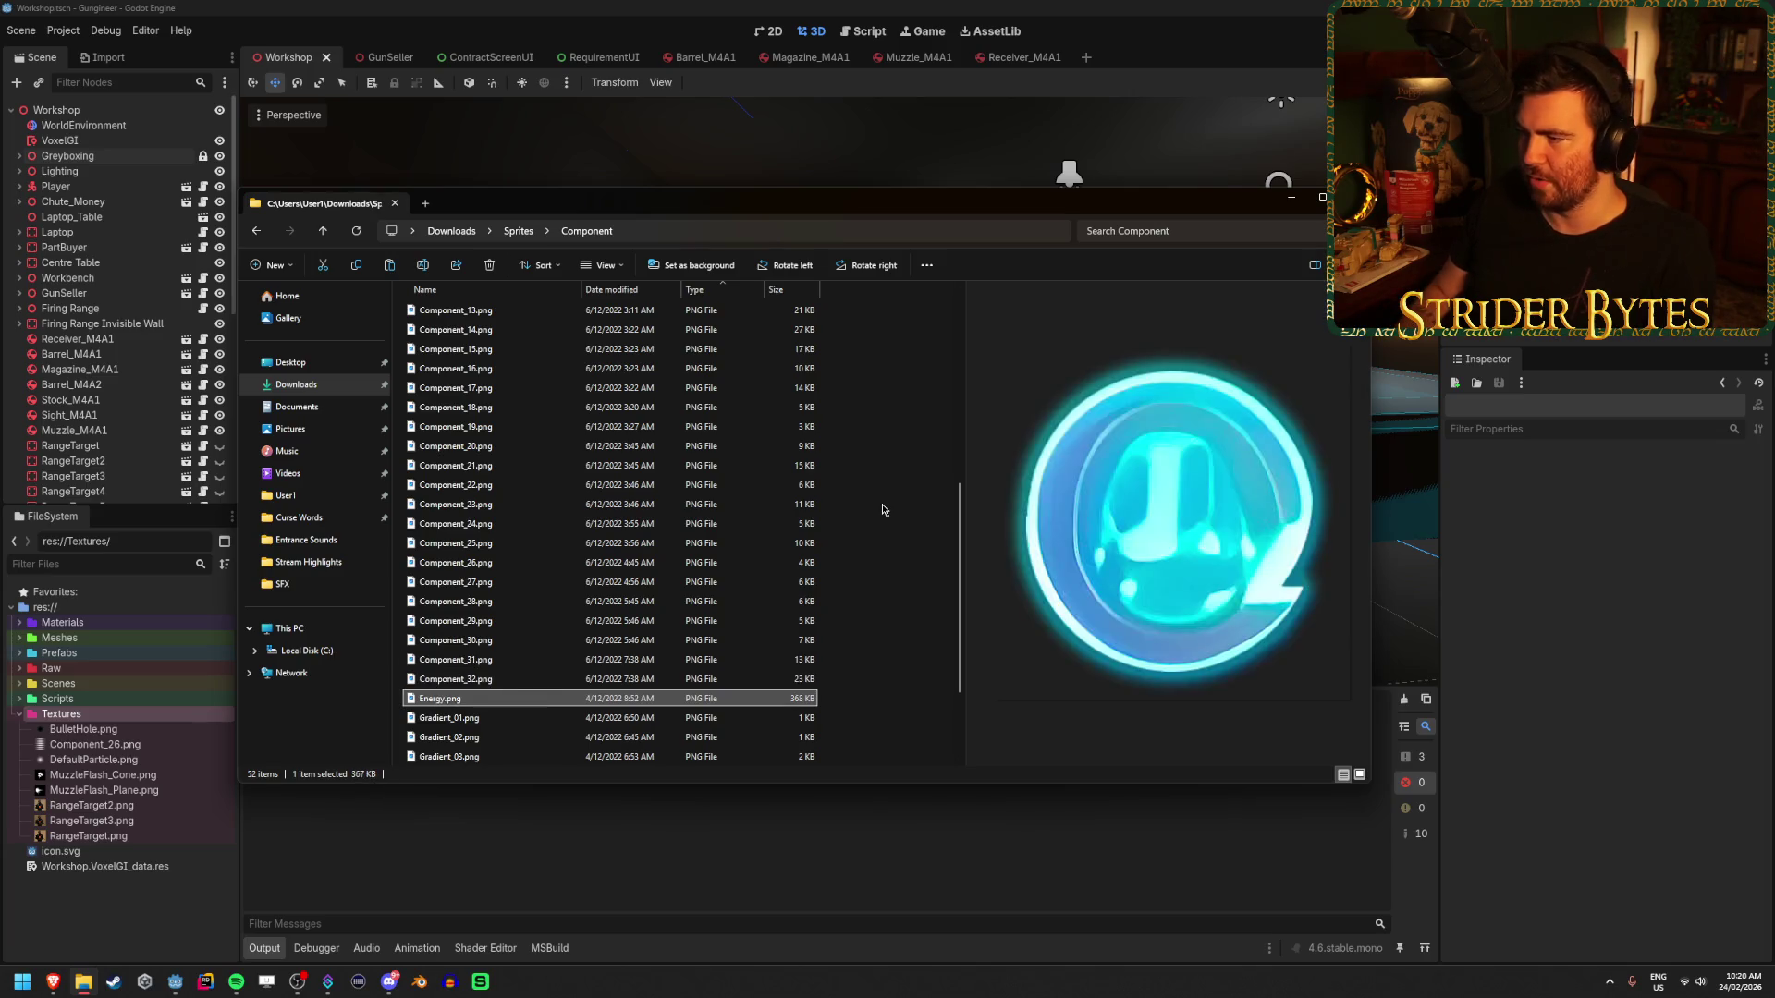
key("Down")
key("Down")
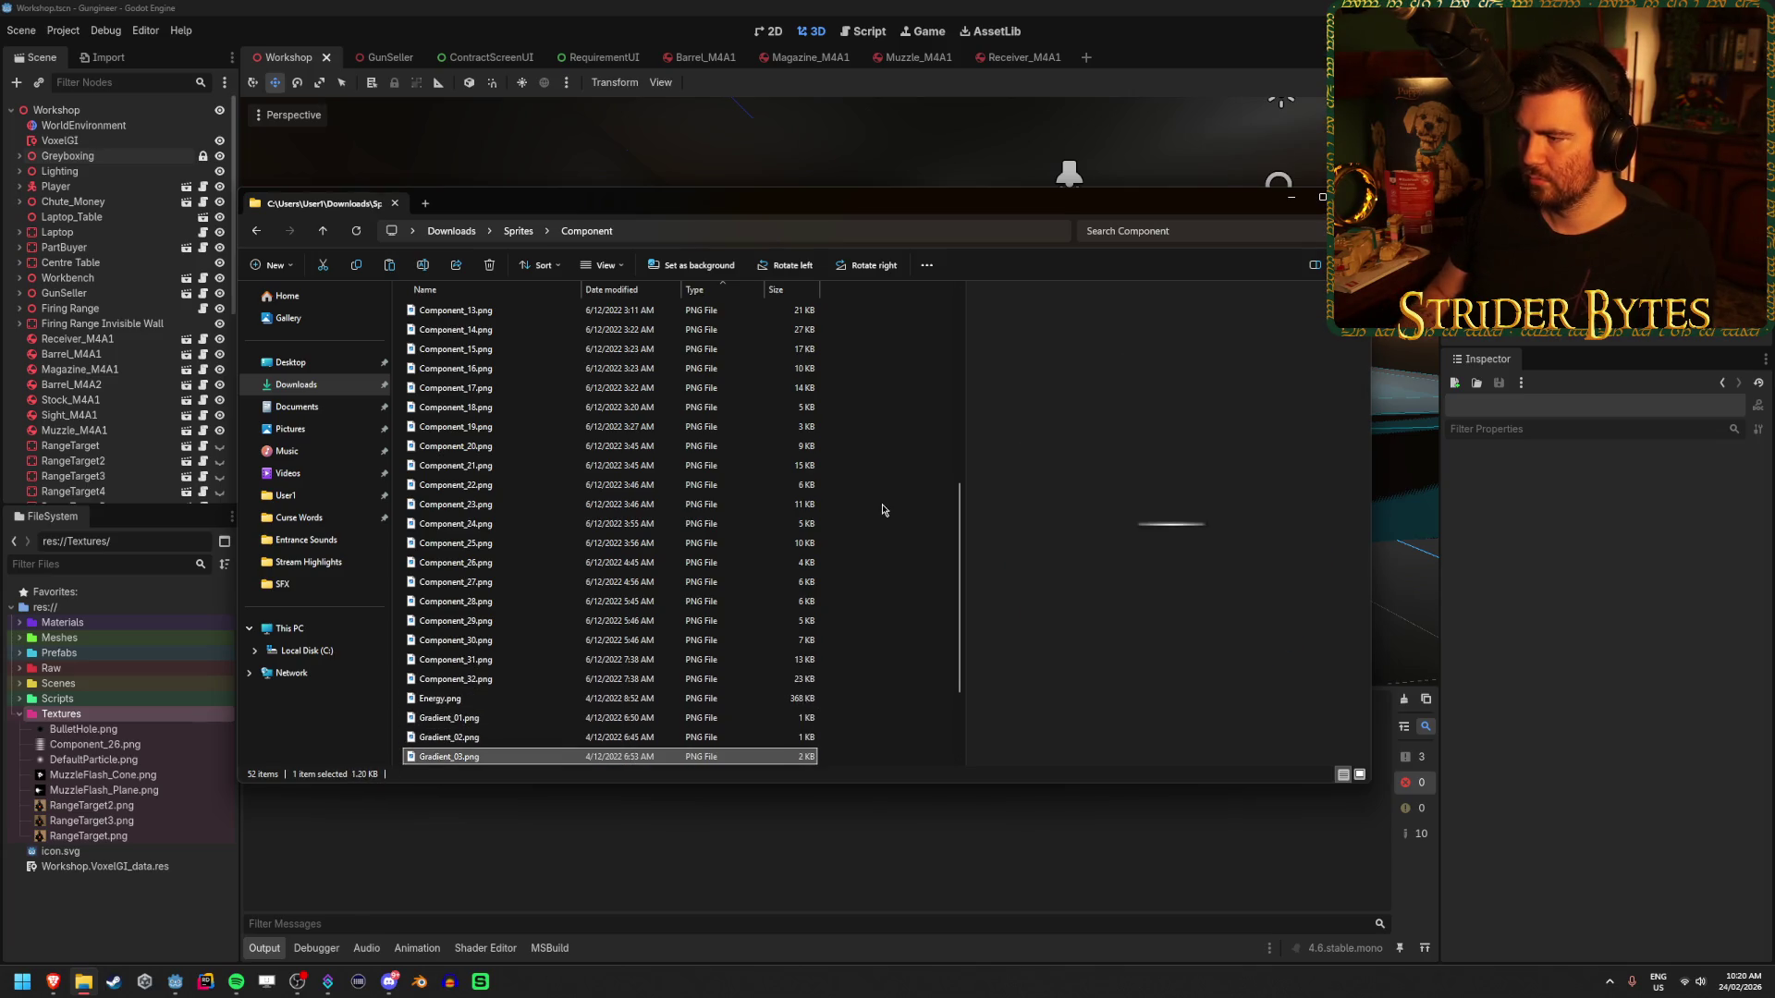
key("Down")
key("Down")
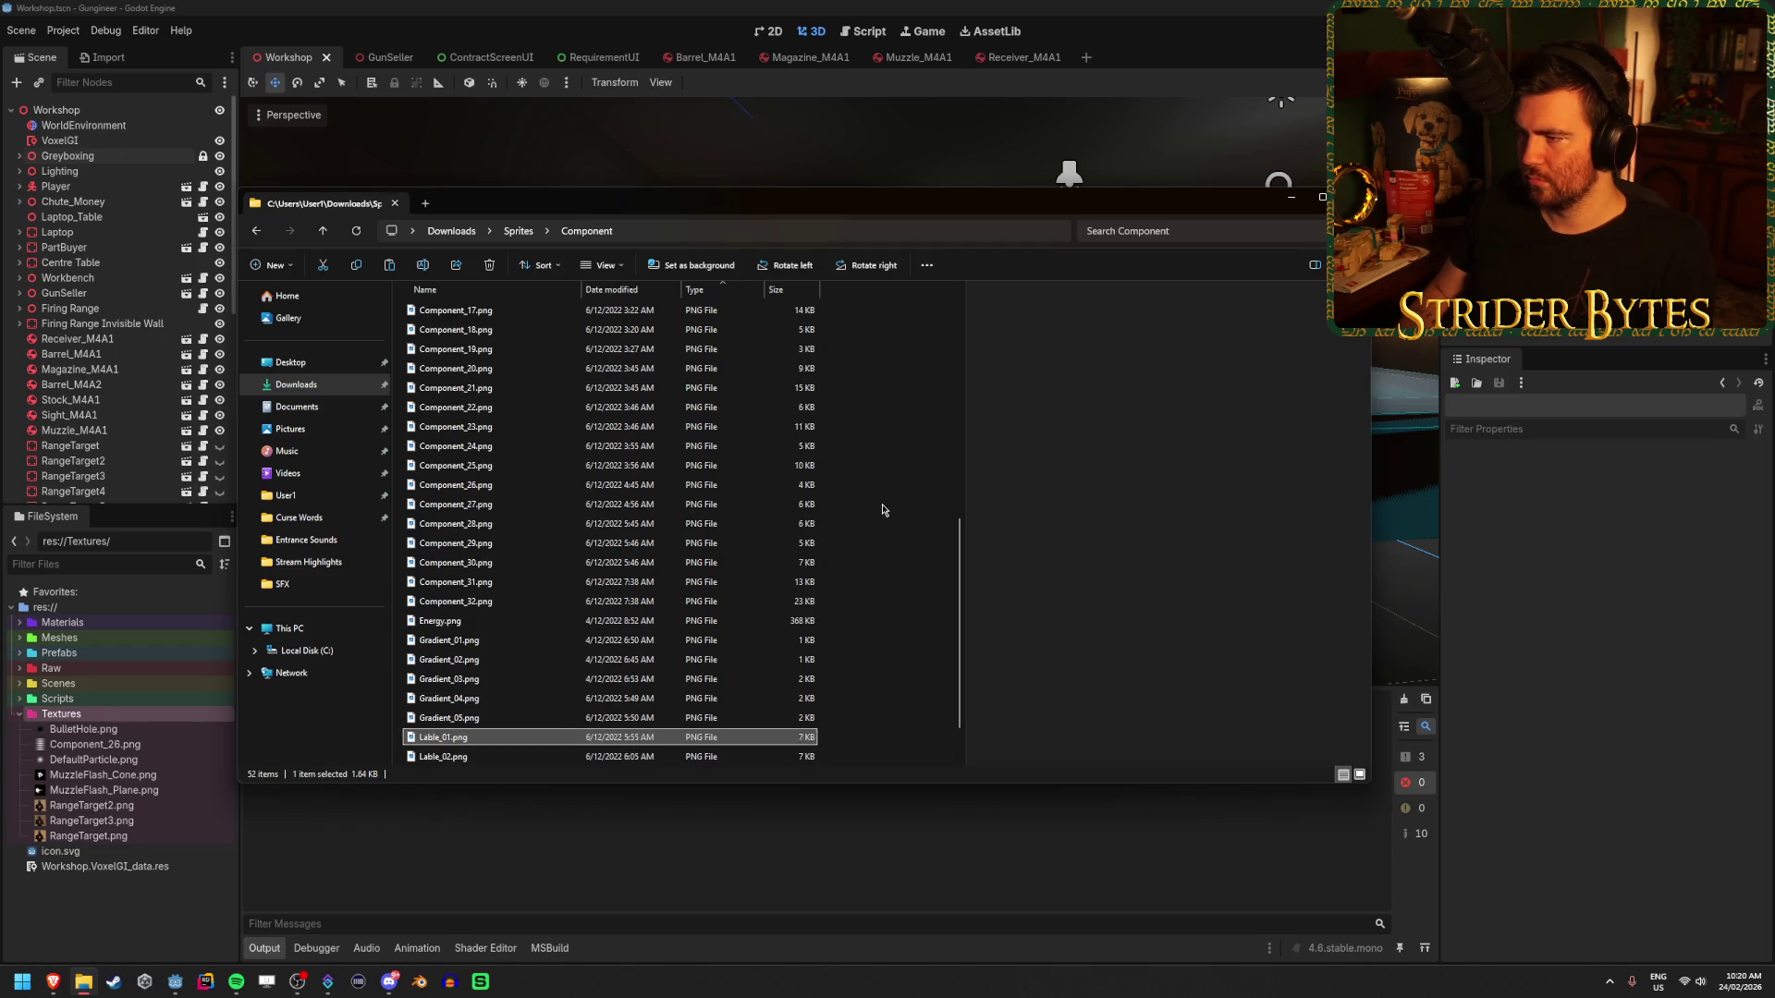
key("Down")
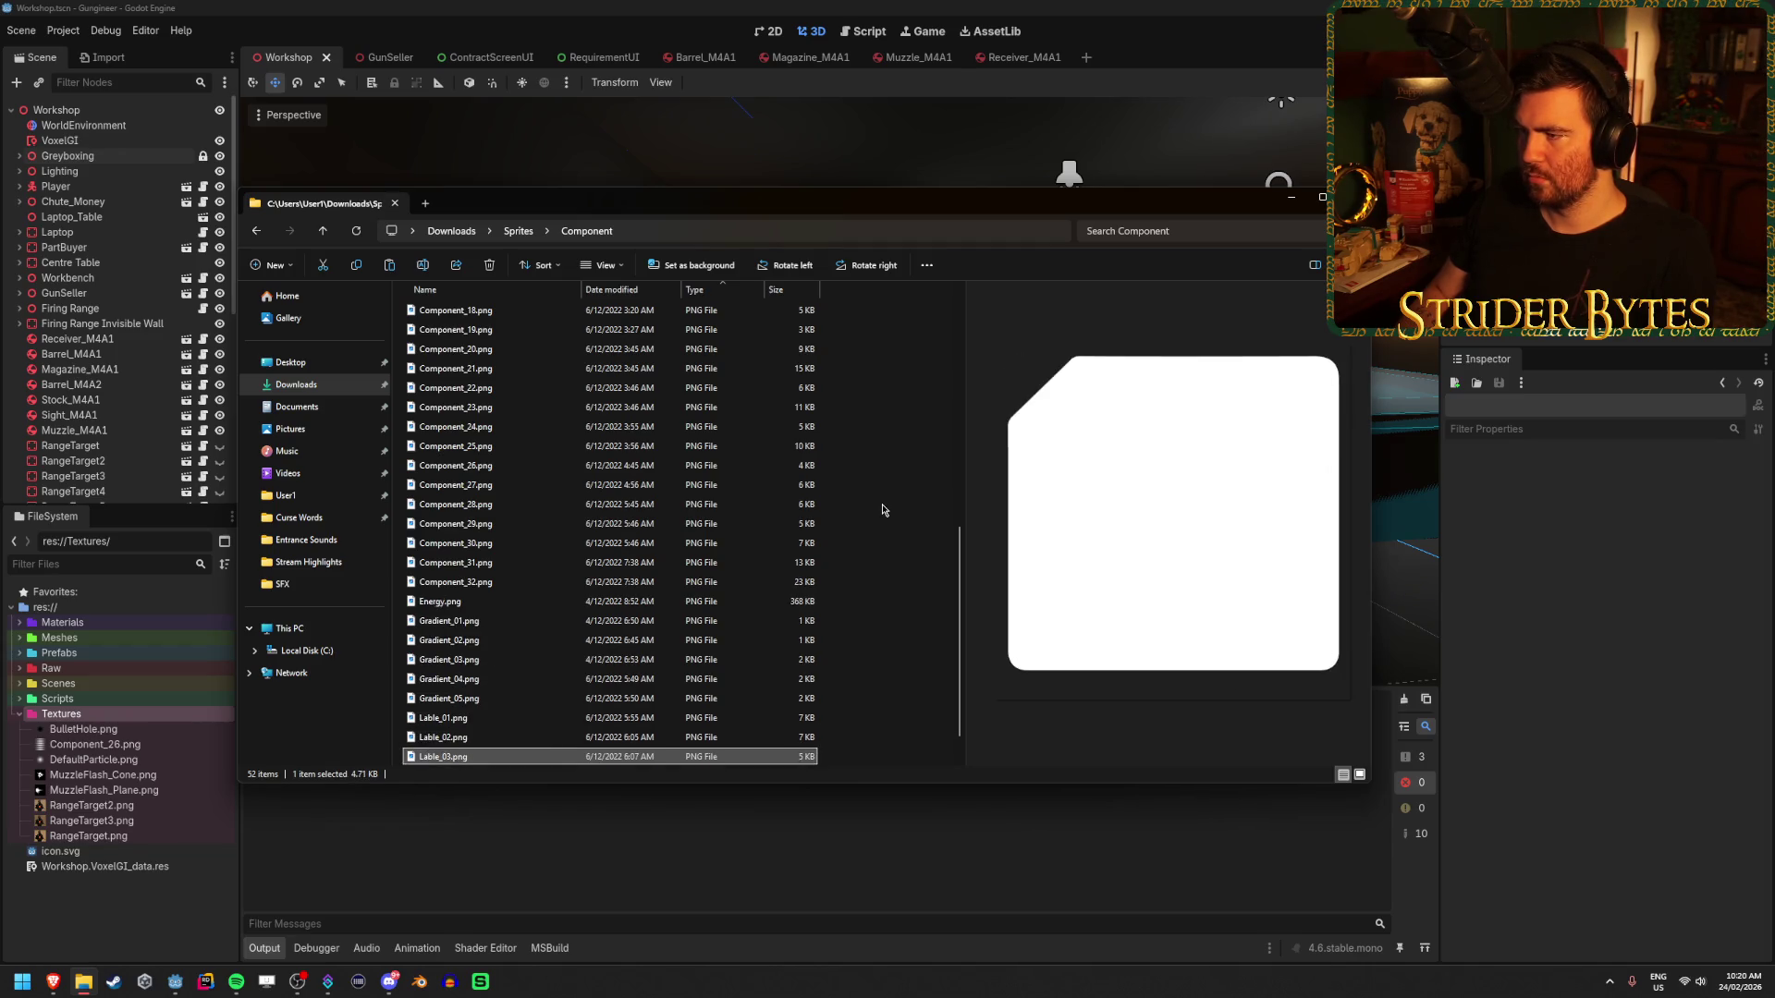
key("Down")
key("Up")
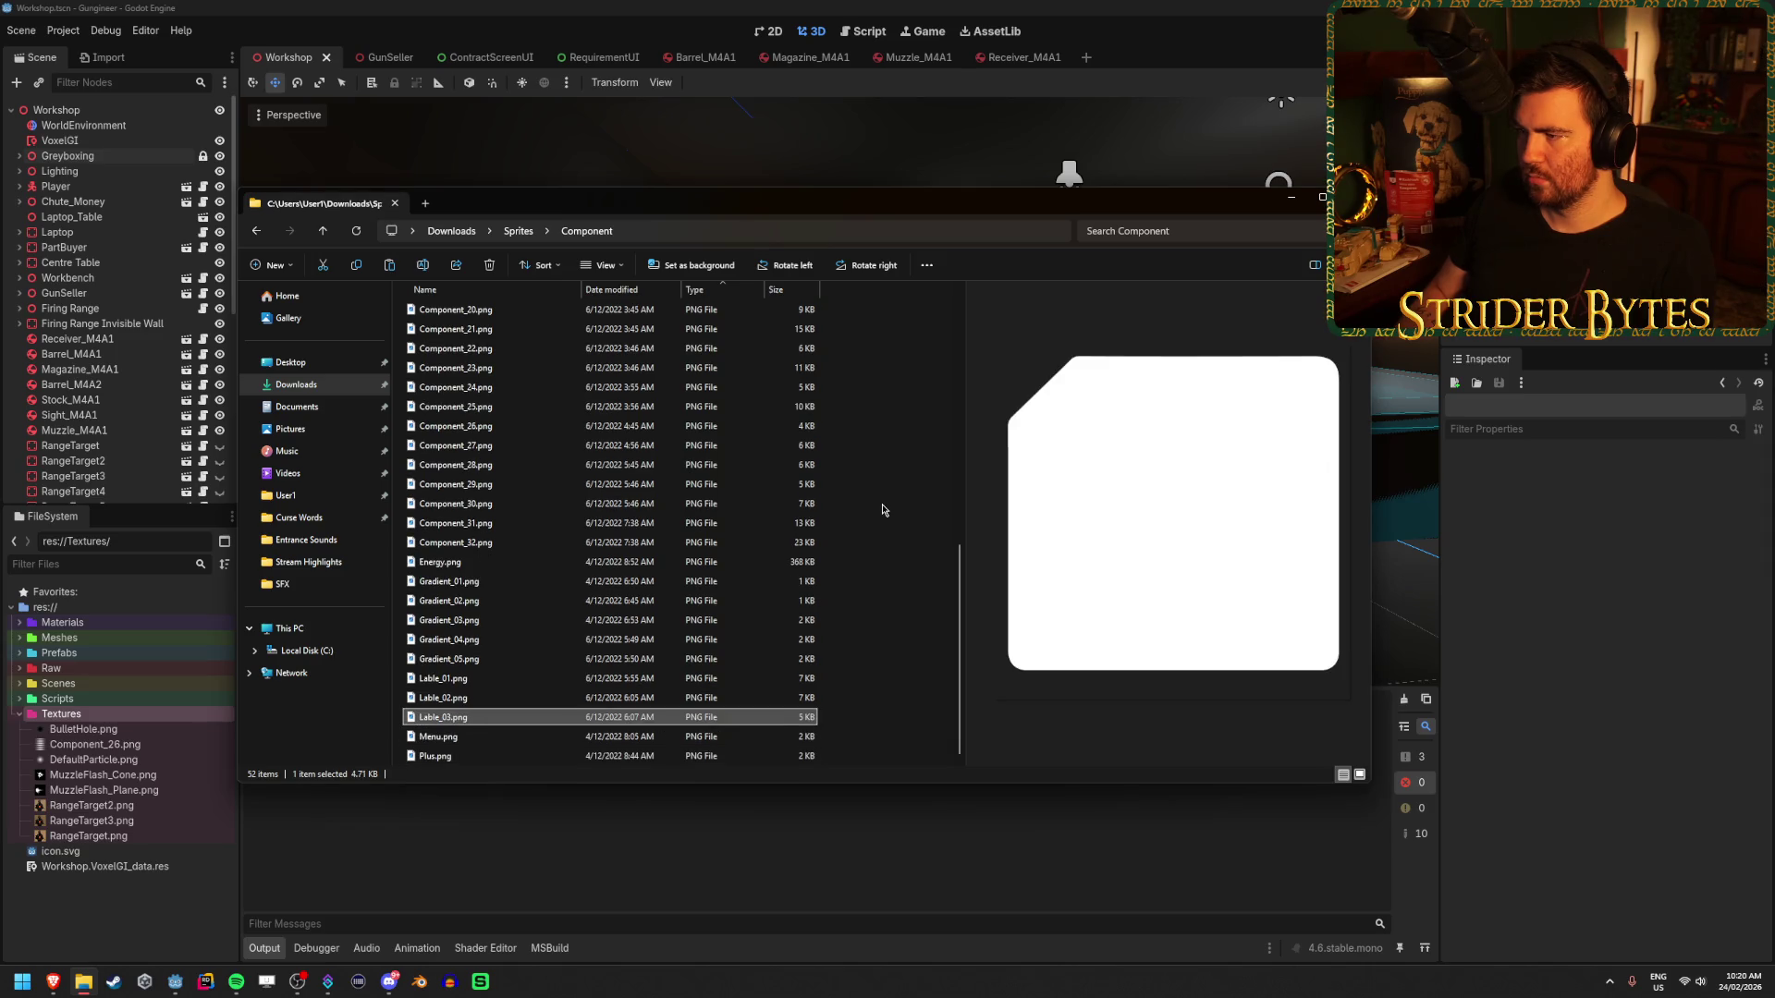
key("Up")
key("Up")
key("Up")
key("Up")
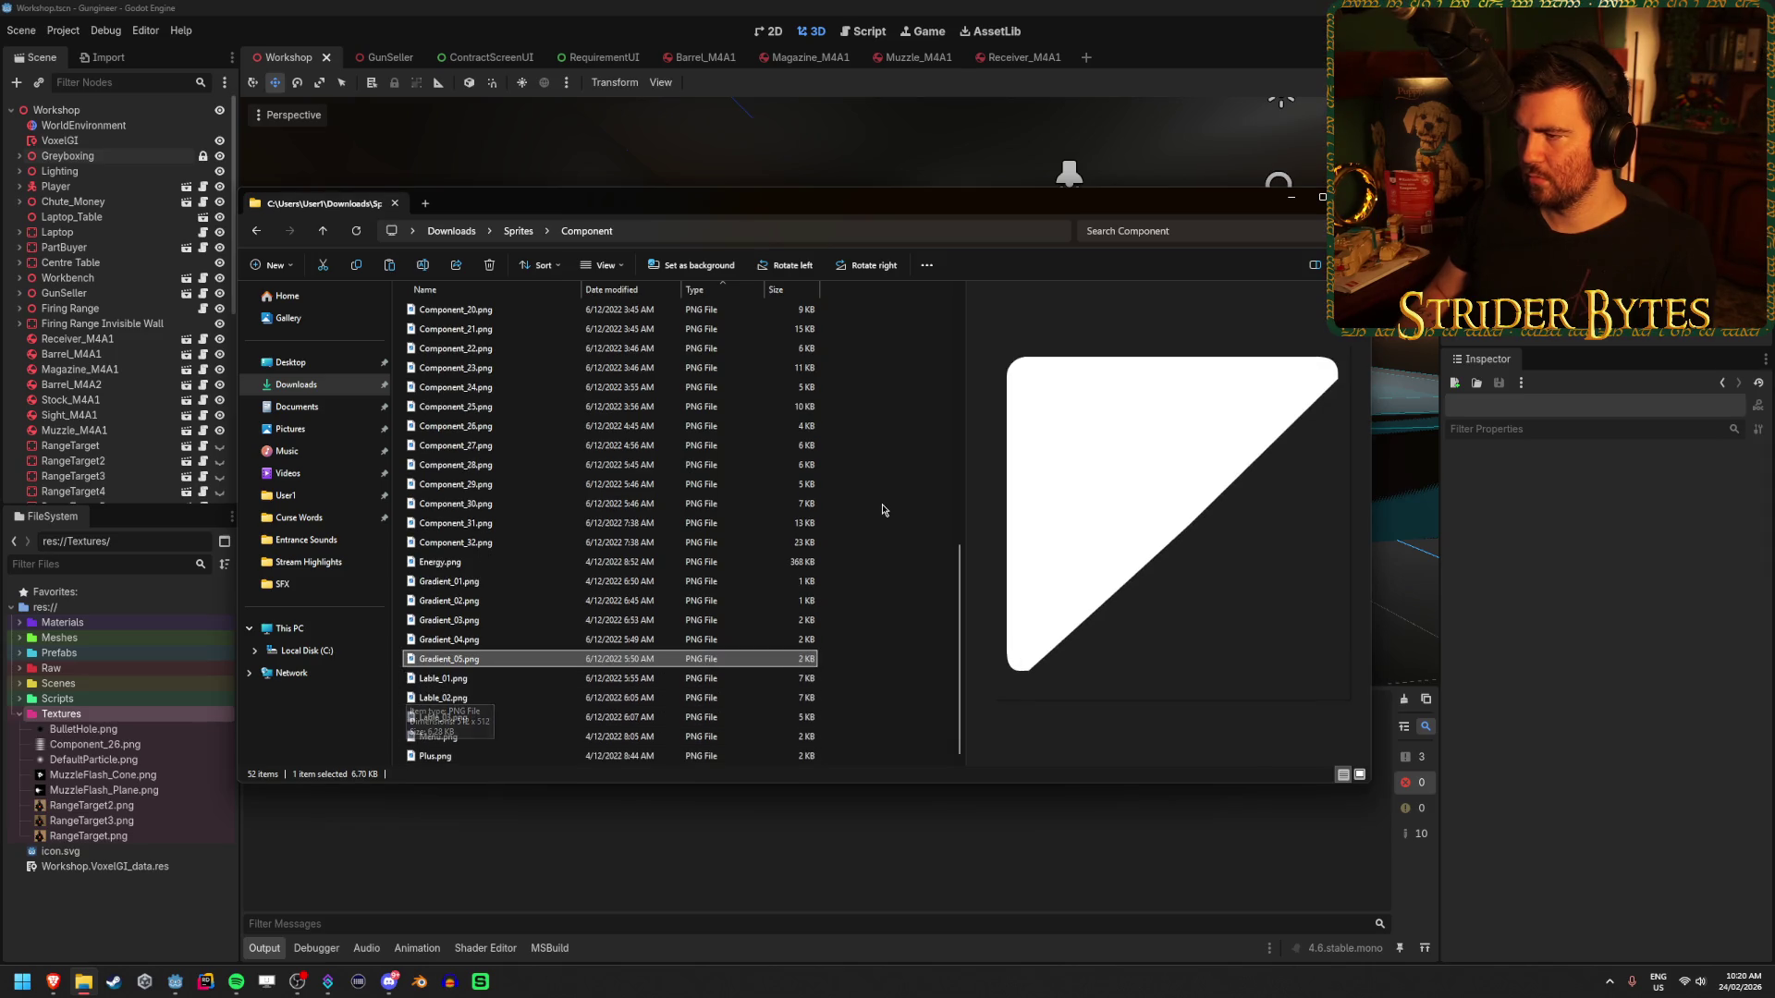
- Compare Button_01 to Button_03 at the folder top and select all three together
scroll(880, 508, "up", 10)
left_click(786, 502)
left_click(547, 331)
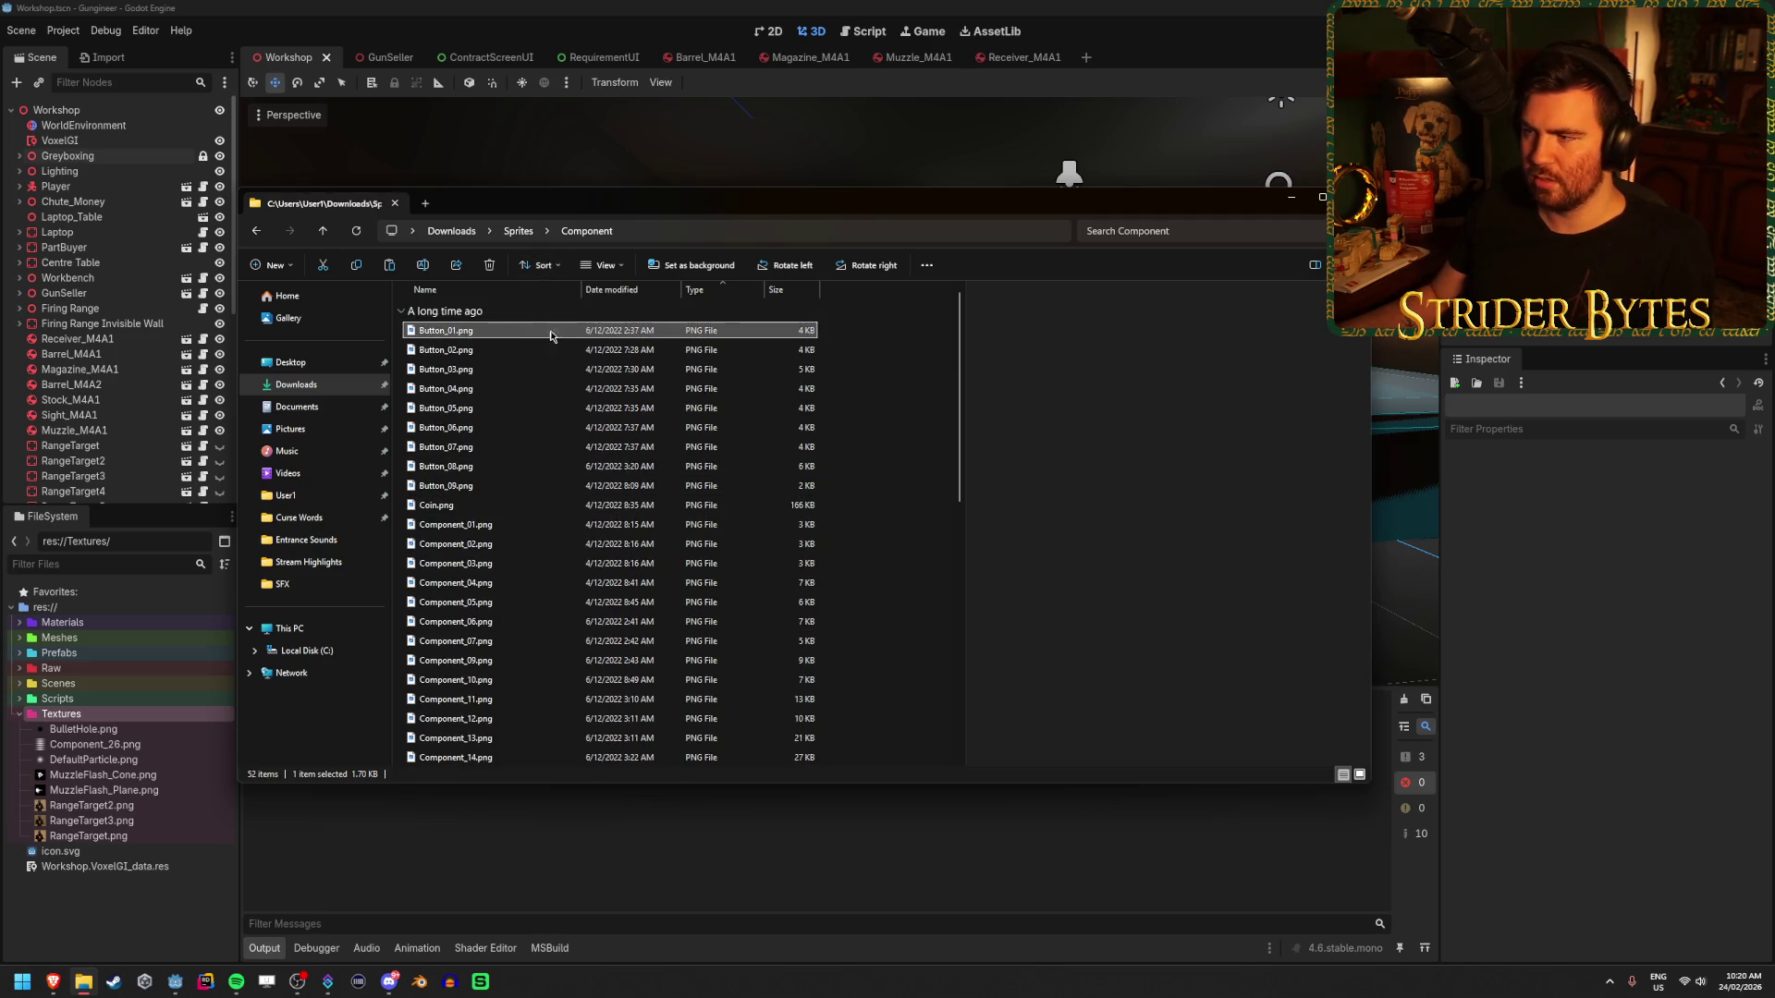
key("Down")
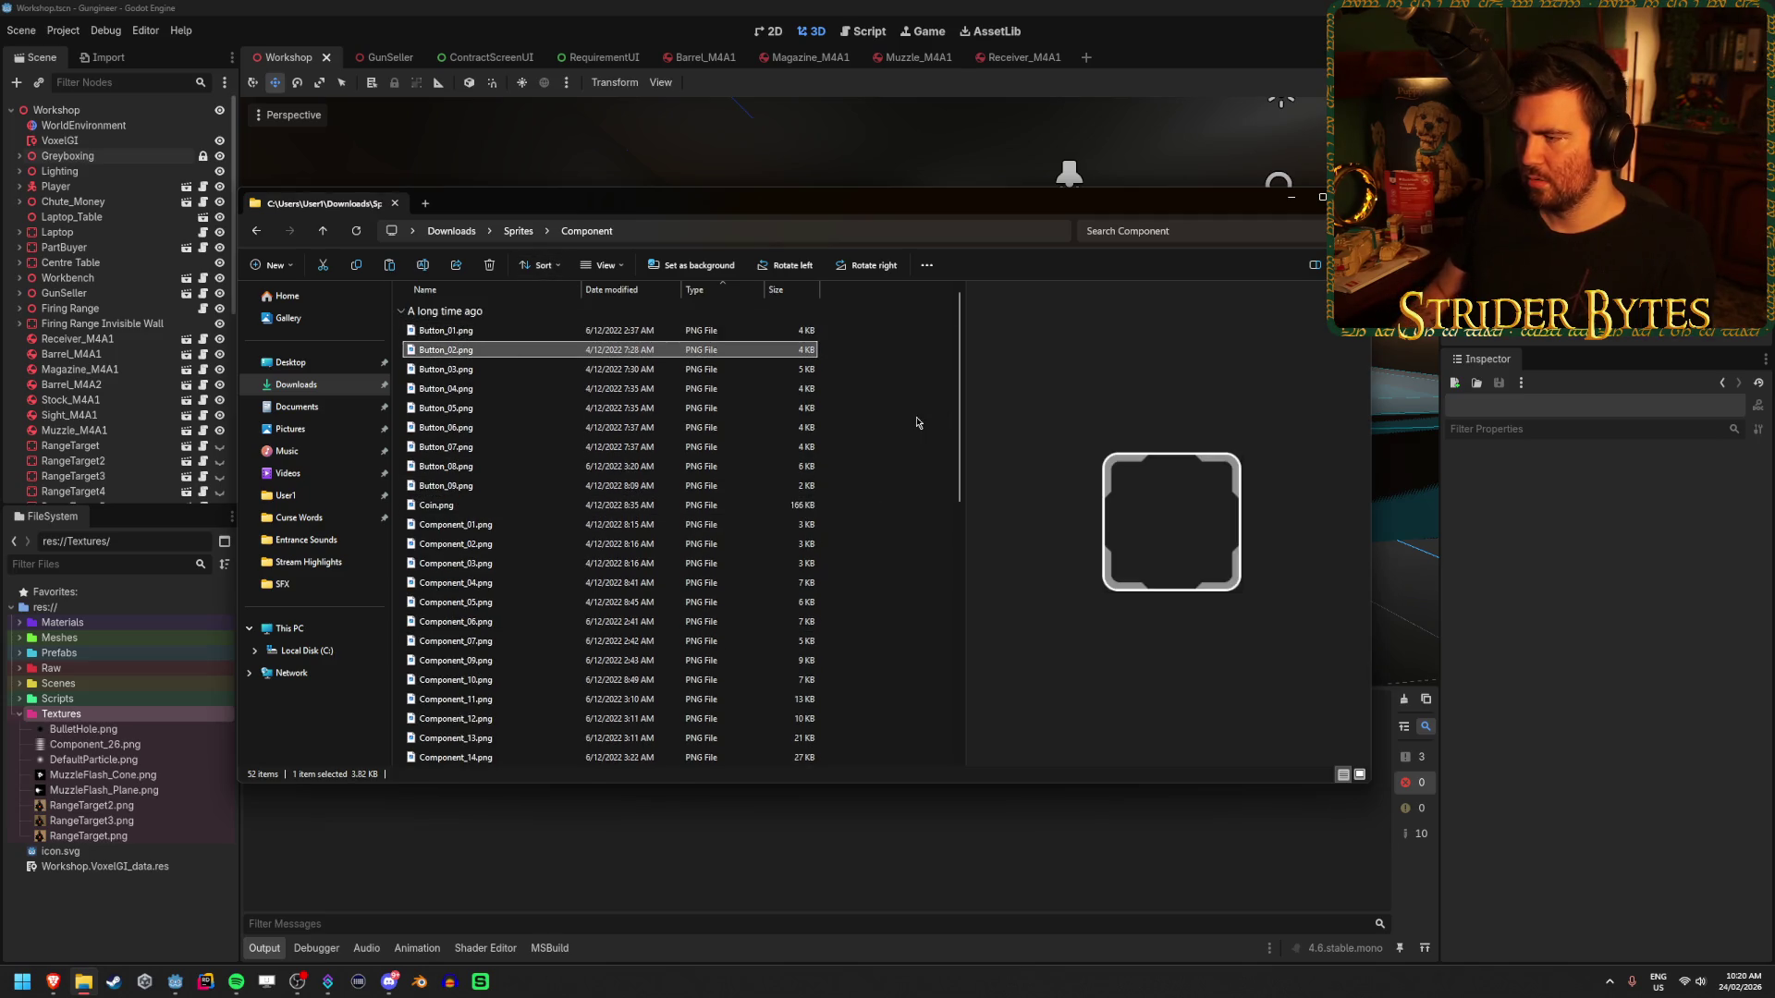
key("Up")
key("Down")
key("Up")
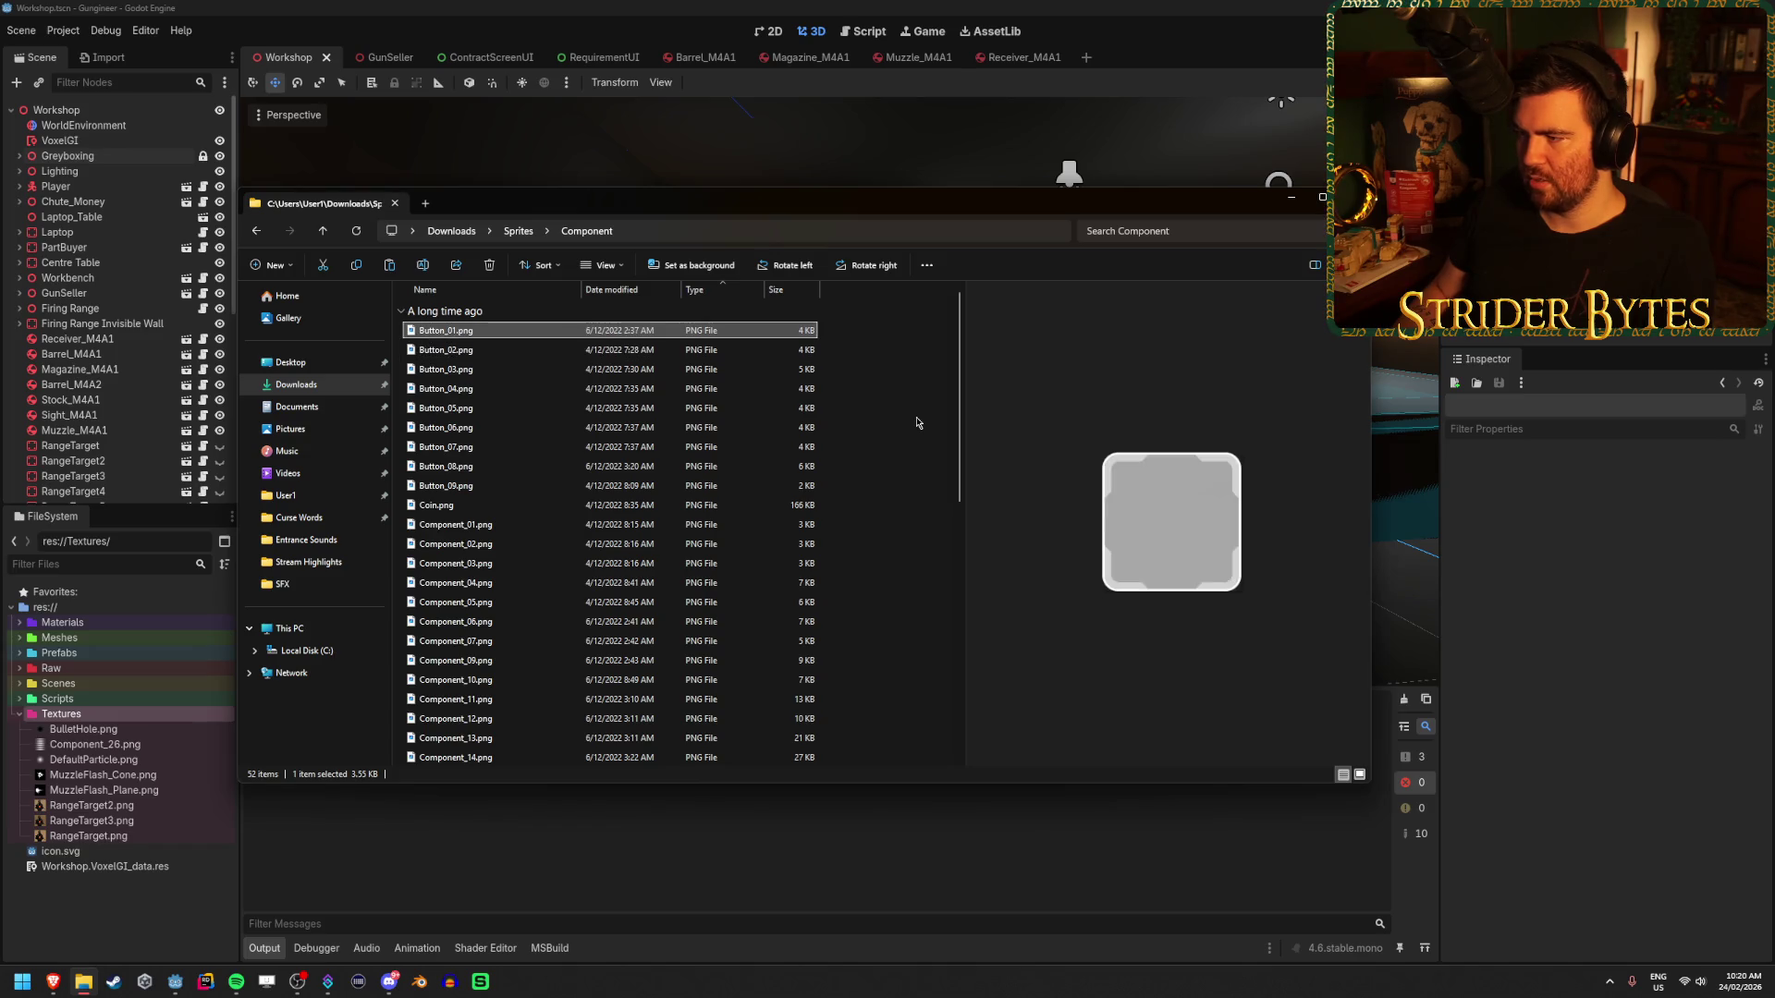
key("Down")
key("Up")
key("Down")
key("Down")
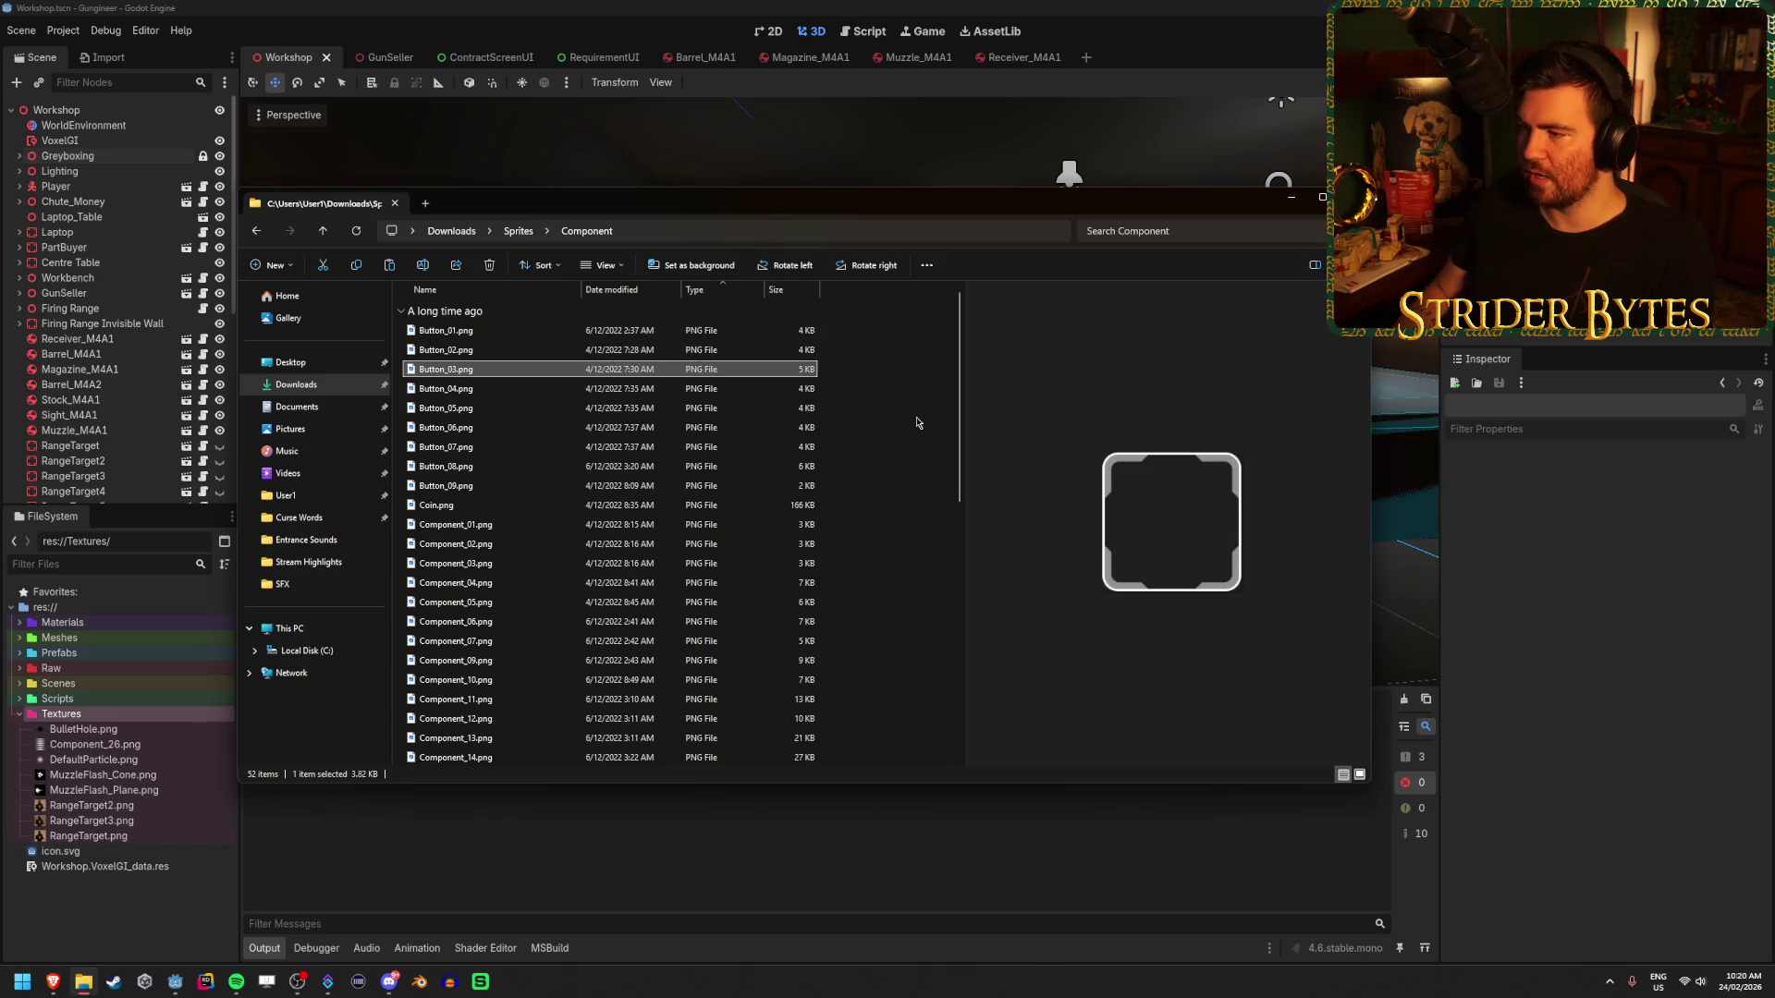
key("Up")
key("Up")
key("Down")
key("Down")
key("Down")
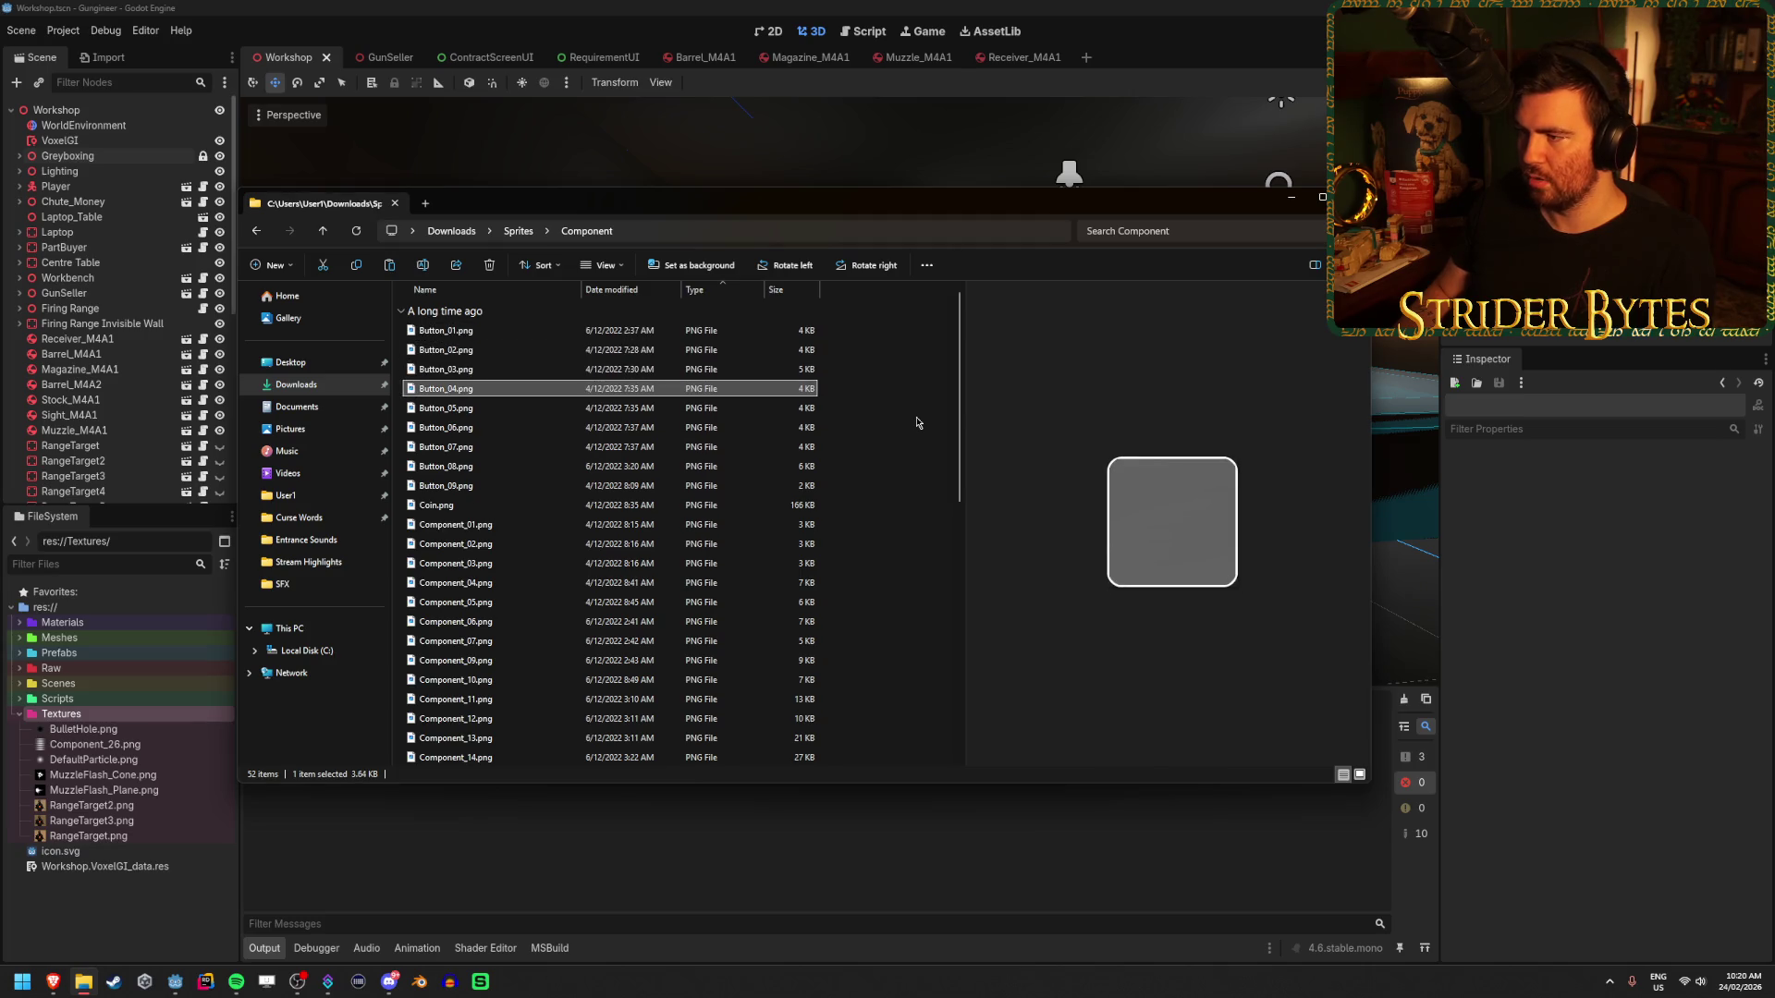
key("Up")
left_click(442, 330, "shift")
- Copy Button_01–03.png into the Textures folder and rename Component_26.png to ScanLines.png
left_click_drag(442, 330, 139, 712)
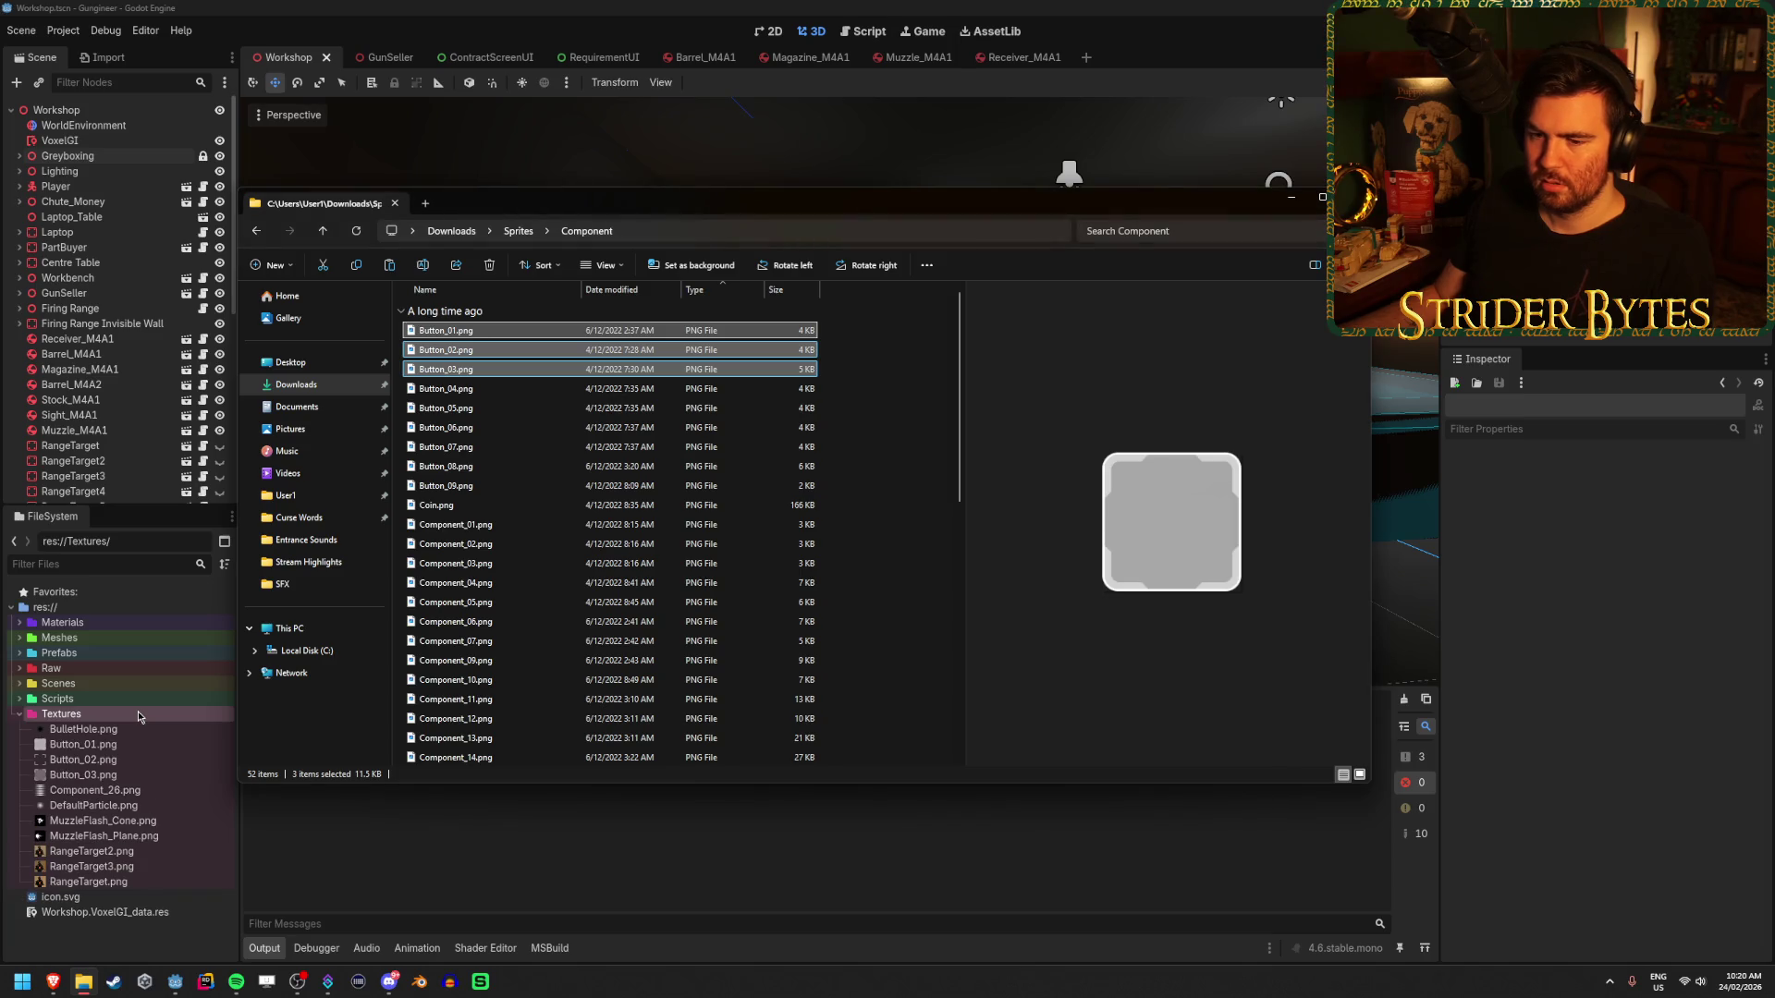
left_click(105, 790)
key("F2")
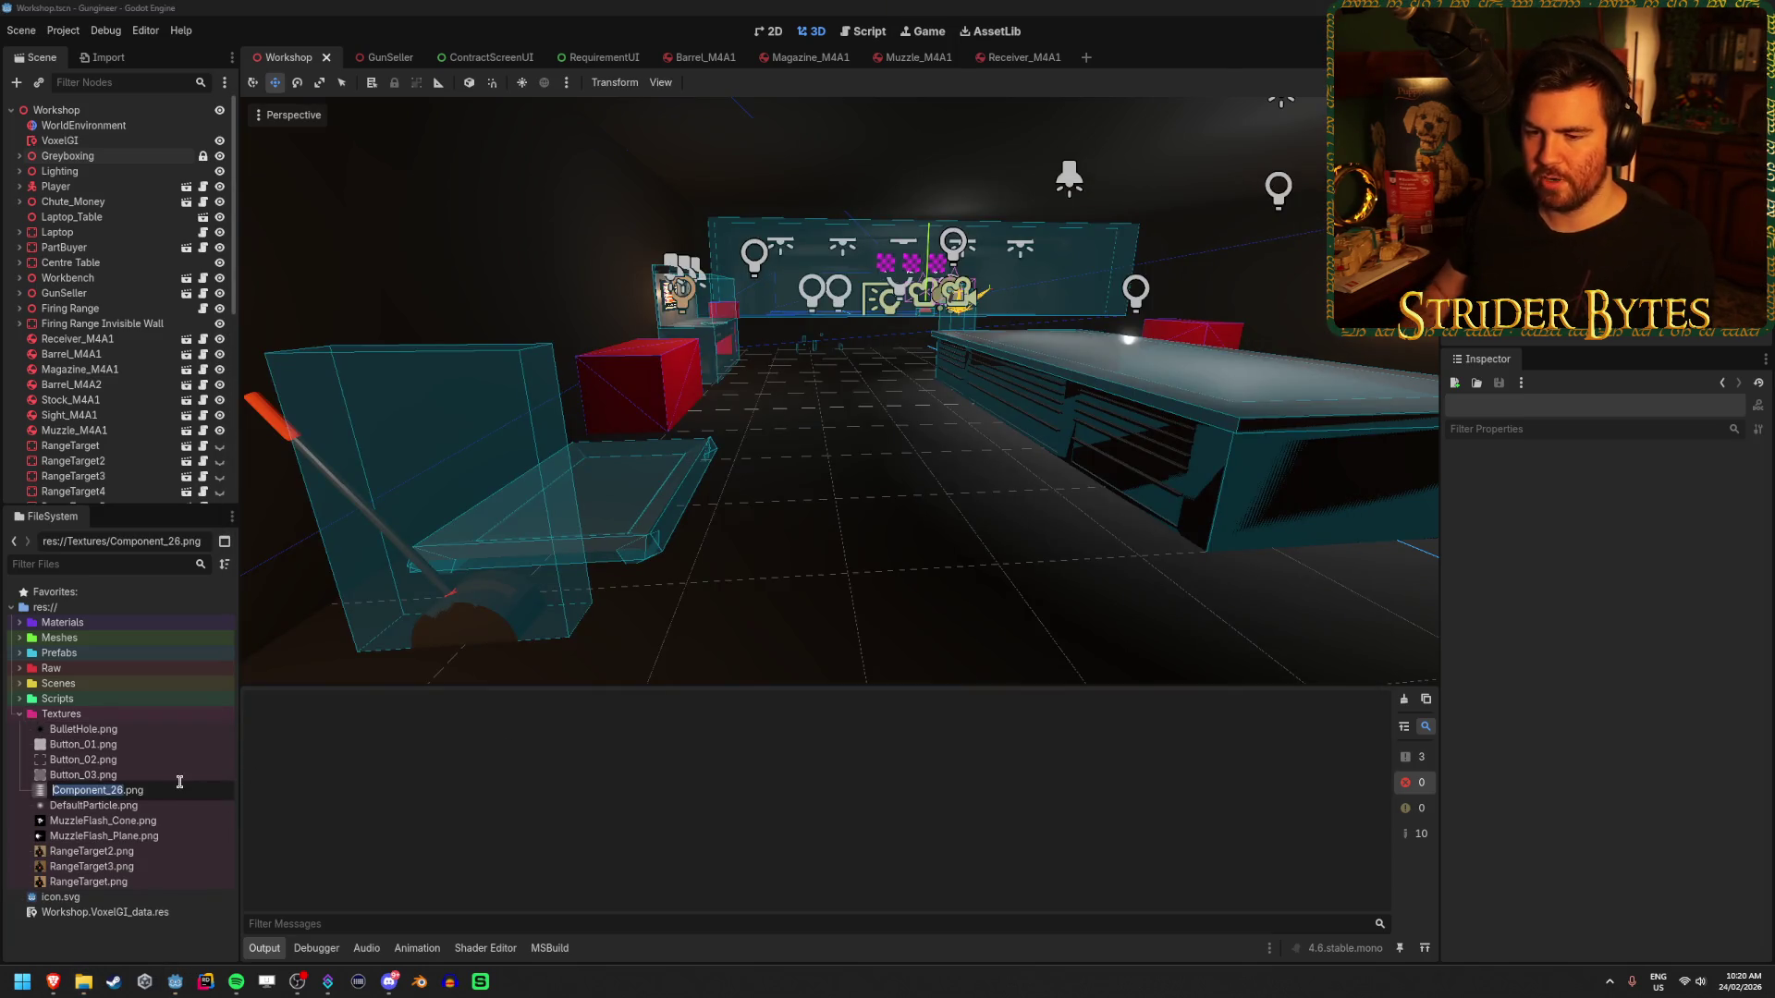
type("ScanLine")
type("s")
key("Return")
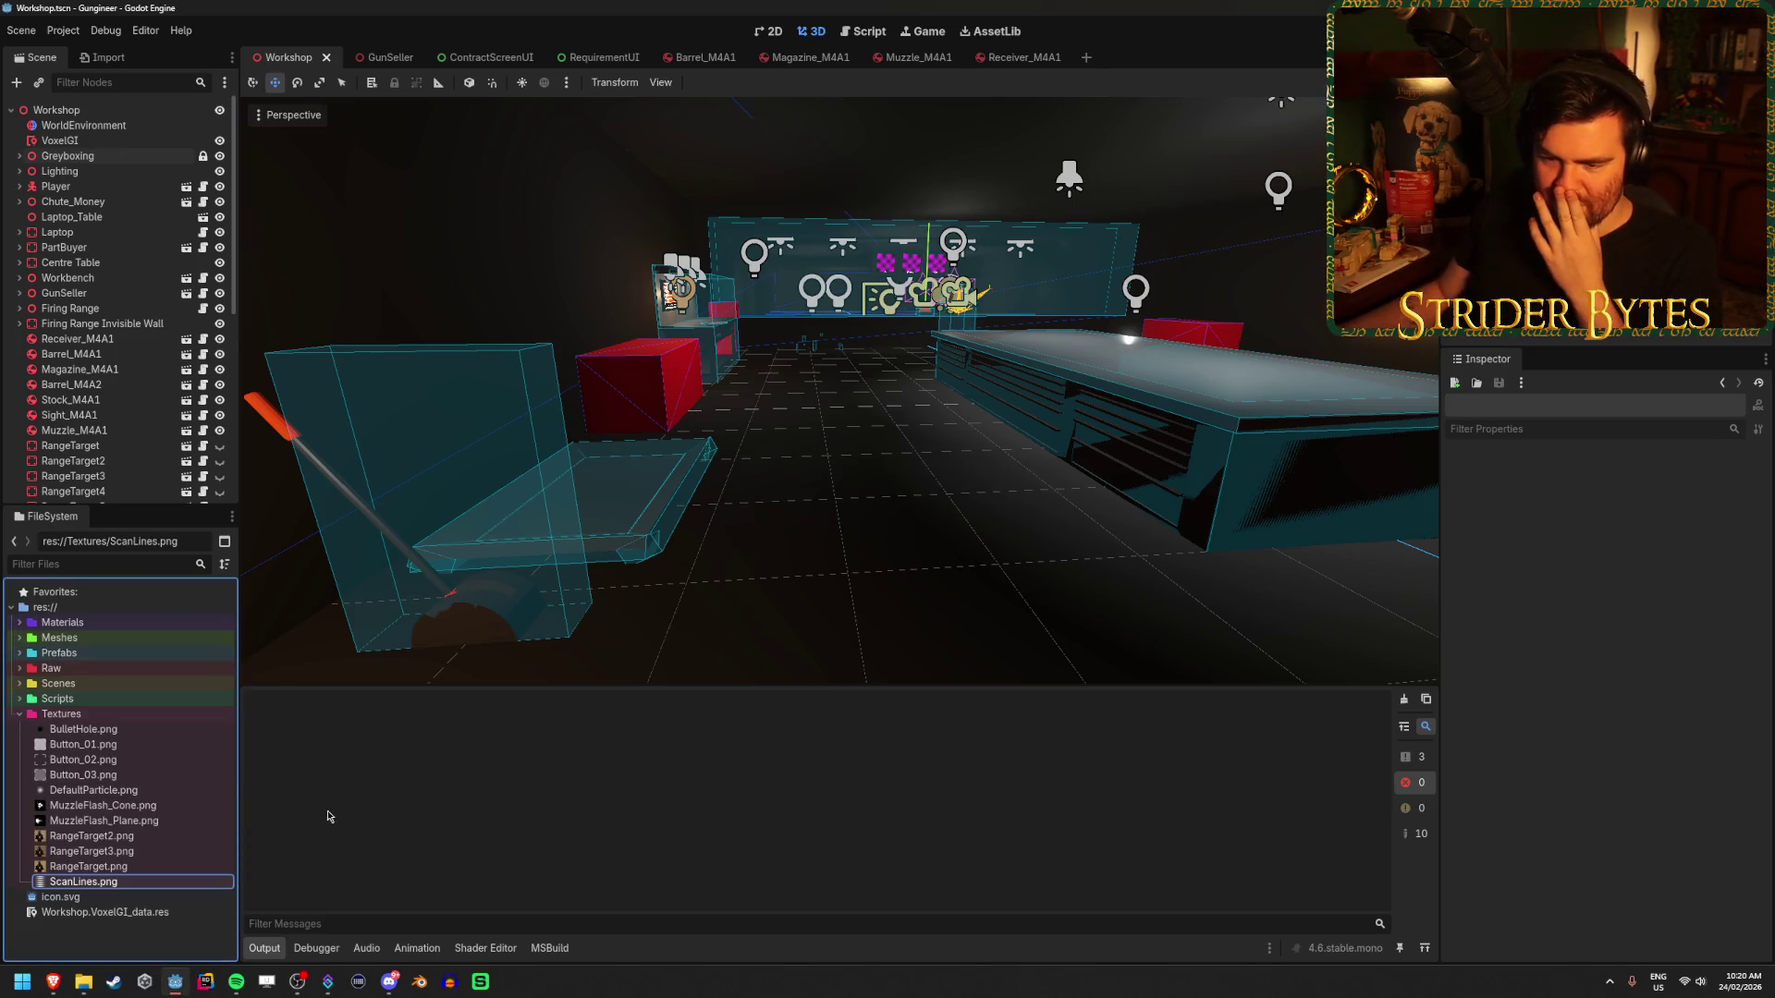
mouse_move(740, 396)
left_mouse_down()
mouse_move(703, 398)
mouse_move(758, 397)
mouse_move(739, 397)
left_mouse_up()
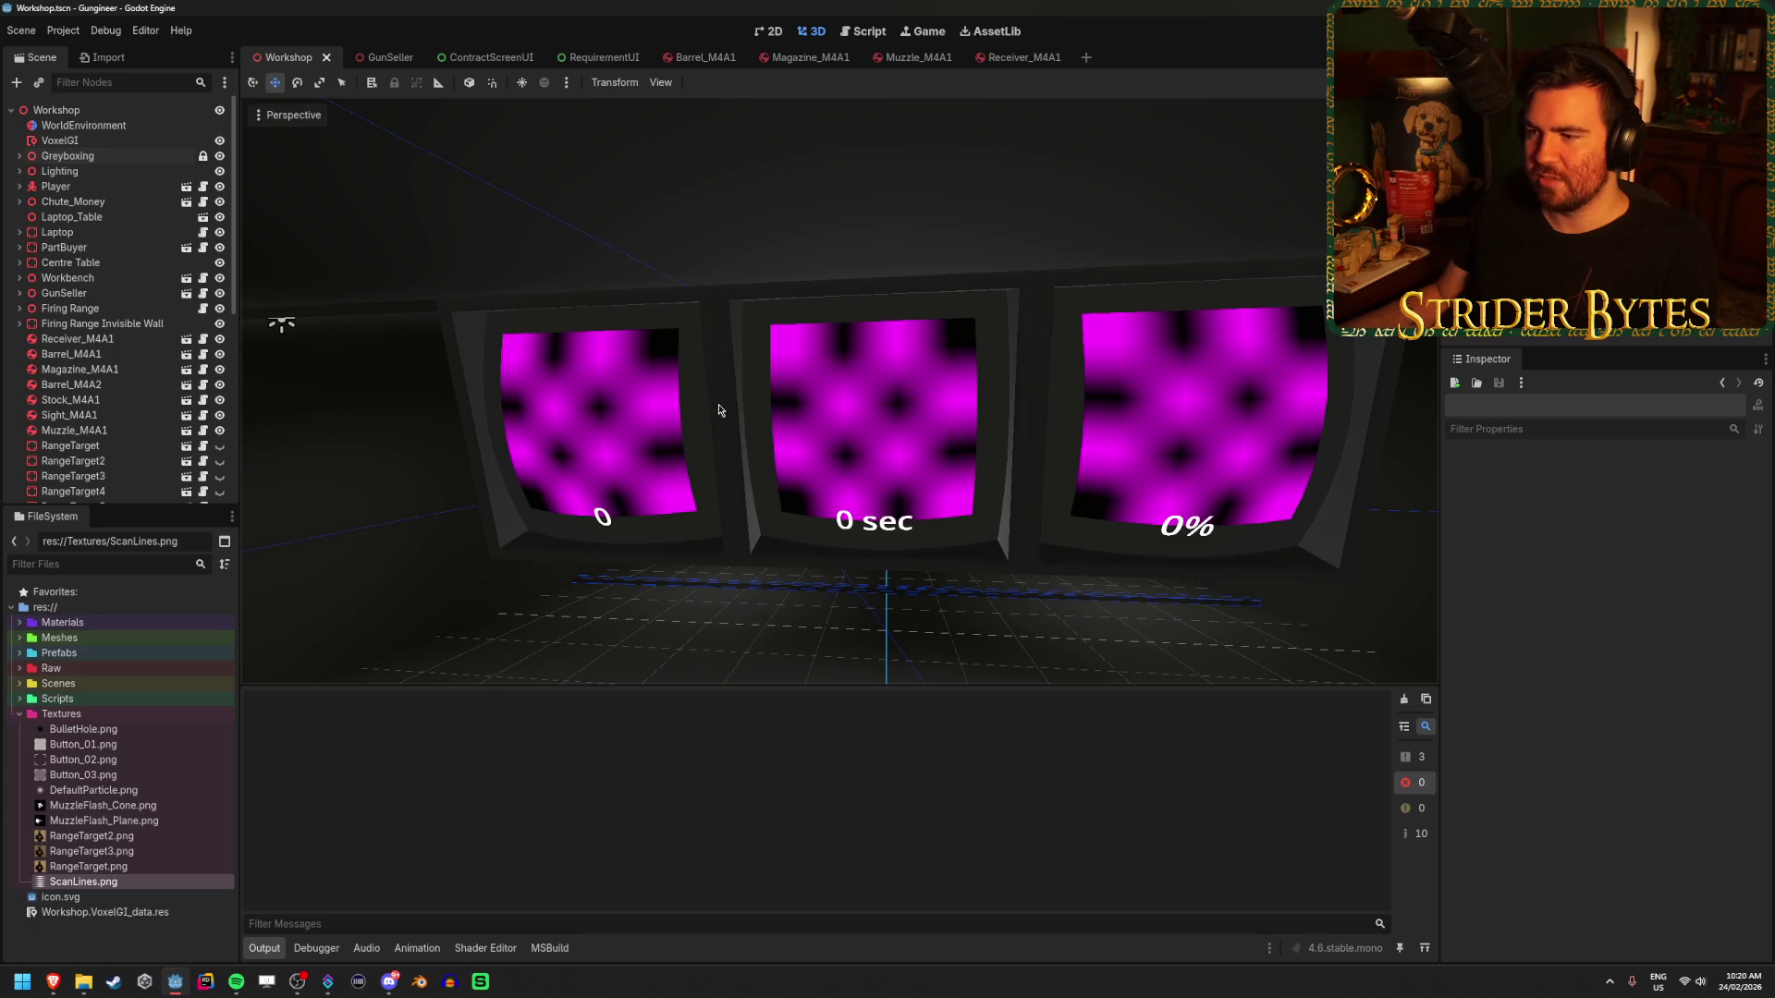
- Click through the Greyboxing, Lighting and Player nodes in the Scene tree
left_click(109, 153)
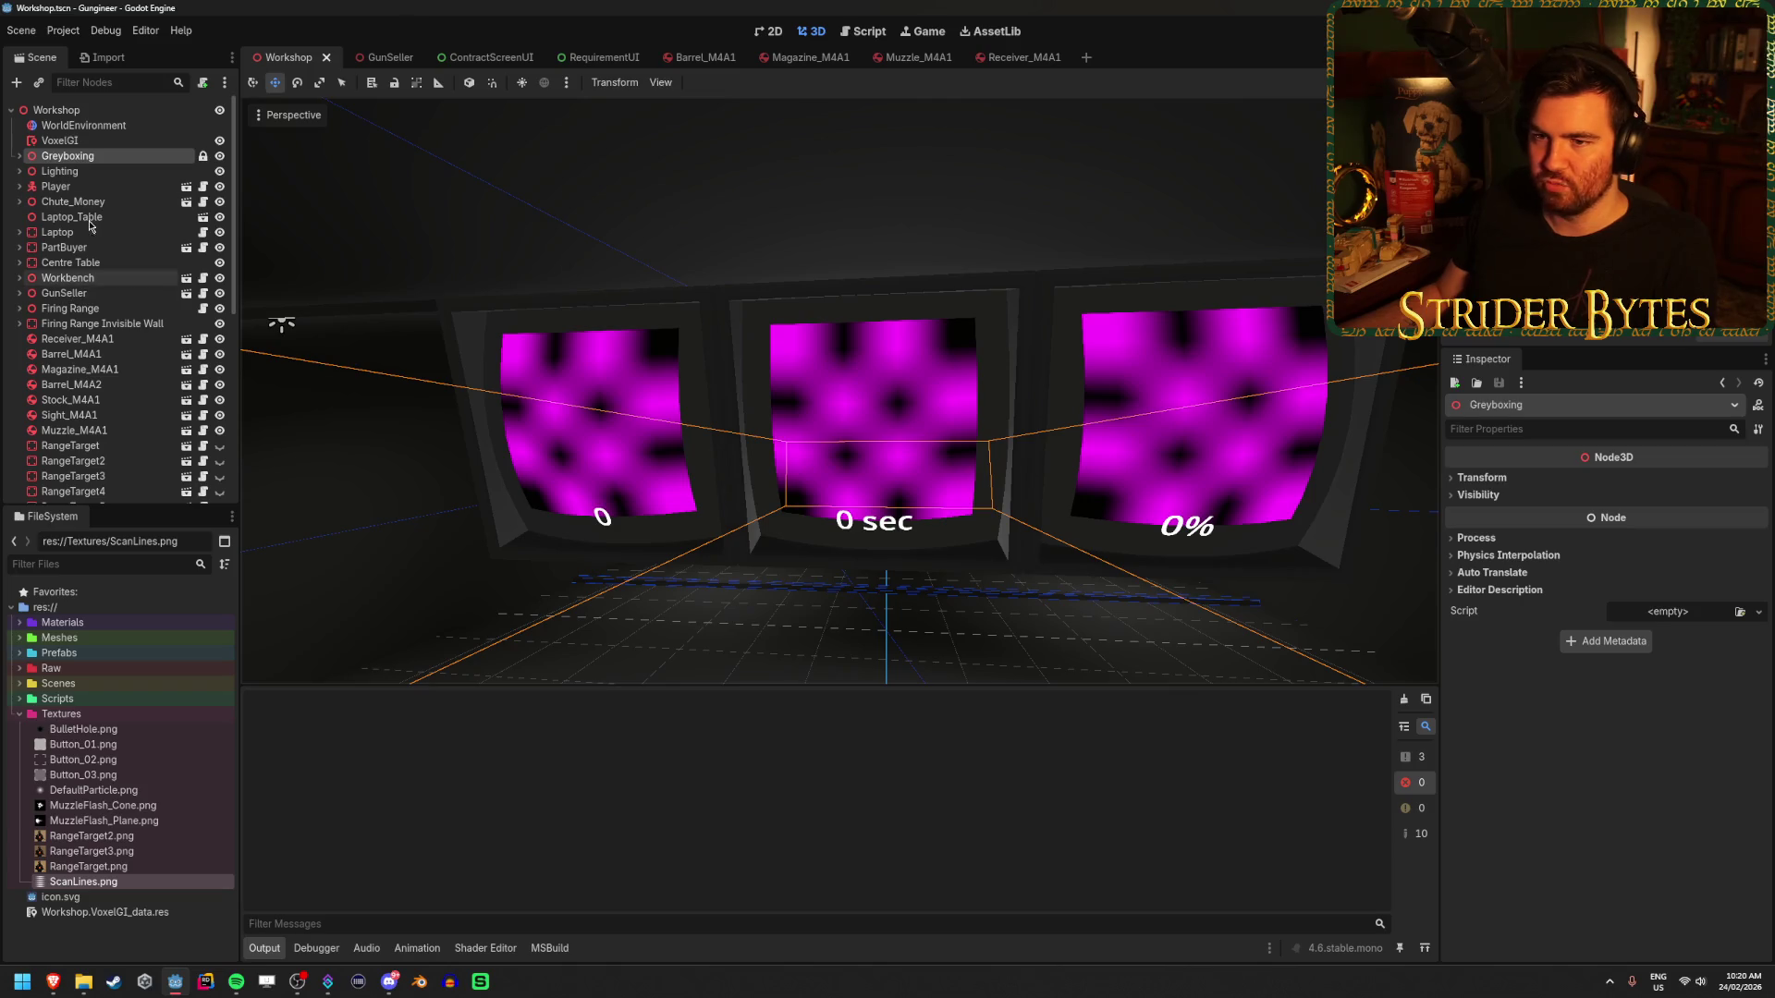
left_click(97, 171)
left_click(102, 186)
left_click(101, 155)
left_click(108, 172)
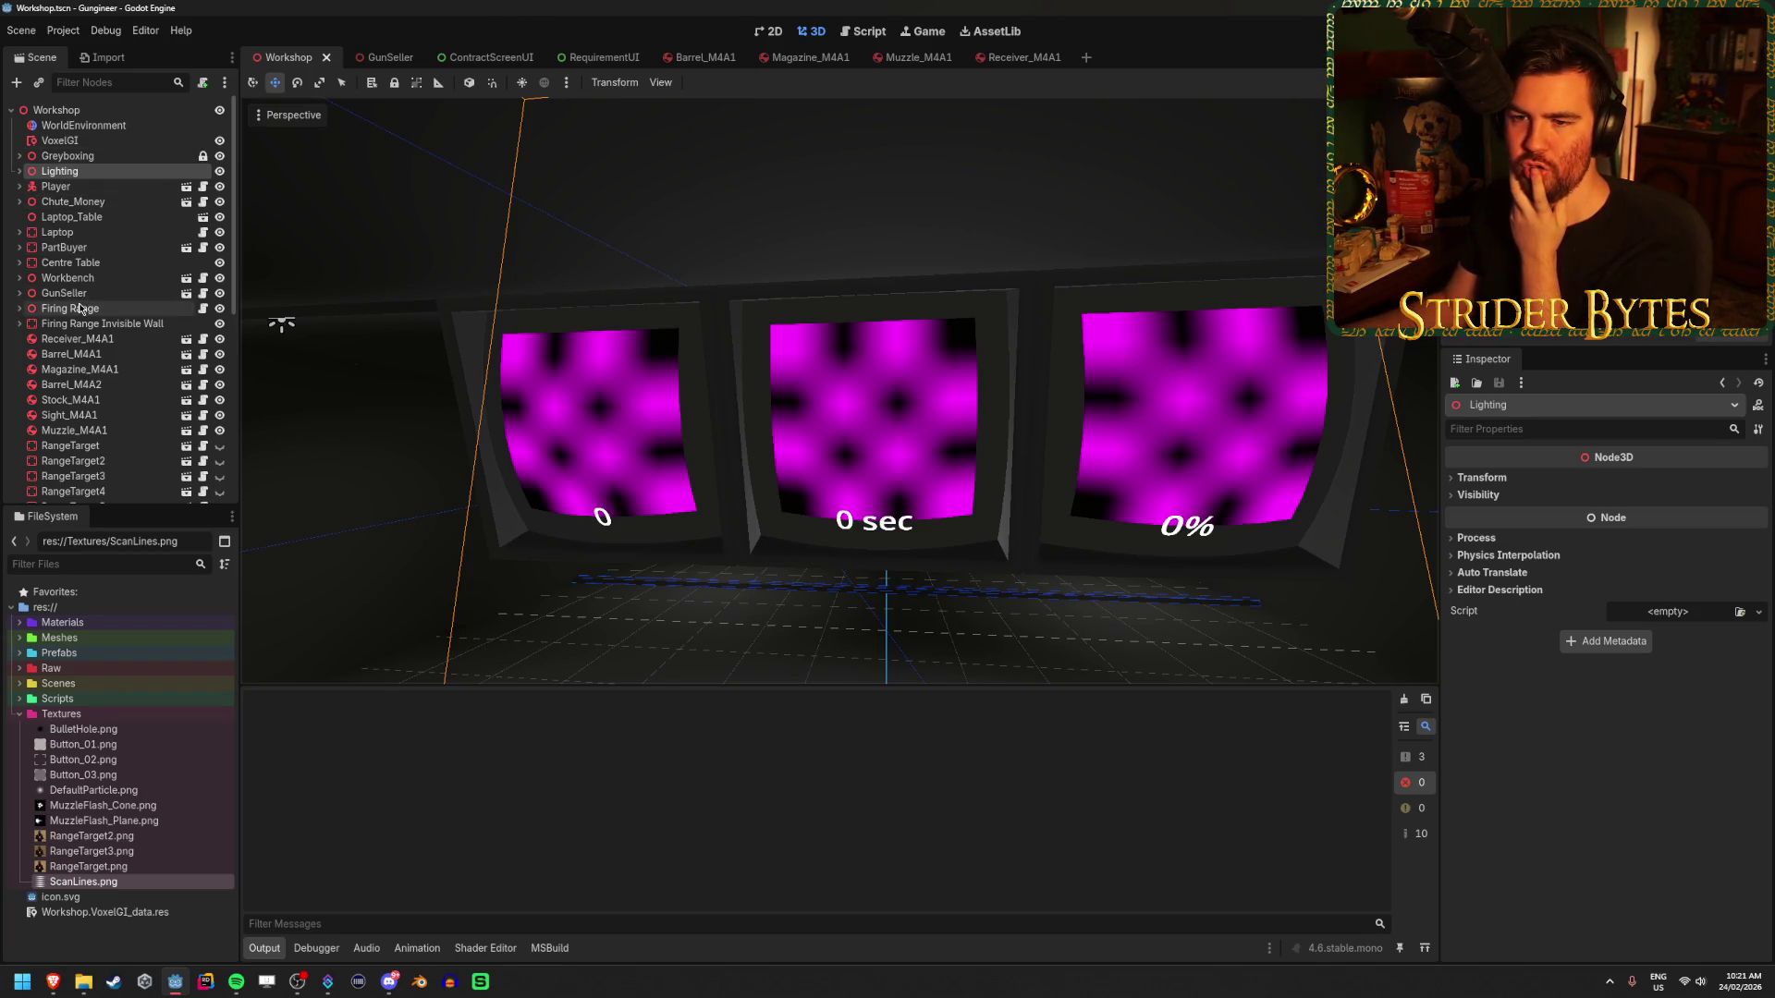
- Expand the Prefabs folder and collapse Gun Parts to reveal UI/FiringRangeScreenUI.tscn
scroll(81, 308, "down", 5)
scroll(81, 309, "down", 4)
scroll(81, 309, "up", 9)
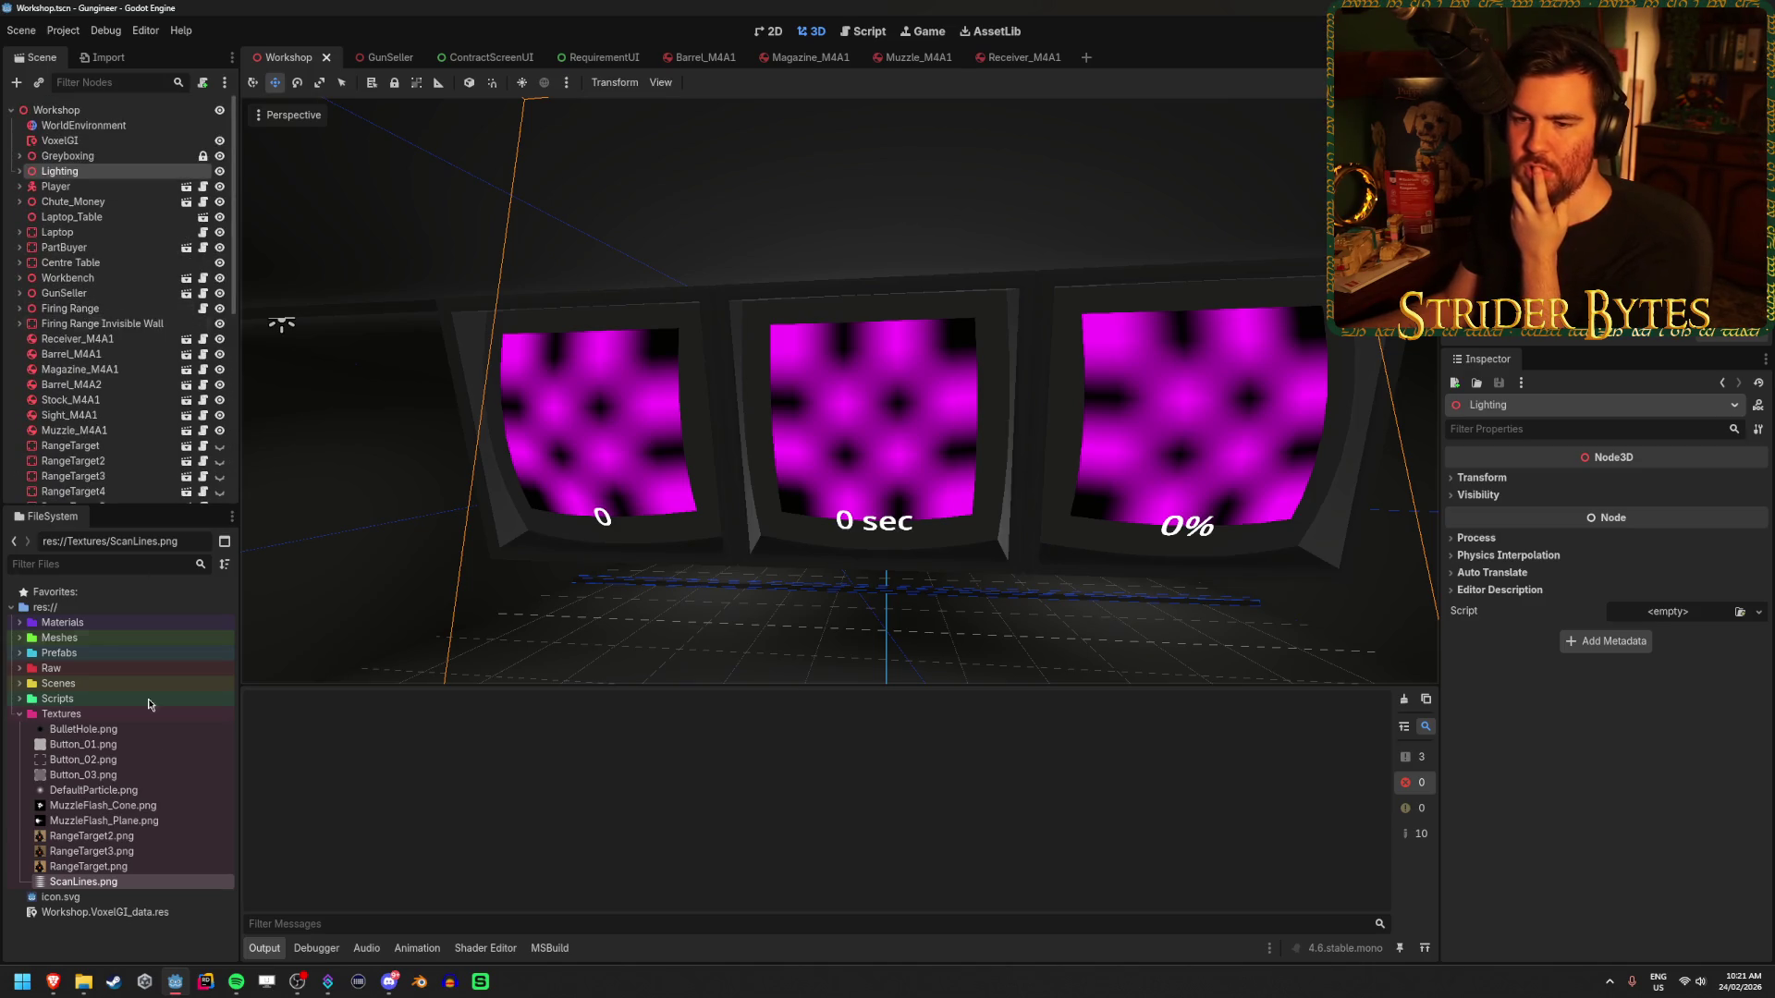
left_click(80, 668)
left_click(56, 653)
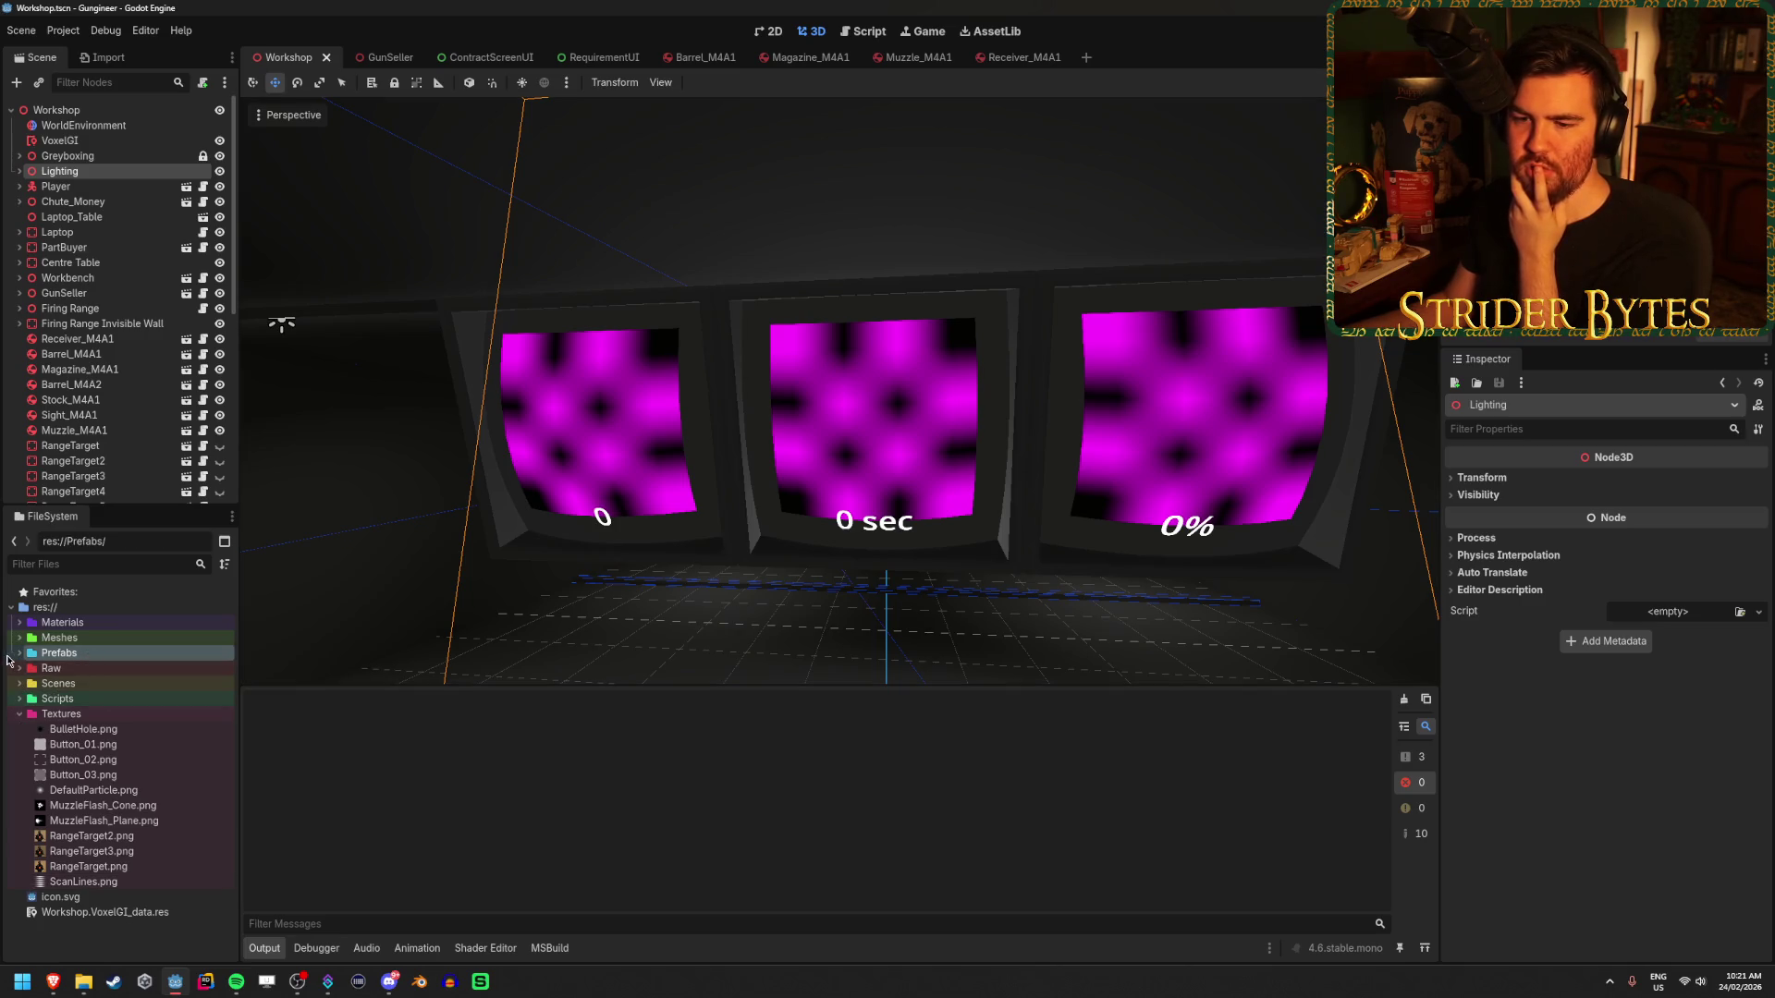
left_click(19, 653)
left_click(27, 684)
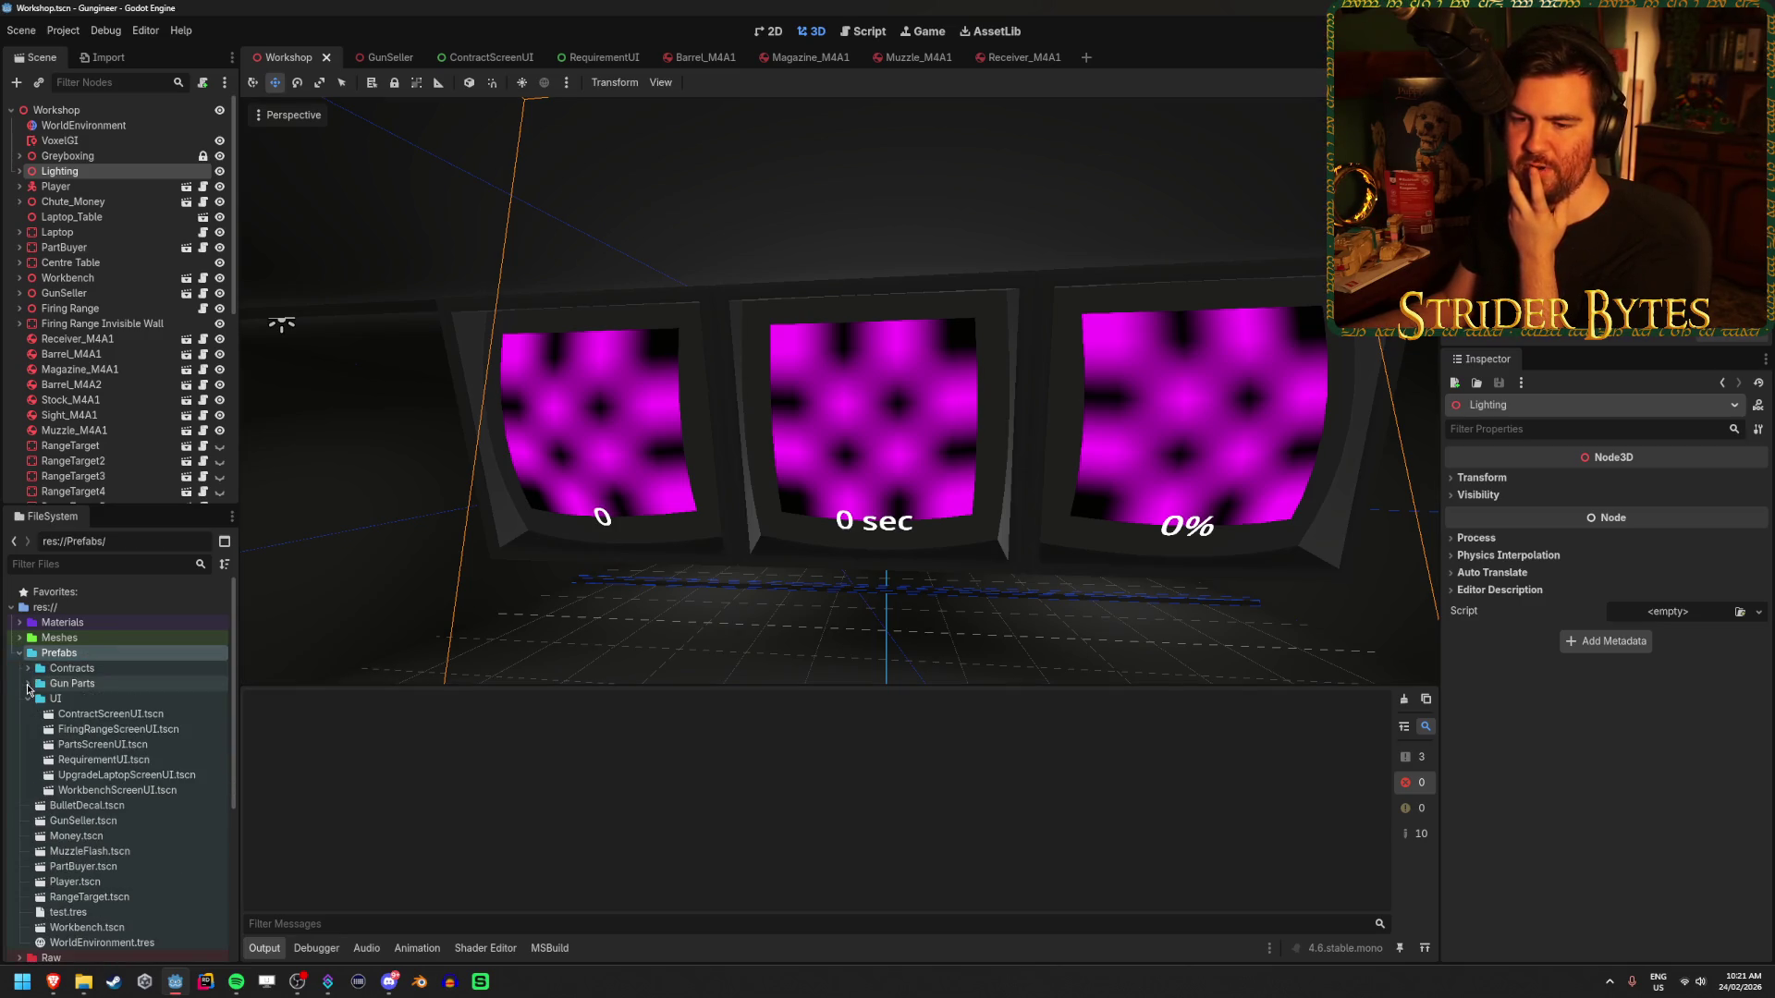
- Open the FiringRangeScreenUI scene, select its TextureRect and look through its Texture choices
double_click(119, 730)
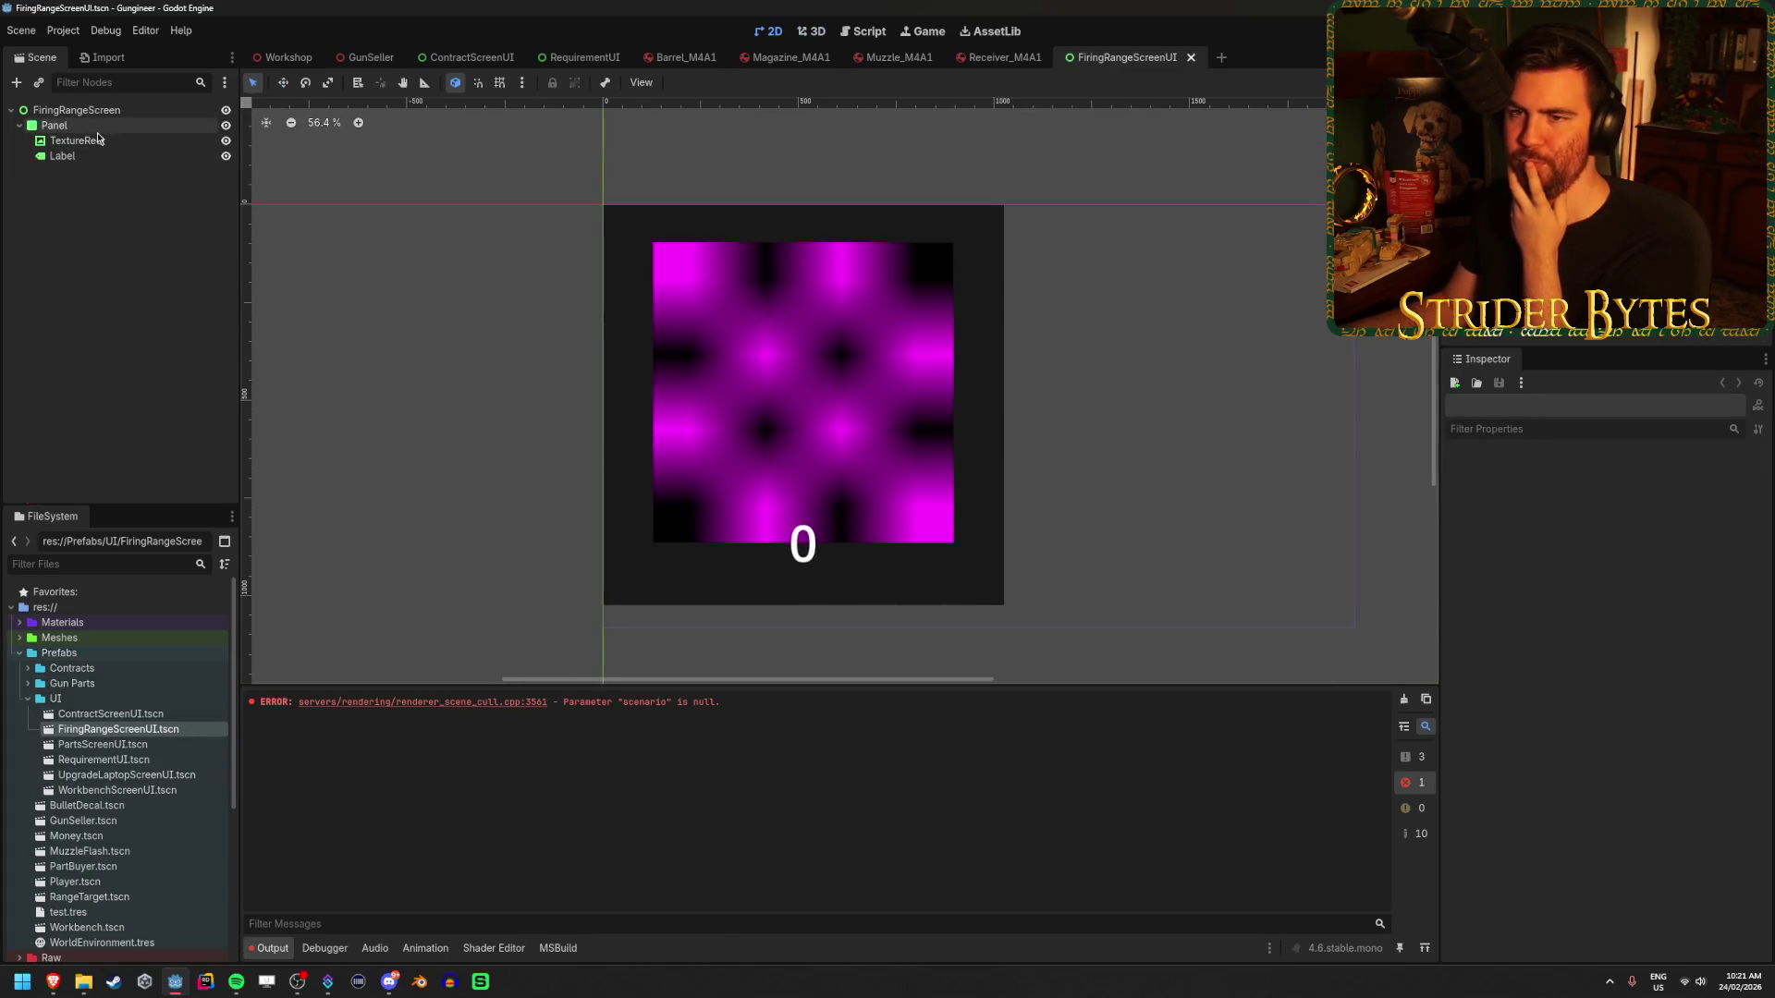
left_click(78, 140)
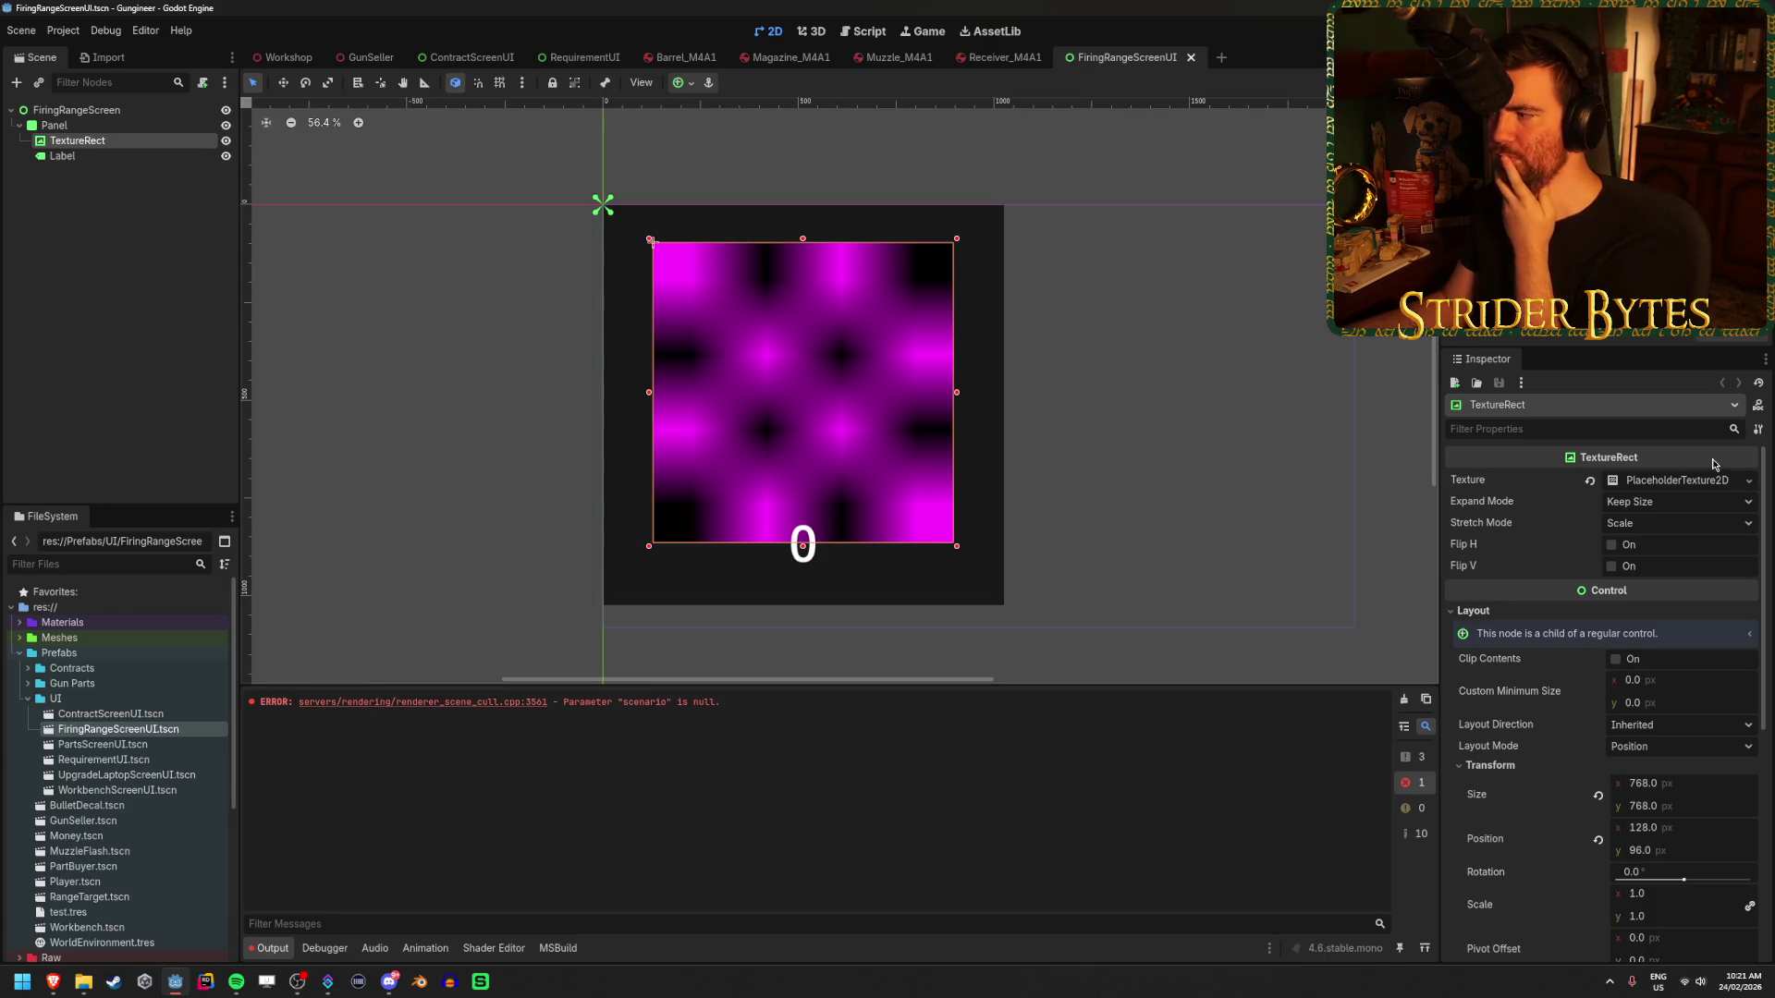
left_click(1747, 481)
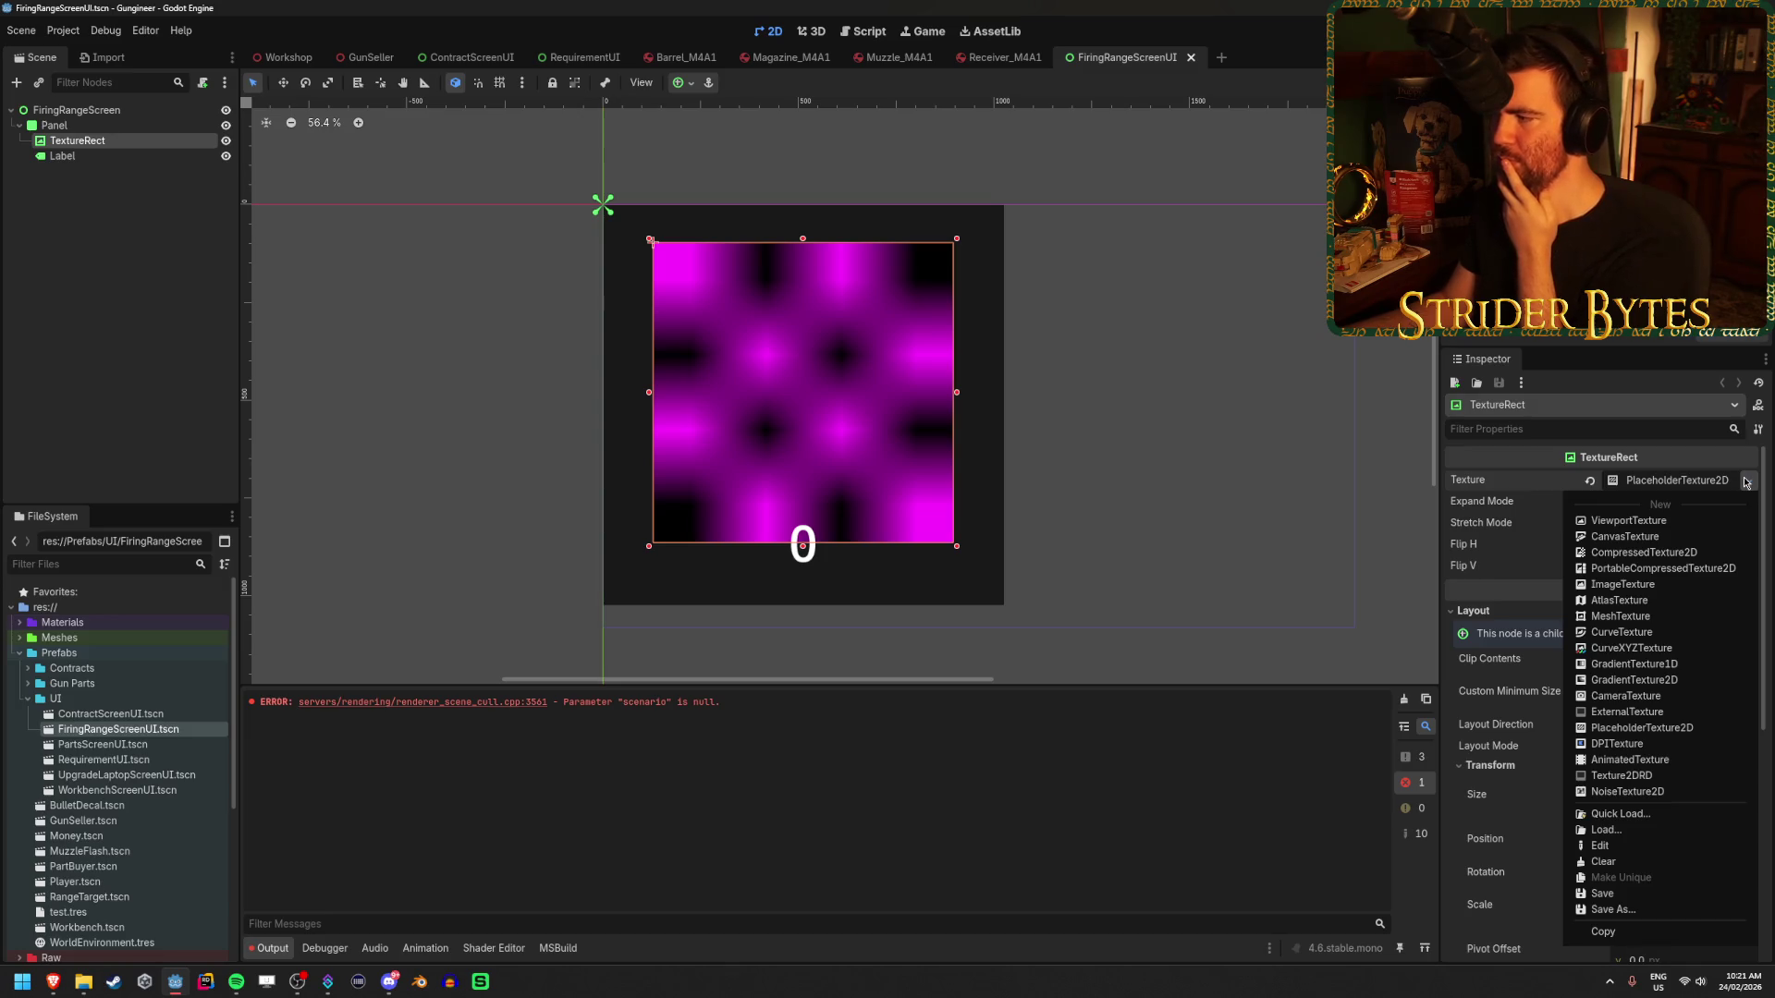
left_click(1746, 482)
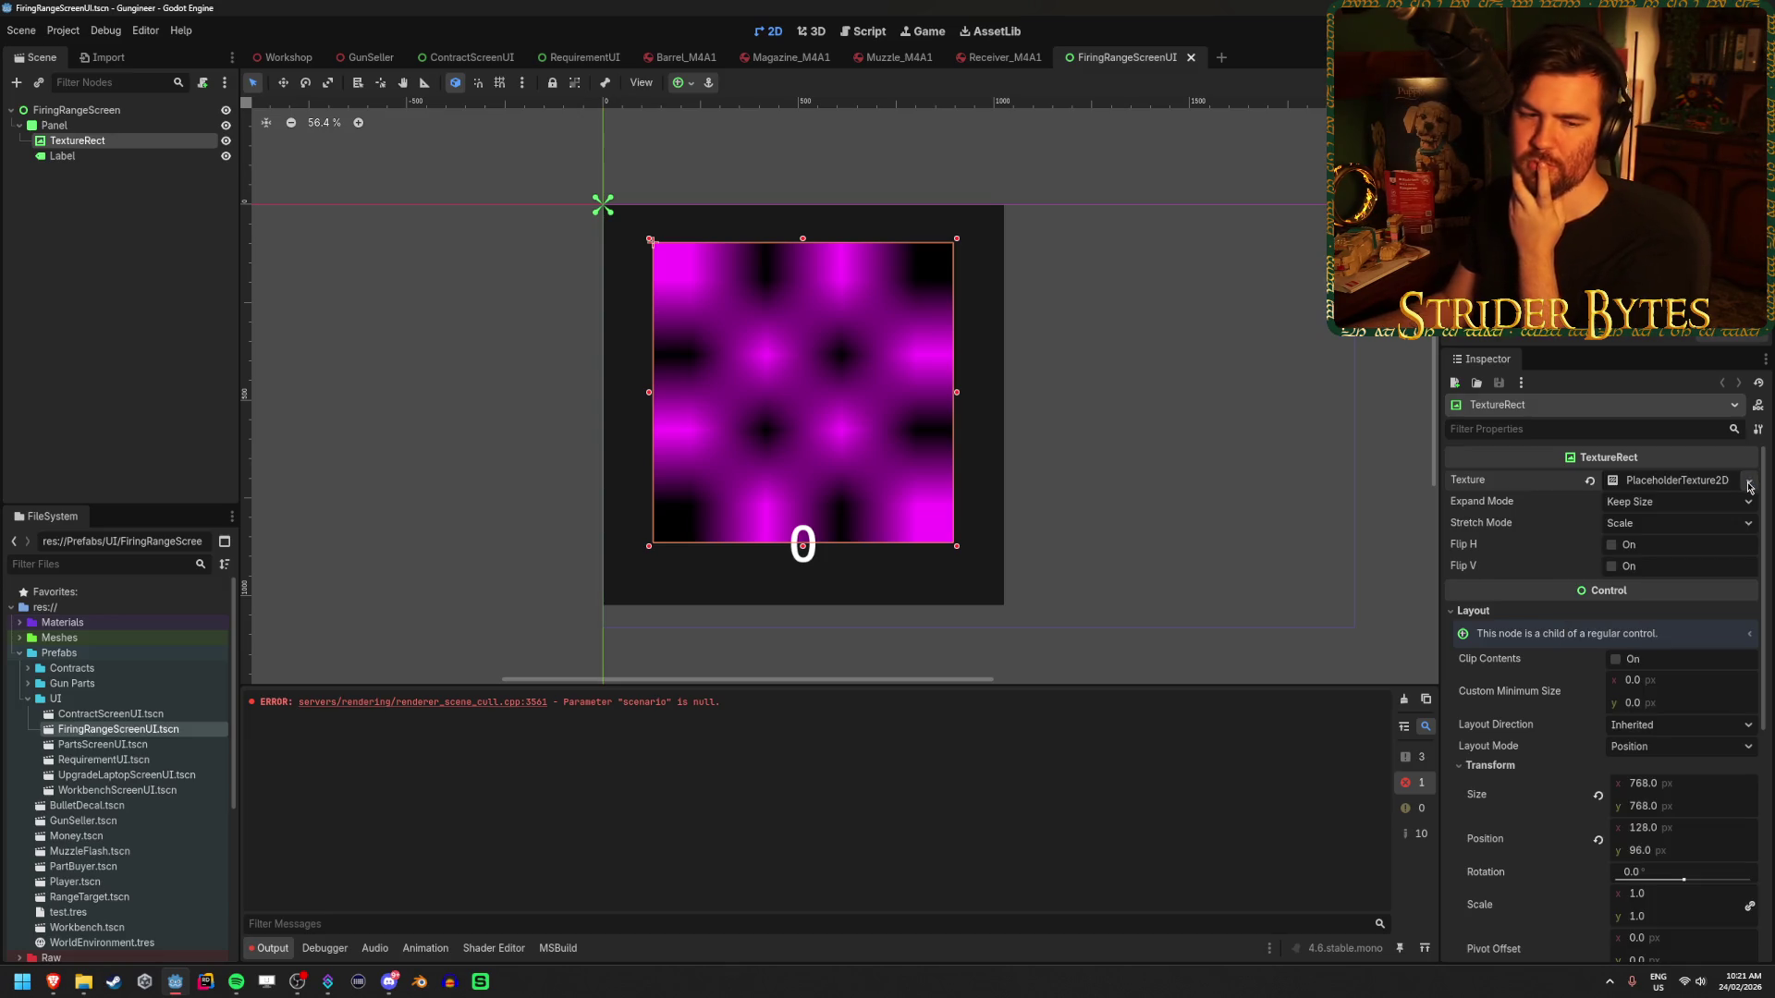
left_click(1748, 482)
left_click(1748, 482)
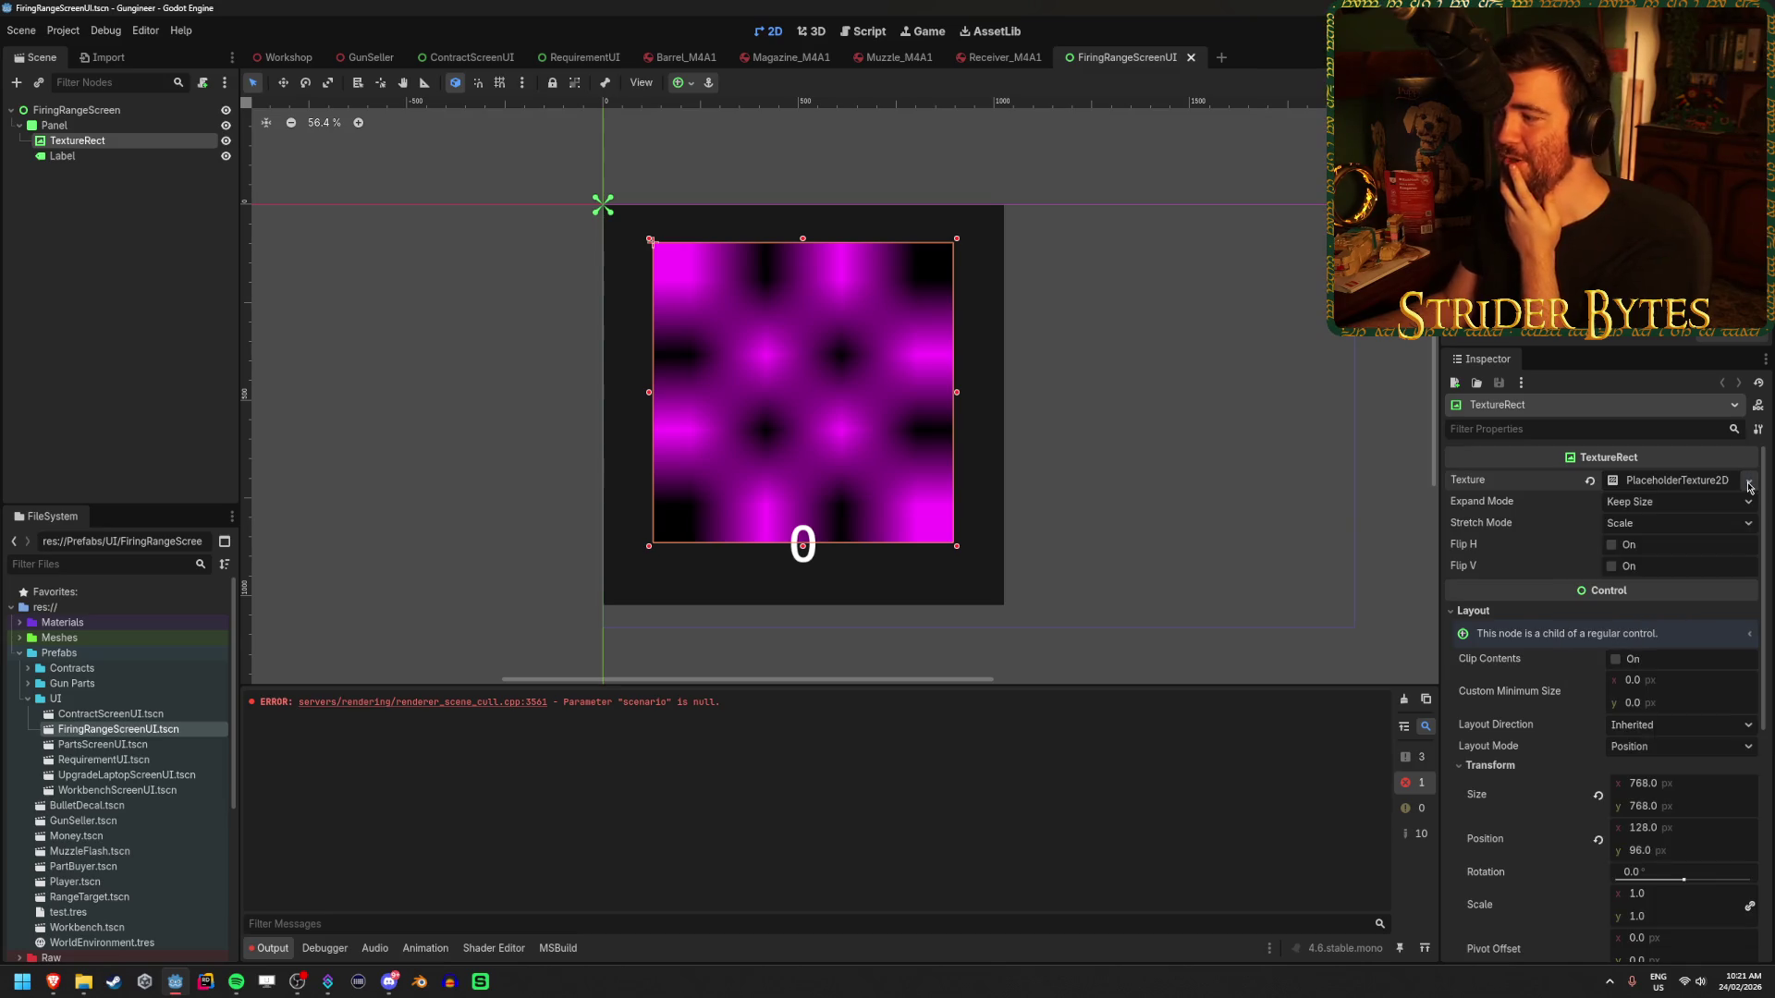
left_click(1748, 483)
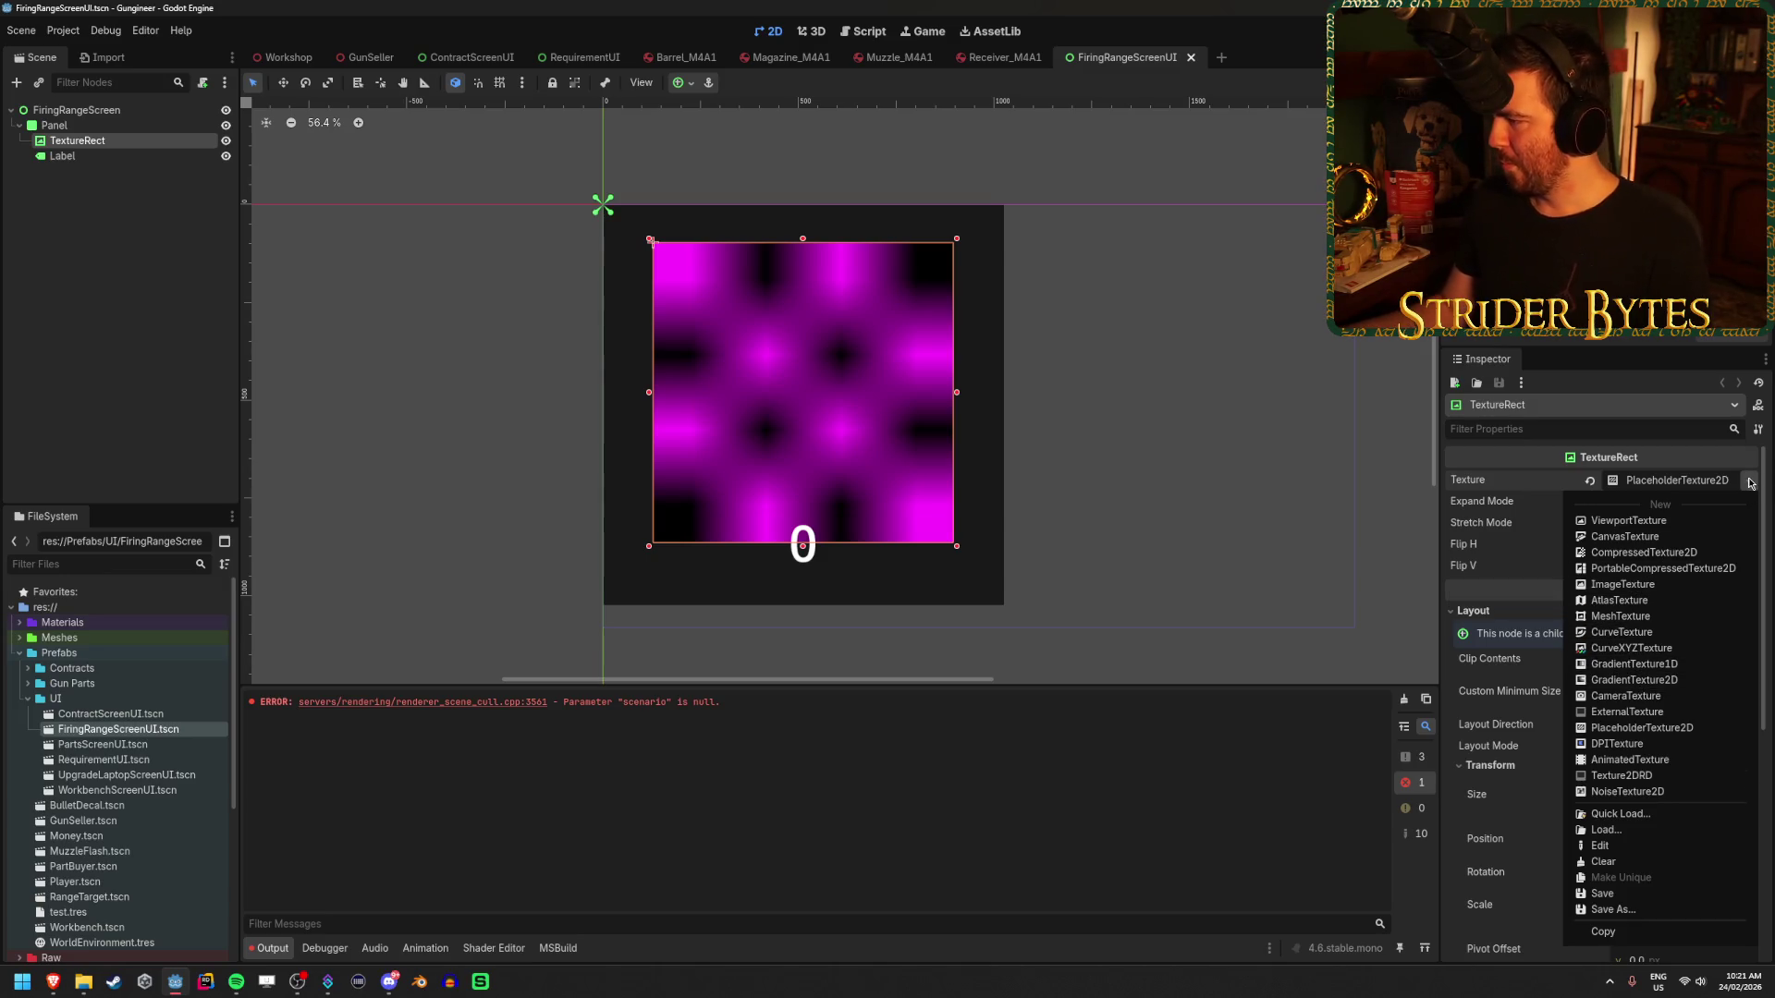
- Give the TextureRect a new empty ImageTexture and bring up the sprite folder window
left_click(1657, 586)
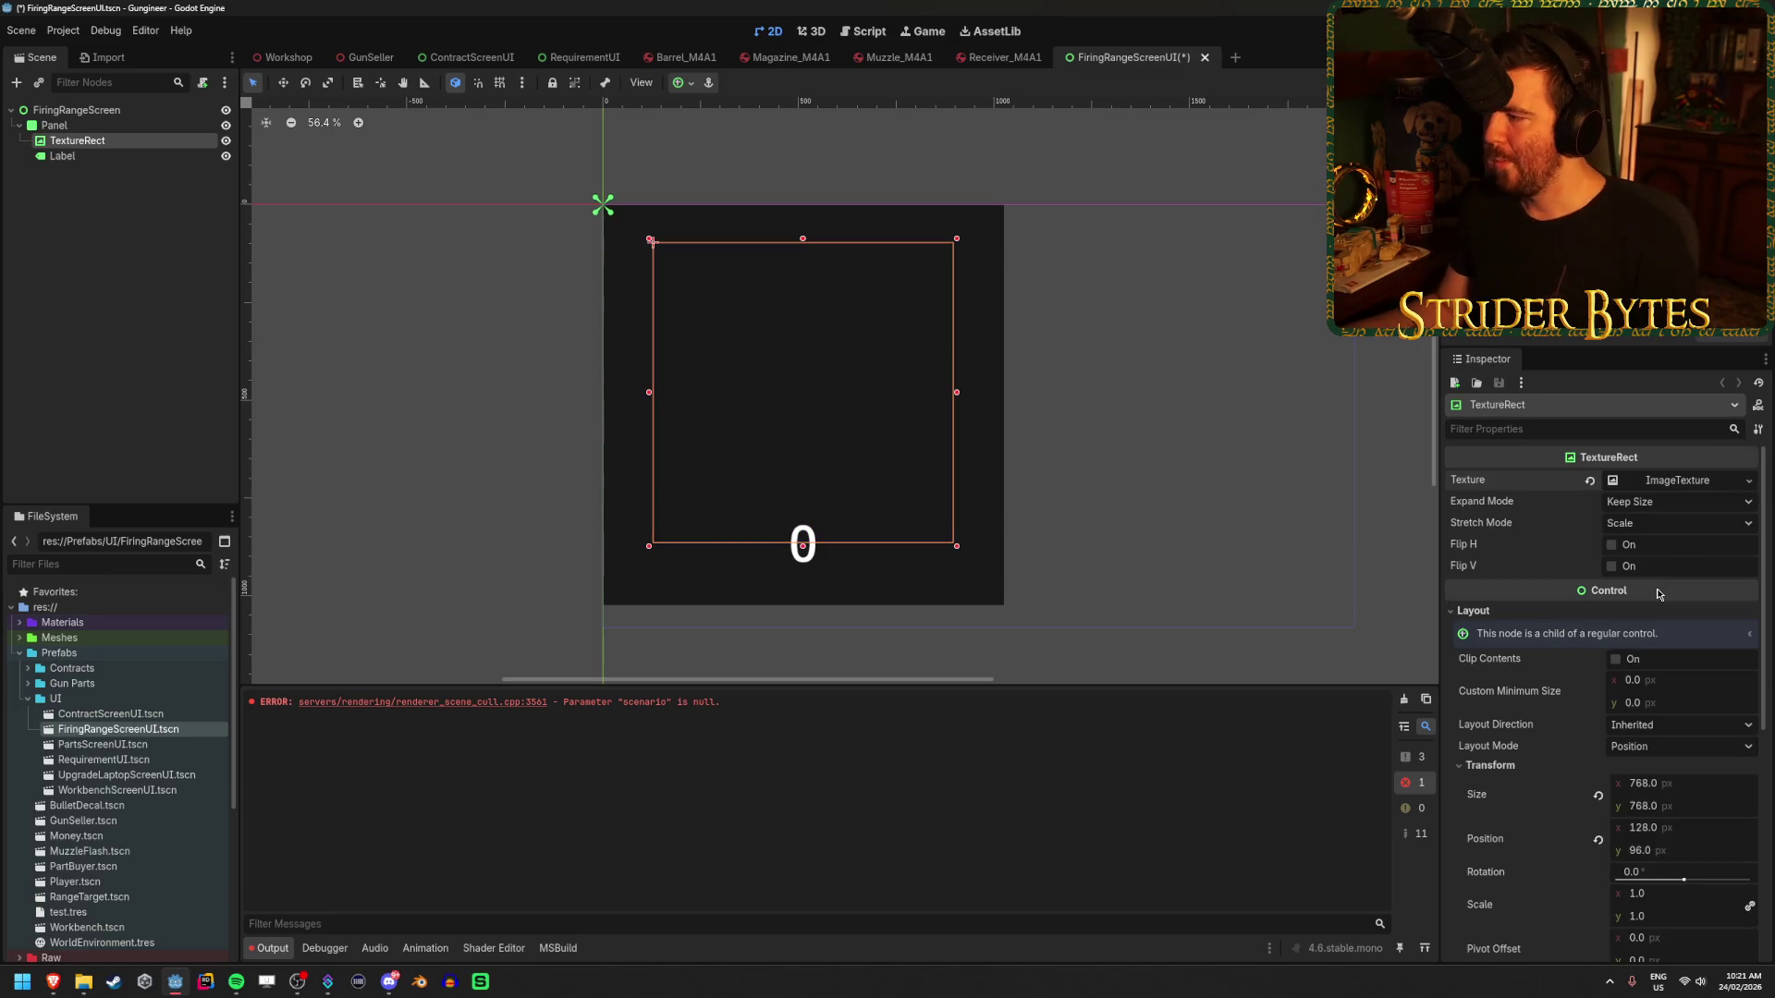
left_click(1701, 481)
left_click(1706, 481)
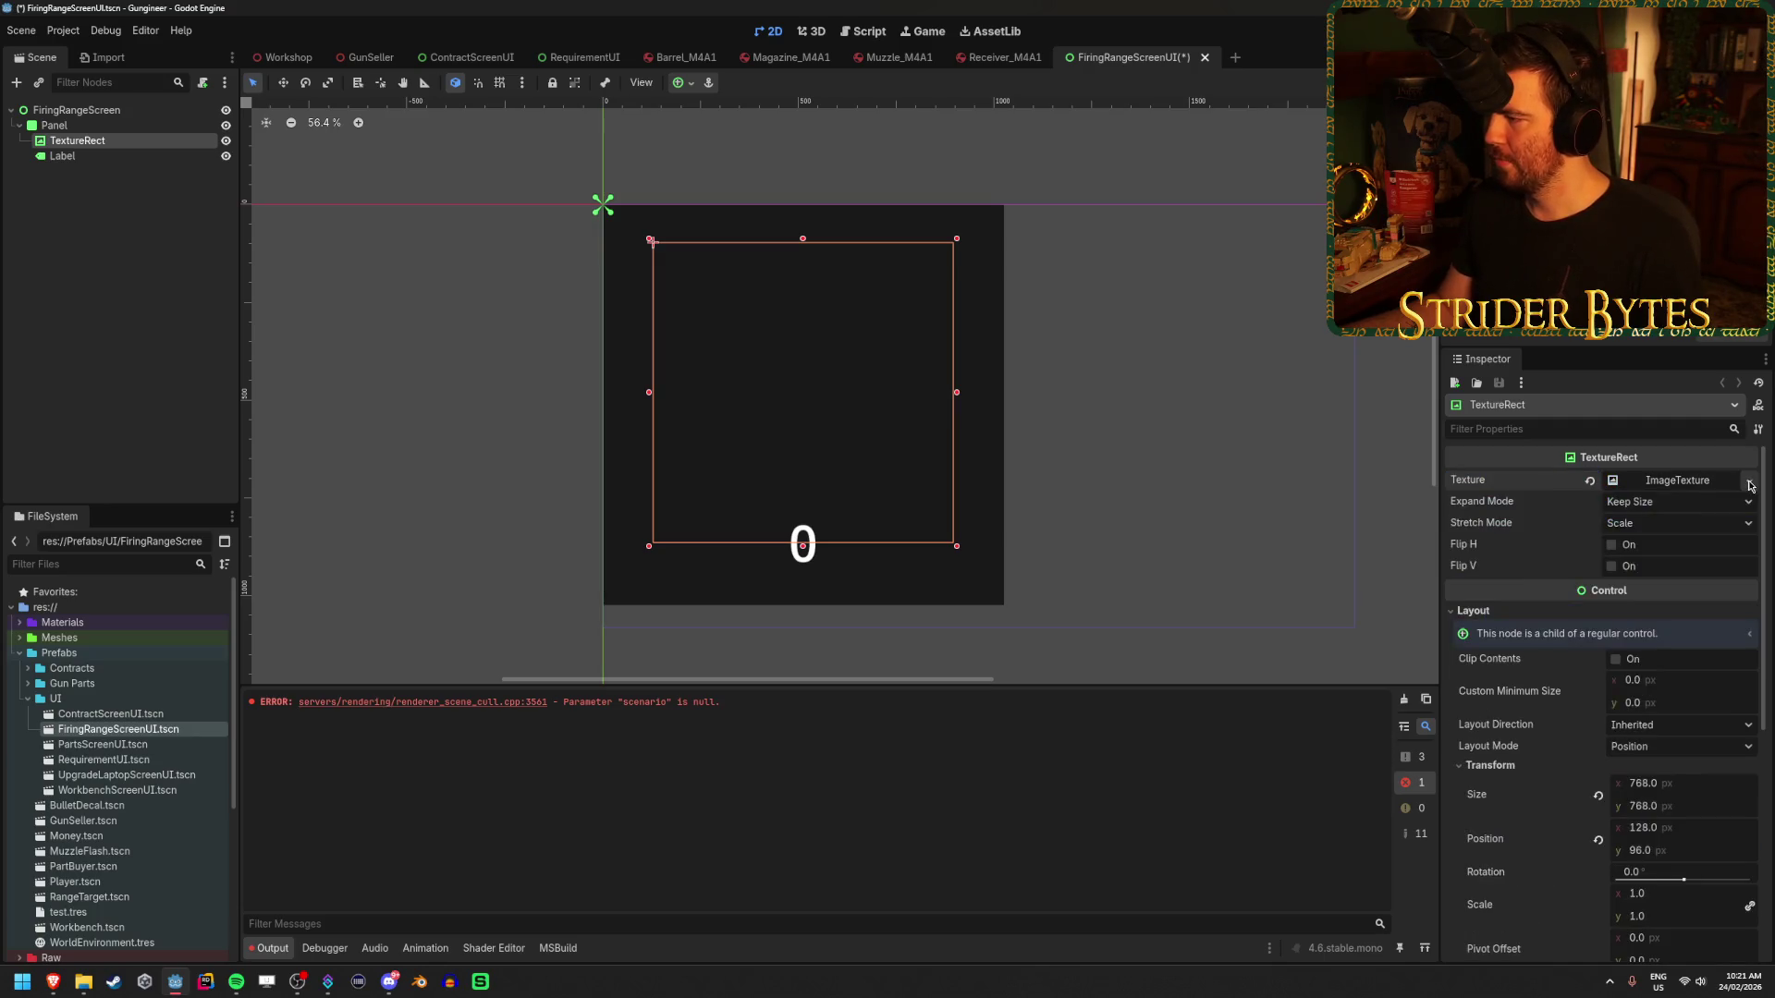
left_click(1750, 482)
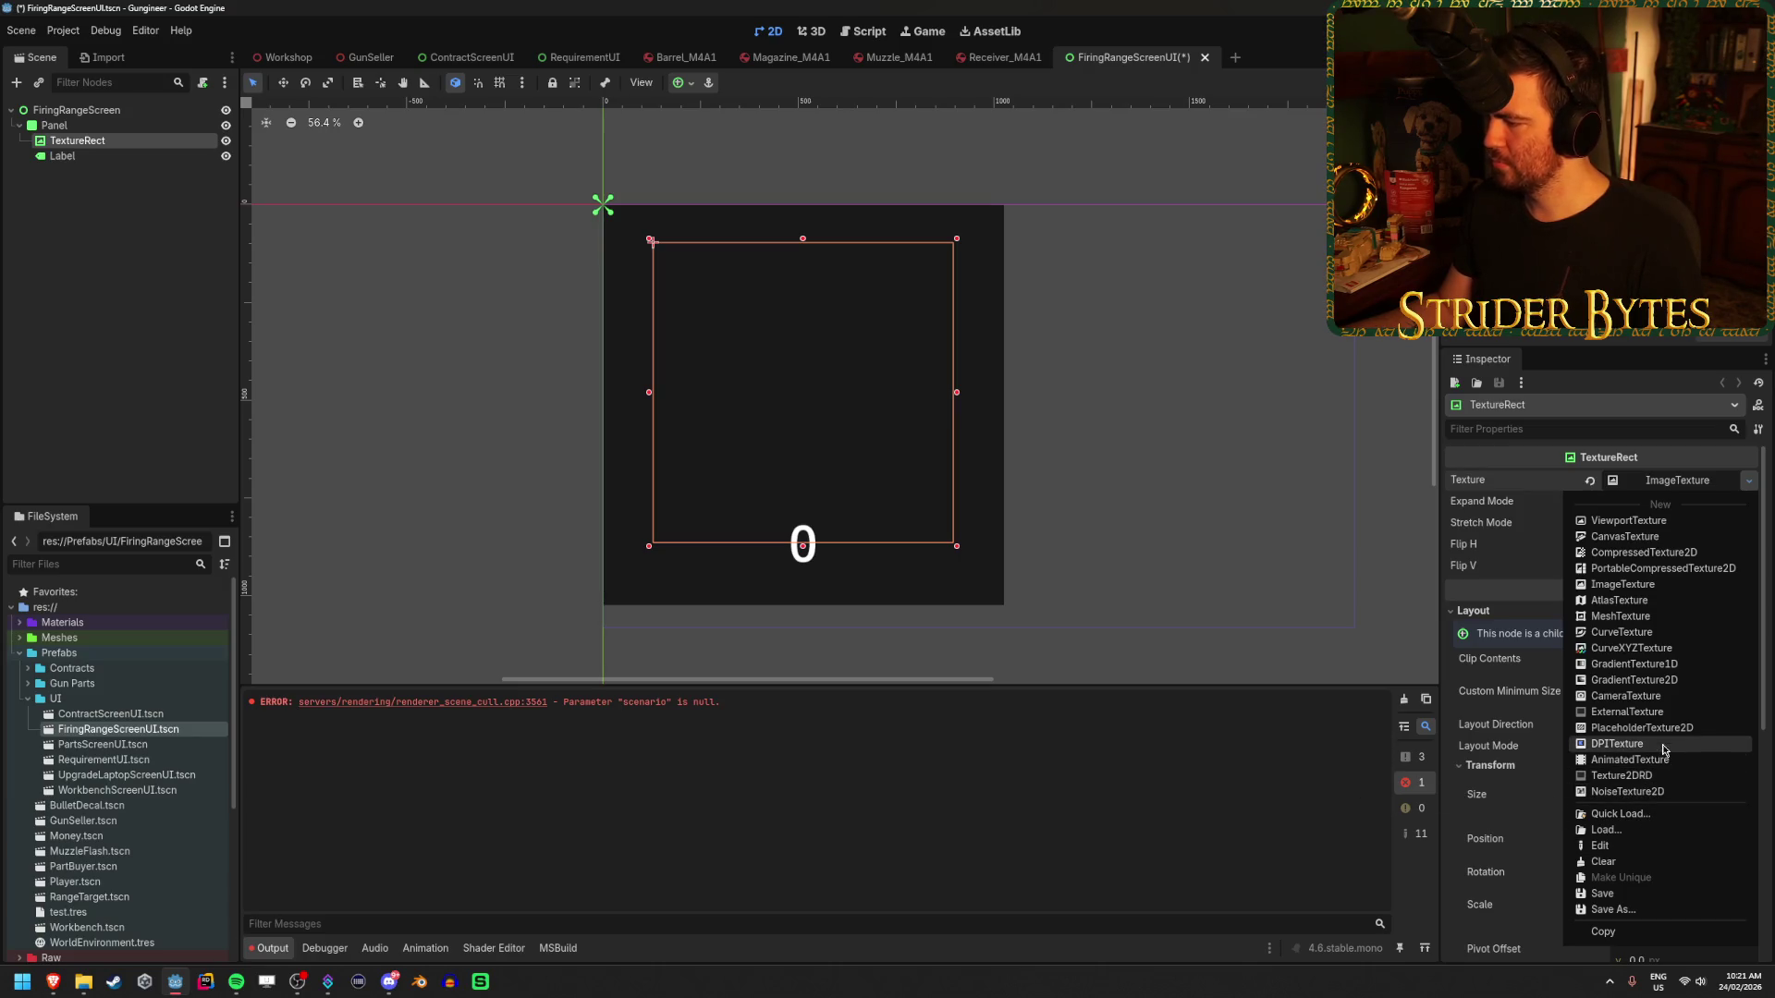
left_click(1750, 482)
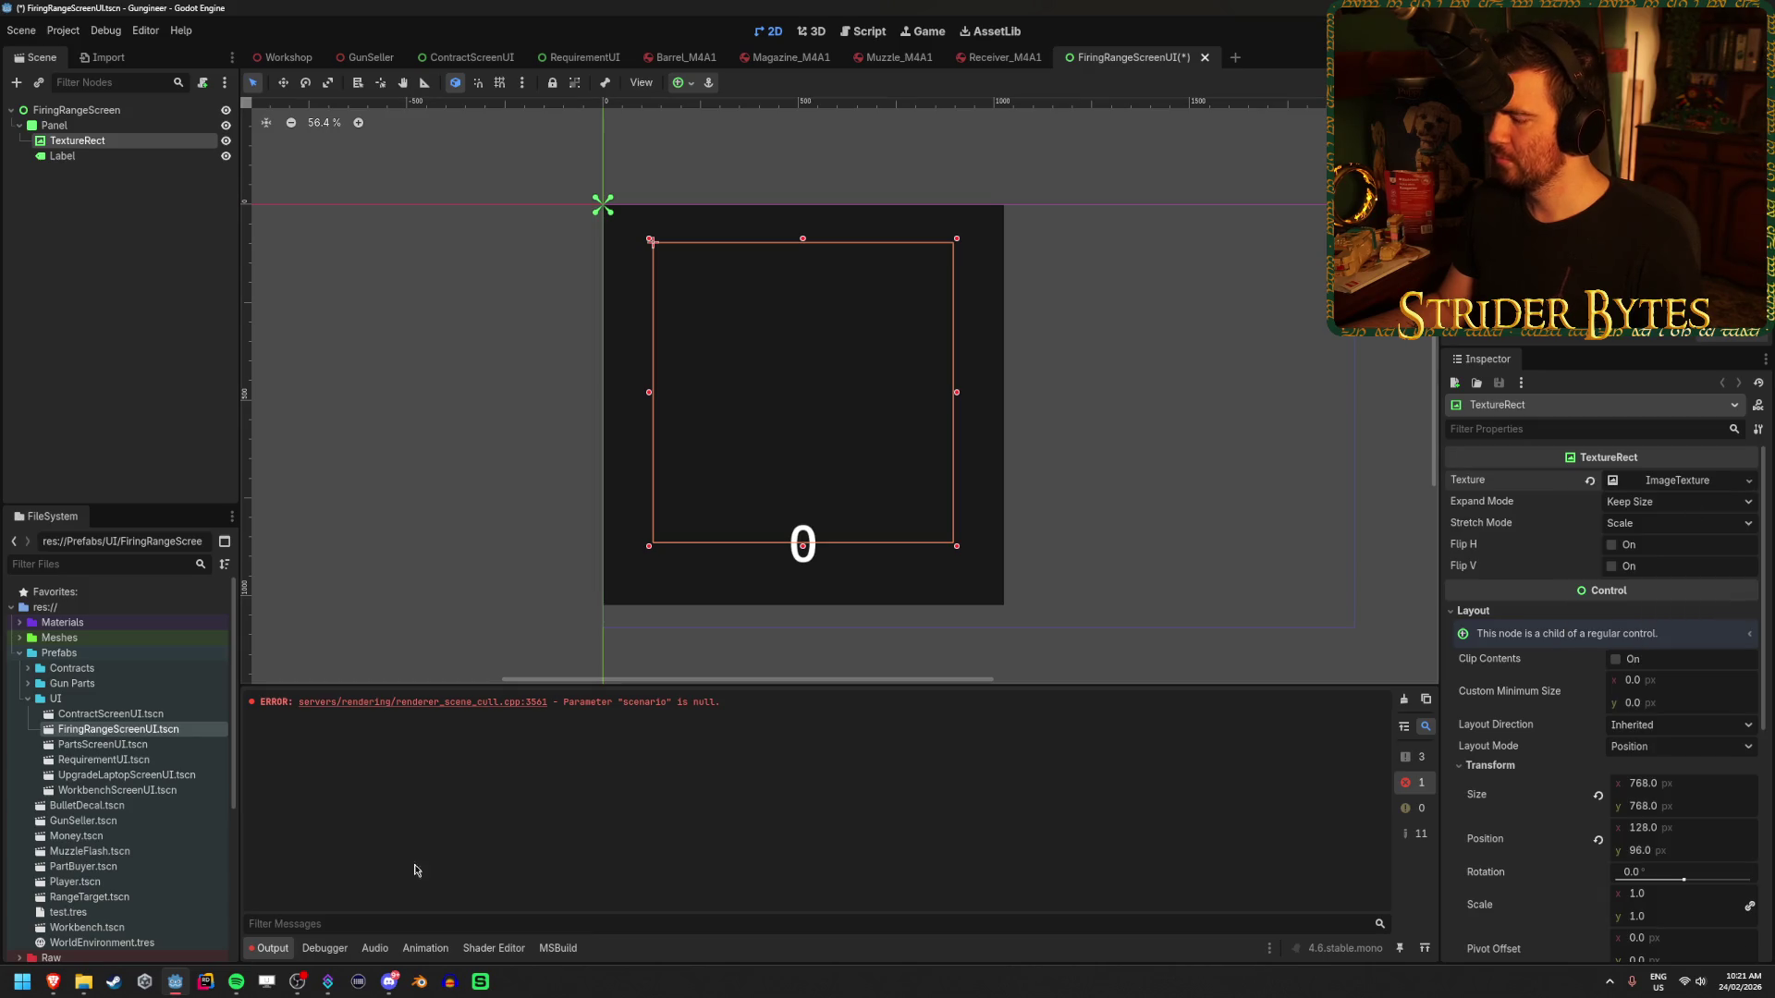
left_click(84, 982)
- Preview the Sprites\Component images to find the white circle Component_24.png
left_click(512, 390)
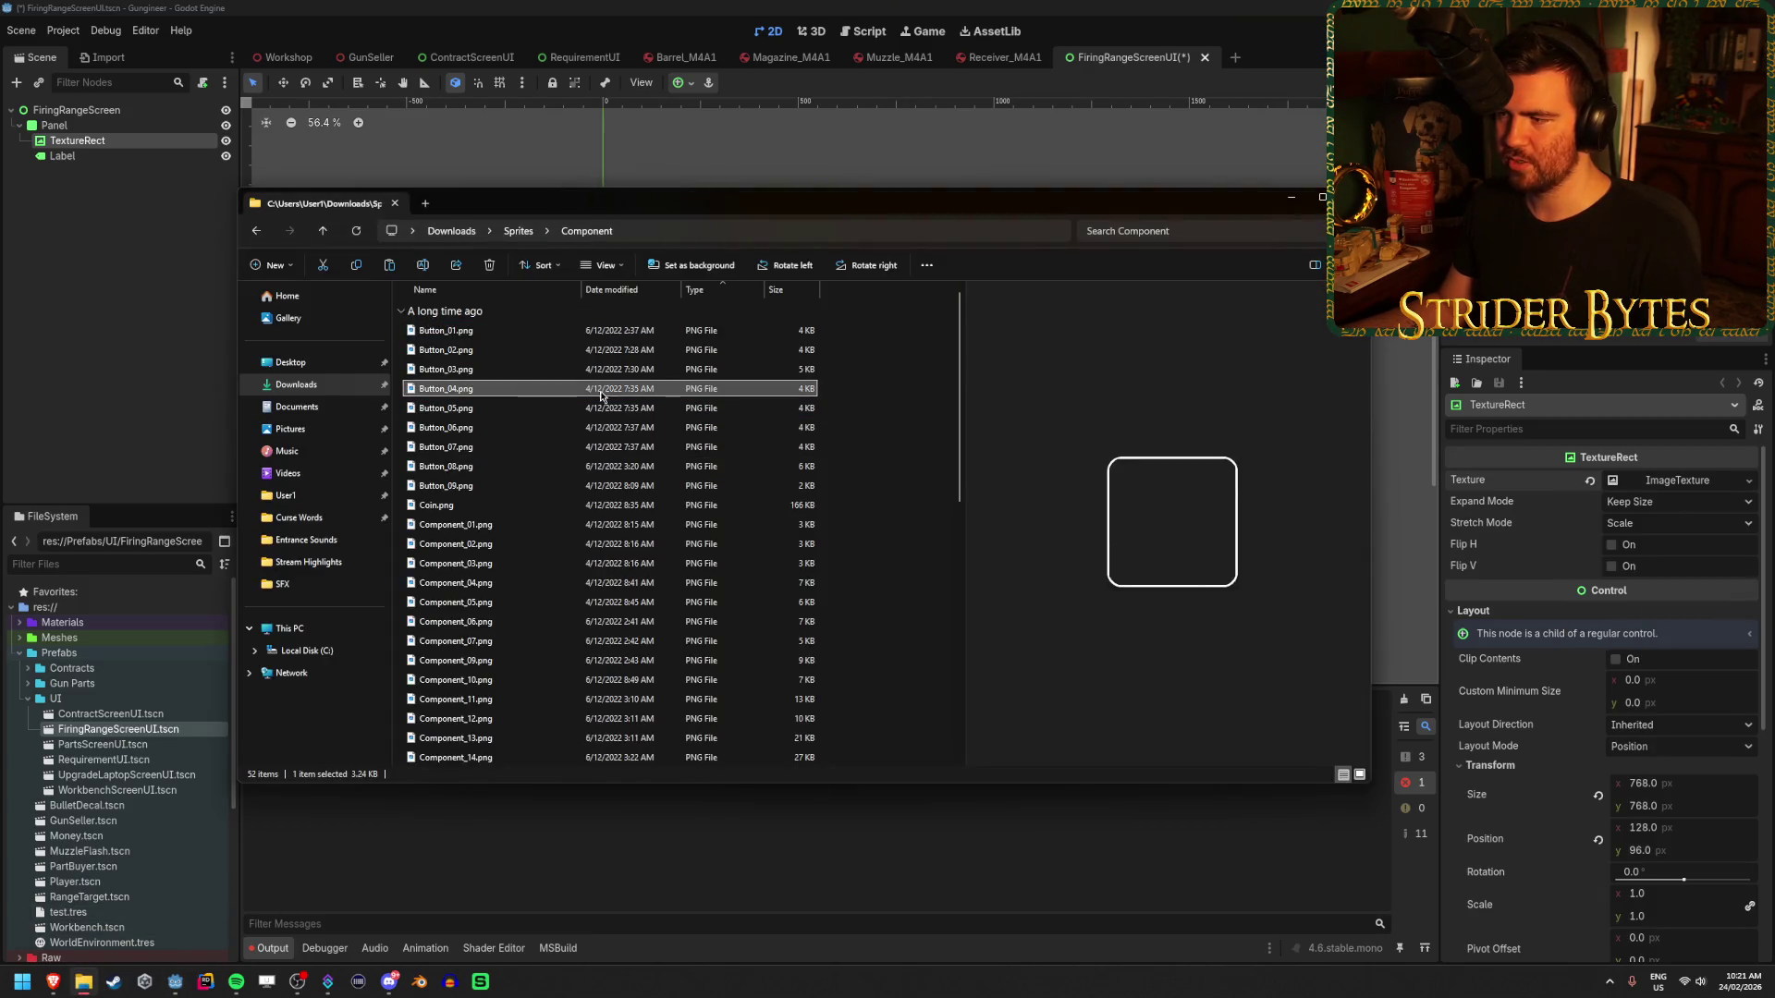
key("Down")
key("Down")
key("Down")
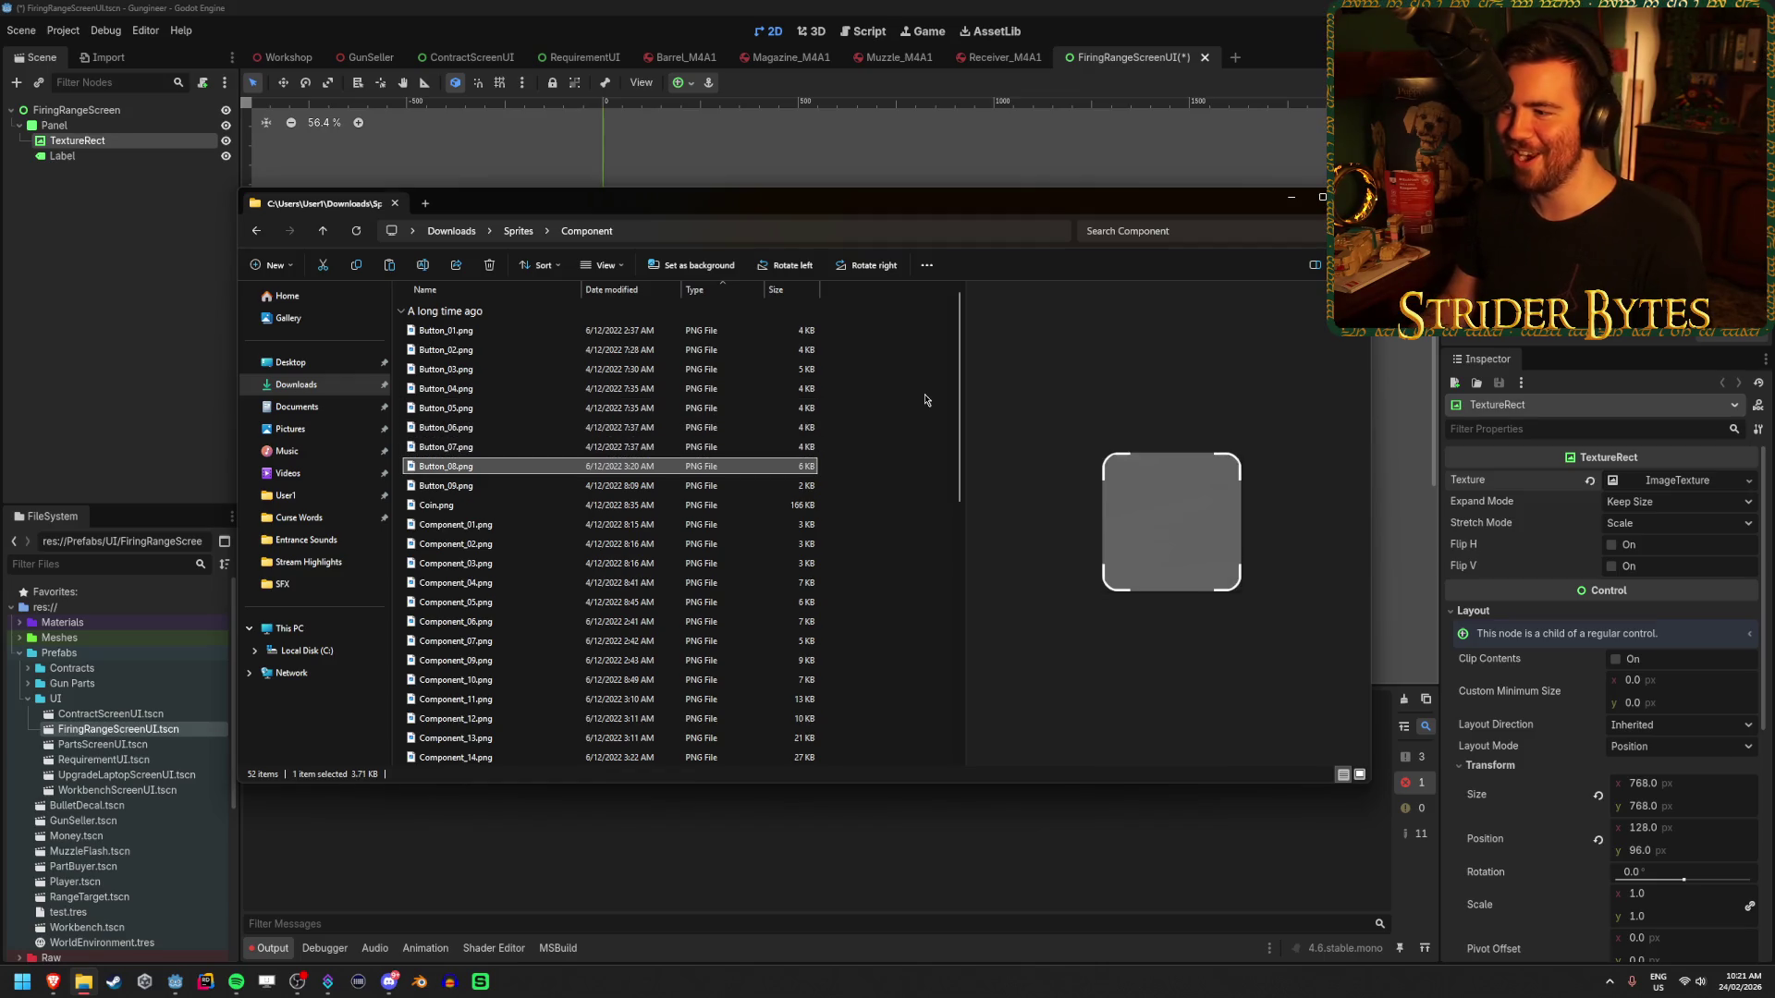
key("Up")
key("Up")
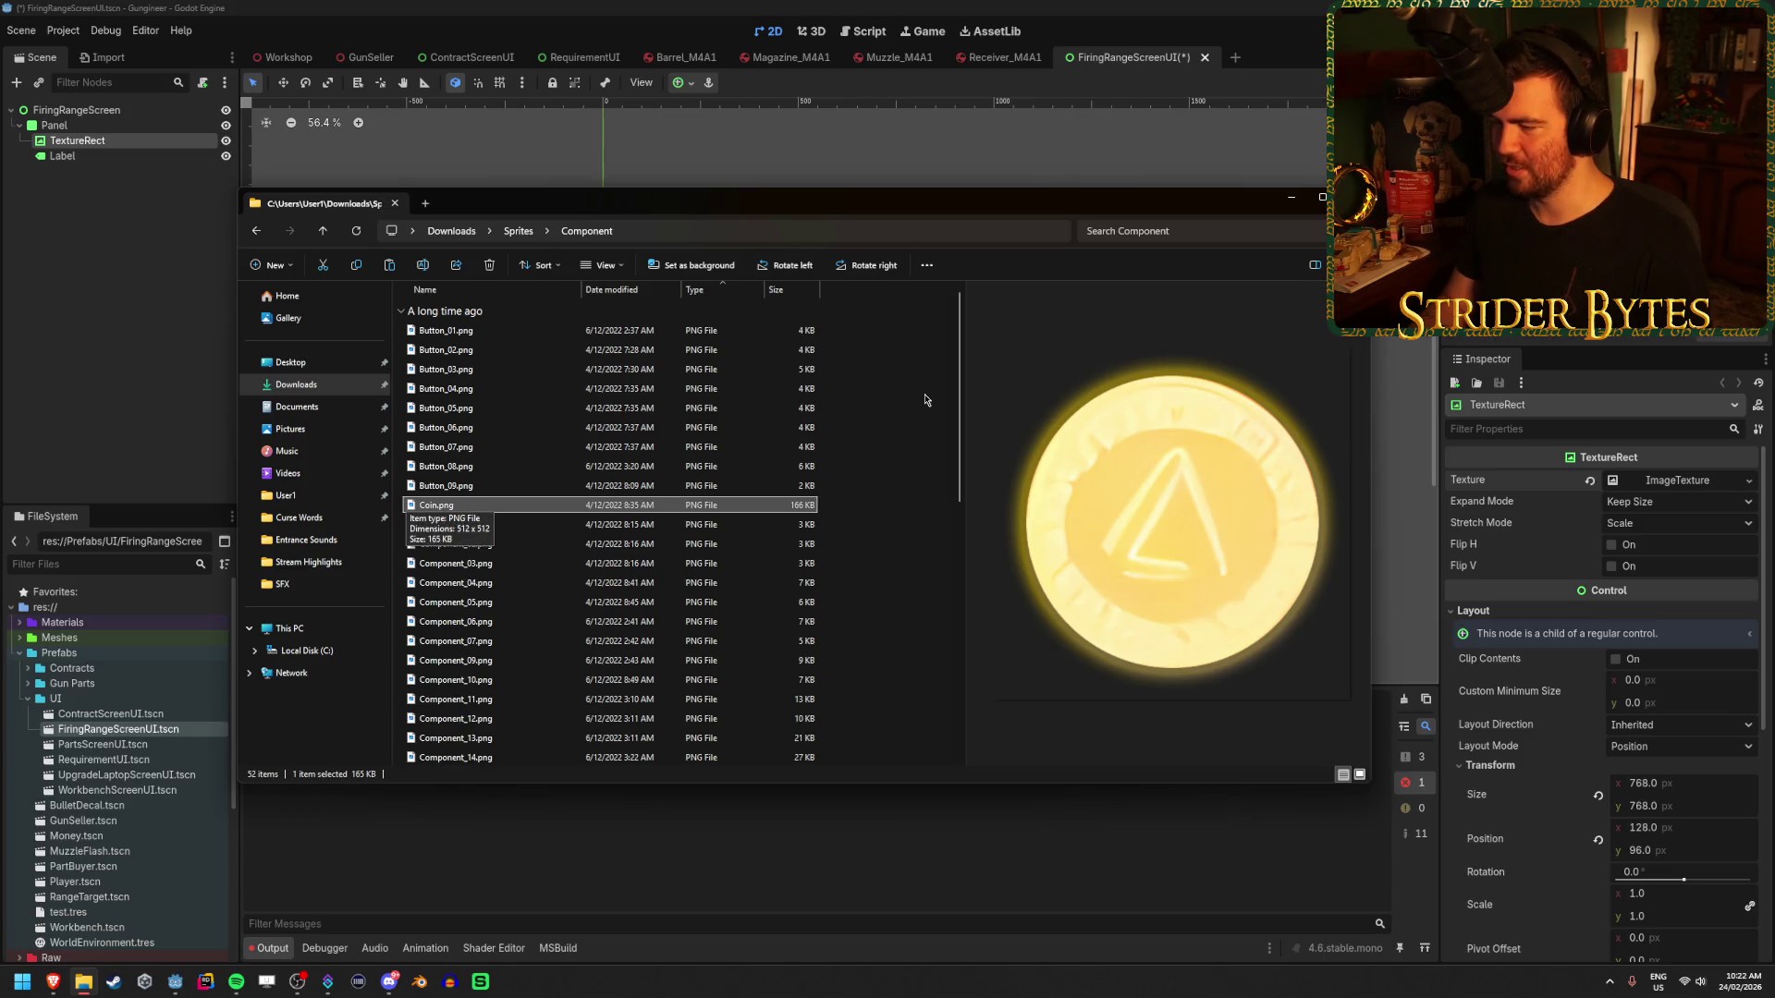
key("Down")
key("Down")
key("Down")
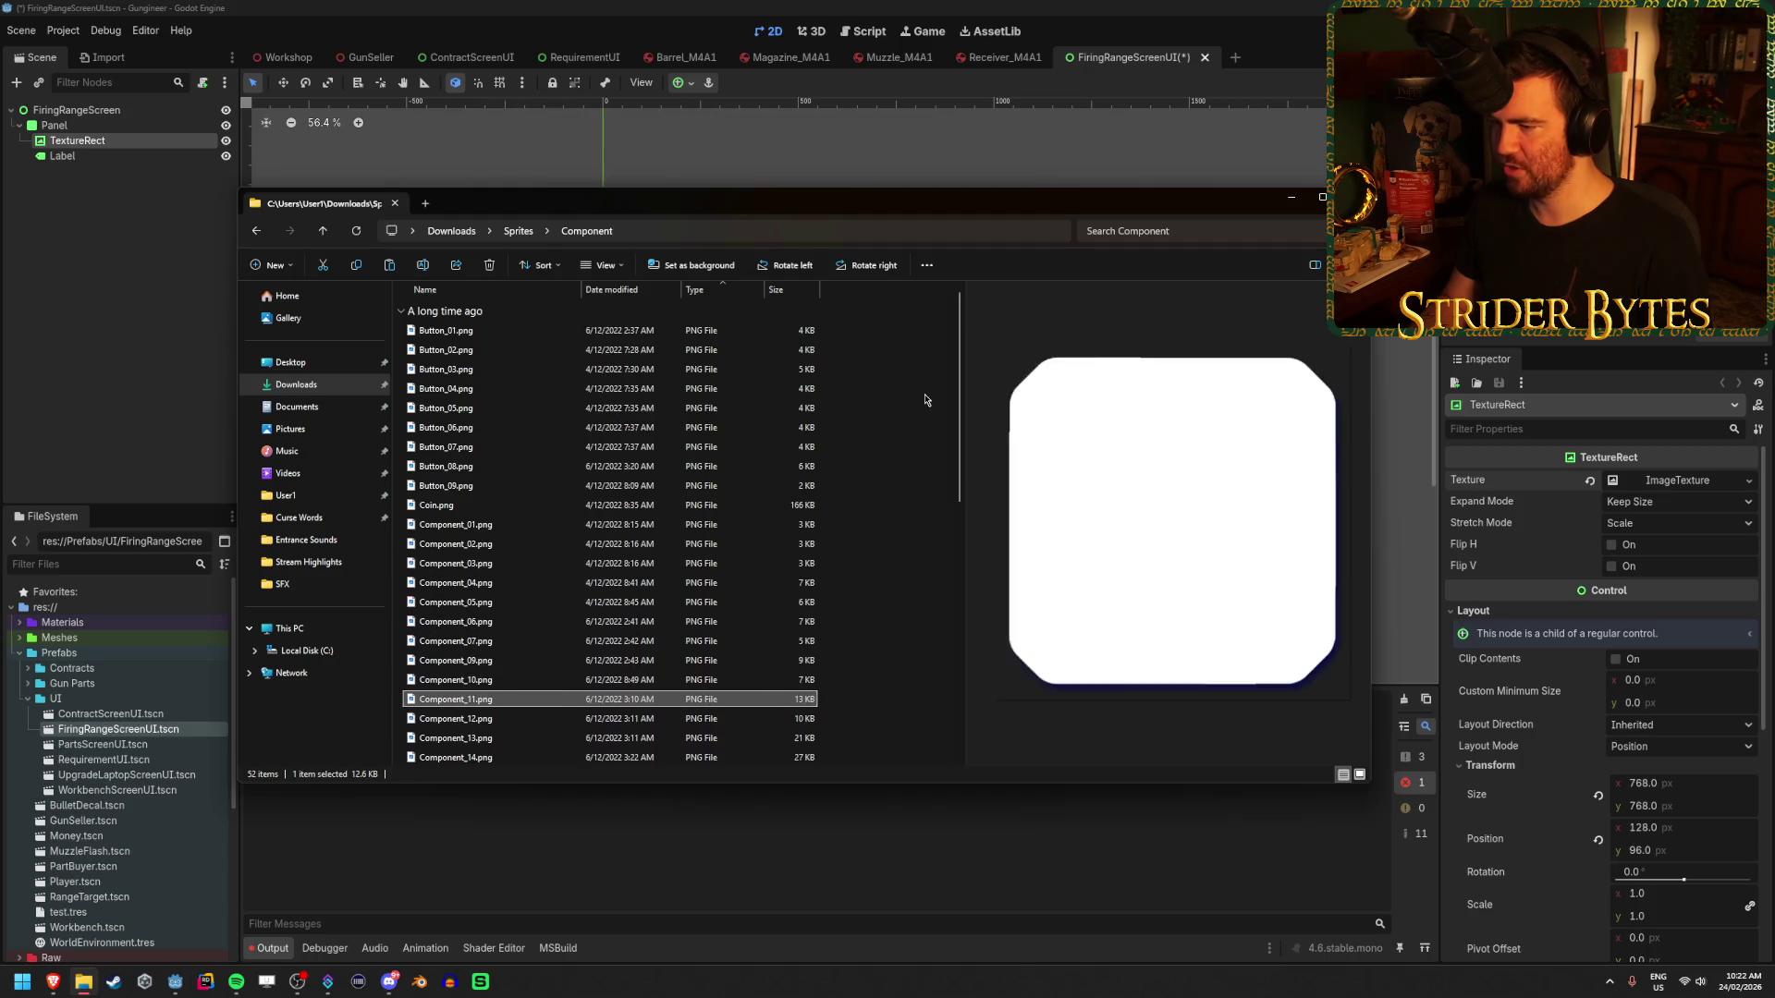
key("Down")
key("Down")
key("Down")
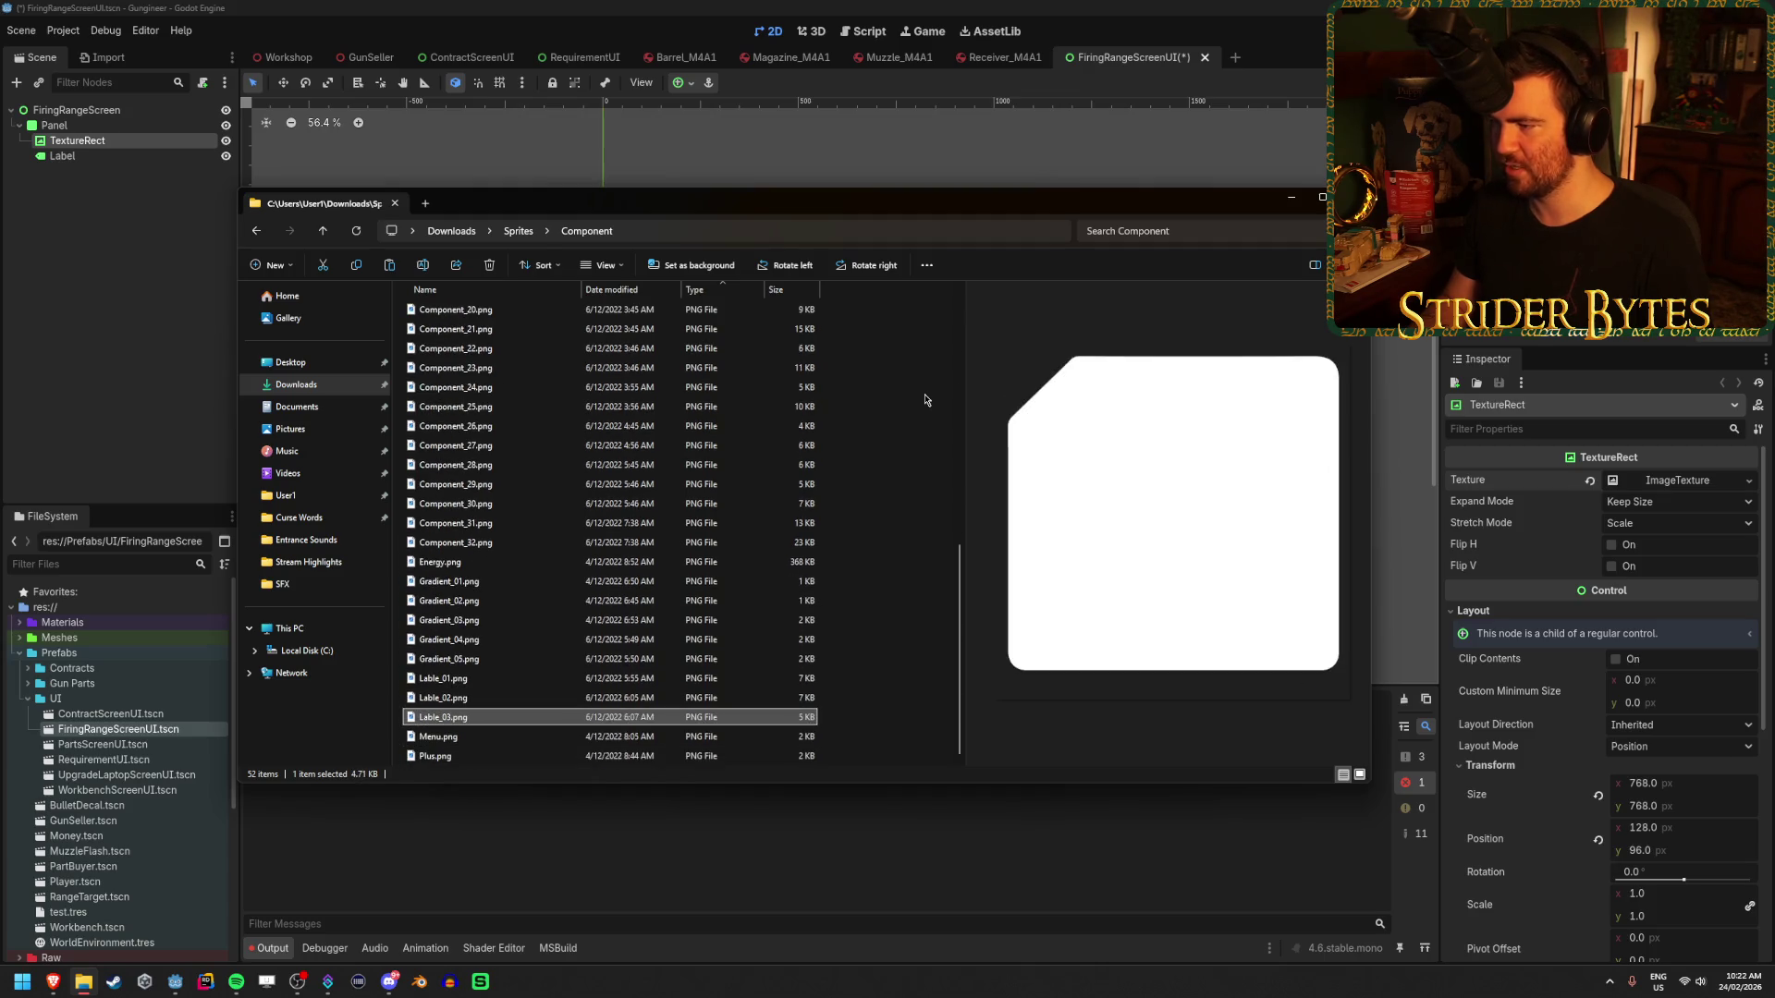
key("Up")
key("Up")
key("Up")
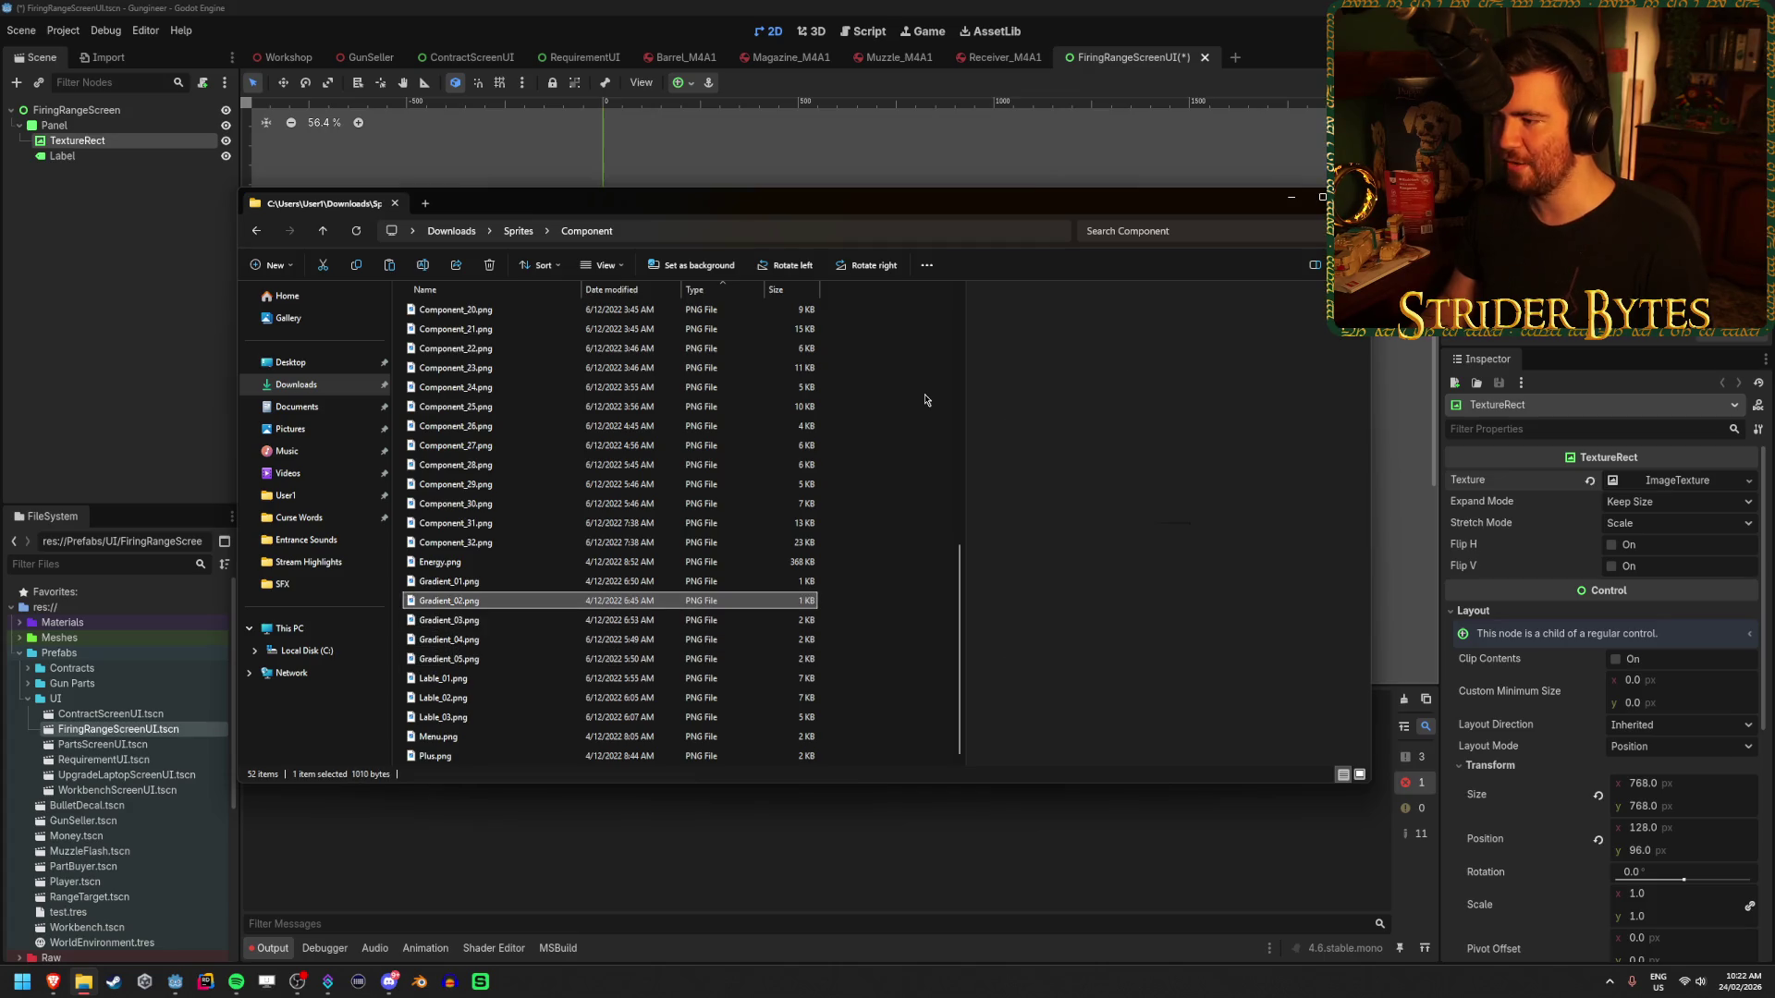
key("Up")
key("Up")
key("Up")
key("Down")
key("Up")
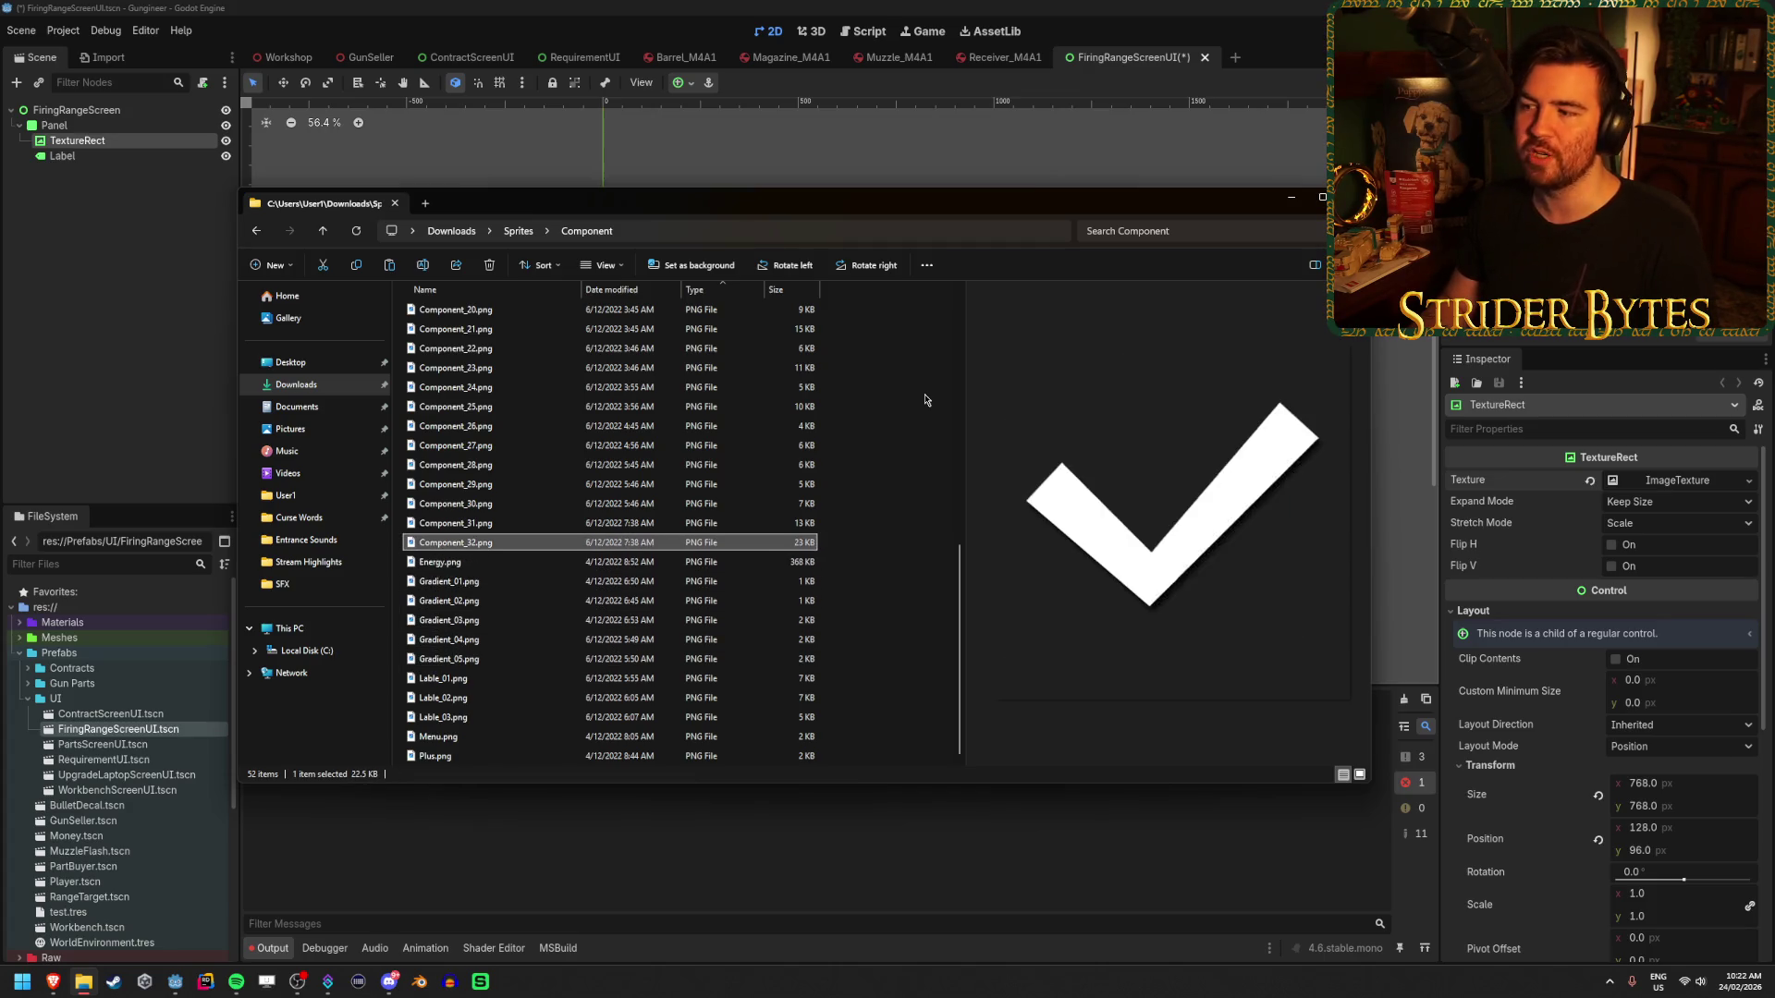
key("Up")
key("Up")
key("Up")
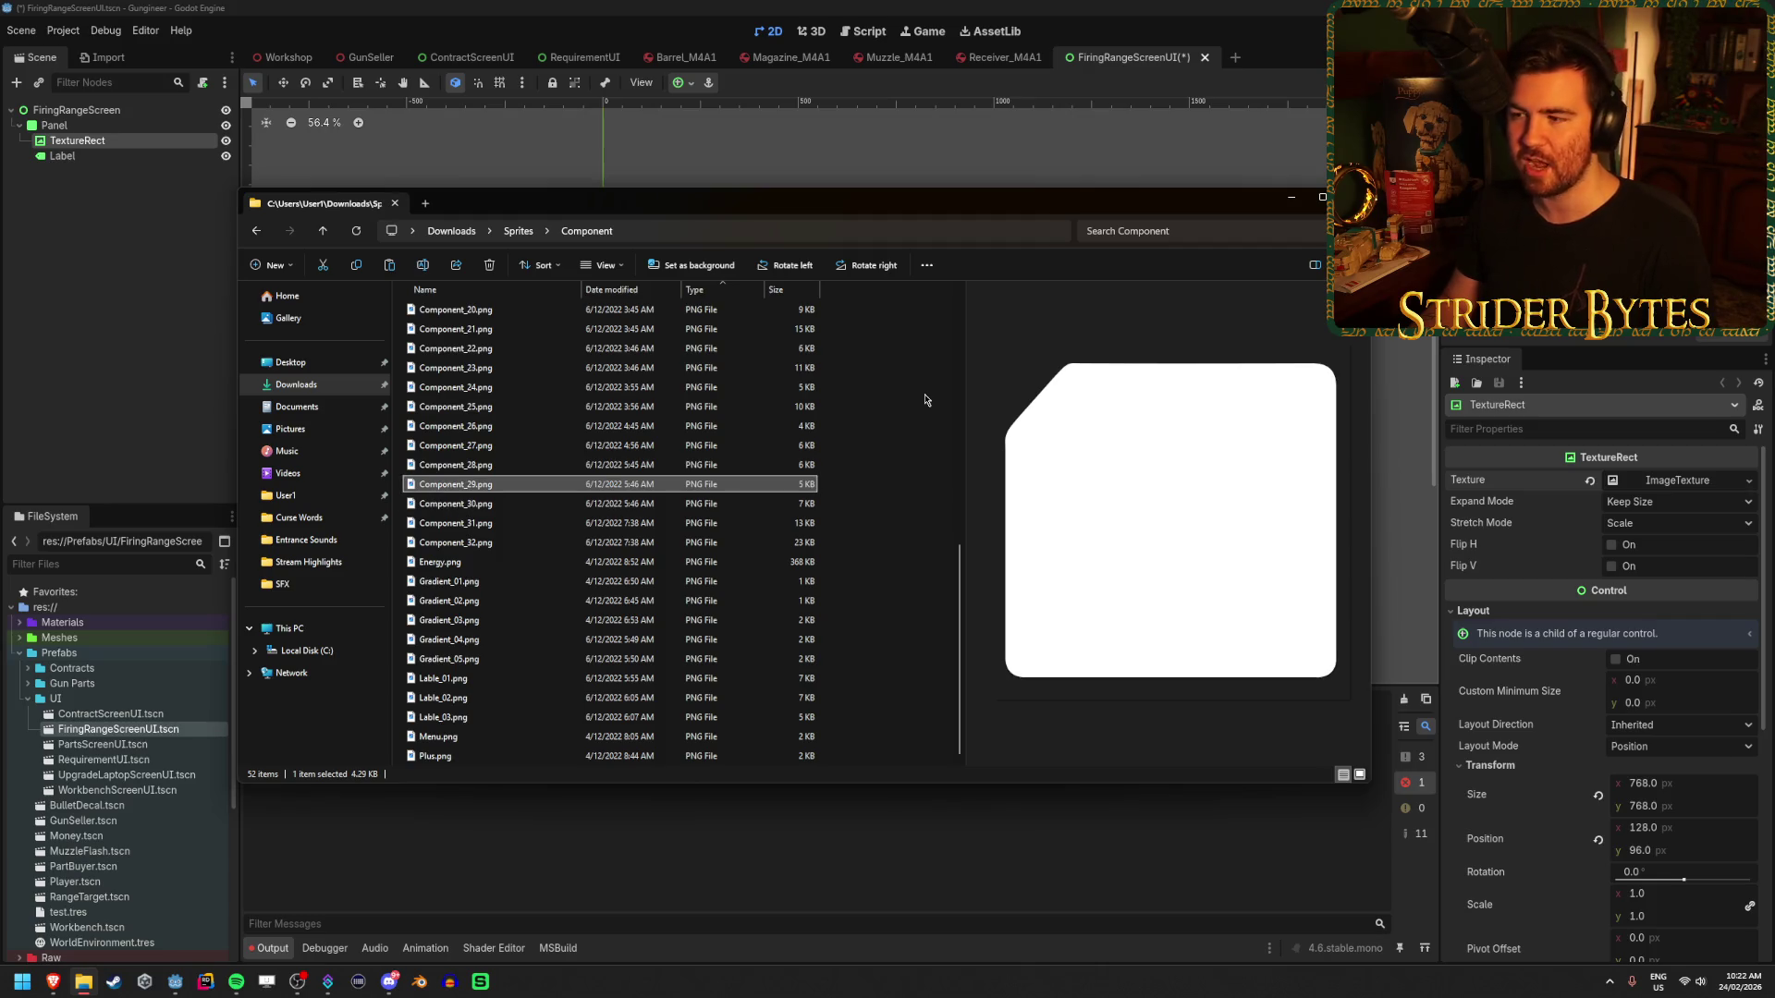
key("Up")
key("Up")
key("Up")
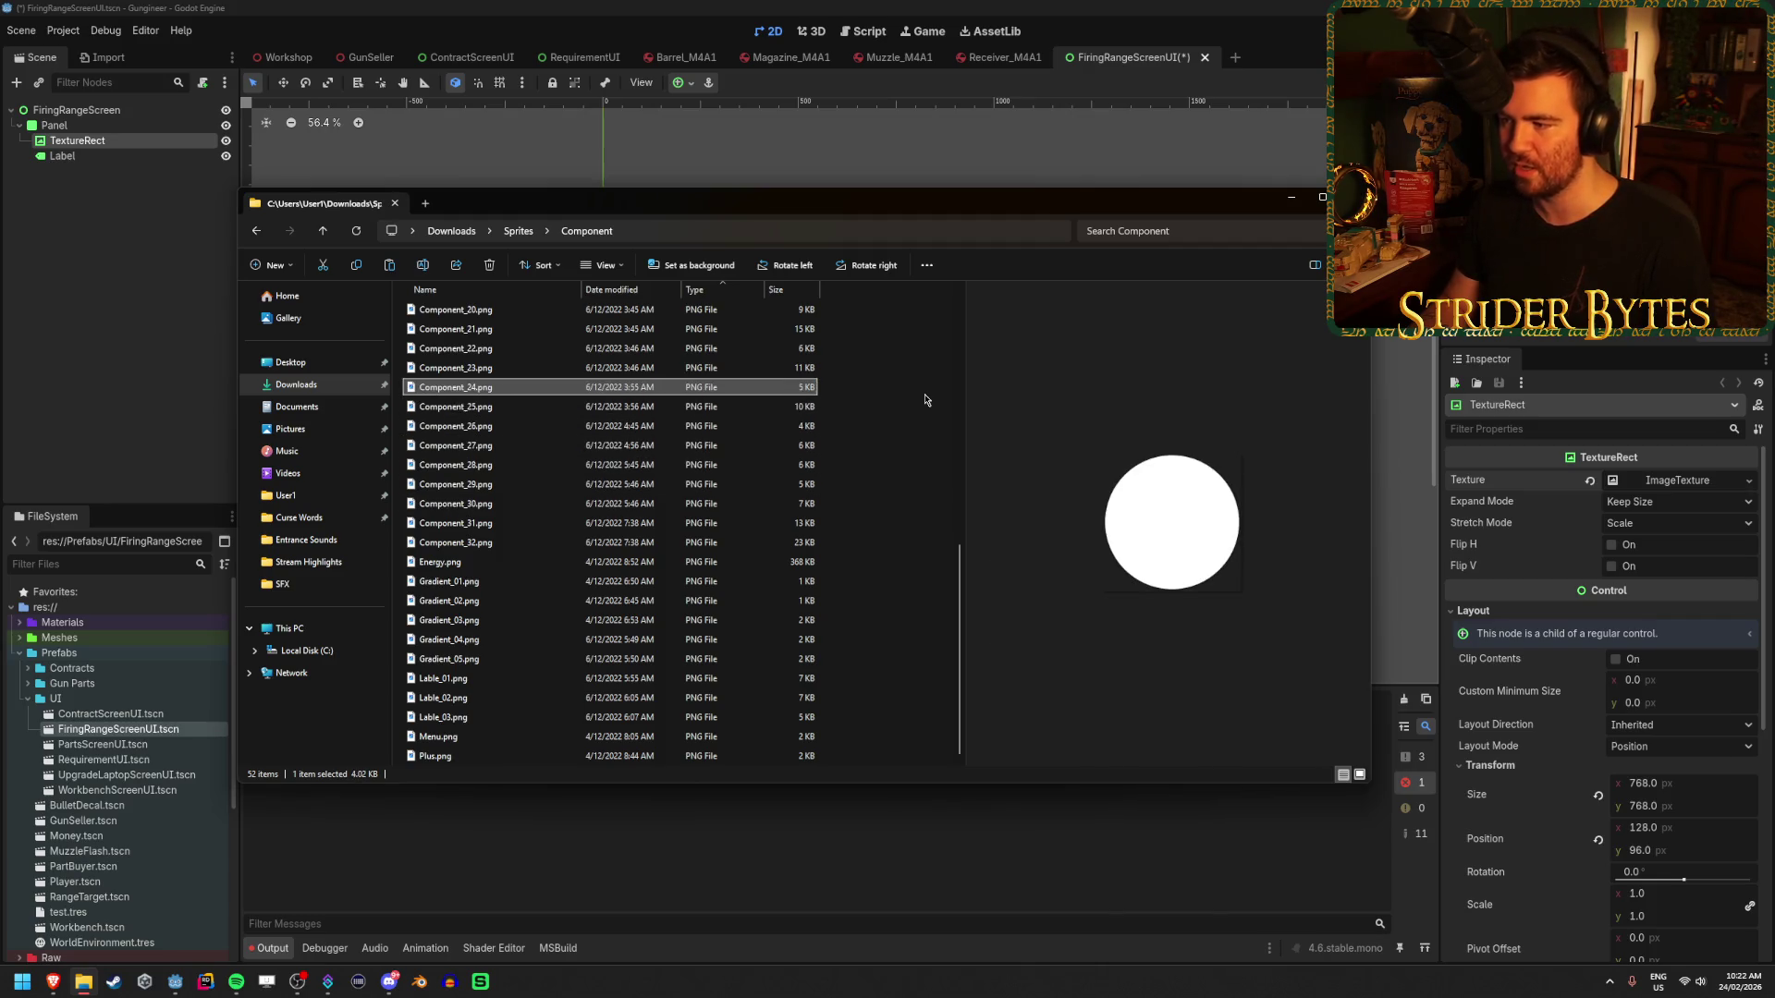
key("Down")
key("Up")
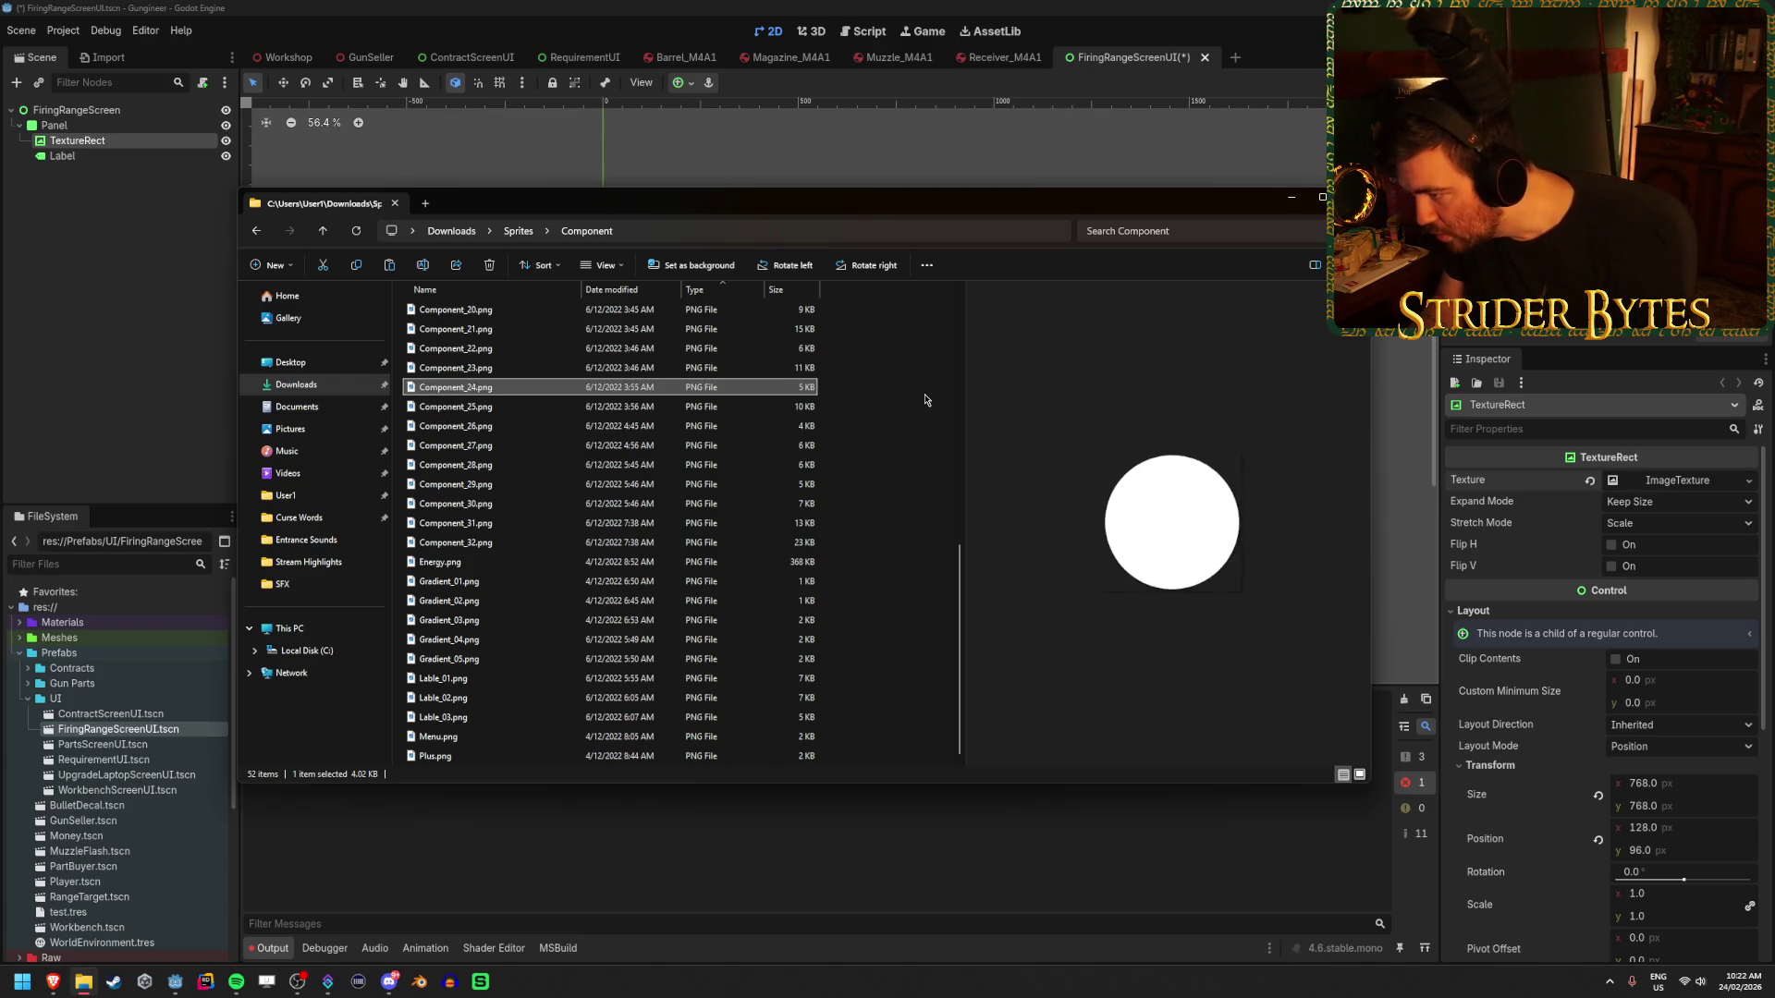
key("Up")
key("Down")
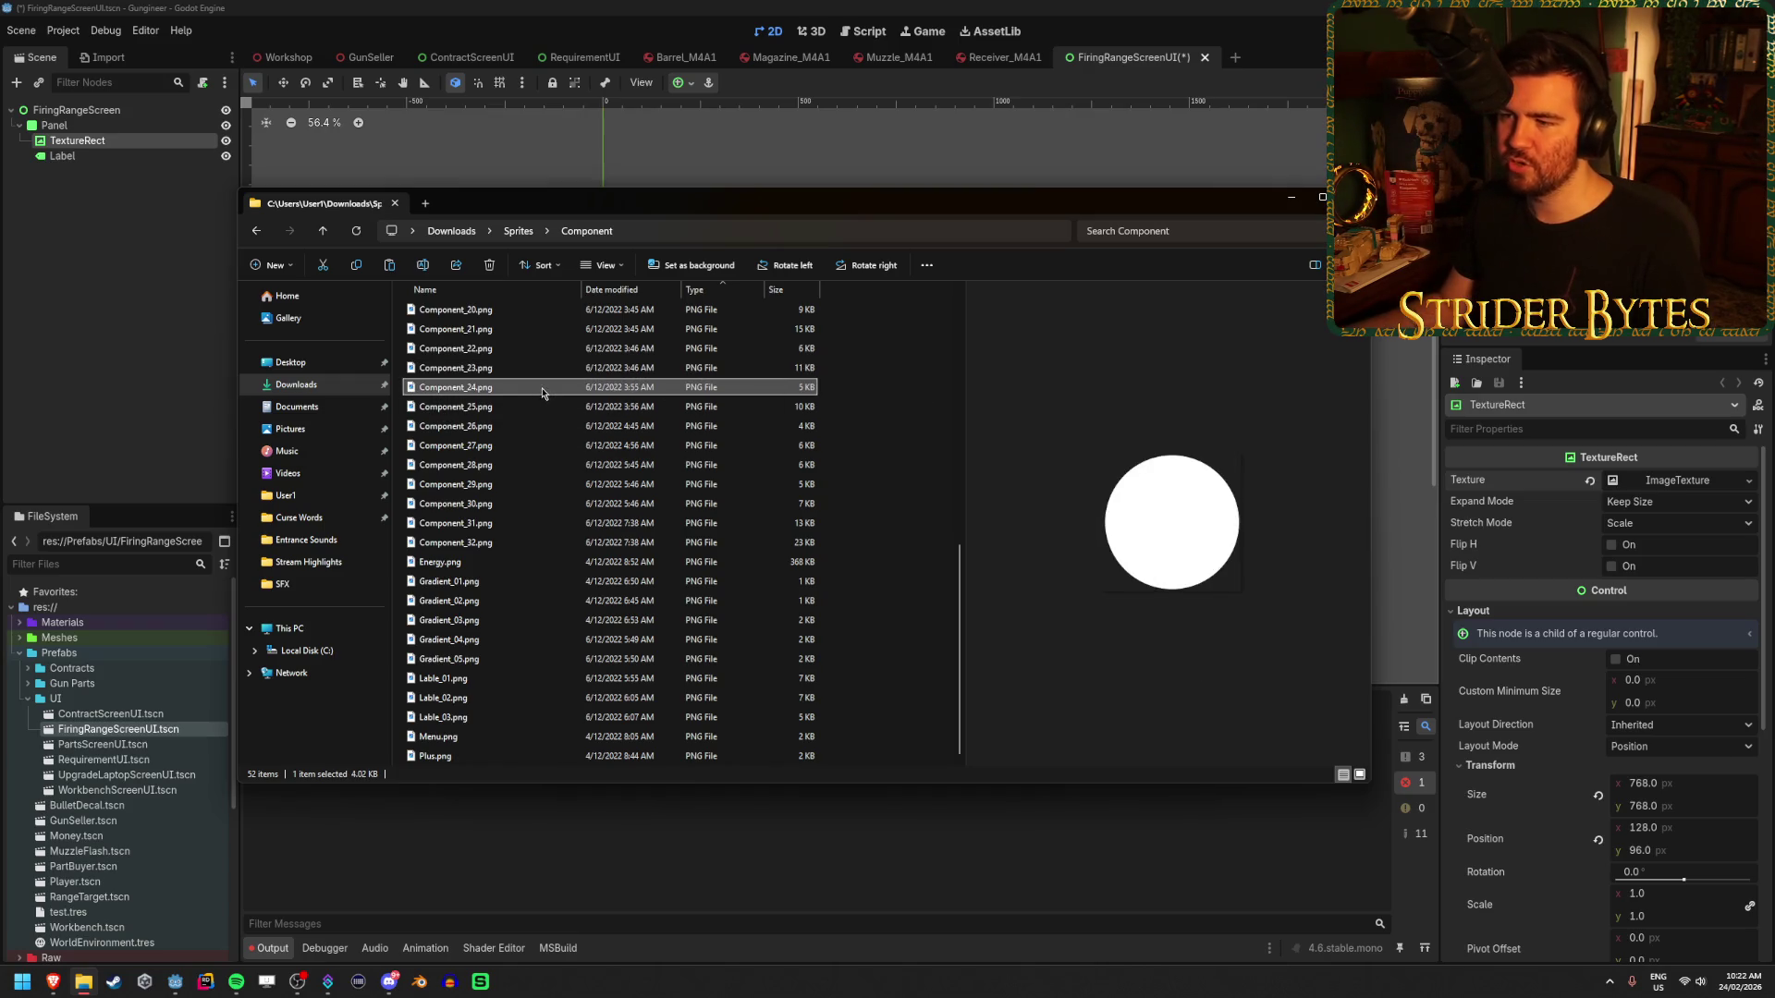
- Copy Component_24.png into the Godot project's Textures folder
left_click_drag(542, 393, 152, 573)
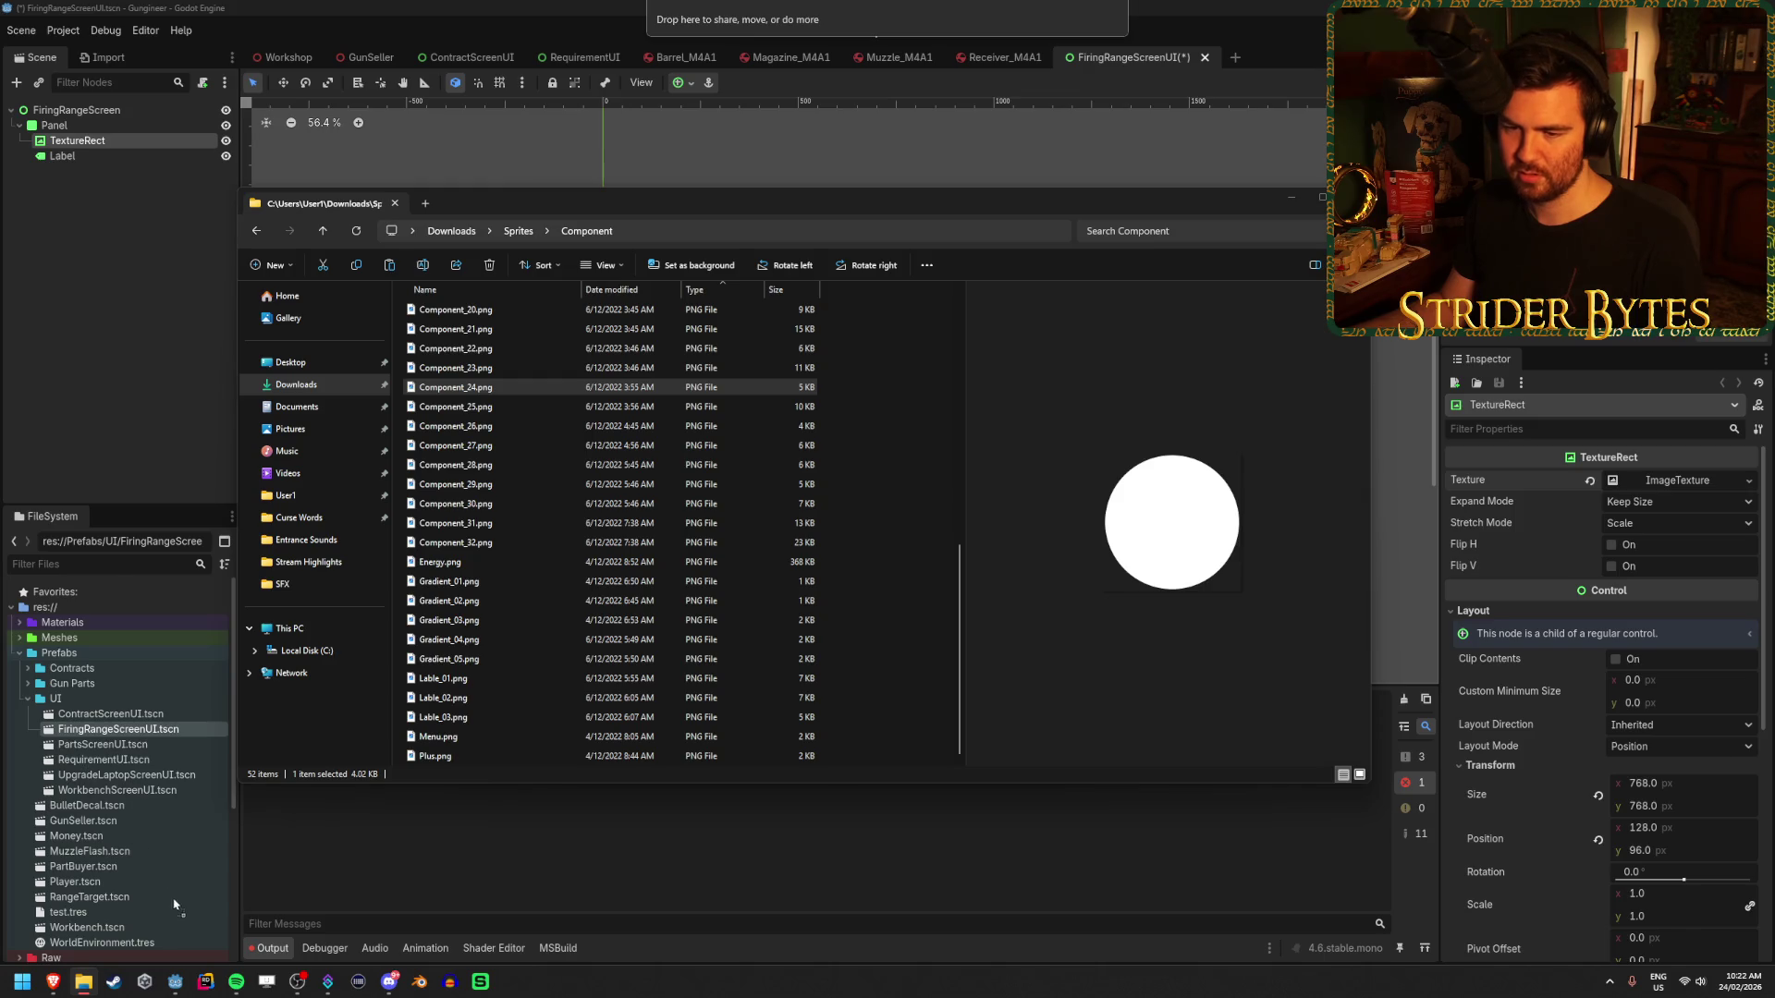
mouse_move(906, 626)
left_mouse_down()
mouse_move(143, 673)
mouse_move(139, 652)
left_mouse_up()
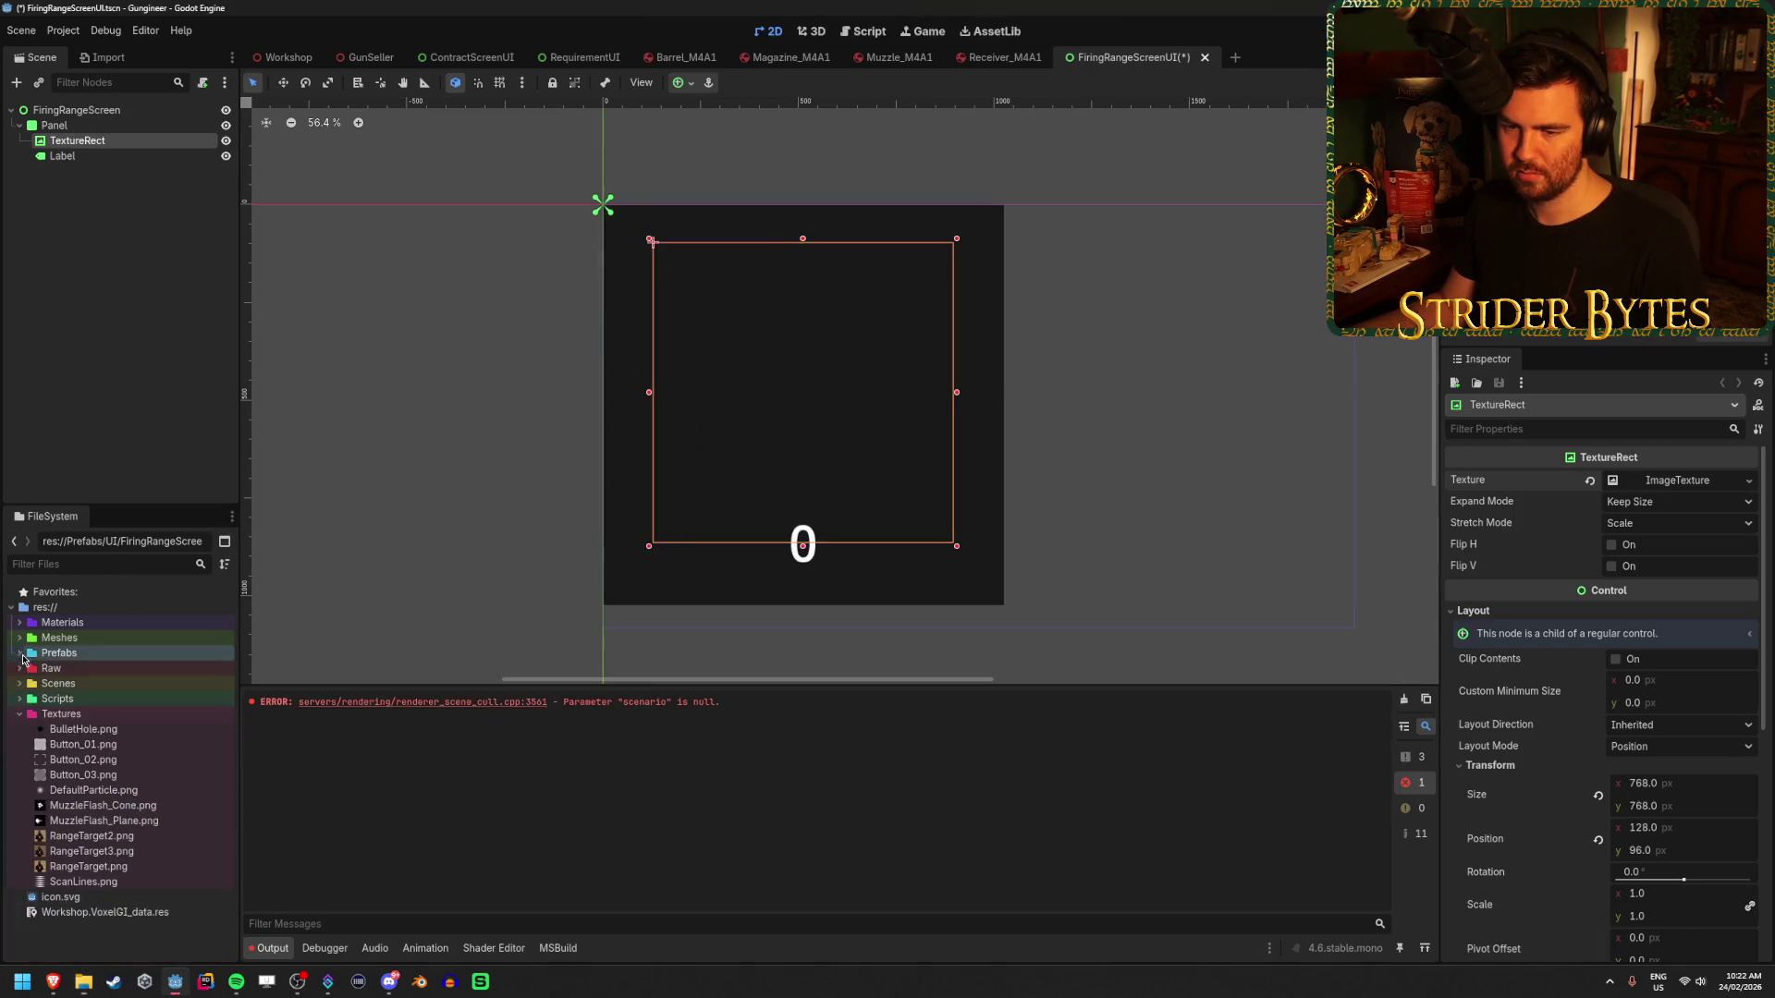
left_click(83, 982)
left_click_drag(497, 396, 119, 721)
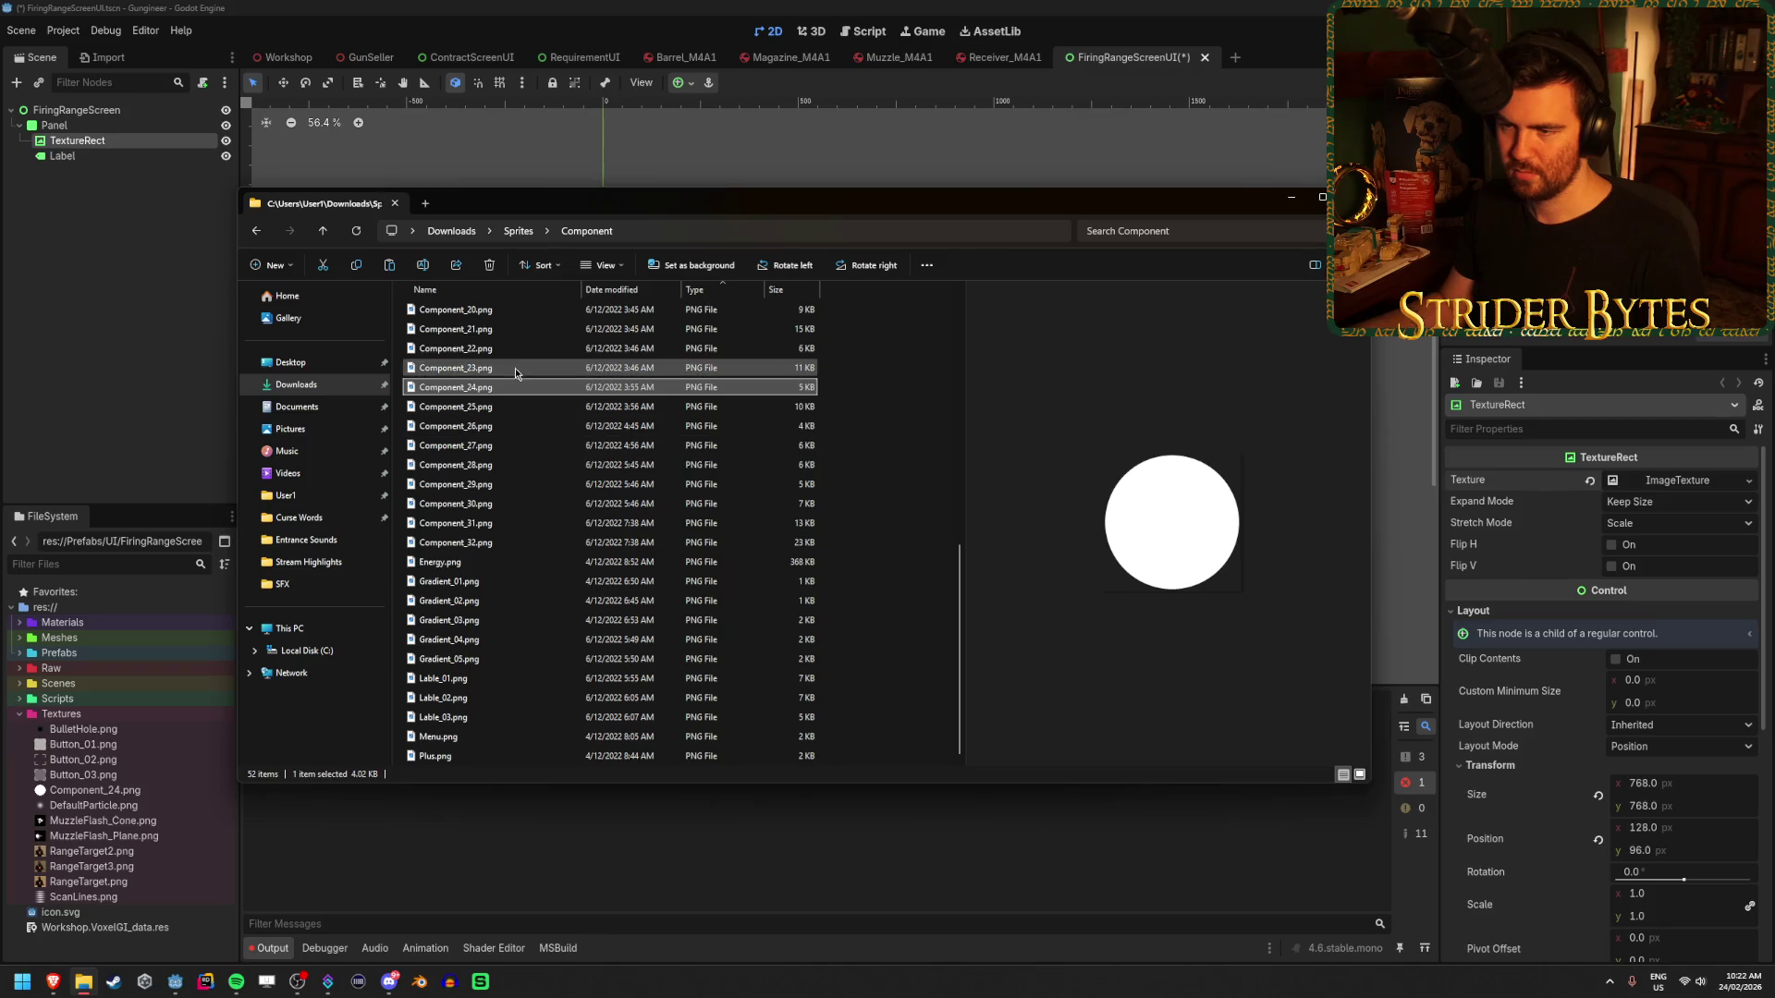
key("Up")
key("Up")
key("Up")
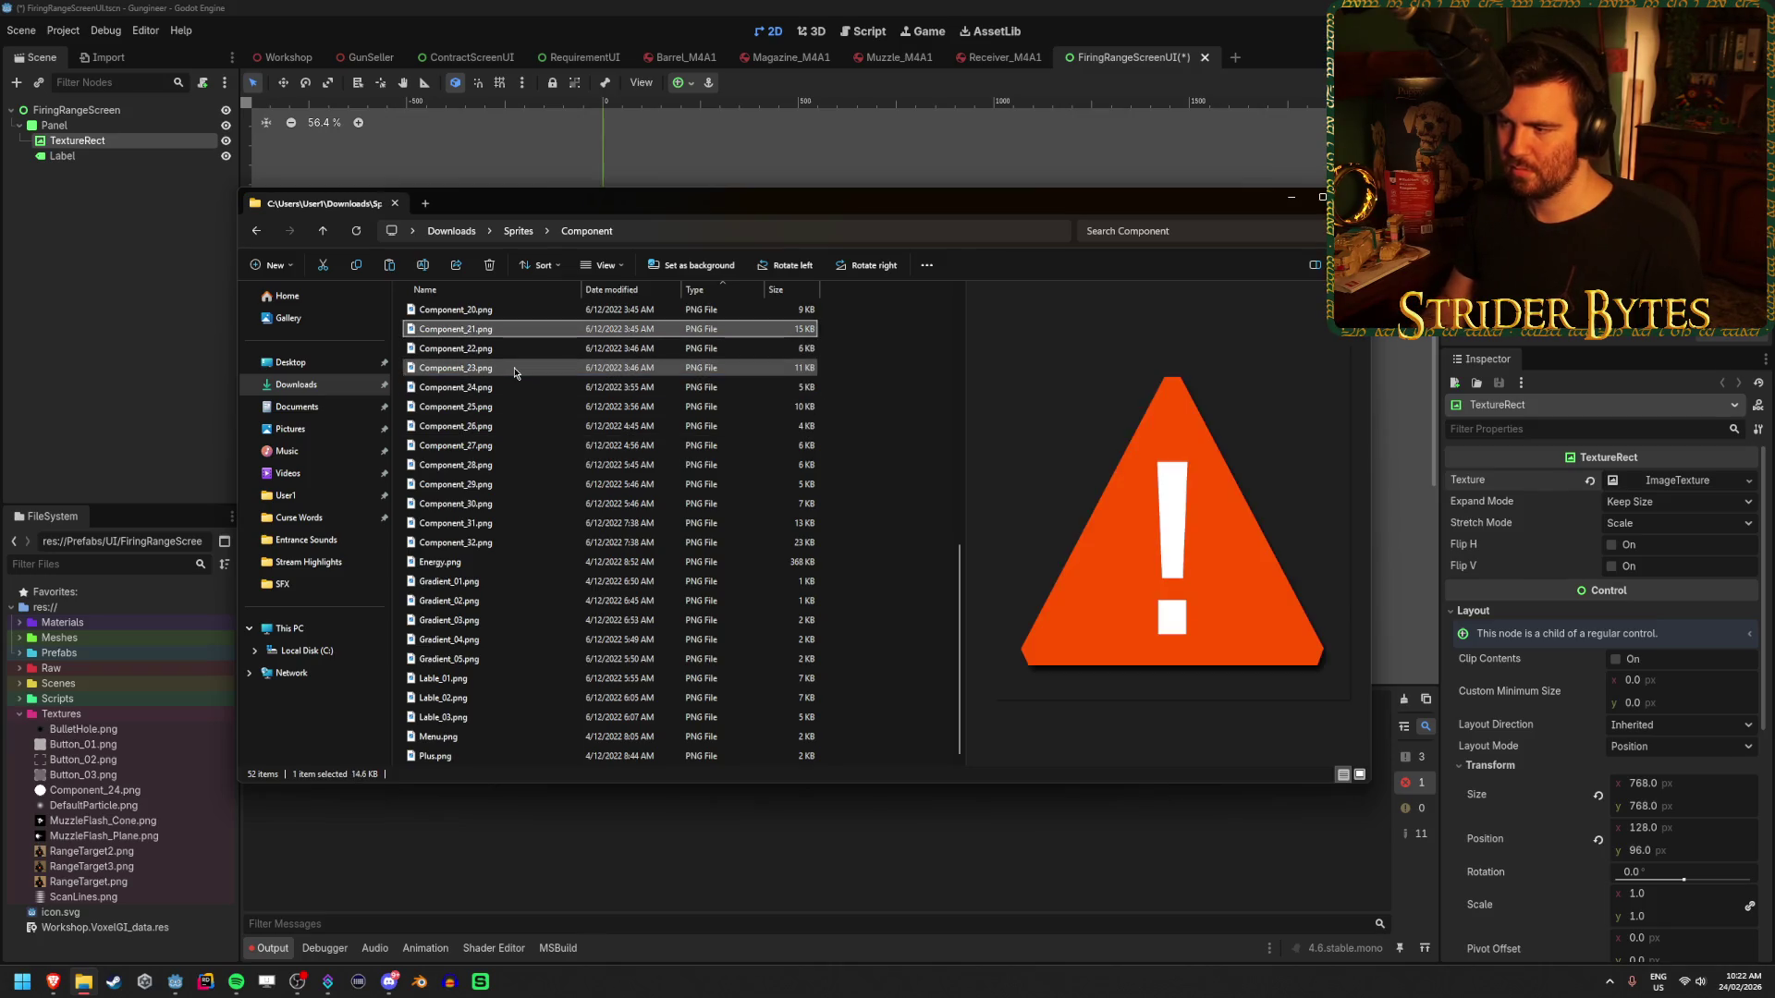
key("Down")
key("Up")
key("Up")
key("Up")
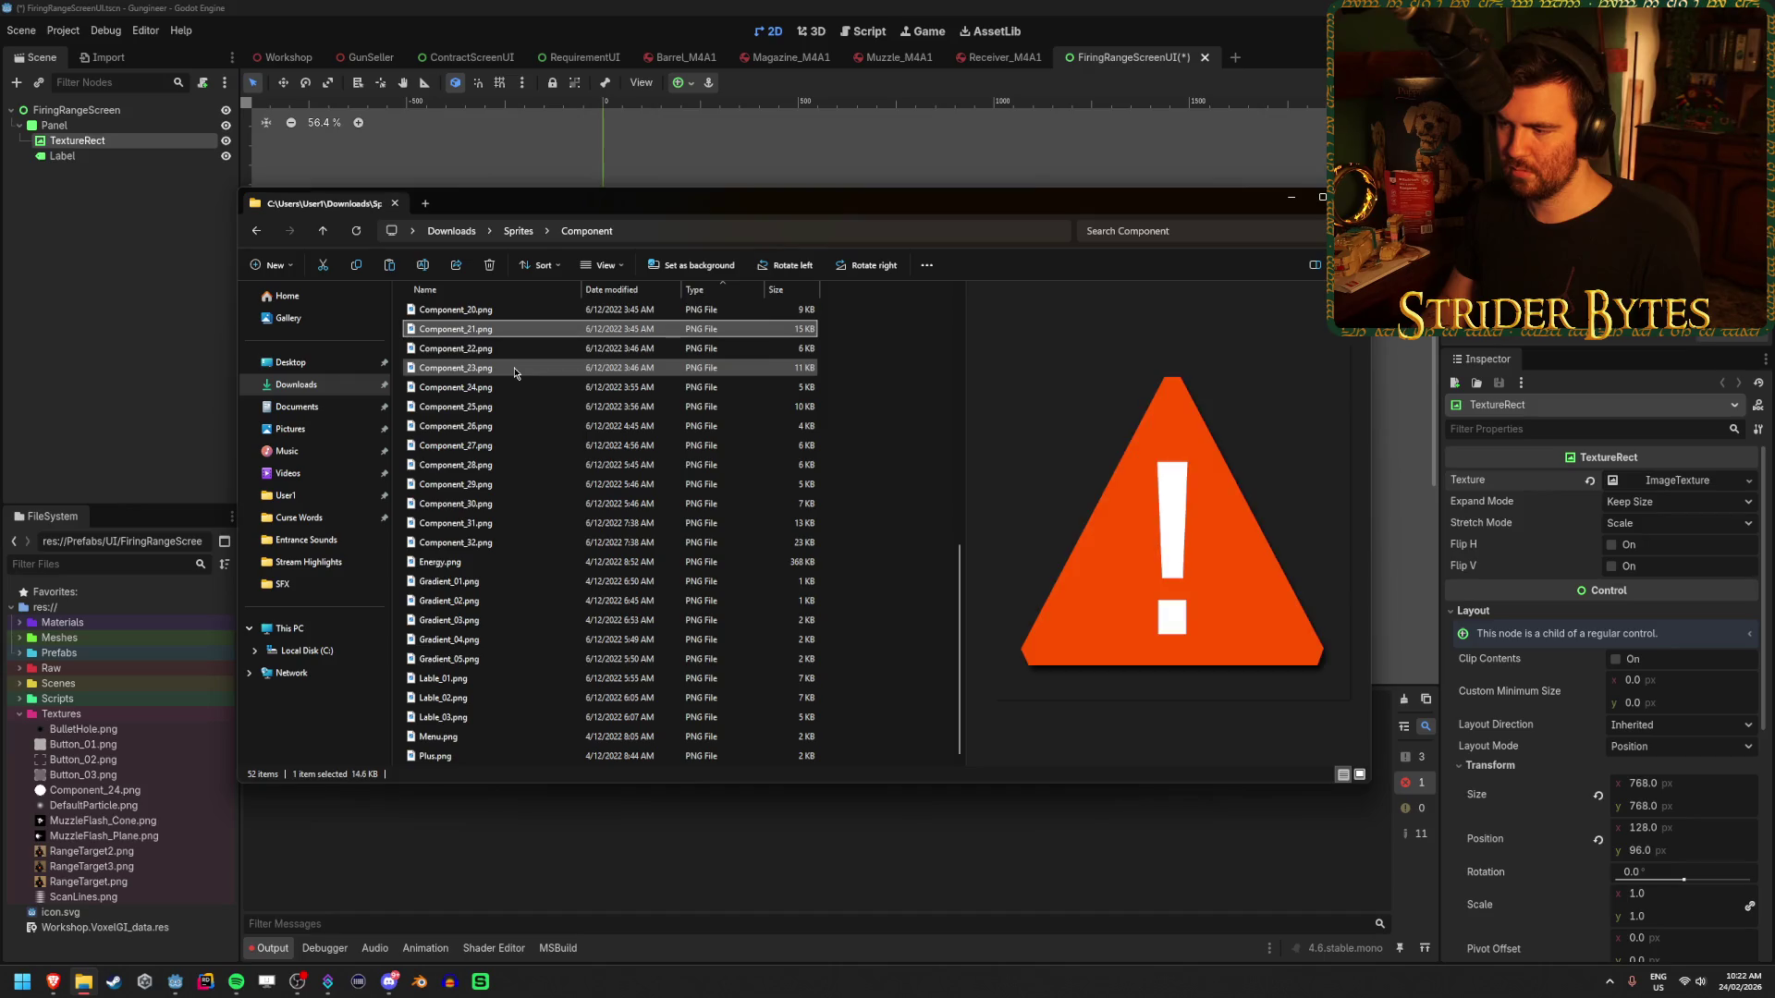
key("Up")
key("Up")
key("Up")
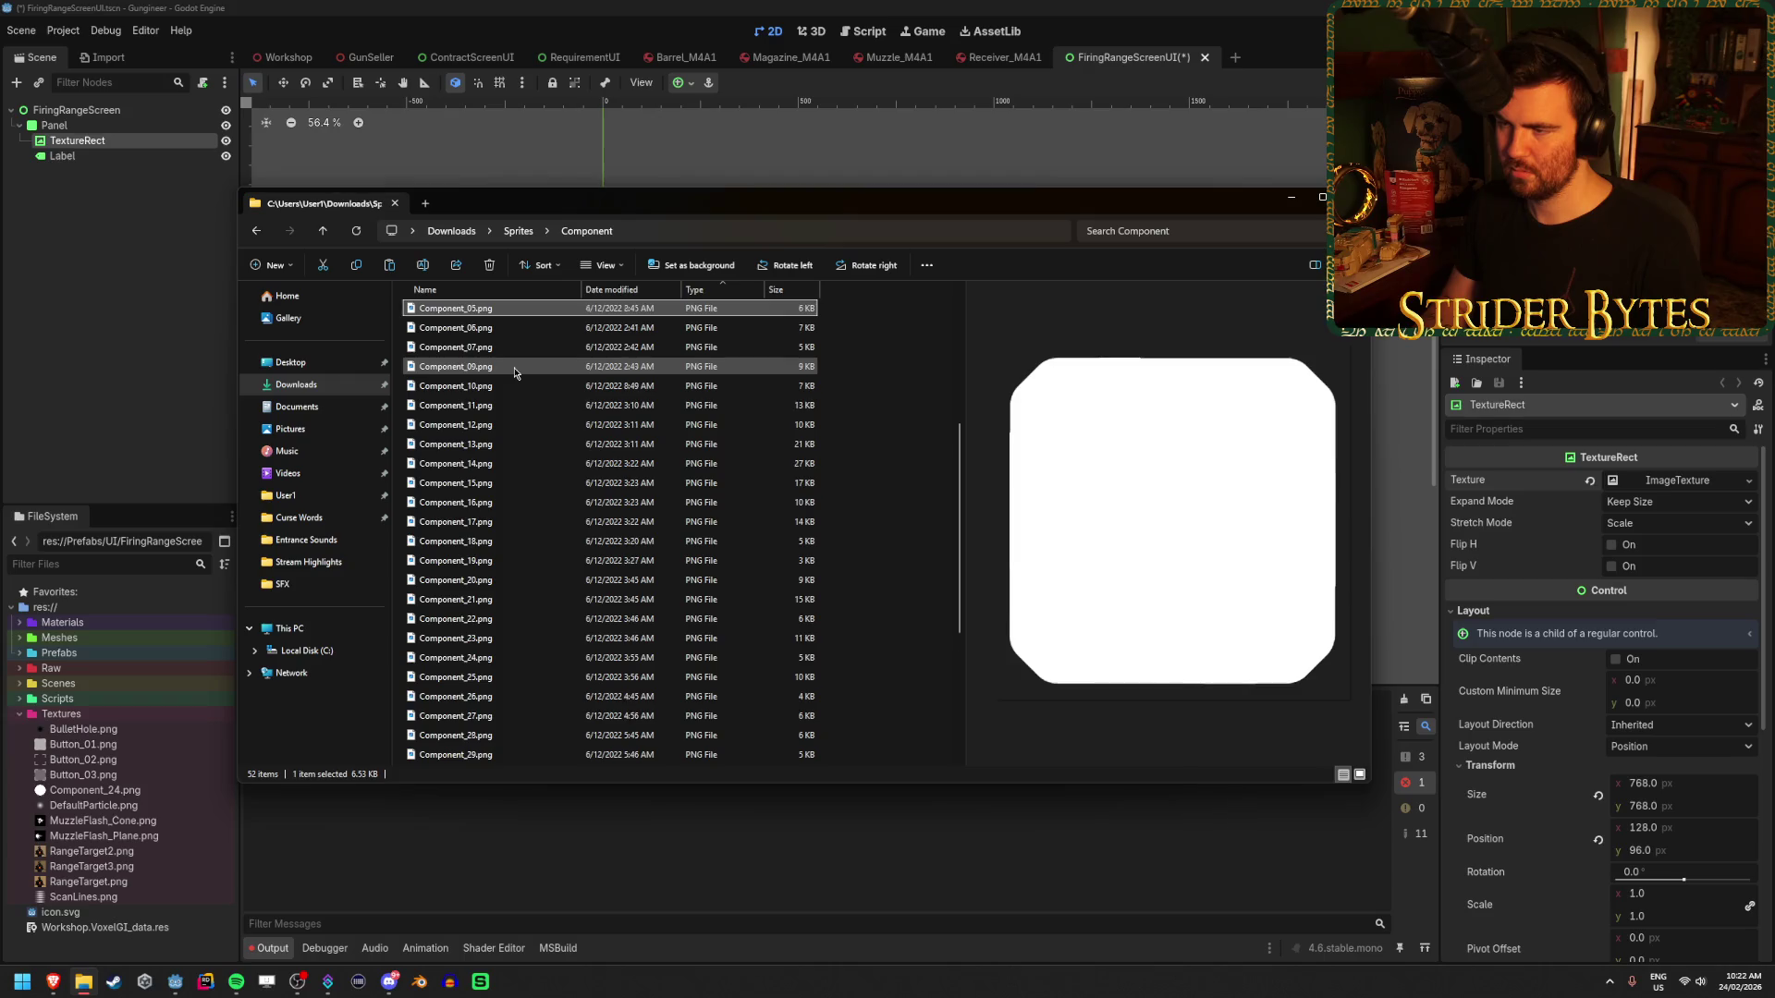
- Browse the Sprites\Icons images (arrow, battery, axe, bell, ranking, shopping bag), then return to Godot
key("alt+Up")
double_click(473, 350)
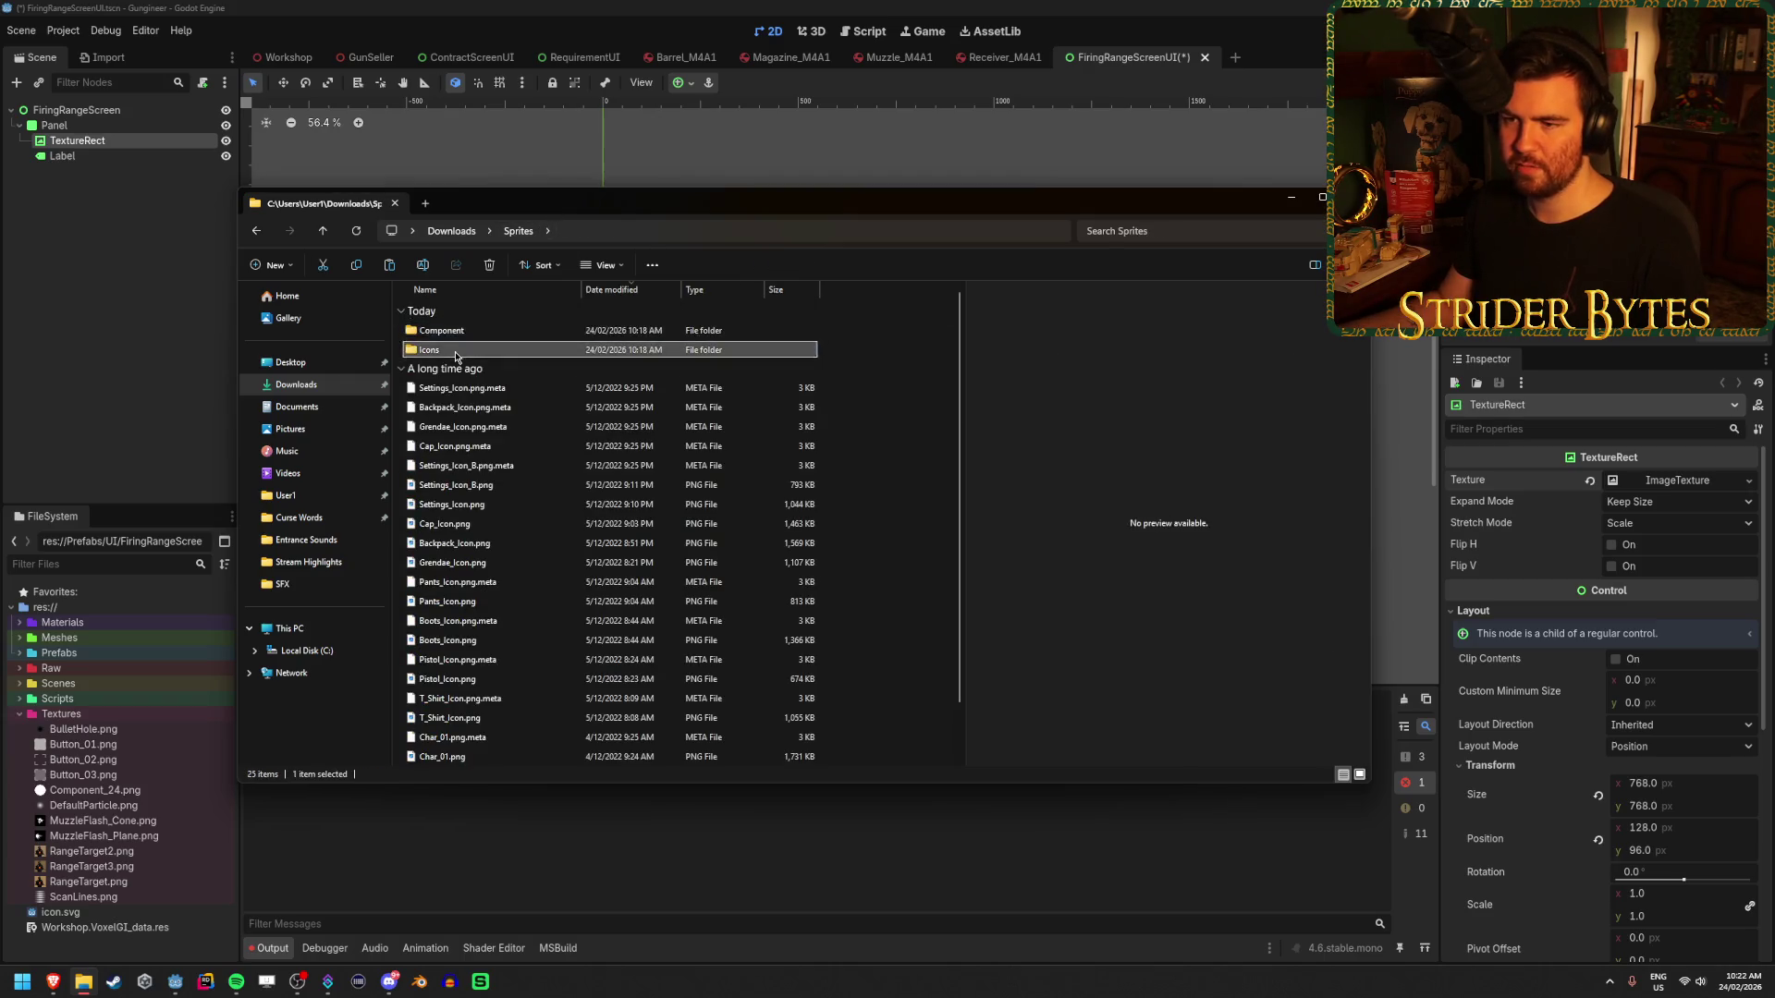
key("Down")
key("Down")
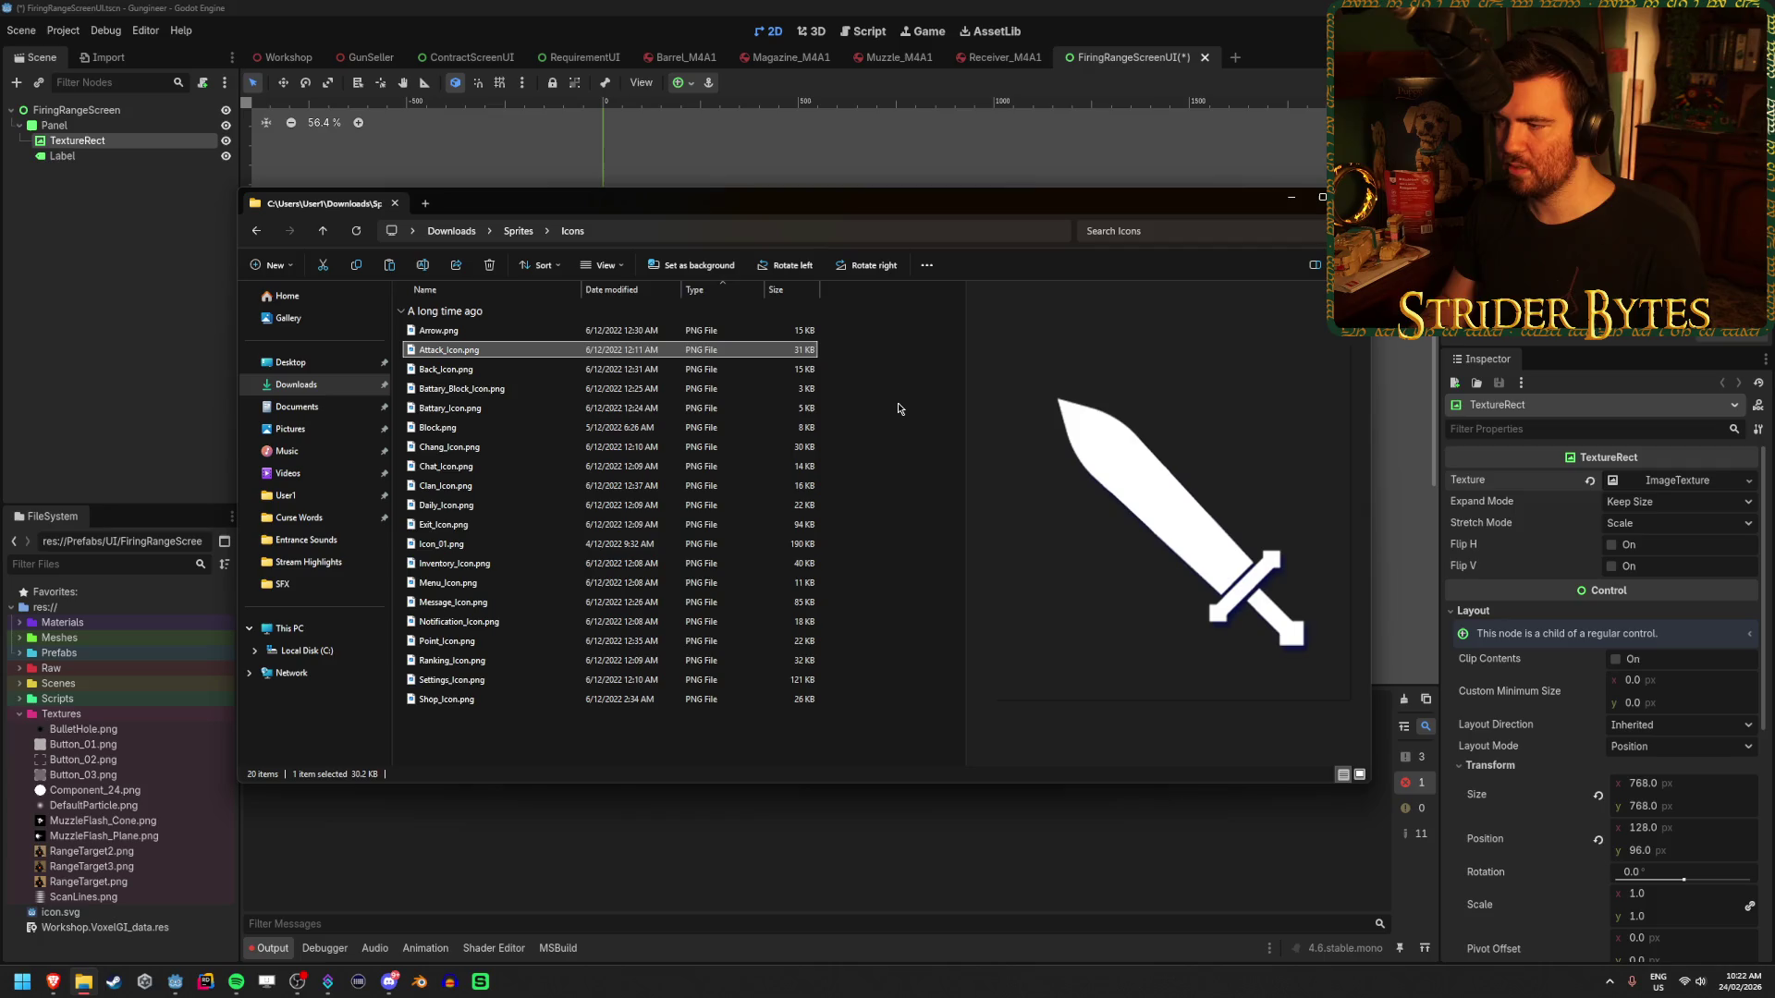
key("Up")
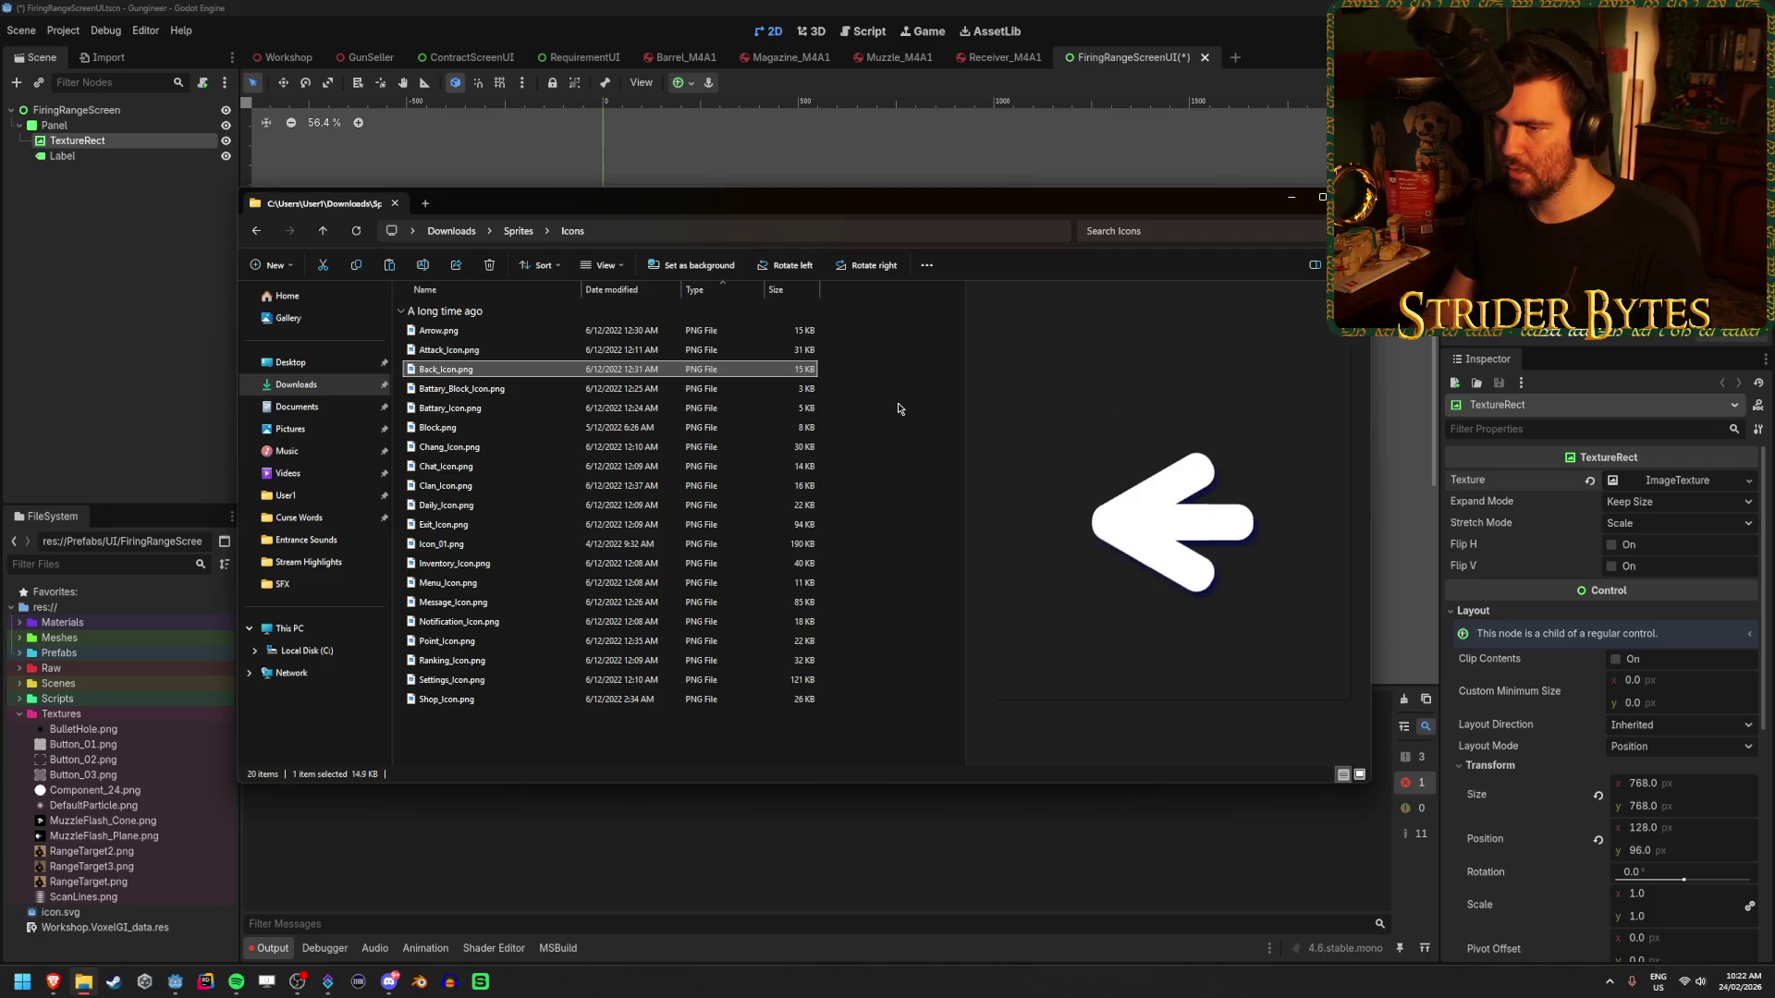
key("Down")
key("Down")
key("Down")
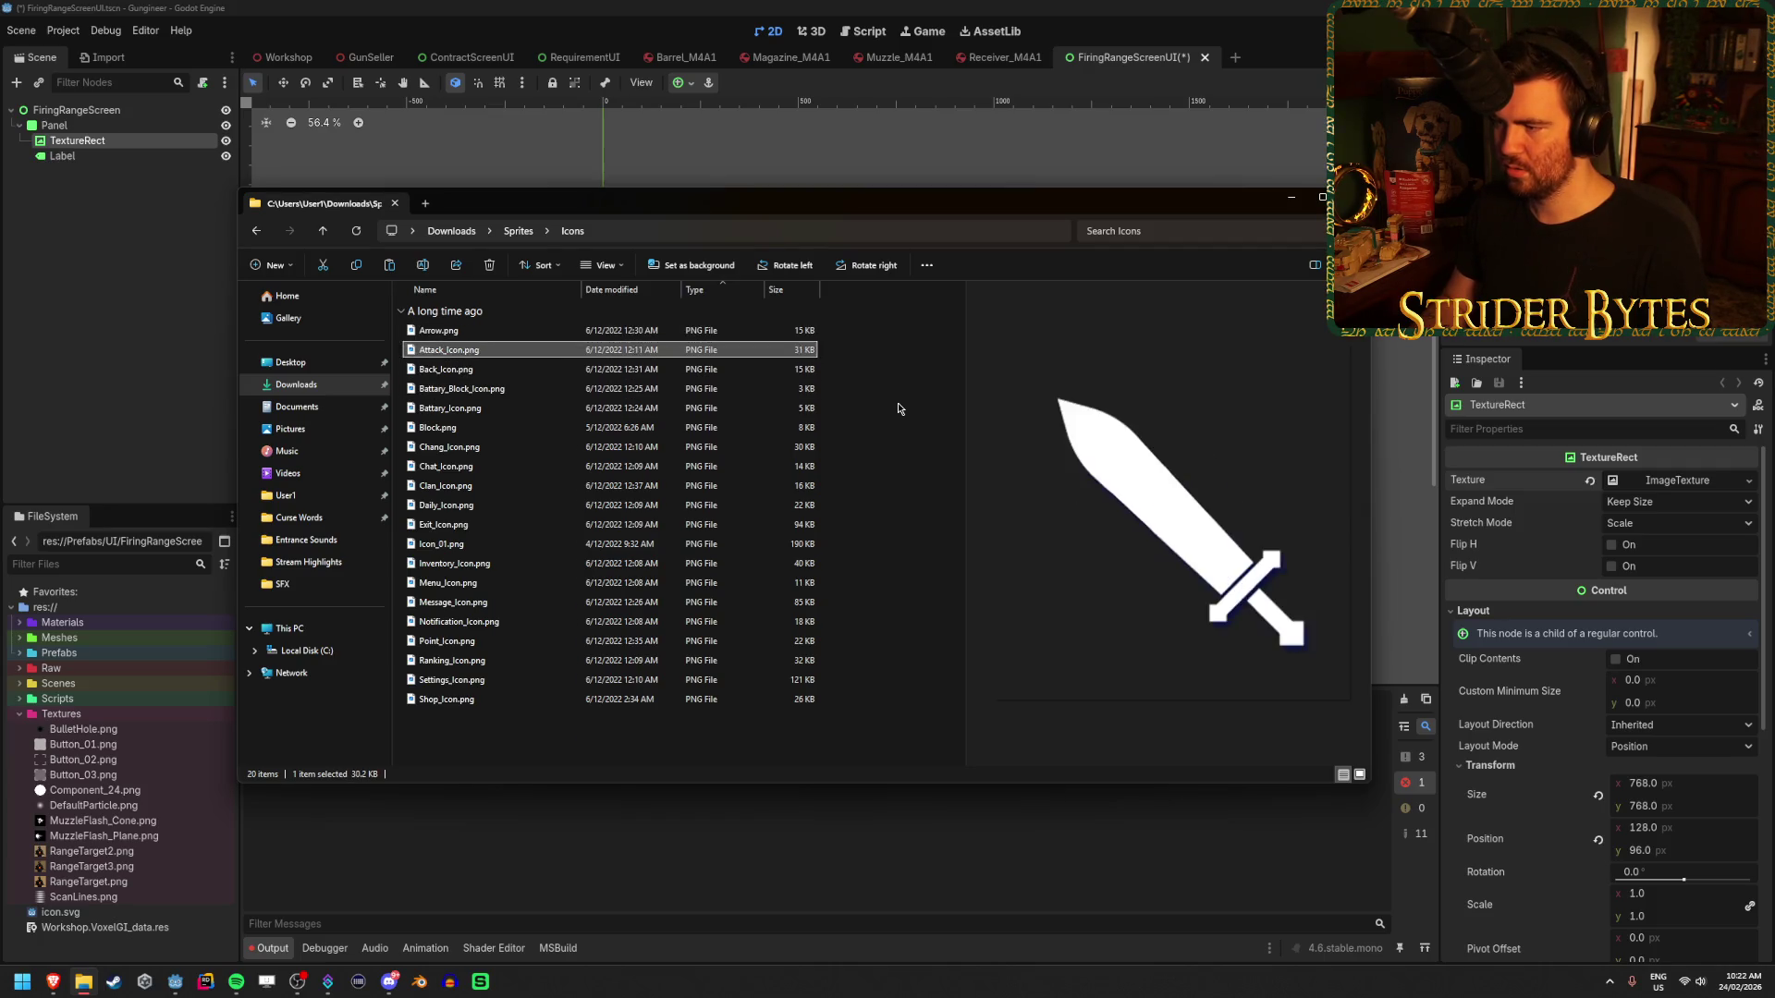
key("Down")
key("Up")
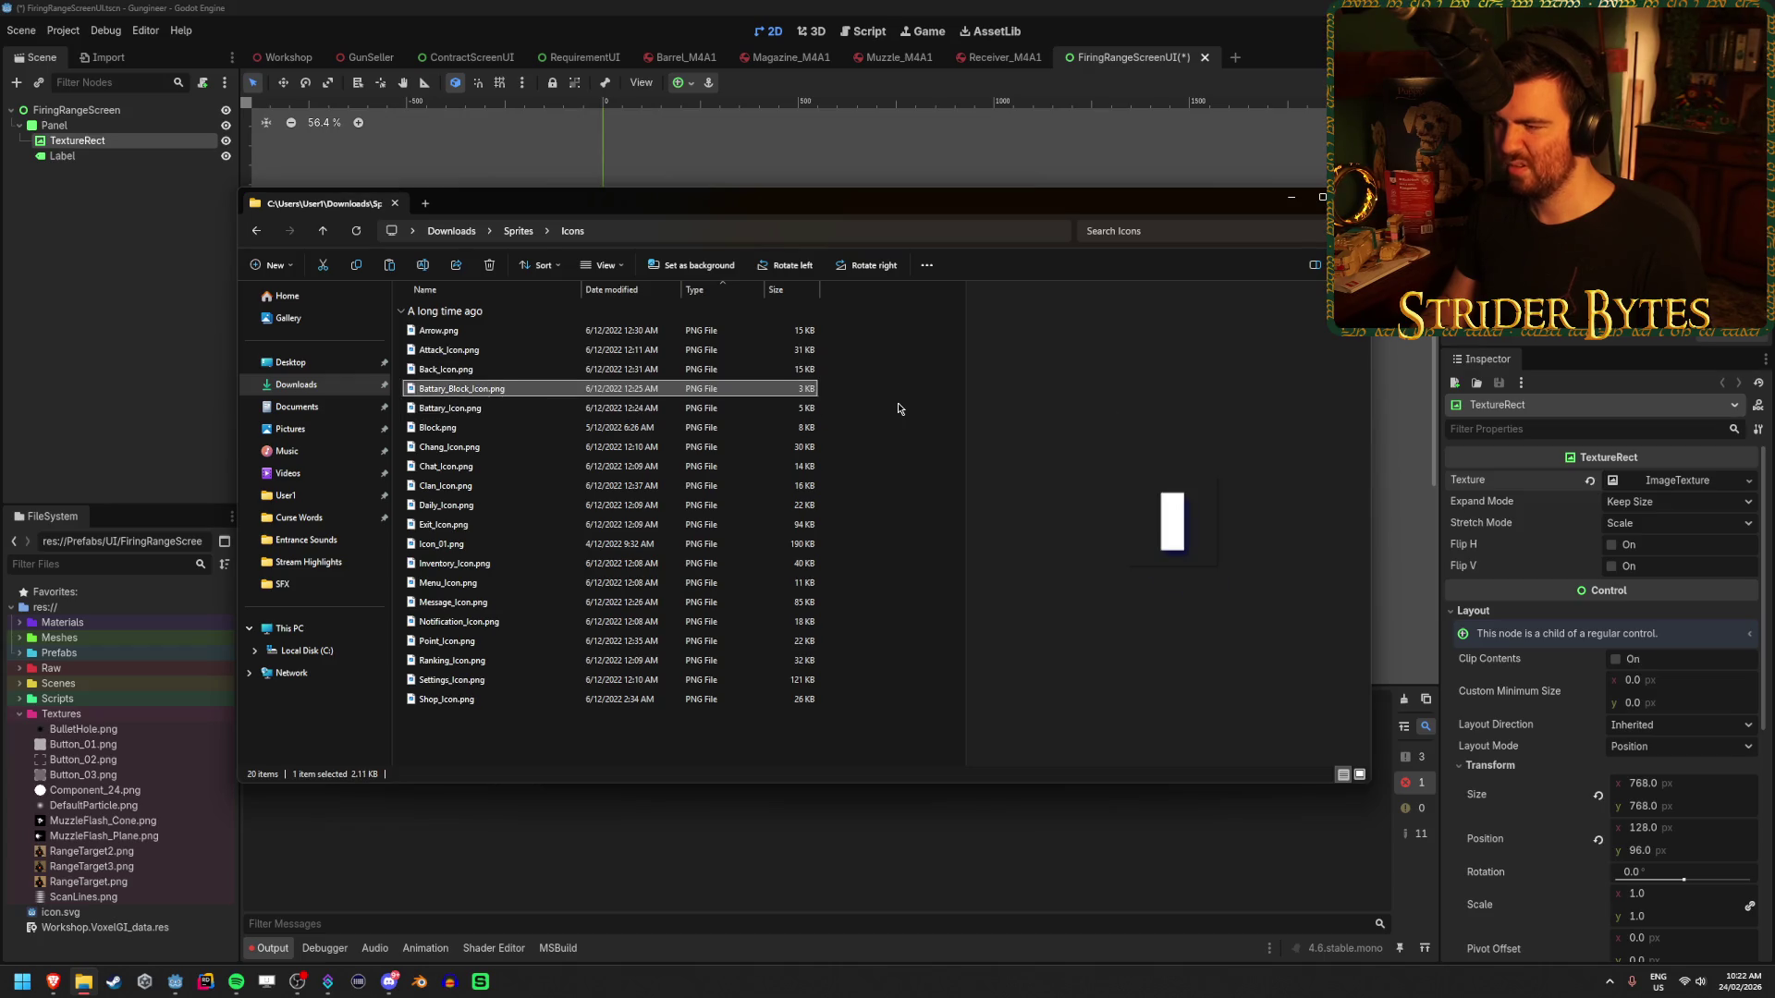
key("Down")
key("Up")
key("Down")
key("Down")
key("Down")
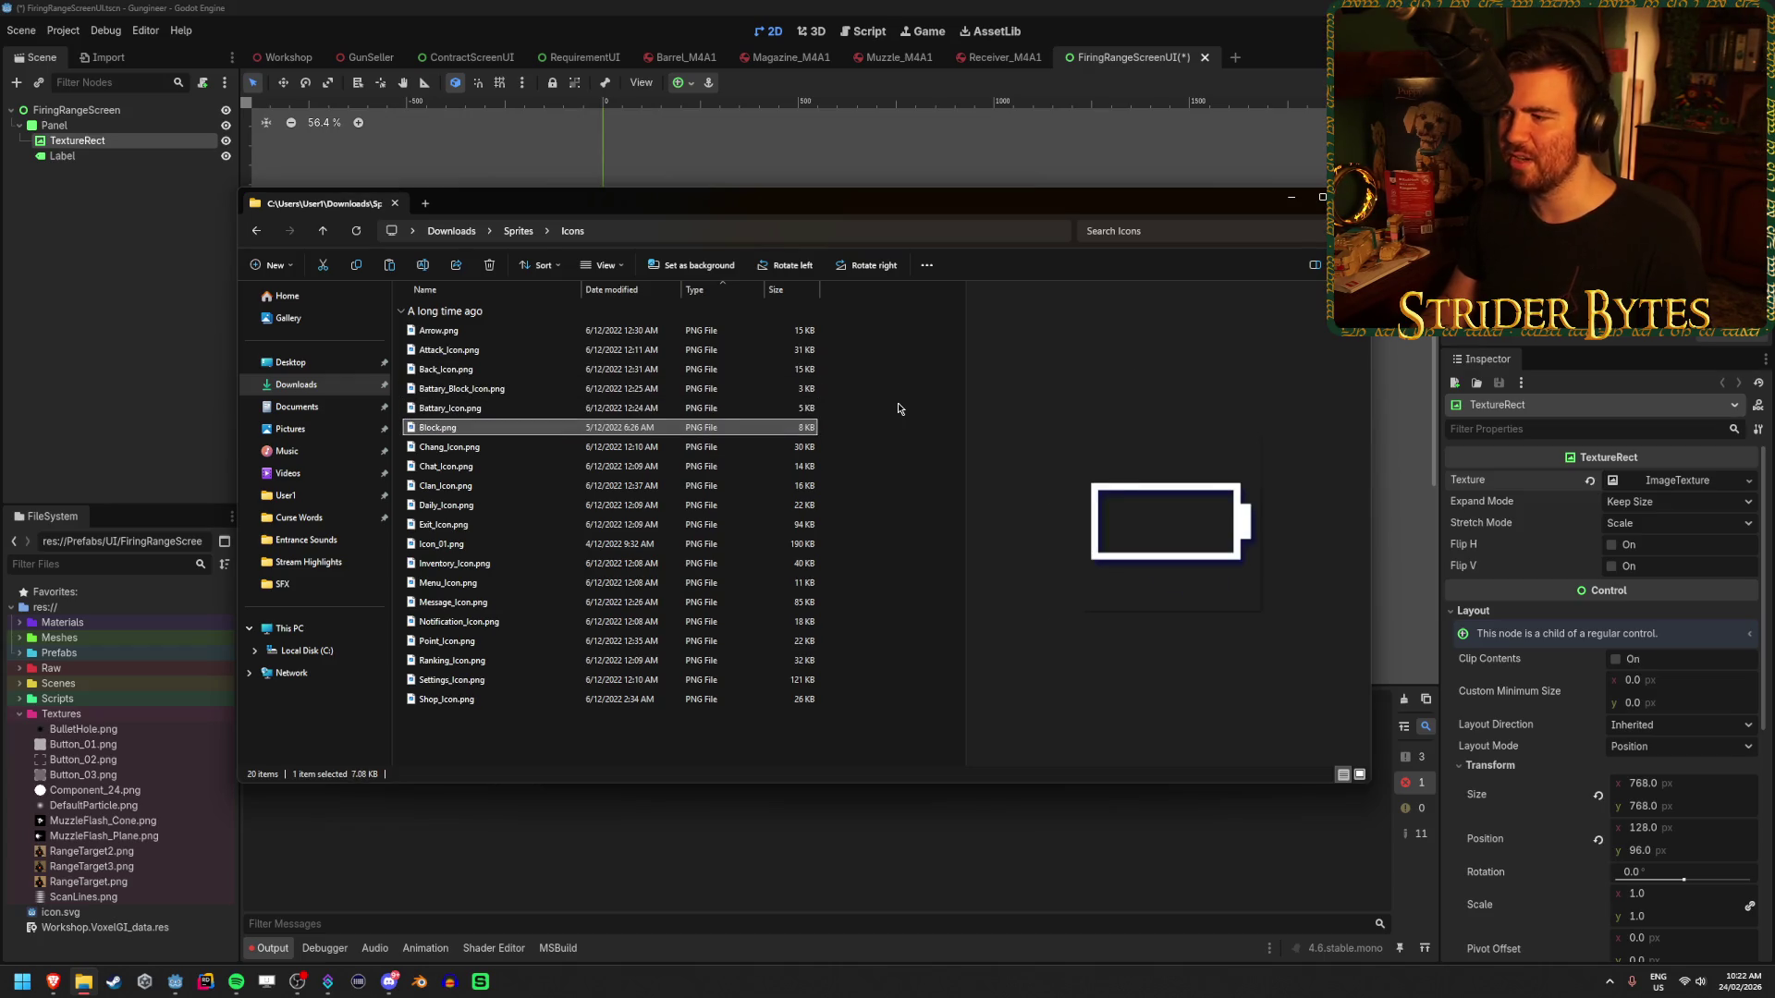
key("Down")
key("Down")
key("Down")
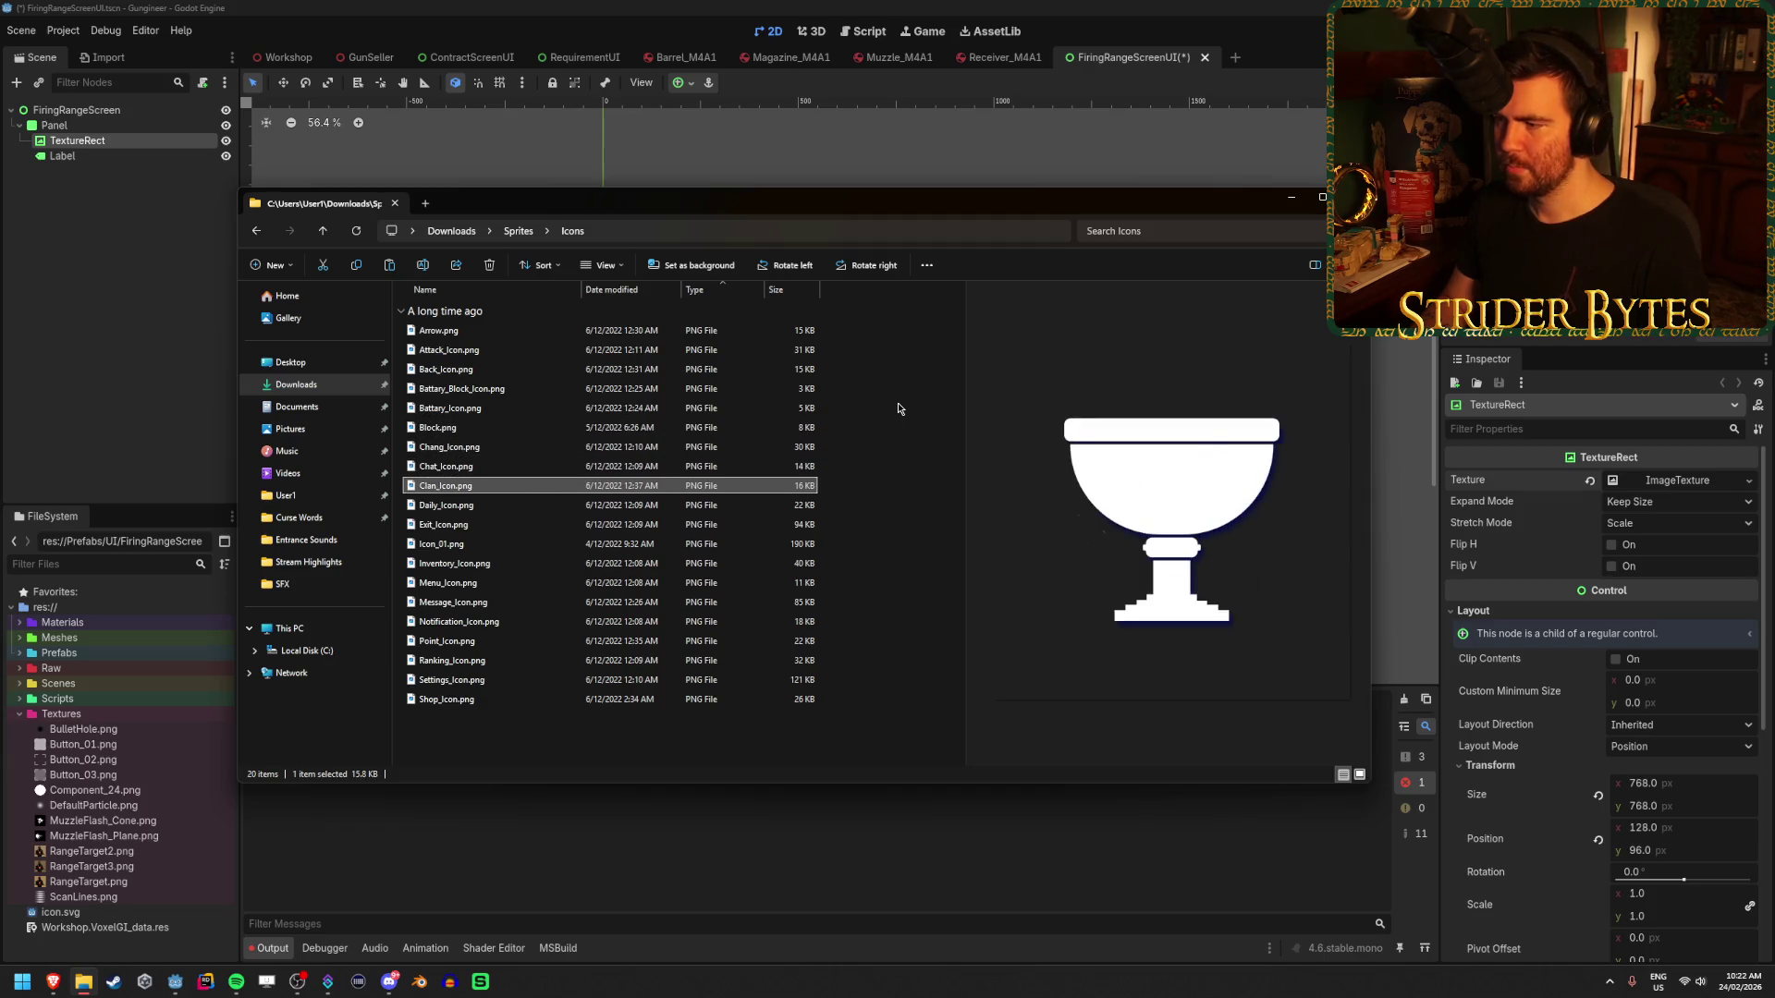
key("Down")
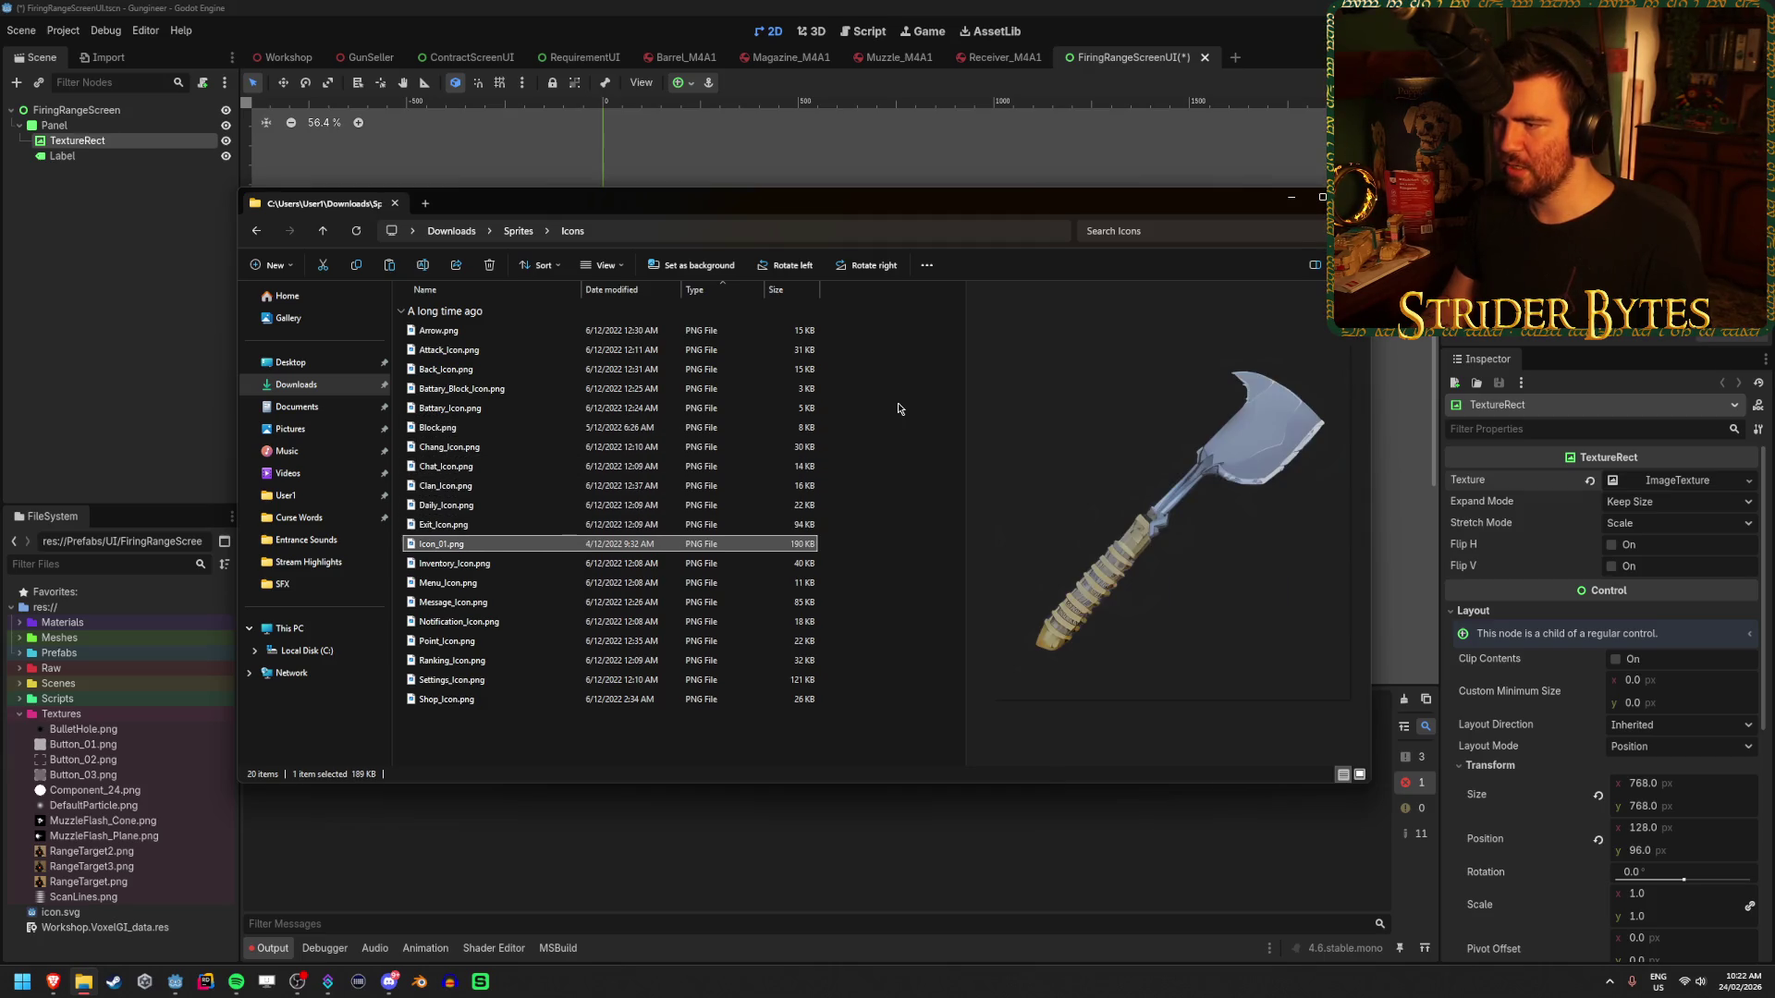
key("Down")
key("Down")
key("Down")
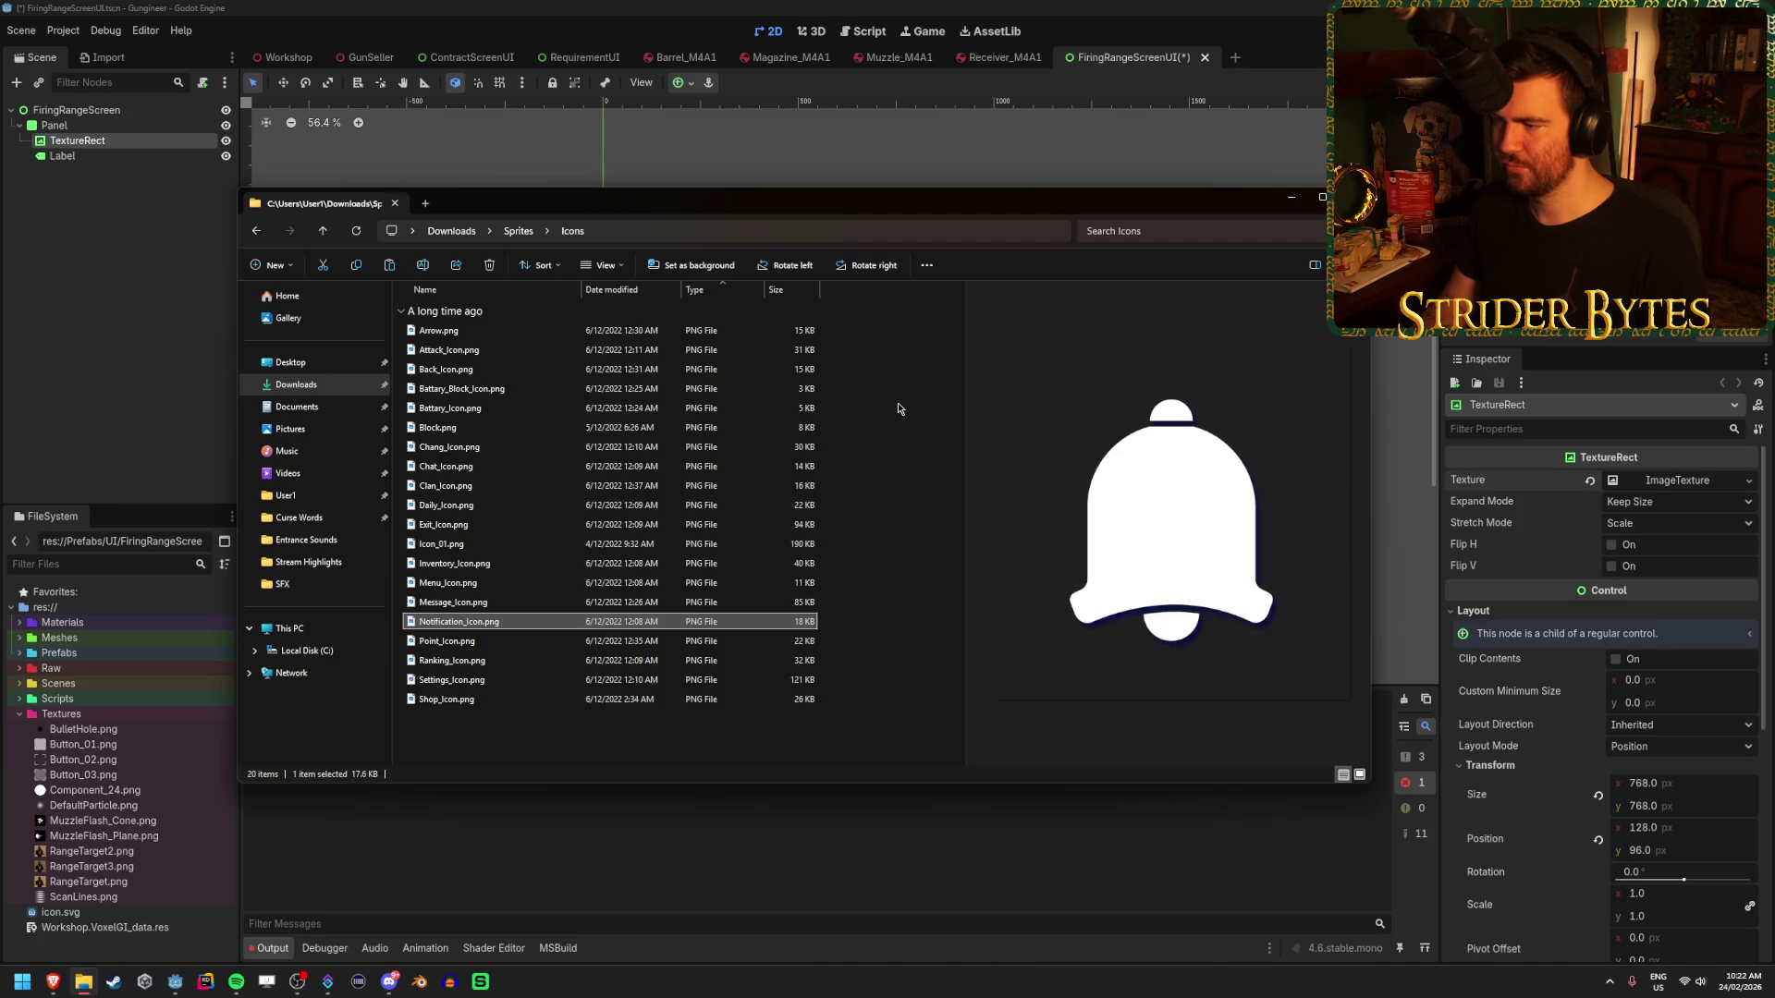
key("Up")
key("Up")
key("Down")
key("Down")
key("Down")
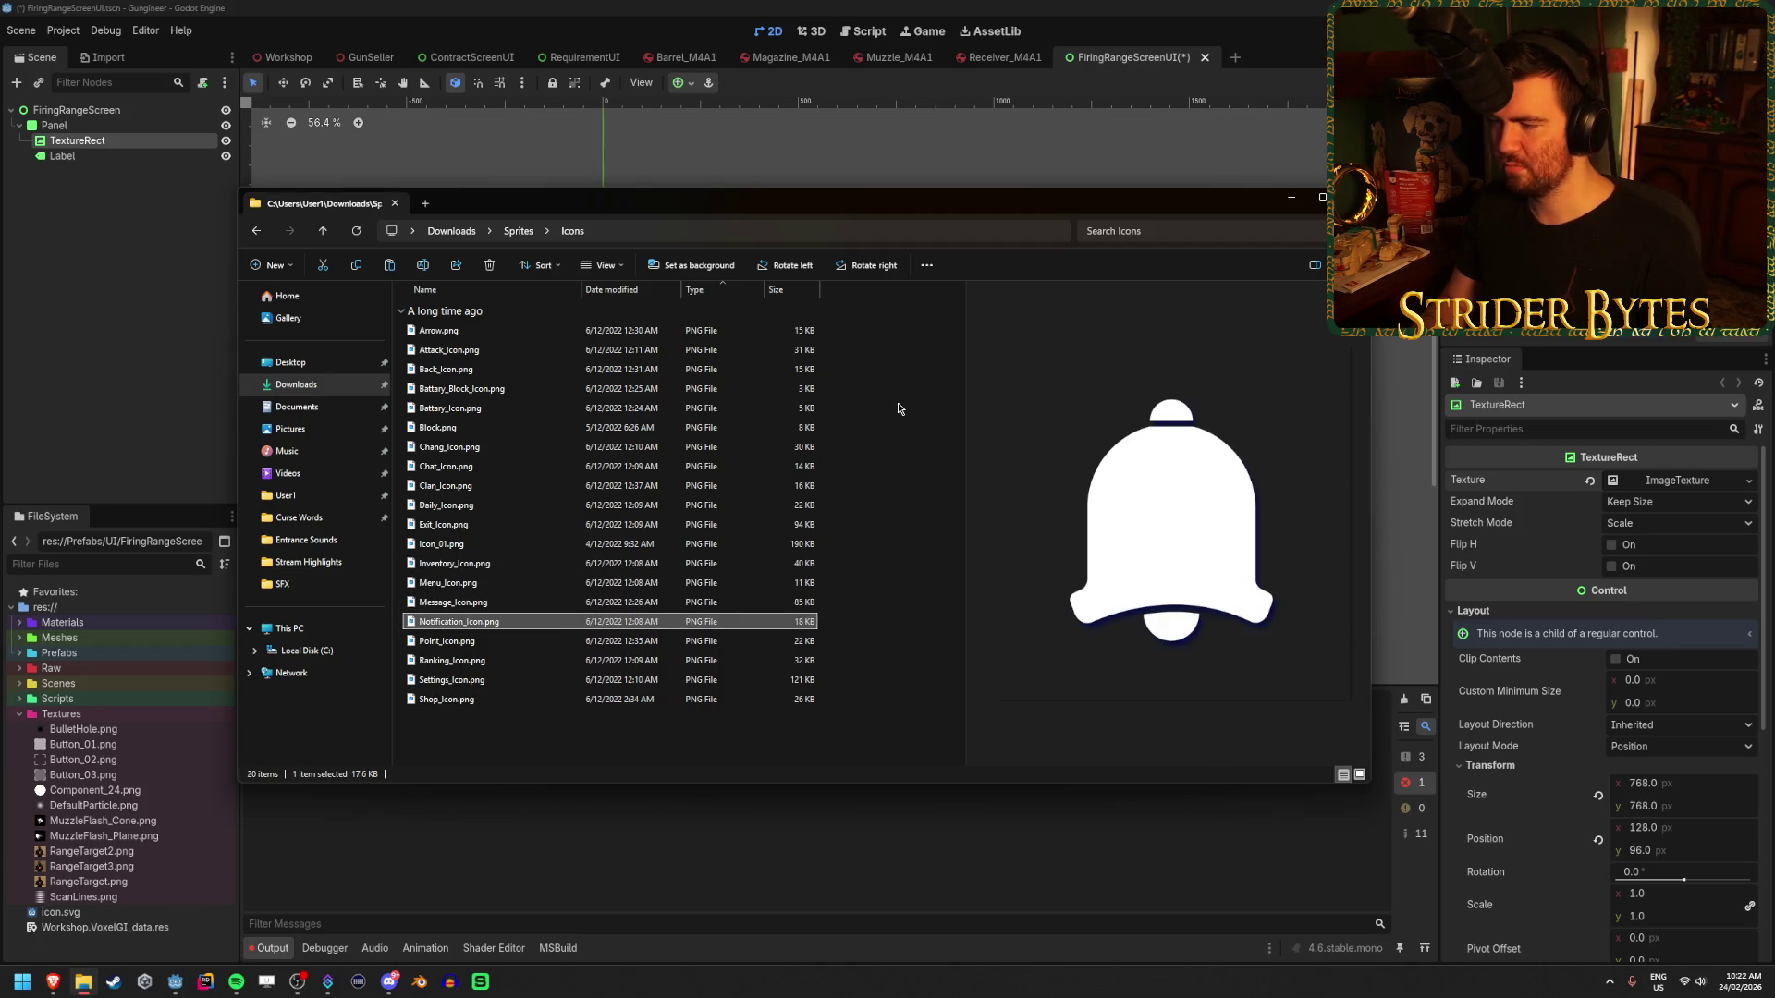
key("Down")
key("Down")
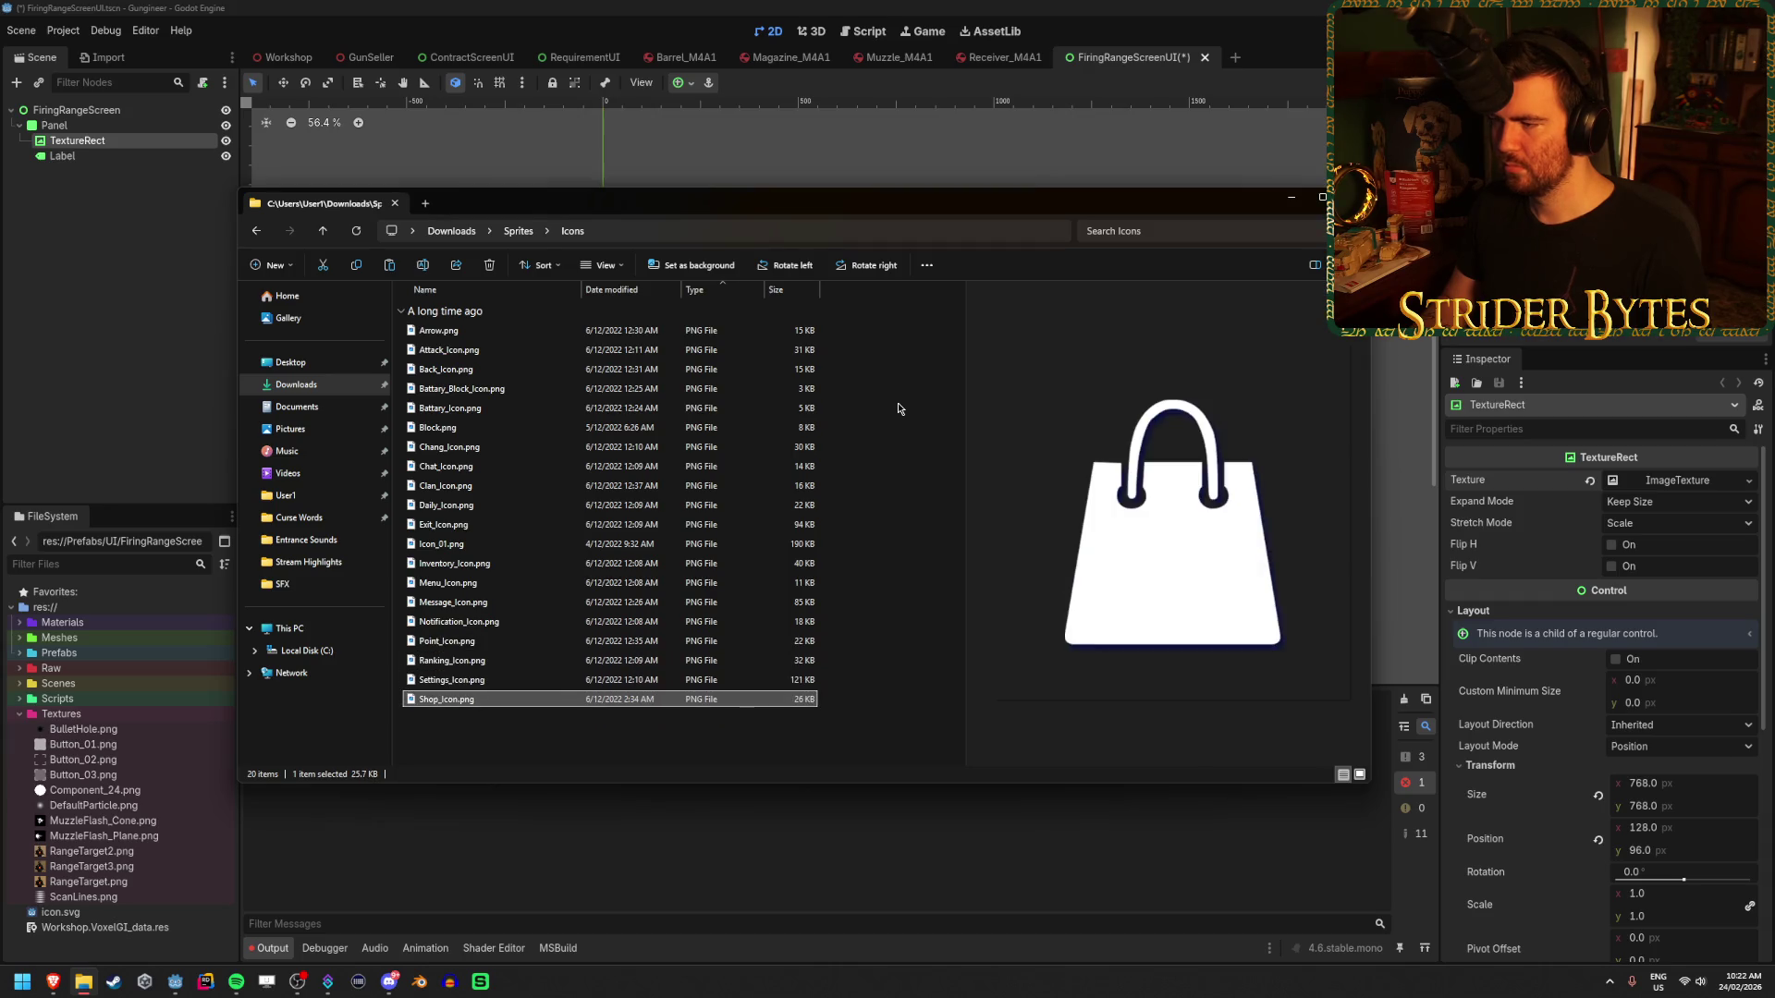
left_click(518, 231)
key("alt+Tab")
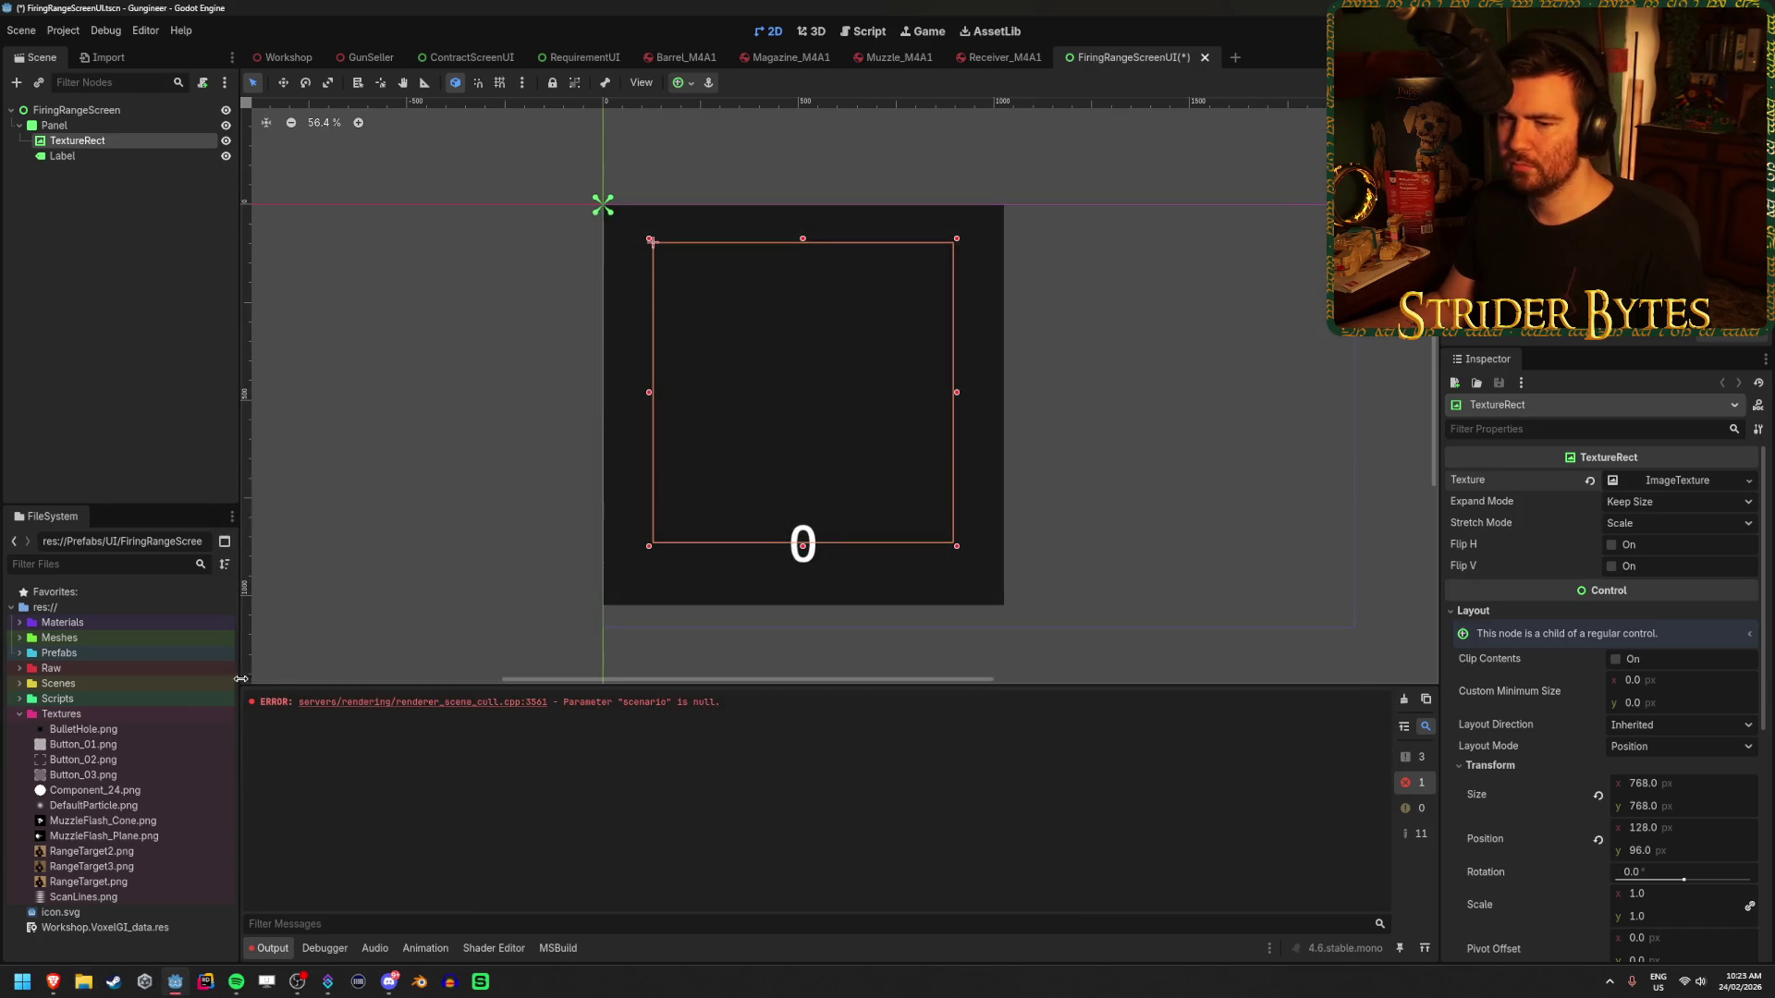
- Assign Component_24.png as the TextureRect's texture so it shows the white circle
left_click(84, 793)
mouse_move(121, 797)
left_mouse_down()
mouse_move(134, 813)
mouse_move(1211, 667)
mouse_move(1692, 483)
left_mouse_up()
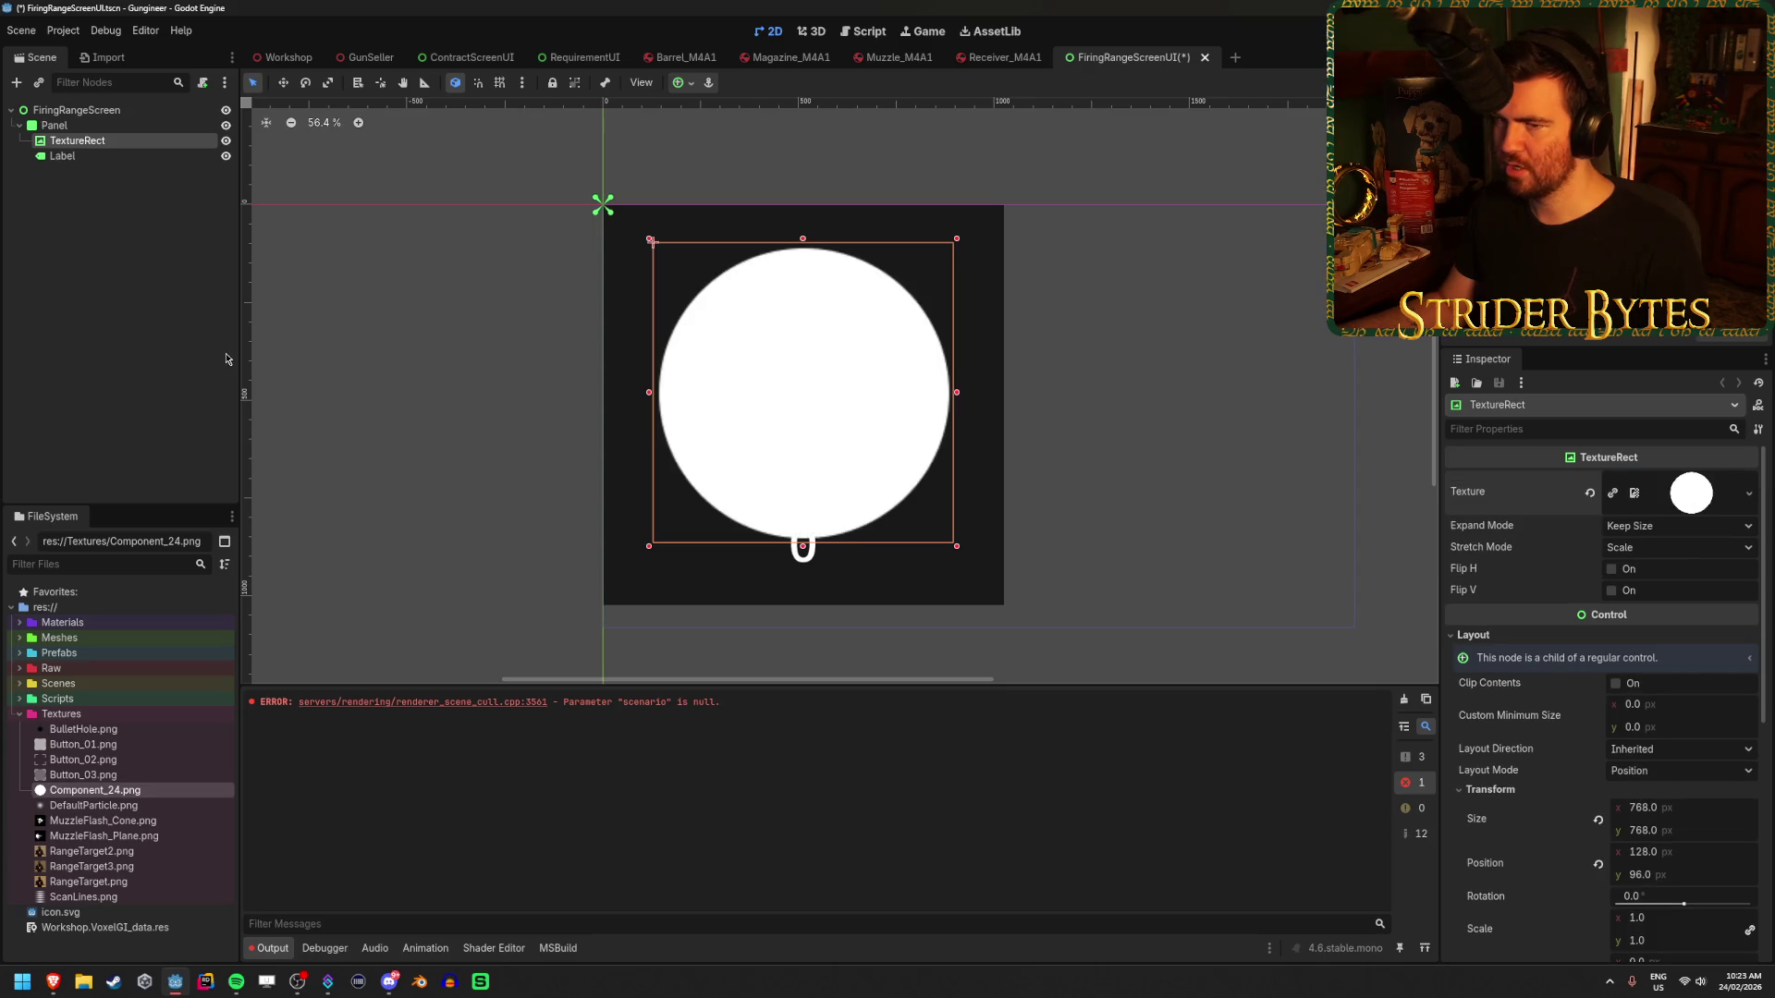
left_click(127, 348)
- Reselect the TextureRect and scroll the Inspector down to its Theme section
left_click(116, 125)
left_click(119, 140)
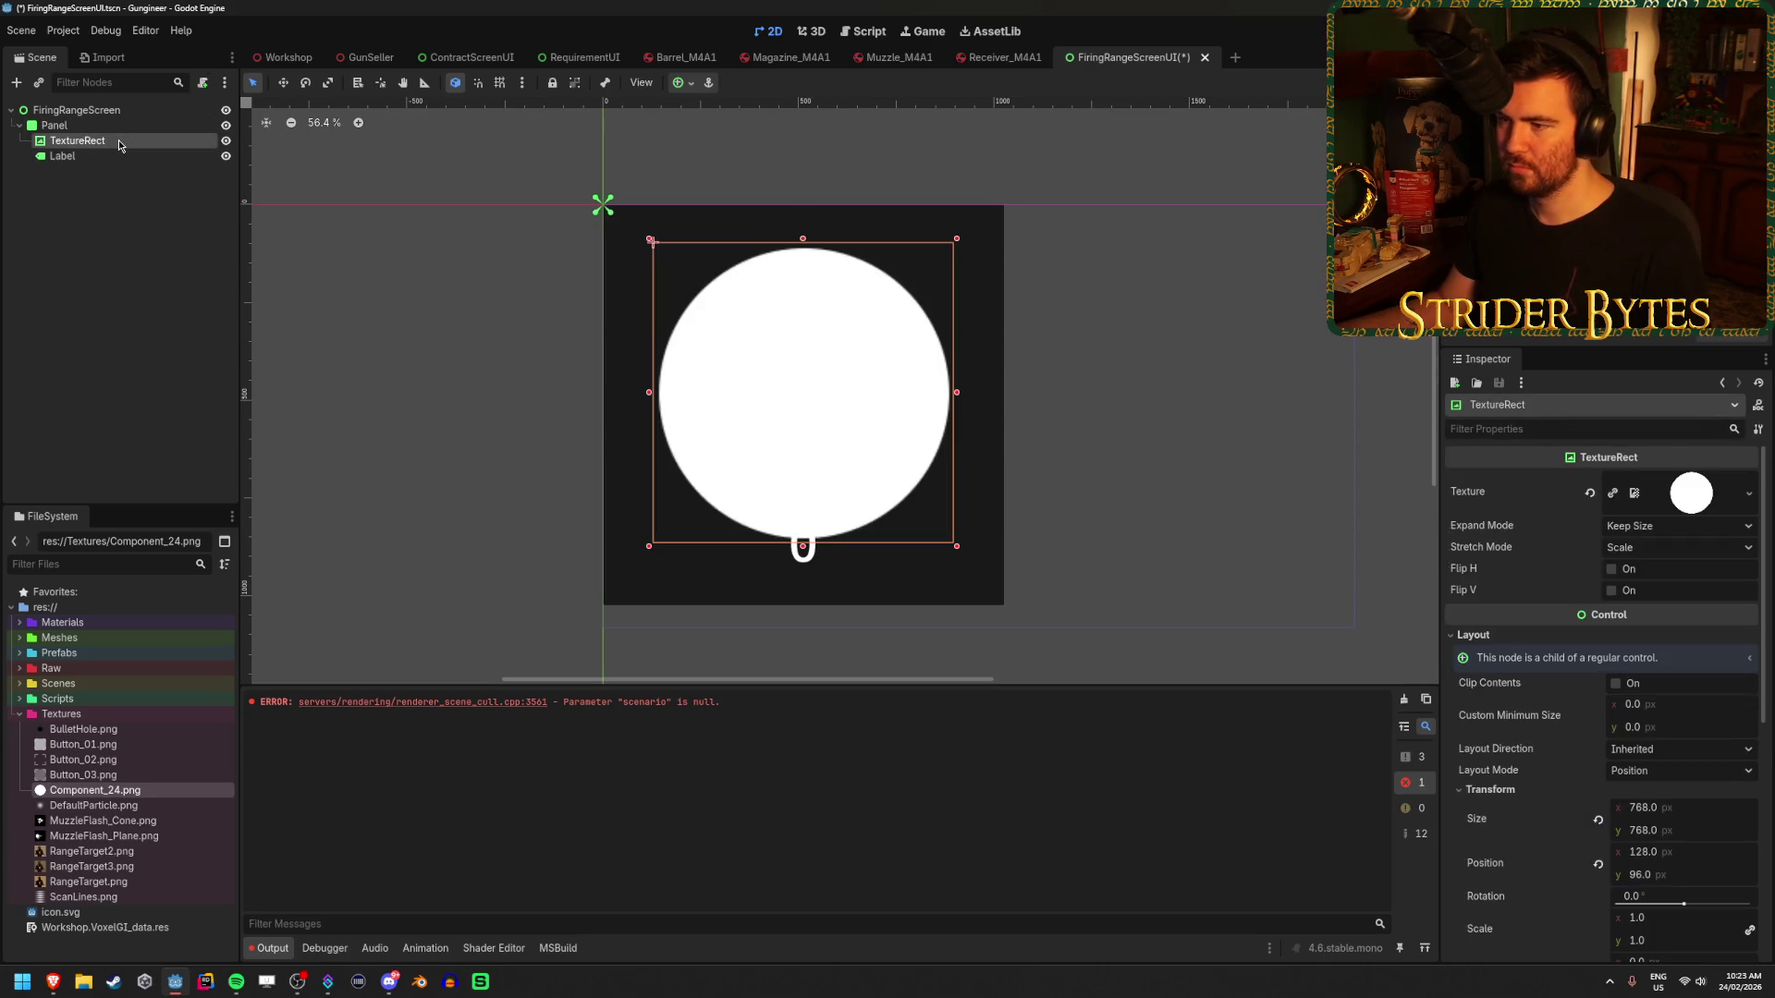
scroll(1530, 554, "down", 3)
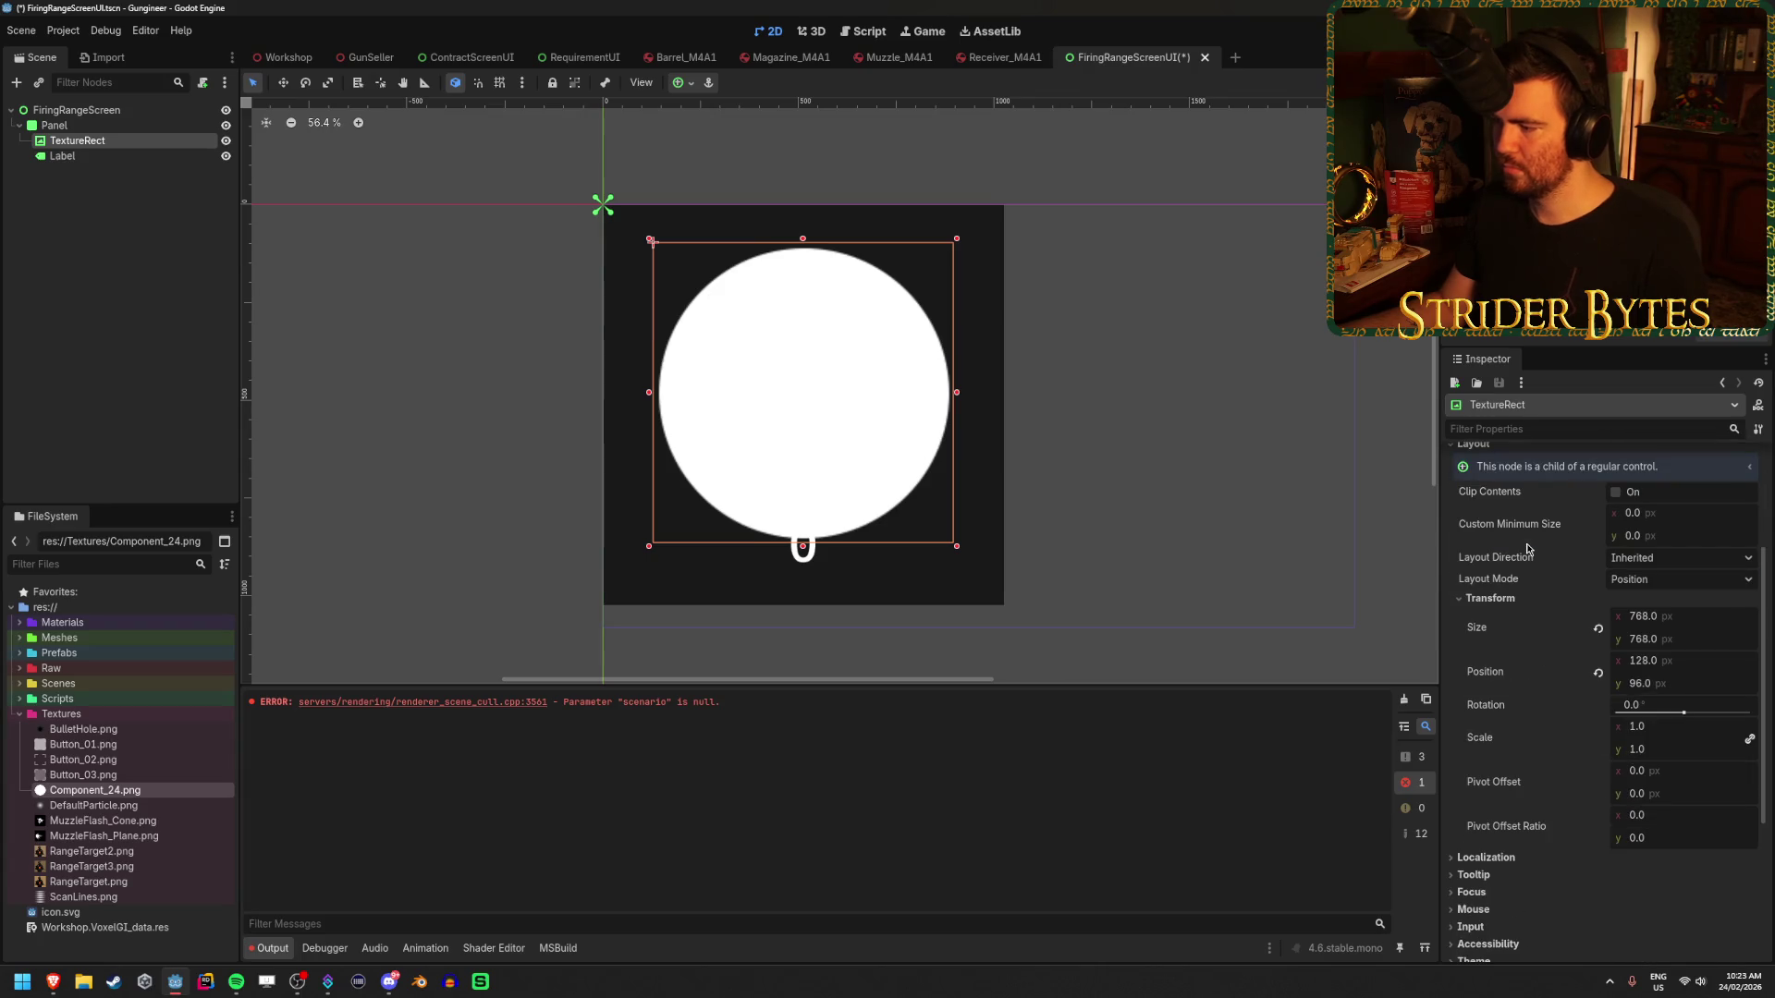
scroll(1527, 549, "up", 3)
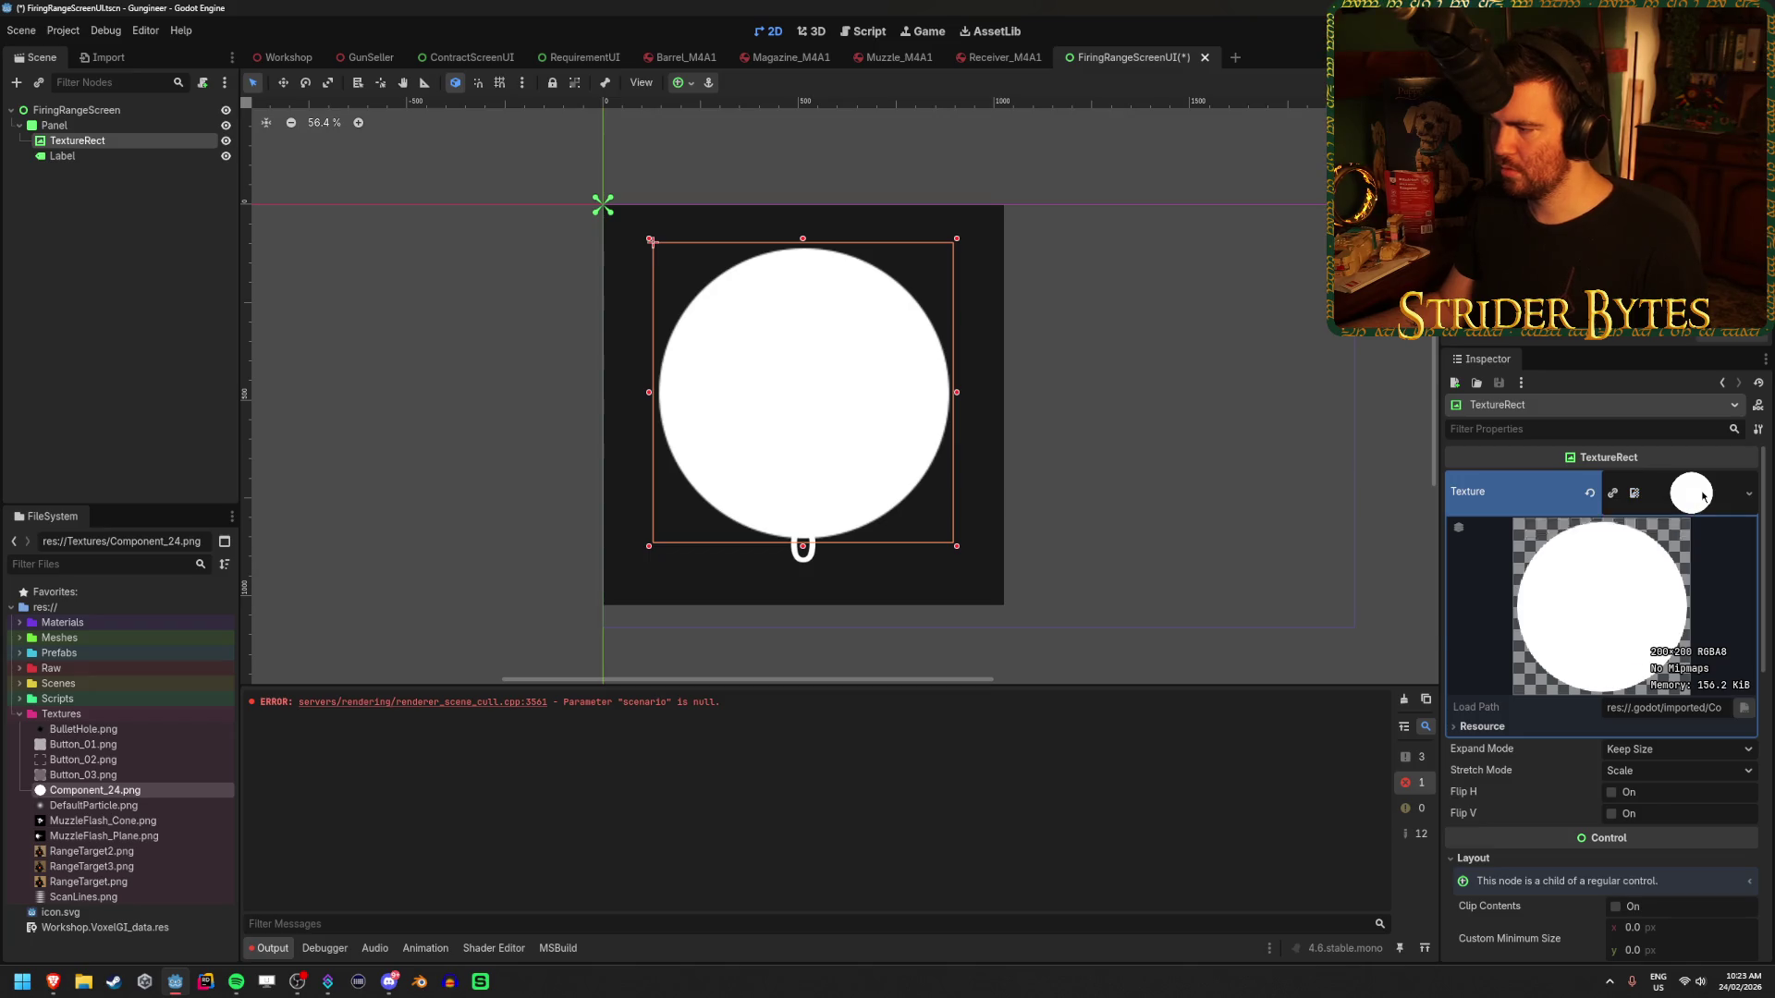
scroll(1627, 601, "down", 7)
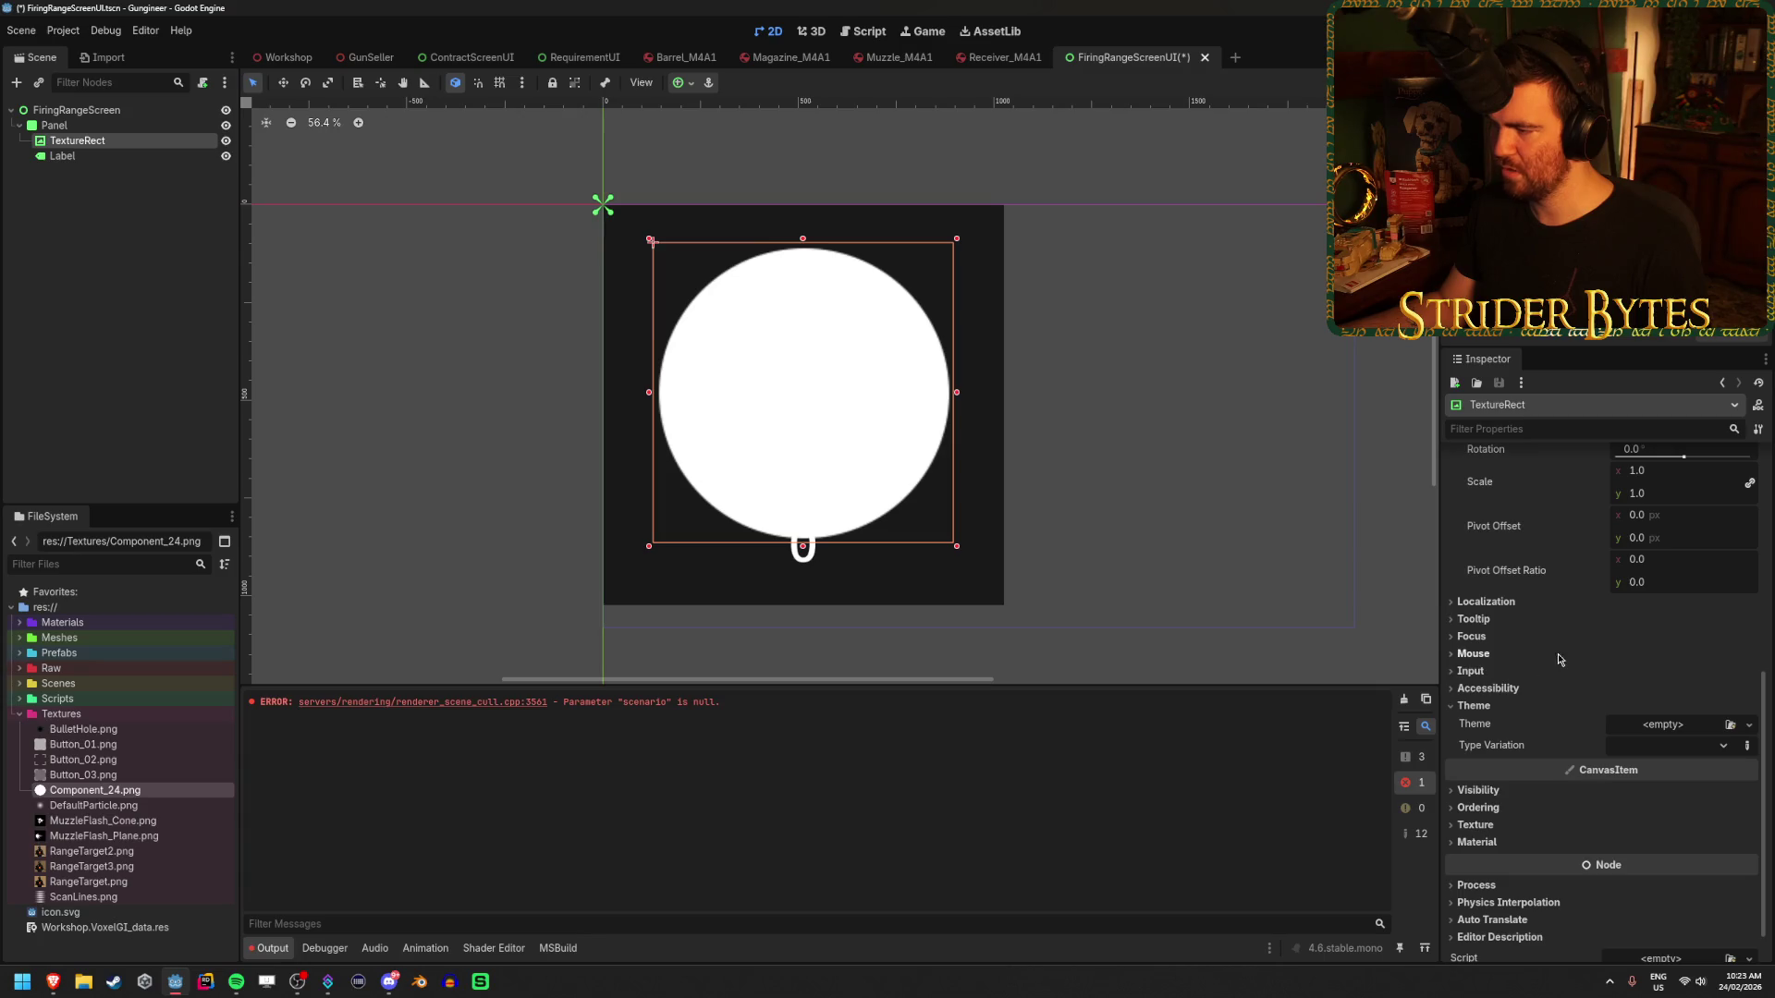
- Create a New Theme on the TextureRect and briefly check its Texture resource options
left_click(1749, 729)
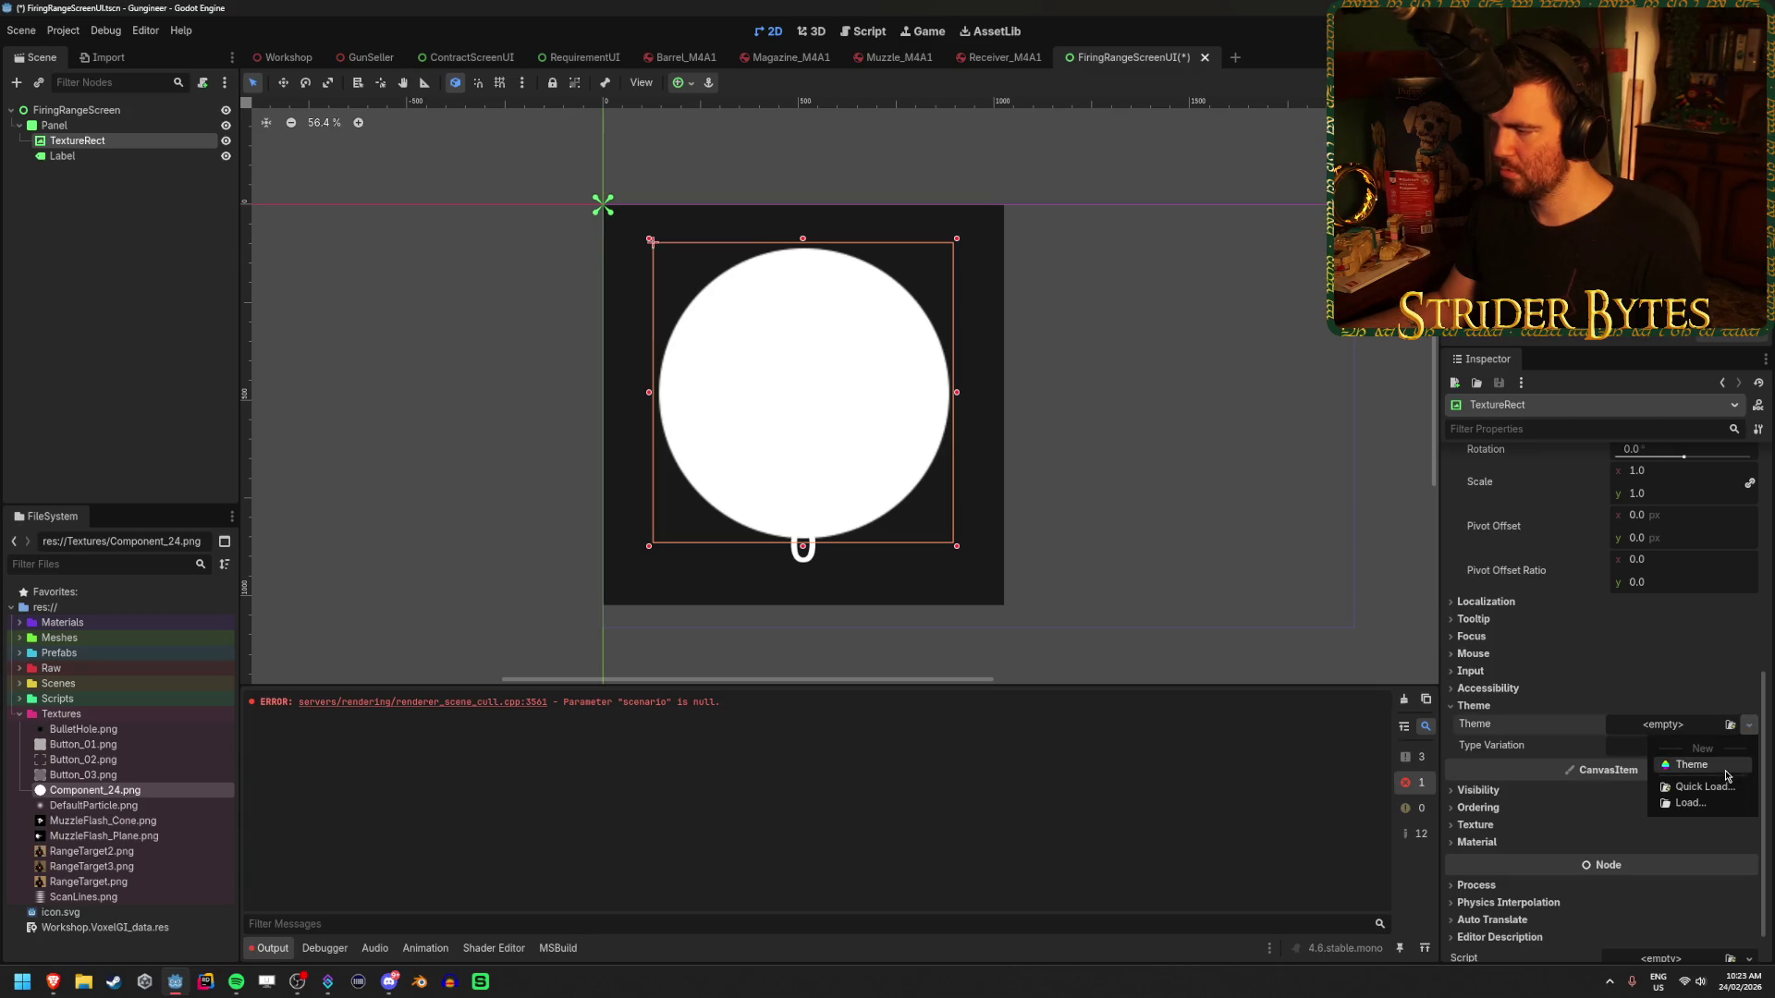
left_click(1701, 767)
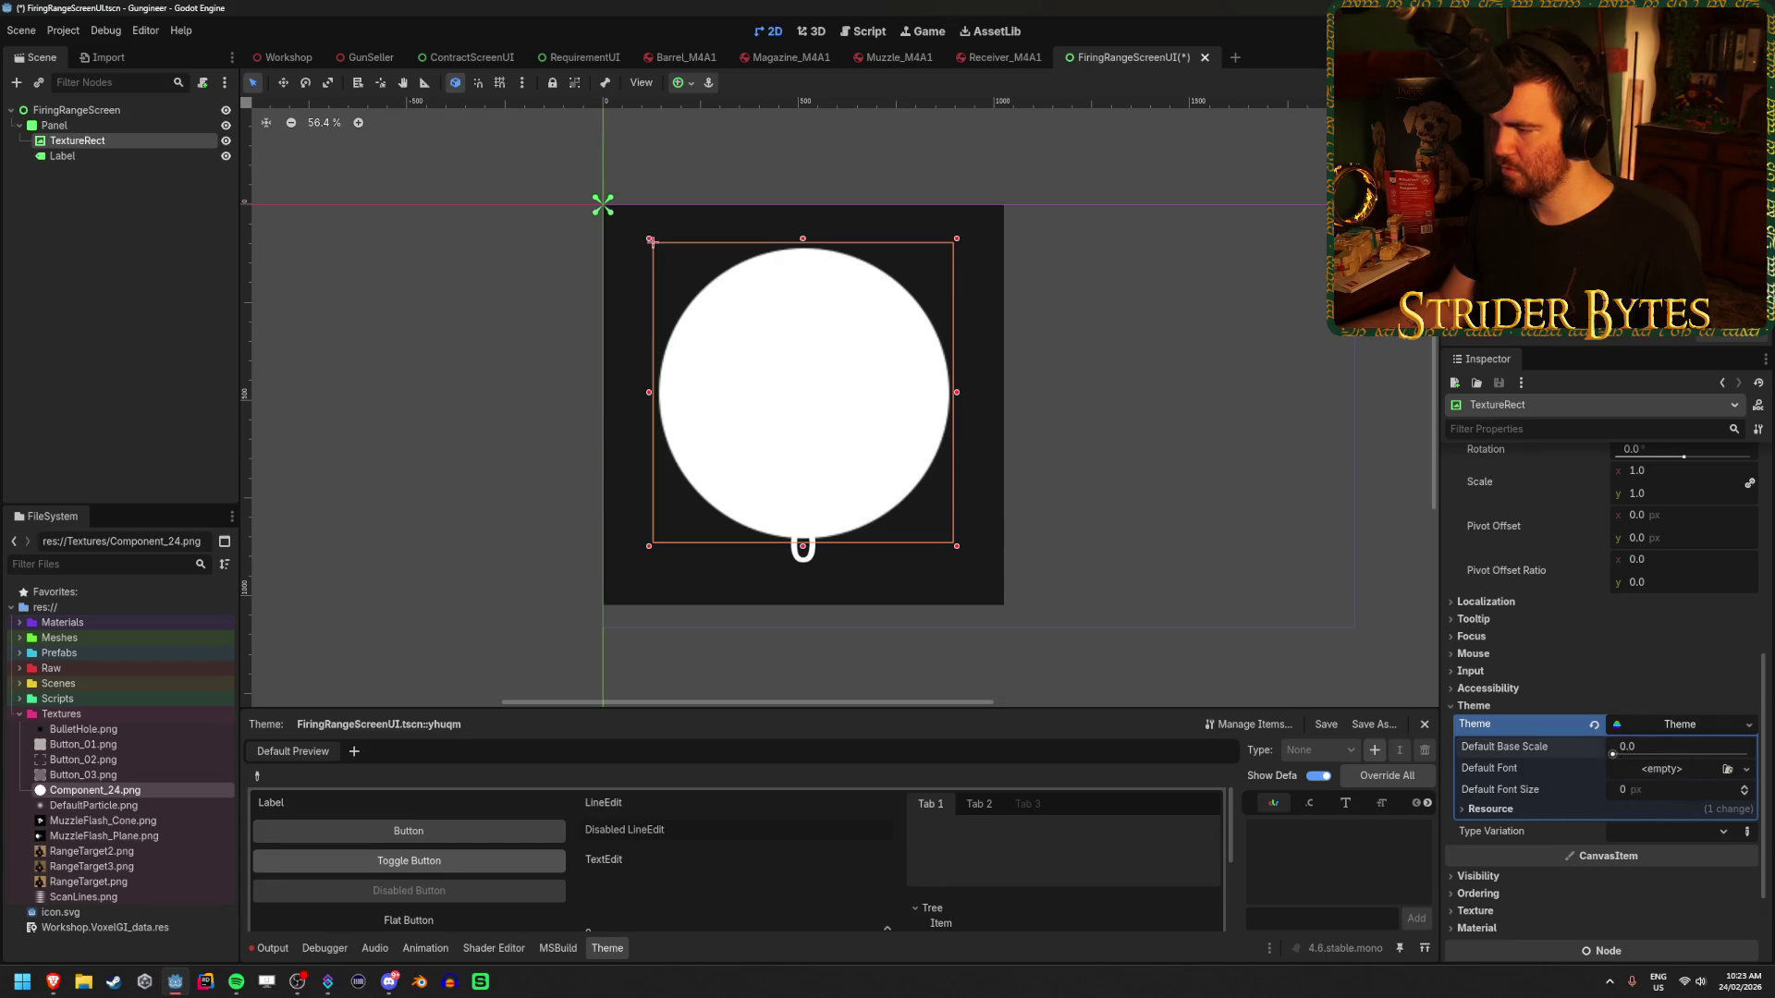
left_click_drag(1627, 747, 1641, 747)
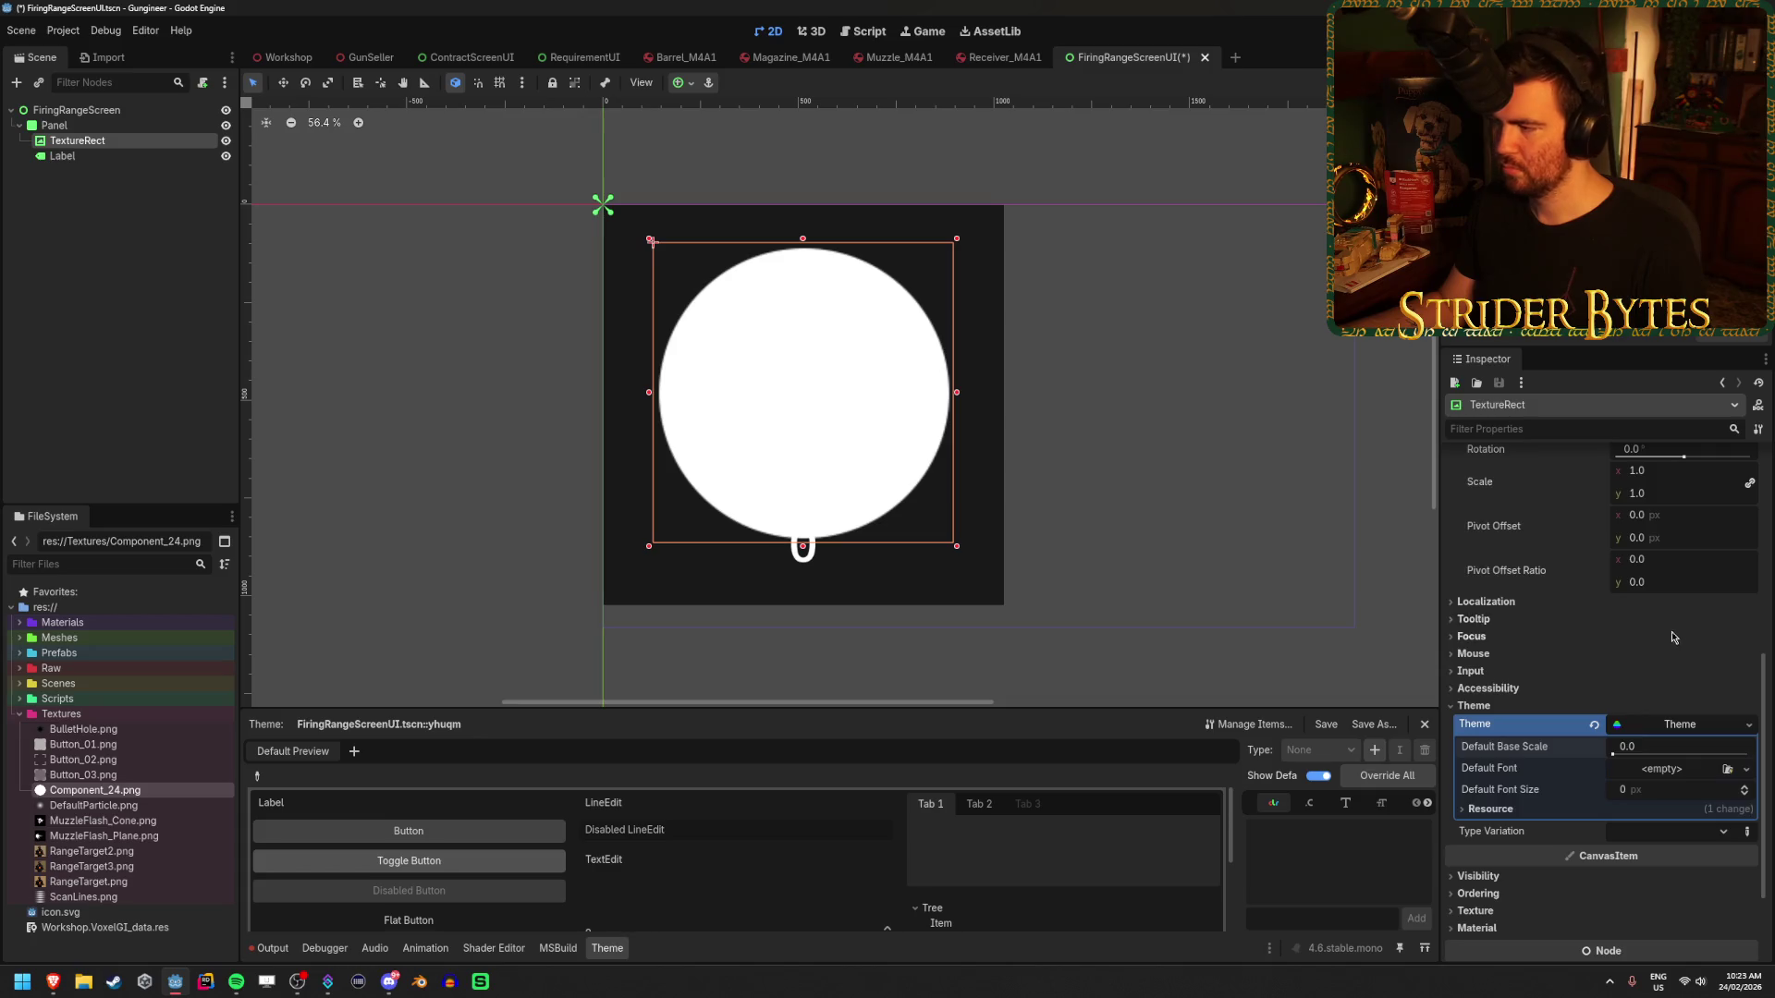
scroll(1655, 658, "up", 5)
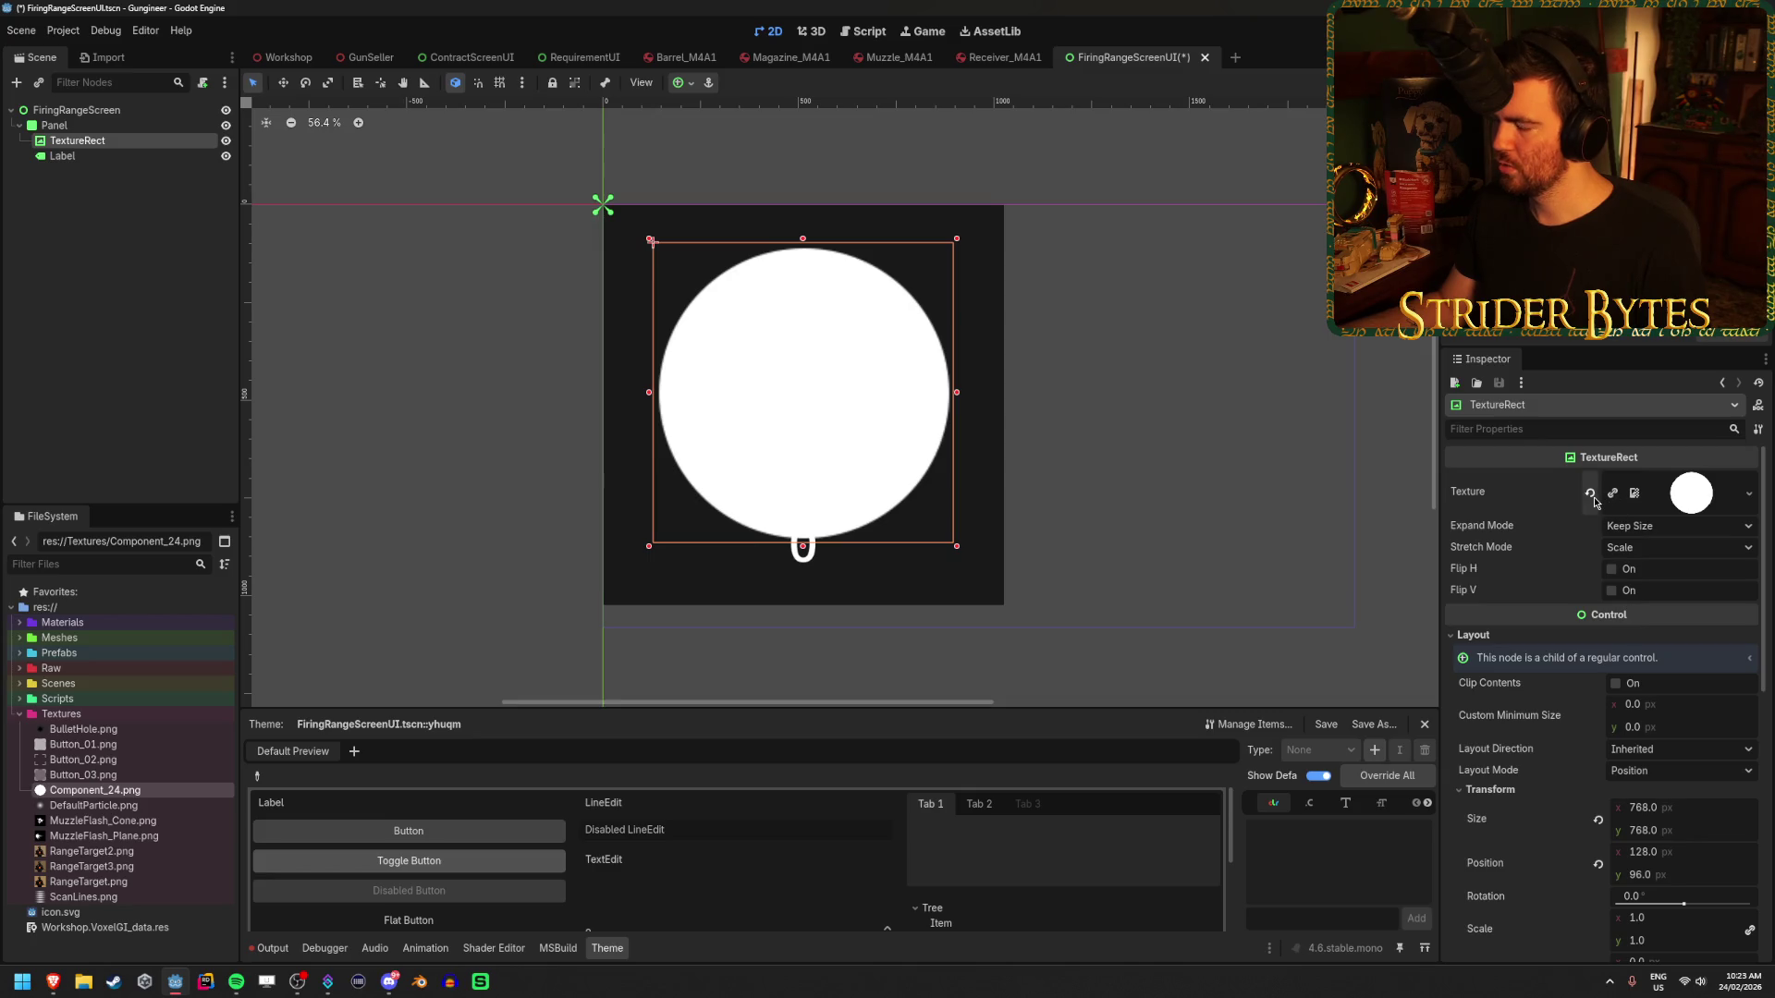
left_click(1749, 494)
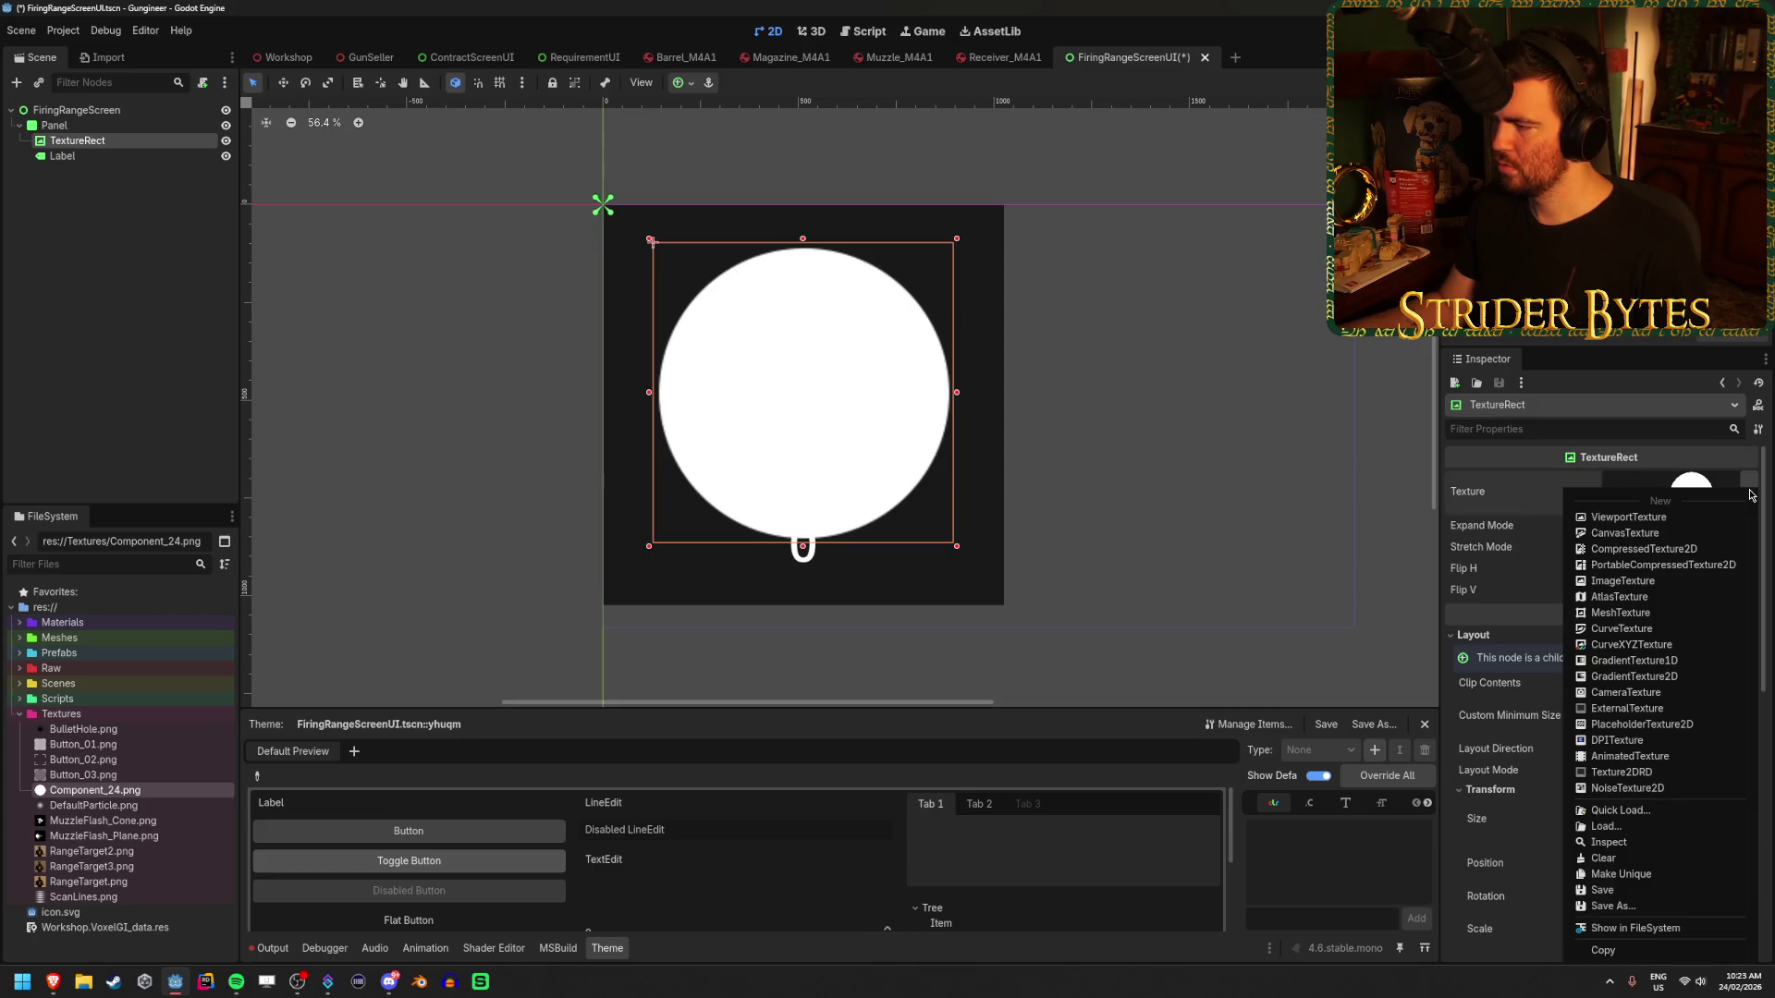
left_click(1755, 487)
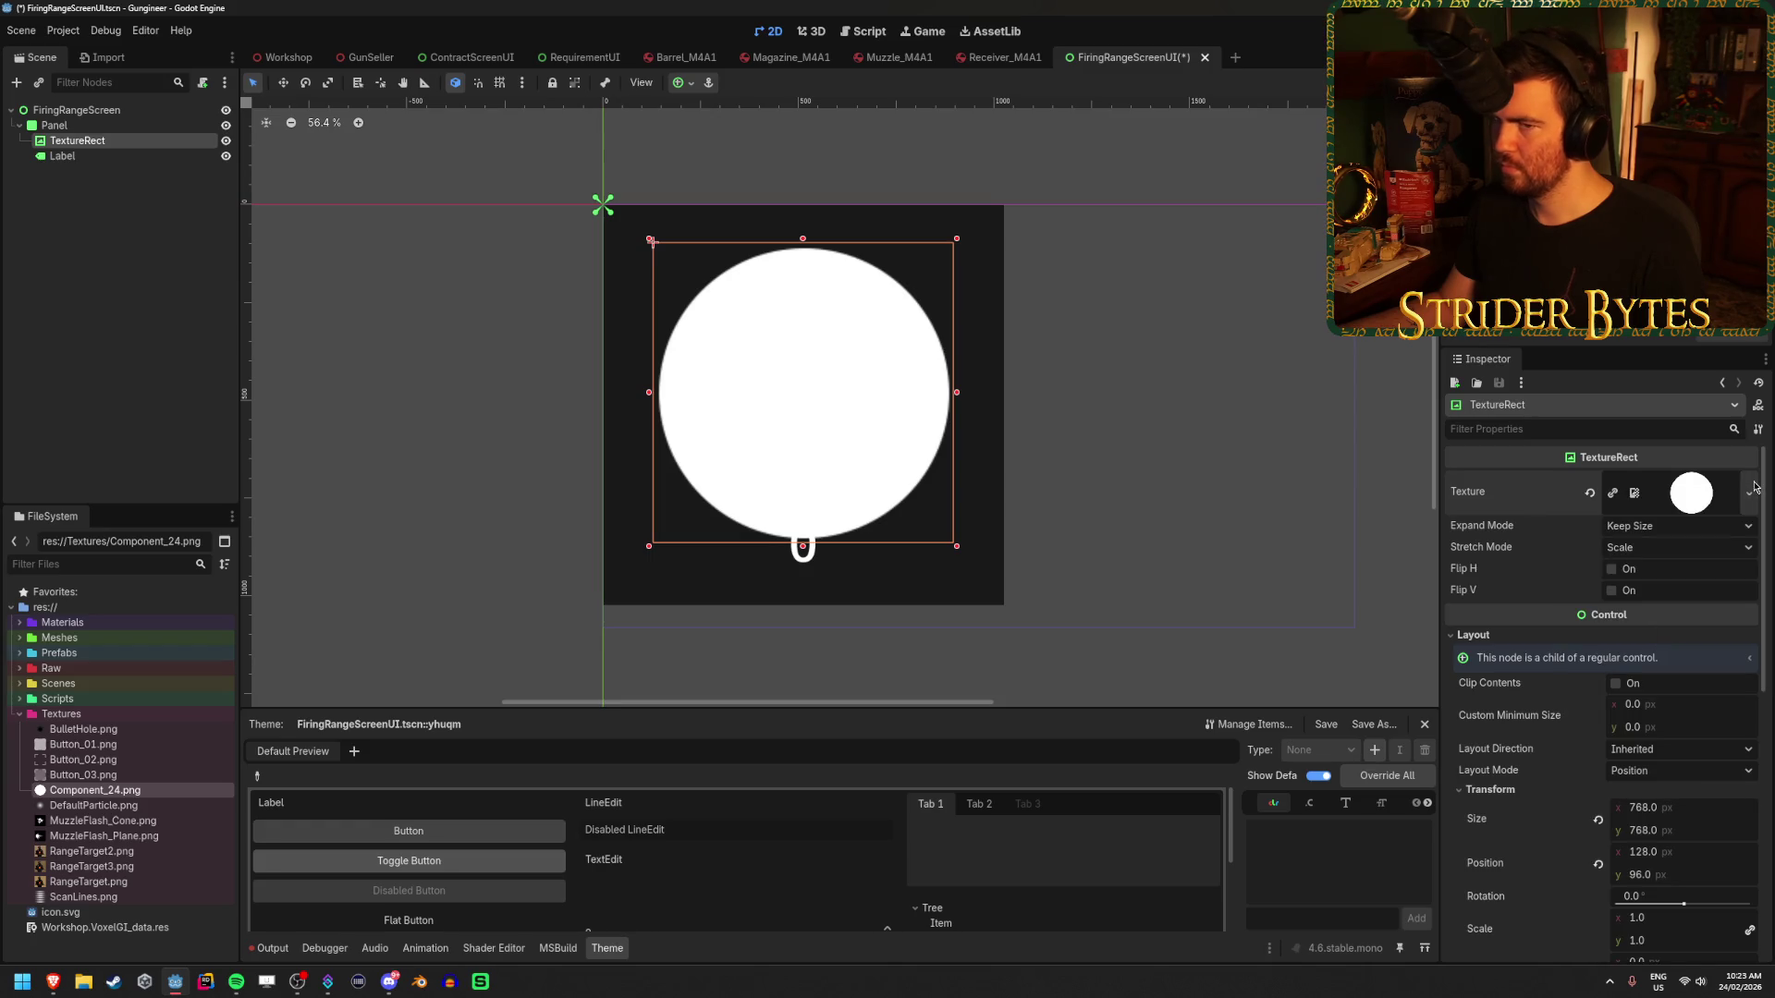
scroll(1625, 705, "down", 10)
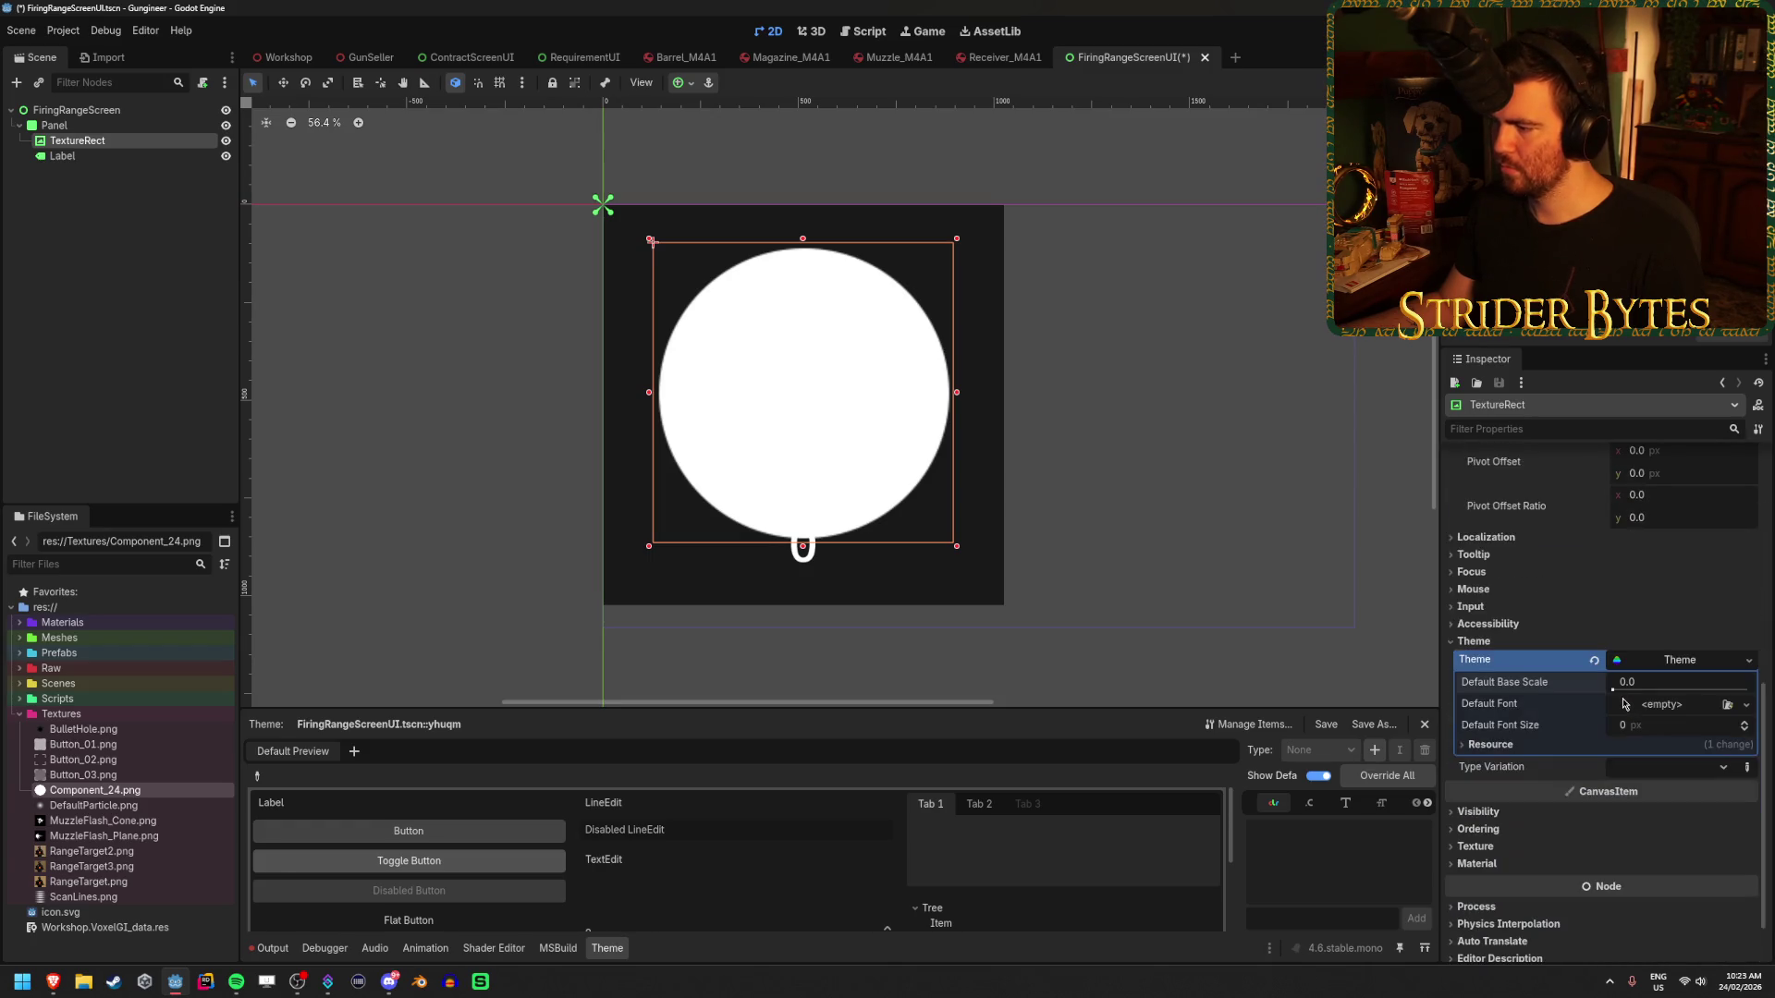
left_click(1482, 866)
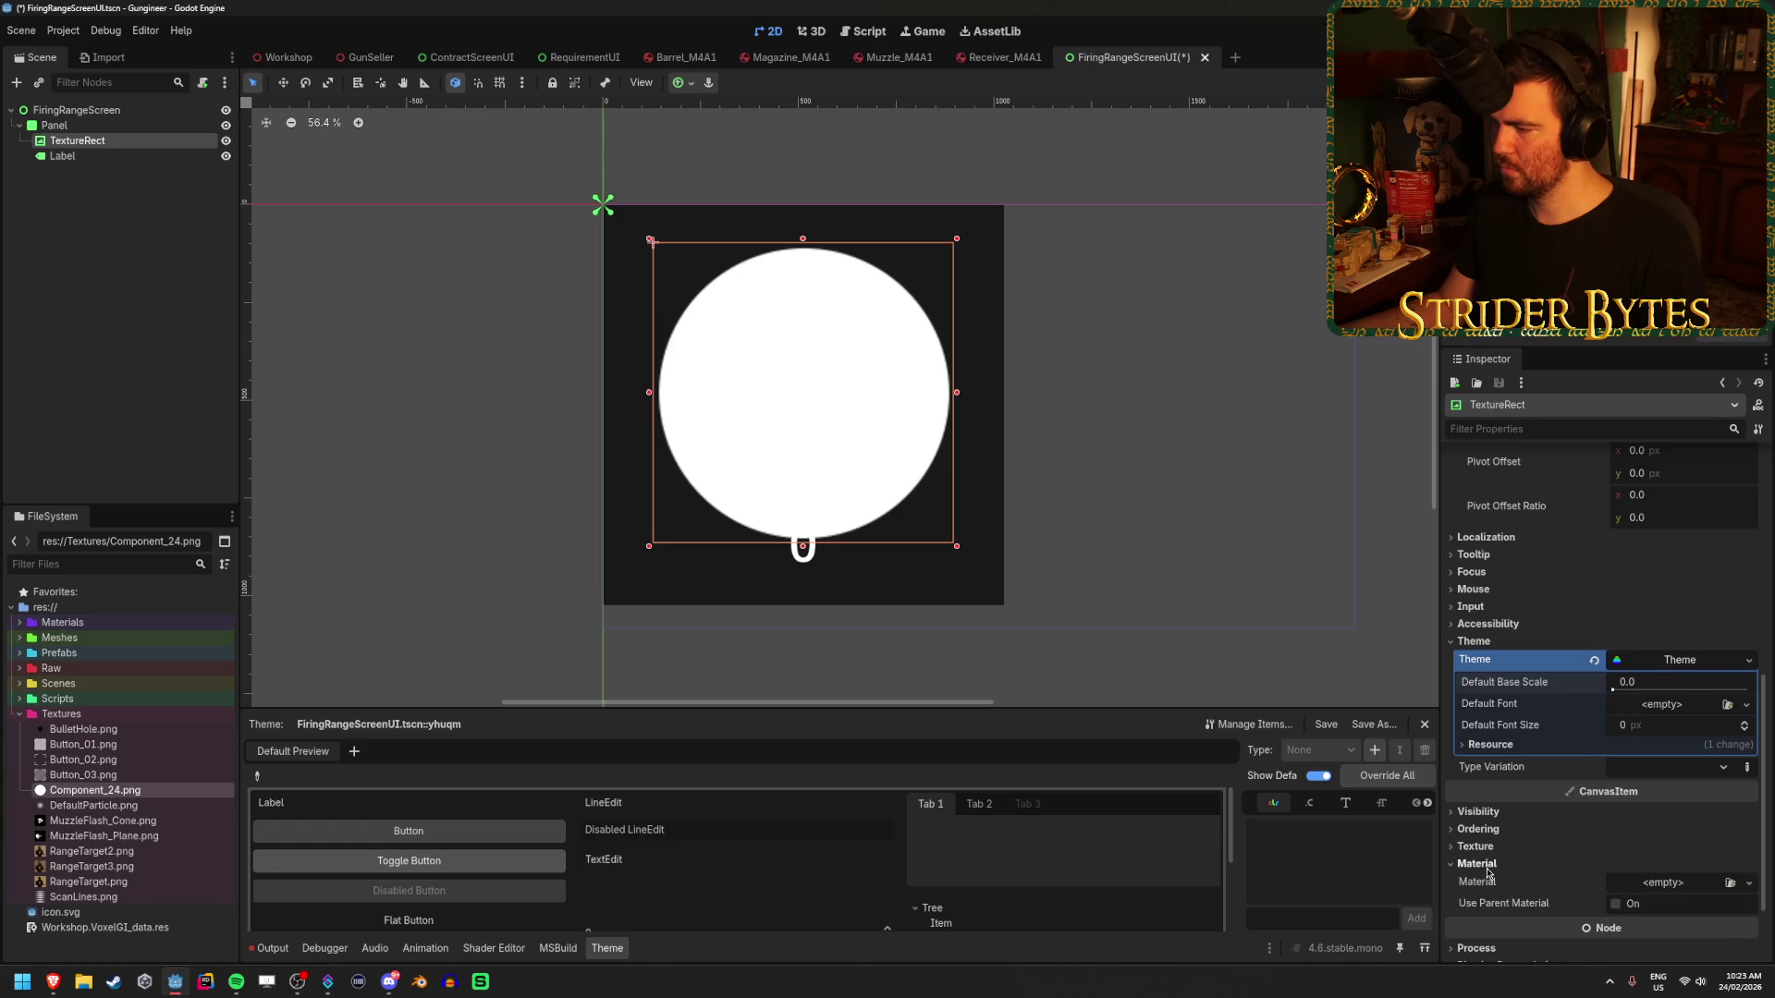
left_click(1746, 883)
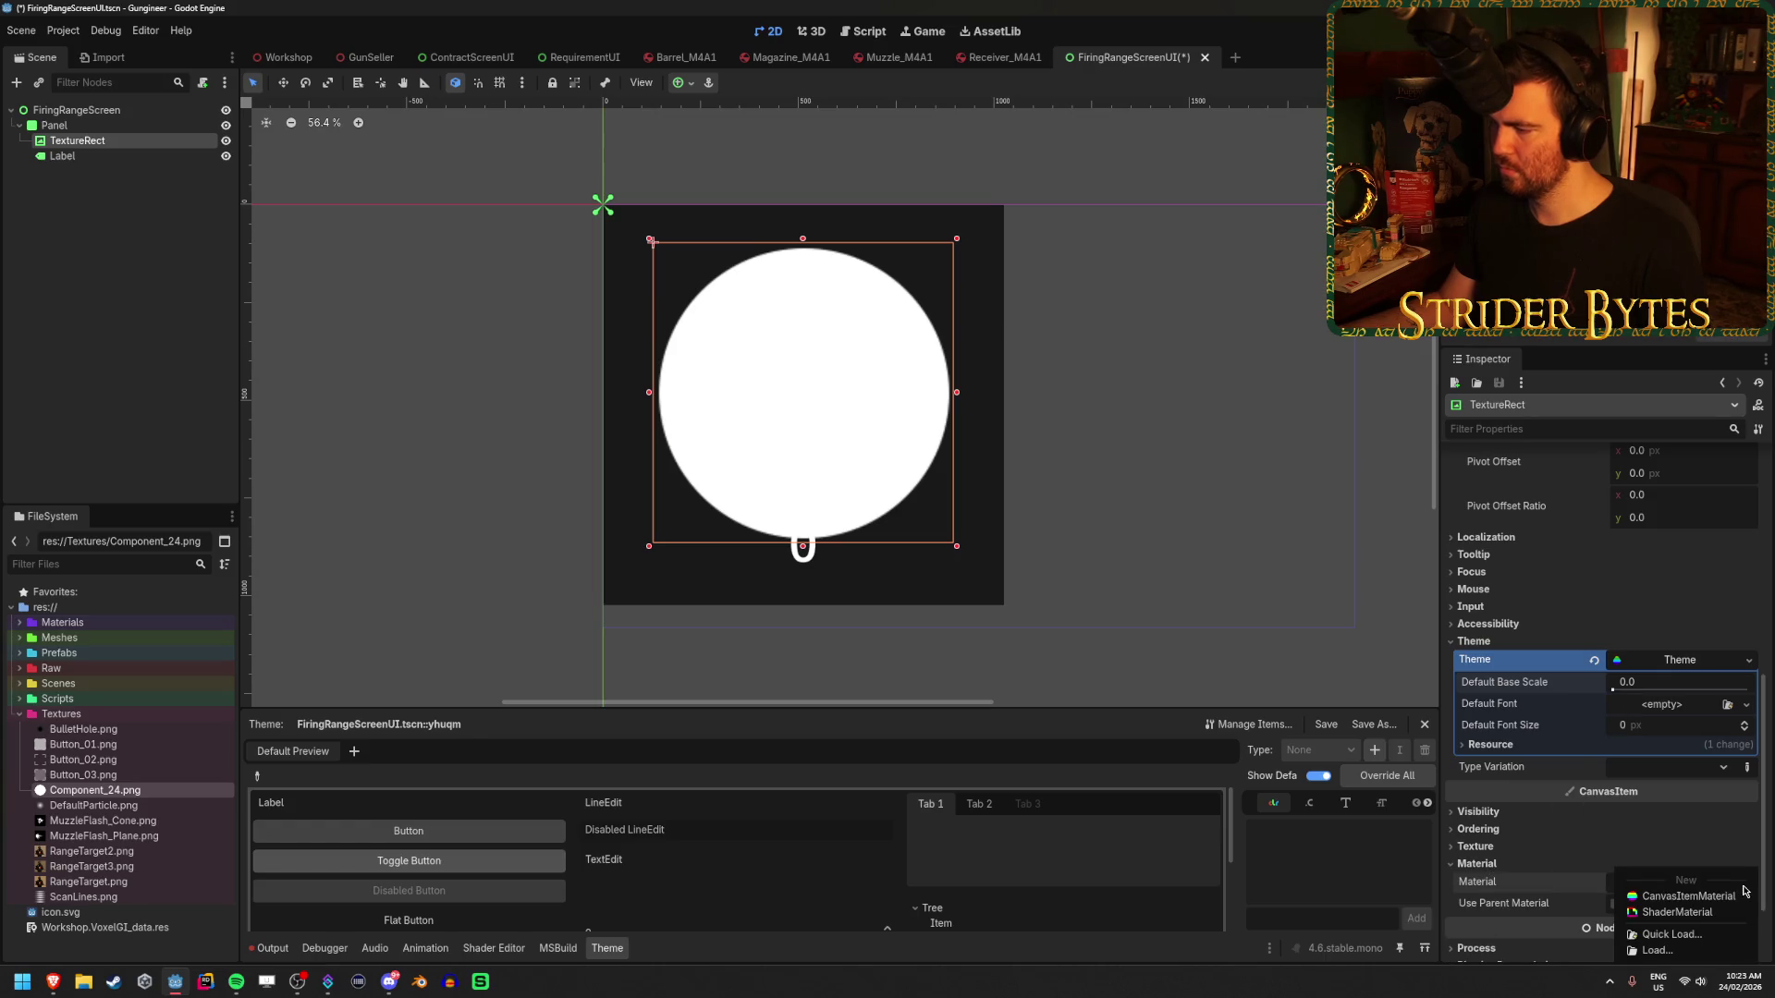
left_click(1697, 897)
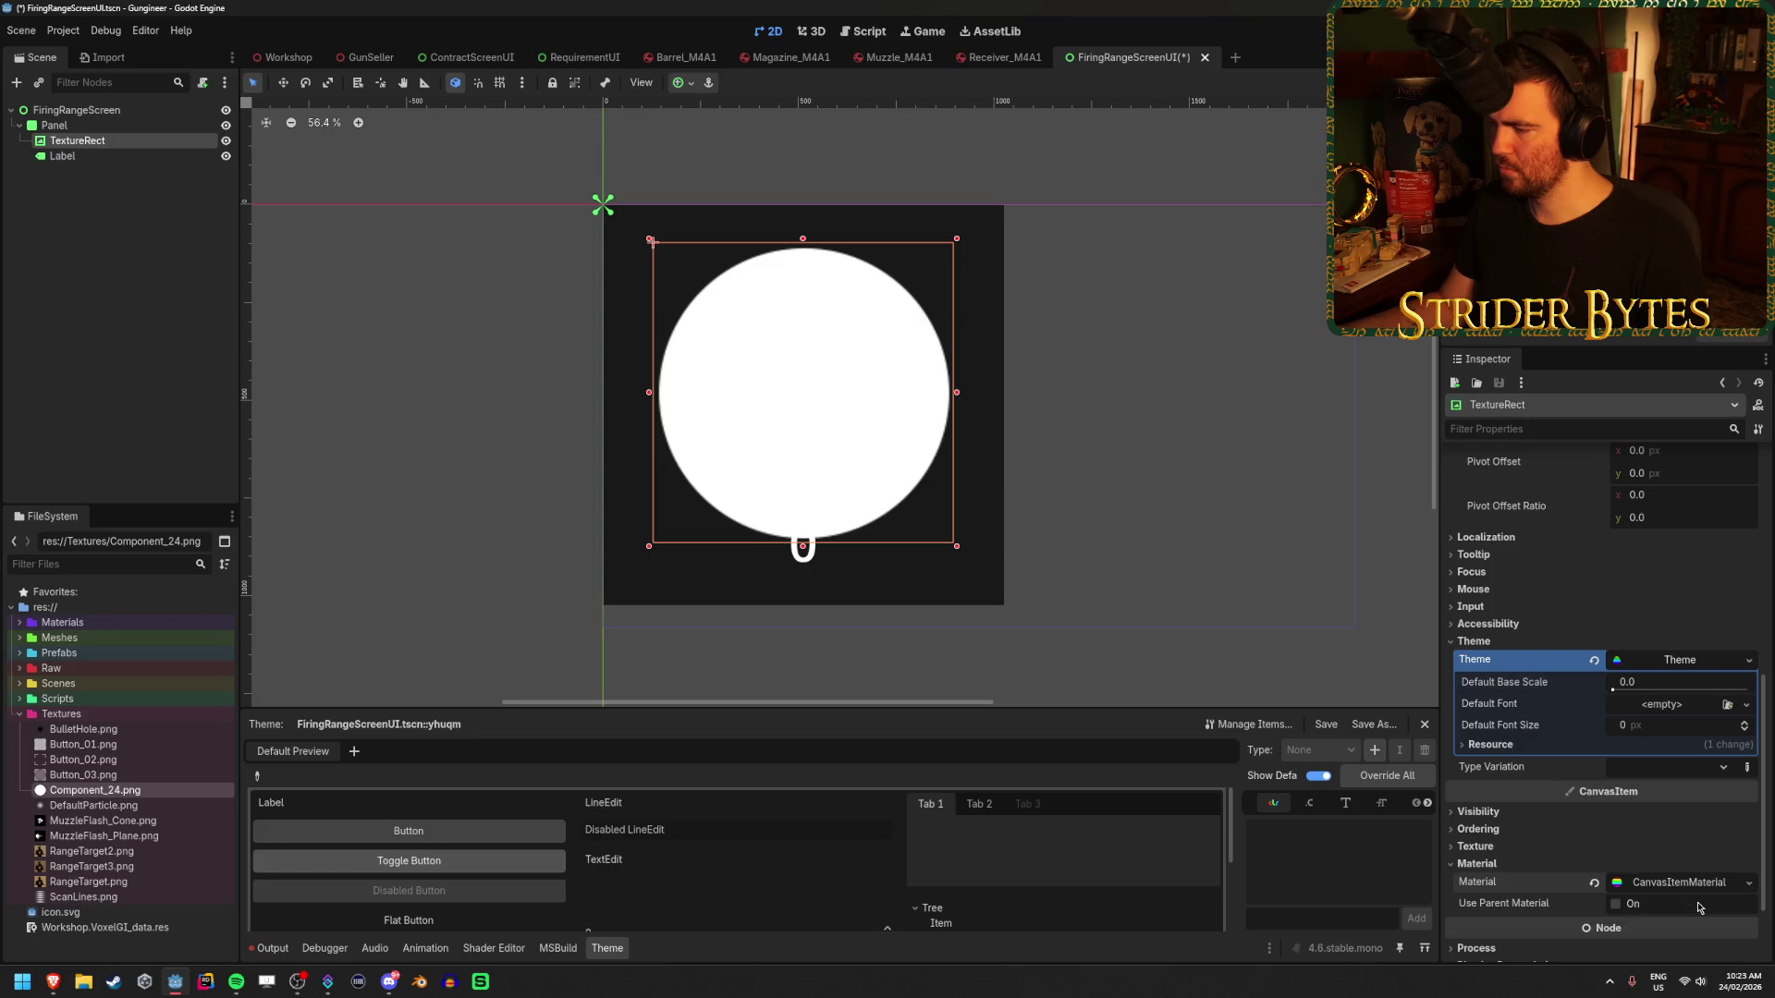
left_click(1664, 885)
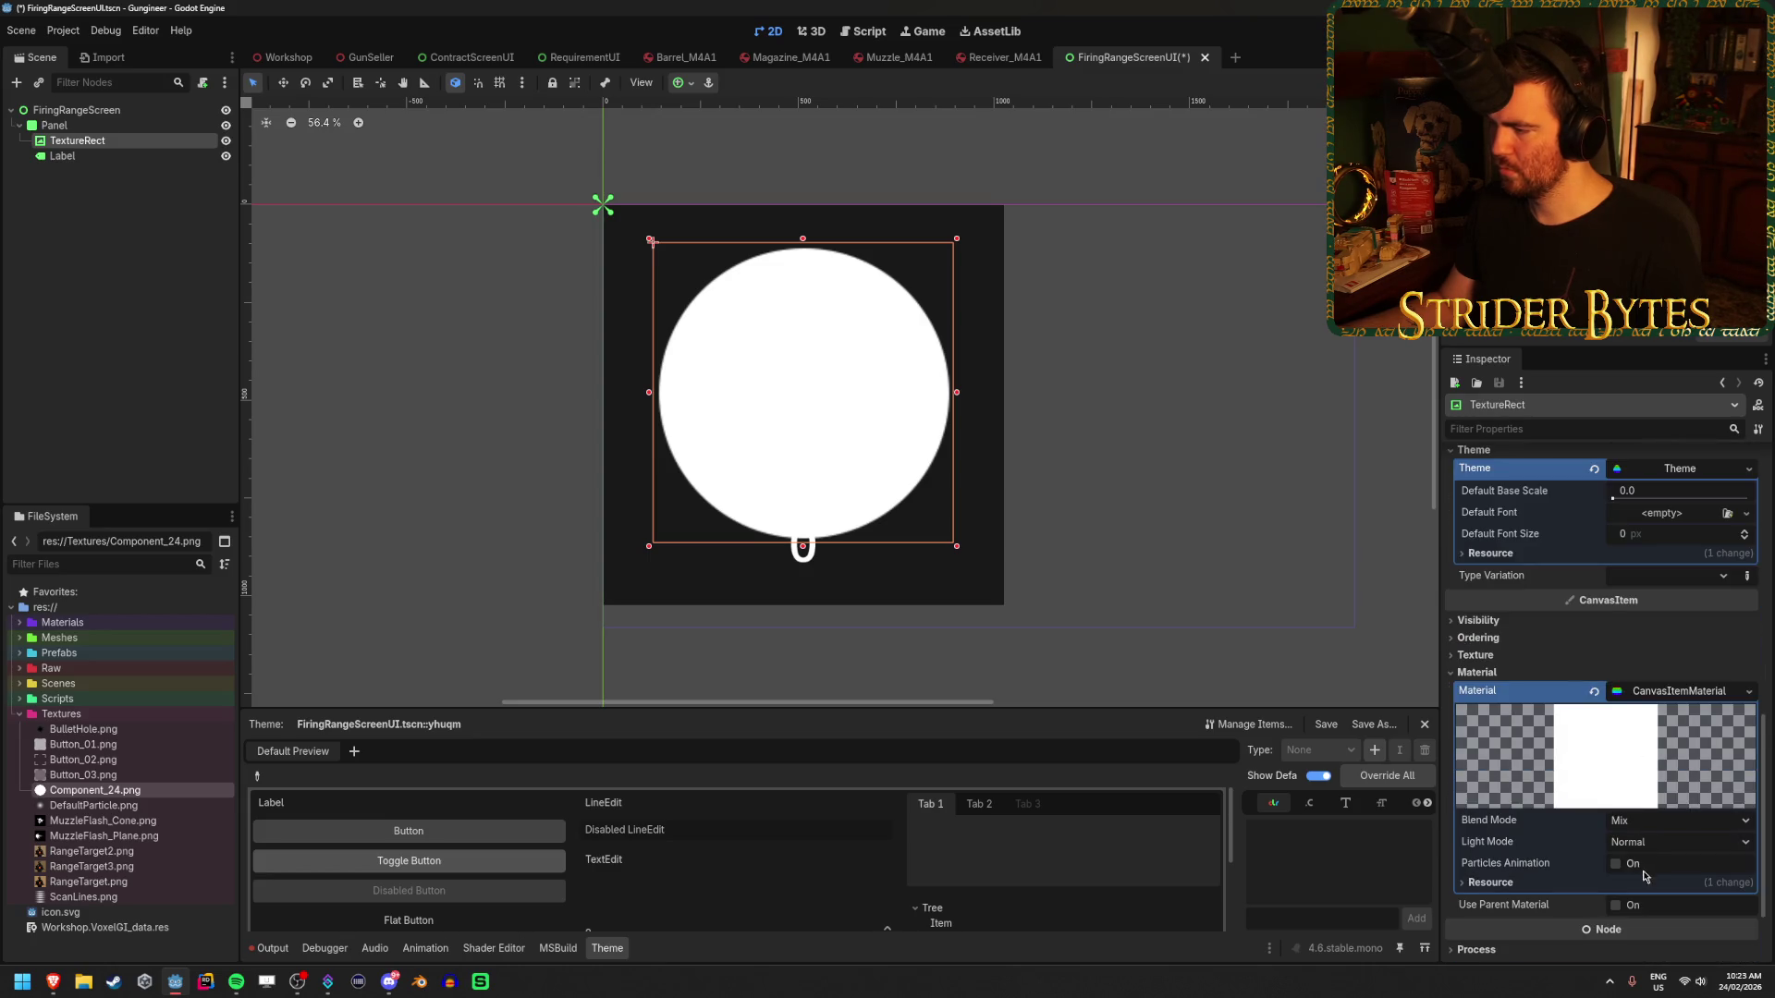
left_click(1688, 709)
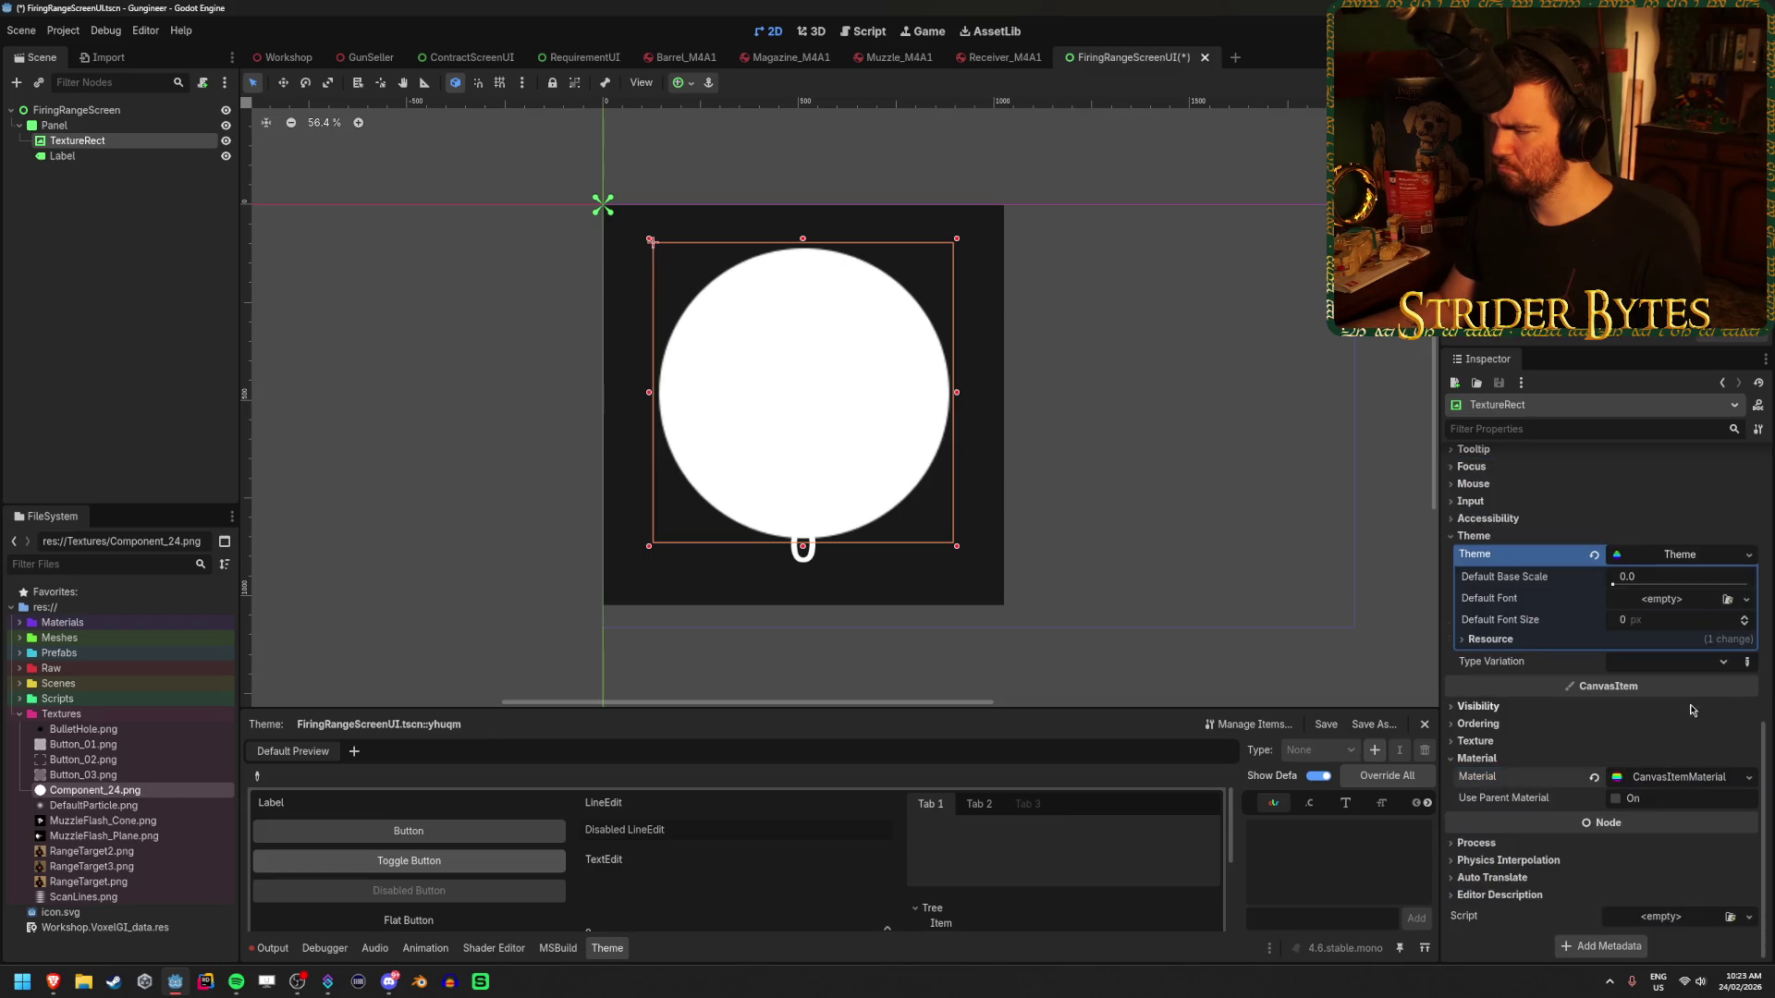
right_click(1635, 783)
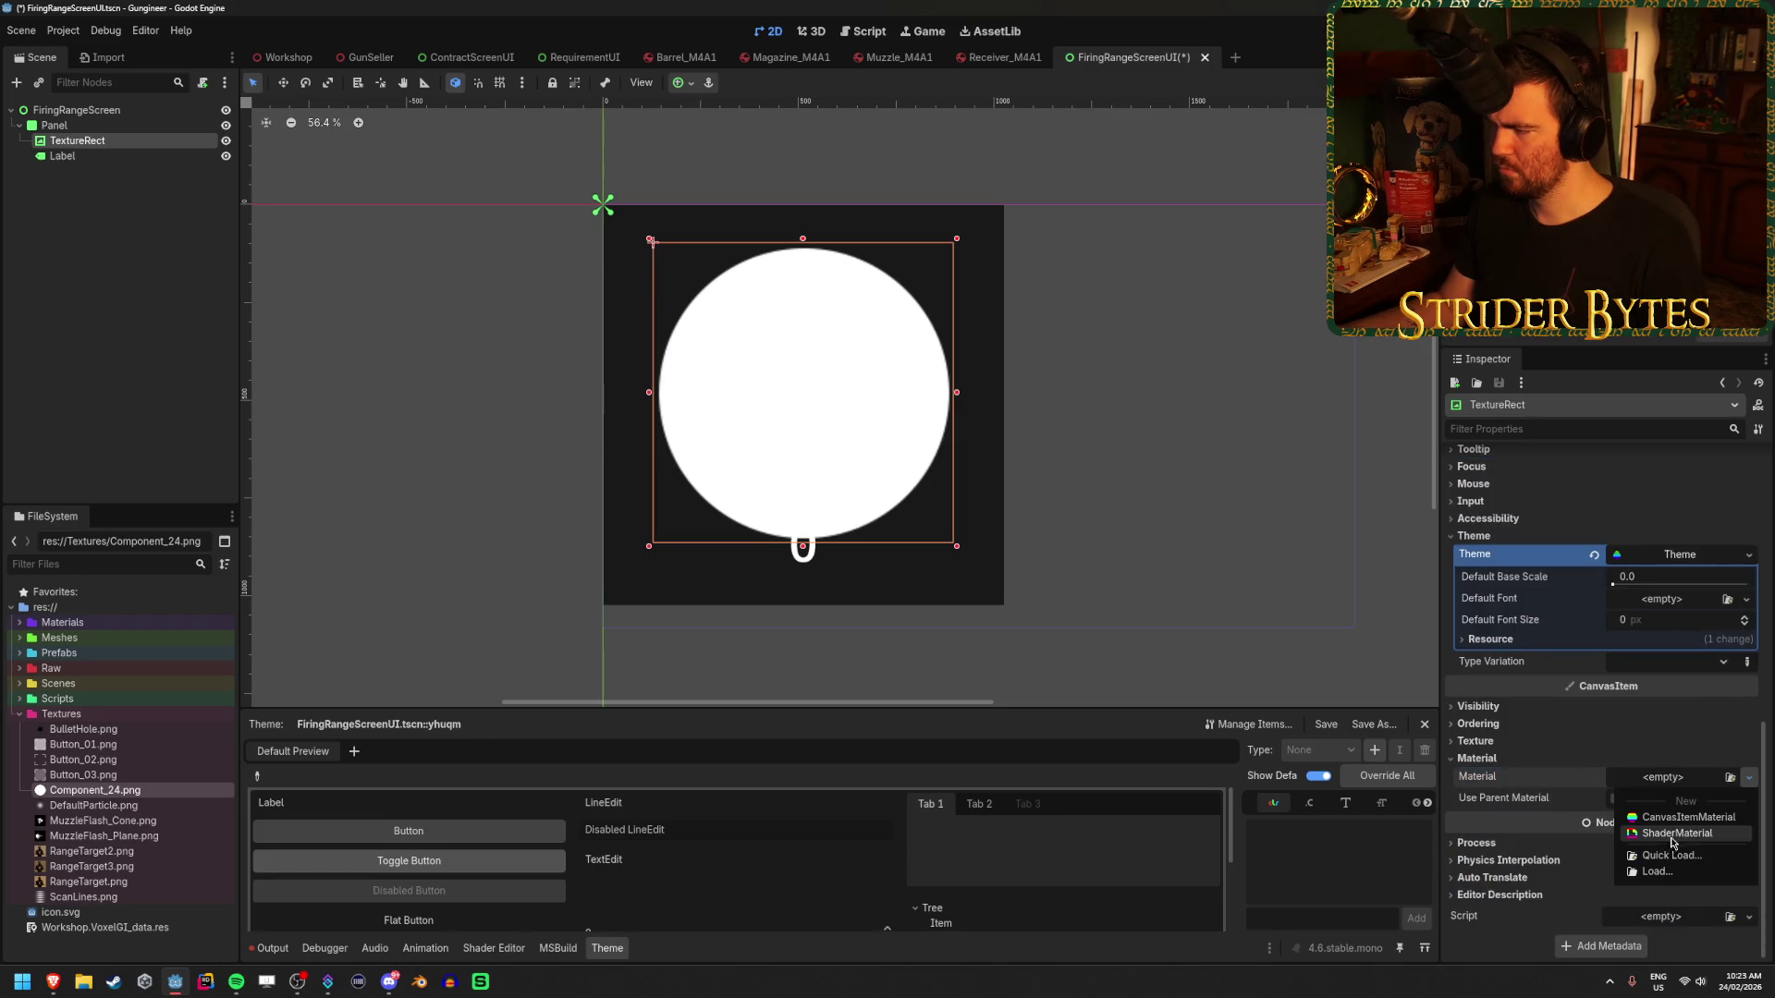
left_click(1671, 811)
left_click(1677, 795)
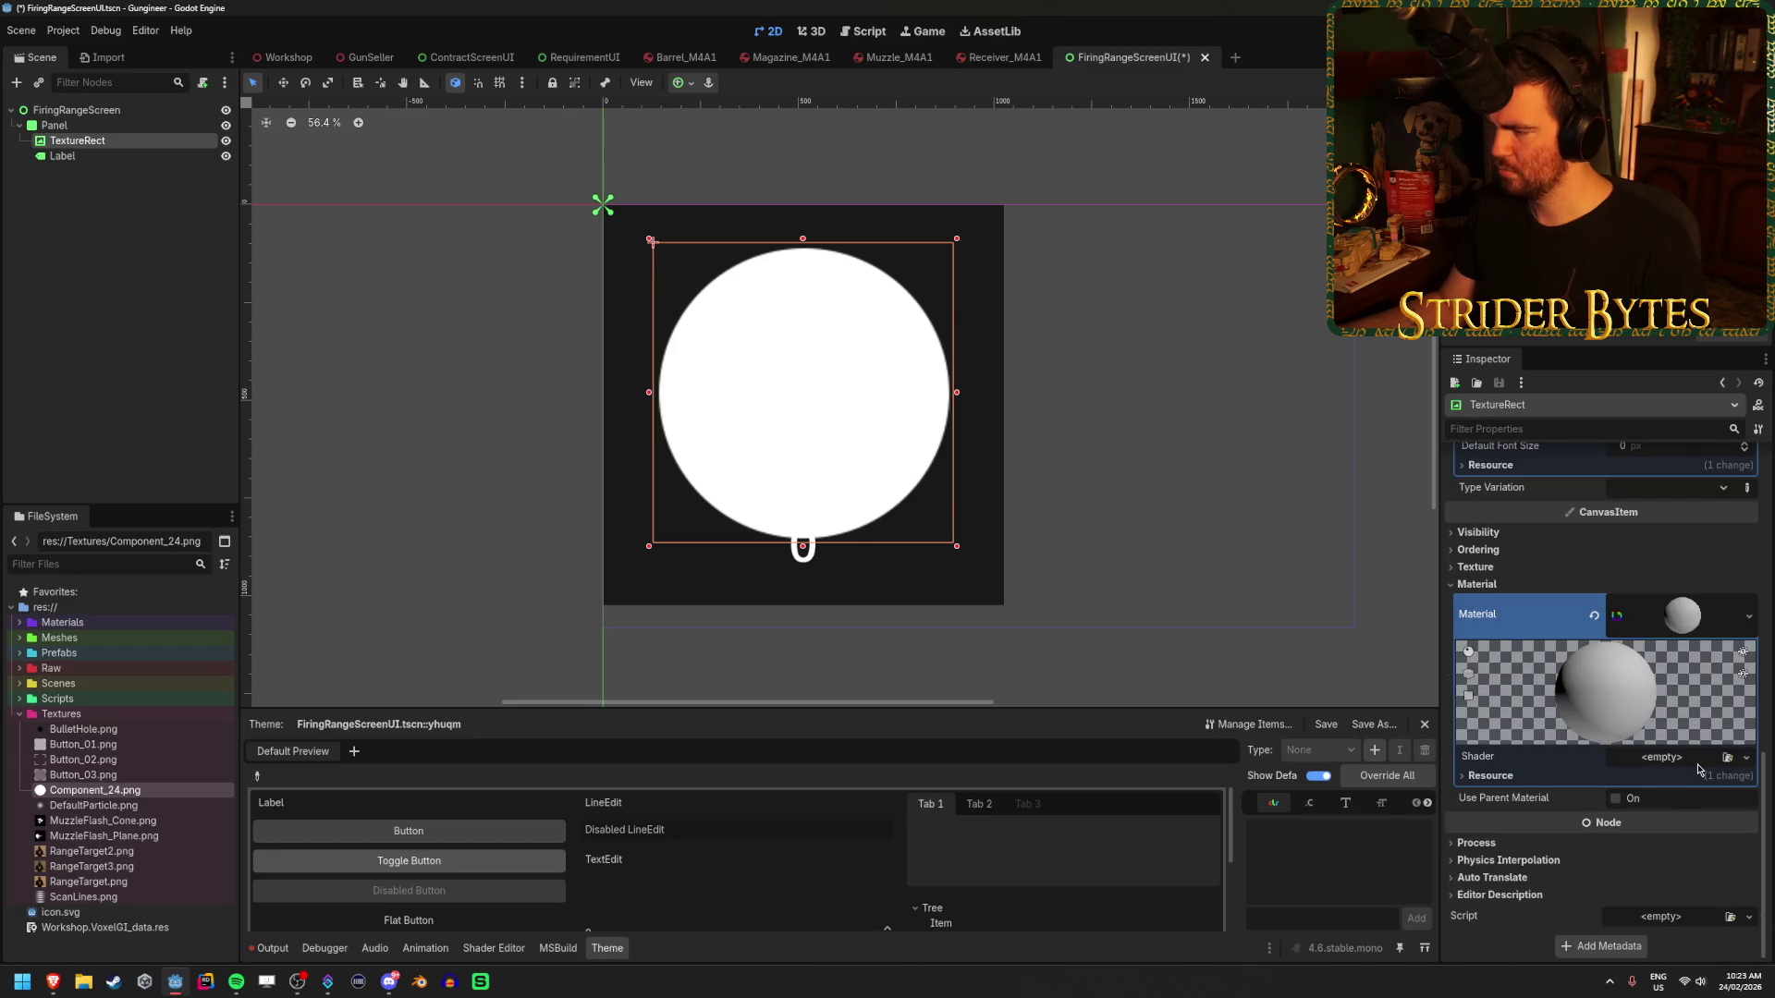
left_click(1594, 614)
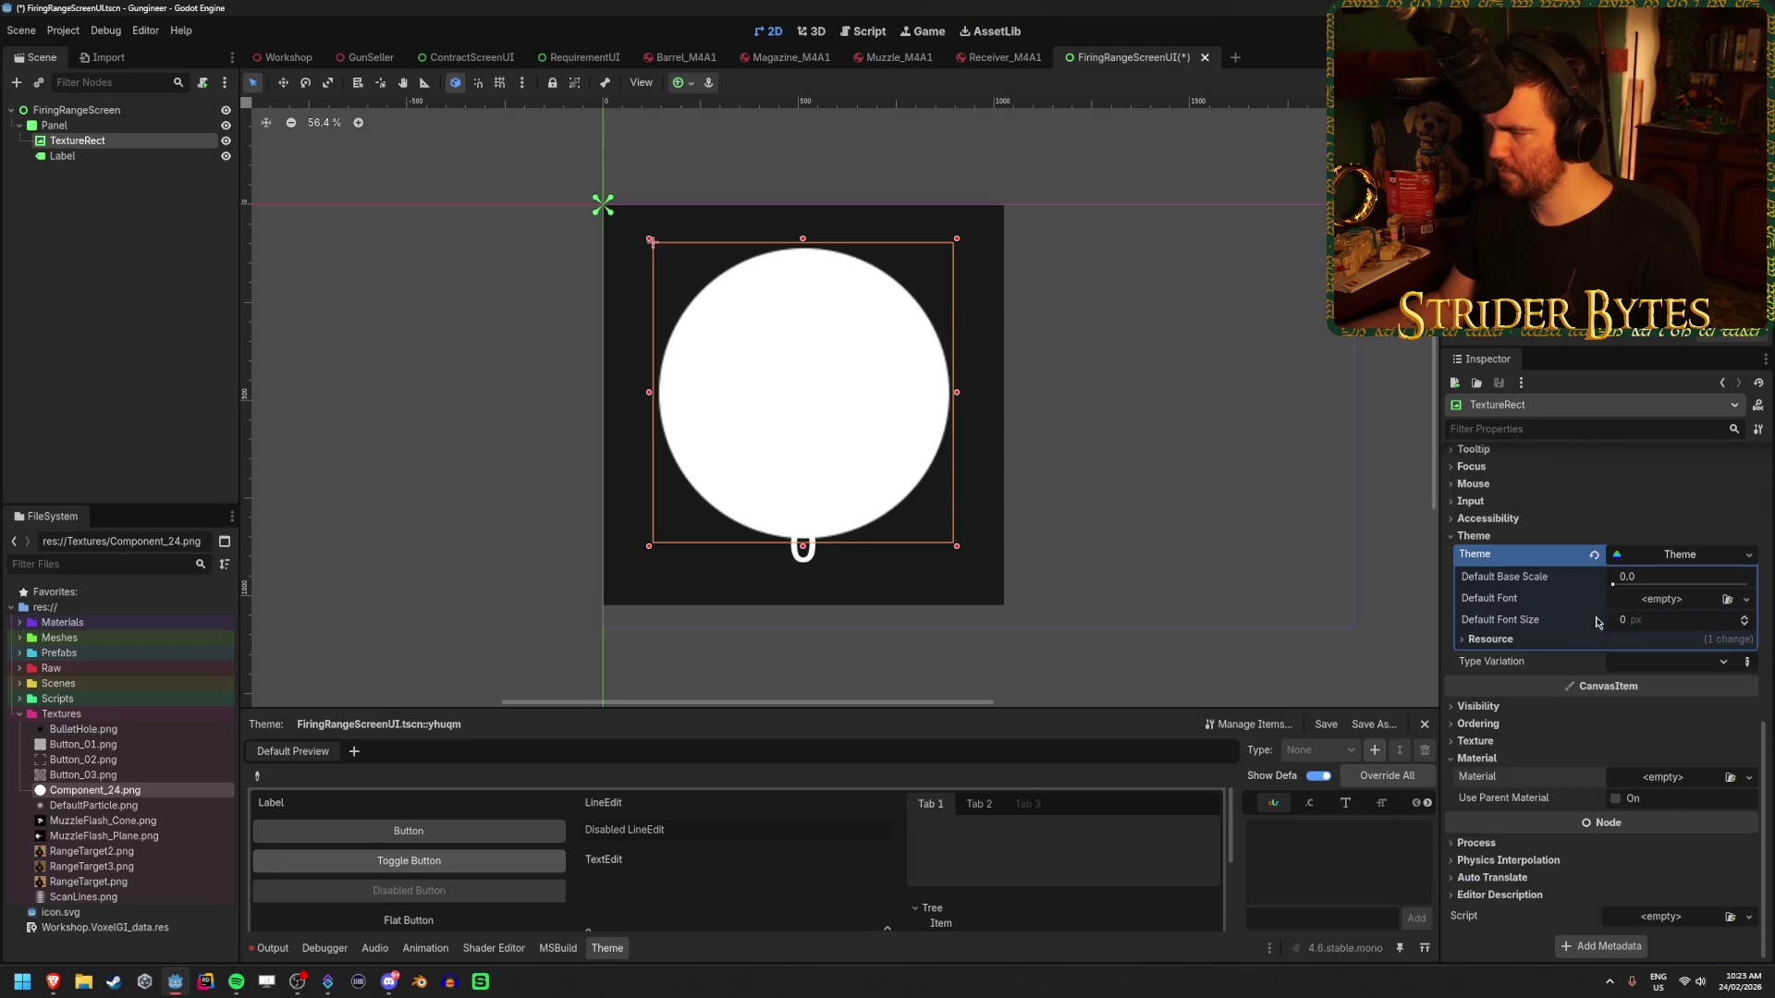
left_click(1505, 745)
left_click(1501, 745)
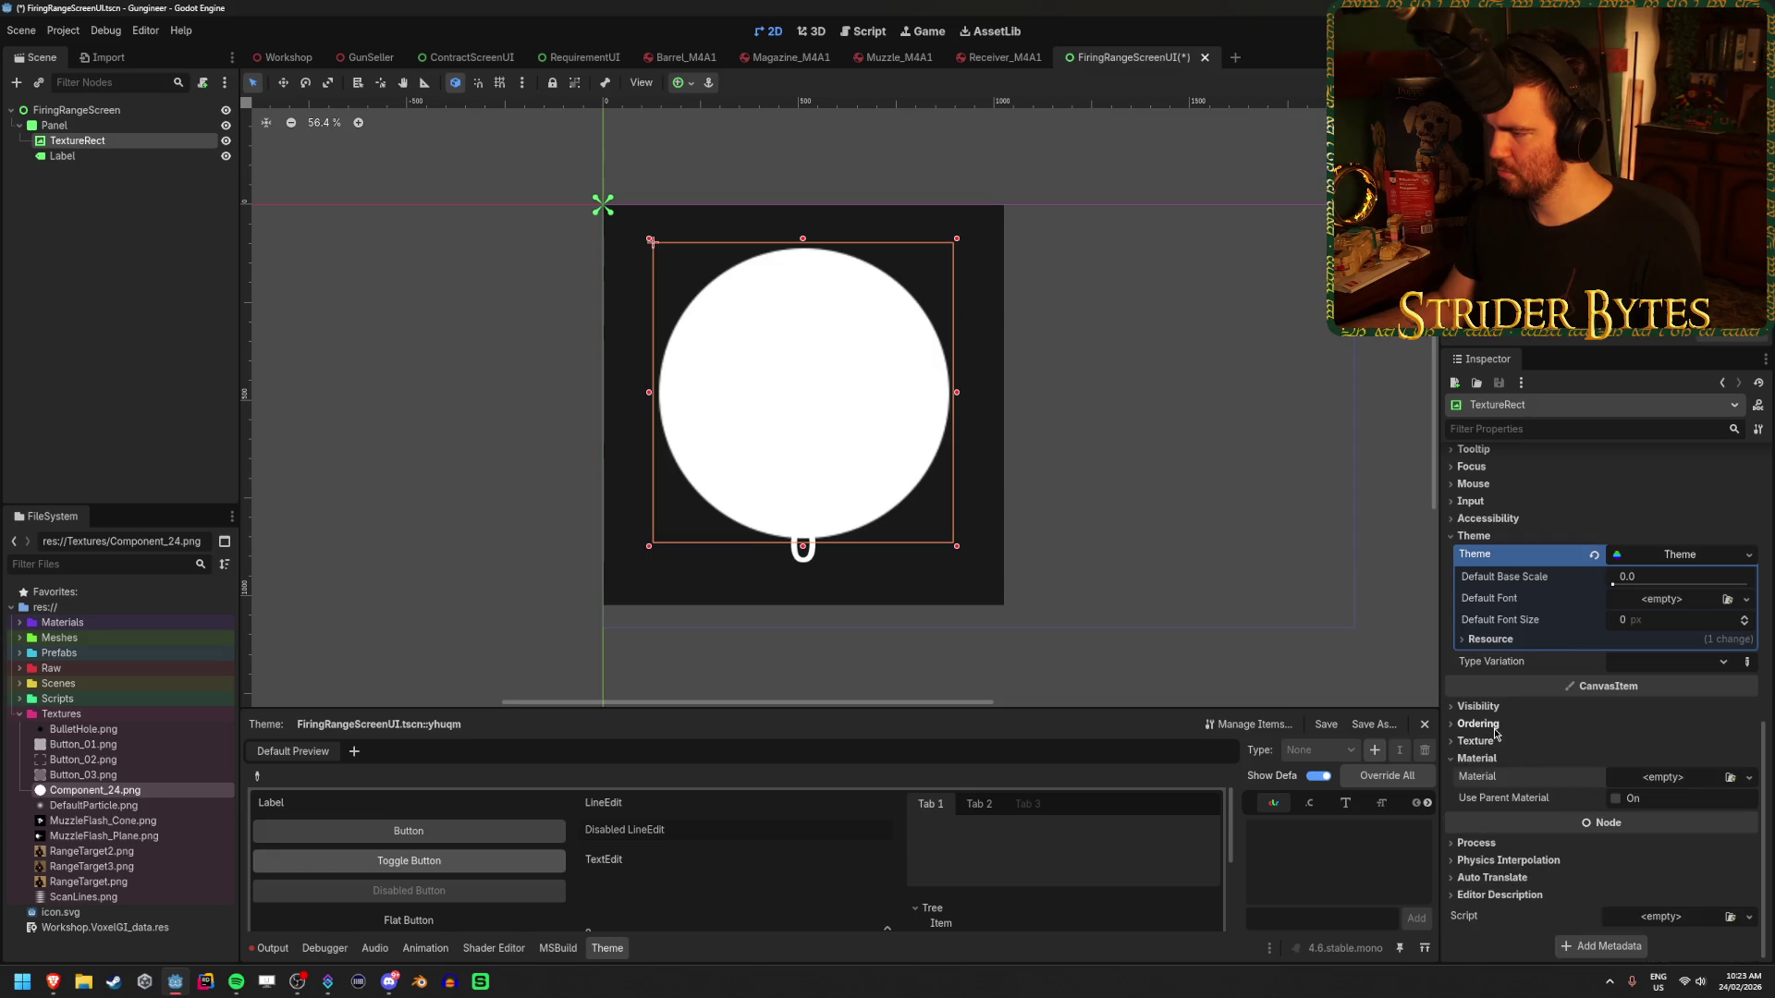
scroll(1494, 733, "up", 5)
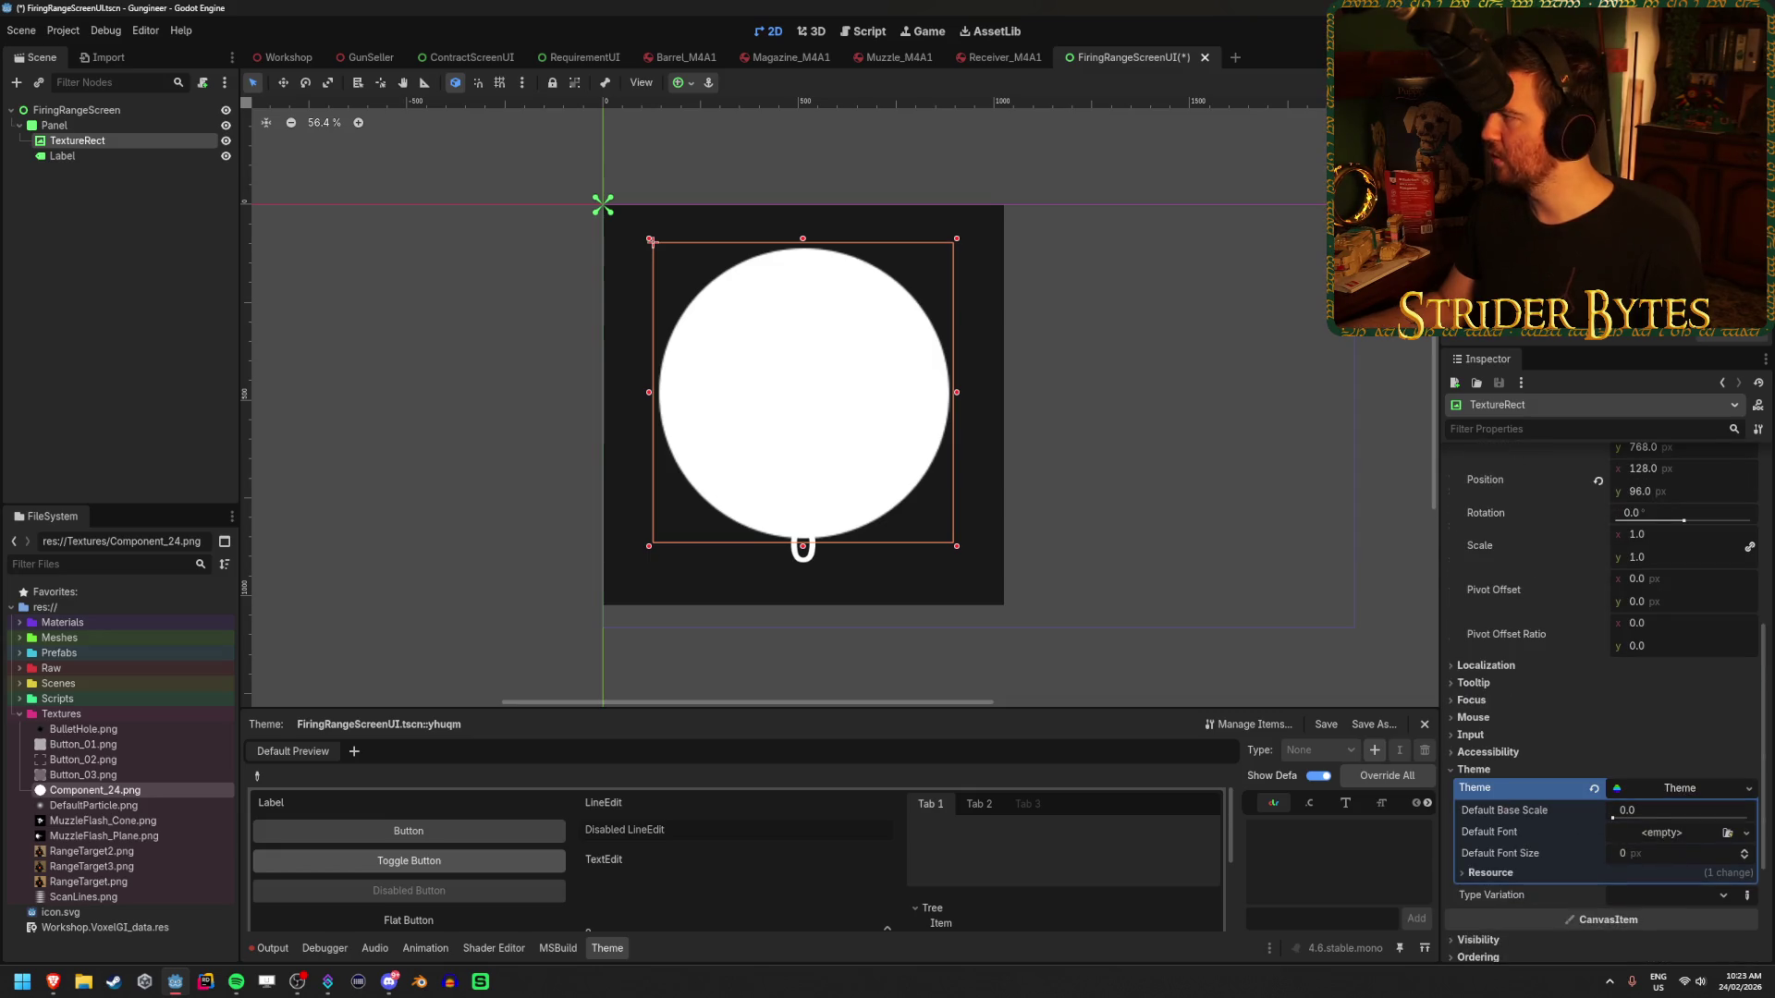
- Check the web browser, collapse the Theme properties and peek at the circle texture's details
key("alt+Tab")
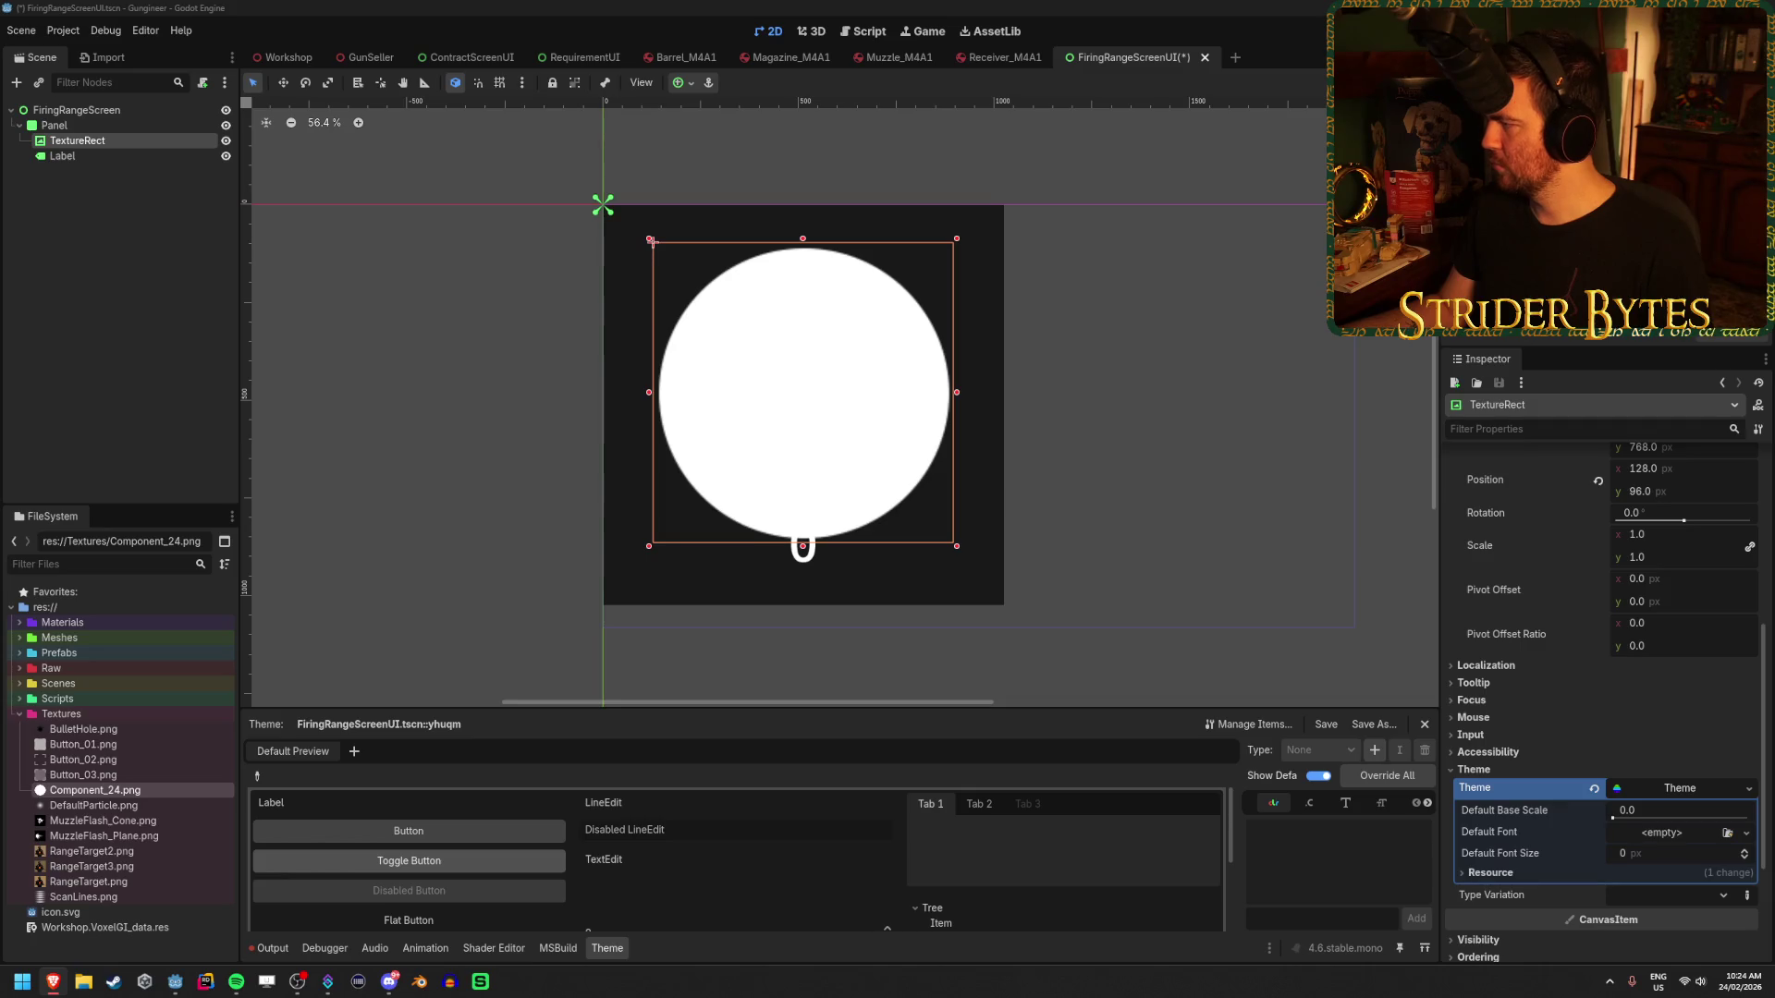
left_click(1477, 769)
scroll(1497, 721, "up", 5)
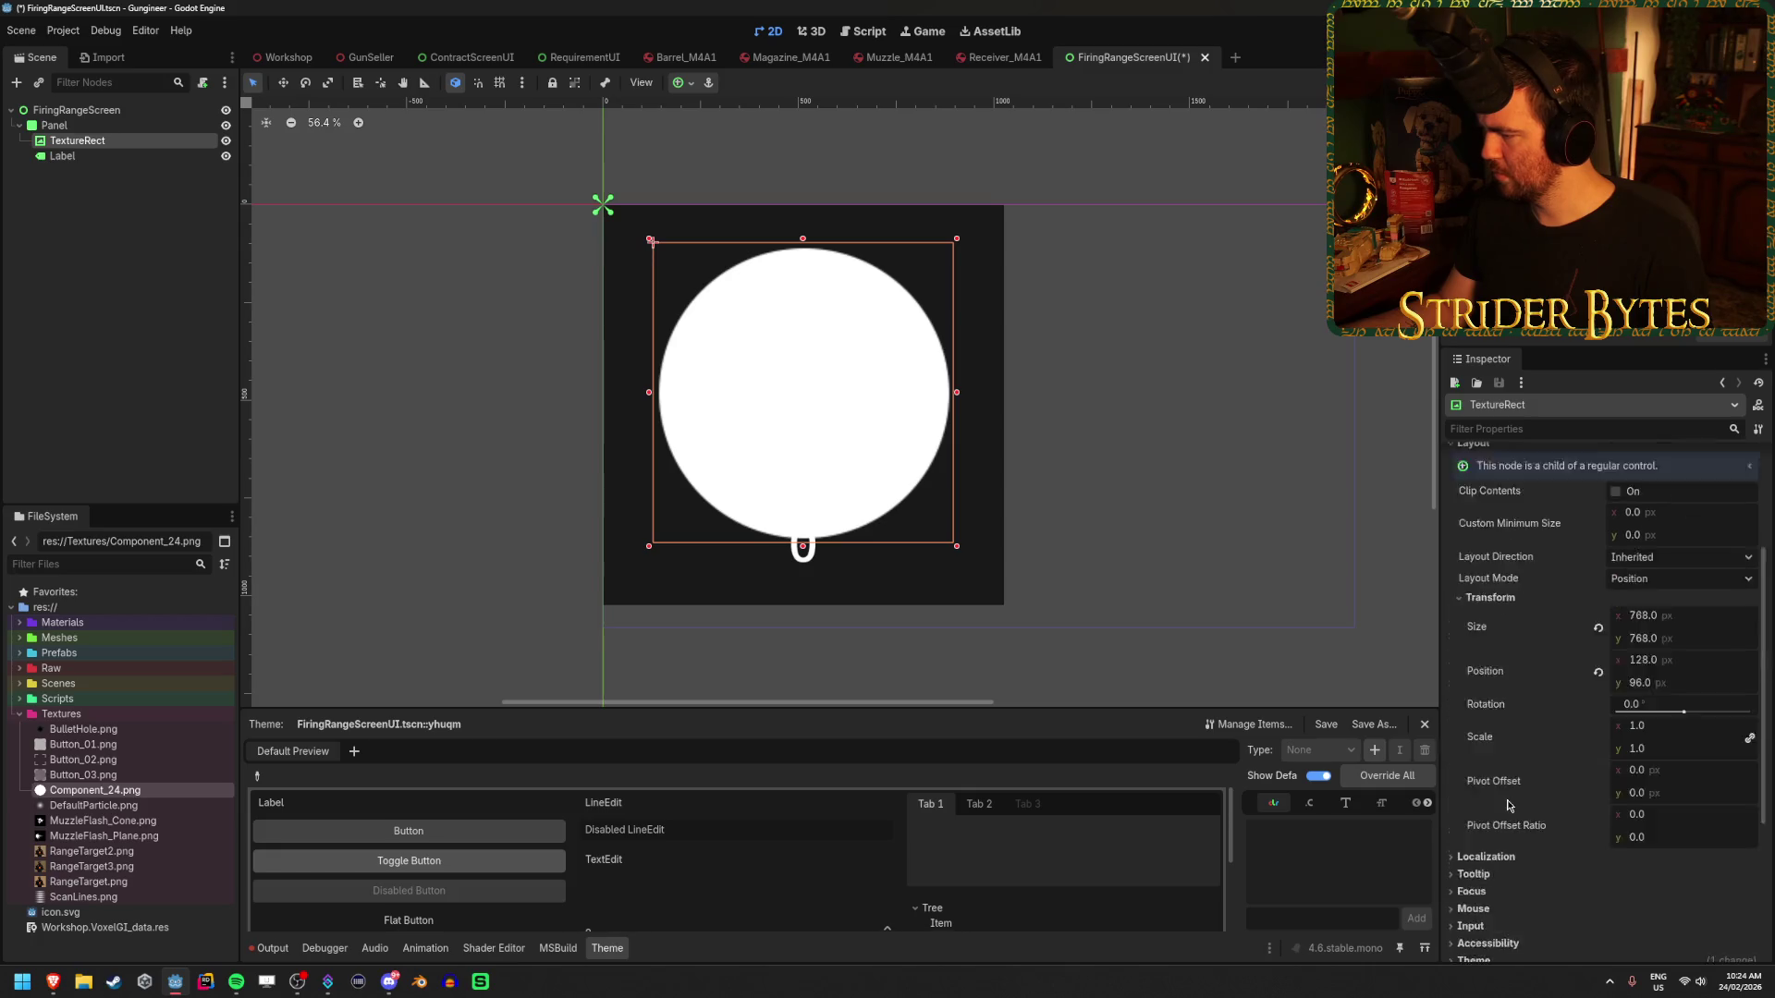
scroll(1558, 638, "up", 3)
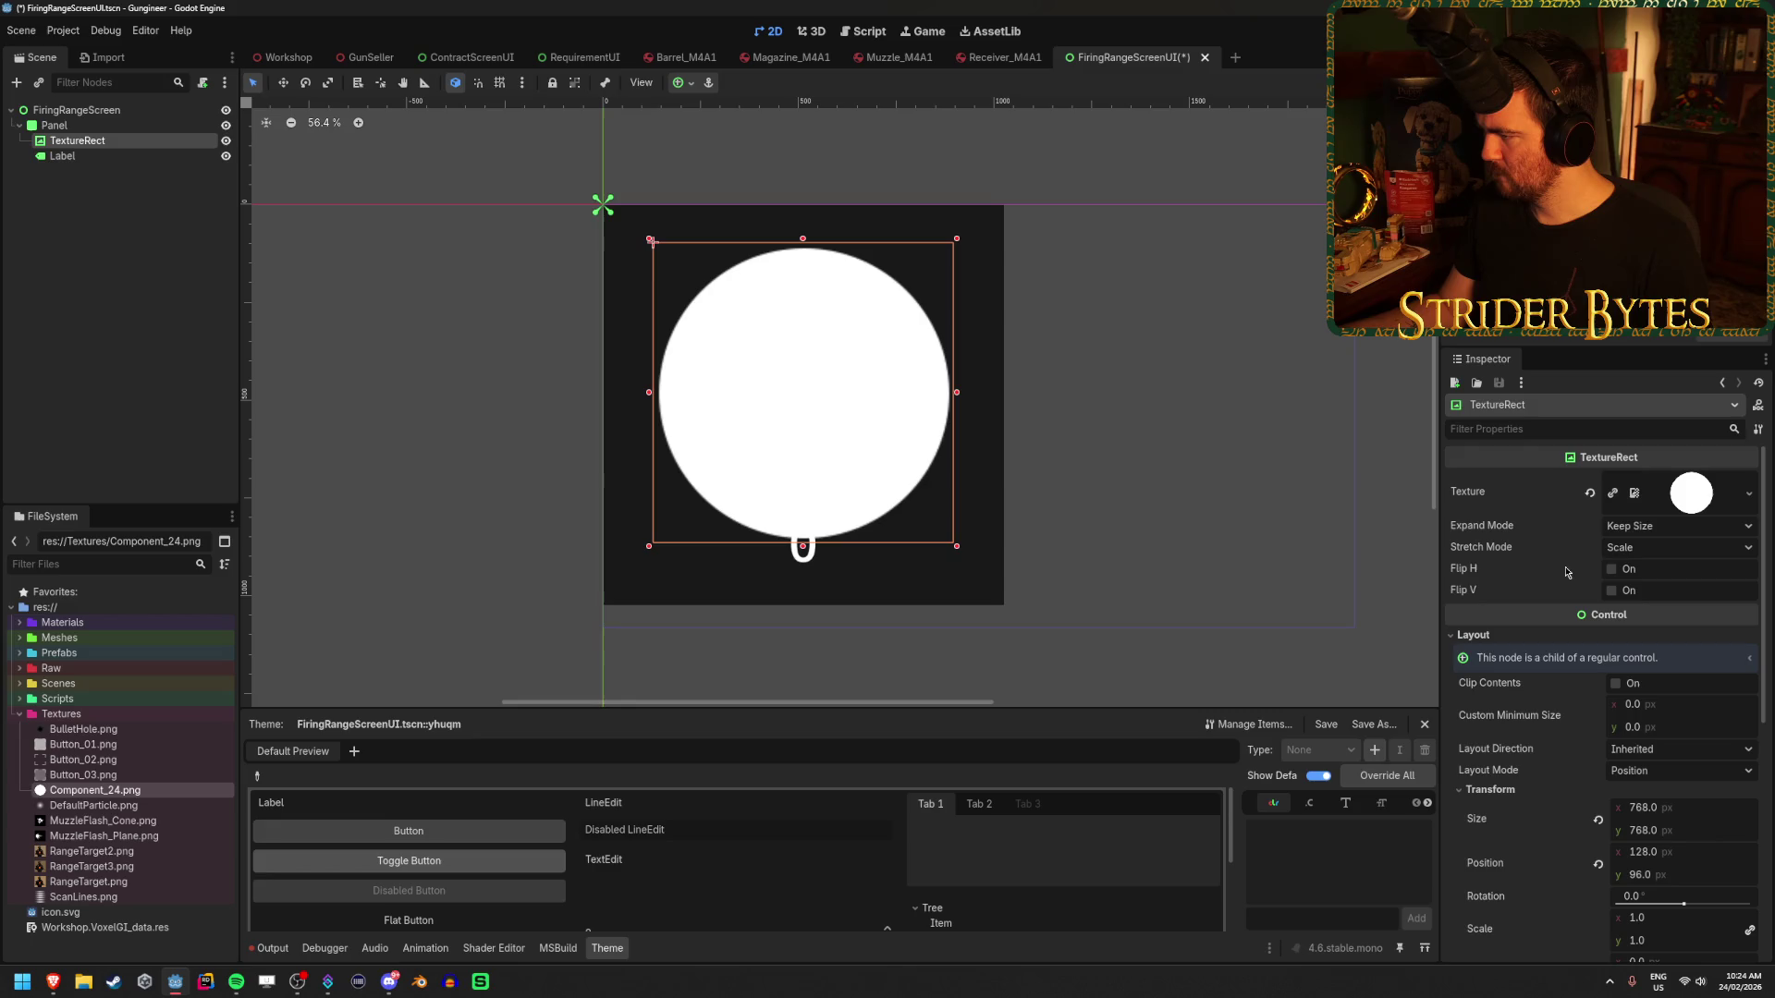
left_click(1634, 495)
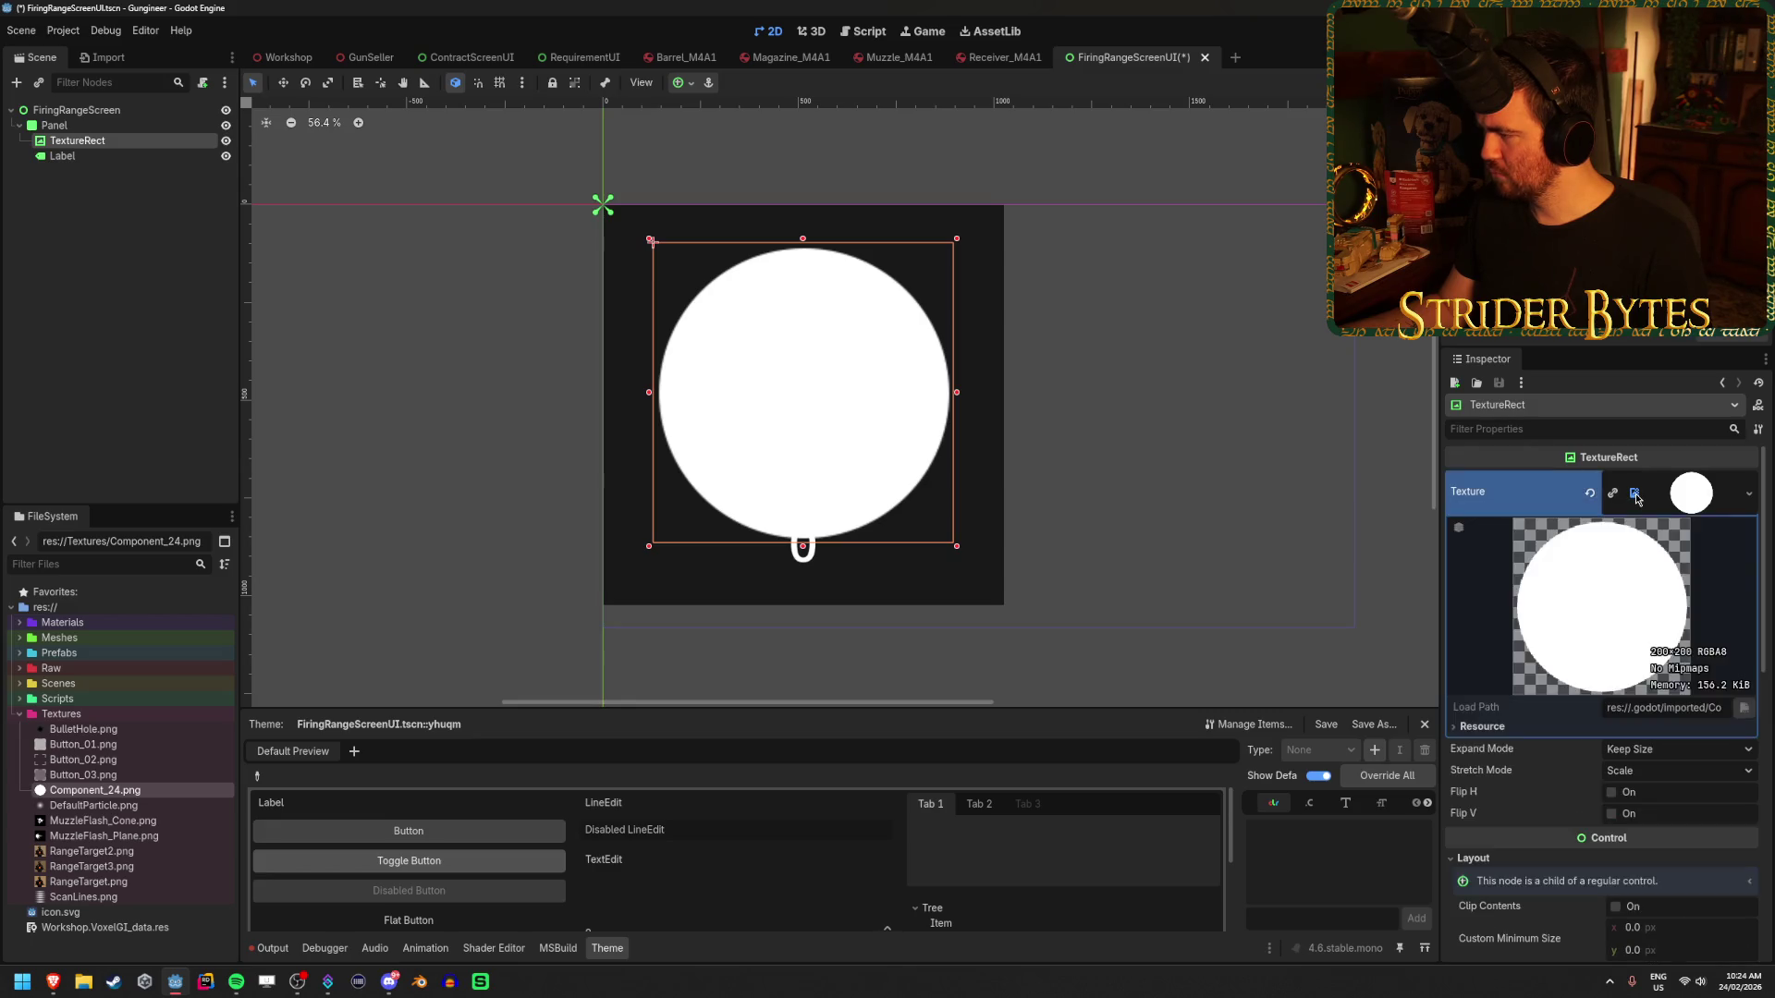
left_click(1634, 494)
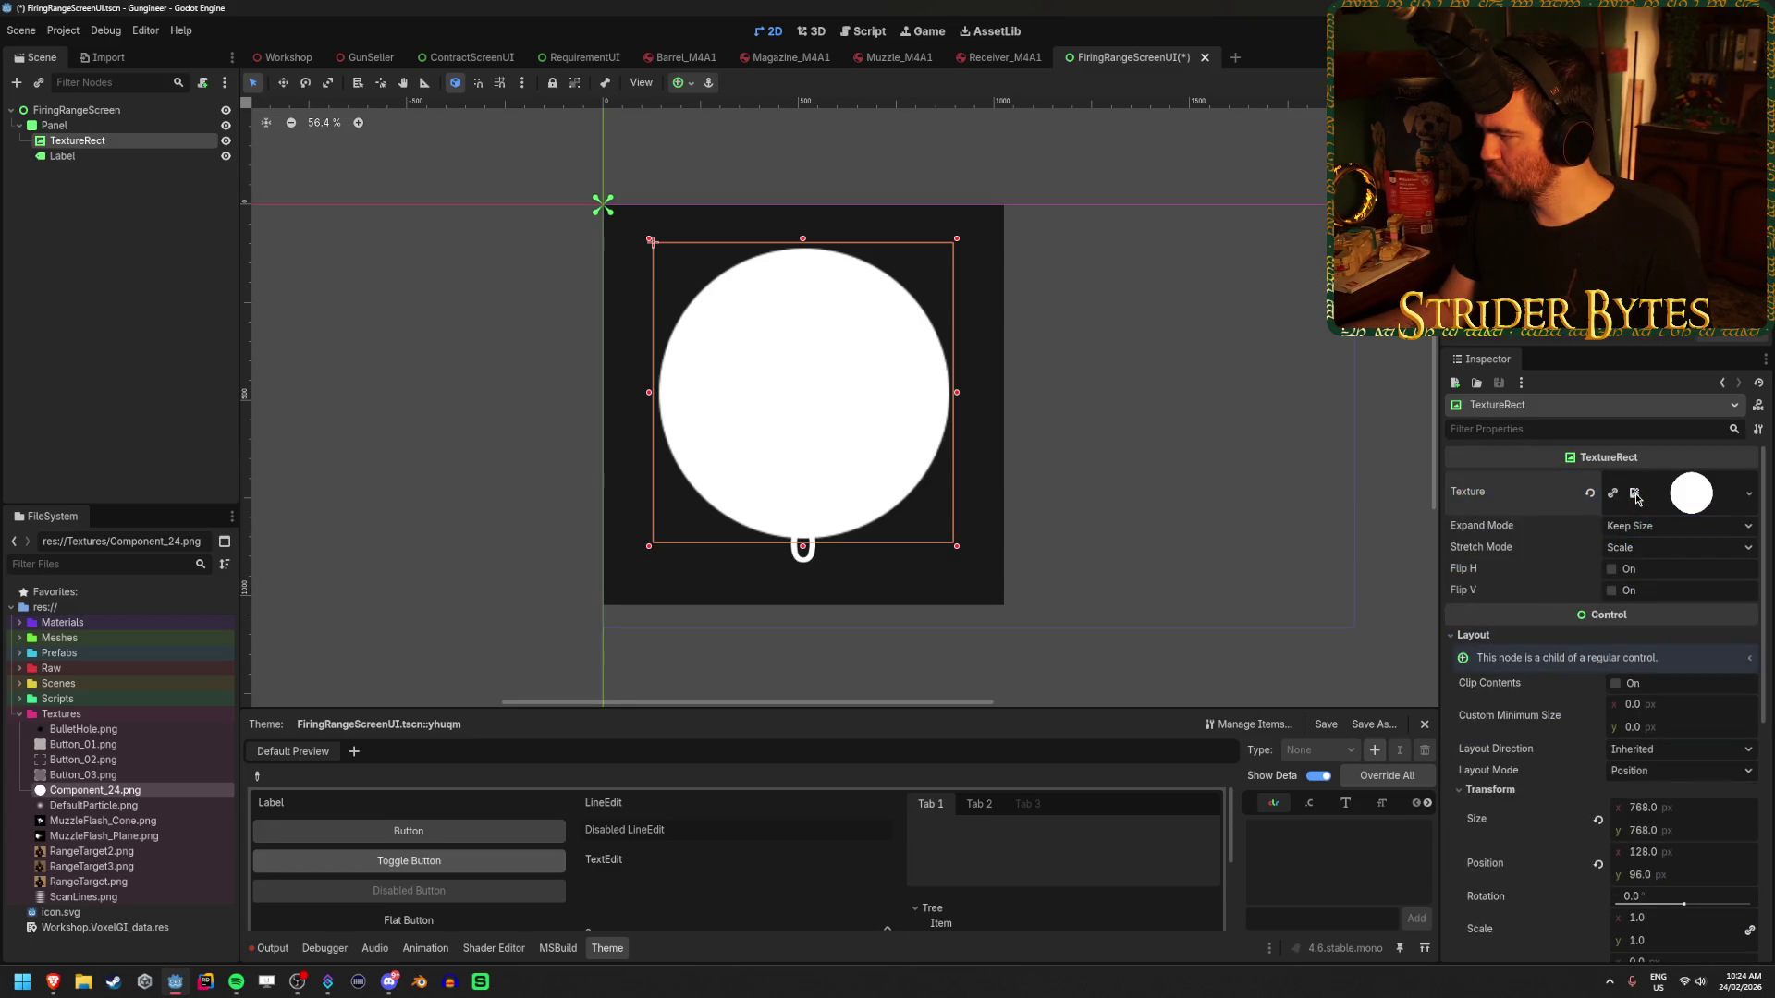
- Filter the Inspector properties with 'modulat' to show only the modulate settings
scroll(1636, 500, "down", 5)
scroll(1636, 499, "up", 5)
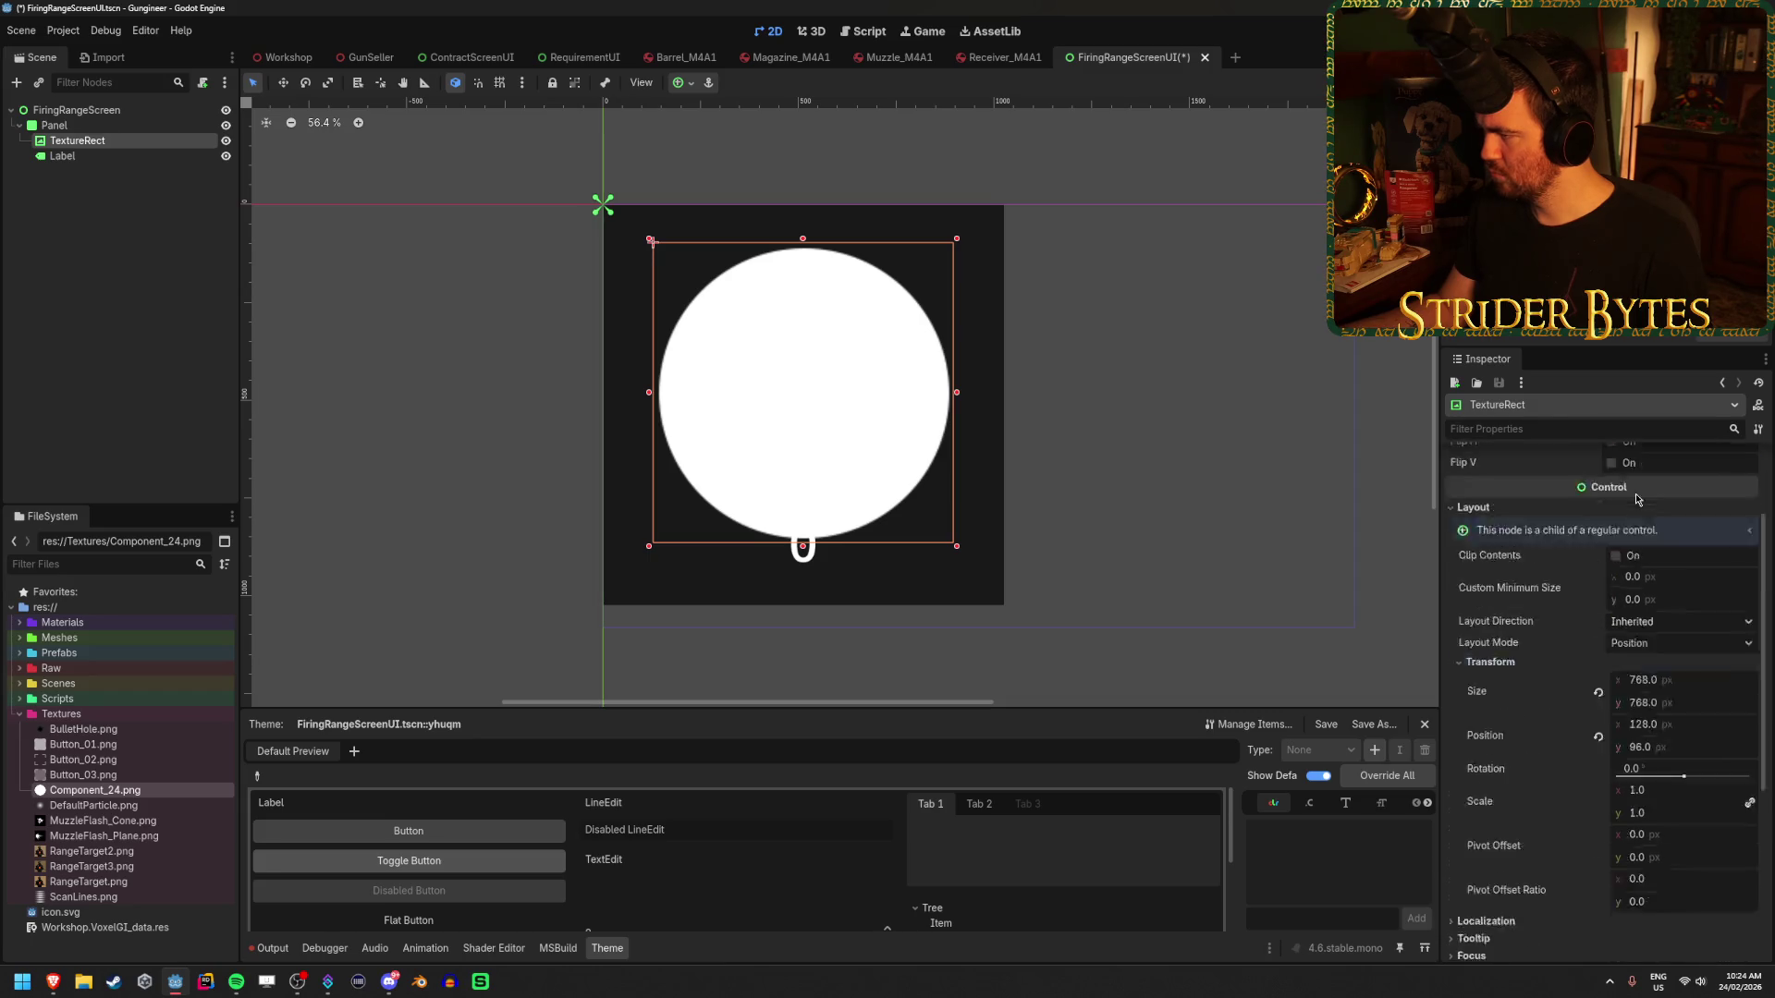
left_click(1555, 430)
type("modulat")
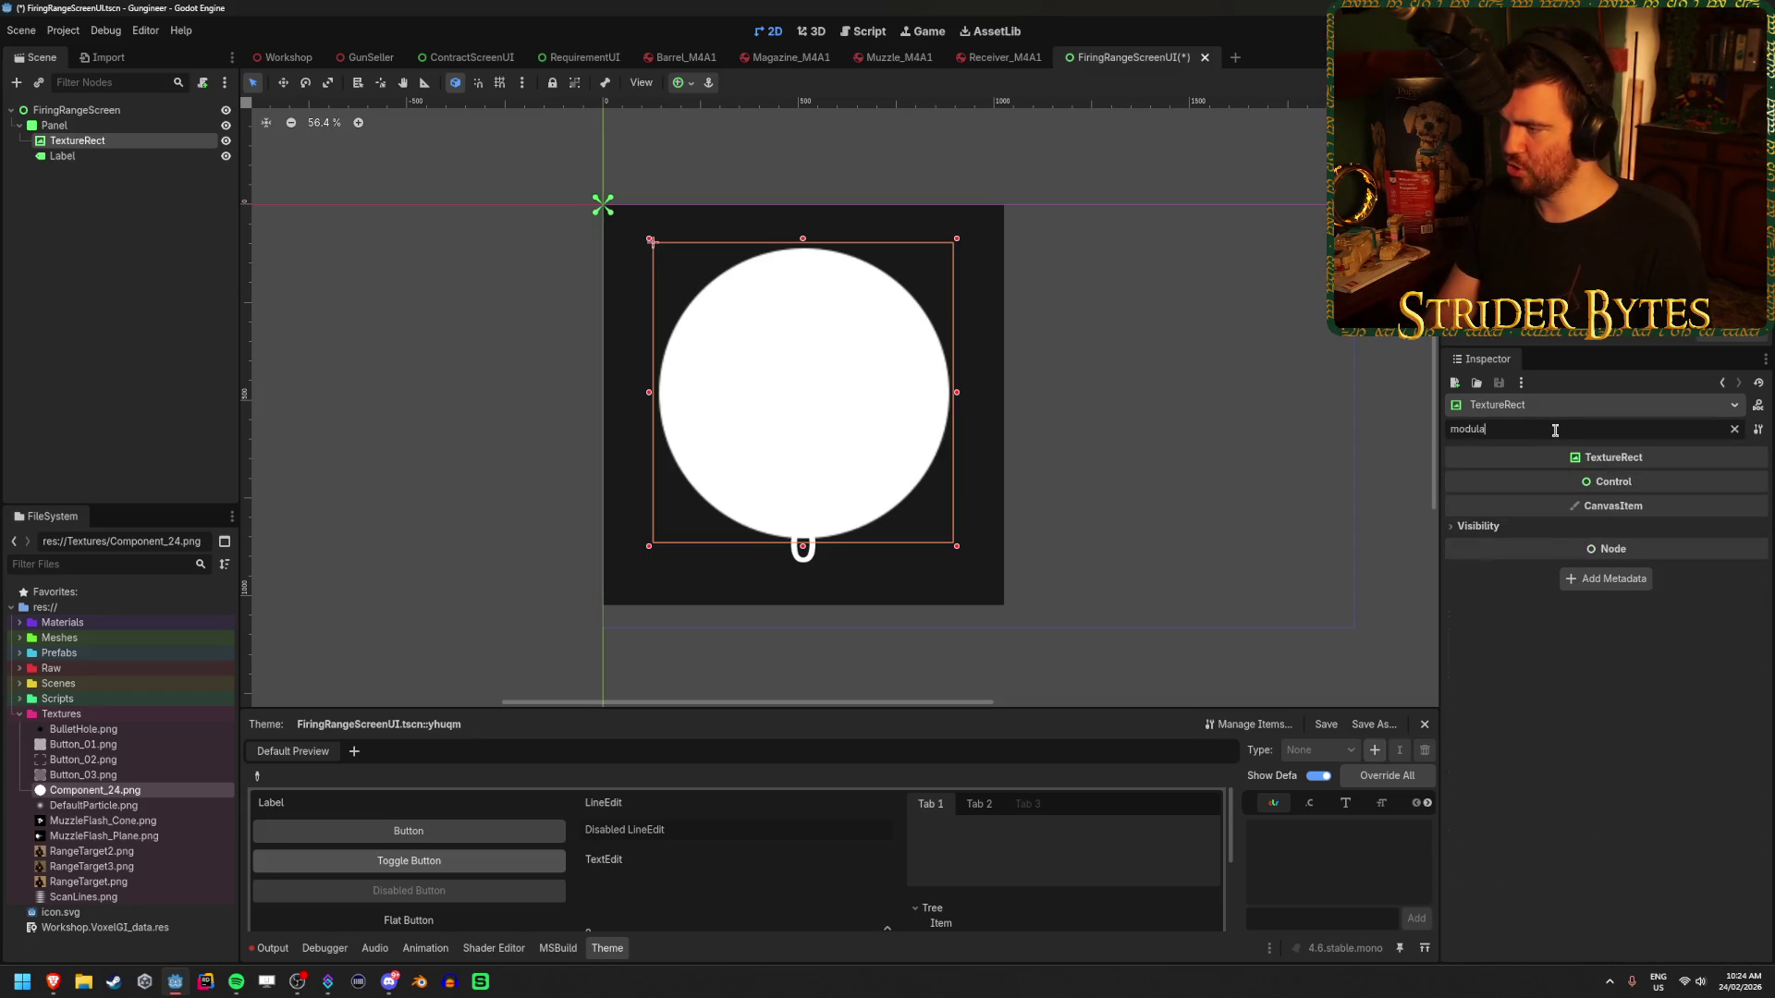
left_click(1478, 528)
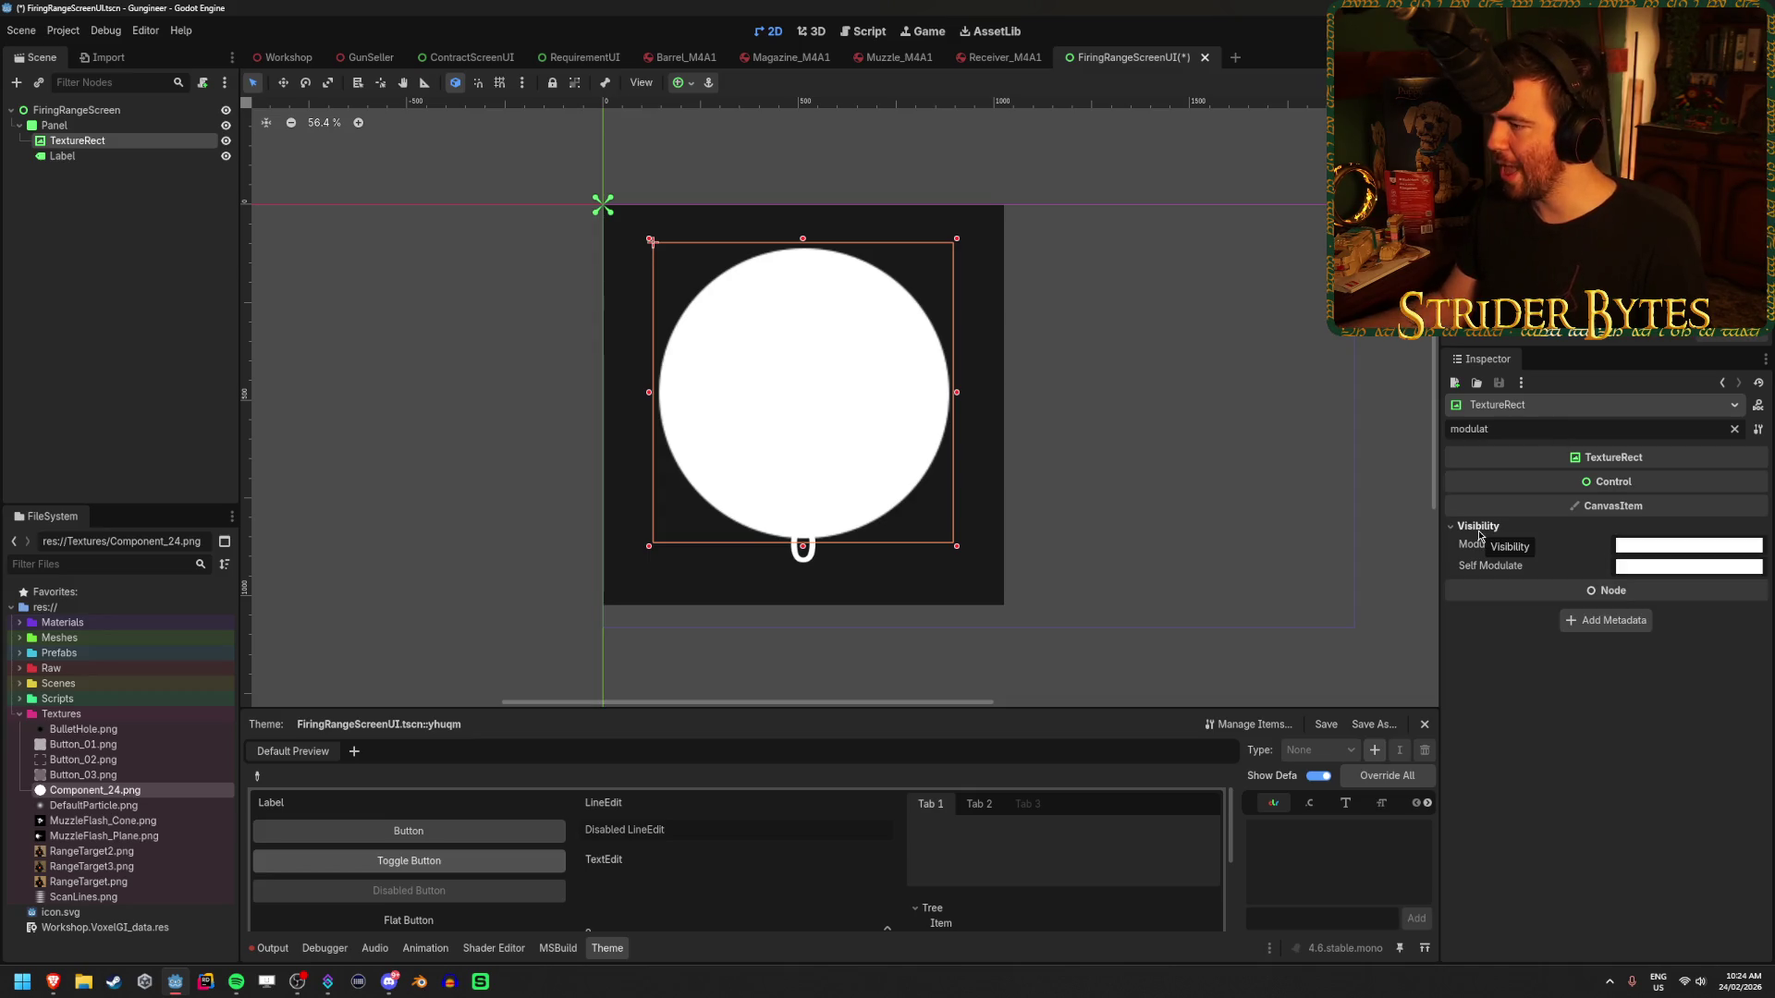
left_click(1688, 544)
type("3f3f3f")
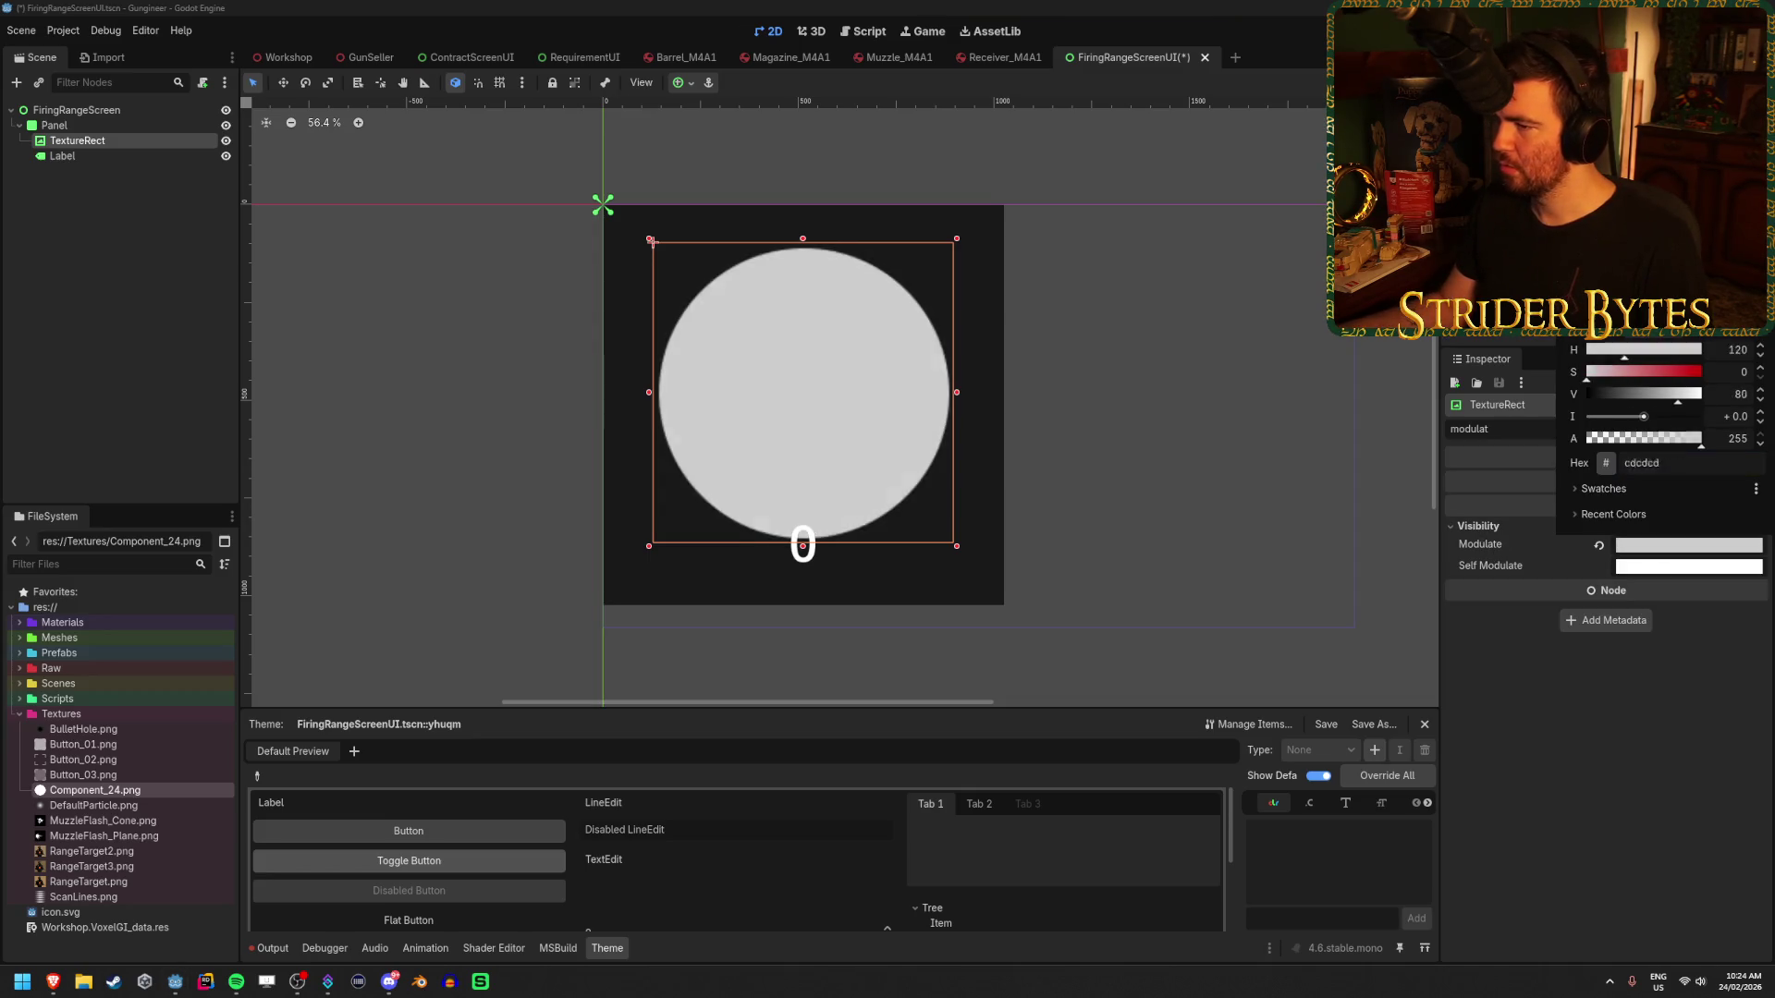
key("Return")
mouse_move(1614, 394)
left_mouse_down()
mouse_move(1586, 394)
mouse_move(1695, 394)
left_mouse_up()
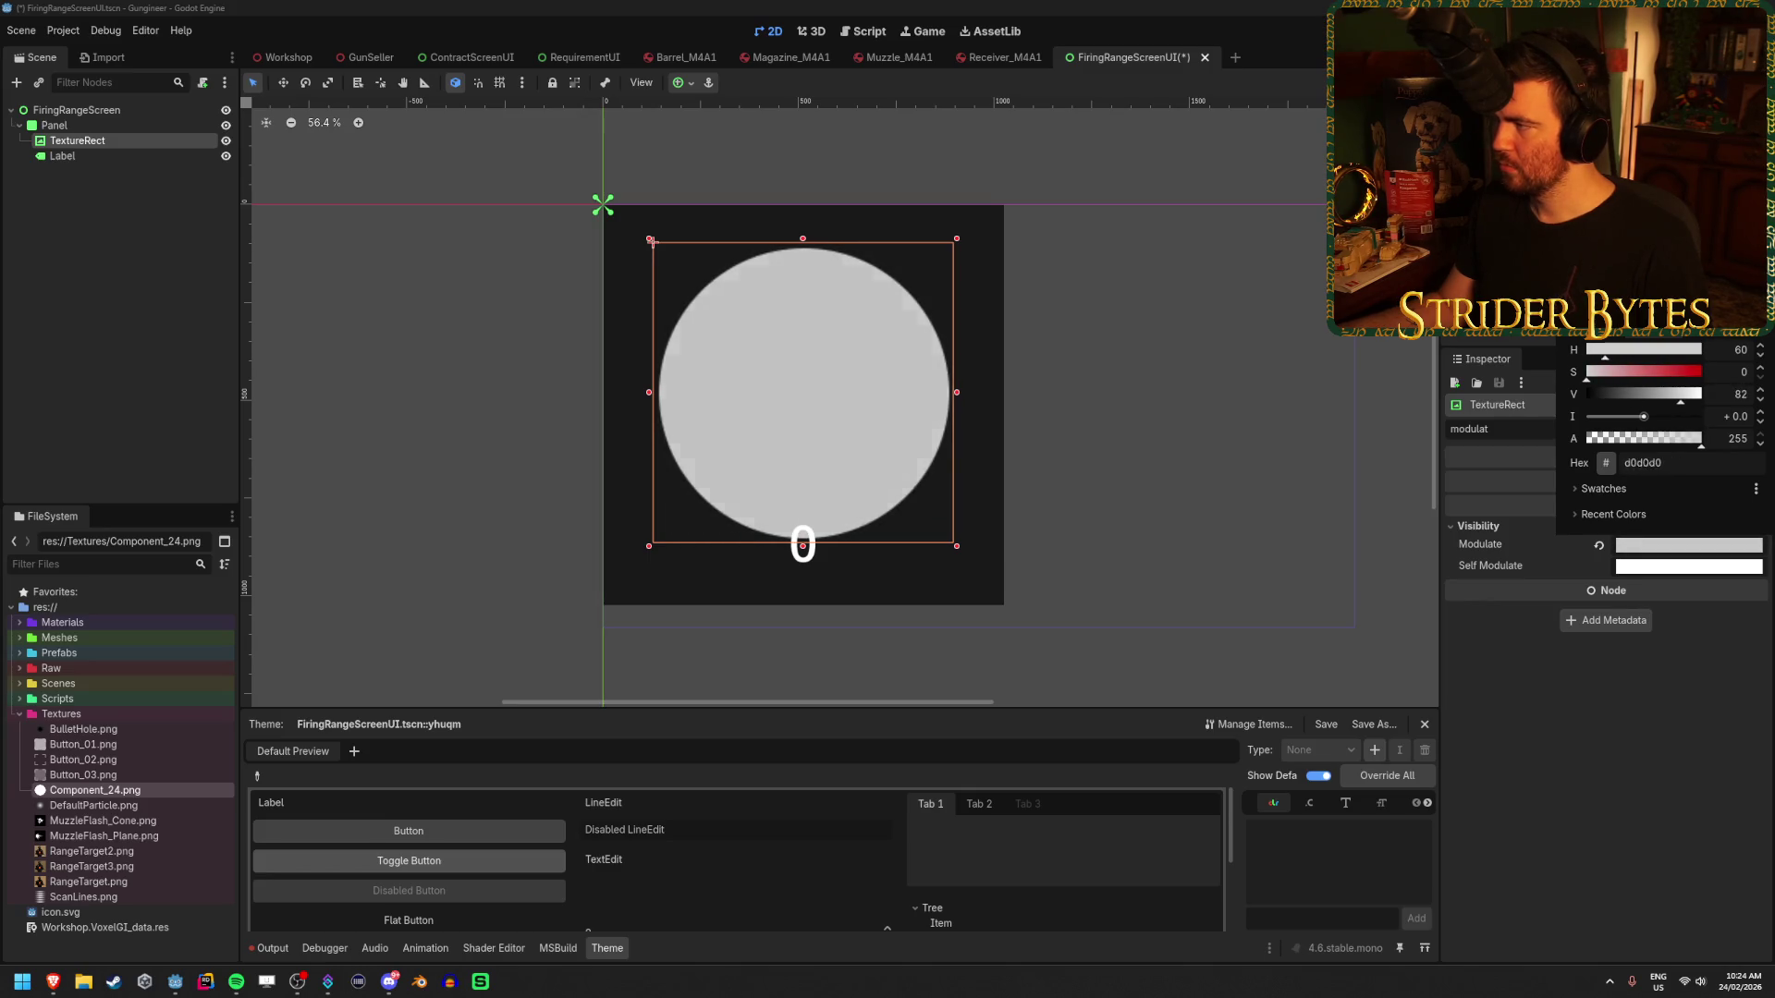
key("Escape")
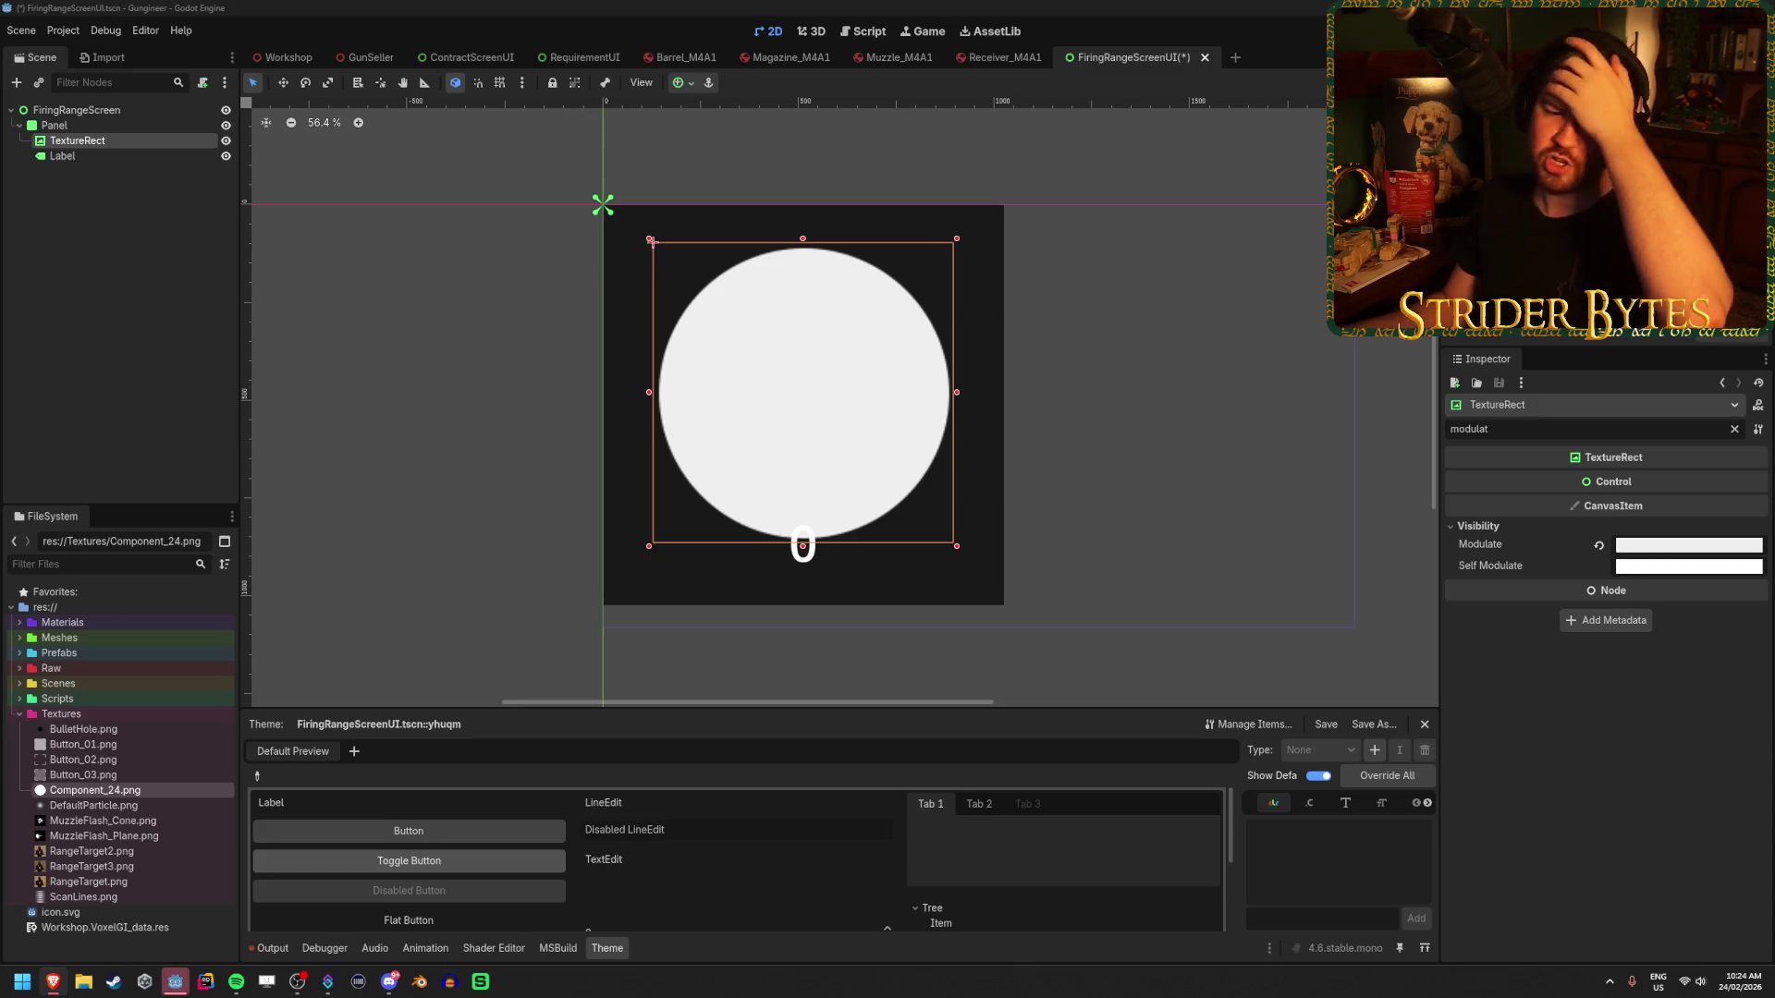
left_click(129, 213)
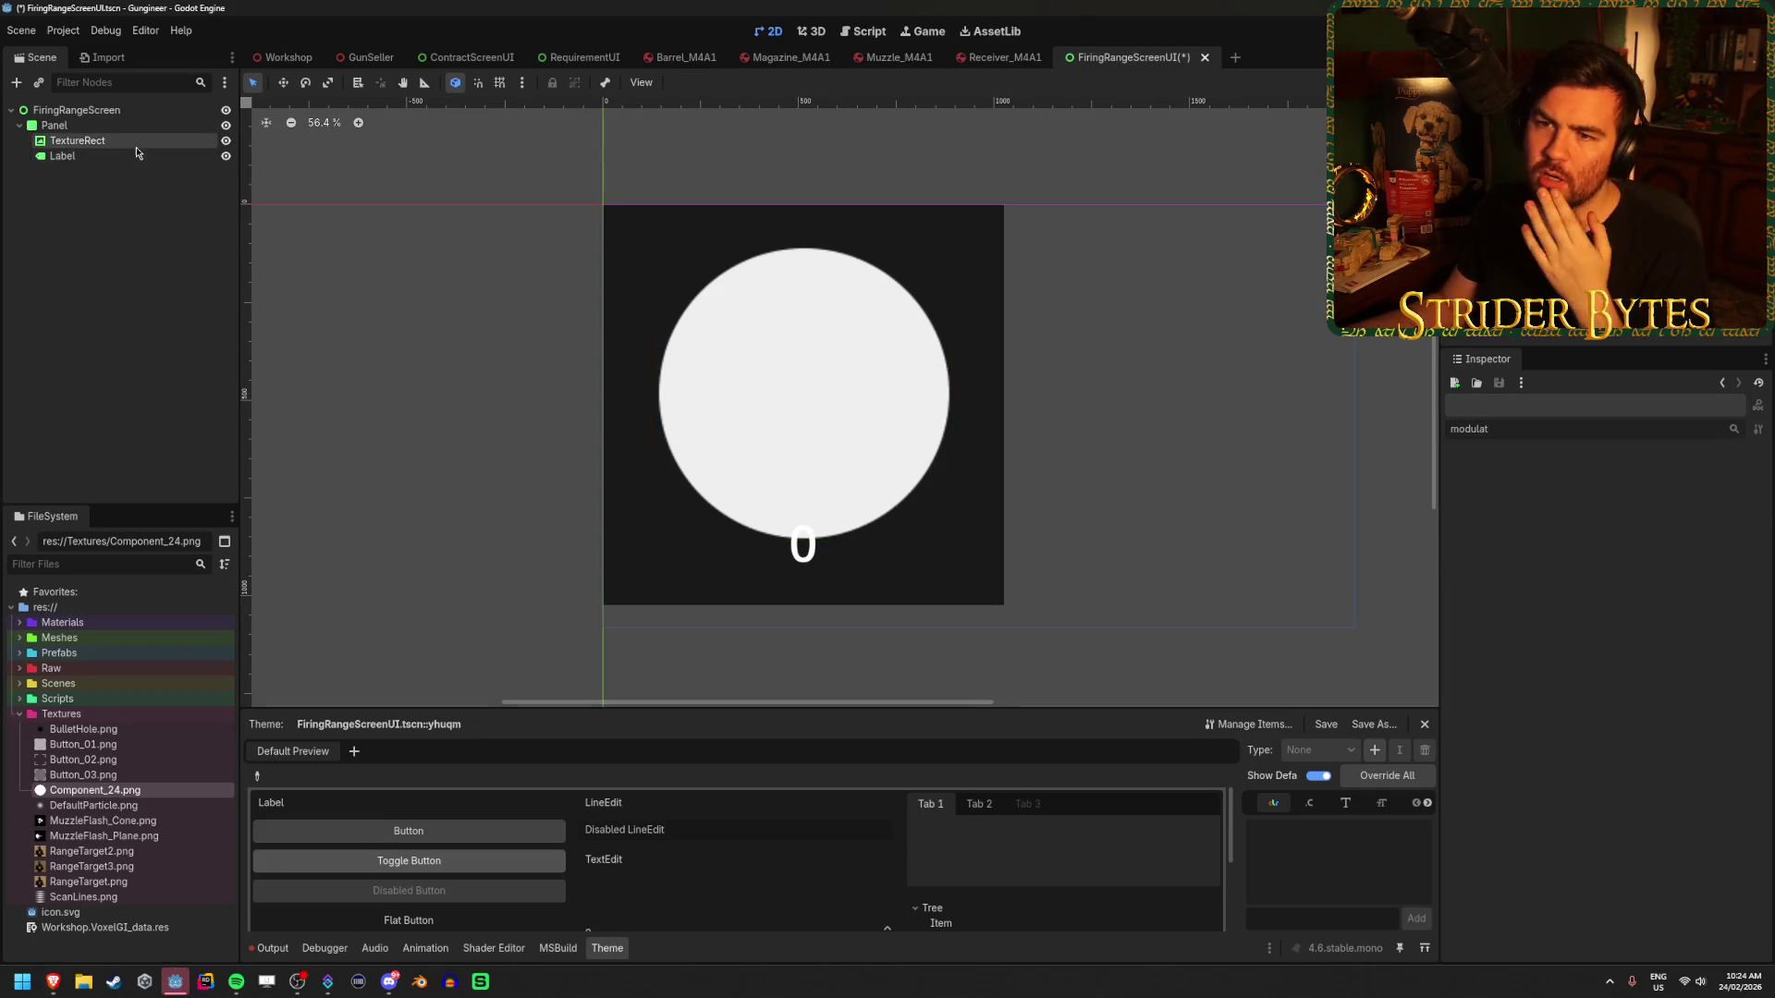
left_click(138, 143)
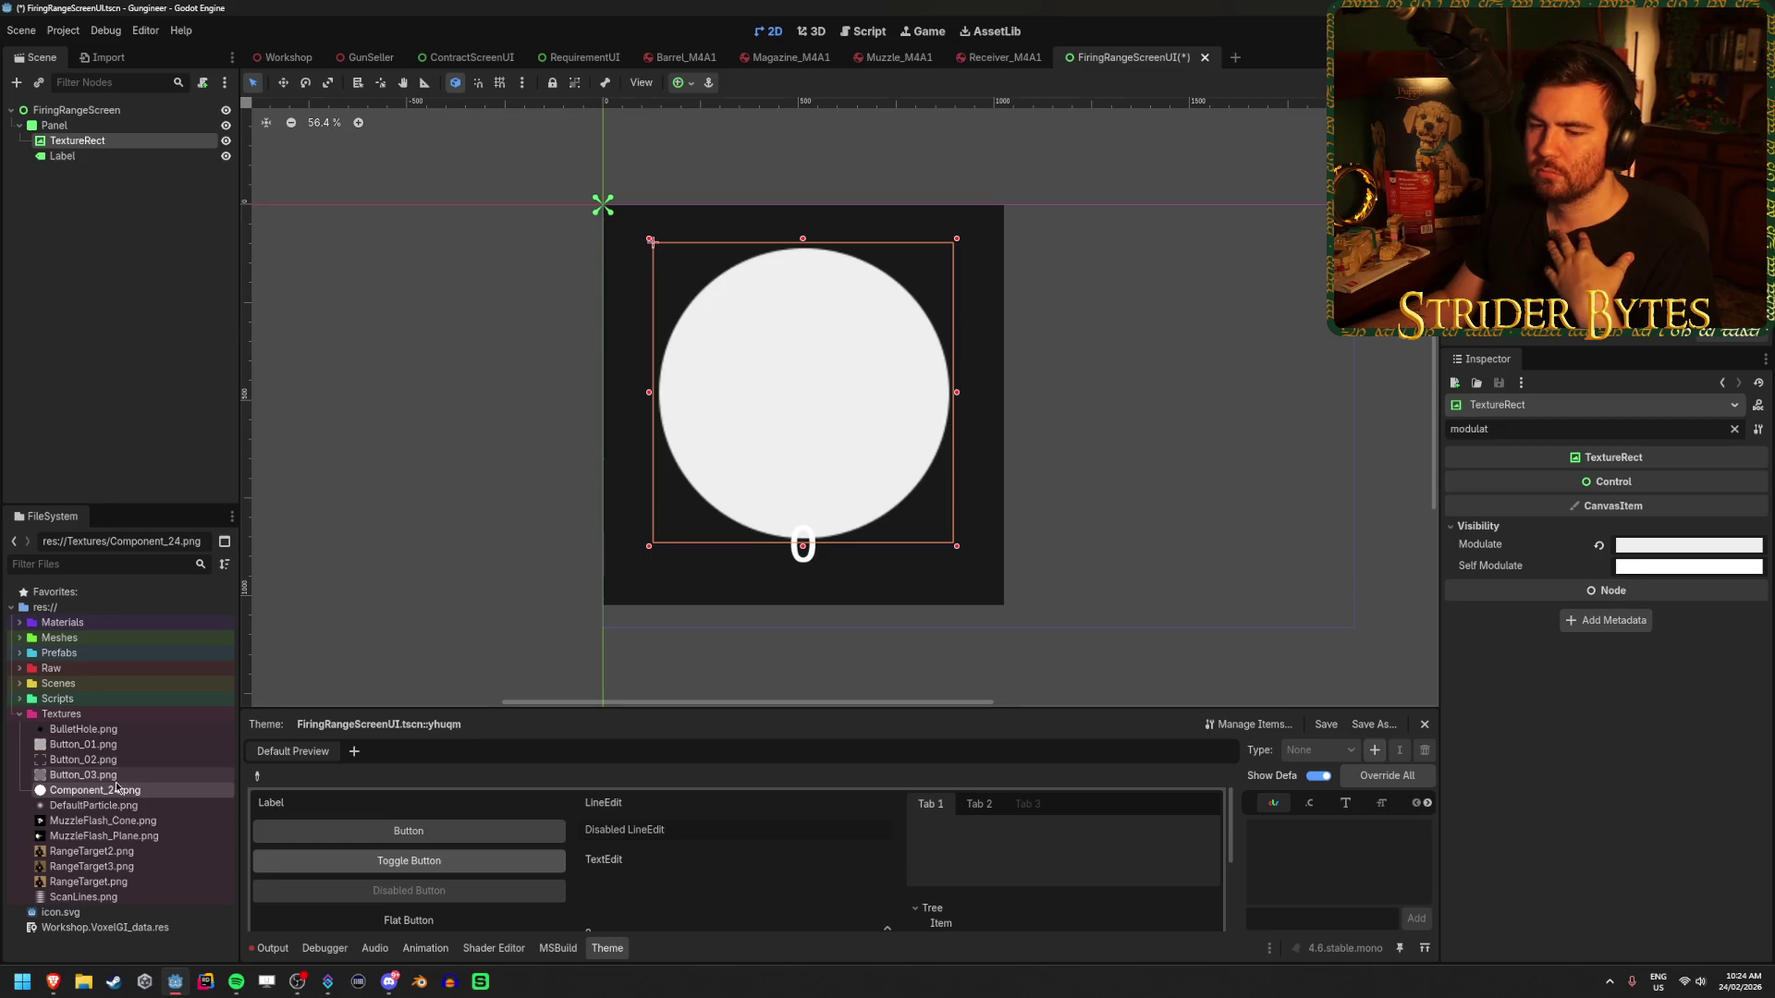
mouse_move(133, 795)
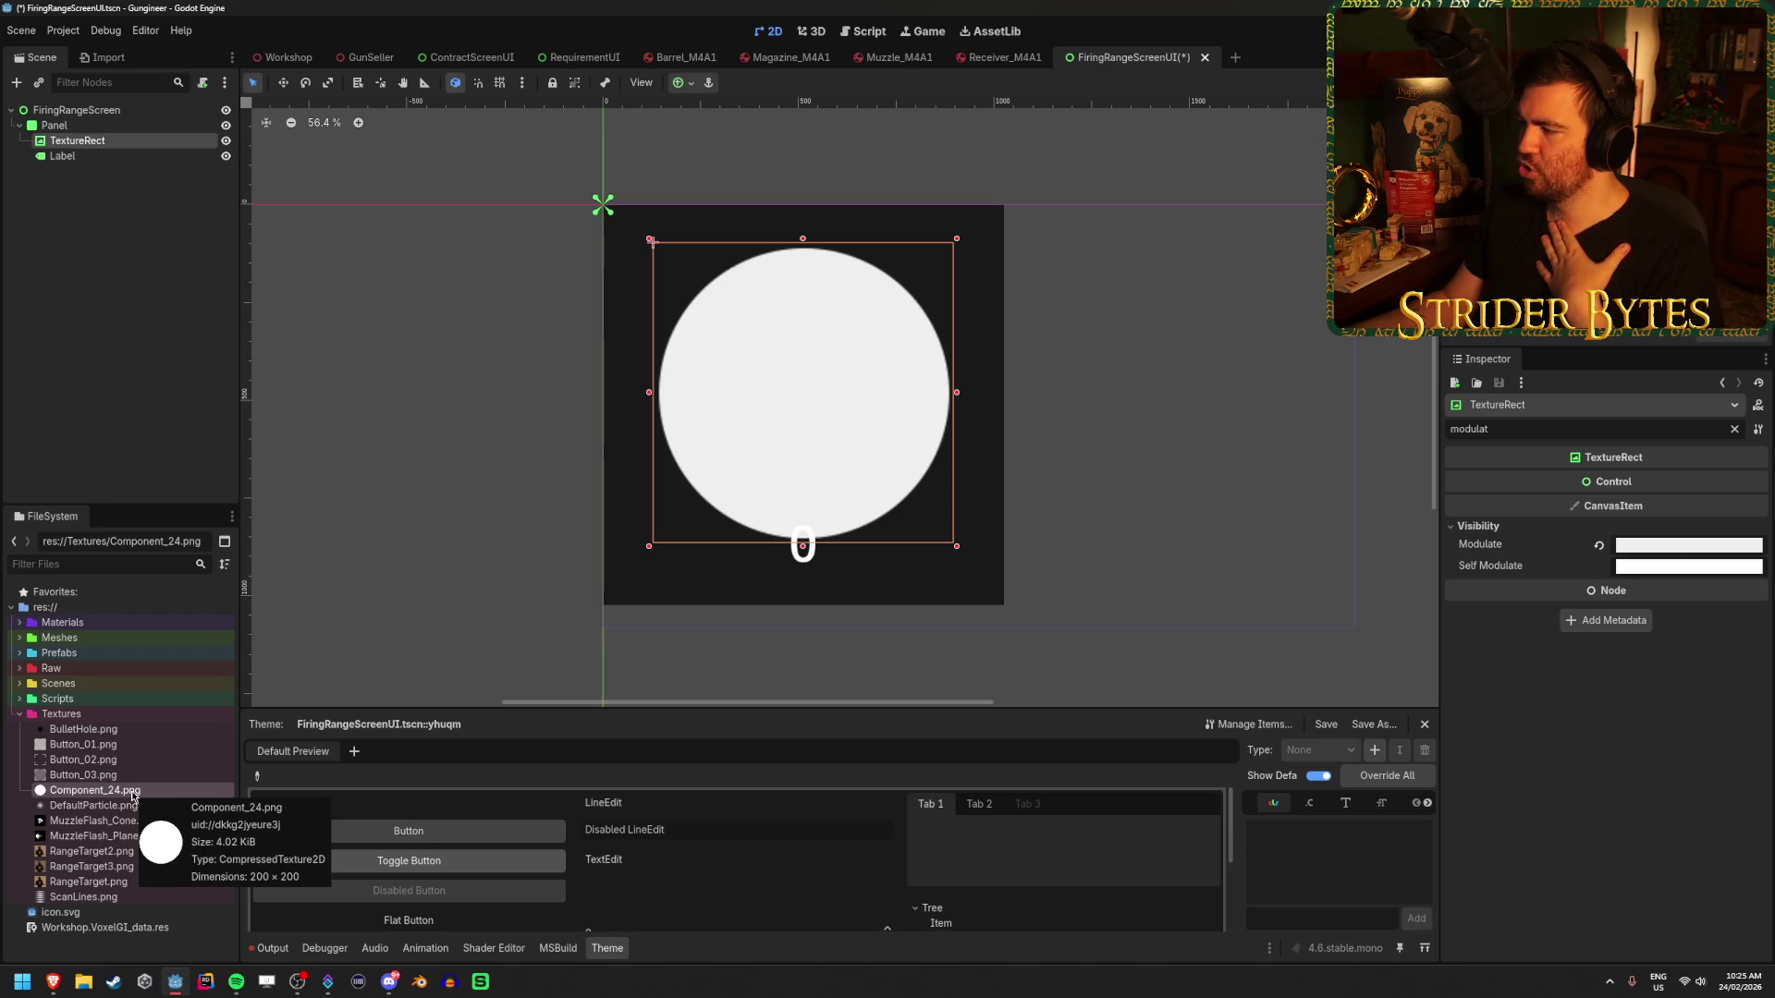
left_click(1668, 552)
left_click(1679, 379)
left_click_drag(1680, 379, 1585, 379)
- Close the tint picker, clear the property filter, and try clearing the circle texture before undoing
left_click(1575, 642)
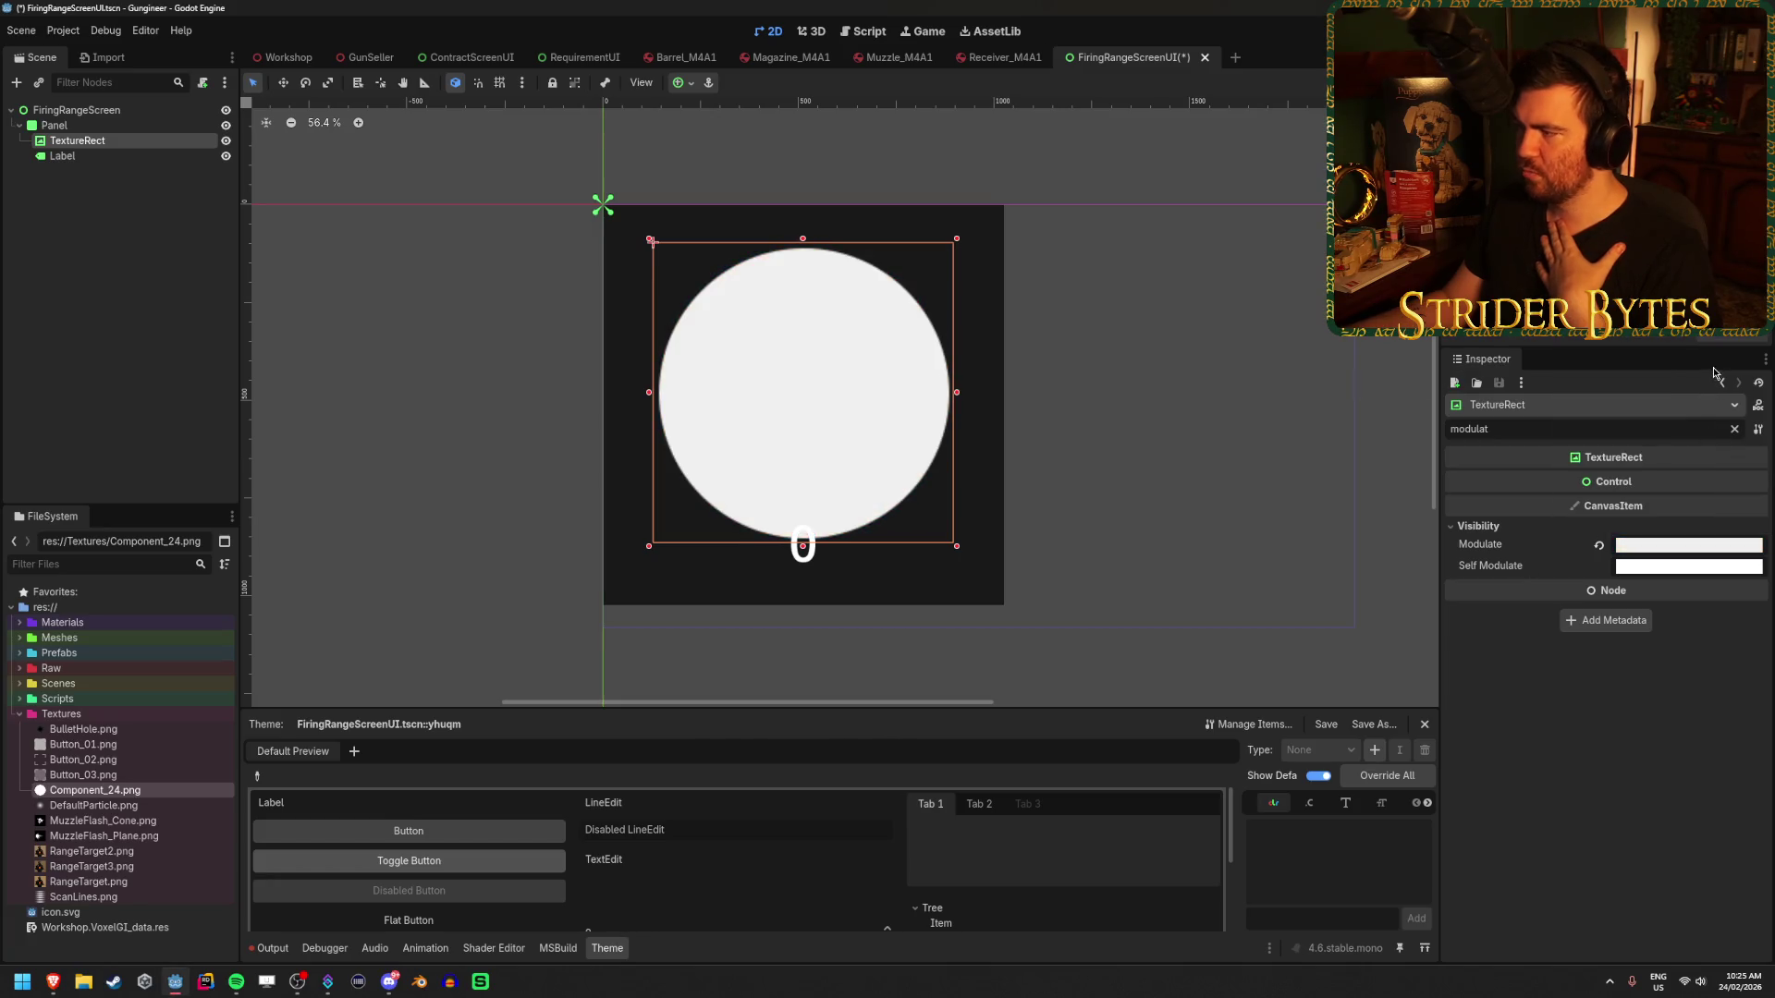
left_click(1735, 431)
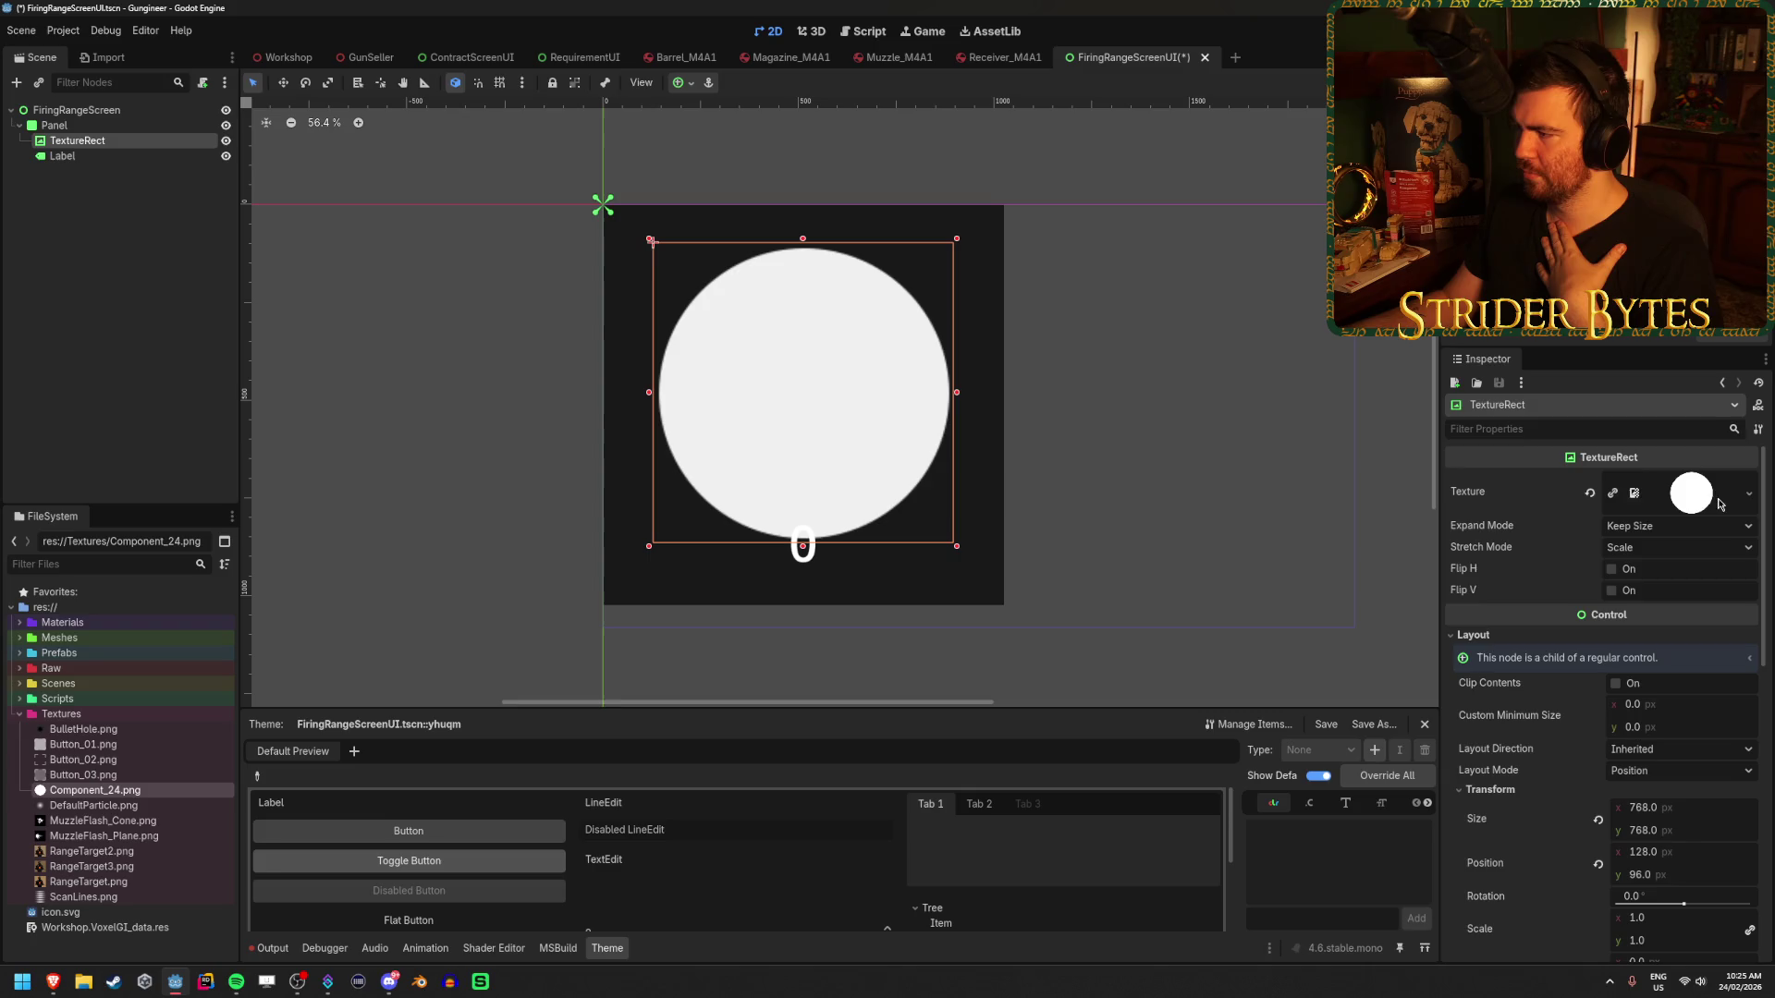
left_click(1749, 494)
left_click(1707, 472)
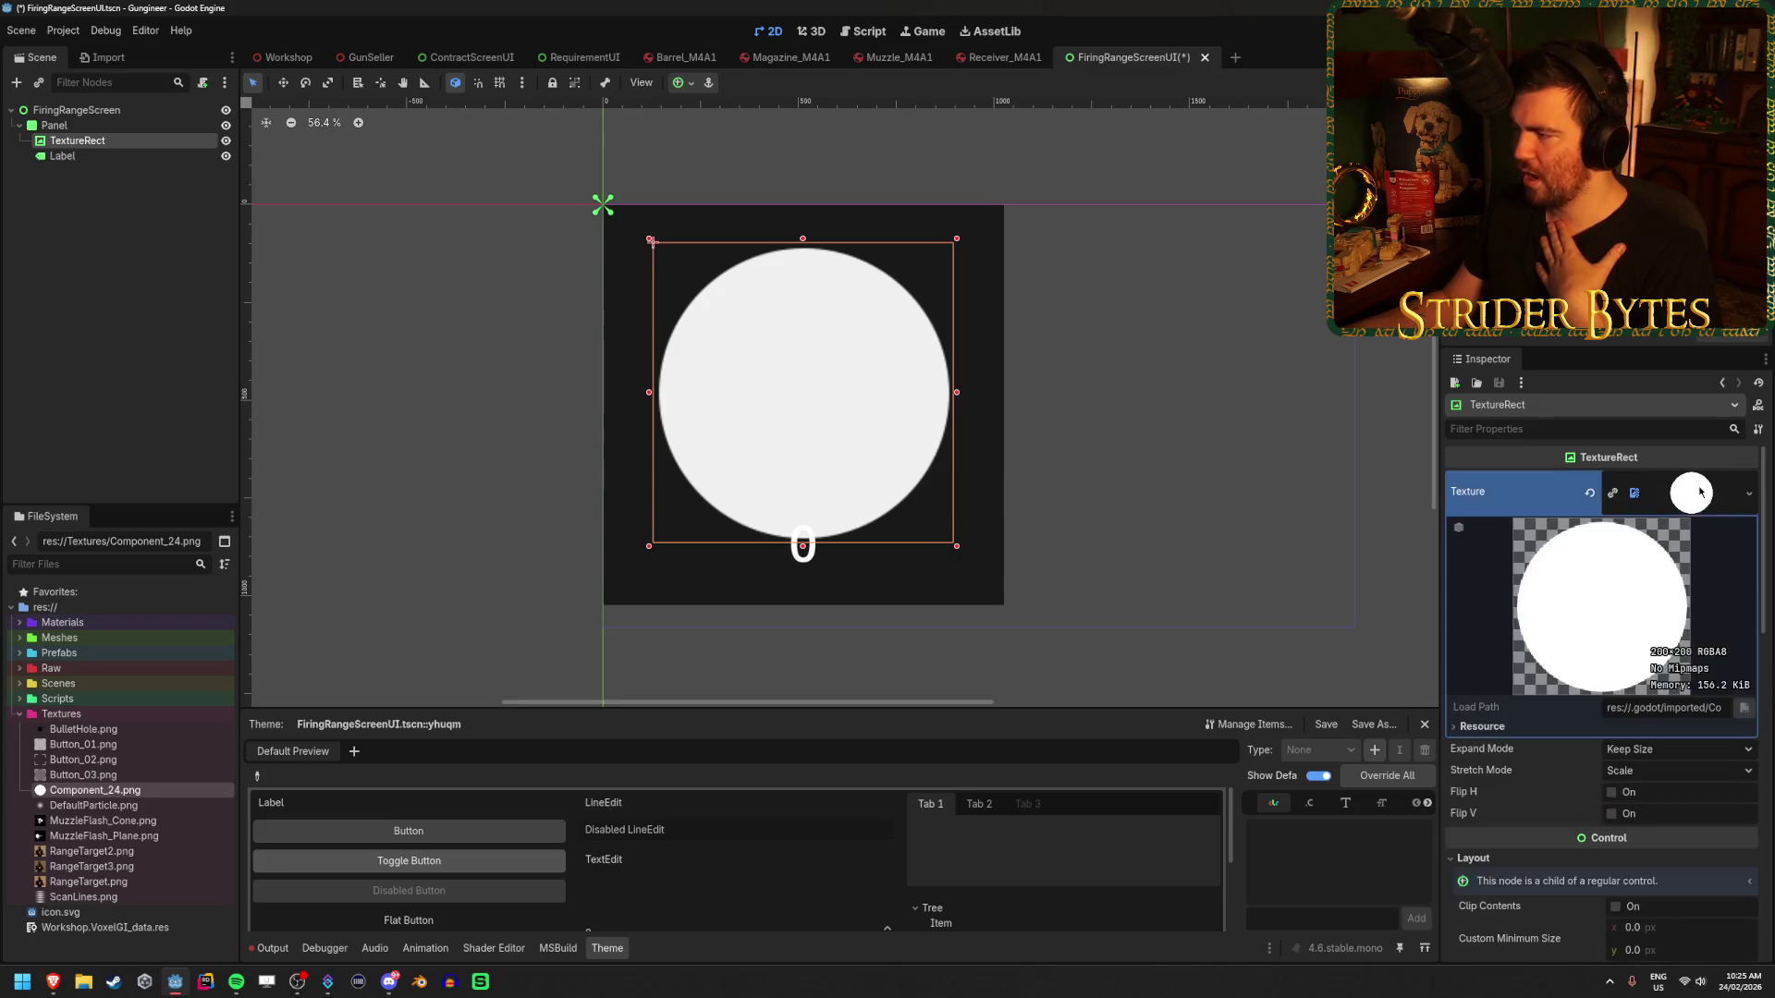
left_click(1701, 482)
key("ctrl+z")
- Load Textures/RangeTarget.png as the TextureRect's texture
left_click(1748, 481)
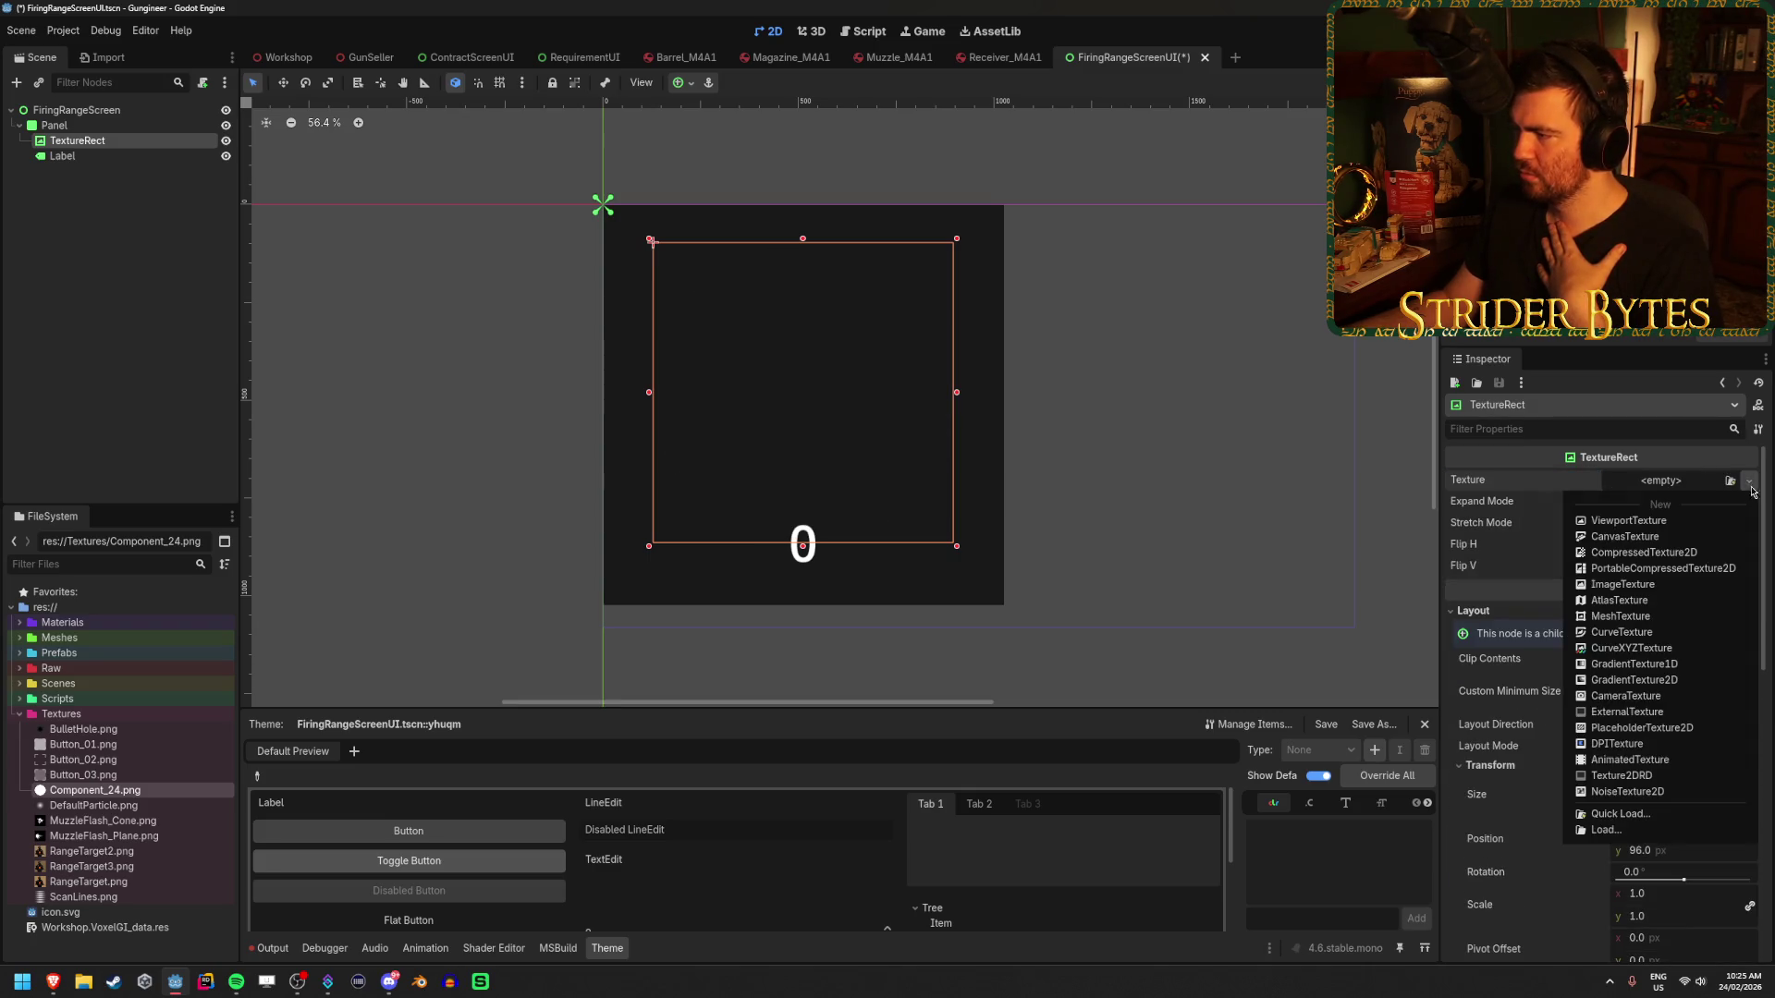
left_click(1654, 817)
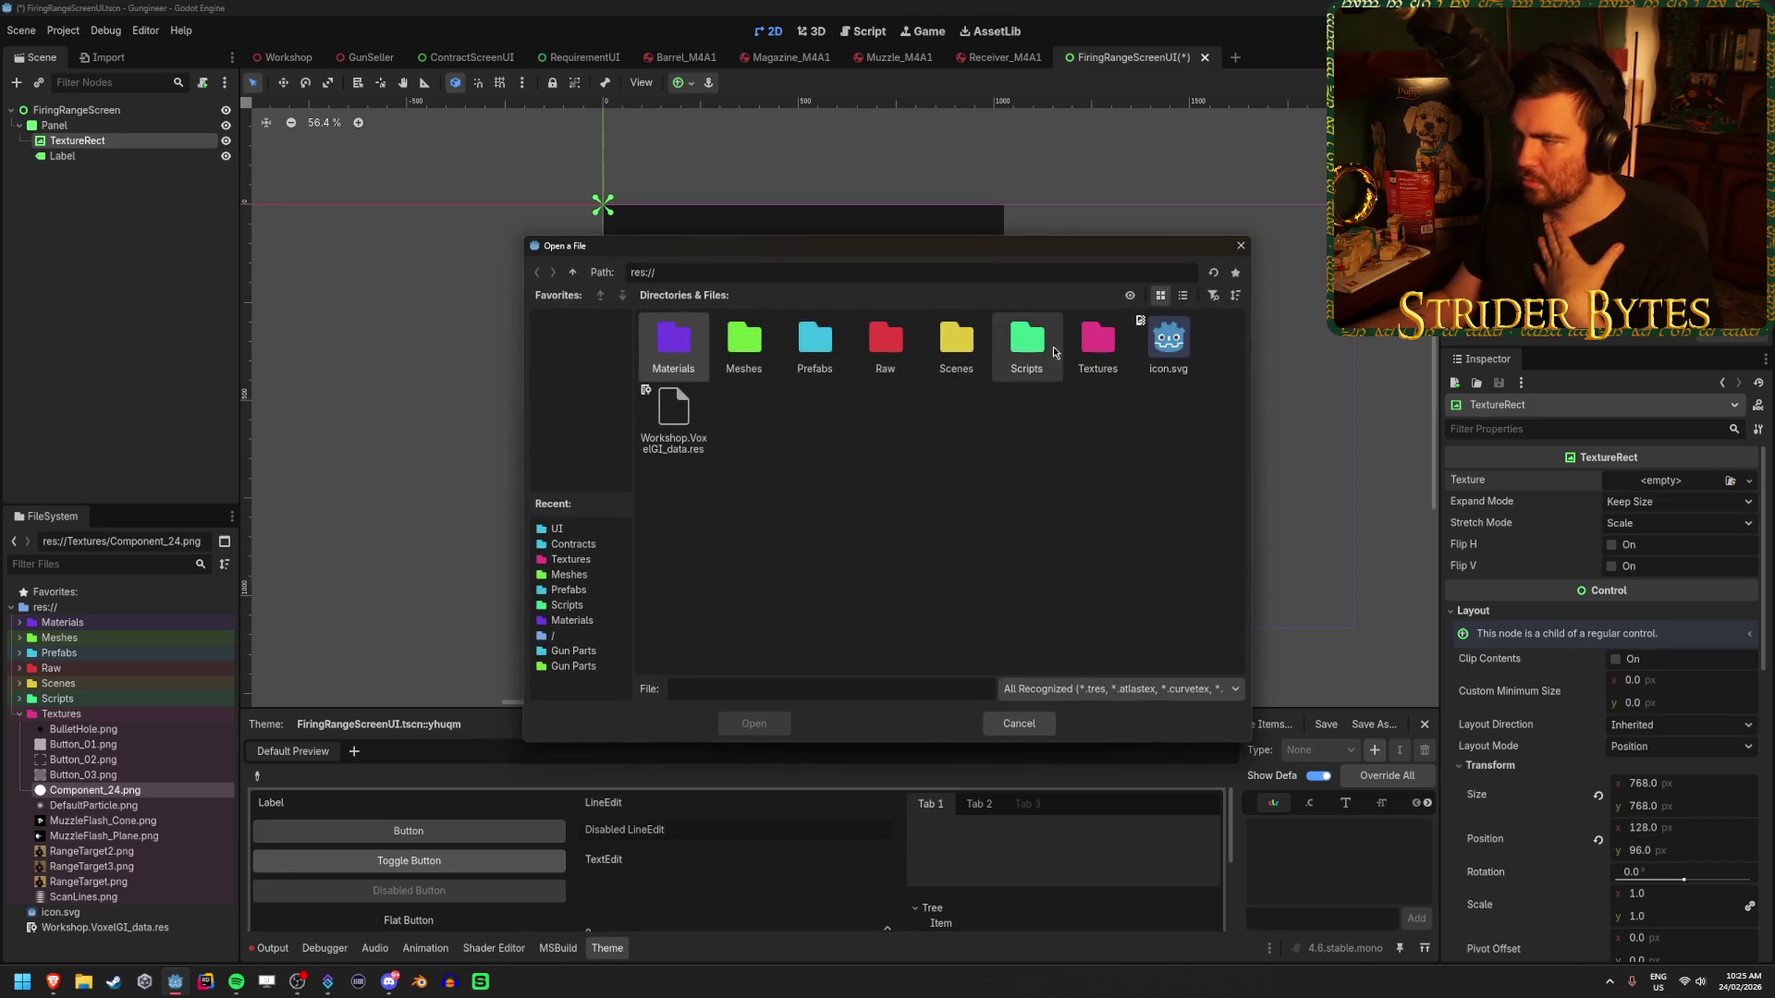
double_click(1098, 342)
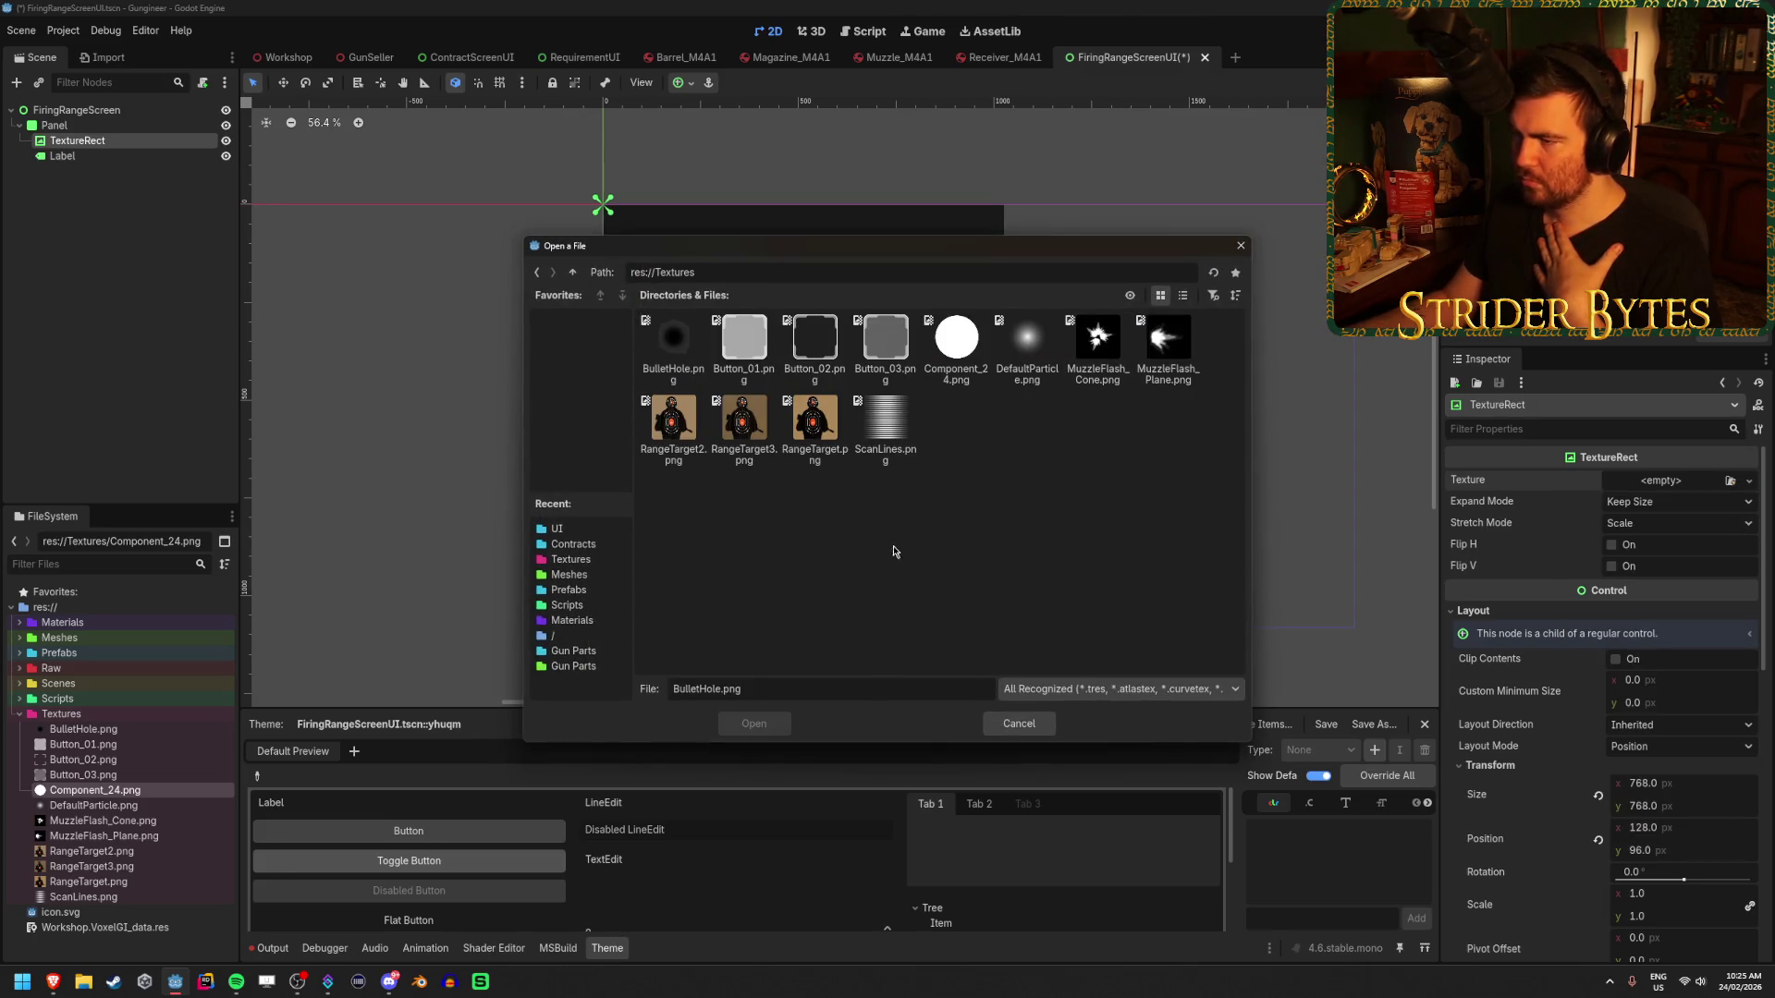
left_click(814, 420)
left_click(753, 723)
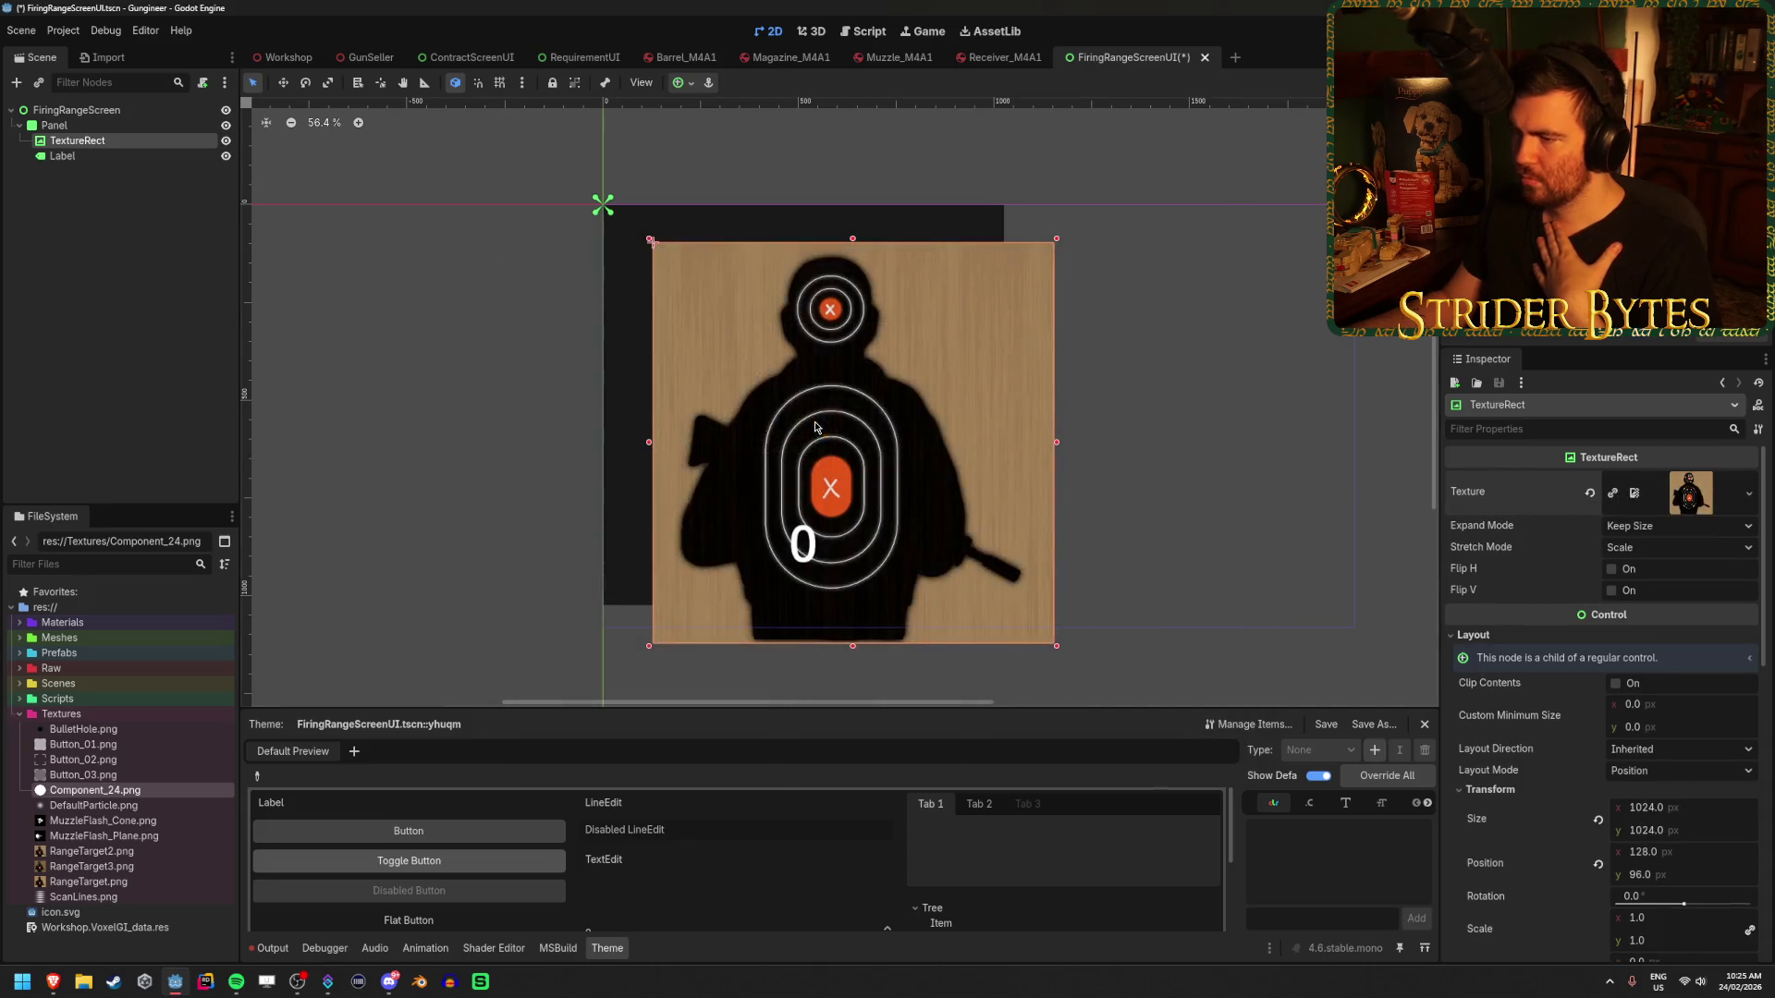
scroll(1636, 573, "down", 10)
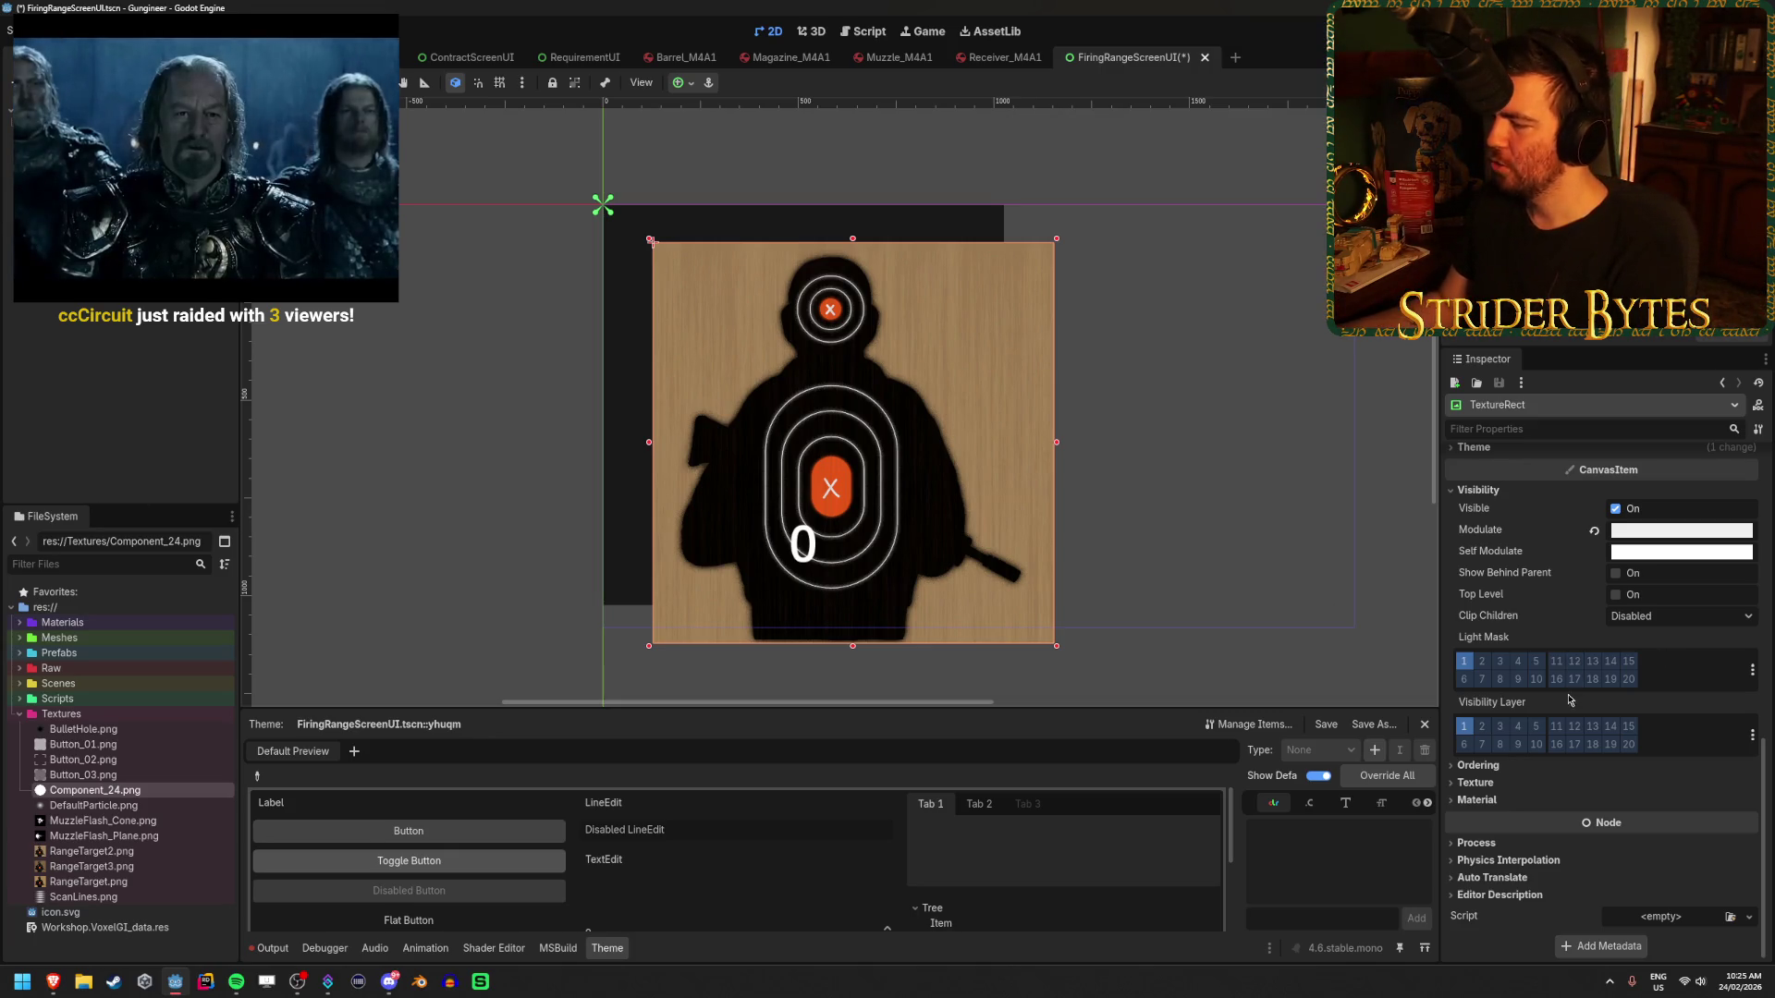
mouse_move(1579, 709)
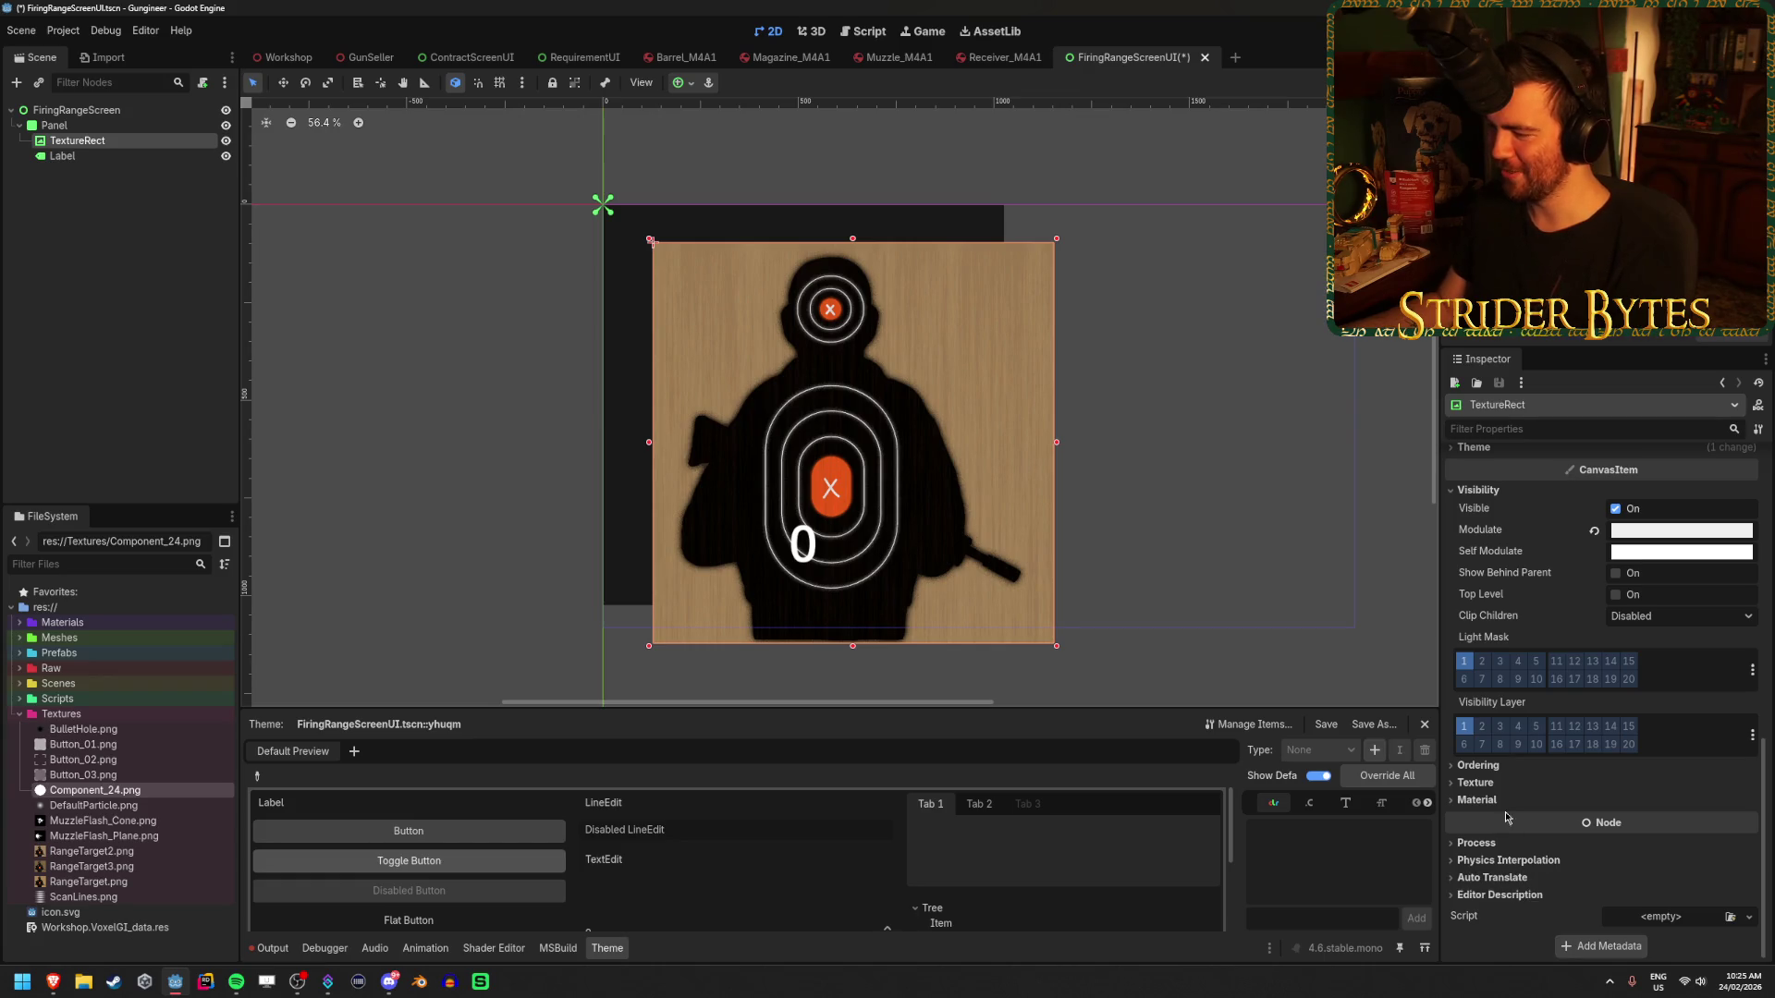
left_click(1504, 801)
left_click(1504, 801)
left_click(1504, 802)
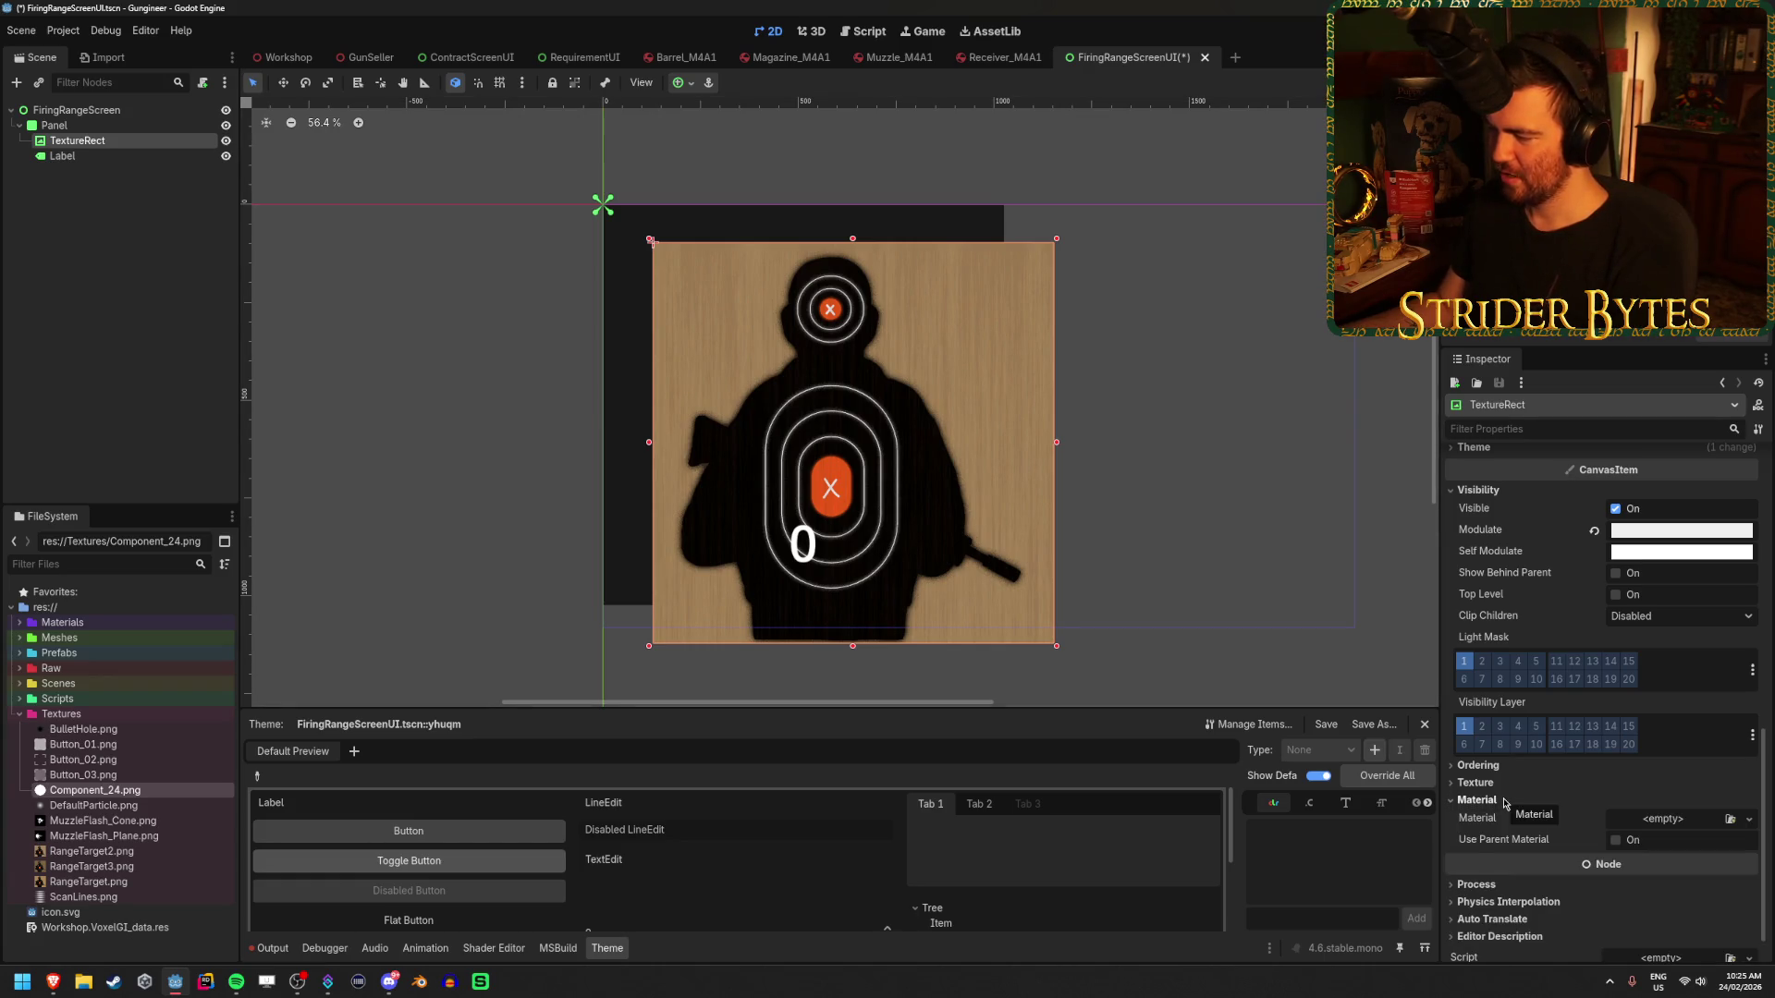
left_click(1504, 802)
left_click(1476, 786)
left_click(1476, 785)
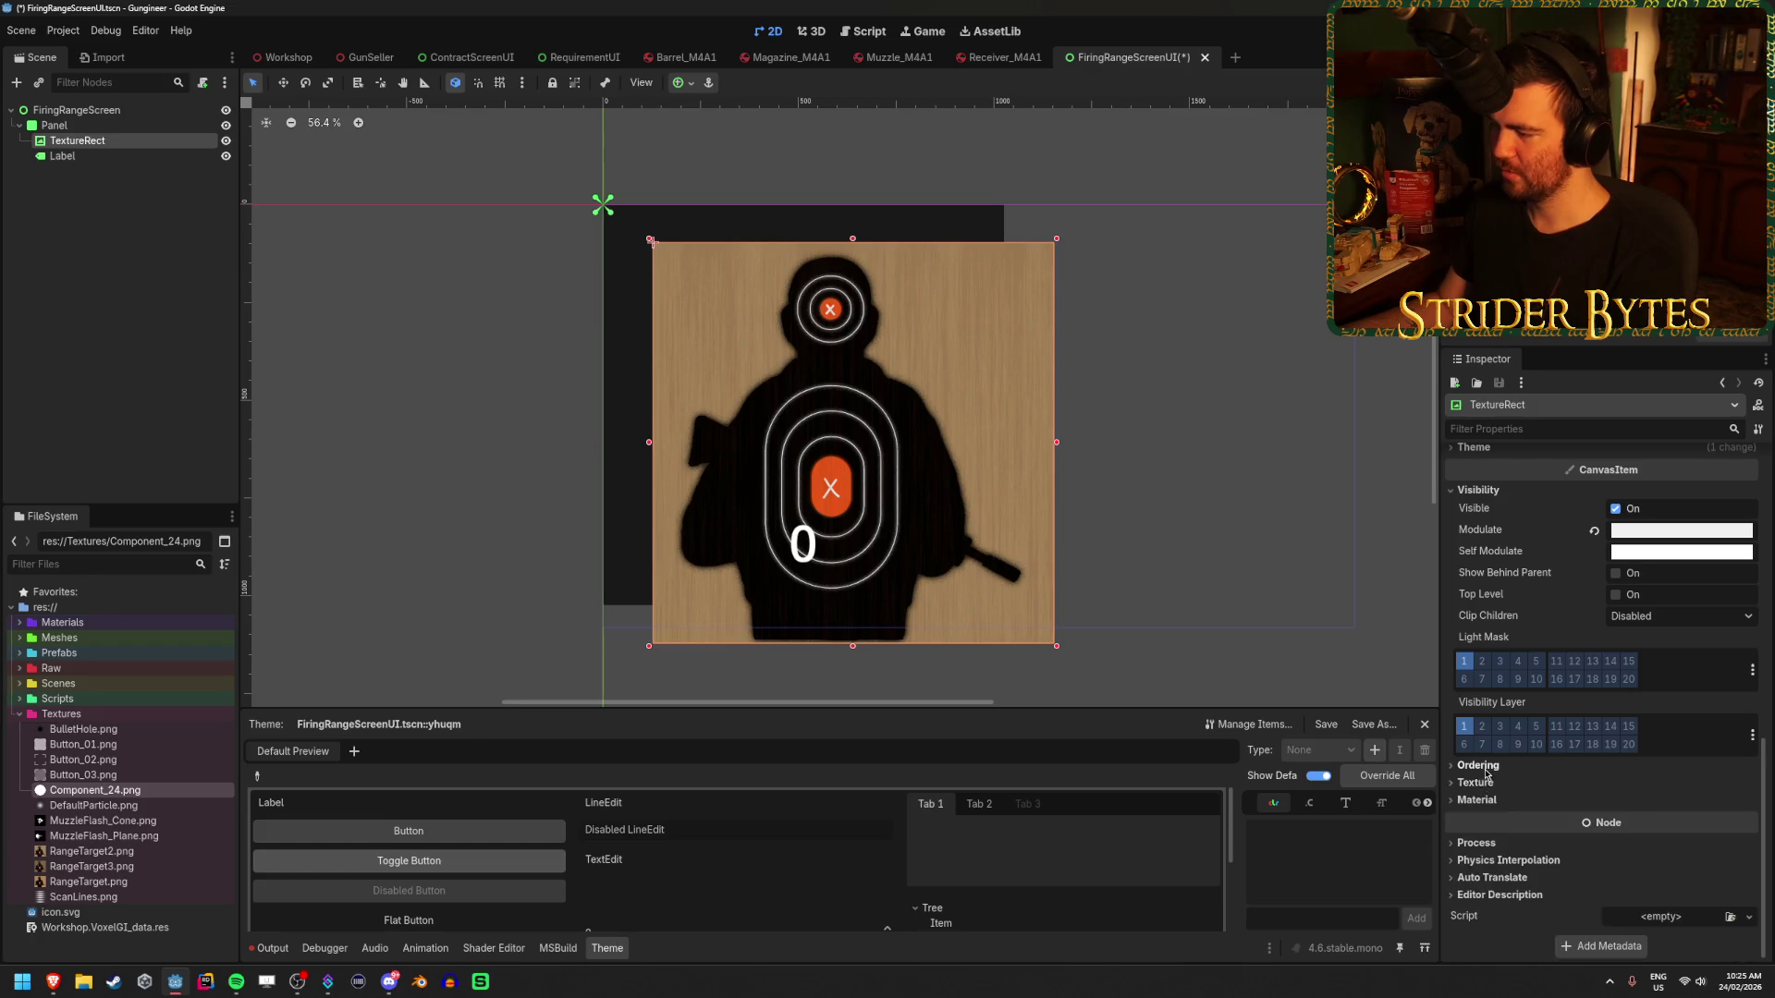
left_click(1477, 785)
left_click(1477, 785)
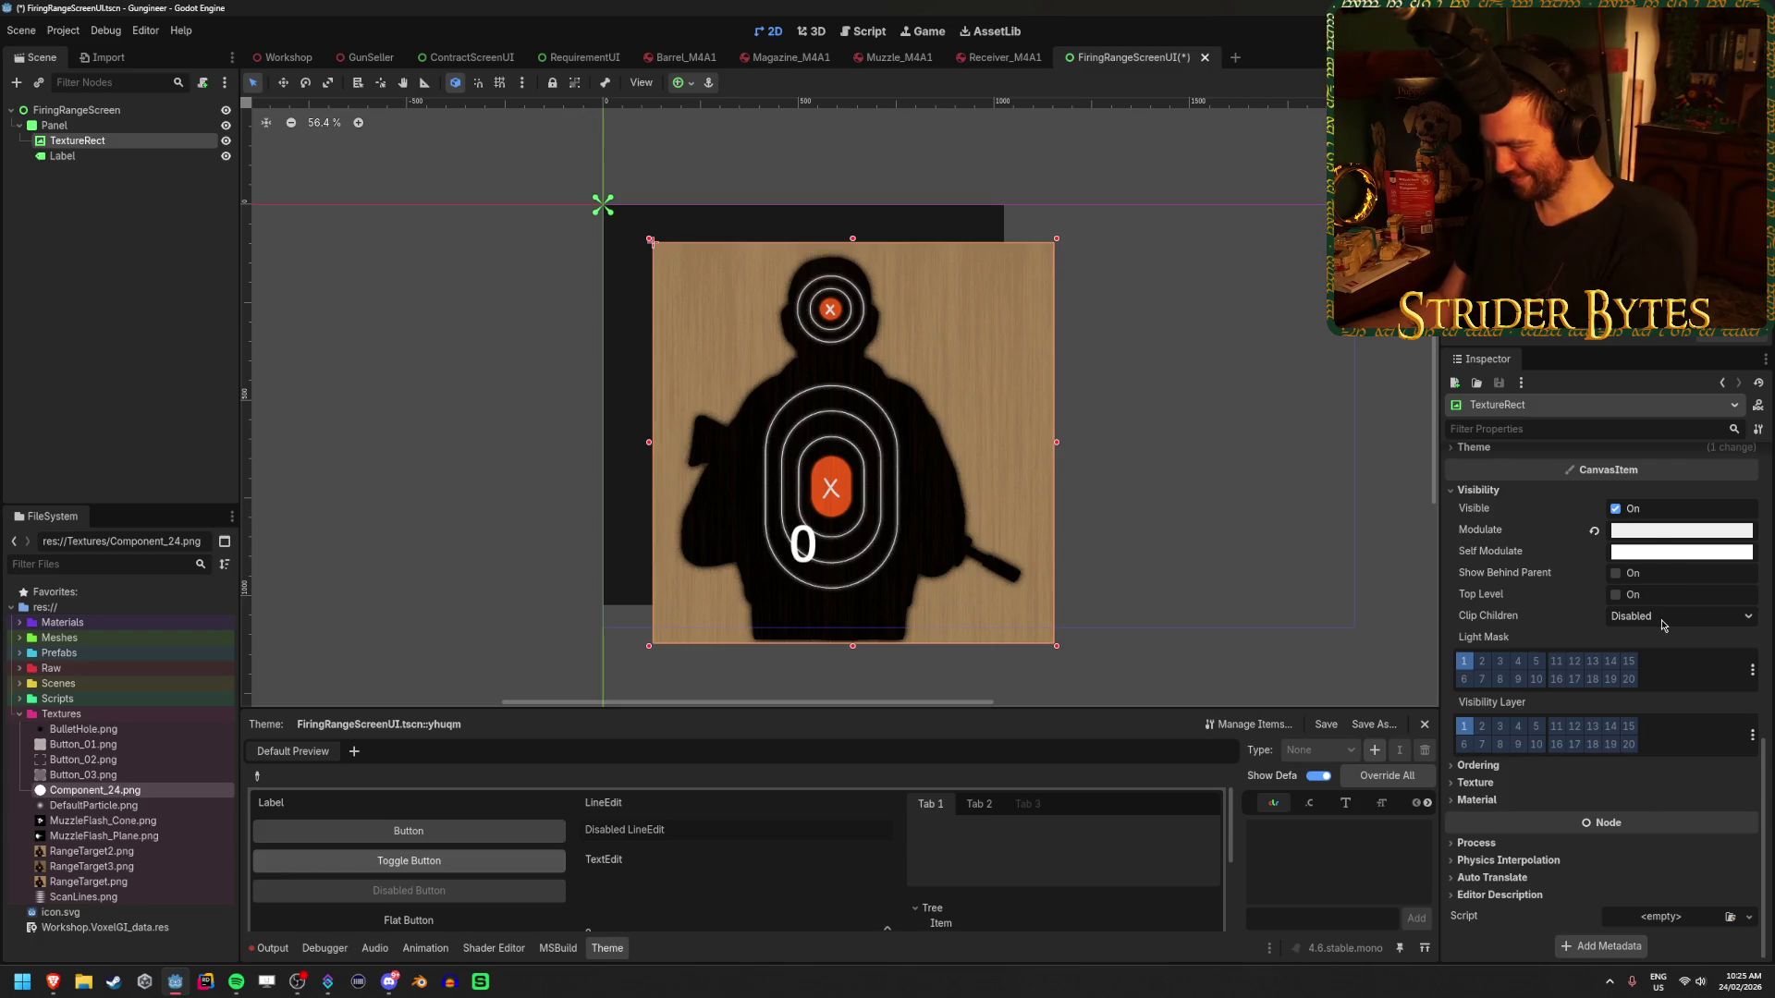
left_click(1658, 535)
mouse_move(1646, 358)
left_mouse_down()
mouse_move(1690, 360)
mouse_move(1560, 341)
left_mouse_up()
left_click(1592, 342)
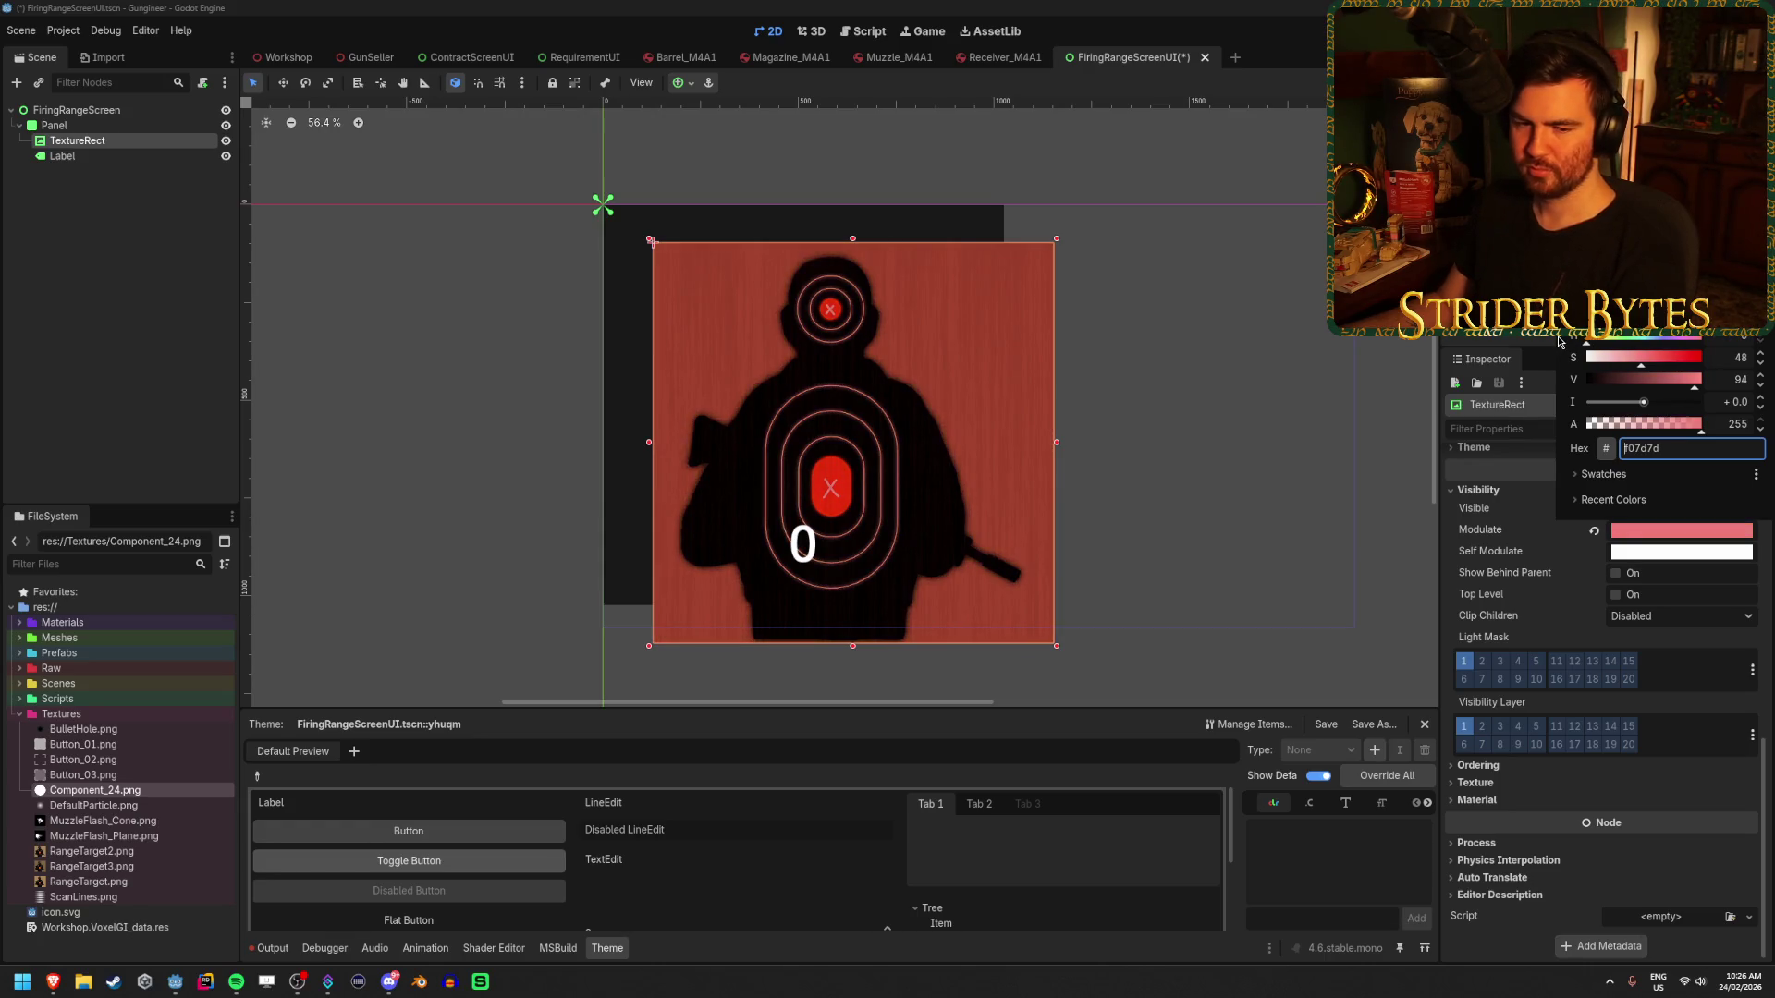
left_click(1166, 421)
left_click(1157, 421)
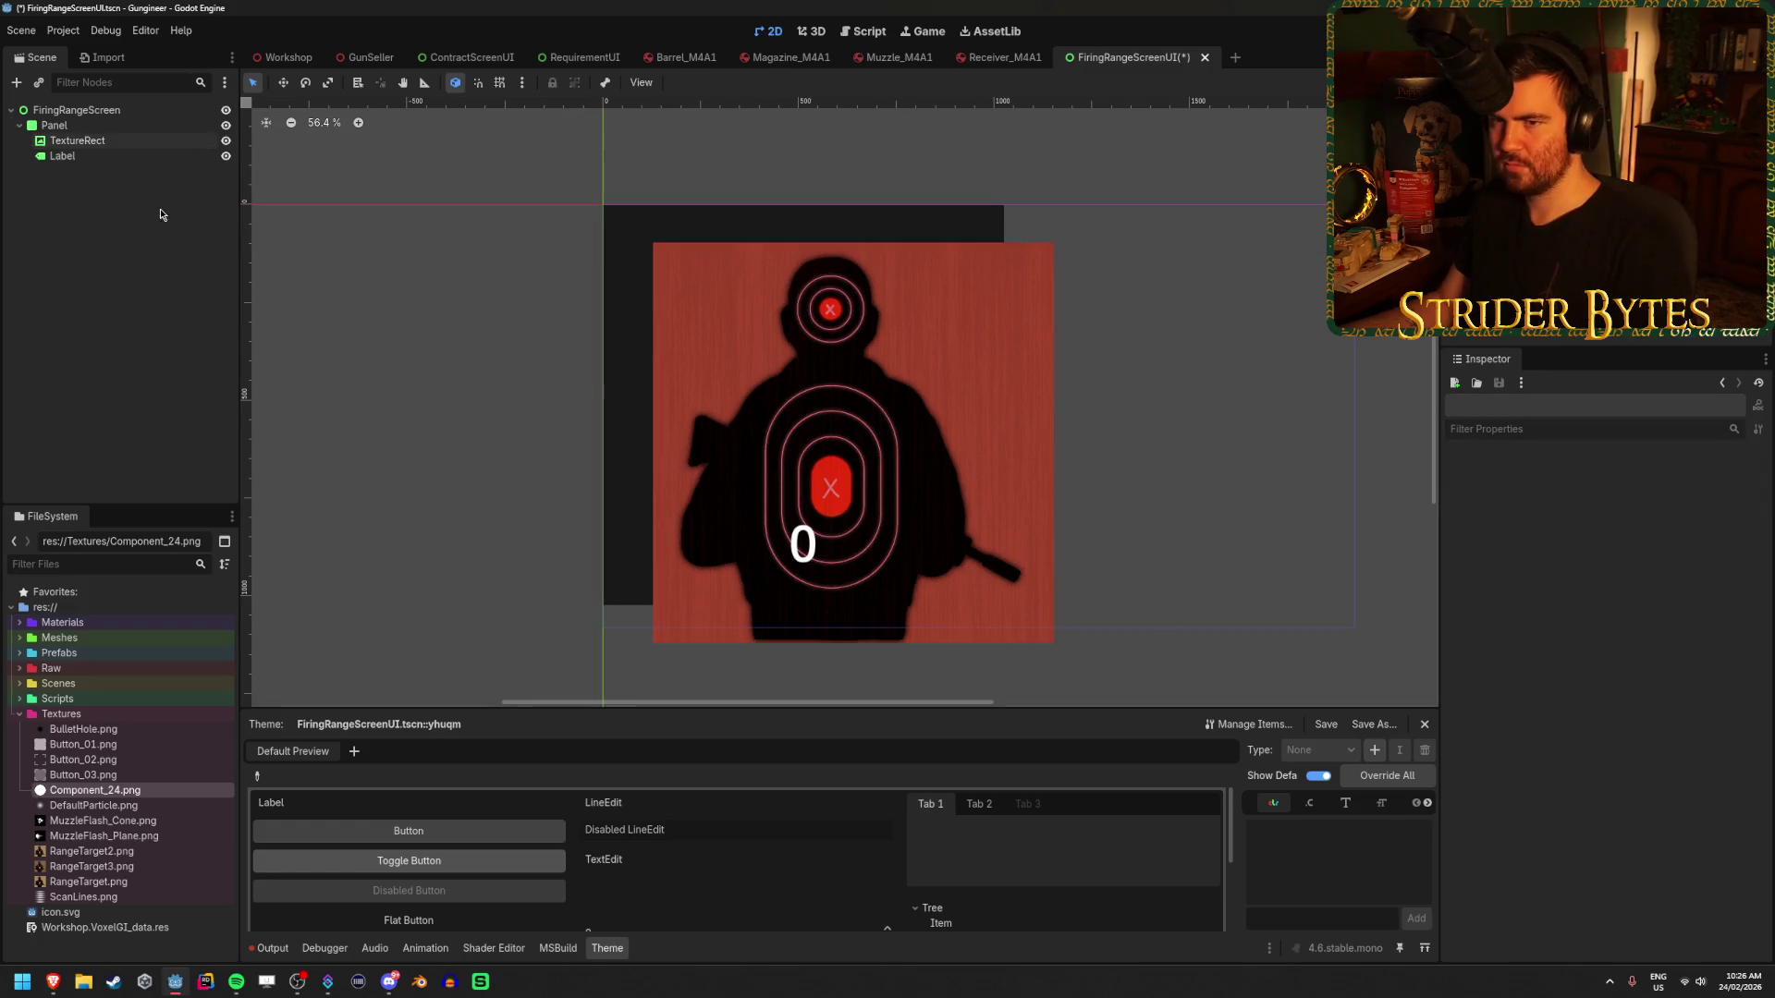
left_click(154, 142)
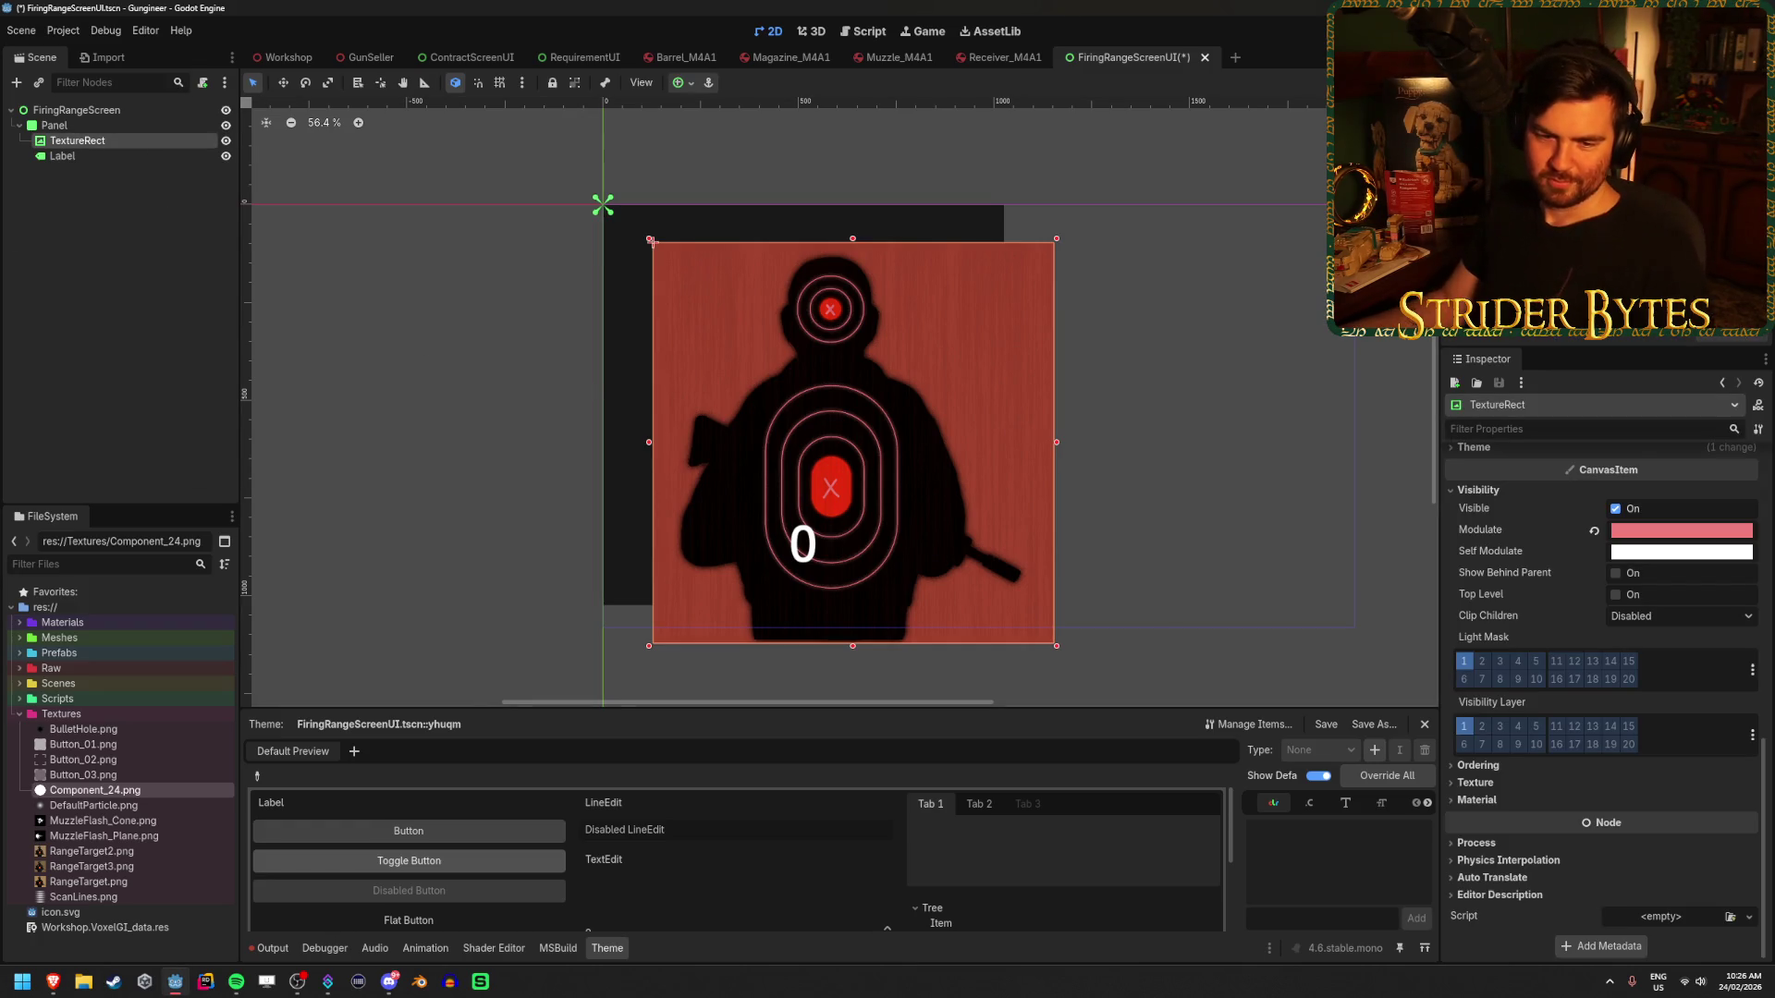
key("alt+Tab")
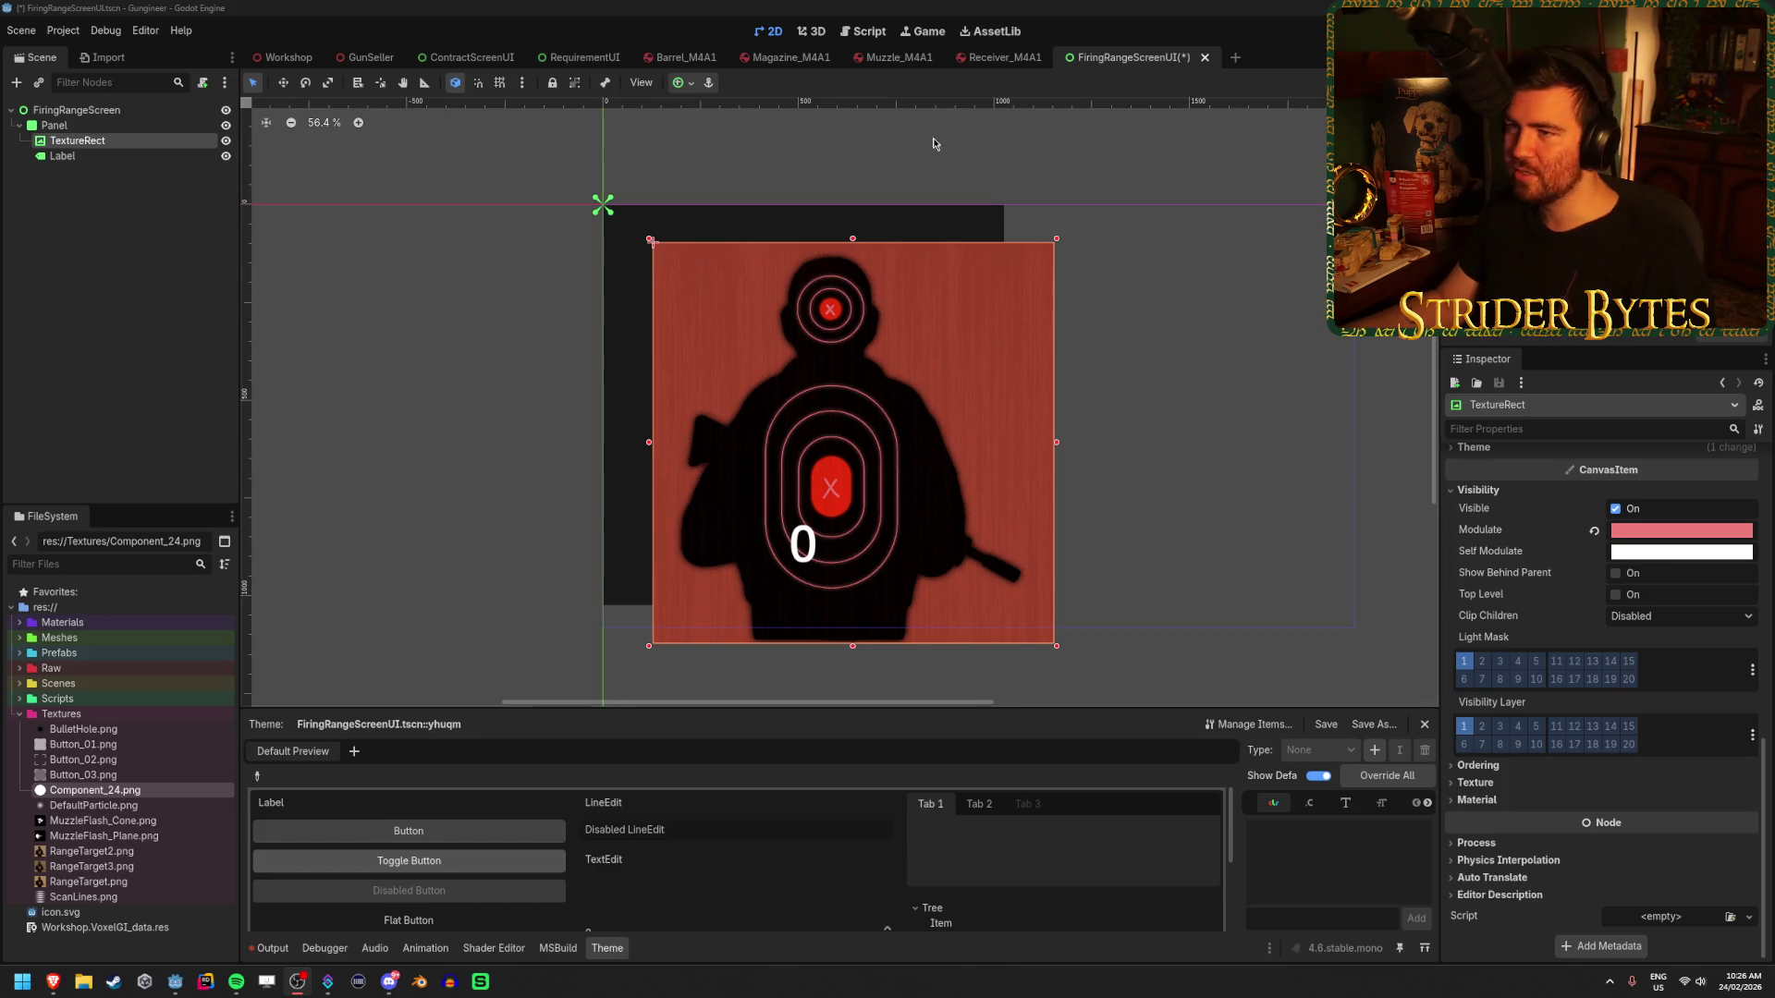
left_click(514, 623)
- Undo the red tint and texture change to bring back the white circle
key("ctrl+z")
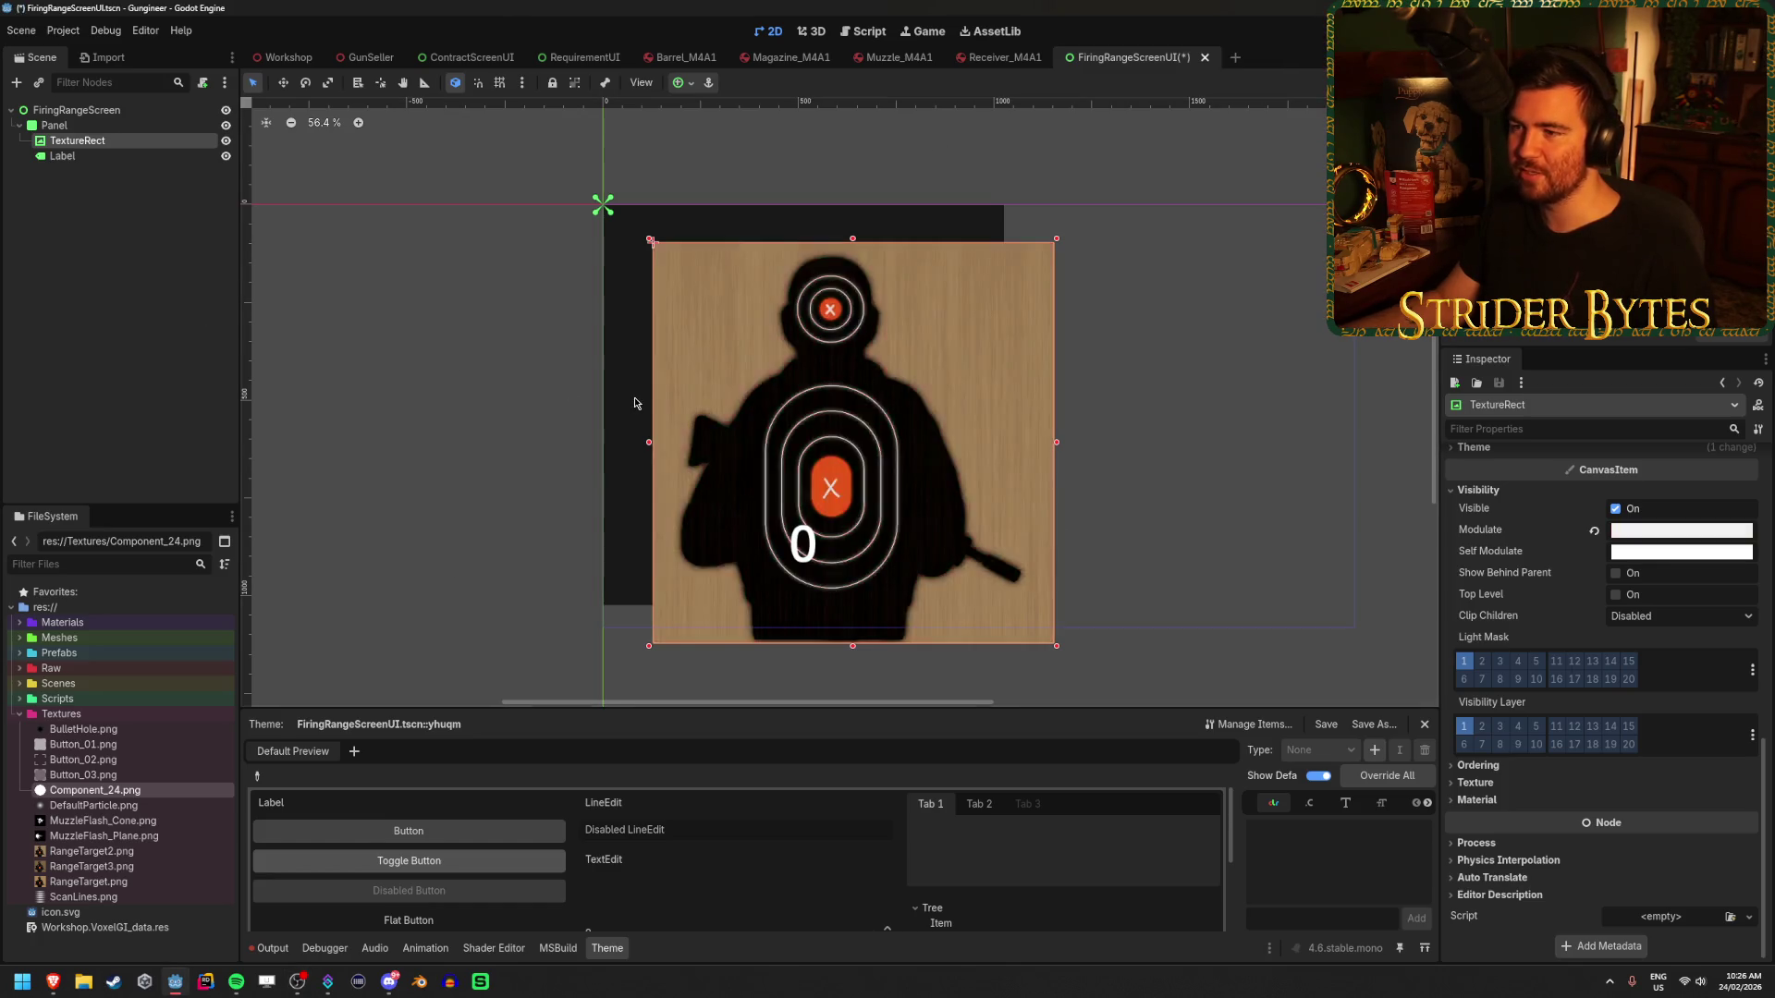
key("ctrl+z")
key("ctrl+shift+z")
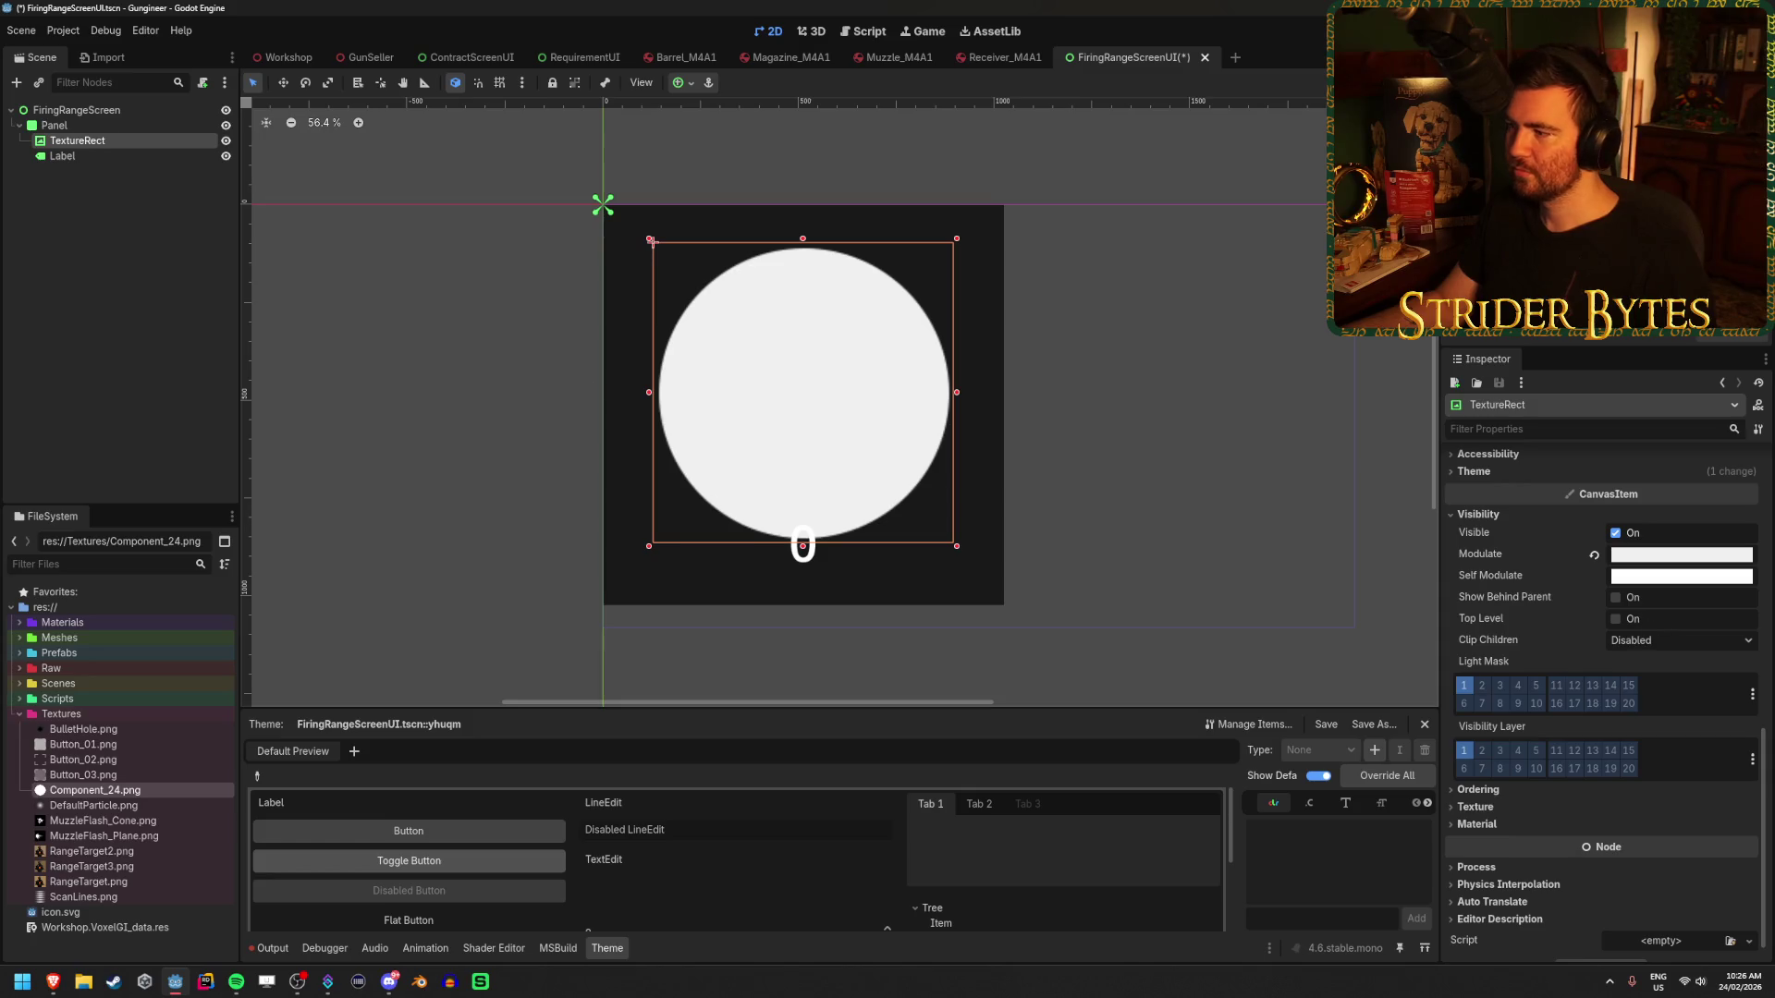
left_click(1681, 555)
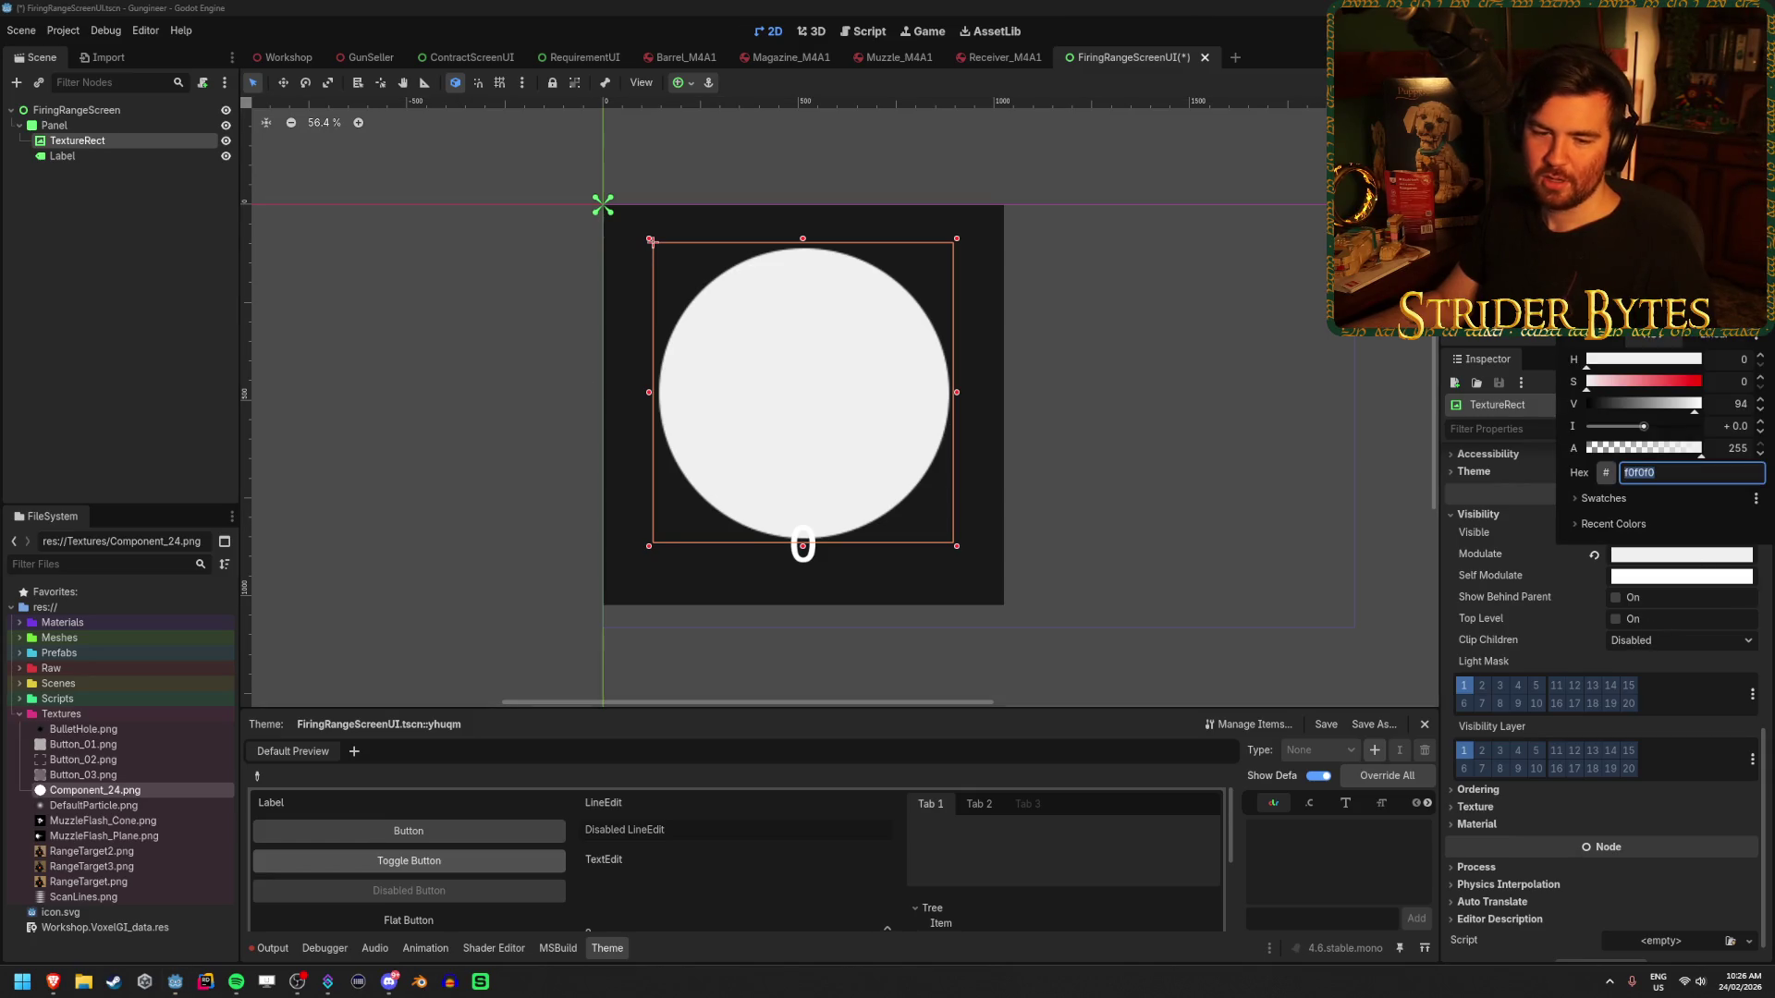
key("Escape")
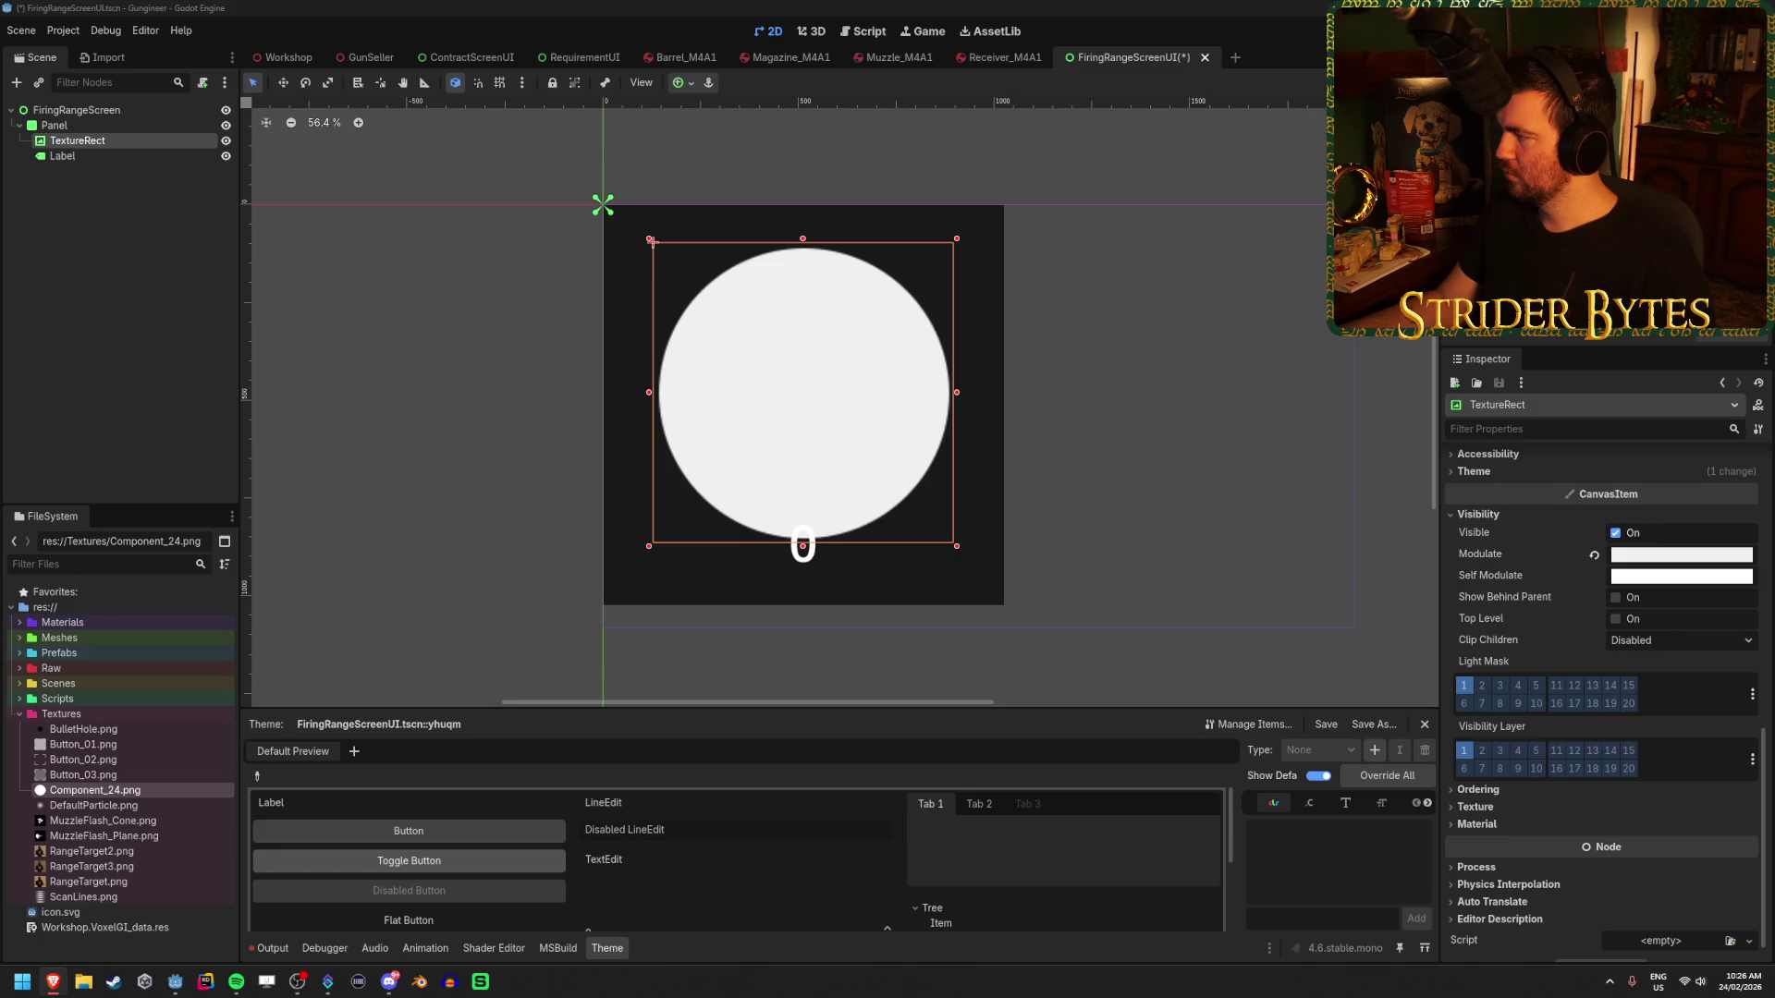
- Tint the circle bronze by setting its Modulate hex to CD7F32
left_click(1671, 557)
left_click(1684, 473)
type("CD7F32")
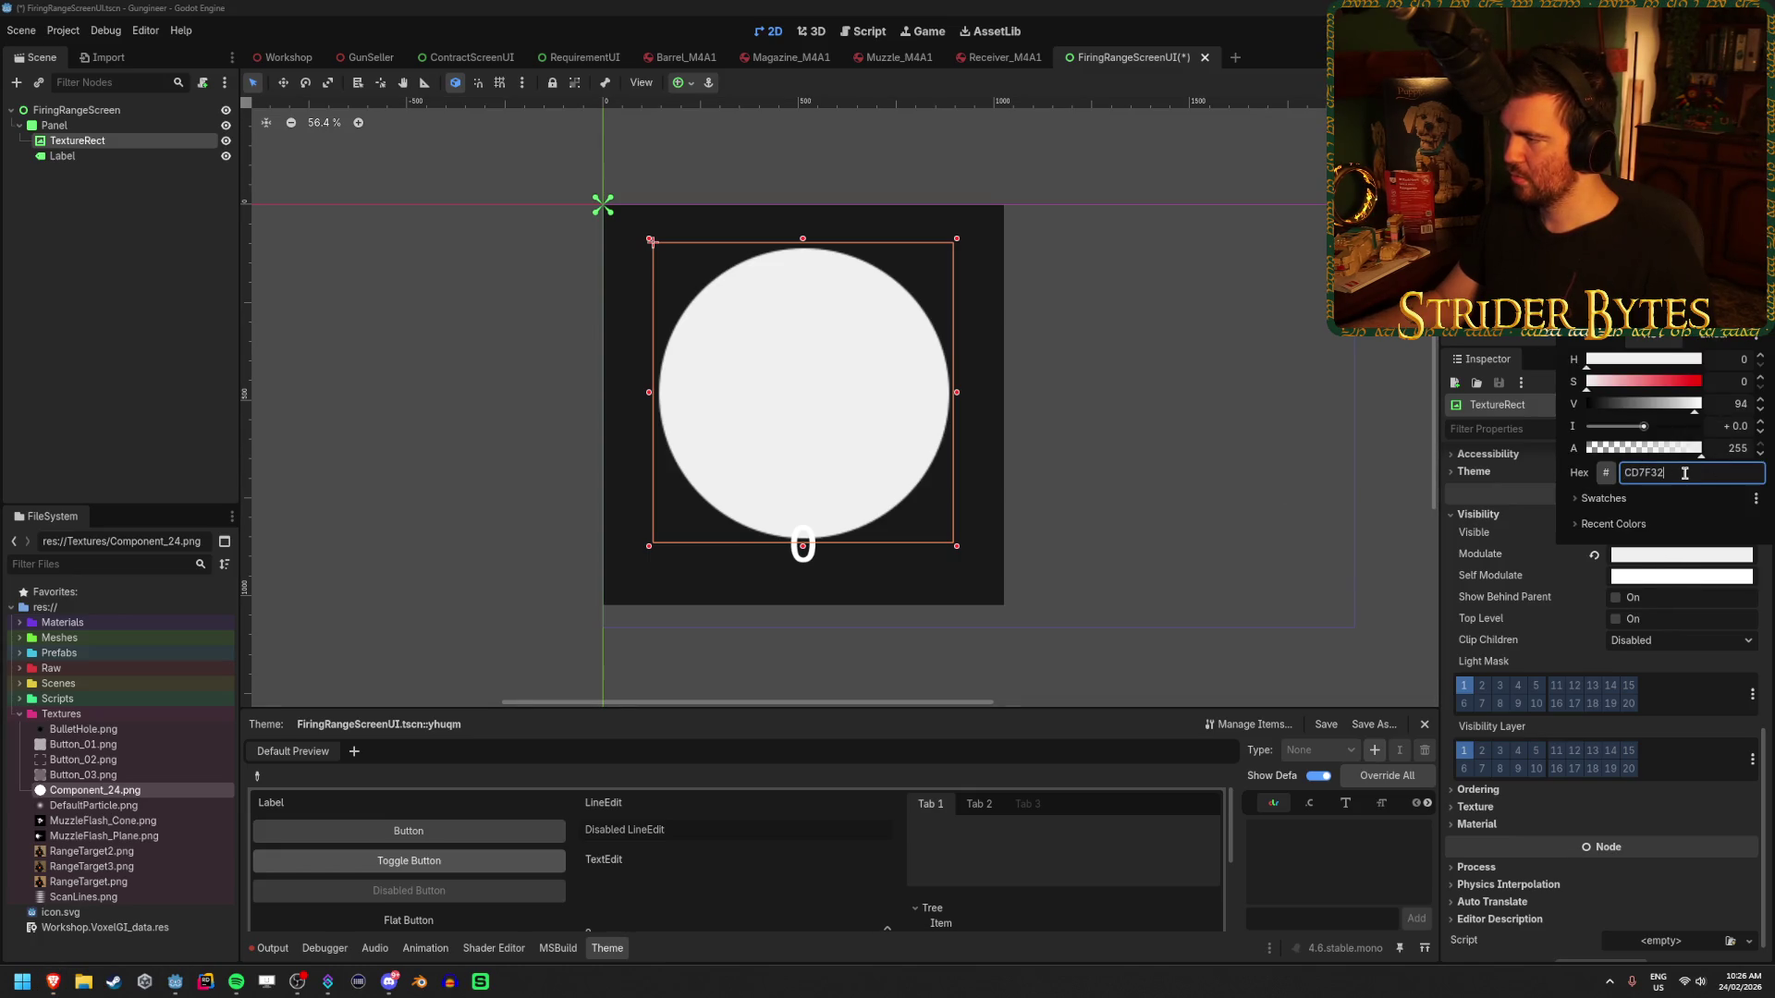
key("Return")
- Reselect the TextureRect and darken its Modulate tint to a muted brown (573d23)
left_click(186, 290)
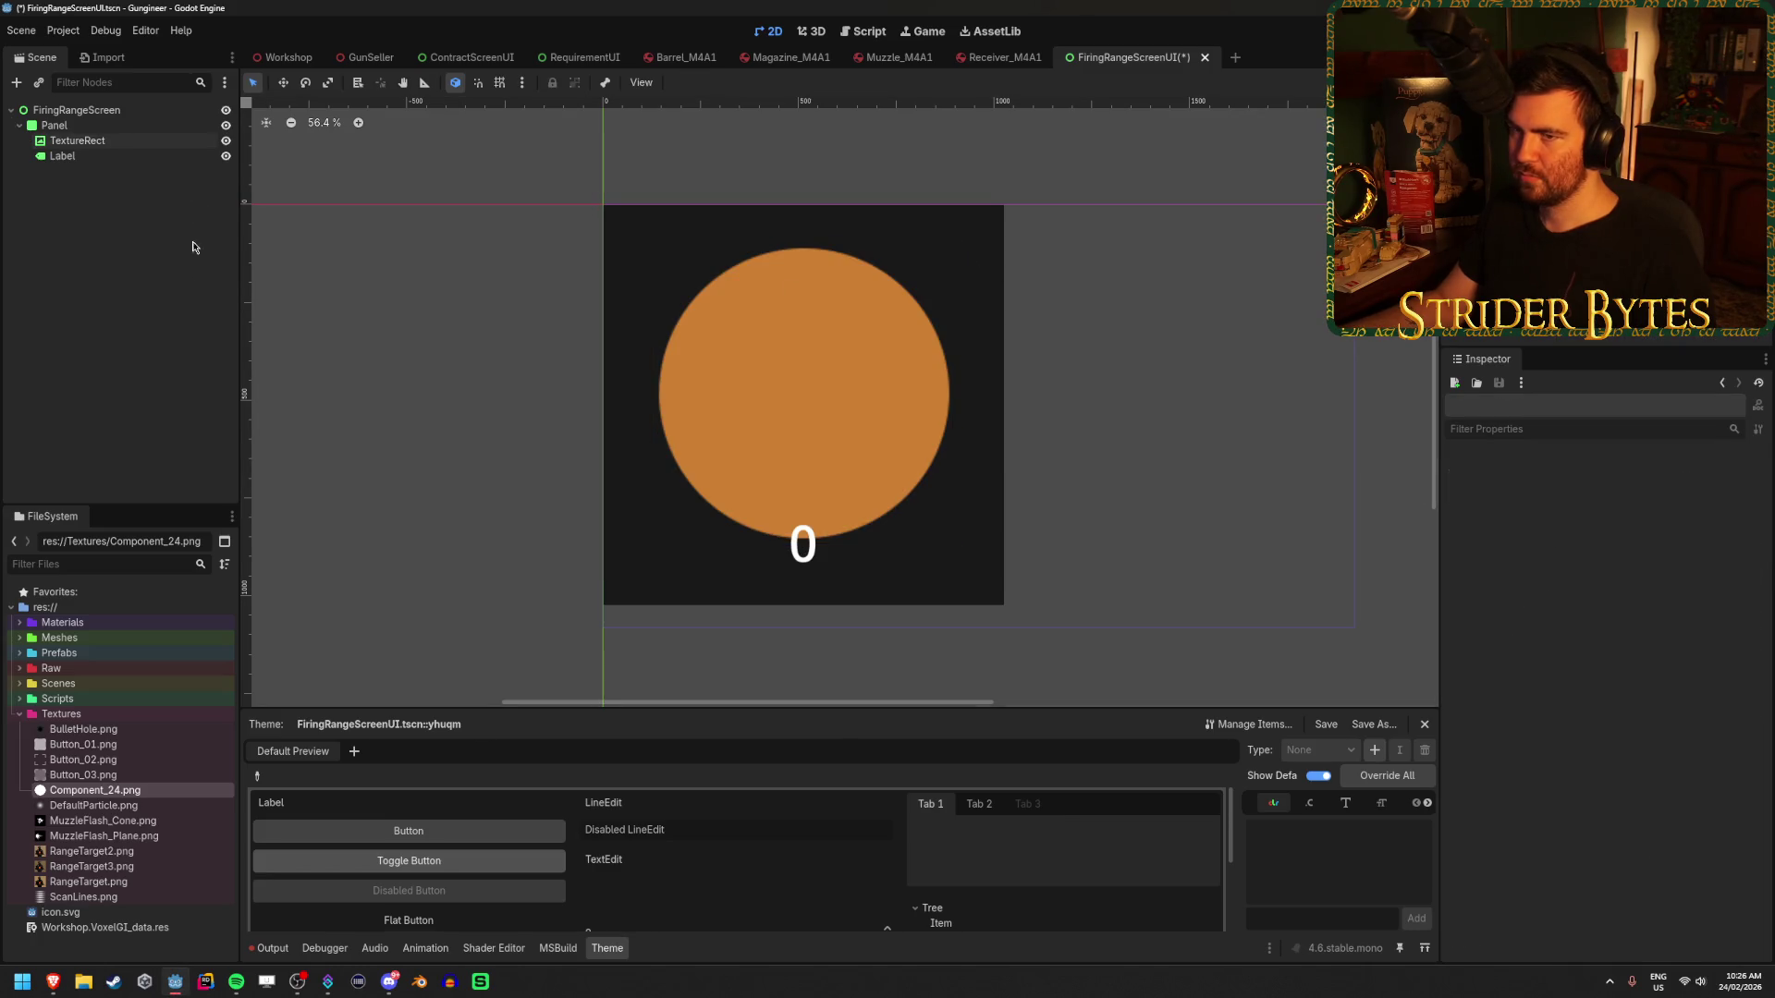
left_click(78, 140)
left_click(1701, 561)
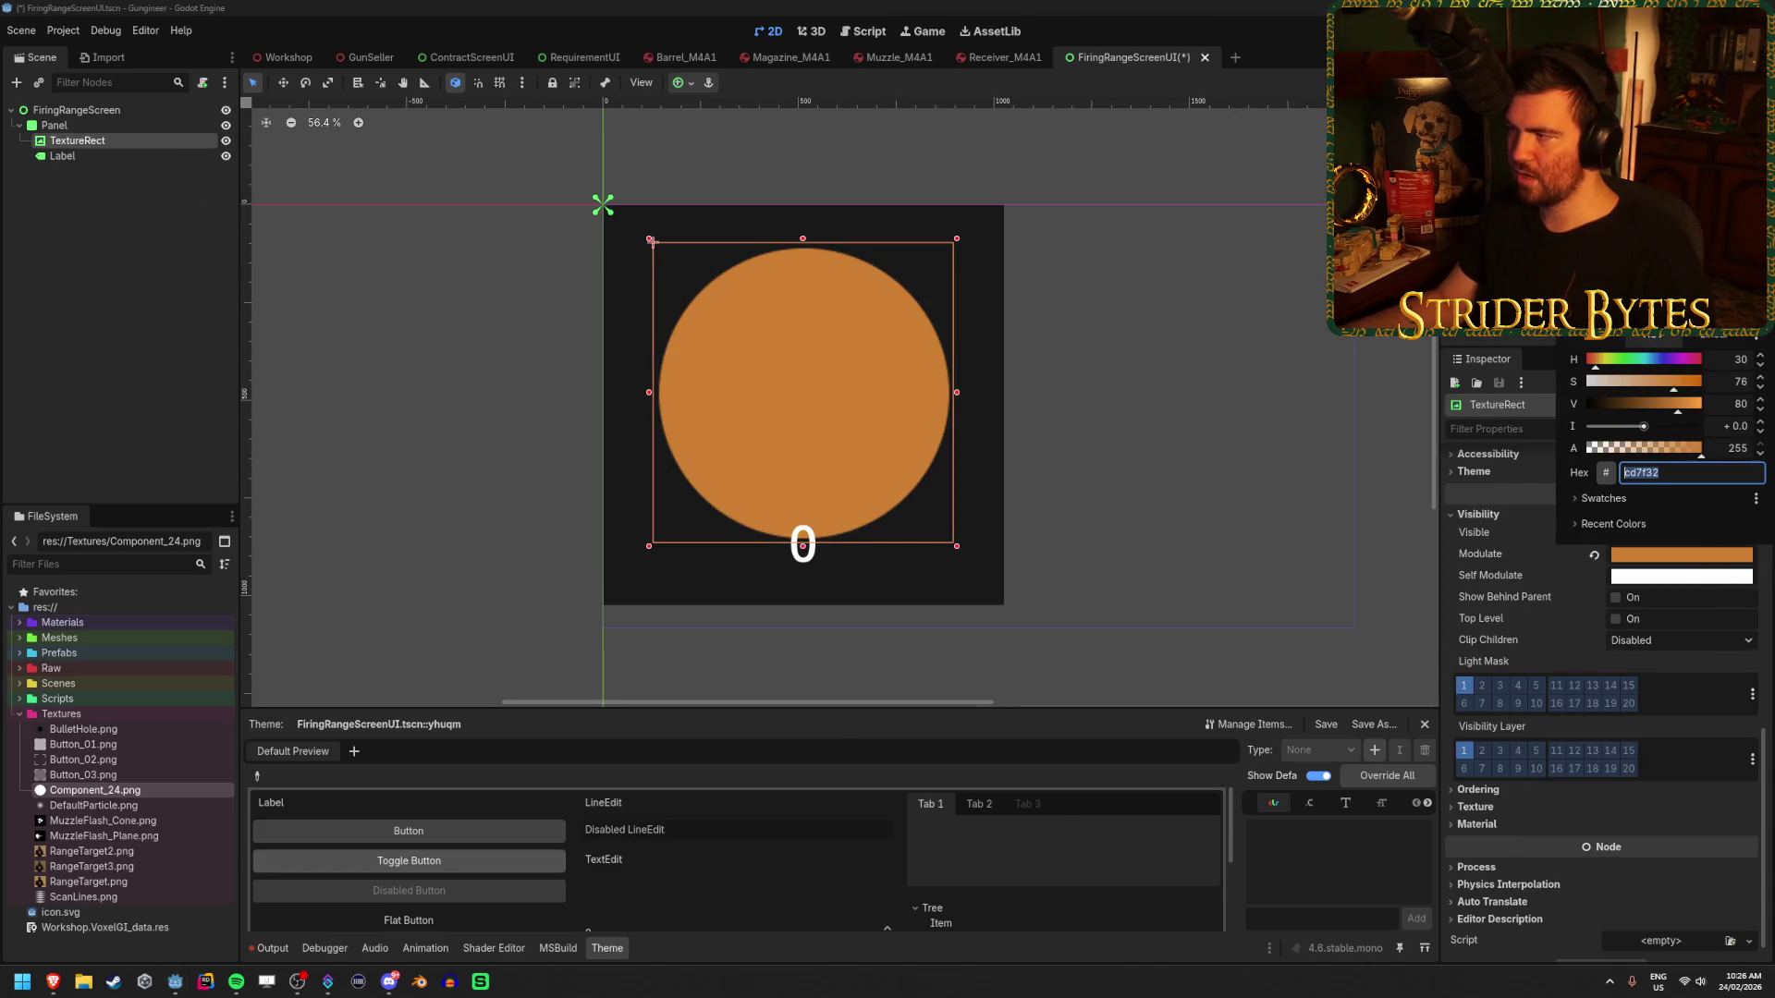
left_click_drag(1696, 194, 1712, 261)
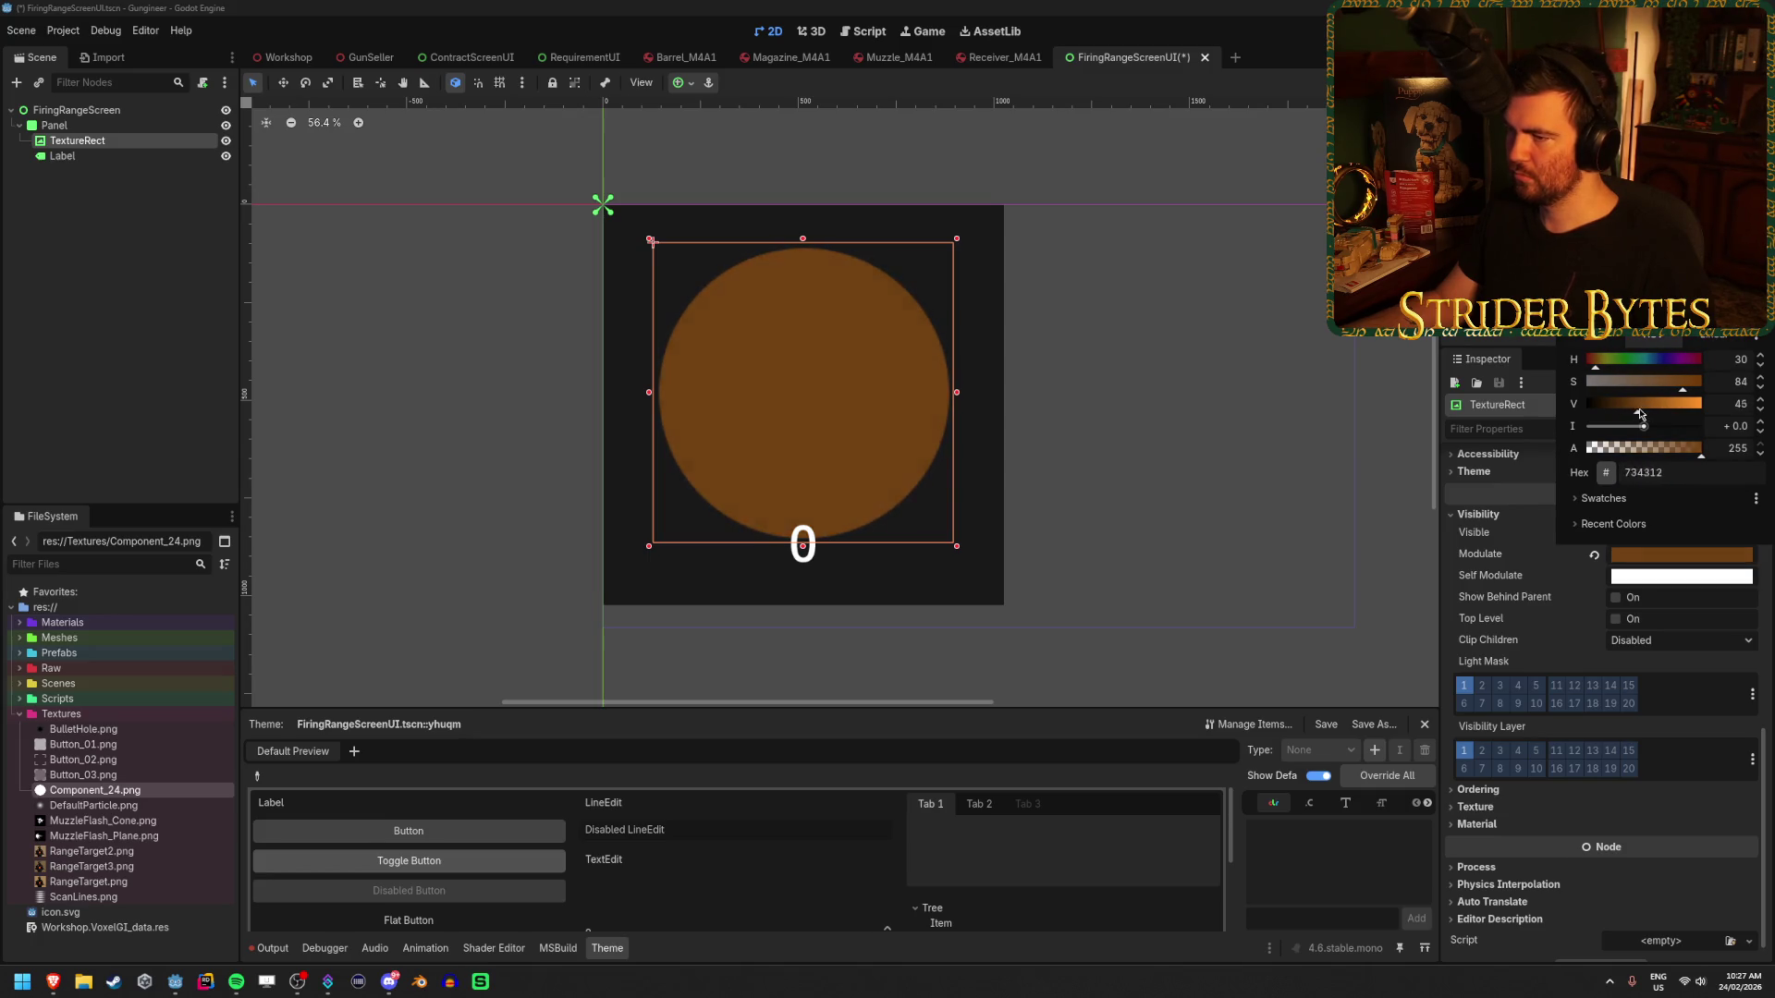
mouse_move(1640, 413)
left_mouse_down()
mouse_move(1664, 412)
mouse_move(1627, 412)
mouse_move(1655, 392)
mouse_move(1628, 408)
left_mouse_up()
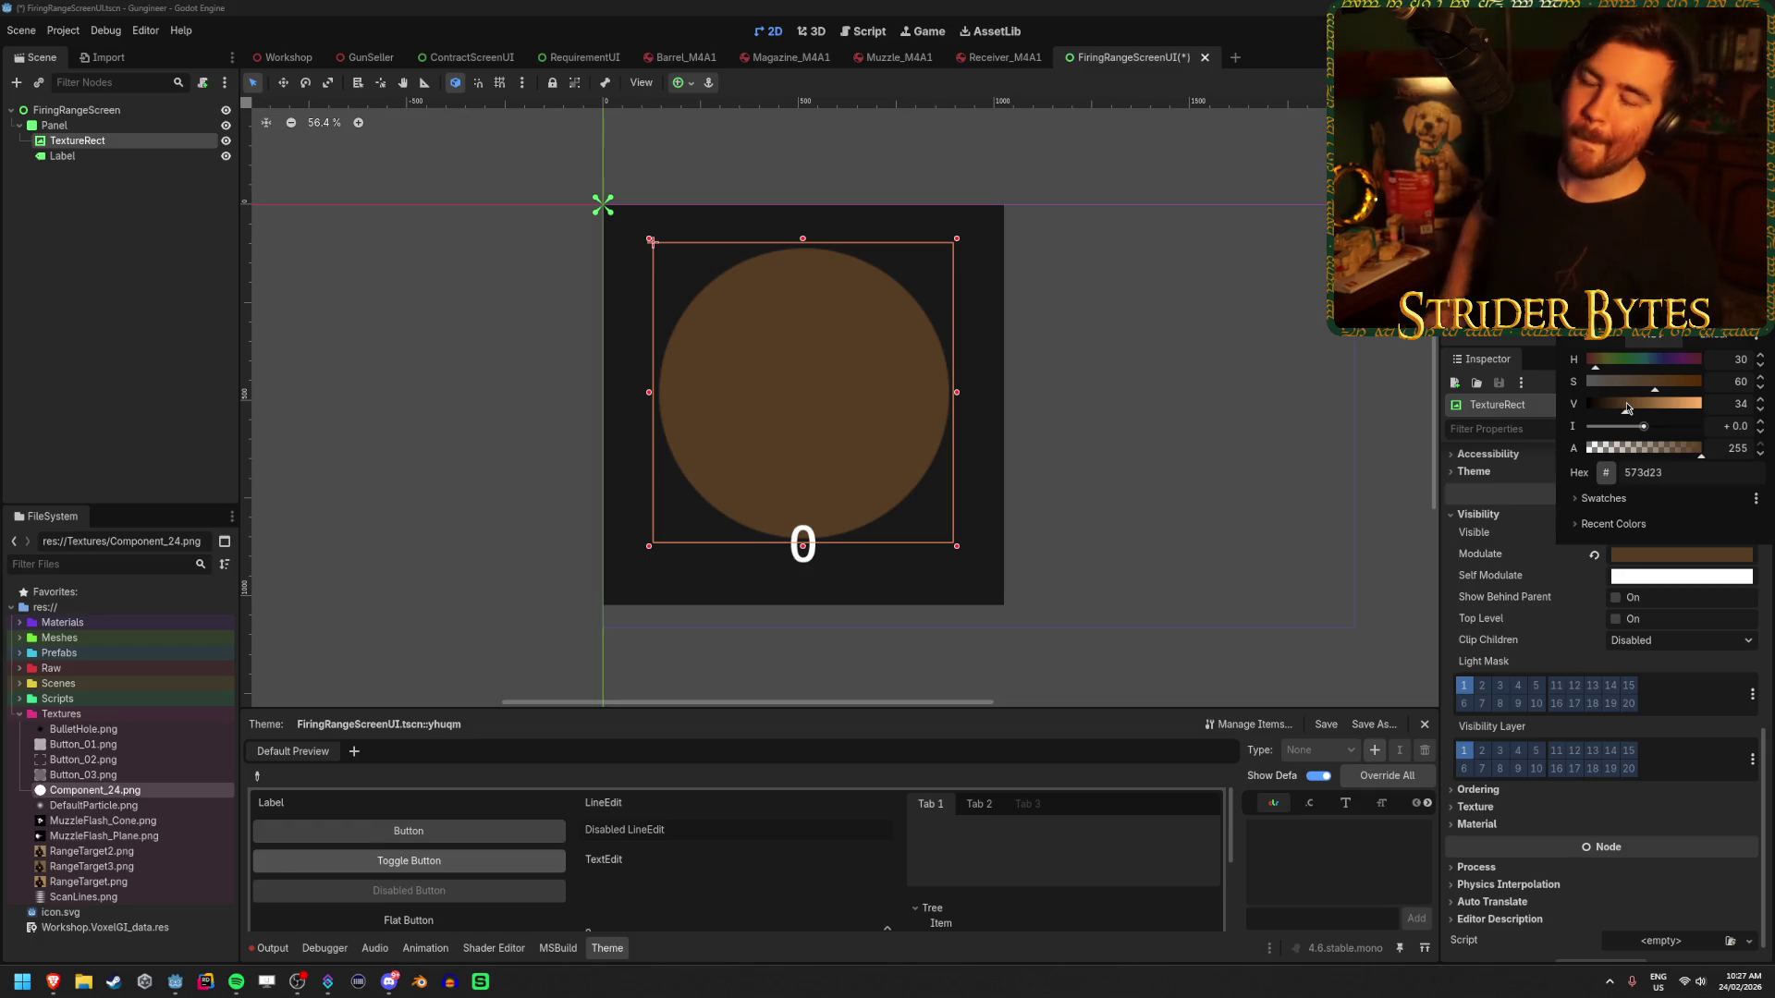
key("Escape")
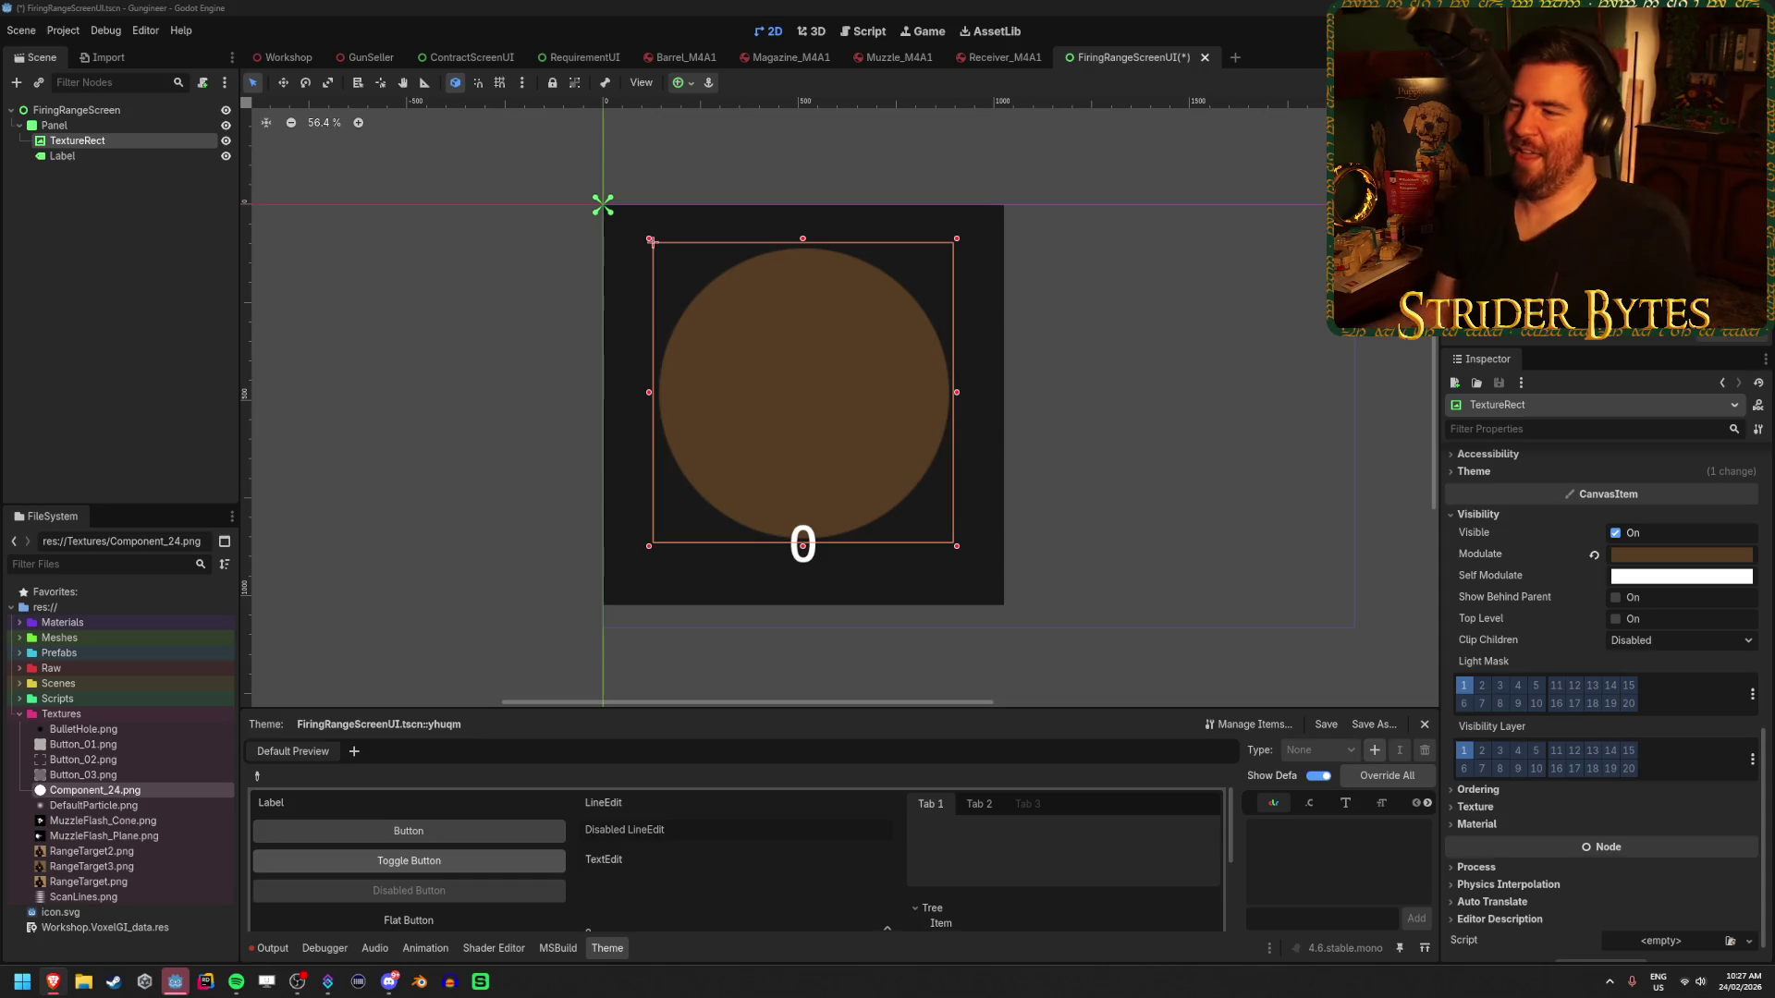
- Save the FiringRangeScreenUI scene and click through its root and TextureRect nodes
left_click(120, 261)
key("ctrl+s")
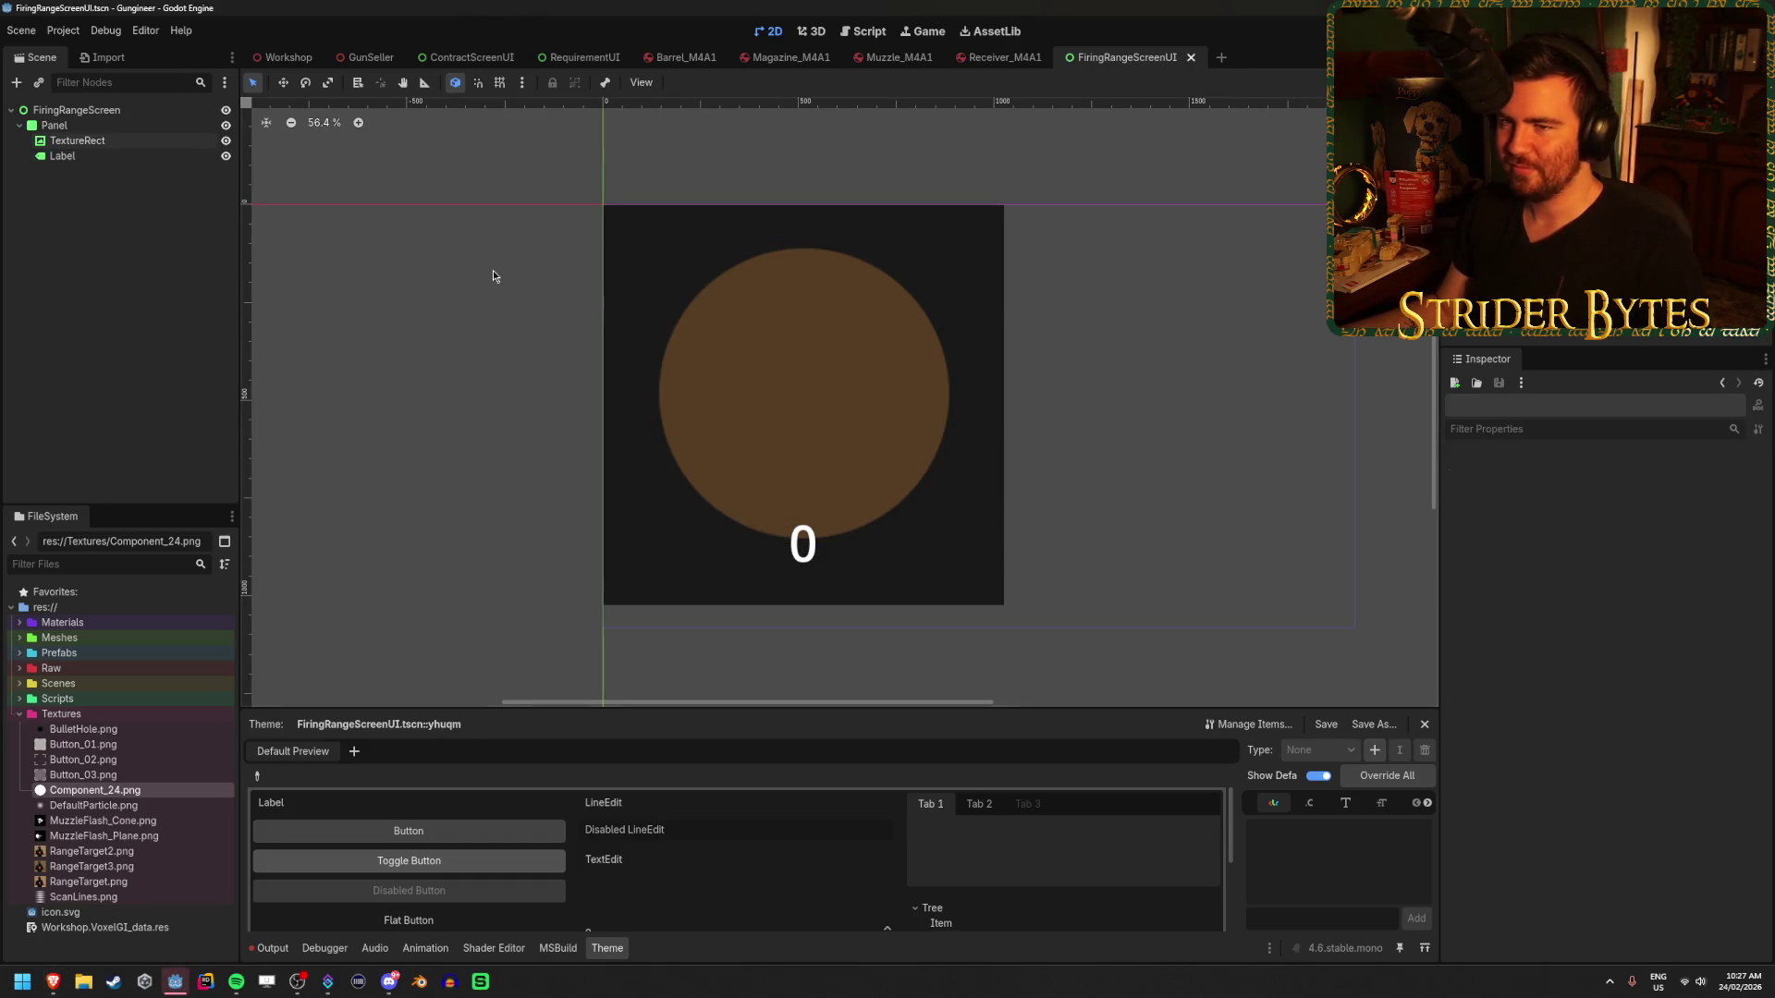
left_click(143, 140)
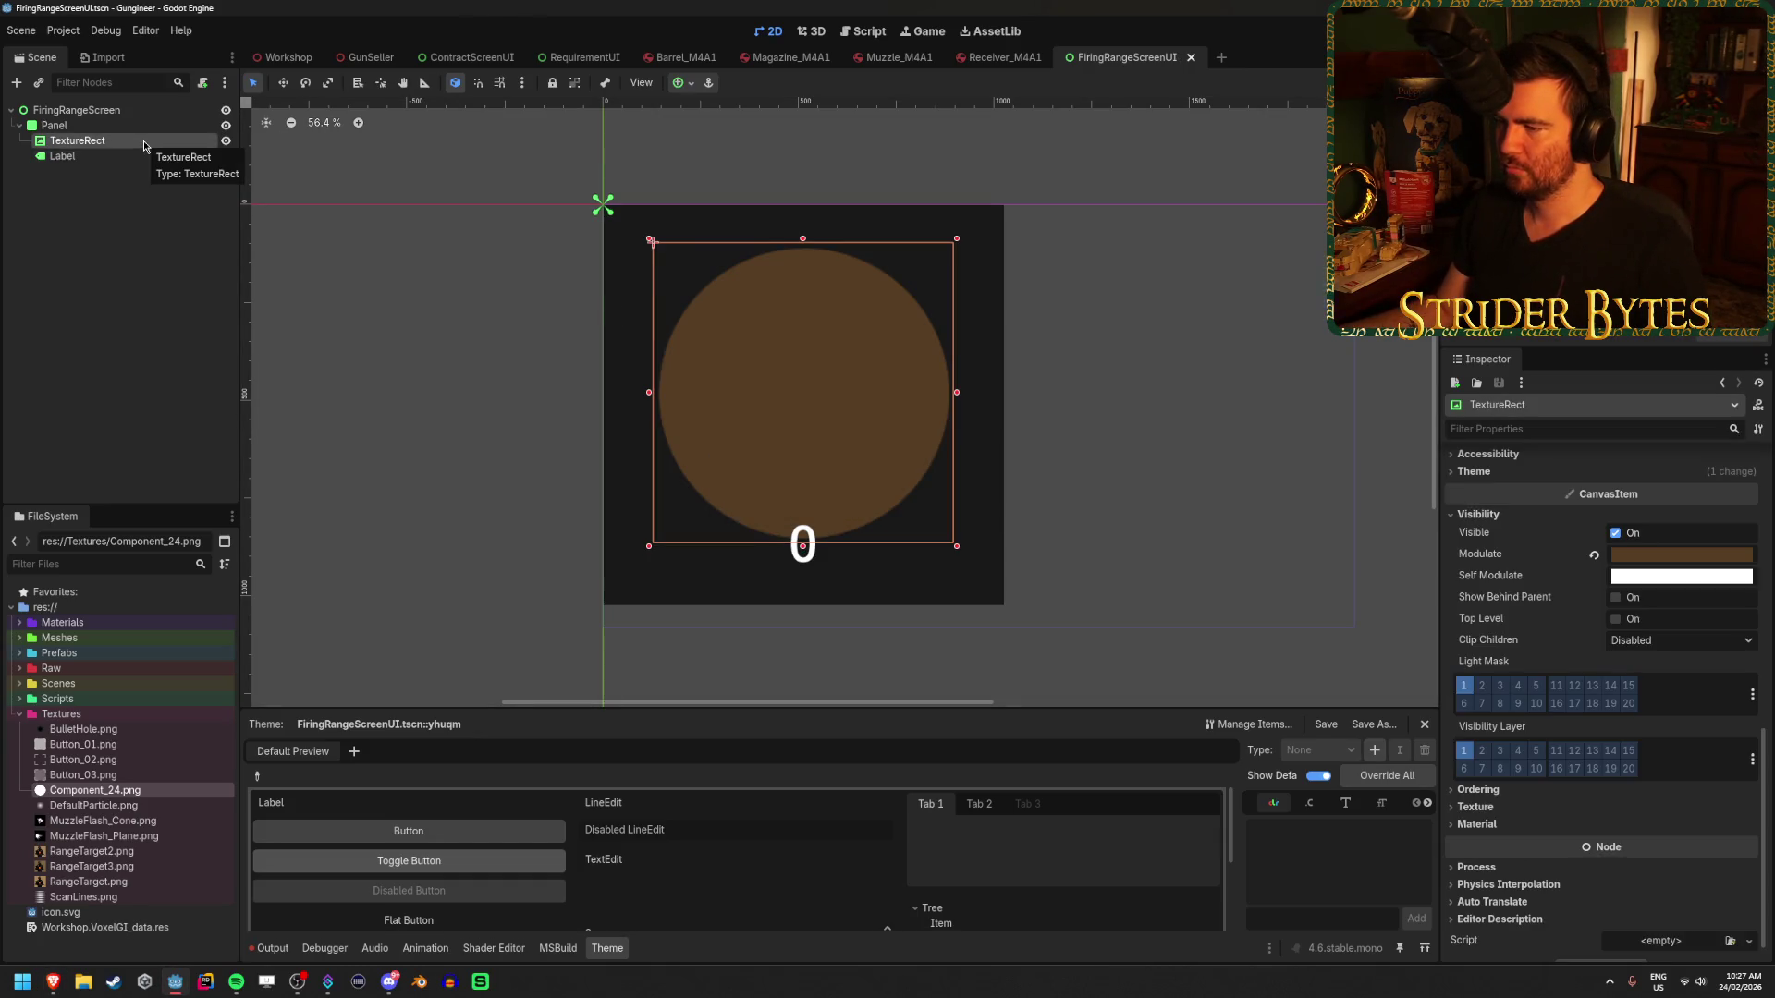
left_click(121, 111)
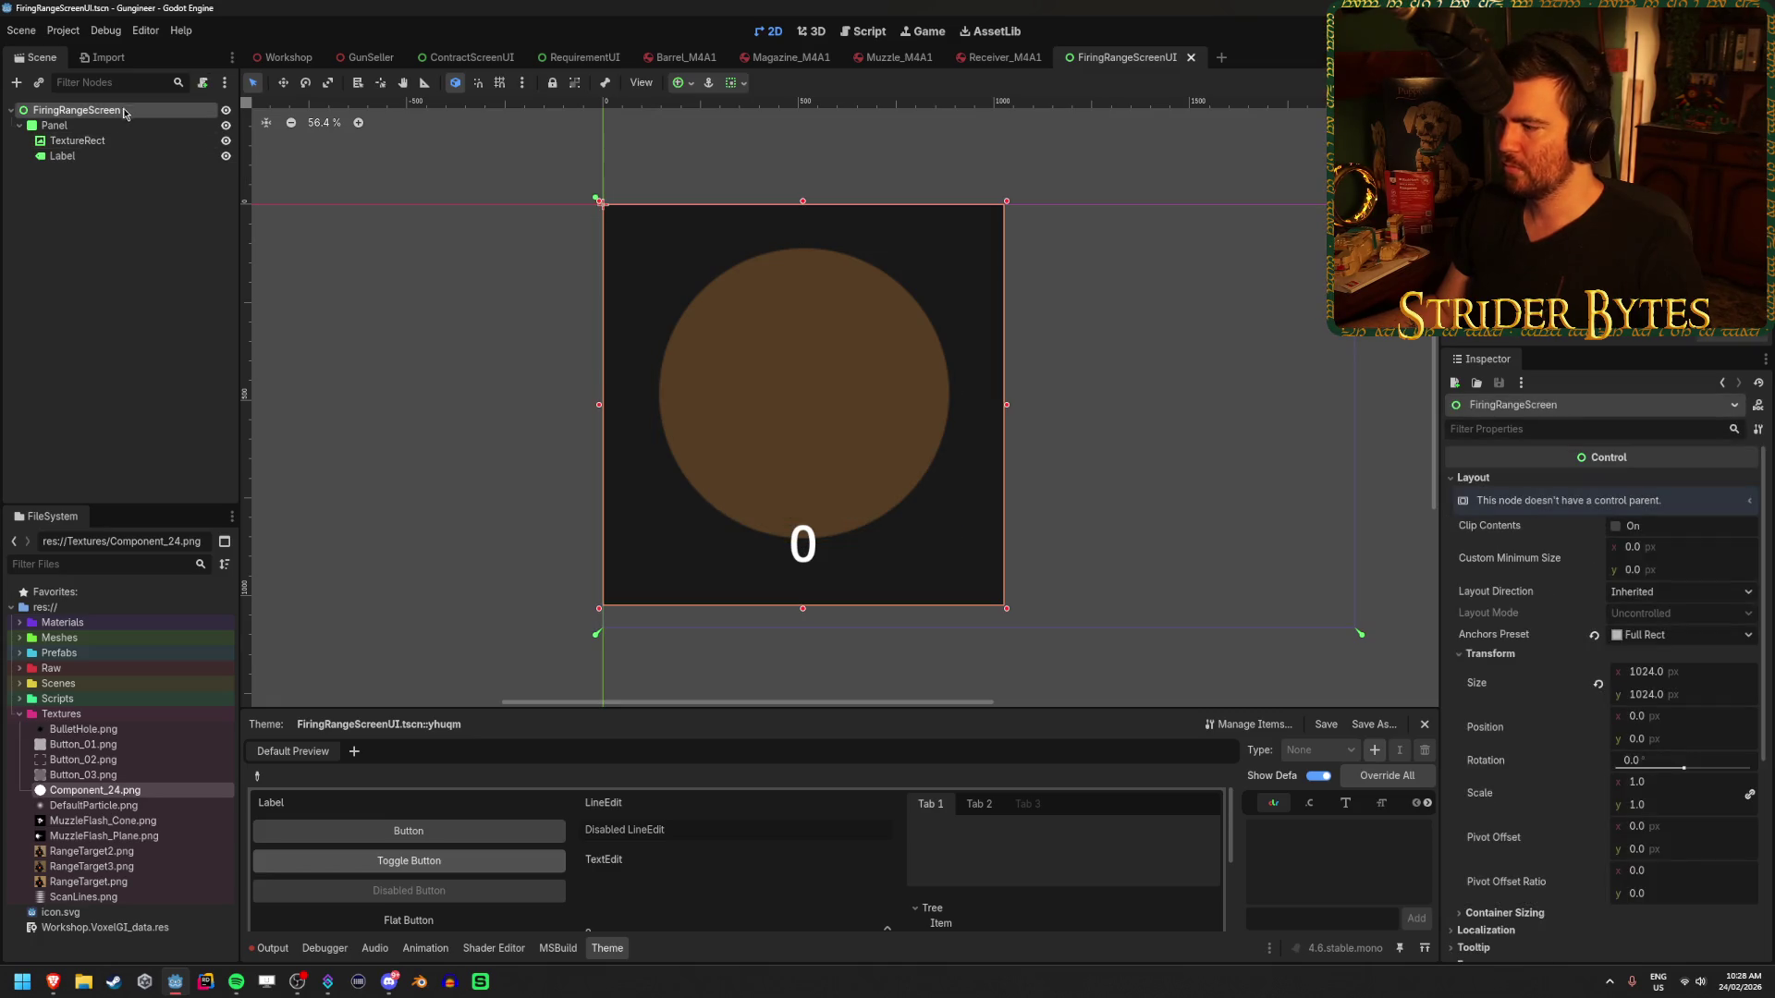
scroll(1609, 679, "down", 5)
scroll(1517, 506, "up", 5)
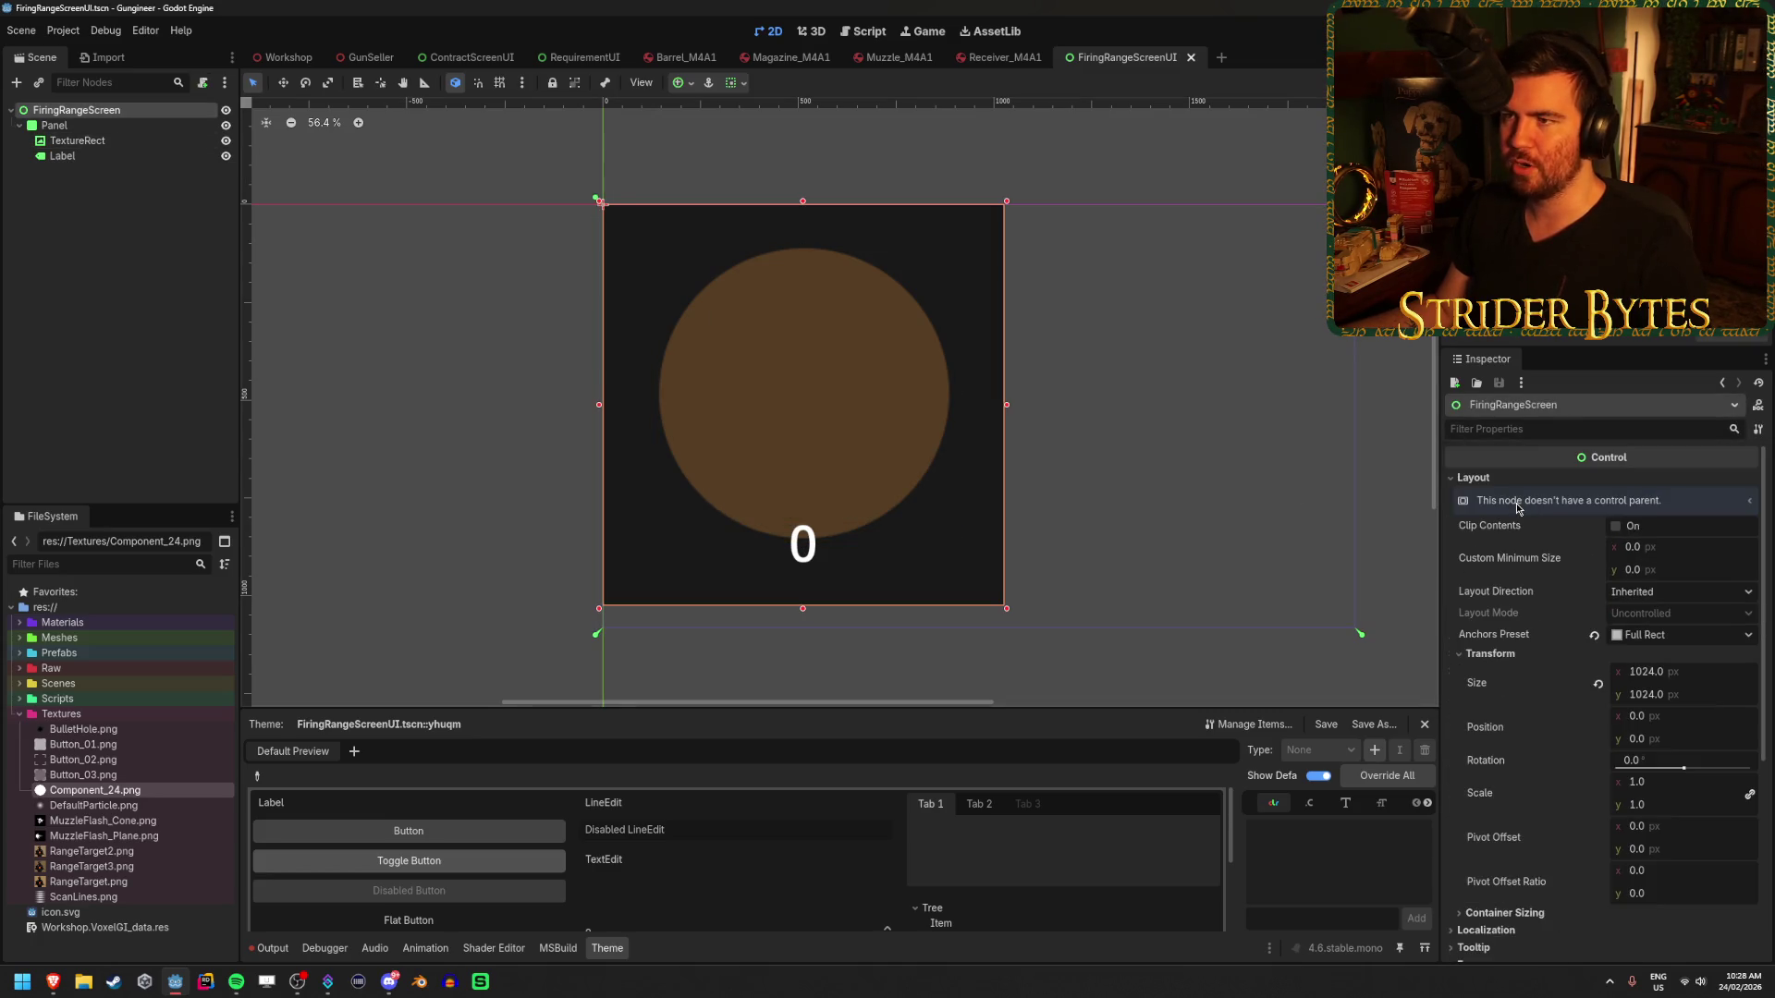
left_click(92, 277)
left_click(115, 111)
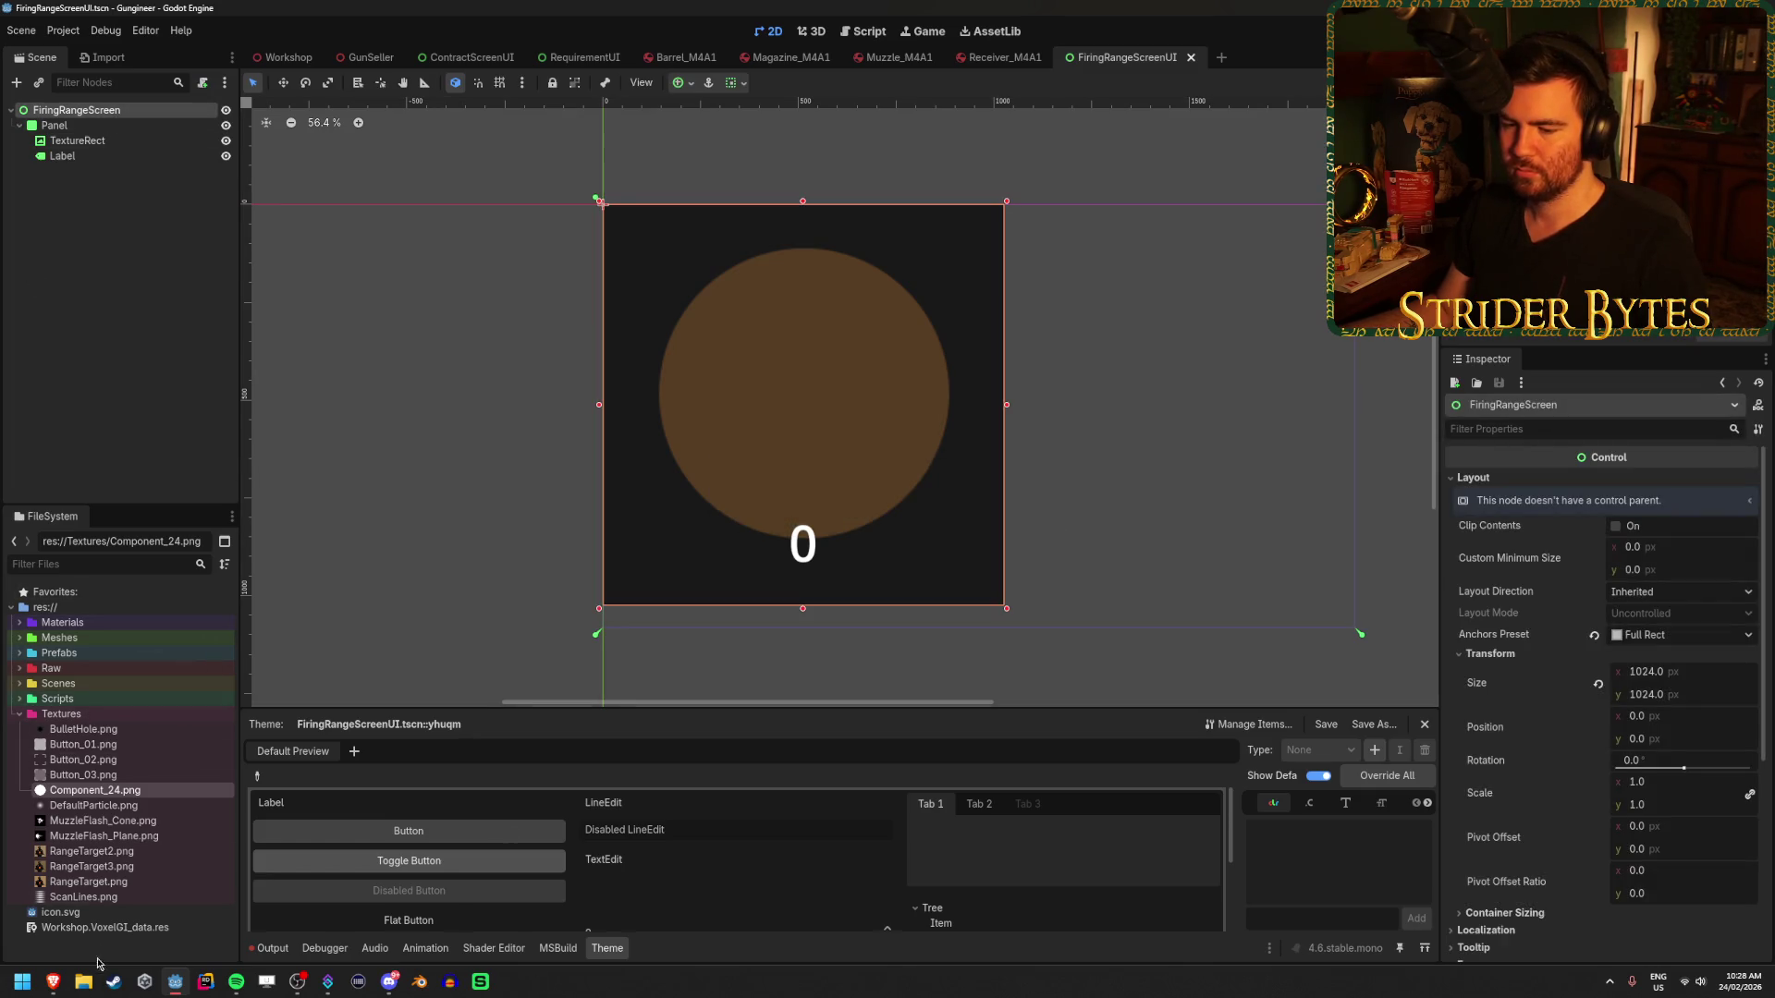
- Launch Visual Studio by searching 'visual studio' from the Windows Start menu
left_click(20, 984)
type("visual studio")
key("Return")
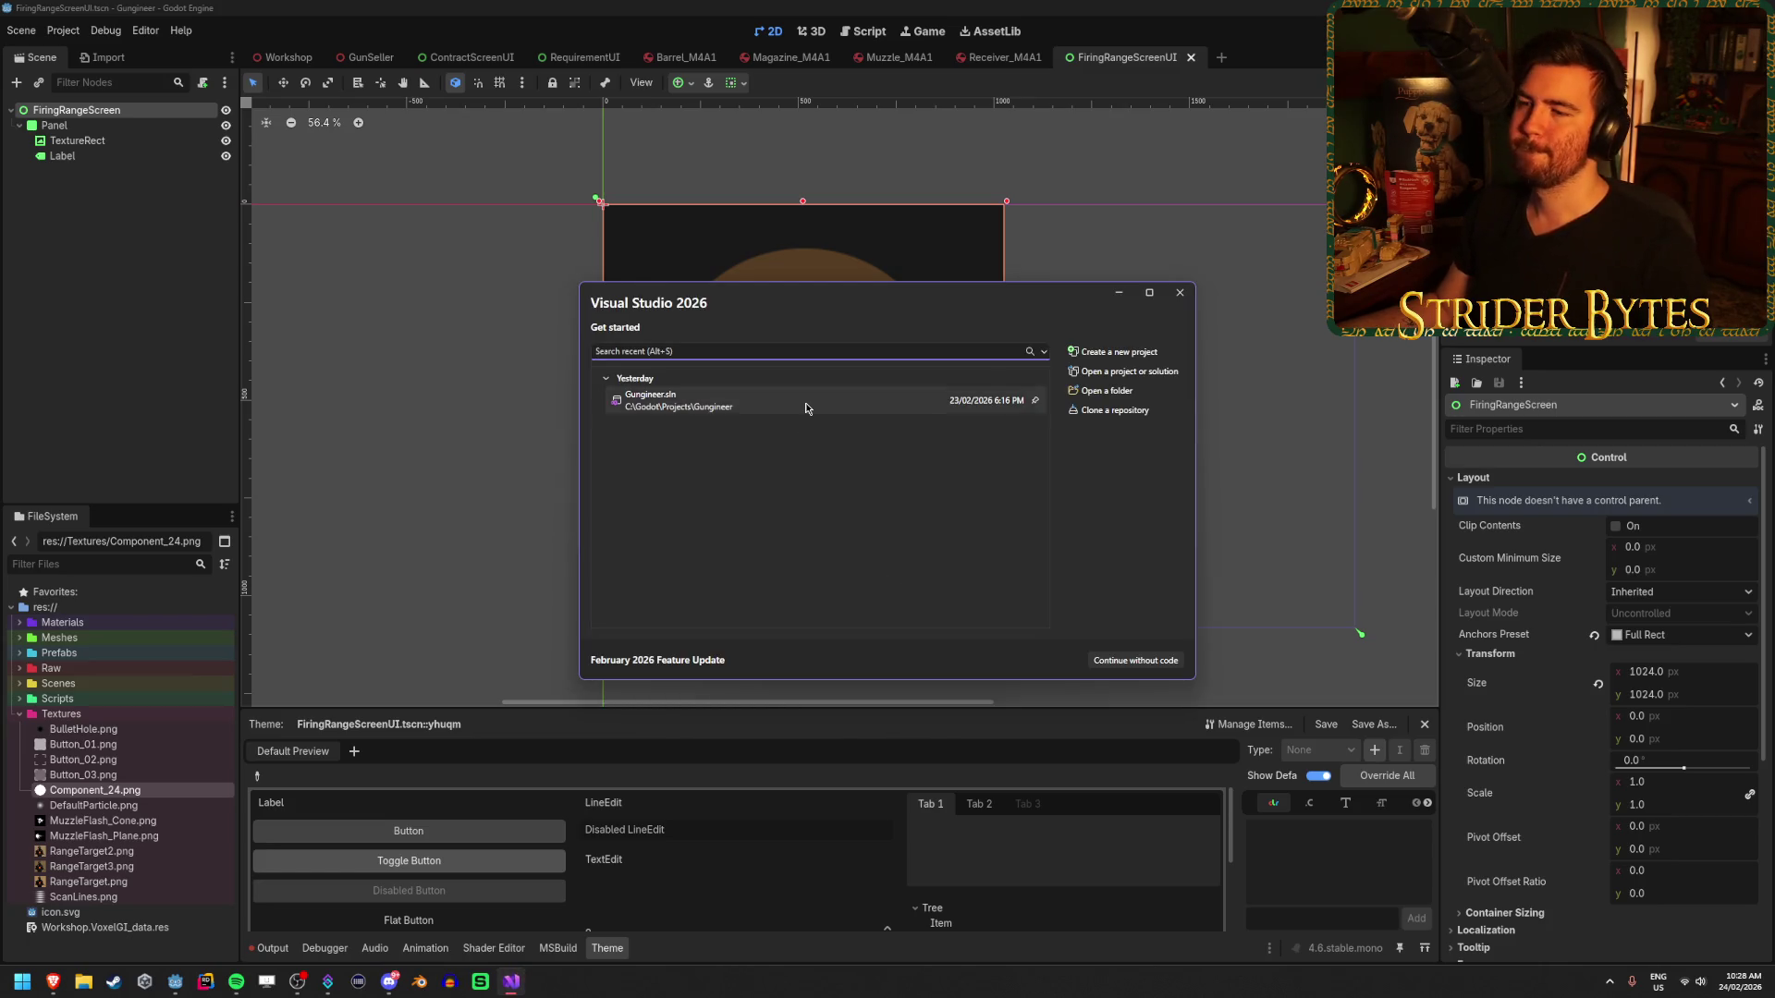
- Load Gungineer.sln, review RequirementUI.cs's switch cases, and open FiringRange.cs
left_click(805, 404)
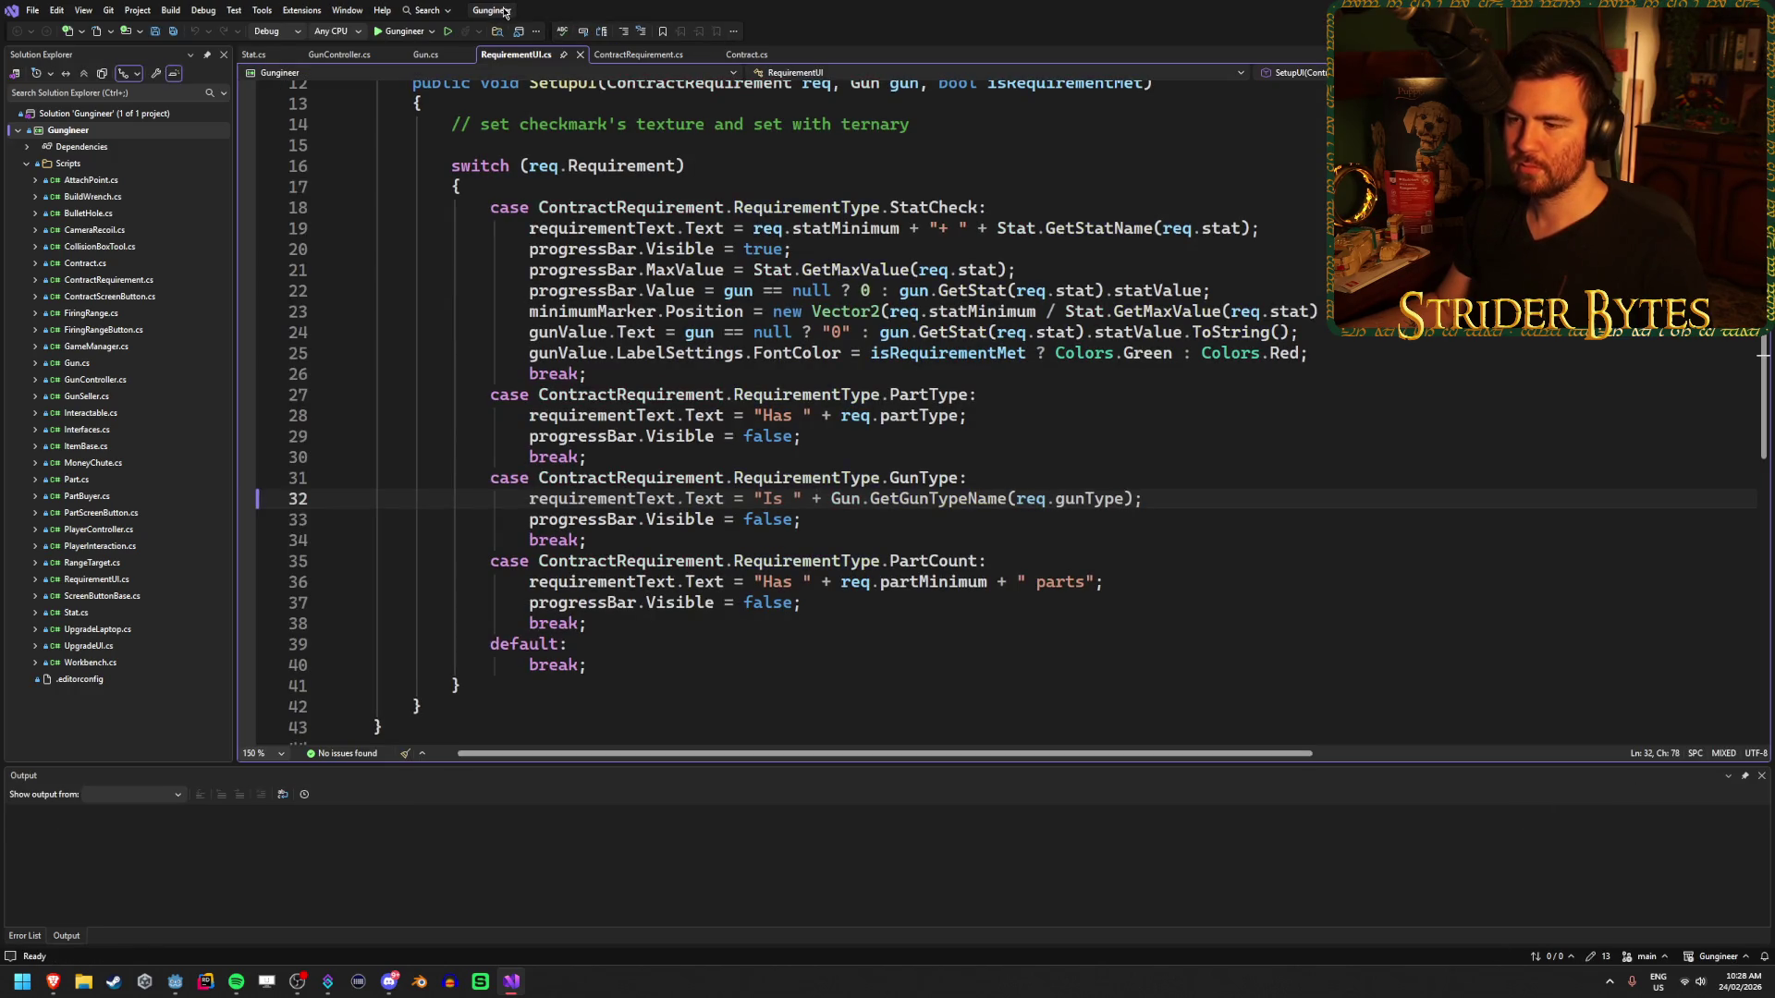
left_click(1170, 496)
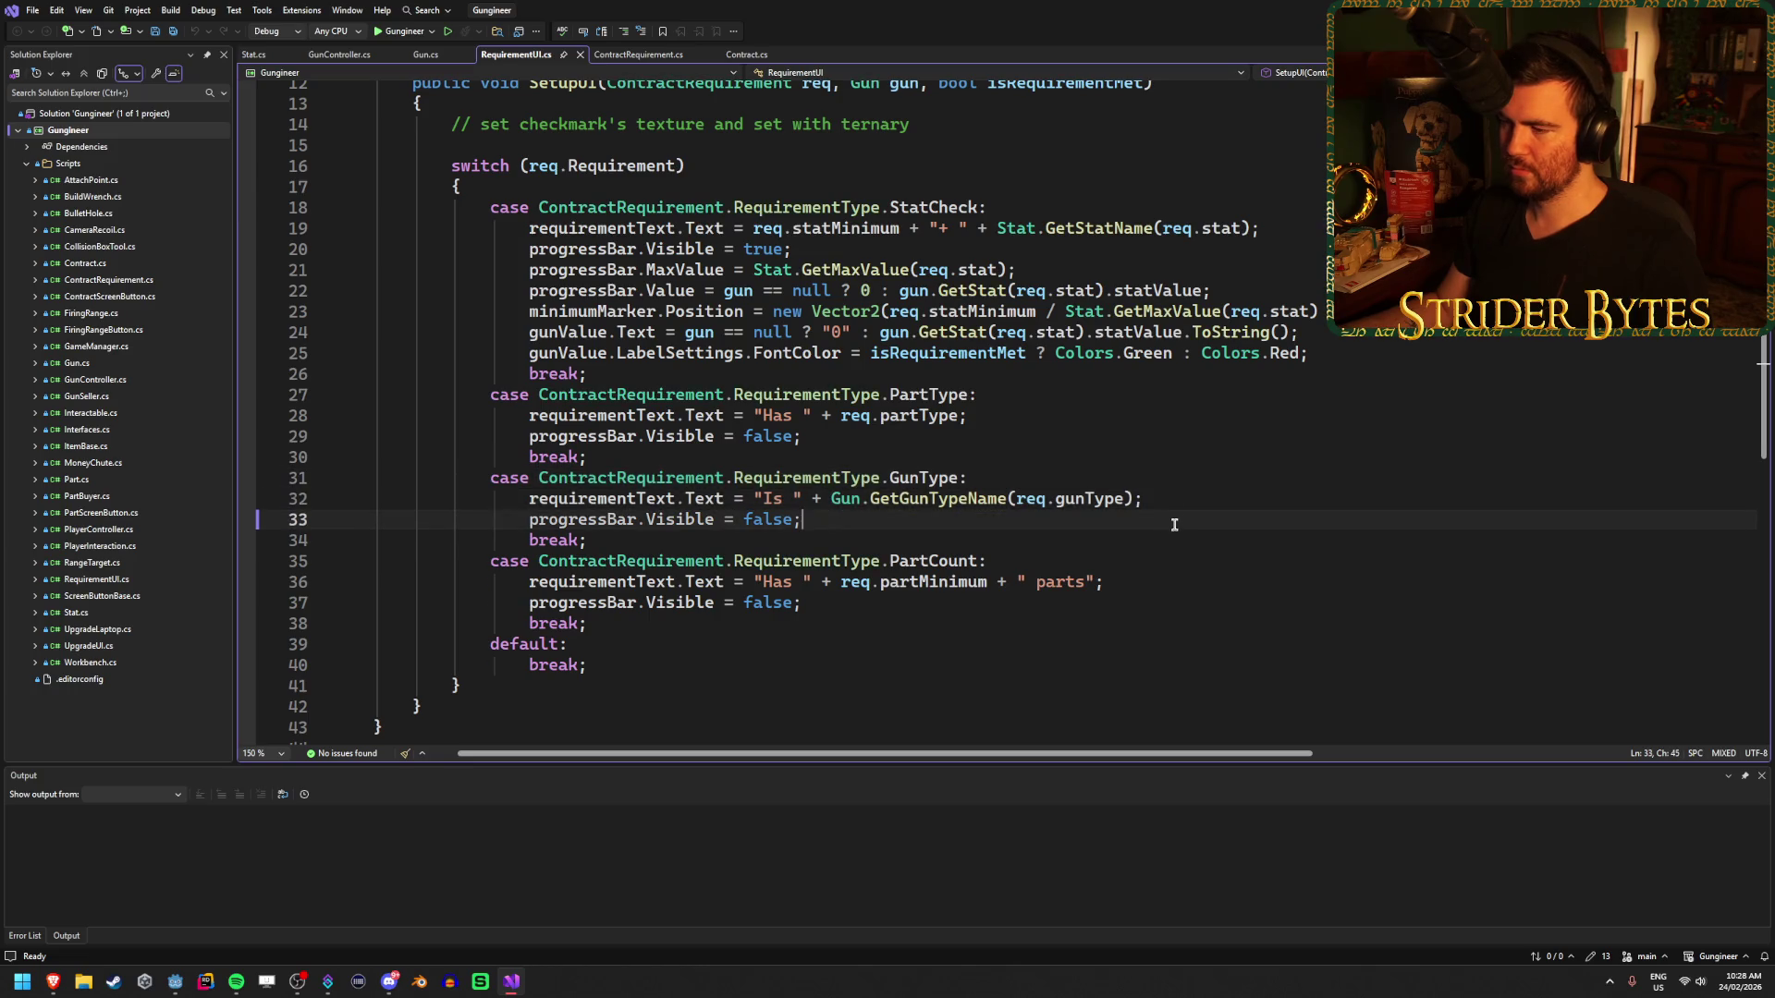
left_click(1190, 480)
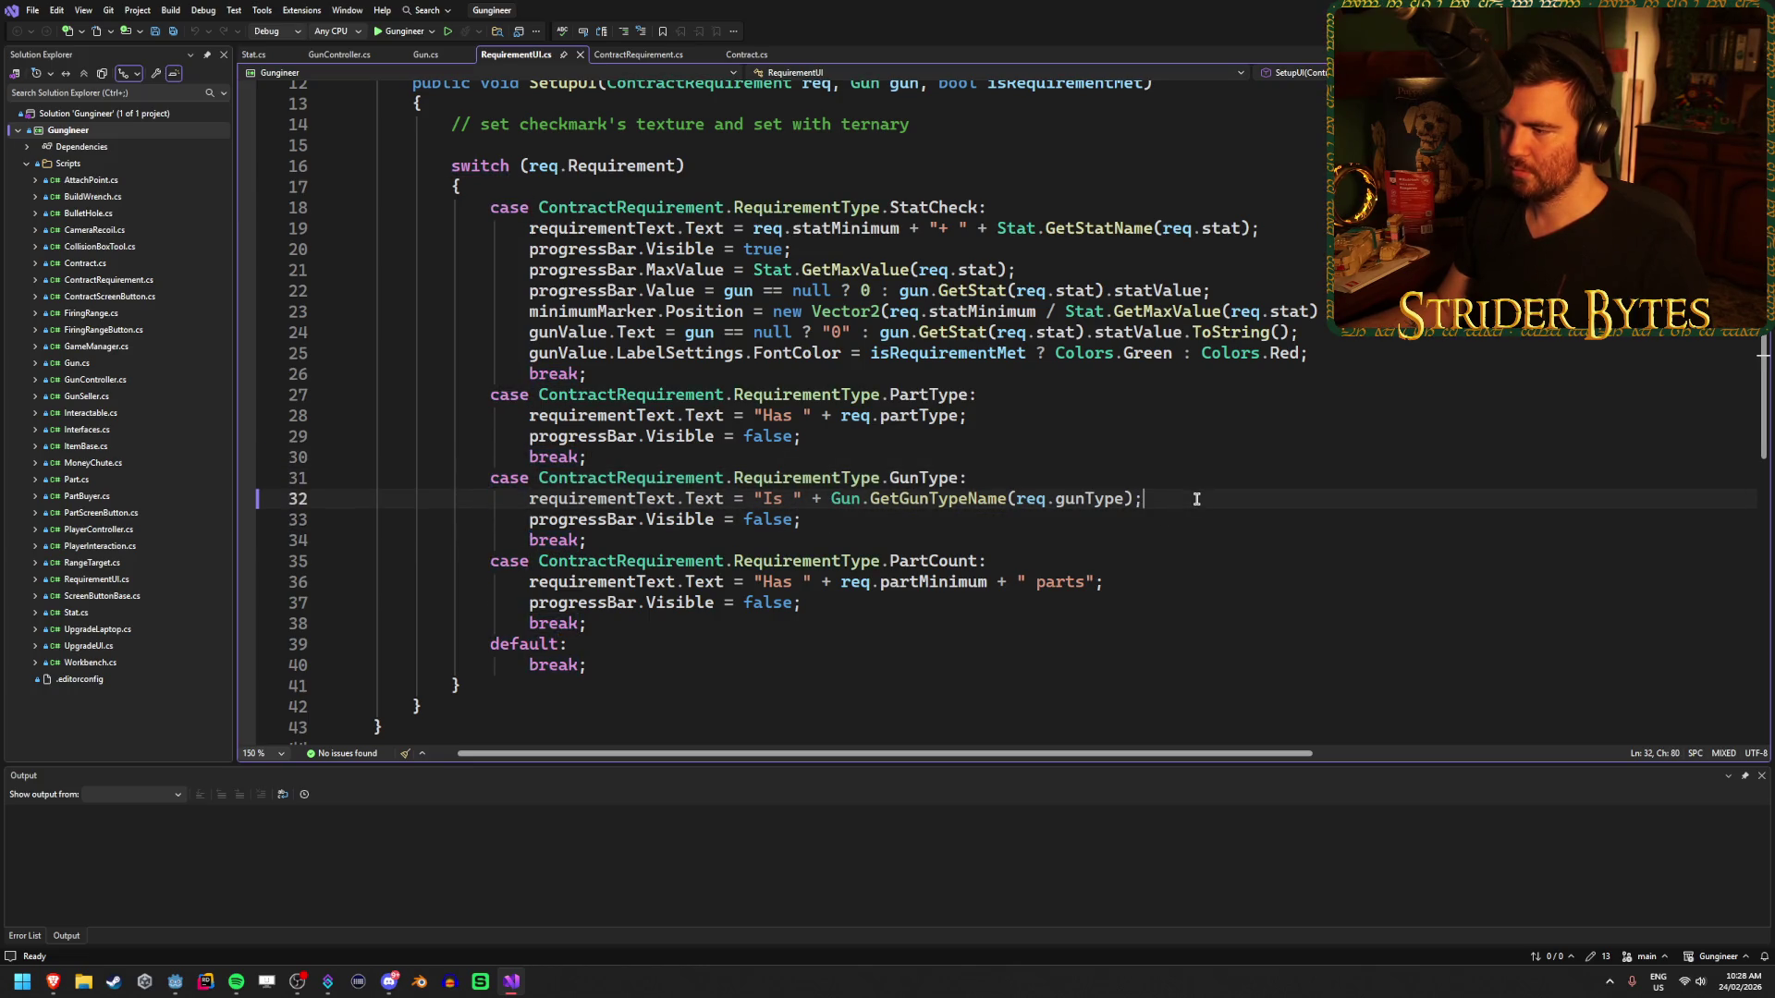
left_click(1220, 506)
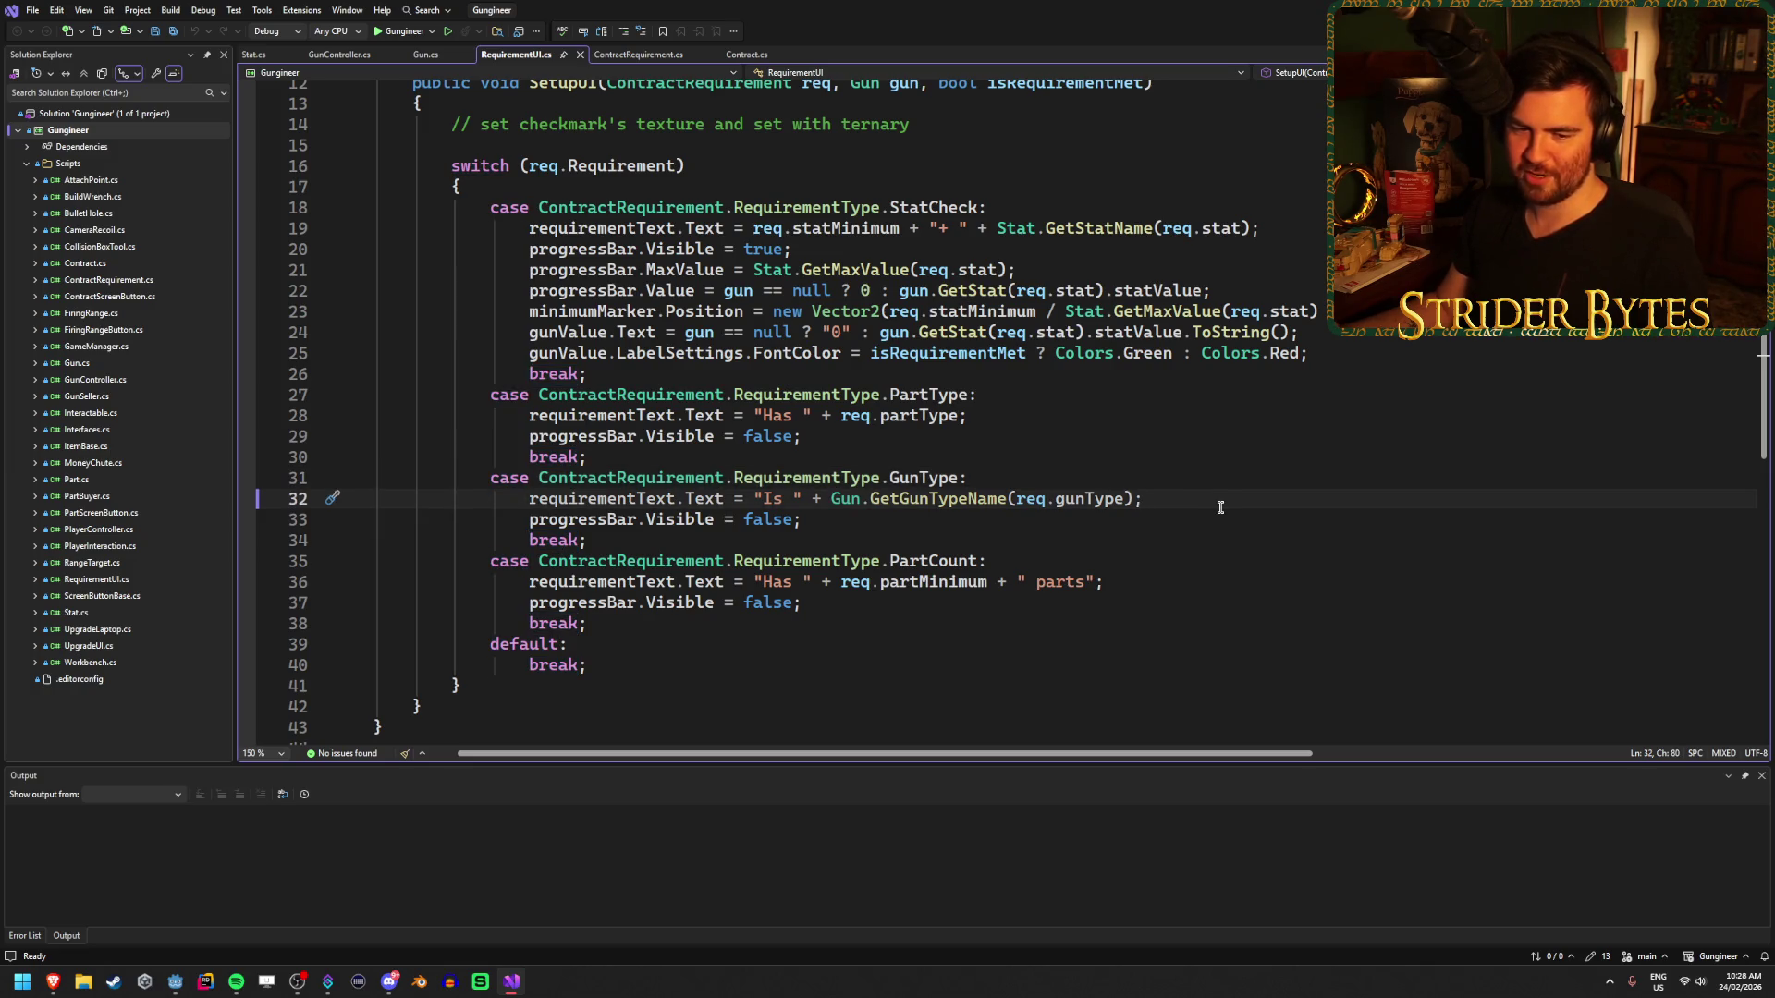
scroll(1217, 500, "up", 4)
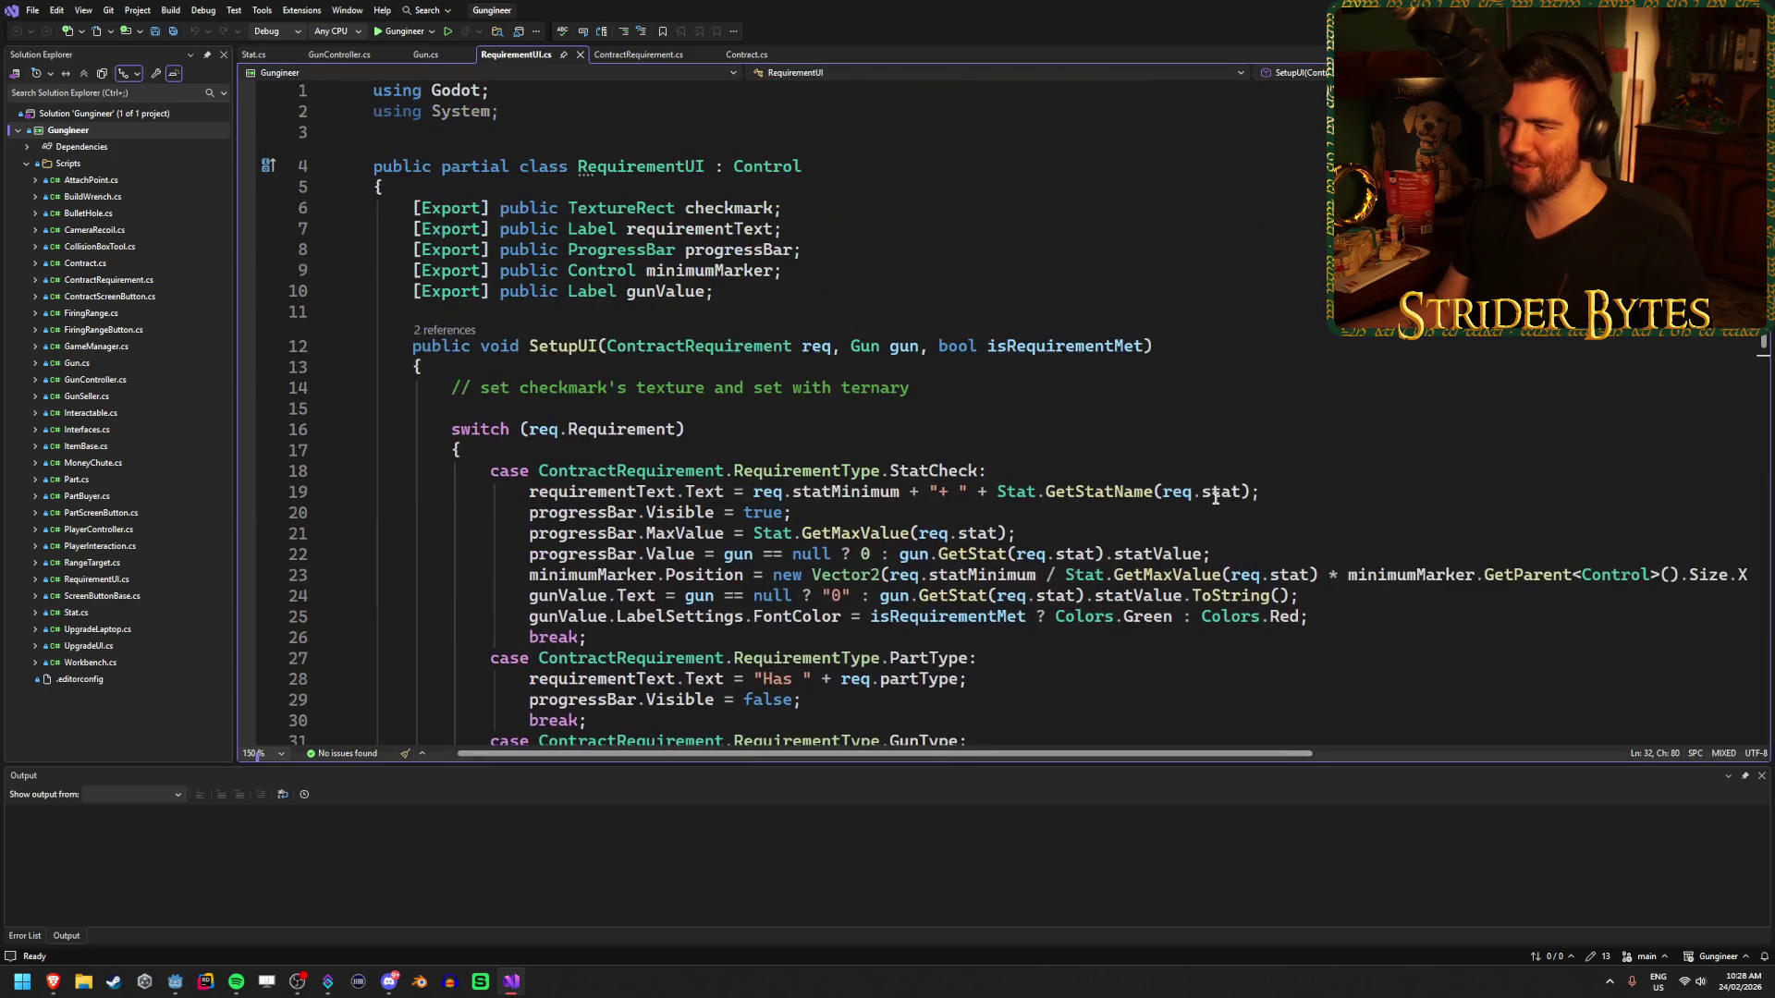
scroll(1217, 500, "down", 15)
scroll(1216, 500, "up", 15)
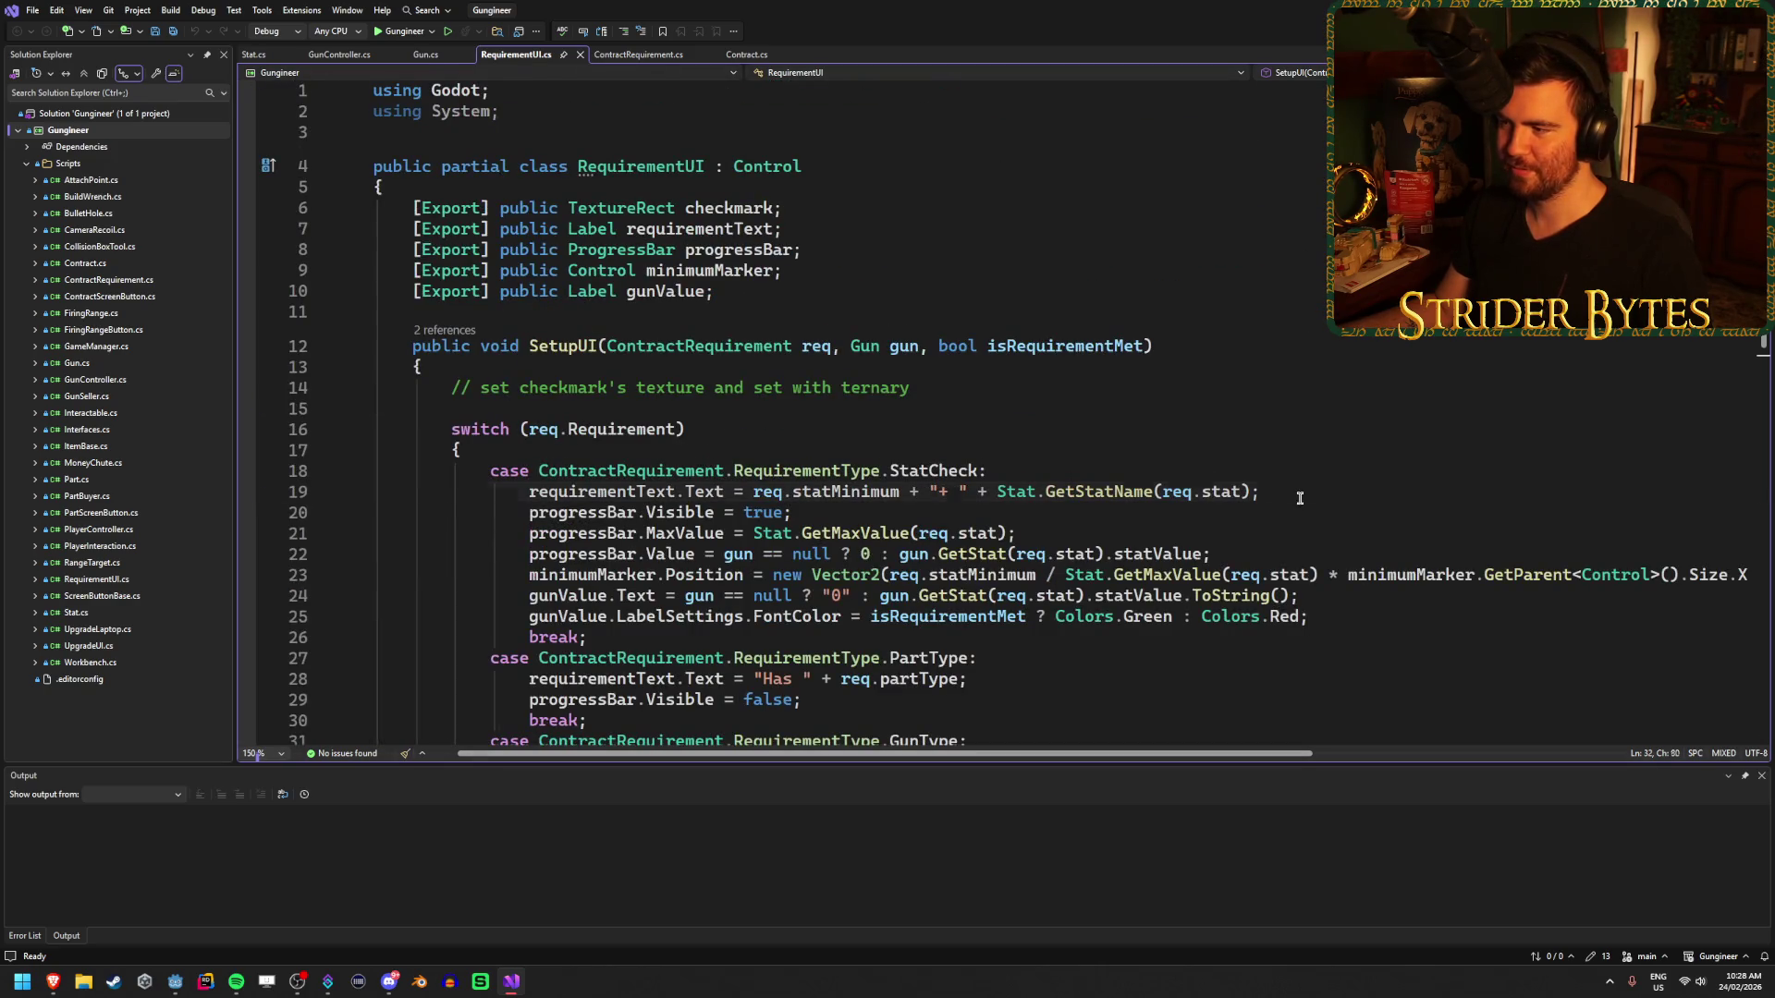
left_click(1052, 468)
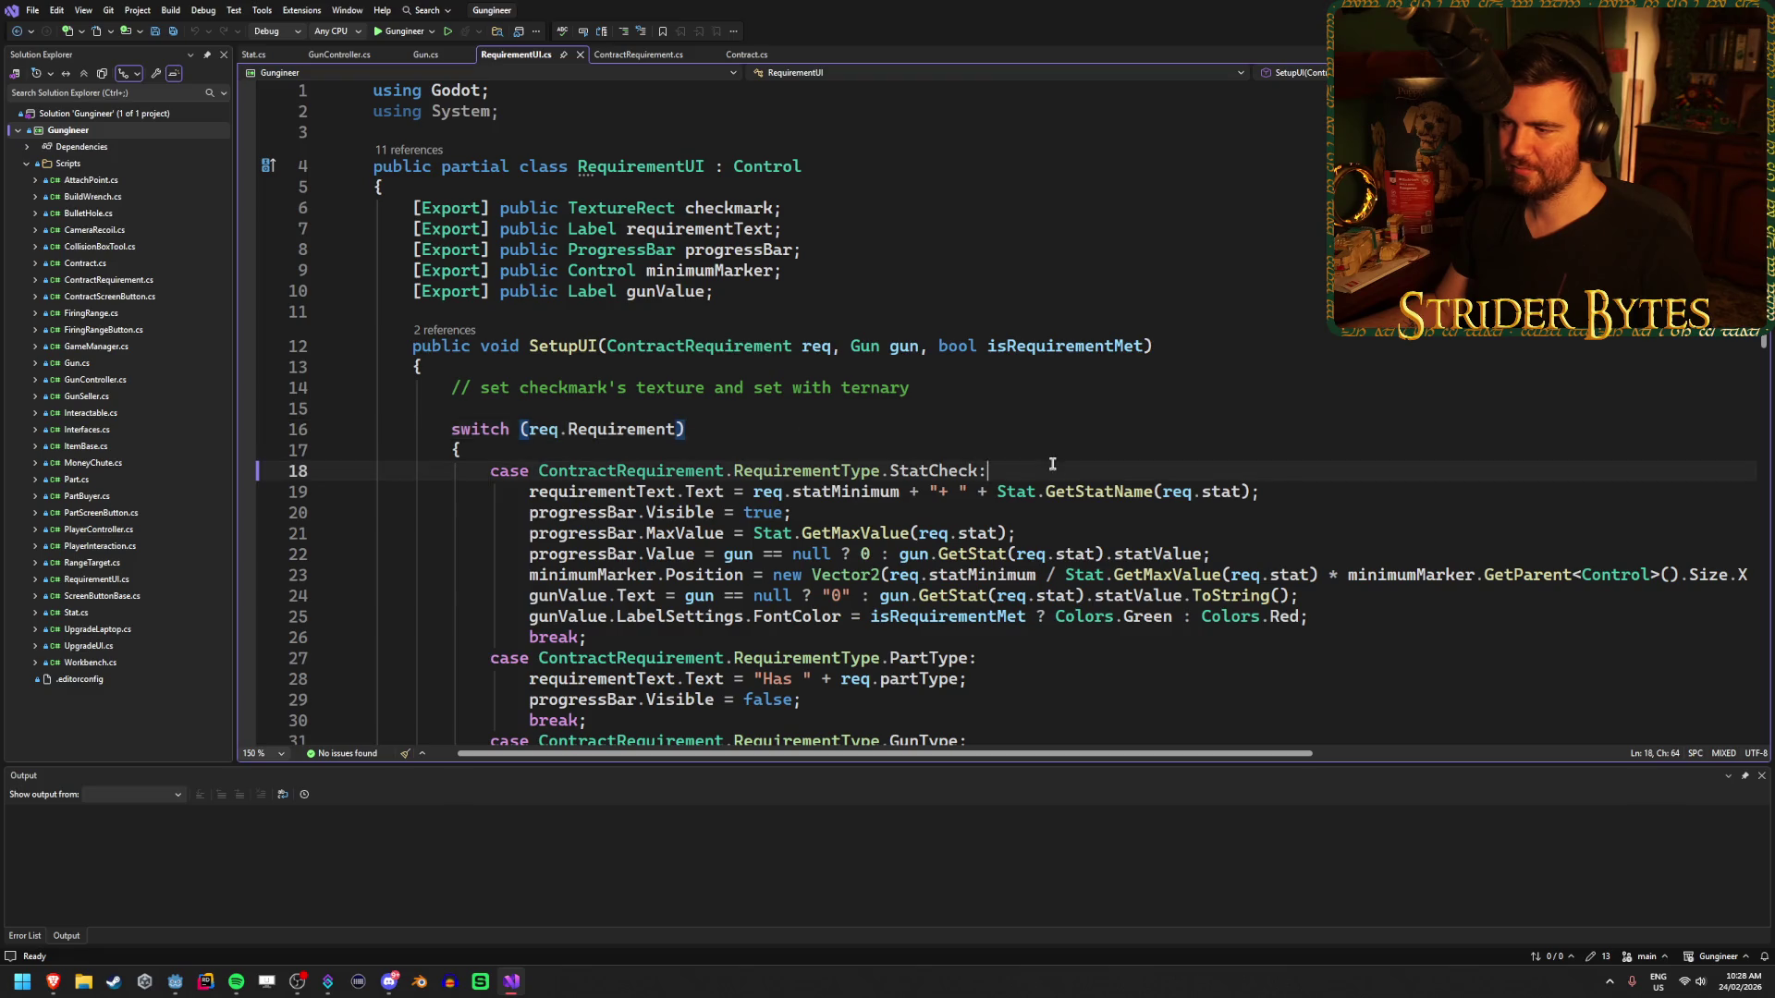
left_click(944, 393)
key("Down")
key("Down")
key("Down")
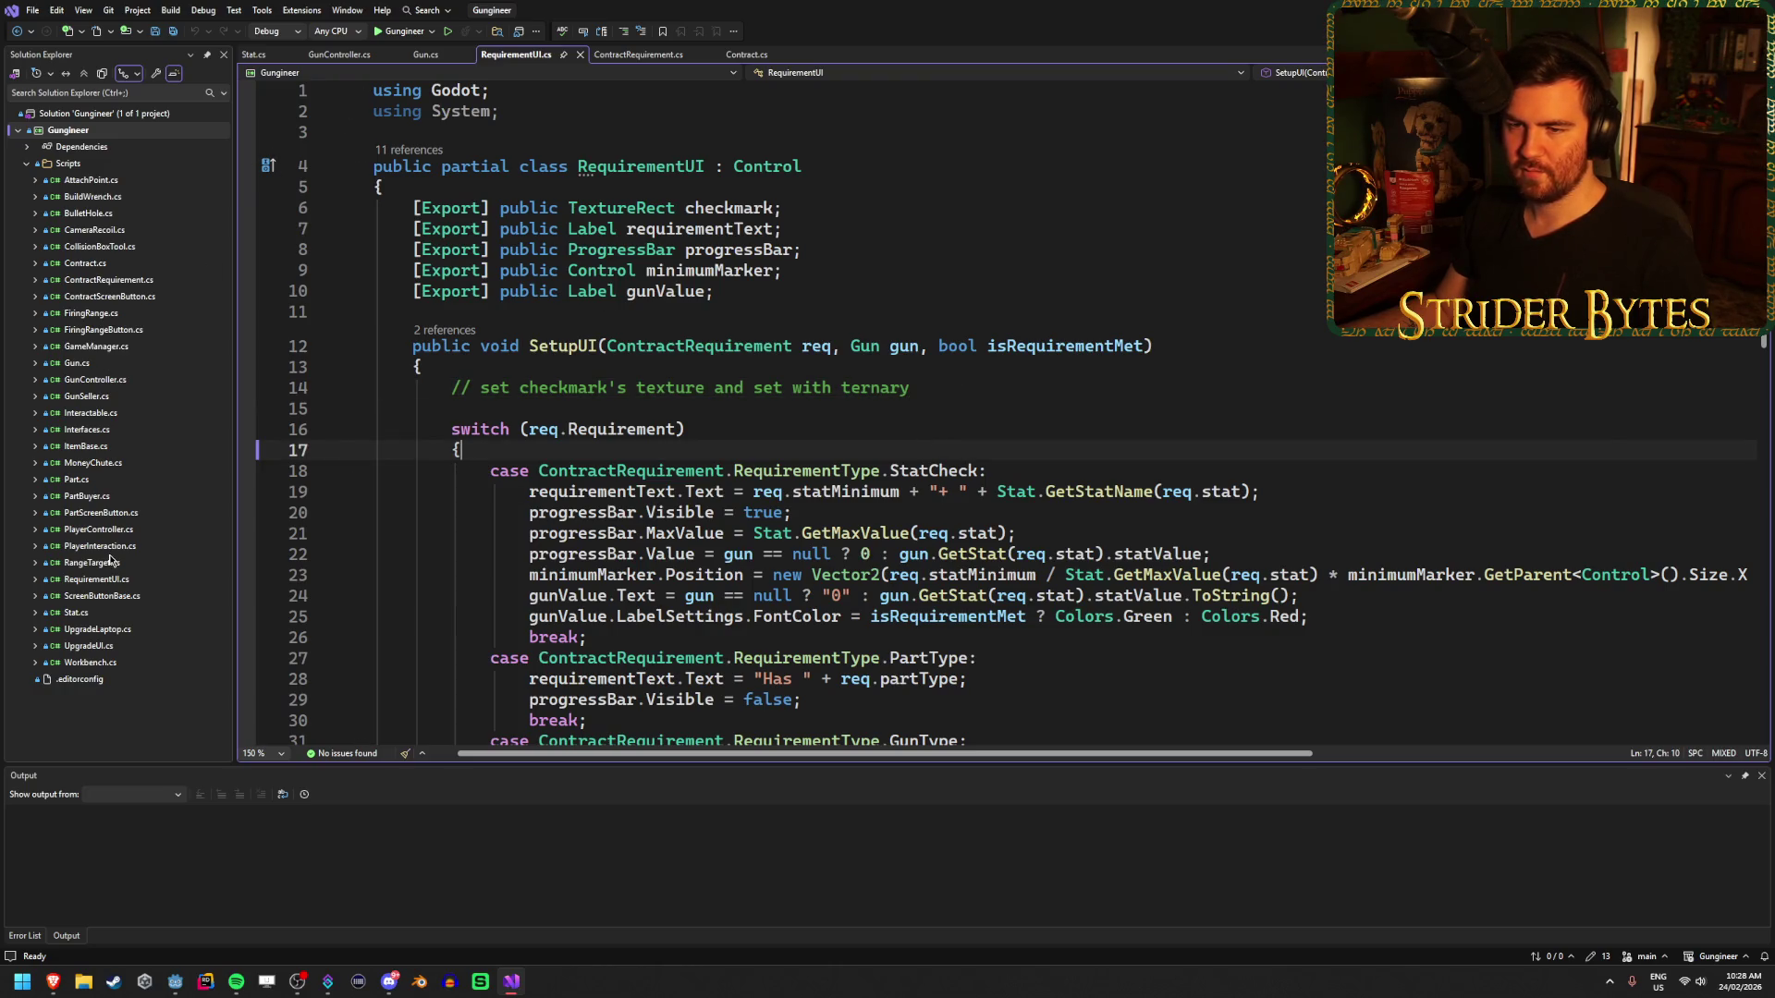
double_click(100, 315)
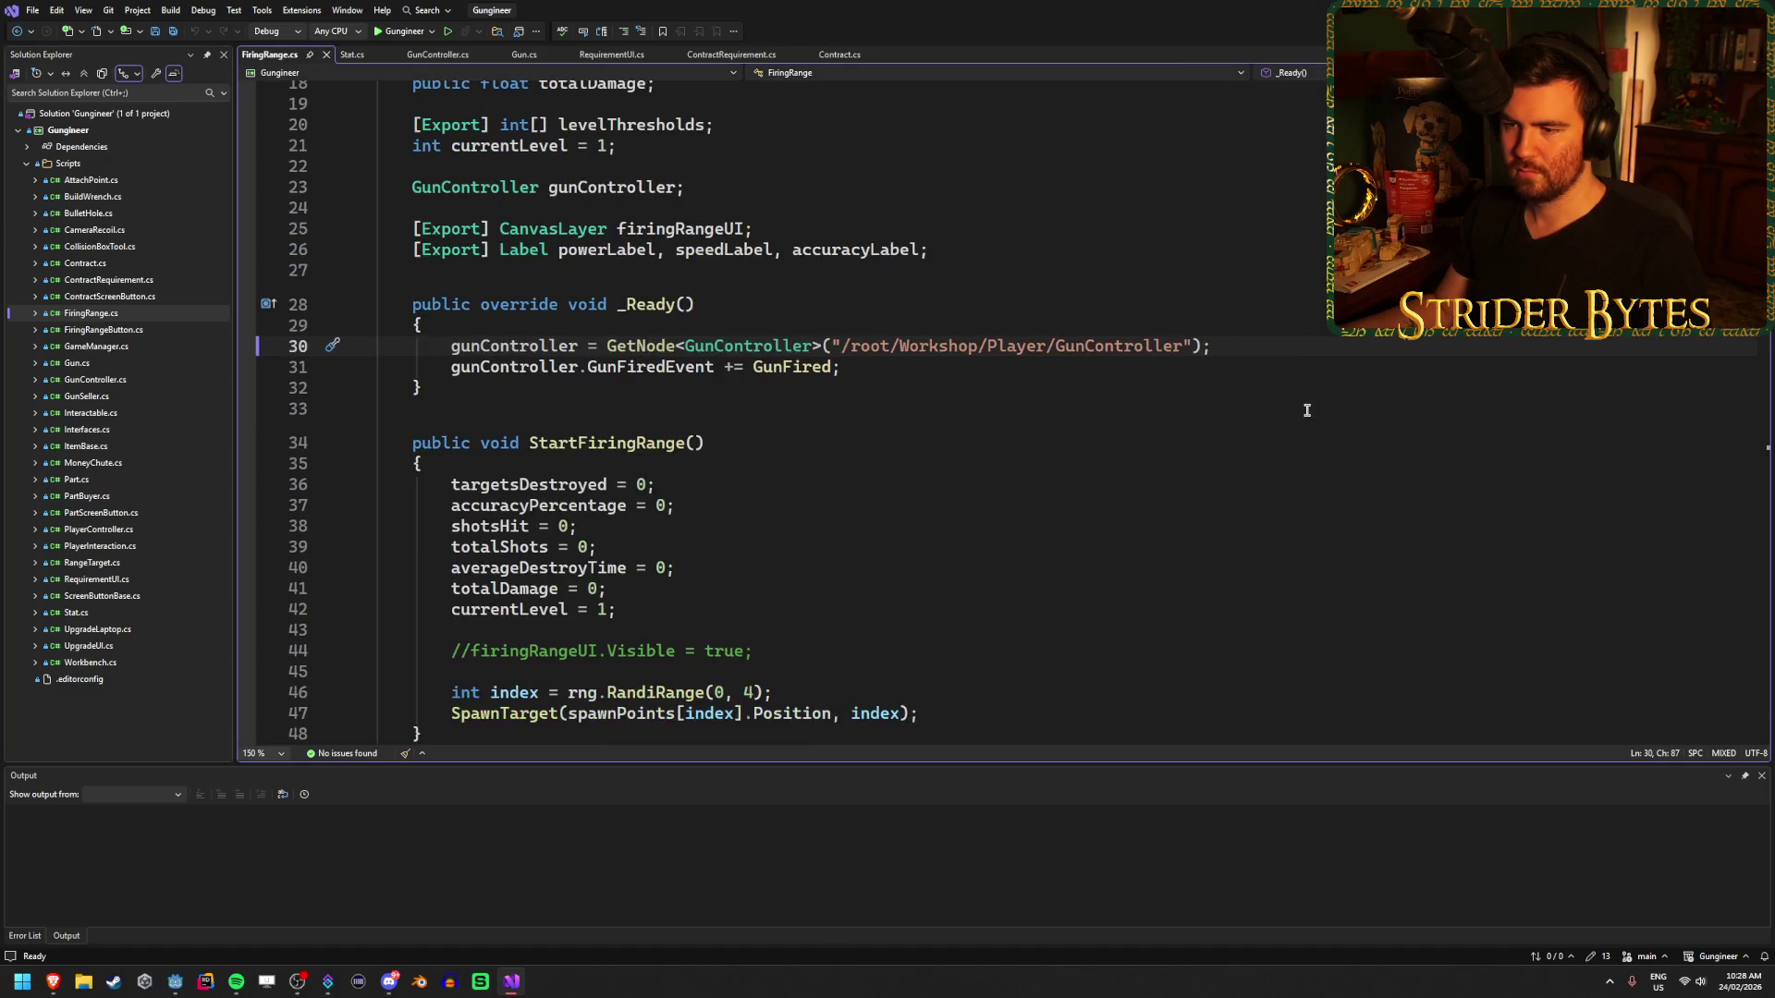
- Delete the commented '//firingRangeUI.Visible = true;' line and its blank line, then save
scroll(1307, 410, "down", 4)
left_click(821, 403)
scroll(1016, 407, "up", 4)
scroll(1035, 405, "down", 4)
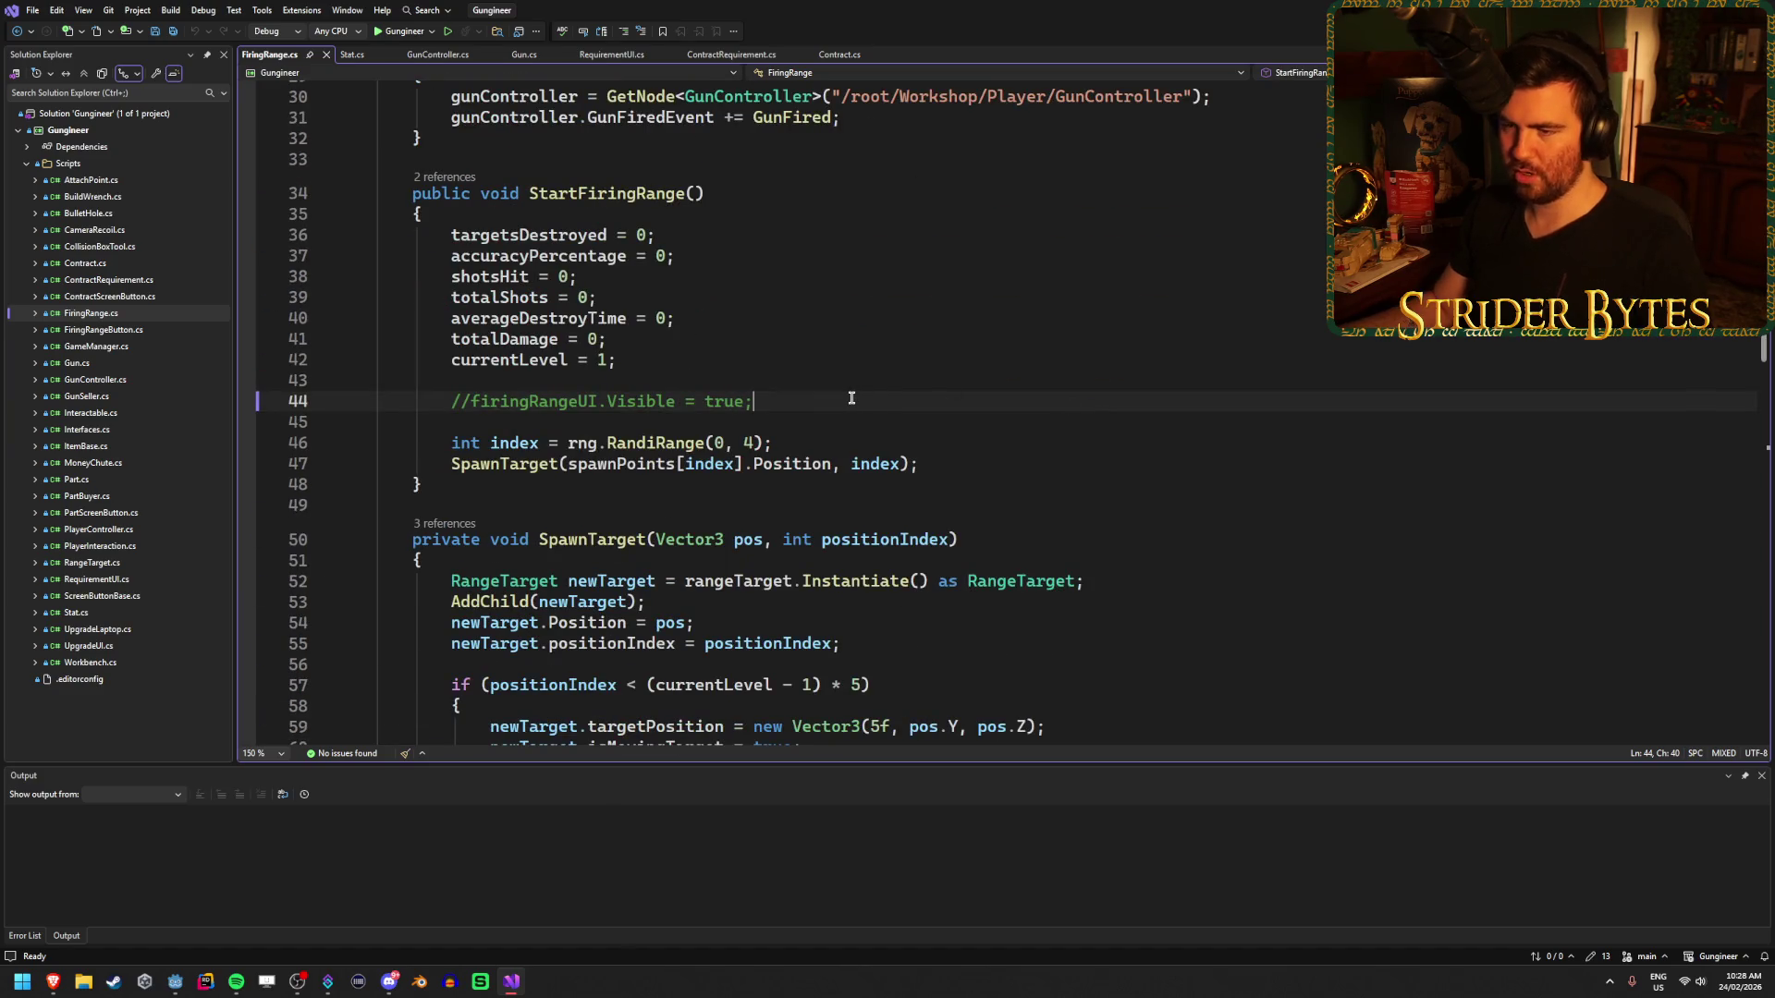
key("ctrl+shift+l")
key("BackSpace")
key("ctrl+s")
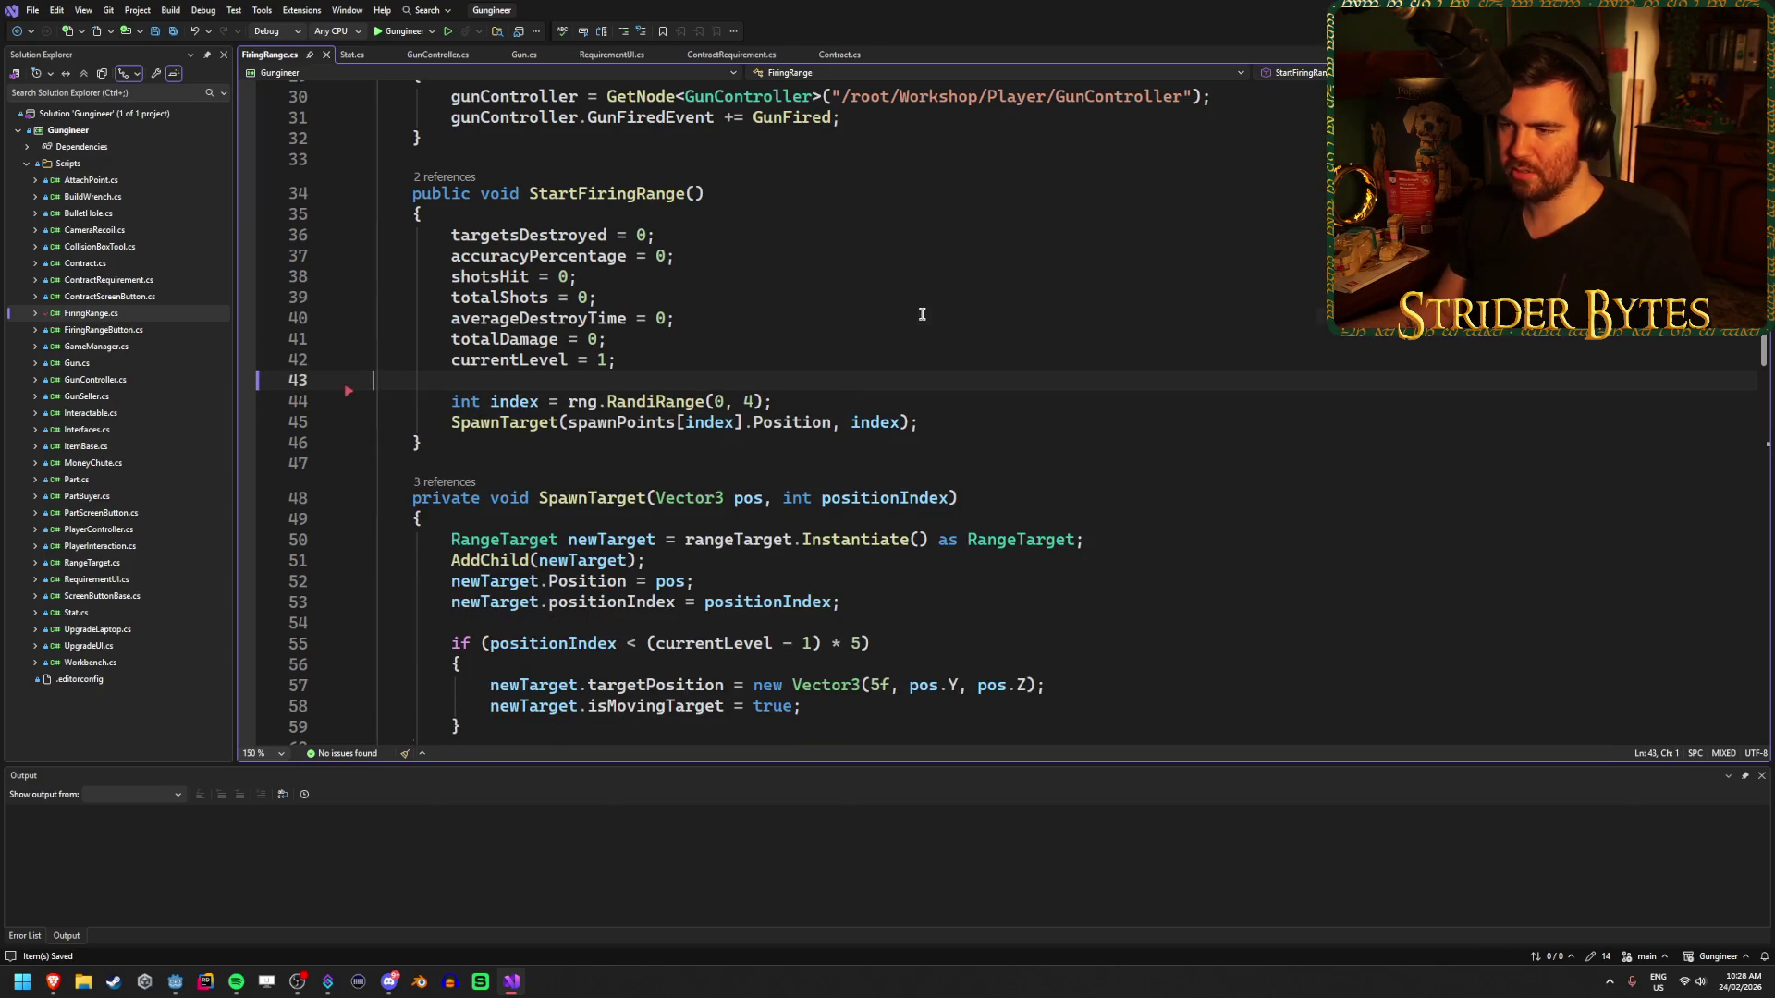
- Review GunFired's shotsHit increment and totalDamage lines
scroll(921, 314, "down", 5)
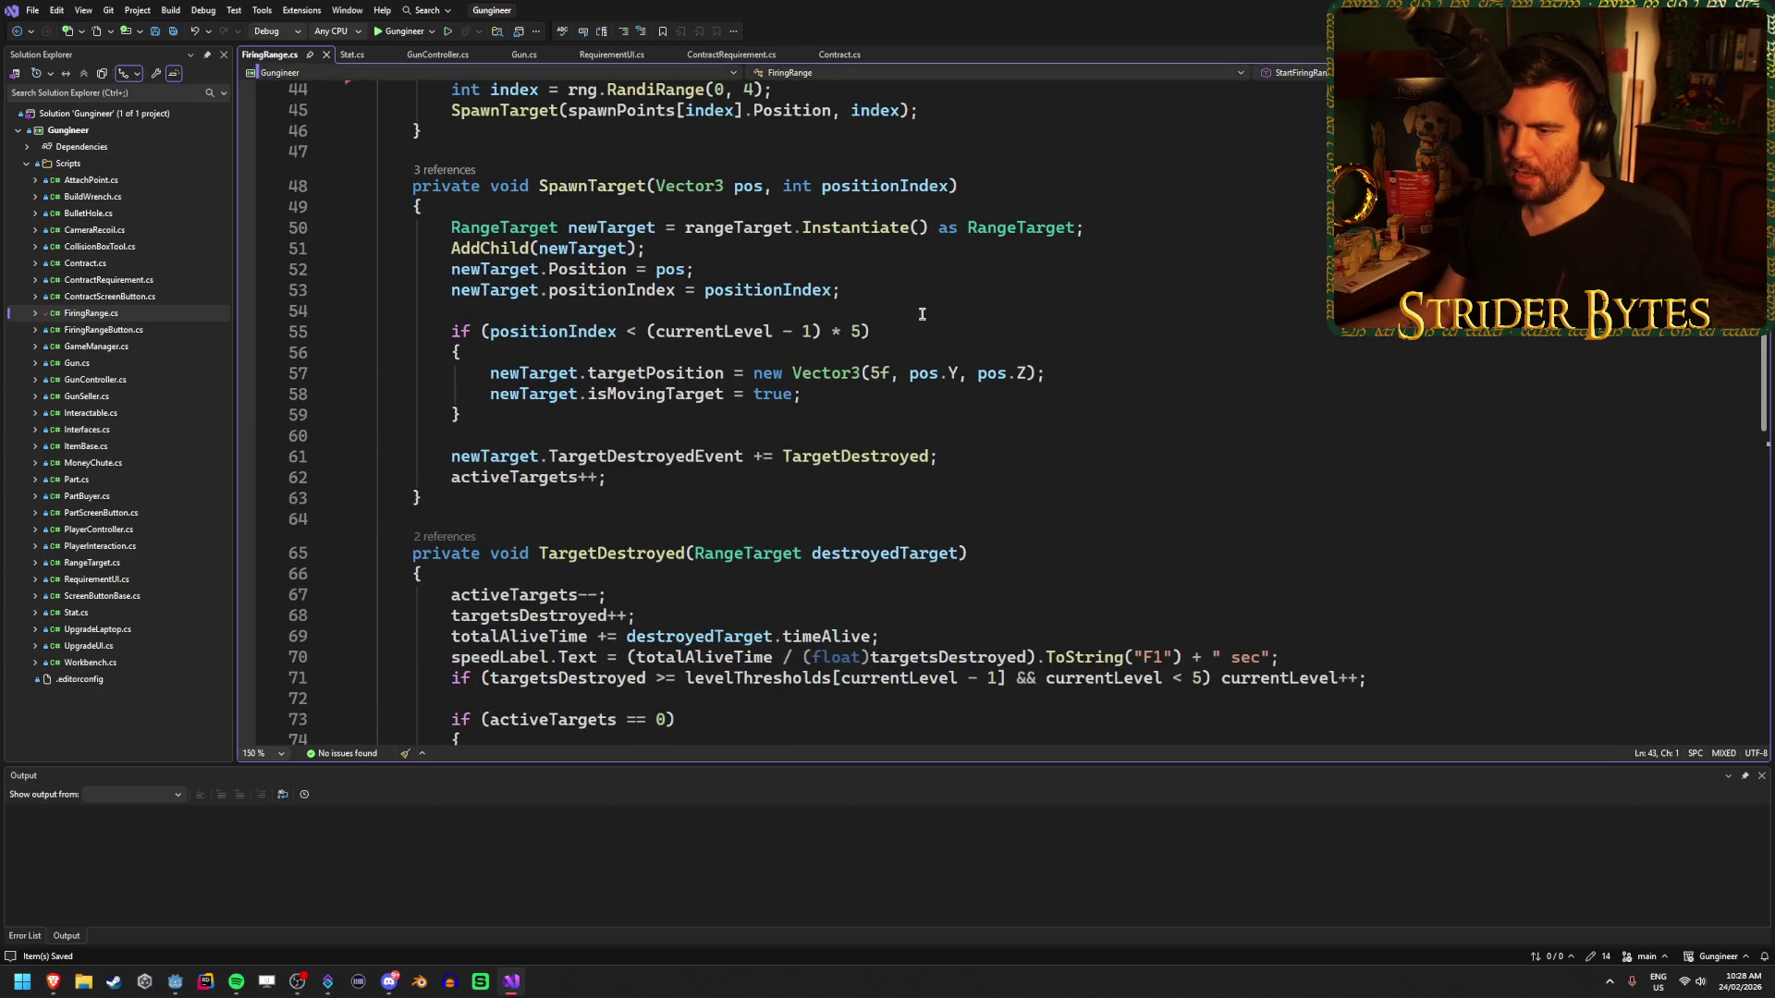
scroll(922, 315, "down", 7)
scroll(922, 314, "down", 6)
scroll(832, 333, "up", 20)
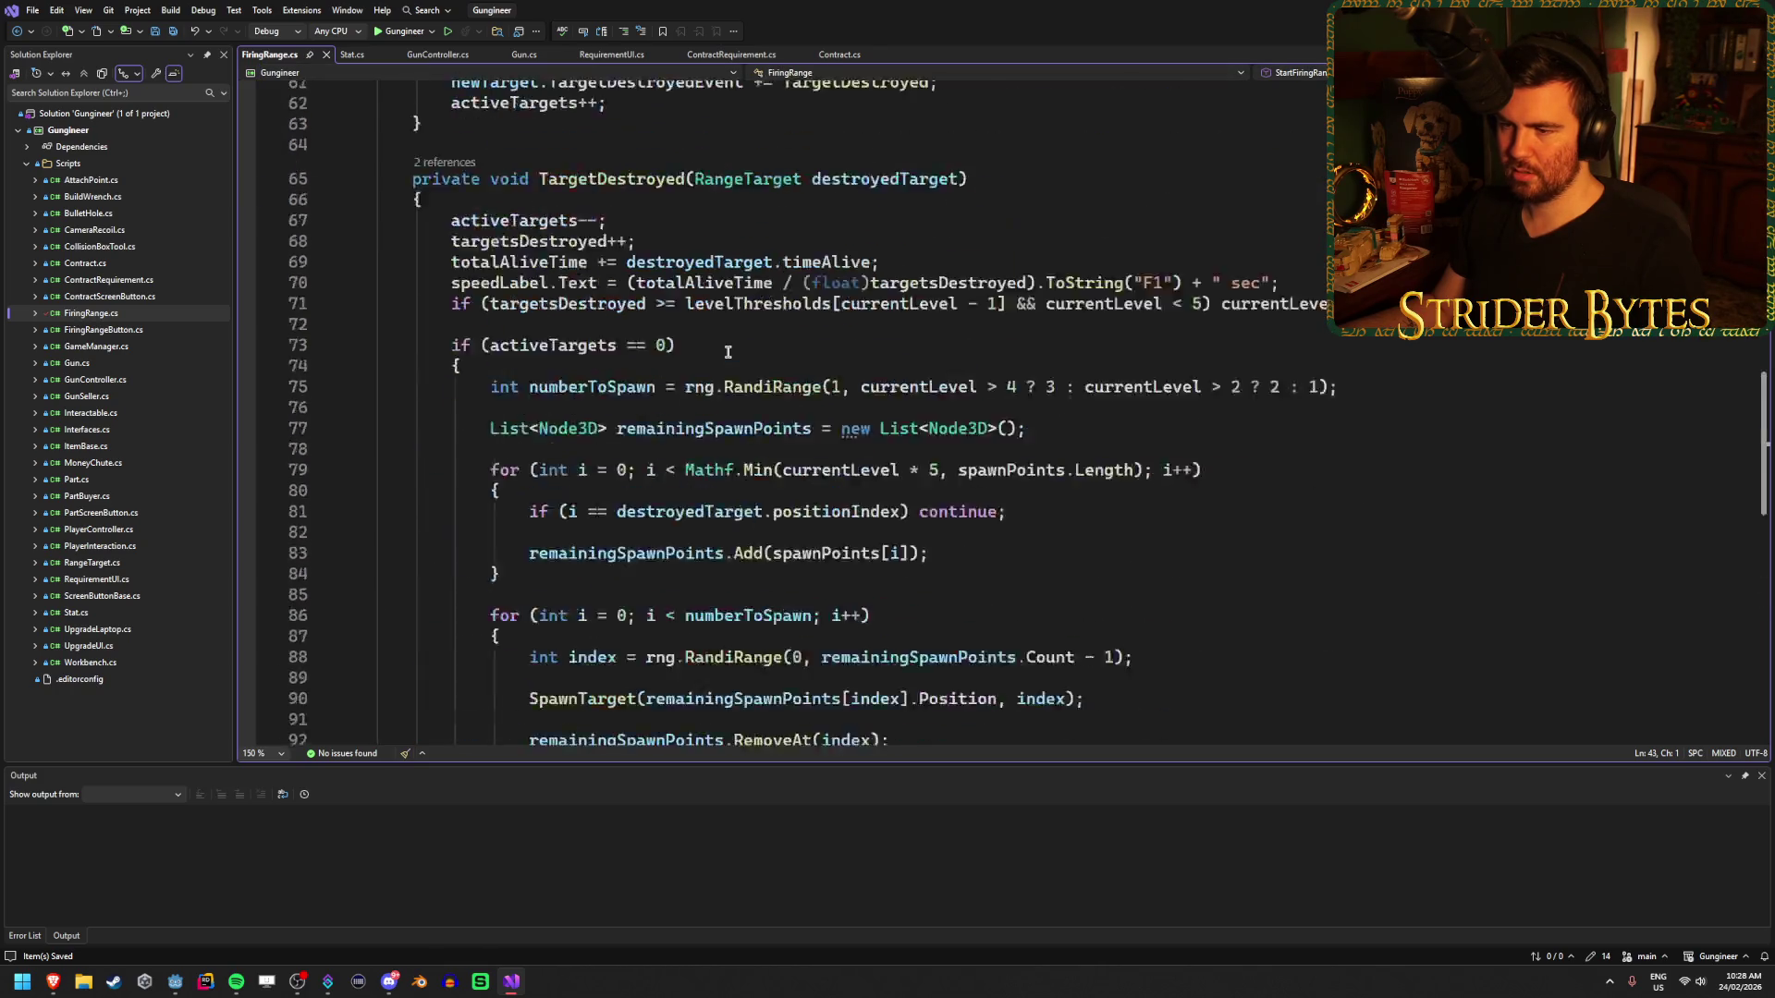
scroll(723, 352, "down", 20)
scroll(723, 352, "down", 6)
scroll(707, 357, "up", 1)
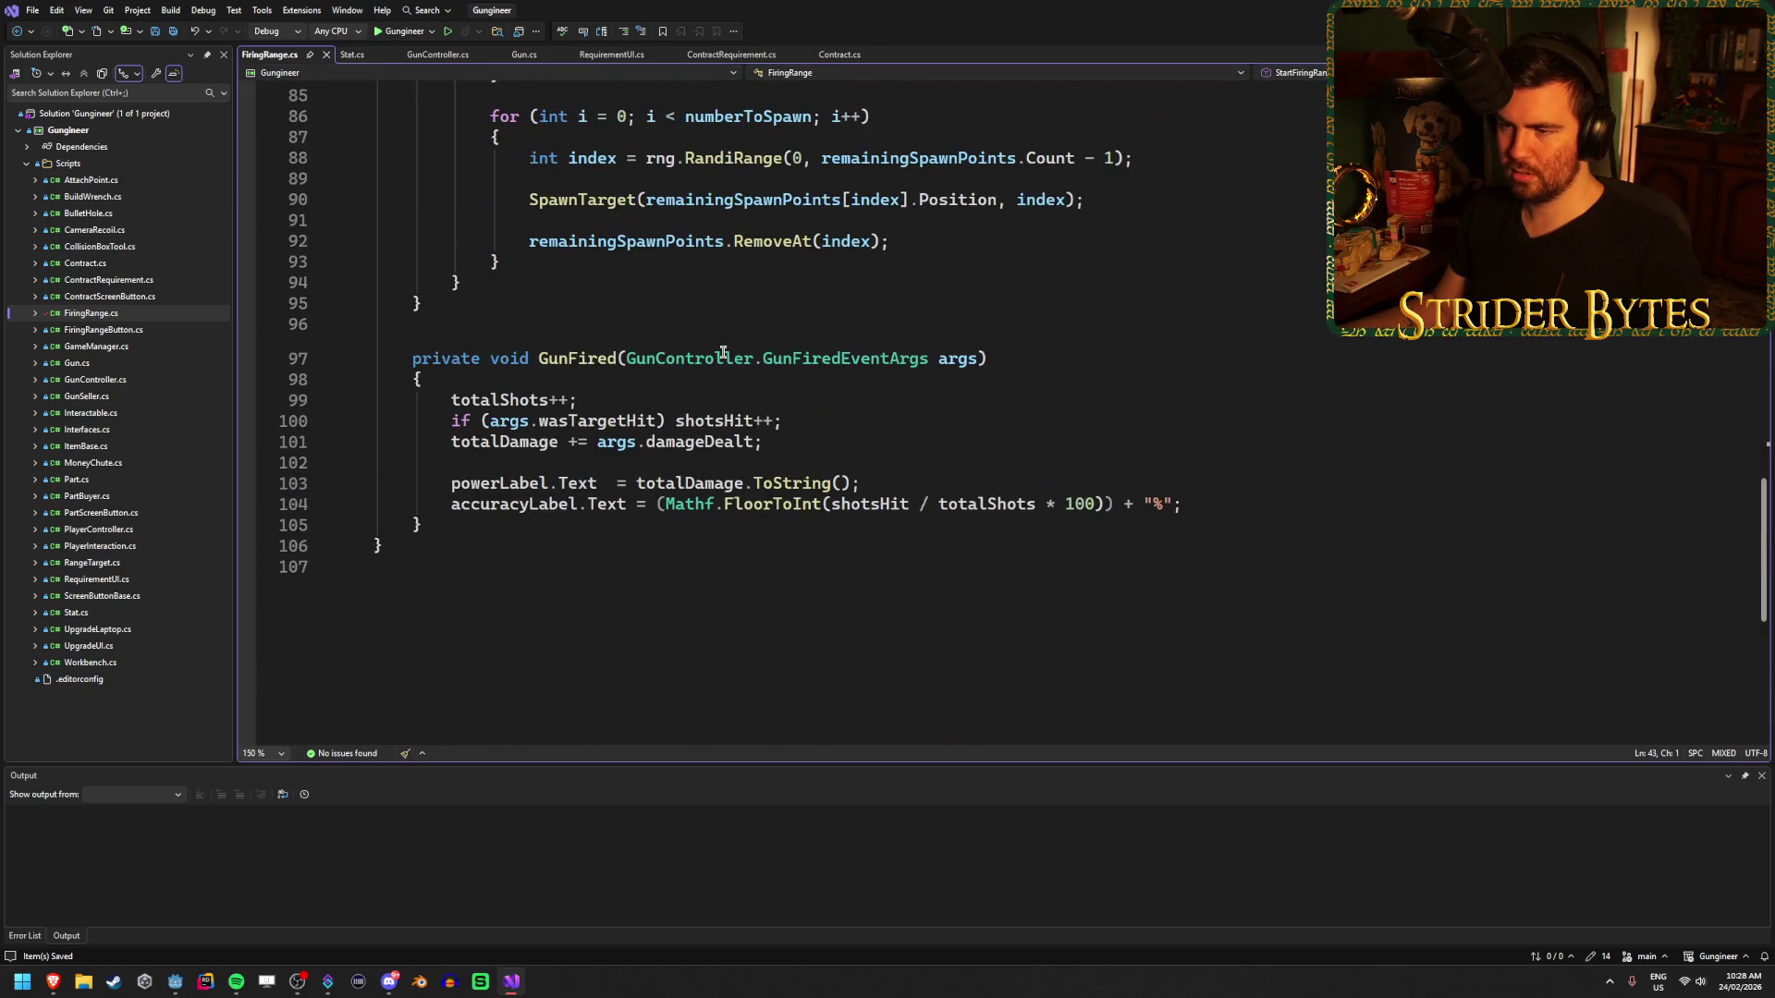
left_click(811, 417)
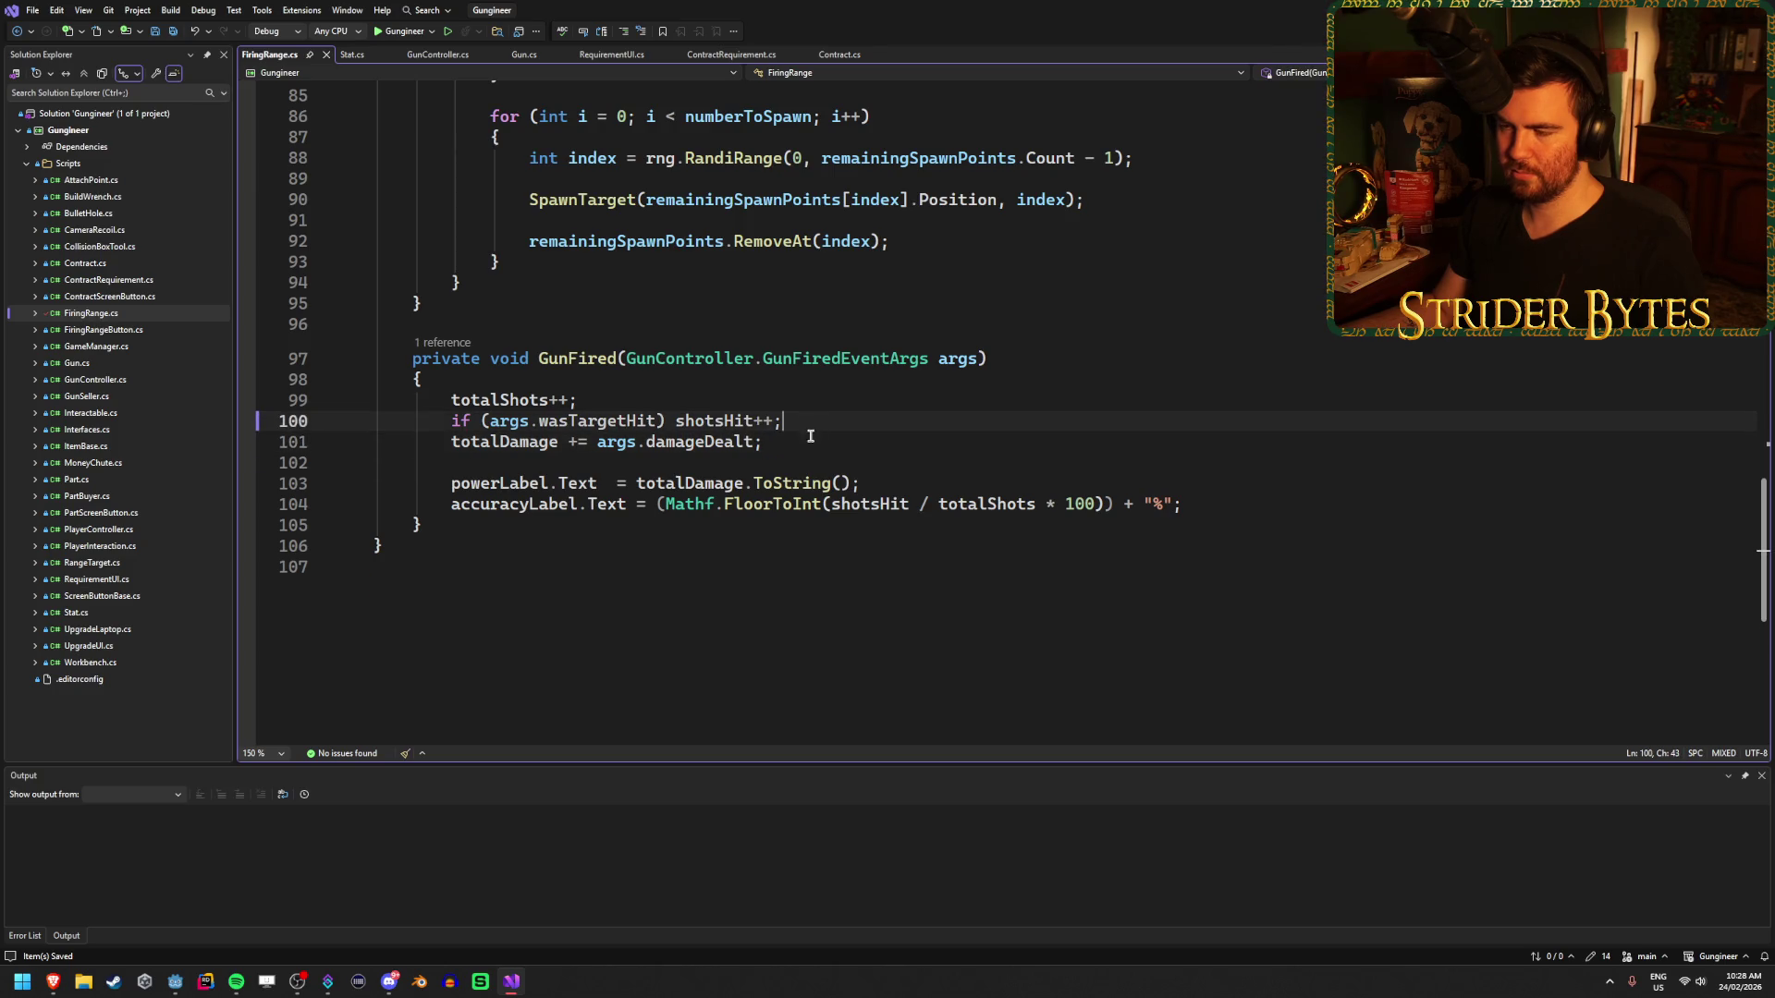
left_click(819, 438)
left_click(824, 422)
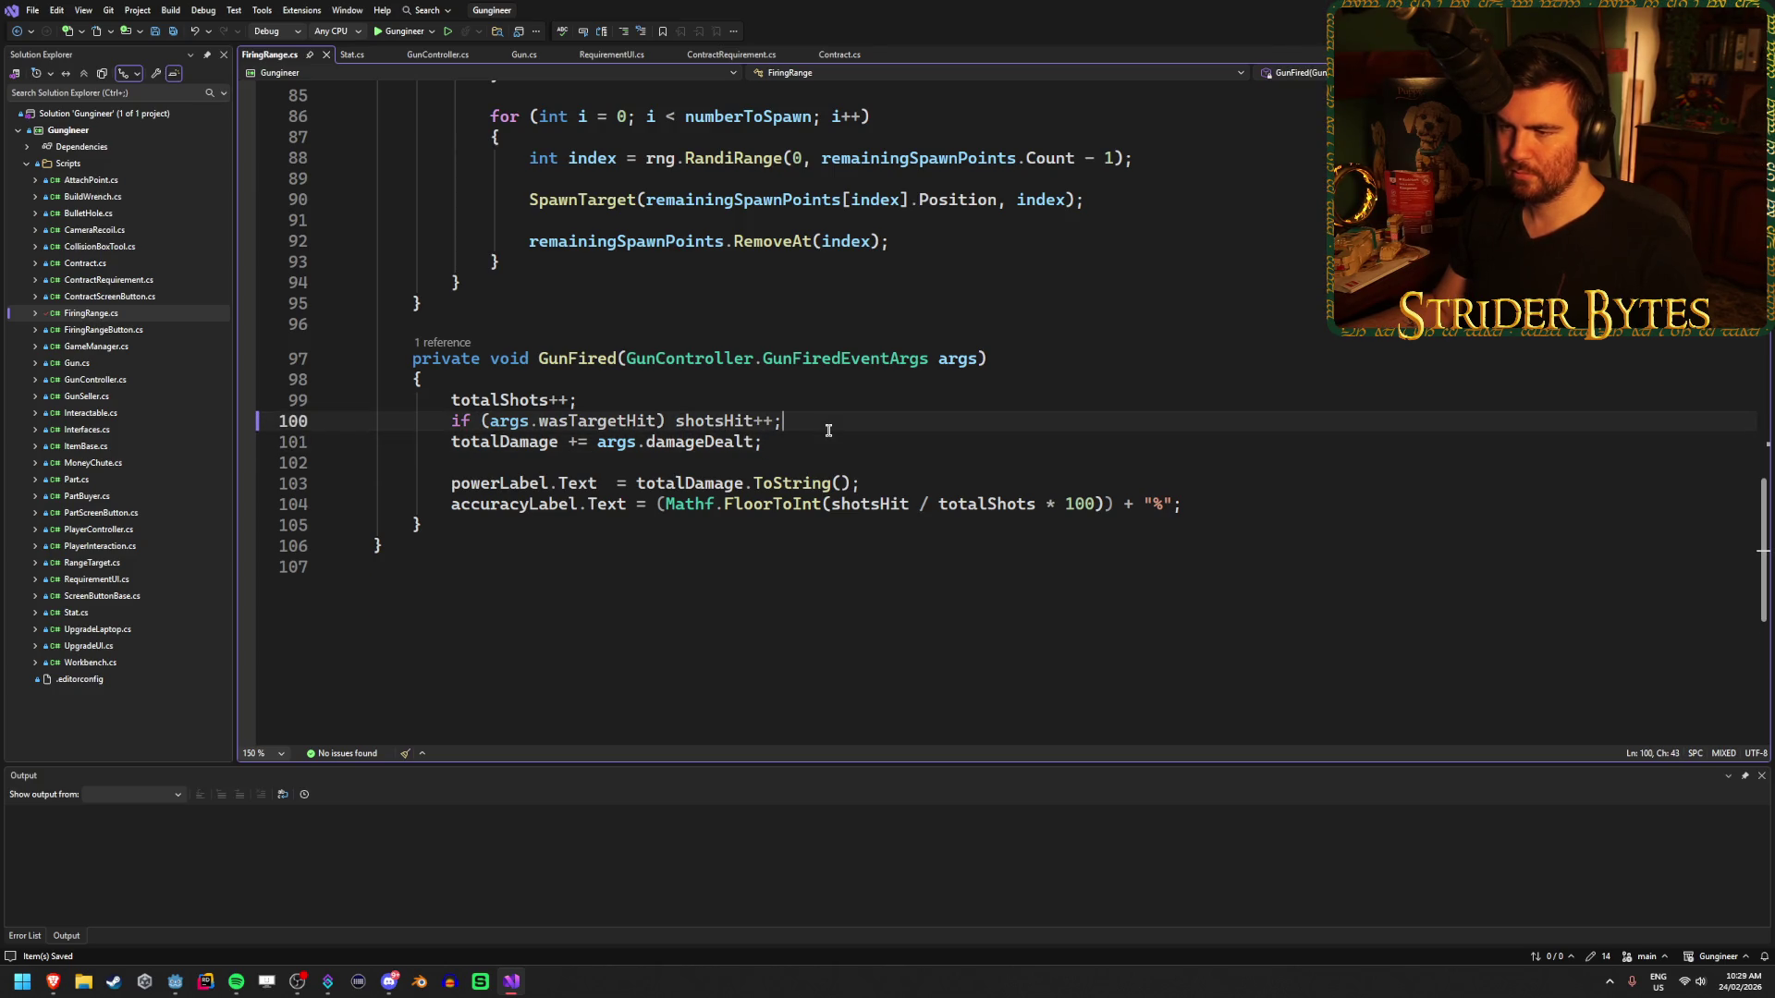
left_click(826, 441)
- Check how powerLabel shows total damage and accuracyLabel shows the floored hit percentage
left_click(1238, 483)
left_click(1238, 504)
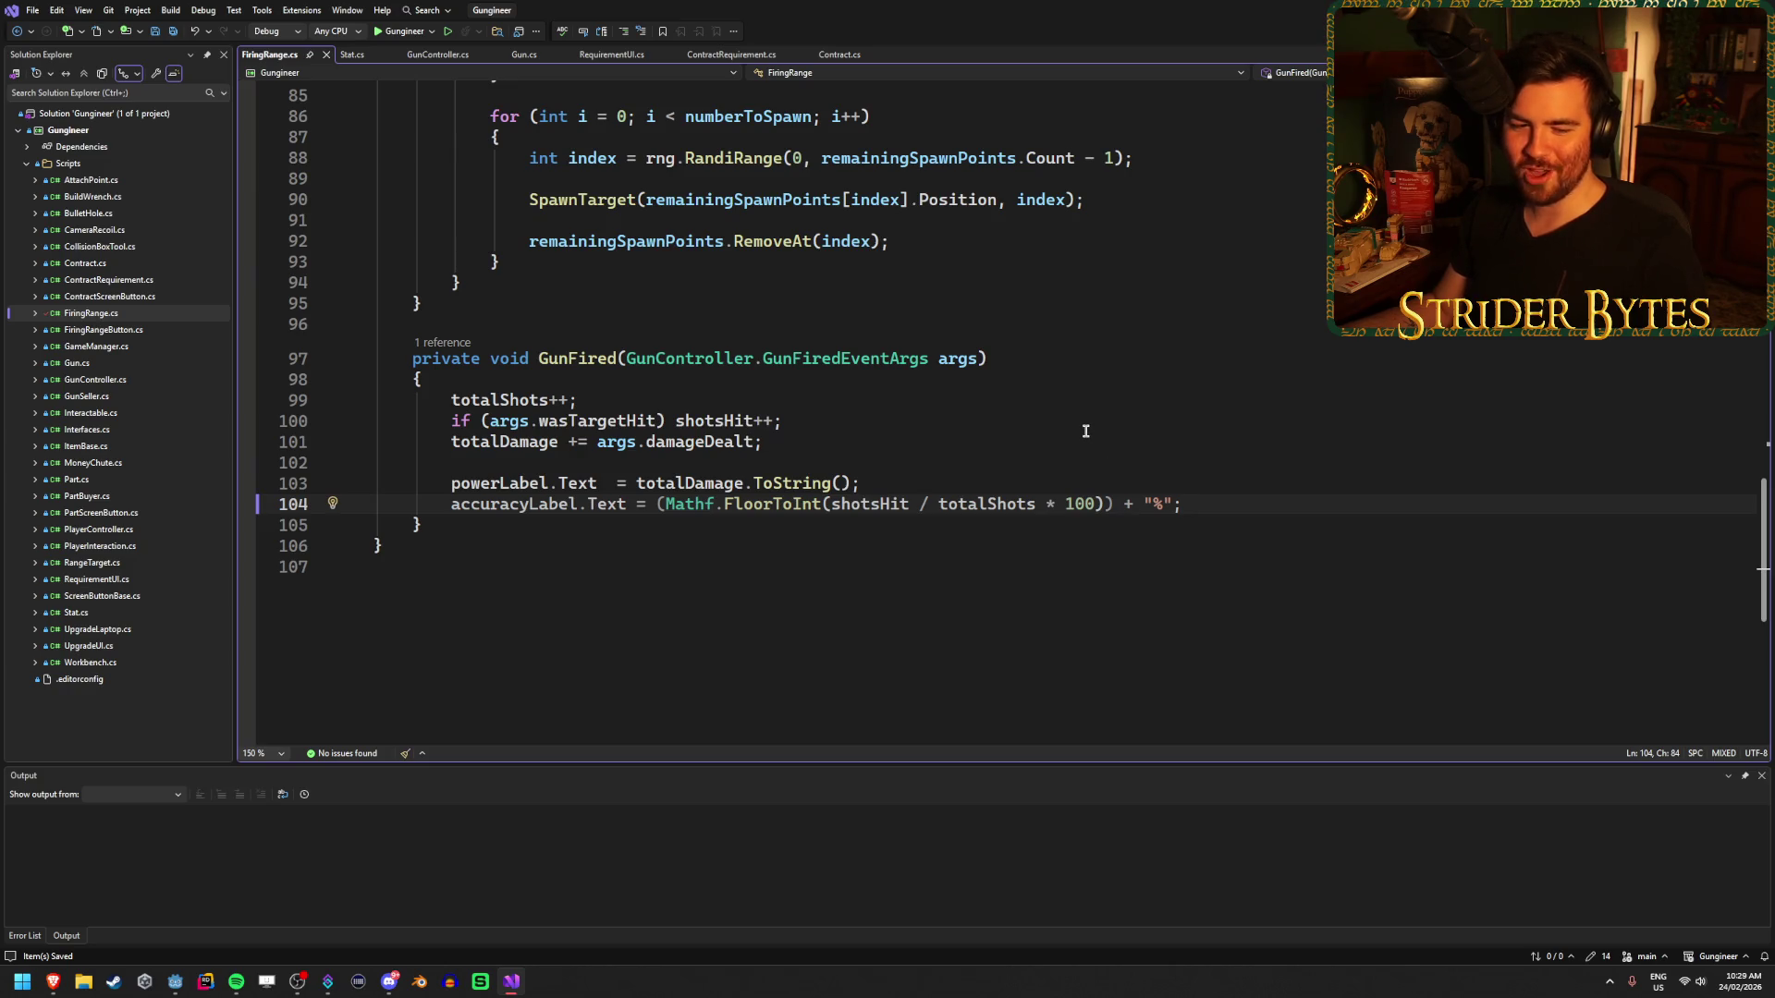
left_click(801, 444)
left_click(800, 423)
left_click(801, 443)
left_click(801, 428)
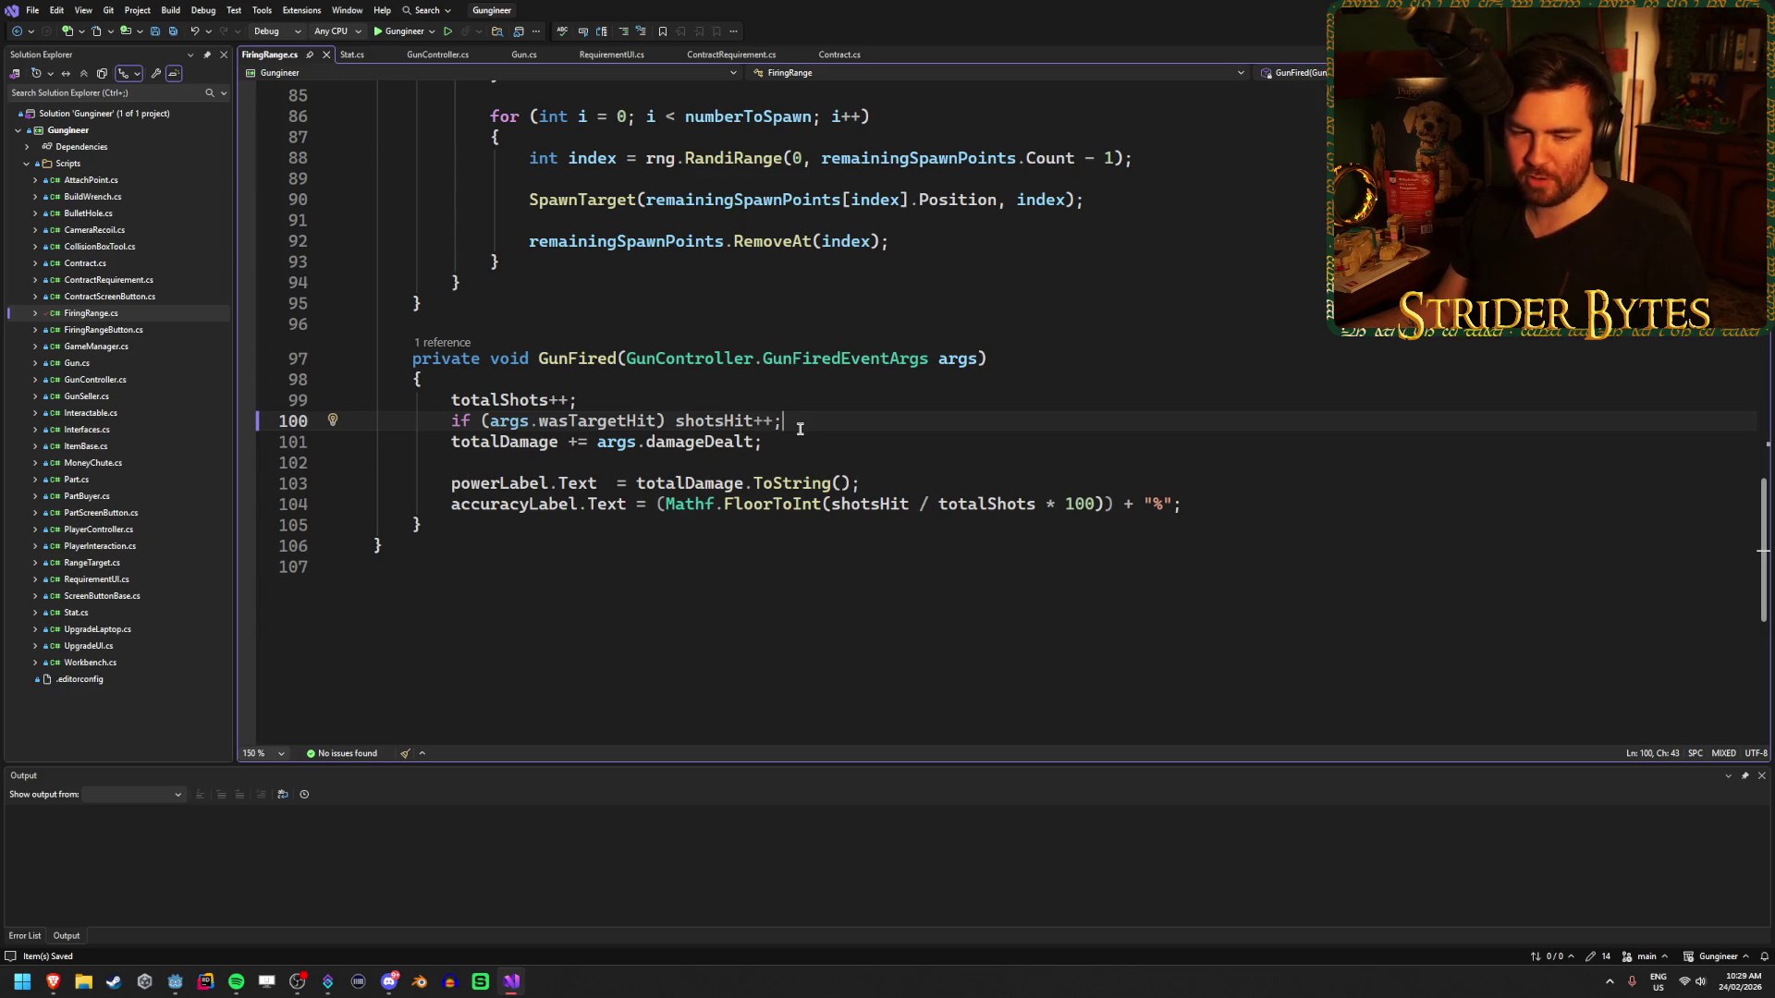
left_click(808, 446)
scroll(807, 447, "up", 20)
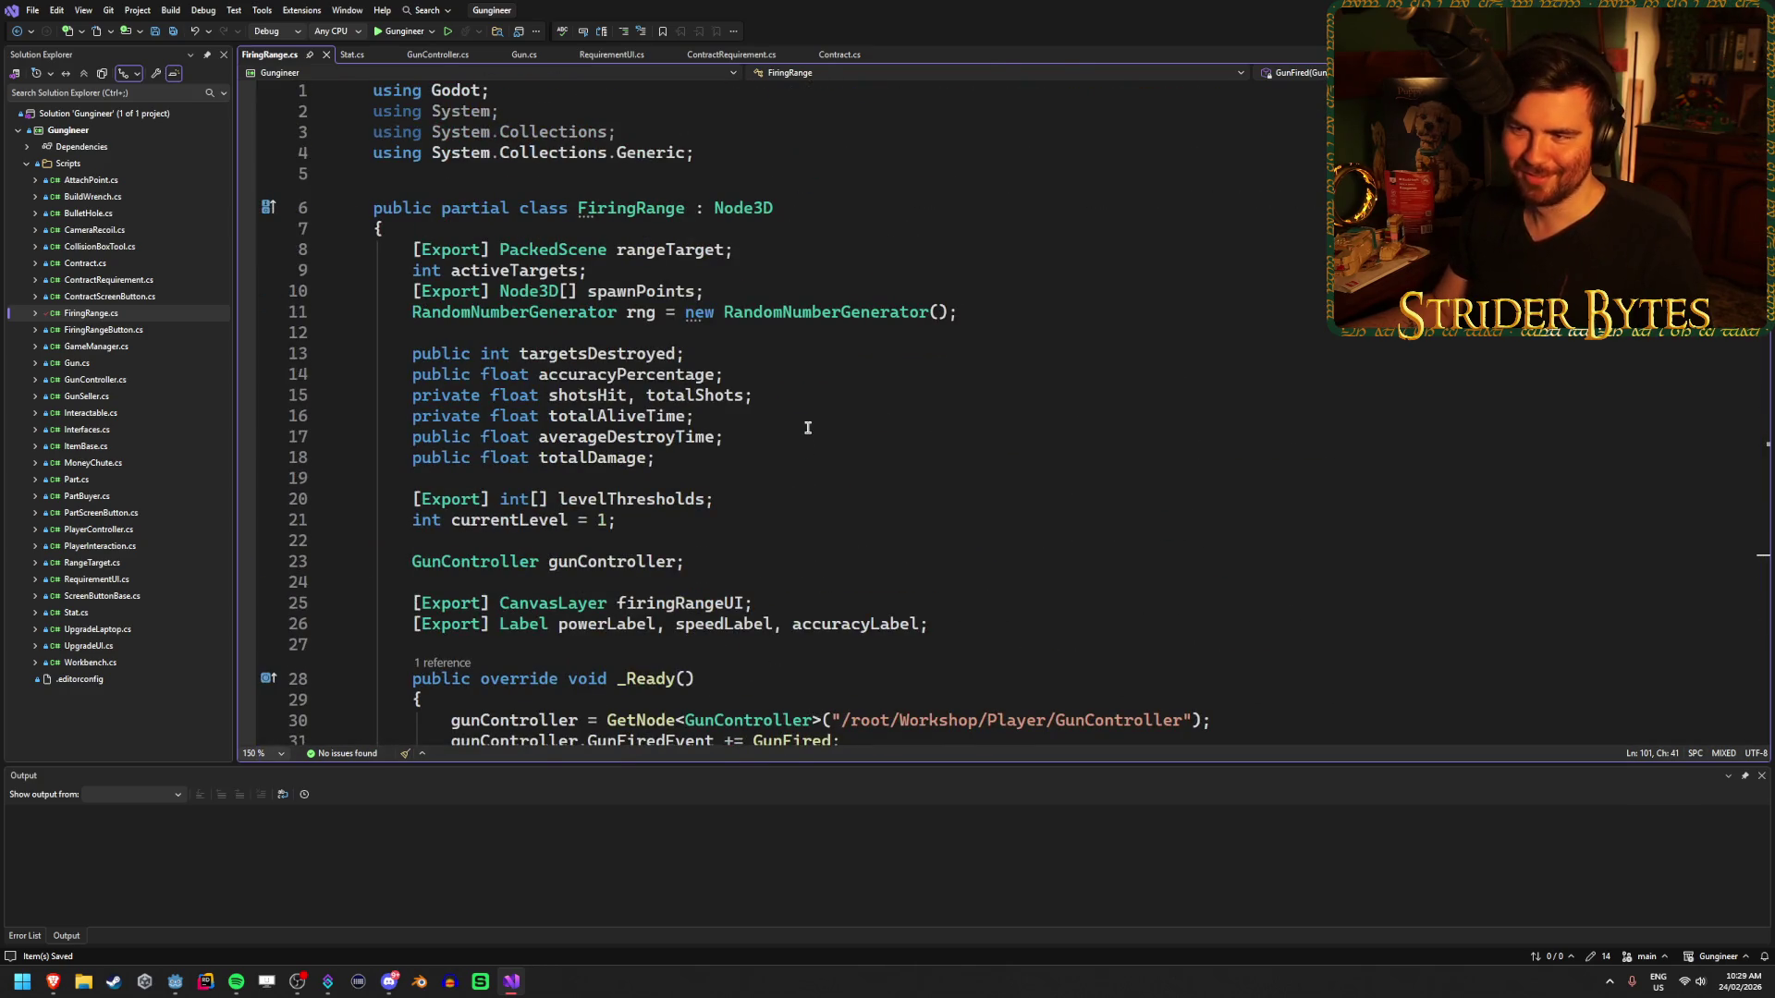
left_click(821, 352)
left_click(823, 372)
left_click(824, 389)
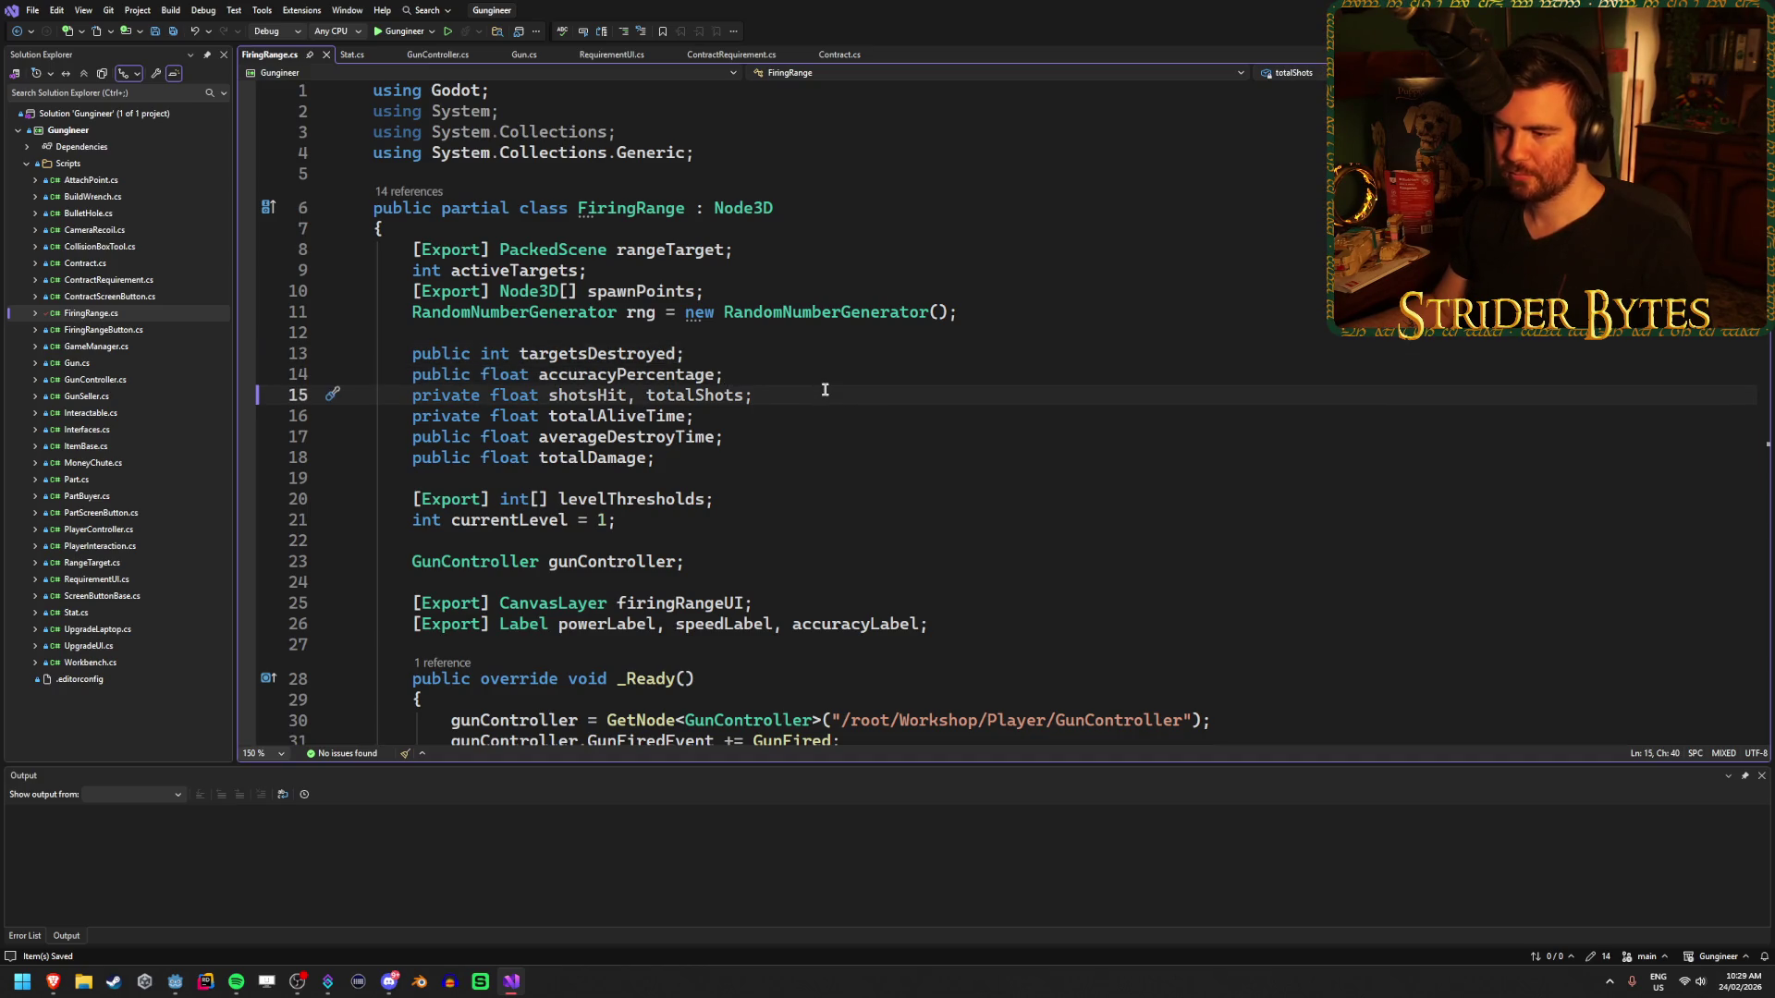
scroll(824, 389, "down", 3)
left_click(881, 435)
scroll(826, 449, "down", 14)
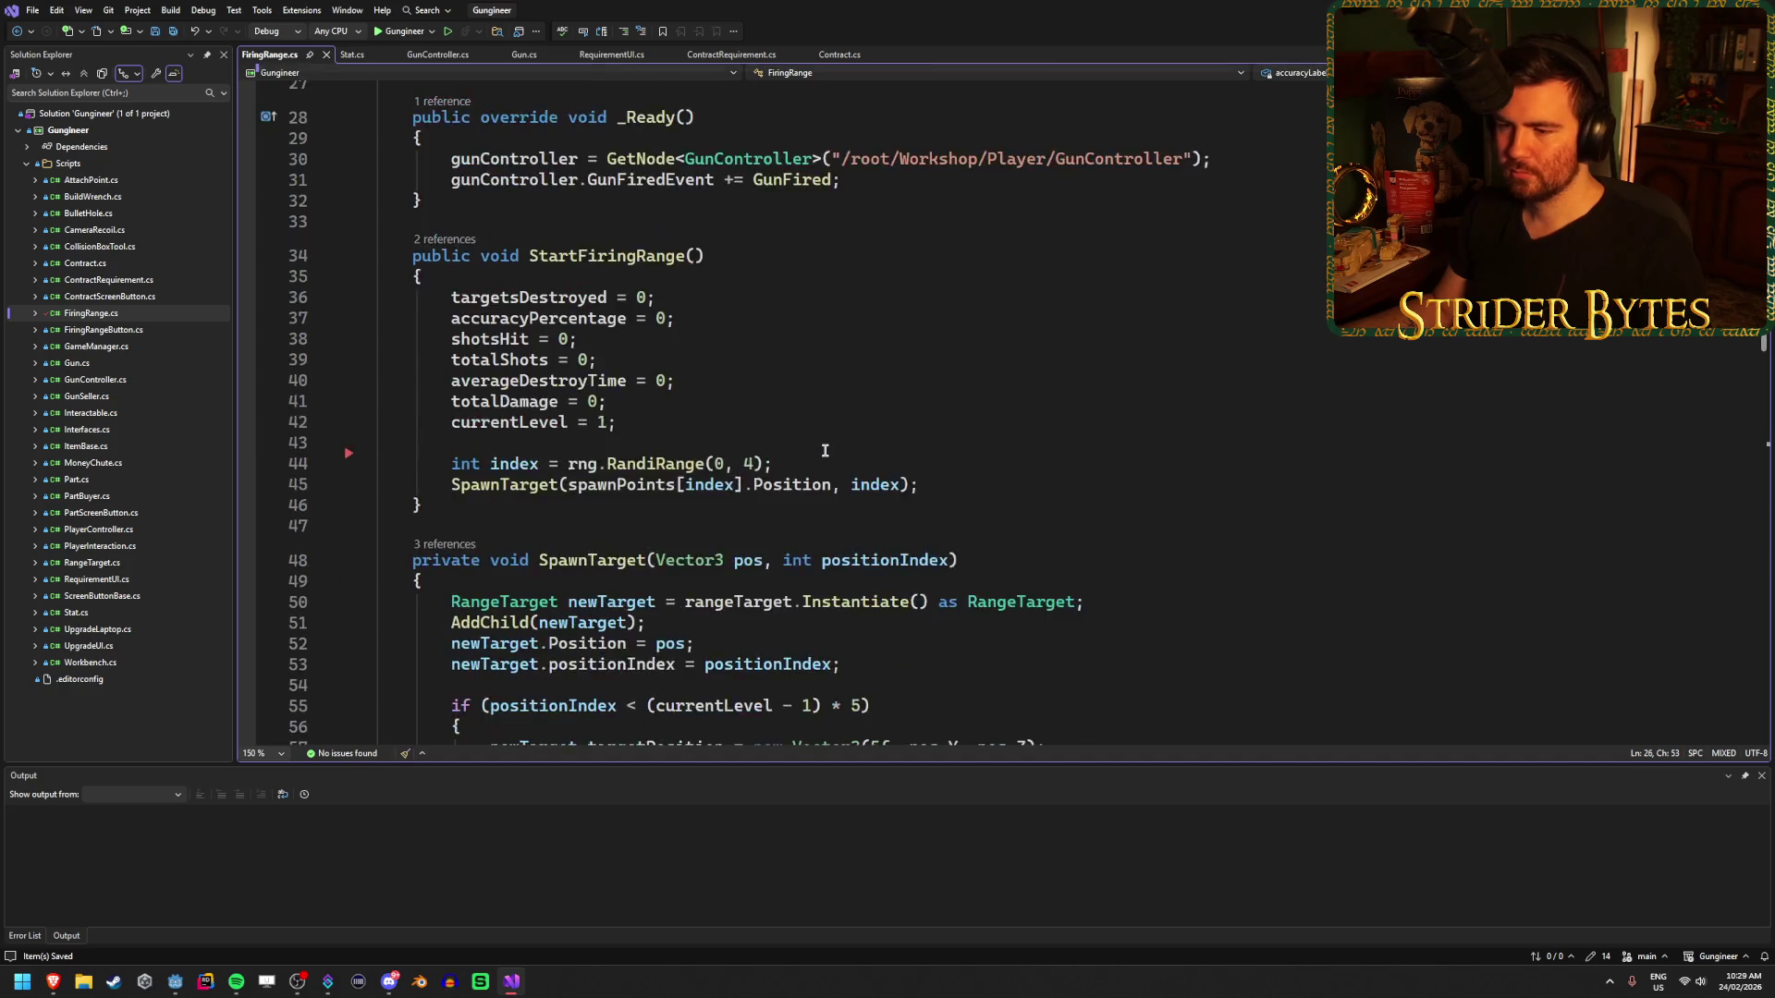
scroll(826, 450, "down", 5)
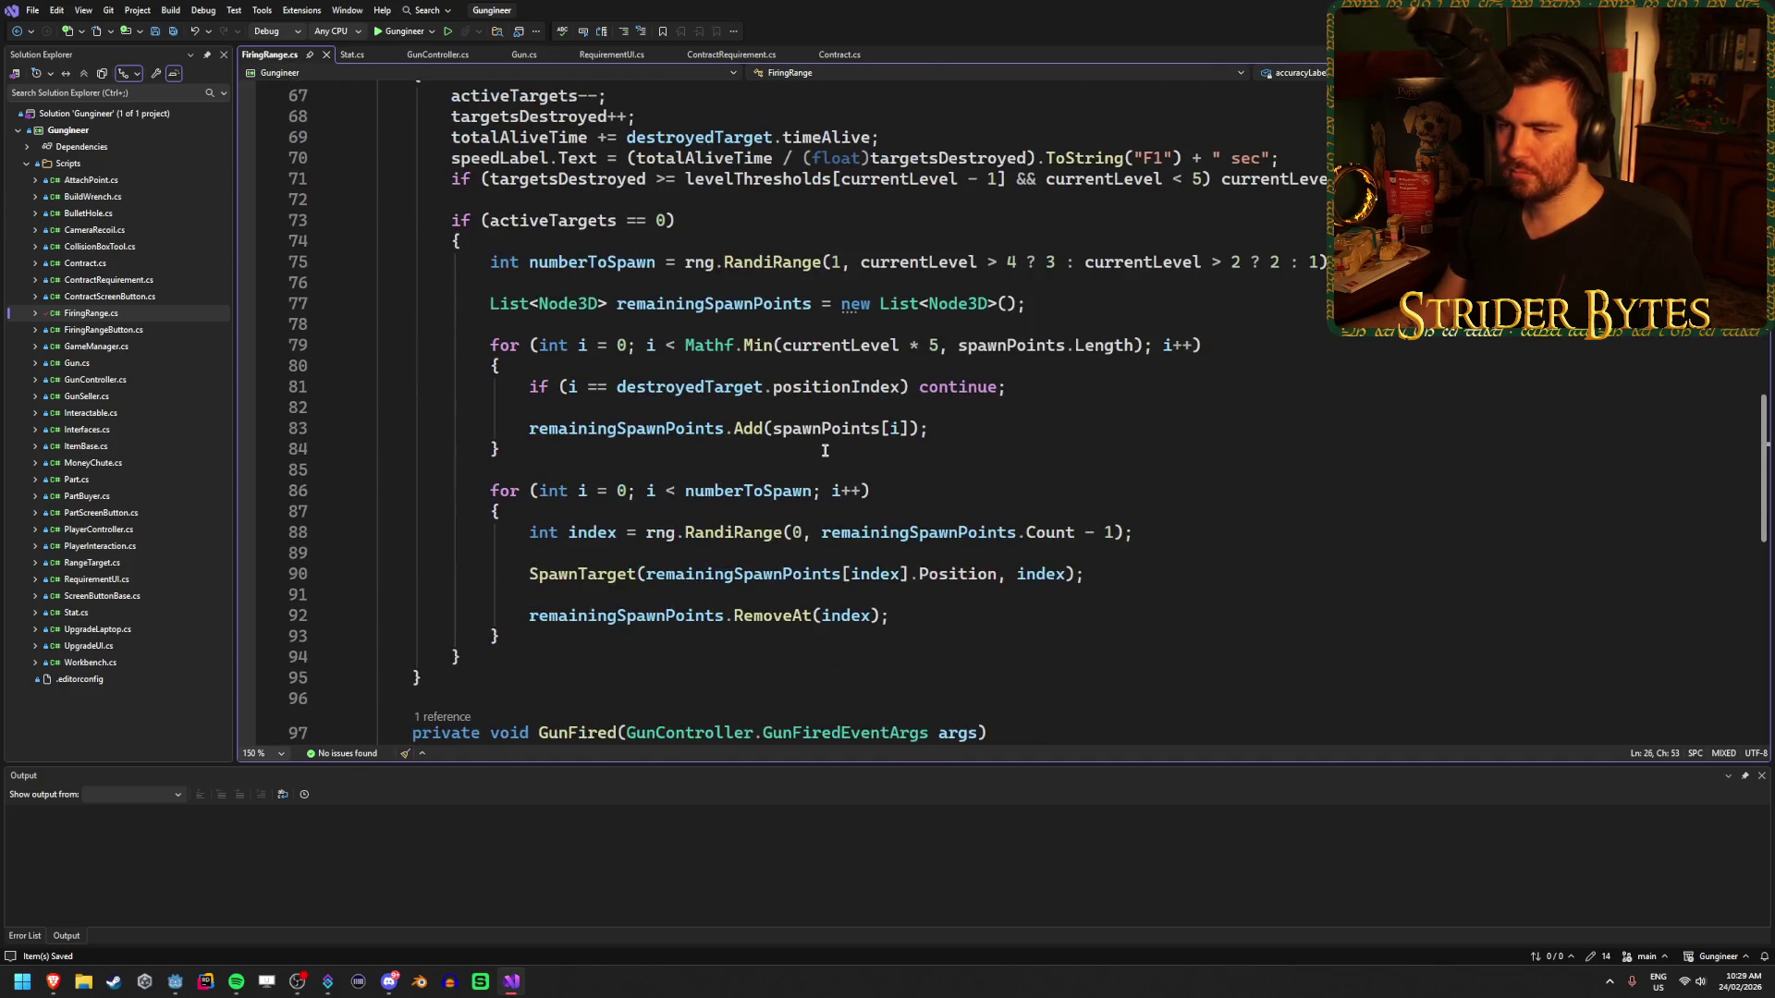
left_click(1063, 487)
left_click(1004, 430)
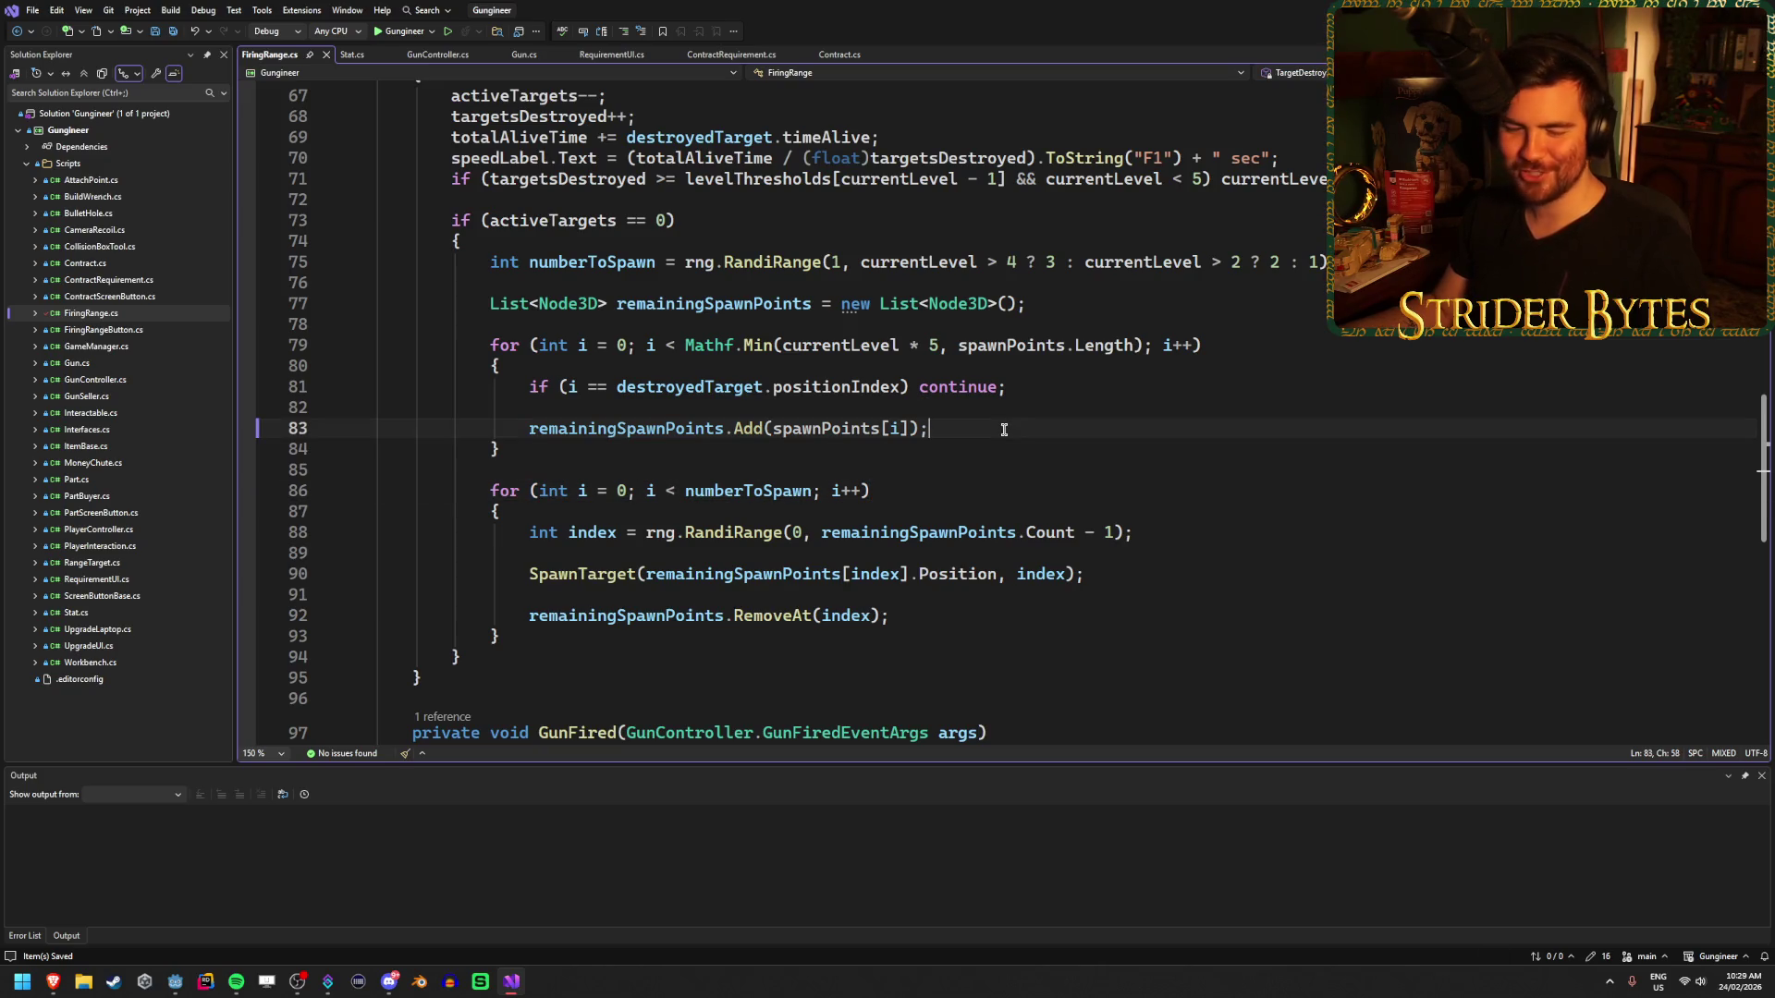
scroll(952, 407, "down", 4)
left_click(936, 368)
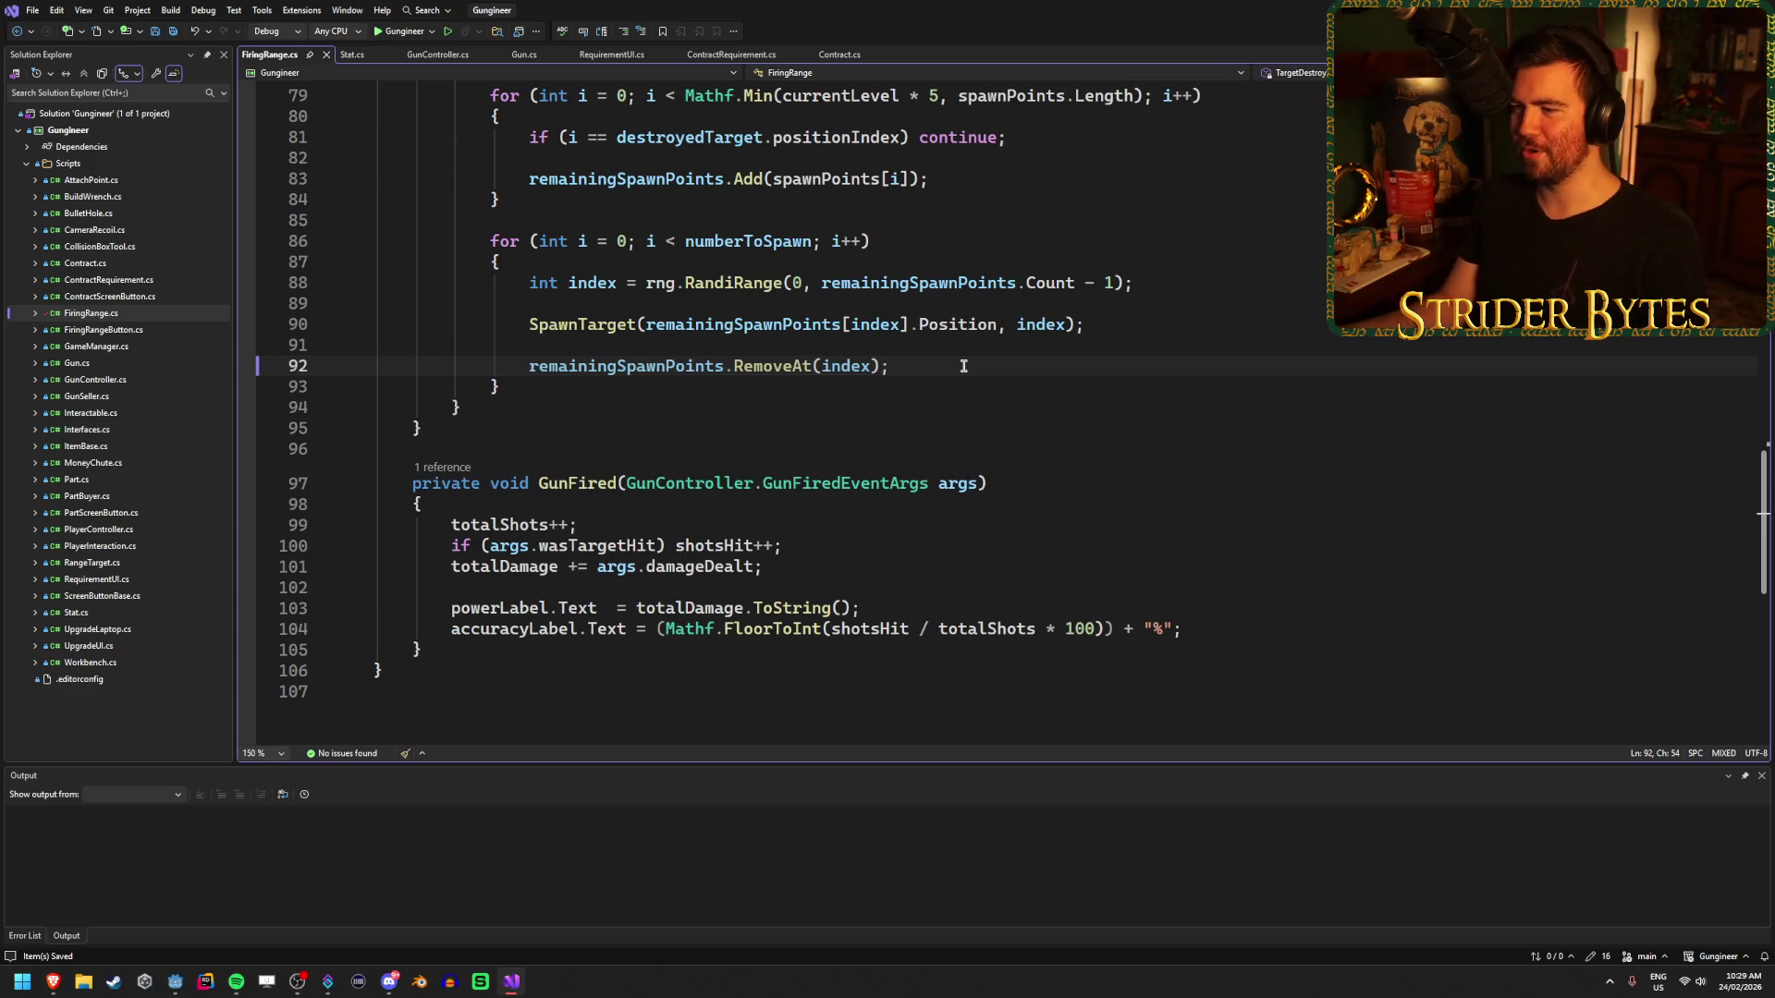
left_click(998, 483)
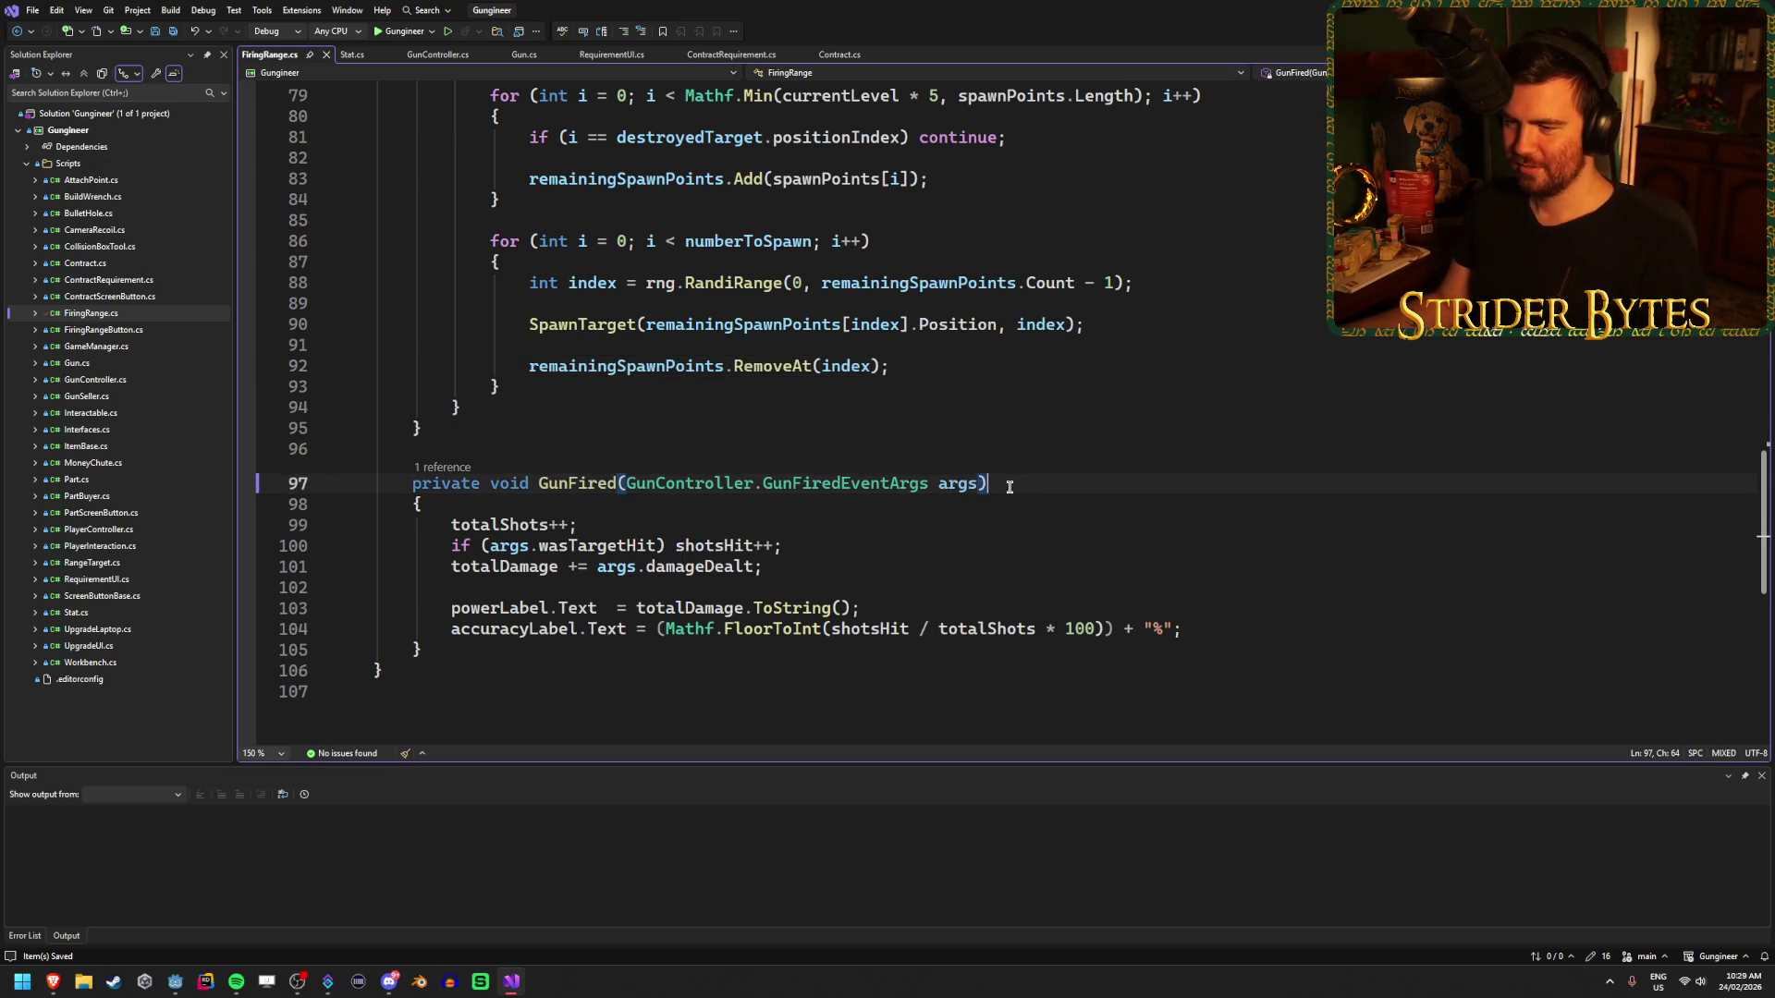
left_click(878, 572)
left_click(1201, 627)
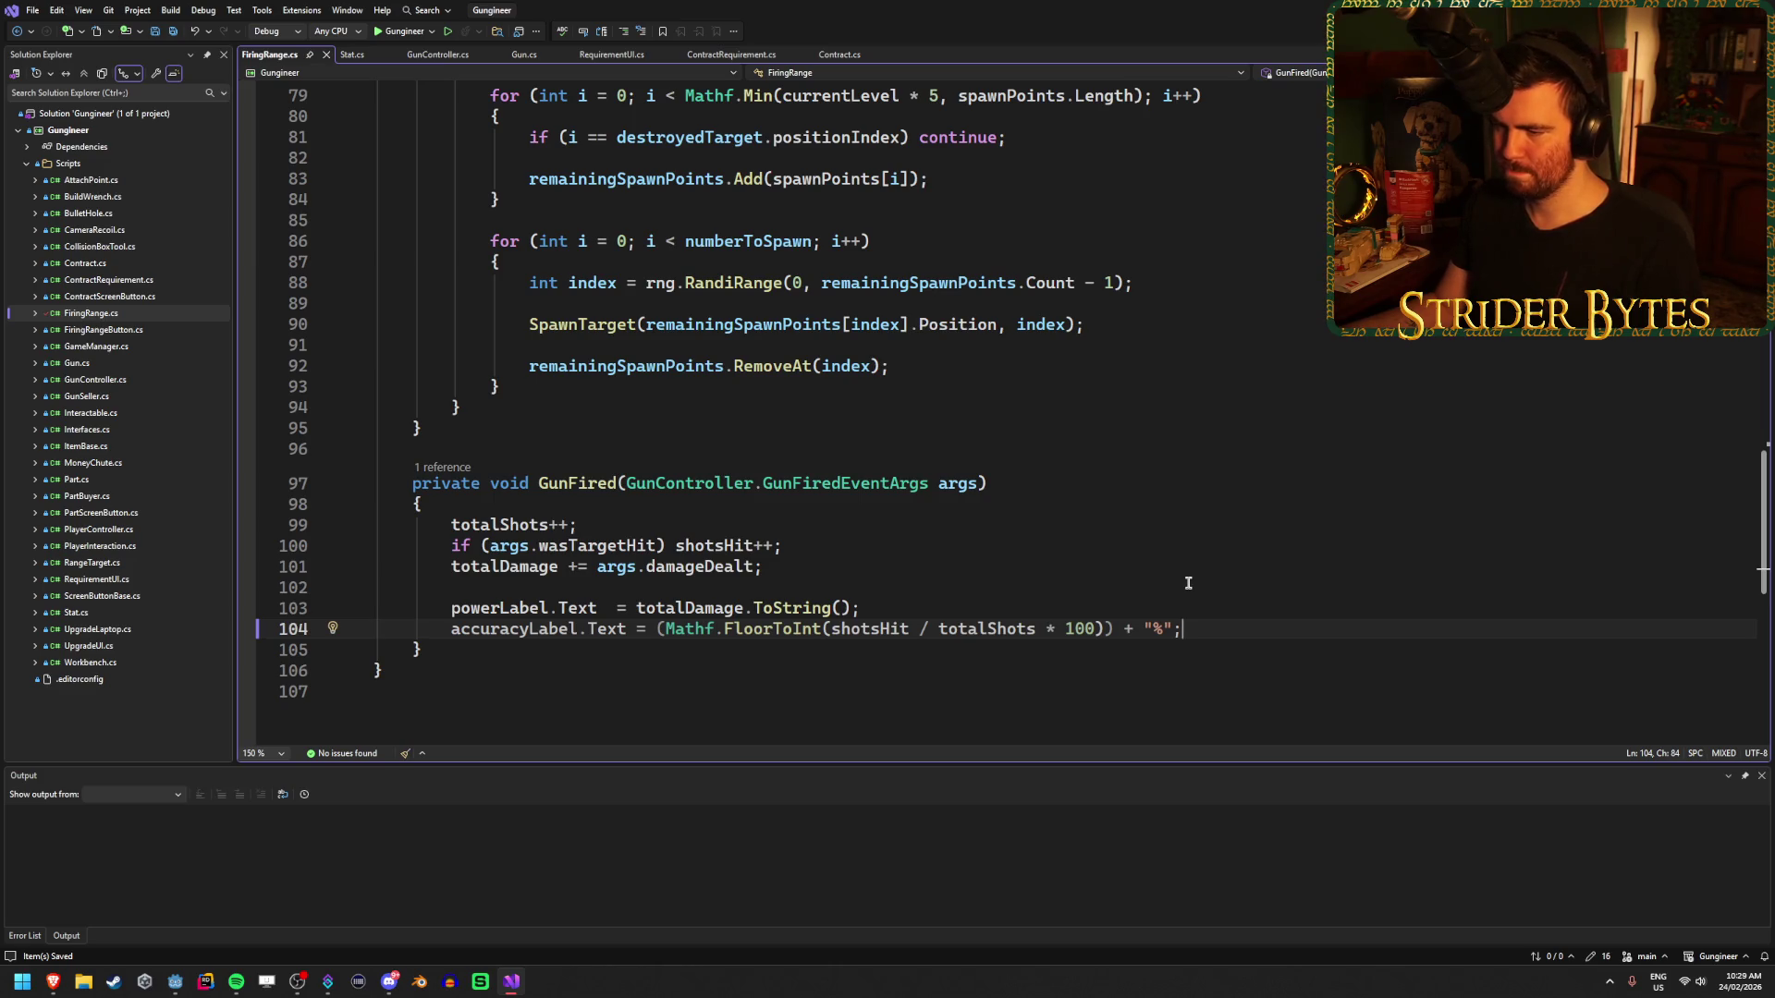
scroll(1188, 583, "up", 20)
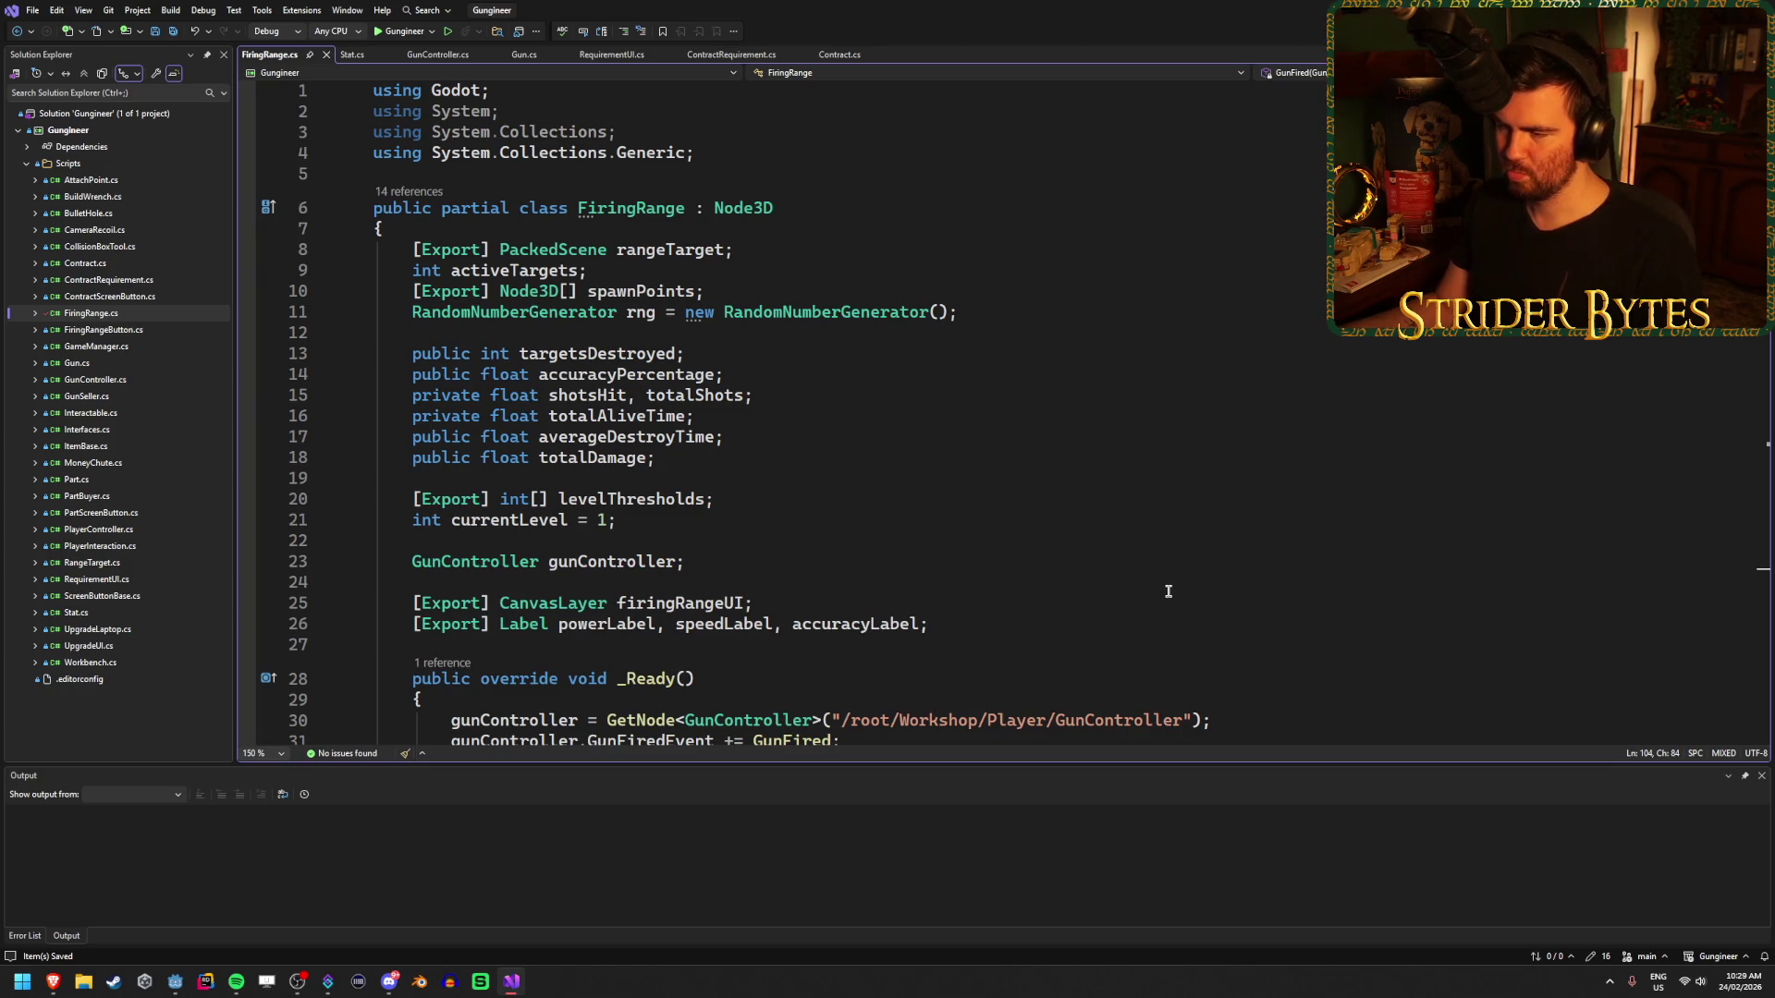
left_click(1026, 622)
scroll(1146, 479, "down", 2)
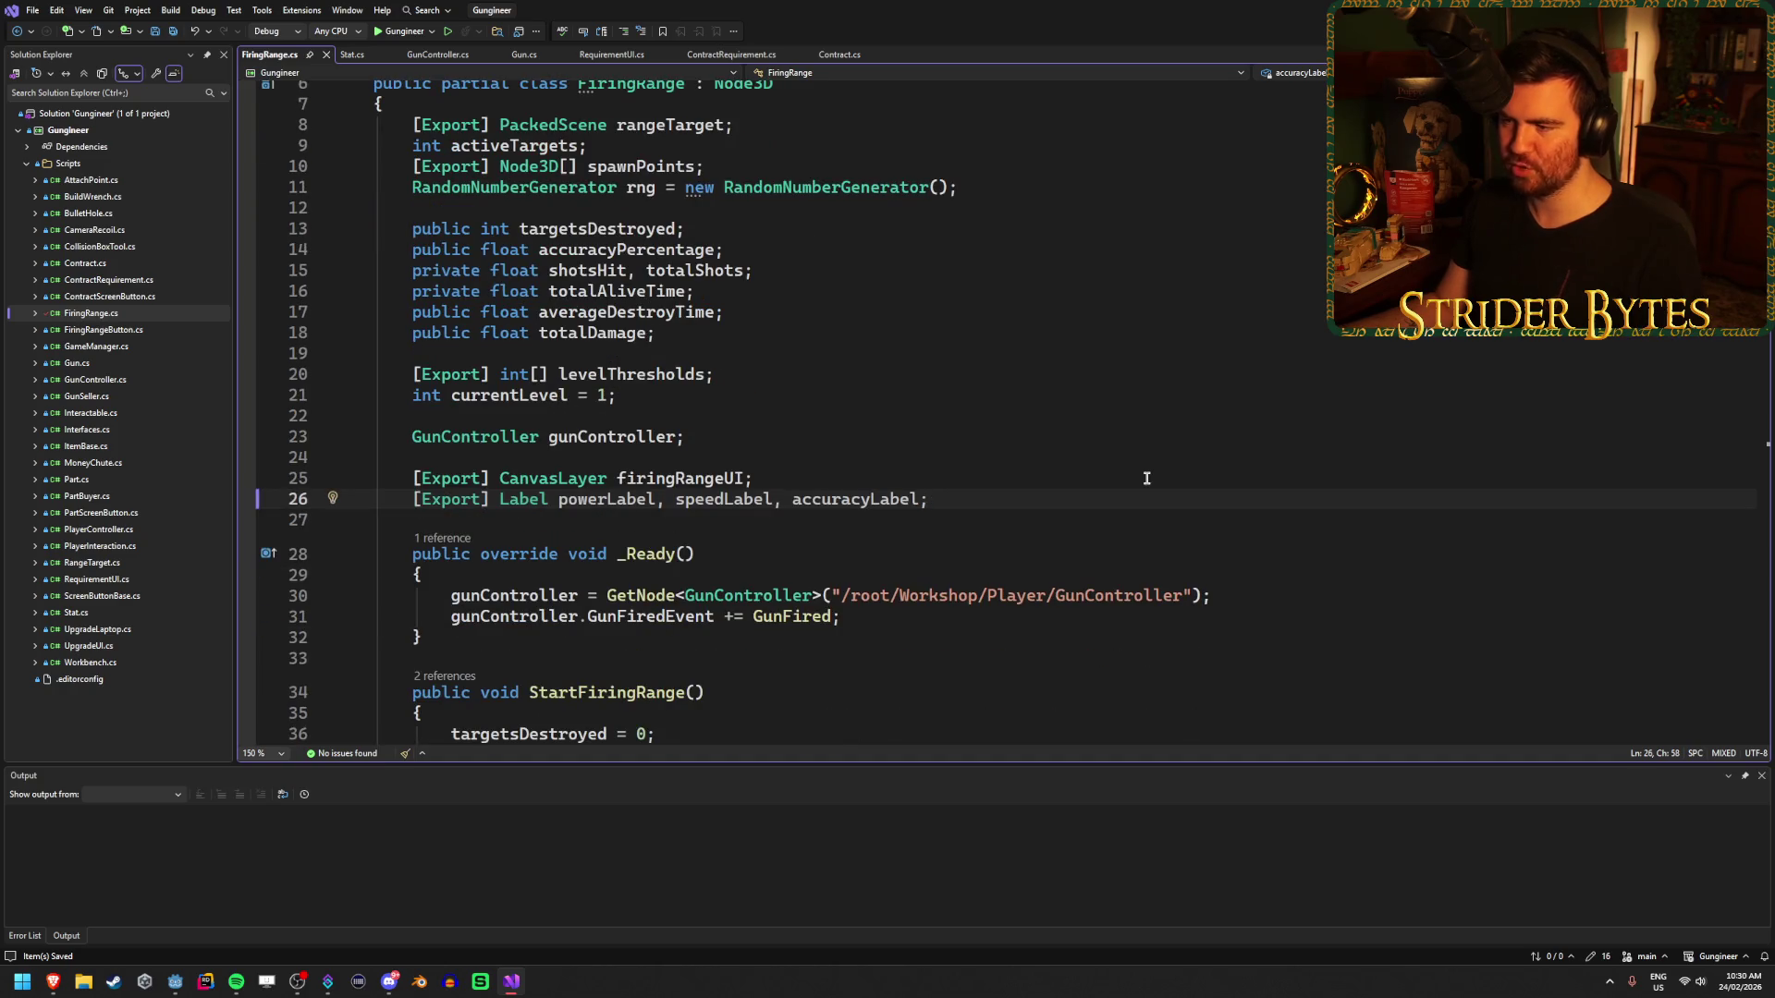
key("Return")
key("Return")
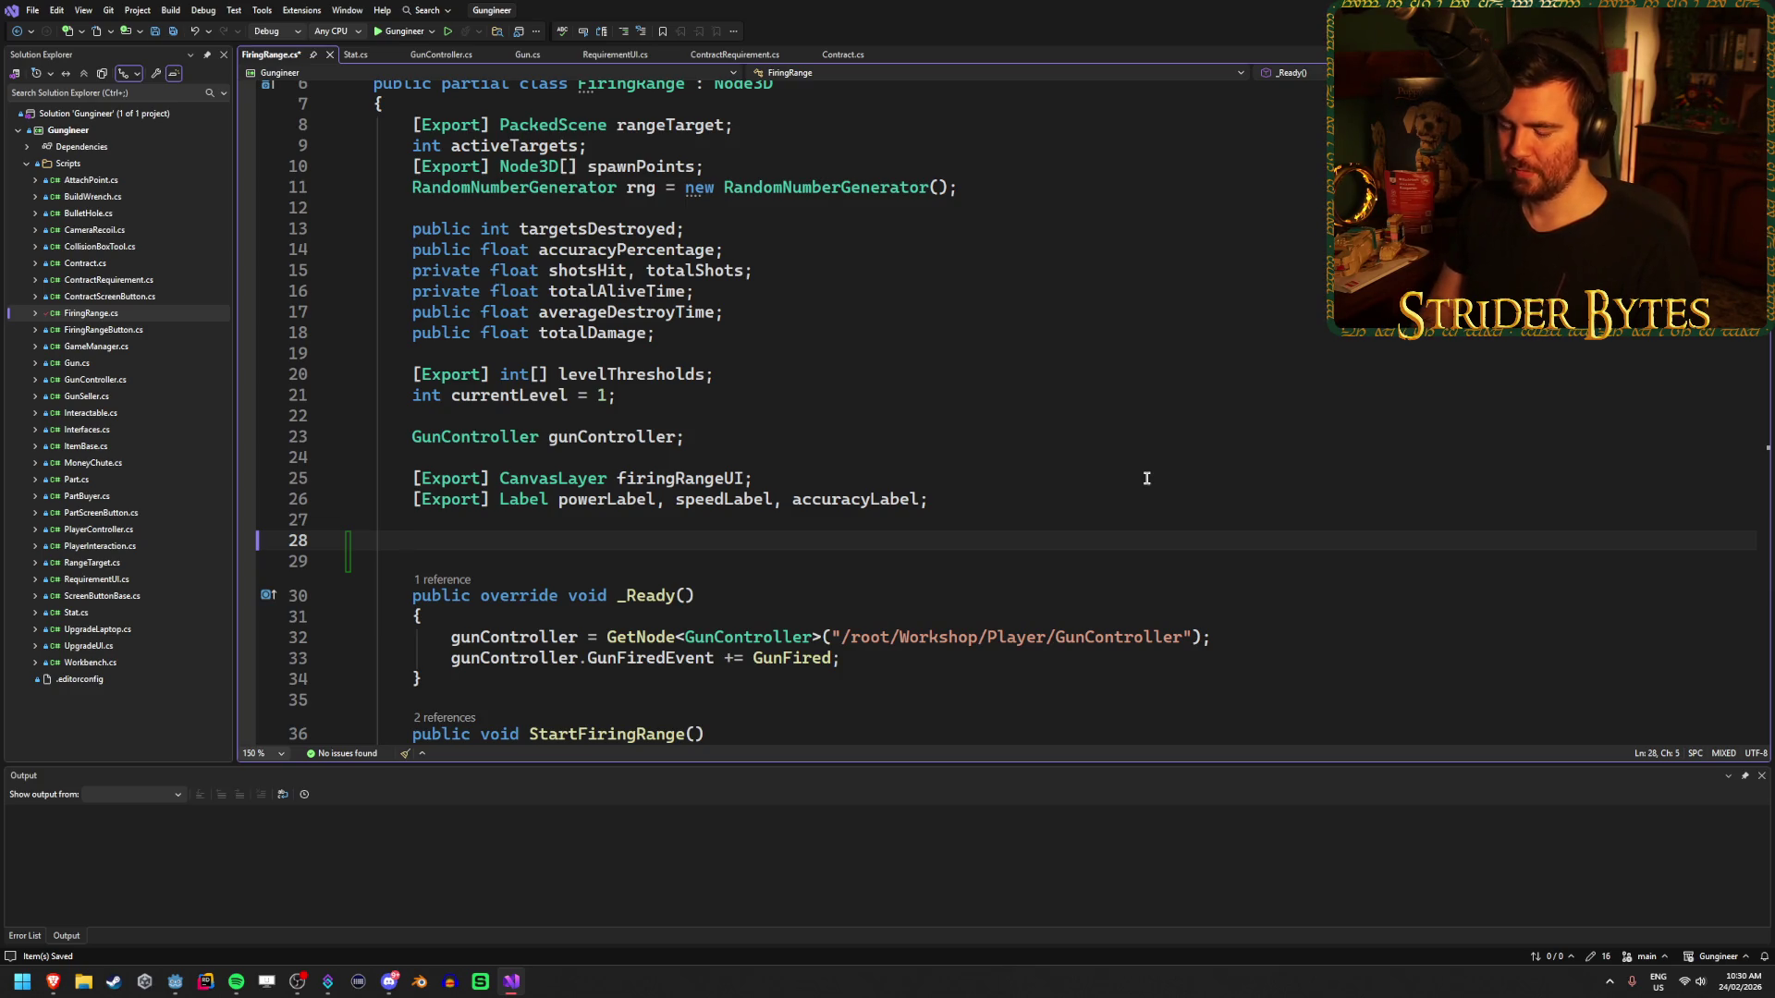
- Declare '[Export] Color gold, silver, bronze, greyedOut;' in the FiringRange class
type("[Export] ")
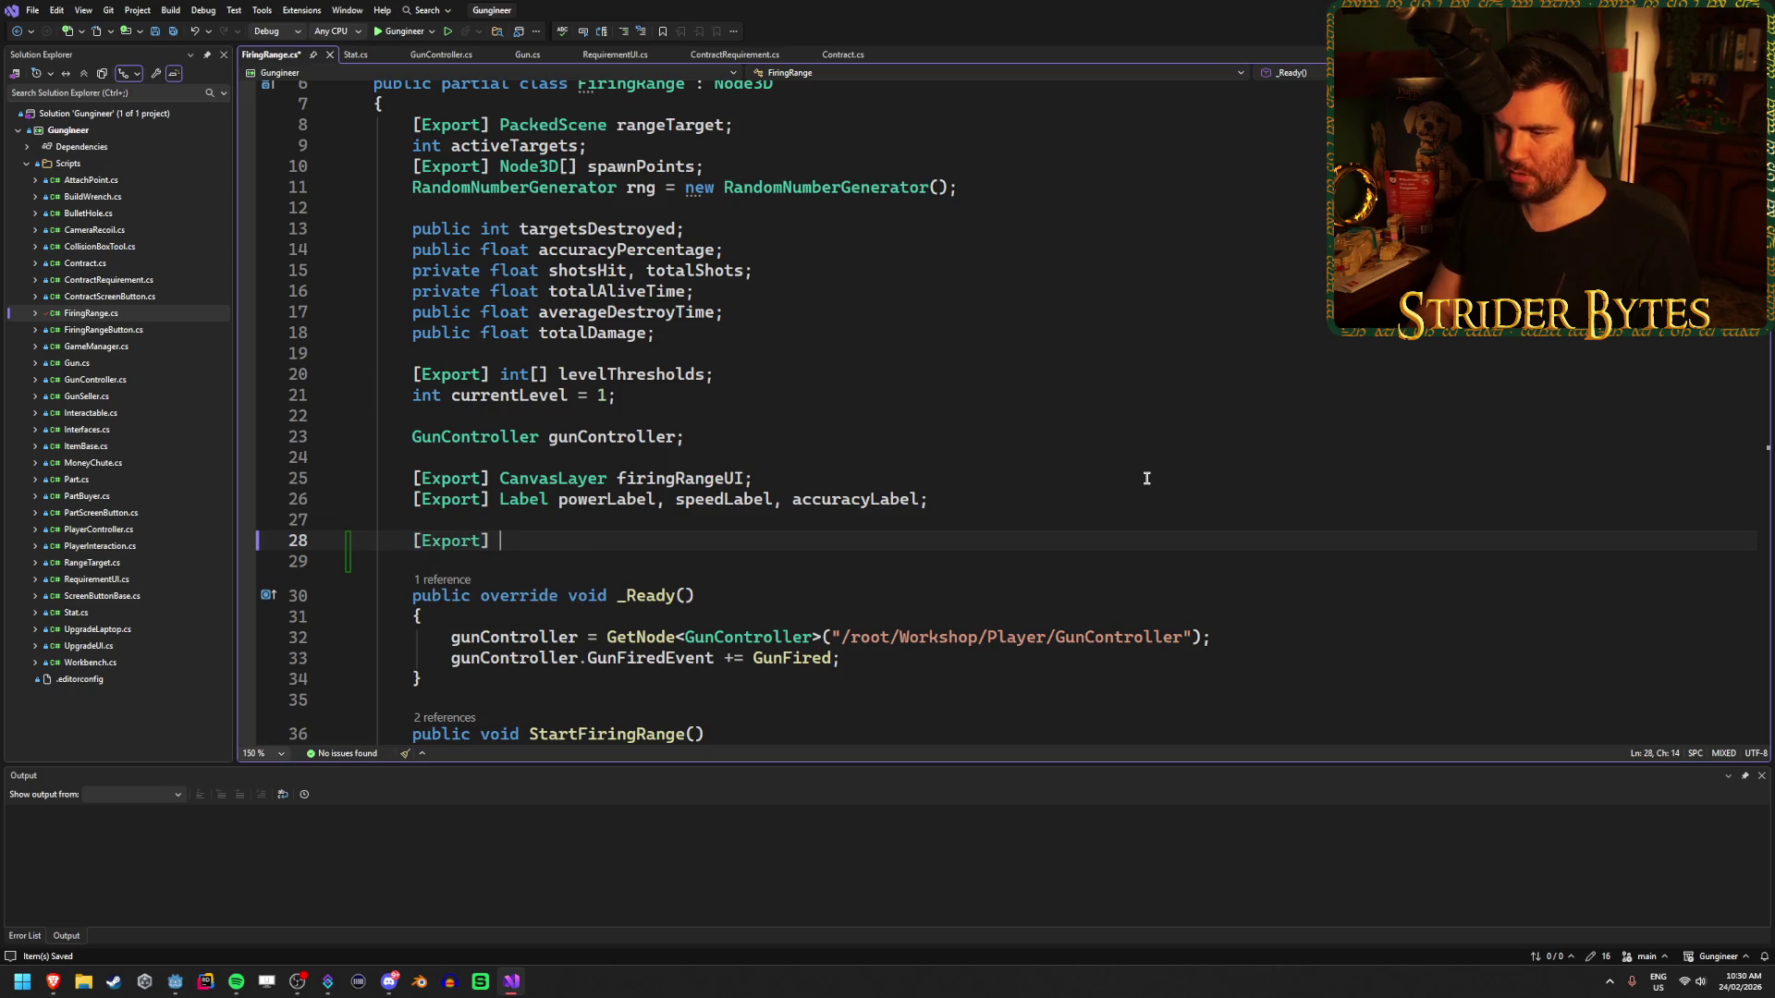
type("Color")
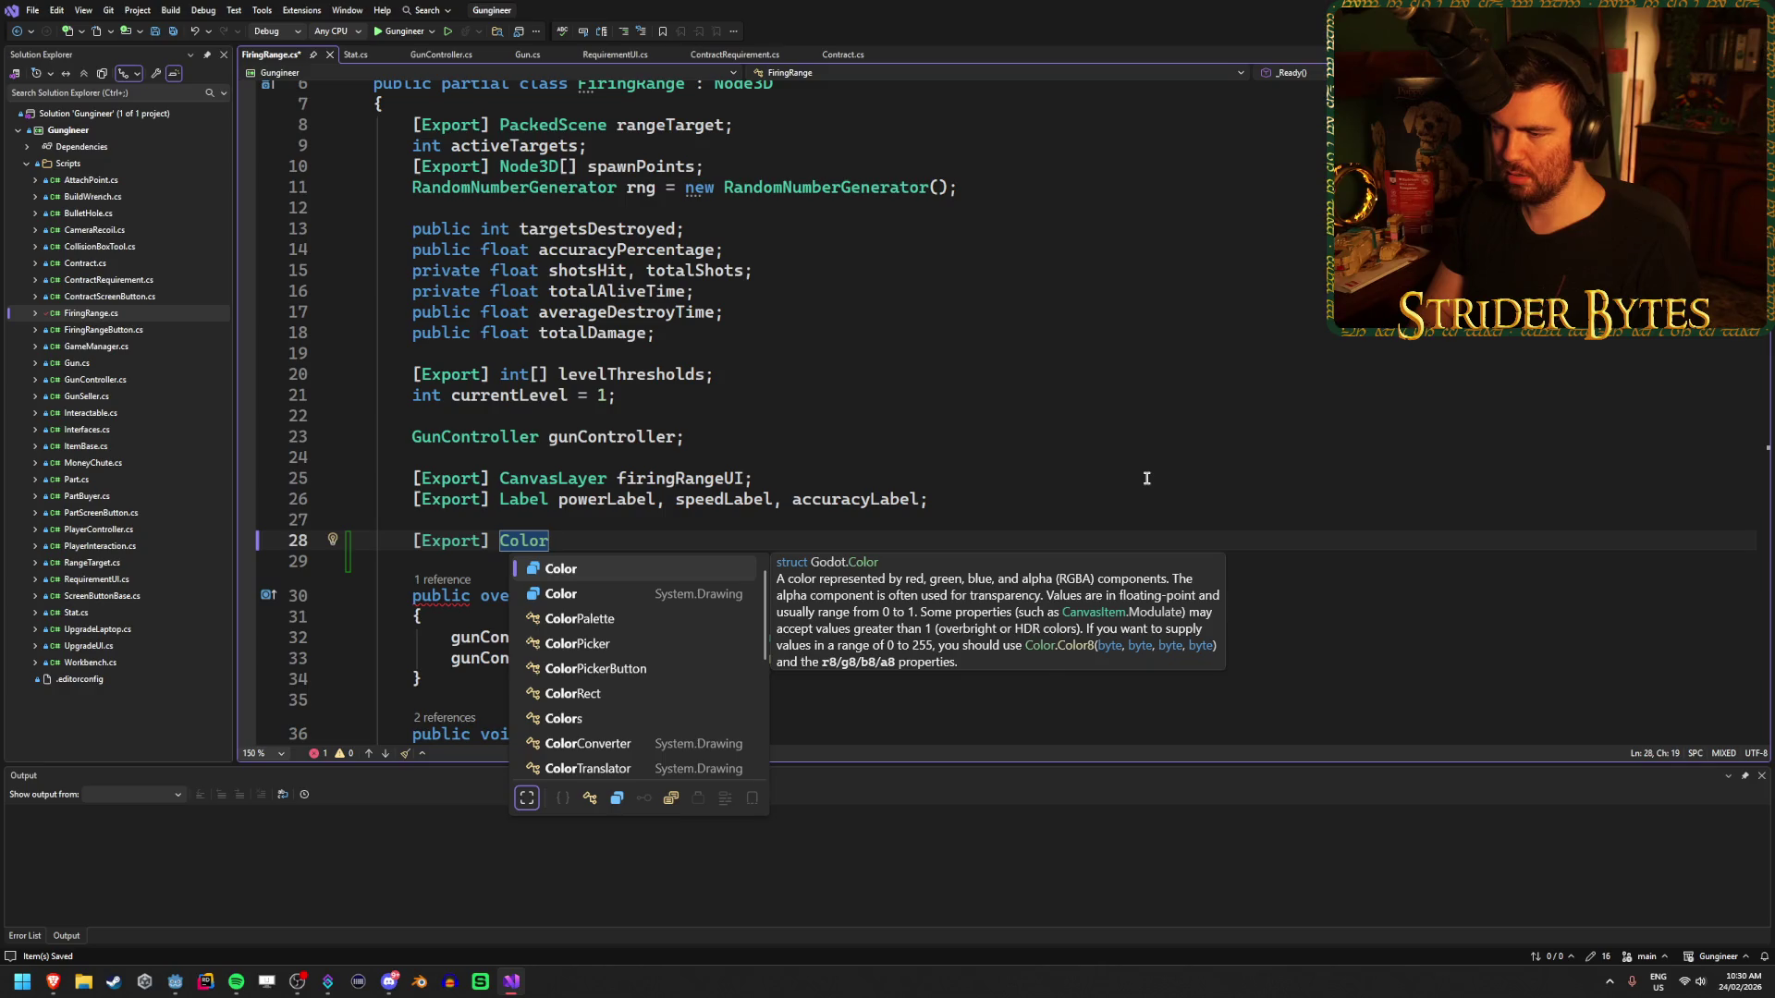
key("Escape")
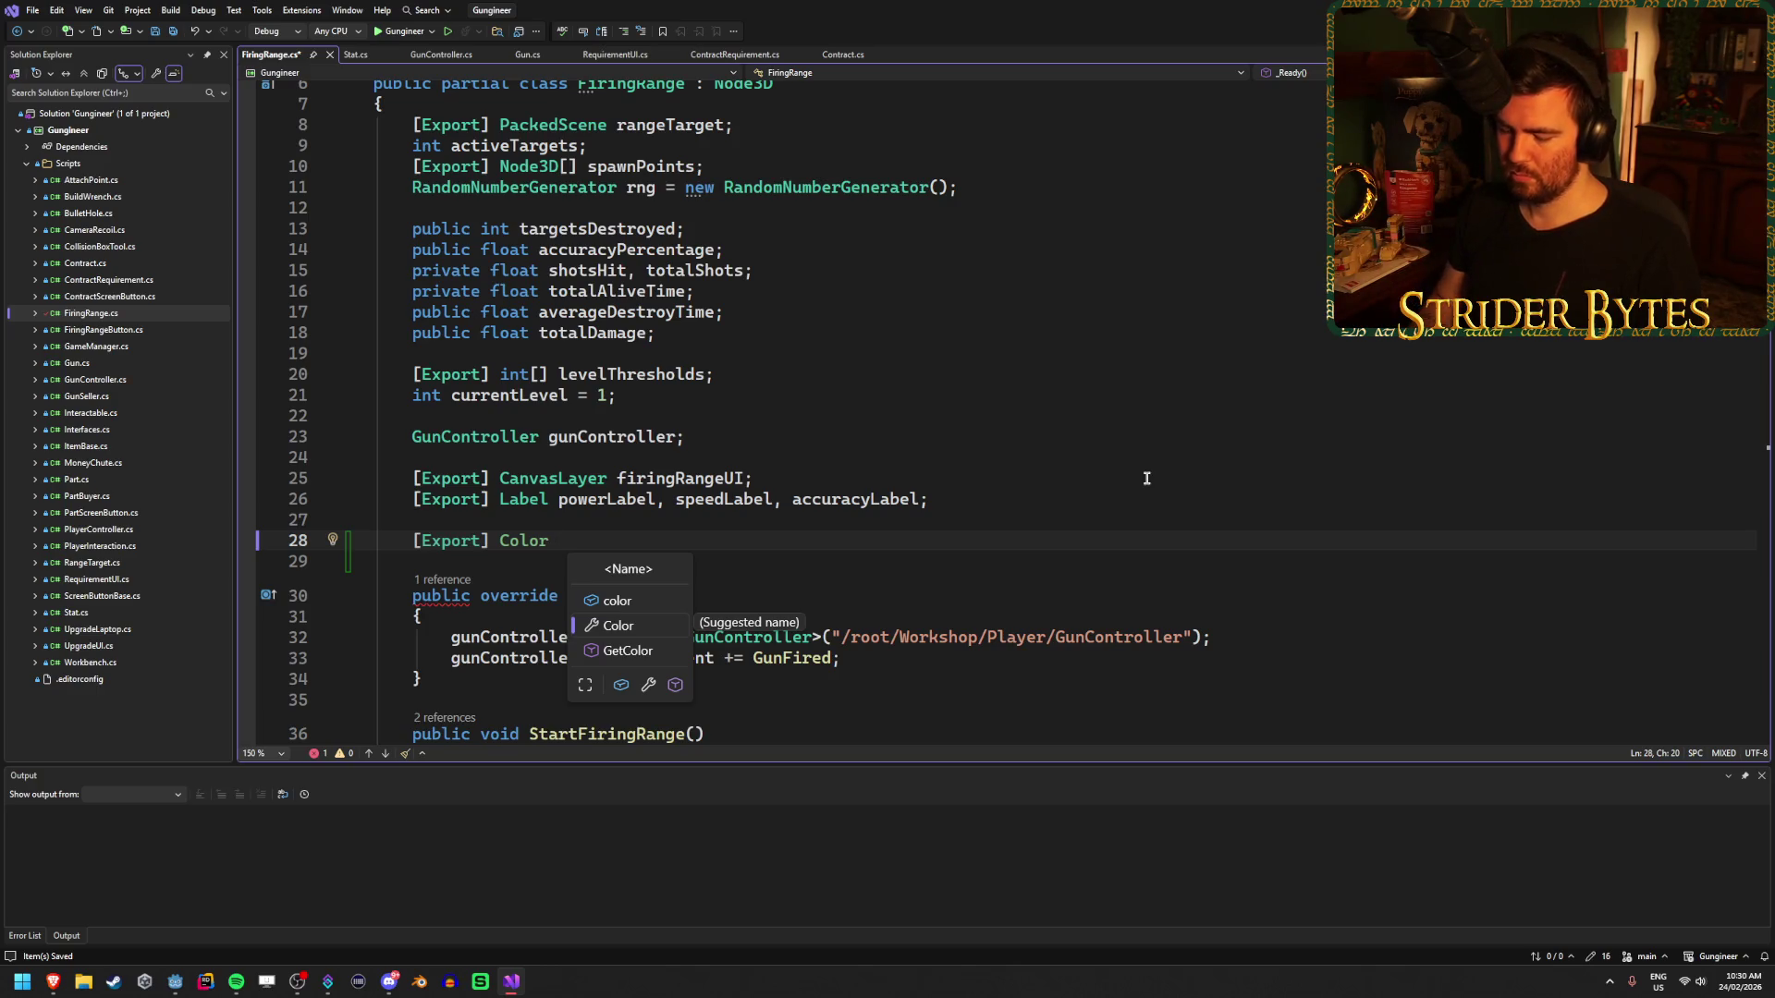
type("gold,")
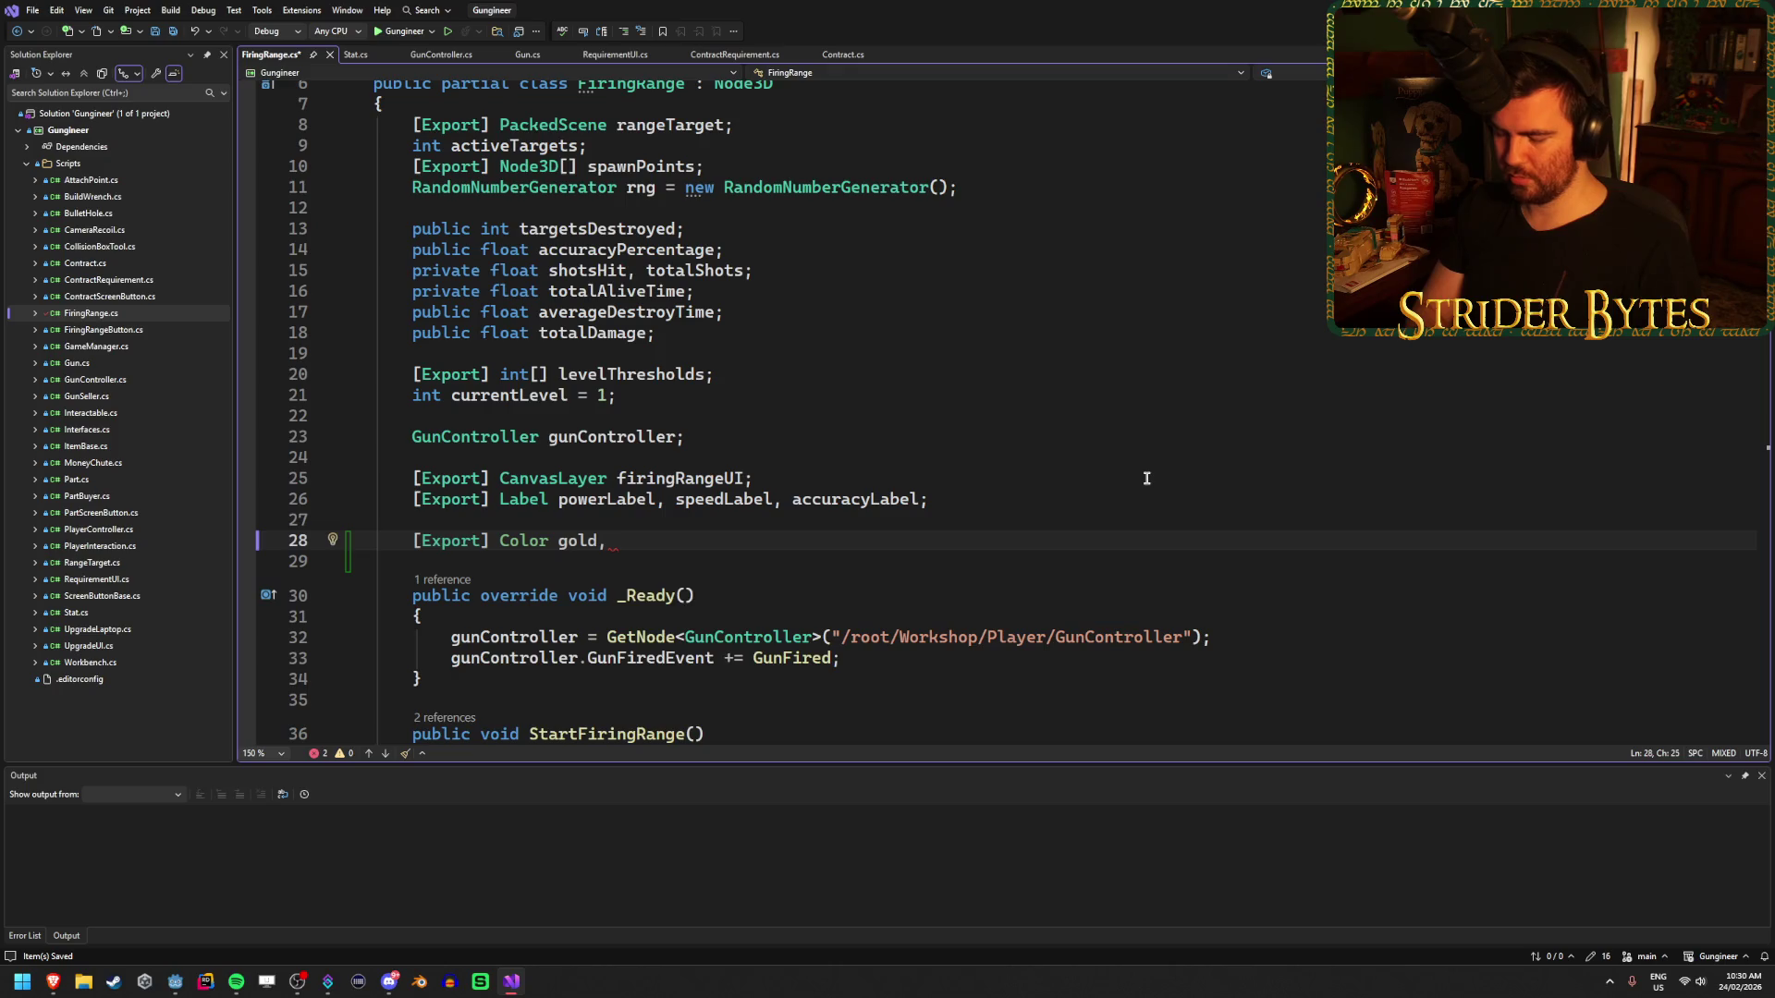
type(" silver, bro")
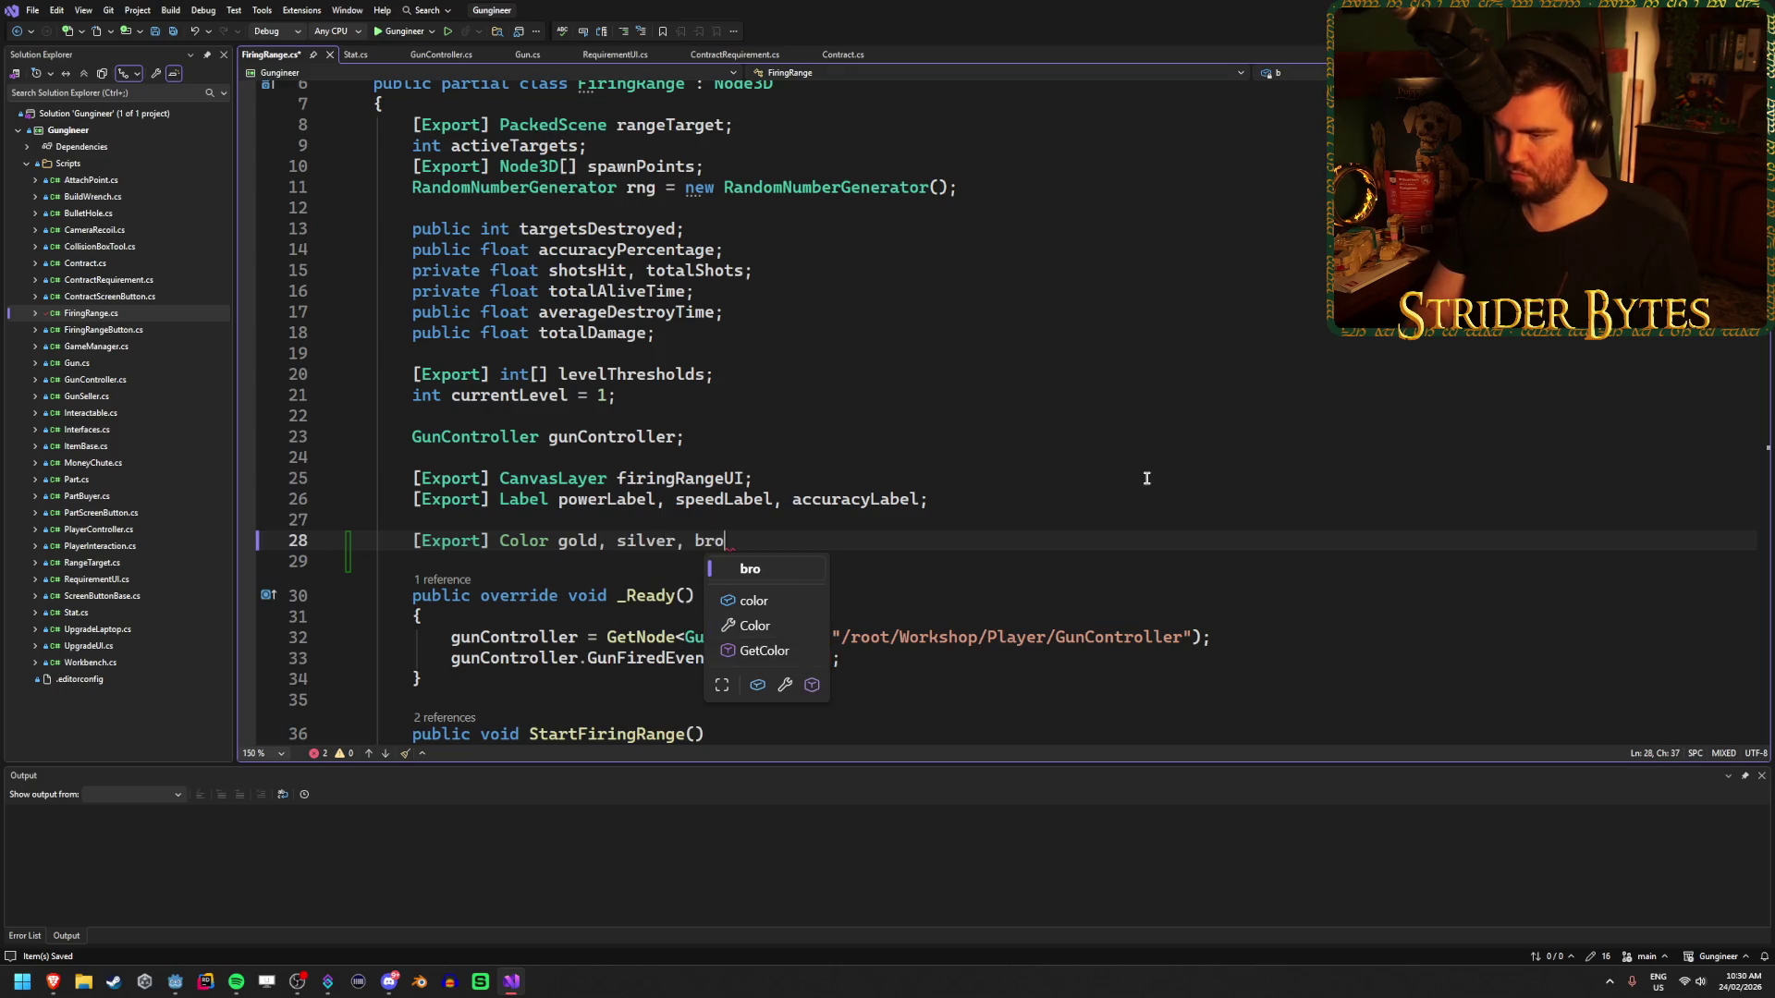
type("nze,")
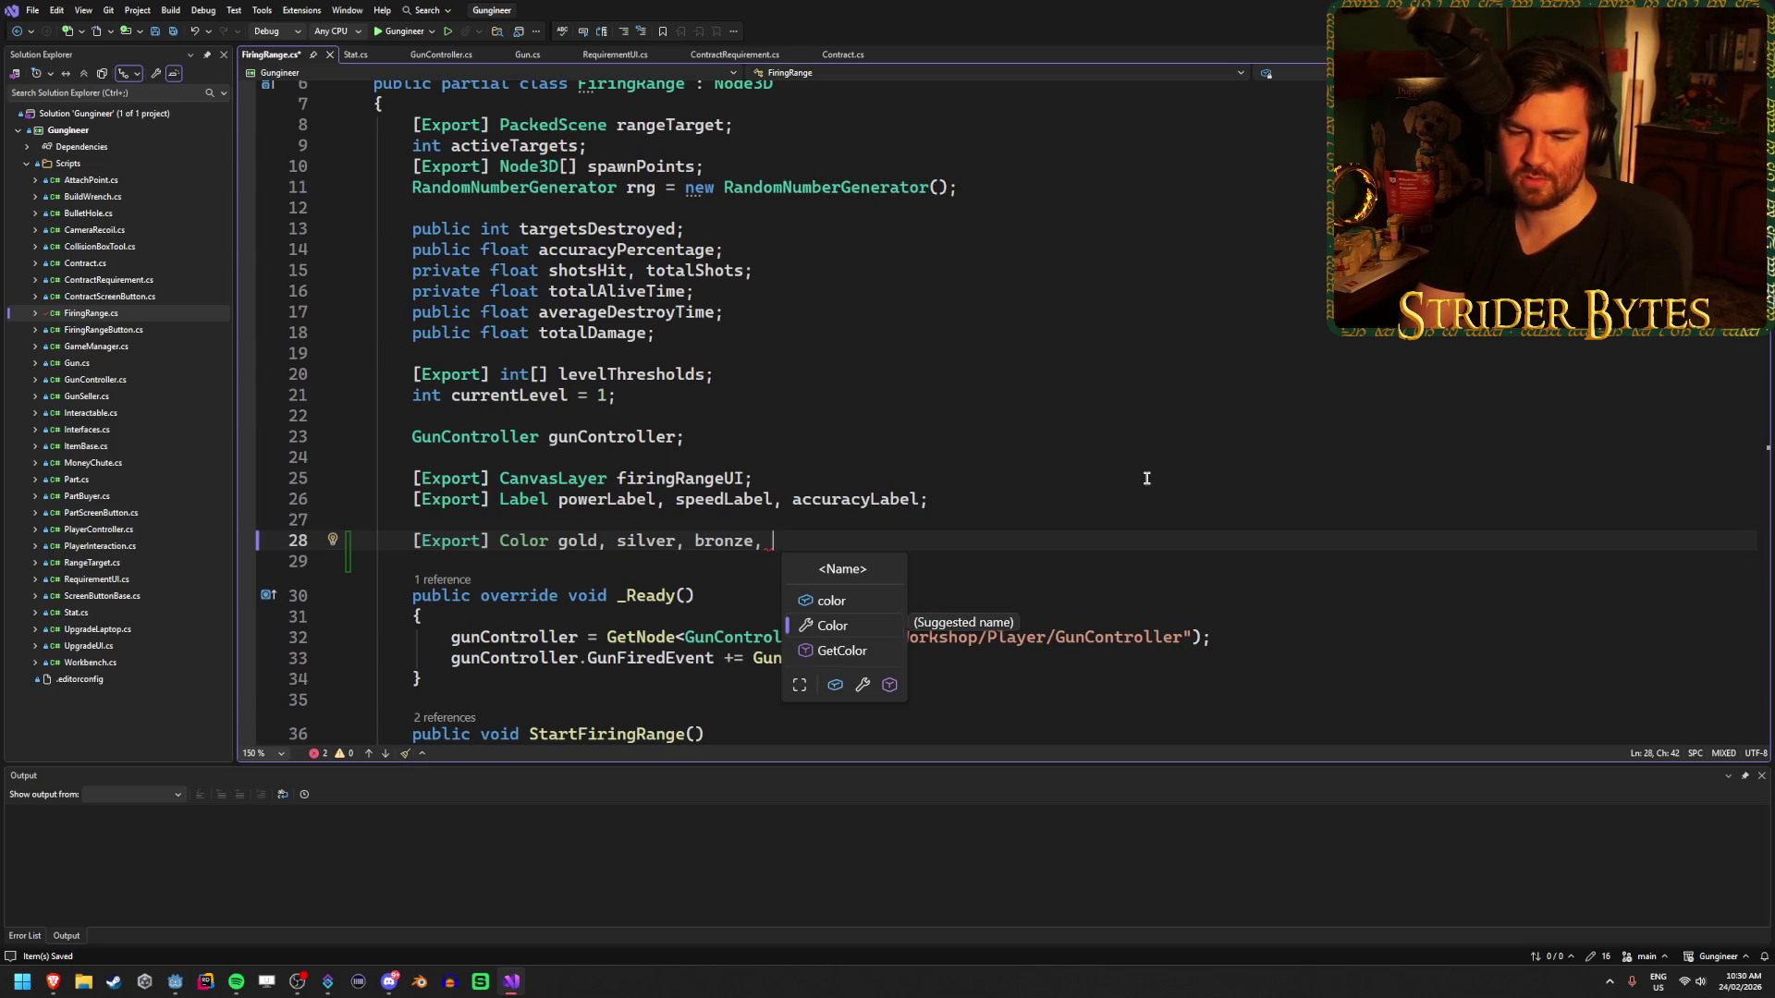
type("greyedOut;")
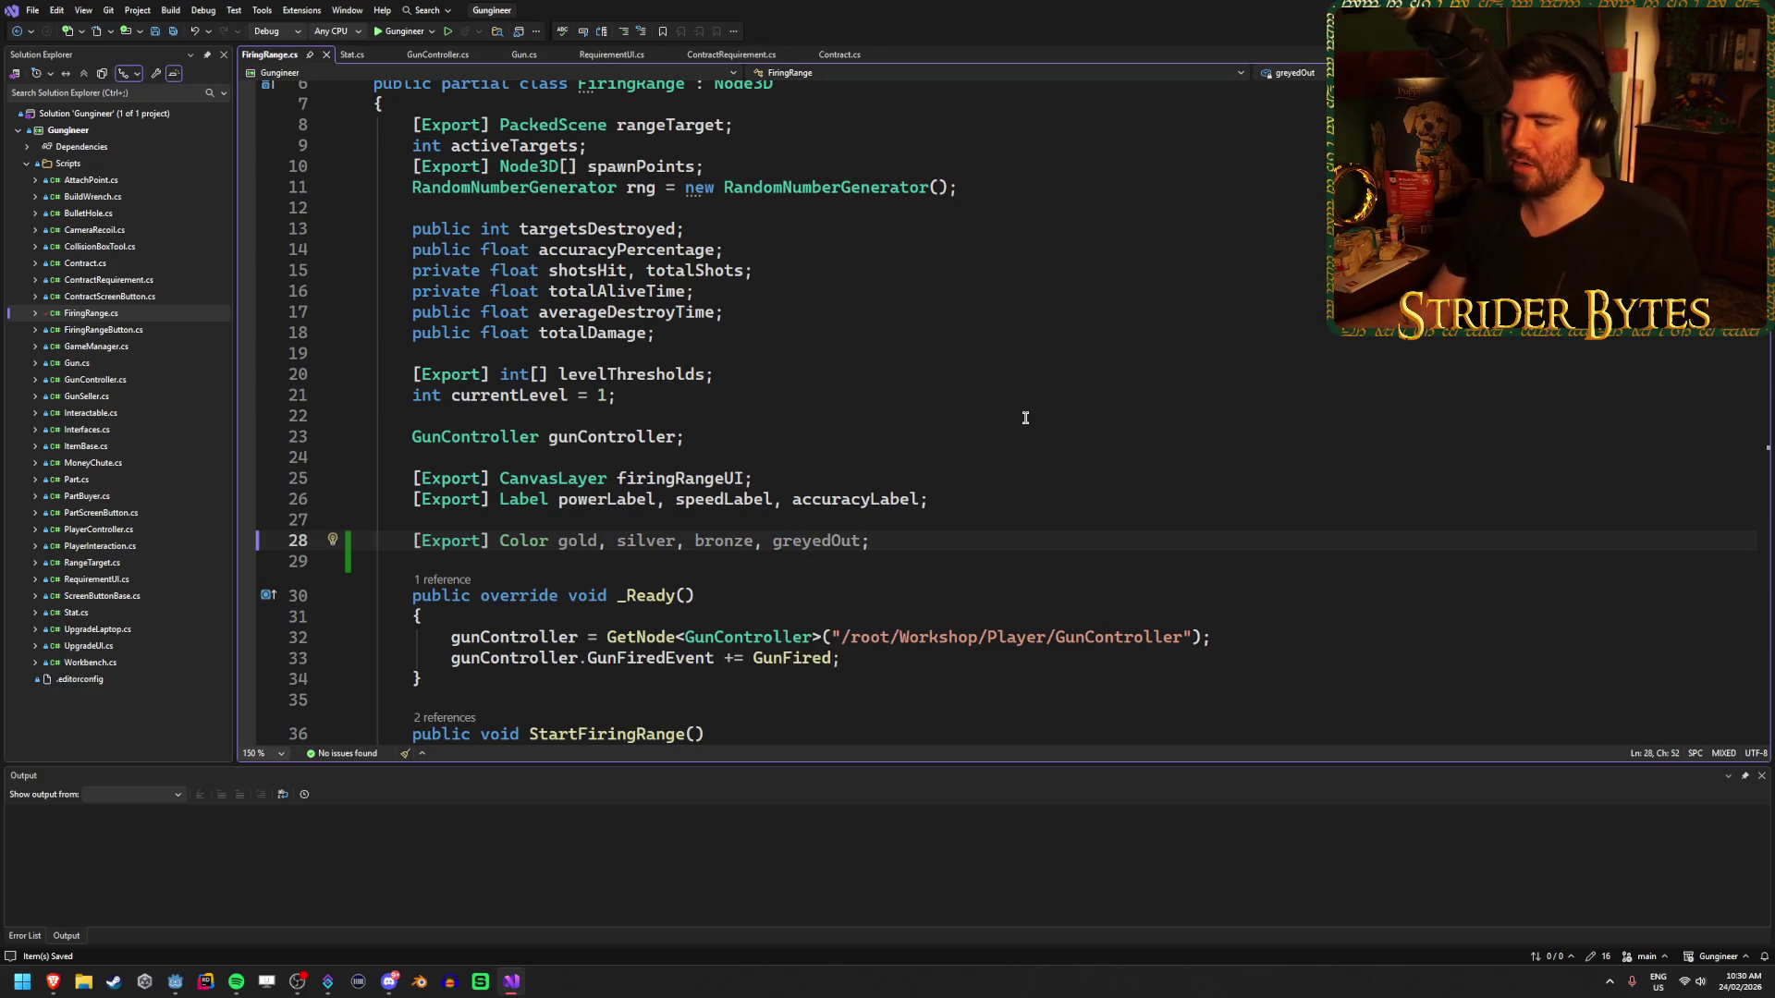
scroll(1021, 409, "down", 1)
scroll(899, 484, "down", 5)
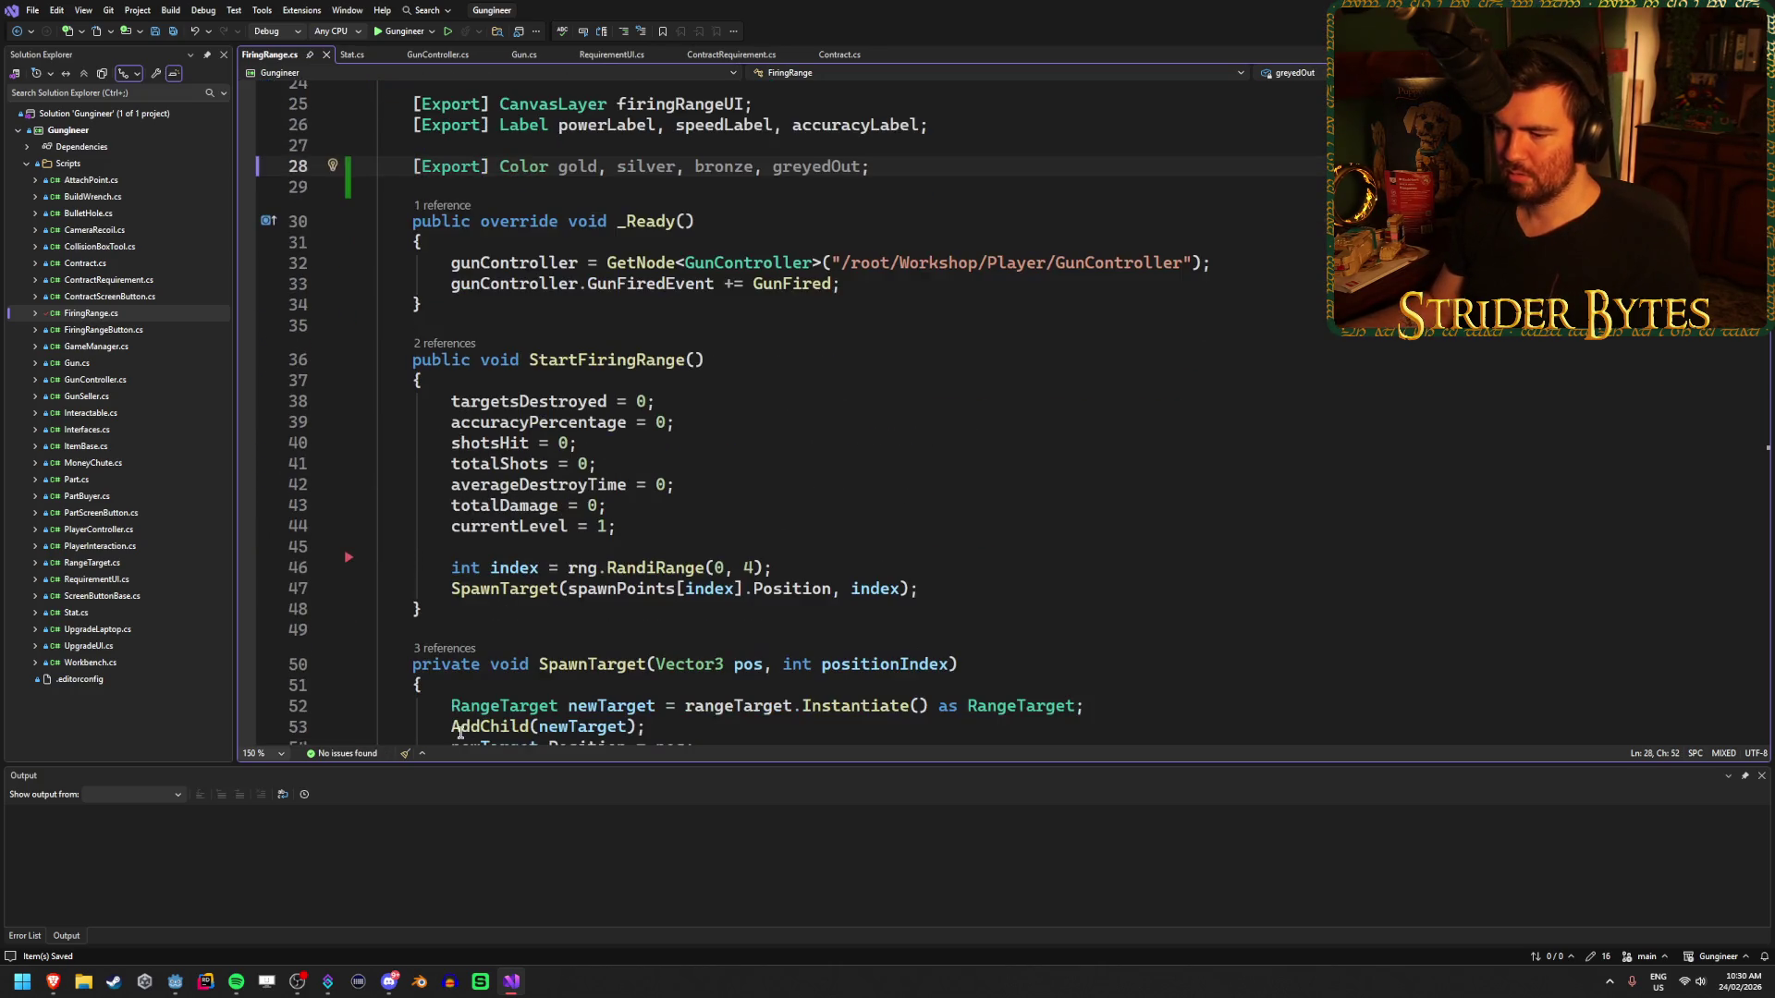
left_click(175, 982)
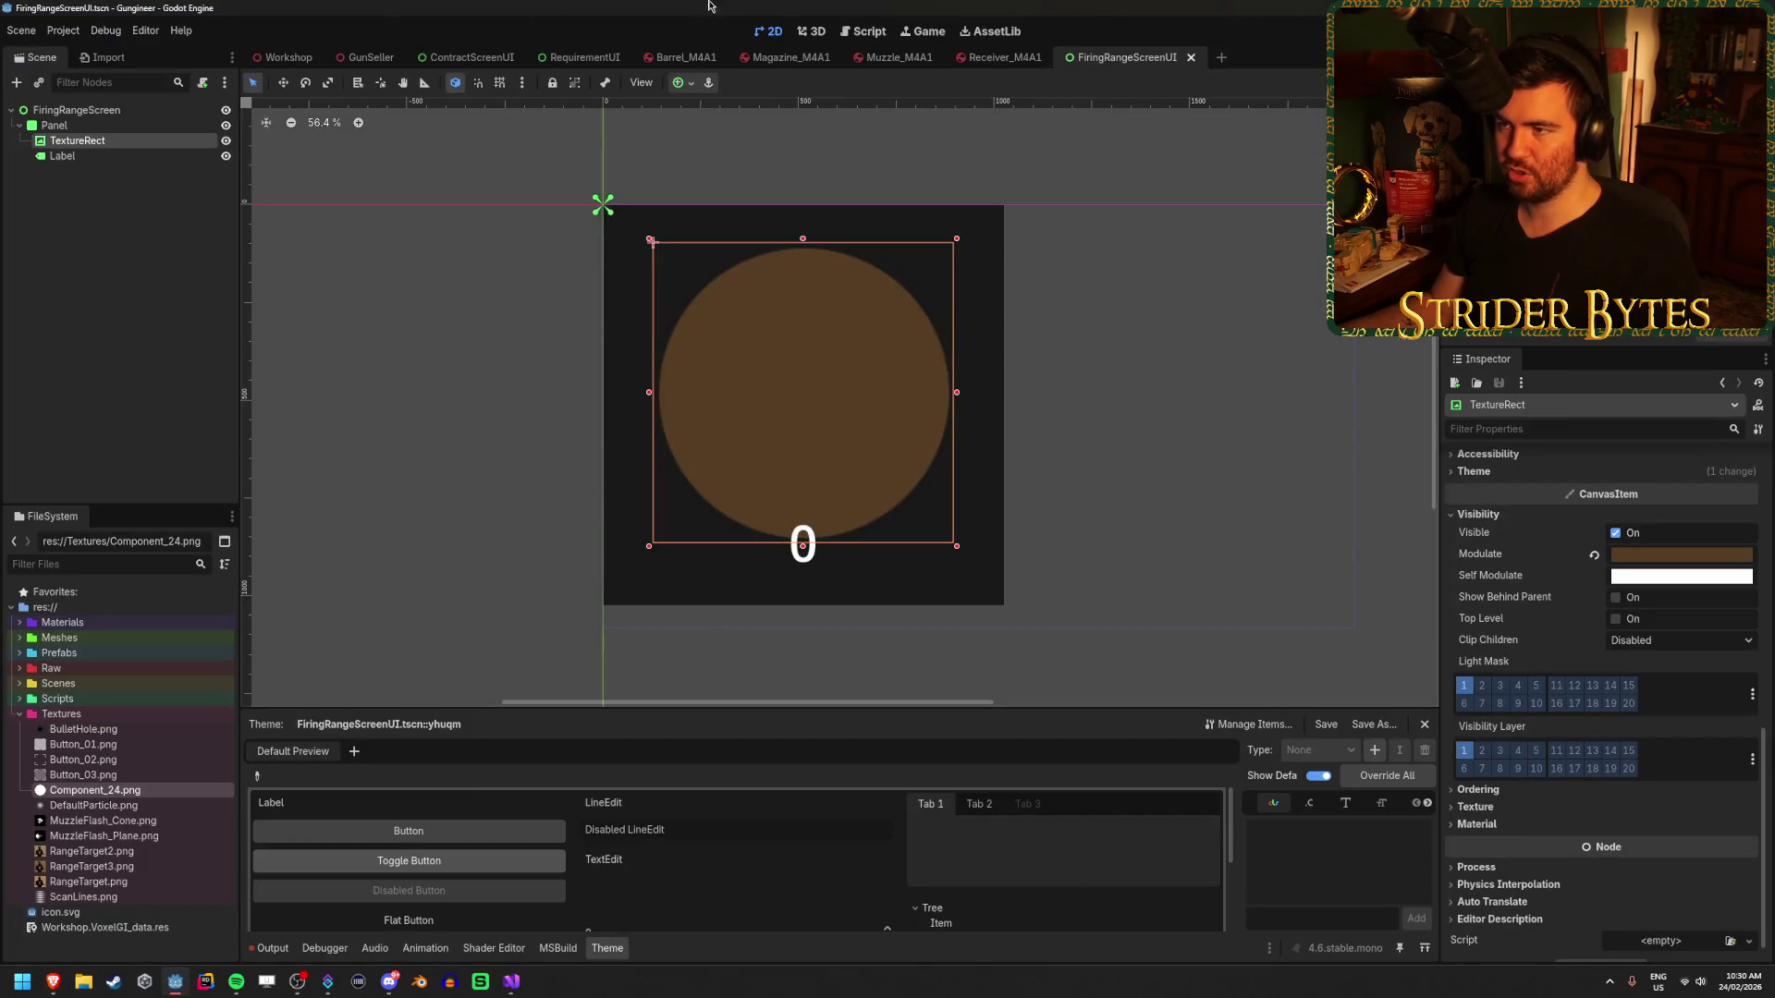
- Close three unneeded scene tabs, leaving Workshop and FiringRangeScreenUI
middle_click(369, 57)
middle_click(370, 57)
middle_click(370, 58)
middle_click(370, 57)
middle_click(370, 57)
middle_click(369, 57)
middle_click(370, 57)
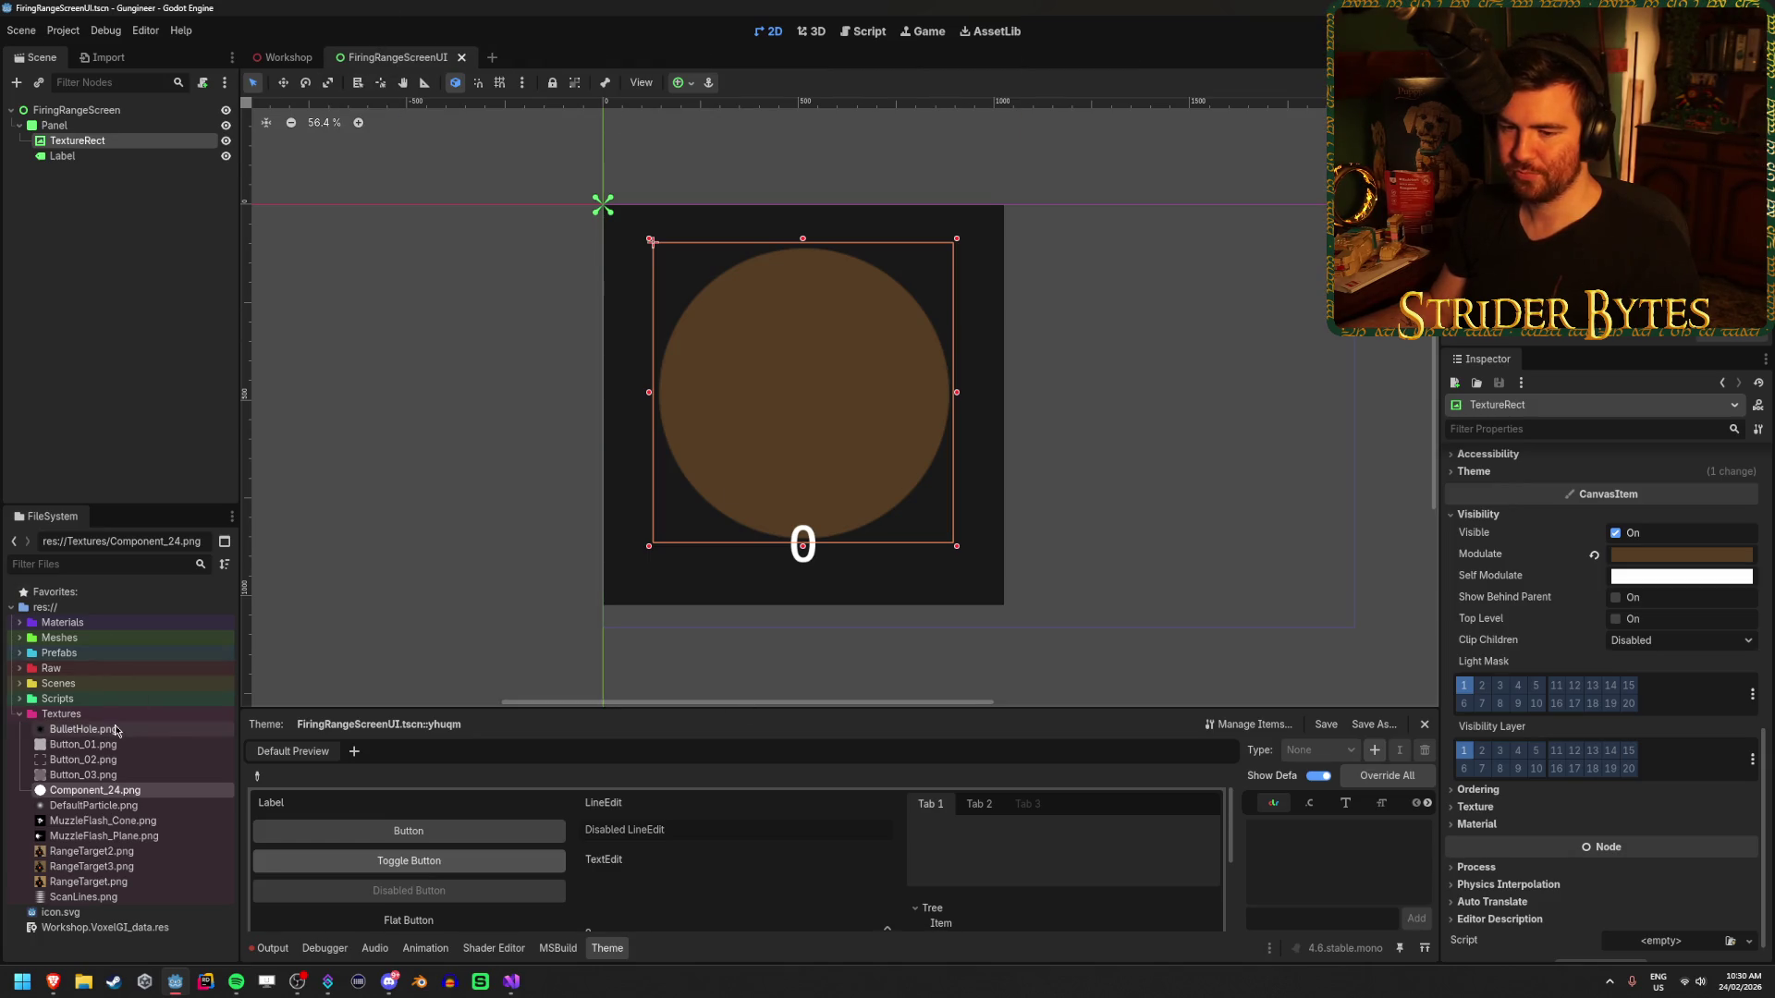
- Rename the Scenes folder in FileSystem to Levels
left_click(20, 699)
left_click(19, 683)
left_click(20, 668)
left_click(20, 760)
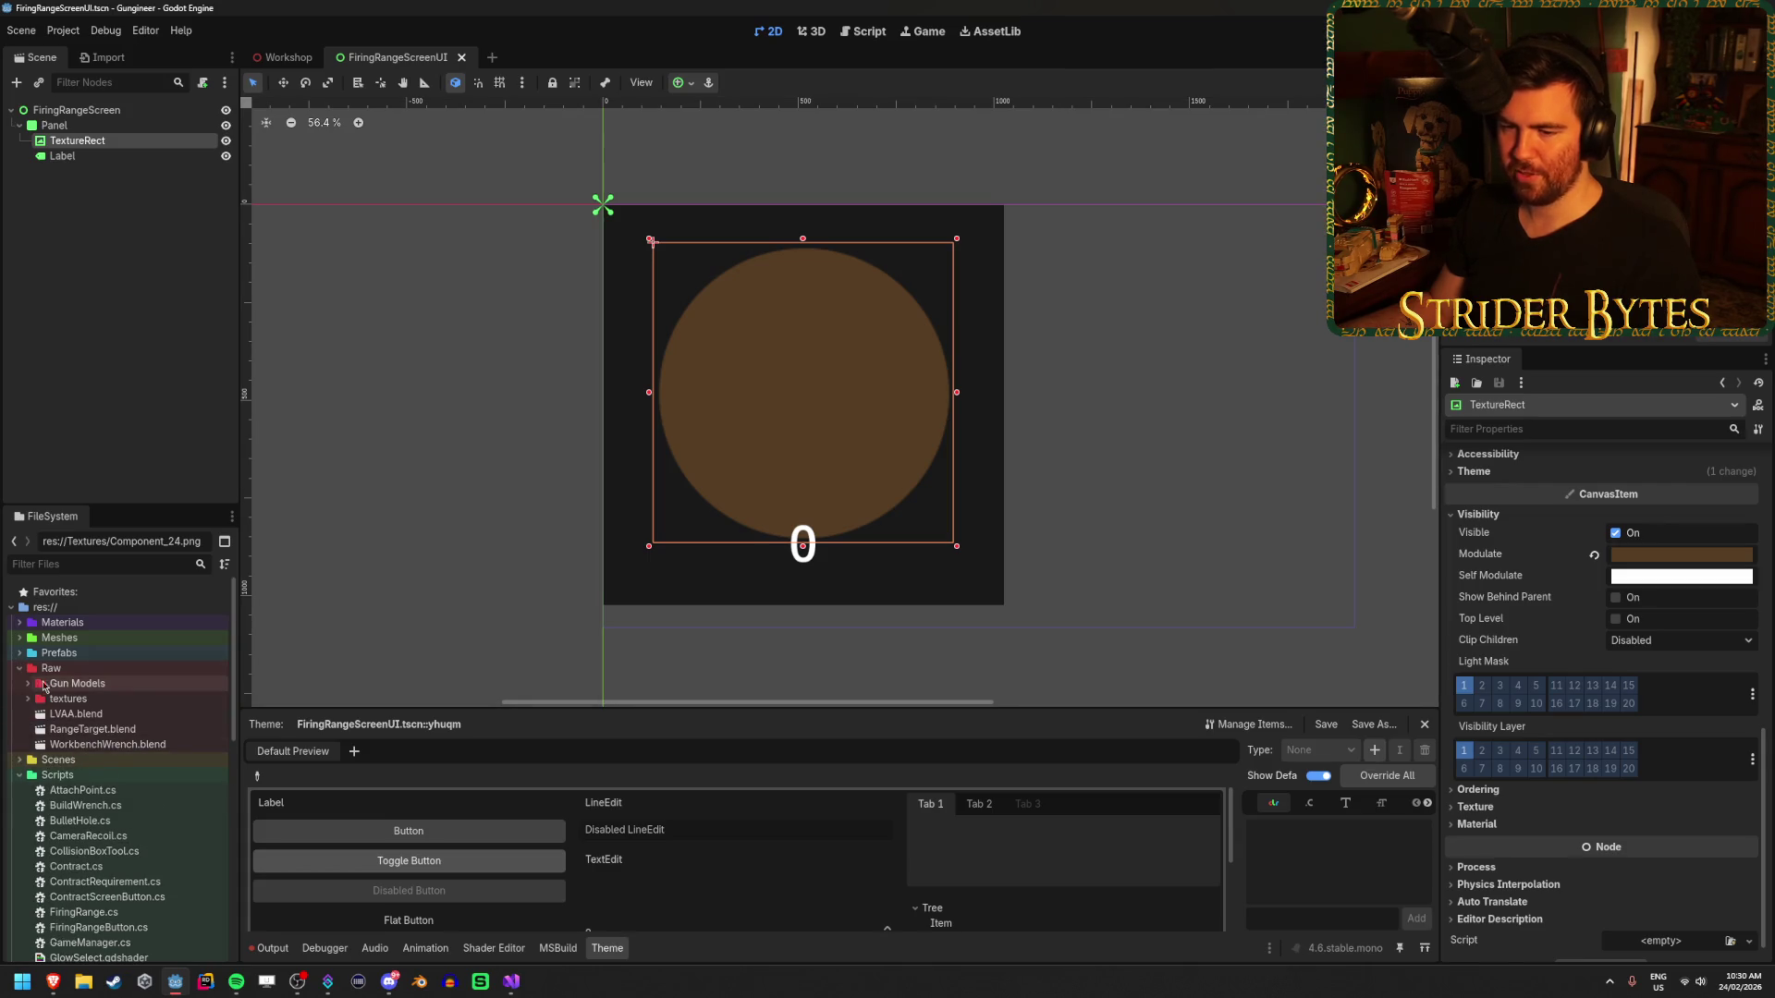
left_click(19, 668)
left_click(19, 652)
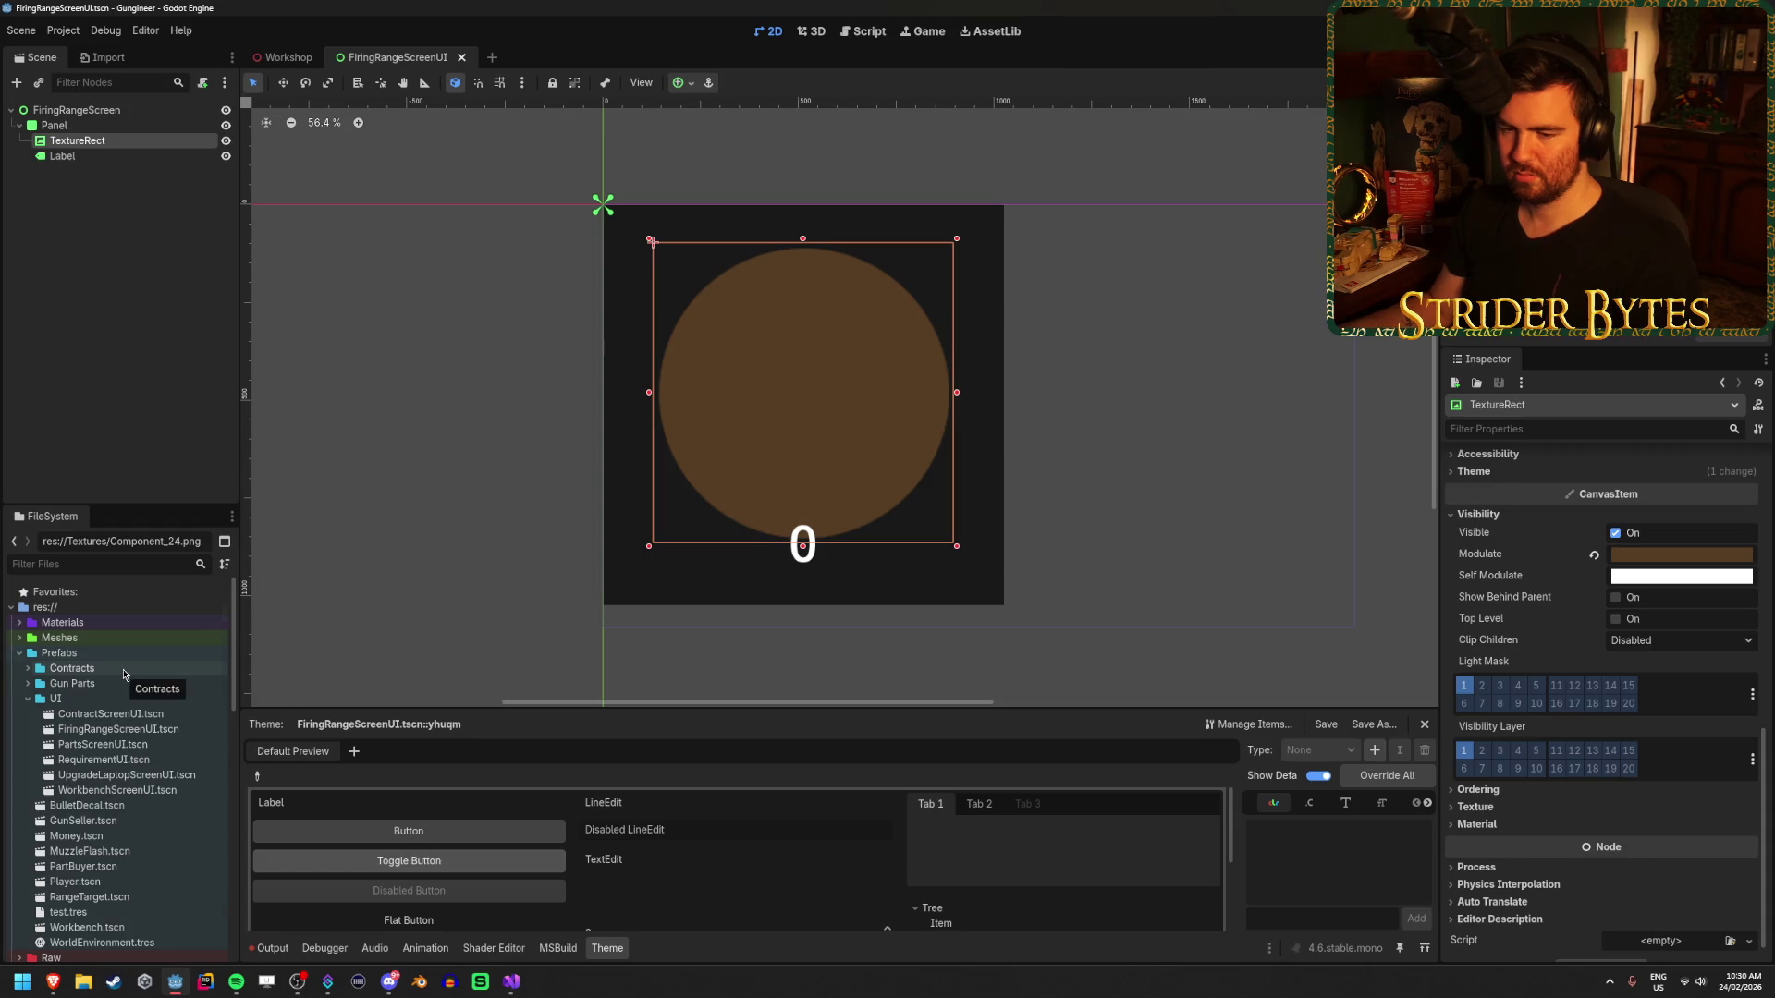
scroll(123, 674, "down", 5)
left_click(88, 790)
key("F2")
type("Levels")
key("Return")
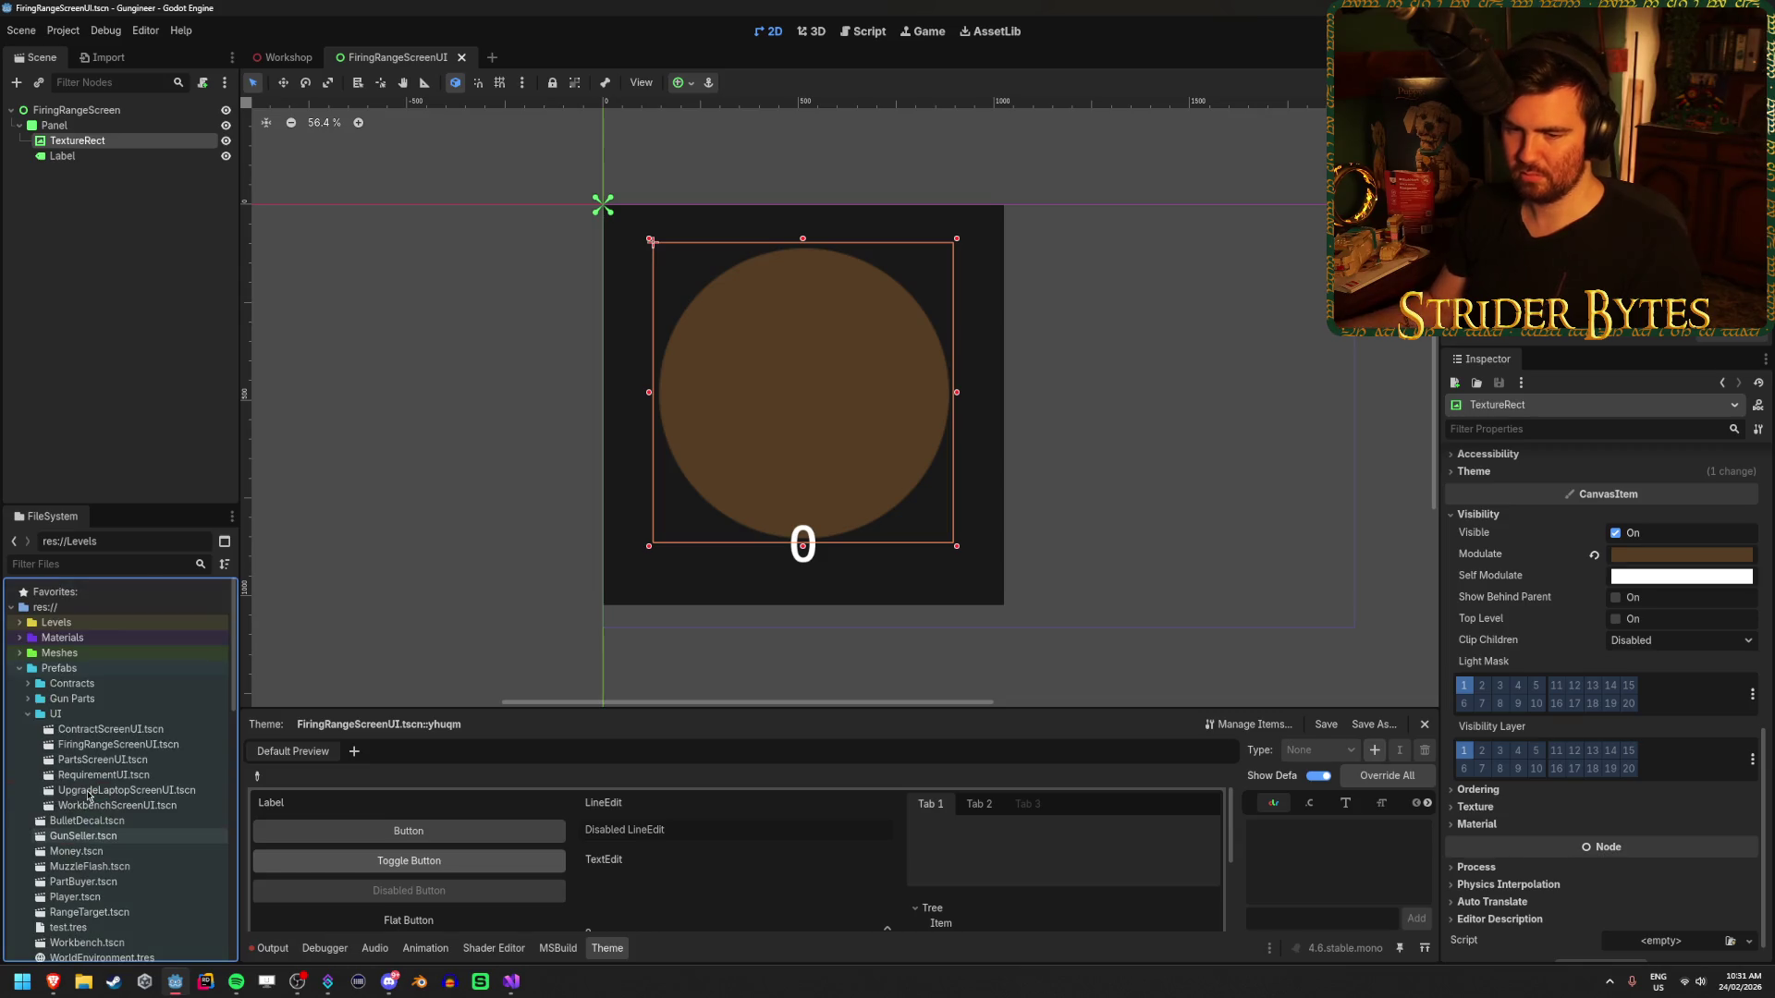
- Collapse the Prefabs and Scripts folders, then select the ContractScreenUI scene file
left_click(19, 669)
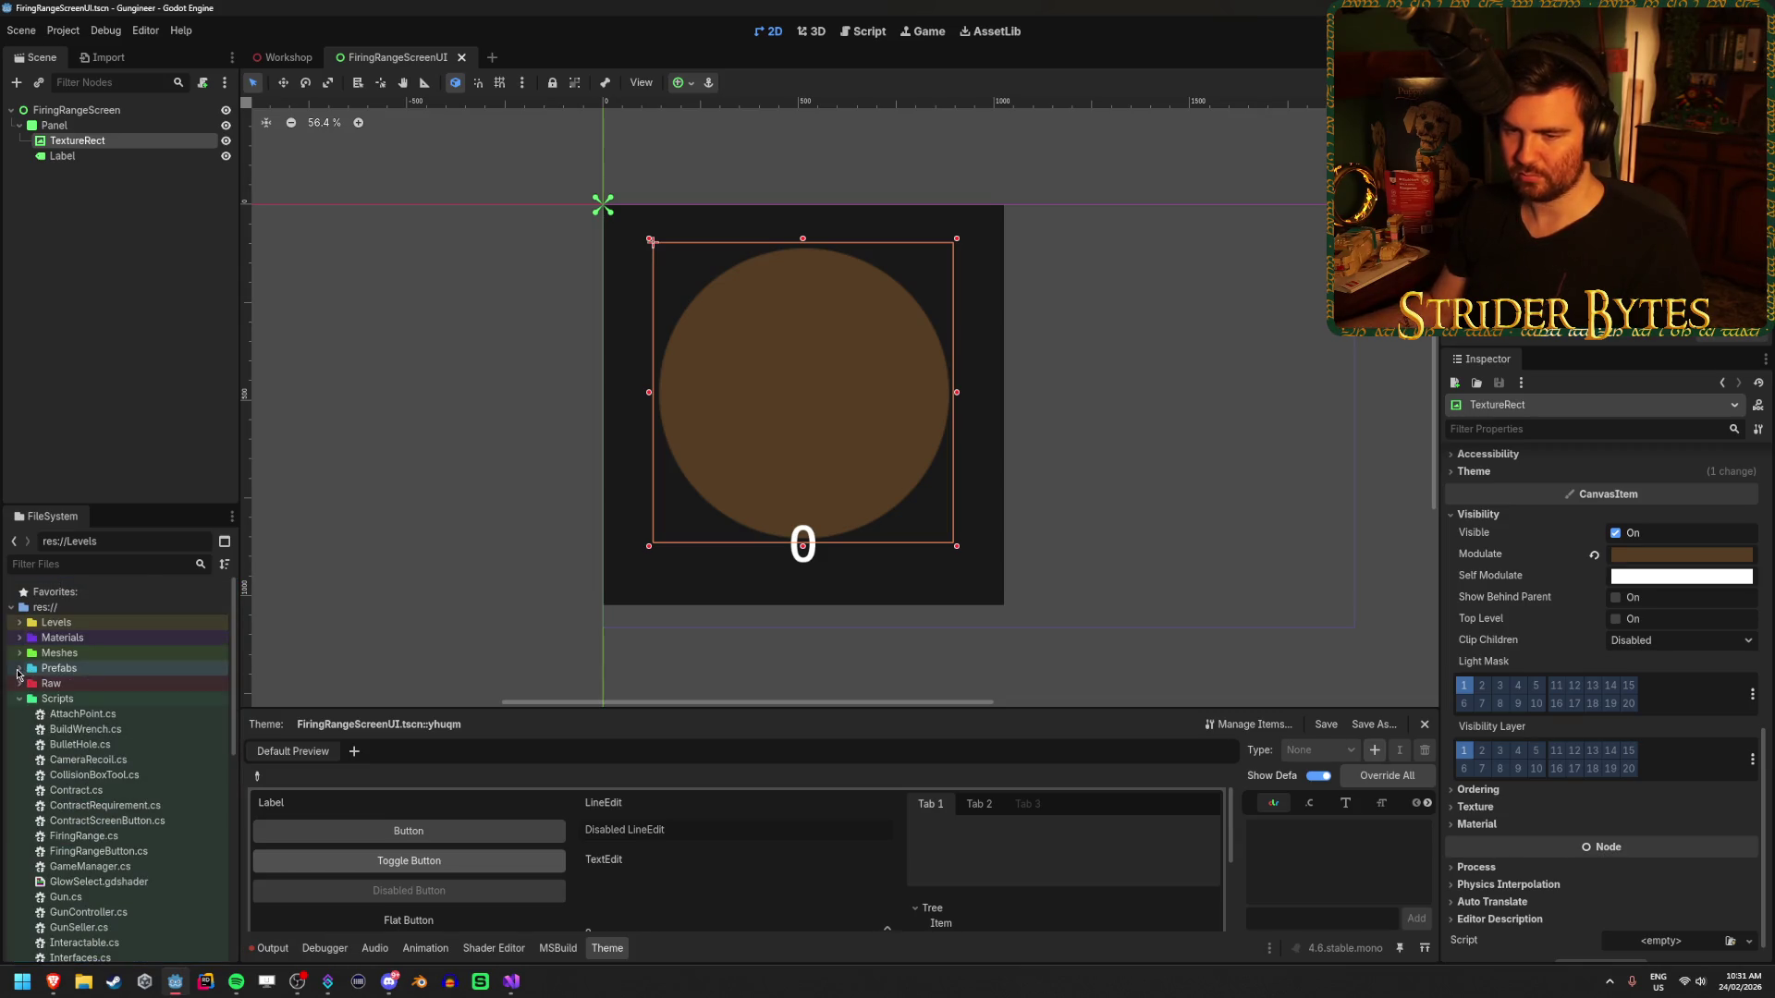
left_click(19, 698)
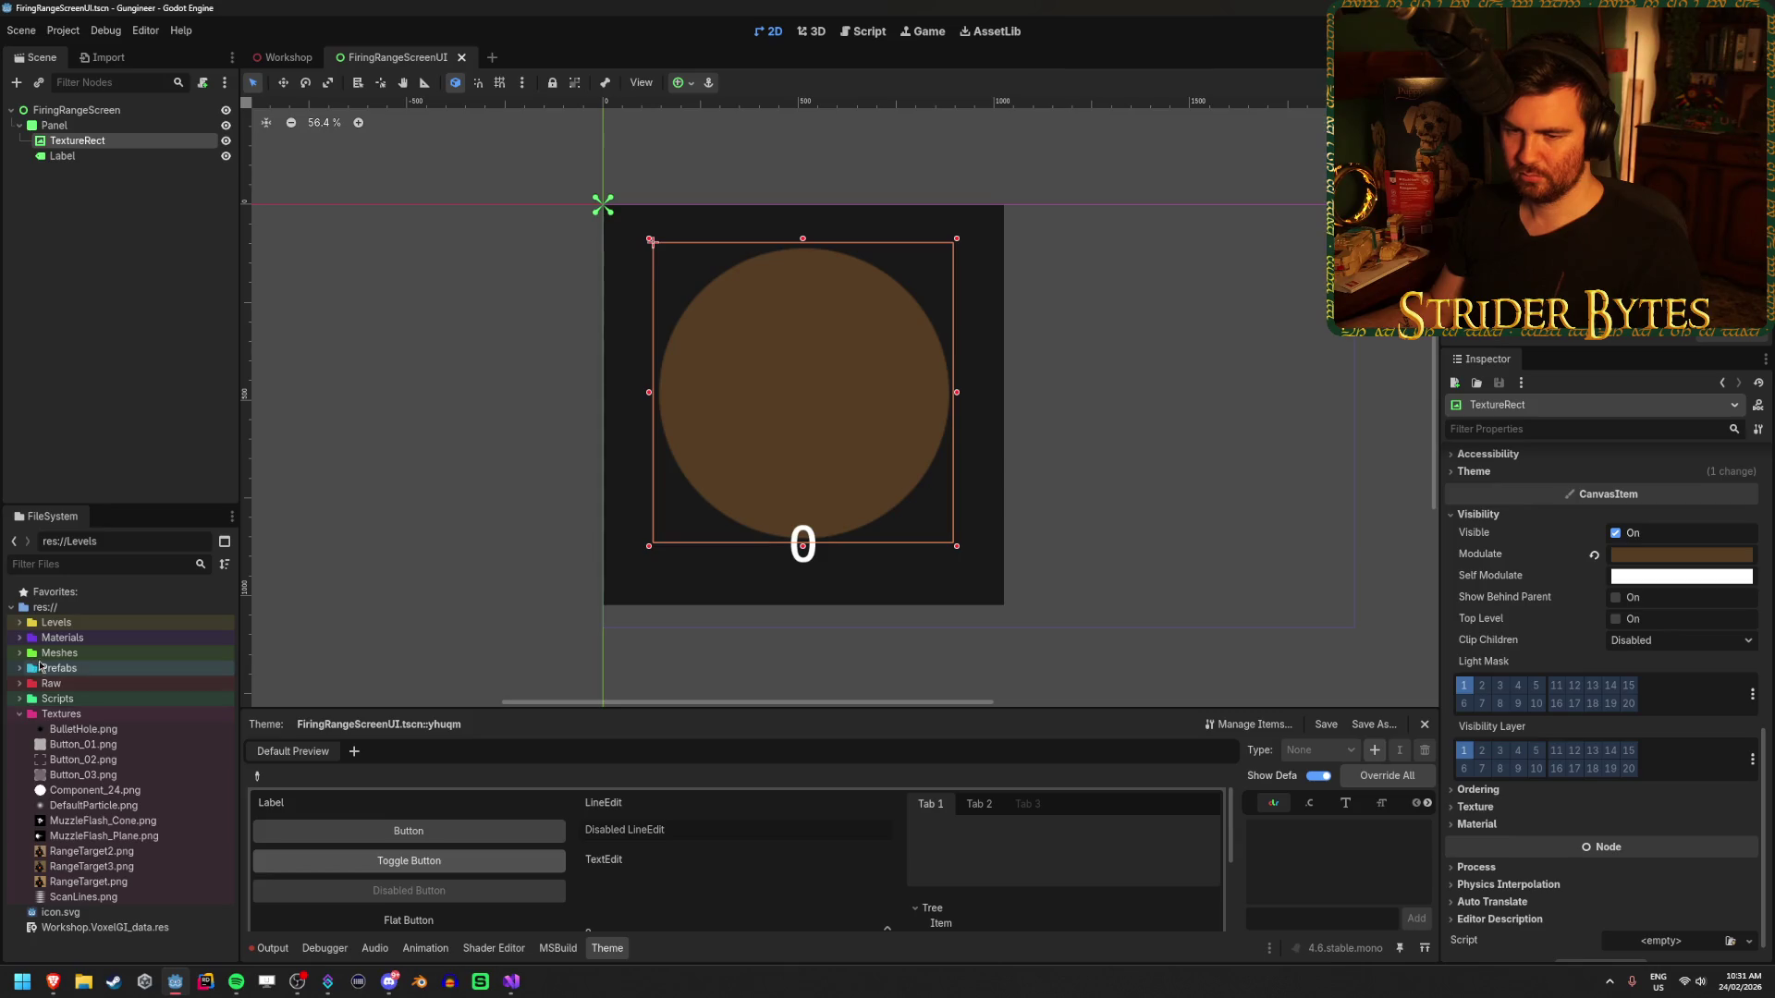
double_click(98, 669)
left_click(109, 730)
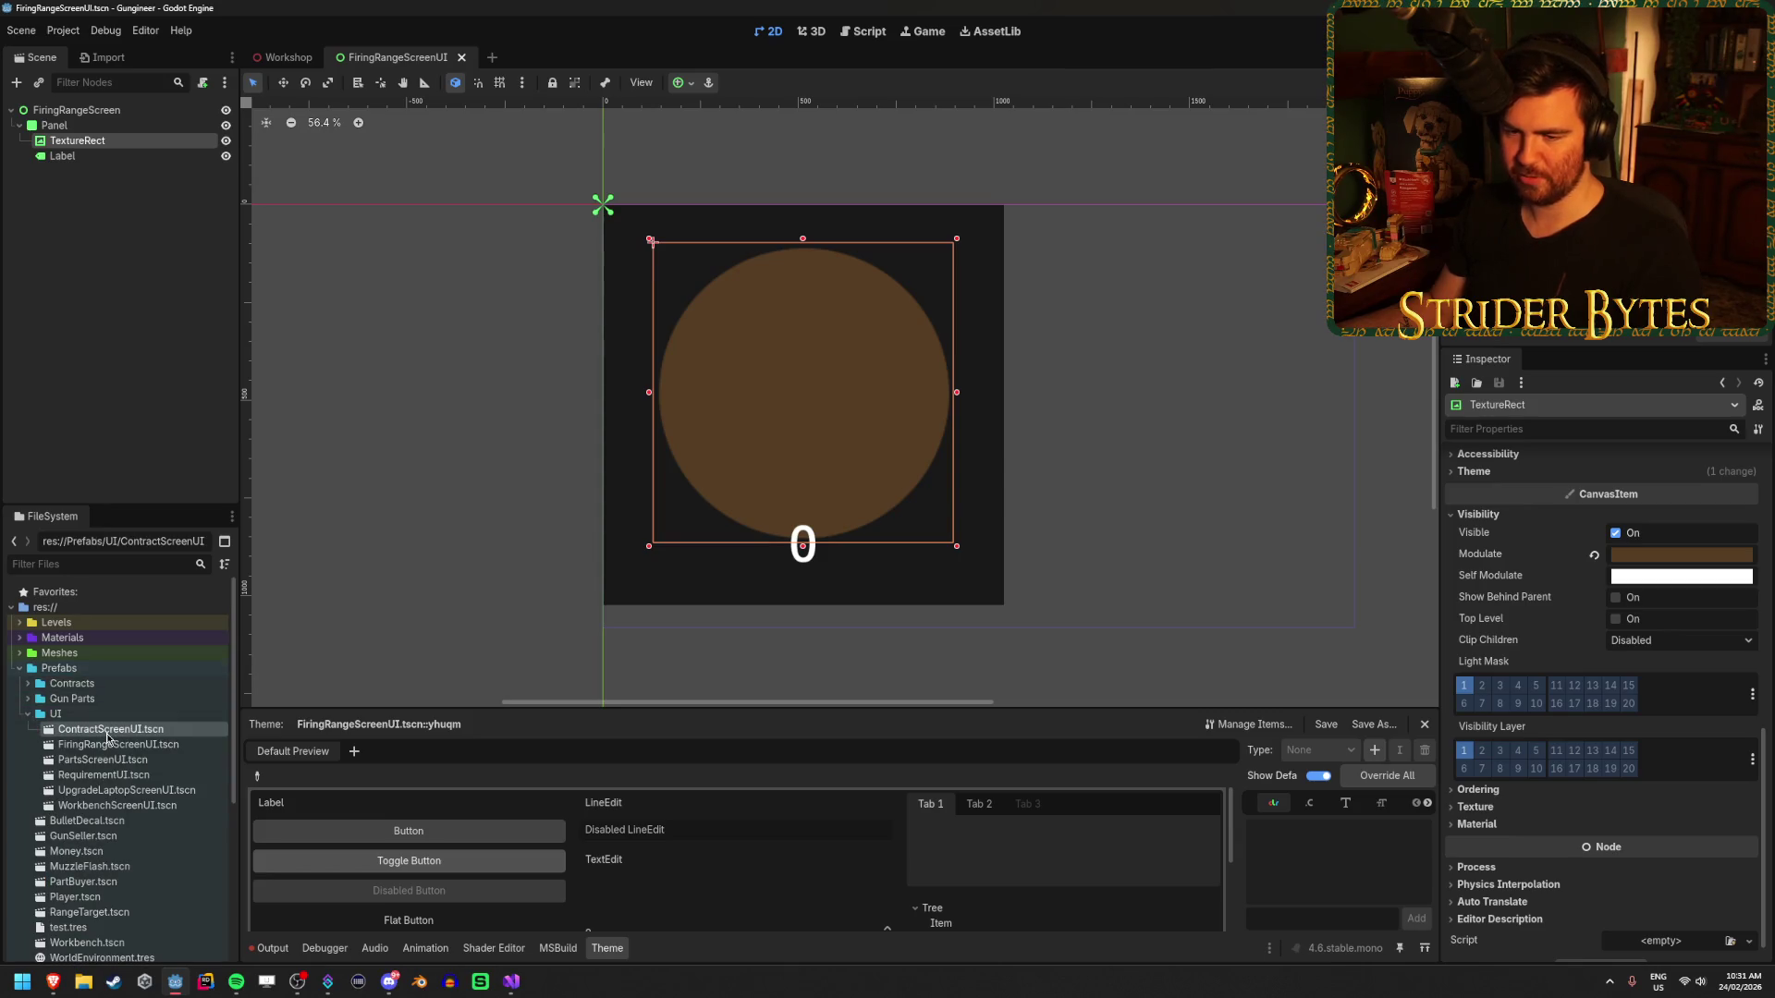
scroll(113, 743, "down", 2)
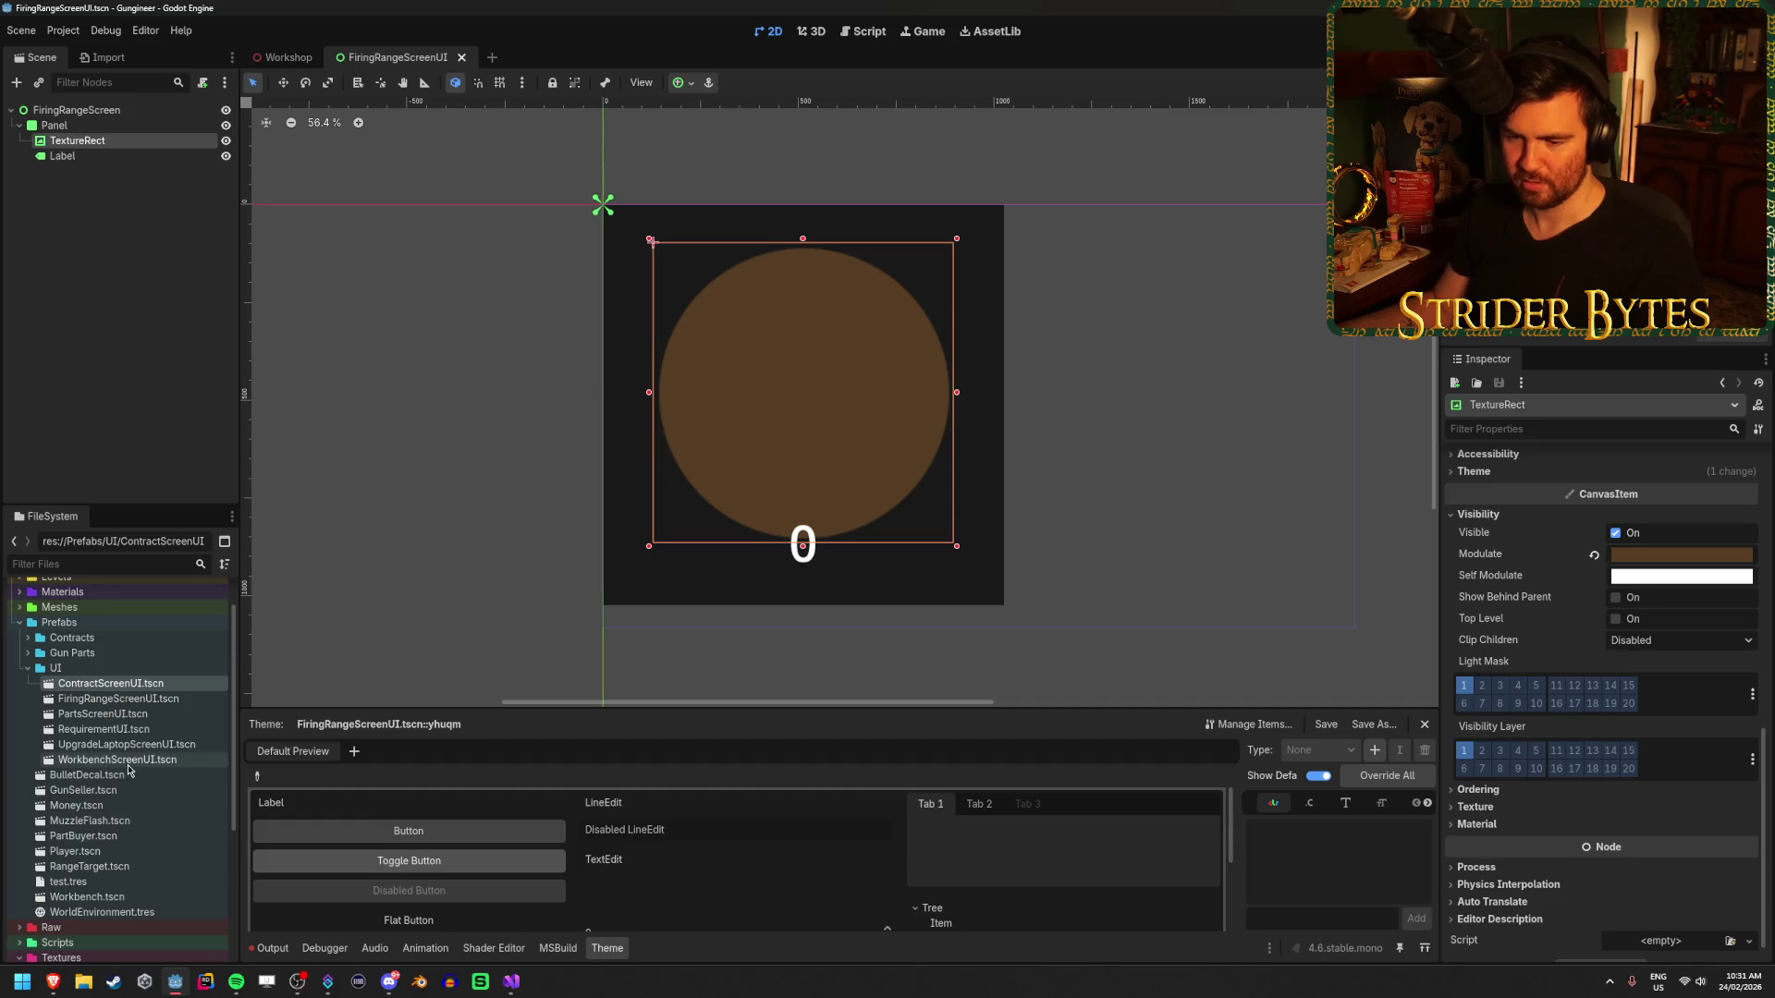
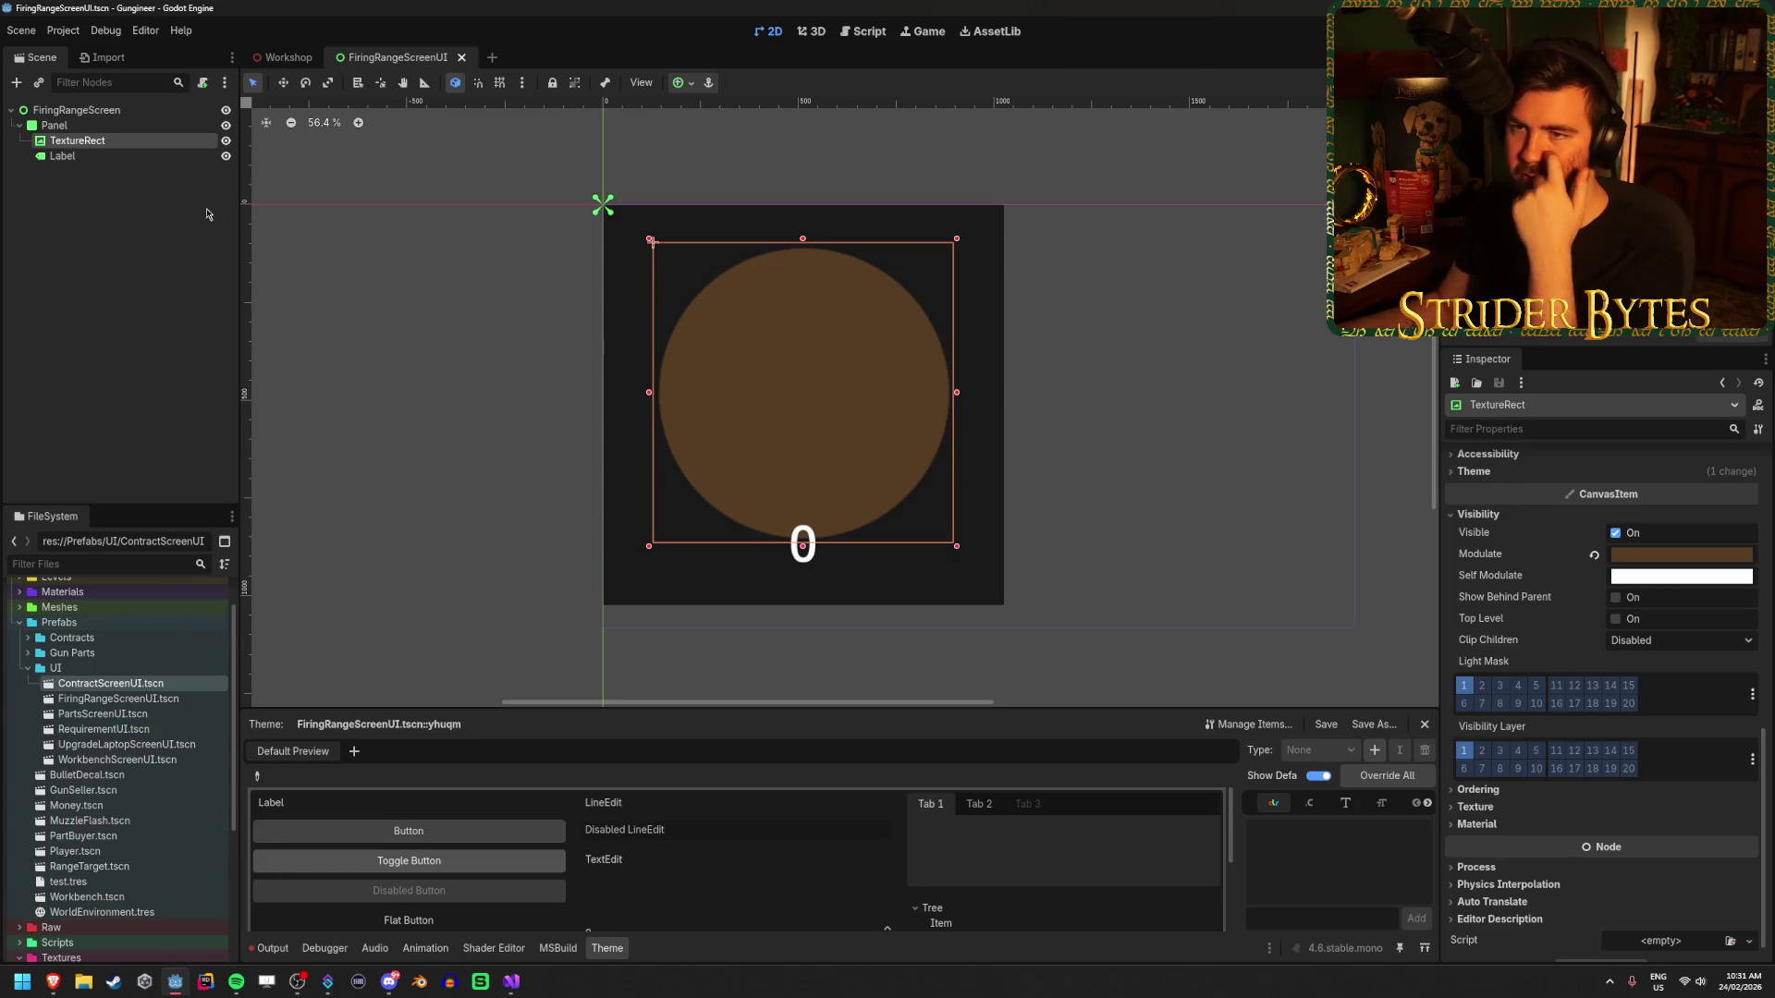
- Select the Firing Range node in the Workshop scene and rebuild the C# project
left_click(287, 63)
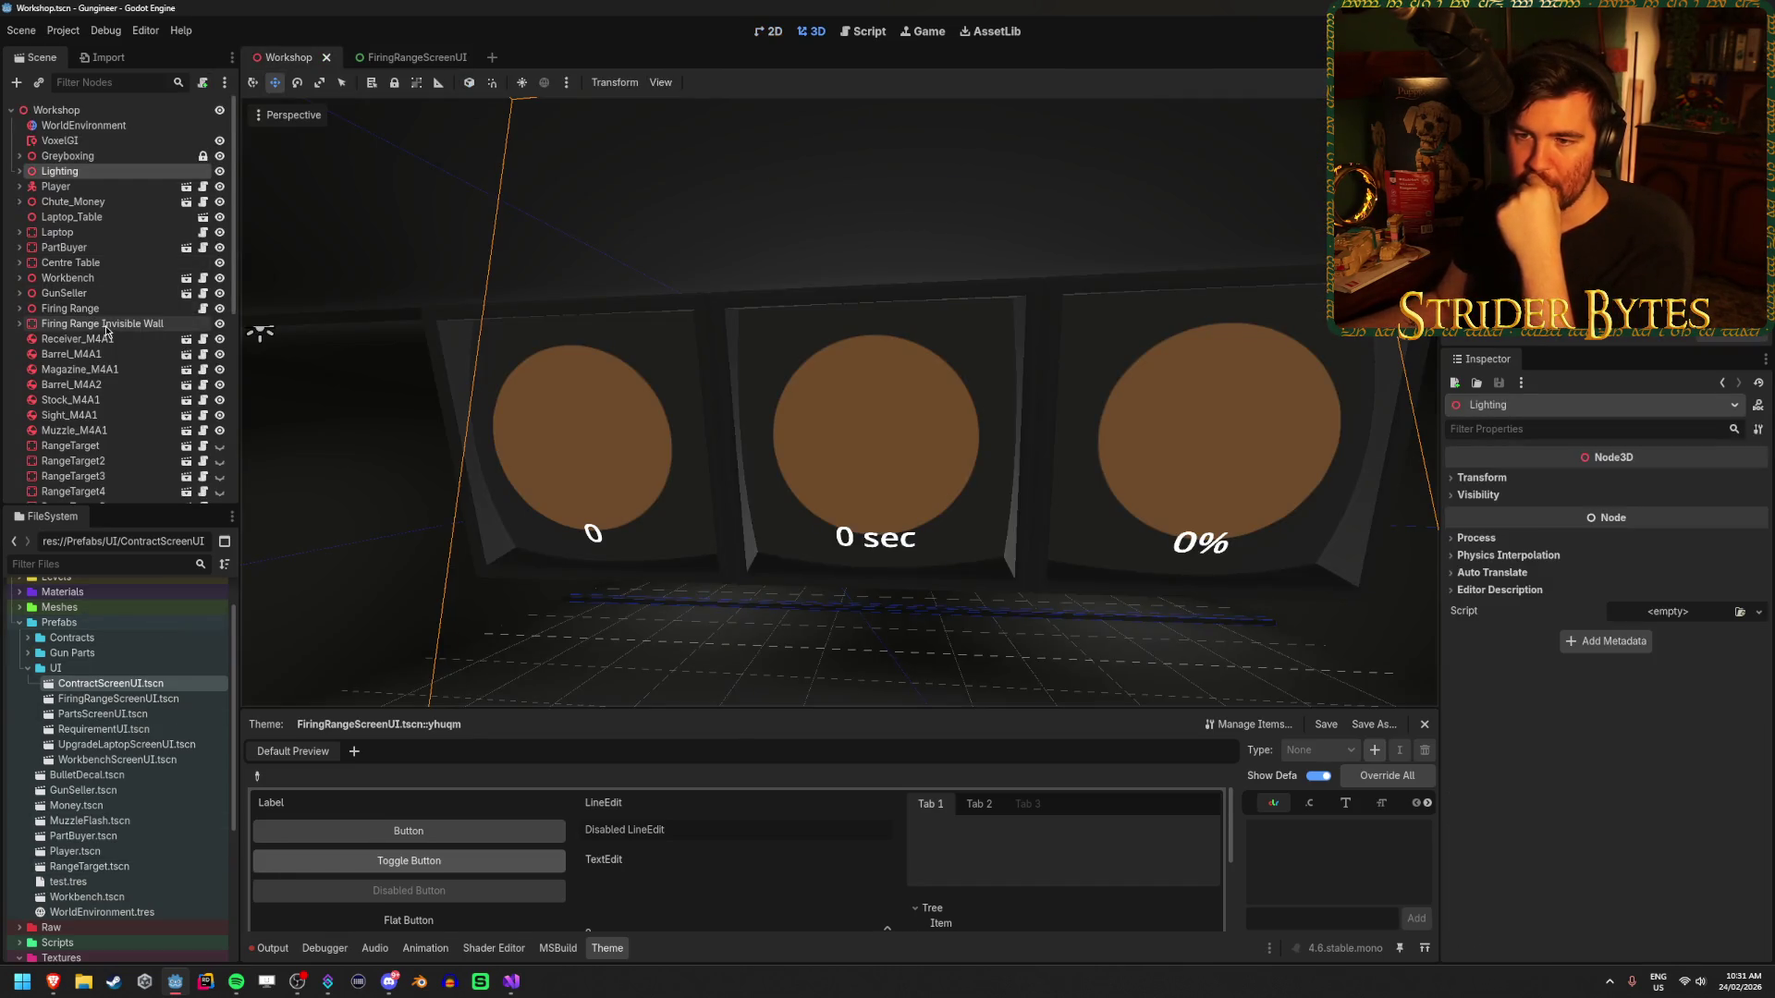
left_click(107, 308)
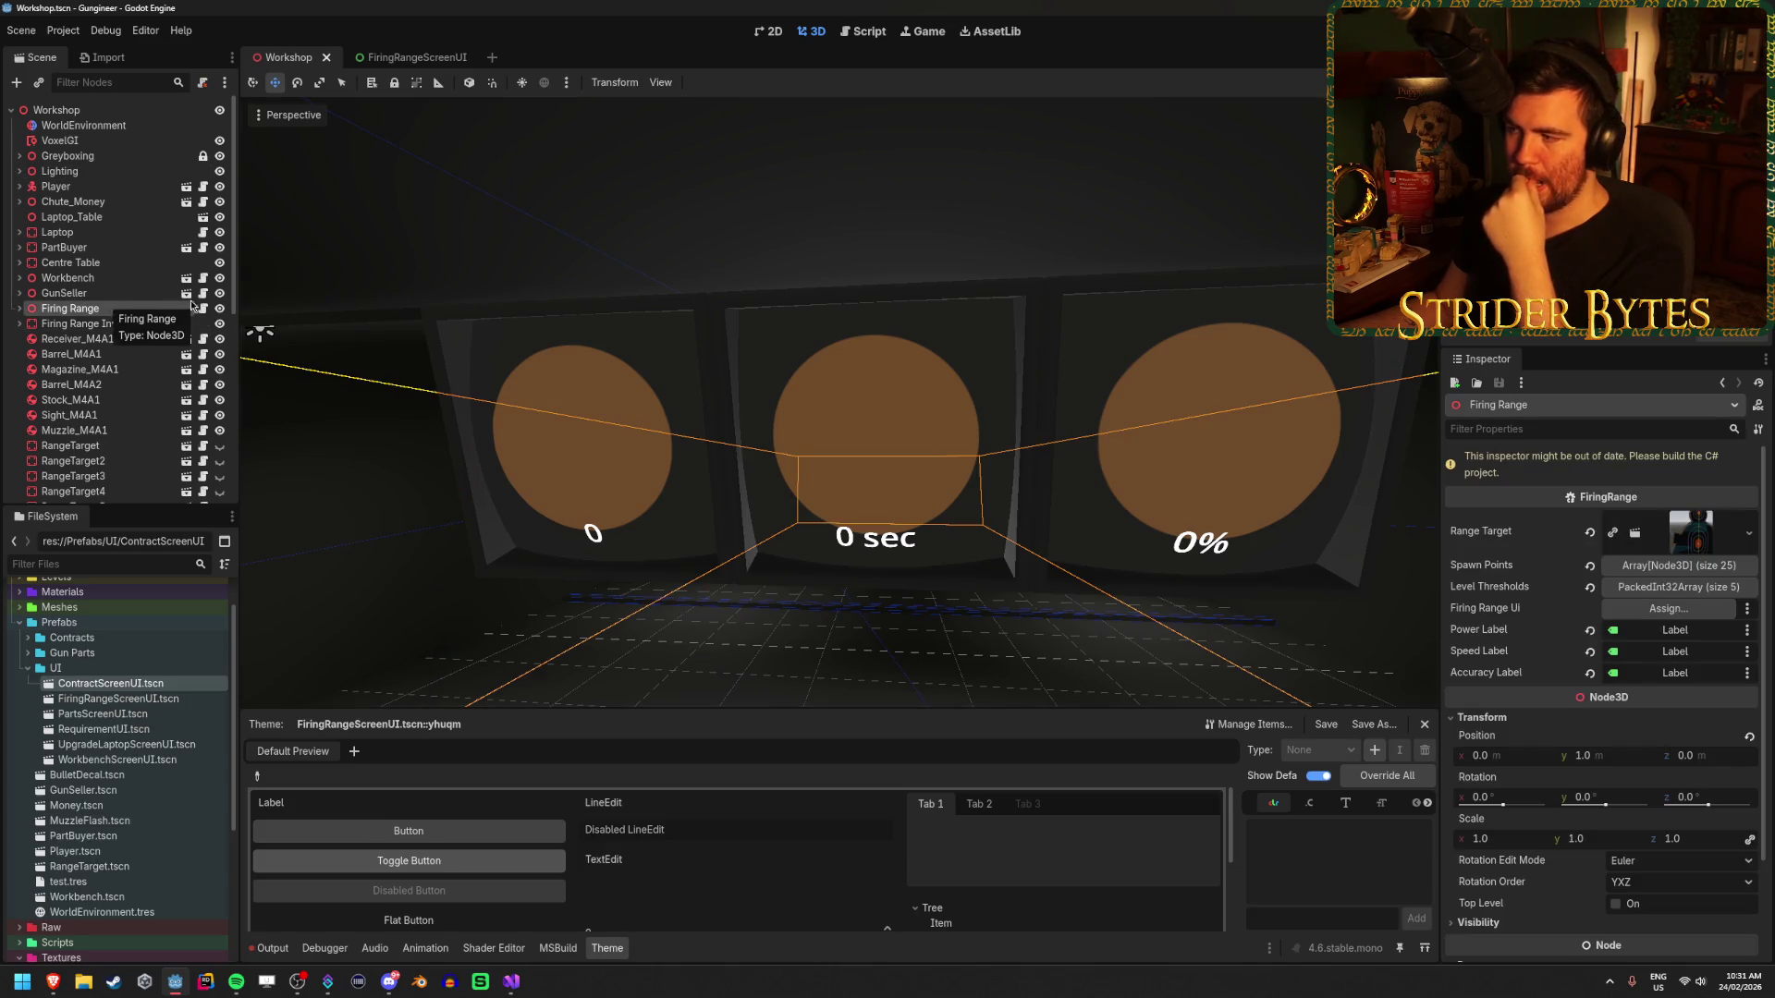
left_click(1571, 30)
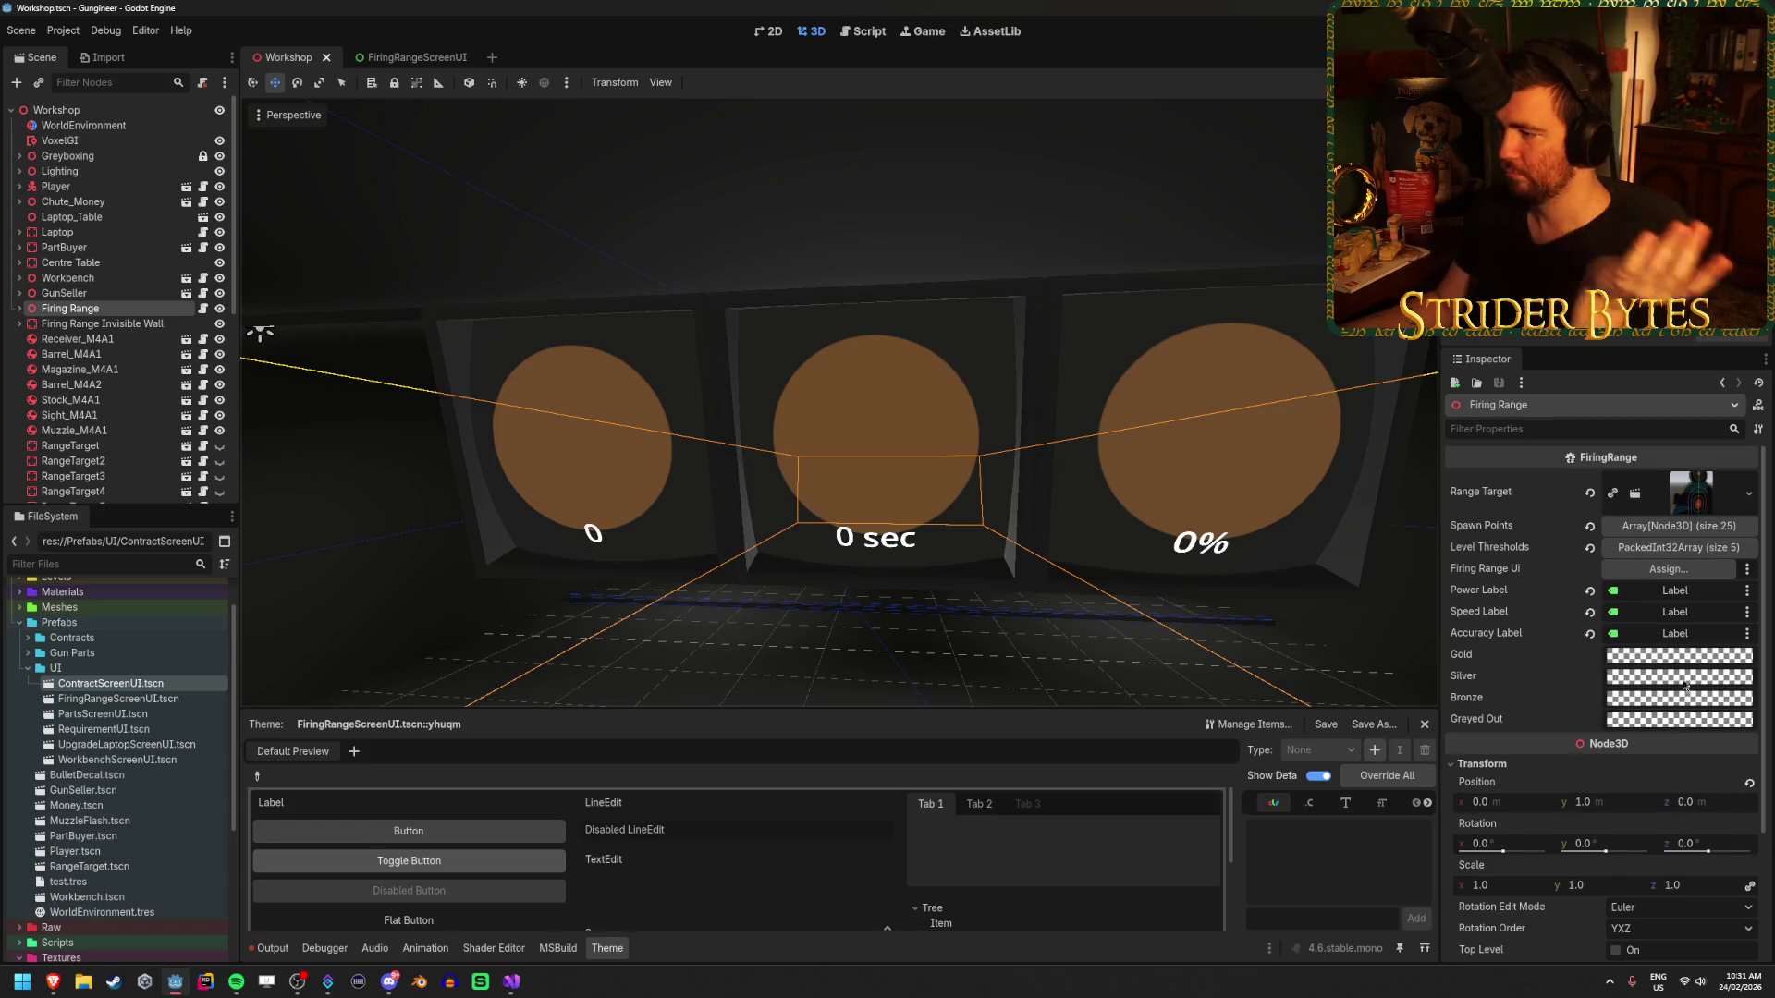
- Inspect the new Gold and Bronze colour properties, then move to the FiringRangeScreenUI scene
left_click(1693, 654)
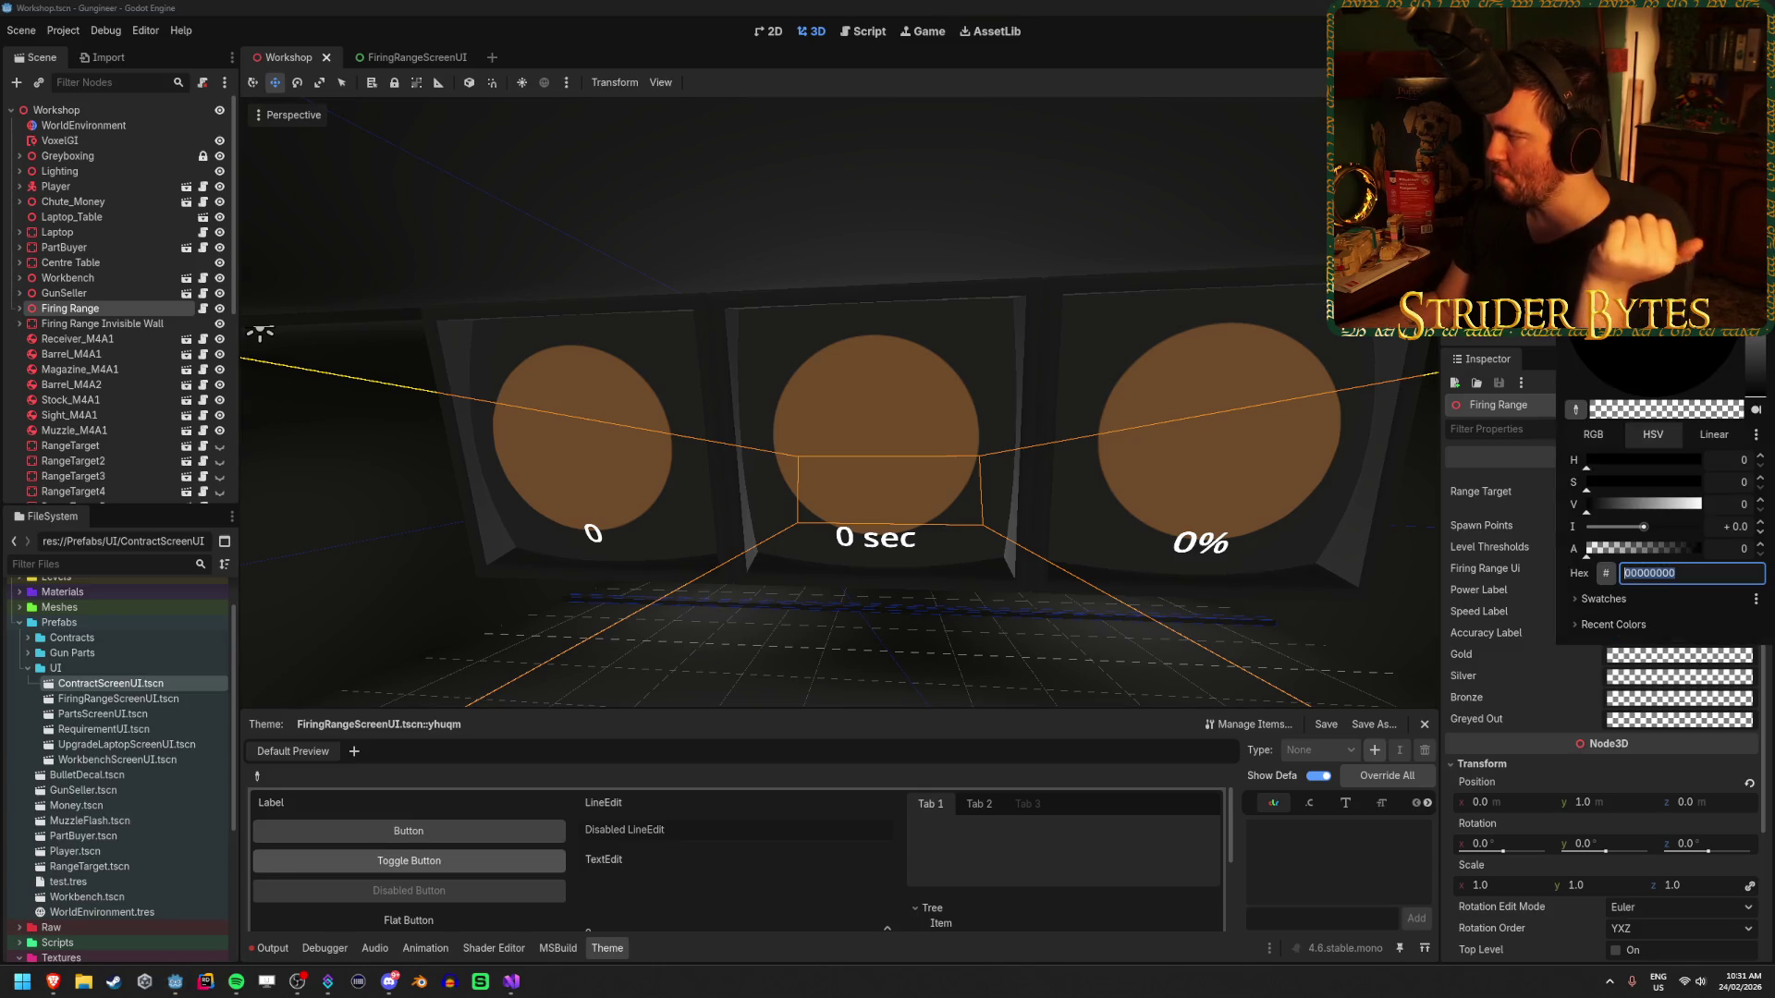
key("Escape")
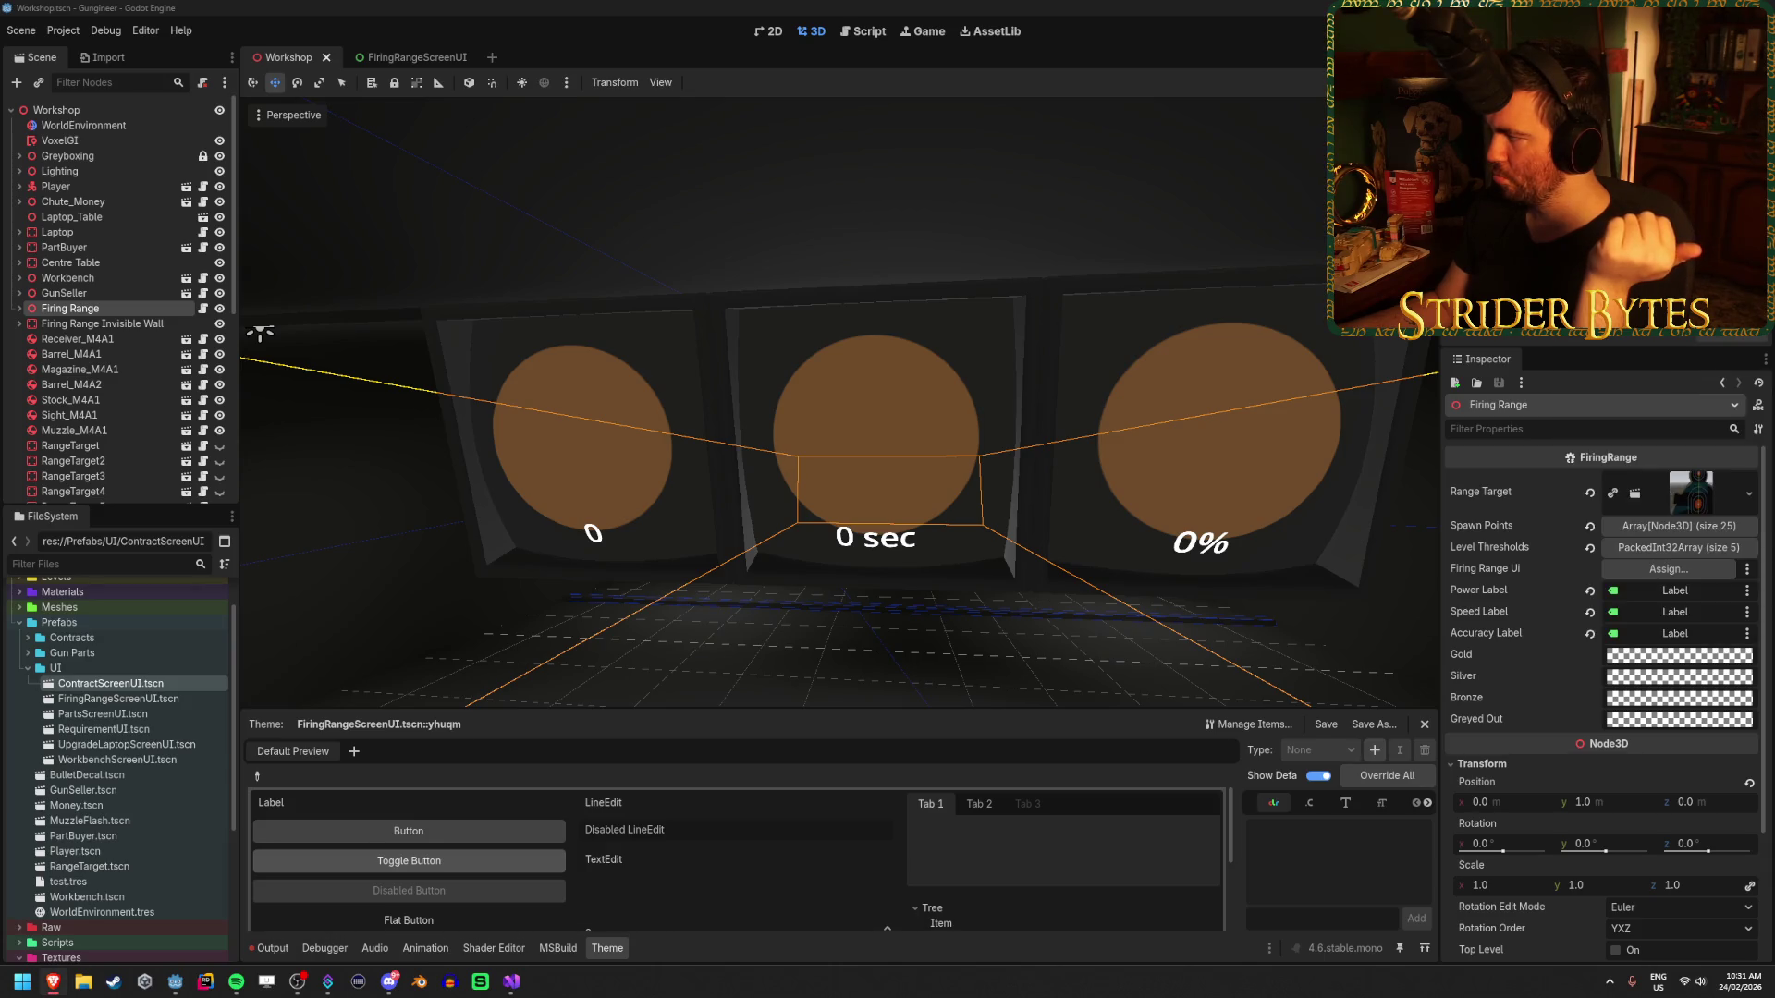
left_click(1632, 700)
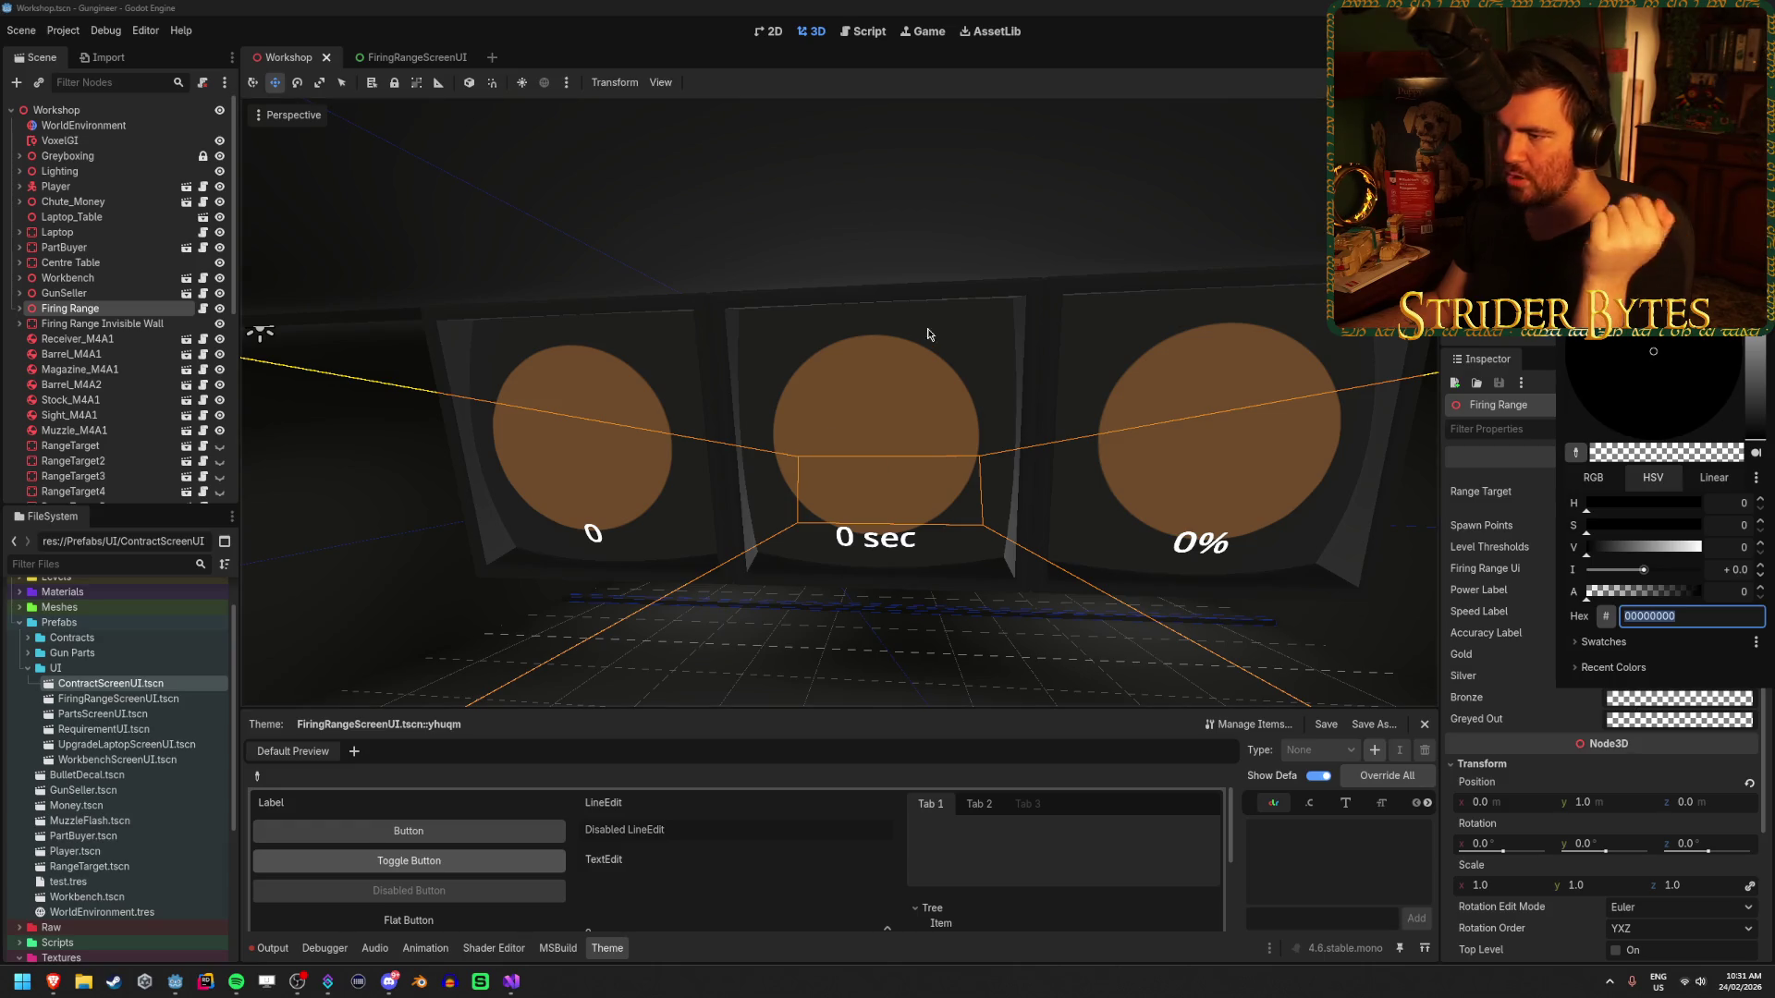
left_click(412, 59)
left_click(412, 59)
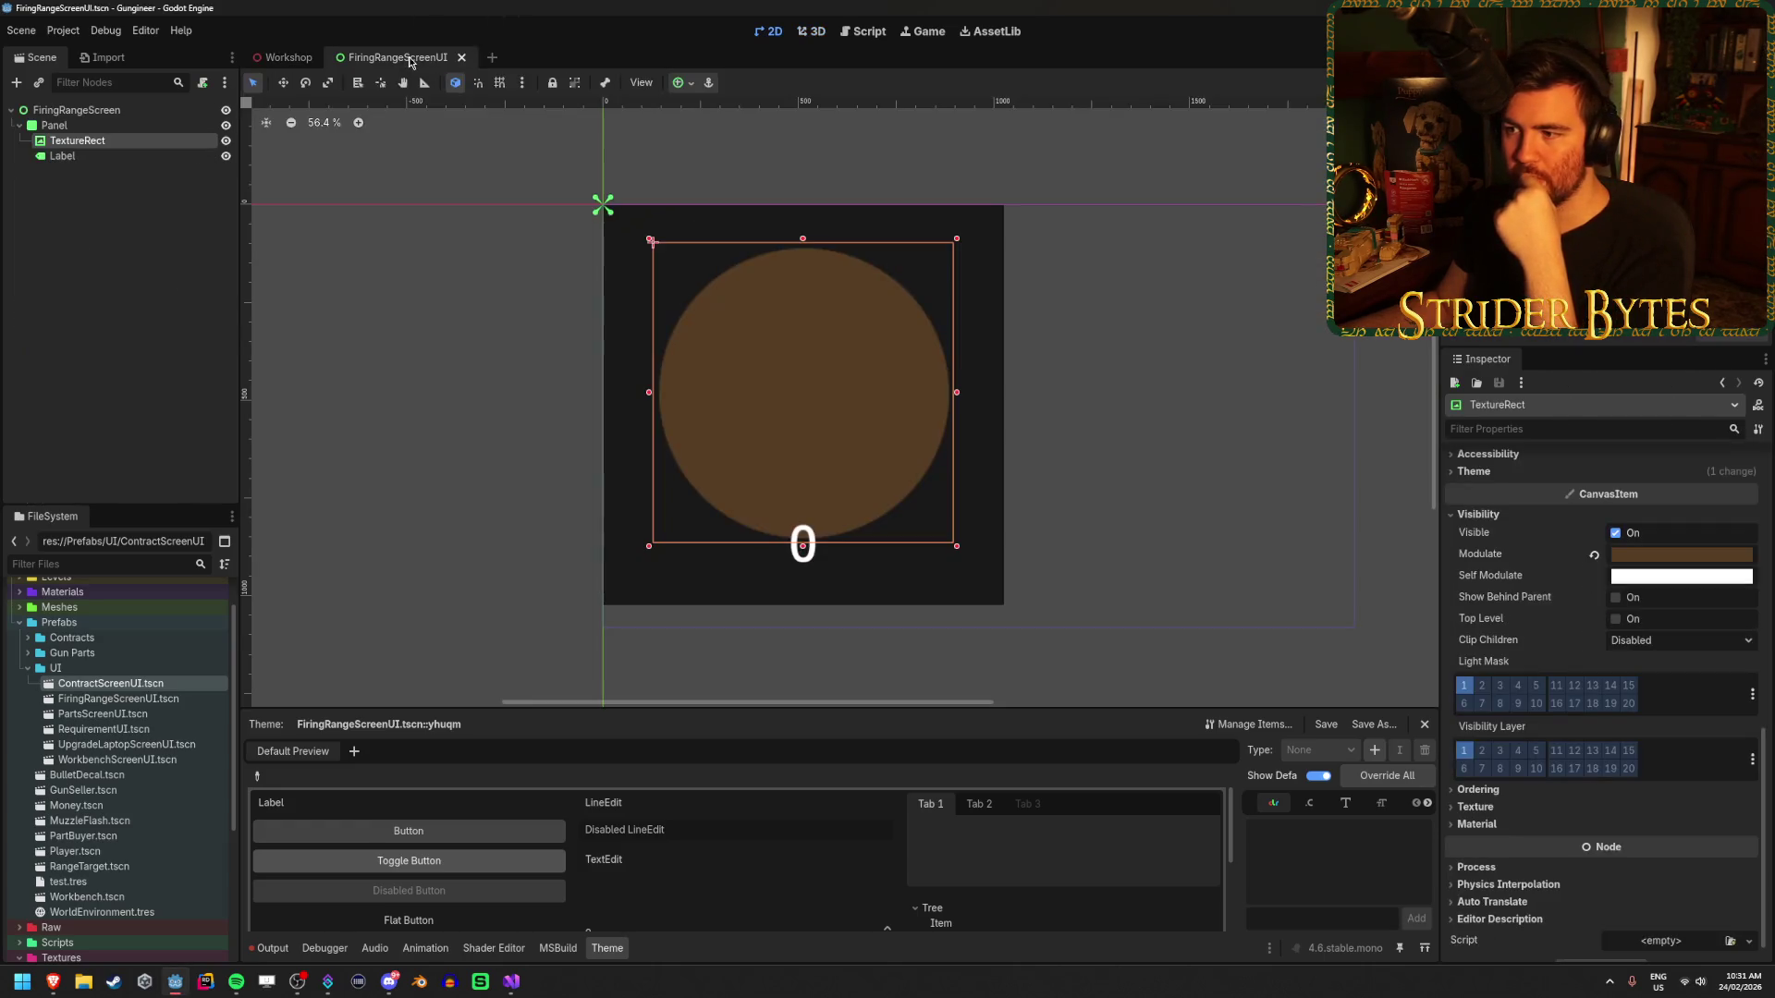
- Tint the circle dark brown 4d3722 (saturation 55, brightness 30) and select its hex code
left_click(1670, 555)
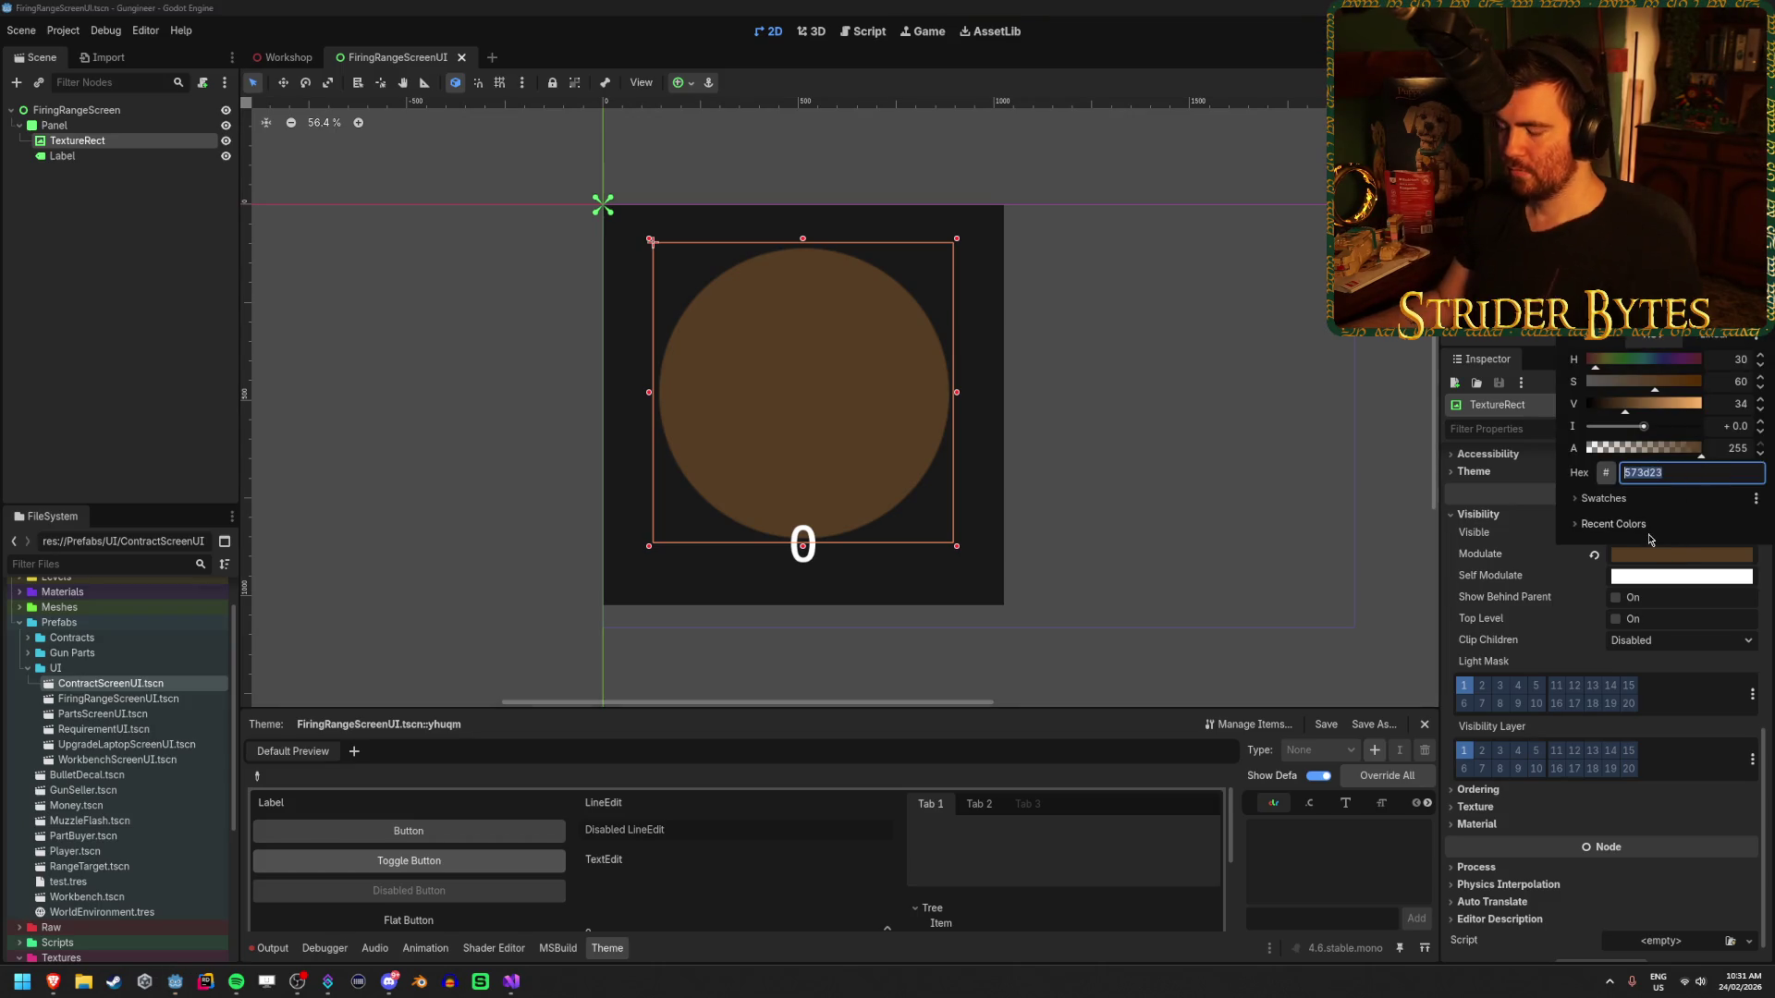
left_click(1759, 409)
left_click_drag(1670, 253, 1673, 261)
mouse_move(1657, 391)
left_mouse_down()
mouse_move(1619, 413)
mouse_move(1657, 392)
left_mouse_up()
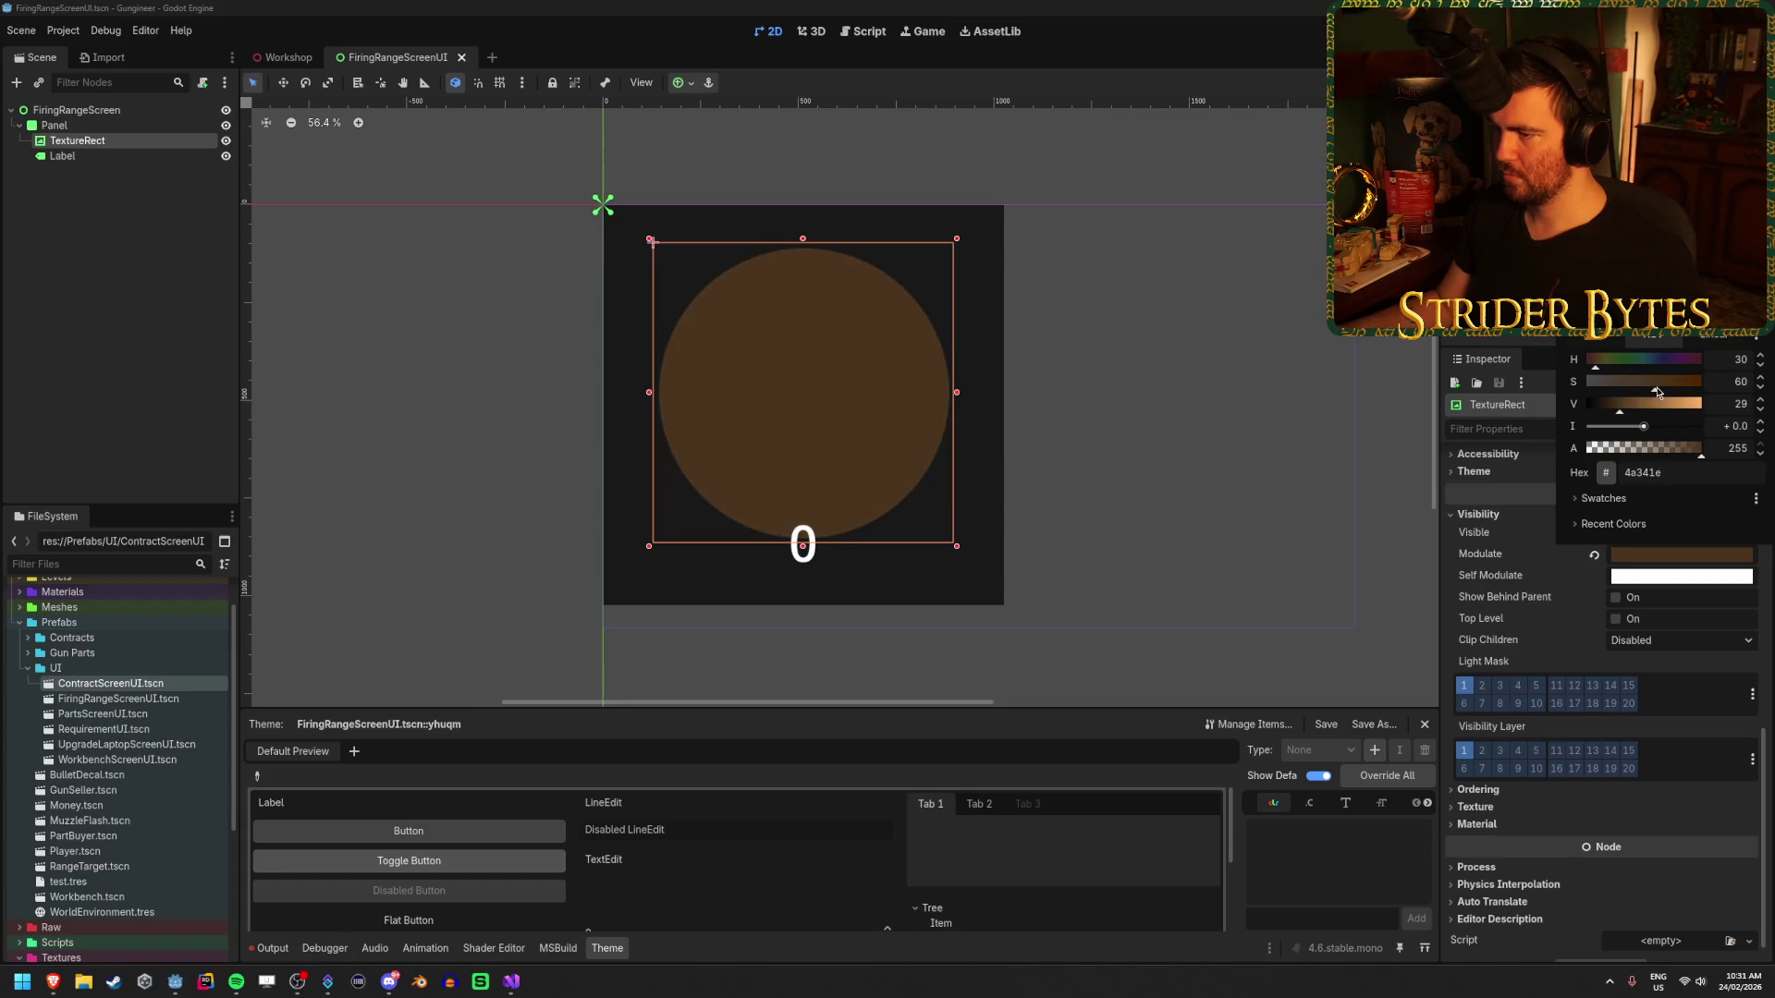
type("55")
key("Tab")
type("30")
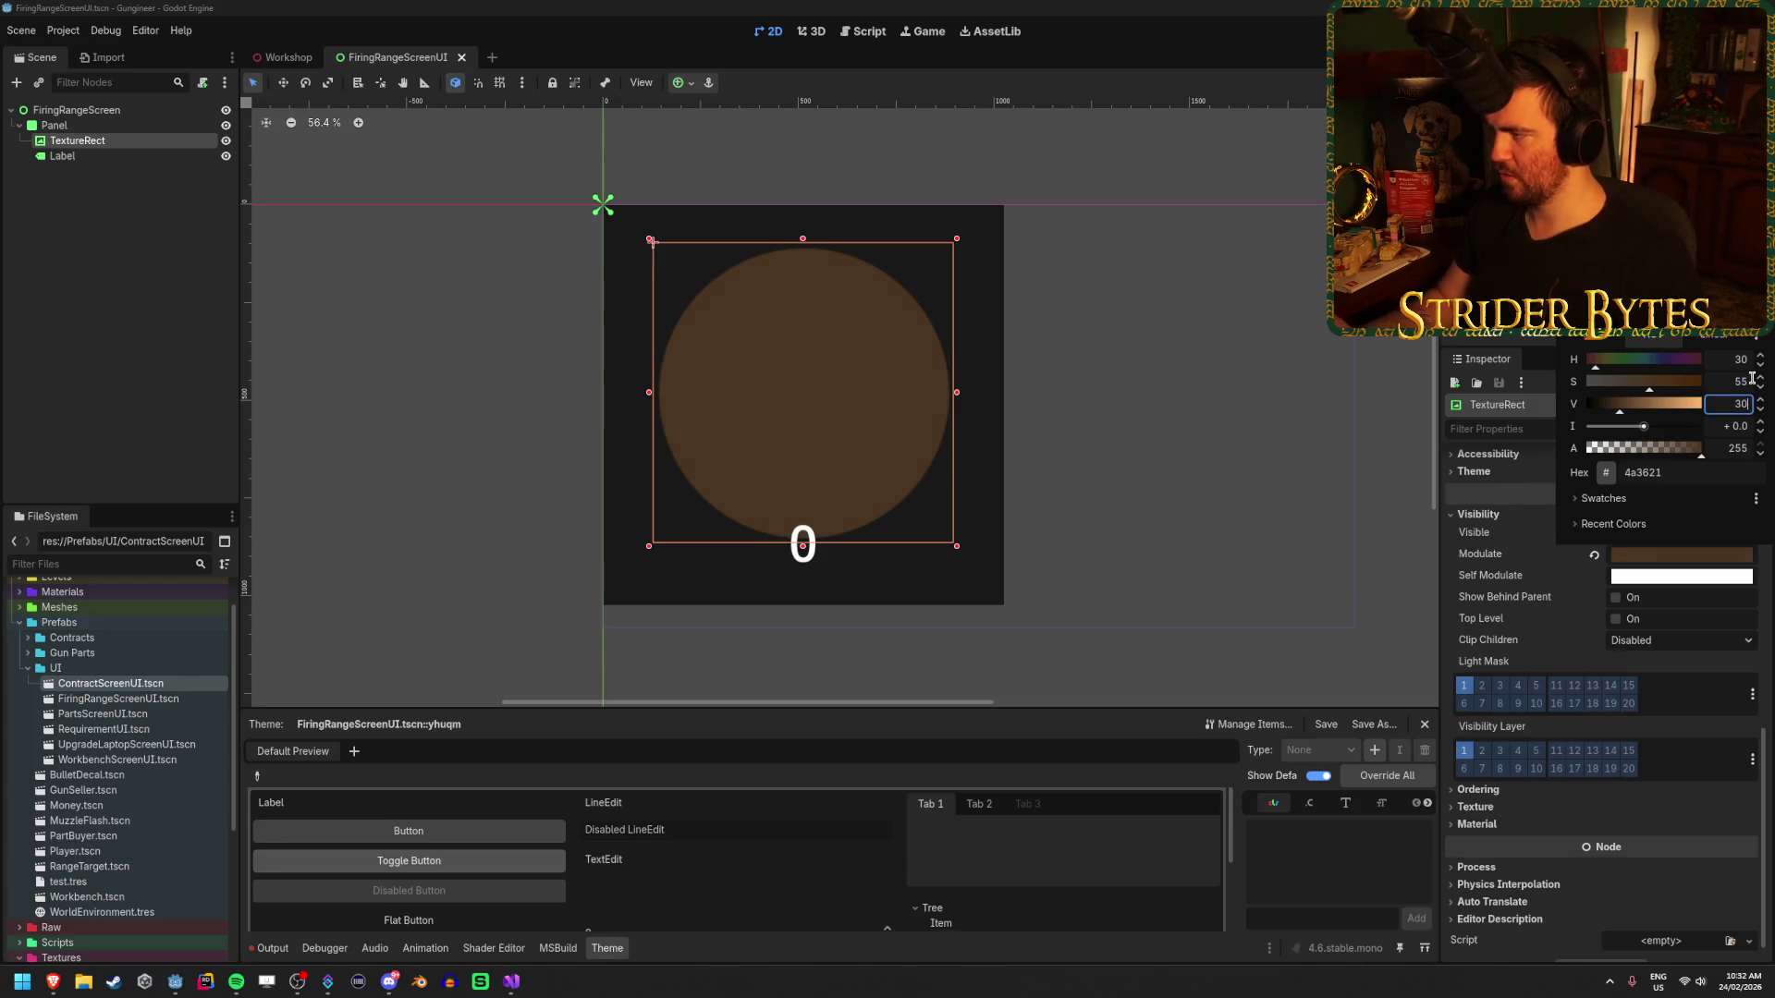
left_click(1689, 471)
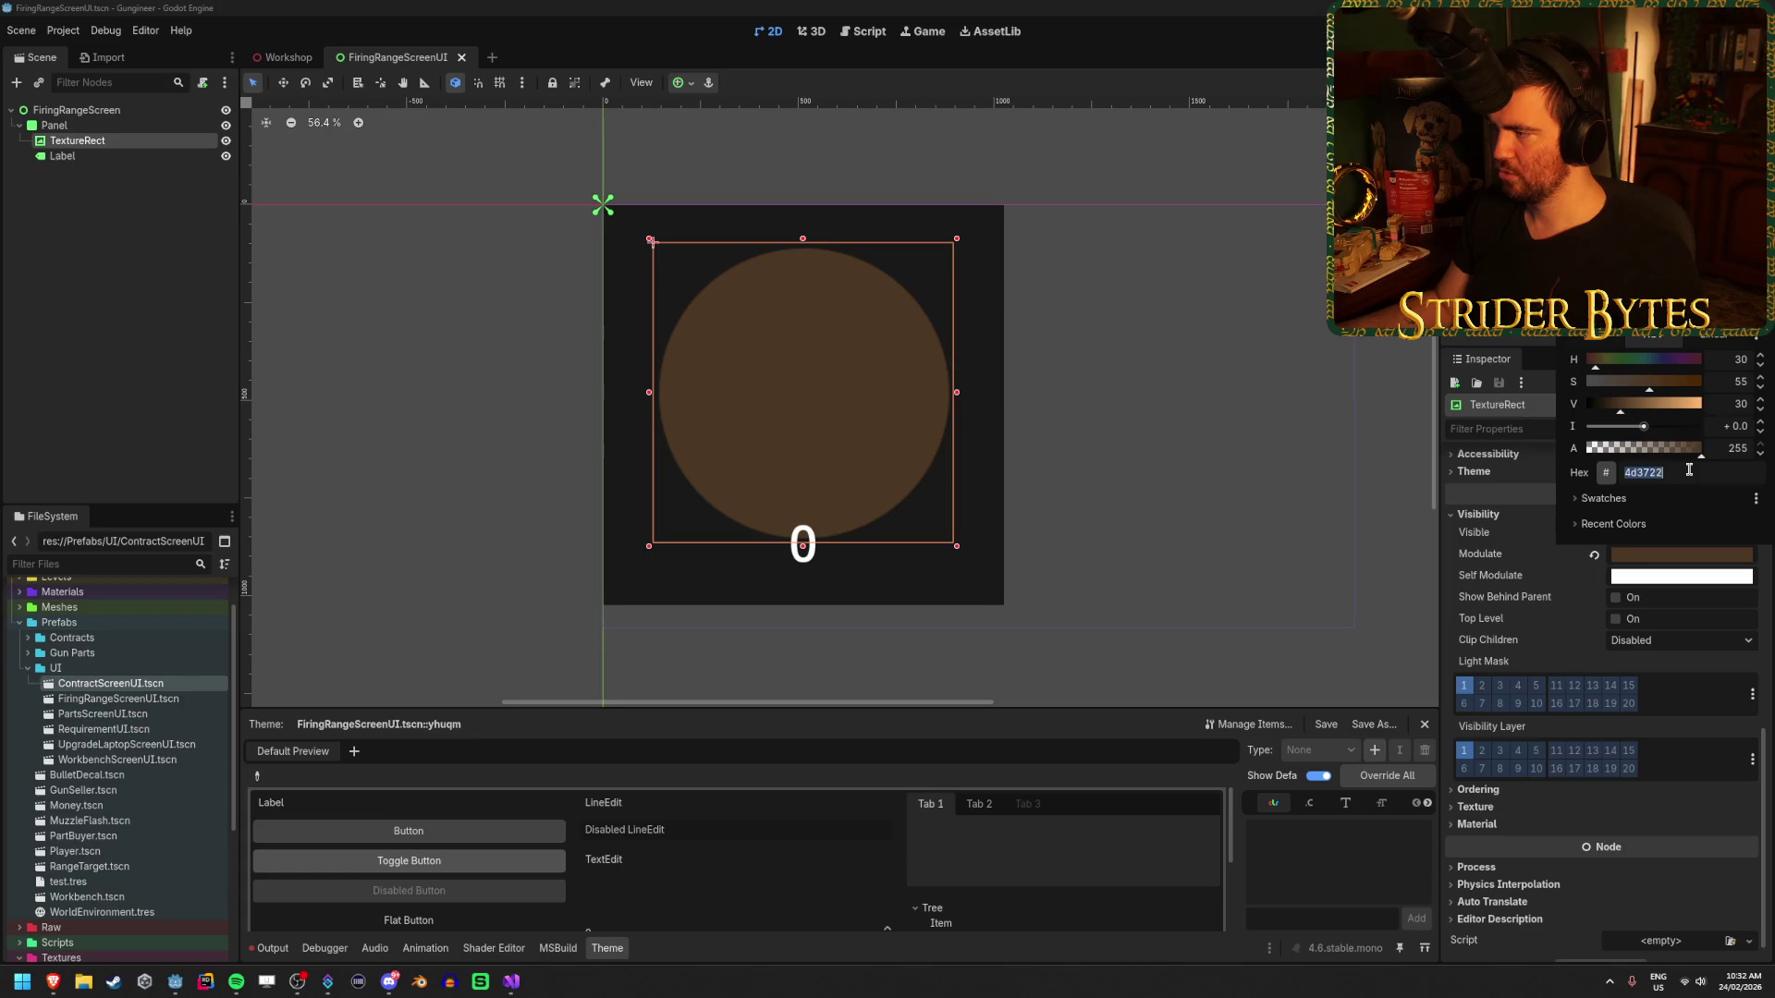
- Paste the brown hex into the Firing Range's Bronze colour
left_click(284, 62)
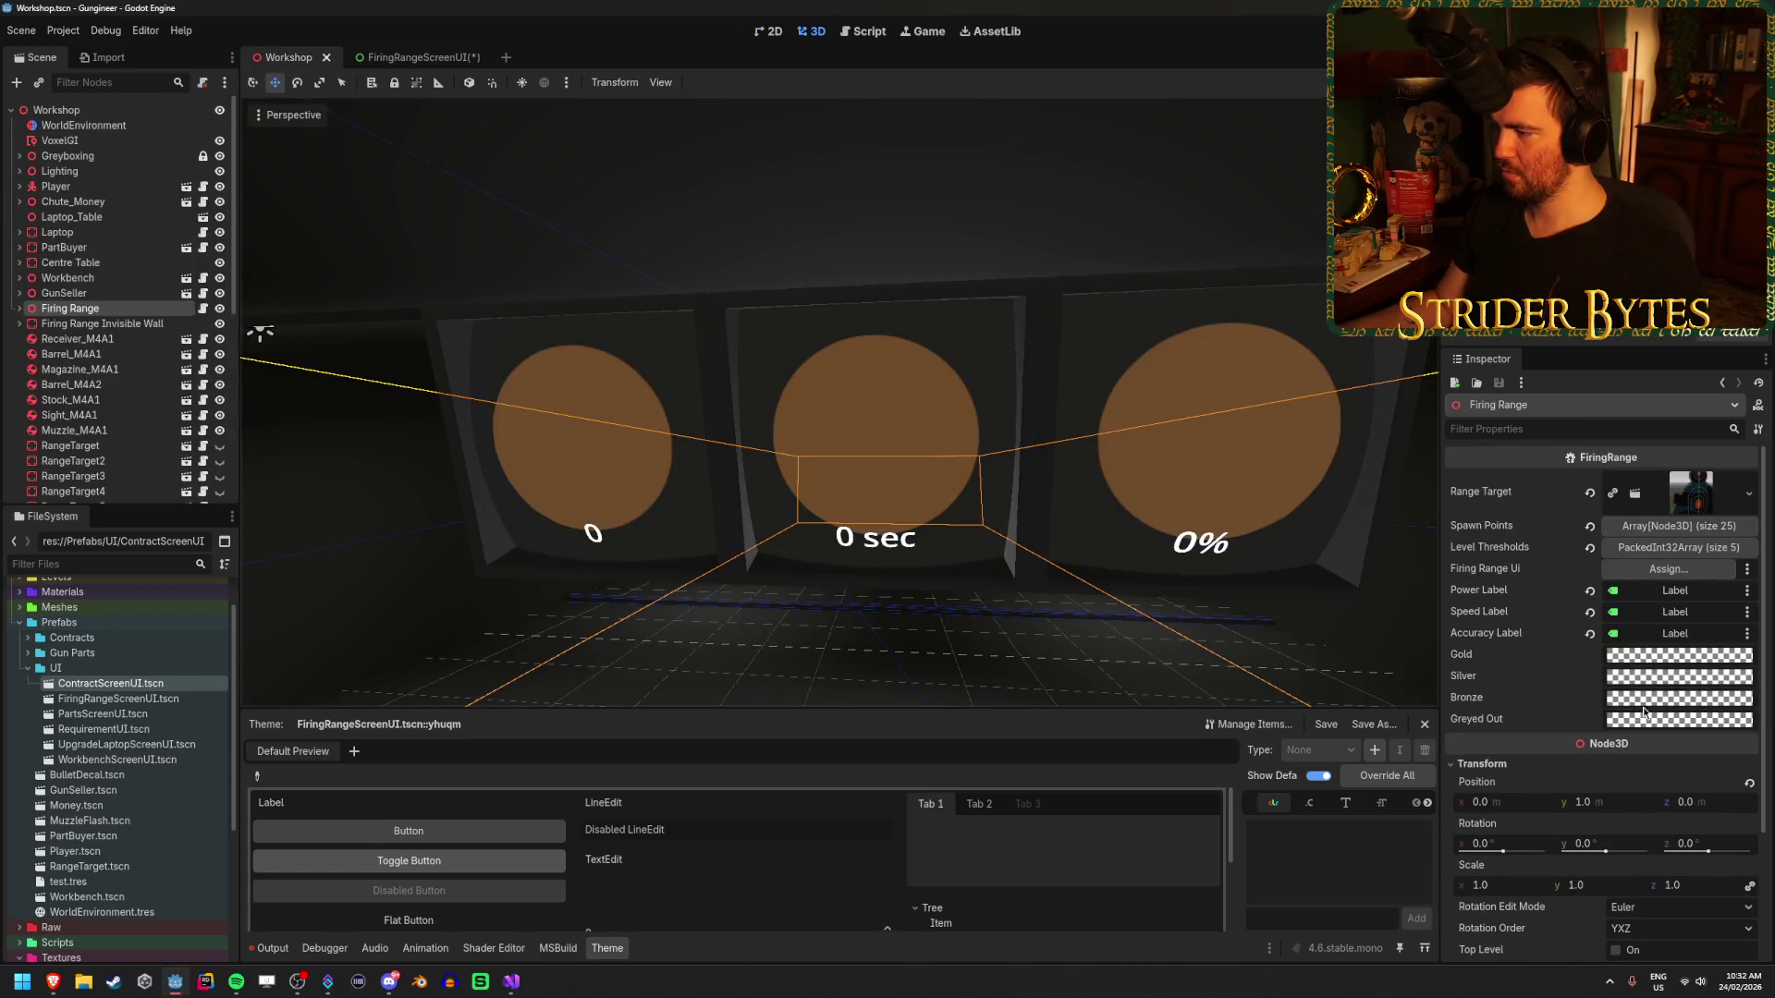
left_click(1651, 708)
type("4d3722")
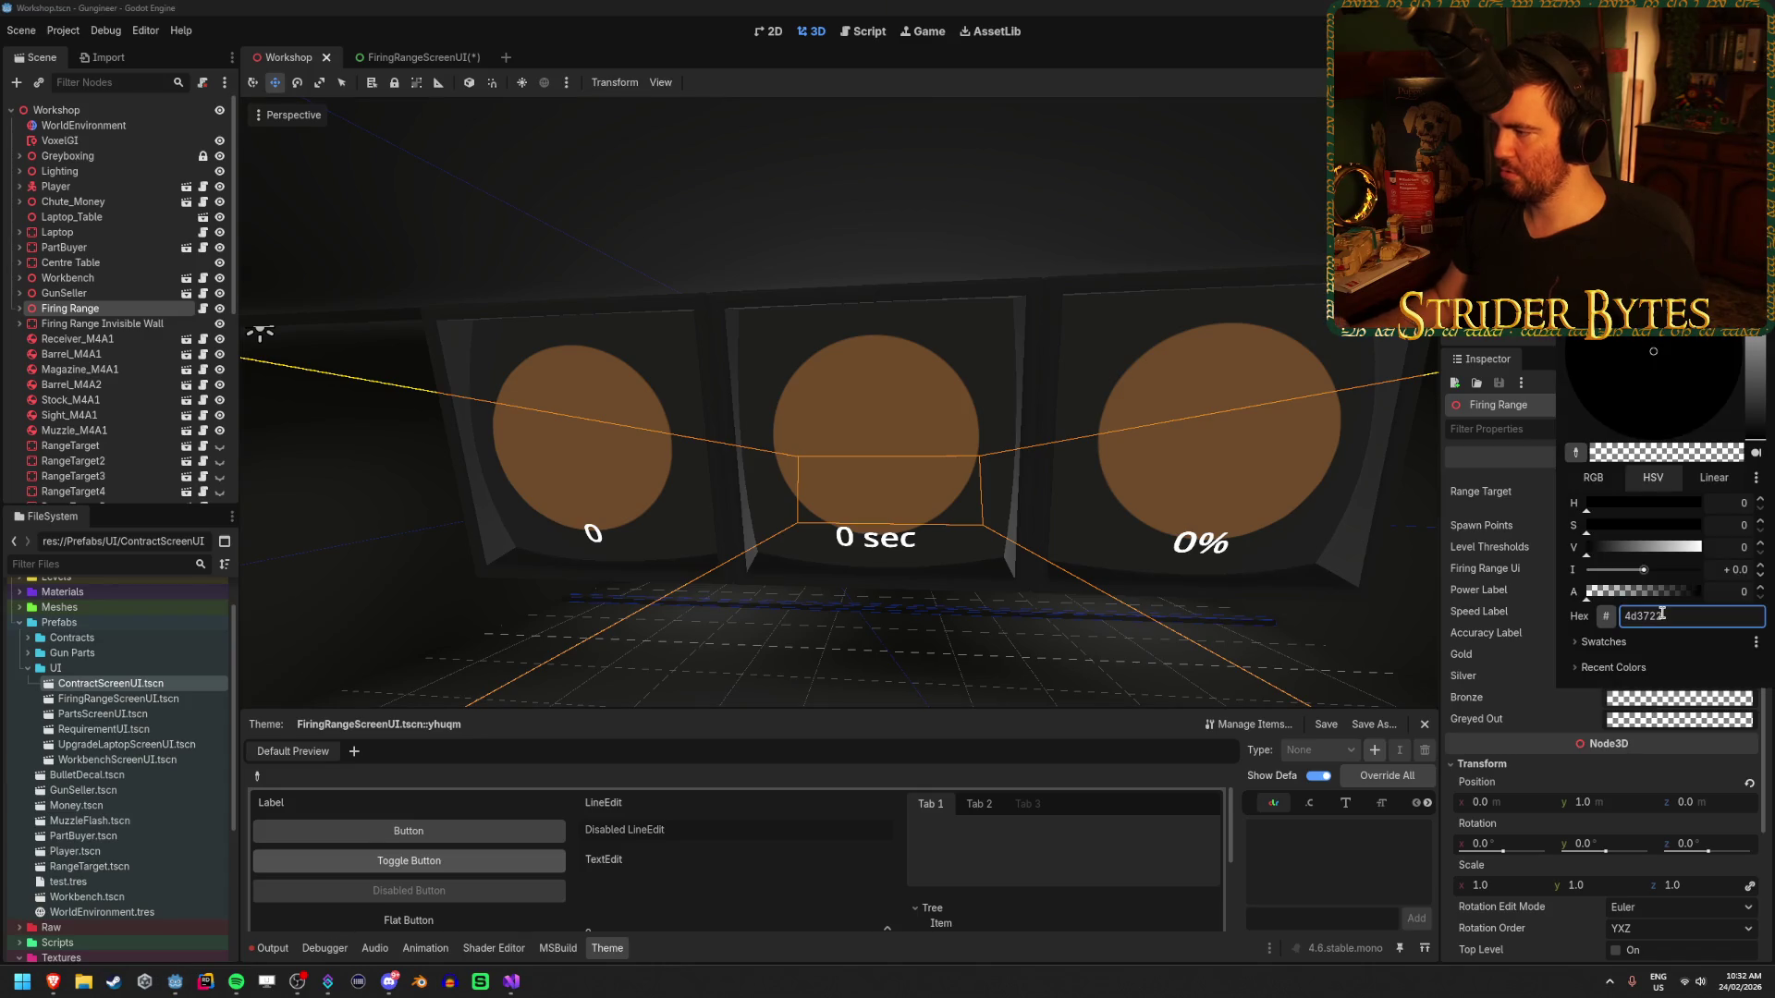
key("Return")
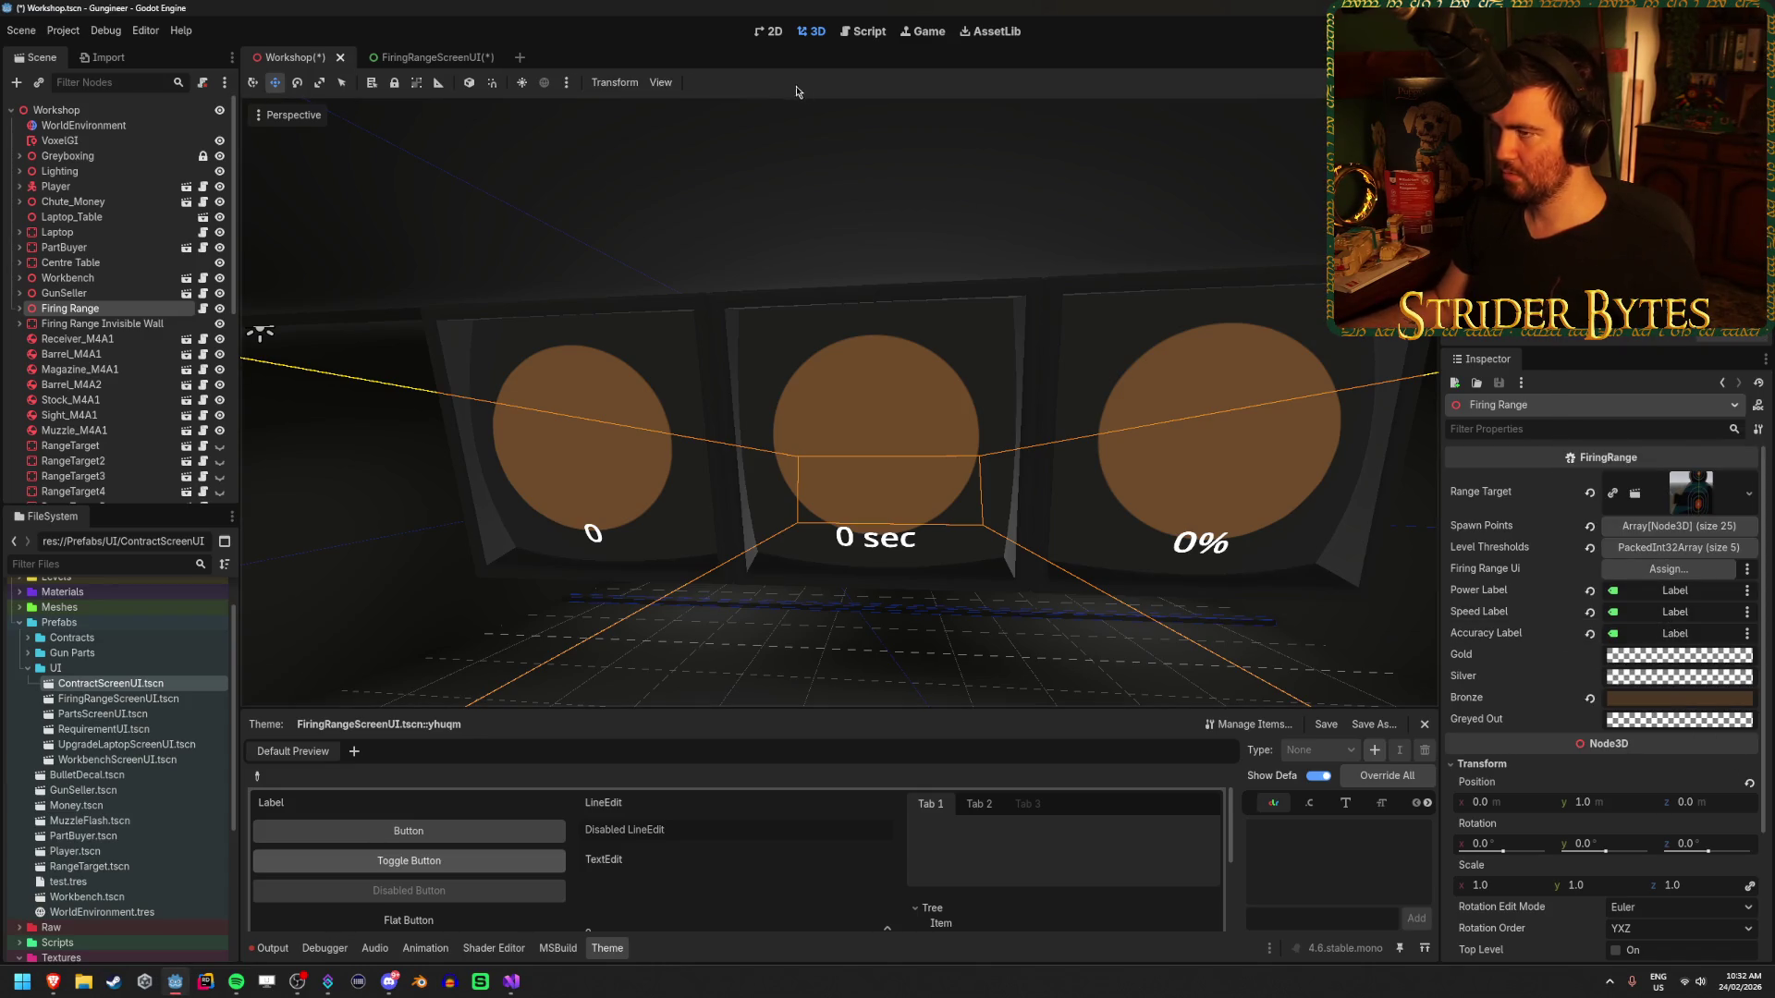
- Desaturate the circle's Modulate tint toward grey
left_click(430, 56)
left_click(1683, 554)
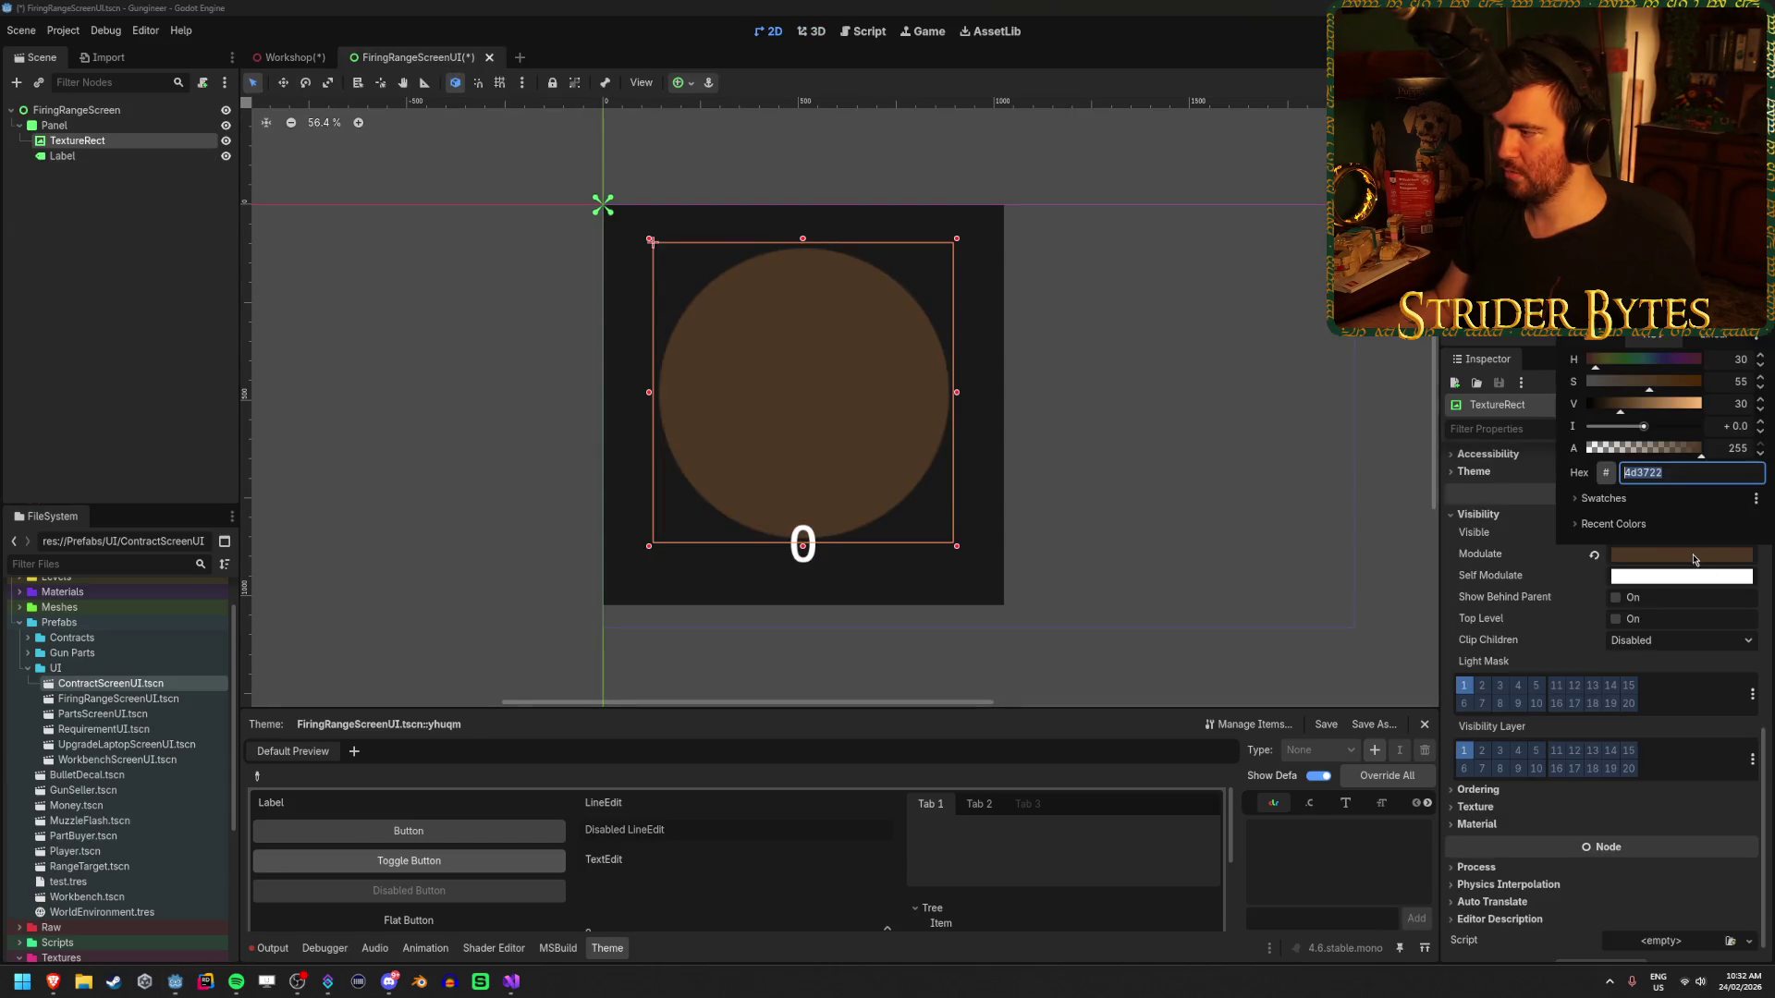
mouse_move(1641, 382)
left_mouse_down()
mouse_move(1578, 394)
mouse_move(1672, 404)
mouse_move(1645, 404)
mouse_move(1664, 404)
mouse_move(1642, 362)
left_mouse_up()
- Set the circle's tint to neutral grey b3b3b3 with no saturation and value 70
left_click(1604, 385)
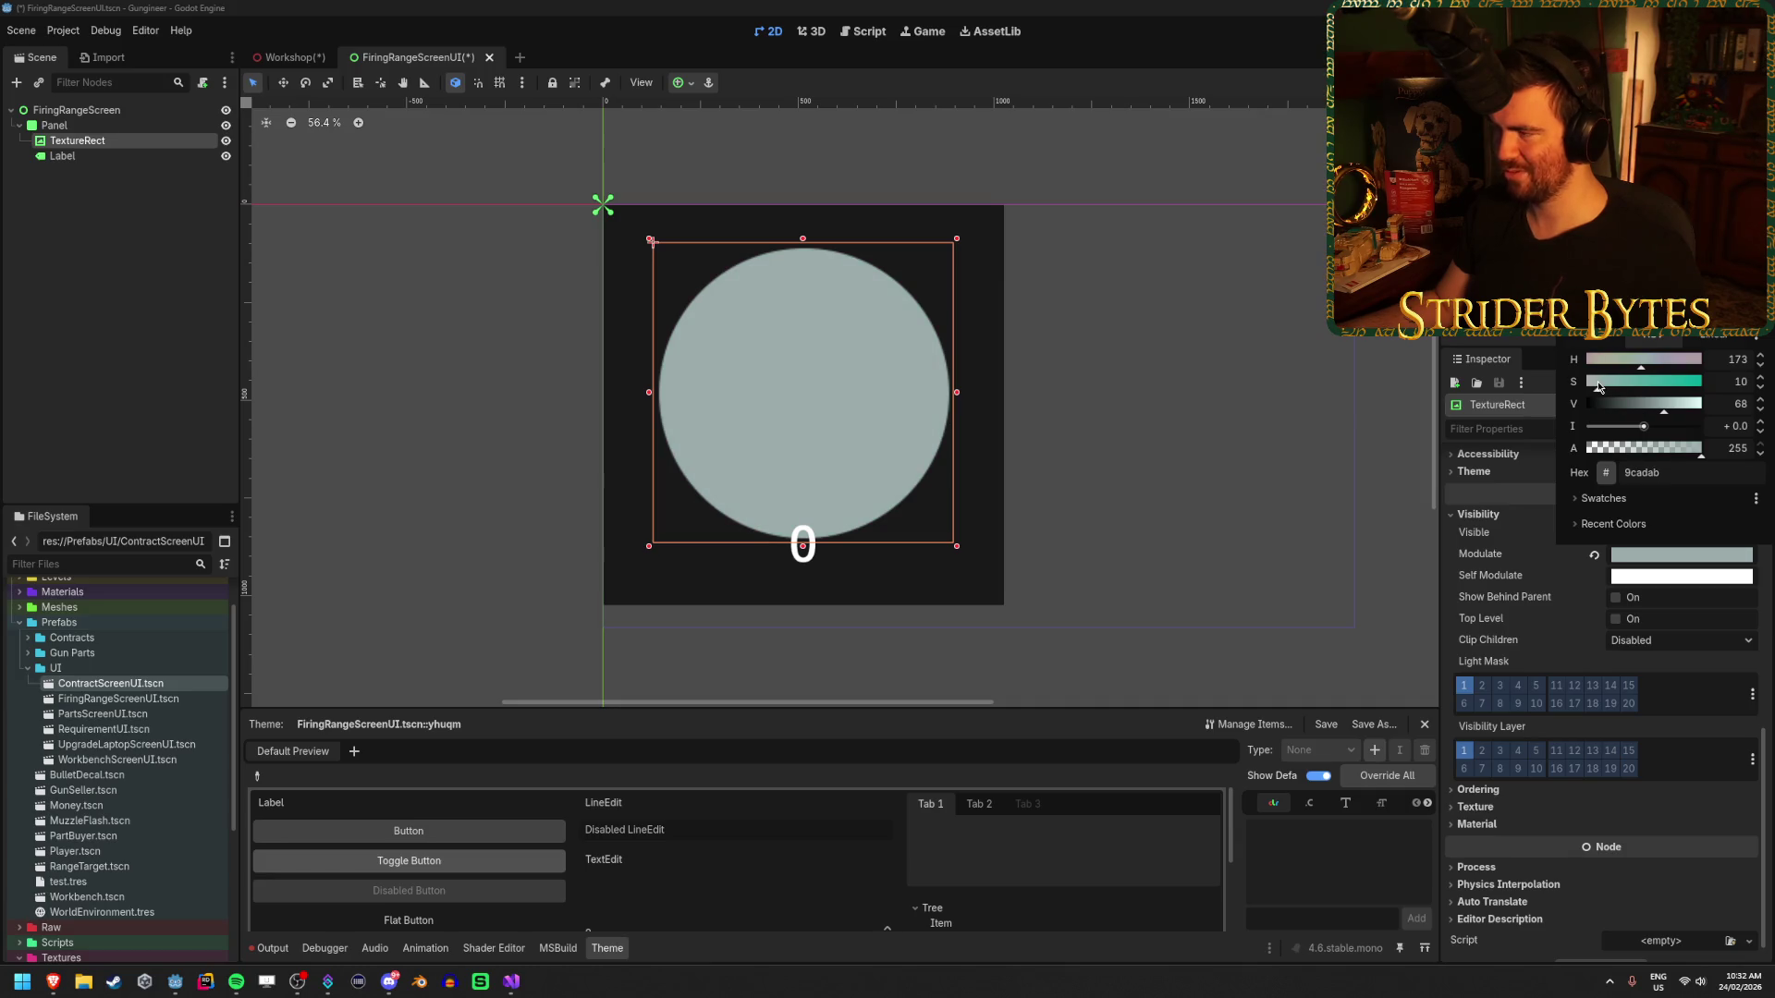
left_click(1608, 359)
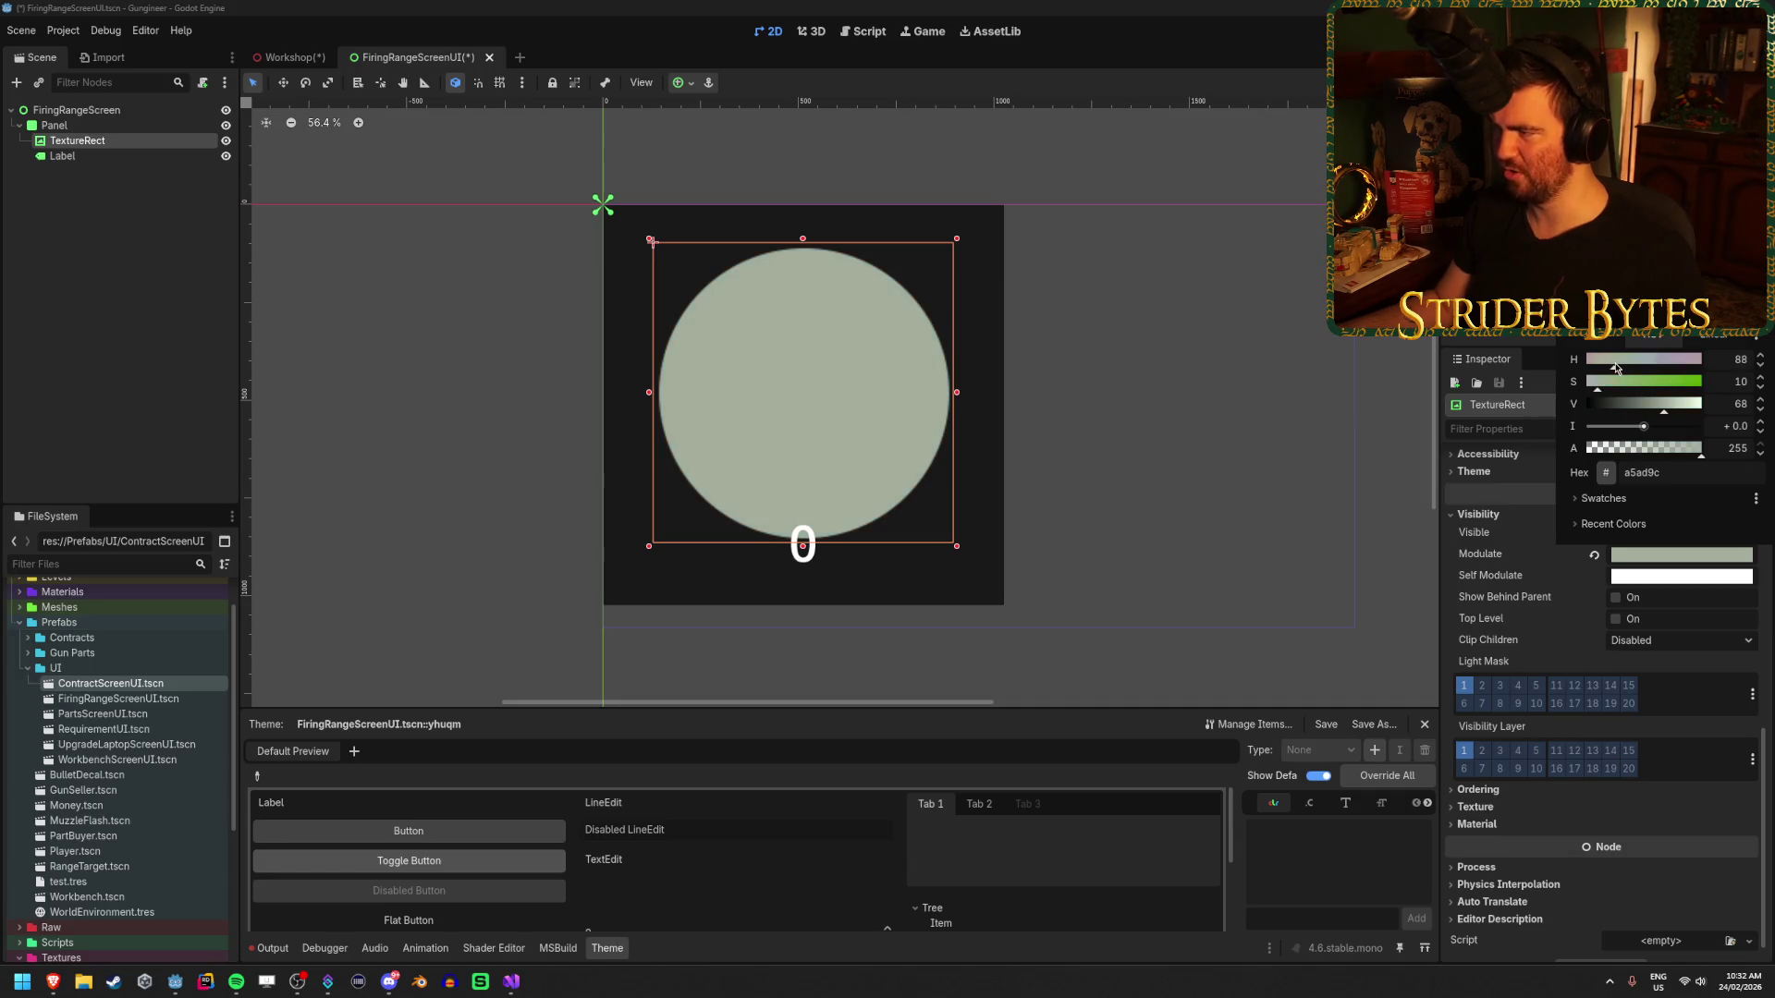
mouse_move(1603, 392)
left_mouse_down()
mouse_move(1561, 396)
mouse_move(1725, 407)
left_mouse_up()
left_click_drag(1683, 413, 1669, 417)
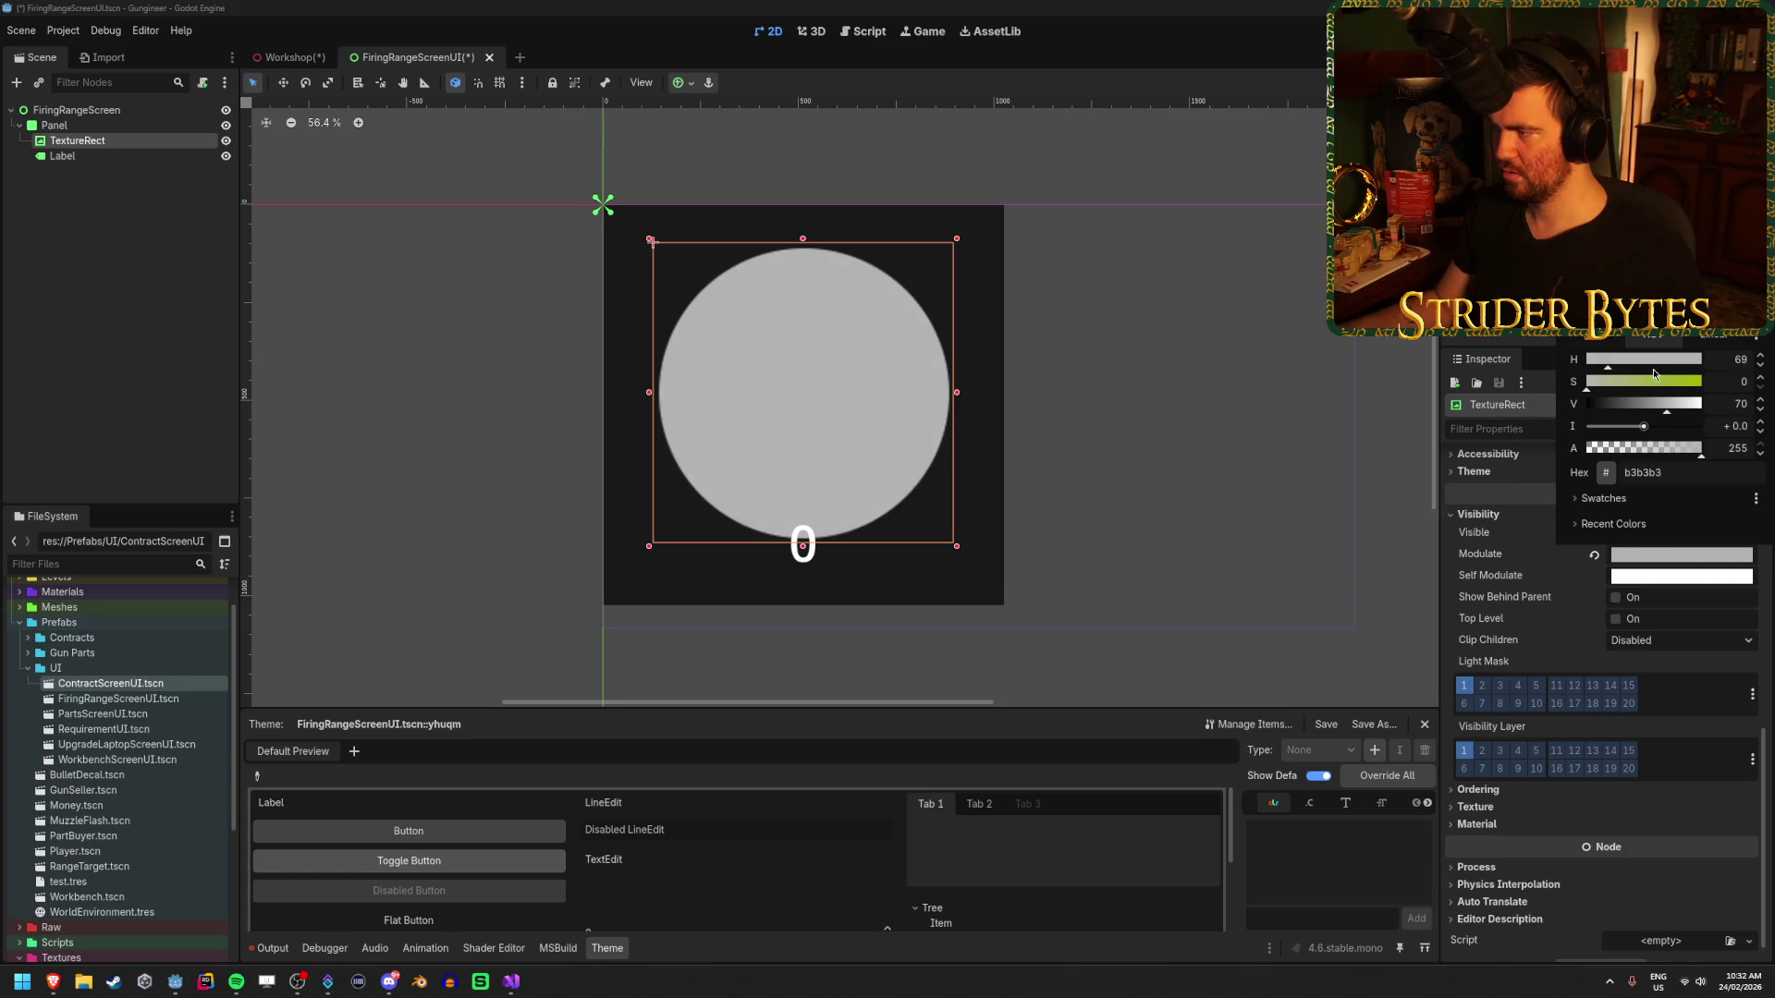
left_click(1696, 467)
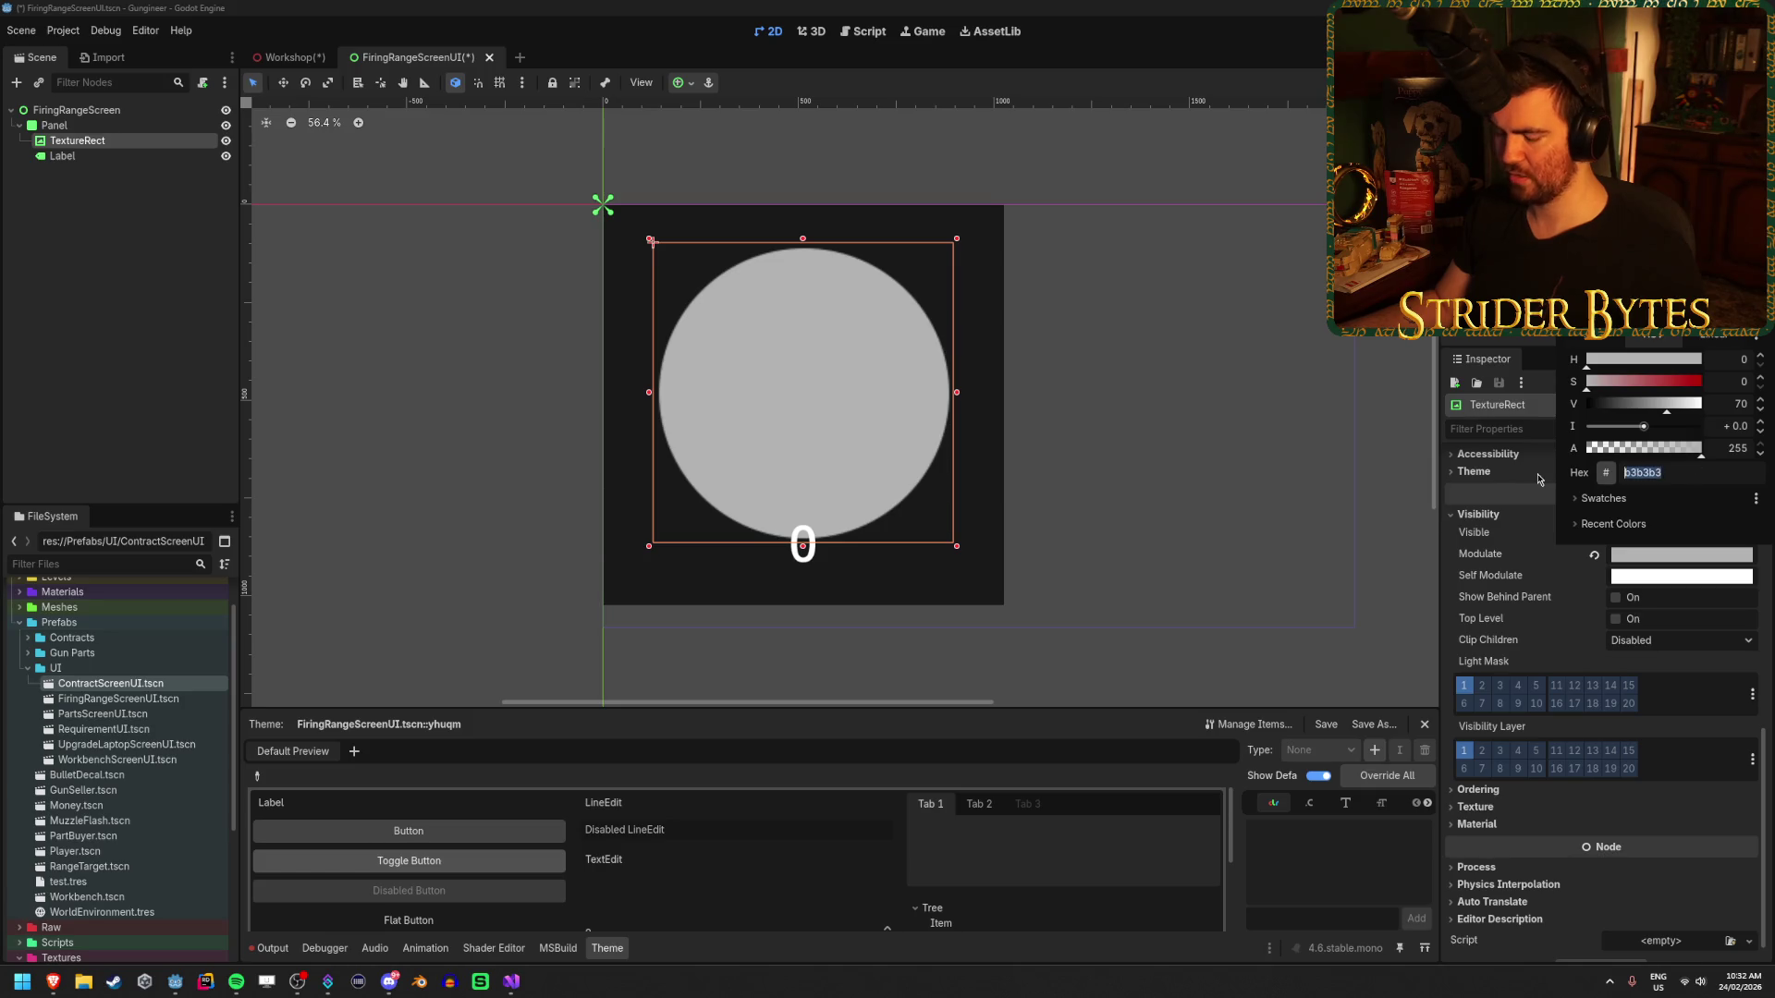
- Paste the b3b3b3 grey into the Firing Range's Silver colour
left_click(289, 58)
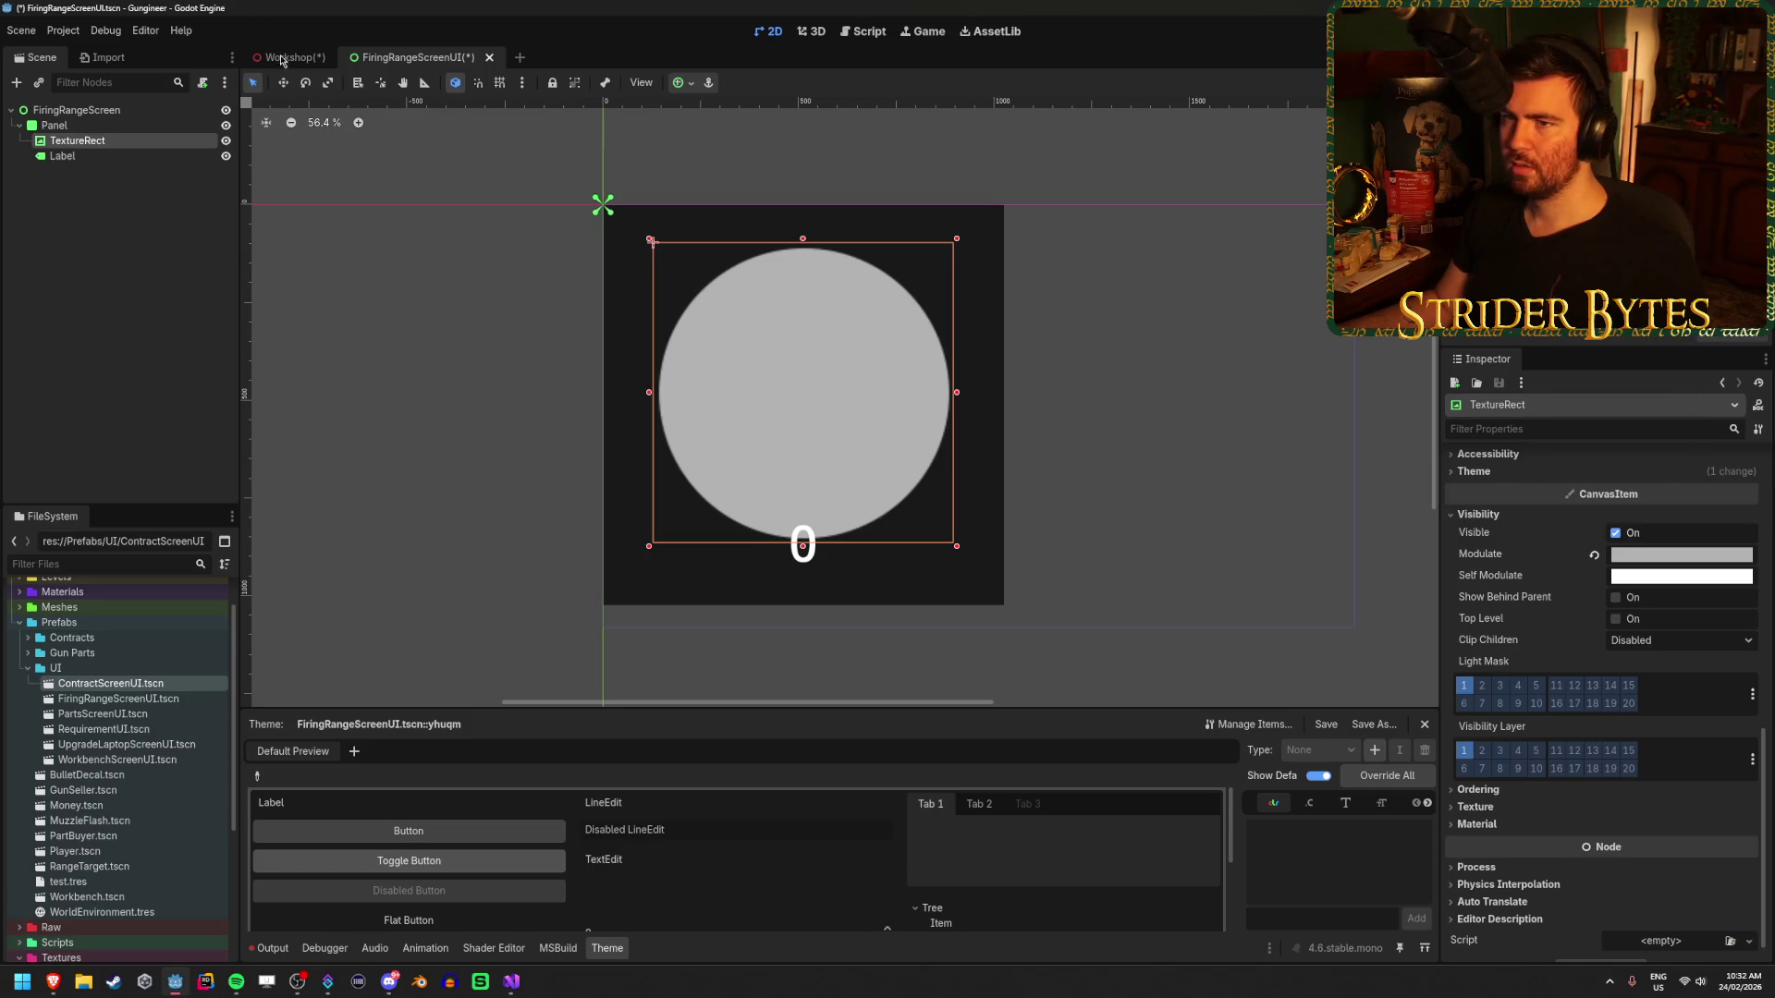
left_click(290, 57)
left_click(1719, 681)
type("b3b3b3")
key("Return")
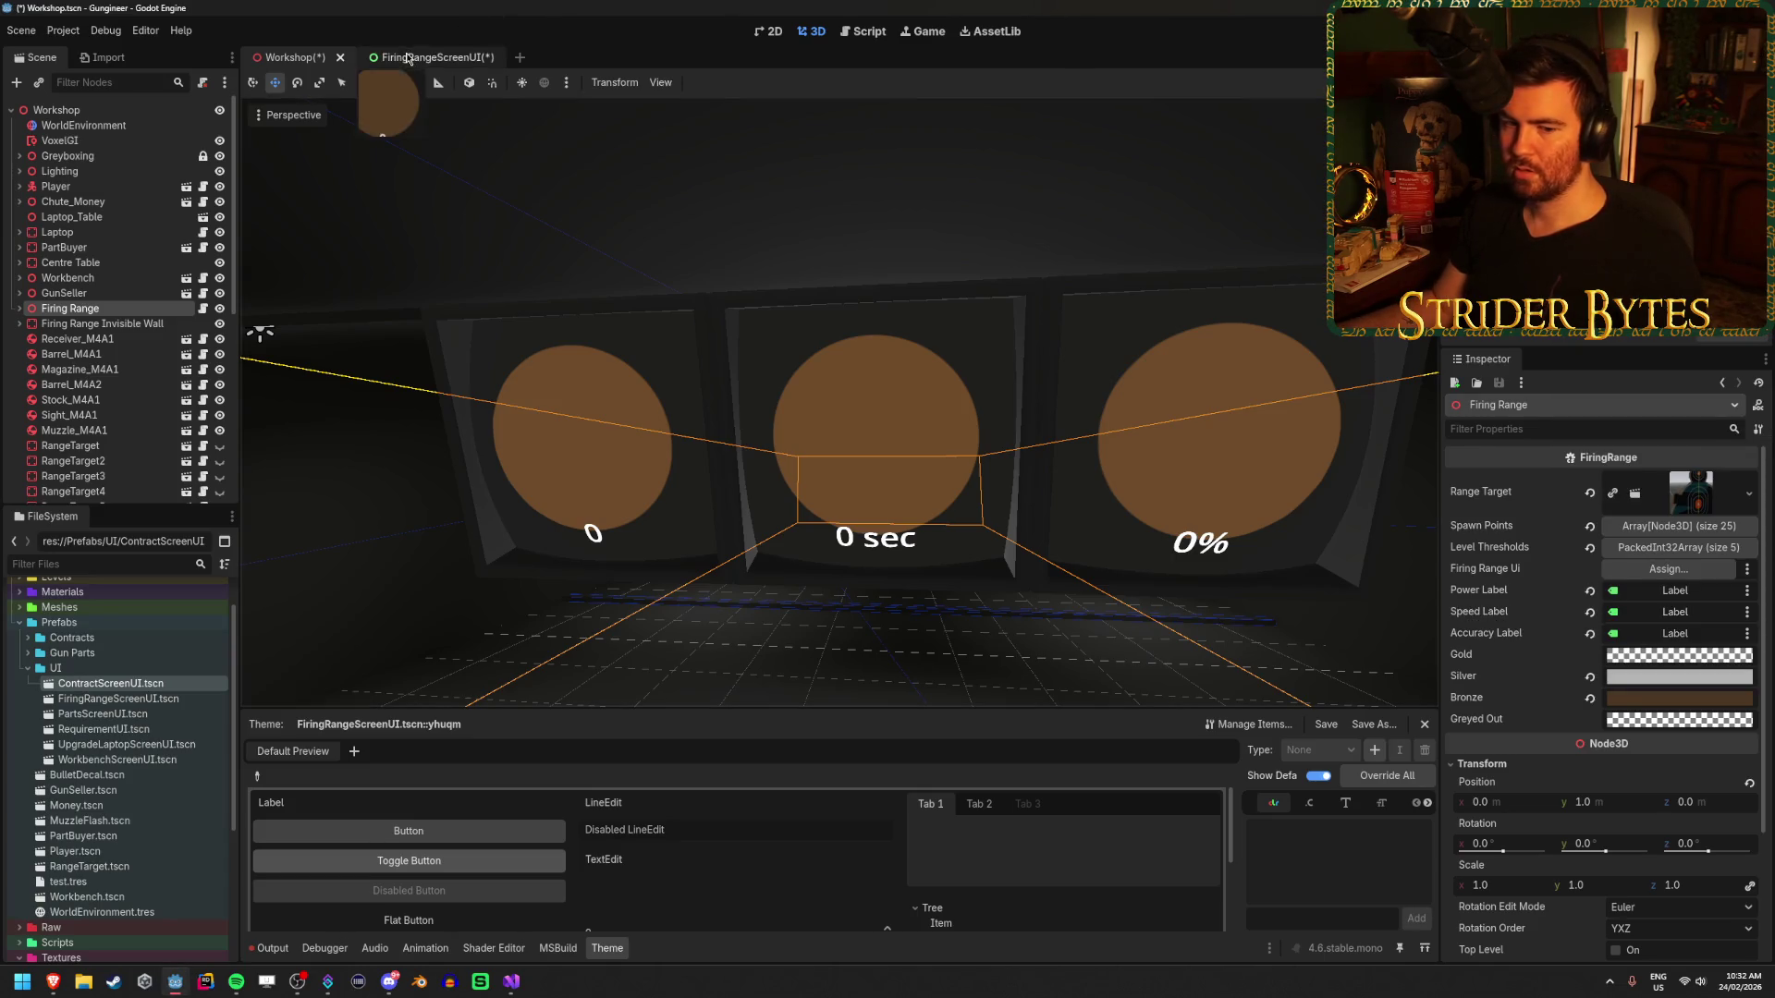
left_click(420, 57)
left_click(1660, 554)
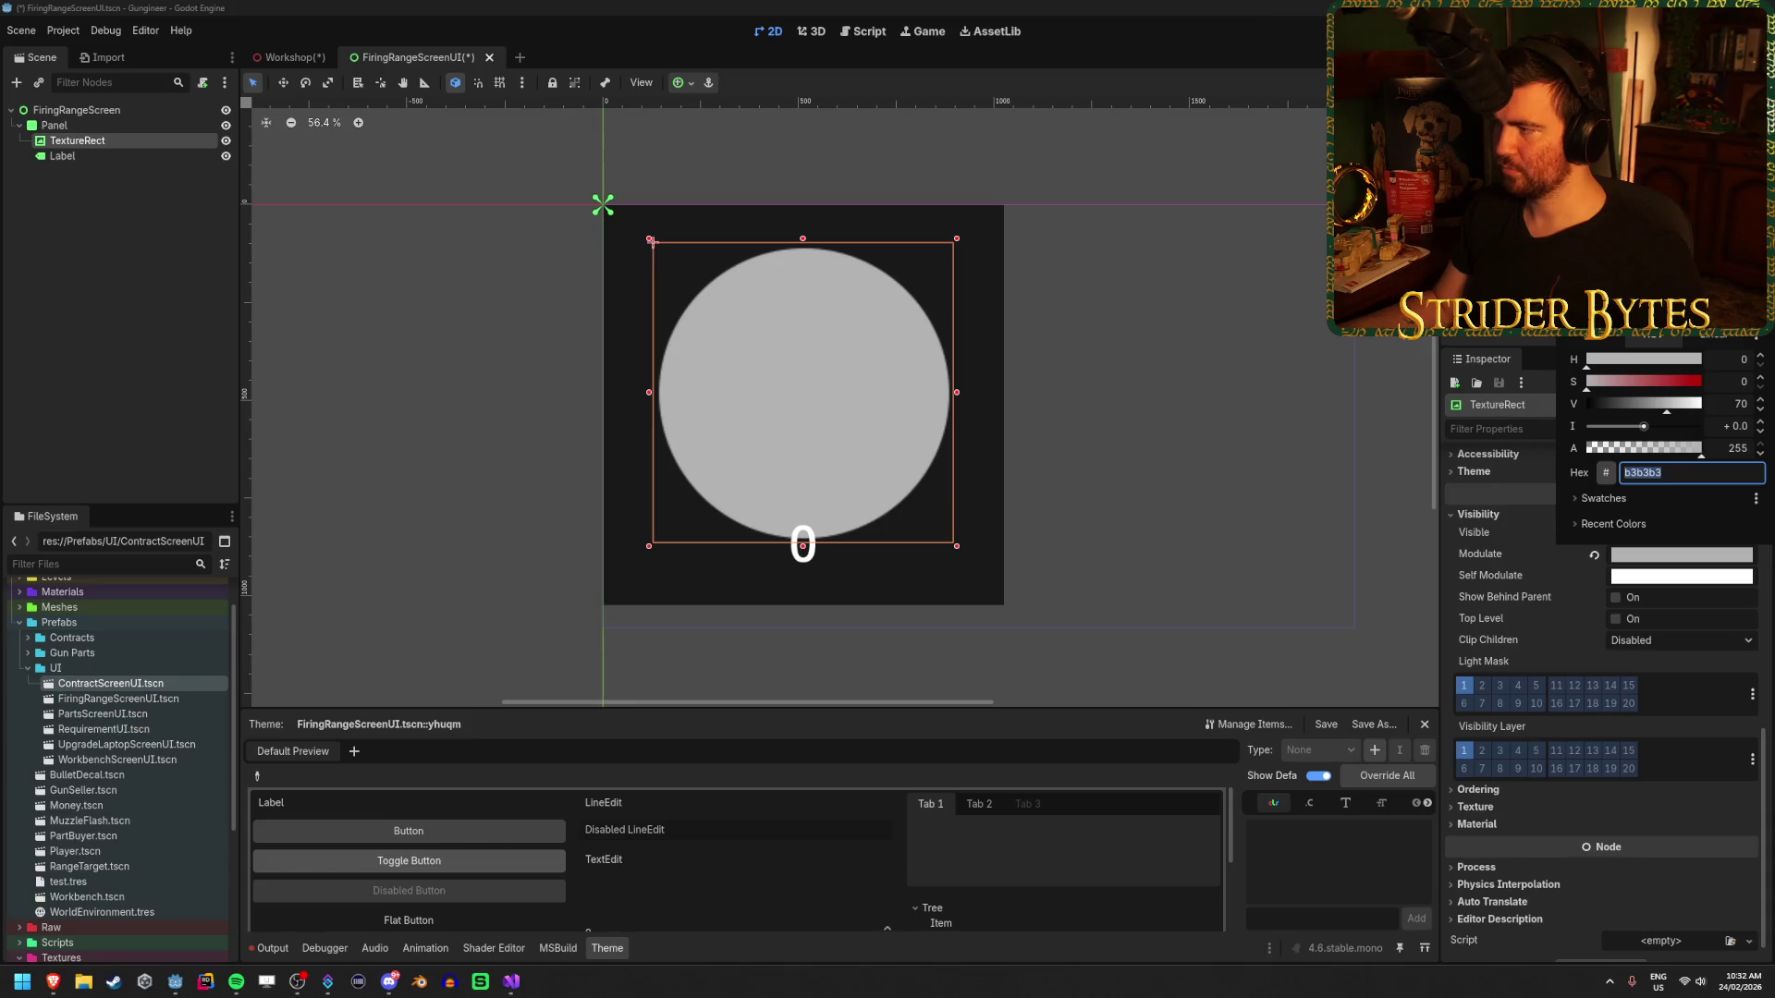
- Tint the circle golden yellow ffb300, with hue 42 and full saturation and value
type("cfb225")
key("Return")
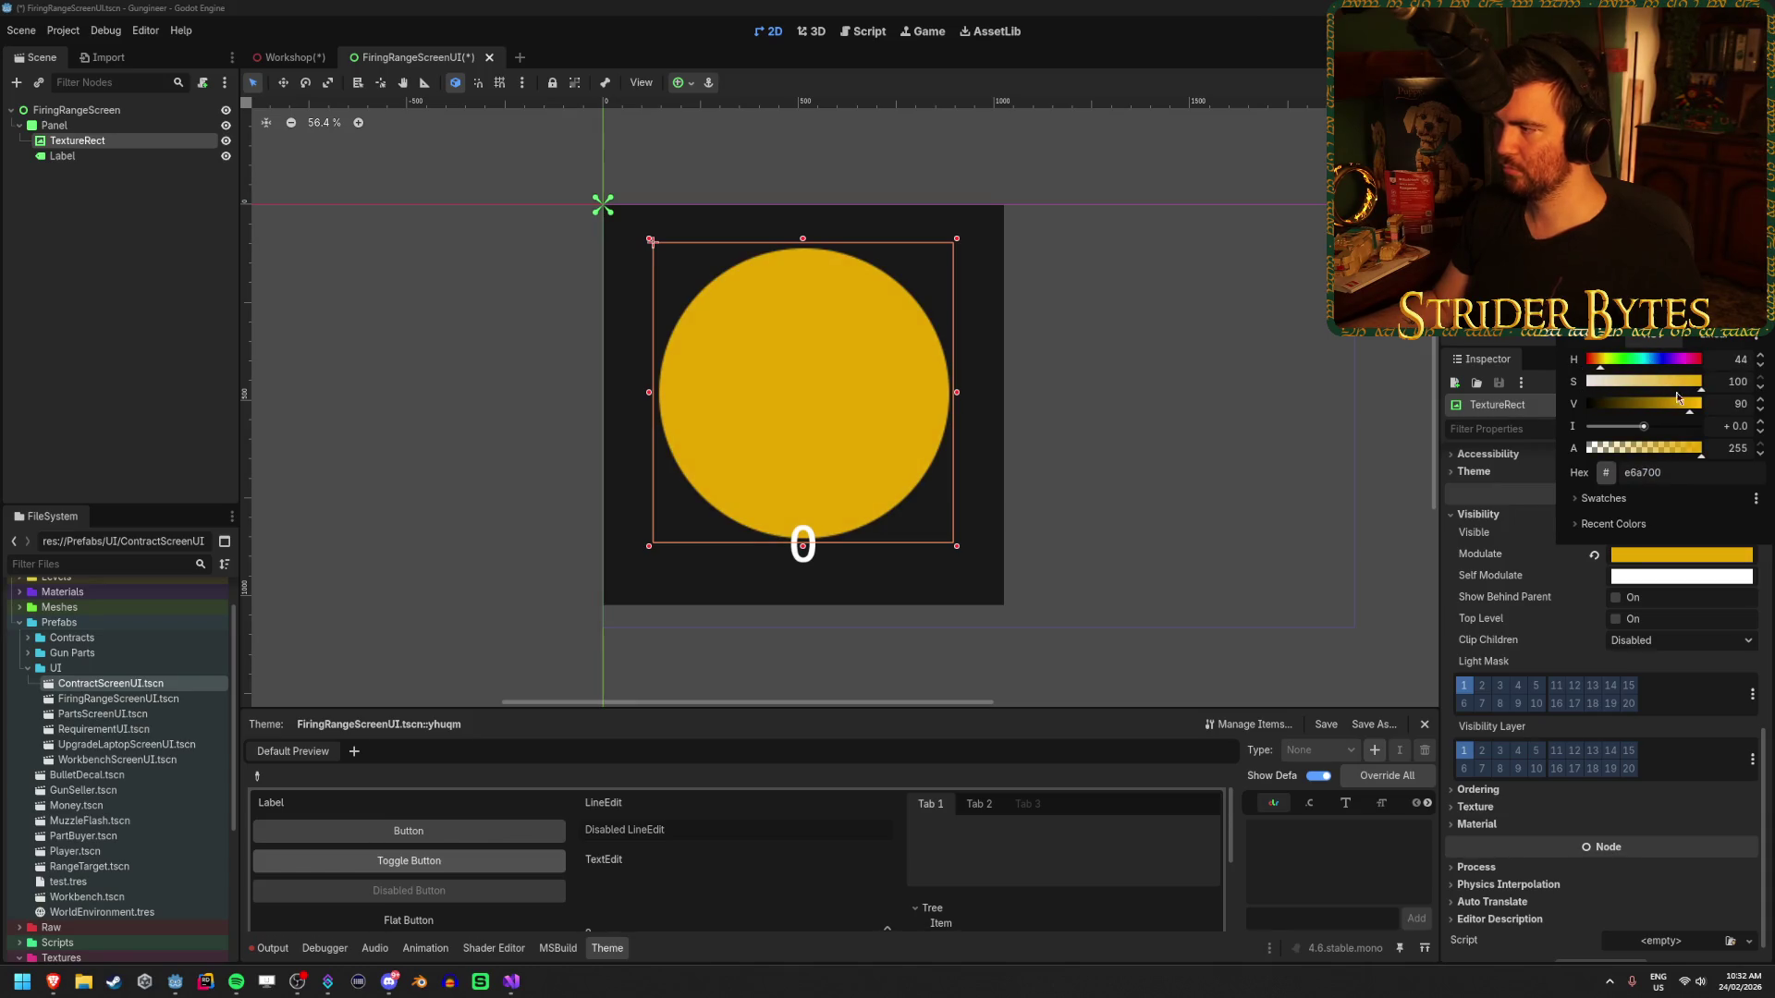
mouse_move(1689, 410)
left_mouse_down()
mouse_move(1657, 412)
mouse_move(1725, 414)
left_mouse_up()
left_click_drag(1601, 366, 1601, 367)
left_click(1761, 356)
left_click(1760, 357)
left_click(1761, 367)
left_click(1761, 367)
left_click(1761, 367)
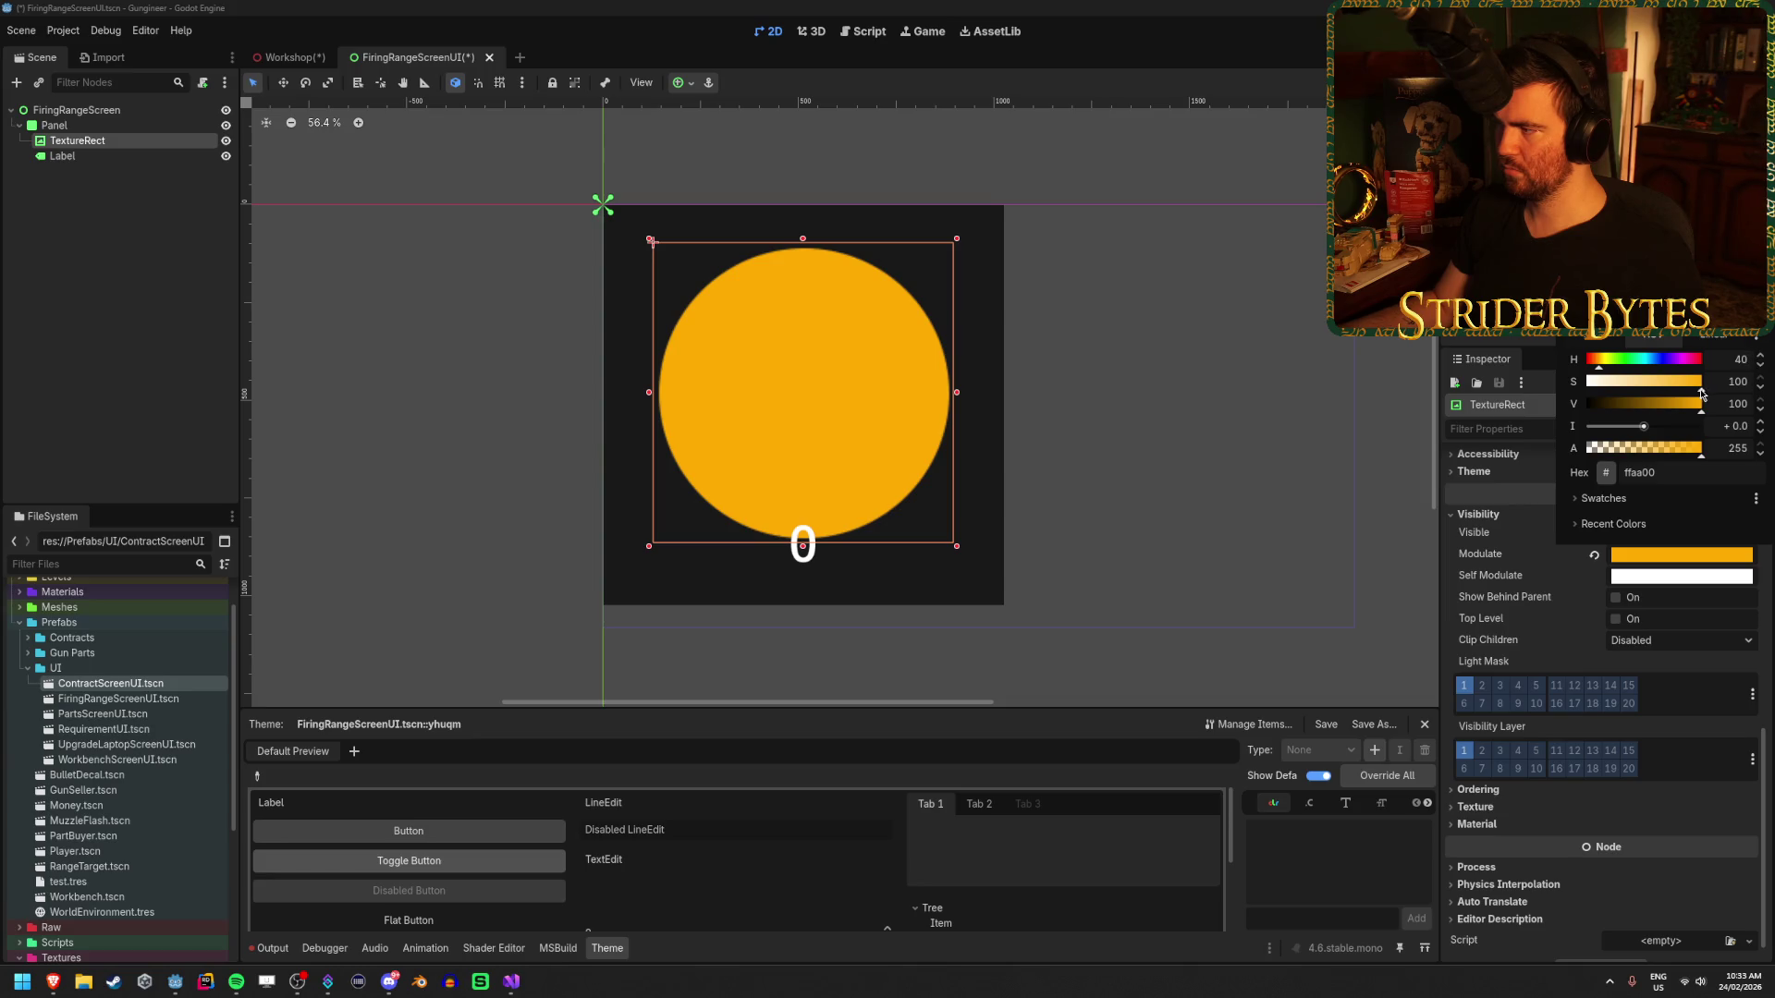
mouse_move(1678, 383)
left_mouse_down()
mouse_move(1703, 385)
mouse_move(1685, 410)
mouse_move(1712, 409)
left_mouse_up()
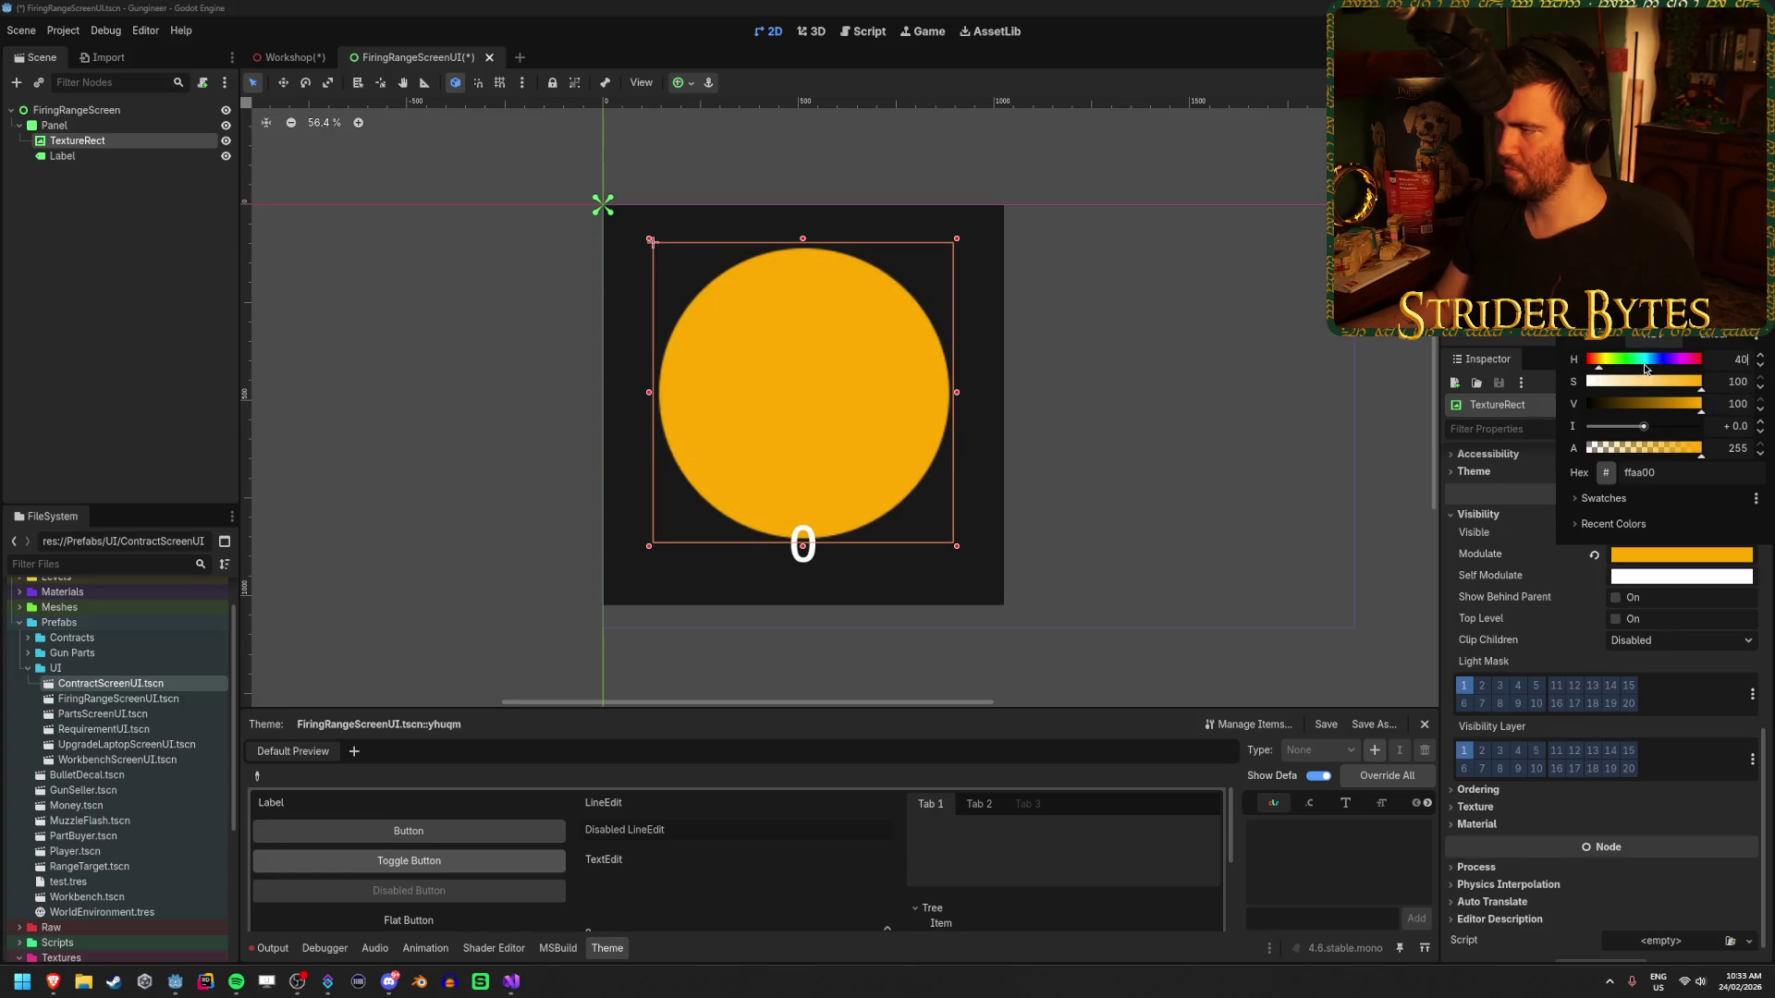
left_click(1760, 356)
left_click(1760, 357)
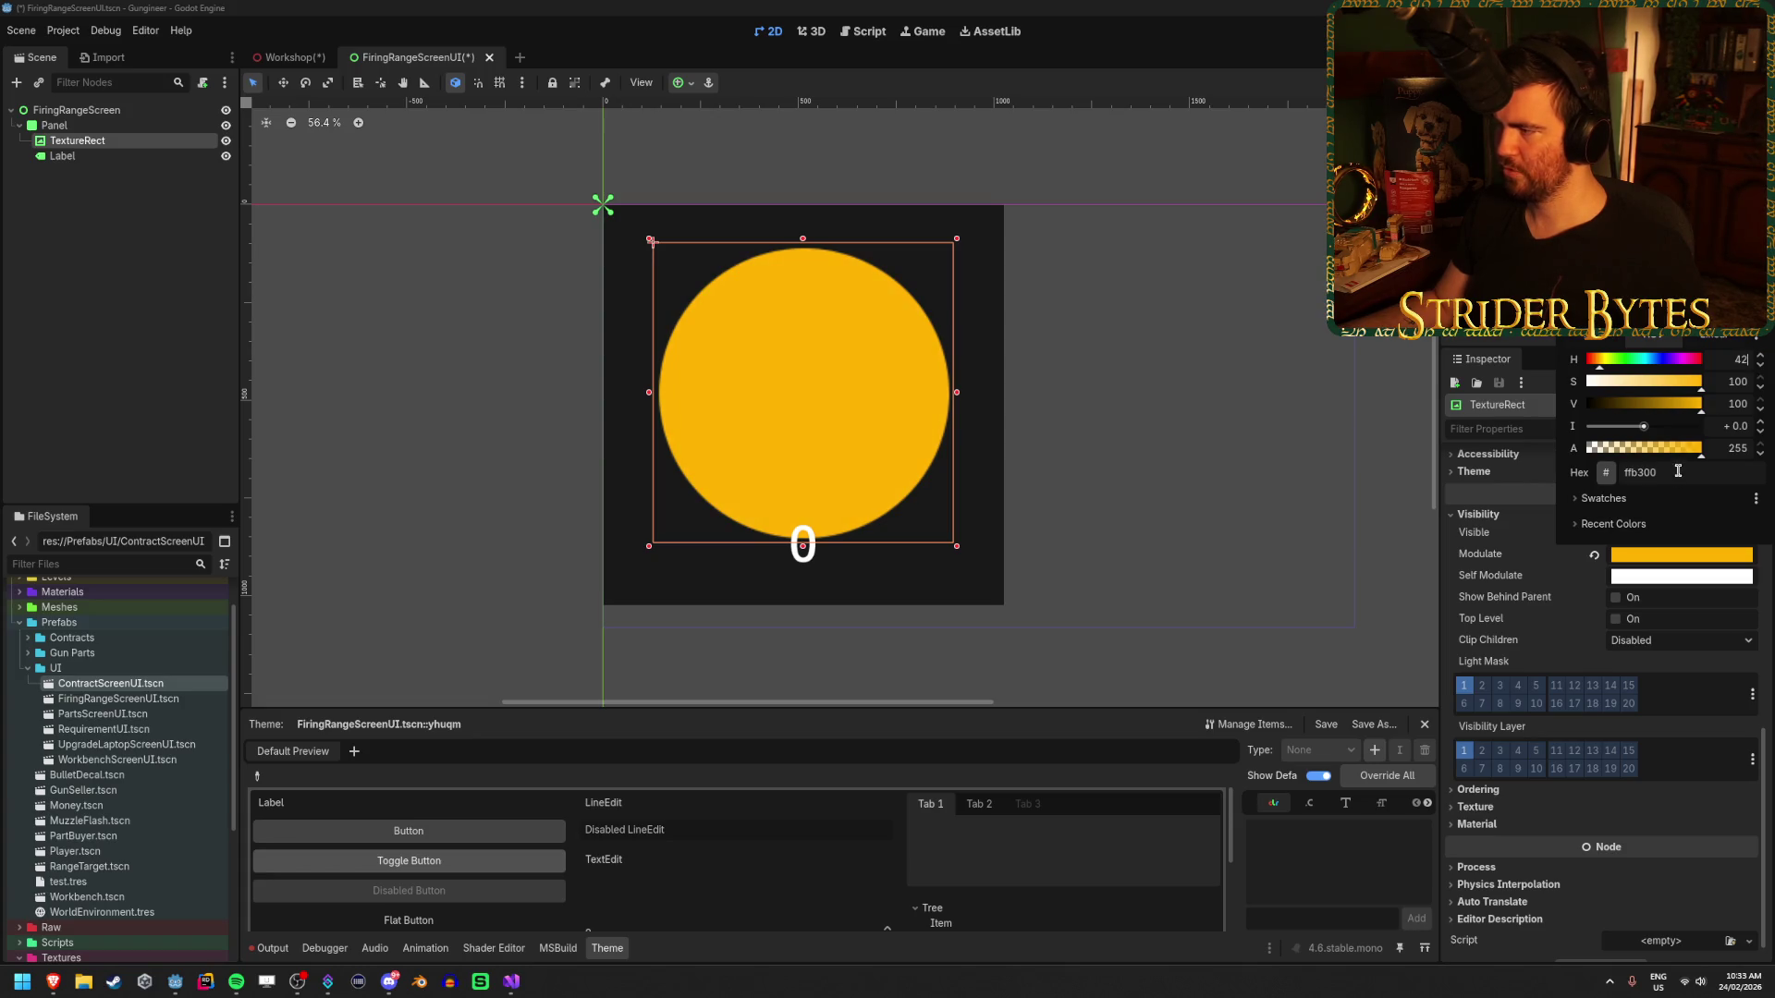
- Apply the golden yellow to the Firing Range's Gold colour
left_click(311, 6)
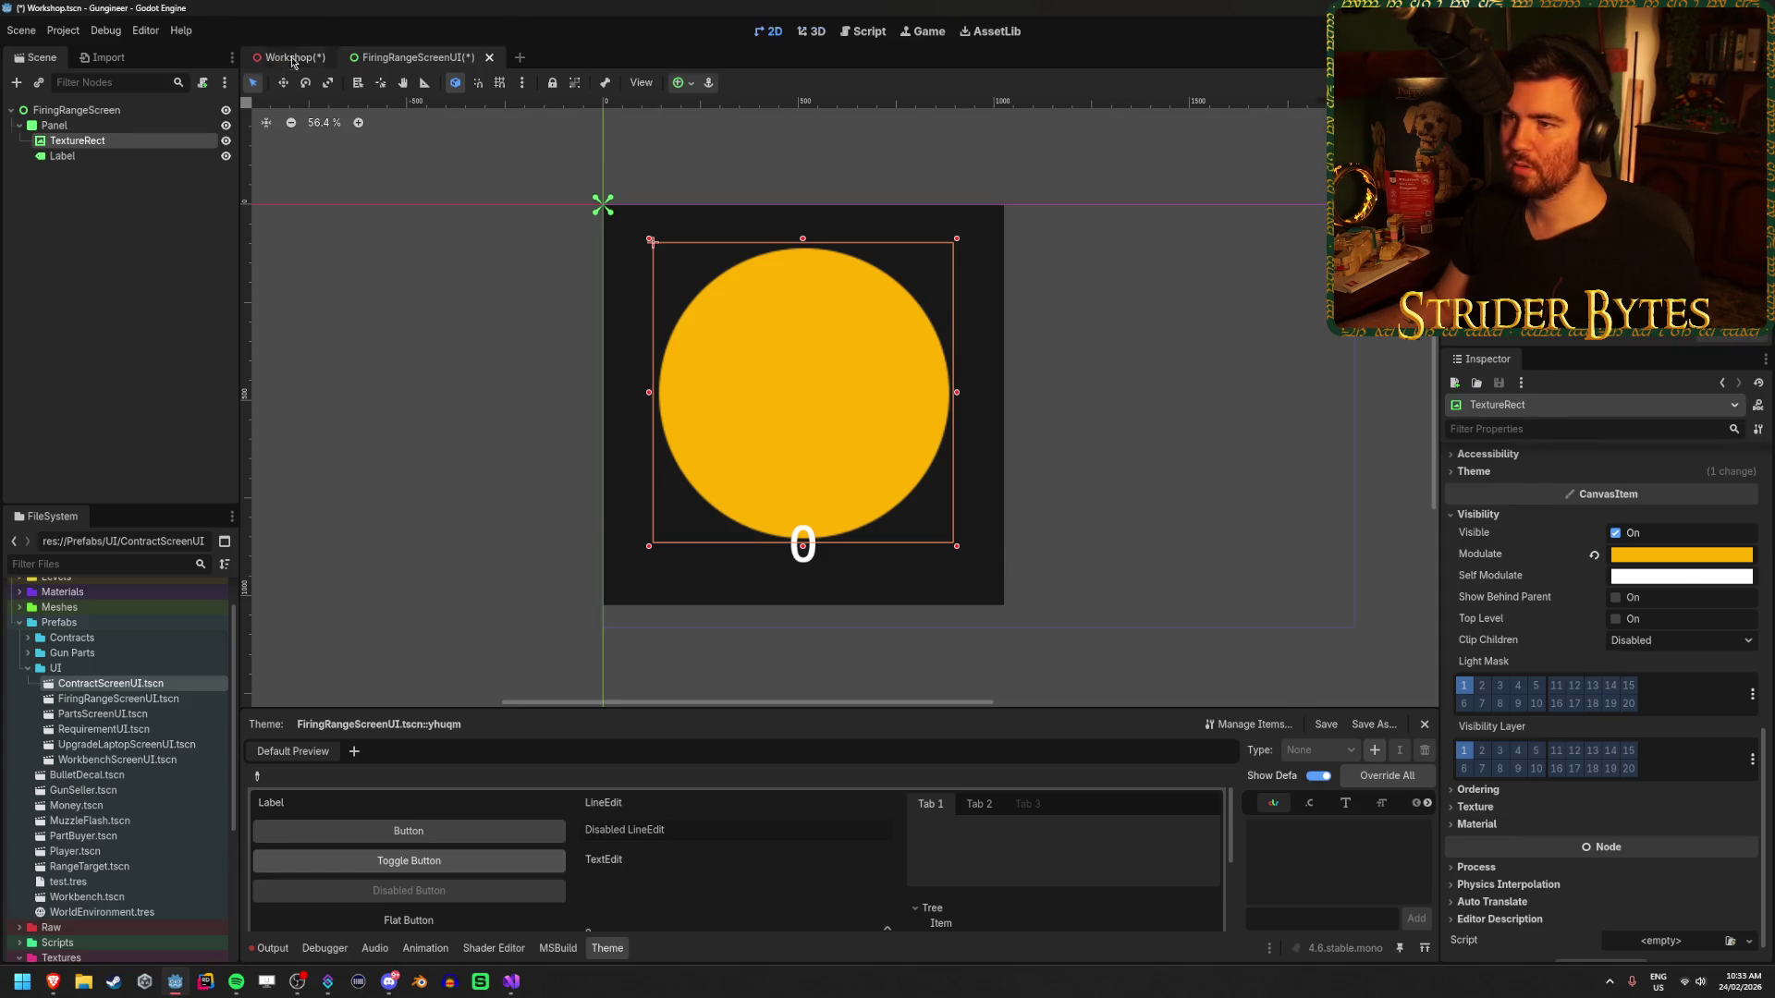
left_click(289, 57)
left_click(1678, 654)
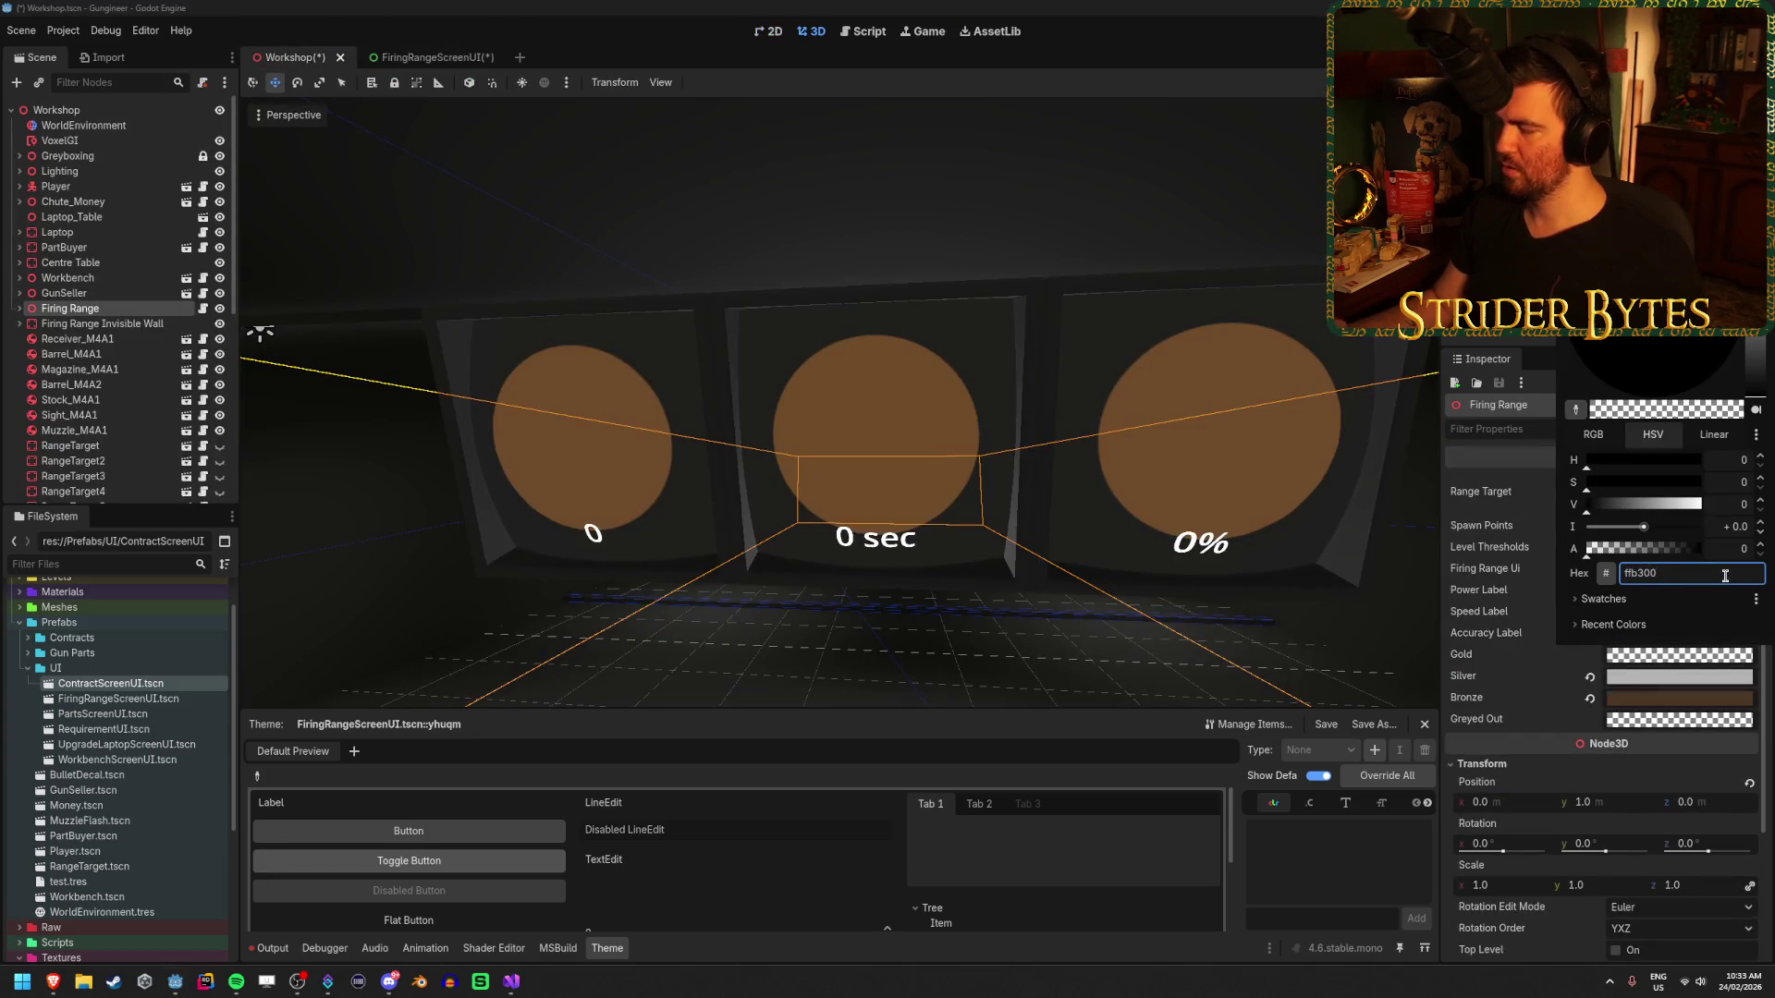
key("Escape")
left_click(418, 56)
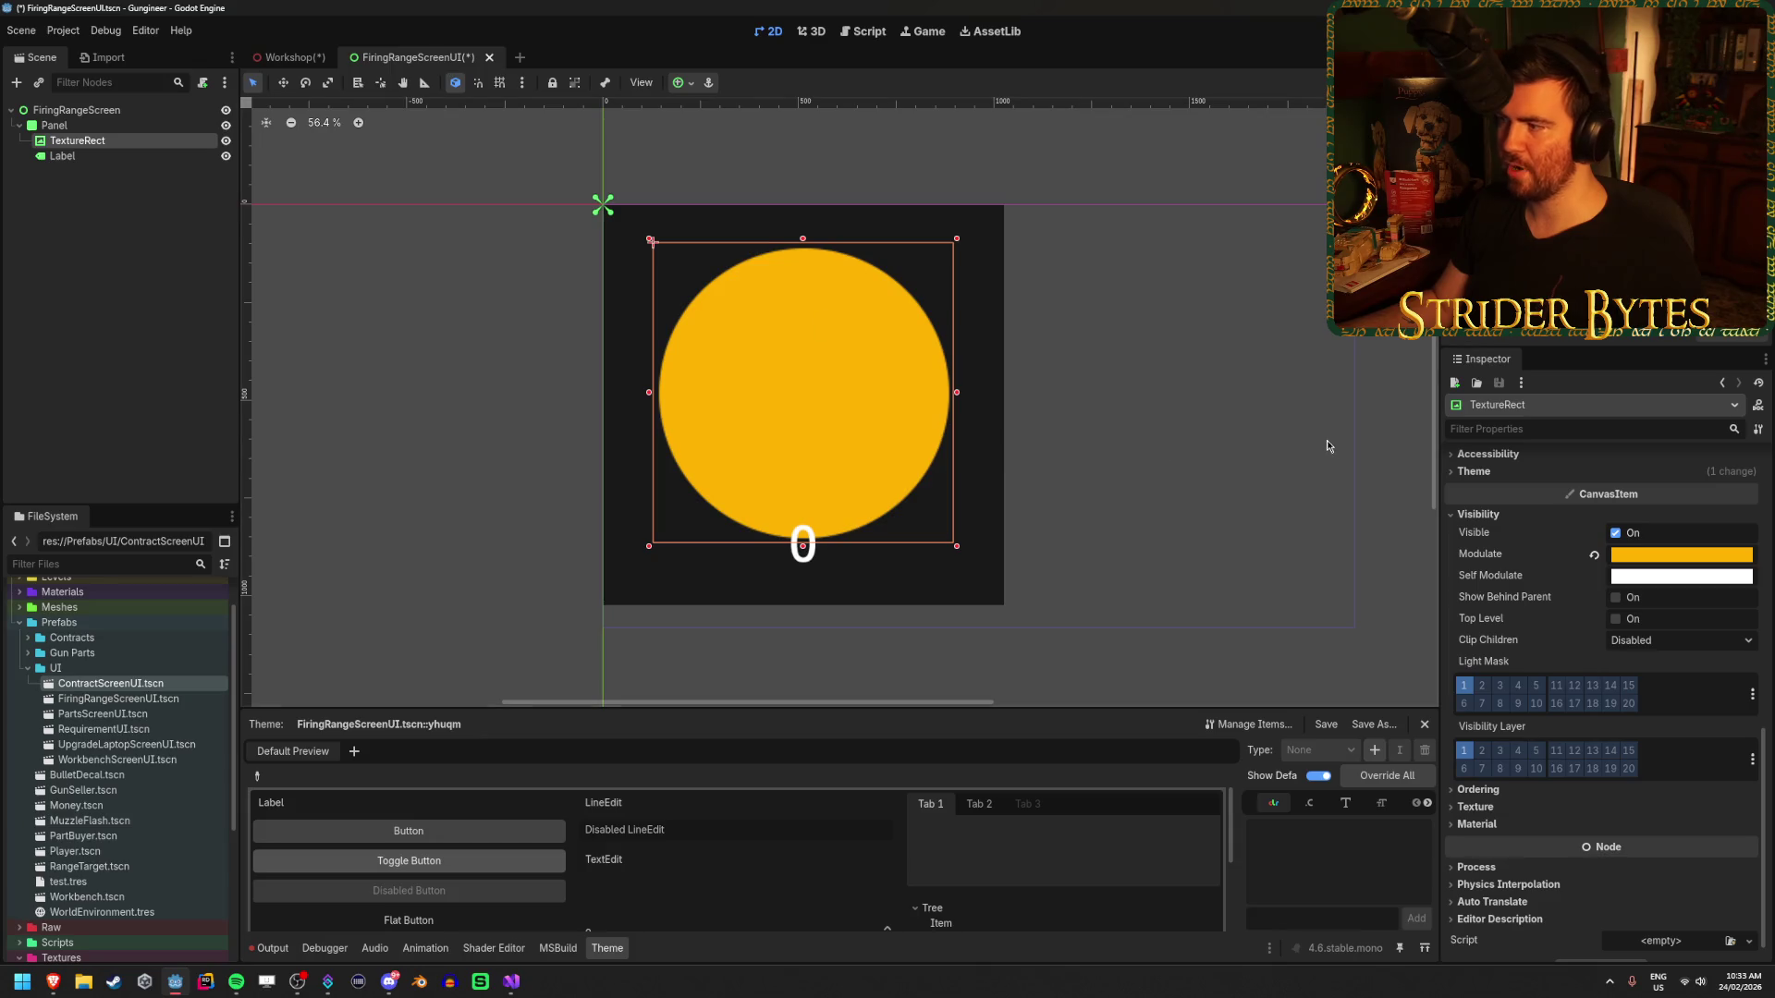
- Darken the circle's Modulate tint to a near-black grey
left_click(1680, 555)
left_click(1742, 334)
left_click(1664, 306)
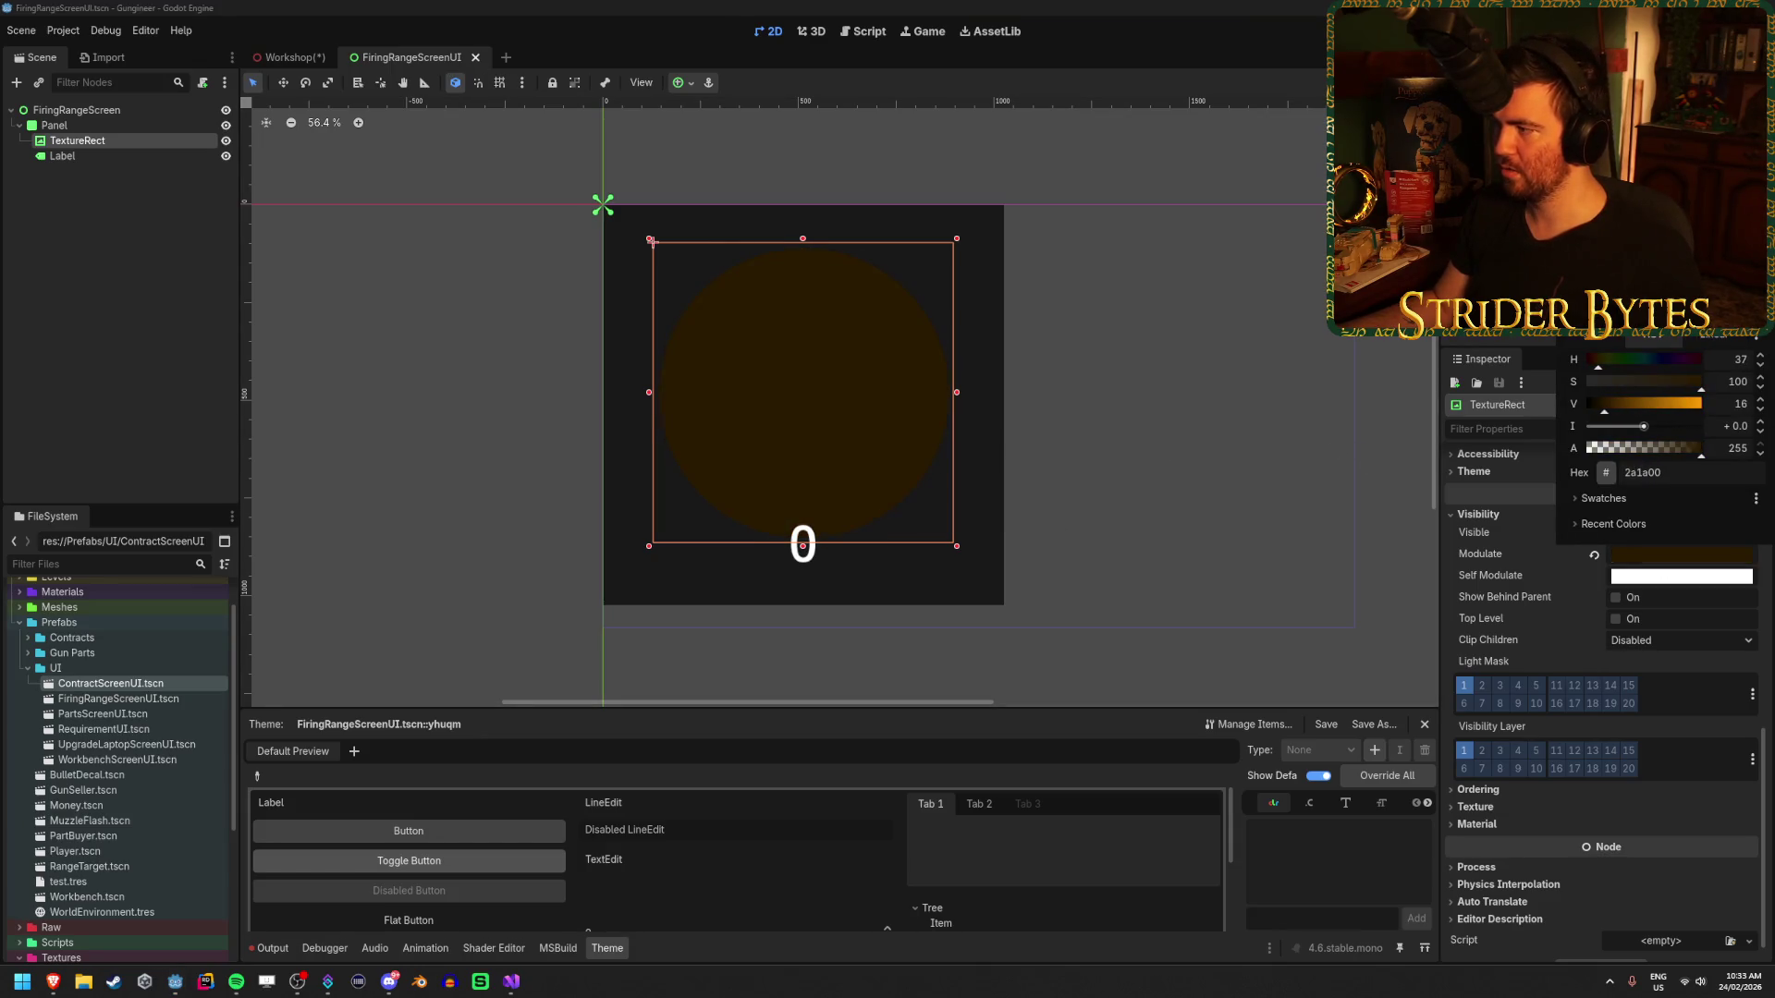
left_click_drag(1655, 305, 1581, 323)
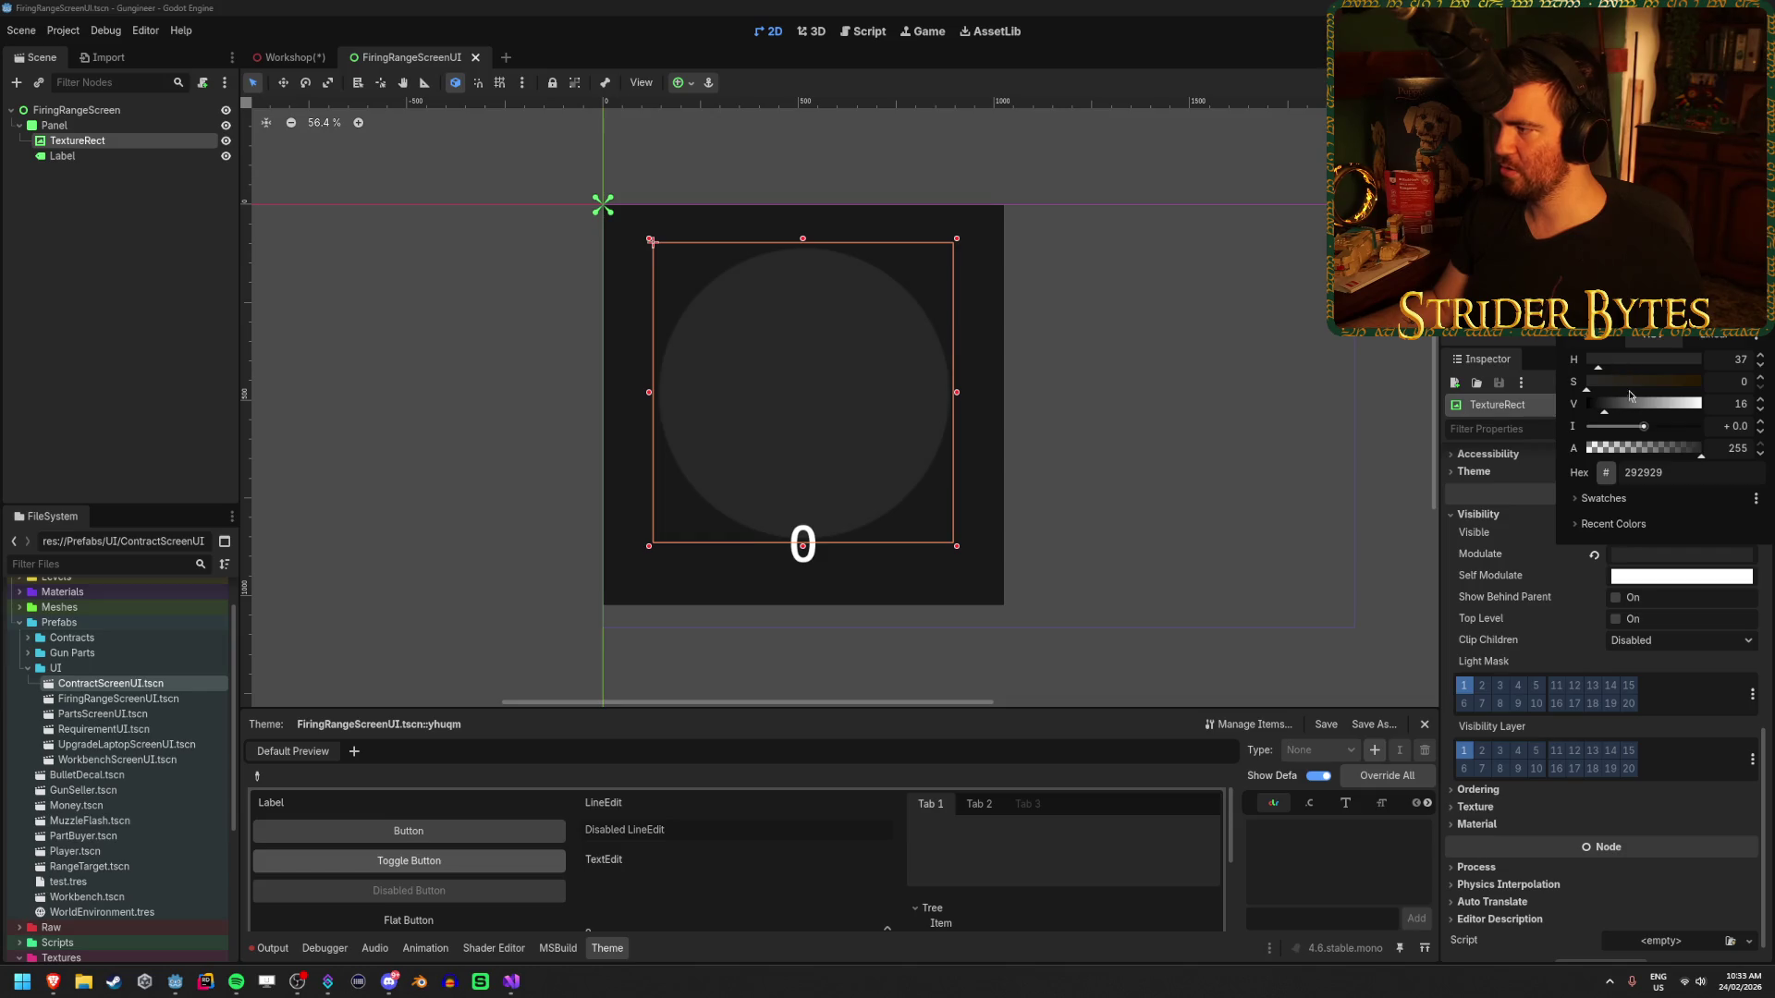
mouse_move(1605, 407)
left_mouse_down()
mouse_move(1632, 408)
mouse_move(1598, 436)
left_mouse_up()
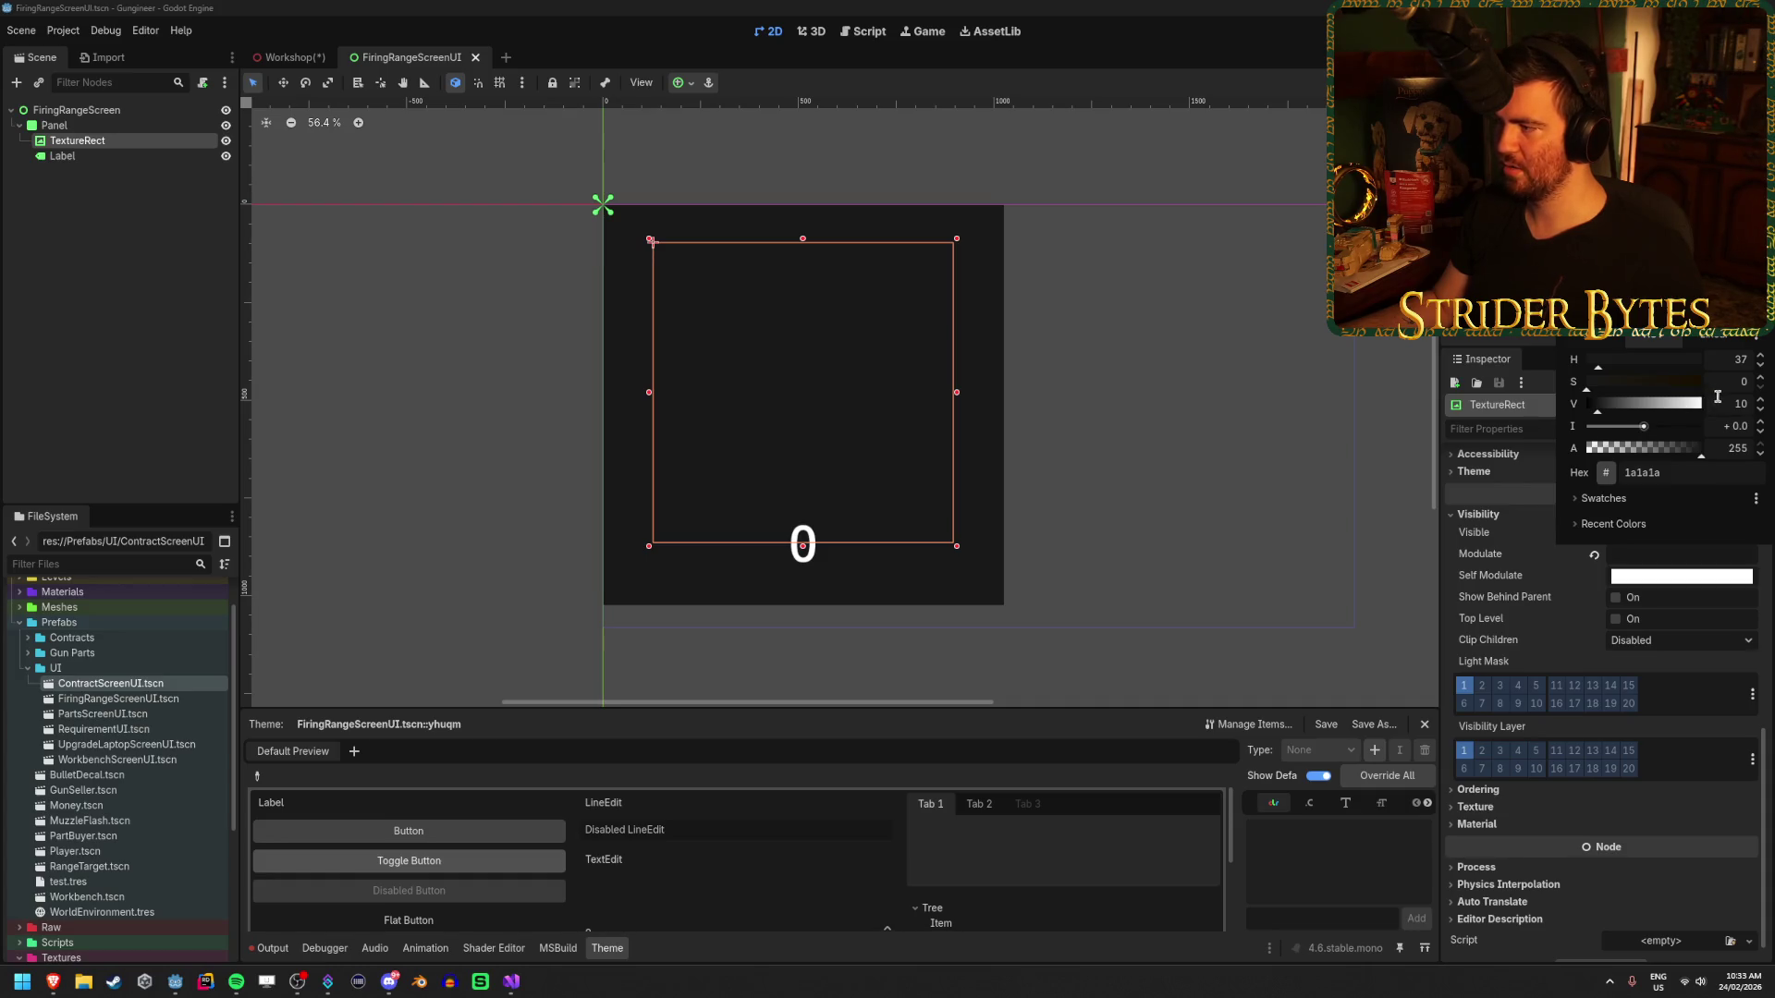
left_click(1768, 407)
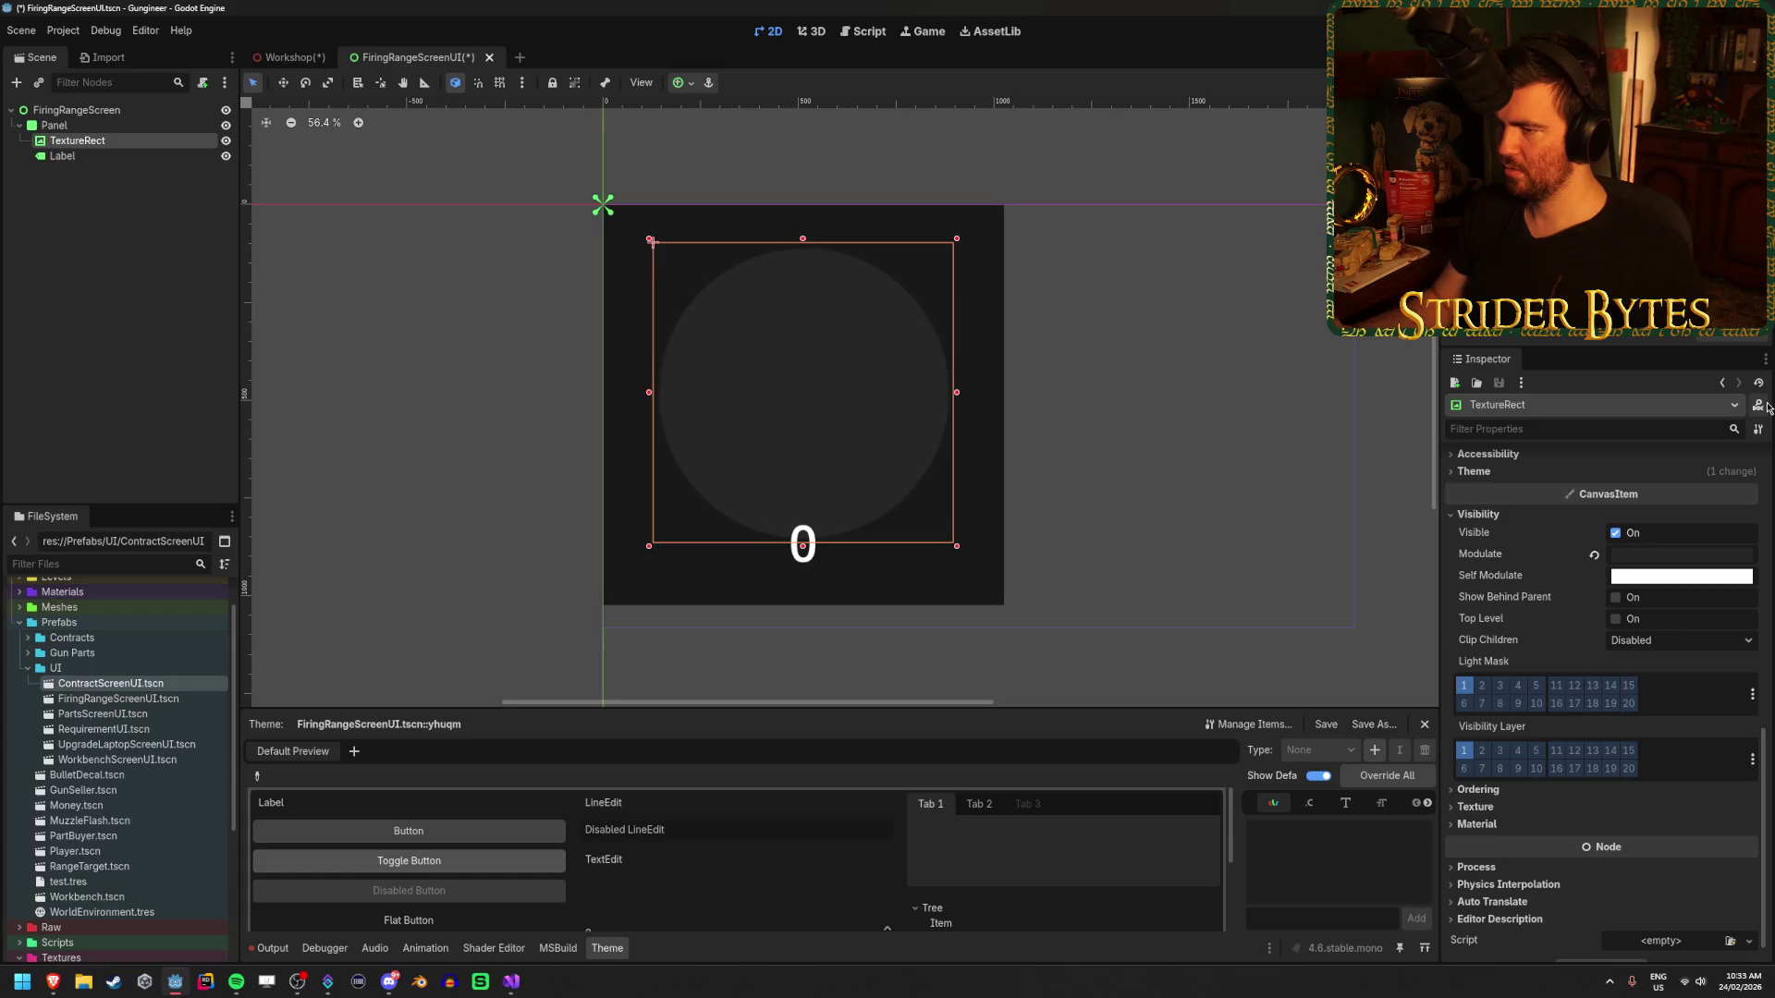
left_click(1651, 555)
left_click(1728, 423)
scroll(1761, 406, "down", 10)
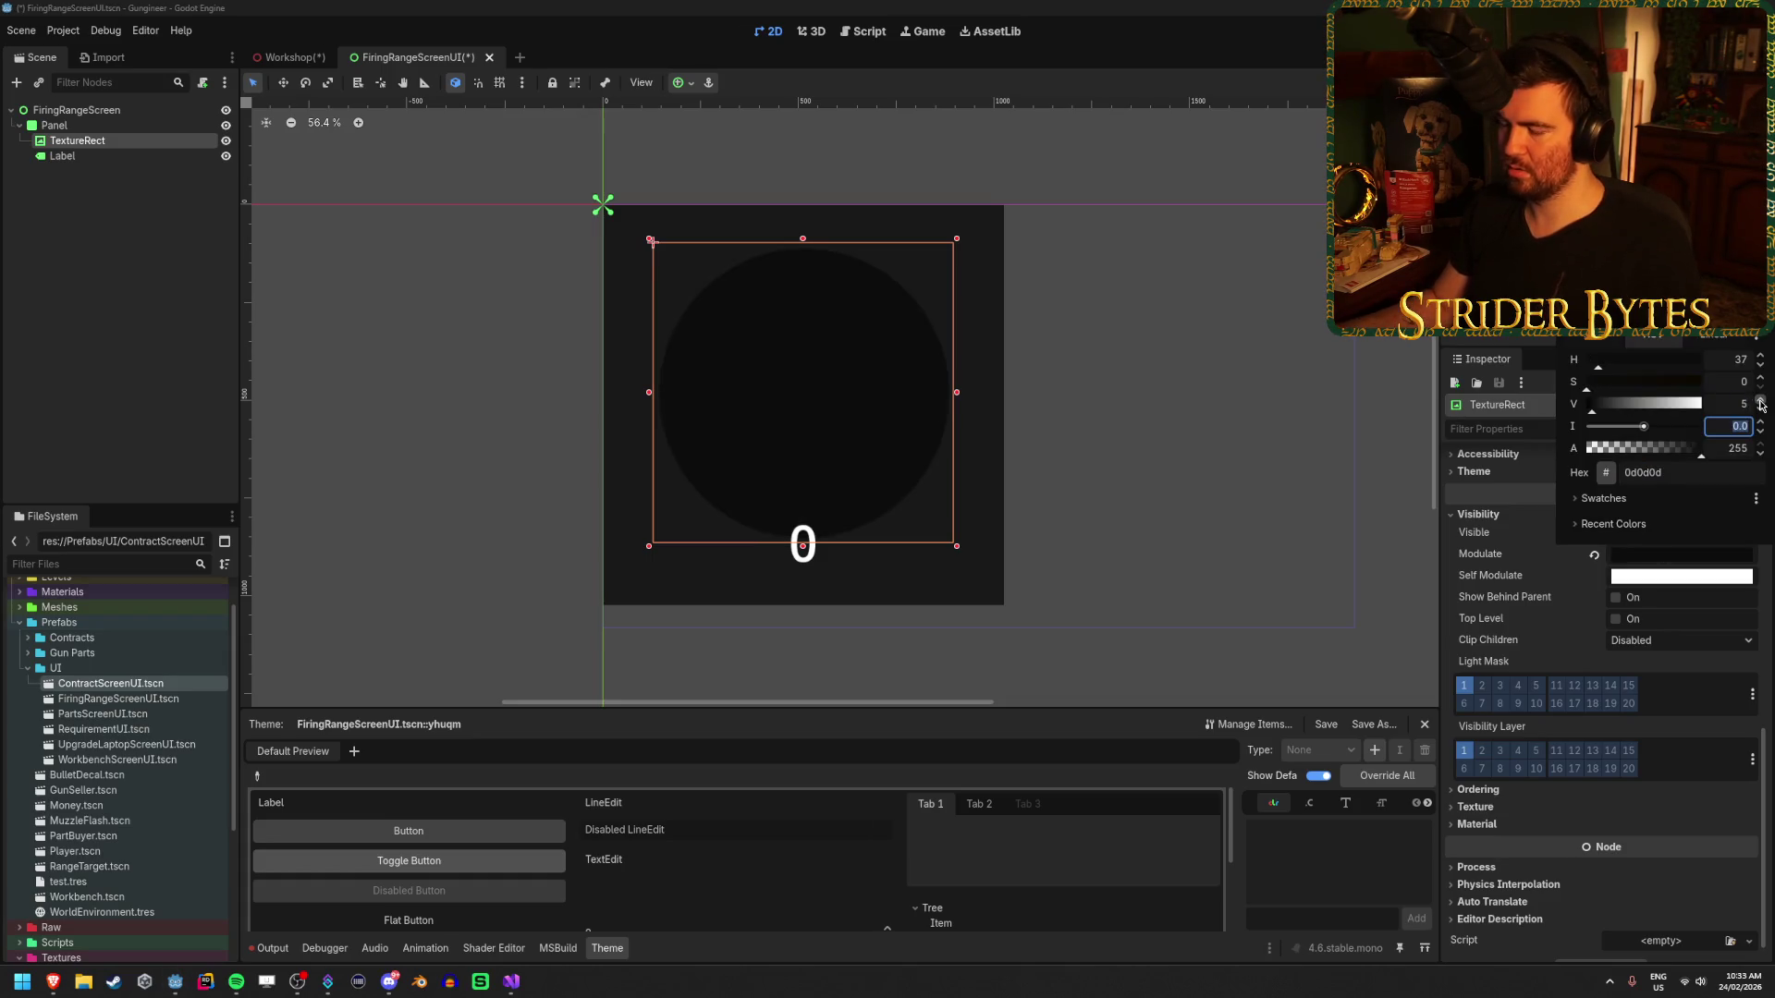
scroll(1761, 406, "up", 4)
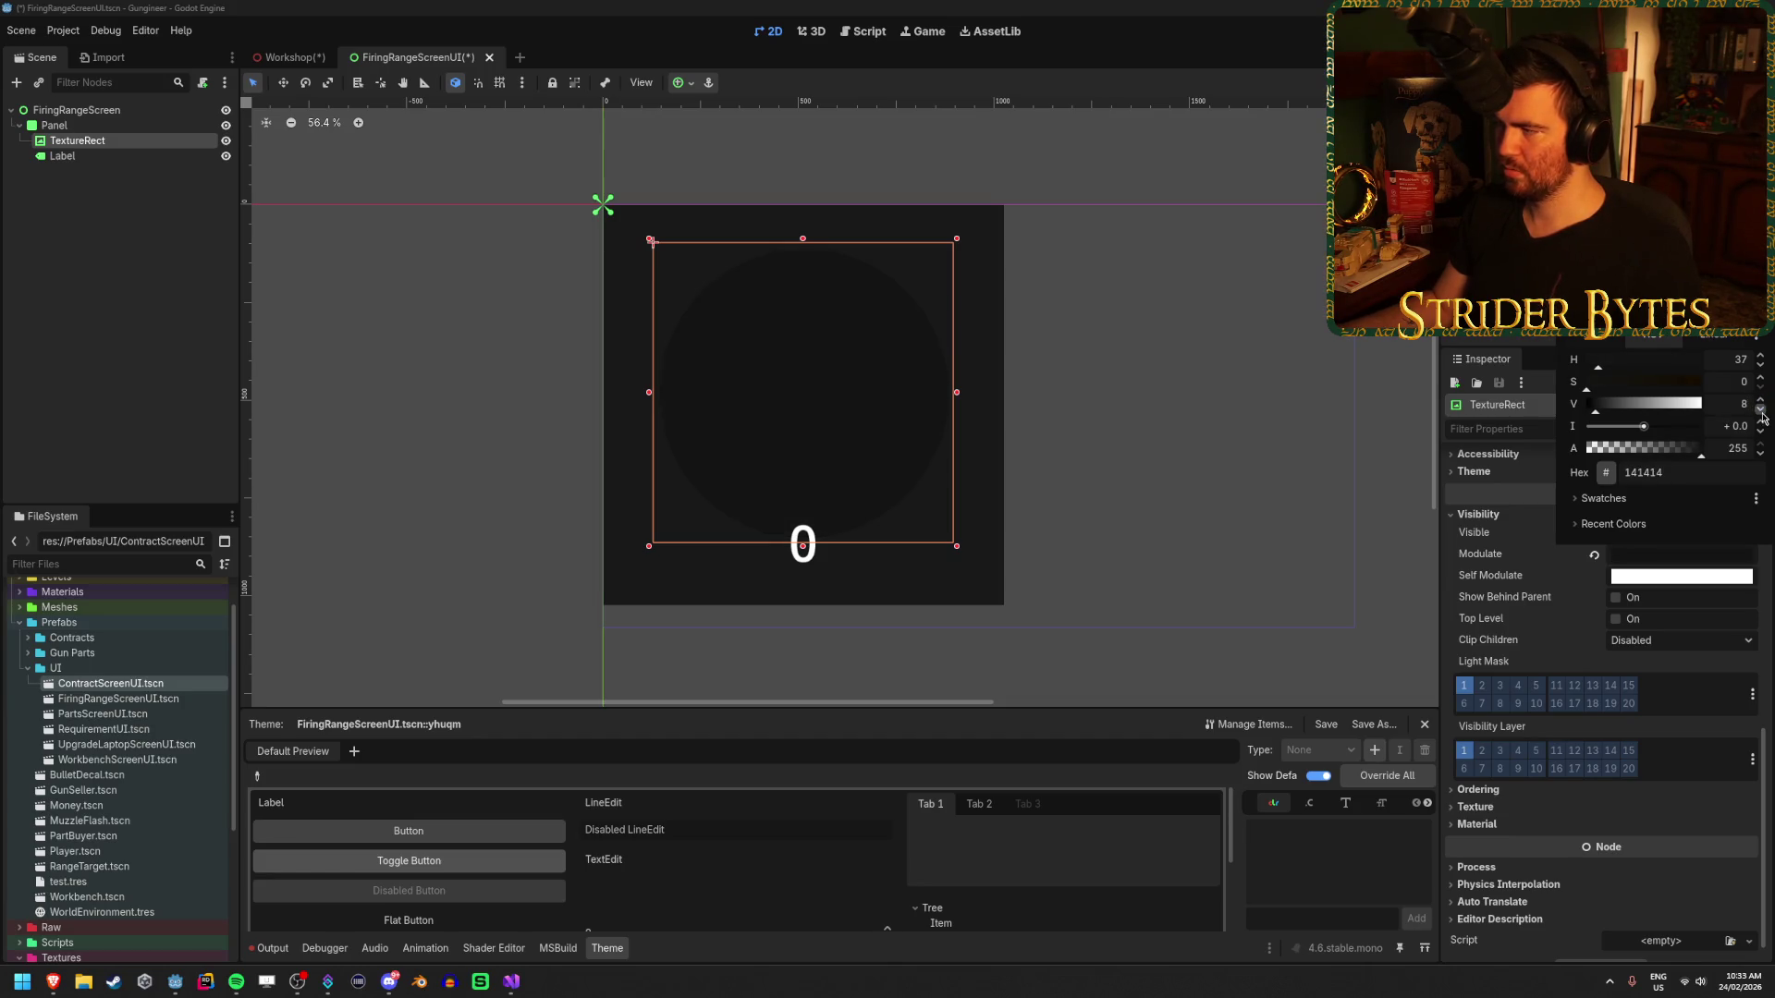
- Set the Firing Range's Greyed Out colour to a dark shade and save the scenes
left_click(286, 54)
left_click(1684, 726)
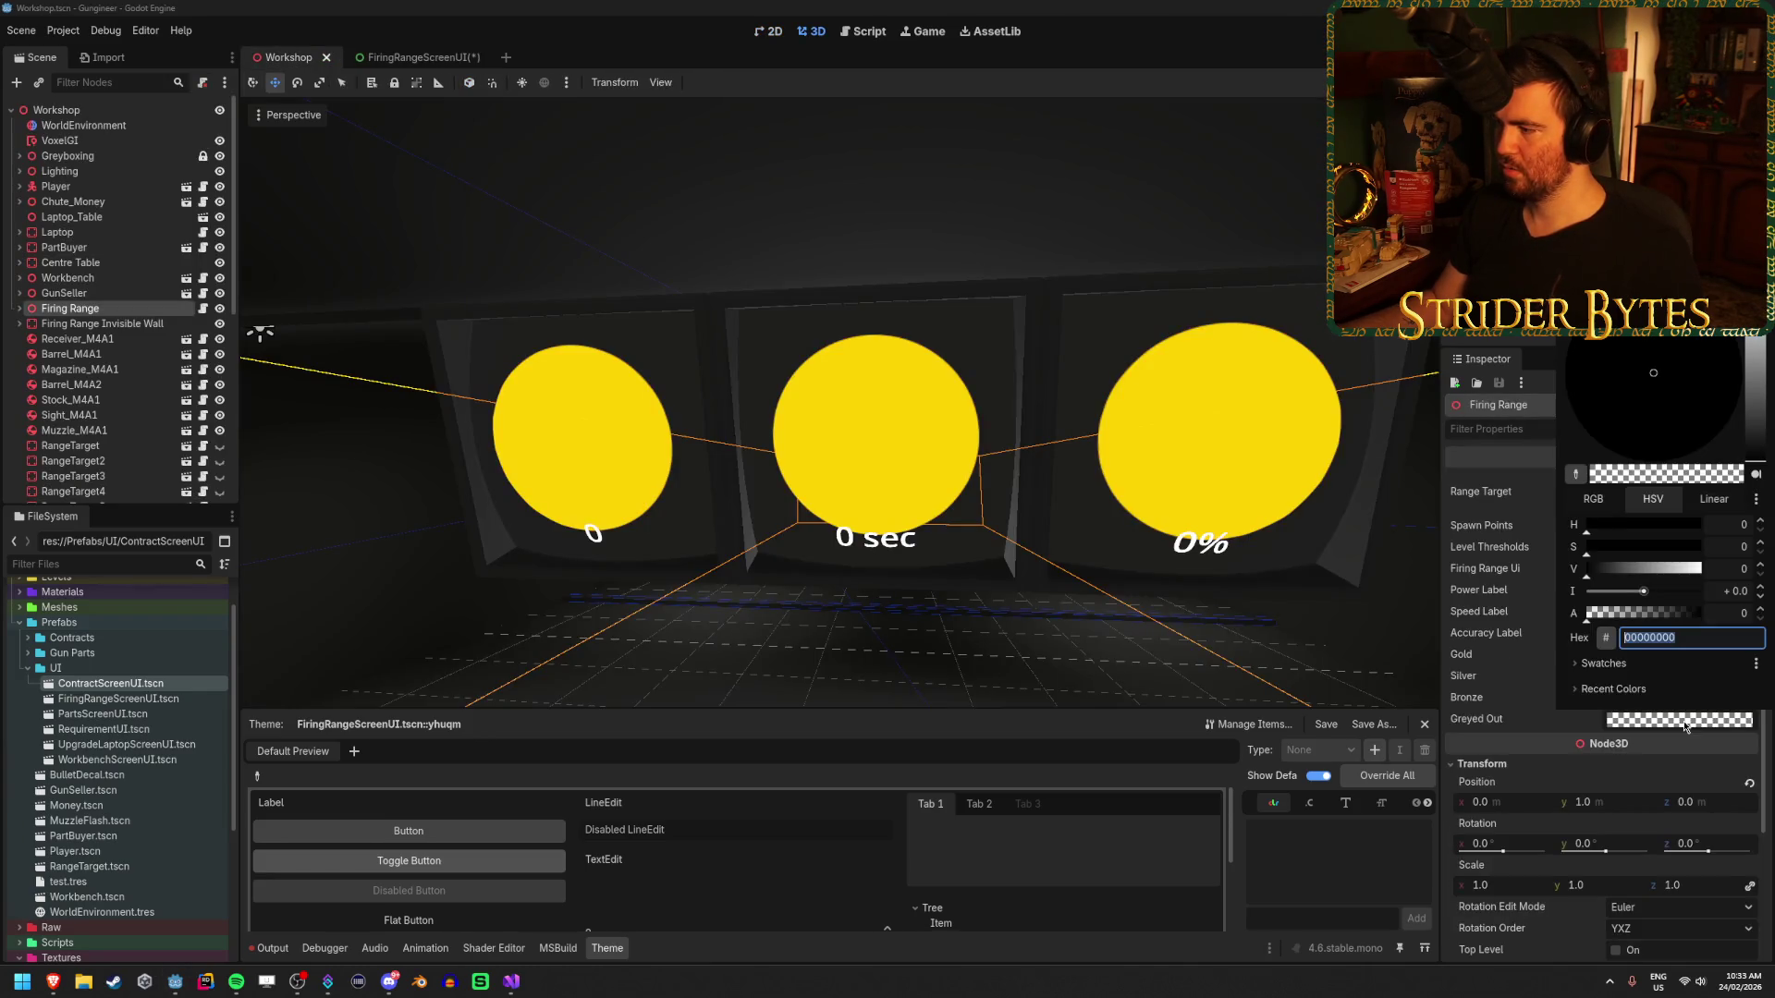
left_click(265, 287)
key("ctrl+s")
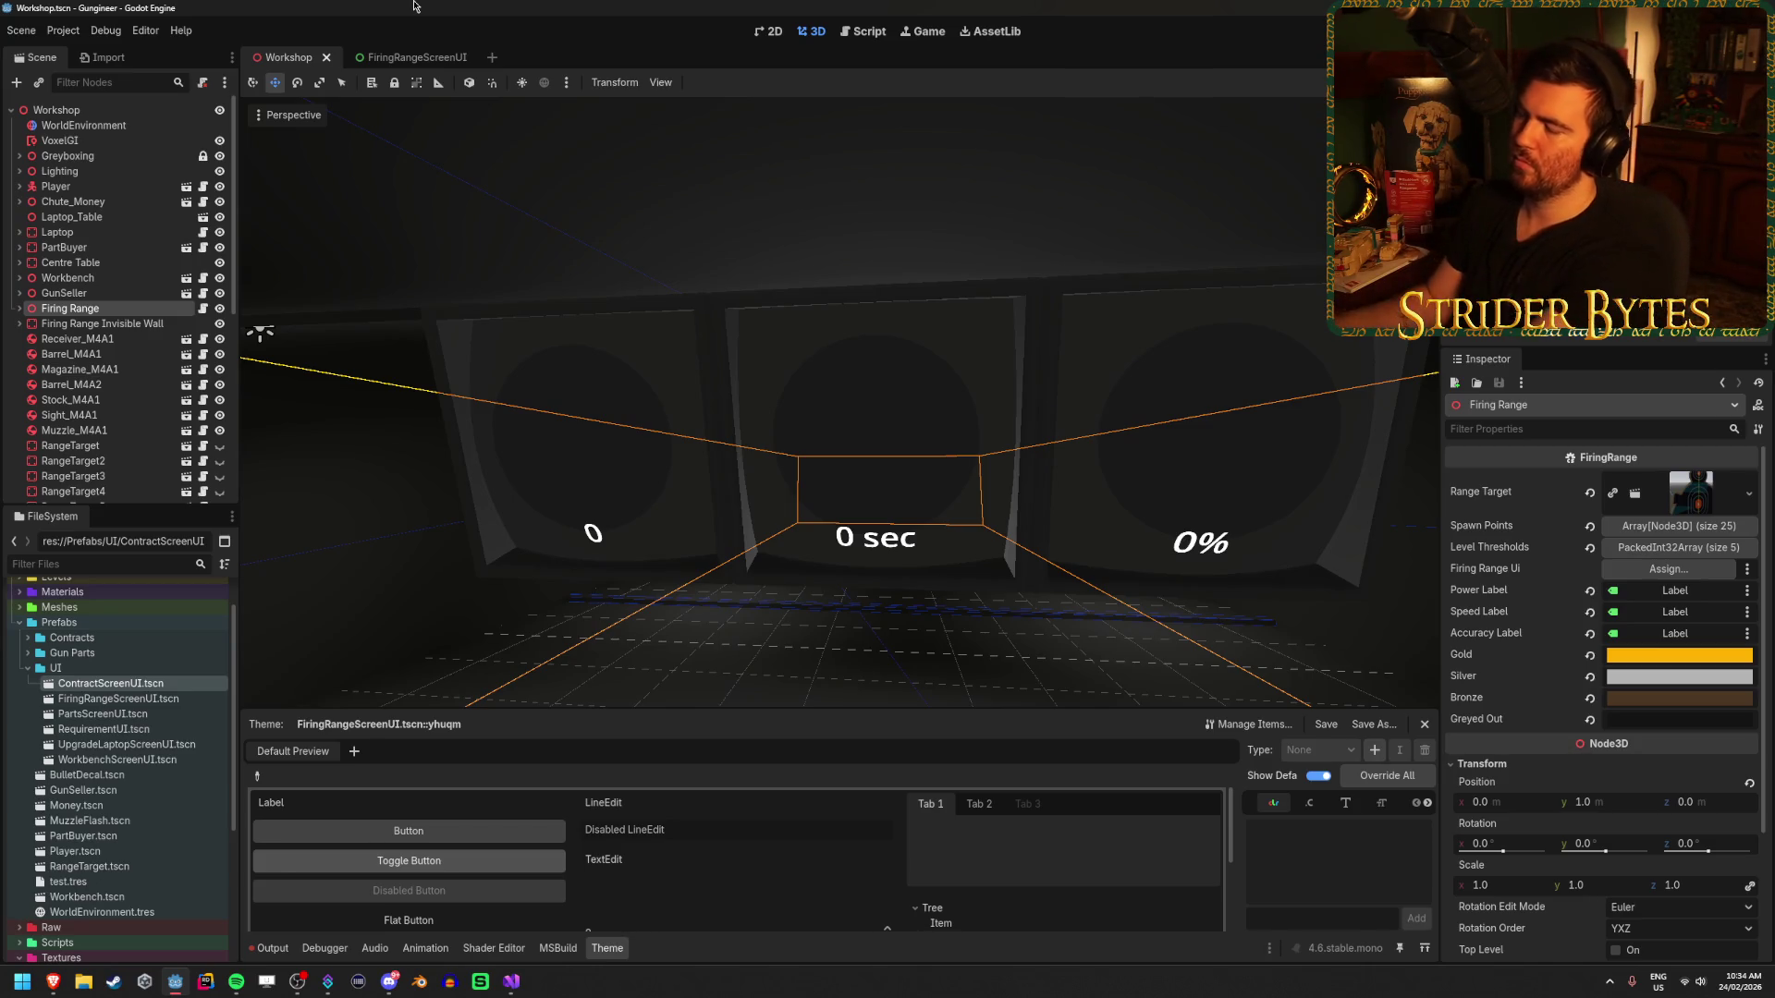
- Delete the CanvasLayer firingRangeUI export from FiringRange.cs and save
left_click(505, 986)
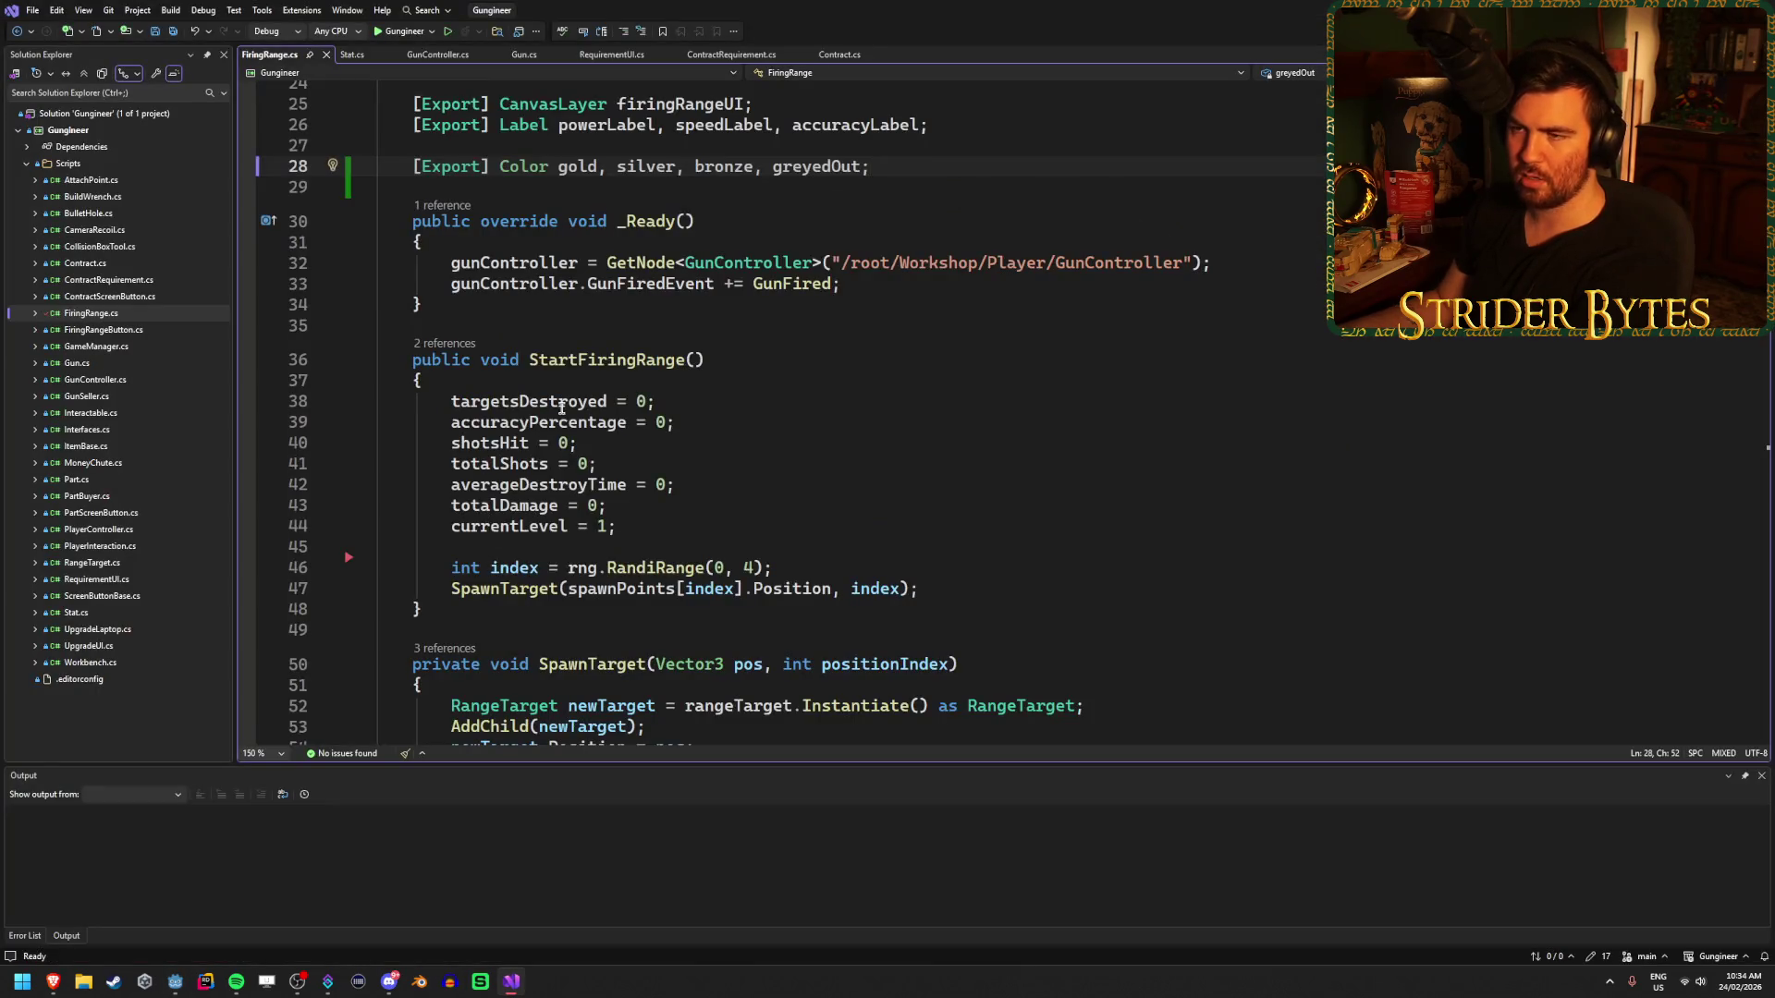
scroll(562, 408, "up", 8)
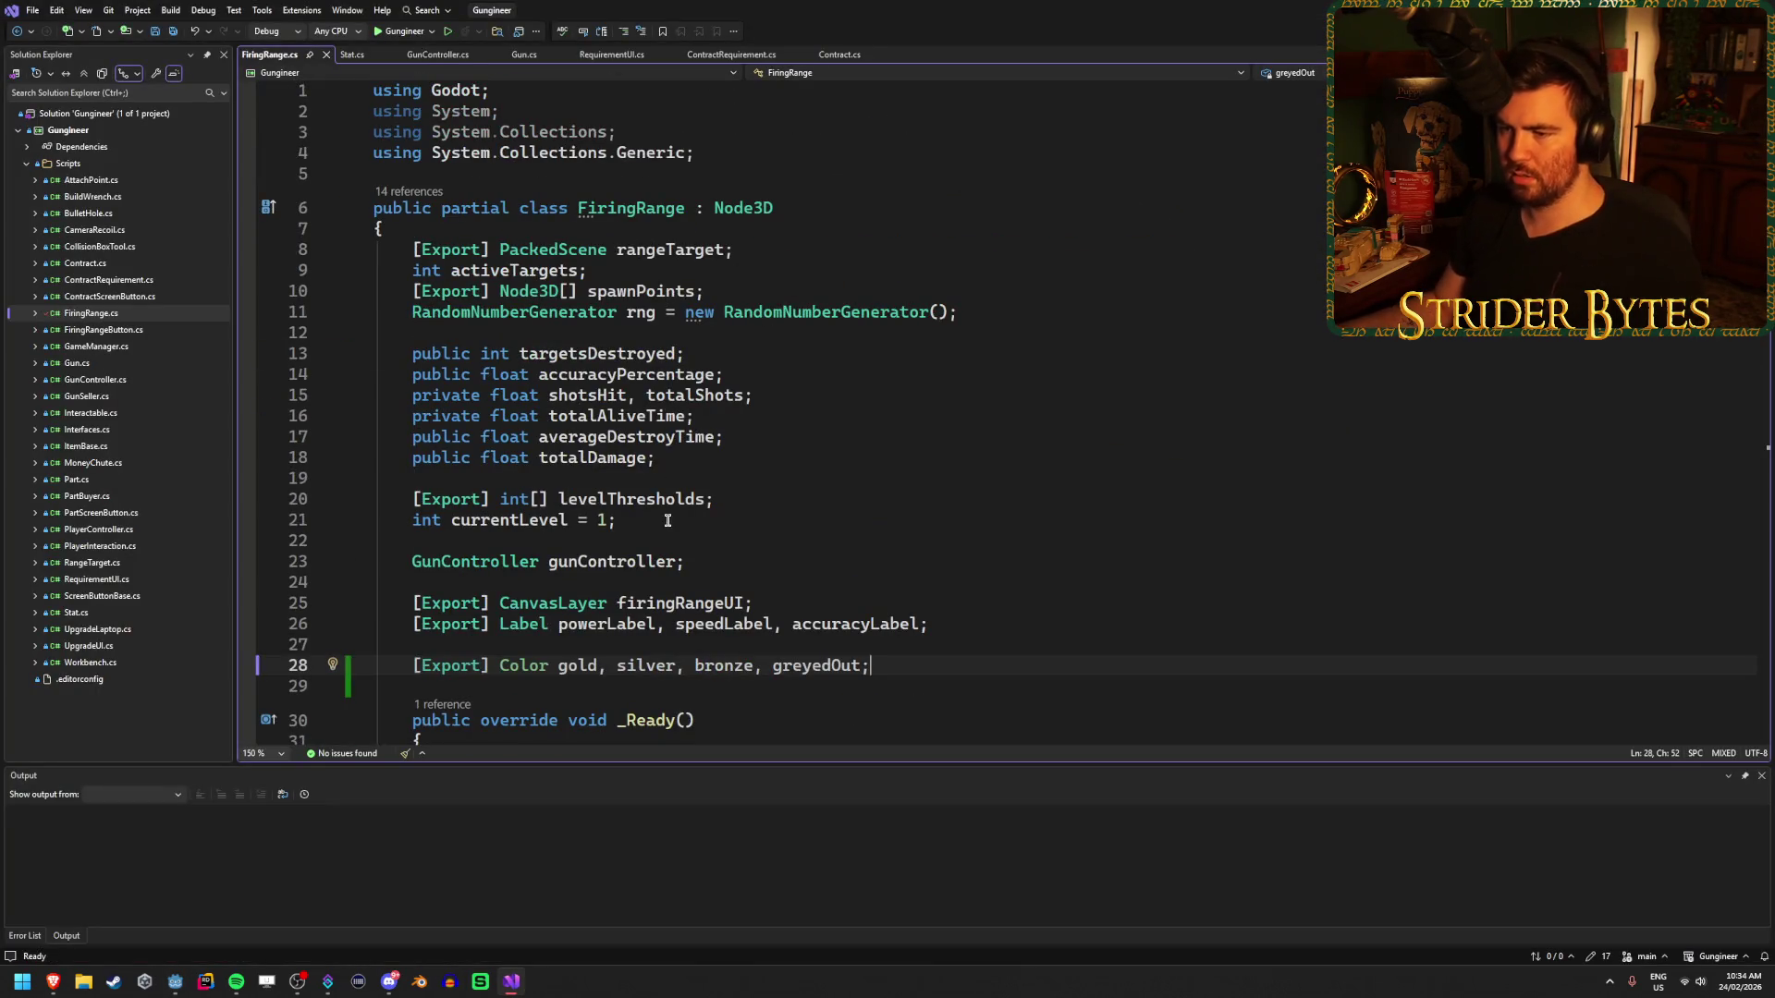
left_click(785, 602)
key("ctrl+x")
key("ctrl+s")
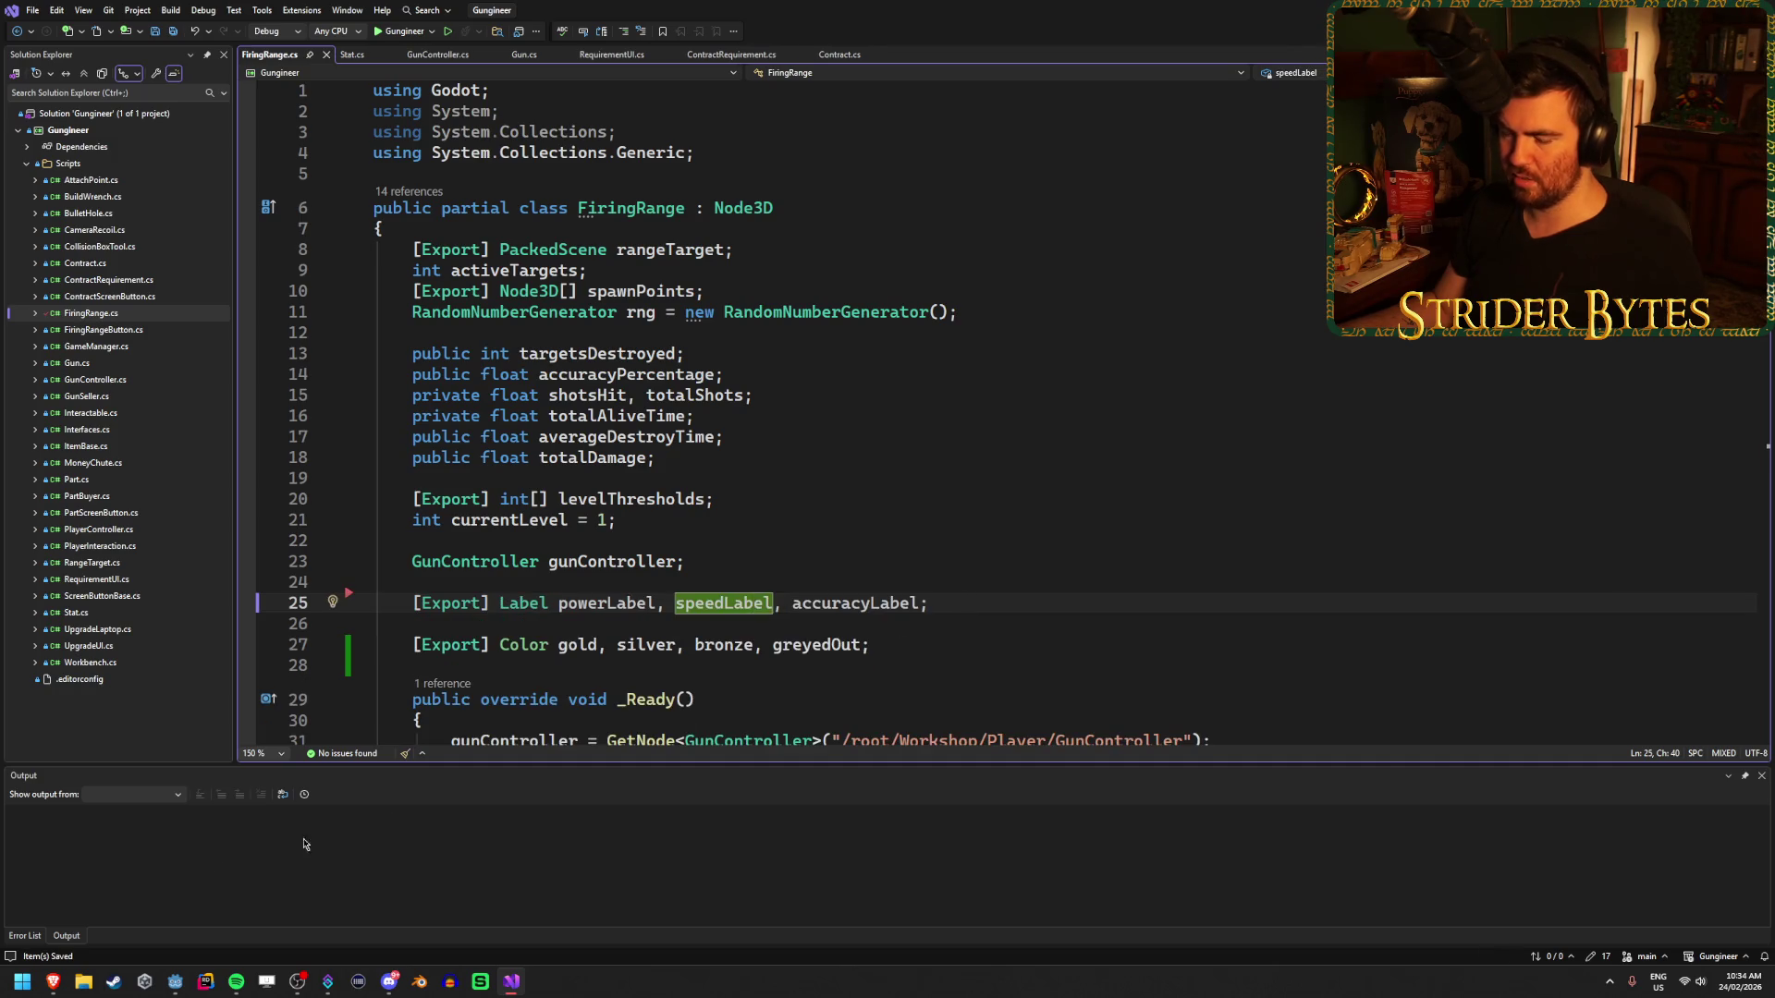
left_click(175, 982)
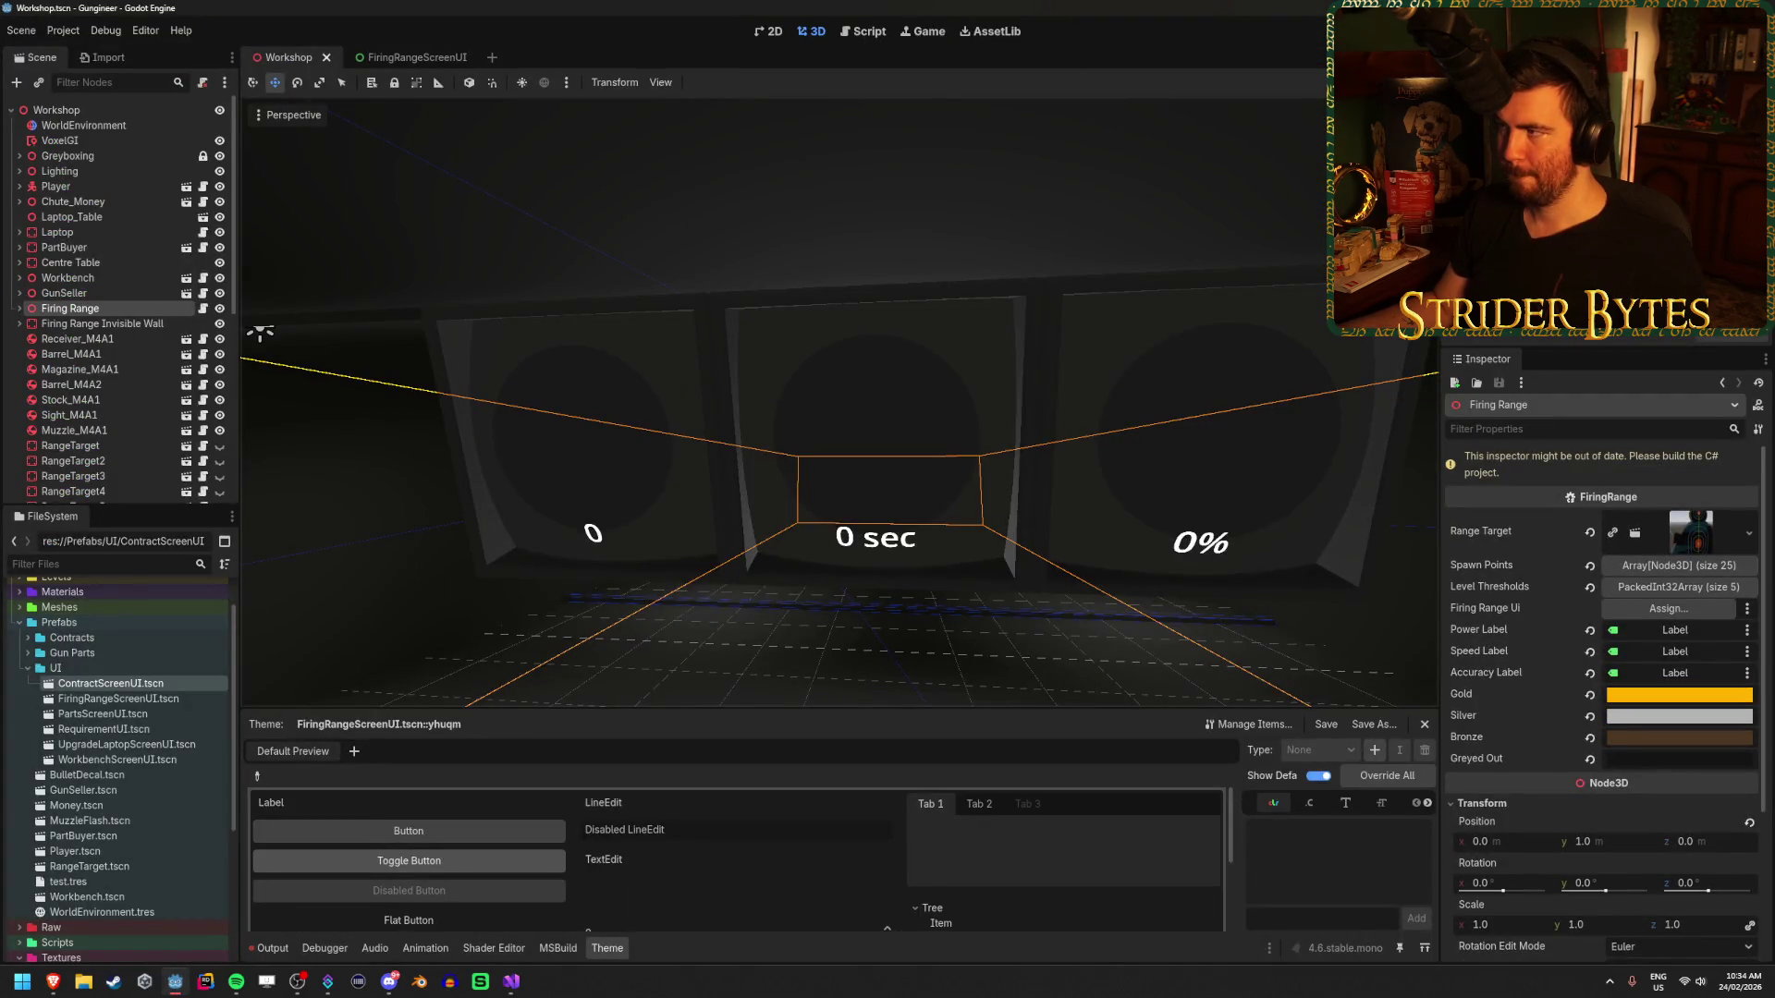
- Rebuild with Alt+B to drop the Firing Range Ui property, then return to FiringRange.cs
key("alt+b")
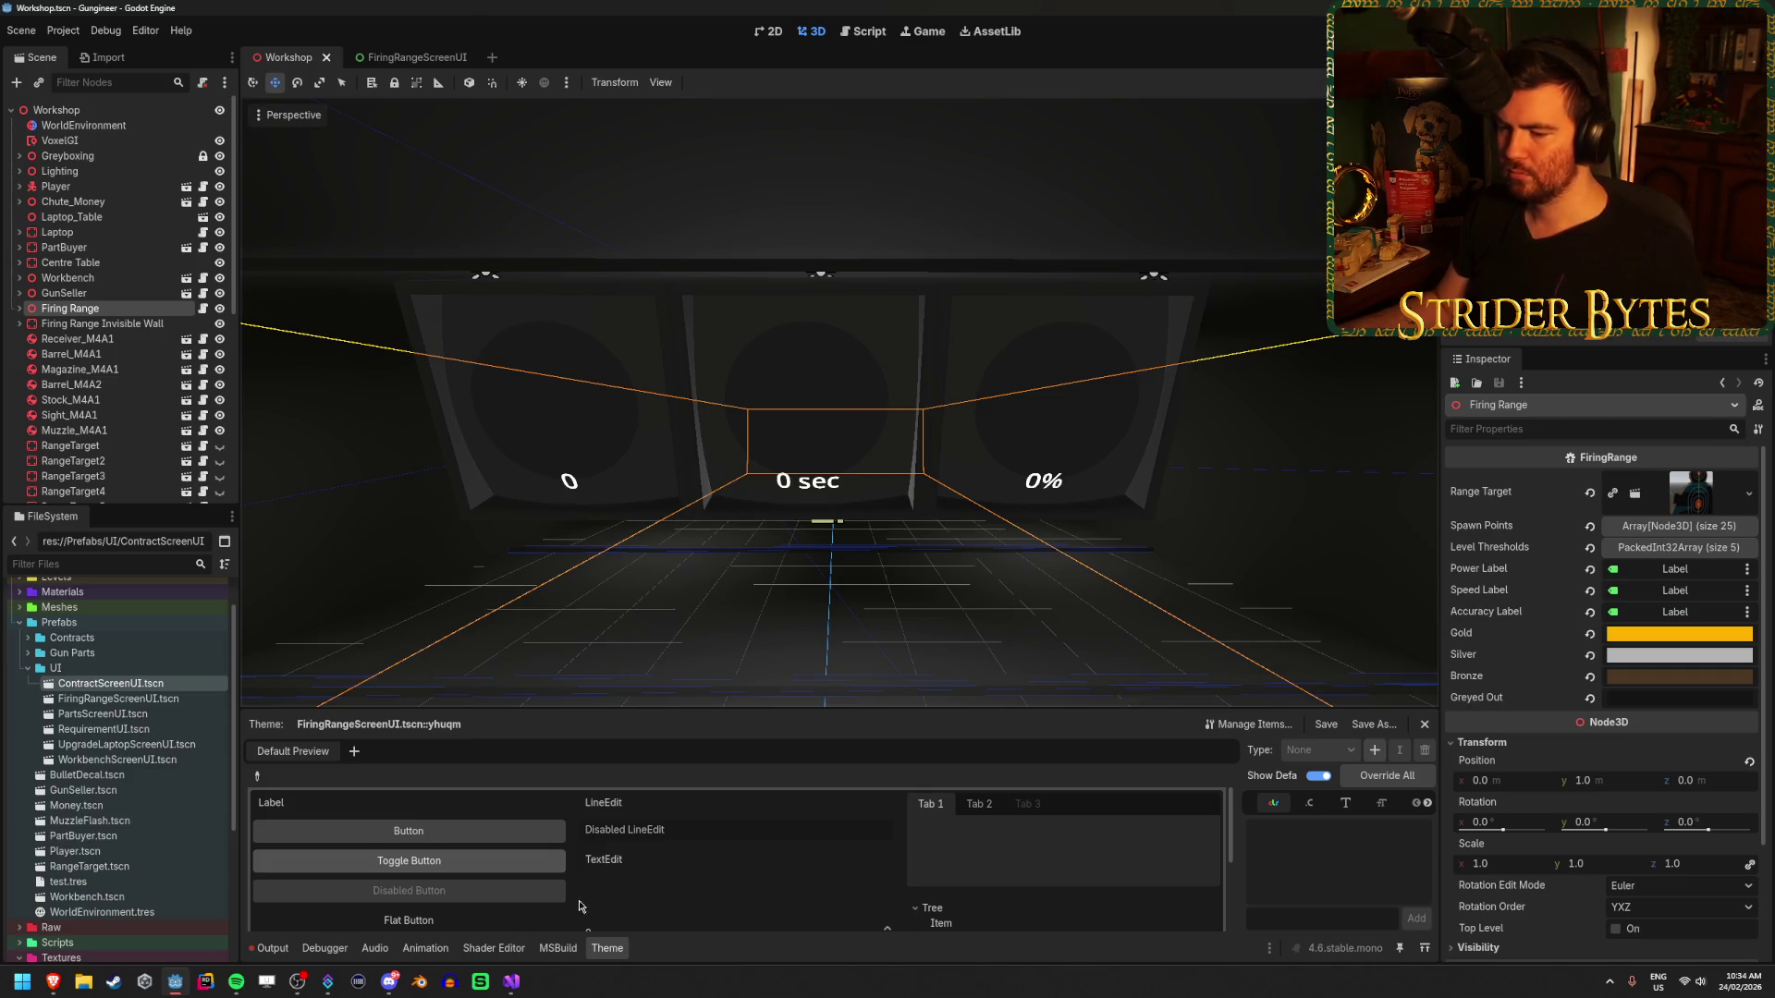
left_click(511, 982)
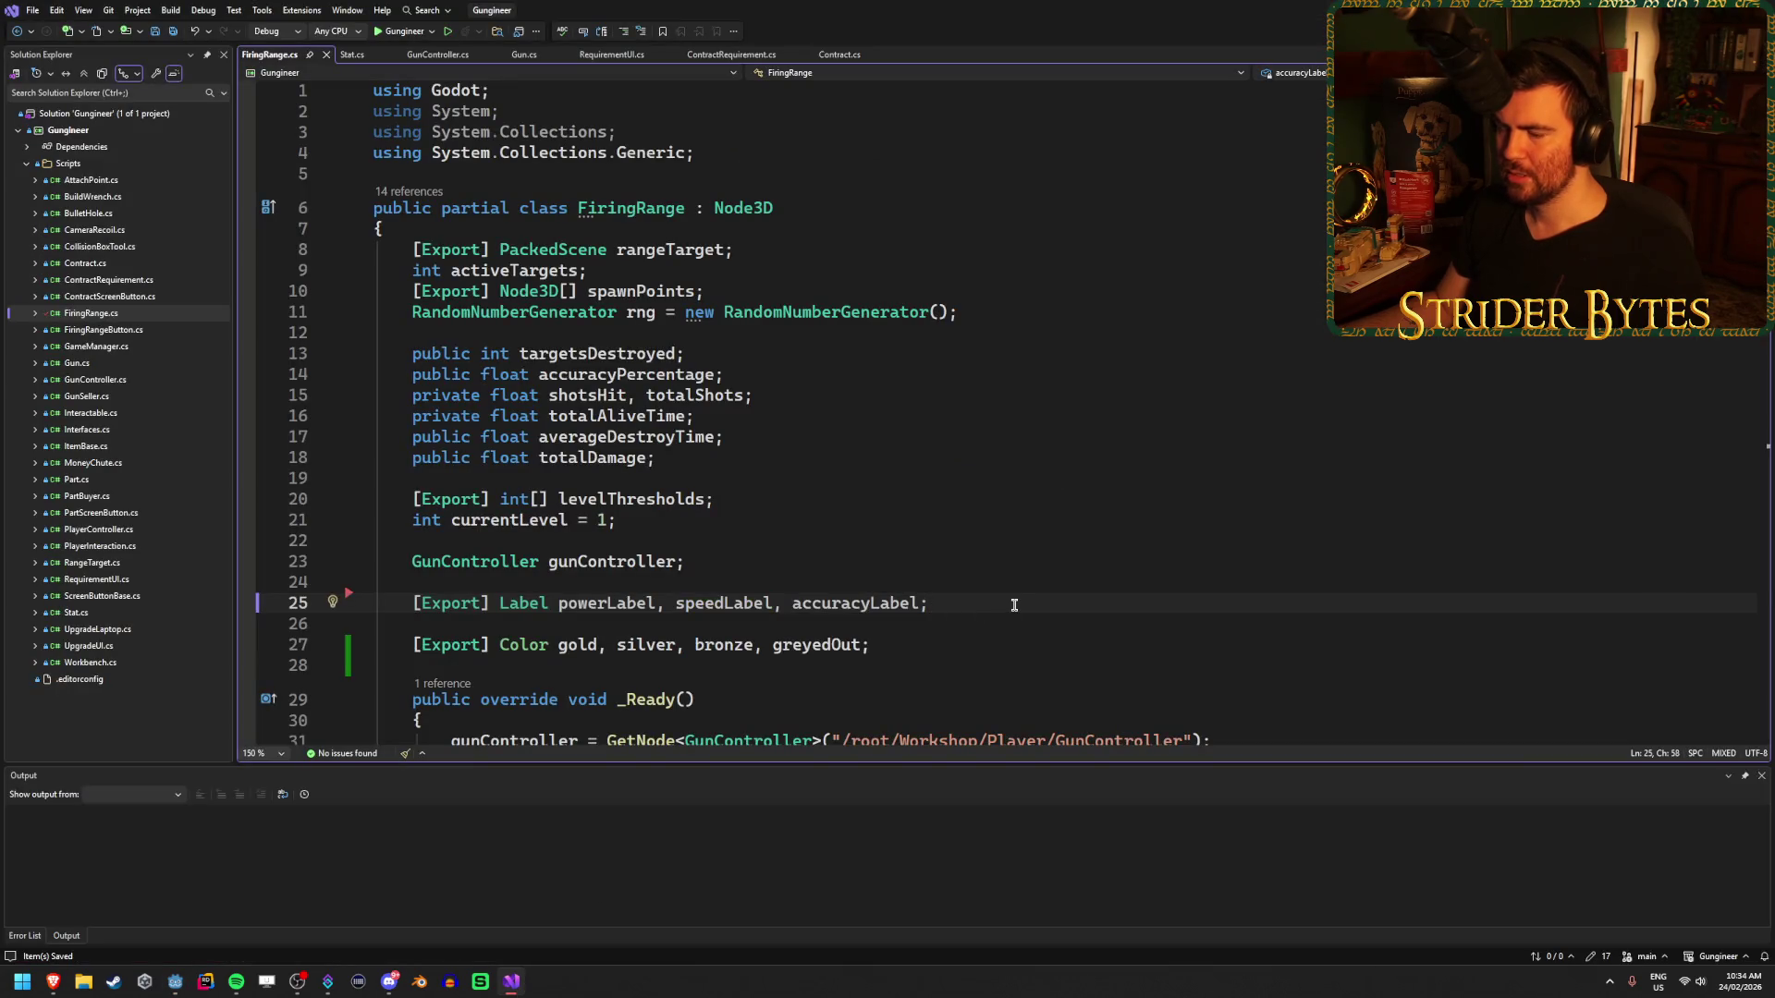
left_click(982, 617)
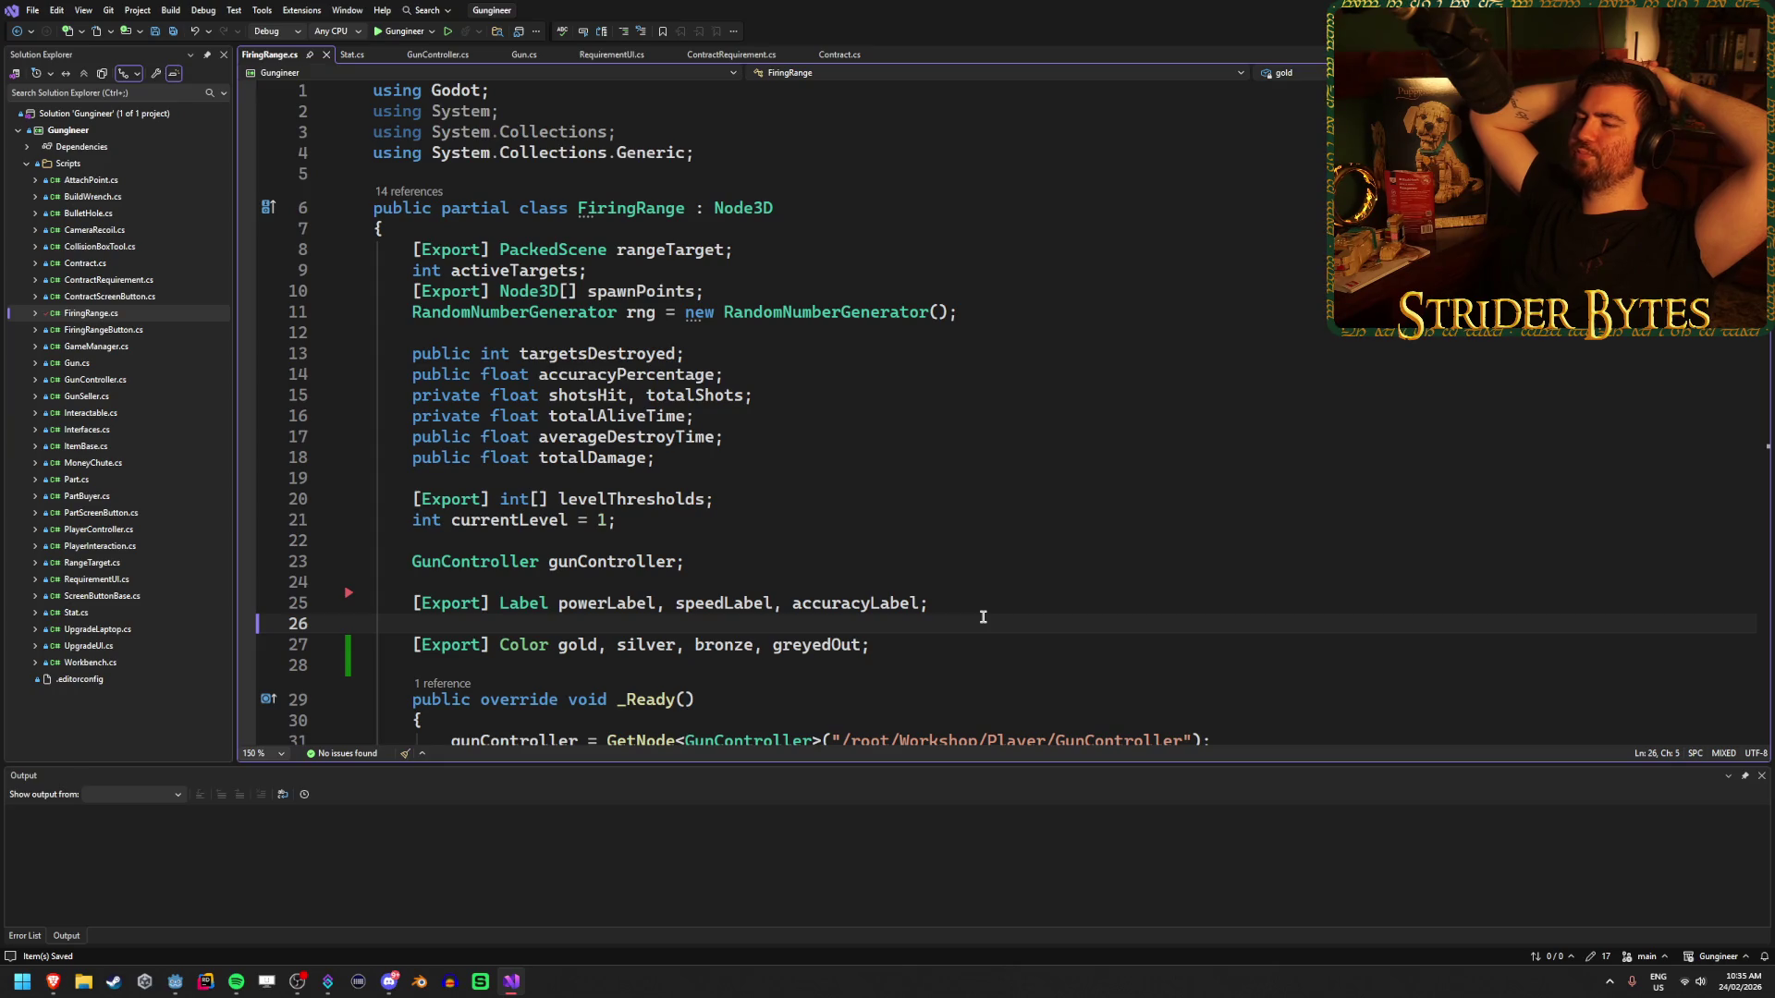
- Start an [Export] float[] powerThresholds declaration on line 26
type("[Exp")
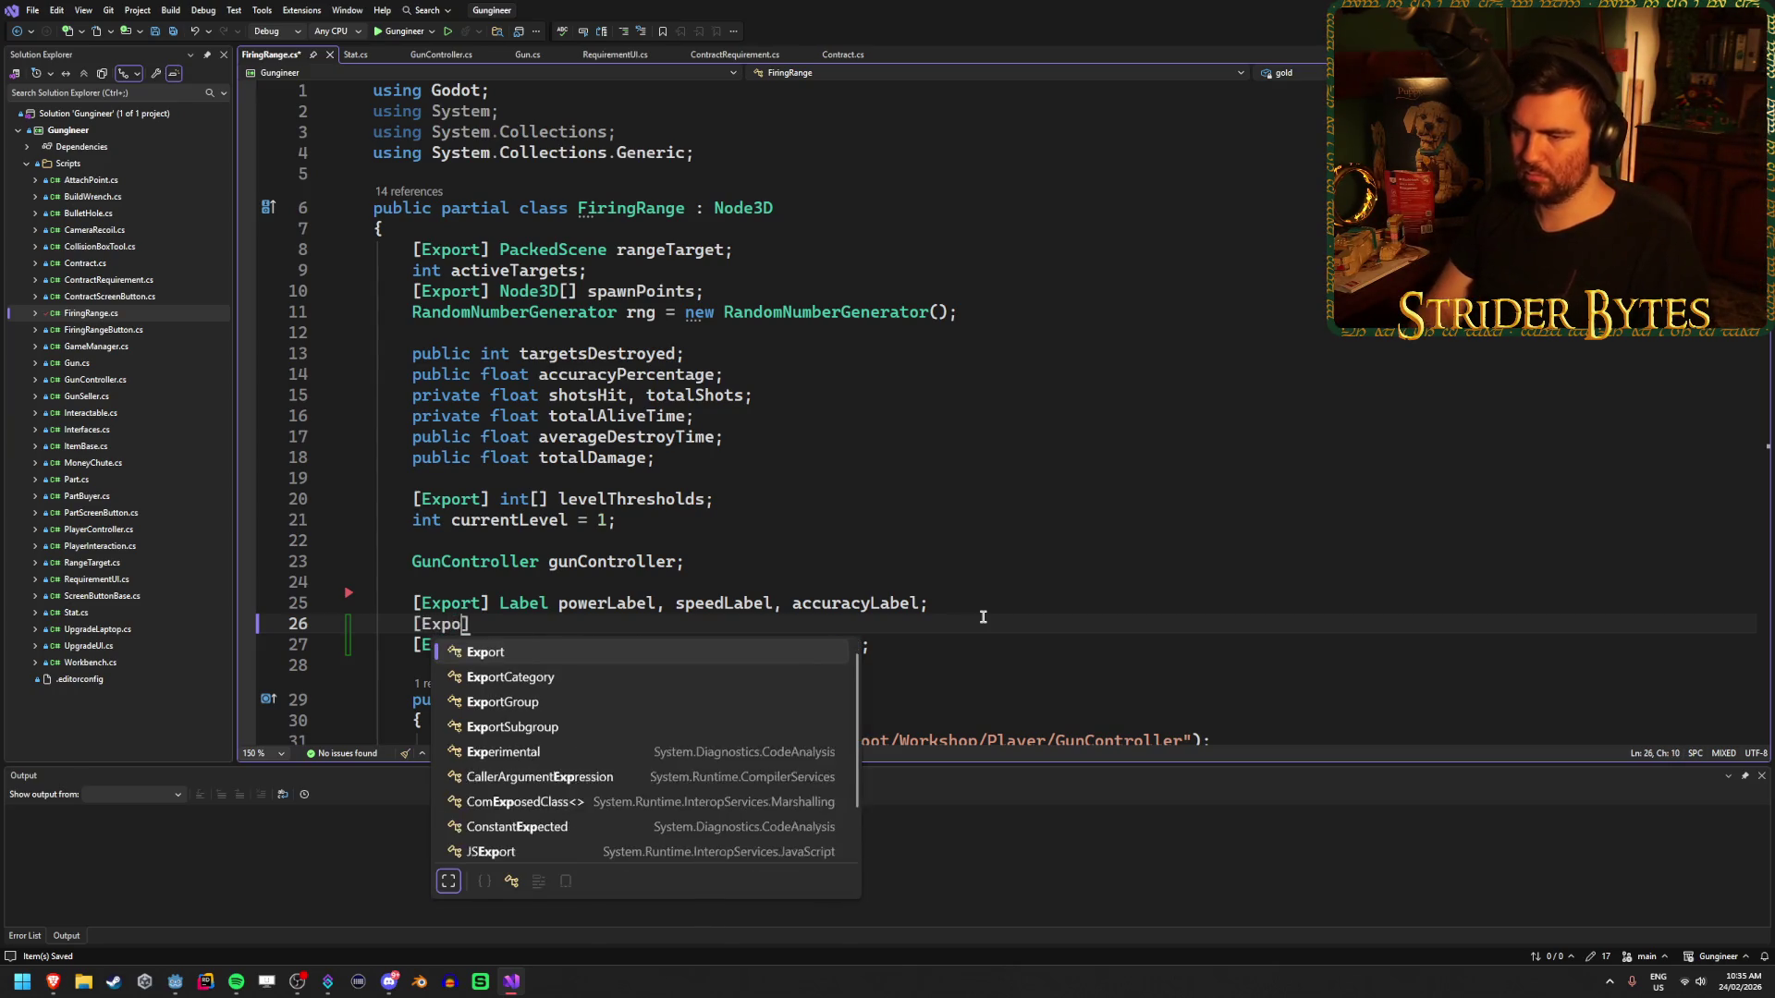
type("ort]")
key("Return")
type("float[]")
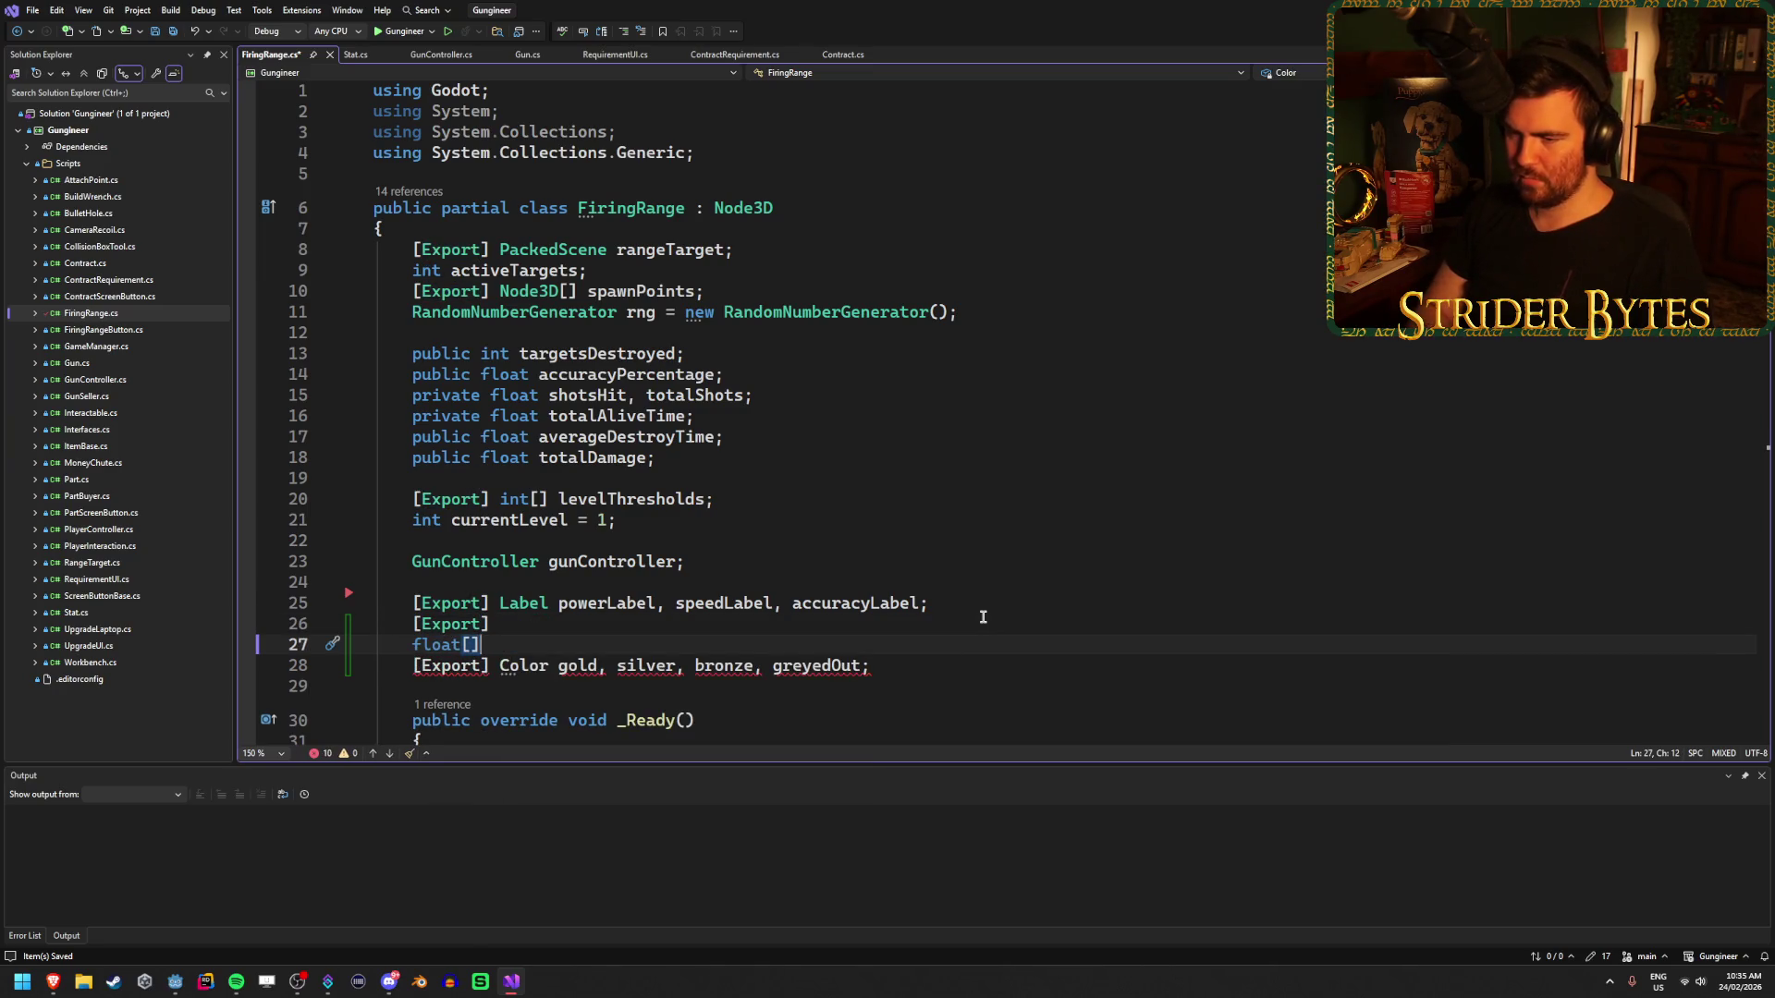
key("BackSpace")
key("Home")
key("BackSpace")
key("End")
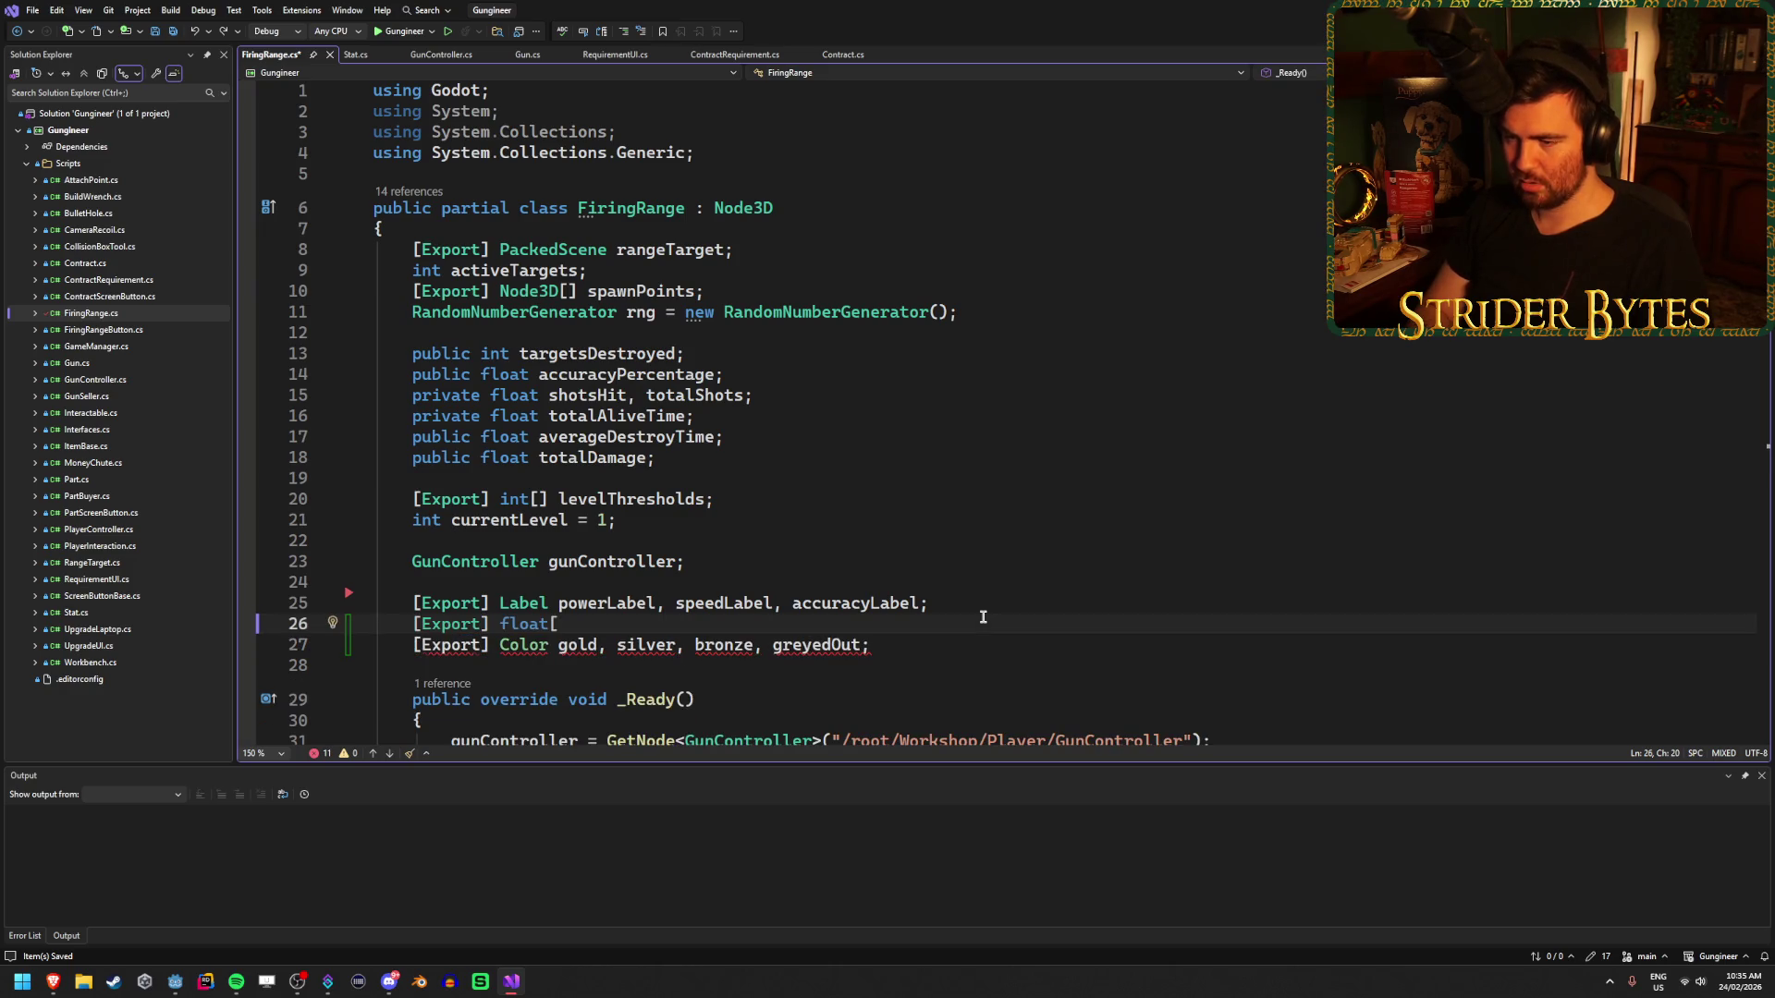
type("] power")
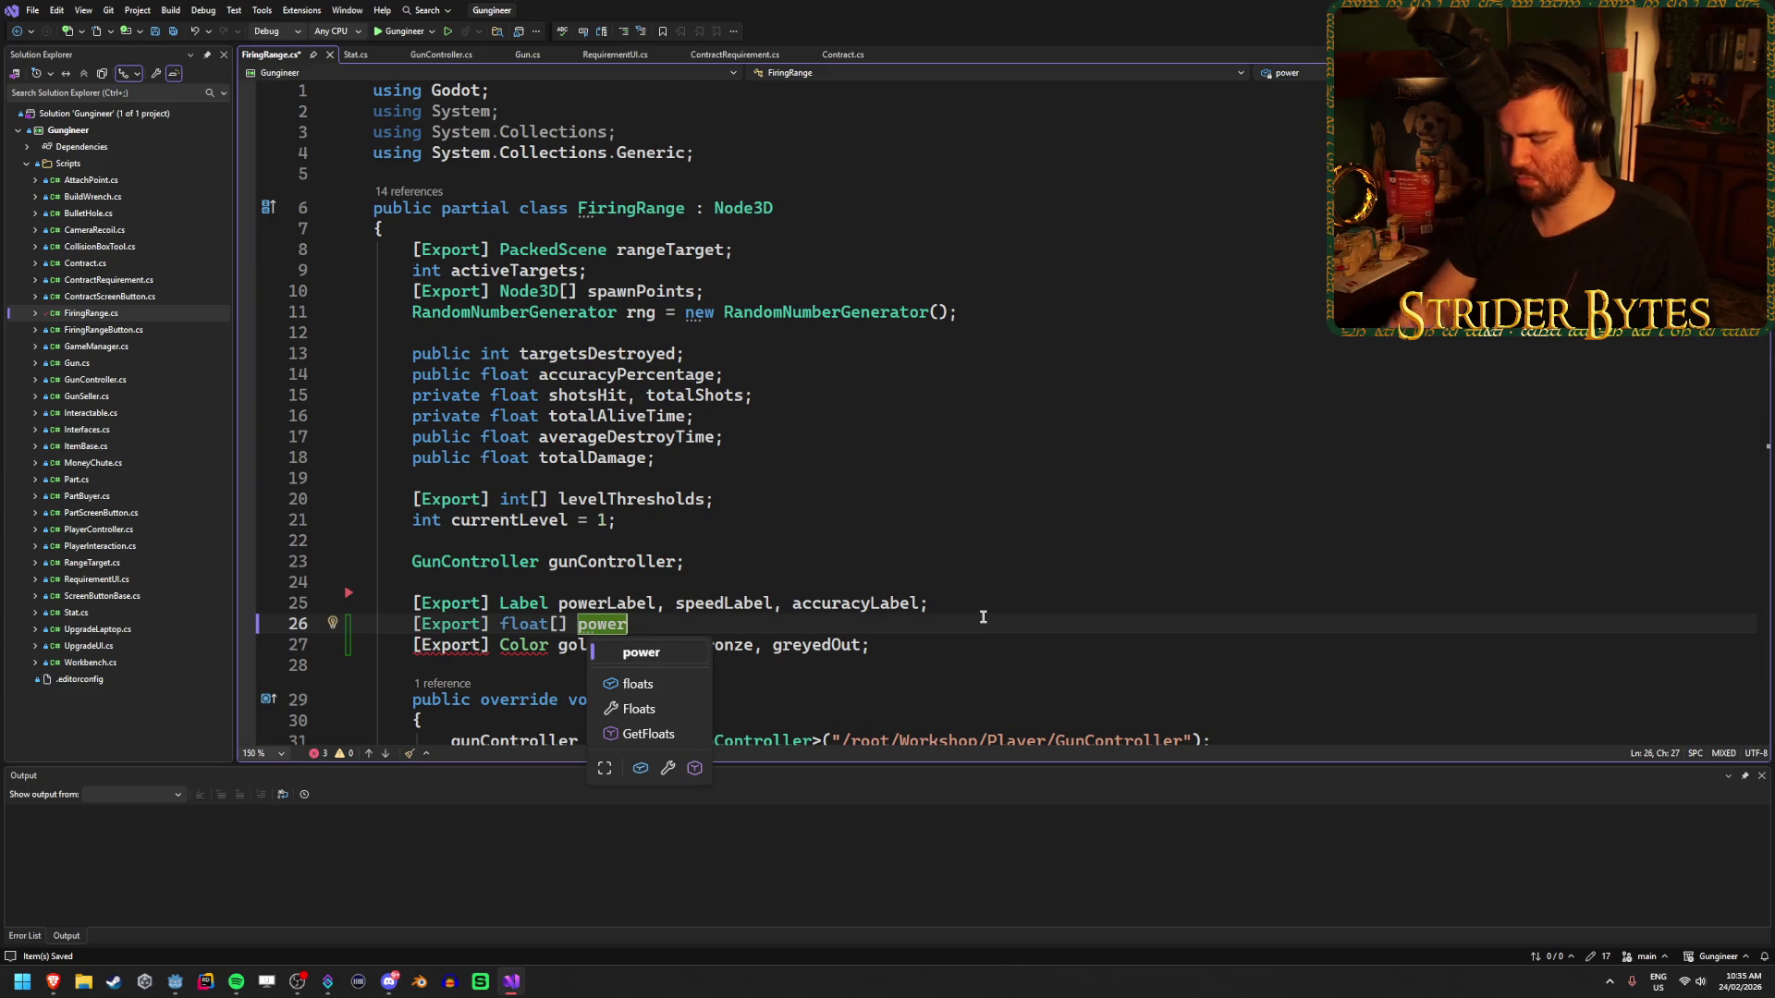
type("Thresholds,")
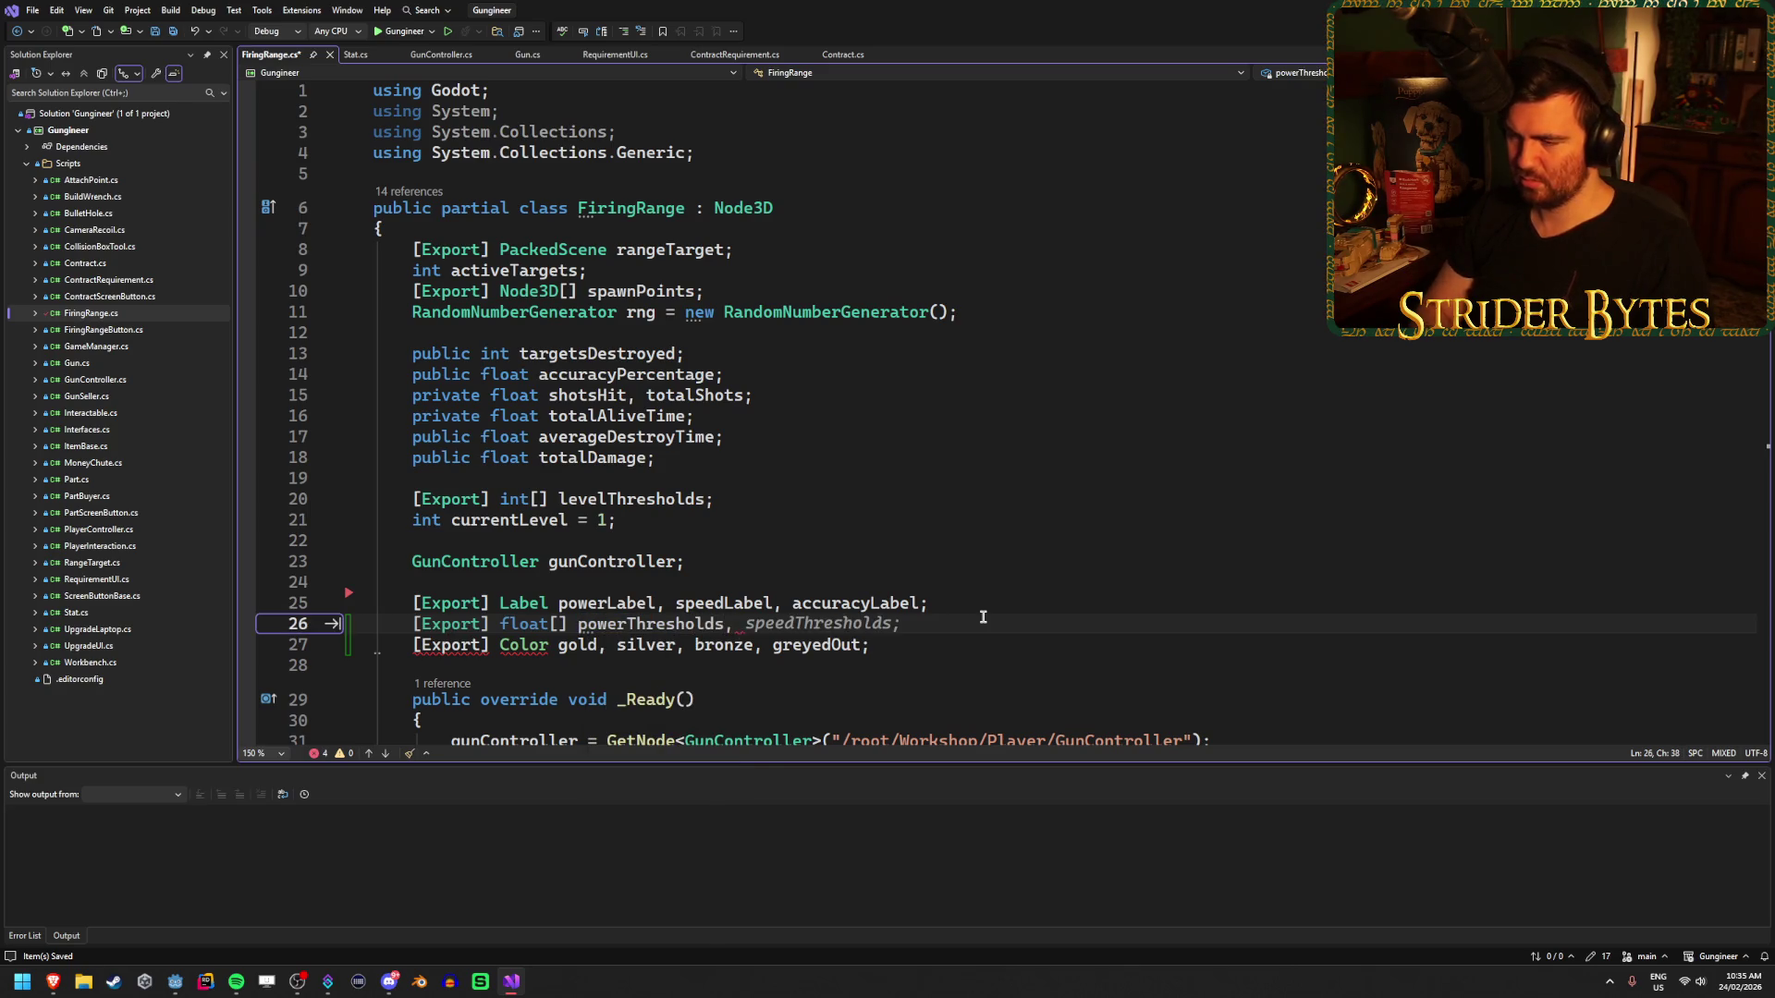
type(" spee")
key("BackSpace")
key("BackSpace")
key("BackSpace")
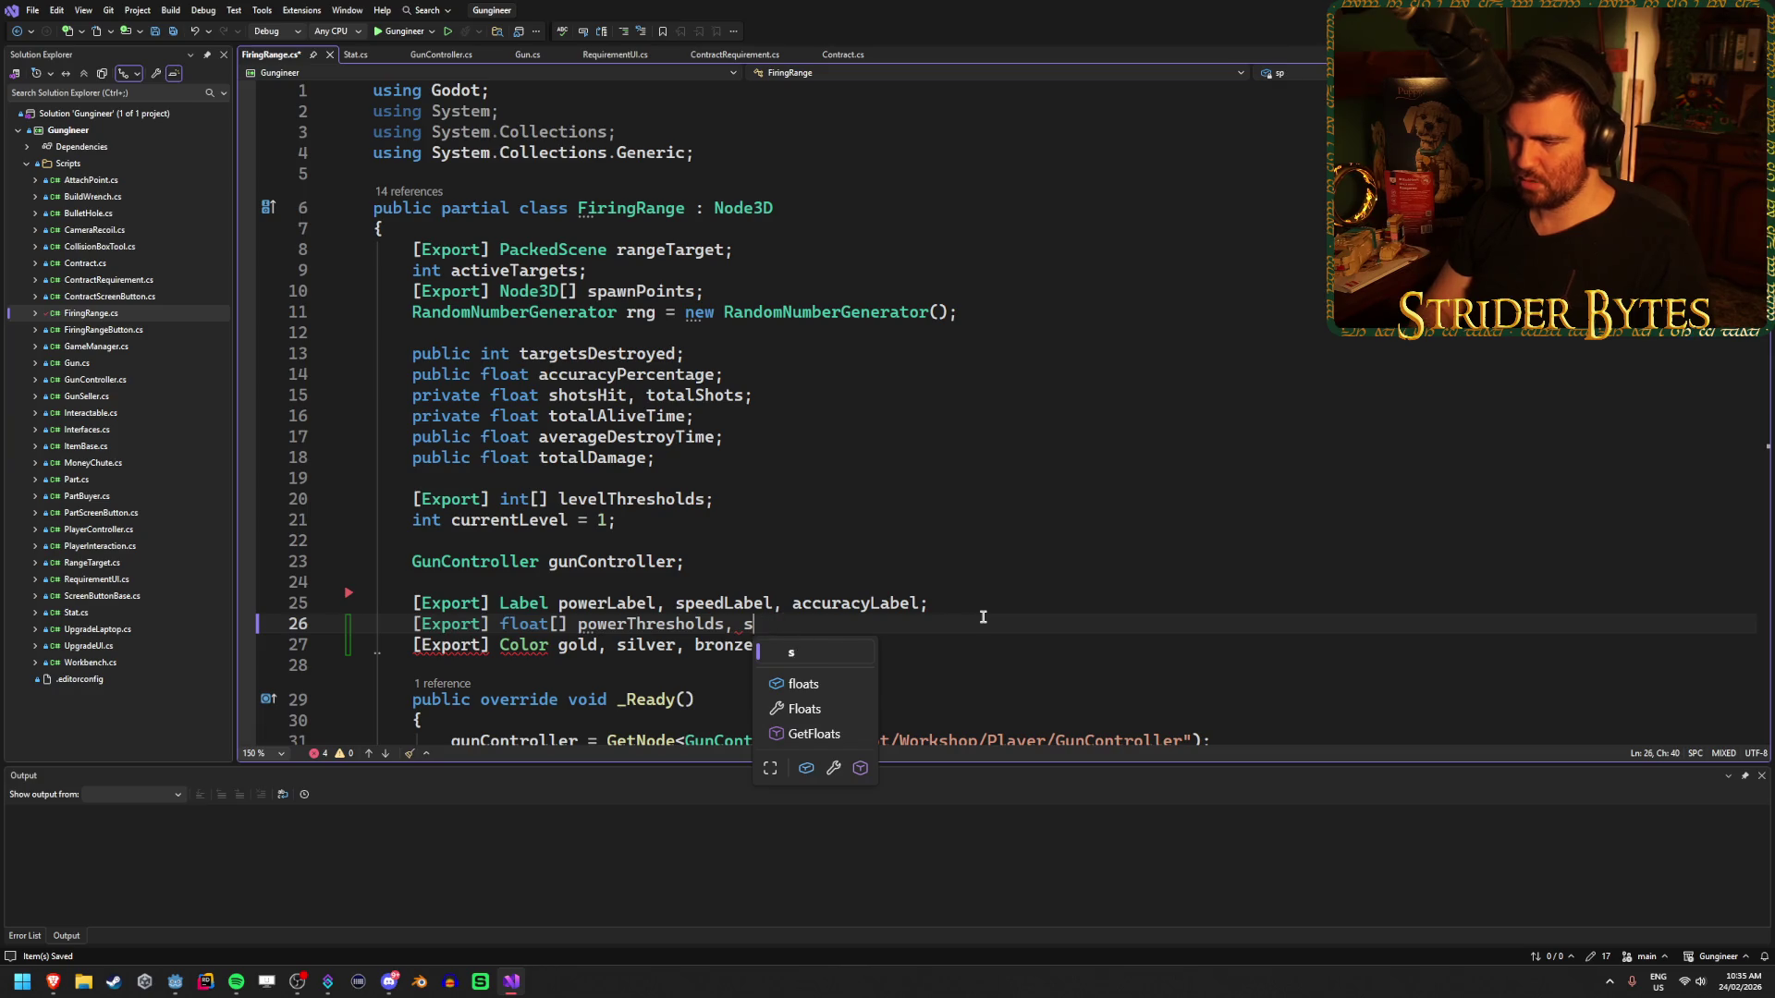
key("BackSpace")
key("BackSpace")
key("BackSpace")
- Initialise powerThresholds to [3] and add speedThresholds and accuracyThresholds, each = [3]
type("= [3], ")
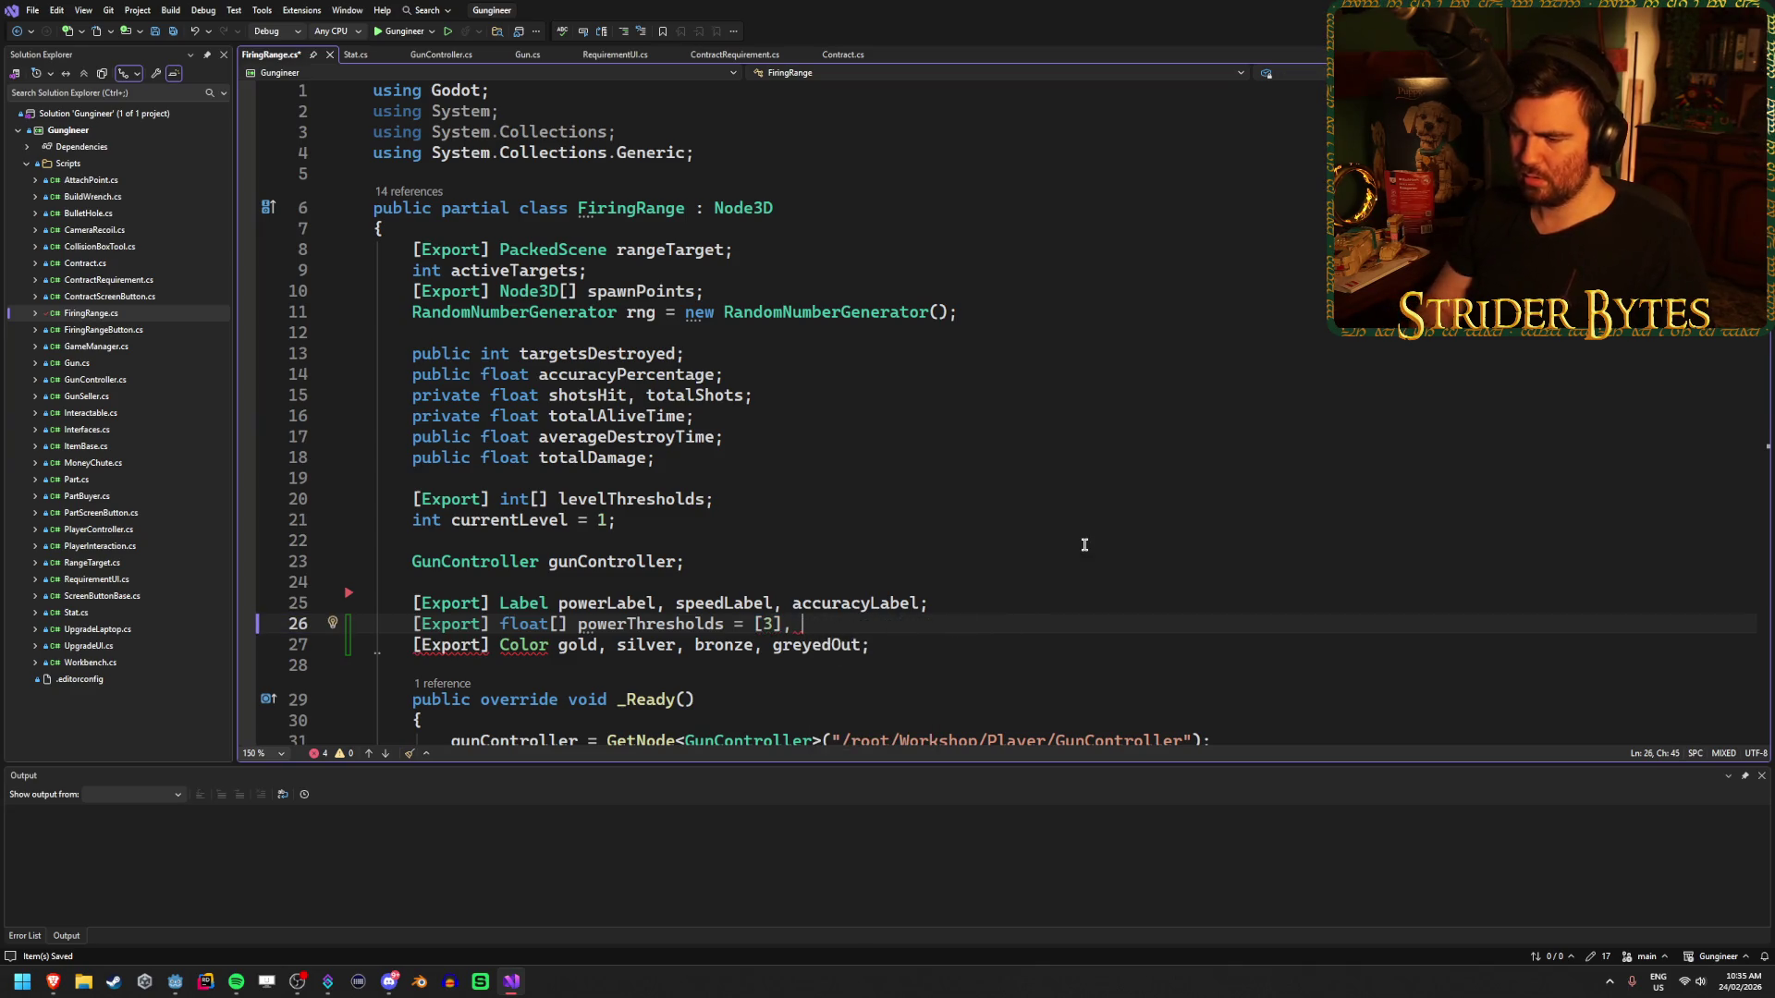
type("speed")
type("Thresh")
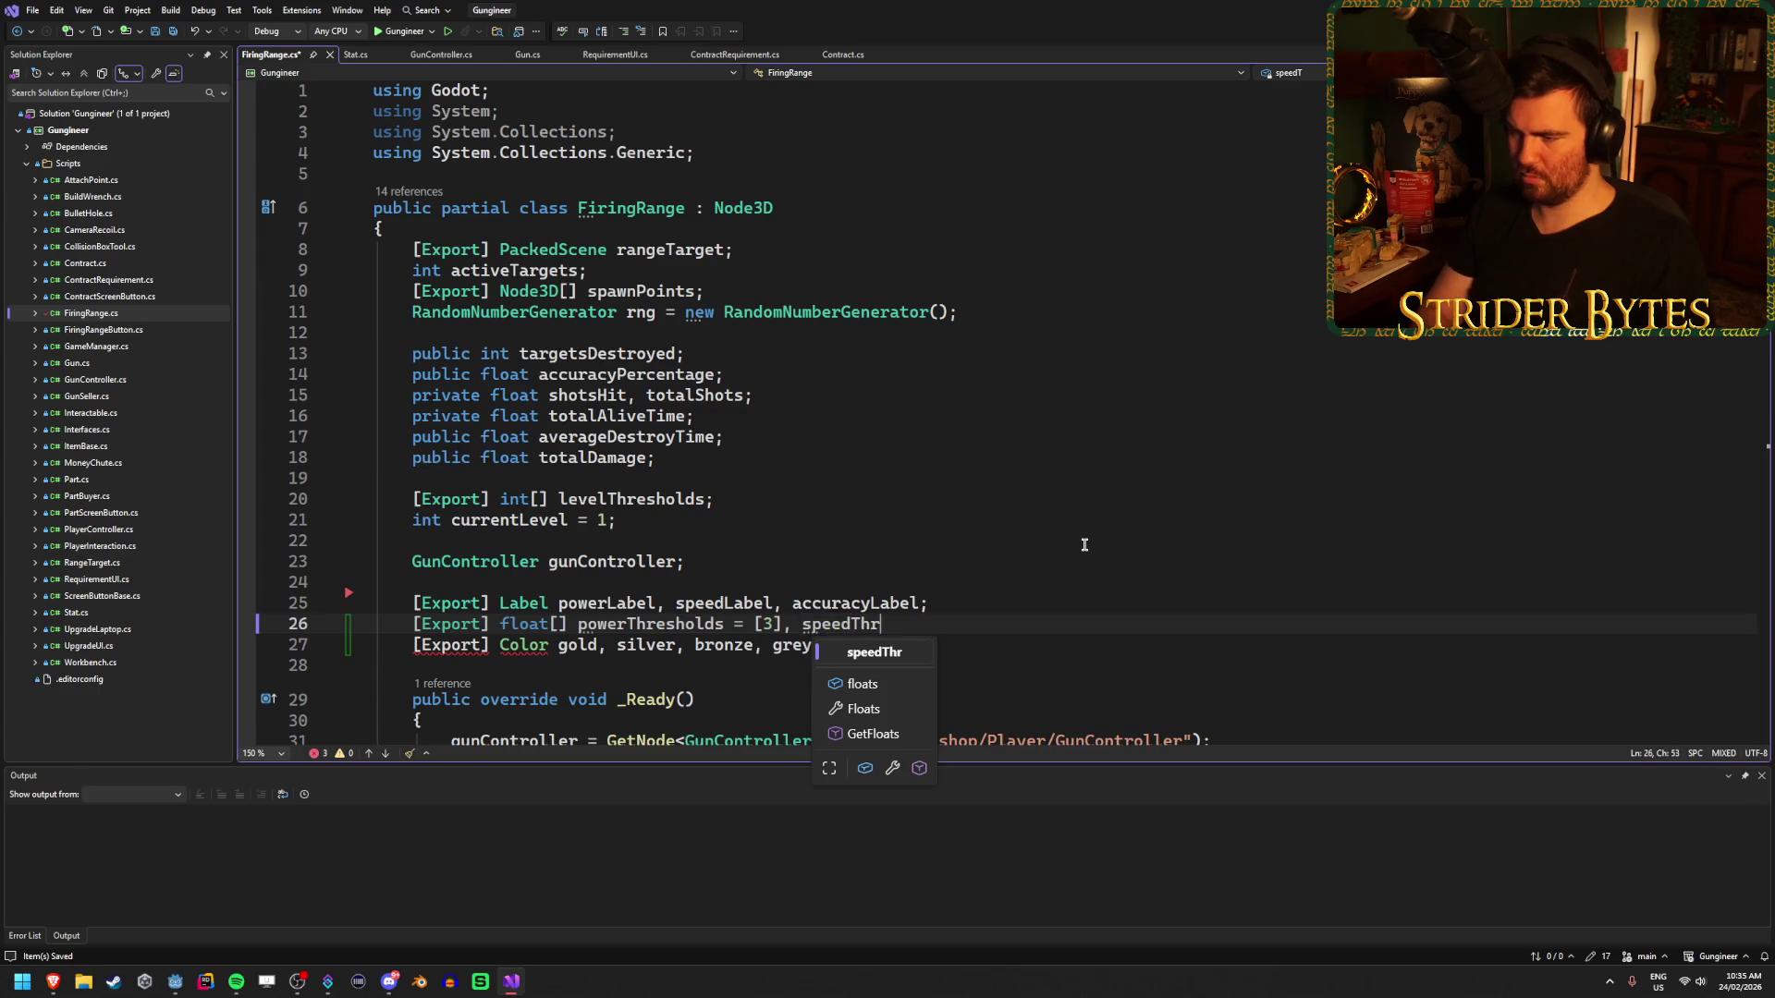
type("l")
key("BackSpace")
key("BackSpace")
key("BackSpace")
type("ds = [")
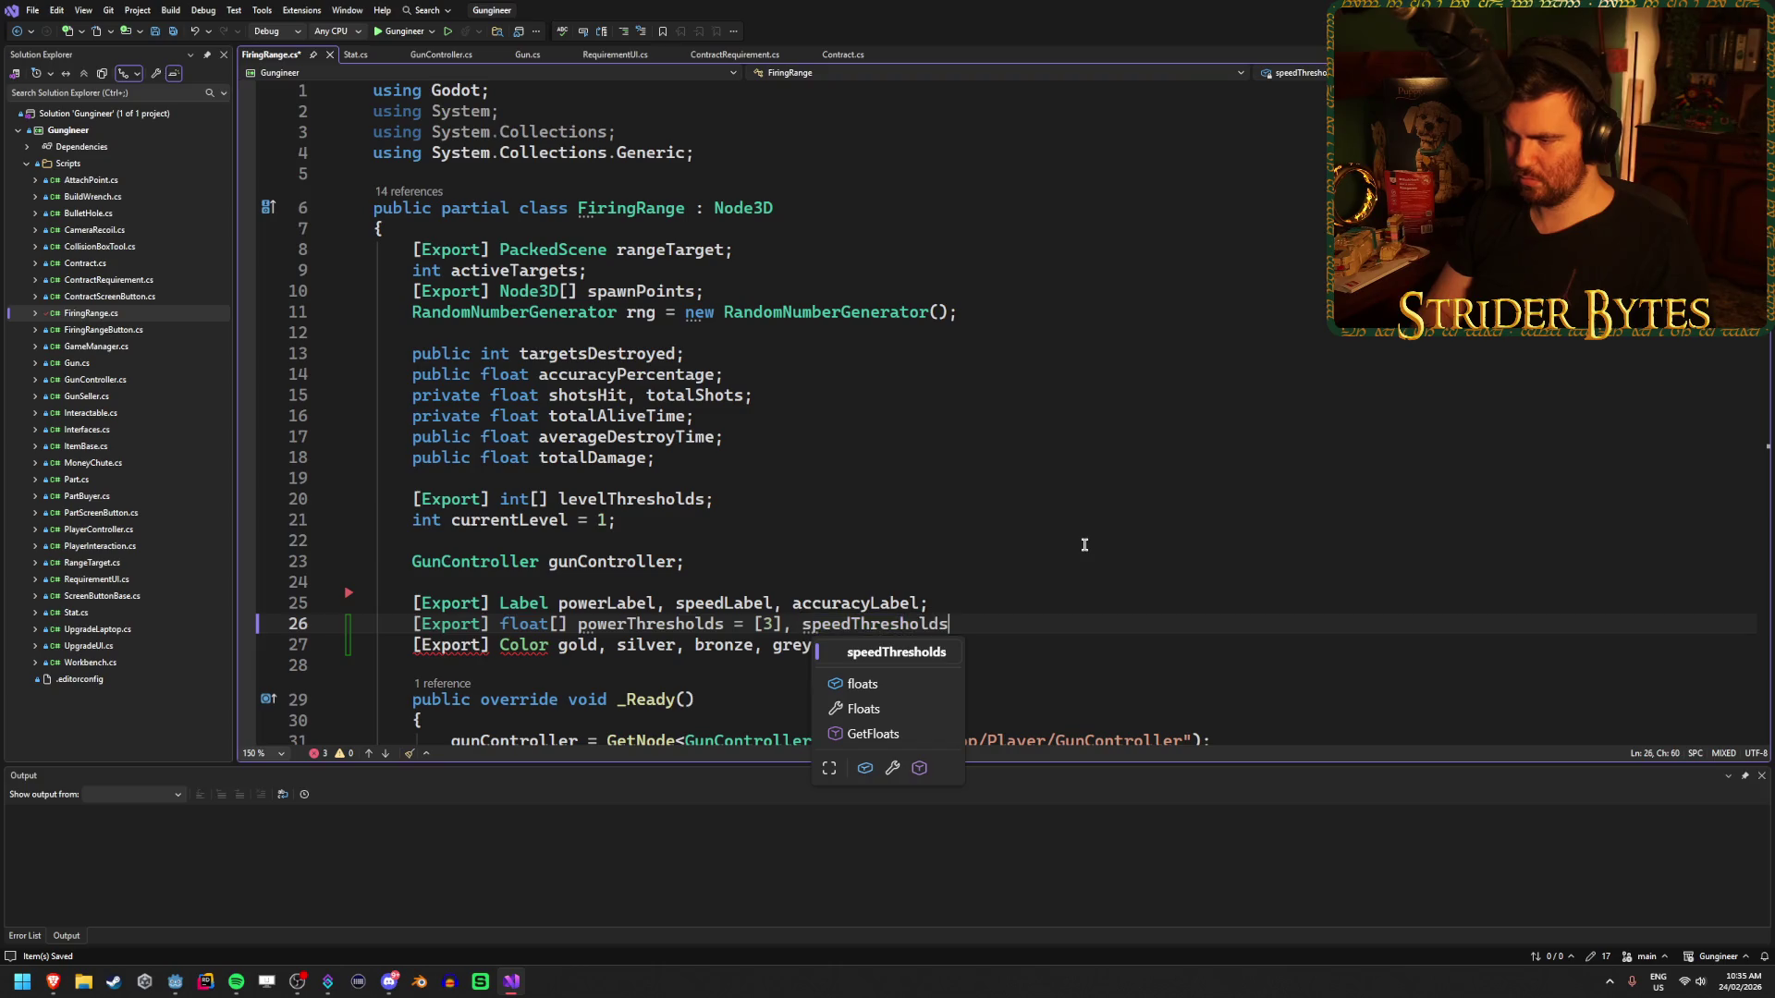
type("3], ")
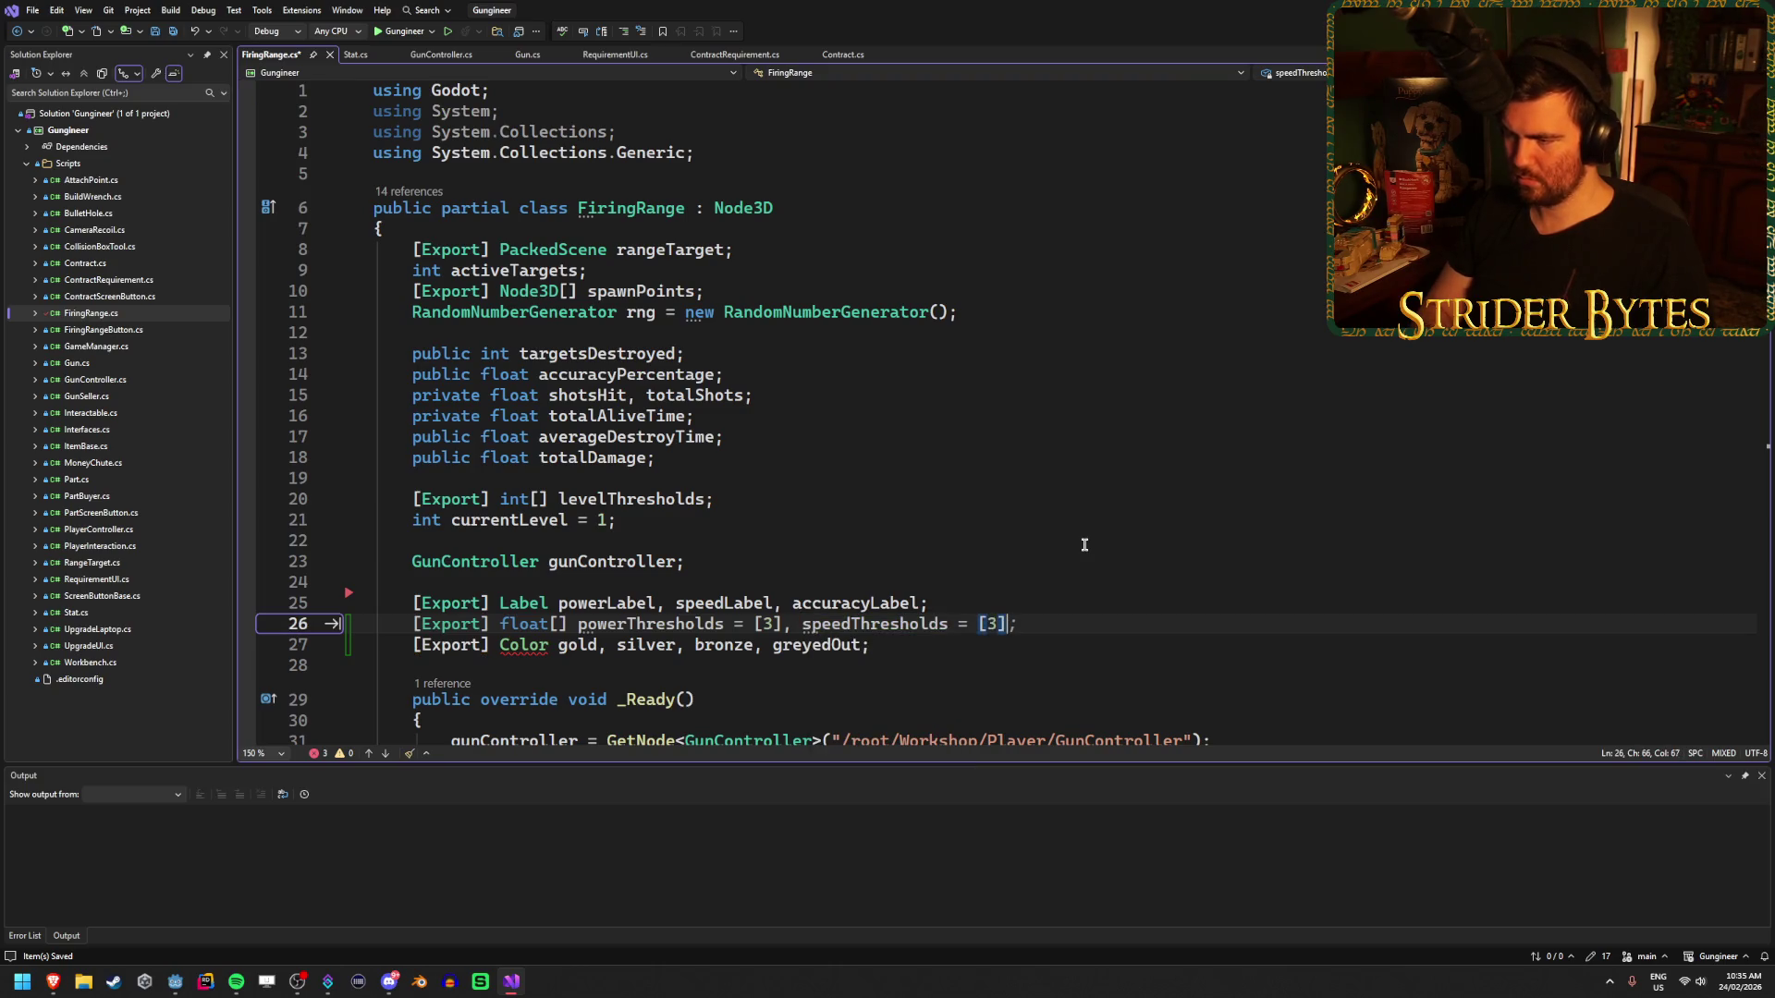
type("acc")
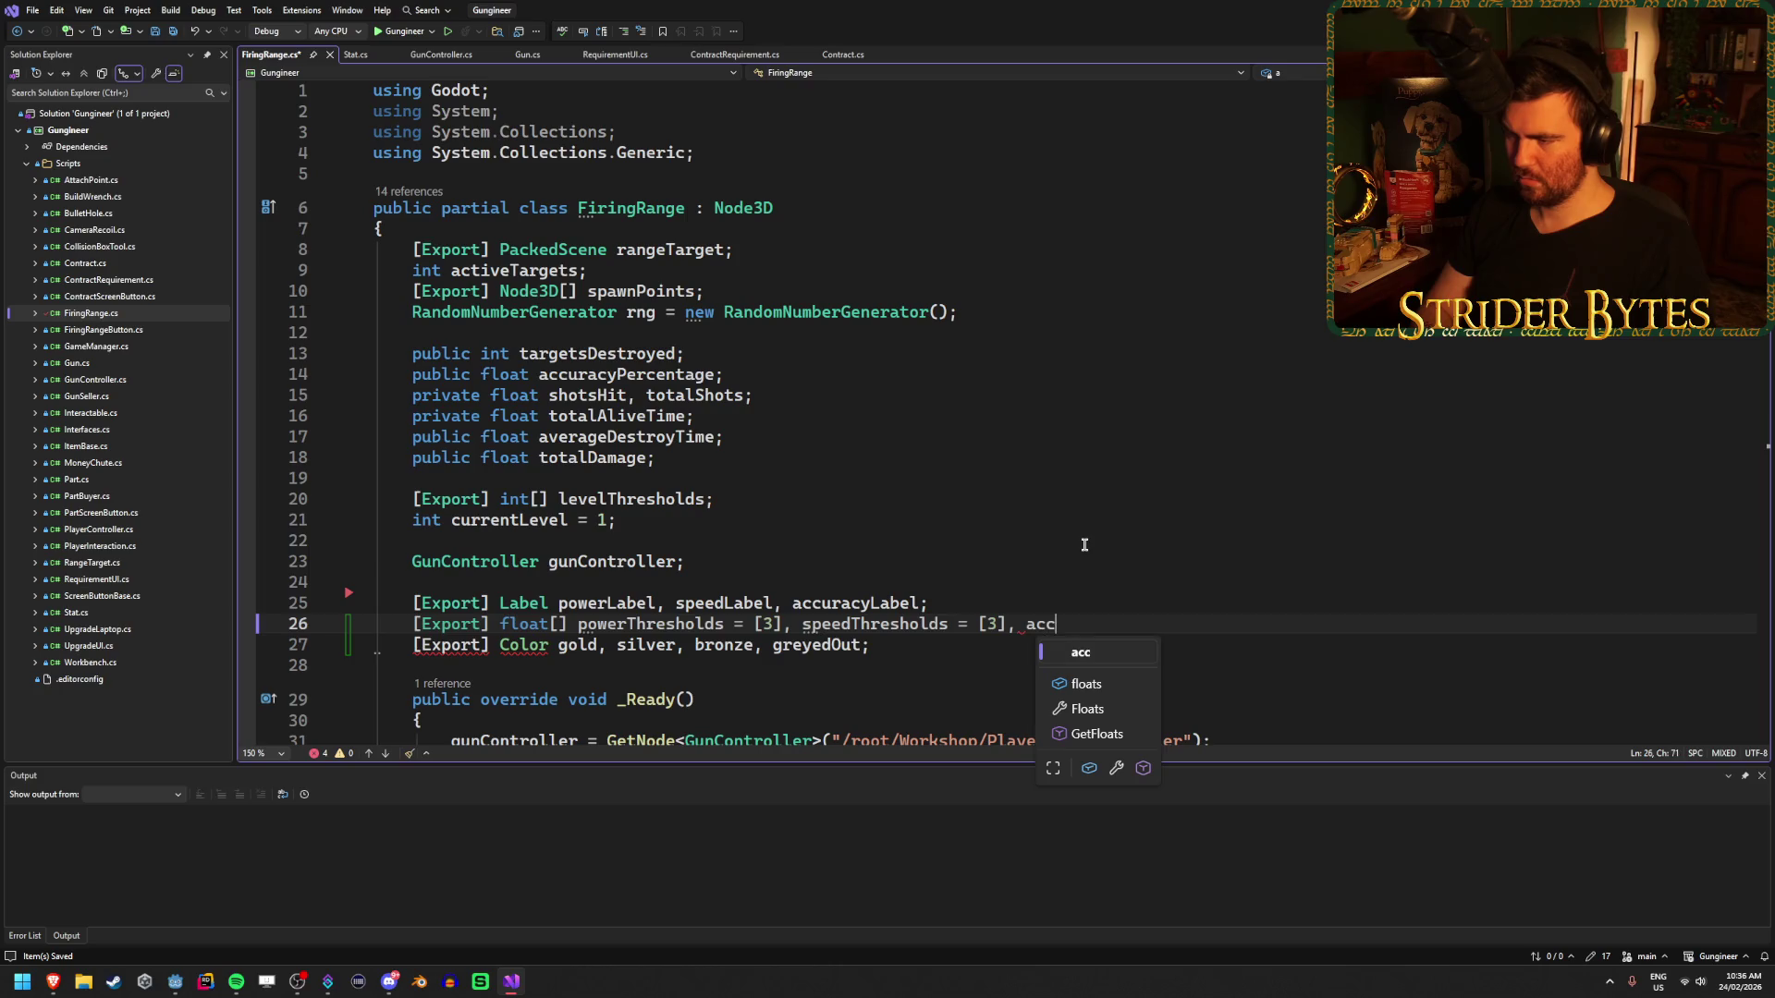
type("uracyTh")
type("reshol")
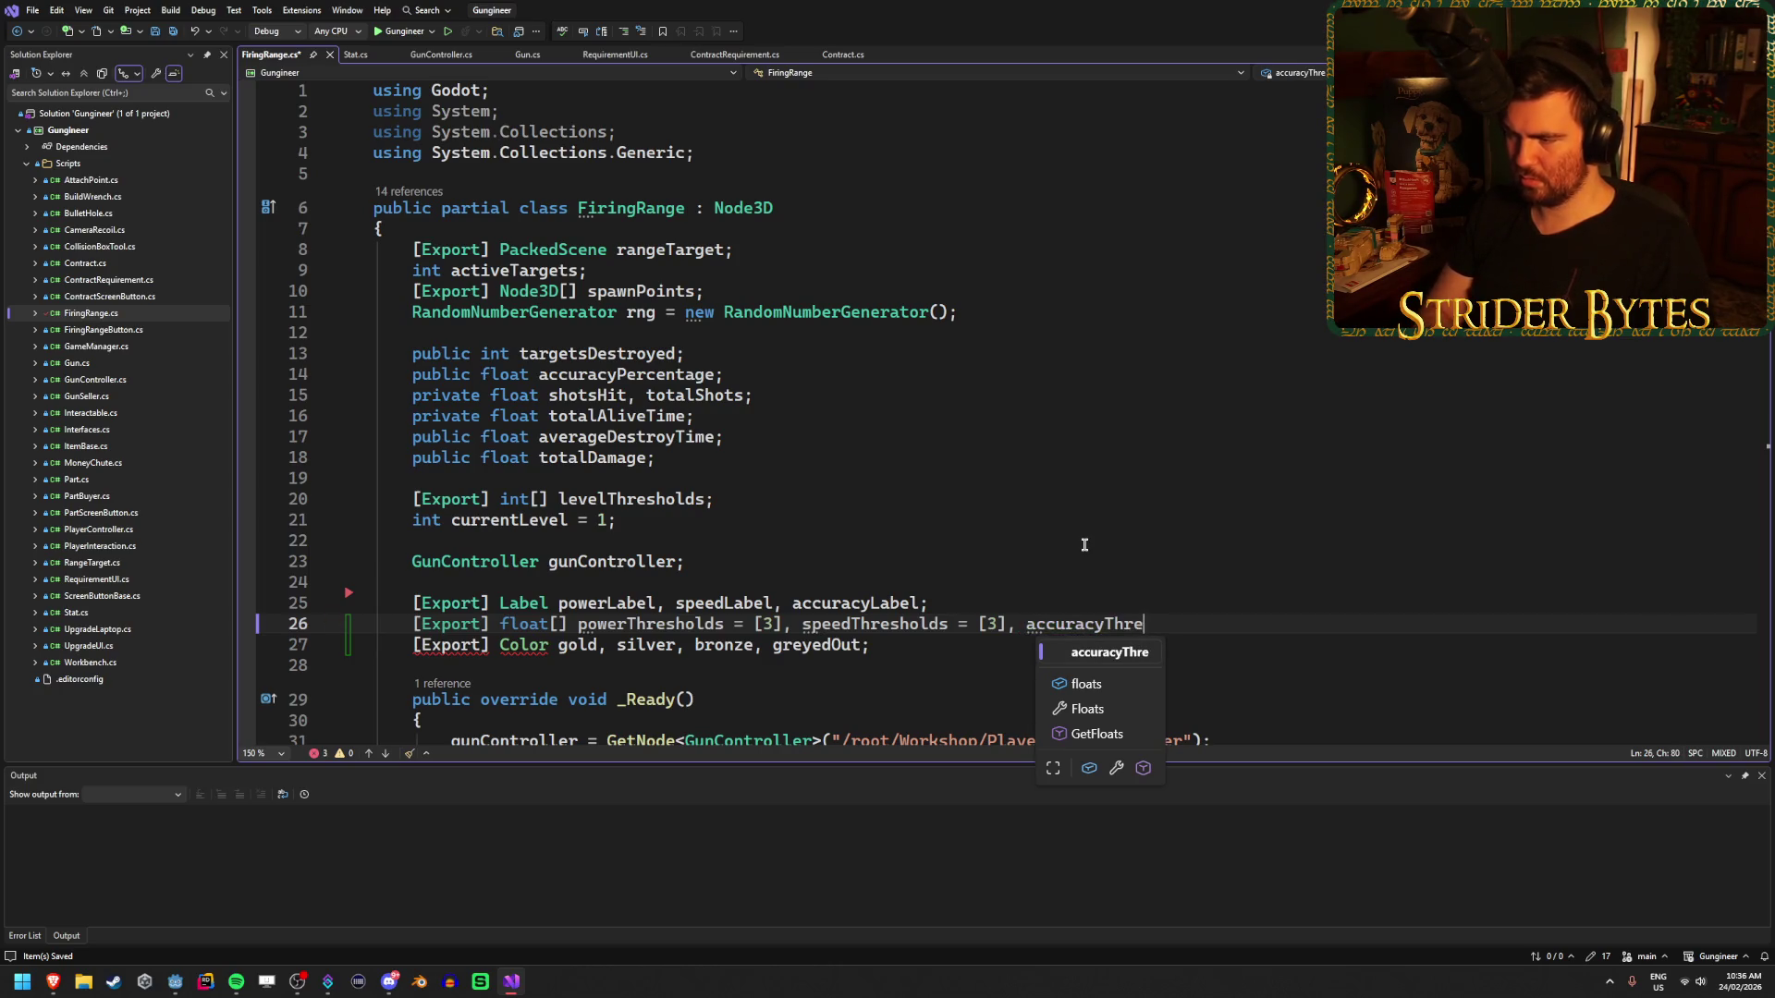
type("ds = [")
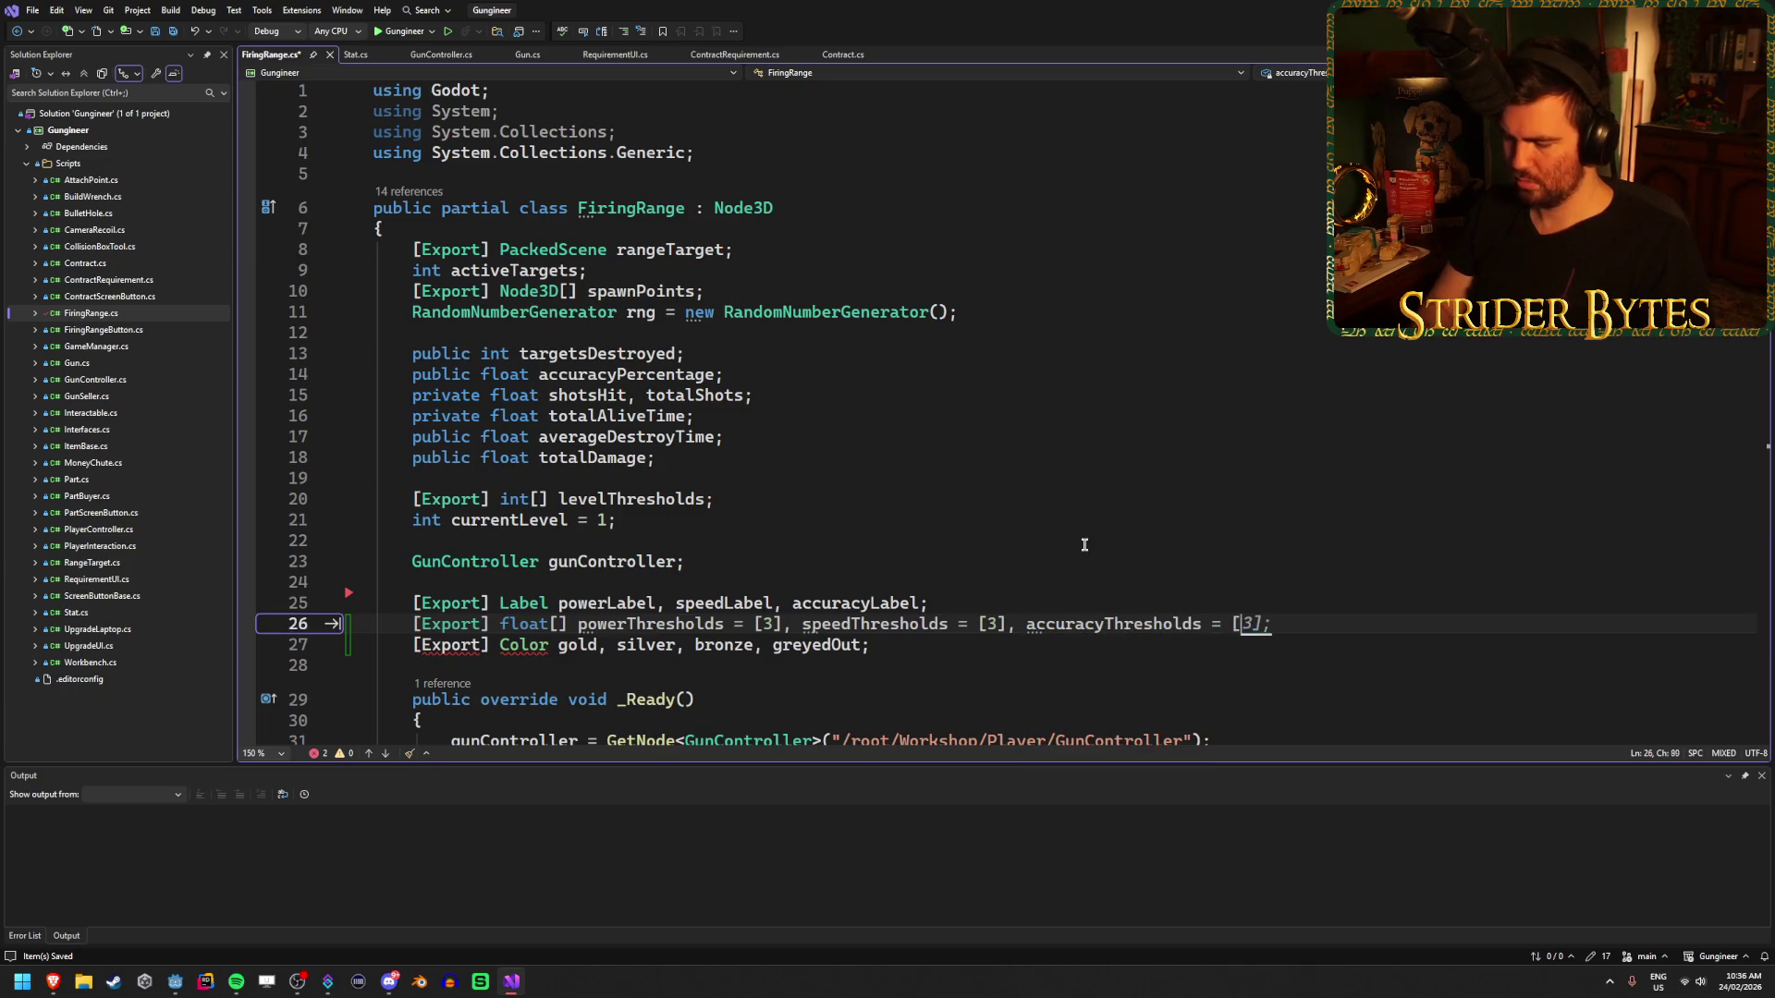
key("Tab")
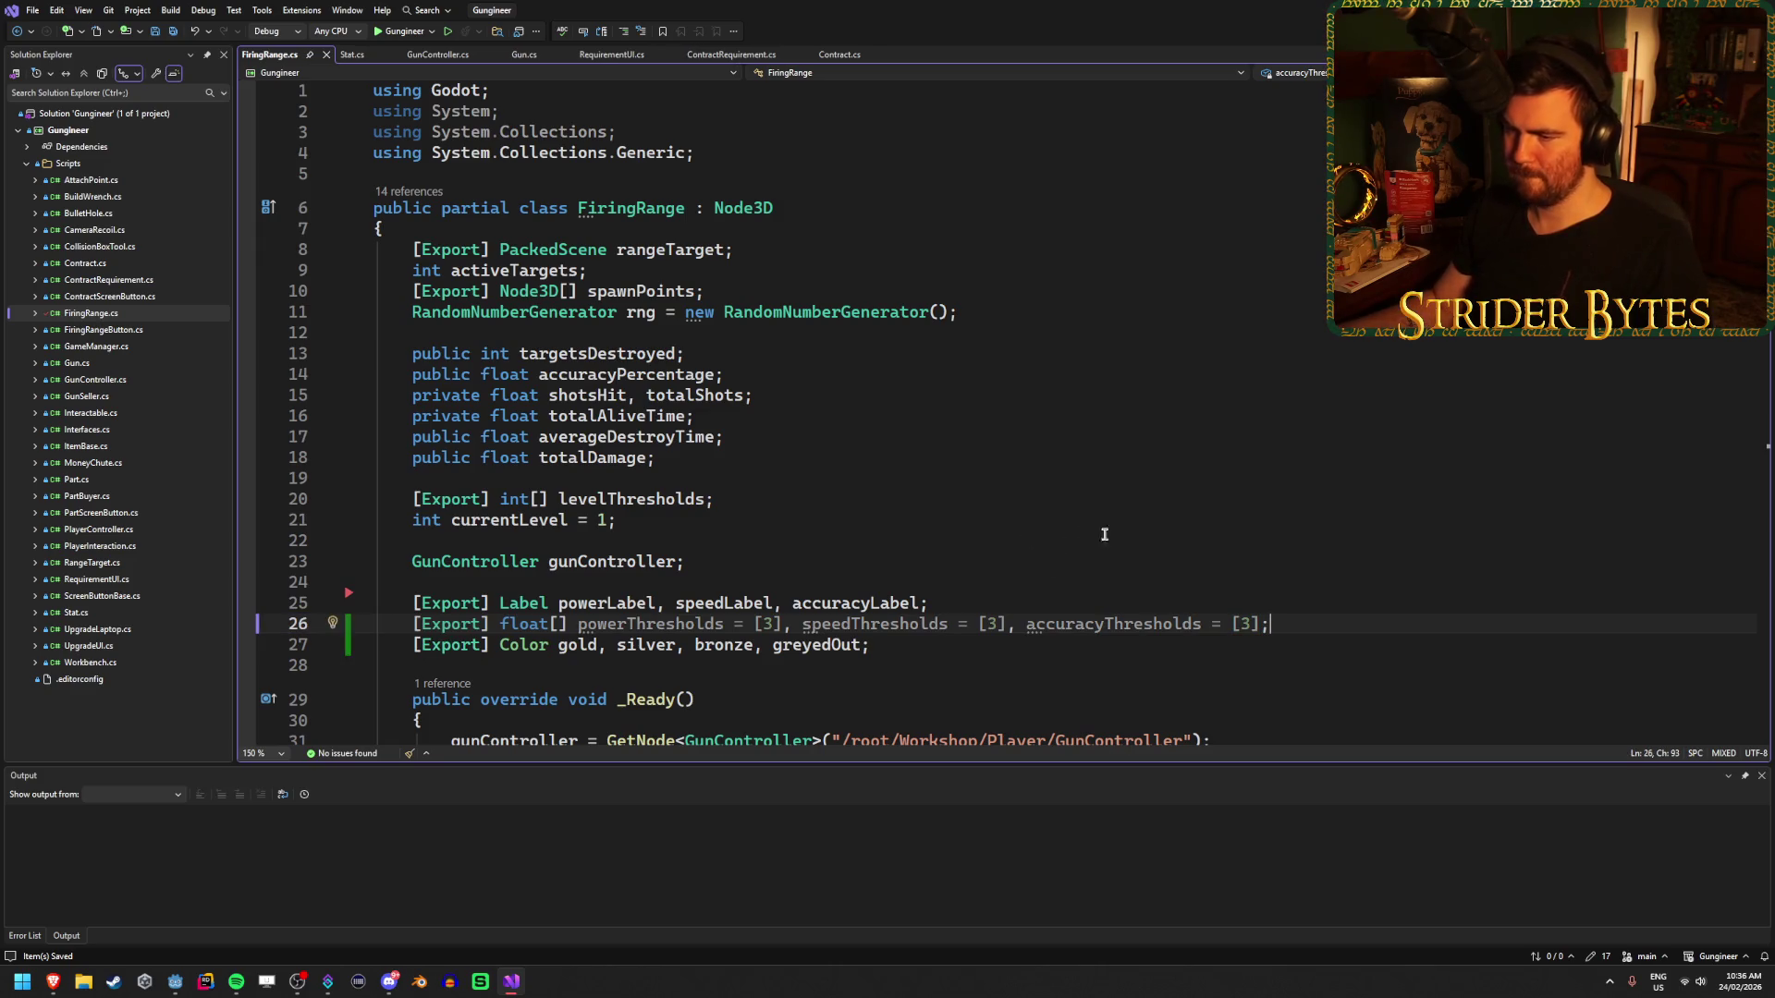
scroll(907, 595, "down", 3)
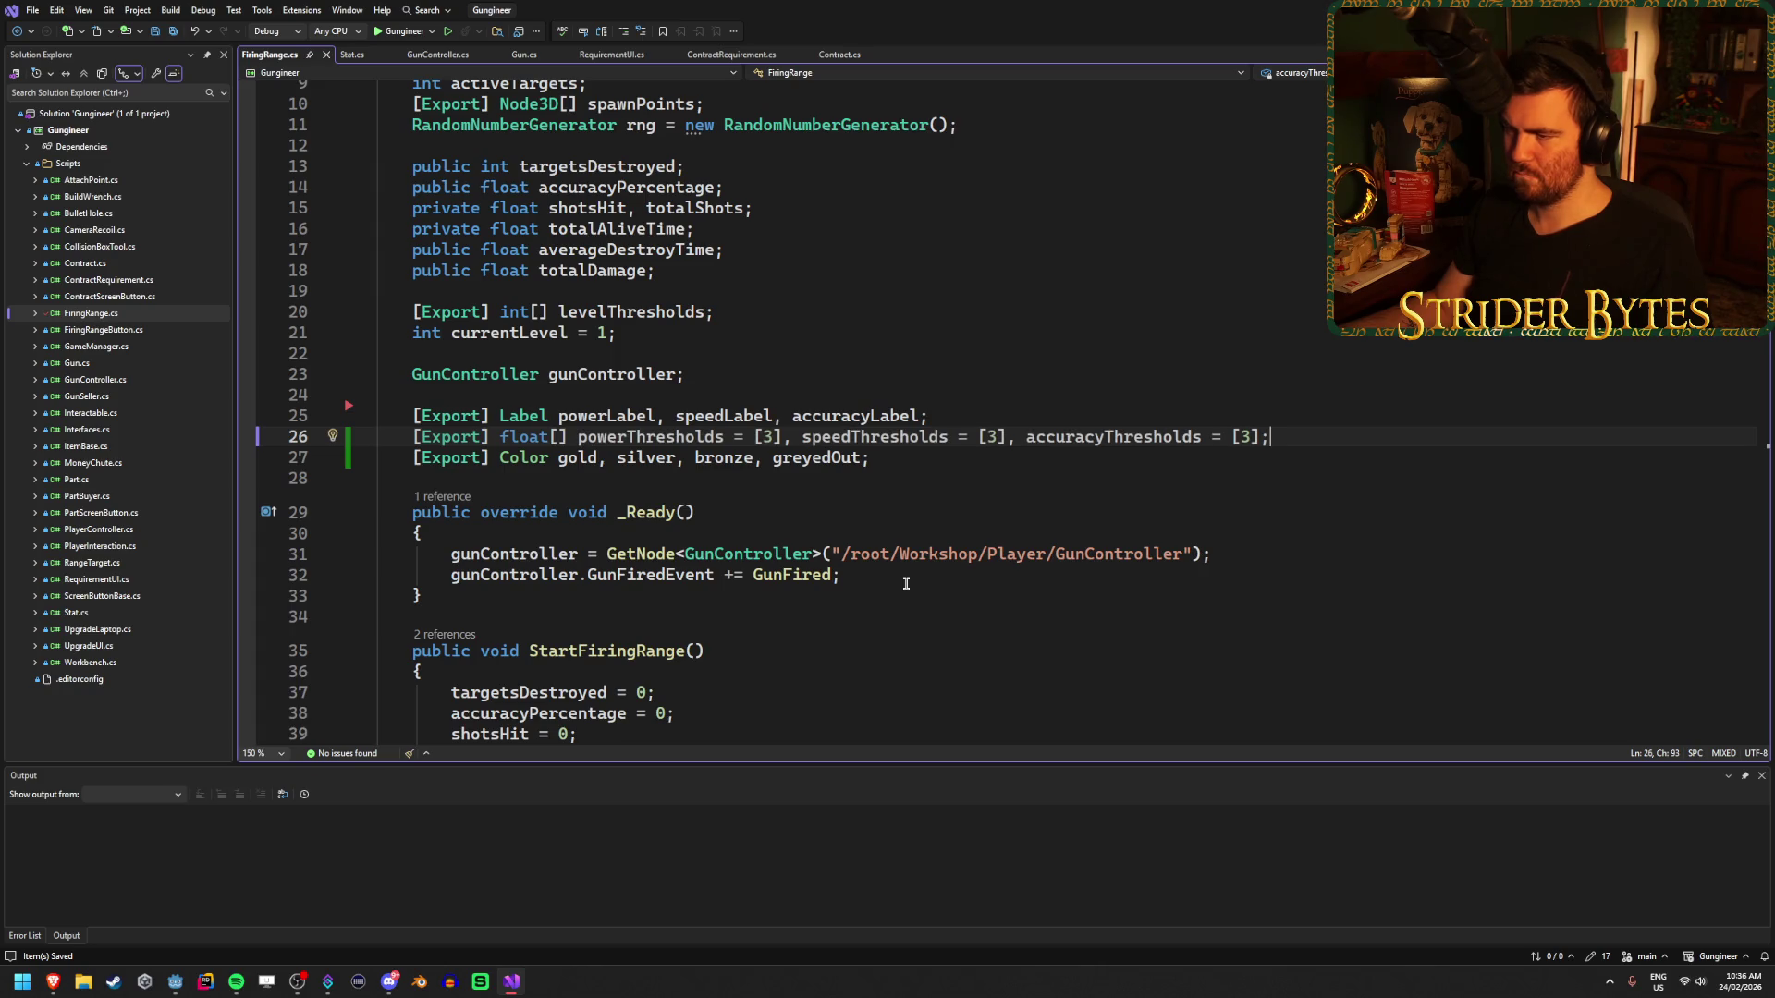
- Rebuild in Godot and confirm Power Thresholds holds a single 3.0 value
left_click(190, 985)
key("alt+b")
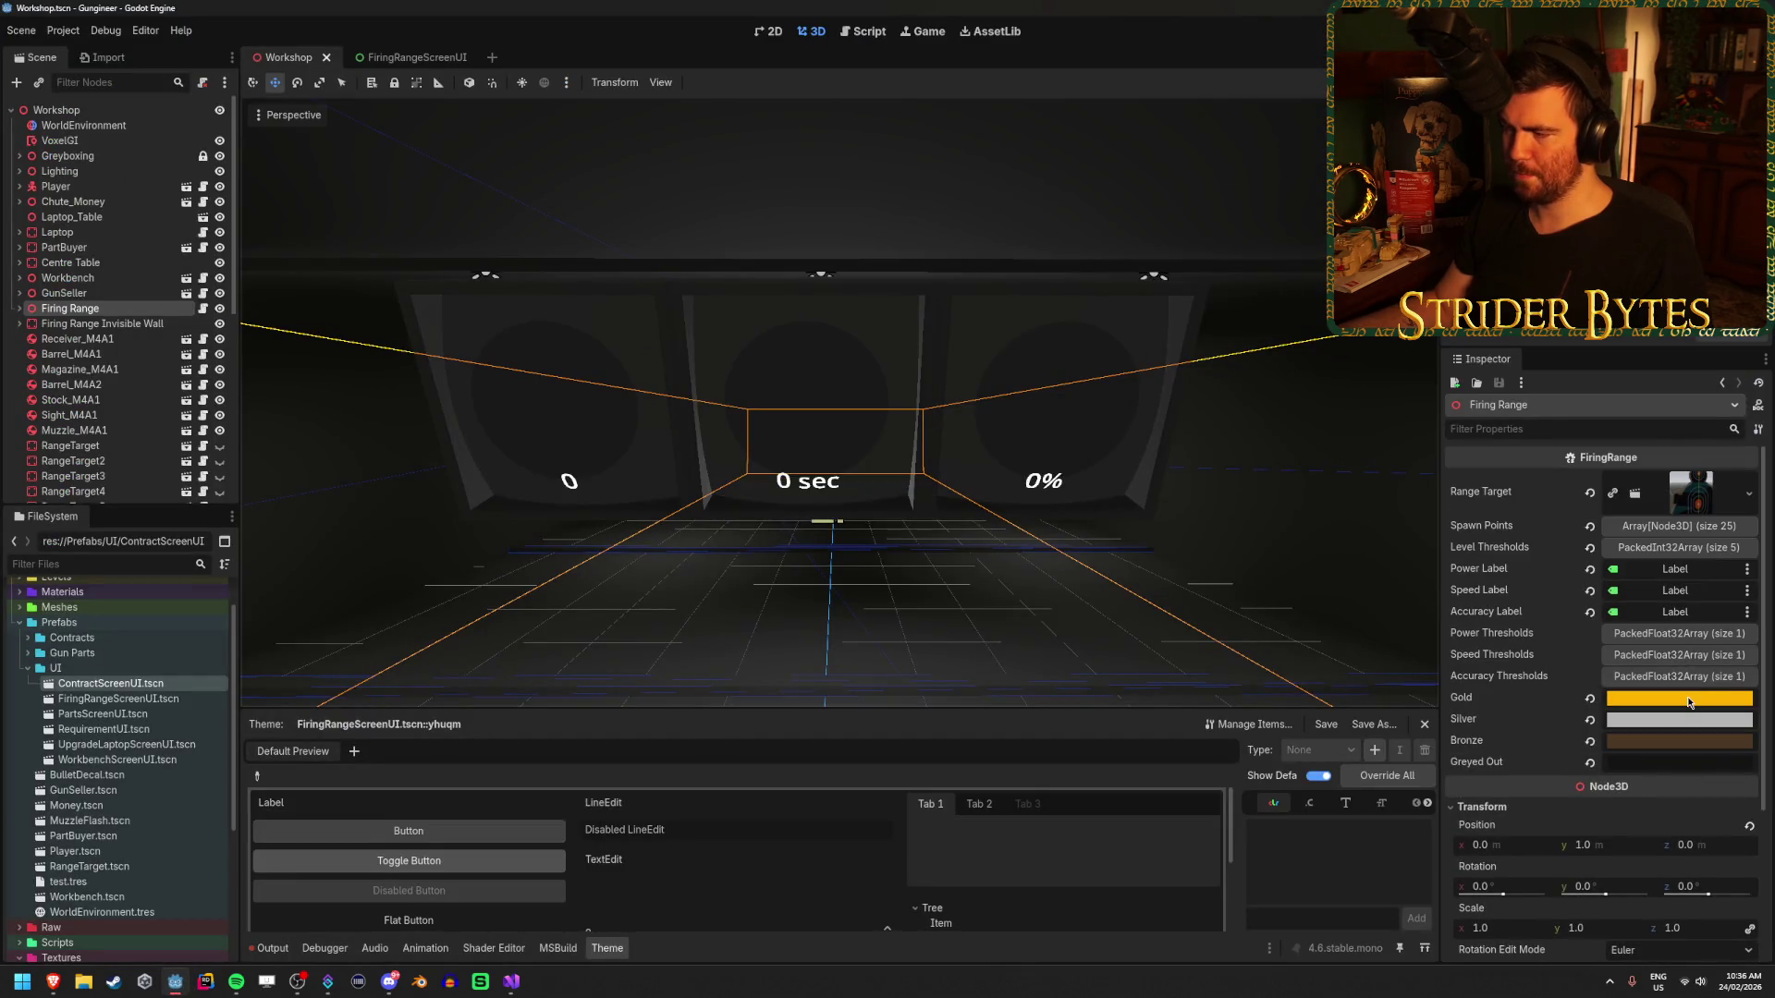
left_click(1713, 634)
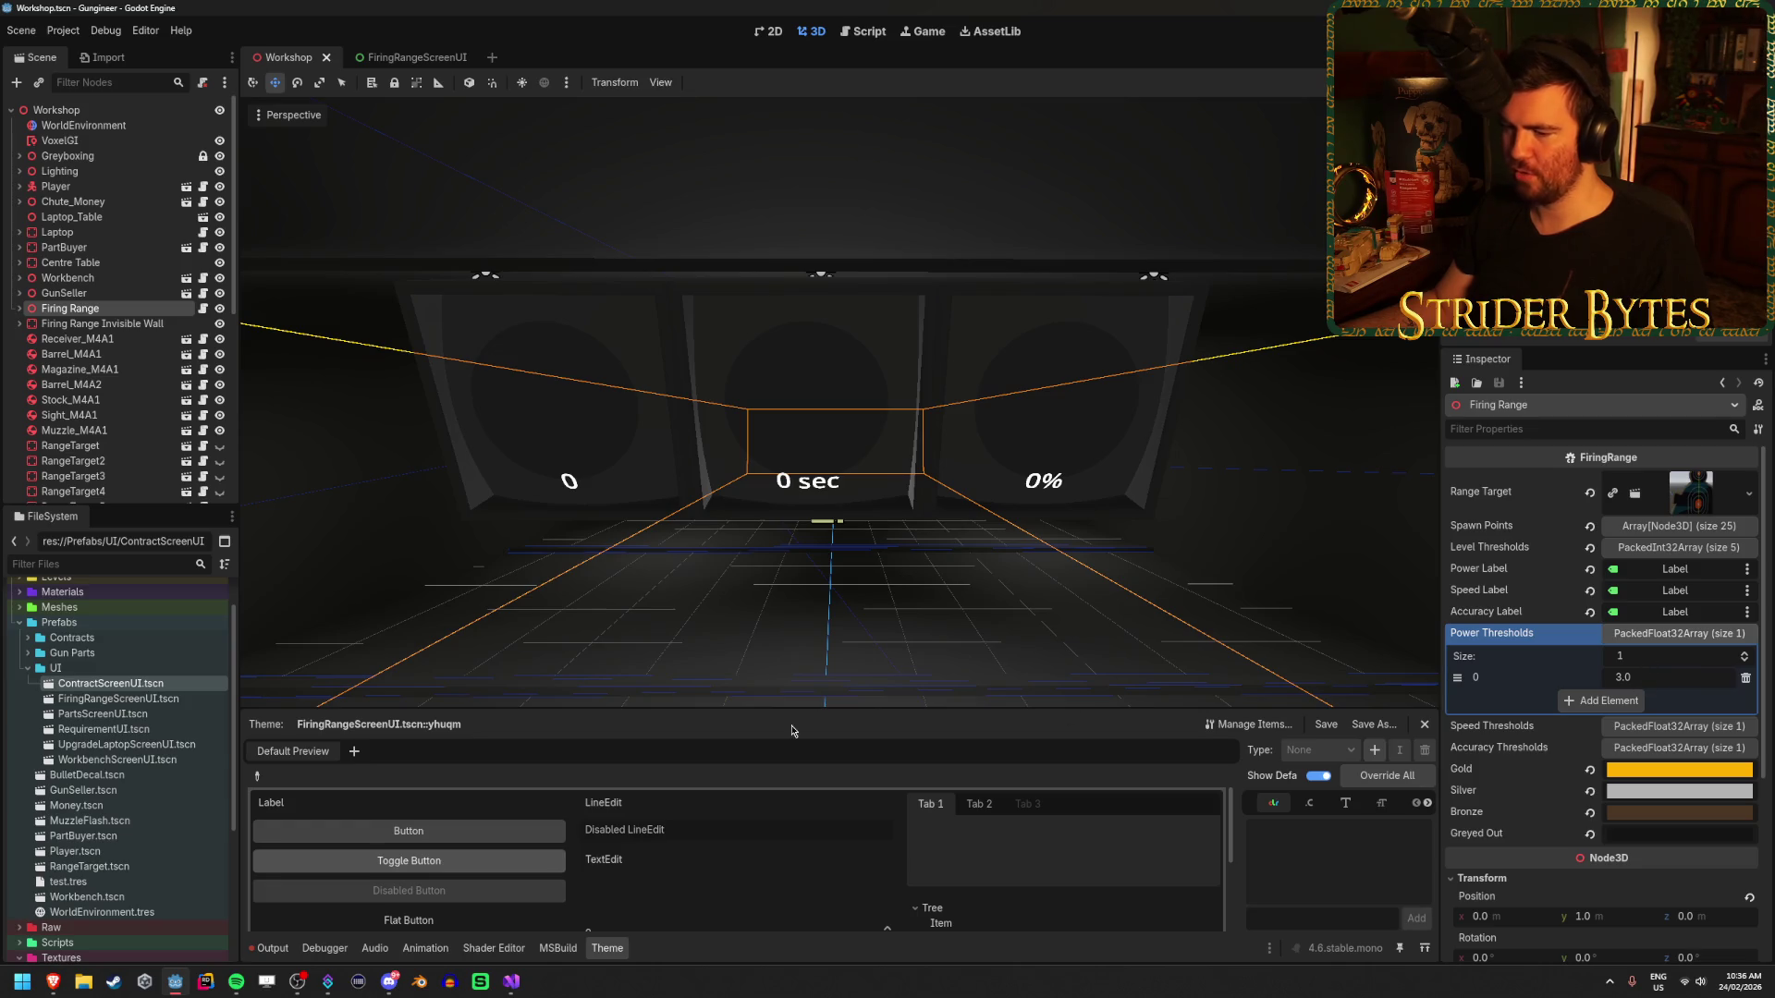
left_click(511, 981)
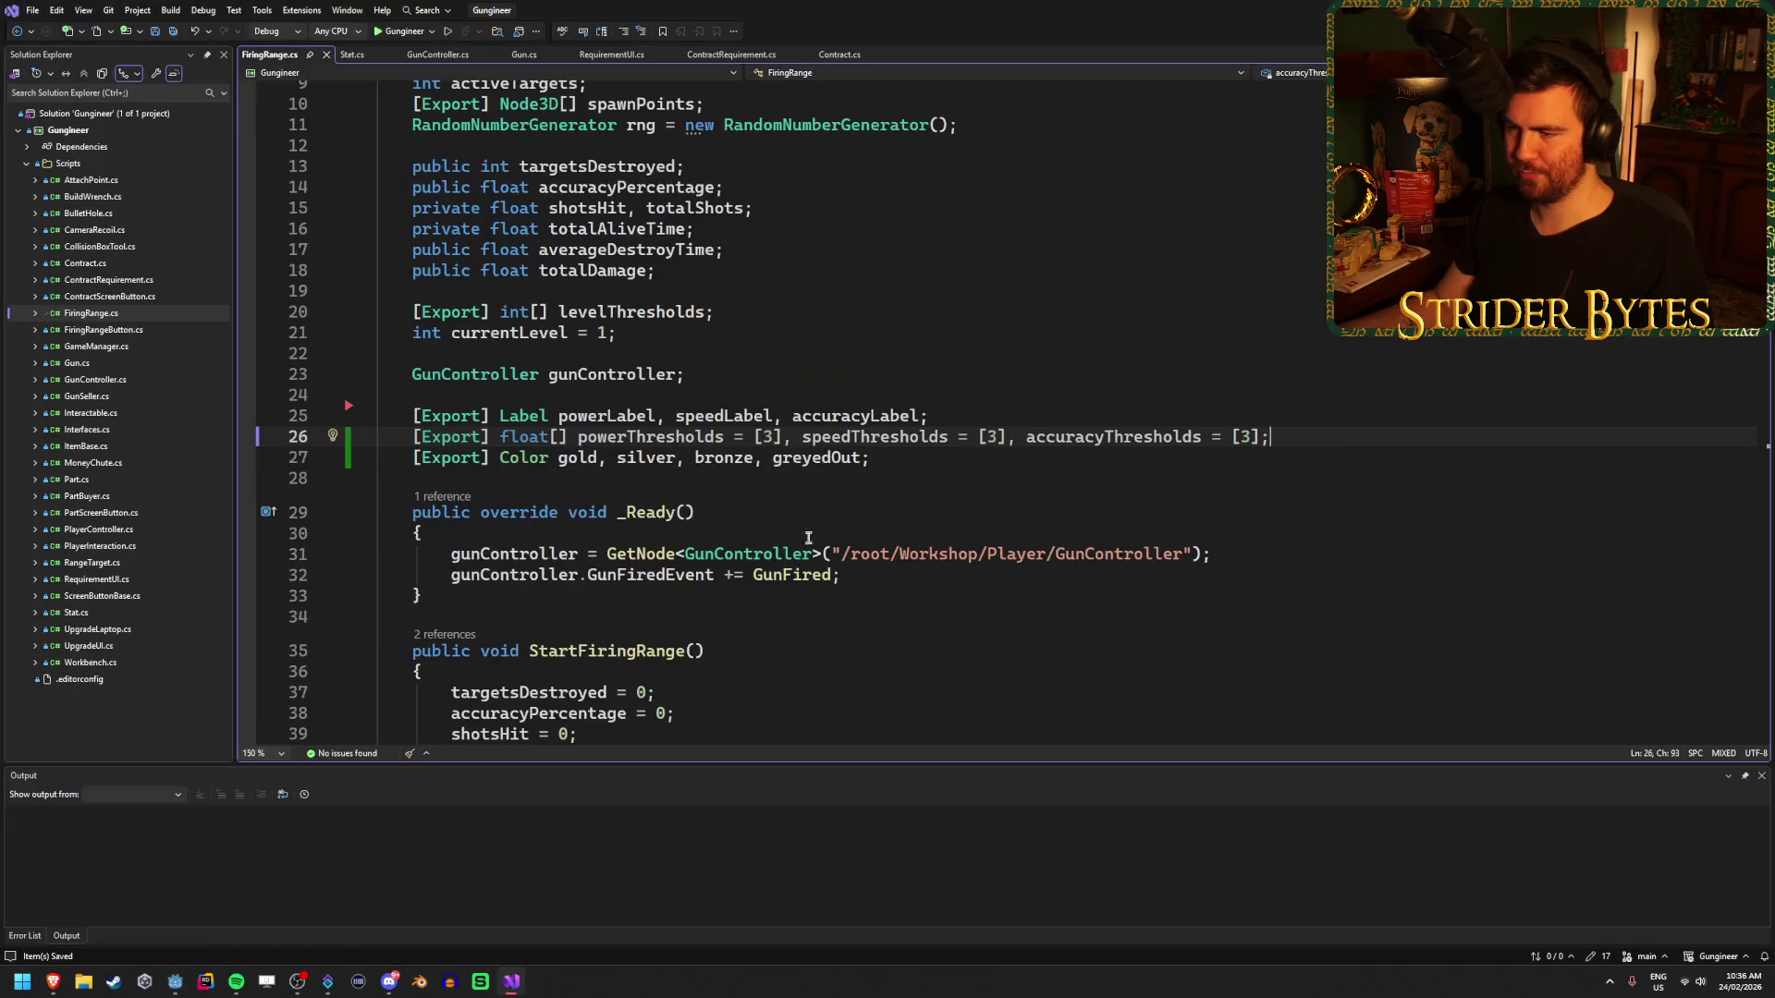
- Delete the '= [3]' initialisers from all three threshold arrays and save FiringRange.cs
left_click(1001, 435)
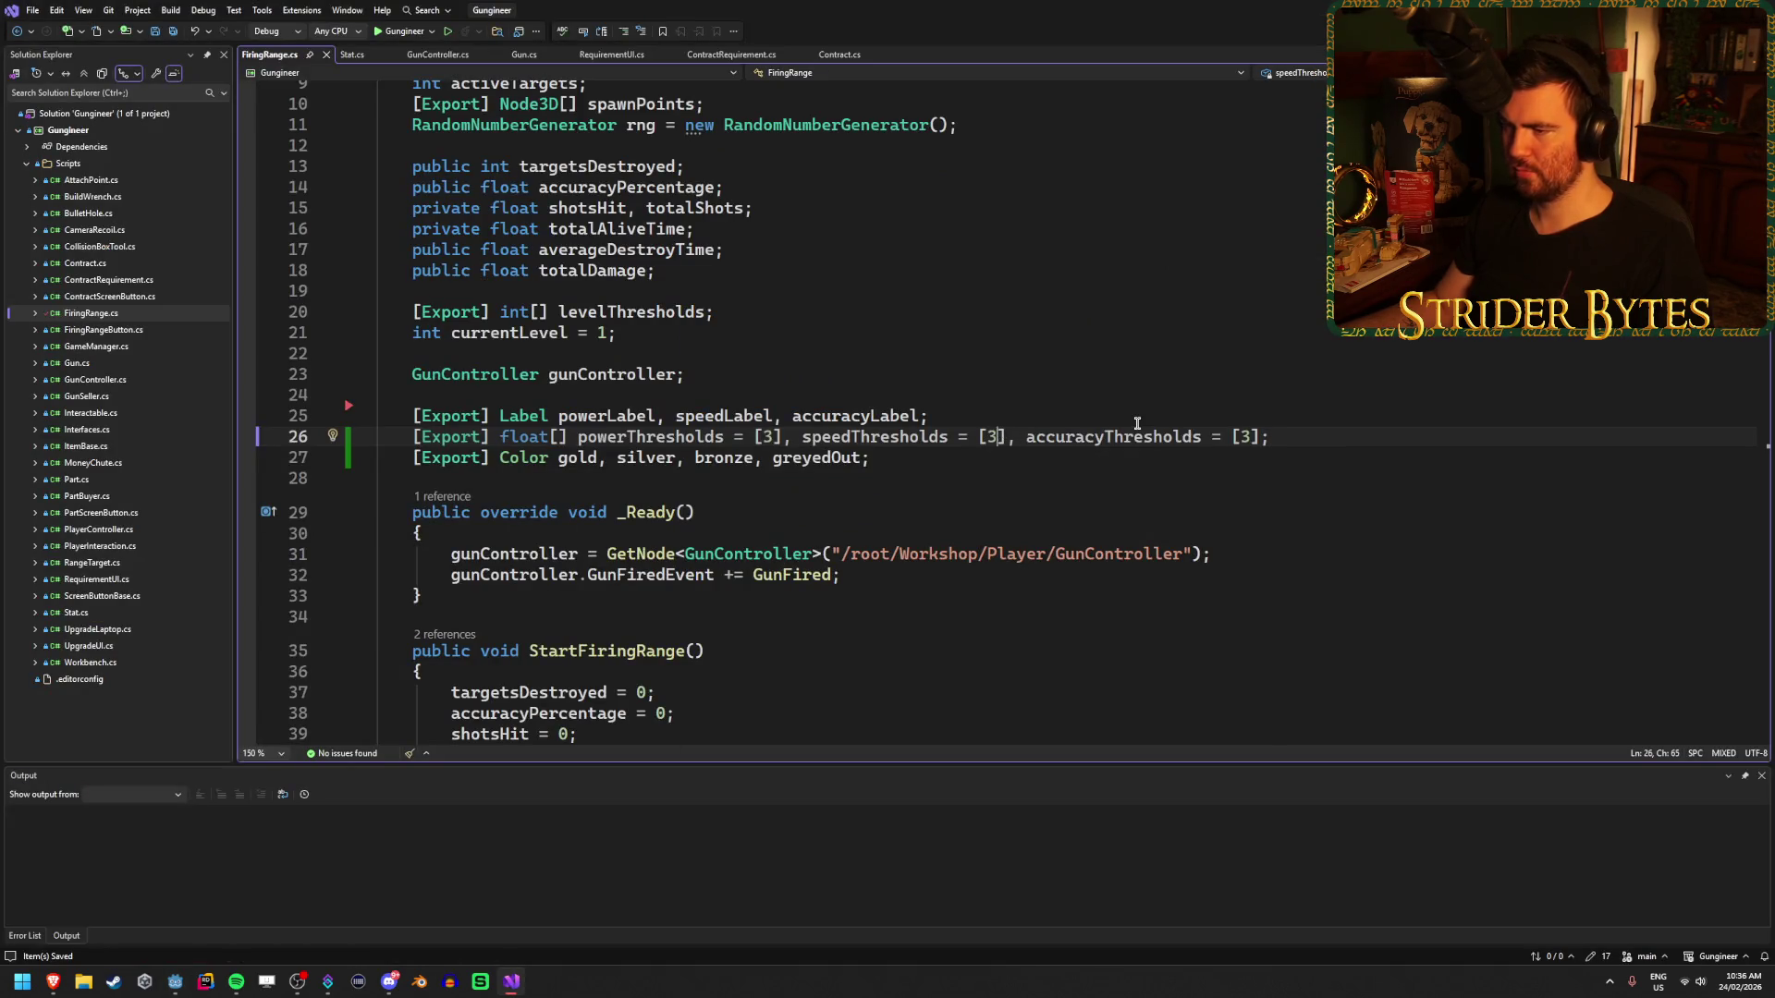
key("BackSpace")
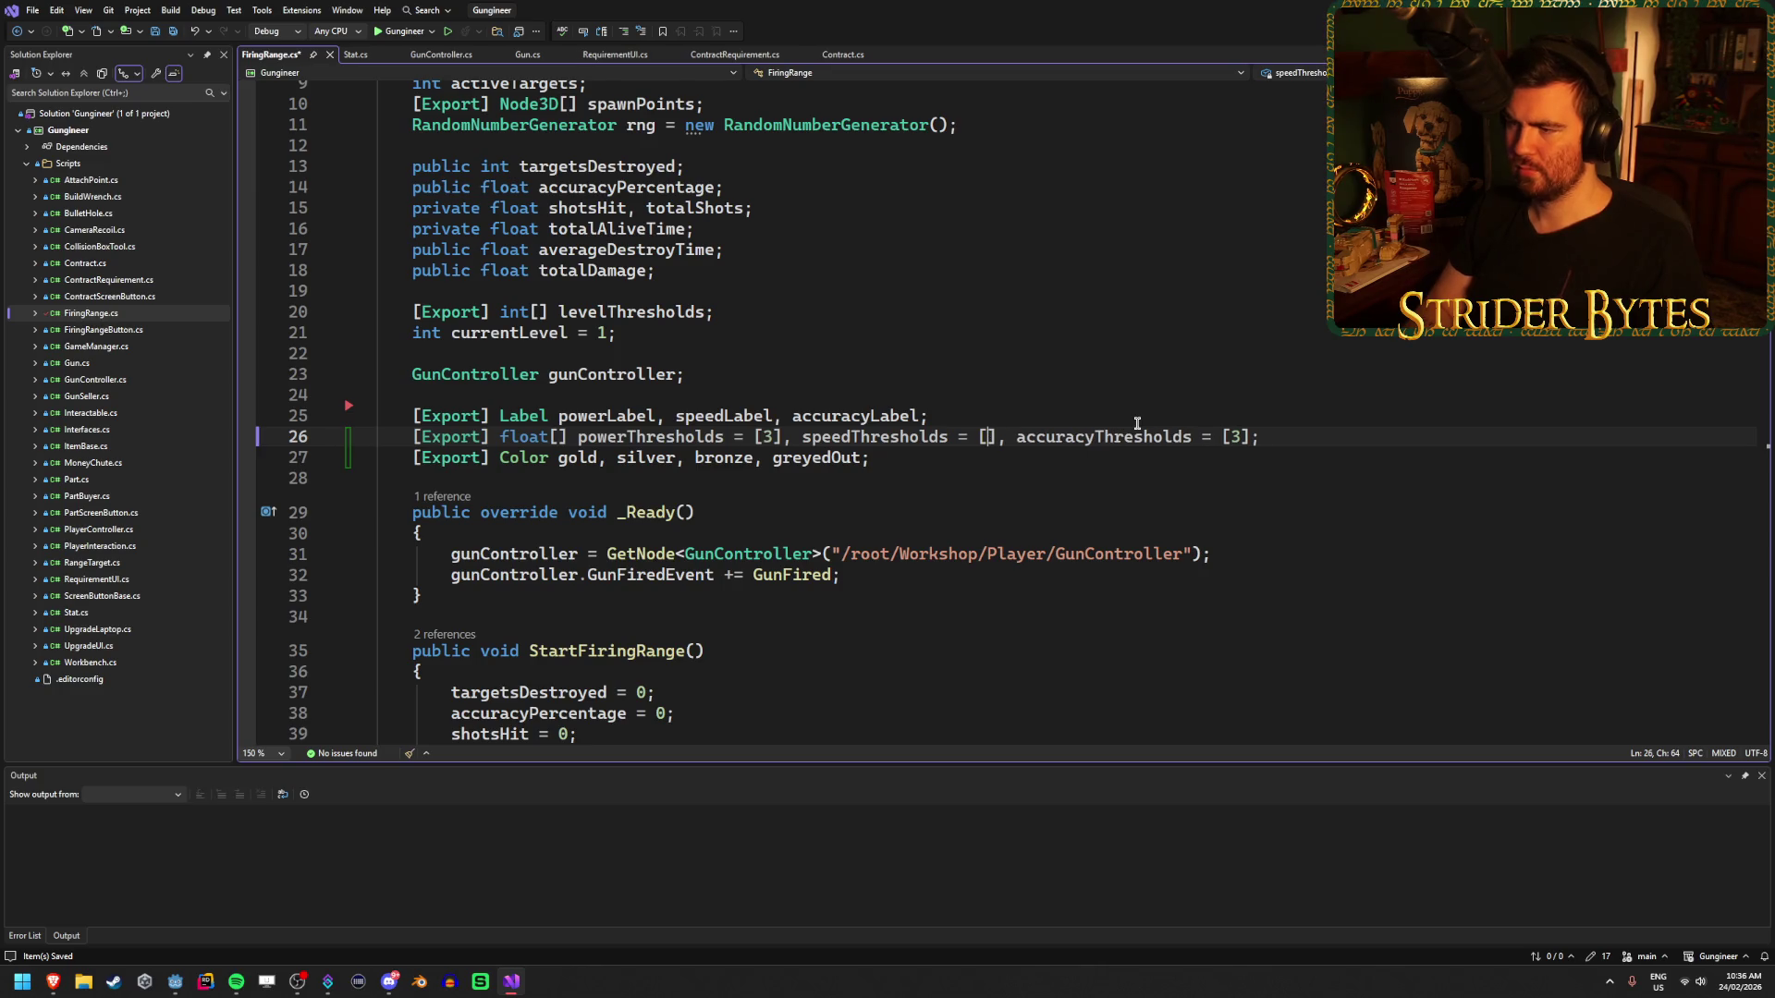
key("Right")
key("Right")
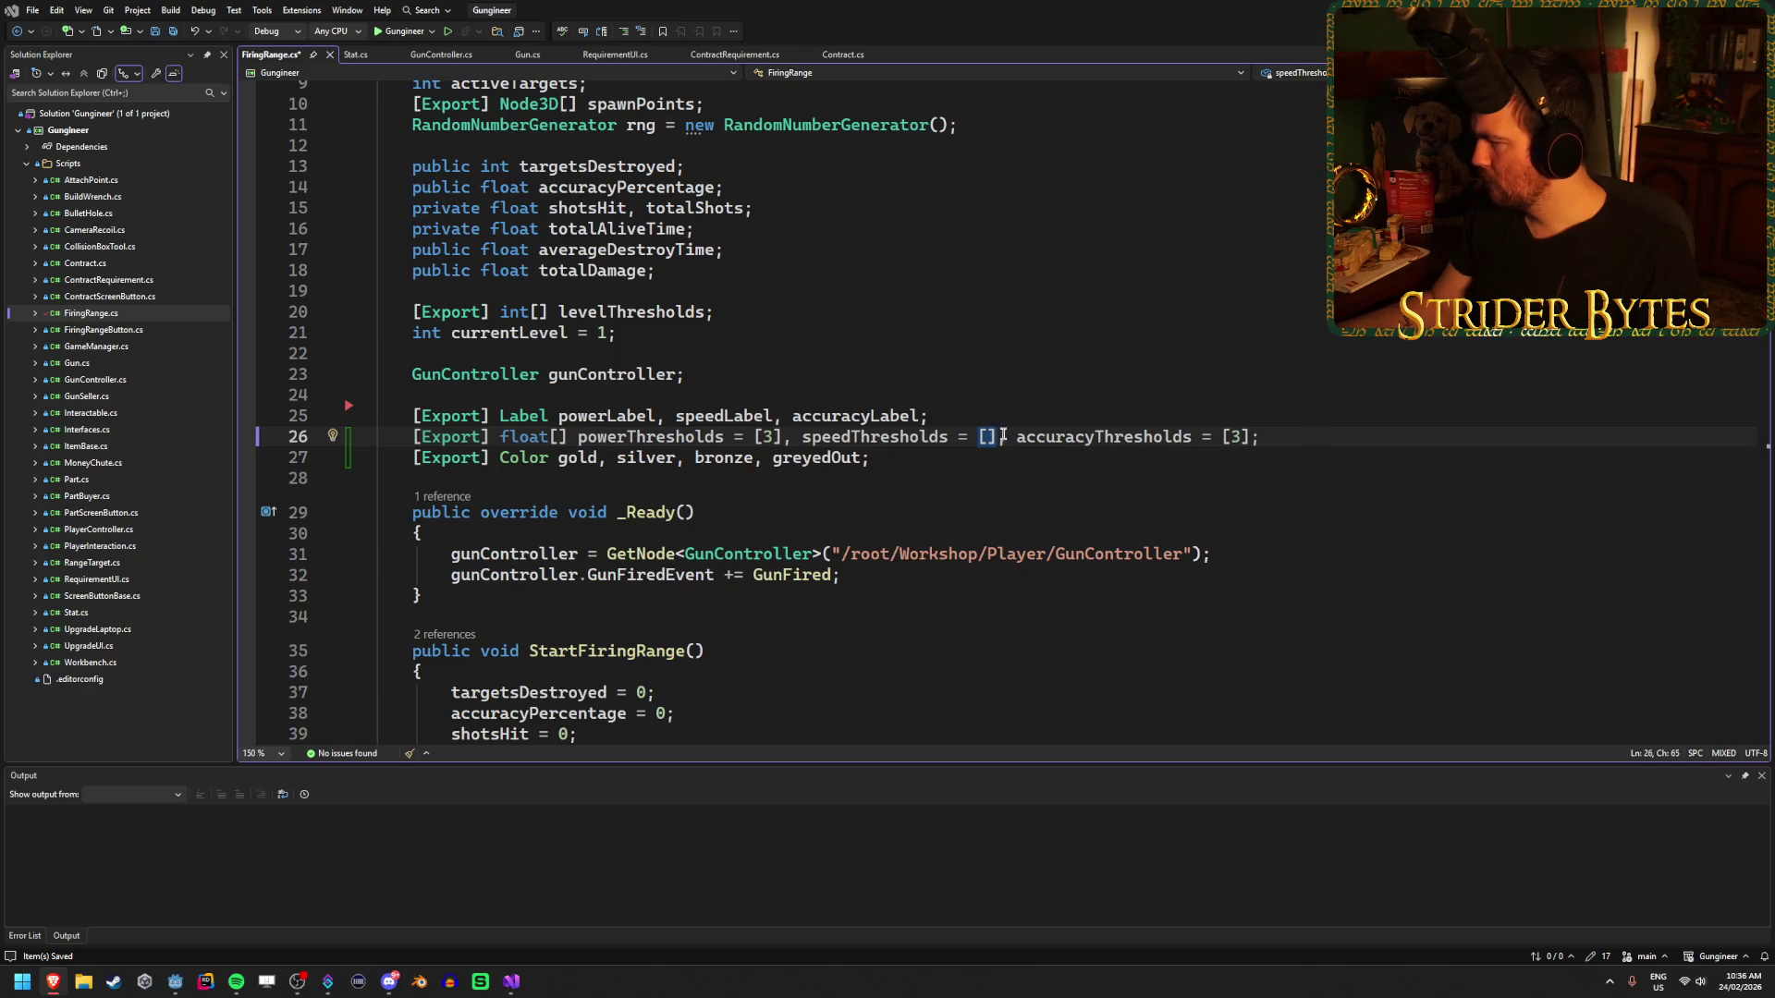
key("ctrl+Left")
key("ctrl+Left")
key("ctrl+Left")
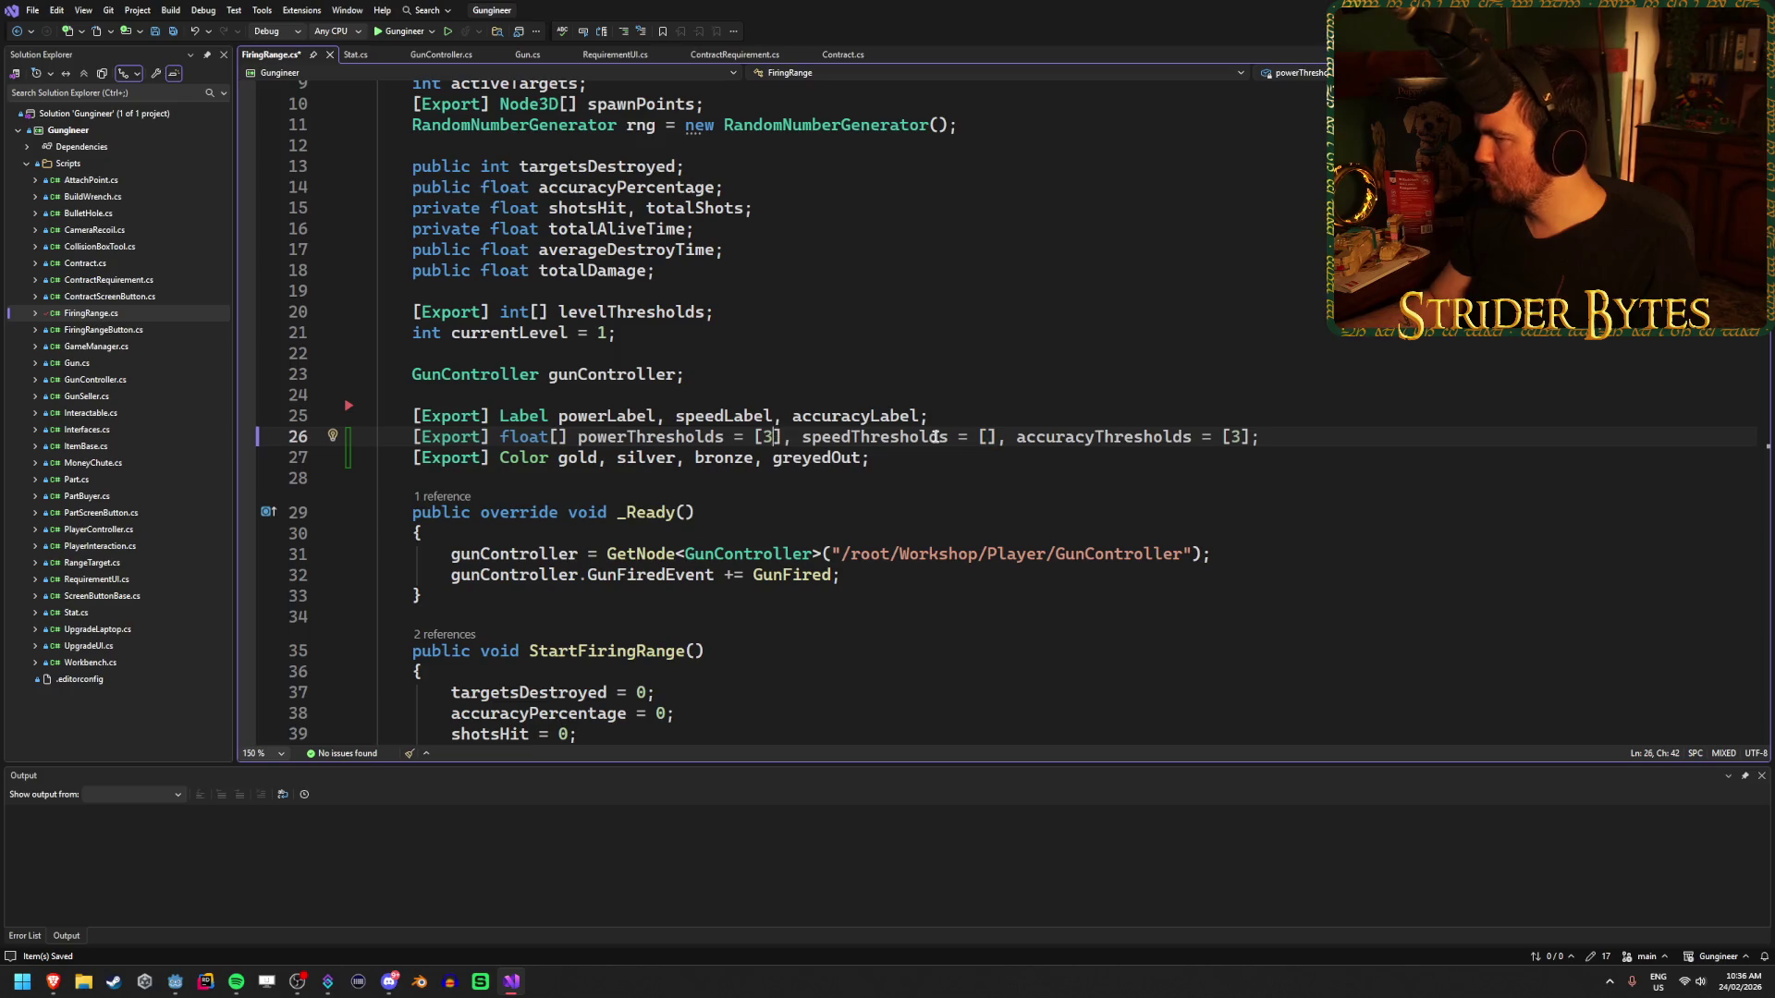
key("BackSpace")
key("BackSpace")
key("BackSpace")
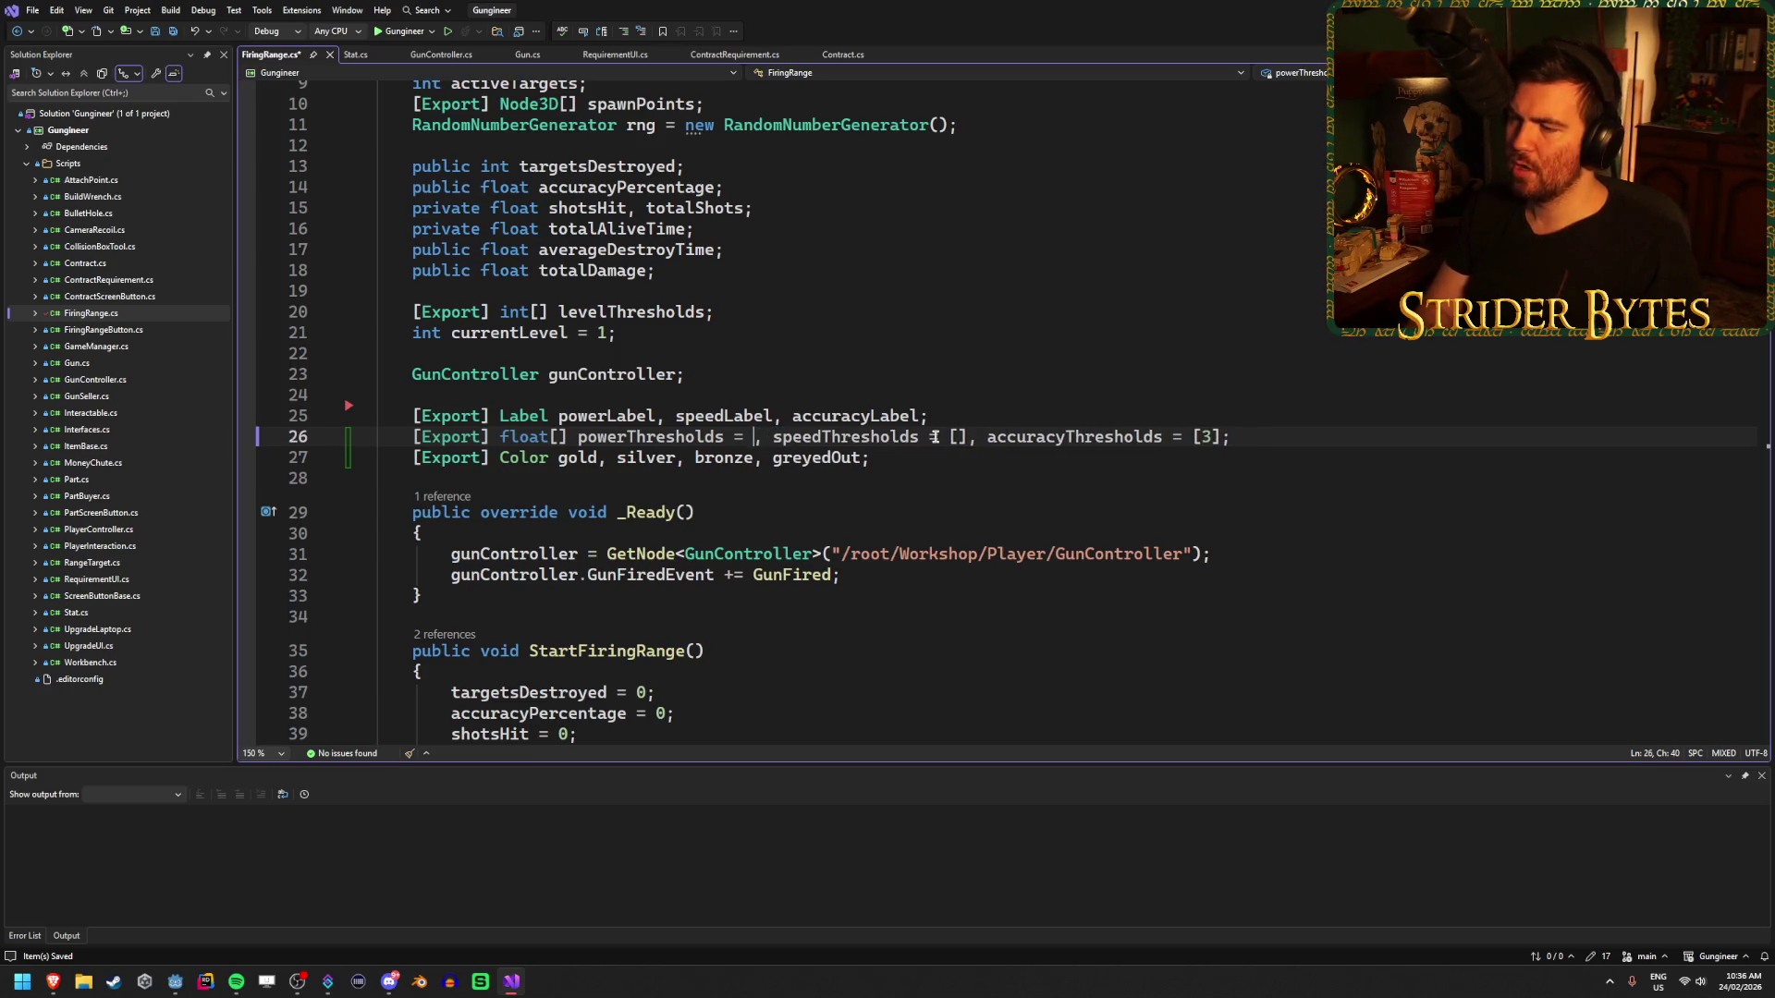
left_click(927, 437)
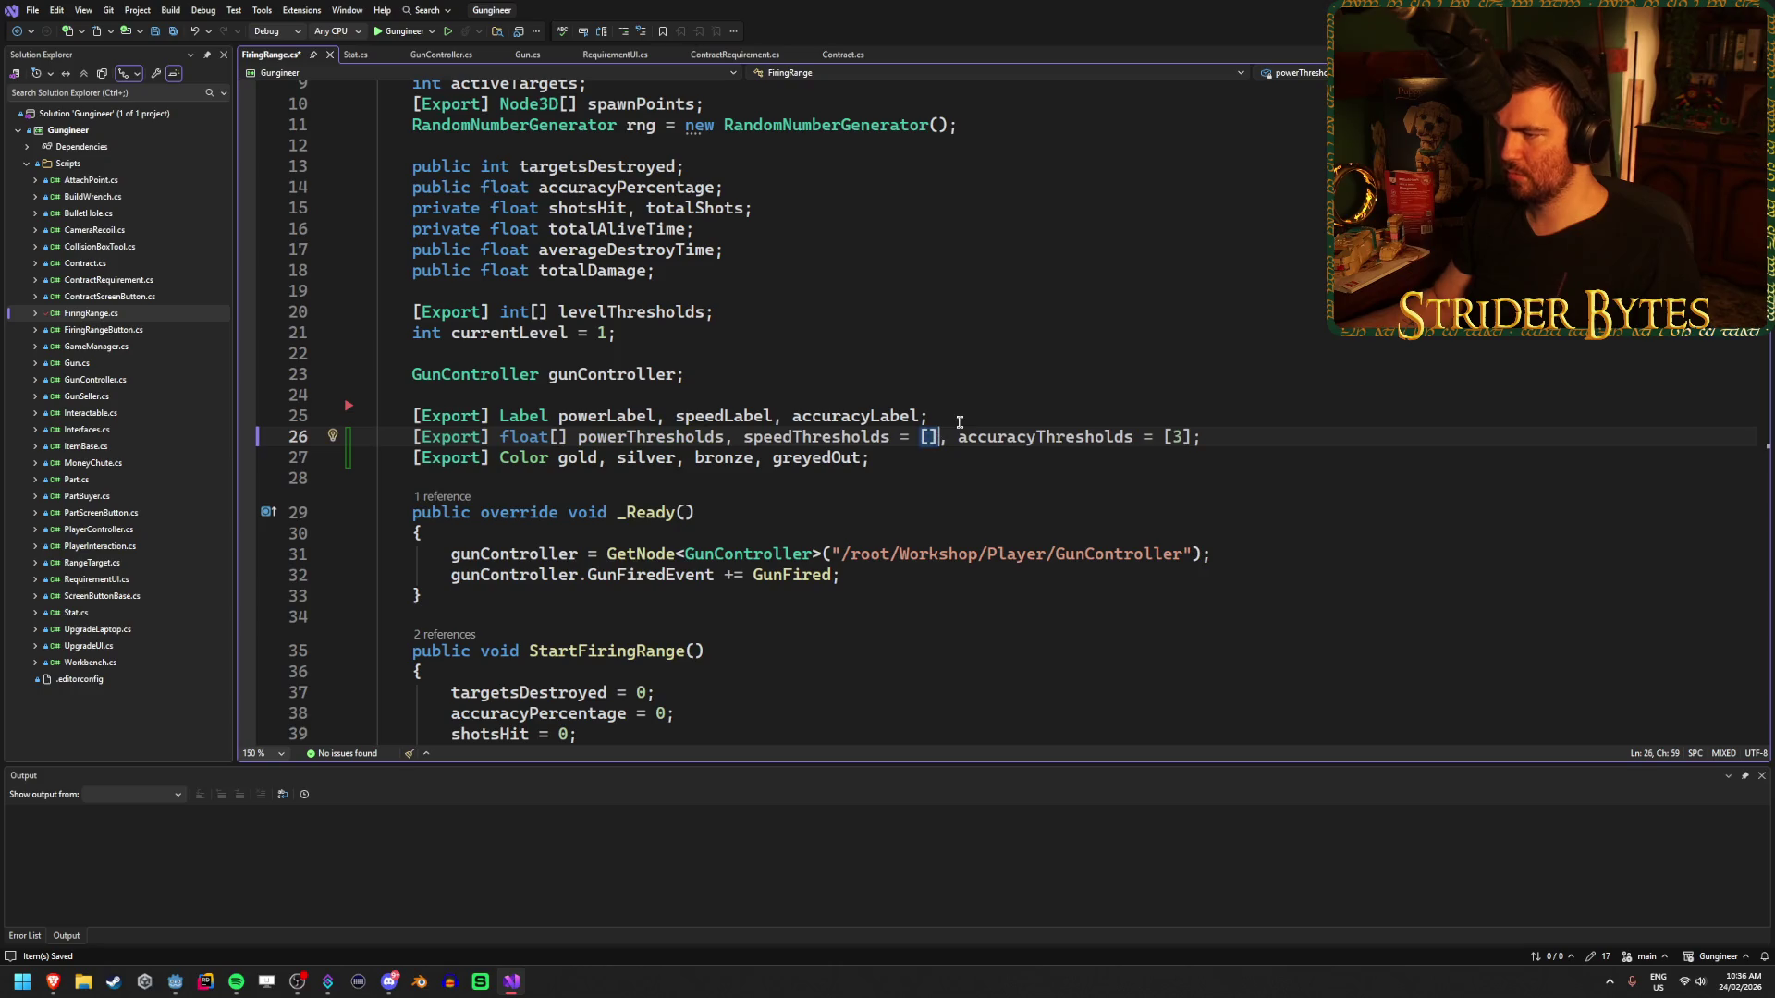
key("Delete")
key("BackSpace")
key("BackSpace")
key("BackSpace")
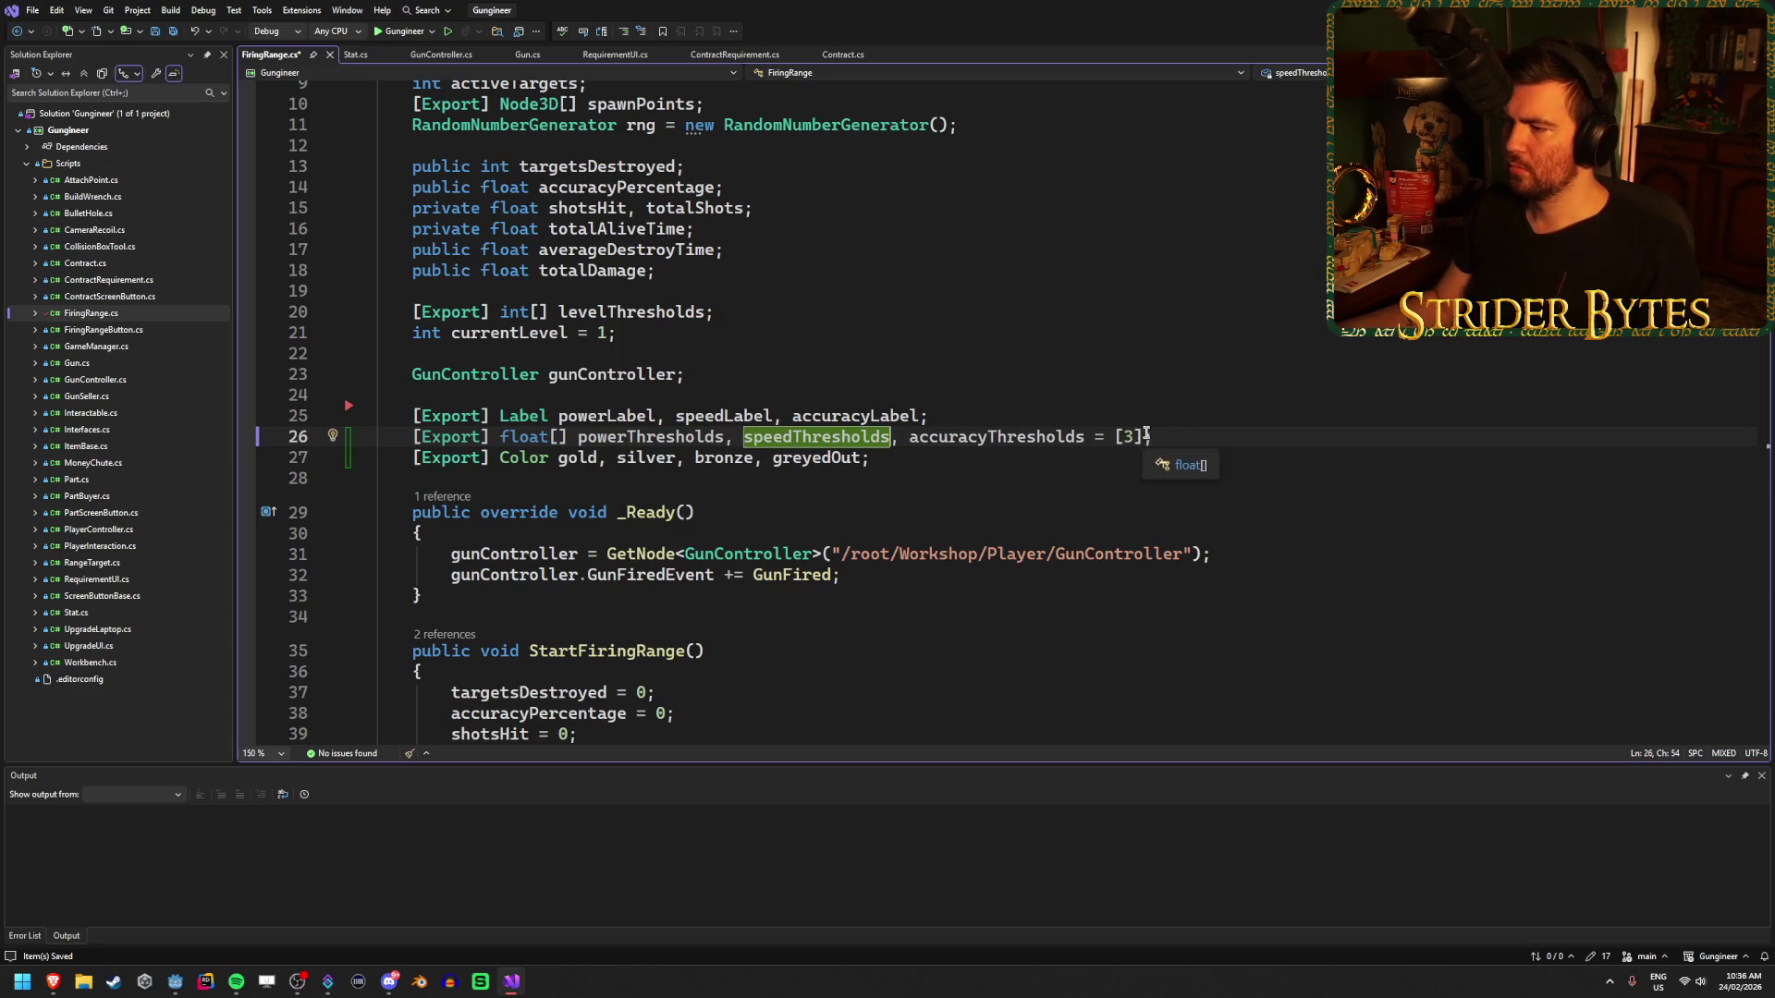
left_click(1145, 436)
key("BackSpace")
key("BackSpace")
key("BackSpace")
key("ctrl+s")
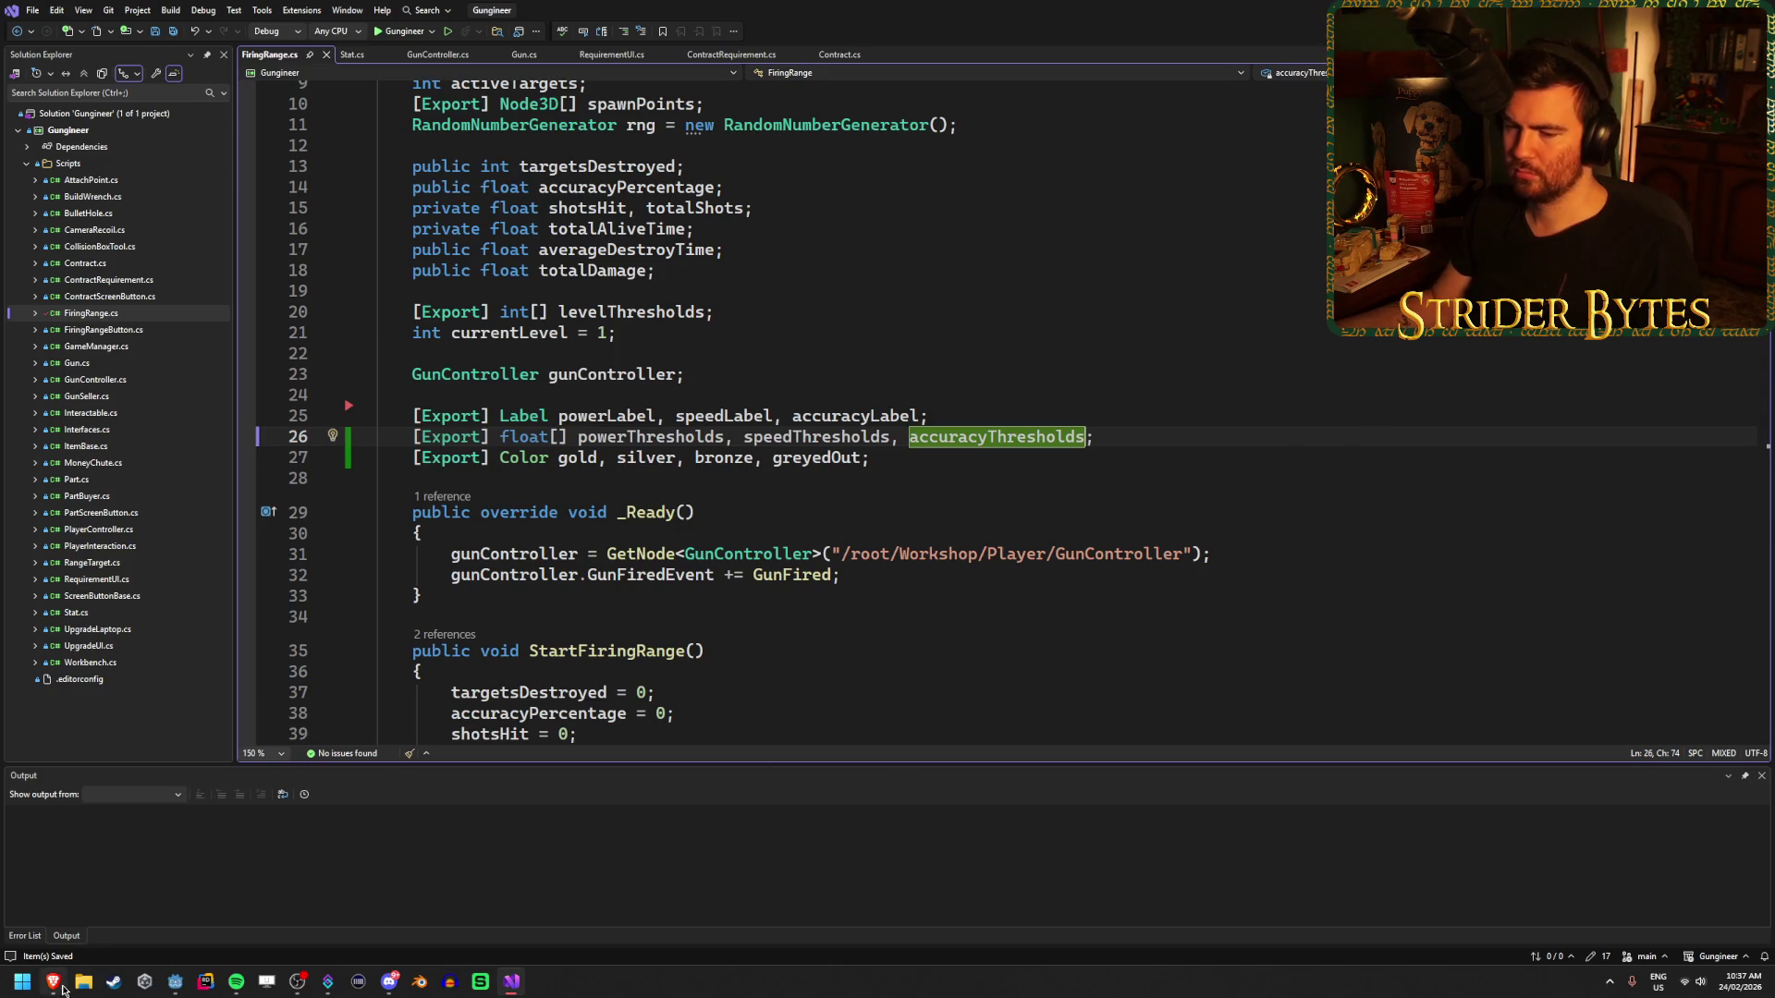
left_click(174, 982)
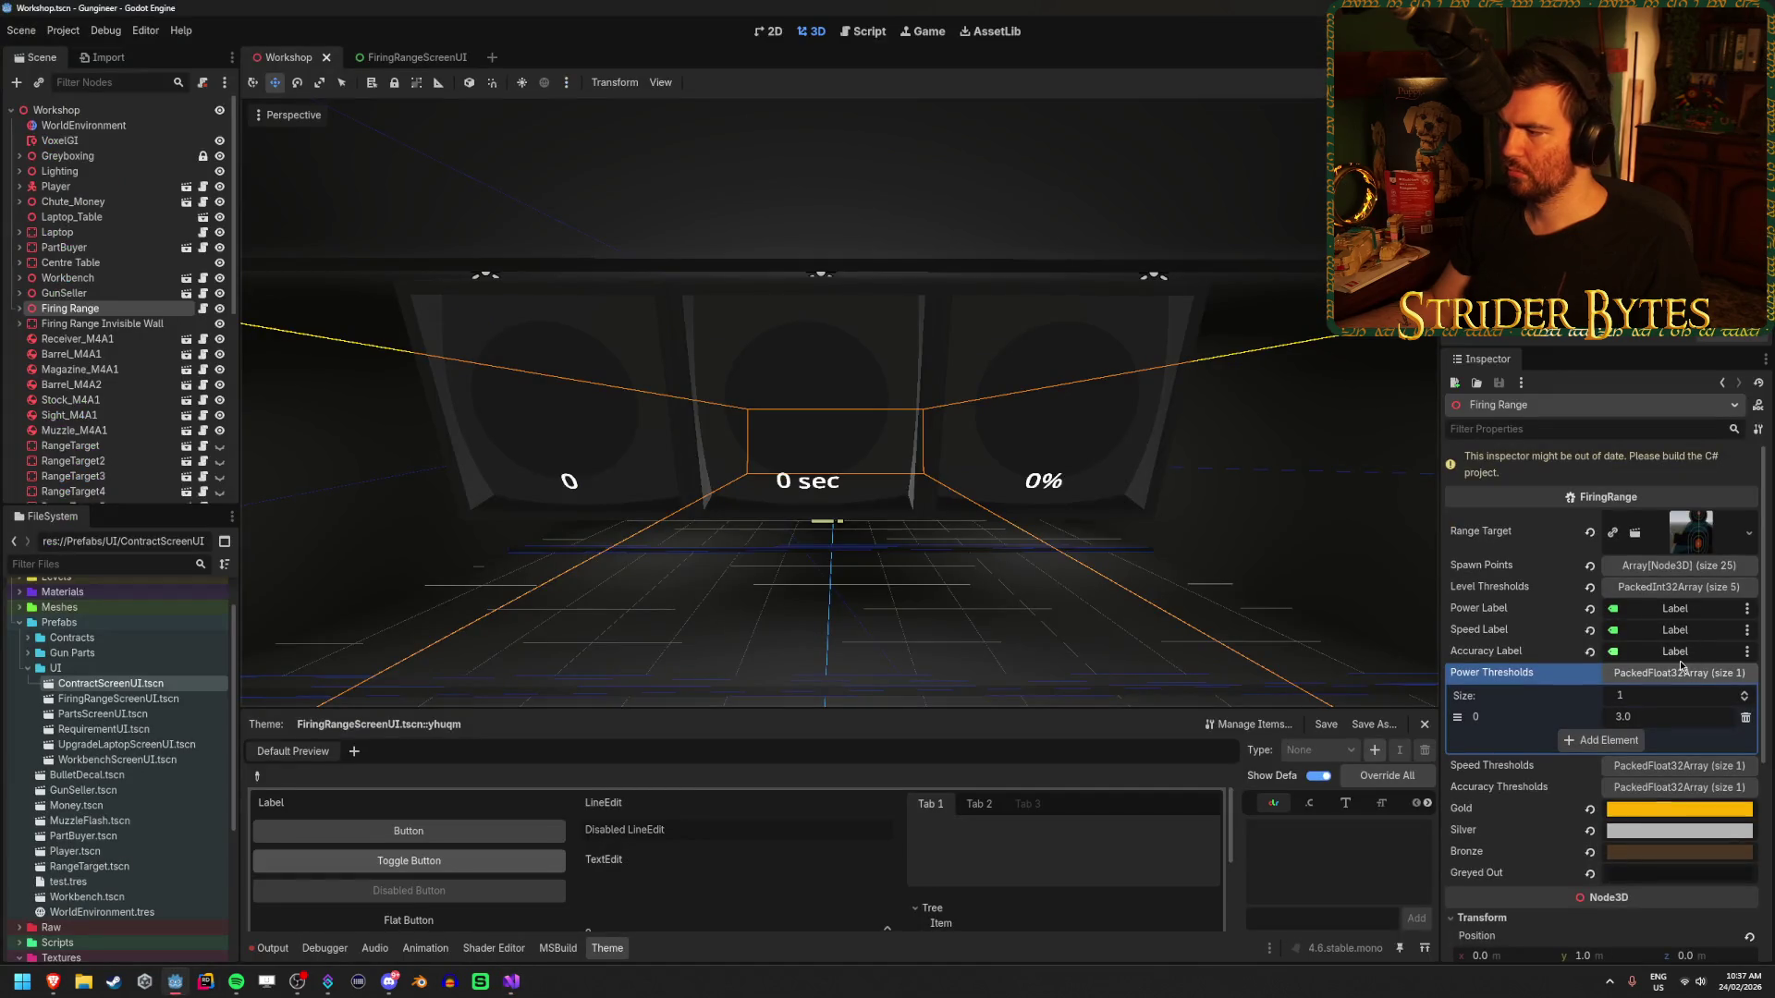
- Rebuild and set the Power Thresholds array size to 3
key("alt+b")
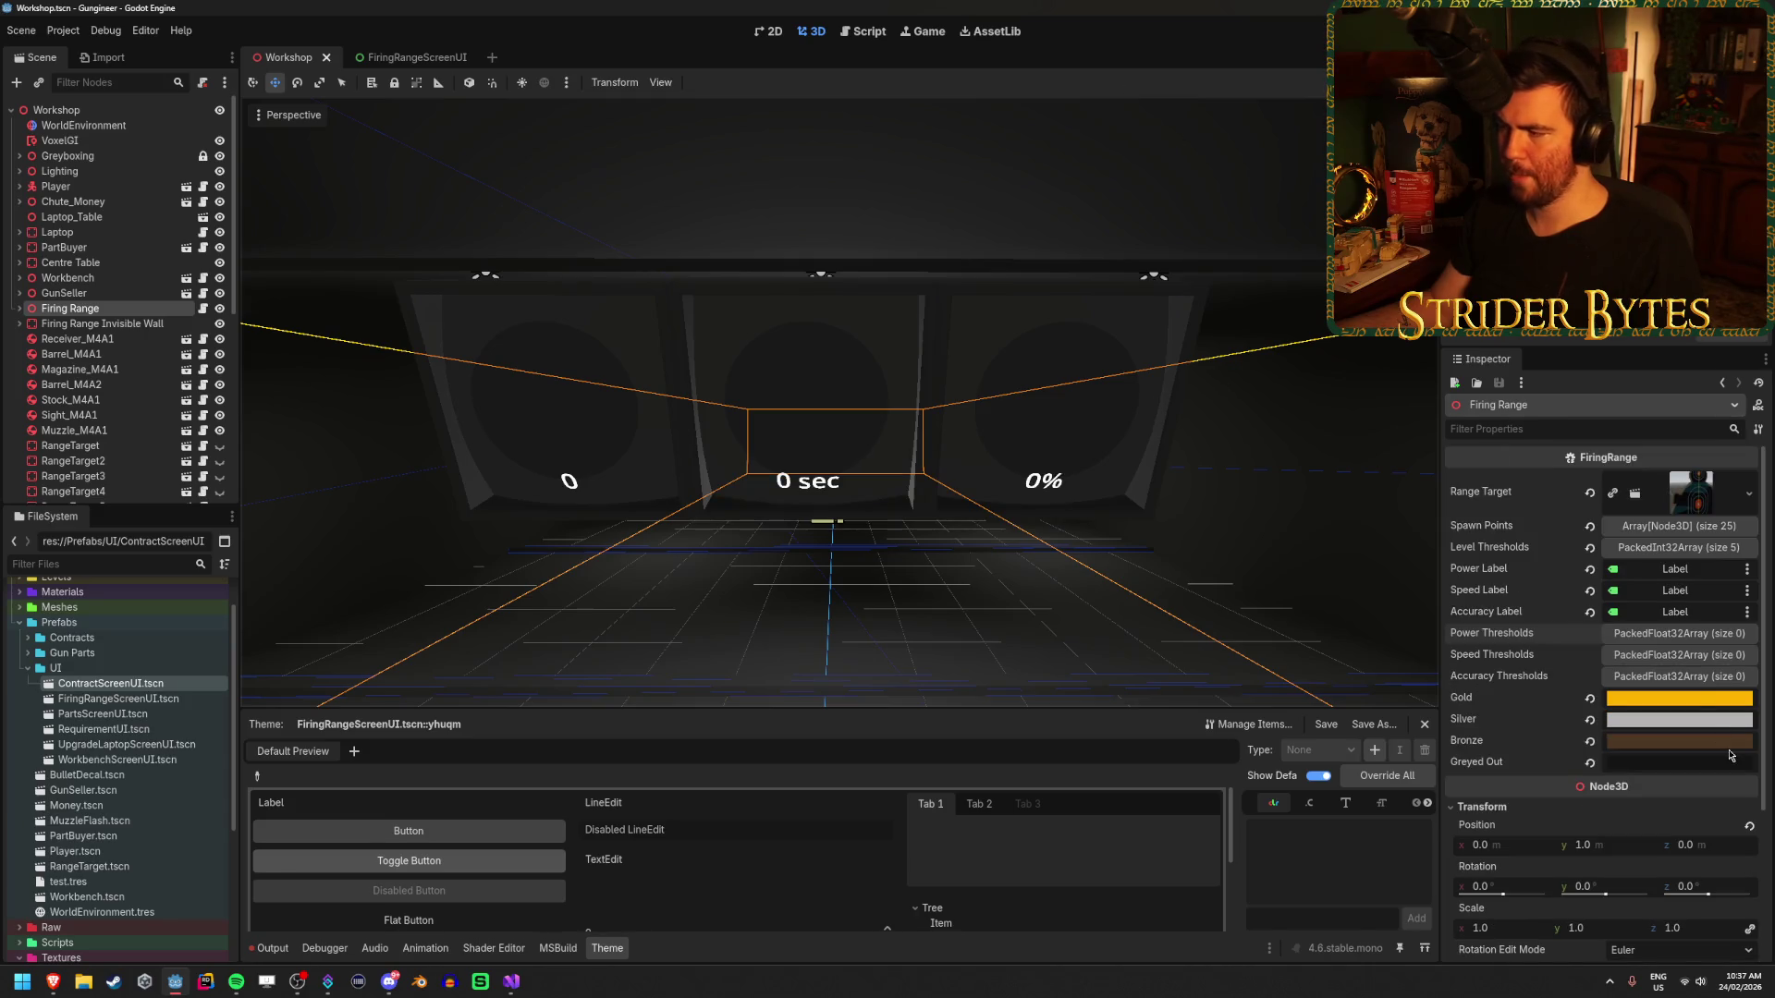
left_click(1675, 635)
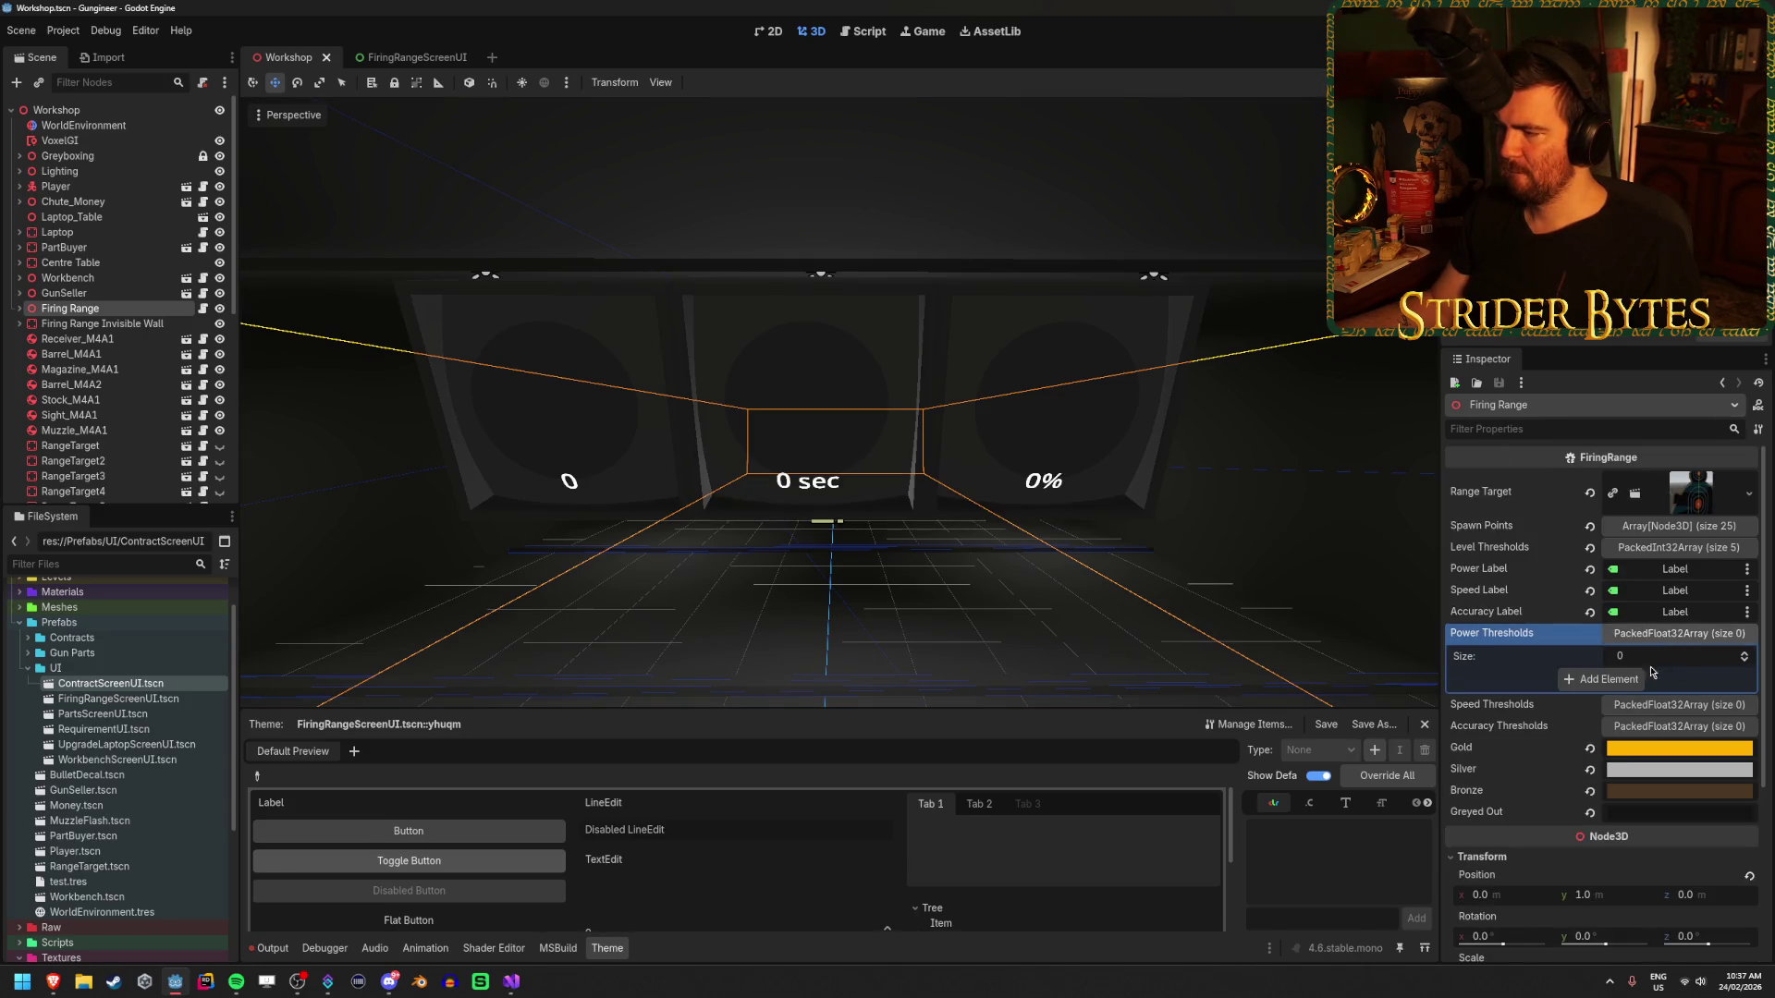
left_click(1670, 655)
type("3")
key("Return")
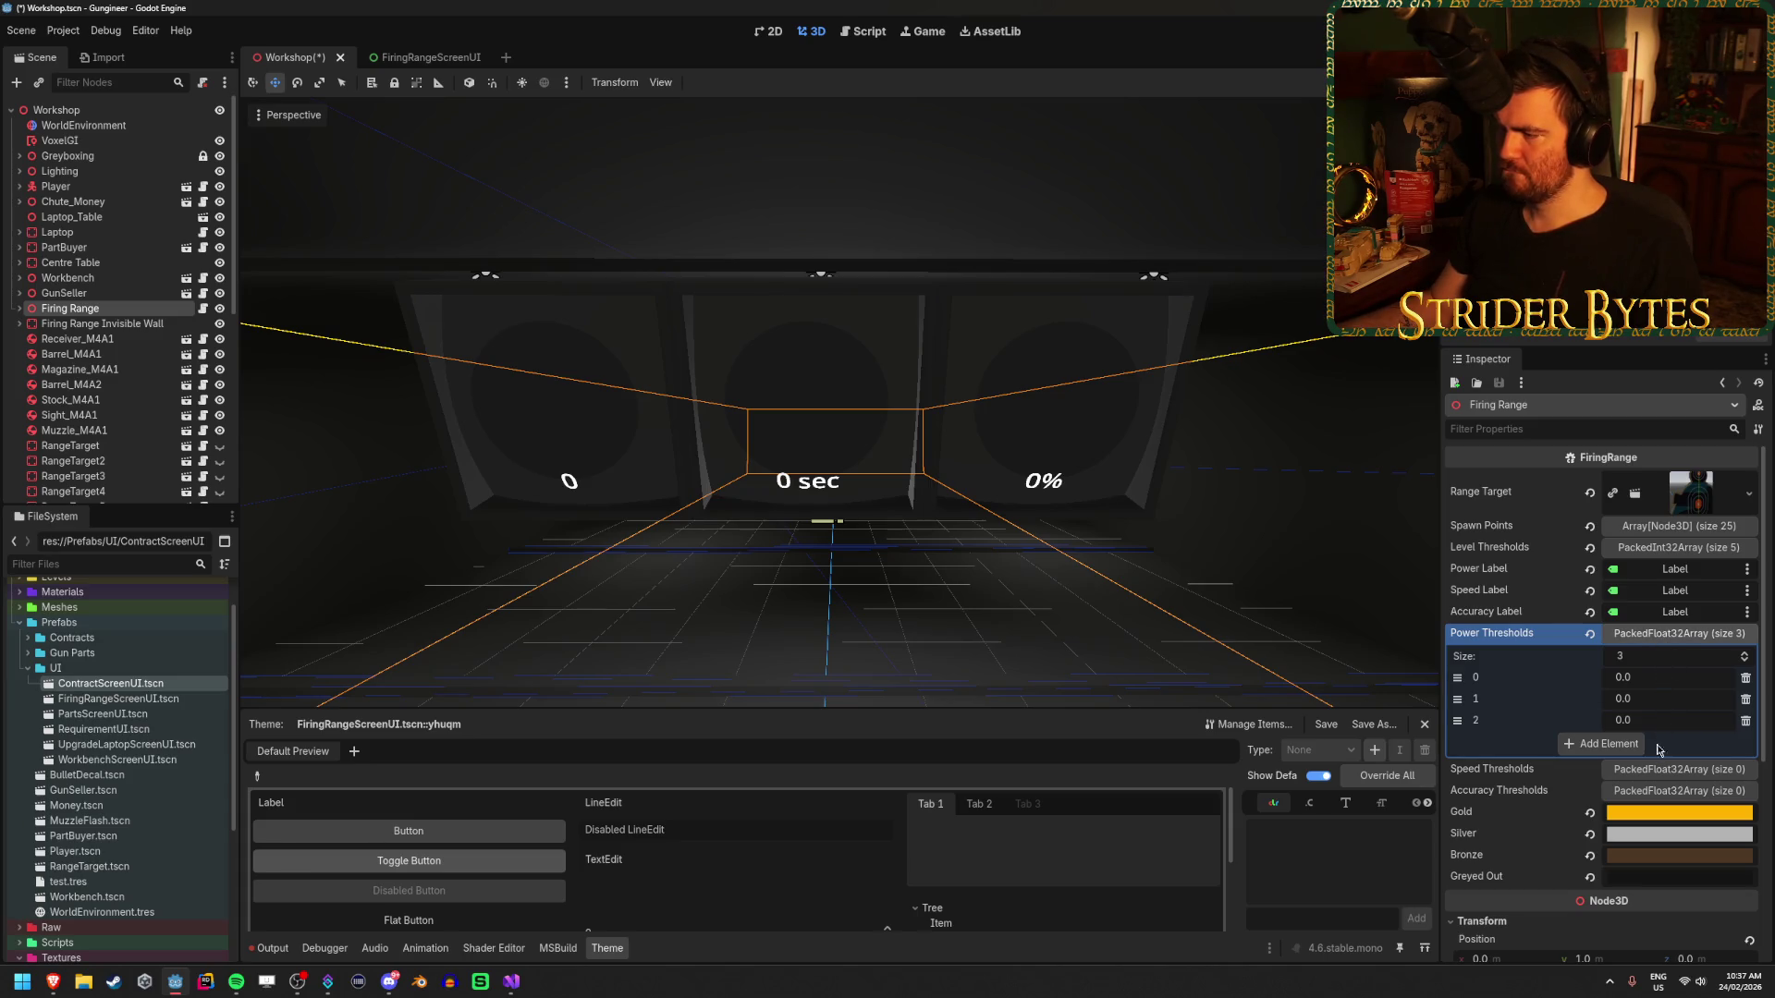
- Enter power thresholds 50, 100 and 200 and save the Workshop scene
left_click(1654, 678)
type("50")
key("Tab")
key("Tab")
type("100")
key("Tab")
key("Tab")
type("0")
key("ctrl+s")
left_click(1678, 633)
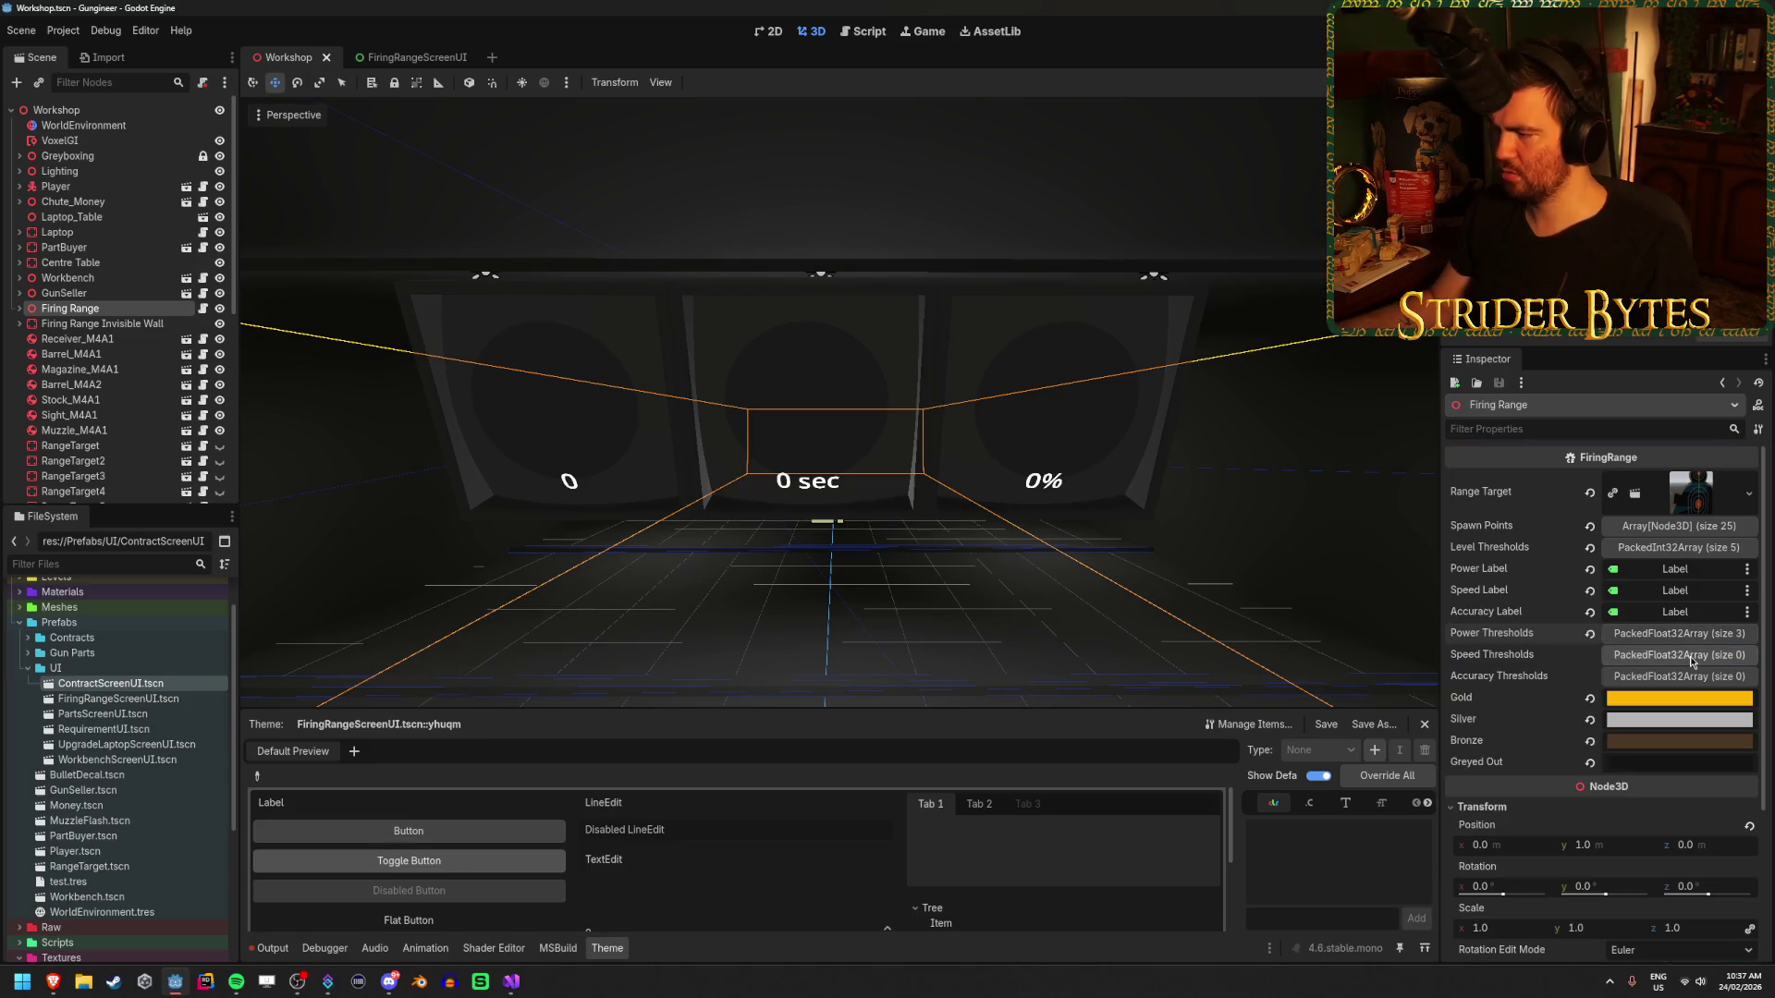
- Give Speed Thresholds three elements, 2, 4 and 5, and save the Workshop scene
left_click(1690, 657)
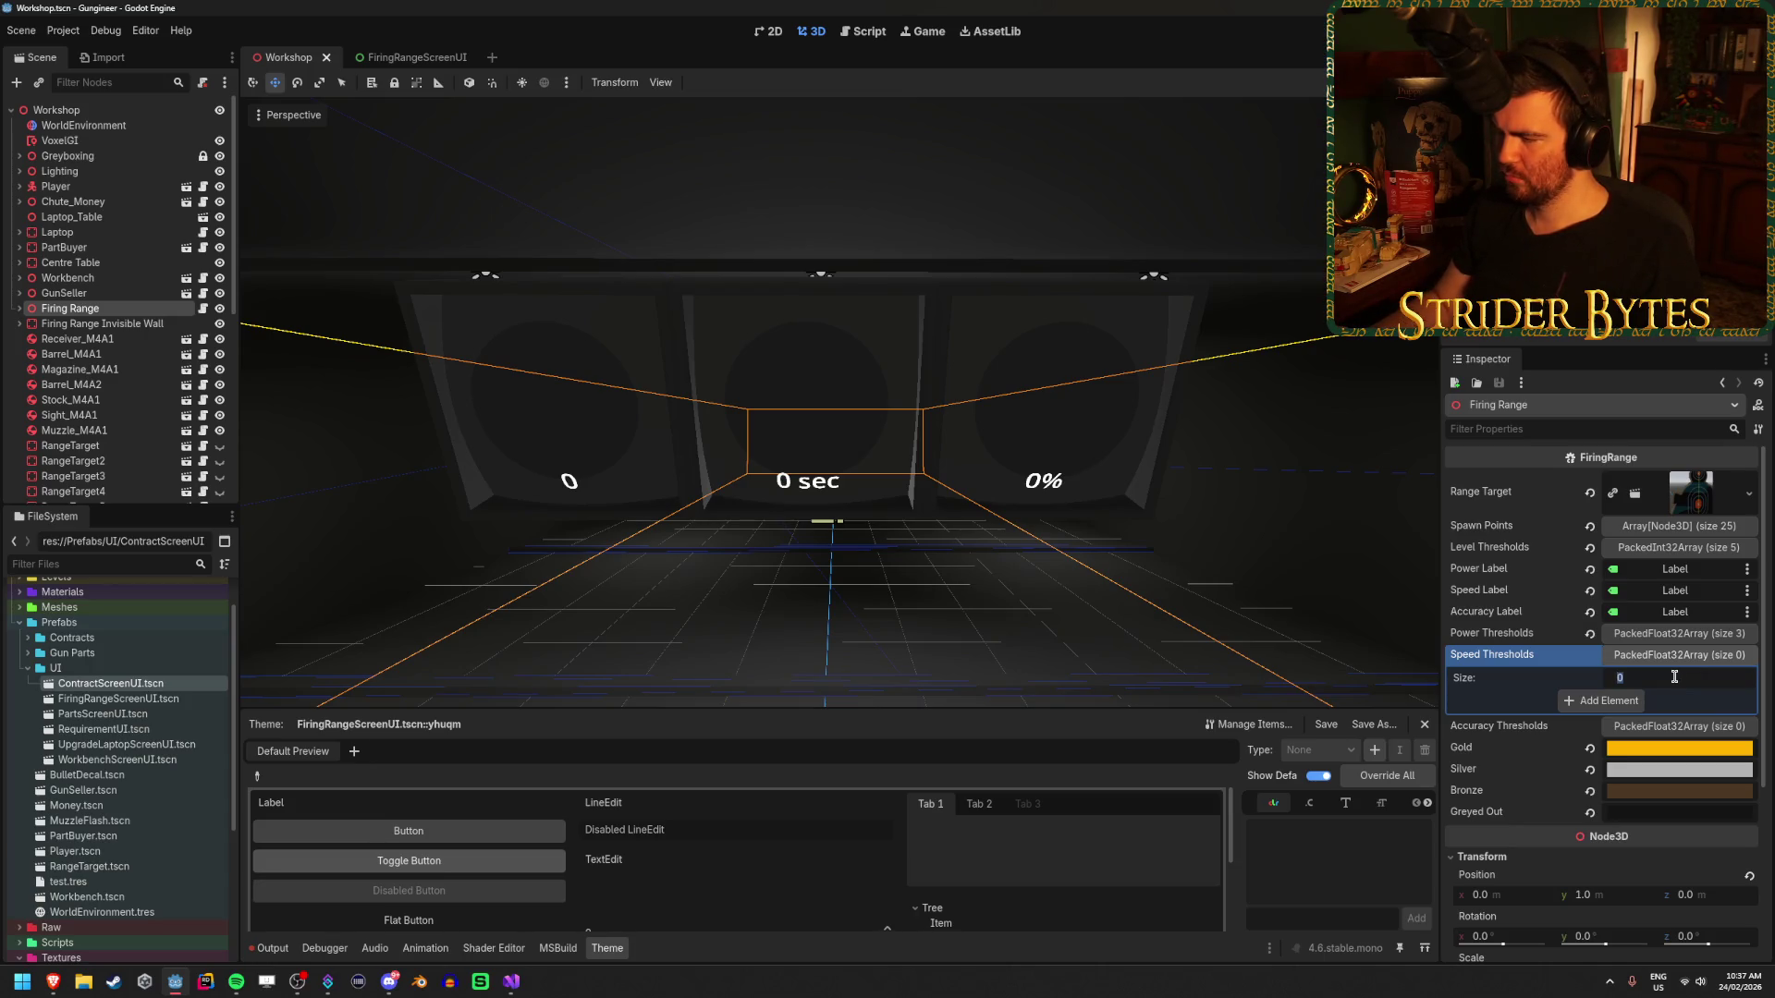
type("3")
key("Return")
left_click(1664, 699)
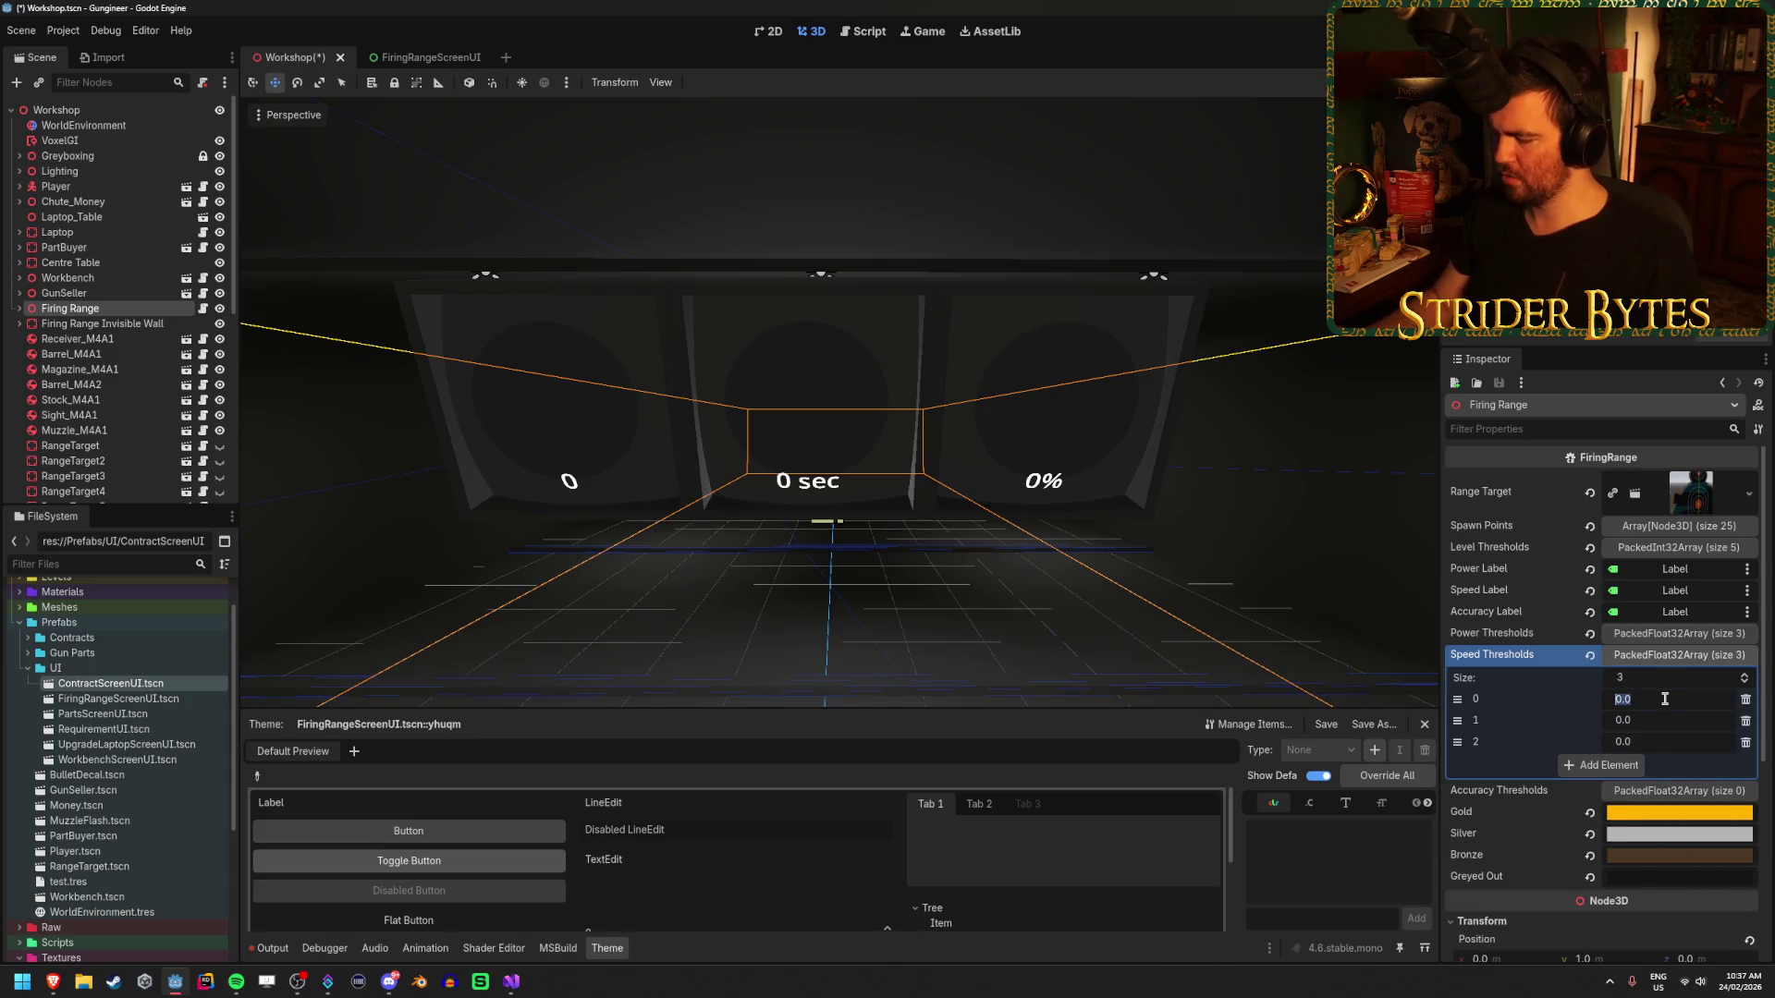
type("2")
key("Tab")
key("shift+Tab")
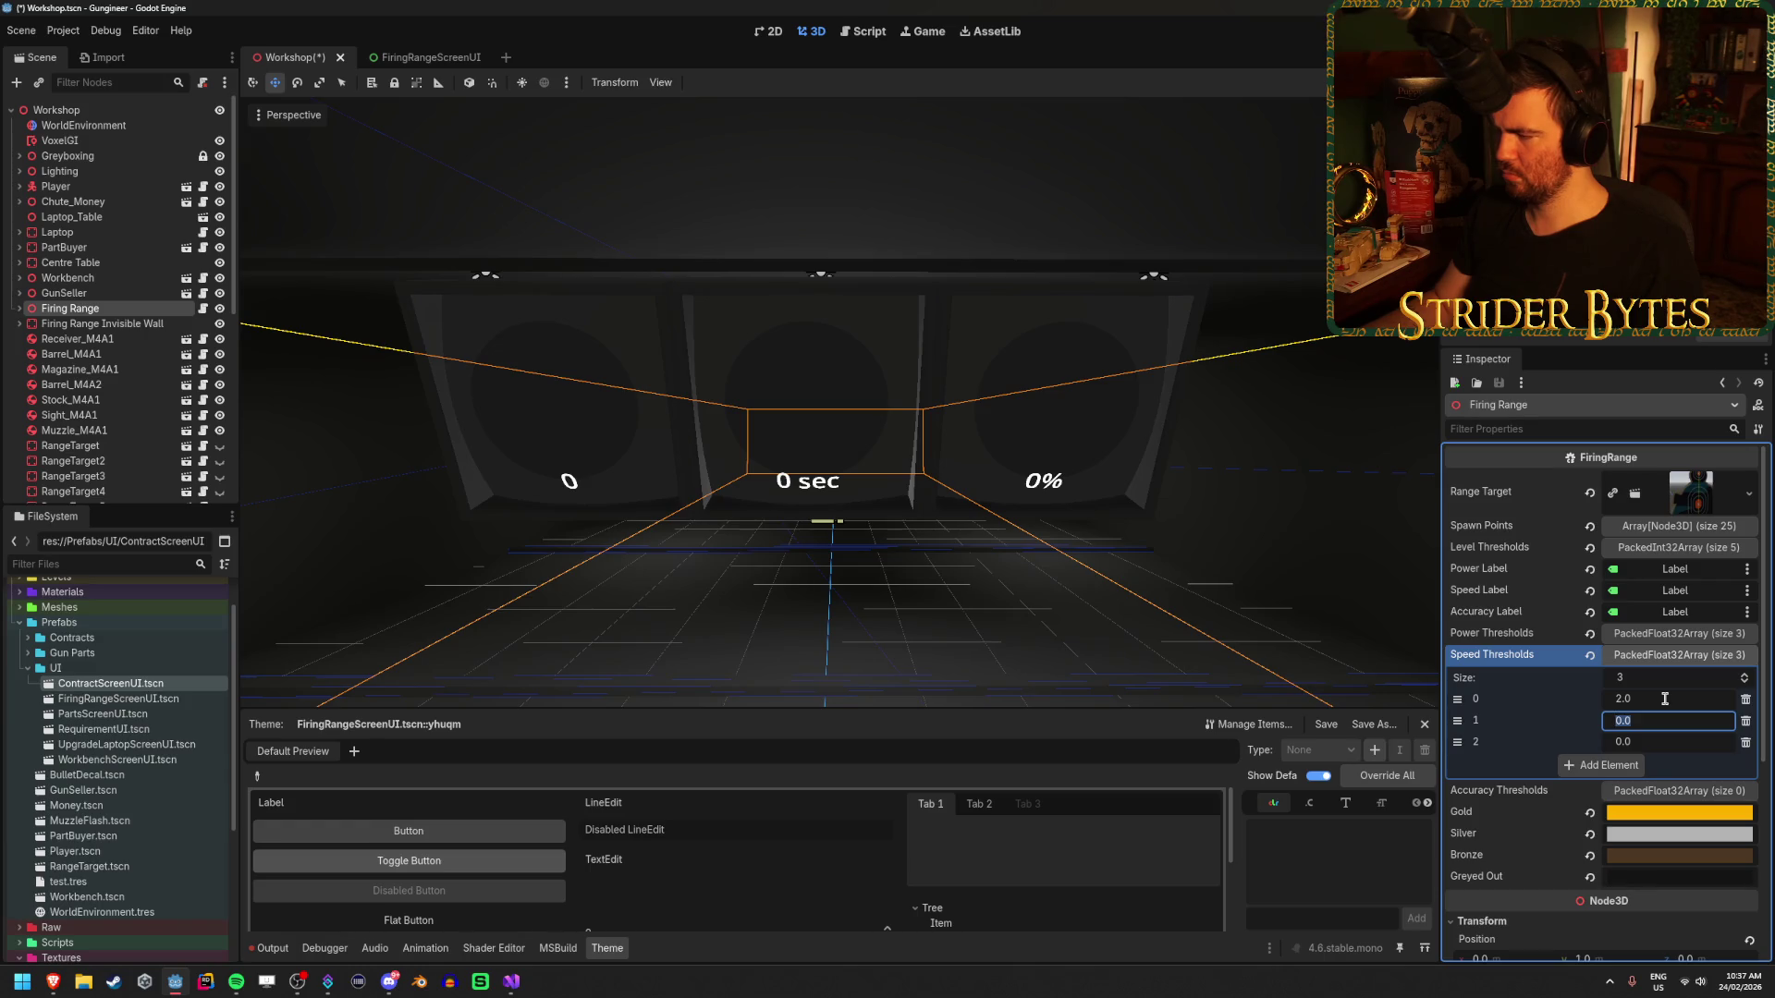
type("4")
key("Tab")
type("5")
key("Return")
key("ctrl+s")
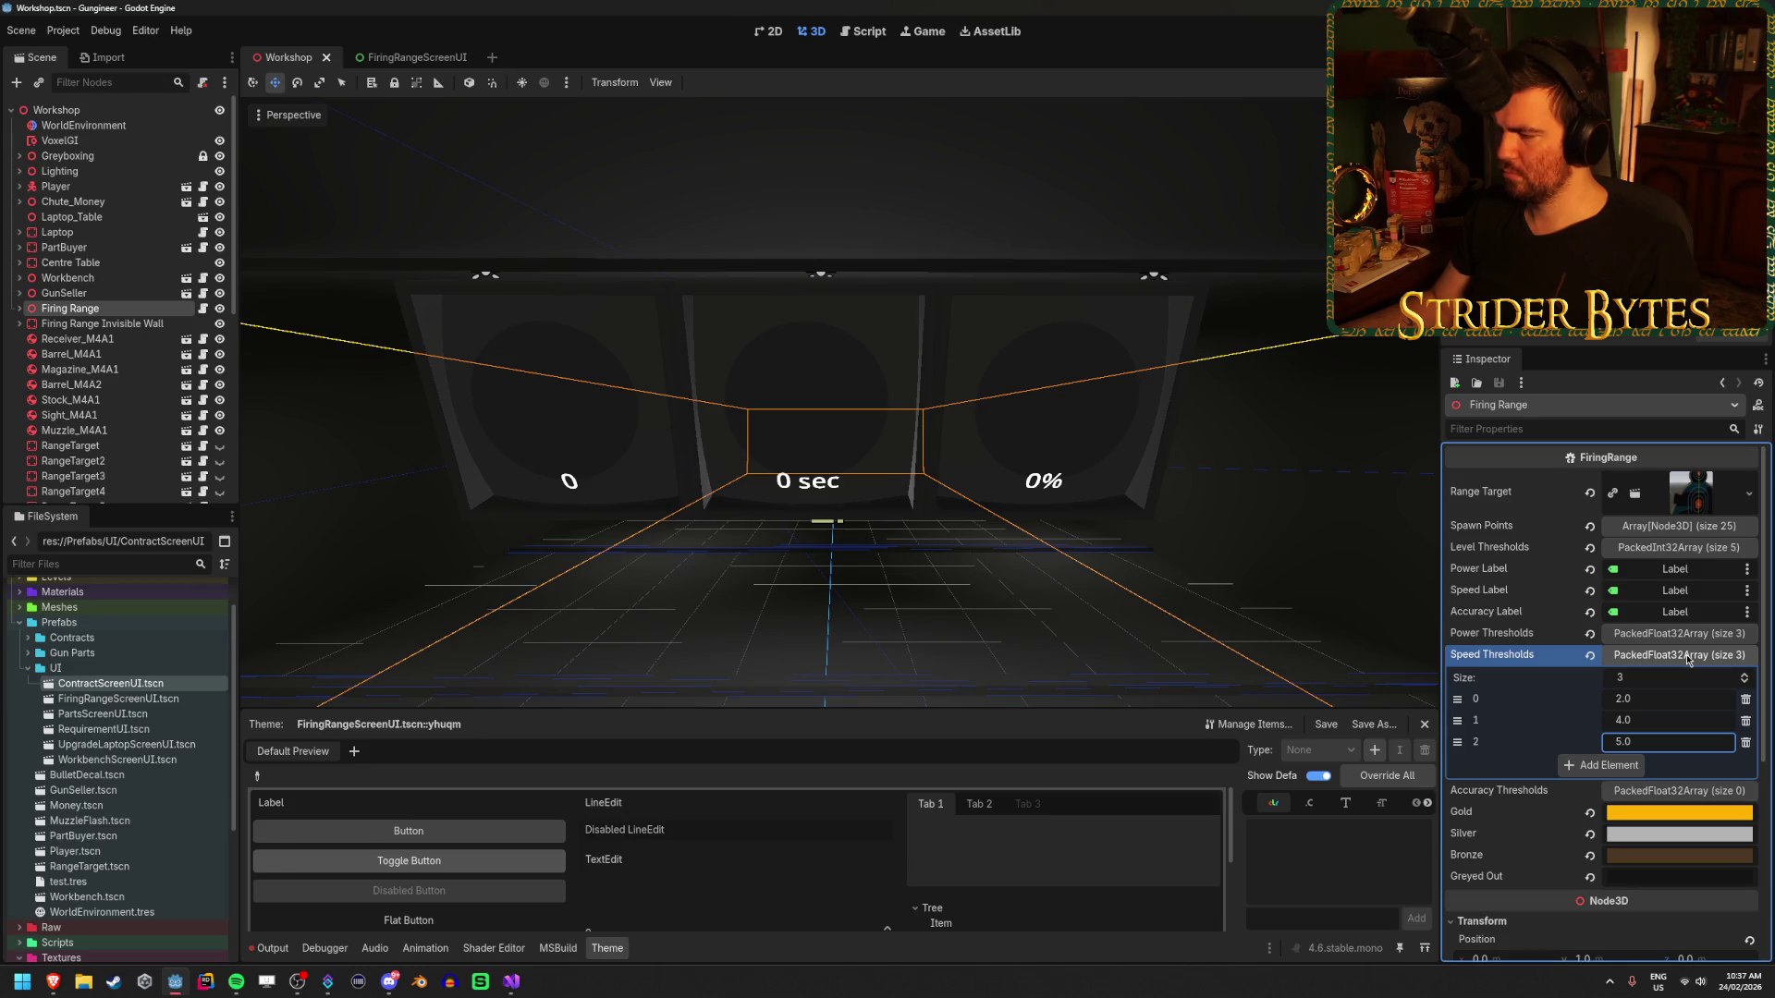
- Give Accuracy Thresholds three elements, 95, 80 and 70, and save the scene
left_click(1686, 659)
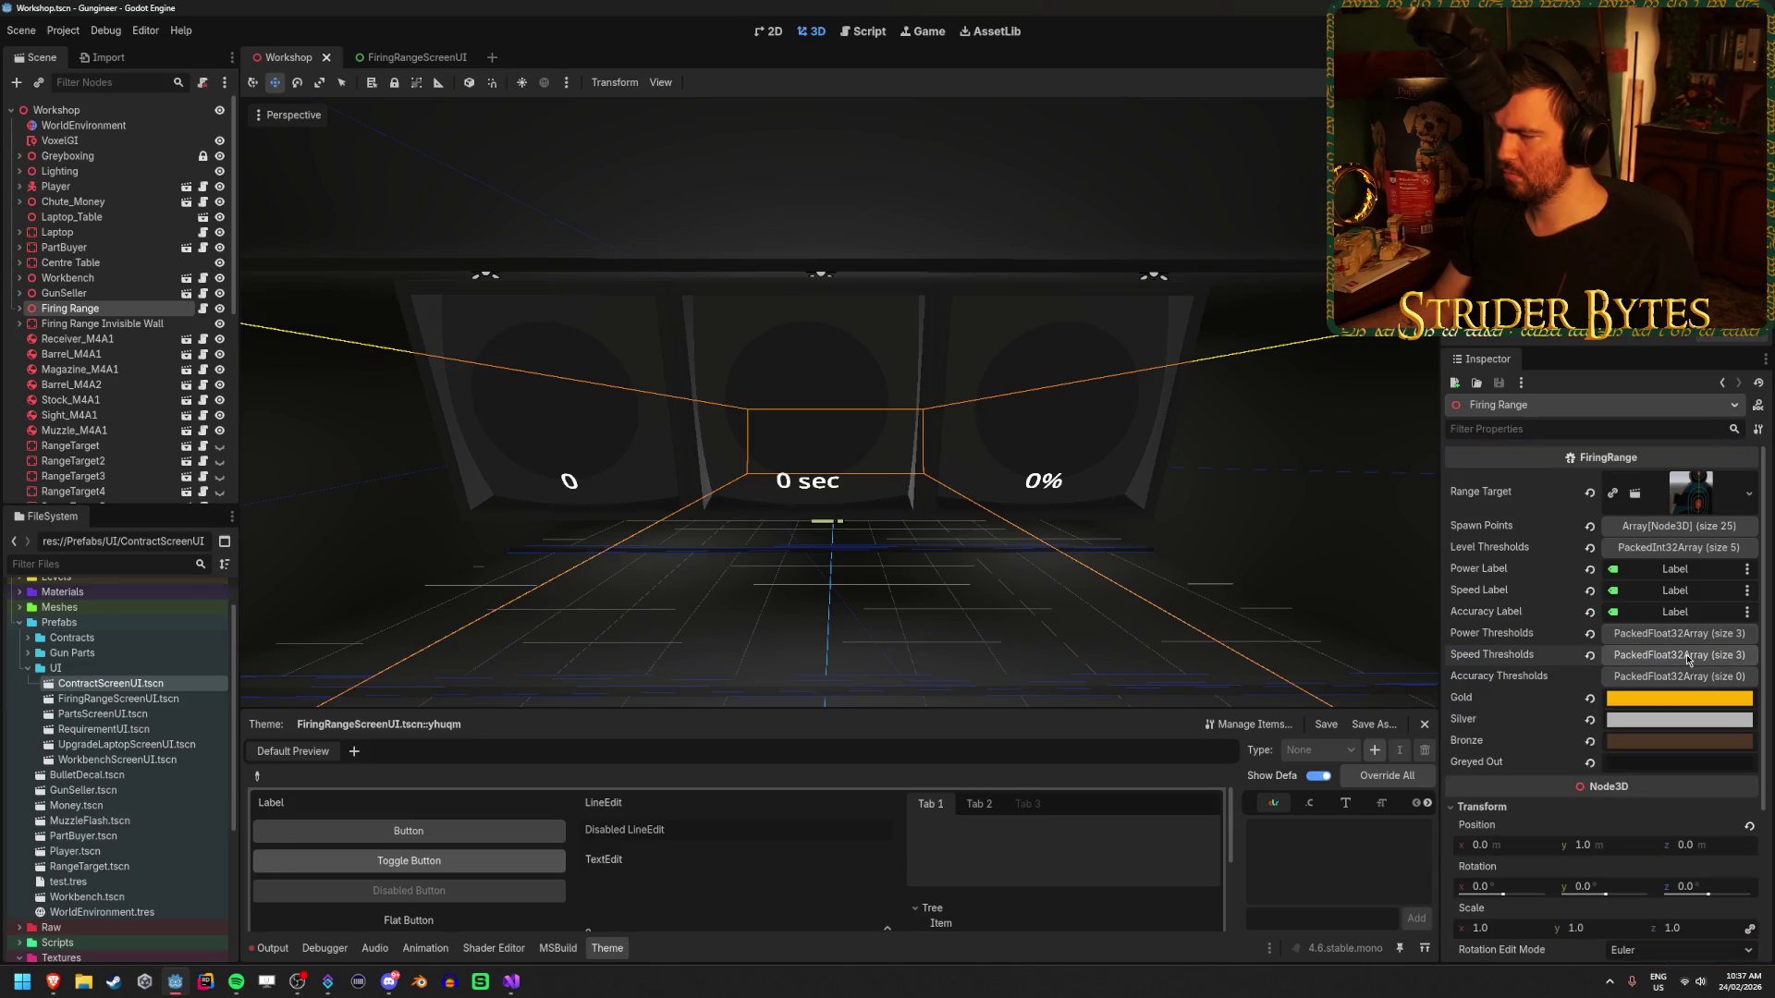
left_click(1686, 676)
left_click(1673, 695)
type("3")
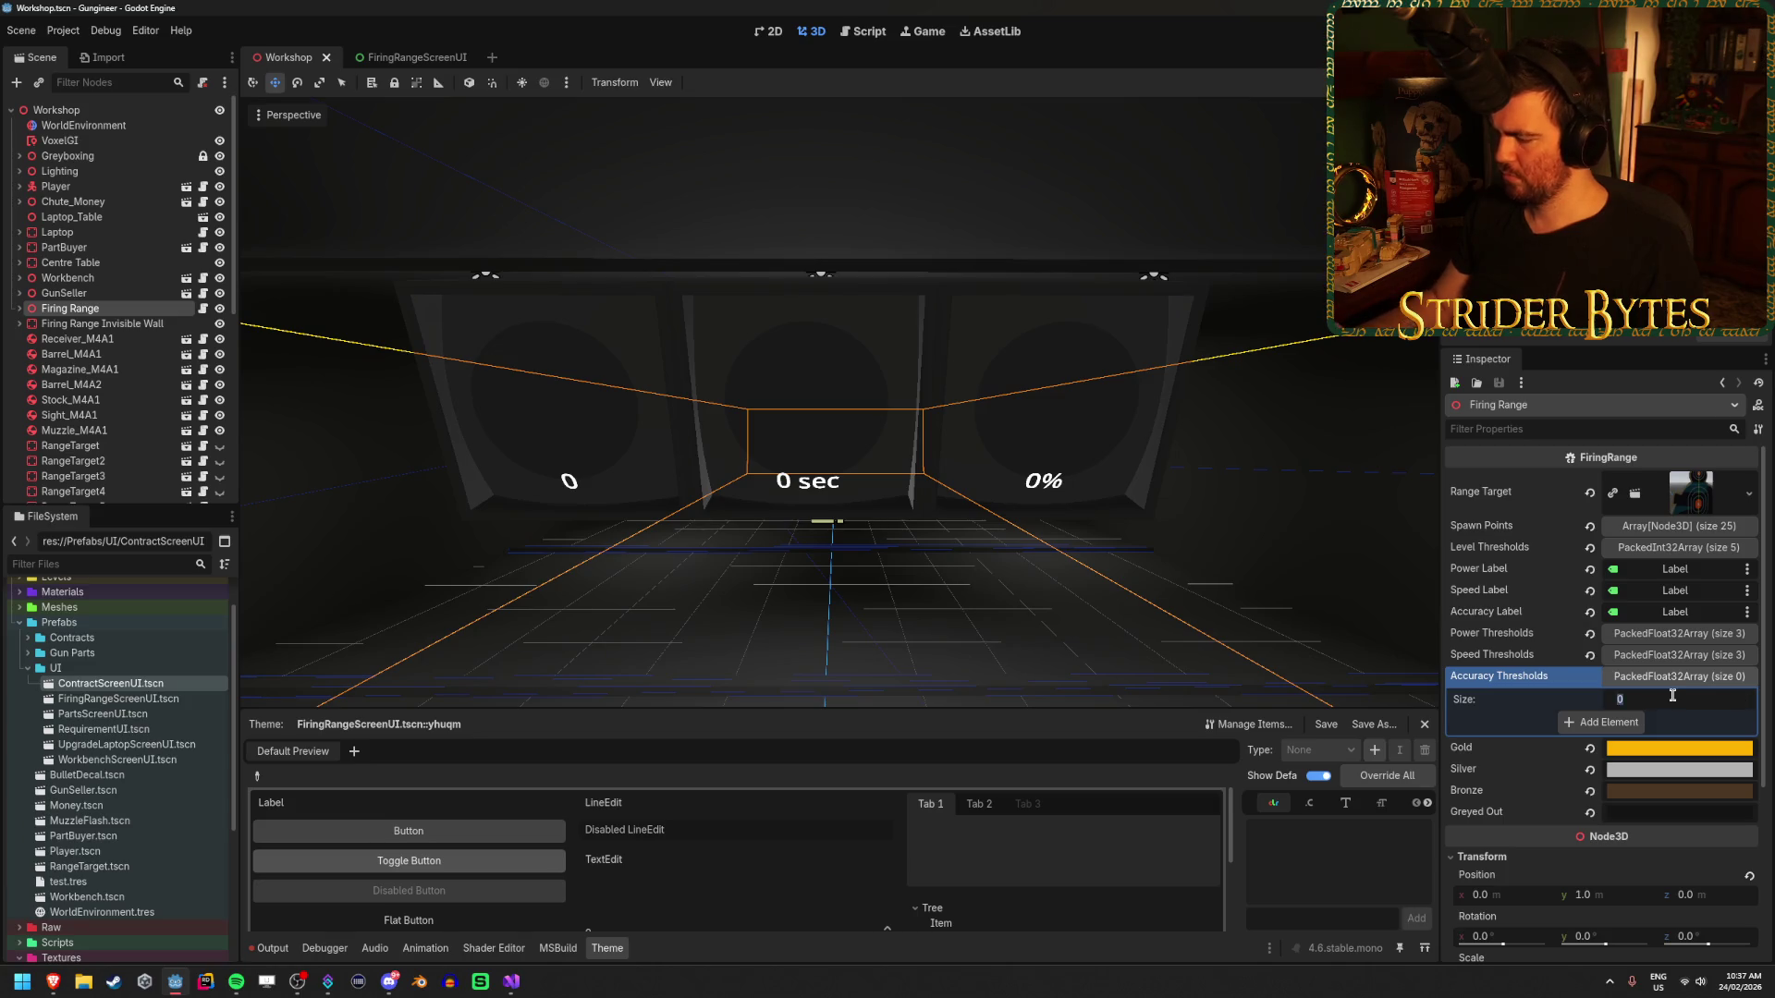
key("Return")
left_click(1660, 720)
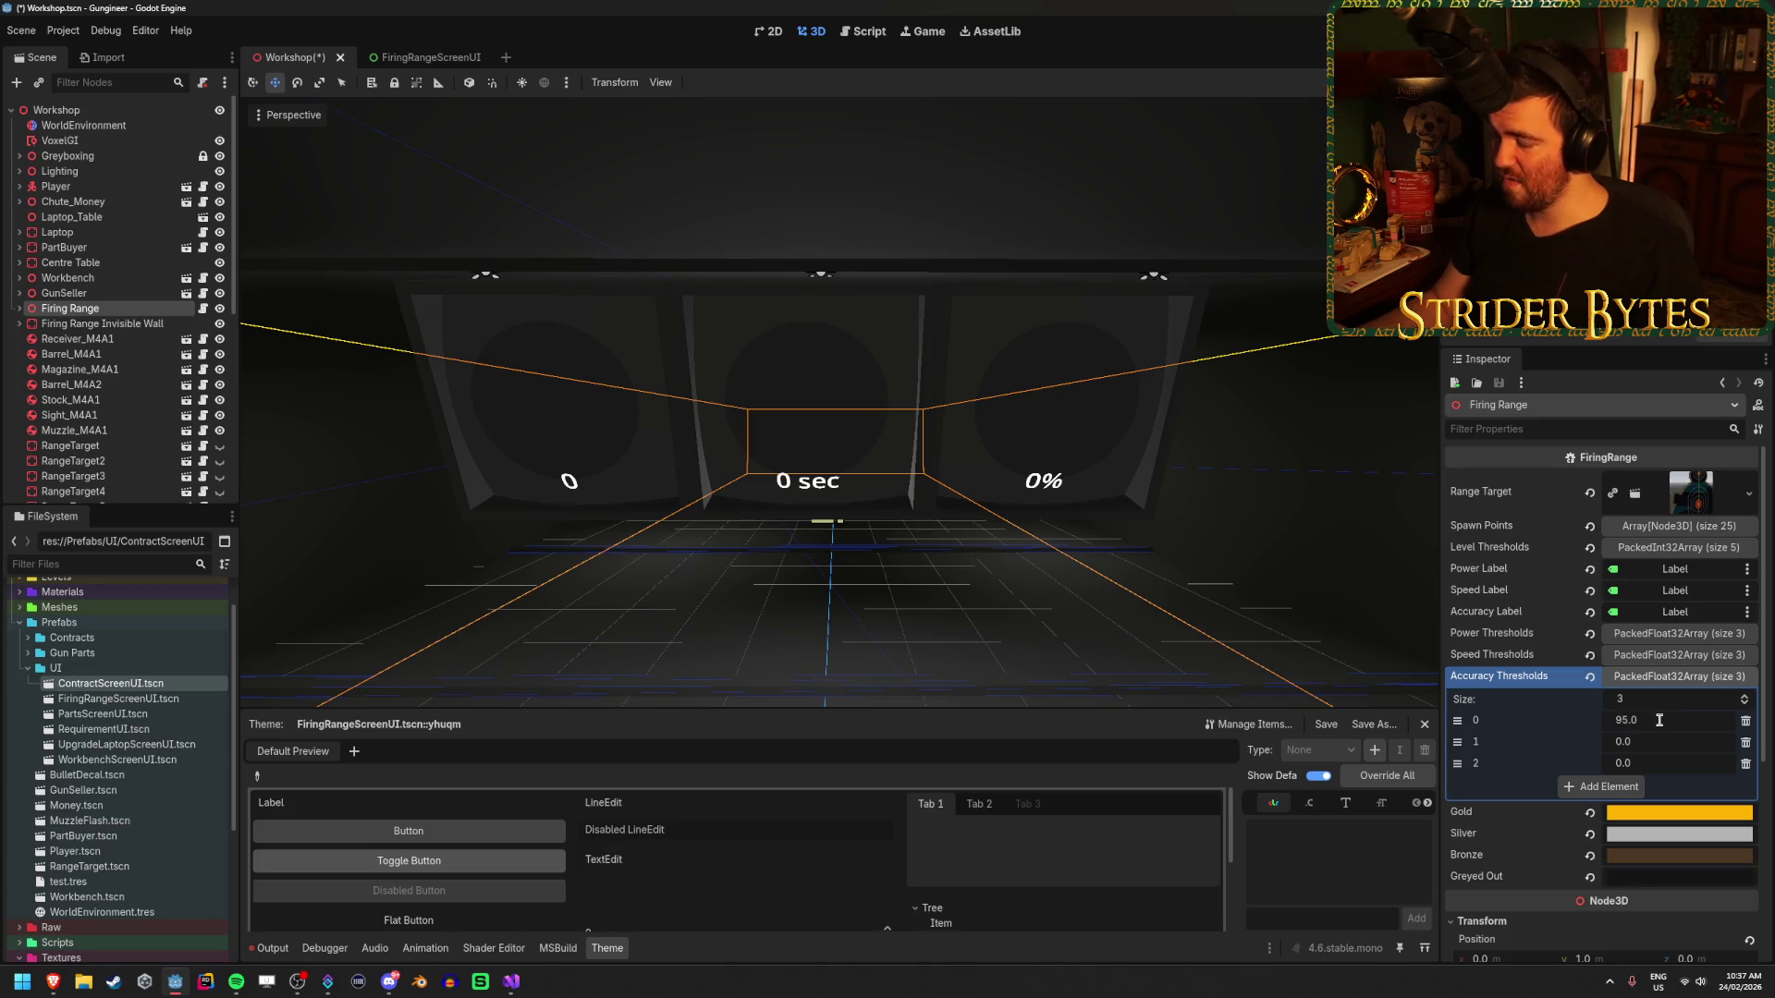
left_click(1651, 740)
type("80")
left_click(1673, 762)
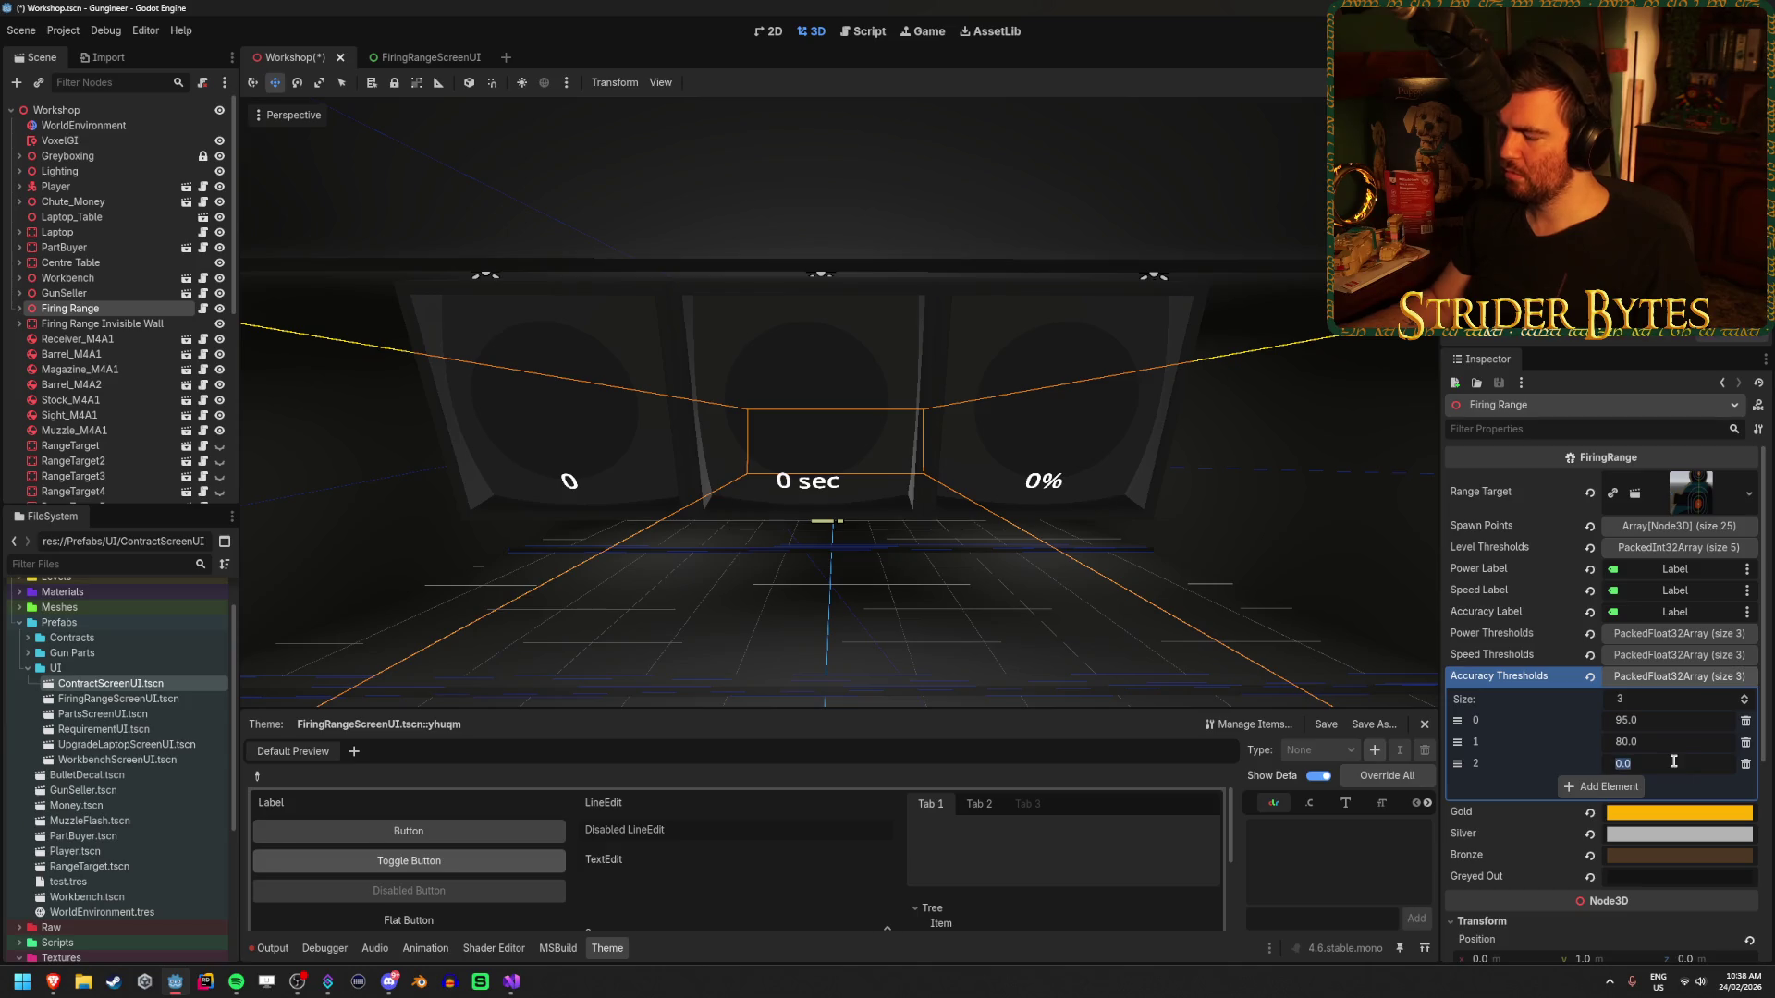
type("70")
key("Return")
key("ctrl+s")
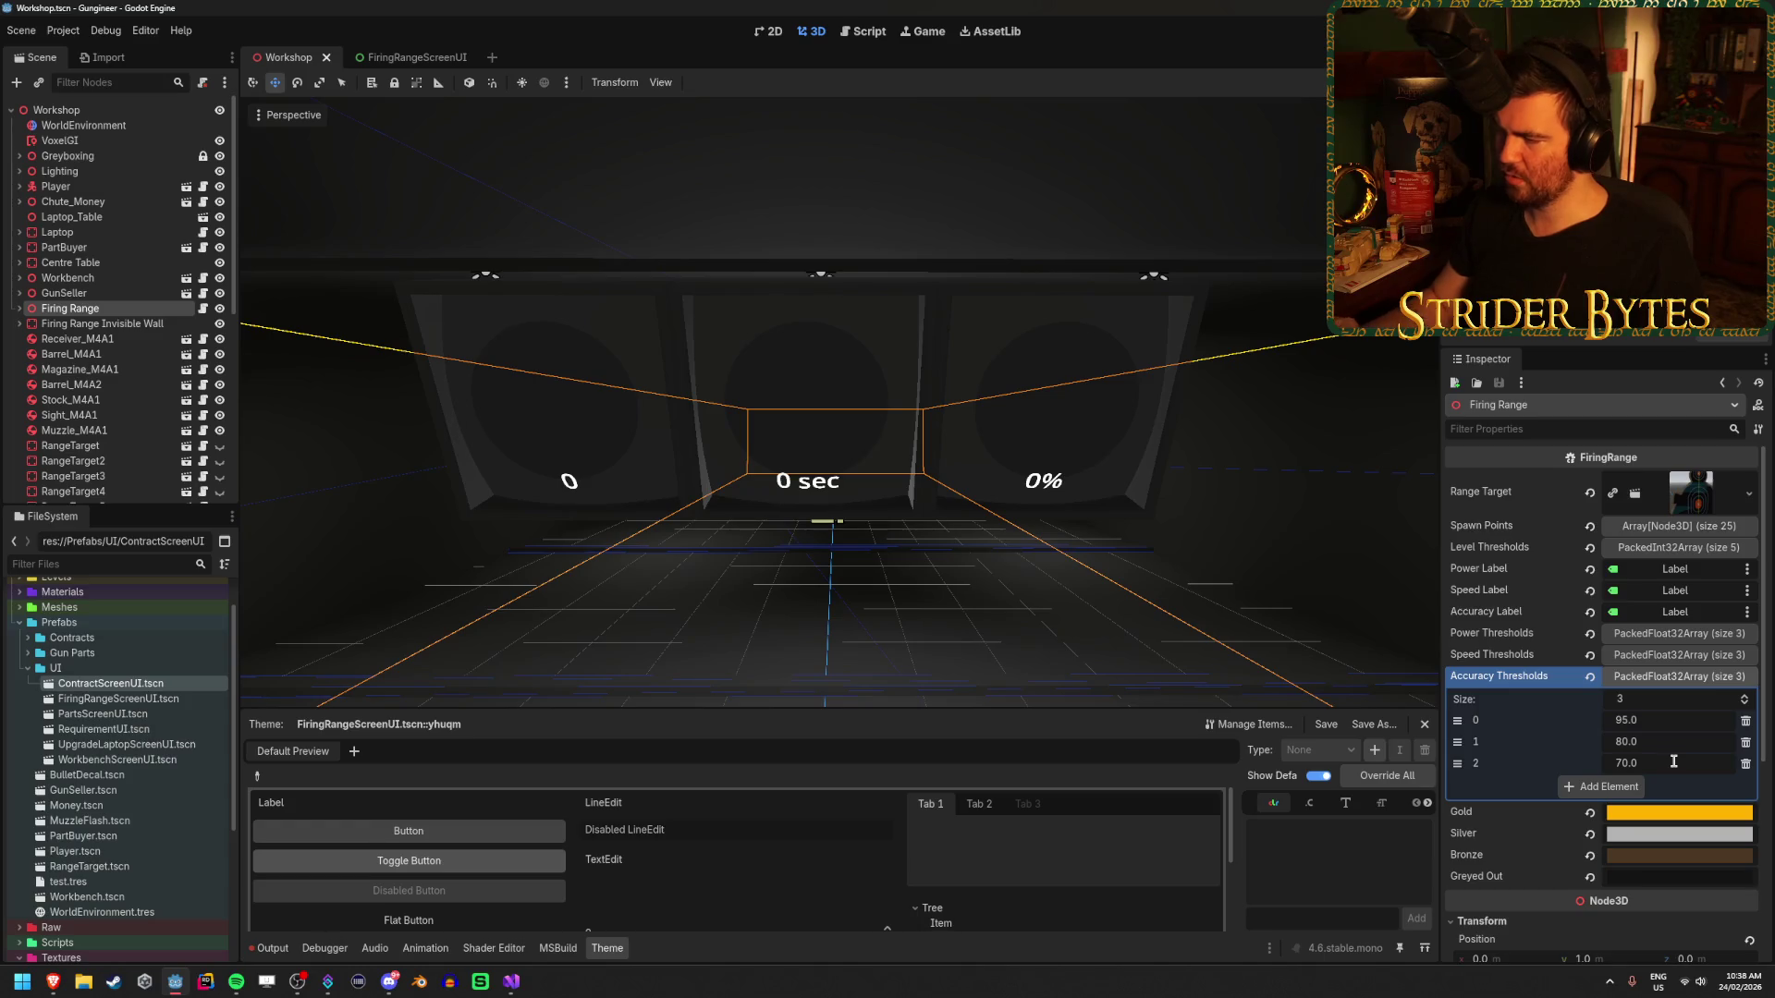
left_click(1678, 678)
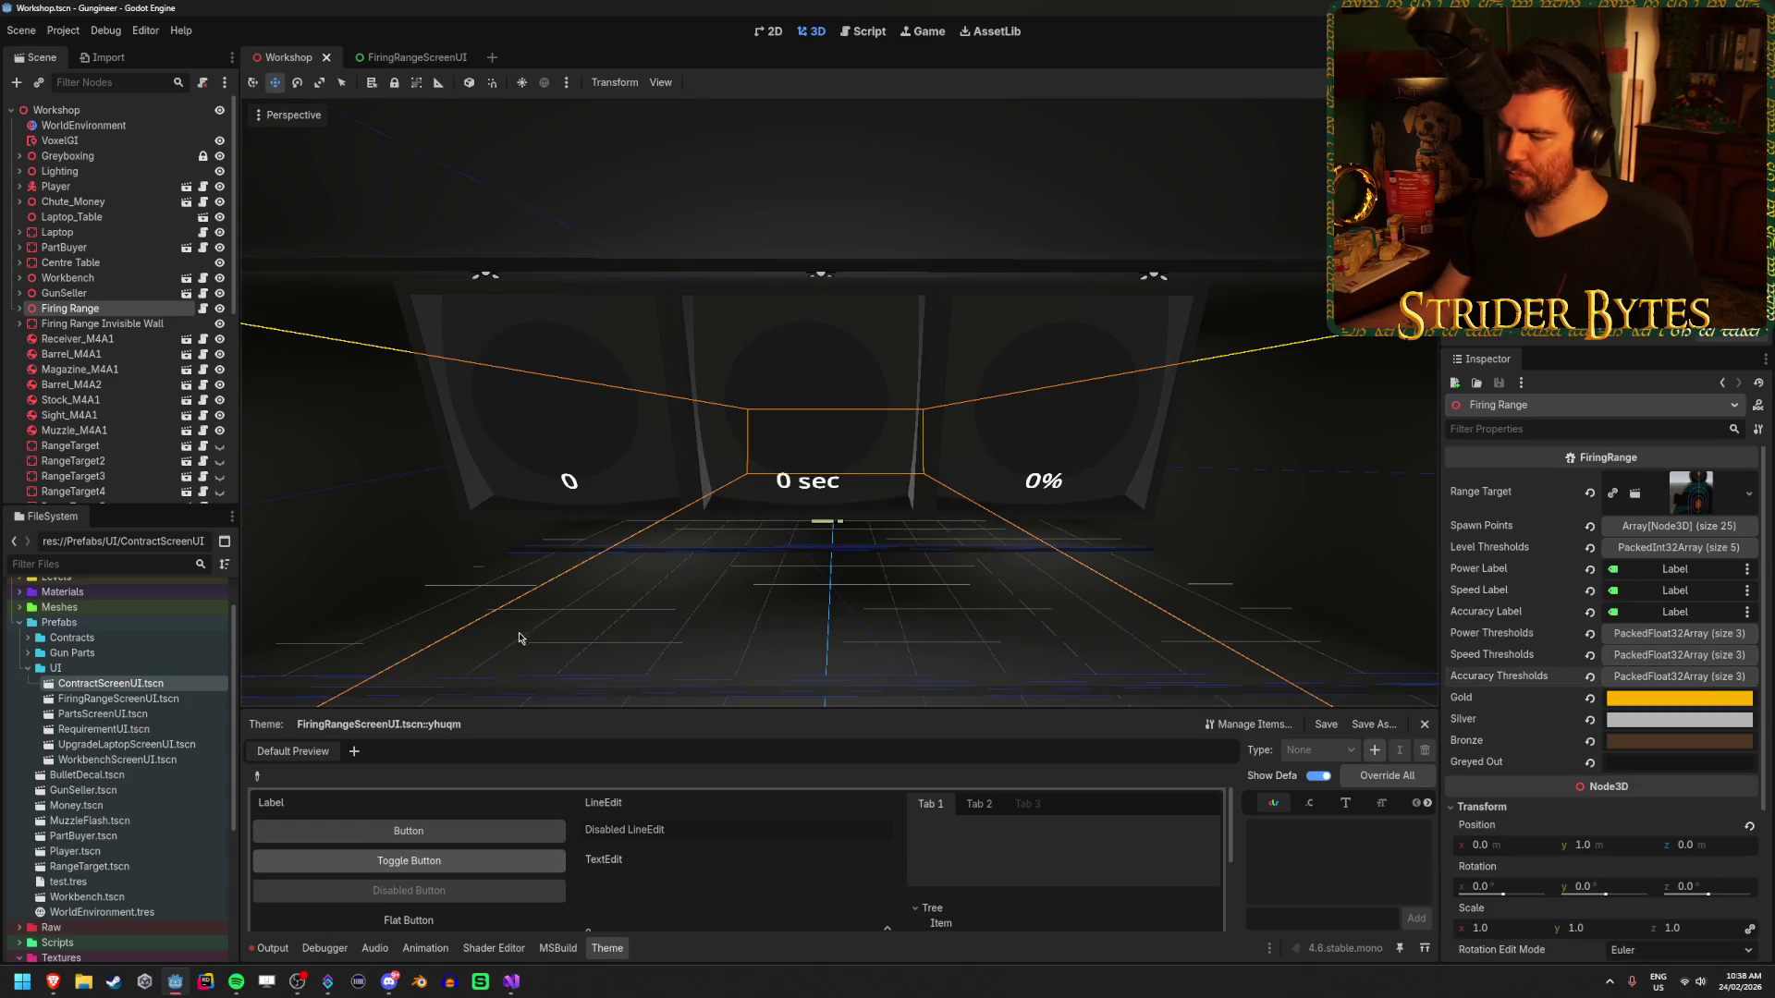
left_click(513, 987)
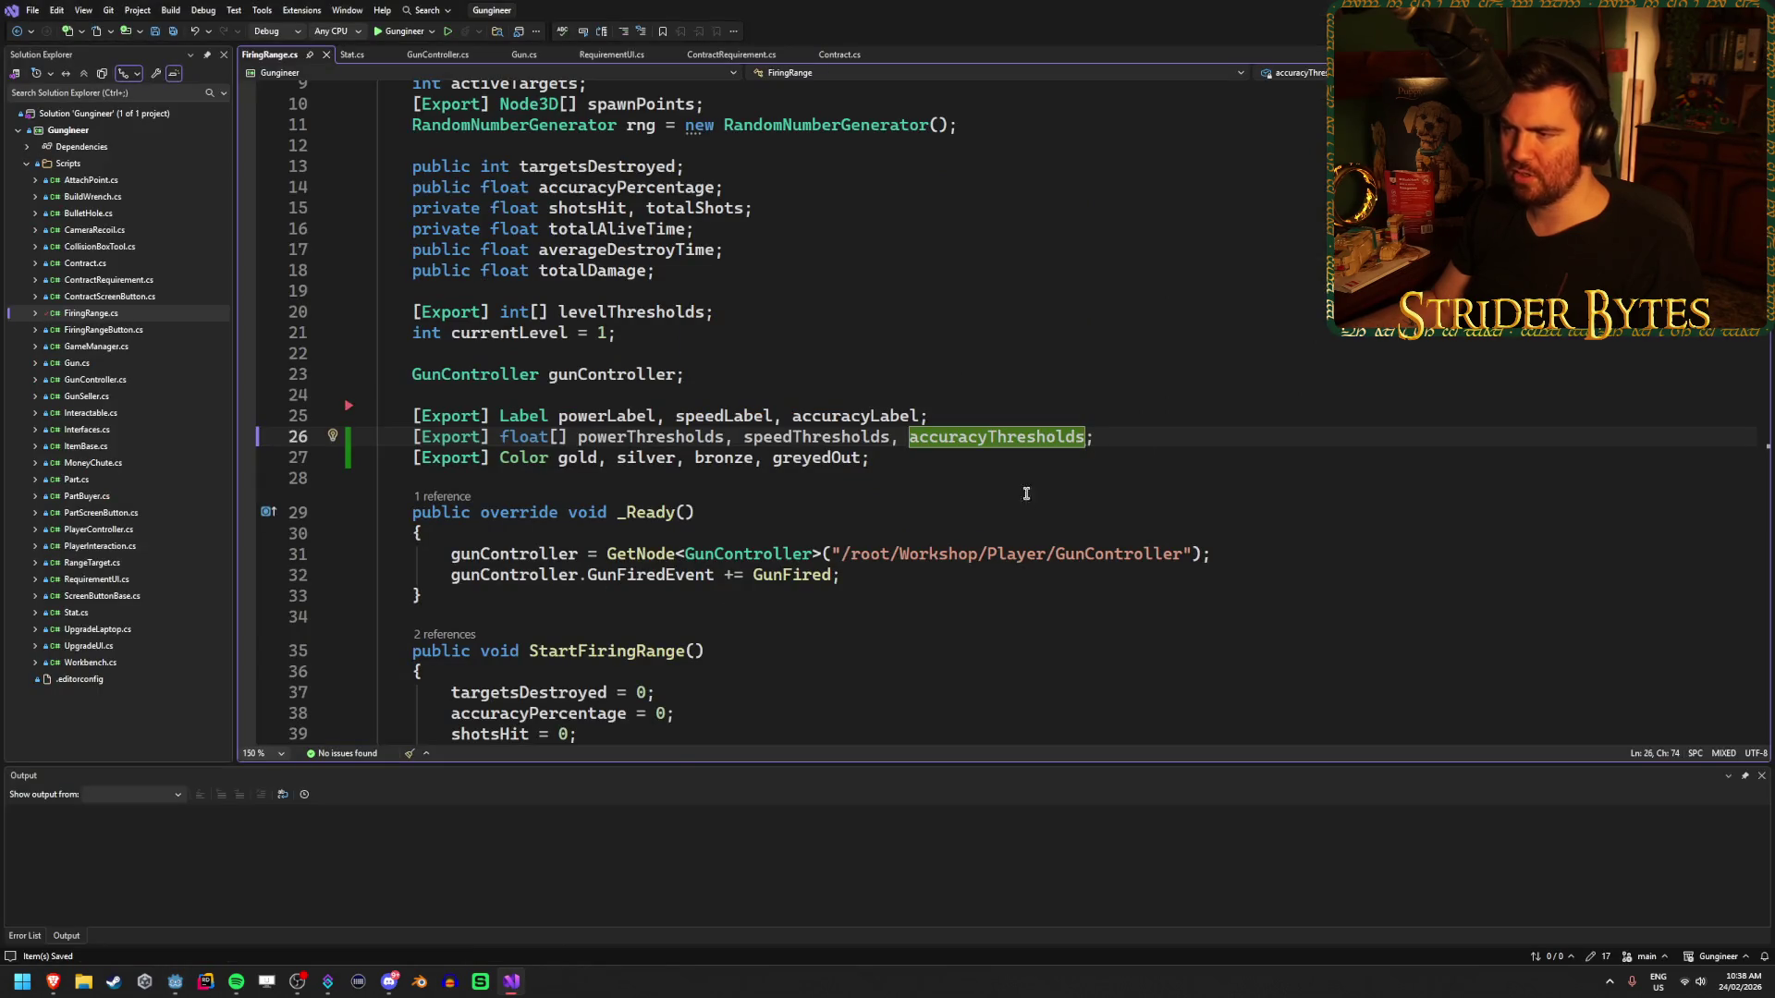
- Insert a blank line after the powerLabel text update in GunFired
left_click(1113, 461)
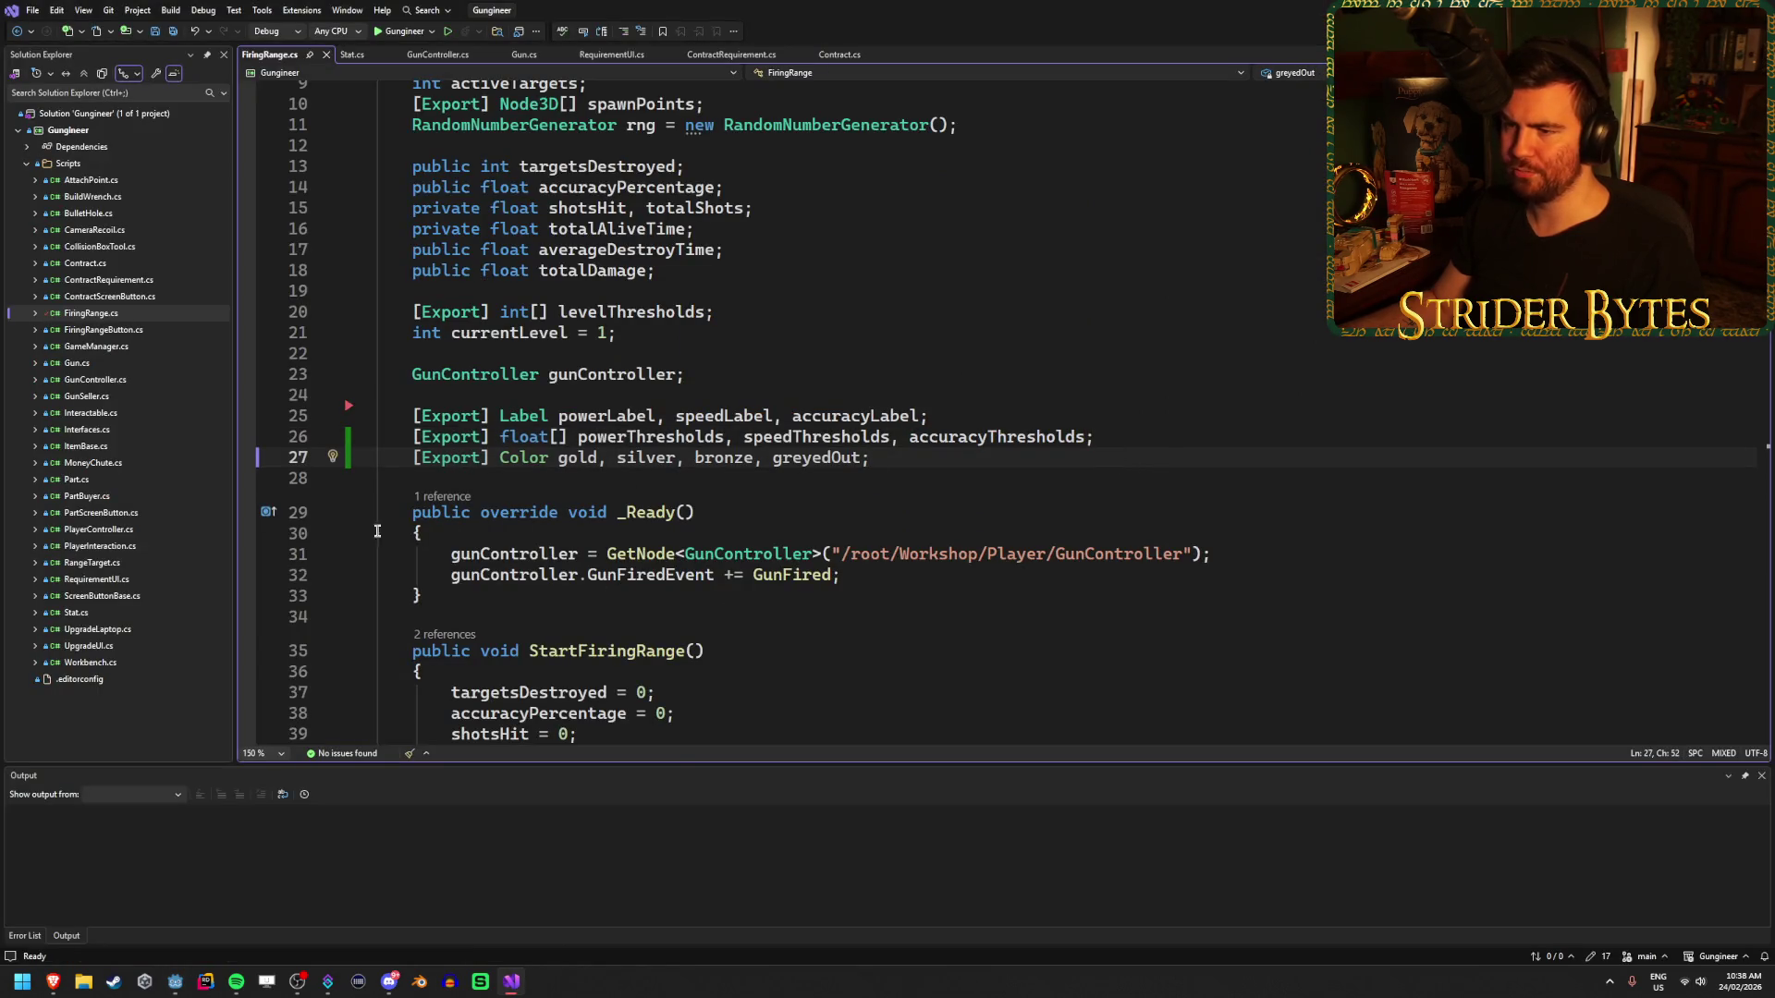
scroll(446, 447, "down", 10)
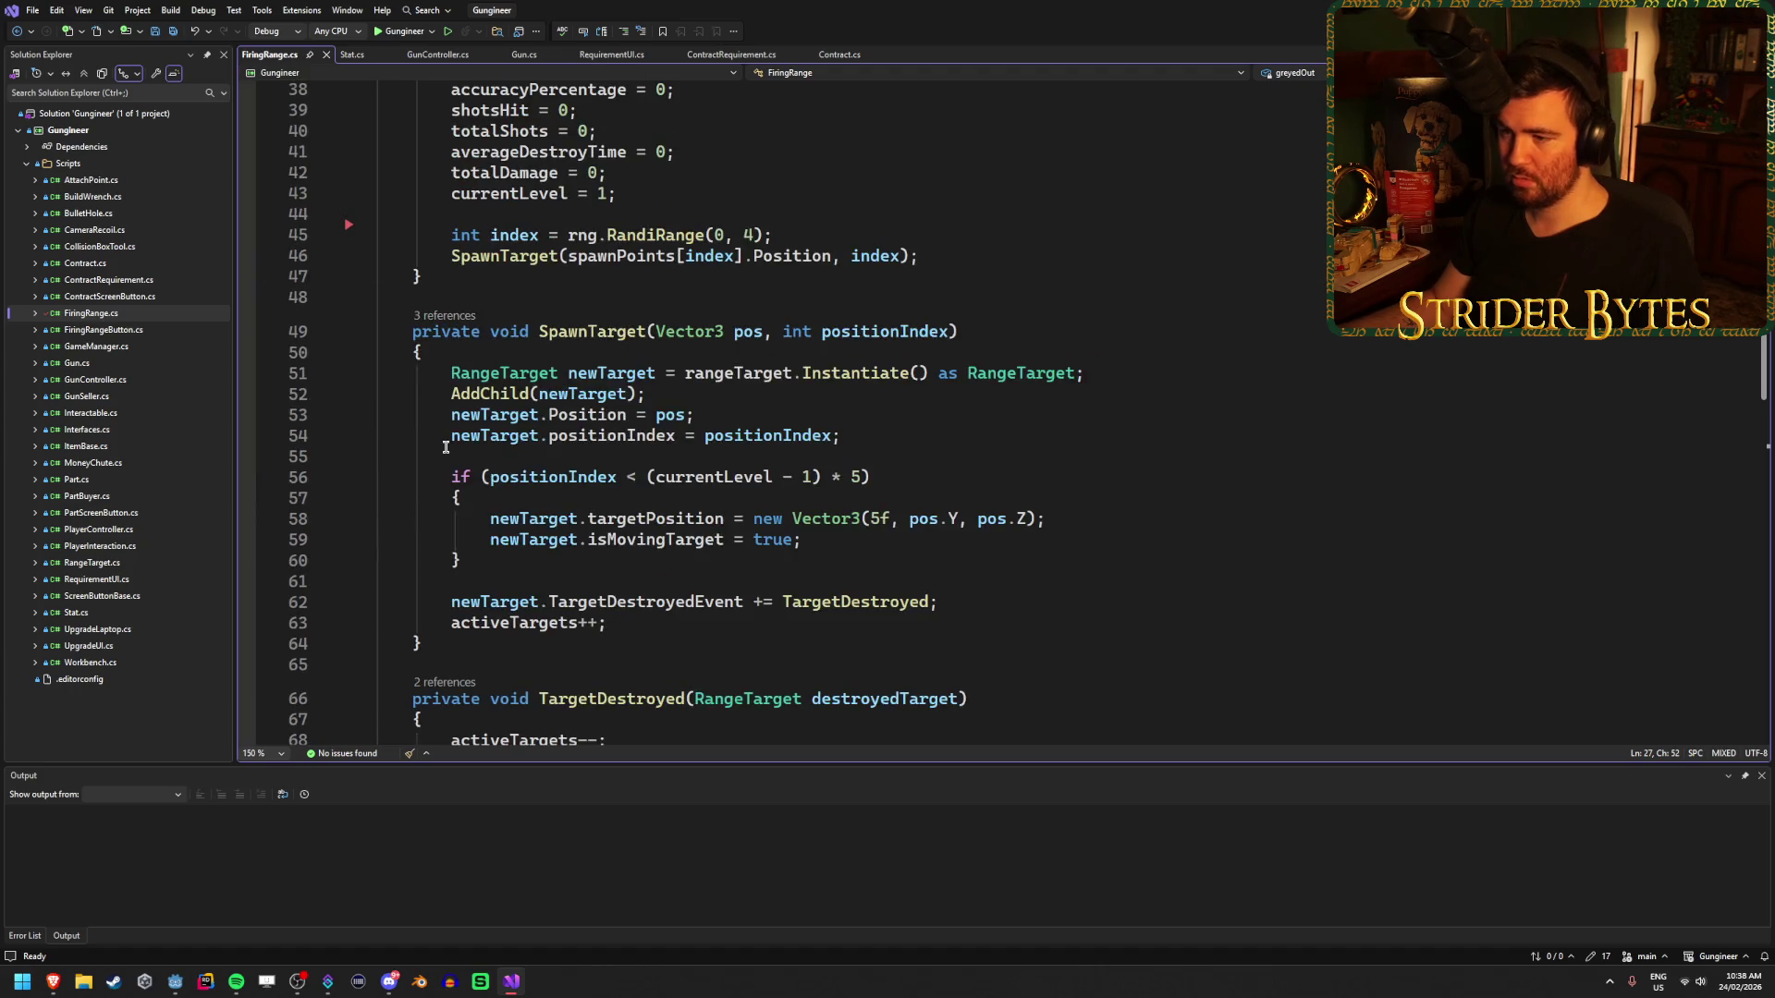
scroll(446, 447, "up", 8)
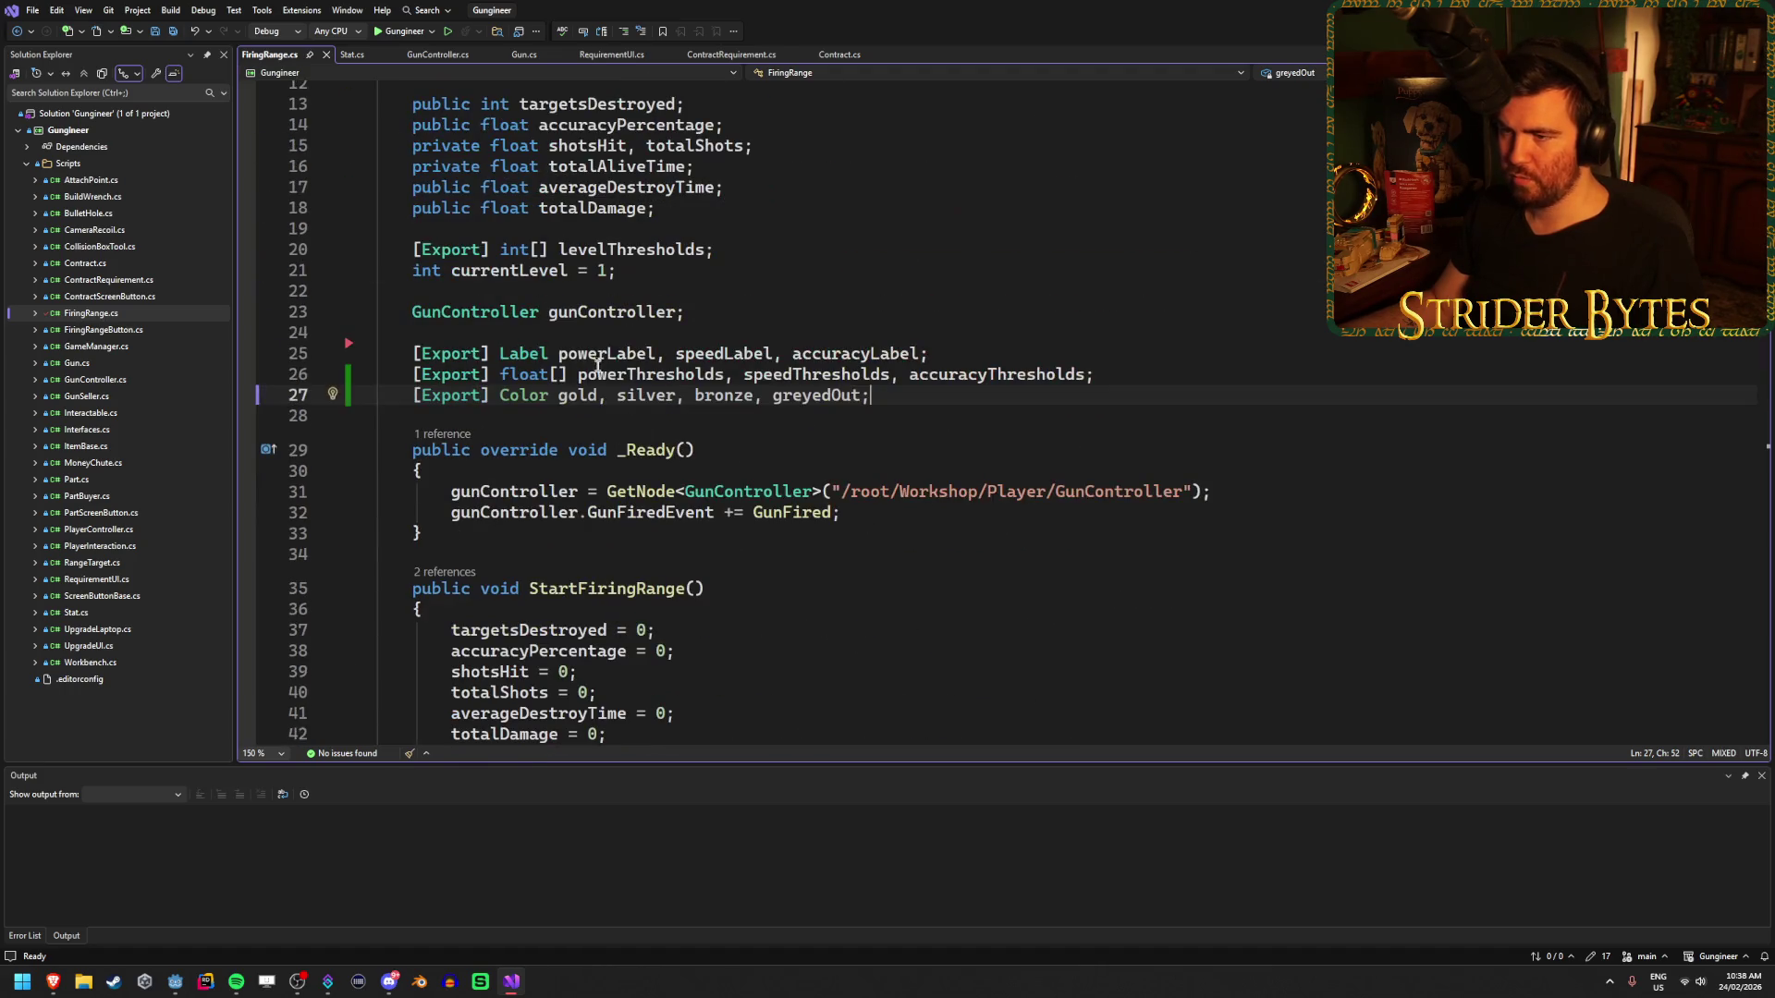
left_click(611, 352)
scroll(981, 480, "down", 11)
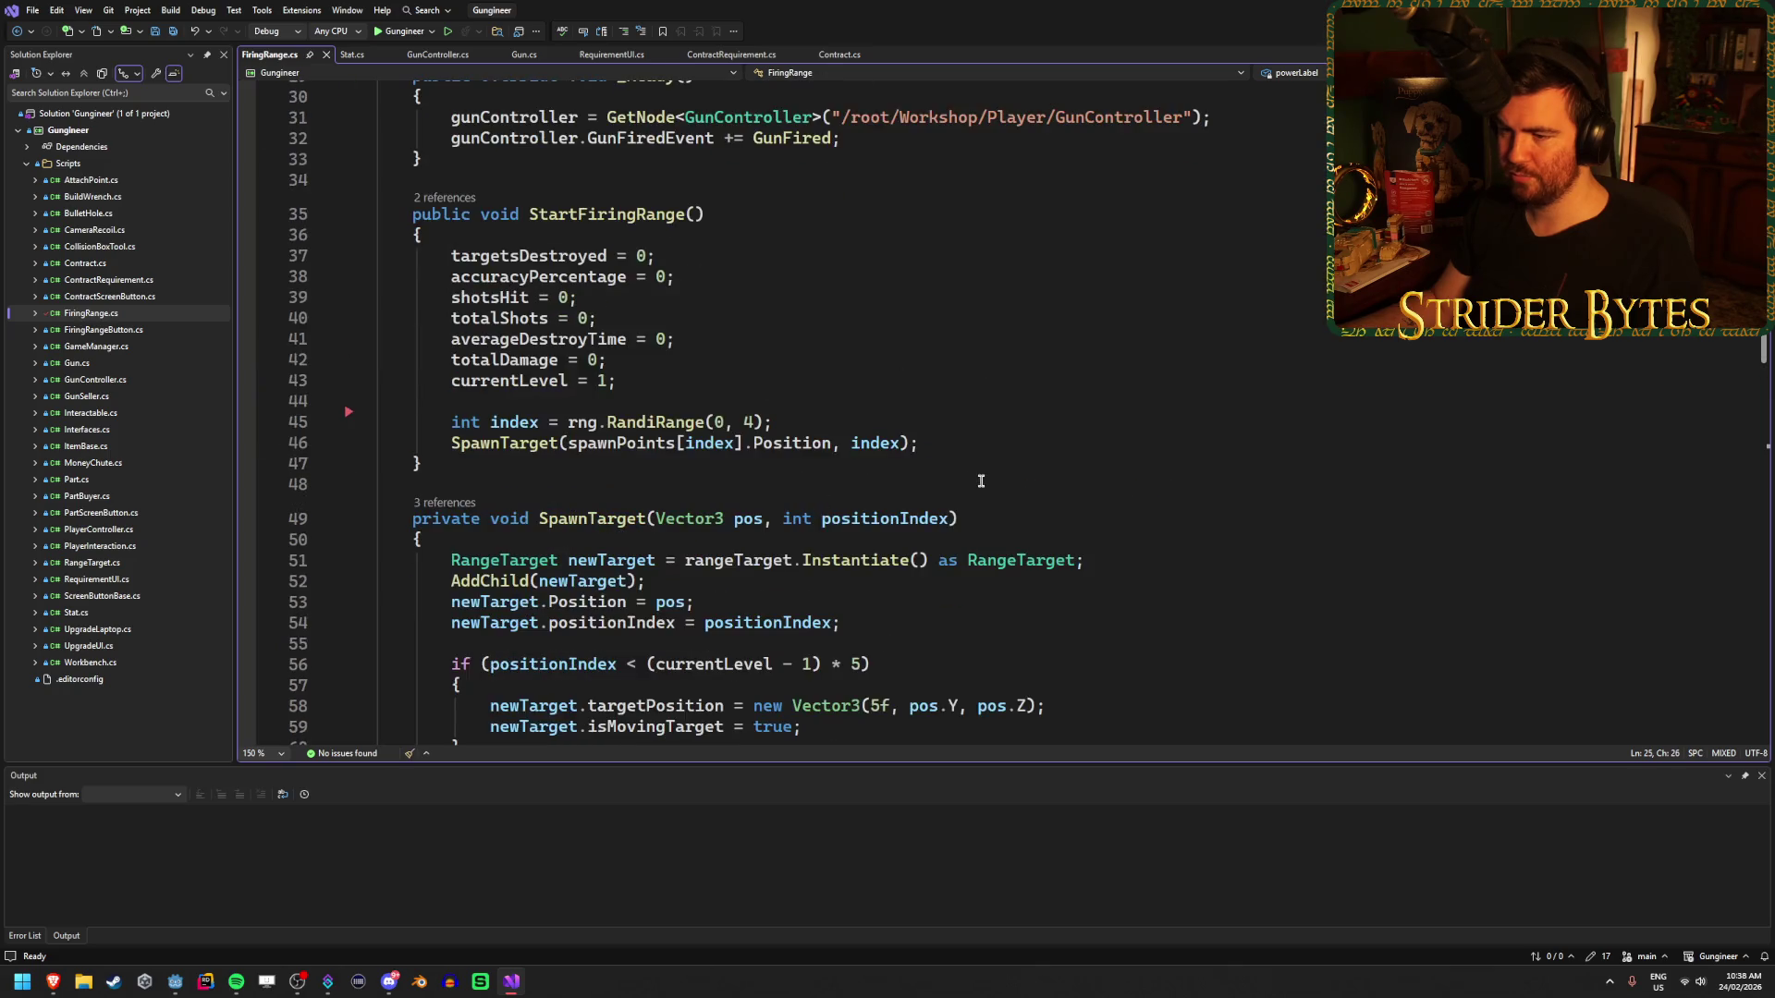
scroll(981, 481, "down", 13)
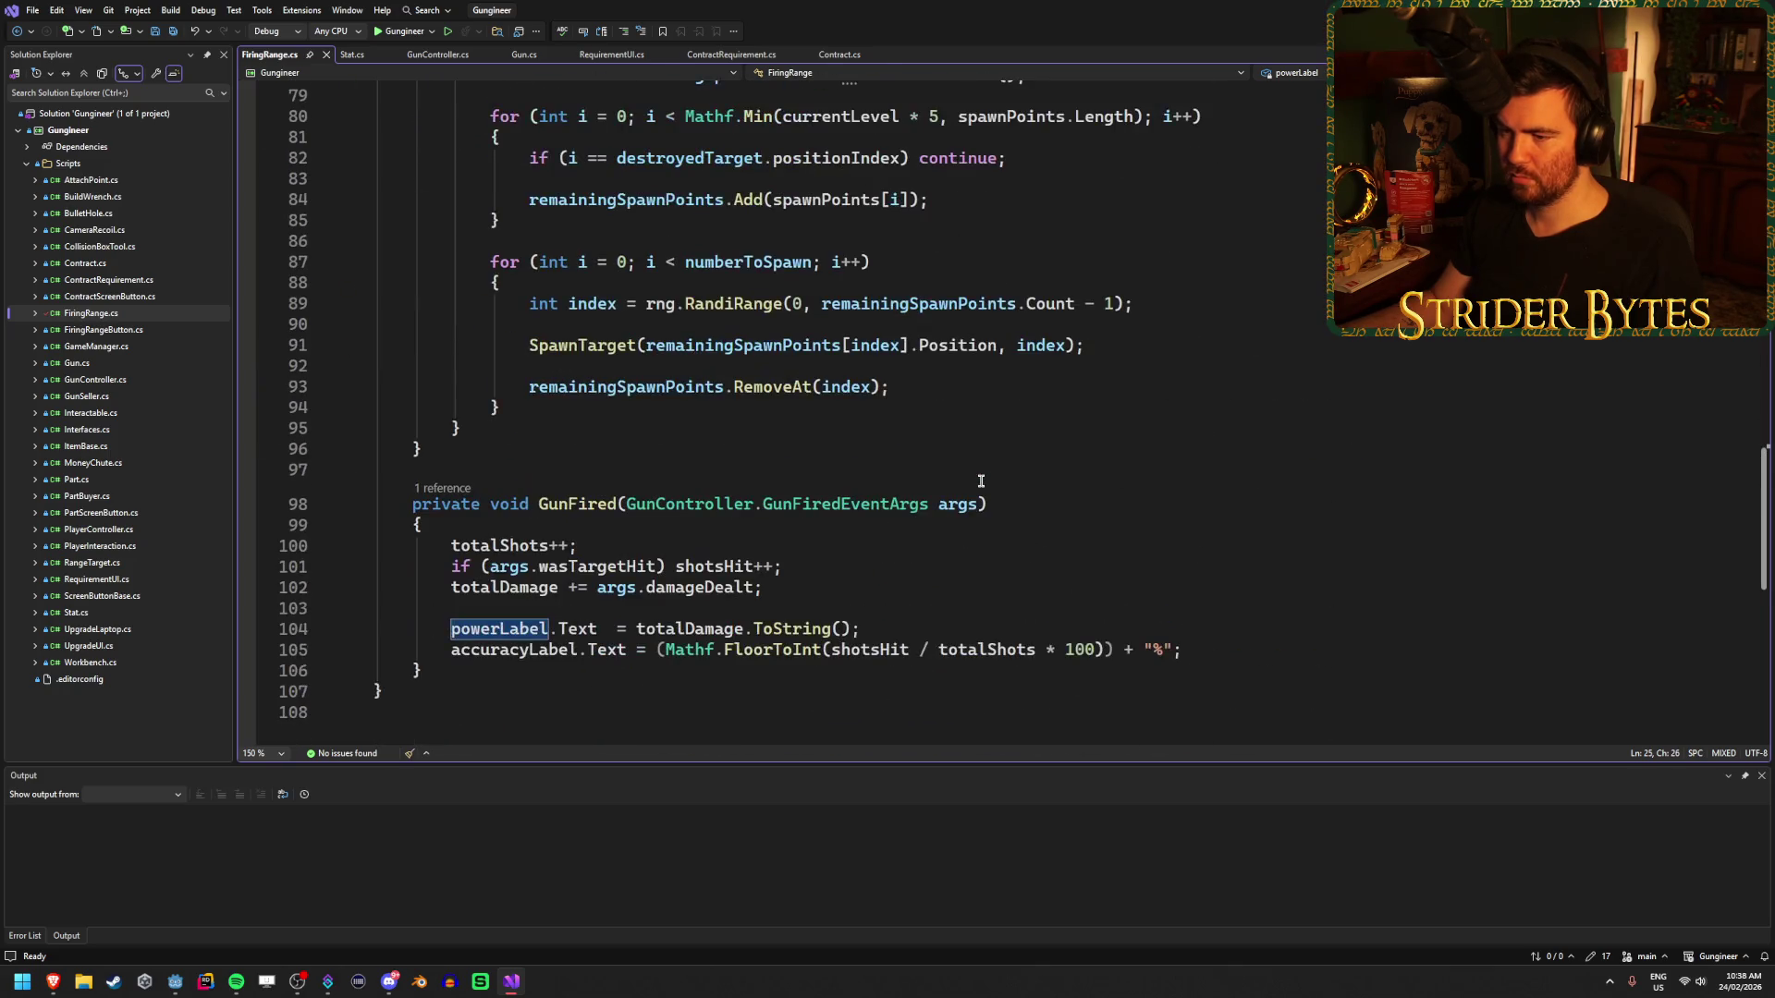
left_click(1113, 502)
key("Return")
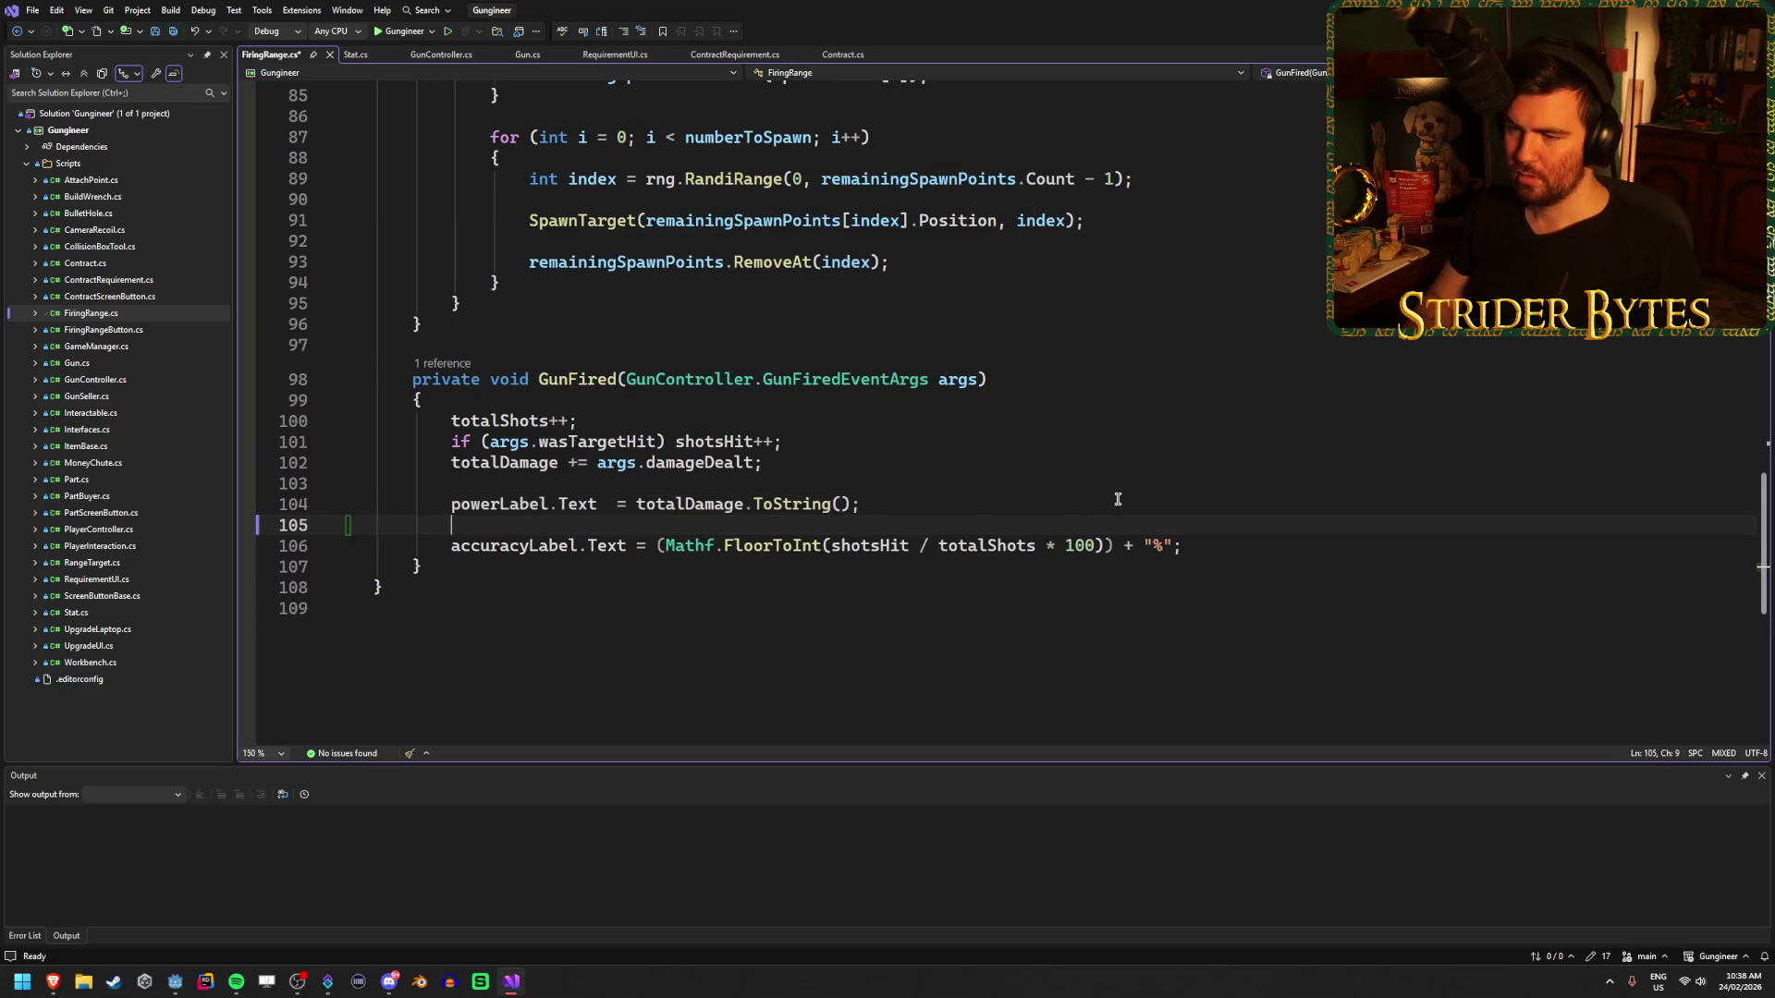
- Place the cursor on empty line 24 above the Label exports
scroll(1140, 495, "up", 20)
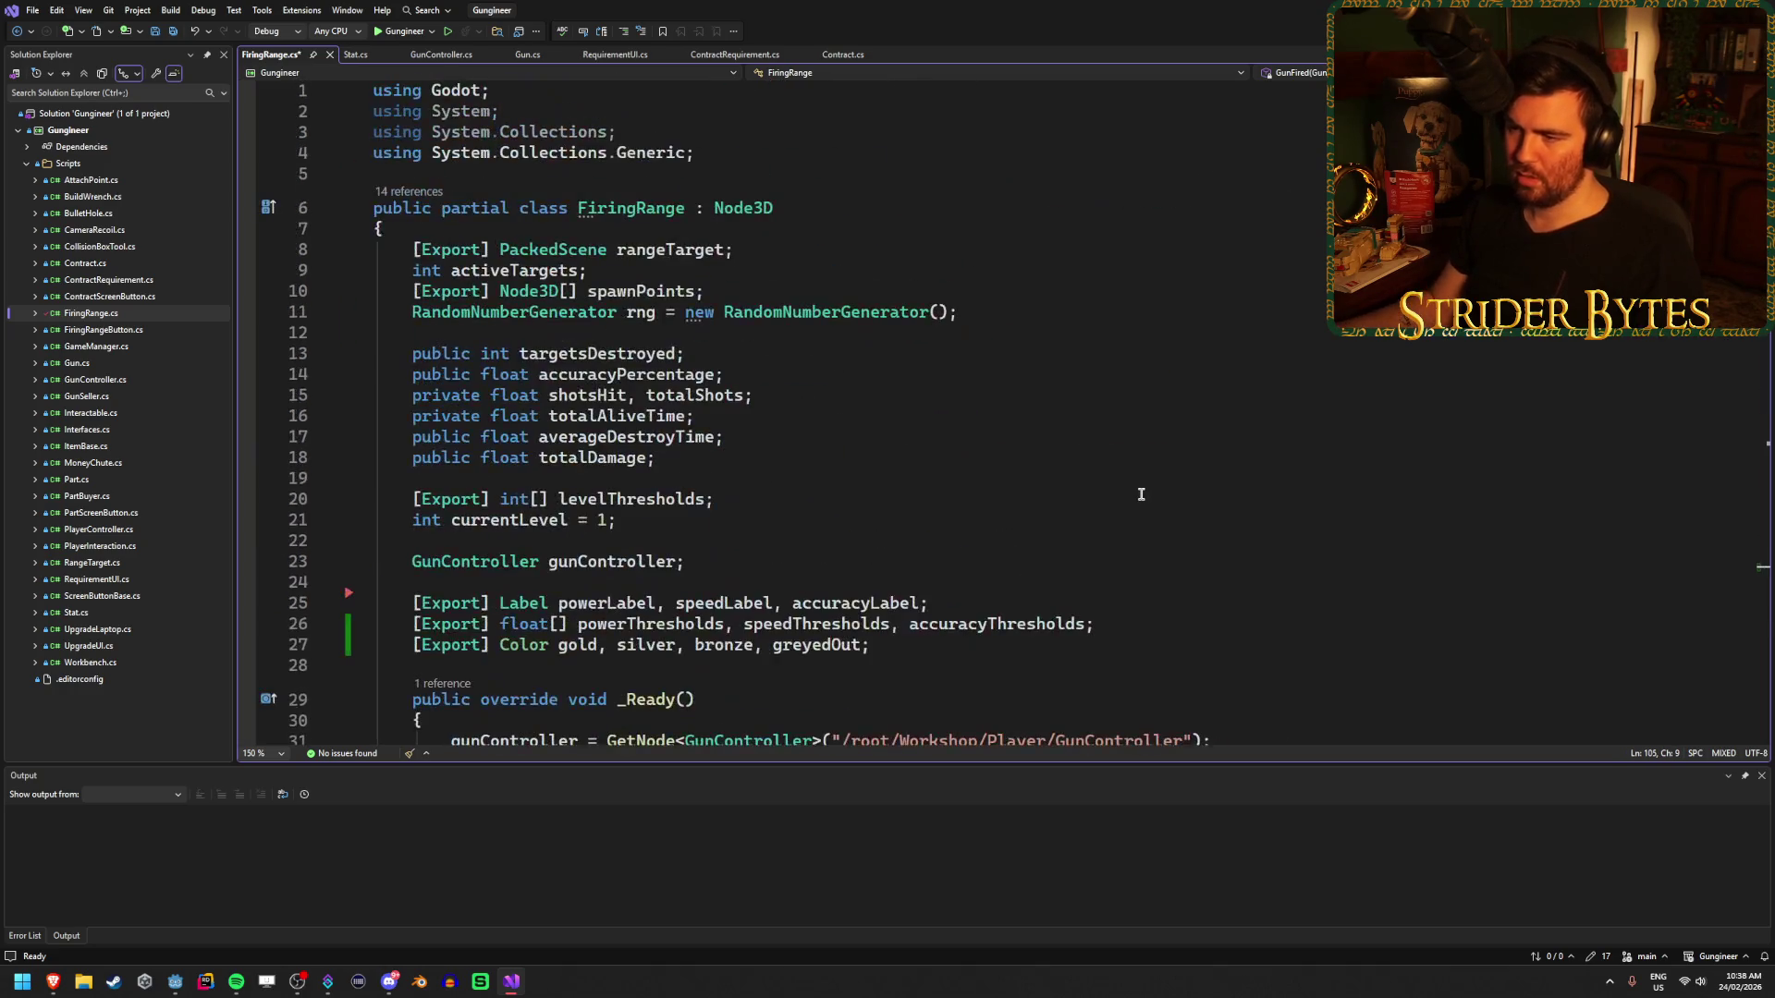
left_click(1008, 603)
key("Up")
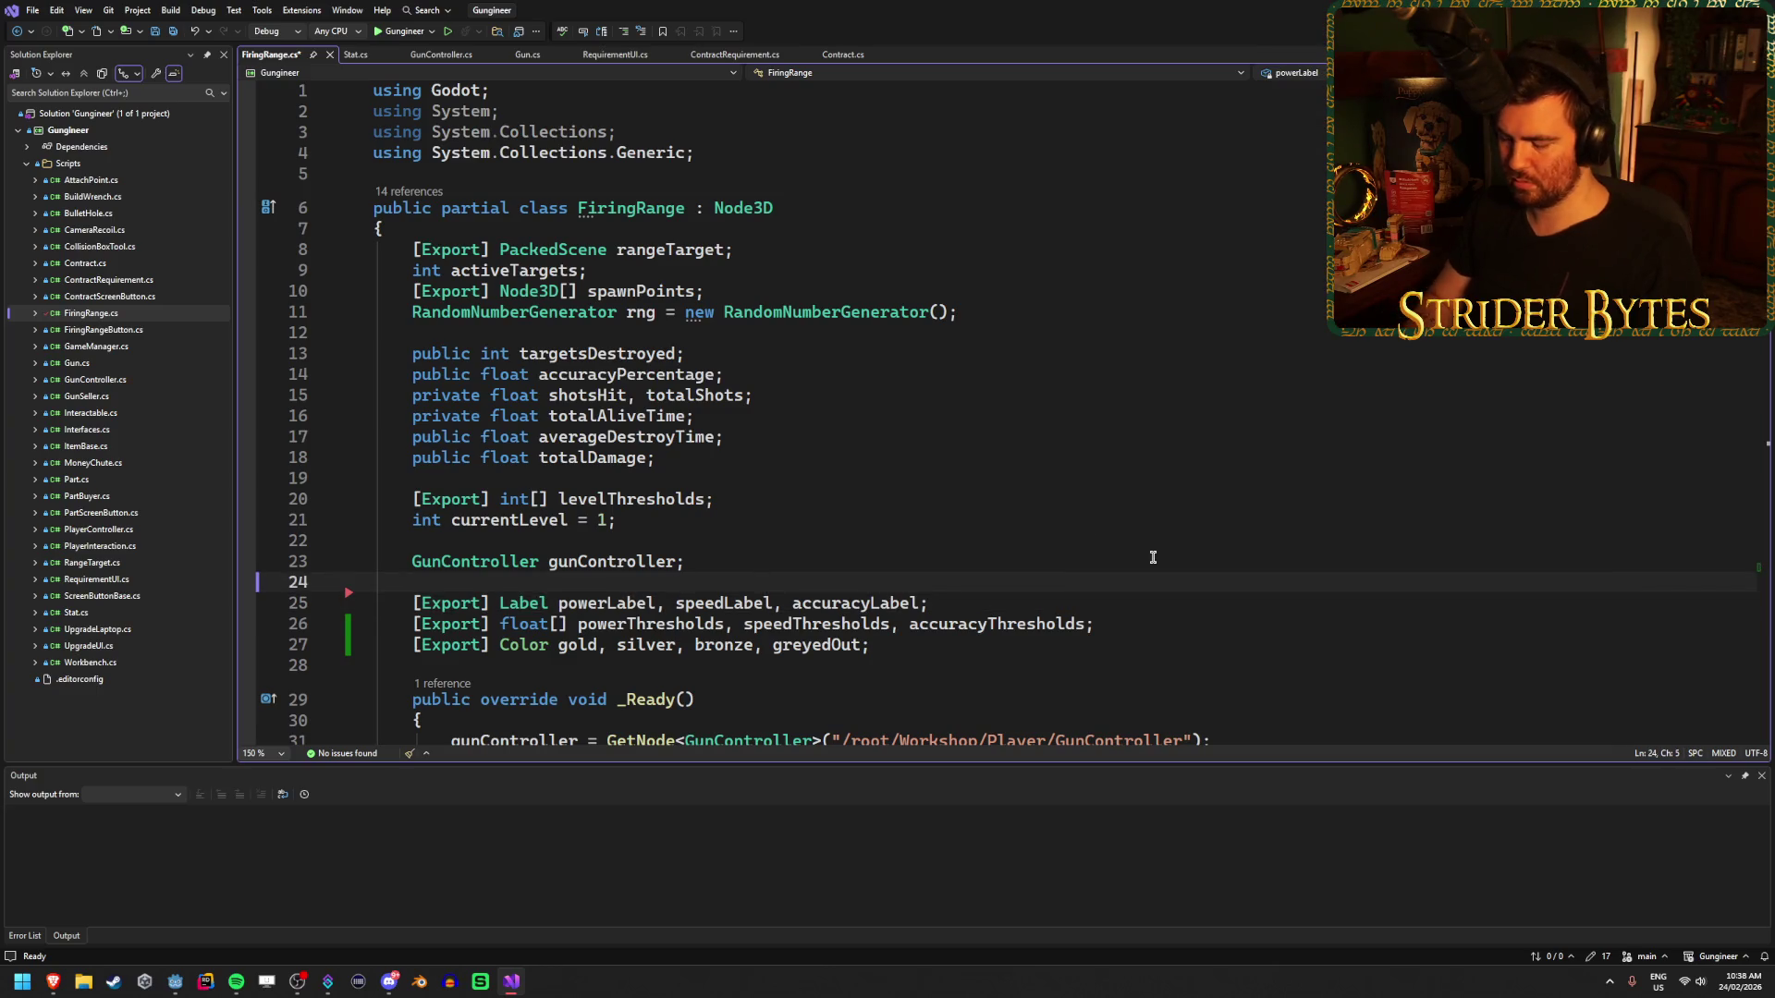
- Add '[Export] TextureRect powerMedal, speedMedal, accuracyMedal;' on line 24 and save
key("Return")
type("[Export")
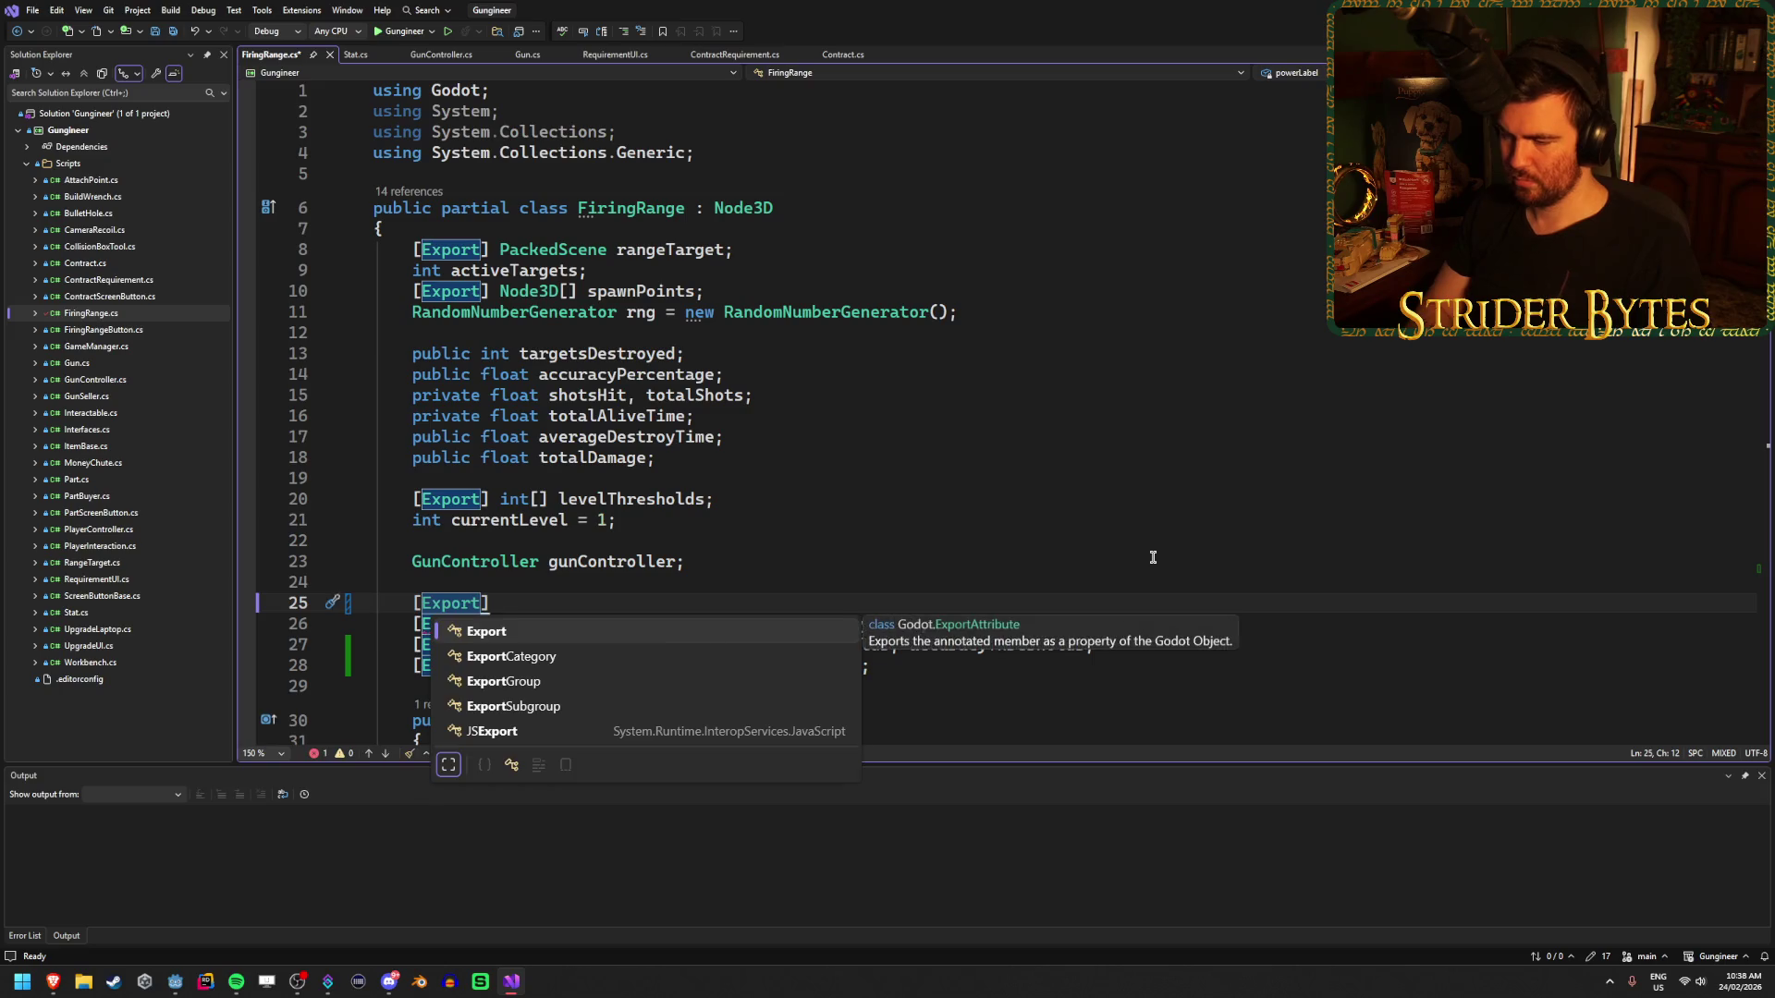
type("]")
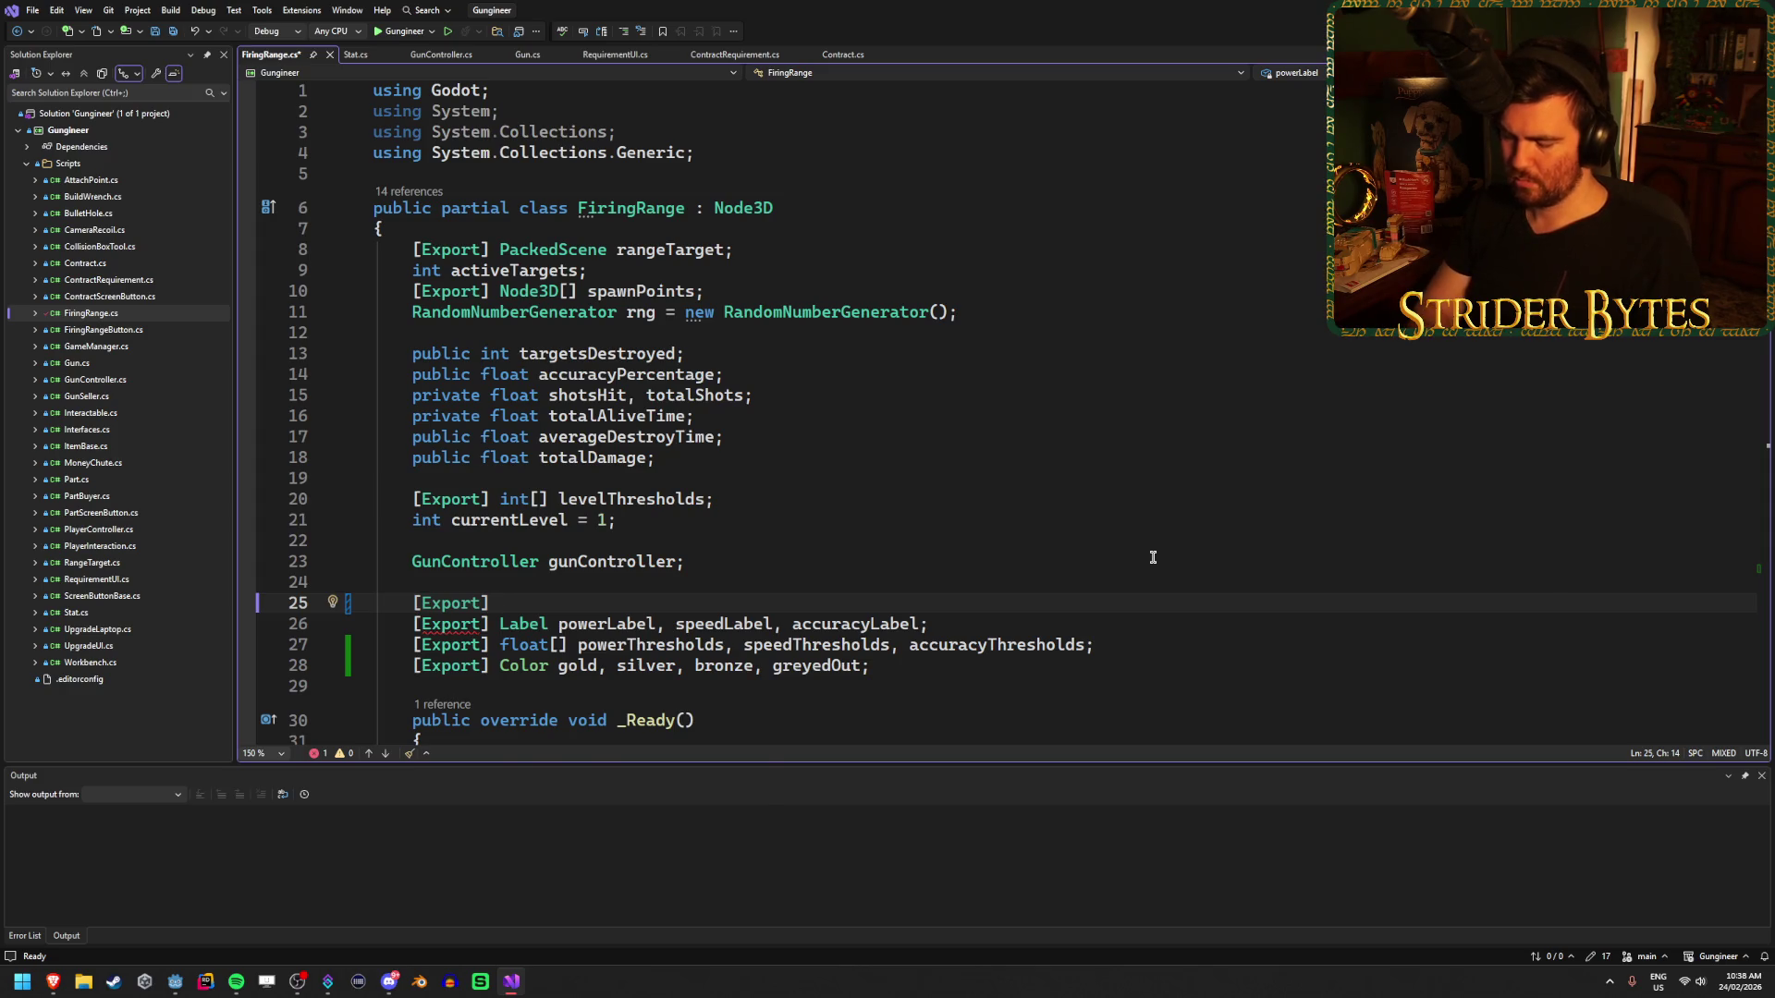
type("Tex")
key("BackSpace")
key("BackSpace")
key("BackSpace")
type("Cam")
key("BackSpace")
key("BackSpace")
key("BackSpace")
type("T")
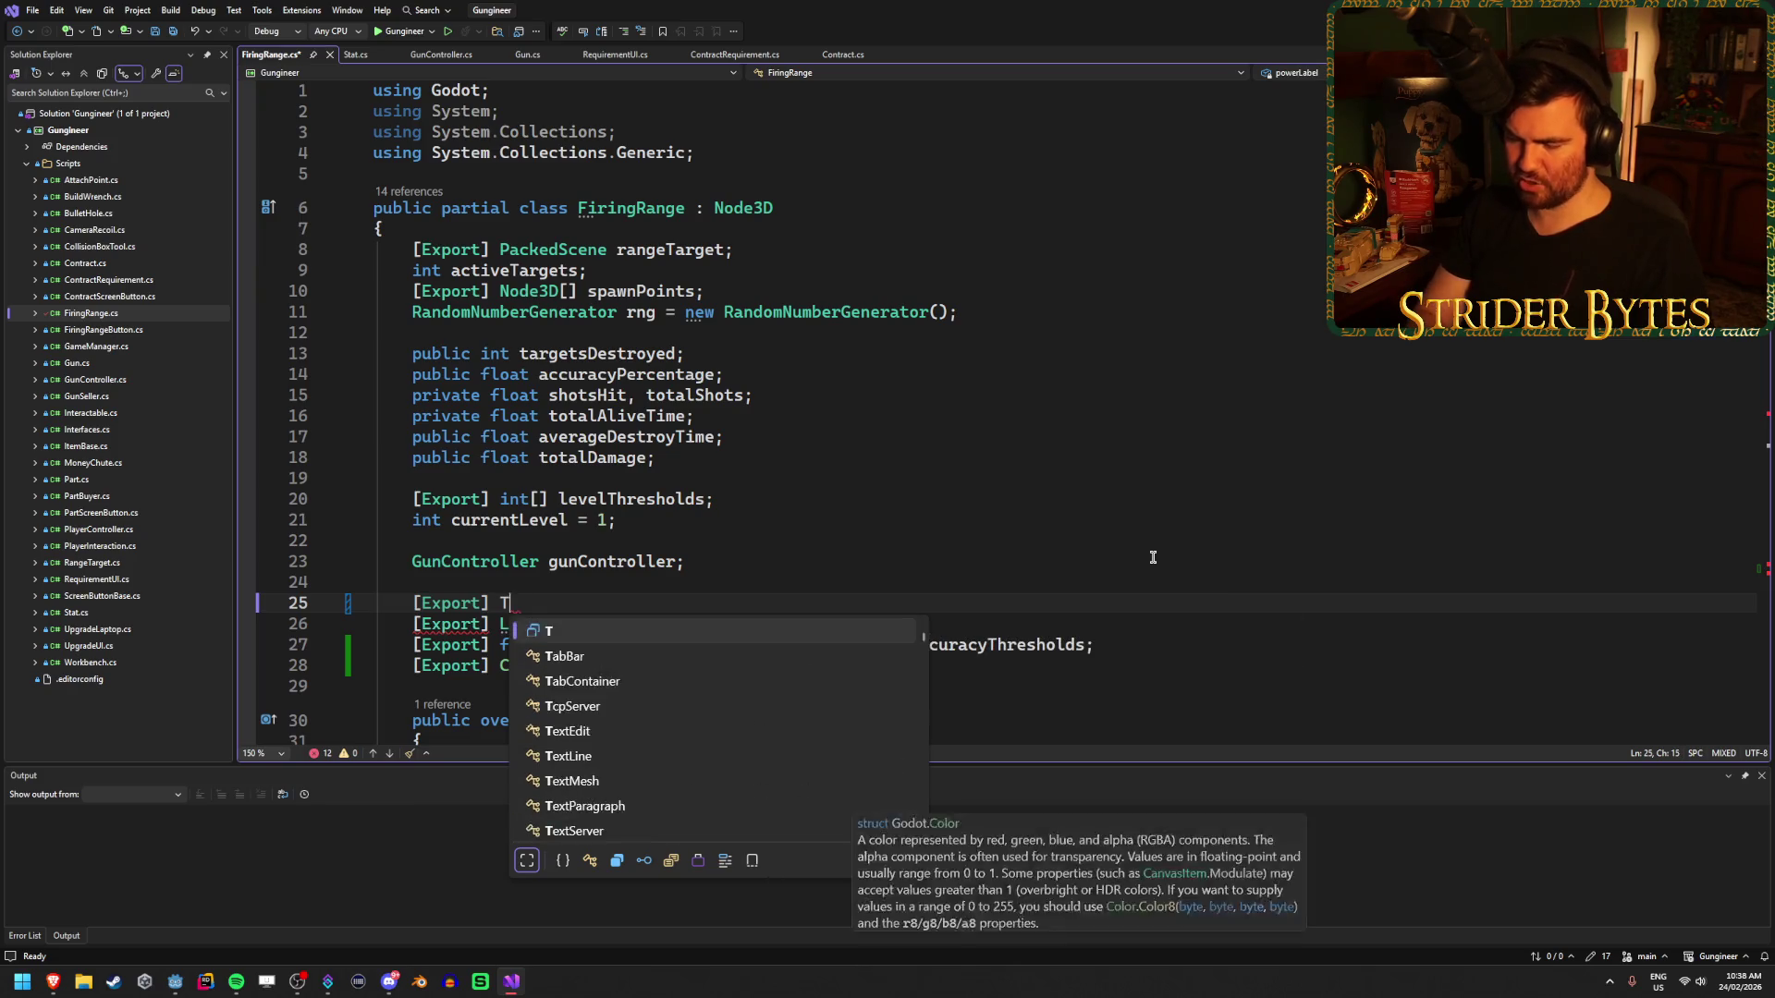
type("extureRect")
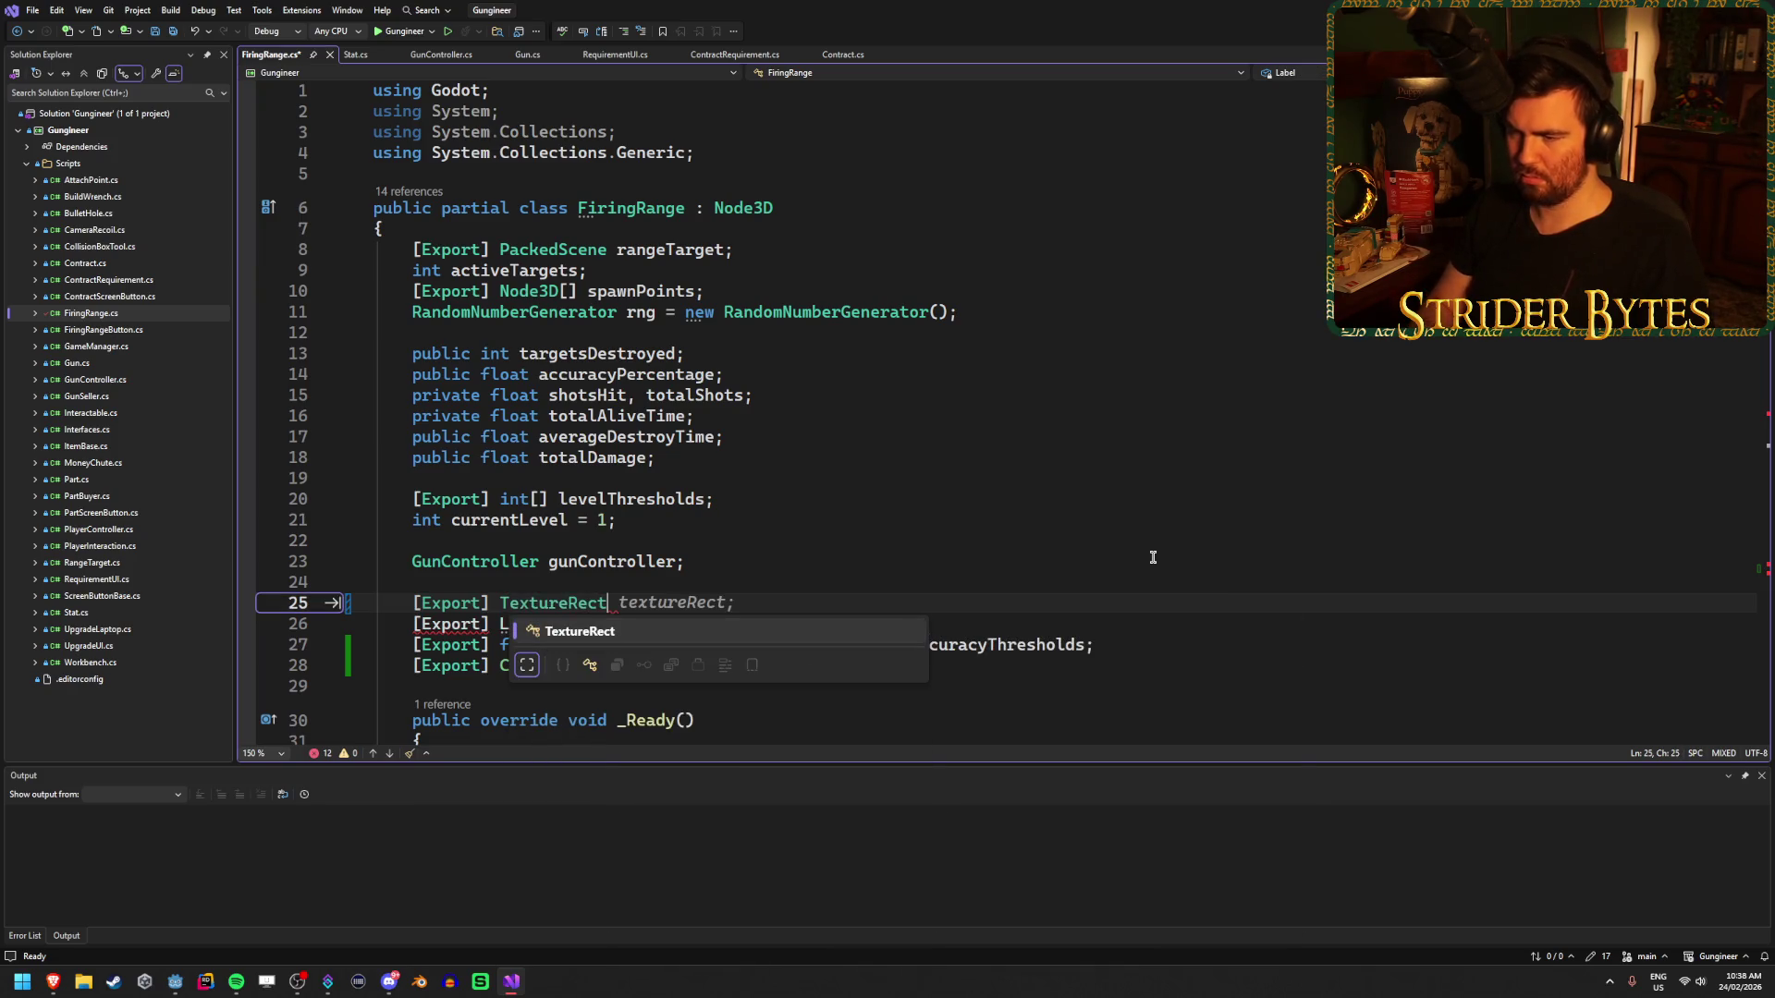
type(" power")
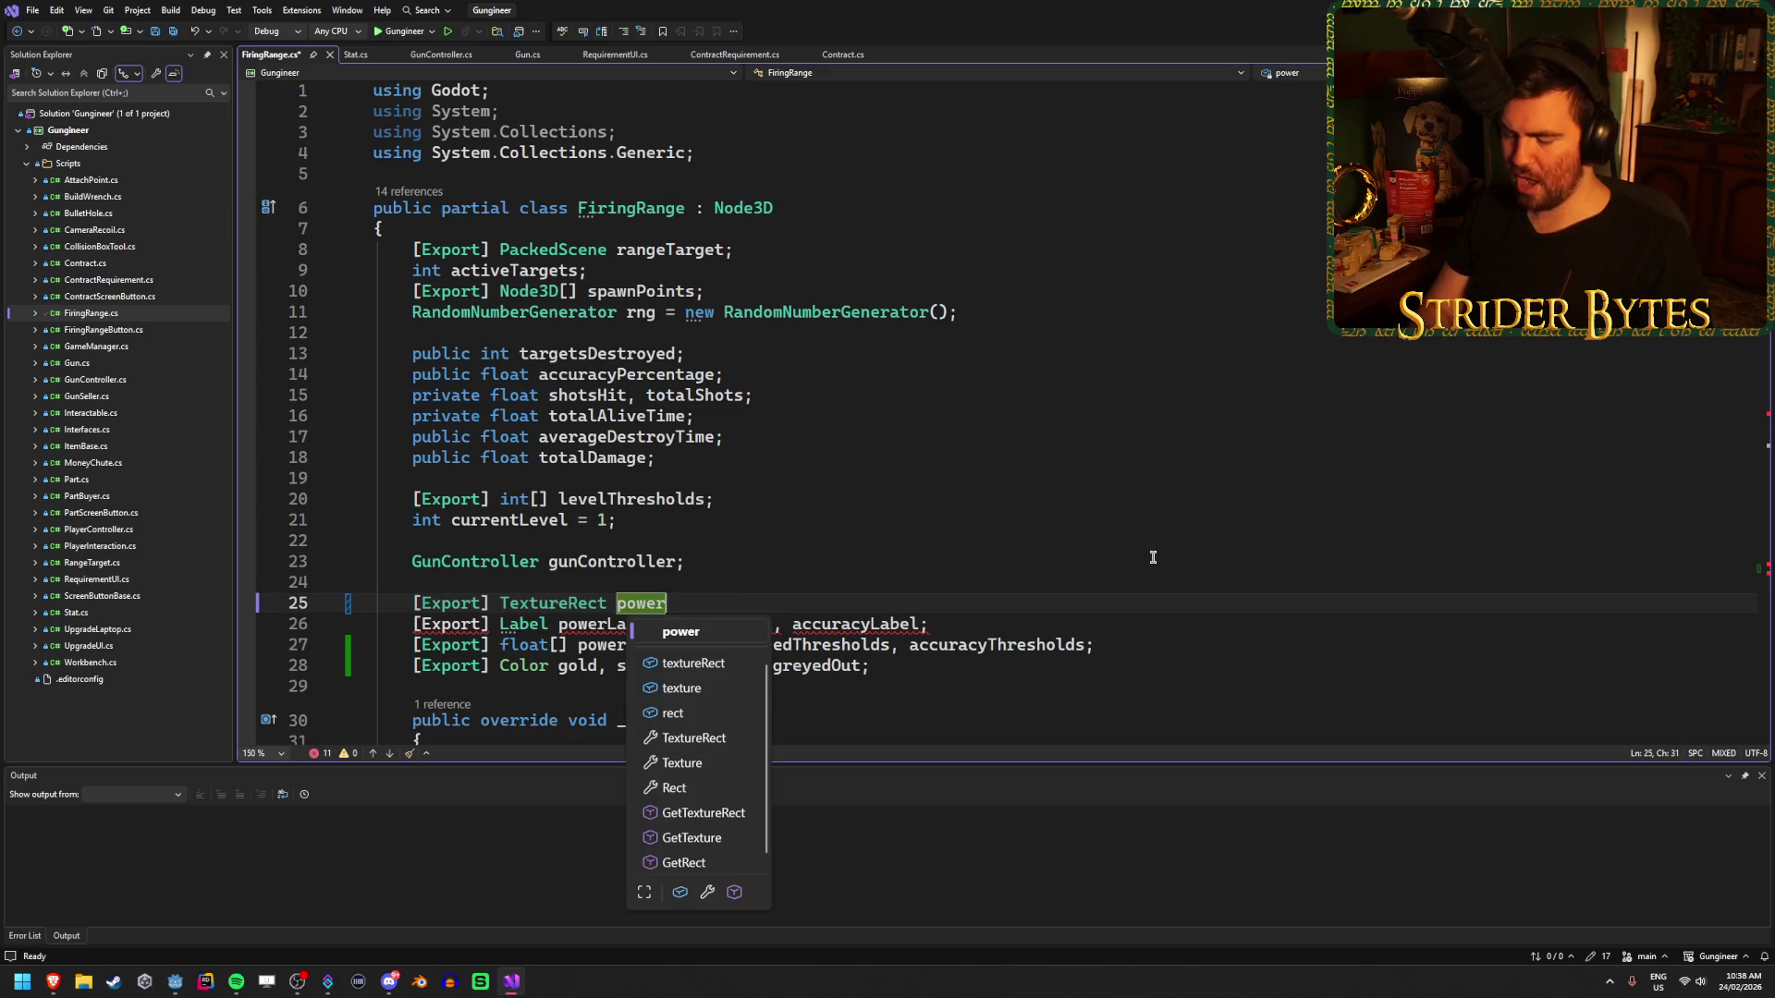
type("Medal, speedMEd")
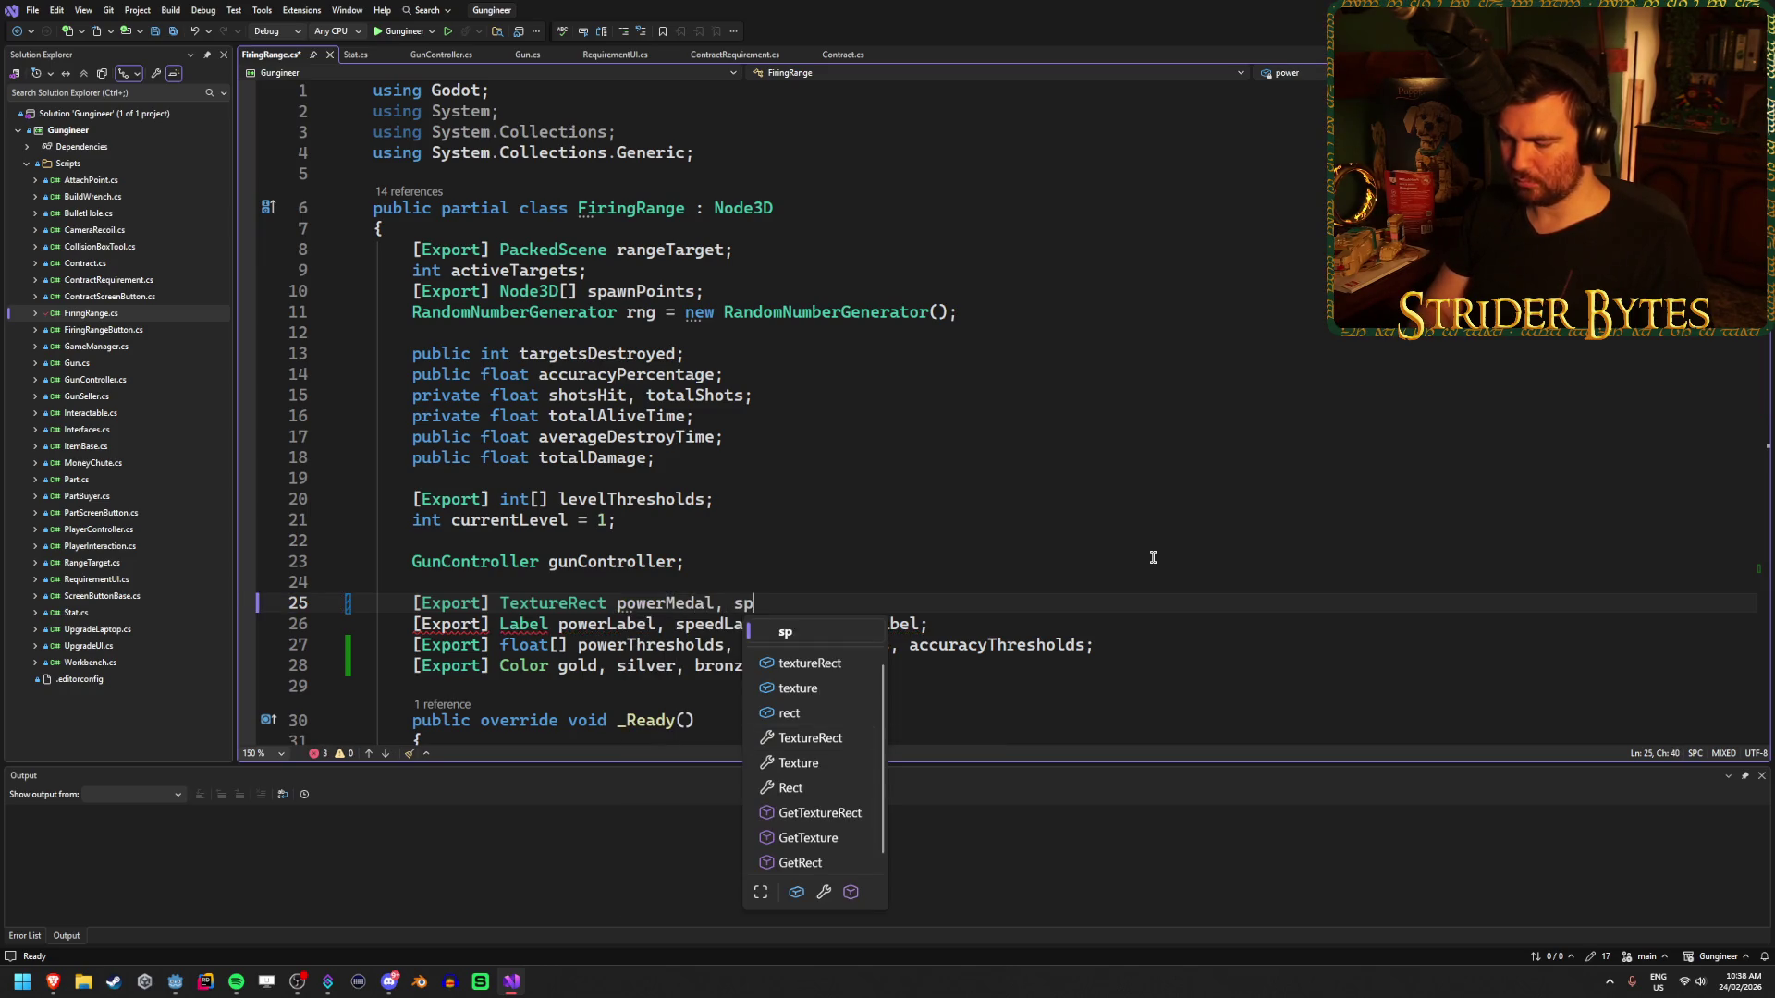
key("BackSpace")
key("BackSpace")
type("ed")
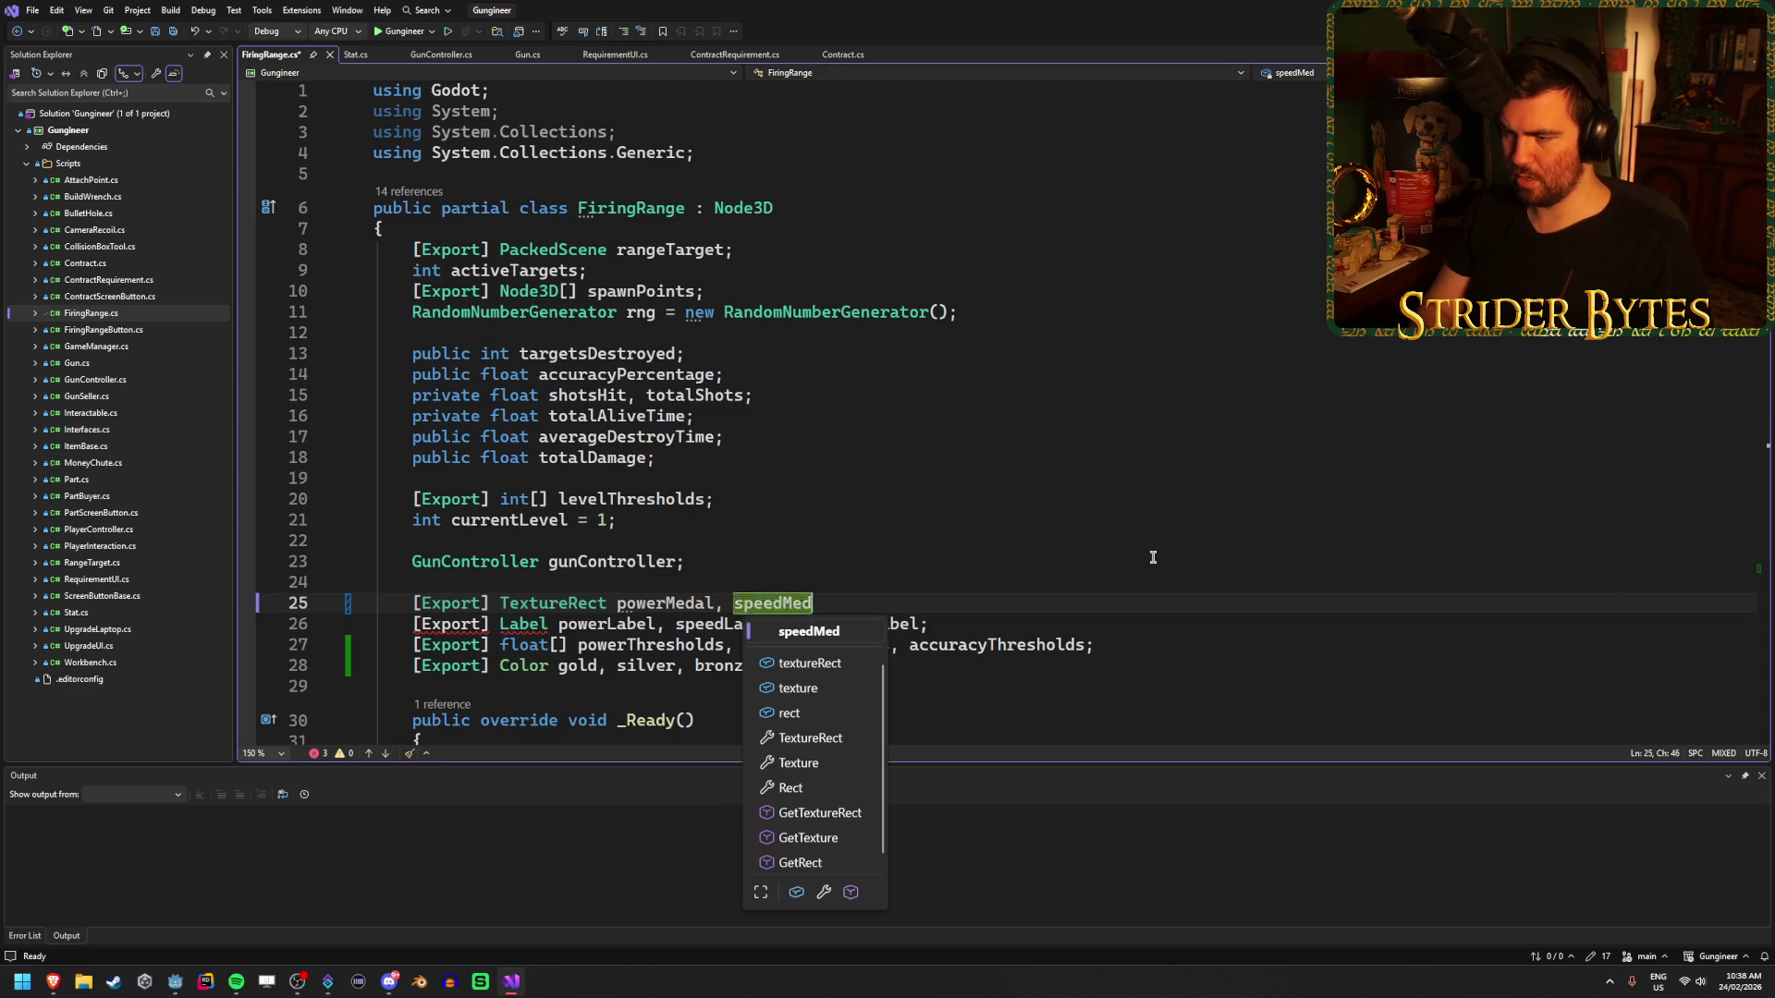
type("al, accuracyMedal;")
key("ctrl+s")
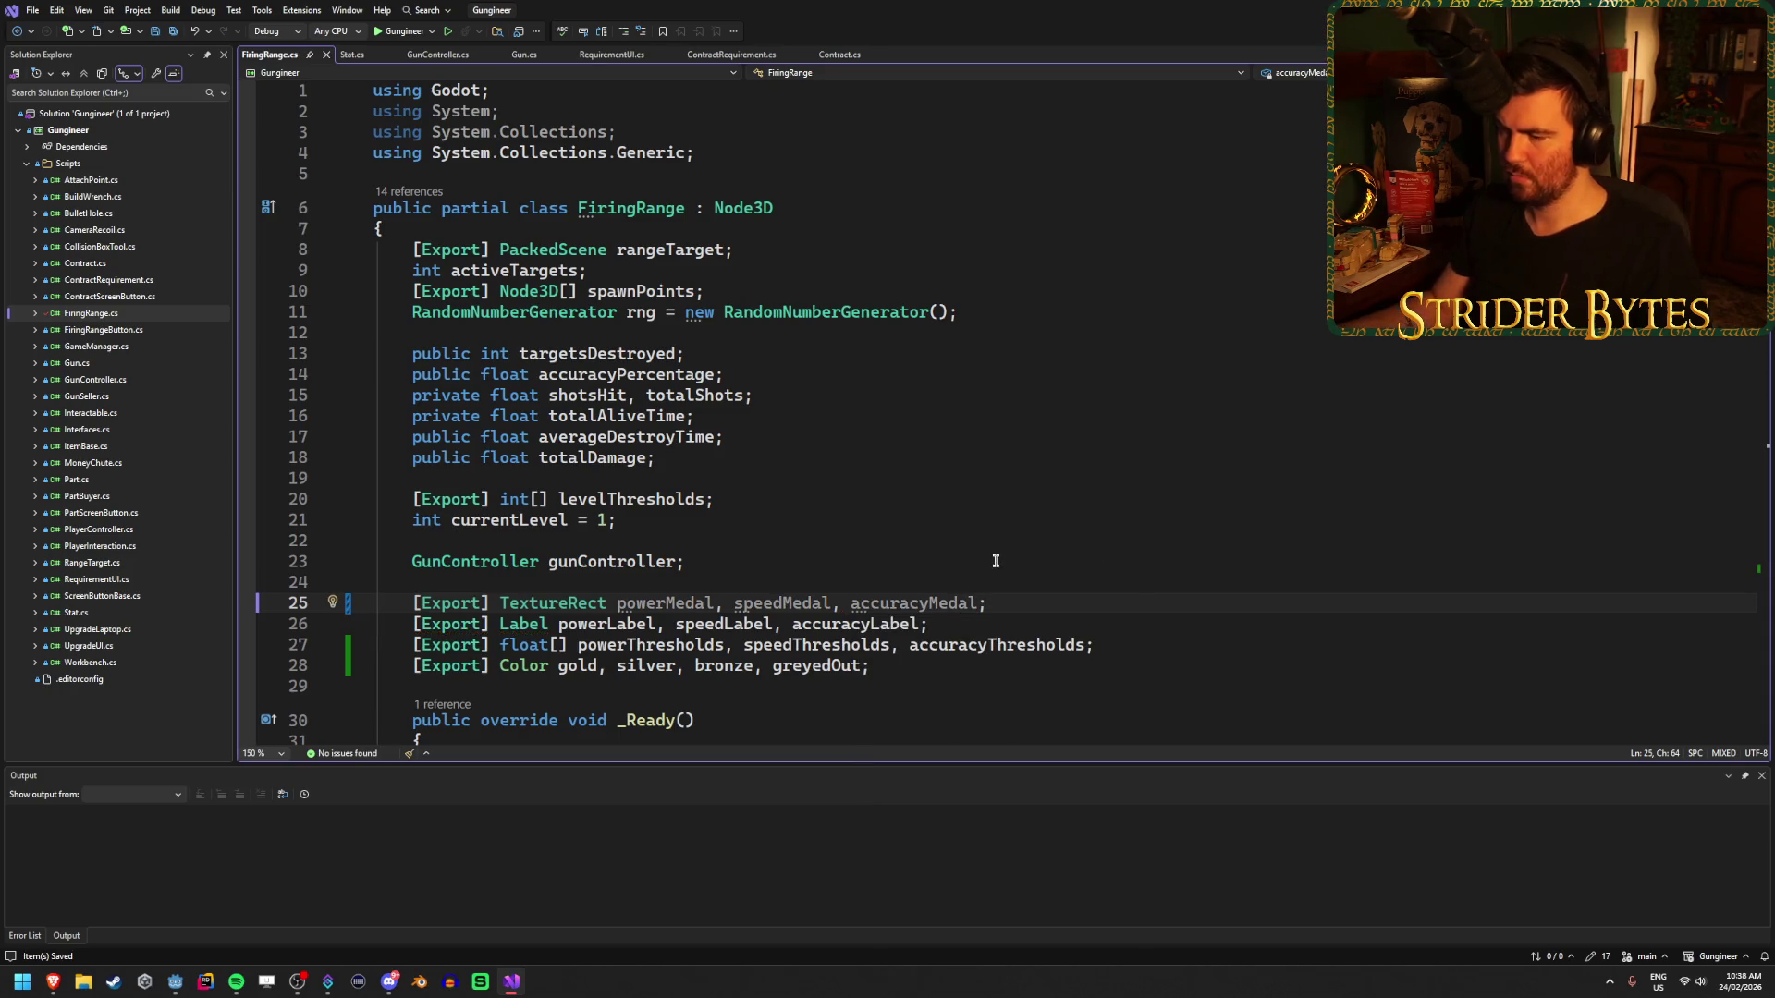
- Review the declarations and the thresholds field below the new medal fields
scroll(1010, 568, "down", 3)
left_click(1038, 482)
left_click(1180, 464)
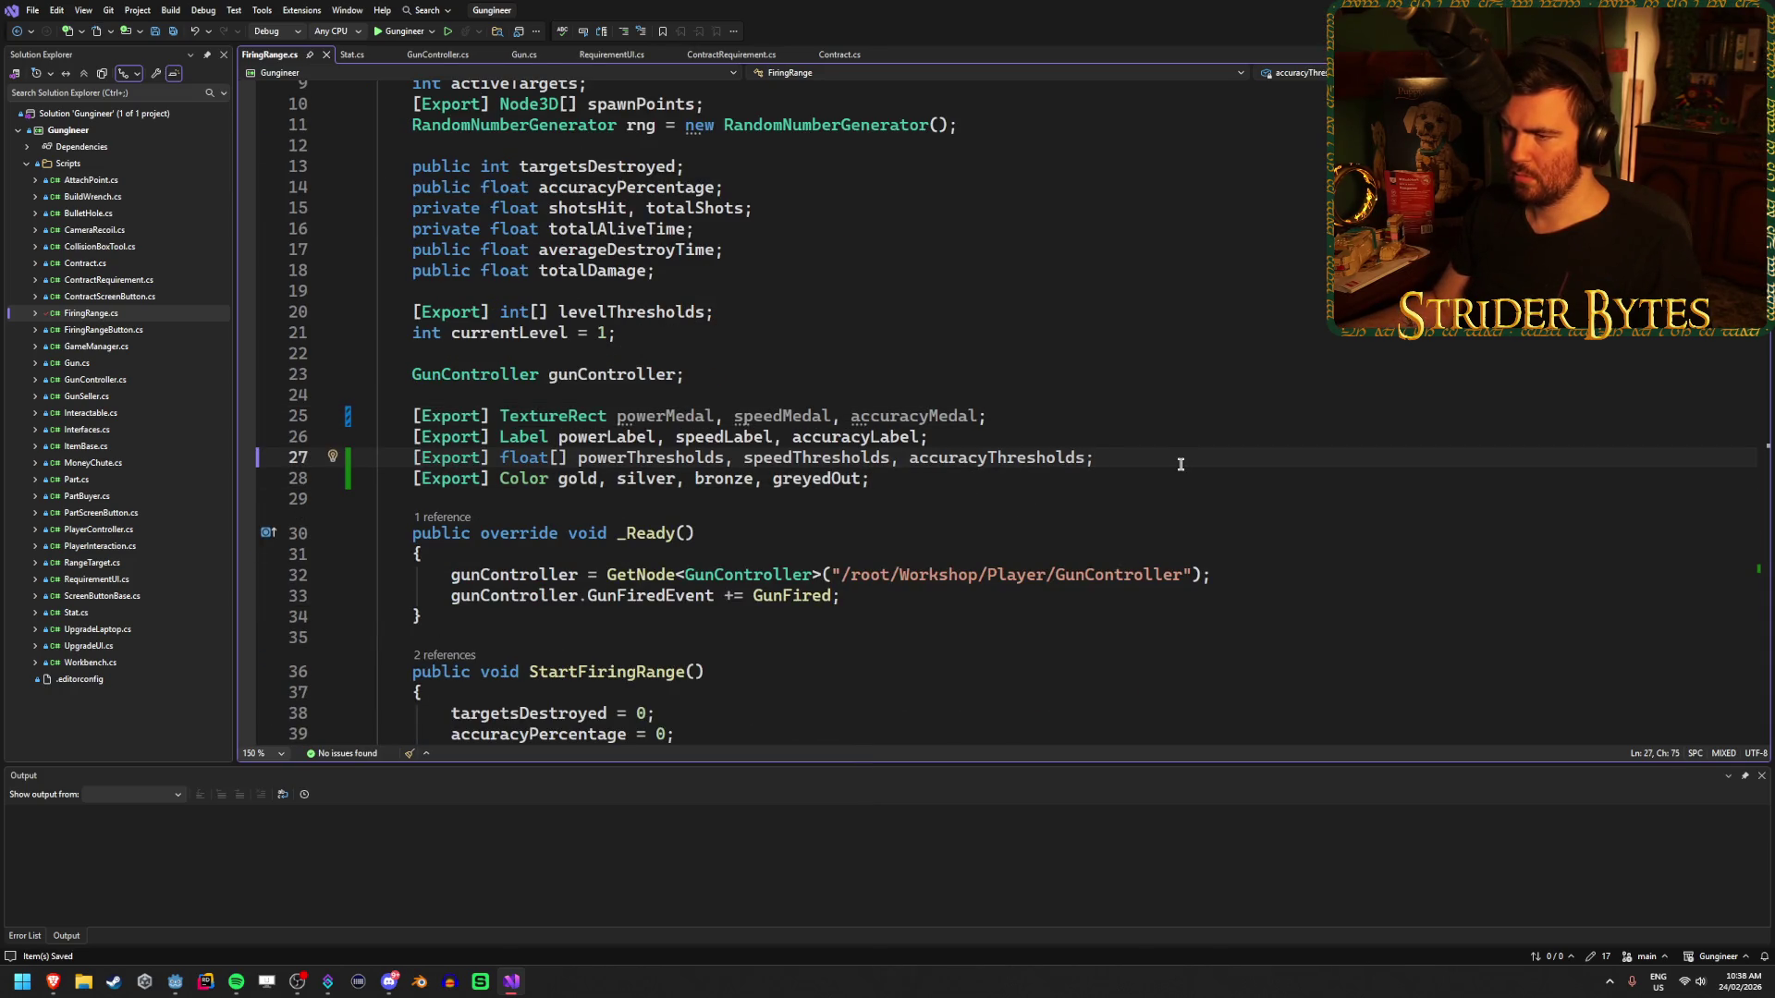
scroll(1180, 464, "down", 20)
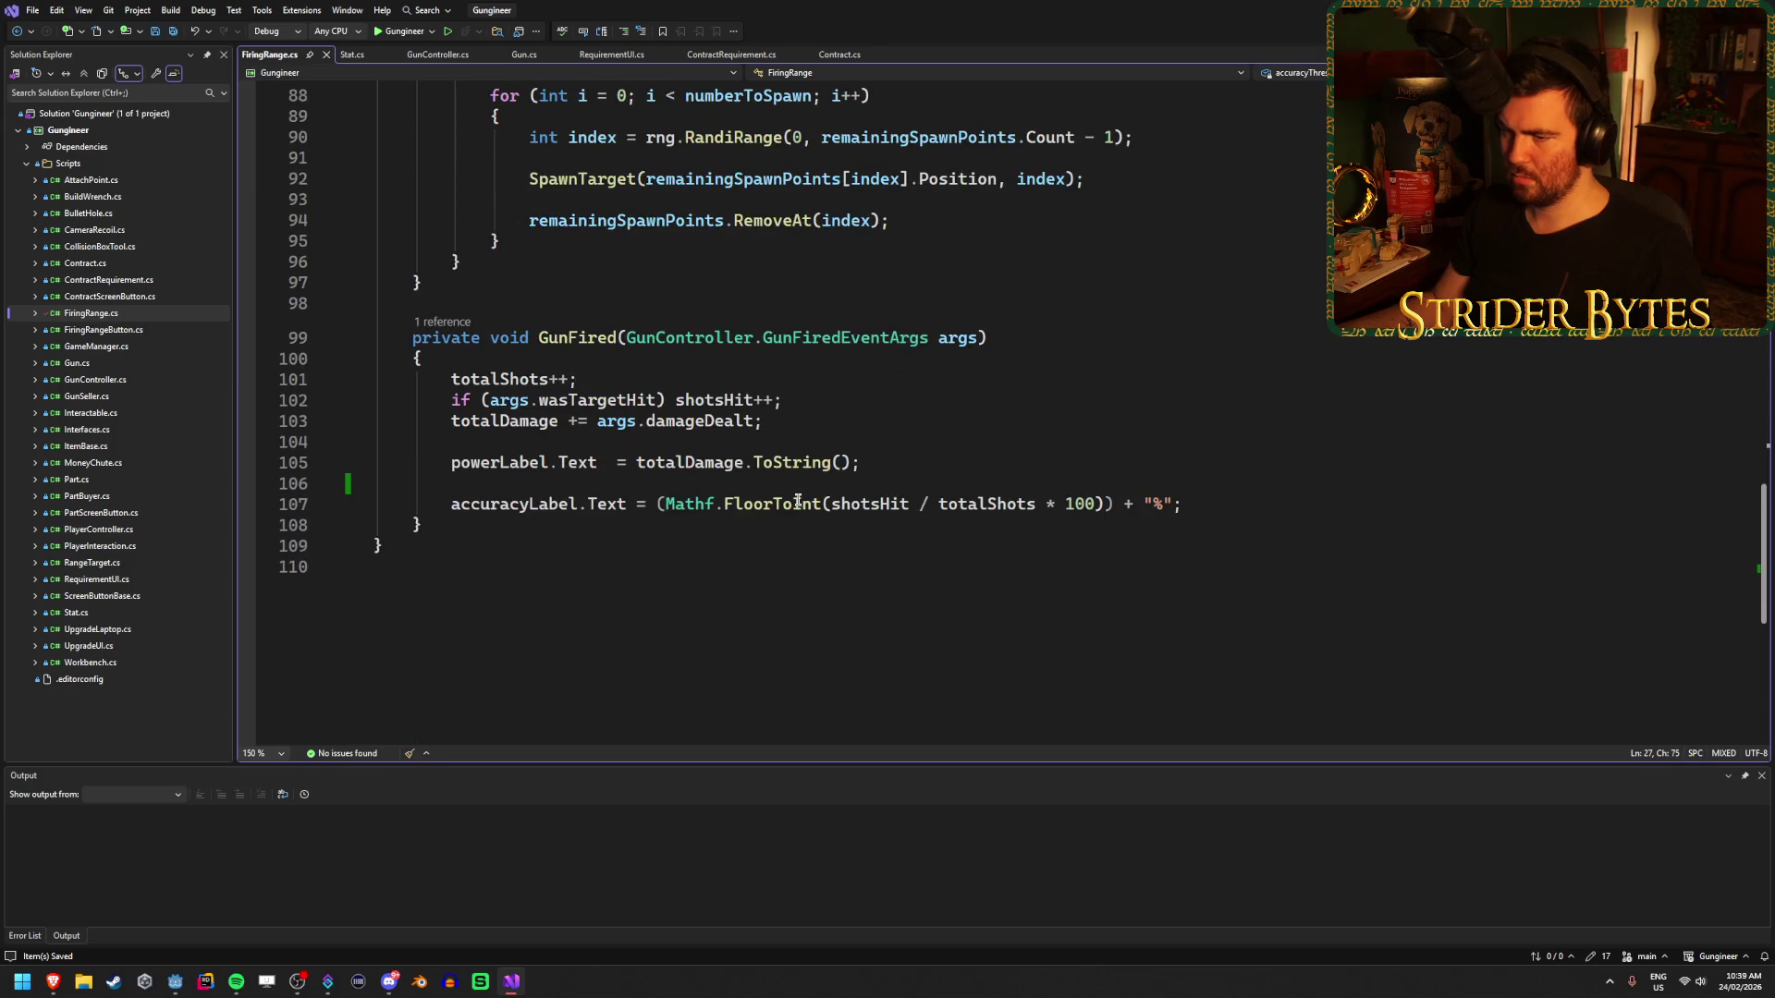
- Begin a 'powerMedal.Modulate =' assignment on empty line 106
left_click(880, 491)
type("powerMe")
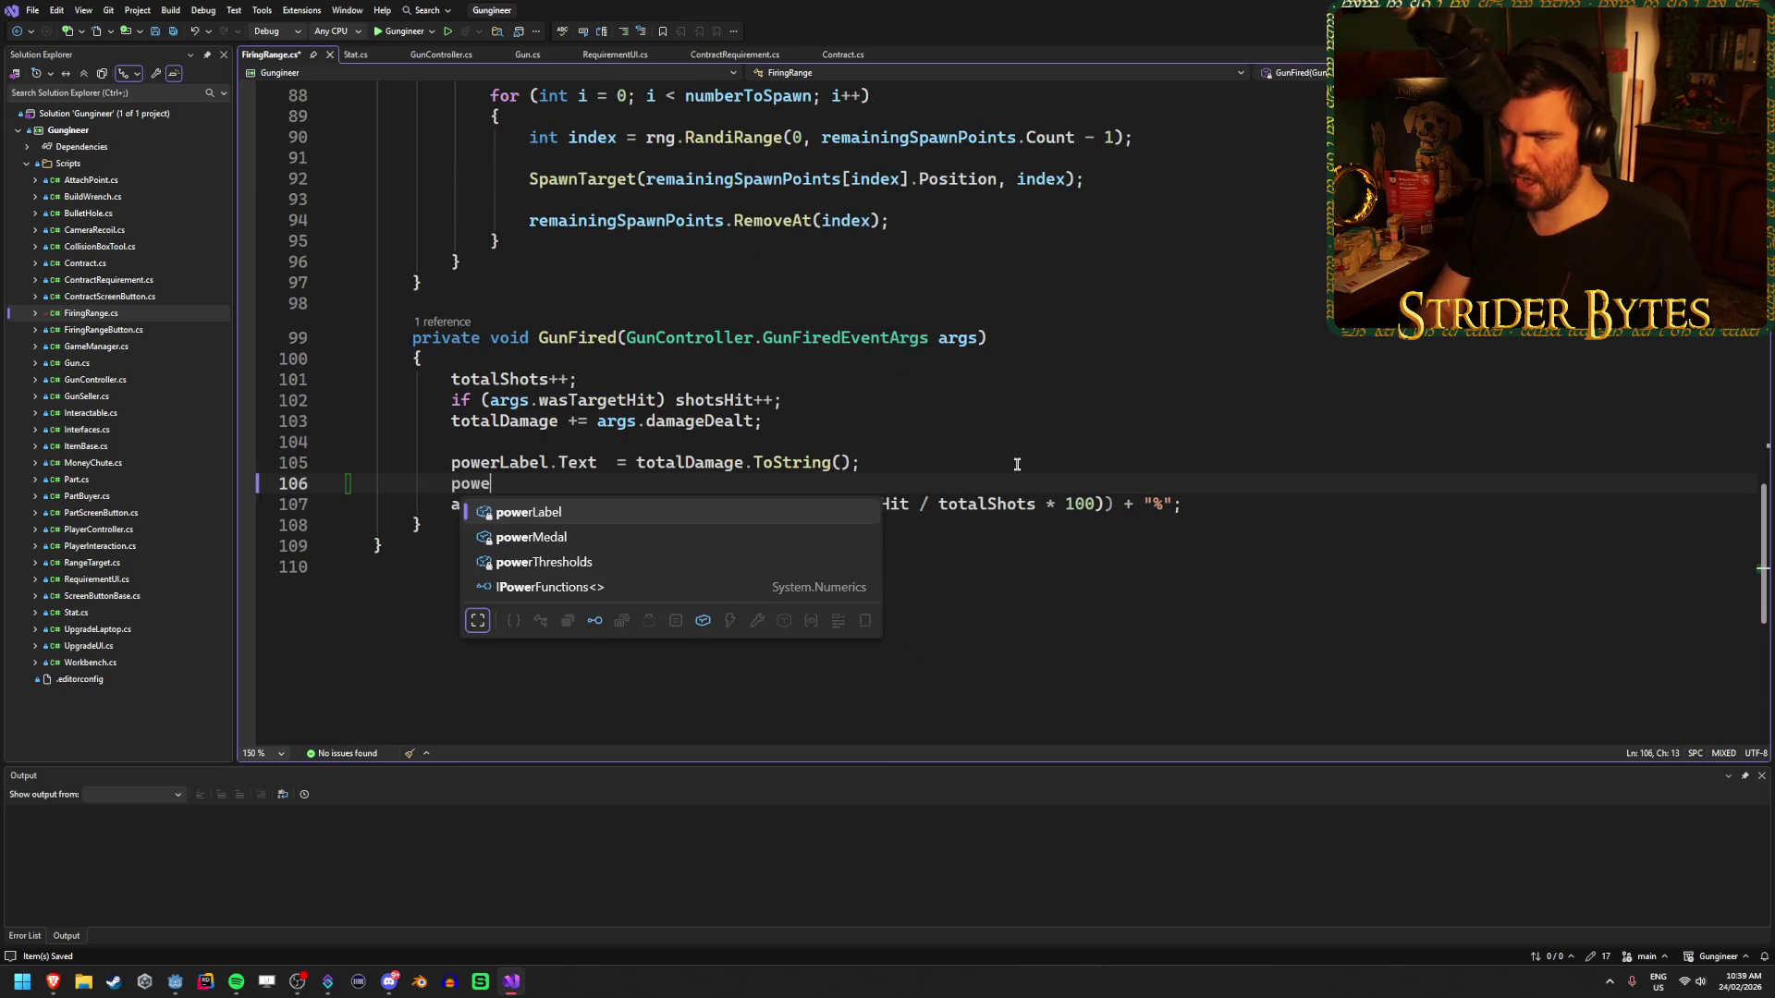
key("Tab")
type(".m")
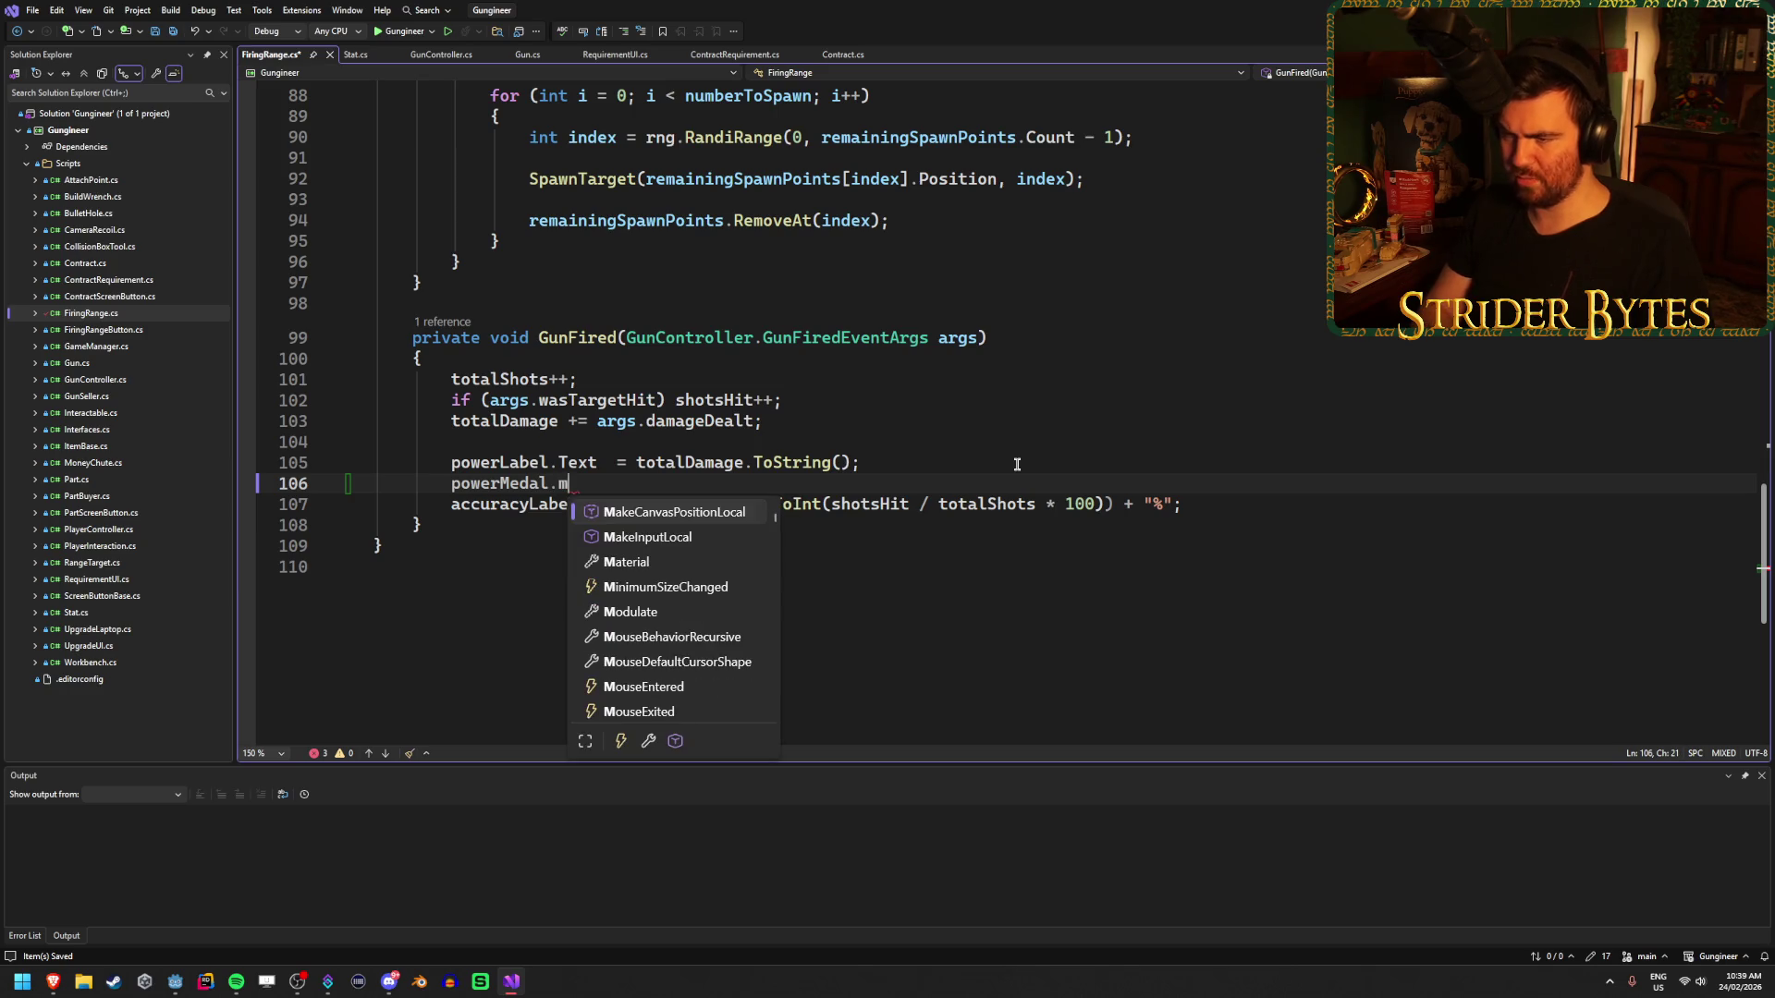
type("od")
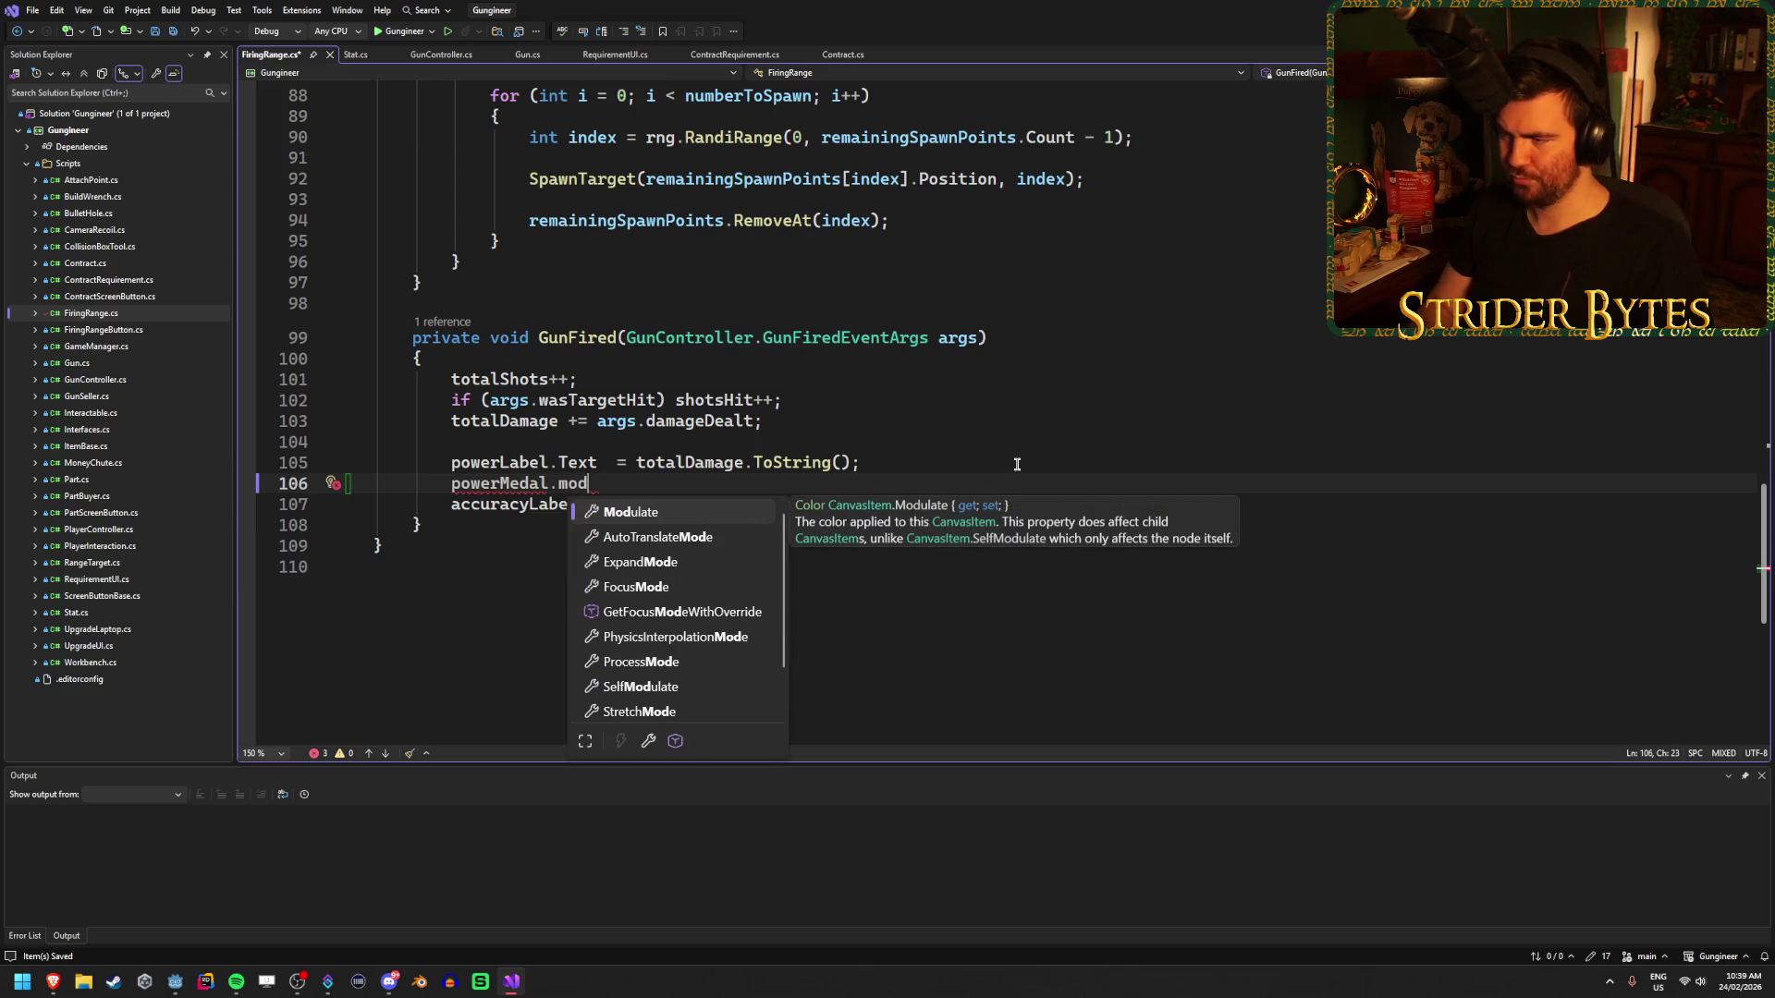
key("Tab")
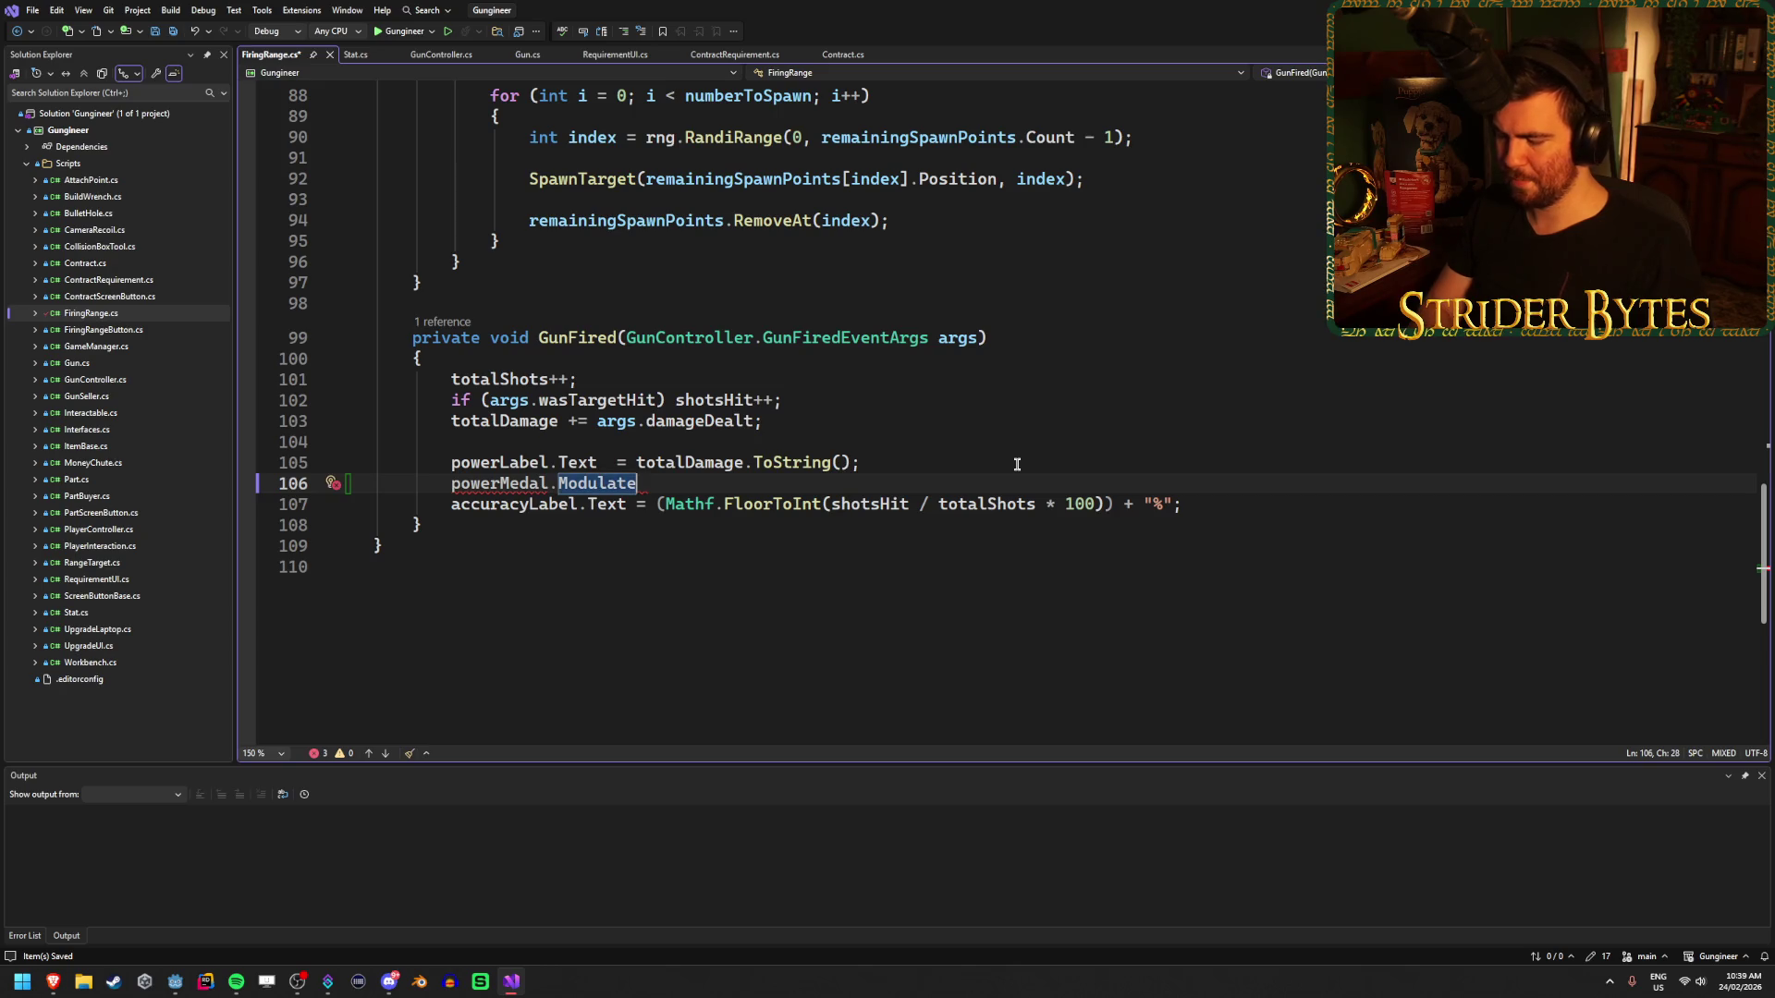
type("=")
scroll(920, 527, "up", 15)
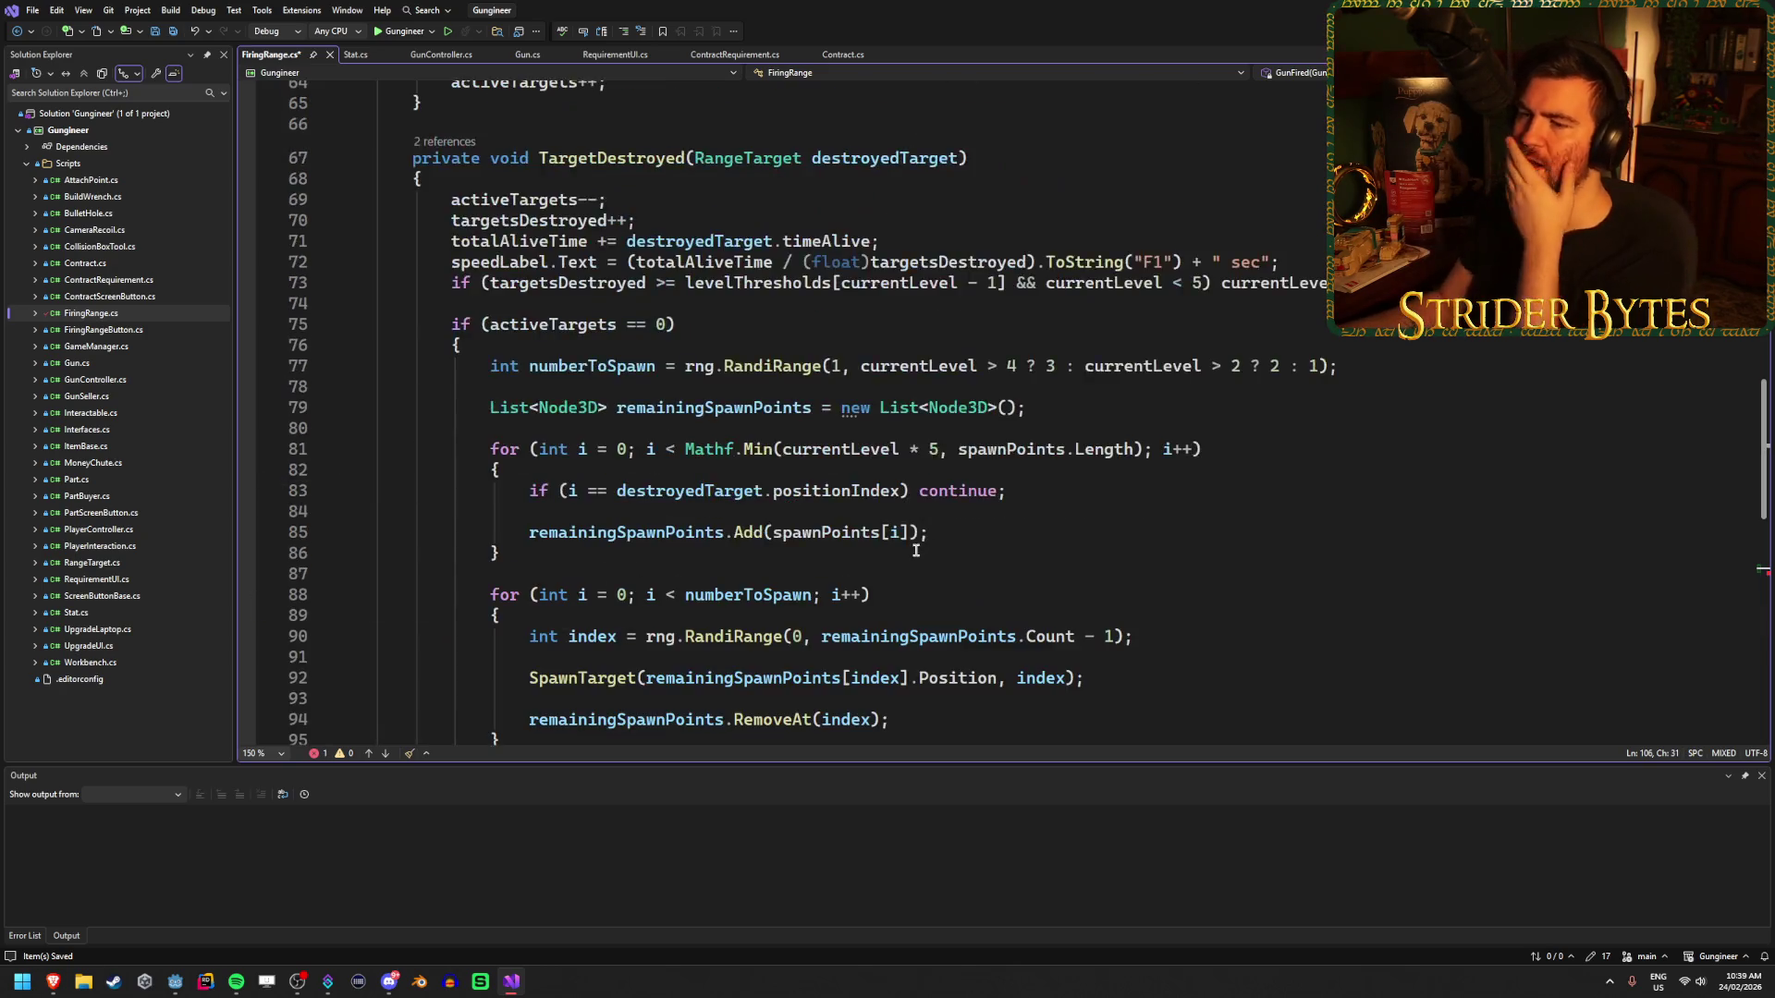
scroll(916, 551, "up", 13)
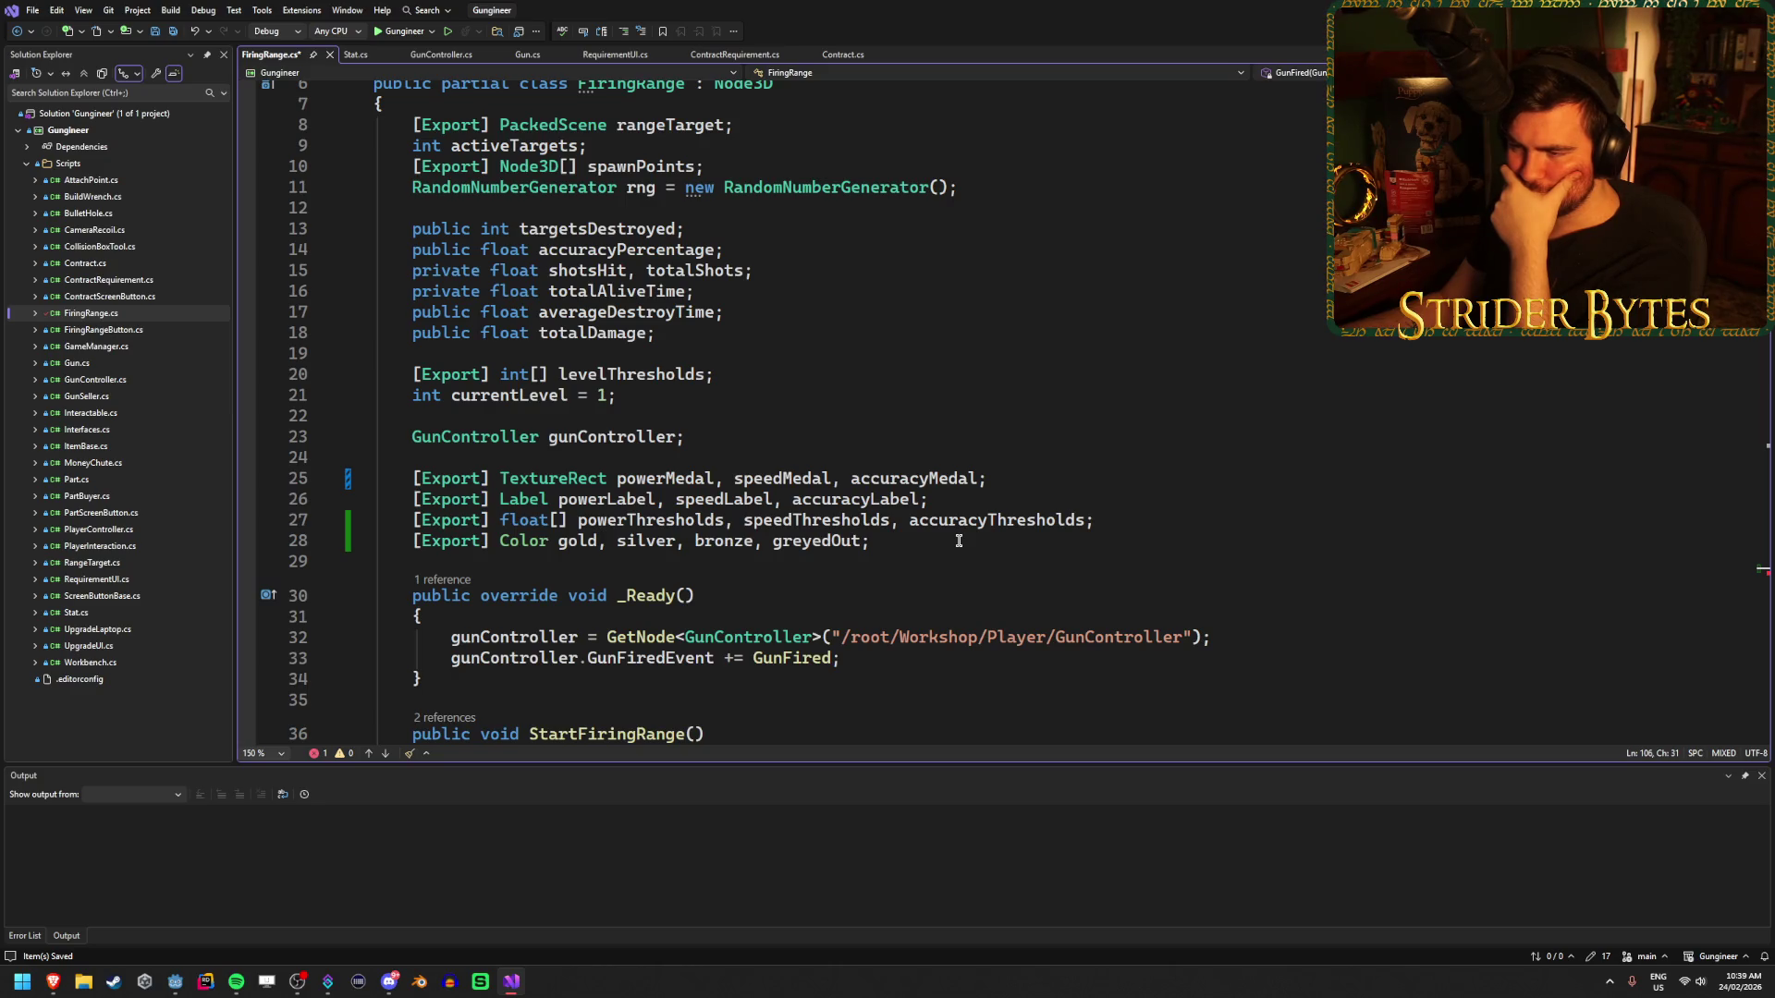
scroll(959, 541, "down", 1)
scroll(958, 541, "down", 20)
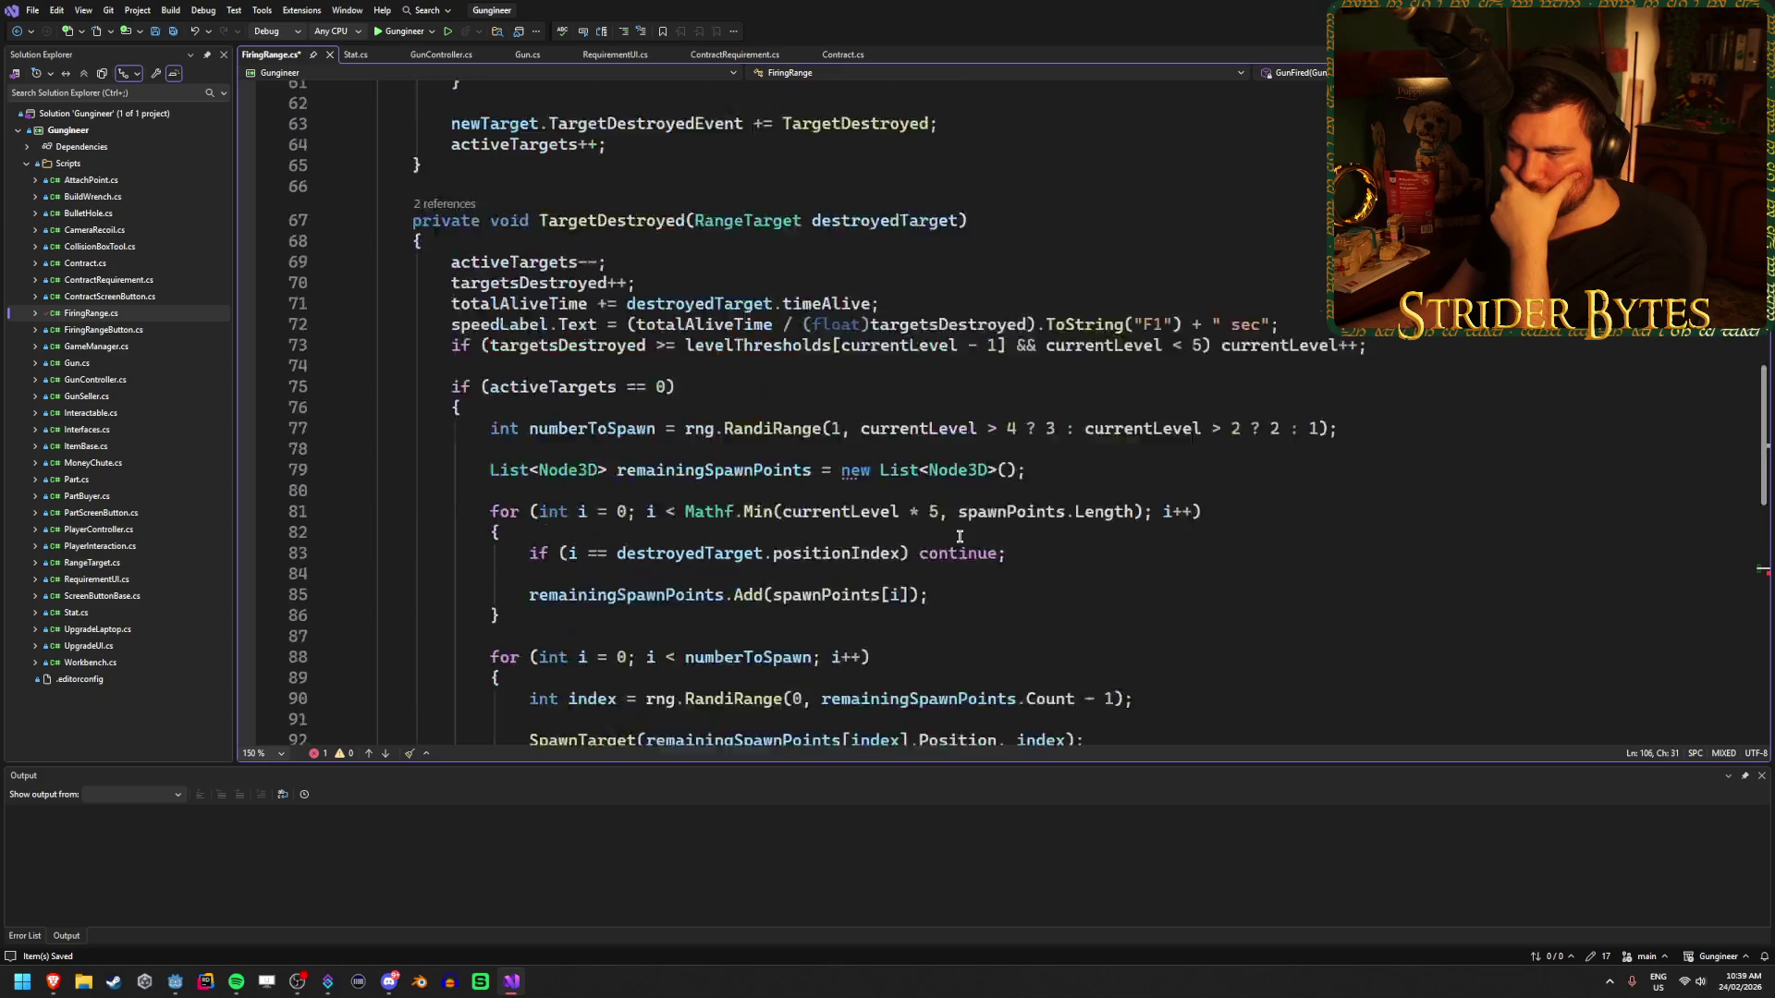
scroll(958, 537, "up", 20)
scroll(959, 527, "down", 20)
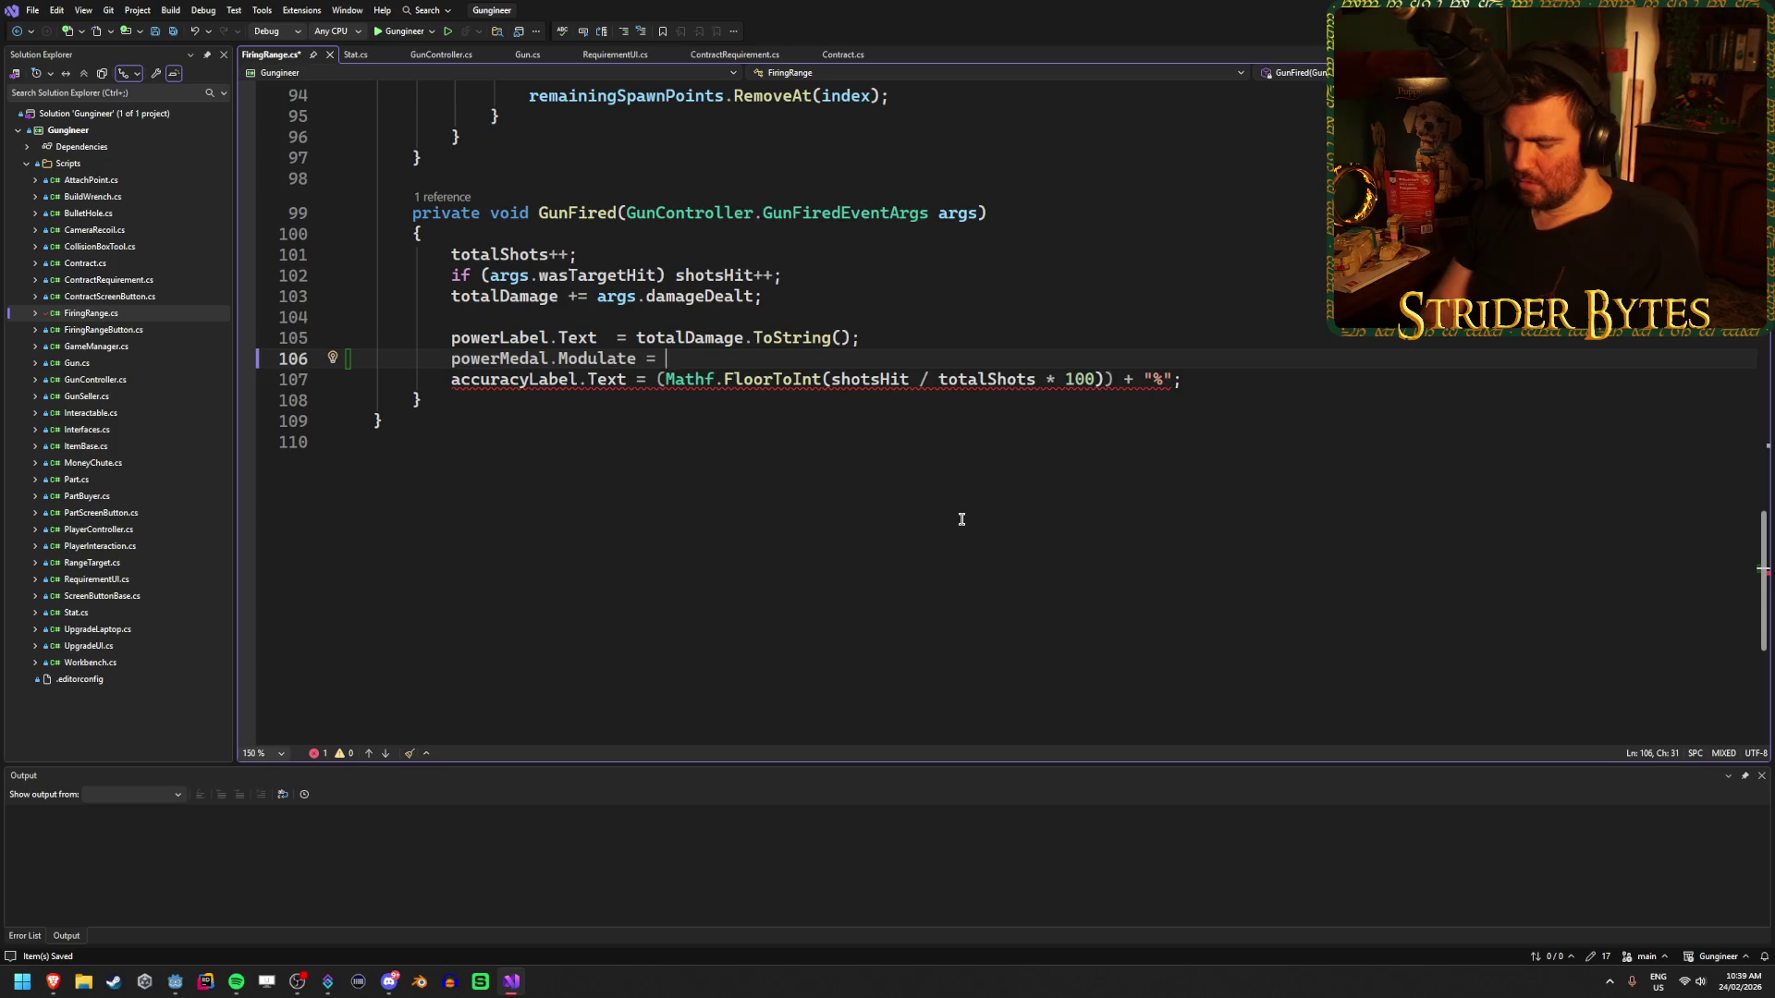
- Write the ternary: totalDamage against powerThresholds[0], [1], [2] gives gold, silver, bronze, else greyedOut
type("total")
key("Down")
key("Tab")
type("> ")
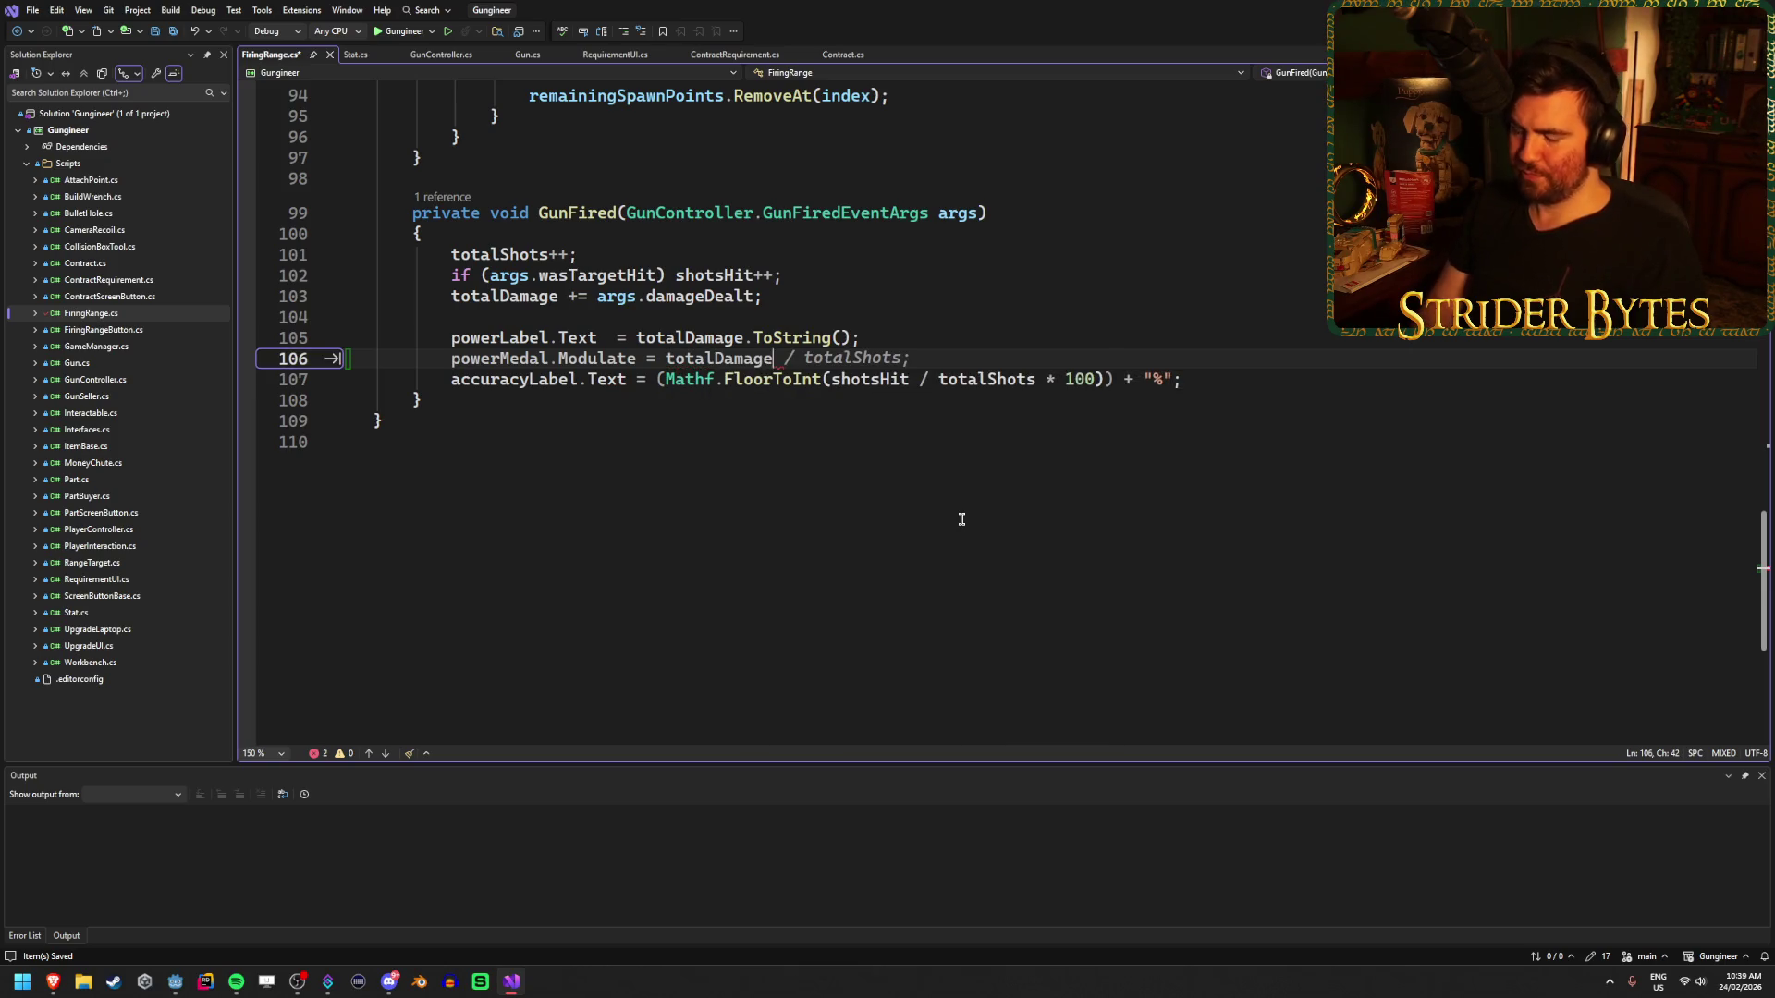
type("powe")
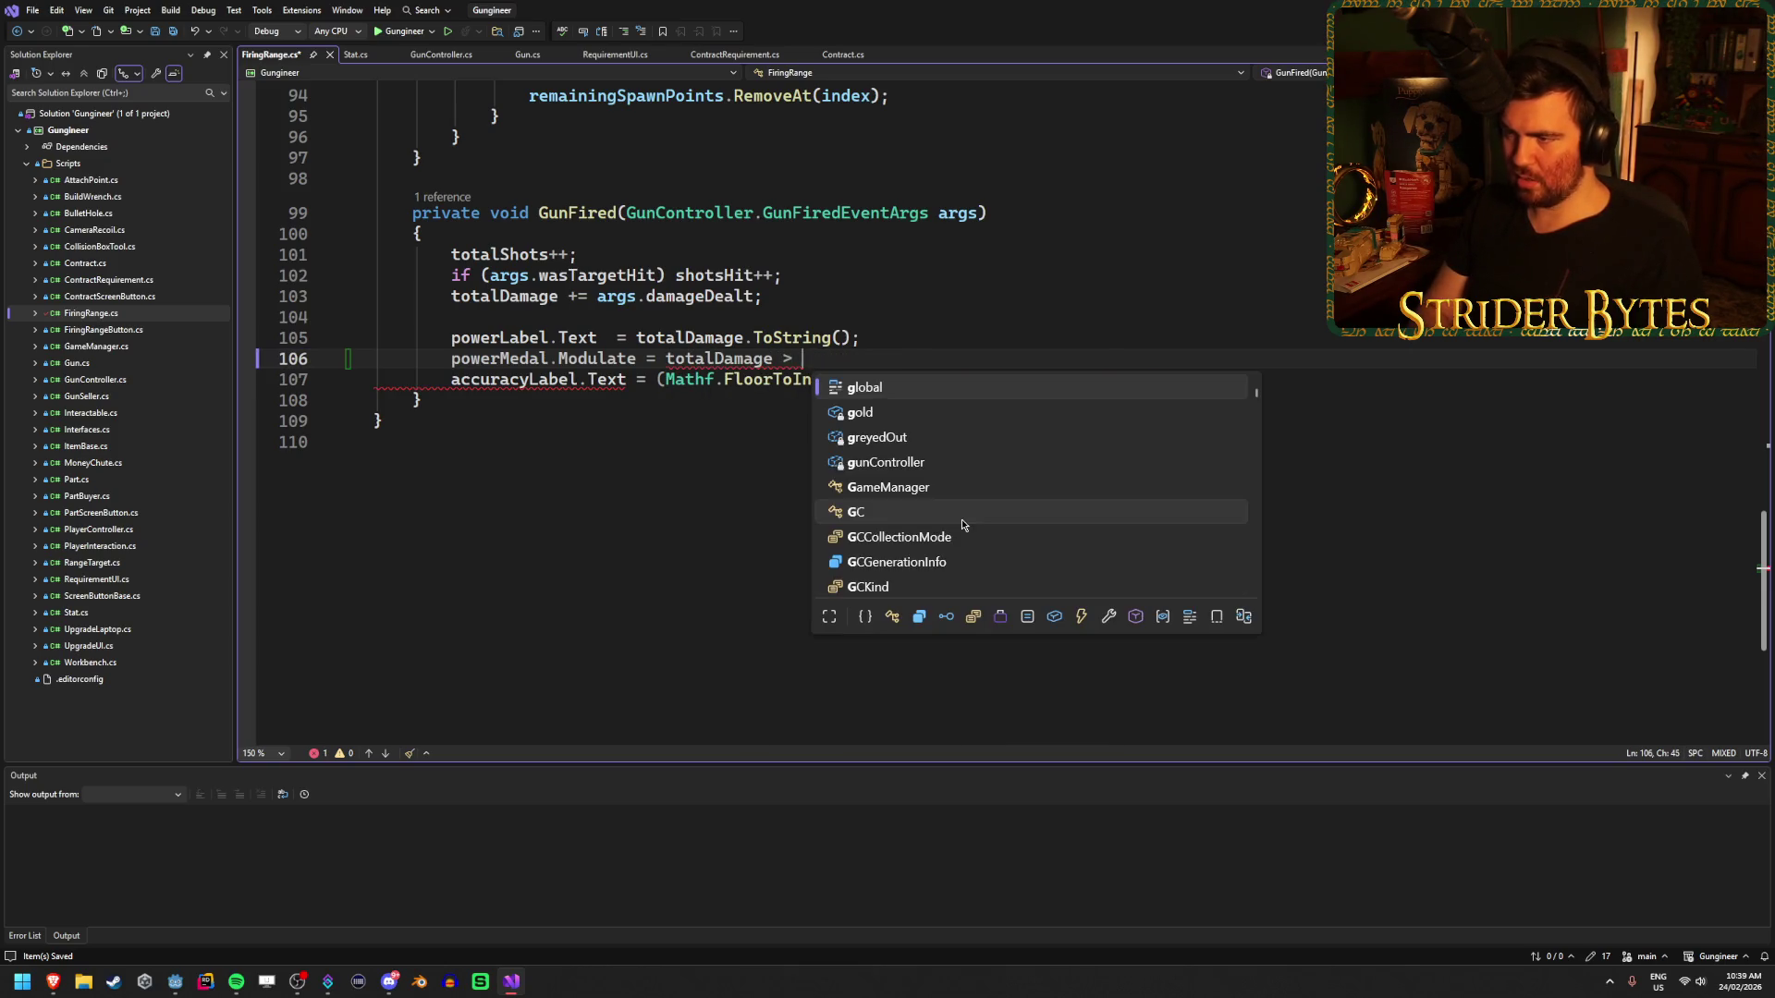
key("Down")
key("Tab")
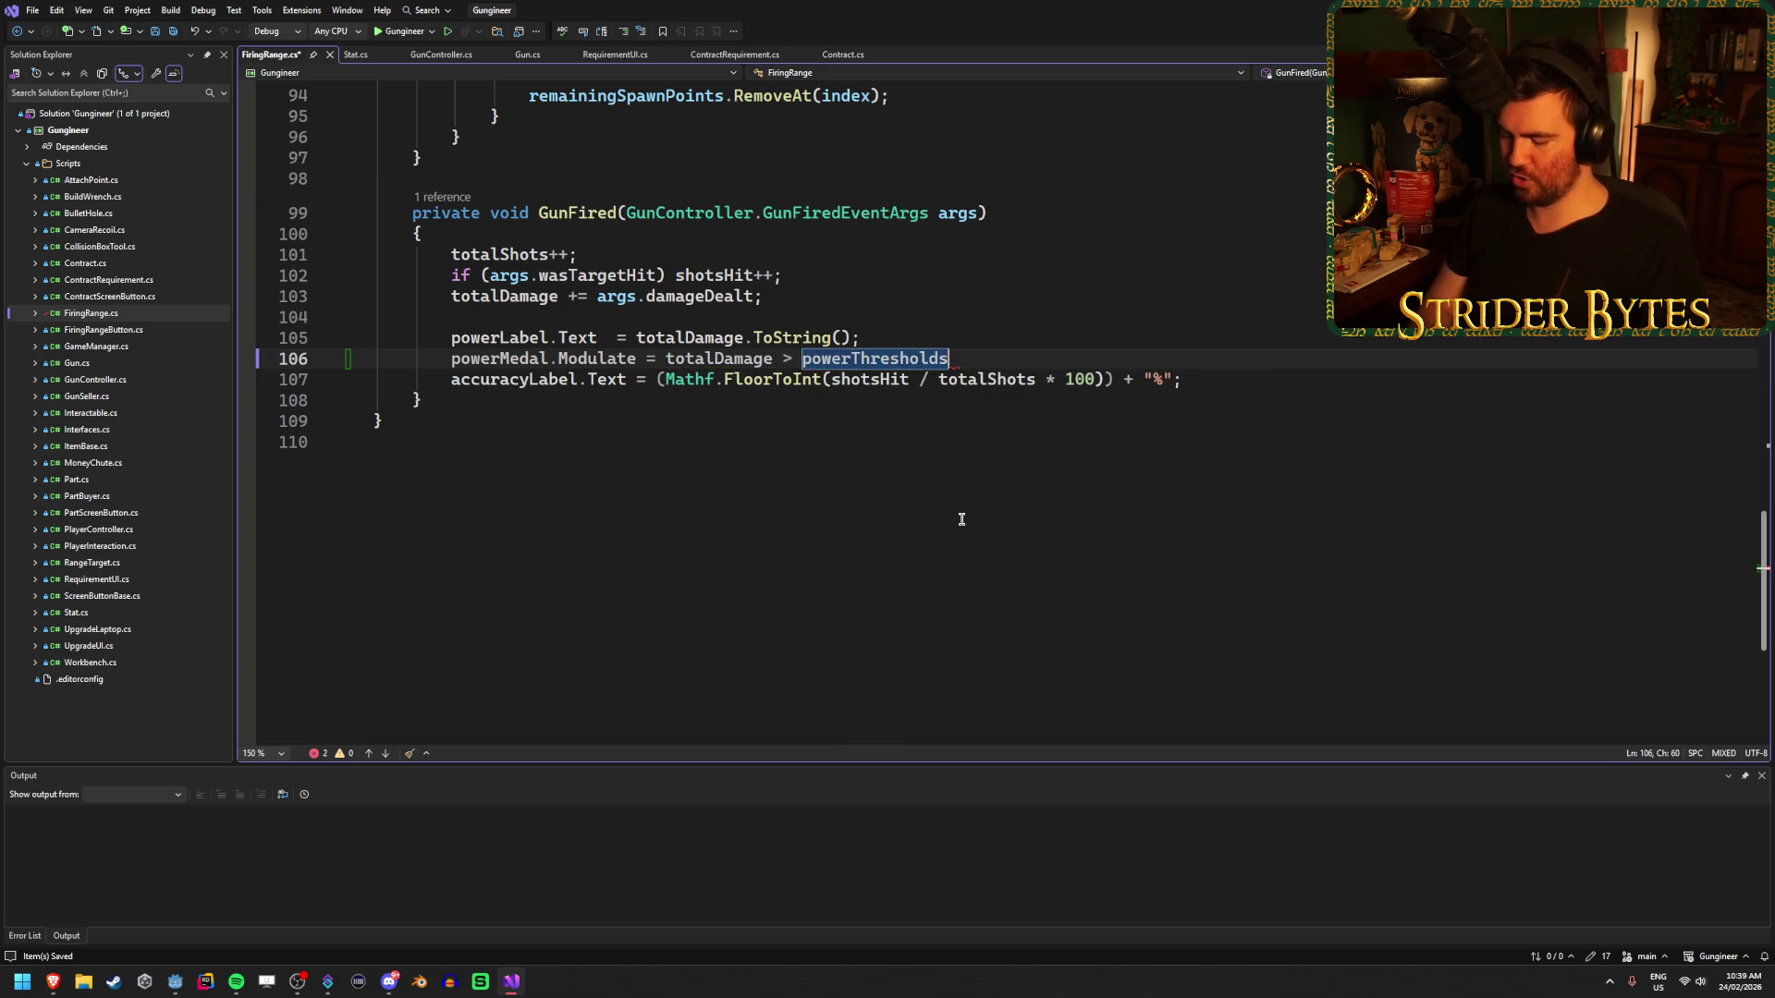
type("[0] ?")
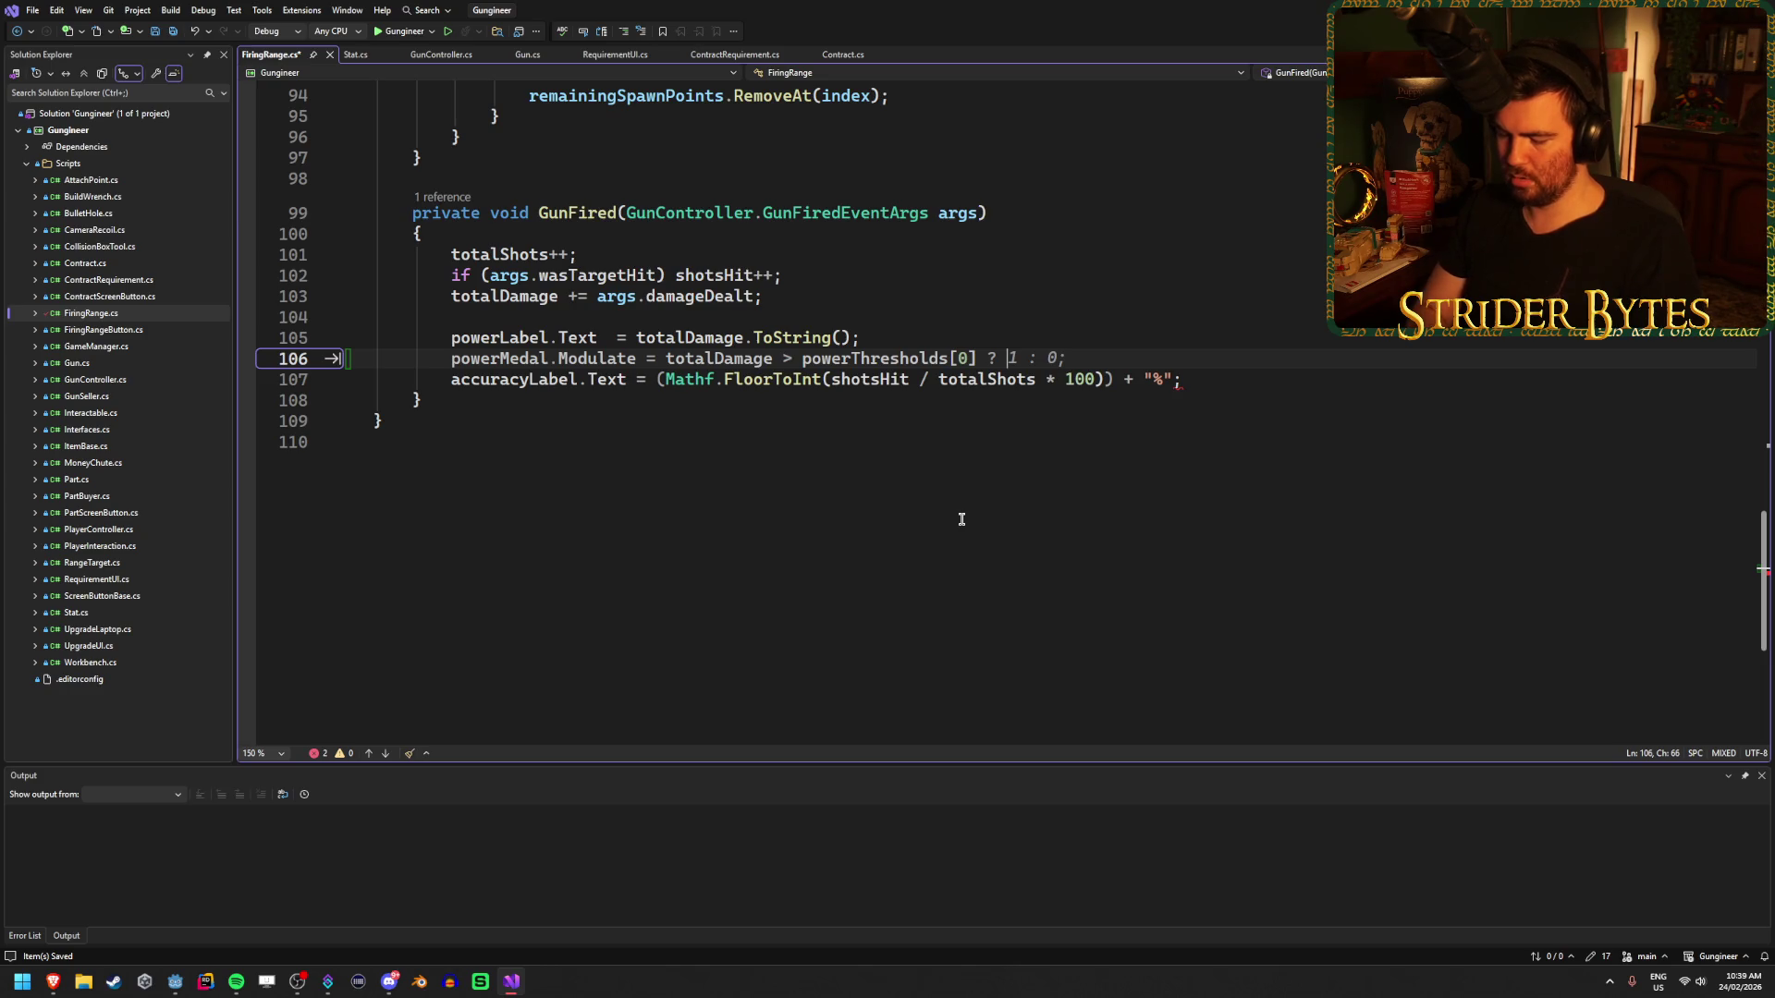
type("gold")
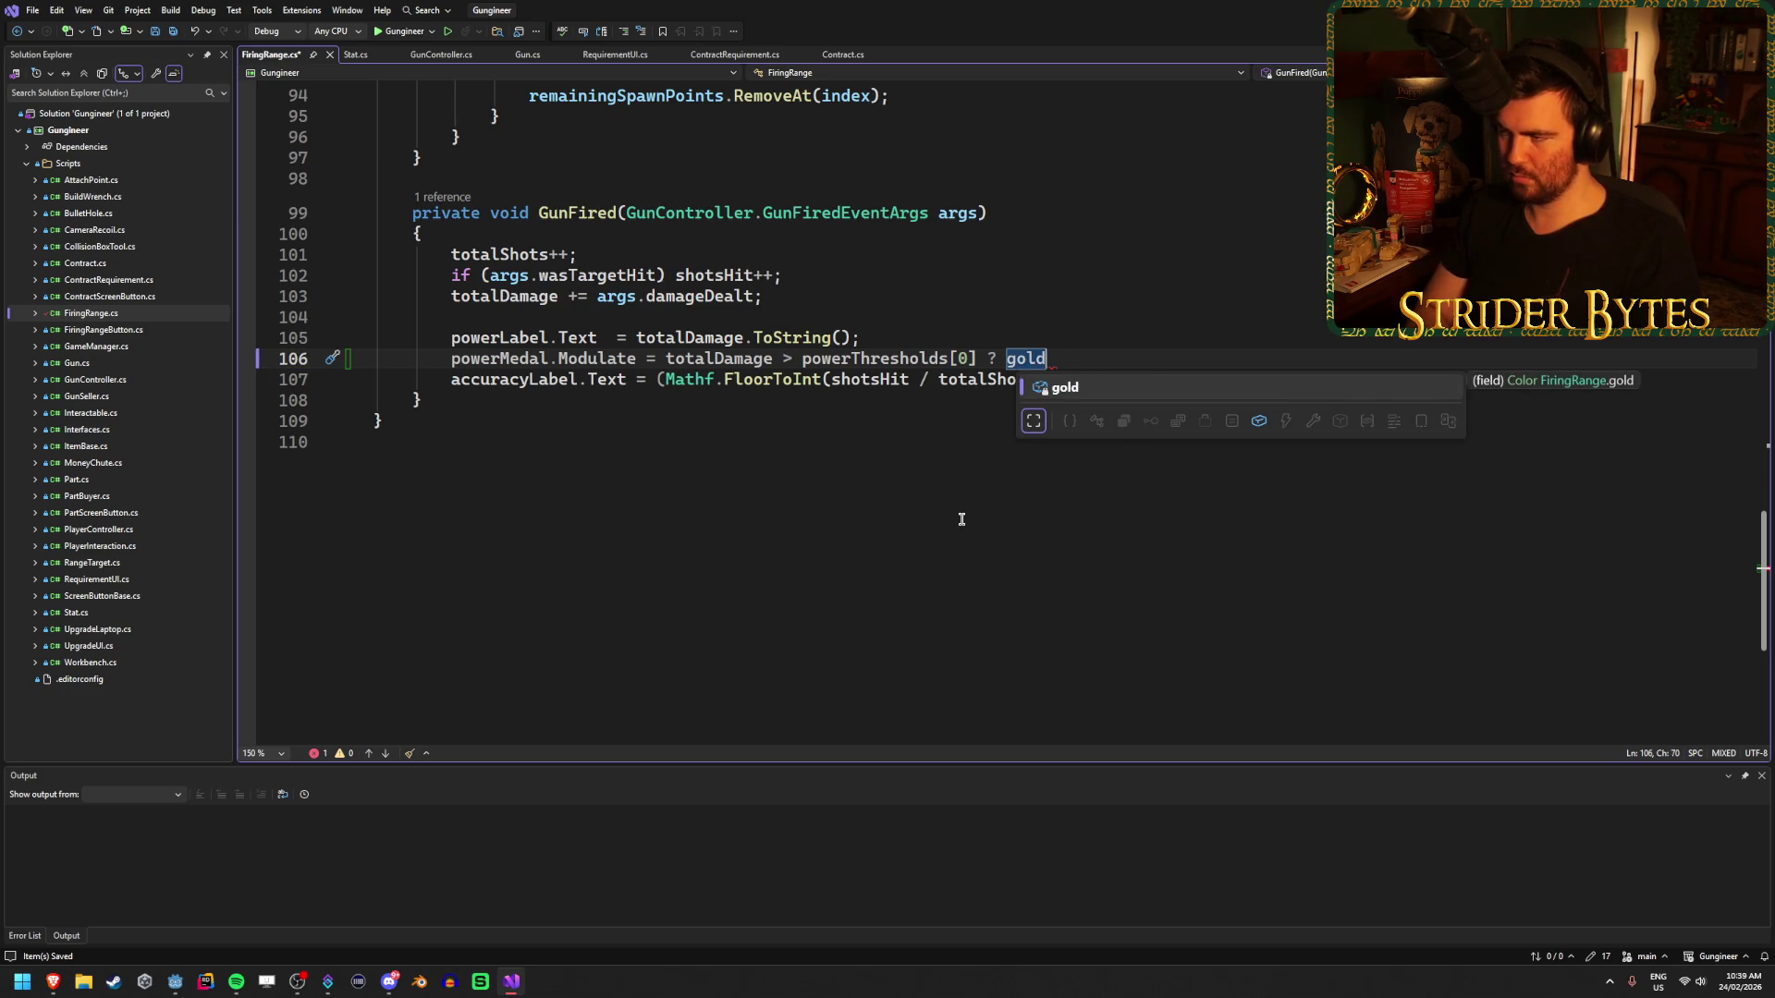
type(" : totalDamage > pow")
key("Tab")
type("[1]")
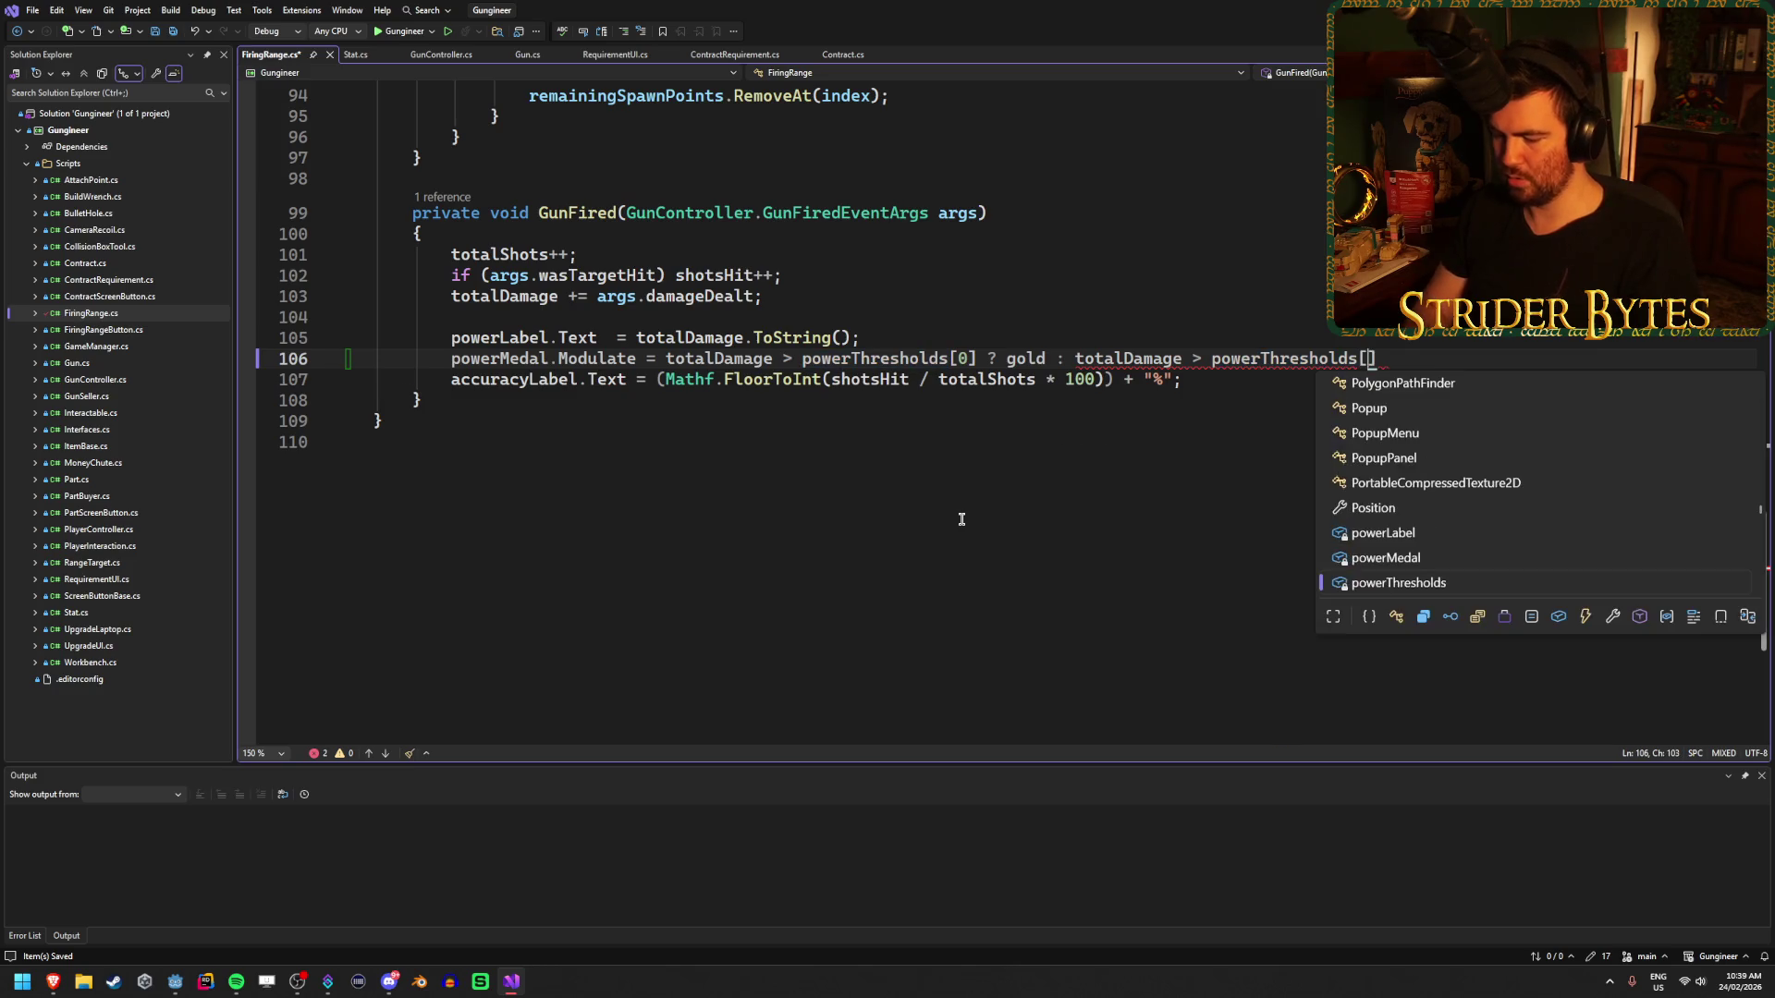
type(" ?")
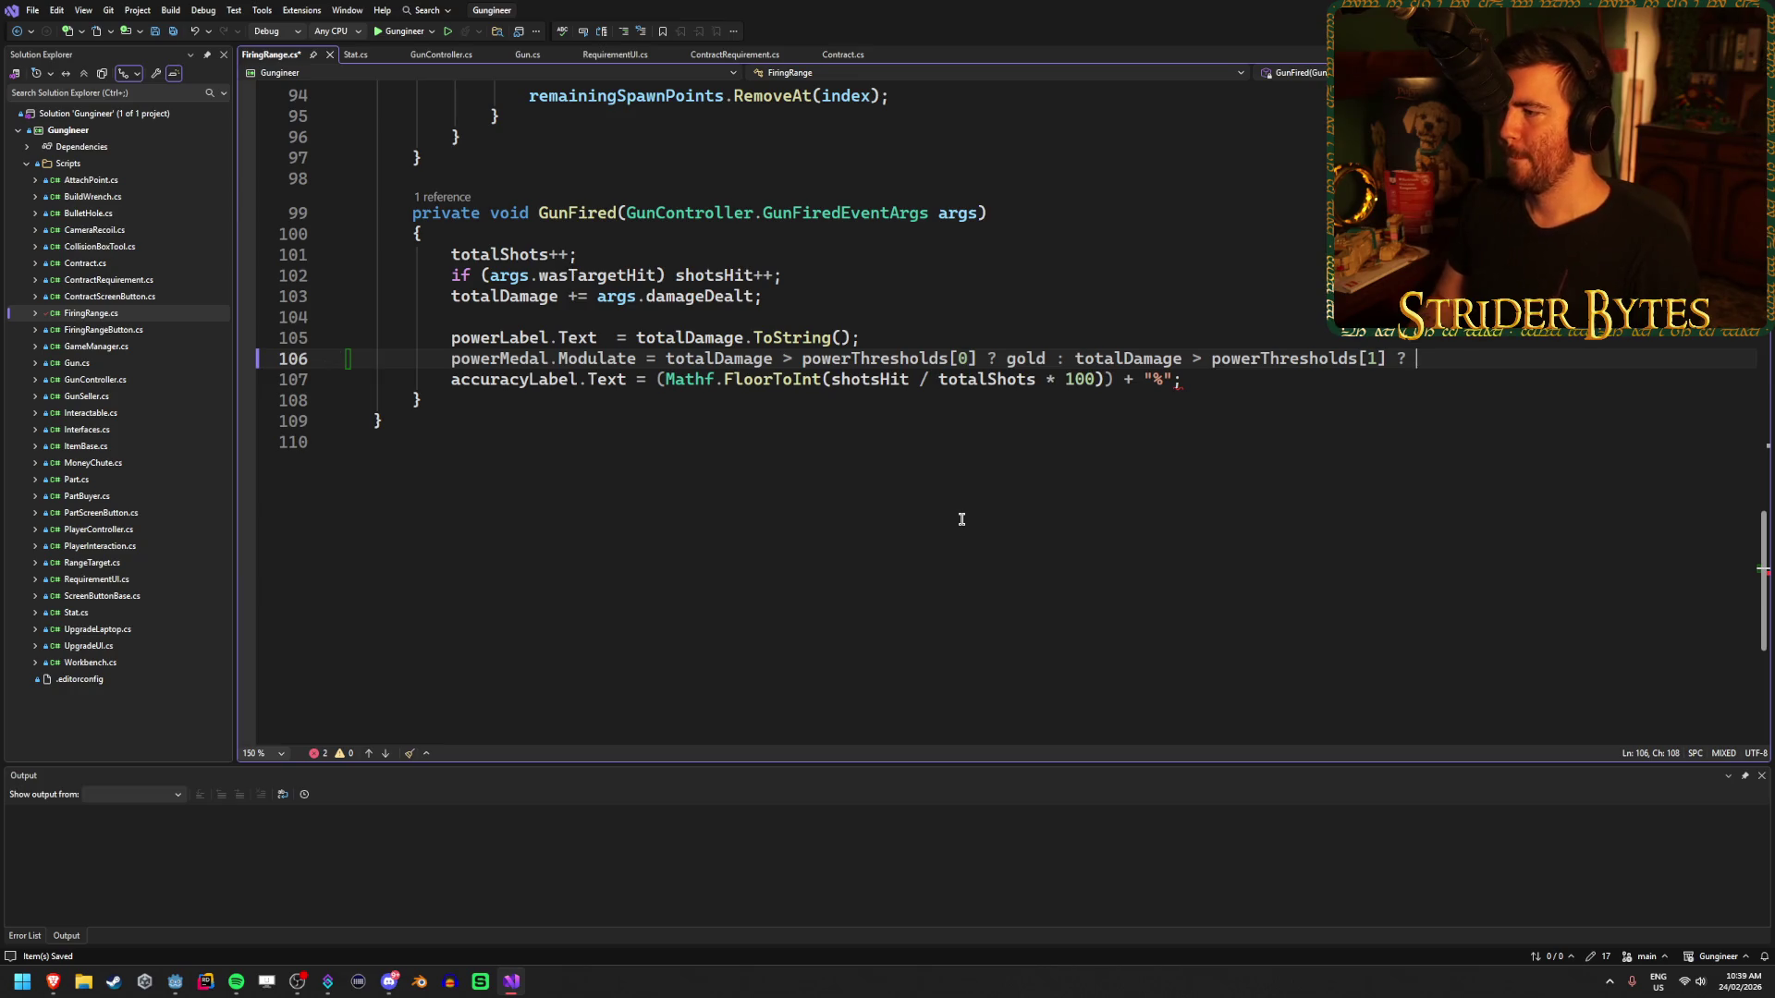
type("silver :")
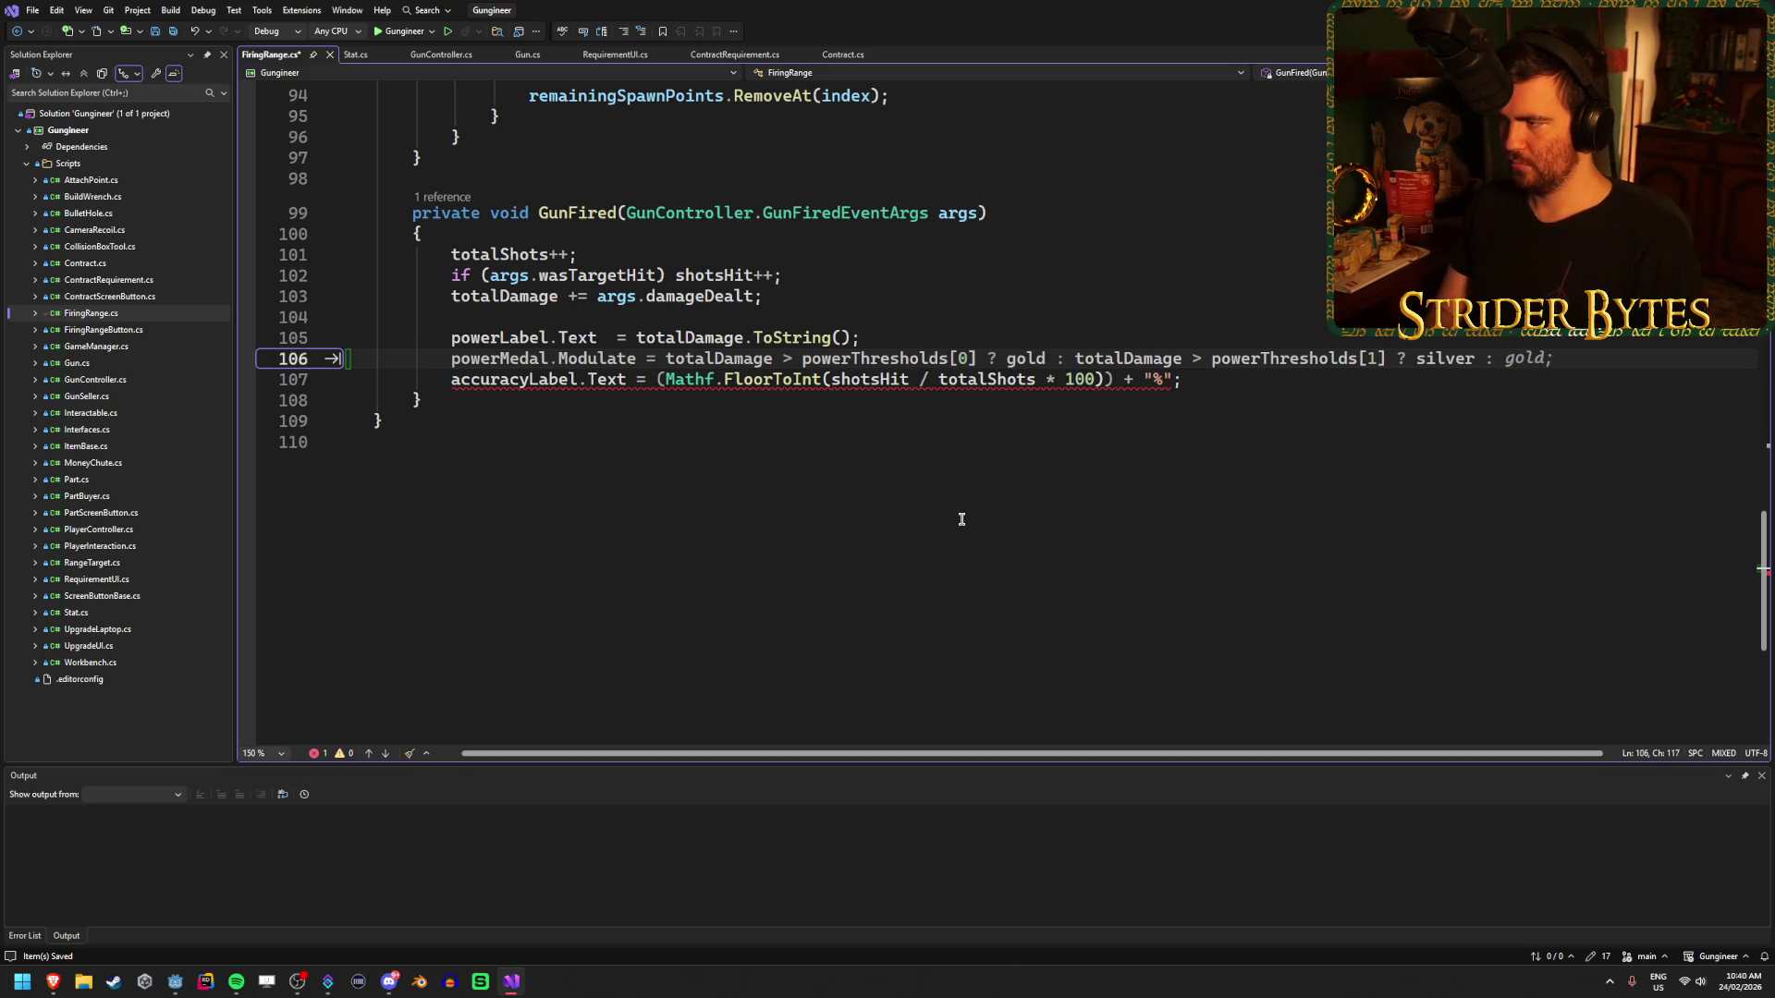
type(" totalDamage ")
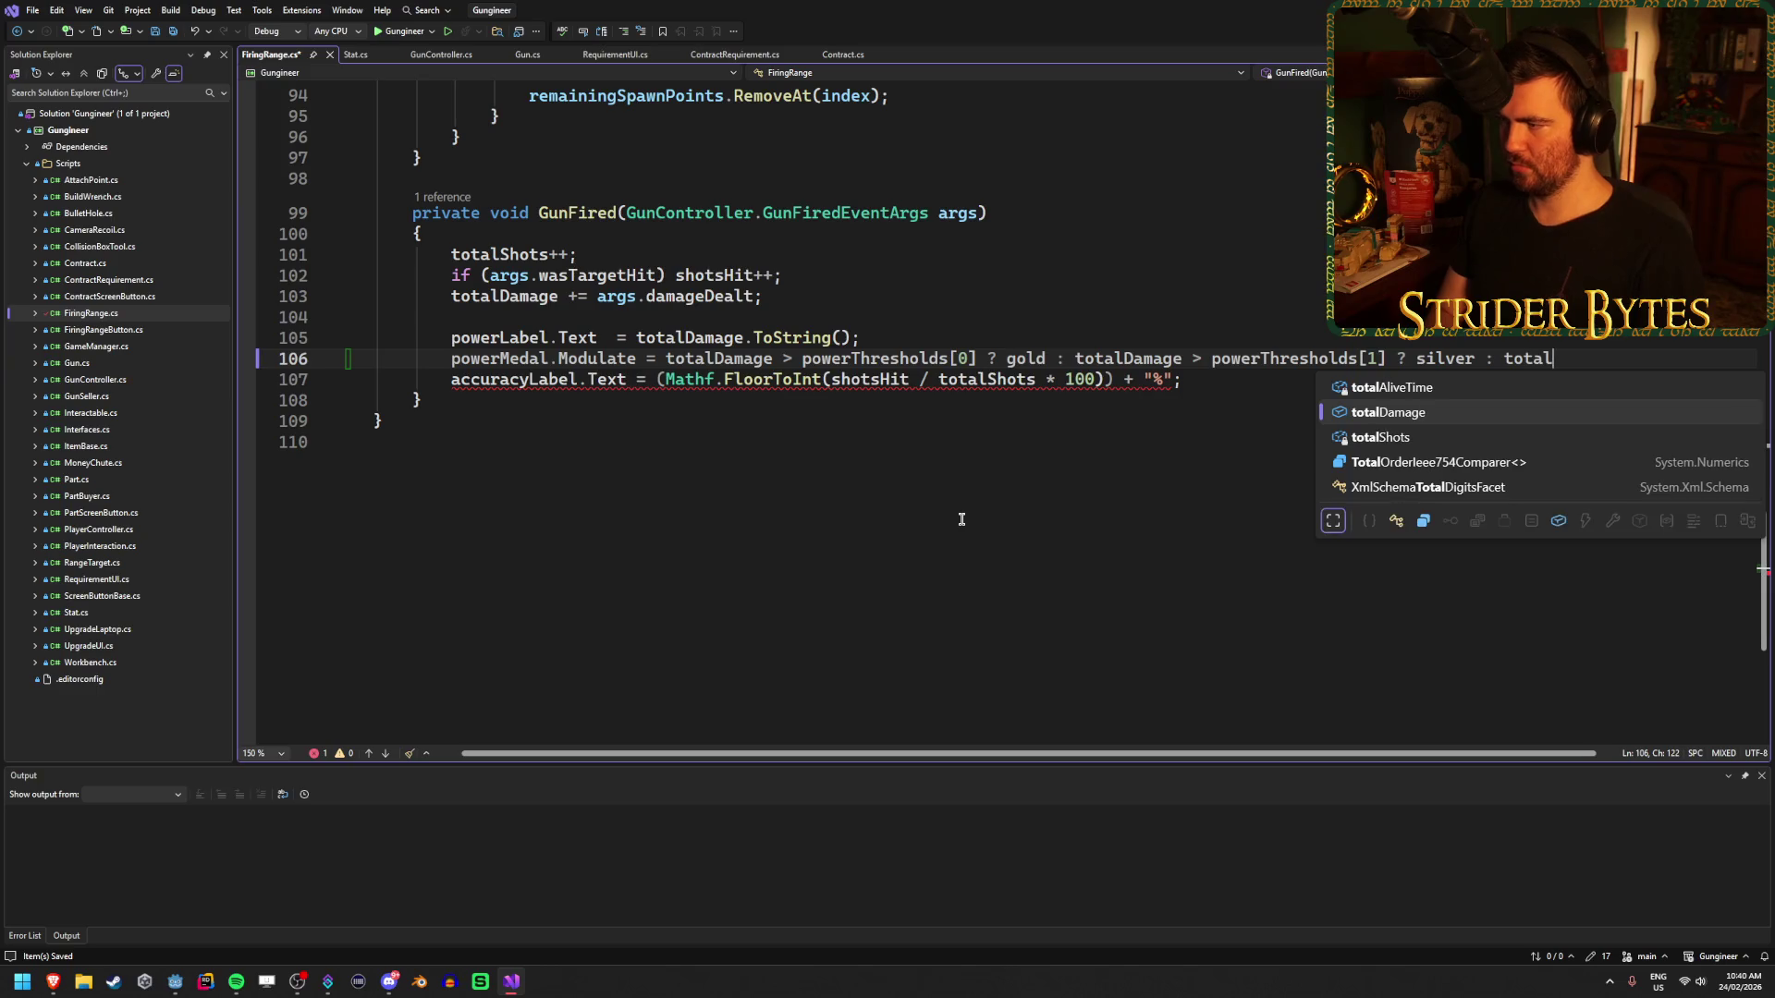
type("> powerThresholds")
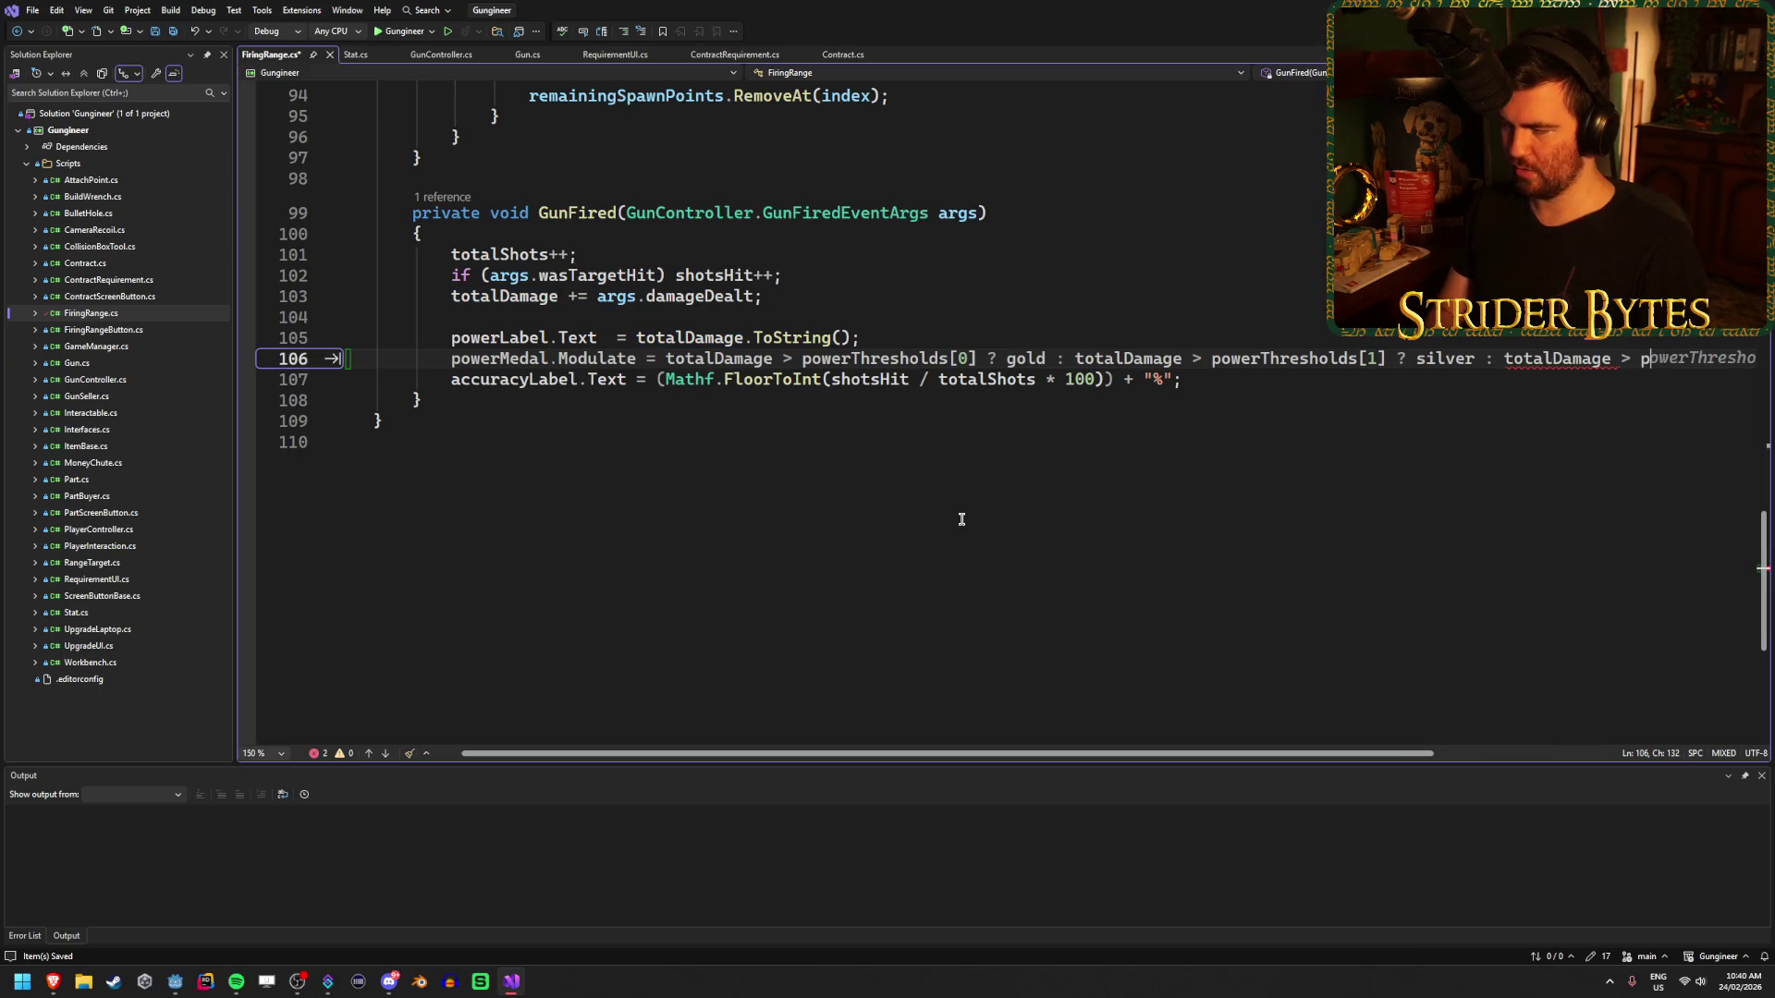
type("[")
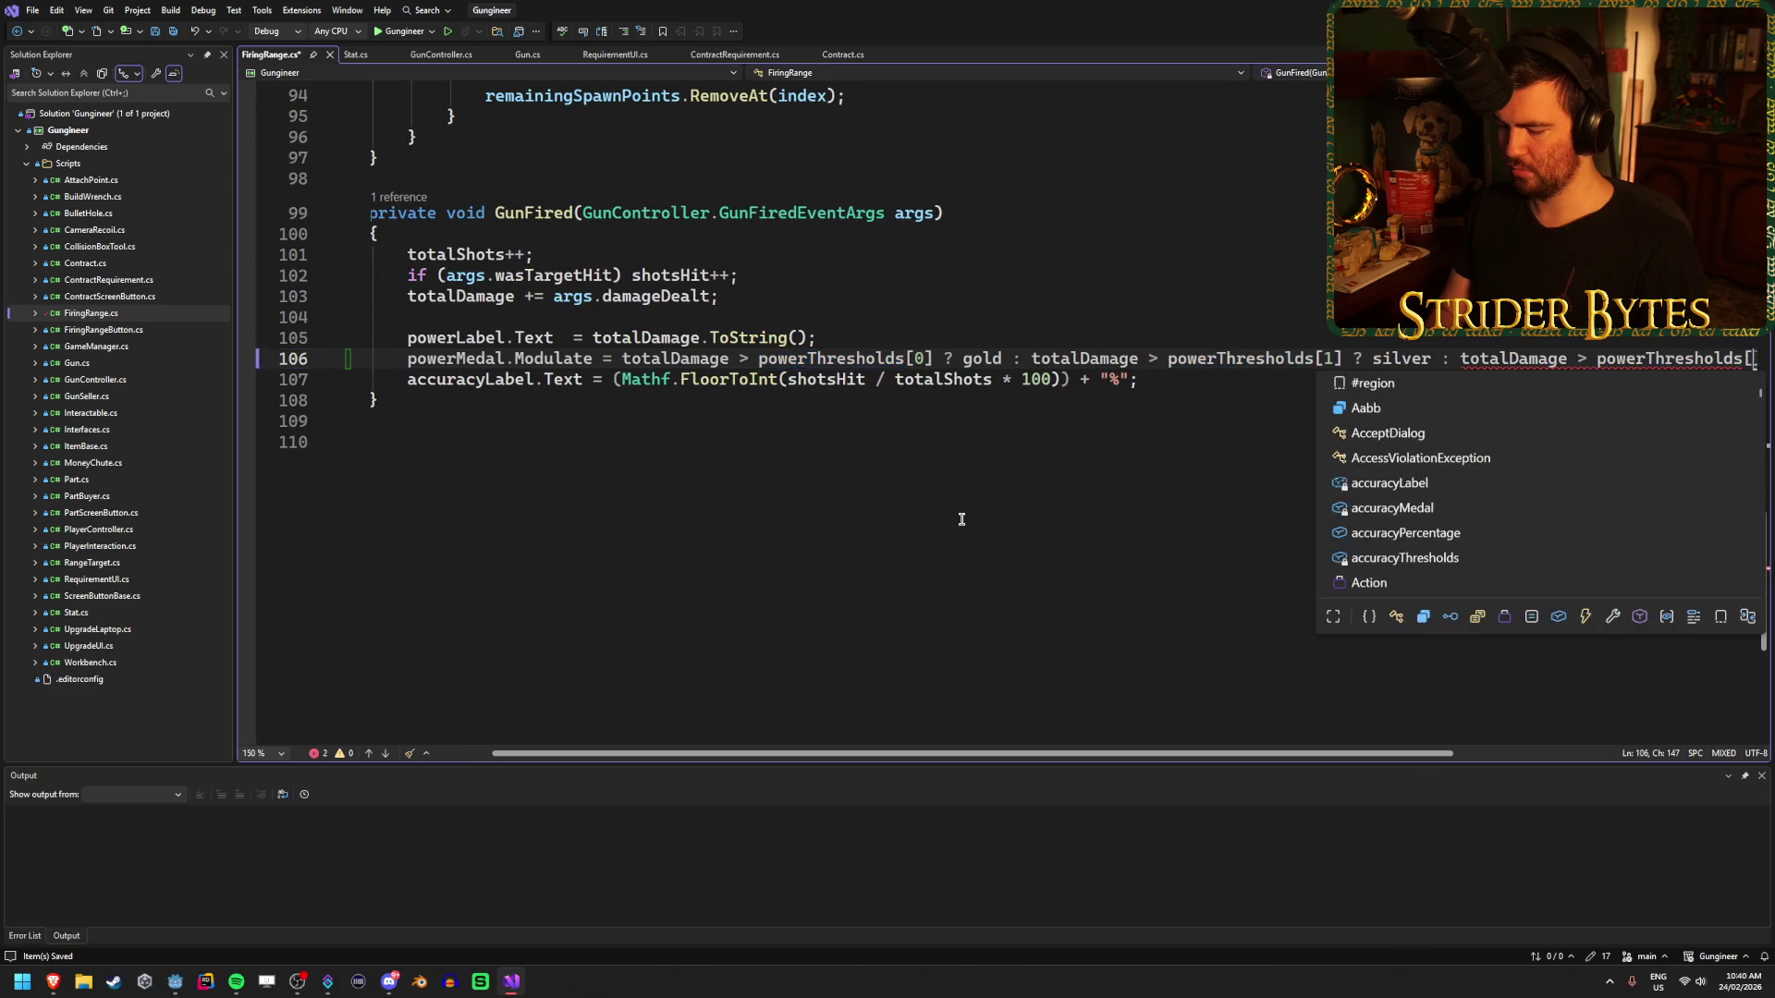
type("2]]")
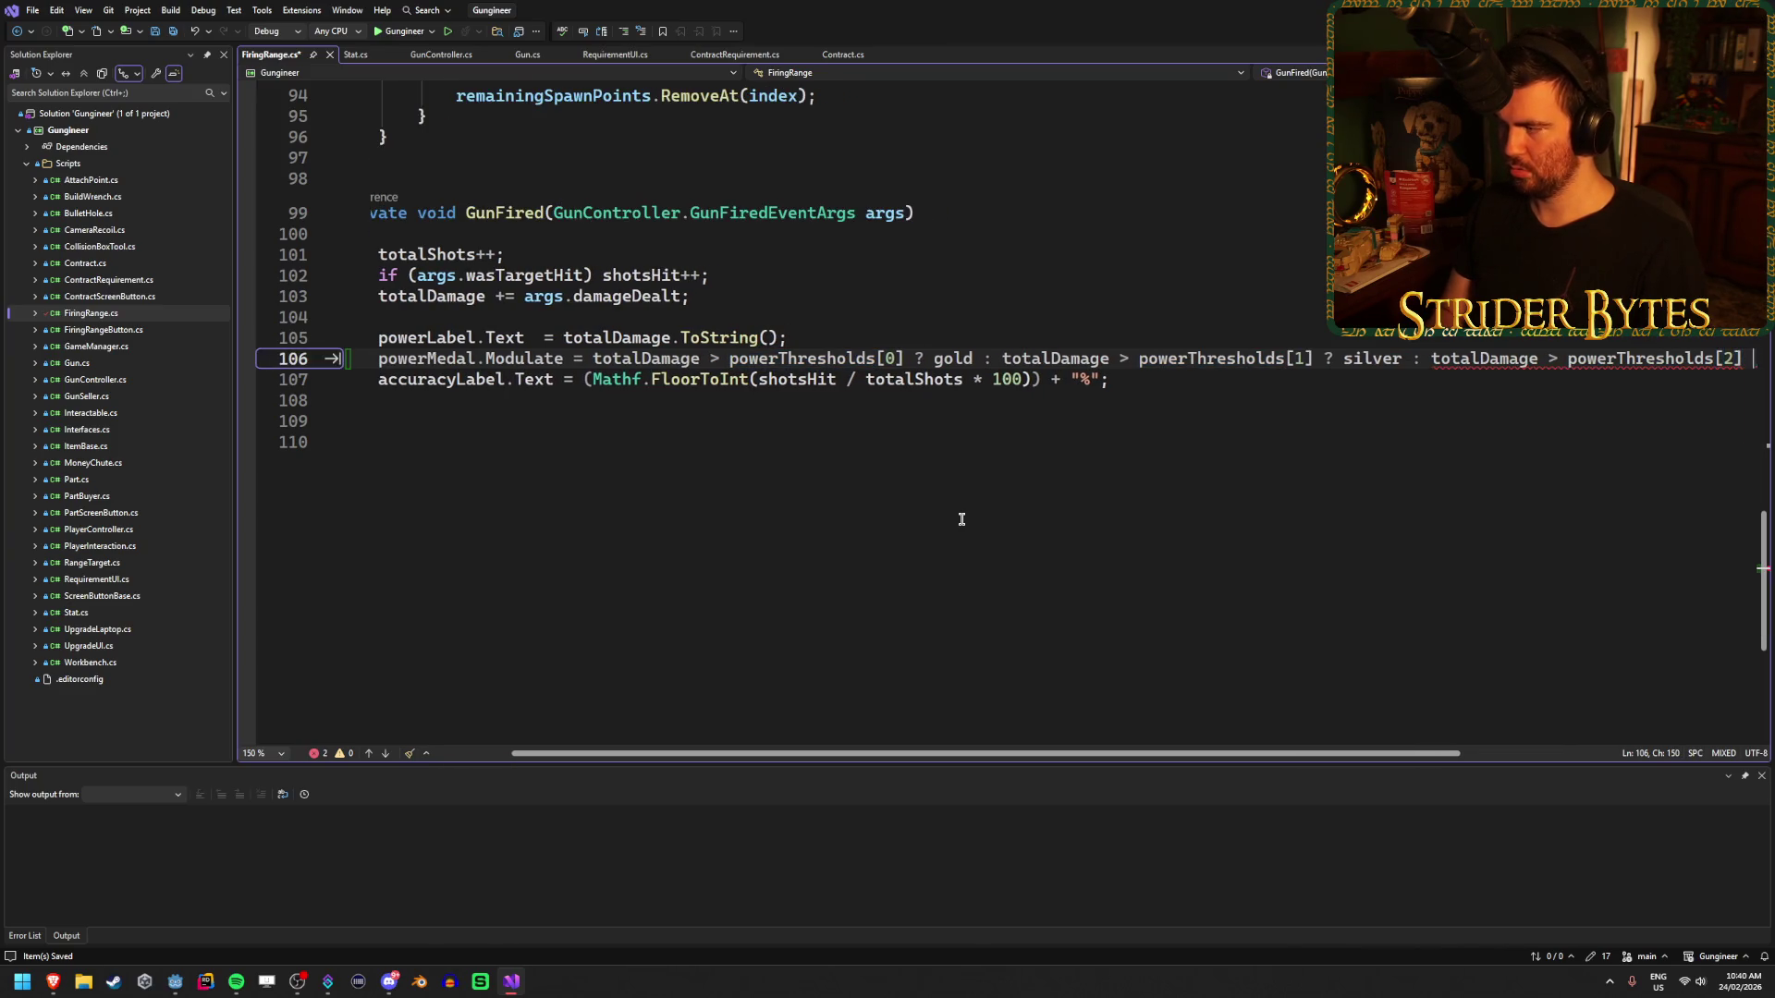
type("?")
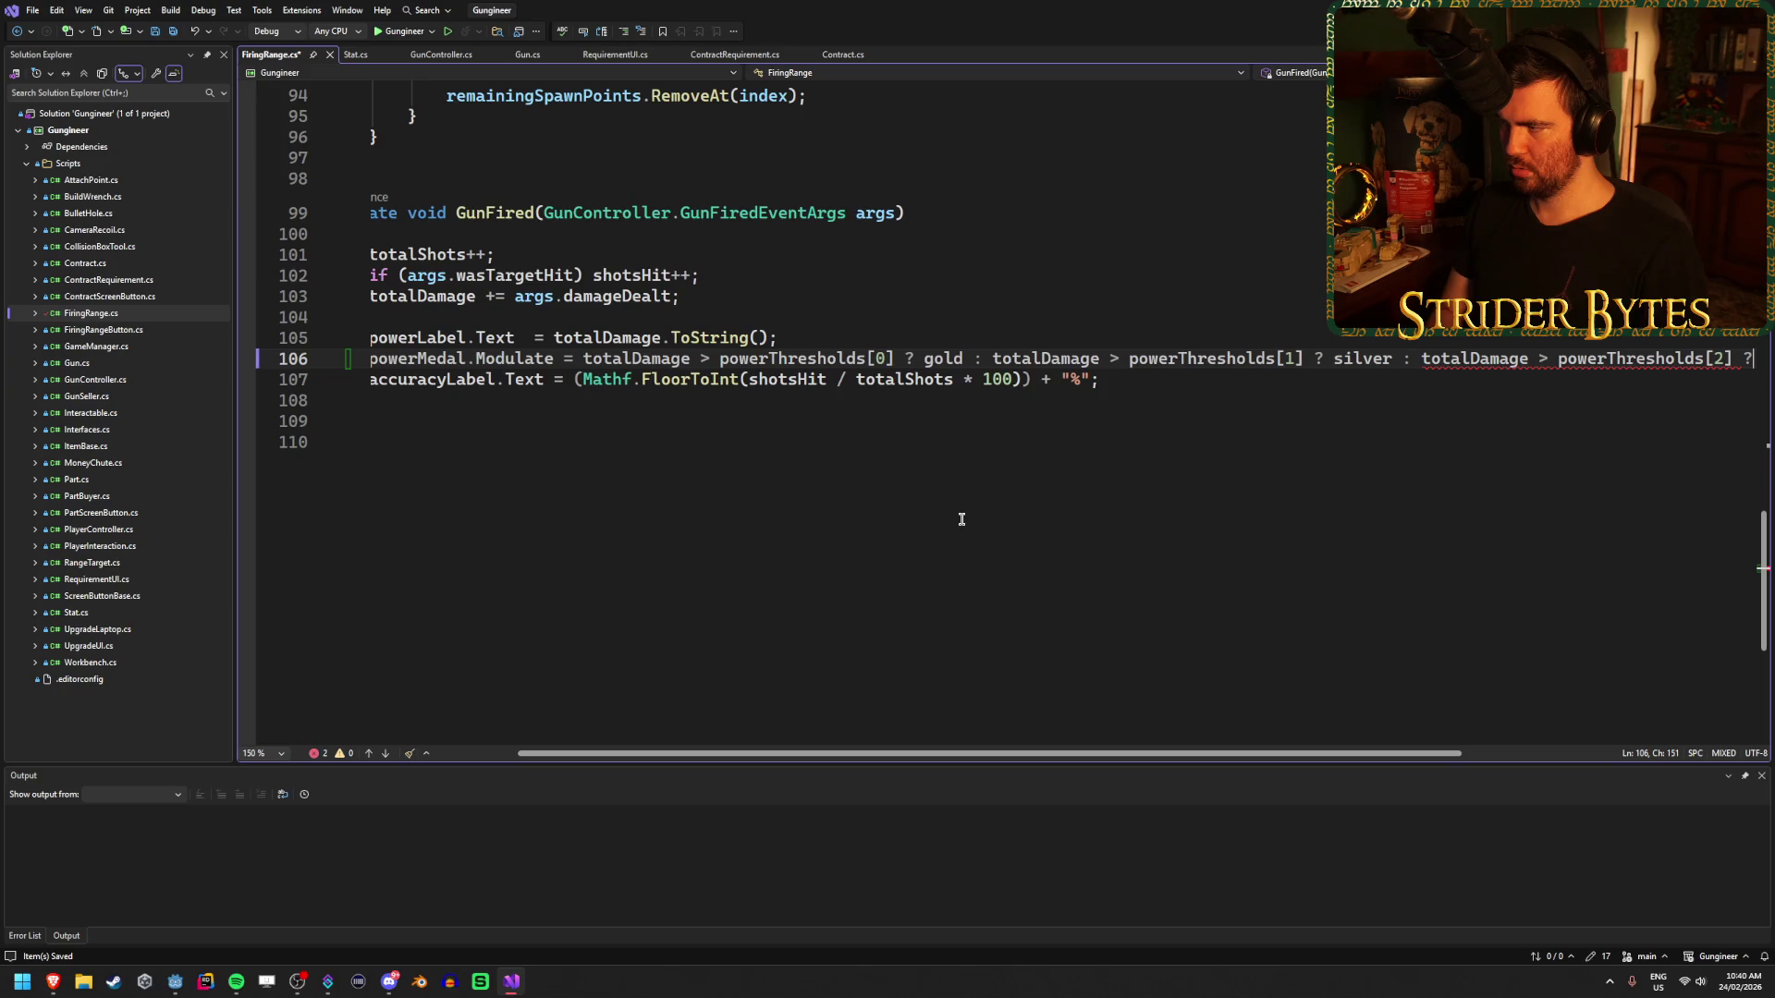
type(" bro")
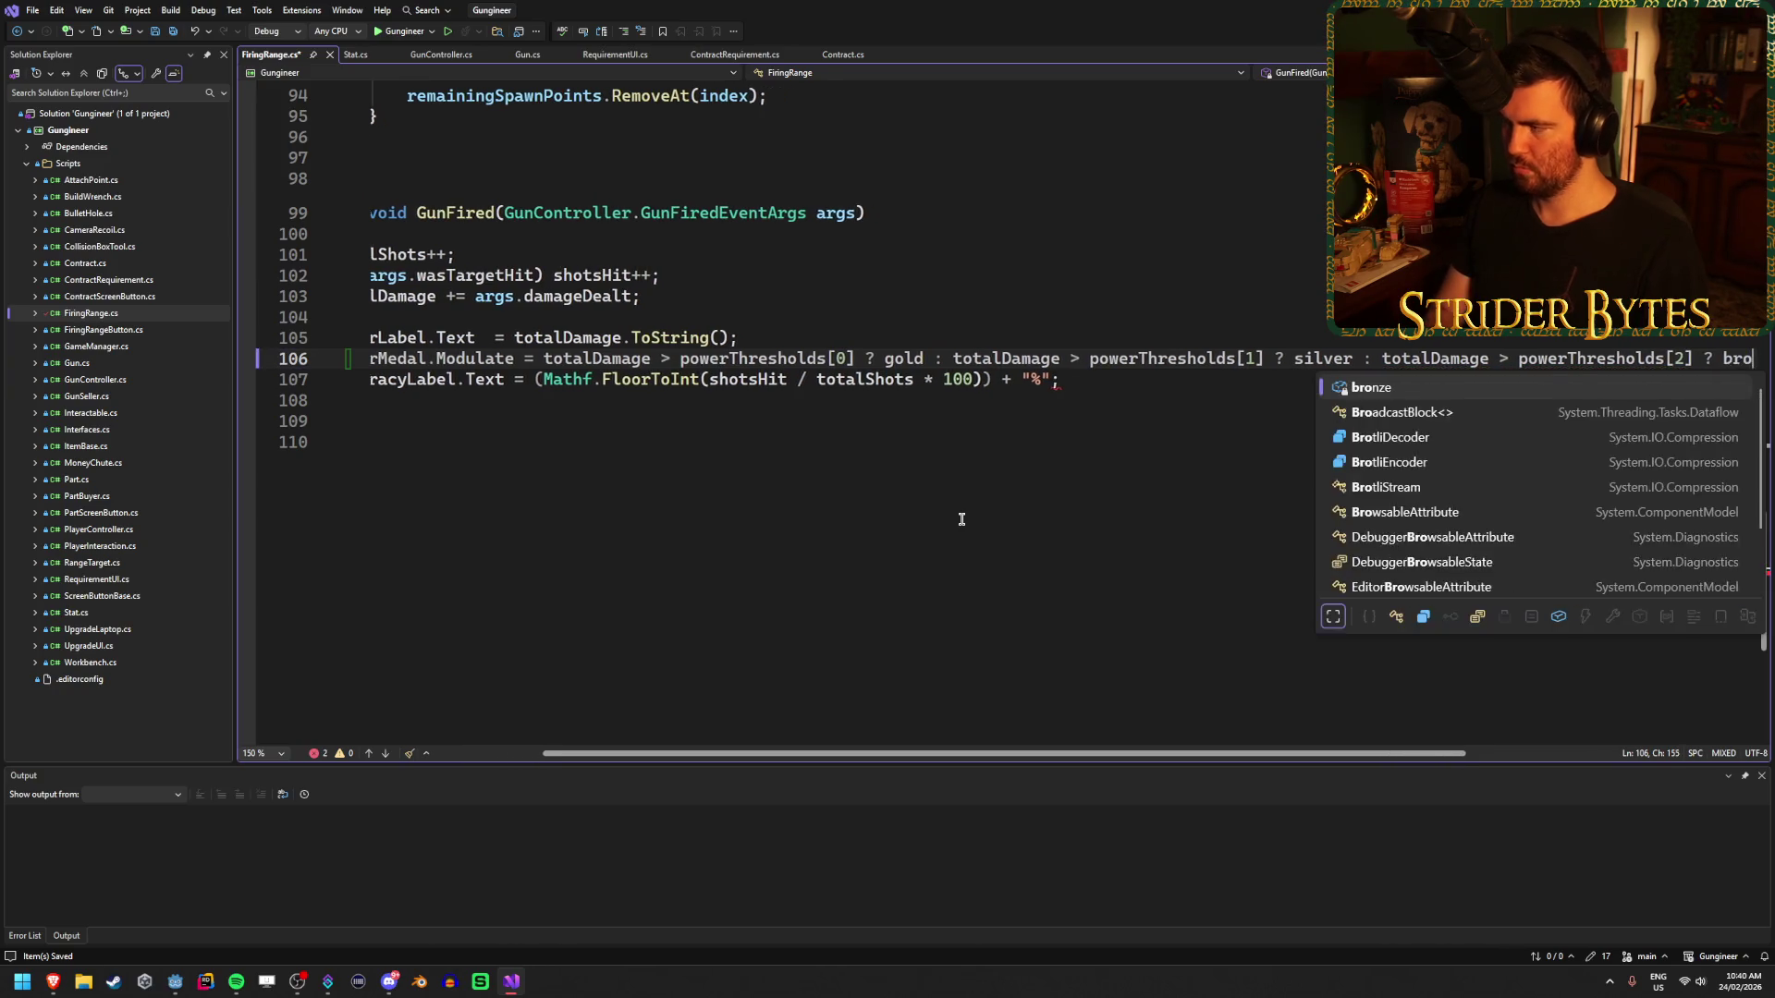
type("nze : greyedOut;")
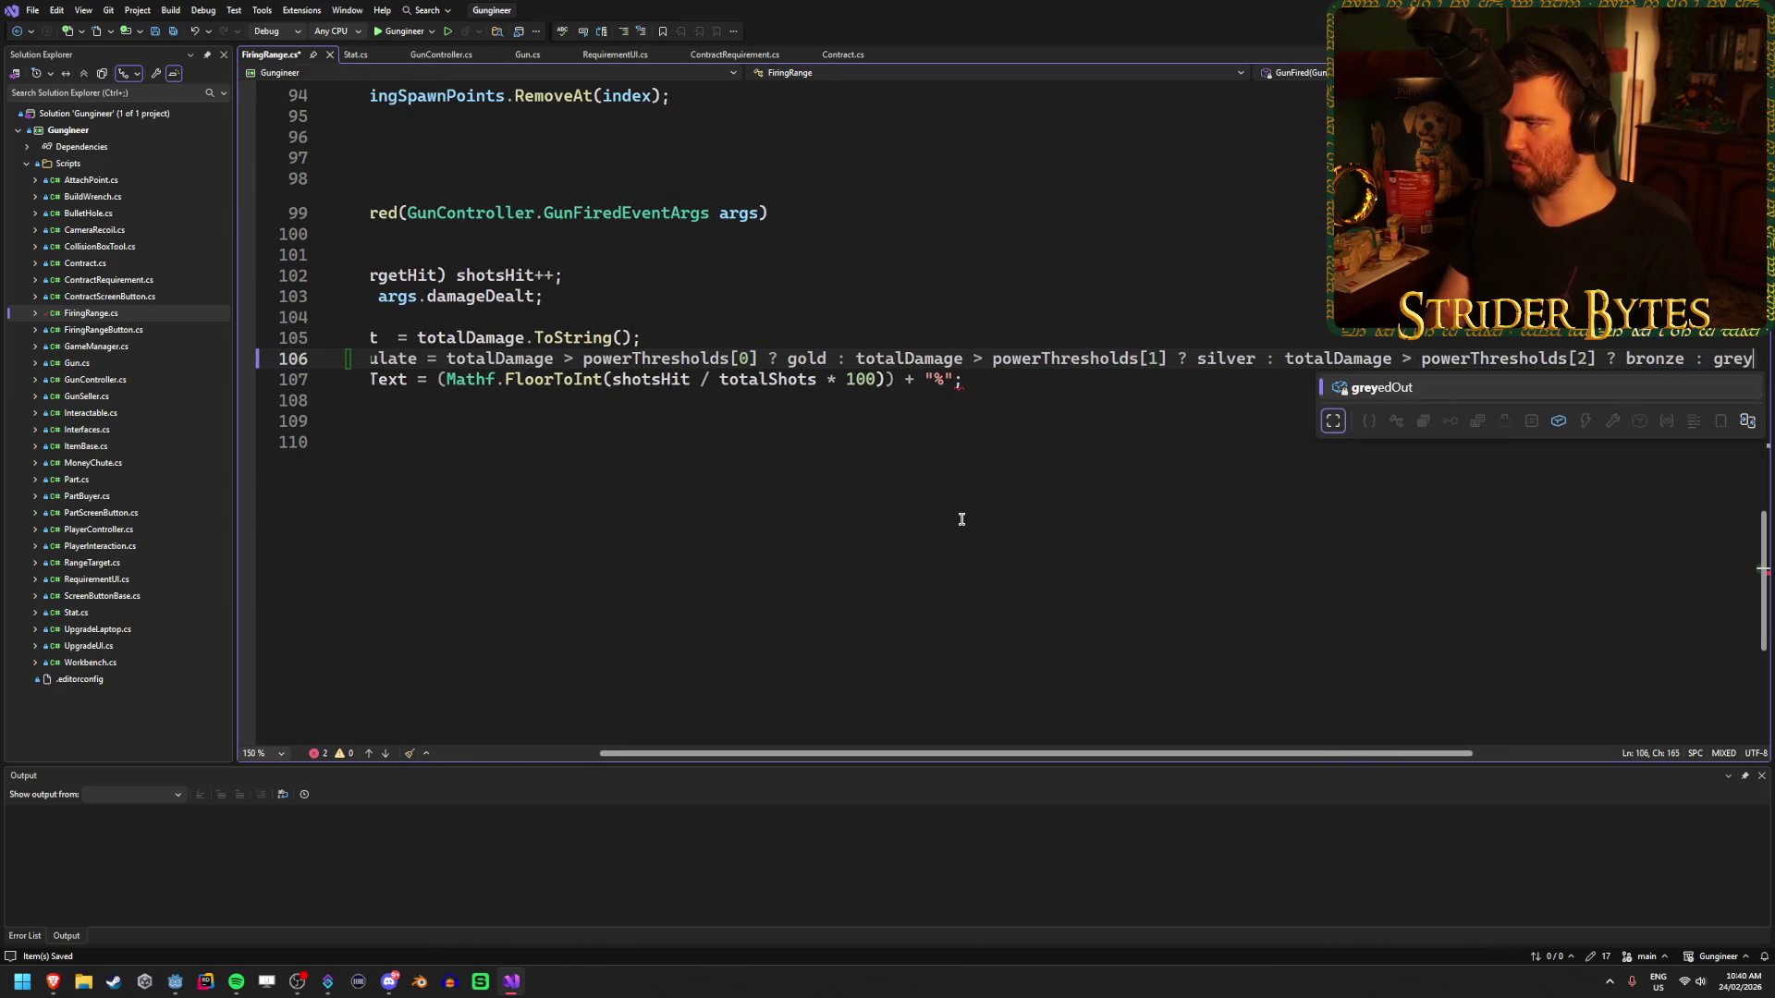
- Save FiringRange.cs and select the power medal line
key("ctrl+s")
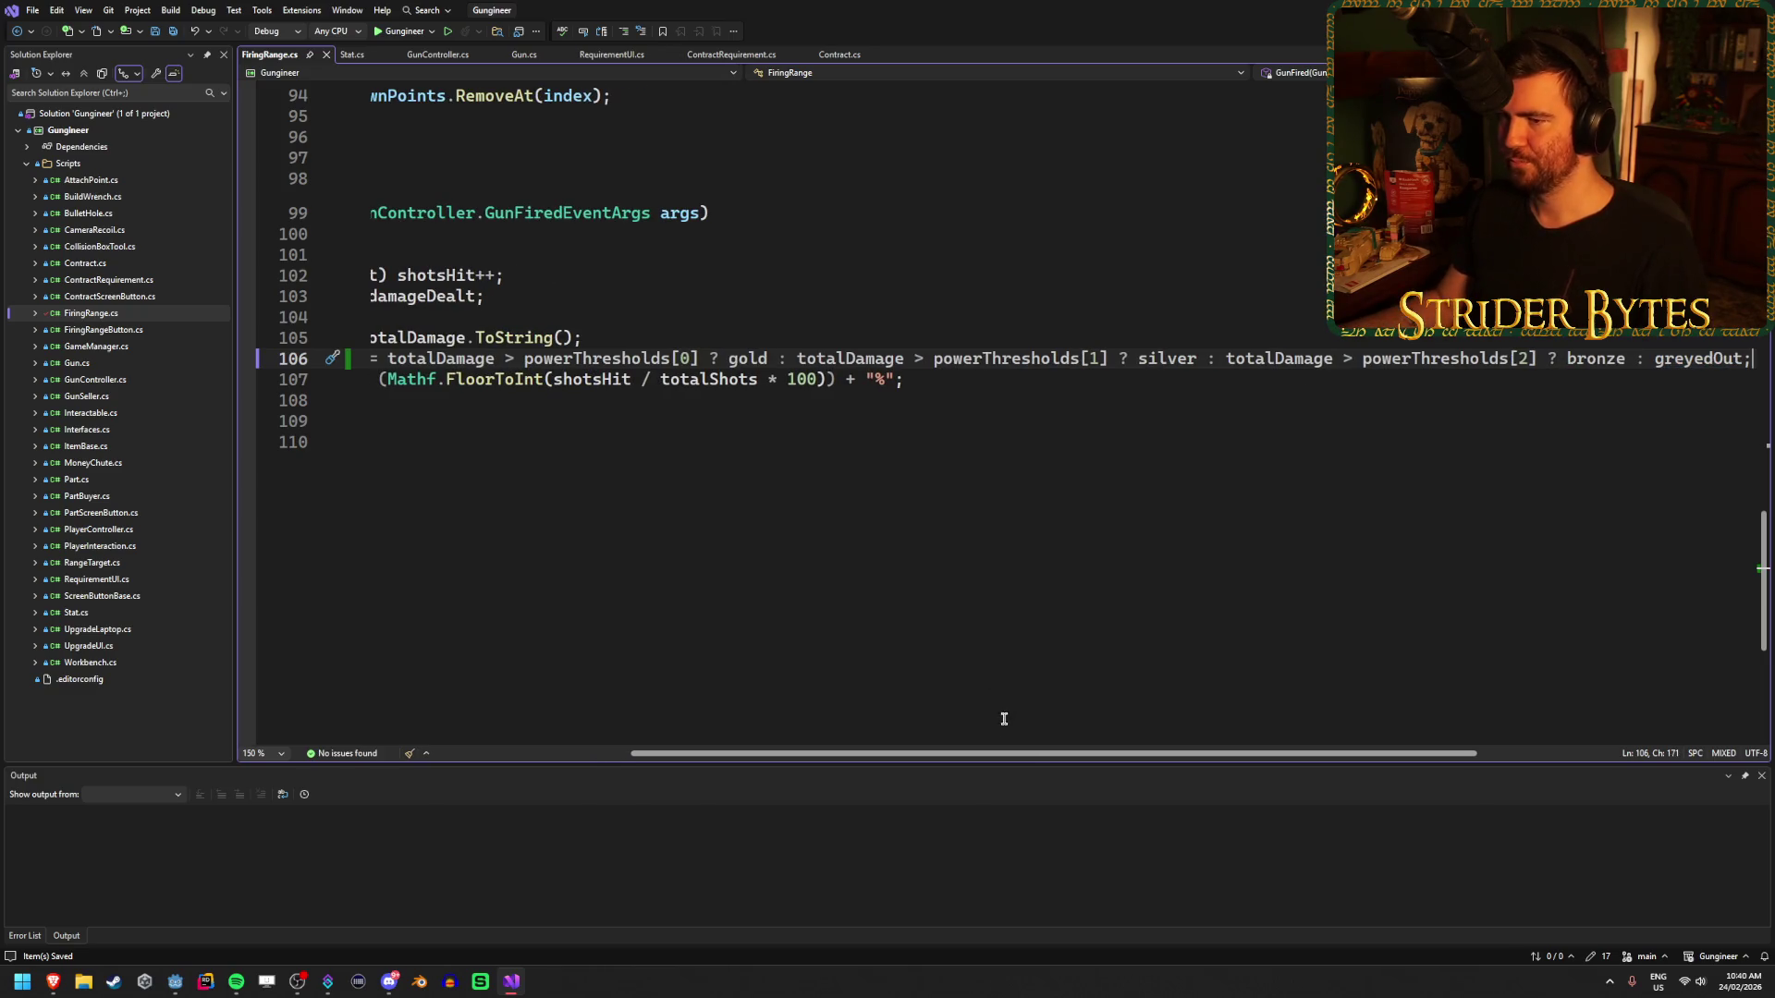
mouse_move(1038, 759)
left_mouse_down()
mouse_move(693, 764)
mouse_move(1061, 718)
mouse_move(1351, 717)
mouse_move(1145, 737)
mouse_move(877, 658)
left_mouse_up()
left_click(1240, 379)
- Paste a copy of the power medal line and rename it to accuracyMedal
key("Return")
key("ctrl+v")
double_click(499, 400)
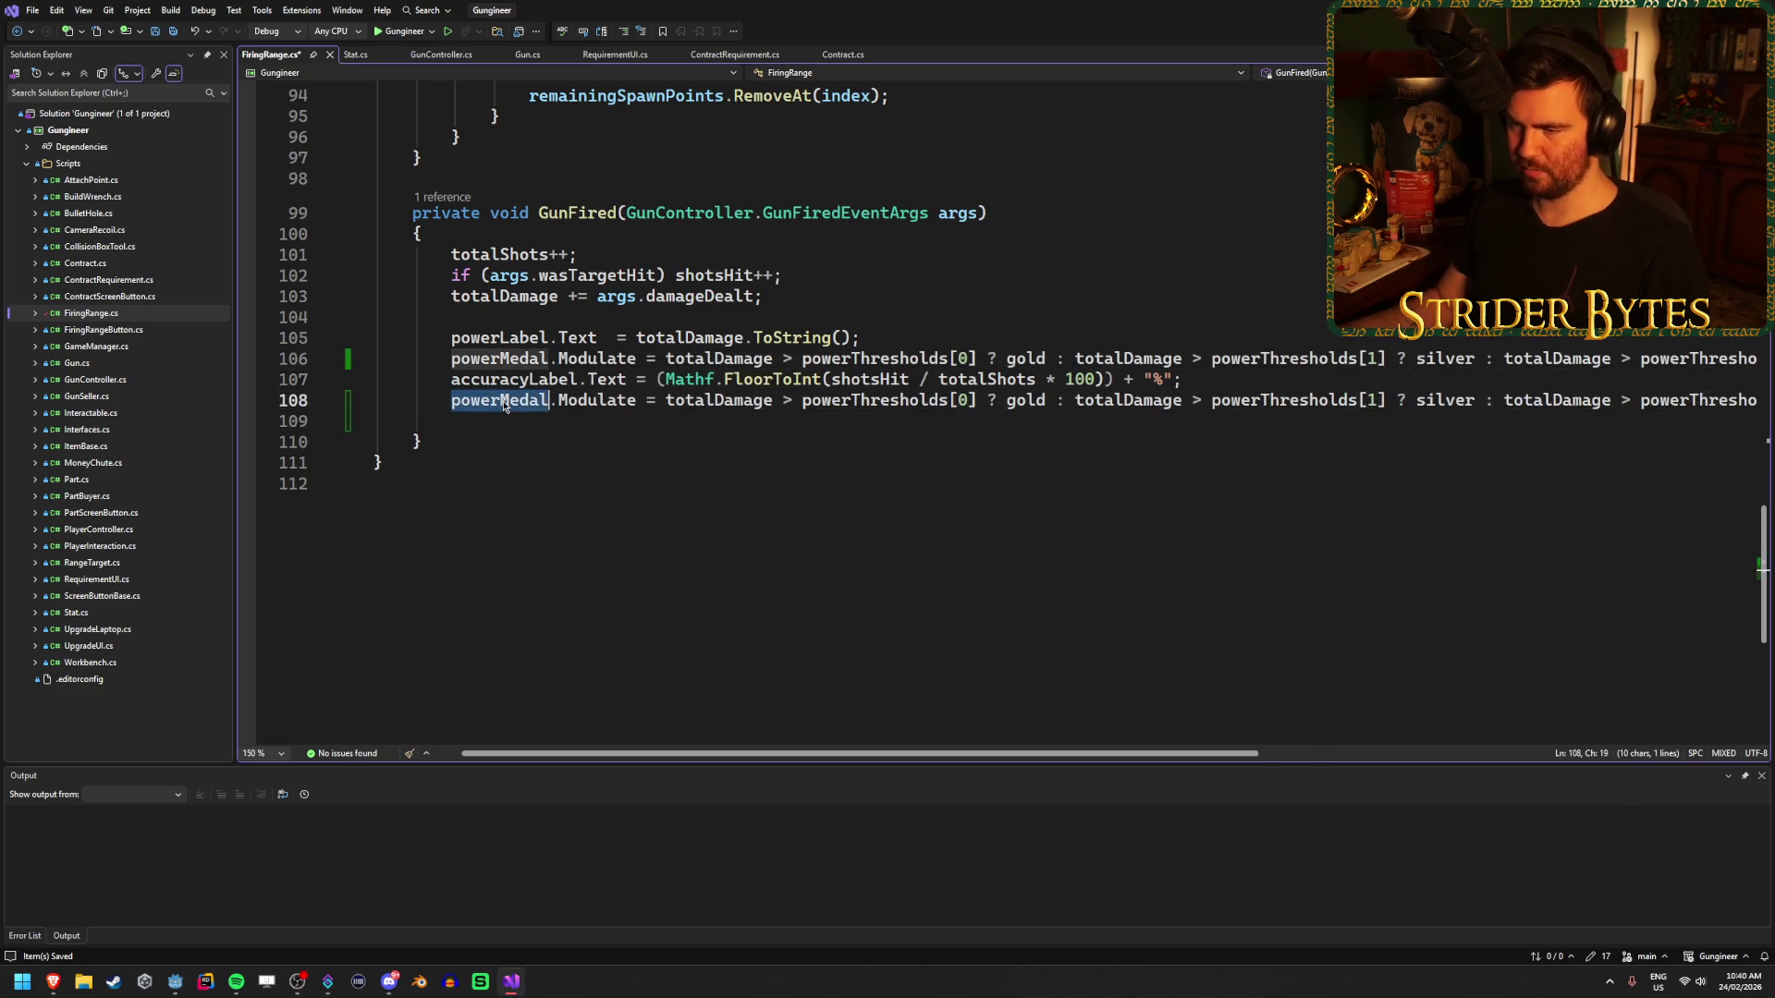
type("accu")
key("Tab")
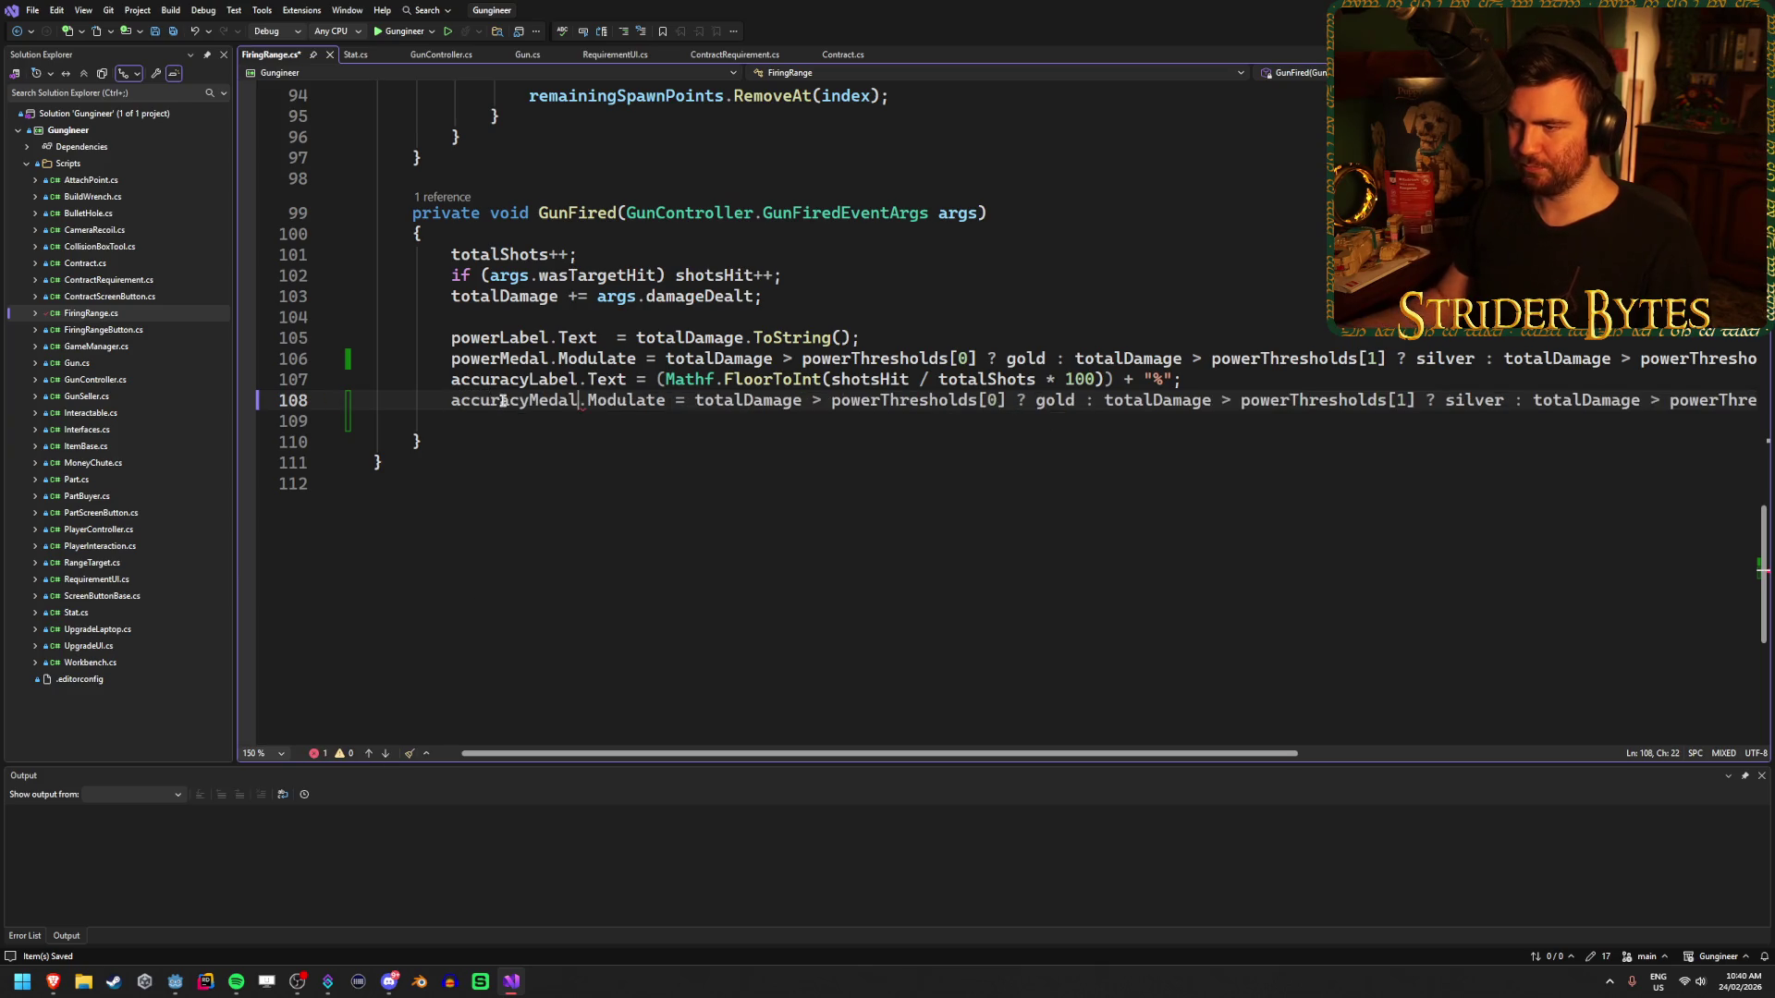
- Use accuracyPercentage for the first comparison and accuracyThresholds for all three powerThresholds
double_click(748, 399)
type("accu")
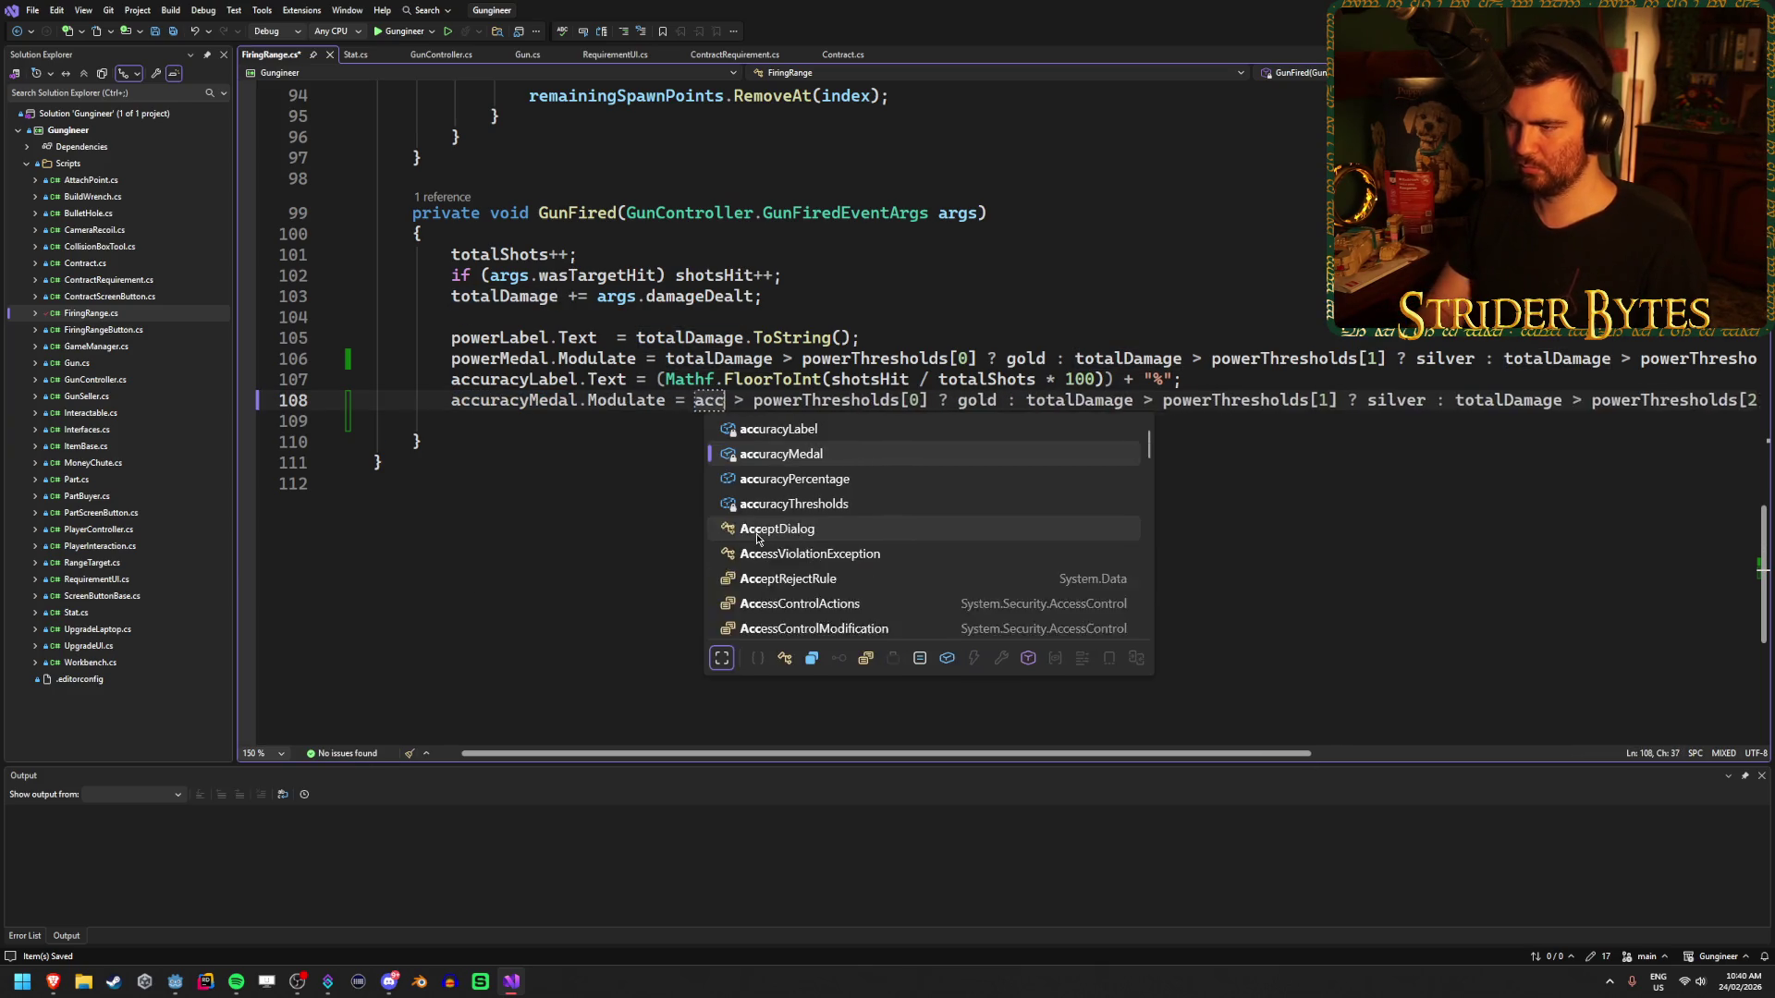
key("Tab")
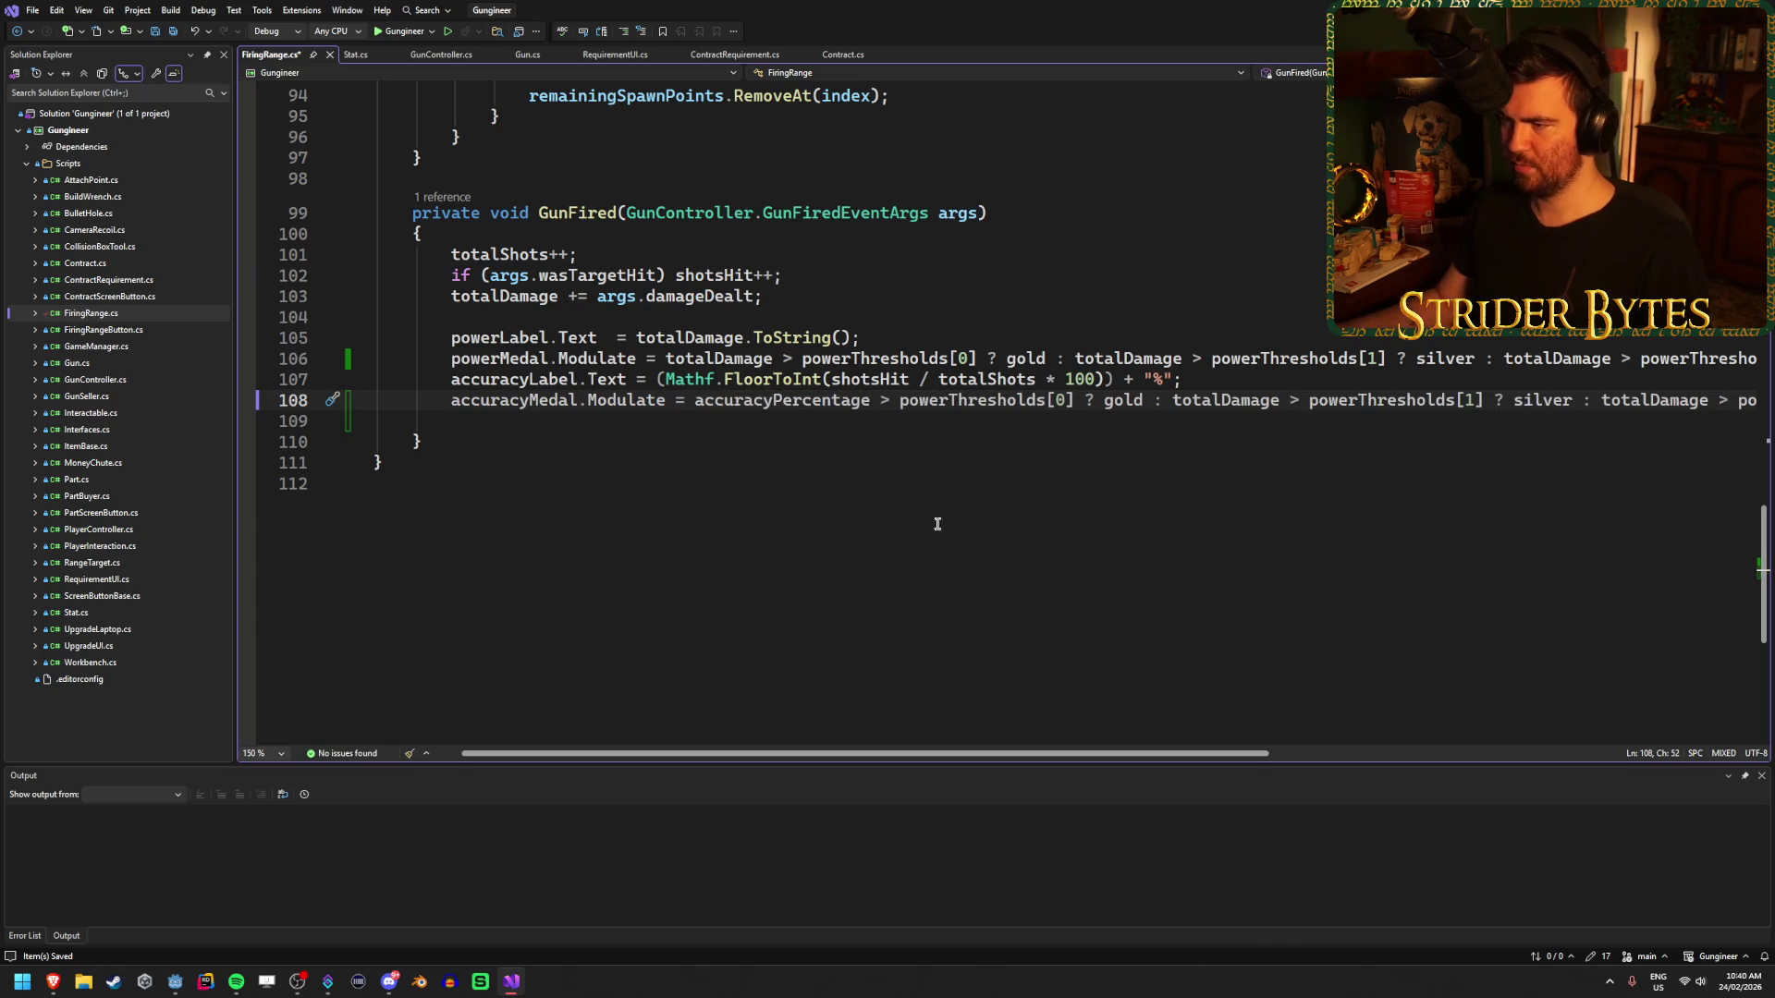
double_click(948, 403)
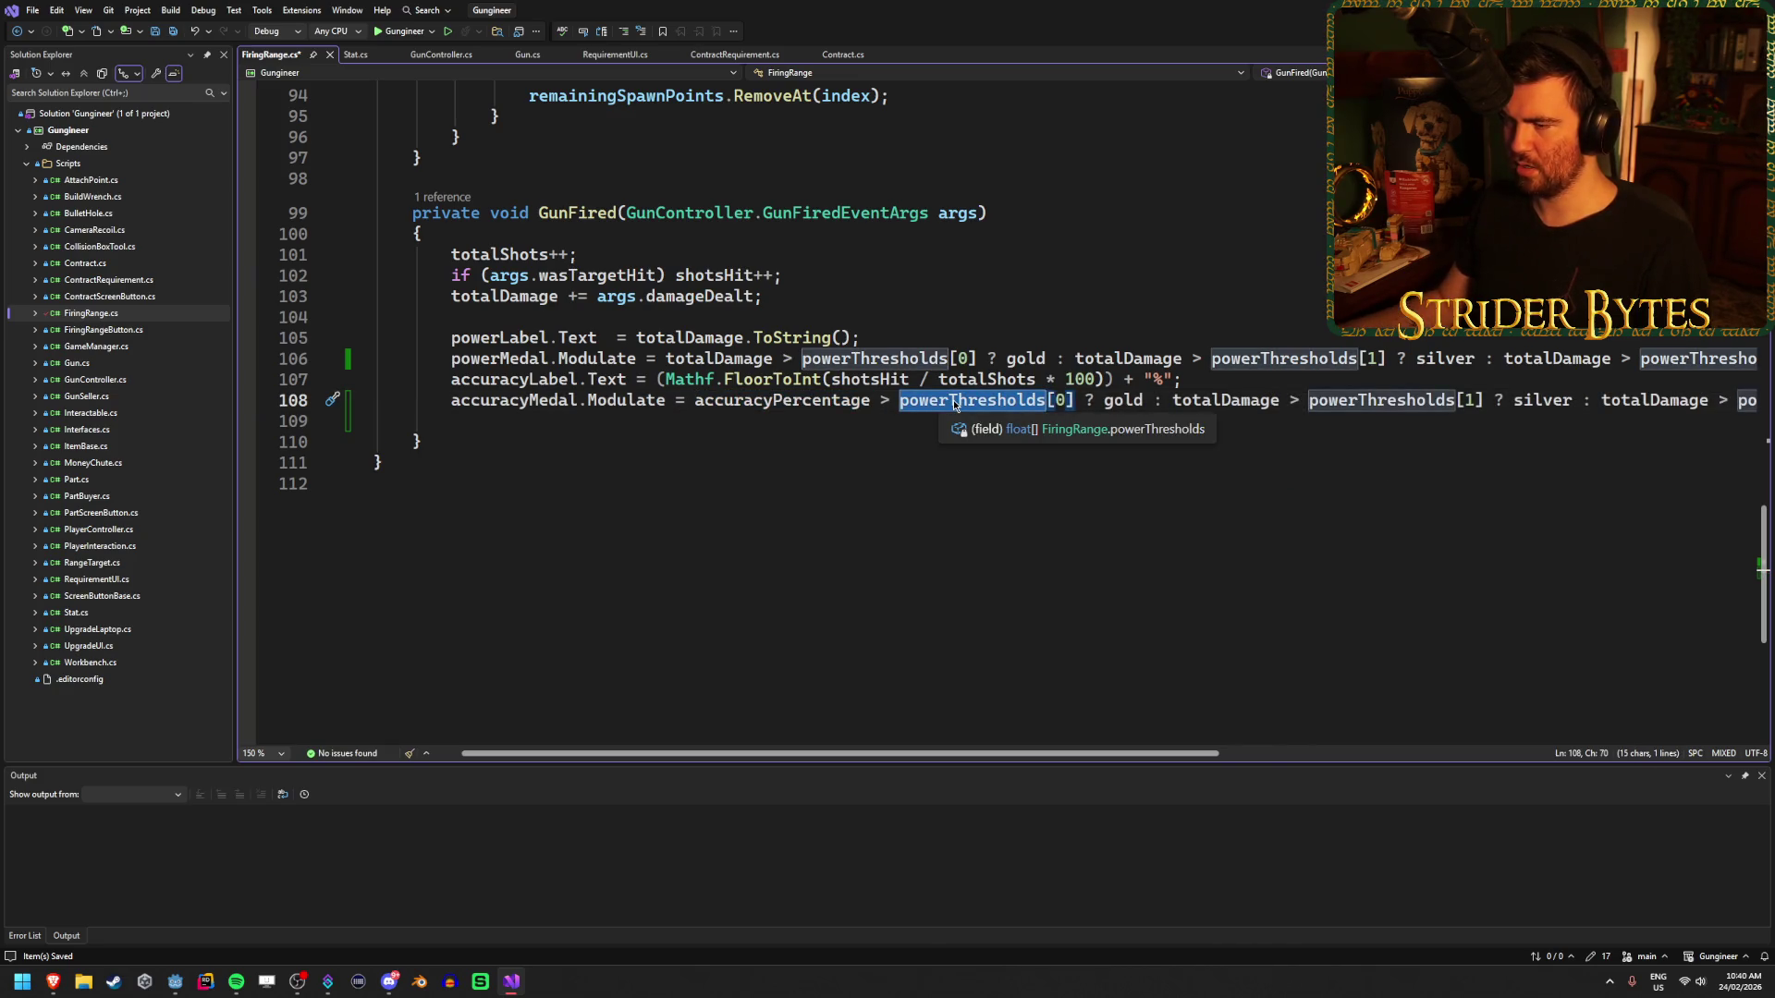
type("accu")
key("Tab")
double_click(953, 401)
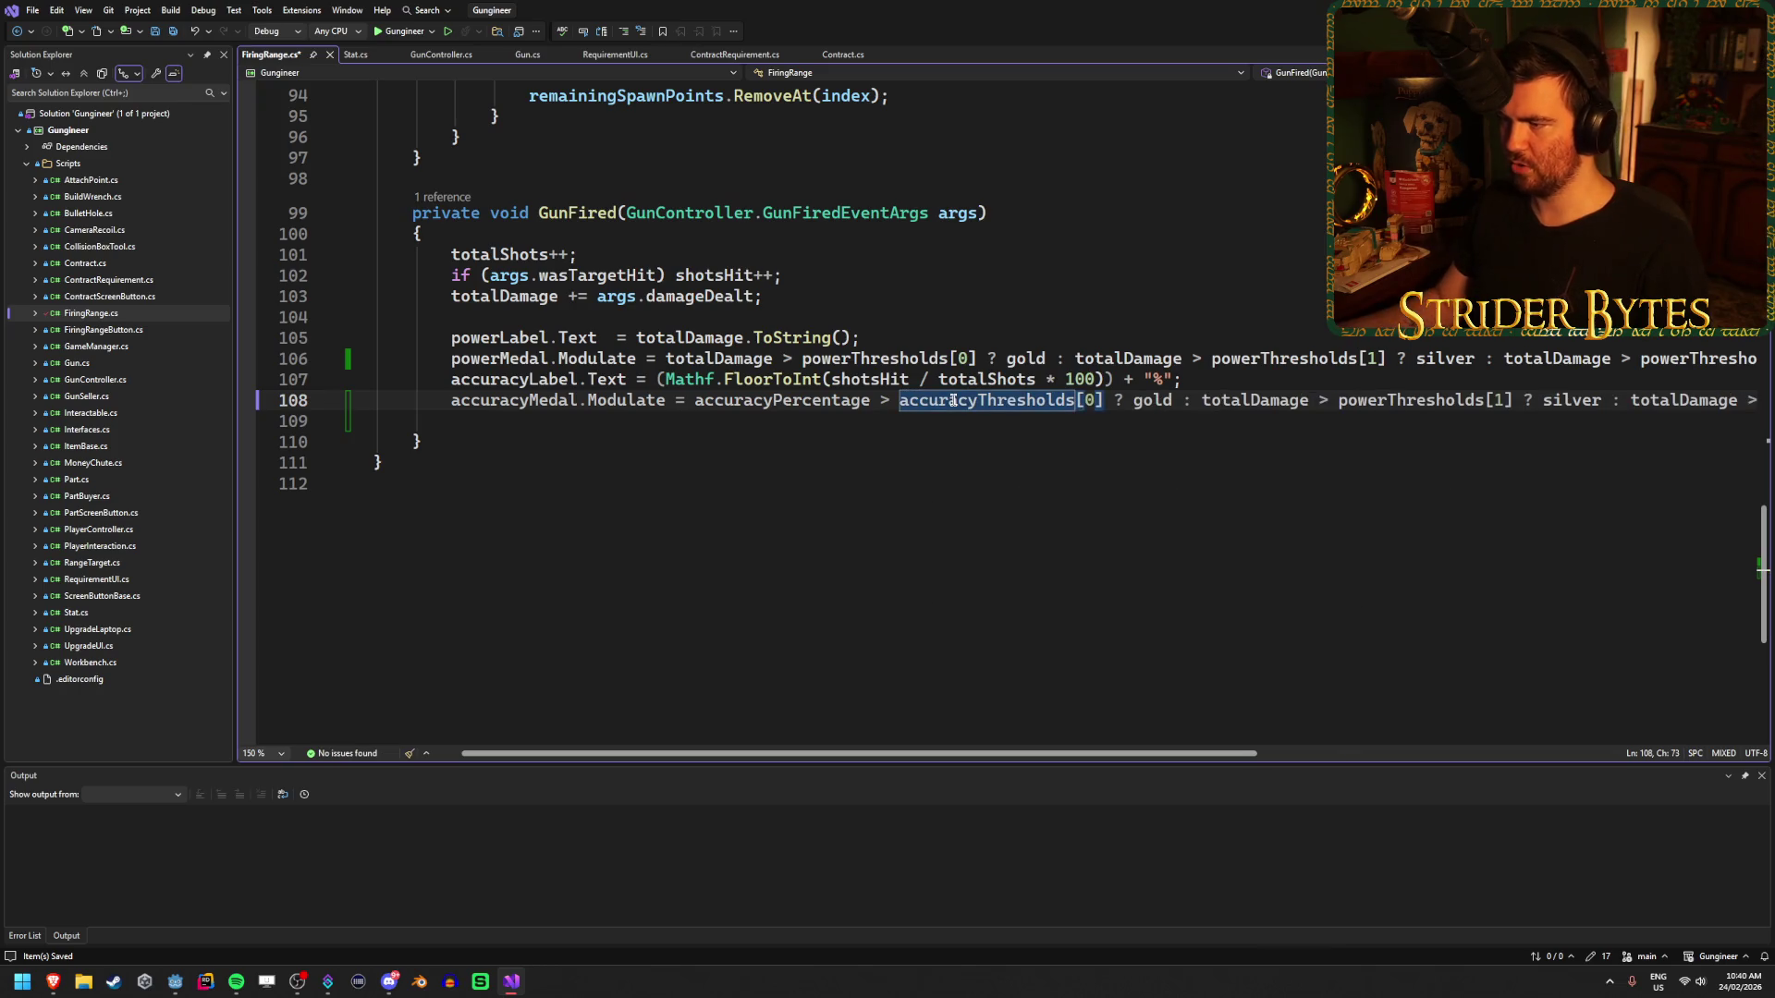
key("ctrl+c")
scroll(1137, 508, "right", 5)
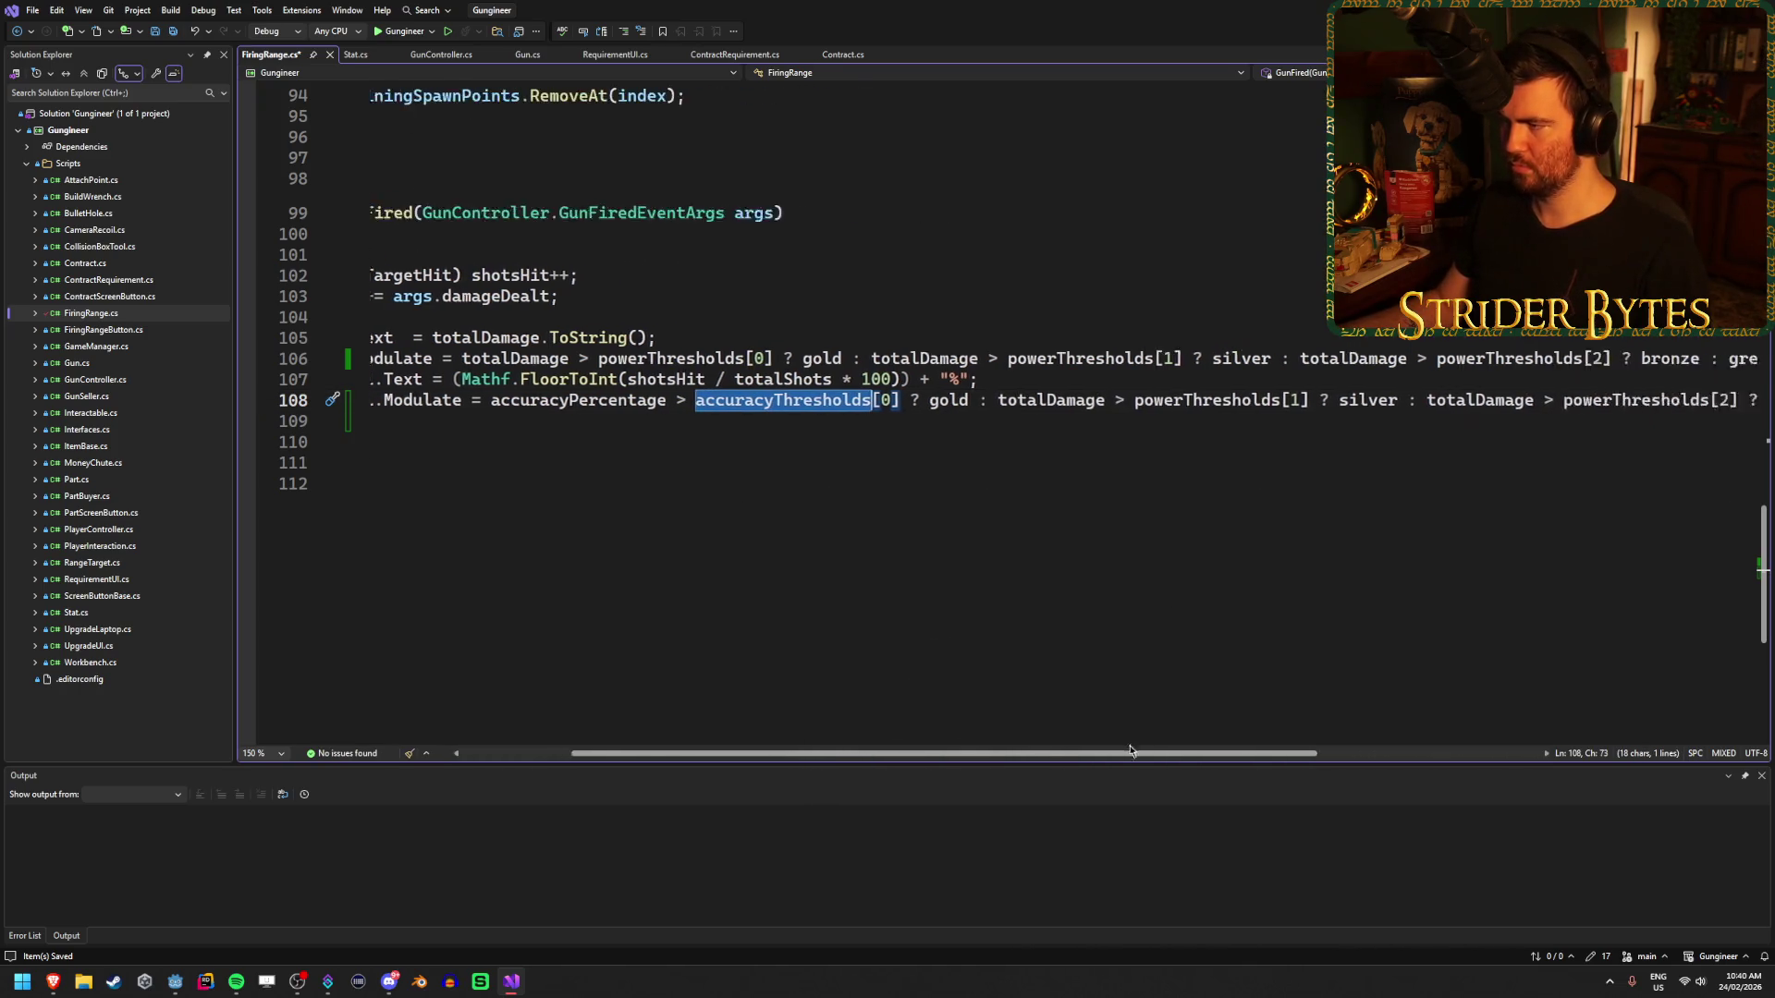
double_click(1007, 400)
key("ctrl+v")
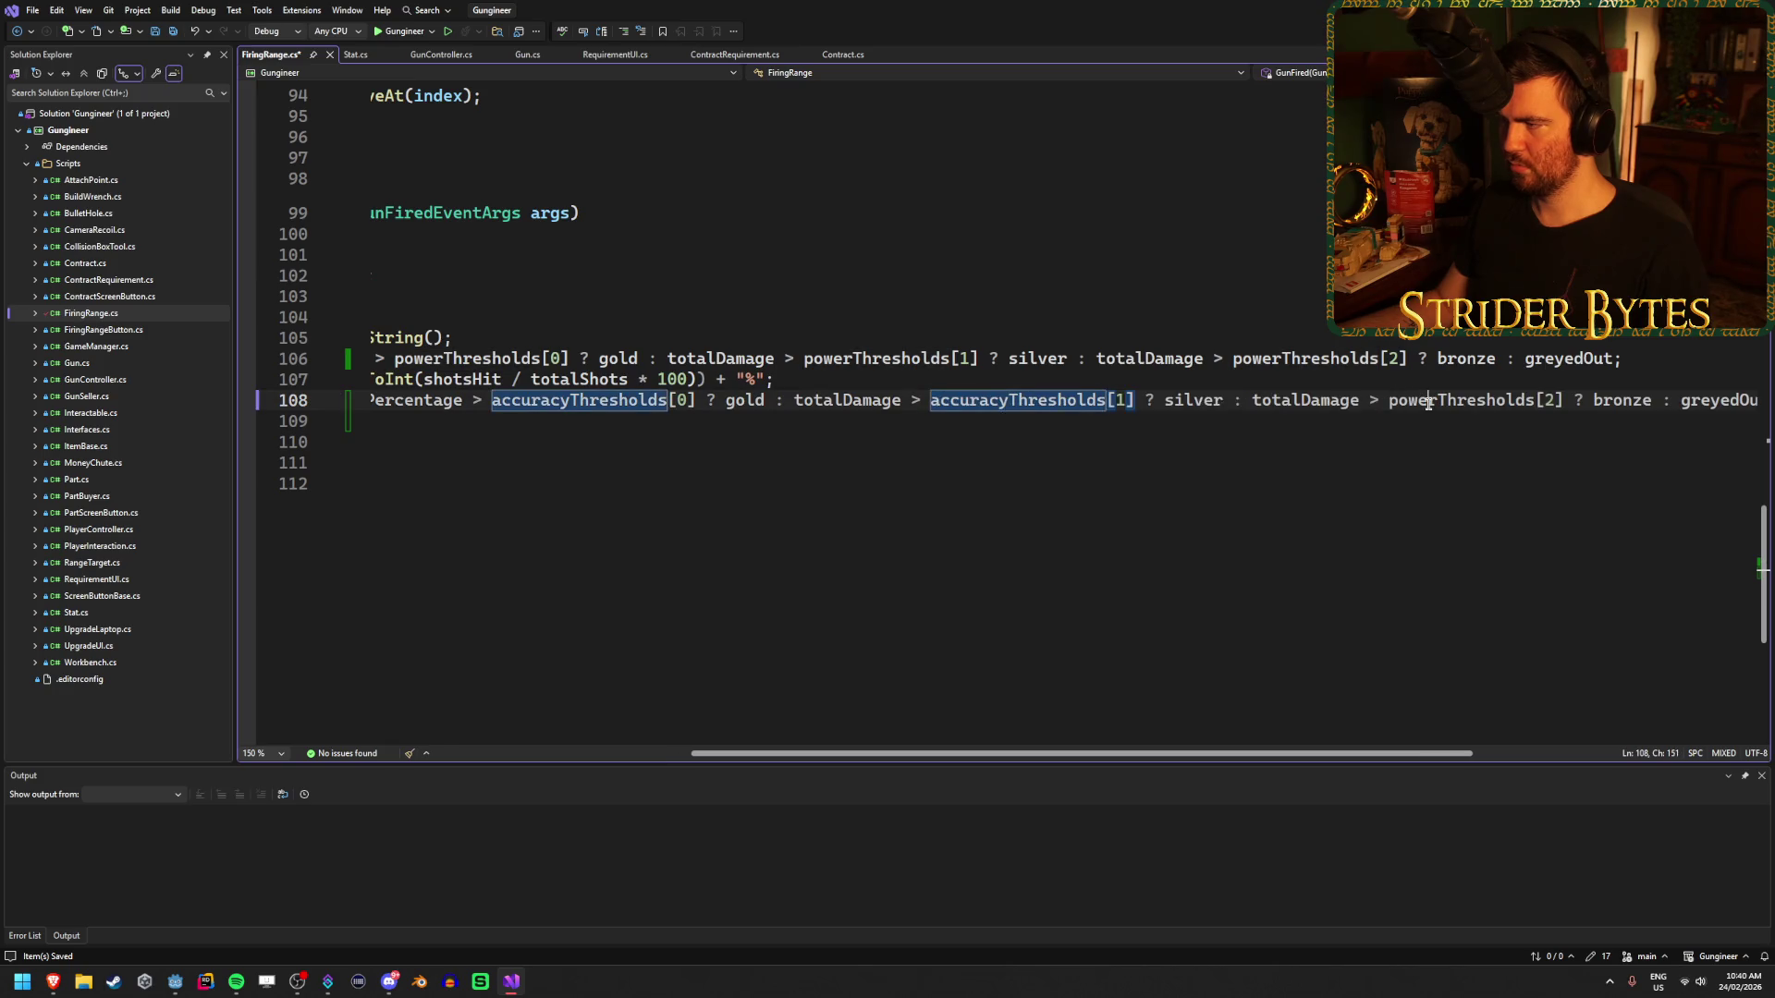
double_click(1429, 400)
key("ctrl+v")
- Replace the remaining two totalDamage references with accuracyPercentage
scroll(853, 763, "left", 5)
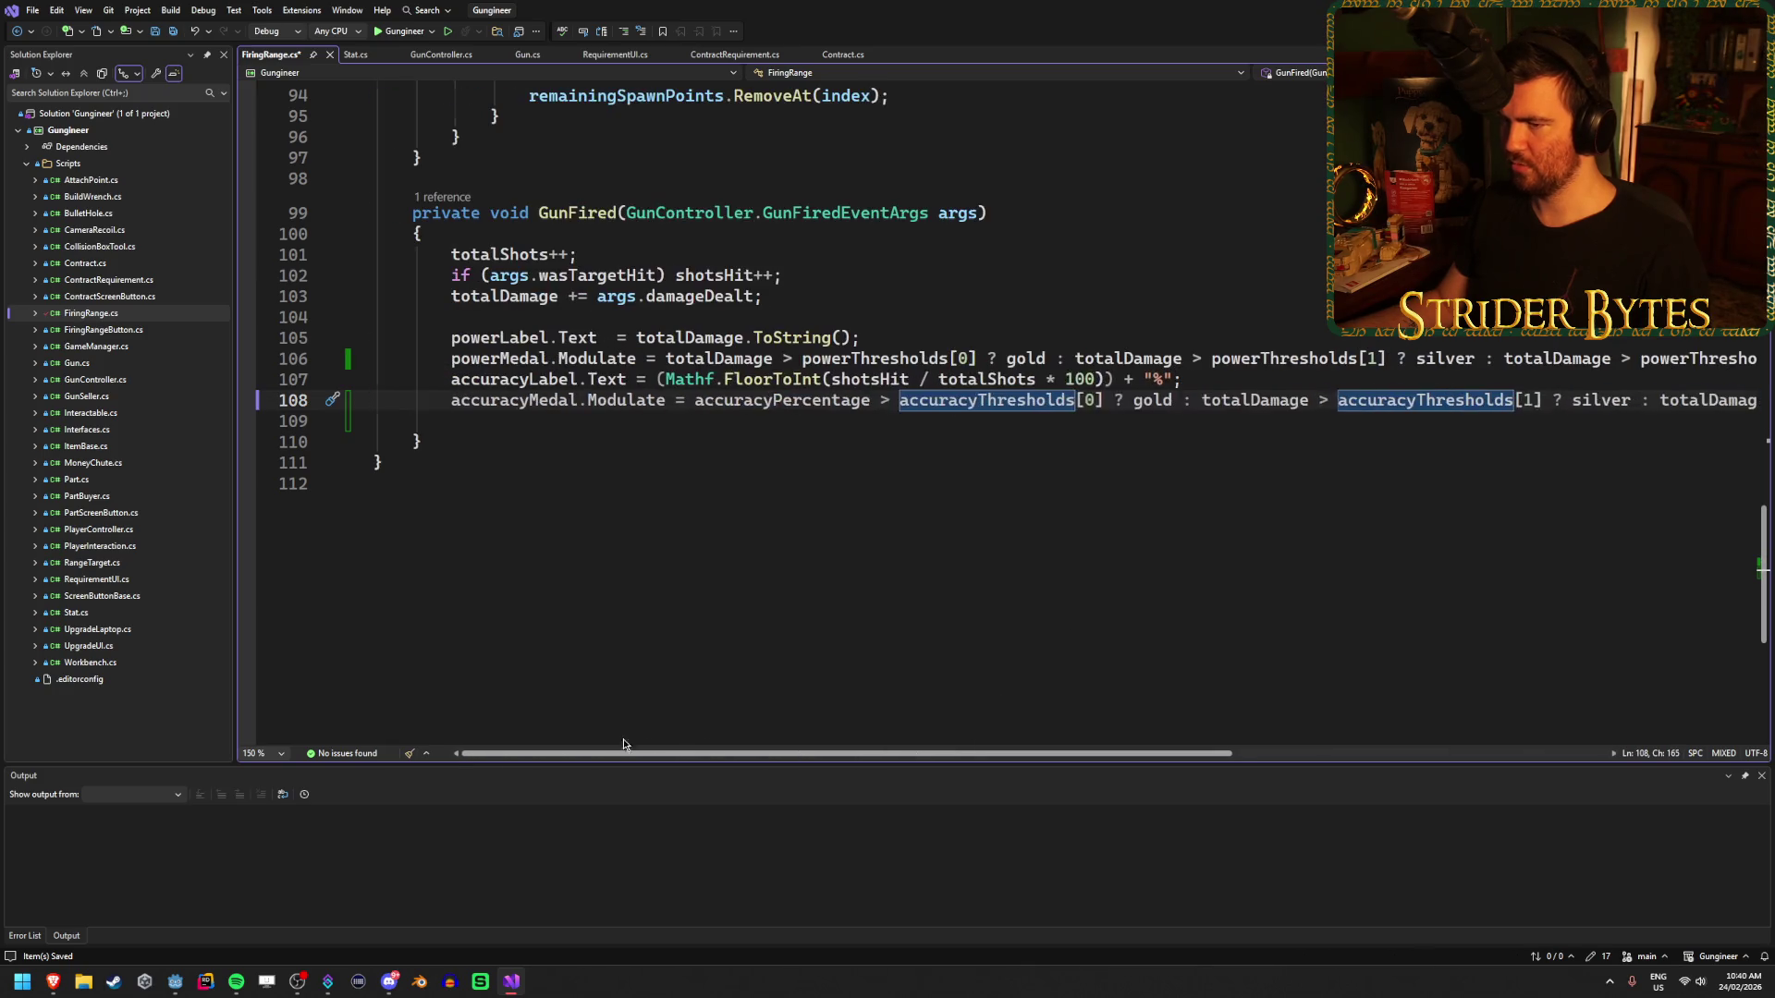
double_click(745, 401)
key("ctrl+c")
double_click(1254, 401)
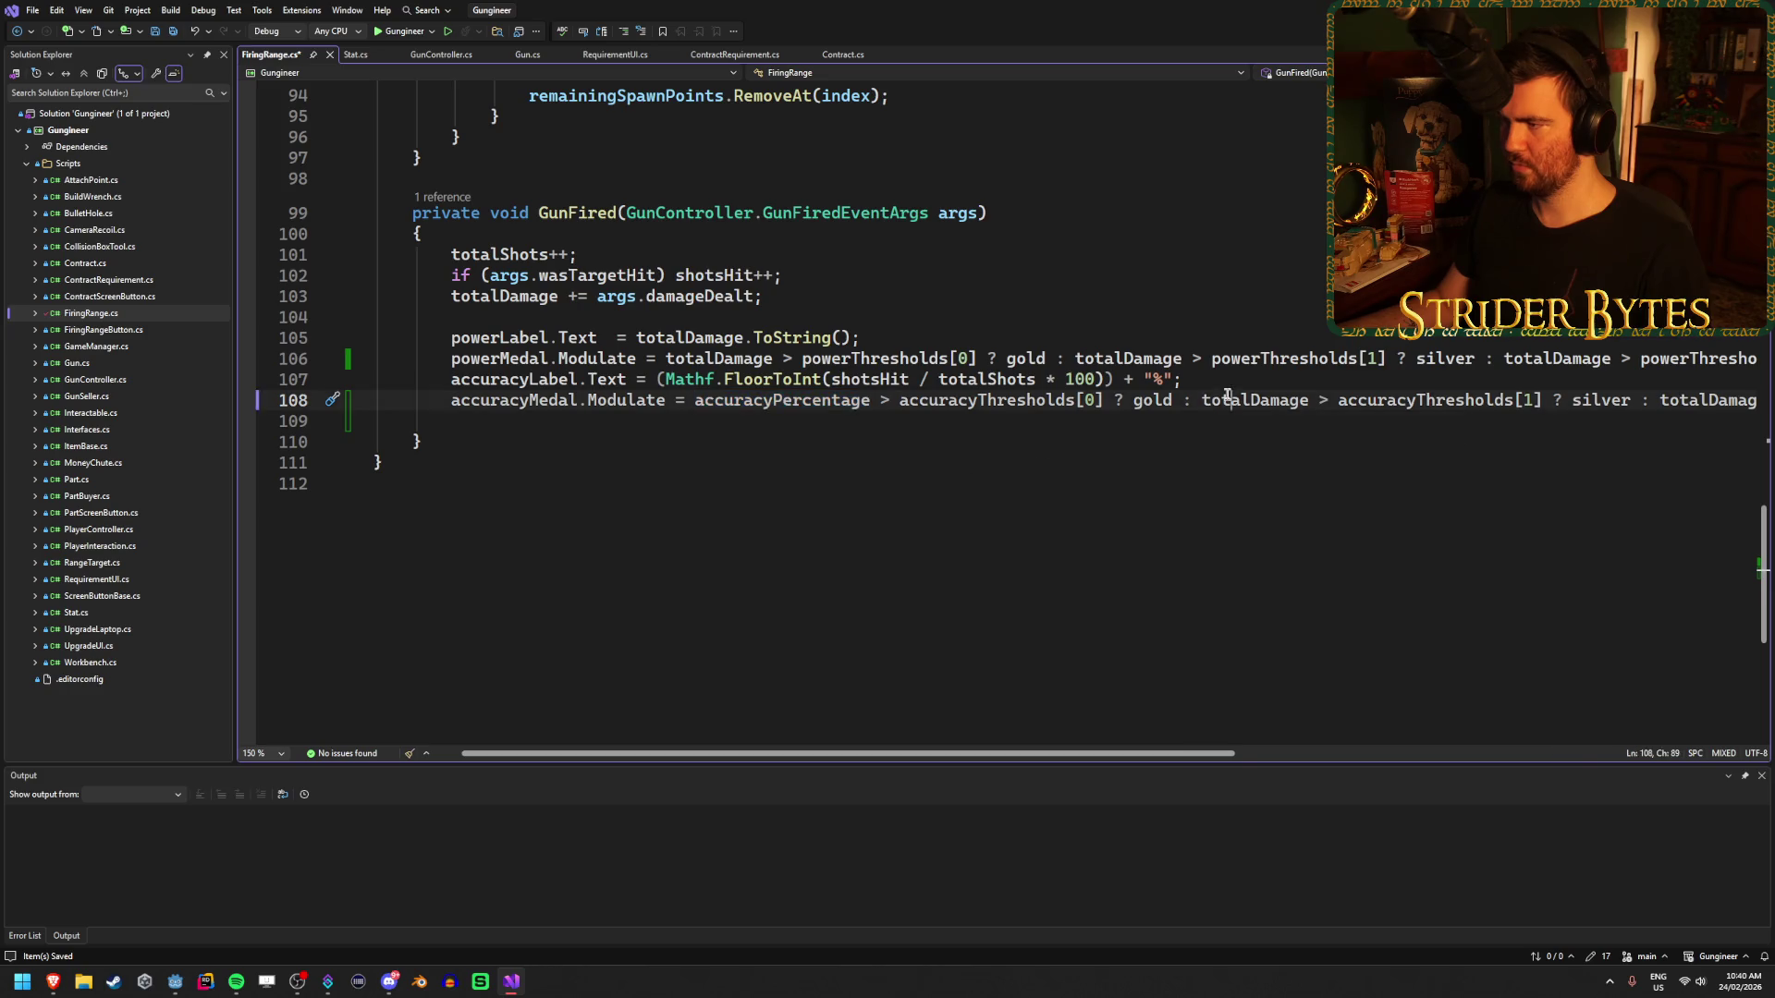
key("ctrl+v")
scroll(1380, 755, "right", 5)
scroll(1380, 755, "right", 3)
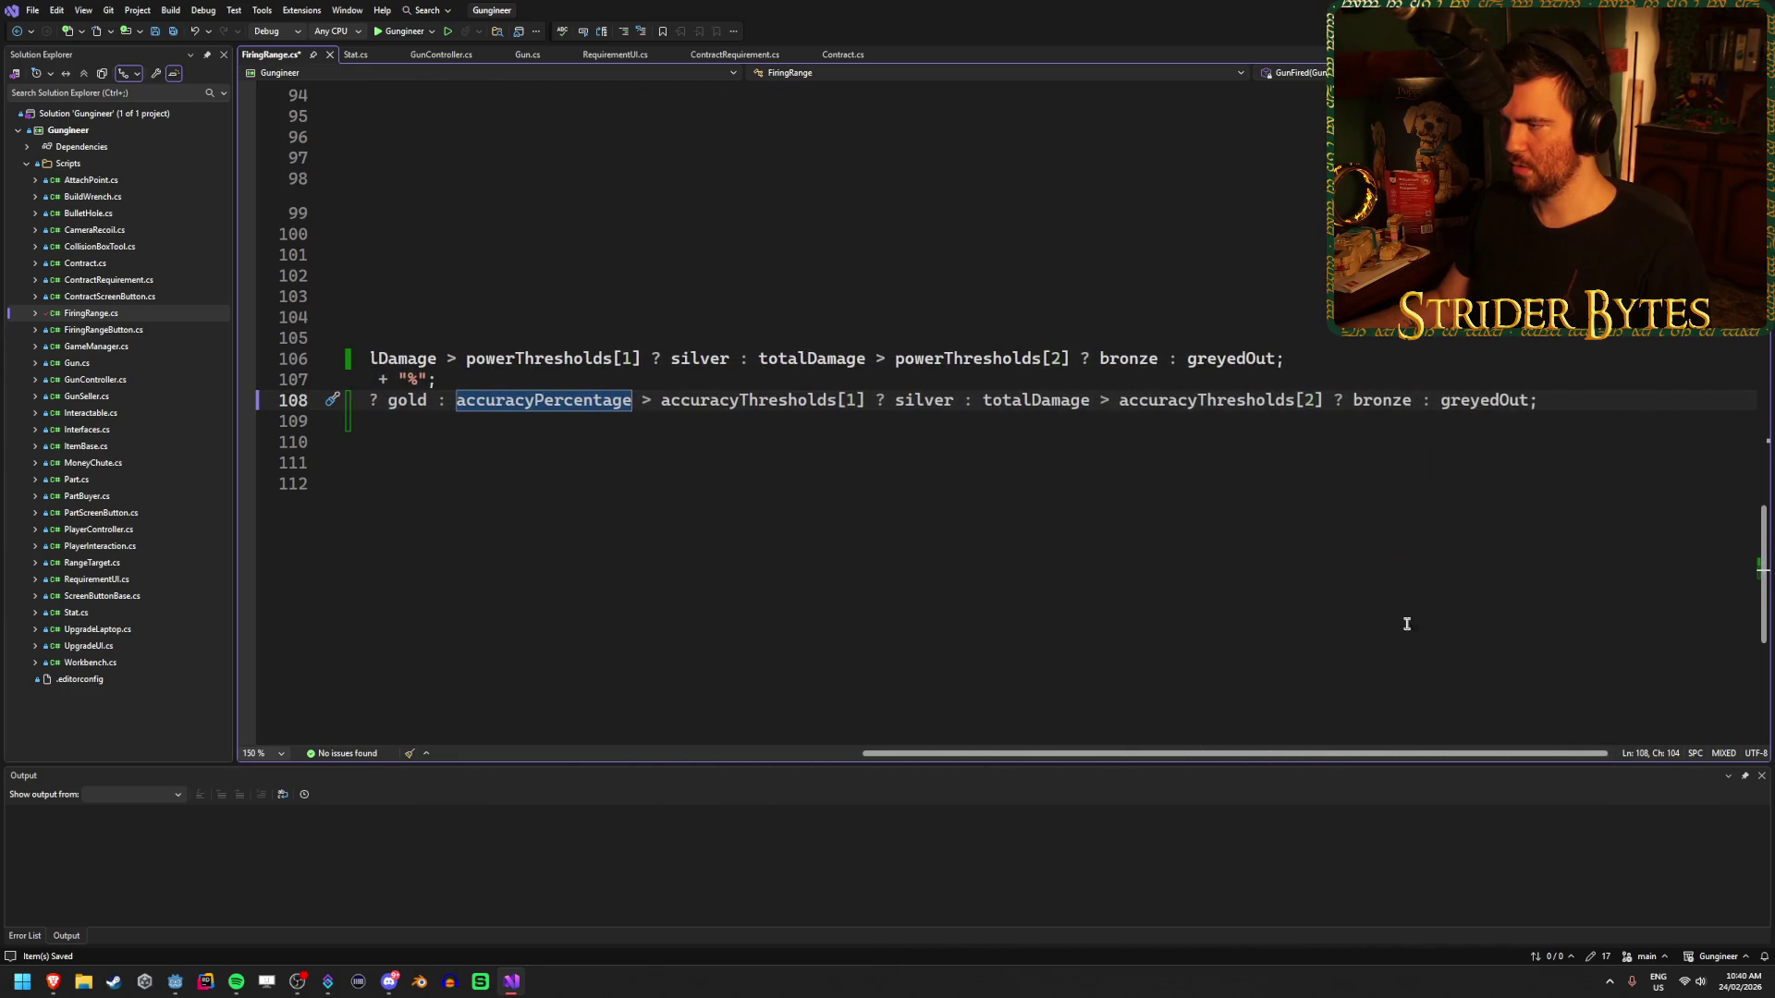
double_click(1040, 400)
key("ctrl+v")
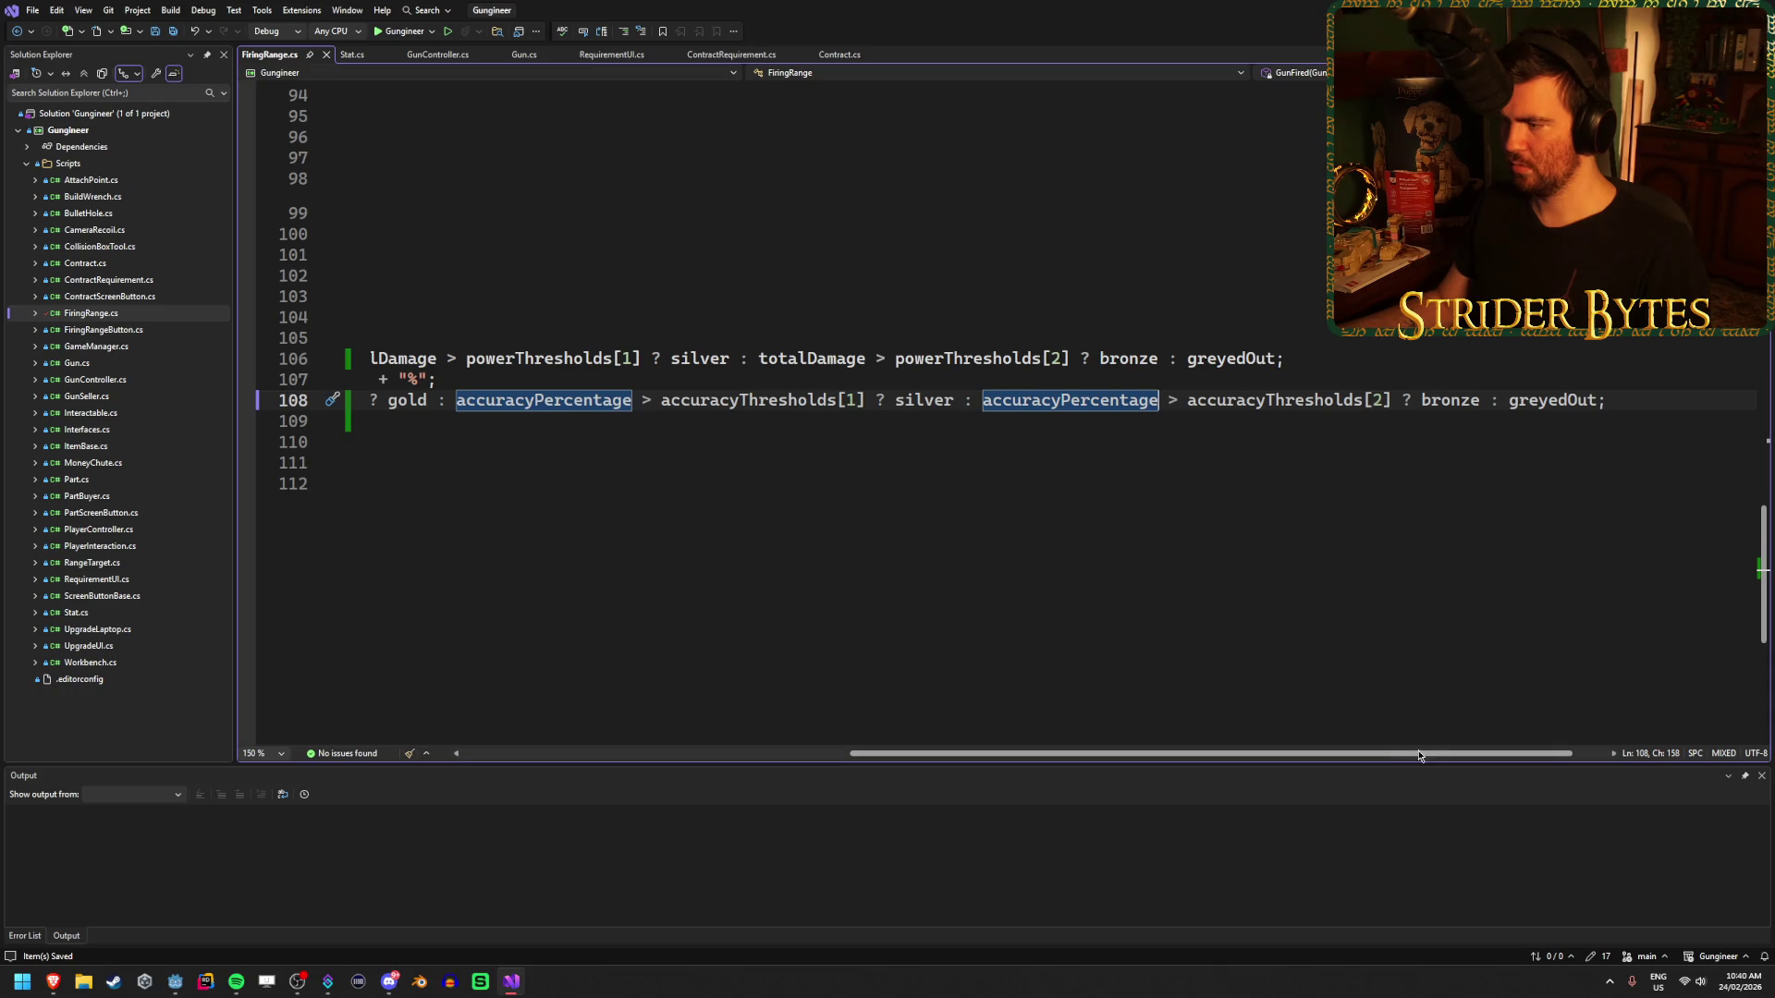
- Delete the leftover empty line after the accuracy medal line
scroll(776, 721, "left", 5)
scroll(776, 721, "up", 3)
scroll(786, 620, "up", 2)
scroll(785, 619, "down", 2)
left_click(507, 614)
key("BackSpace")
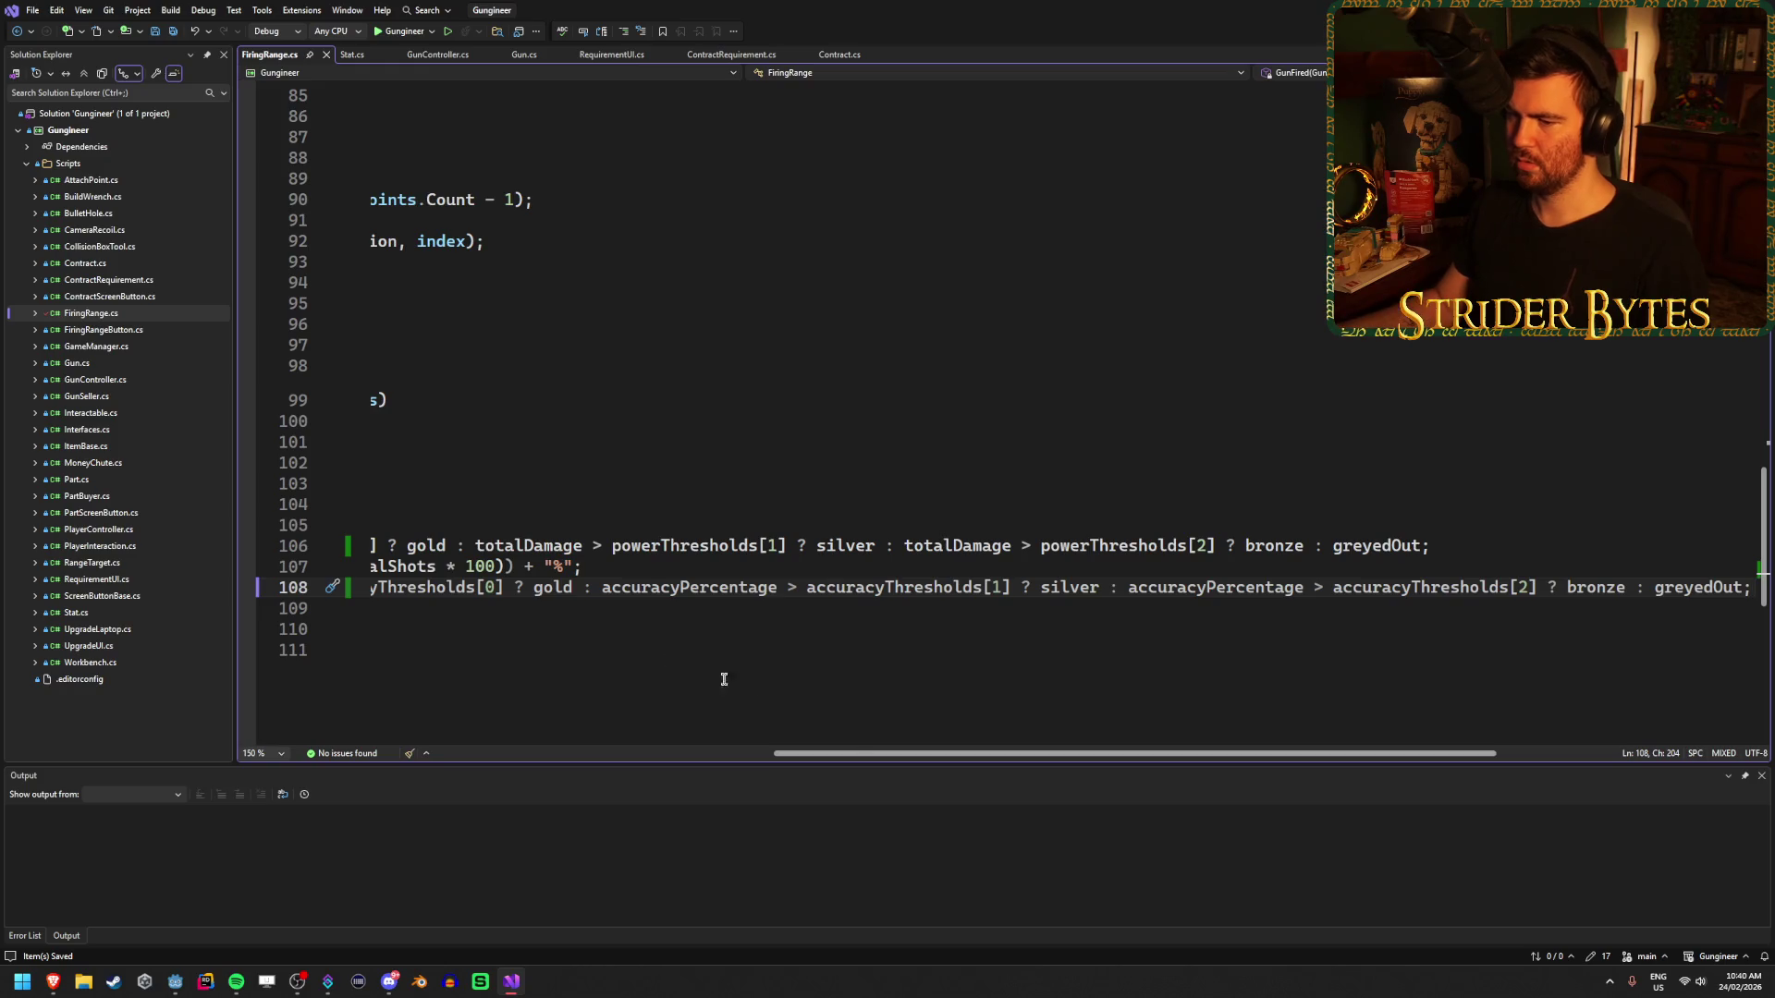
left_click_drag(903, 754, 592, 755)
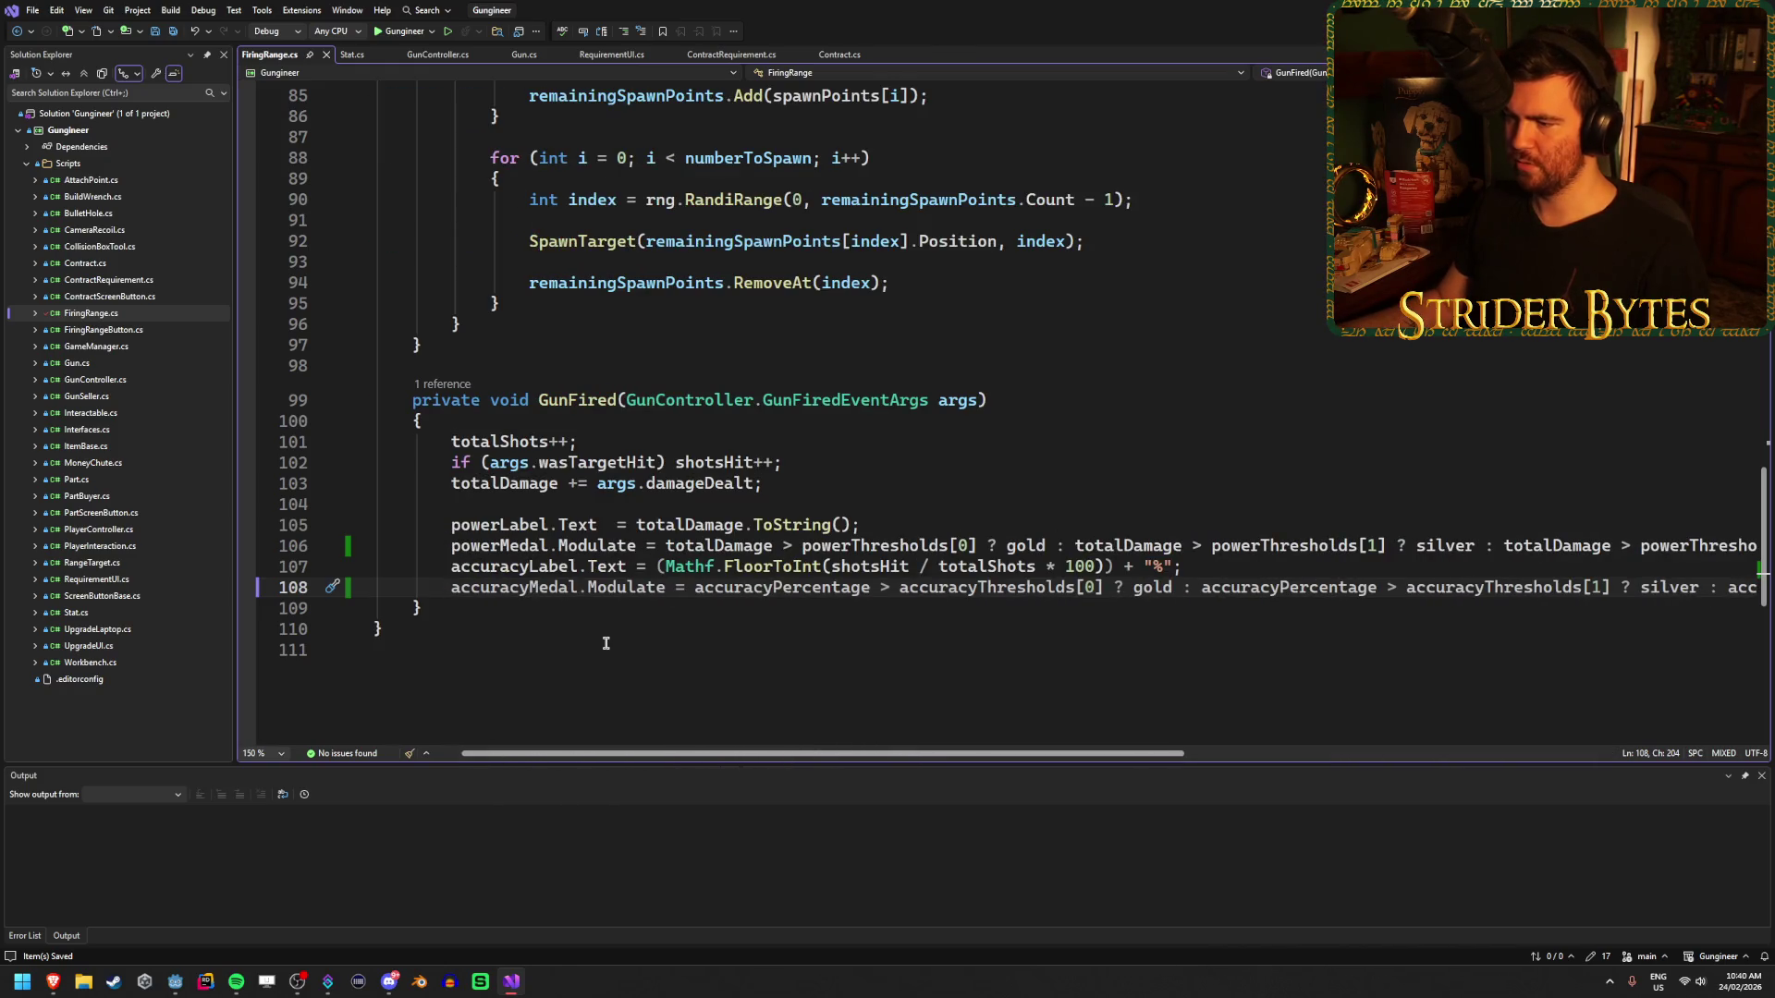
- Break the accuracy medal ternary after gold and around the bronze condition, then save
left_click(1185, 588)
key("Return")
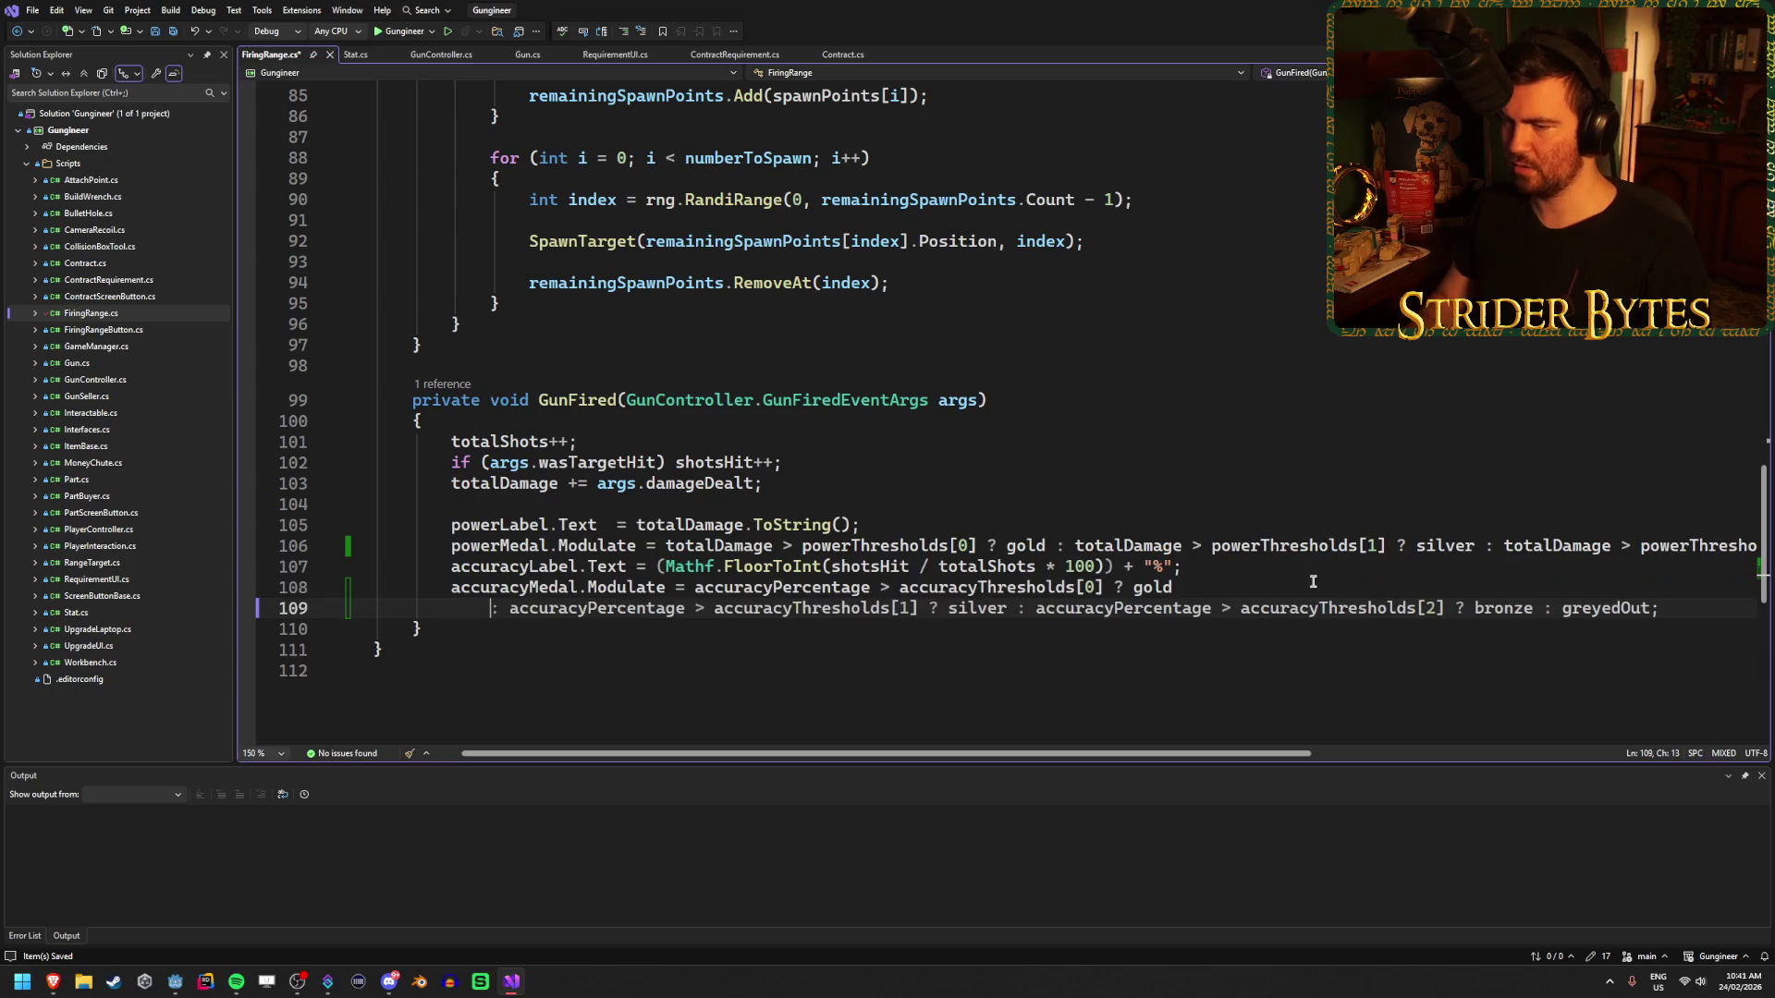
key("ctrl+z")
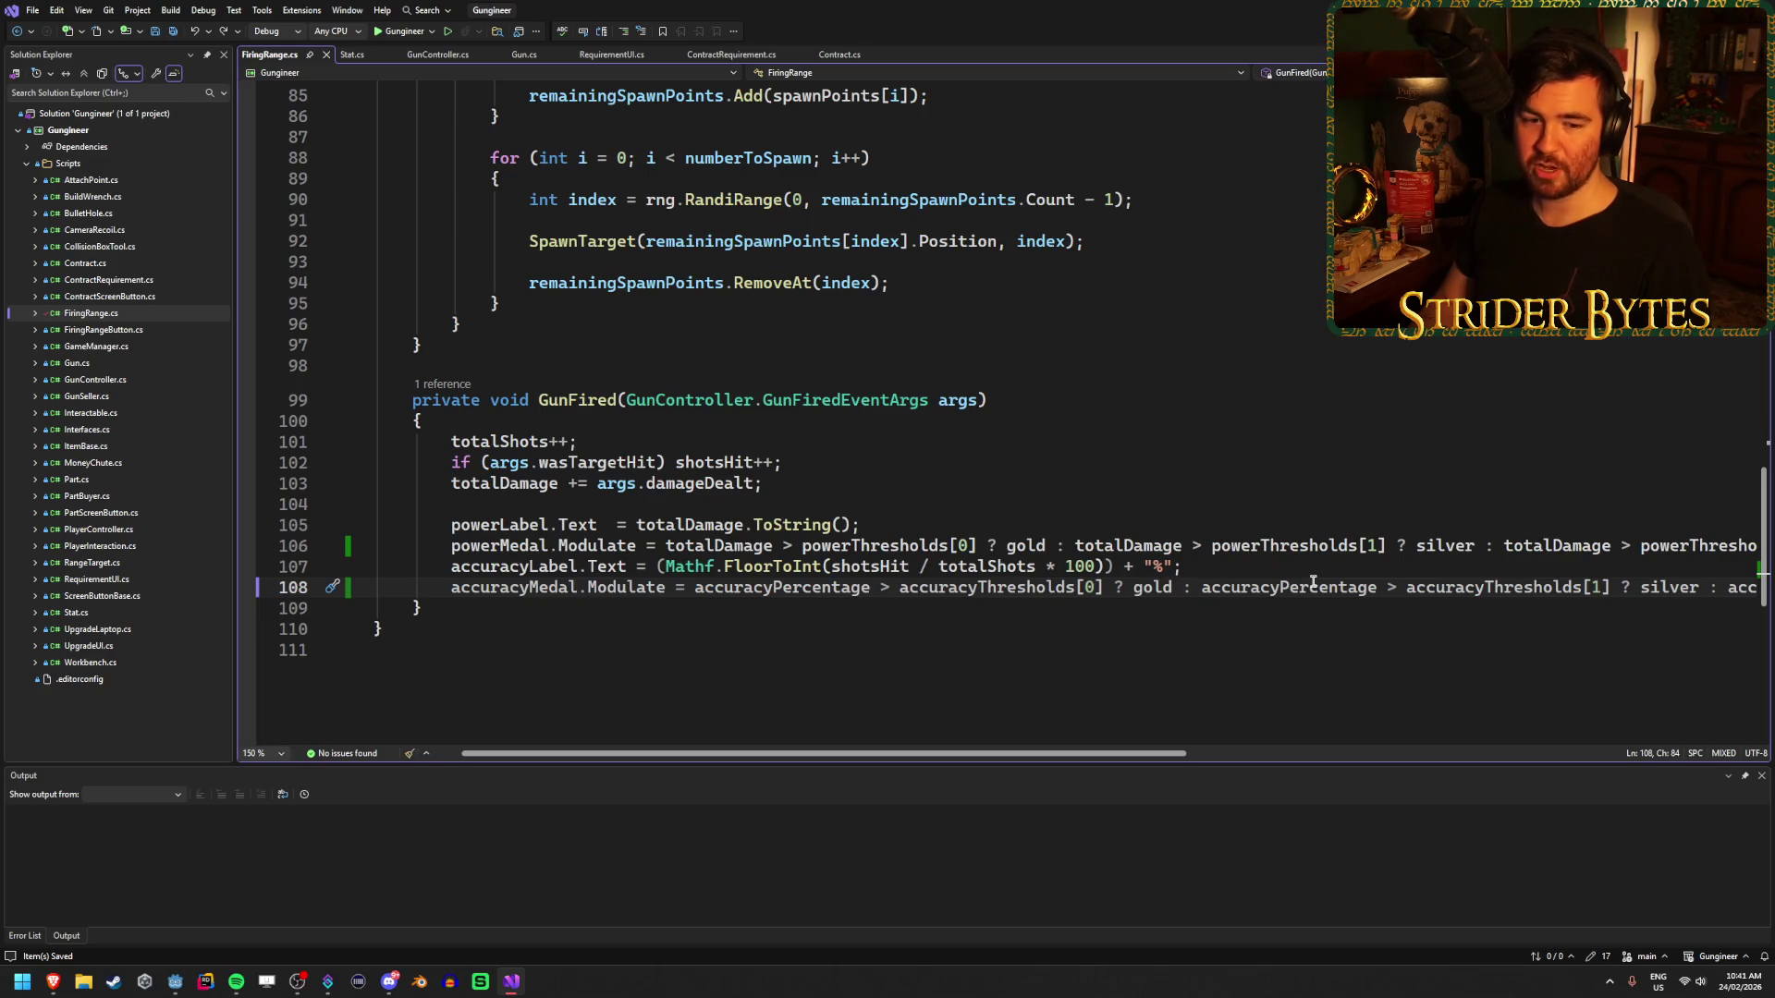
key("Return")
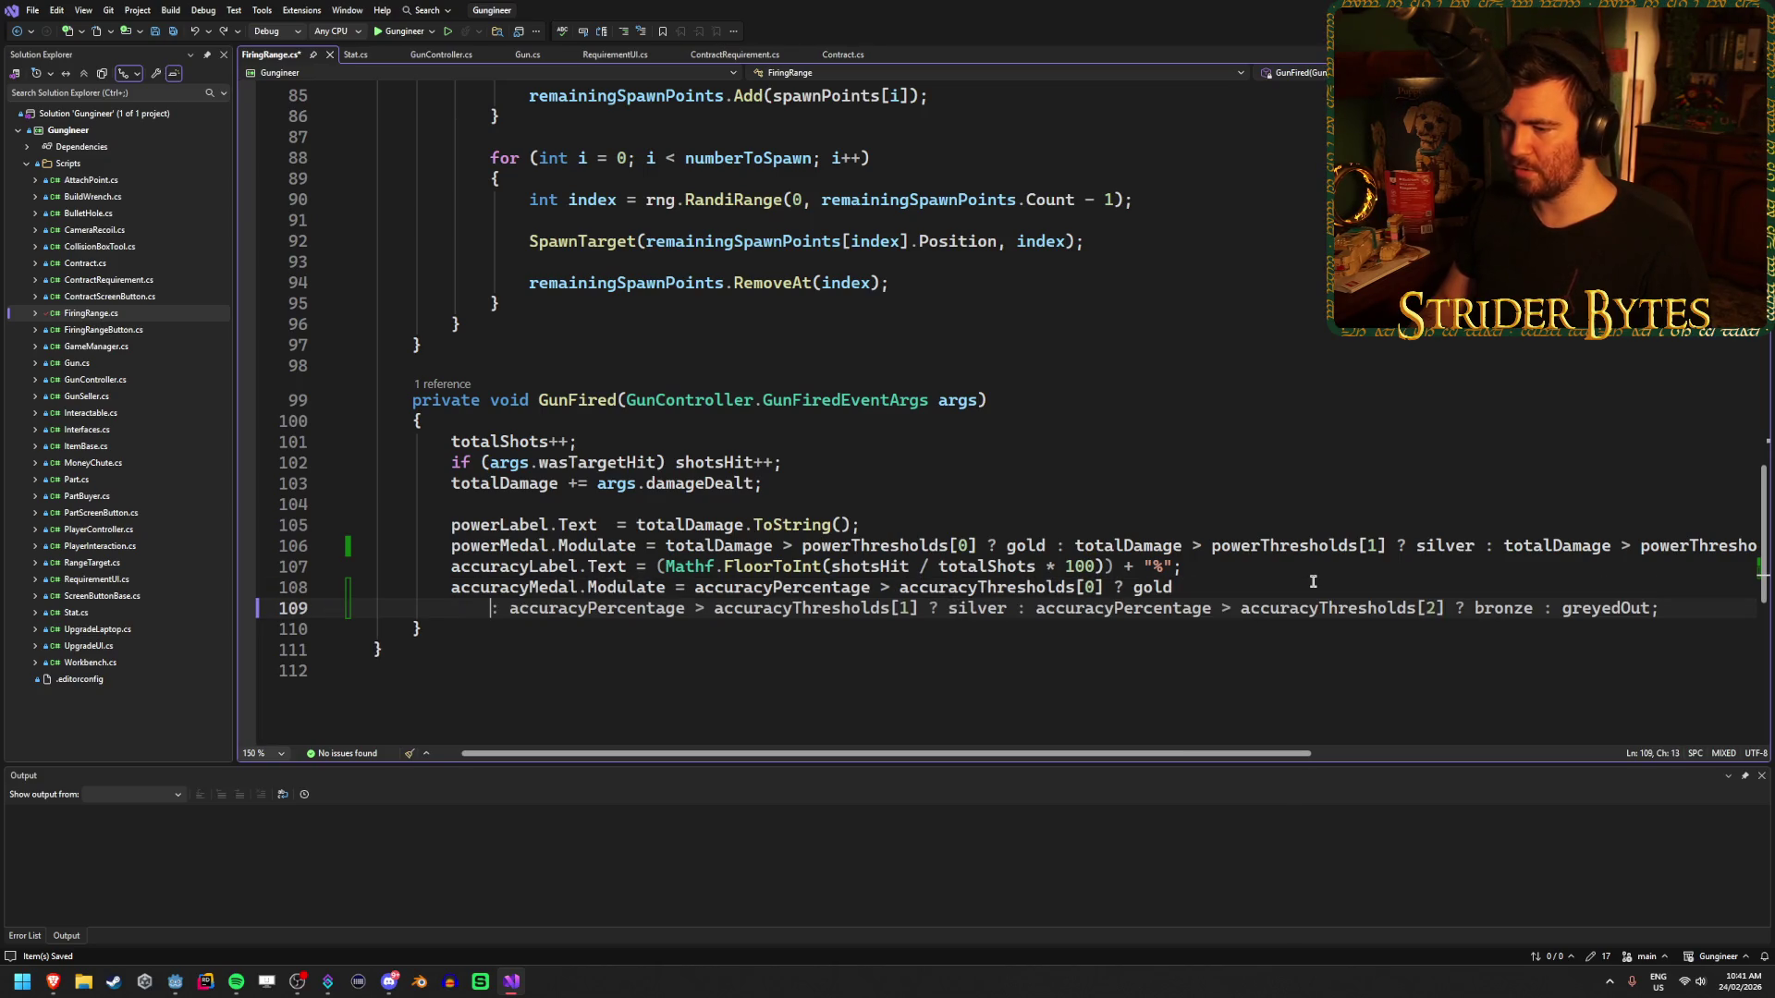
left_click(1033, 609)
key("Return")
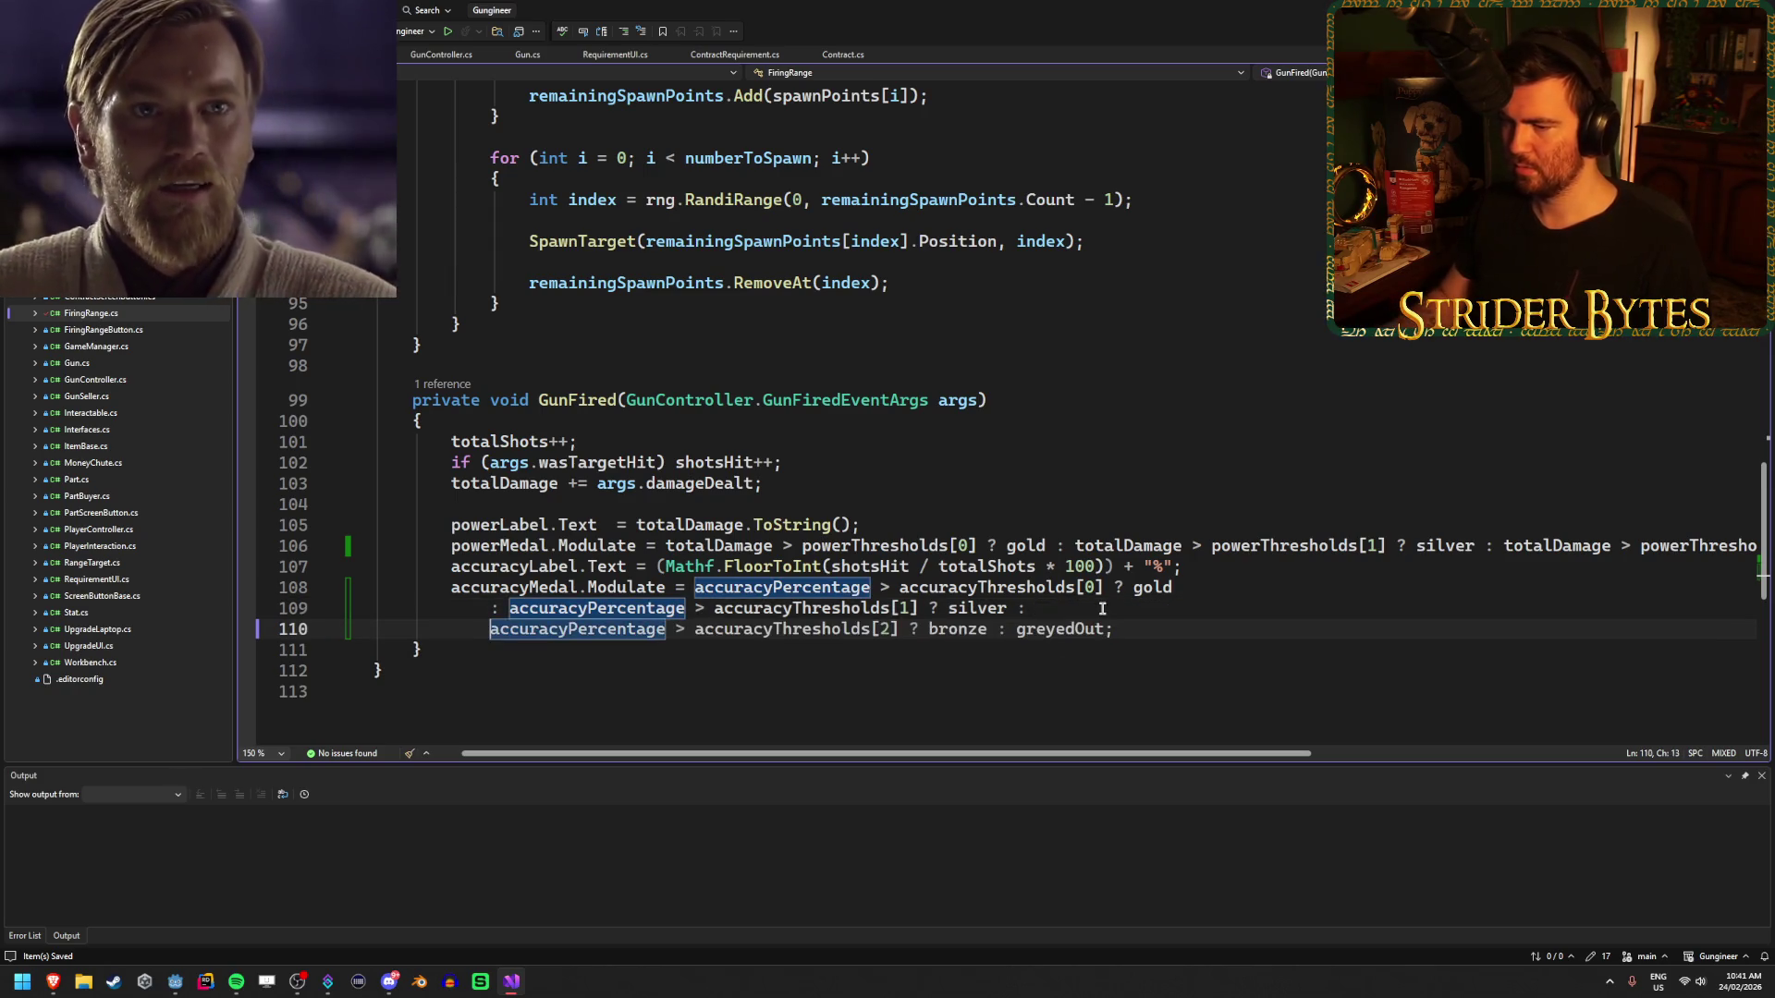
key("ctrl+z")
key("Left")
key("Left")
key("Return")
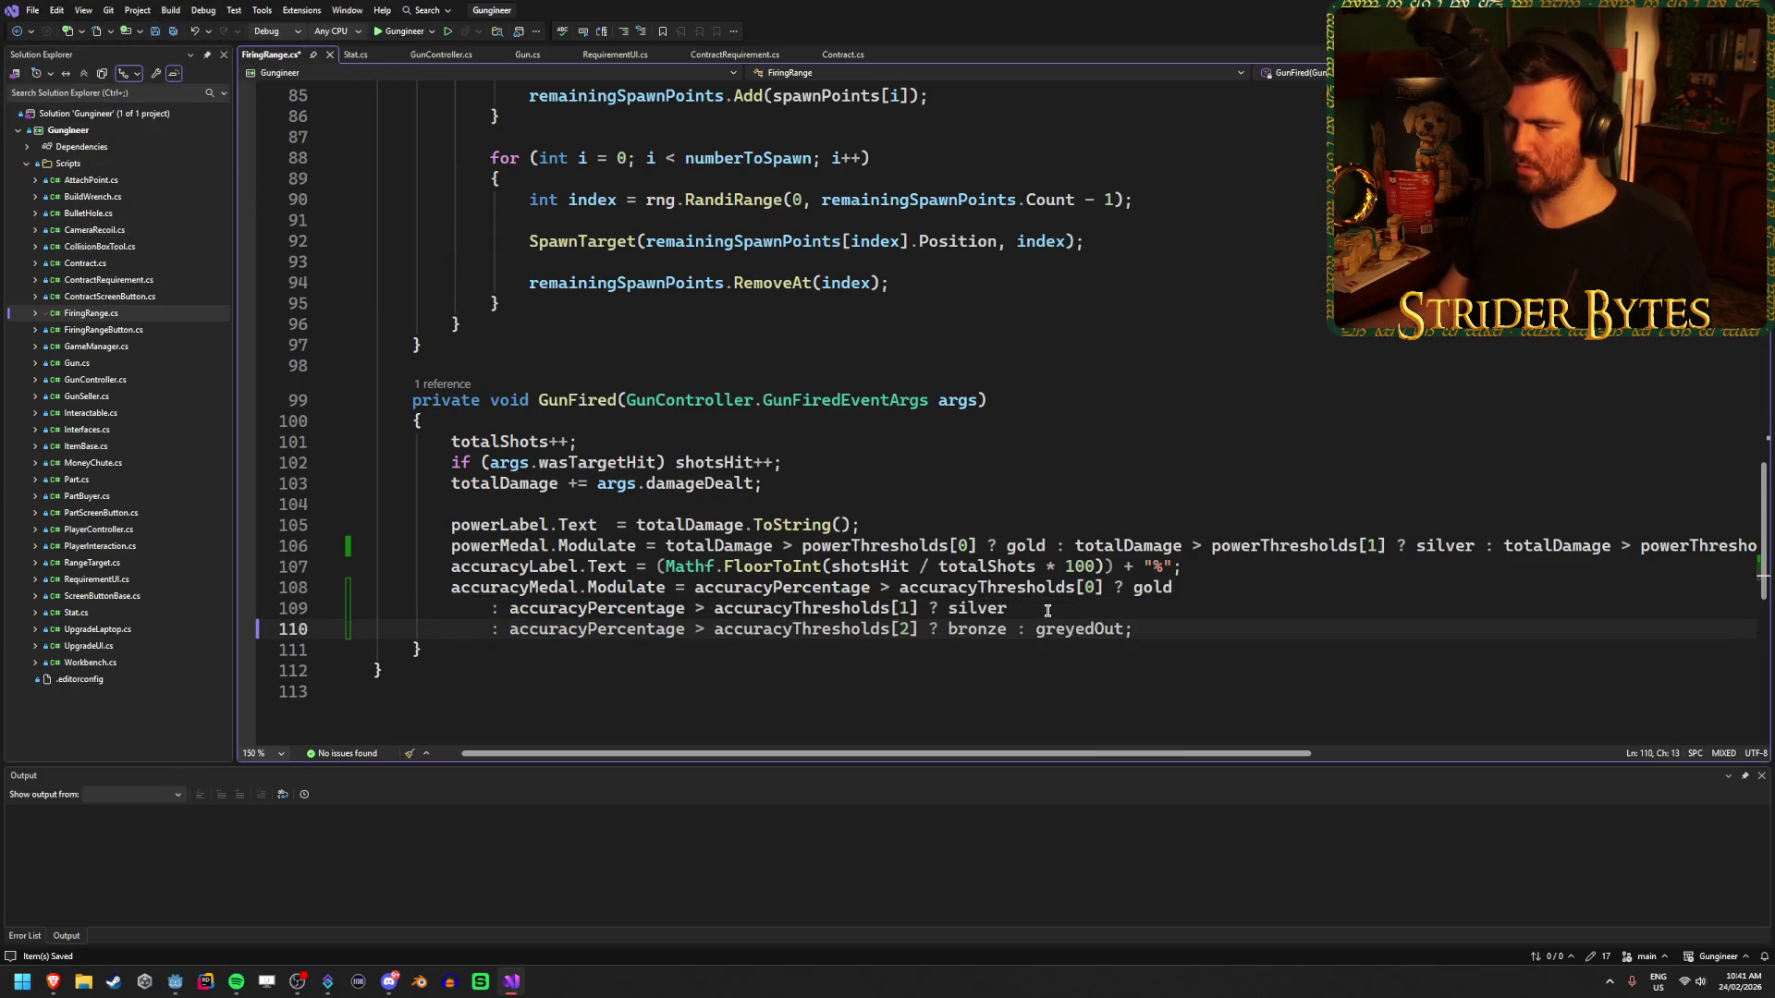
key("Return")
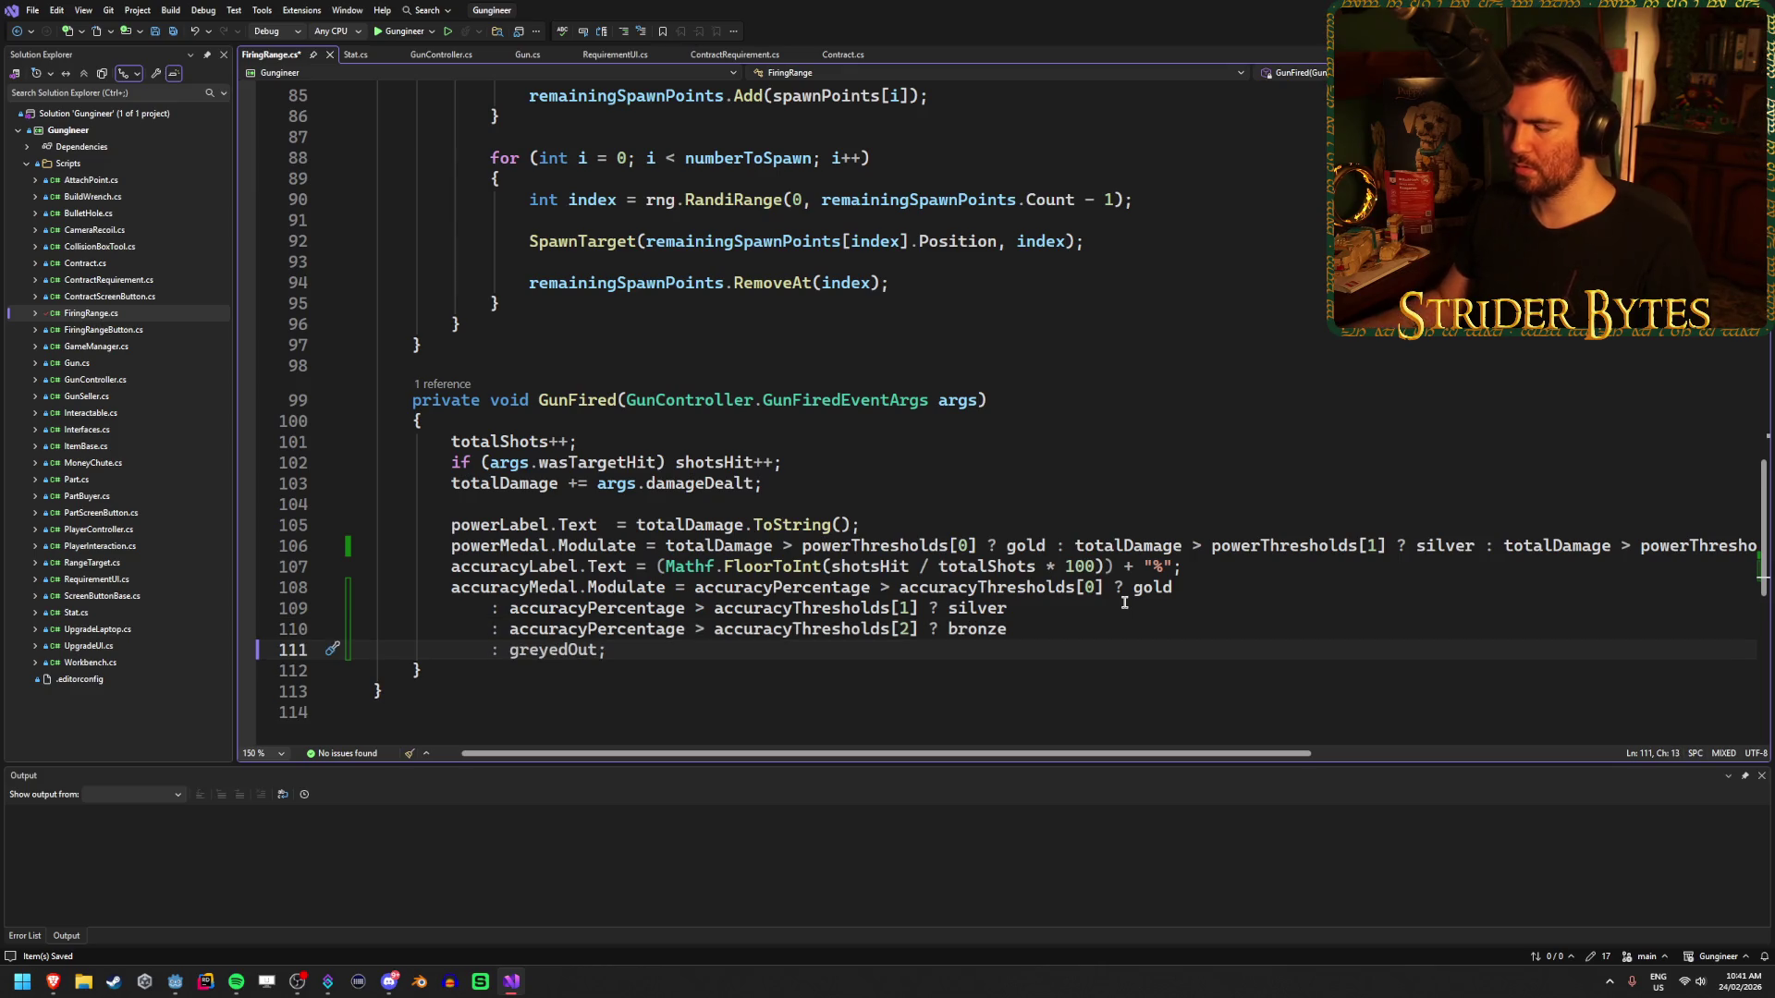
key("ctrl+s")
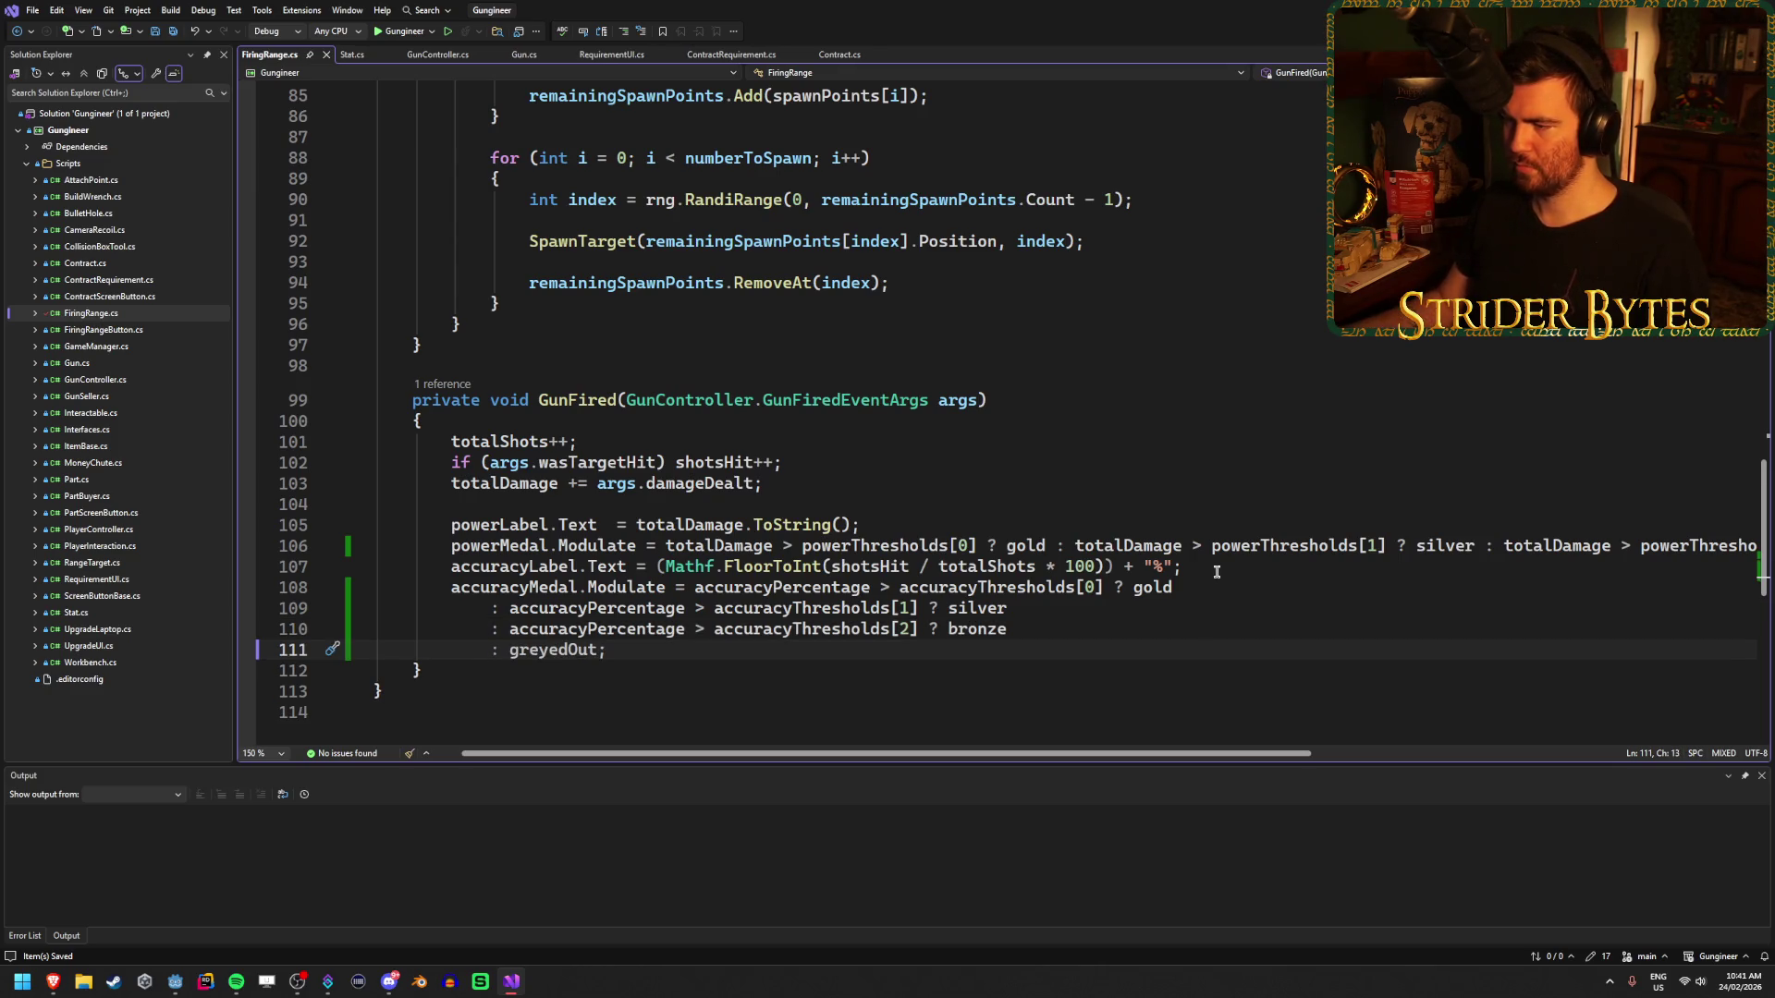
scroll(1216, 572, "down", 3)
scroll(1208, 570, "up", 2)
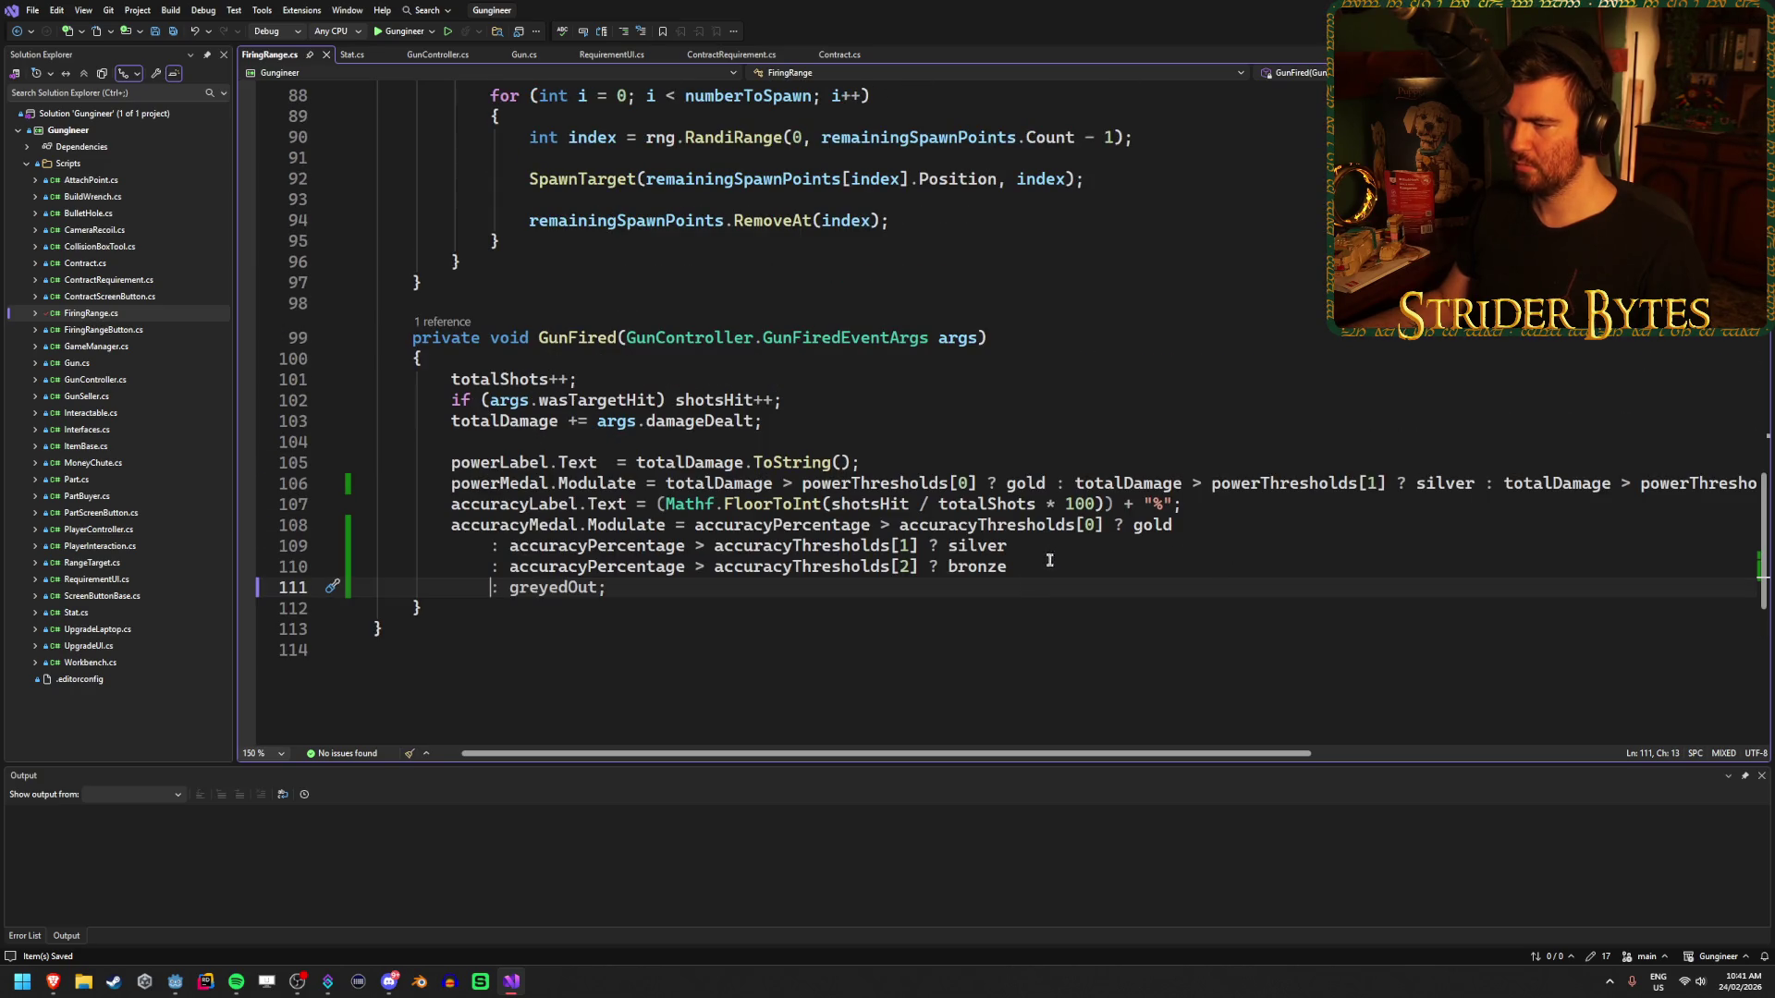
- Rejoin the accuracy medal ternary into a single line
left_click(1490, 484)
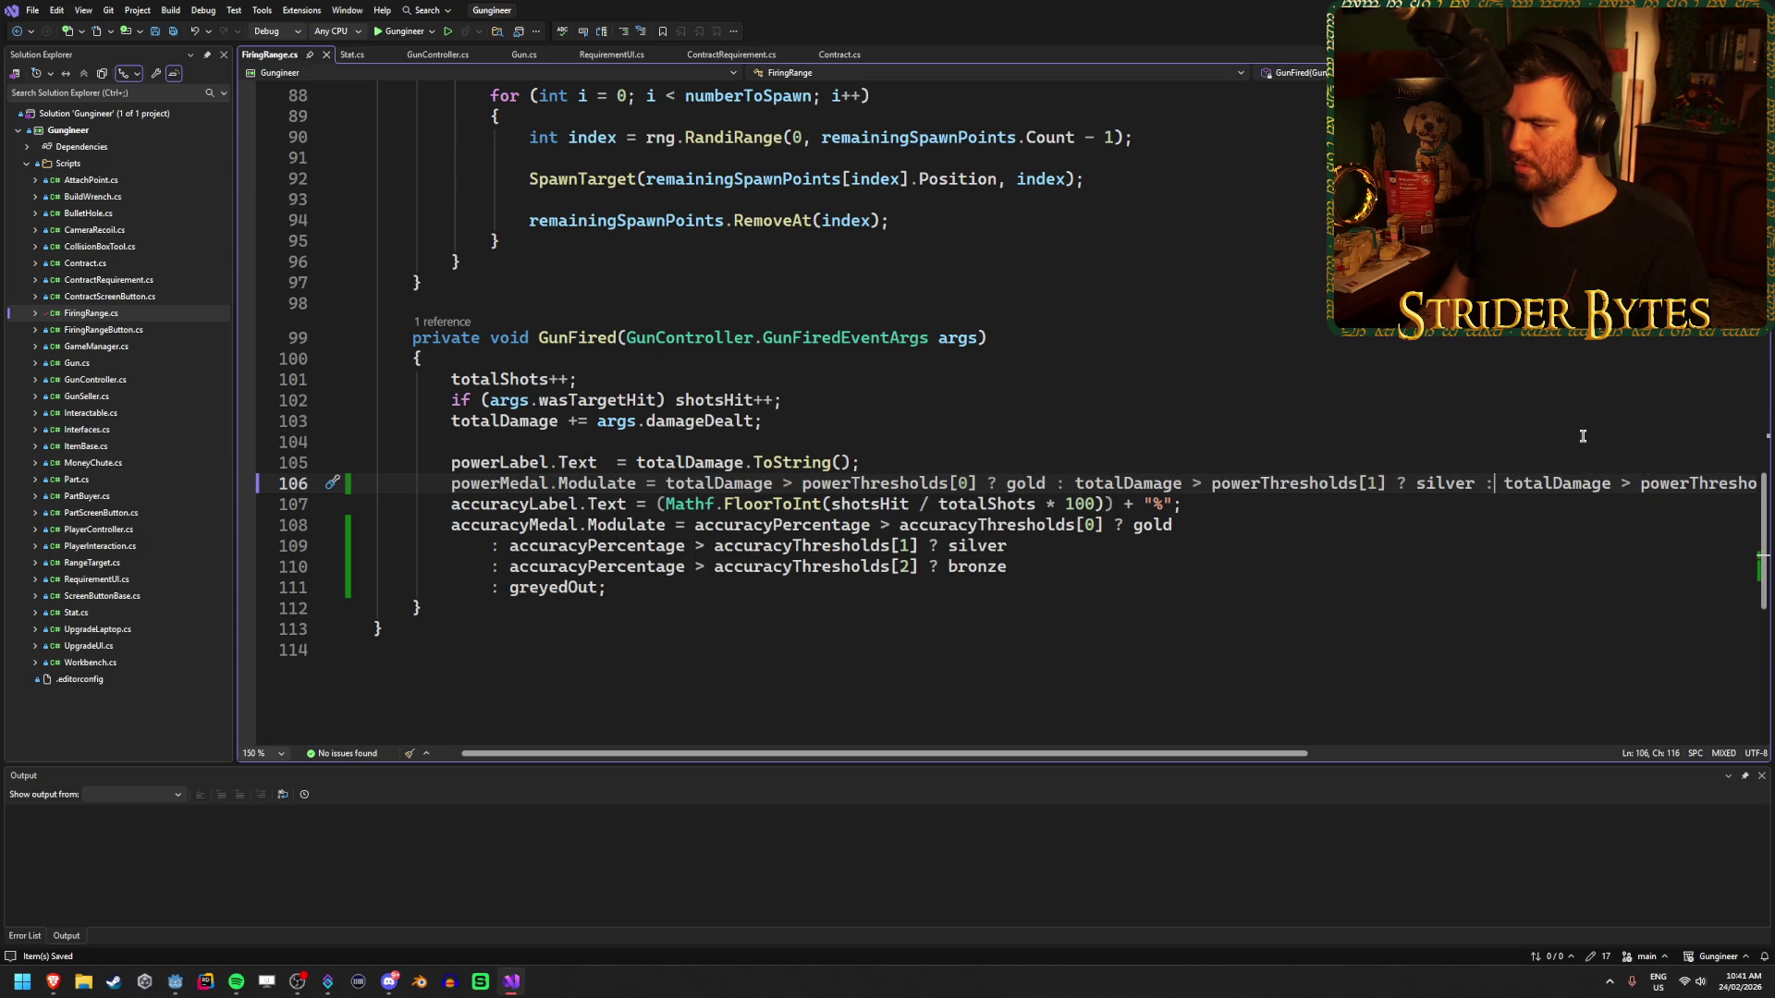
left_click(1240, 566)
key("ctrl+Delete")
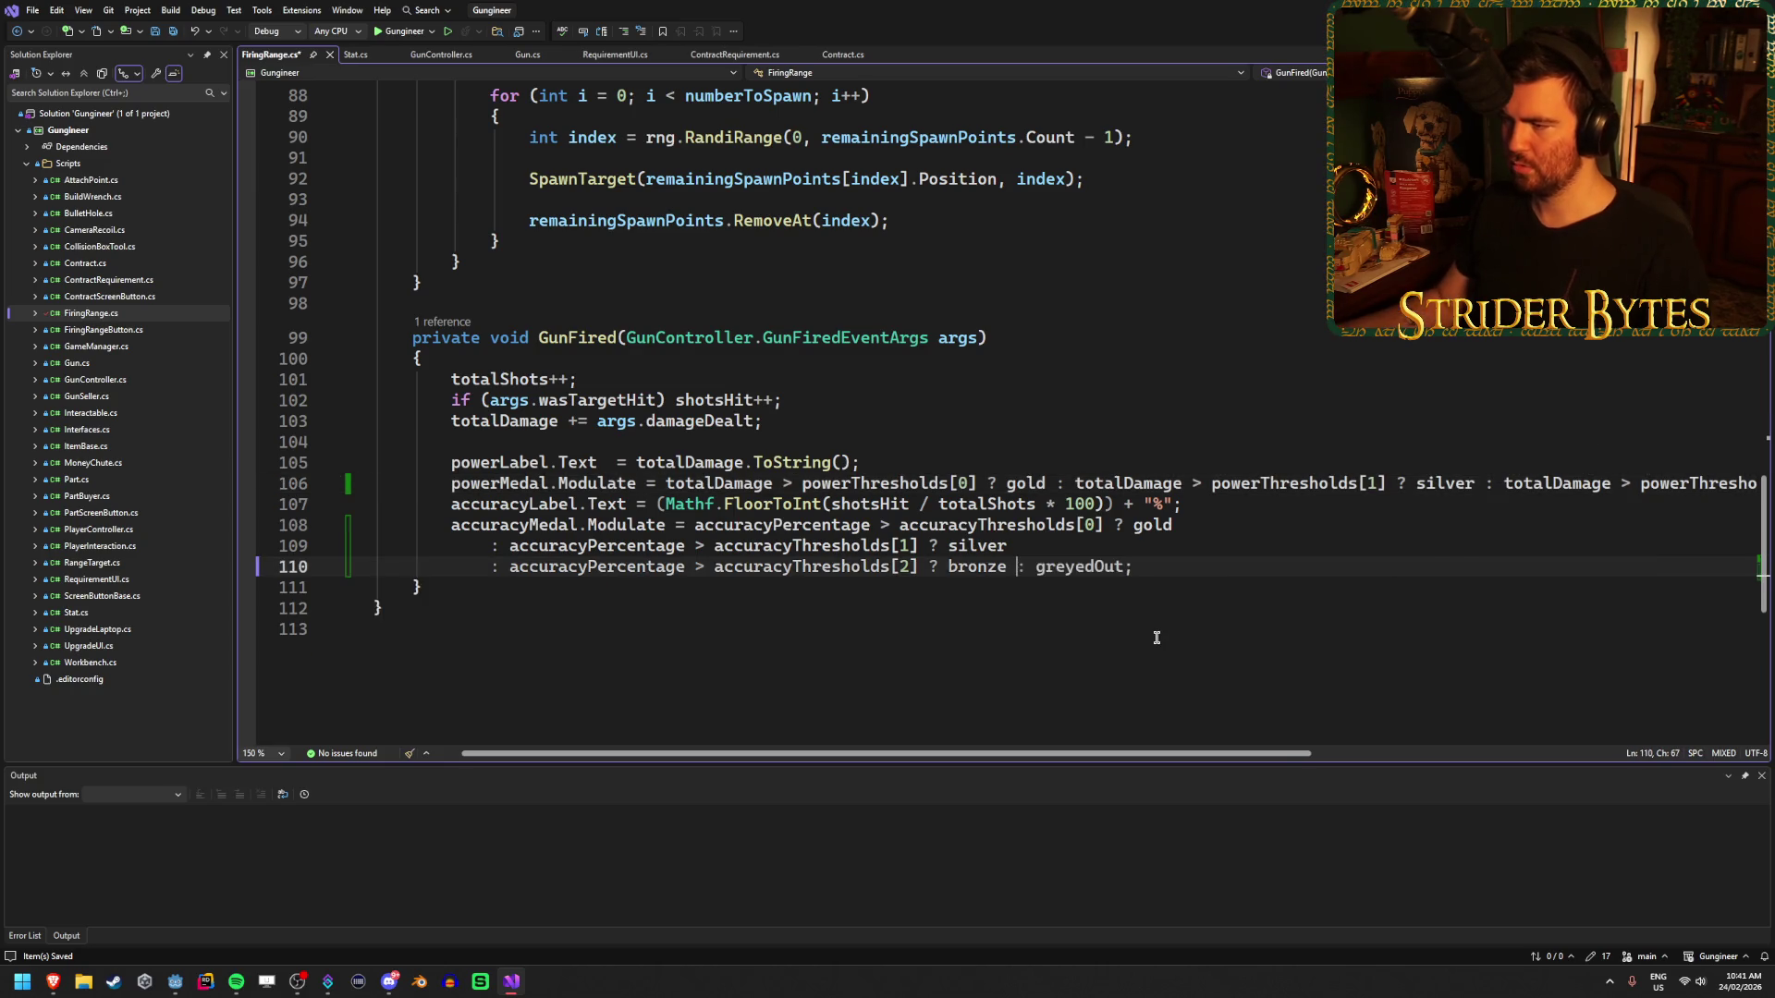
key("Up")
key("End")
key("ctrl+Delete")
key("Up")
key("End")
key("ctrl+Delete")
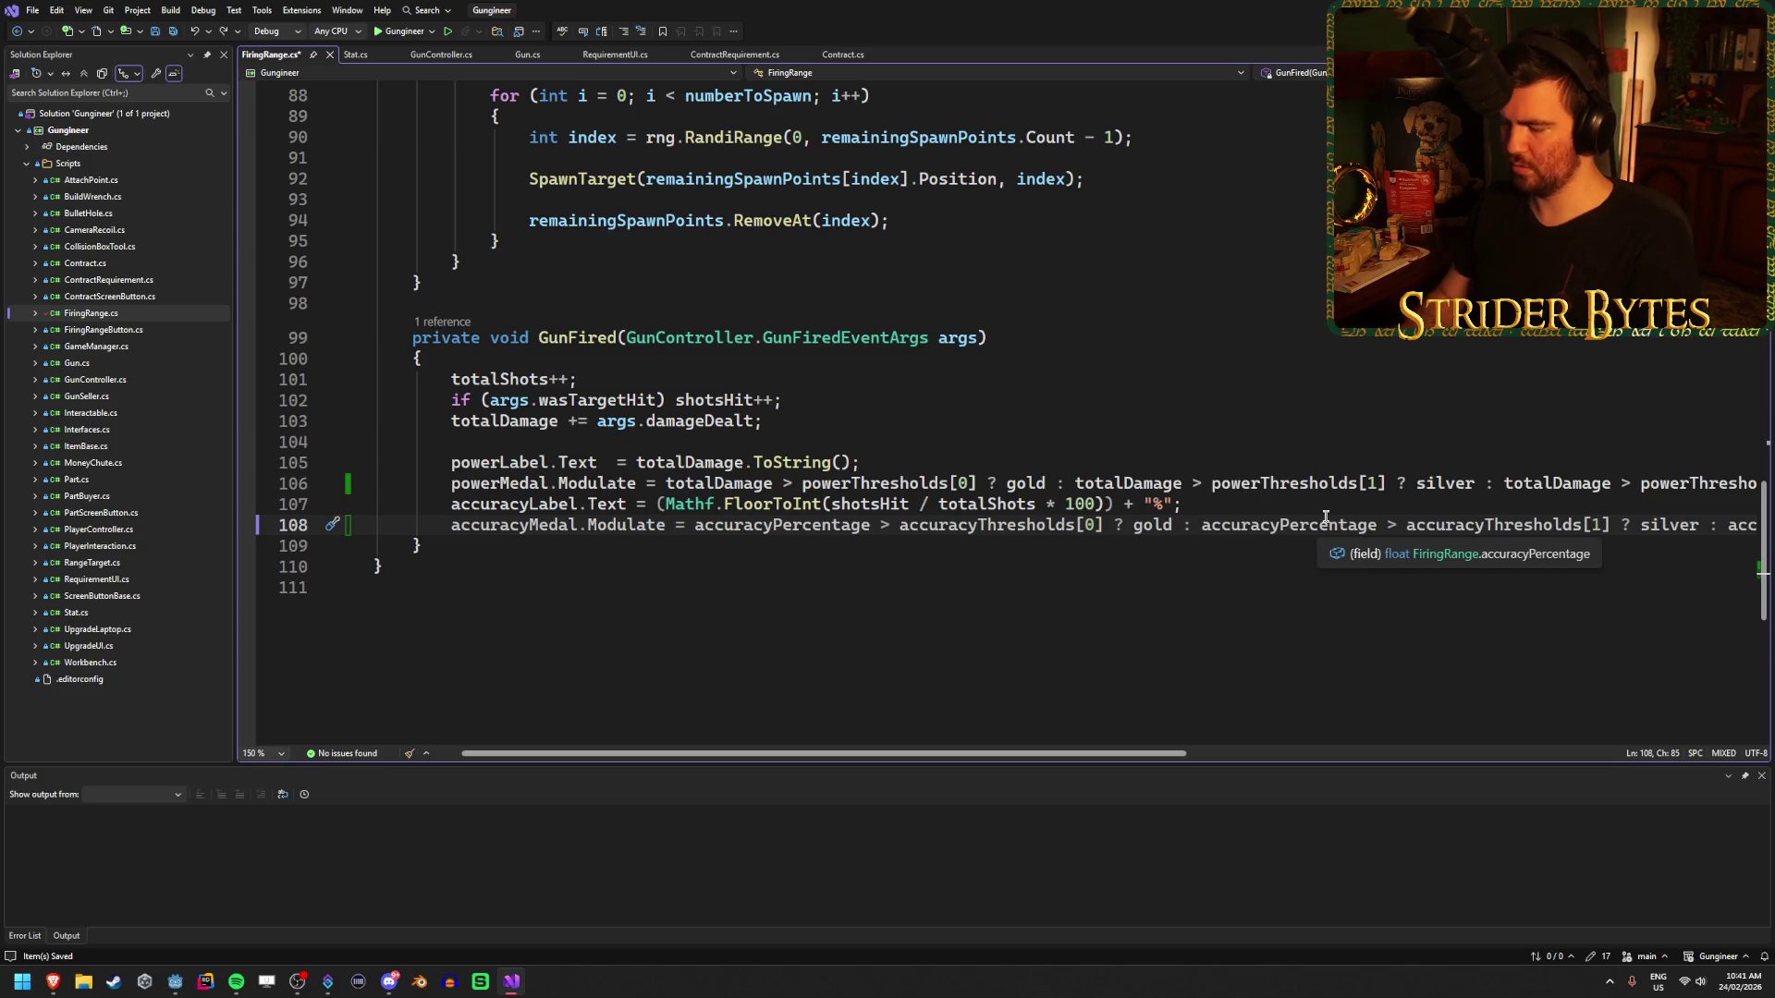
- Re-split the accuracy ternary into gold, silver, bronze and greyedOut lines and save
key("Return")
left_click(1006, 546)
key("Return")
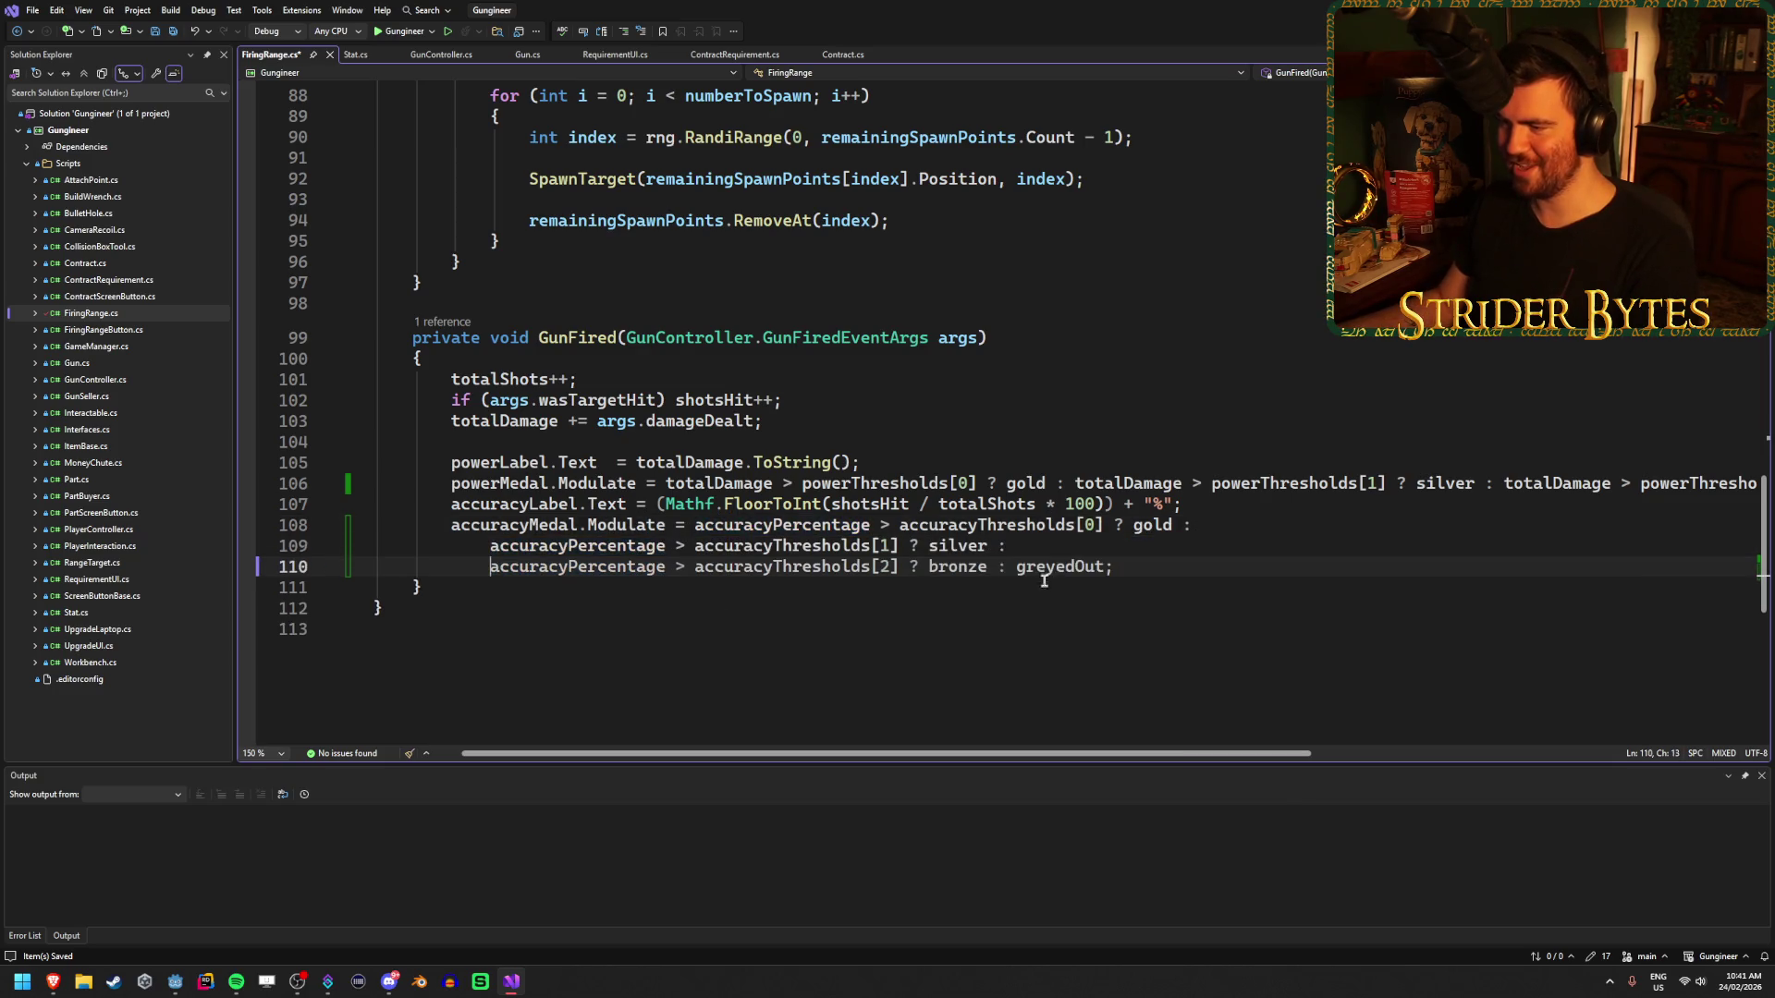
left_click(1013, 567)
key("Return")
left_click(1096, 583)
key("ctrl+s")
left_click(1491, 483)
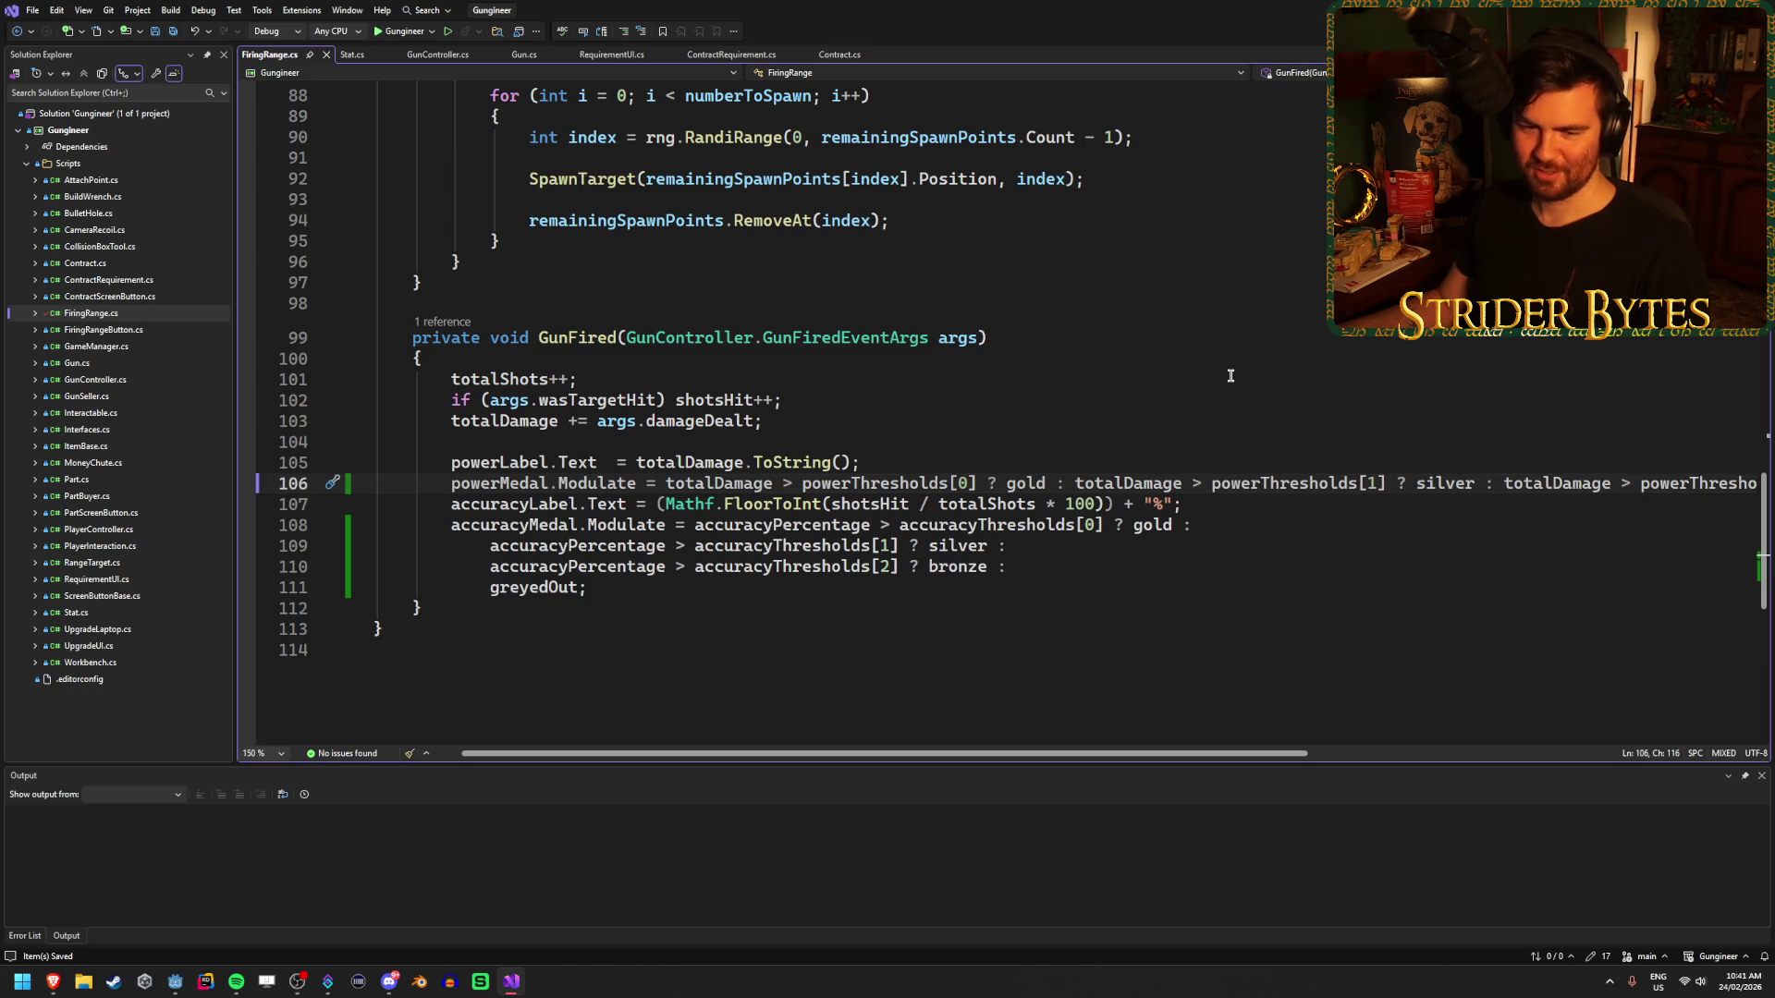
left_click(1065, 483)
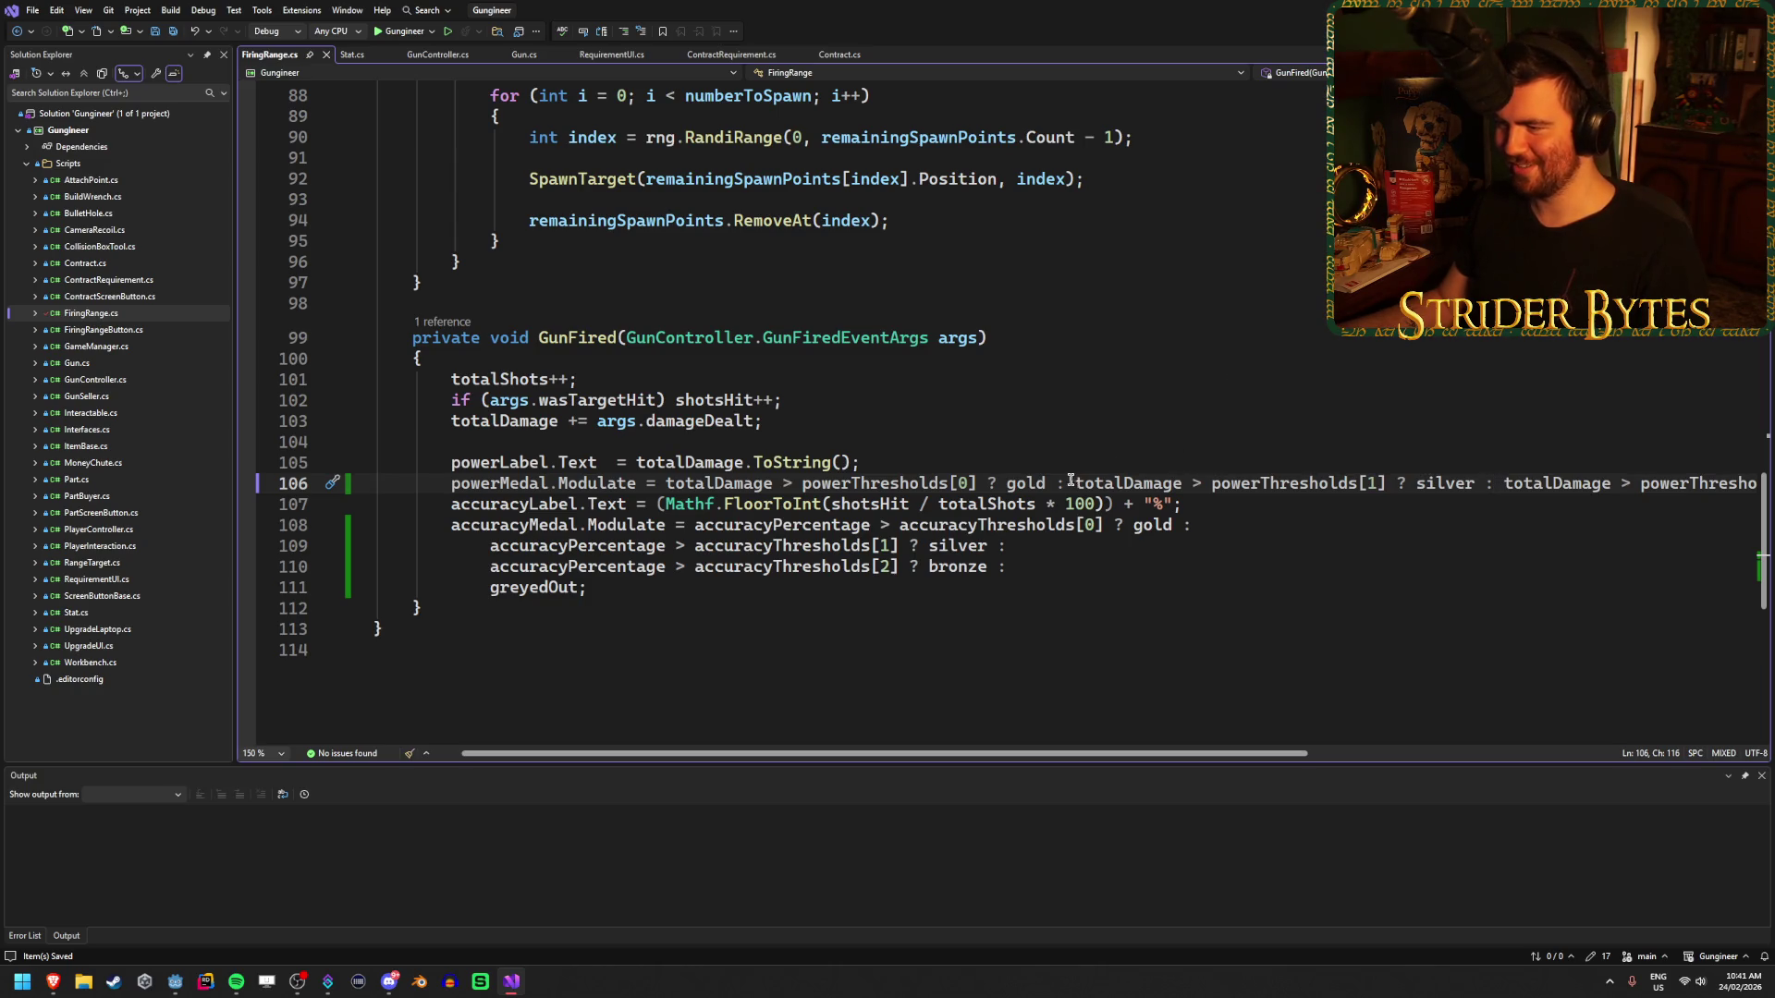
- Put the silver, bronze and greyedOut branches of powerMedal.Modulate on separate lines, then add a blank line
key("Return")
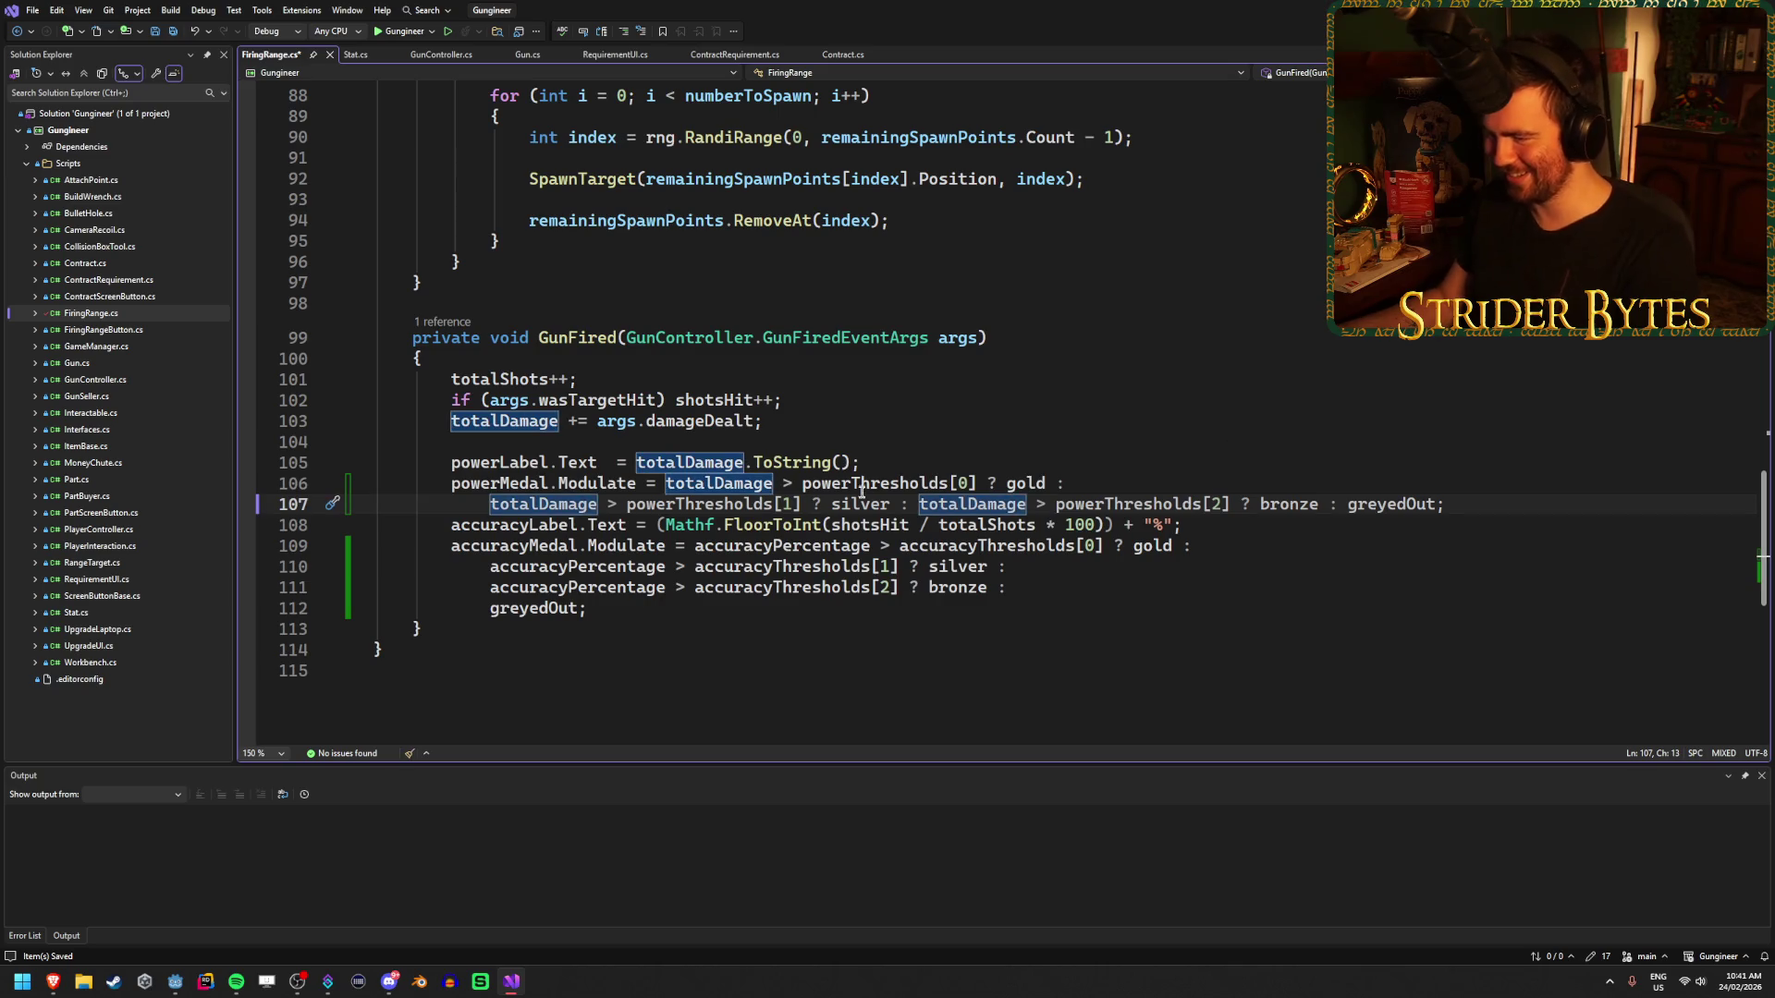
left_click(914, 504)
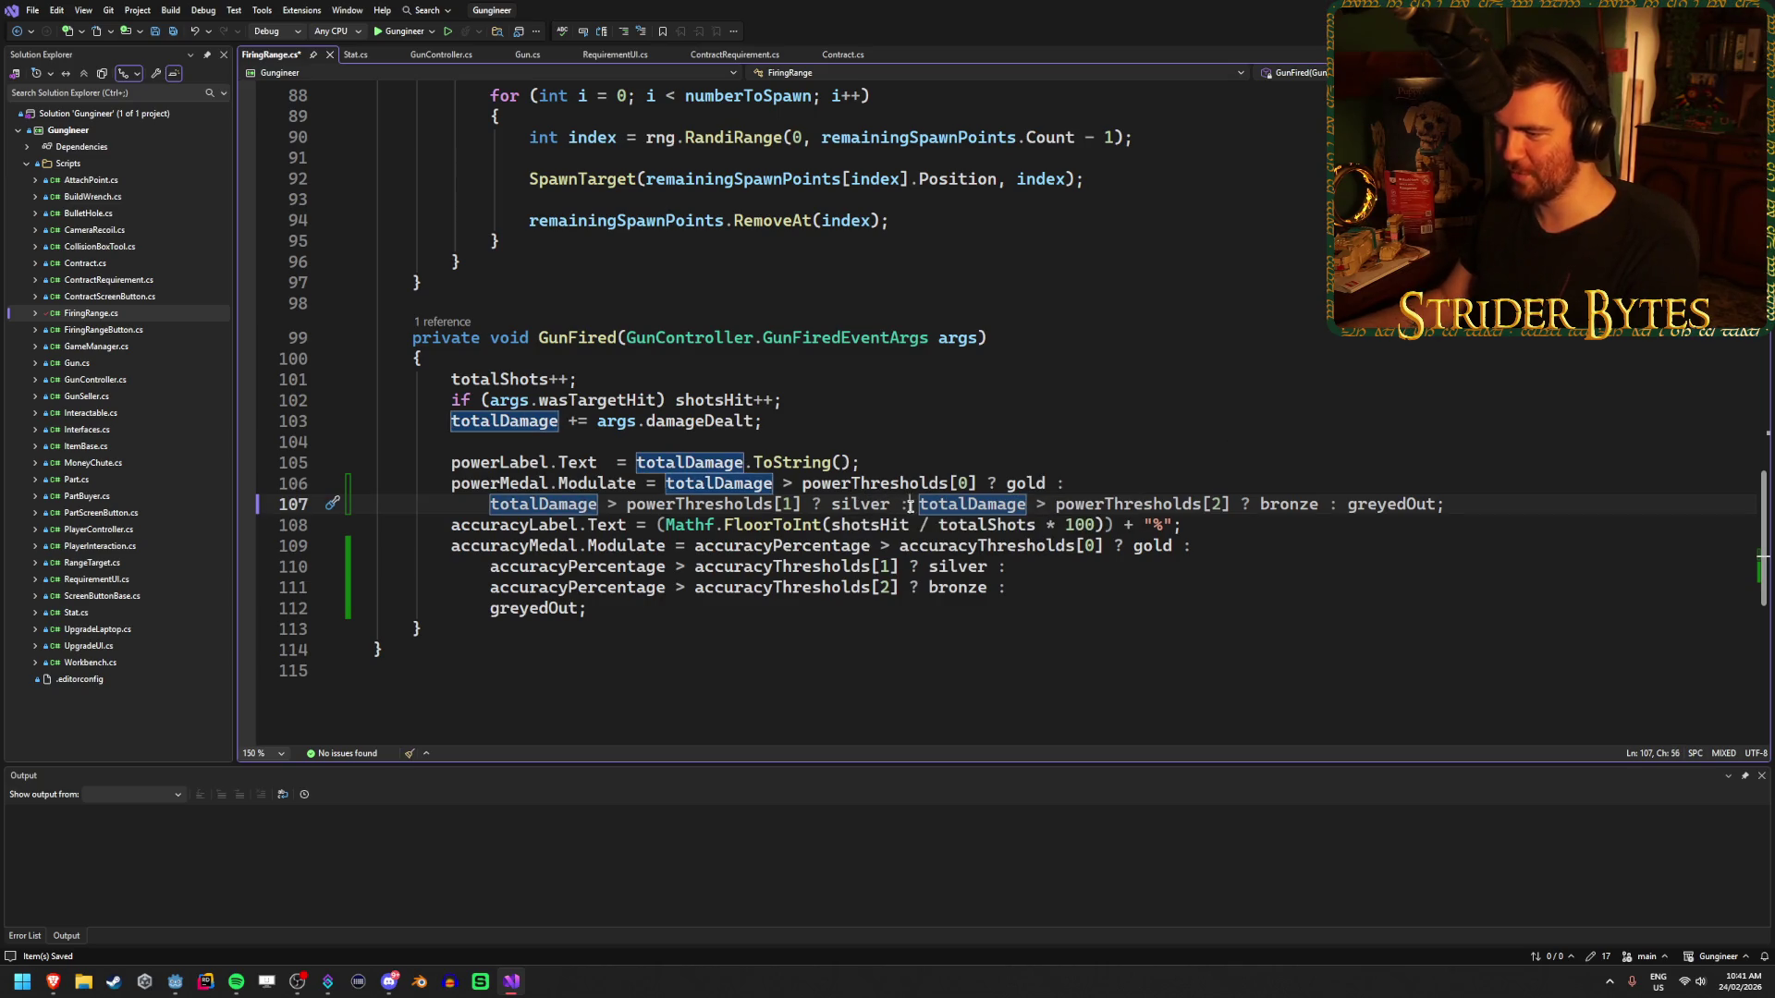
key("Return")
left_click(909, 525)
key("Return")
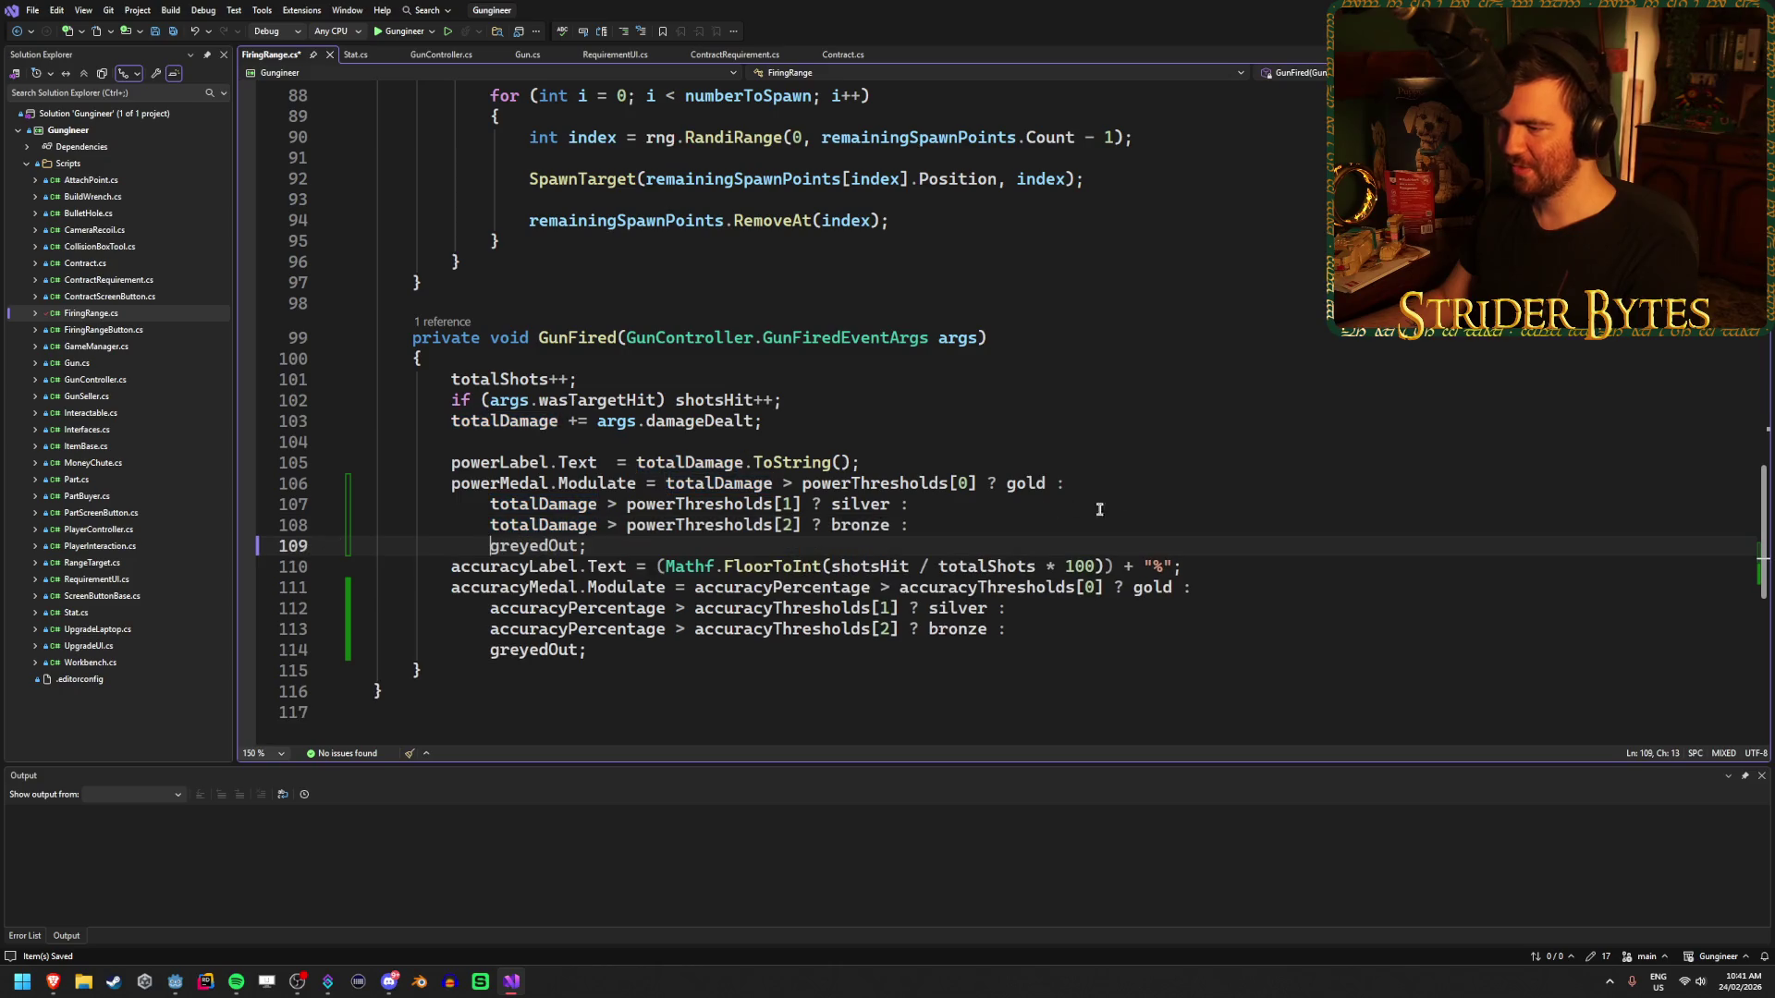
key("End")
key("Return")
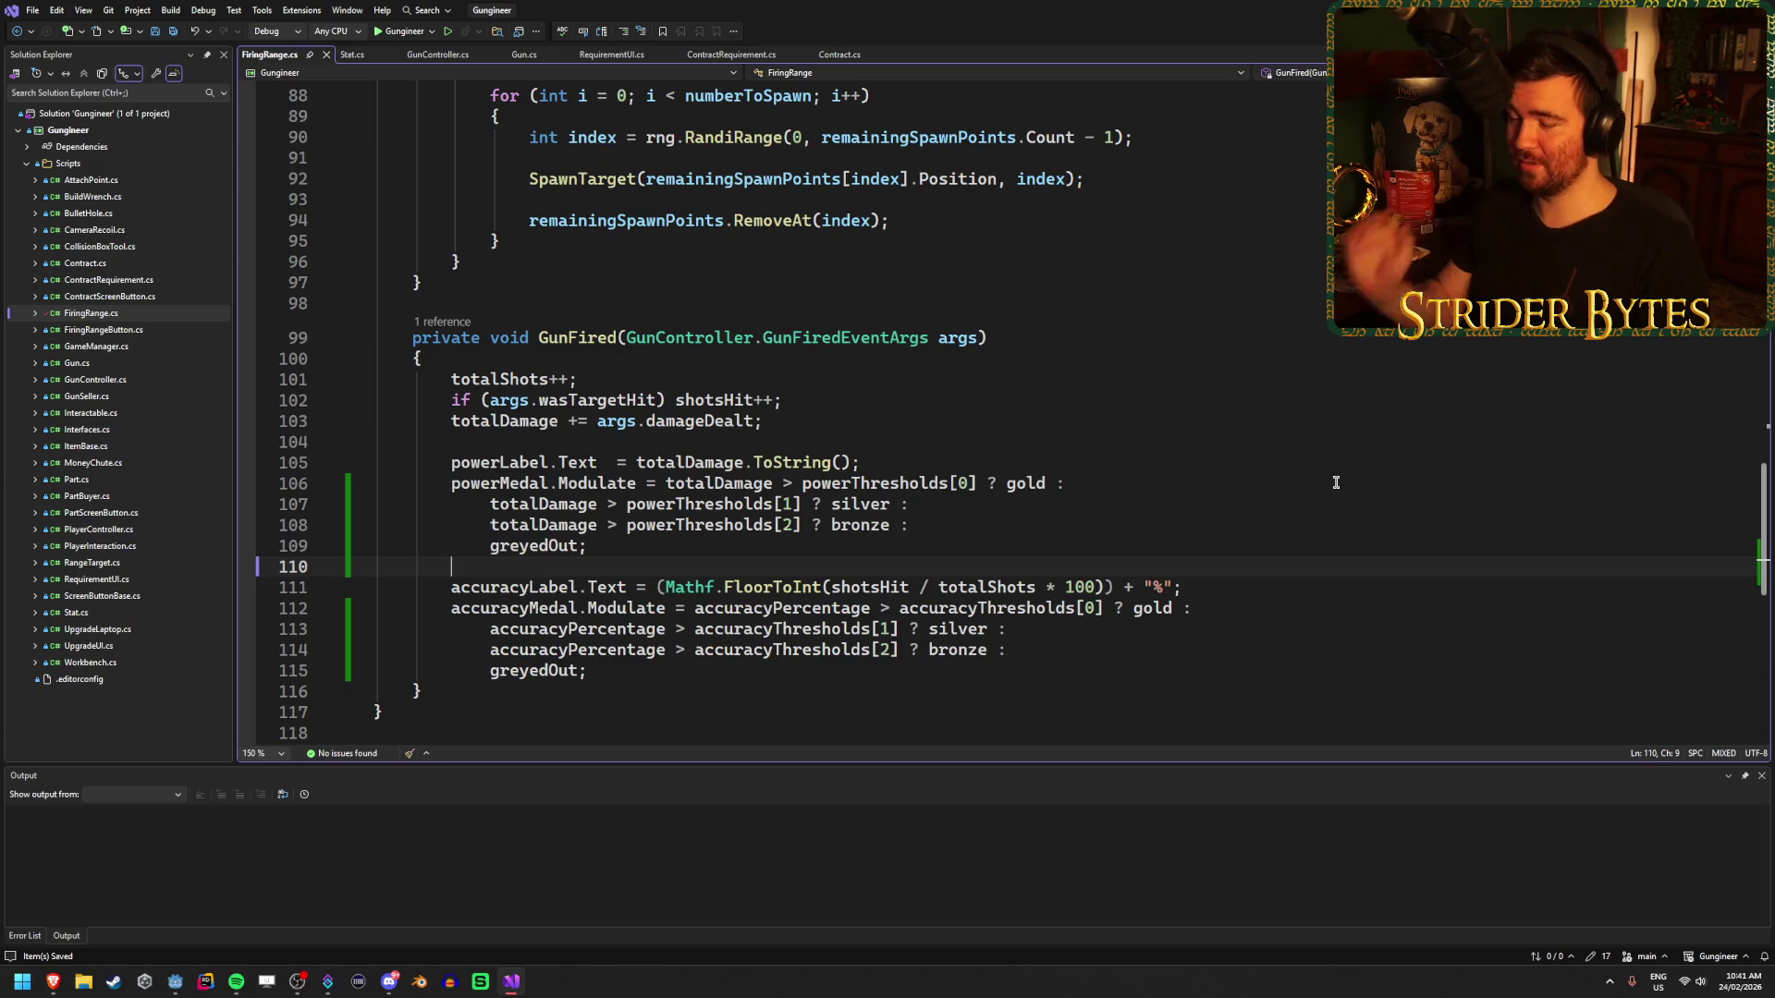
- Highlight the accuracyPercentage references, then clear the highlights
left_click(1279, 629)
left_click(1257, 706)
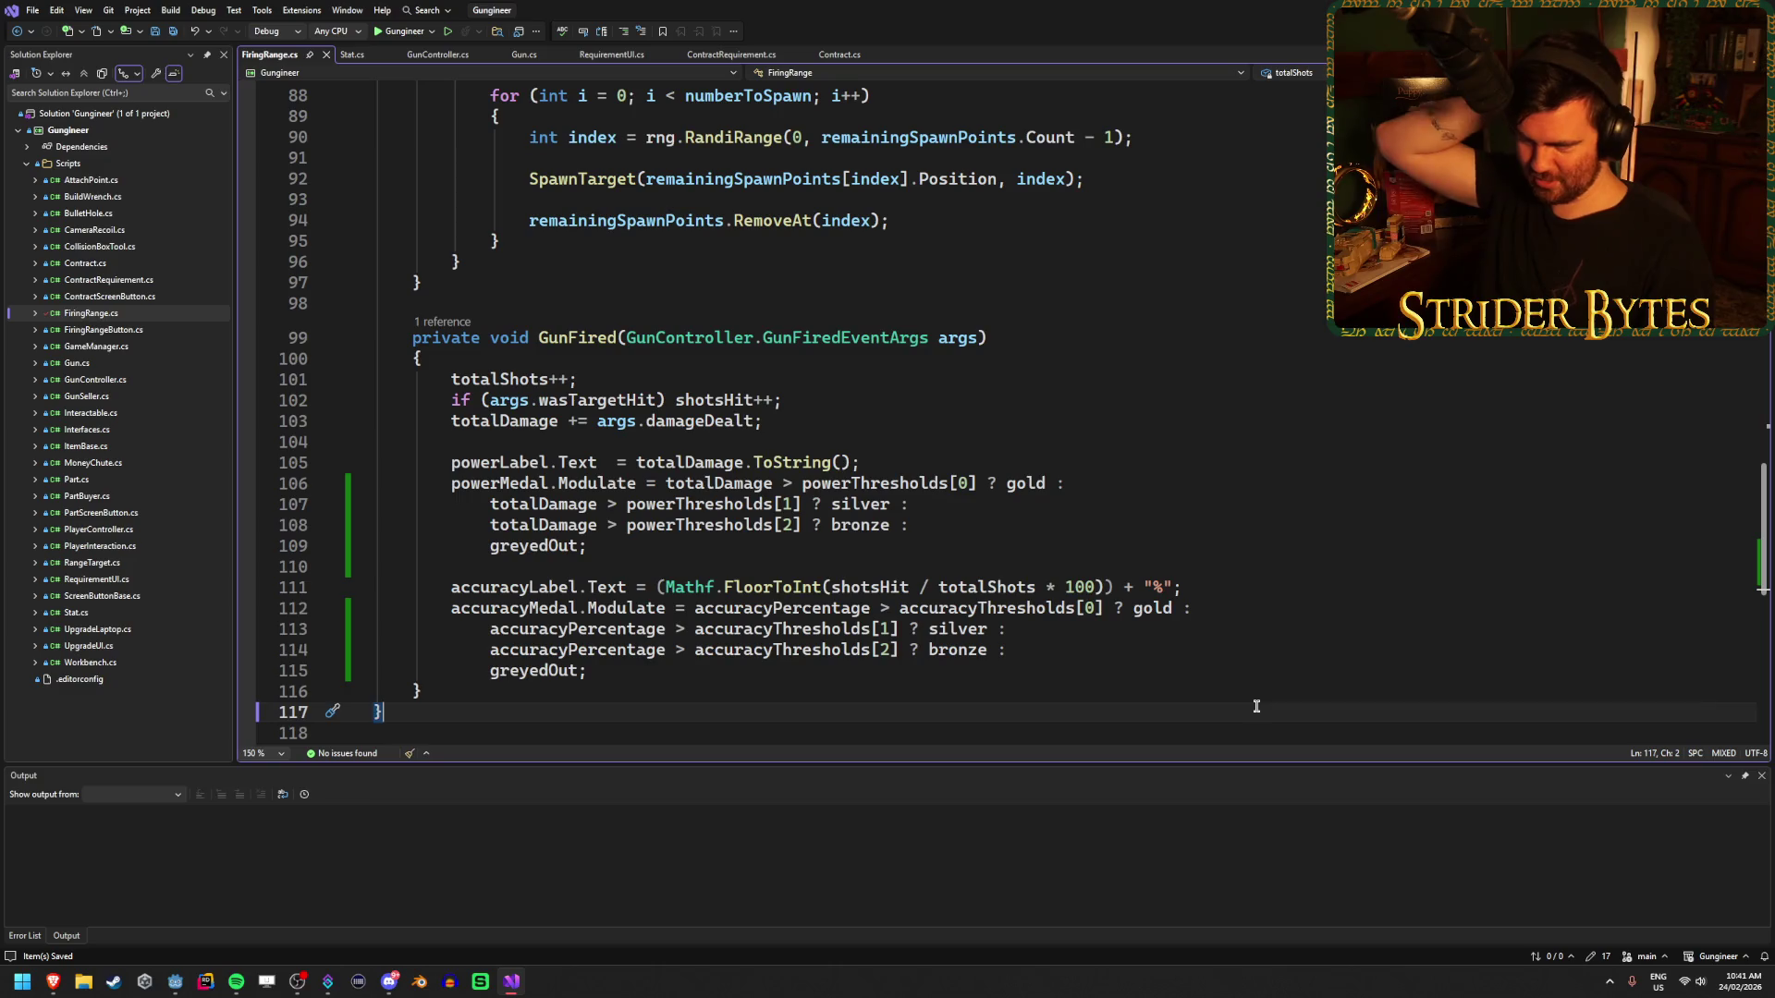
left_click(830, 610)
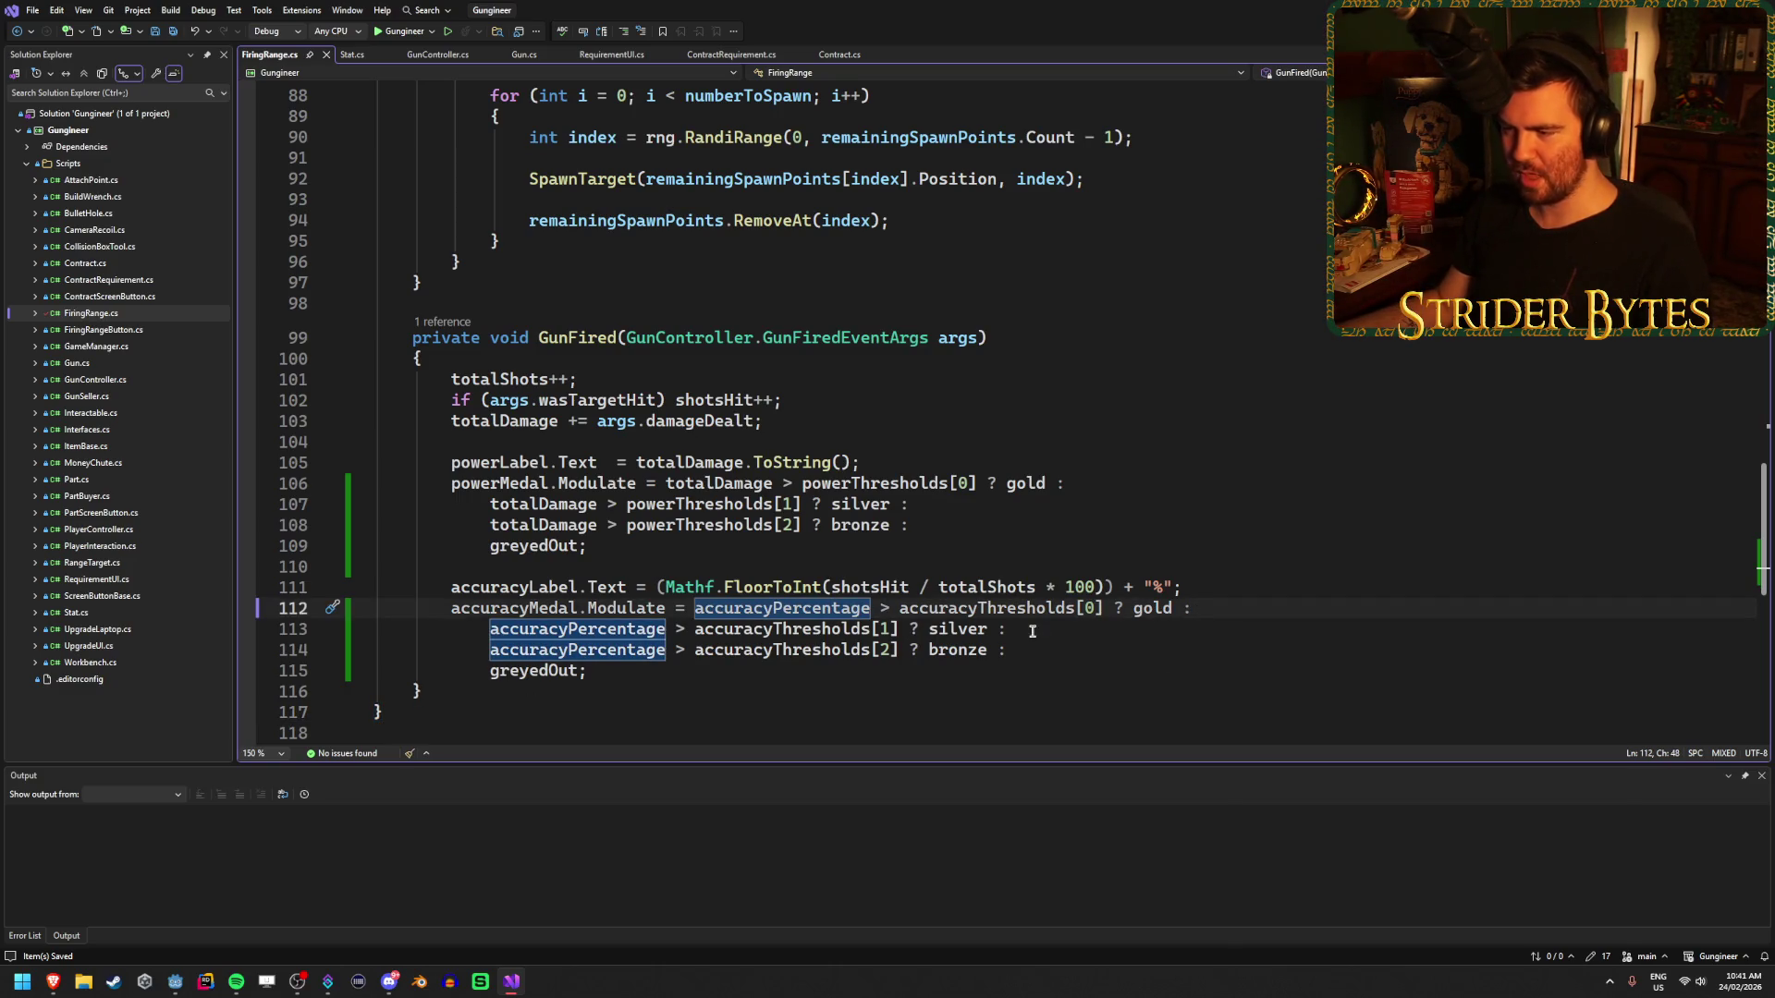
left_click(680, 681)
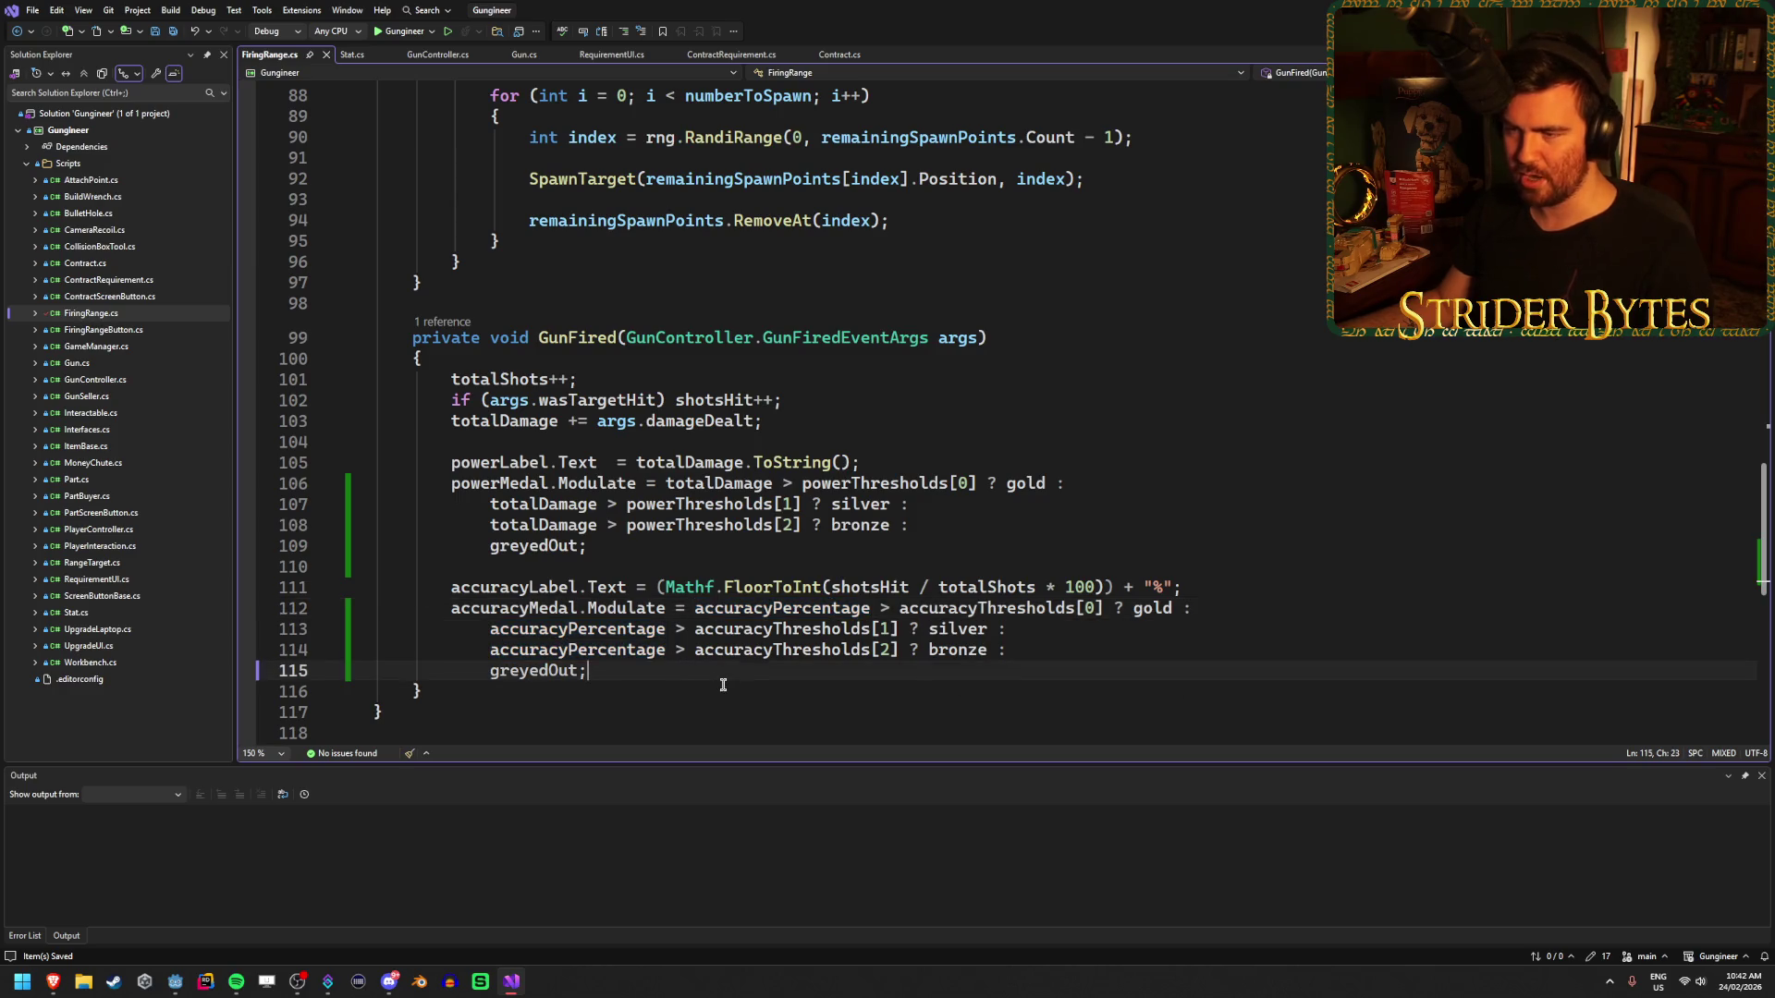
scroll(940, 653, "up", 20)
scroll(940, 653, "up", 7)
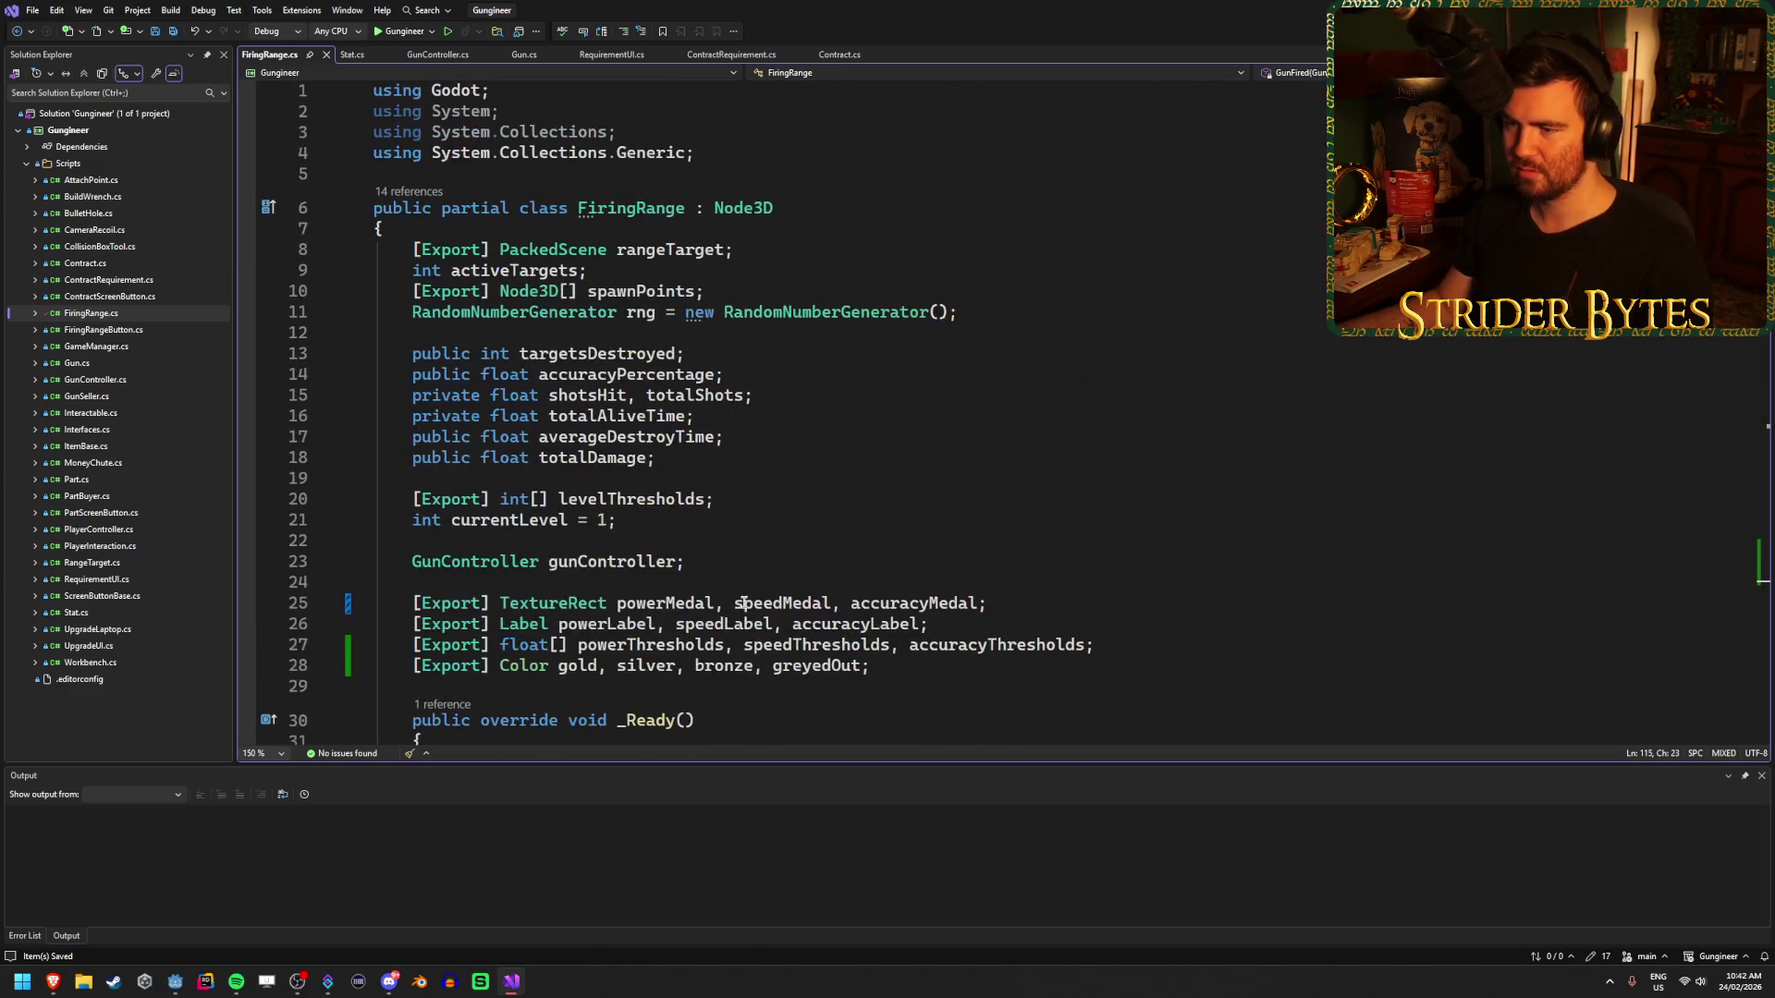
- Highlight the references to the speedMedal field and to speedLabel in FiringRange.cs
scroll(738, 537, "down", 1)
scroll(741, 522, "up", 1)
scroll(739, 527, "down", 1)
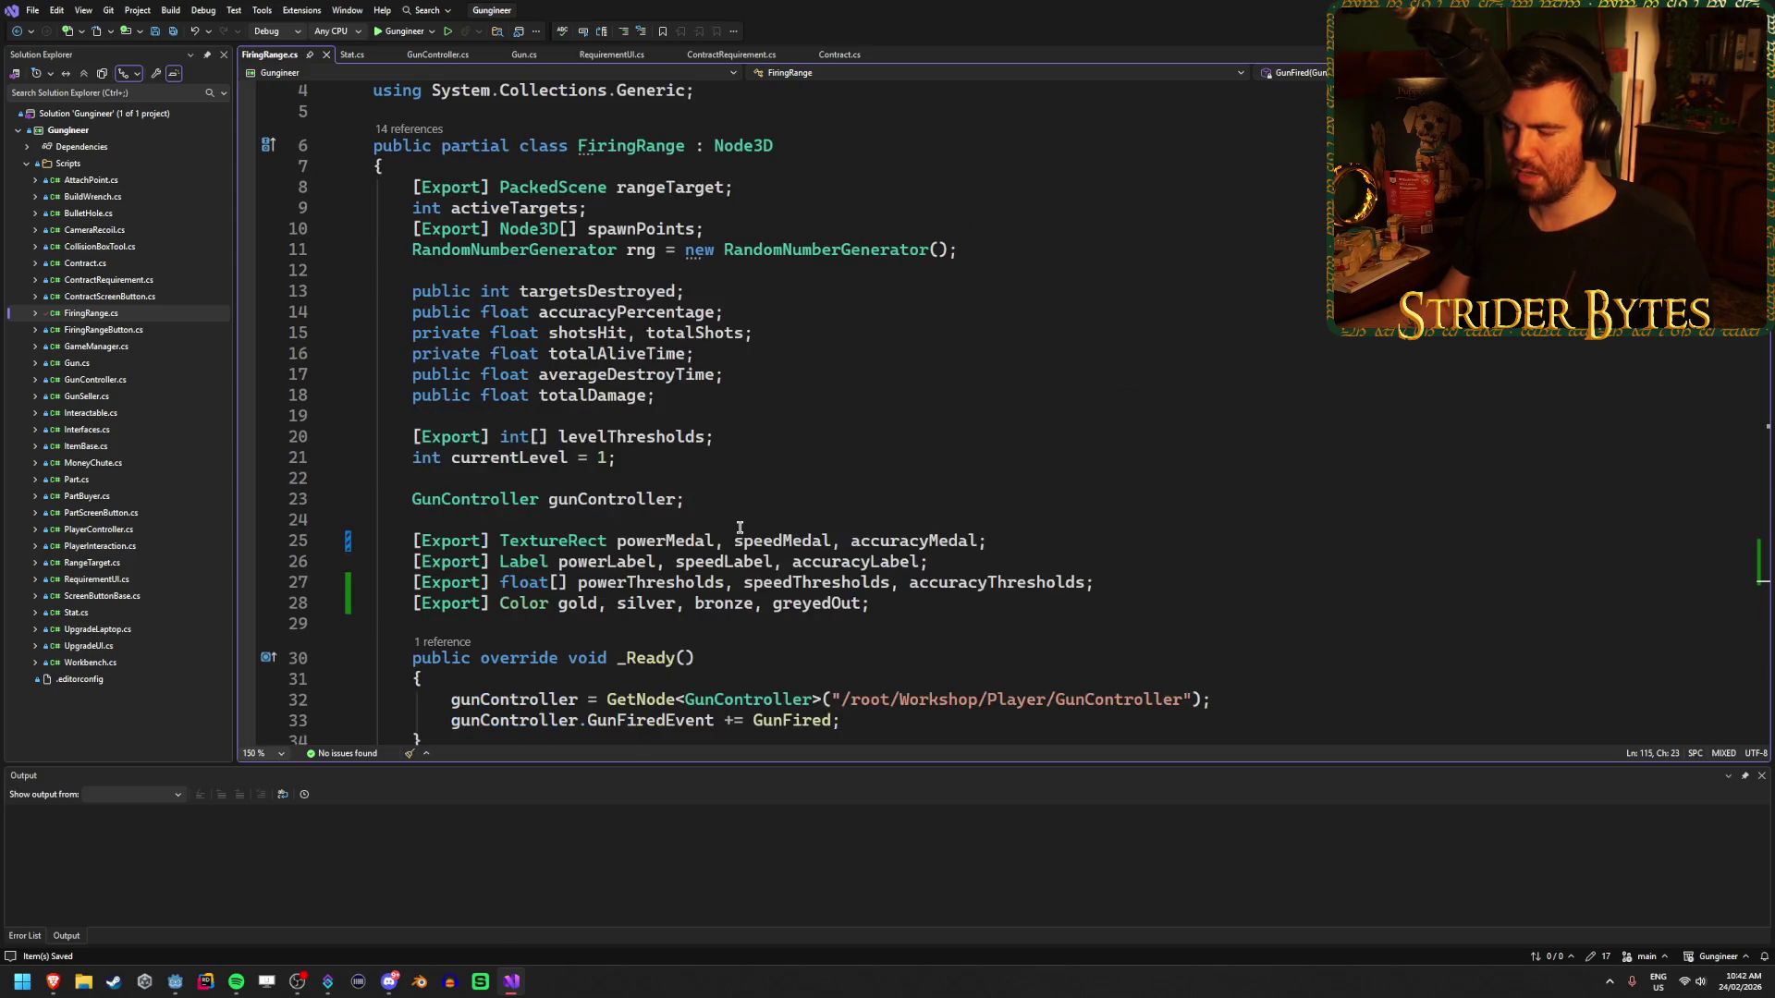
left_click(741, 538)
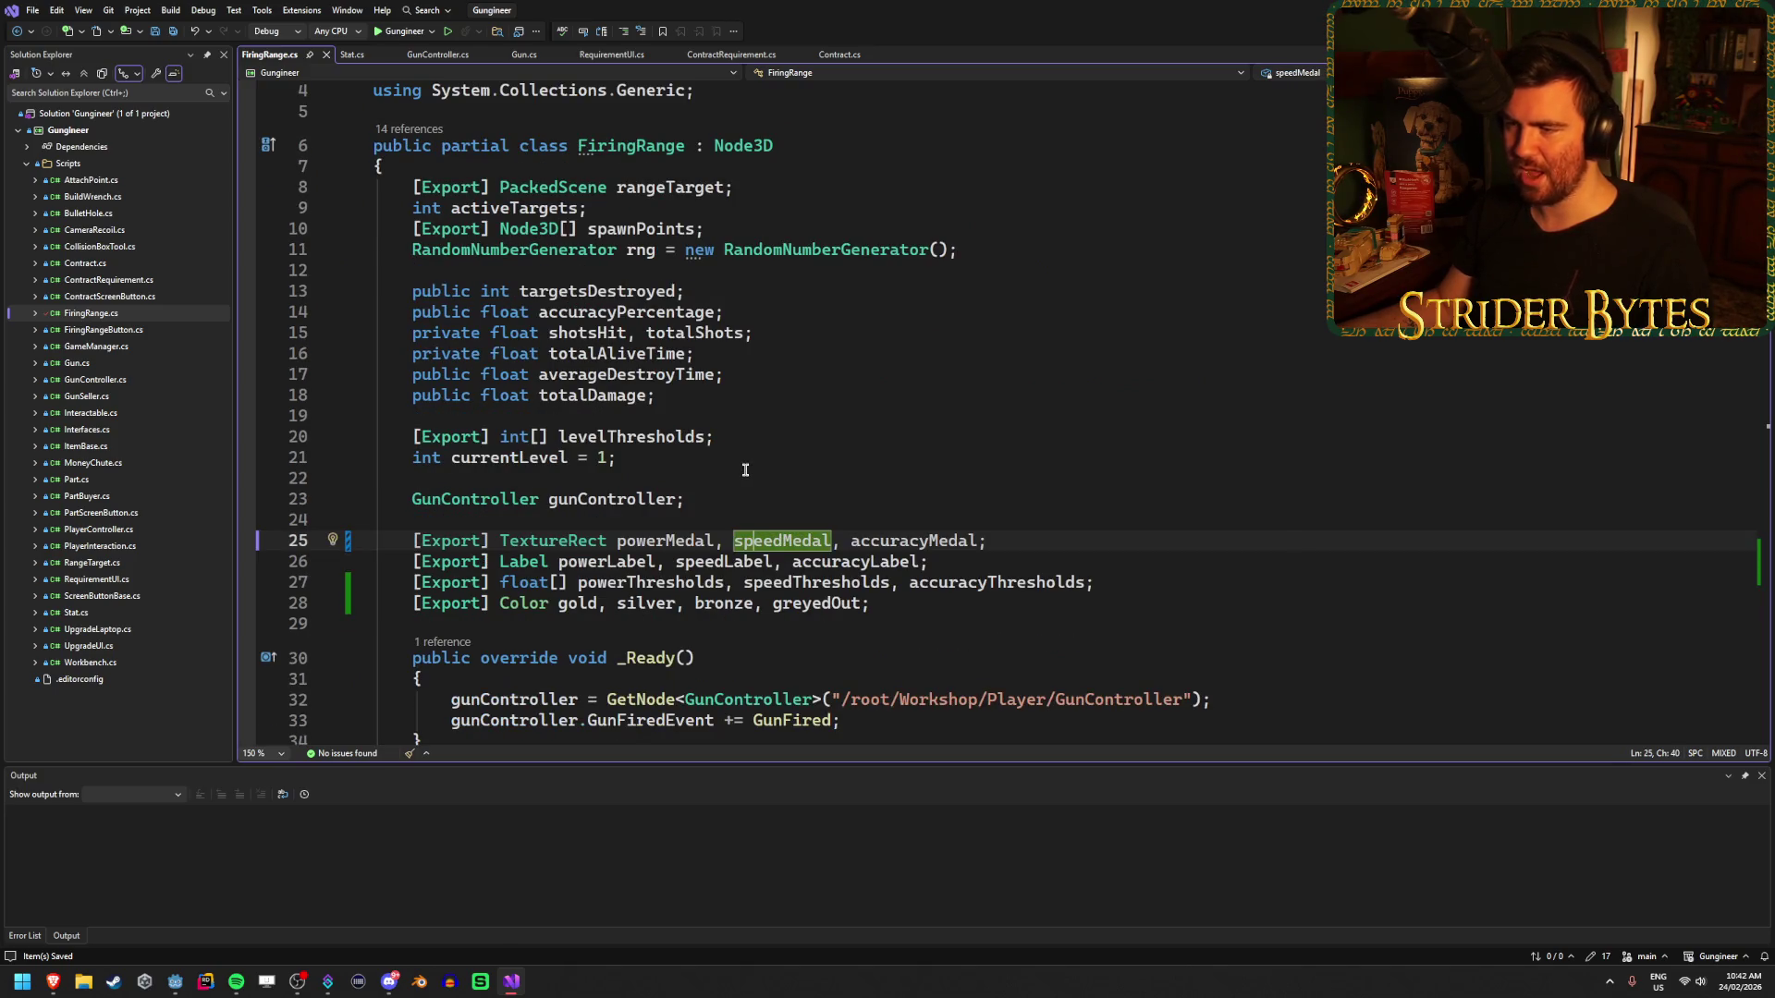
scroll(738, 444, "down", 10)
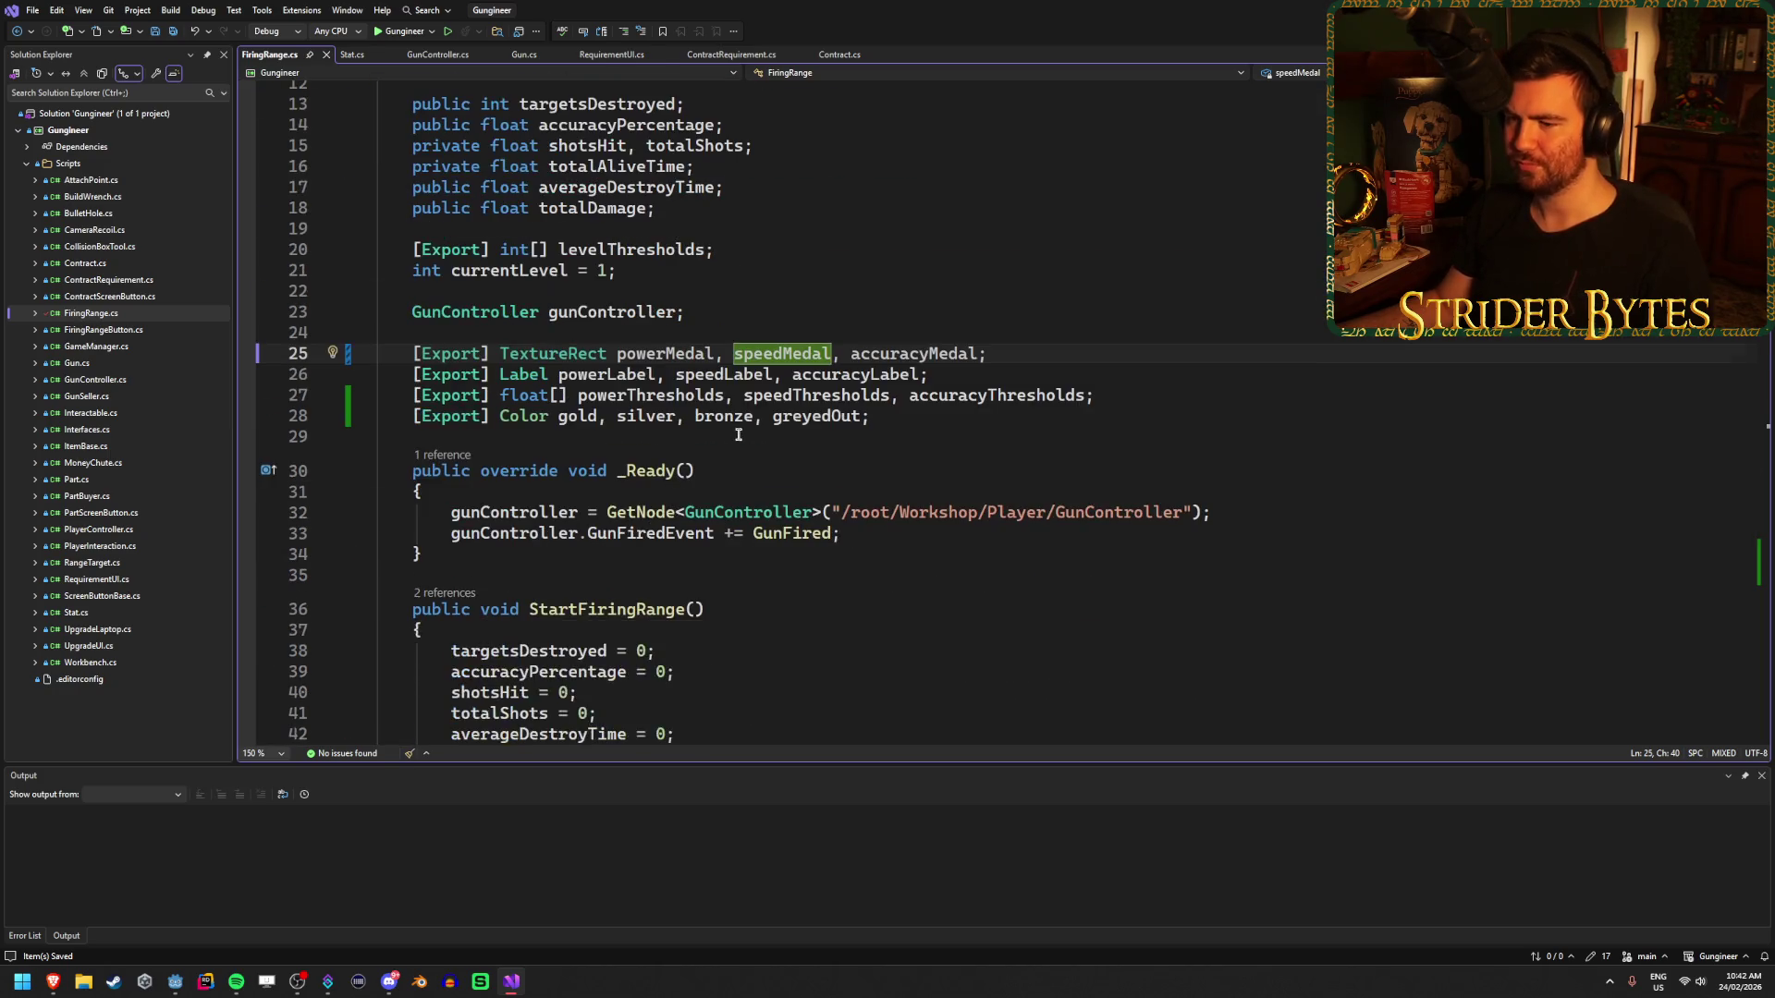
scroll(738, 434, "down", 18)
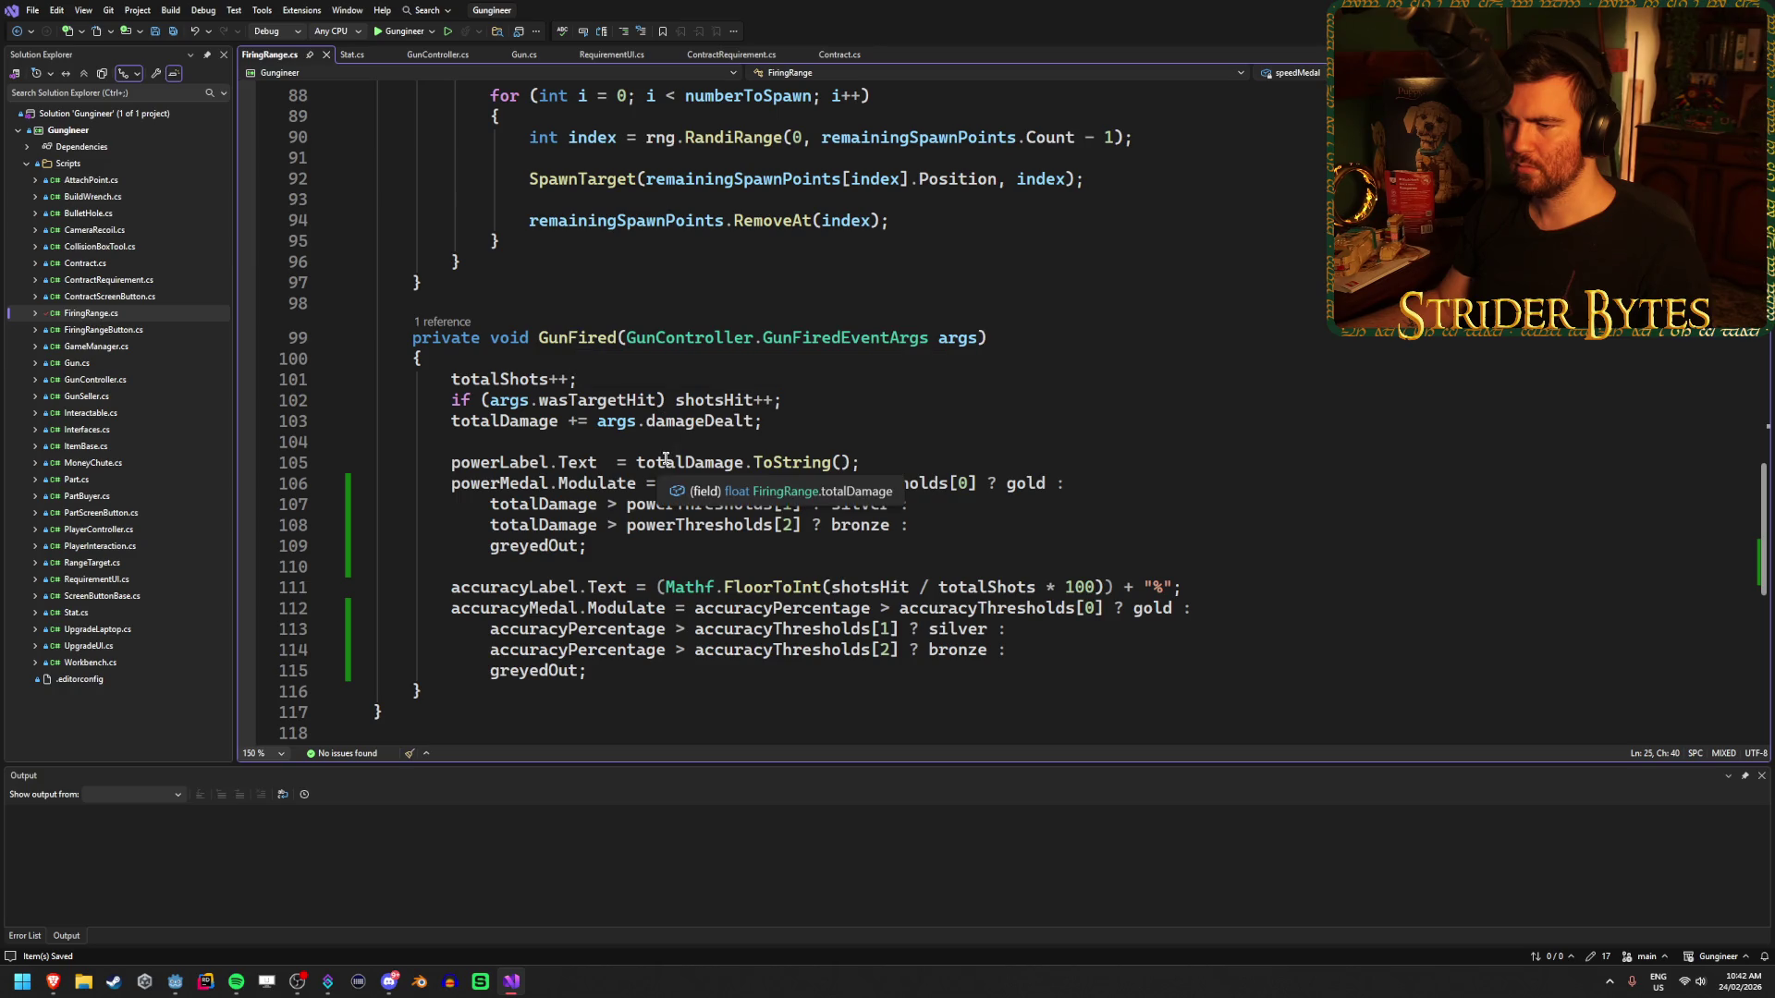
scroll(1273, 387, "up", 9)
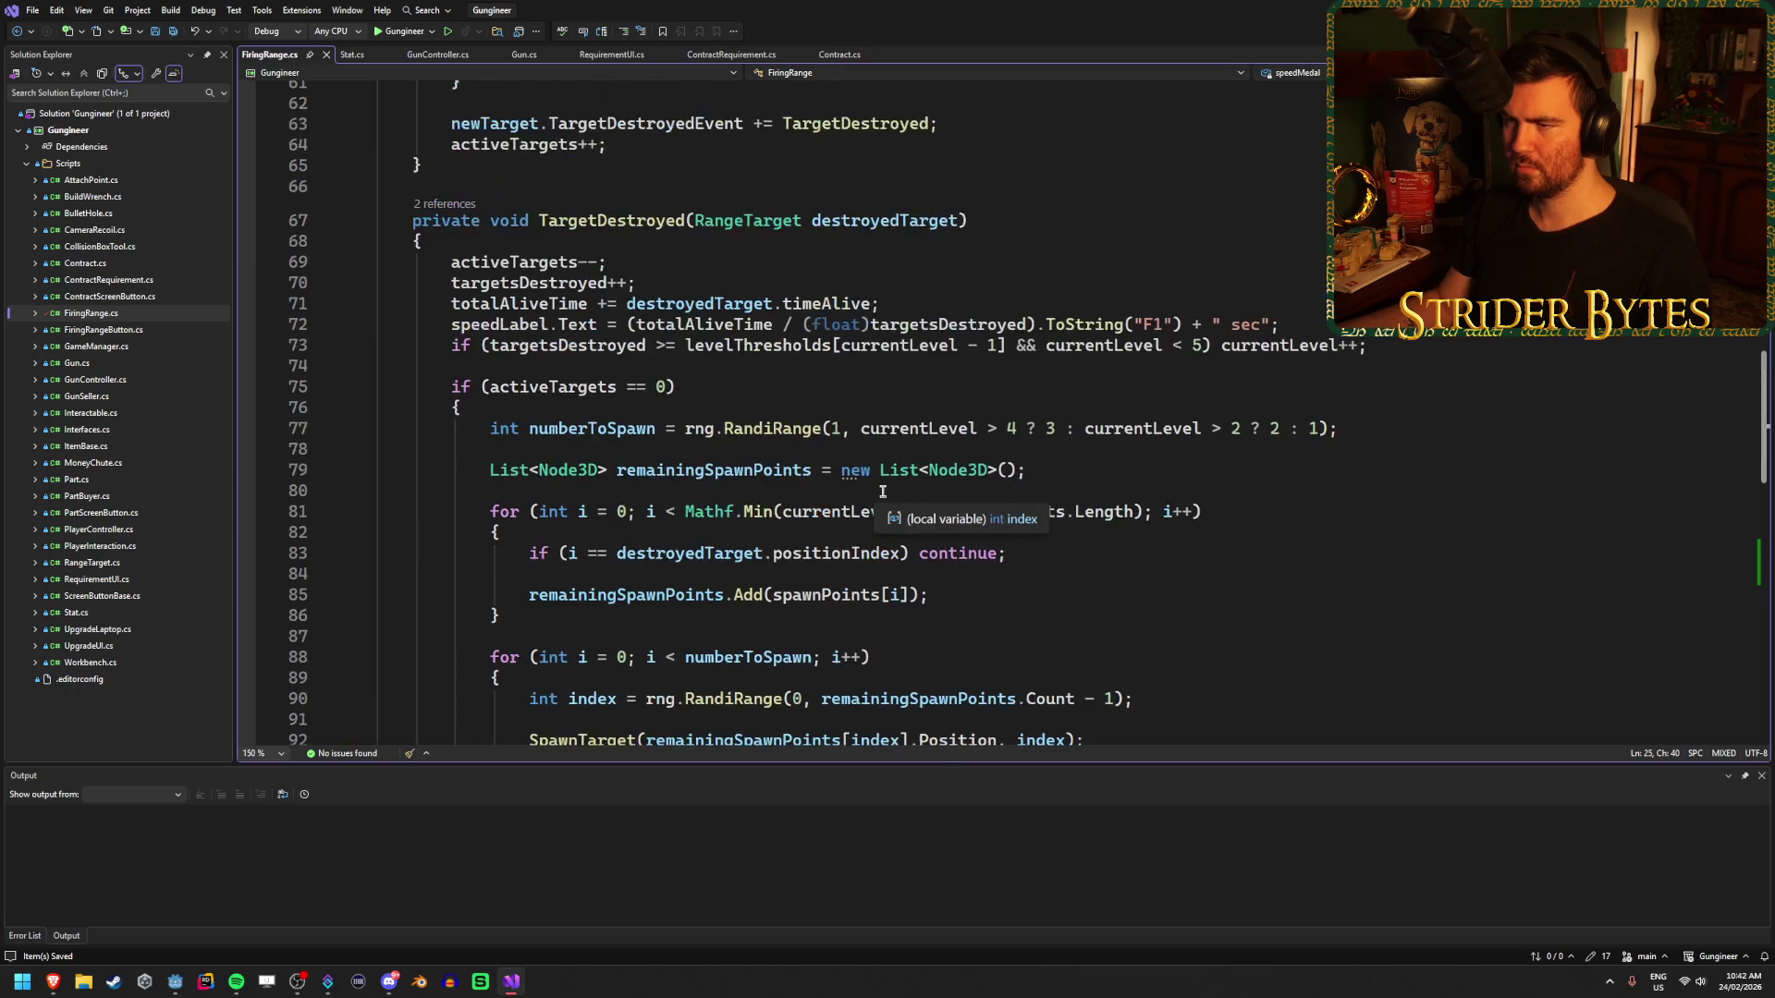
scroll(1272, 388, "down", 4)
scroll(1017, 435, "up", 4)
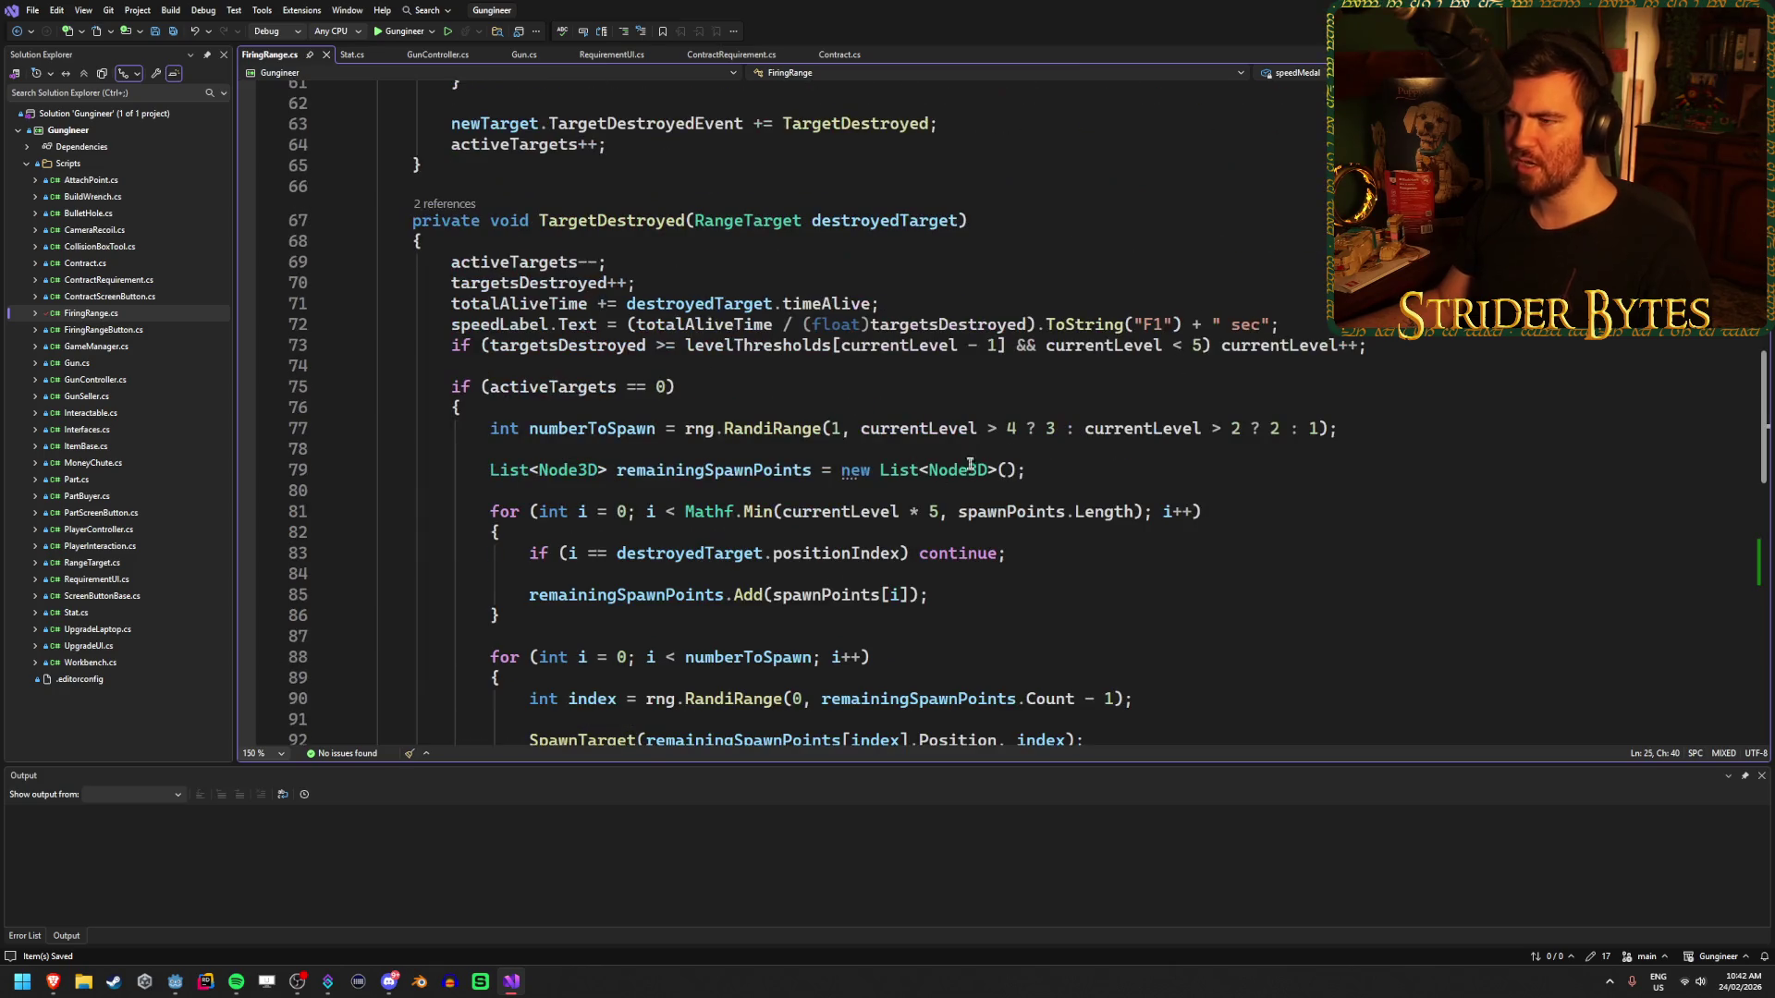
scroll(698, 484, "up", 5)
left_click(509, 636)
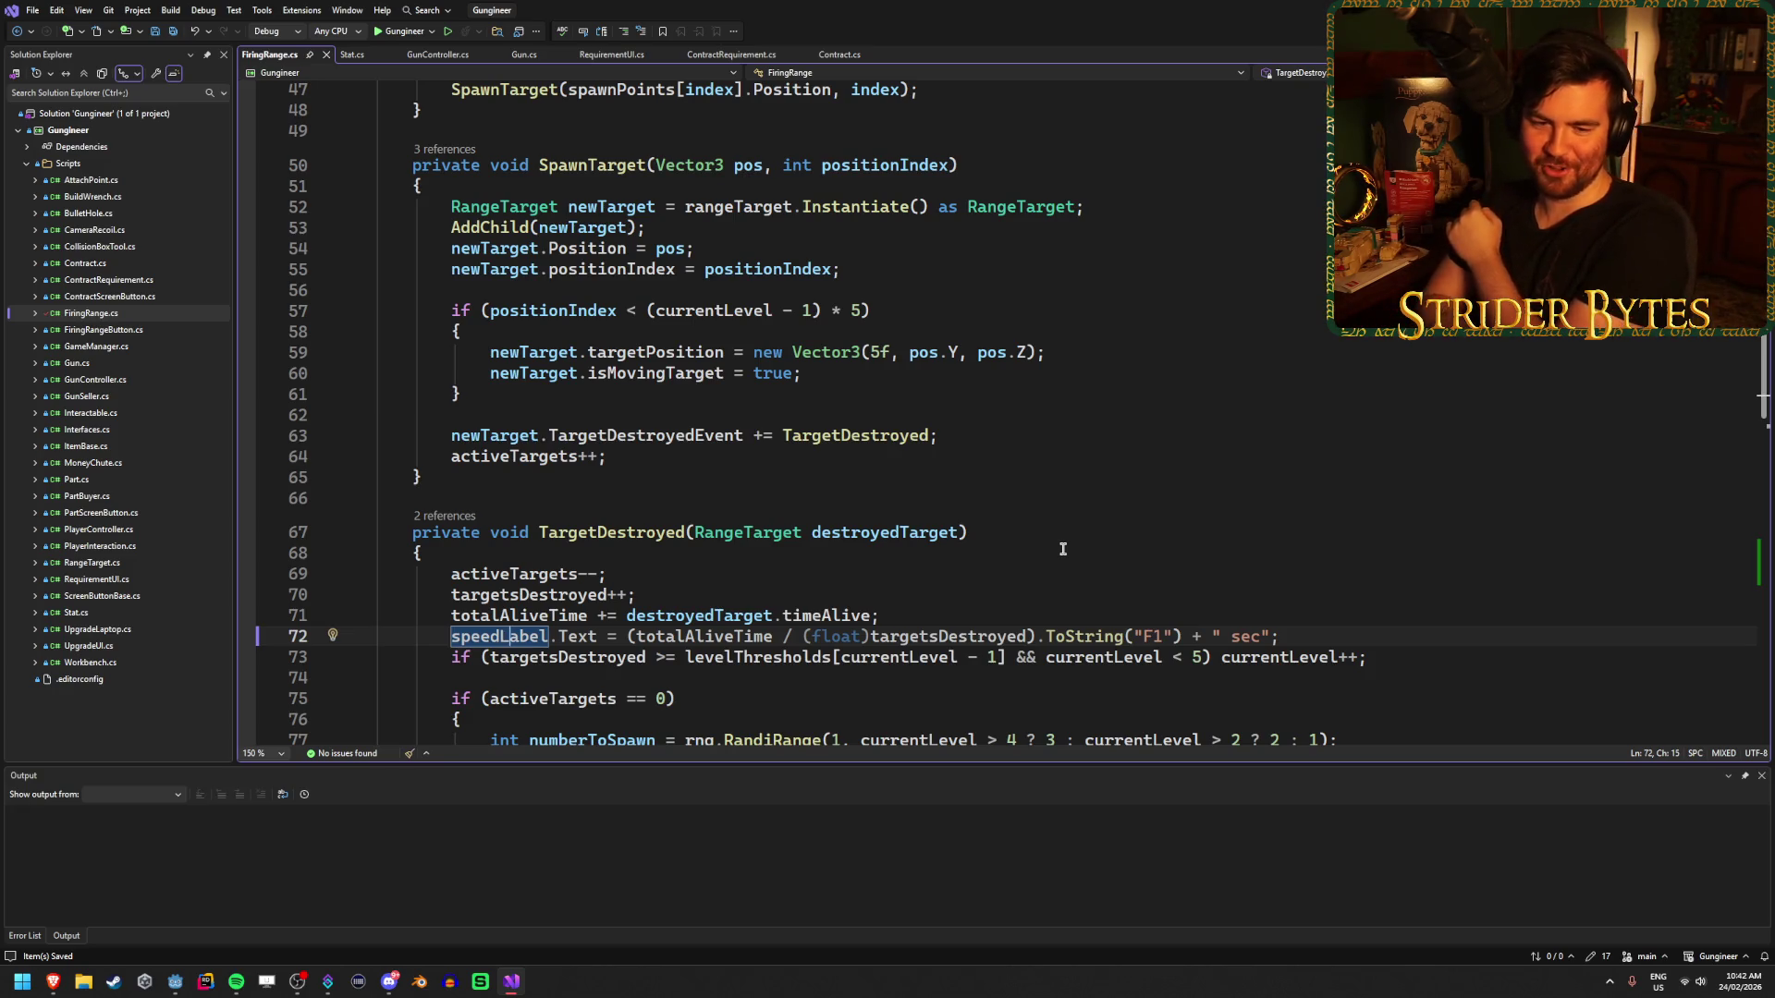
- Insert a blank line after the totalAliveTime line, just above the speedLabel line
scroll(1063, 549, "down", 3)
left_click(1341, 449)
left_click(1336, 428)
key("Return")
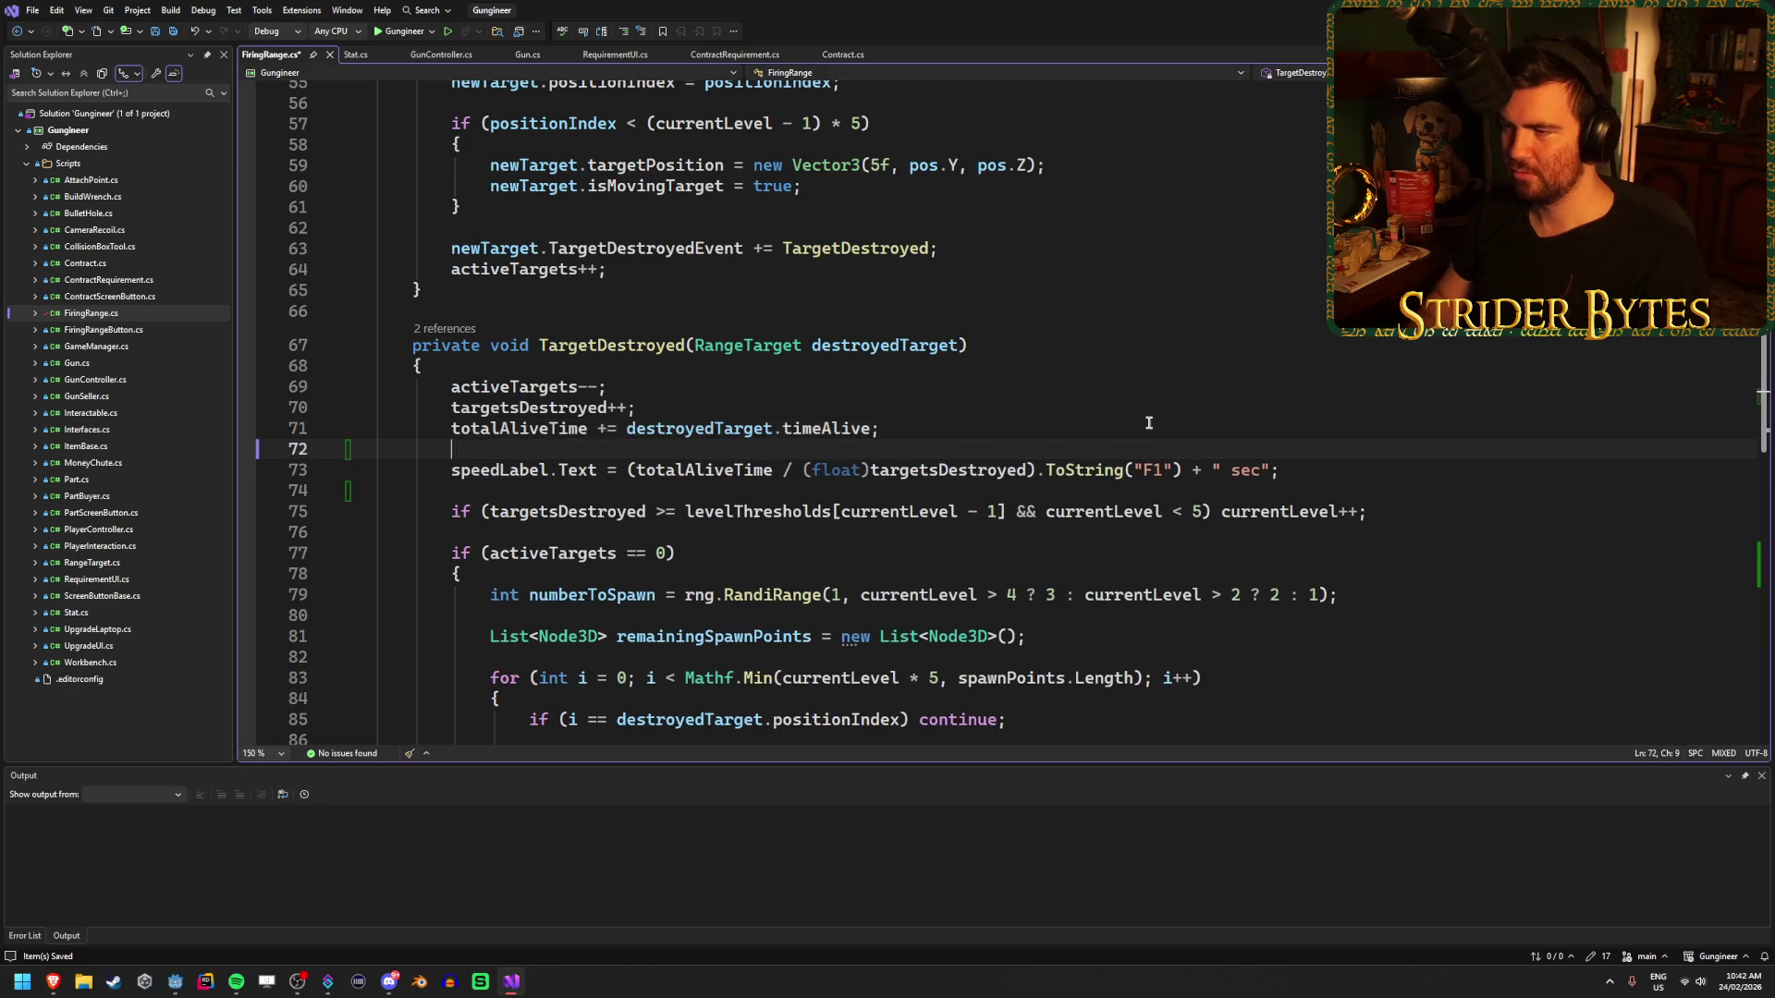
- Add a blank line below speedLabel, paste the GunFired accuracy lines there, then undo the reformatting
left_click(1301, 473)
key("Return")
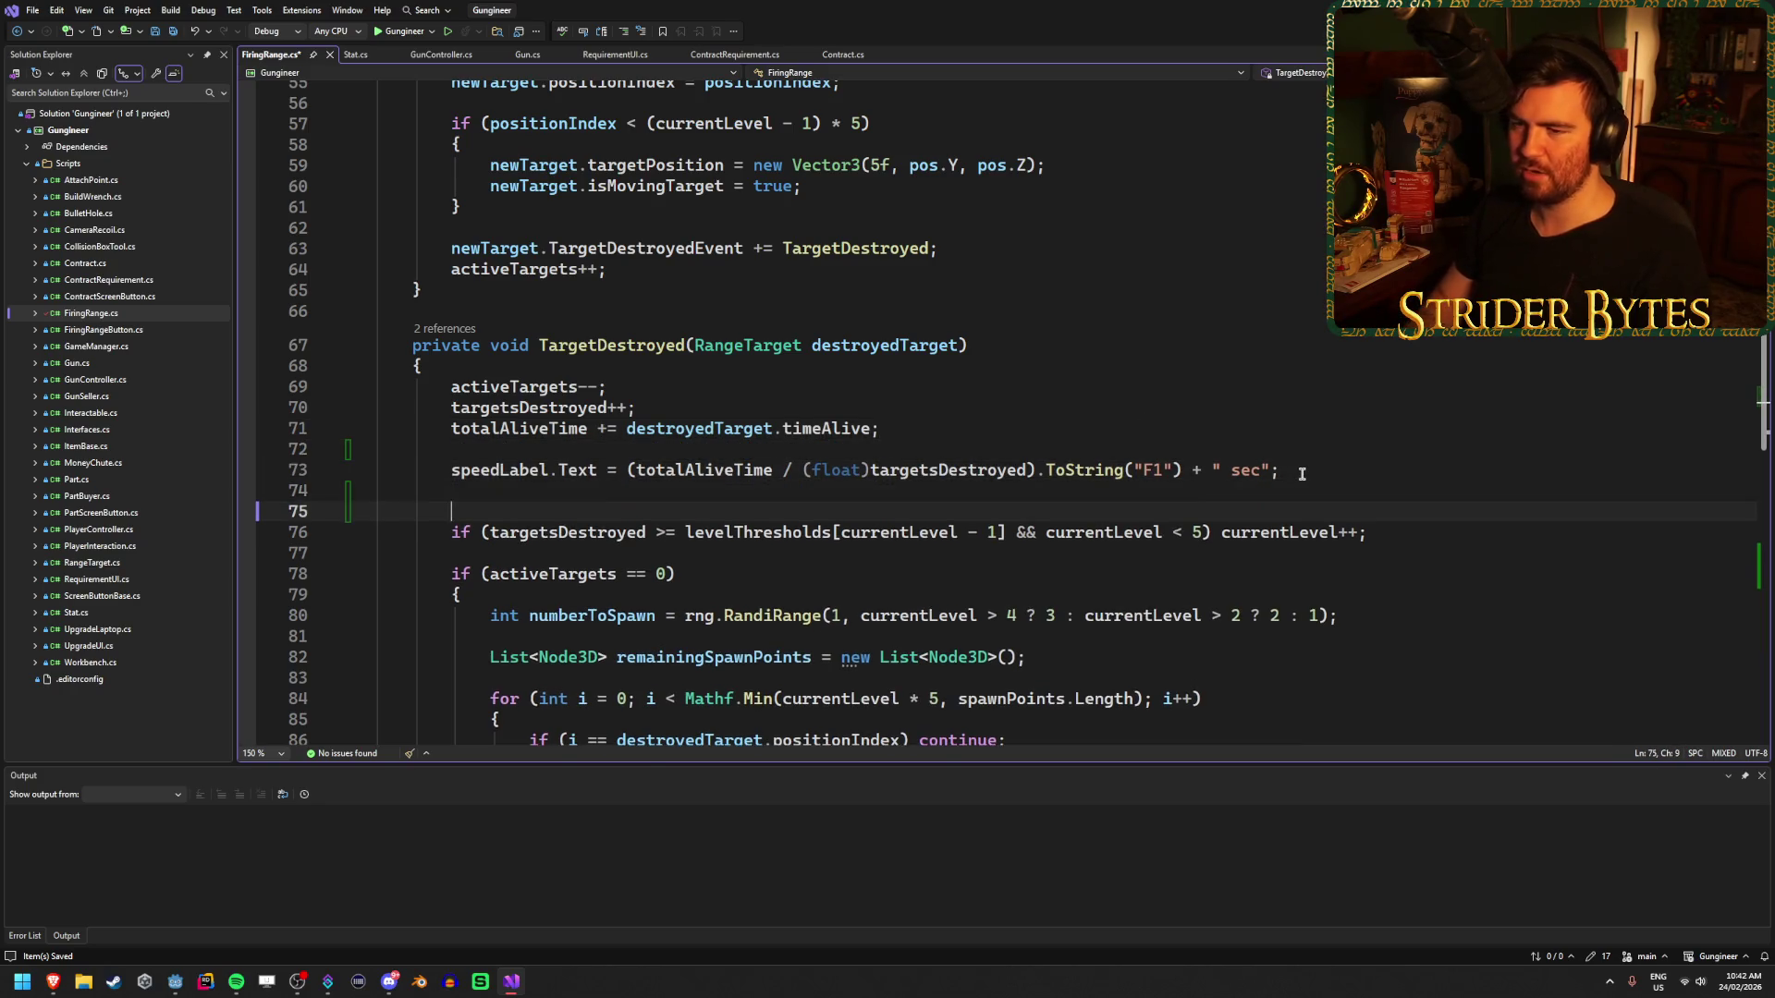
scroll(1297, 478, "down", 14)
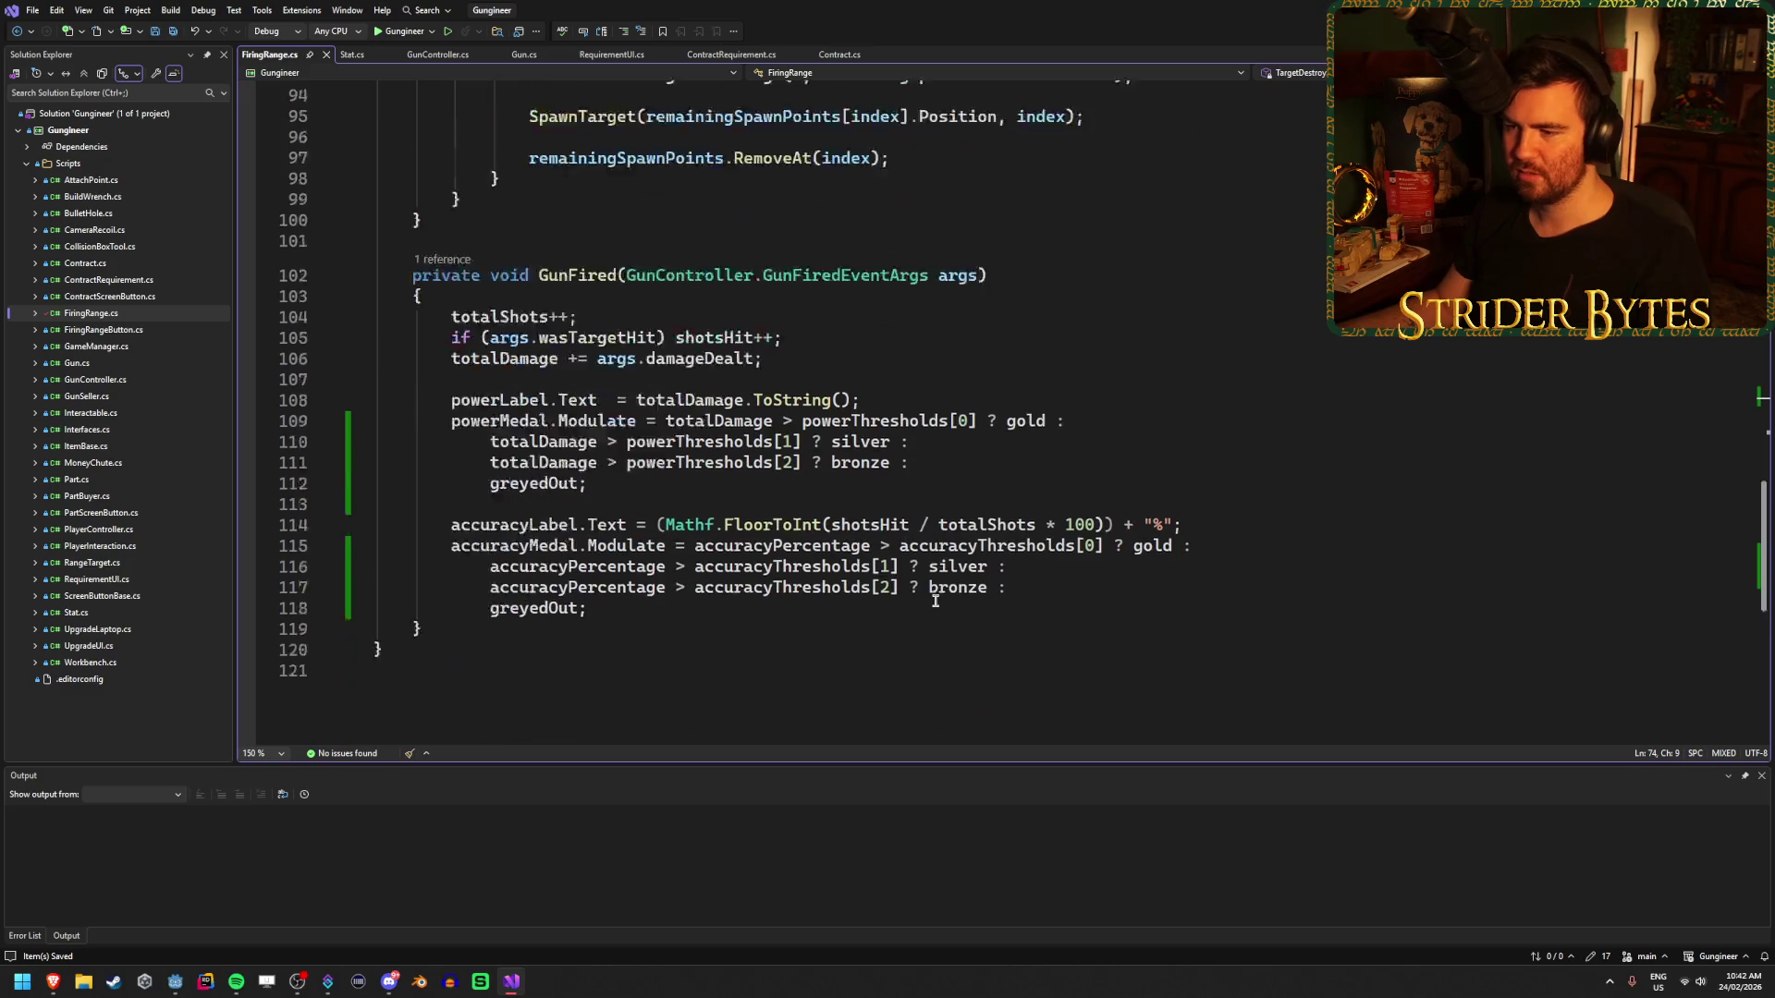
left_click_drag(605, 552, 245, 470)
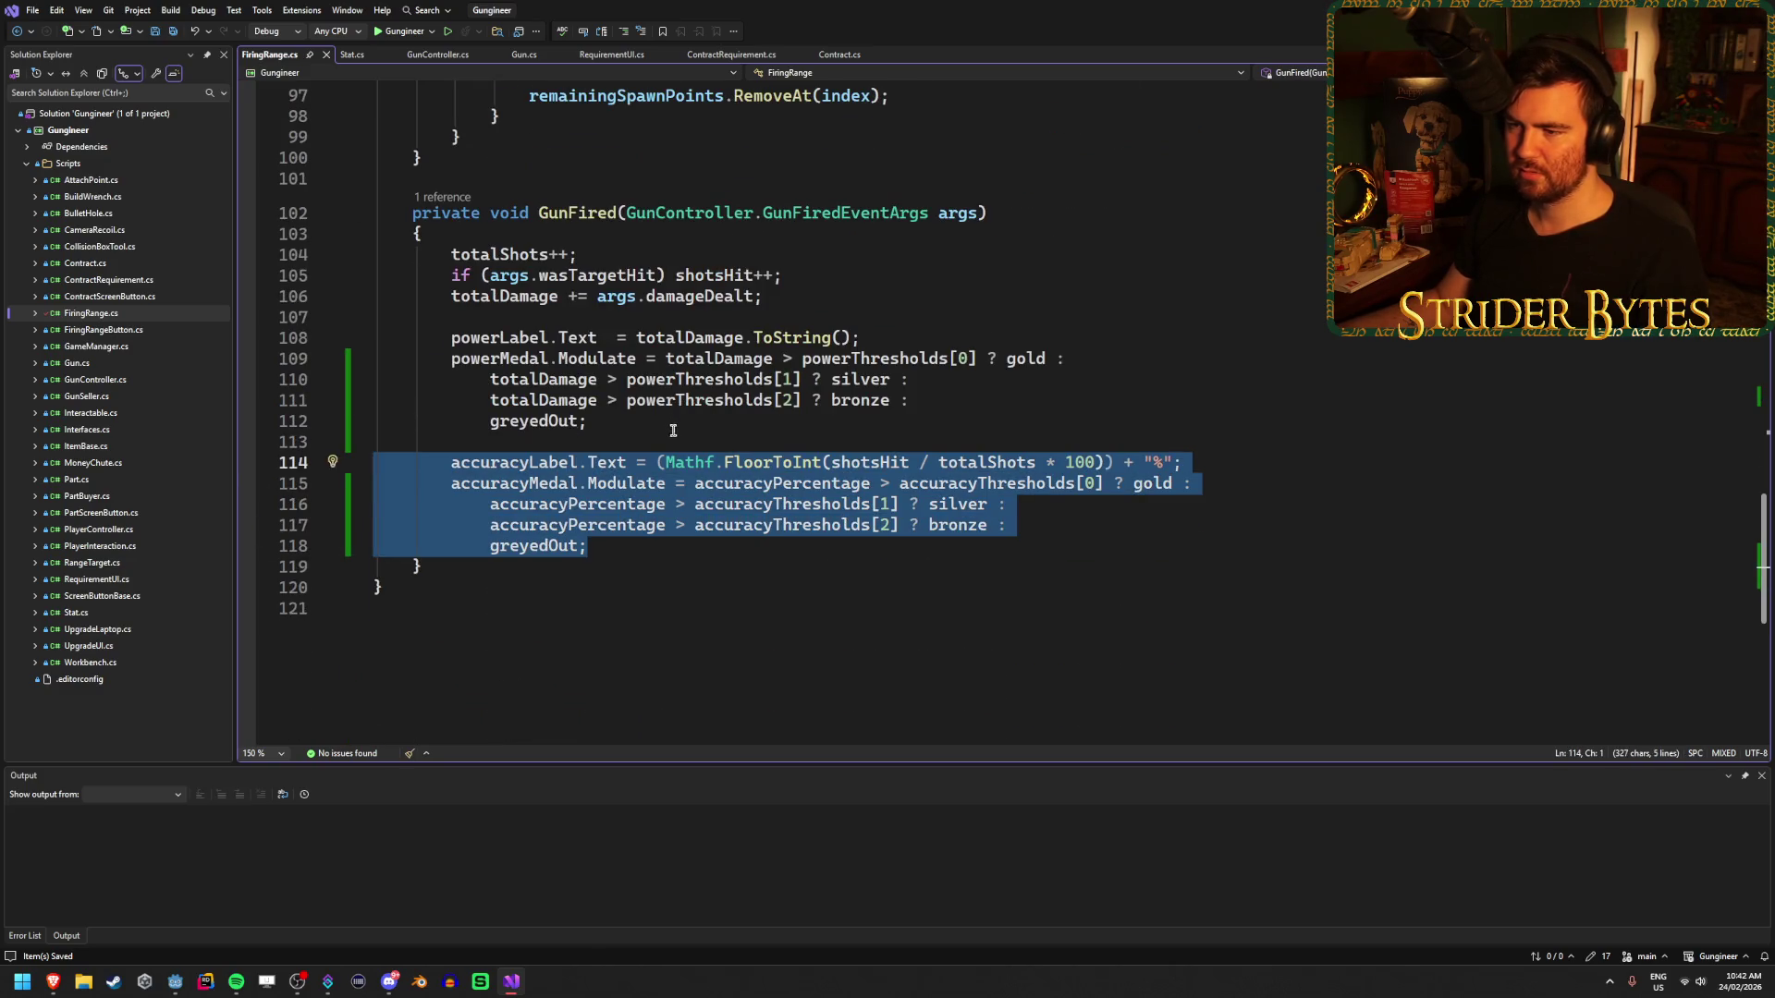
key("ctrl+x")
scroll(672, 427, "up", 16)
scroll(664, 467, "down", 2)
left_click(513, 491)
key("ctrl+v")
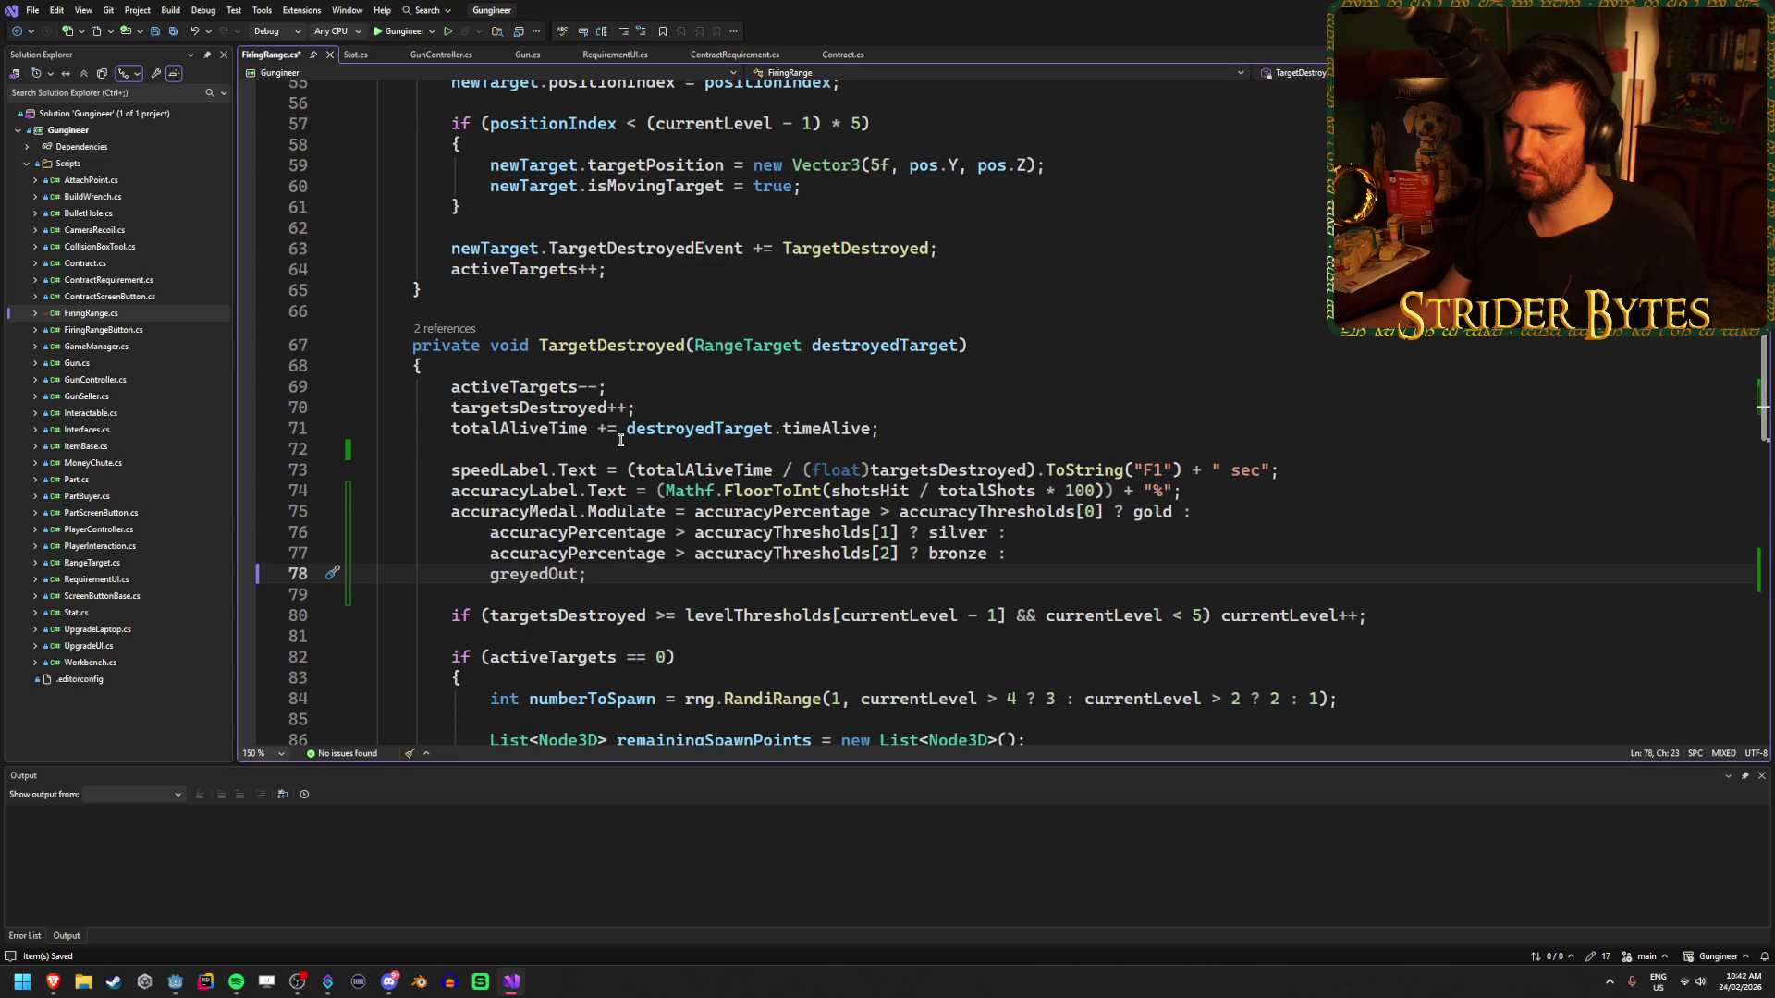
key("ctrl+z")
key("ctrl+z")
key("ctrl+z")
- Move the accuracyMedal.Modulate block from GunFired to the blank line under speedLabel
scroll(620, 440, "down", 13)
left_click_drag(588, 608, 359, 552)
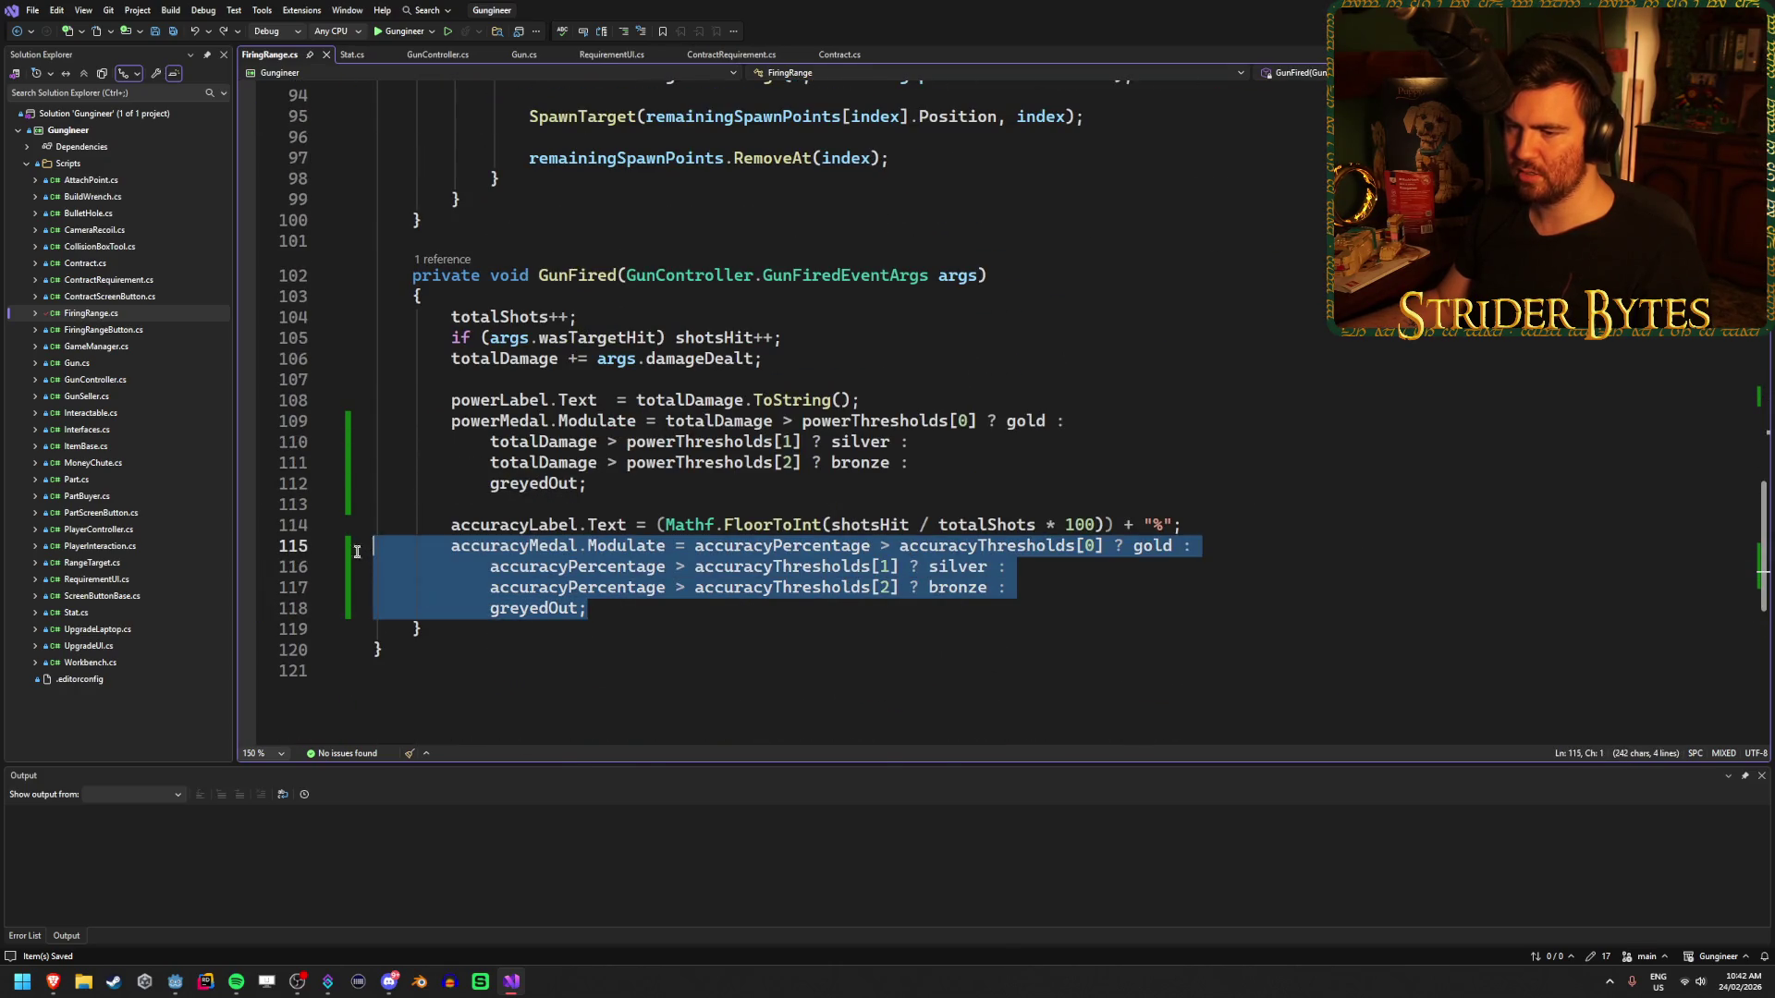
key("ctrl+x")
scroll(691, 491, "up", 15)
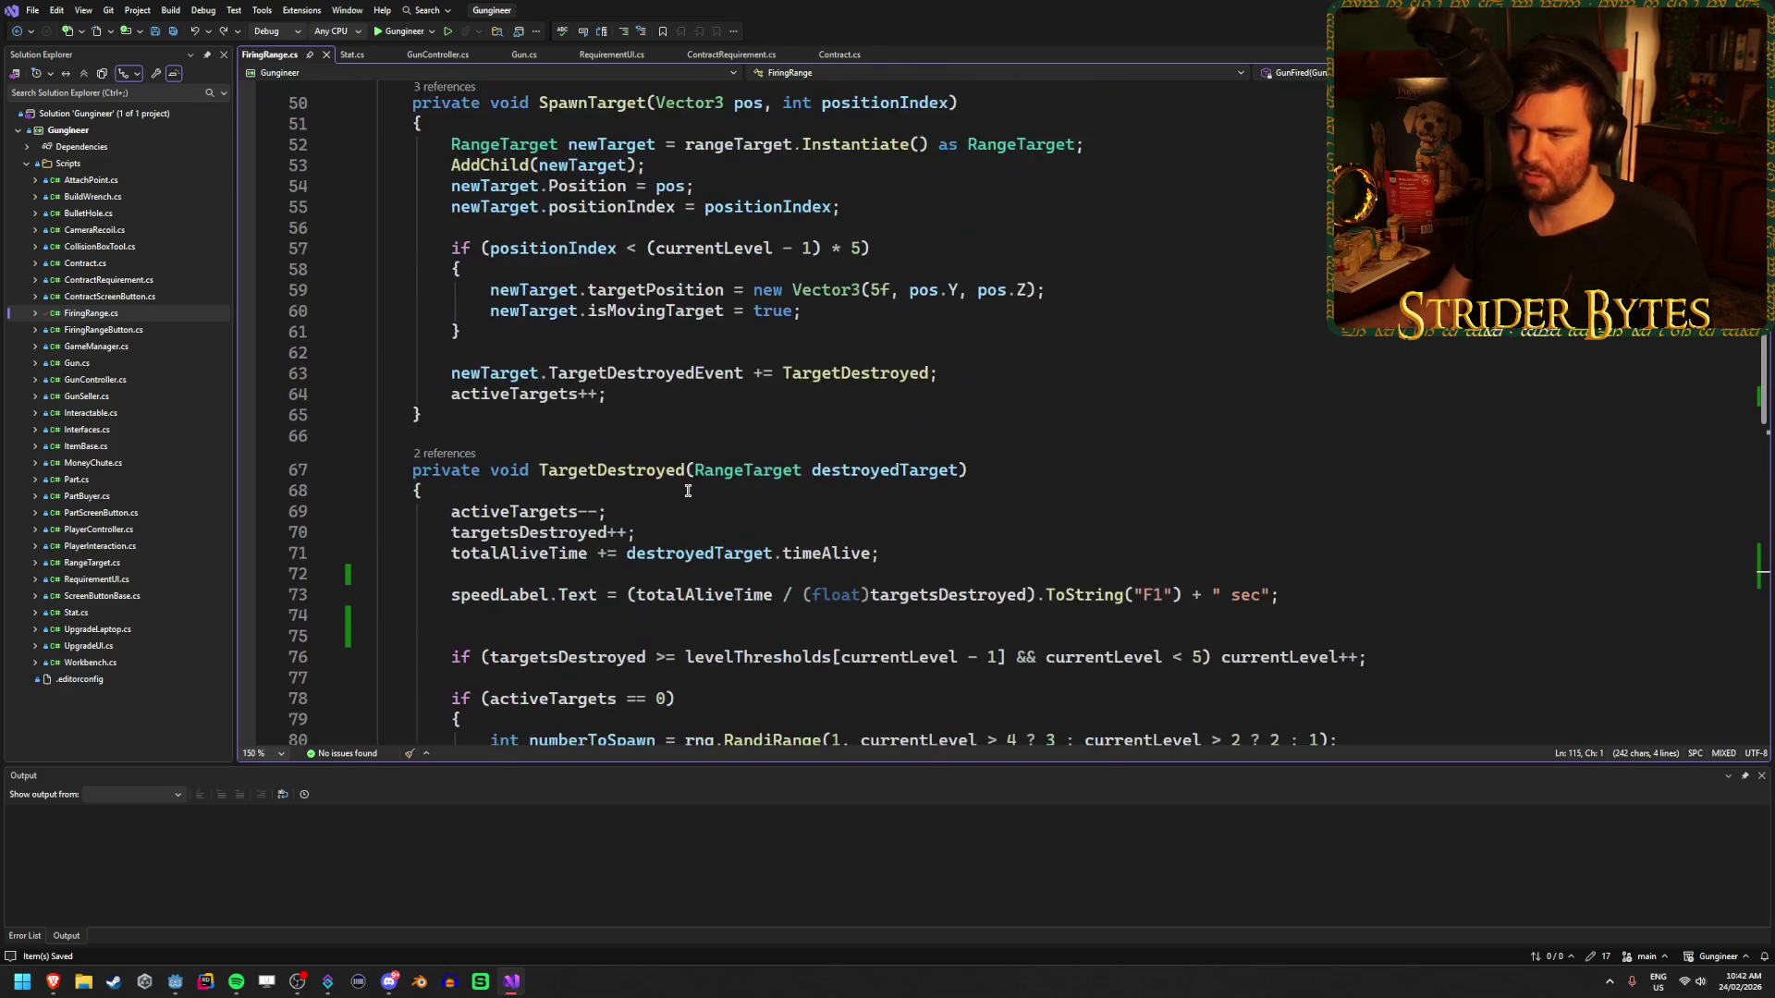
scroll(647, 518, "down", 1)
left_click(467, 553)
key("ctrl+v")
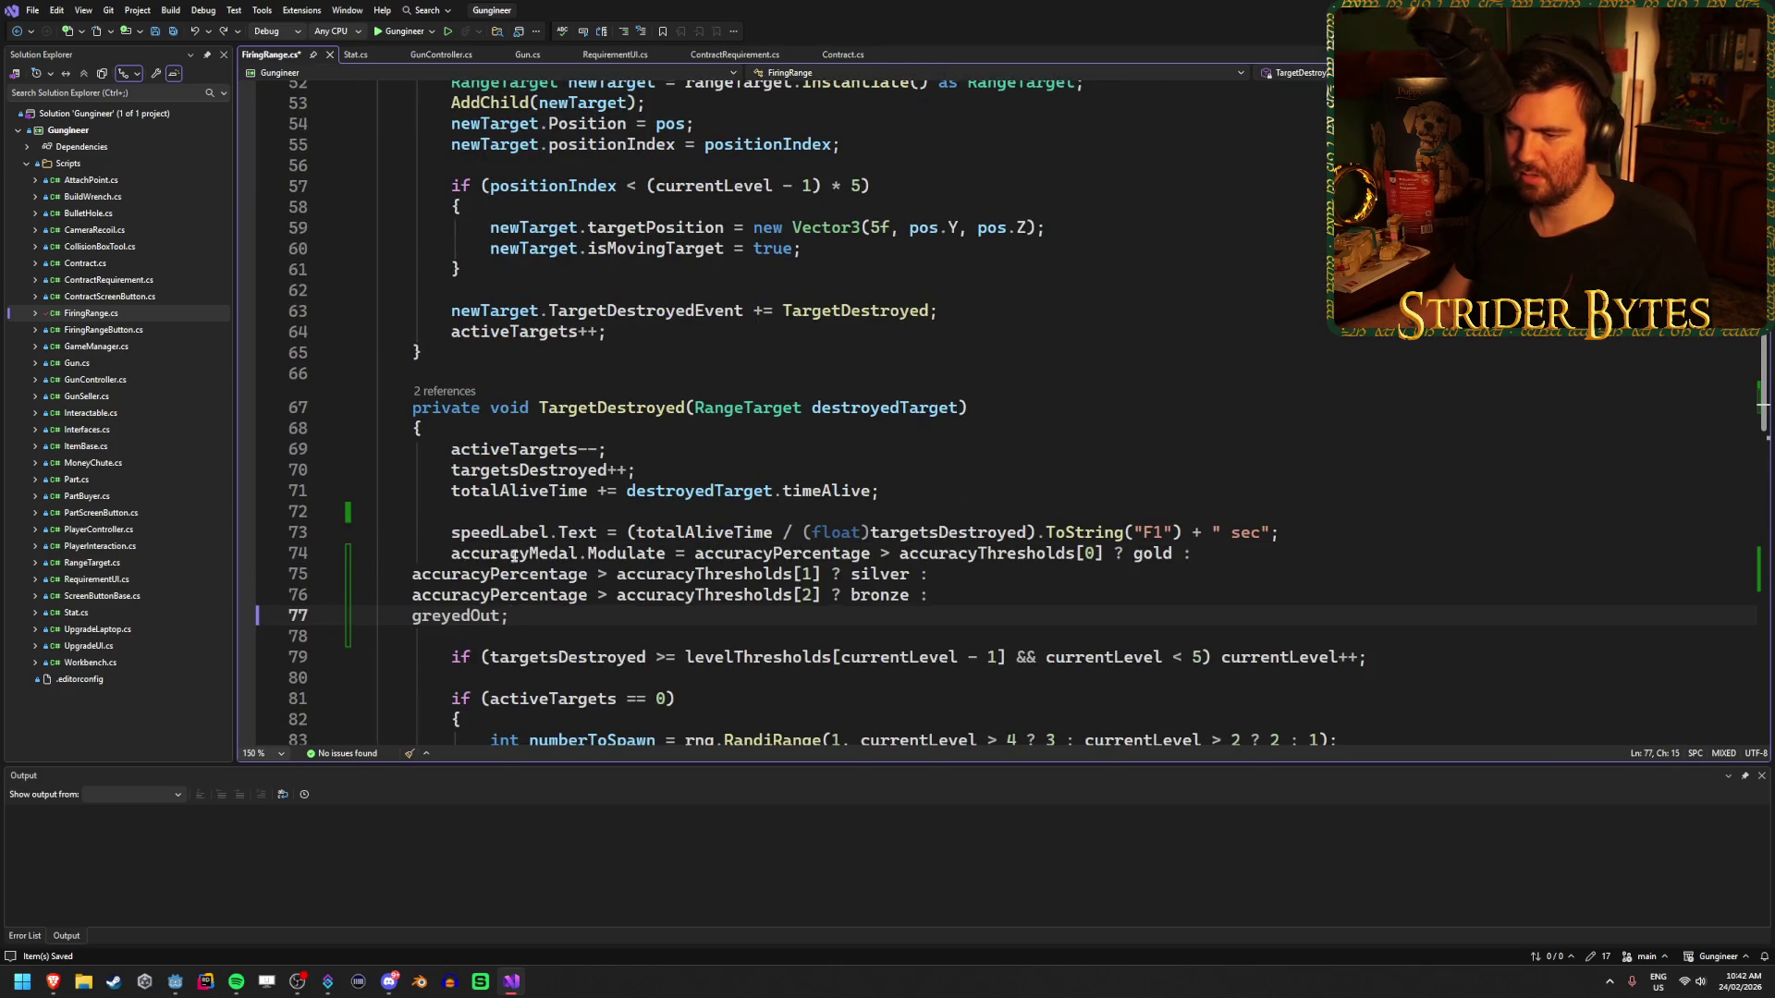
- Indent the pasted silver, bronze and greyedOut lines of the ternary
left_click(414, 574)
key("Tab")
key("Tab")
left_click(414, 594)
key("Tab")
key("Tab")
left_click(415, 616)
key("Tab")
key("Tab")
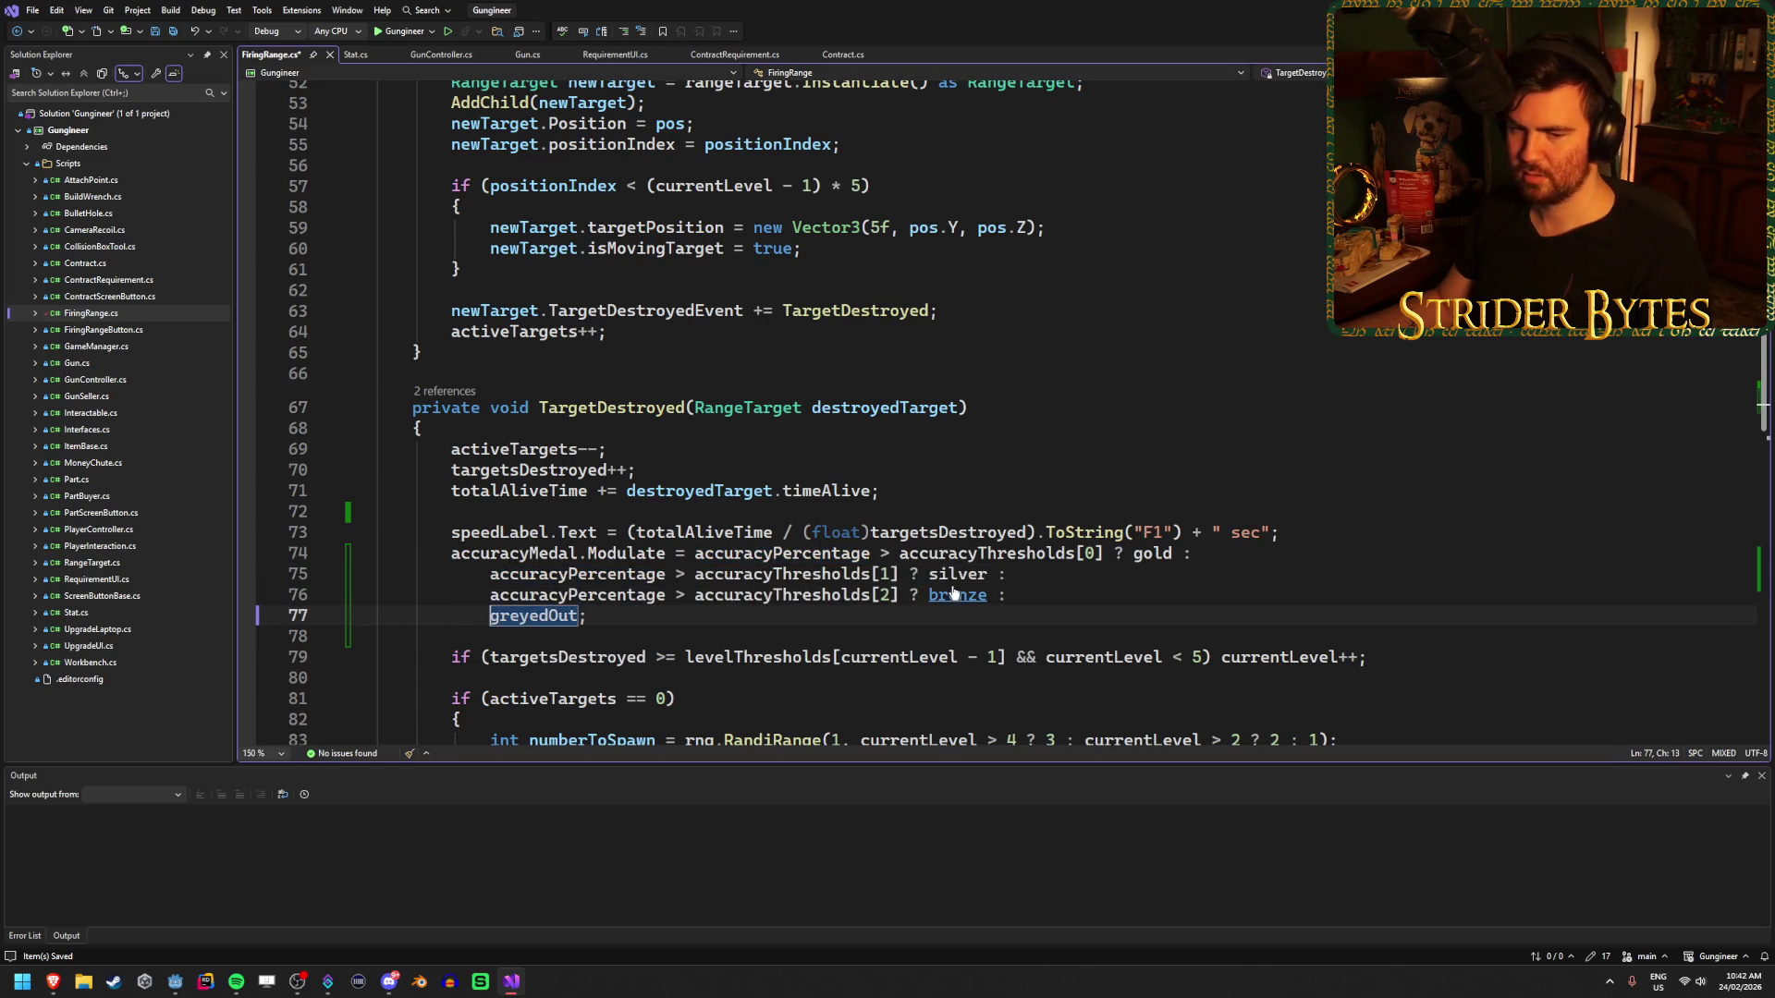
key("End")
- Make the pasted block tint speedMedal instead of accuracyMedal
double_click(532, 553)
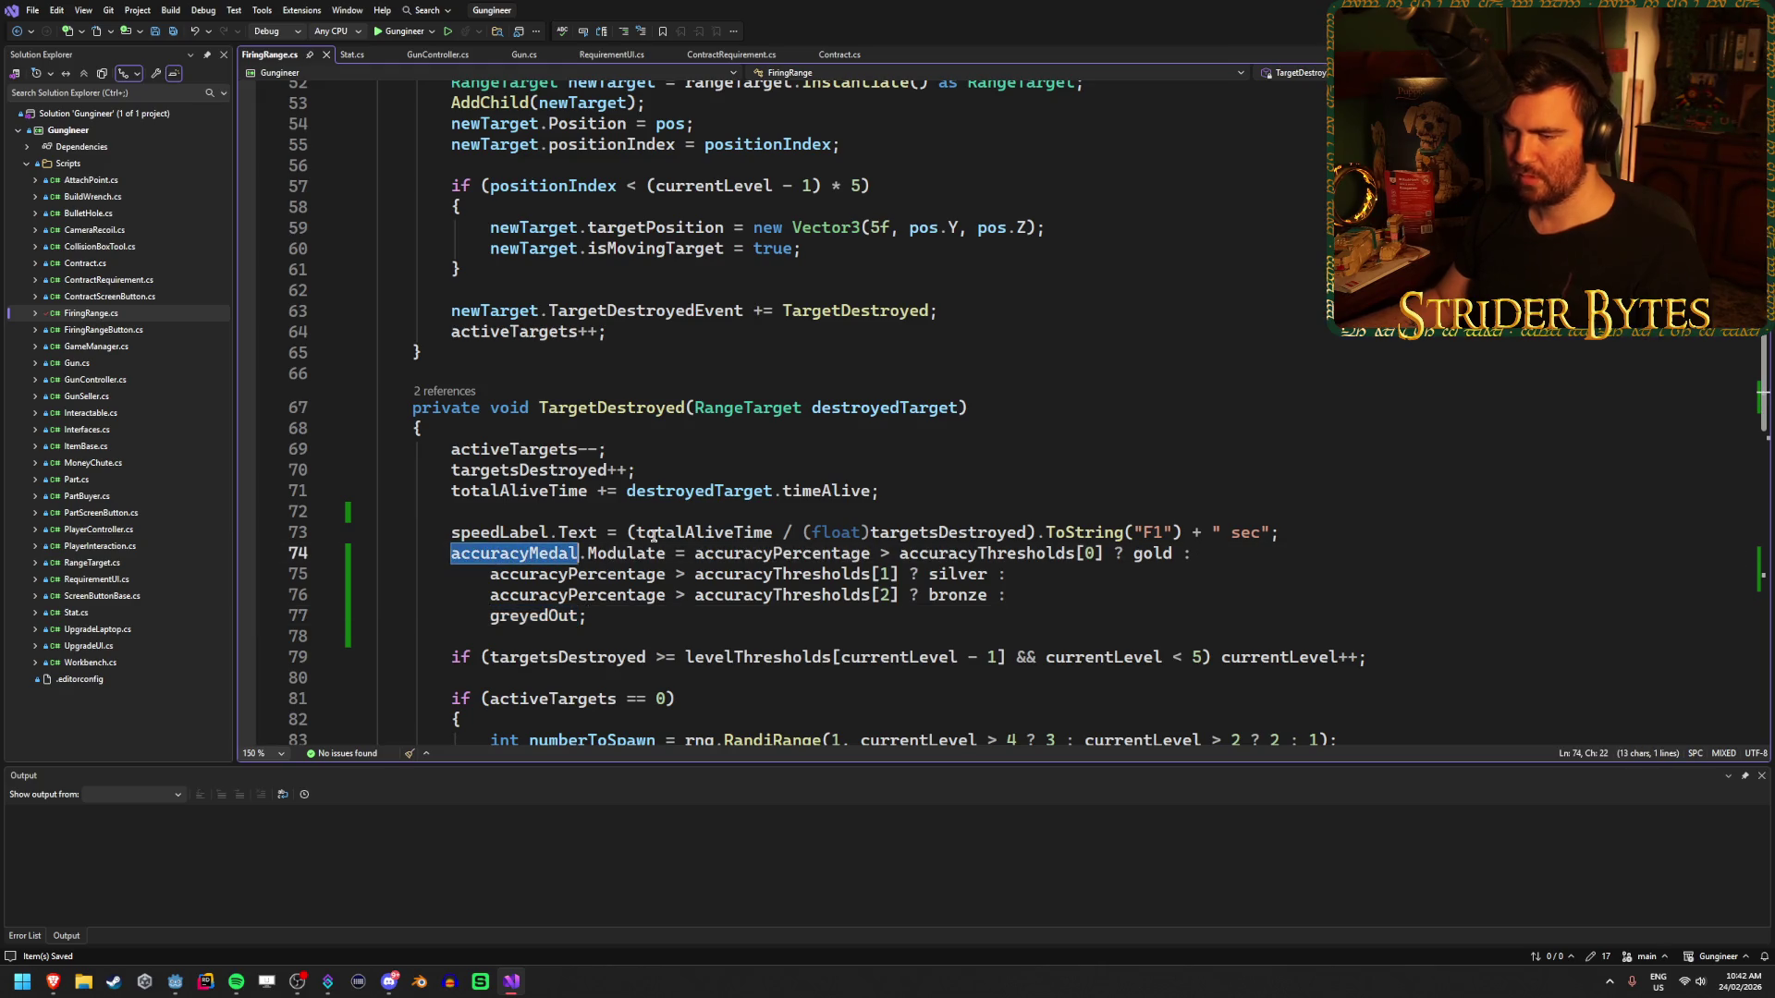
type("speel")
key("BackSpace")
key("Down")
key("Tab")
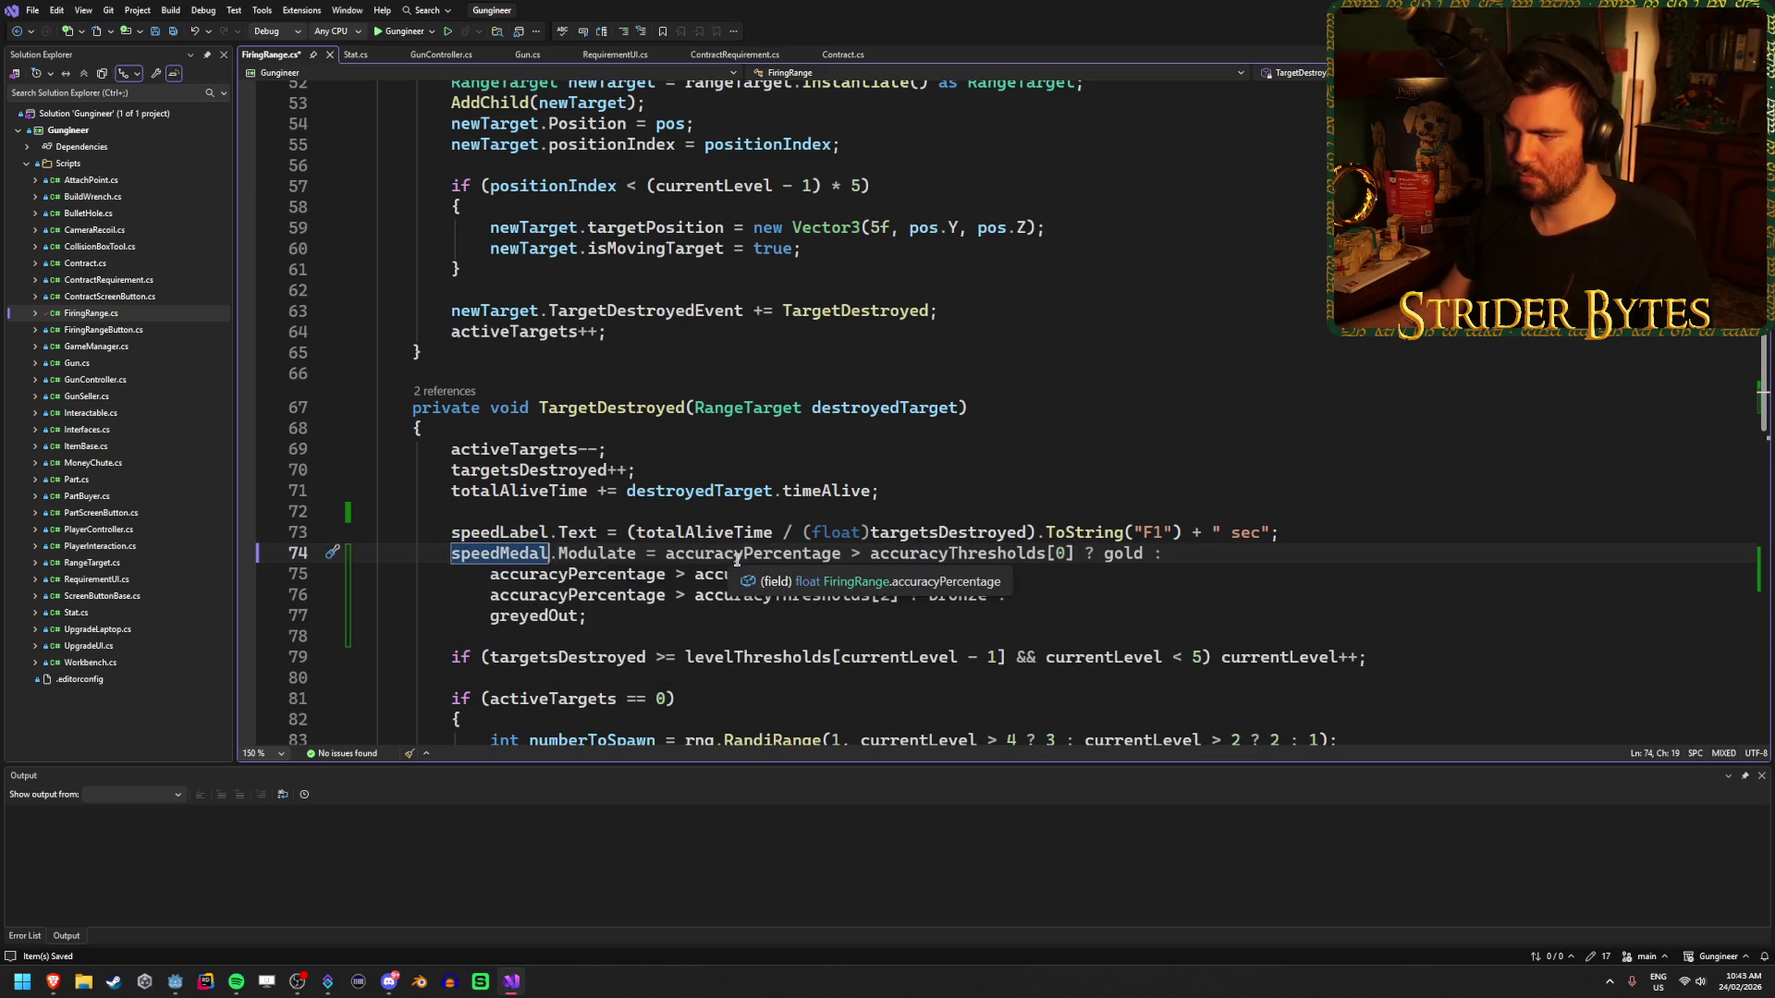
double_click(752, 552)
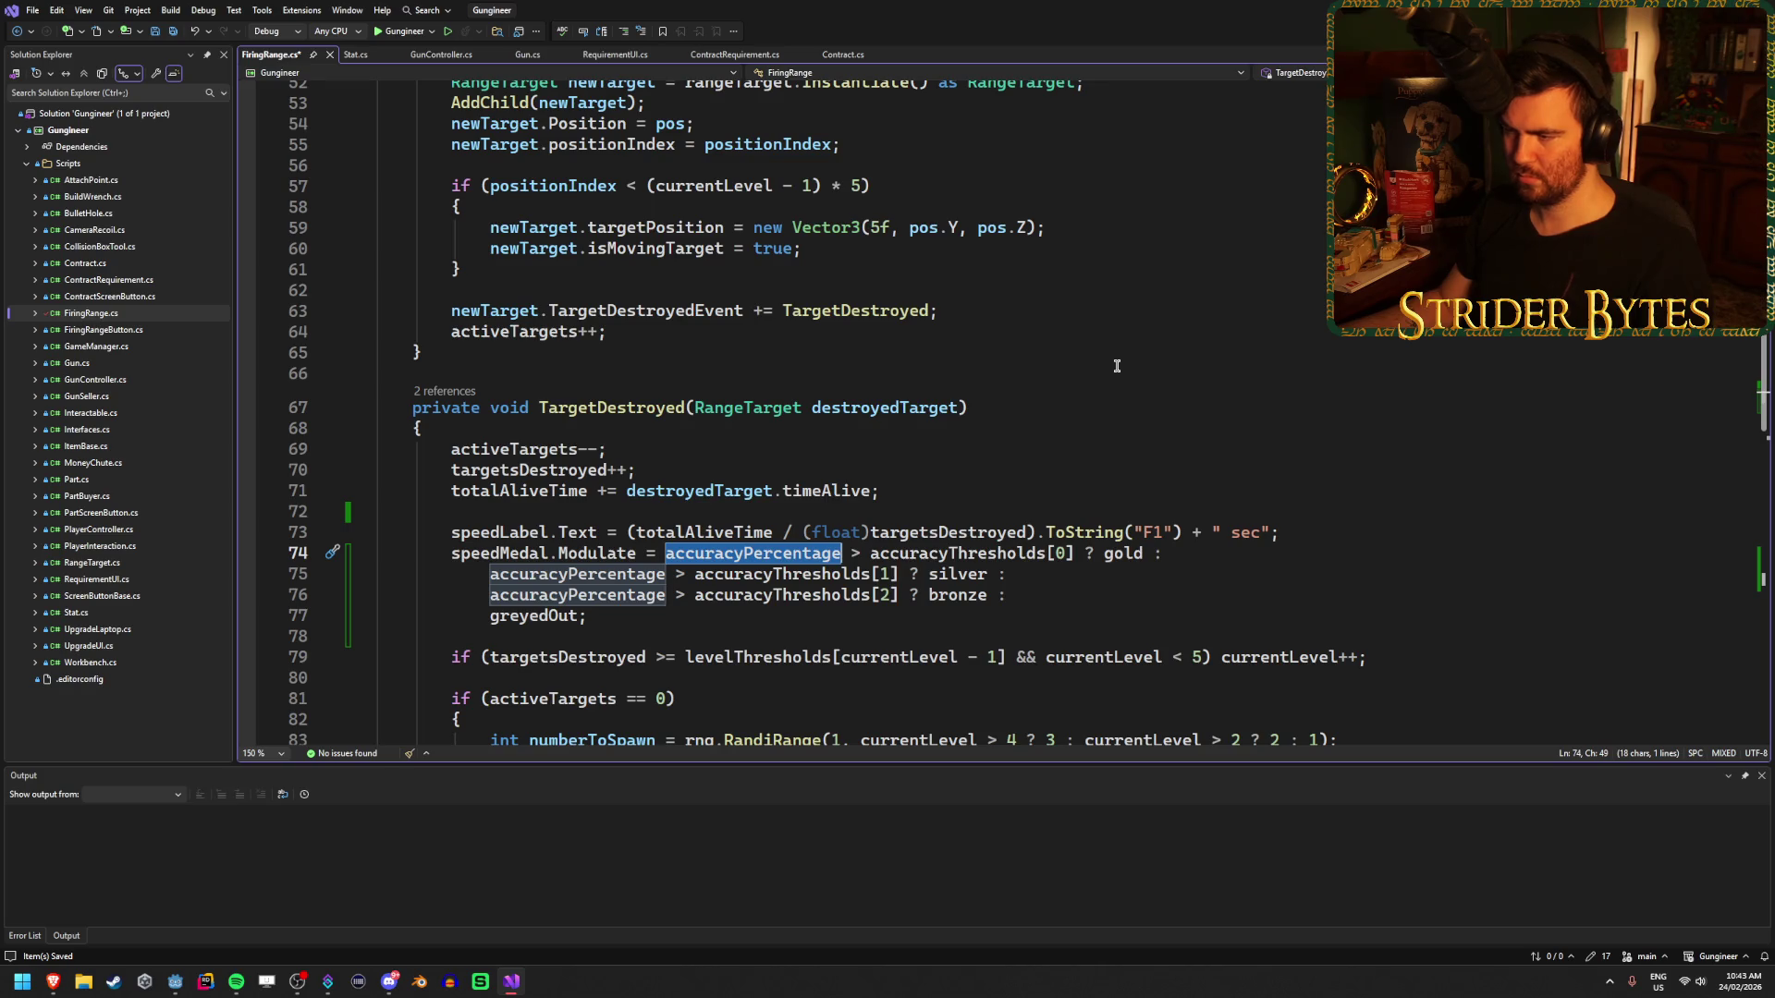
left_click_drag(1036, 533, 628, 532)
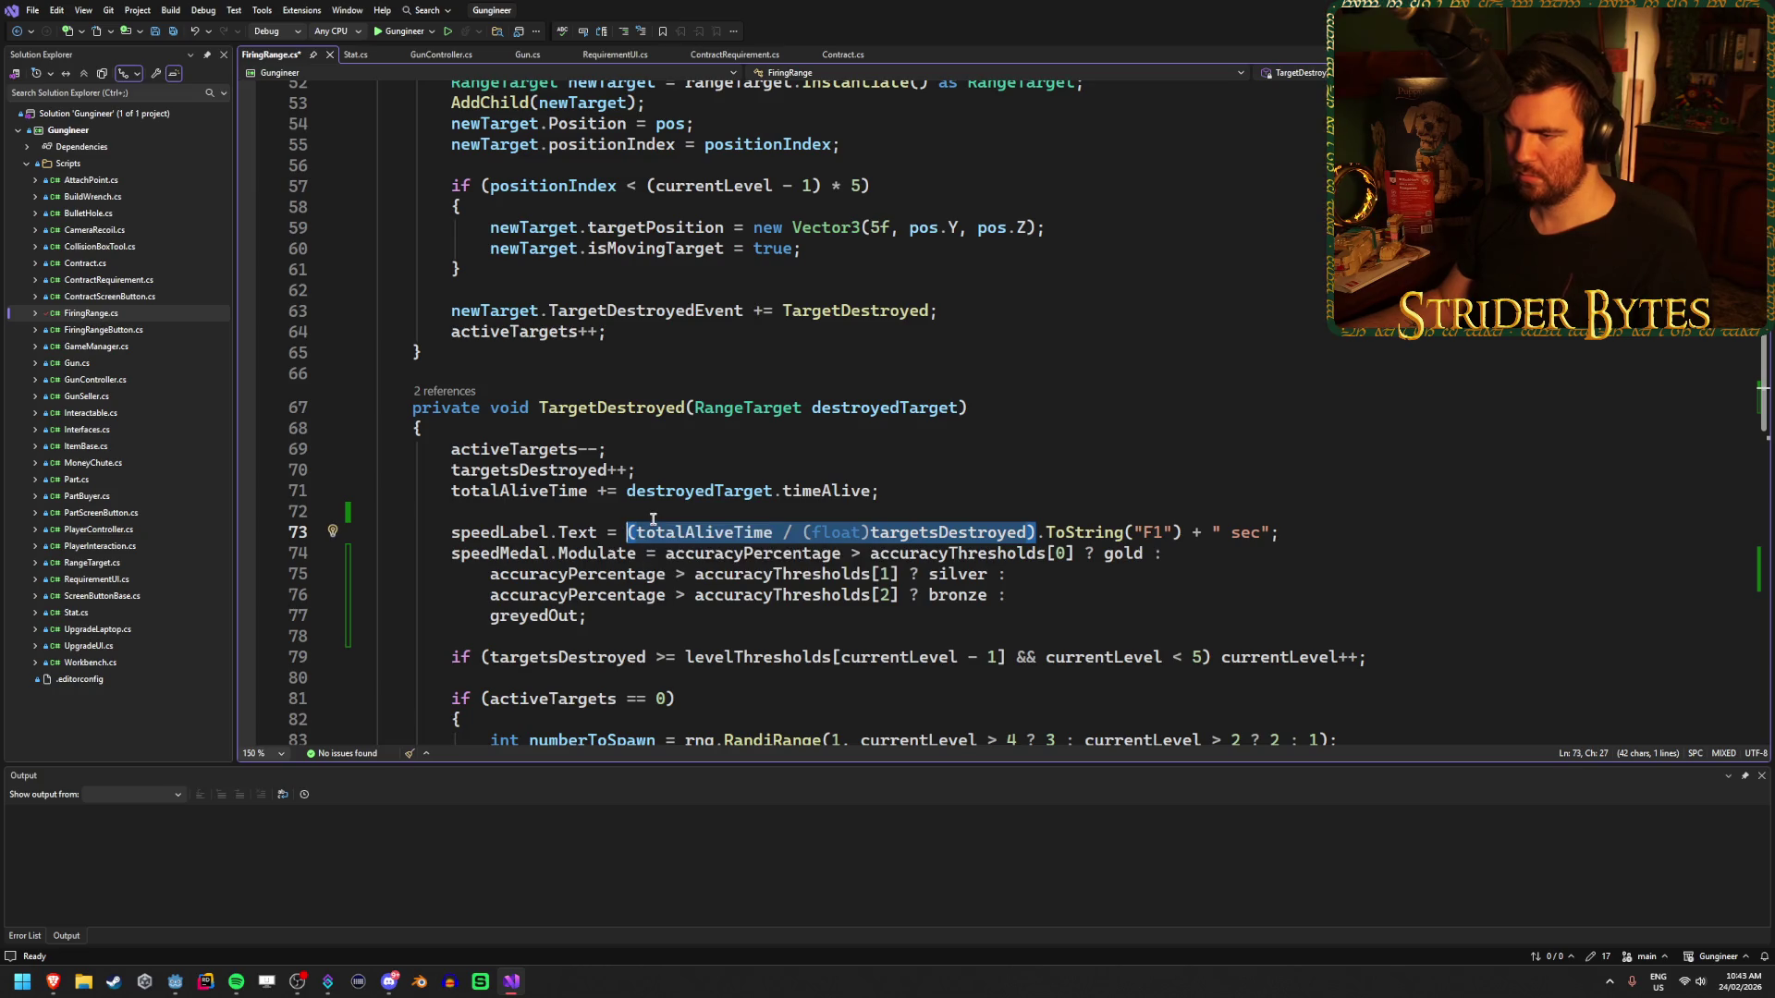
left_click(658, 514)
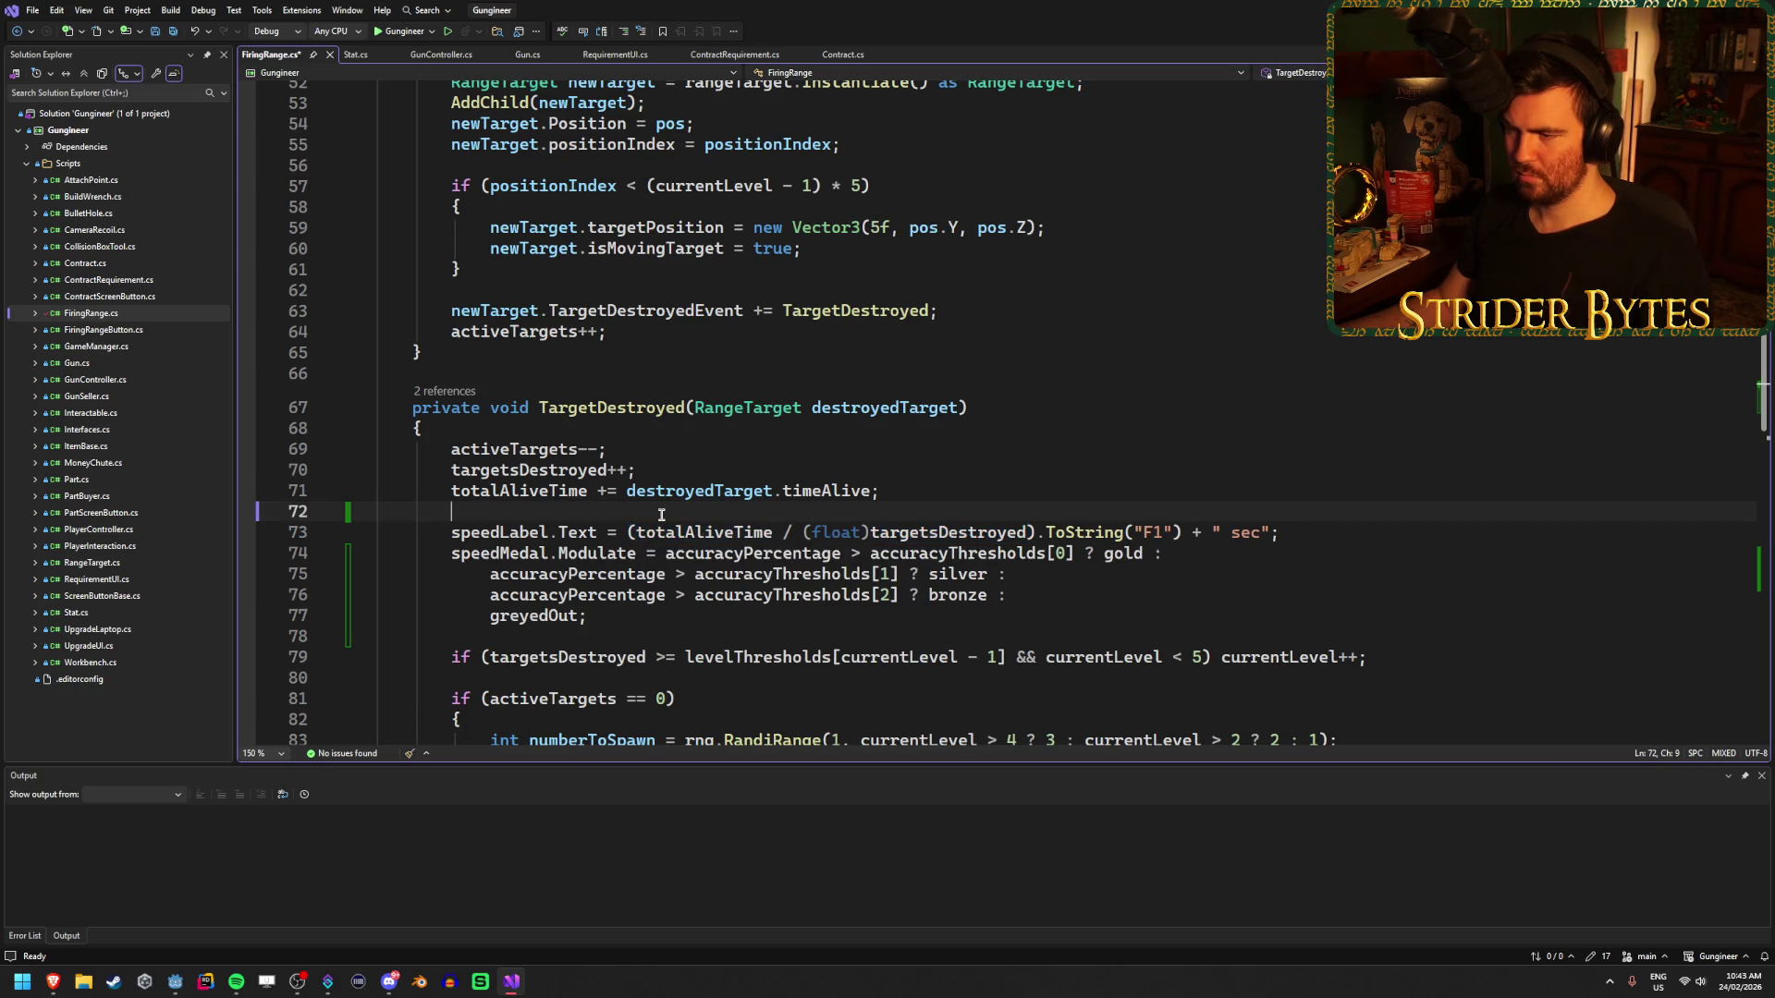
- Add 'float averageDestroyTime = (totalAliveTime / (float)targetsDestroyed);' above the speed label and save
key("Return")
left_click(1107, 505)
type("float ")
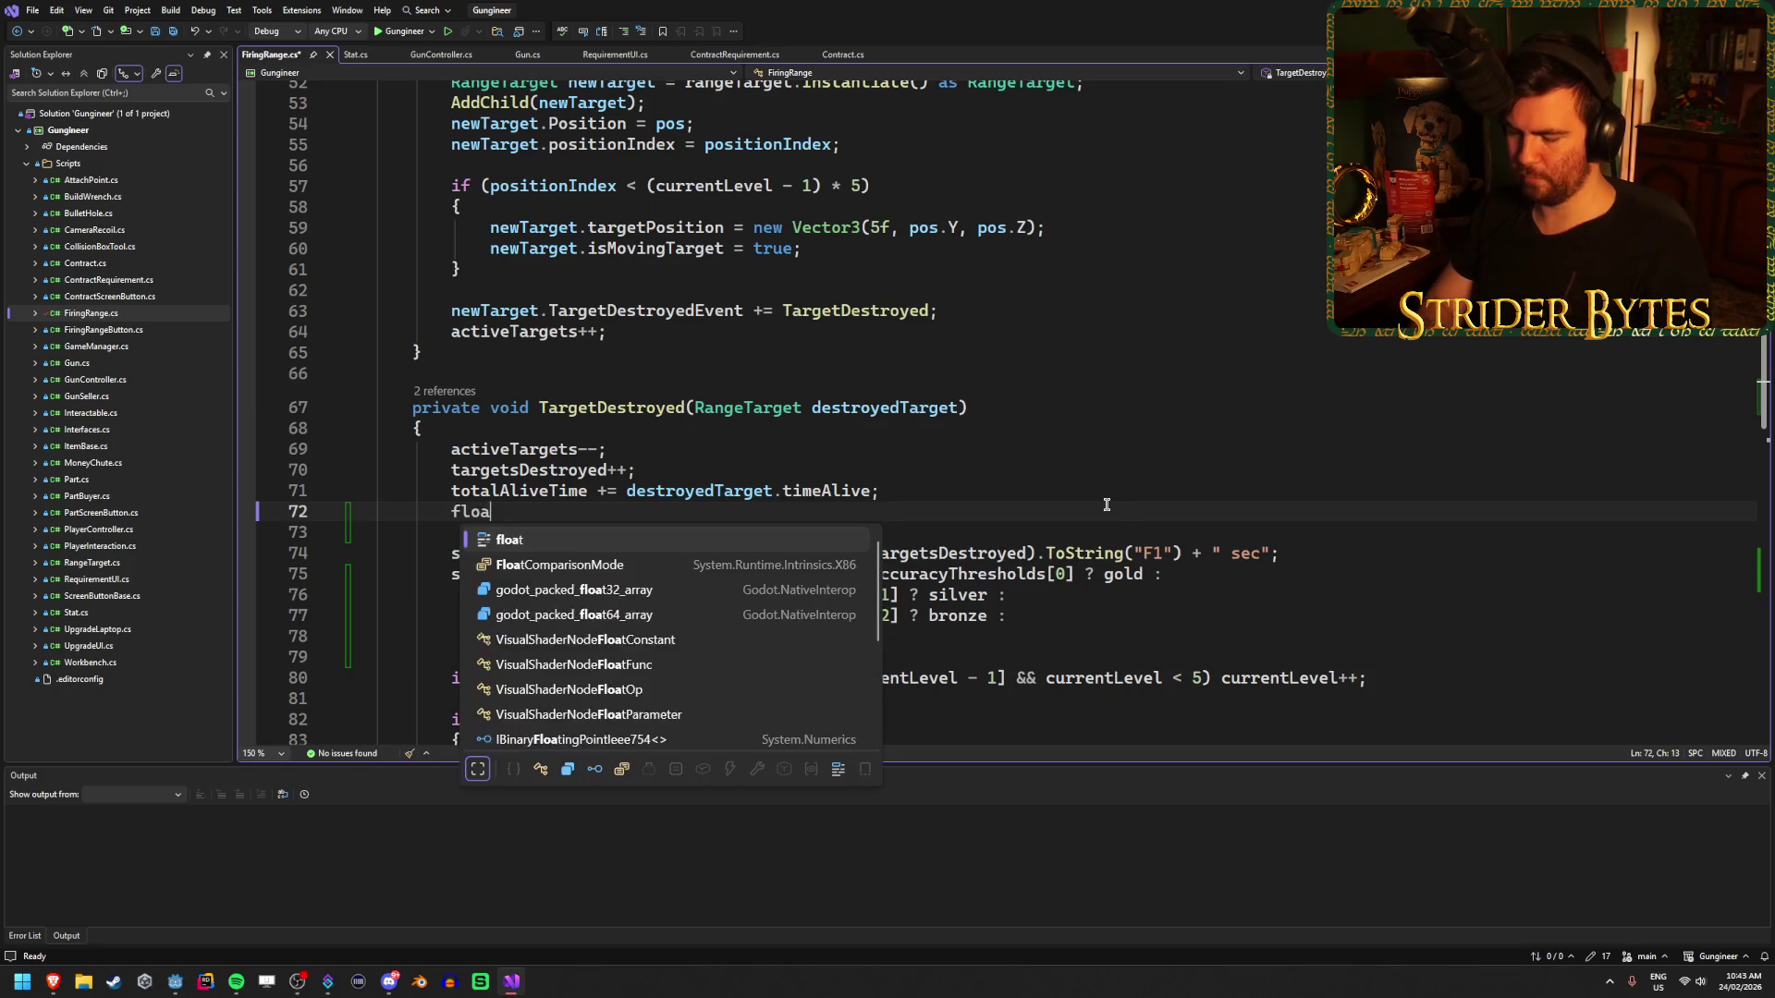
type("averageDestroy")
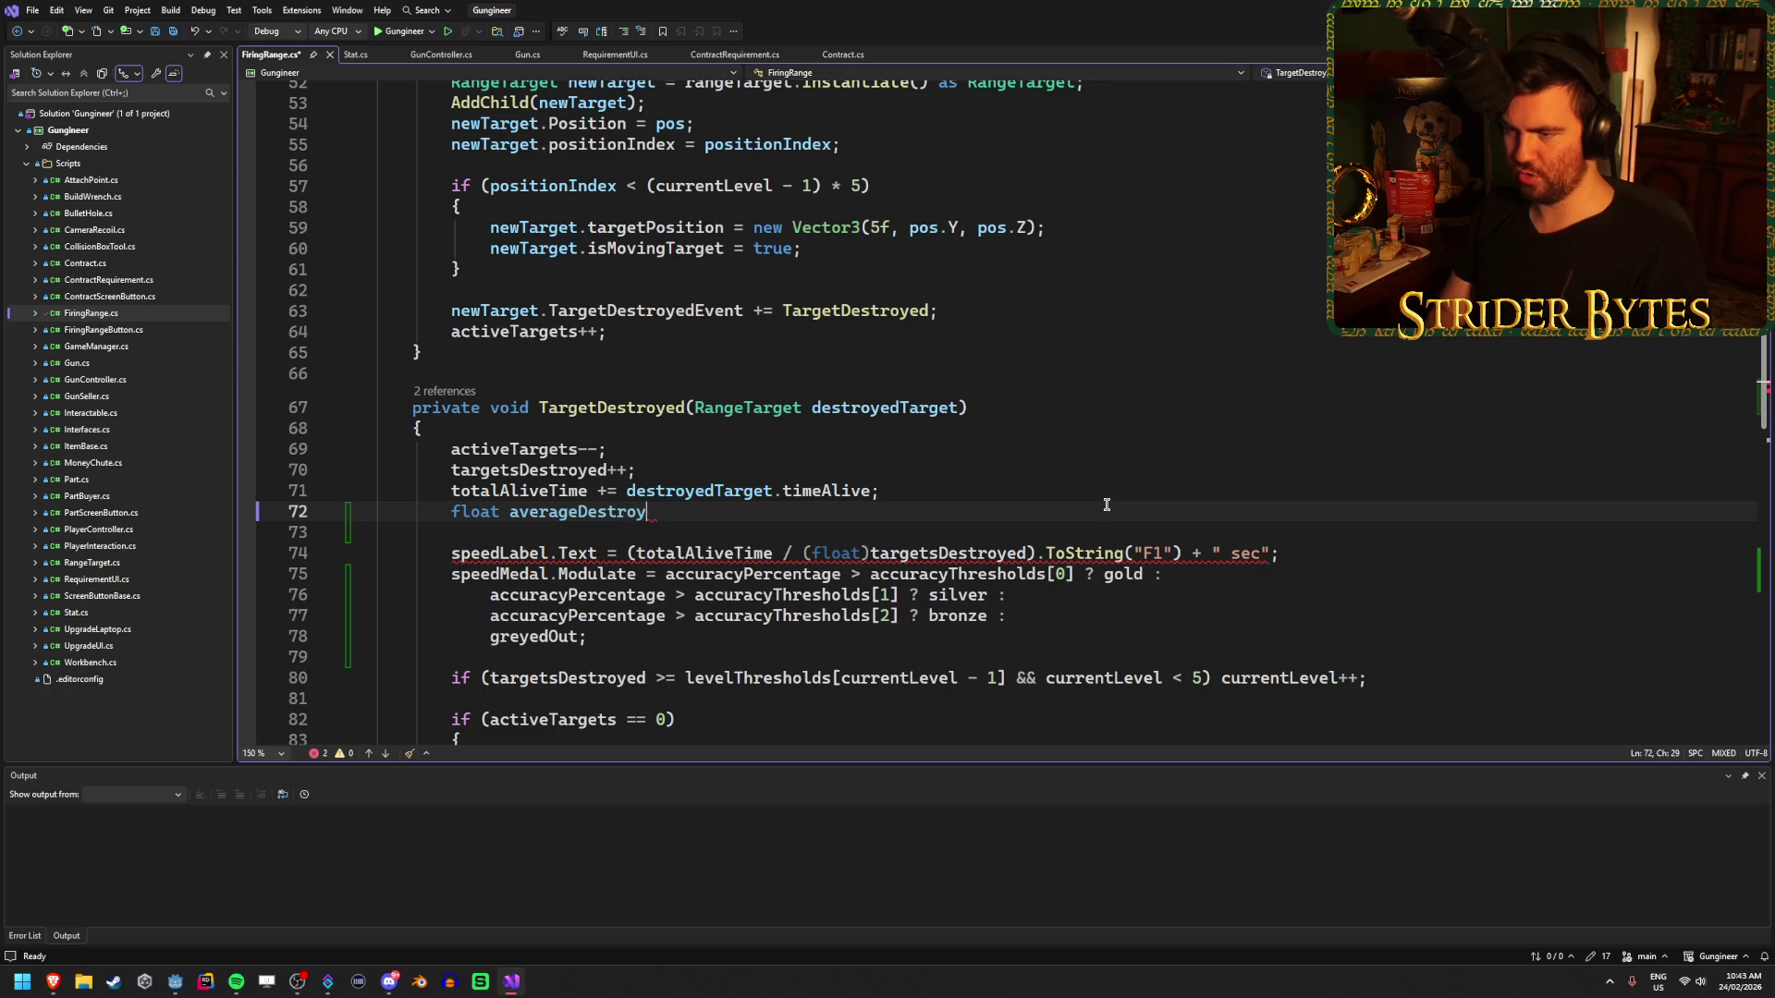
type("Time =")
key("Tab")
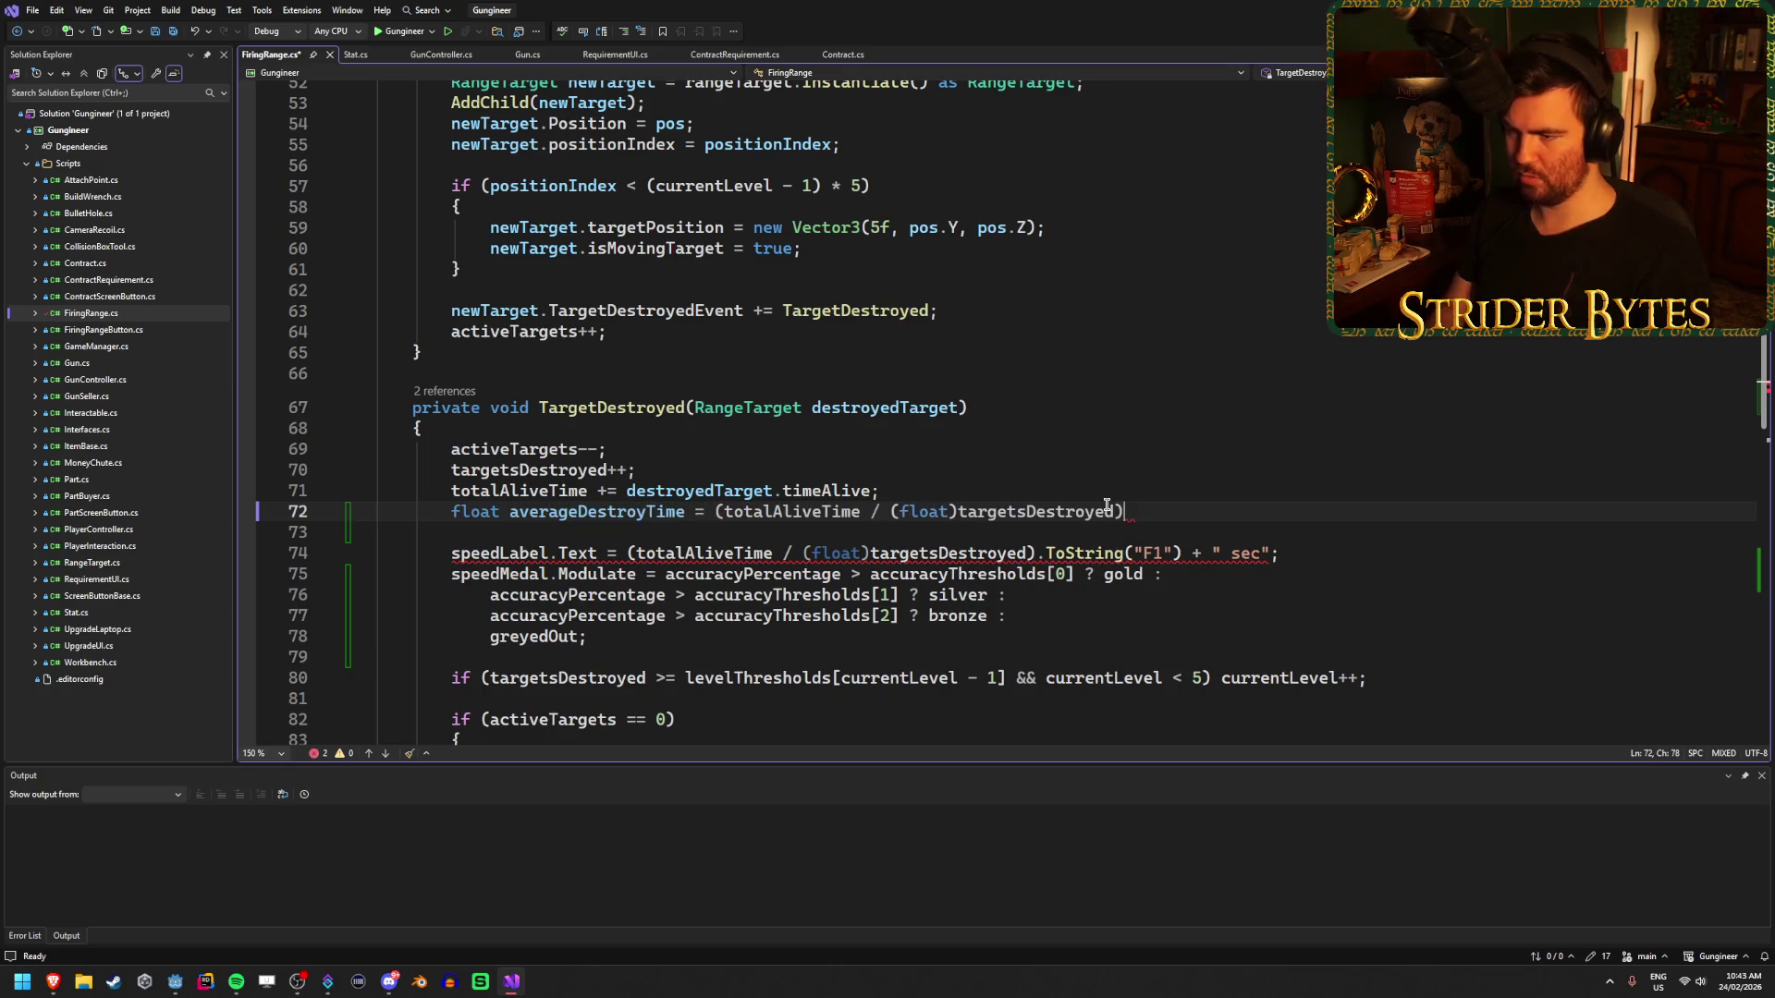
type(";")
key("ctrl+s")
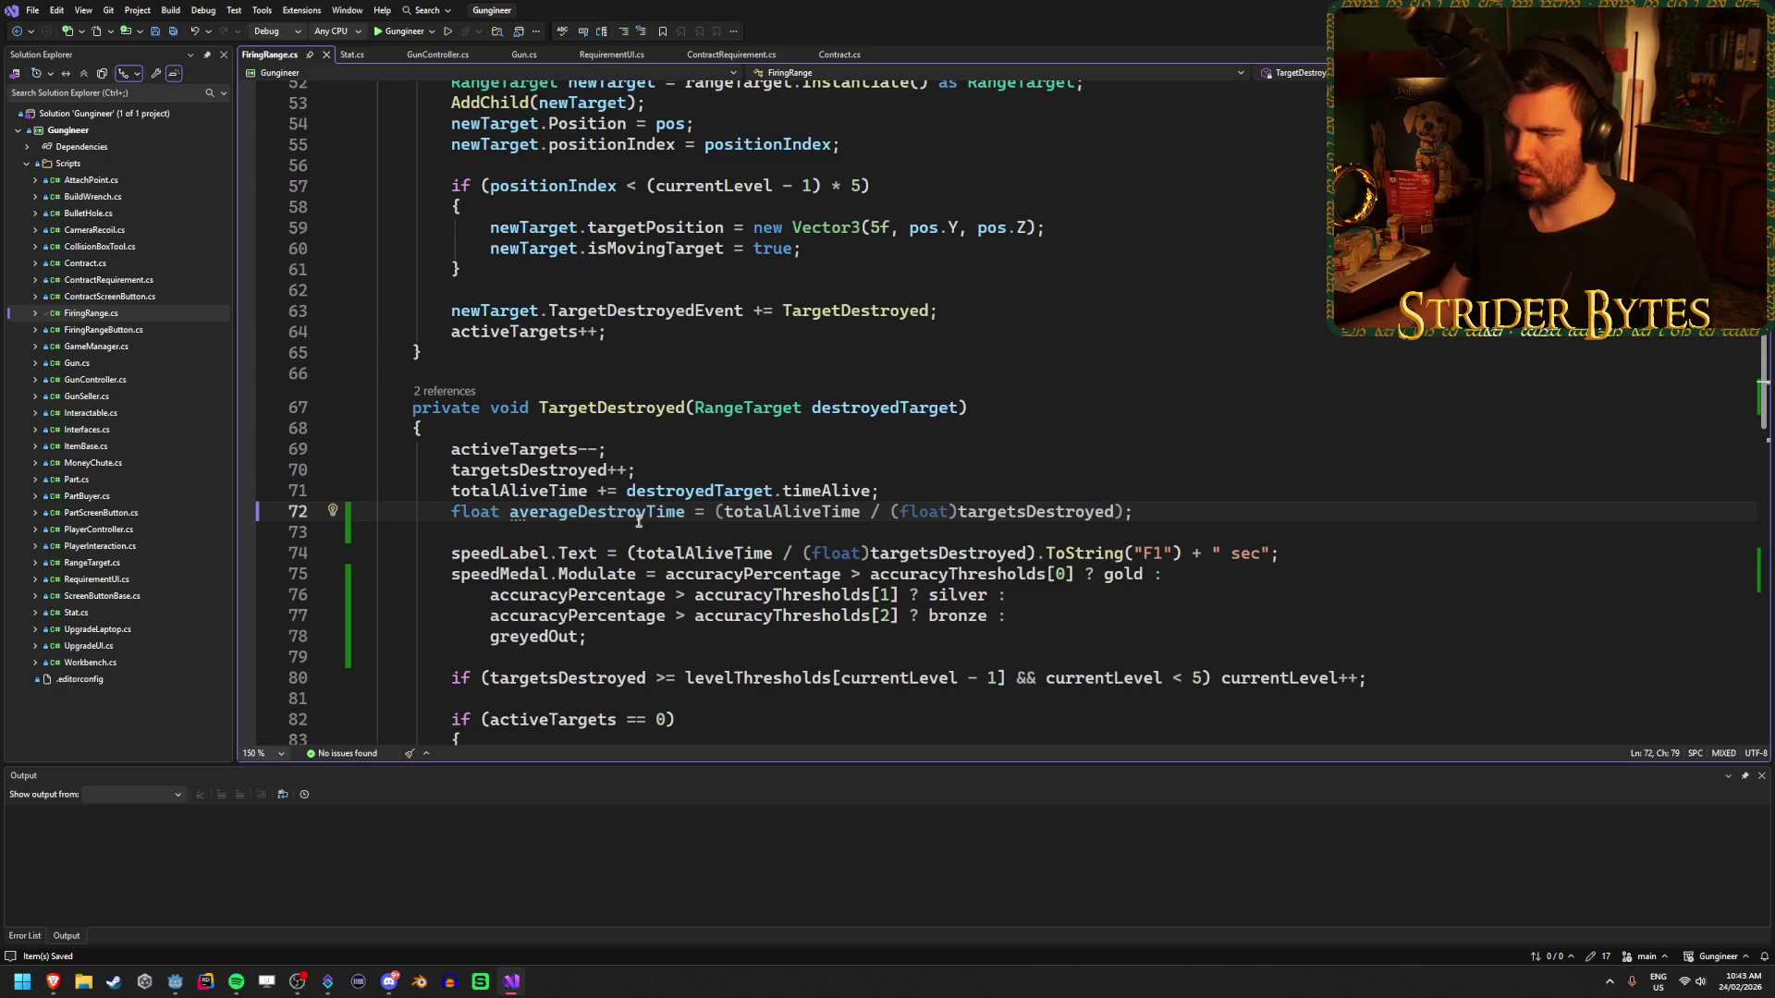
- Make the speed label text use averageDestroyTime instead of the division expression
left_click_drag(686, 514, 510, 514)
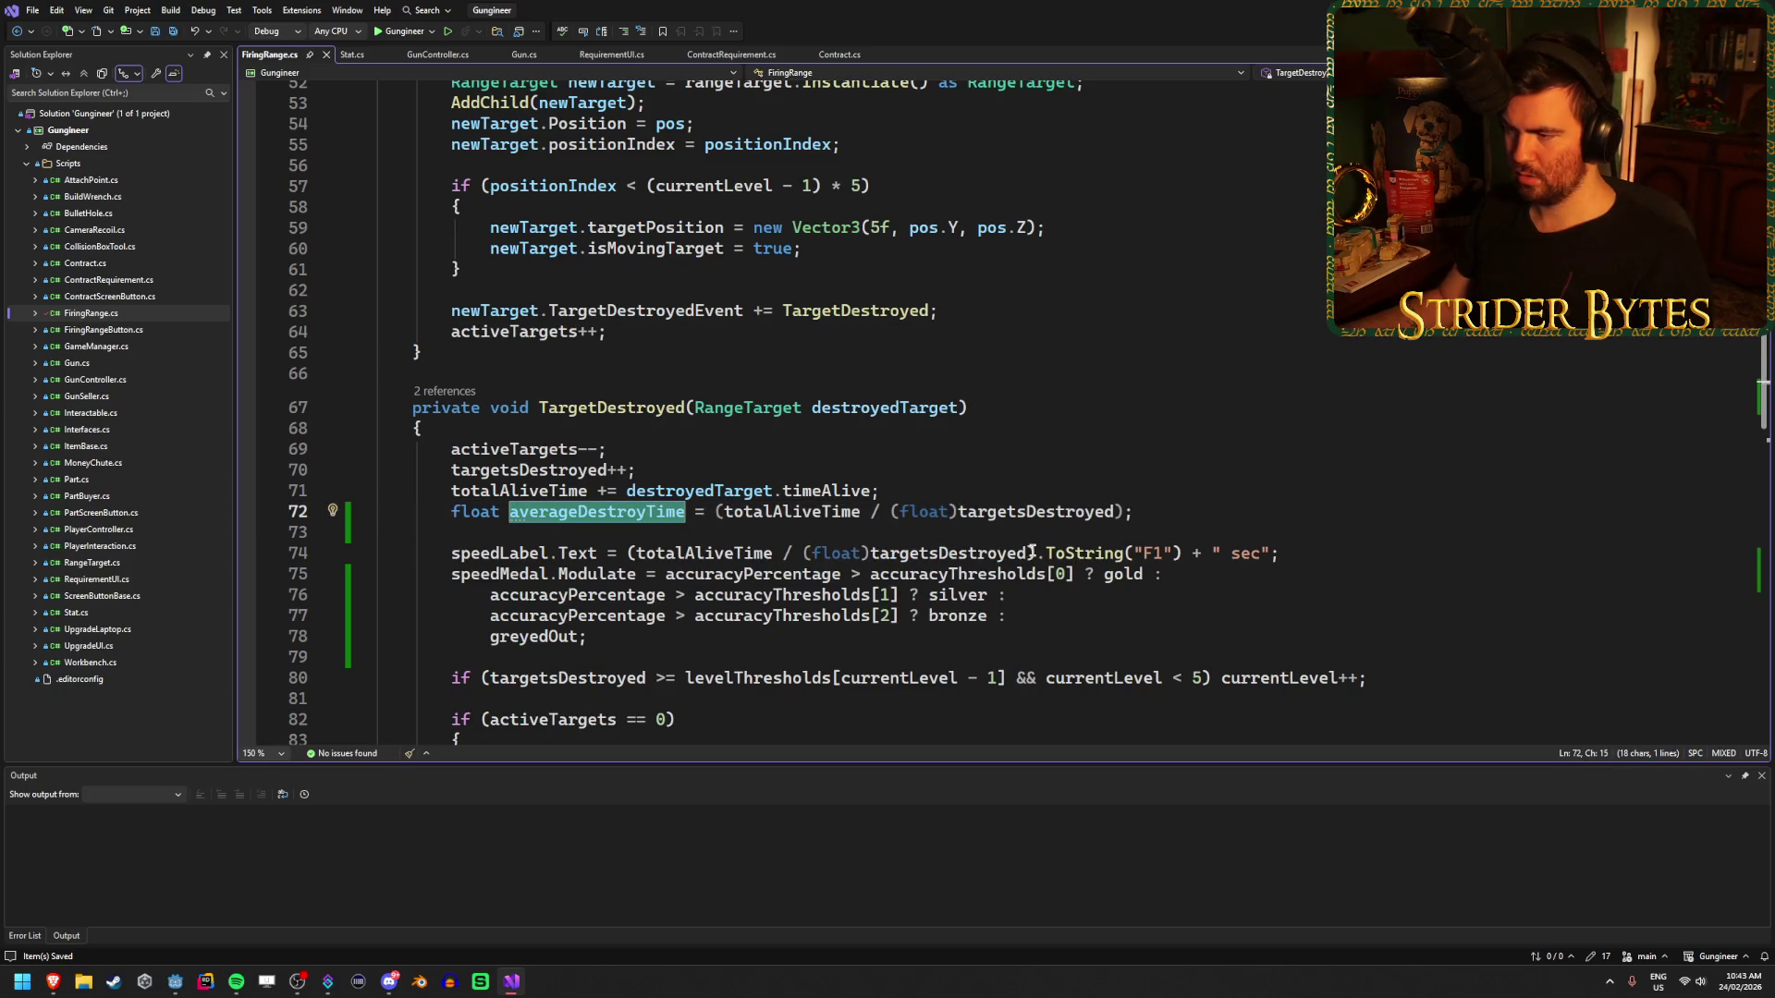
key("ctrl+c")
left_click_drag(1033, 553, 627, 552)
key("ctrl+v")
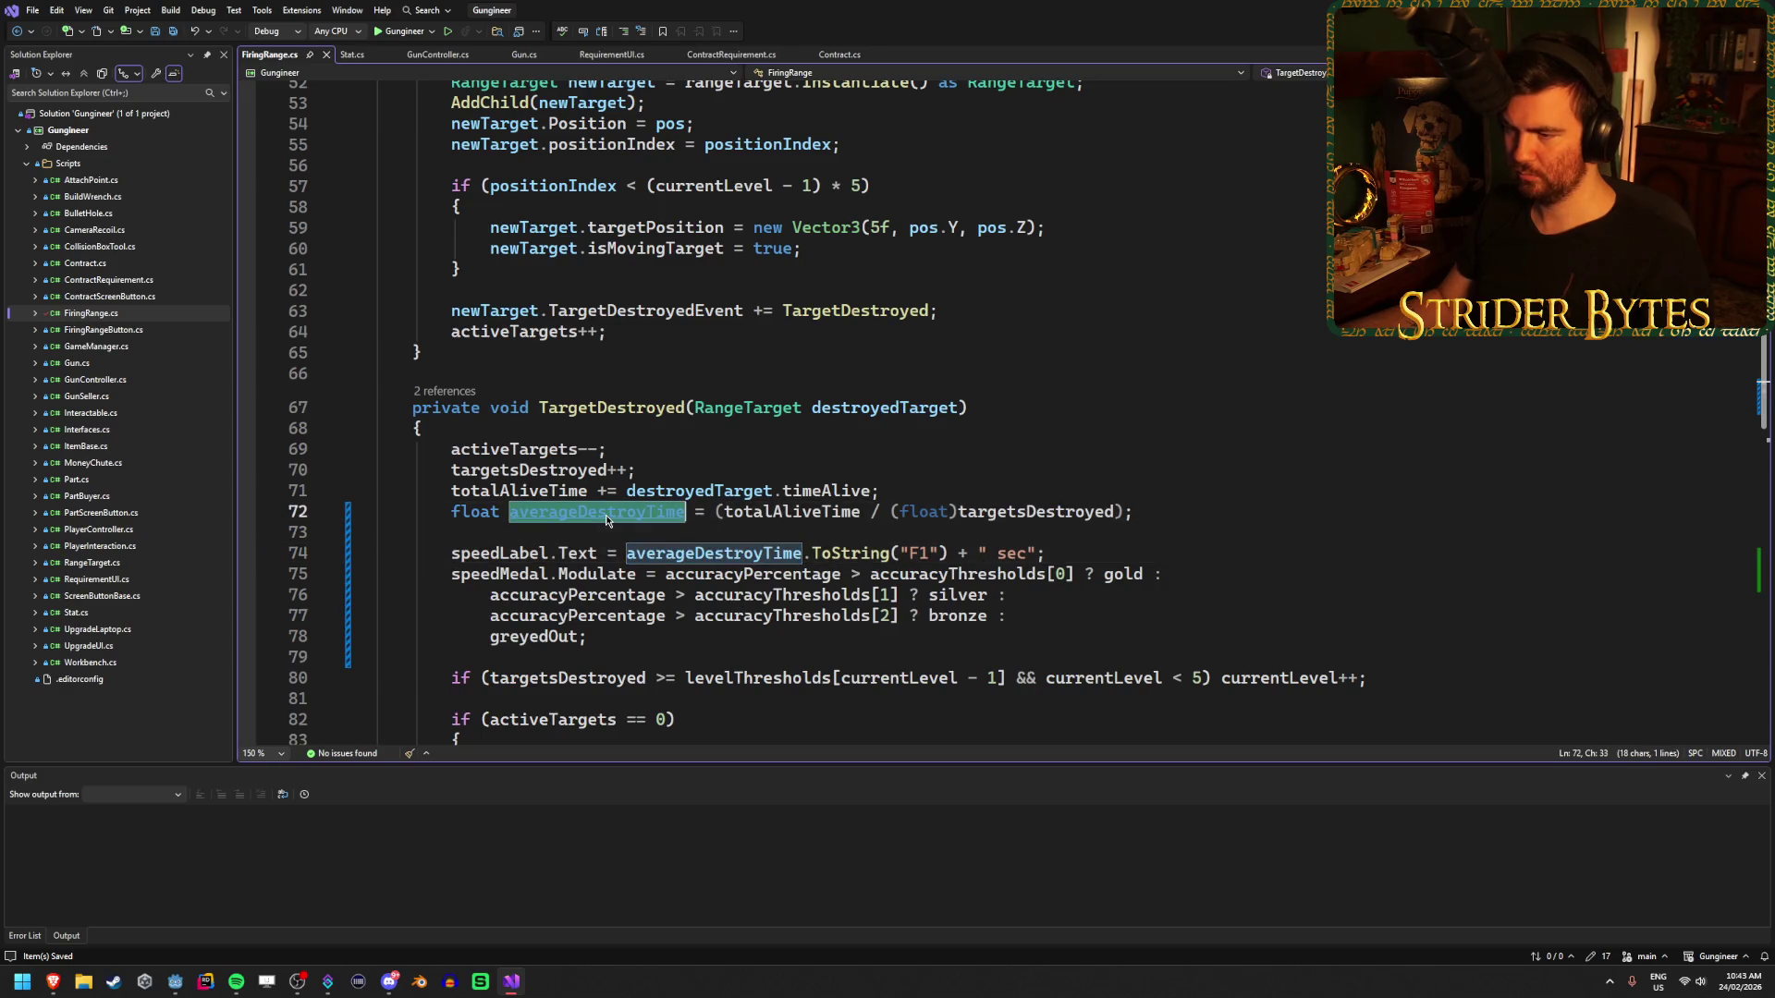
- Replace accuracyPercentage with averageDestroyTime in the gold, silver and bronze speed conditions, then save
double_click(740, 574)
key("ctrl+v")
left_click(607, 594)
double_click(607, 594)
key("ctrl+v")
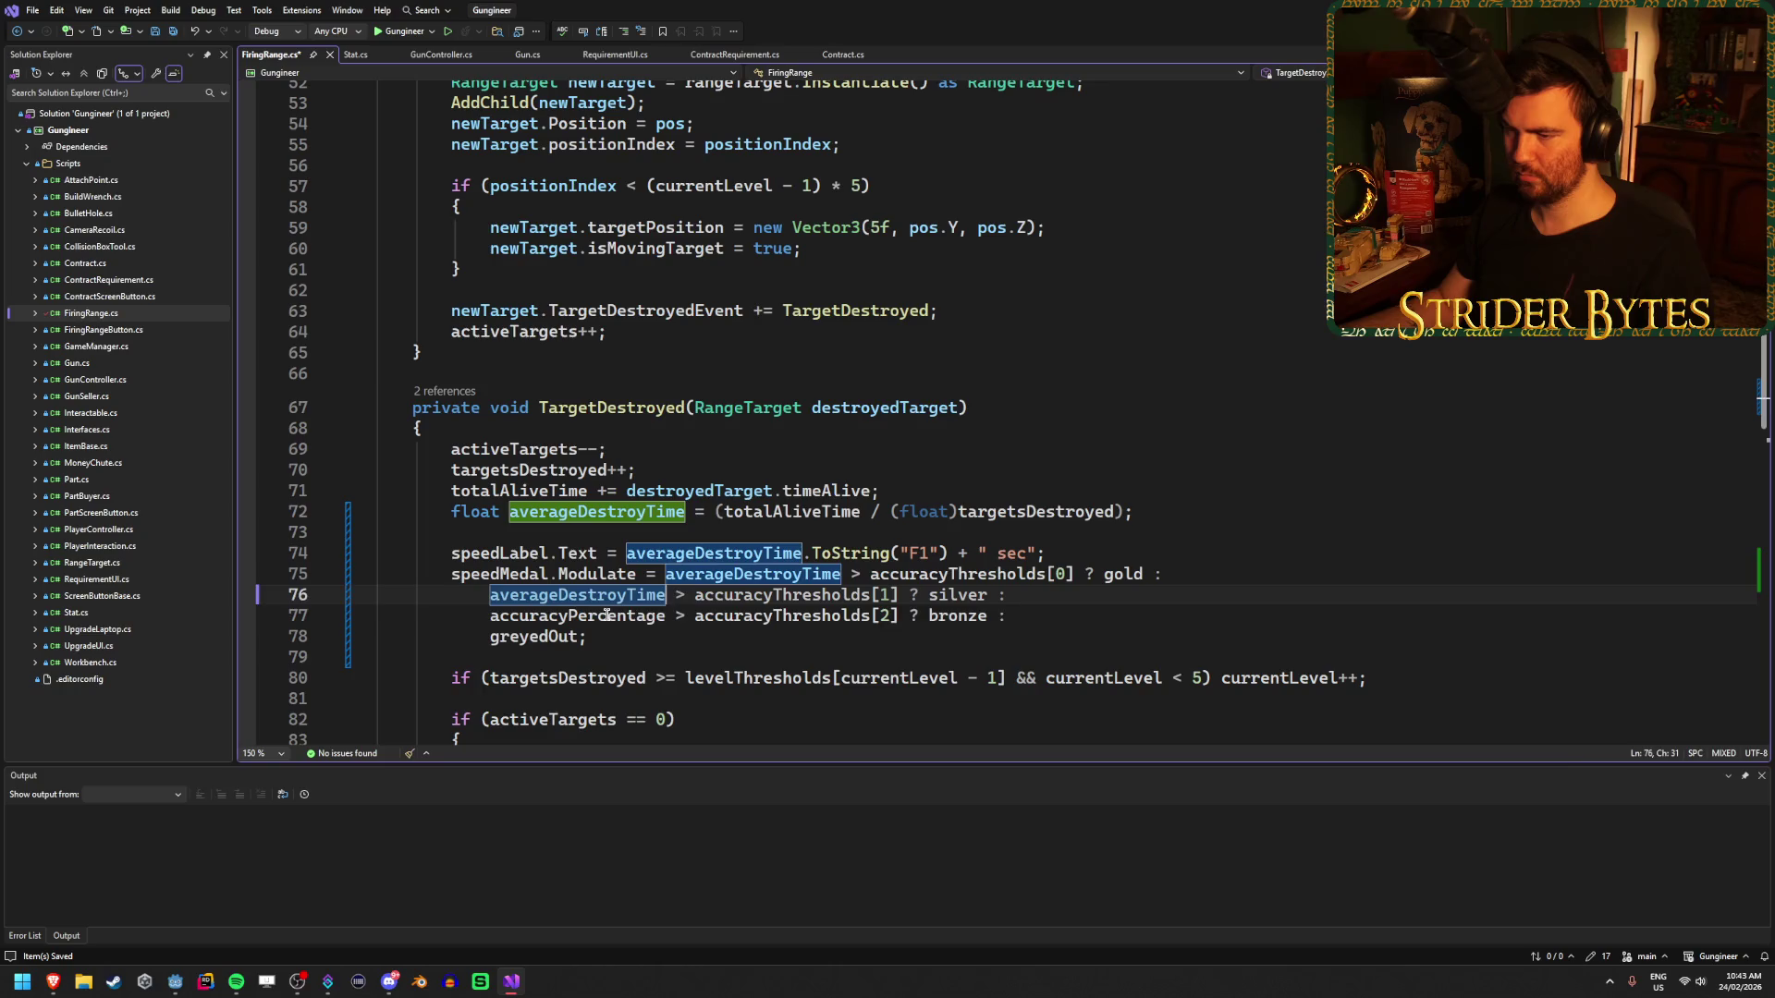
double_click(570, 614)
key("ctrl+v")
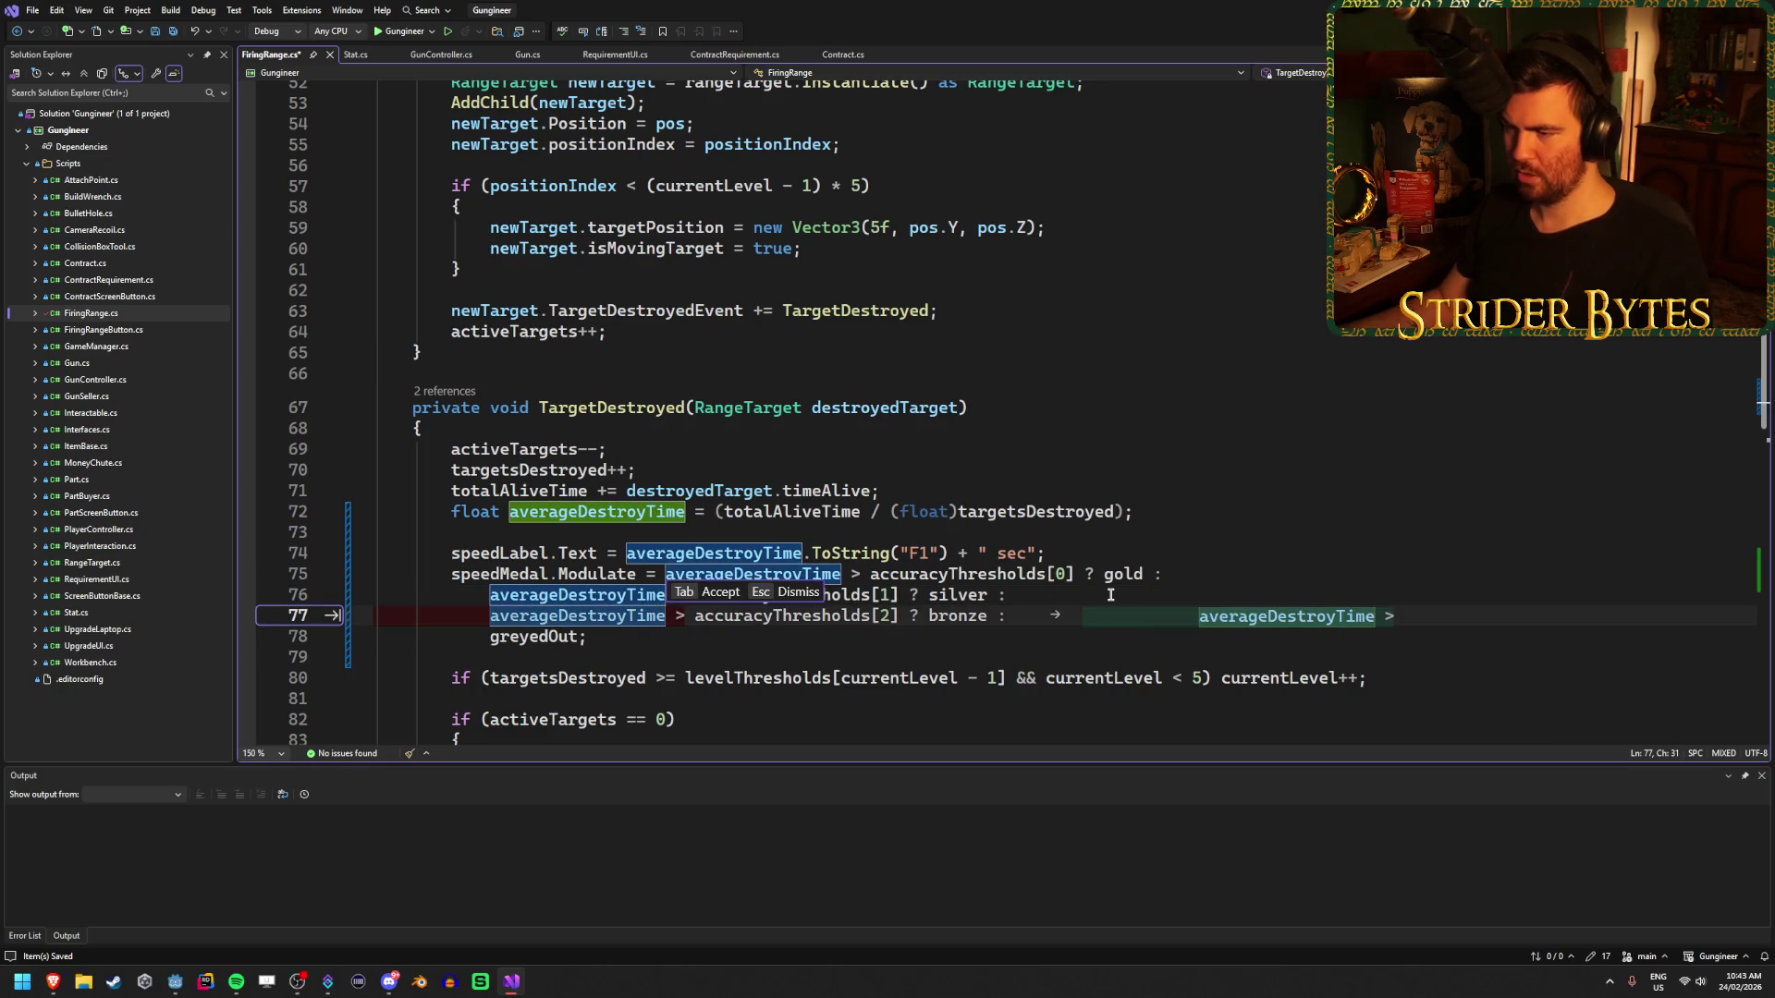
left_click(1156, 579)
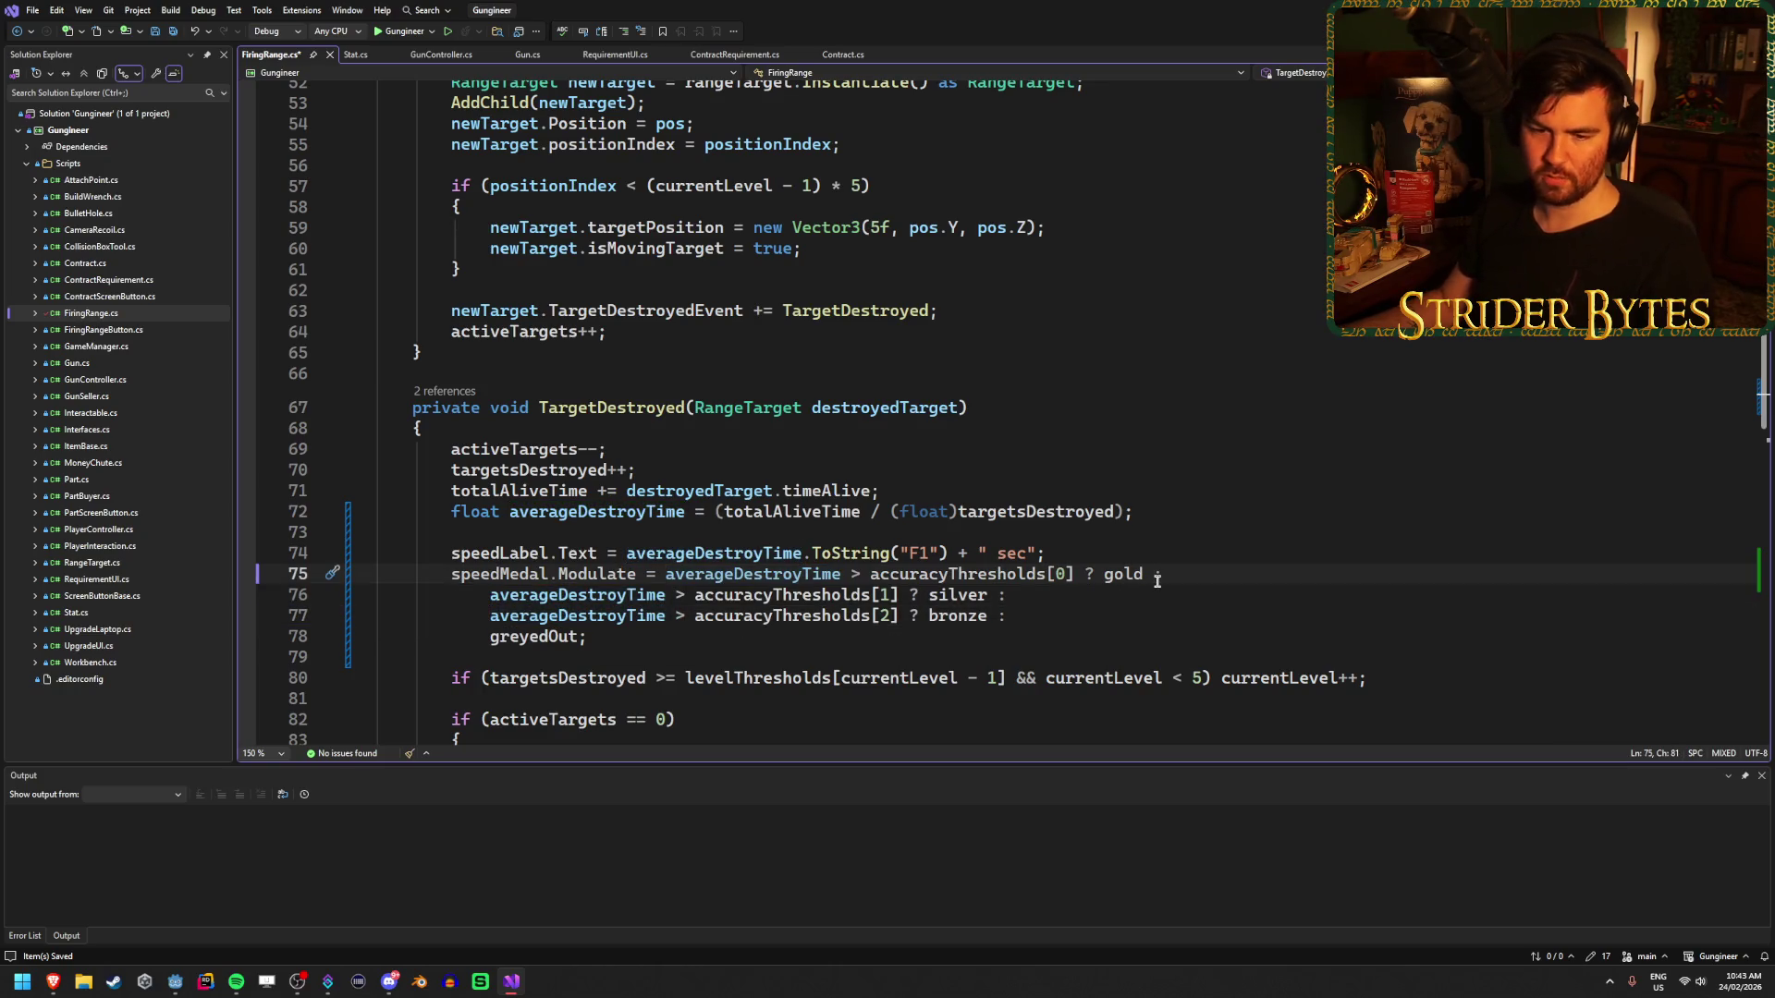
key("ctrl+s")
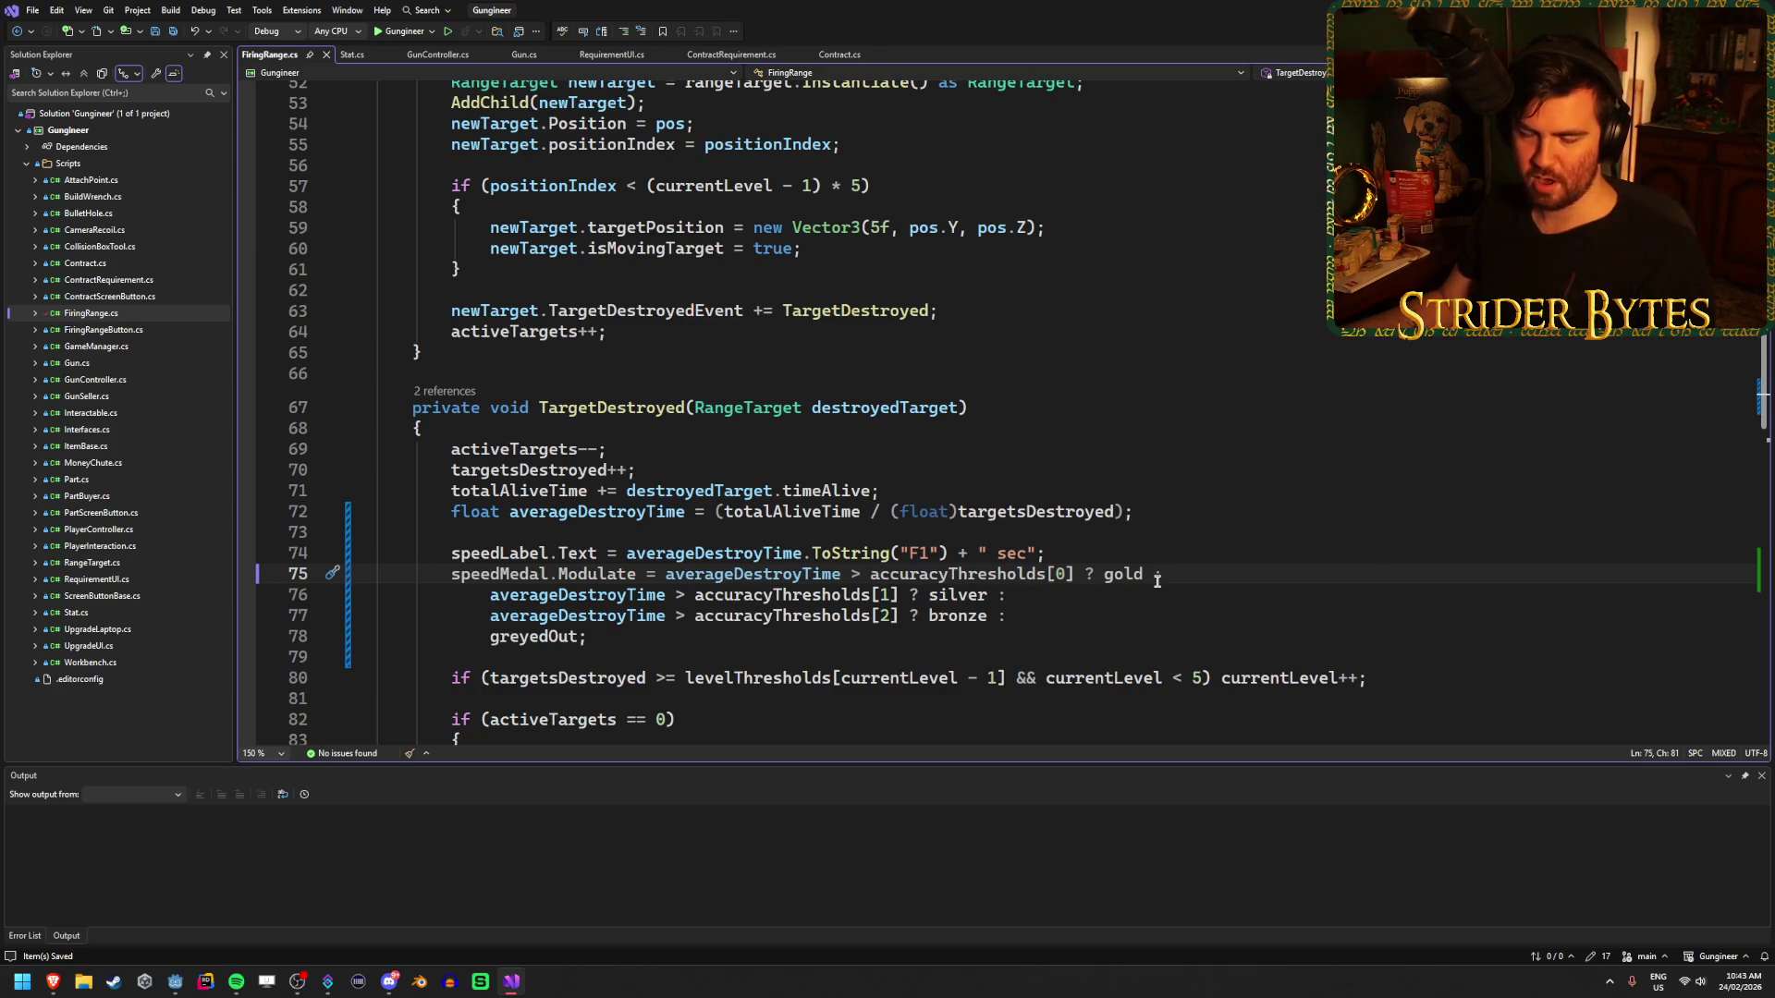
- Replace accuracyThresholds with speedThresholds in all three speed medal conditions
left_click(1110, 616)
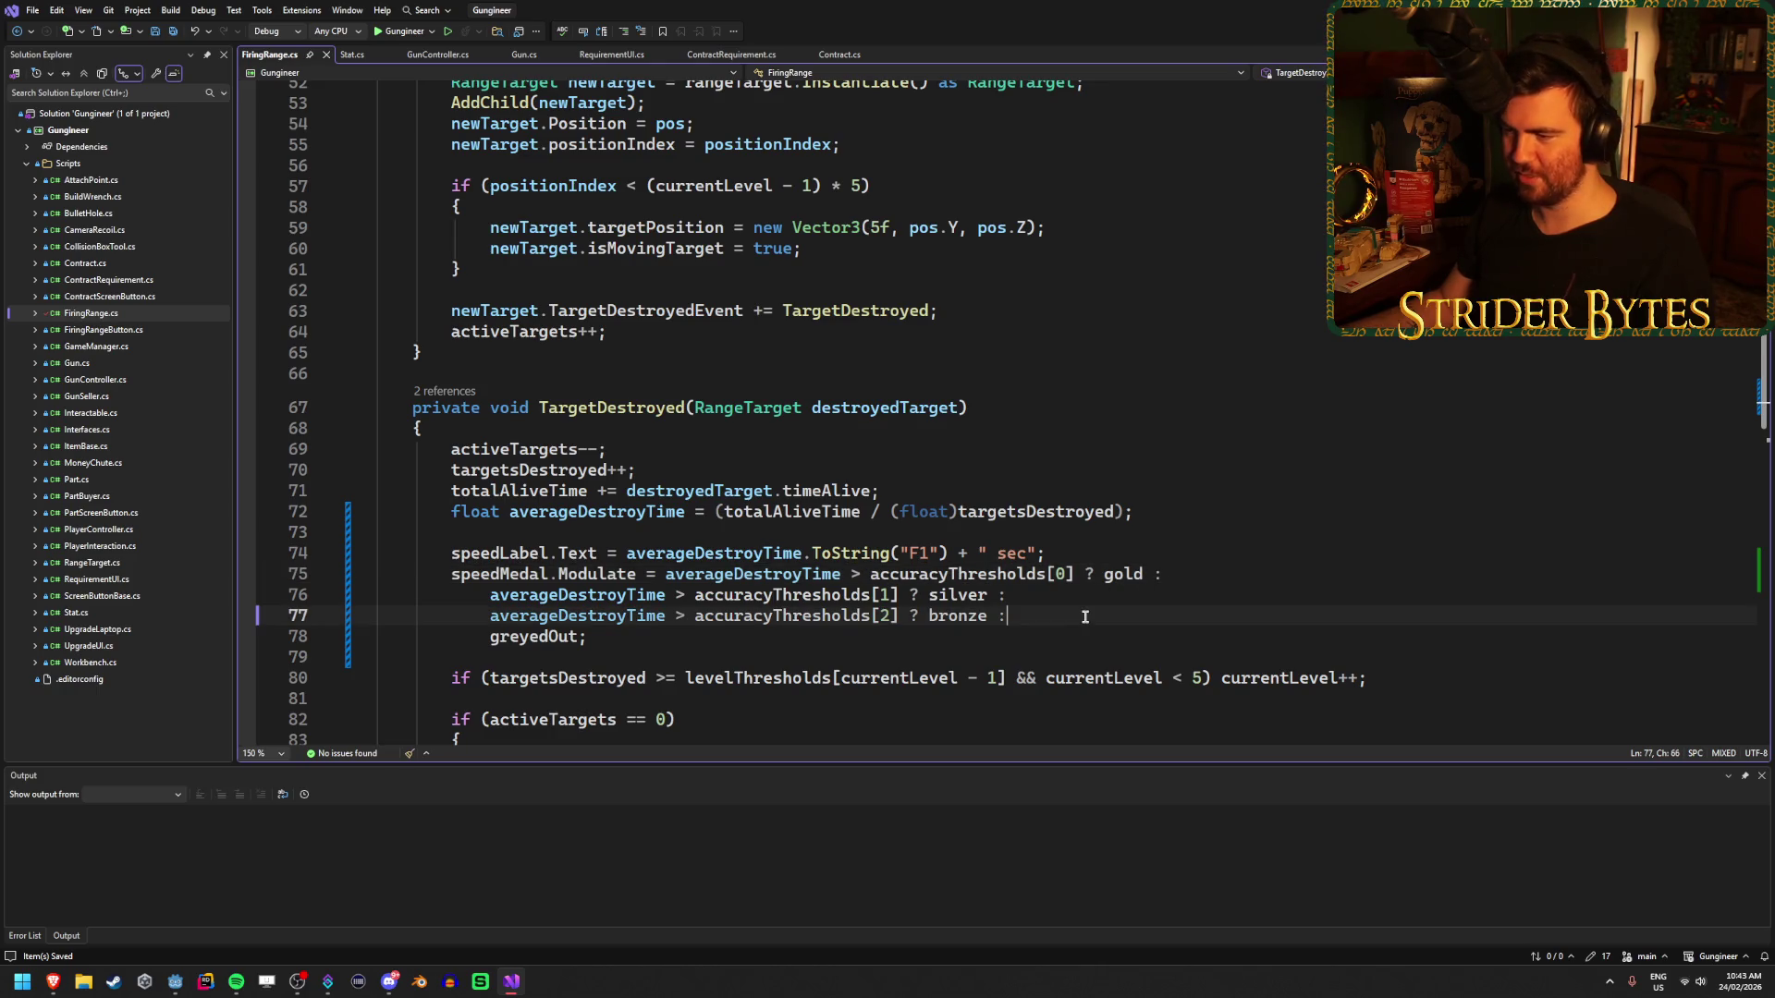
double_click(922, 575)
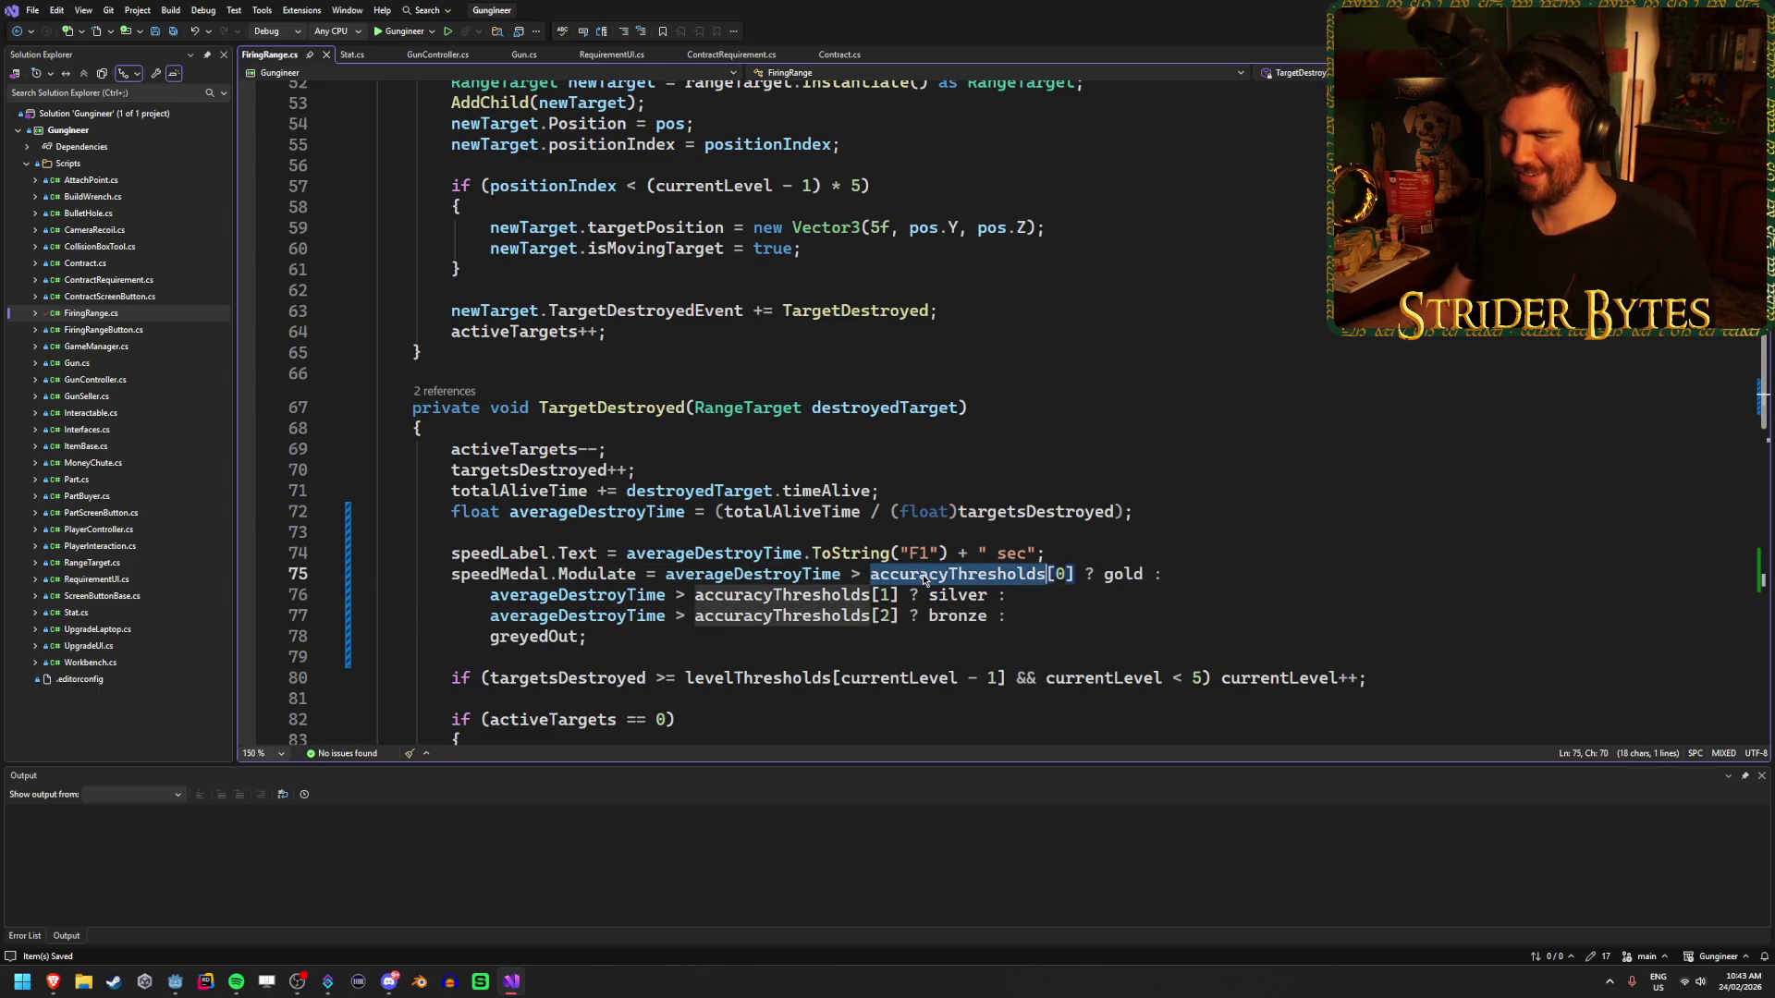
type("speed")
key("Tab")
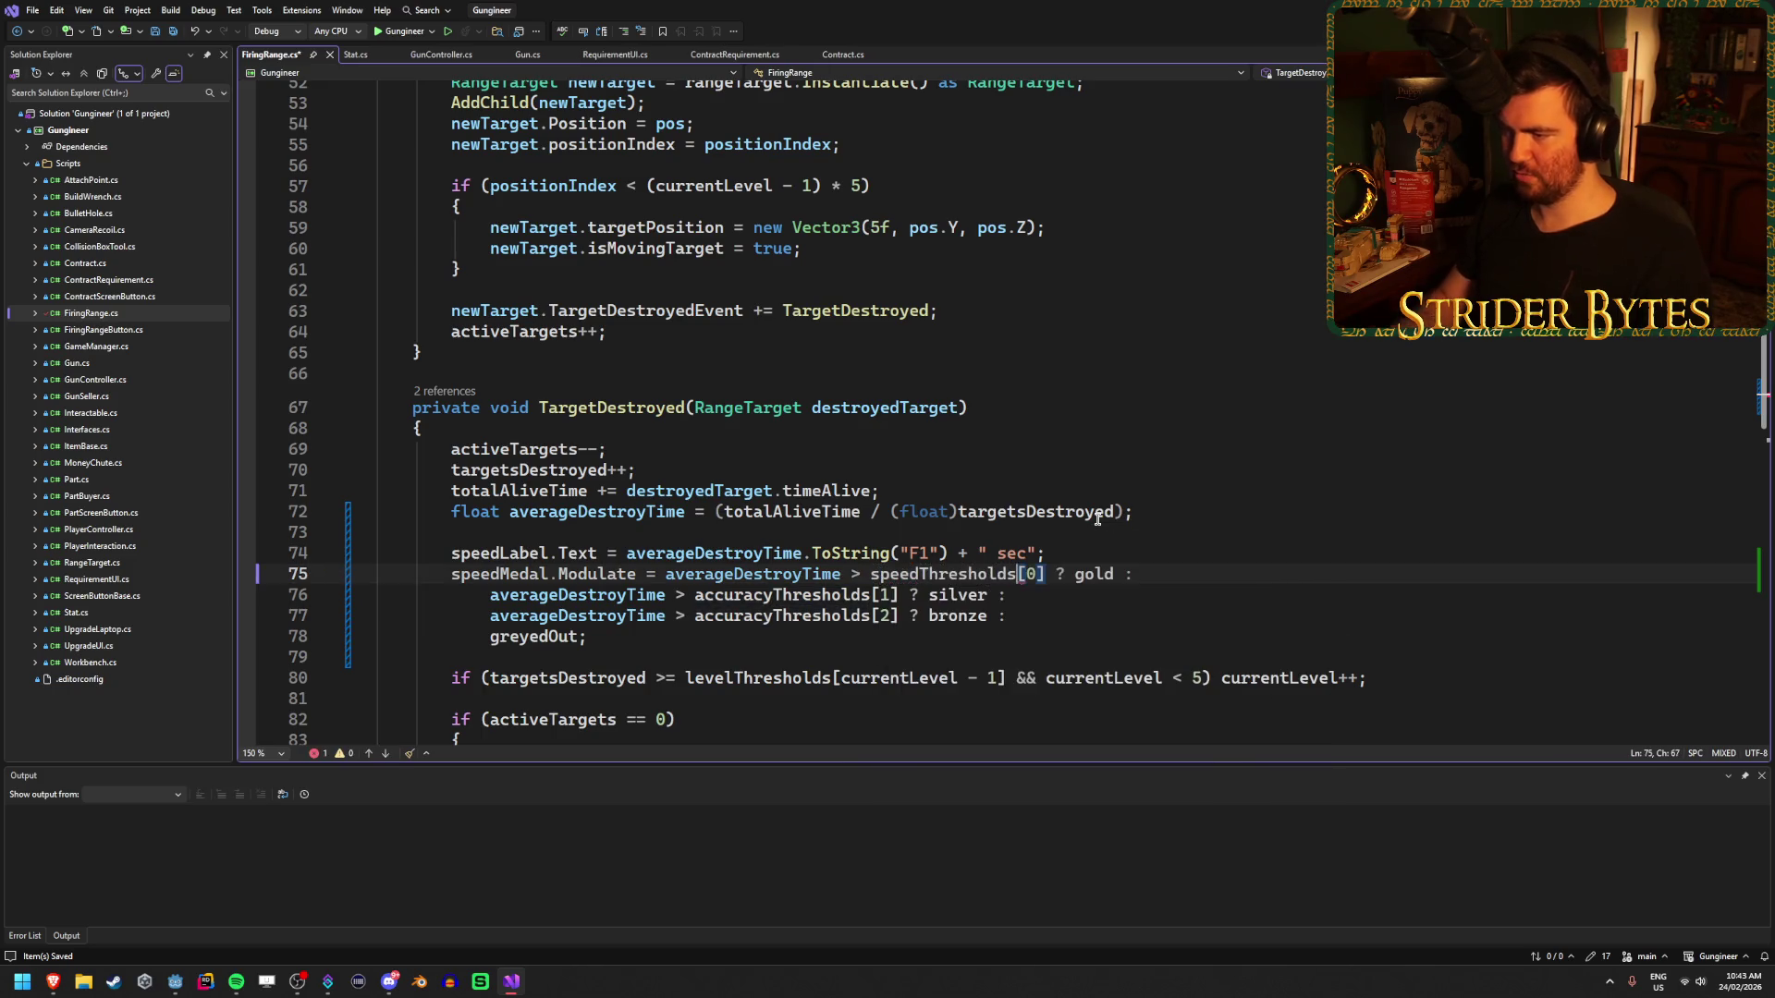
double_click(943, 574)
key("ctrl+c")
double_click(790, 595)
key("ctrl+v")
double_click(791, 615)
key("ctrl+v")
left_click(1001, 617)
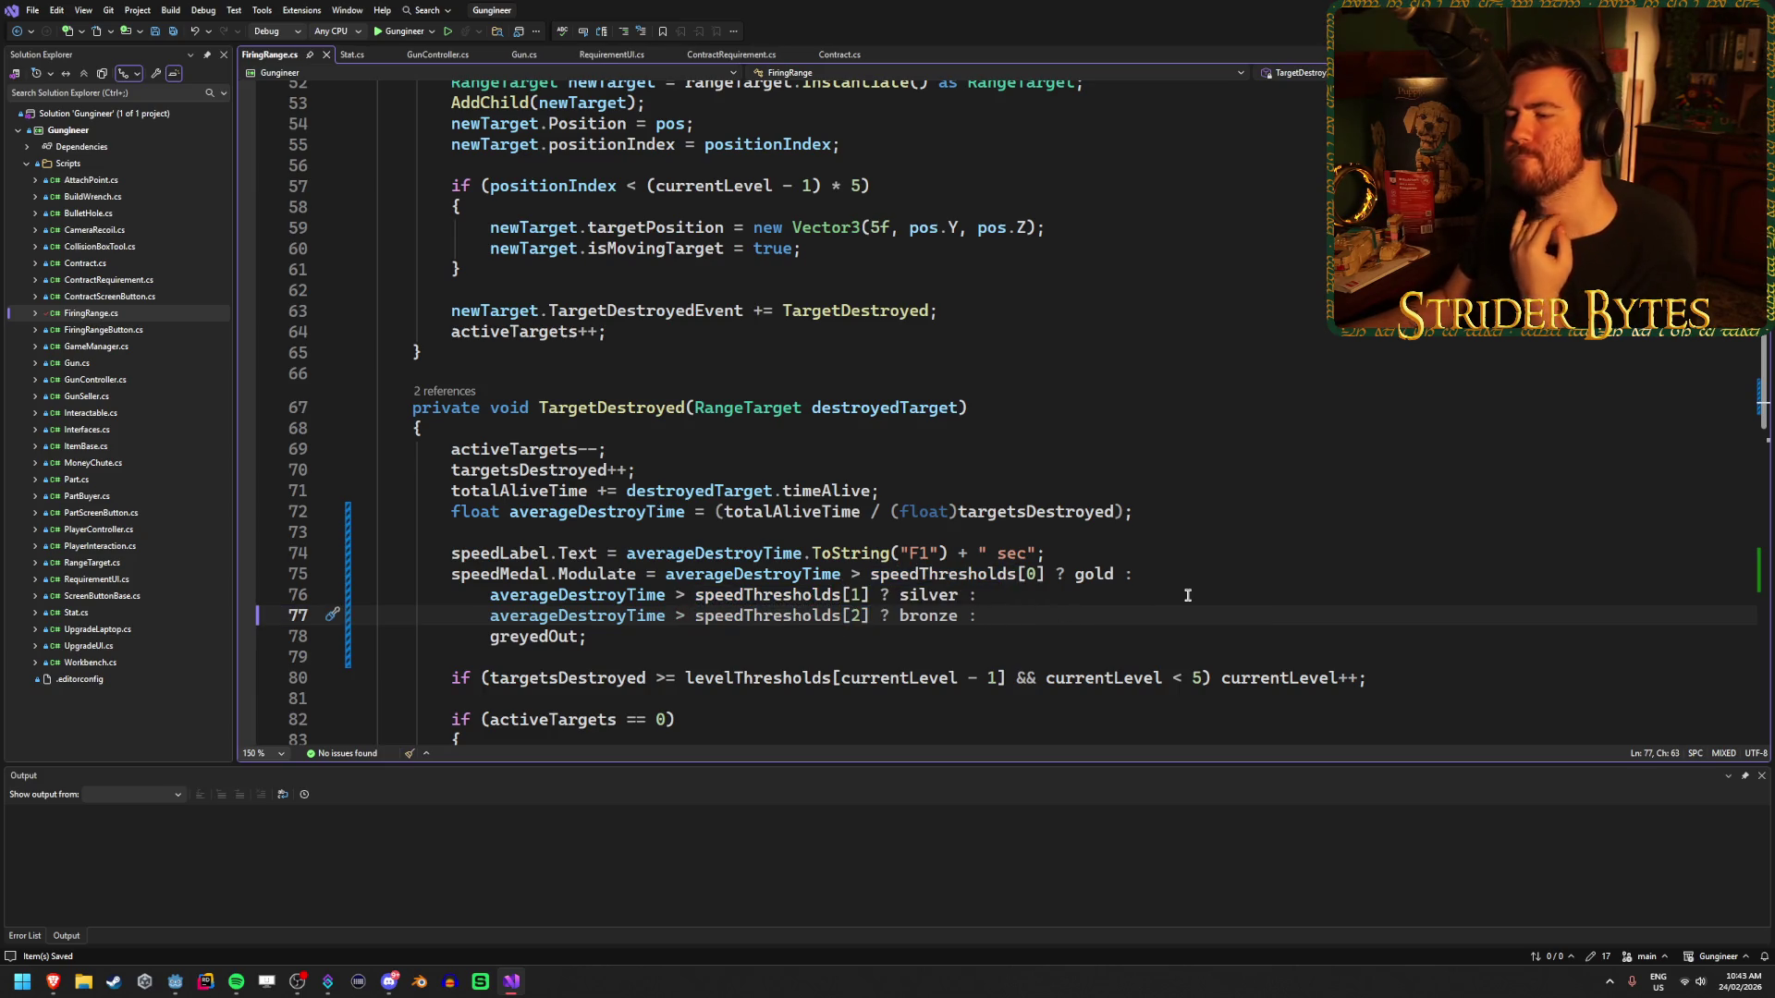
scroll(573, 565, "up", 3)
scroll(572, 565, "down", 4)
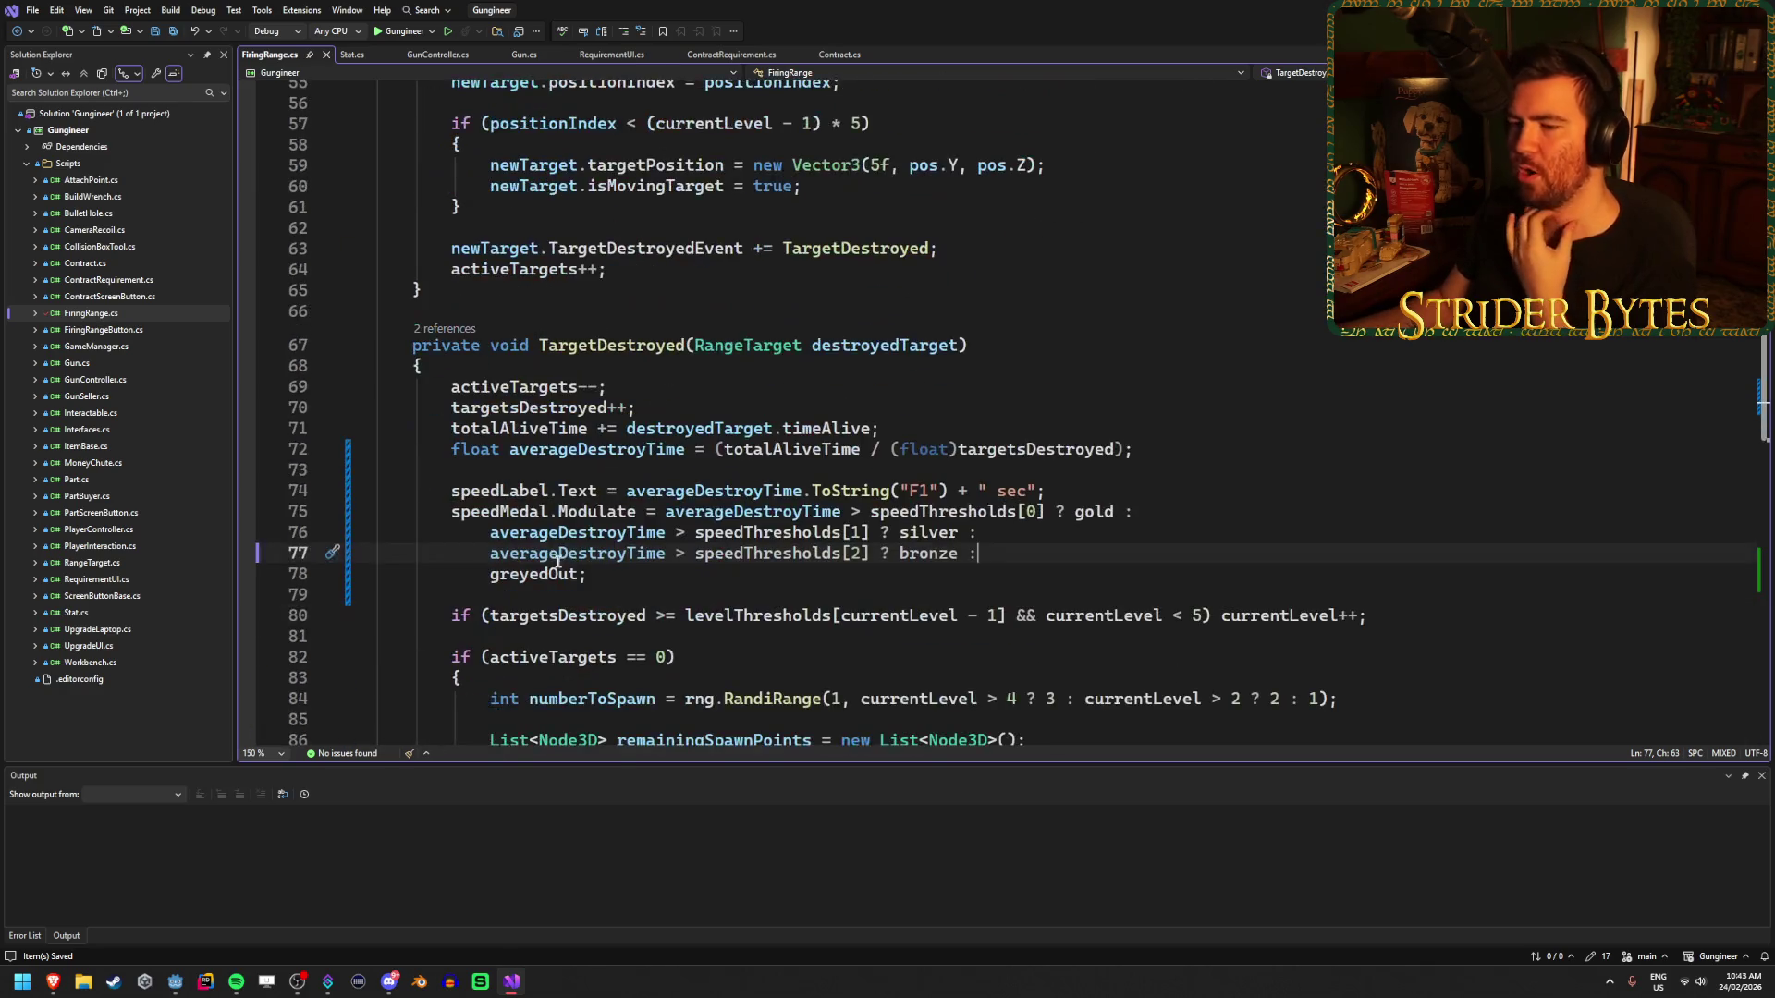
key("alt+Tab")
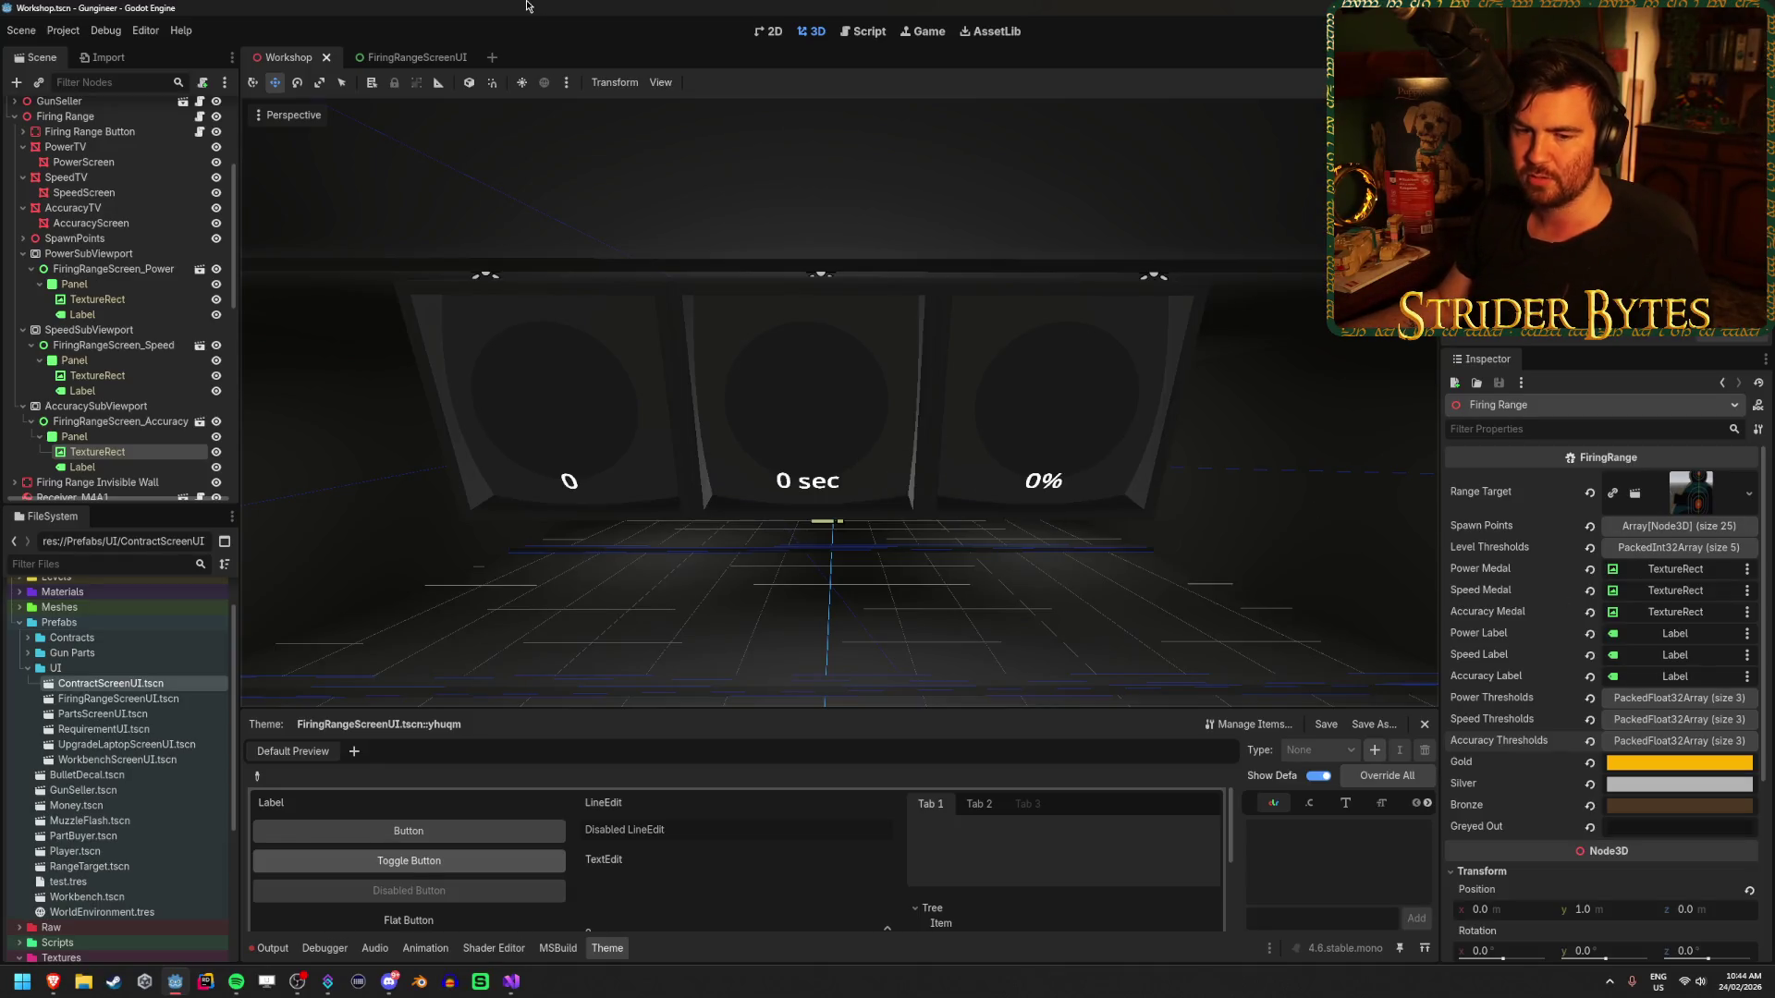
- Select the Firing Range node, run the game with F5, walk to the range, then quit back to FiringRange.cs
scroll(93, 277, "up", 5)
left_click(20, 261)
left_click(19, 263)
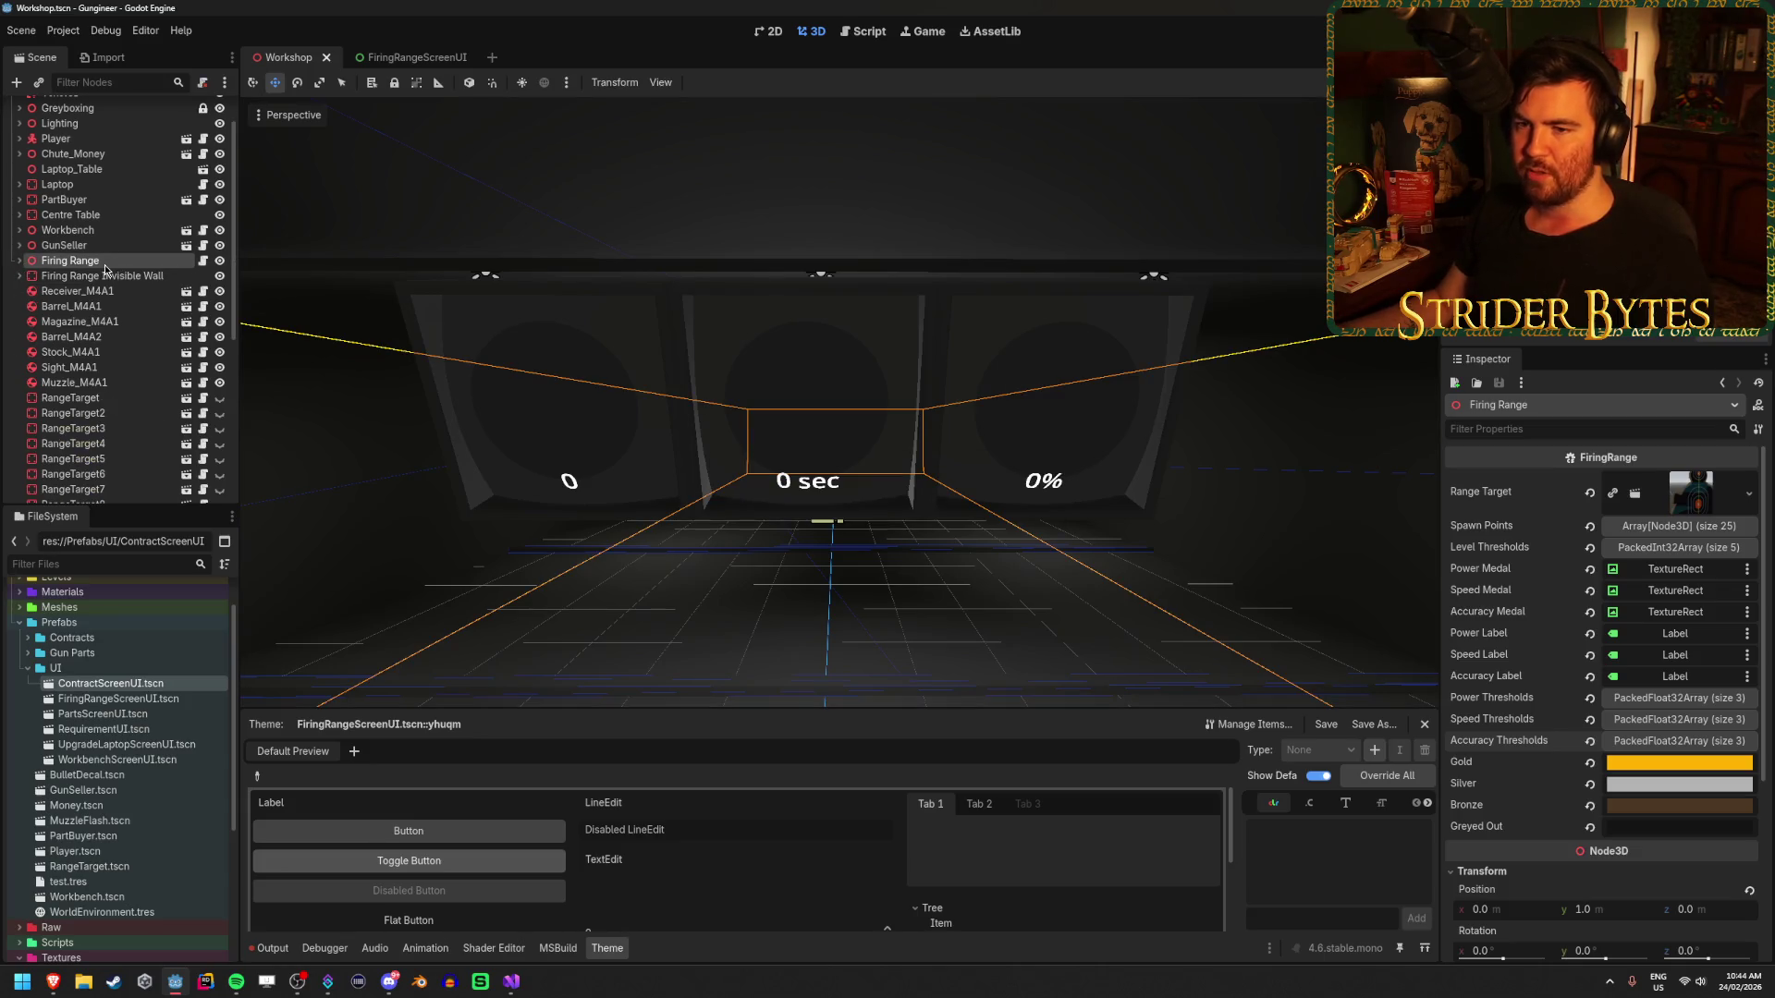
scroll(105, 269, "up", 2)
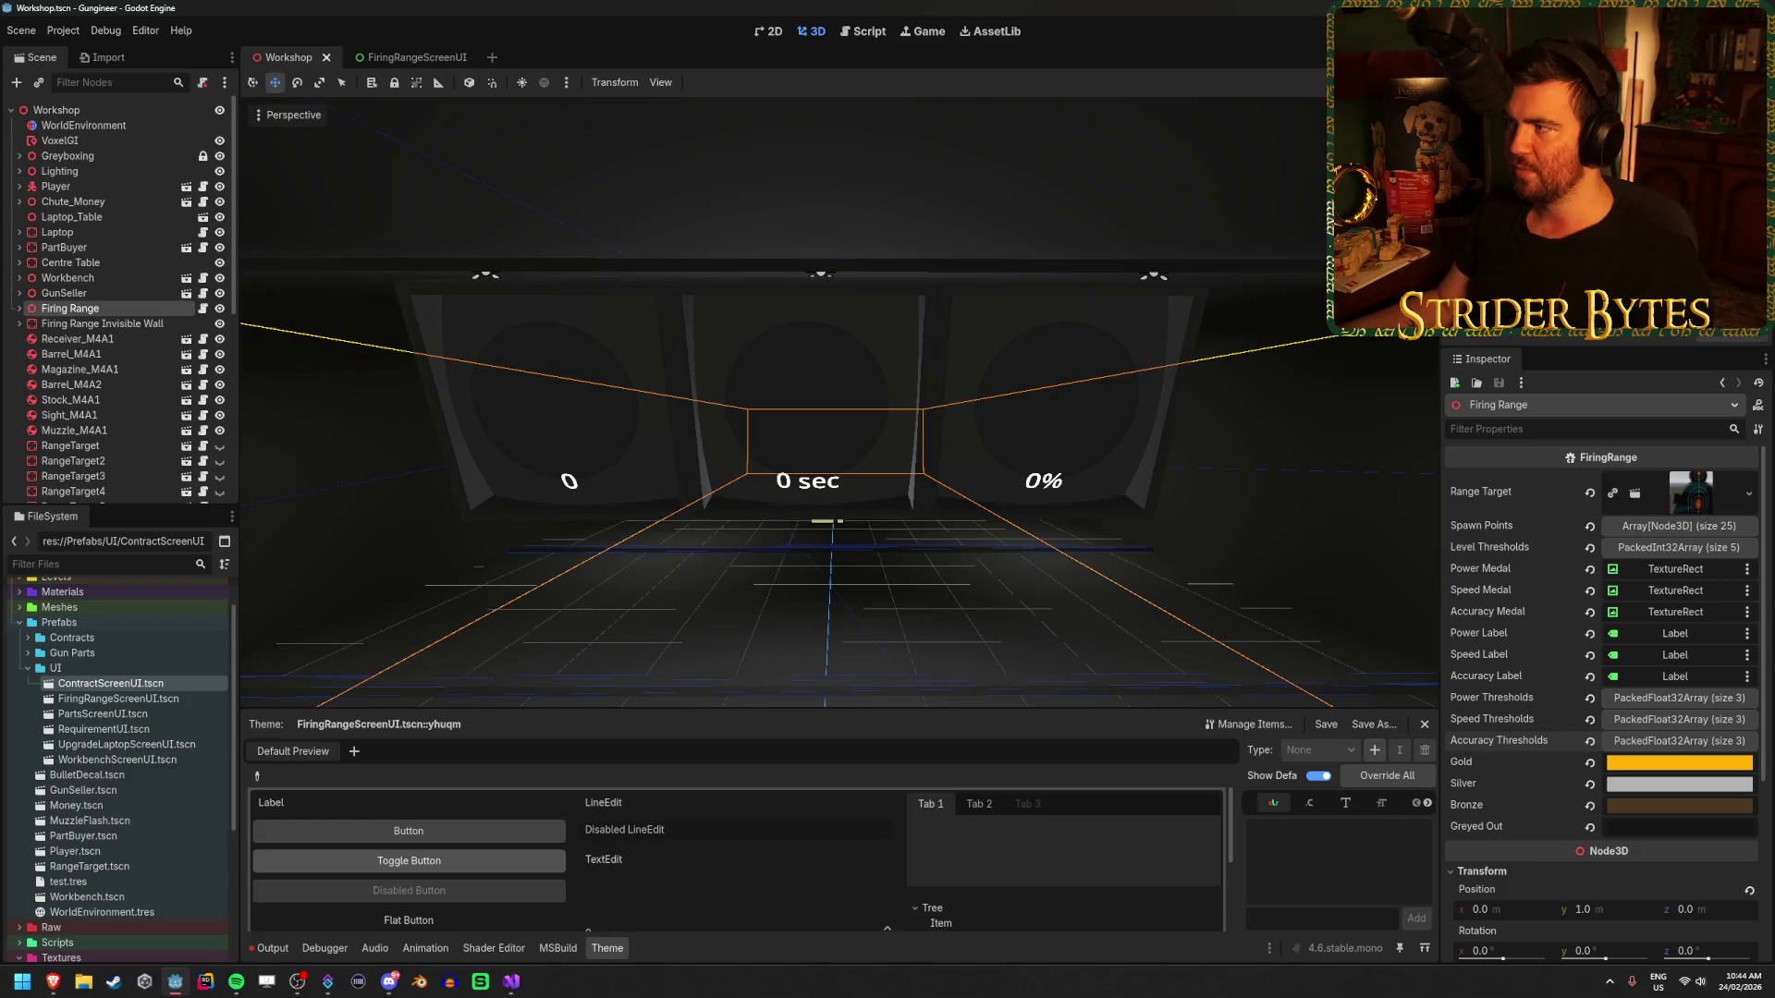
key("F5")
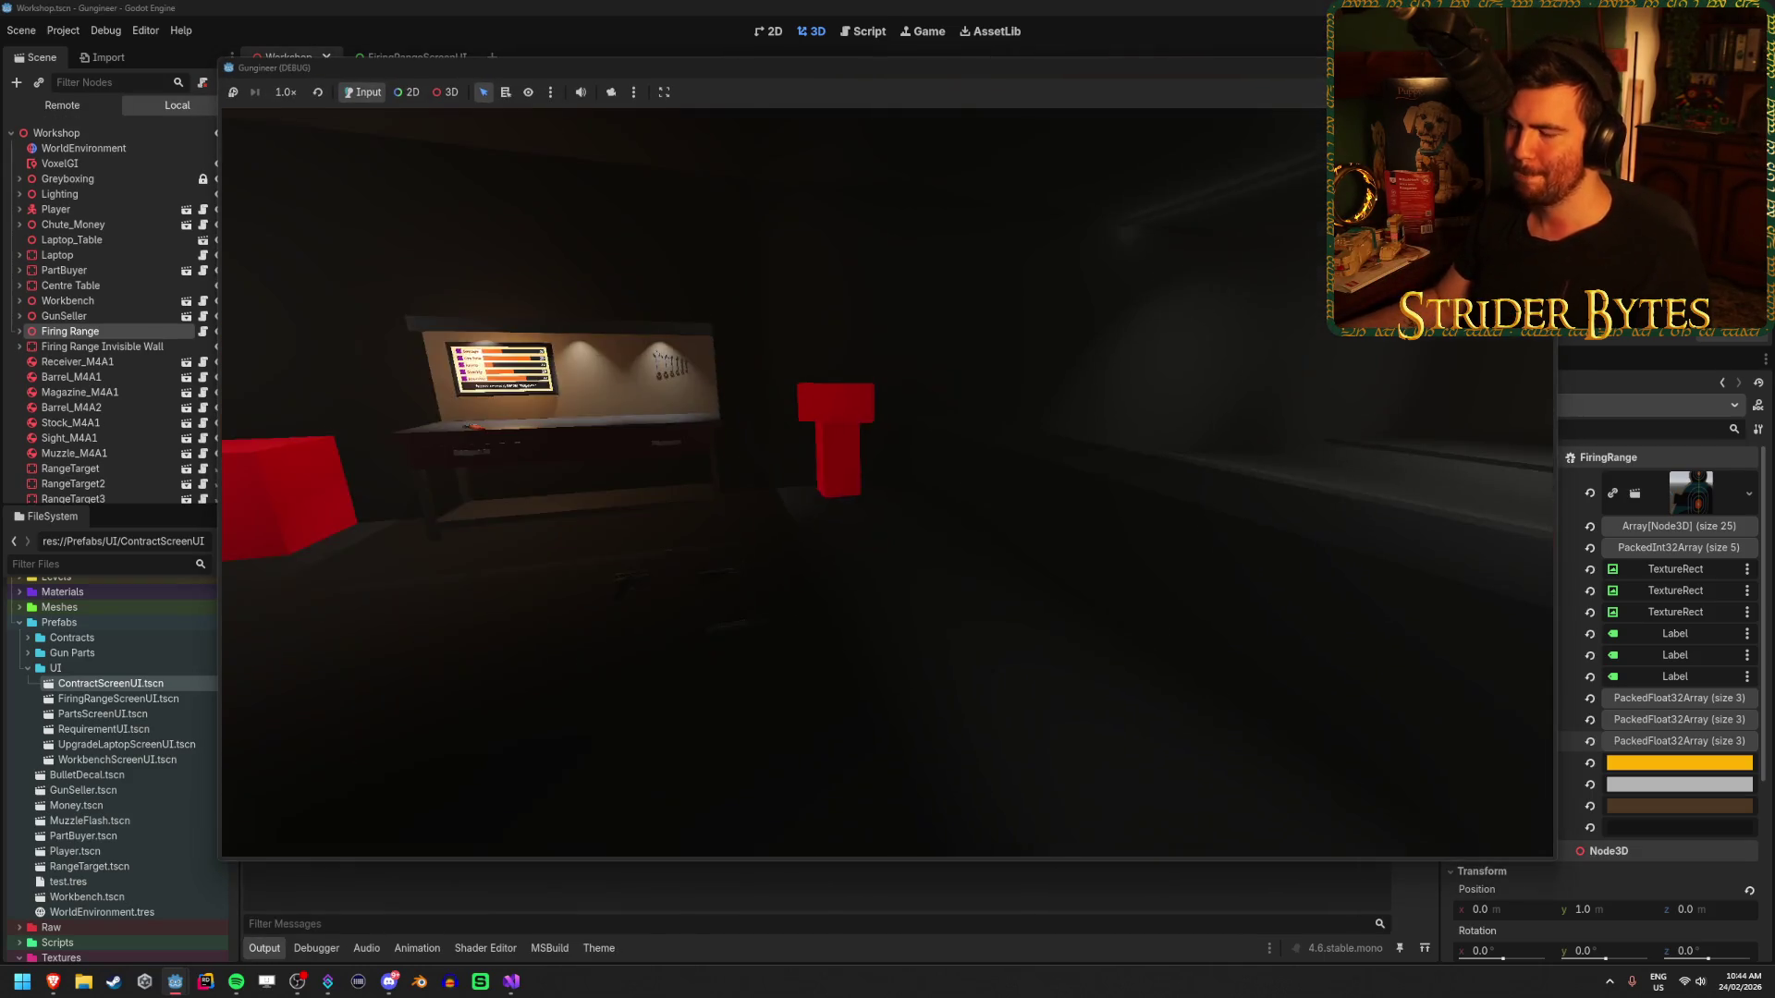
key("w")
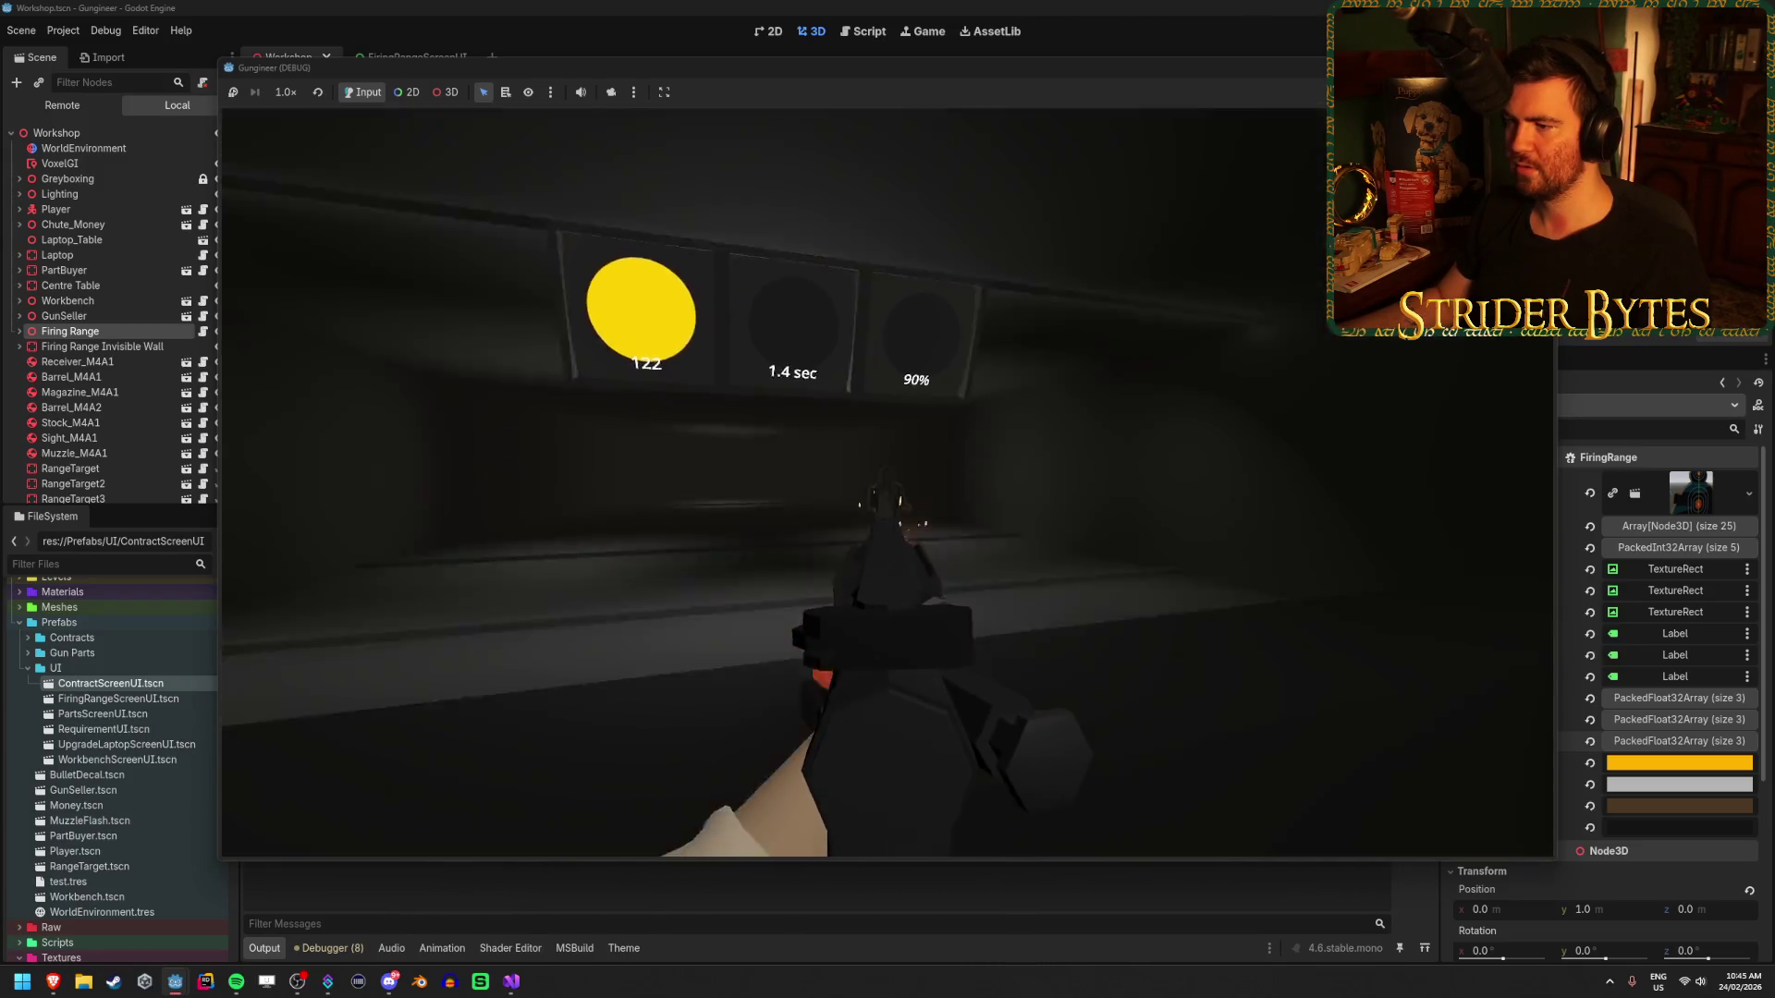
key("Escape")
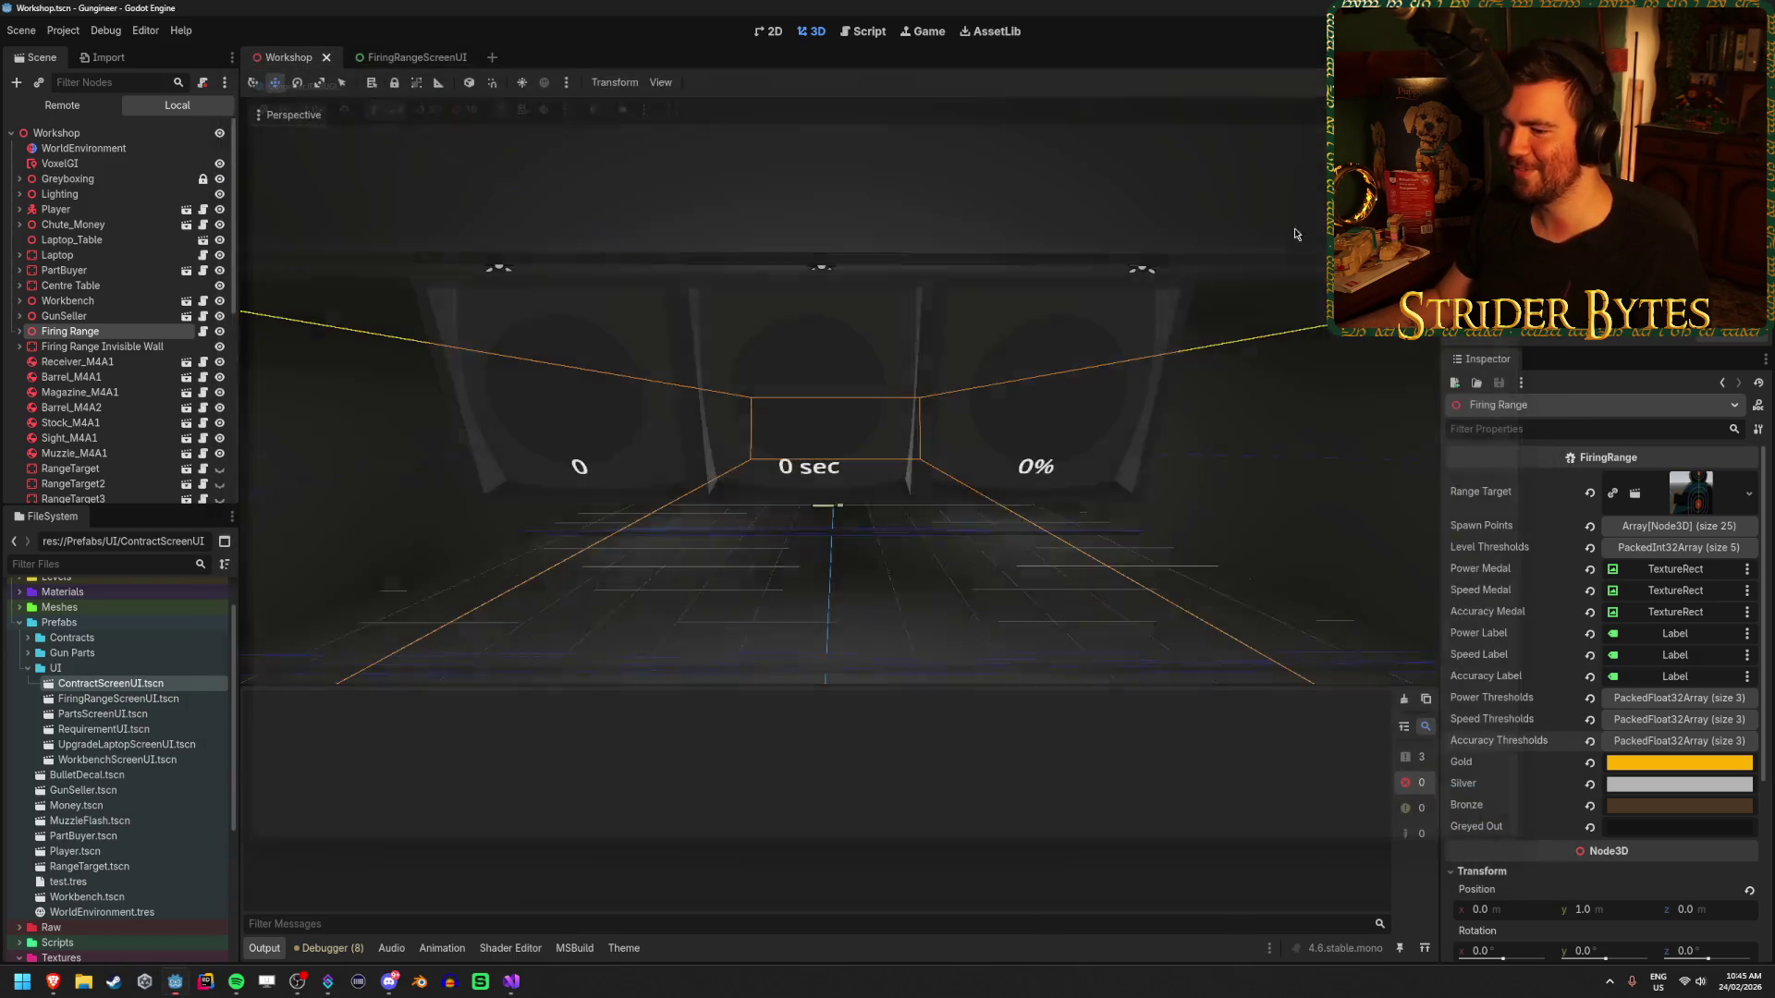
left_click(511, 981)
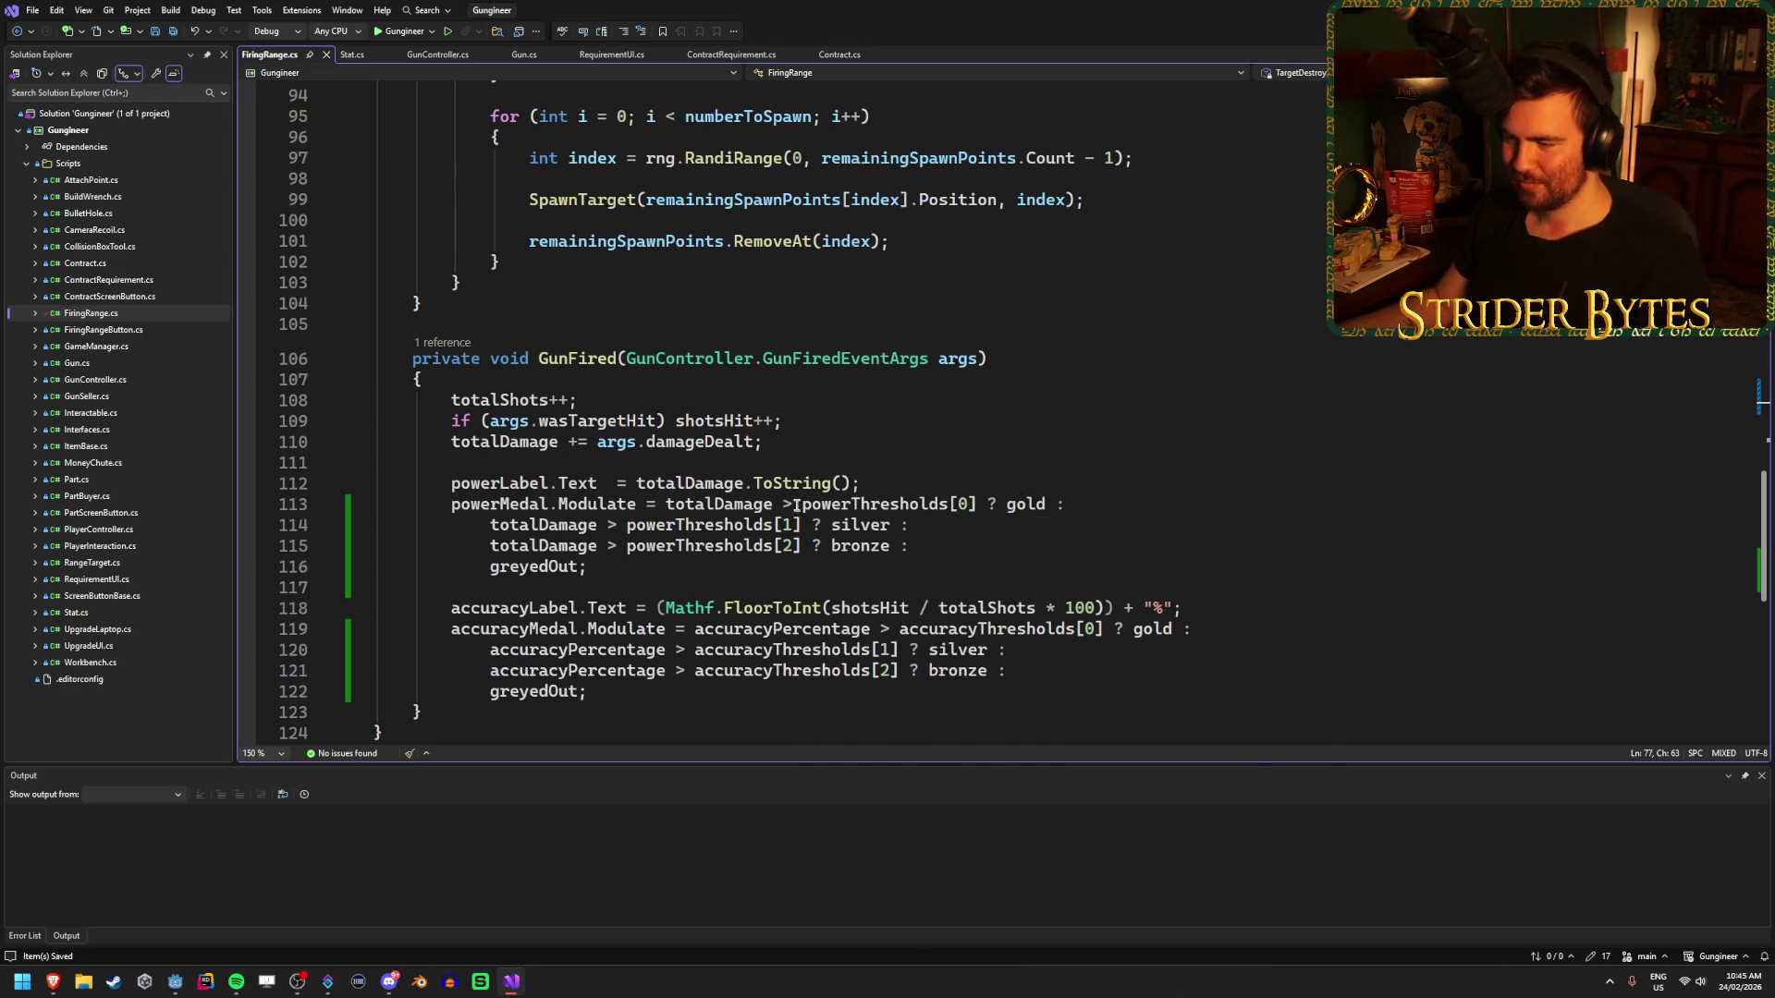
- Change the gold, silver and bronze speedMedal comparisons from '>' to '<' against speedThresholds
scroll(795, 507, "down", 1)
left_click(734, 640)
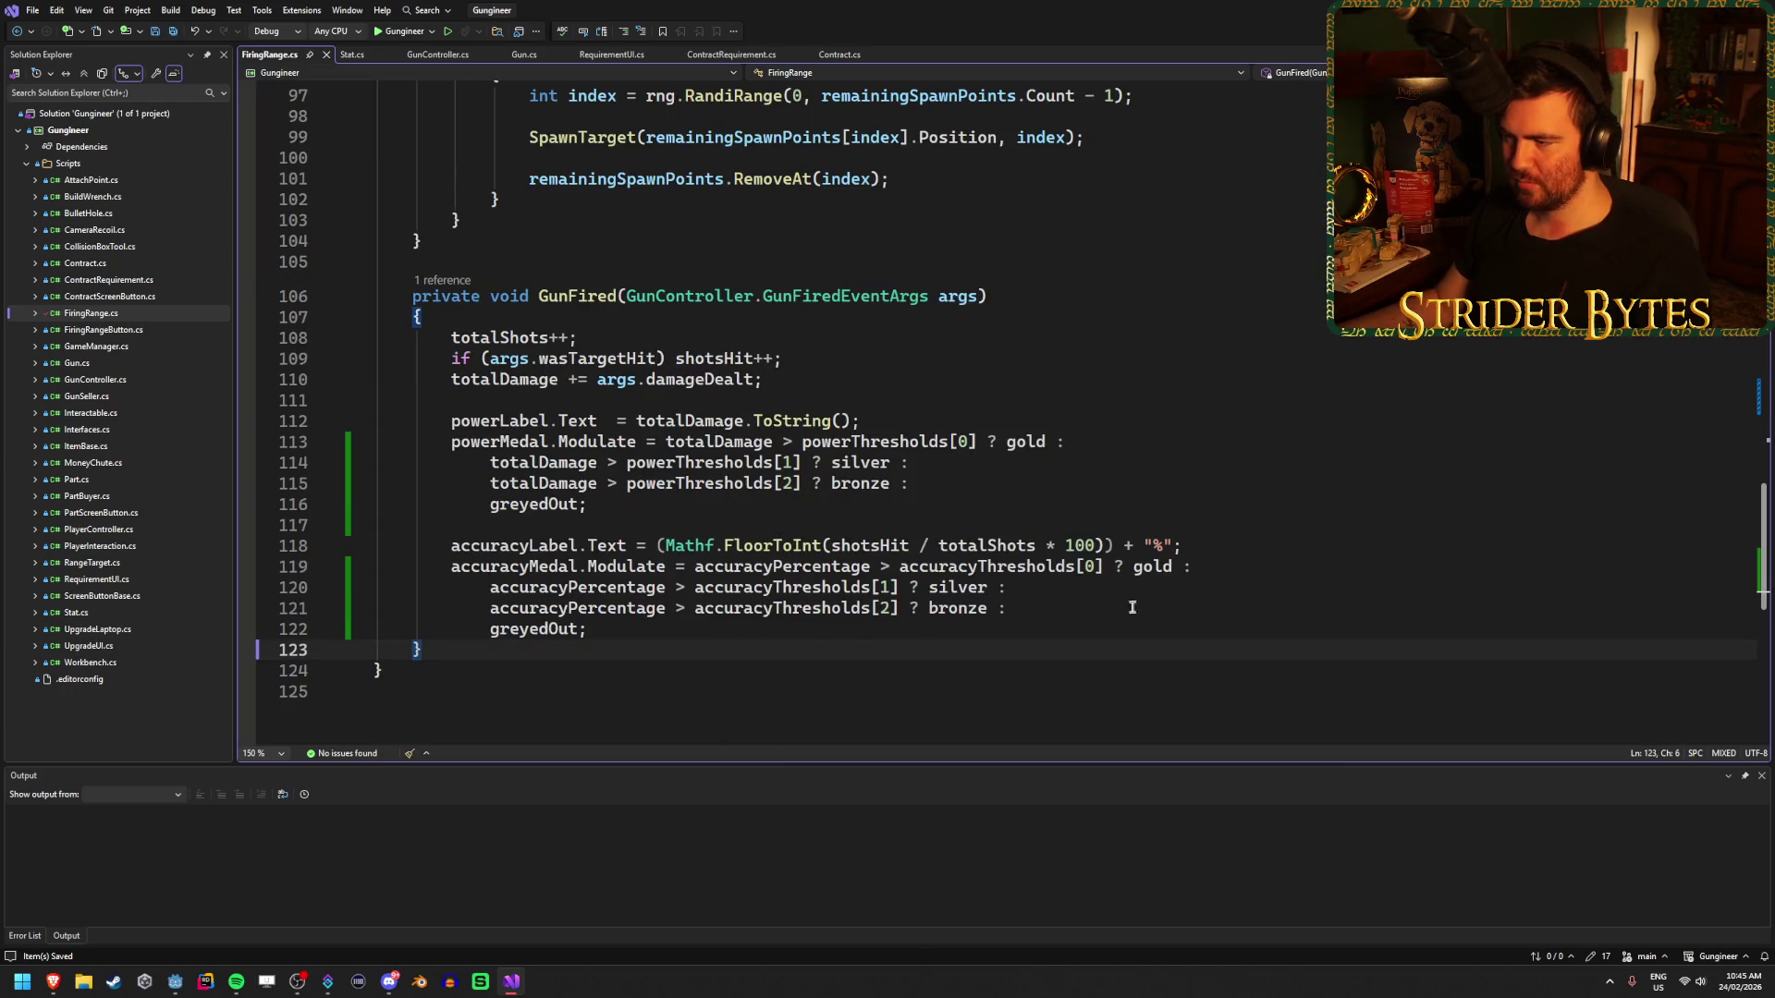
scroll(1091, 593, "up", 12)
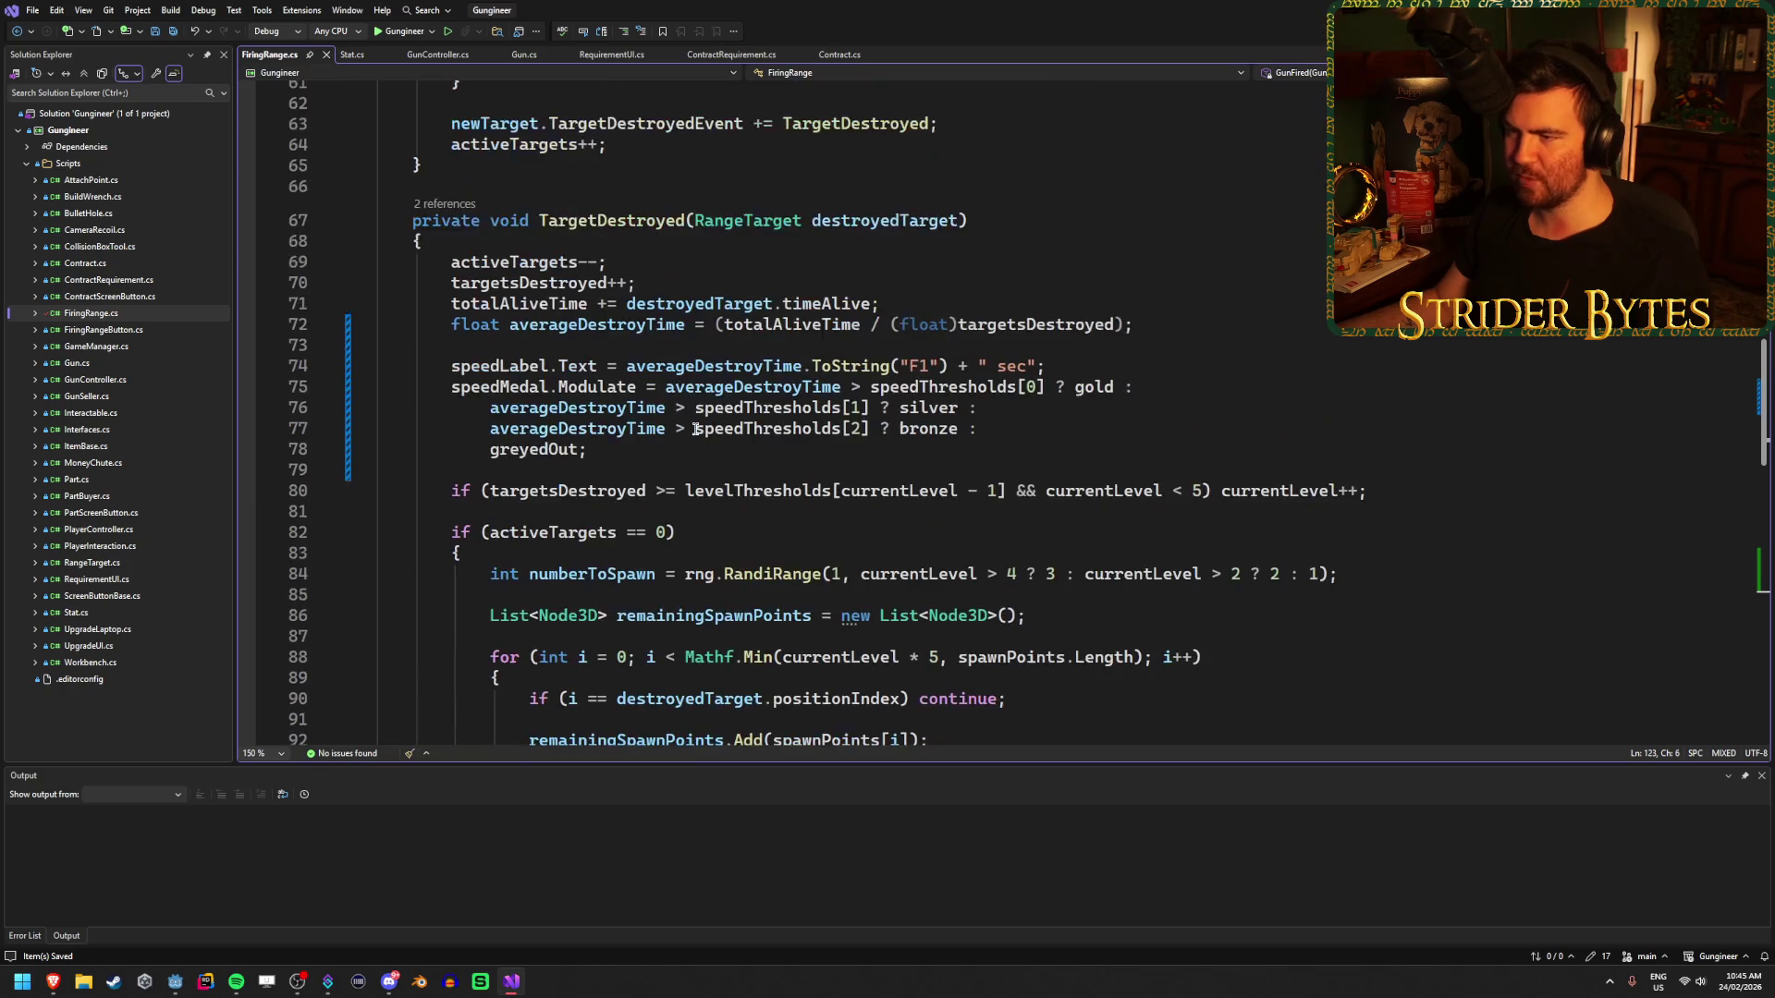
left_click(863, 387)
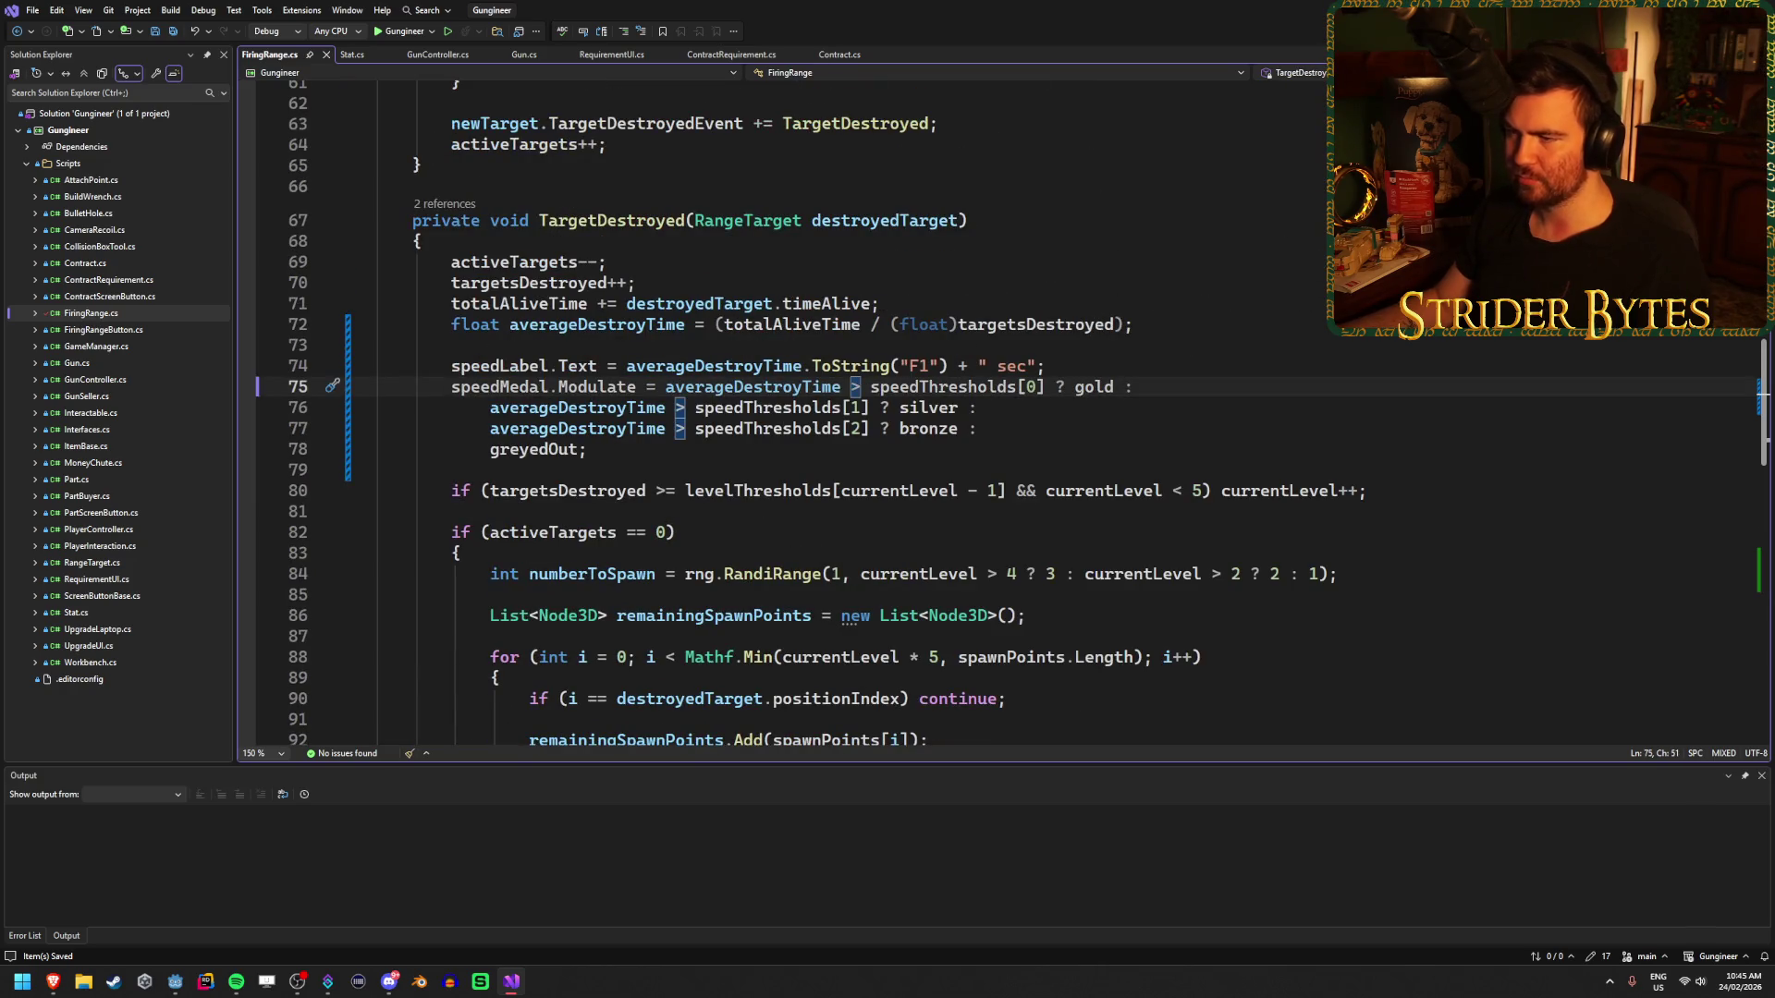
key("BackSpace")
type("<")
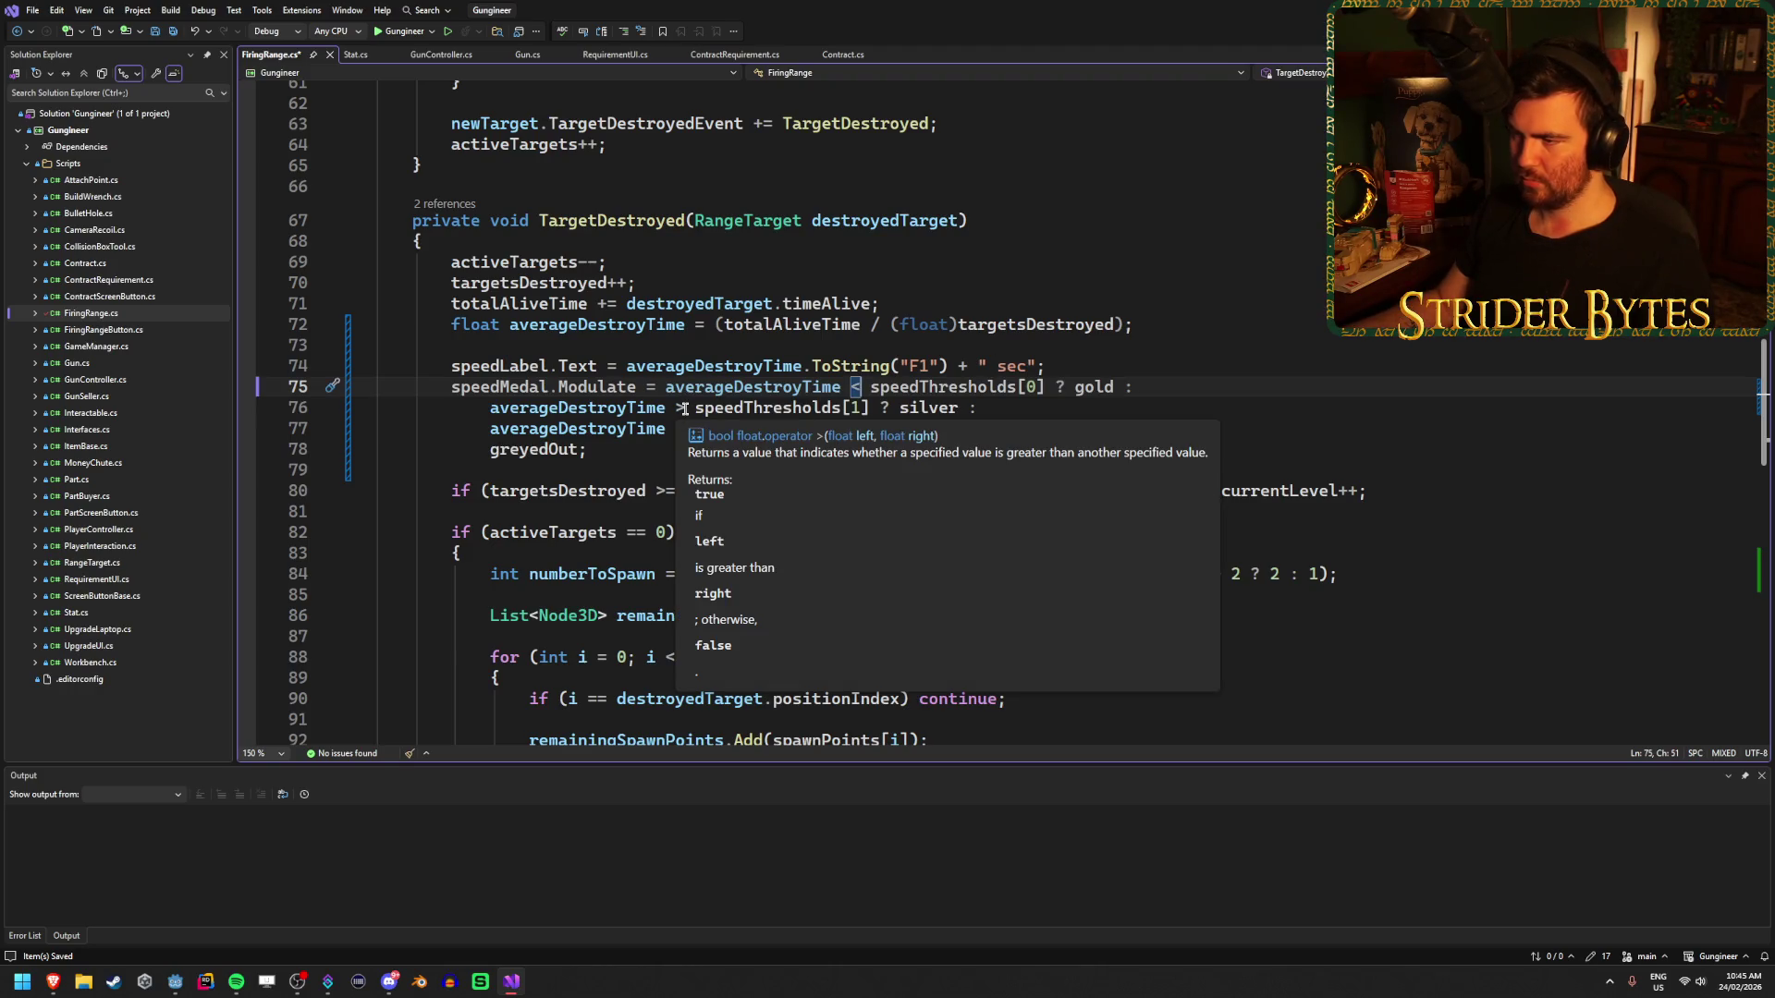
left_click(686, 407)
key("BackSpace")
type("<")
left_click(687, 428)
key("BackSpace")
type("<")
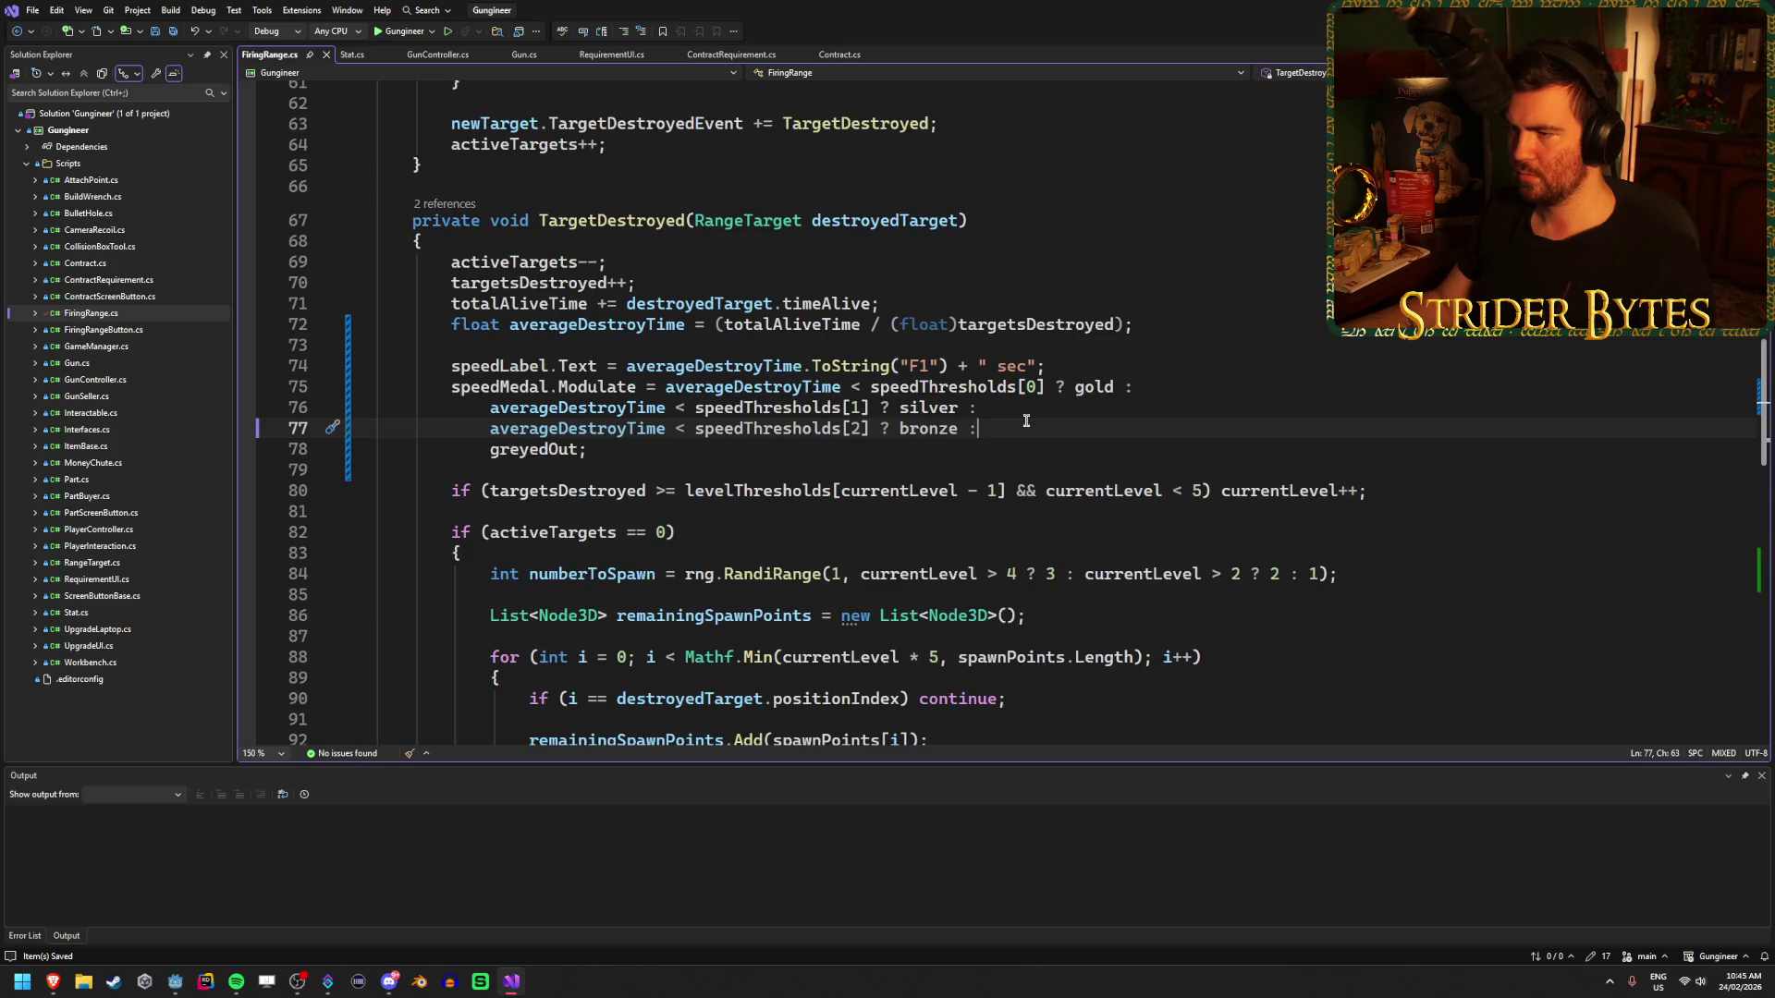
scroll(1026, 421, "down", 14)
scroll(1091, 484, "up", 1)
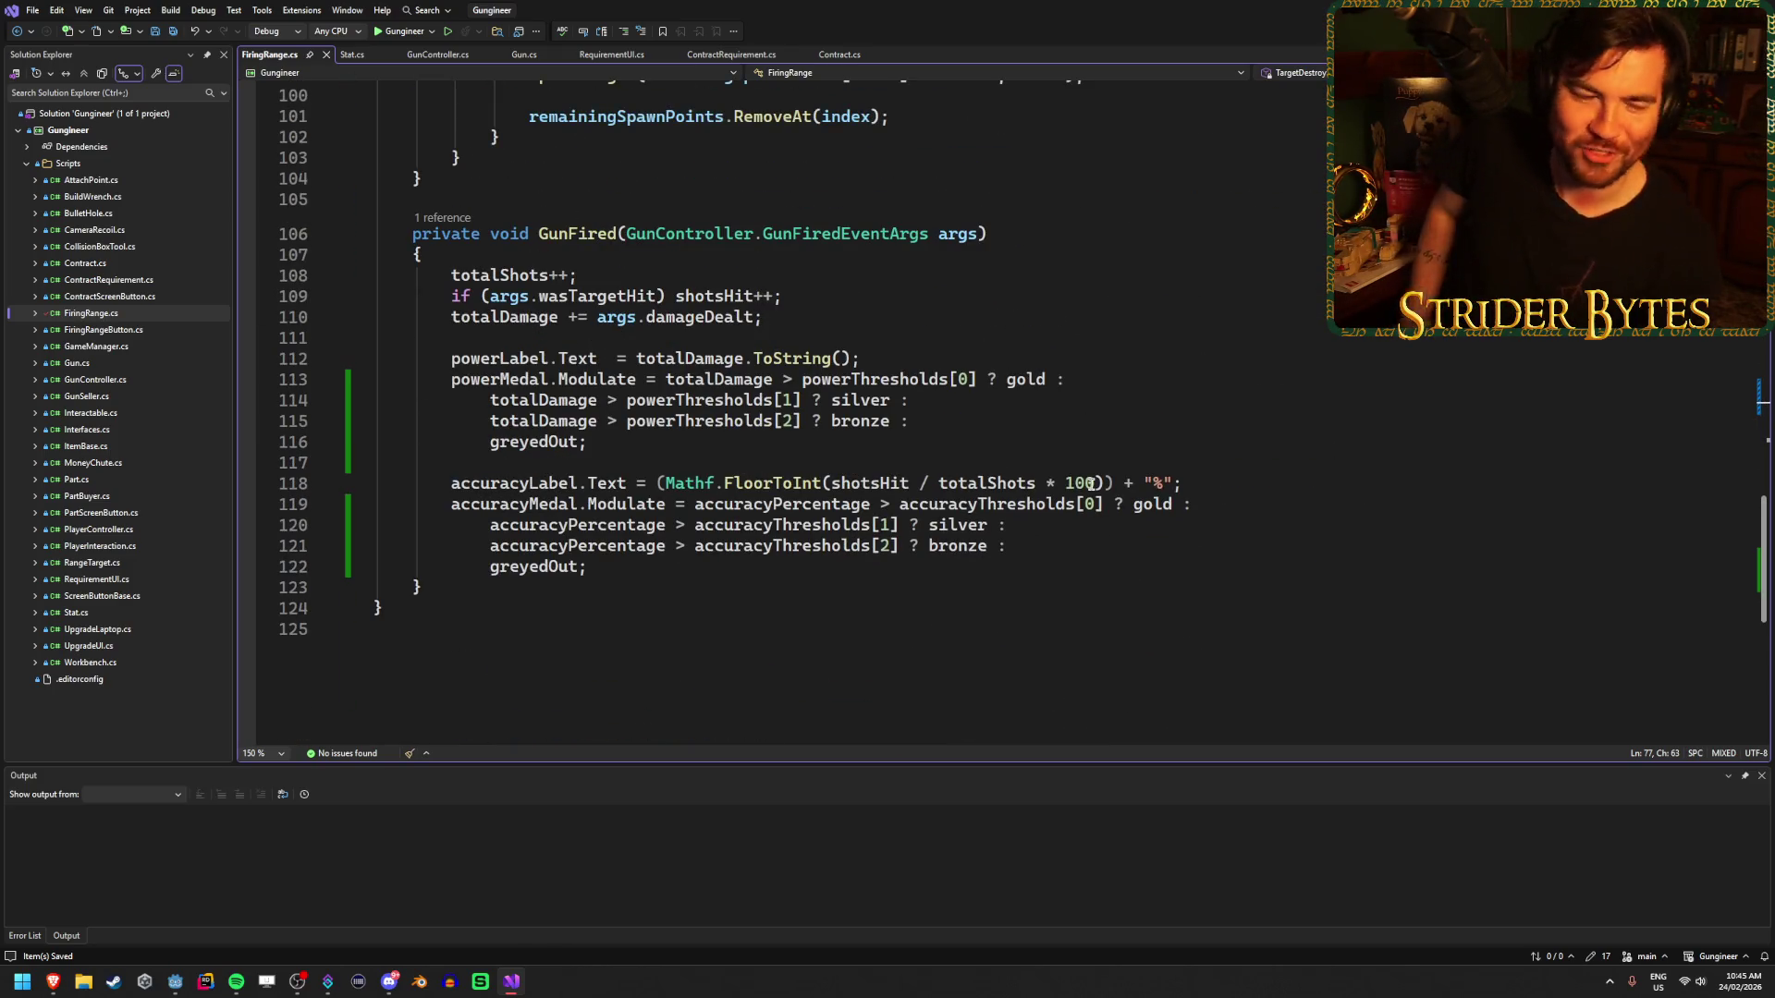
- Find the accuracy medal code in FiringRange.cs and highlight every use of accuracyPercentage
left_click(1070, 544)
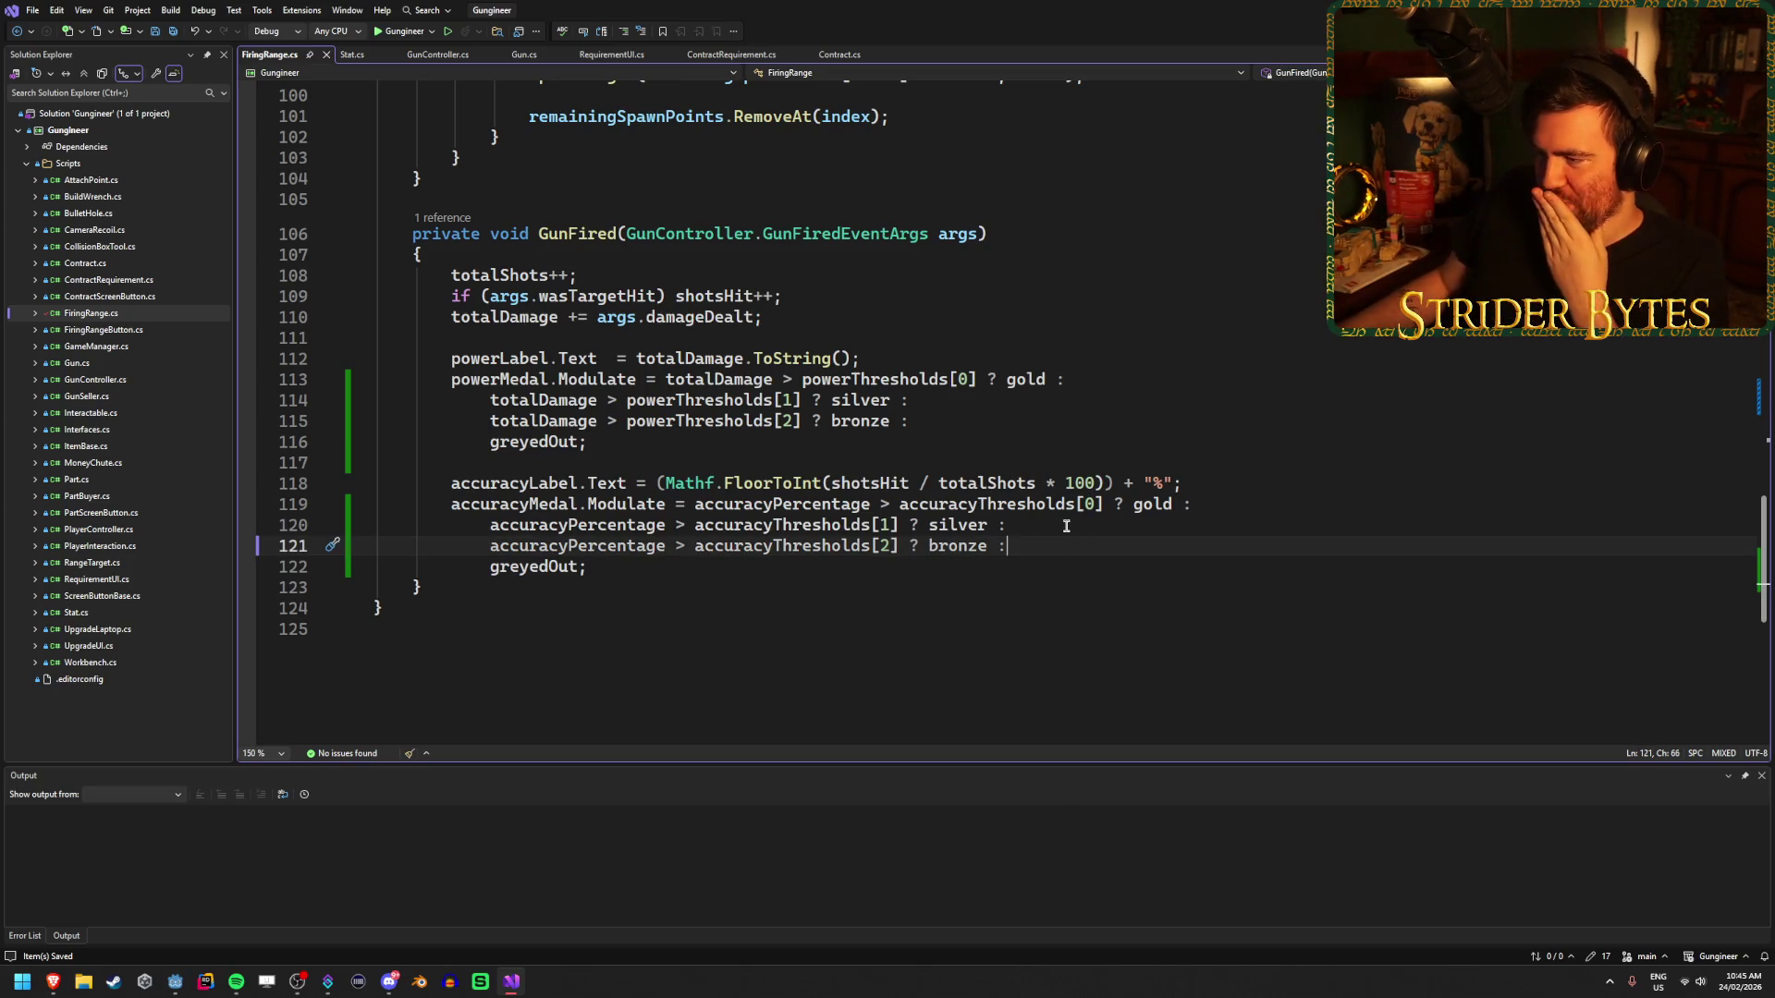
left_click(765, 460)
left_click(751, 507)
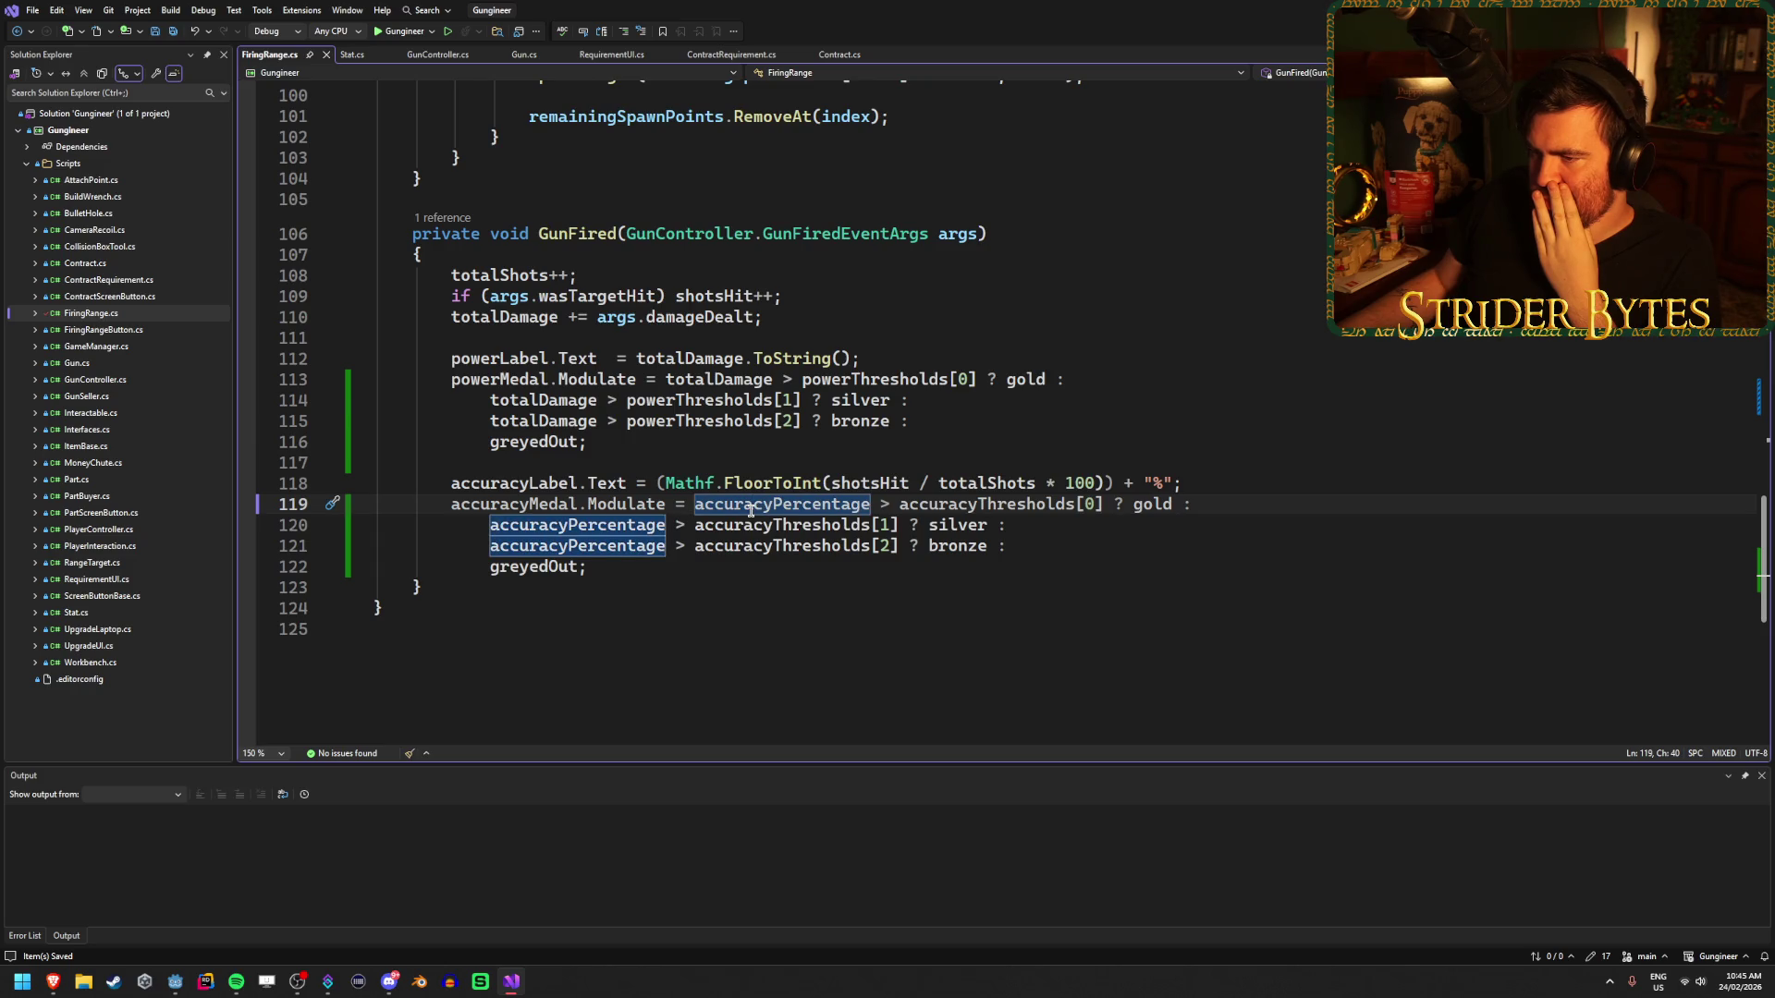
scroll(740, 527, "up", 20)
scroll(734, 551, "down", 19)
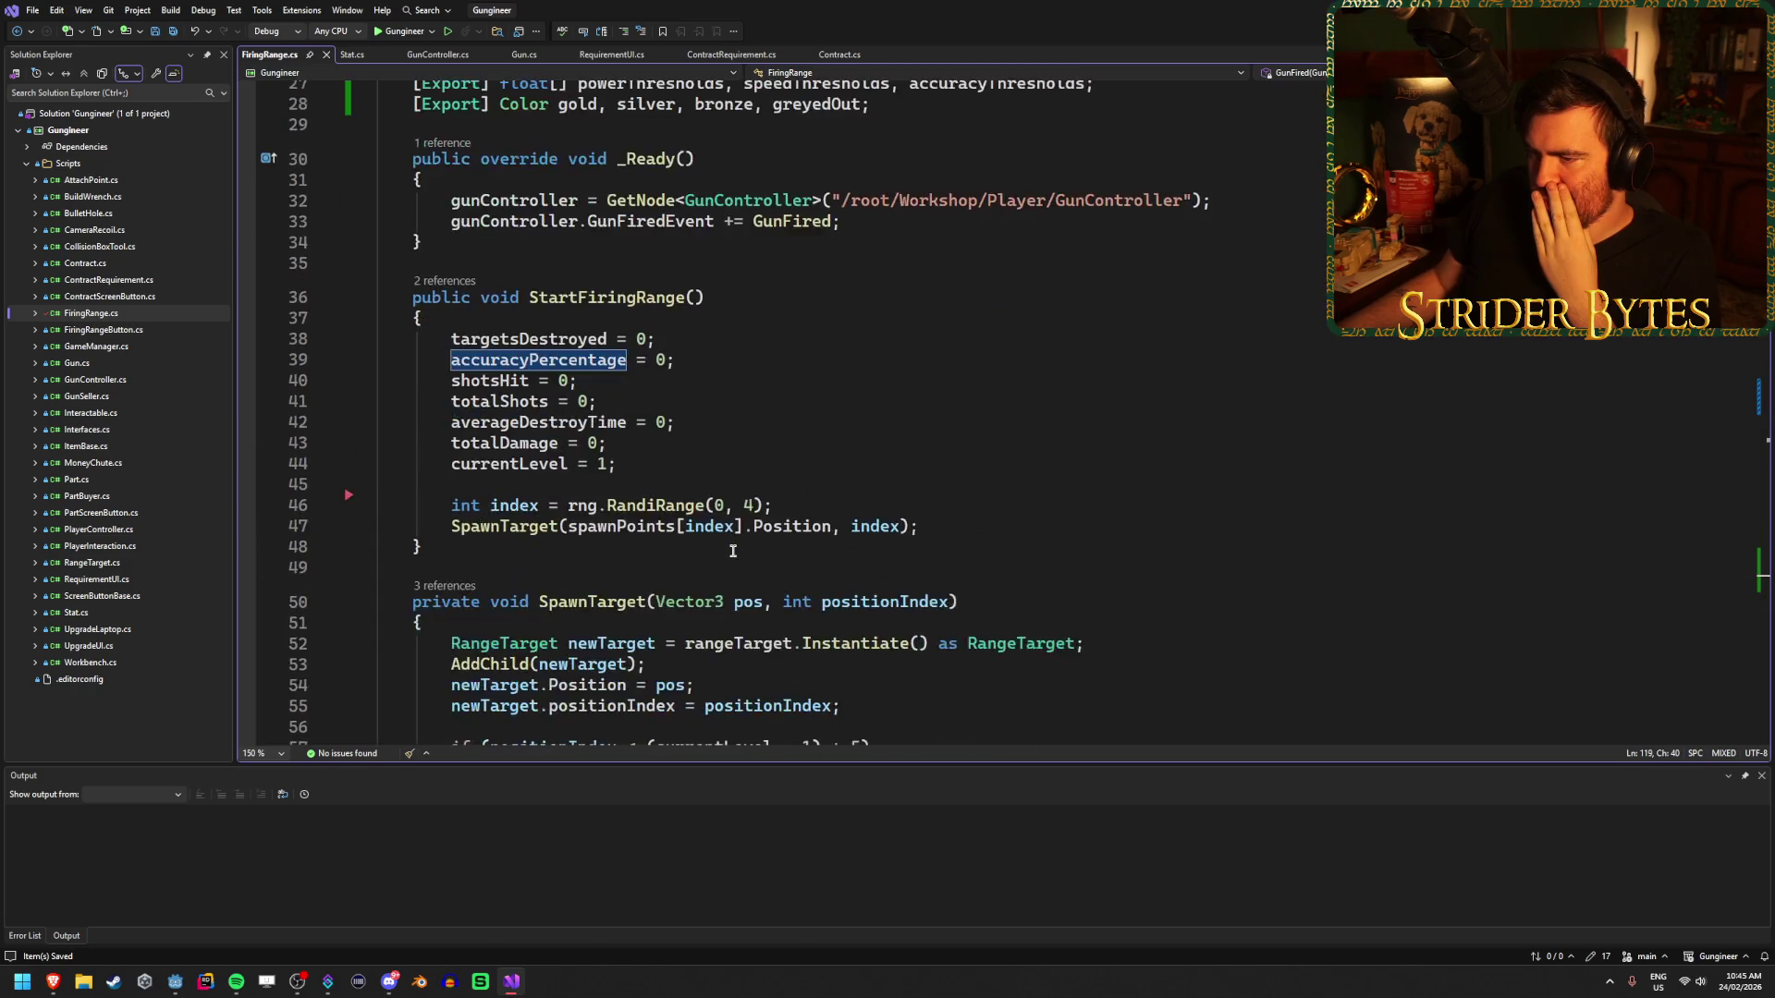
scroll(733, 551, "down", 7)
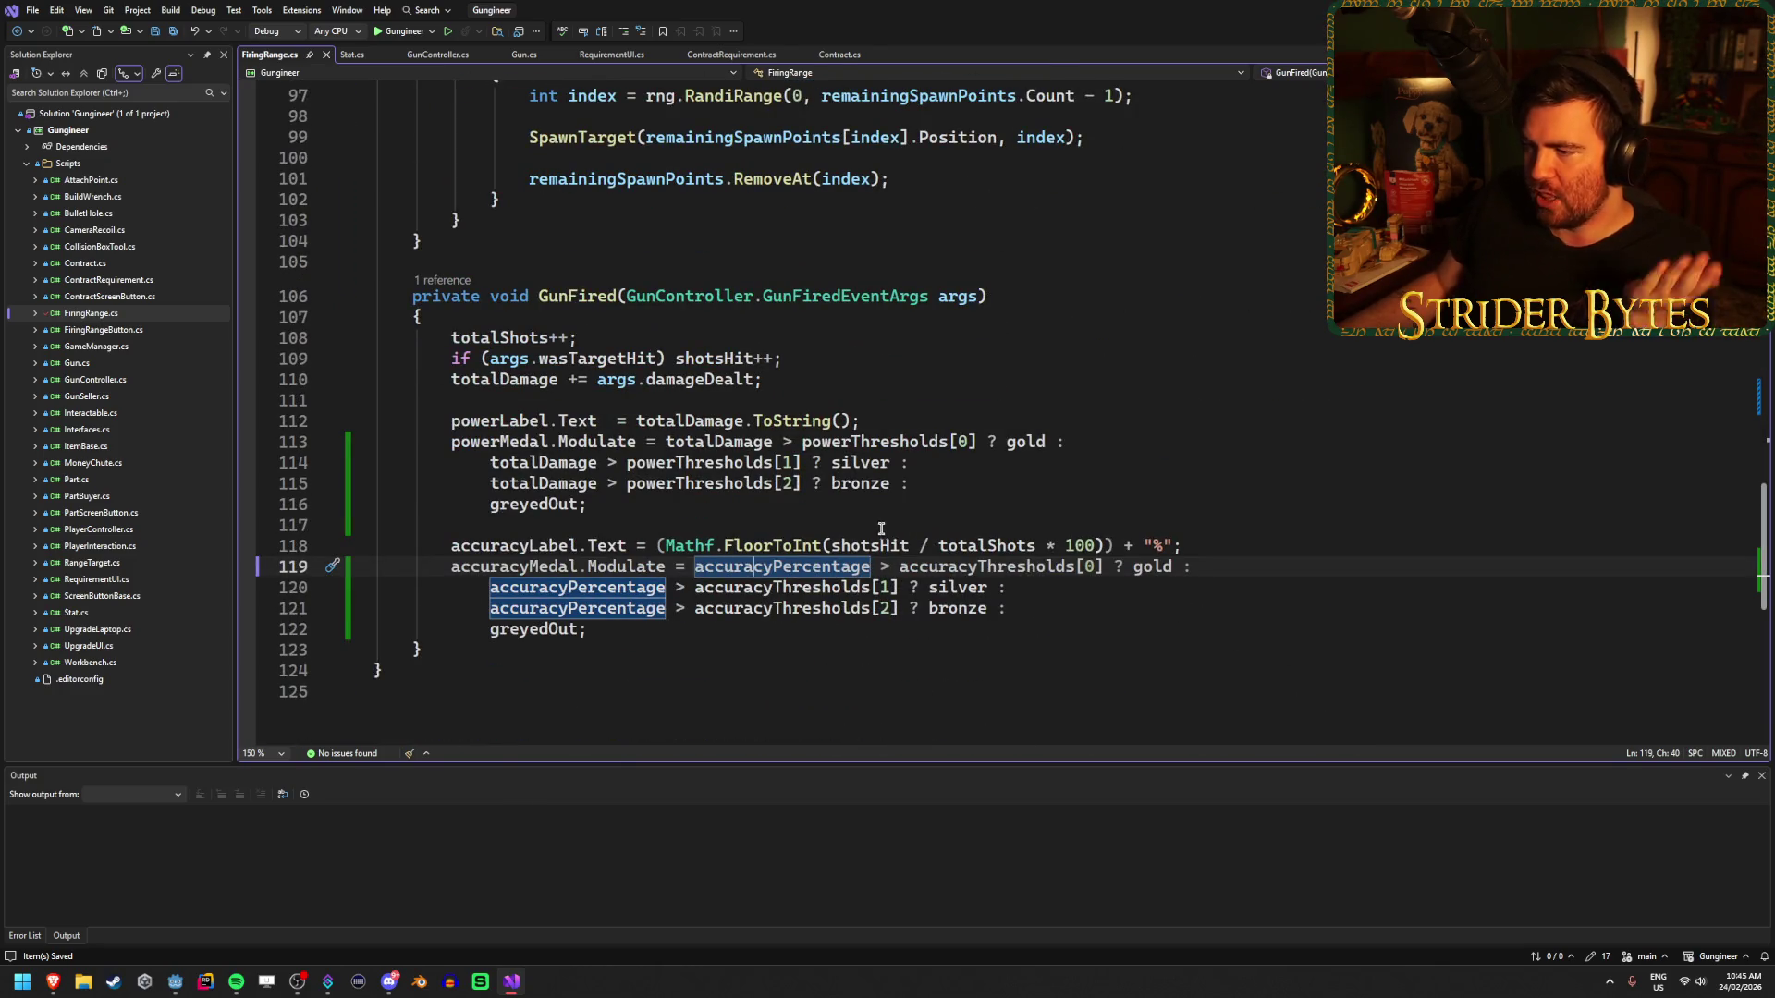
key("Left")
key("Left")
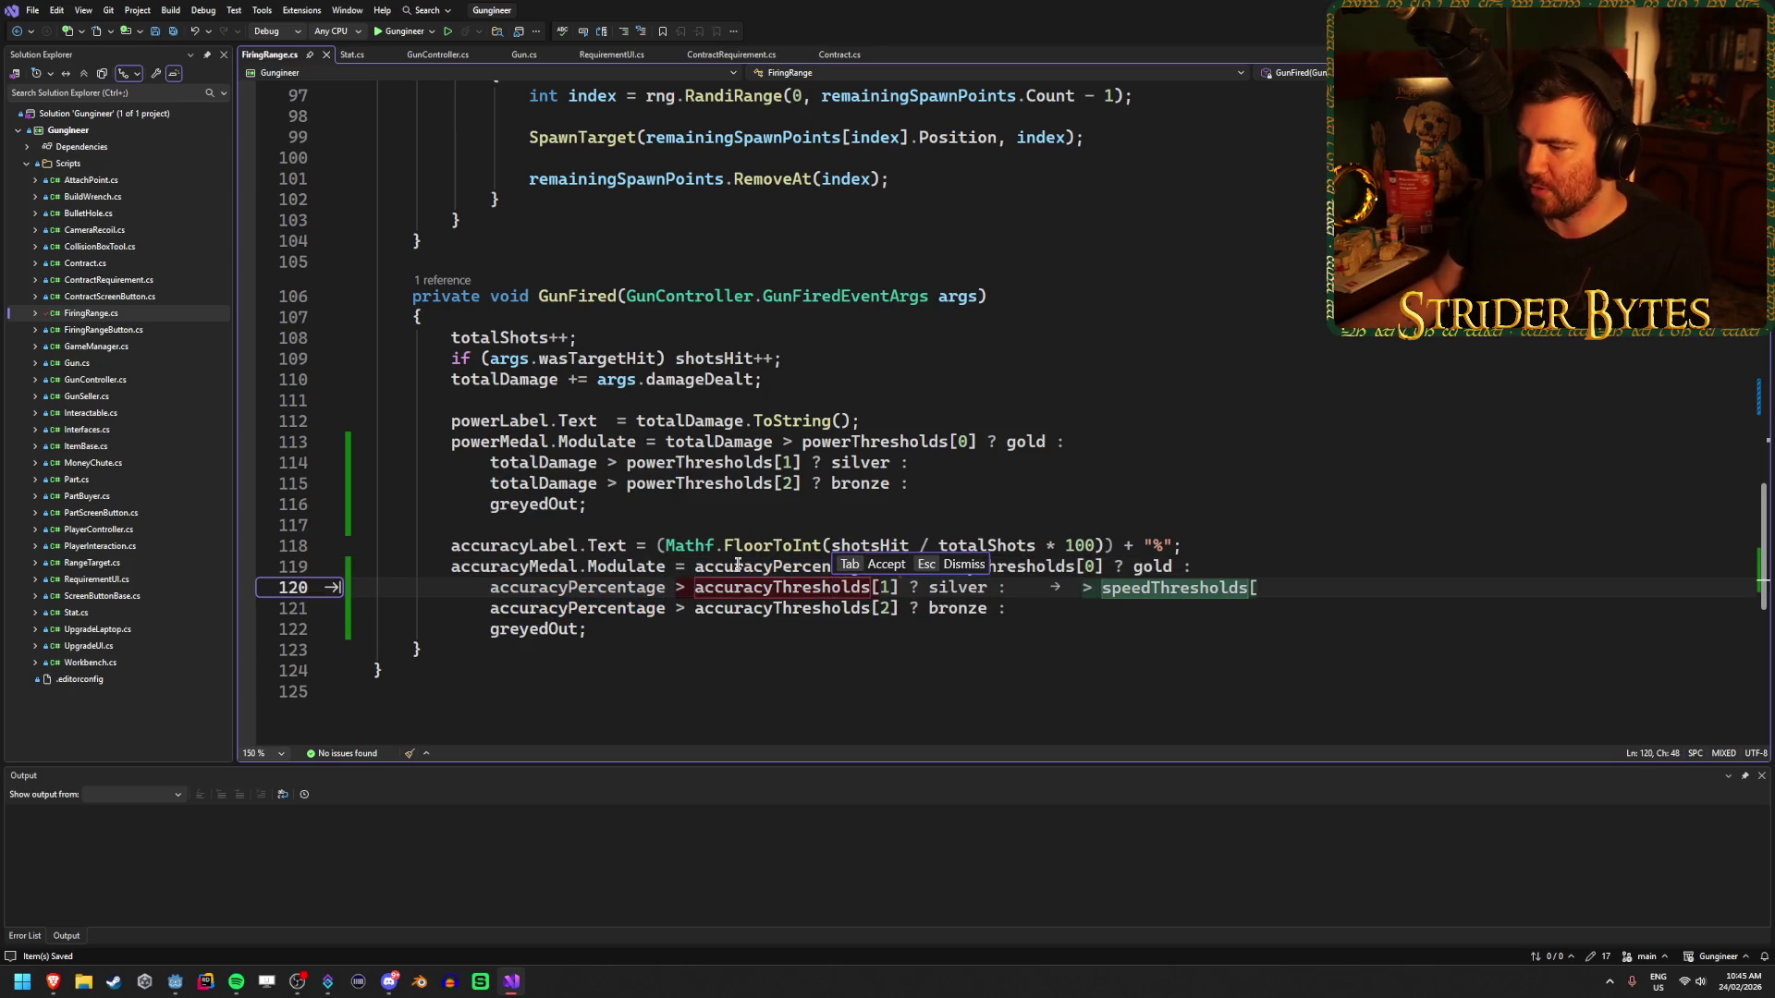
- Insert a new line above the accuracy label starting 'accuracyPercentage ='
left_click(632, 516)
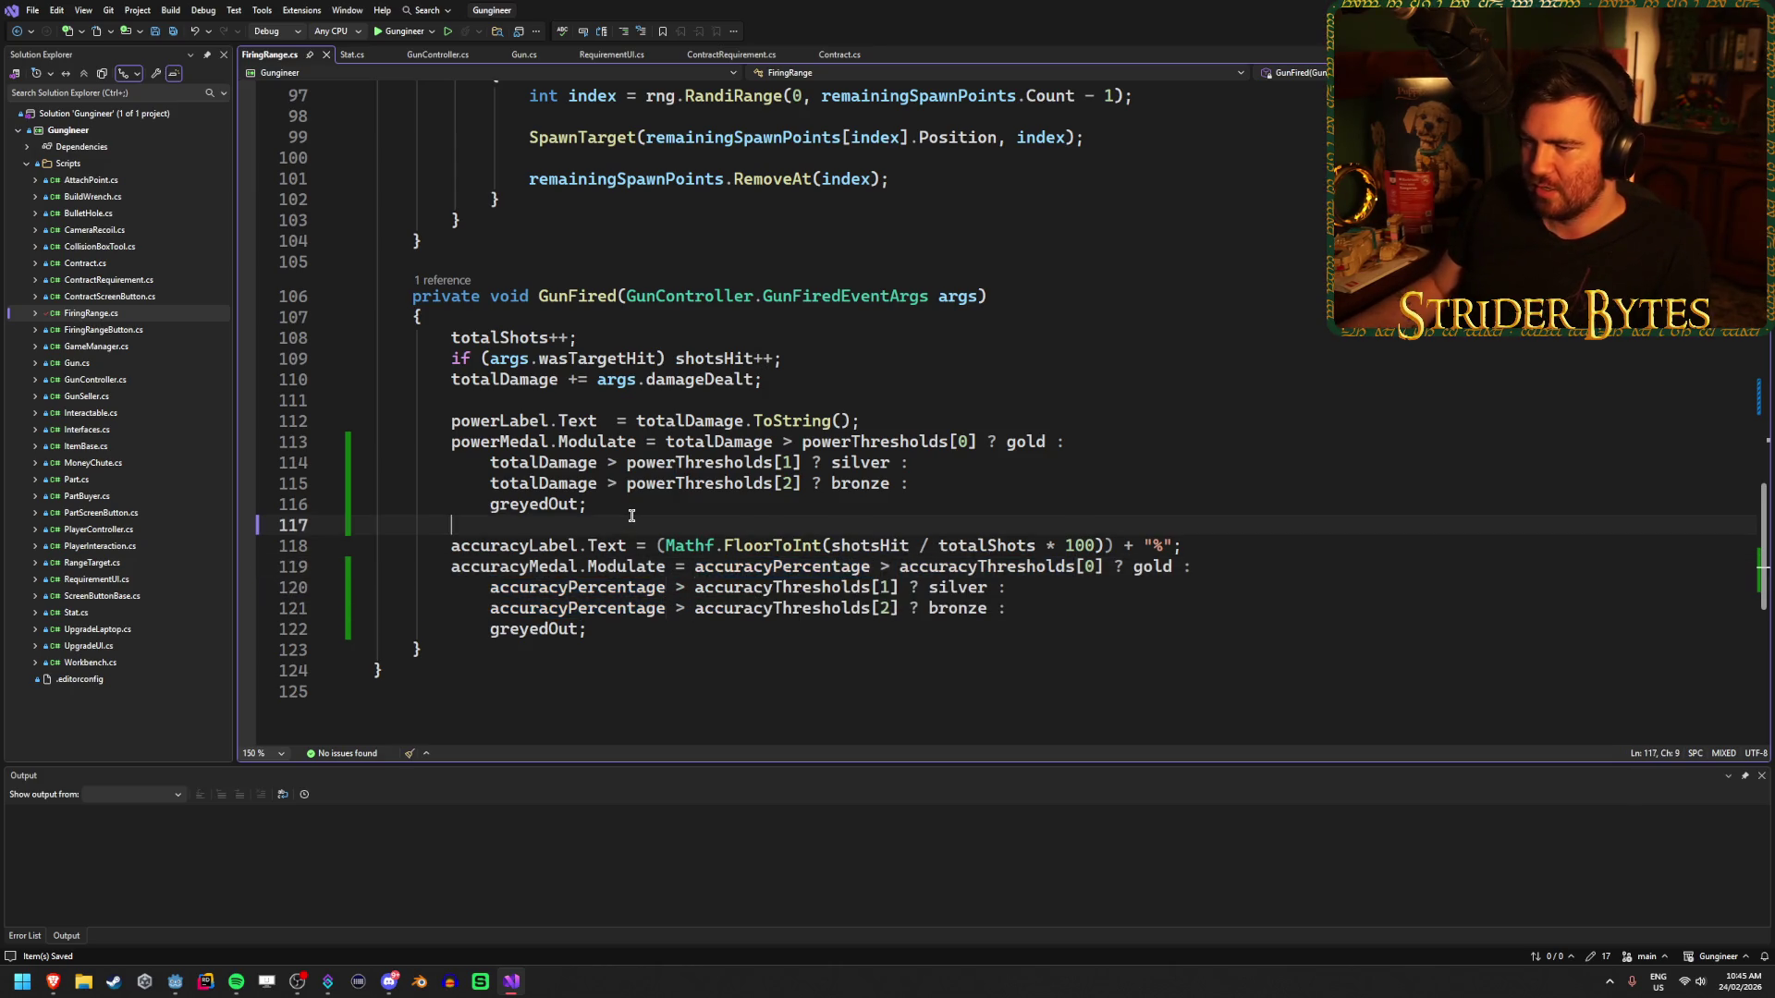
key("Return")
type("float")
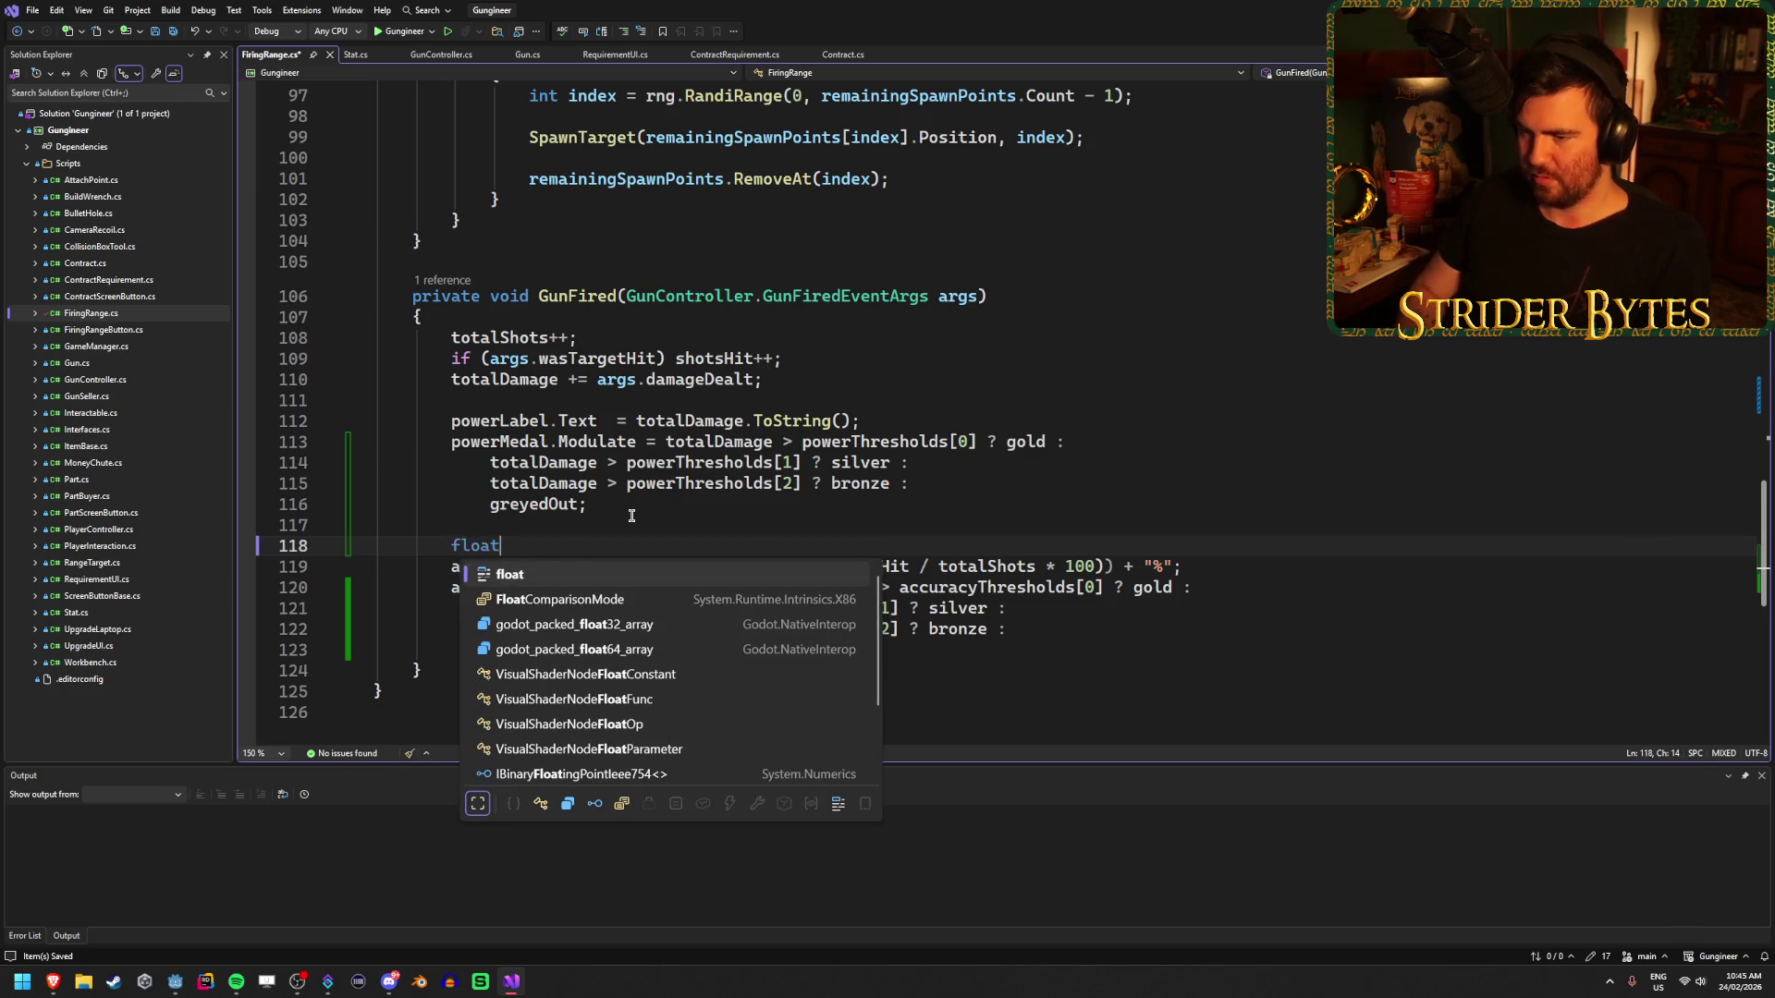
key("BackSpace")
key("BackSpace")
key("BackSpace")
key("Escape")
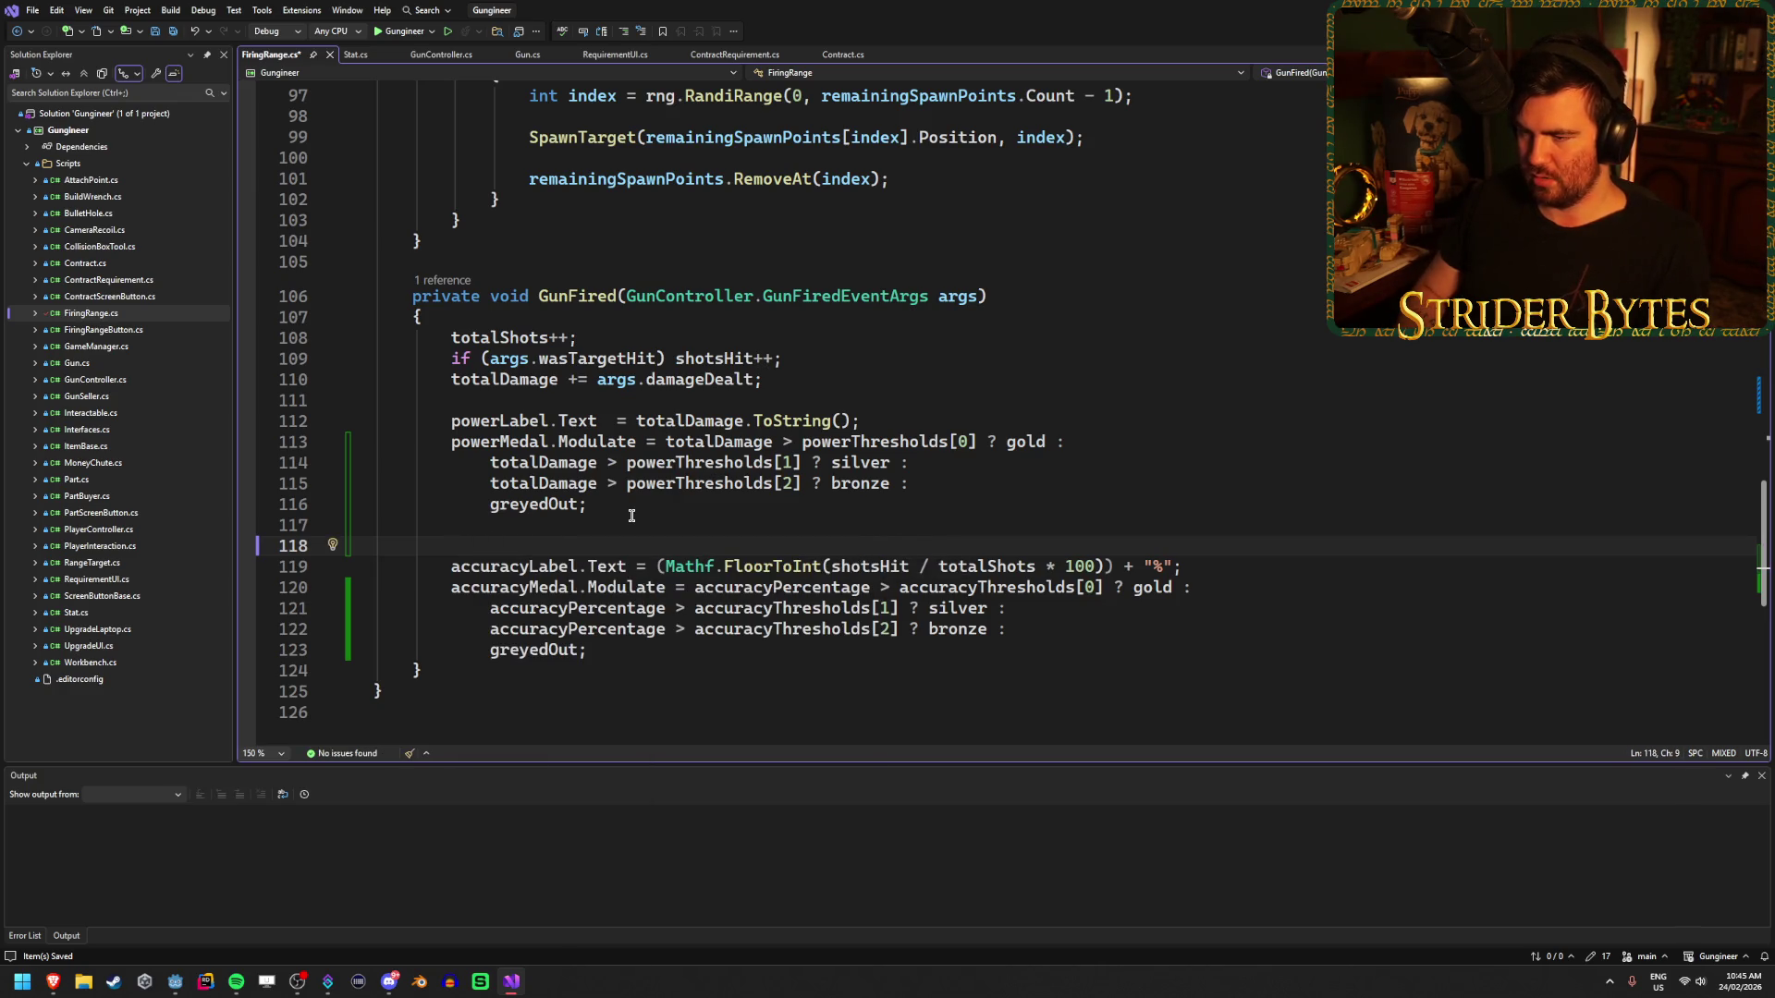
type("accurac")
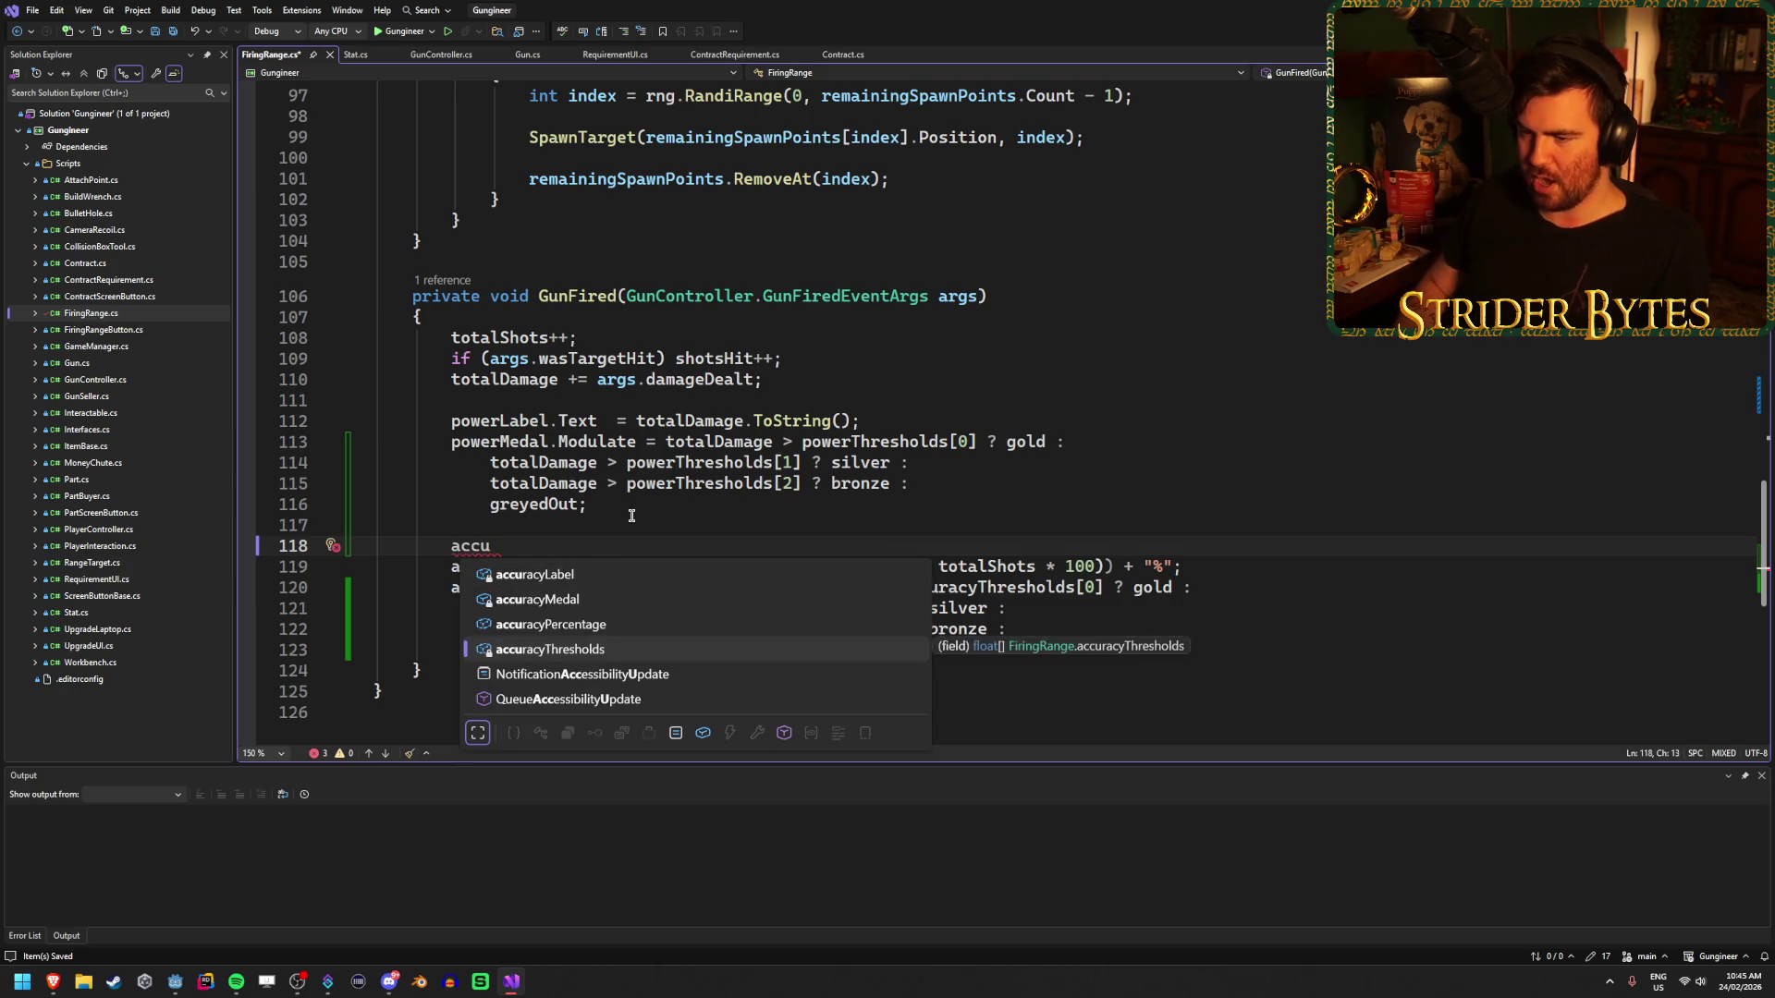
key("Tab")
type("=")
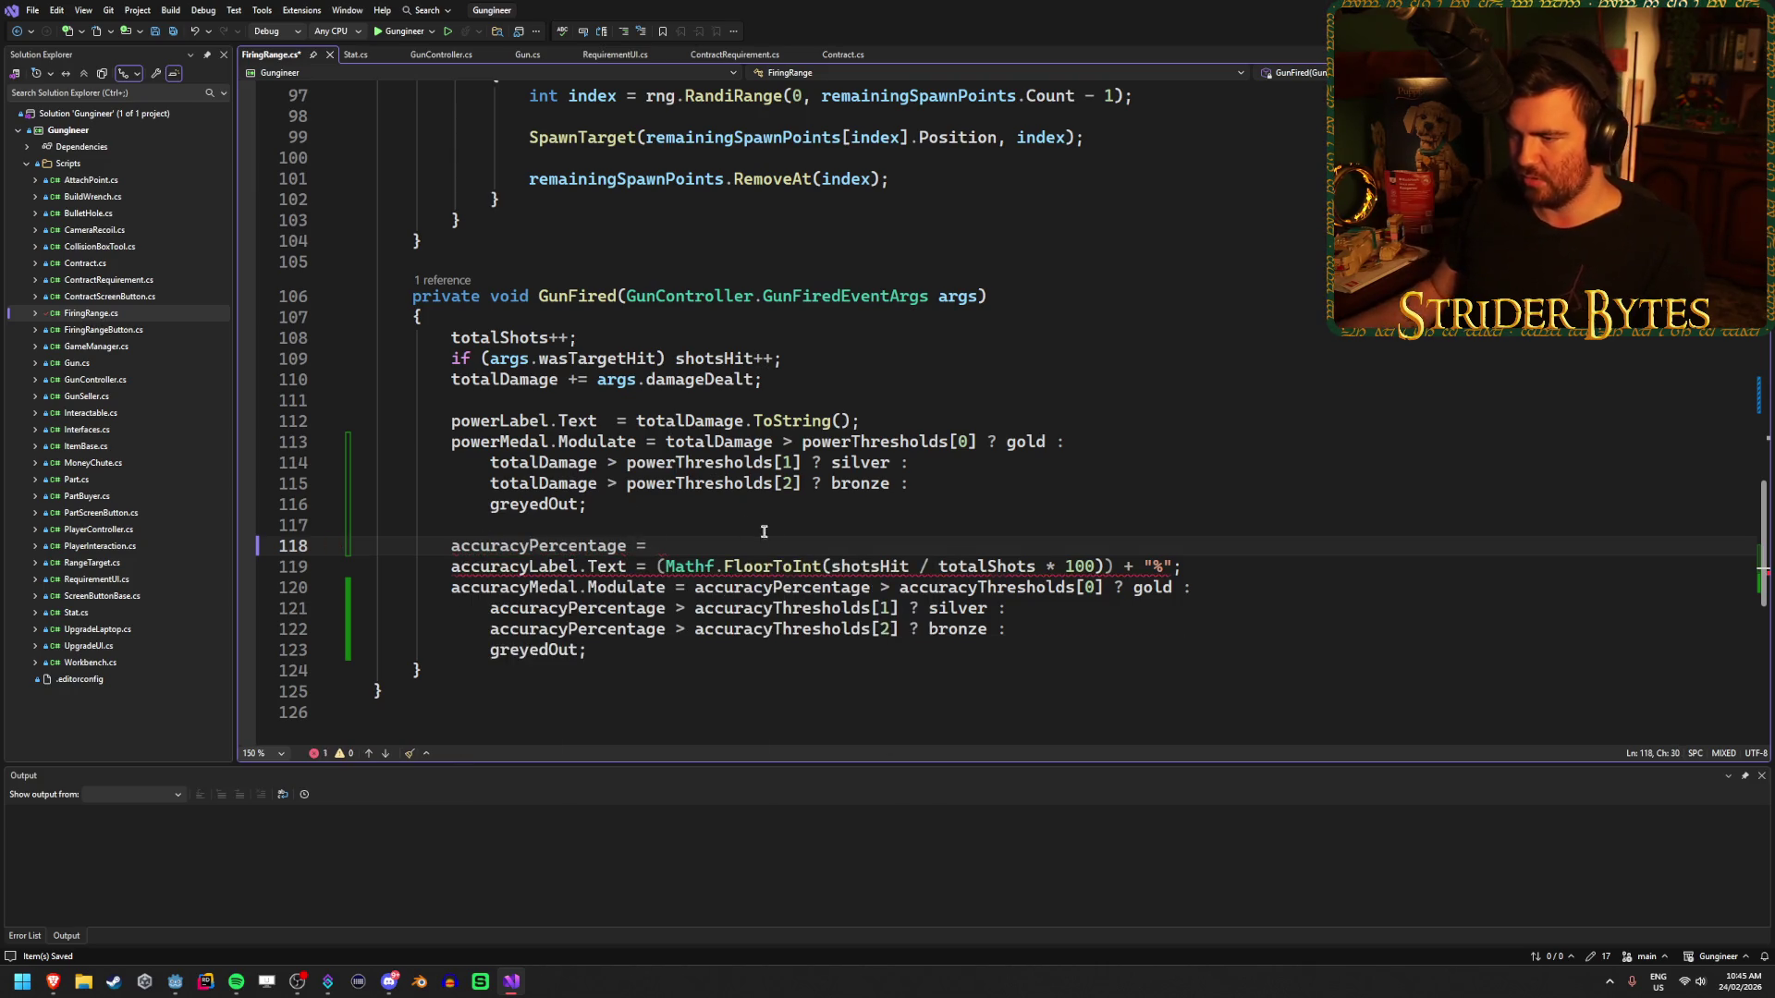
- Copy the Mathf.FloorToInt(shotsHit / totalShots * 100) expression onto the accuracyPercentage assignment
left_click_drag(656, 567, 1117, 566)
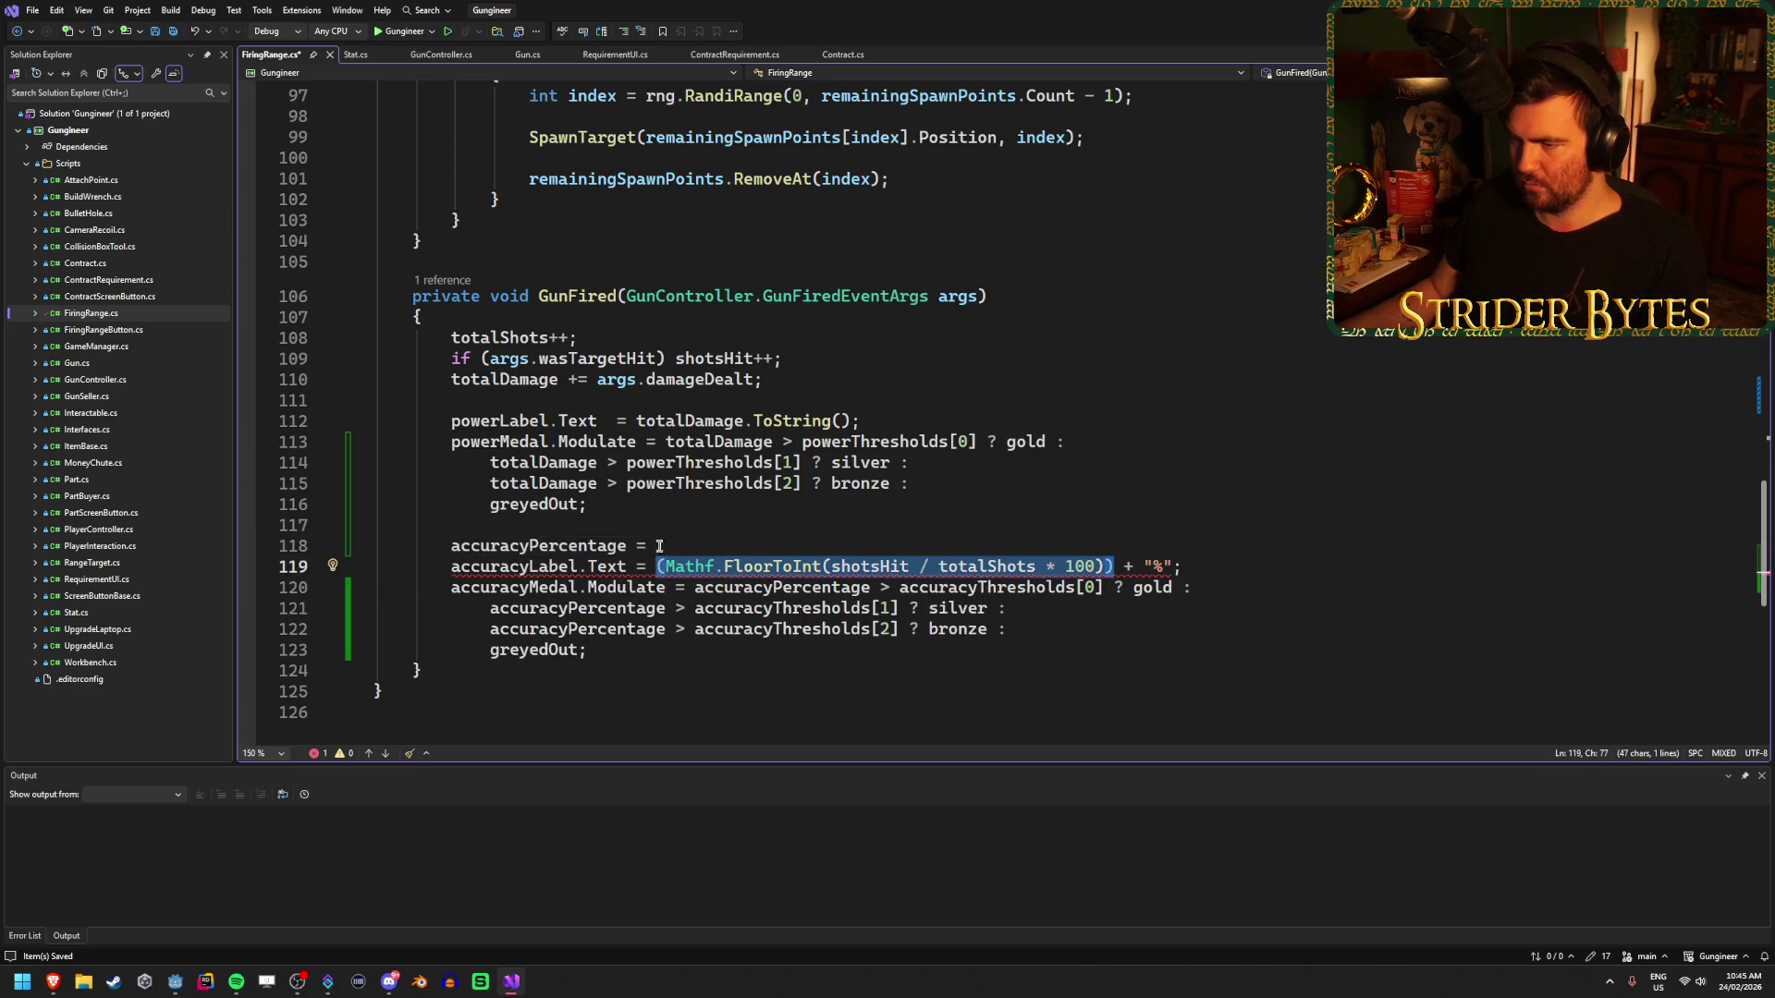
key("ctrl+c")
key("Up")
key("ctrl+v")
key("Down")
- Show accuracyPercentage in accuracyLabel.Text, end the assignment with a semicolon, and save FiringRange.cs
left_click_drag(1114, 567, 646, 567)
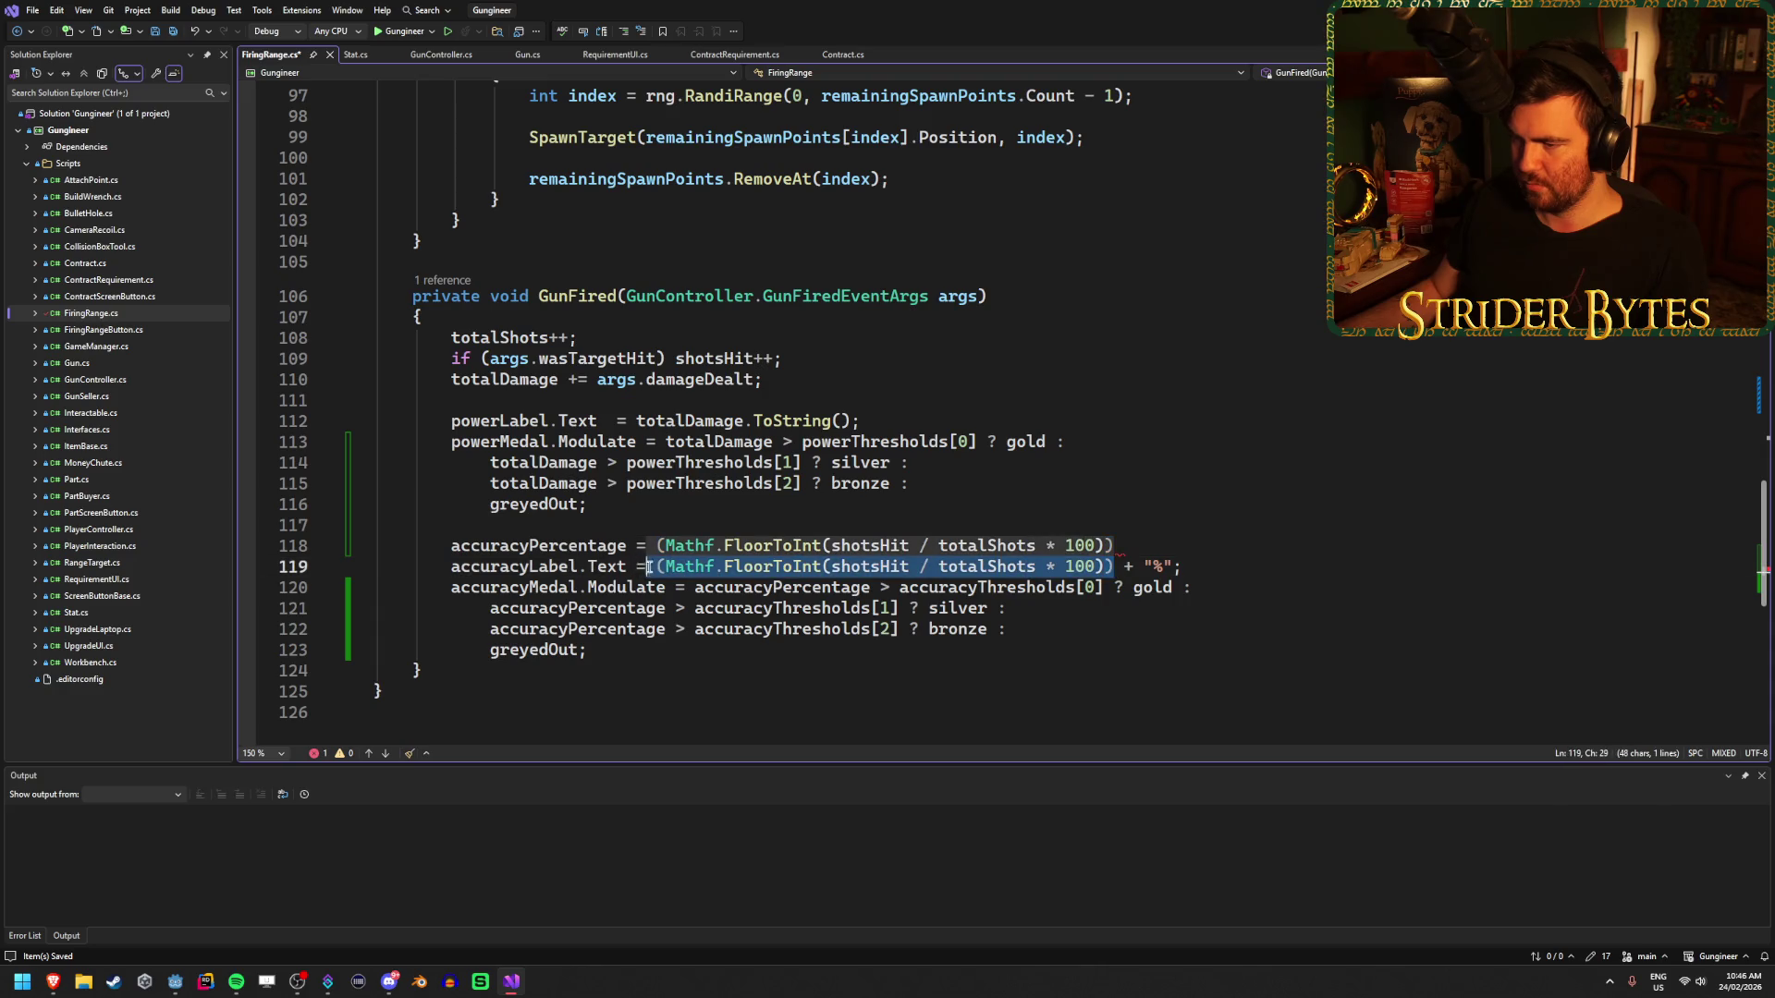
type("accuracyP")
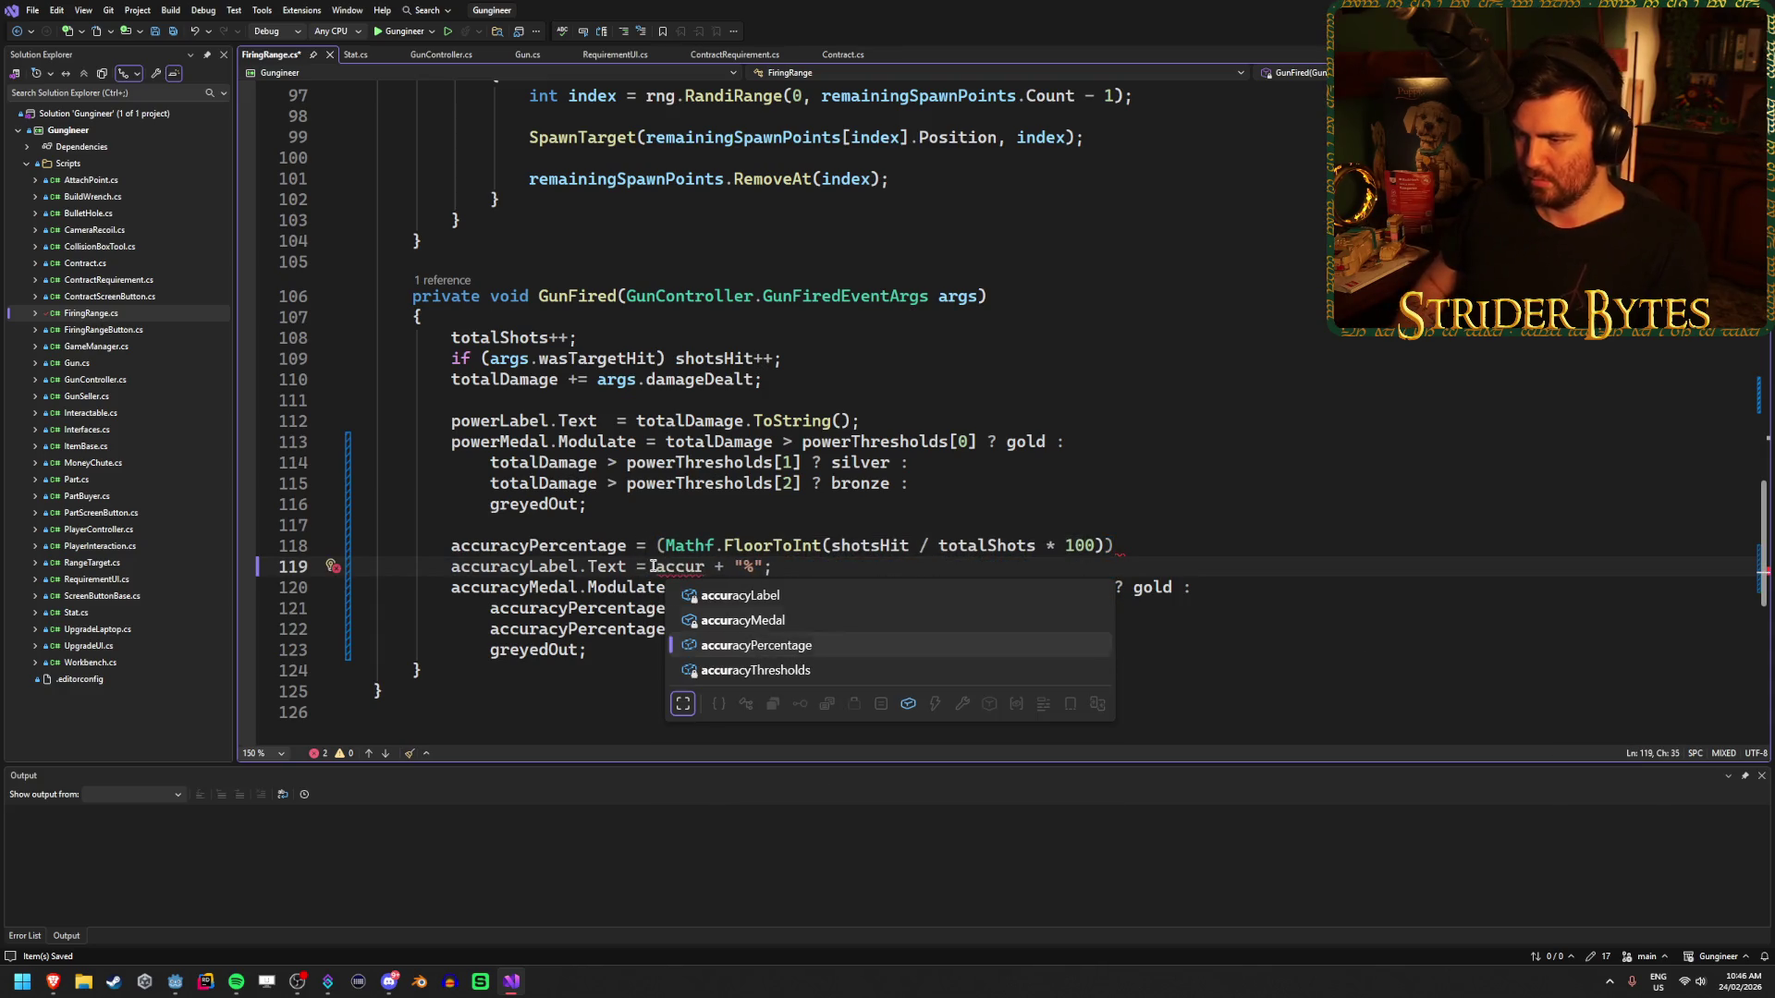
key("Tab")
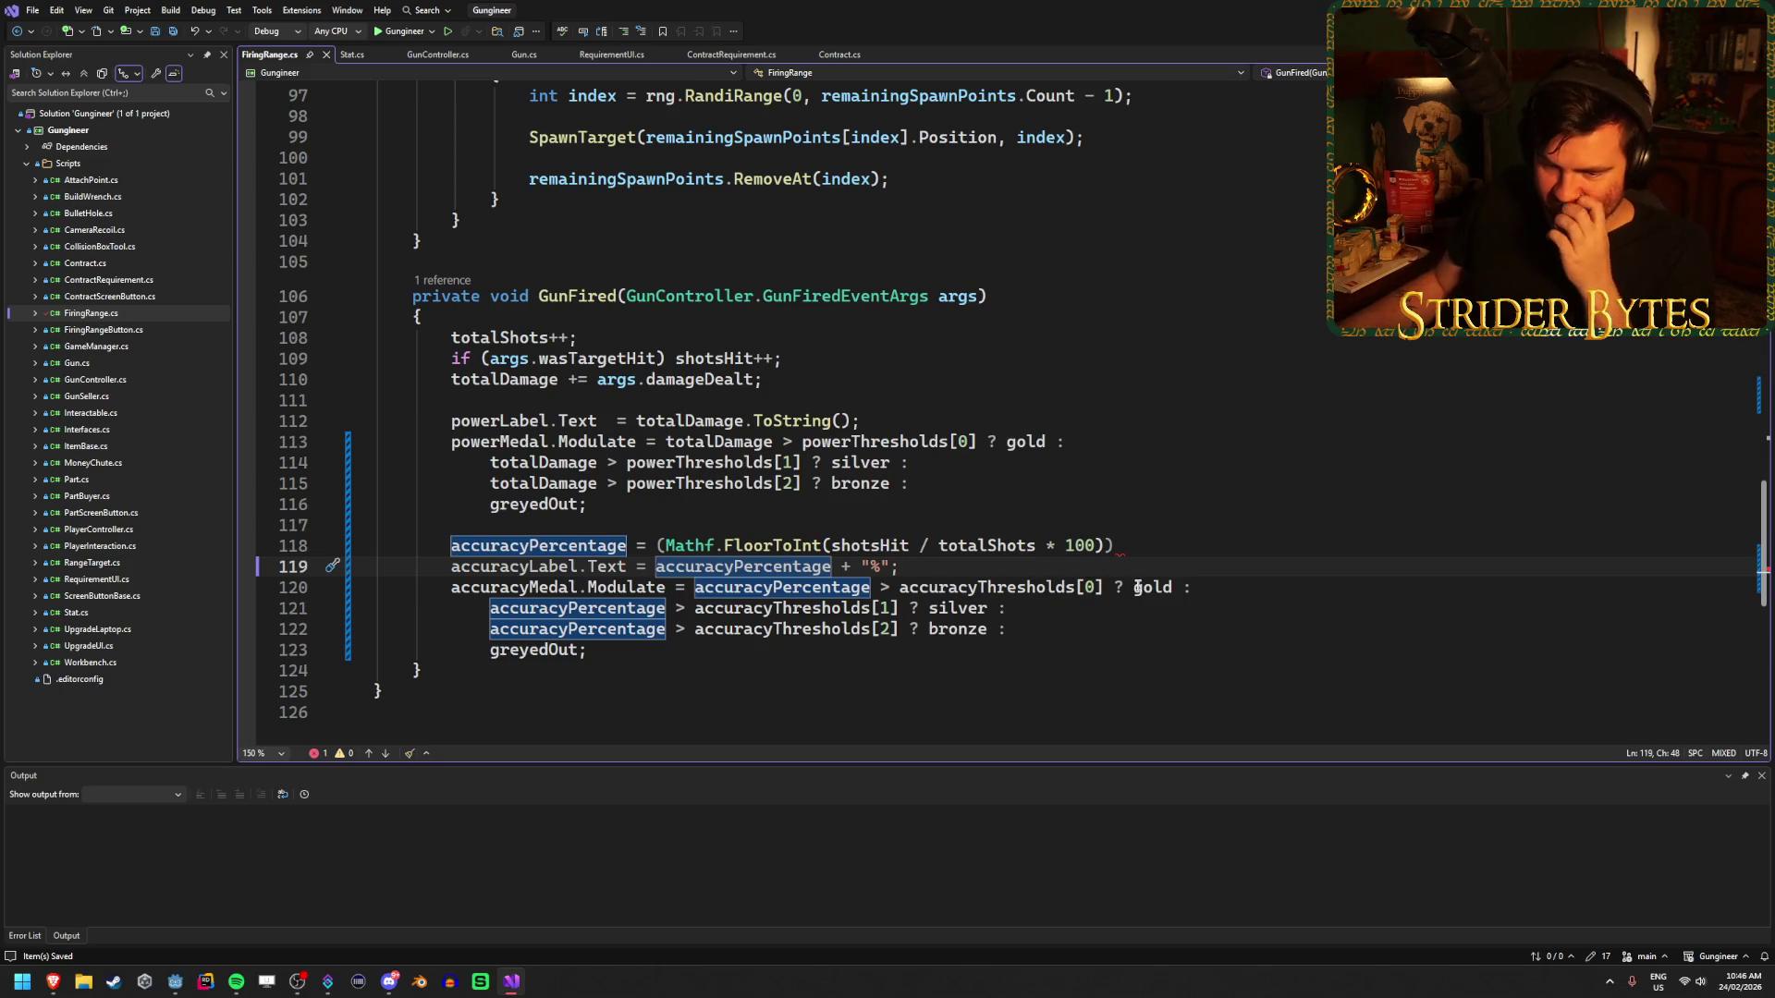
left_click(1204, 546)
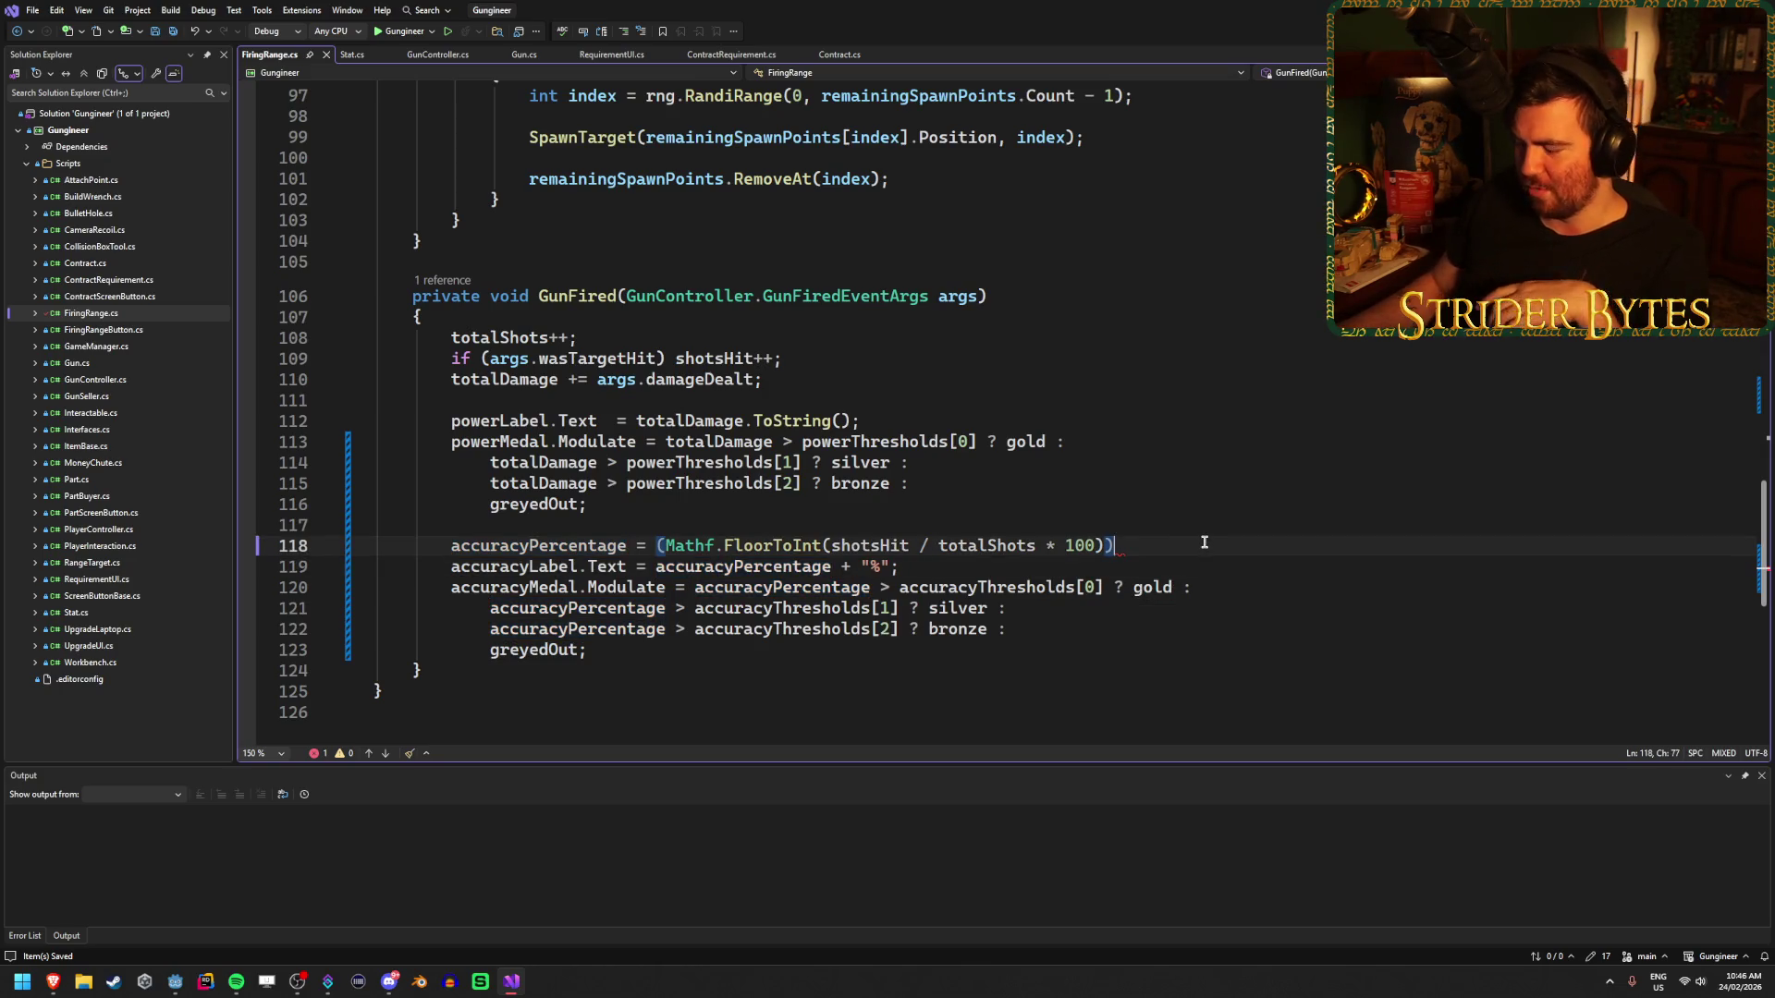
type(";")
key("ctrl+s")
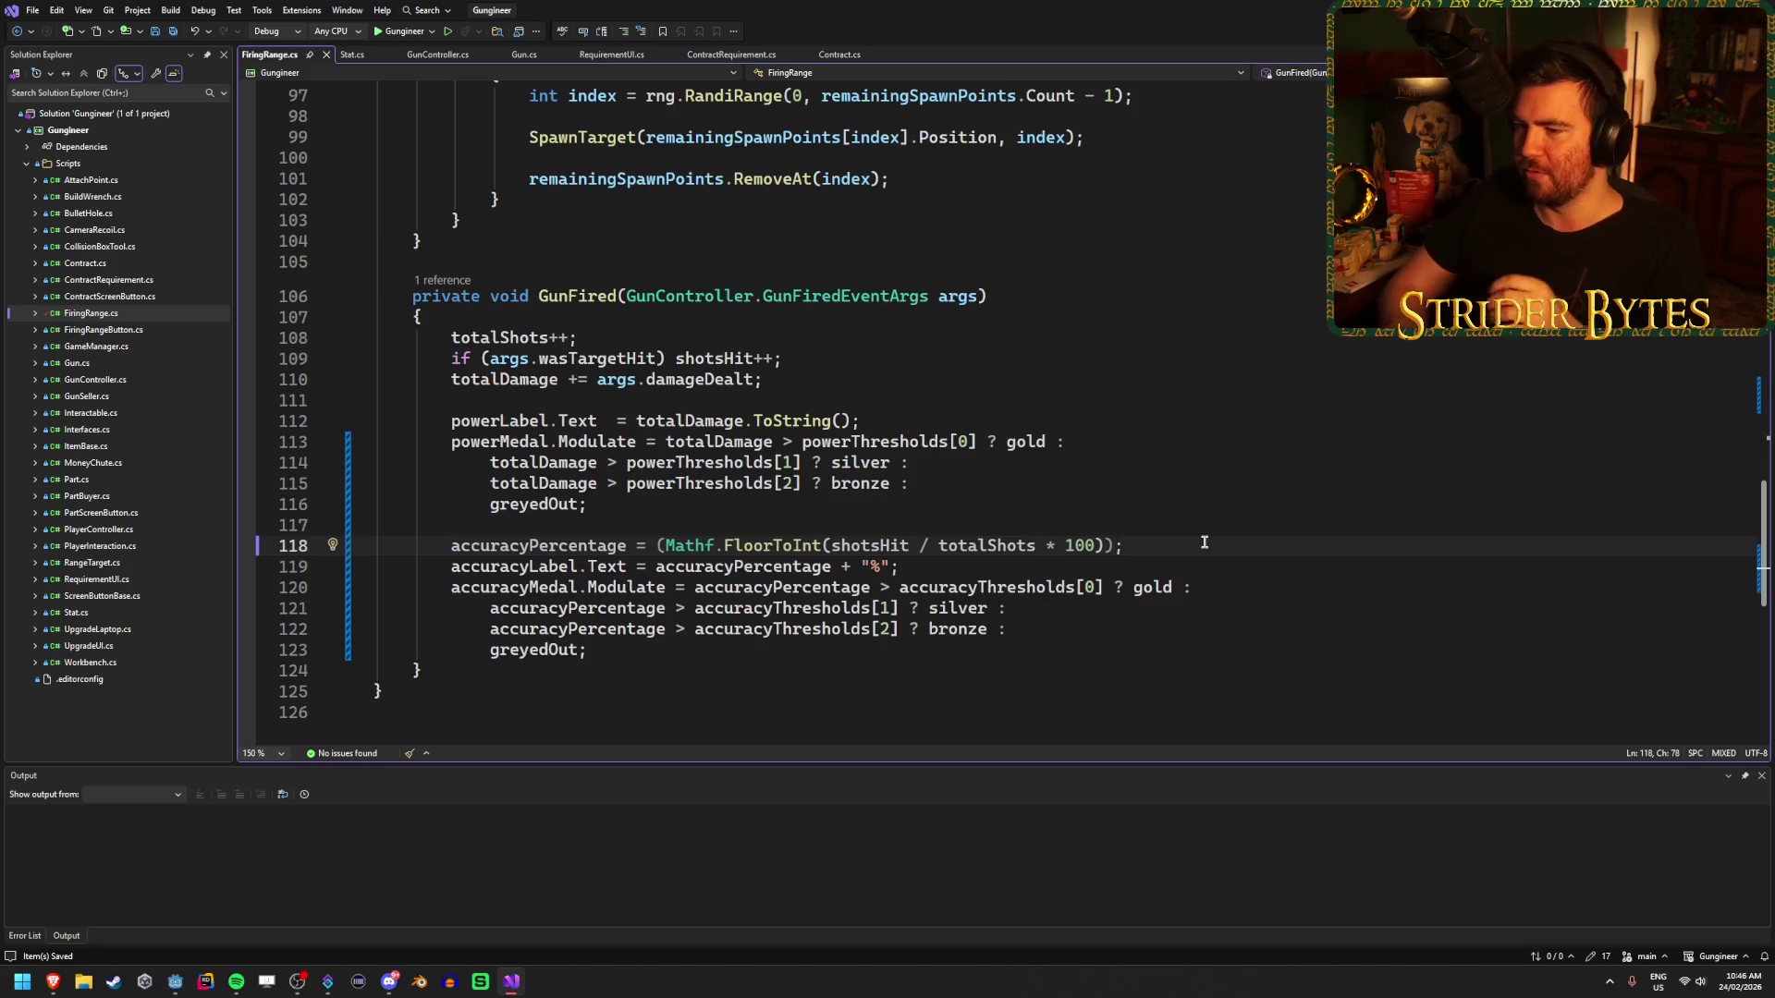
- Check the FloorToInt documentation on line 119, then dismiss it
left_click(936, 567)
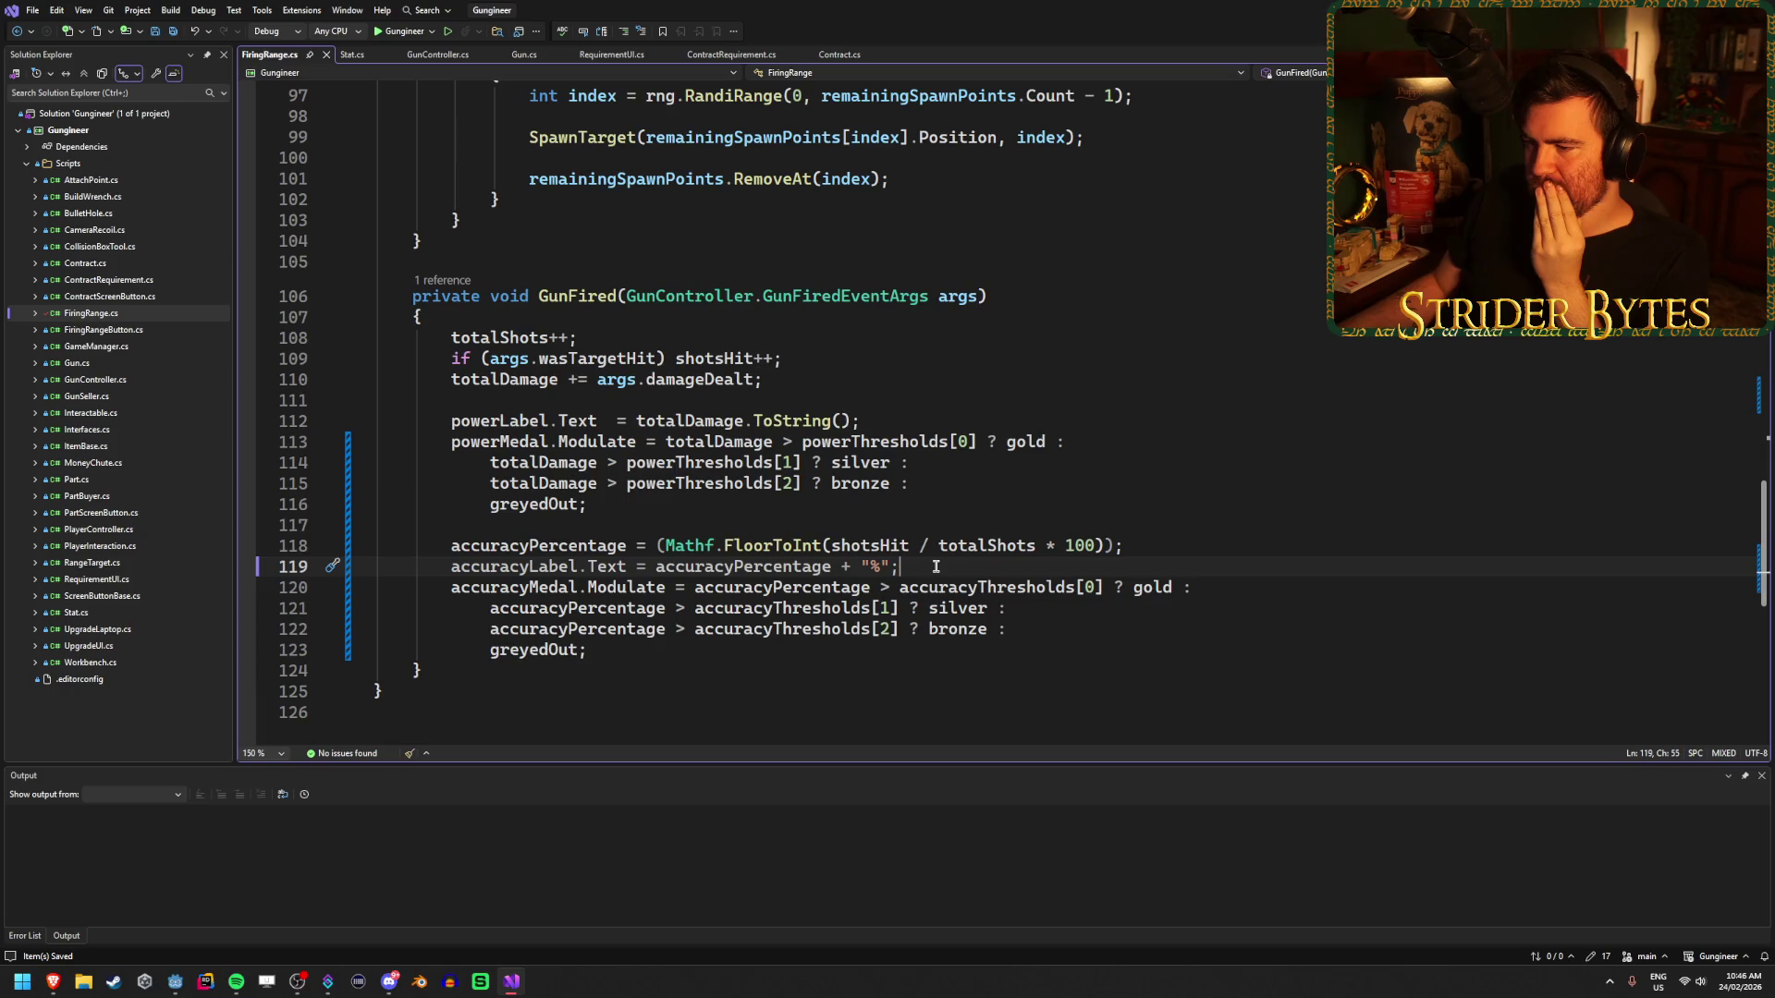
mouse_move(773, 540)
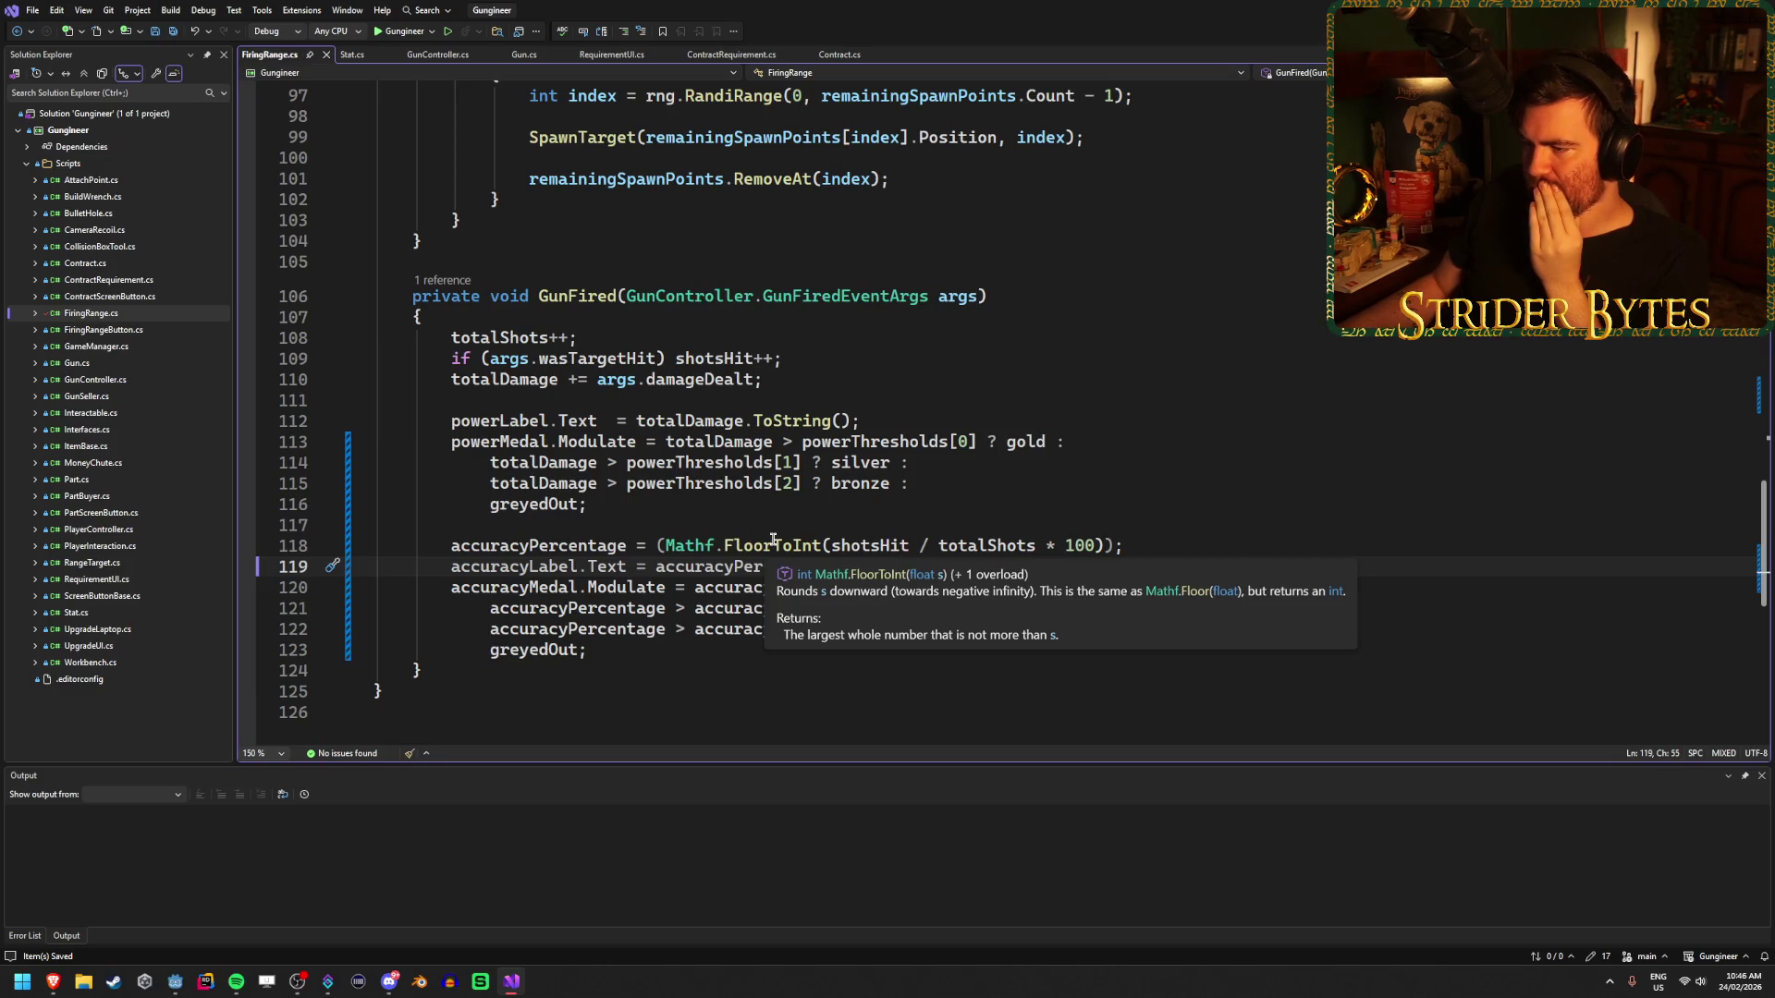
left_click(1159, 543)
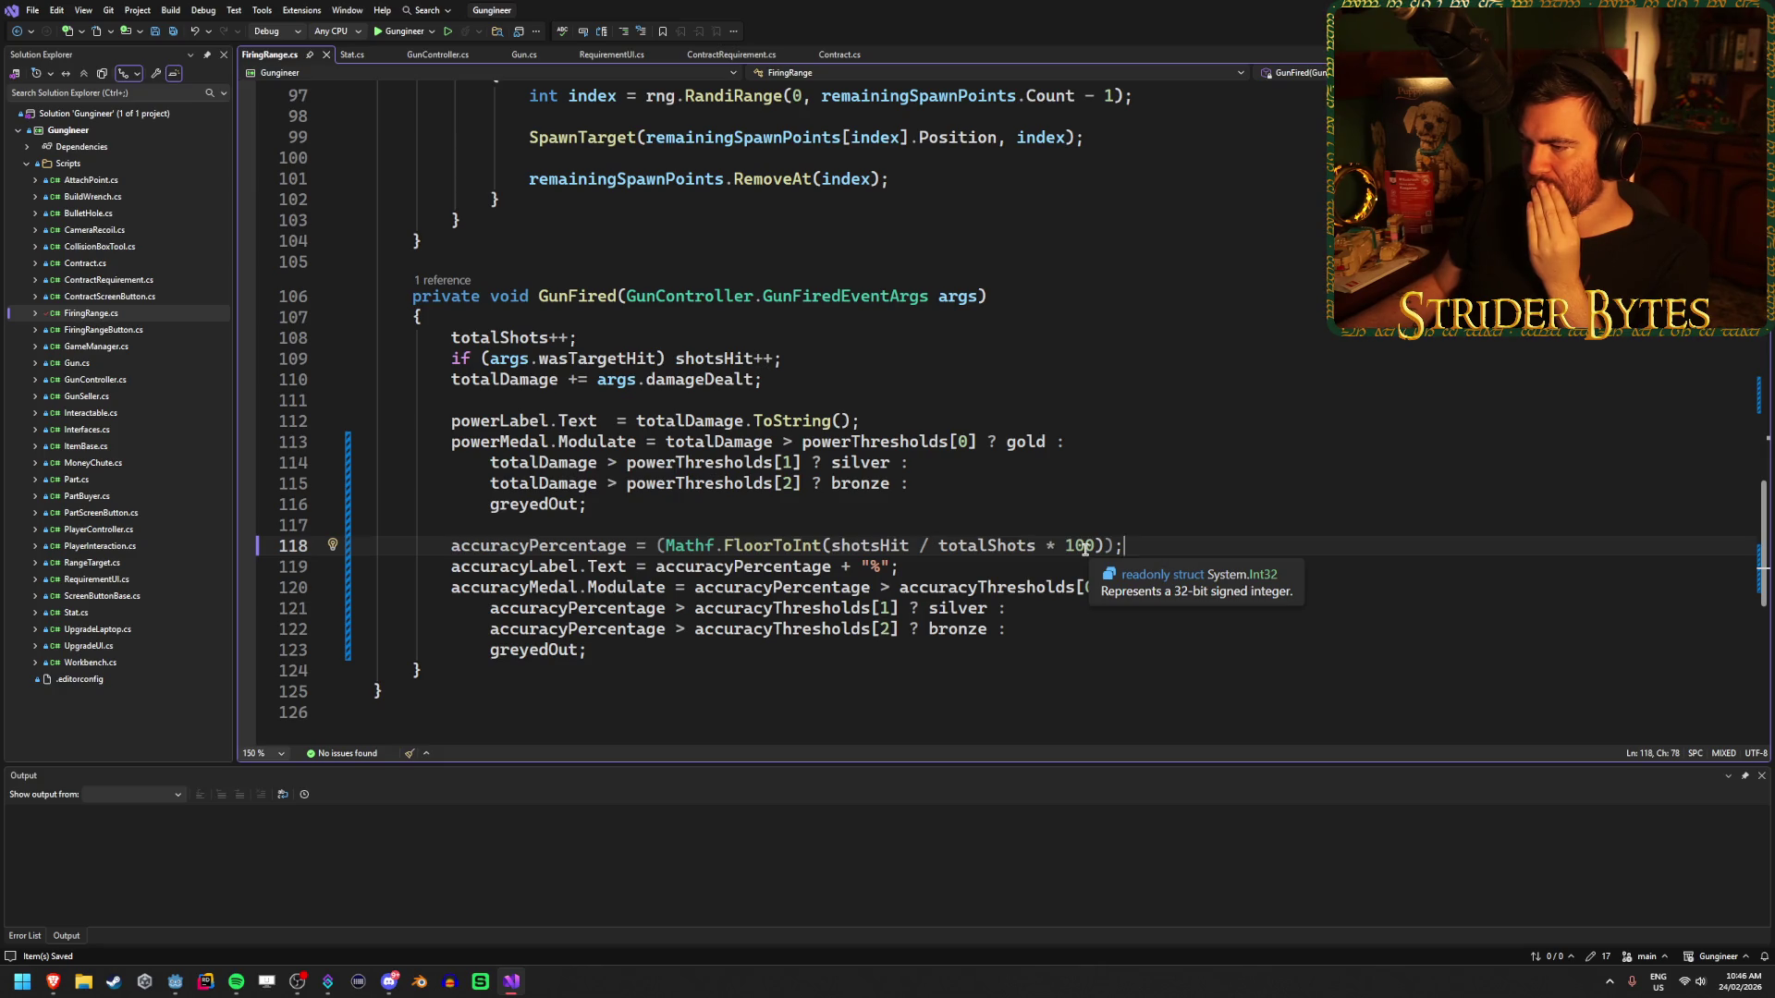
- Launch the game from the Godot editor for a quick test, then stop it
key("alt+Tab")
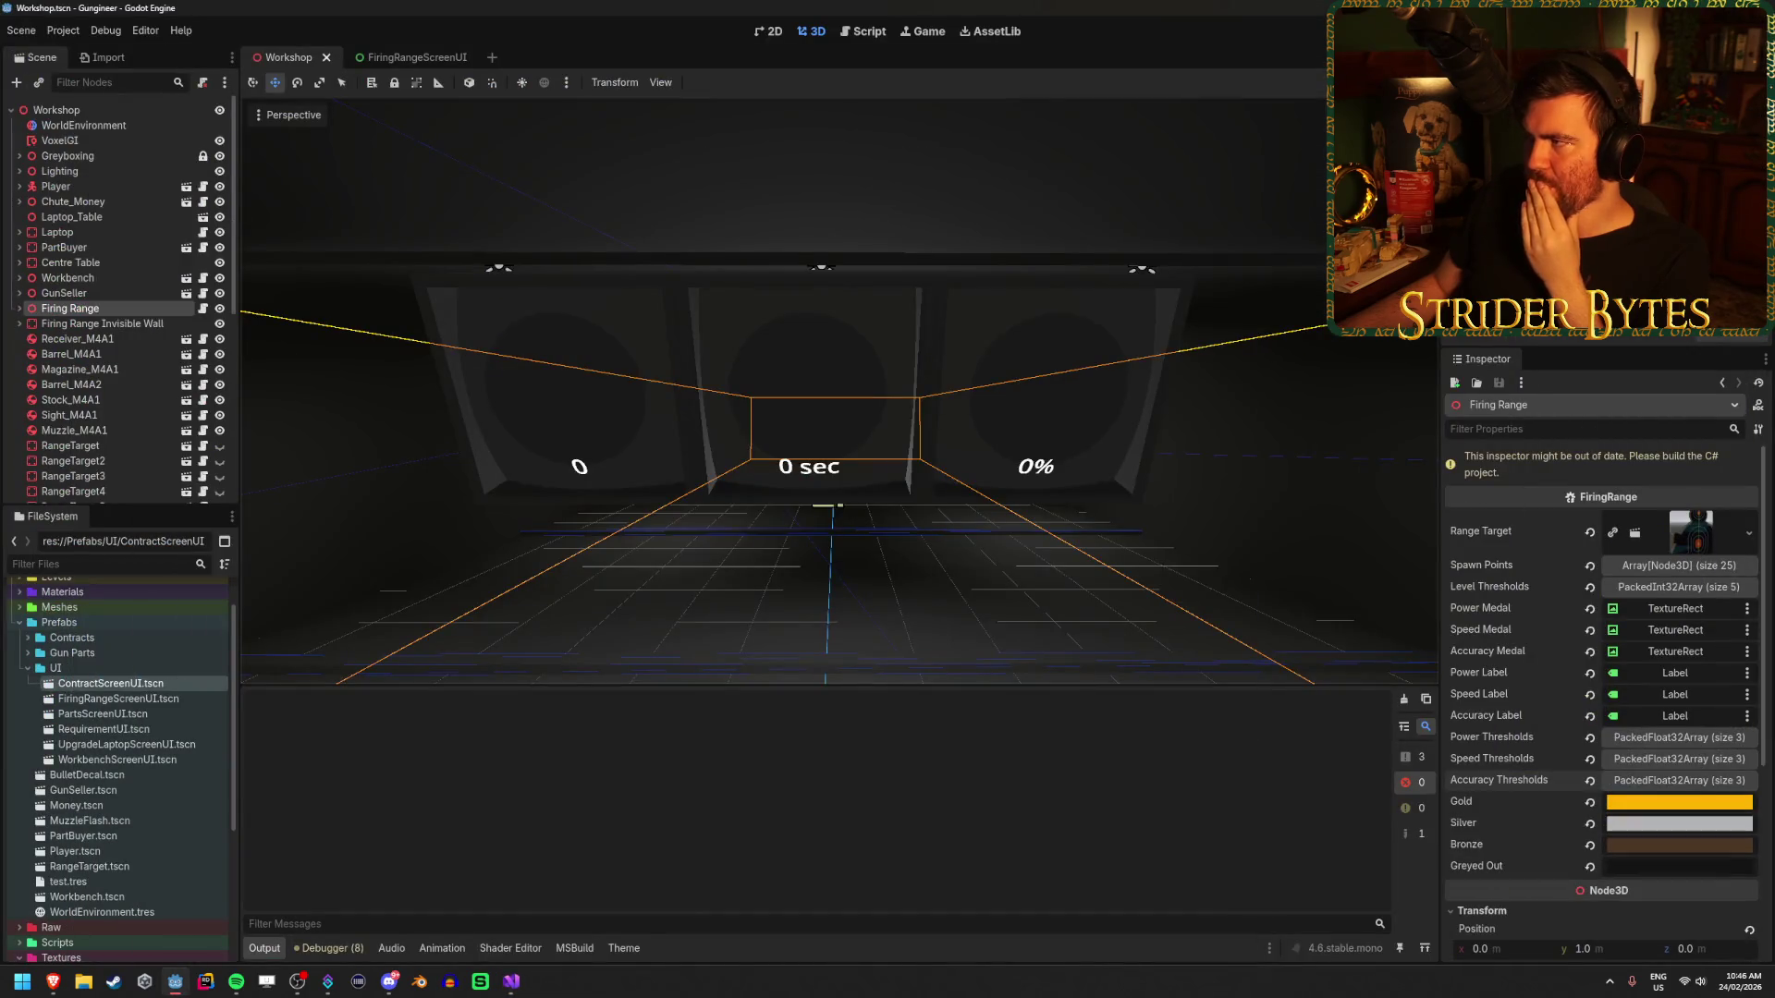
key("F5")
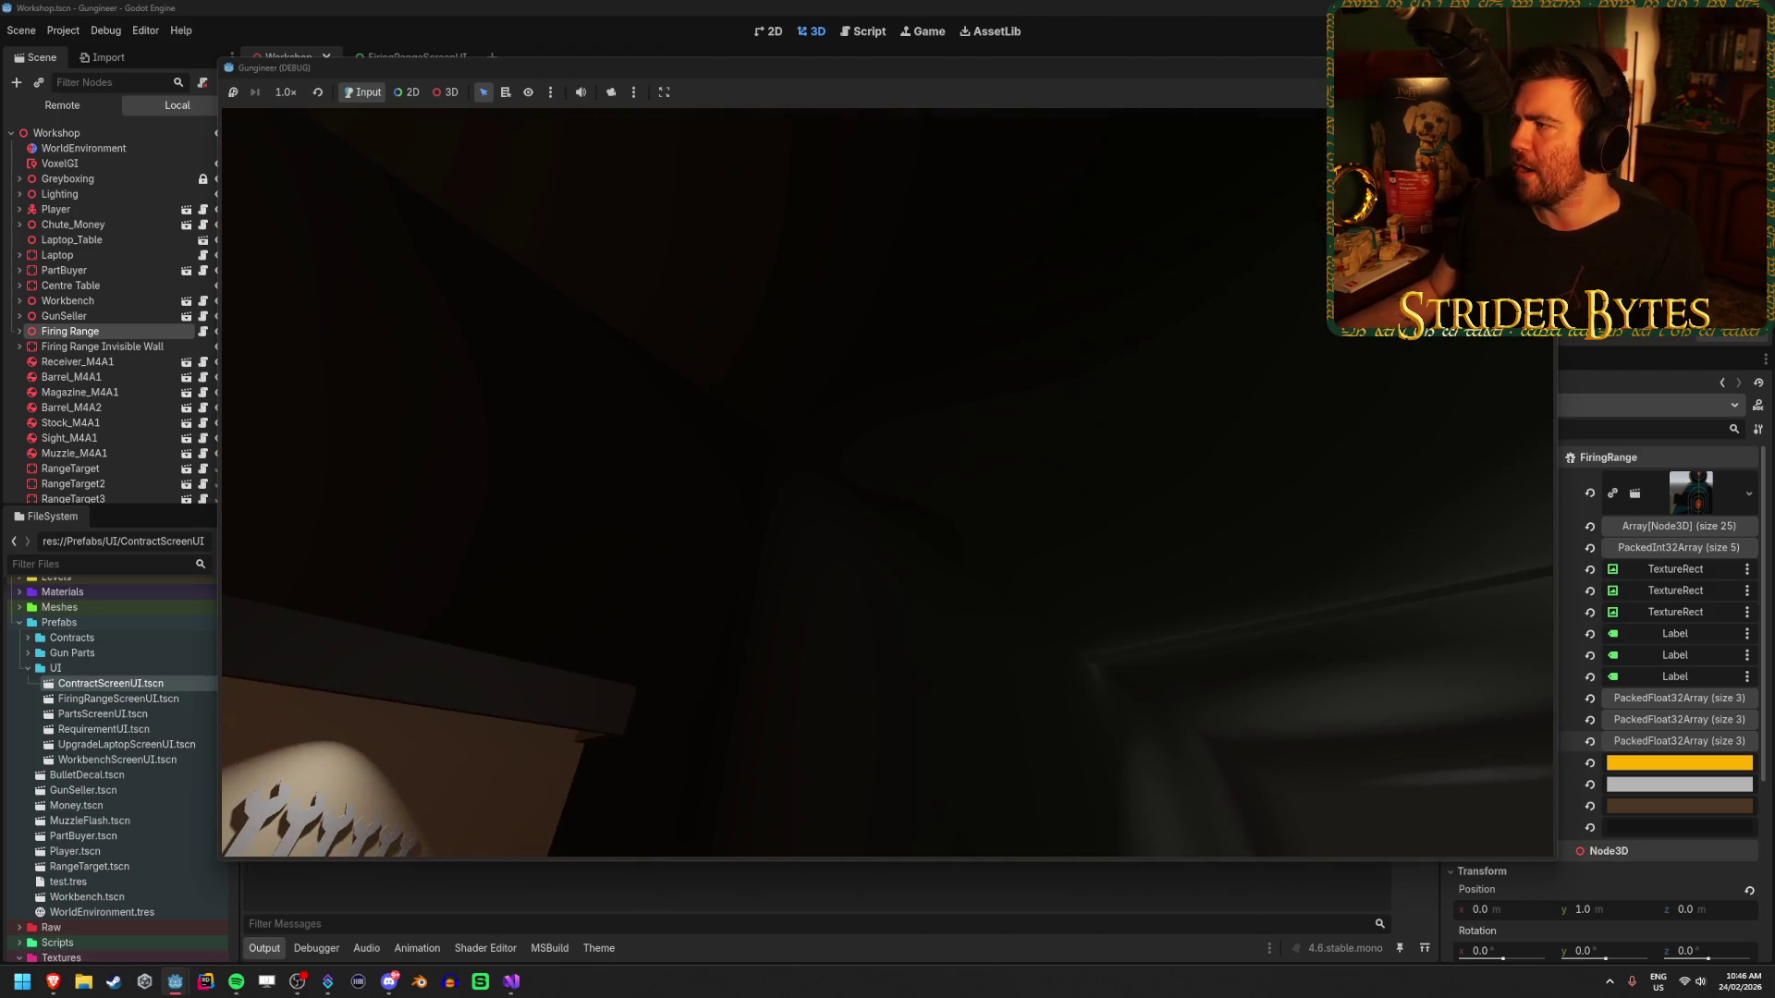
key("Escape")
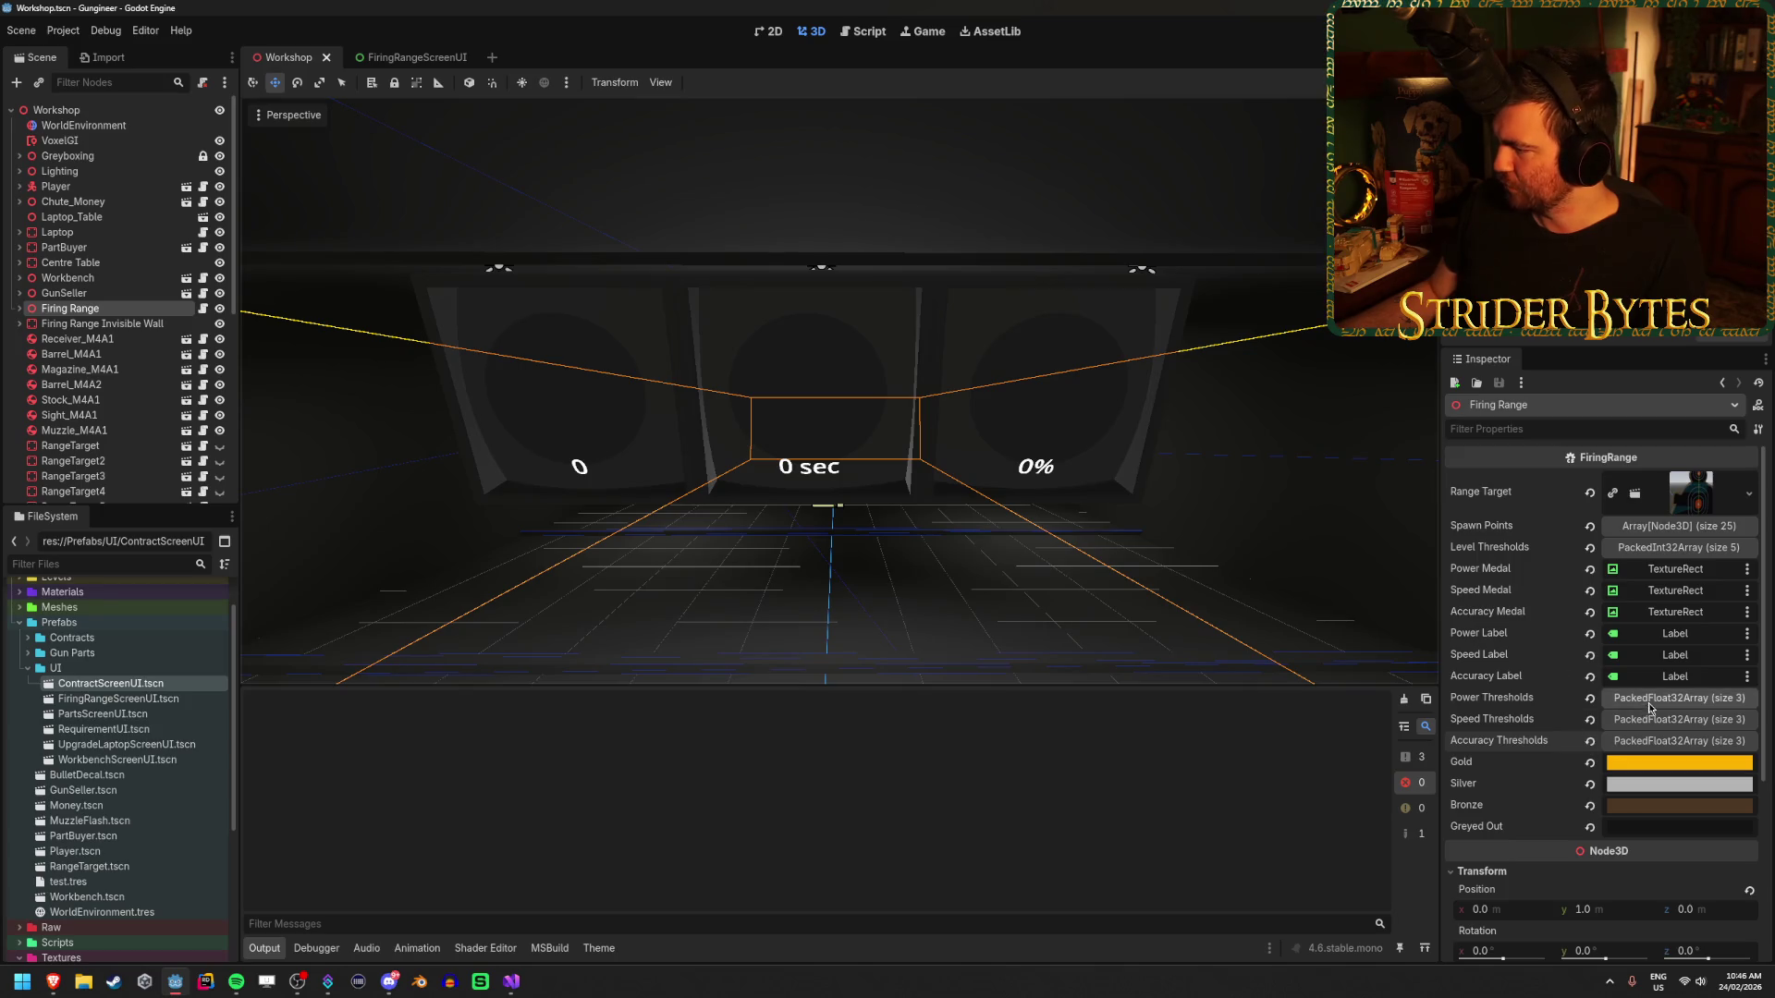
- Set the first Power Threshold to 200 so they read 200, 100, 50, and save the scene
left_click(1653, 698)
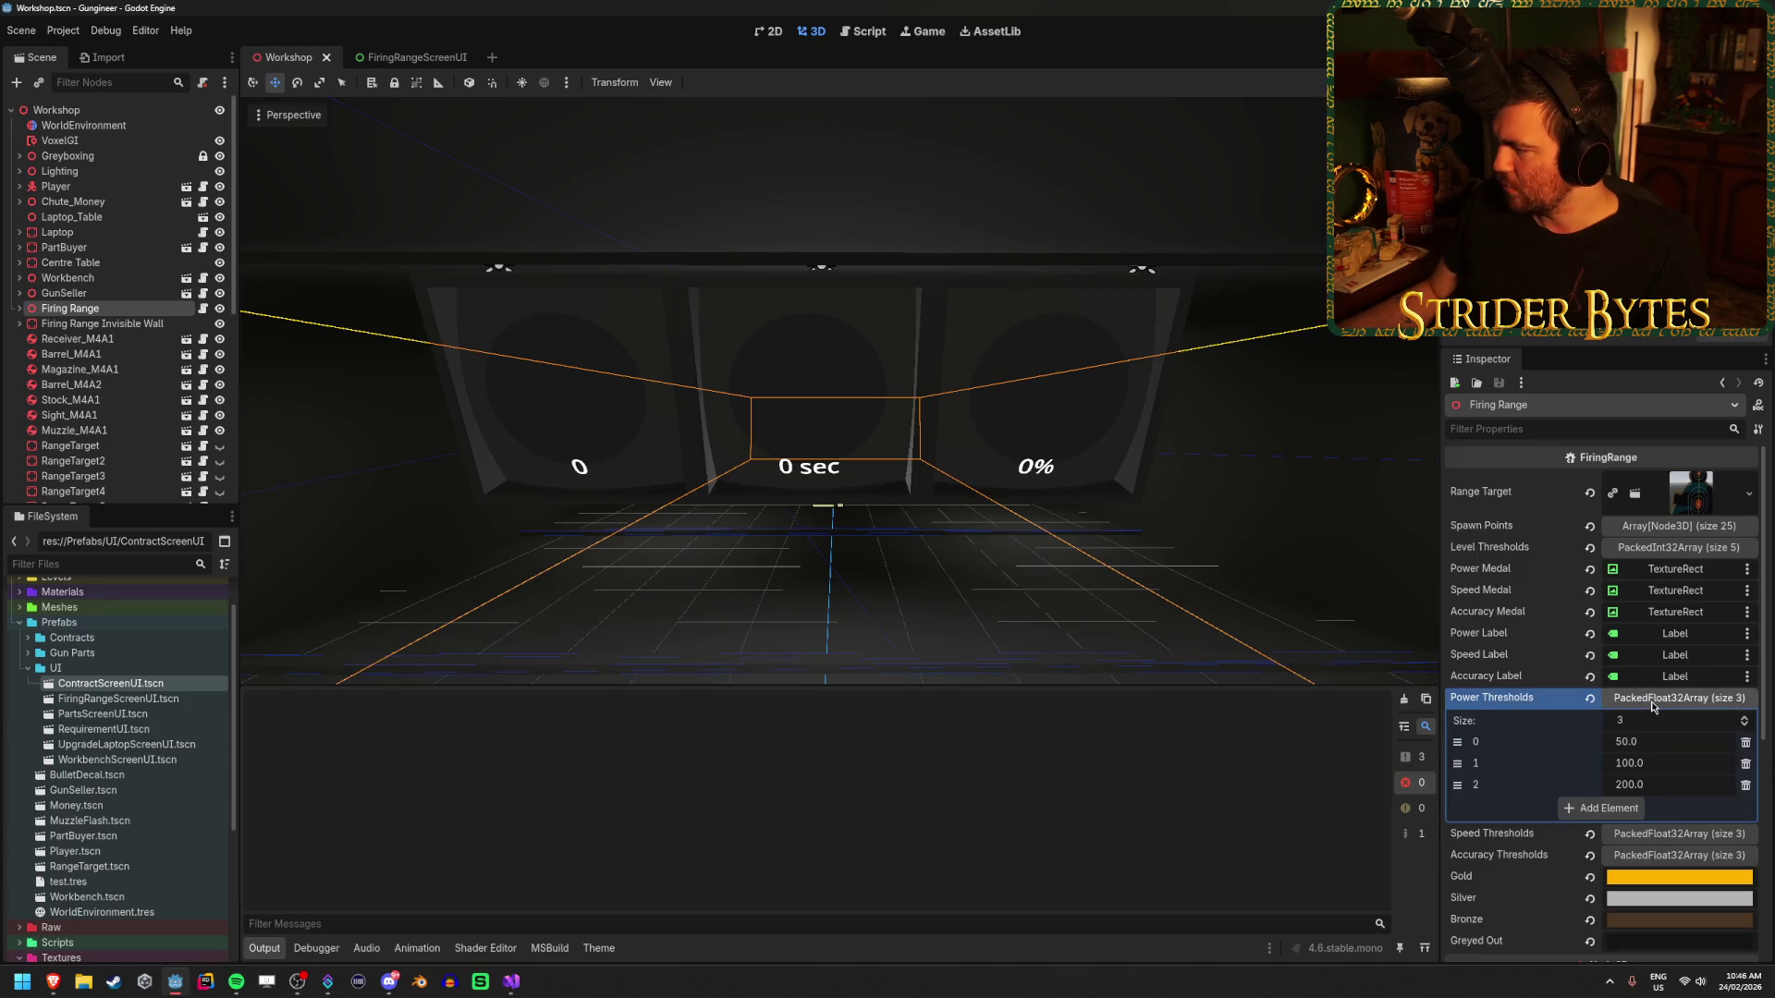
left_click(1680, 835)
left_click(1682, 838)
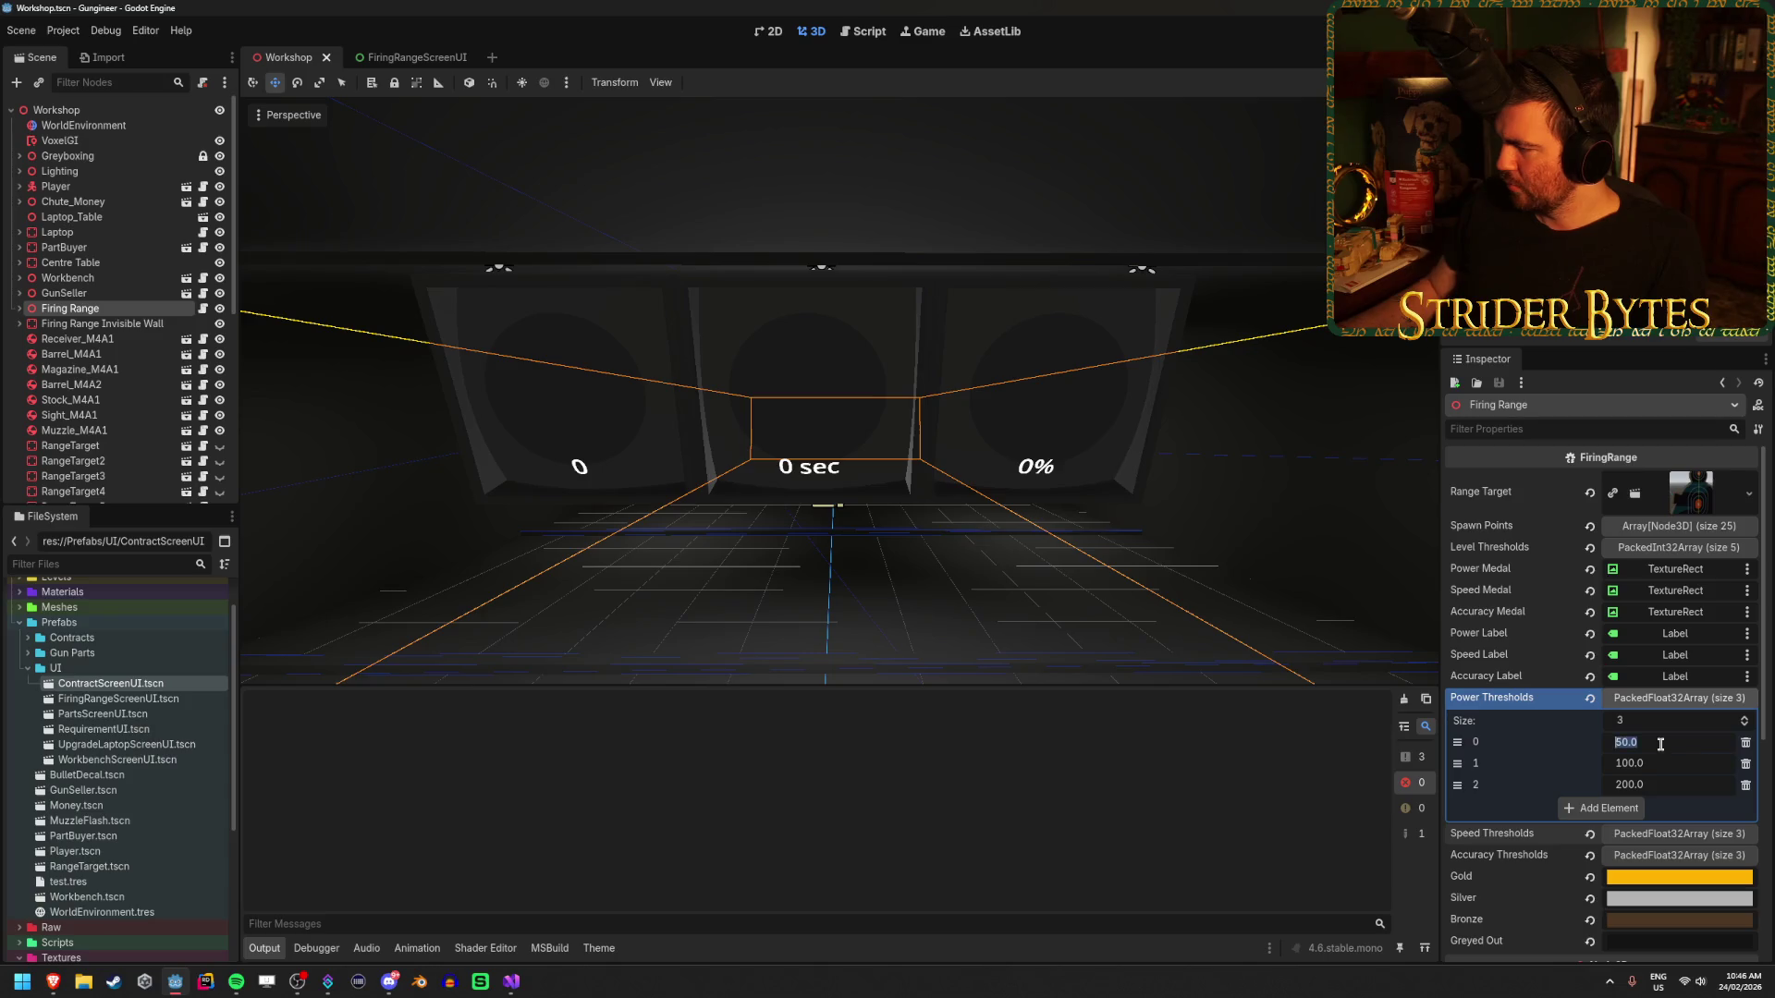
type("200")
key("Tab")
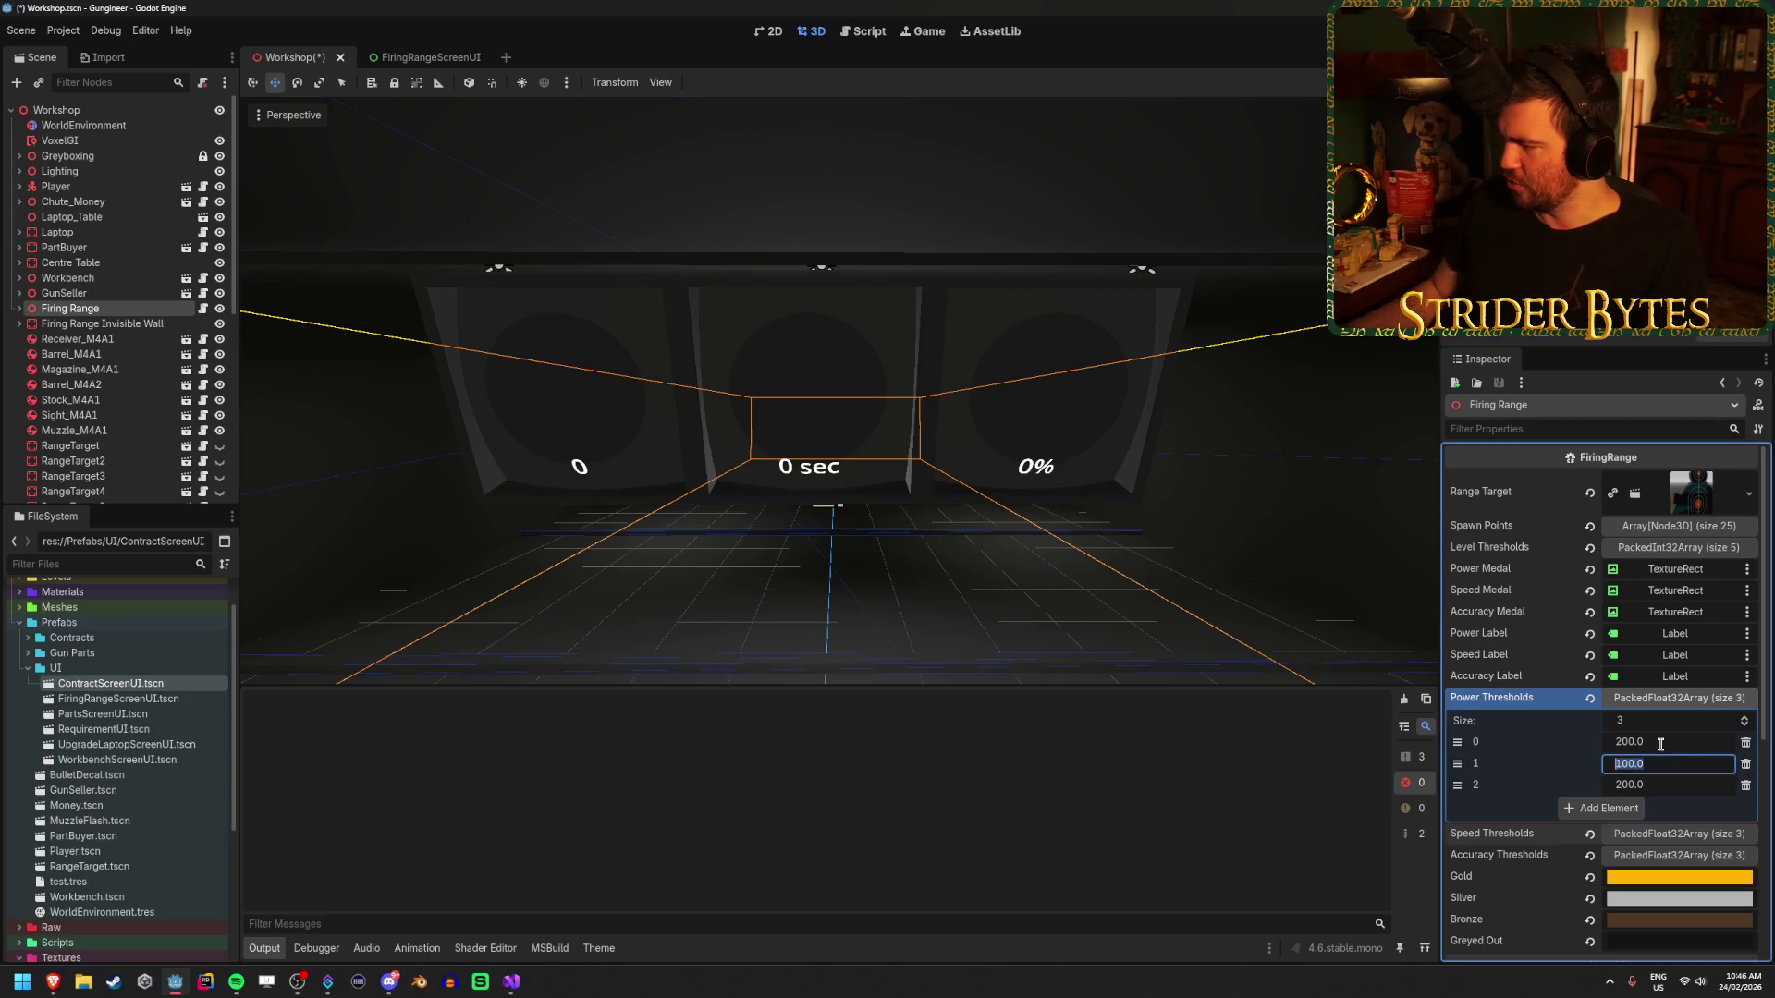
type("50")
key("ctrl+s")
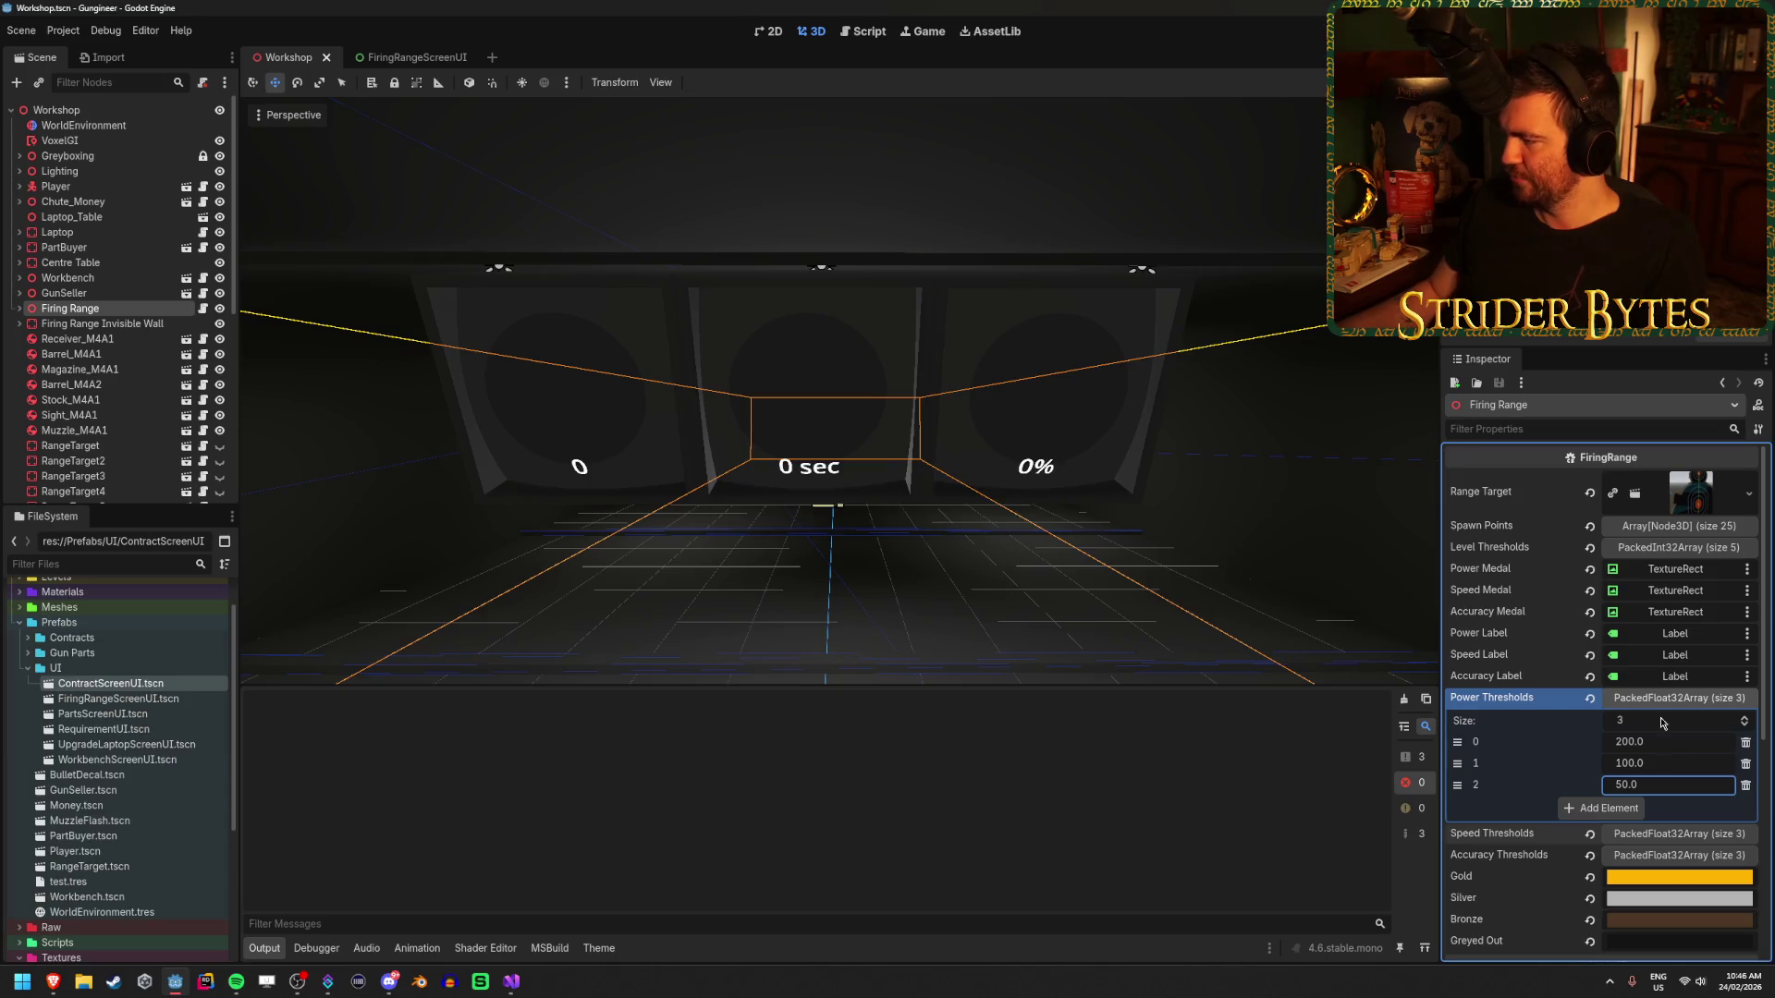
- Review the Speed and Accuracy Thresholds arrays, then relaunch the game to test the medals
left_click(1665, 697)
left_click(1676, 720)
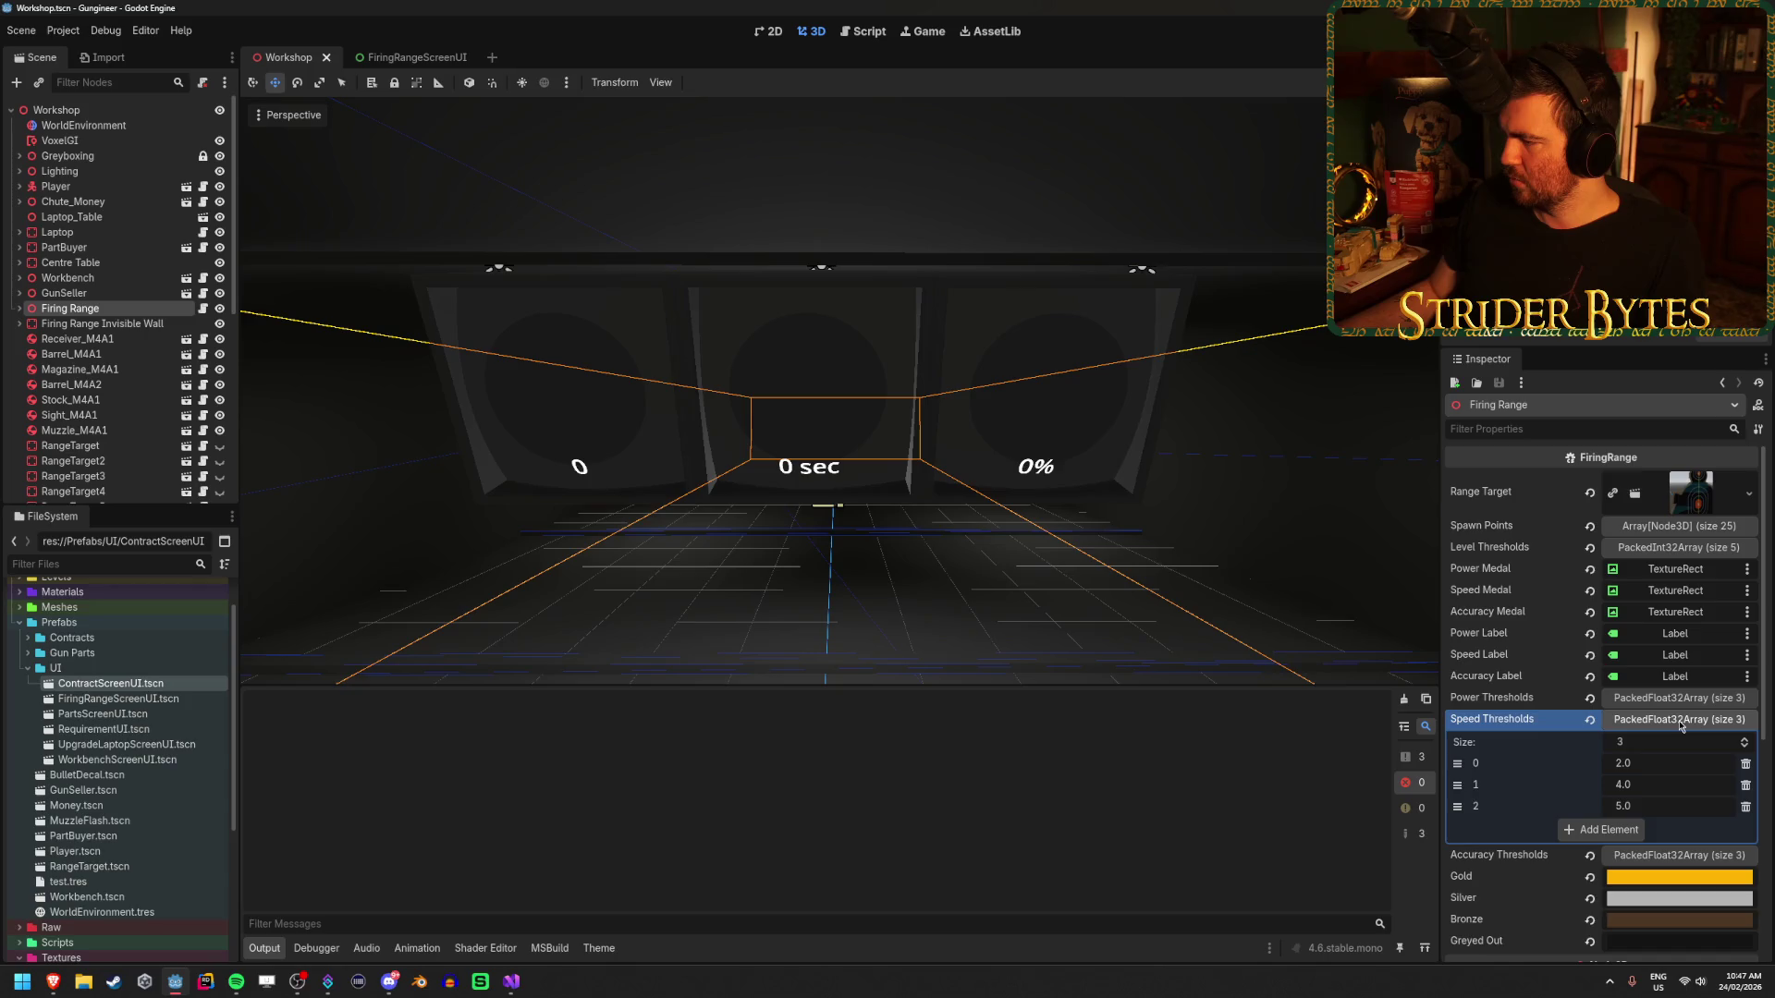
left_click(1680, 723)
left_click(1677, 742)
left_click(1678, 741)
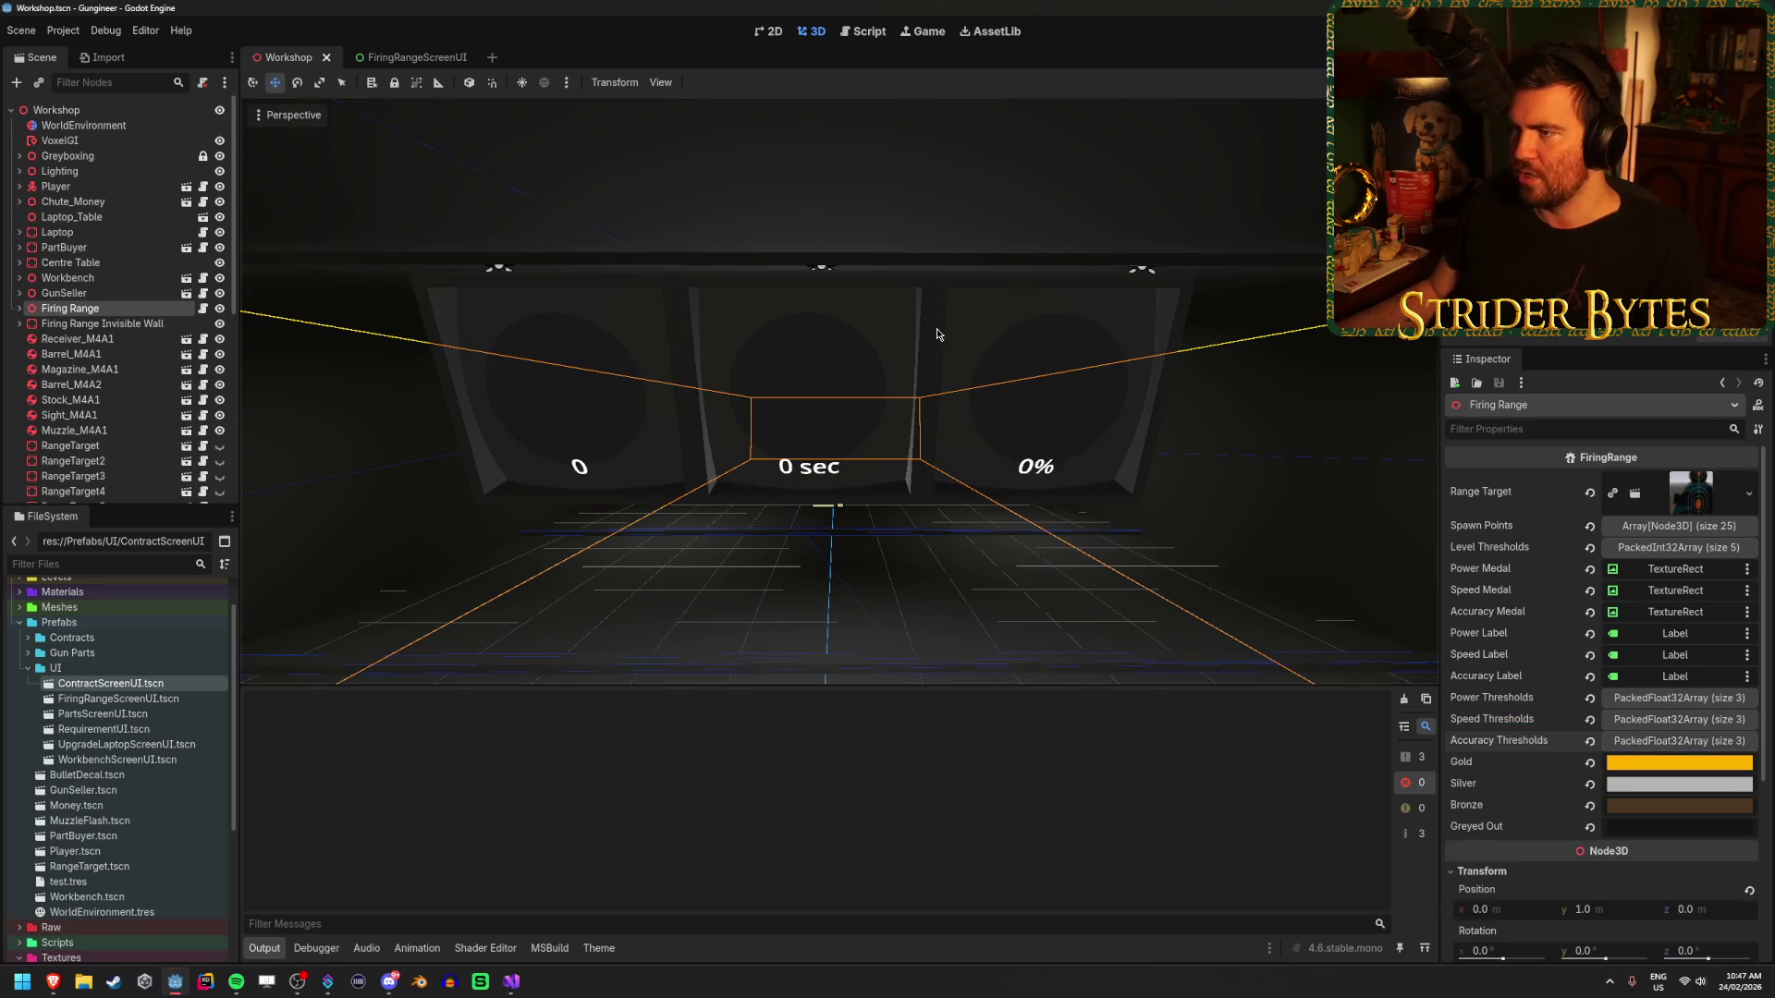
key("F5")
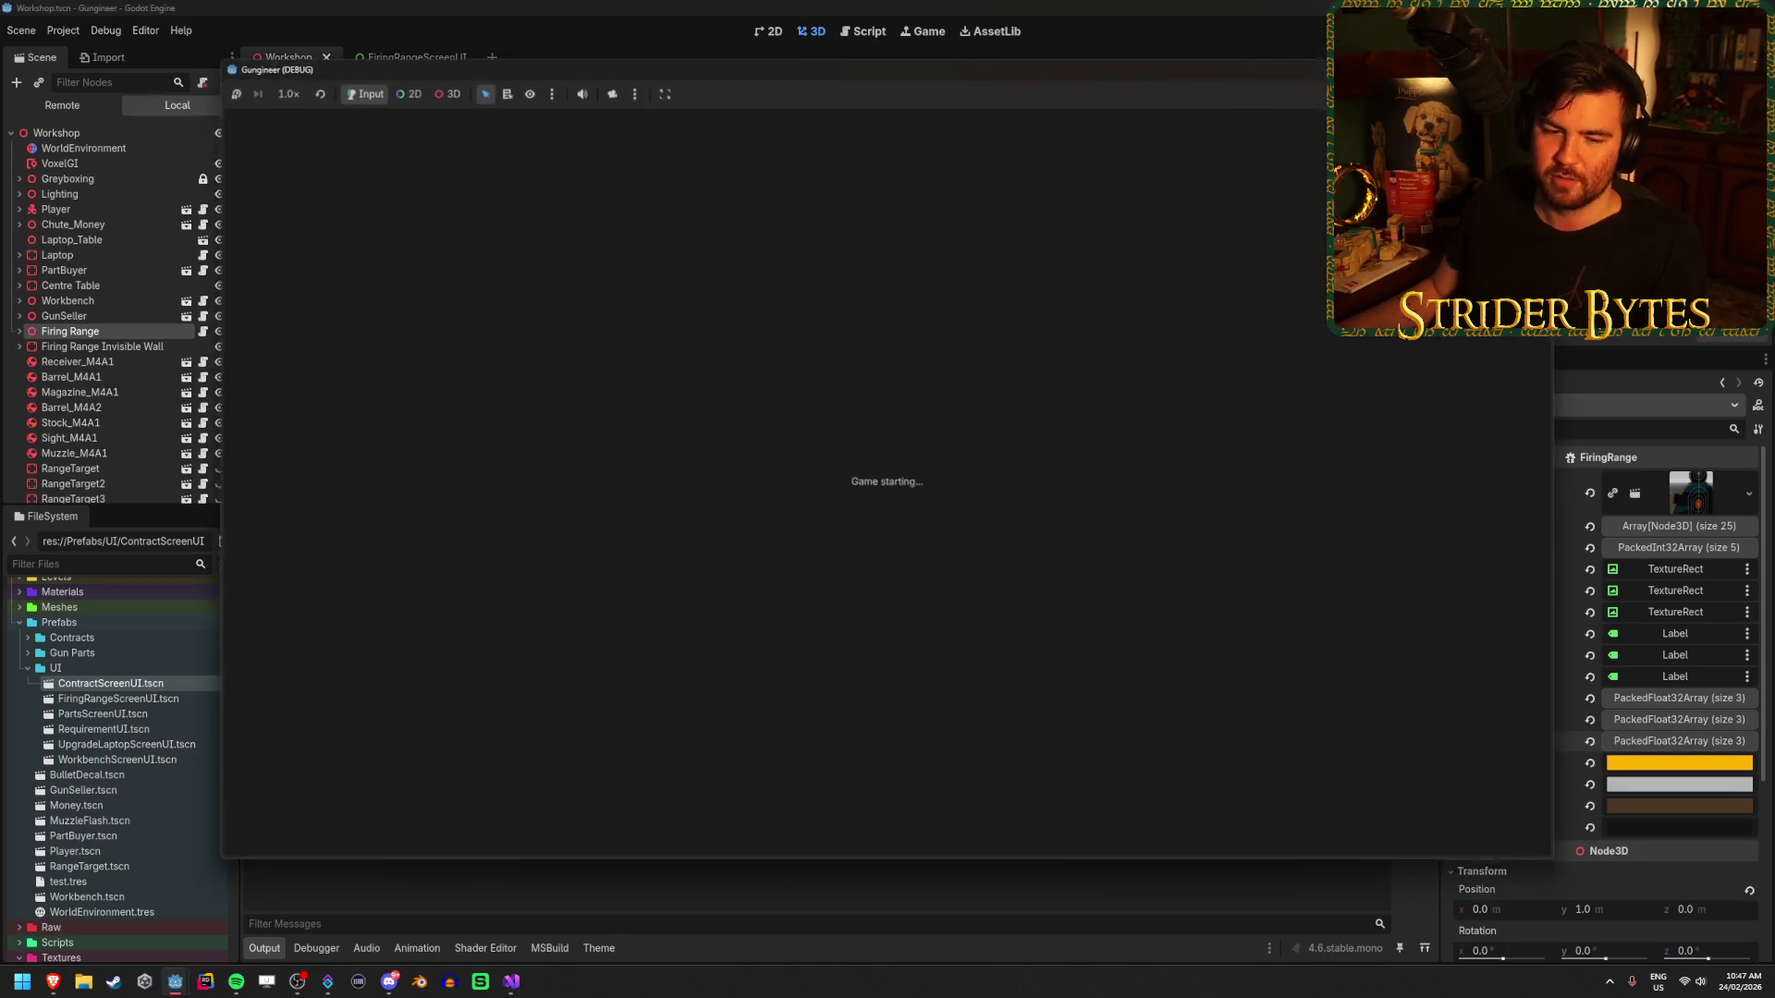
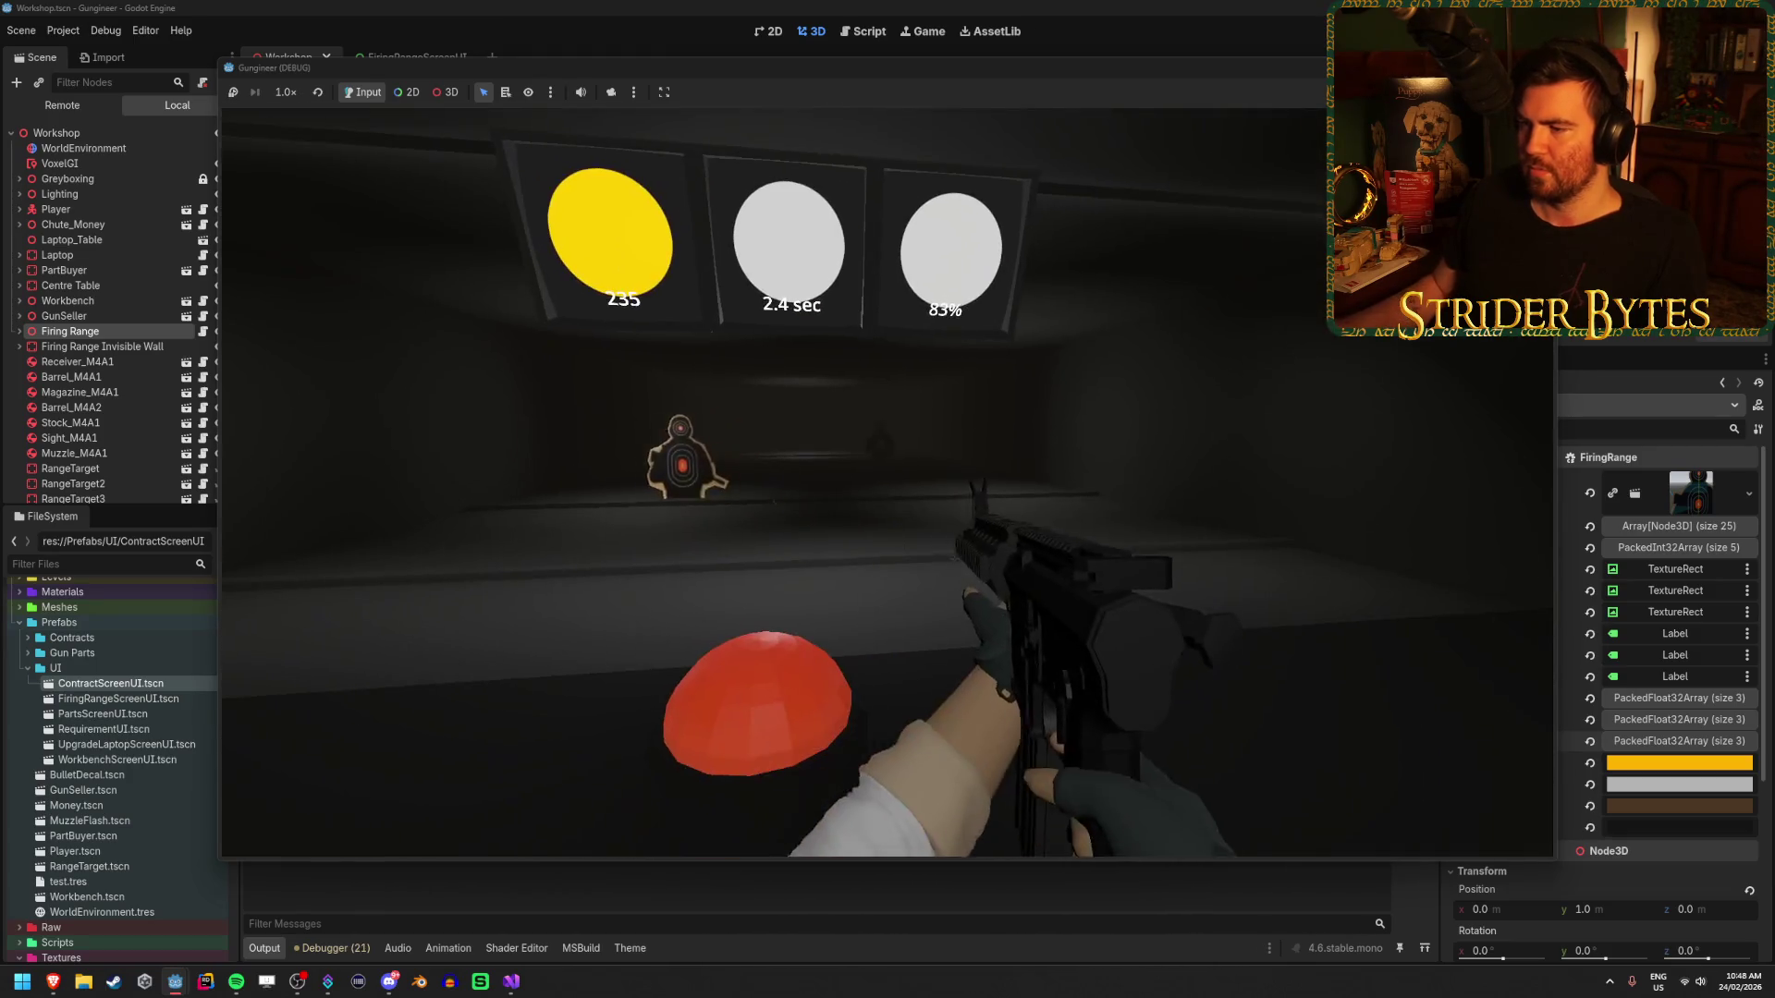
- Stop the running game, look over the workshop, and bring up File Explorer
key("F8")
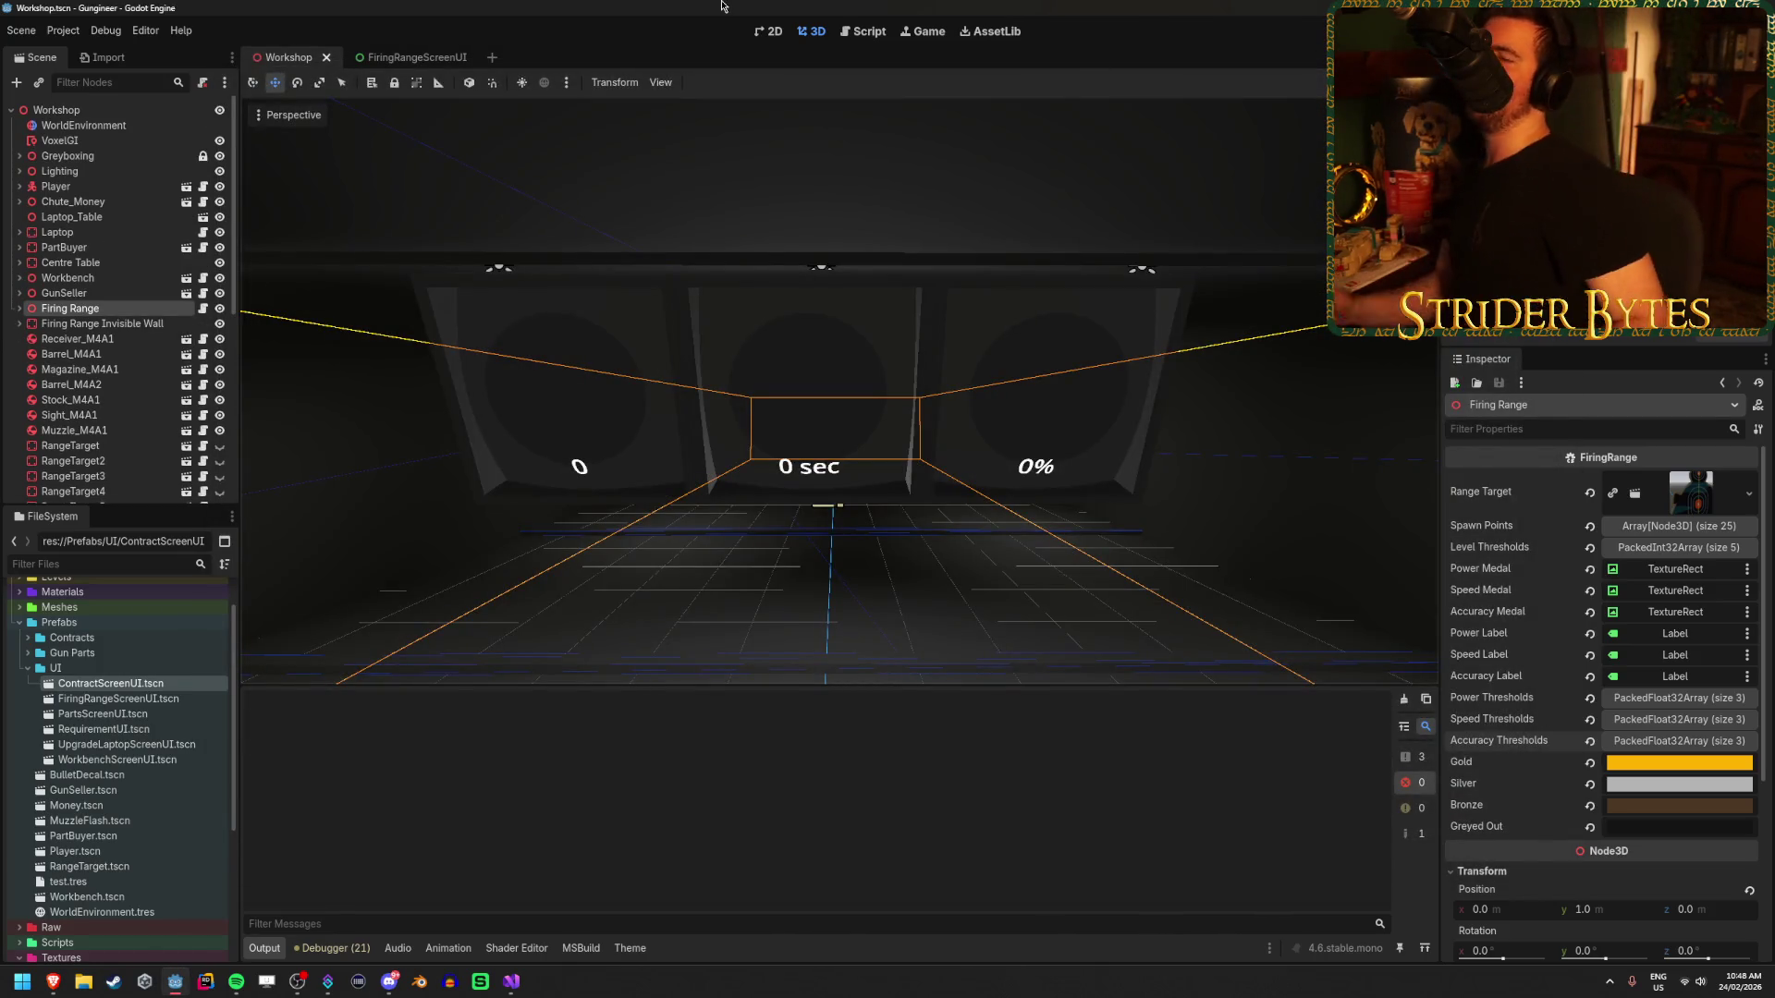
left_click(1334, 504)
scroll(1276, 507, "down", 5)
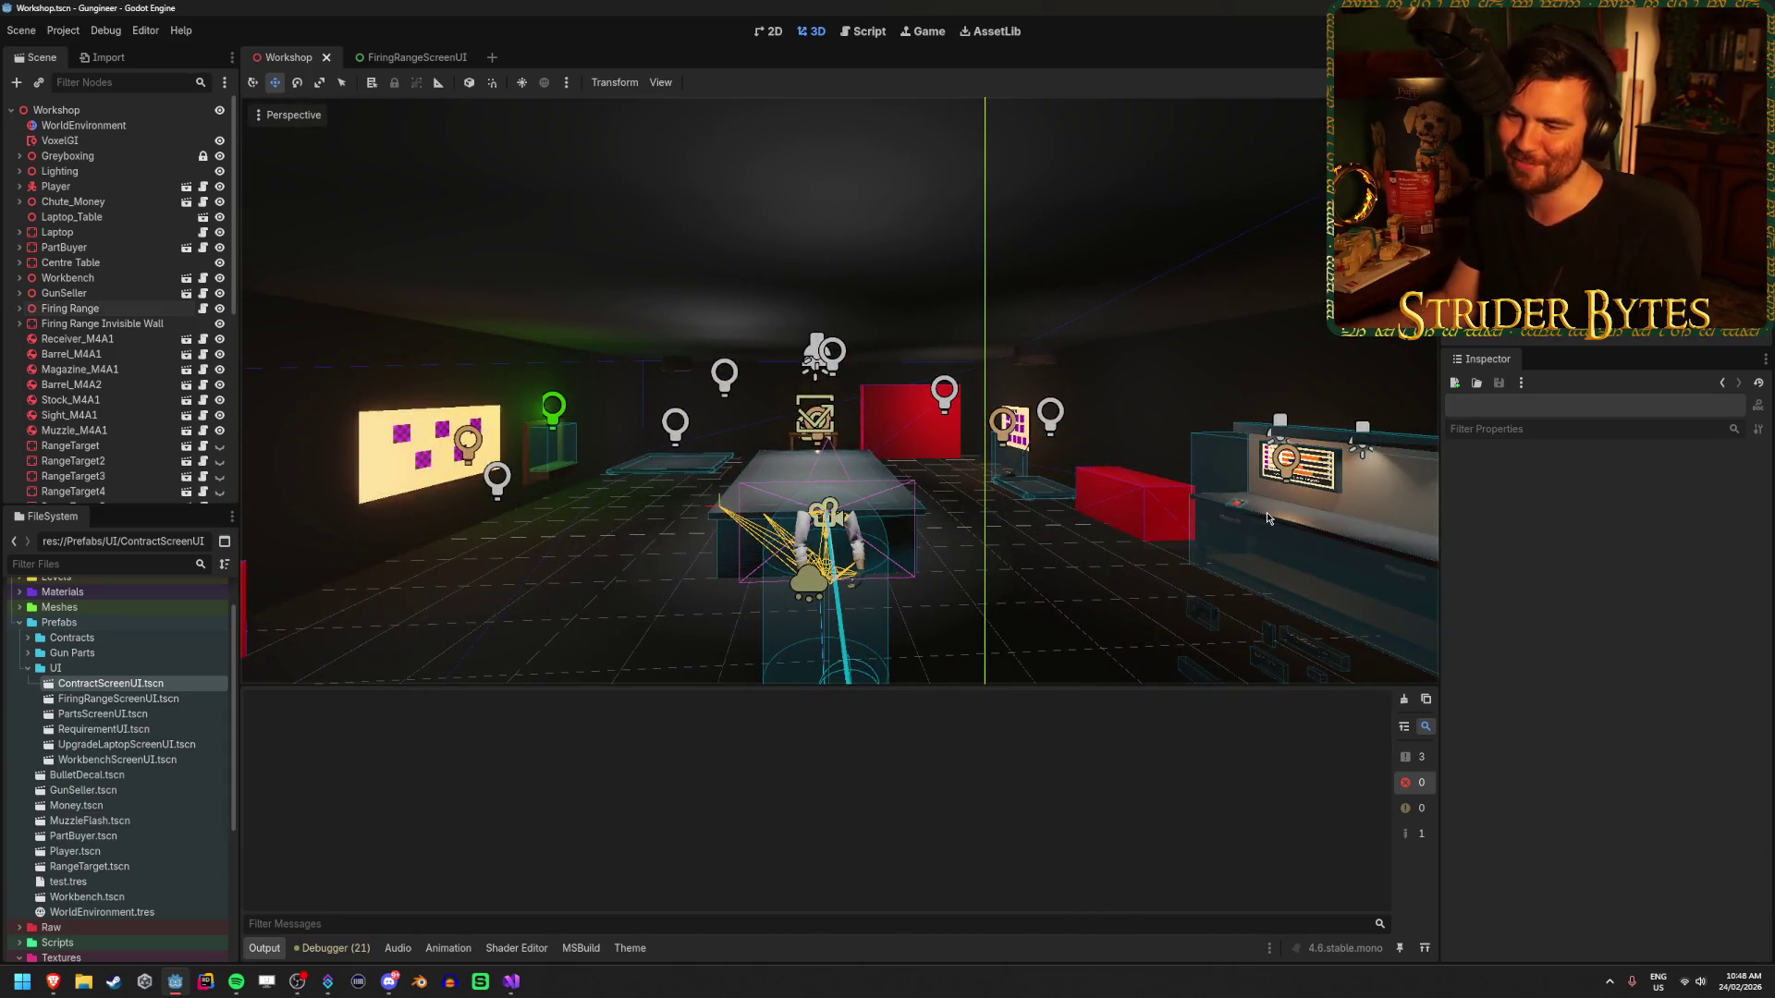
key("w")
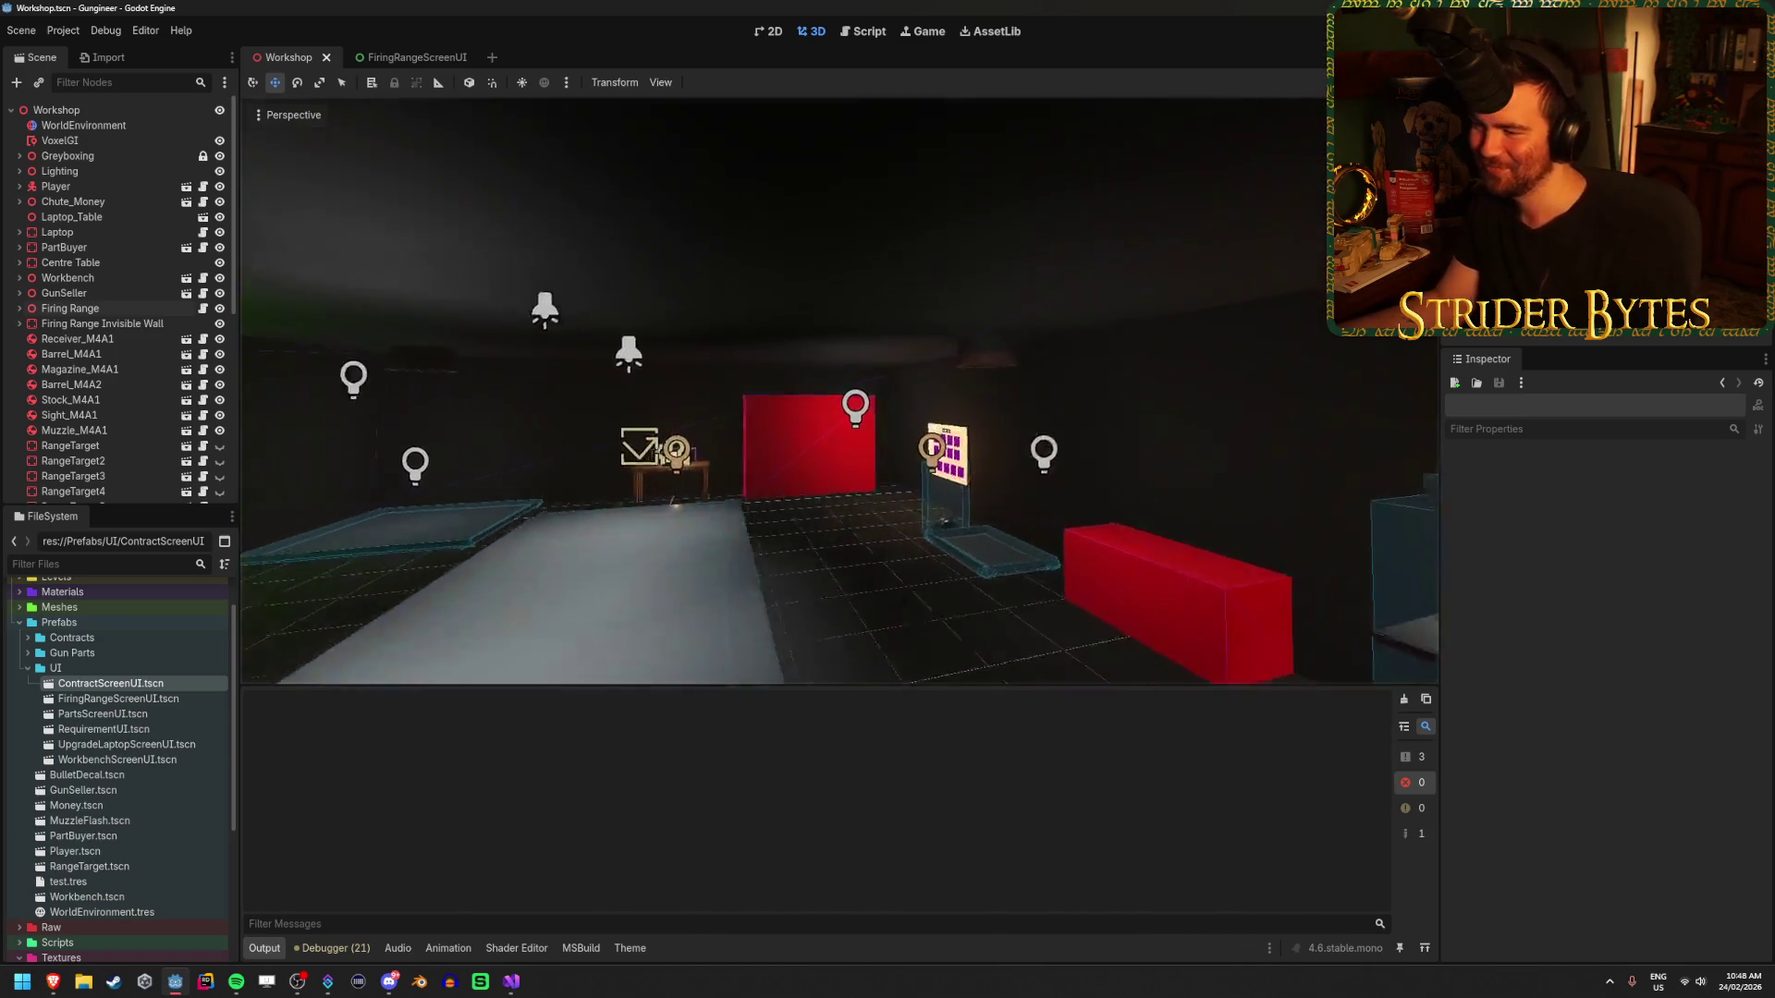
key("s")
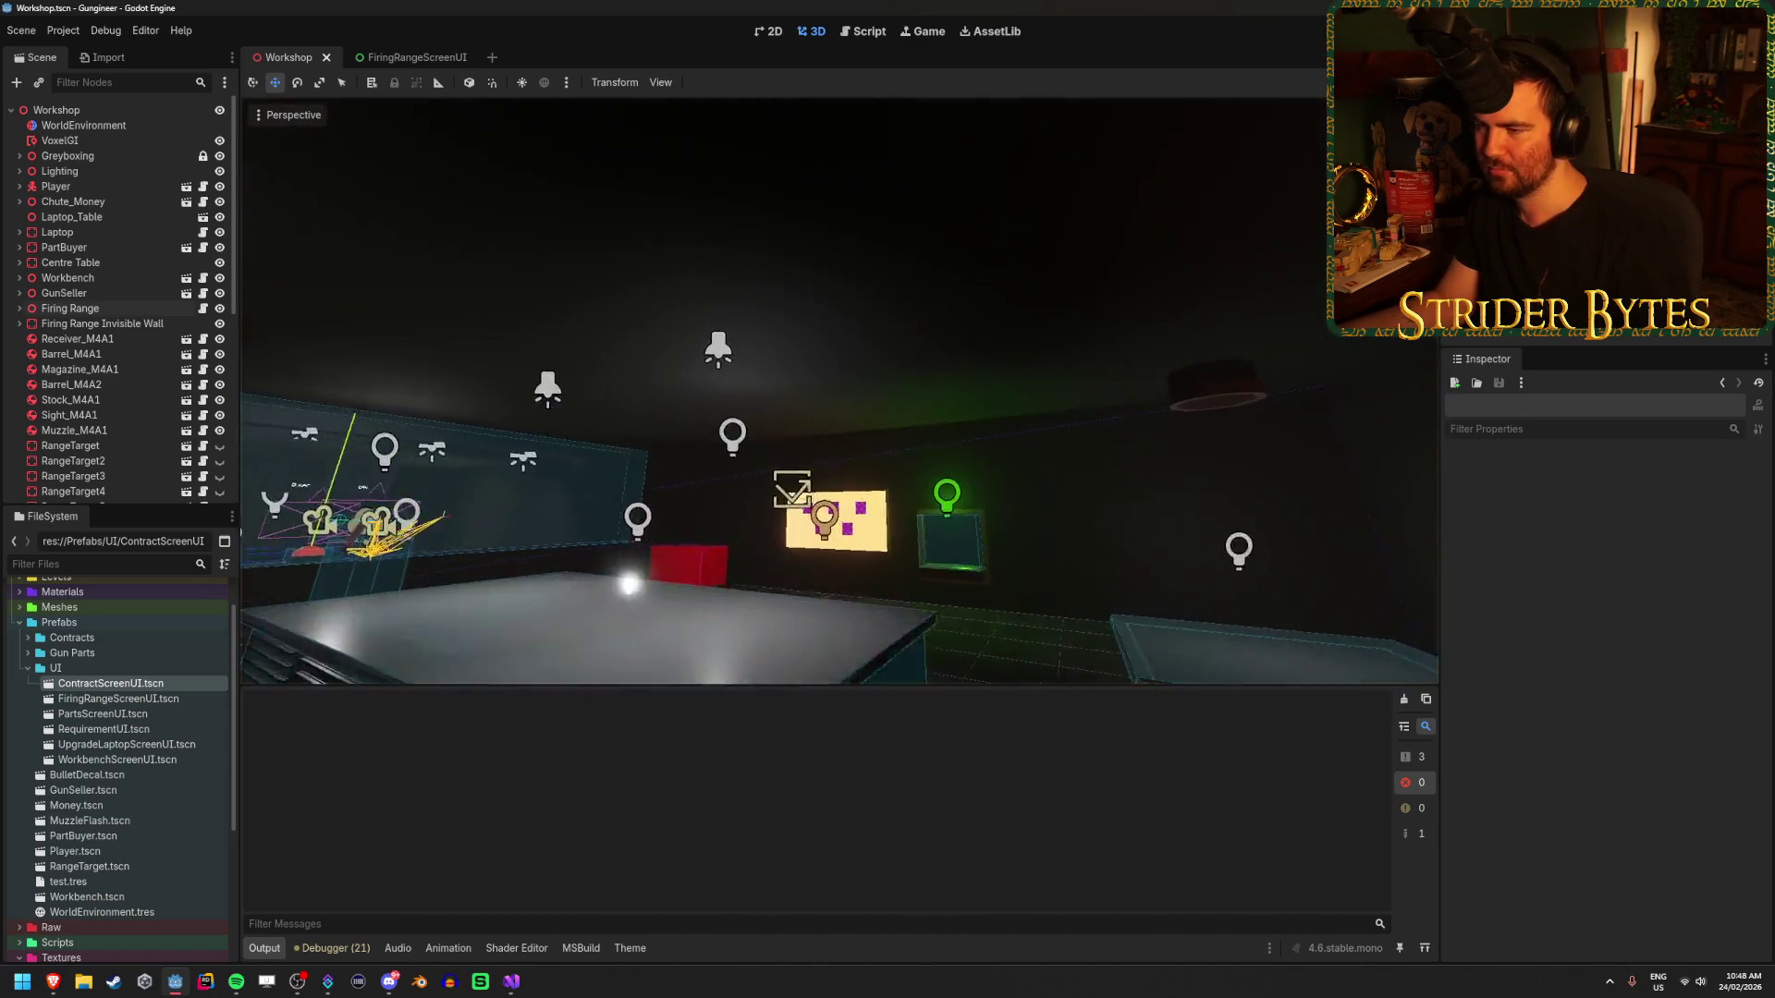
left_click(84, 982)
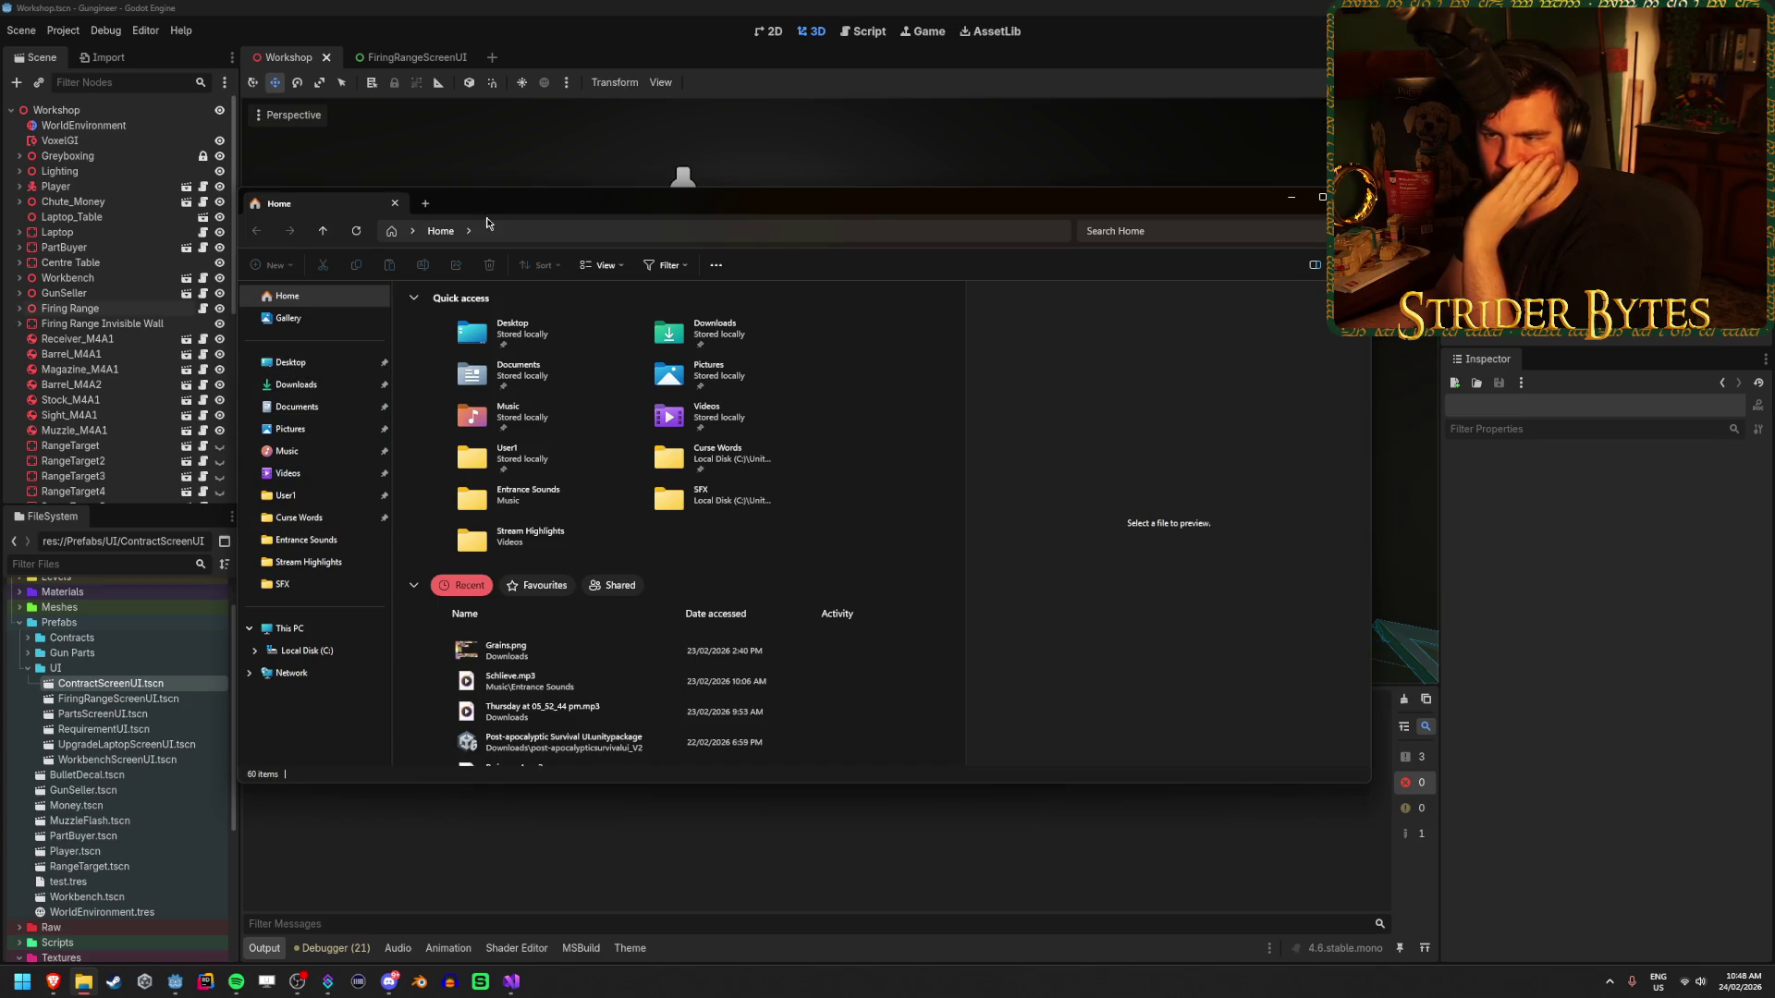
- Browse in Explorer to the Downloads > Sprites > Component folder
left_click(302, 658)
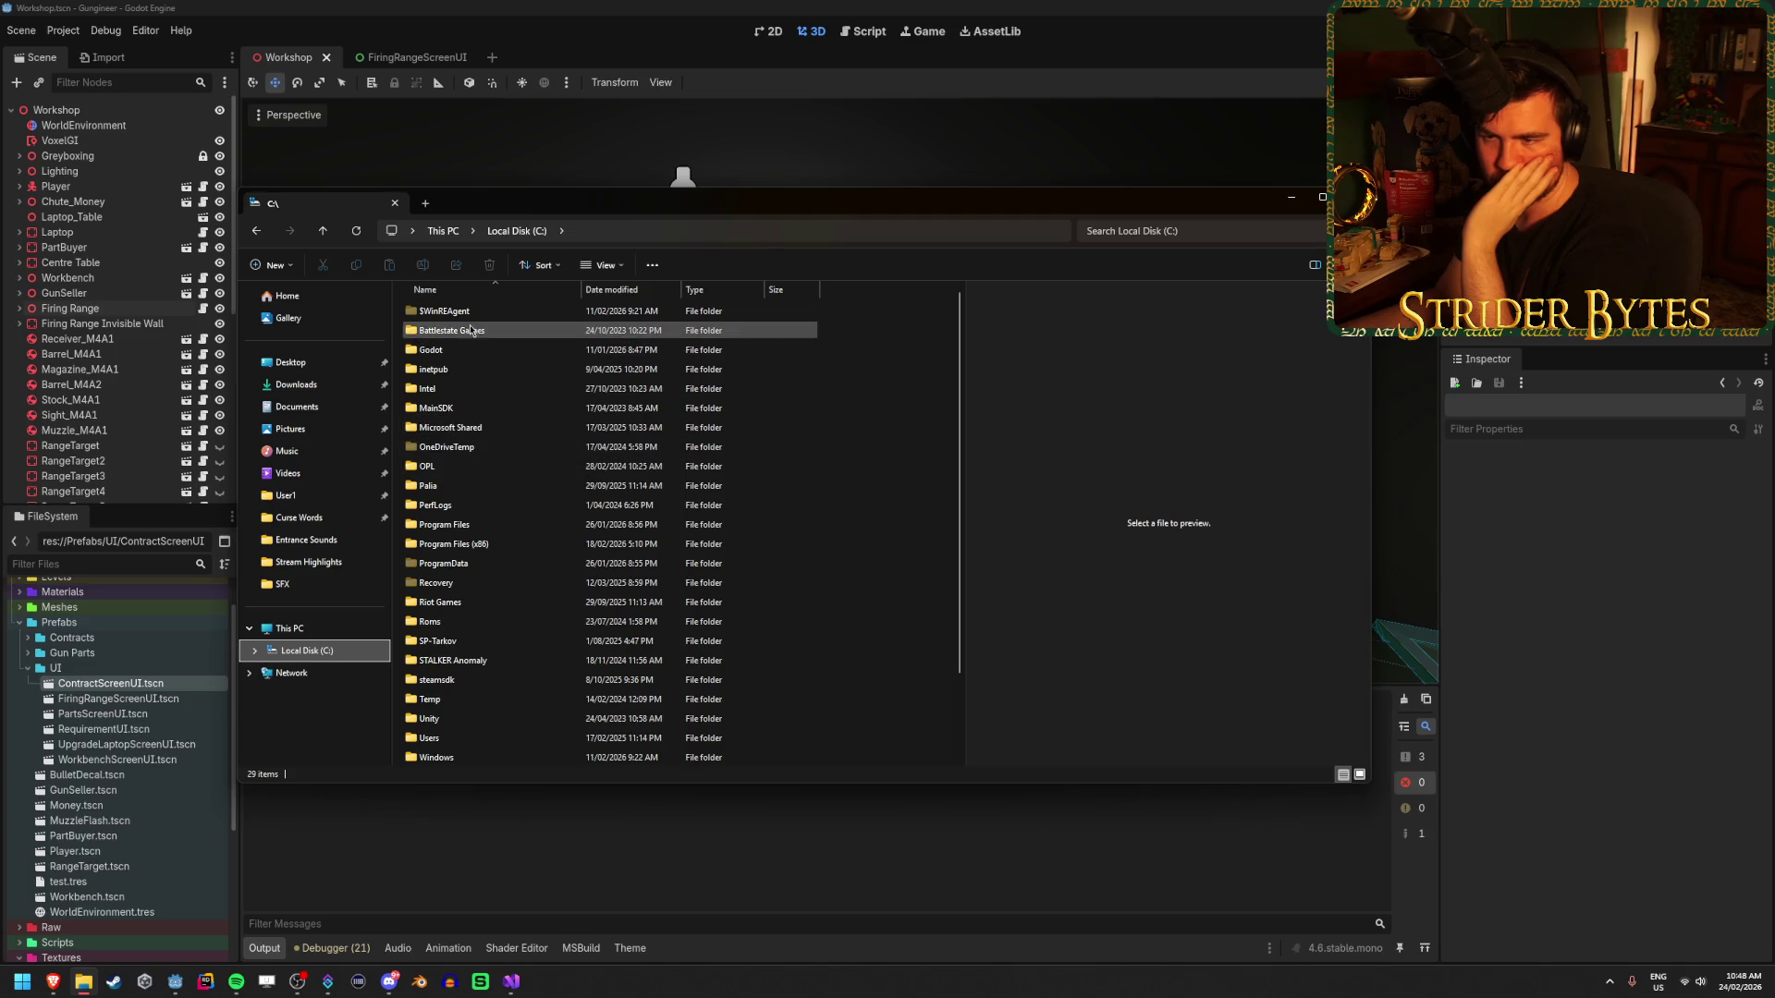
double_click(457, 351)
left_click(256, 230)
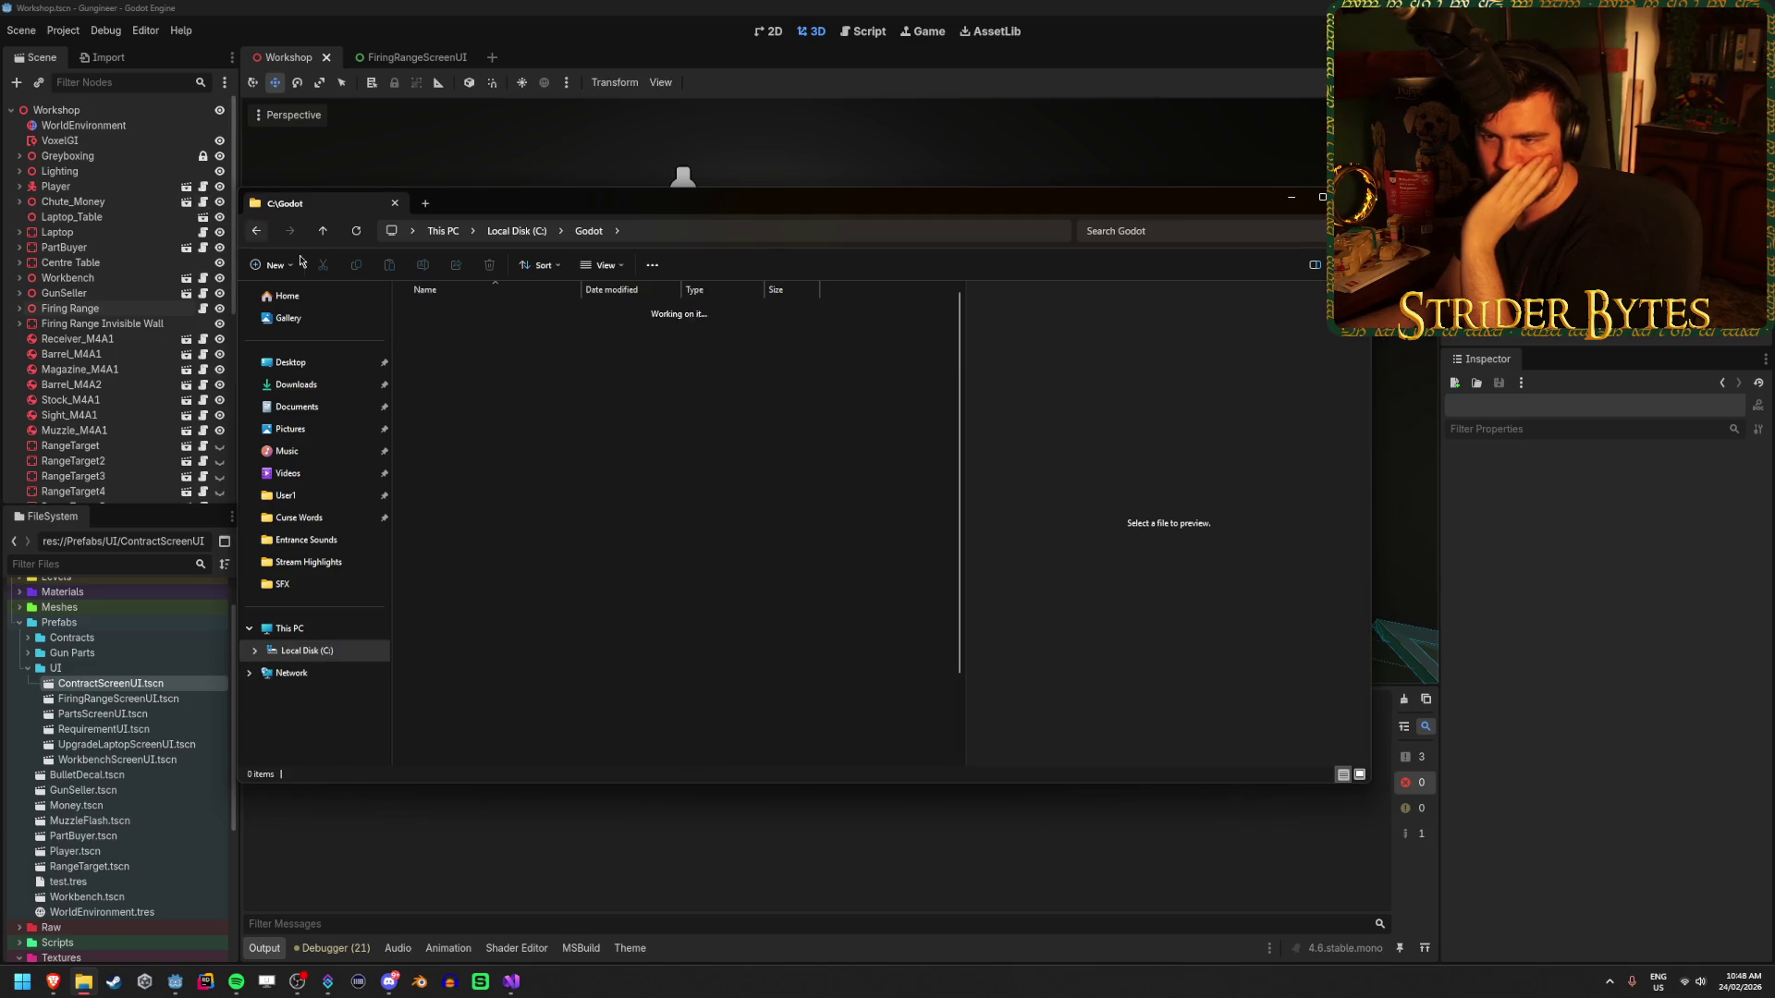
scroll(505, 657, "down", 2)
double_click(468, 623)
left_click(296, 385)
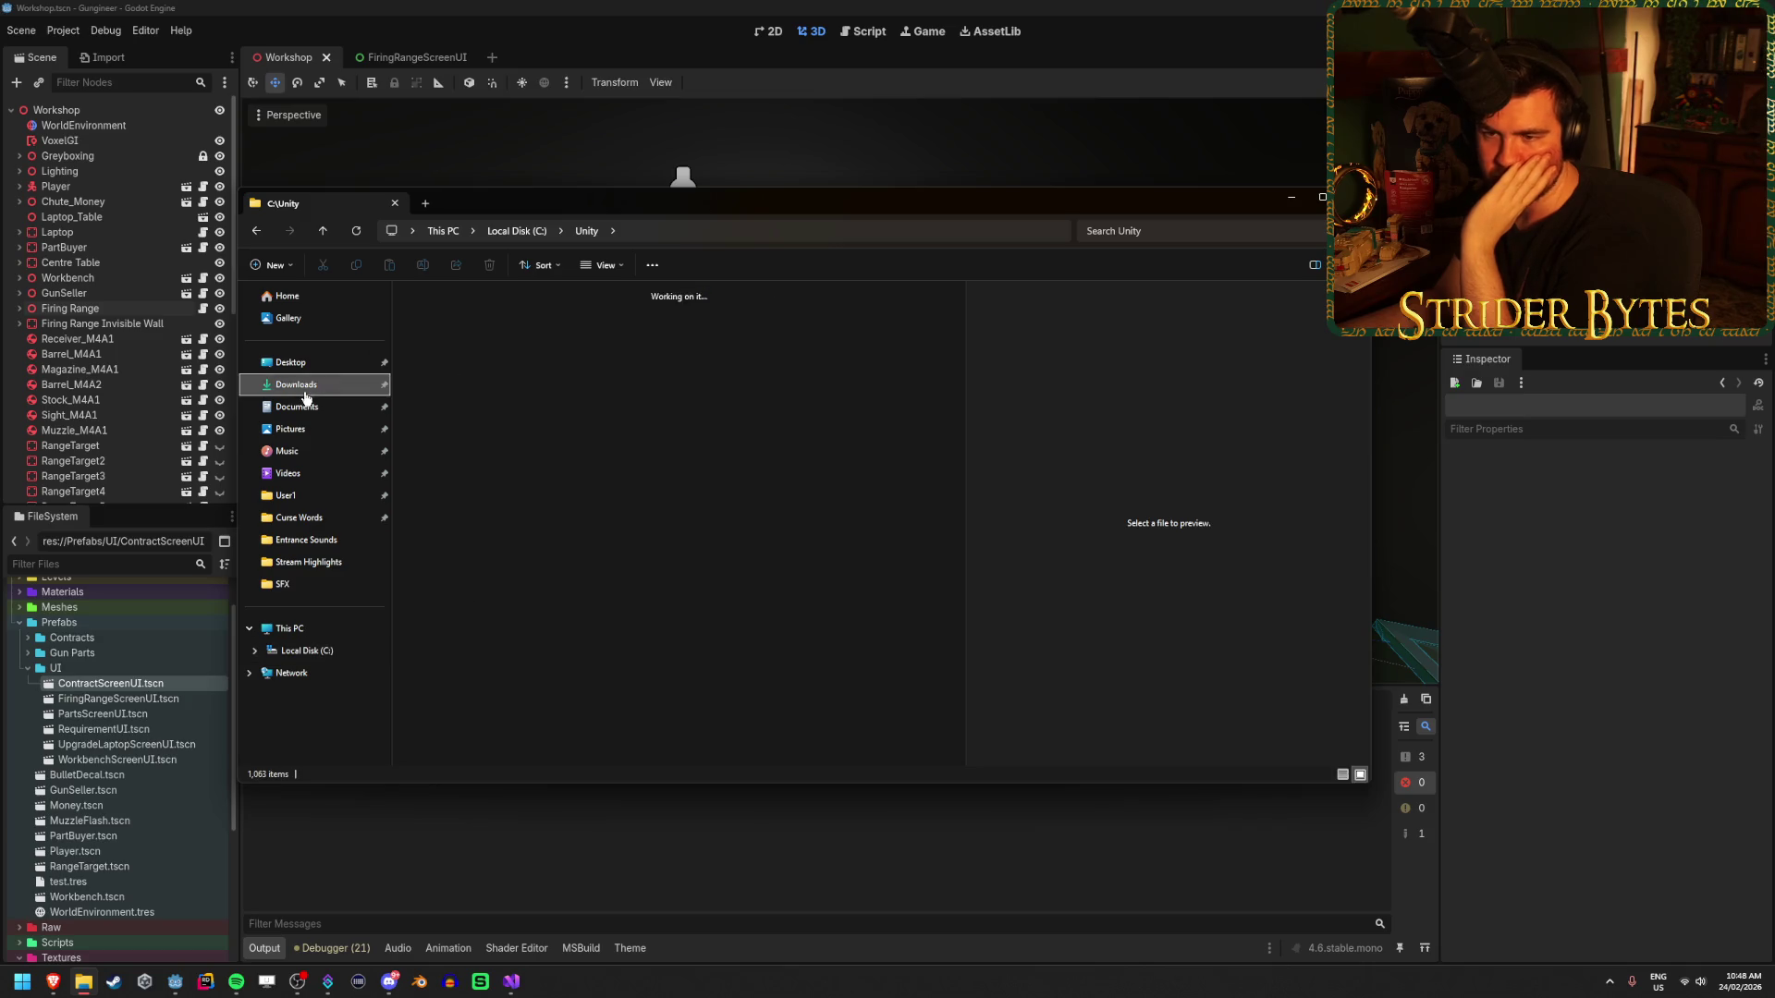
double_click(468, 345)
double_click(462, 340)
- Preview the button sprites, then compare the Lable_02.png and Lable_03.png label images
left_click(462, 336)
key("Down")
key("Down")
key("Down")
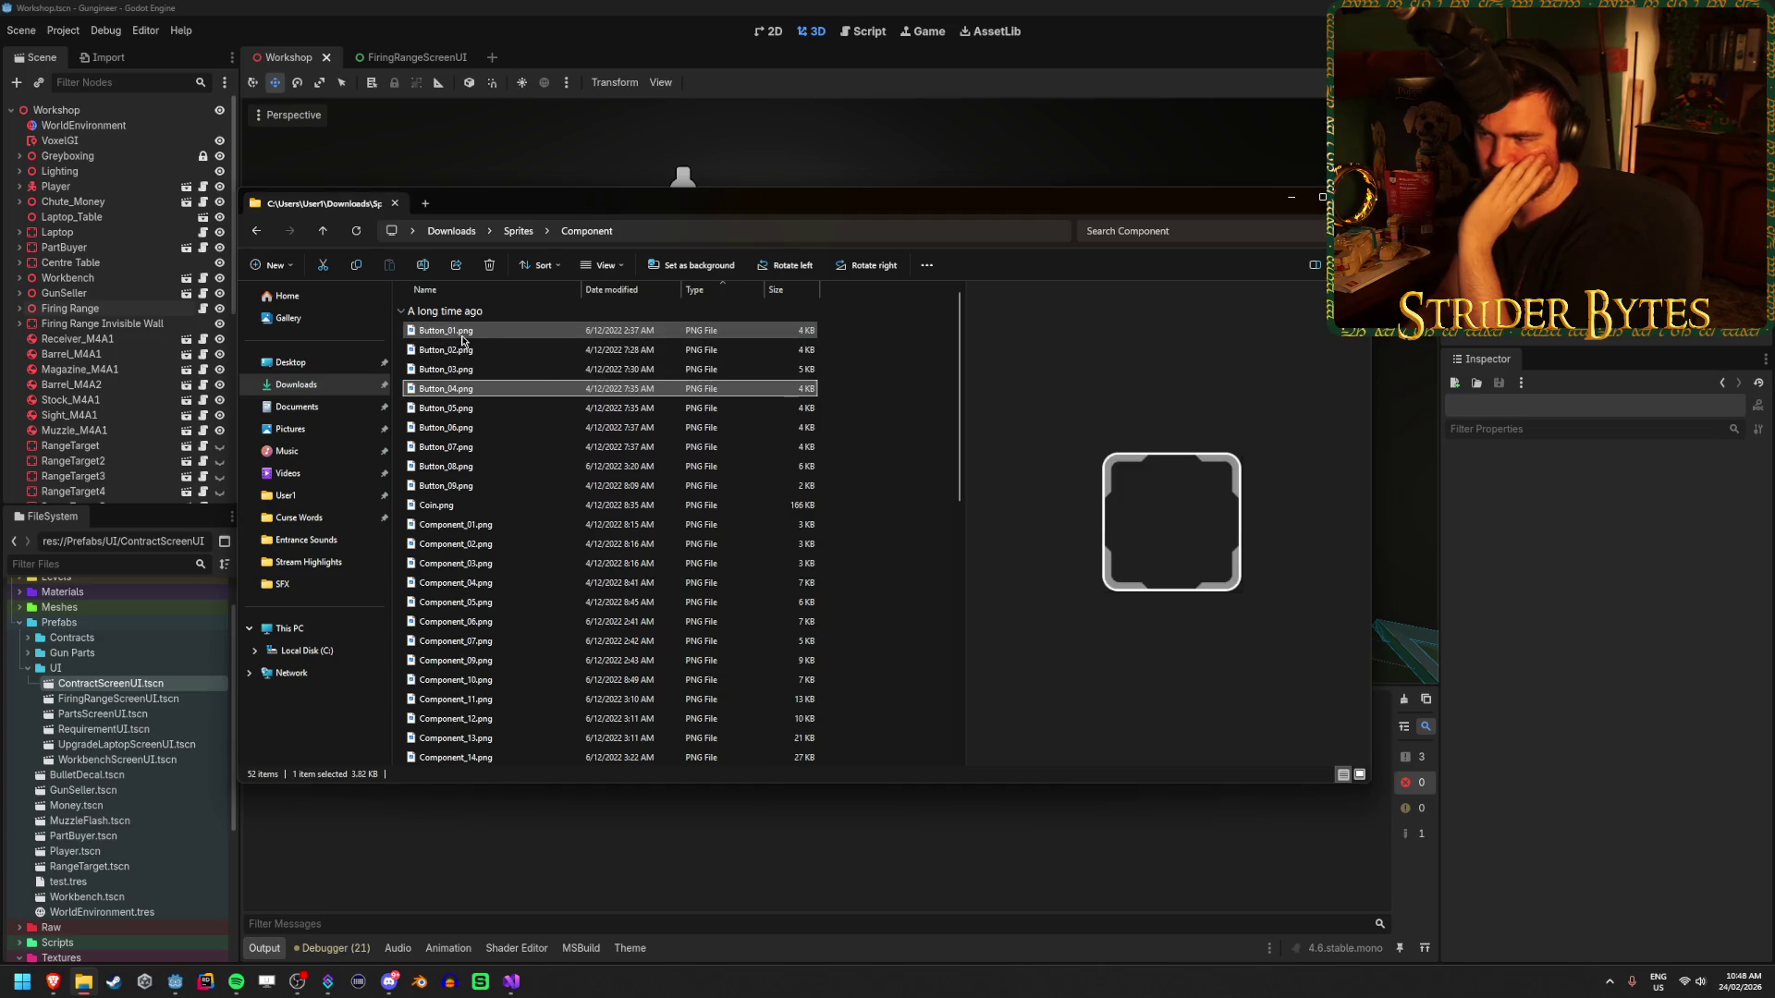
key("Down")
key("Down")
key("Down")
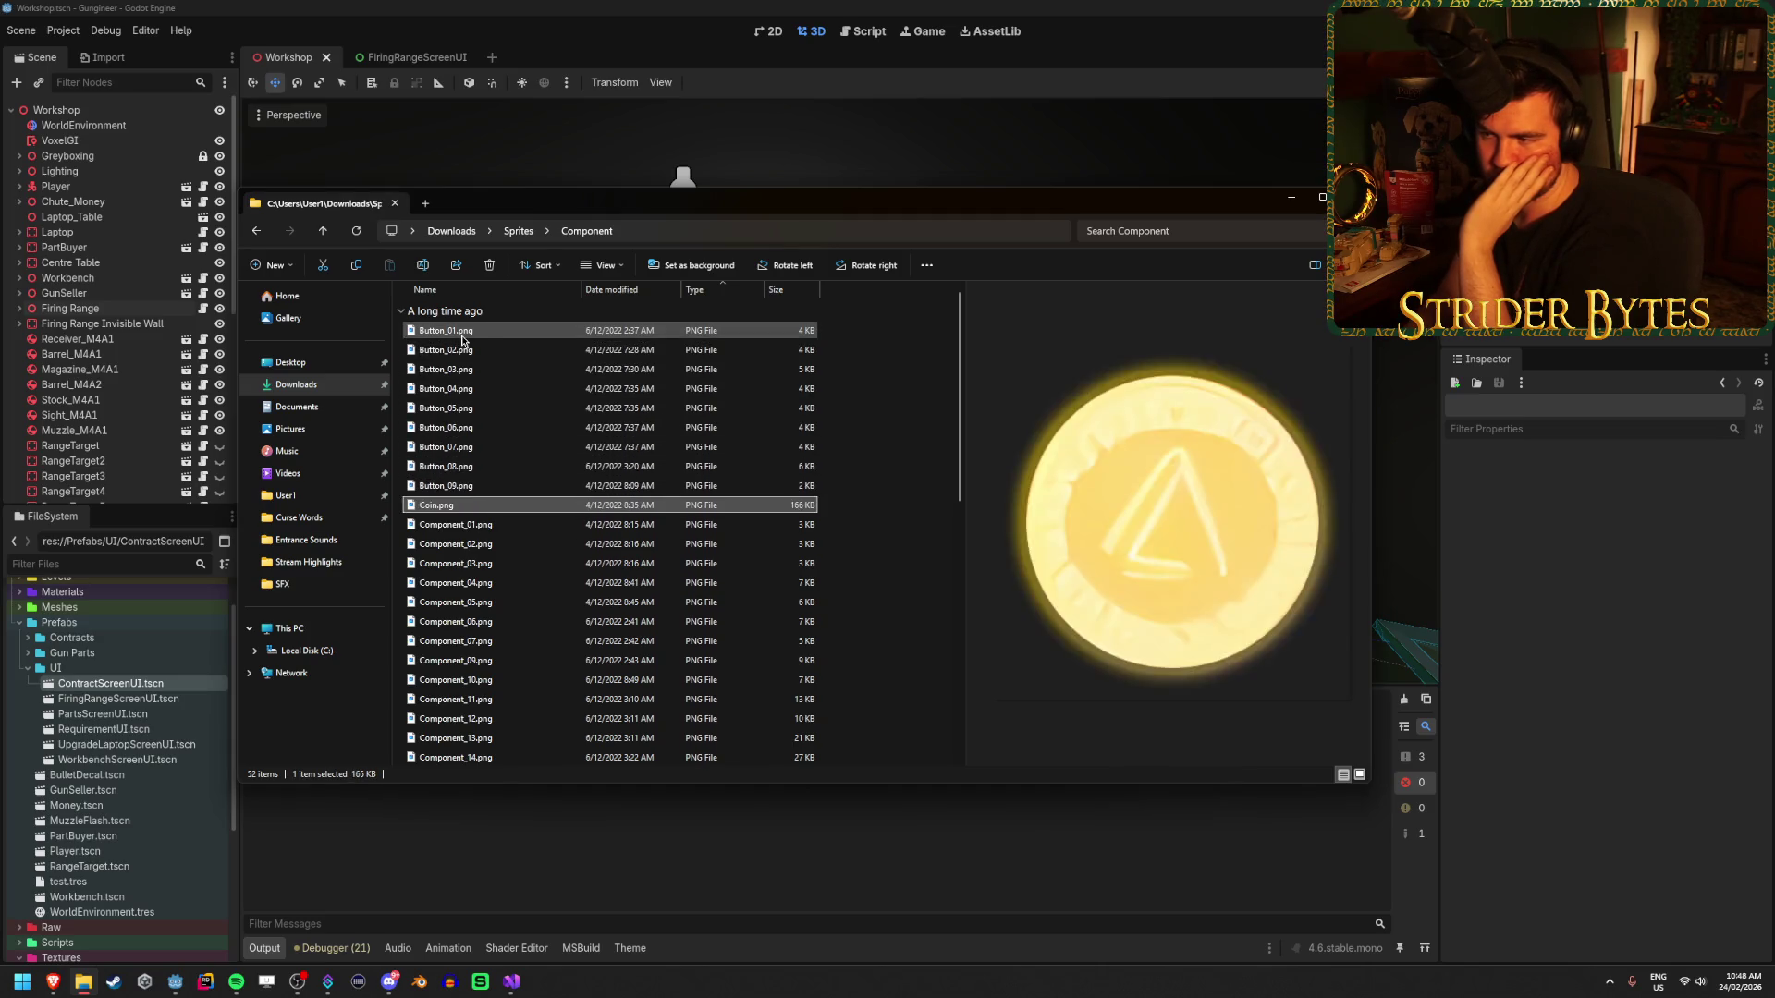
key("Down")
key("Down")
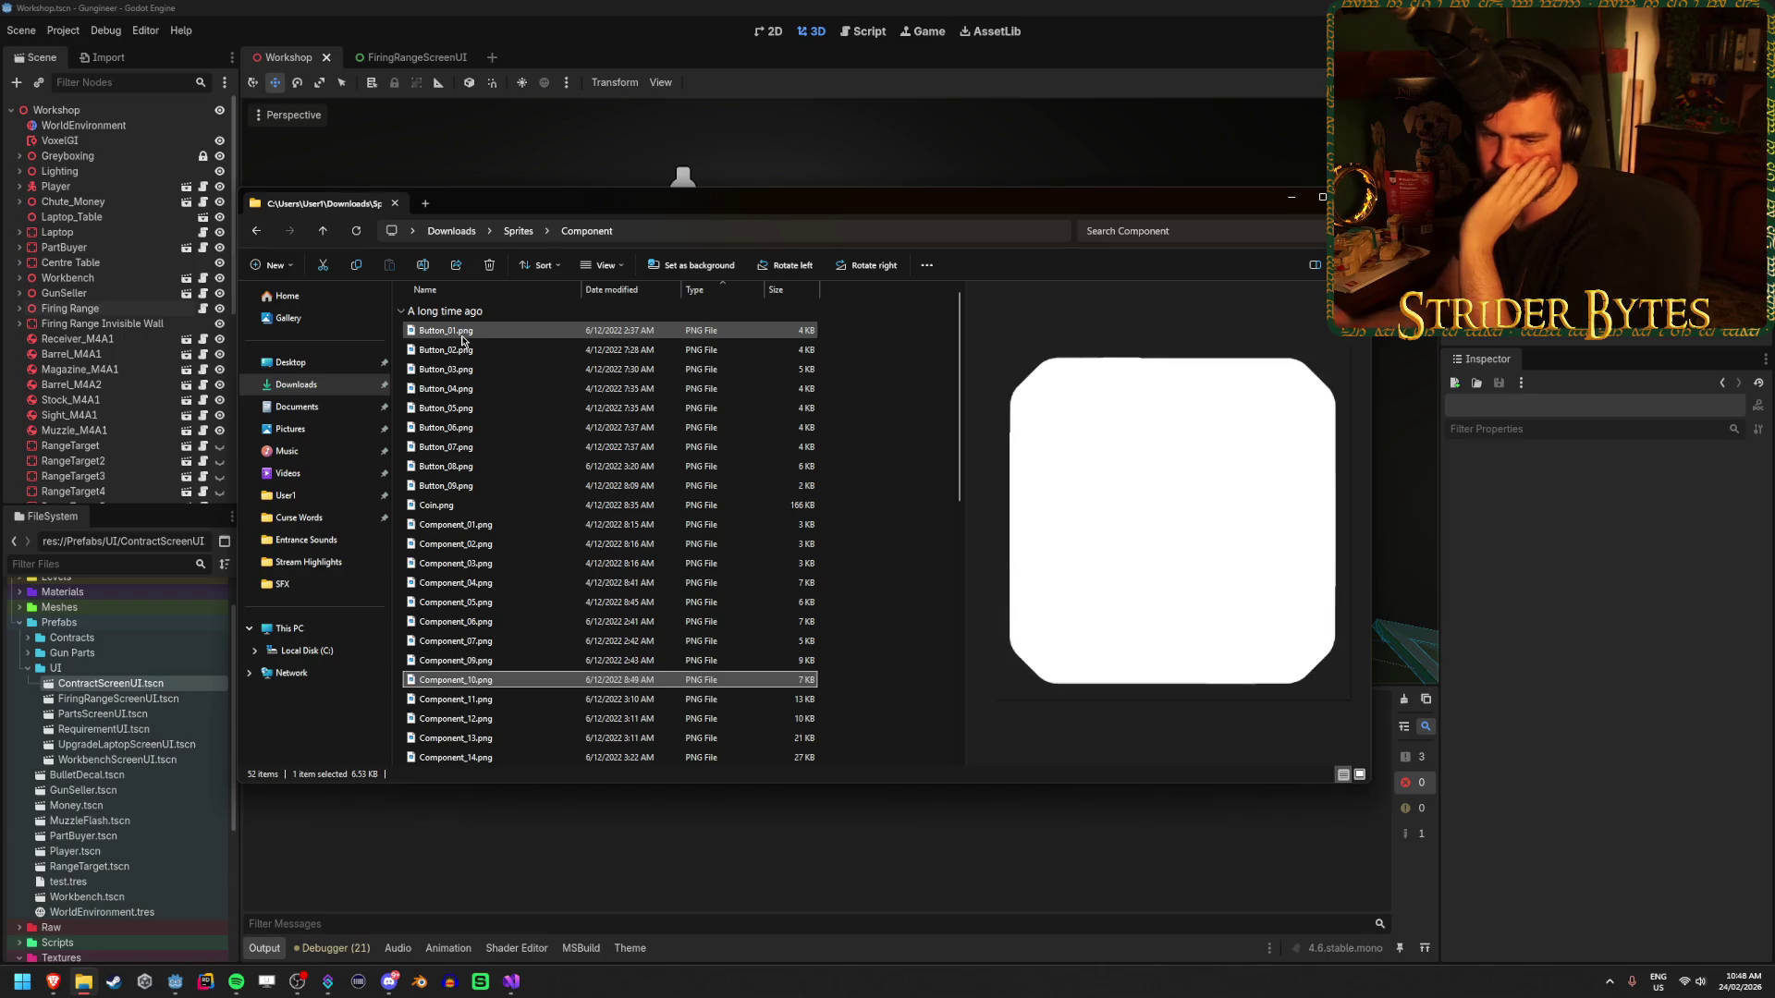
scroll(500, 647, "down", 10)
left_click(500, 756)
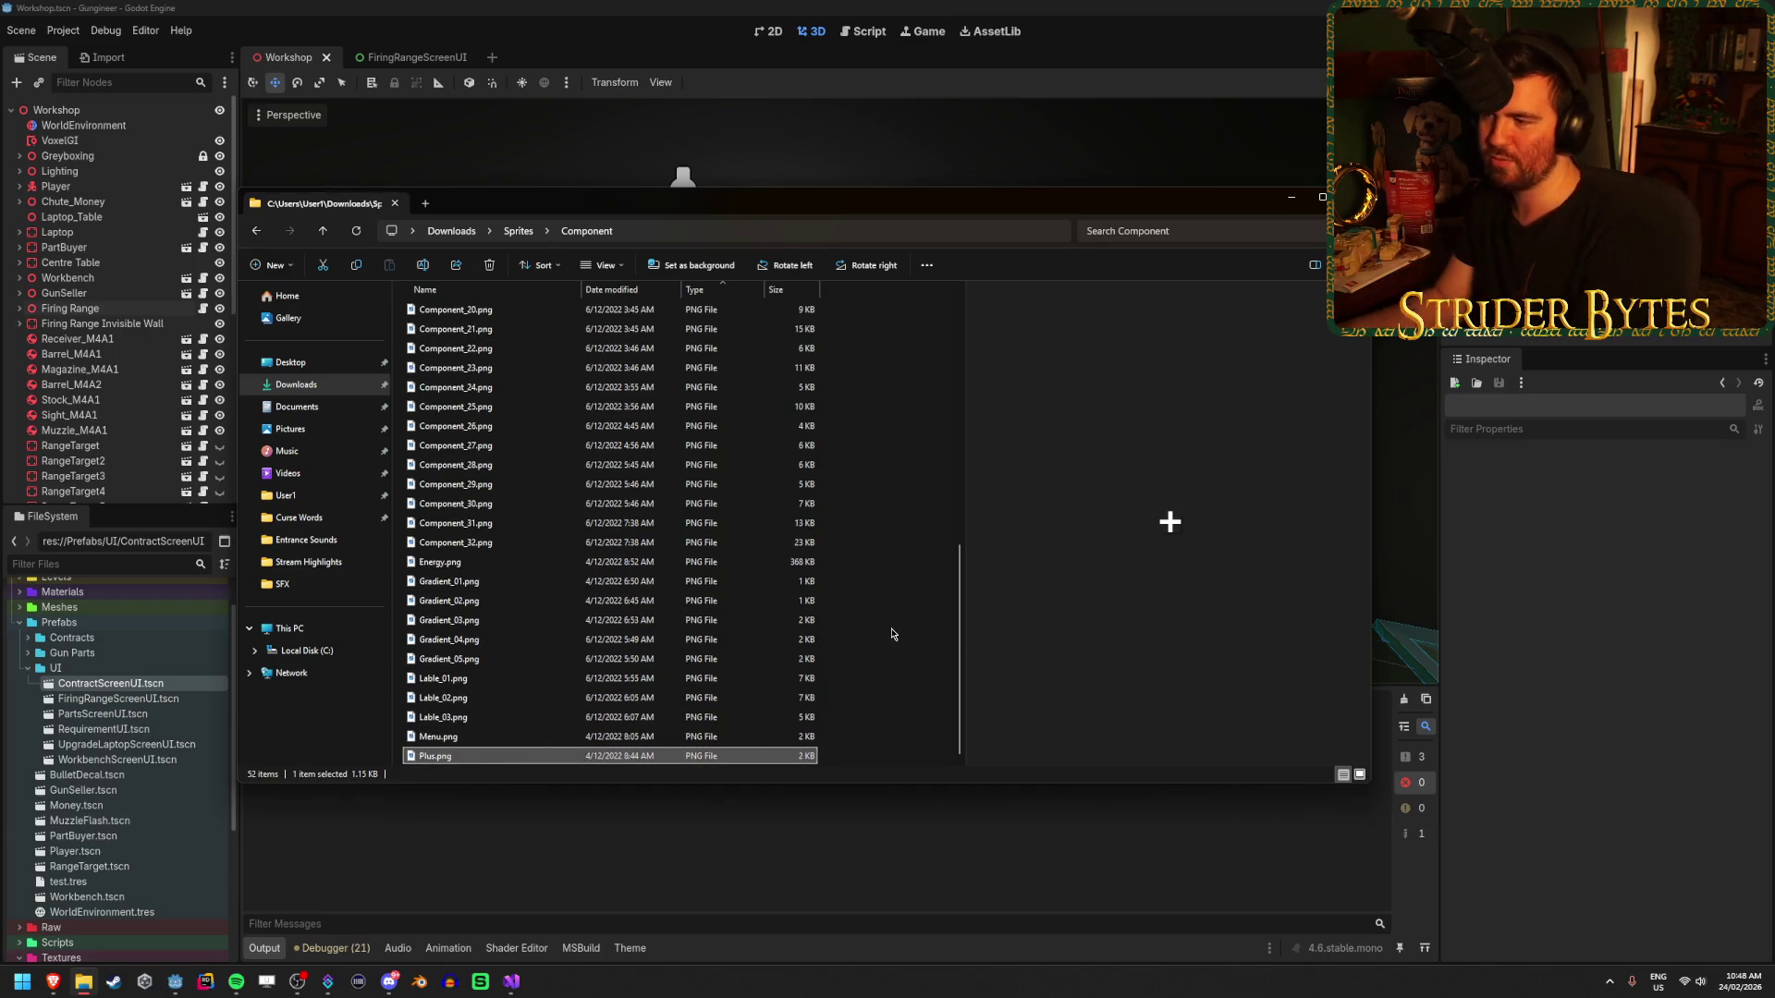
key("Up")
key("Down")
key("Up")
key("Up")
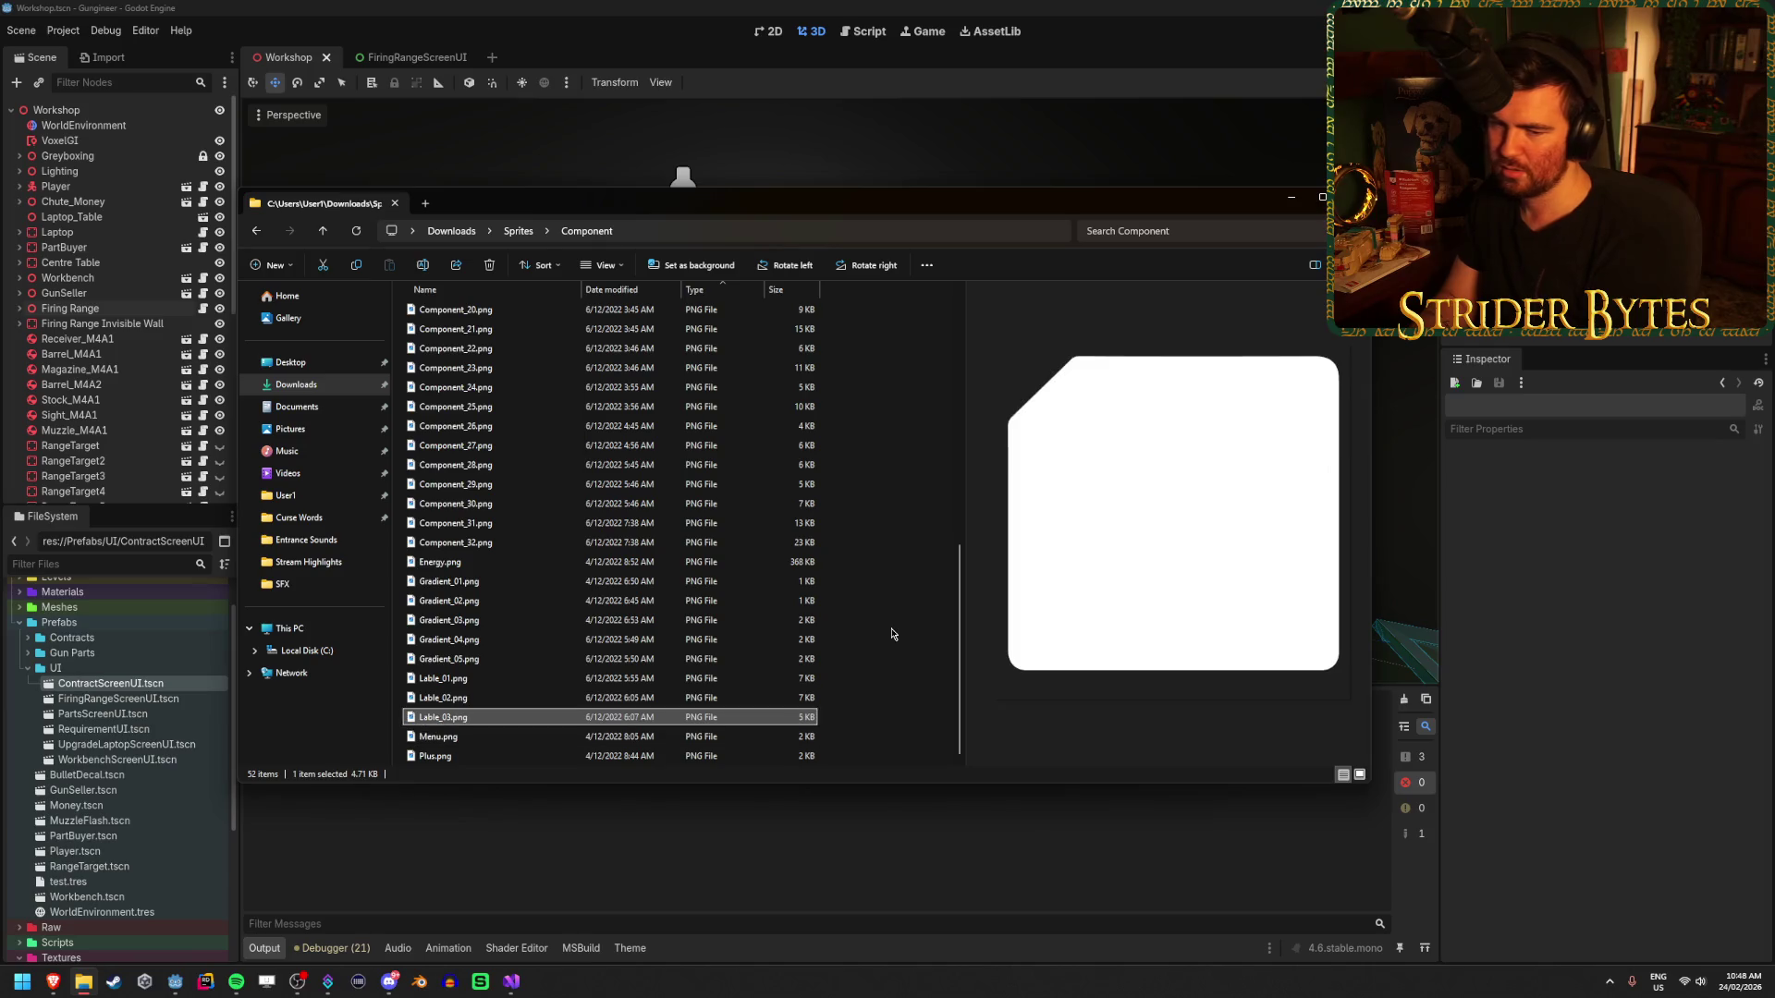
key("Up")
key("Up")
key("Up")
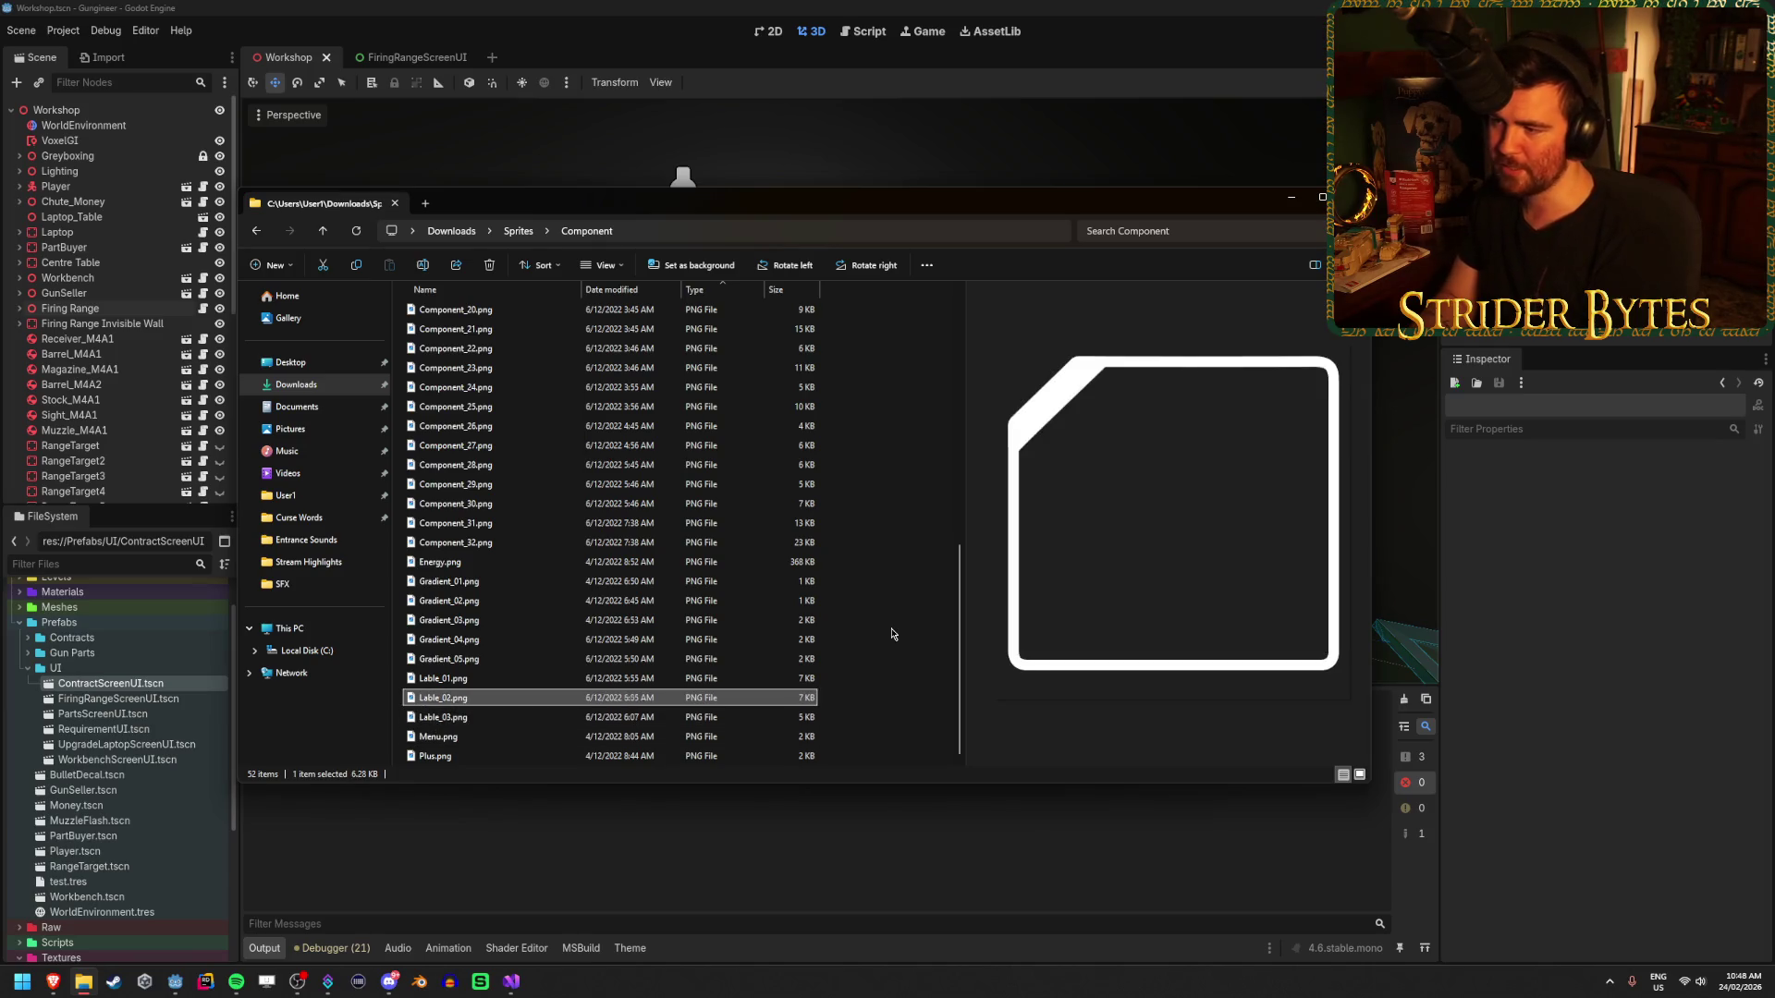
key("Down")
key("Down")
key("Down")
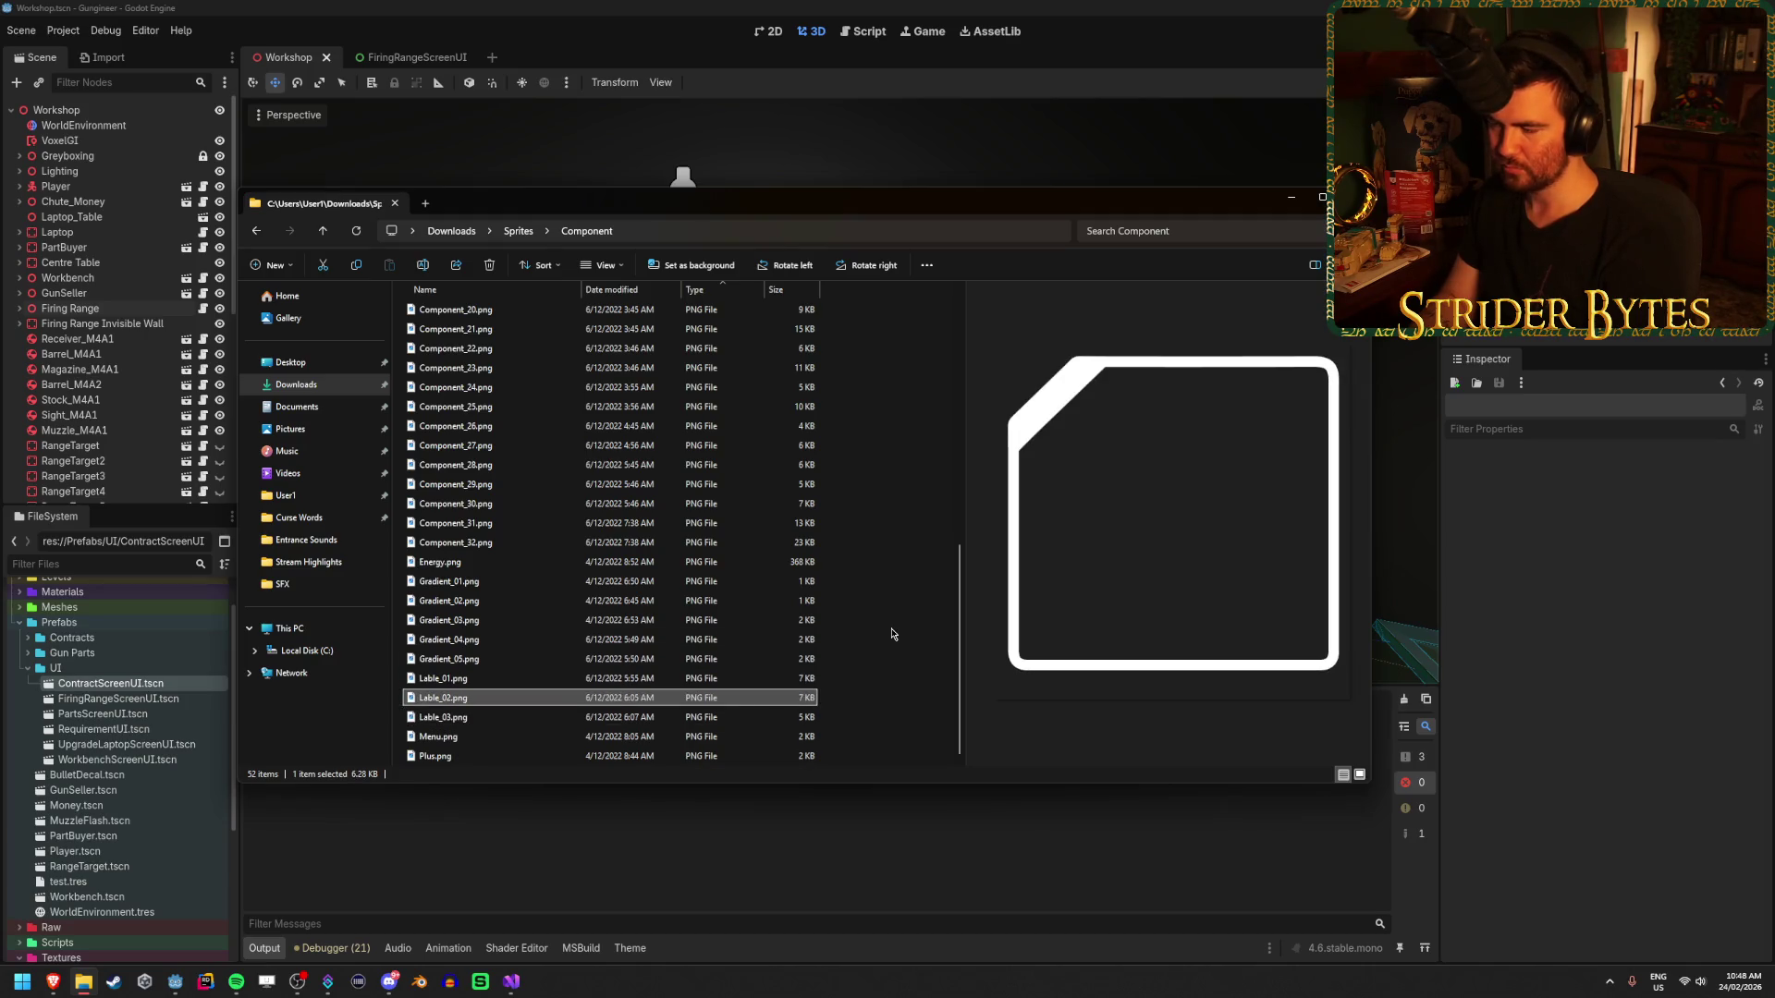
key("Down")
key("Up")
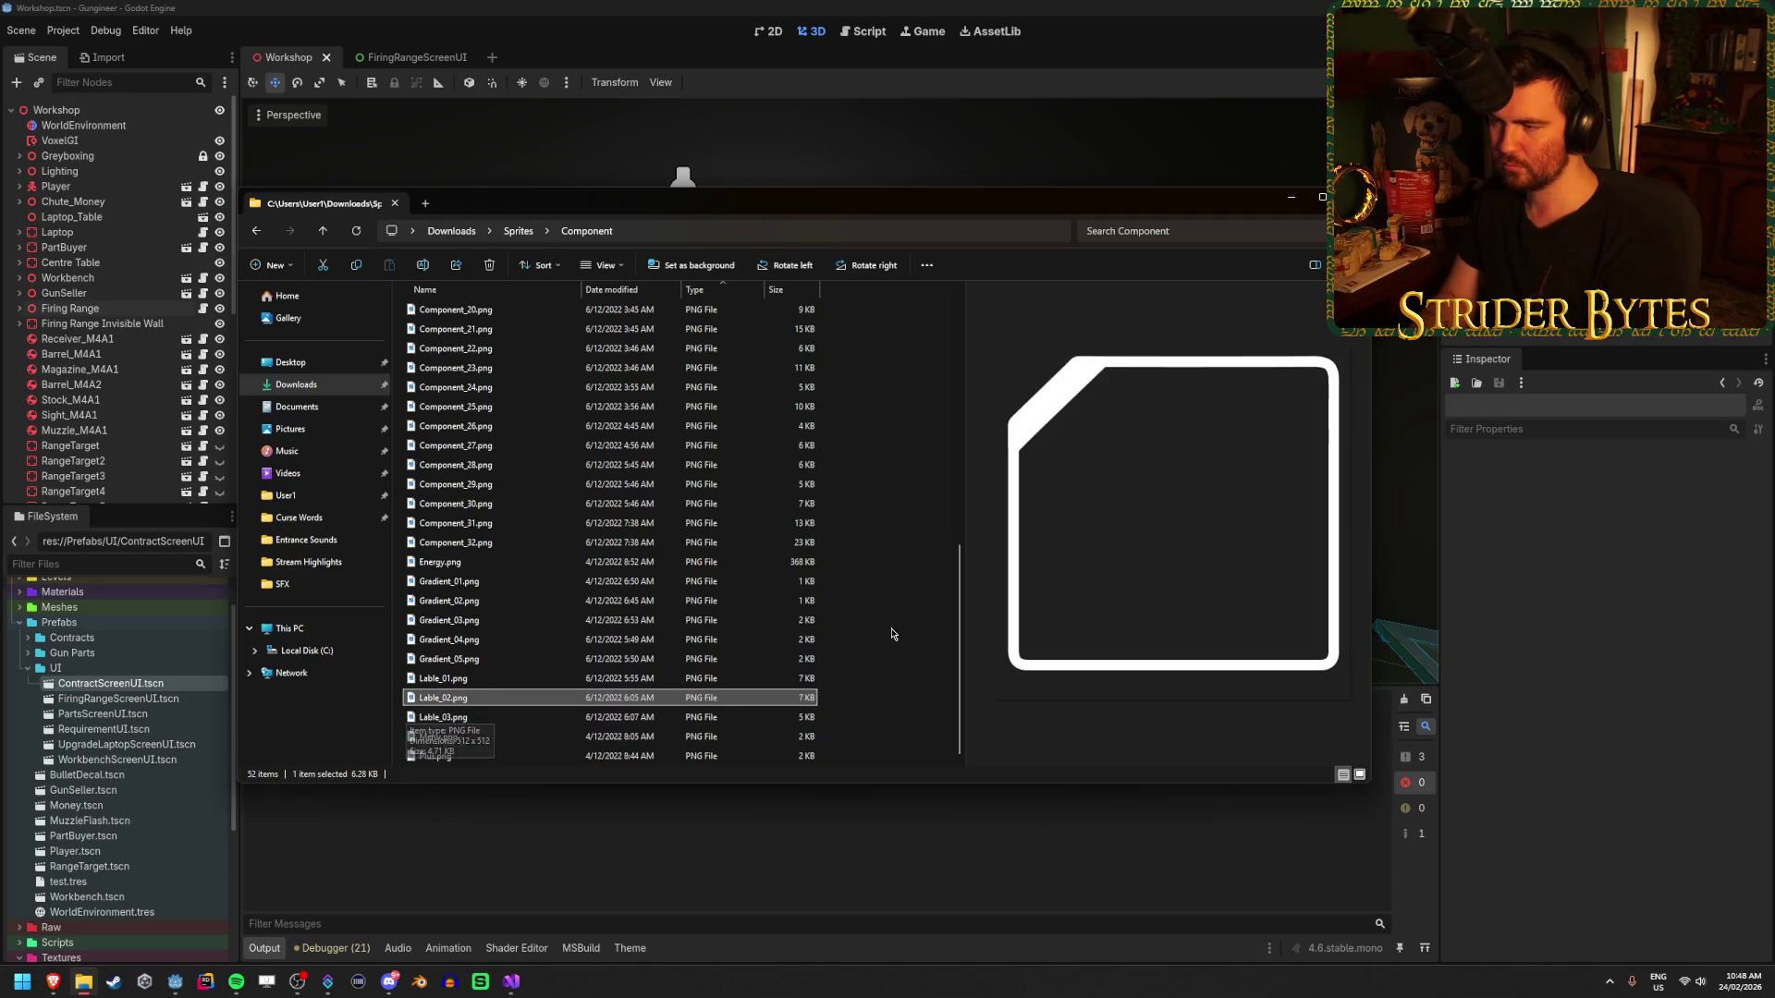
key("Down")
key("Up")
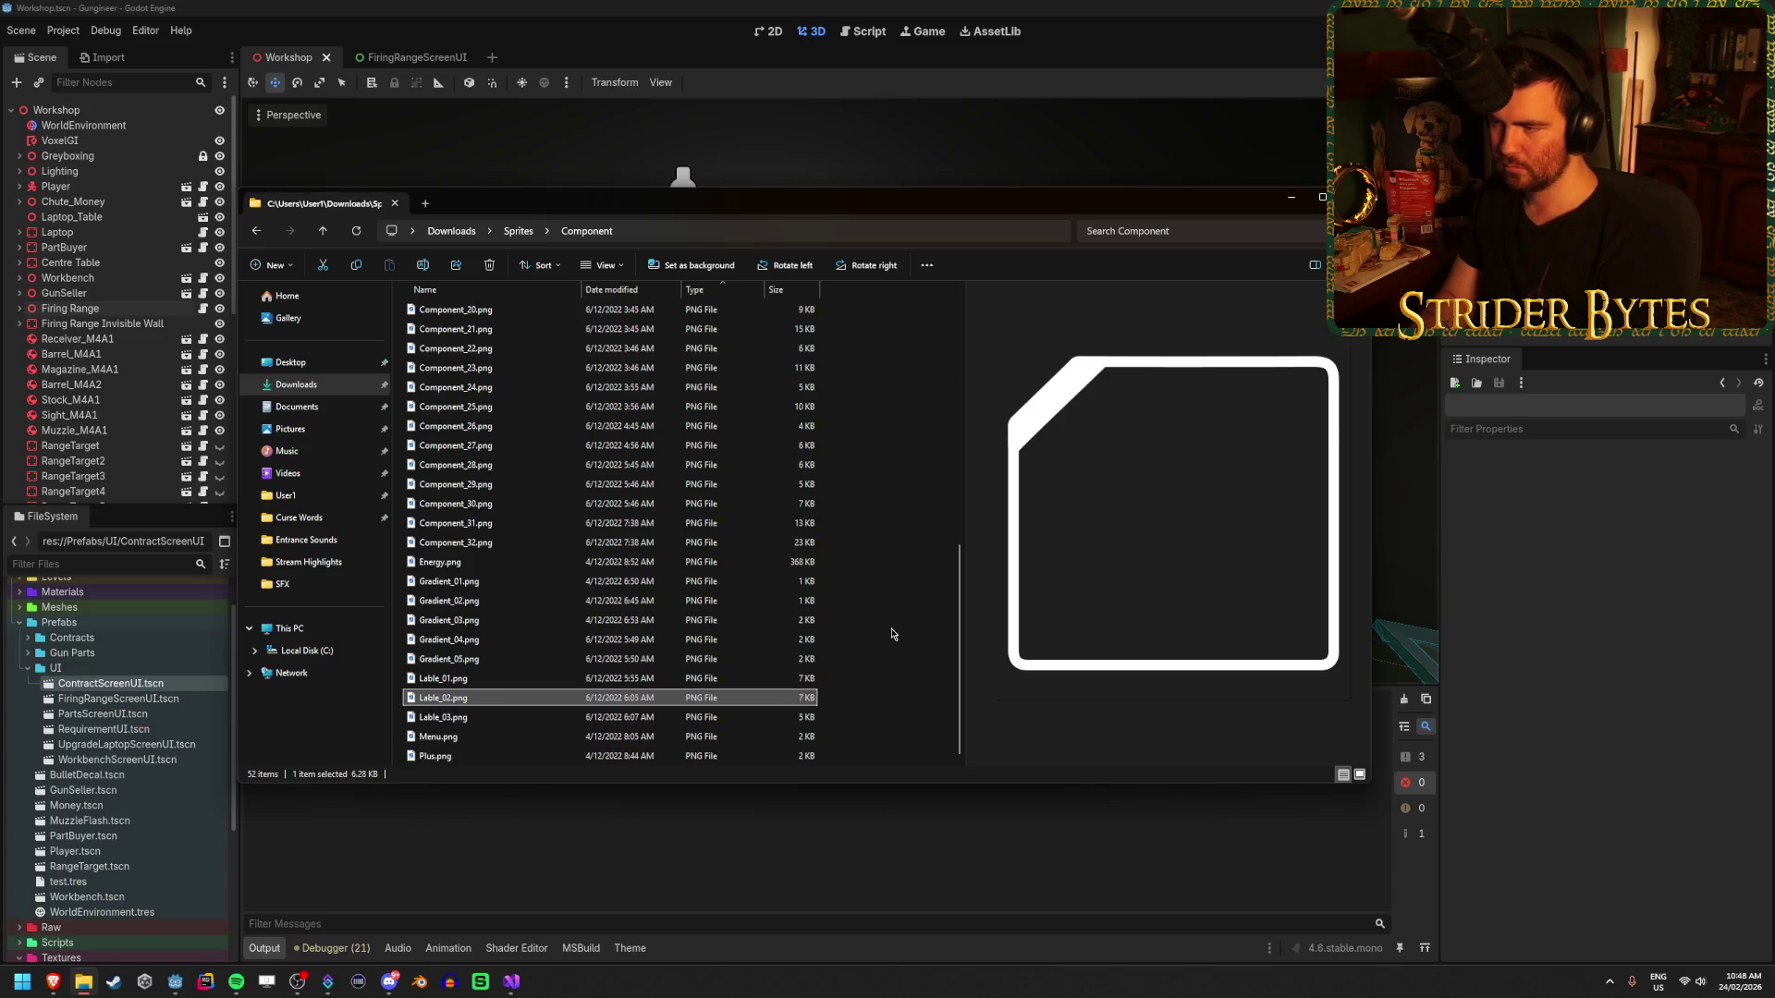
key("Down")
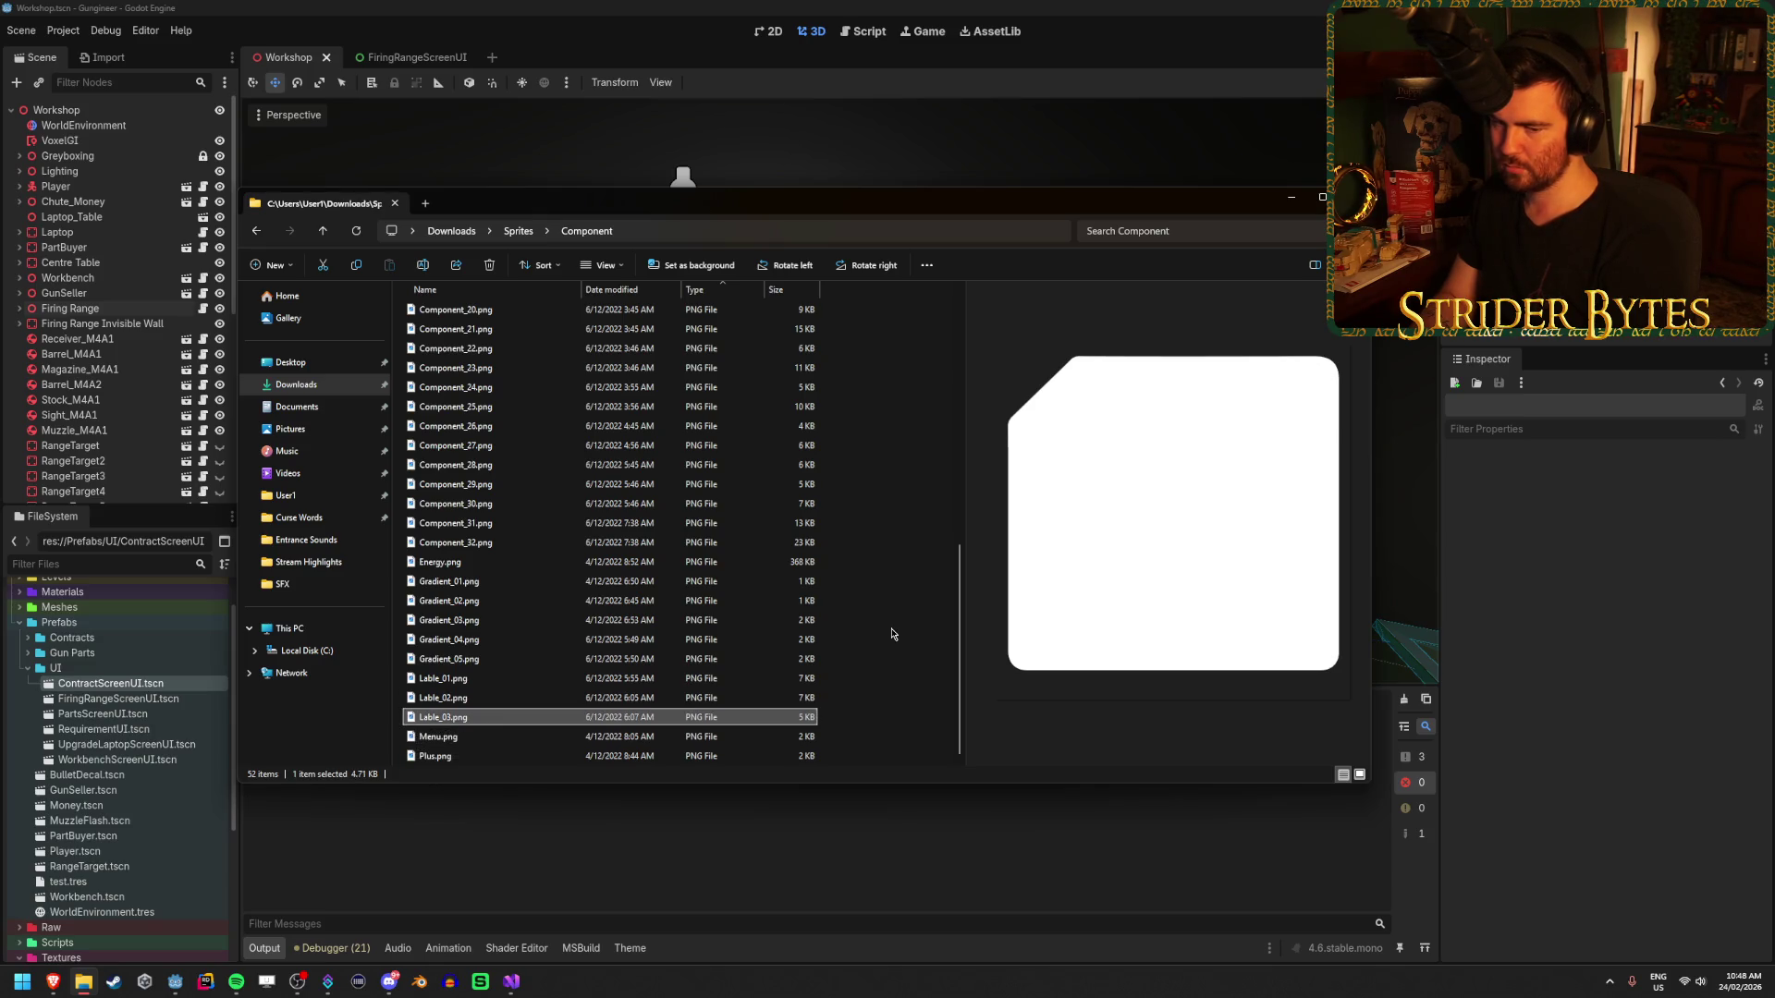
- Preview the Component_03 through Component_32 shape images
key("Up")
key("Up")
key("Up")
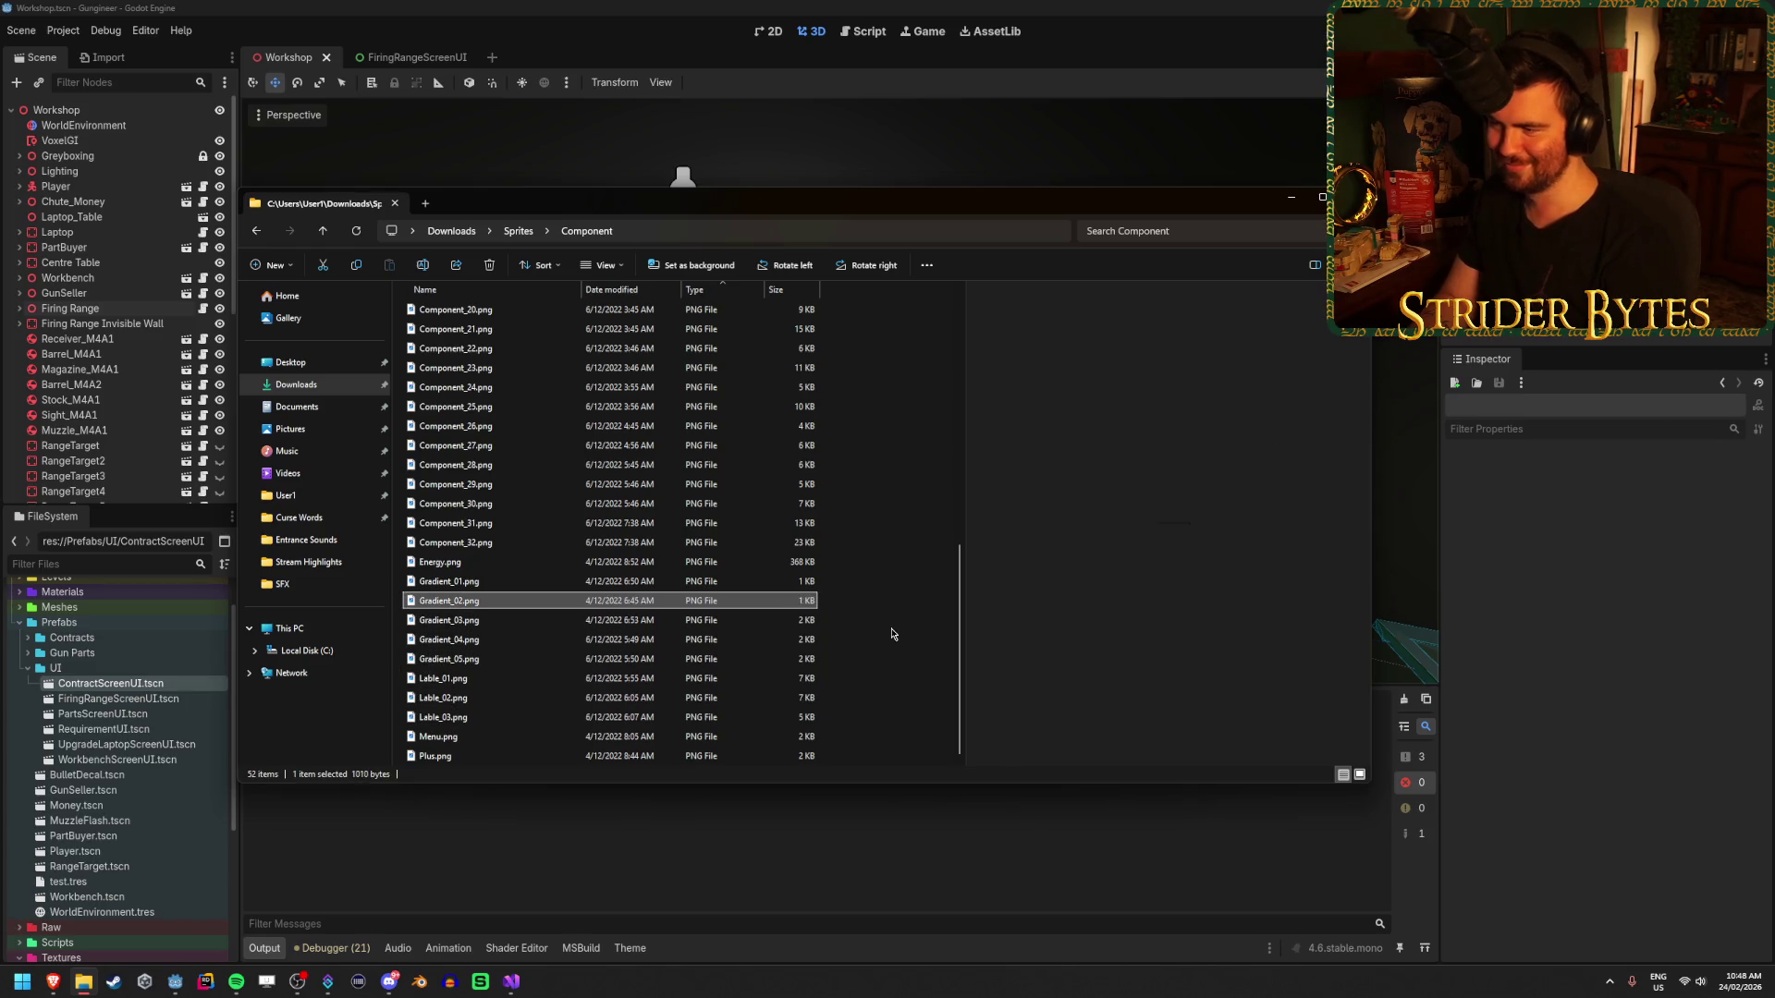
key("Up")
key("Up")
key("Up")
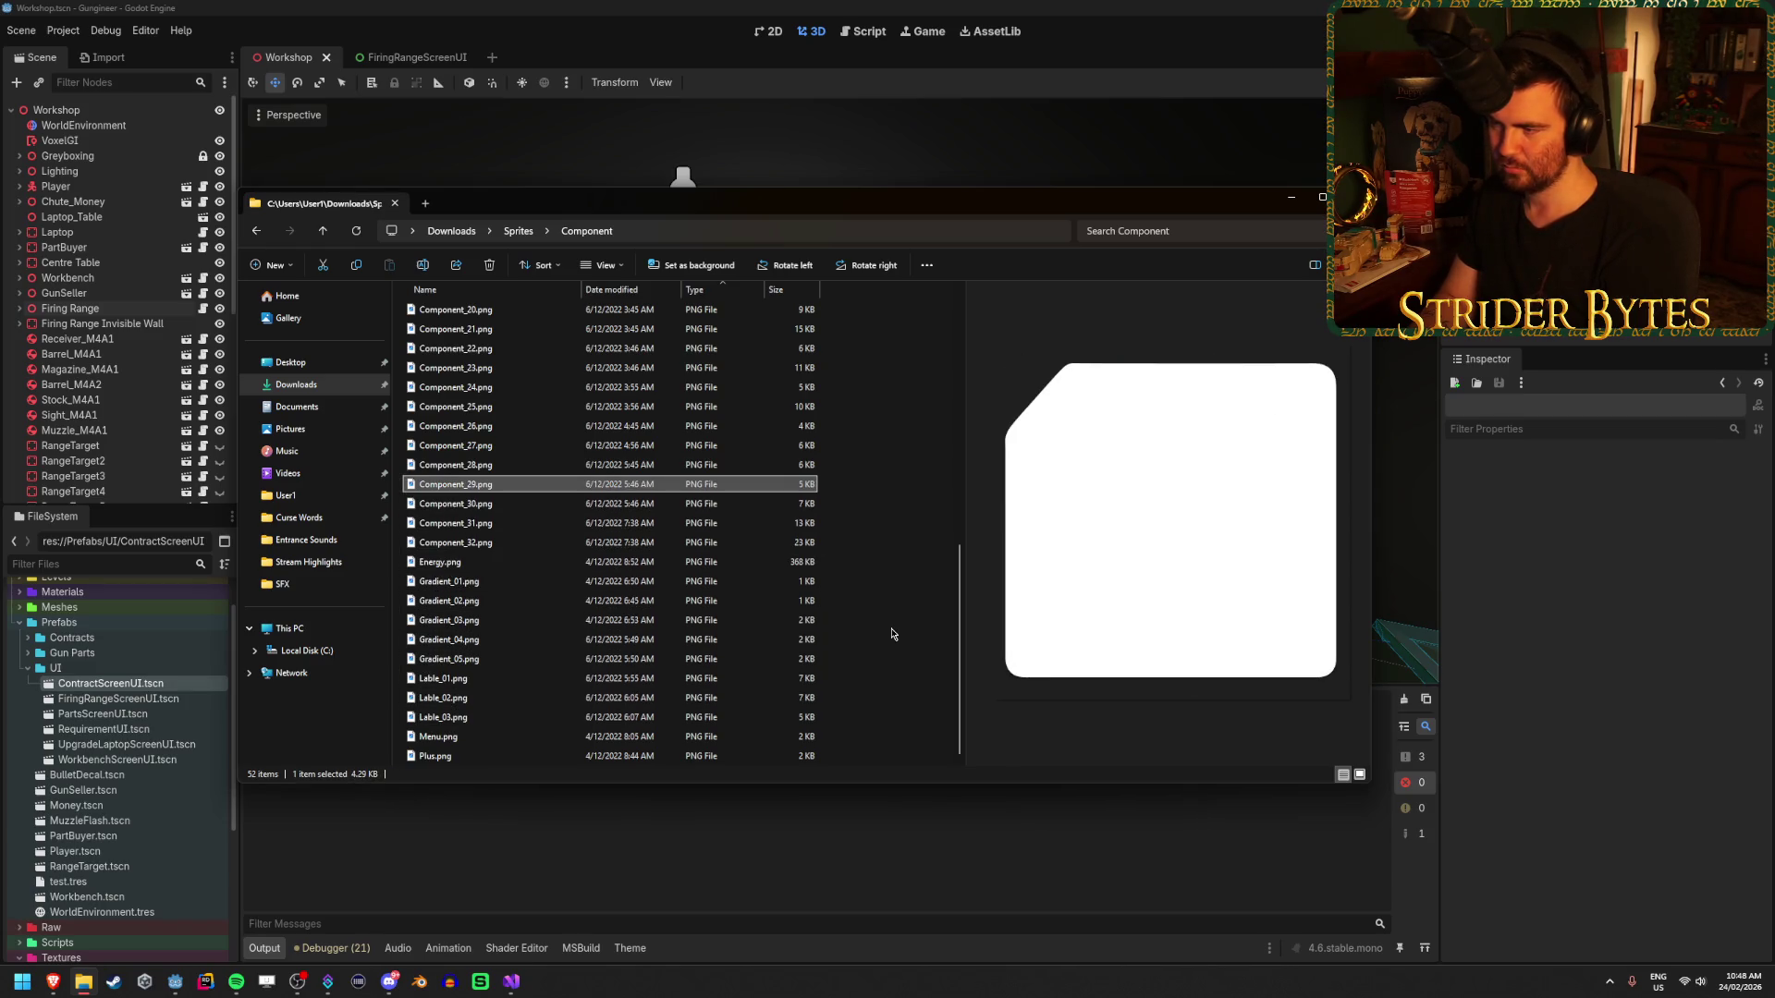
key("Down")
key("Down")
key("Down")
key("Up")
key("Up")
key("Up")
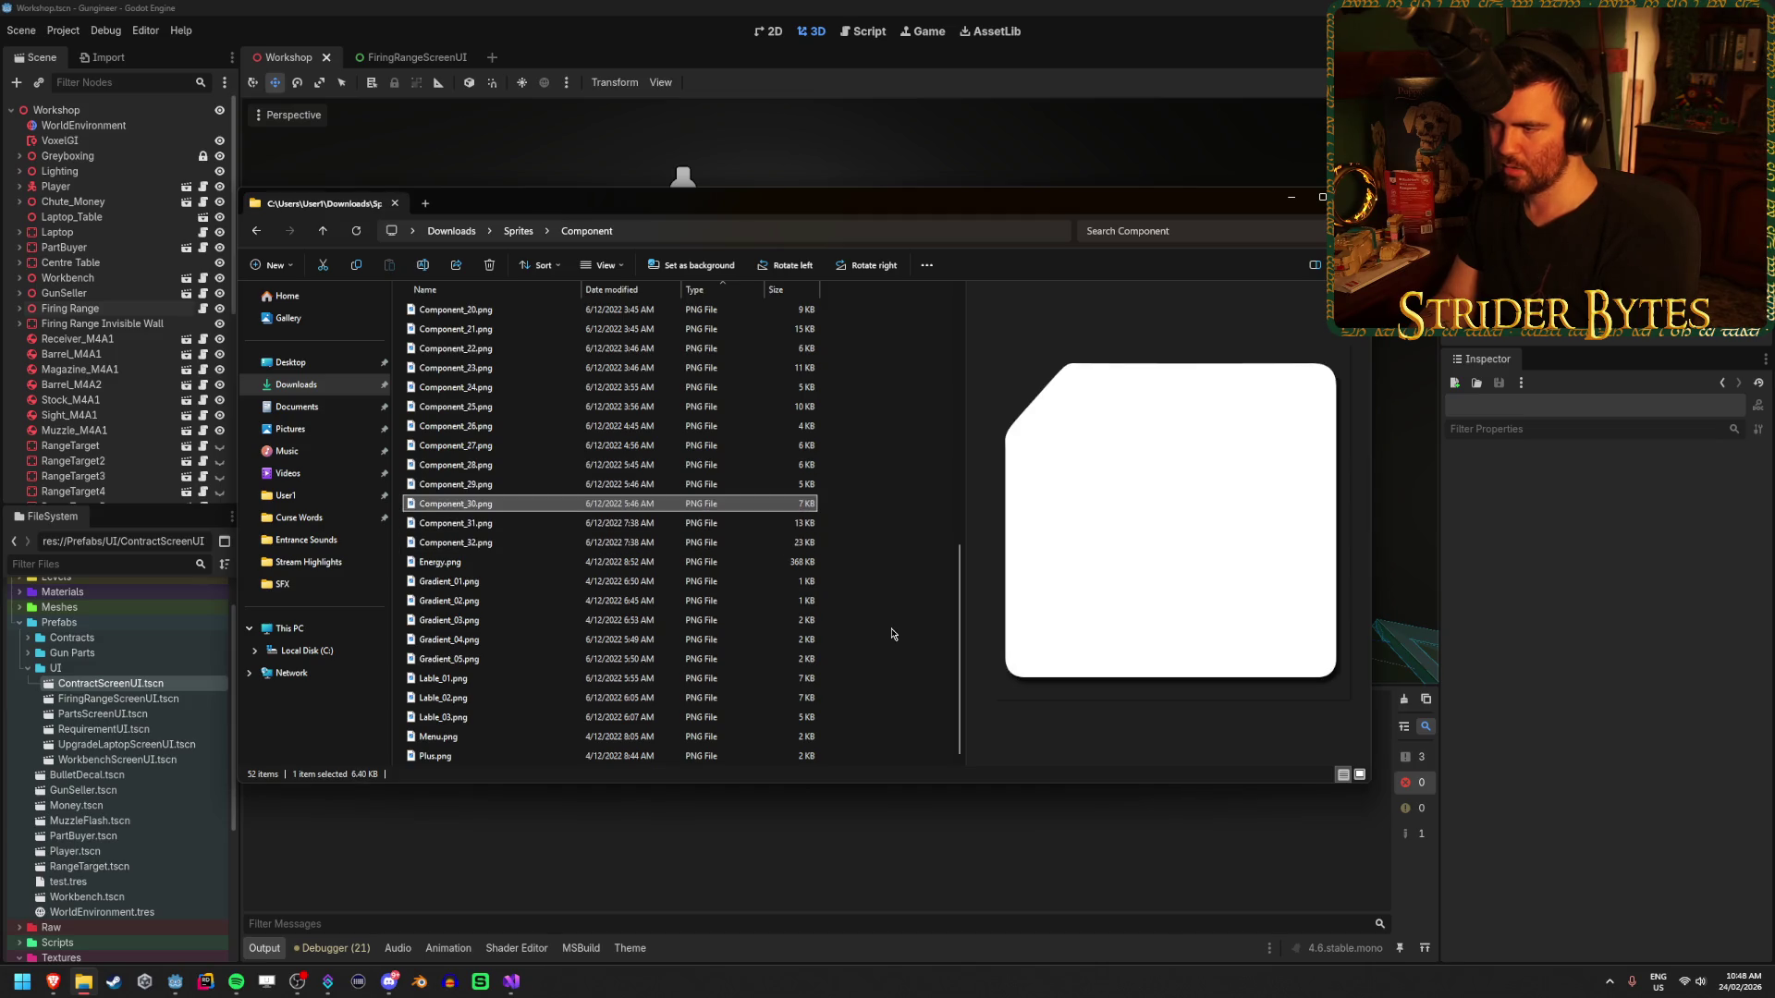
key("Down")
key("Up")
key("Down")
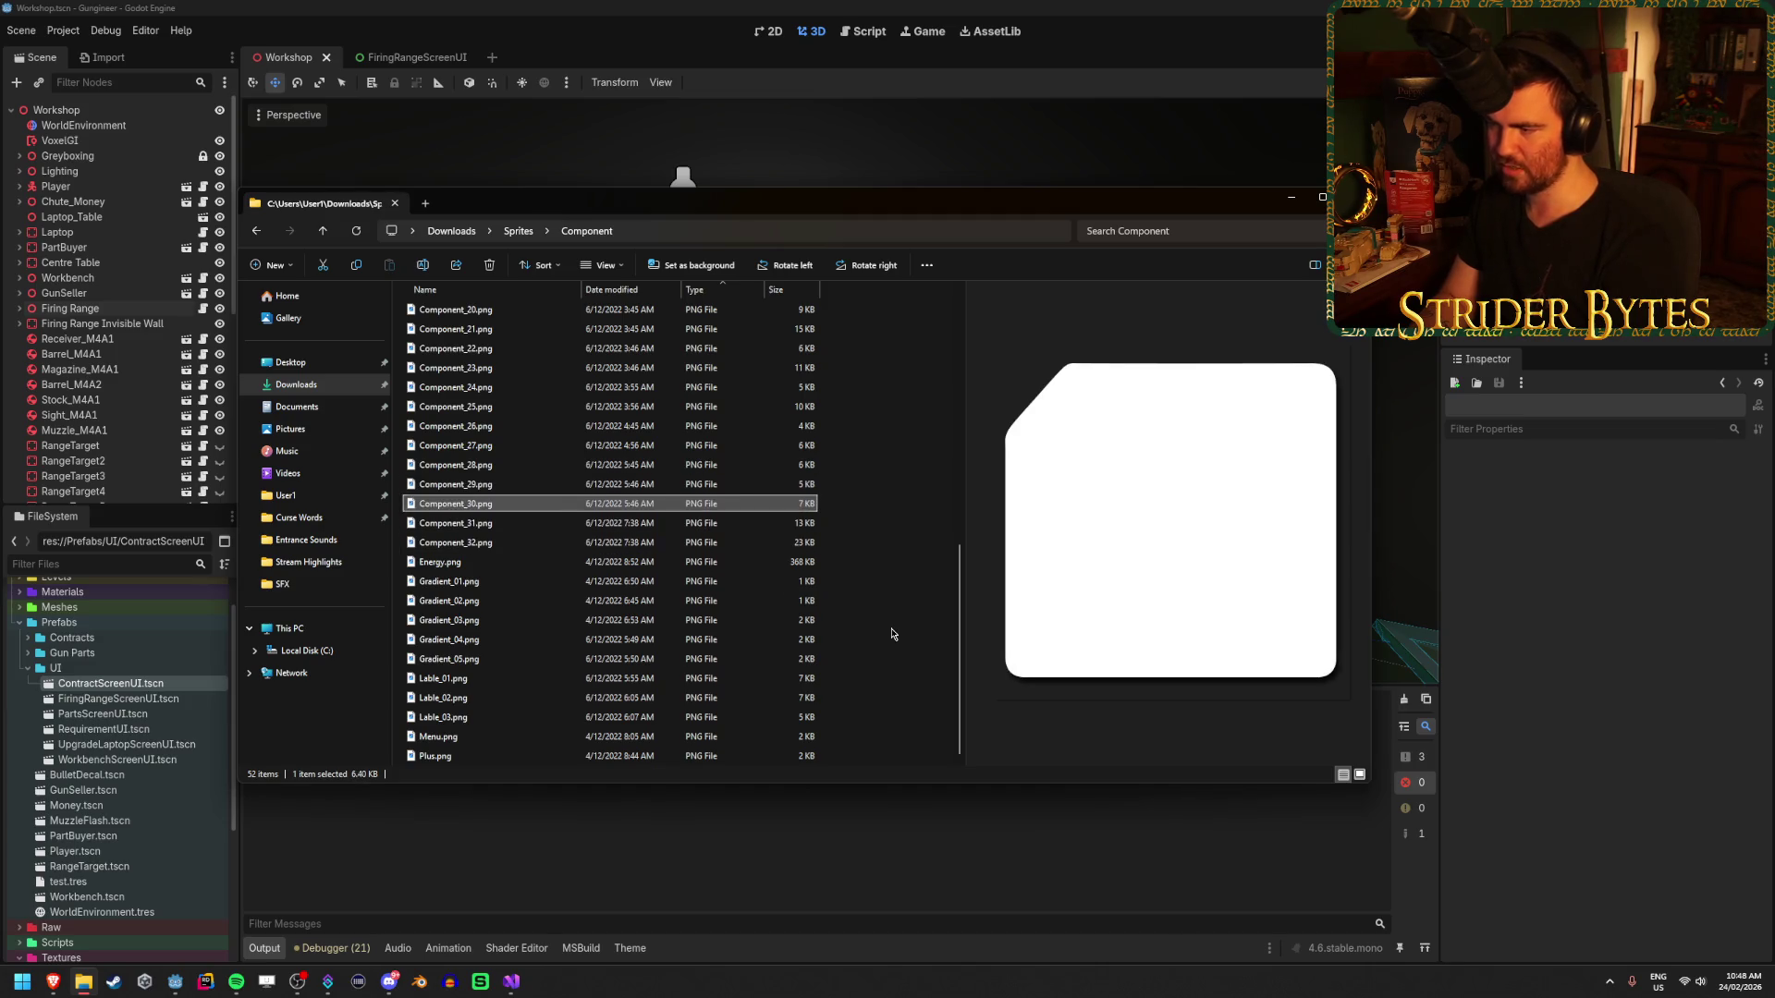
key("Up")
key("Up")
key("Up")
key("Down")
left_click(528, 697)
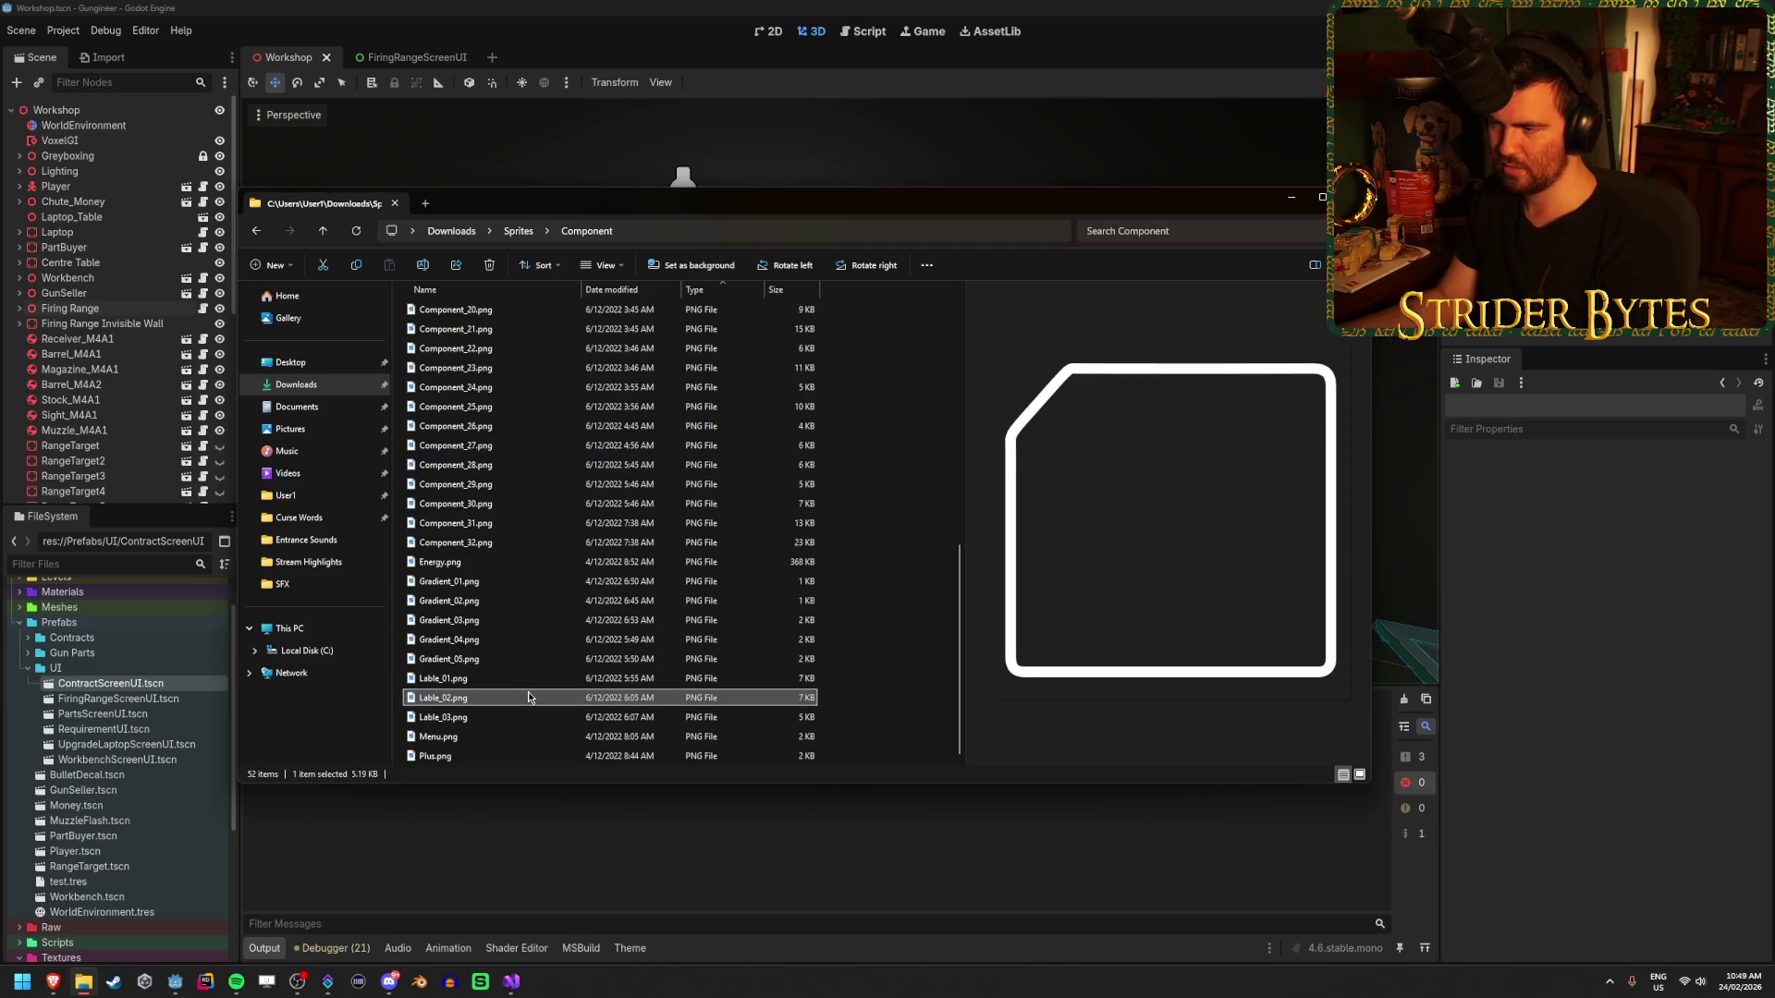
left_click(474, 471)
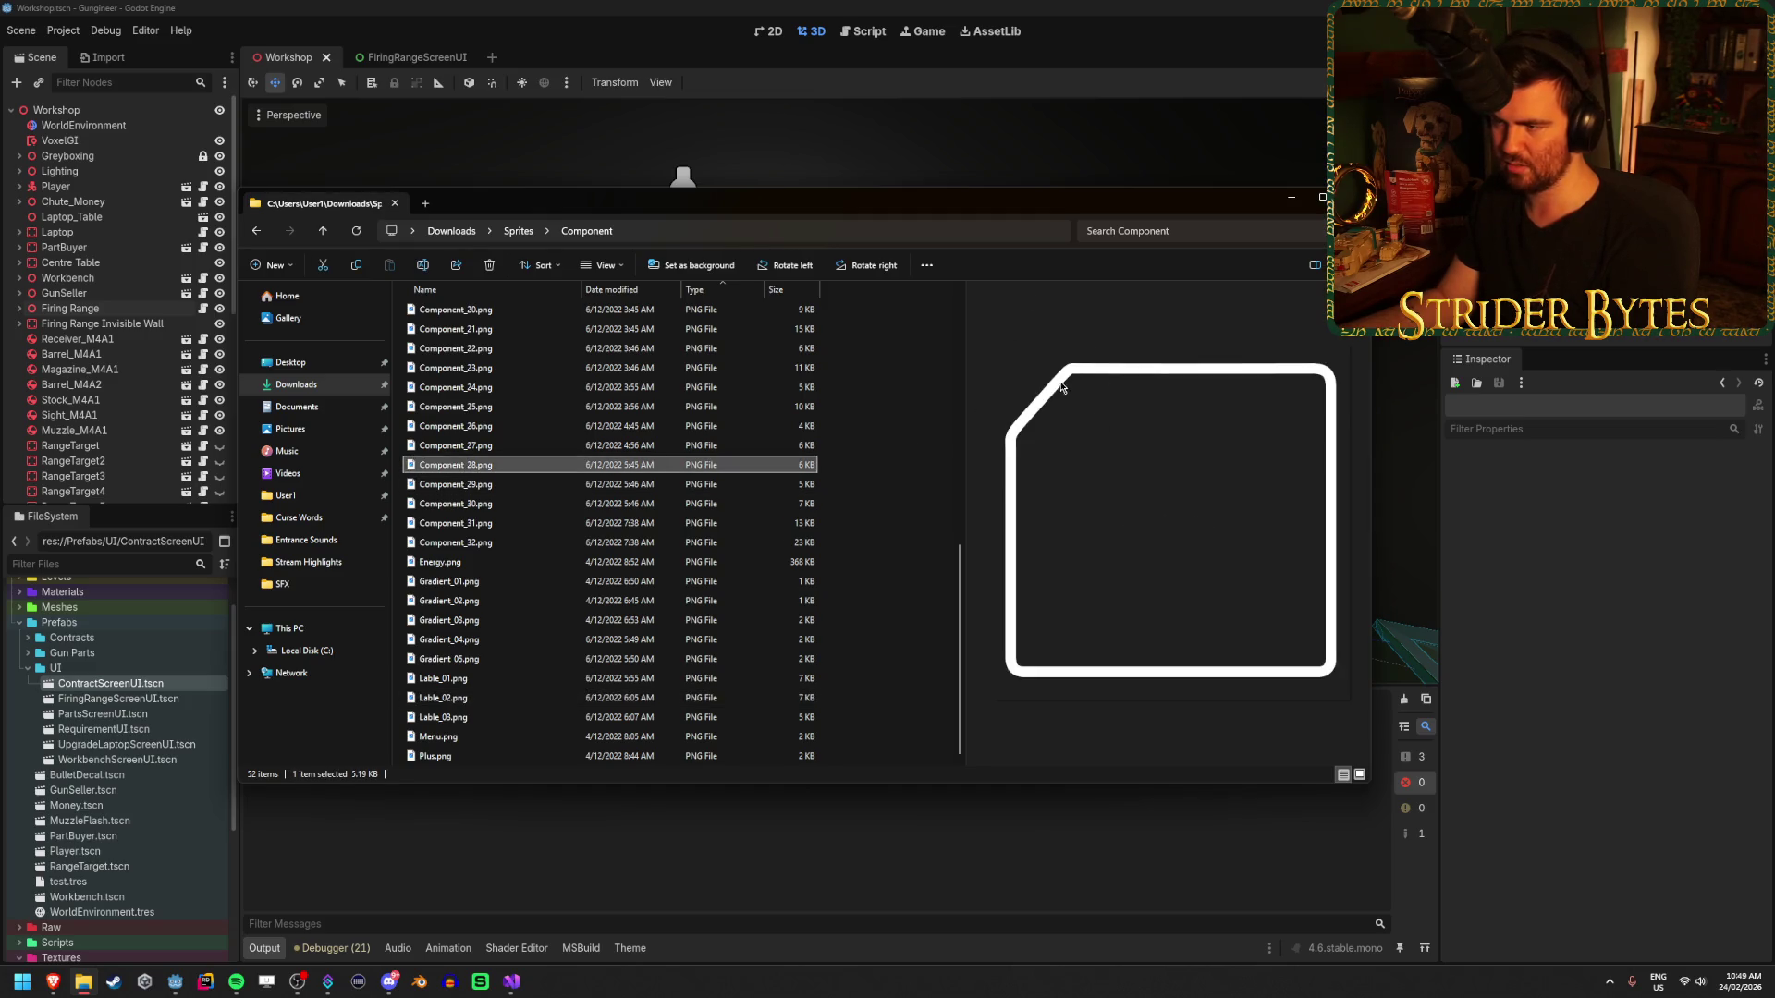
key("Up")
key("Up")
key("Up")
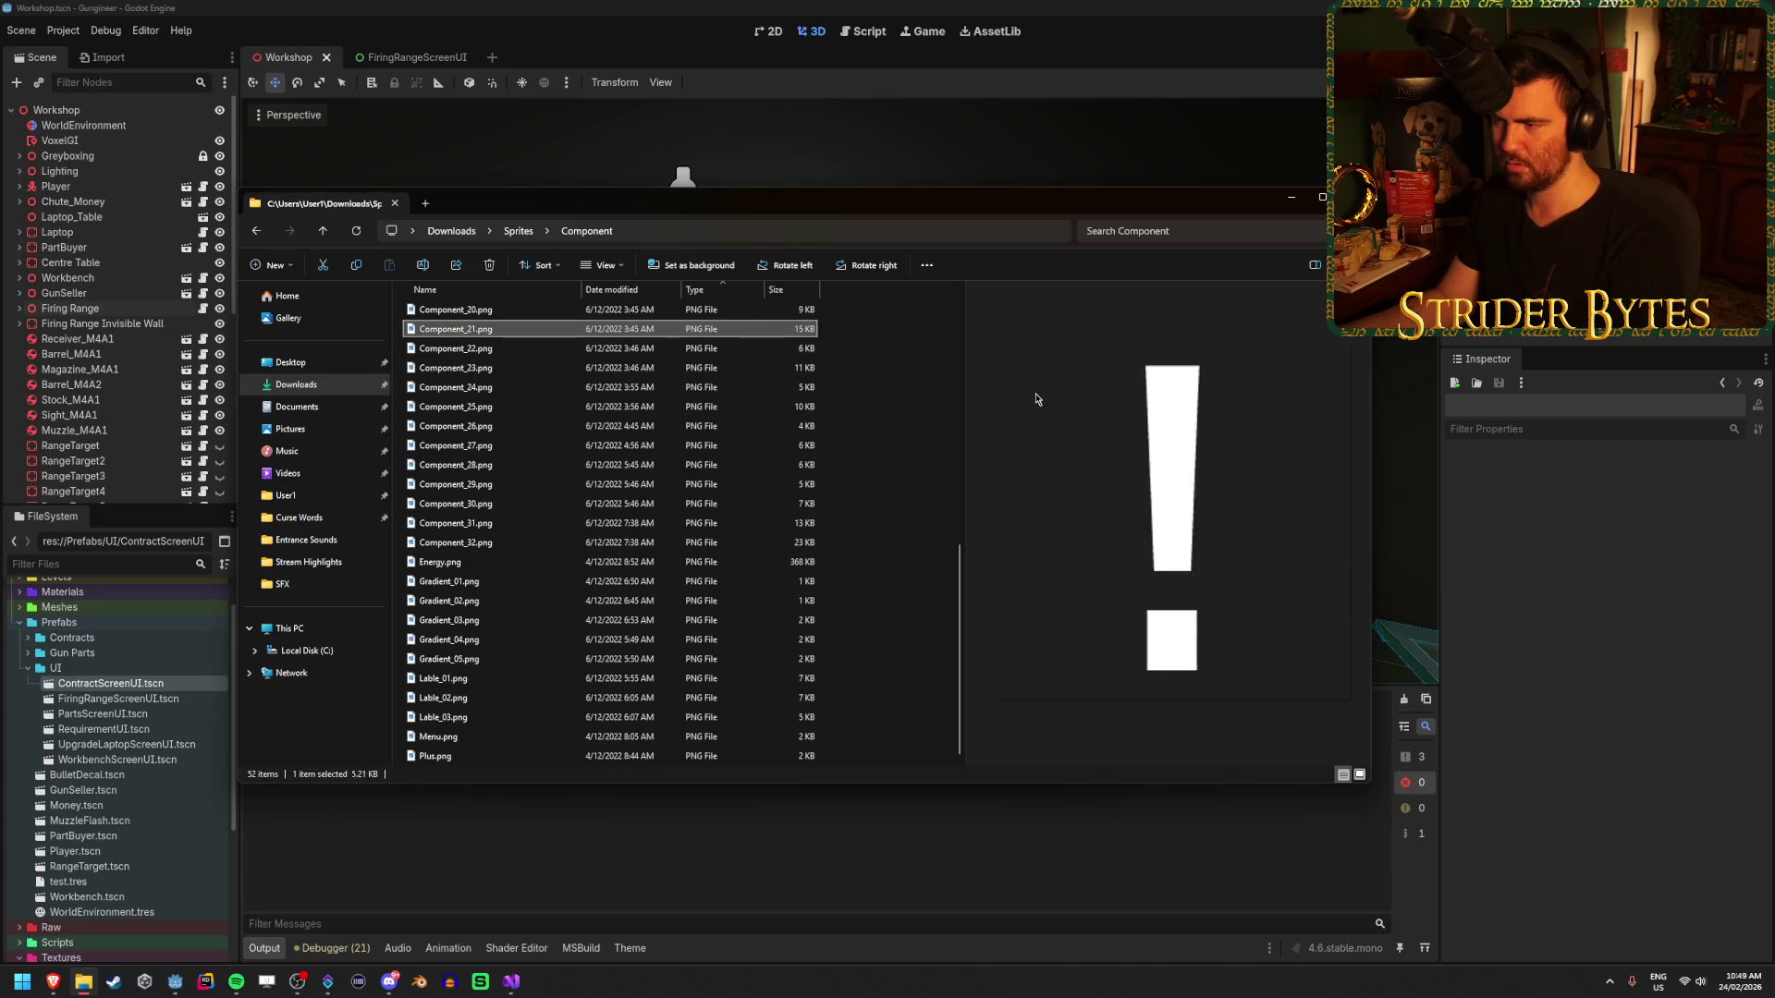
key("Up")
key("Up")
key("Up")
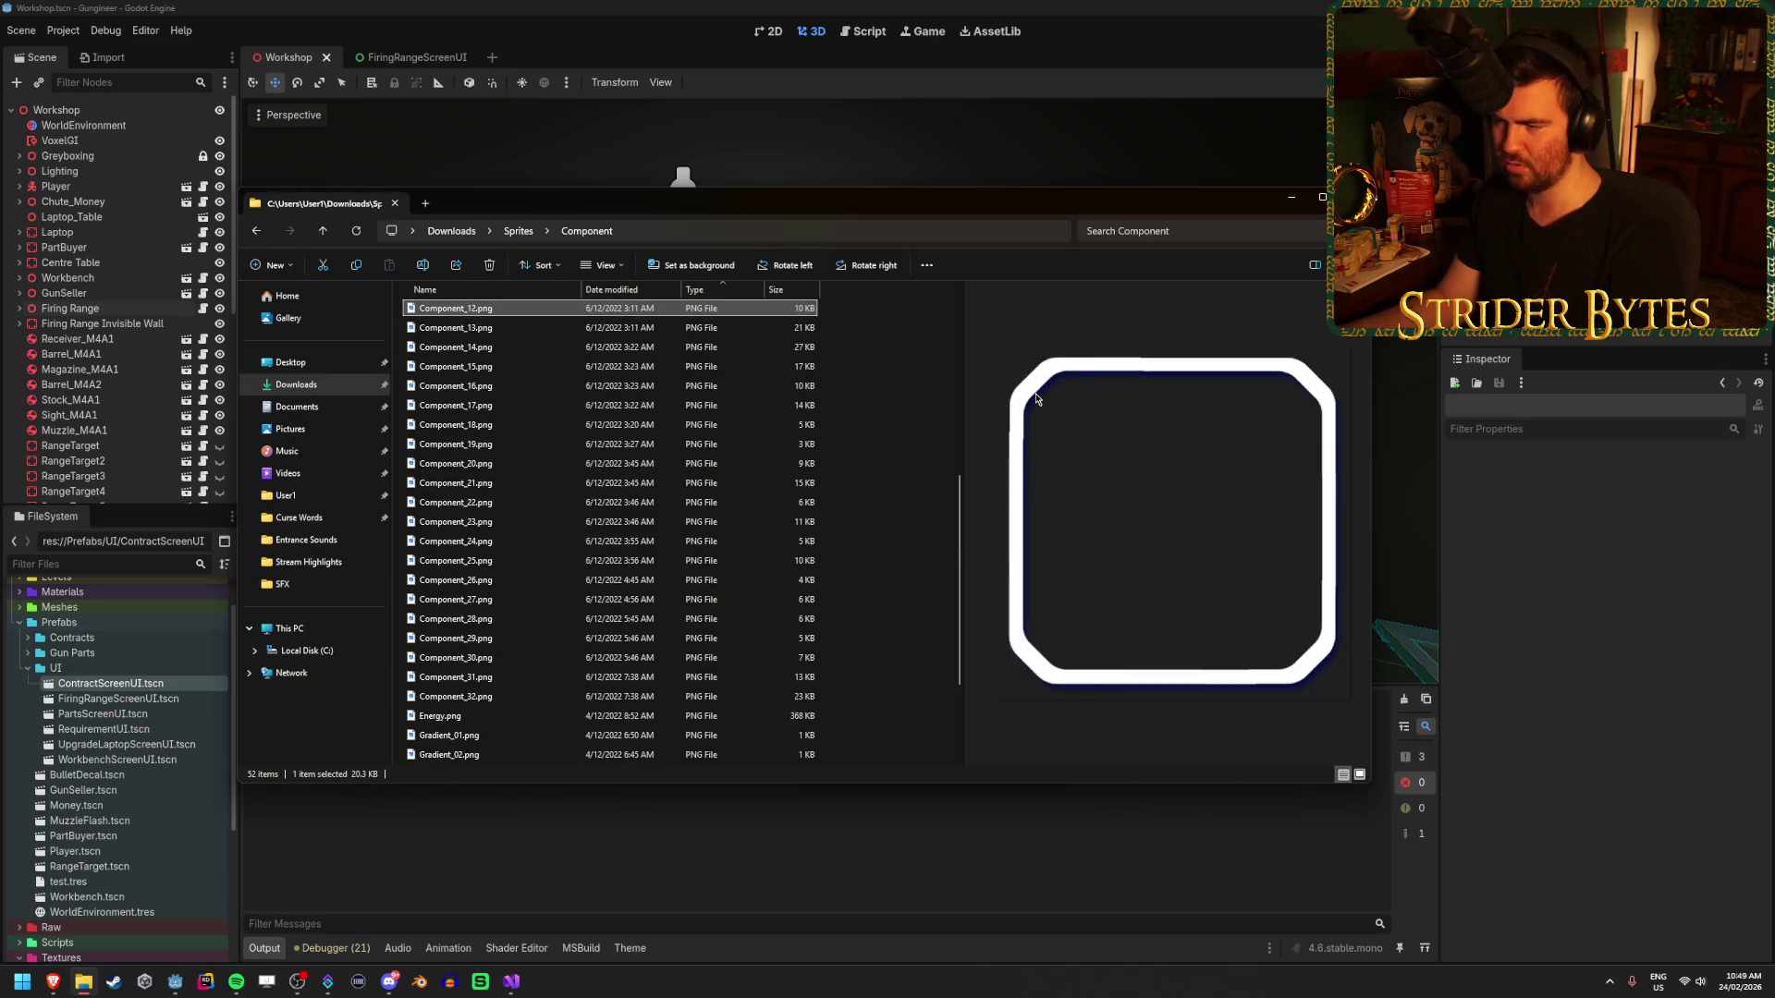
key("Up")
key("Up")
key("Up")
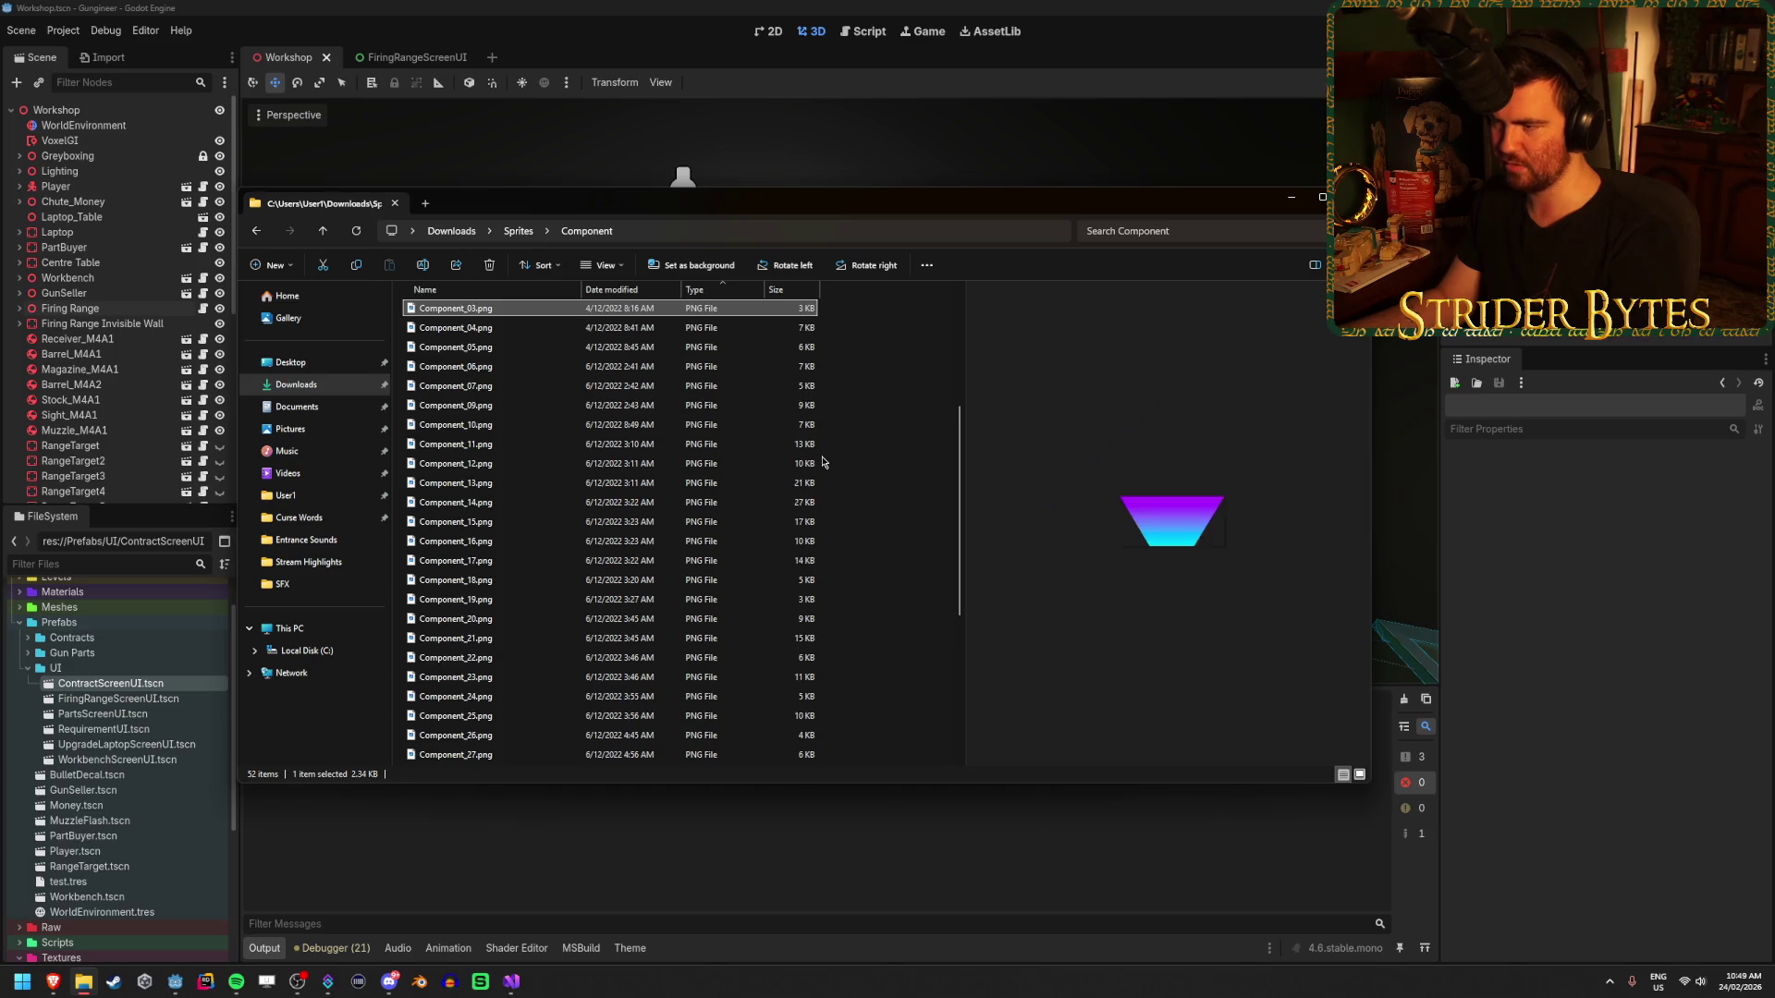
key("Up")
key("Up")
key("Up")
key("Up")
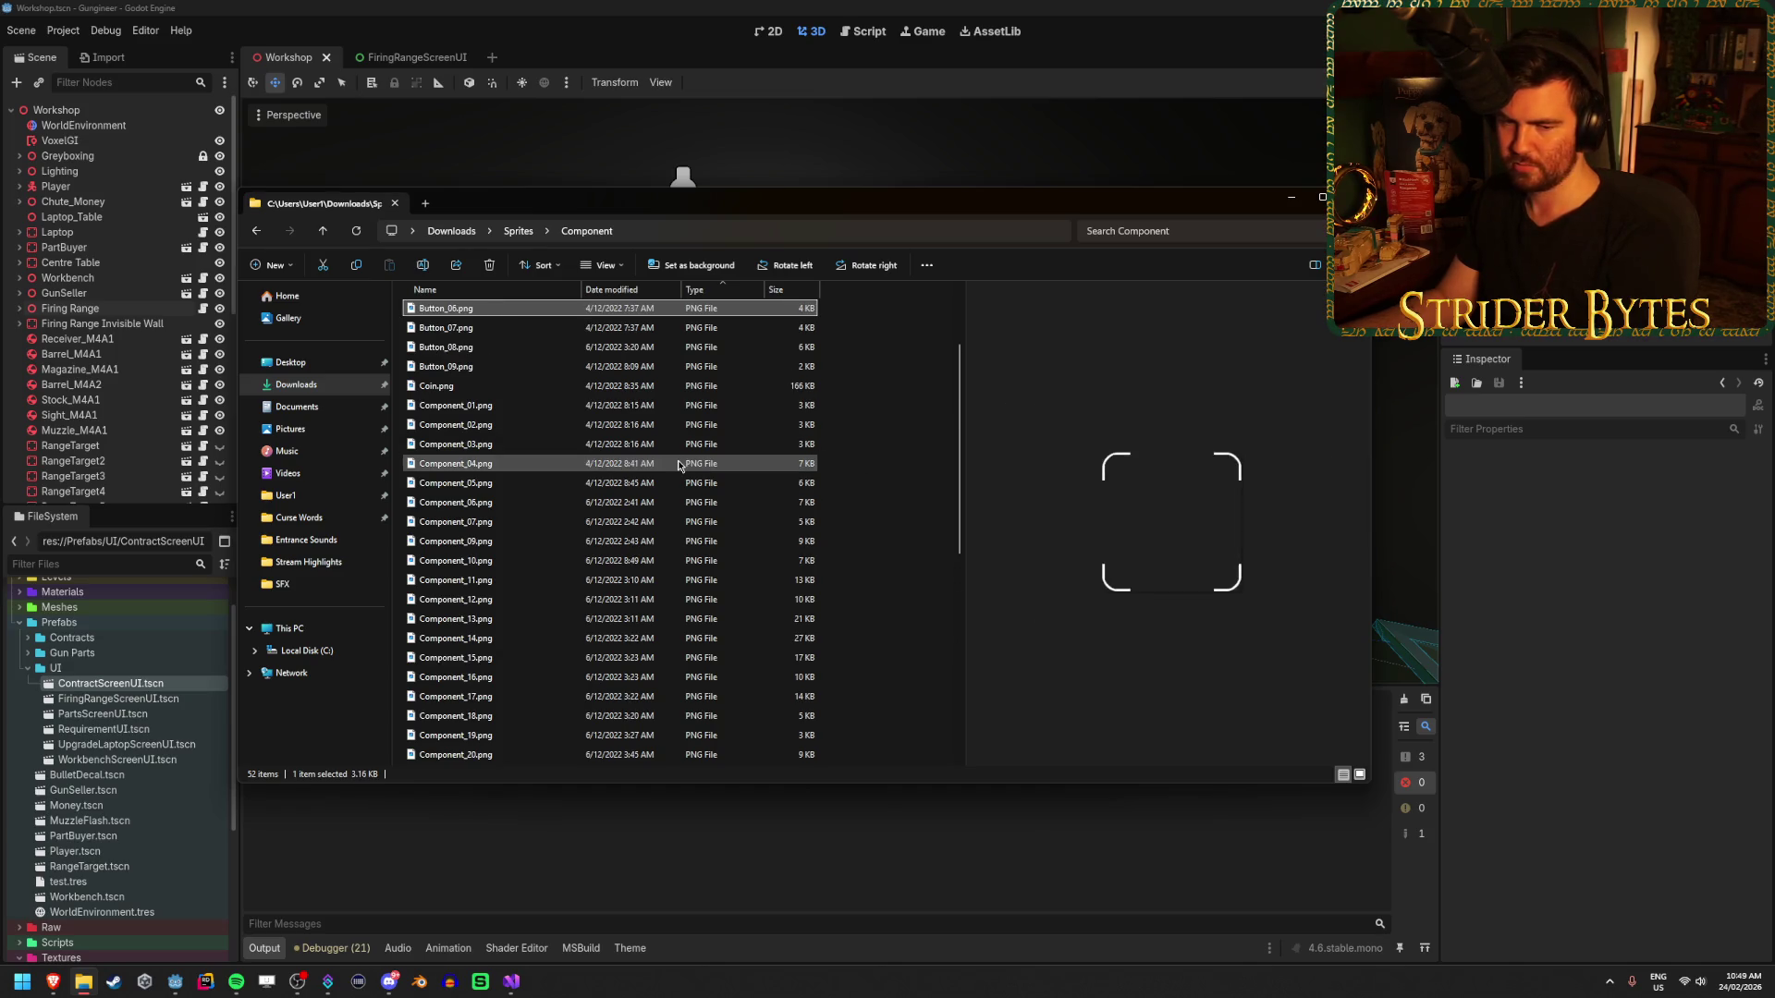
- Select both Lable_02.png and Lable_03.png together
scroll(679, 465, "down", 10)
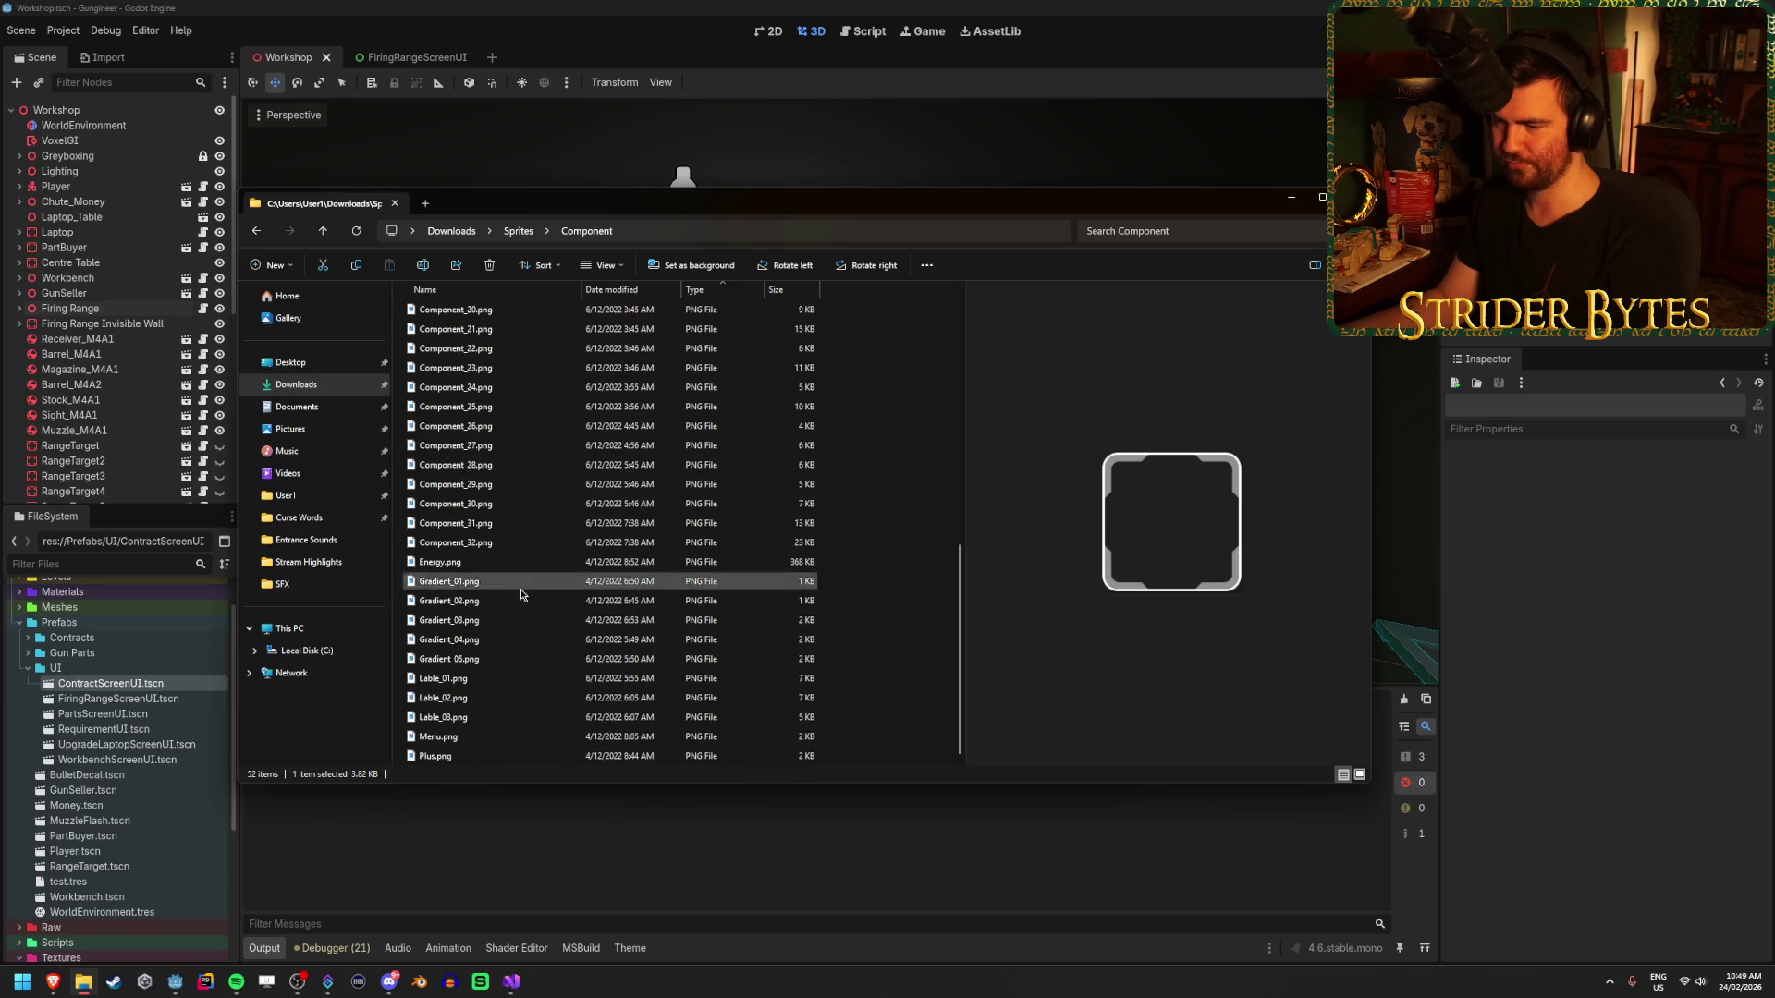
left_click(462, 640)
left_click(464, 683)
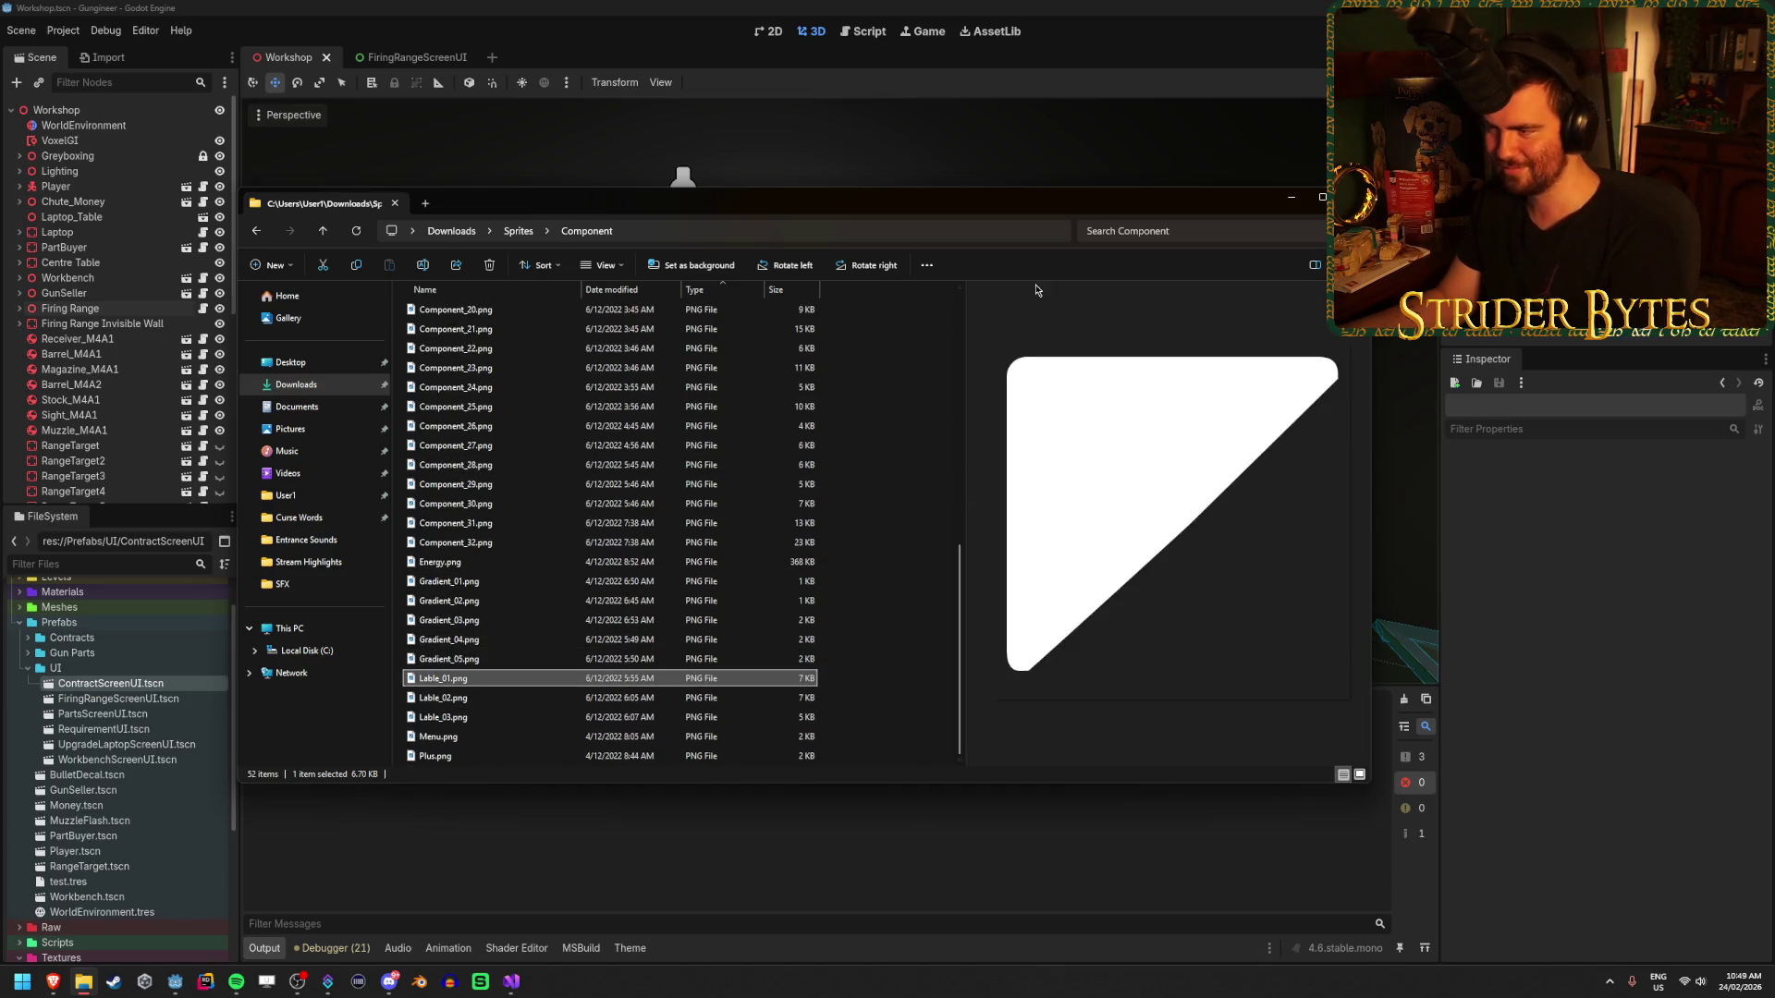
key("Down")
key("Up")
key("Down")
key("Down")
key("Up")
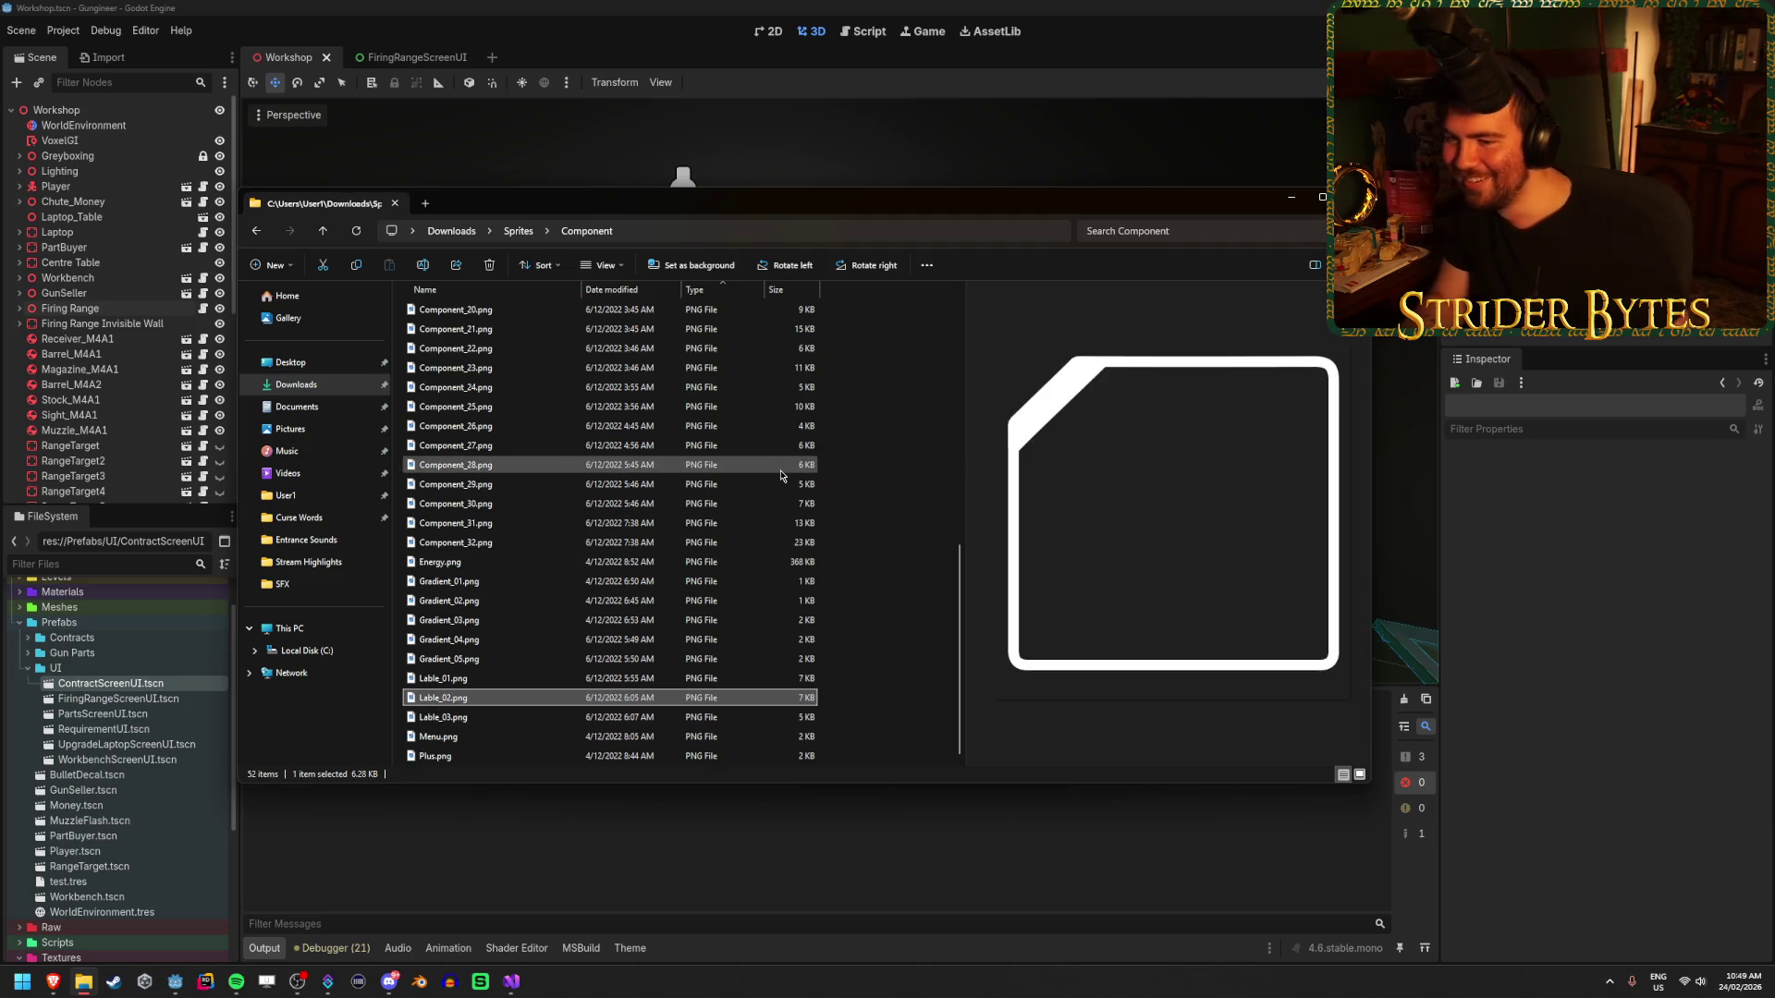
key("Down")
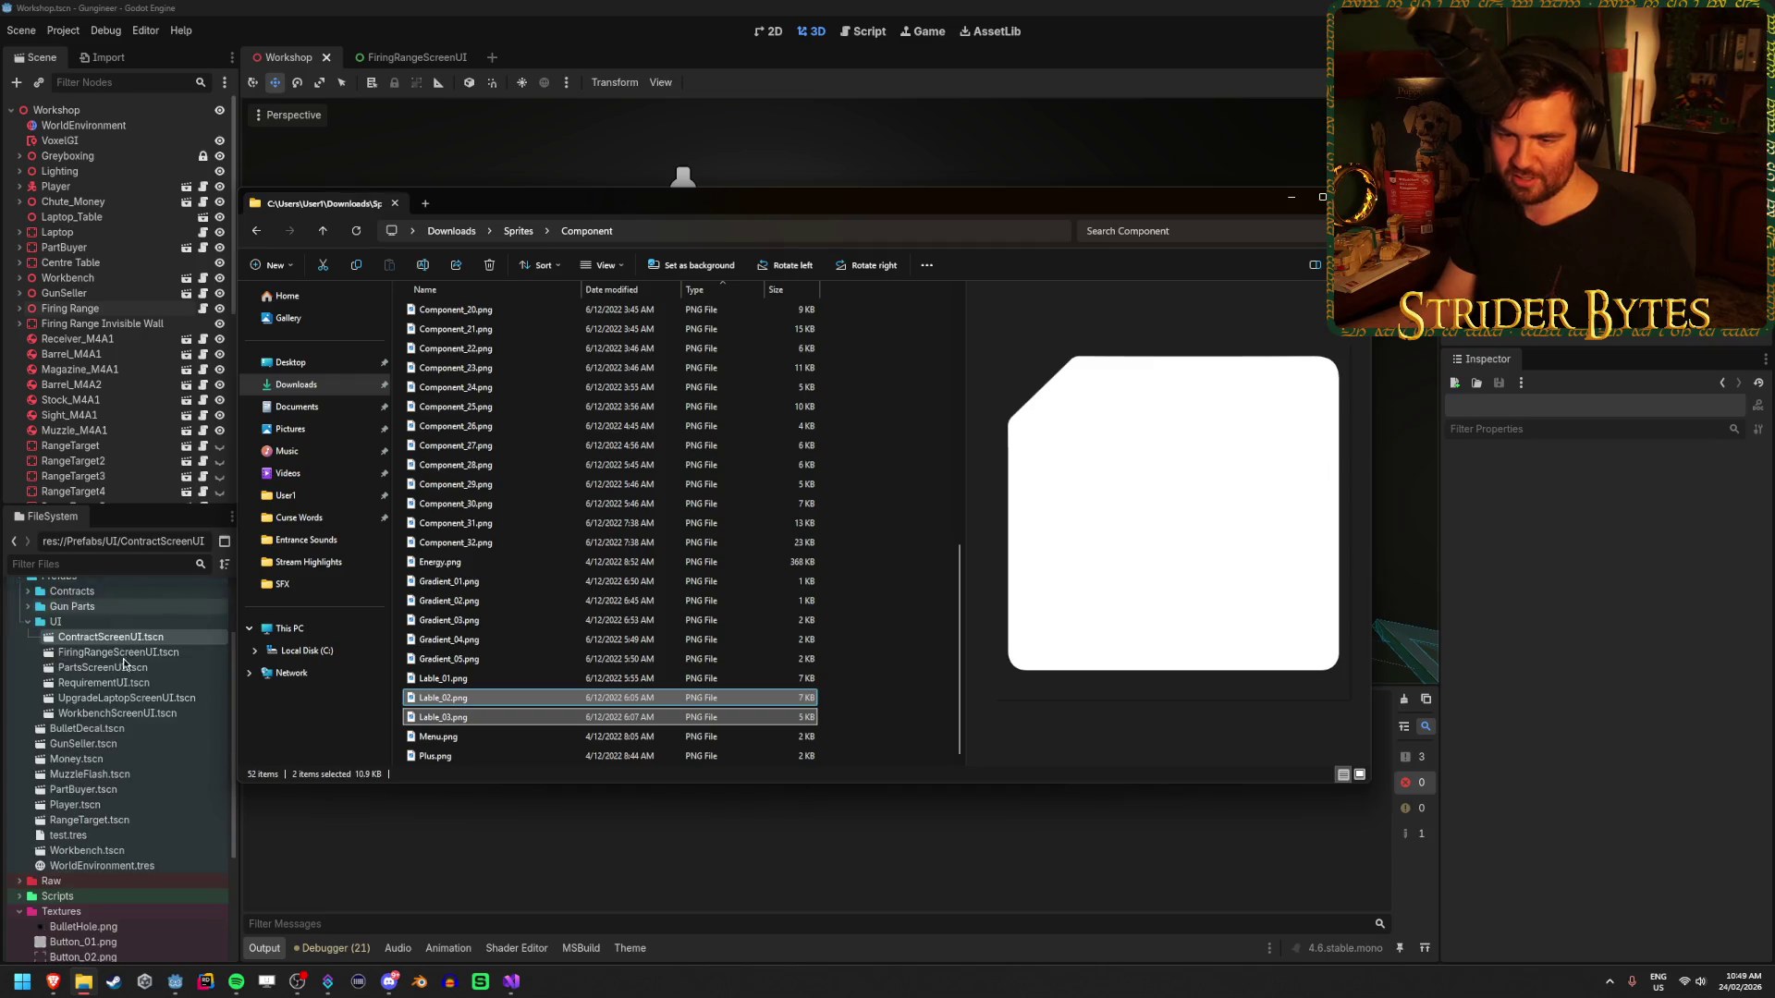
scroll(88, 754, "down", 5)
- Import the two label PNGs into Textures as DialogueBox_Border.png and DialogueBox_Background.png
mouse_move(443, 710)
left_mouse_down()
mouse_move(278, 753)
mouse_move(85, 740)
left_mouse_up()
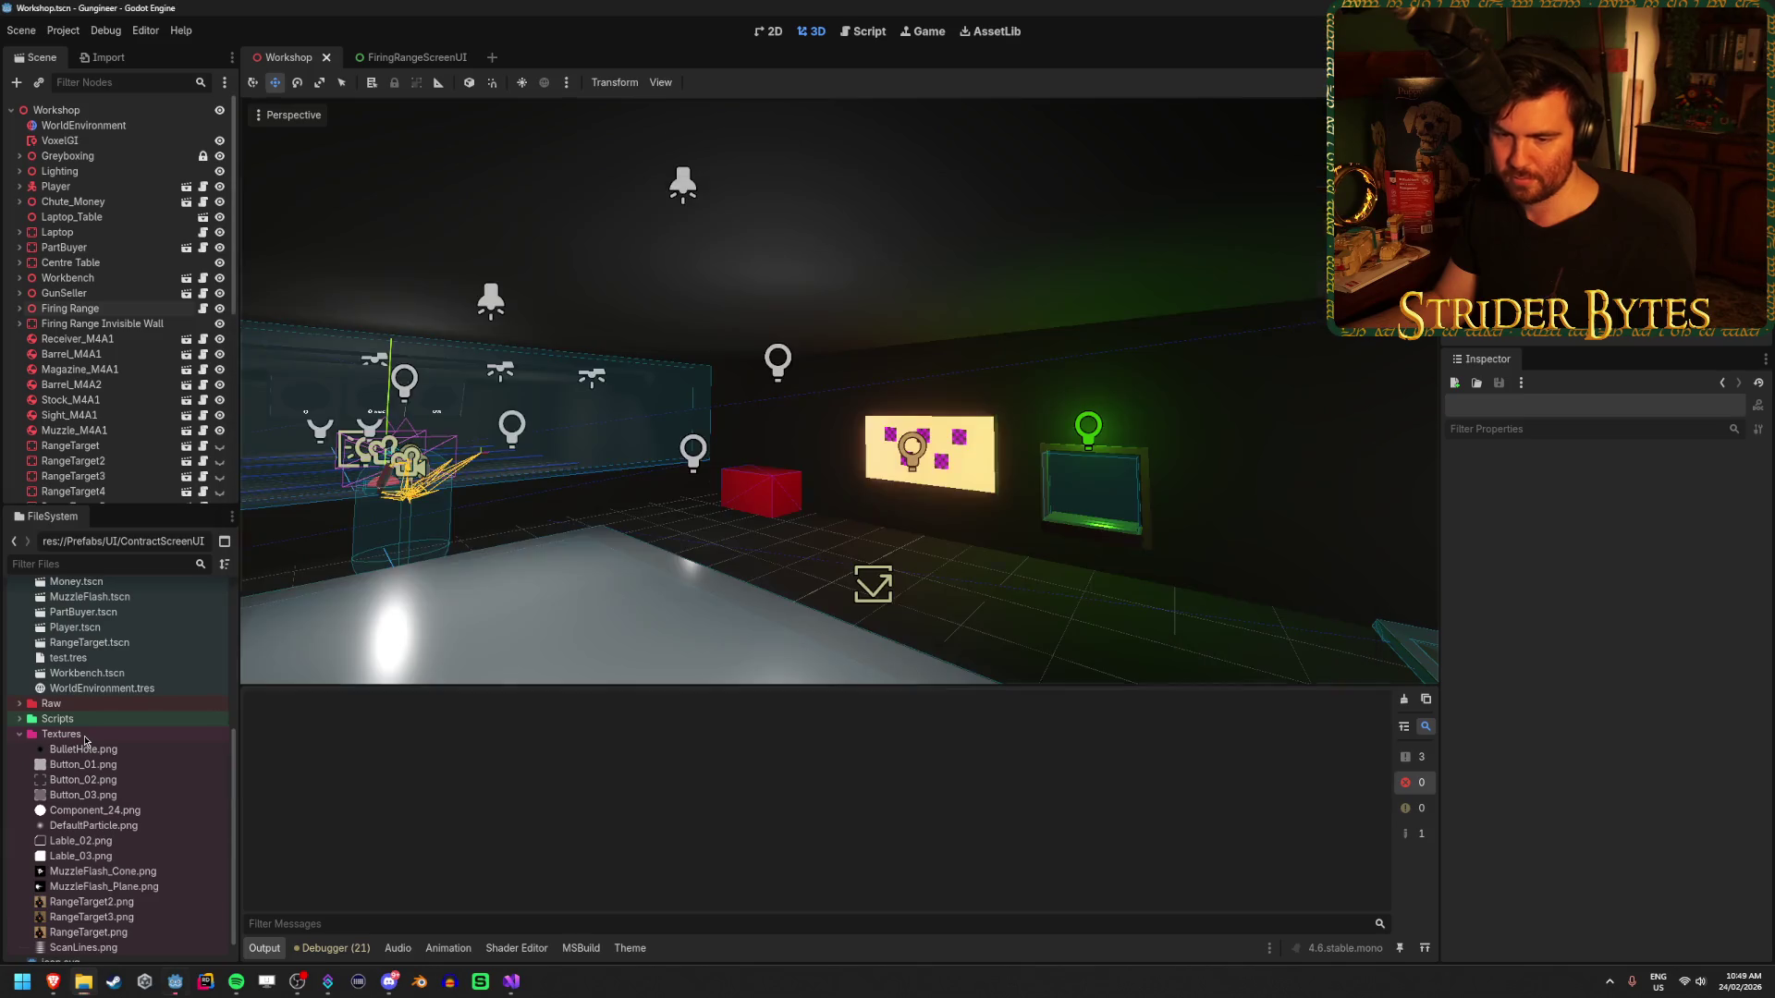
left_click(89, 842)
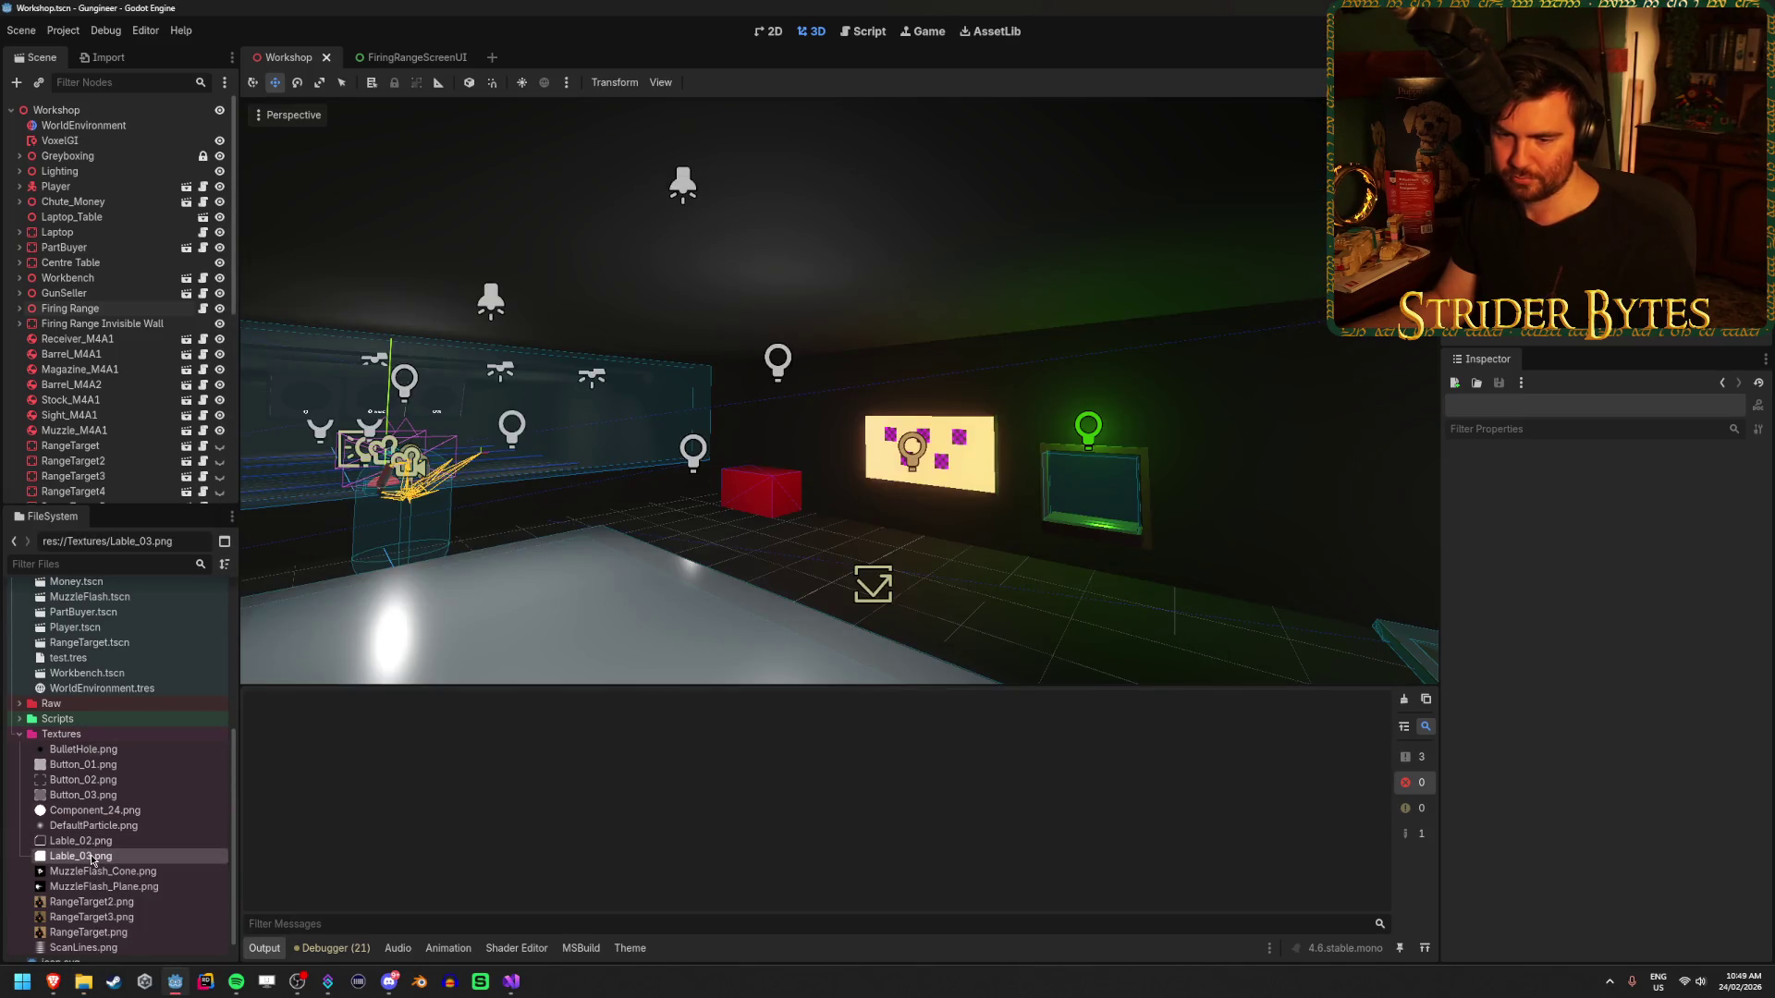
key("F2")
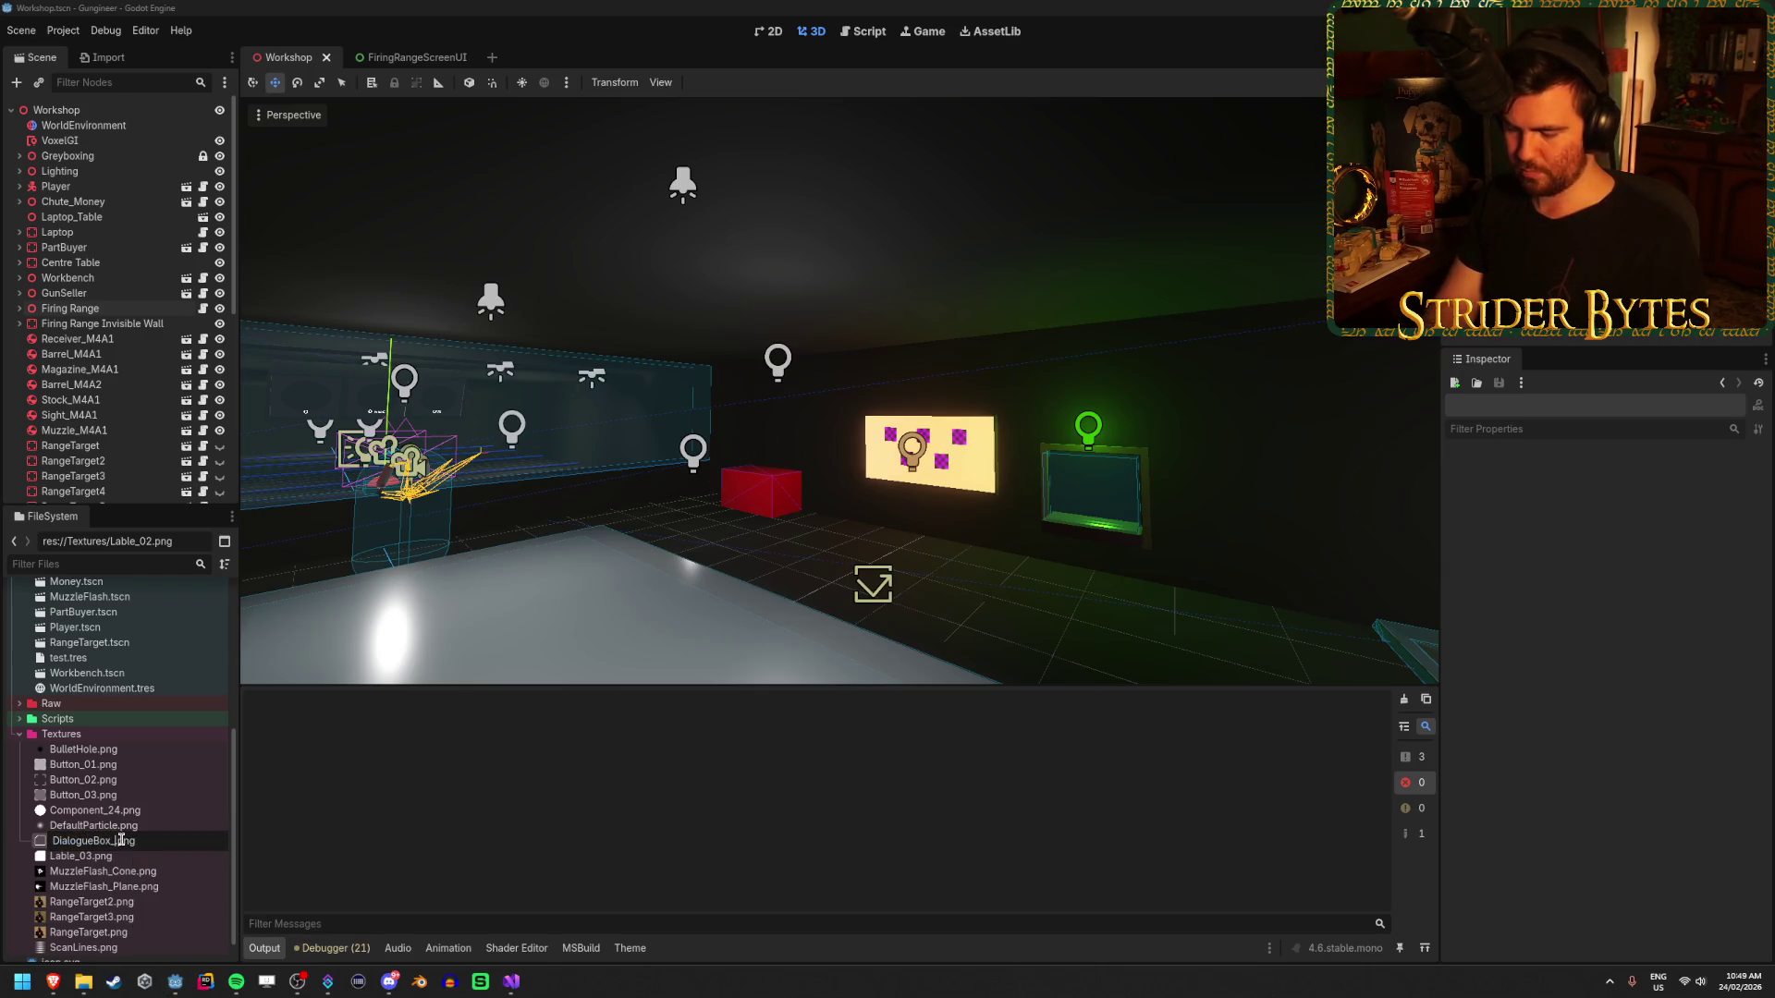
key("Return")
key("F2")
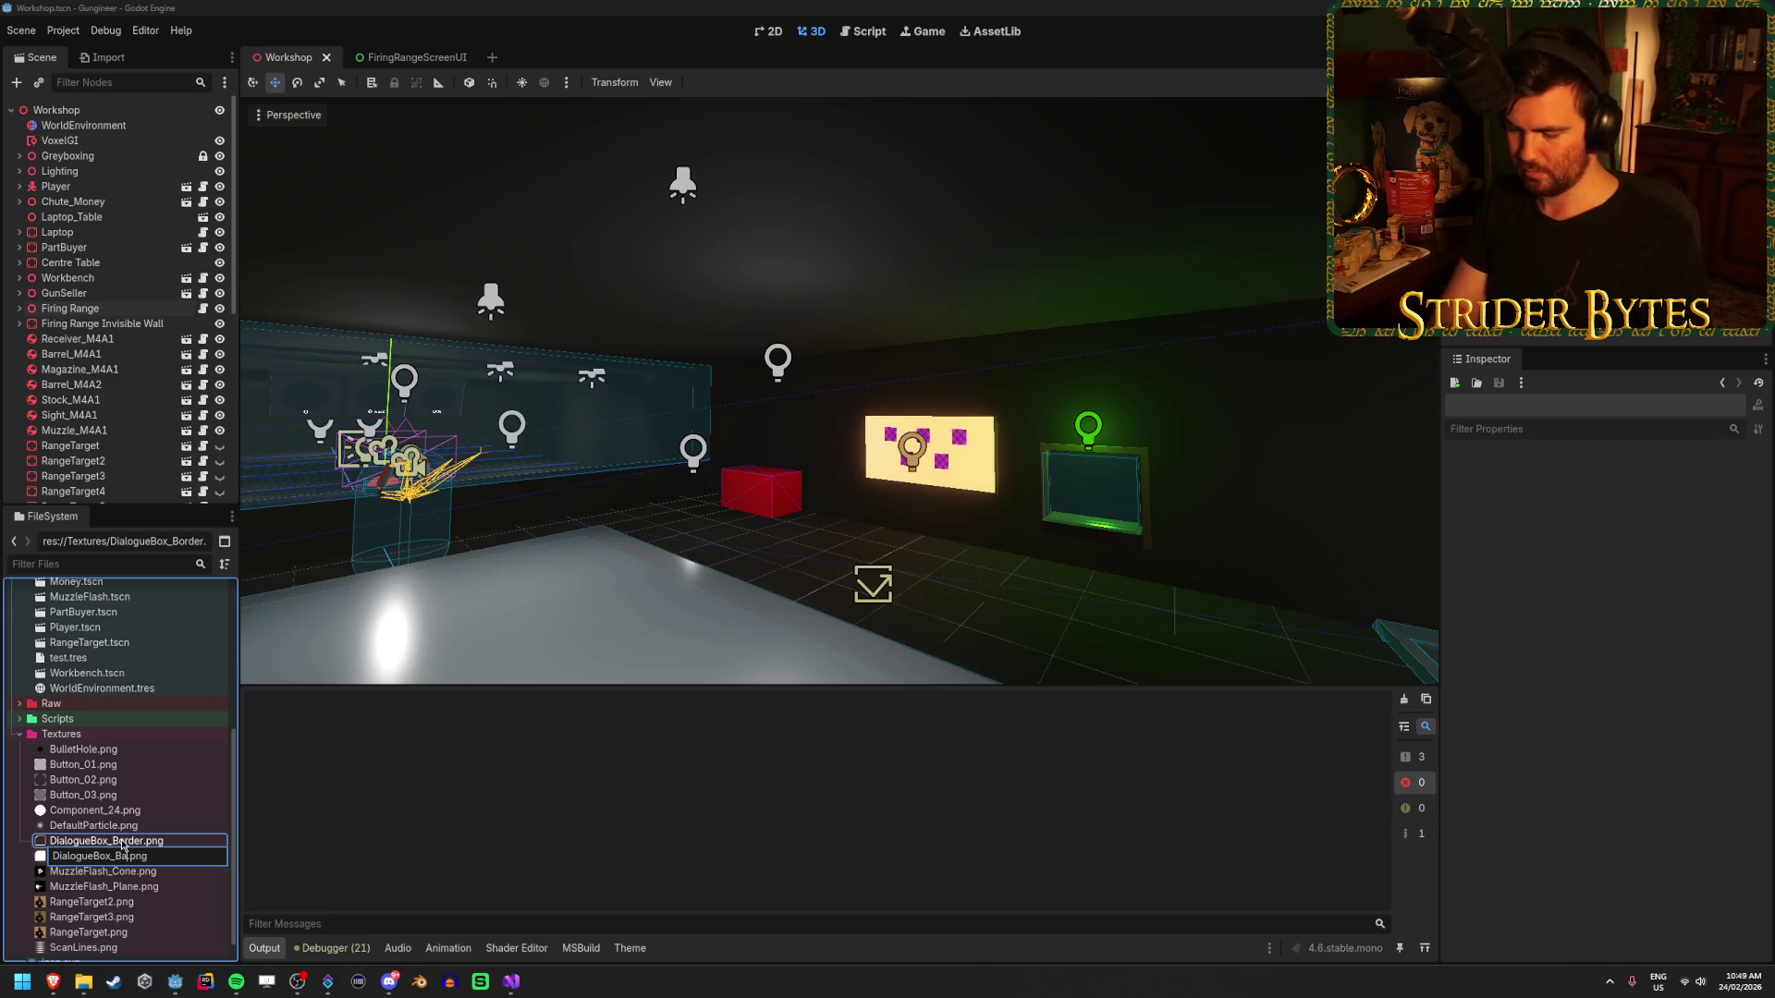
key("Return")
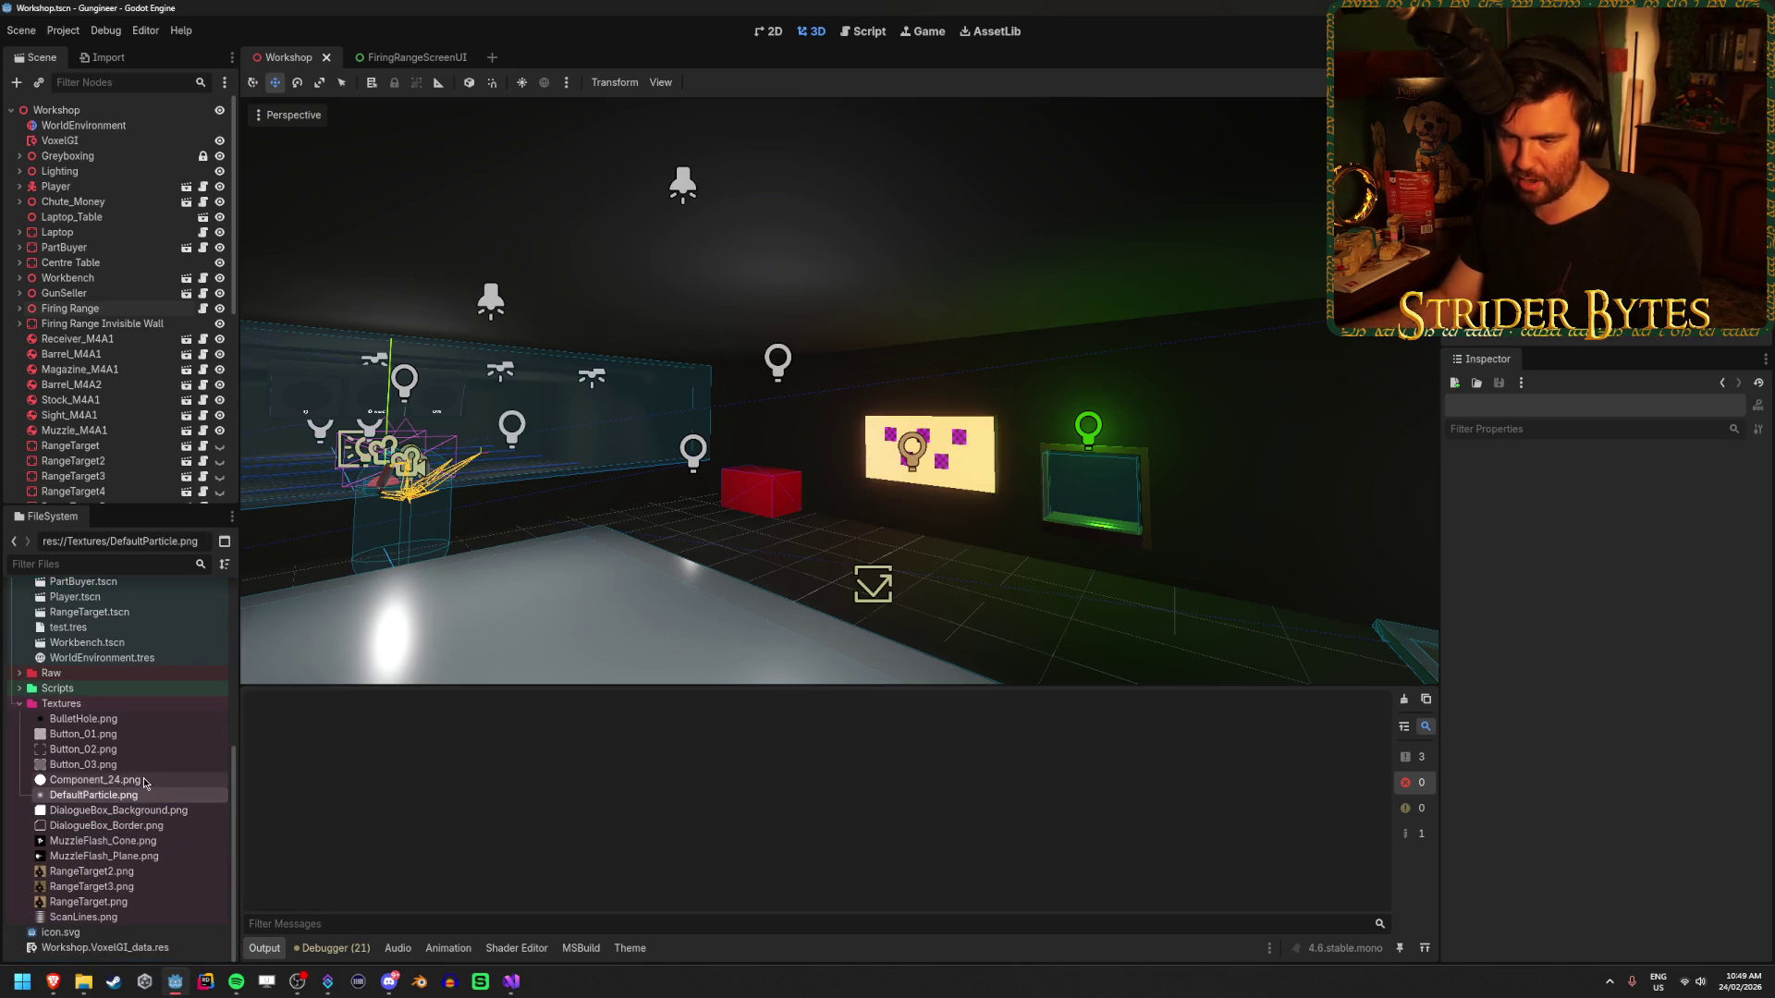
- Rename Component_24.png to Circle.png
left_click(139, 781)
key("F2")
type("Circle")
key("Return")
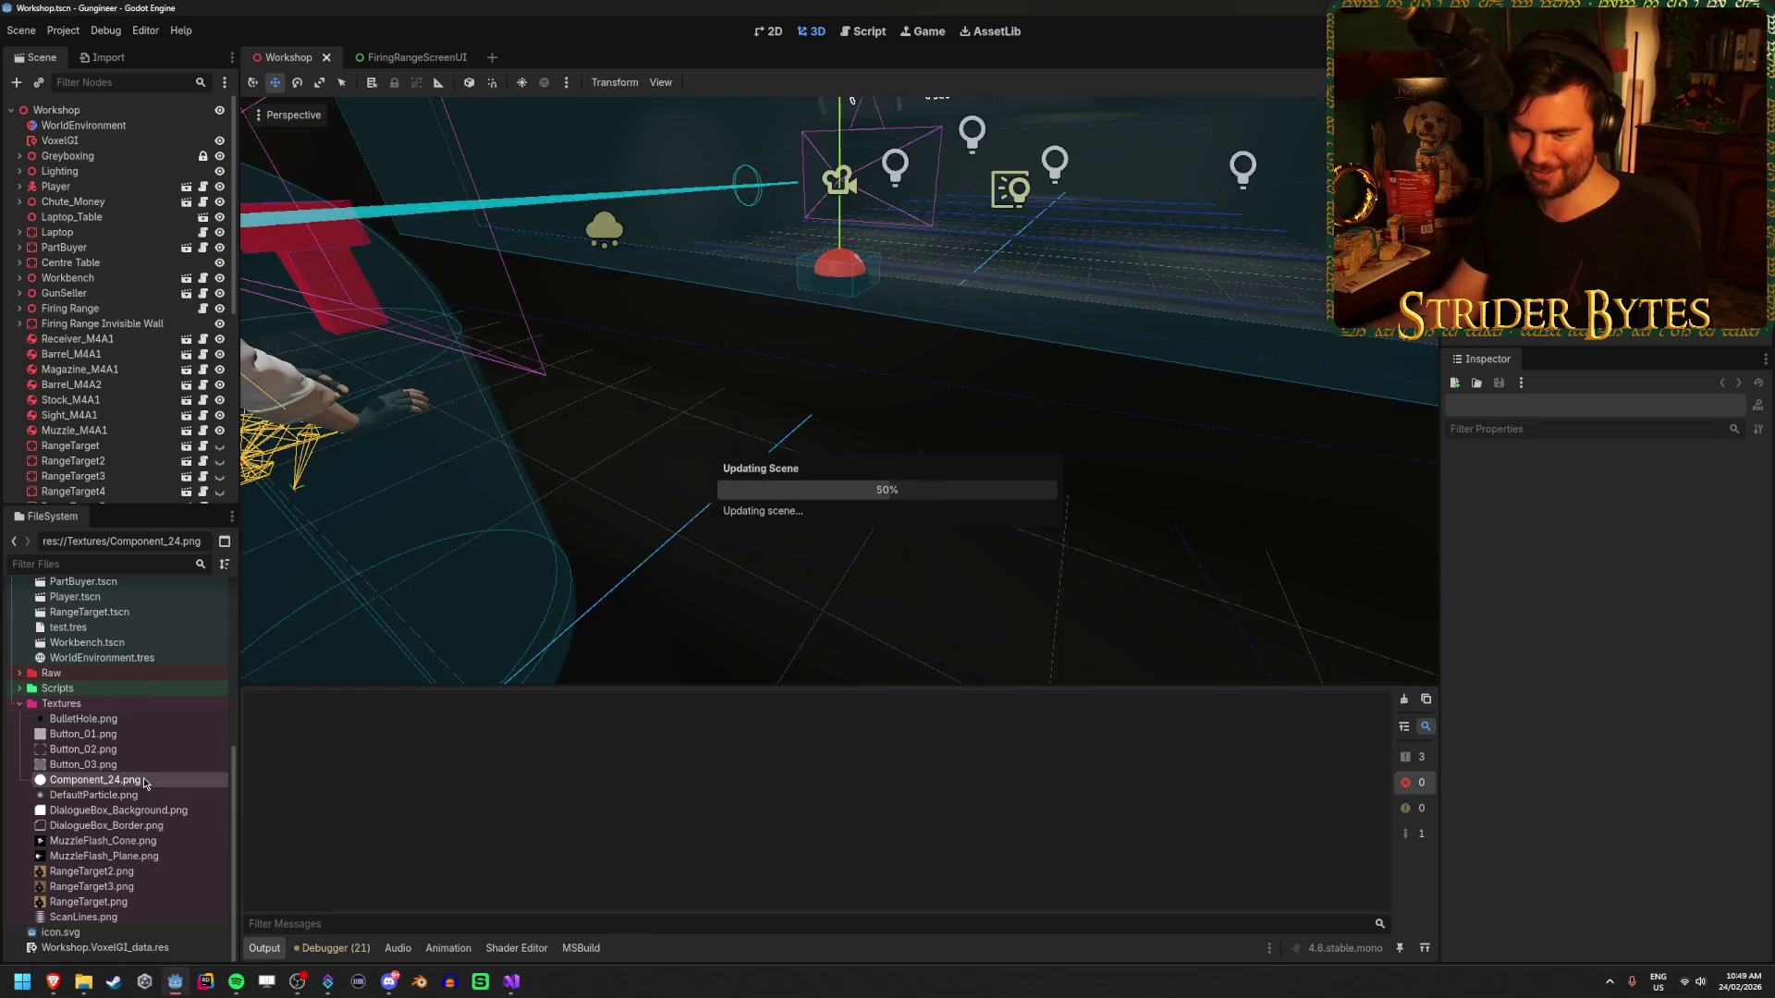
- Rename Button_02.png to Button_Default.png
left_click(98, 736)
mouse_move(83, 751)
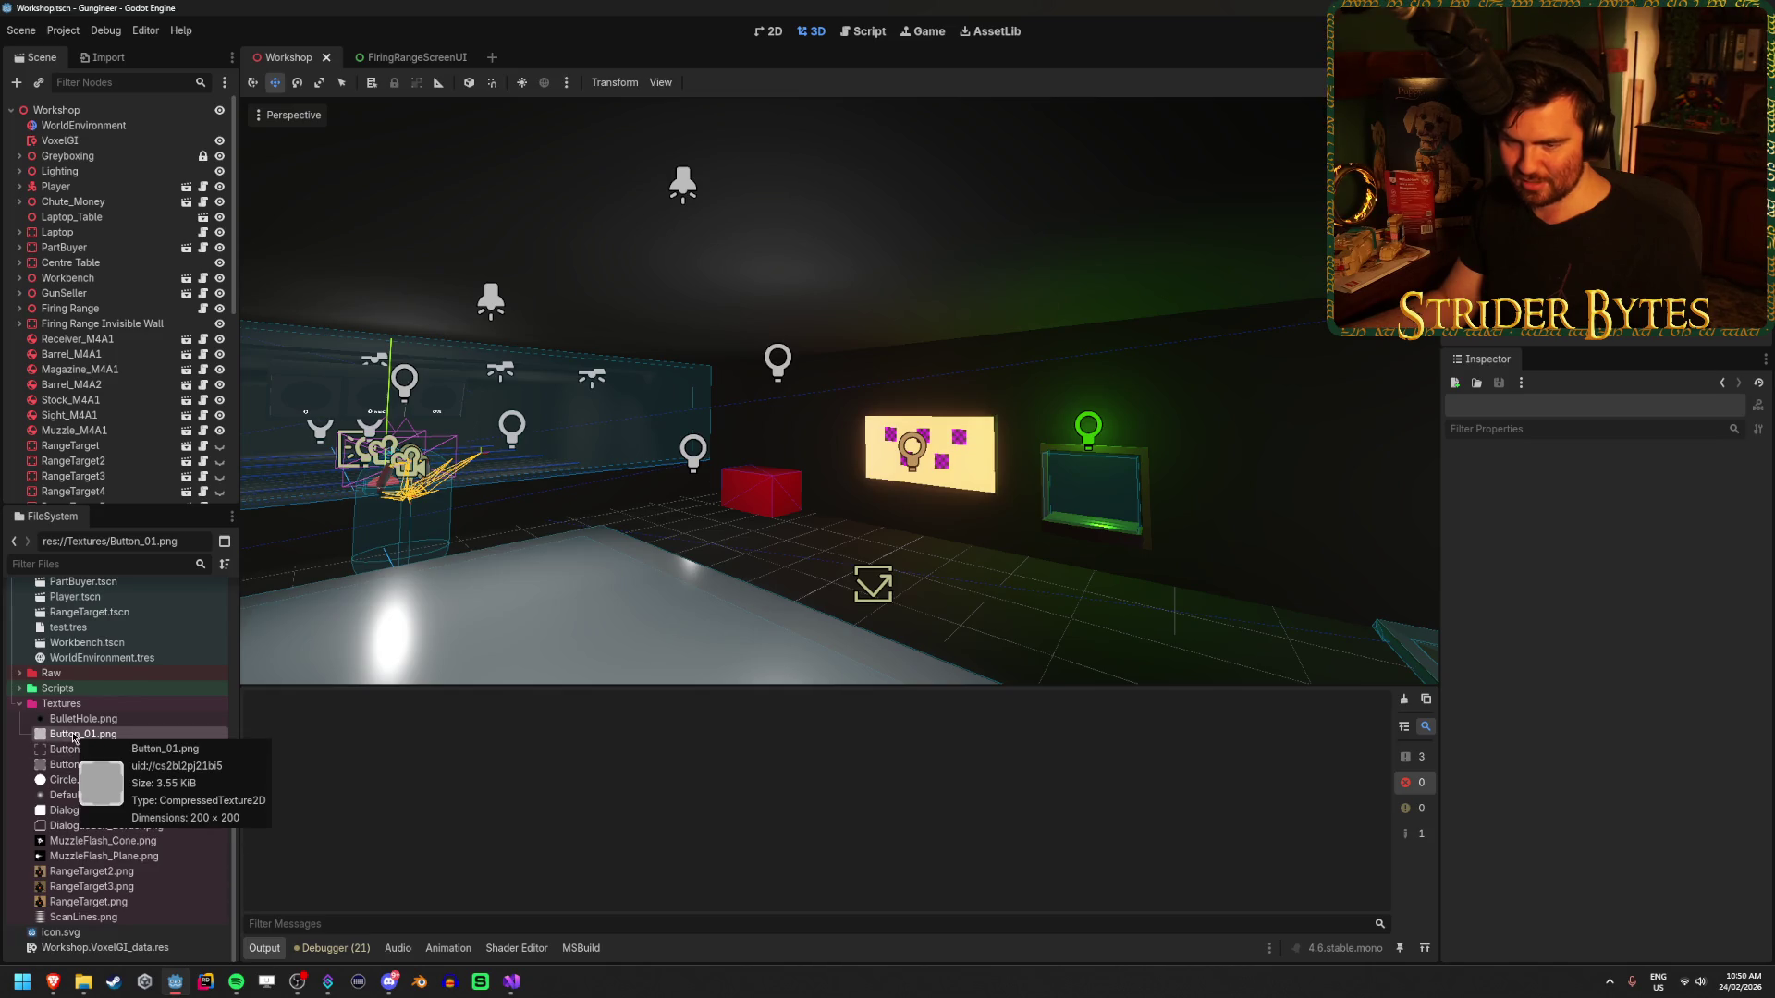
left_click_drag(740, 388, 879, 388)
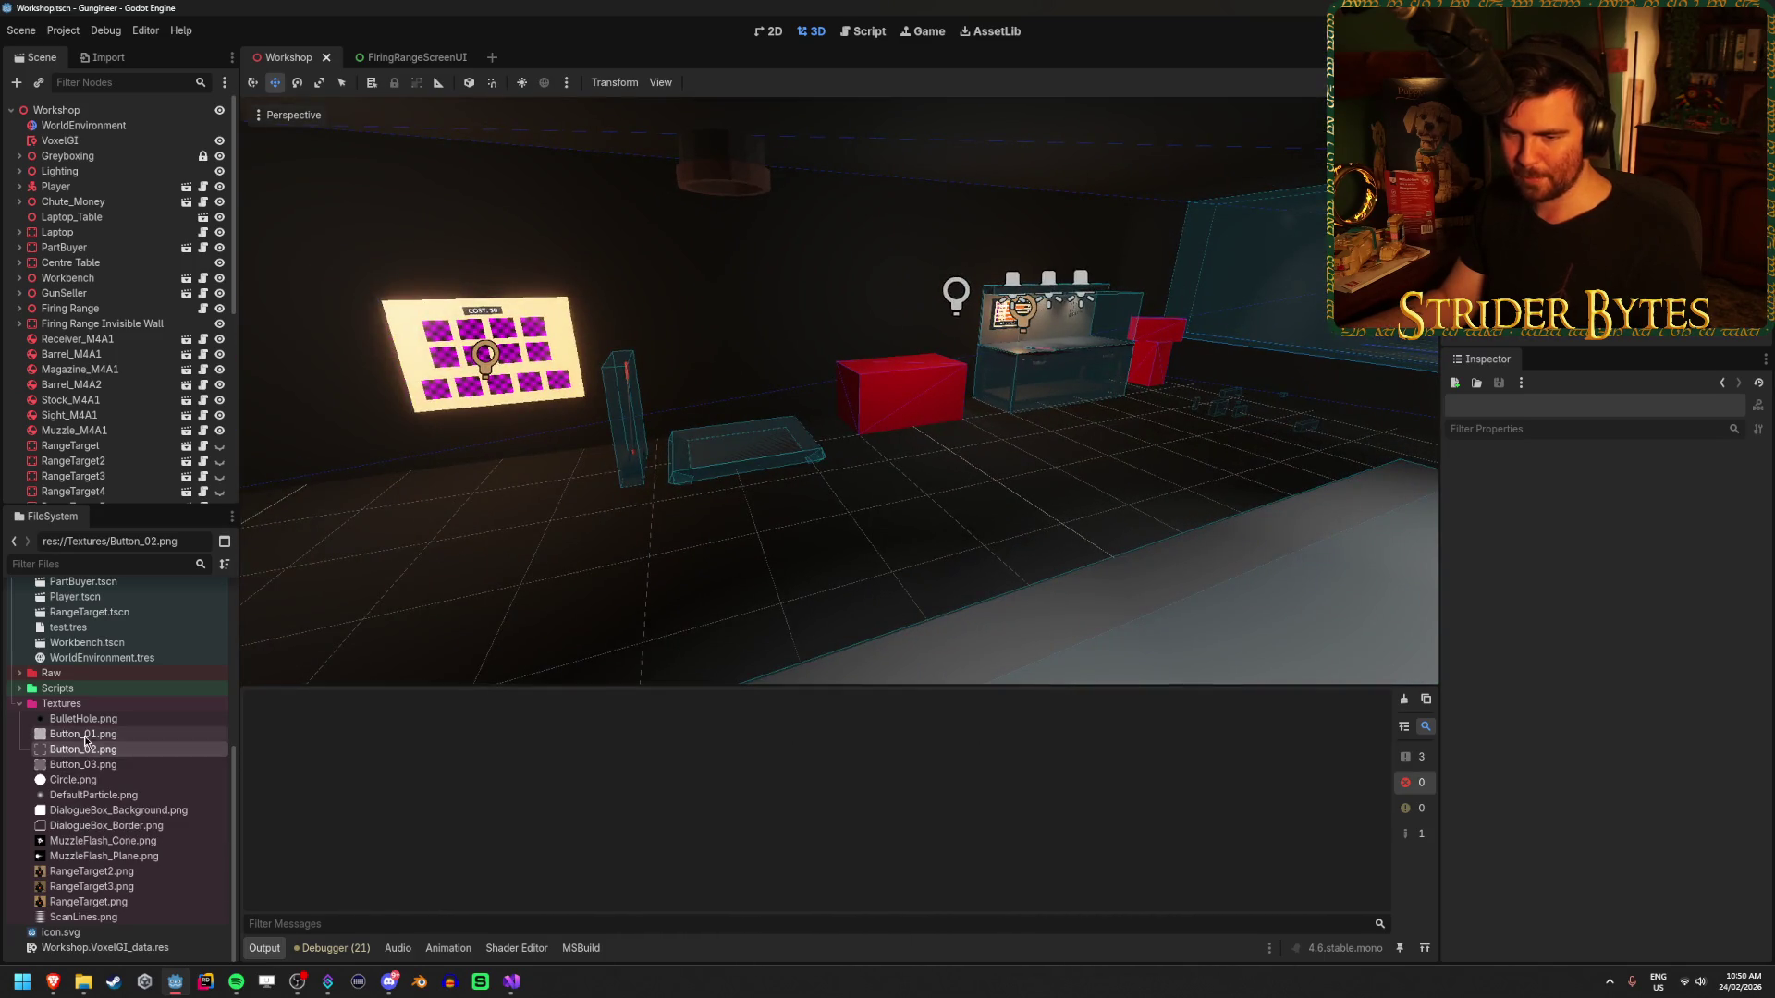
left_click(92, 749)
key("F2")
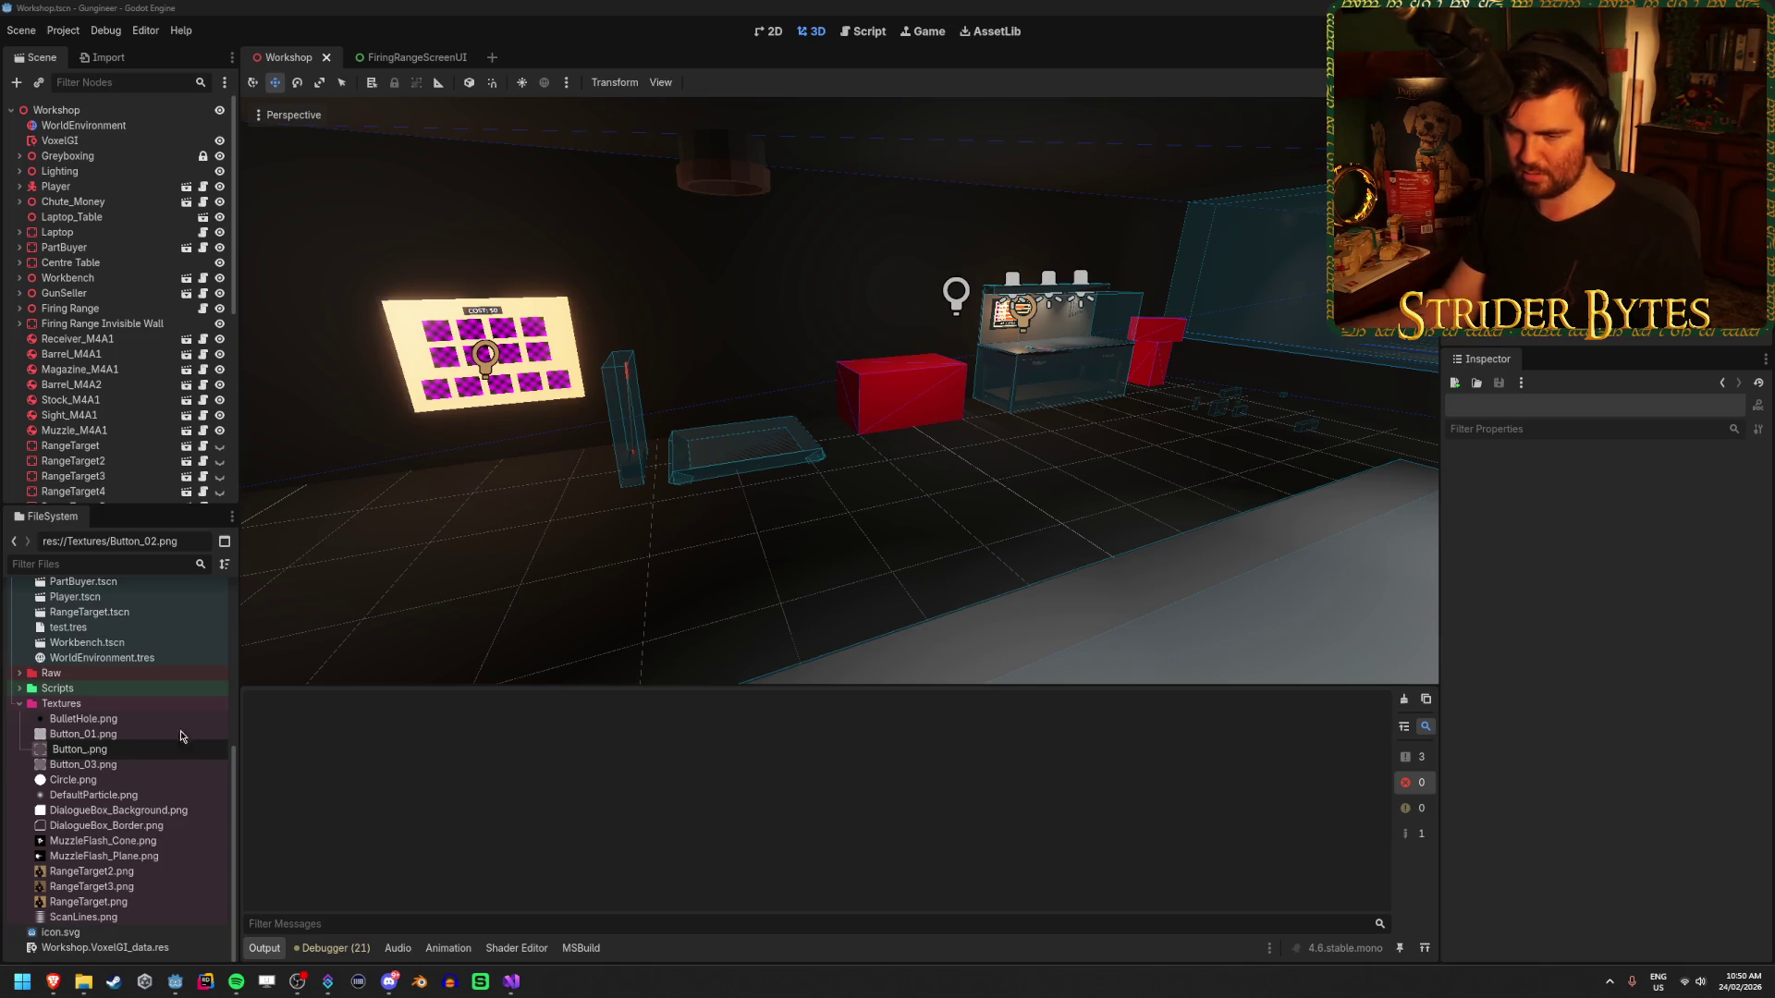
type("Defaul")
type("t")
key("Return")
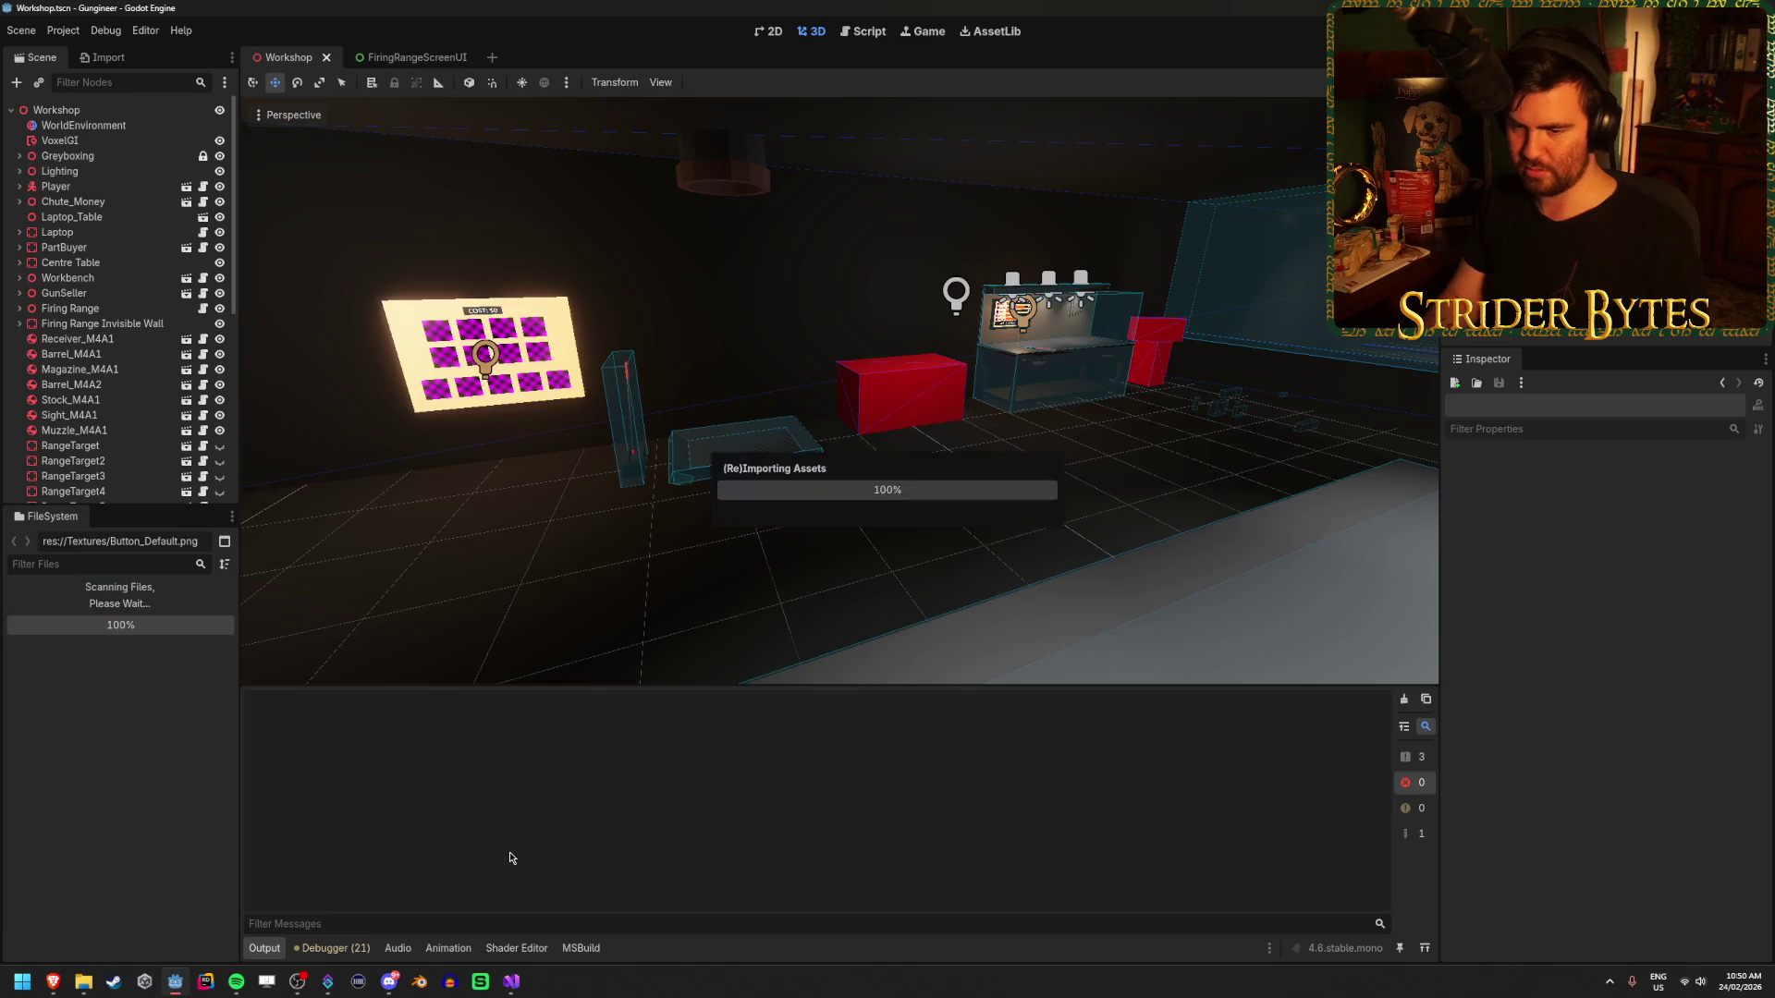
- Rename Button_03.png to Button_Hovered.png and Button_01.png to Button_Selected.png
key("Up")
key("F2")
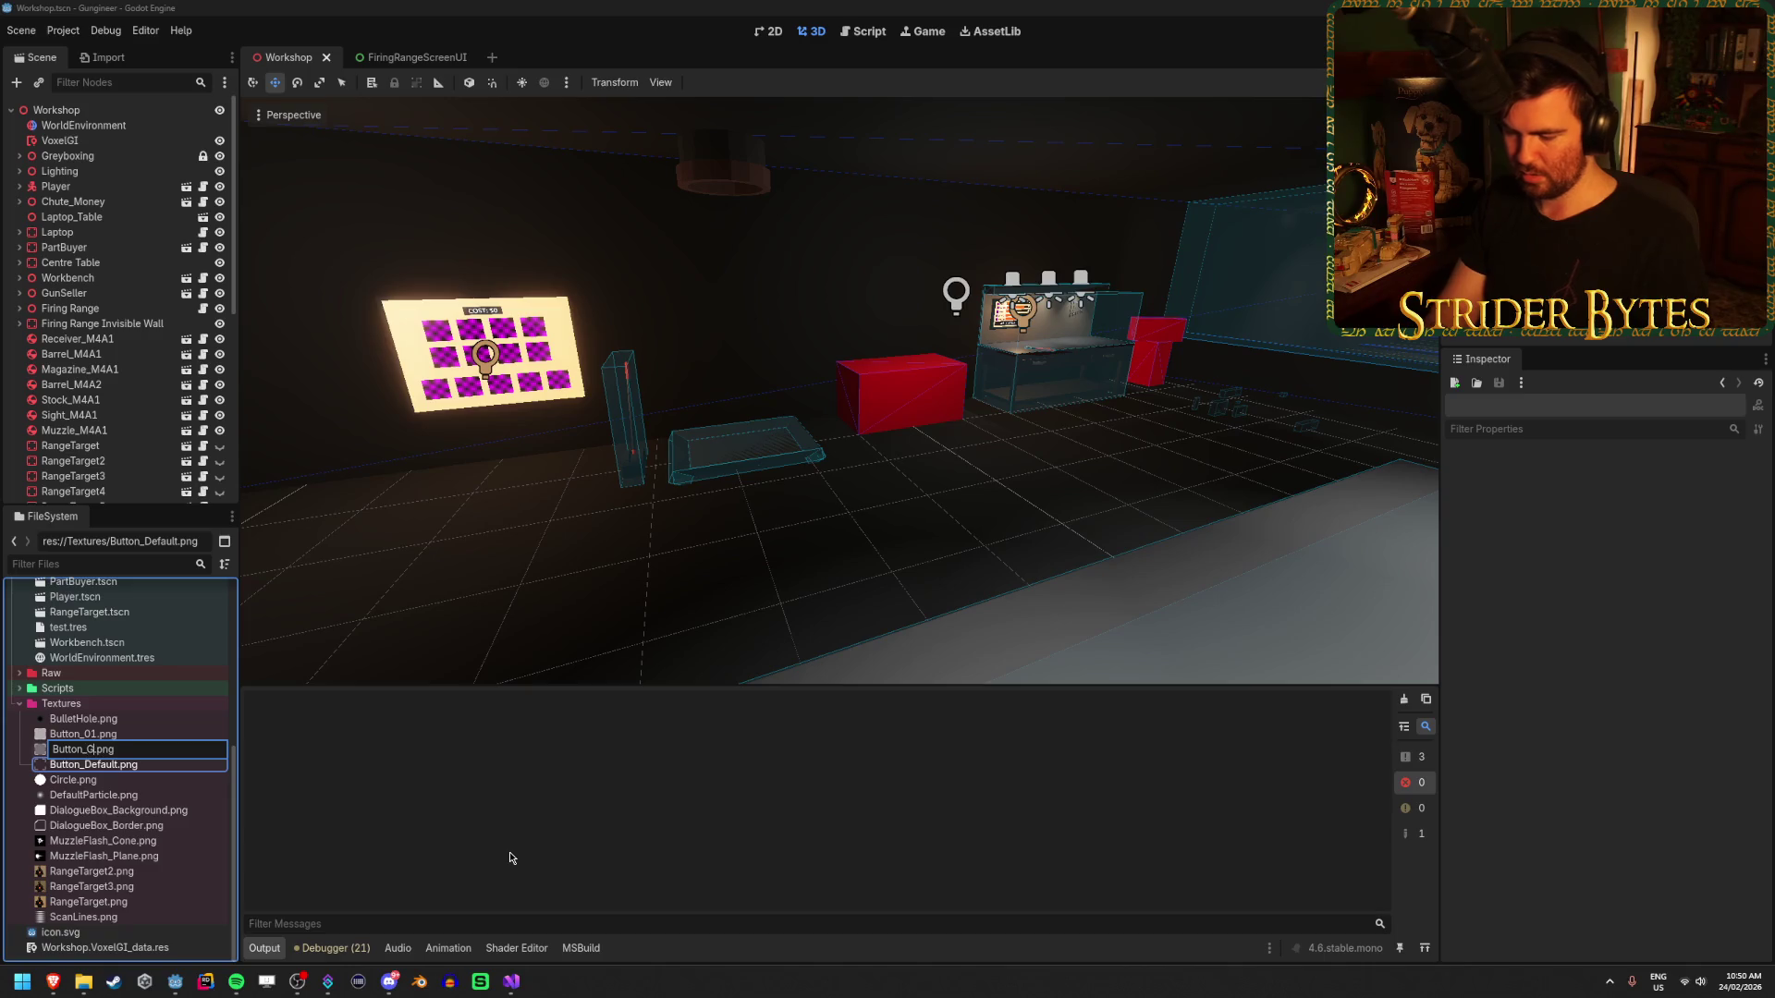
type("red")
key("Return")
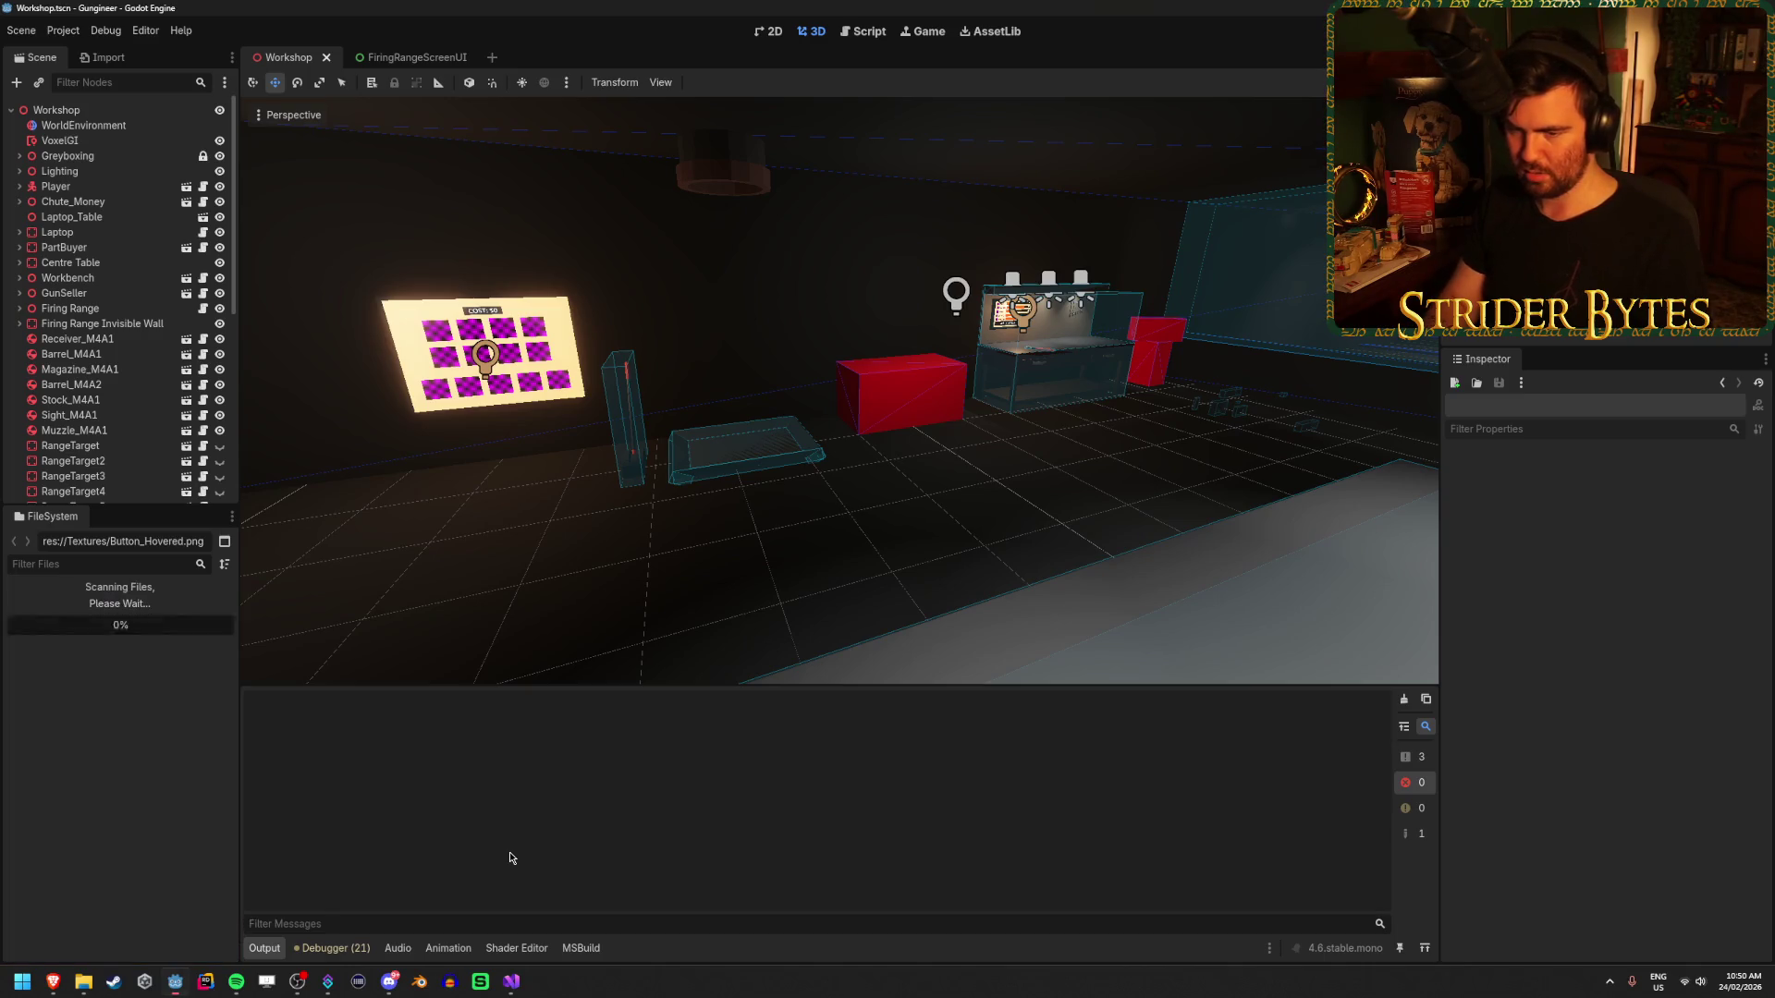
key("Up")
key("Up")
key("F2")
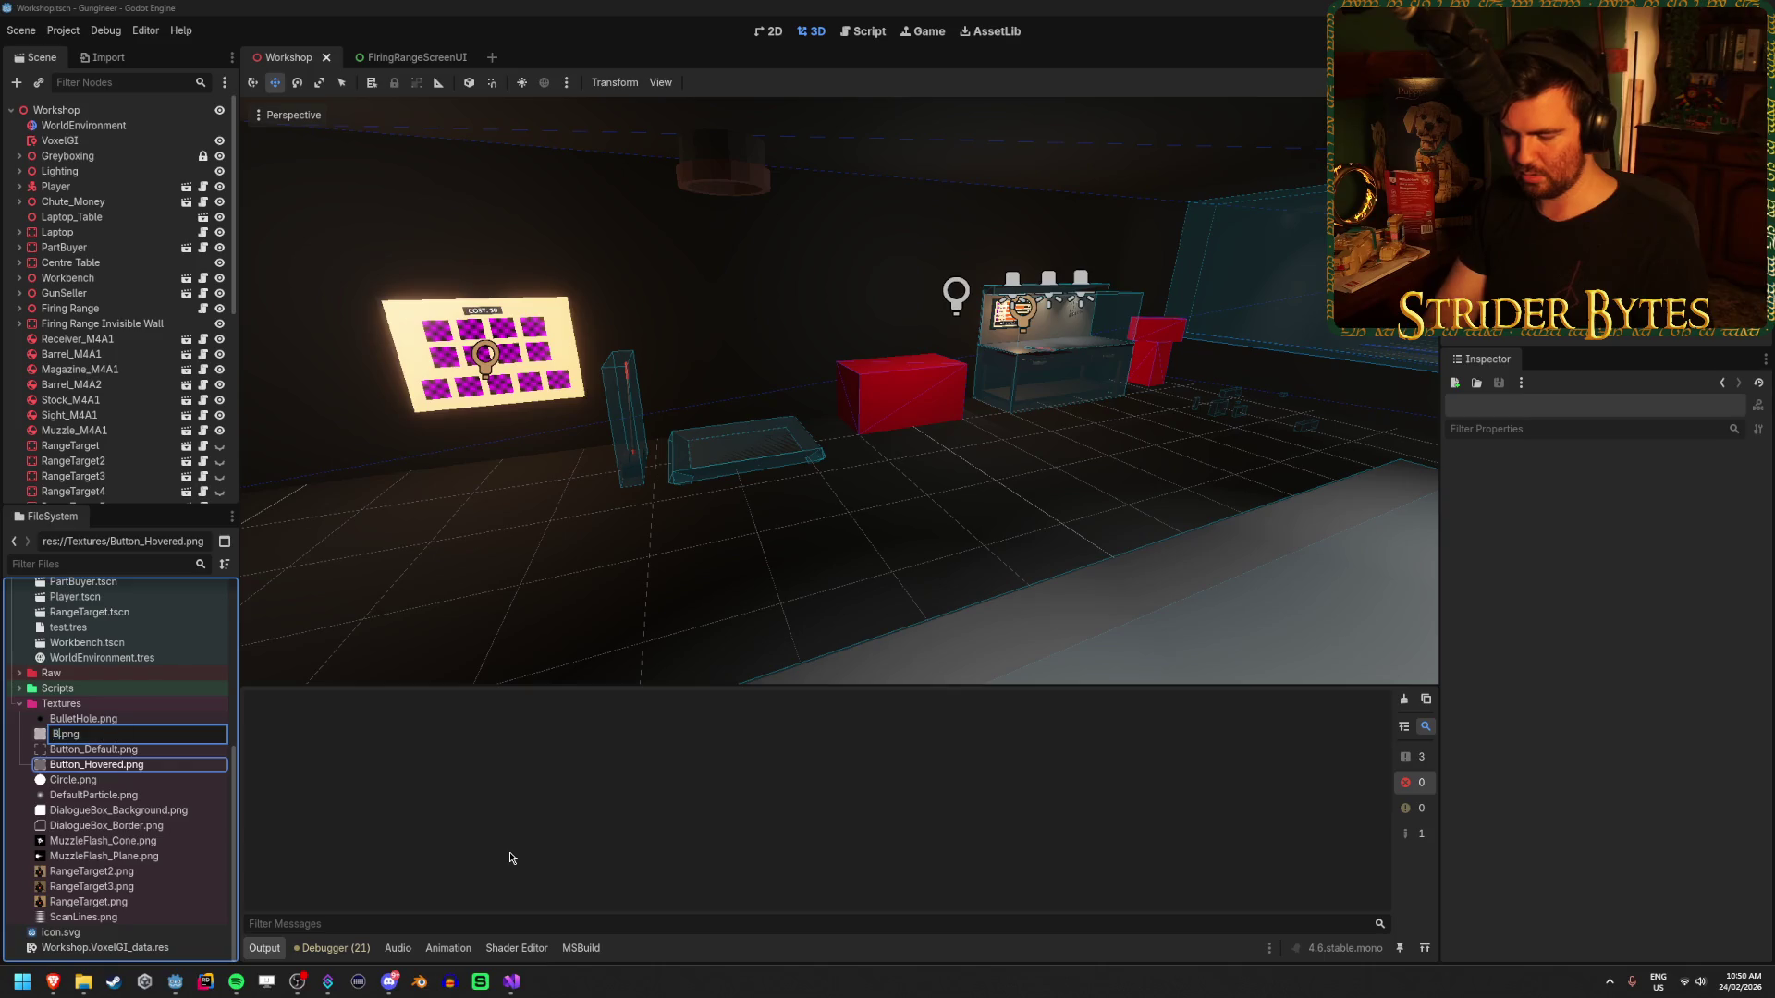
type("d")
key("Return")
left_click_drag(792, 586, 865, 525)
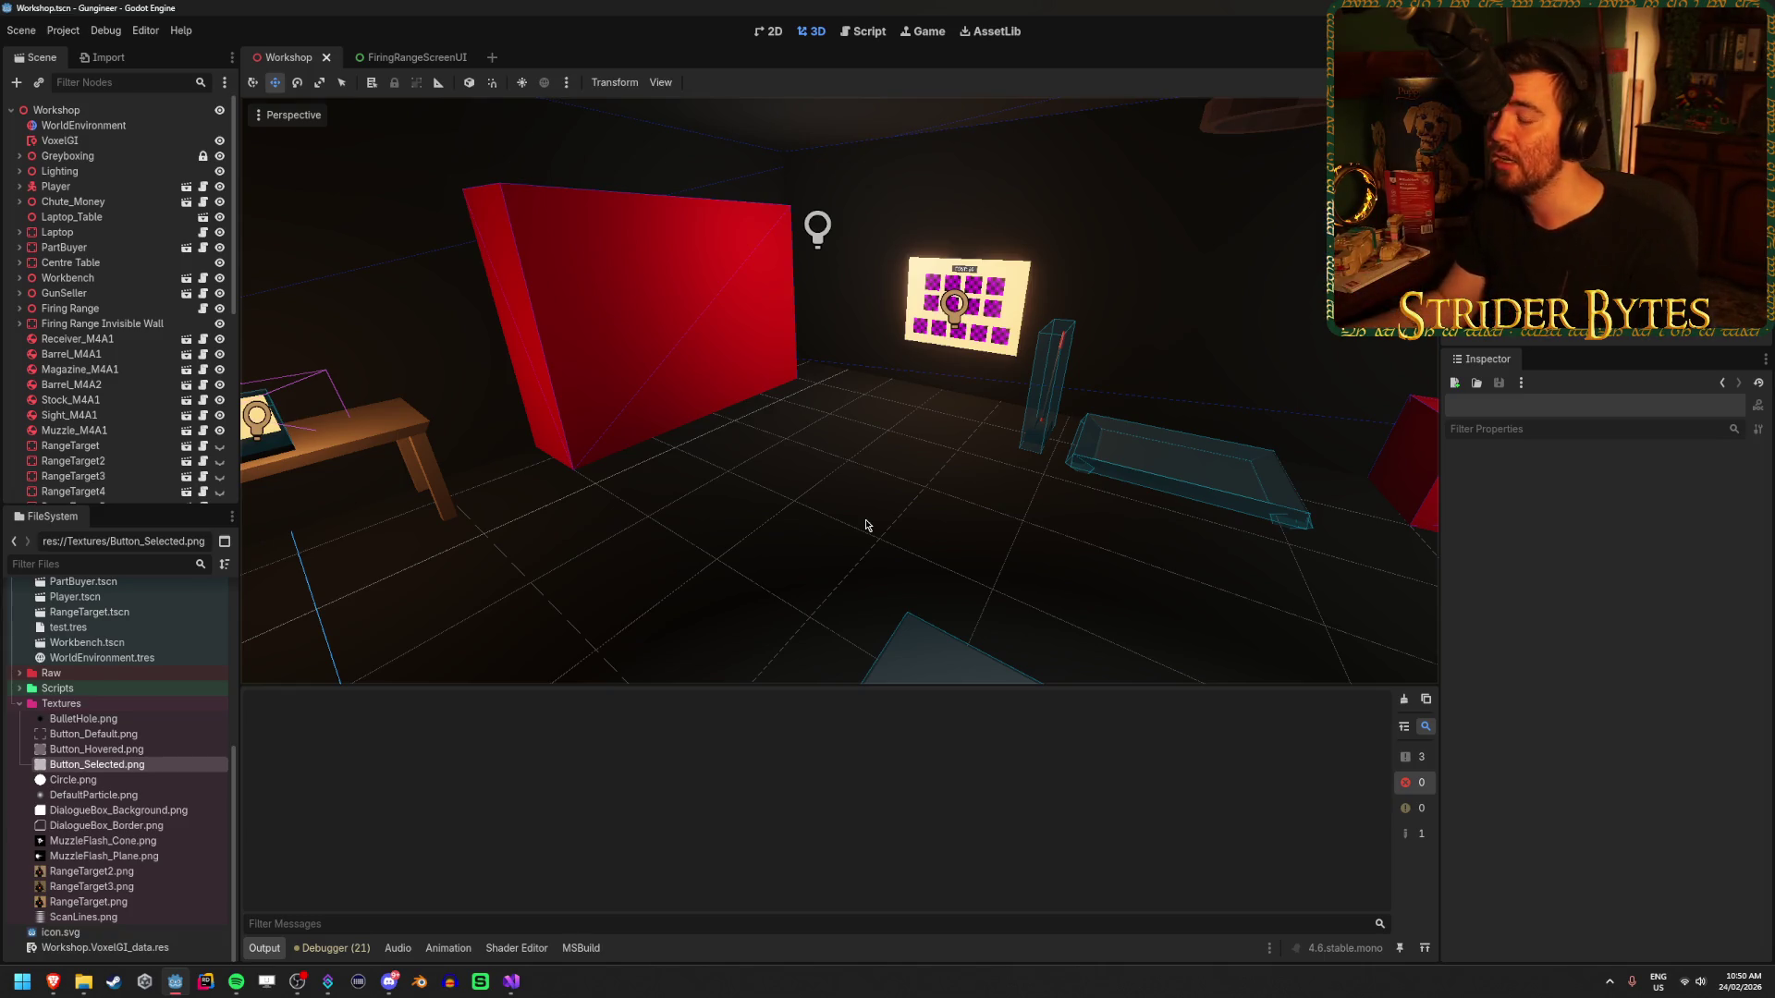
- Fly the view to the parts board and close the FiringRangeScreenUI scene tab
key("w")
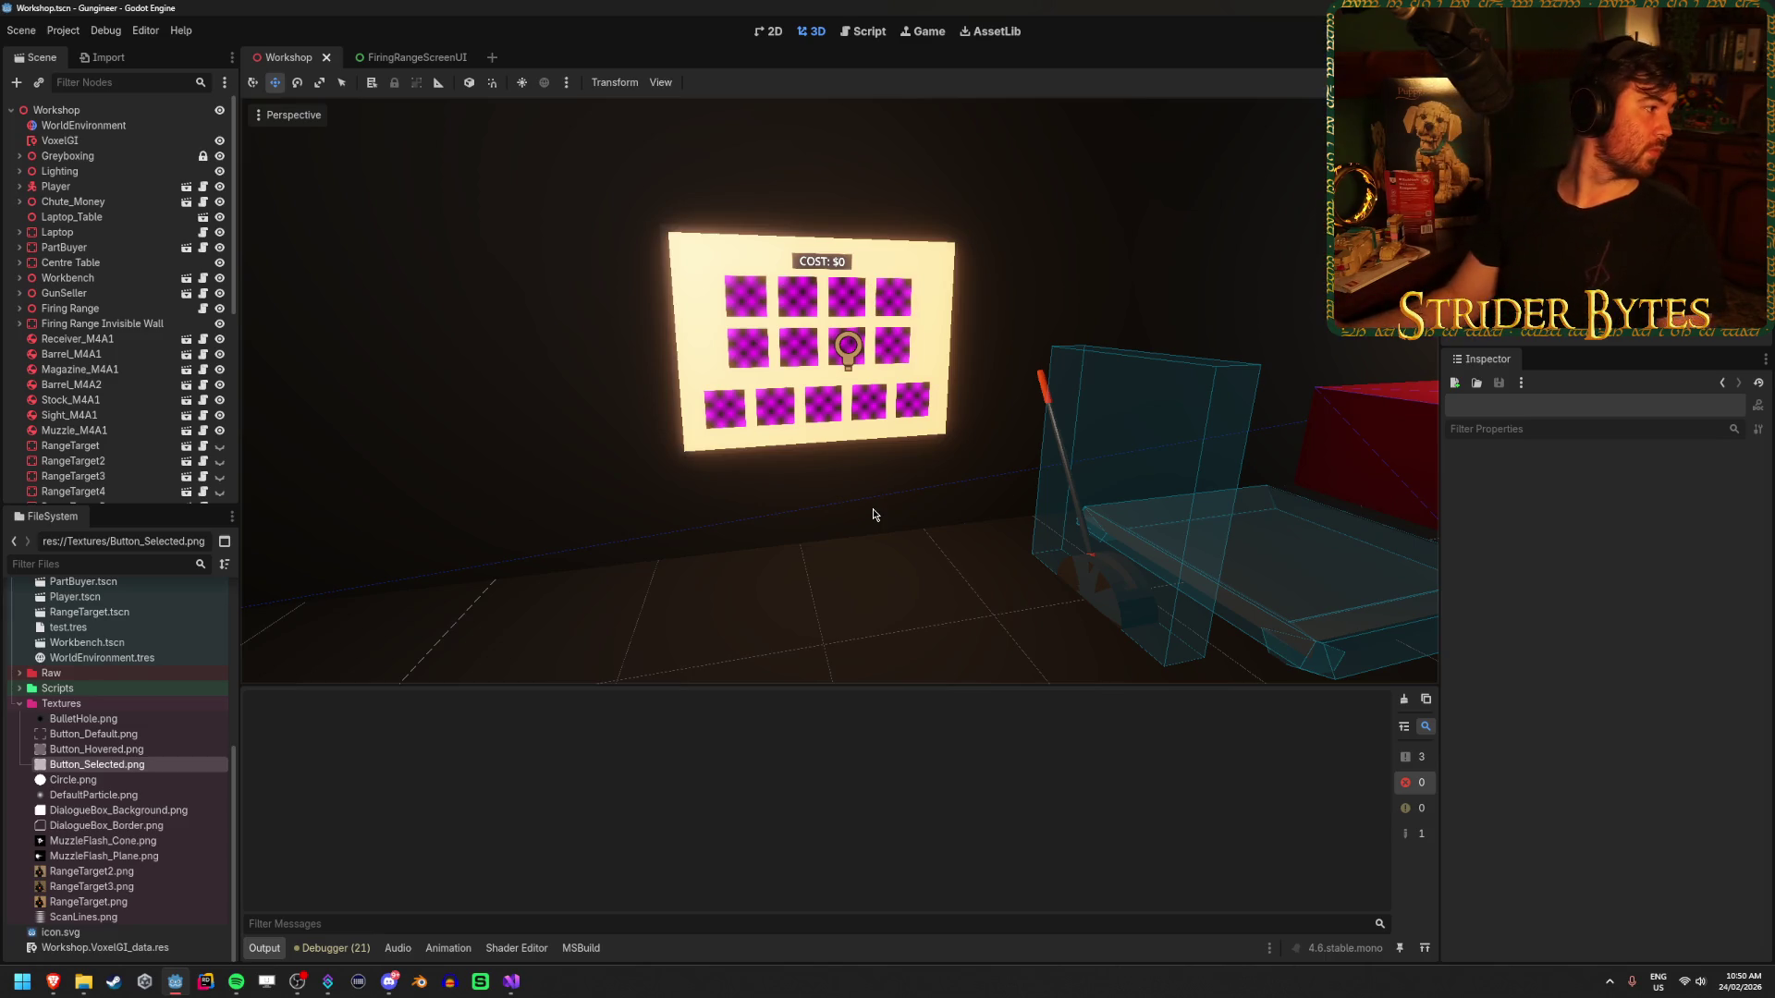
right_click(872, 515)
key("w")
scroll(873, 489, "up", 1)
left_click(477, 58)
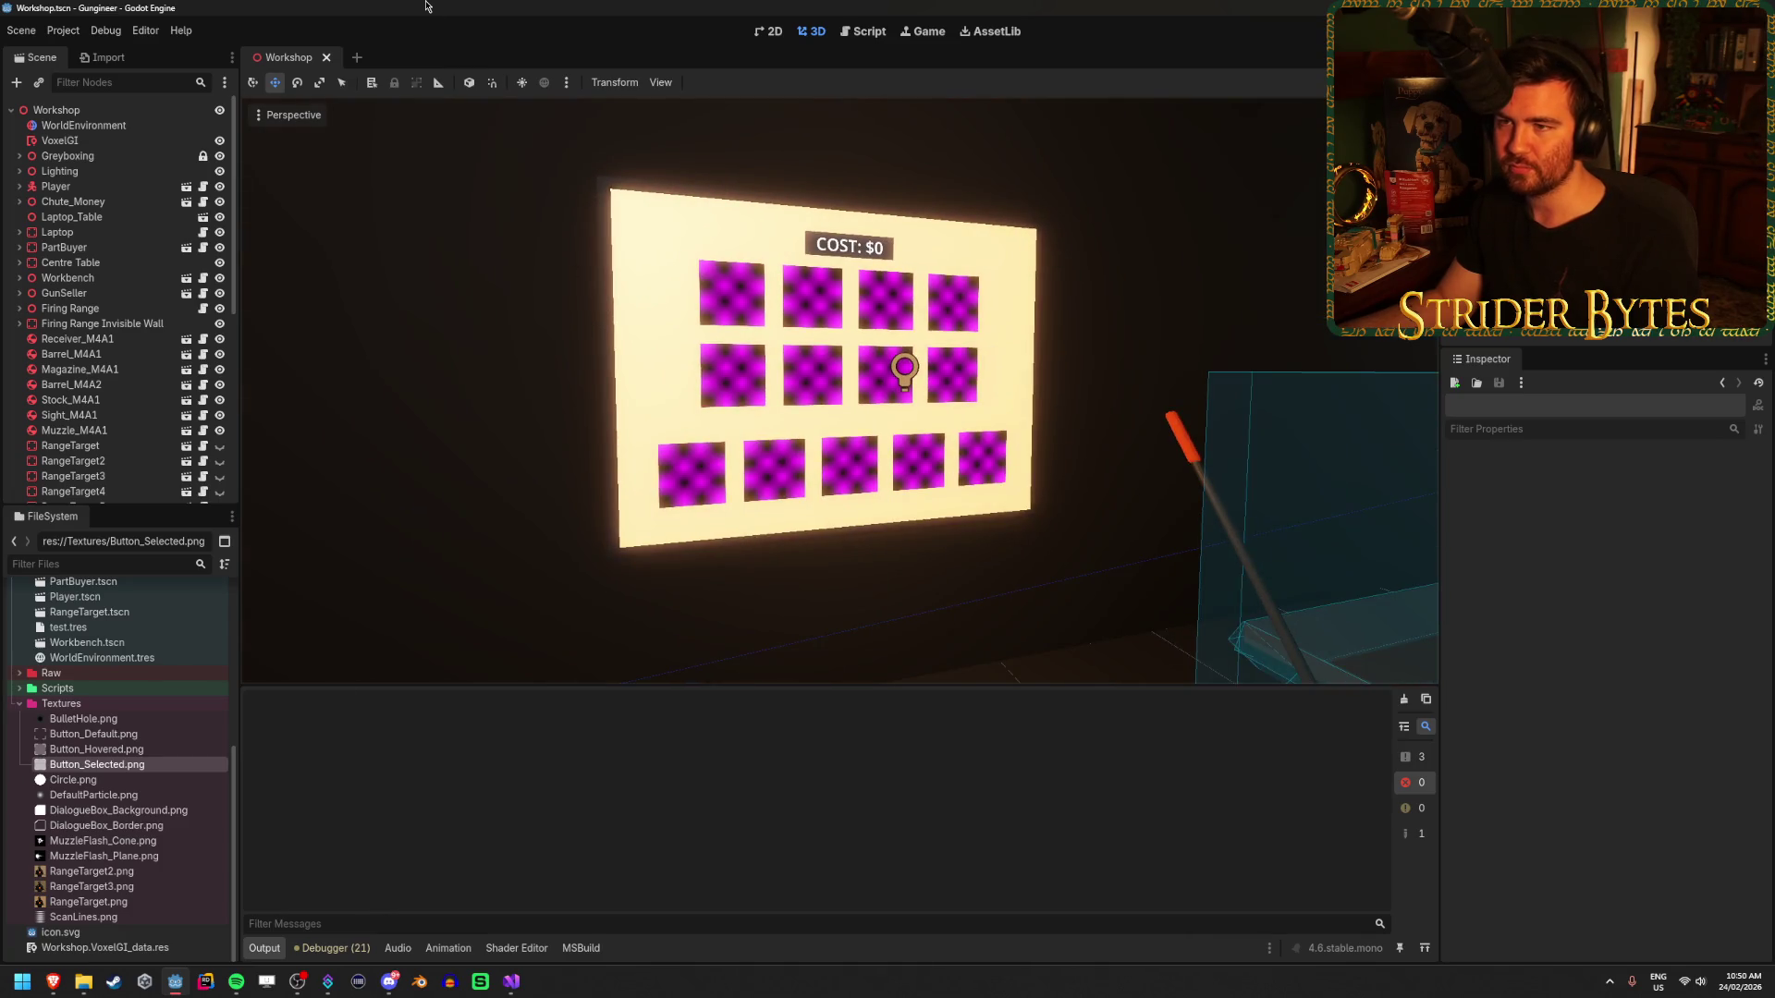
- Inspect the Firing Range and Firing Range Invisible Wall nodes, then glance into the Scripts folder
left_click(102, 324)
left_click(102, 339)
left_click(102, 327)
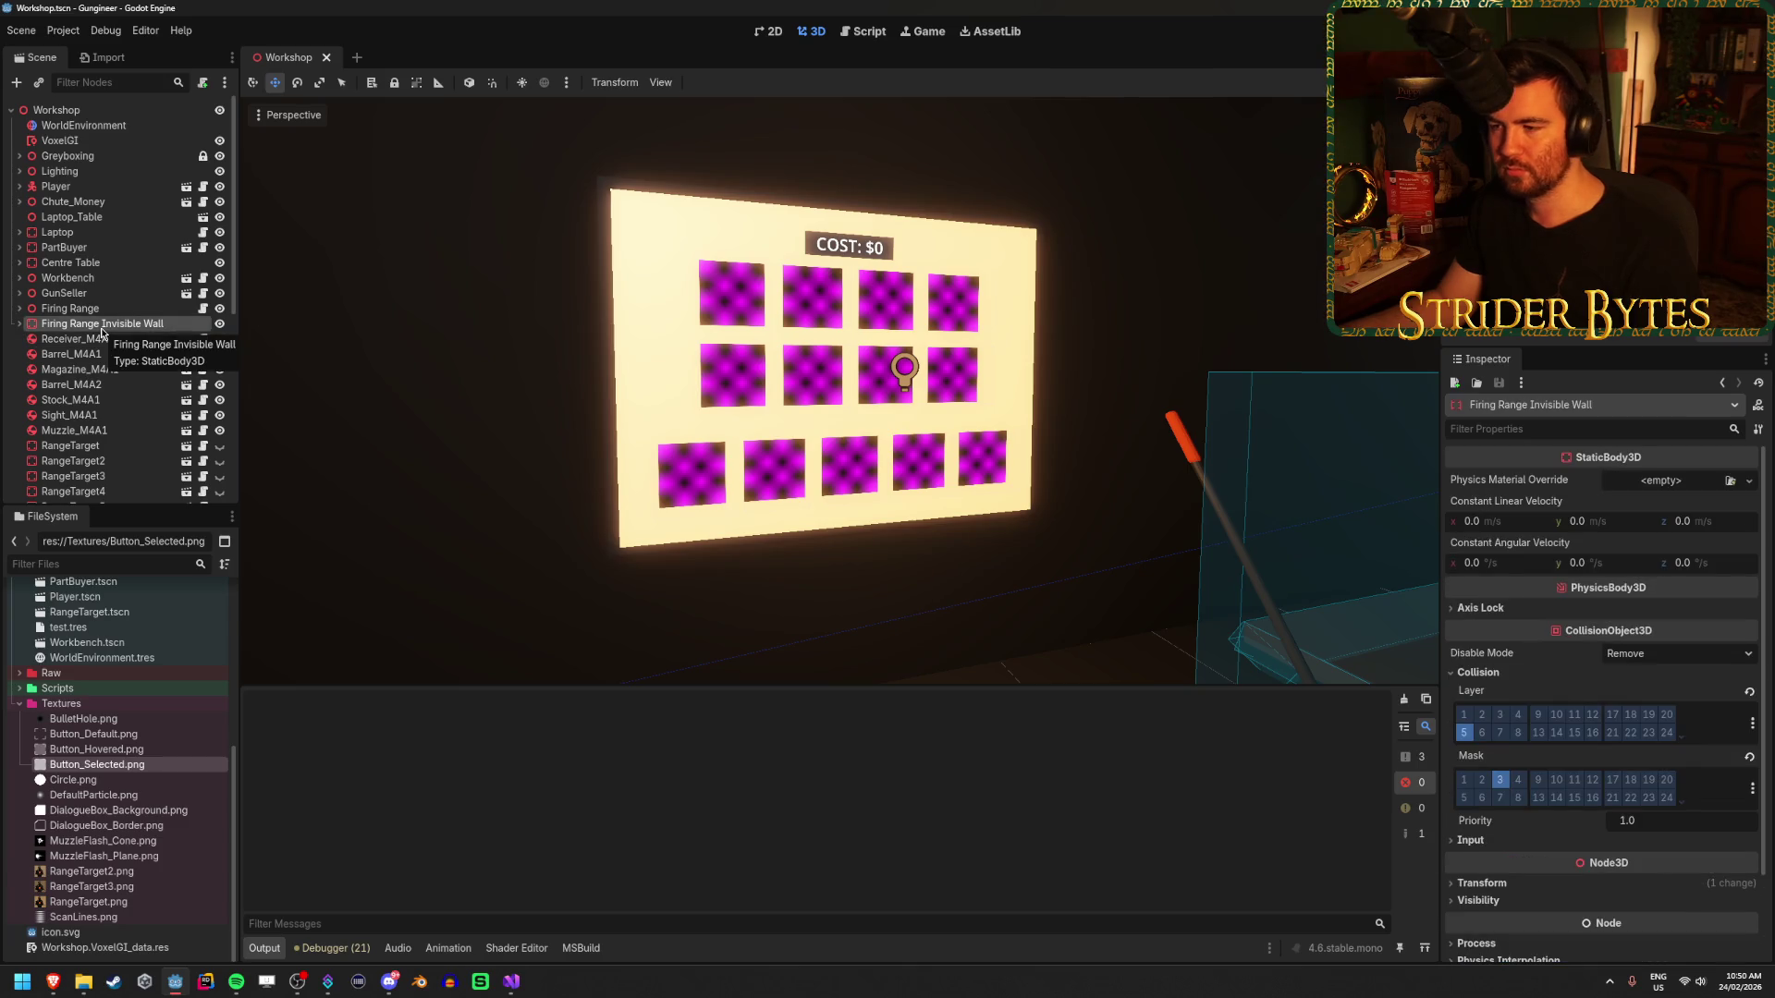
left_click(81, 309)
left_click(81, 324)
left_click(82, 309)
left_click(81, 325)
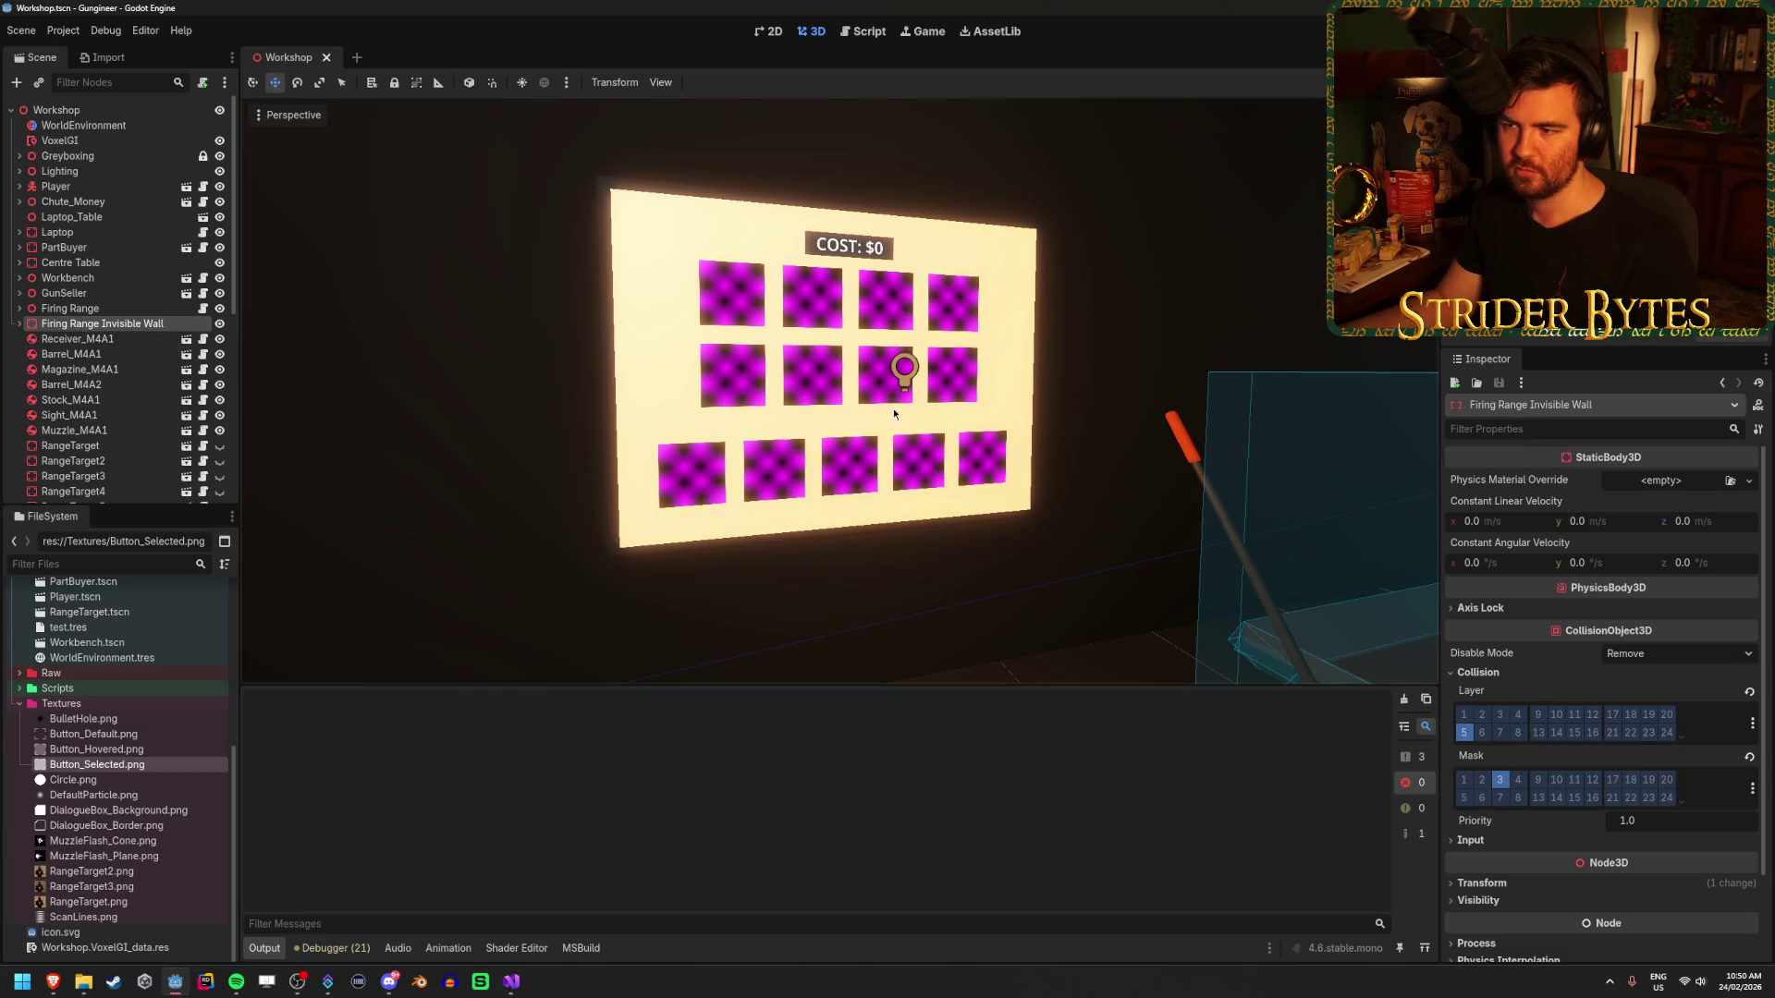
scroll(169, 478, "down", 5)
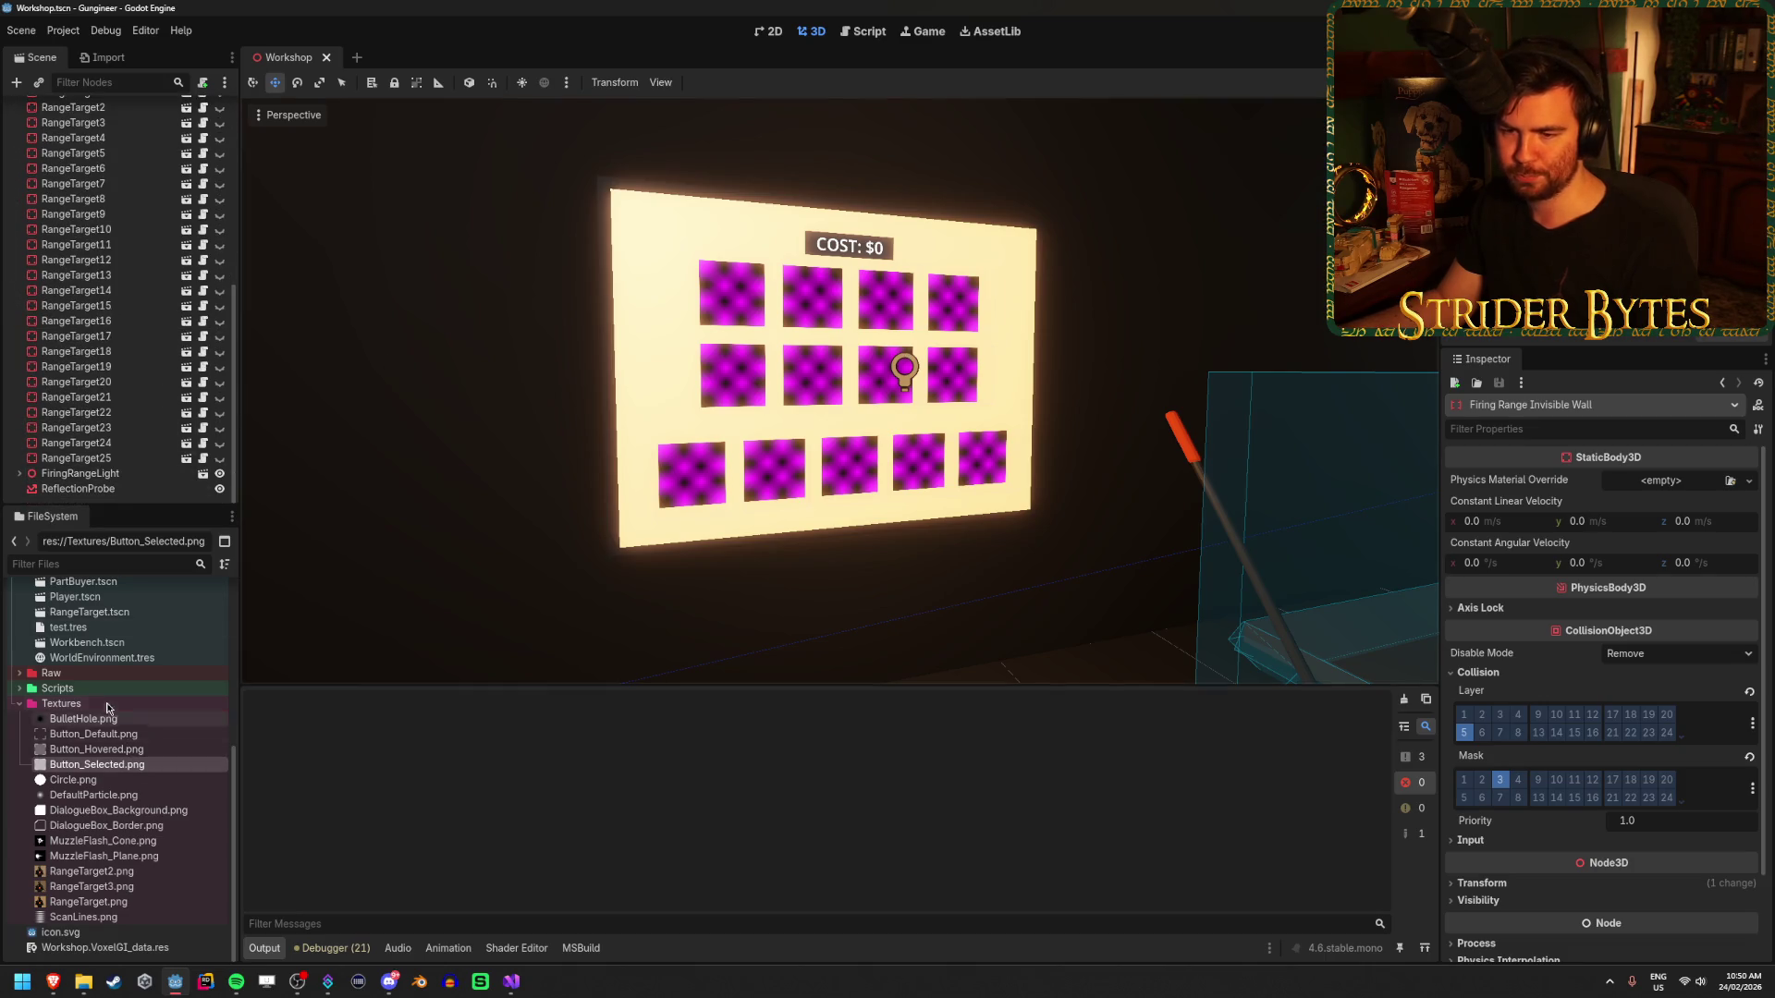
left_click(19, 689)
left_click(18, 688)
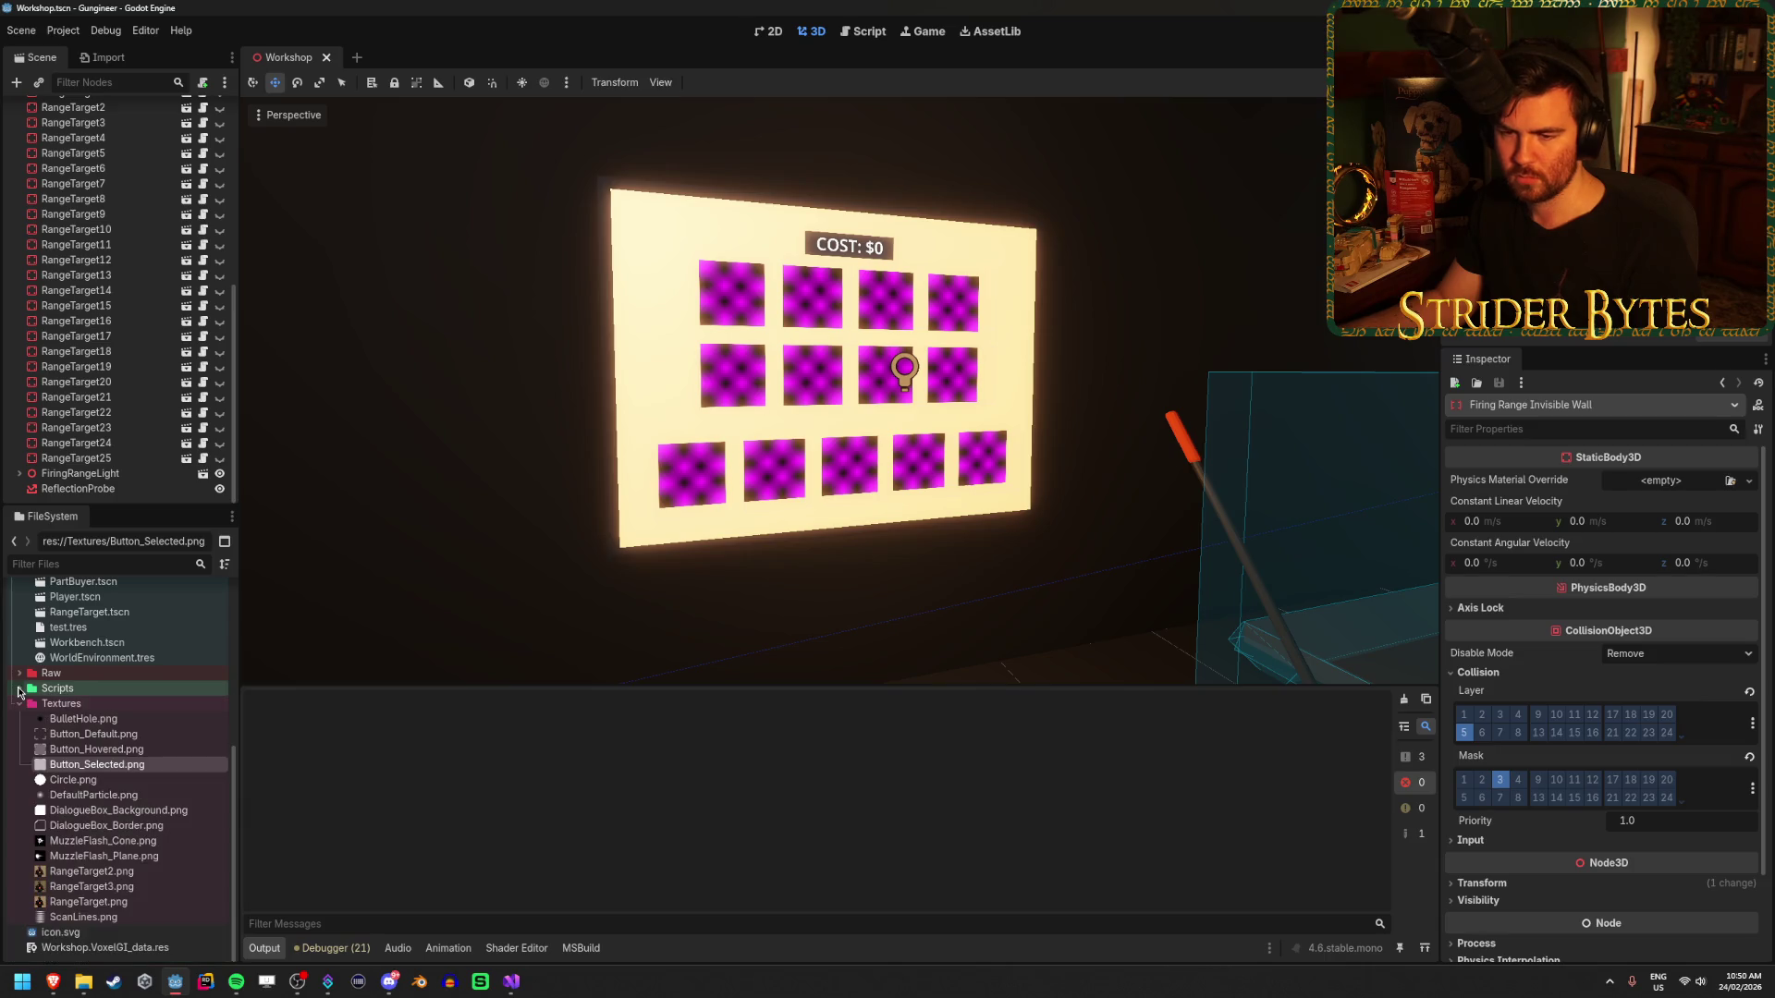
scroll(141, 745, "up", 5)
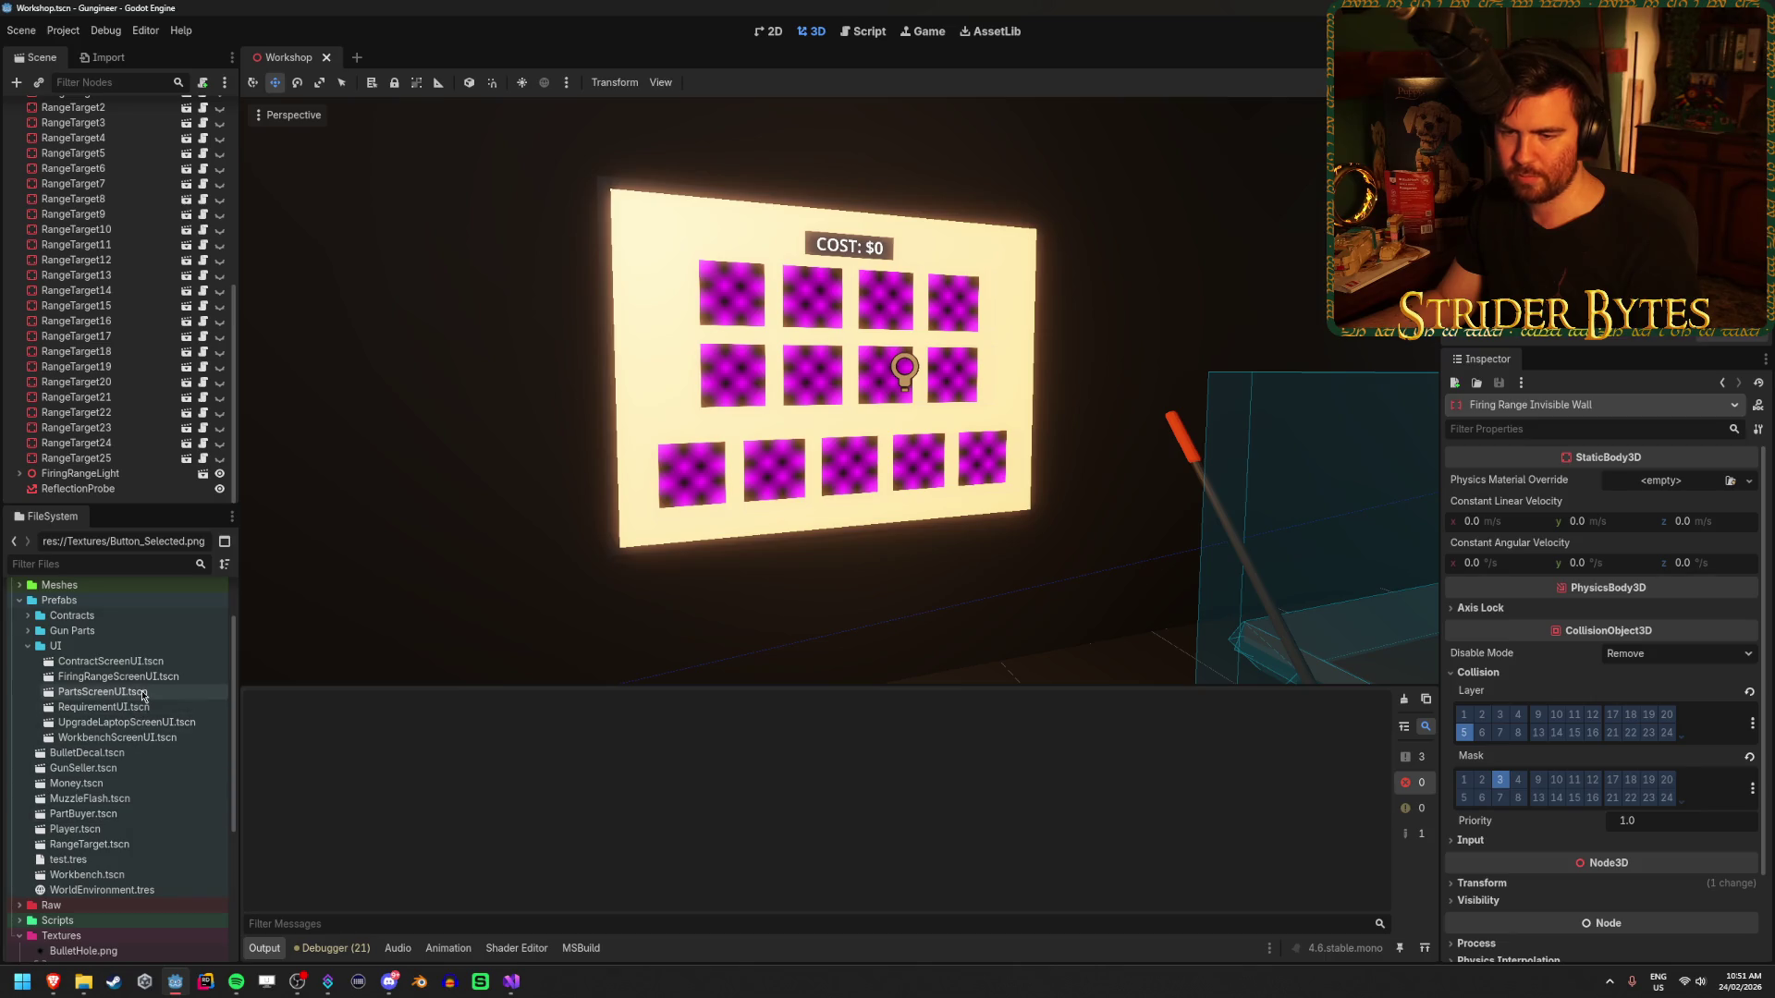
- Open PartsScreenUI.tscn and select its AnyPartButton node
double_click(102, 692)
scroll(839, 555, "down", 3)
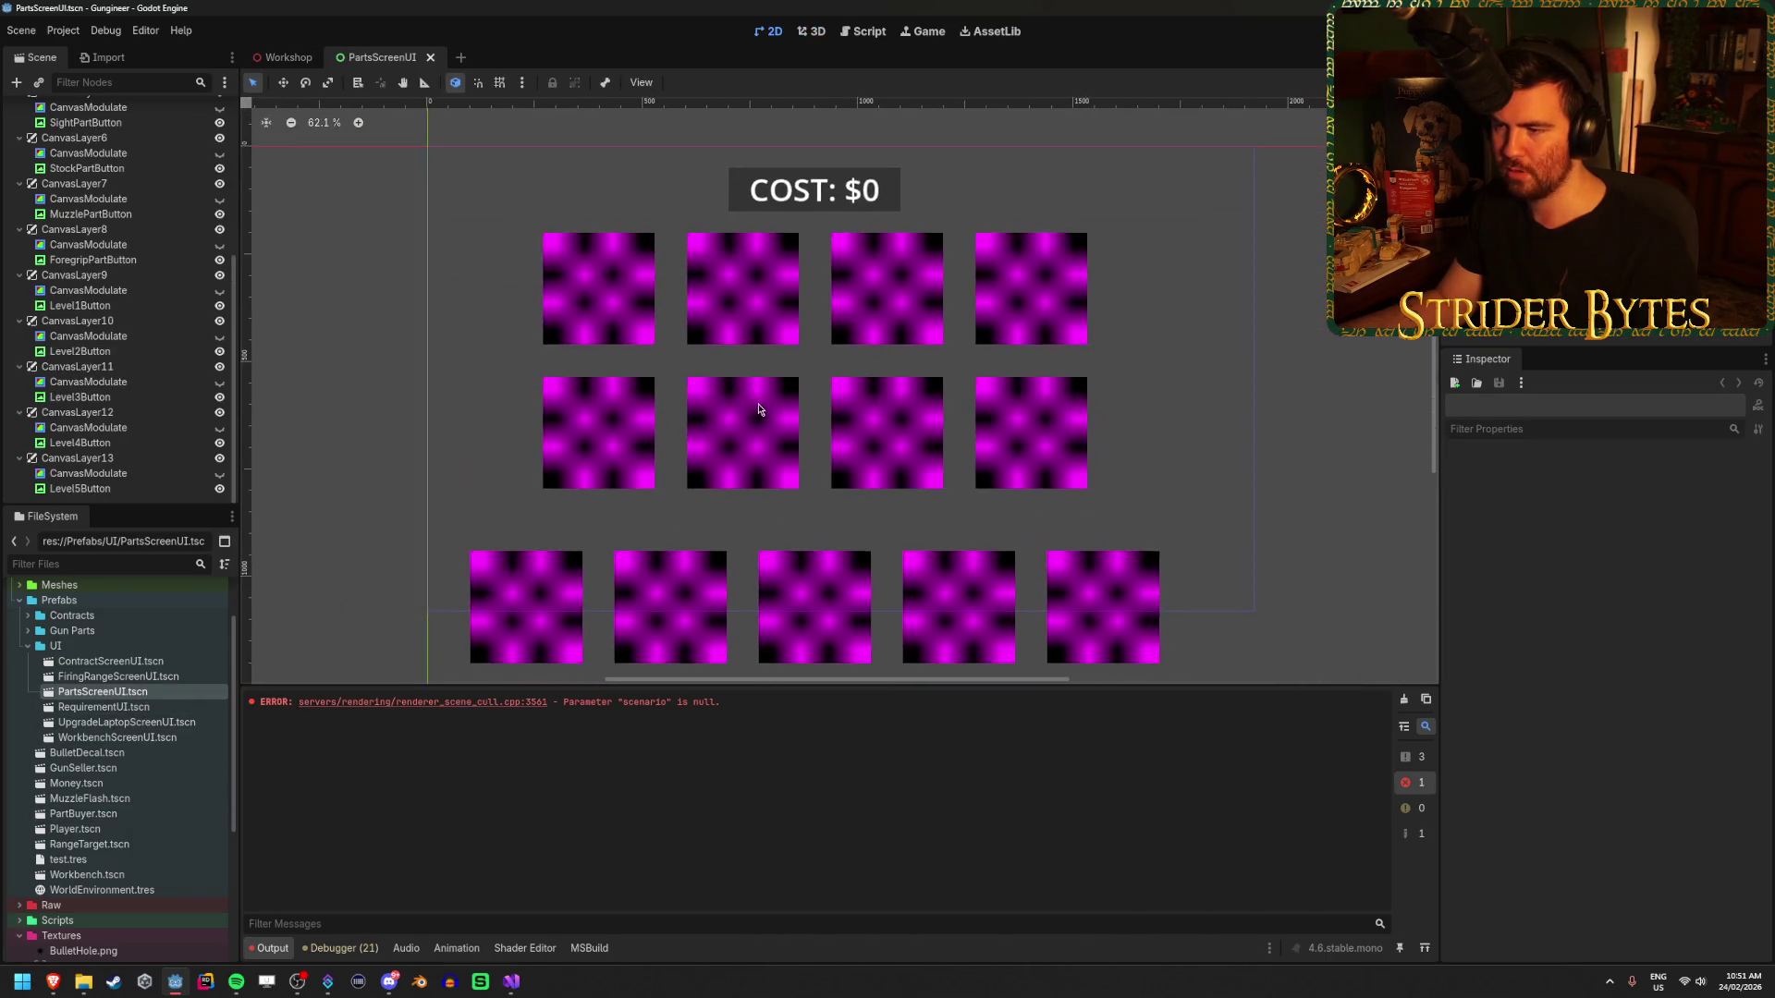
scroll(157, 296, "up", 5)
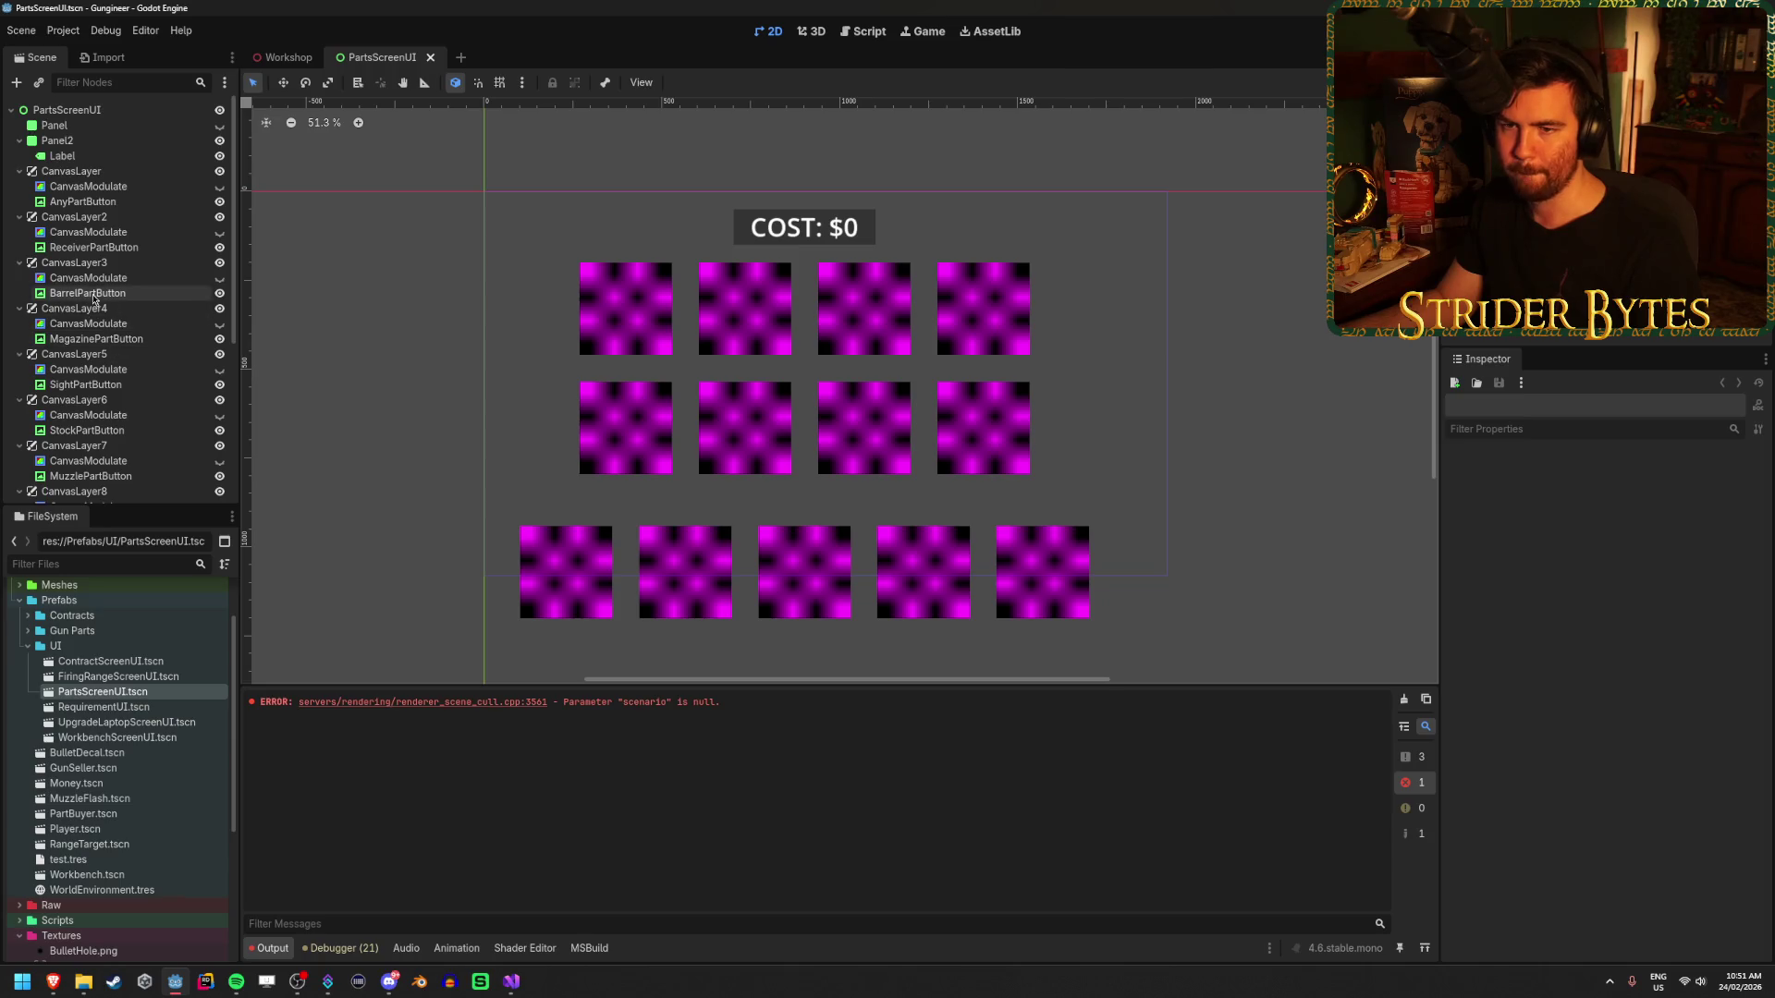
left_click(87, 201)
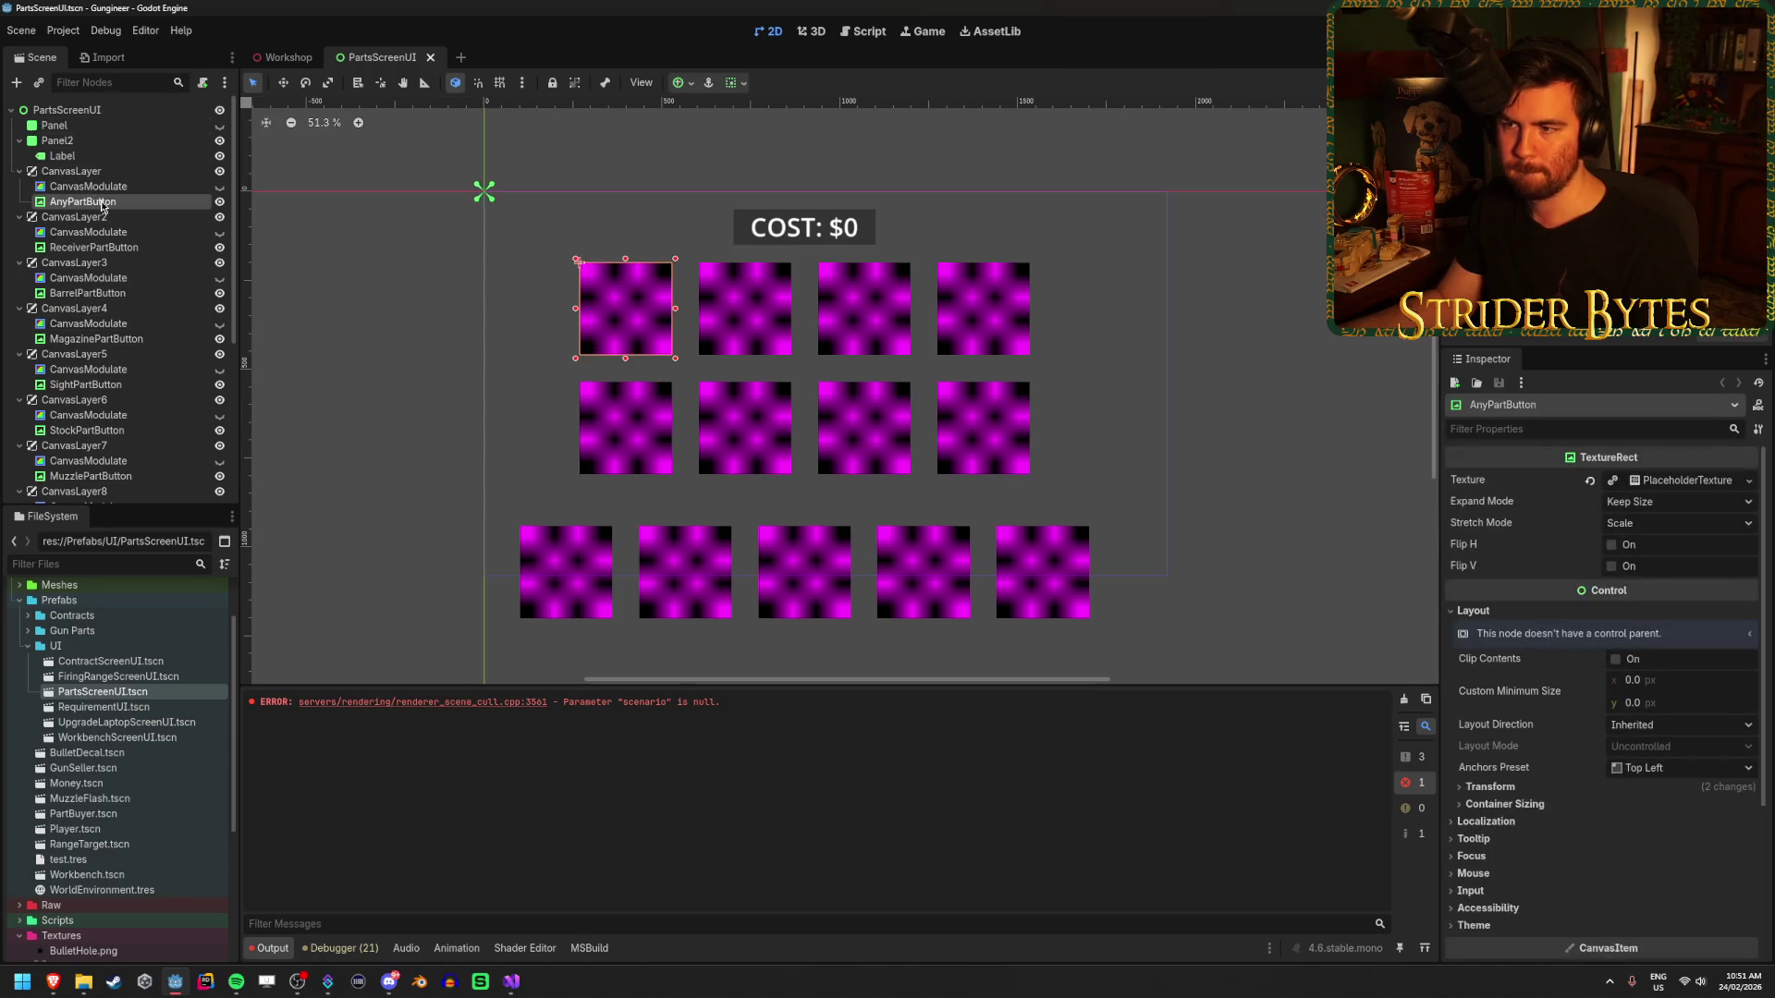
left_click(101, 174)
left_click(96, 201)
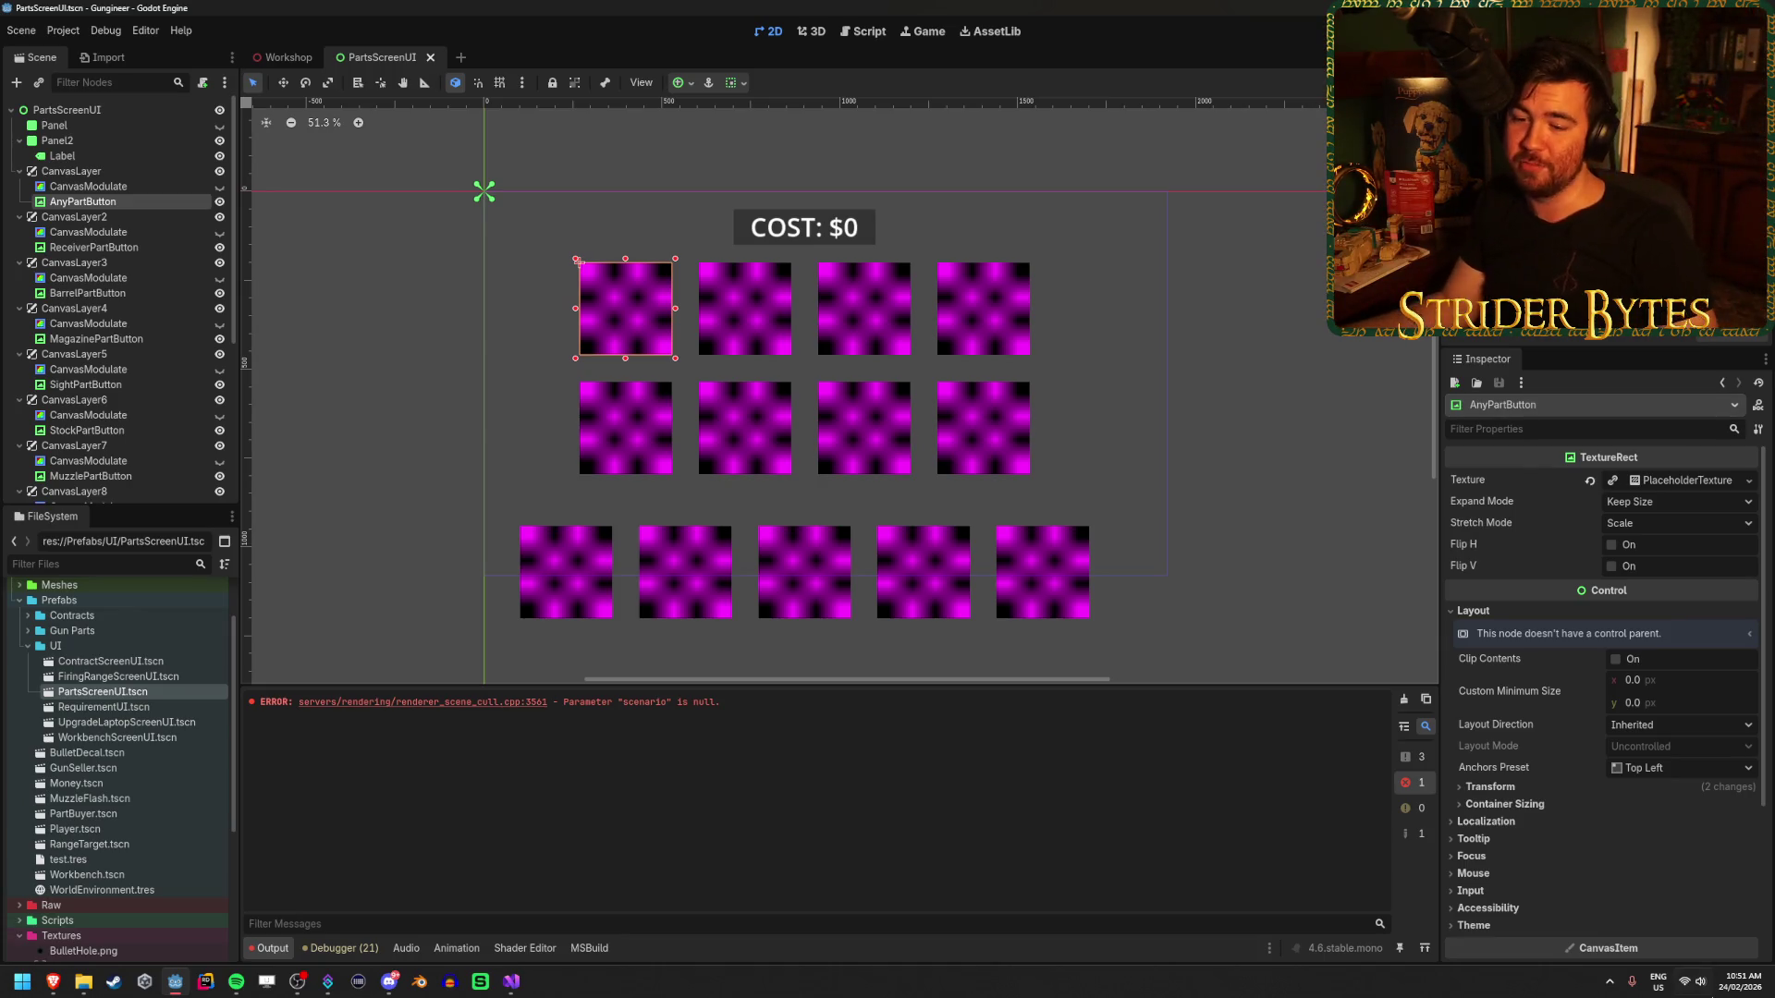
- Clear the renderer errors from Output and review the CanvasLayer, Panel2 and AnyPartButton nodes
left_click(1401, 700)
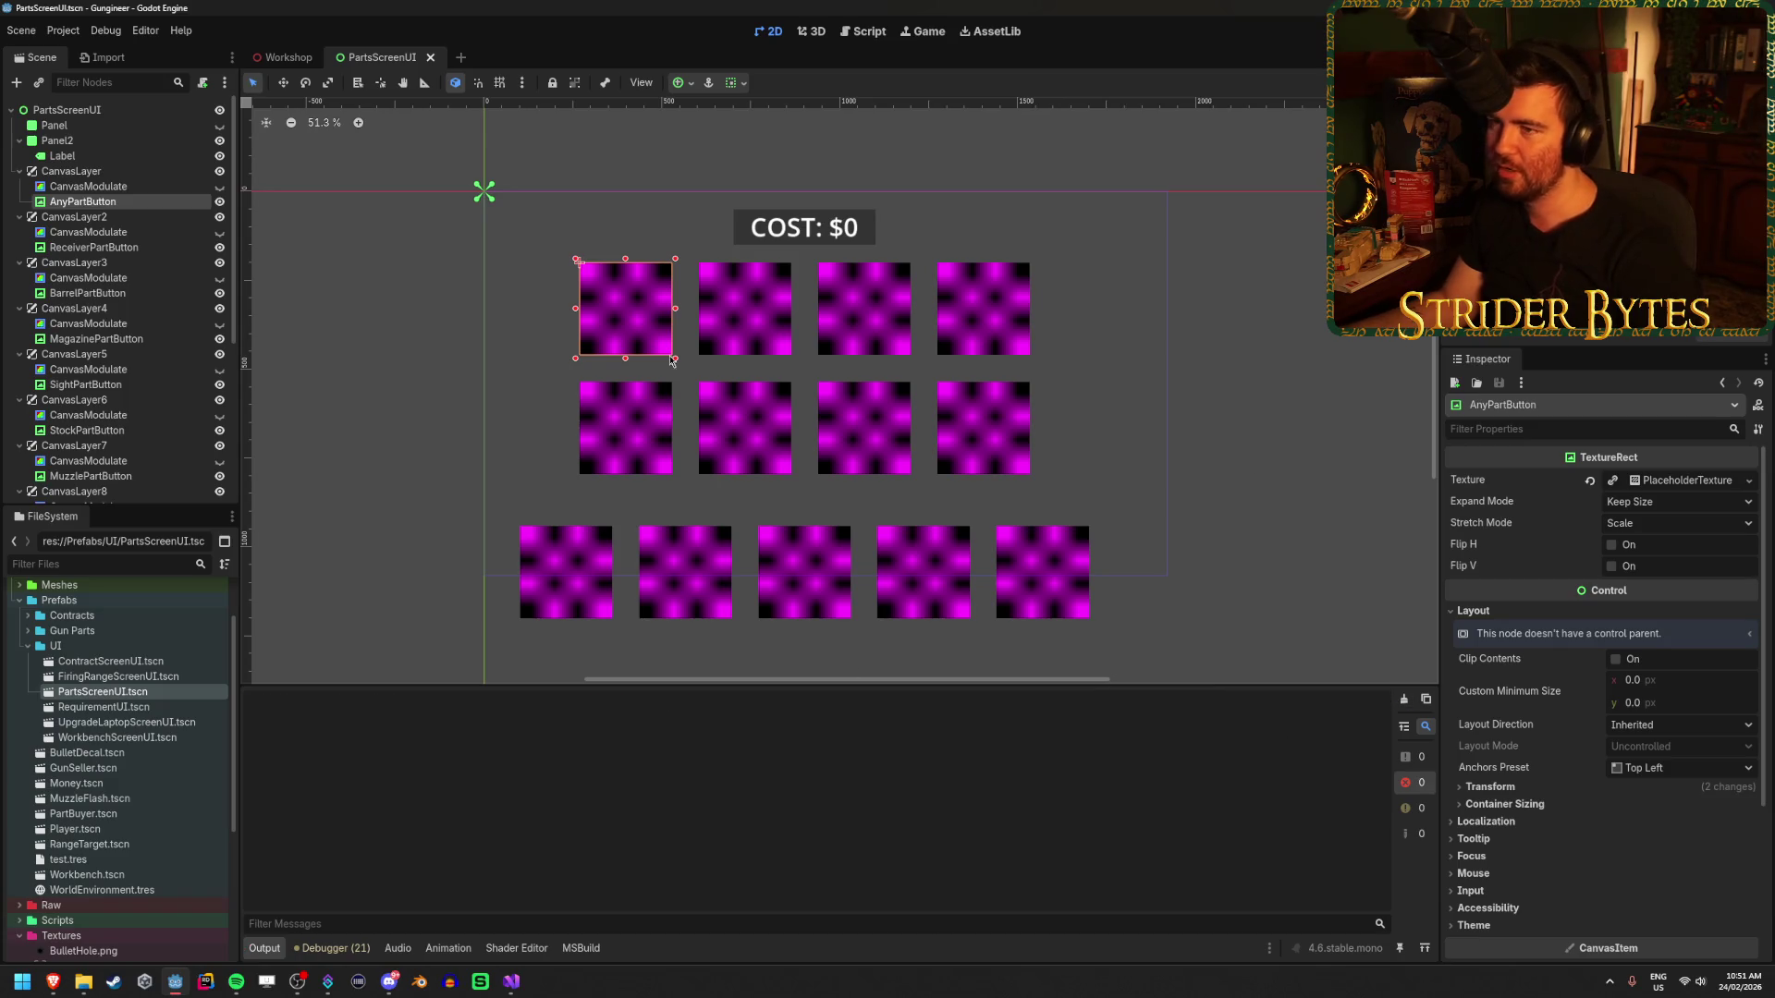
left_click(139, 187)
left_click(138, 202)
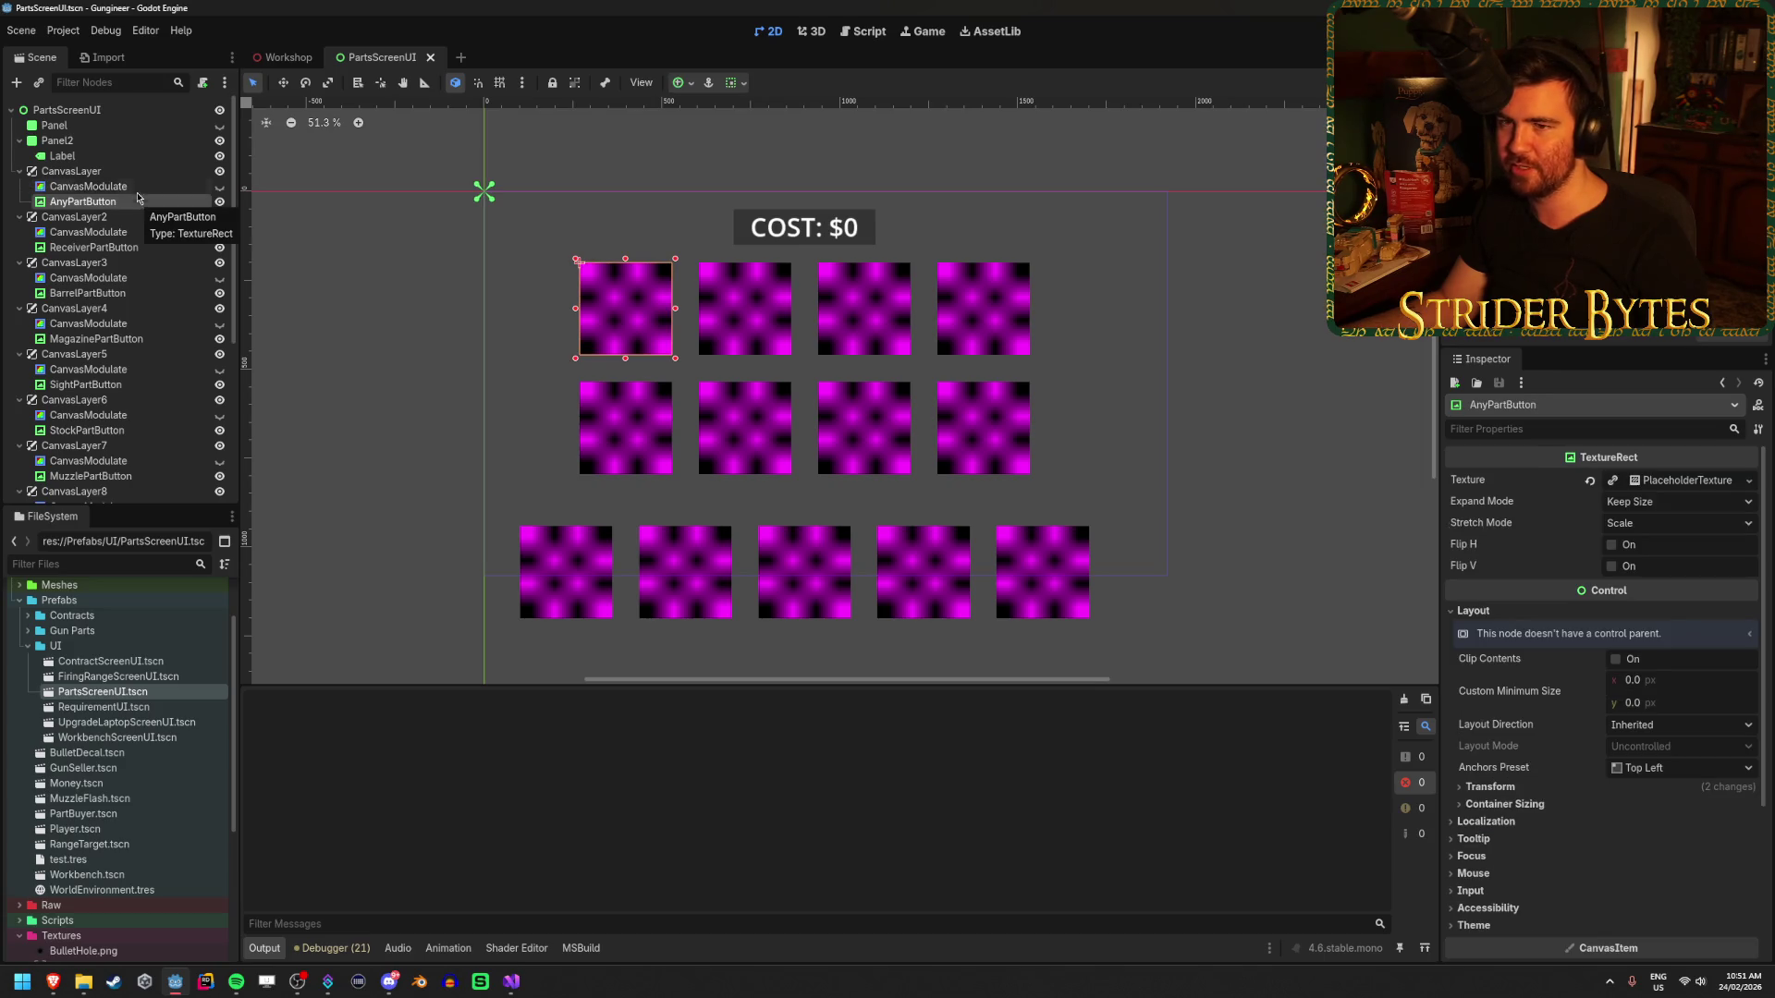
left_click(130, 172)
left_click(115, 140)
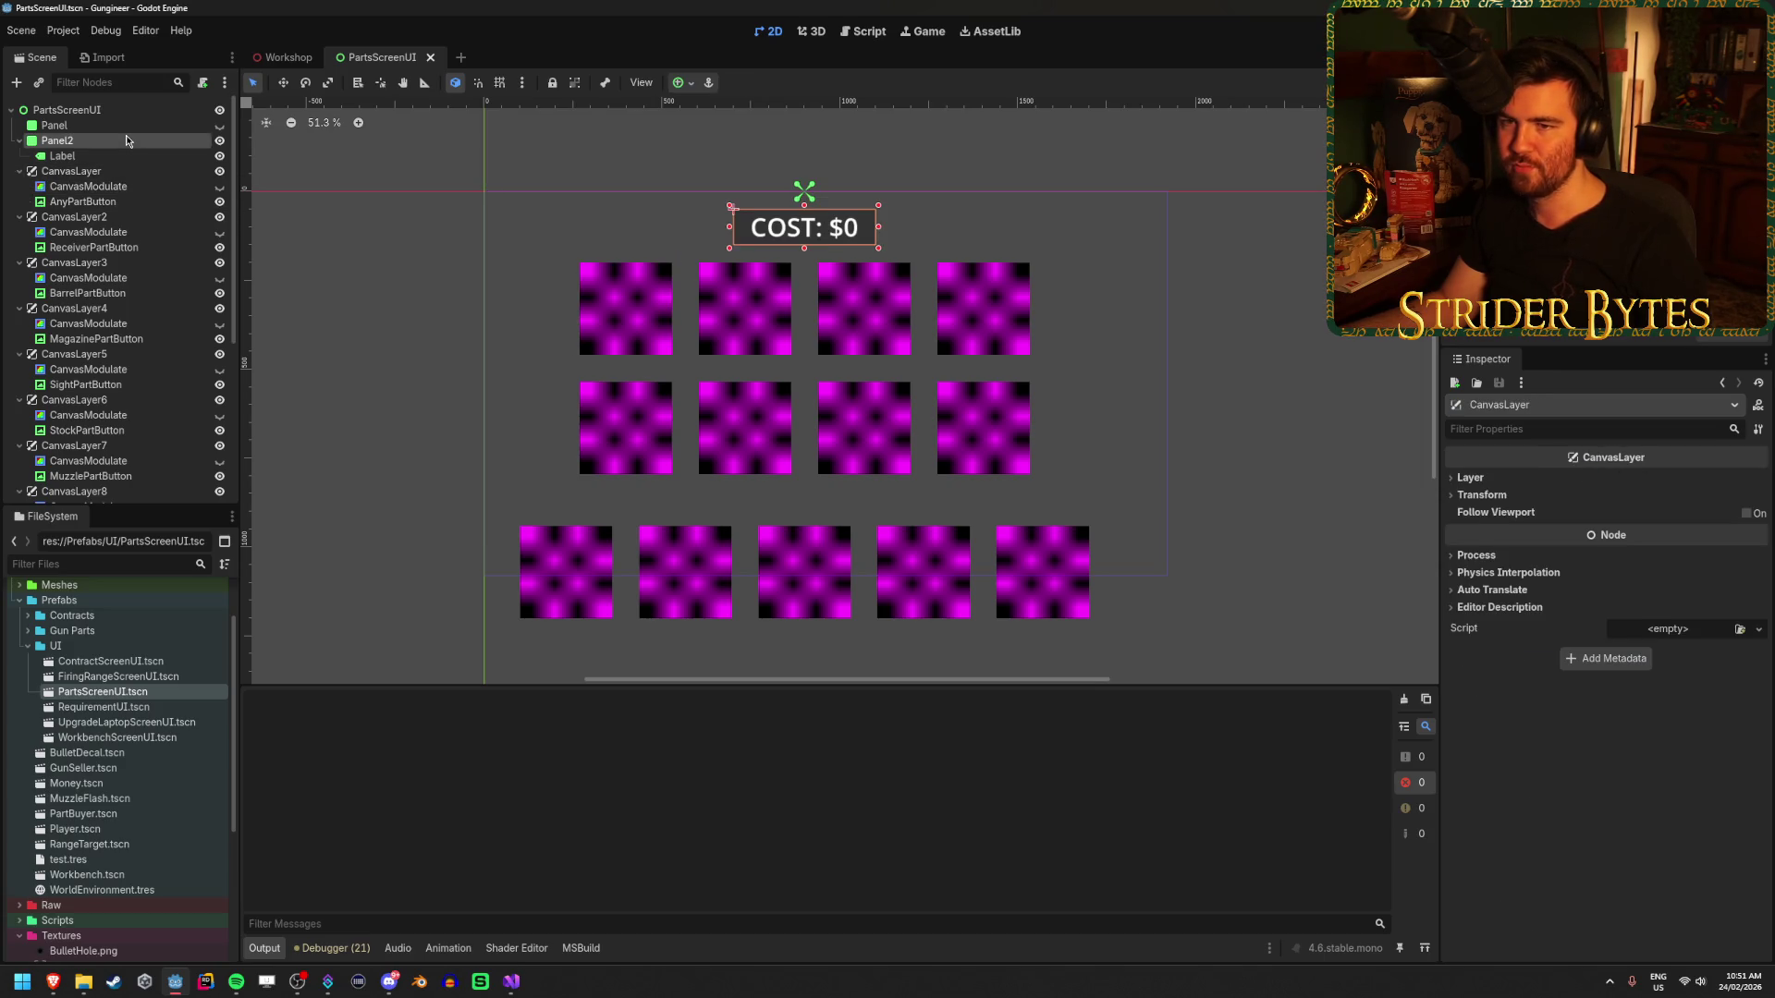
left_click(117, 201)
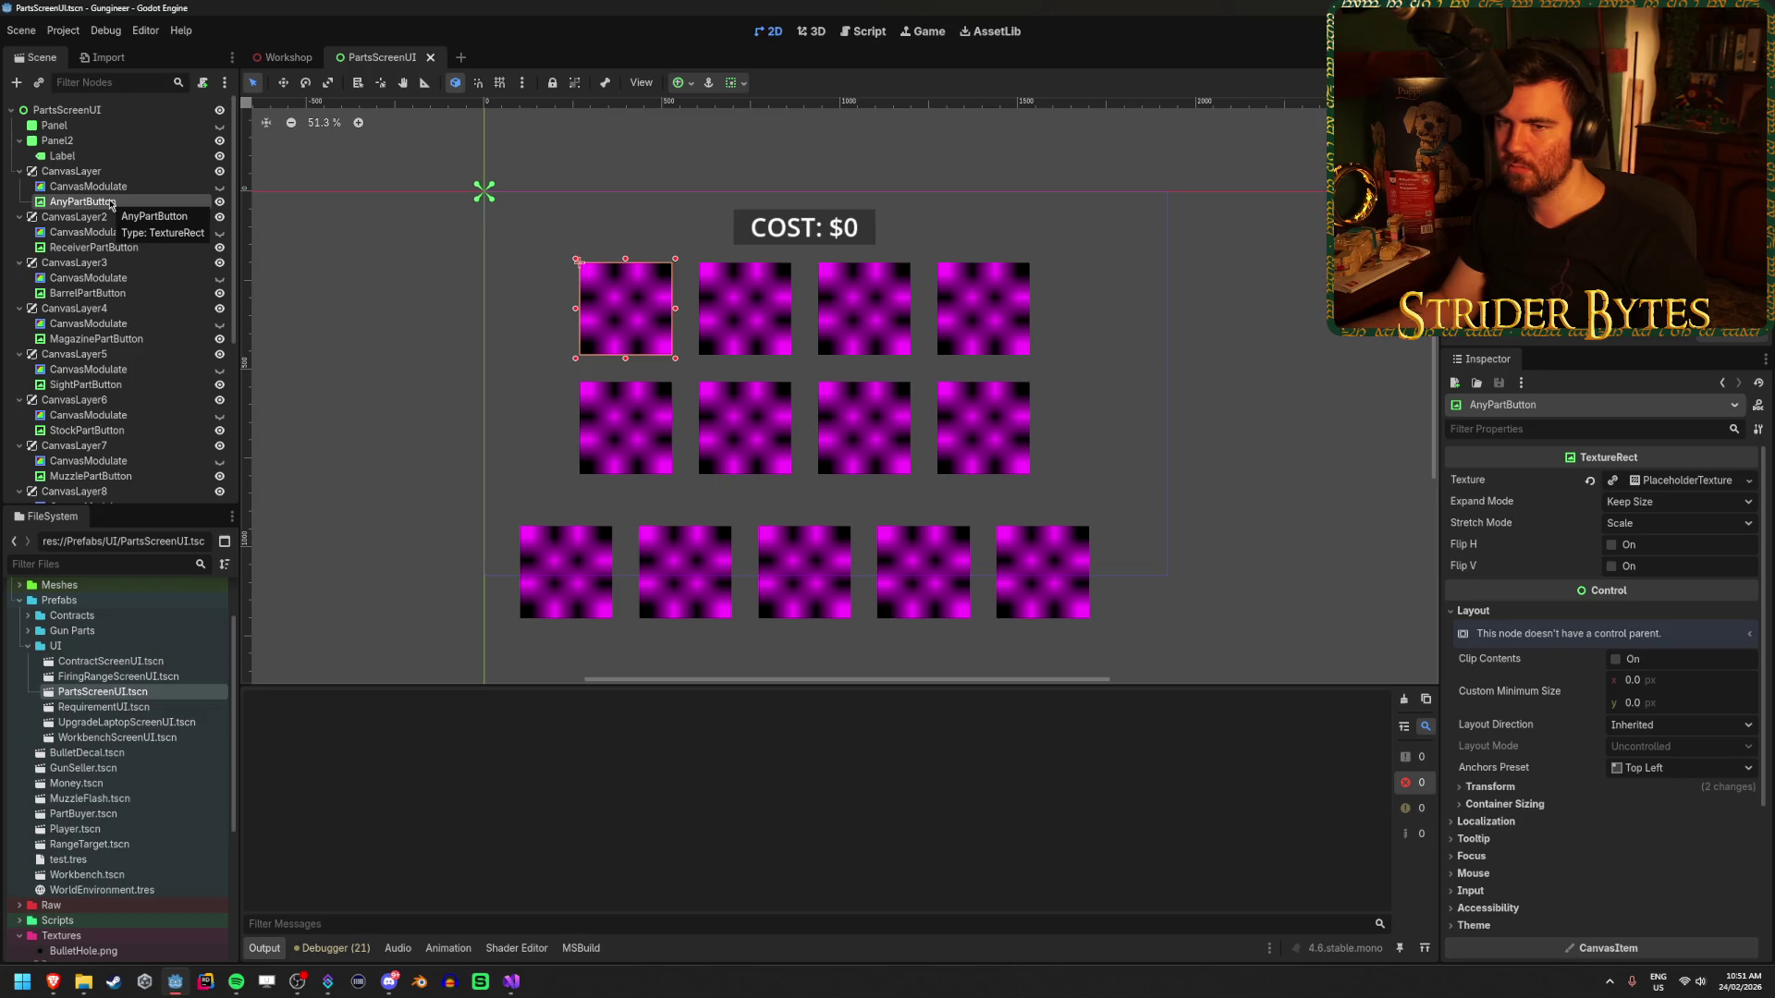
right_click(111, 205)
left_click(99, 204)
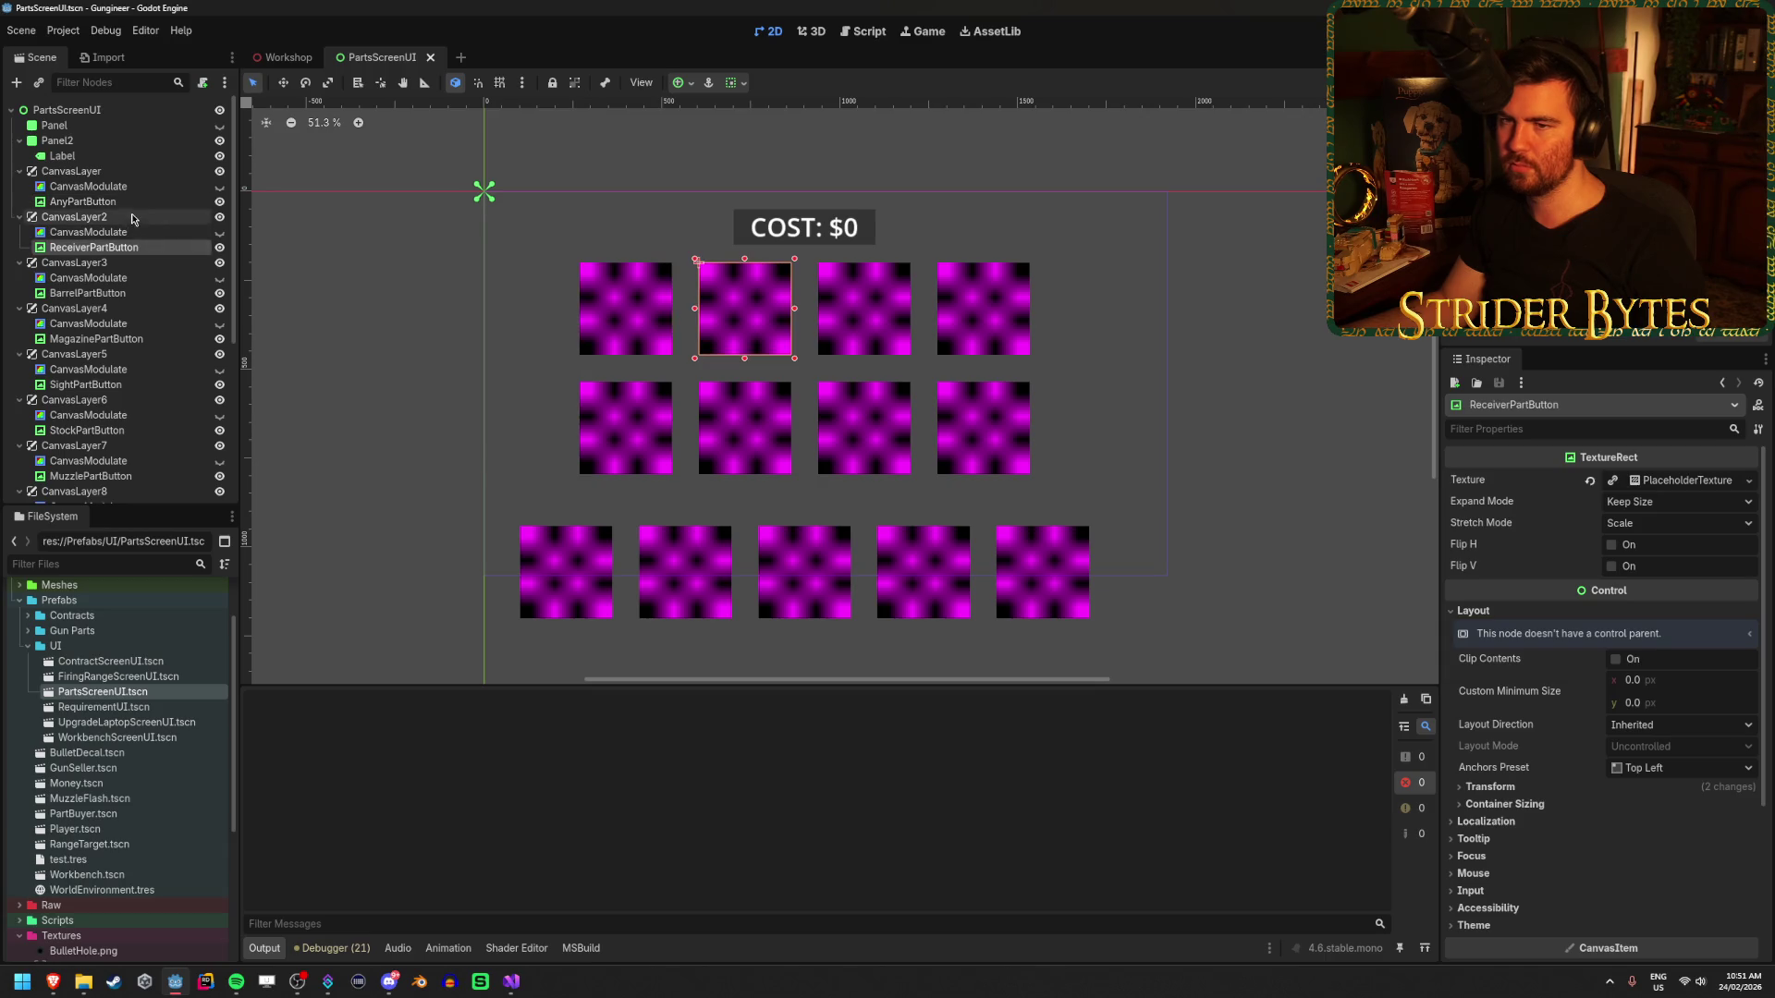
right_click(141, 205)
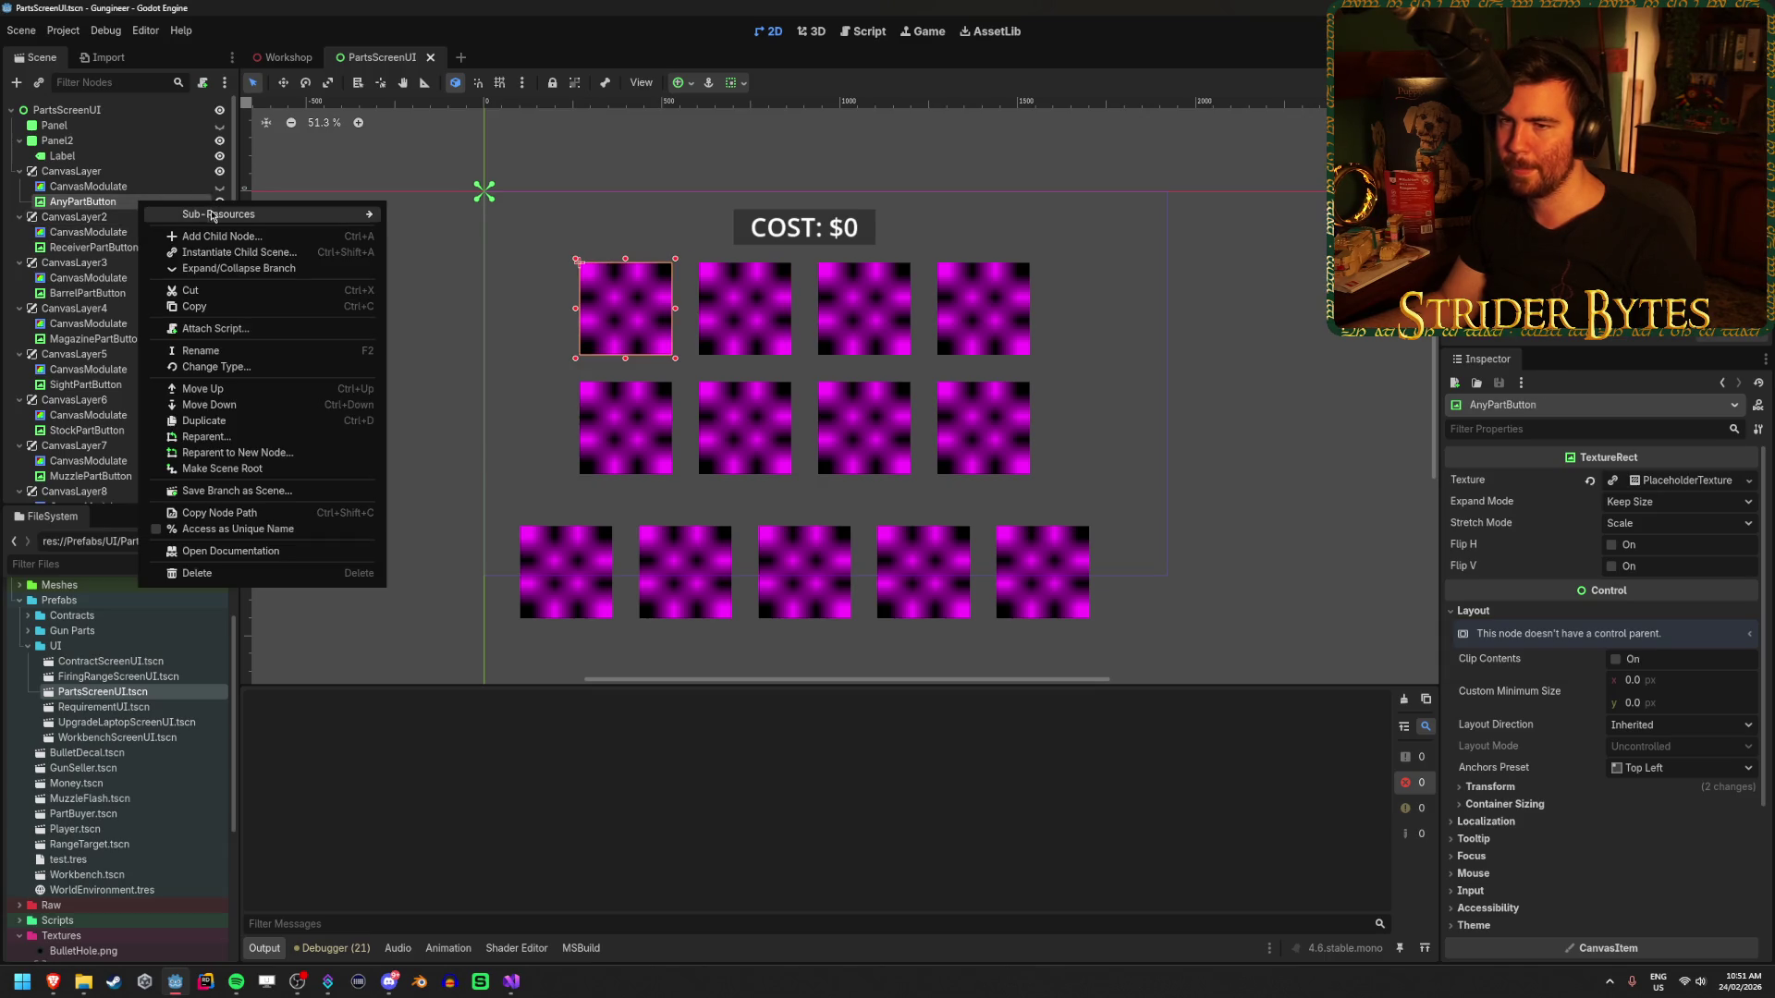
mouse_move(220, 218)
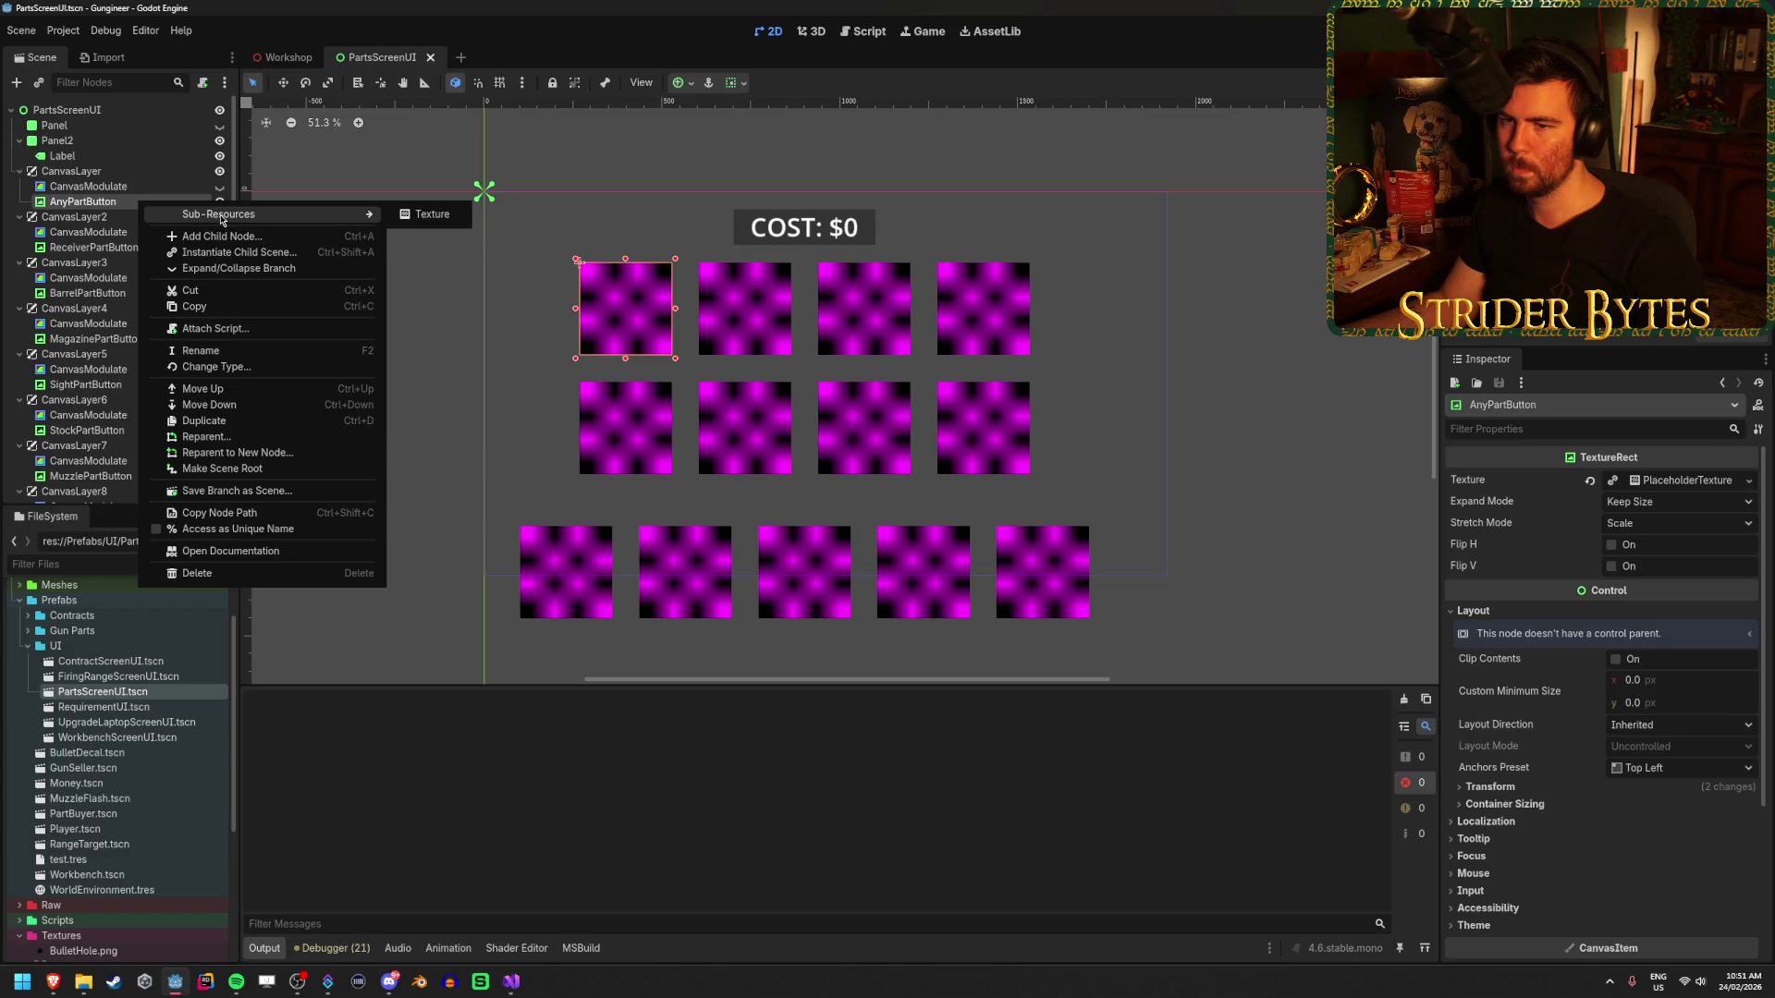
left_click(231, 367)
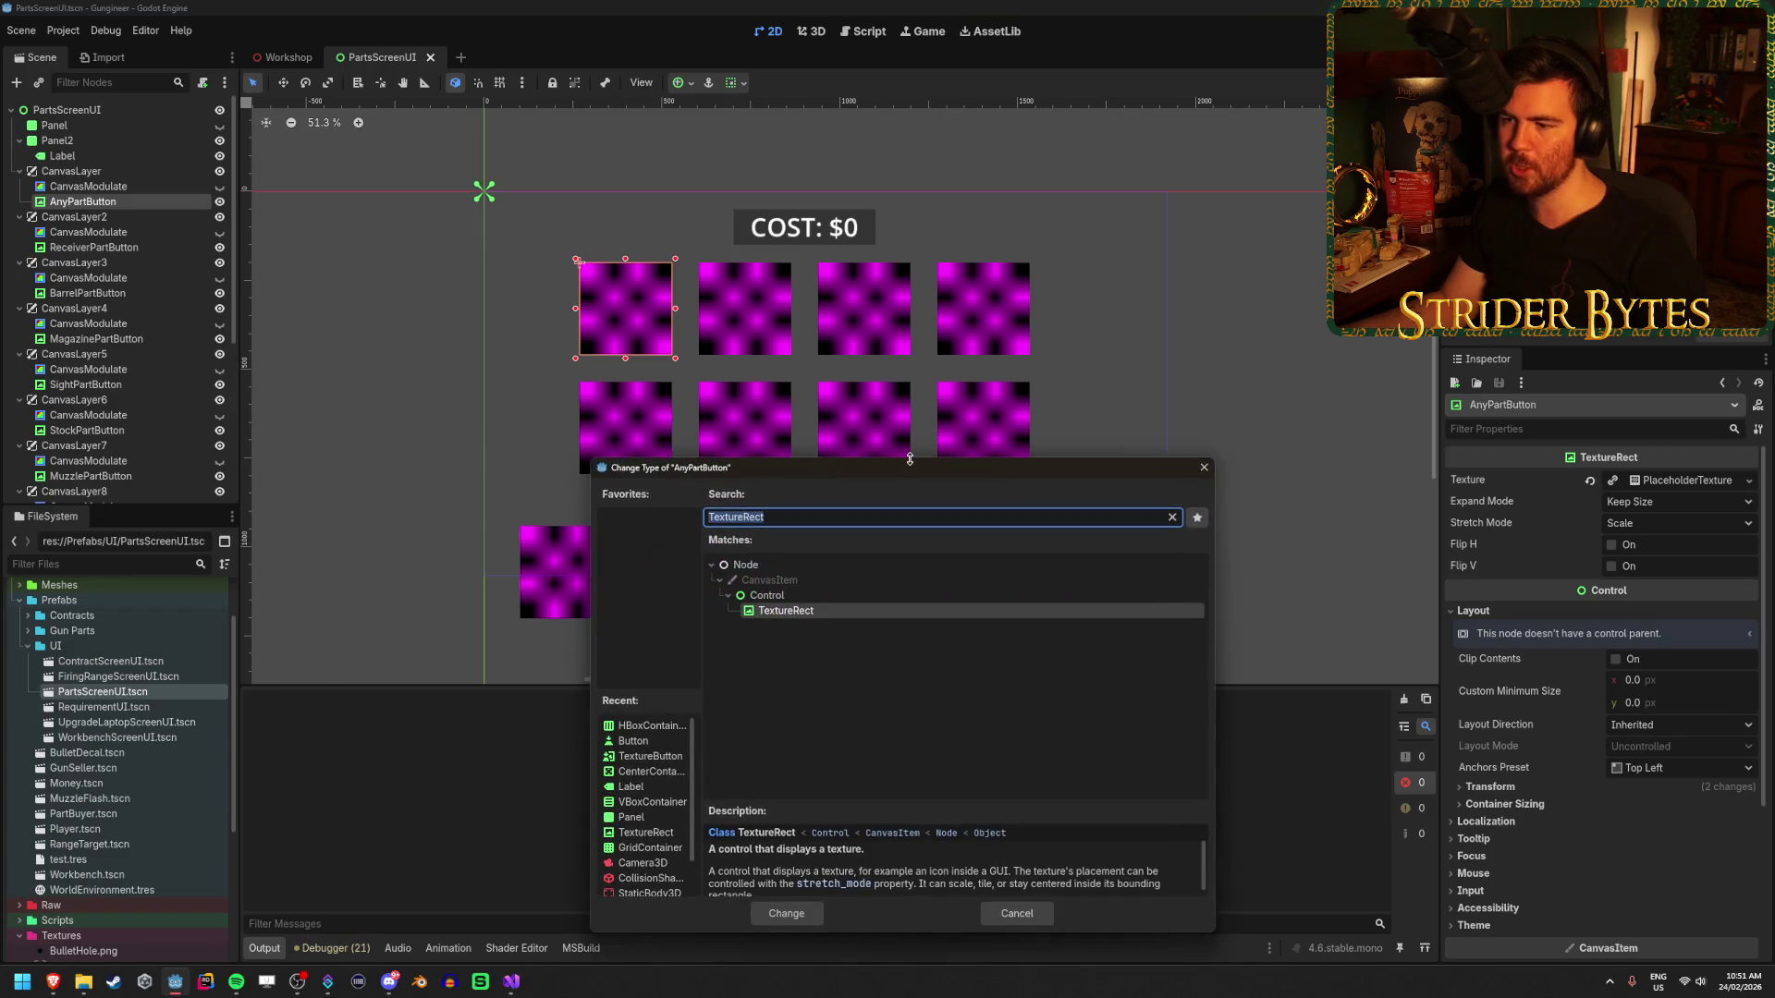
type("button")
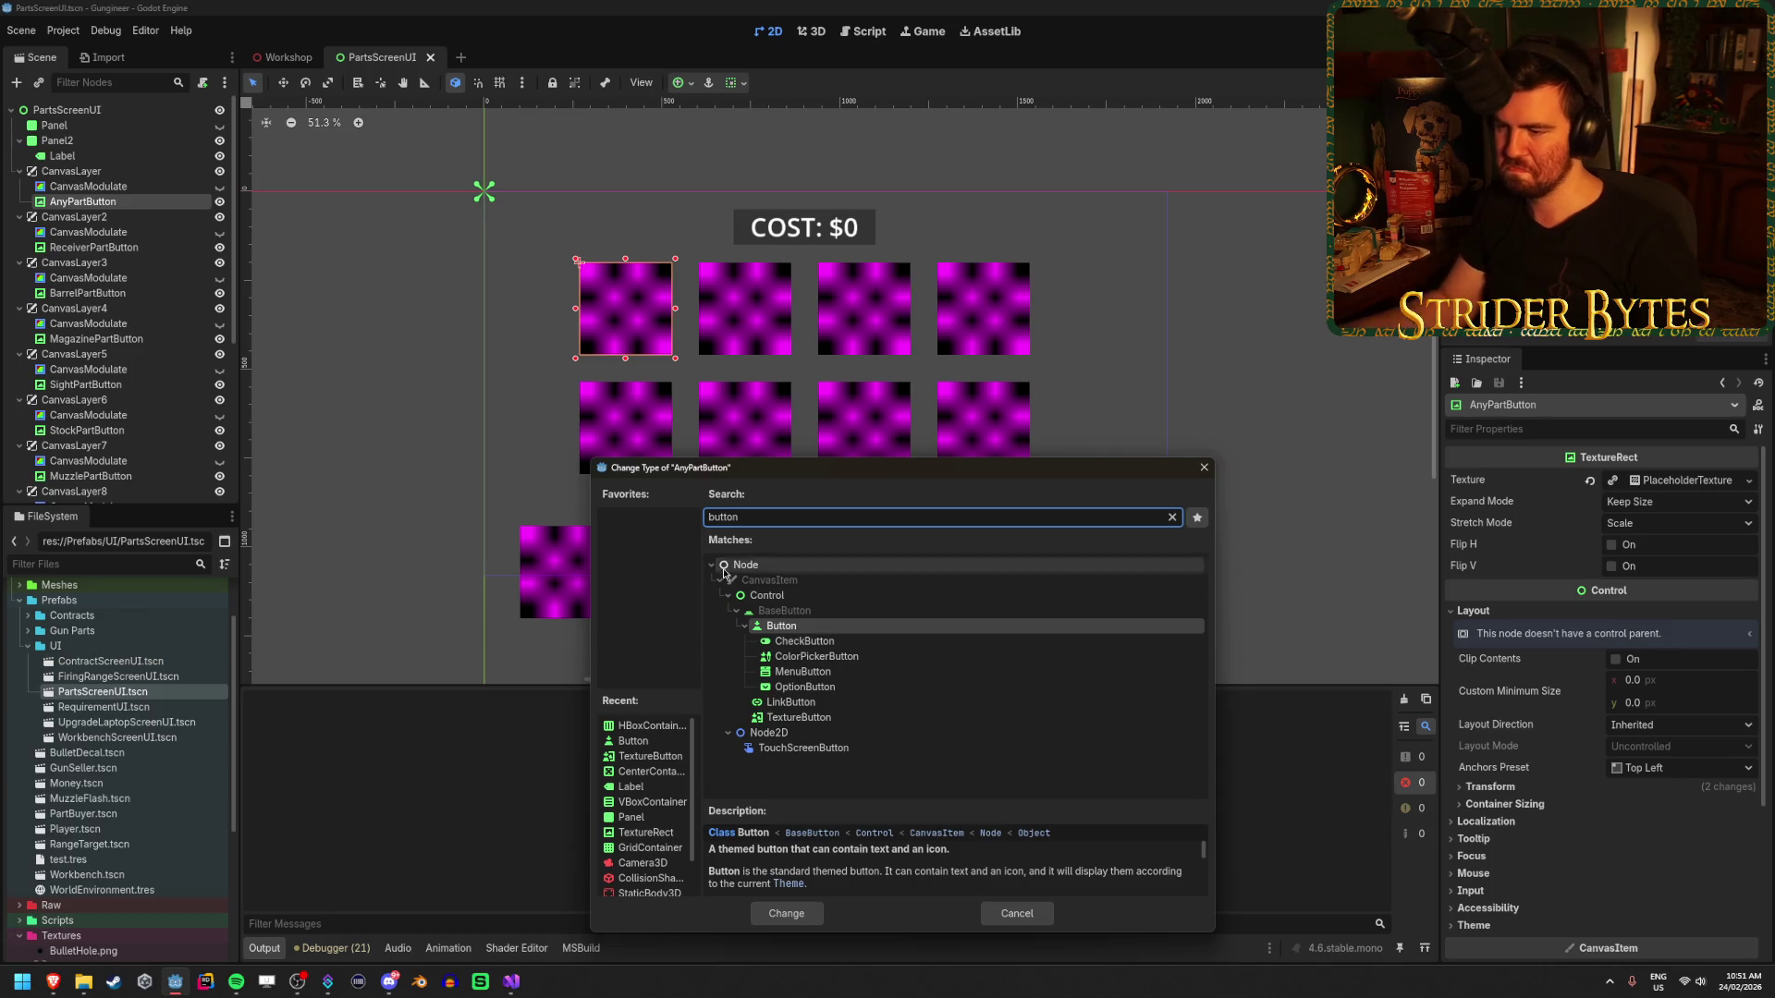
left_click(802, 718)
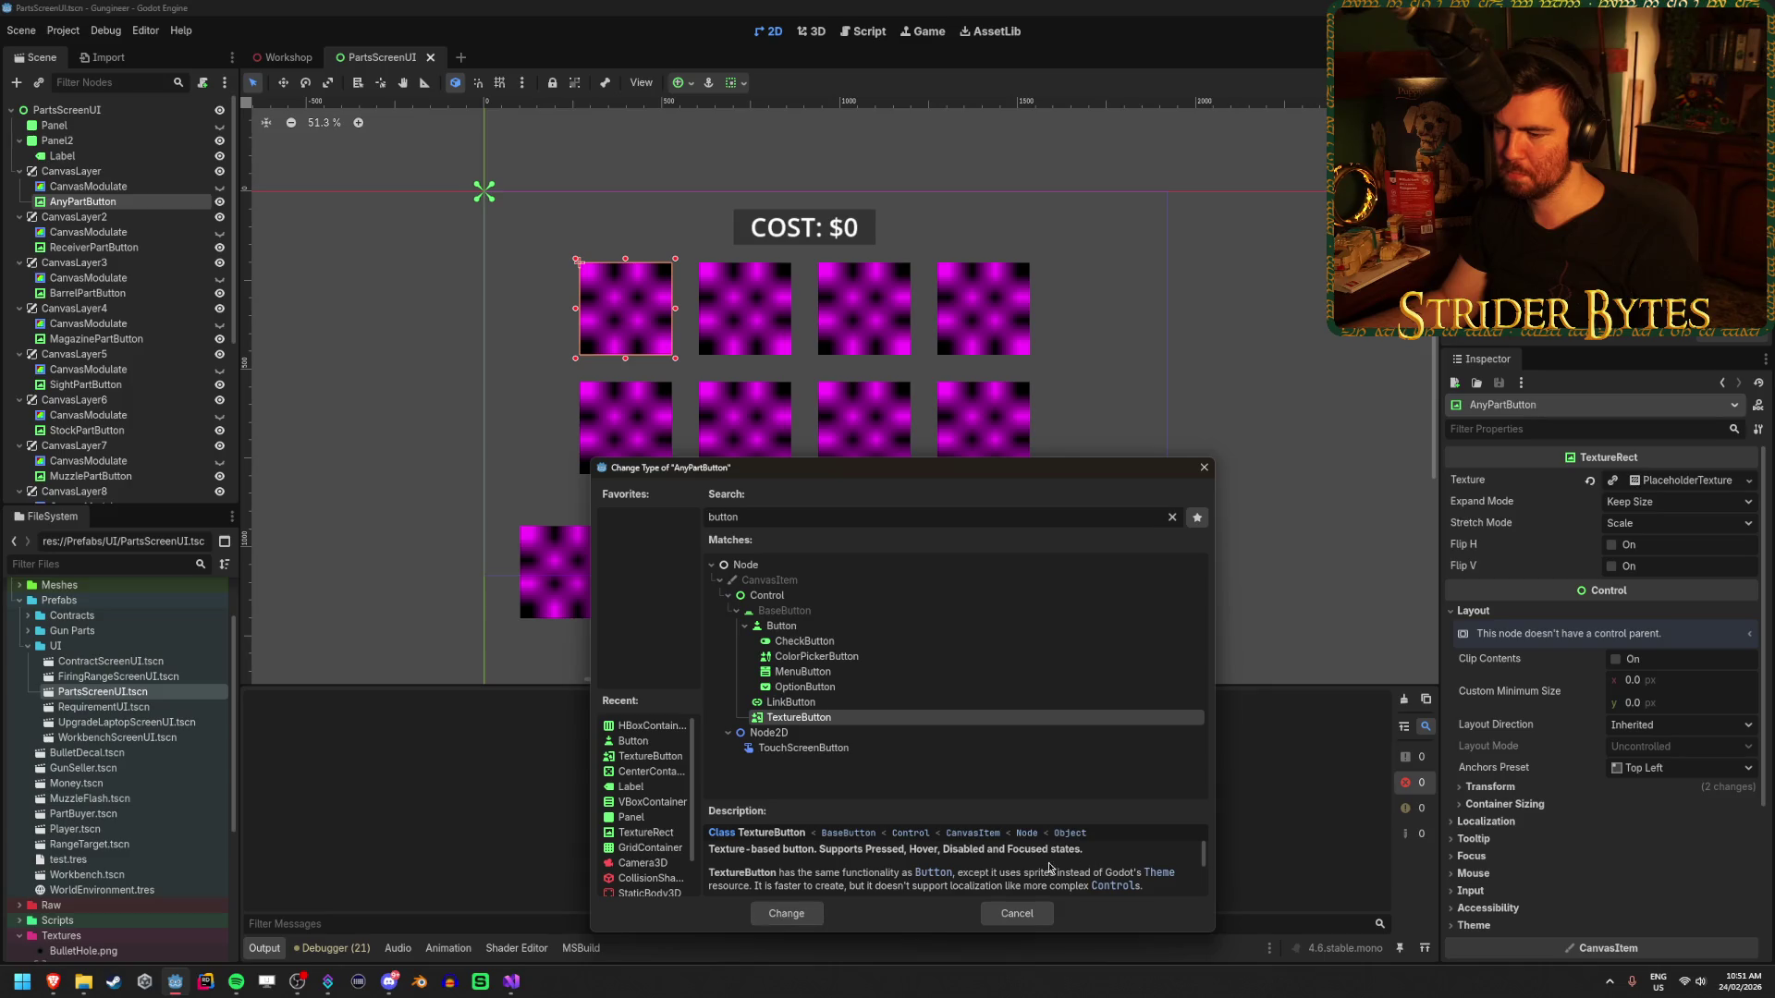
left_click(801, 914)
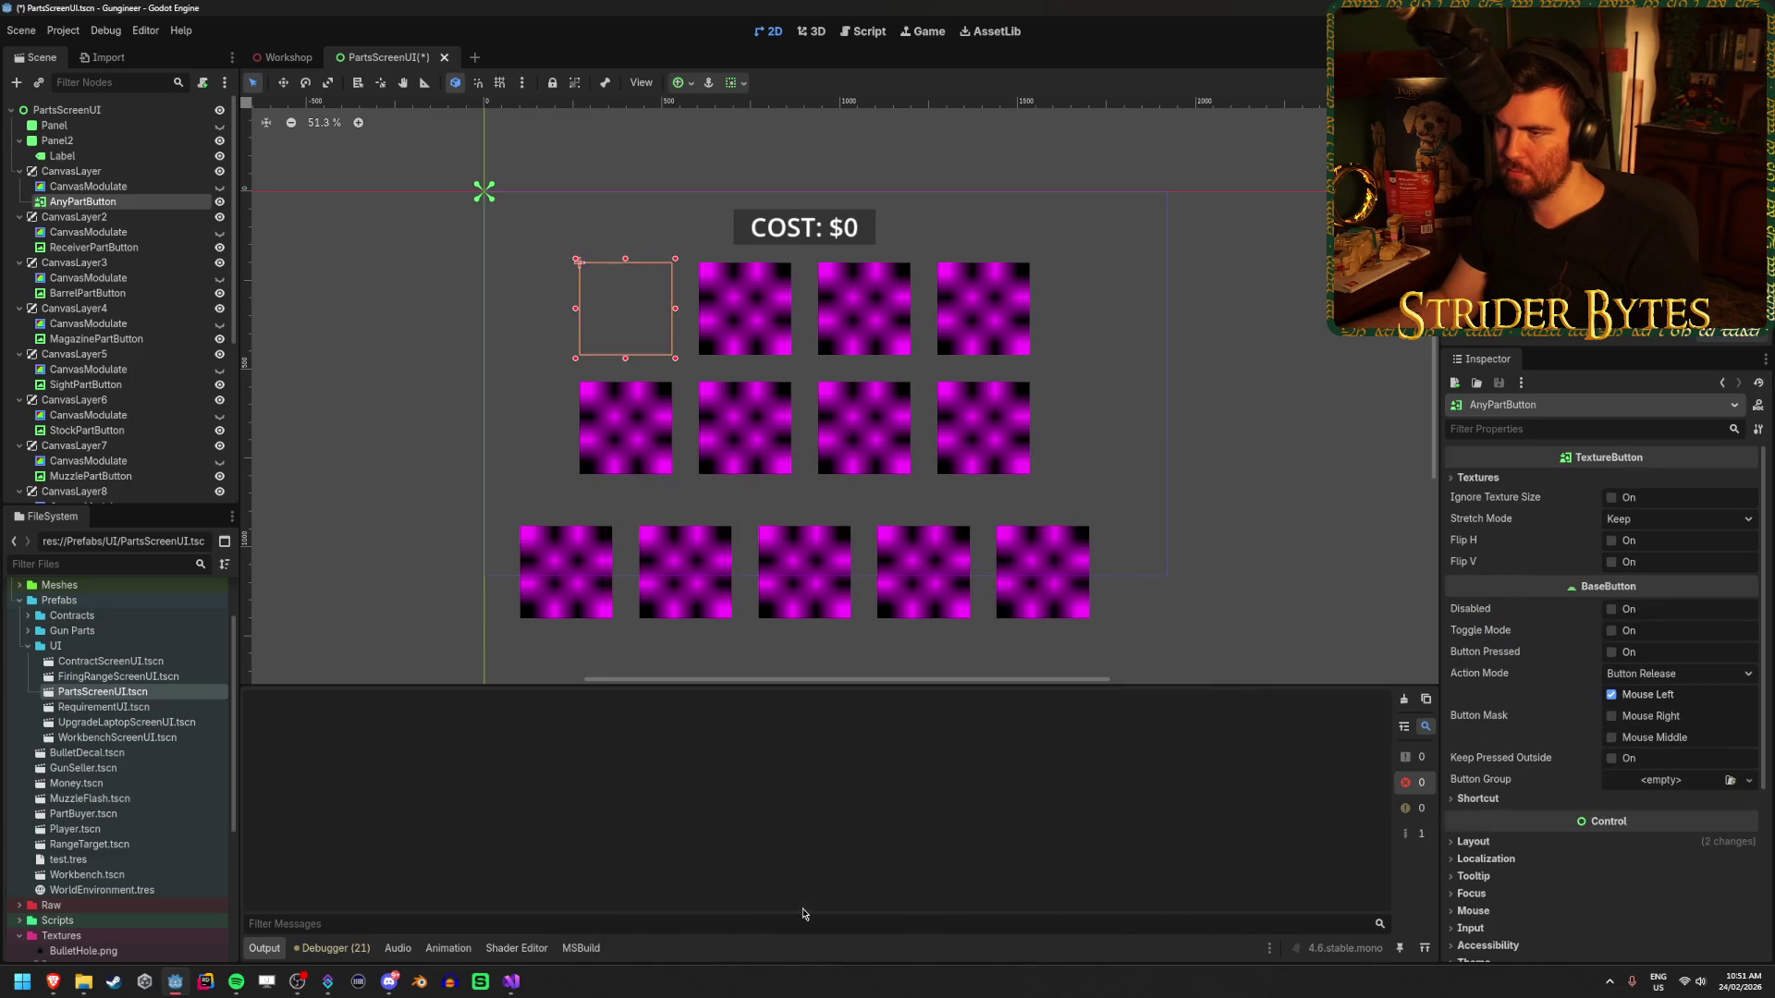
scroll(618, 333, "up", 3)
left_click(1525, 479)
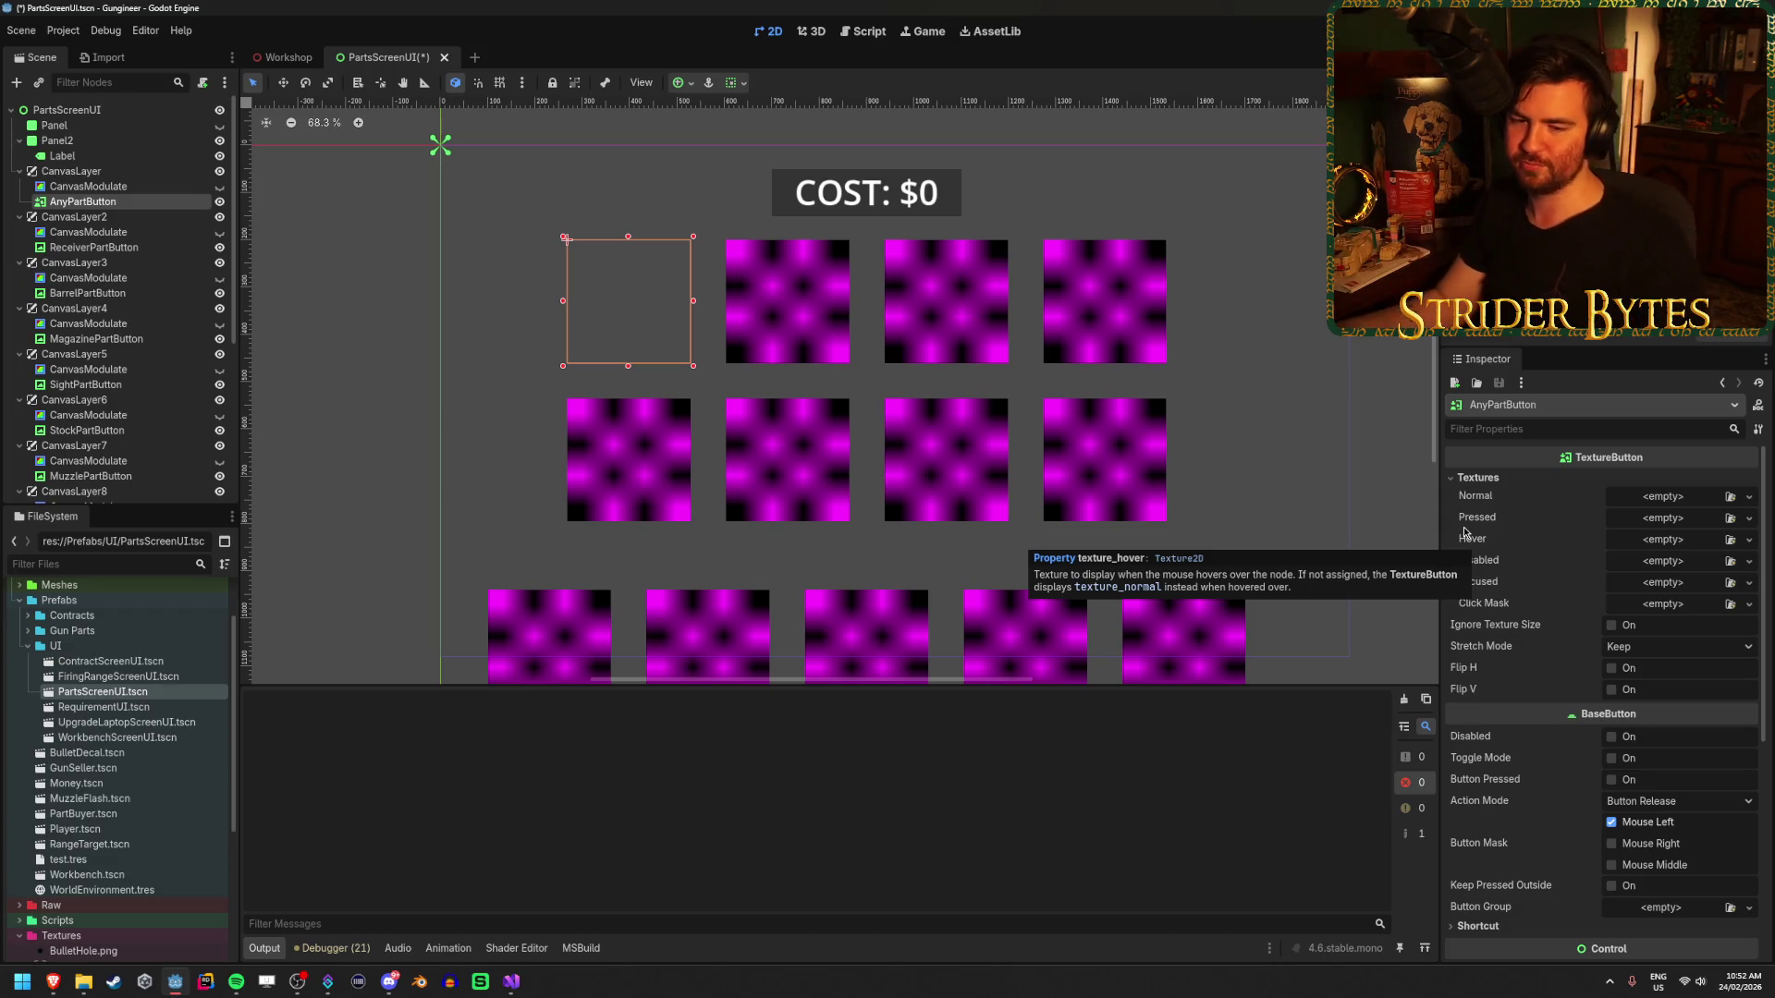
left_click(1687, 480)
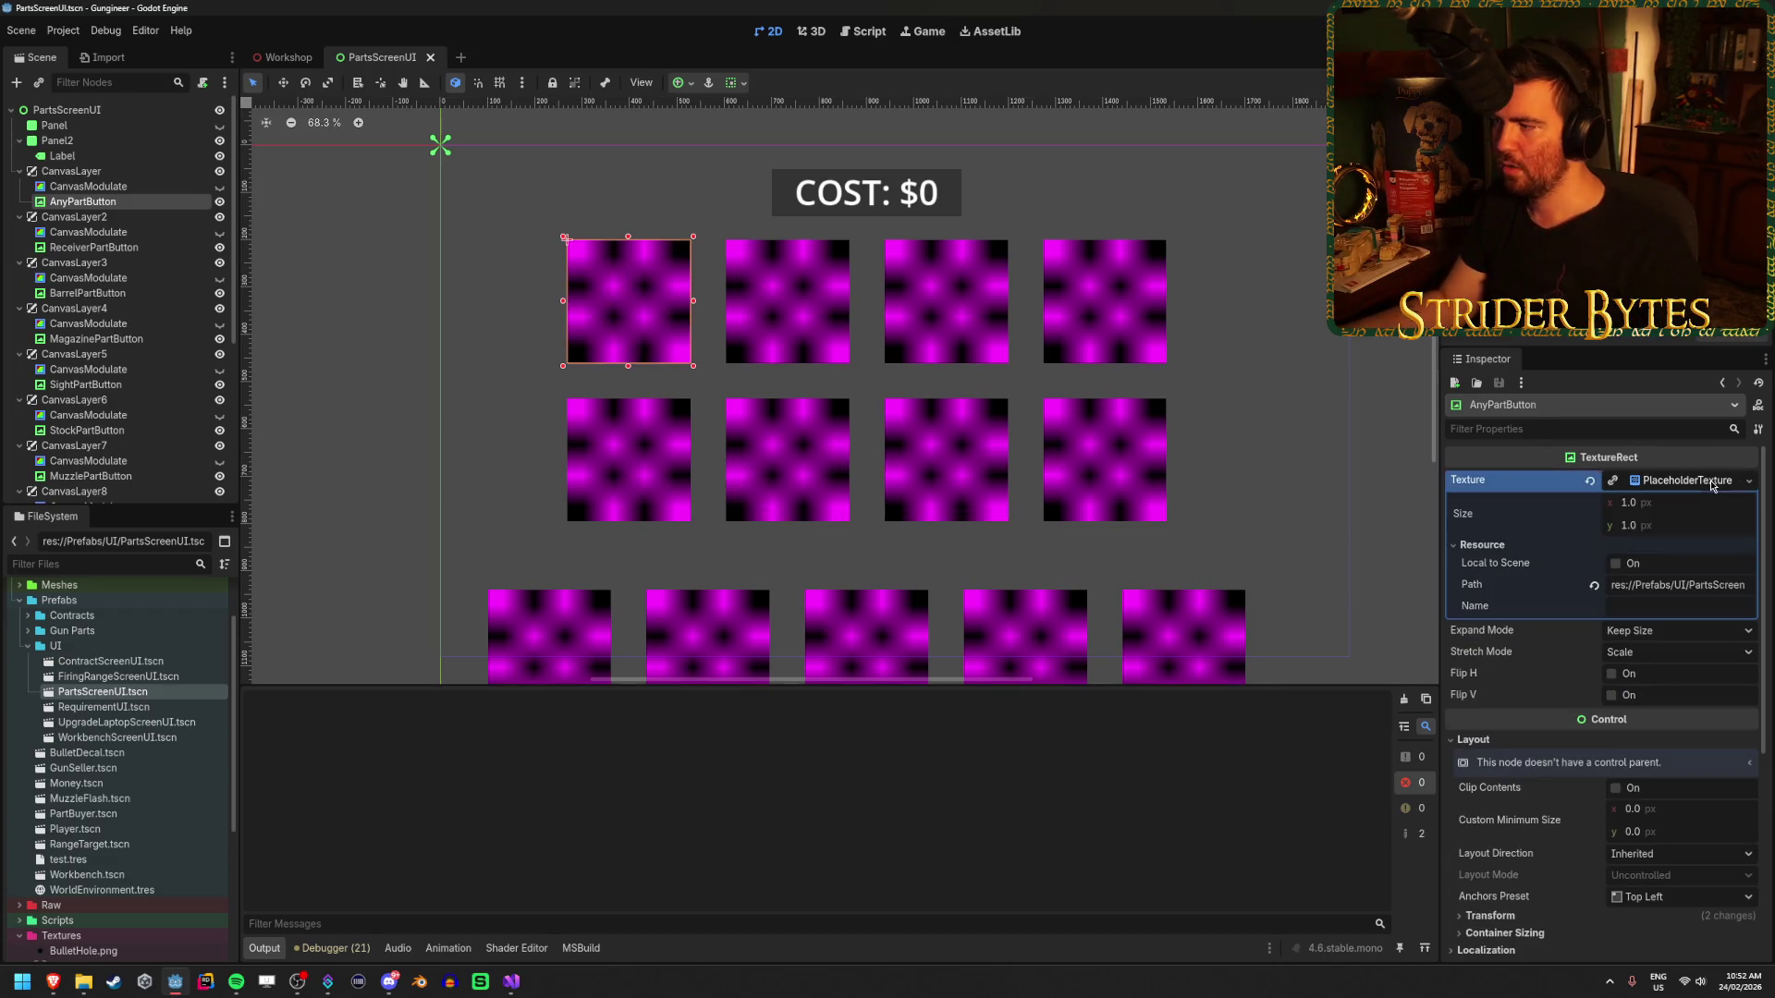
left_click(1706, 481)
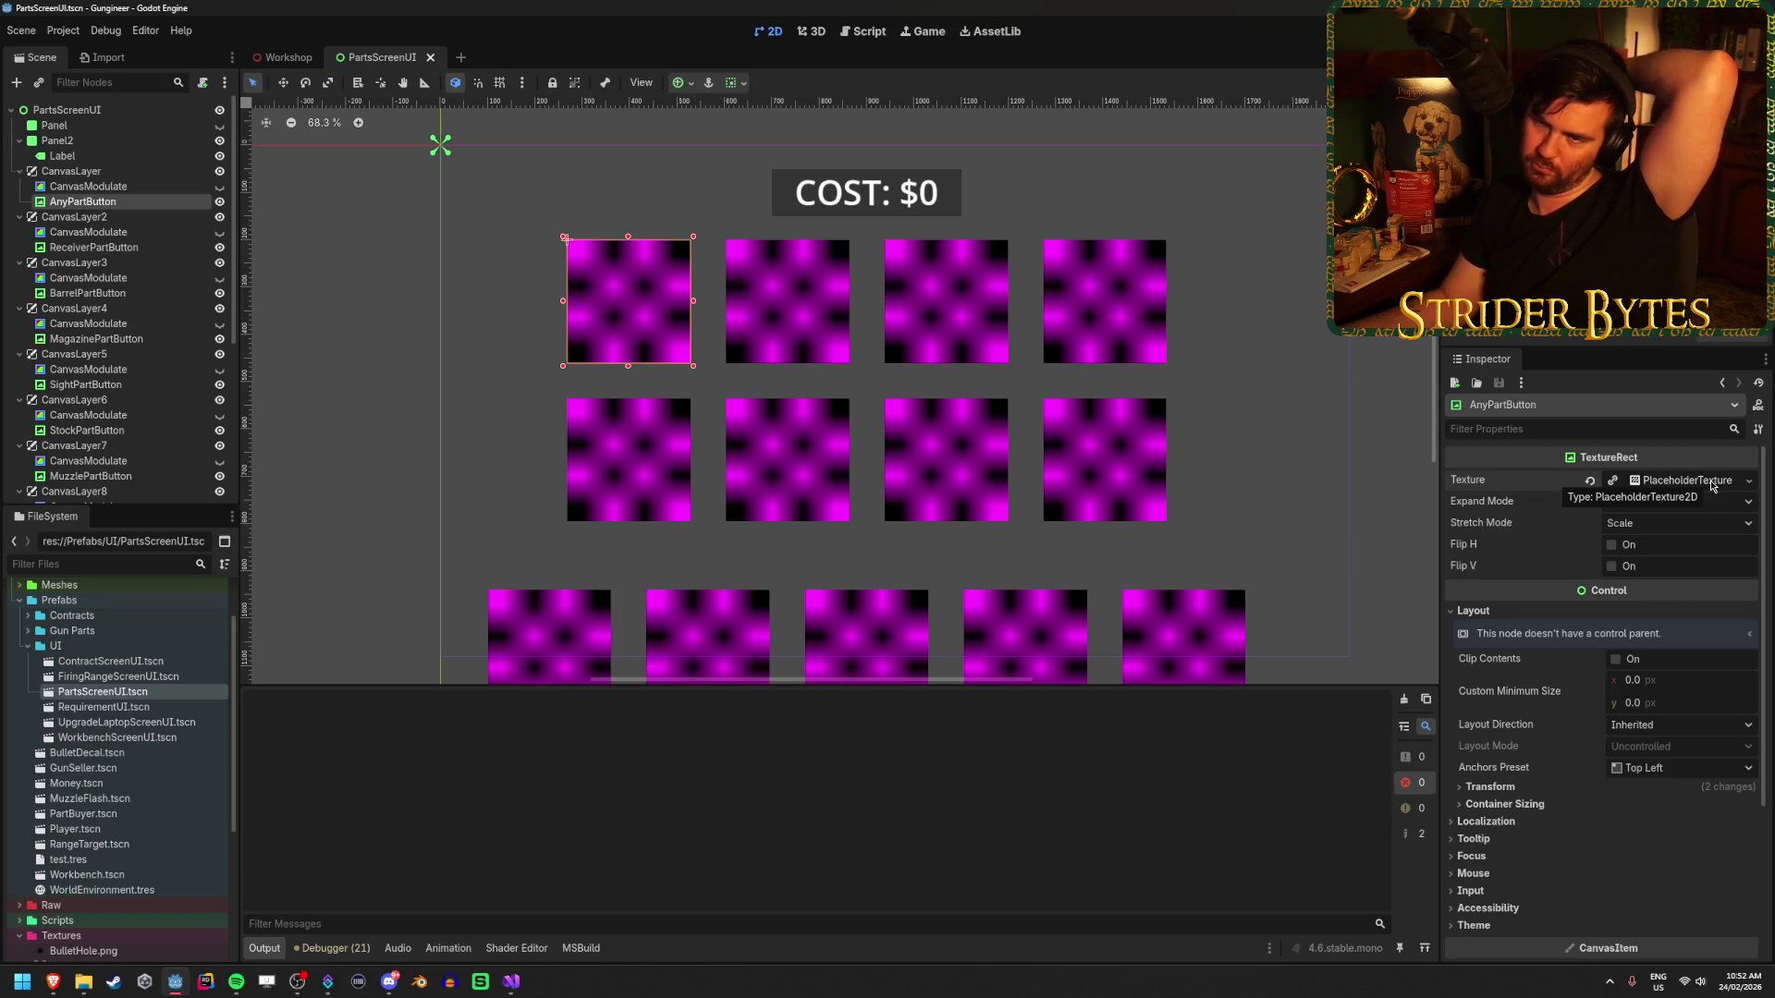
left_click(118, 189)
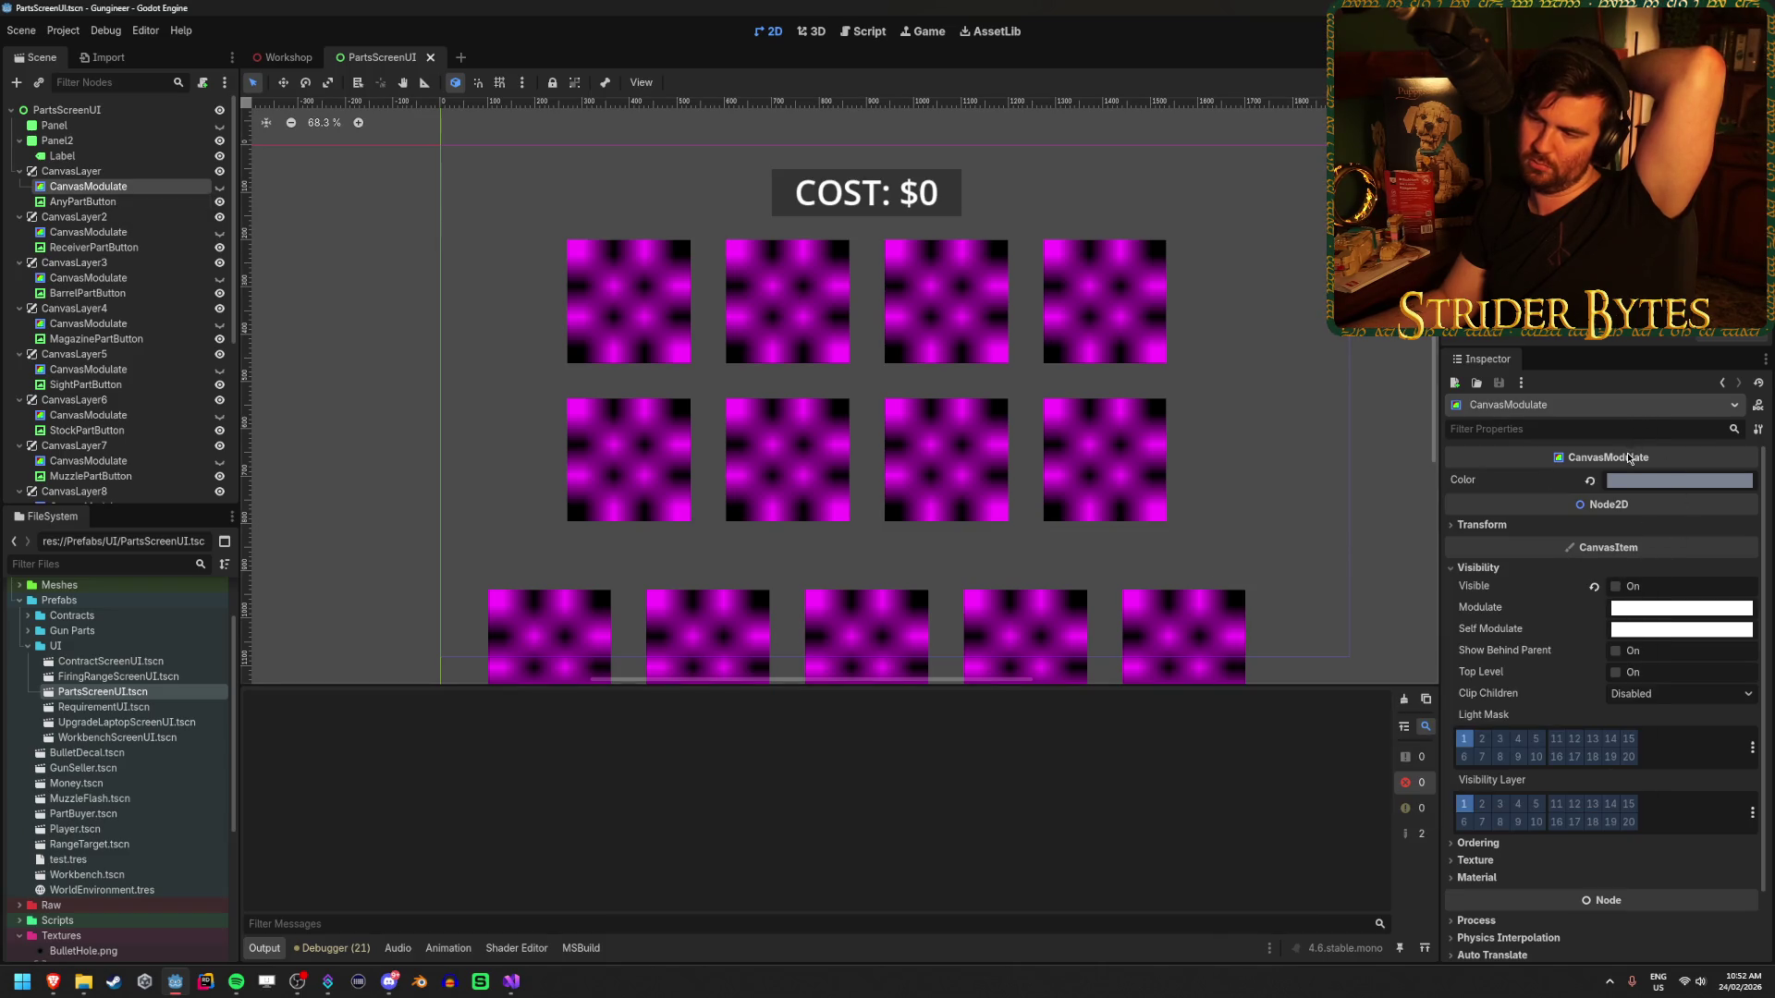
mouse_move(1644, 486)
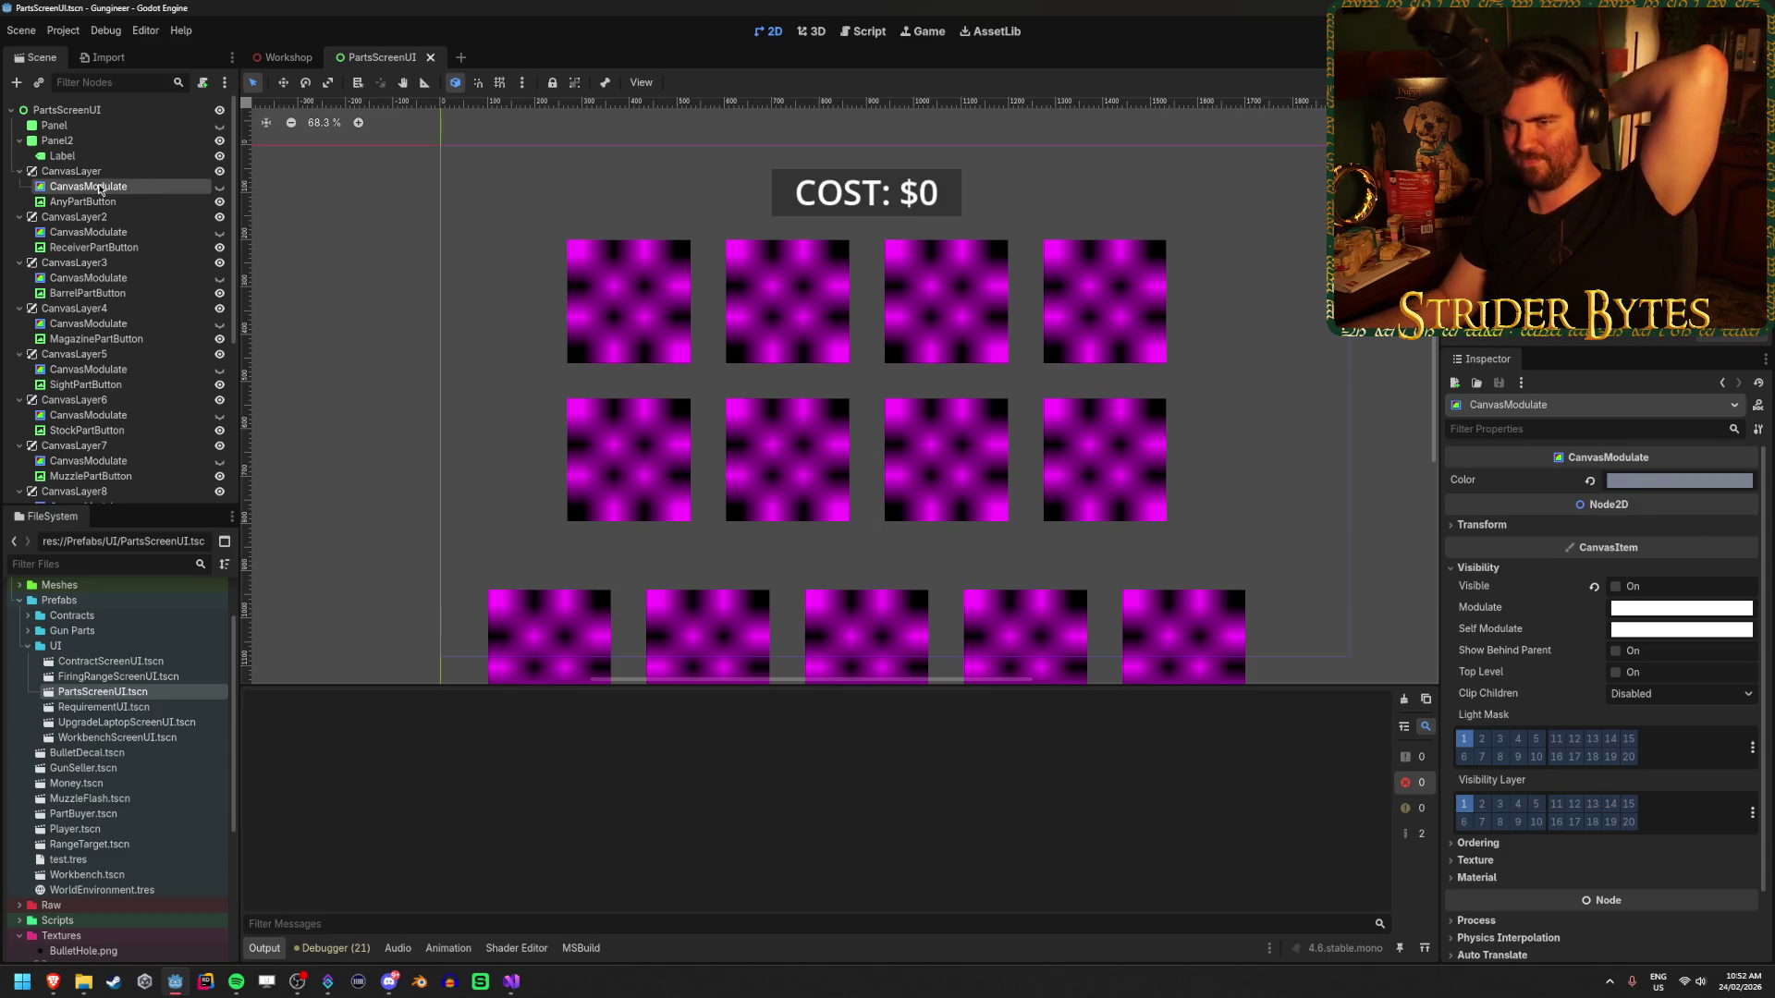
left_click(117, 200)
left_click(1725, 480)
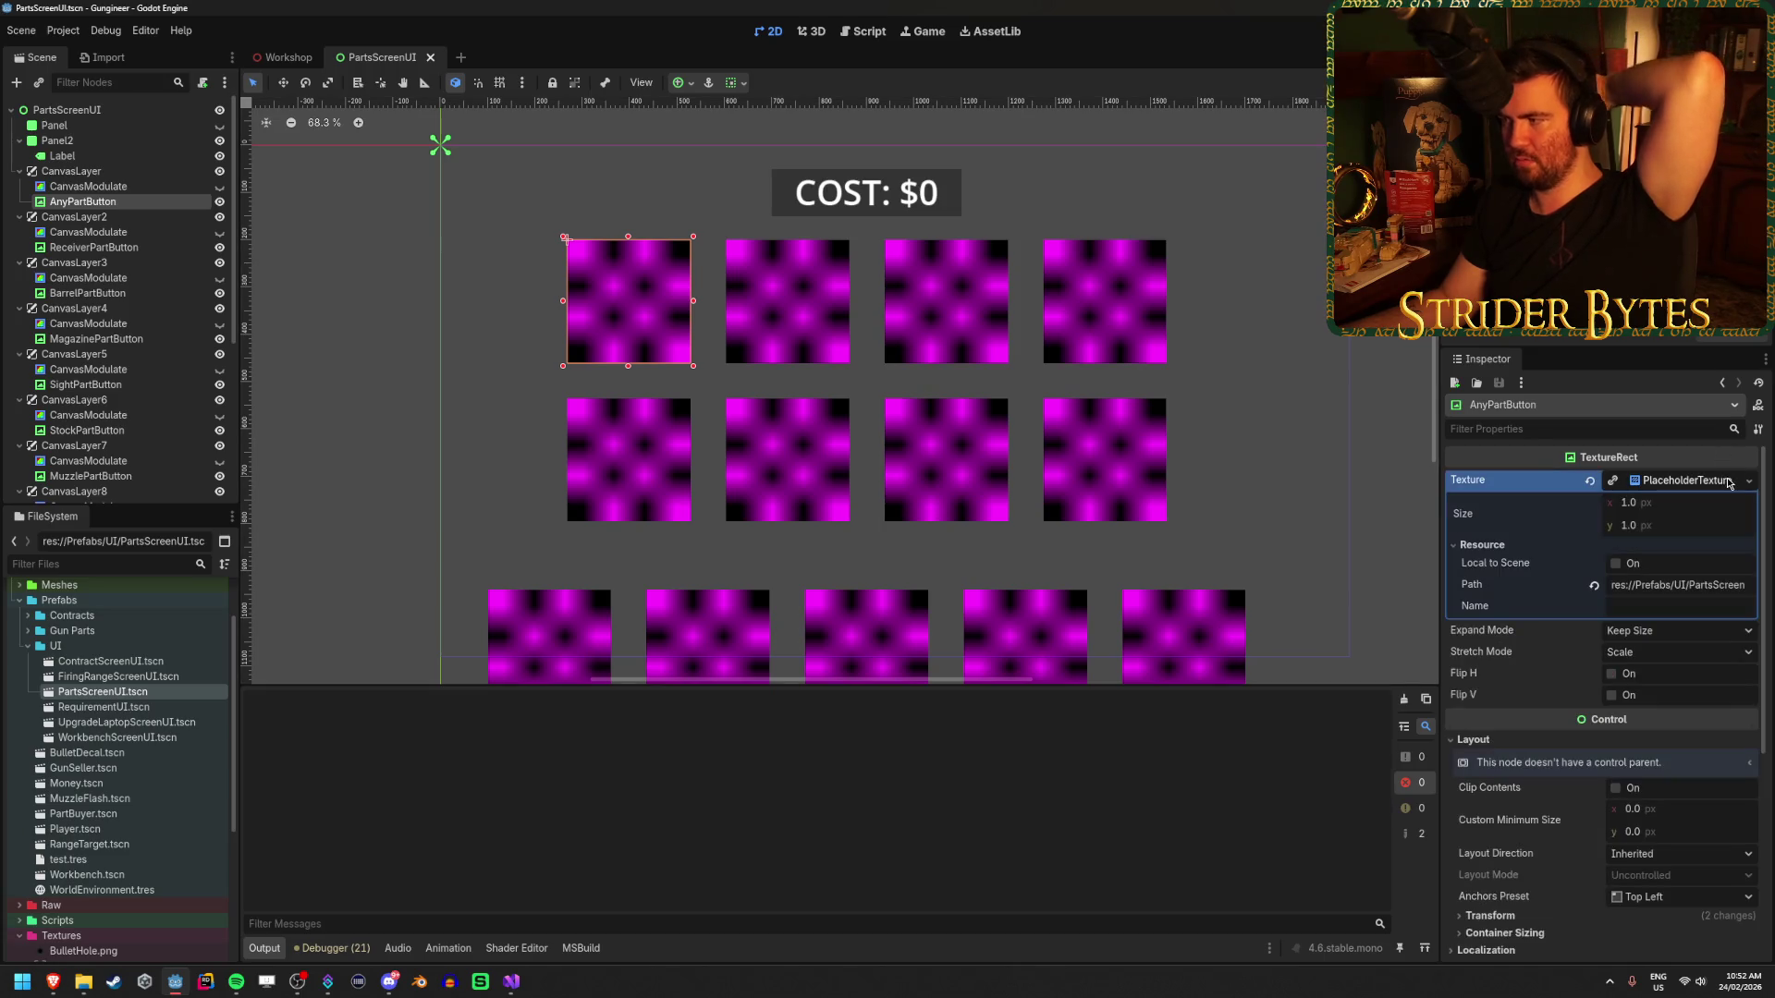
left_click(1708, 481)
scroll(121, 727, "down", 5)
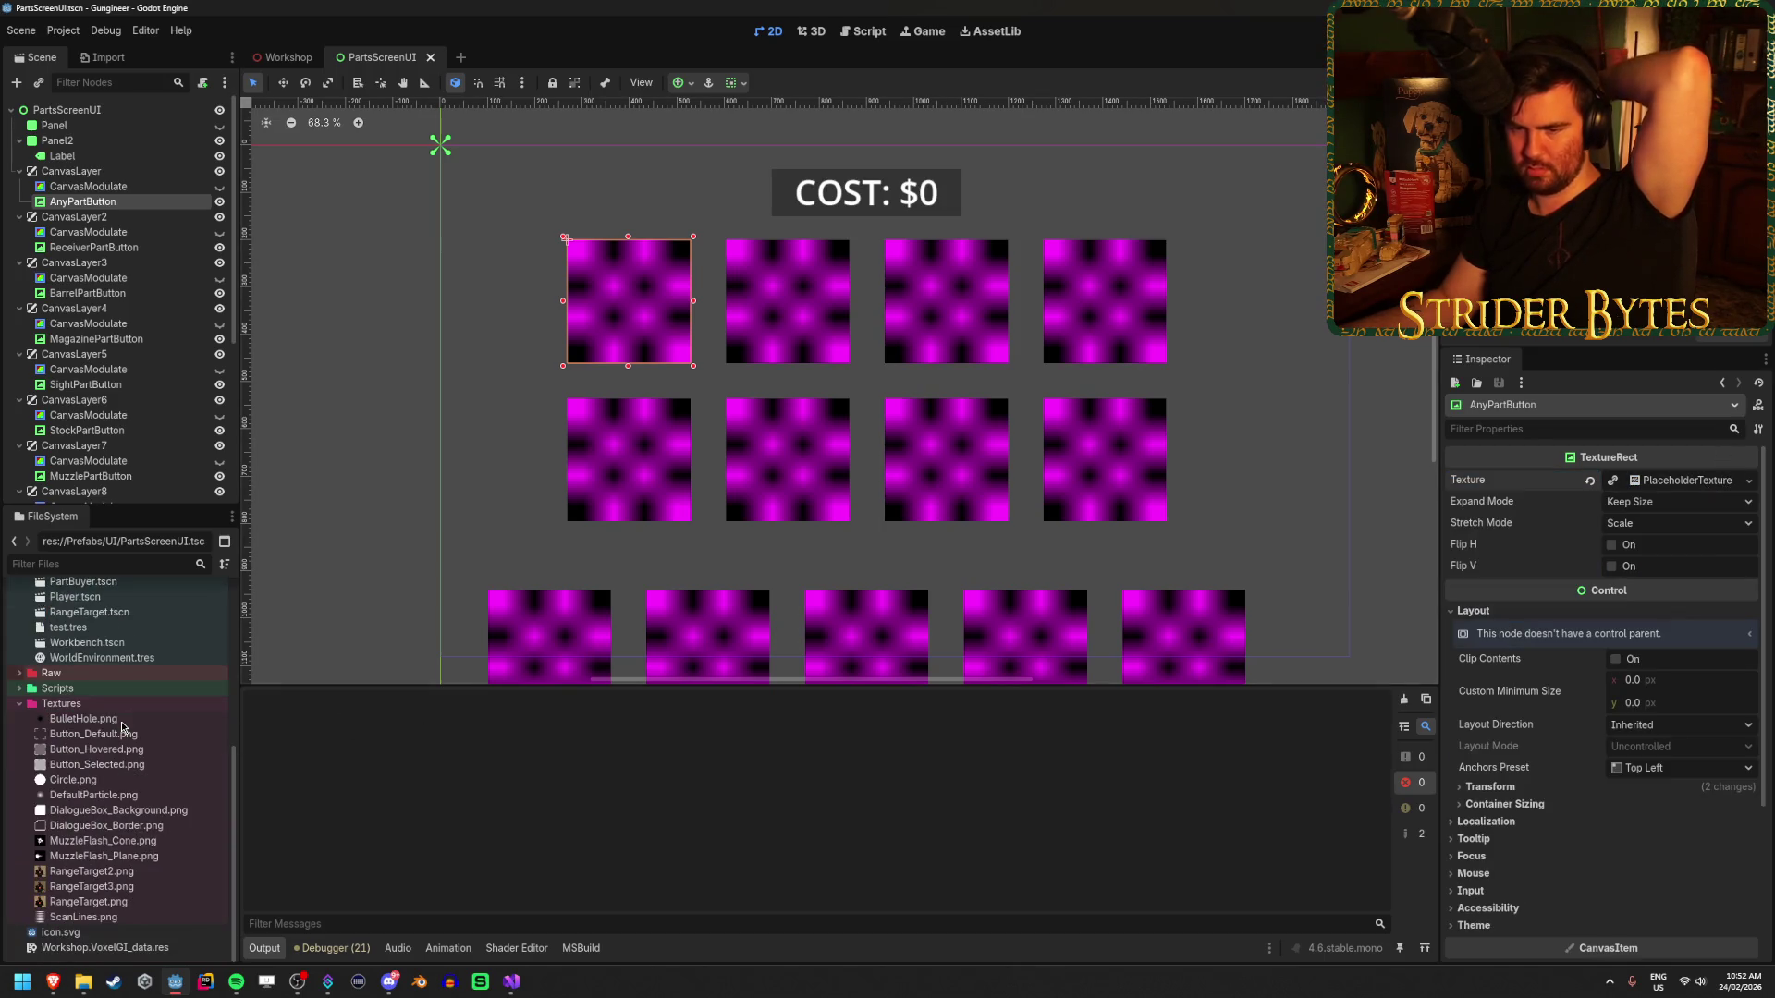
mouse_move(121, 732)
left_mouse_down()
mouse_move(647, 629)
mouse_move(1636, 527)
mouse_move(1691, 492)
left_mouse_up()
- Try Button_Hovered.png and Button_Selected.png as AnyPartButton's texture
left_click(399, 303)
scroll(555, 241, "up", 6)
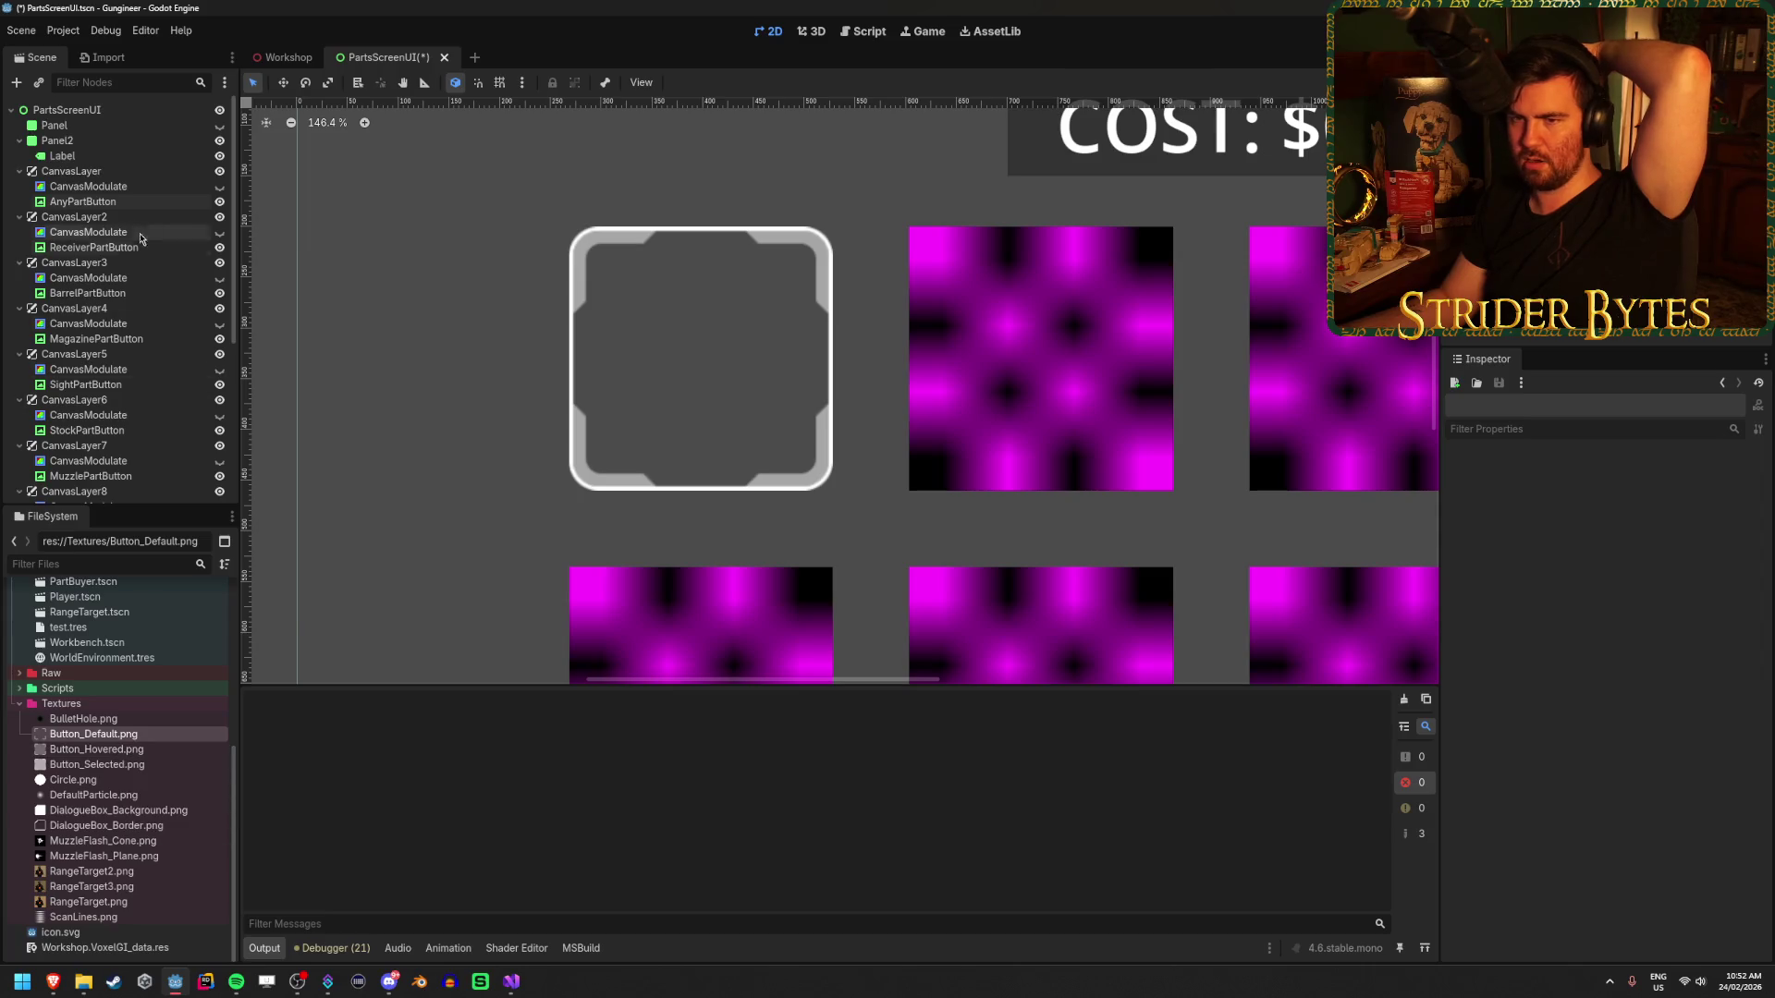
left_click(125, 206)
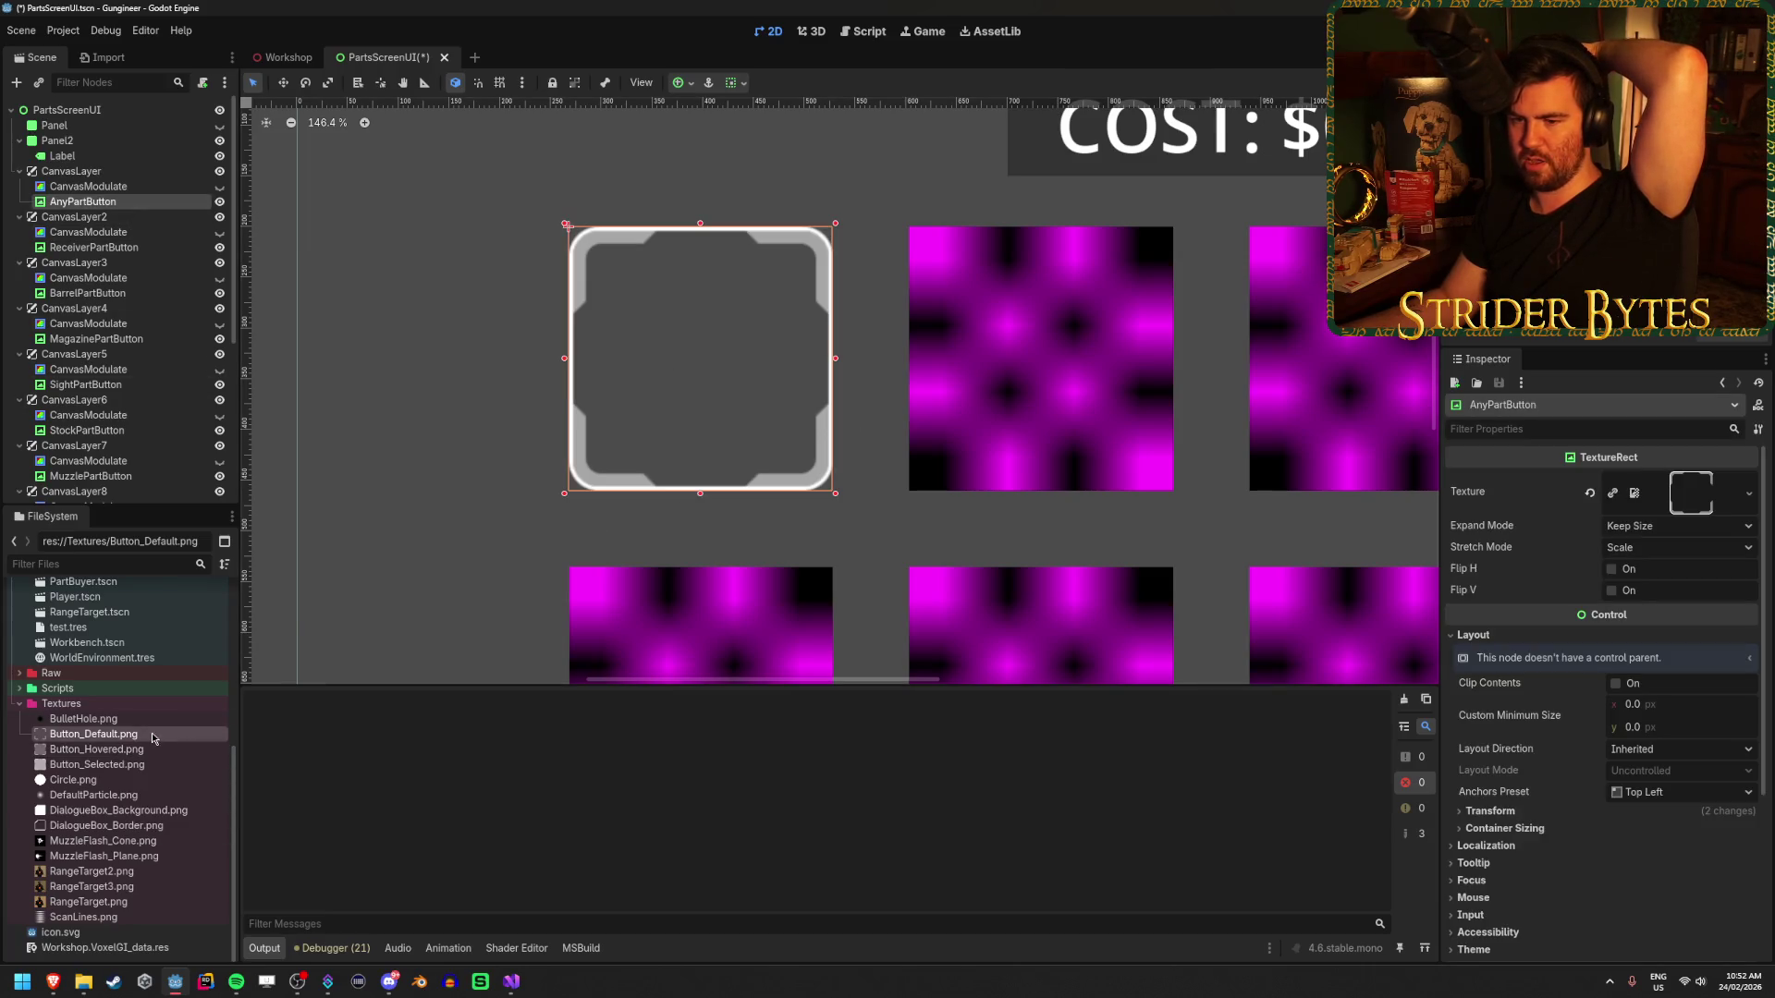
left_click_drag(103, 757, 1690, 493)
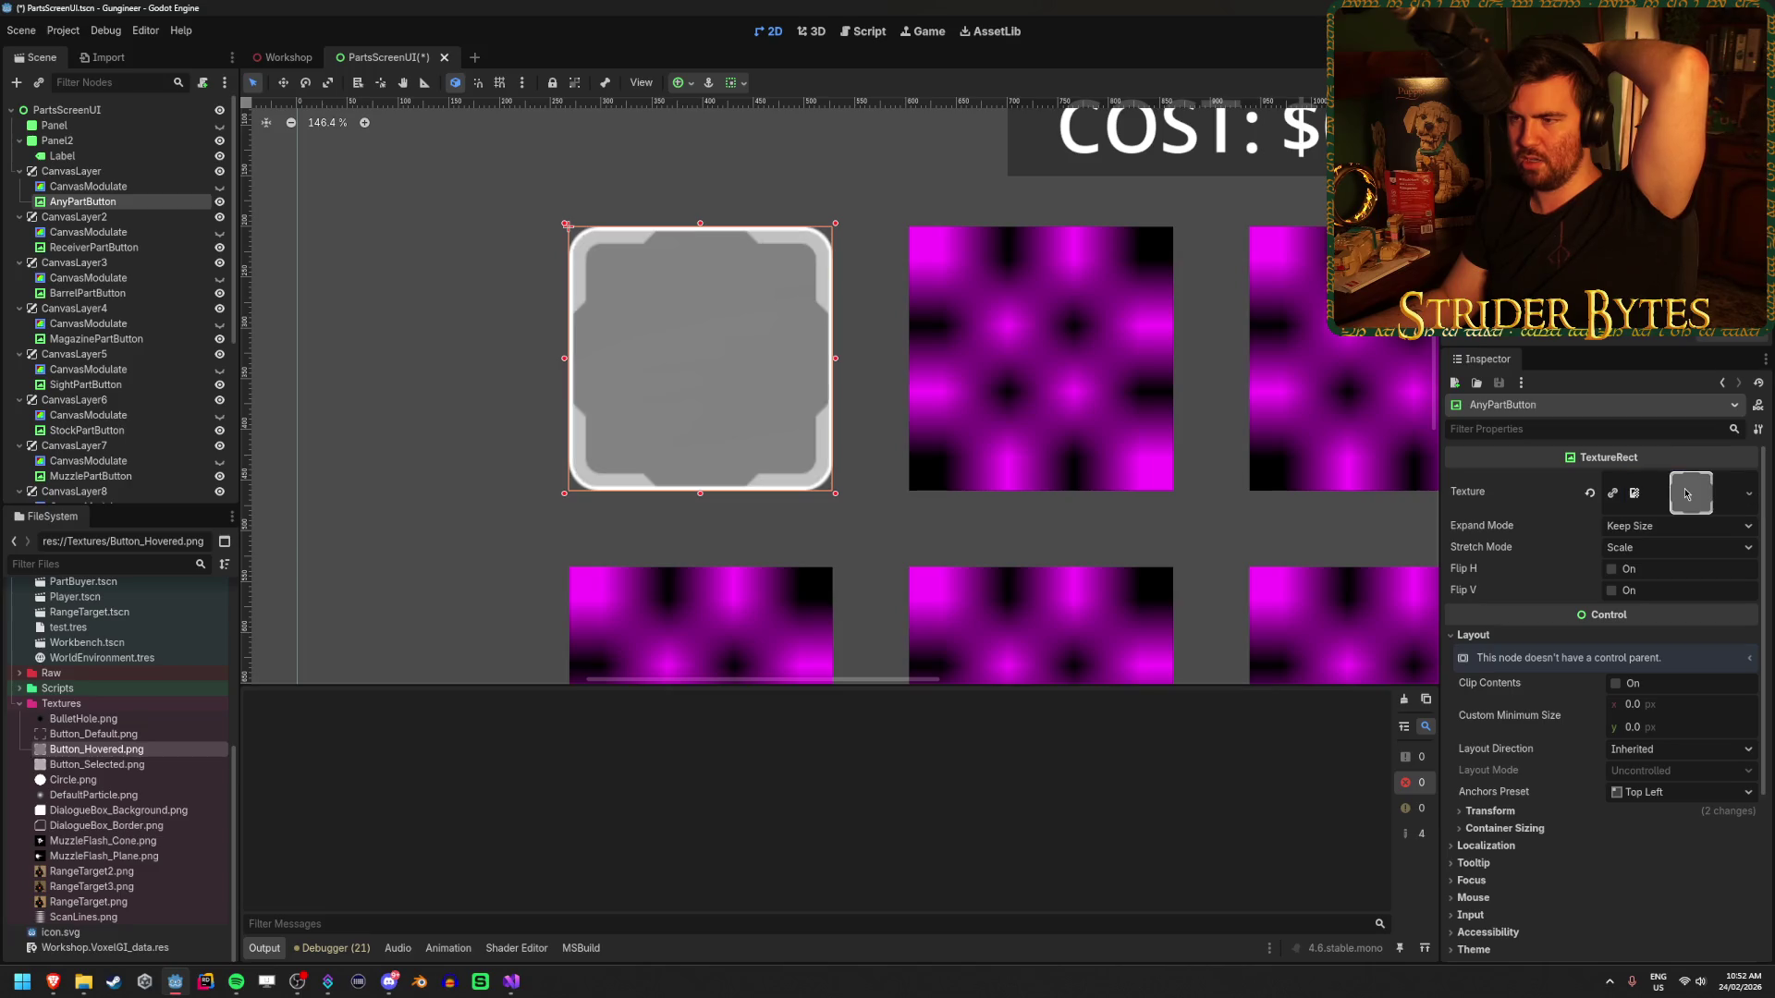
left_click_drag(127, 767, 1691, 493)
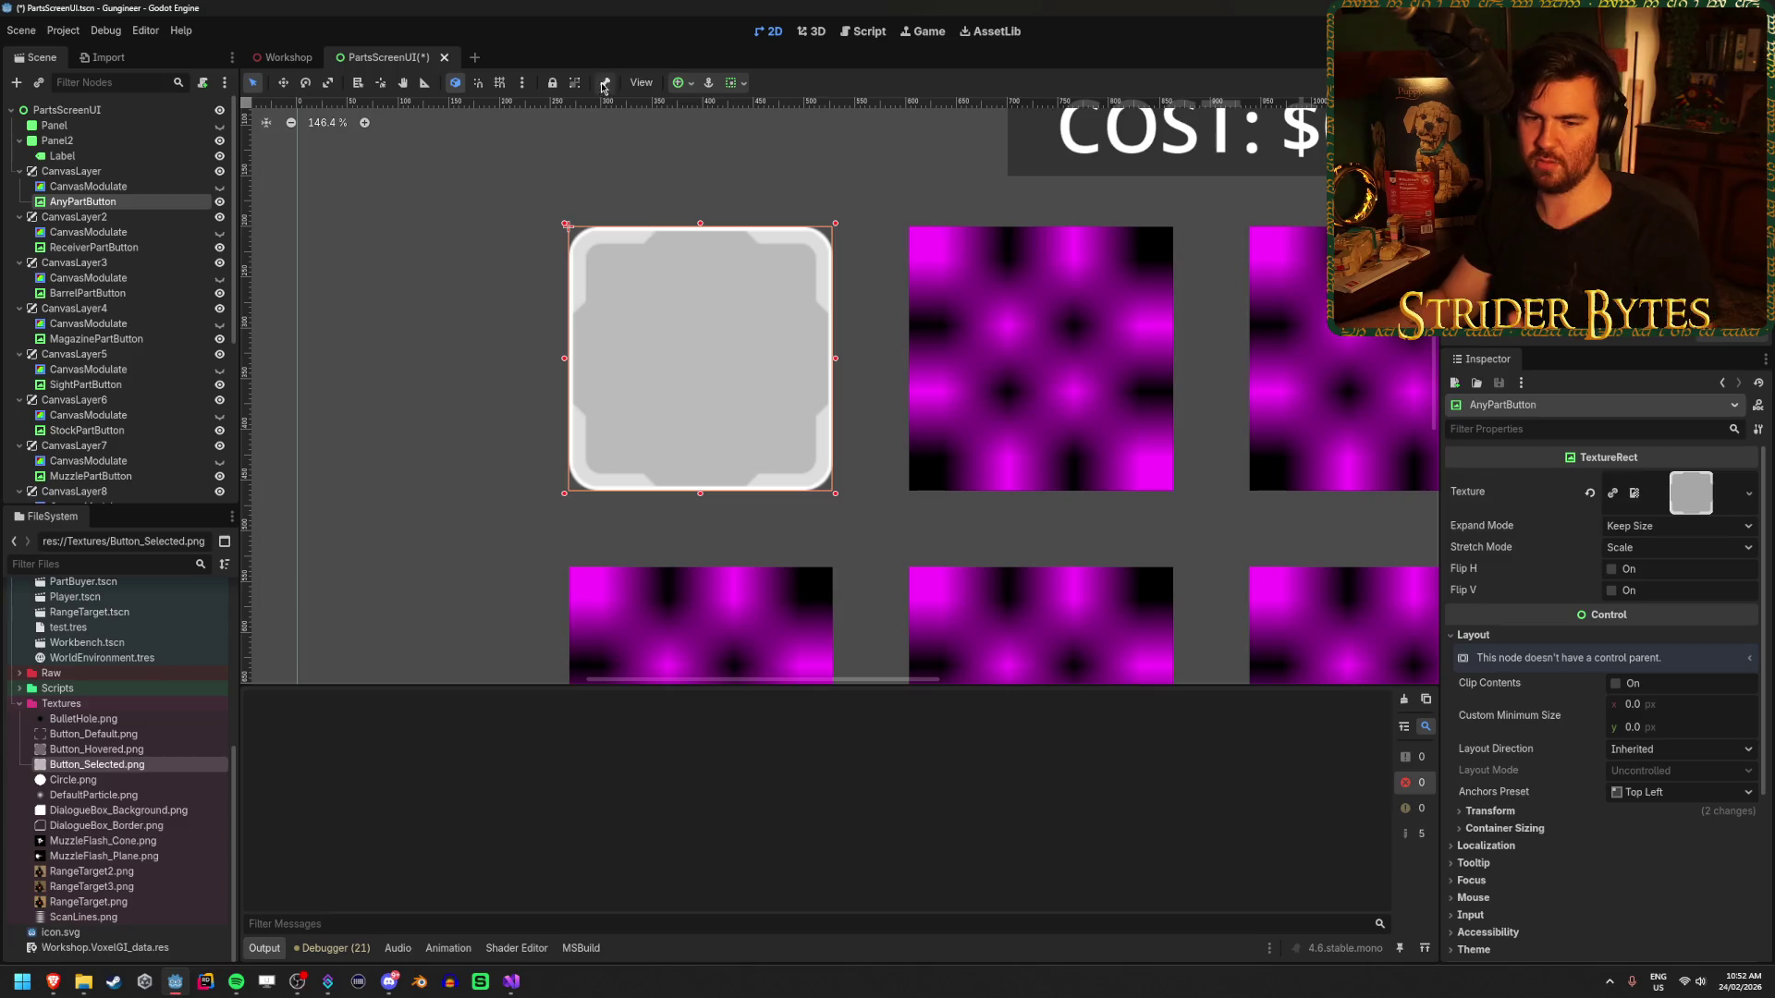
- Undo back to Button_Default.png and save the PartsScreenUI scene
key("ctrl+z")
key("ctrl+z")
key("ctrl+s")
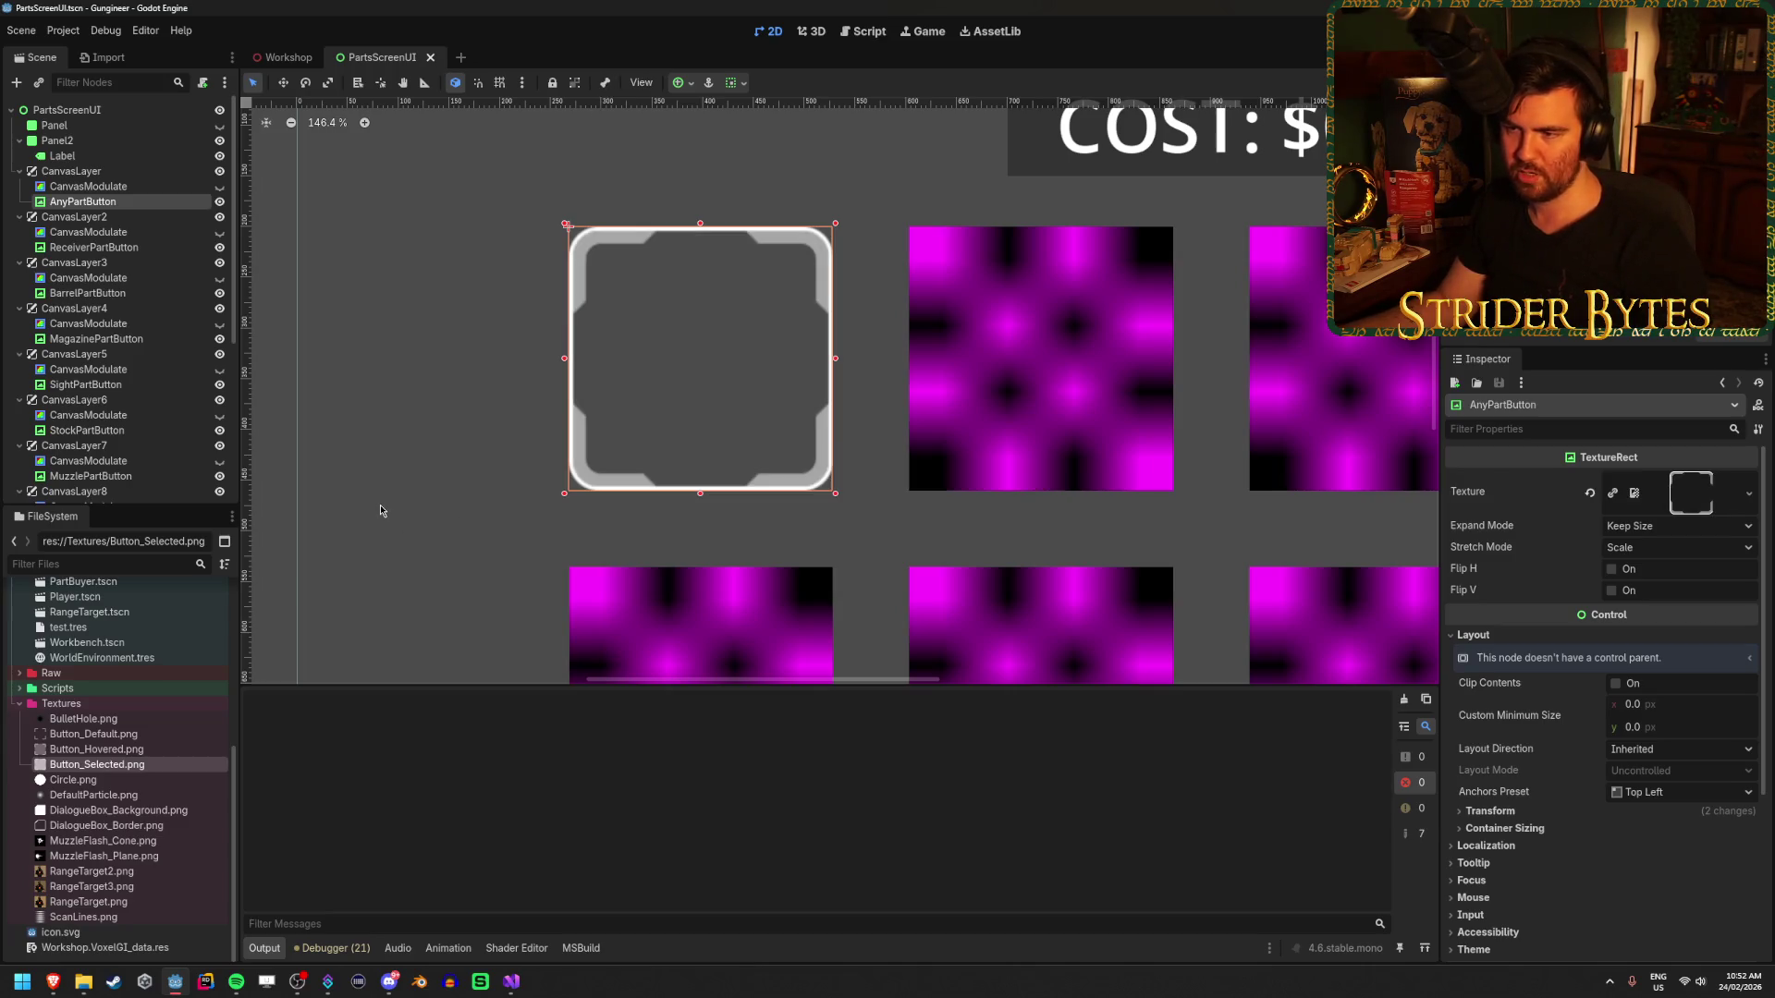
left_click(387, 495)
key("f")
scroll(387, 496, "down", 3)
scroll(585, 445, "up", 4)
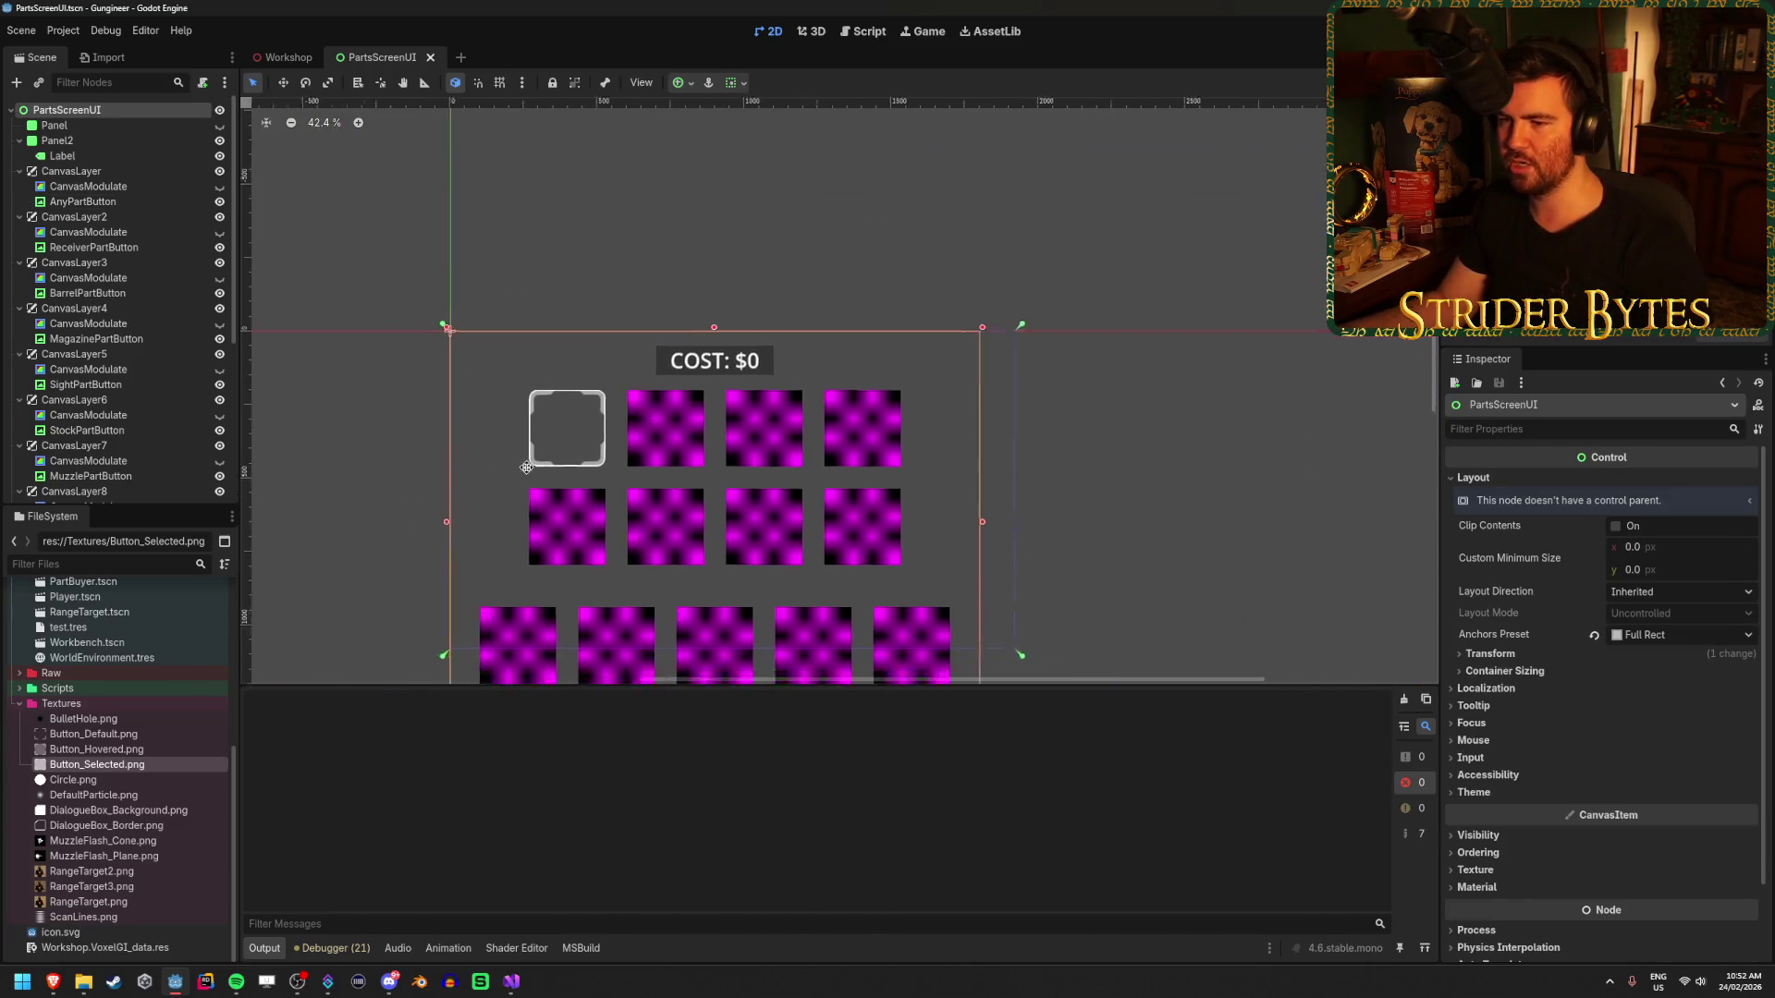
- Compare the first CanvasLayer and CanvasModulate by toggling their visibility off and back on
scroll(579, 499, "up", 3)
scroll(587, 484, "down", 2)
scroll(562, 476, "up", 2)
left_click(96, 175)
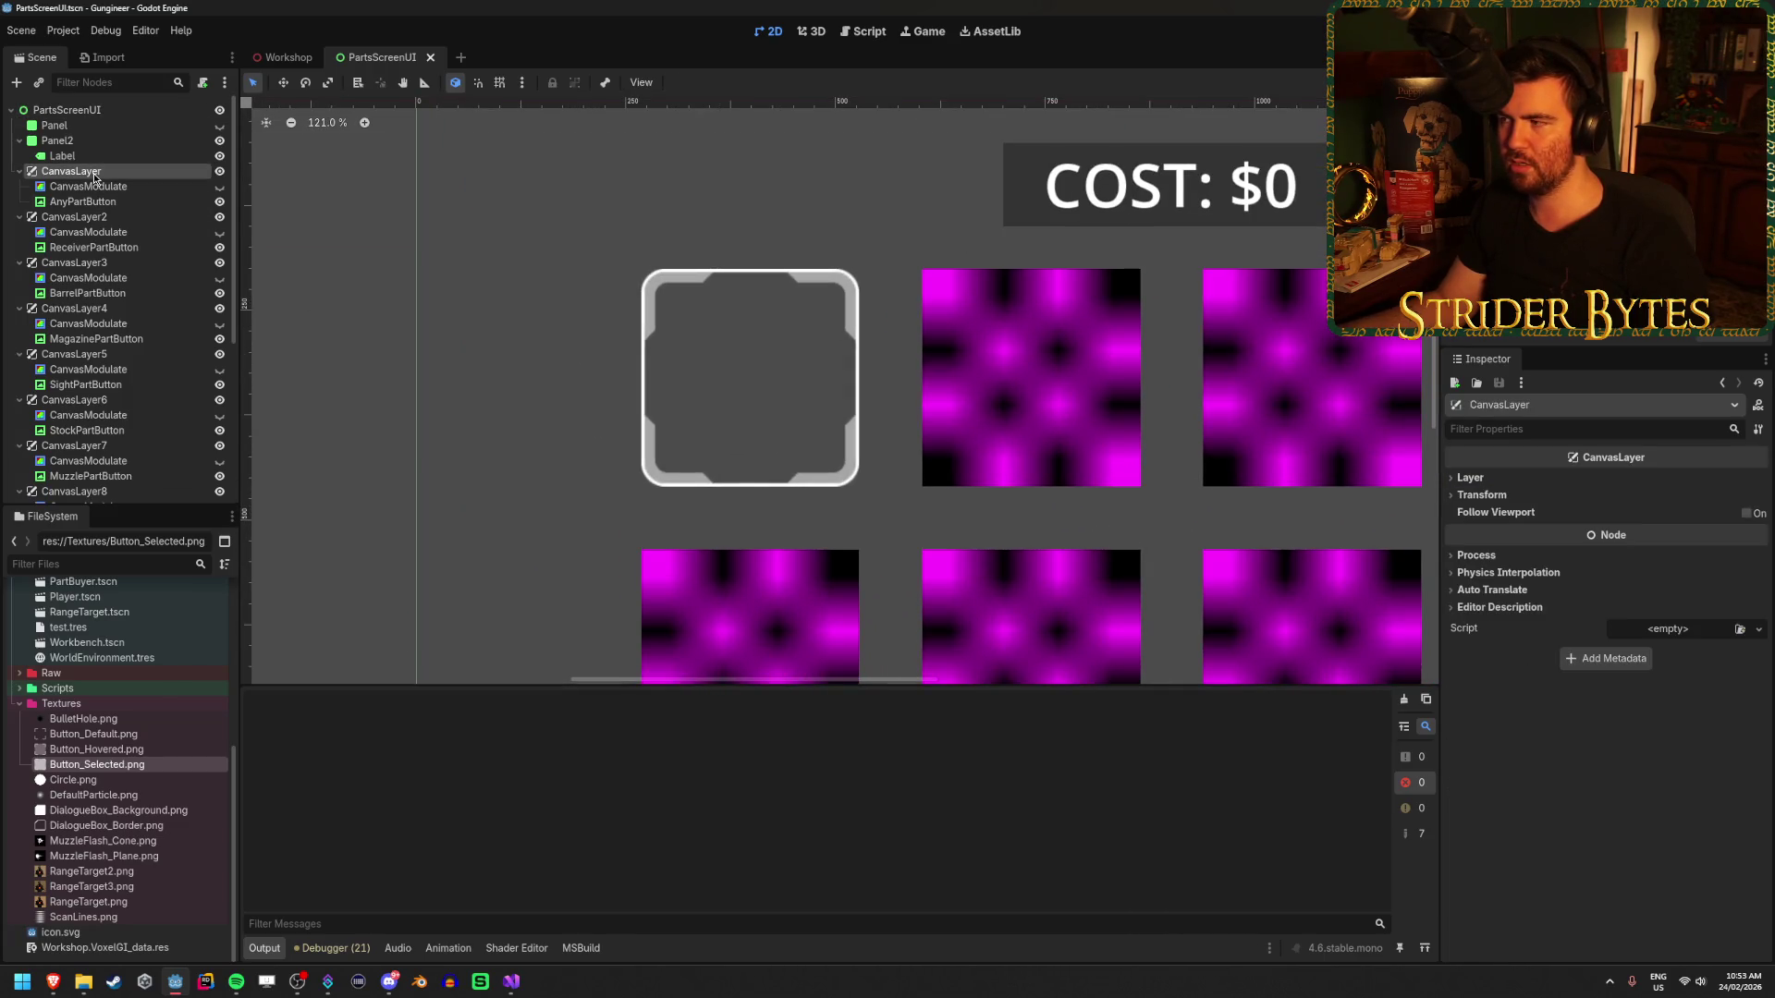
left_click(111, 188)
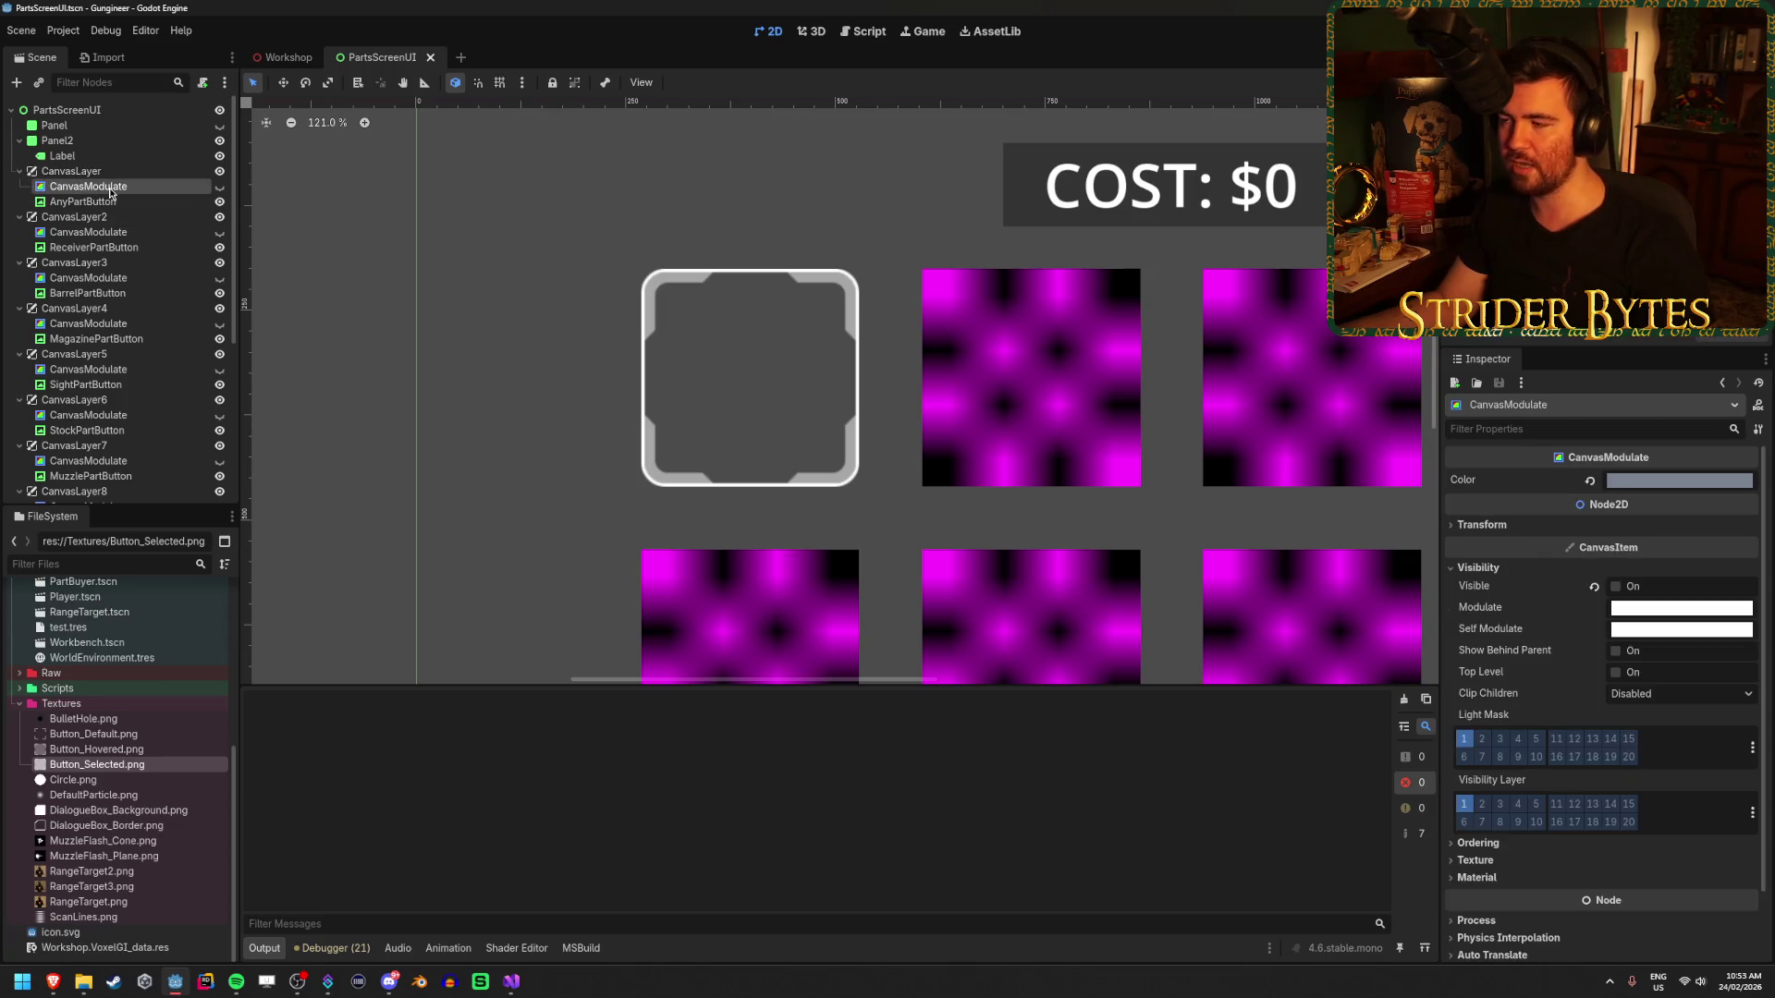
left_click(219, 186)
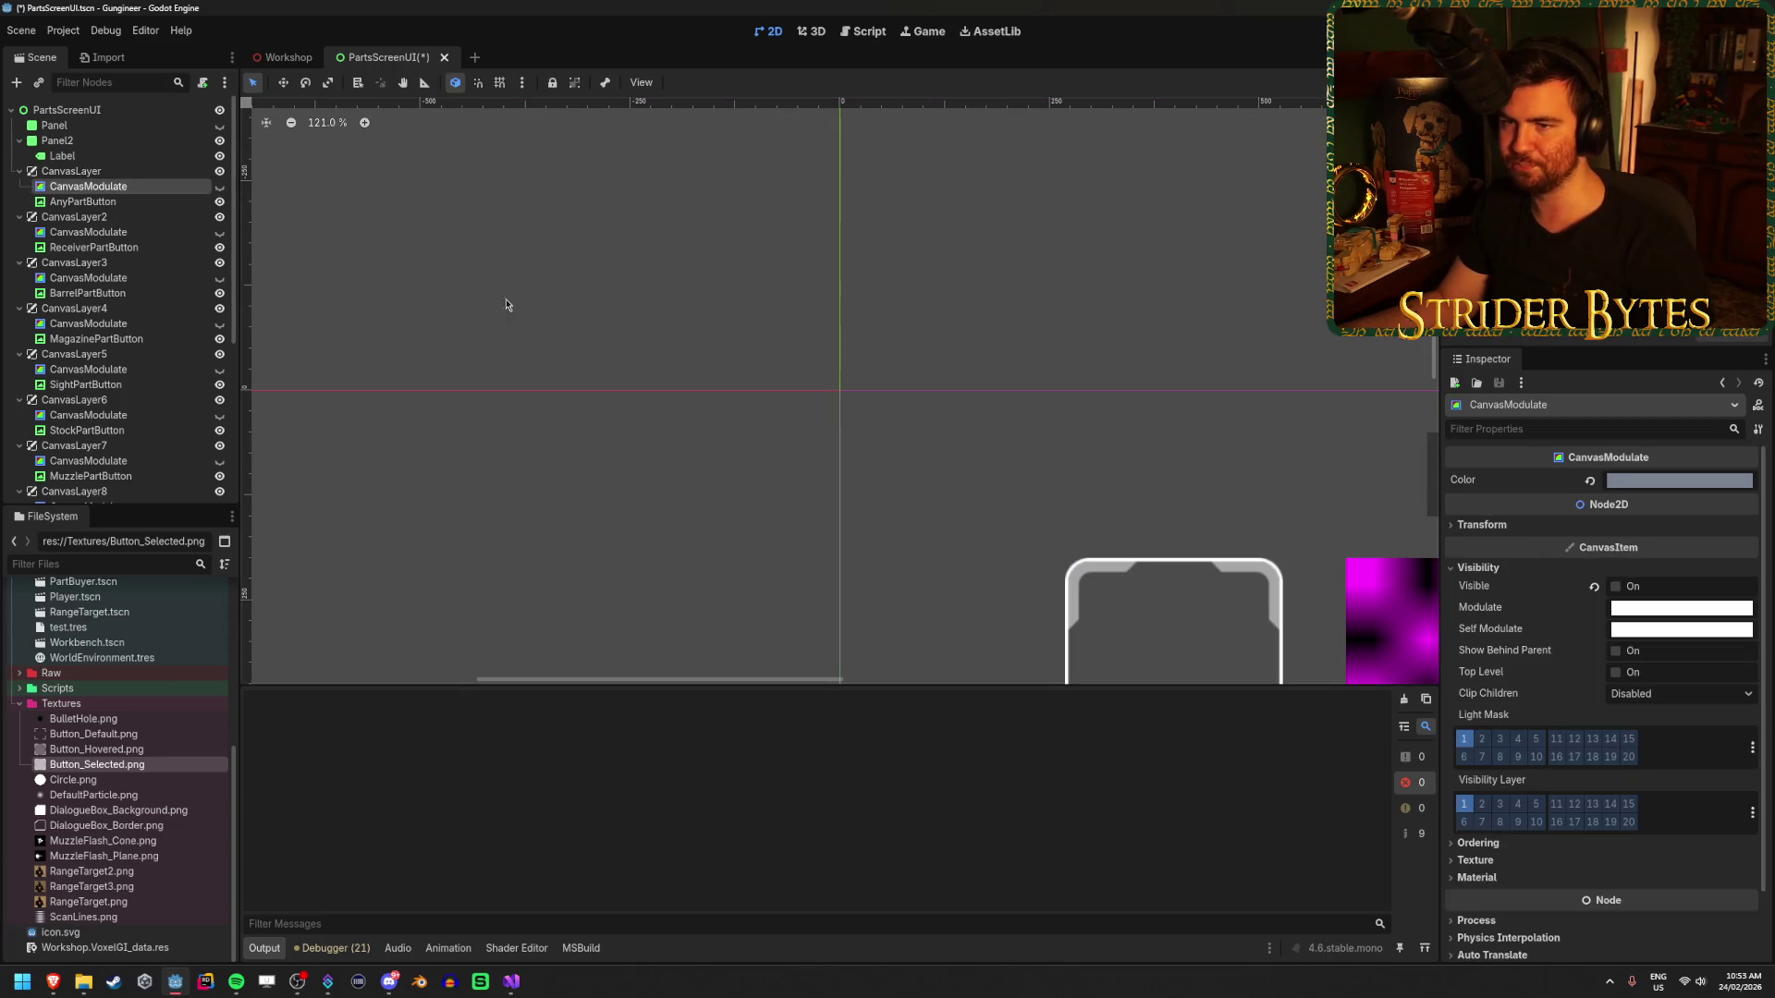
scroll(962, 555, "down", 4)
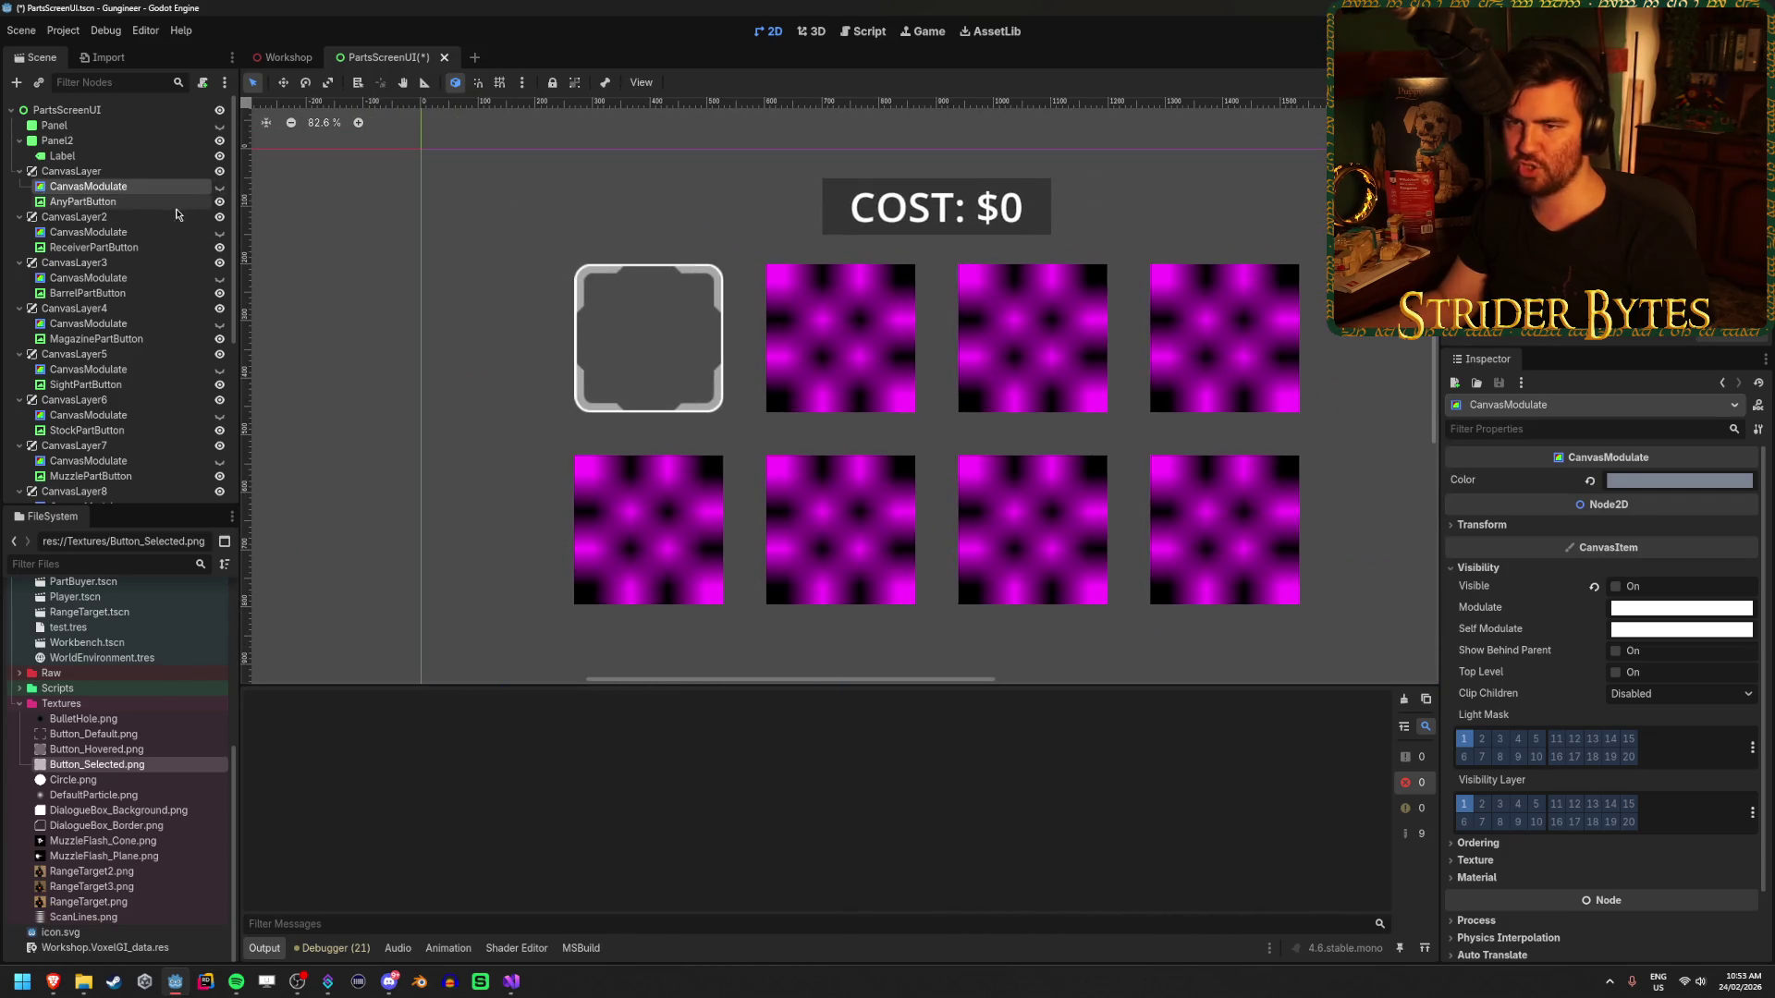
left_click(220, 172)
left_click(220, 173)
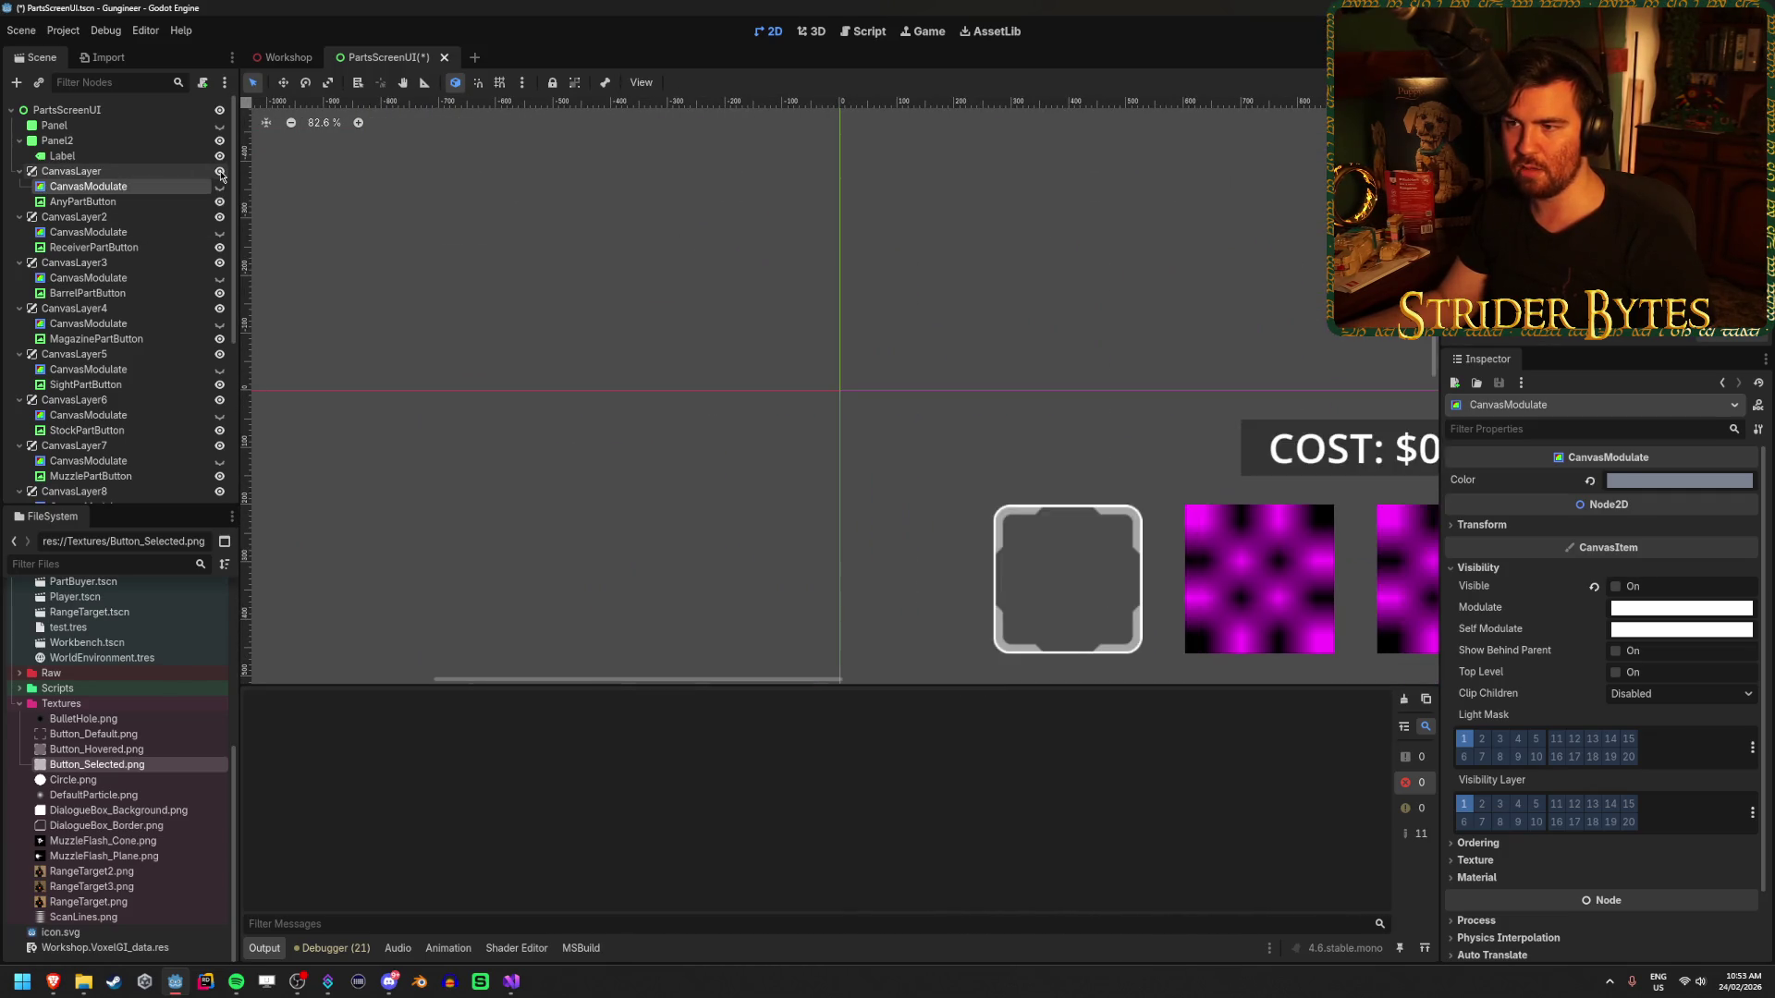
left_click(220, 186)
left_click(220, 187)
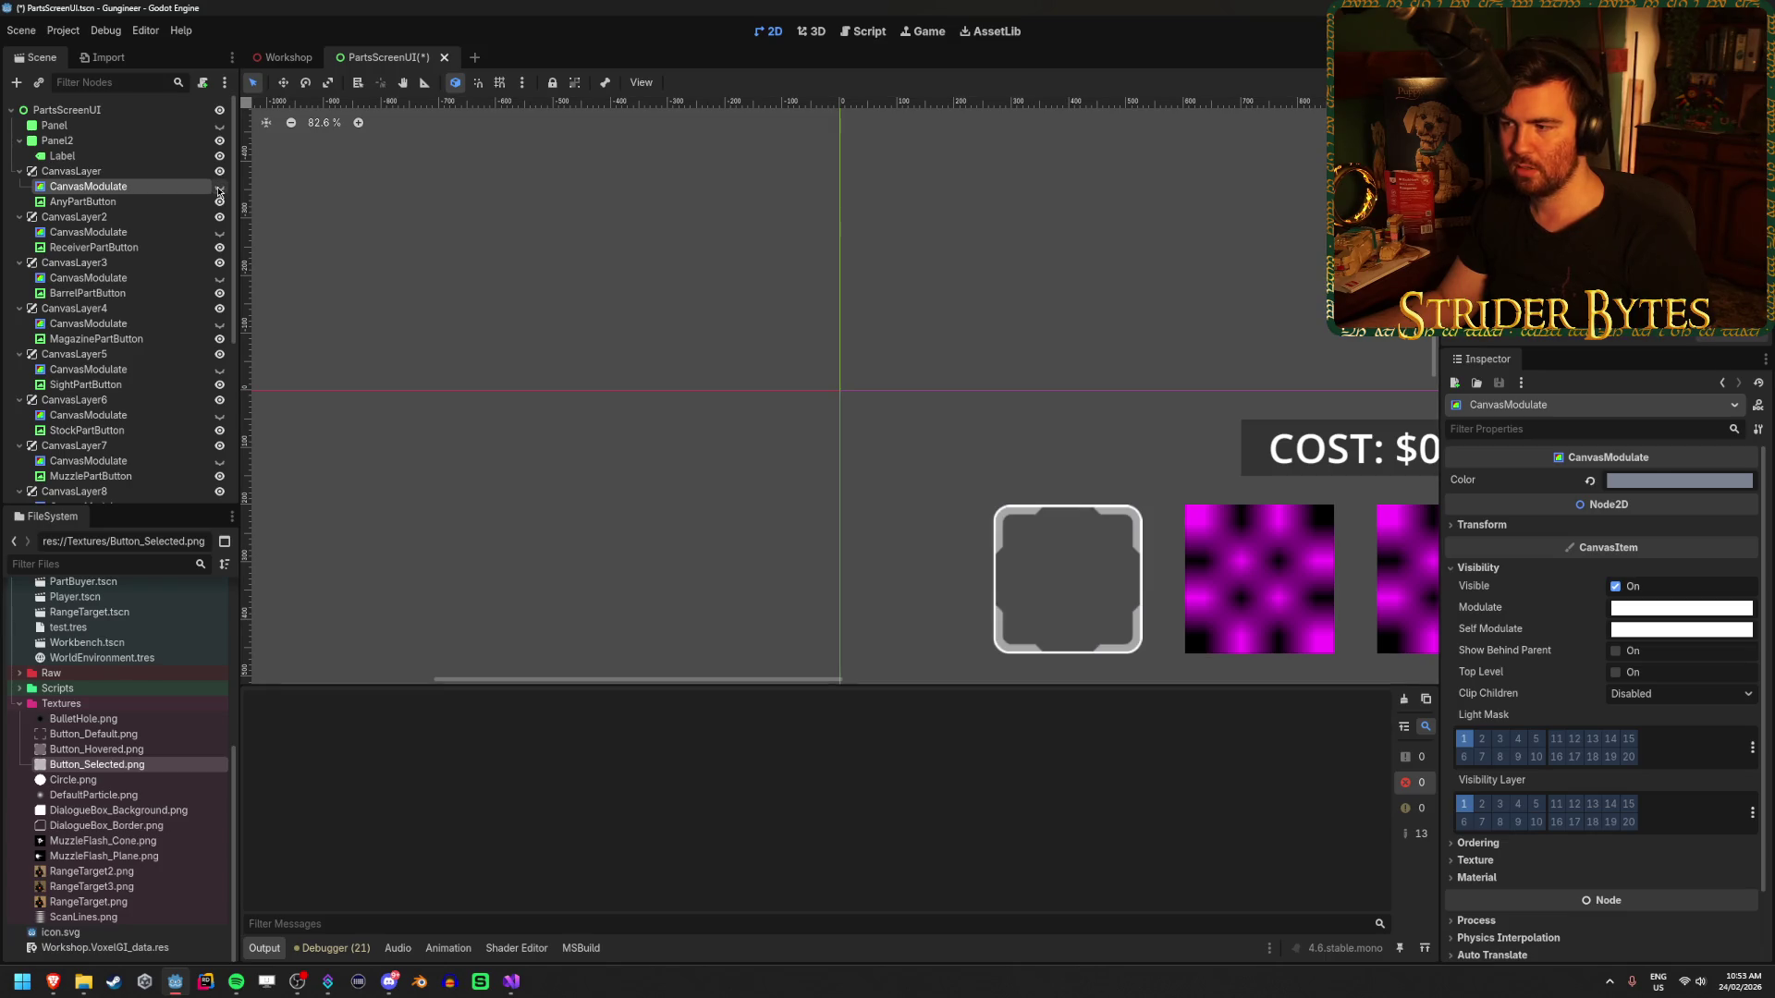
- Leave the second CanvasModulate's tint off and center the part button grid in view
left_click(220, 232)
left_click(221, 236)
left_click(221, 236)
left_click(221, 235)
left_click(221, 235)
left_click(221, 235)
mouse_move(901, 477)
left_mouse_down()
mouse_move(740, 300)
mouse_move(602, 244)
left_mouse_up()
scroll(460, 467, "down", 2)
left_click_drag(460, 468, 626, 444)
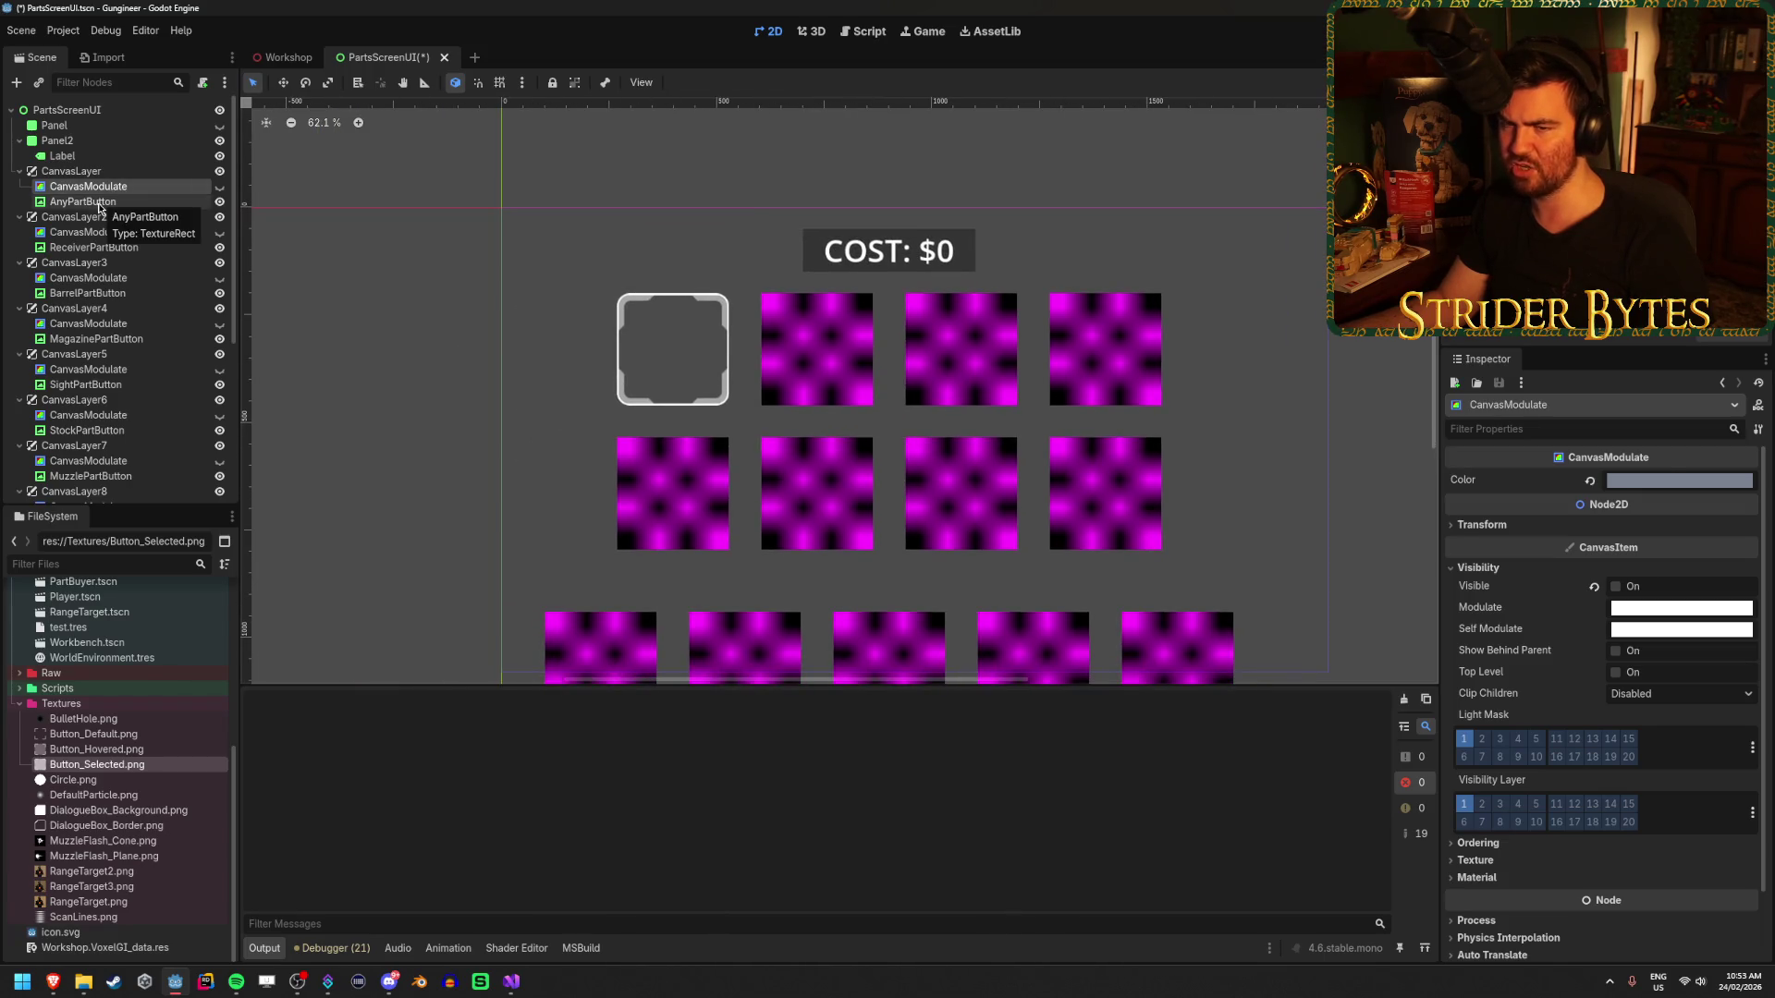
- Check AnyPartButton and the first CanvasLayer, save PartsScreenUI.tscn, and return to Workshop
left_click(99, 203)
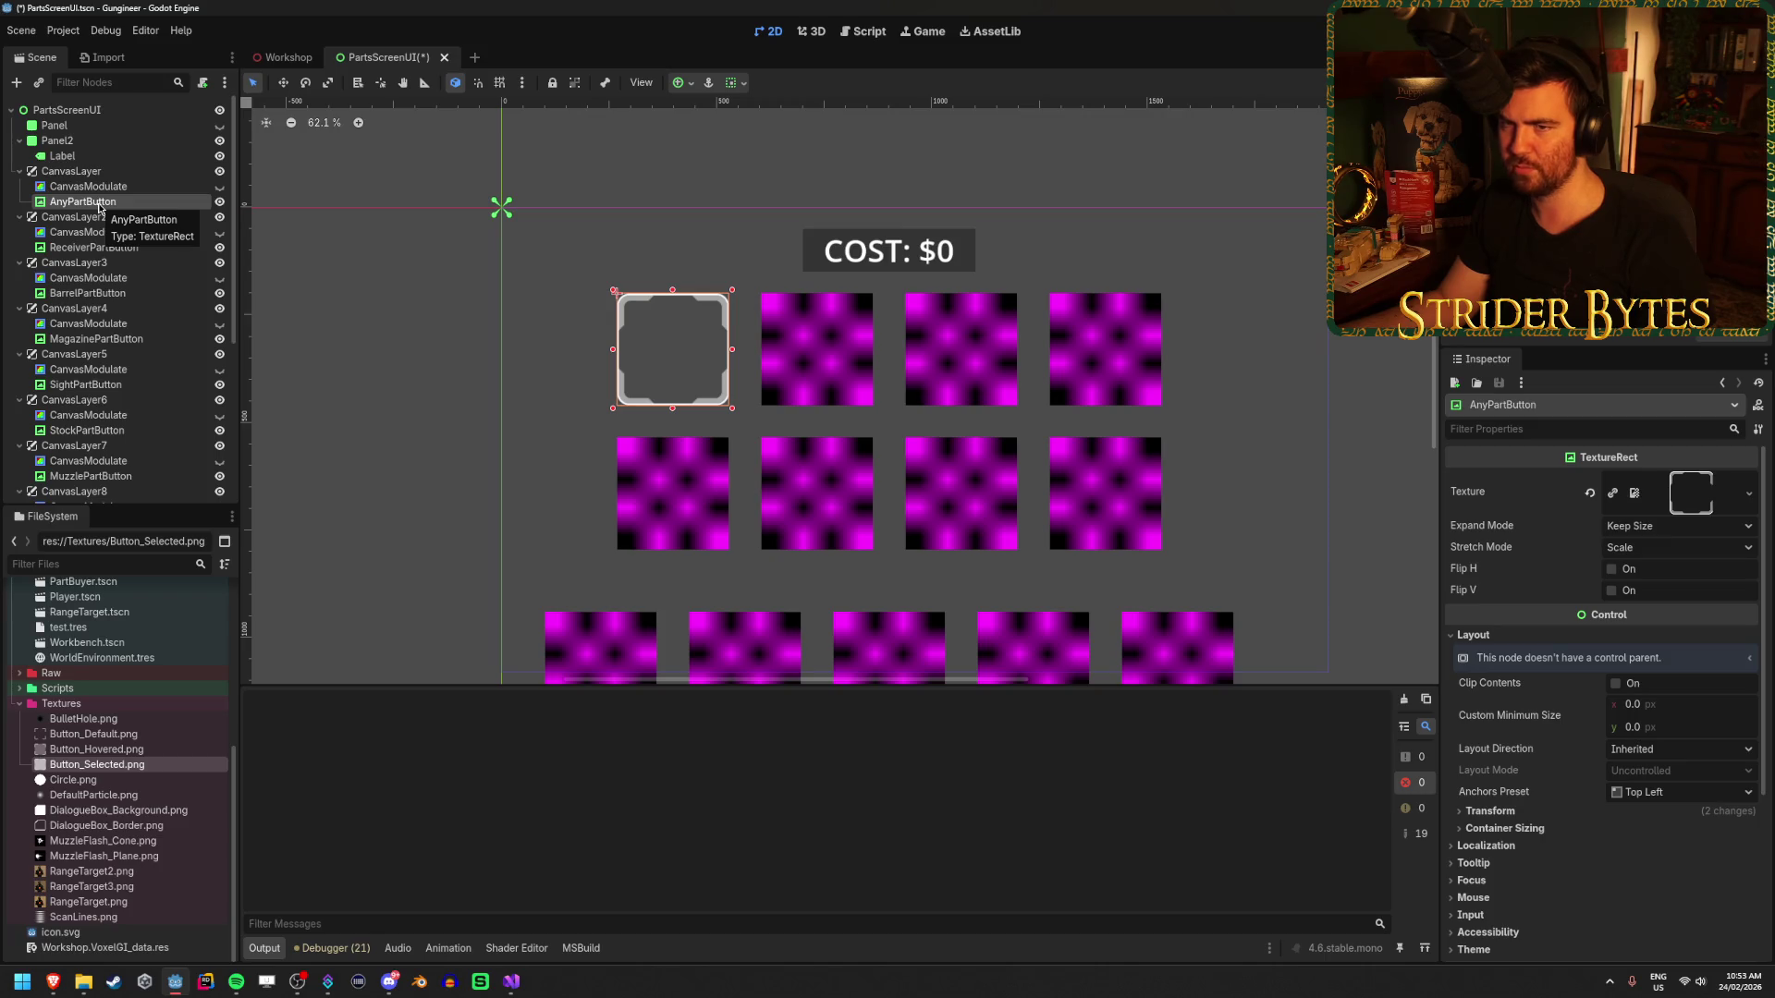
scroll(121, 298, "down", 5)
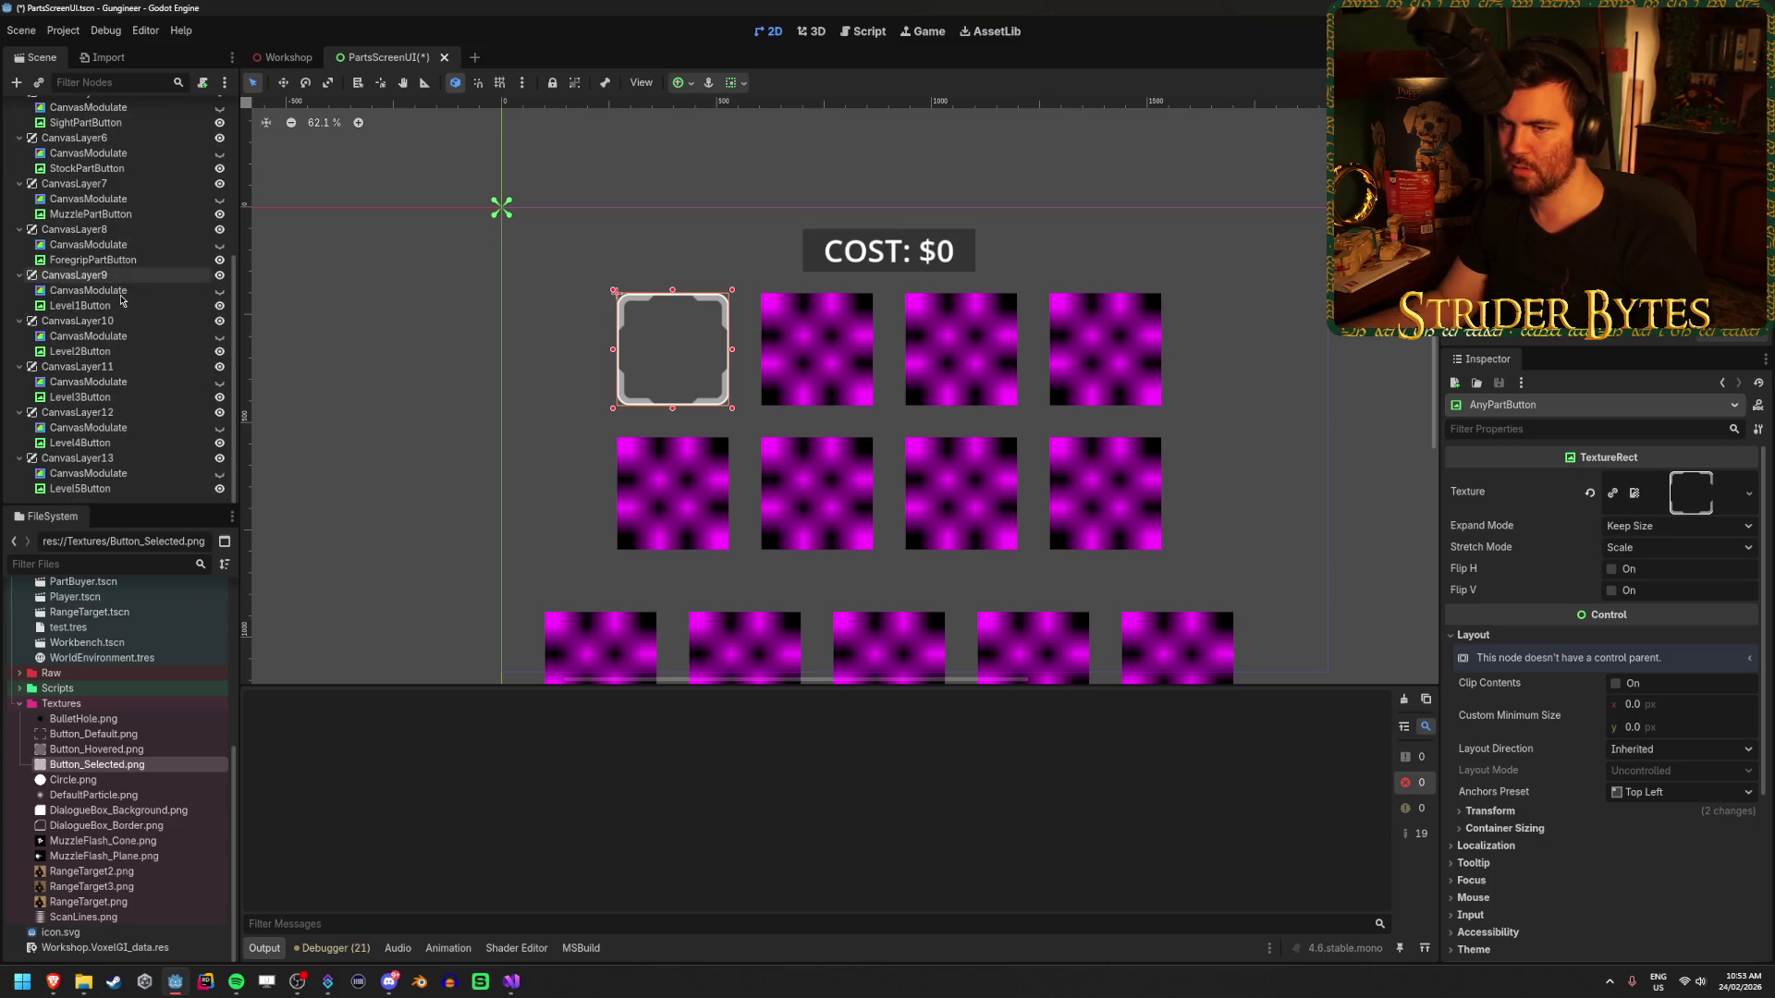
scroll(121, 298, "up", 5)
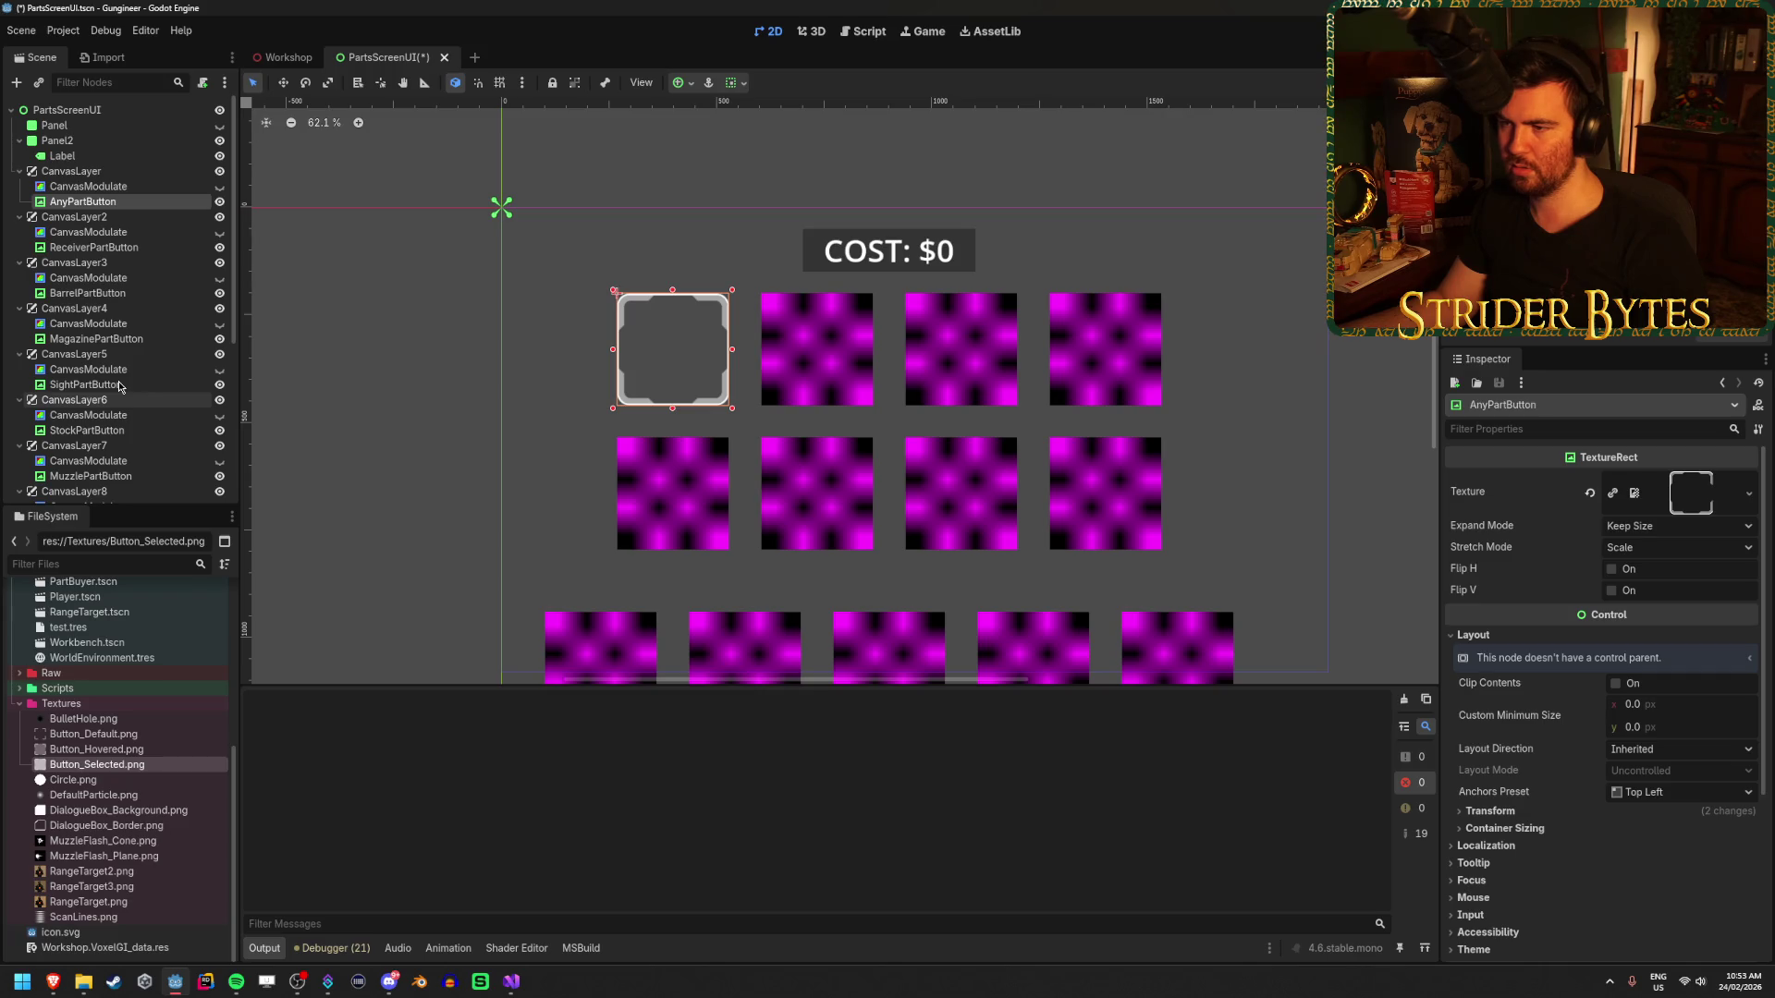
scroll(119, 386, "down", 5)
scroll(119, 386, "up", 5)
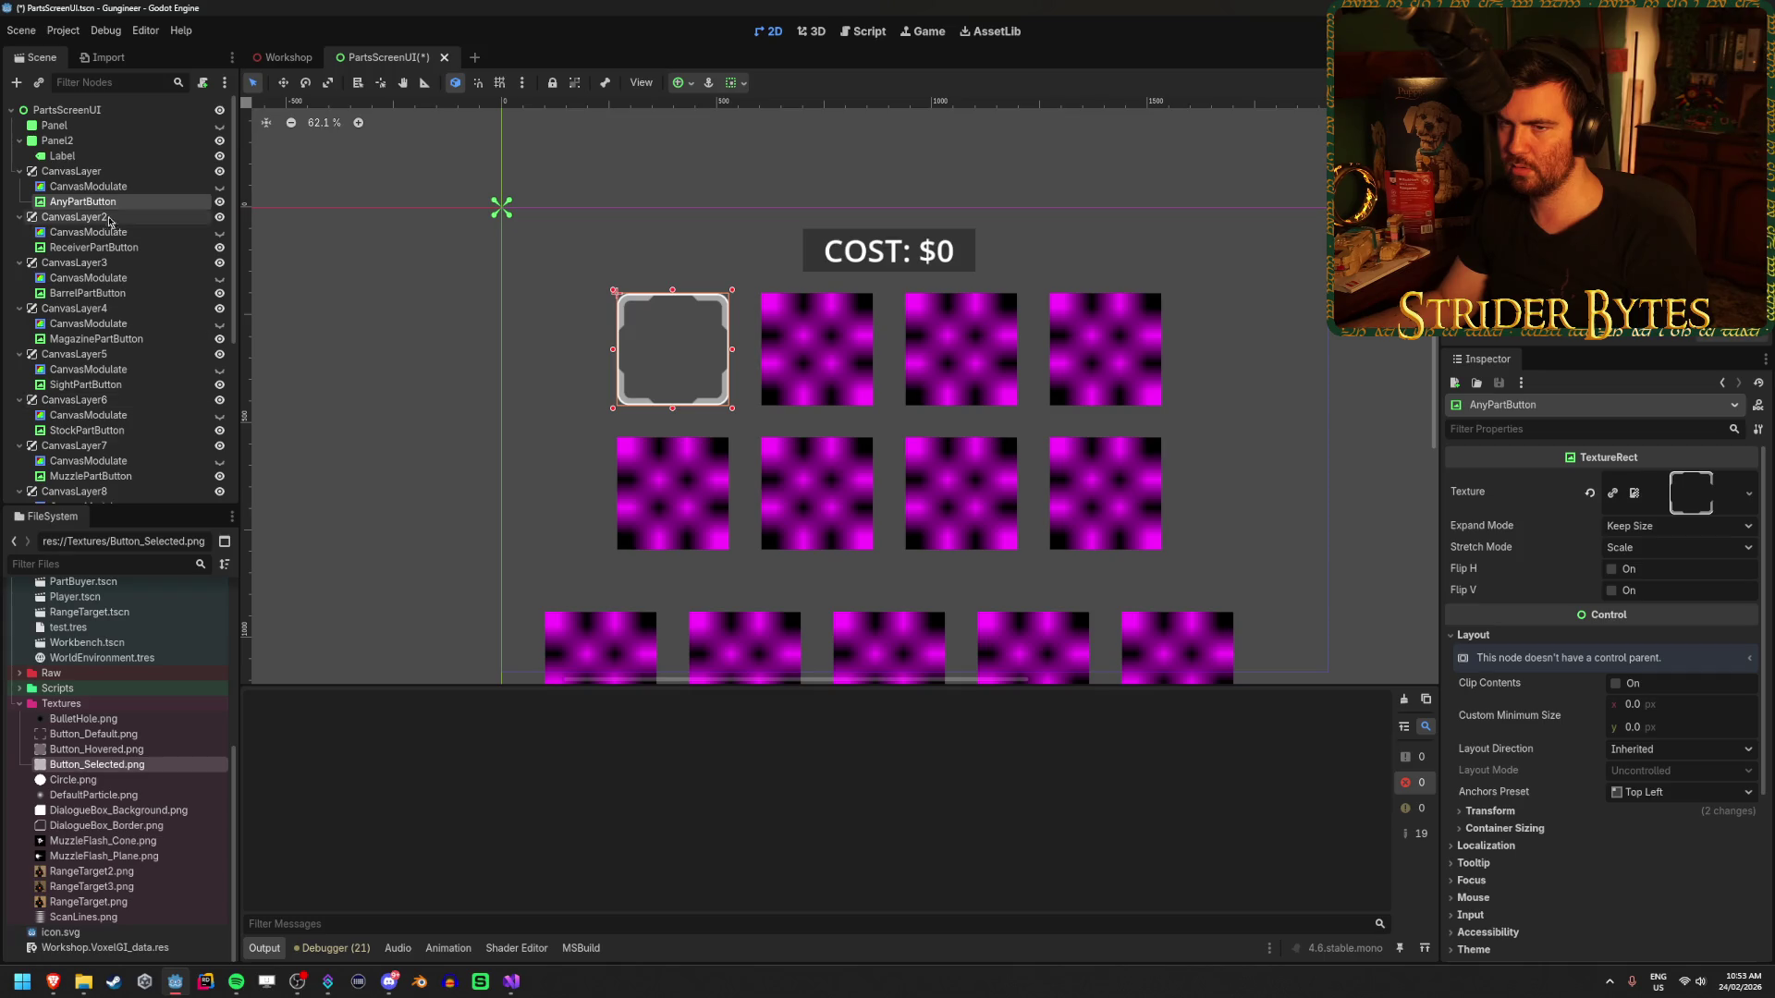
left_click(97, 172)
scroll(101, 192, "down", 1)
scroll(102, 191, "up", 1)
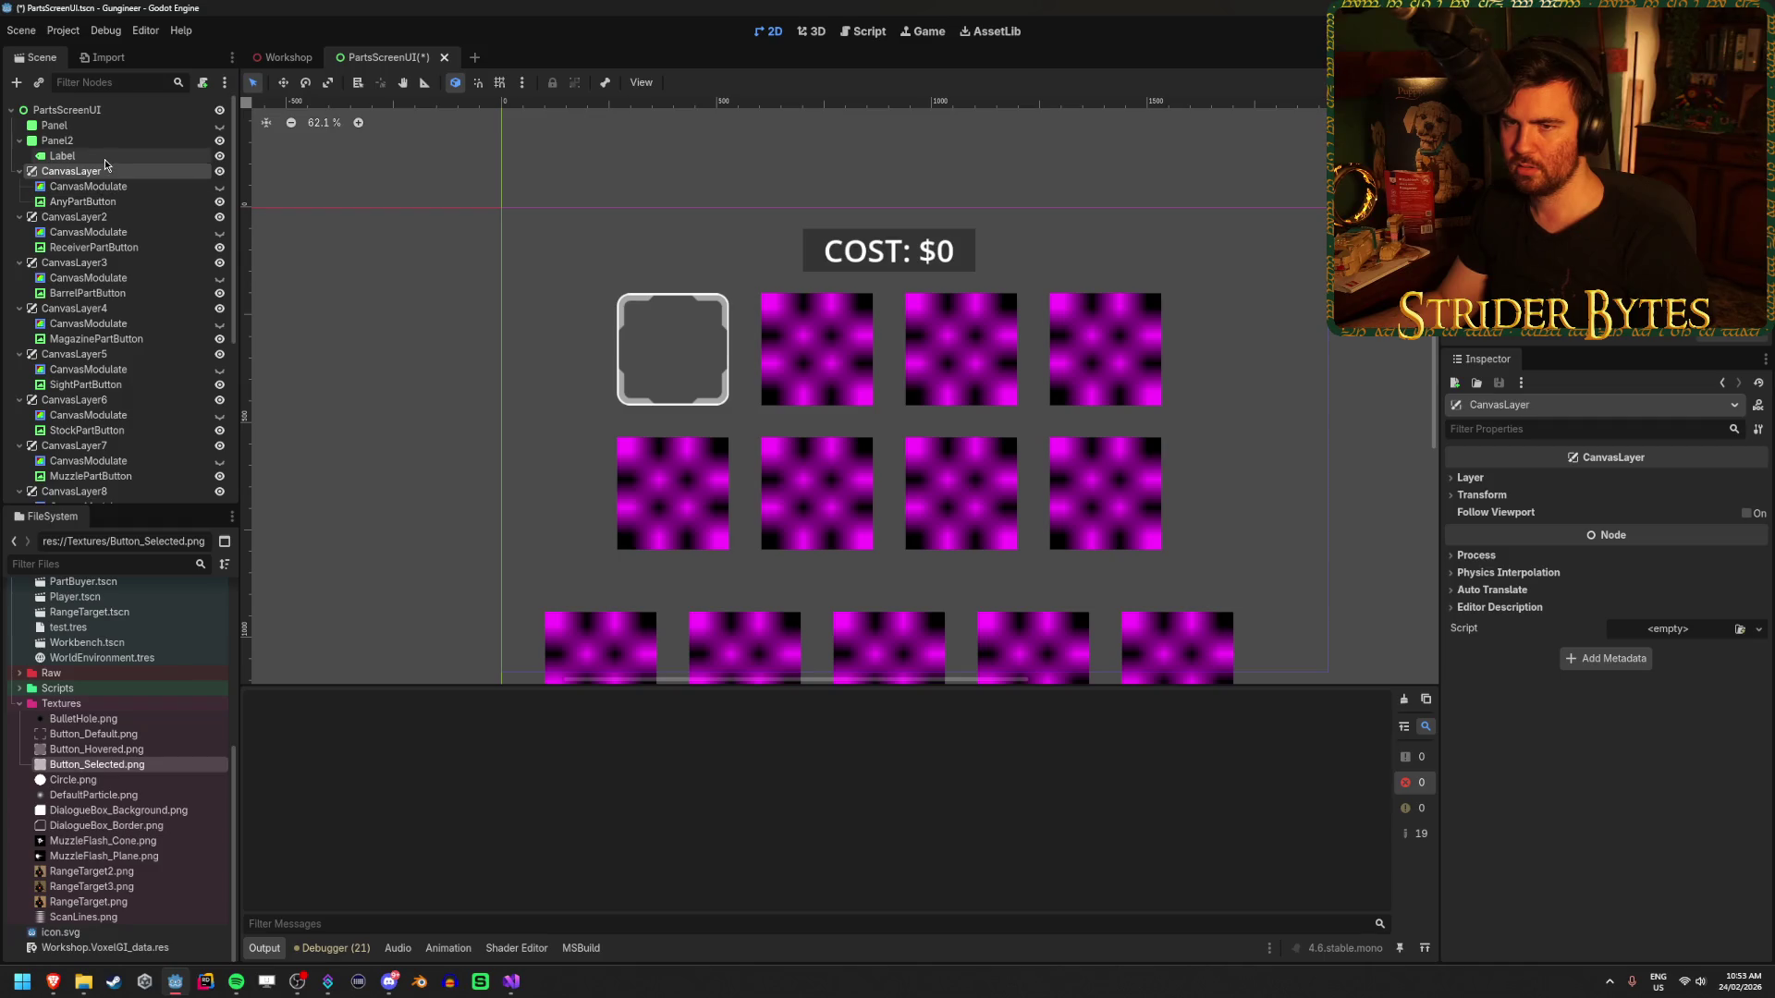
key("ctrl+s")
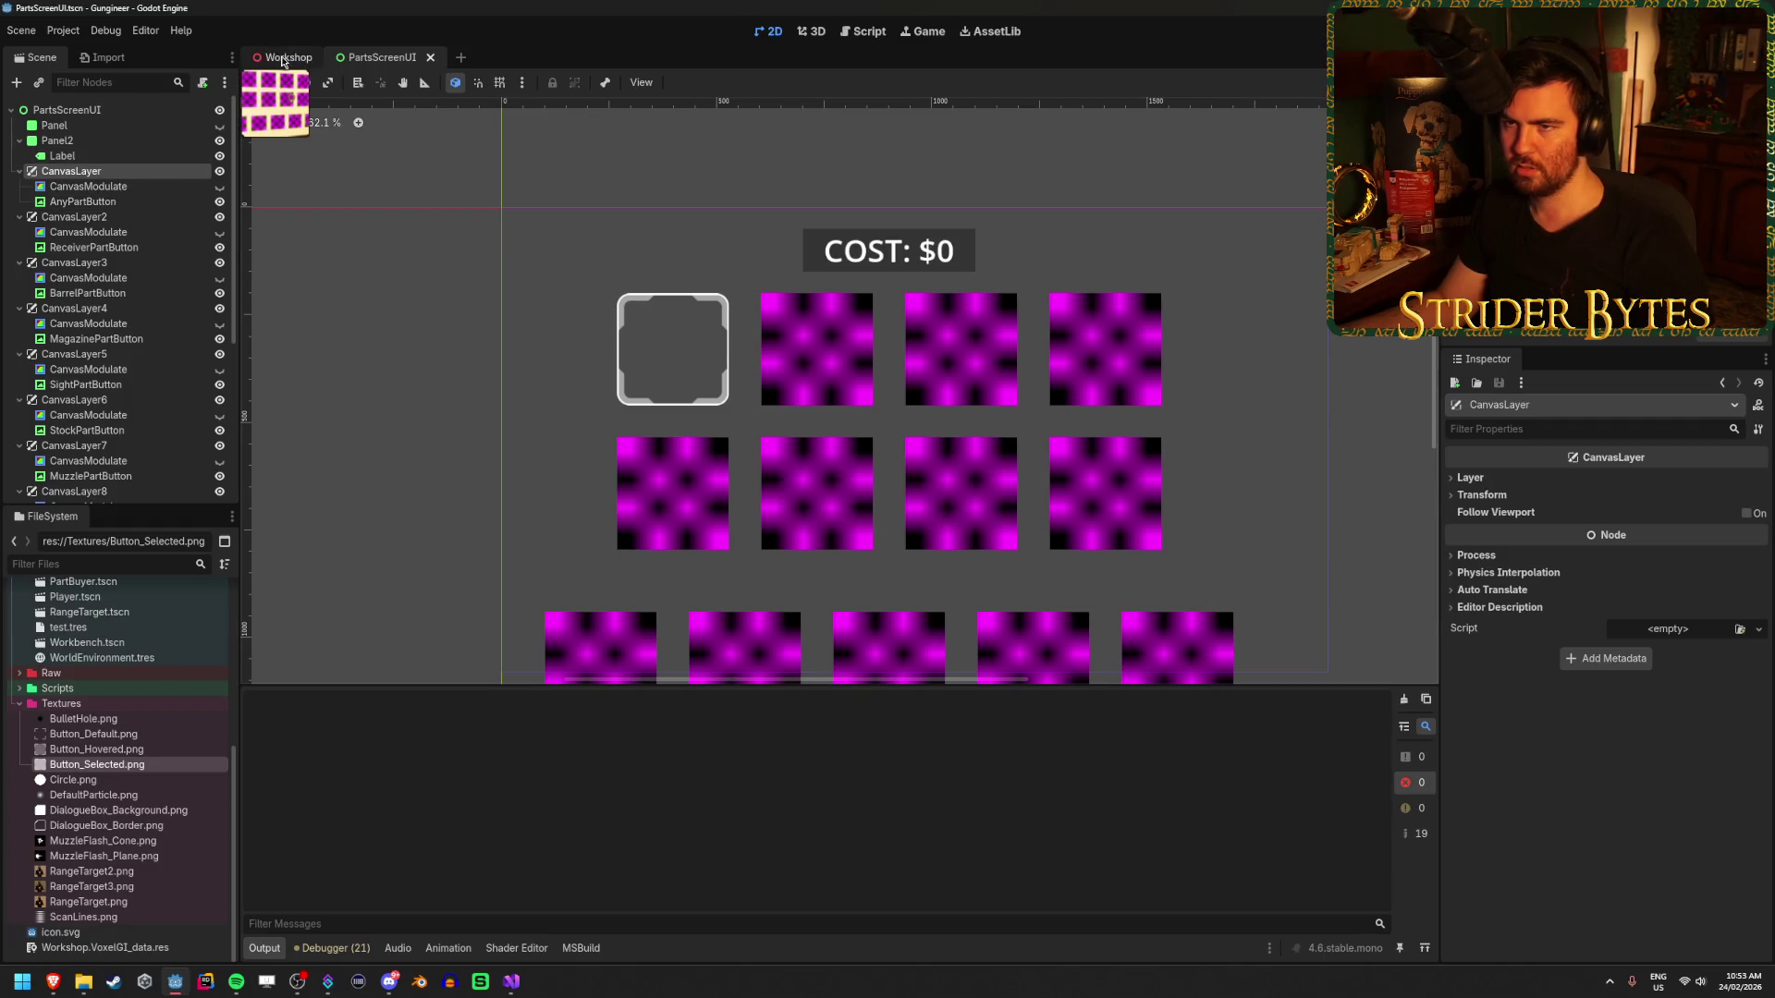
left_click(287, 59)
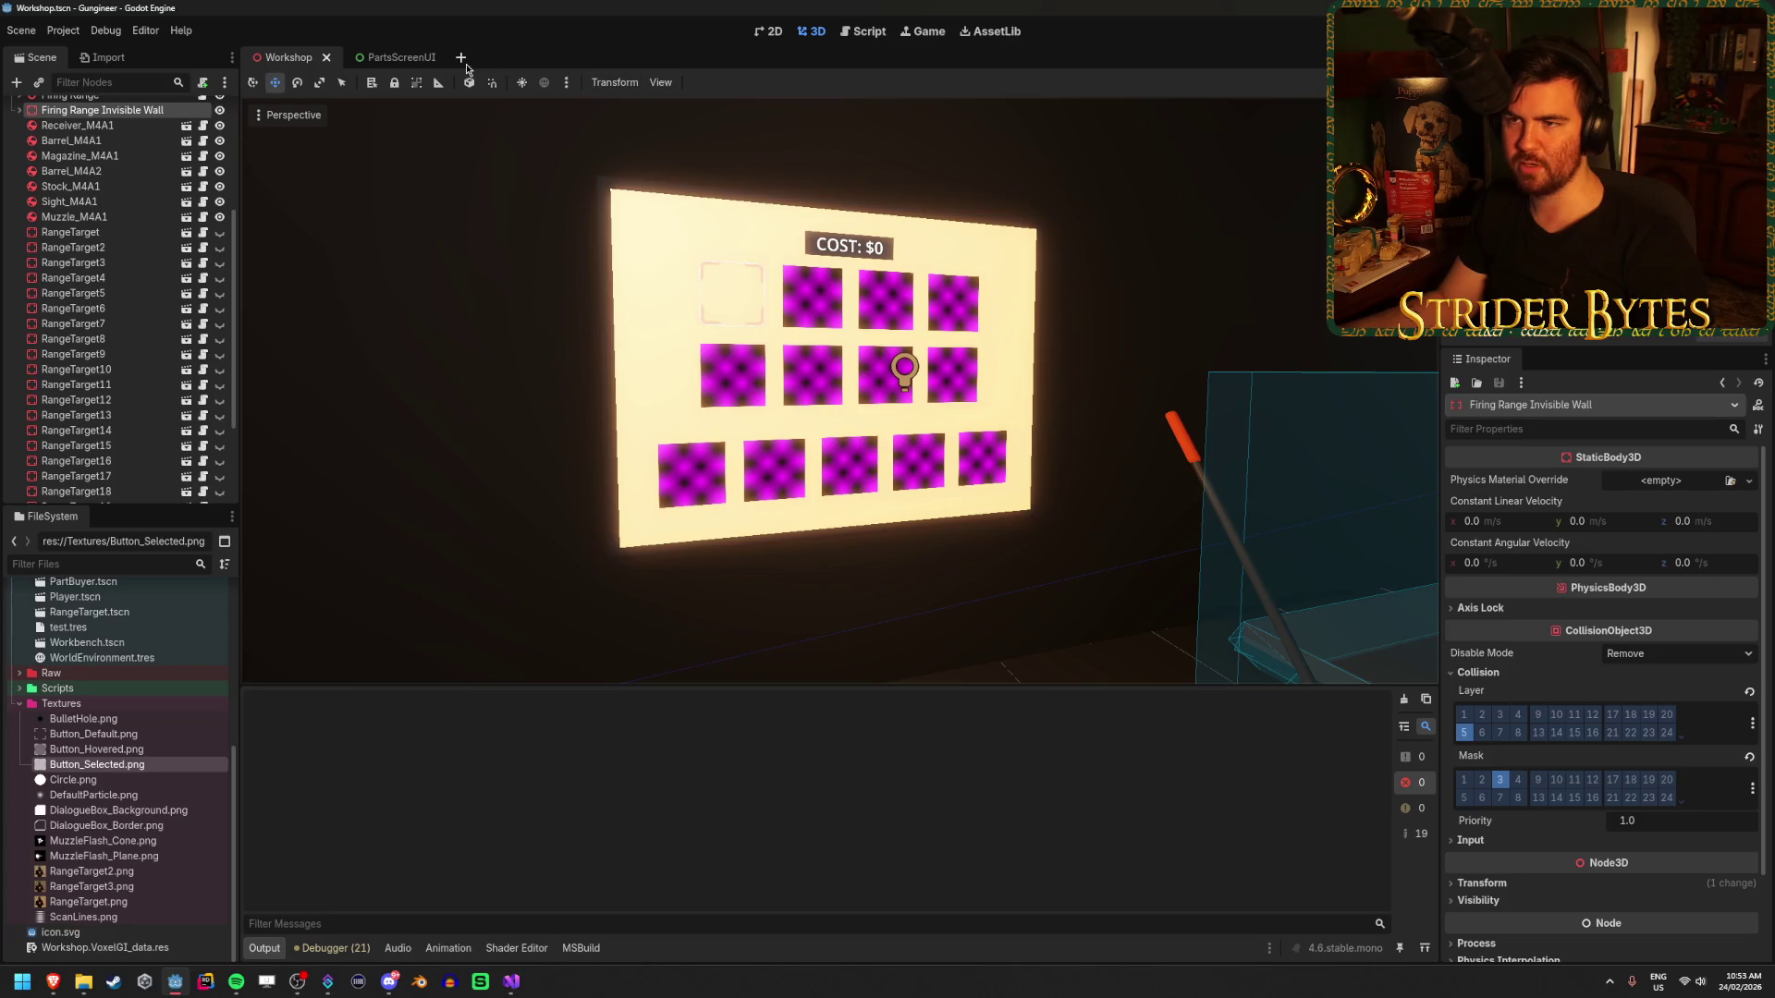
- Open PartBuyer.tscn and inspect the first Area3D's and Area3D5's option and canvas settings
scroll(93, 777, "up", 5)
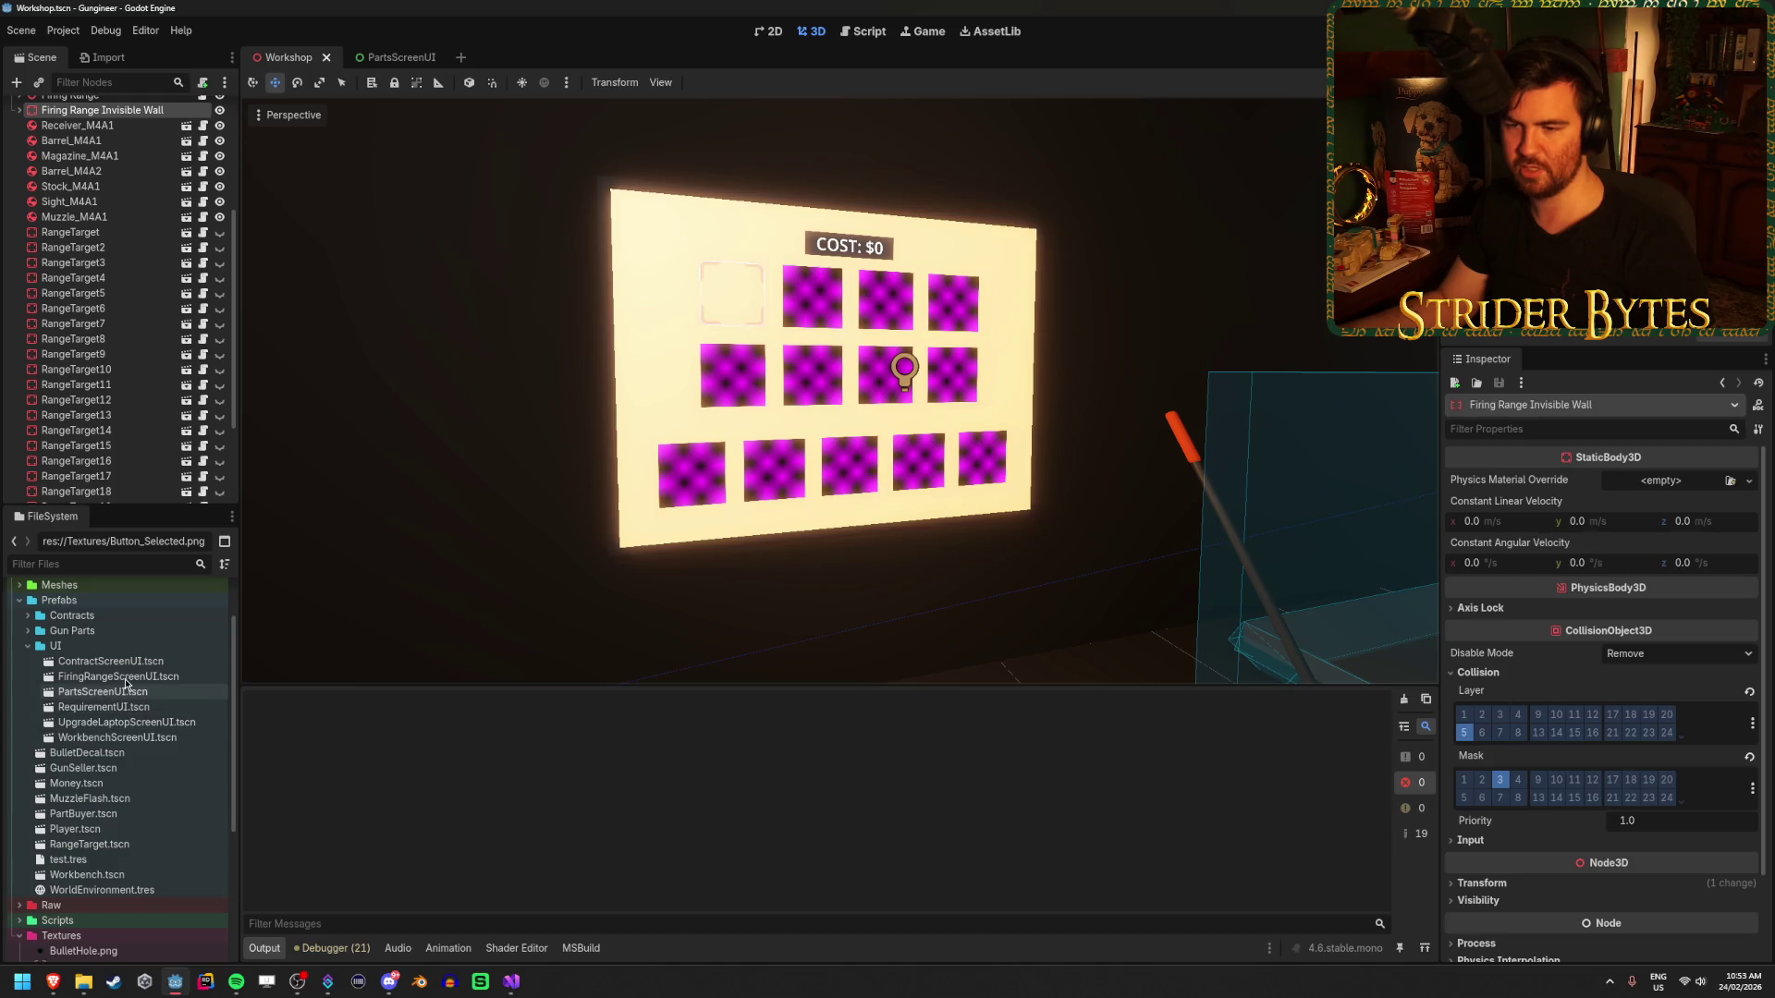
double_click(84, 813)
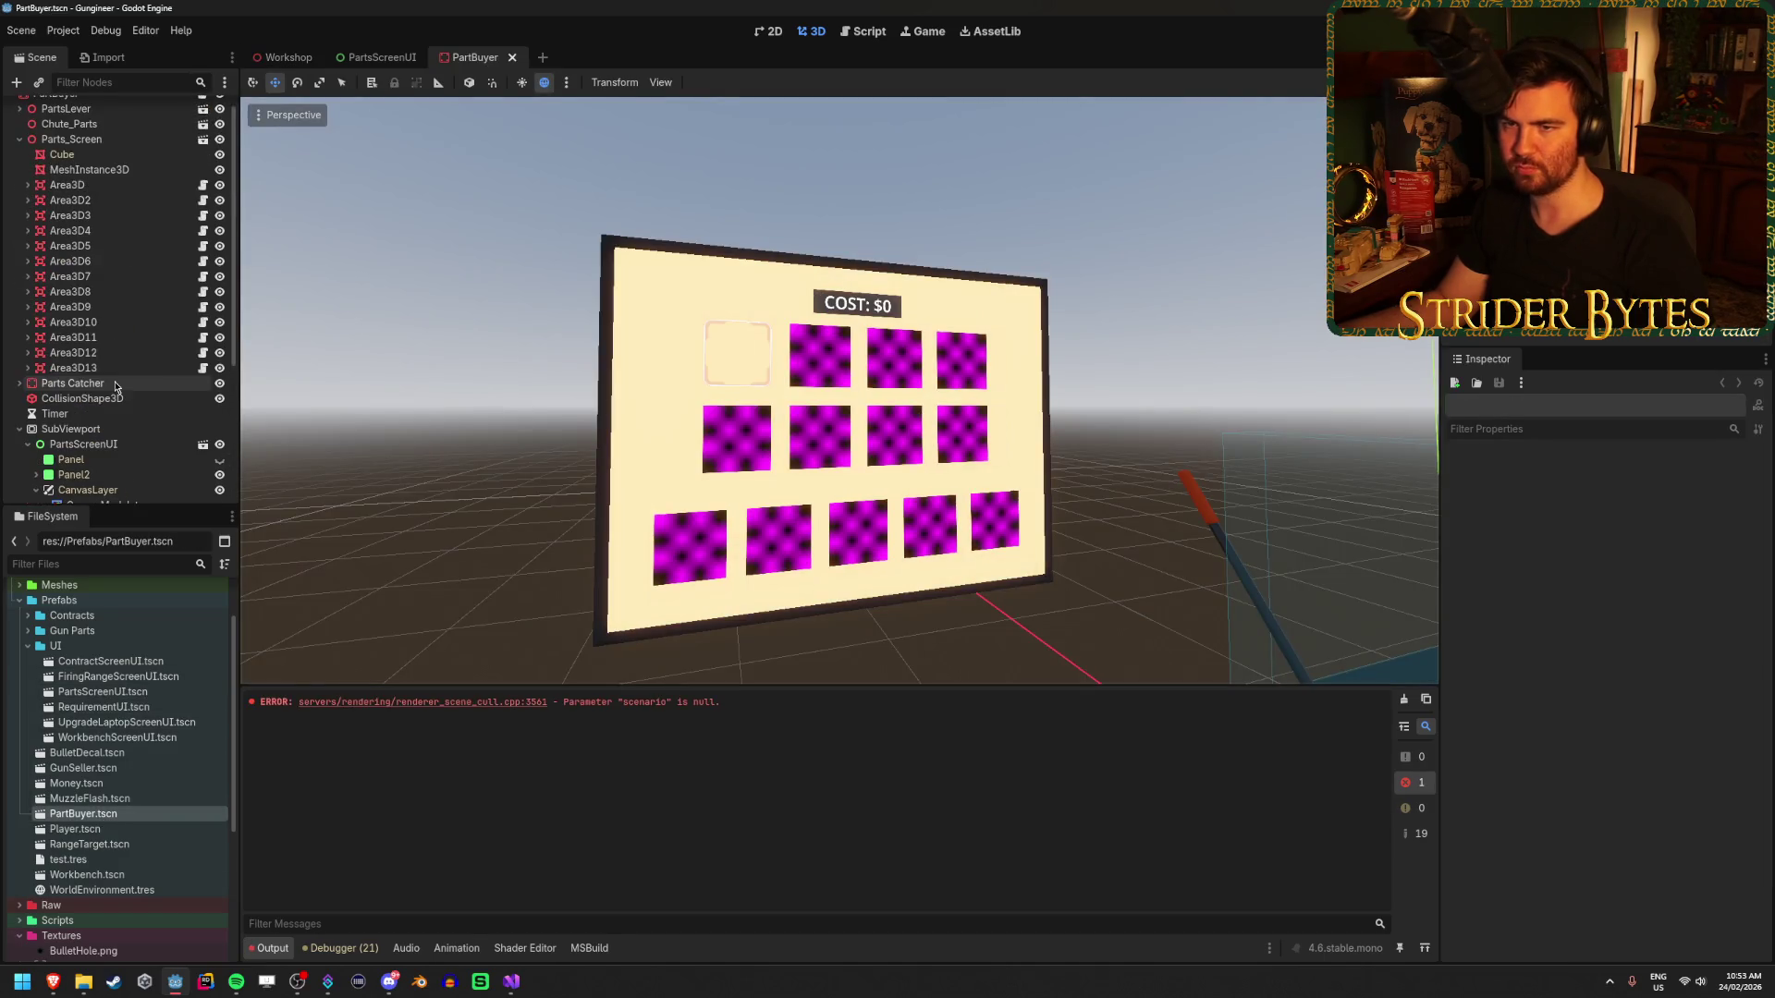
left_click(66, 185)
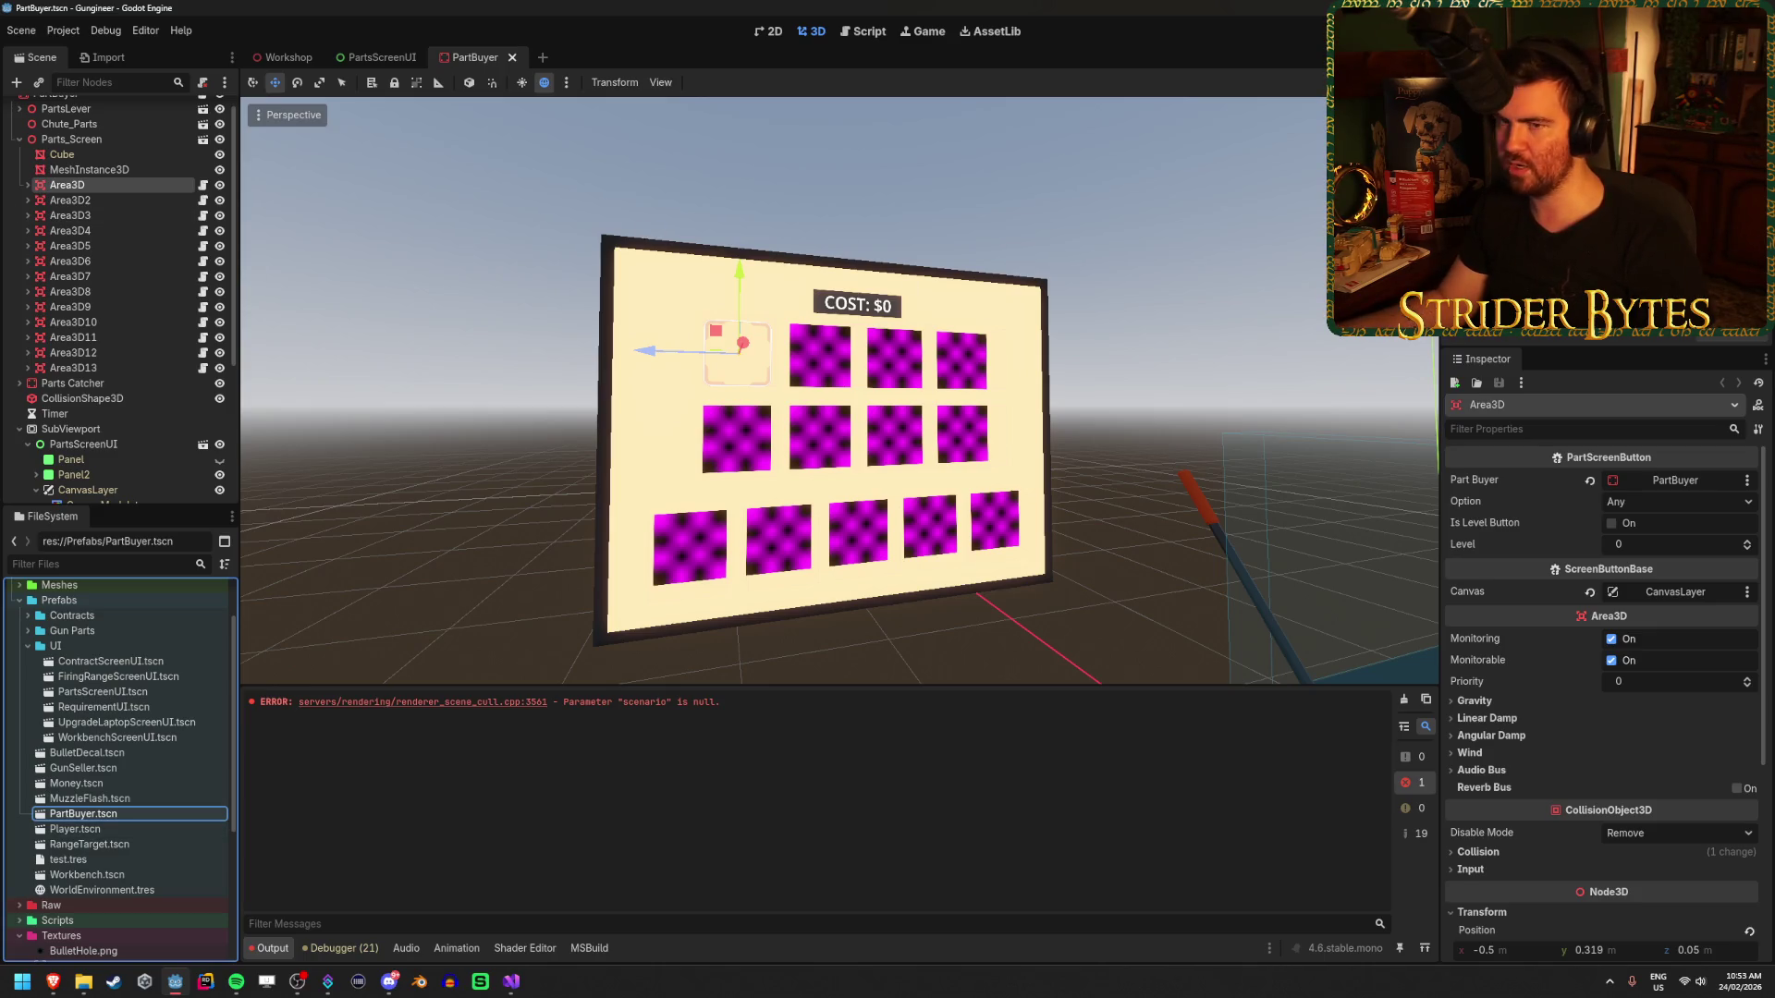
left_click(70, 246)
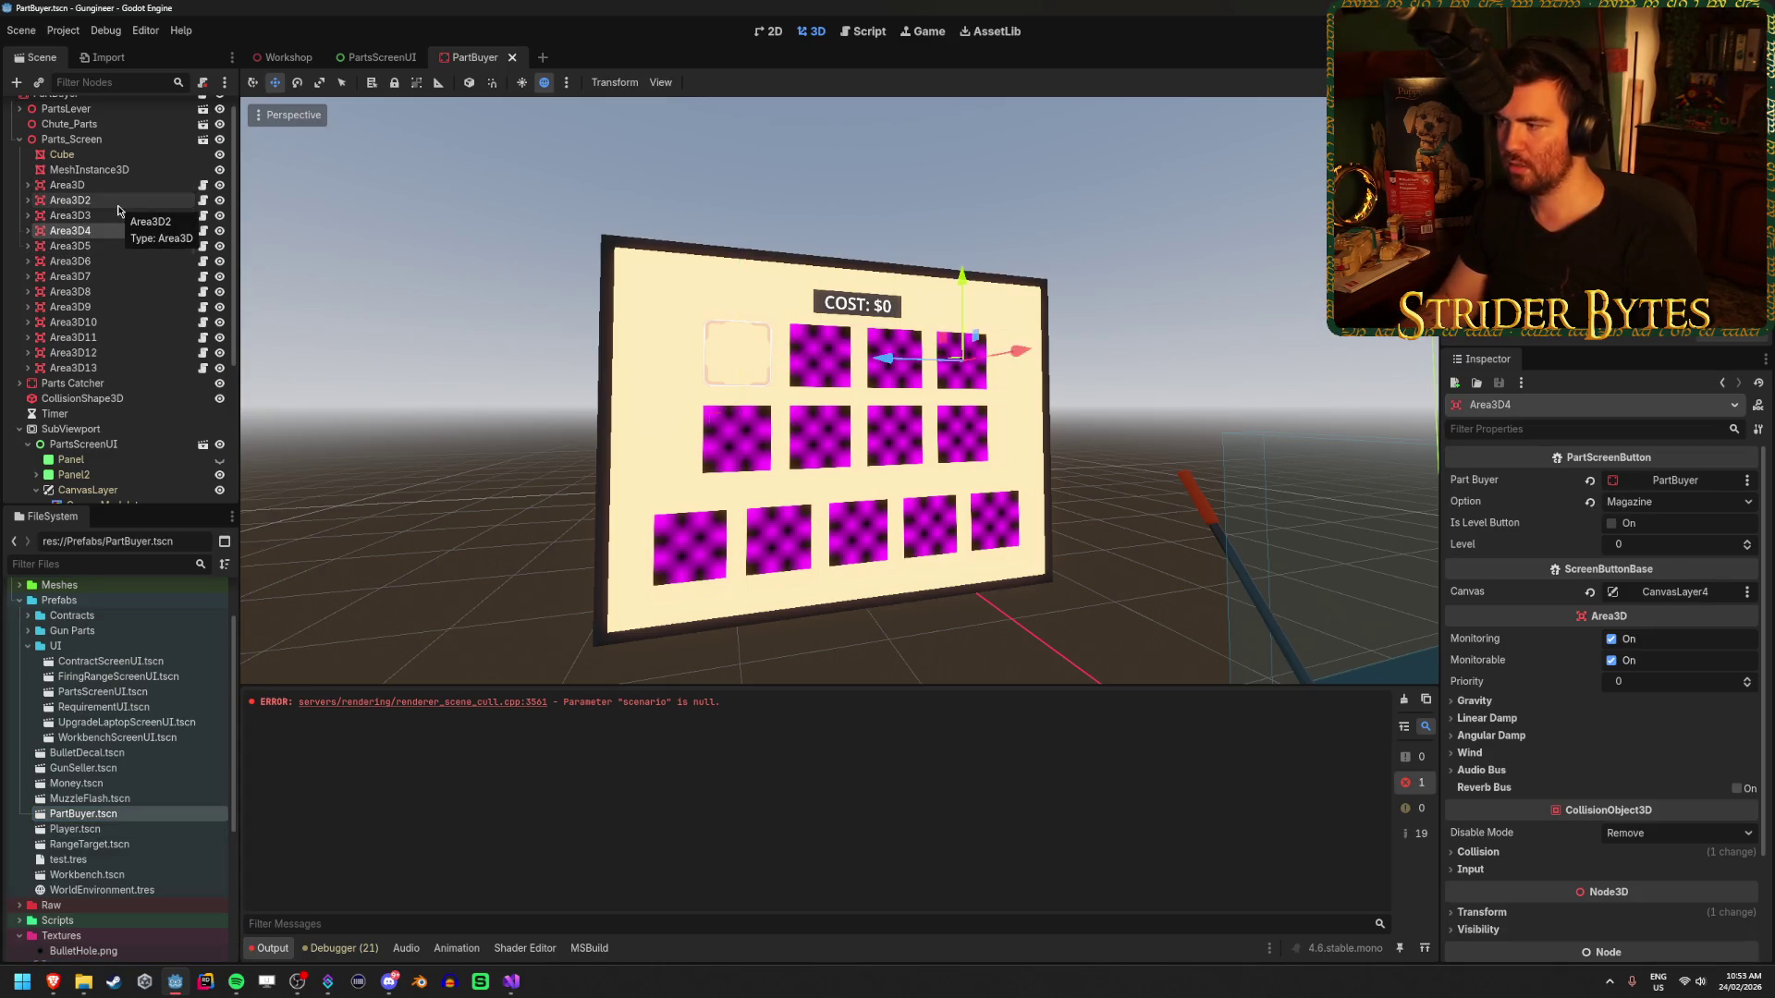
- Select the root PartBuyer node and look over its Meshes array entries
key("Up")
key("Up")
key("Up")
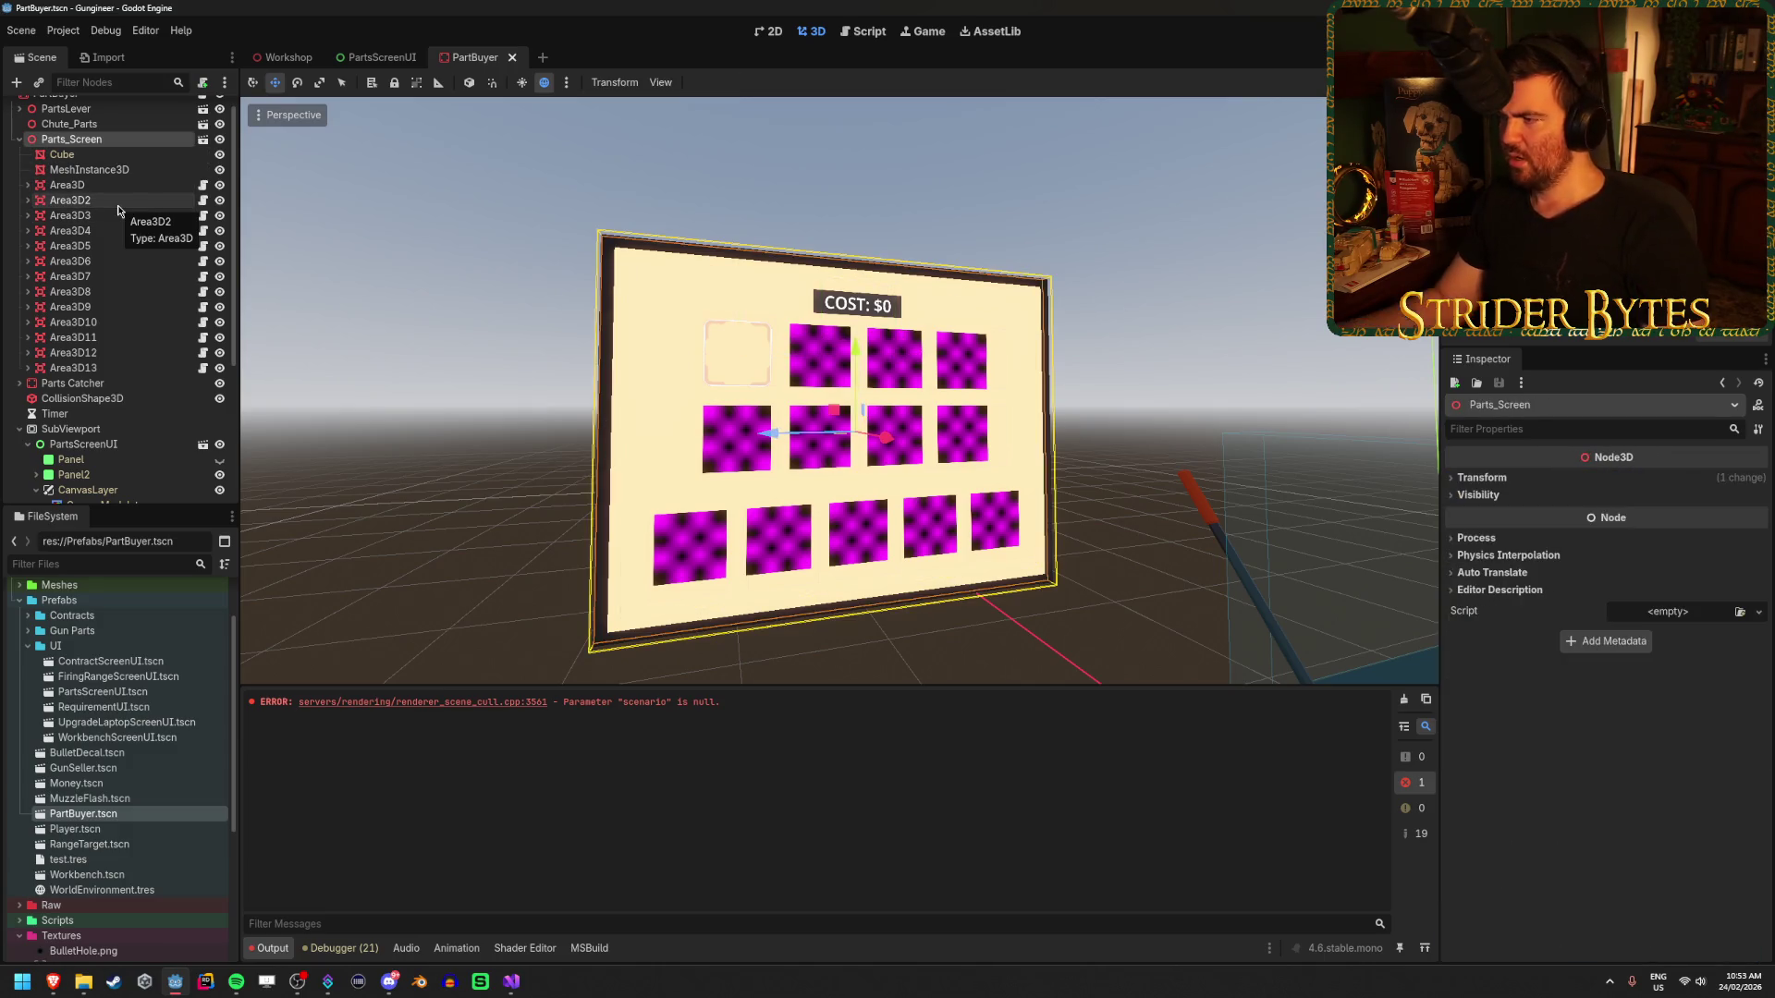
scroll(119, 211, "up", 1)
left_click(107, 108)
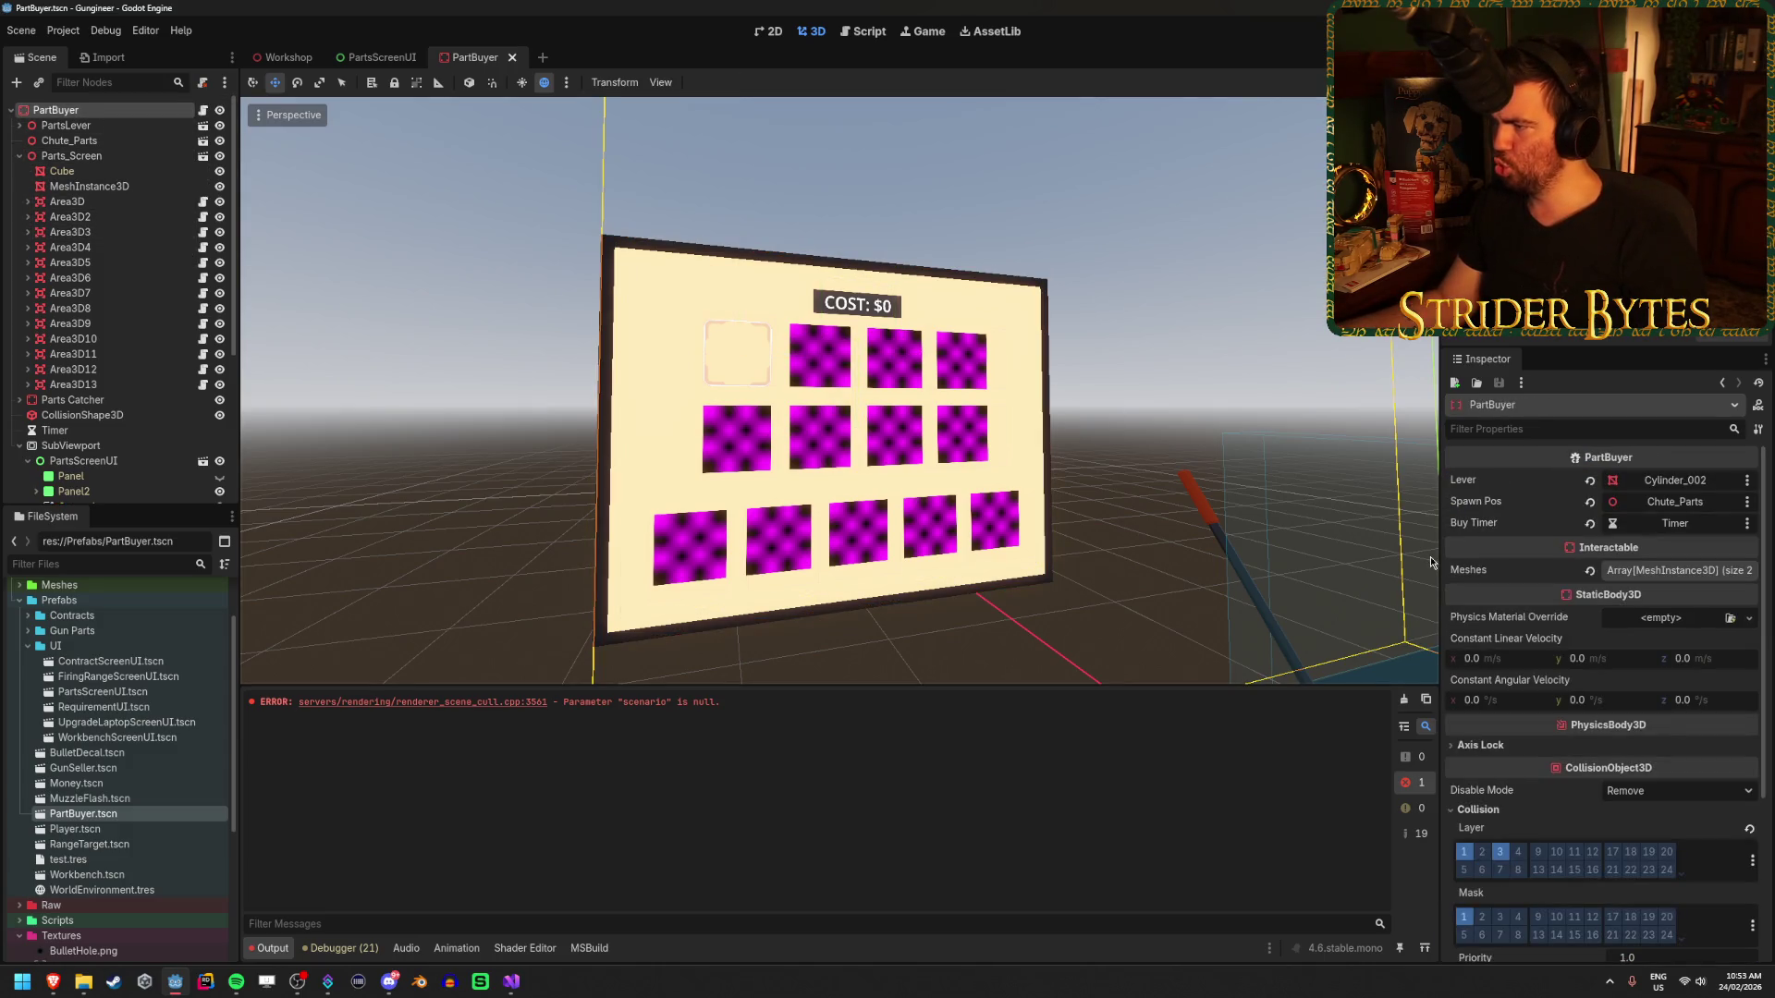
left_click(1719, 573)
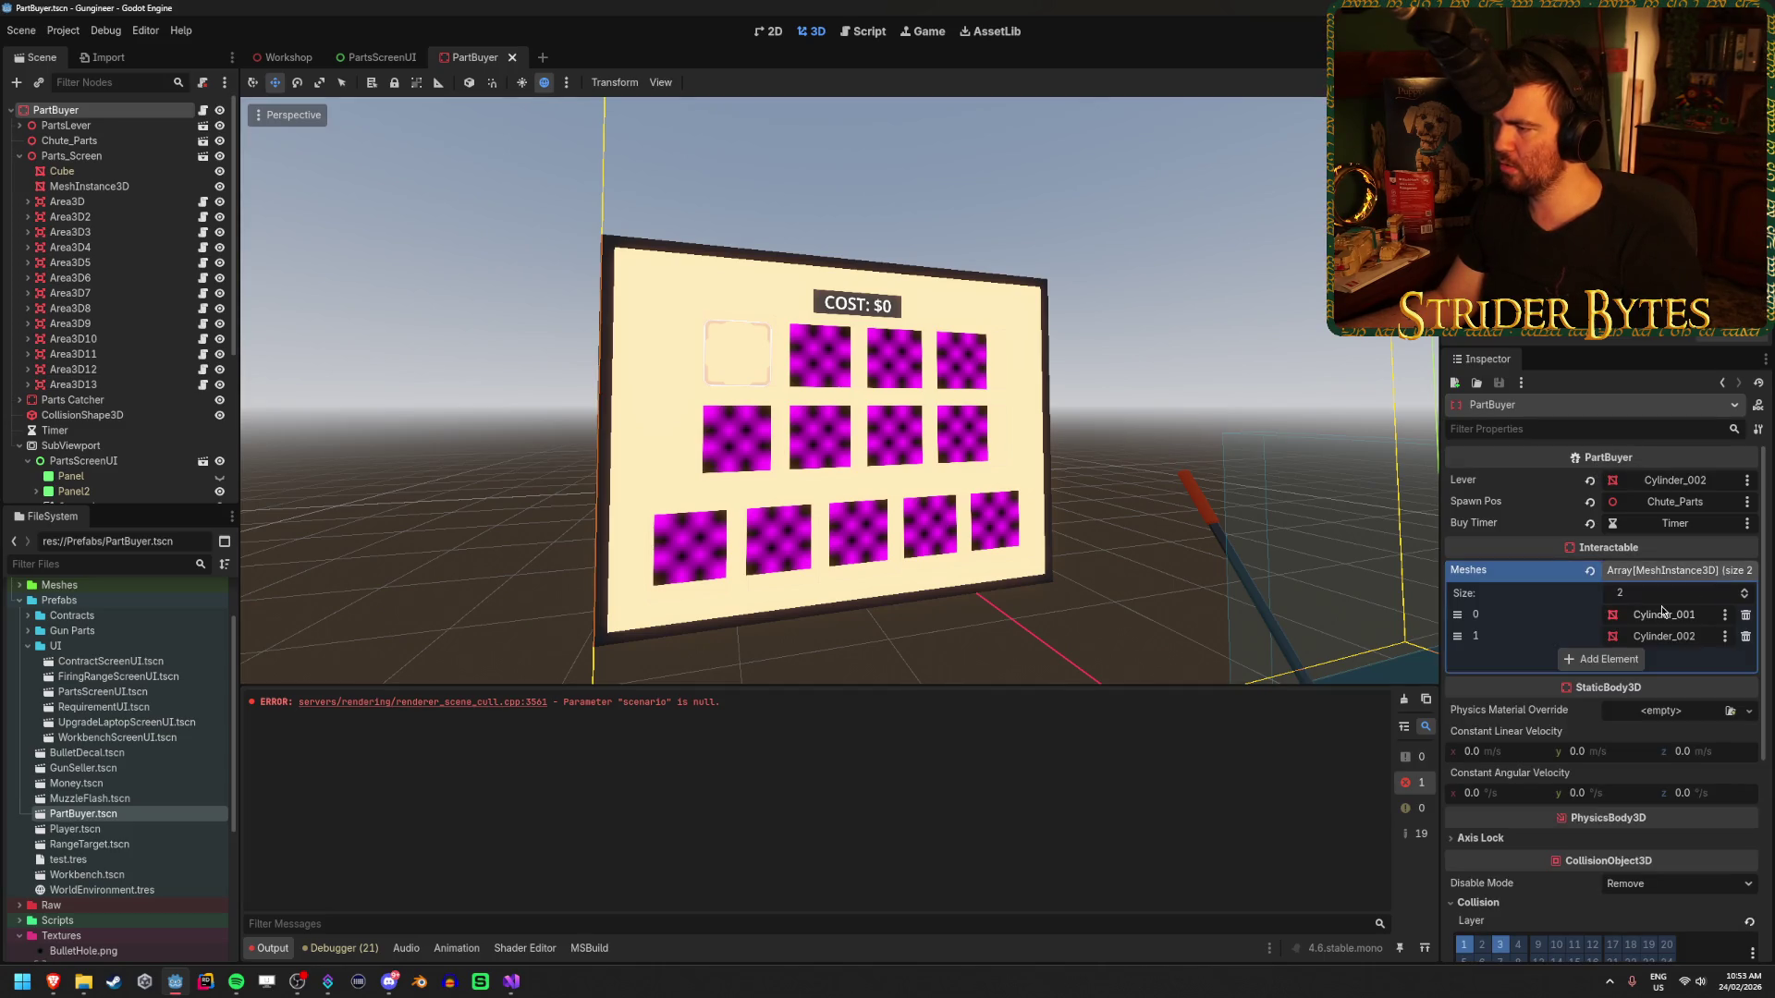
left_click(1668, 574)
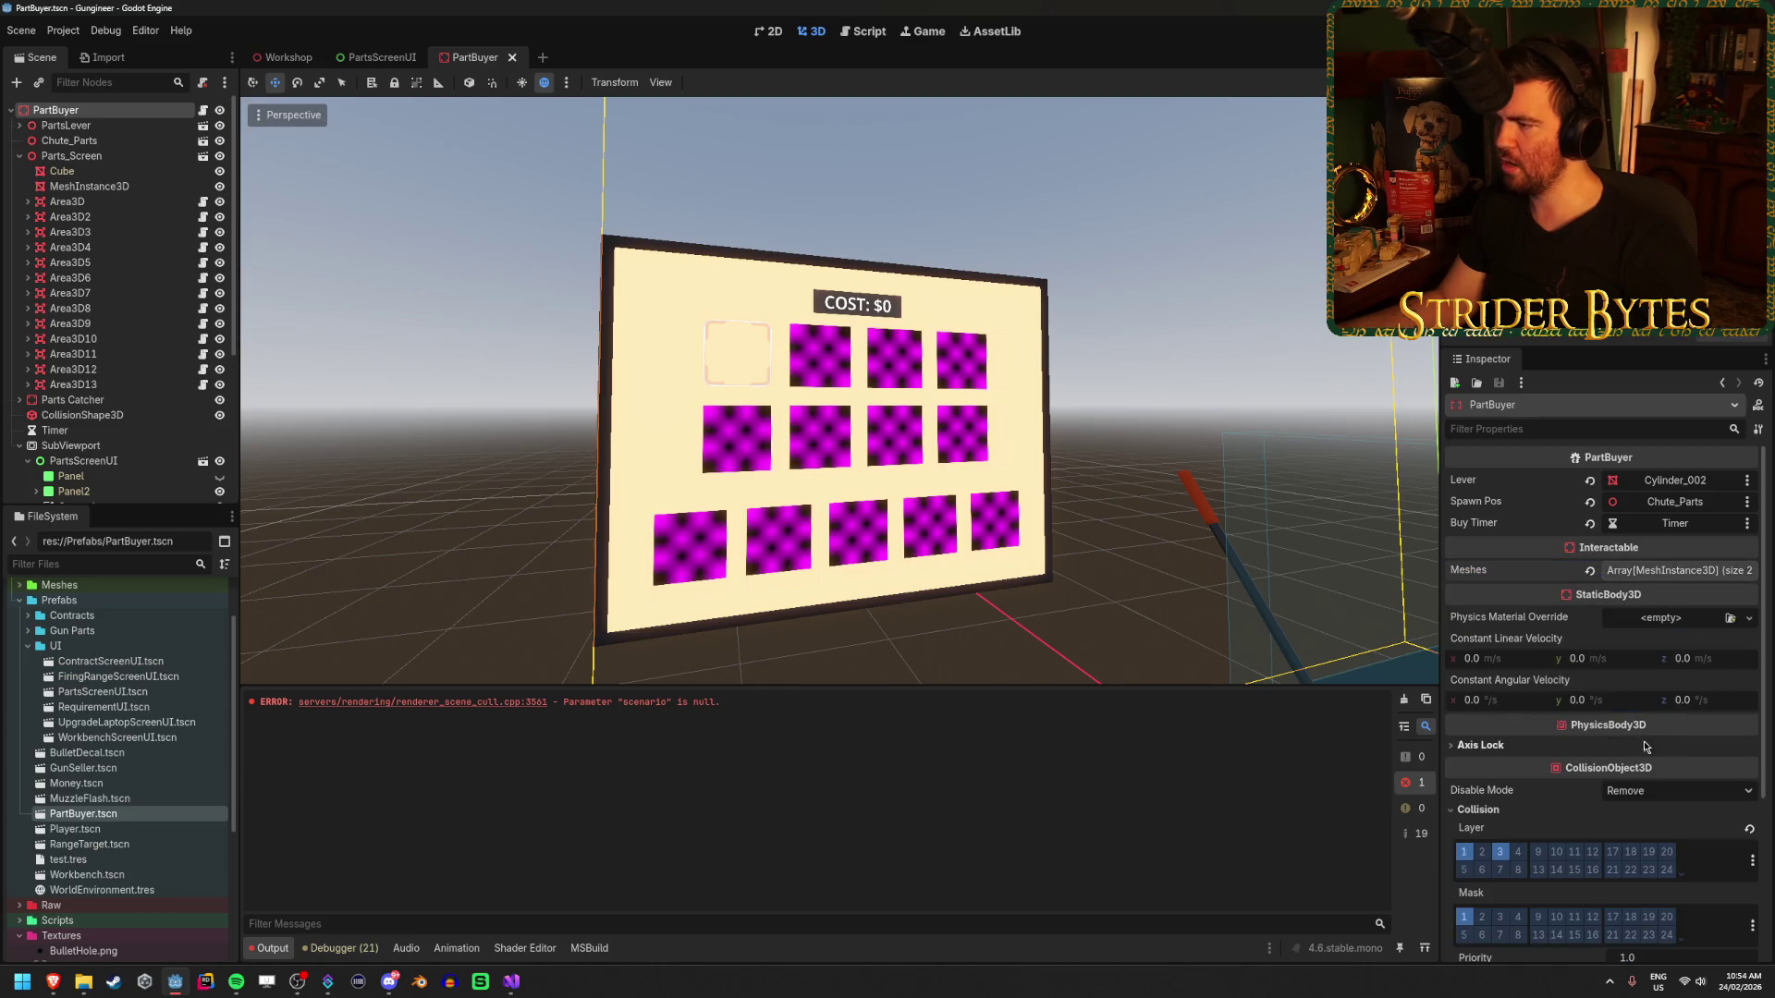
- Select the first Area3D button under Parts_Screen and check its available part options
left_click(113, 158)
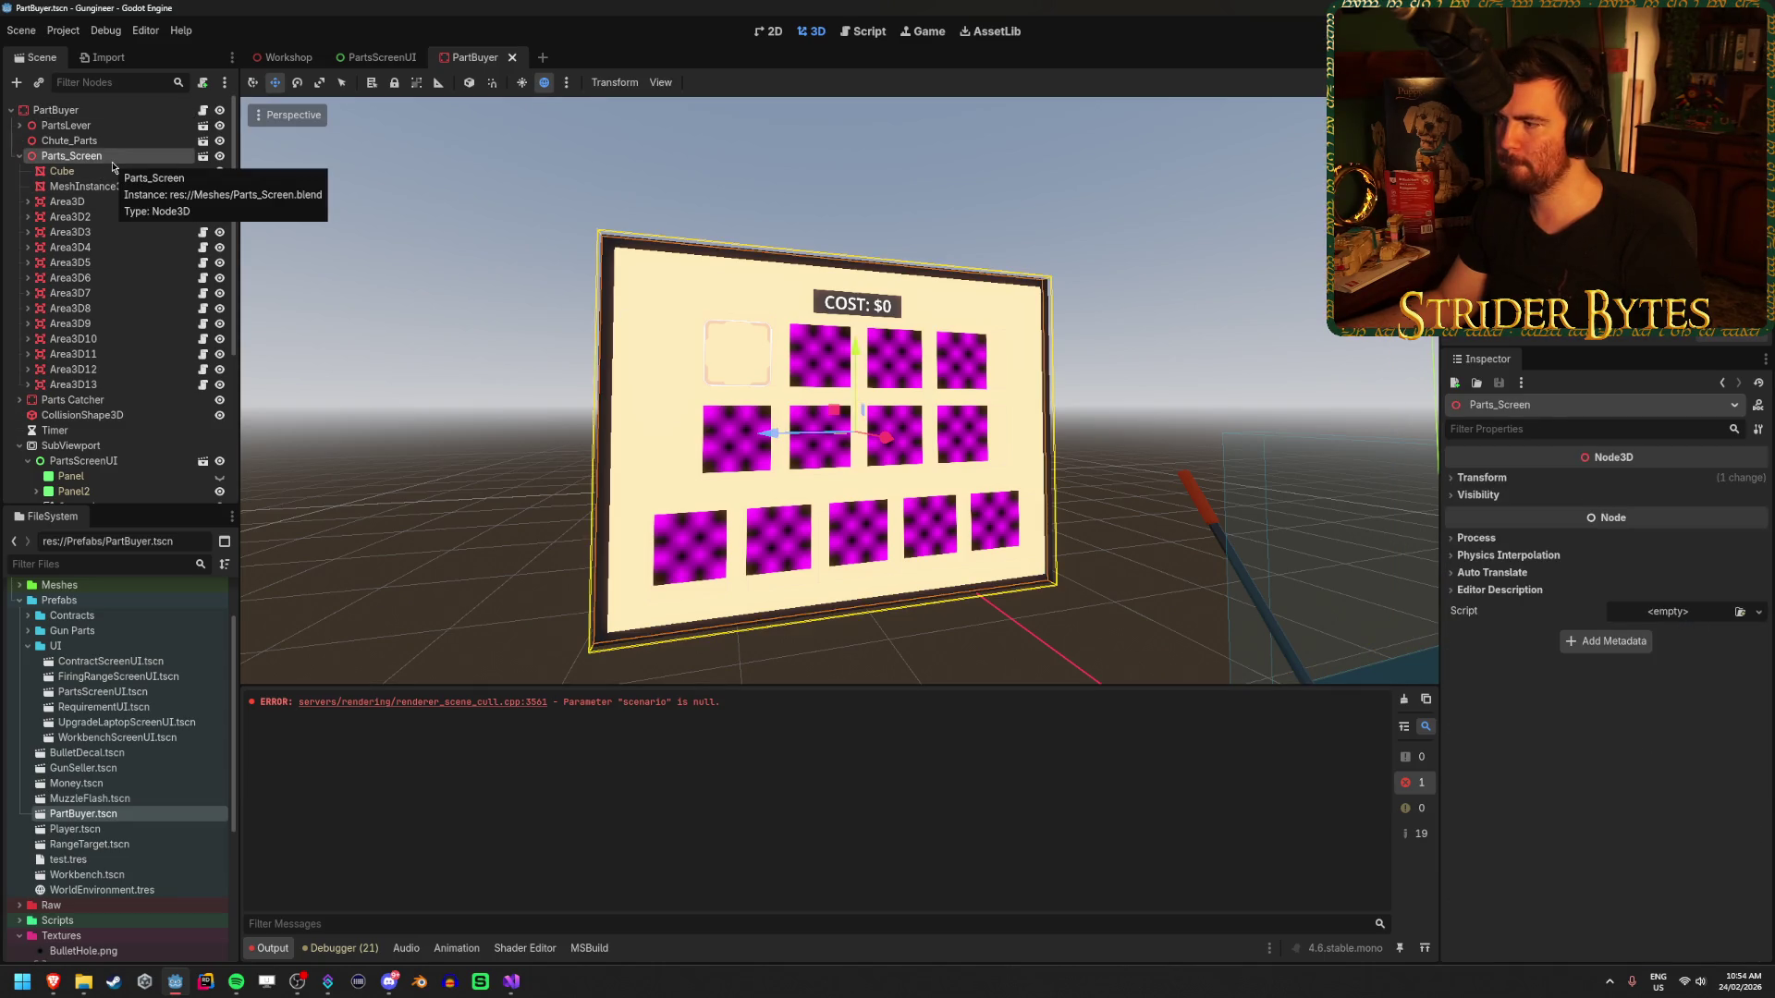
key("Down")
key("Down")
key("Down")
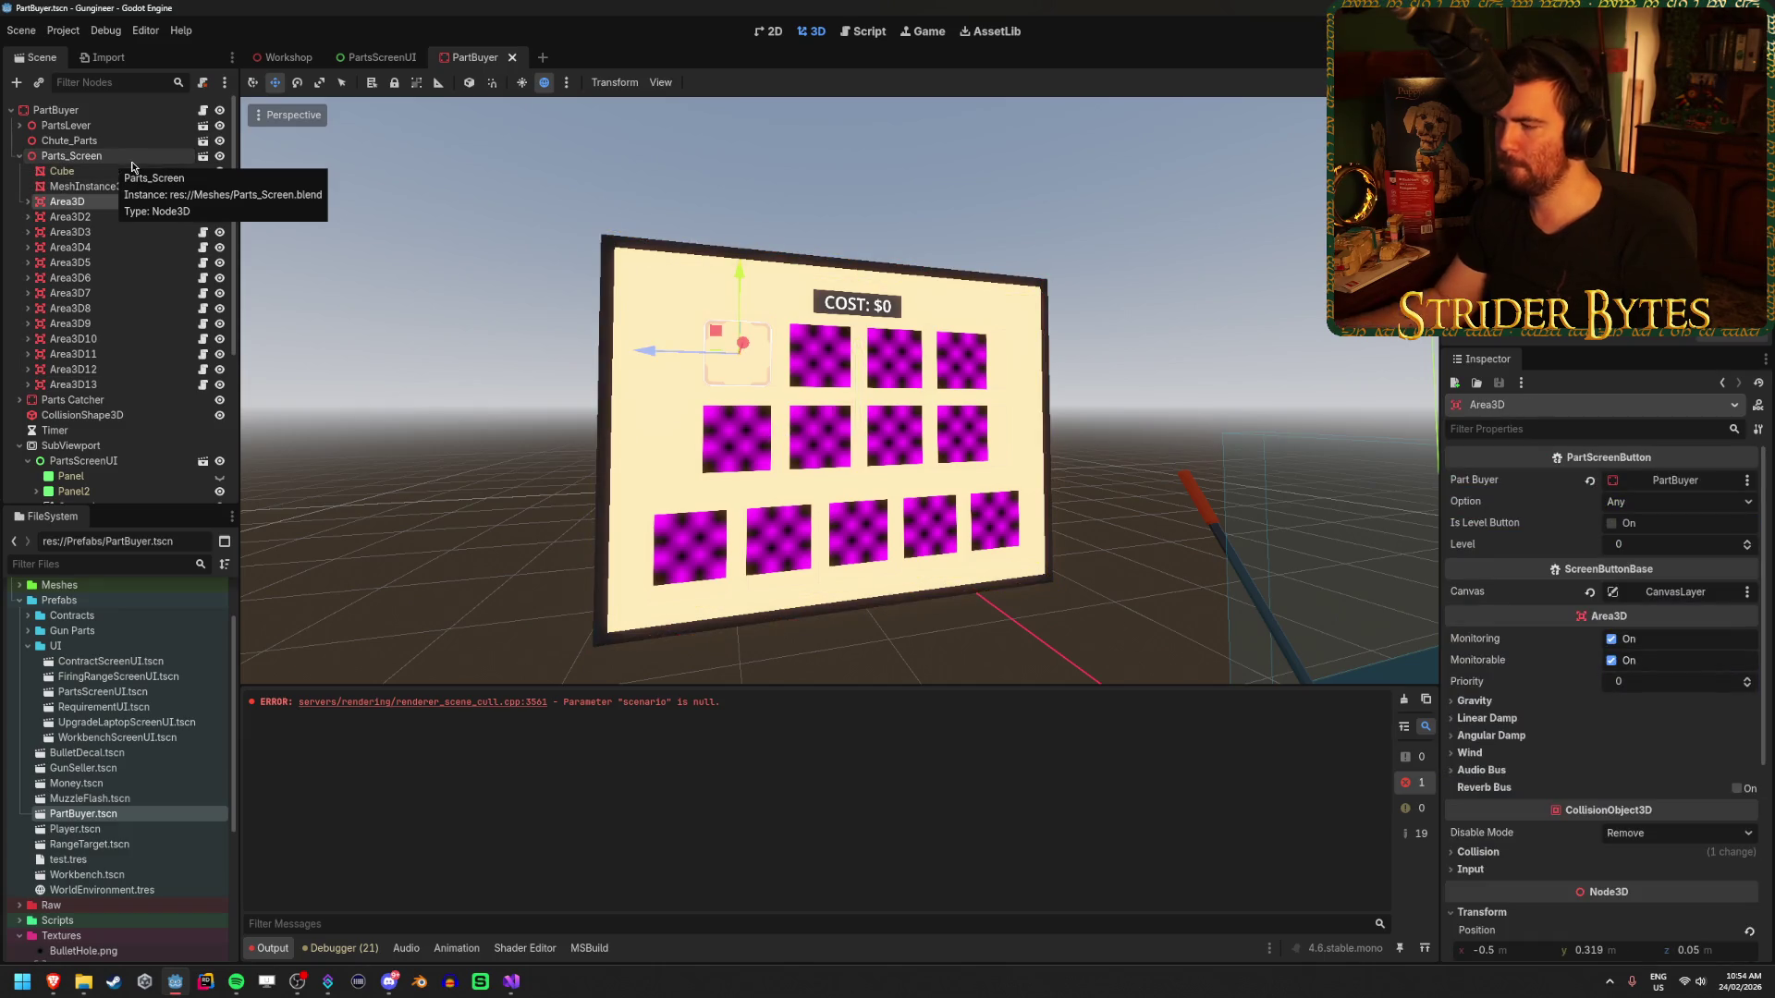
scroll(1658, 904, "down", 5)
scroll(1658, 904, "up", 5)
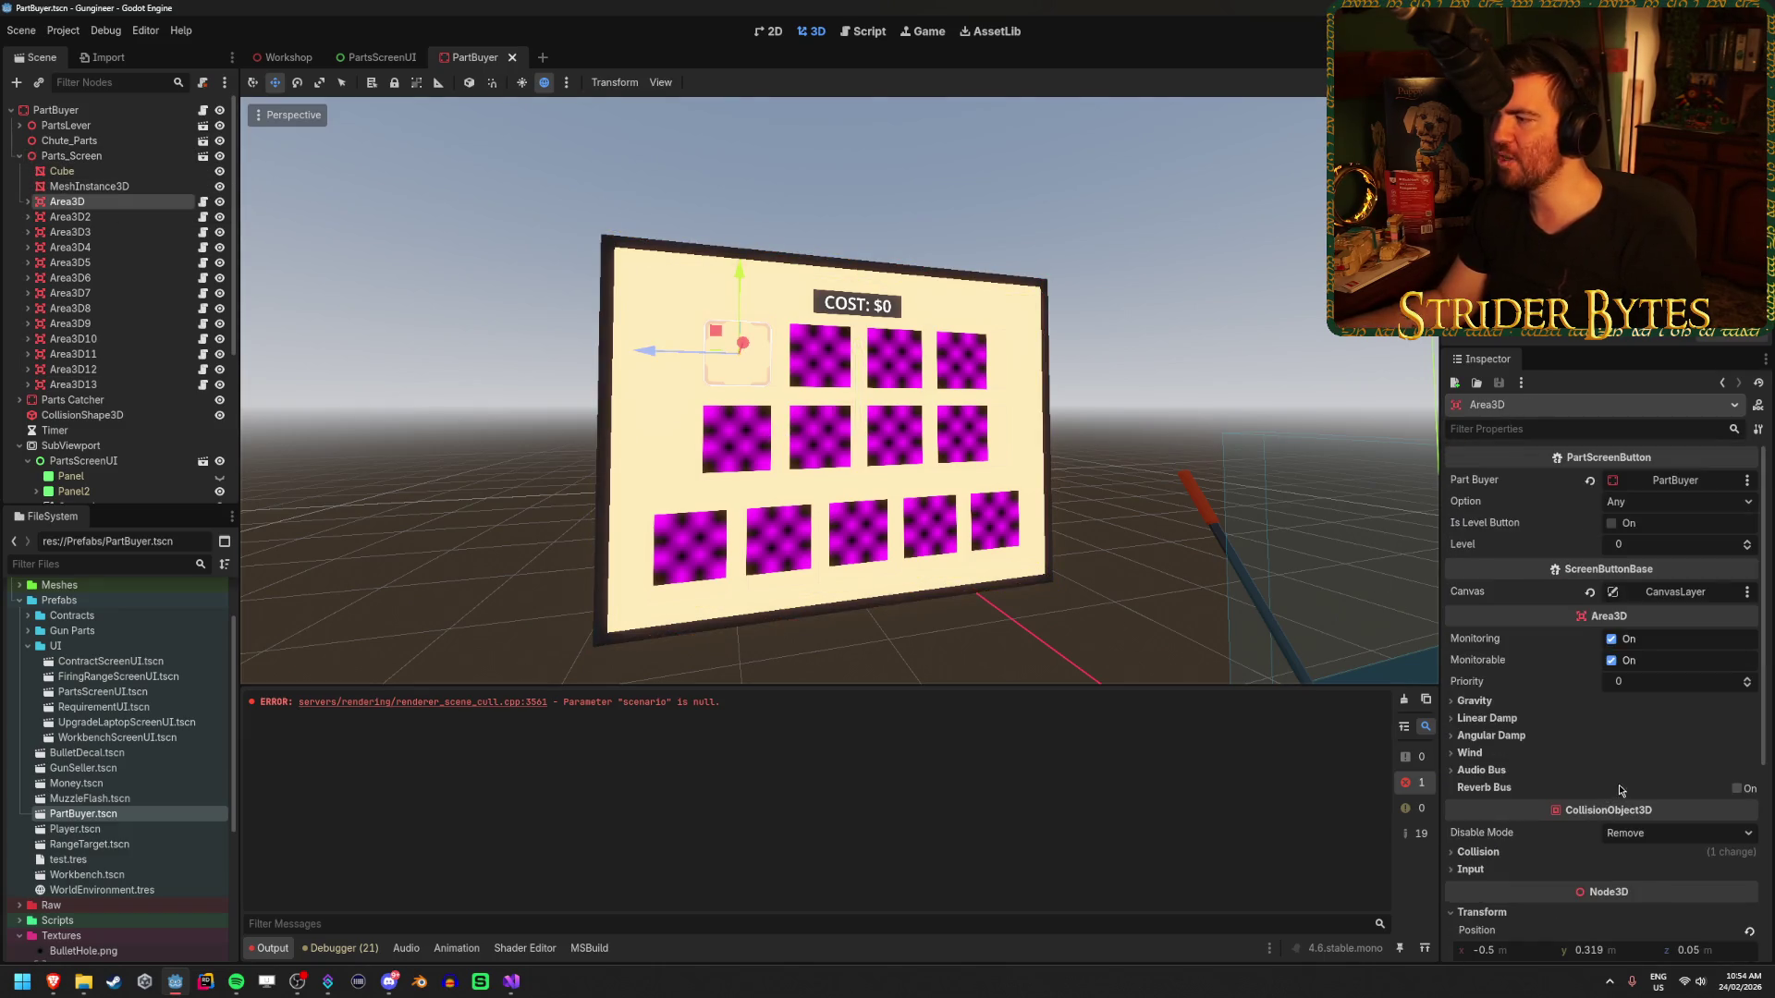
left_click(1680, 508)
left_click(1689, 510)
left_click(1689, 509)
left_click(1689, 509)
- Keep the first Area3D's part option on Any and save the PartBuyer scene
left_click(1654, 509)
left_click(1662, 509)
left_click(1672, 510)
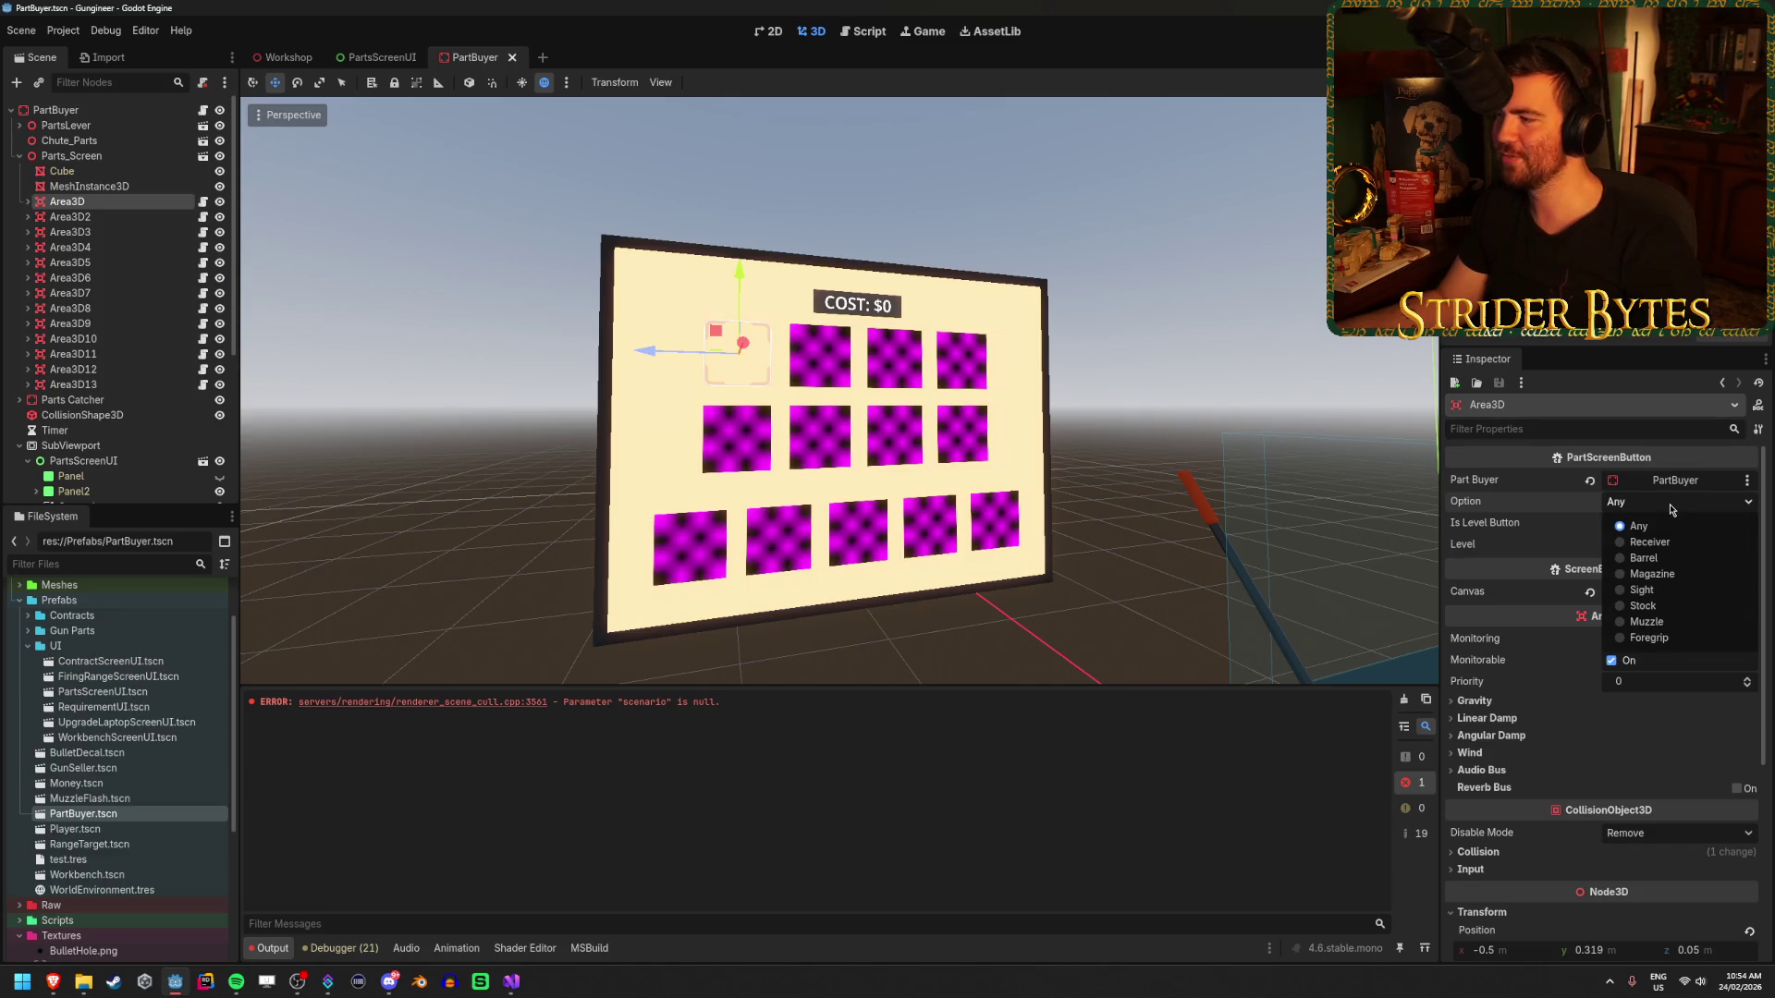
left_click(1672, 510)
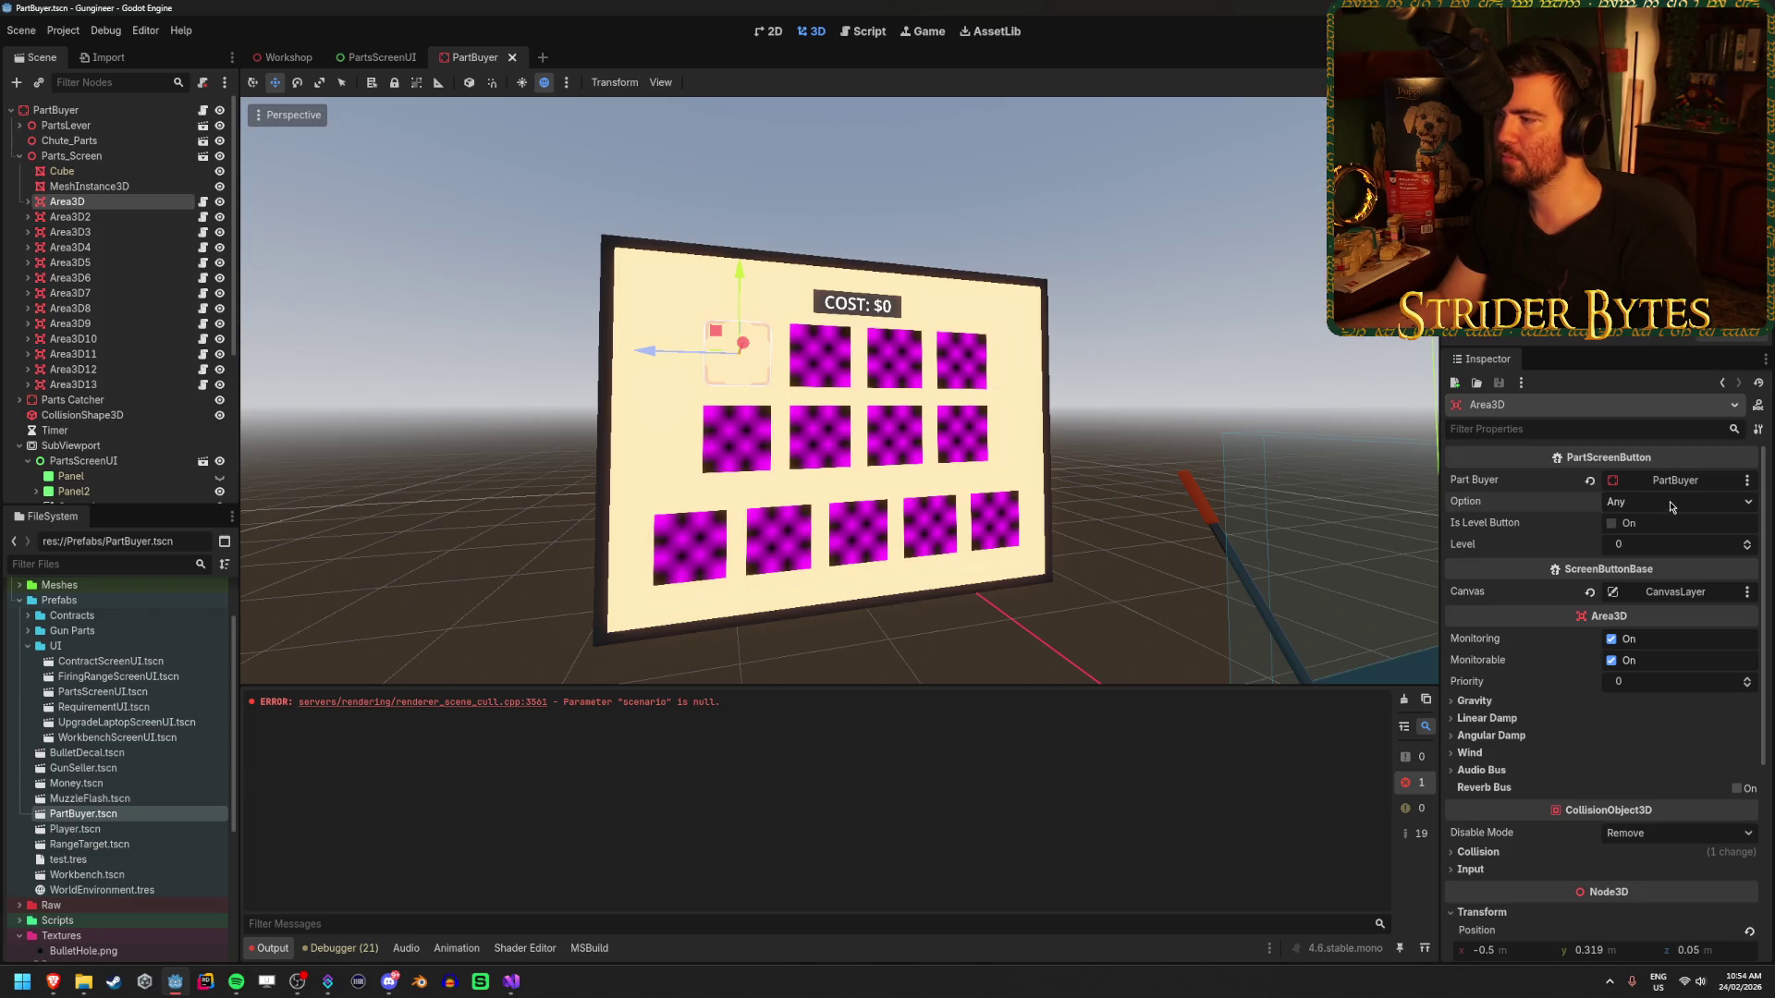
left_click(1672, 507)
left_click(1672, 508)
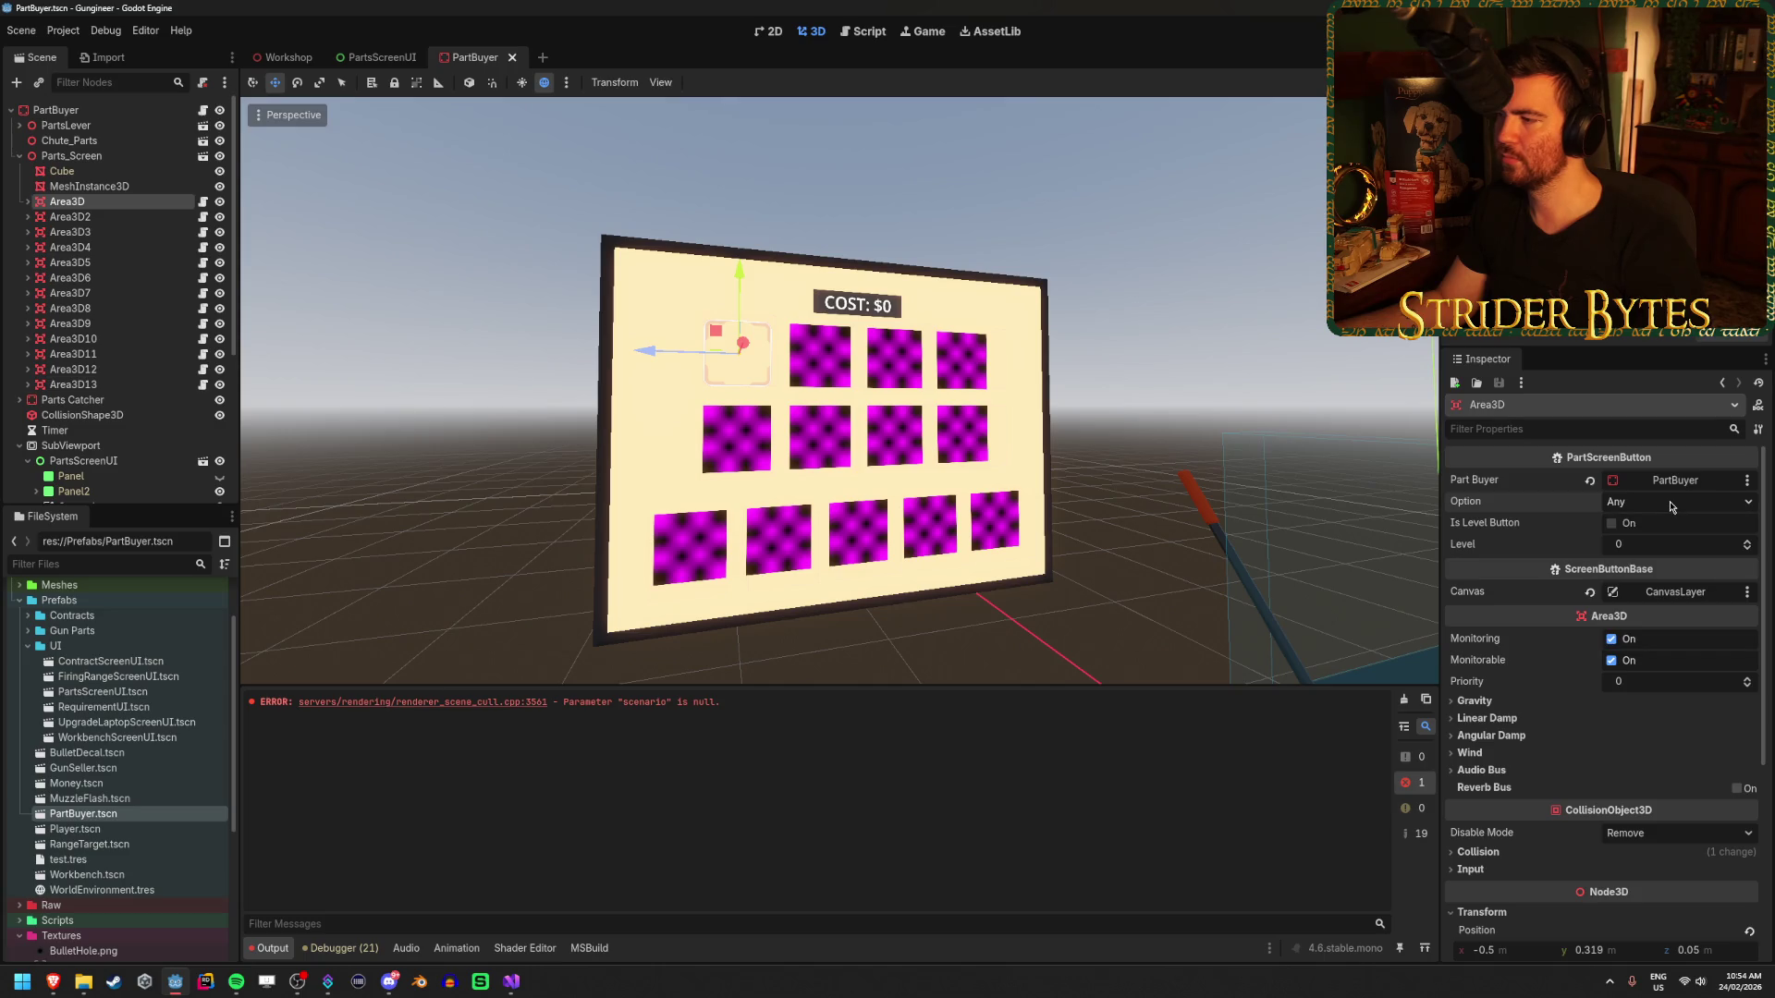
key("ctrl+s")
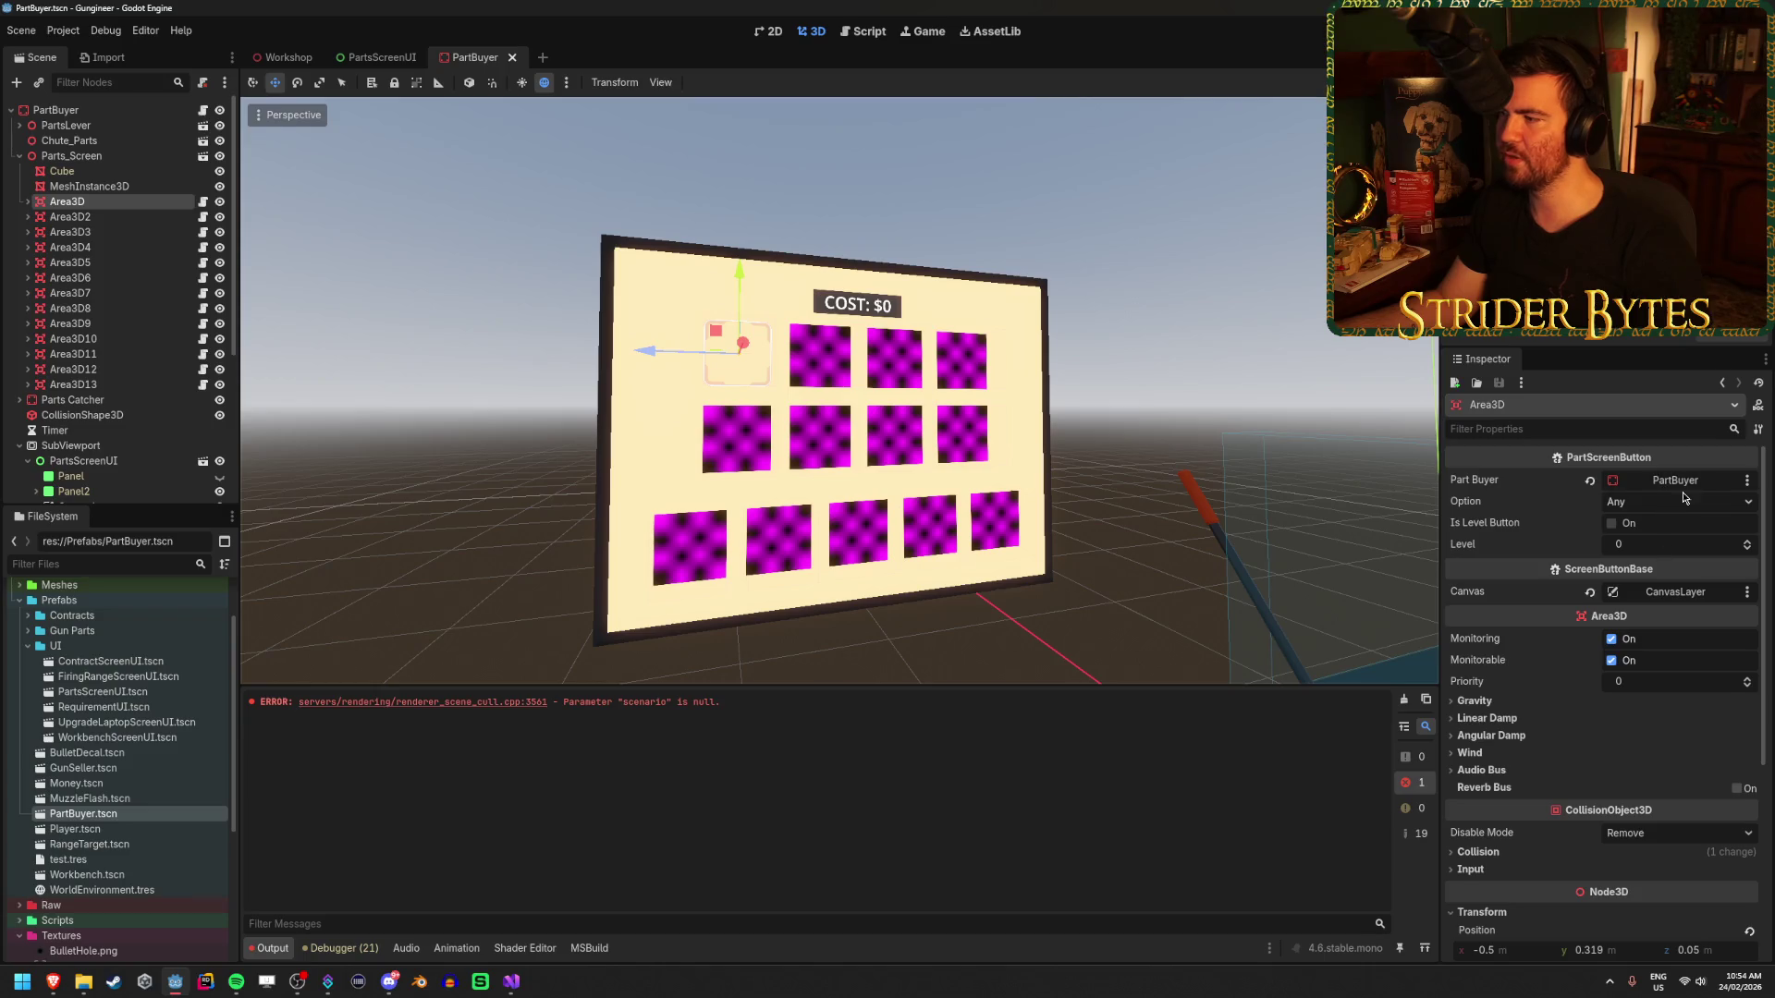
- Compare Area3D2's option and canvas with the first Area3D, then return to PartsScreenUI
left_click(92, 218)
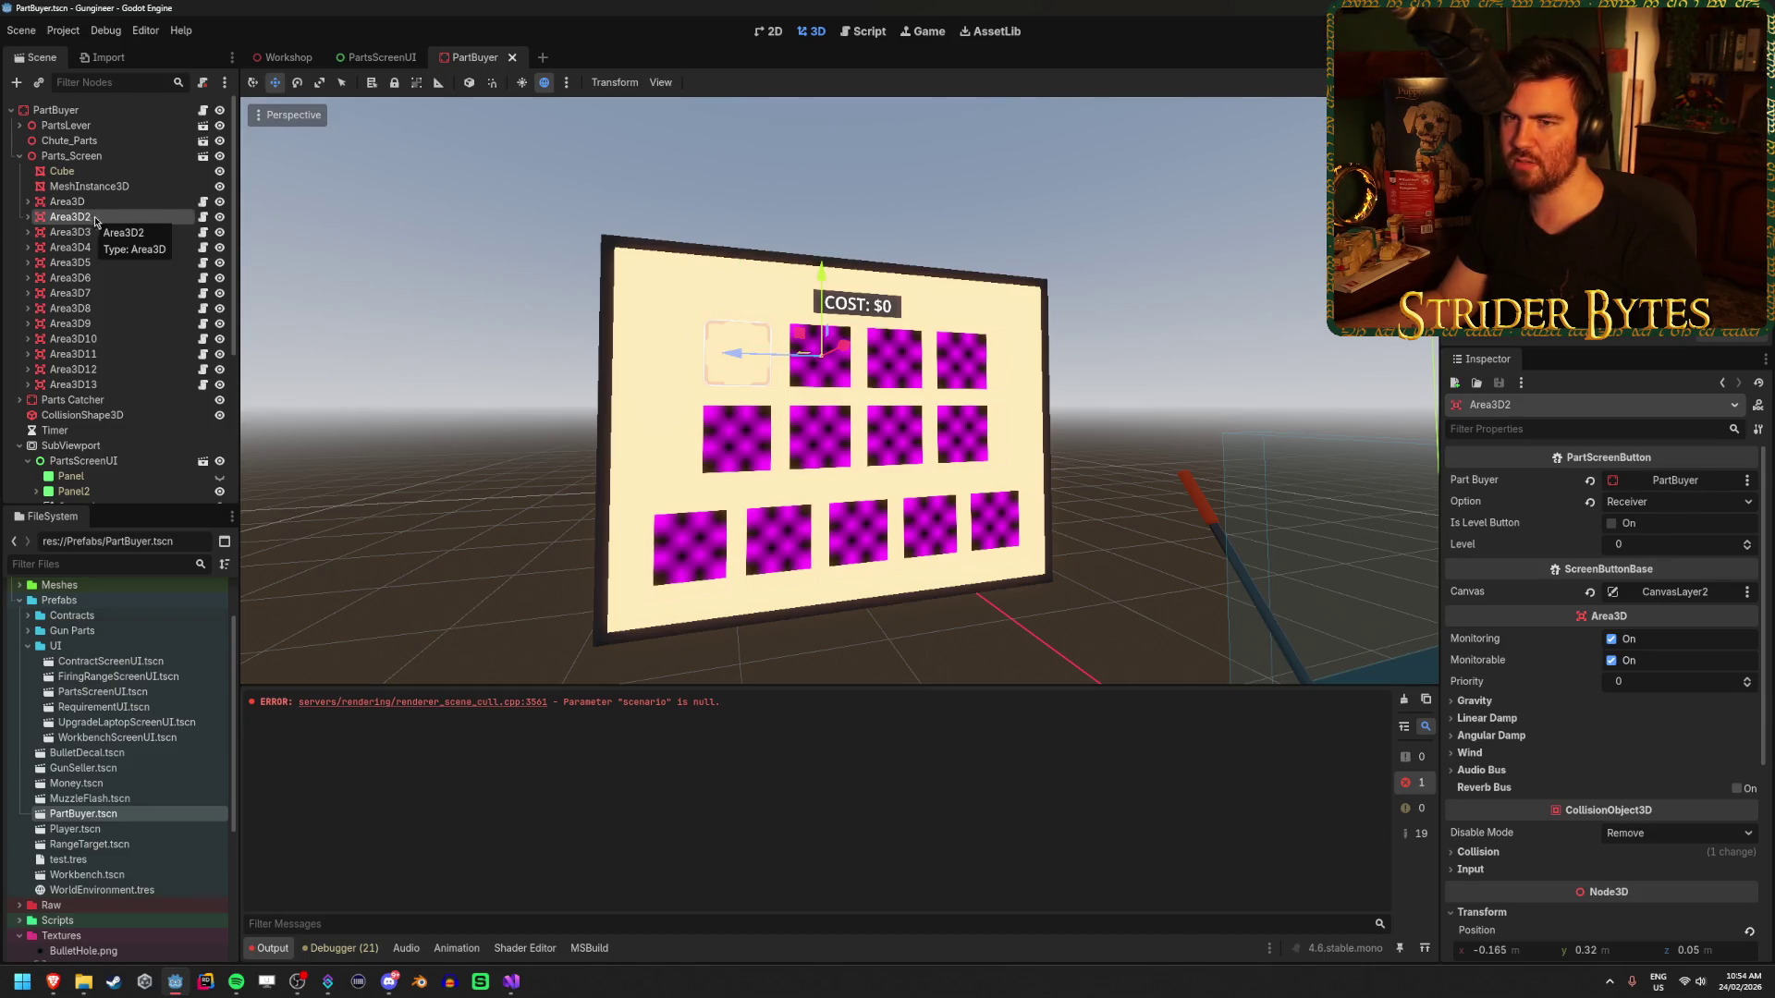
left_click(104, 205)
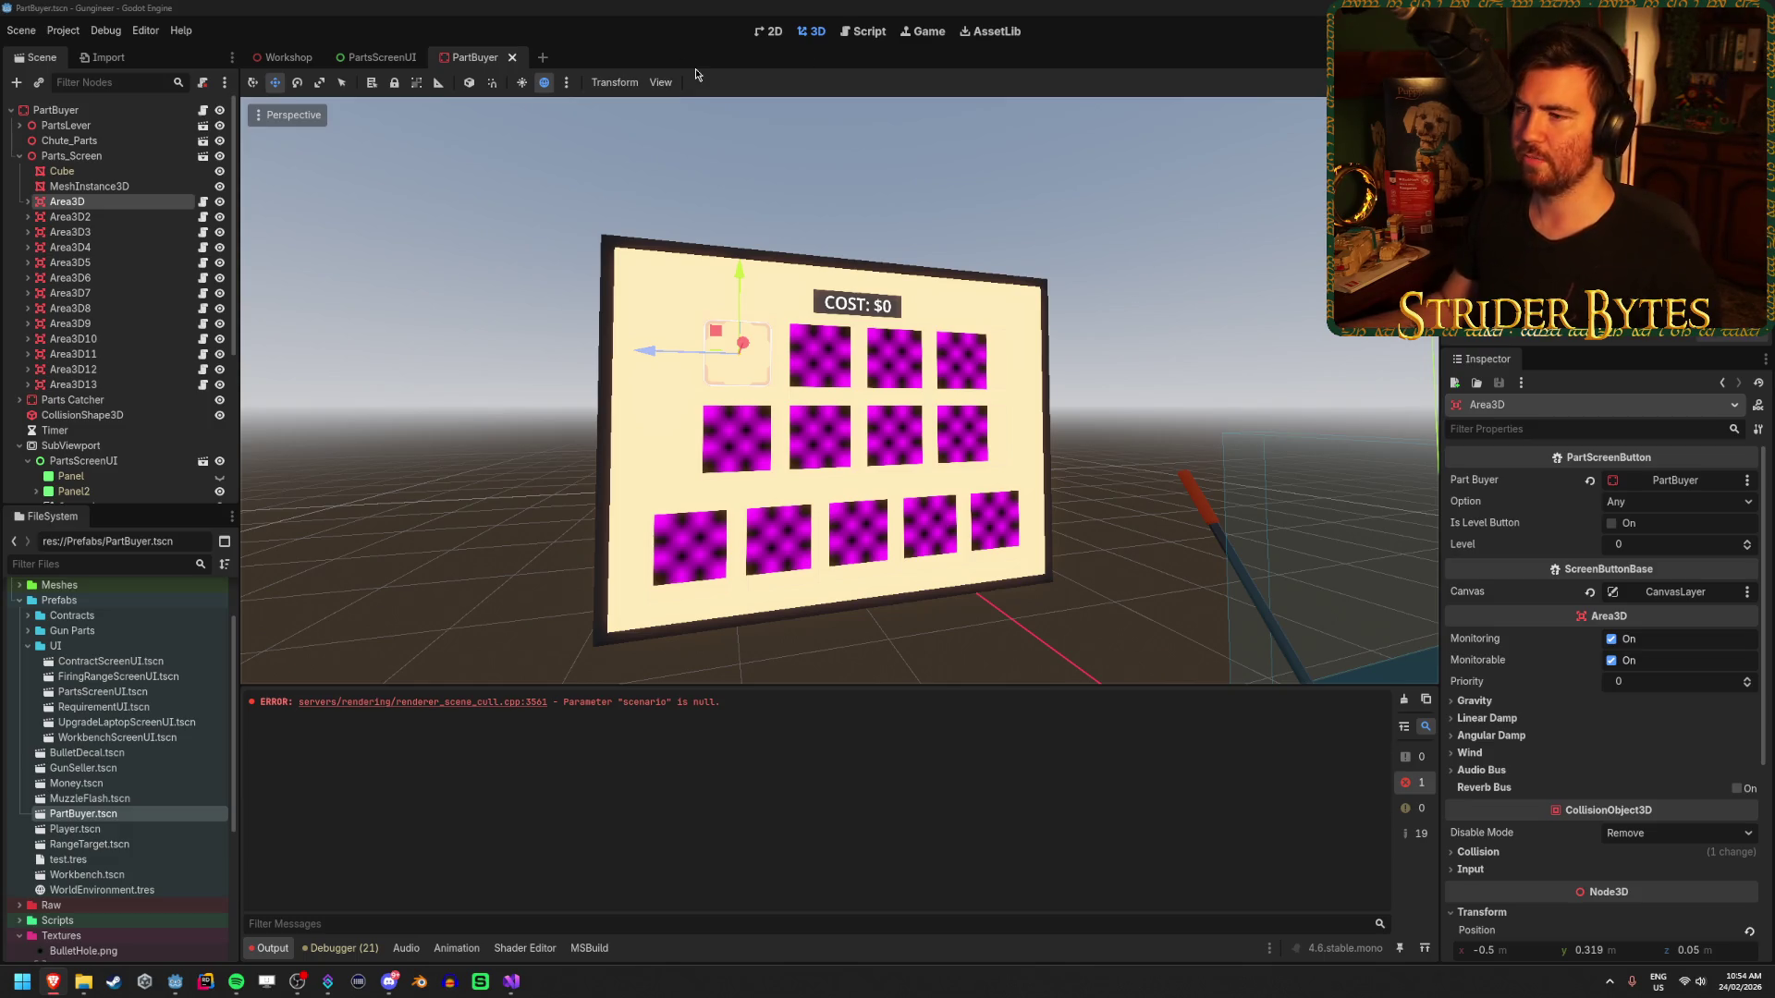
scroll(752, 297, "up", 5)
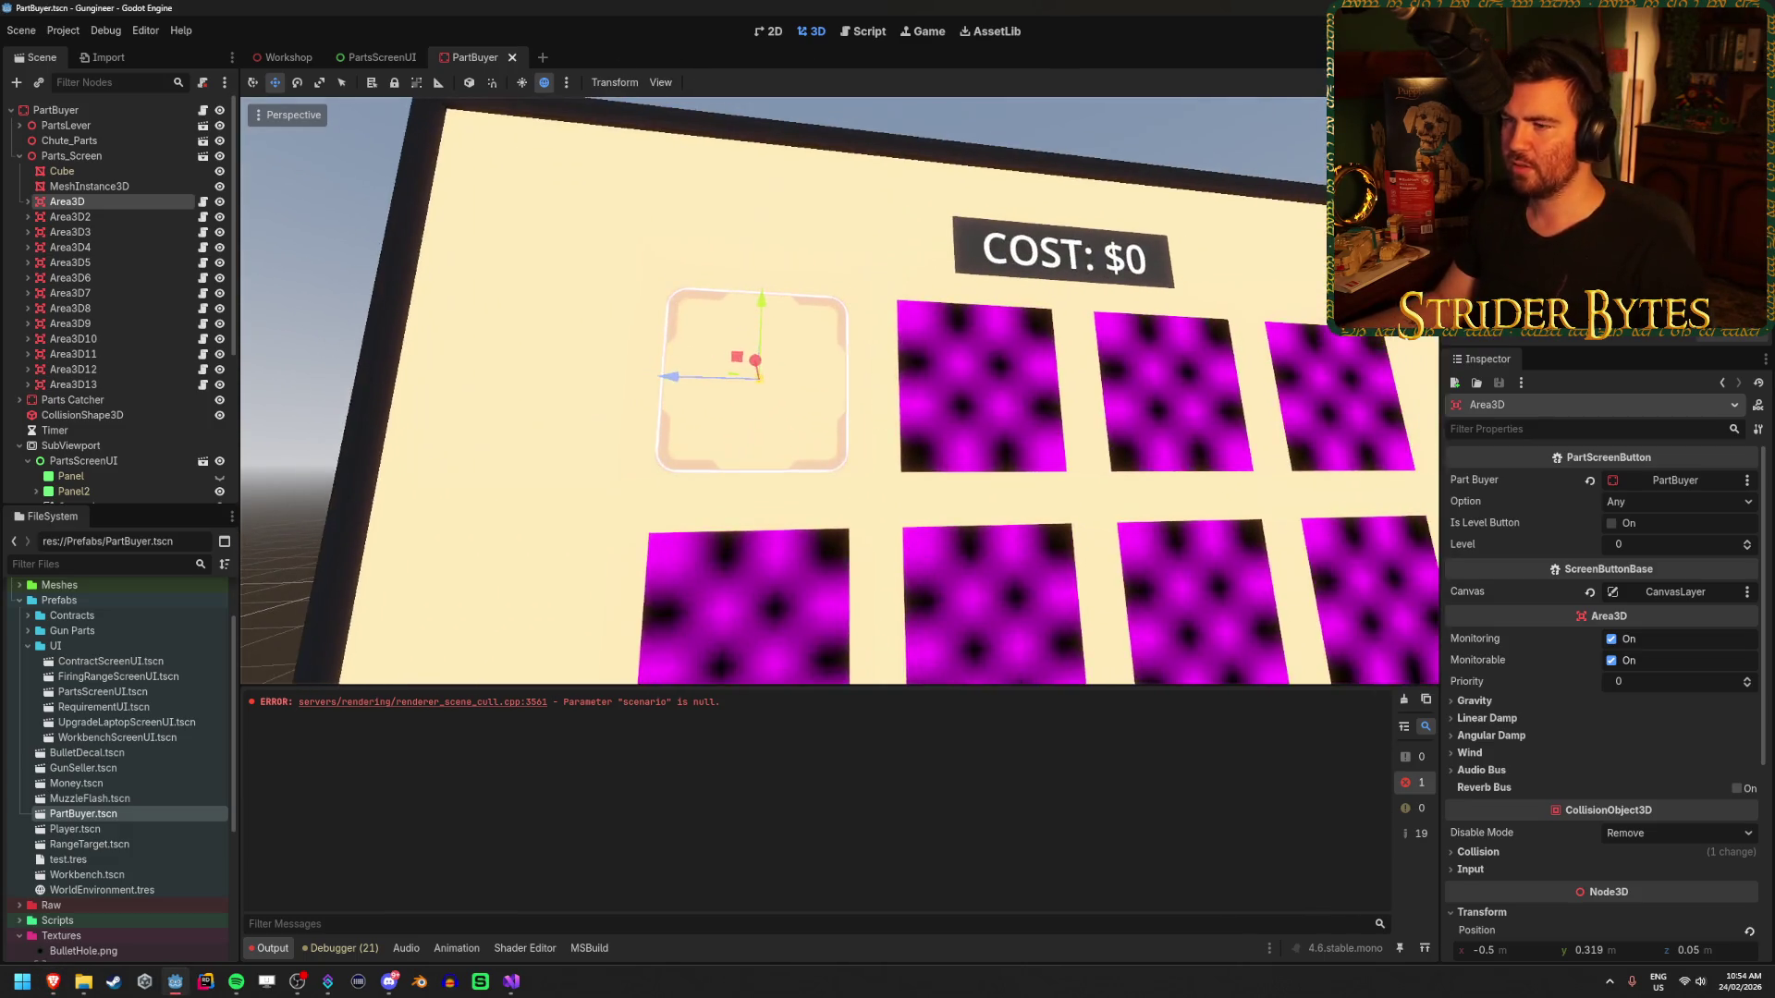
scroll(840, 392, "down", 3)
scroll(840, 392, "up", 2)
scroll(839, 392, "down", 2)
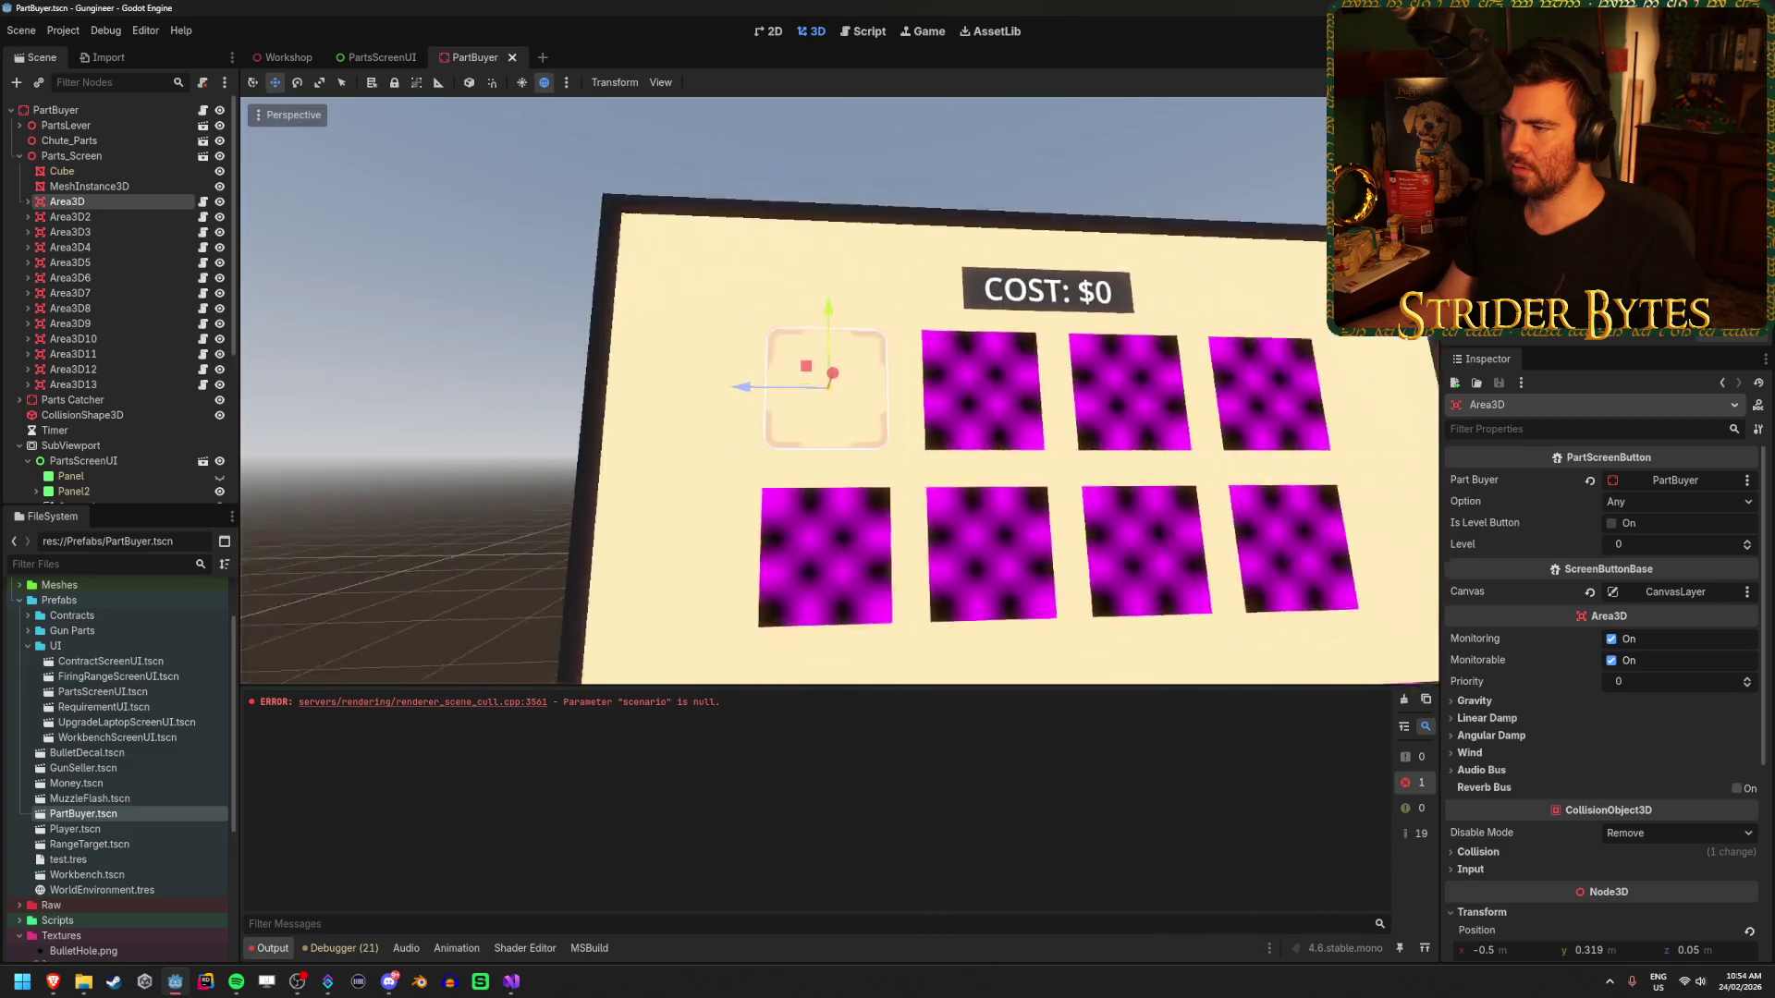
scroll(701, 323, "down", 4)
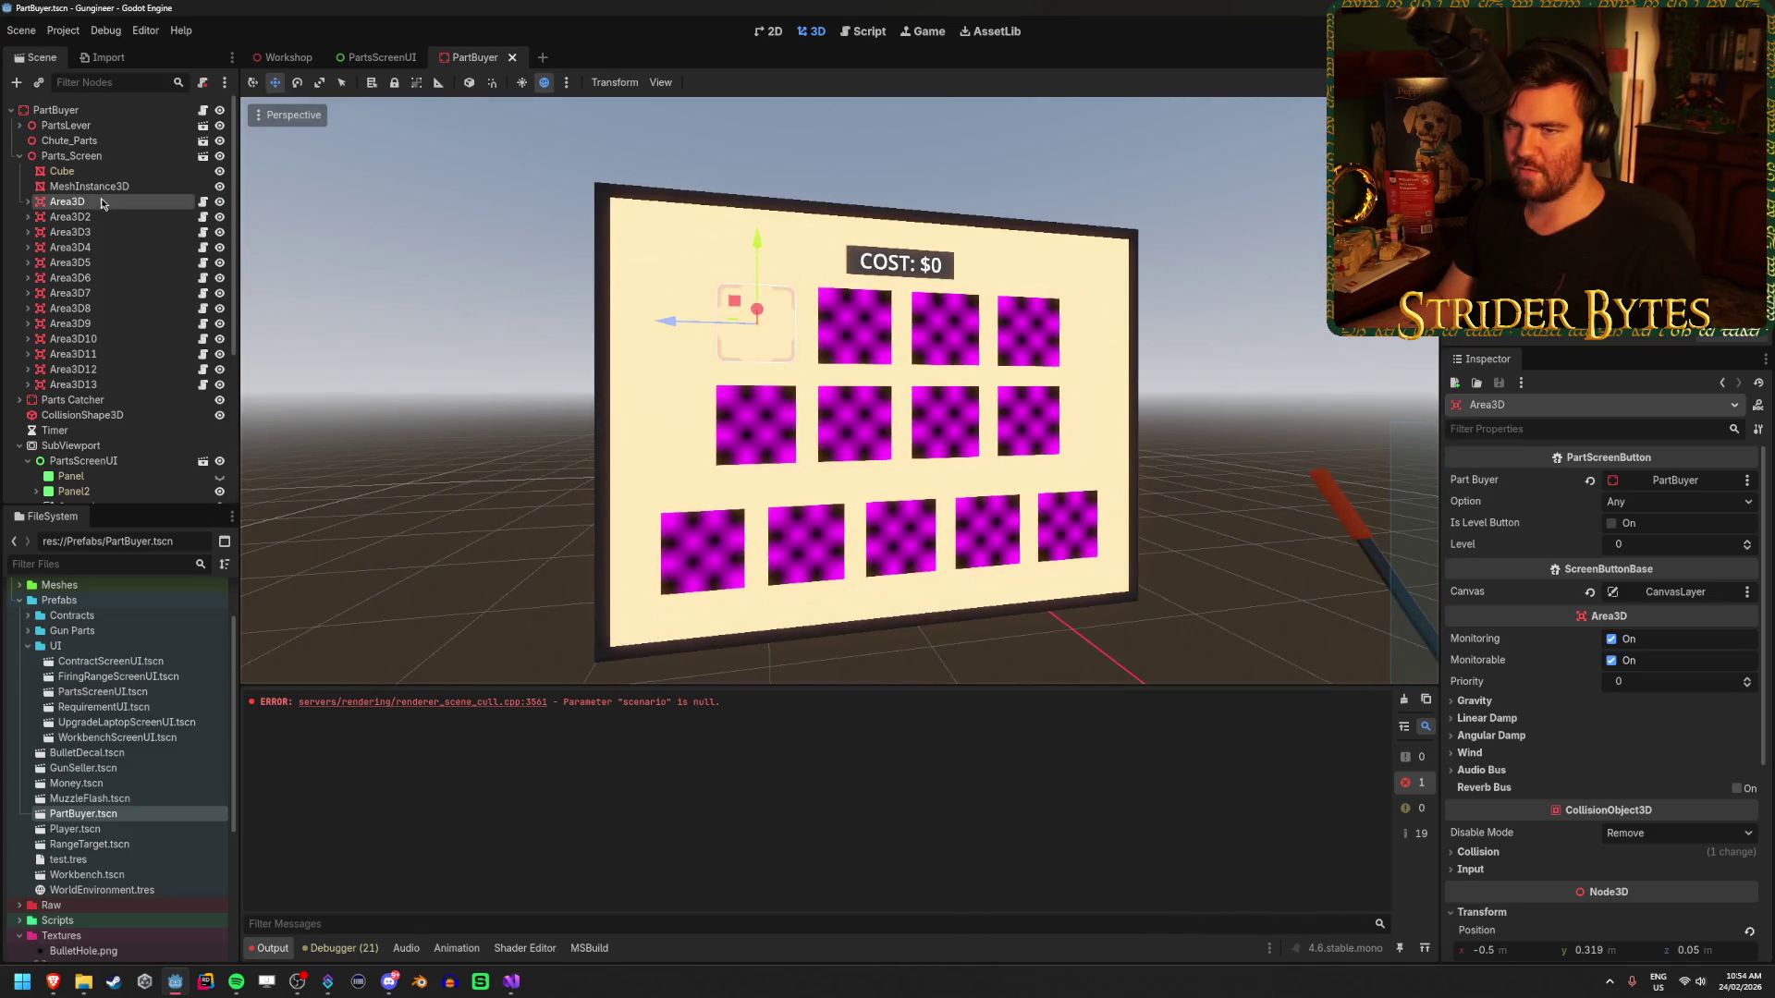
left_click(362, 58)
- Add an override SetGlow(bool value) stub below Interact() without the base call, and save
key("alt+Tab")
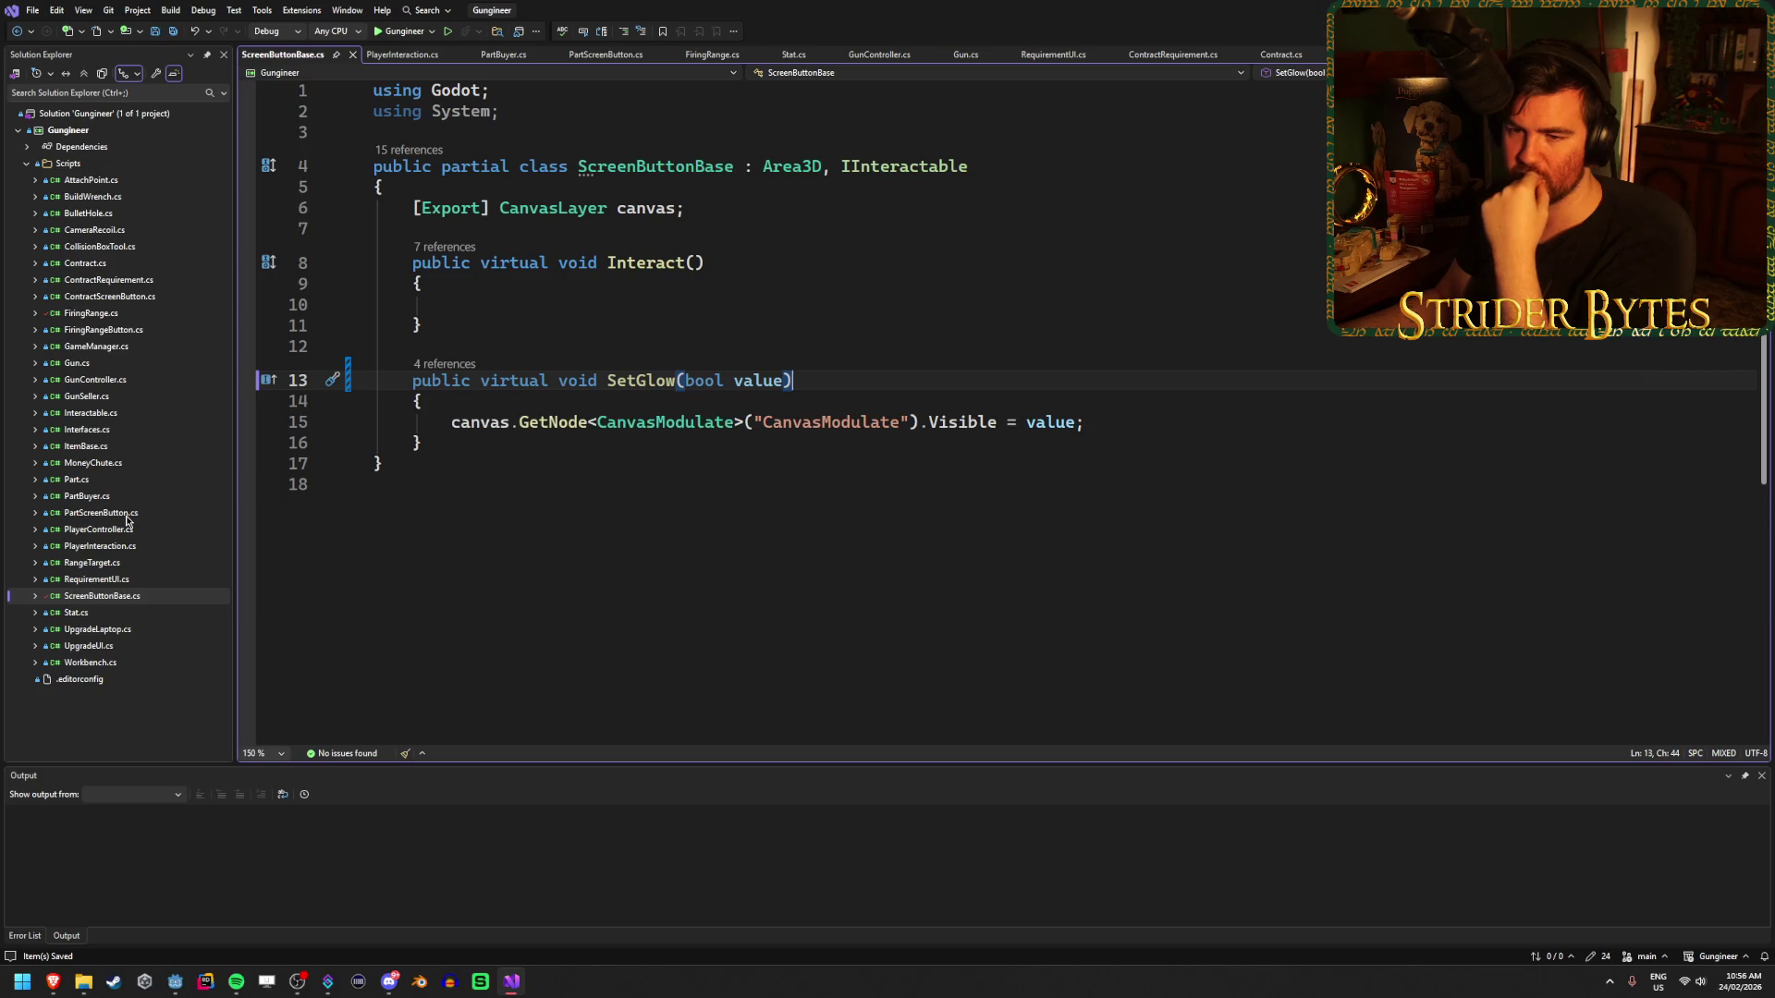
left_click(924, 507)
key("Return")
key("Return")
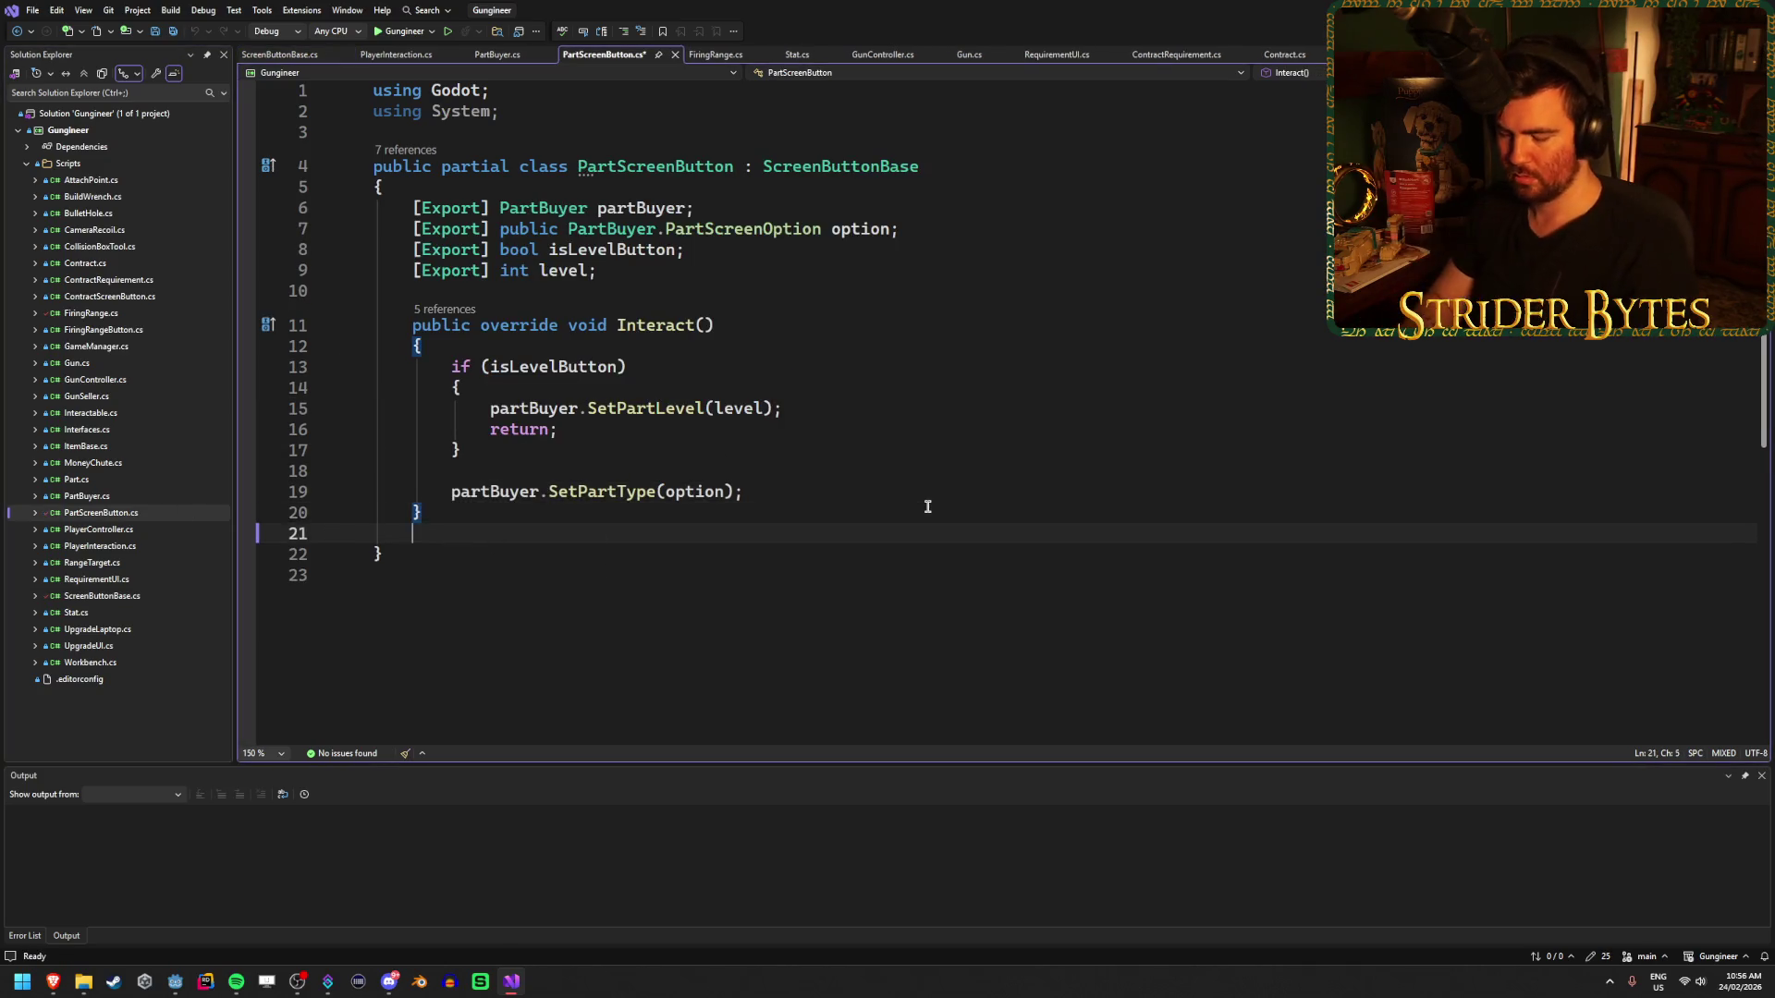
type("ov")
key("space")
type("erride Set")
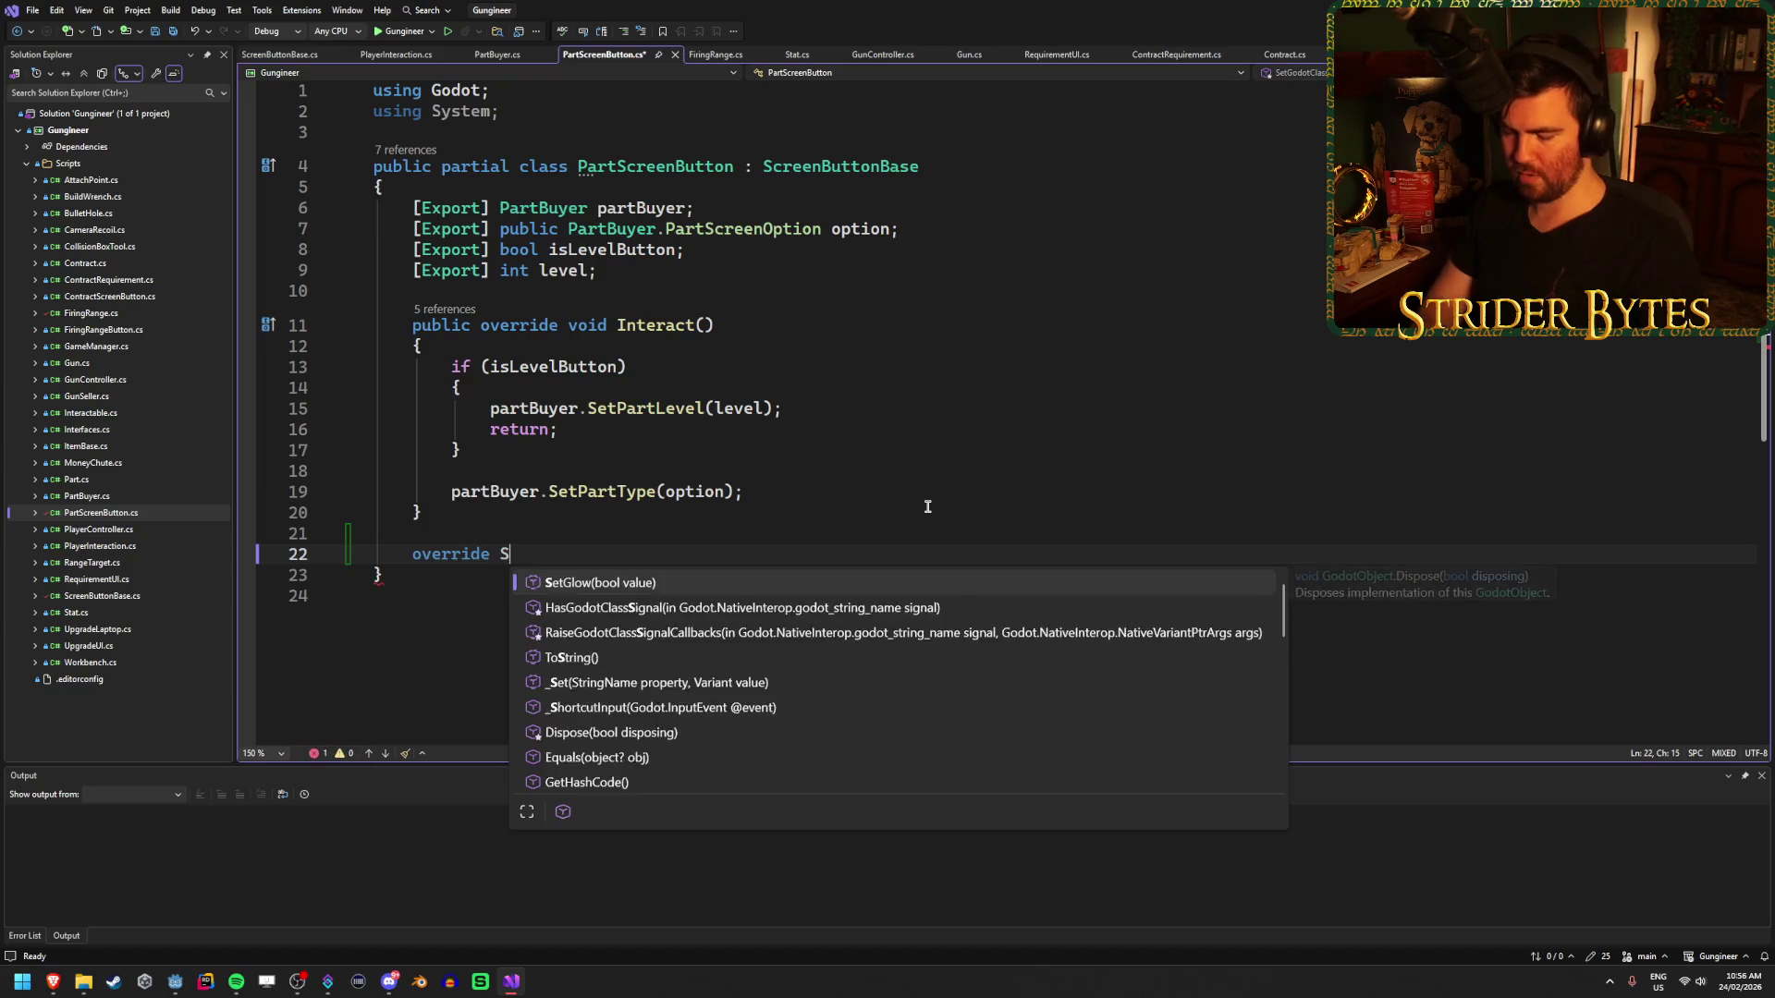
key("Return")
key("BackSpace")
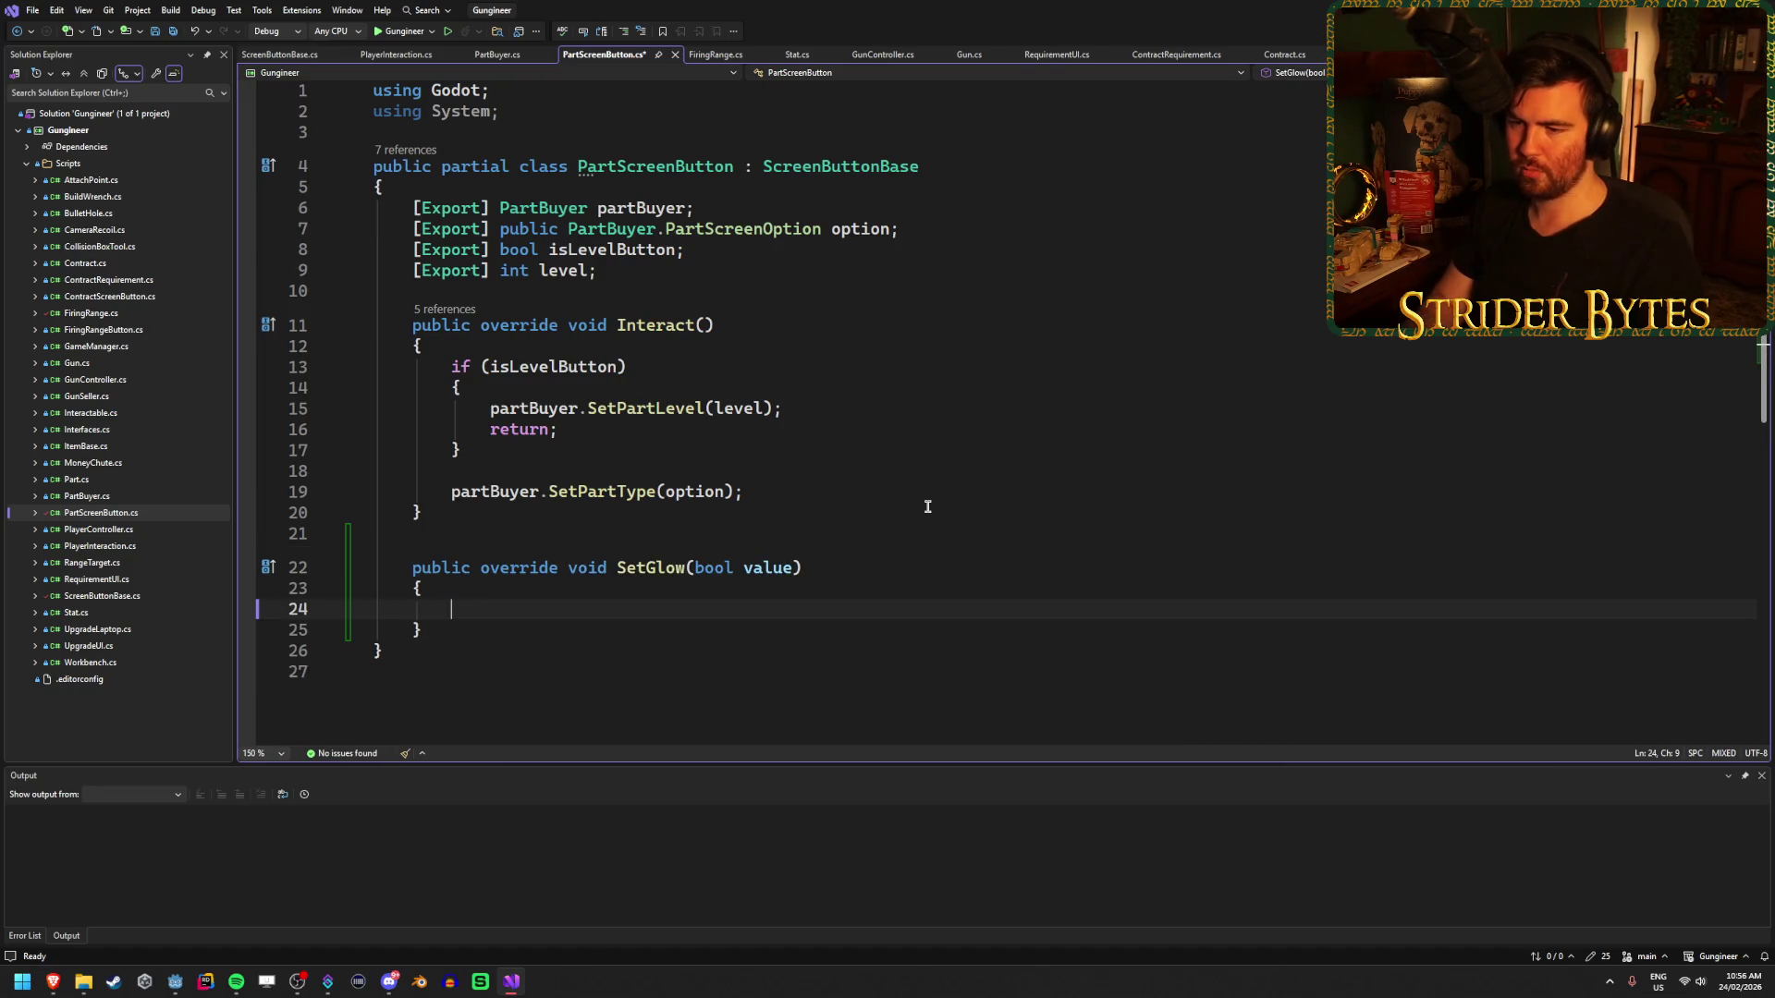
key("ctrl+s")
- Review the level export line and the empty SetGlow body in PartScreenButton.cs
left_click(887, 268)
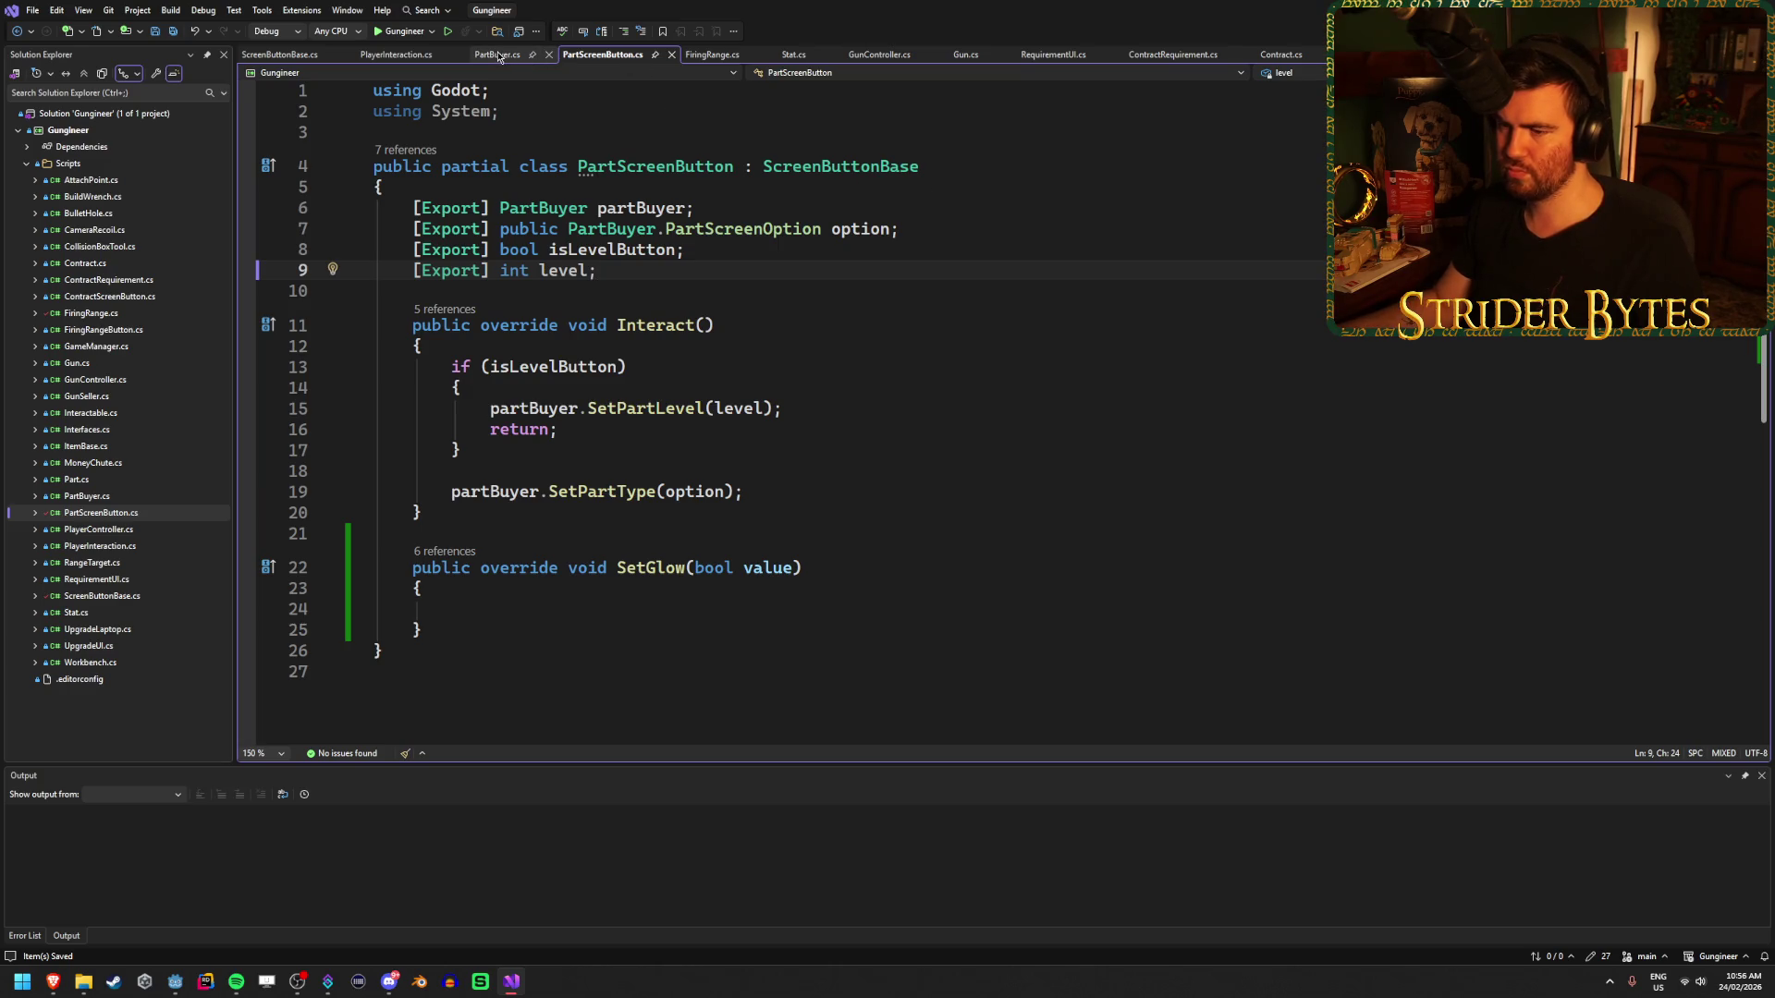
left_click(546, 607)
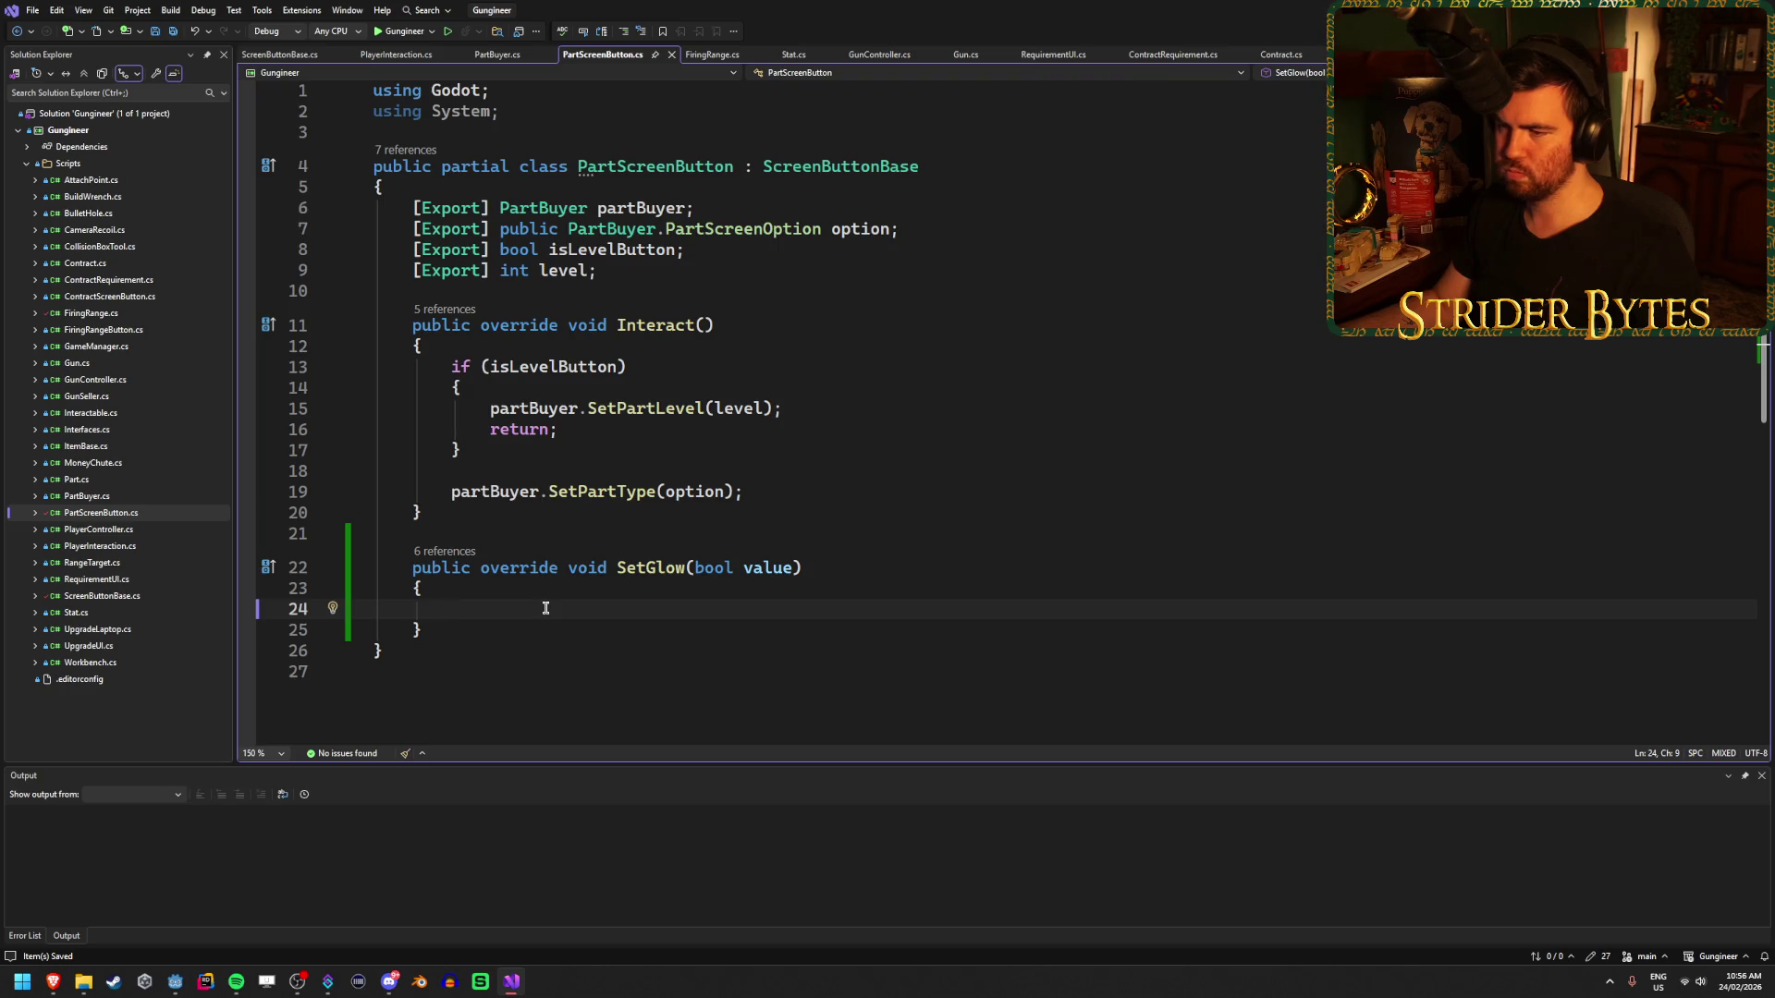
left_click(717, 269)
- Start an [Export] Texture2D line, undoing the unwanted JSExport completion
key("Return")
type("[Export]")
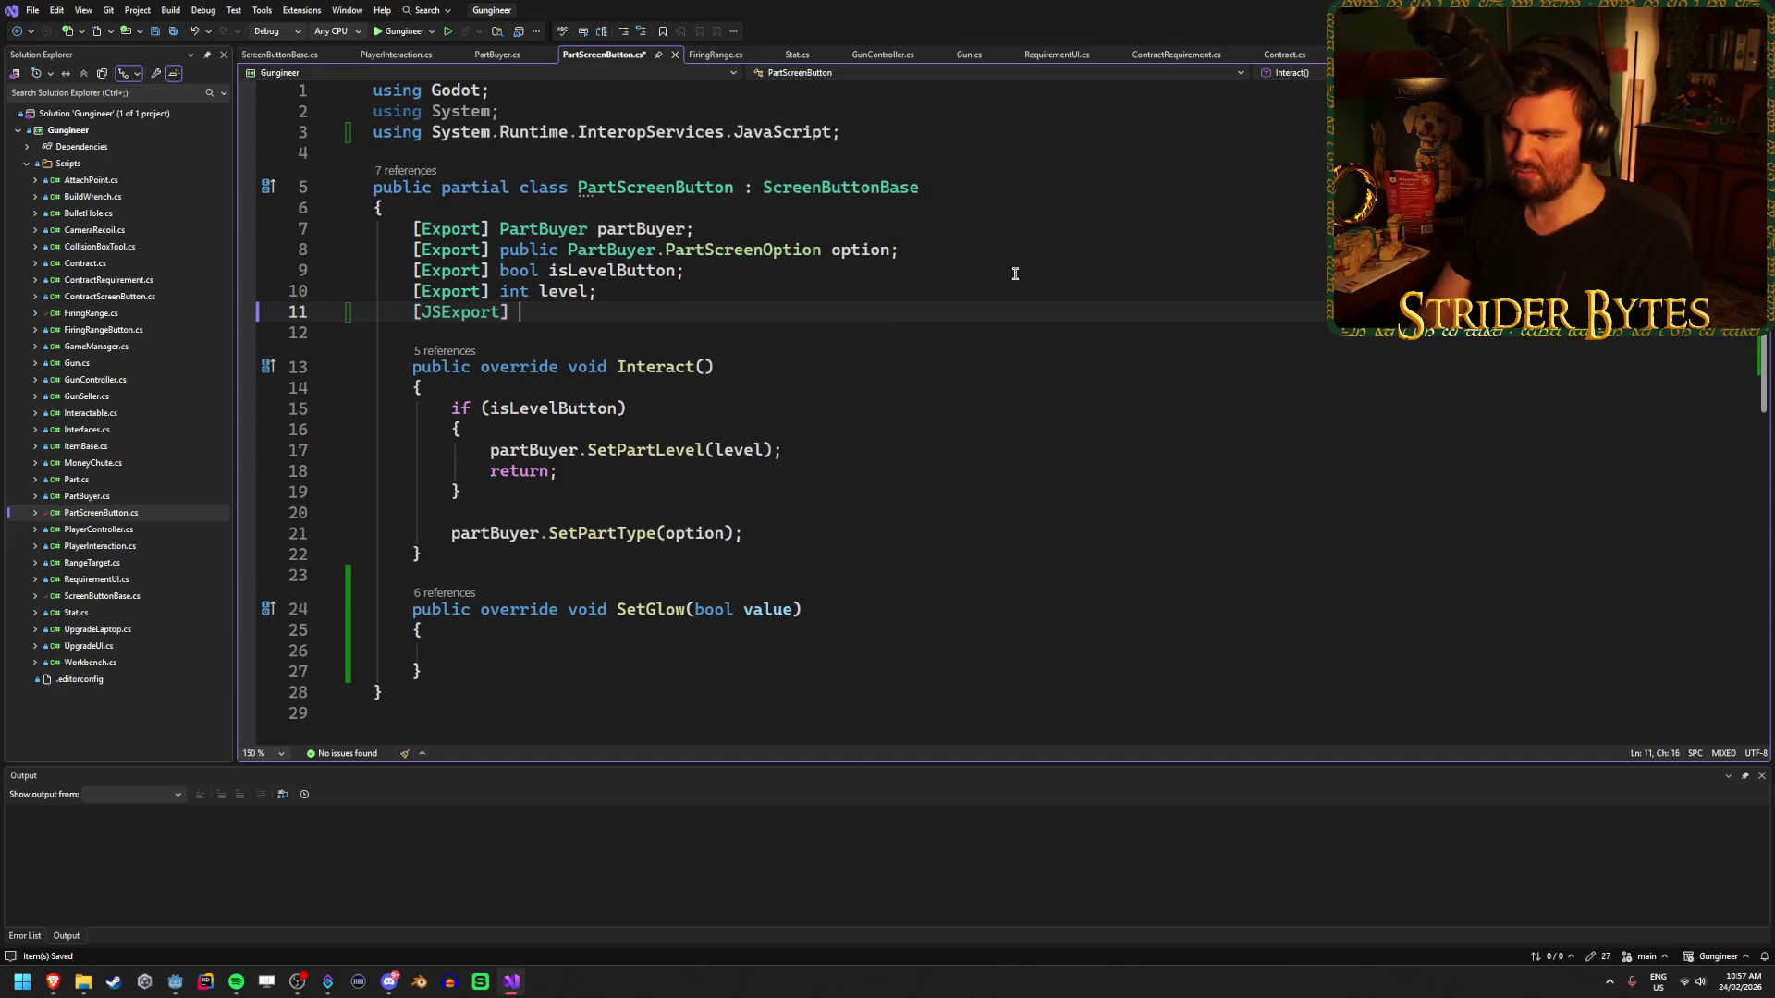
key("ctrl+z")
type("Texture2D")
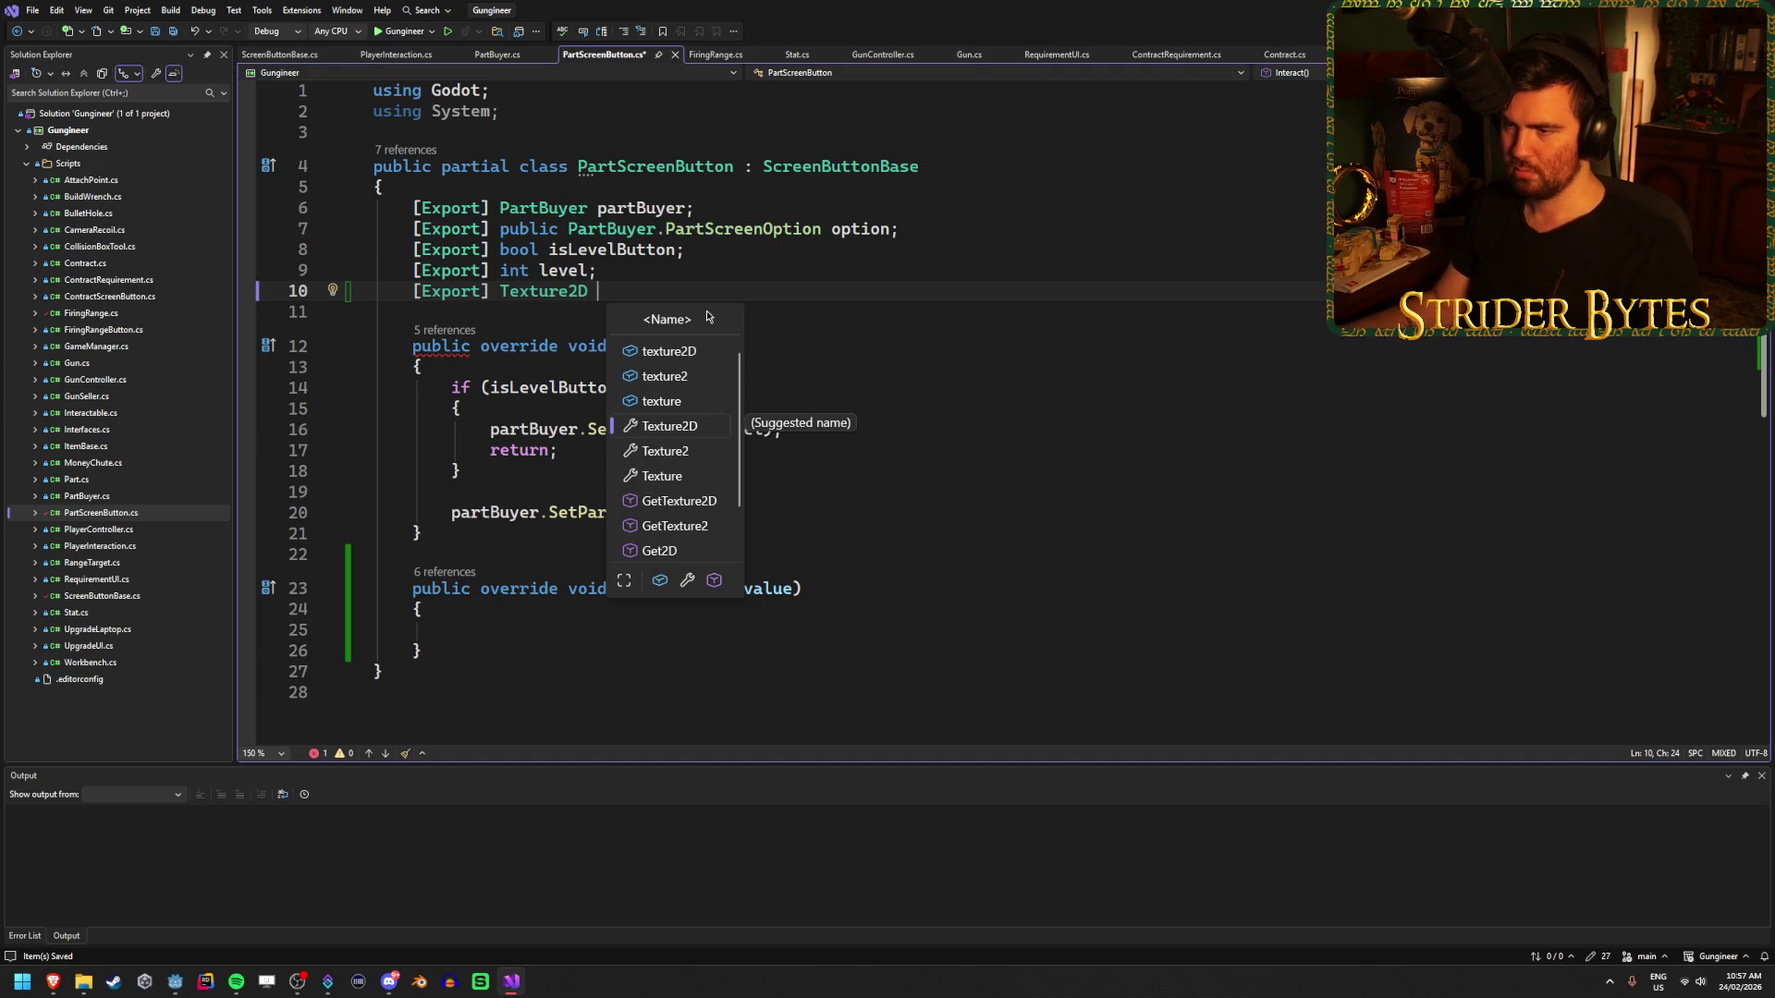
key("Escape")
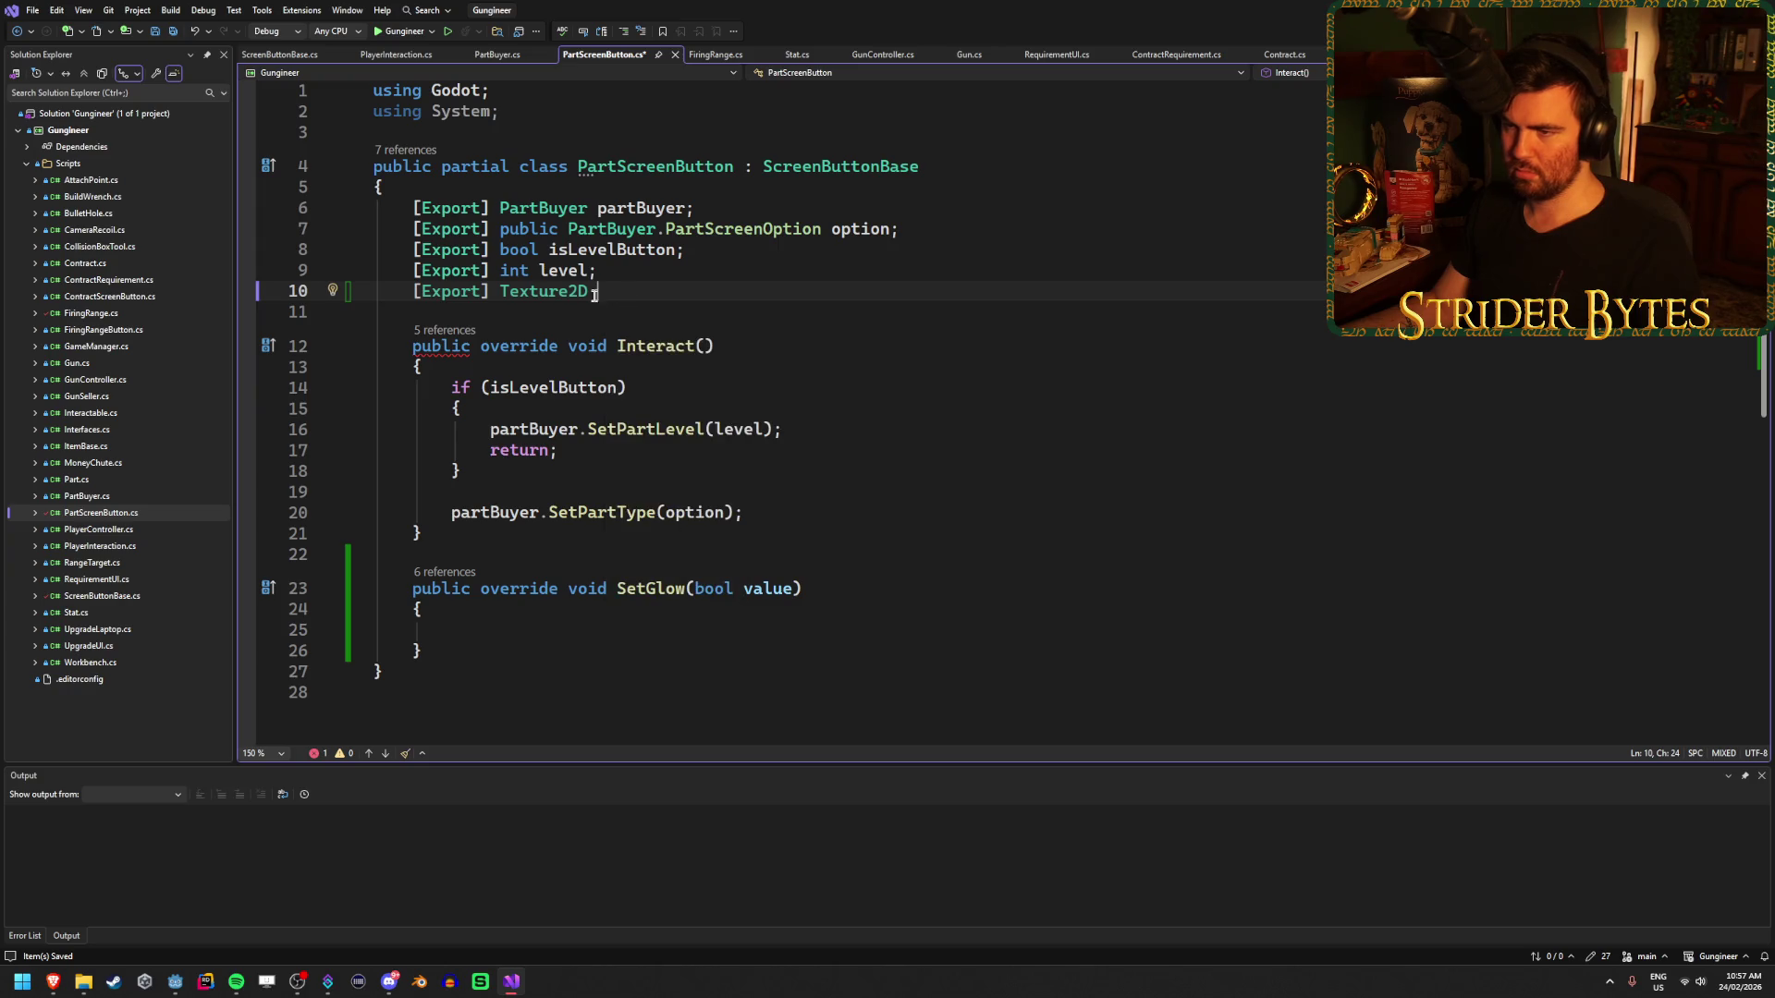
key("Home")
key("Return")
key("Up")
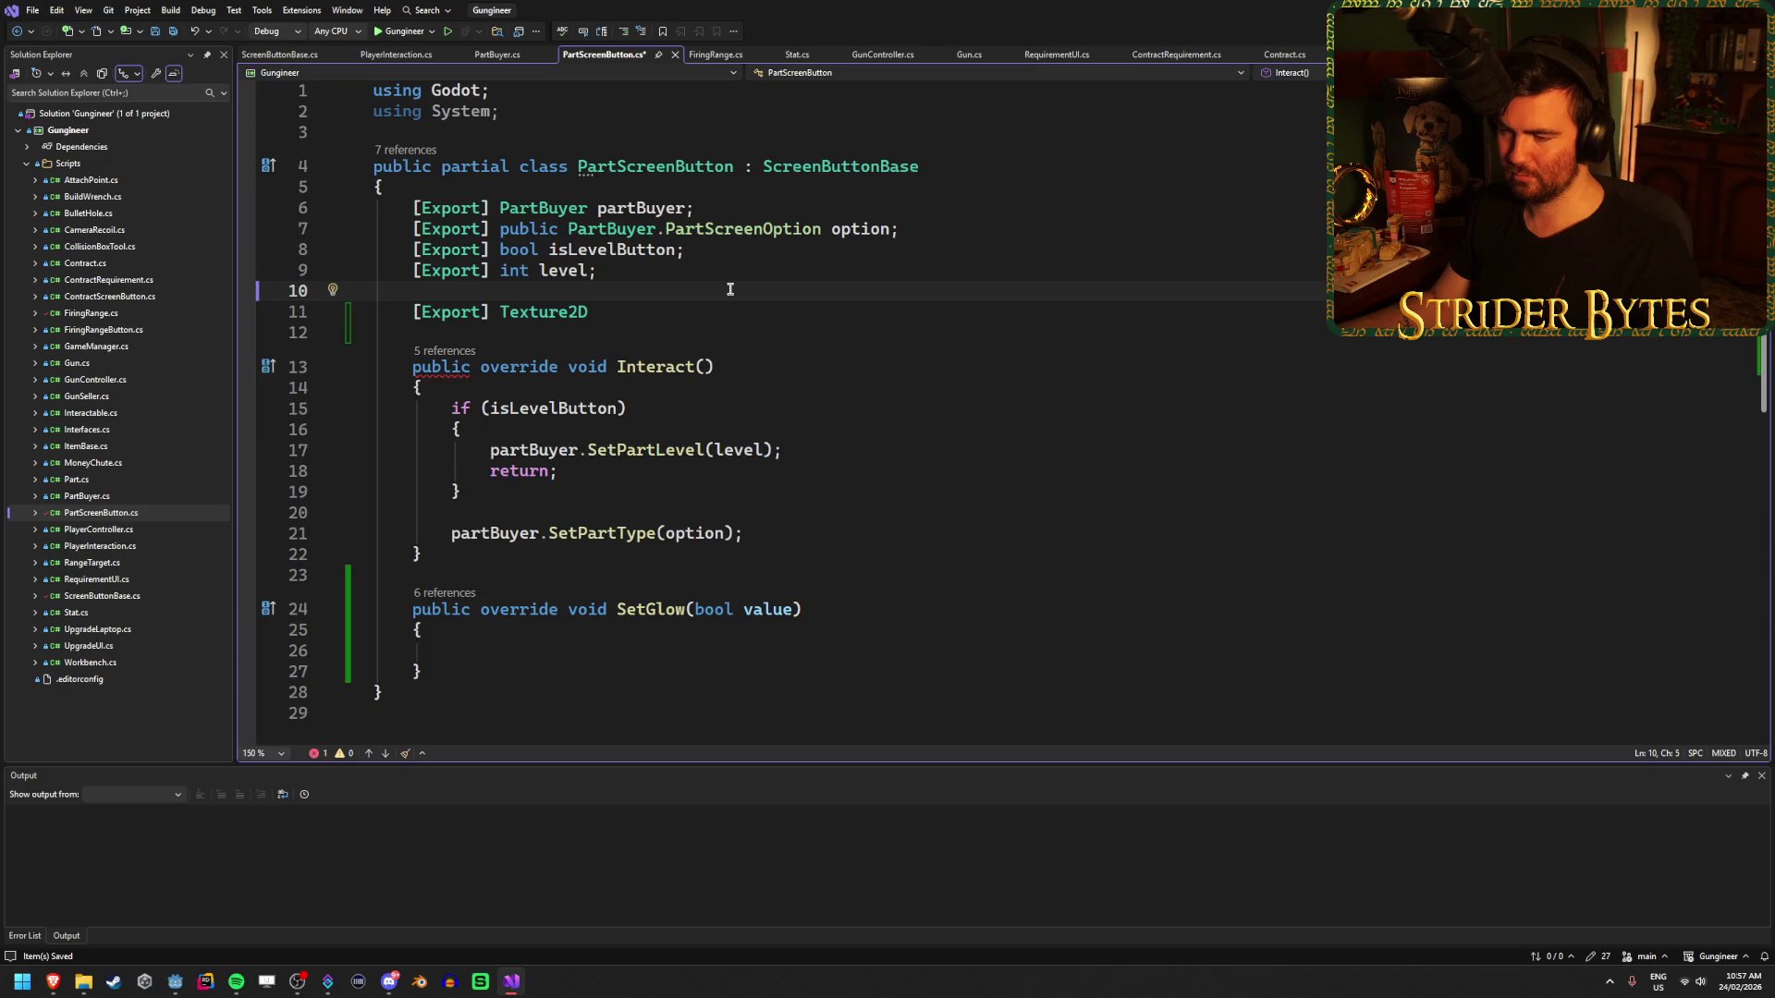
- Add [Export] TextureRect rect; above the Texture2D export line
type("[Text")
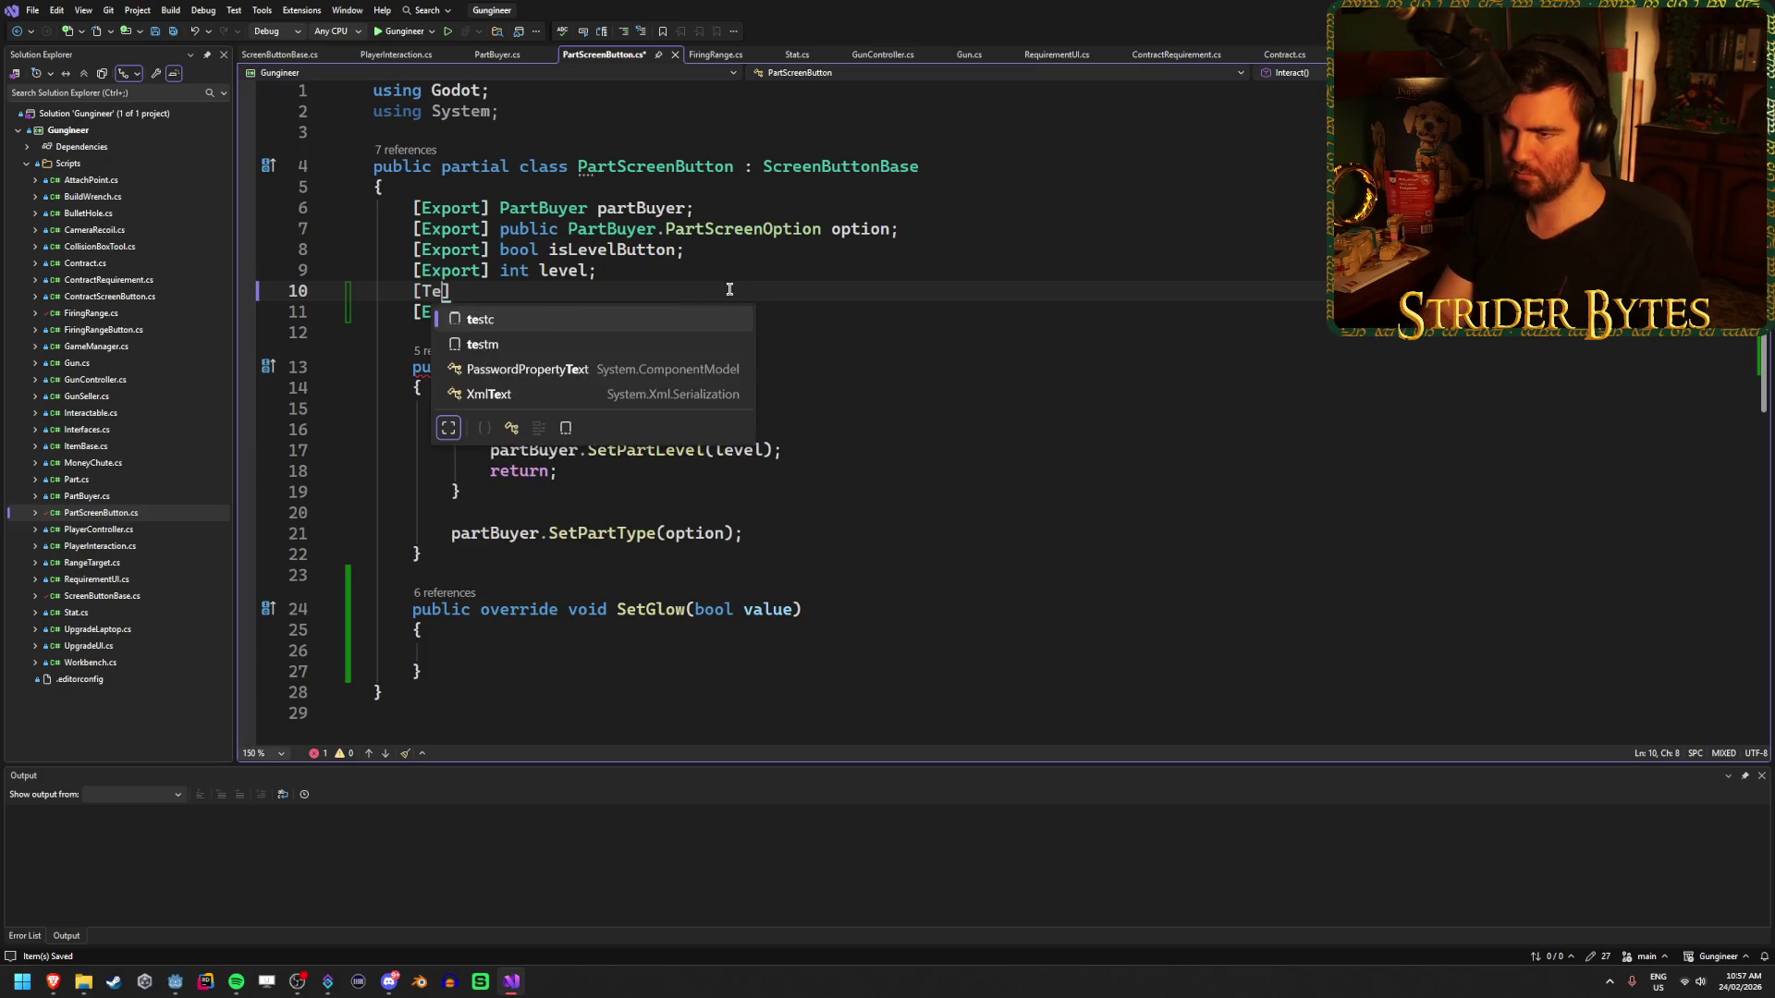
key("BackSpace")
key("BackSpace")
key("BackSpace")
type("Export")
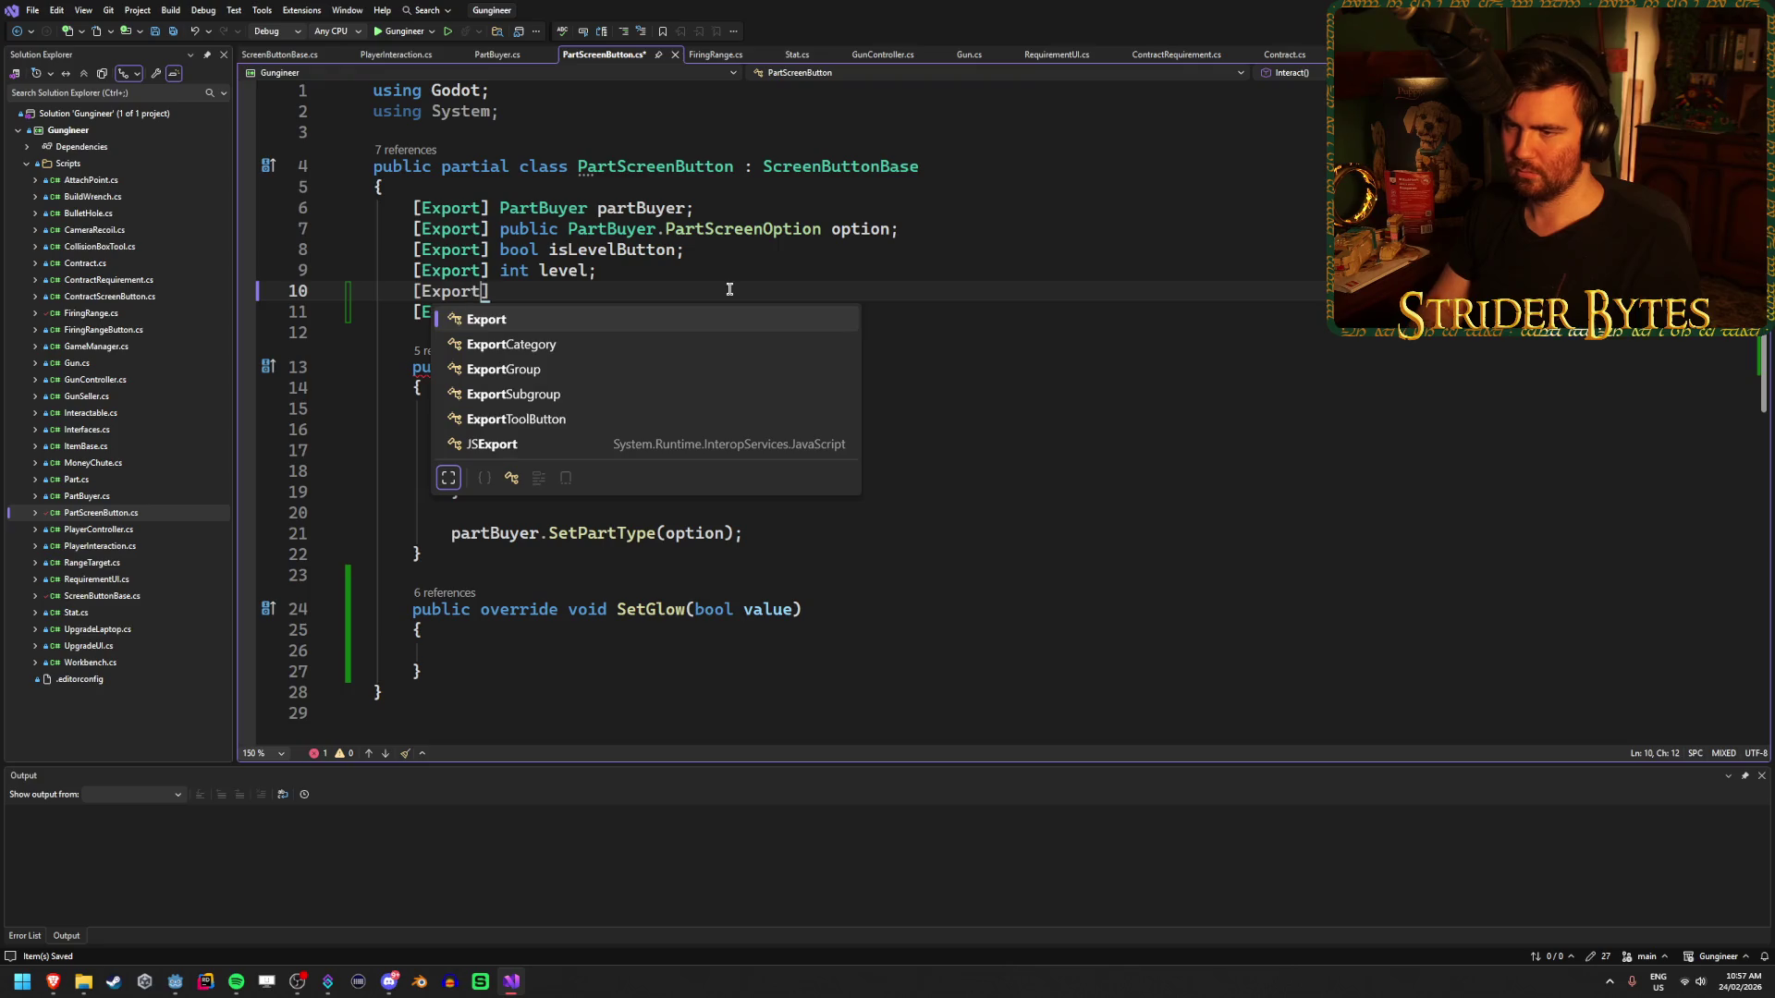
key("Escape")
type("] Text")
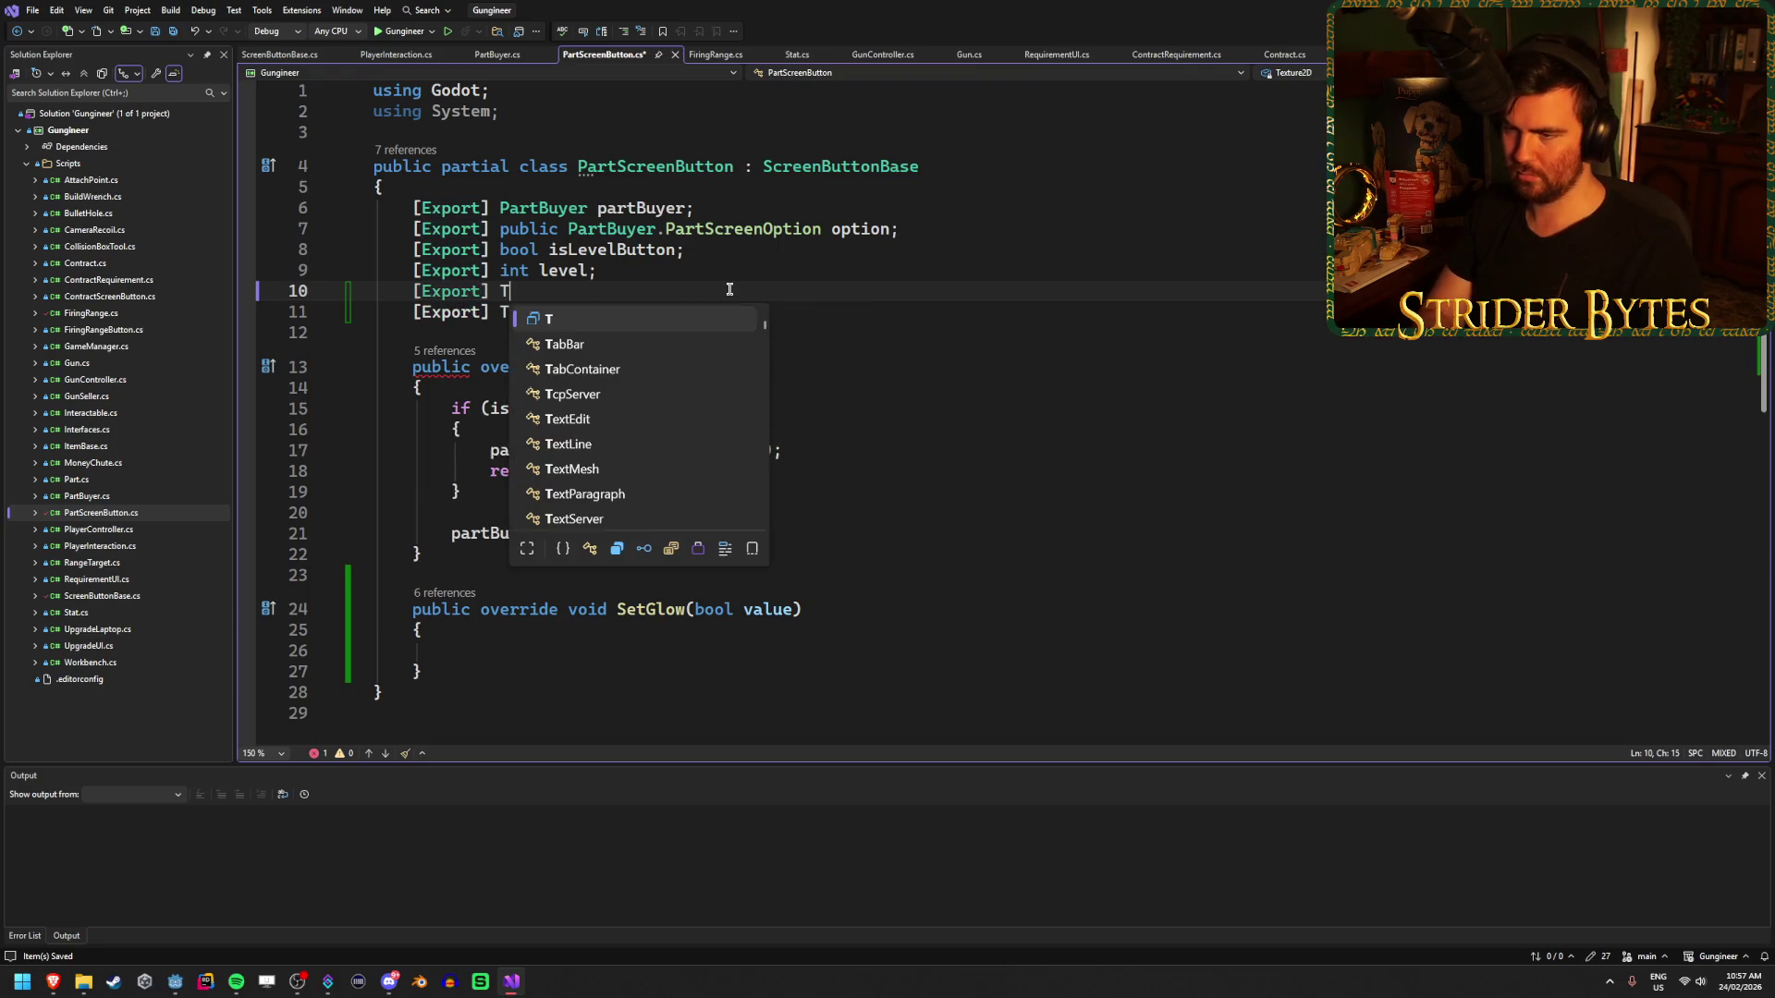
type("ureRect rec")
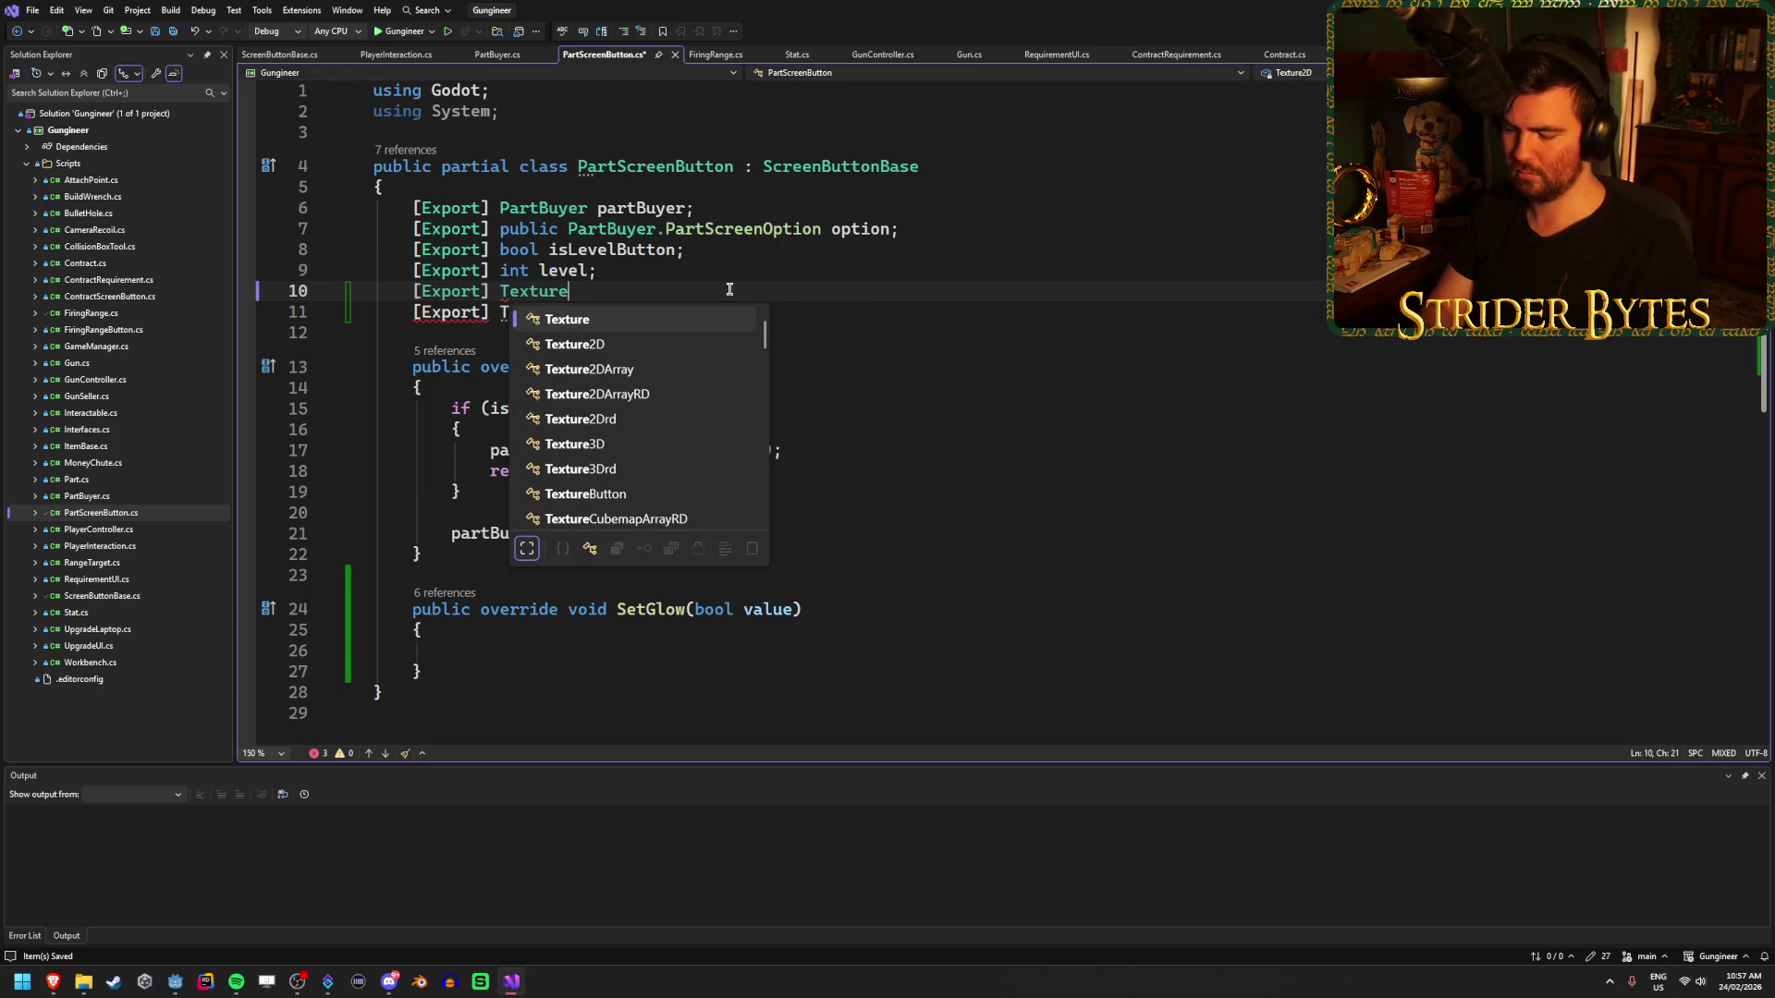
key("Tab")
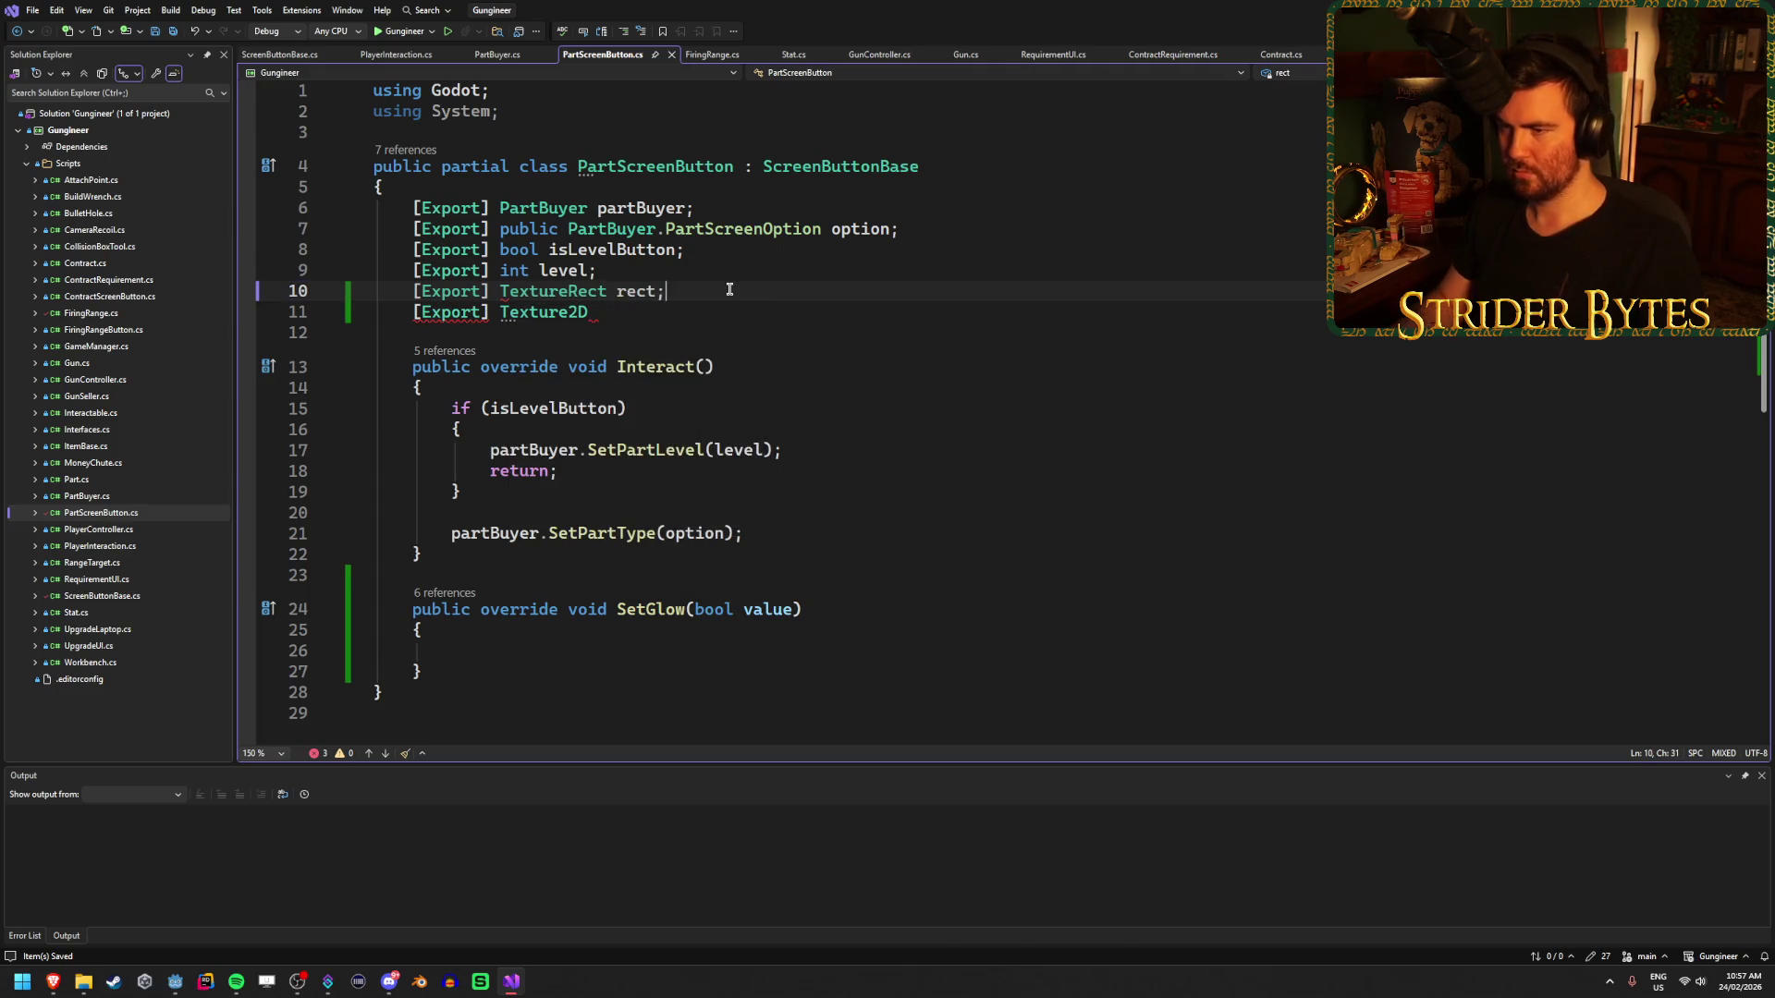
key("Down")
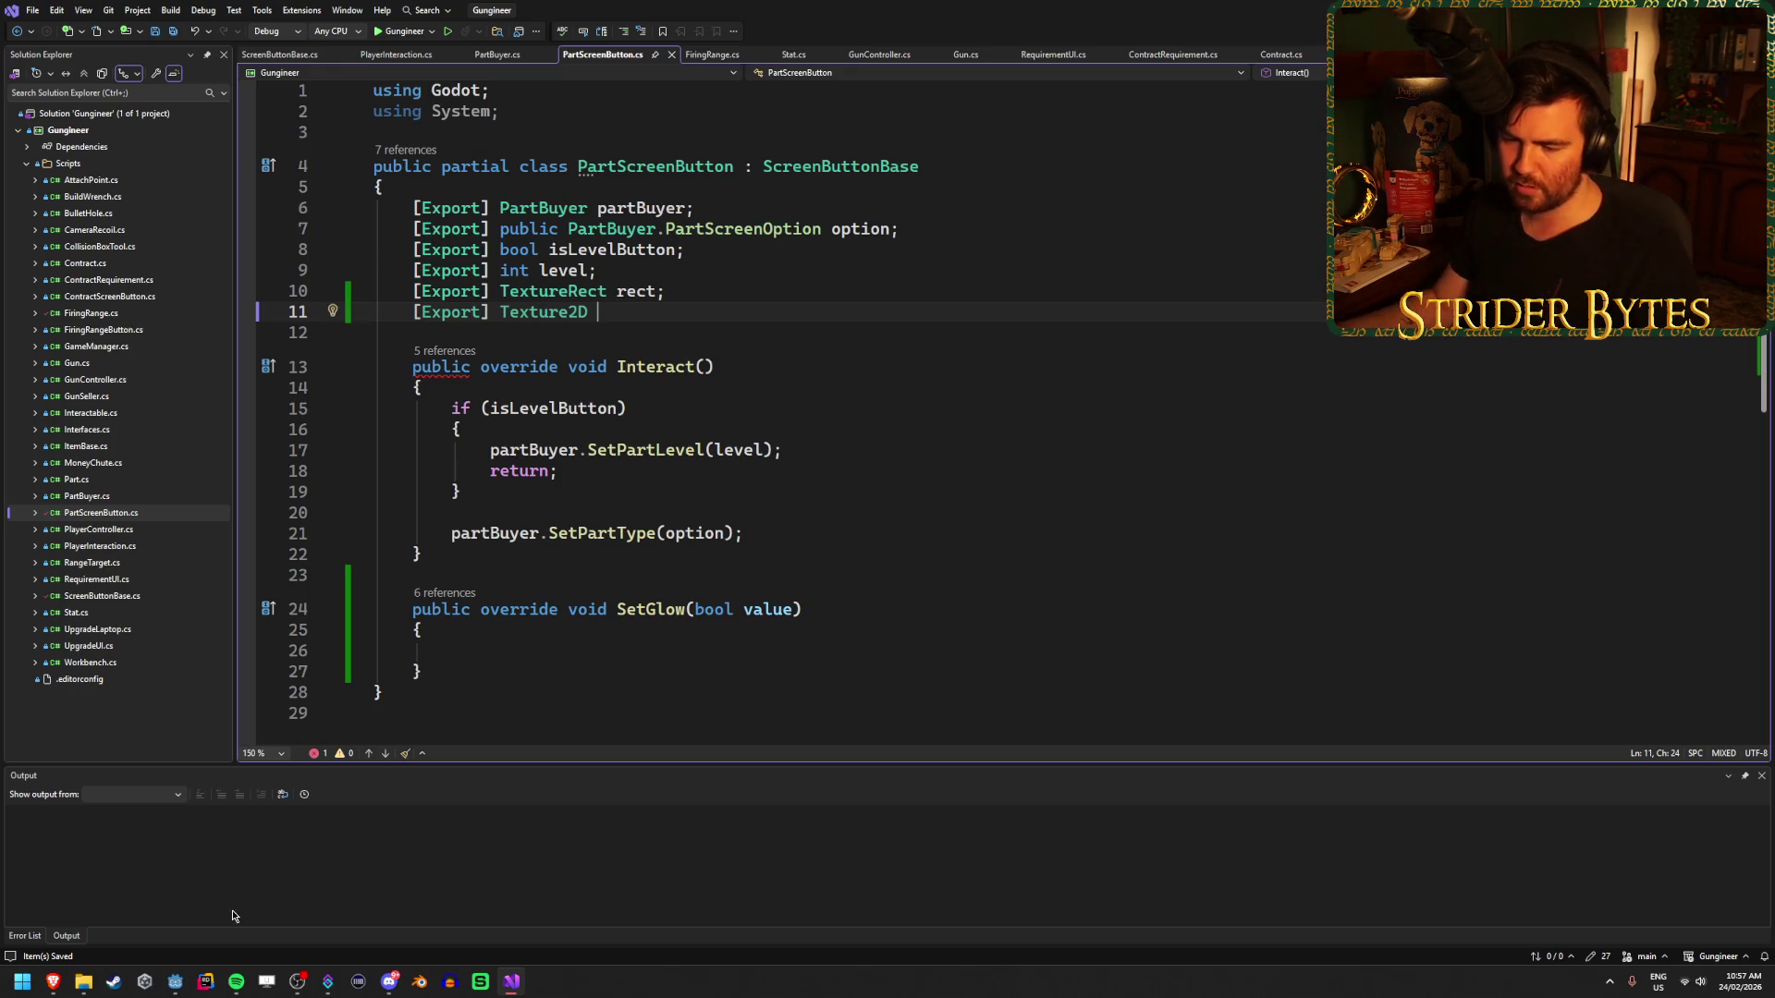
- Declare the Texture2D fields buttonDefault, buttonHovered and buttonSelected after checking Godot's texture files
left_click(175, 982)
scroll(179, 807, "down", 3)
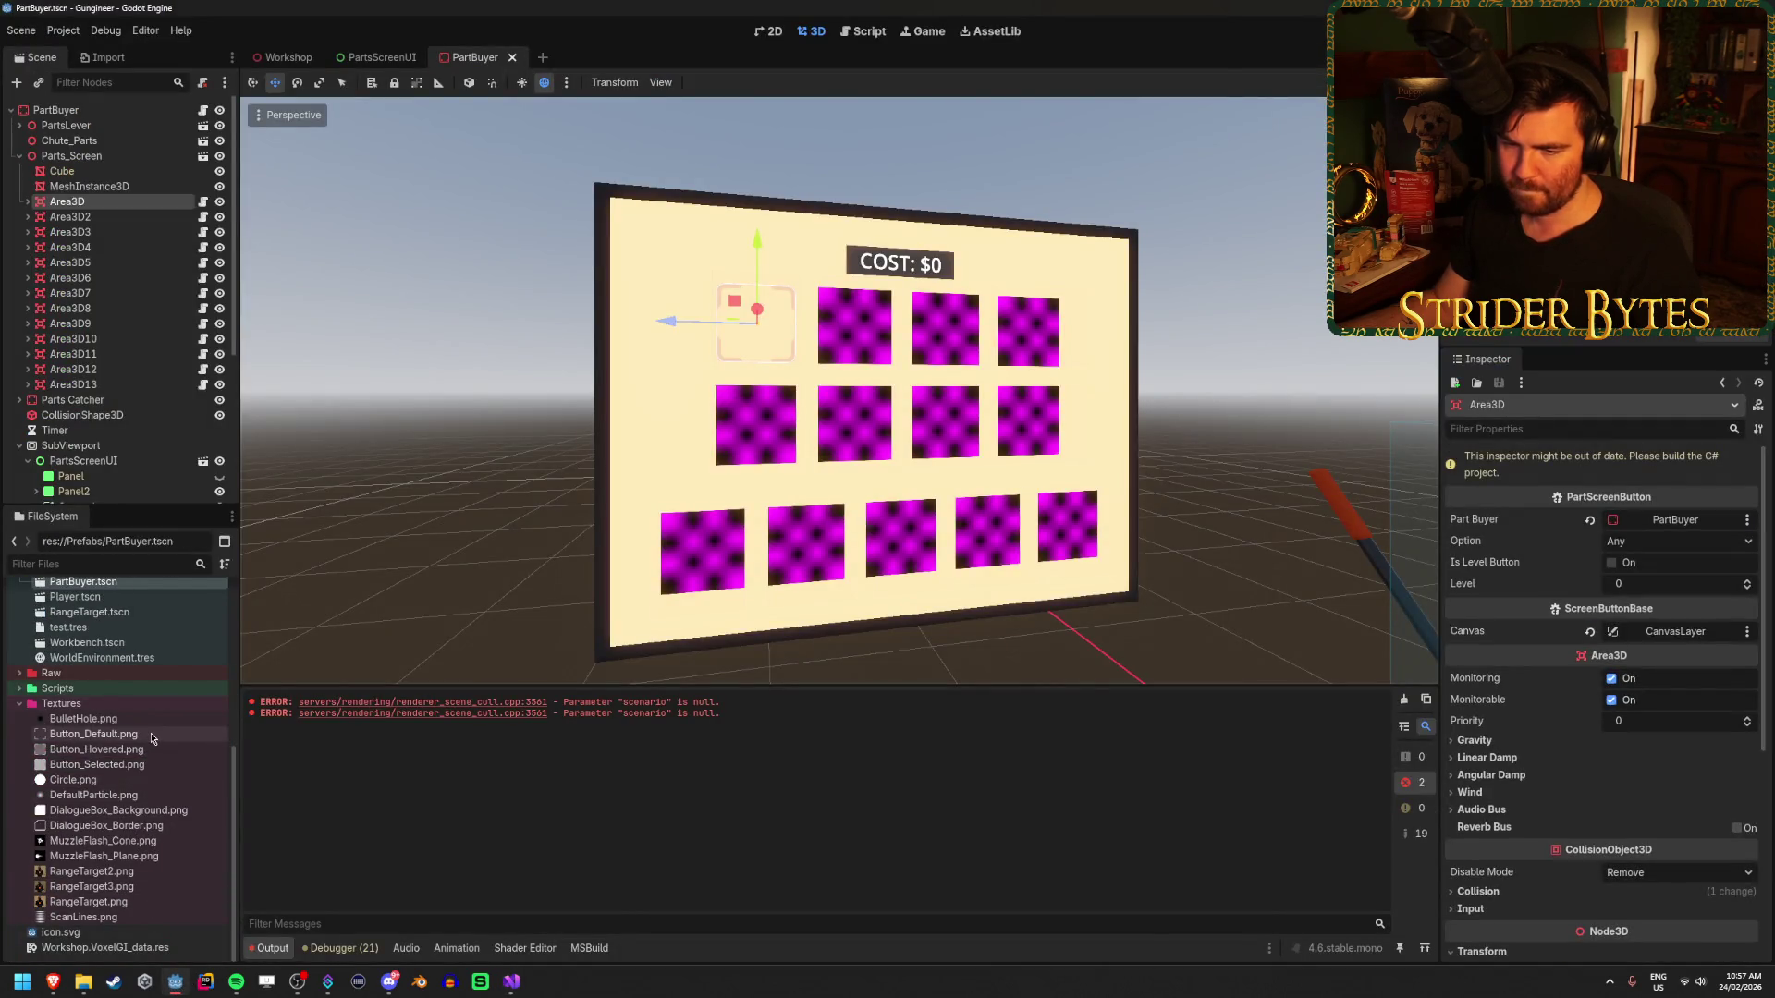
left_click(512, 982)
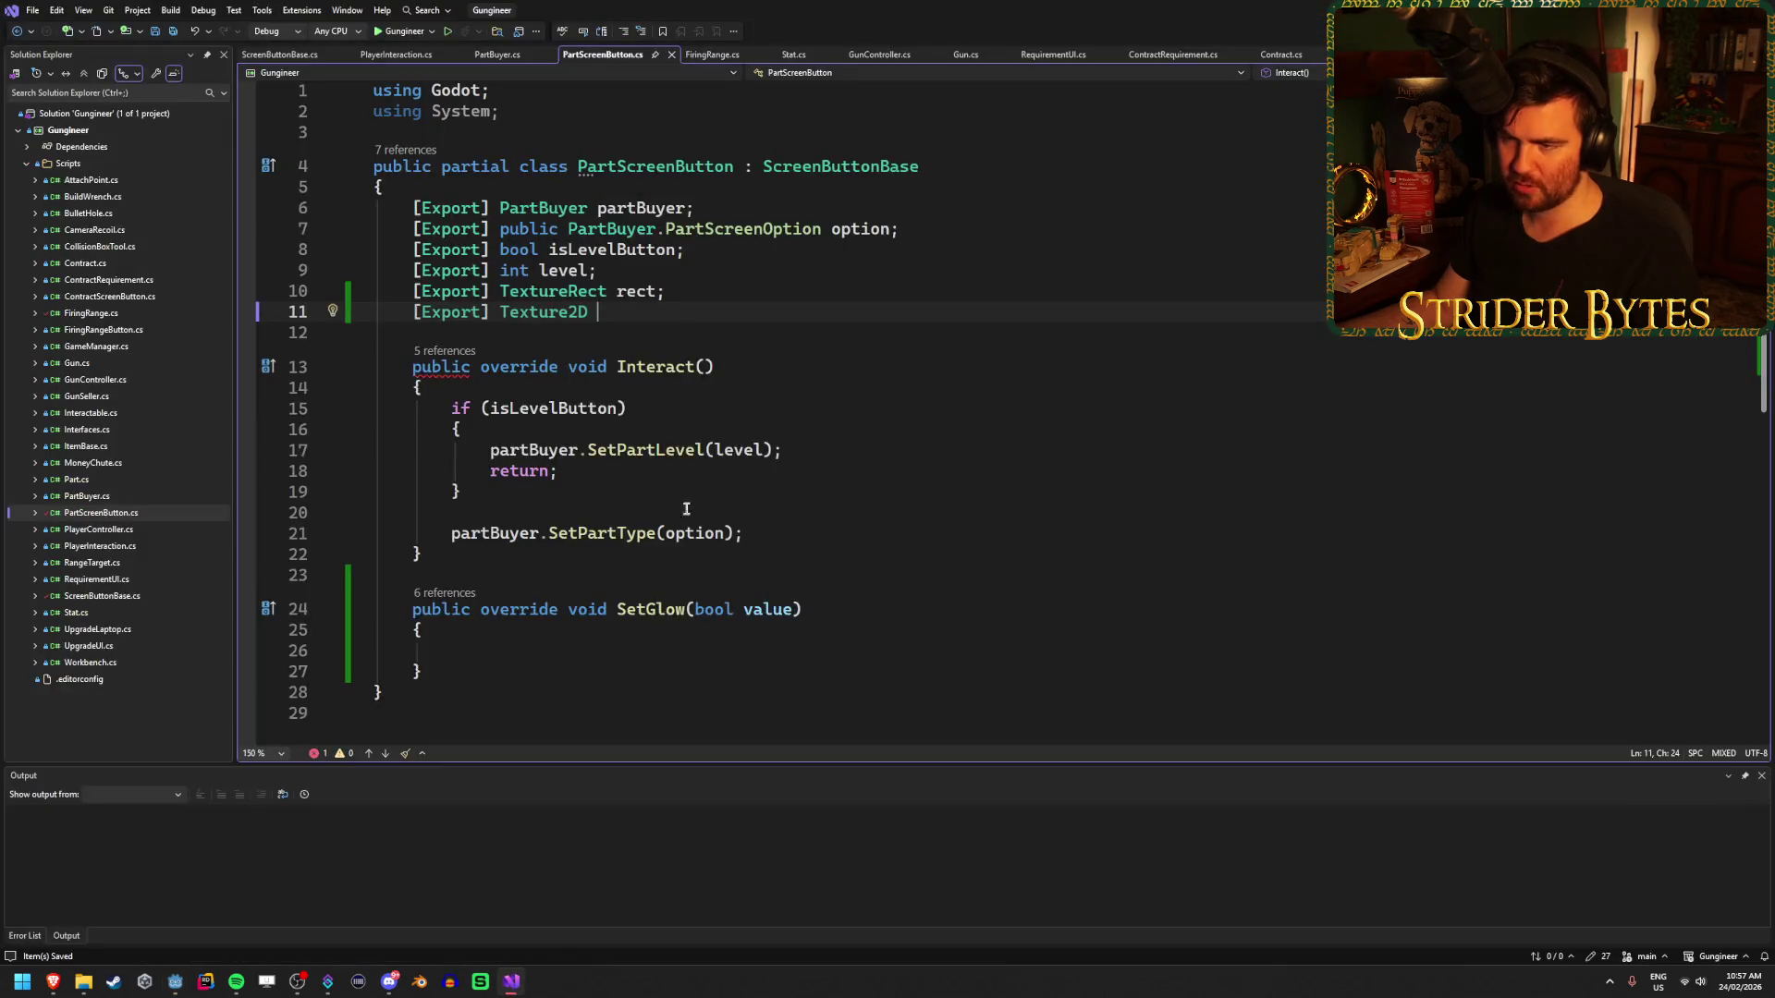
type("buttonD")
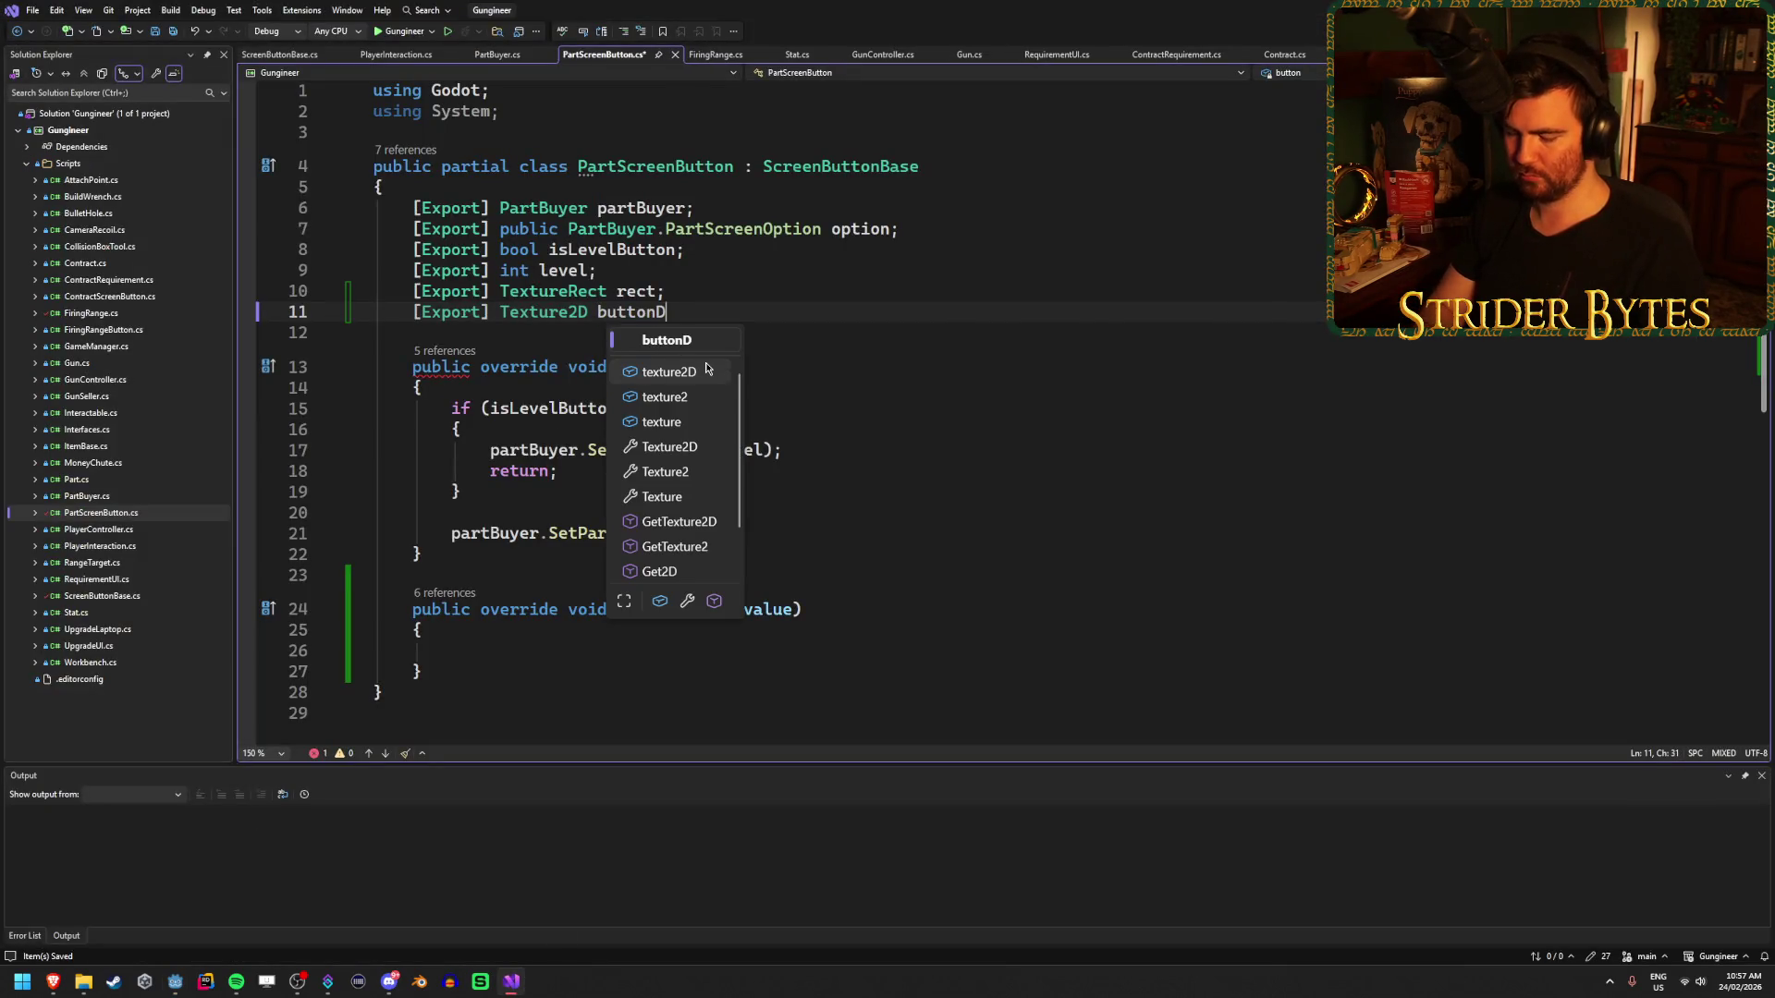
type("efault,")
type(" butt")
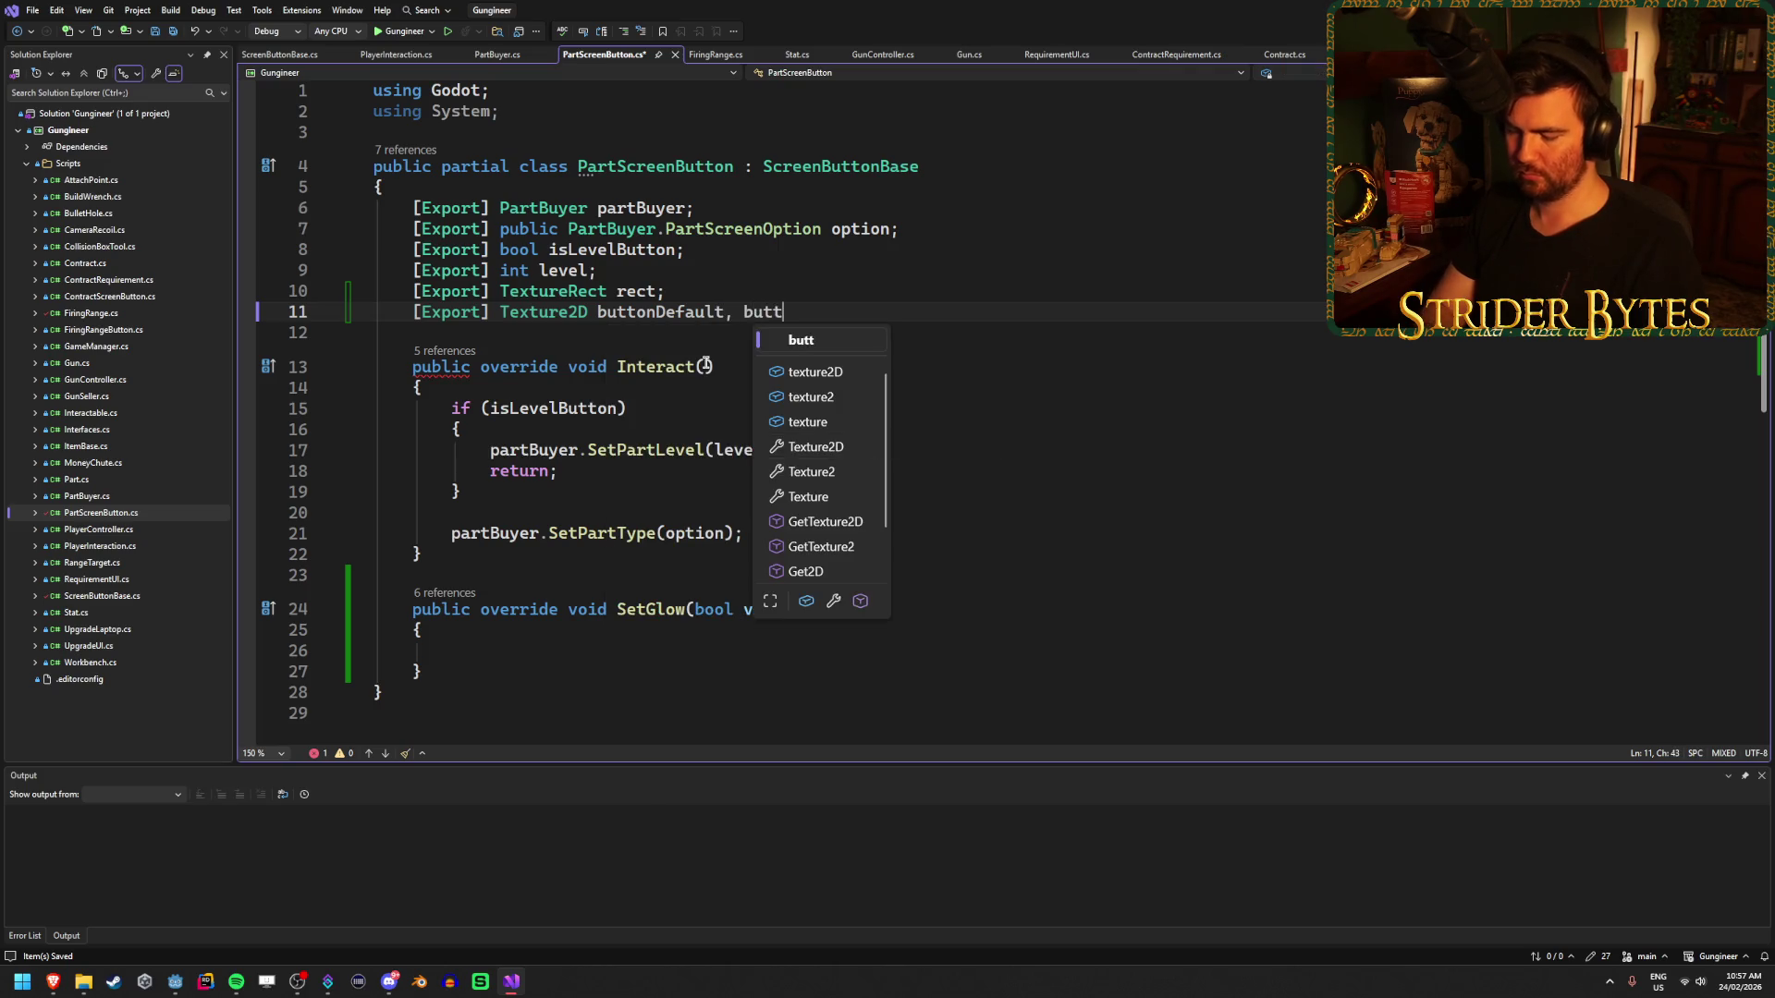
type("onHovered, ")
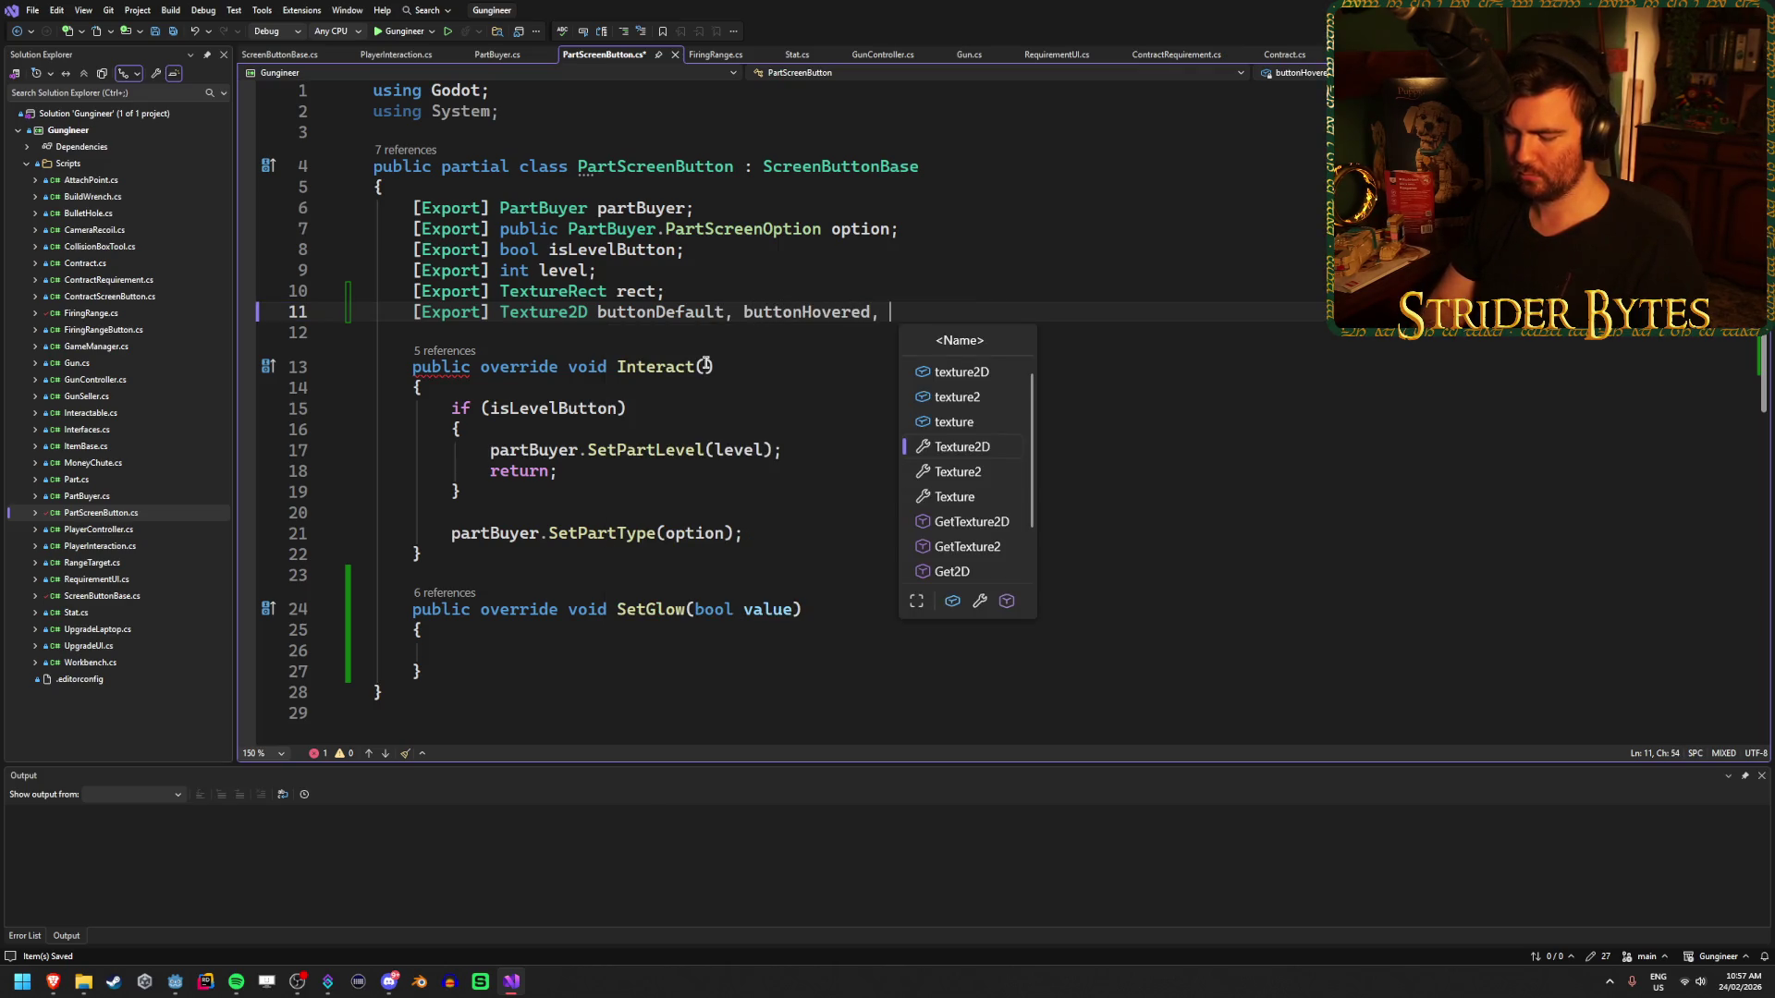
type("buttonSelected;")
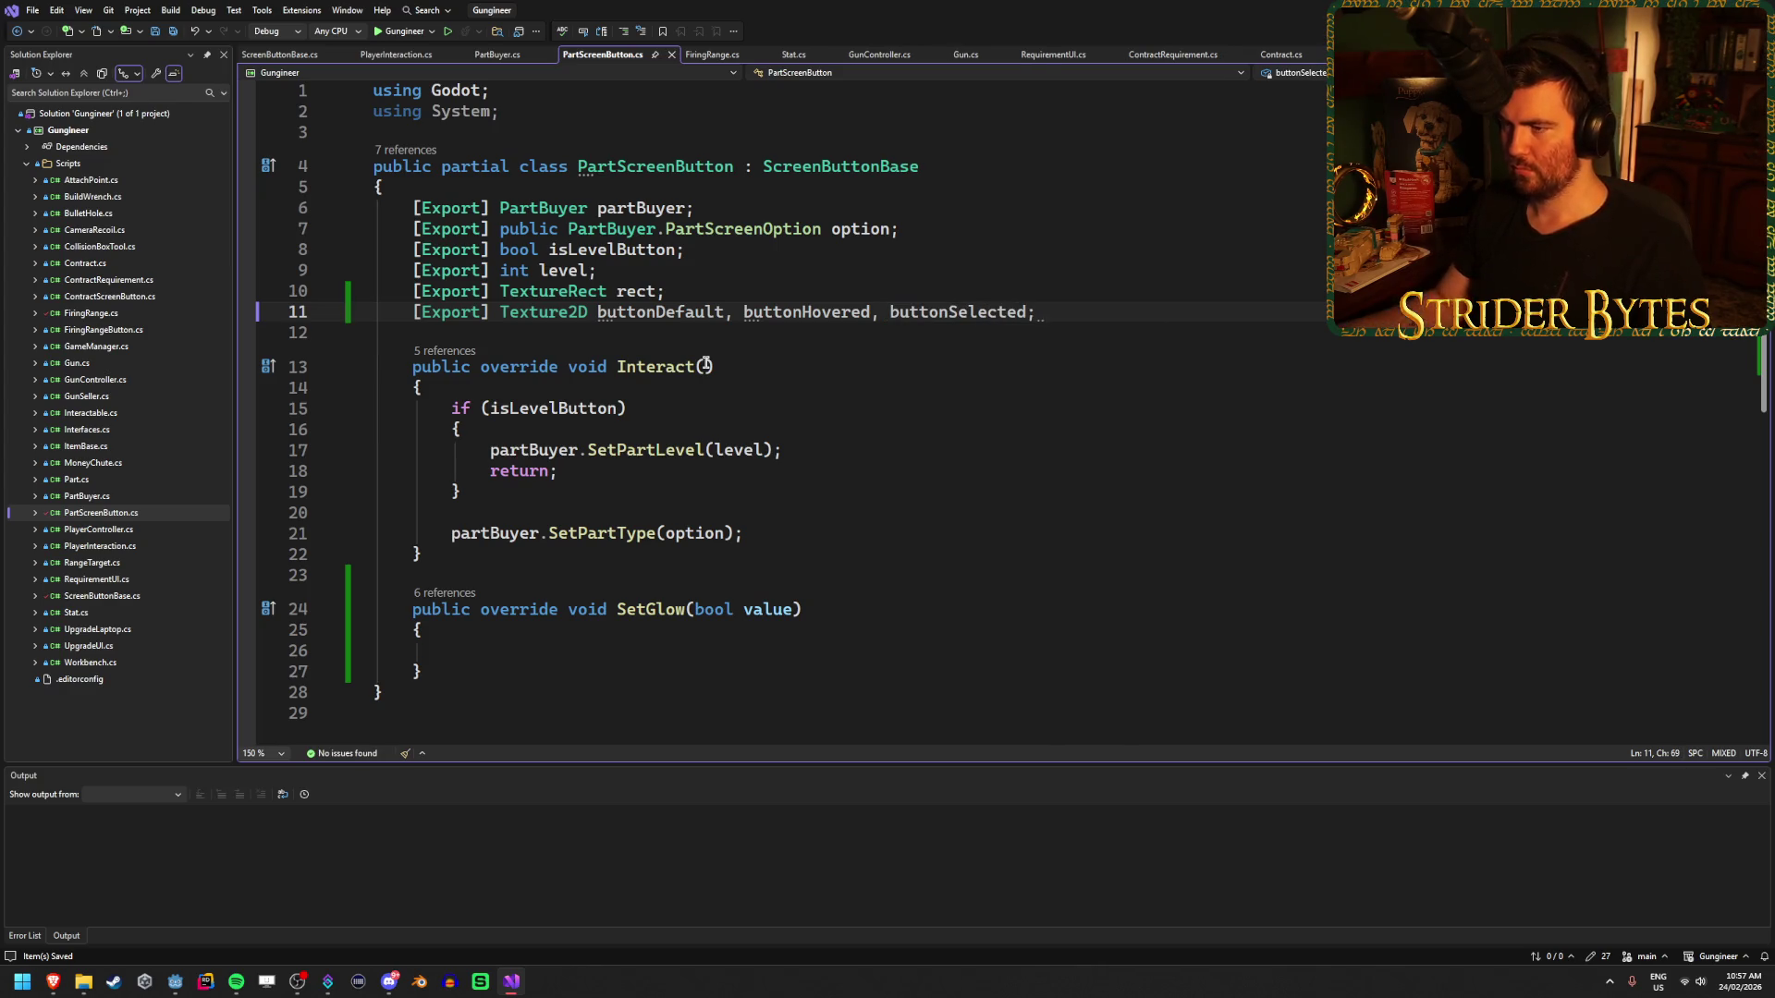
left_click(677, 655)
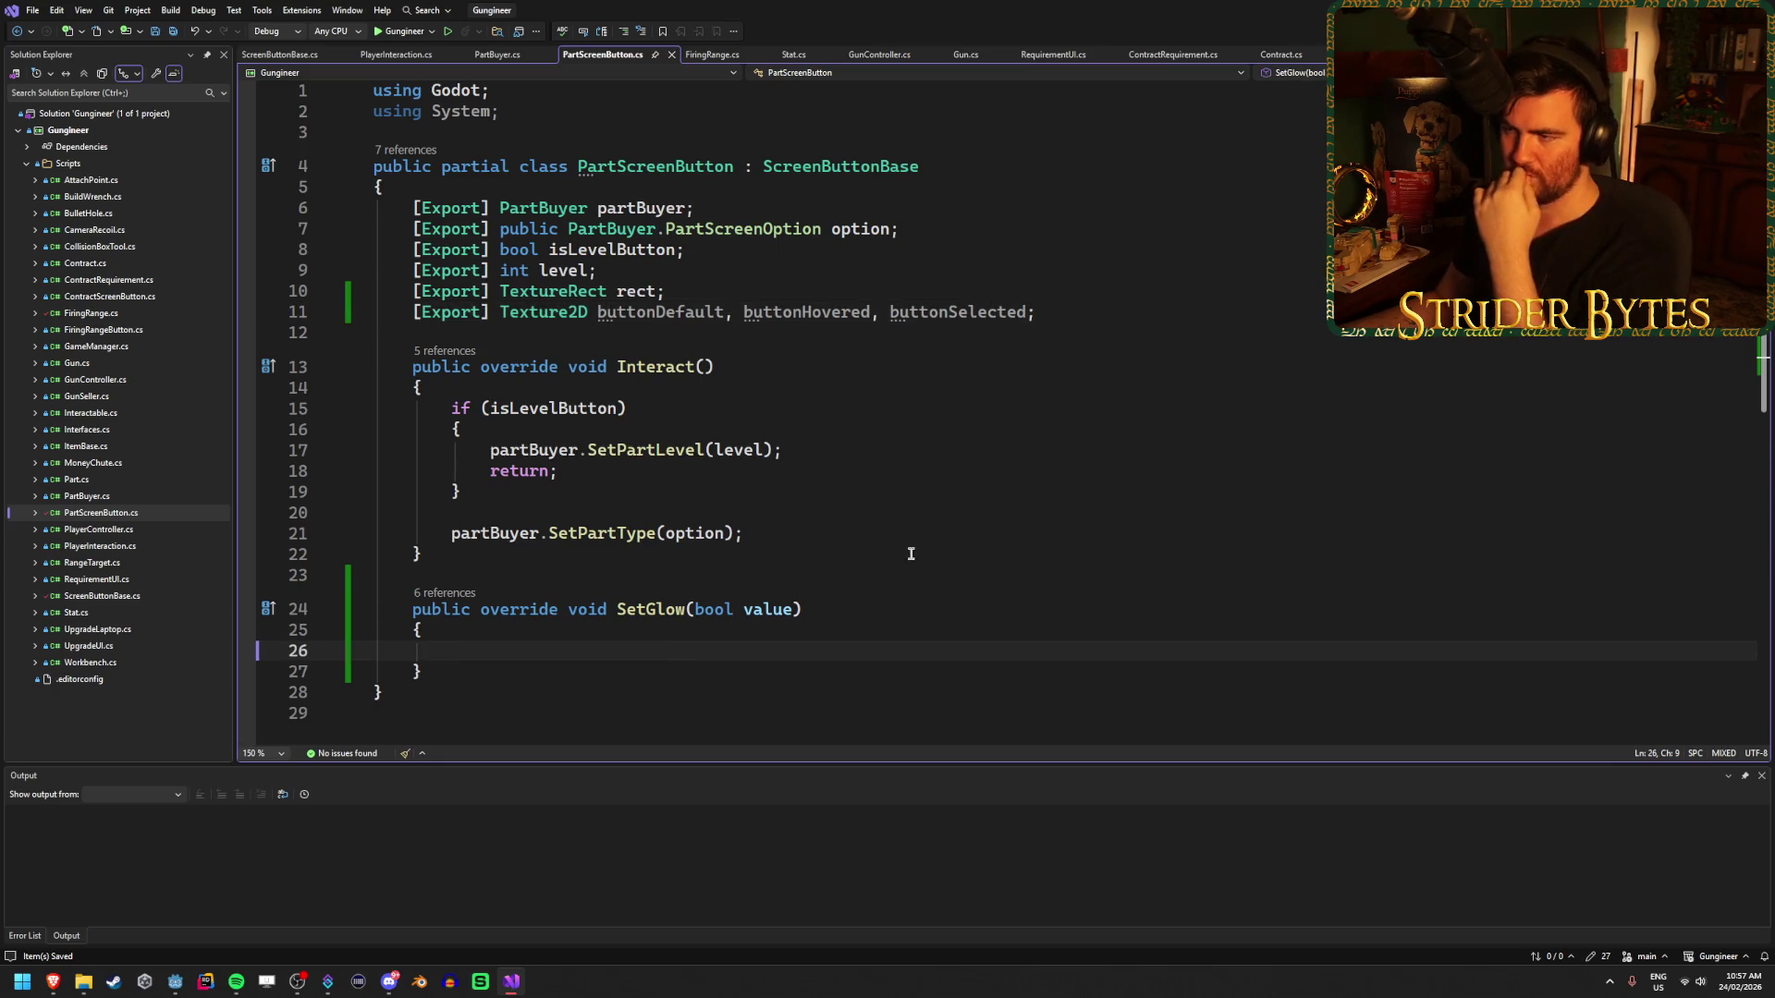
scroll(910, 554, "down", 1)
- Write rect.Texture = value ? buttonHovered : buttonDefault; in SetGlow and save
type("rect.t")
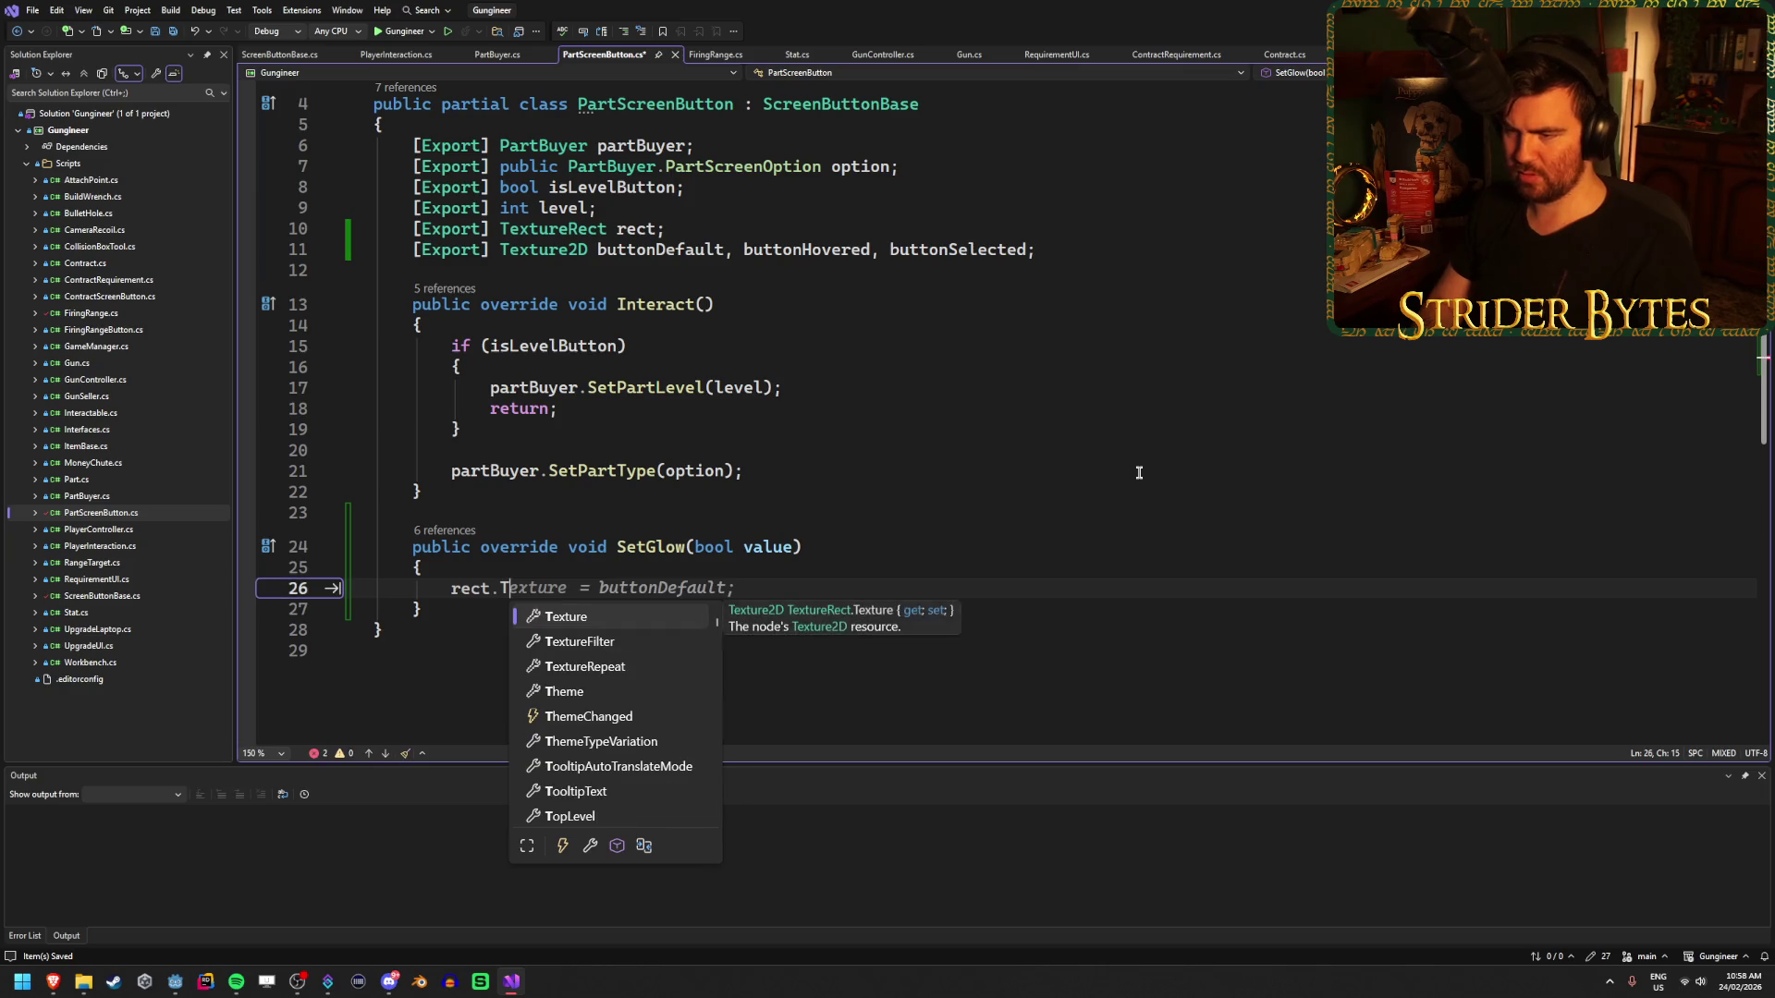
key("Tab")
type("= ")
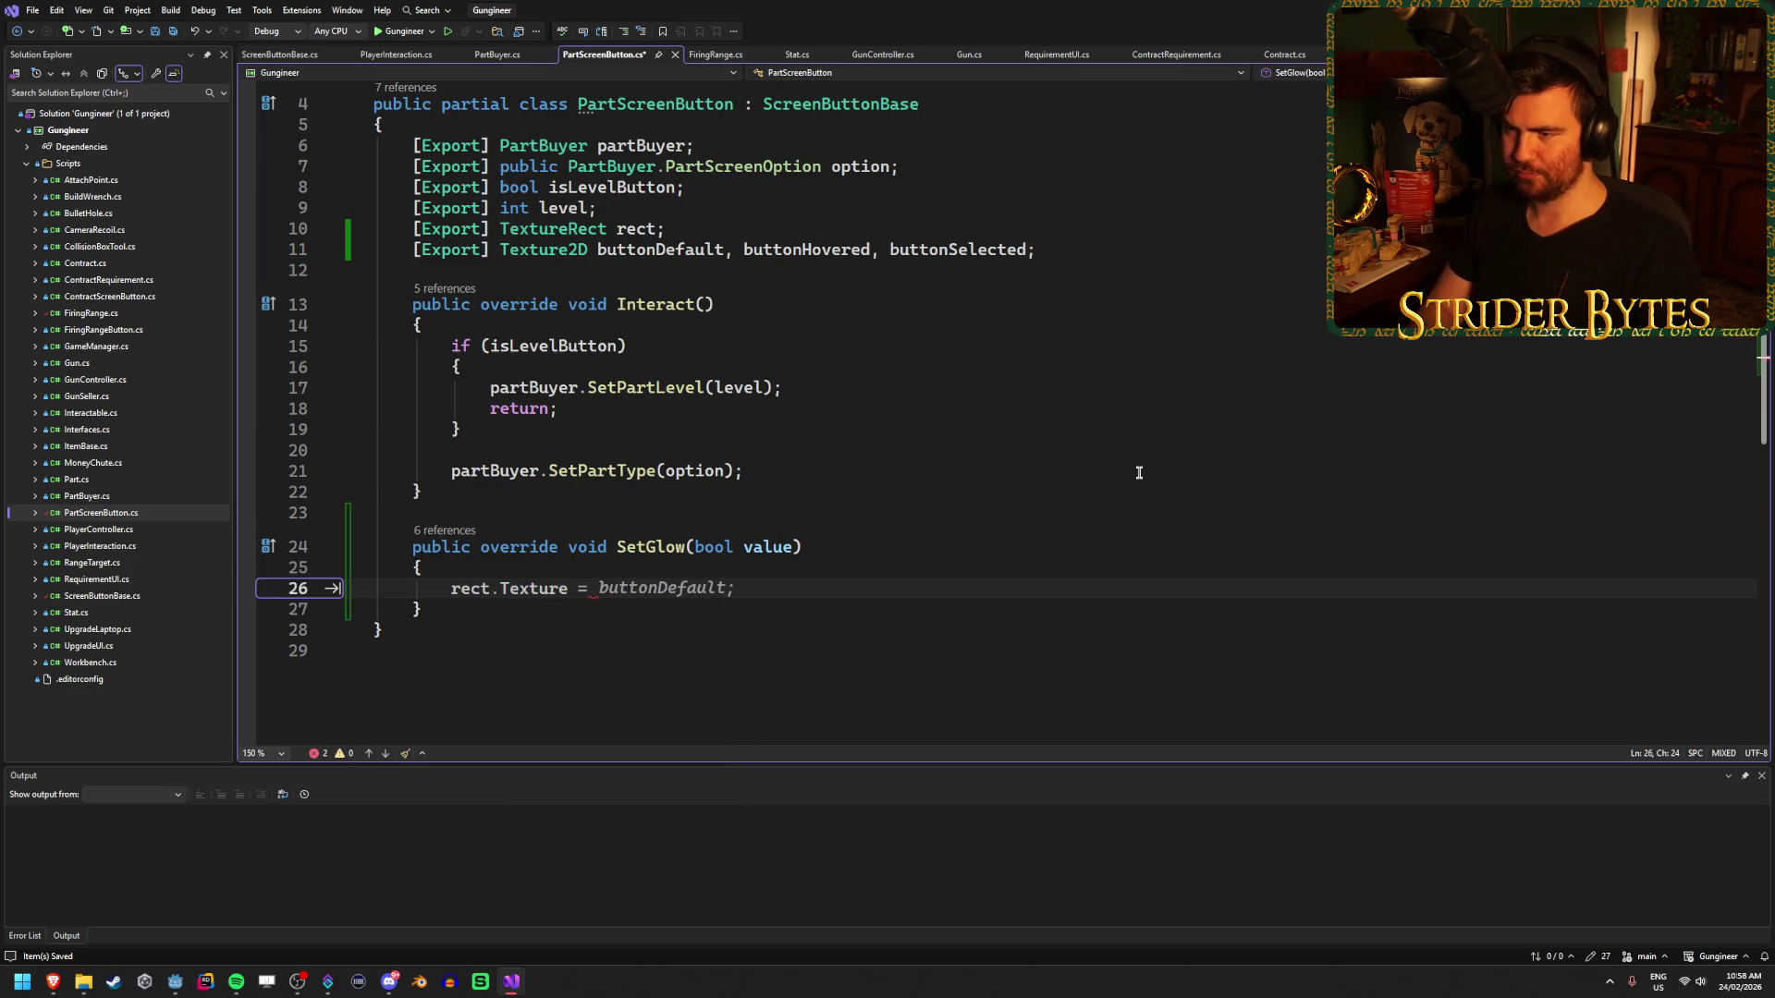
type("value ?")
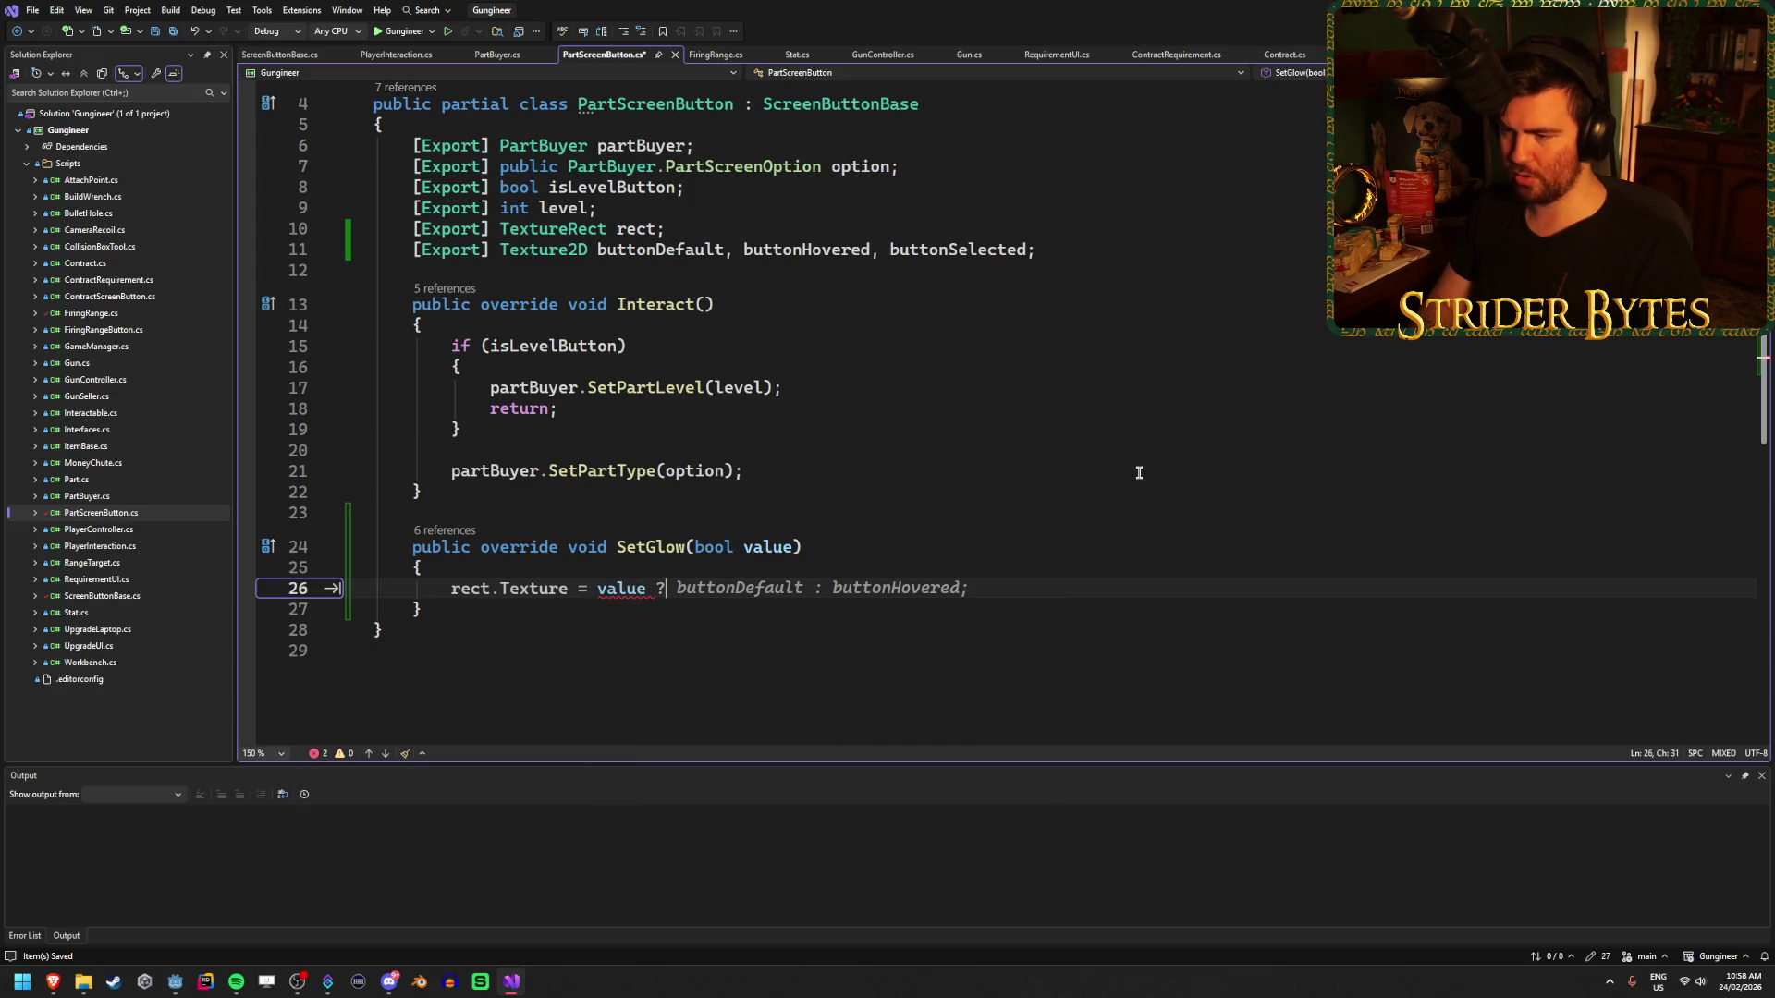
type(" butt")
key("Down")
key("Tab")
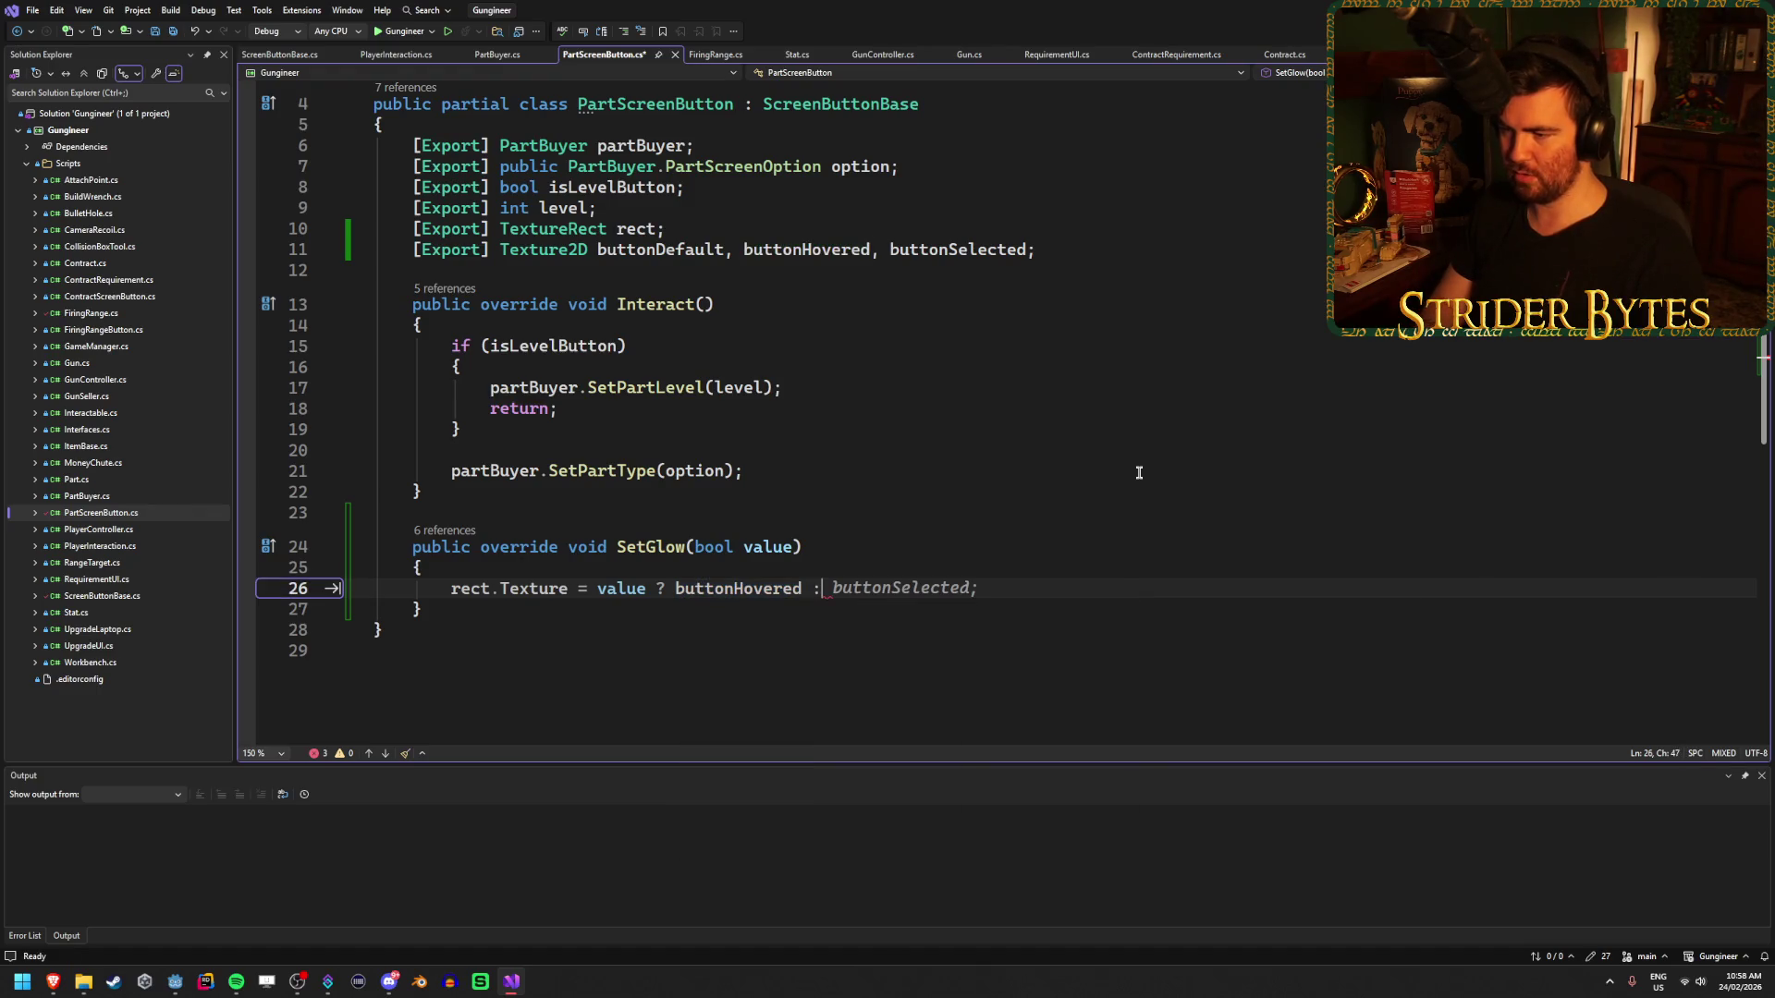
type("butt")
key("Down")
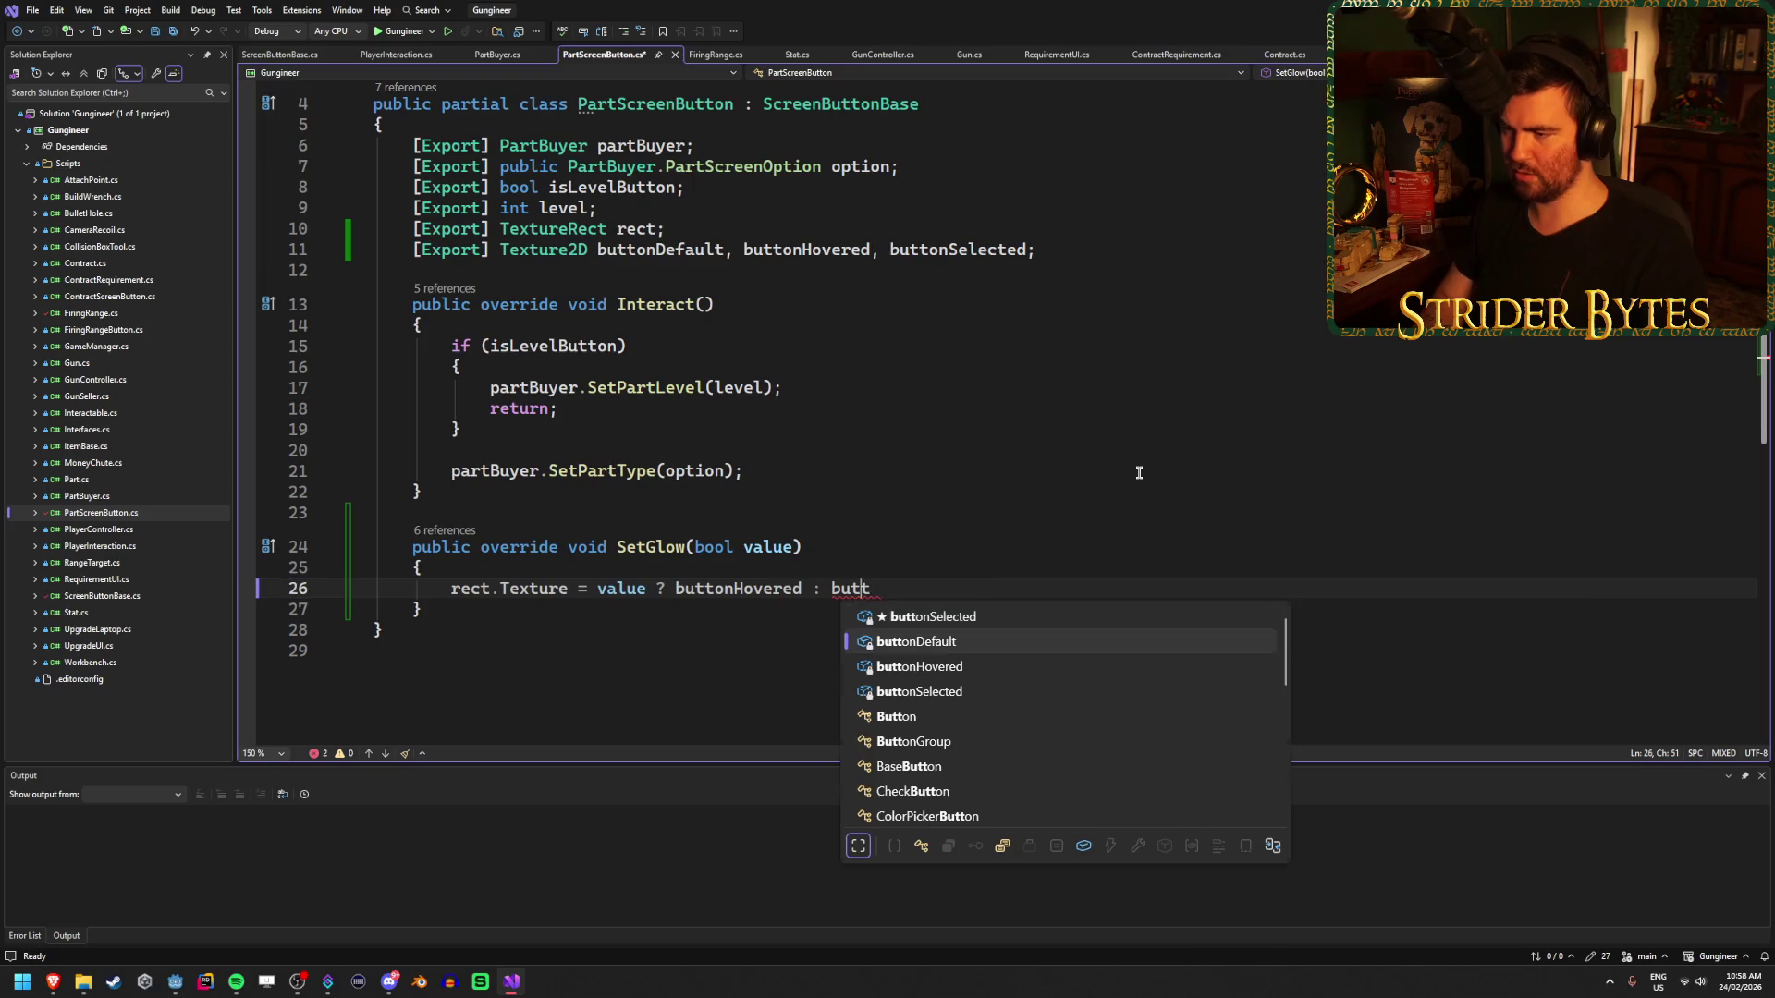
key("Tab")
type(";")
key("ctrl+s")
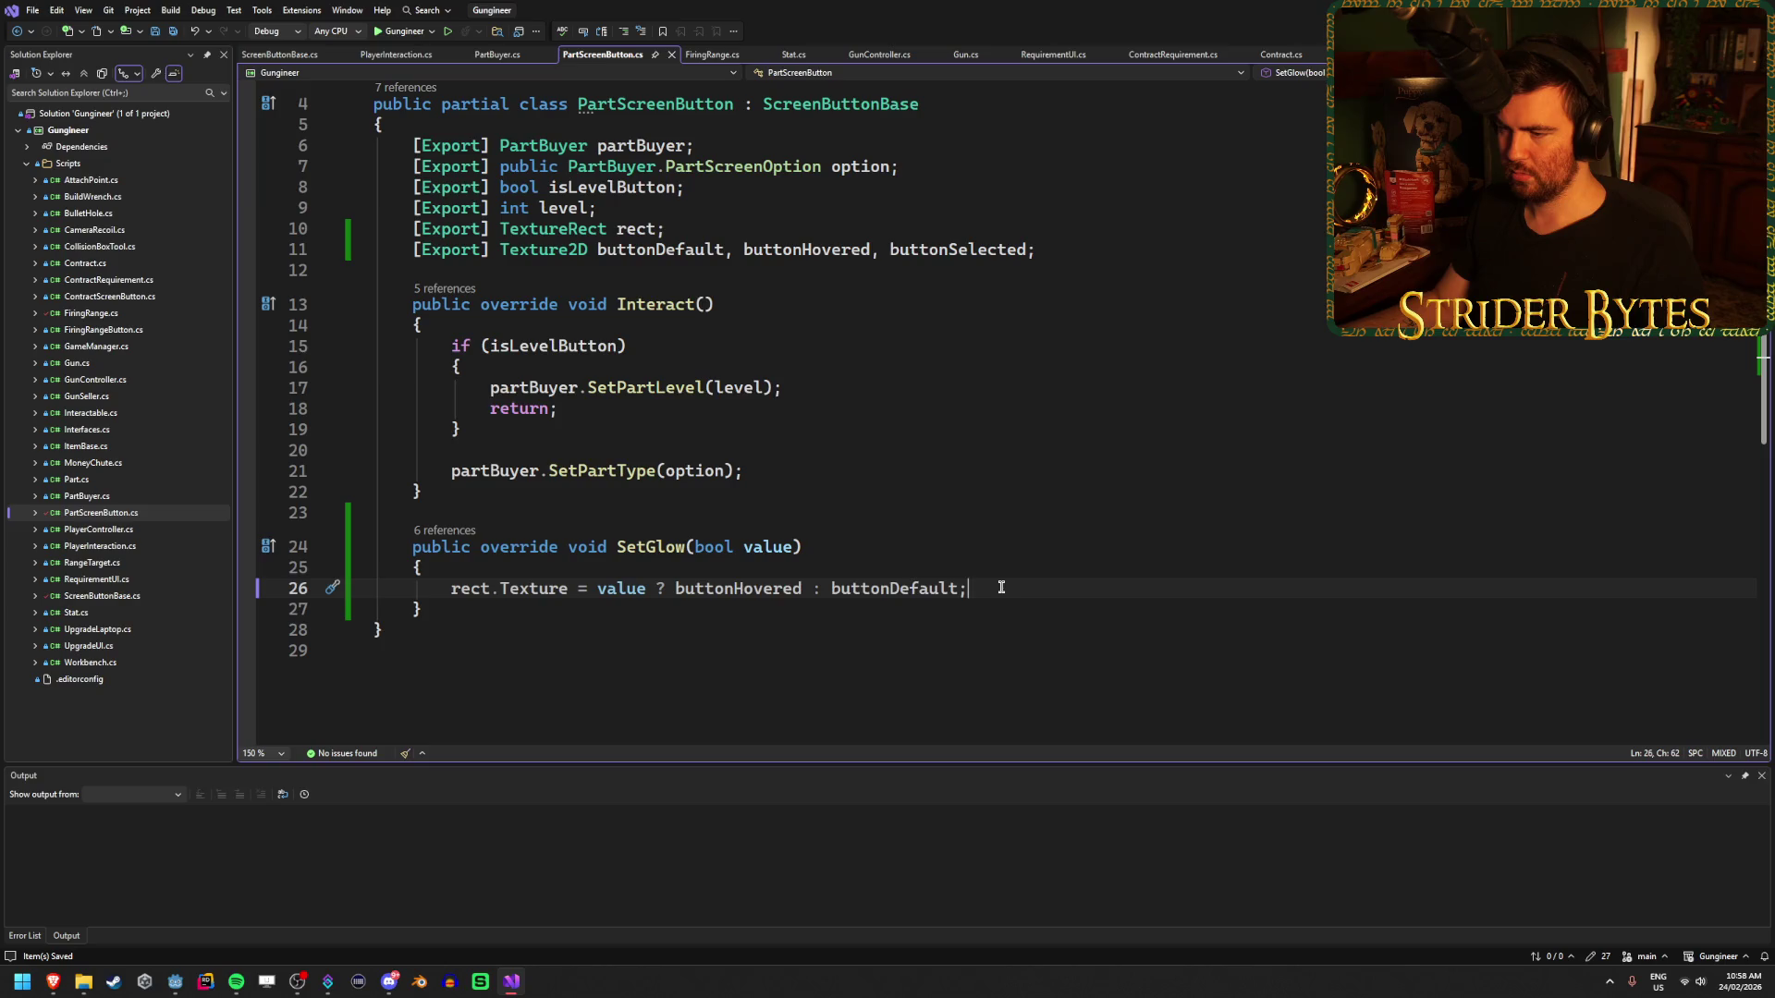
- Add rect.Texture = buttonSelected; after the SetPartType call in Interact, then return to Godot
left_click(1019, 563)
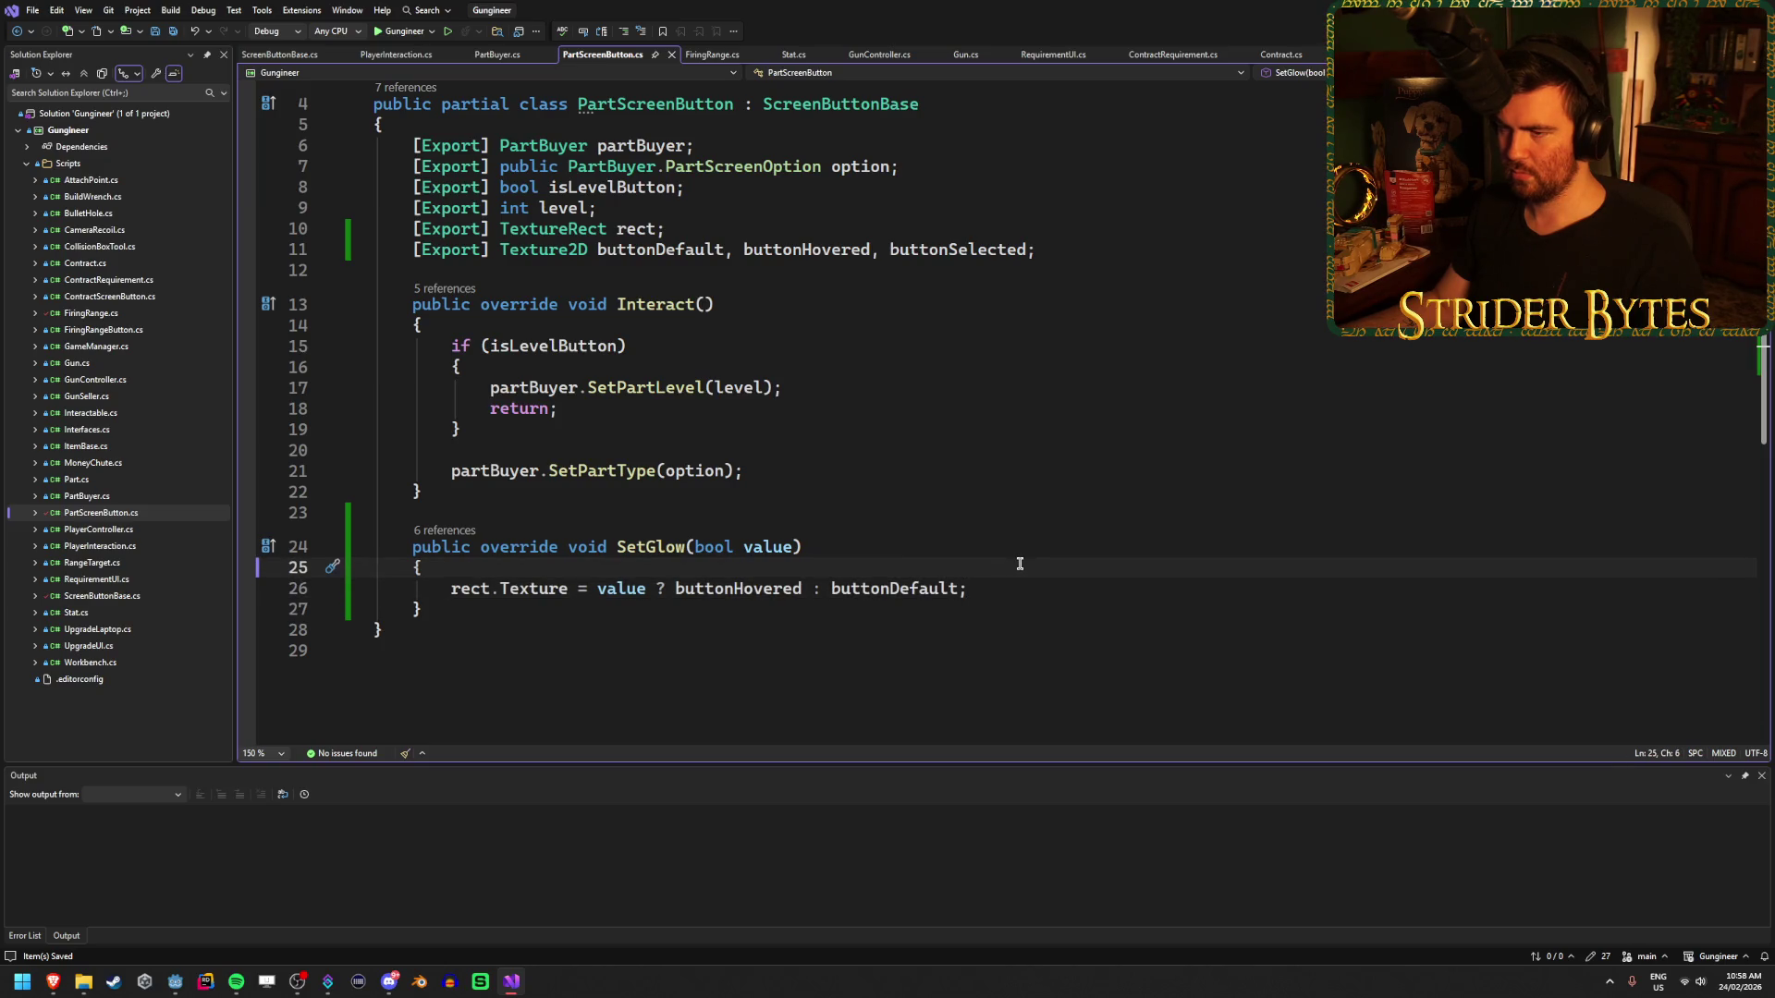
left_click(1017, 583)
left_click(813, 467)
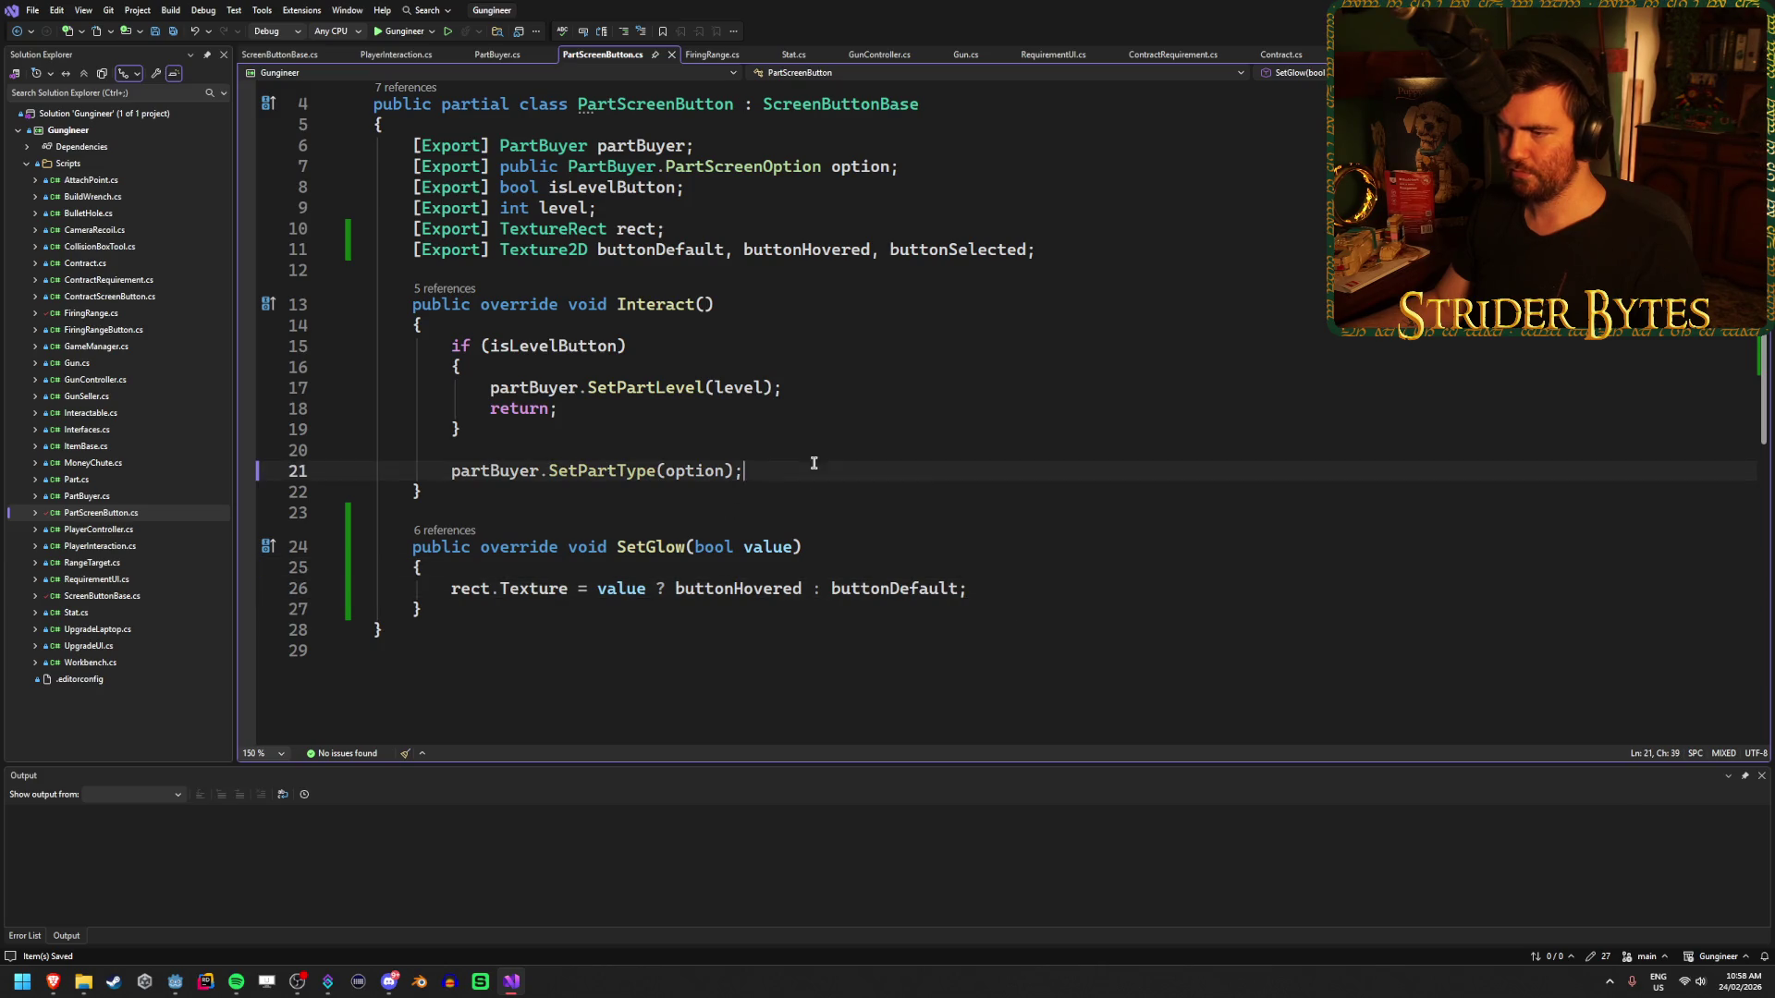
left_click(656, 572)
left_click(814, 468)
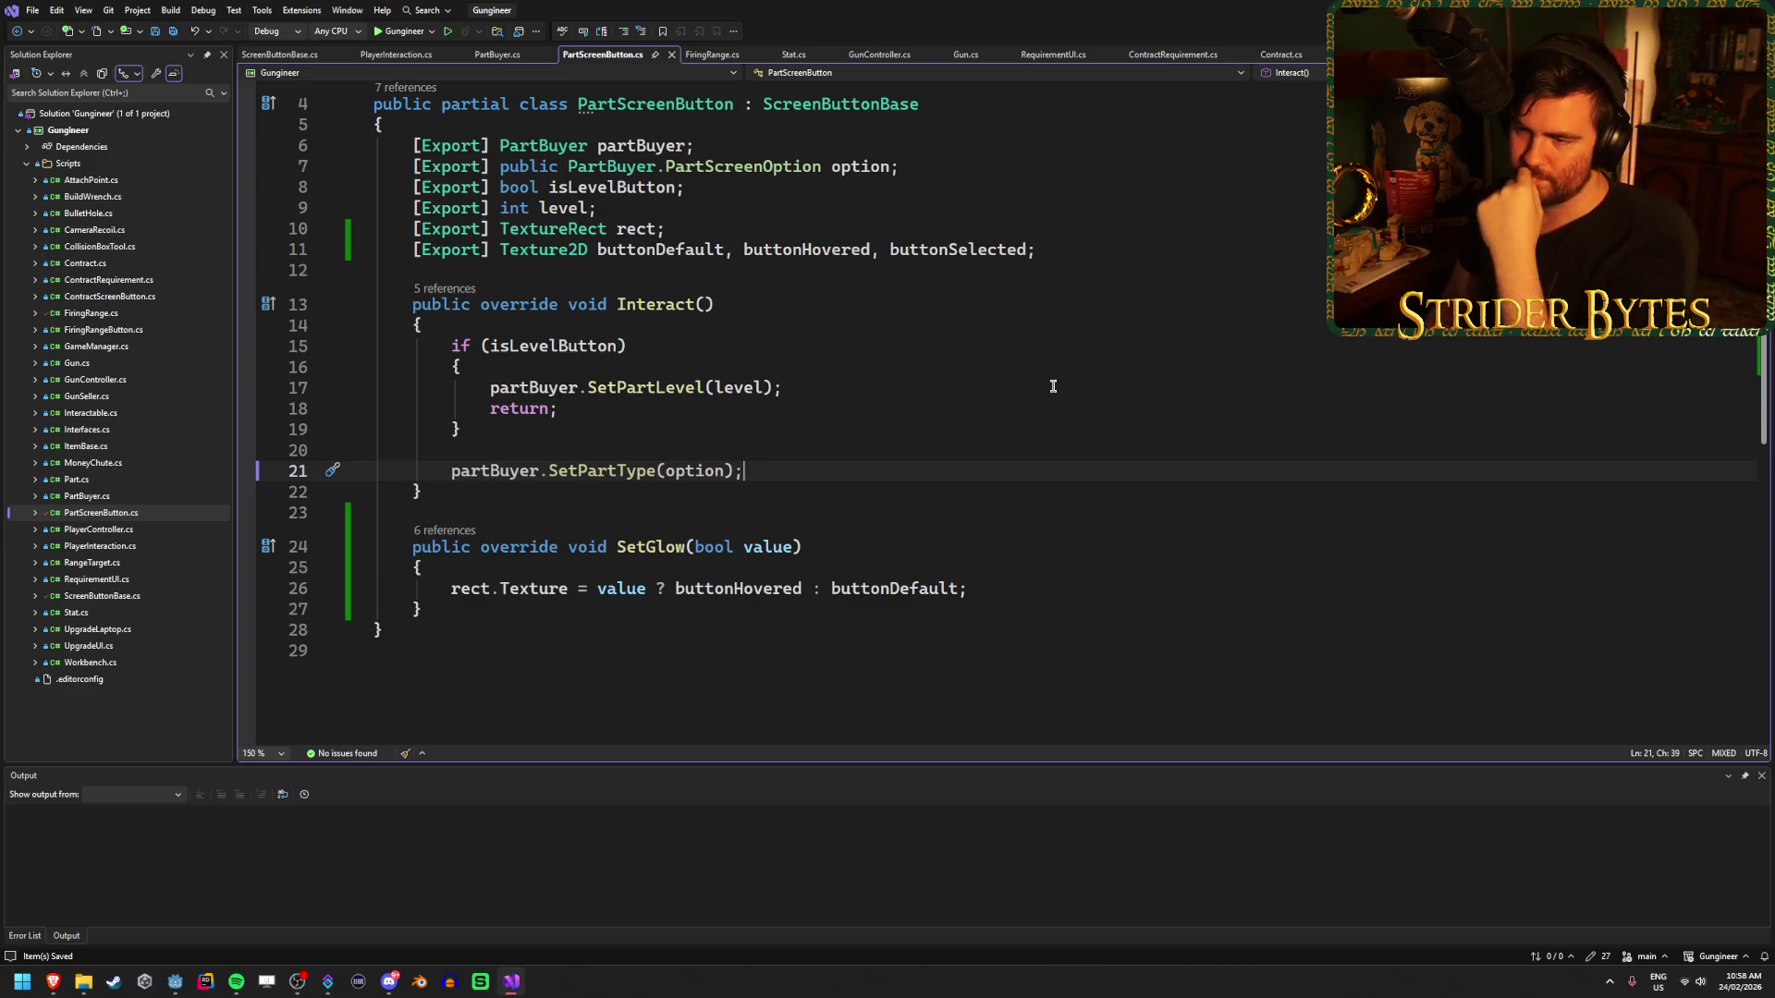
key("Return")
key("Return")
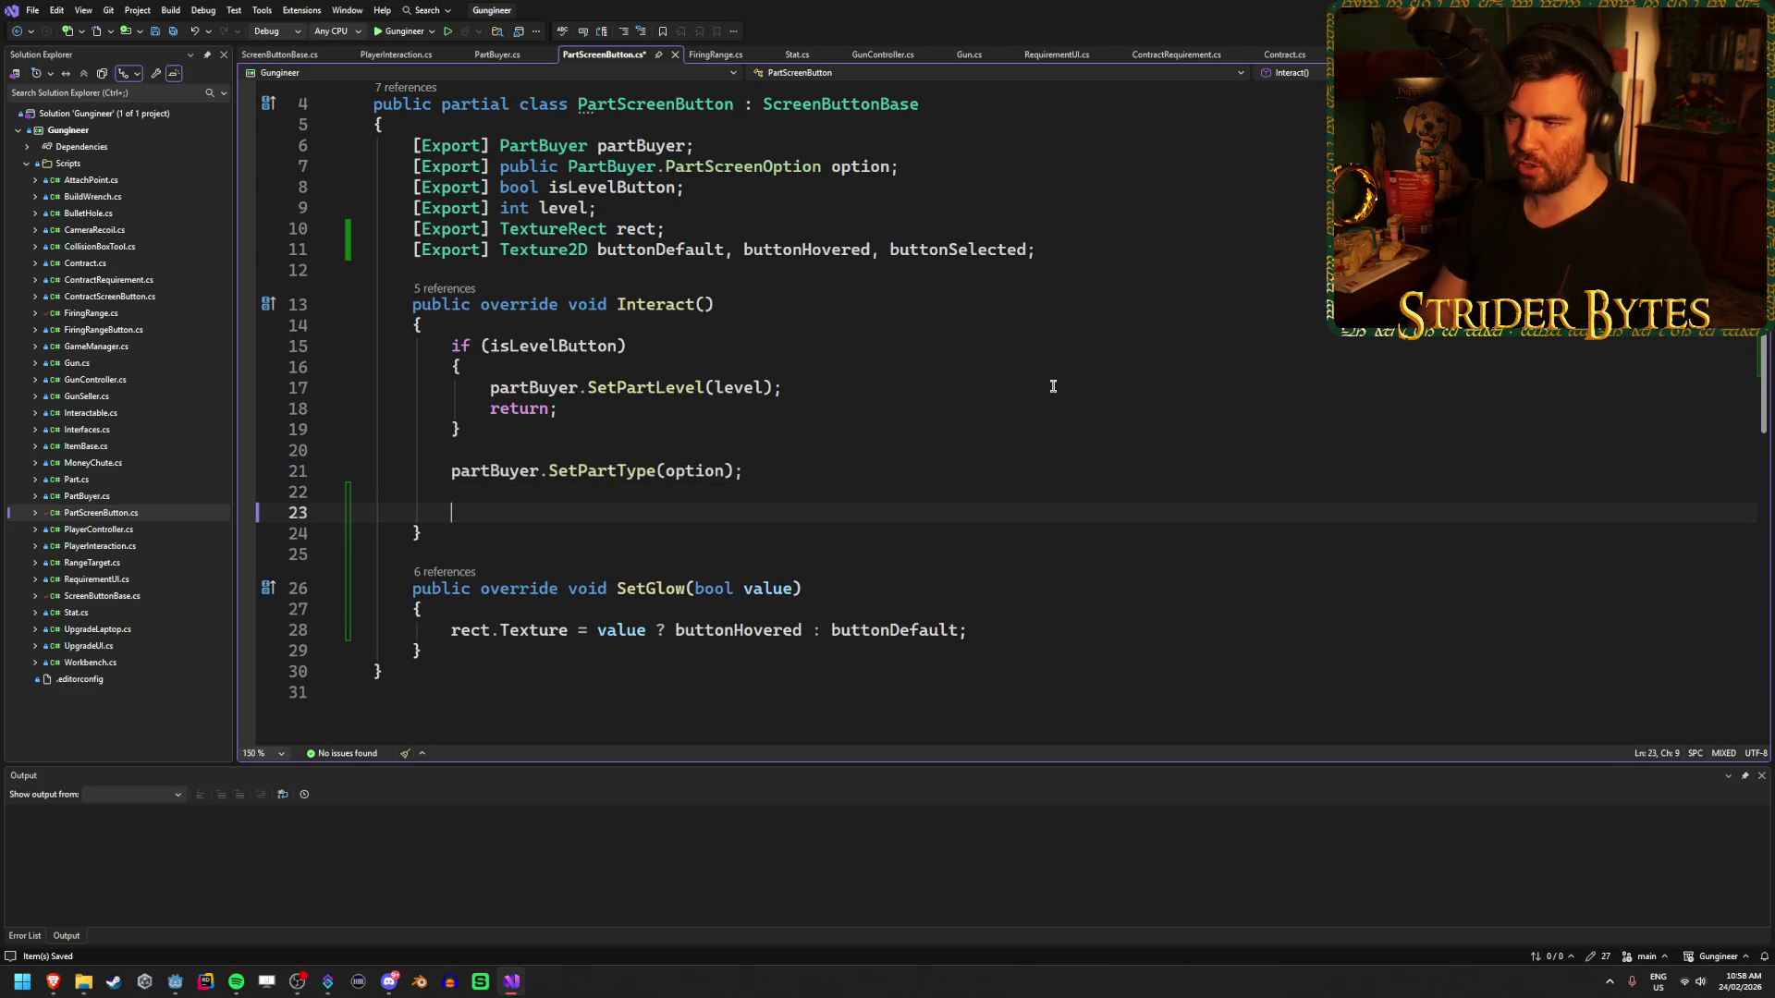
type("rect.")
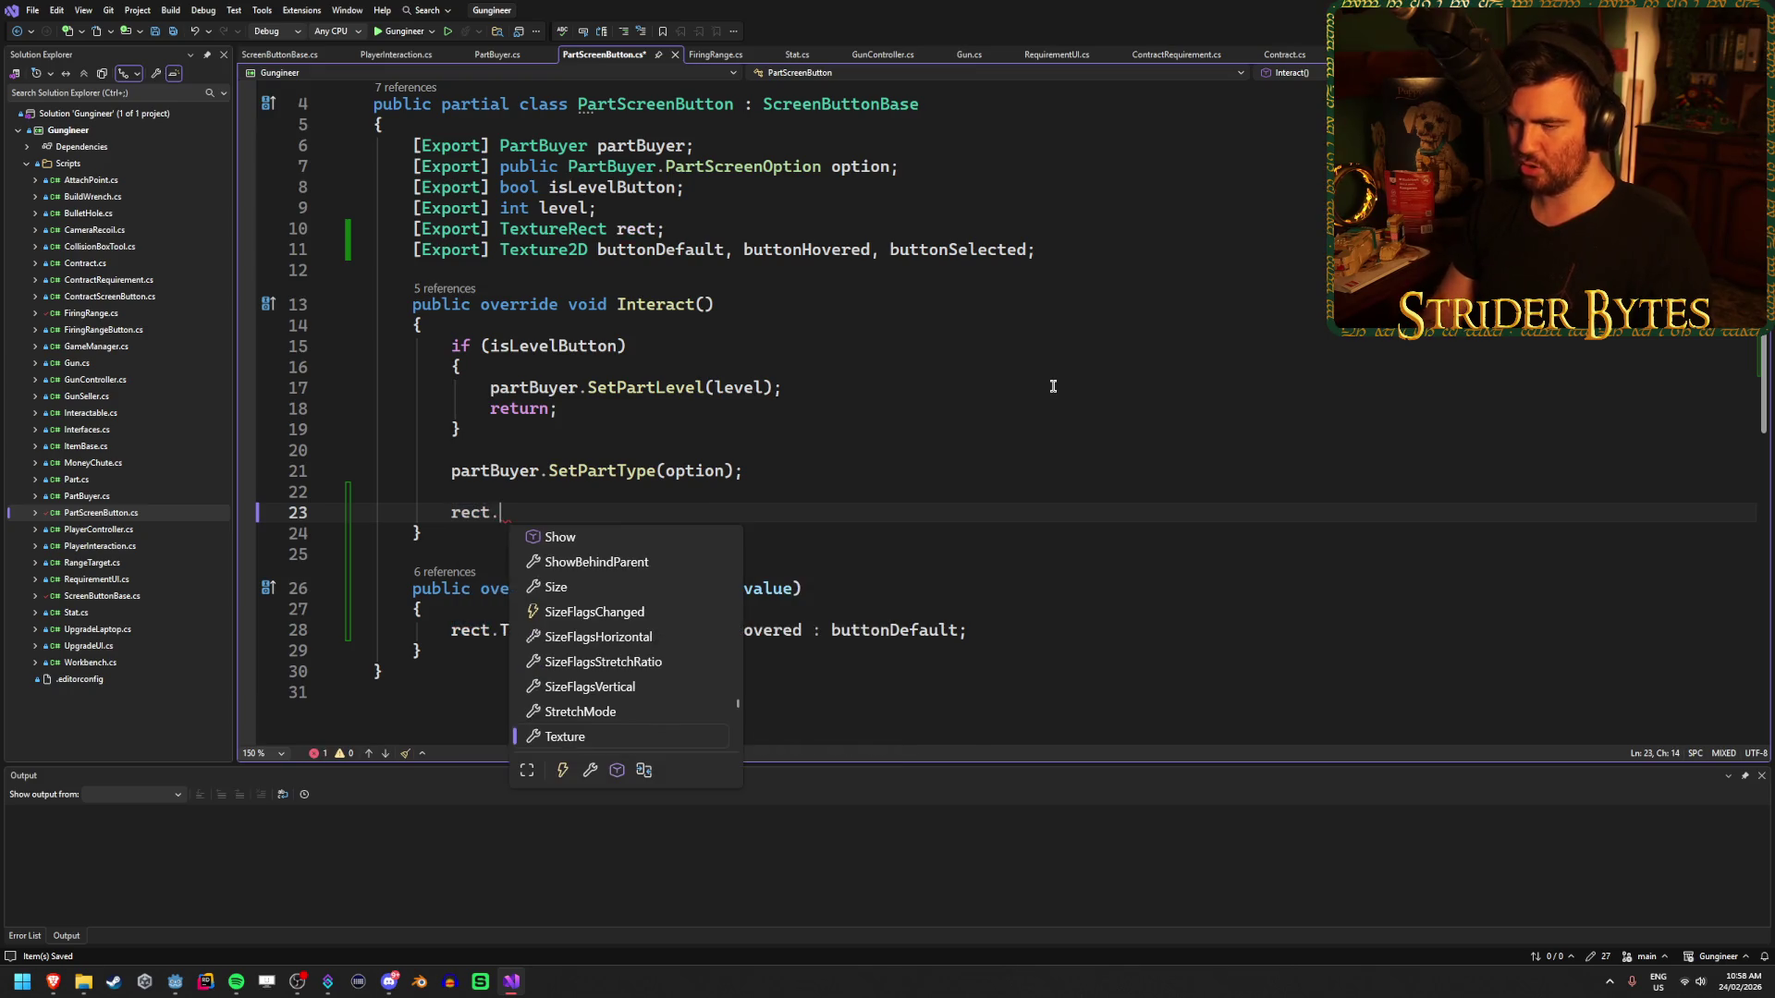
type("Texture = ")
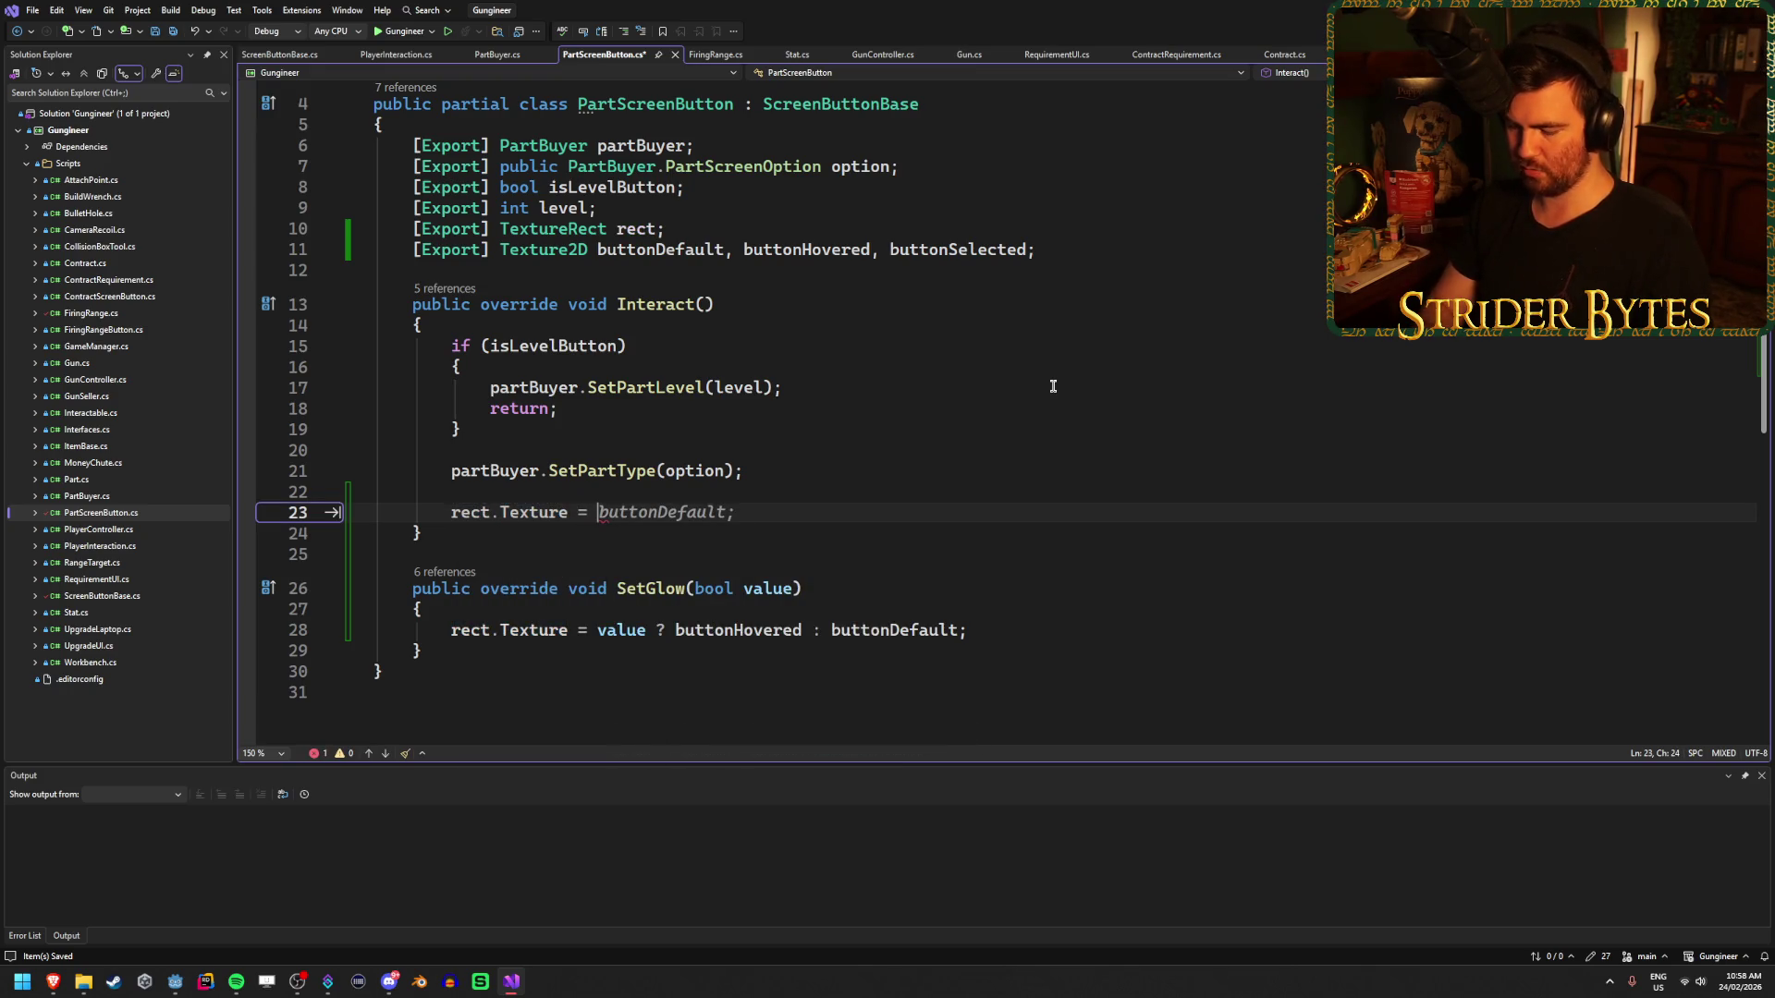
type("button")
key("Down")
key("Down")
key("Tab")
type(";")
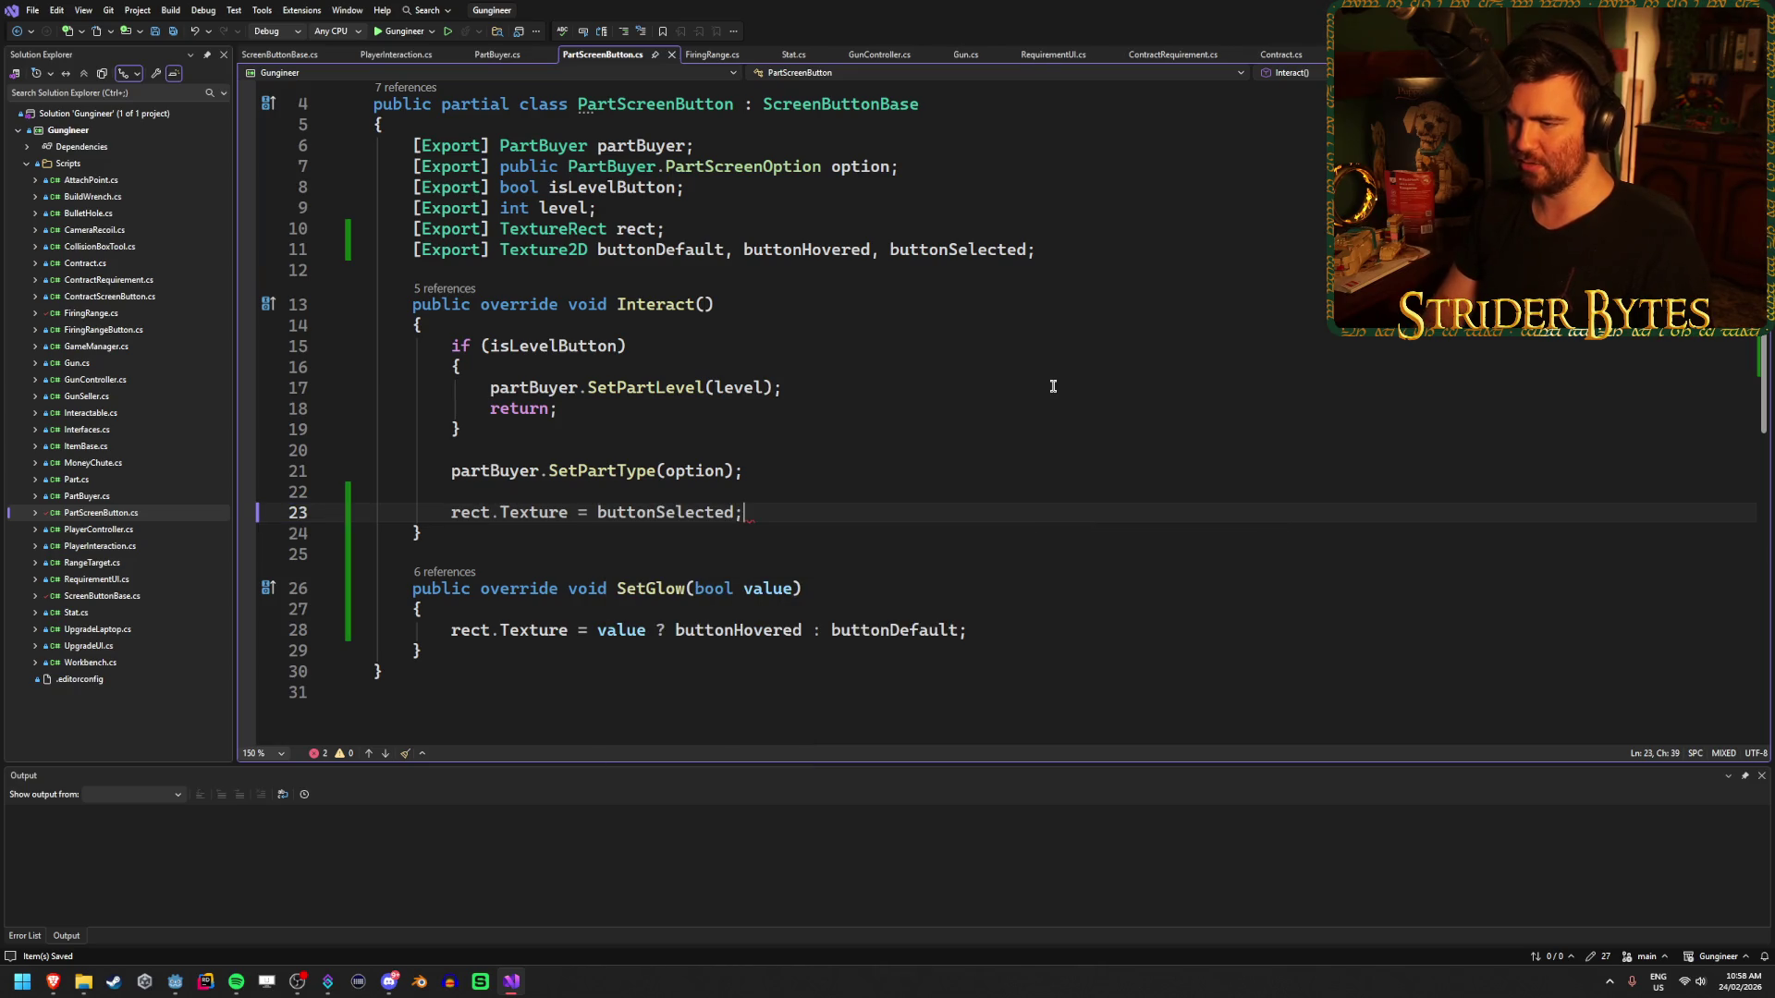
key("alt+Tab")
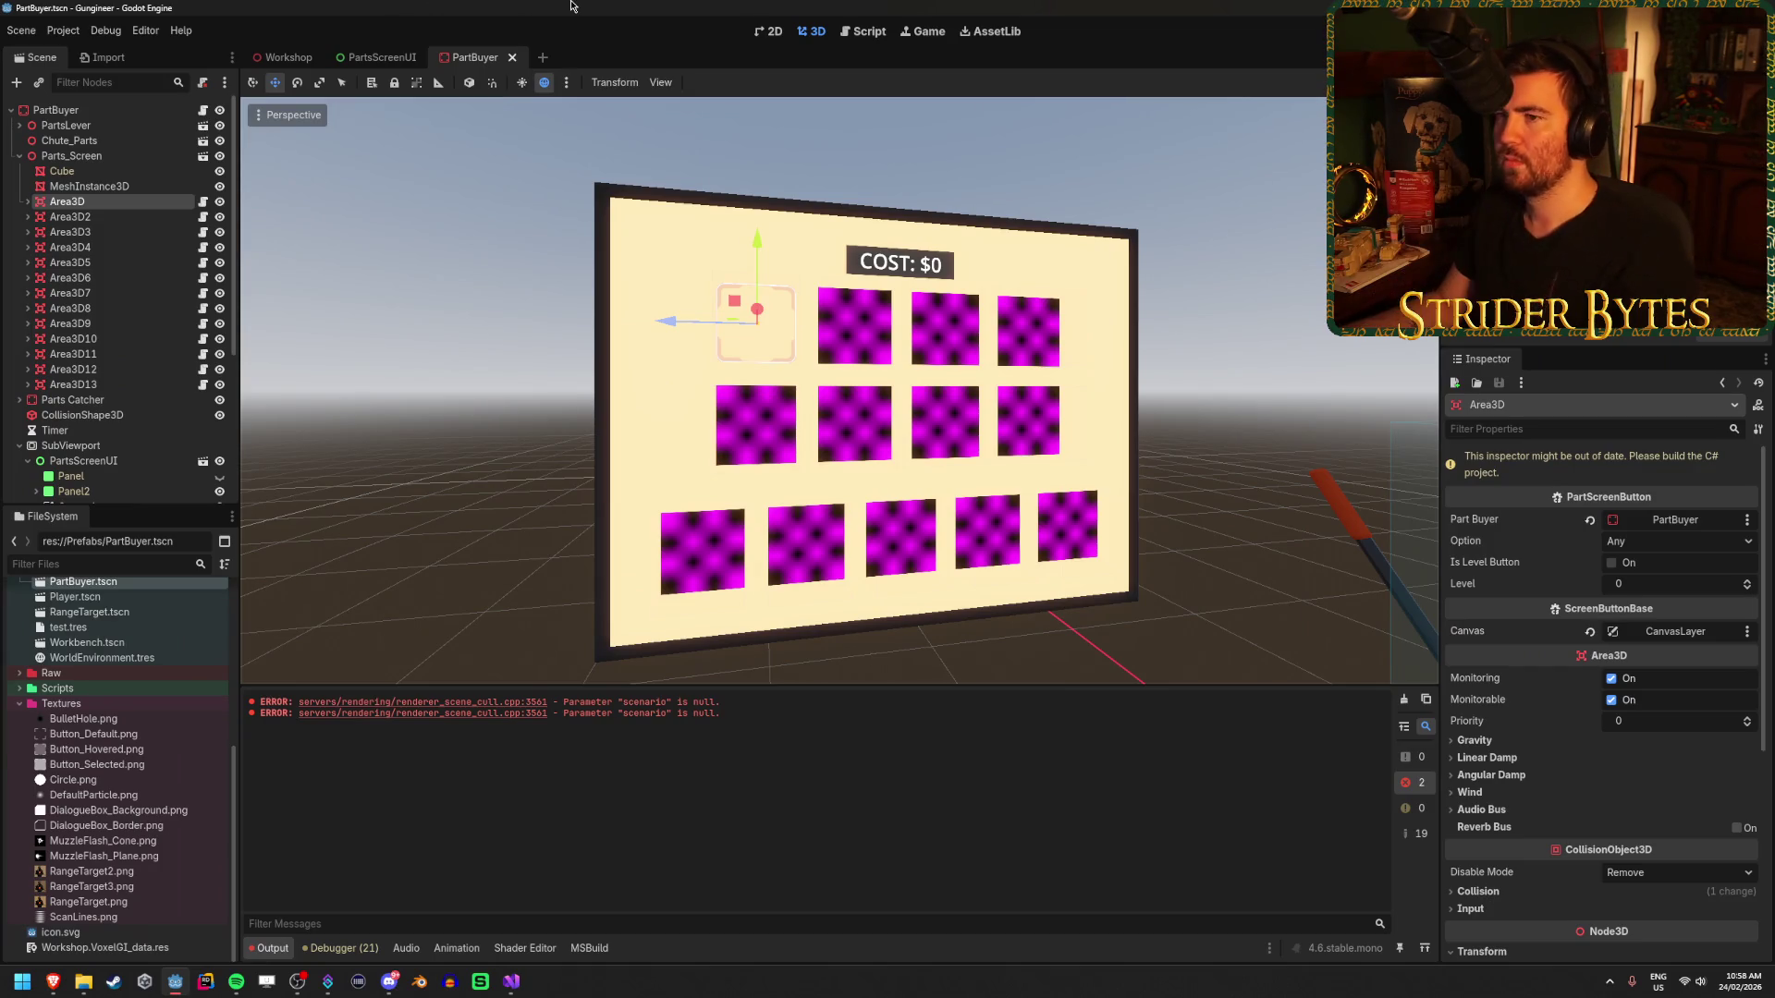
- Rebuild with F5 and inspect AnyPartButton, CanvasModulate, CanvasLayer and the PartsScreenUI layout
key("F5")
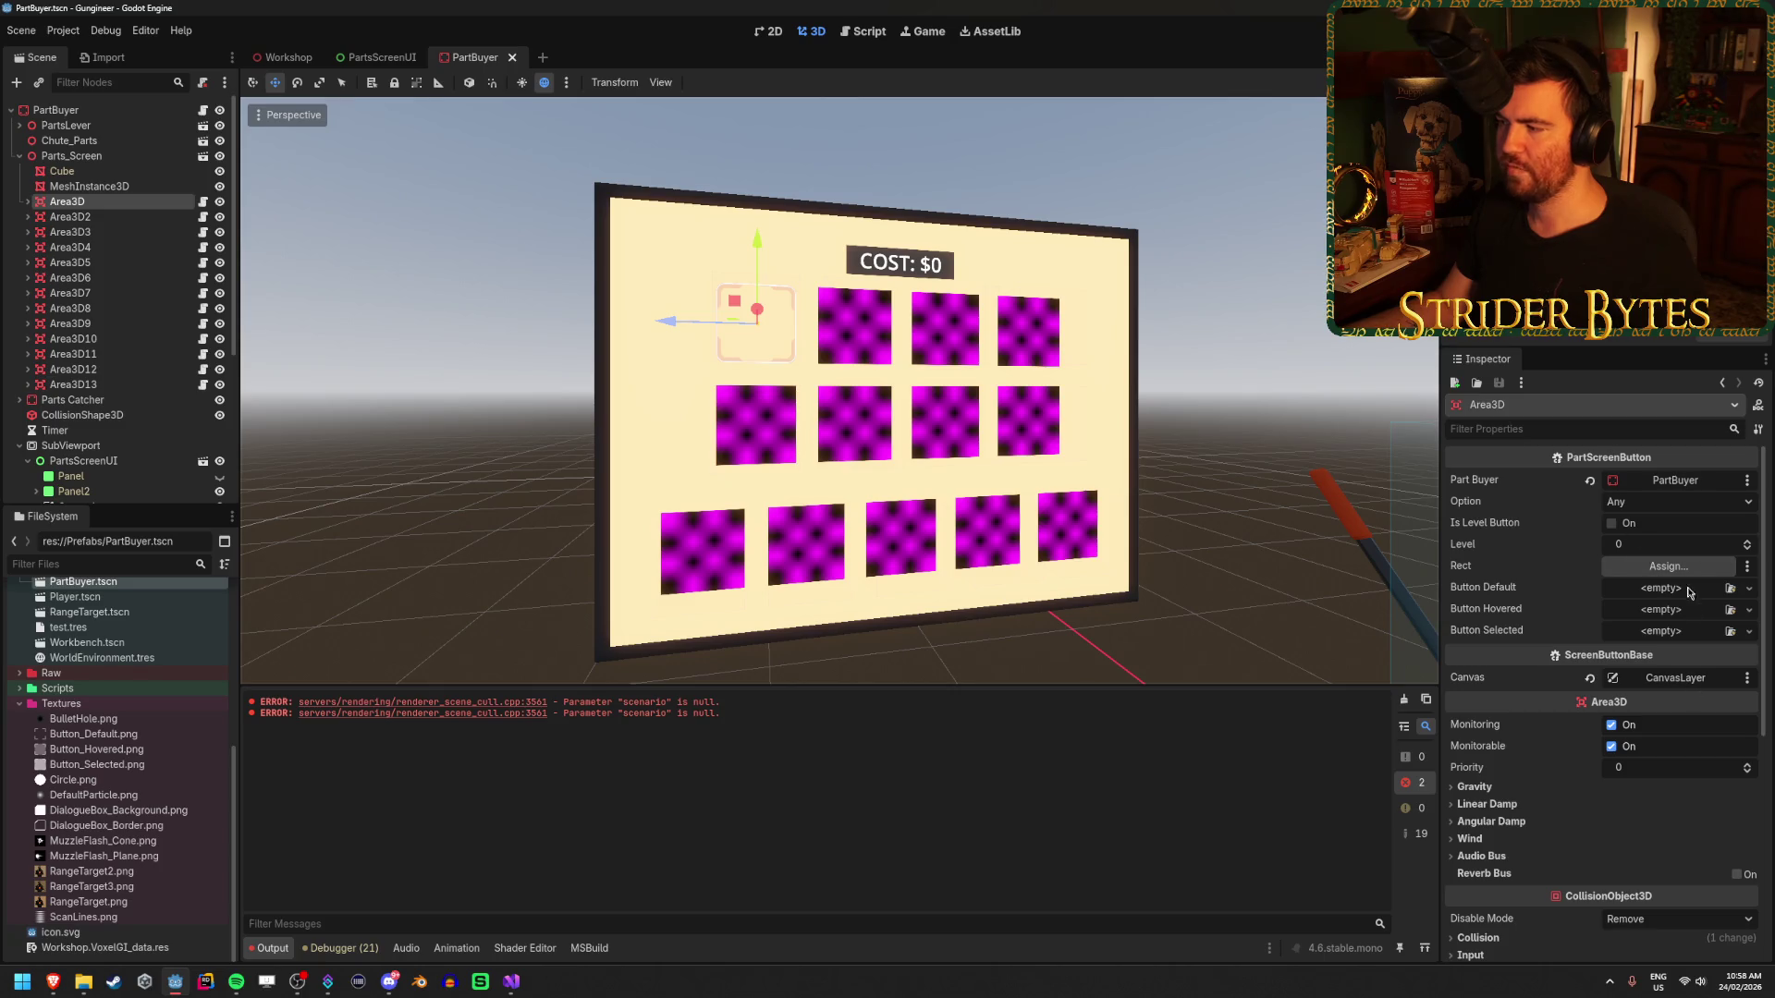
scroll(139, 314, "down", 3)
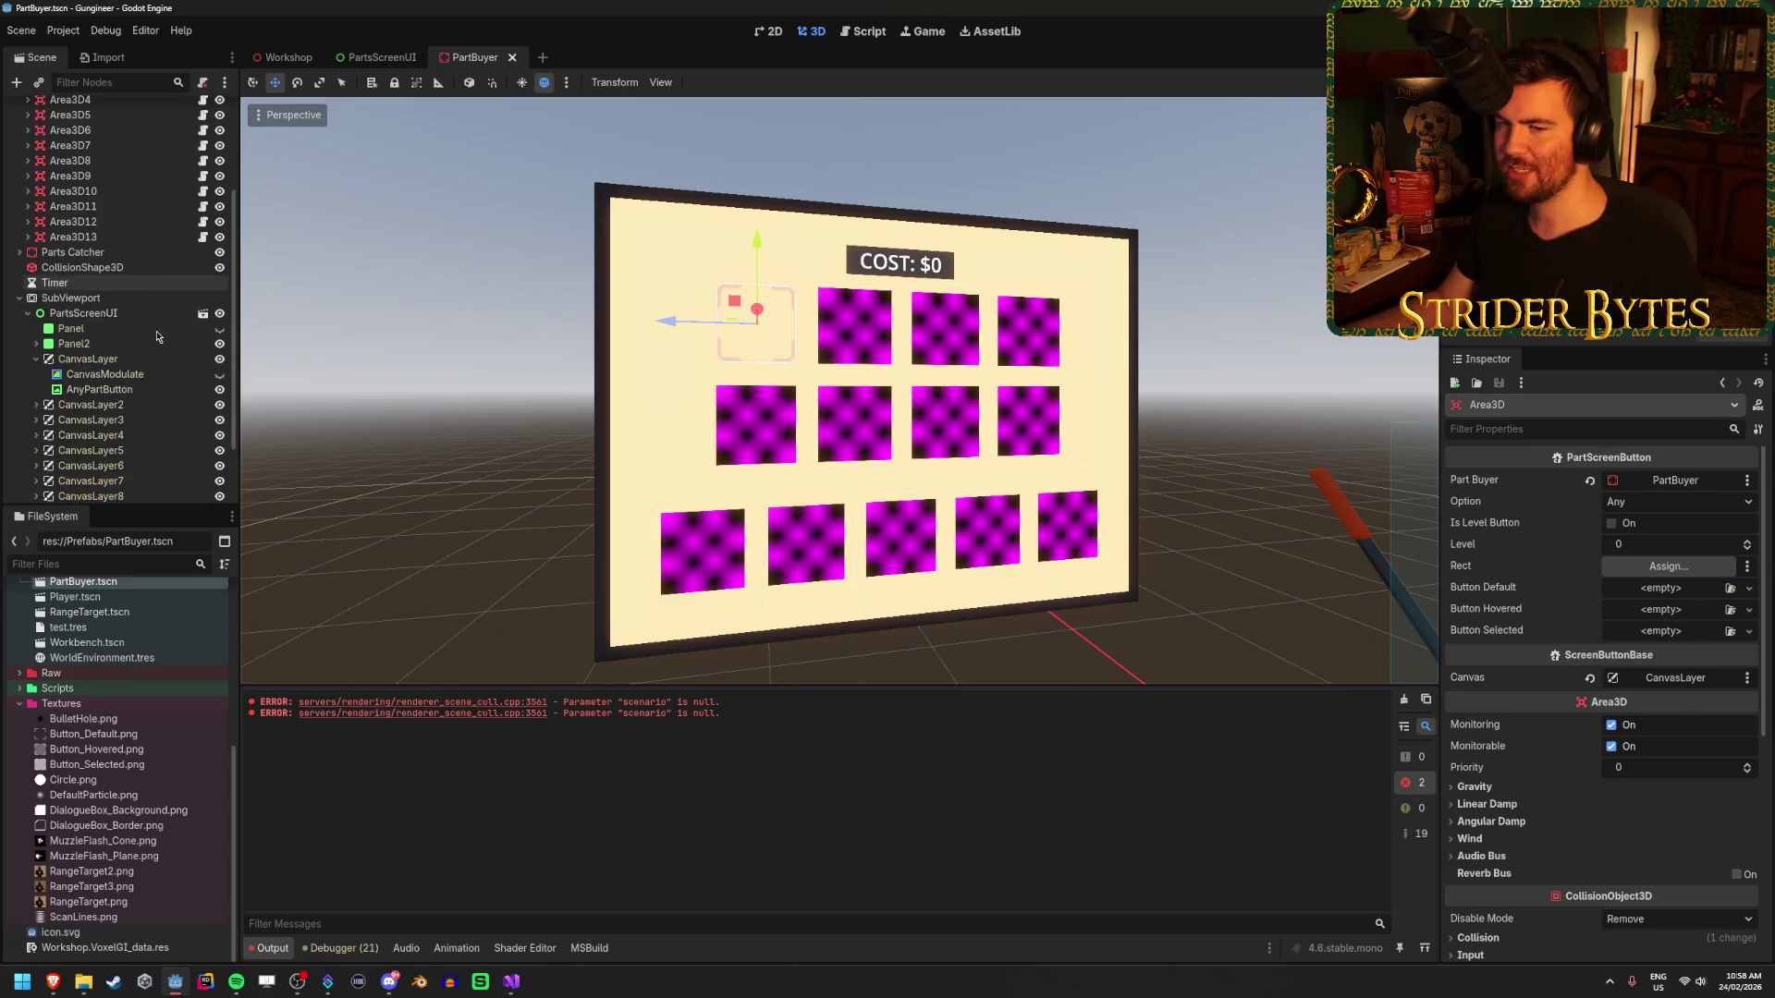
scroll(154, 318, "down", 2)
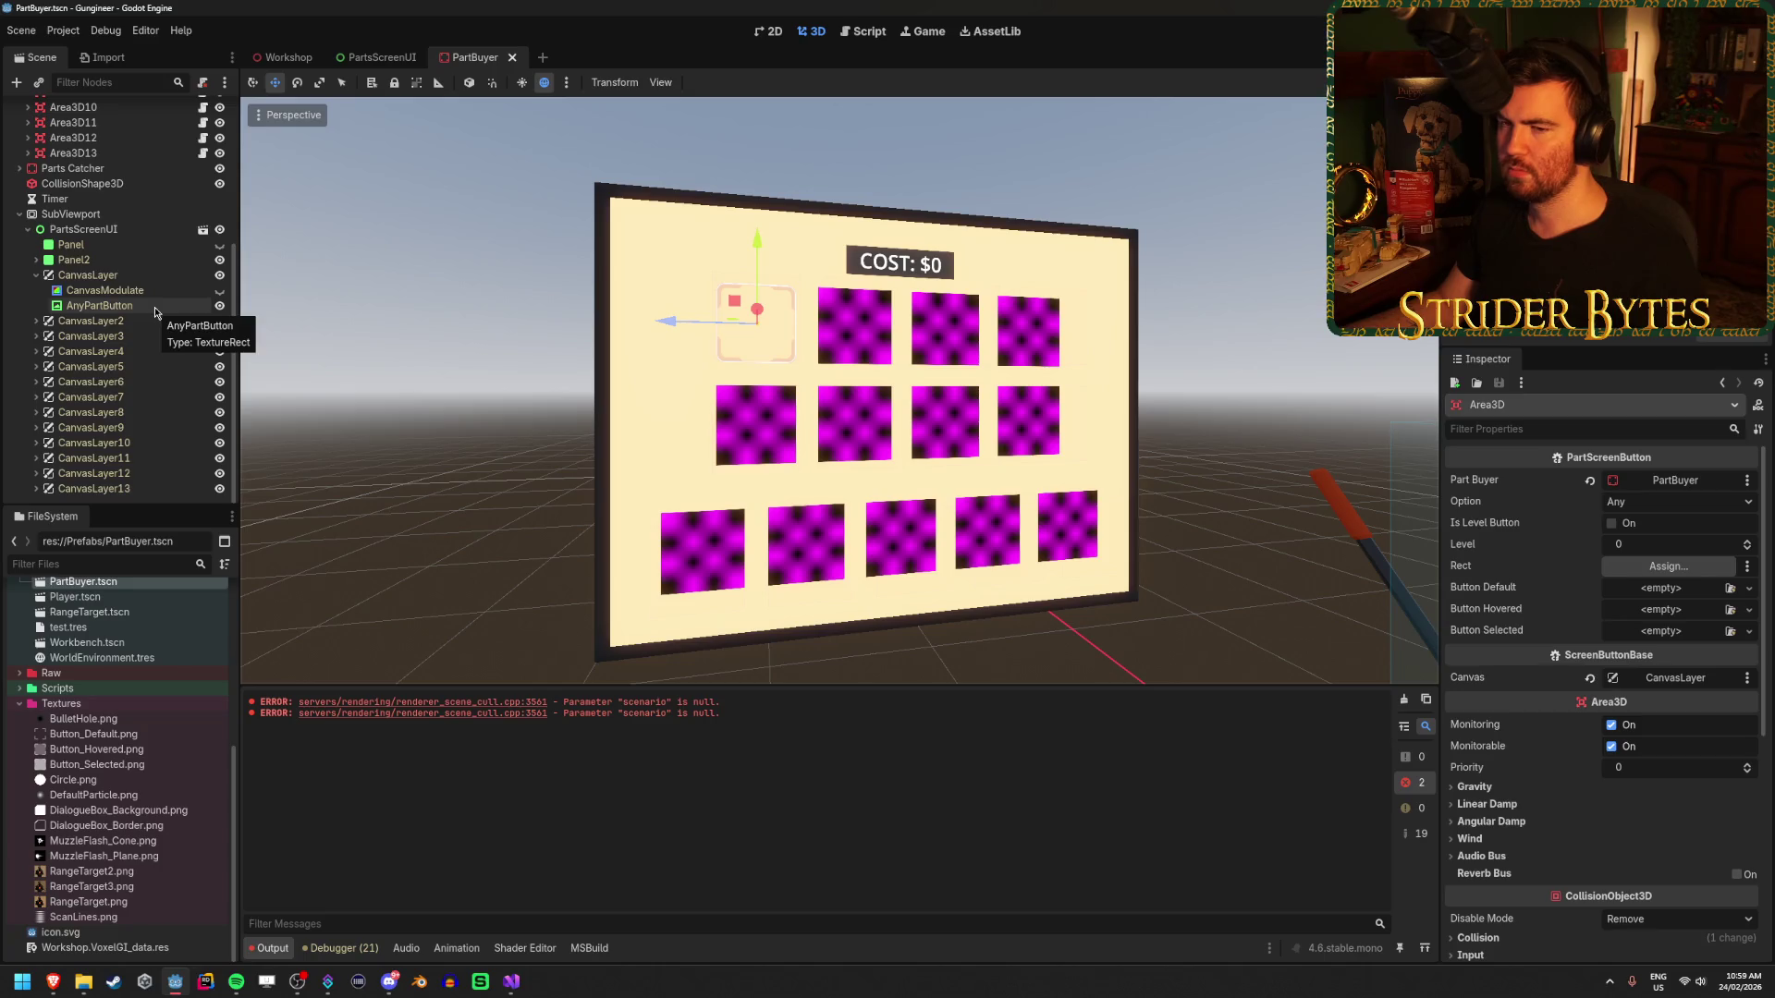
left_click(155, 305)
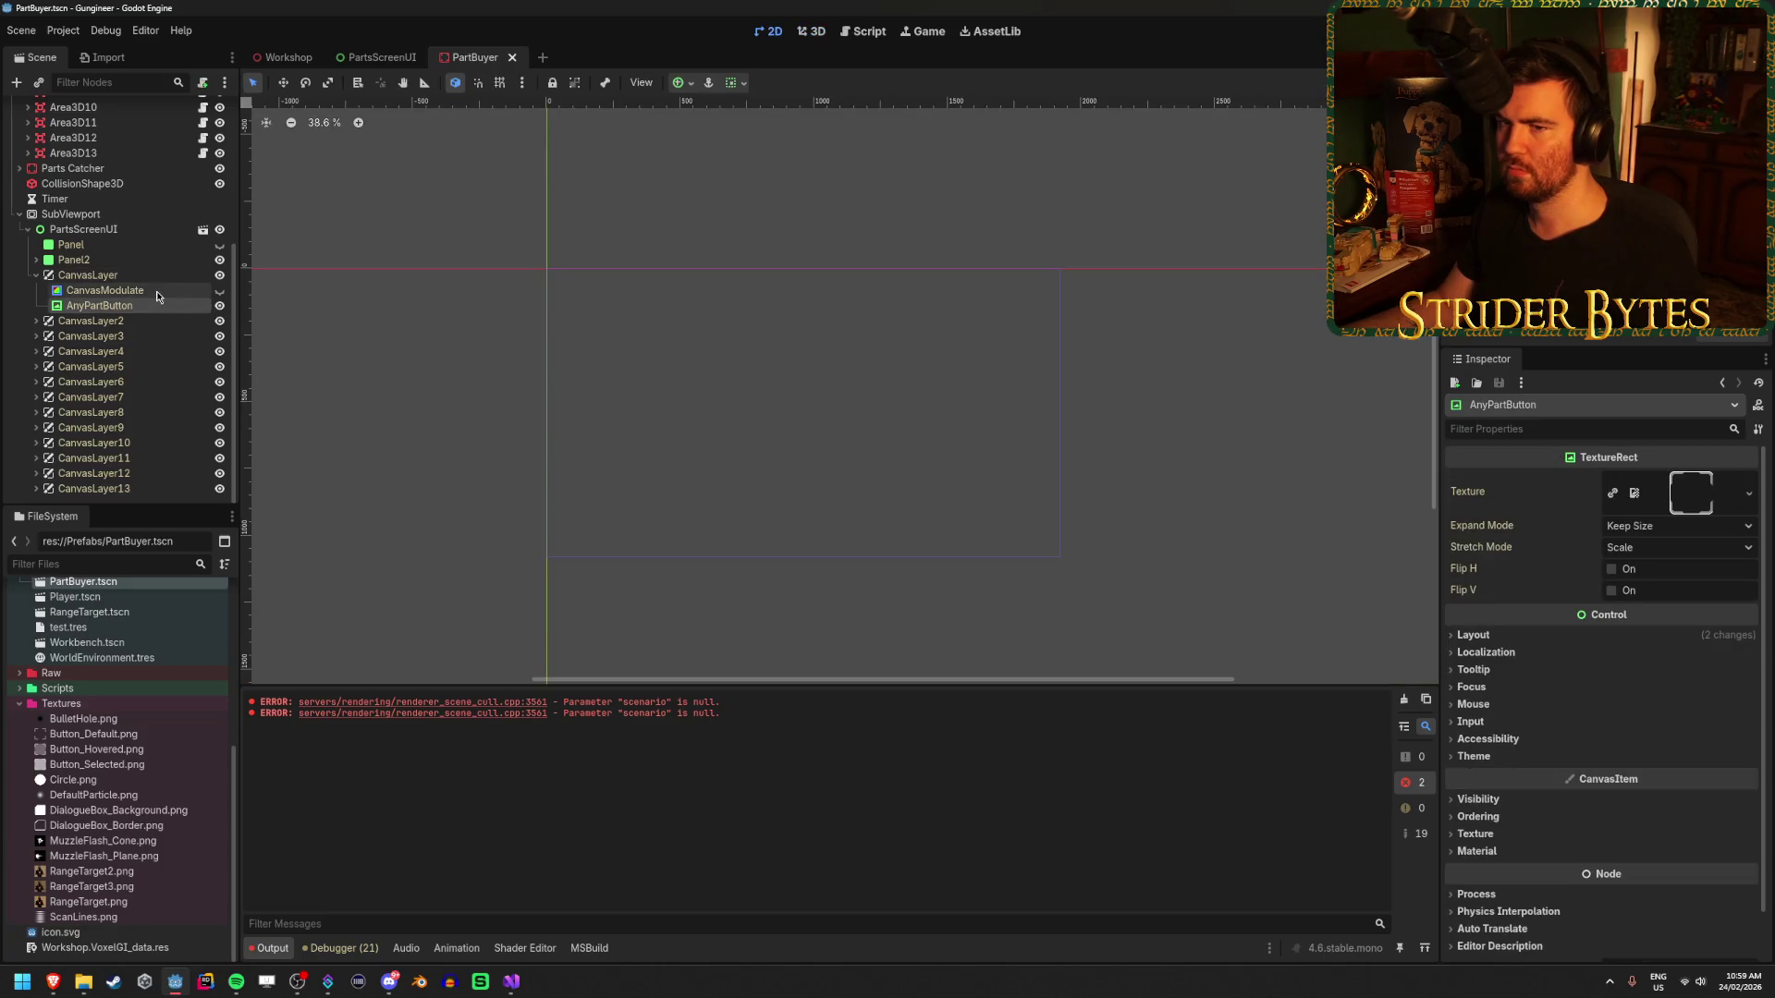
left_click(158, 290)
left_click(158, 275)
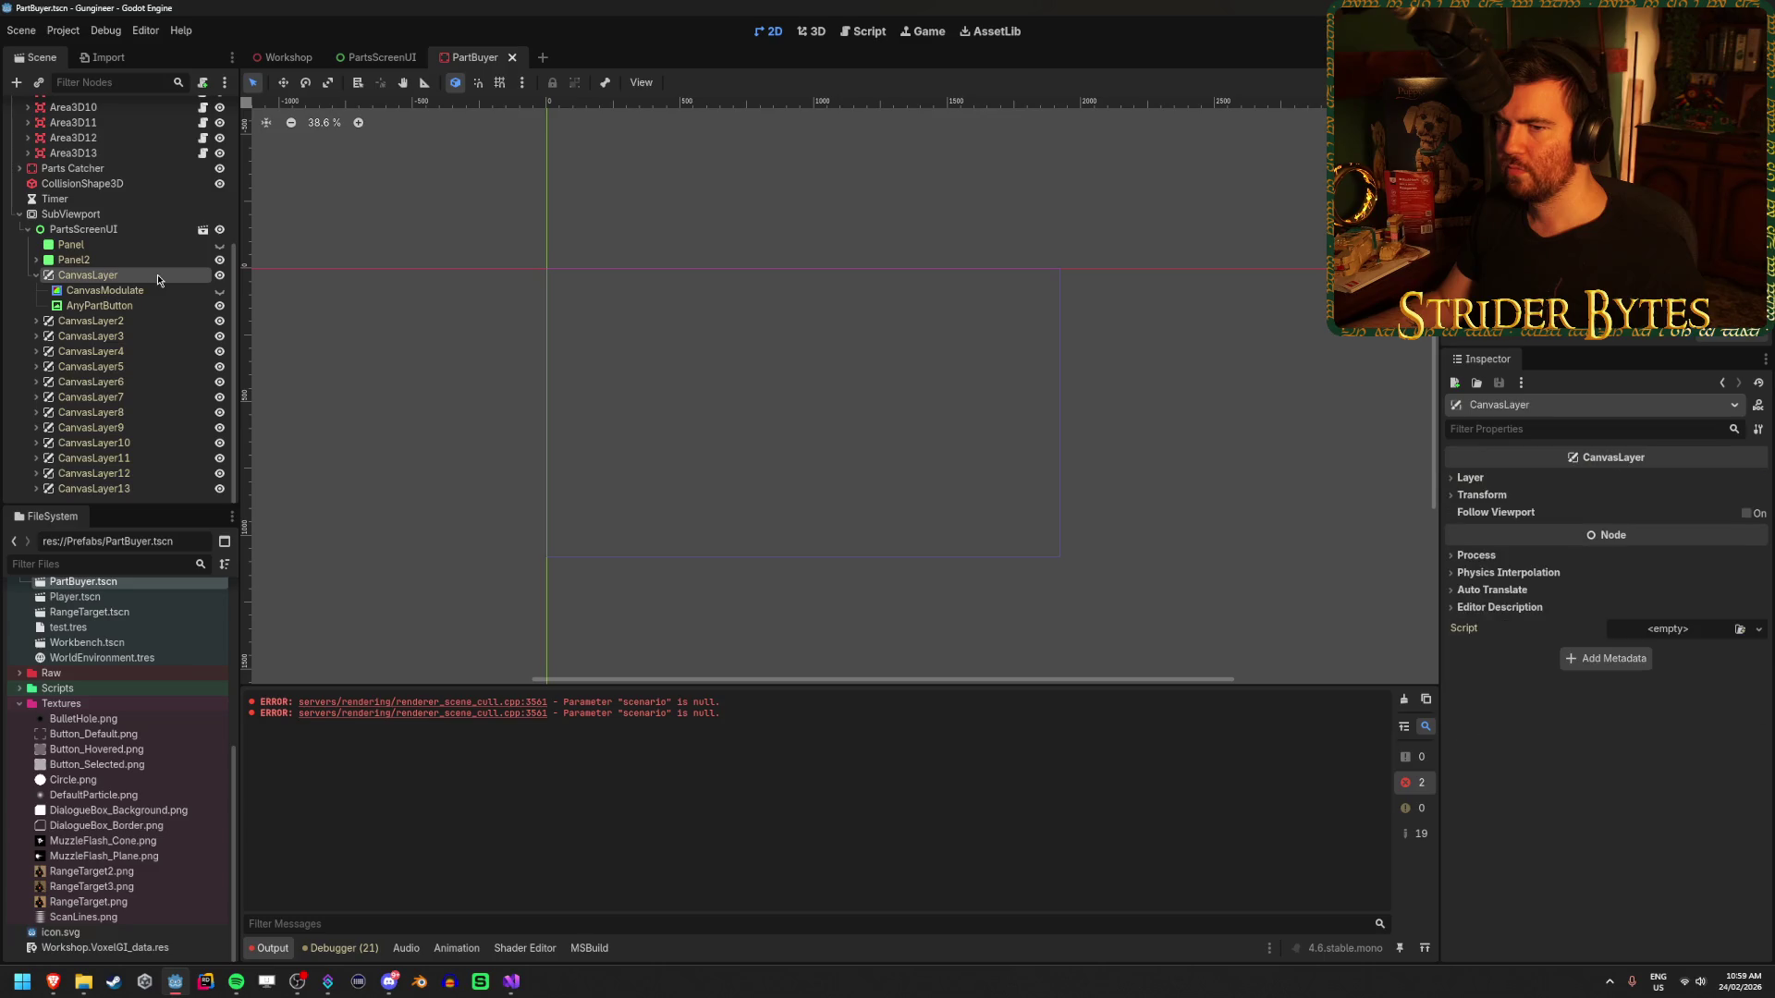
left_click(145, 231)
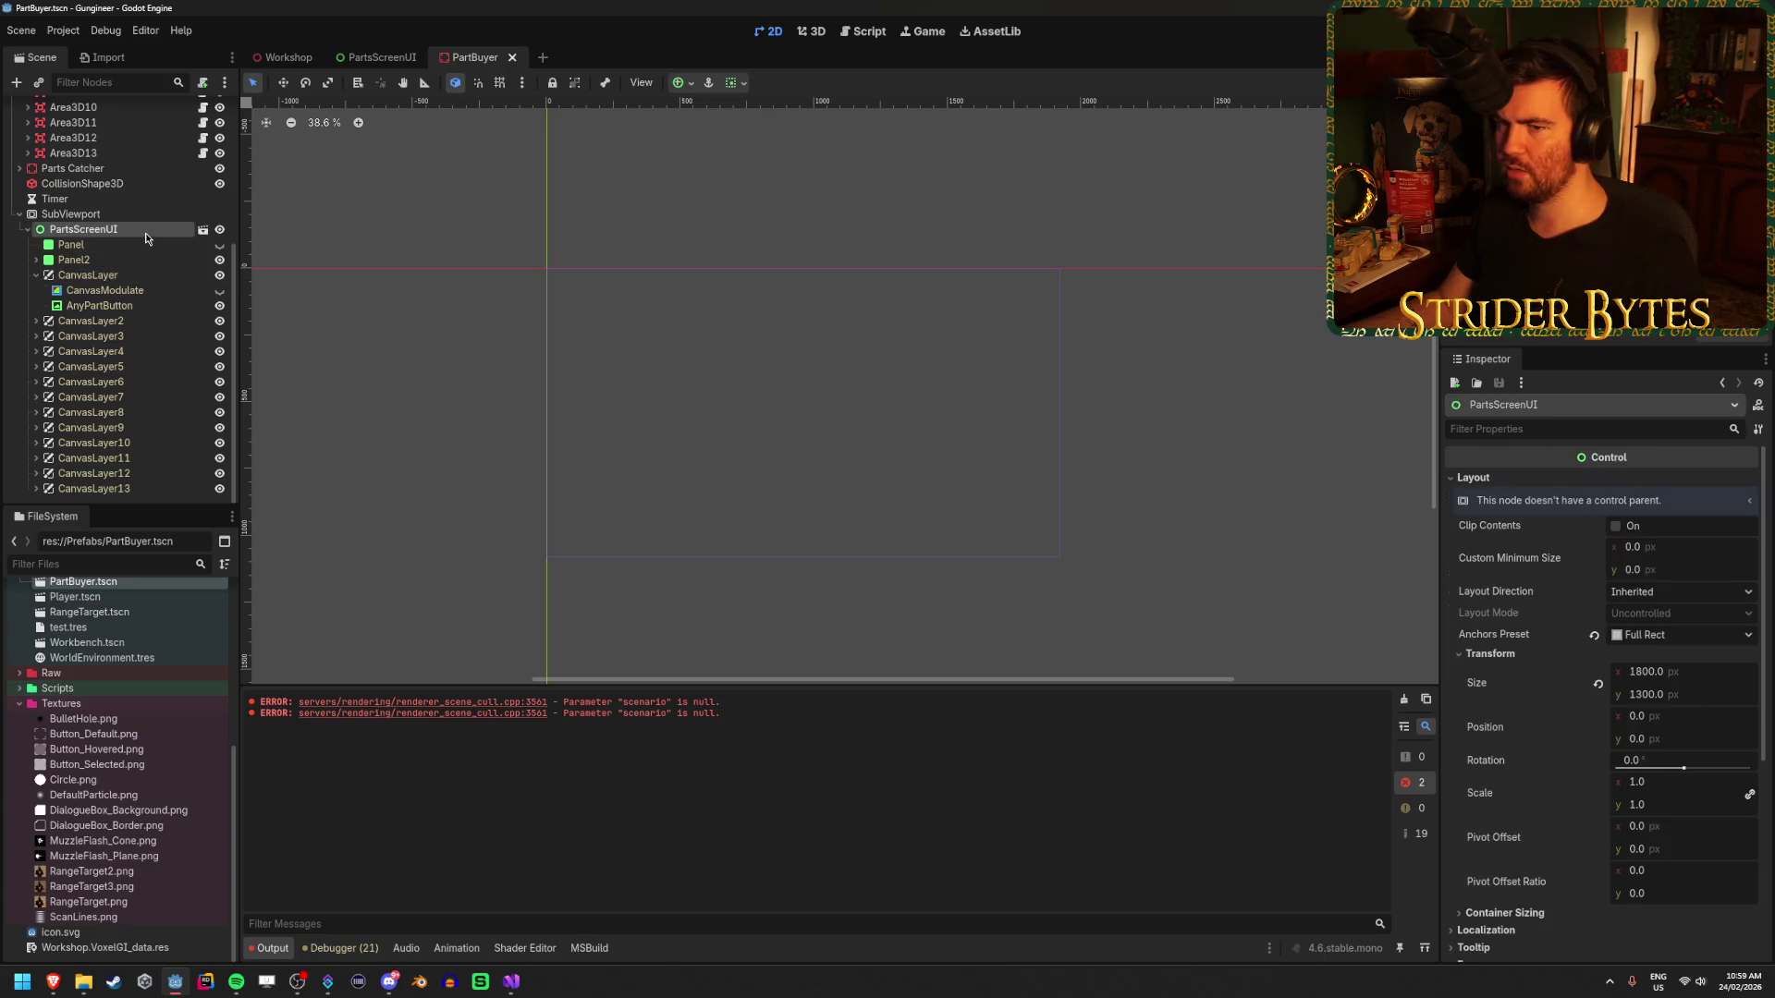
scroll(1627, 636, "down", 5)
scroll(1627, 636, "up", 5)
scroll(1238, 549, "up", 2)
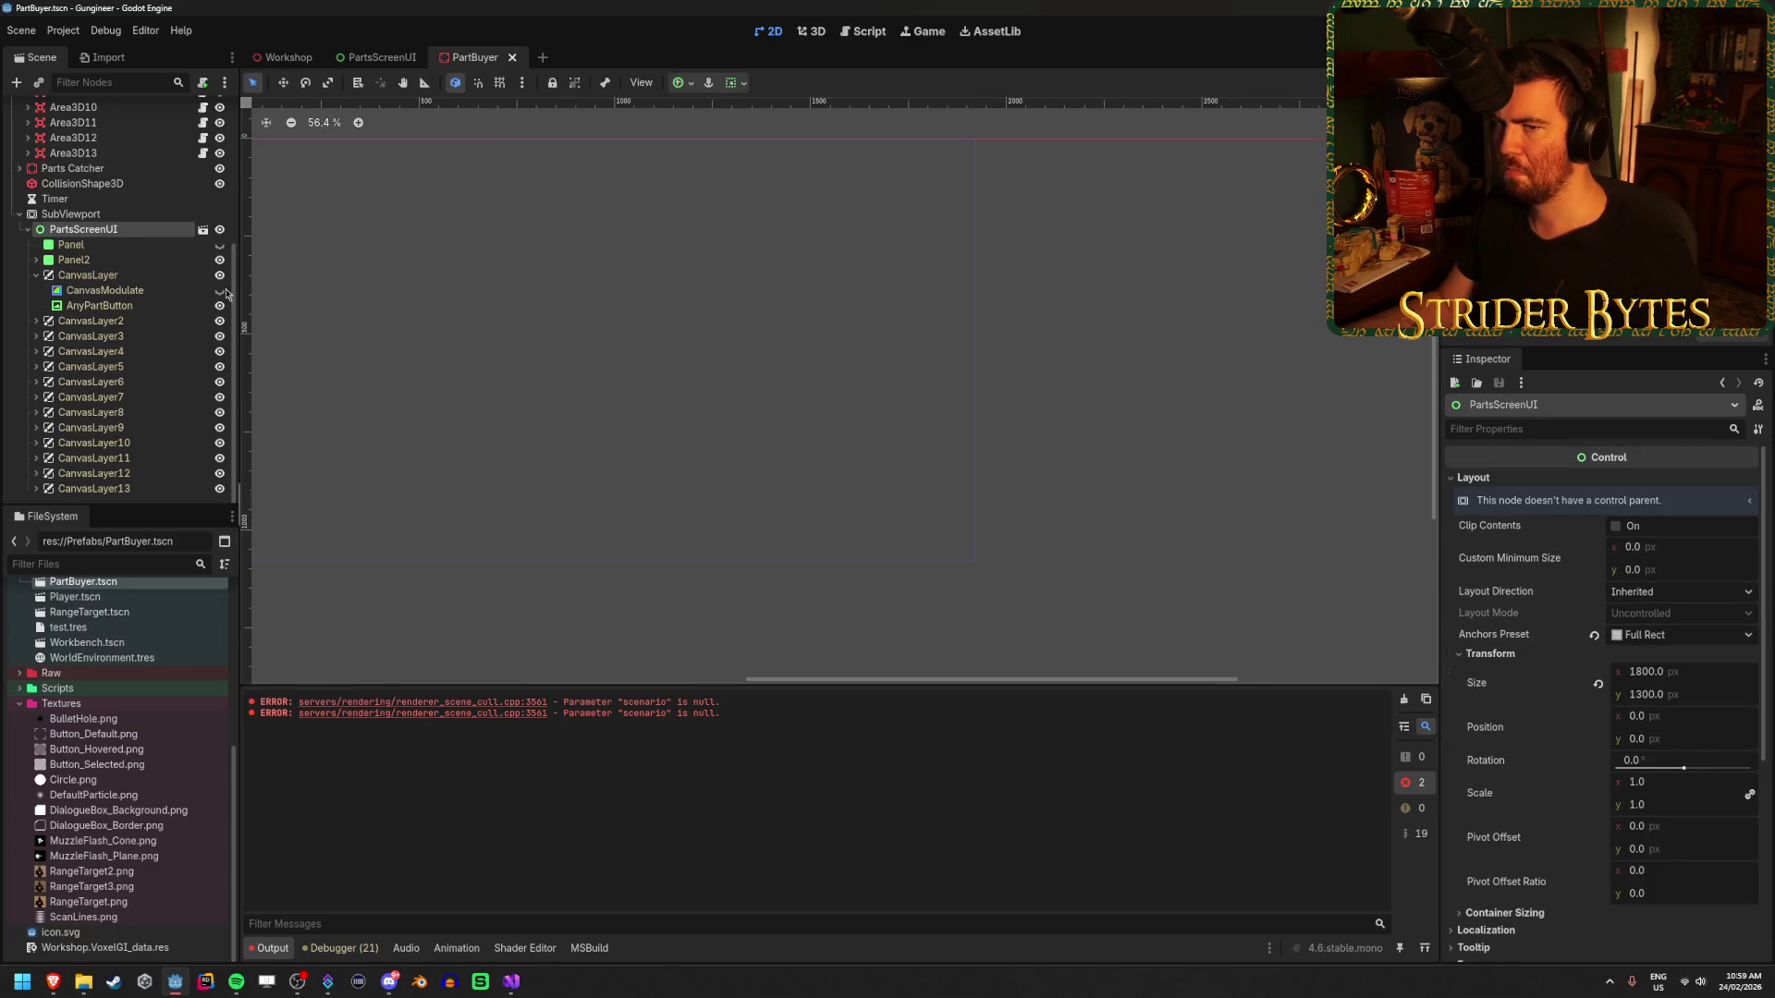
left_click(125, 303)
scroll(689, 386, "down", 3)
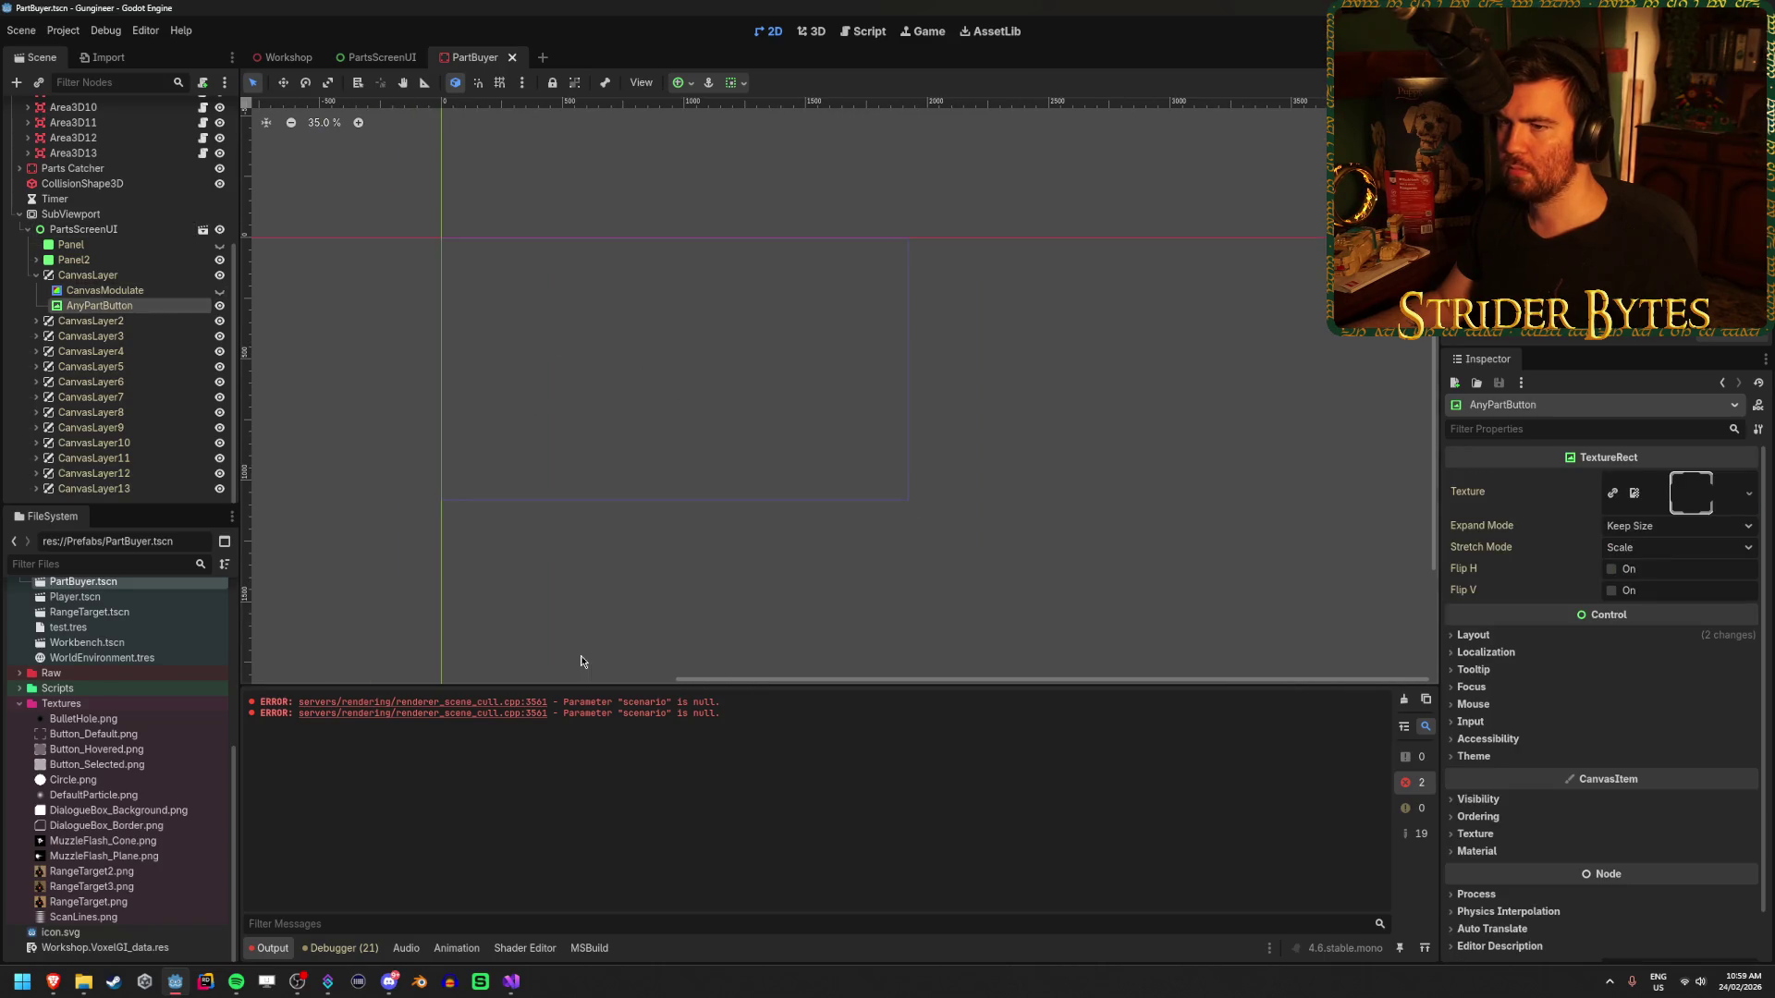
- Select the first Area3D to see its new Rect and texture fields, save PartBuyer, and reopen the script
left_click(515, 978)
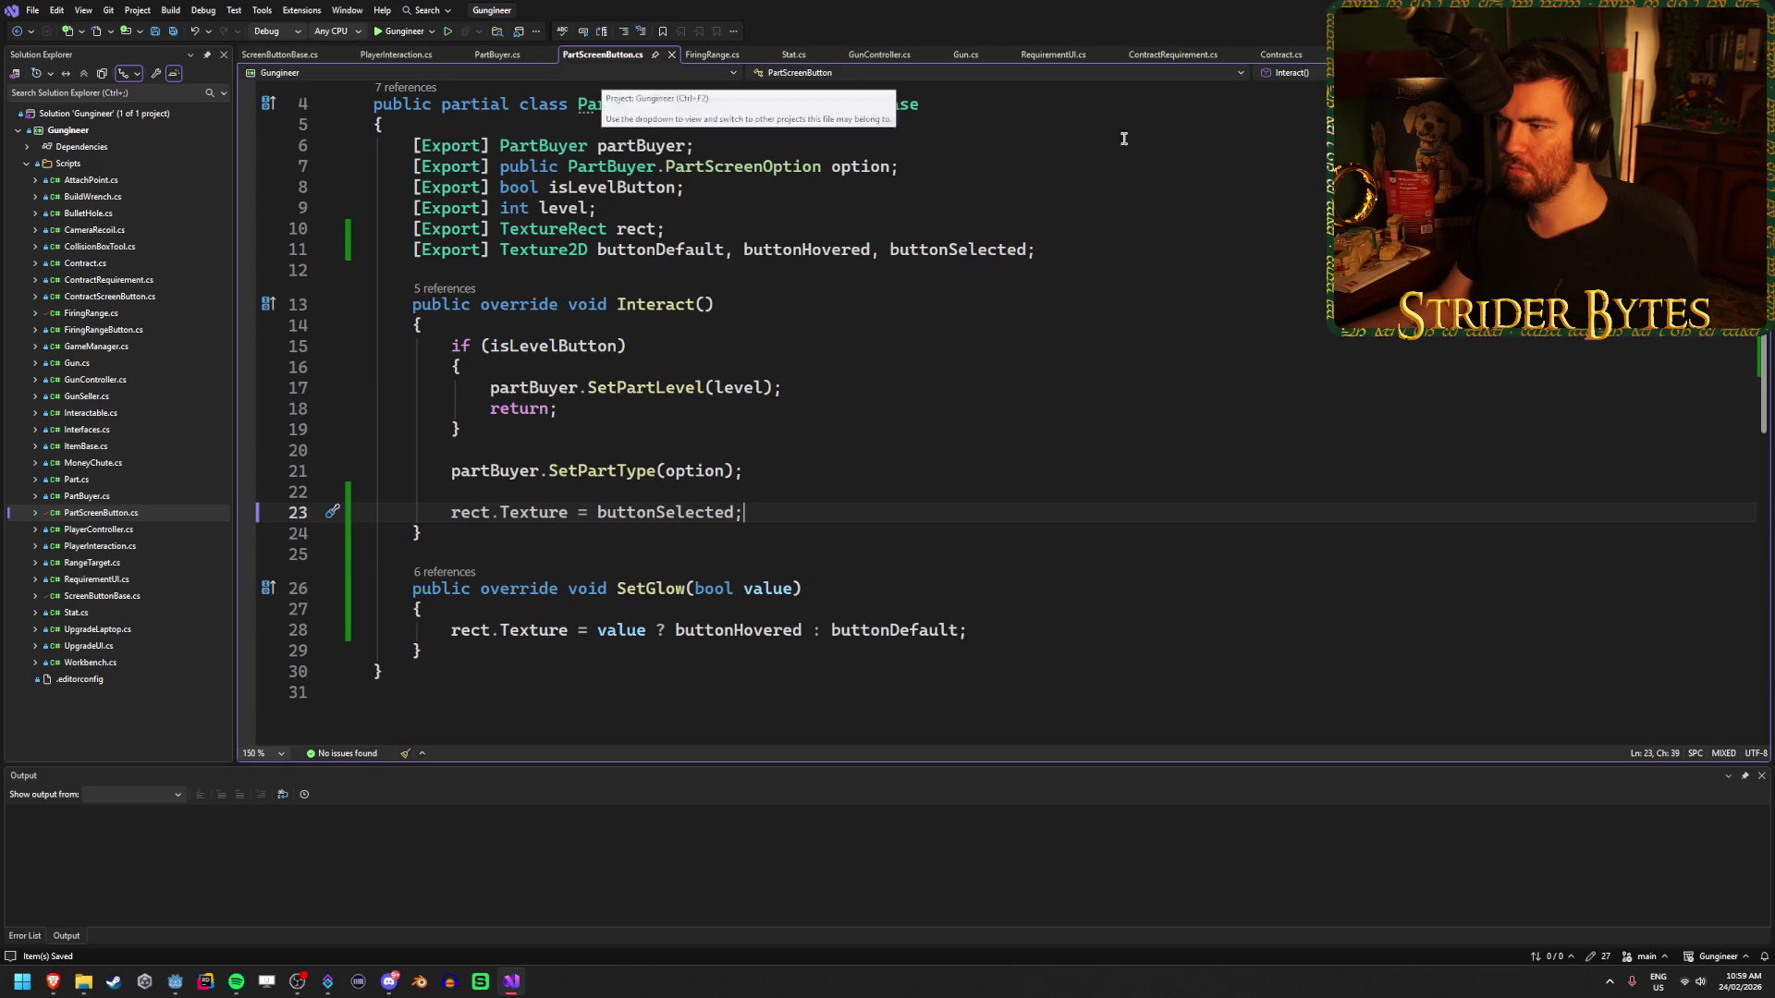
key("alt+Tab")
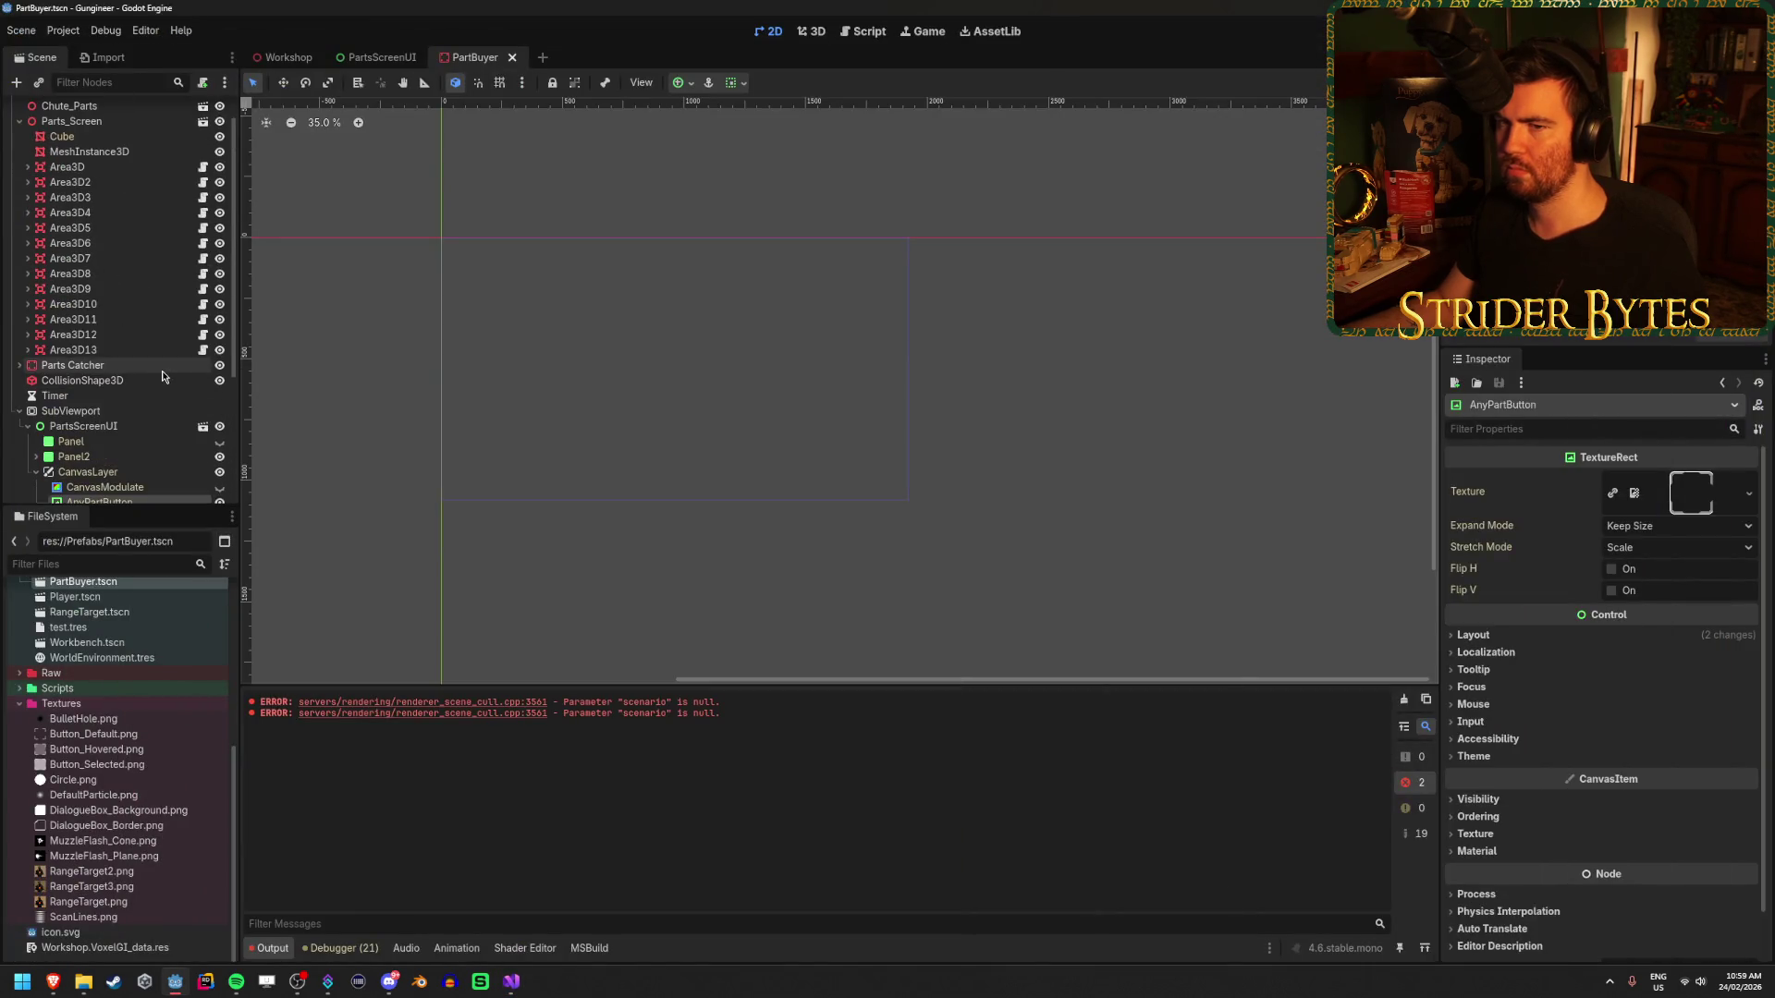
left_click(97, 198)
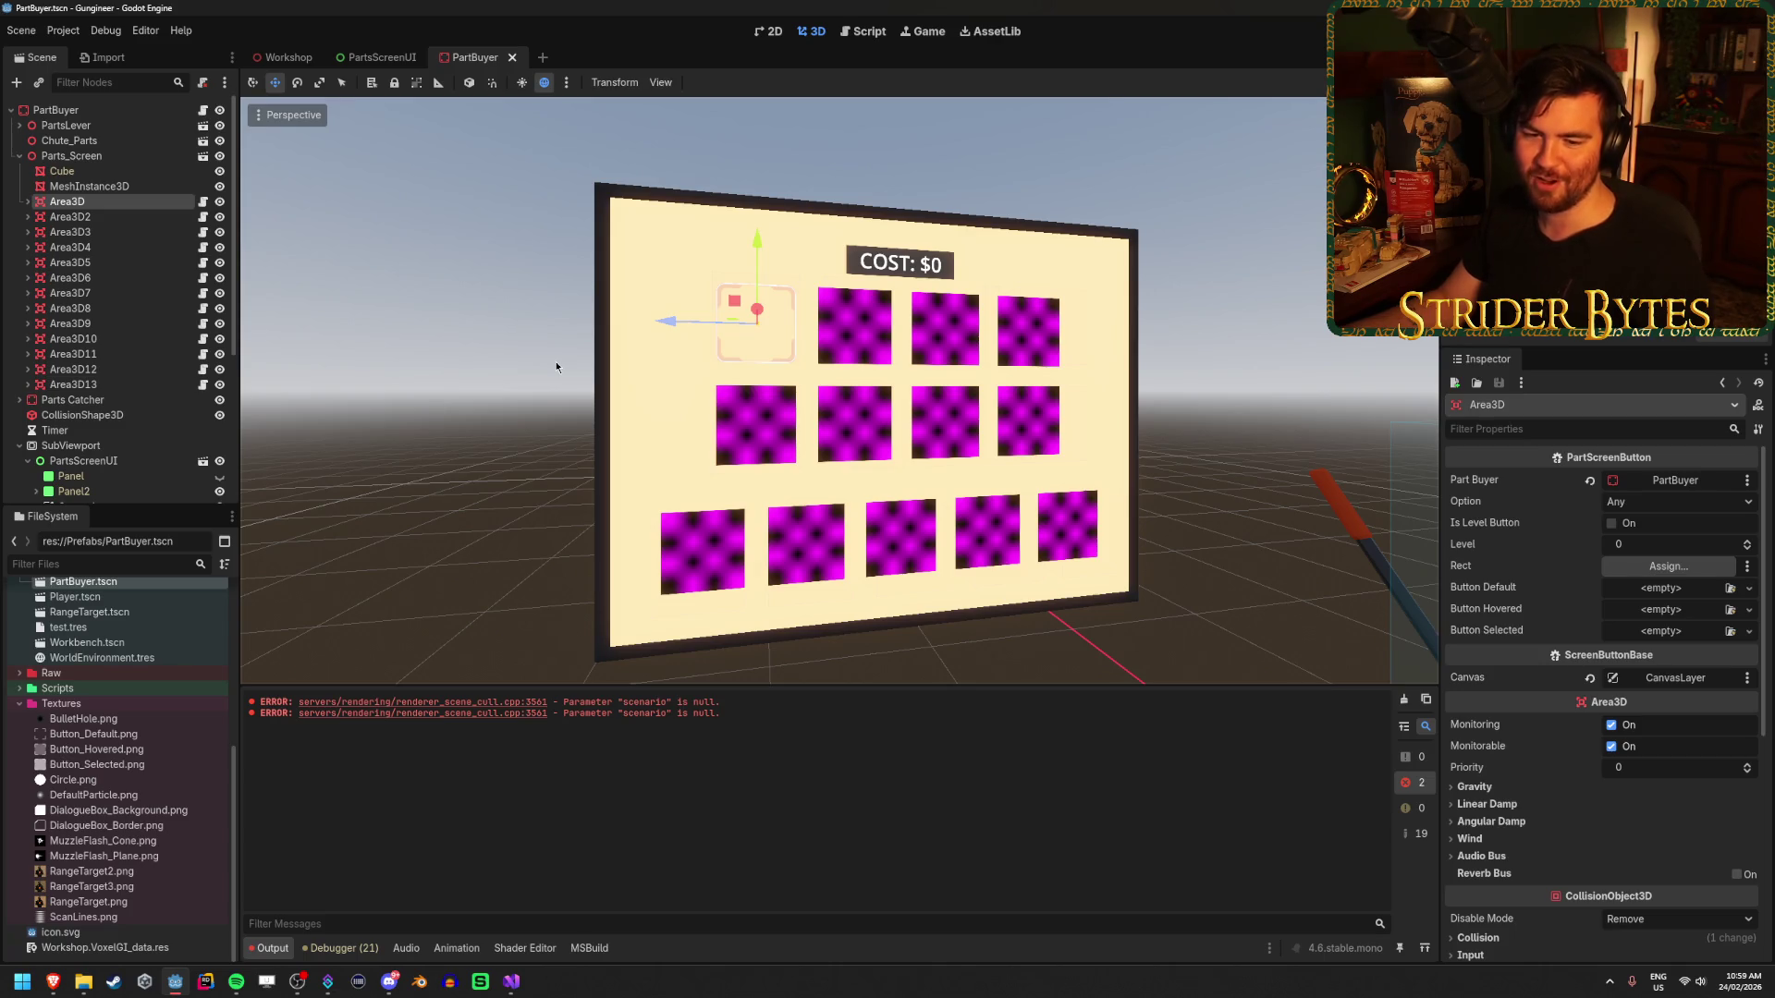
key("ctrl+s")
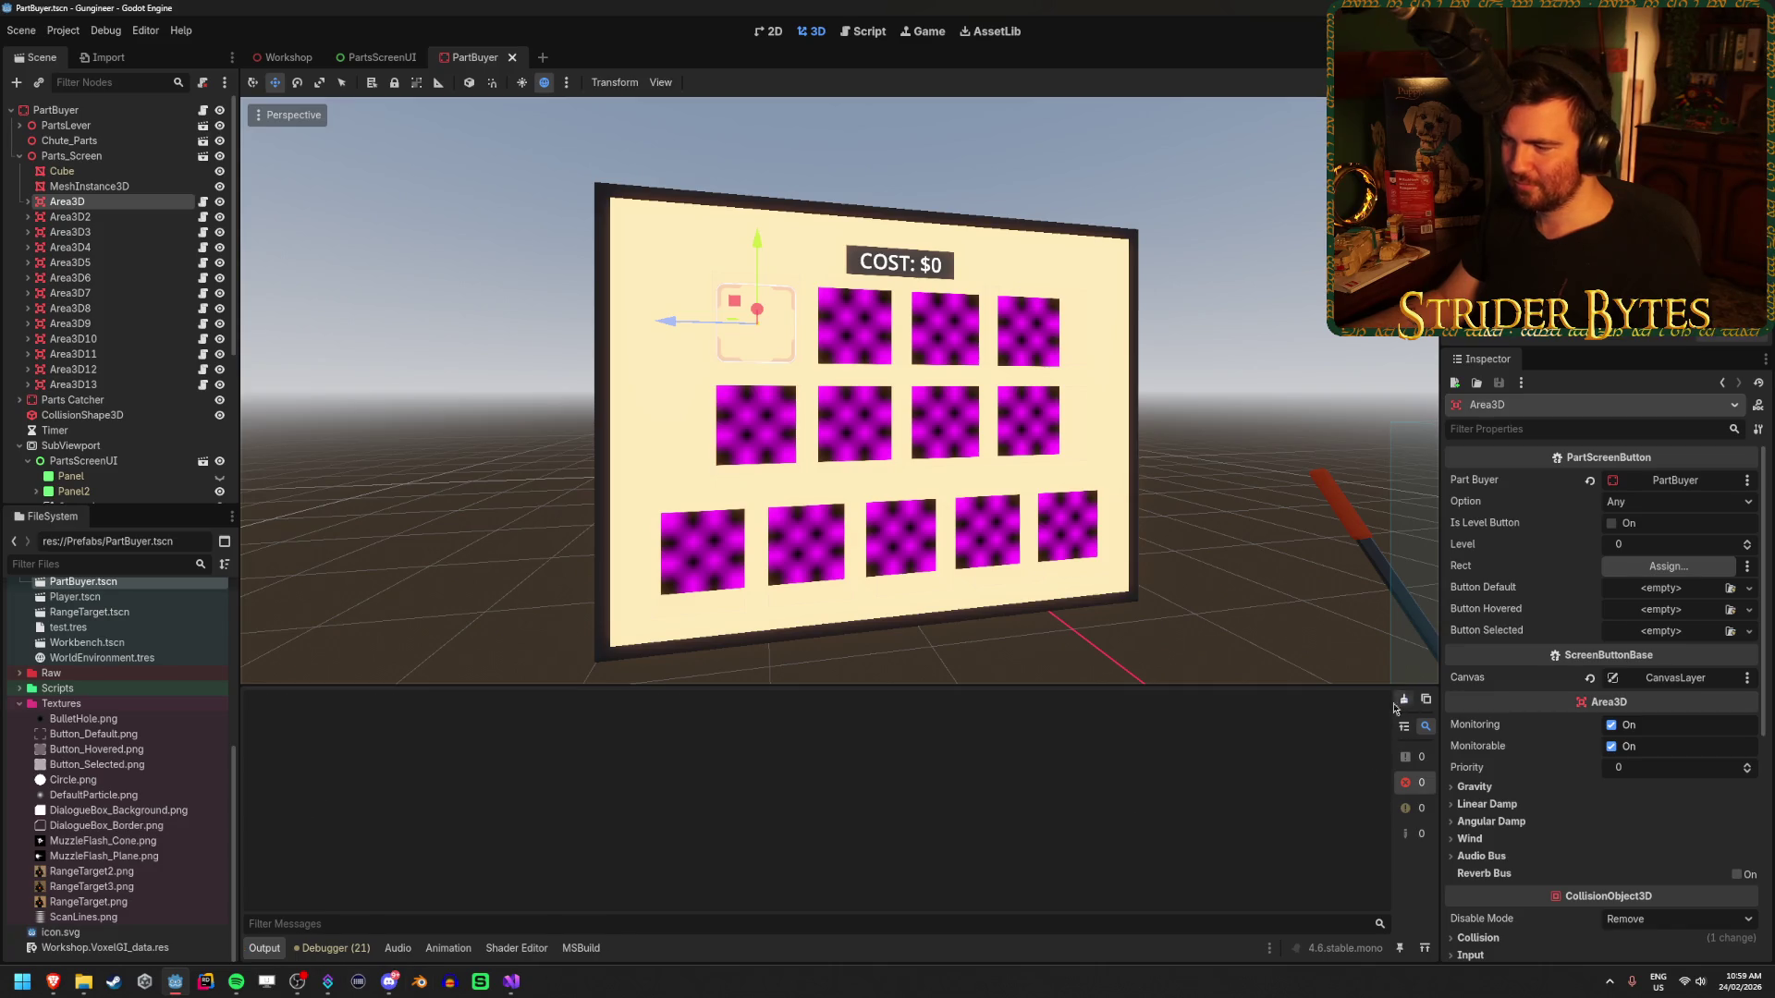
left_click(511, 982)
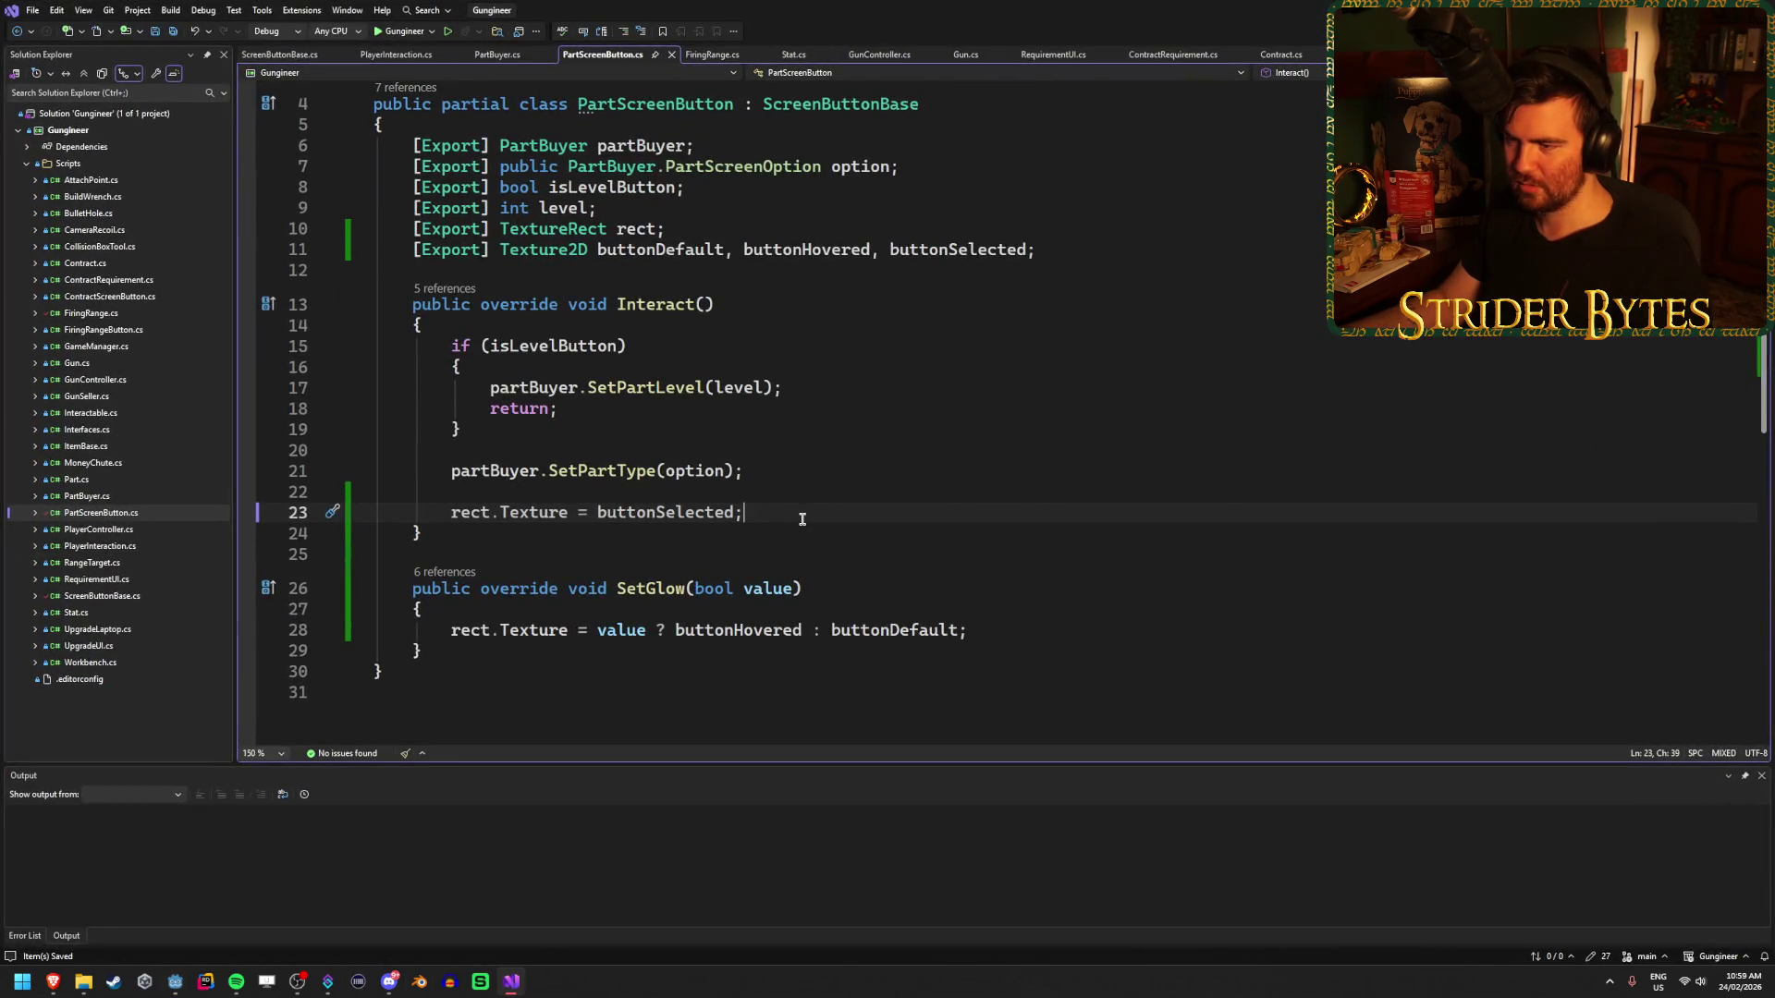
- Review SetGlow's hovered/default texture assignment lines, then go back to Godot's PartBuyer scene
left_click(813, 591)
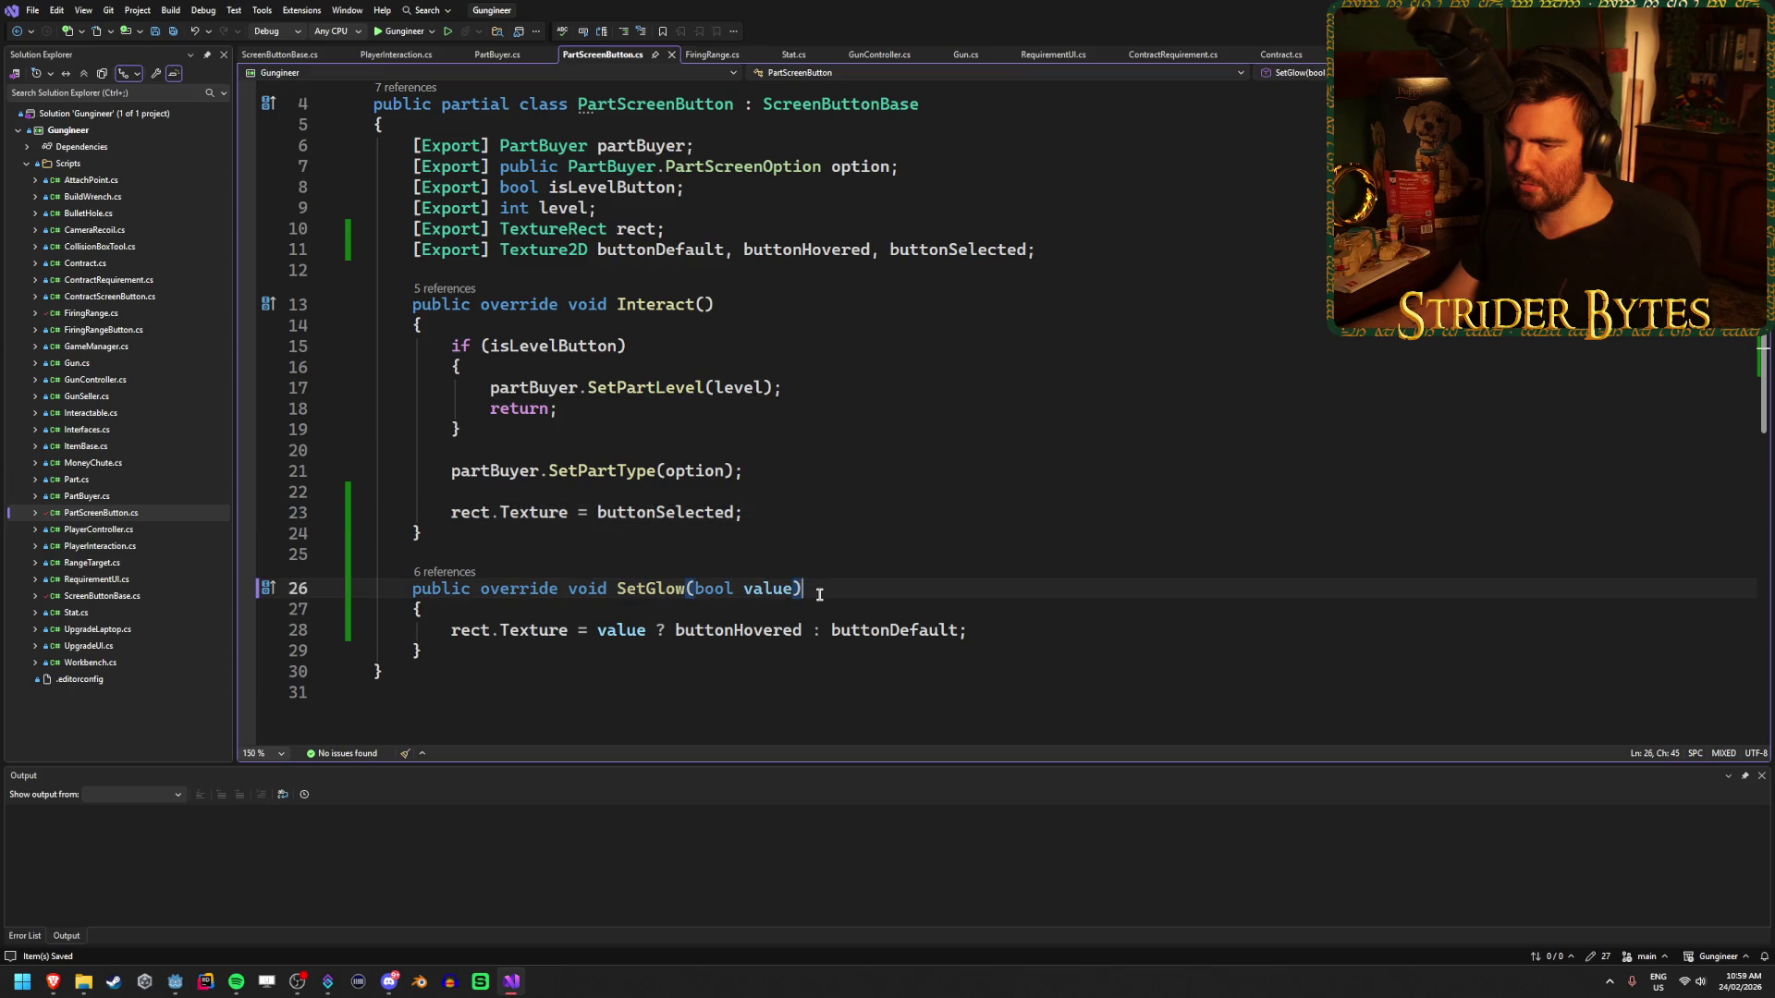
left_click(1021, 635)
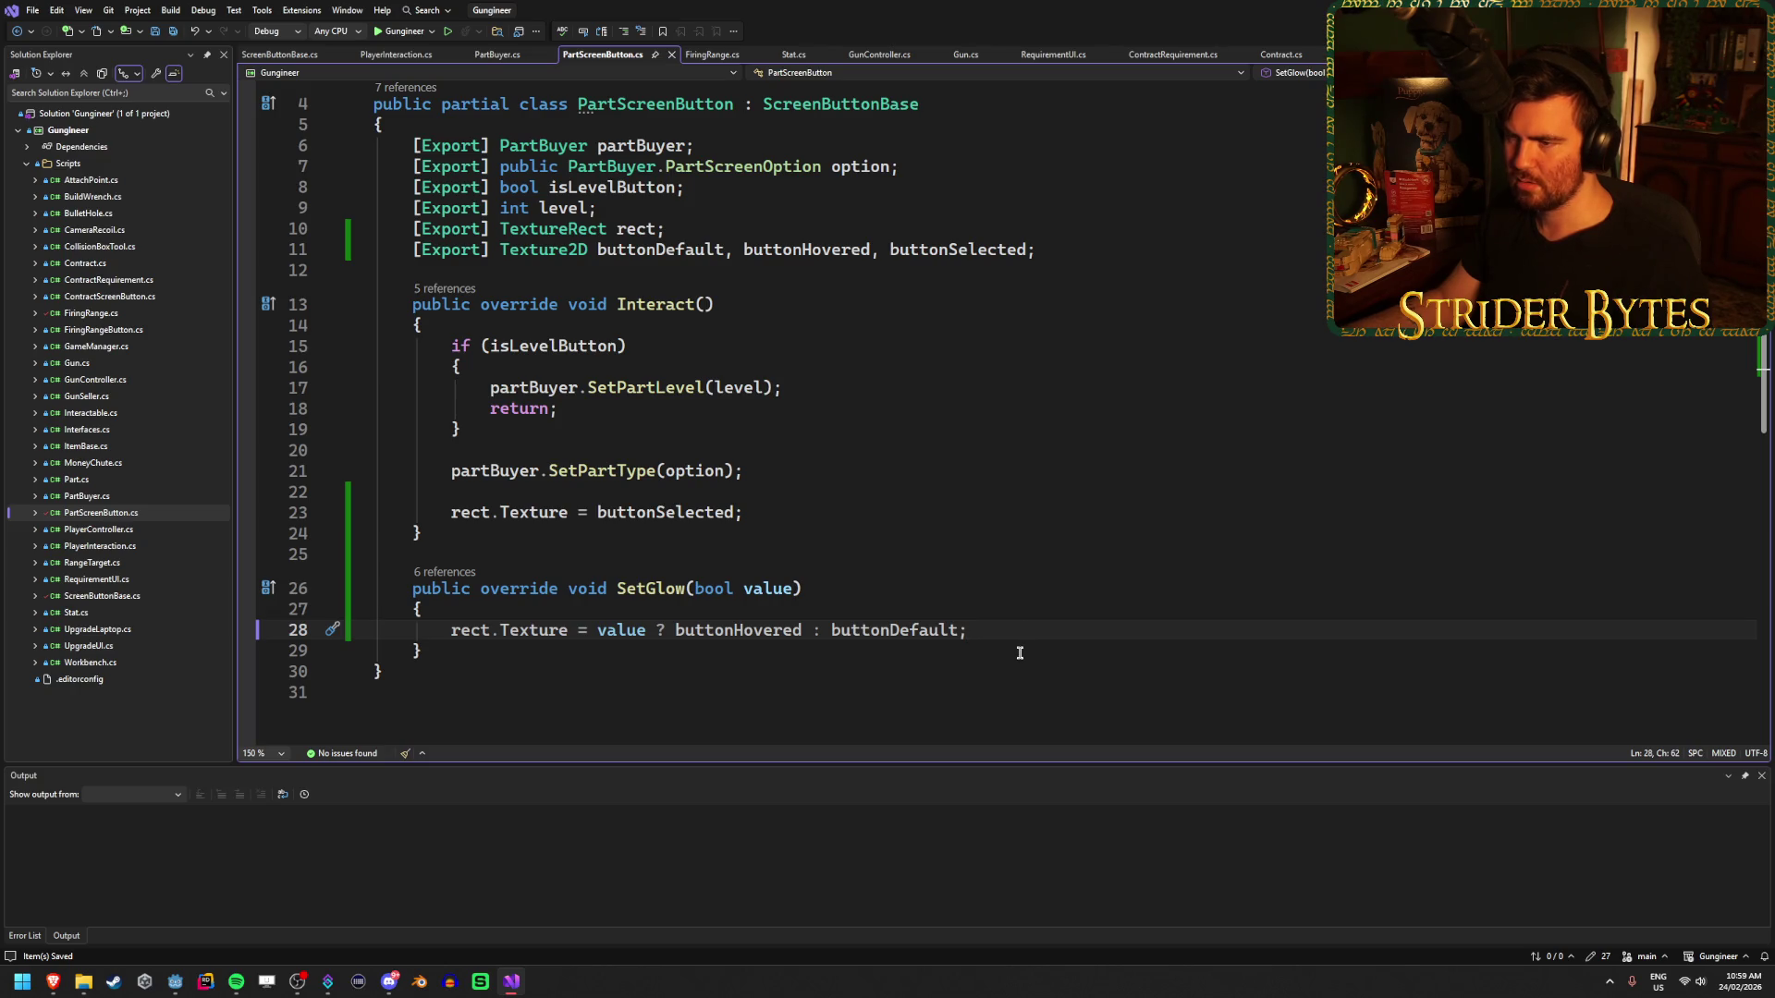
key("alt+Tab")
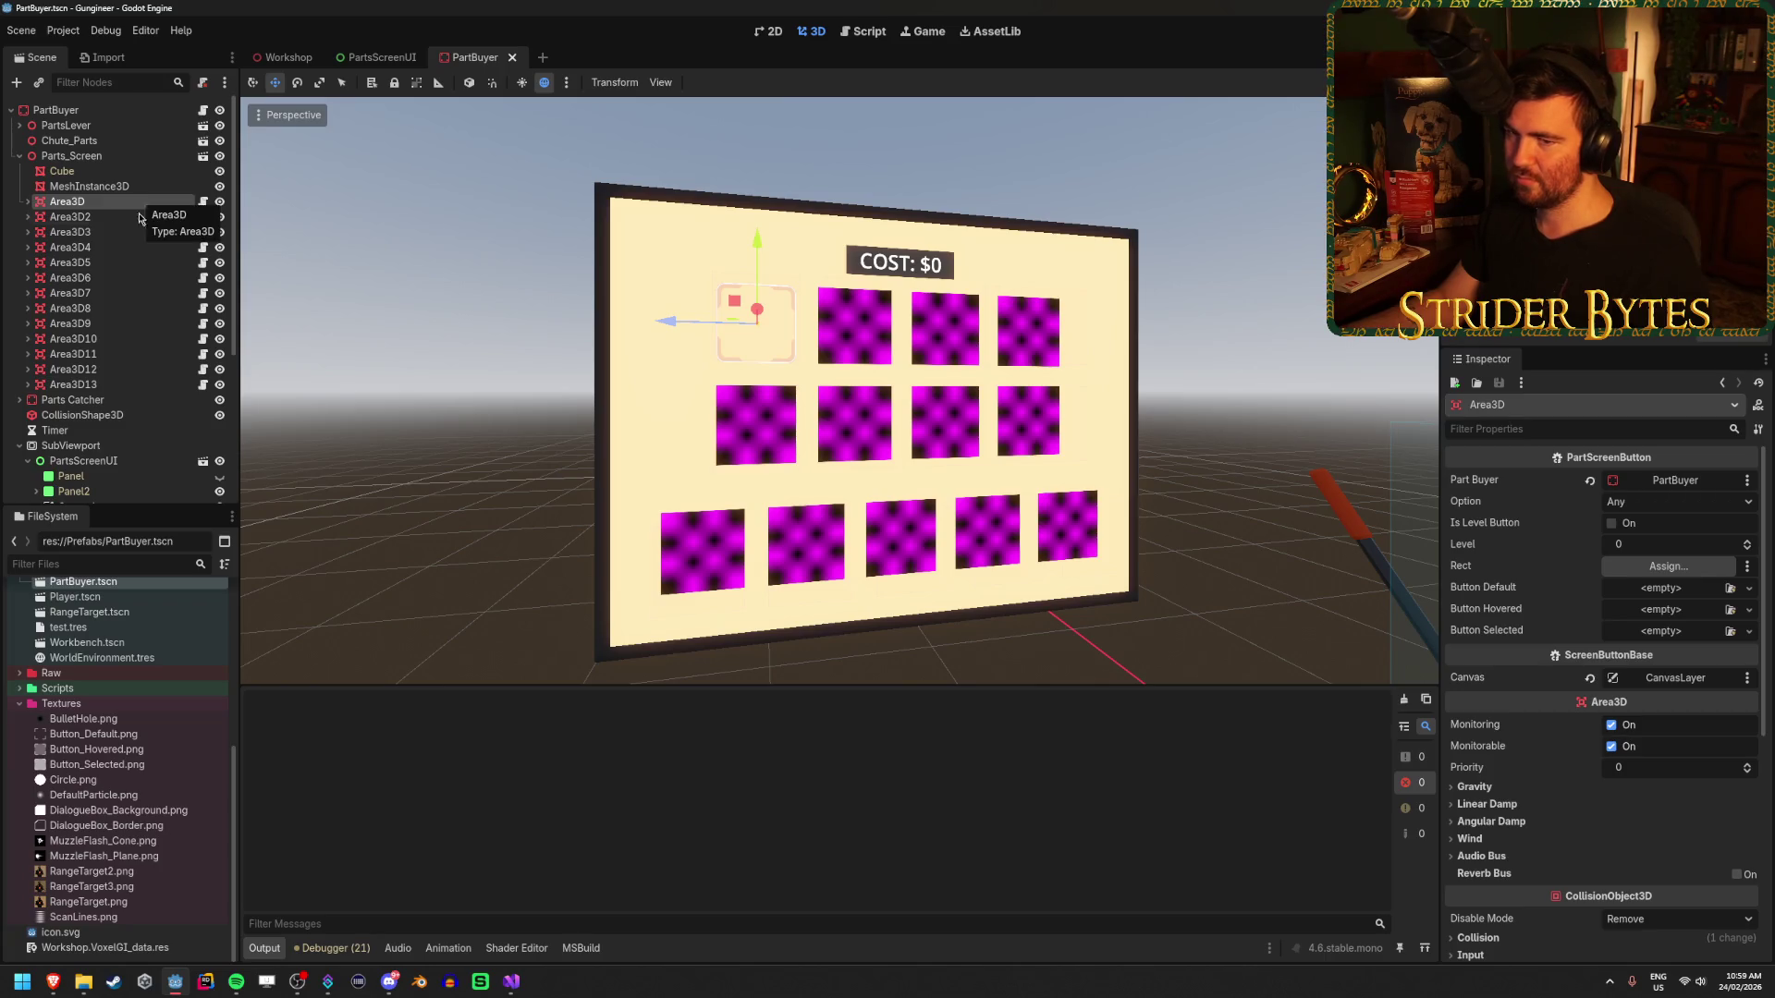
- Assign Button_Default.png, Button_Hovered.png and Button_Selected.png to the three texture slots of all thirteen Area3Ds
left_click(115, 387, "shift")
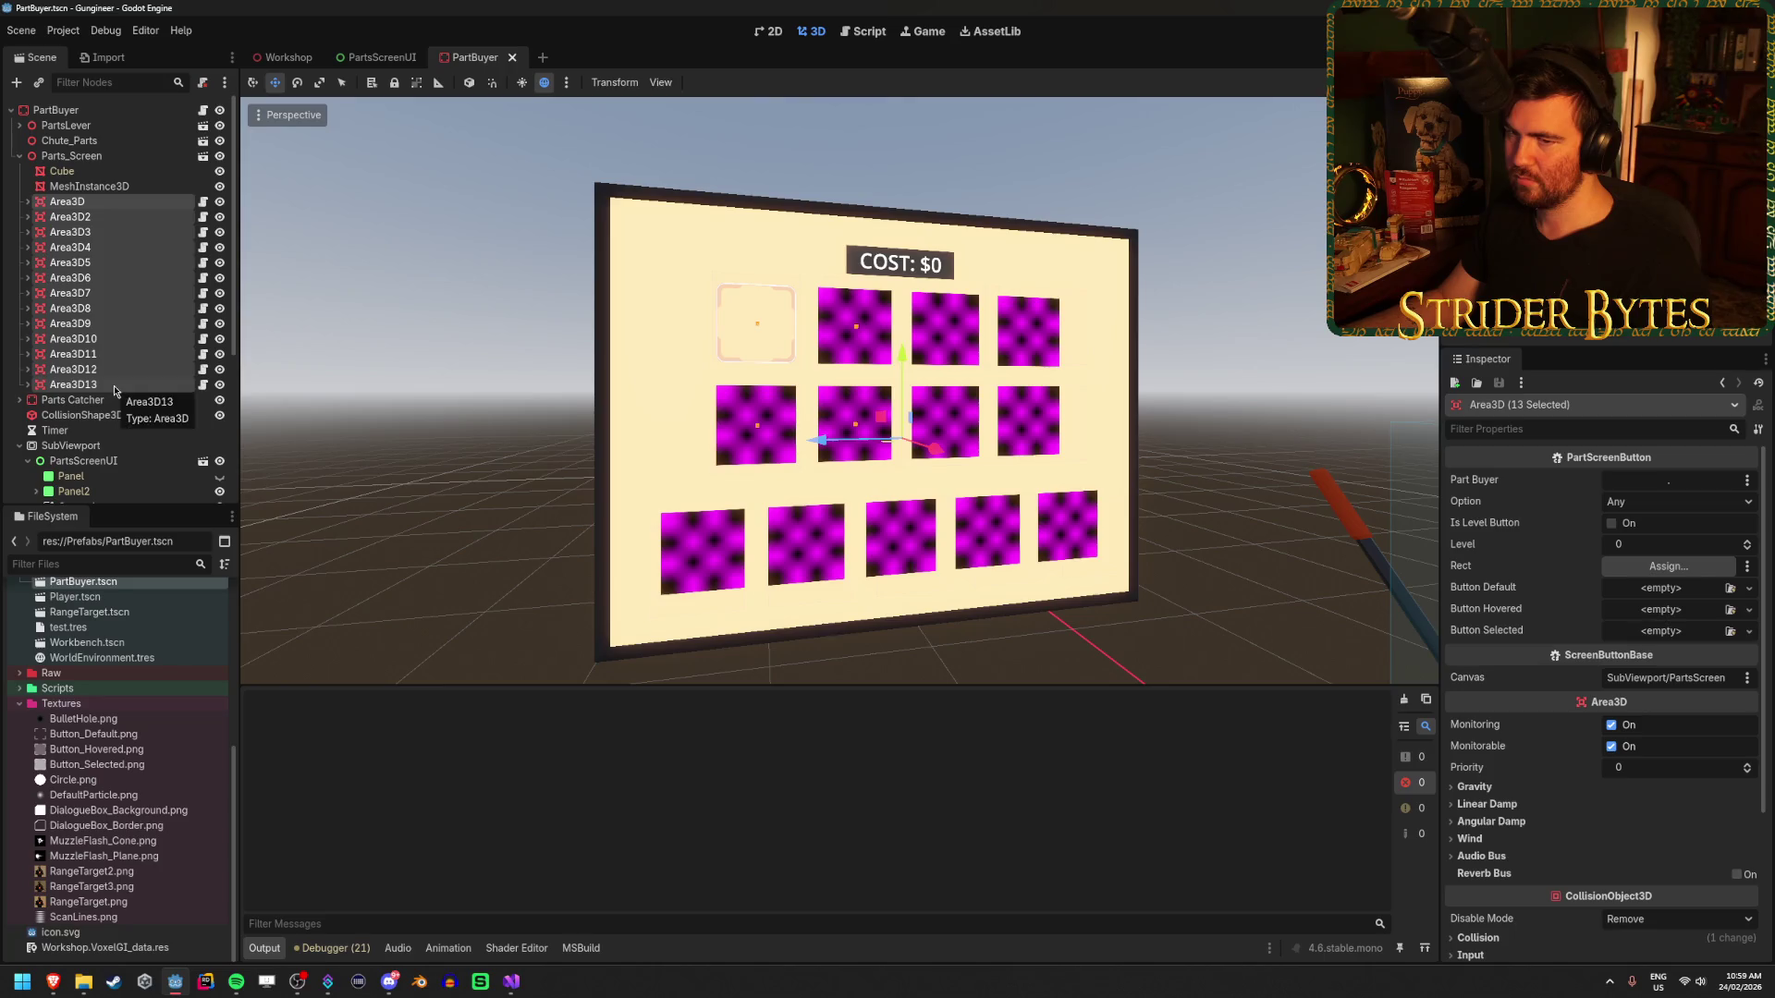
left_click(1732, 590)
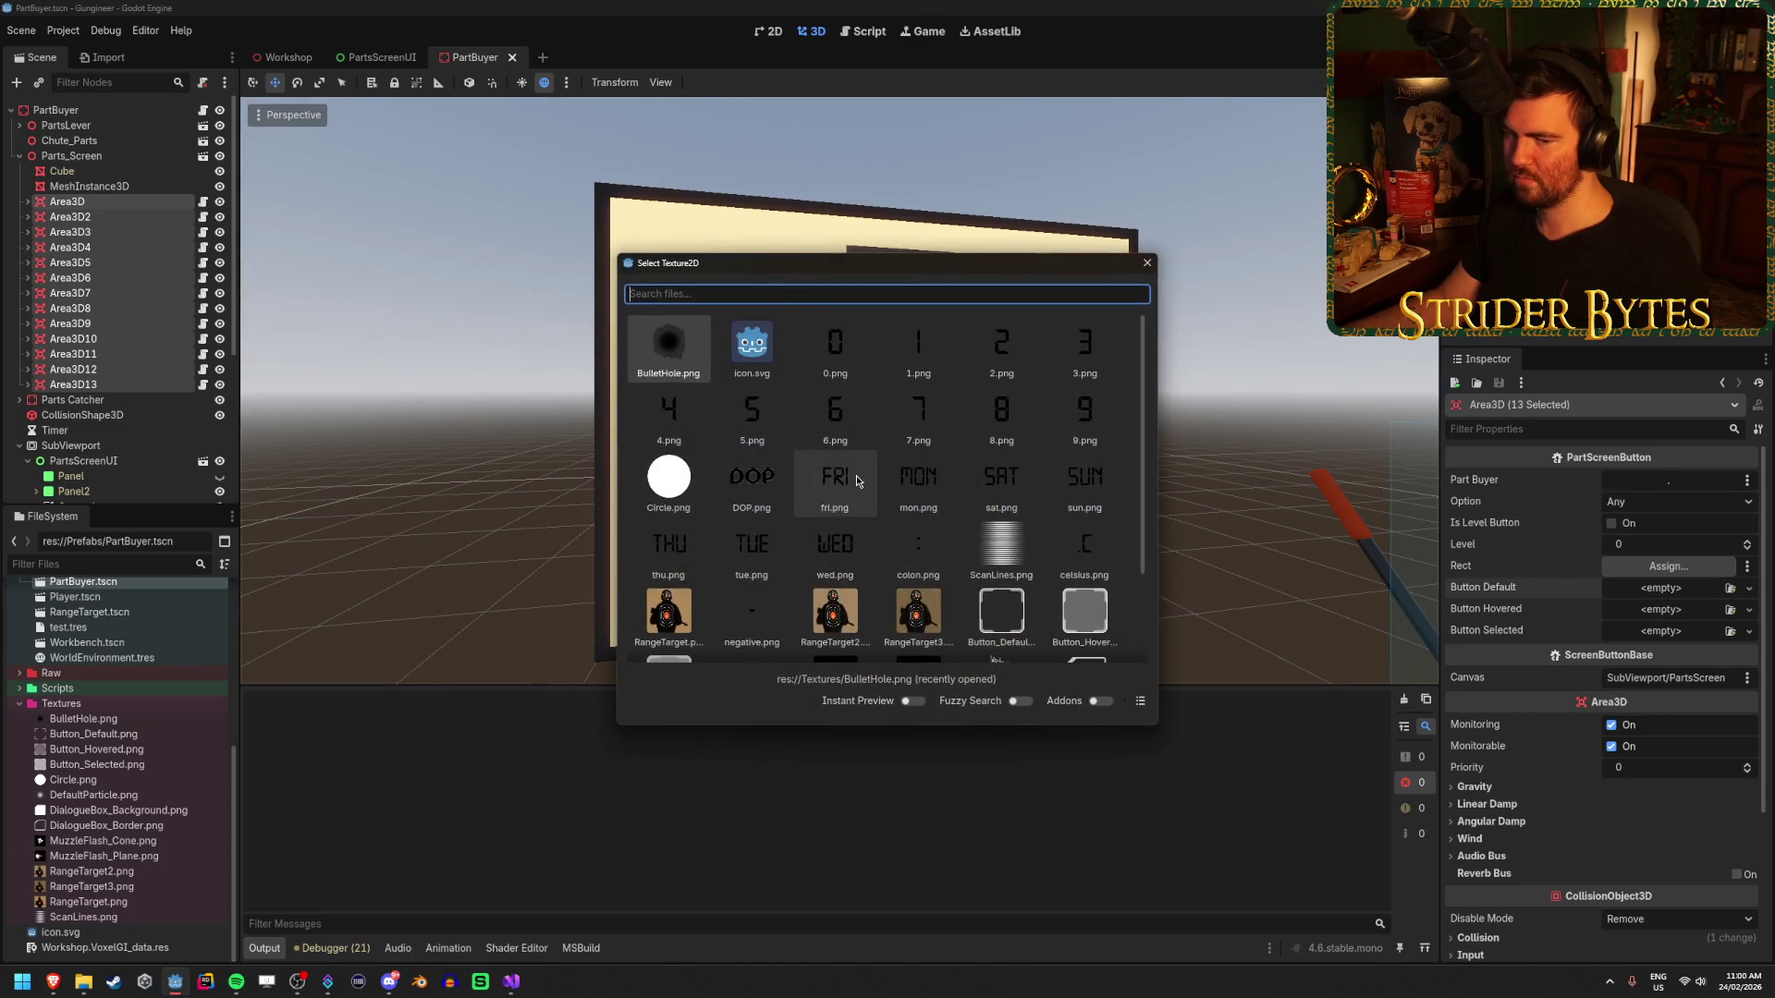
left_click_drag(880, 279, 462, 286)
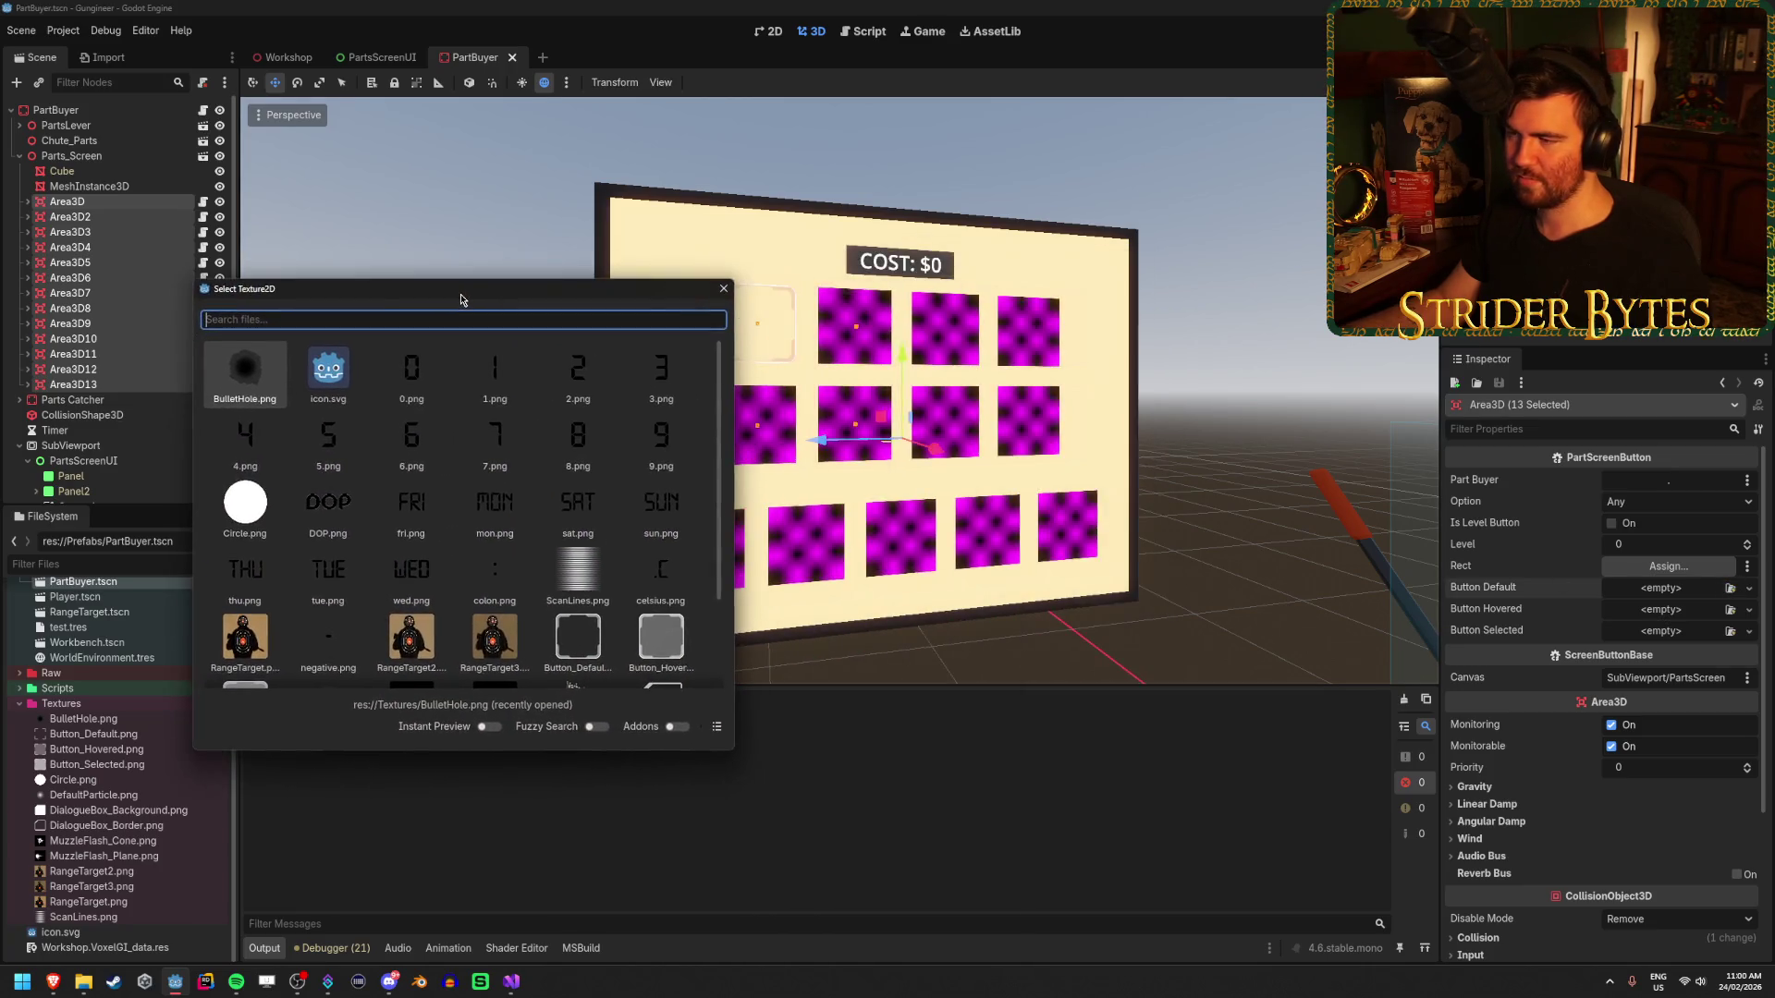
double_click(585, 621)
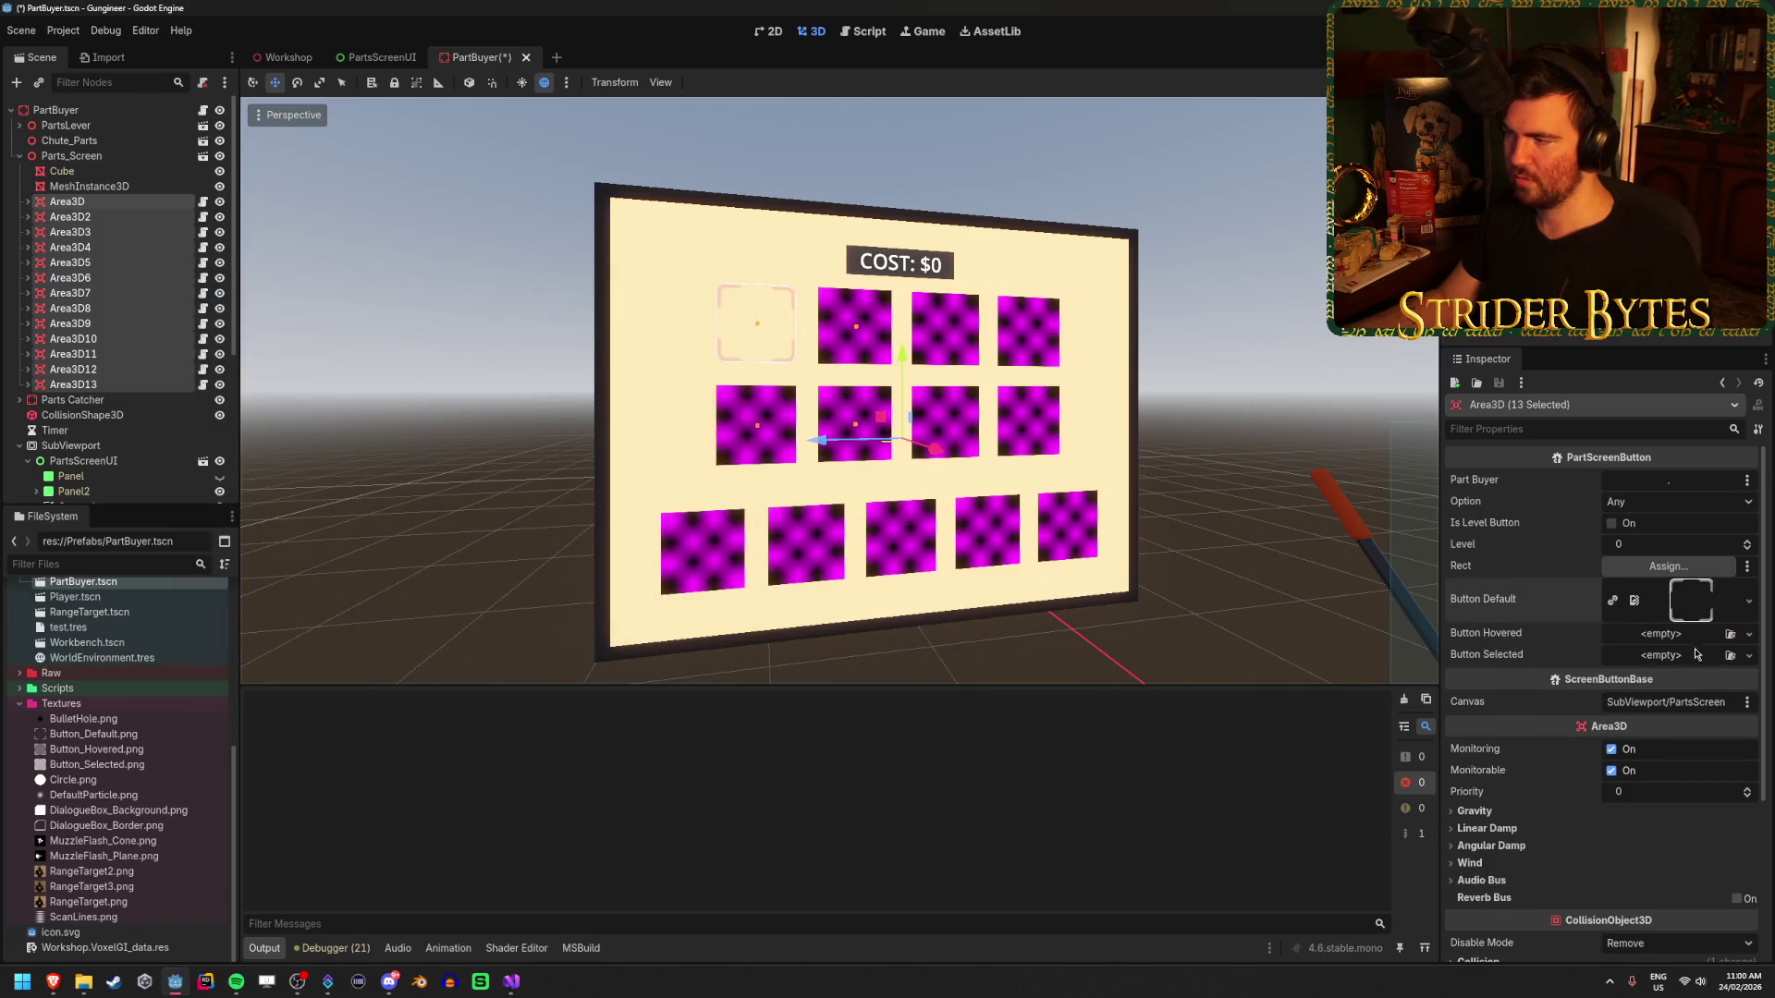
left_click(1732, 635)
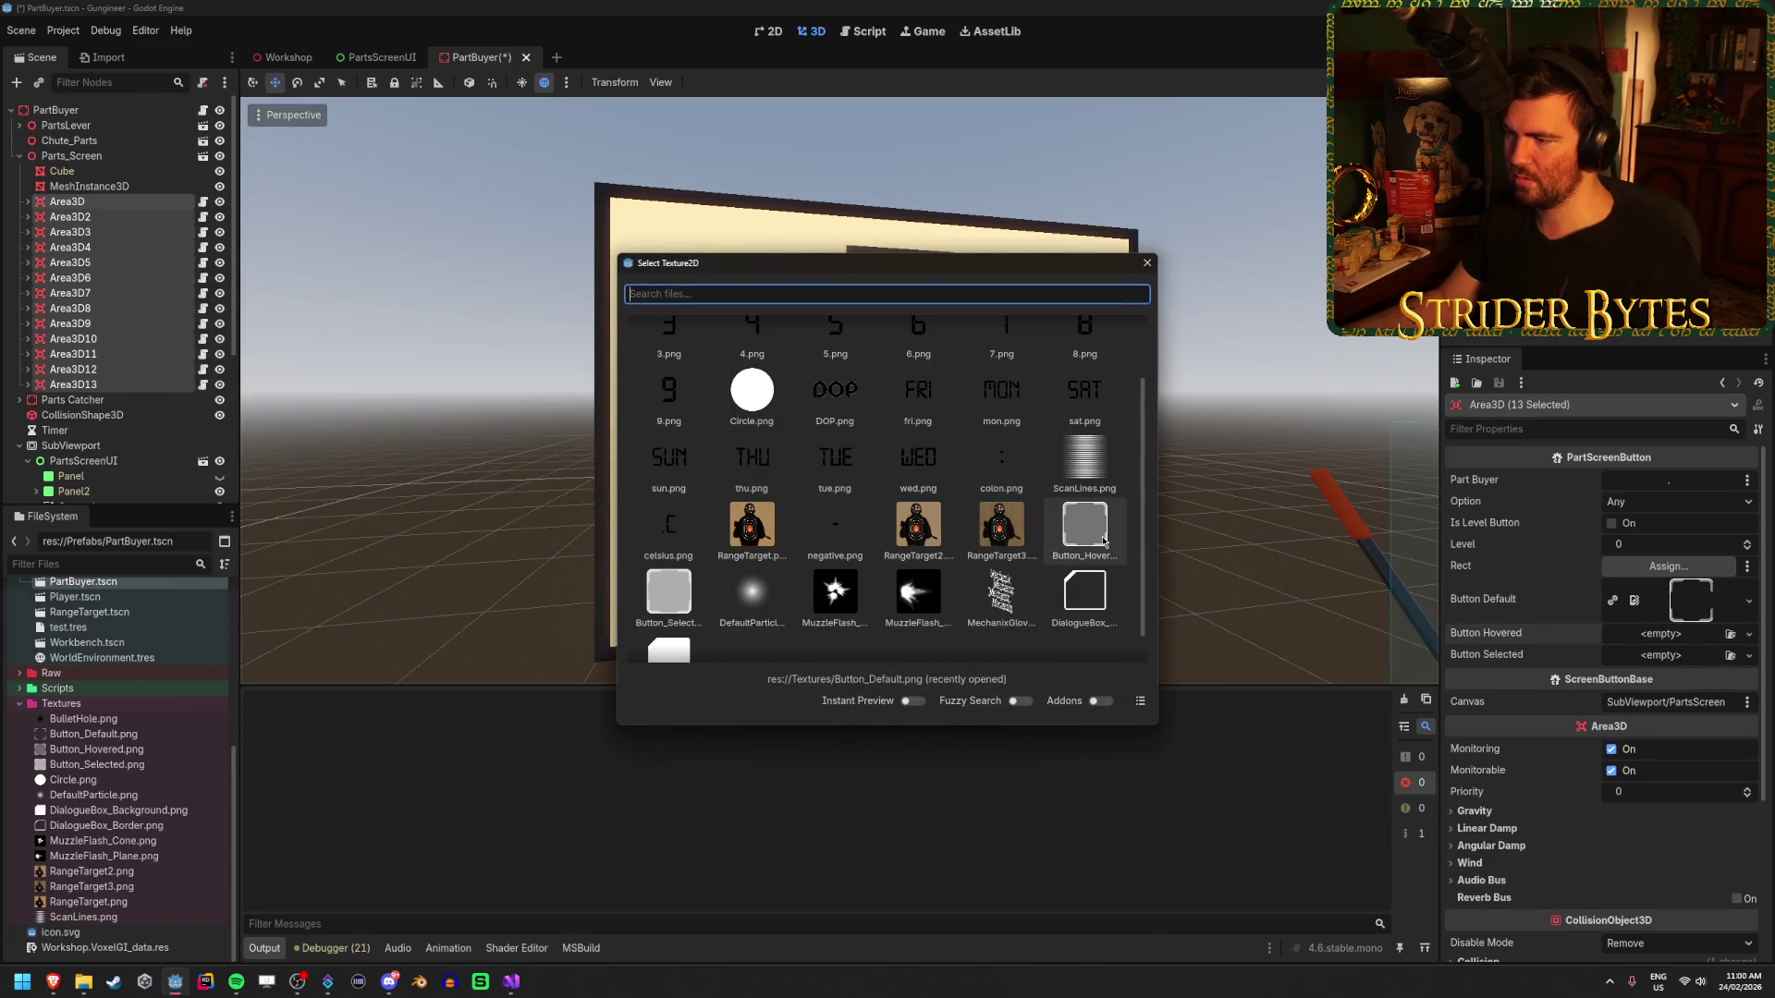
double_click(1098, 541)
left_click(1731, 680)
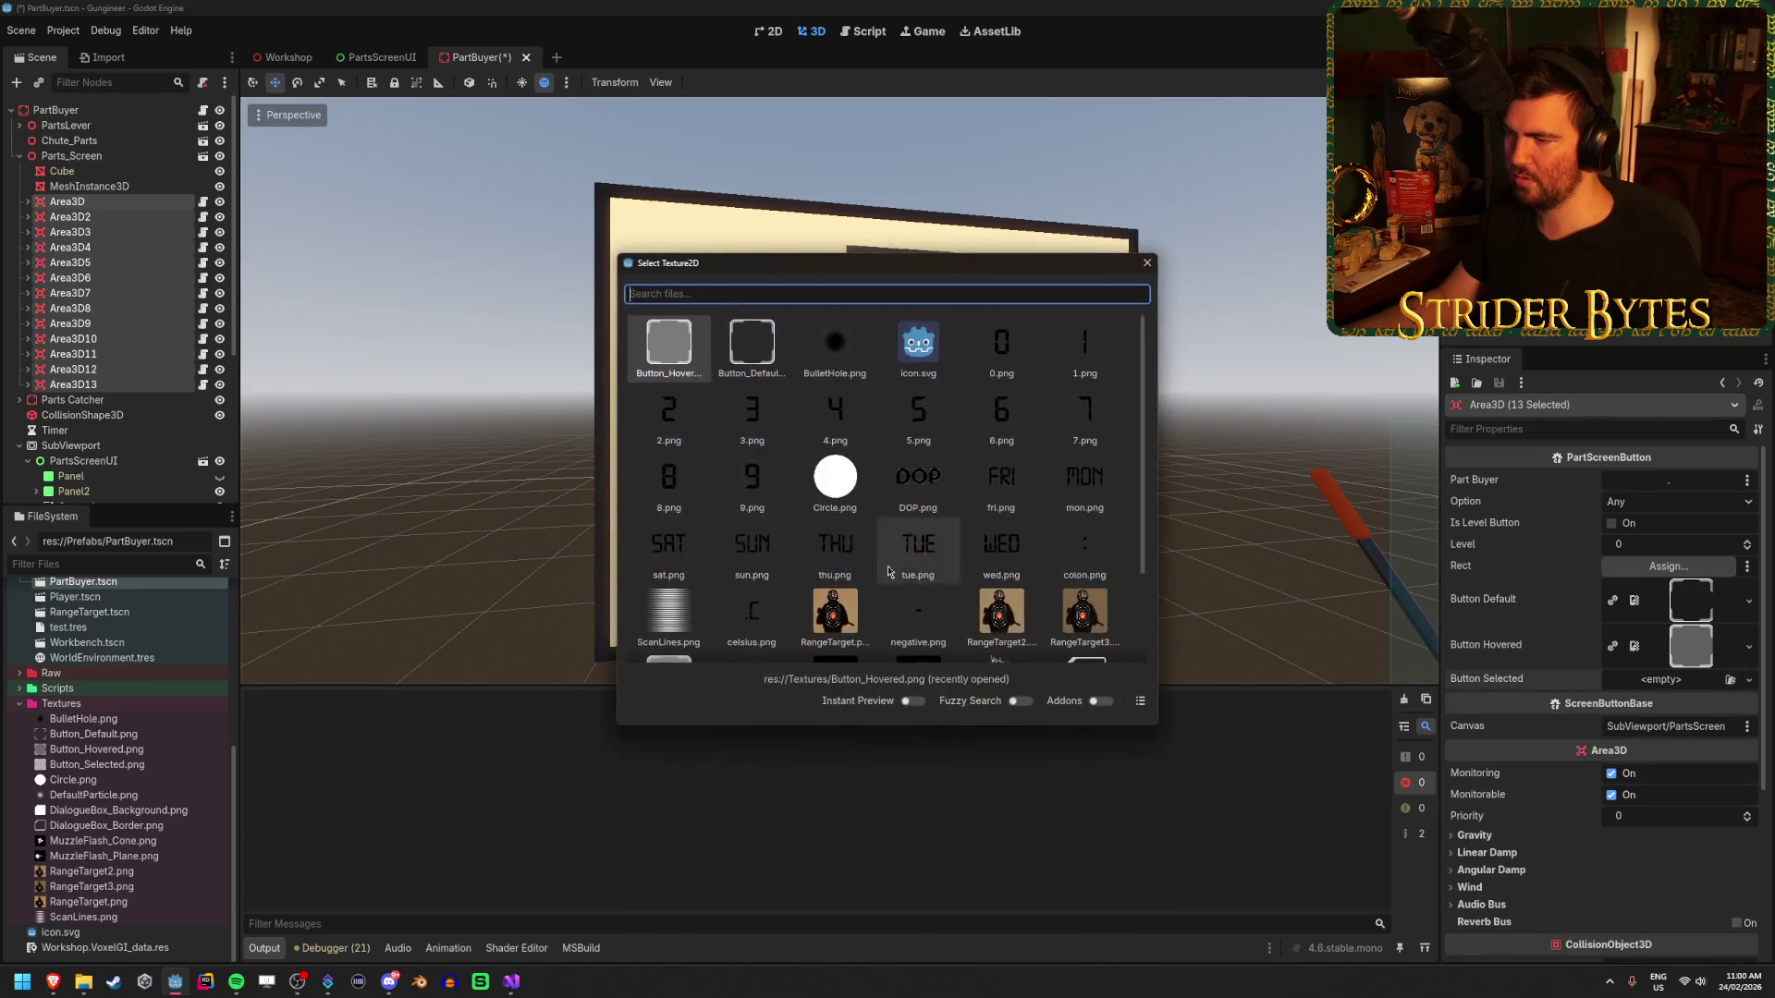
double_click(669, 555)
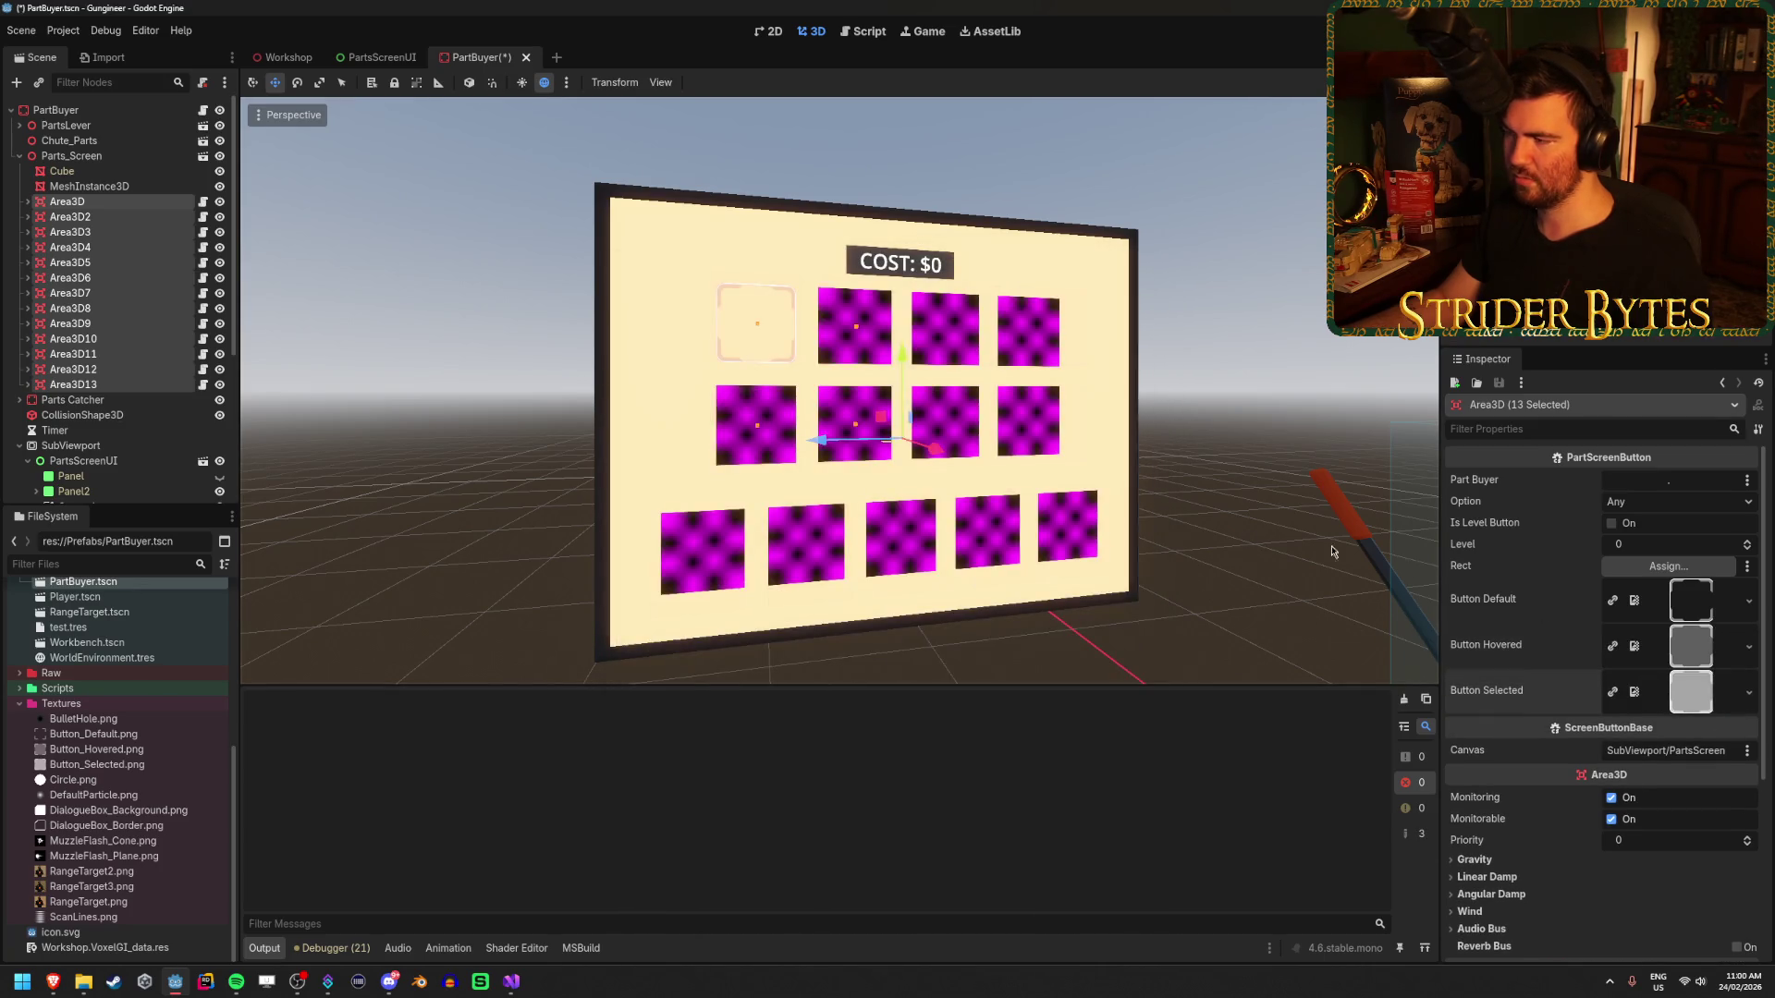
- Reselect the first Area3D, save the PartBuyer scene, and go to the PartsScreenUI scene
left_click(96, 204)
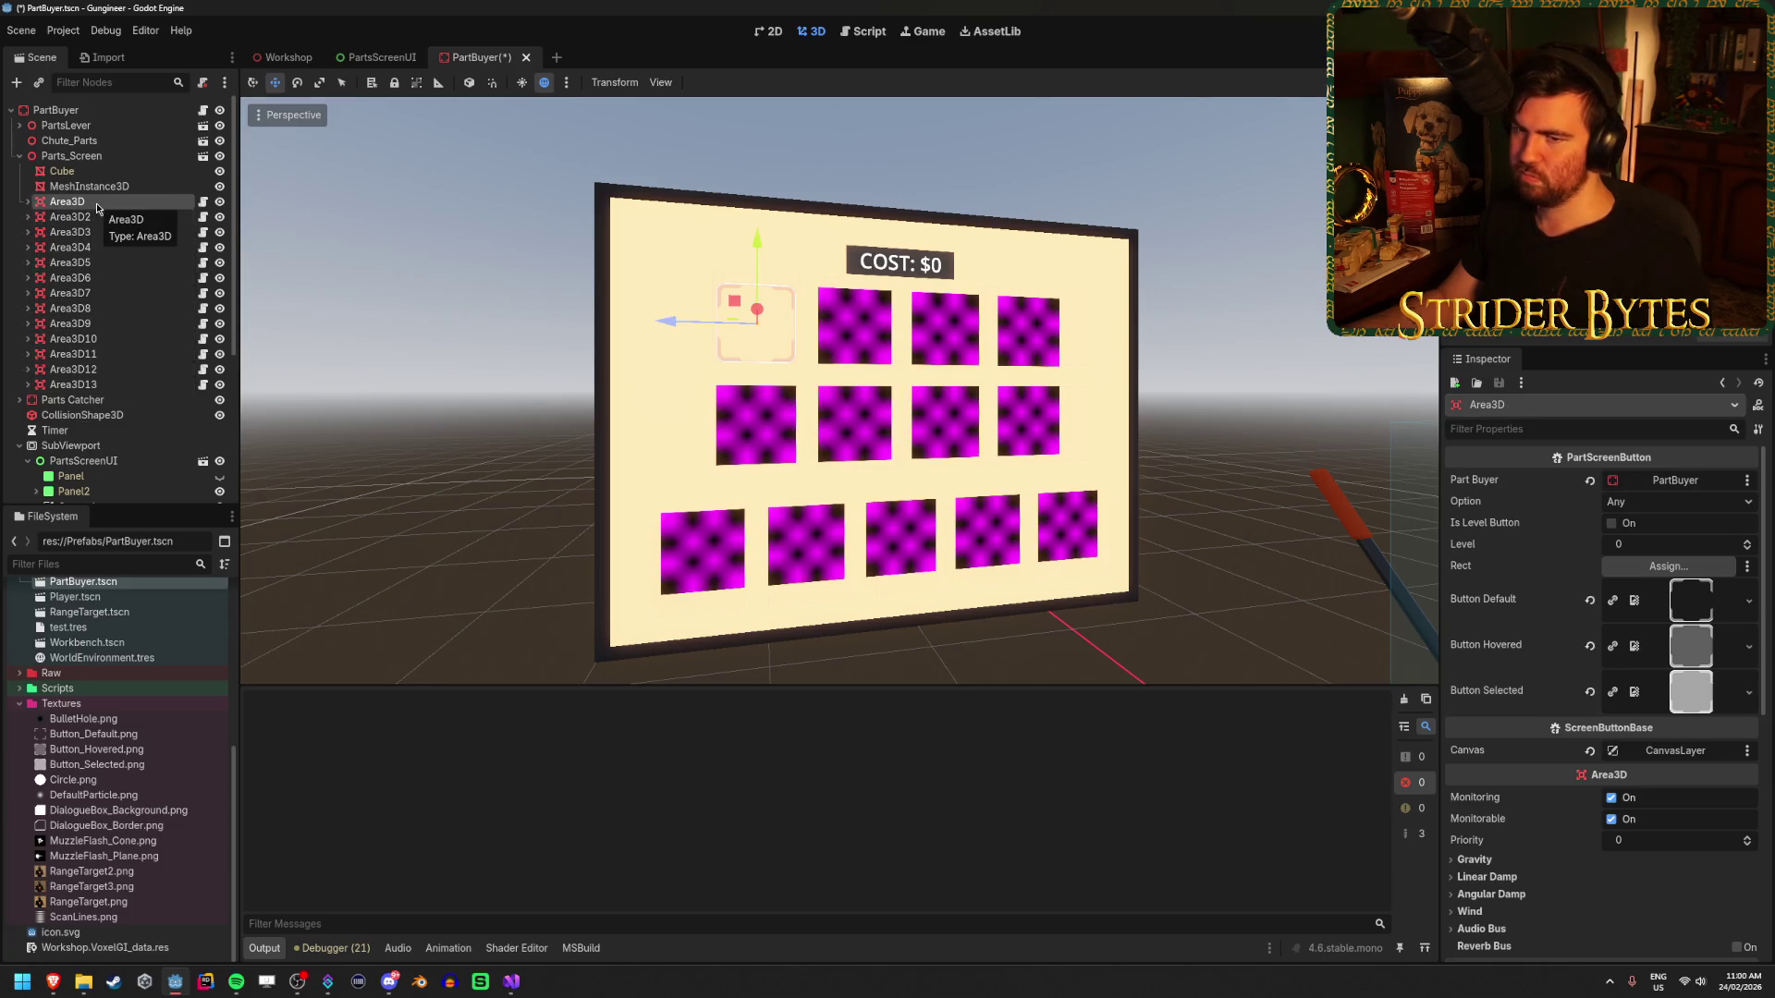
scroll(118, 325, "down", 3)
key("ctrl+s")
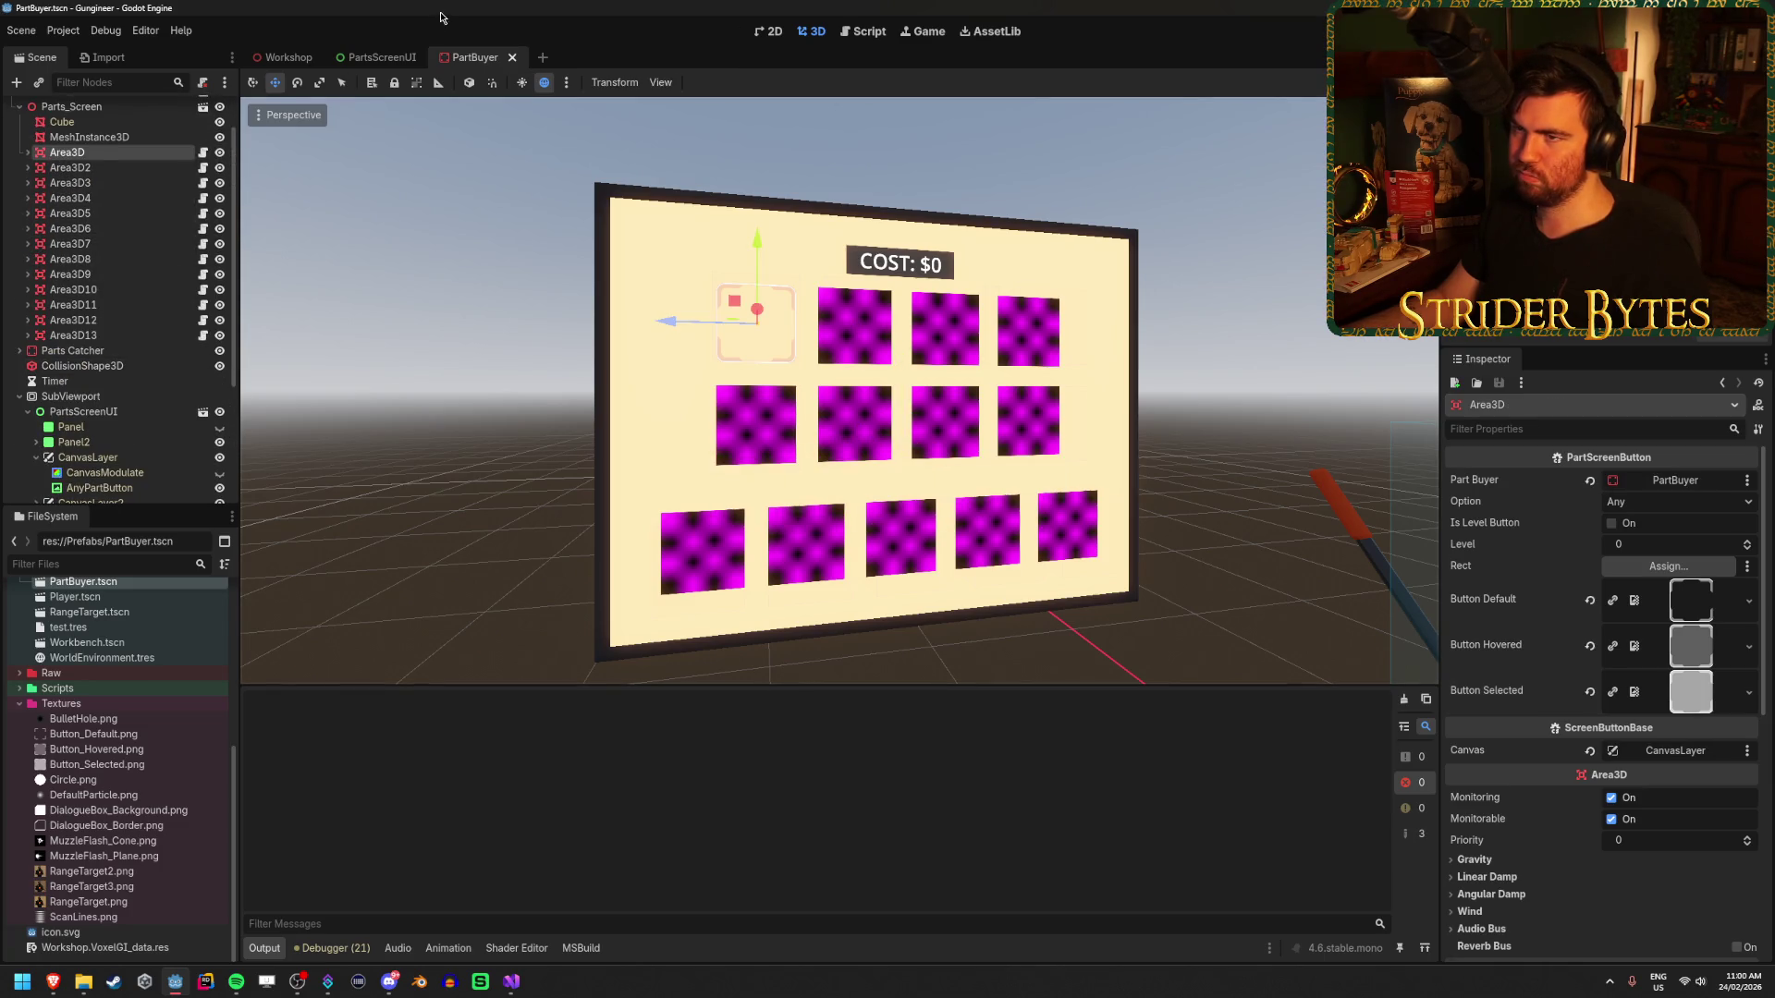
left_click(379, 58)
- Collapse all thirteen CanvasLayers, CanvasLayer through CanvasLayer13, in the PartsScreenUI Scene tree
scroll(503, 444, "down", 2)
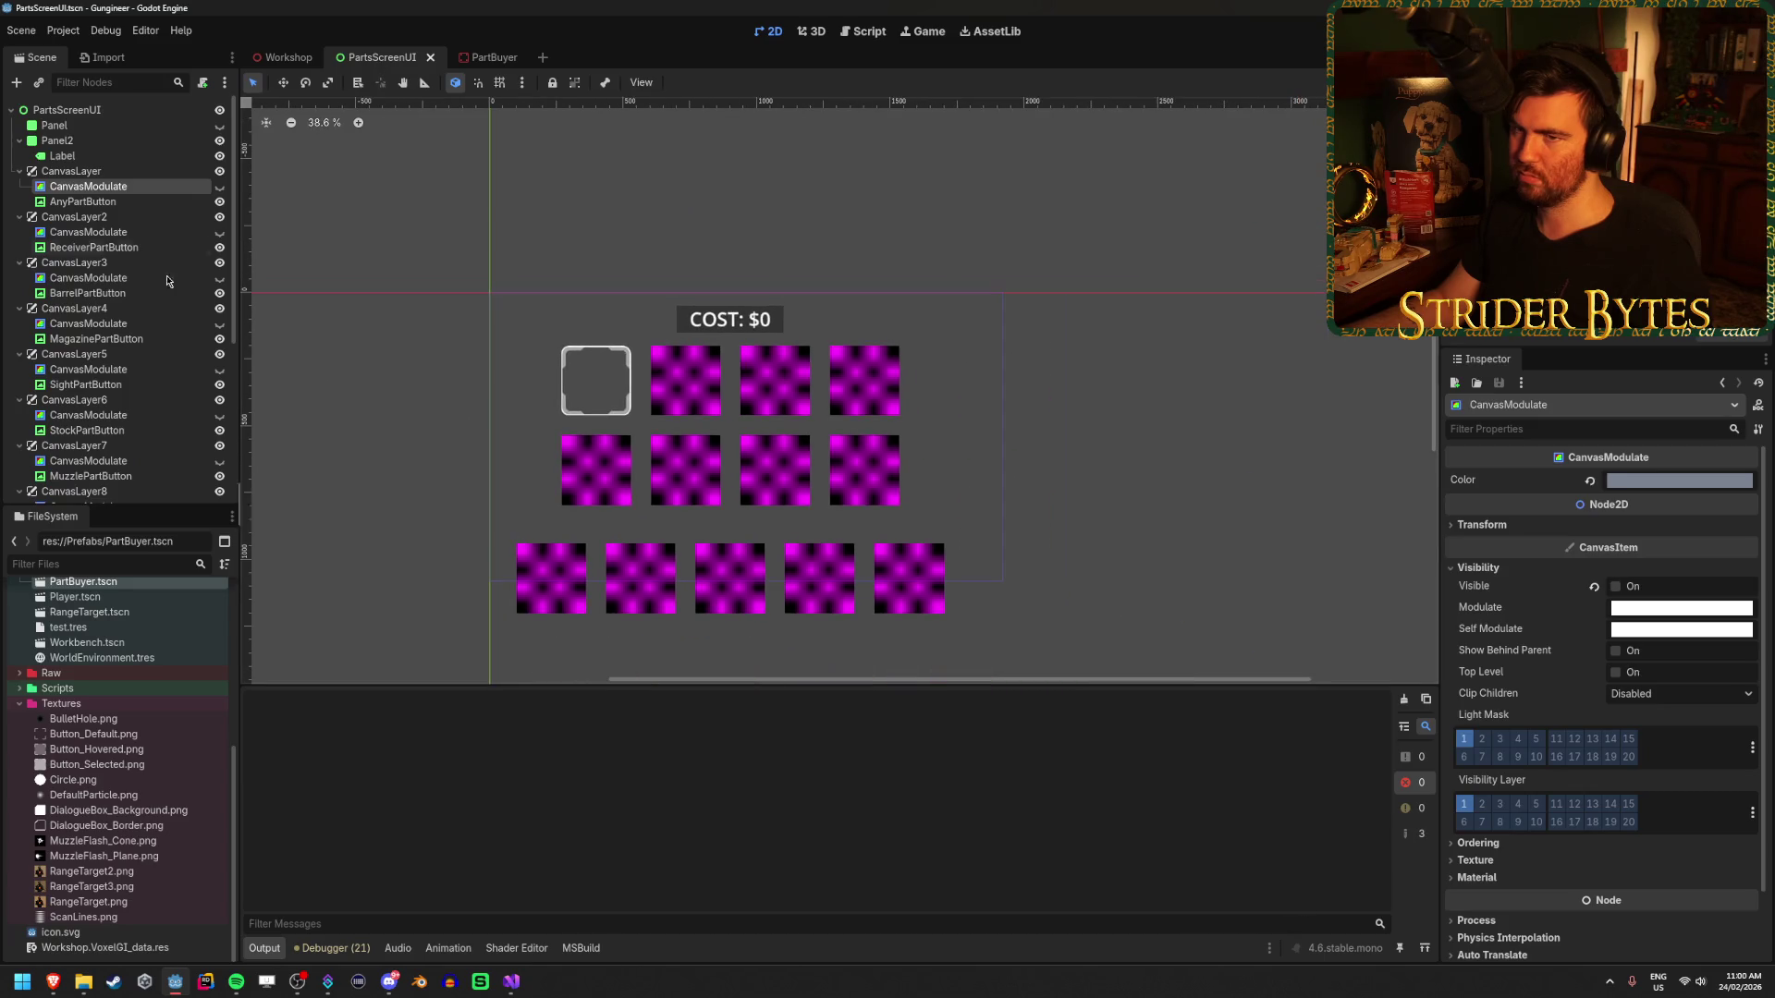
left_click(19, 171)
left_click(18, 186)
left_click(19, 202)
left_click(18, 216)
left_click(18, 232)
left_click(19, 247)
left_click(18, 262)
left_click(18, 278)
left_click(18, 293)
left_click(18, 308)
left_click(19, 324)
left_click(18, 338)
left_click(18, 355)
- Select the first CanvasLayer, clear the selection, and nudge the 2D canvas view slightly right
left_click(71, 171)
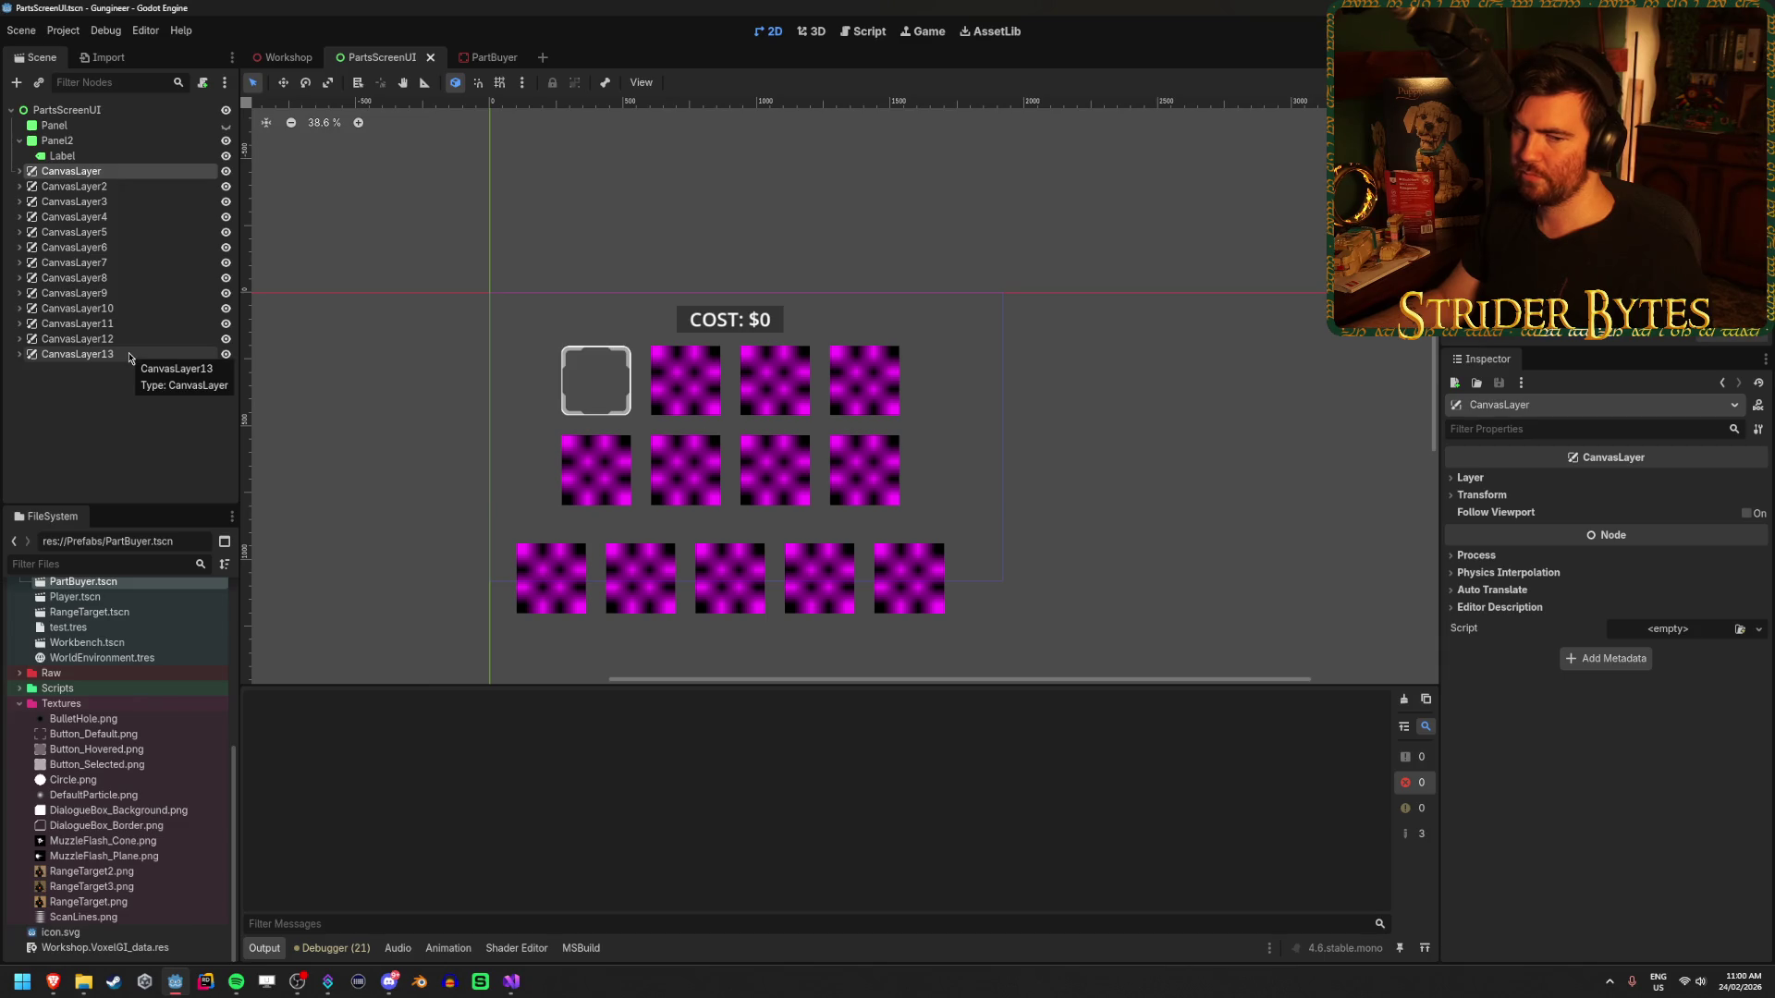
left_click(455, 368)
scroll(455, 369, "up", 5)
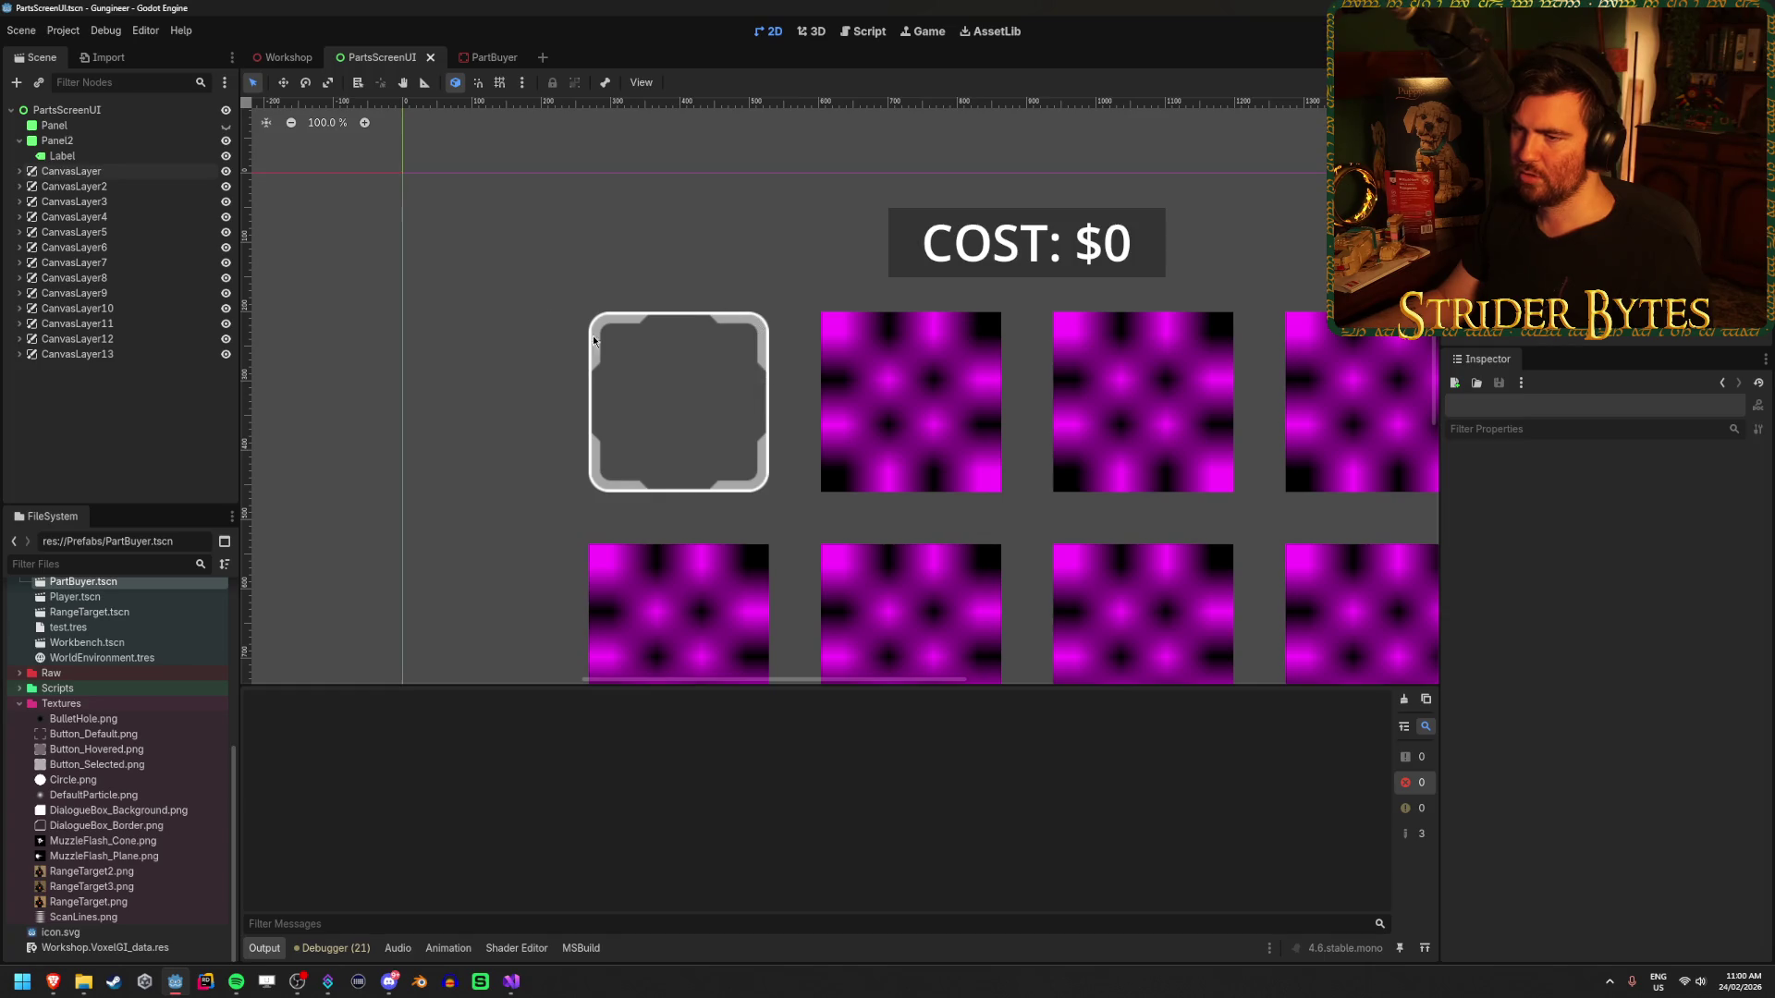
left_click_drag(555, 361, 569, 365)
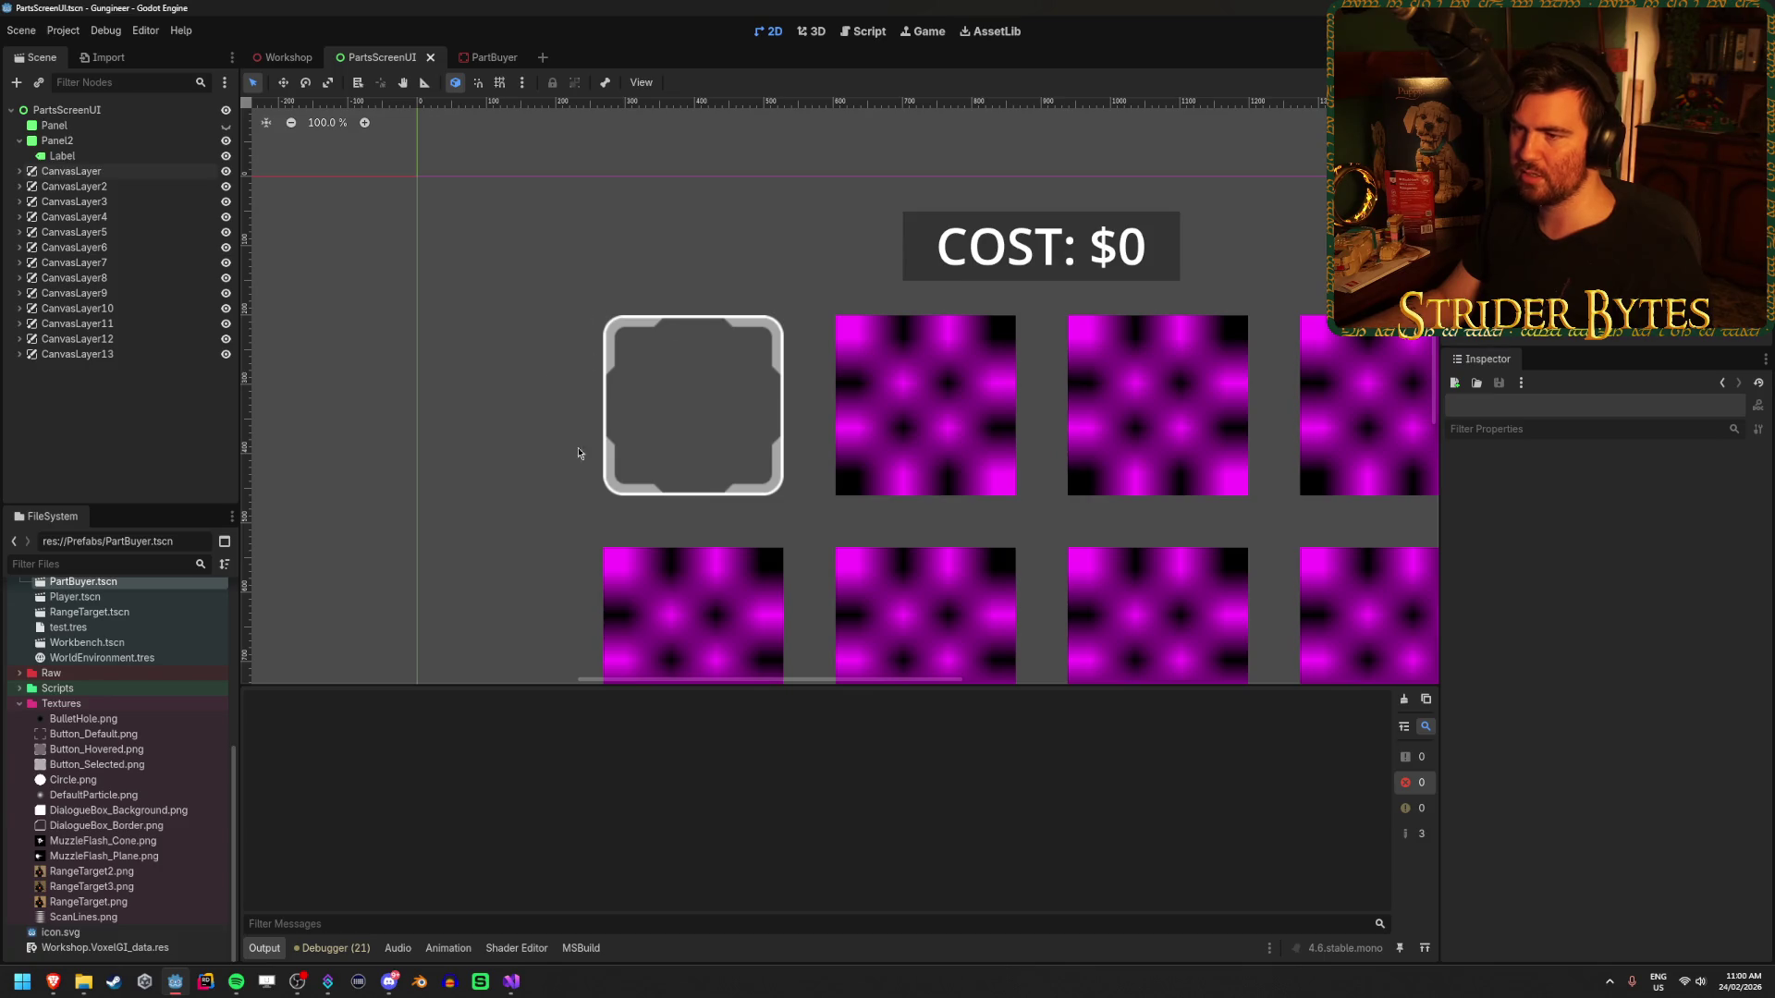
- Inspect the parts panel head-on in the PartBuyer and Workshop scenes, then return to PartsScreenUI
left_click(489, 57)
scroll(662, 270, "up", 5)
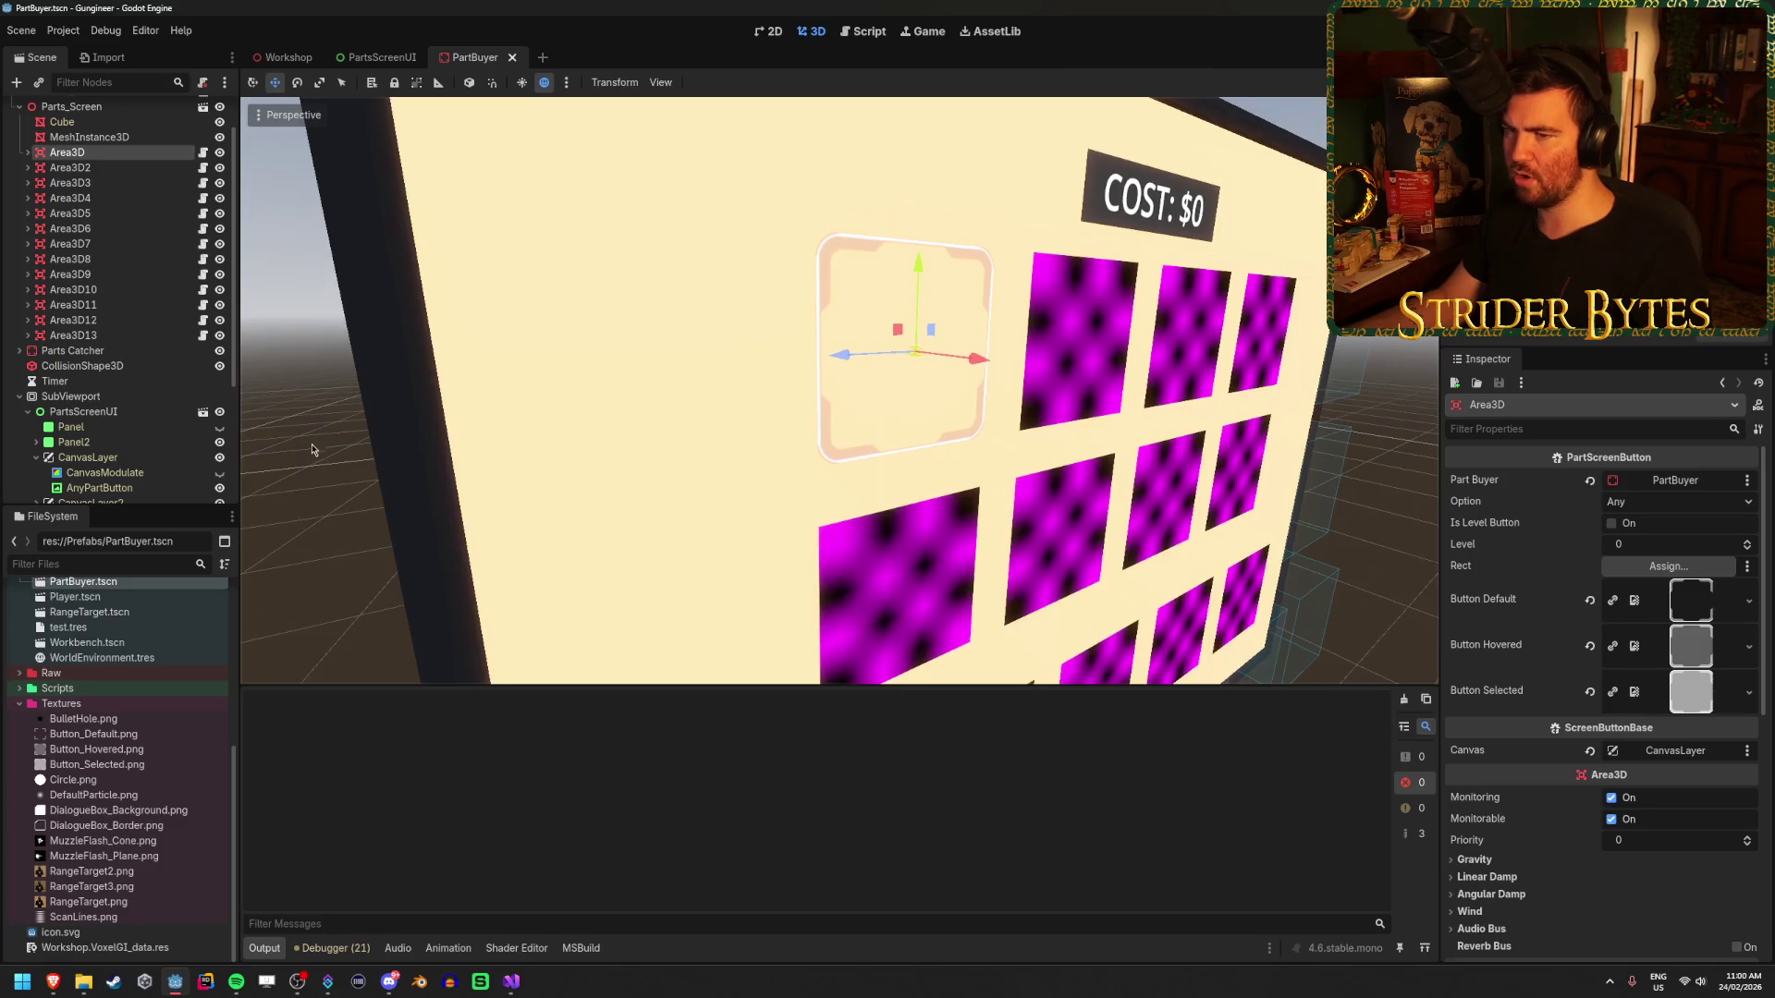
key("Escape")
scroll(839, 391, "down", 5)
key("w")
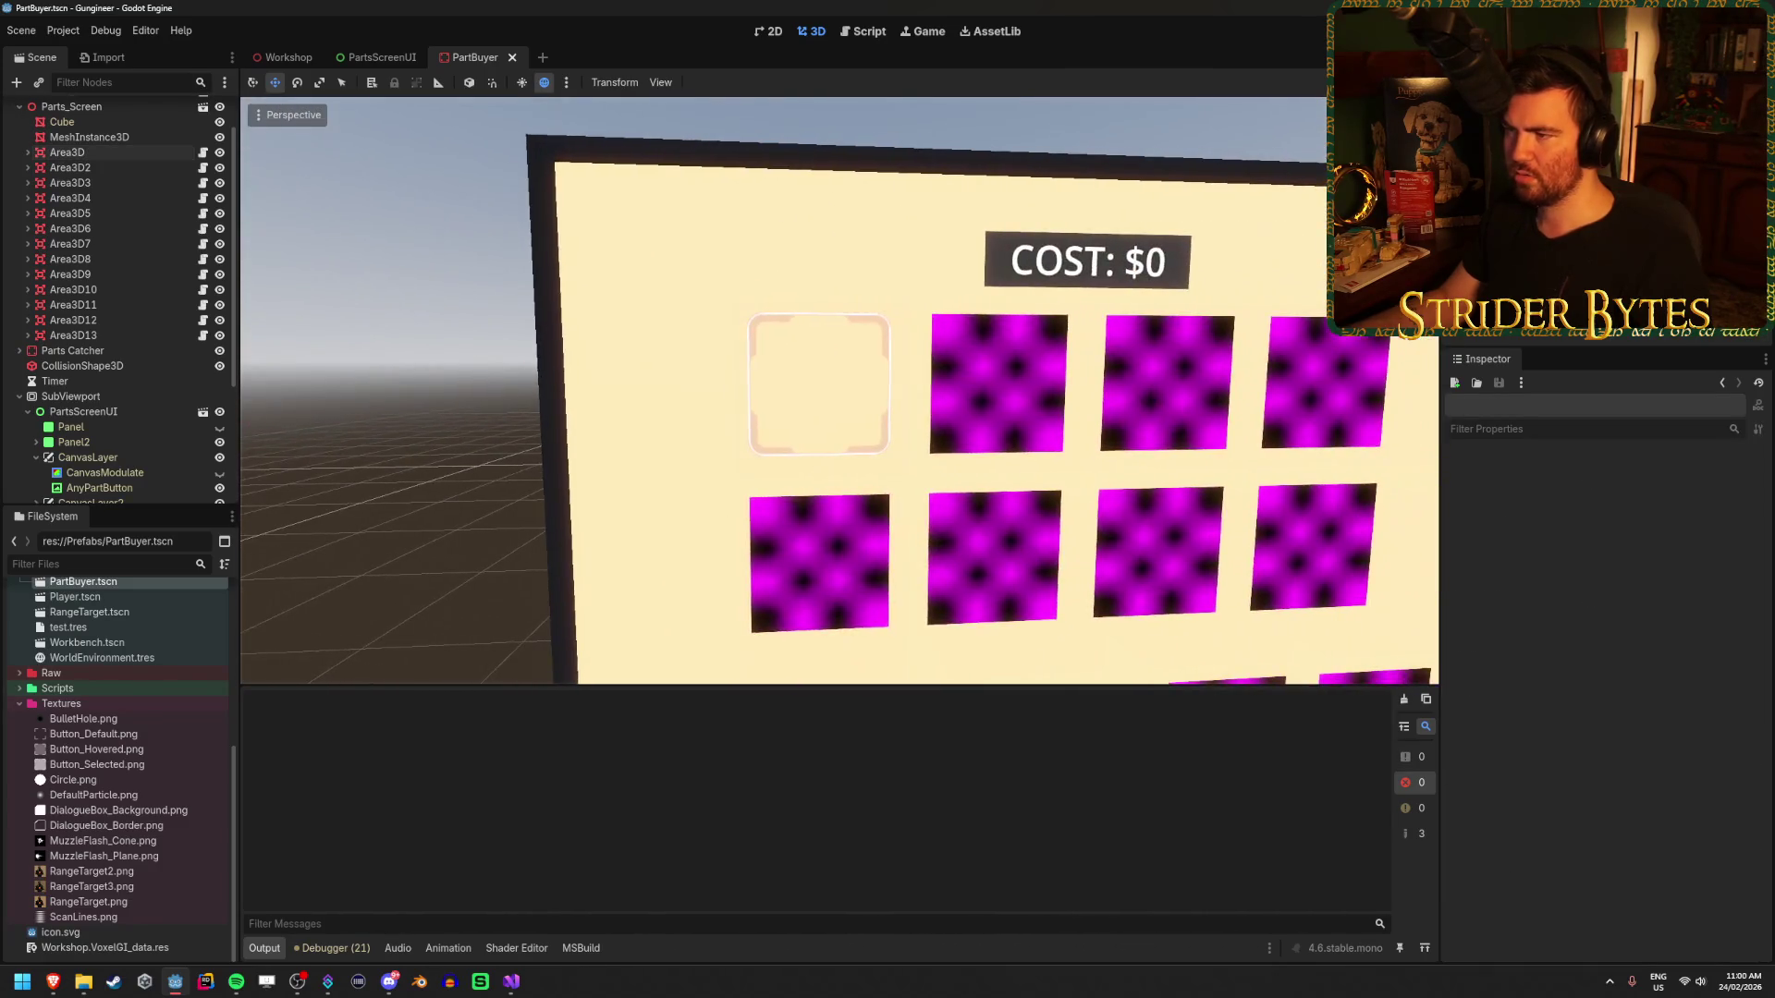
key("w")
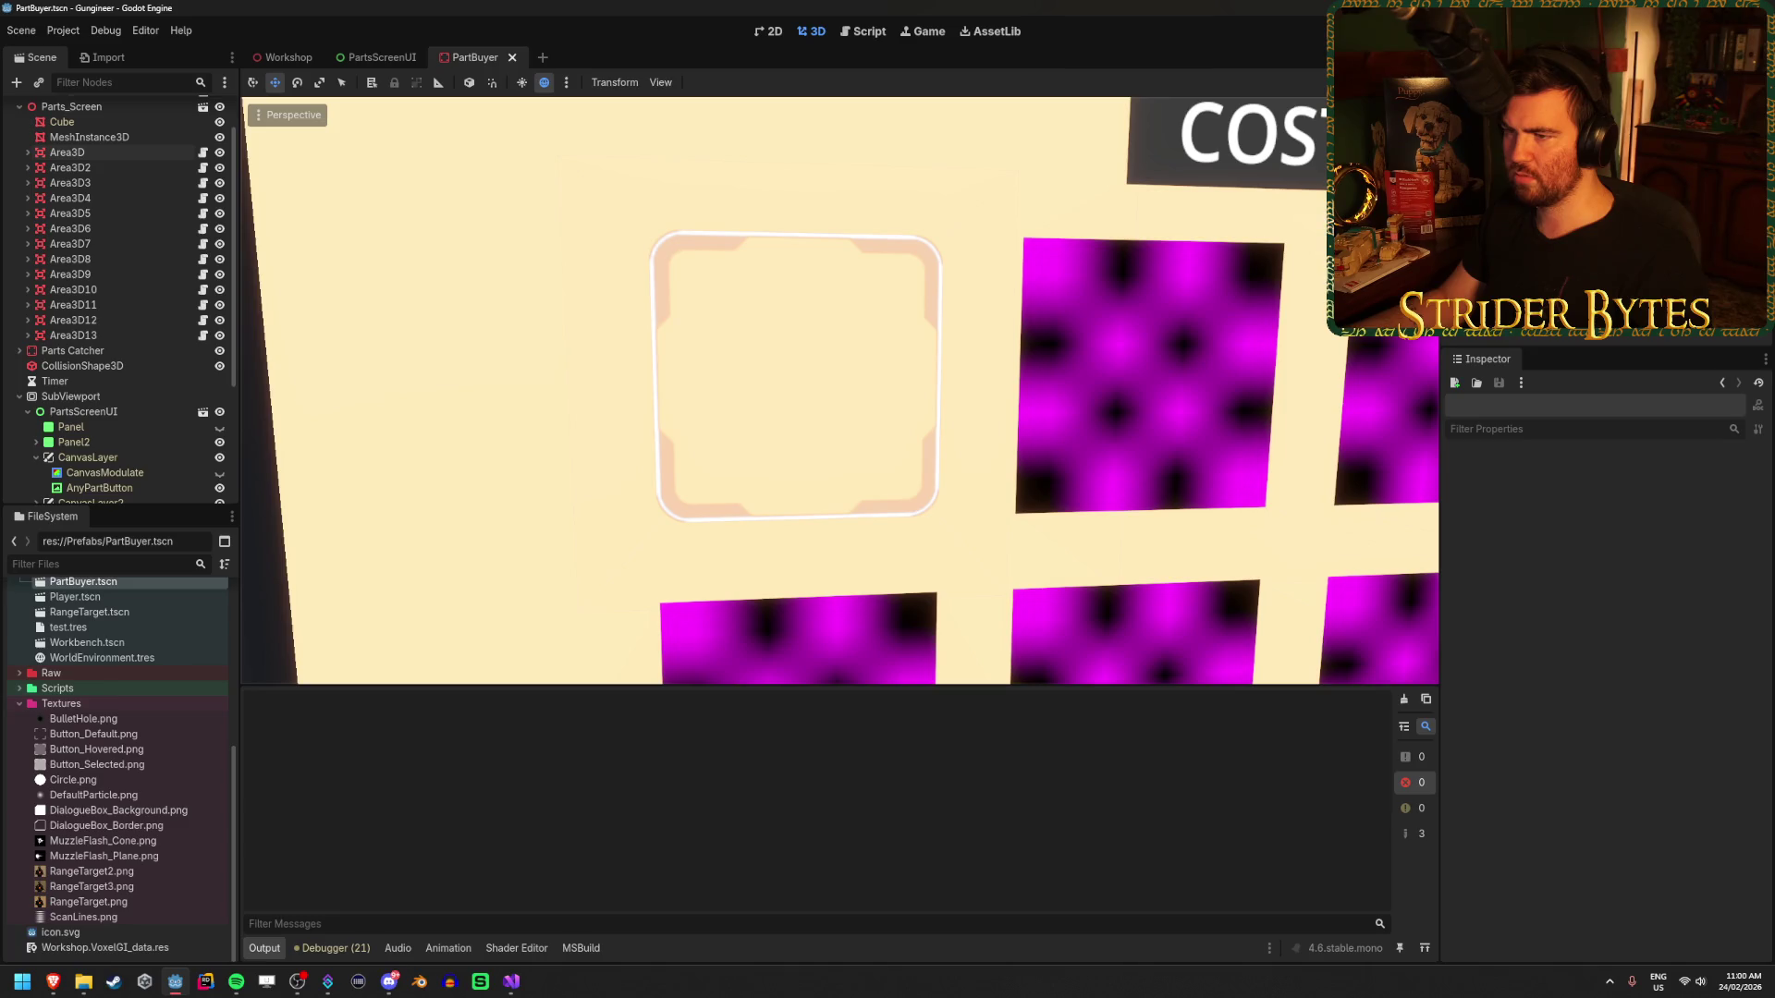
left_click(382, 57)
left_click(282, 57)
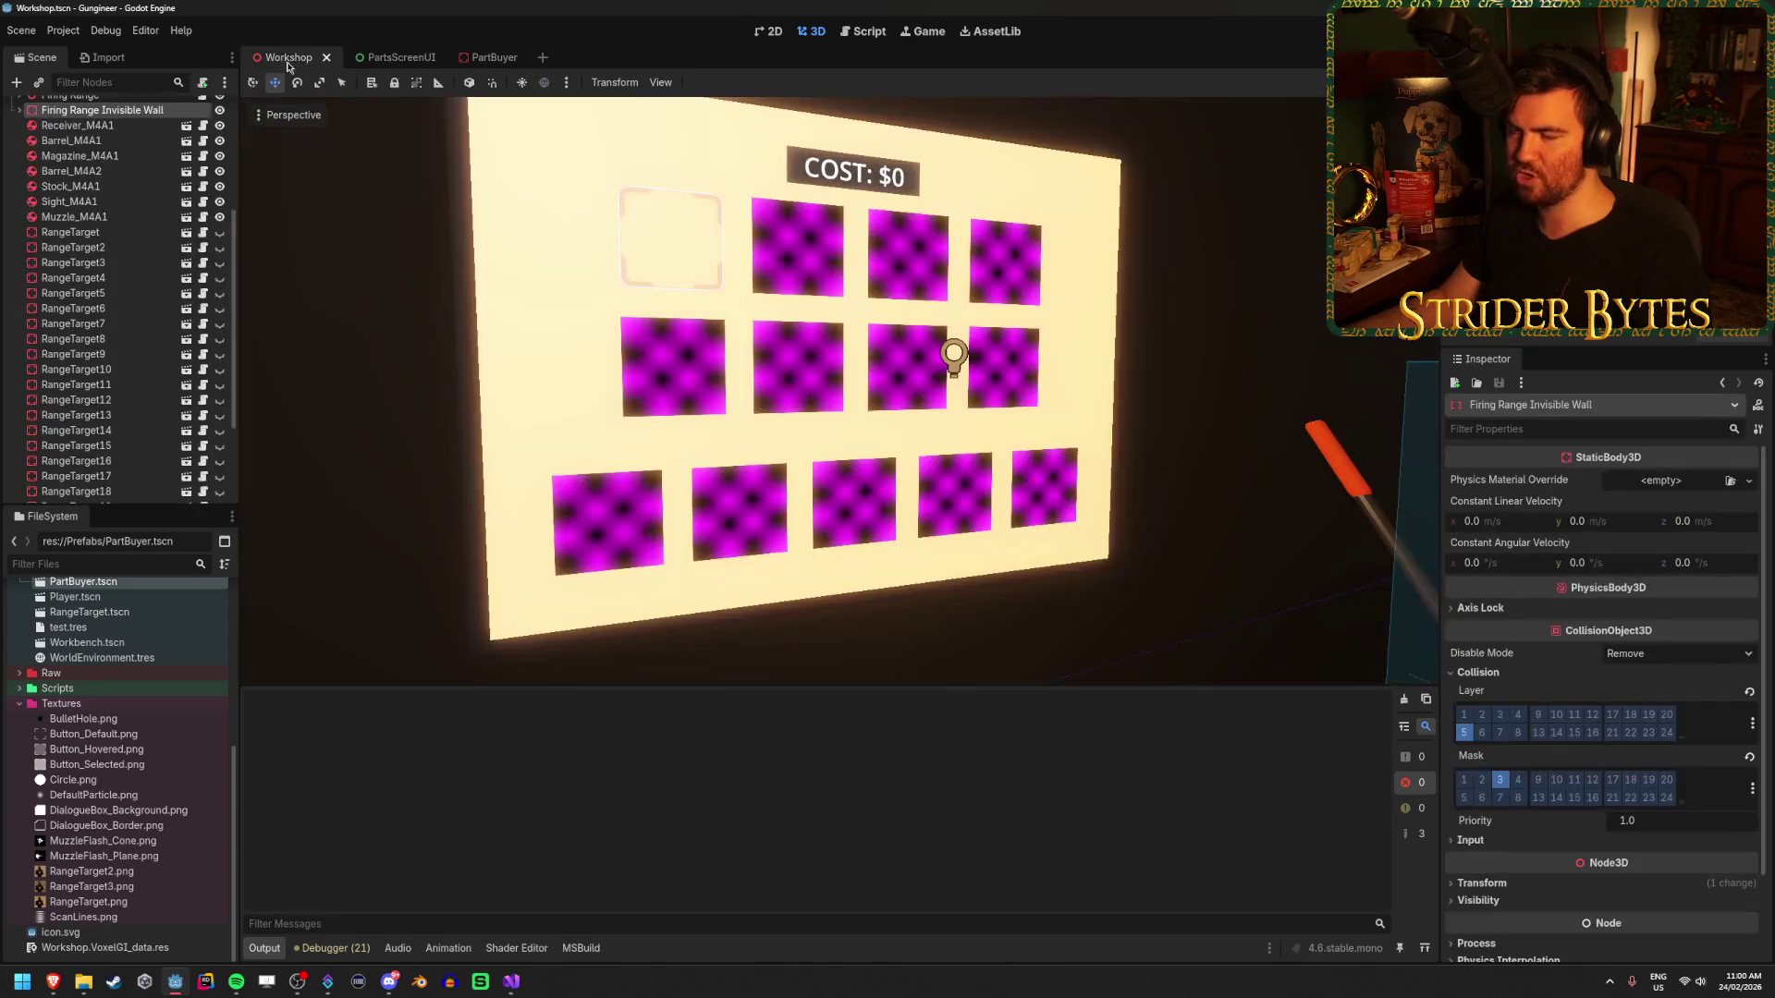
left_click(481, 59)
key("s")
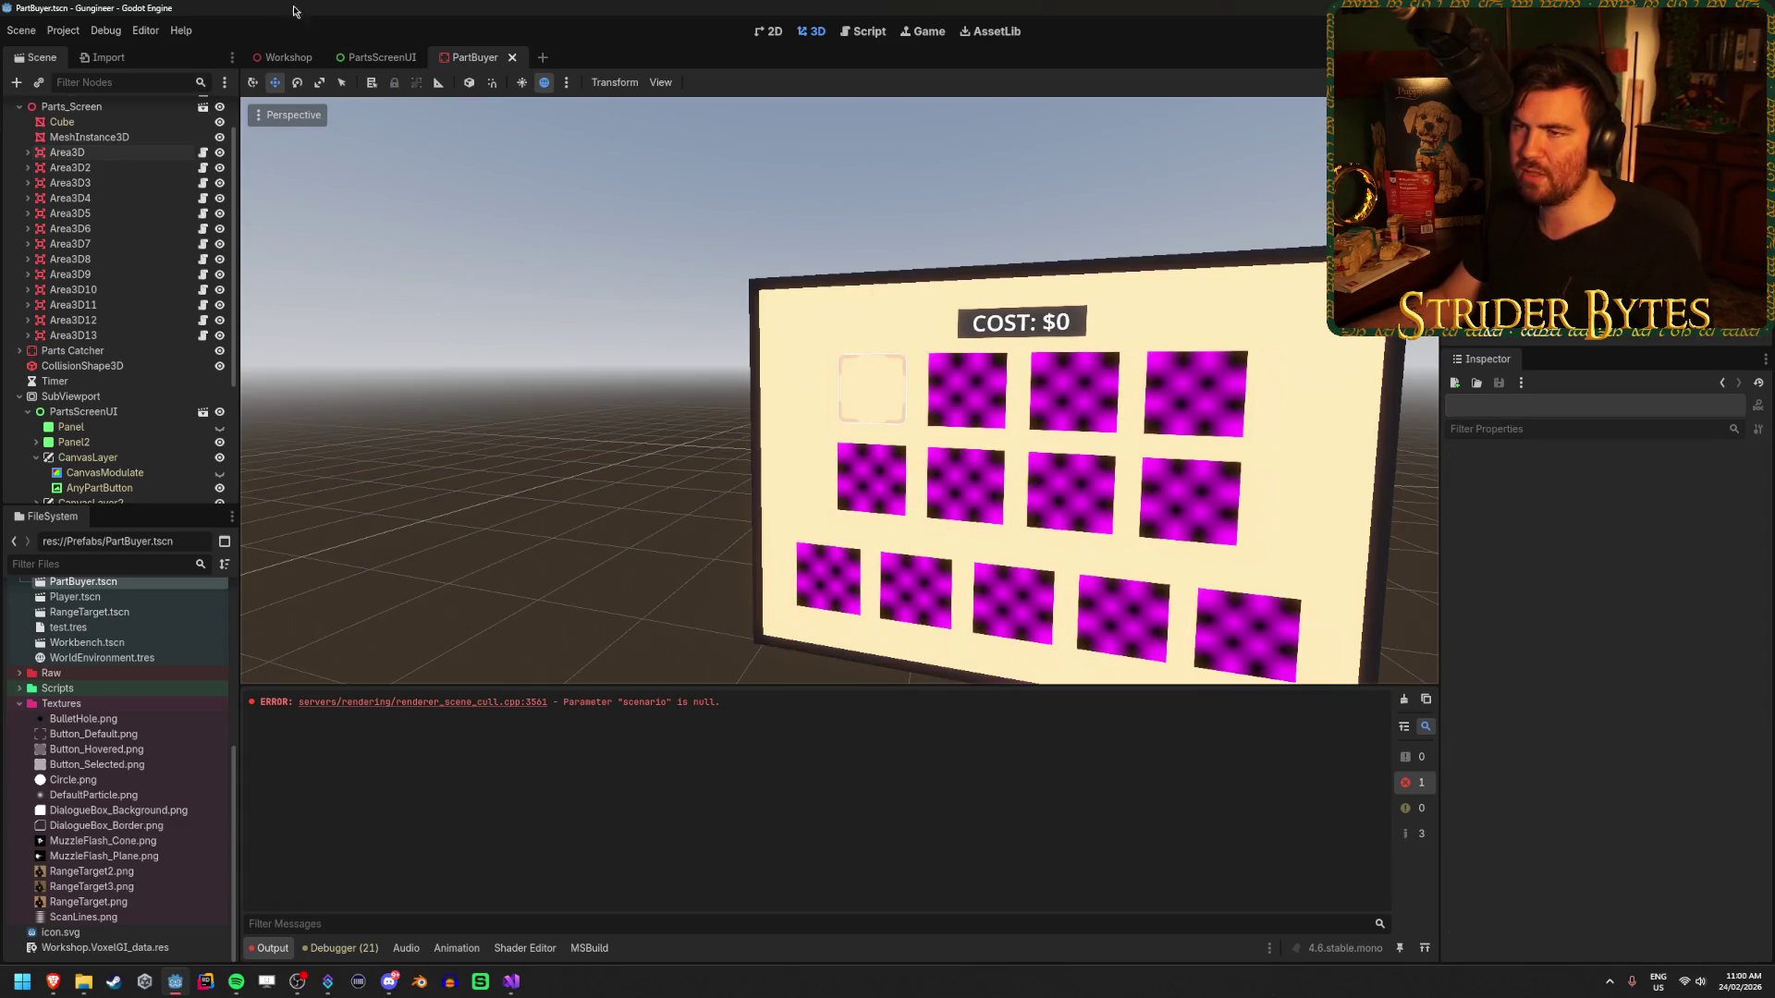
left_click(382, 57)
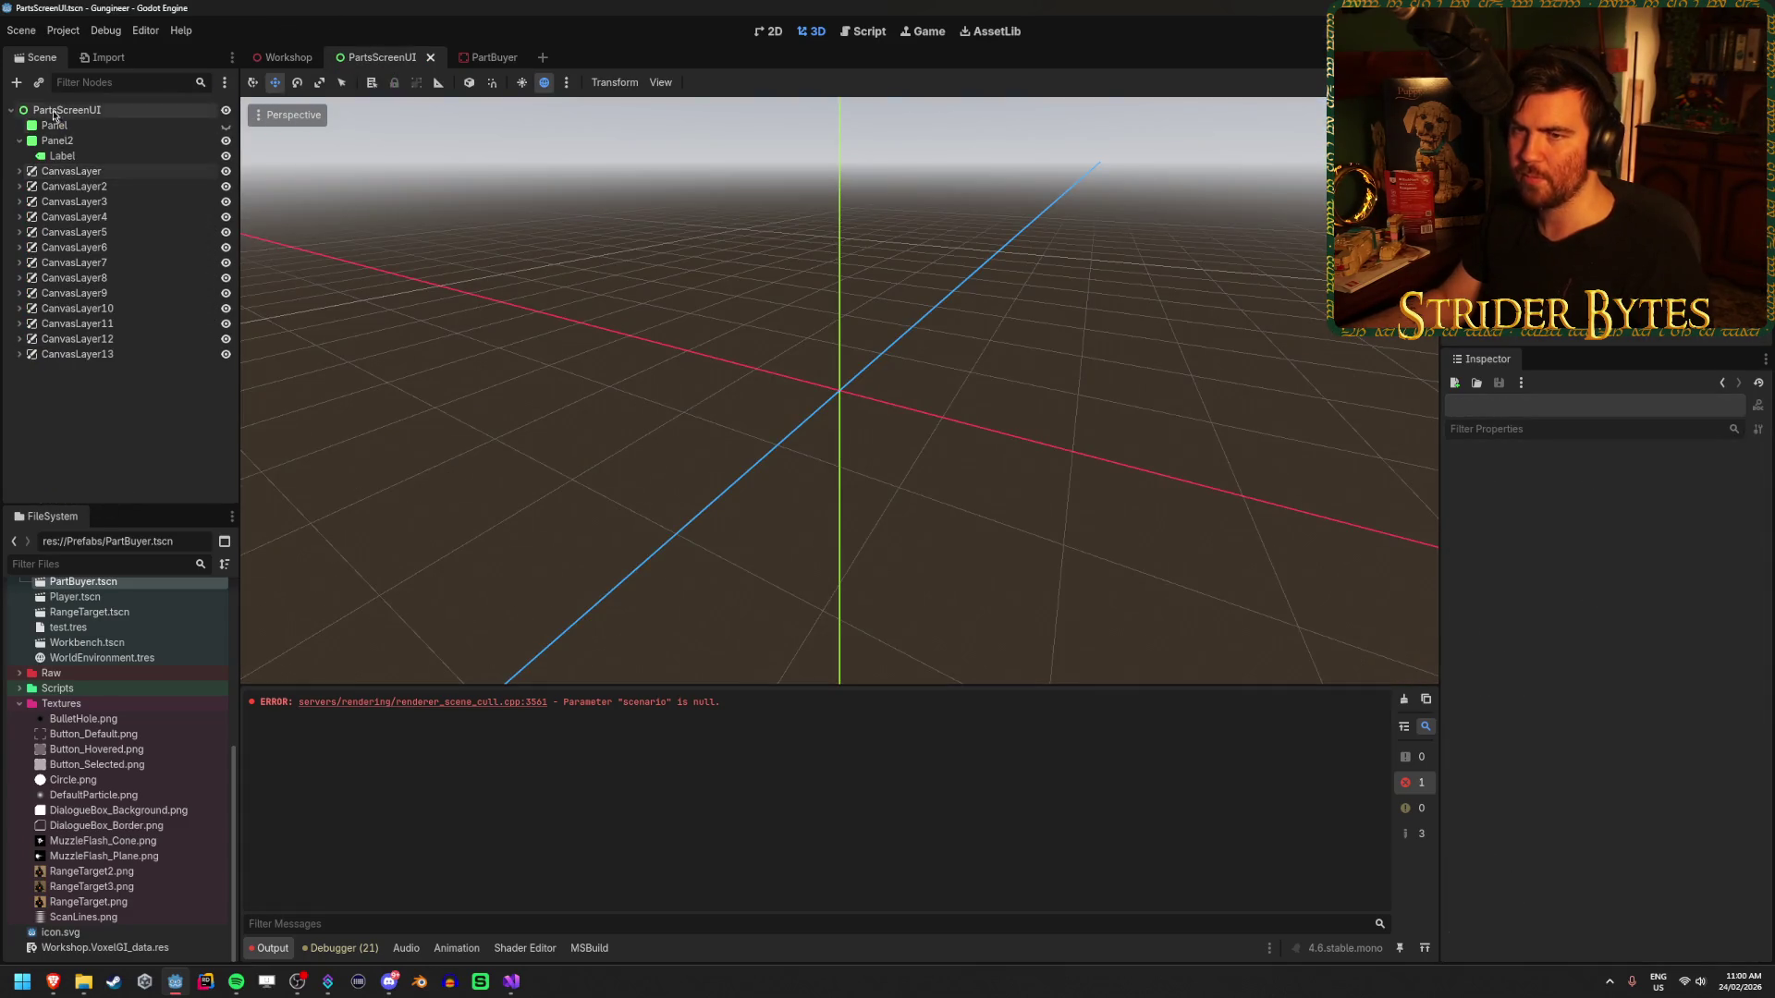
- Start adding a new node, search 'tex', then abandon the node creation
right_click(88, 406)
left_click(124, 408)
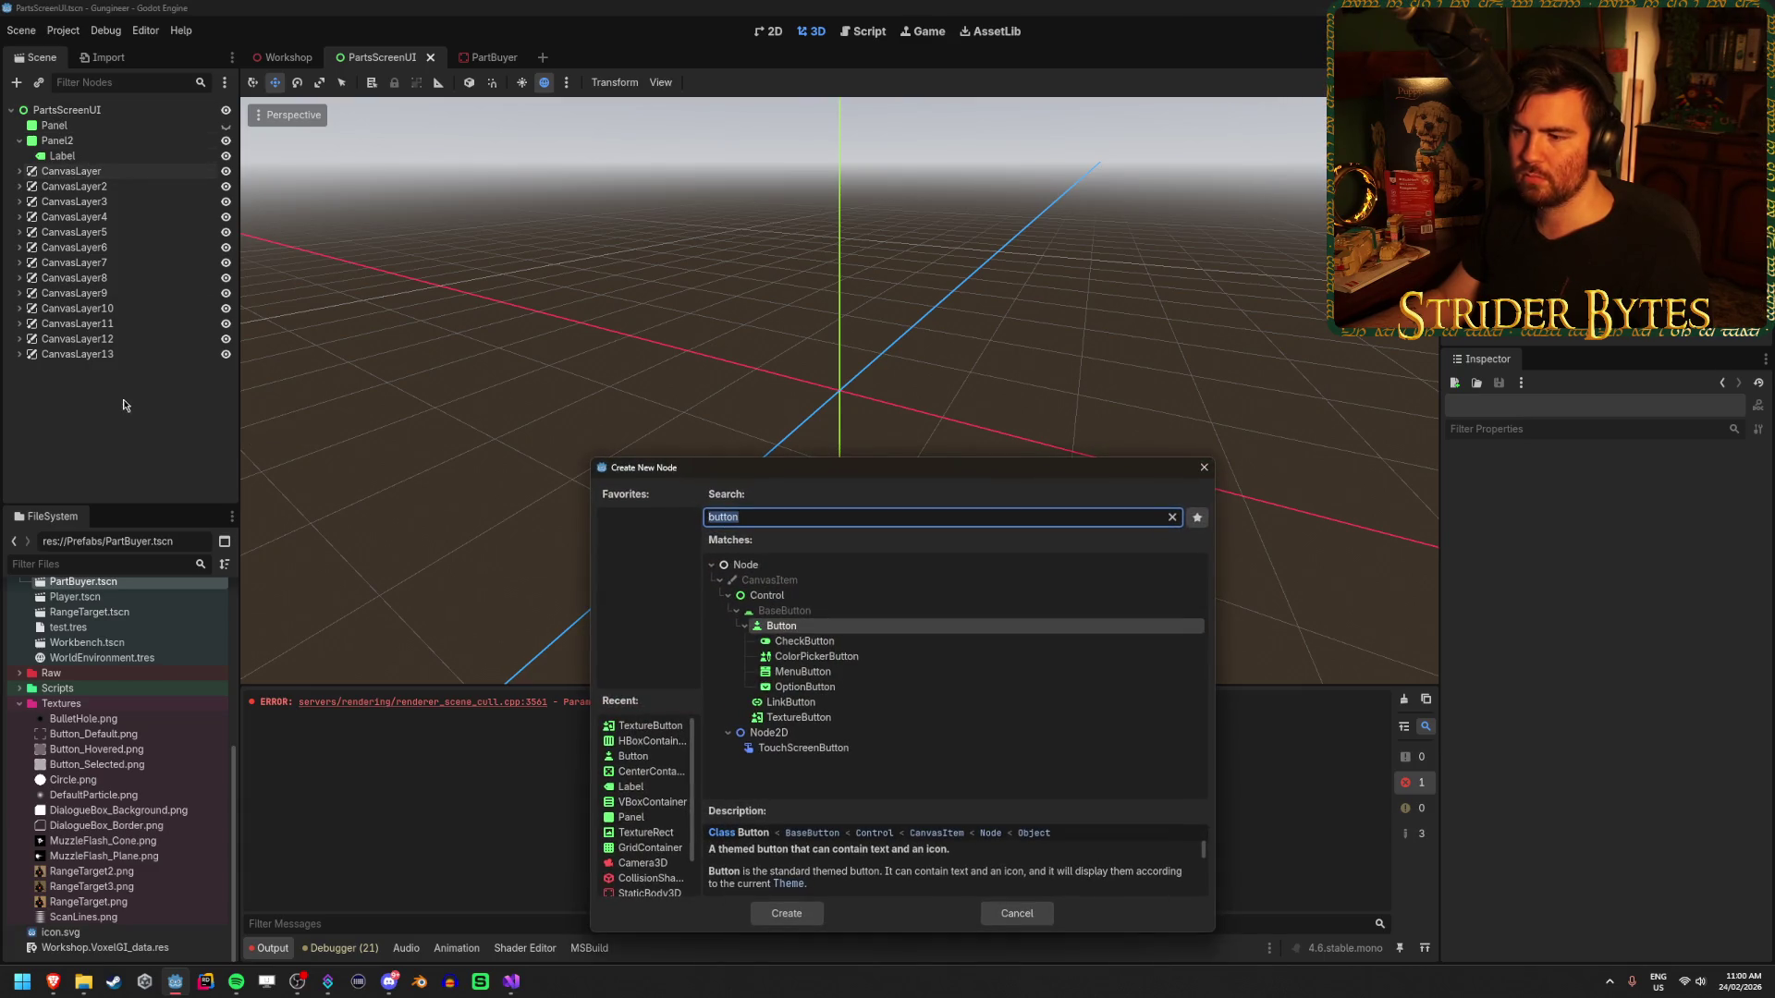
type("tex")
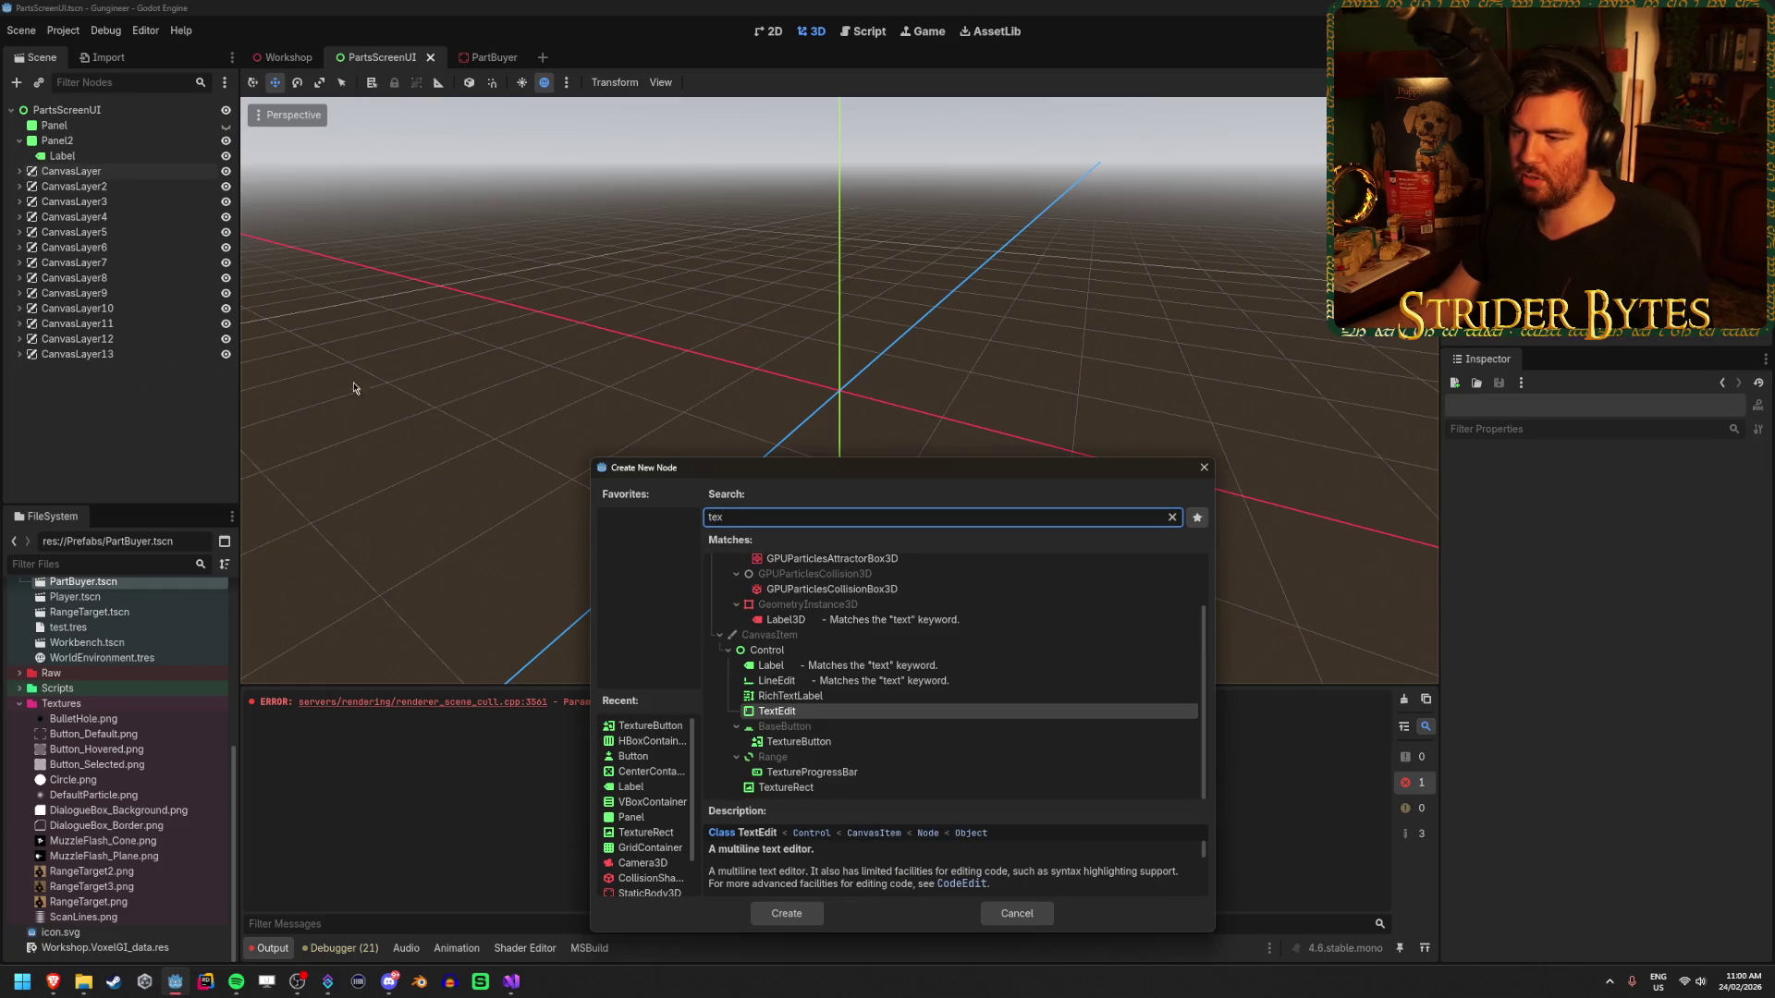
left_click(1017, 913)
- Expand the CanvasLayers to reveal each part button, starting with AnyPartButton
left_click(20, 171)
left_click(82, 202)
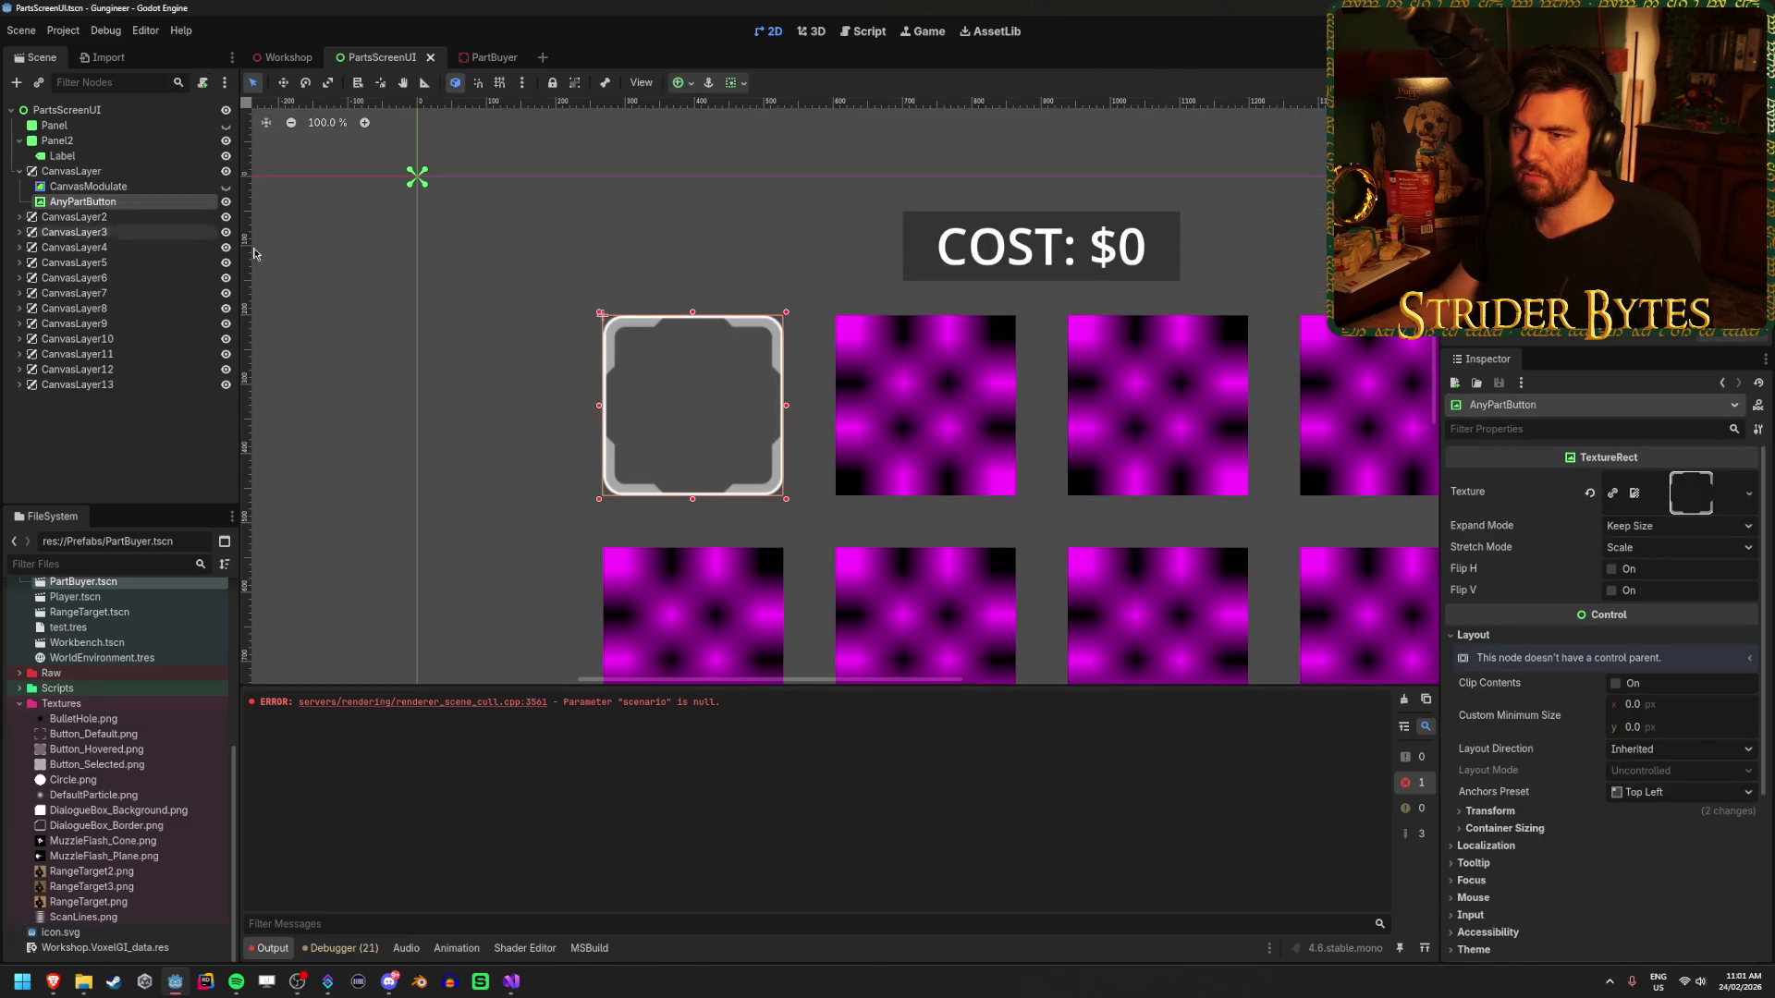
left_click(19, 216)
left_click(20, 263)
left_click(19, 307)
left_click(19, 354)
left_click(21, 399)
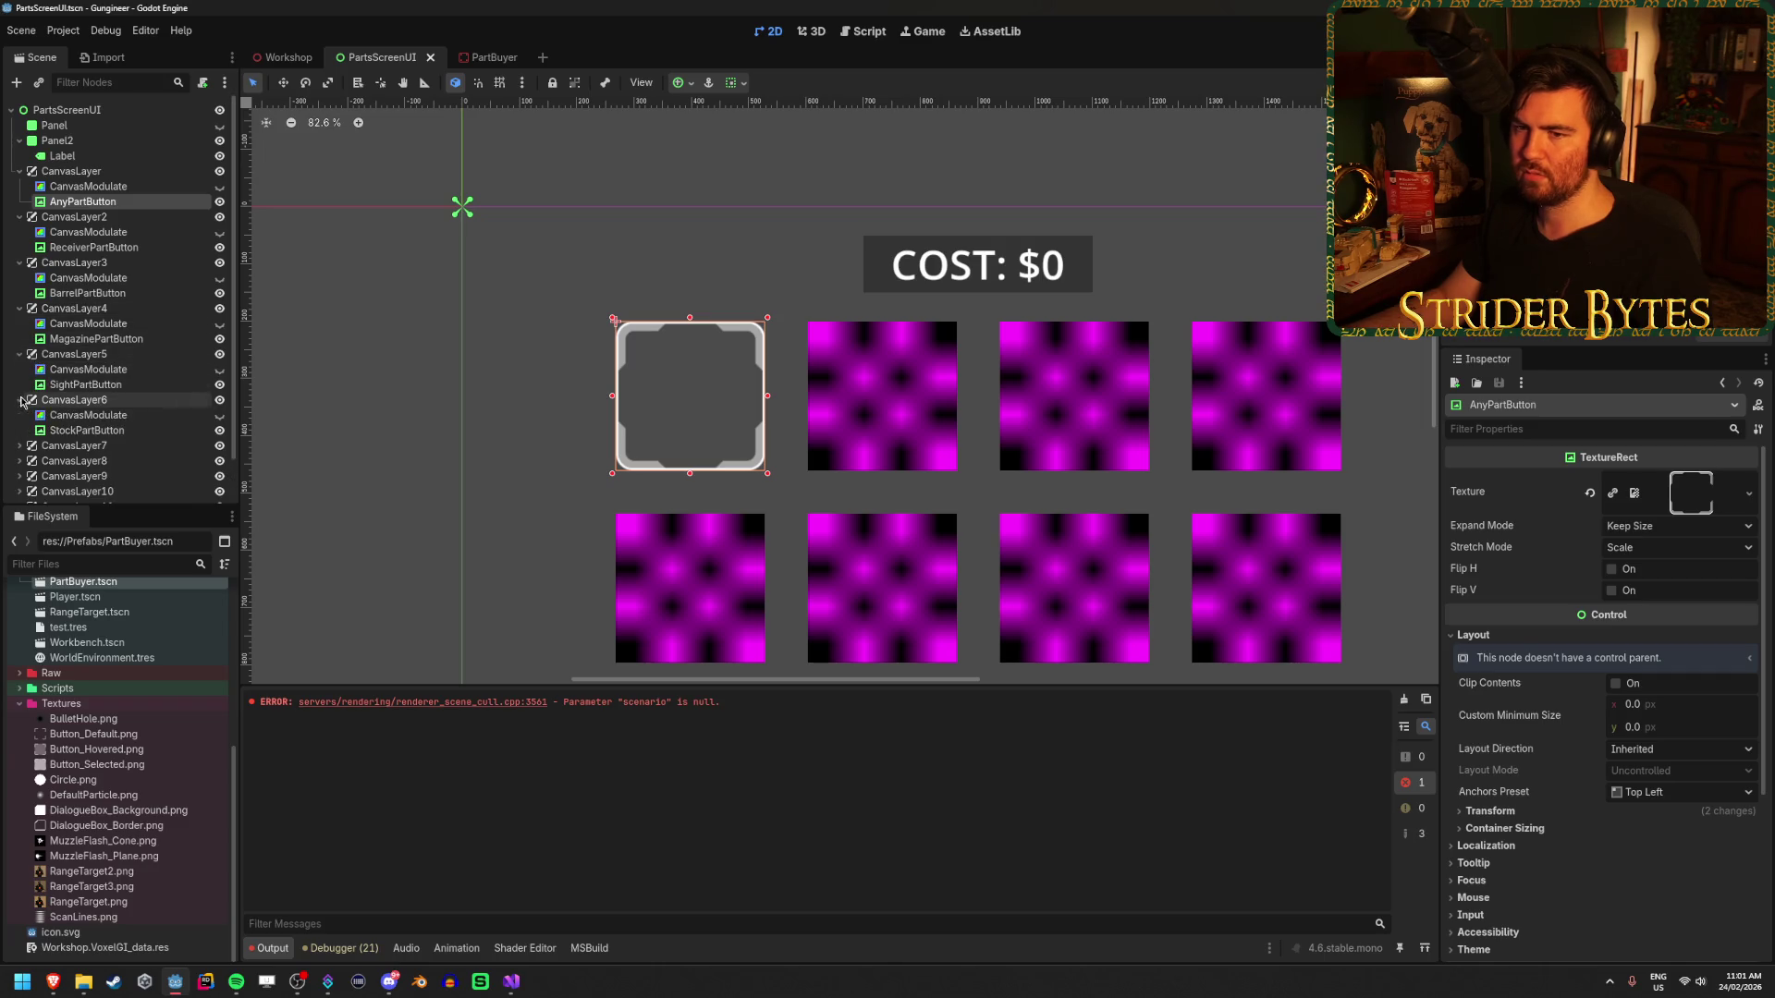
scroll(20, 399, "down", 1)
left_click(19, 397)
left_click(20, 443)
left_click(20, 488)
mouse_move(43, 415)
left_mouse_down()
mouse_move(48, 490)
mouse_move(566, 499)
left_mouse_up()
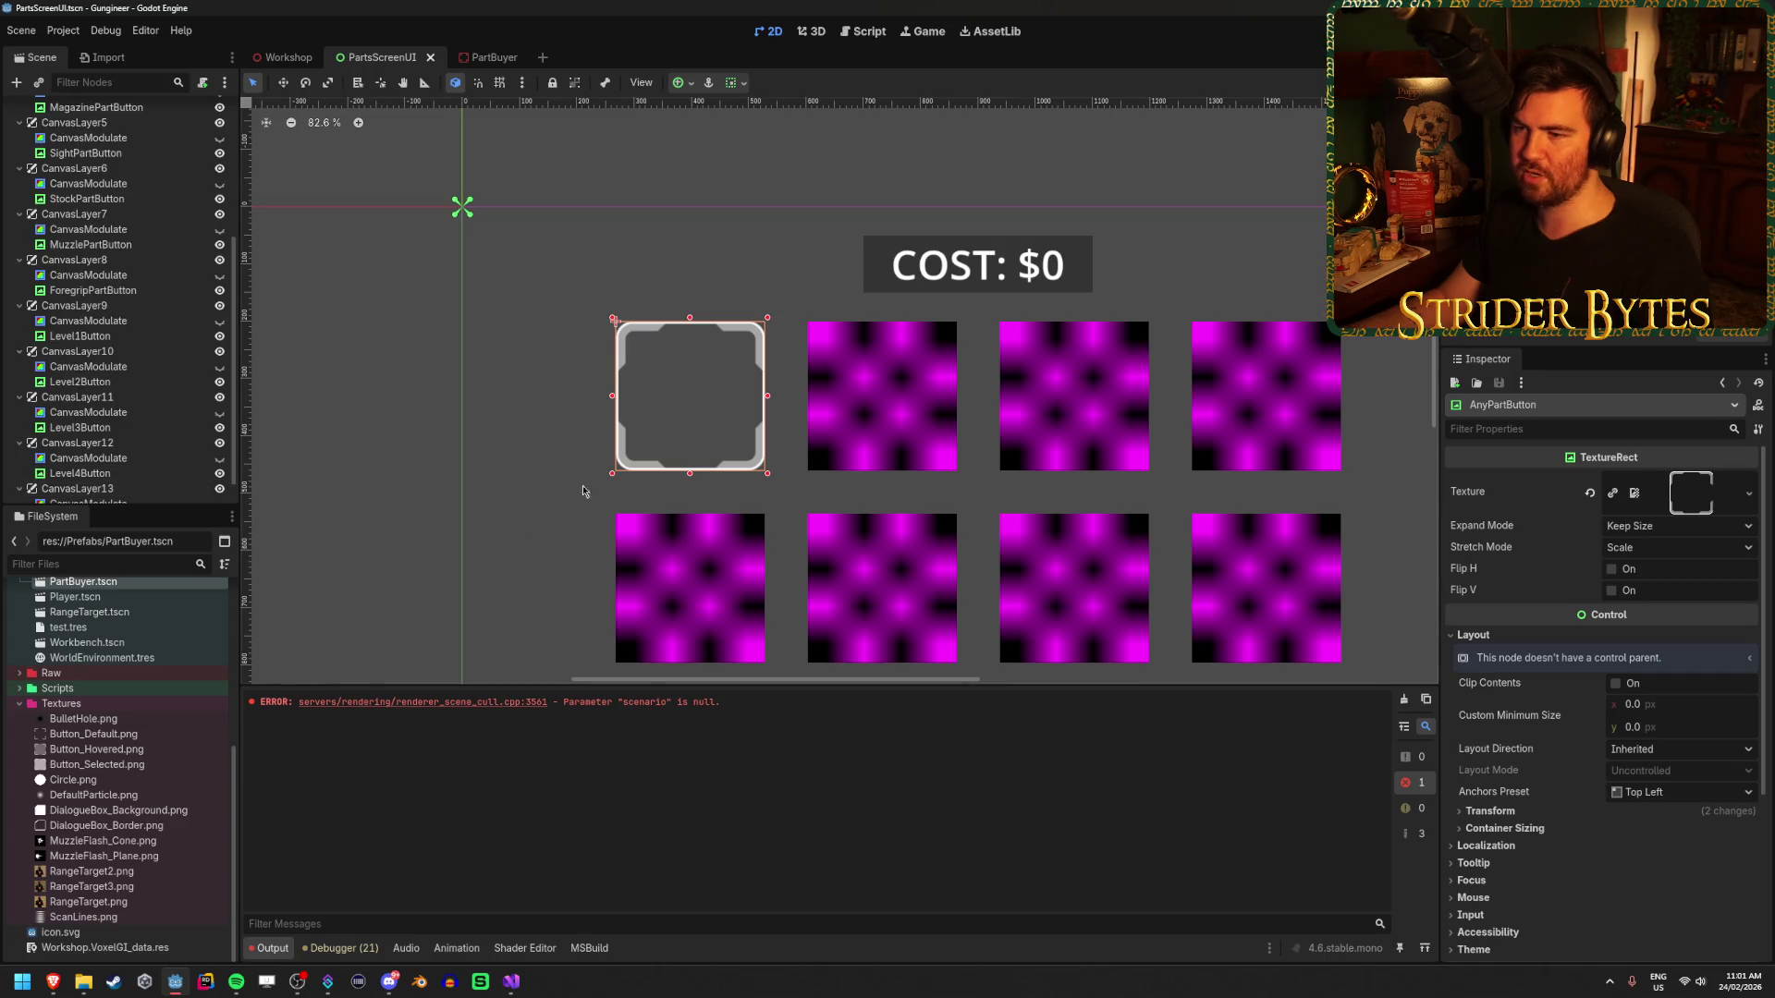
scroll(92, 416, "down", 1)
- Select all 13 buttons from Level5Button to AnyPartButton and move them directly under PartsScreenUI
left_click(80, 488)
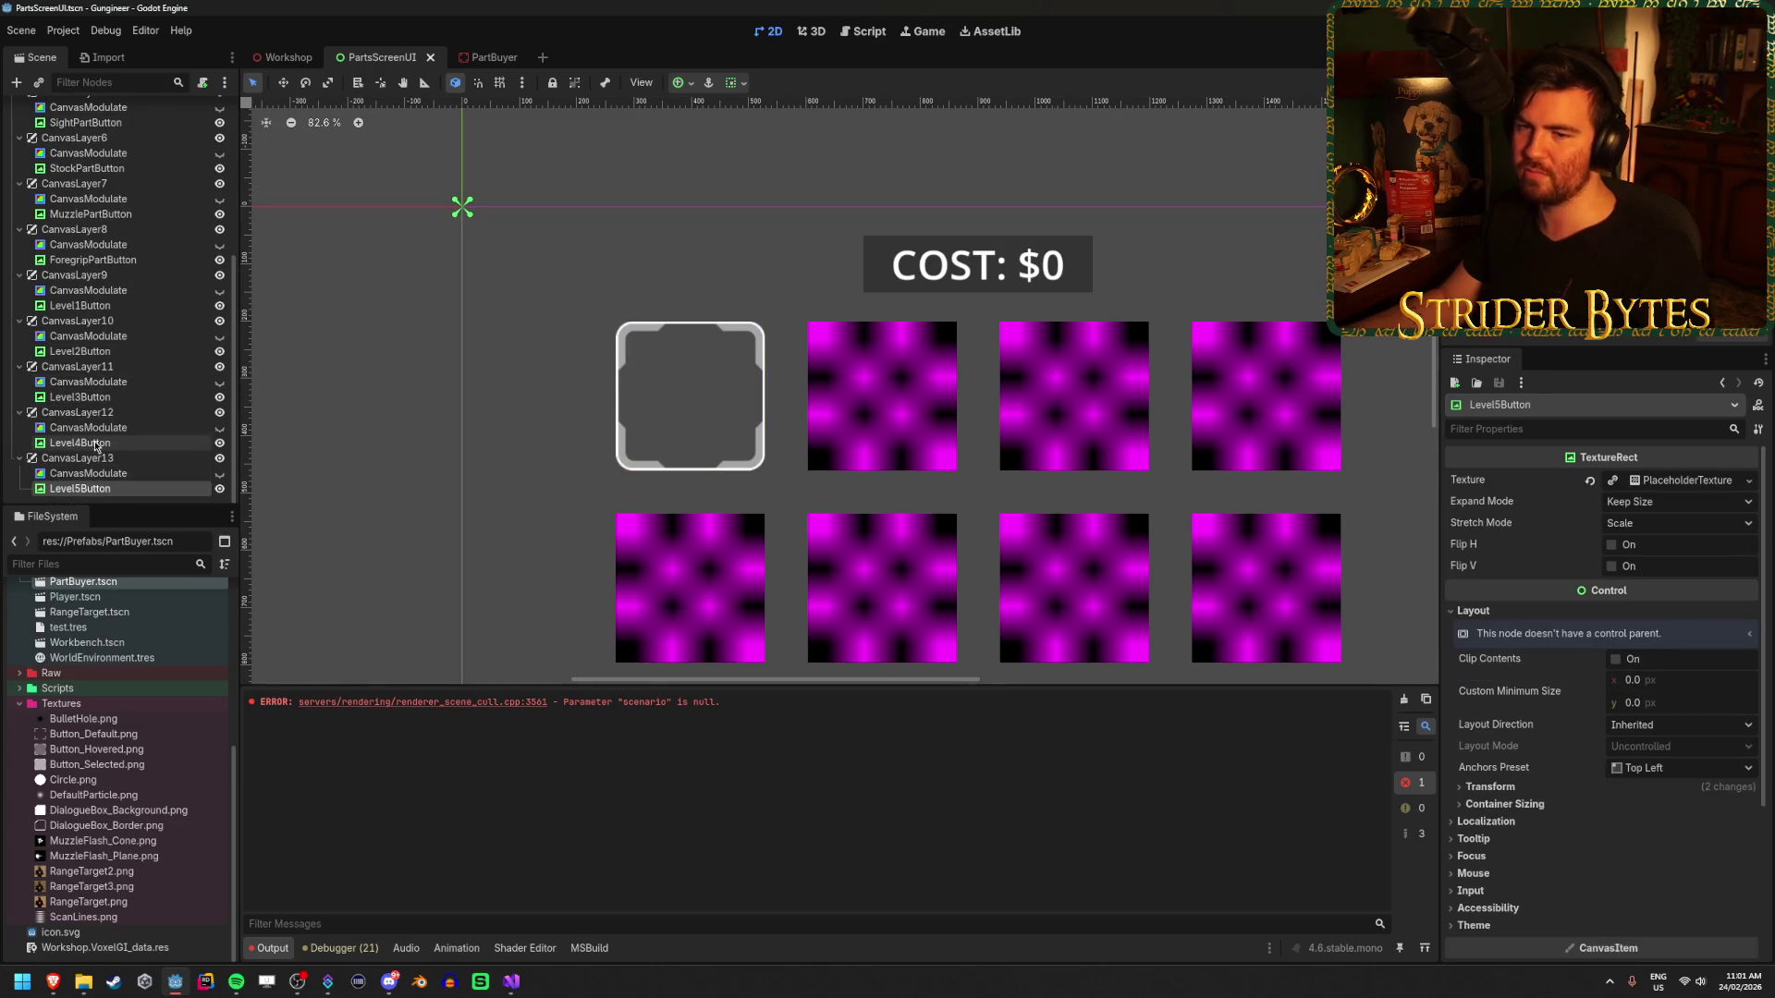
left_click(96, 444, "ctrl")
left_click(93, 398, "ctrl")
left_click(92, 352, "ctrl")
left_click(96, 306, "ctrl")
left_click(96, 260, "ctrl")
left_click(96, 213, "ctrl")
left_click(97, 168, "ctrl")
left_click(98, 123, "ctrl")
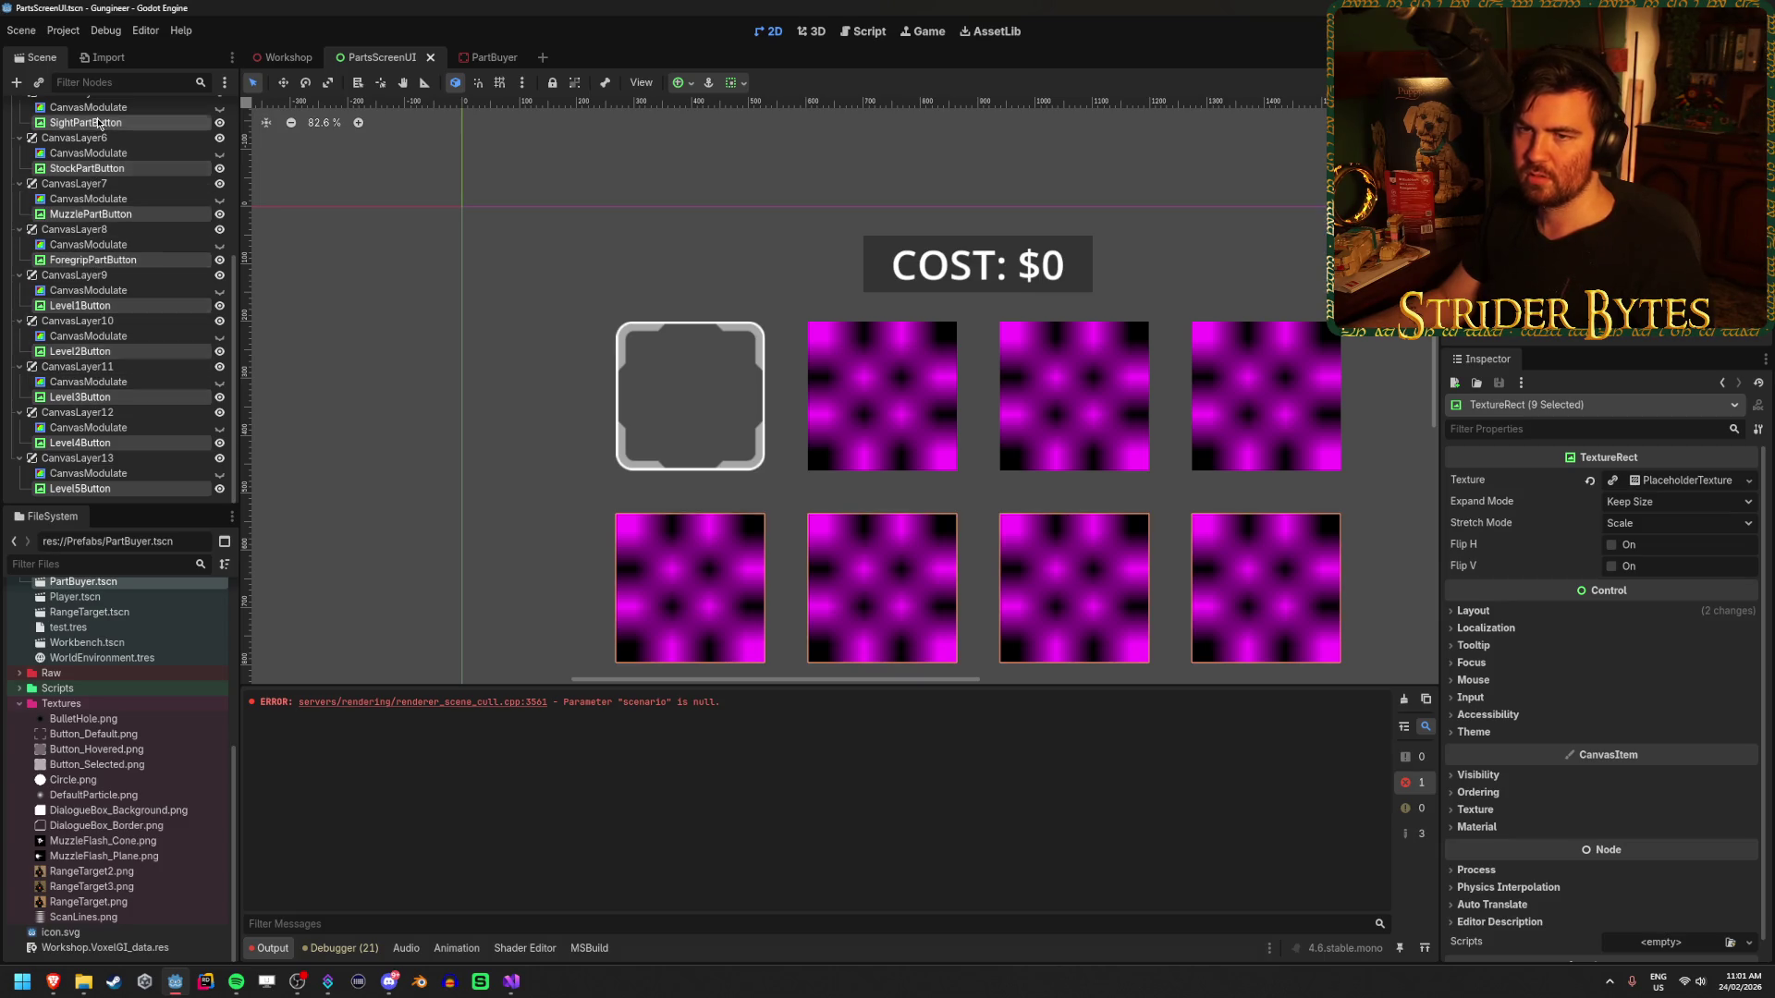
scroll(98, 129, "up", 5)
left_click(111, 338, "ctrl")
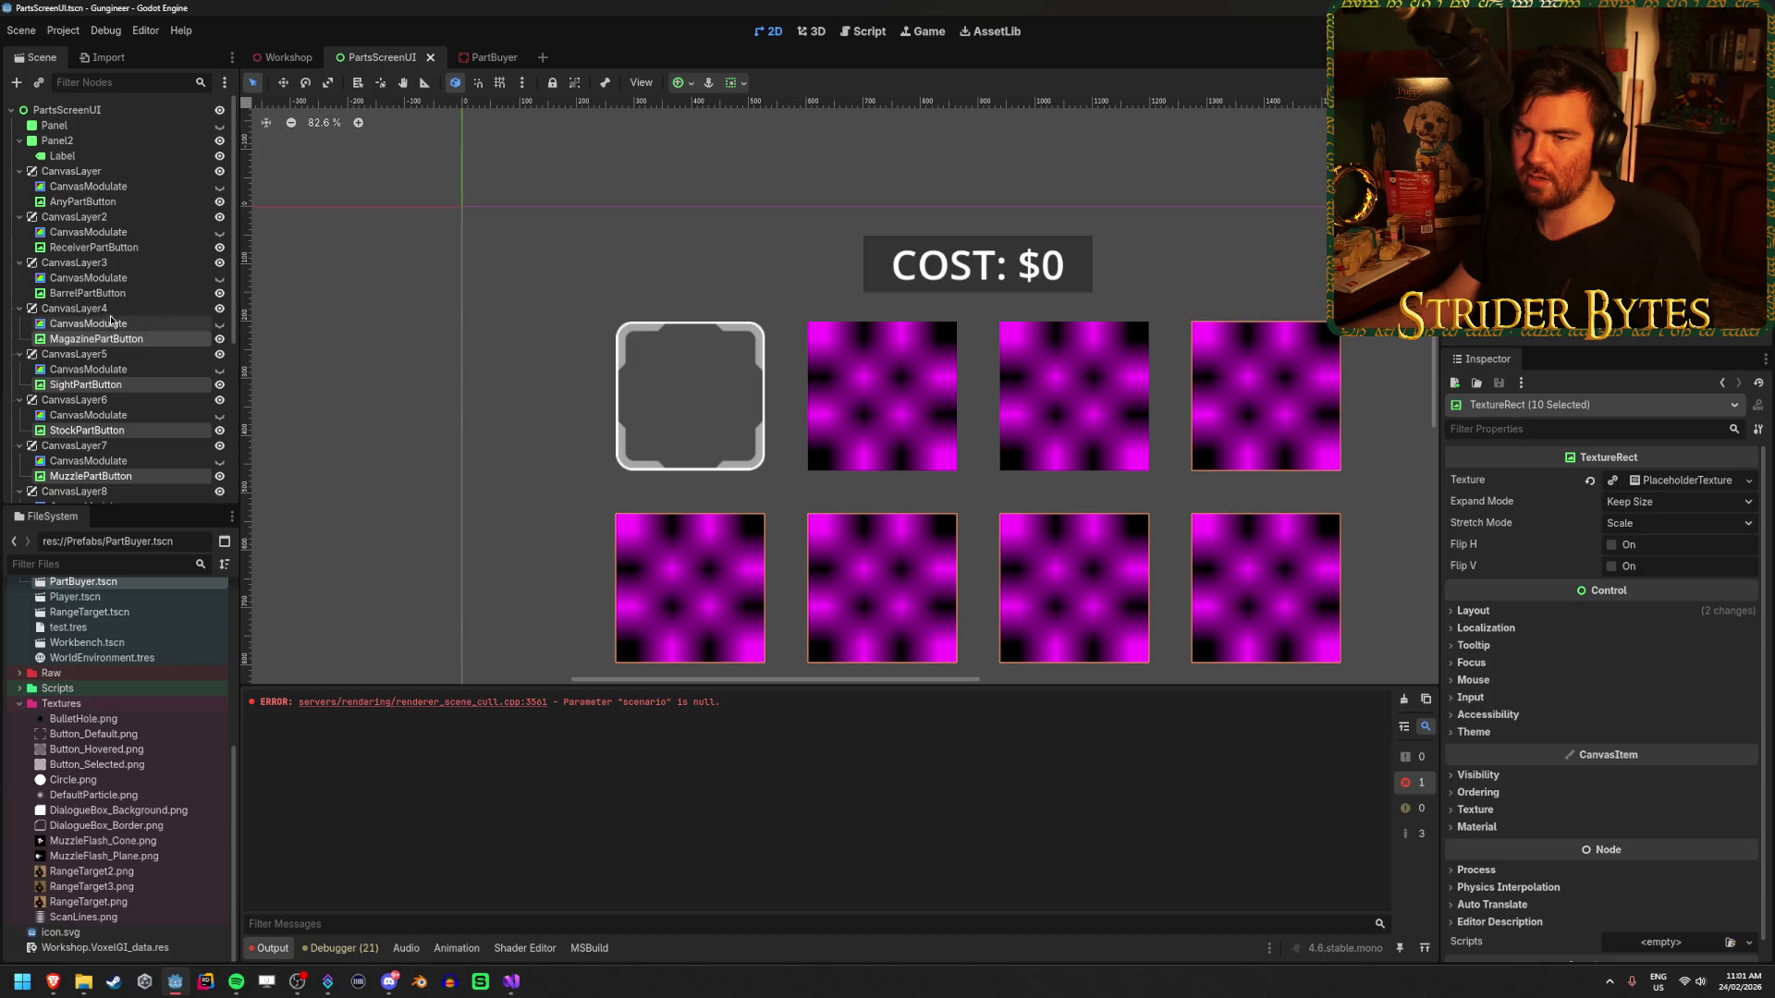
left_click(92, 293, "ctrl")
left_click(86, 246, "ctrl")
left_click(82, 203, "ctrl")
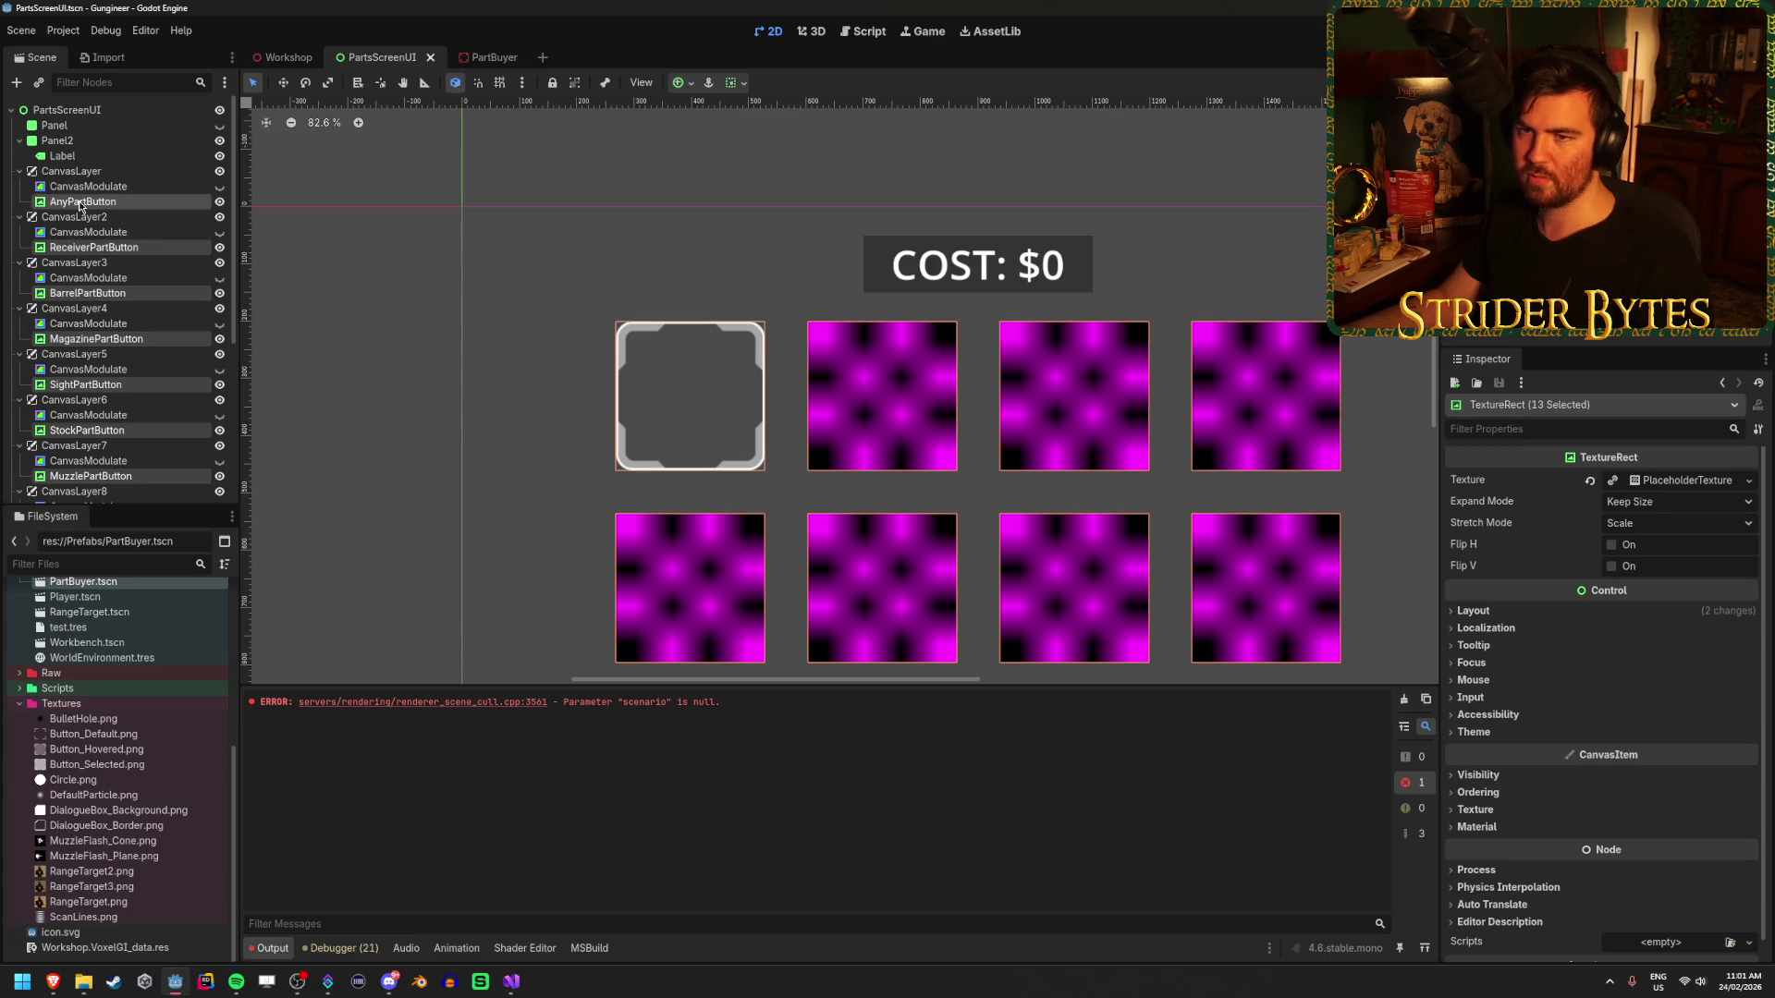
left_click_drag(77, 194, 82, 174)
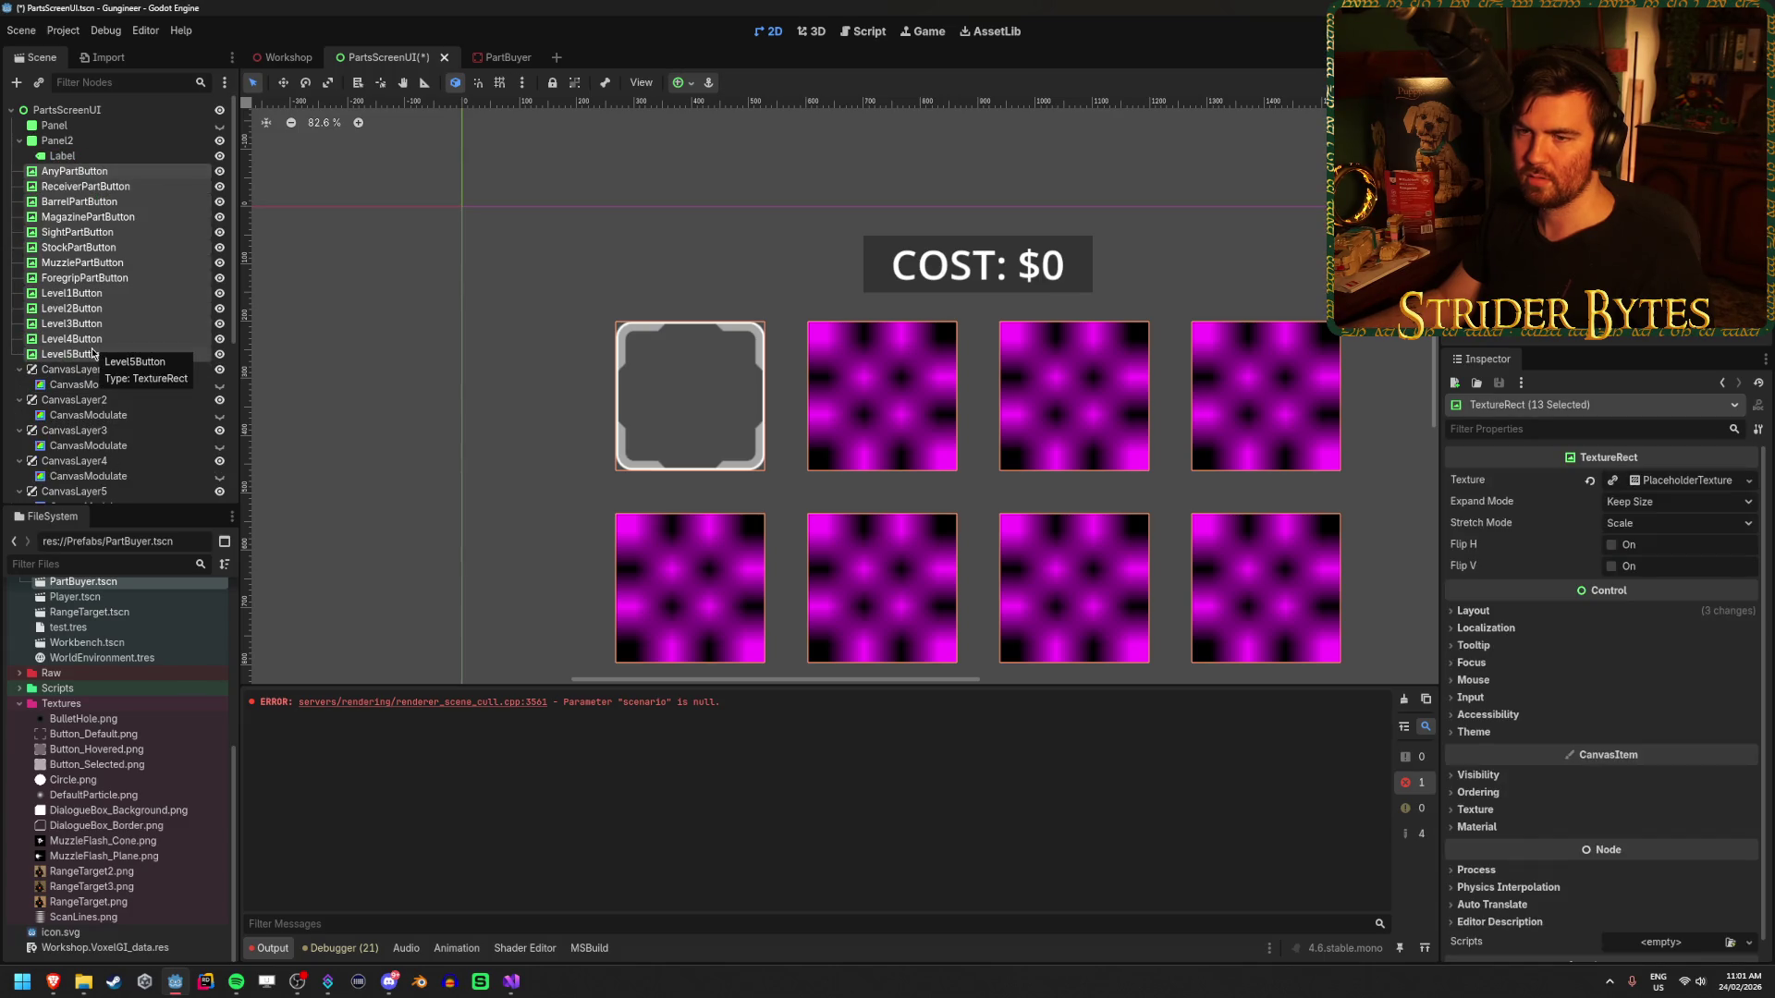
- Delete CanvasLayer through CanvasLayer13, then select all buttons from AnyPartButton to Level5Button
scroll(689, 432, "down", 5)
left_click(72, 369)
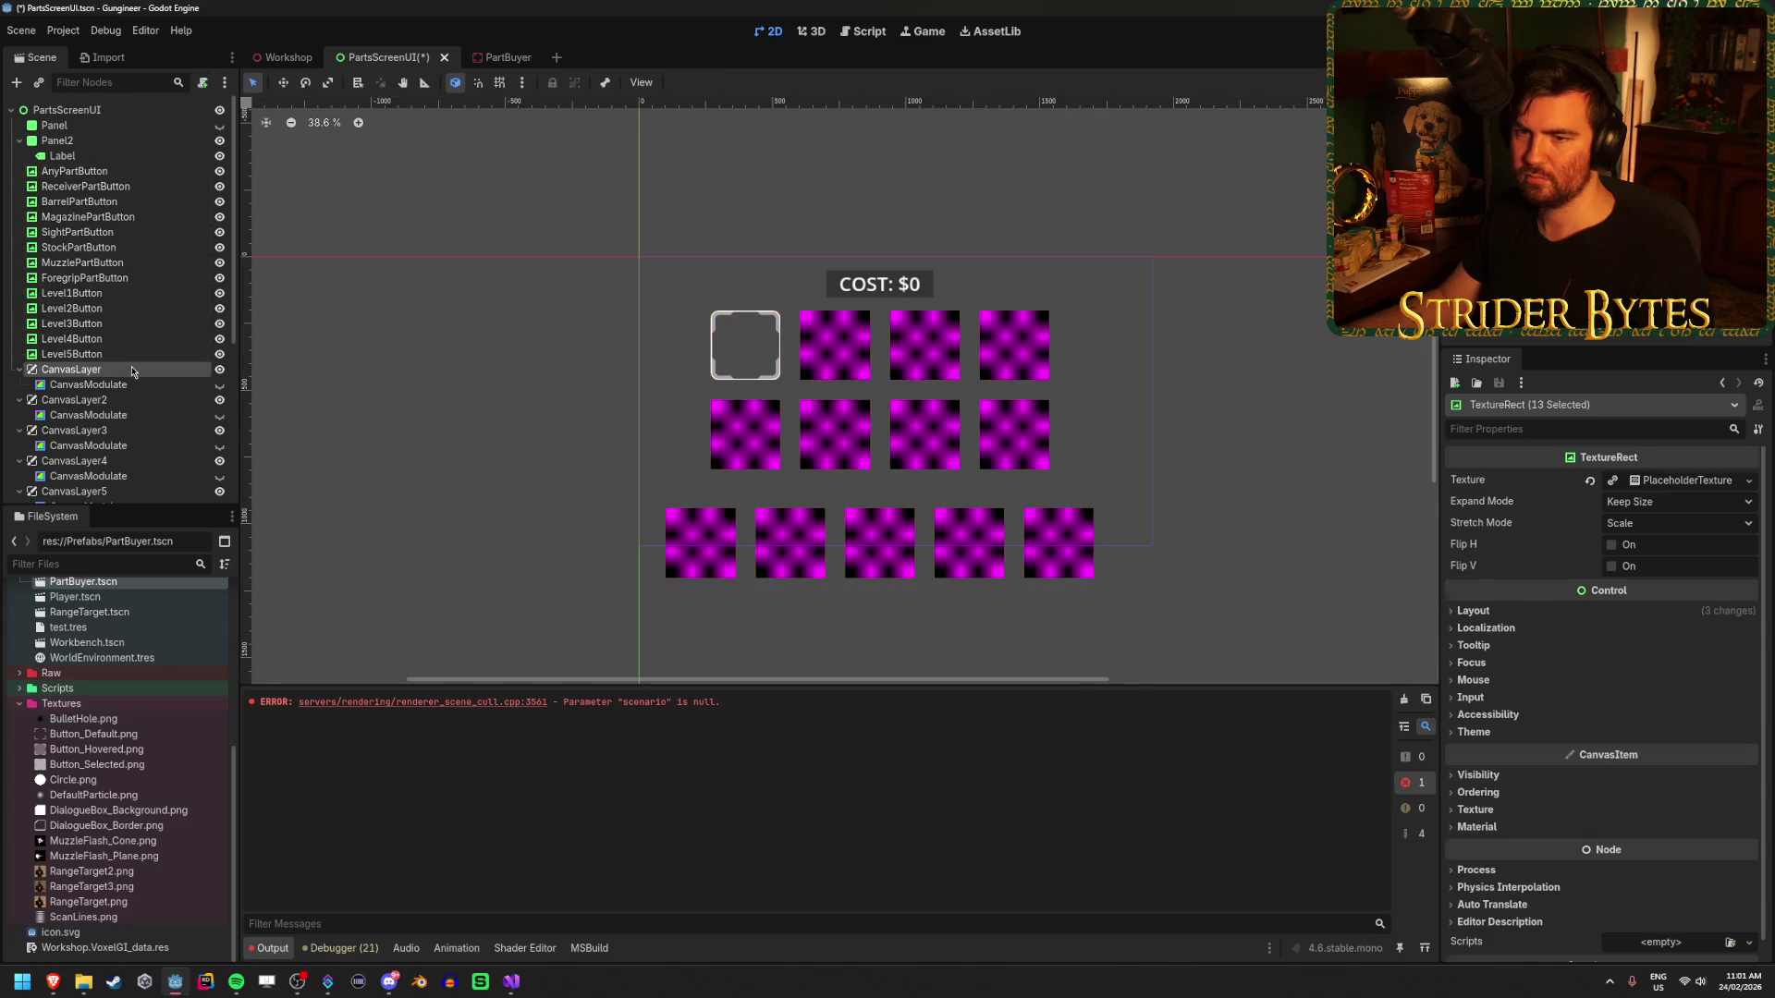
scroll(138, 480, "down", 5)
left_click(137, 473, "shift")
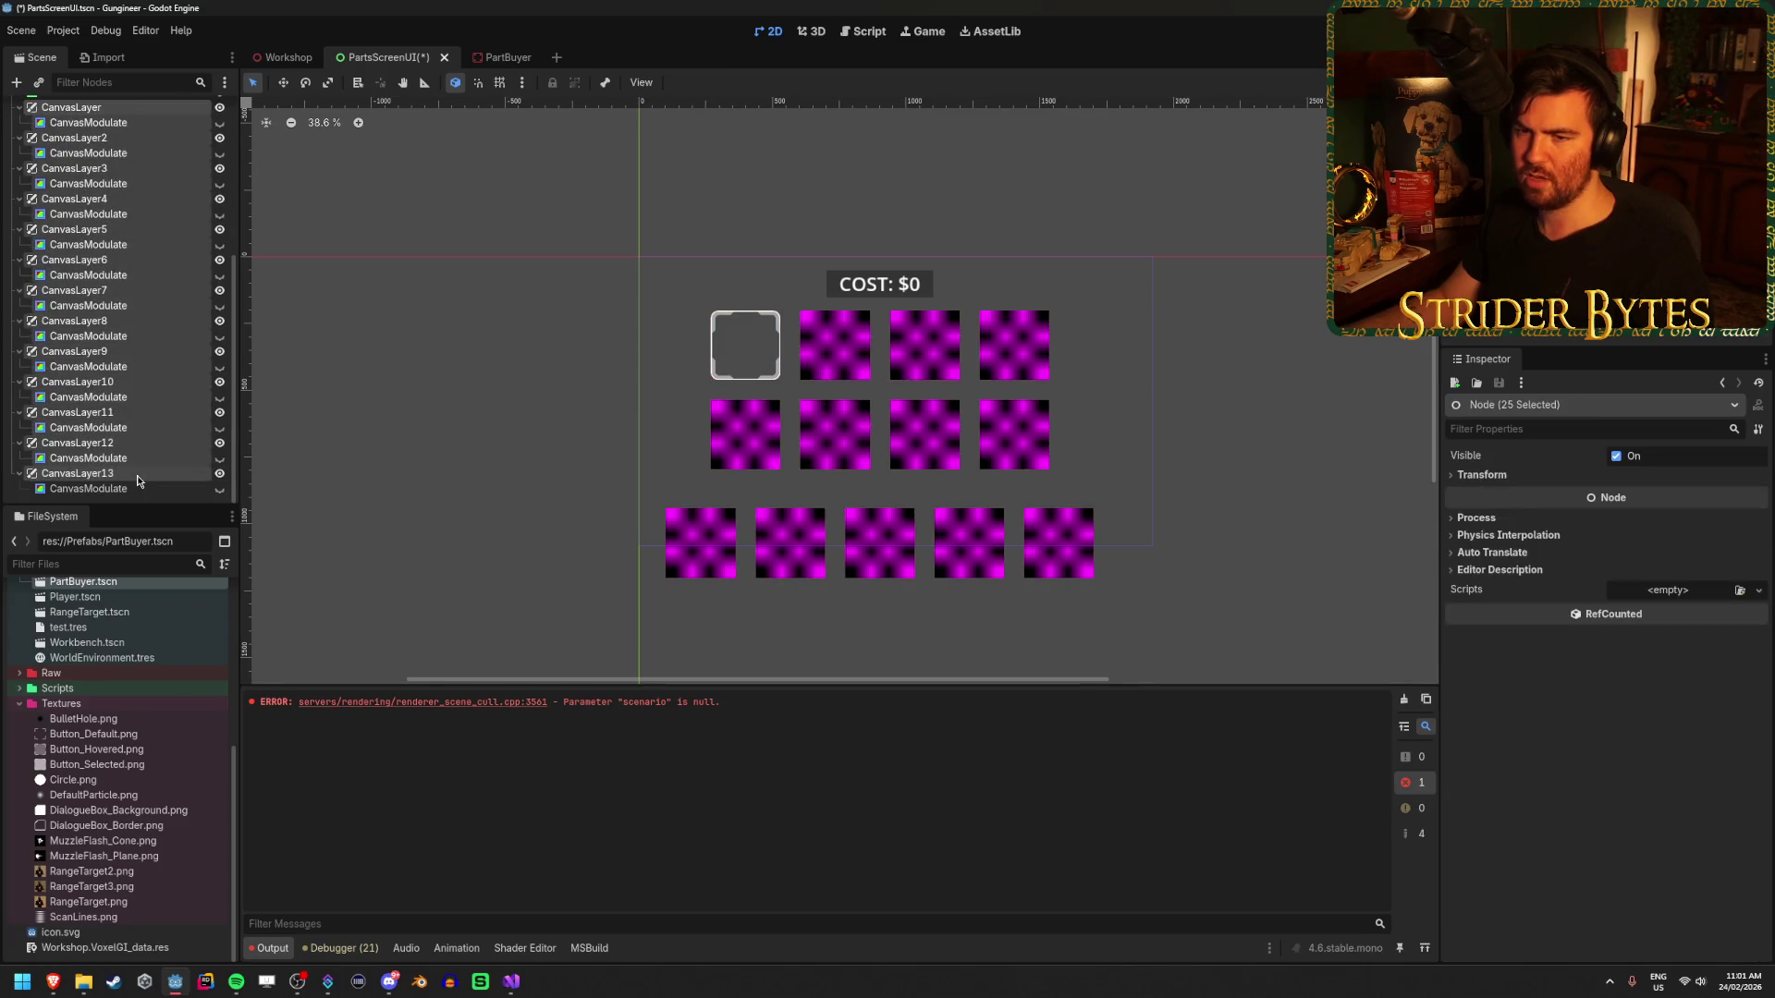
key("Delete")
key("Return")
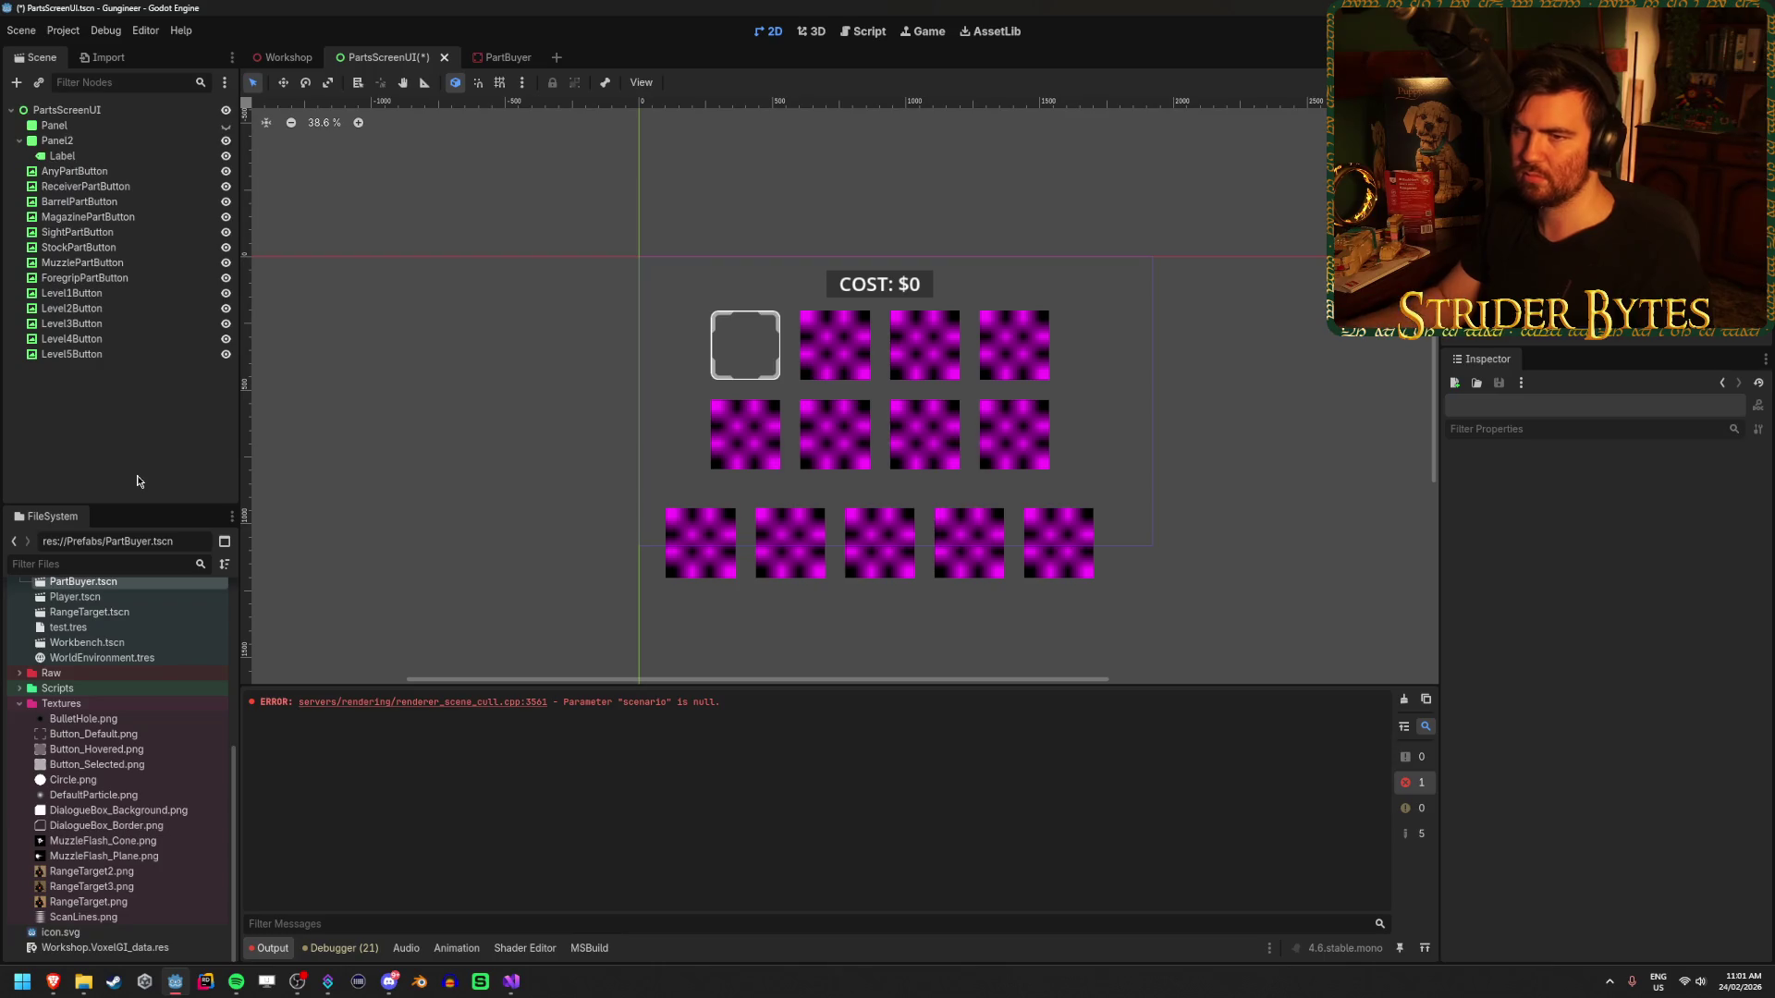
left_click(92, 355)
left_click(105, 172, "shift")
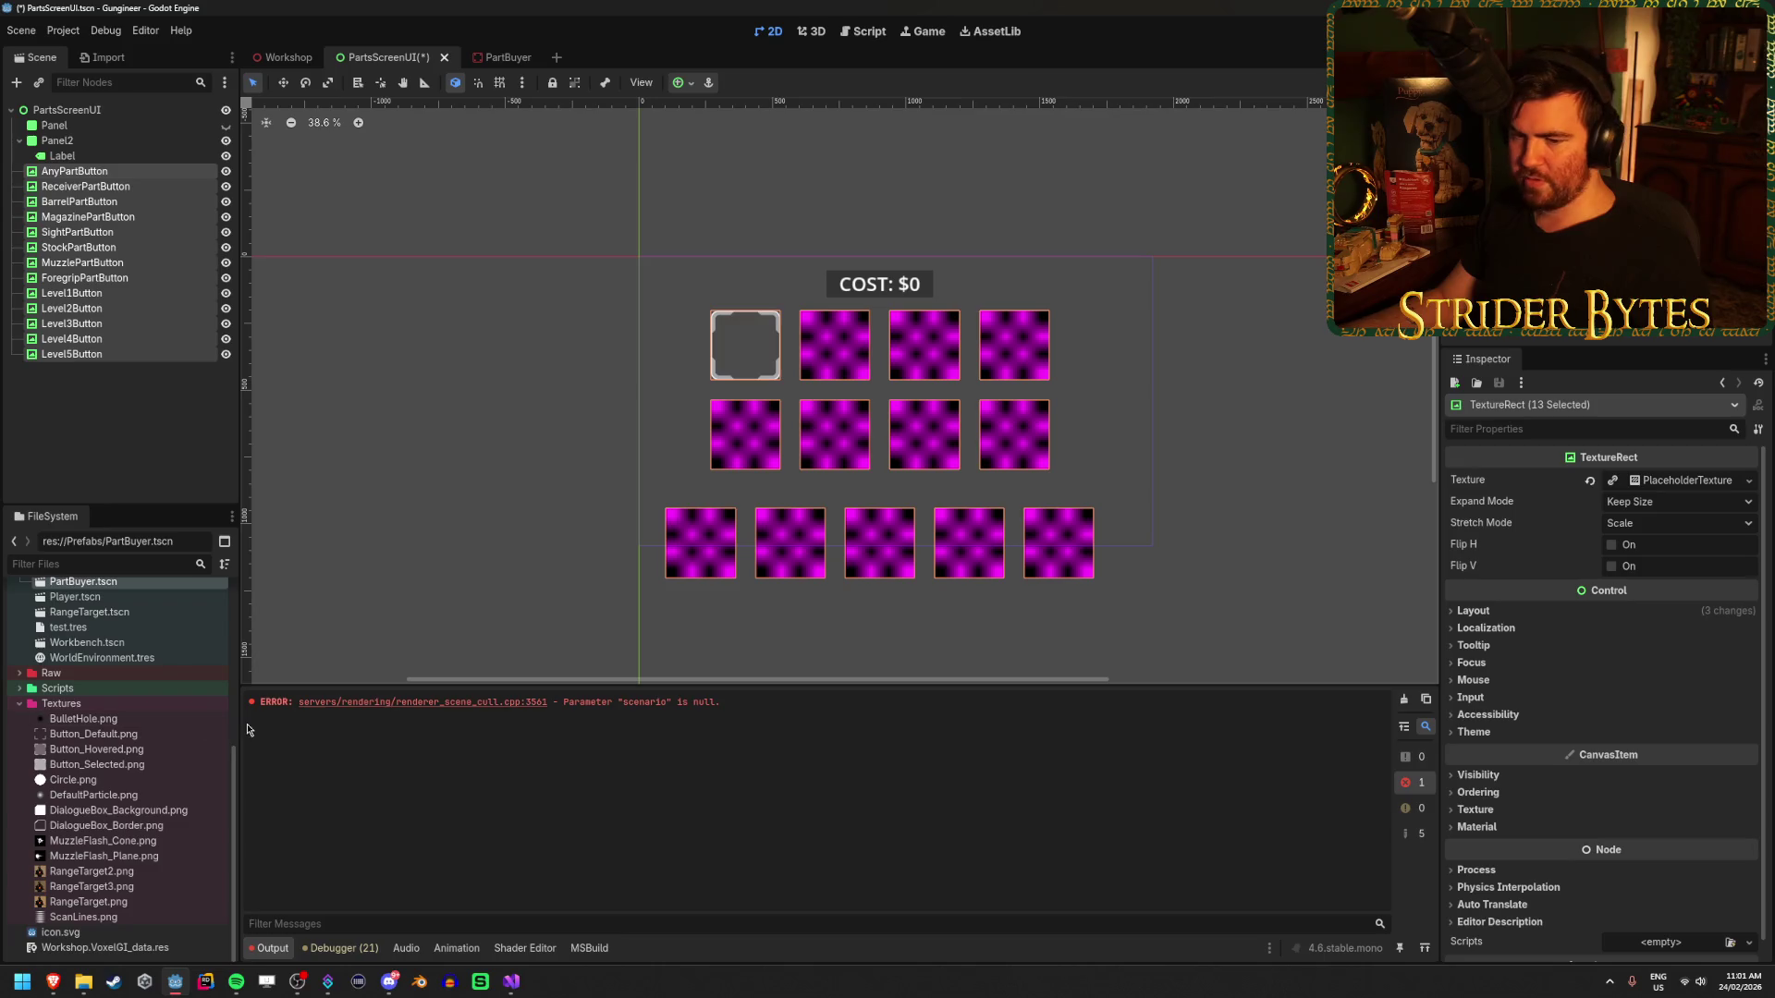
- Set Button_Default.png as every button's Texture and save the PartsScreenUI scene
left_click_drag(92, 734, 1529, 581)
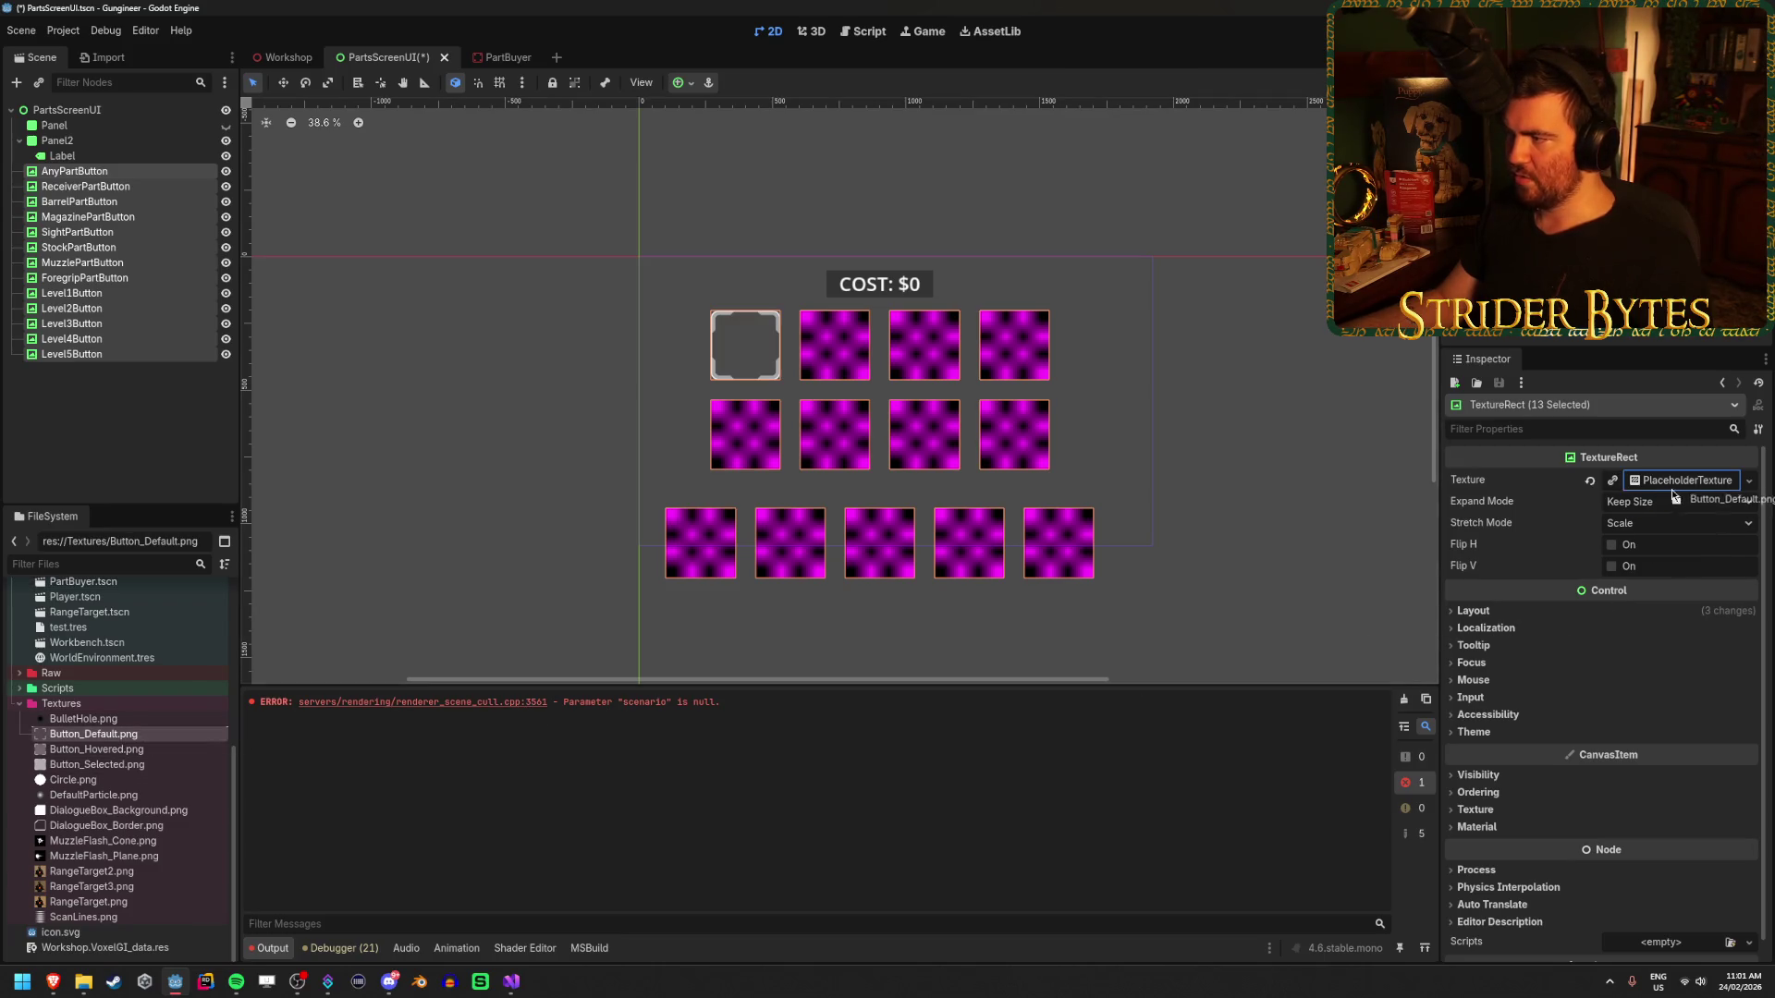
left_click_drag(1673, 496, 1673, 496)
key("ctrl+s")
left_click(133, 432)
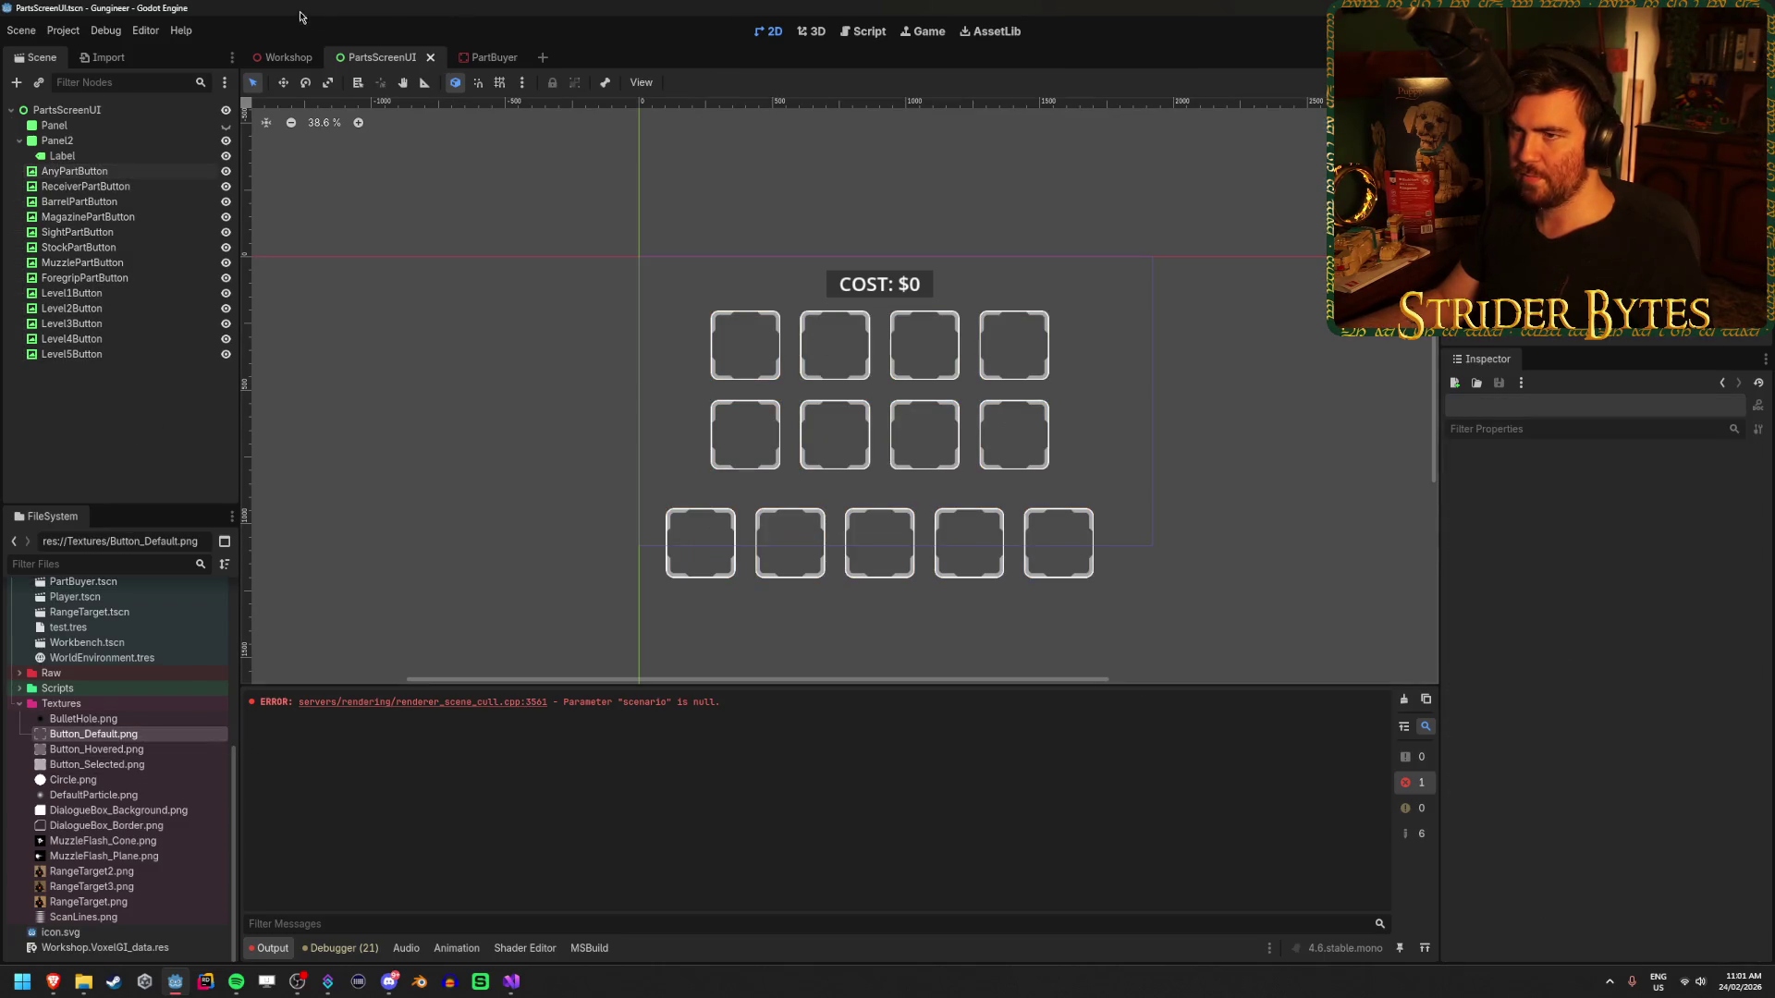
- View the parts screen wall head-on in the Workshop scene and save it
left_click(287, 57)
key("s")
key("w")
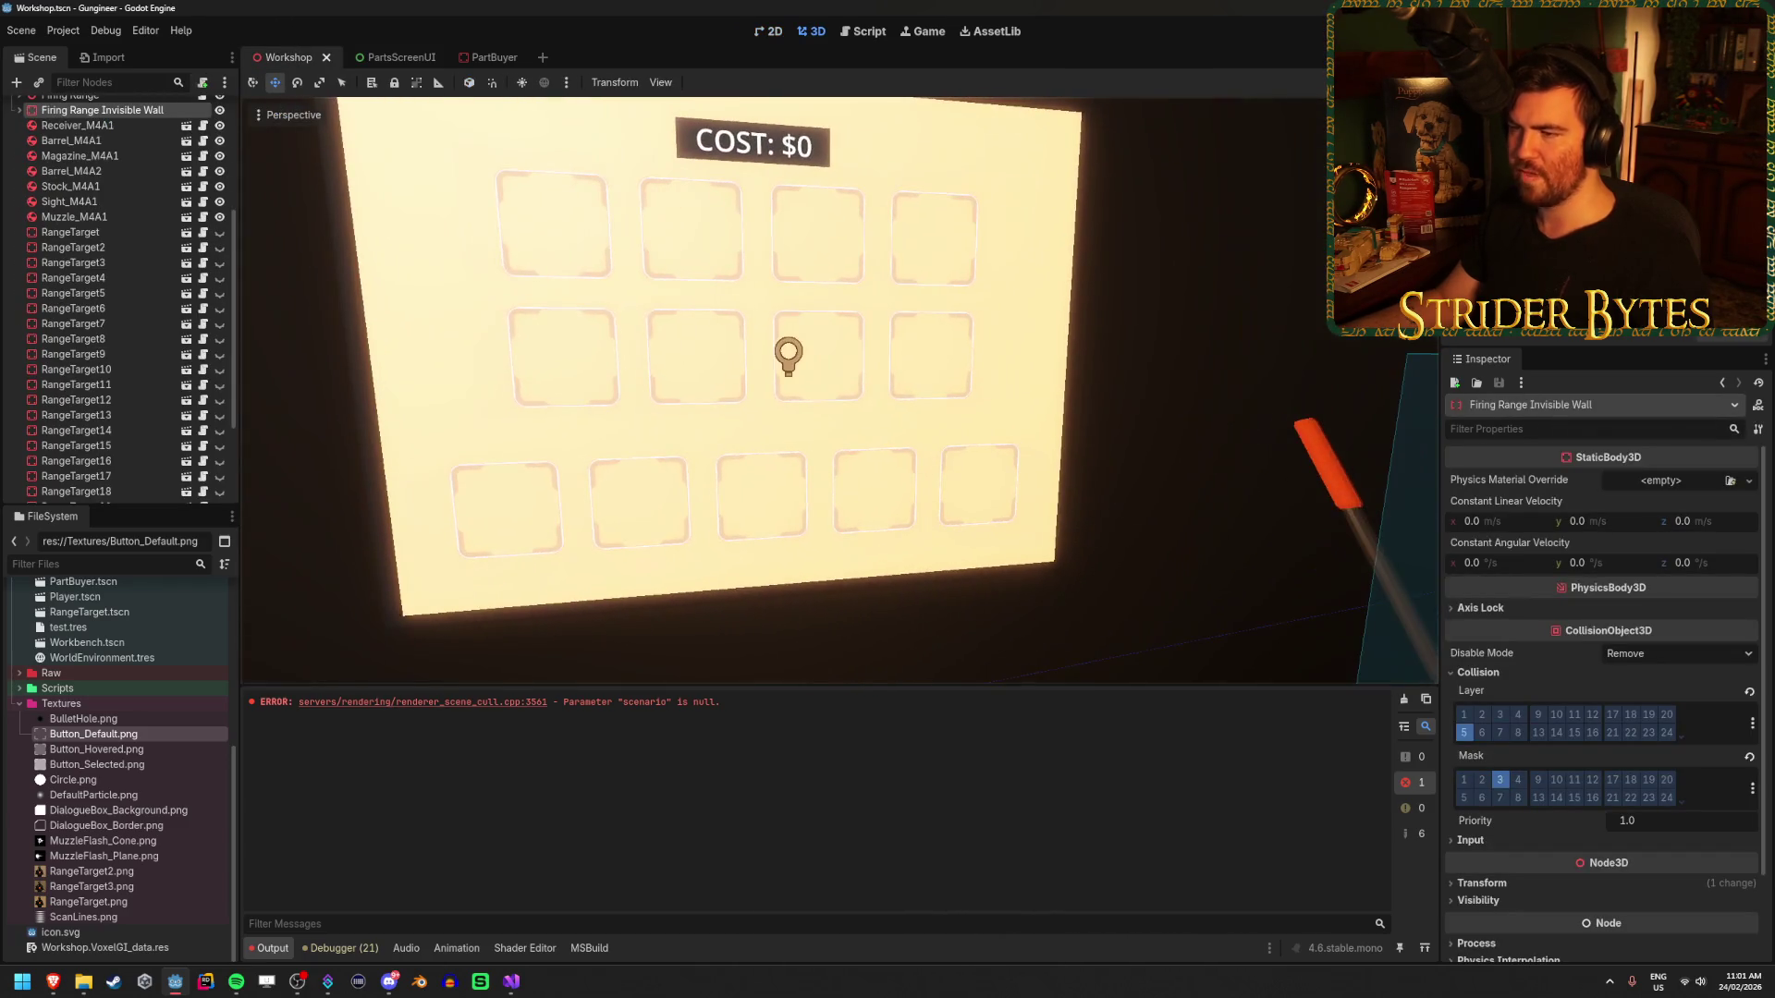
key("ctrl+s")
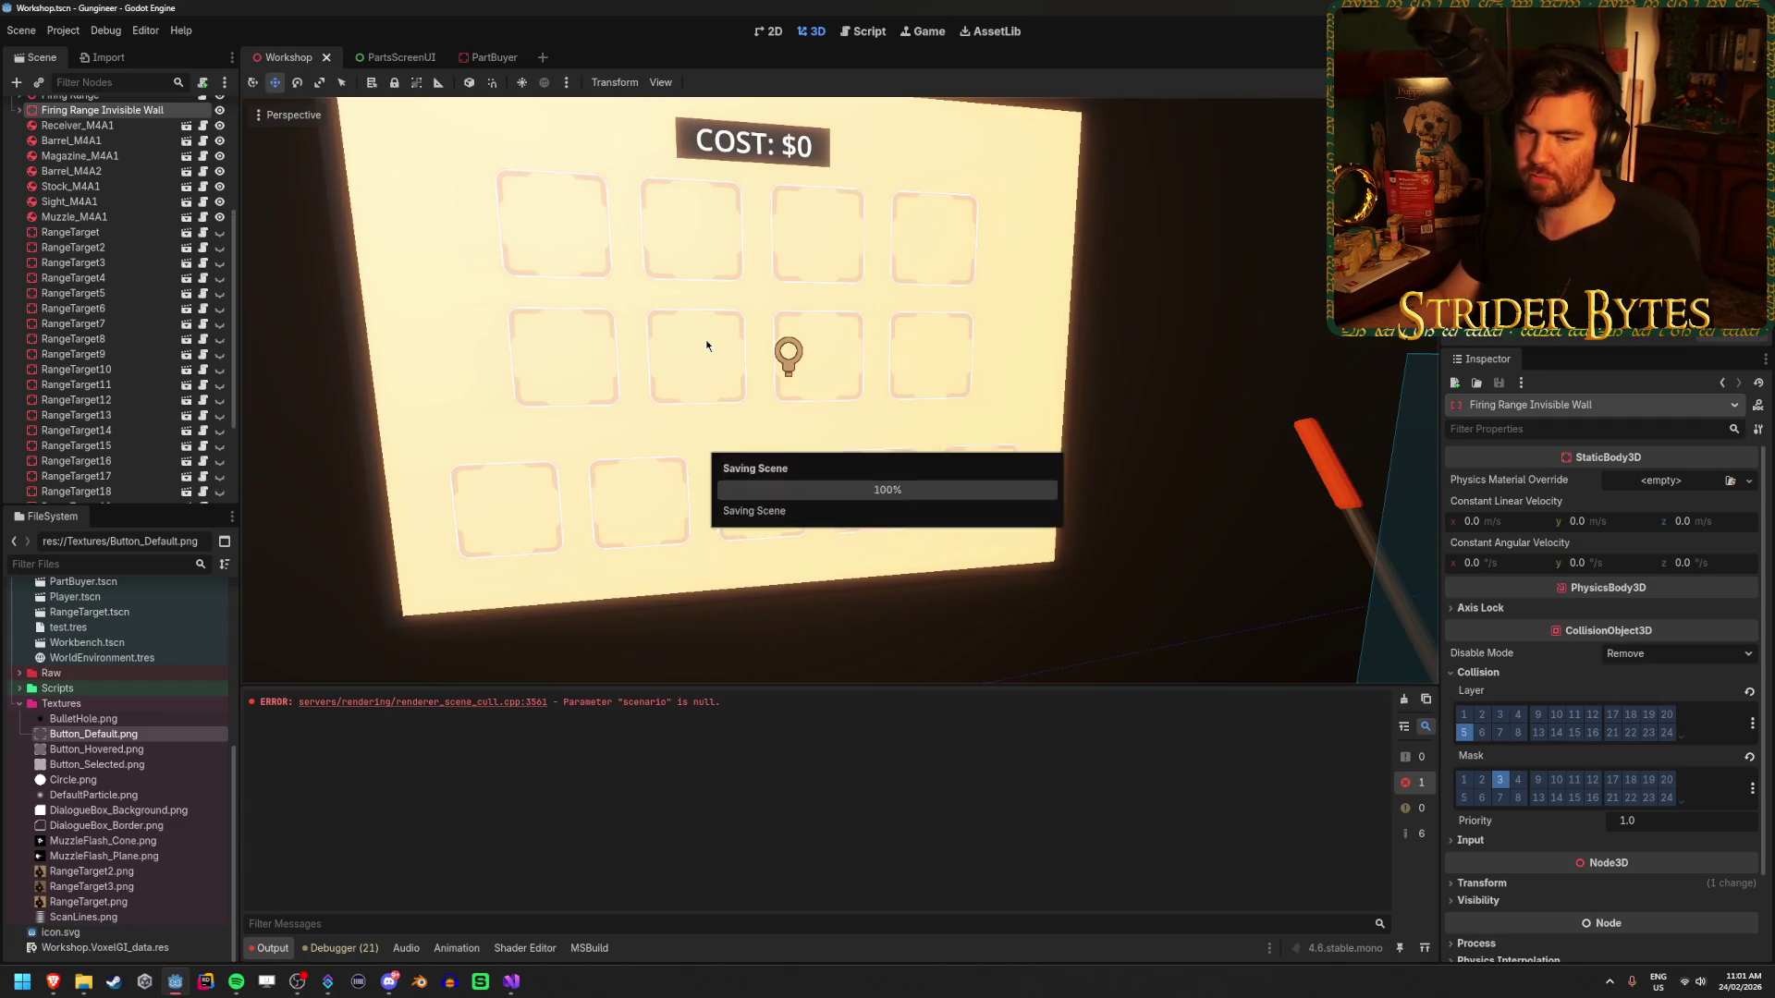
key("a")
- Clear the PartsScreenUI selection, frame the firing range wall in Workshop, then open PartBuyer
left_click(371, 58)
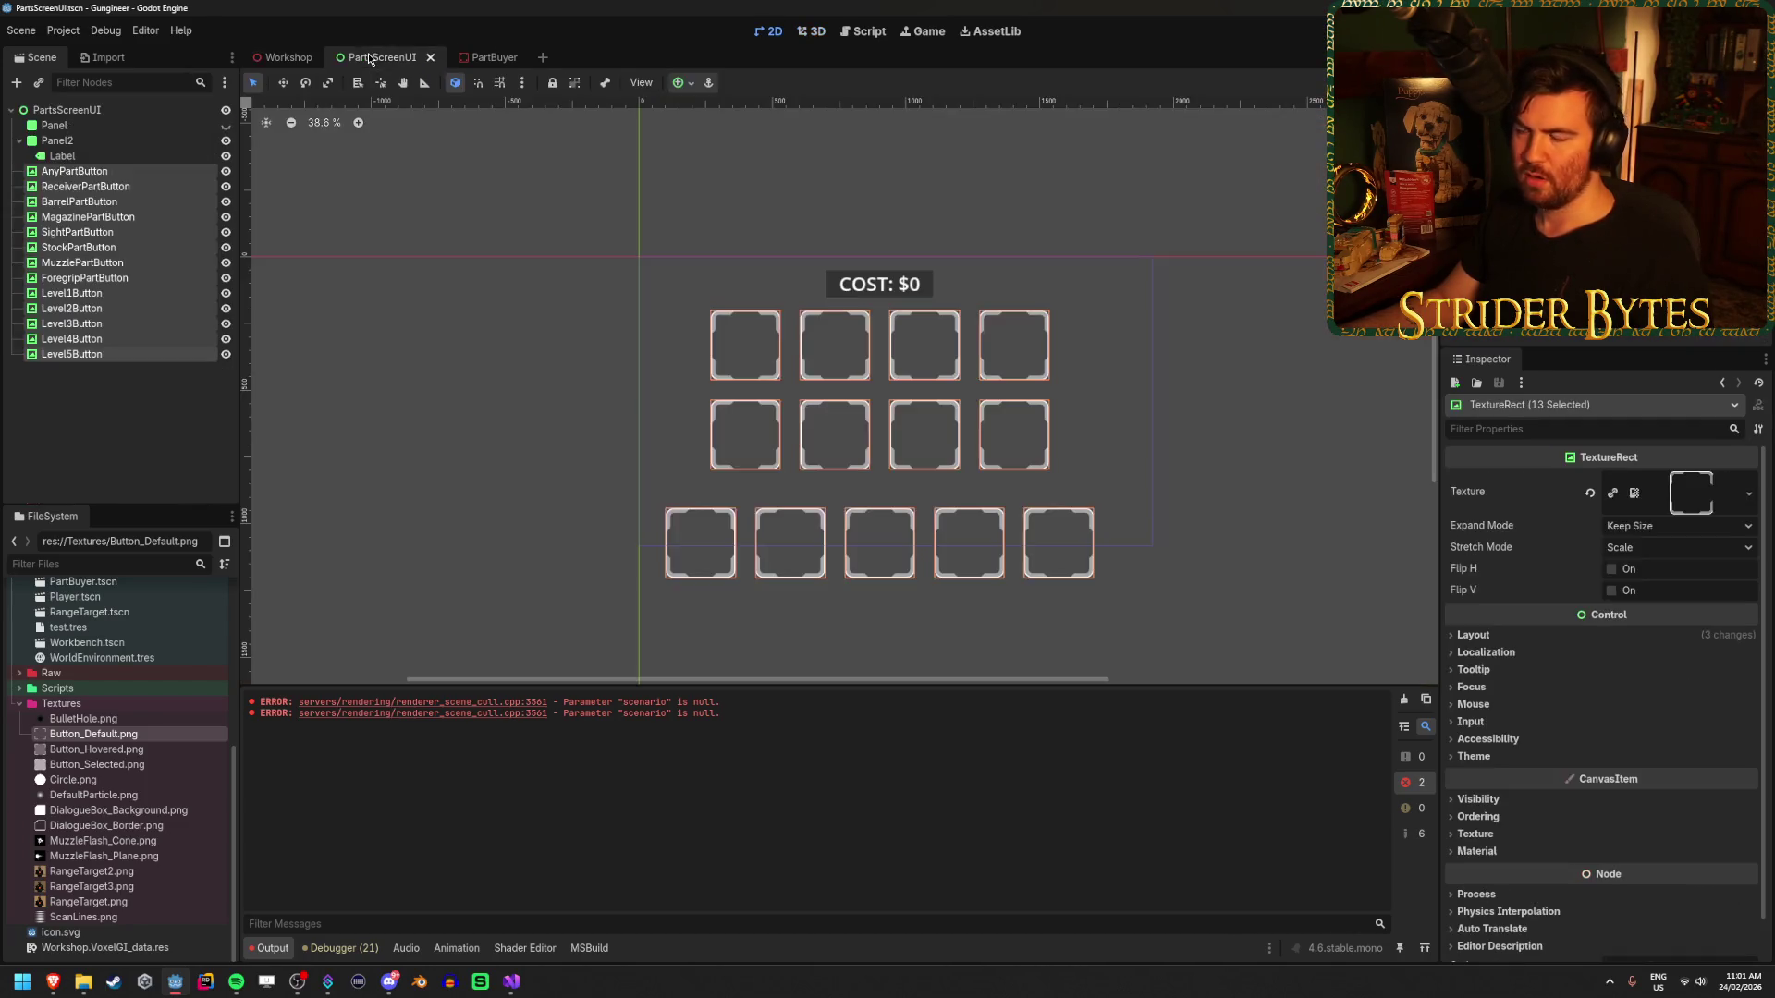
left_click(118, 424)
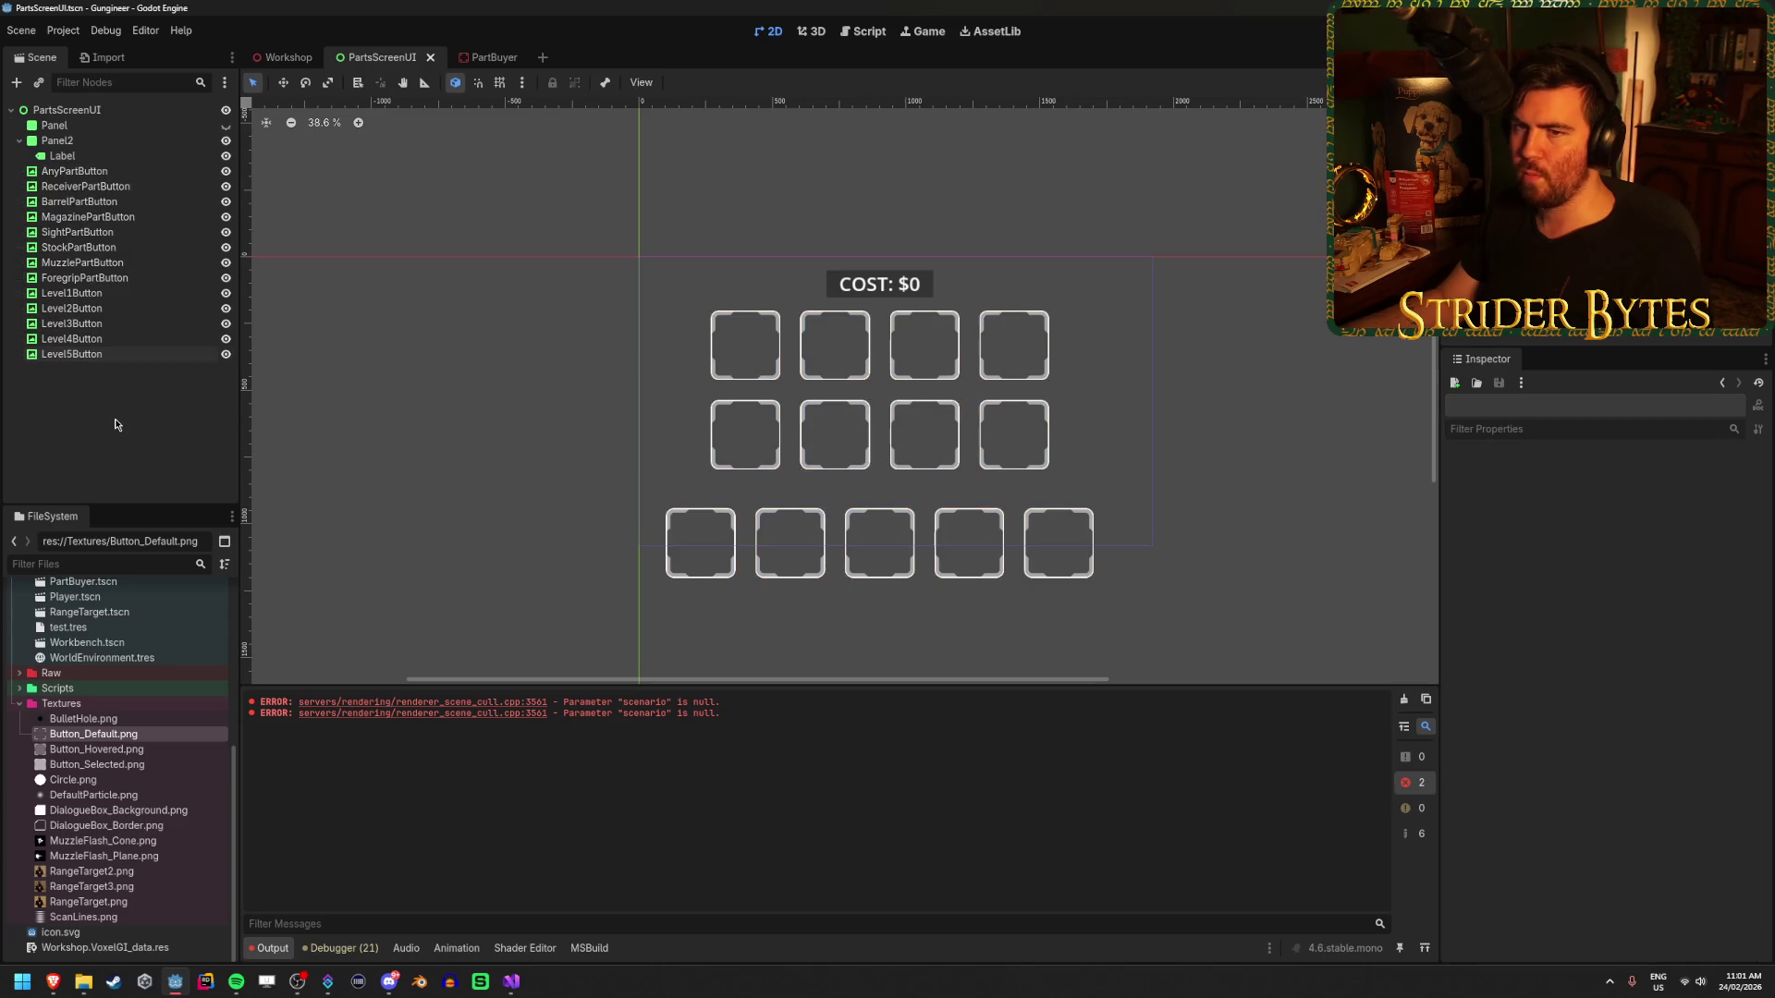
left_click(279, 57)
double_click(53, 325)
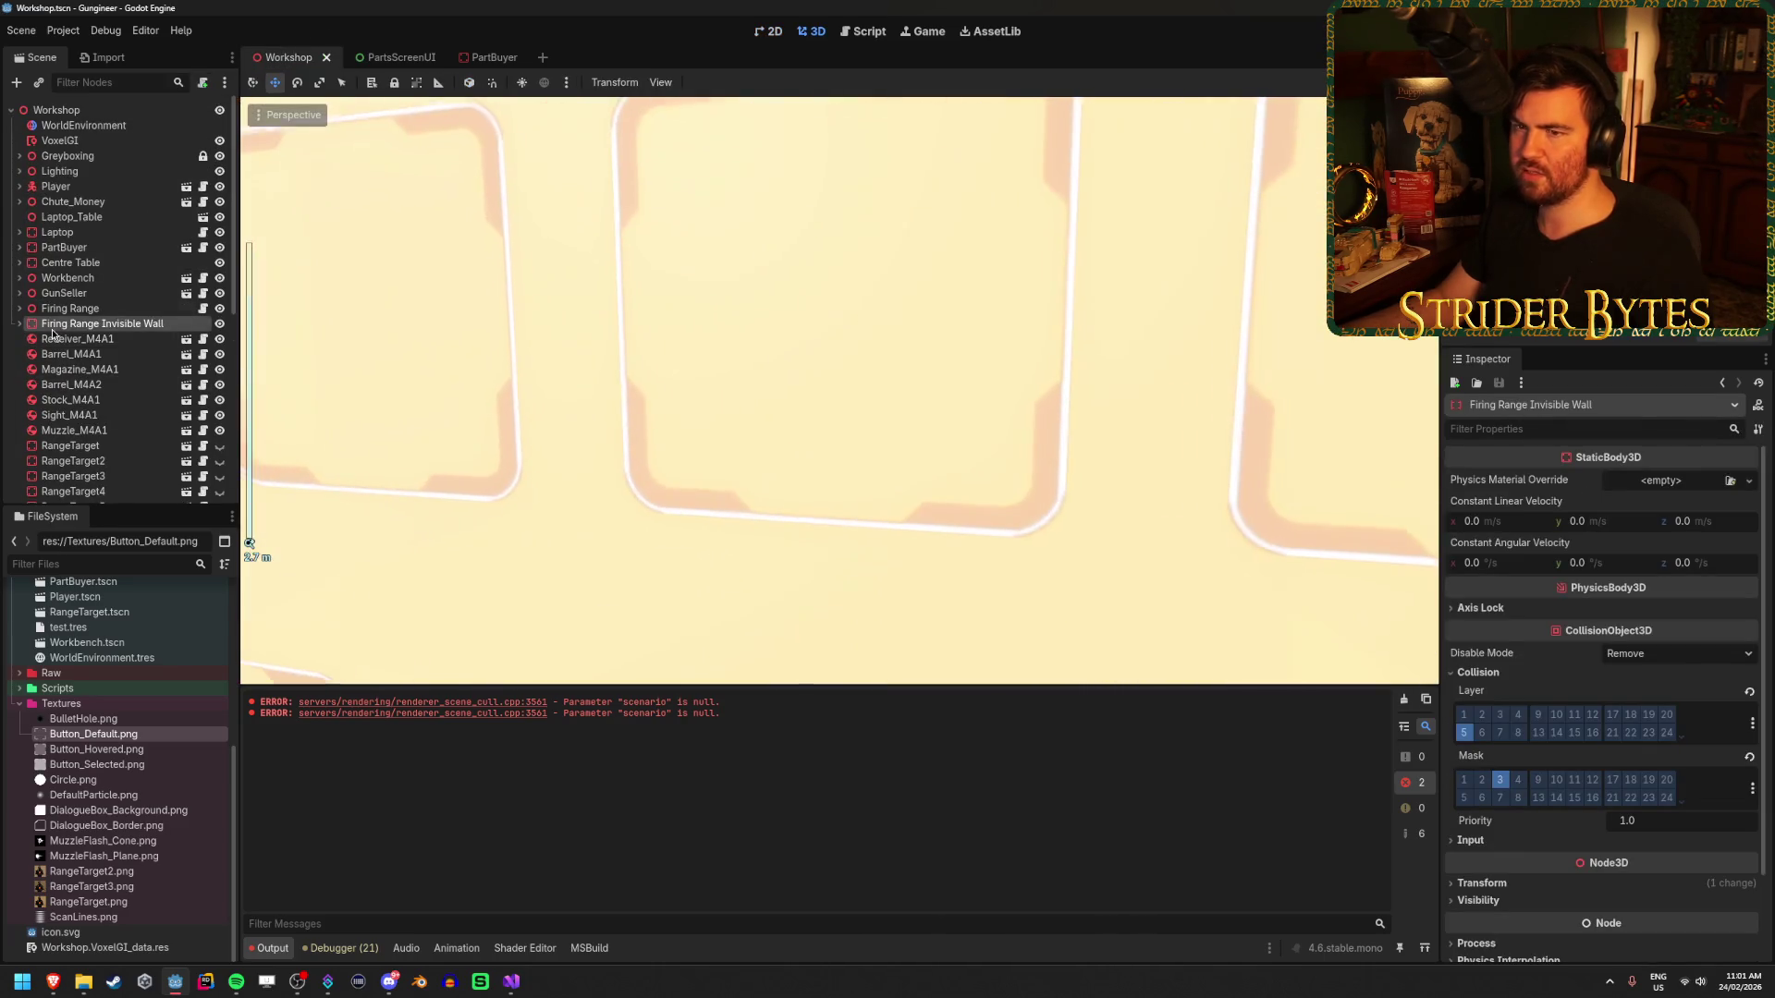
scroll(840, 391, "down", 3)
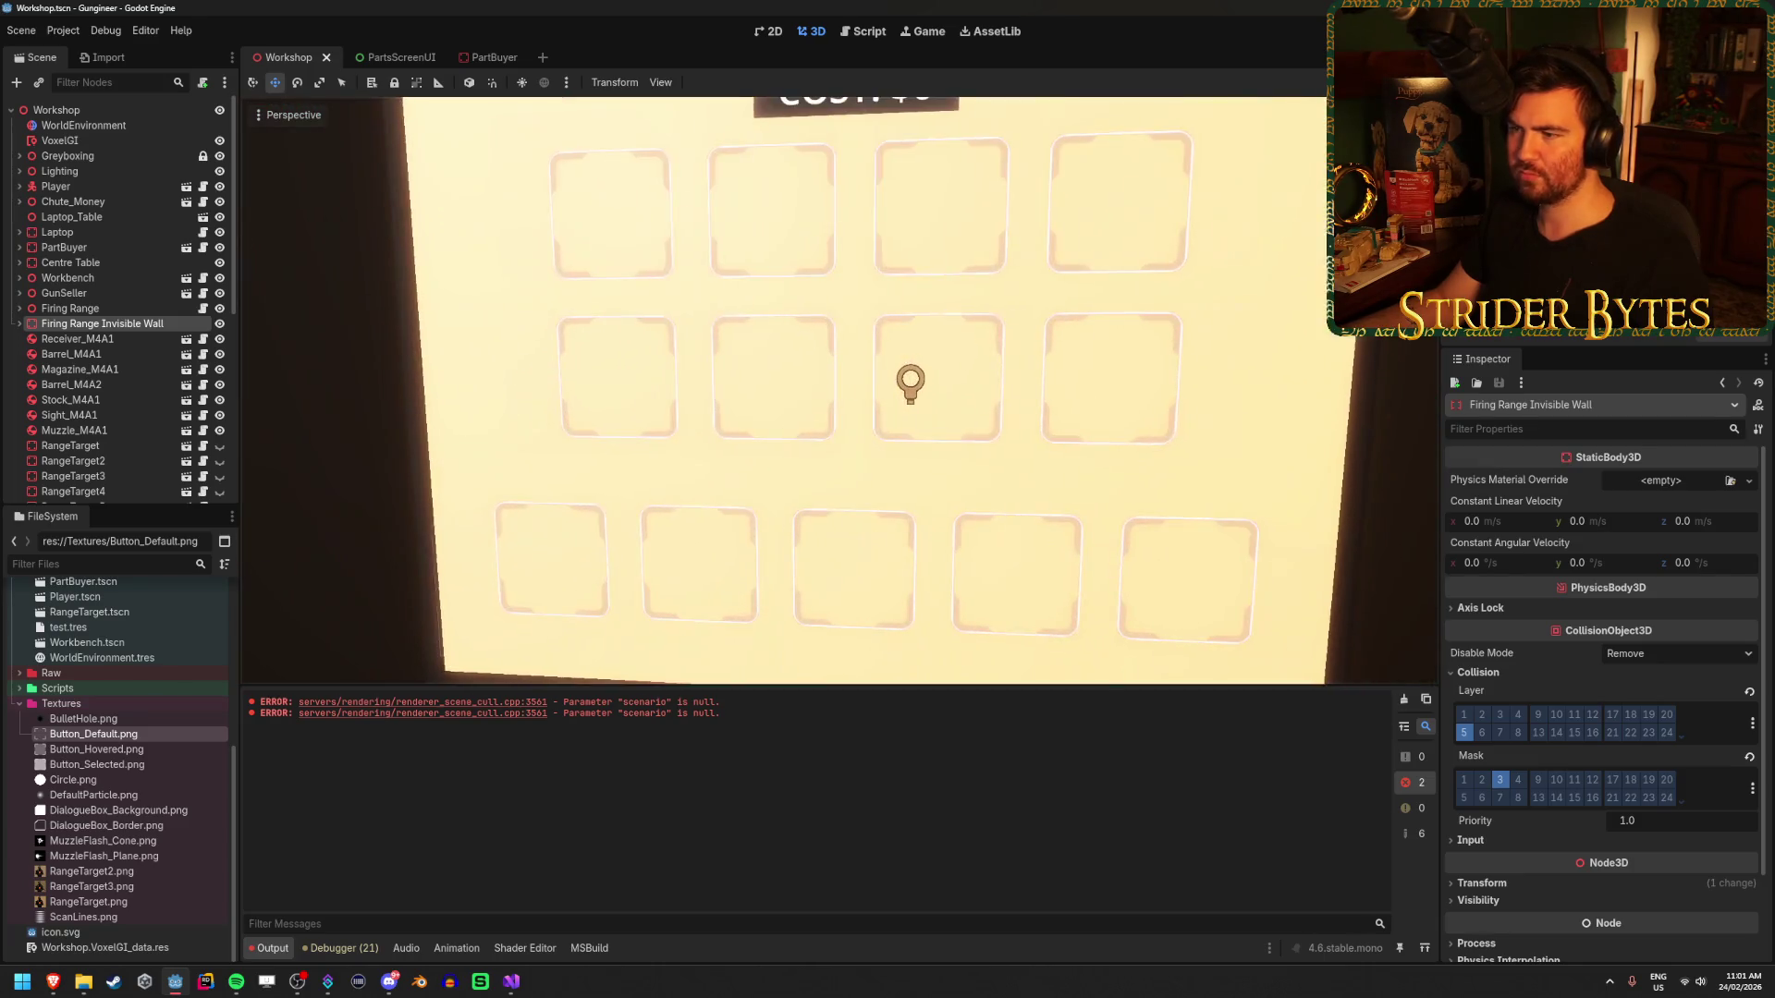
left_click(490, 58)
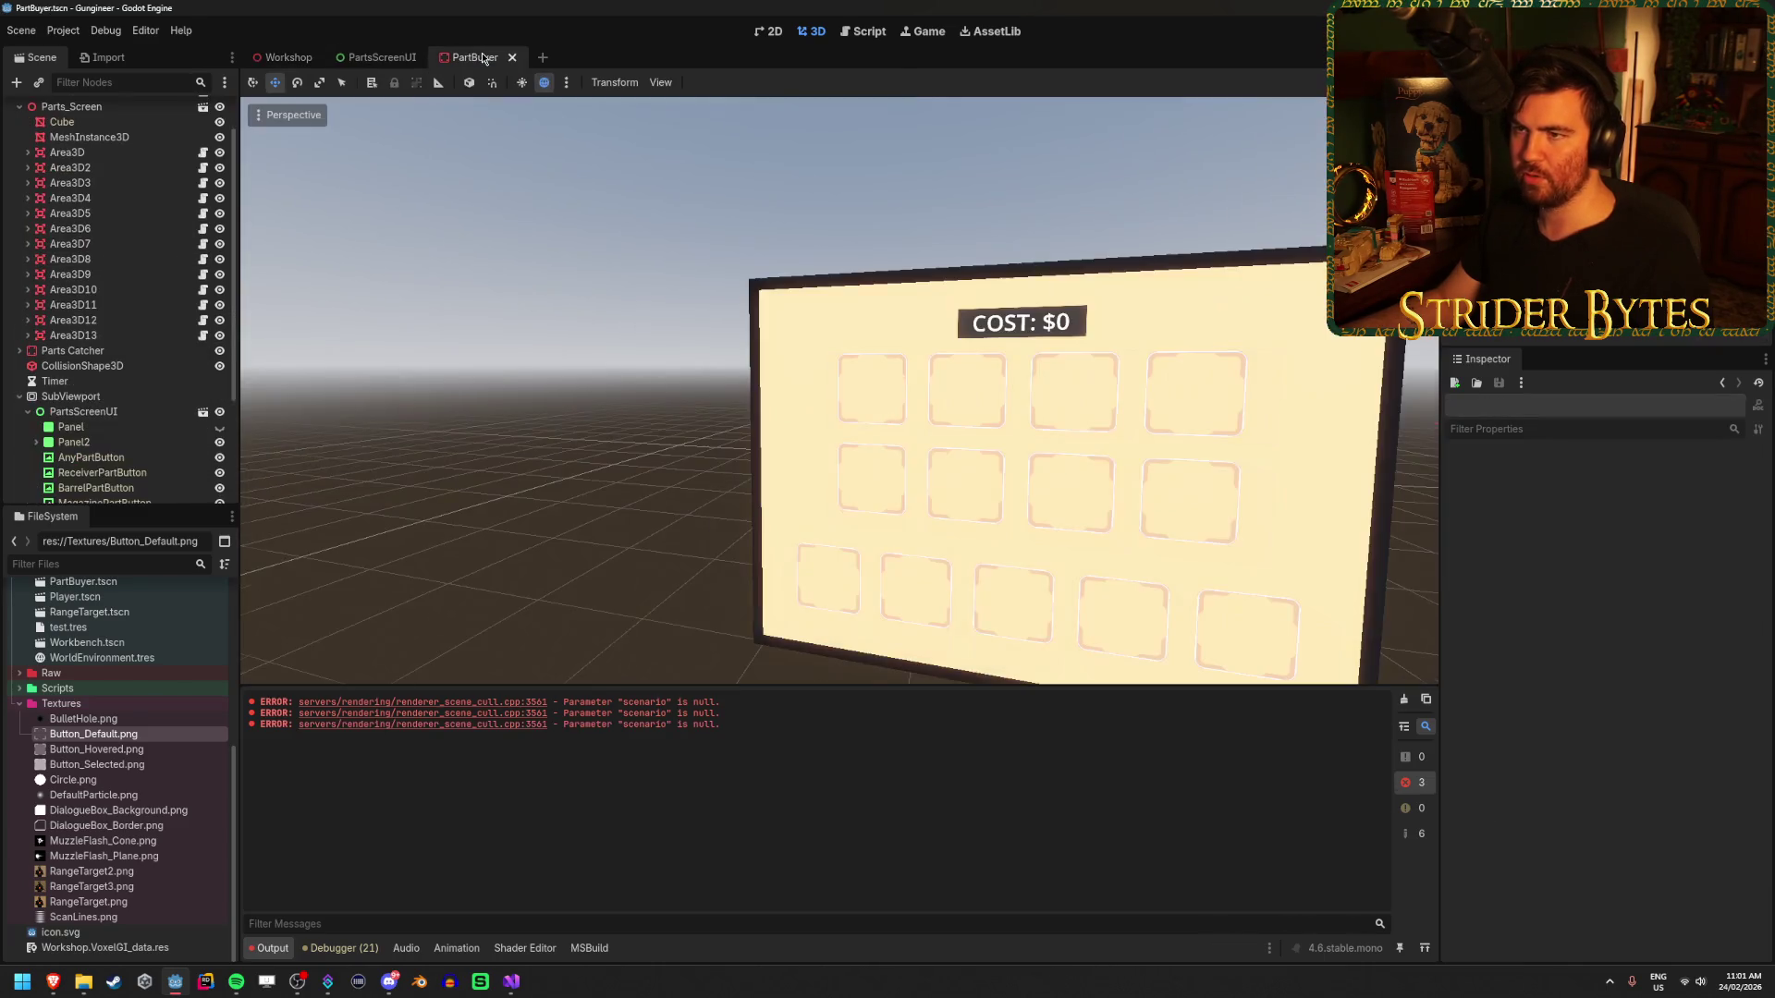
- Frame the first Area3D and link its Rect to AnyPartButton
left_click(67, 152)
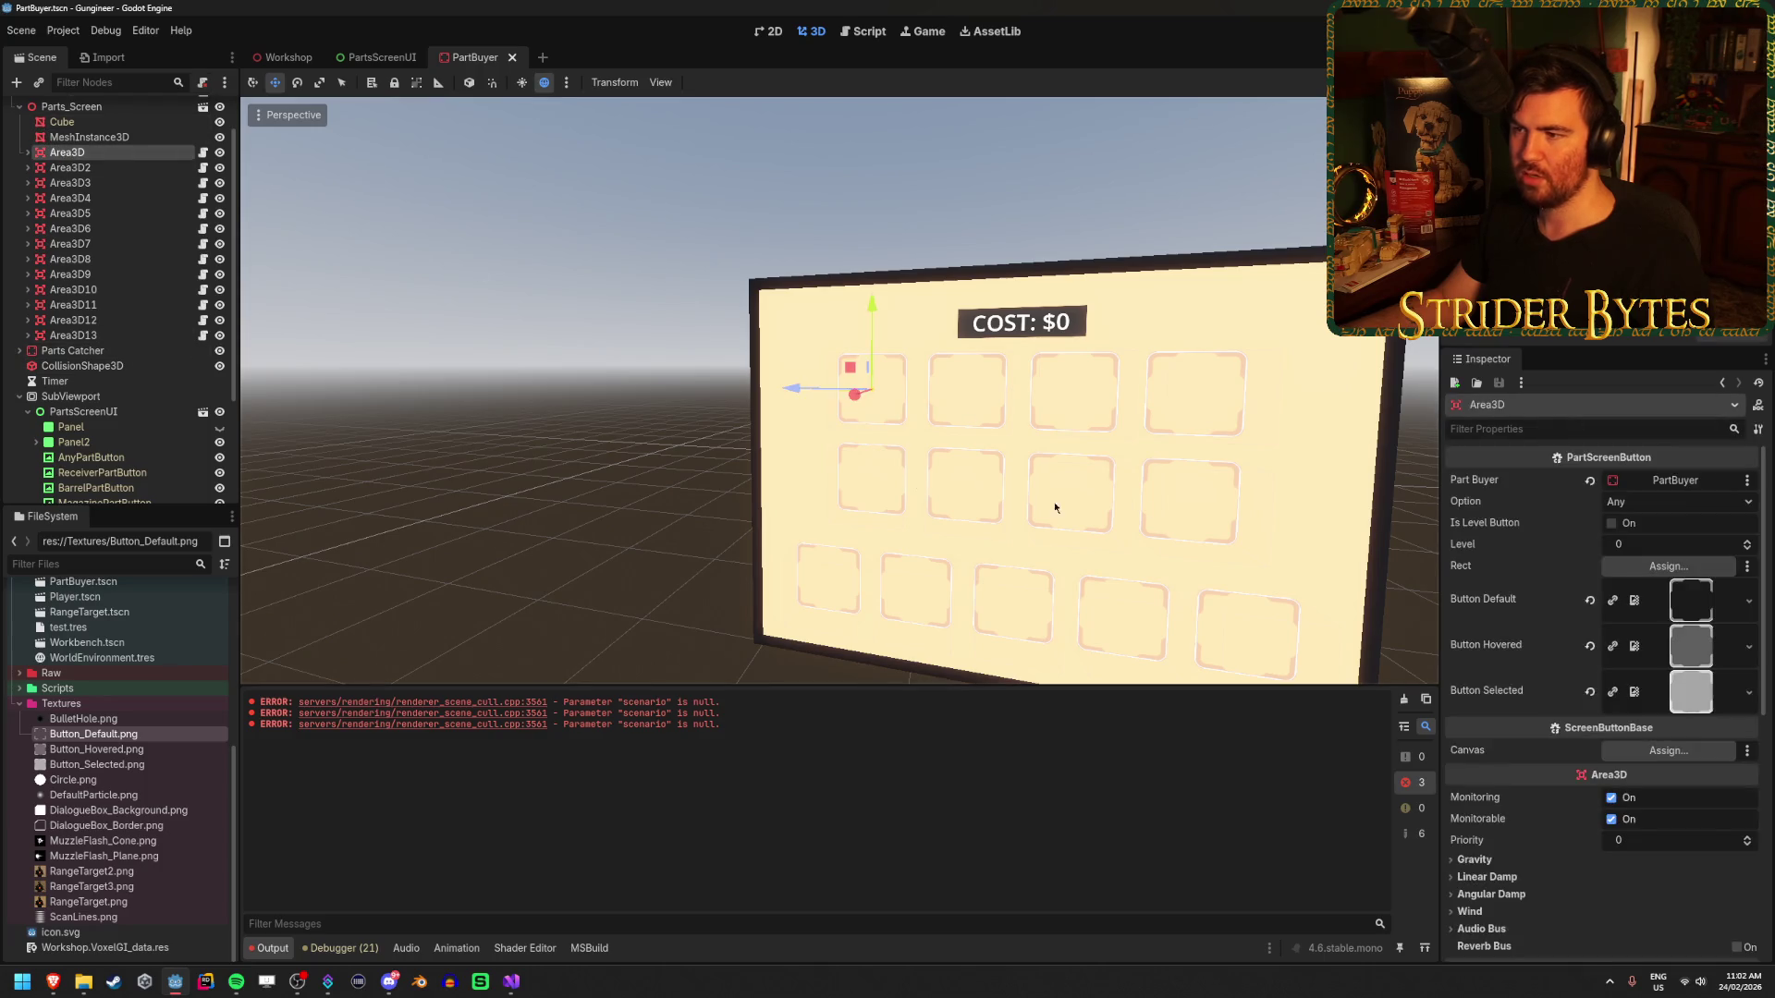
key("f")
scroll(181, 355, "down", 4)
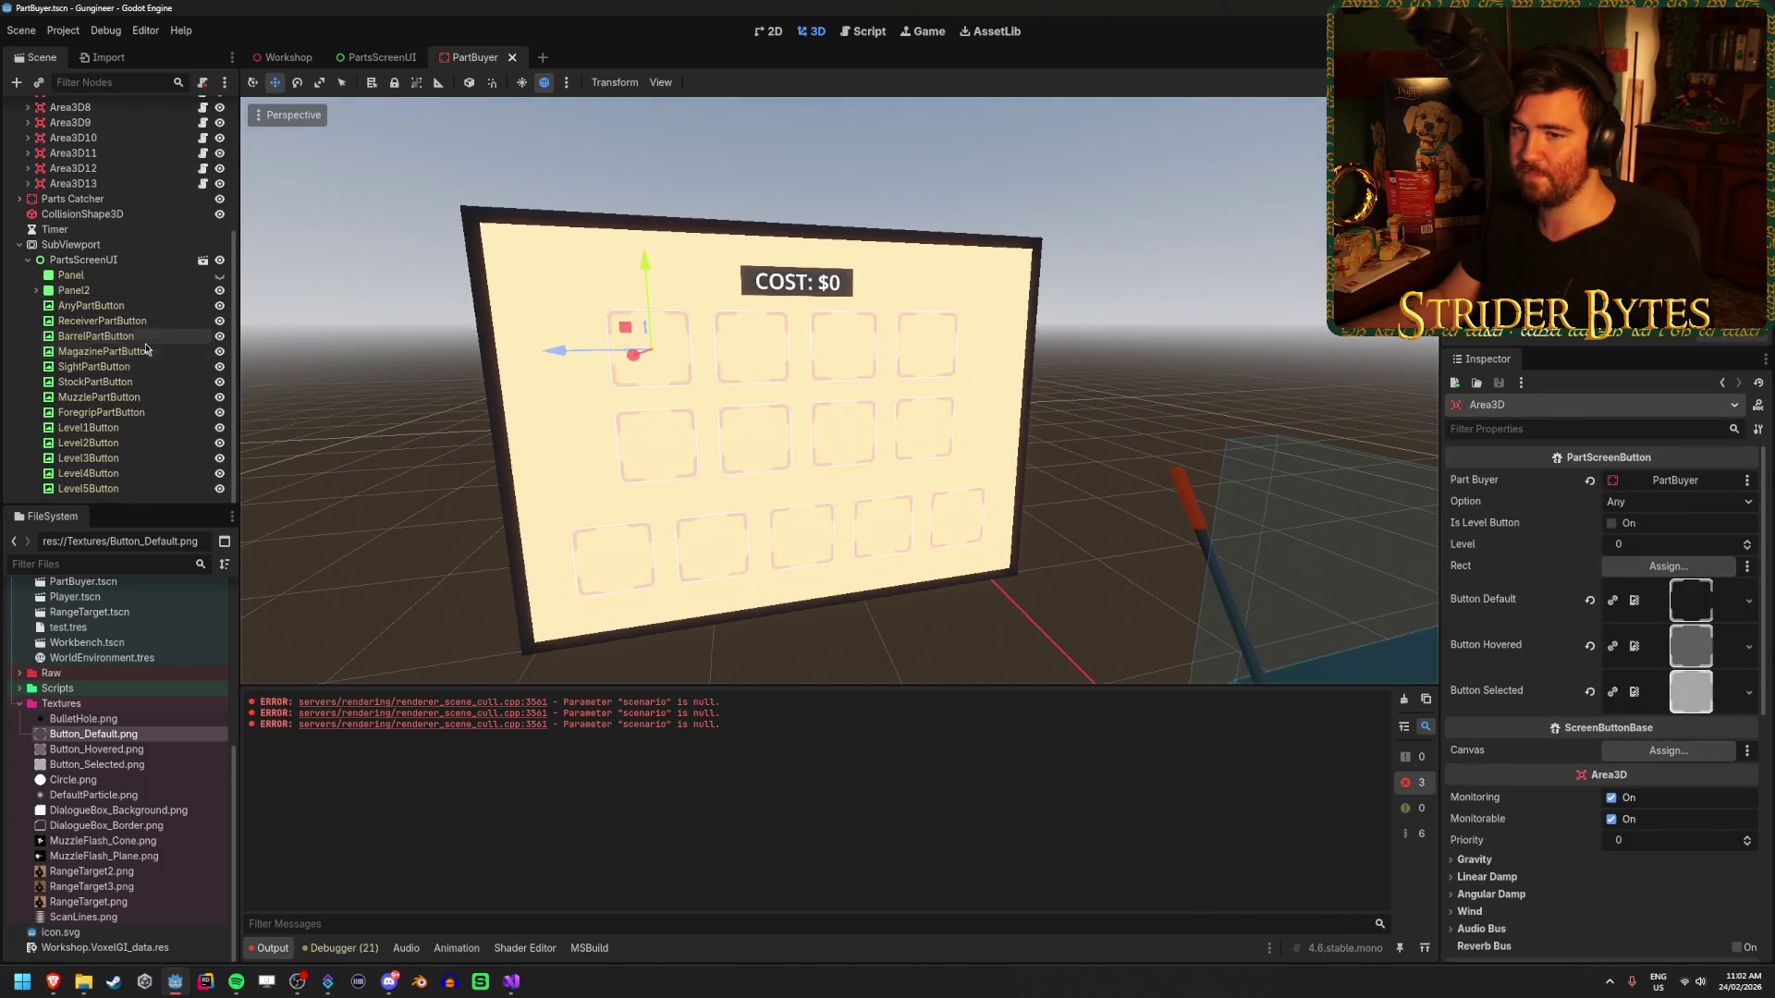
left_click_drag(91, 305, 796, 357)
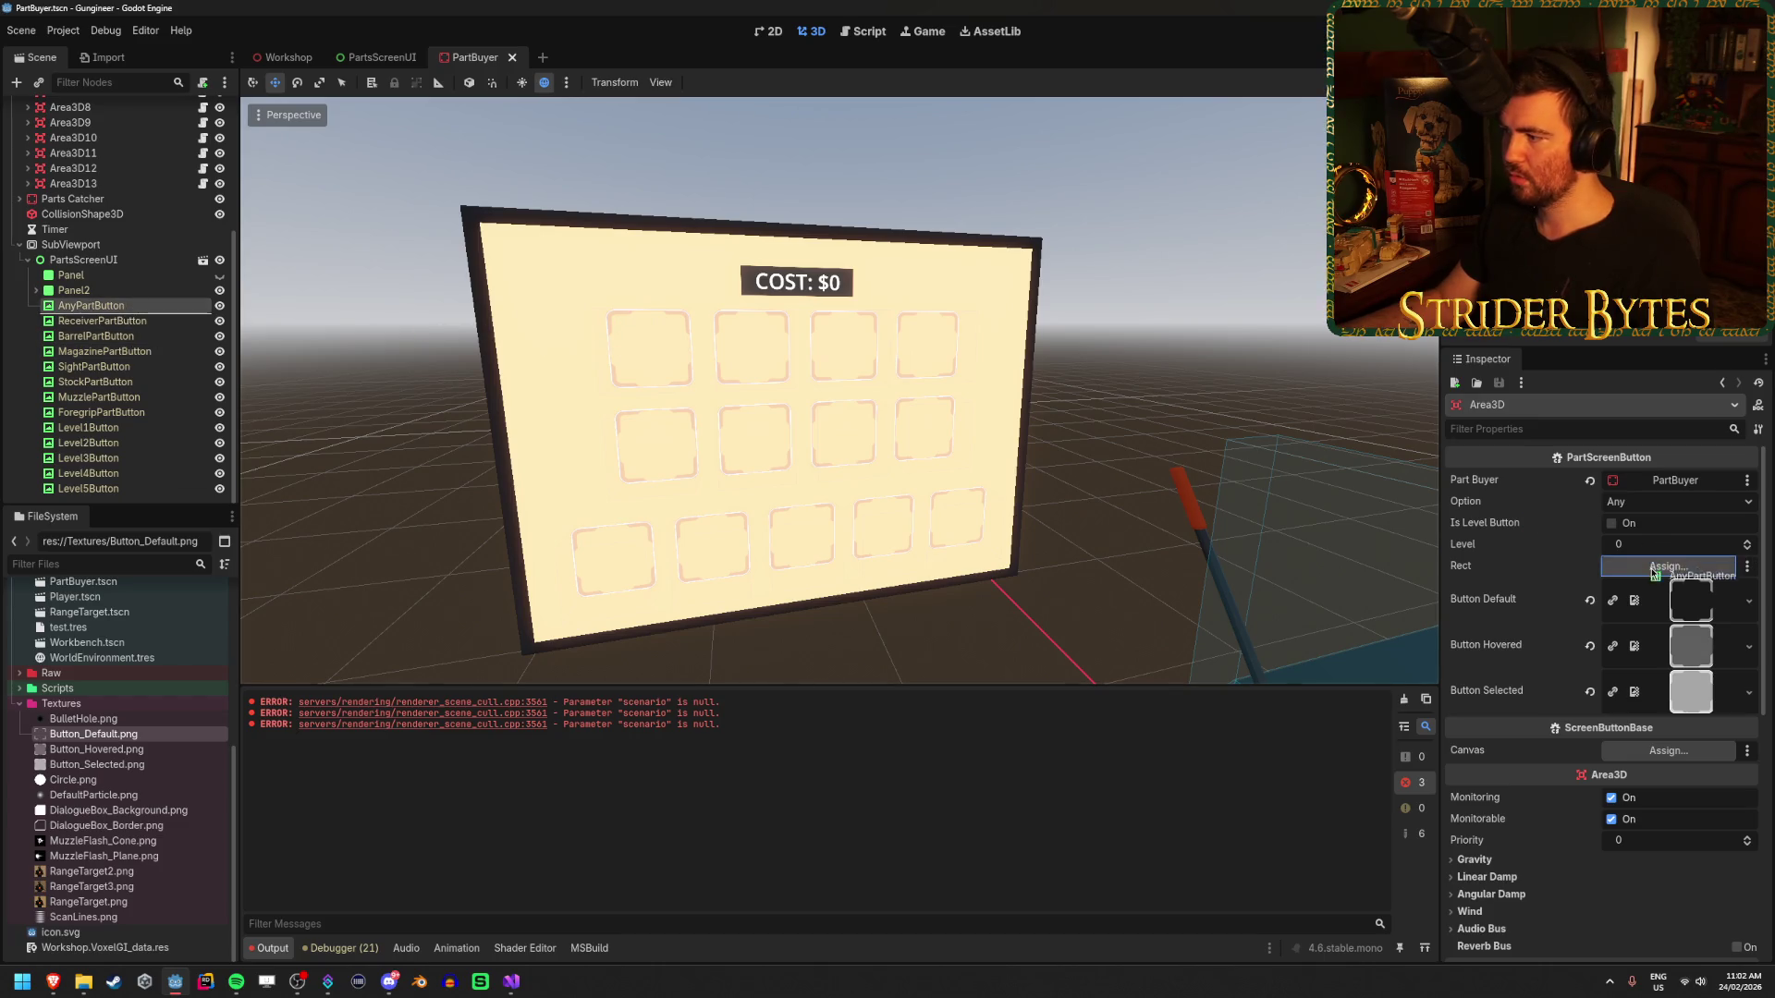
left_click_drag(1651, 571, 1652, 572)
scroll(739, 416, "up", 2)
scroll(72, 162, "up", 5)
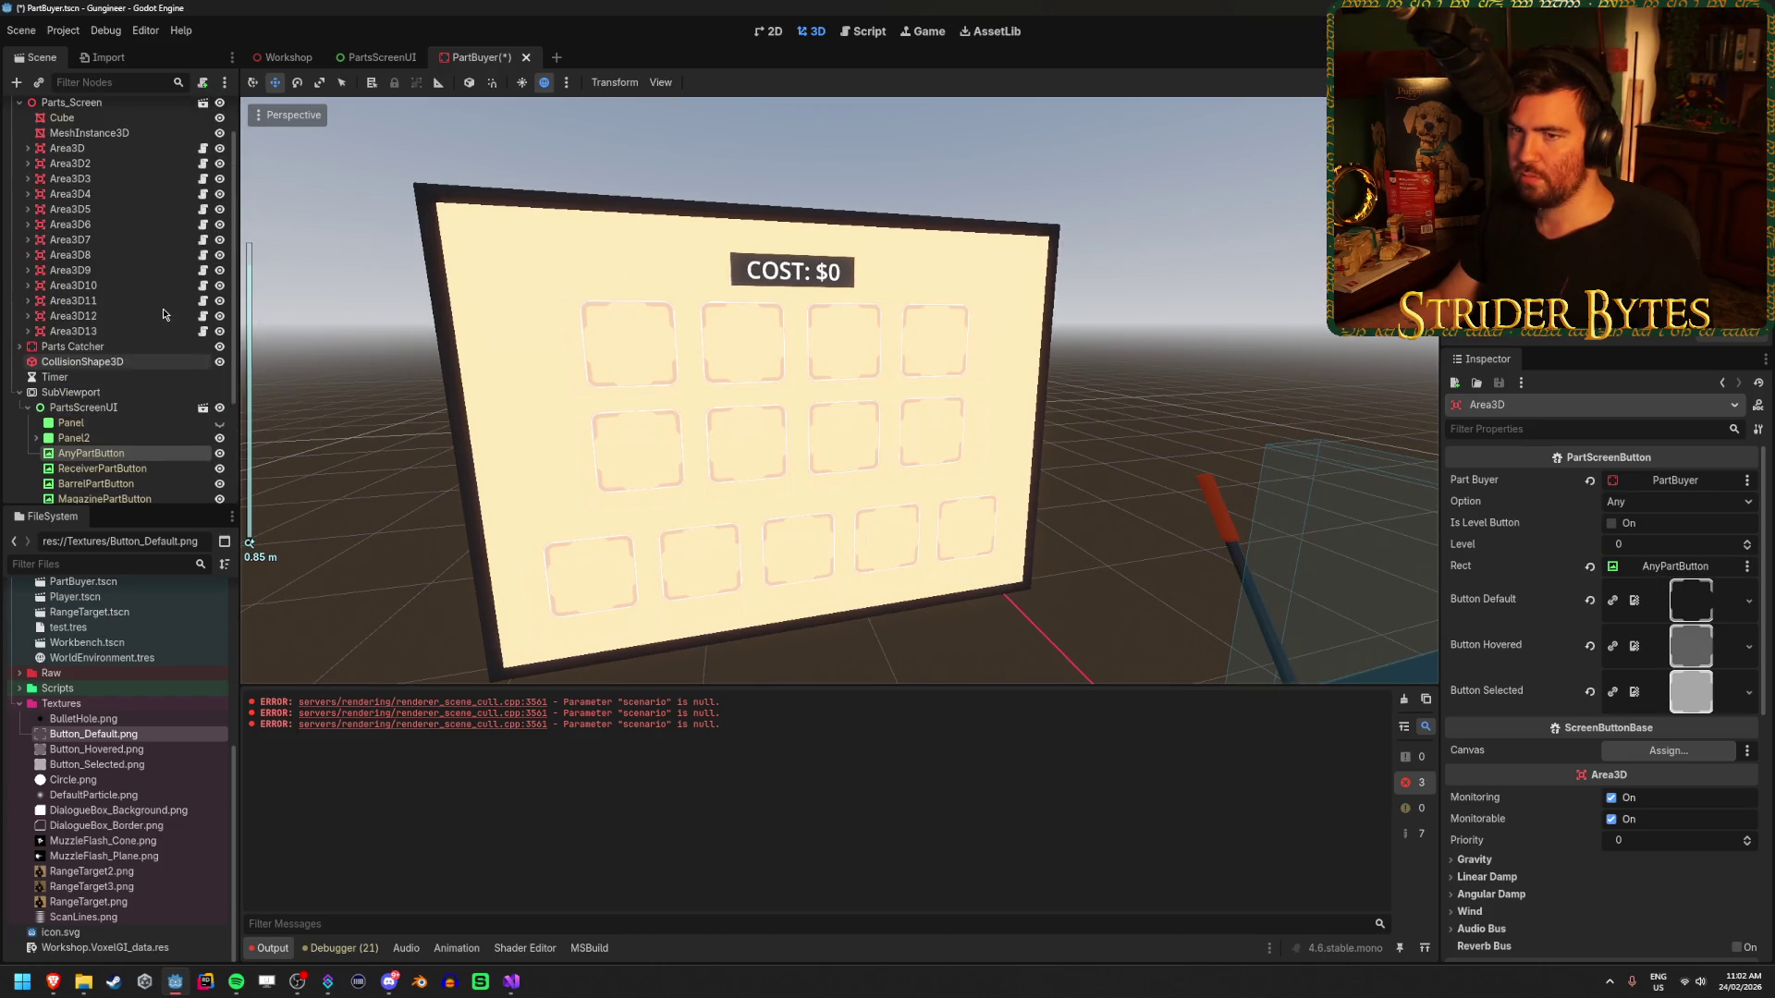
- Link Area3D2's Rect to ReceiverPartButton
left_click(71, 162)
scroll(111, 277, "down", 3)
left_click_drag(102, 369, 1655, 566)
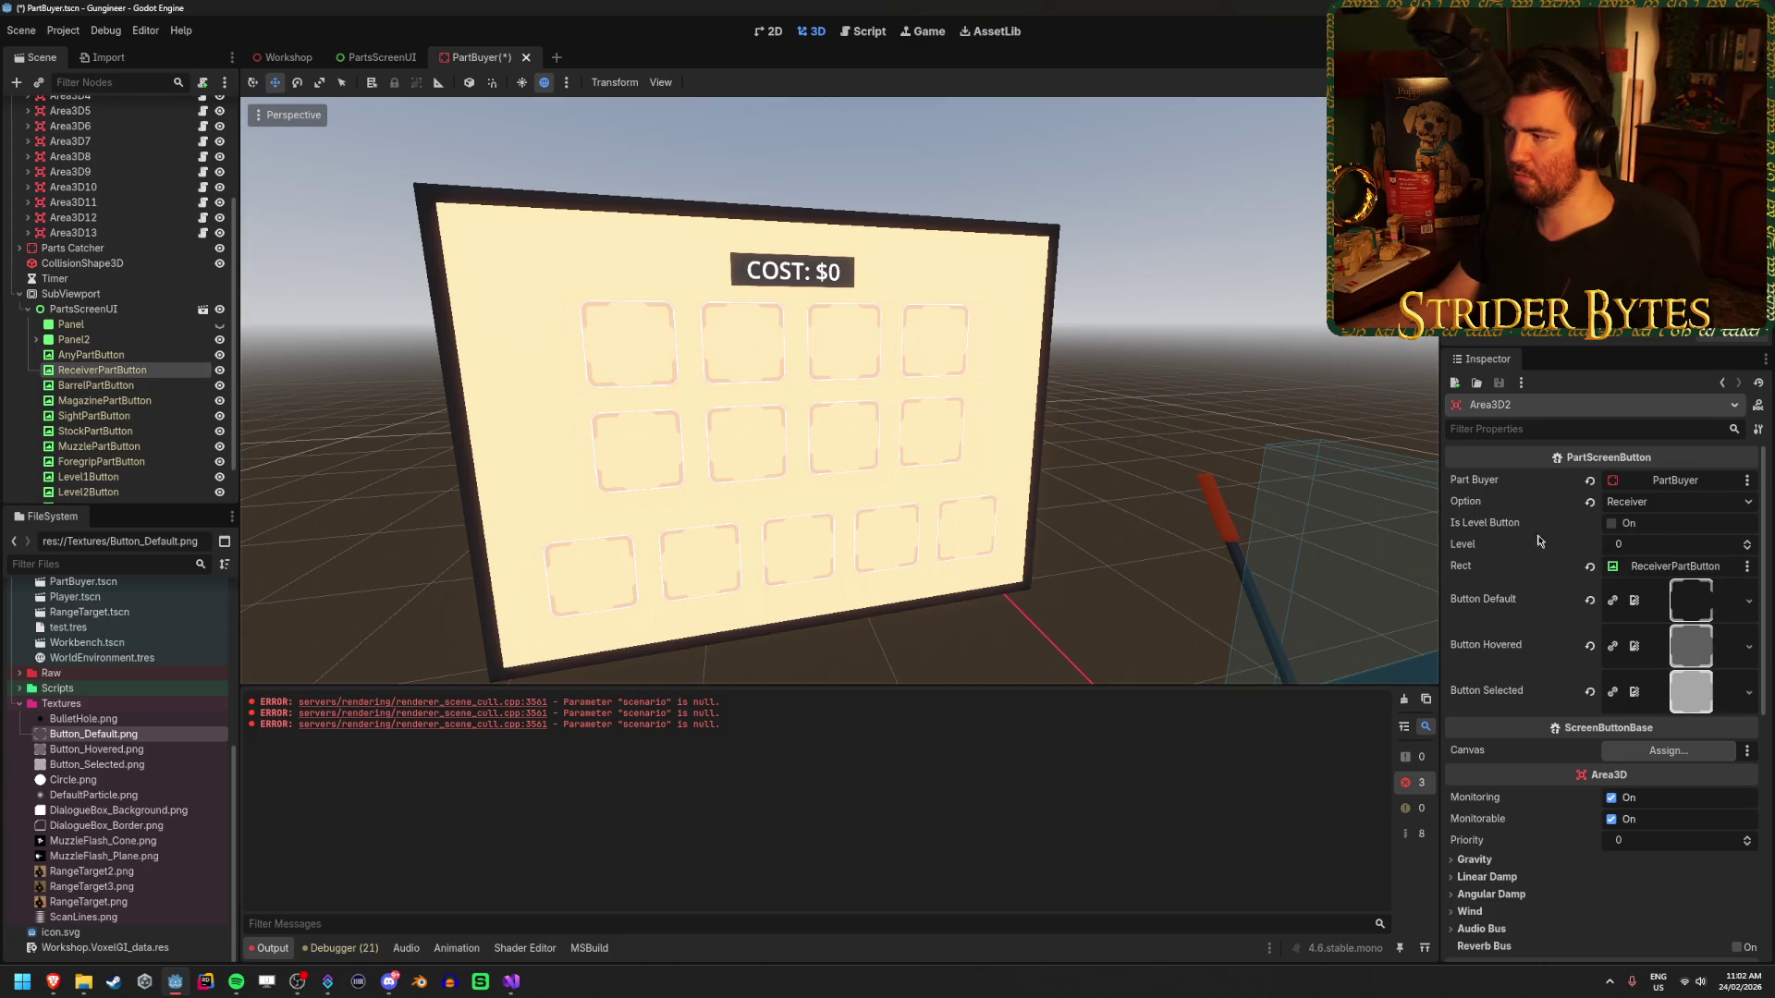
scroll(91, 220, "up", 5)
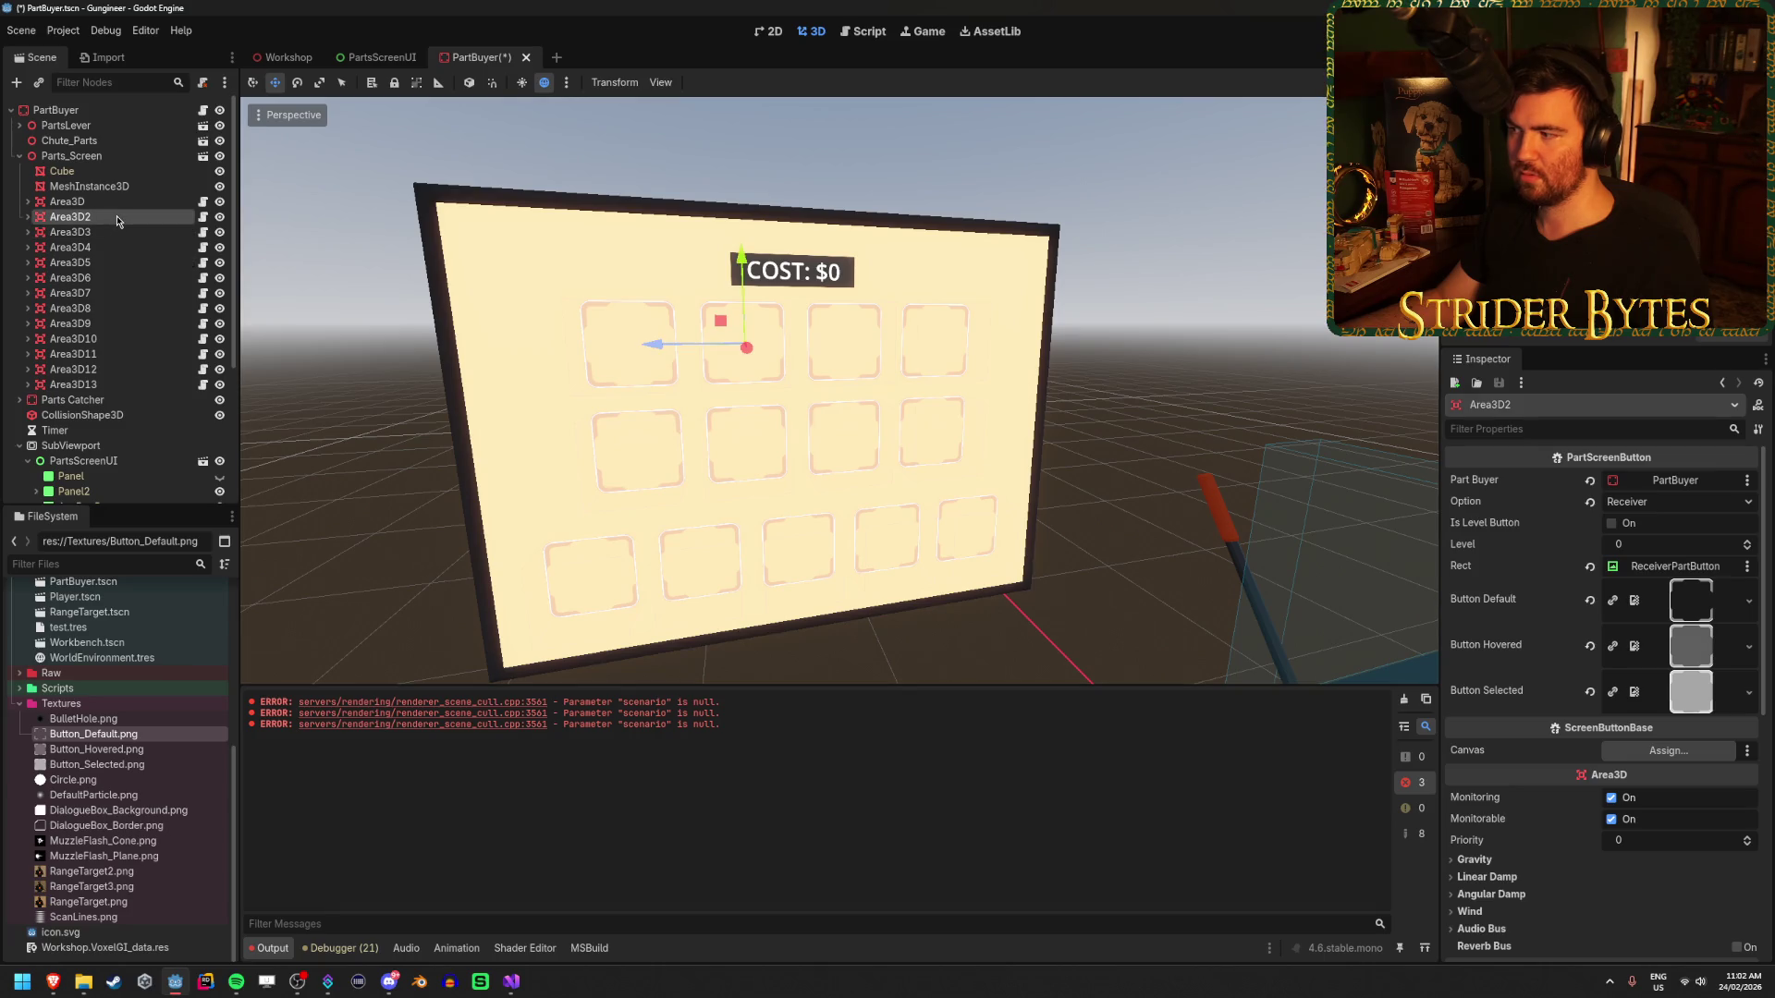
- Check Area3D3, then reselect the first Area3D and begin renaming it with F2
left_click(114, 232)
scroll(129, 305, "down", 5)
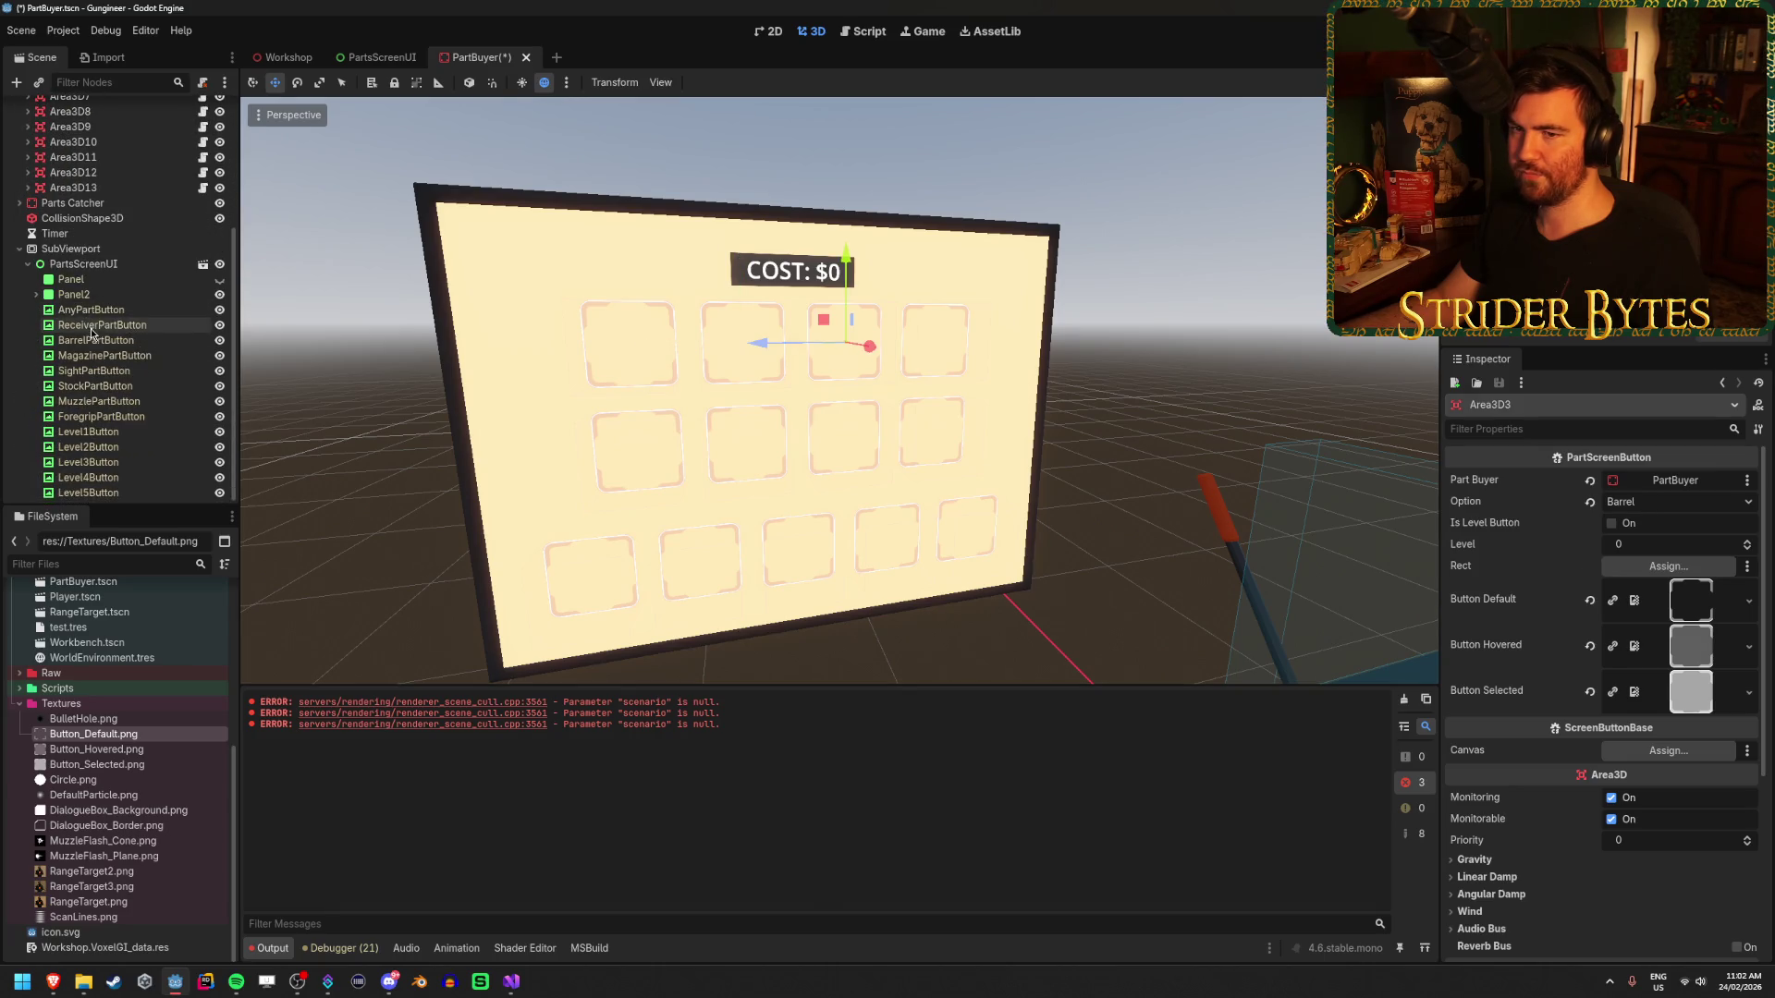
scroll(101, 347, "up", 5)
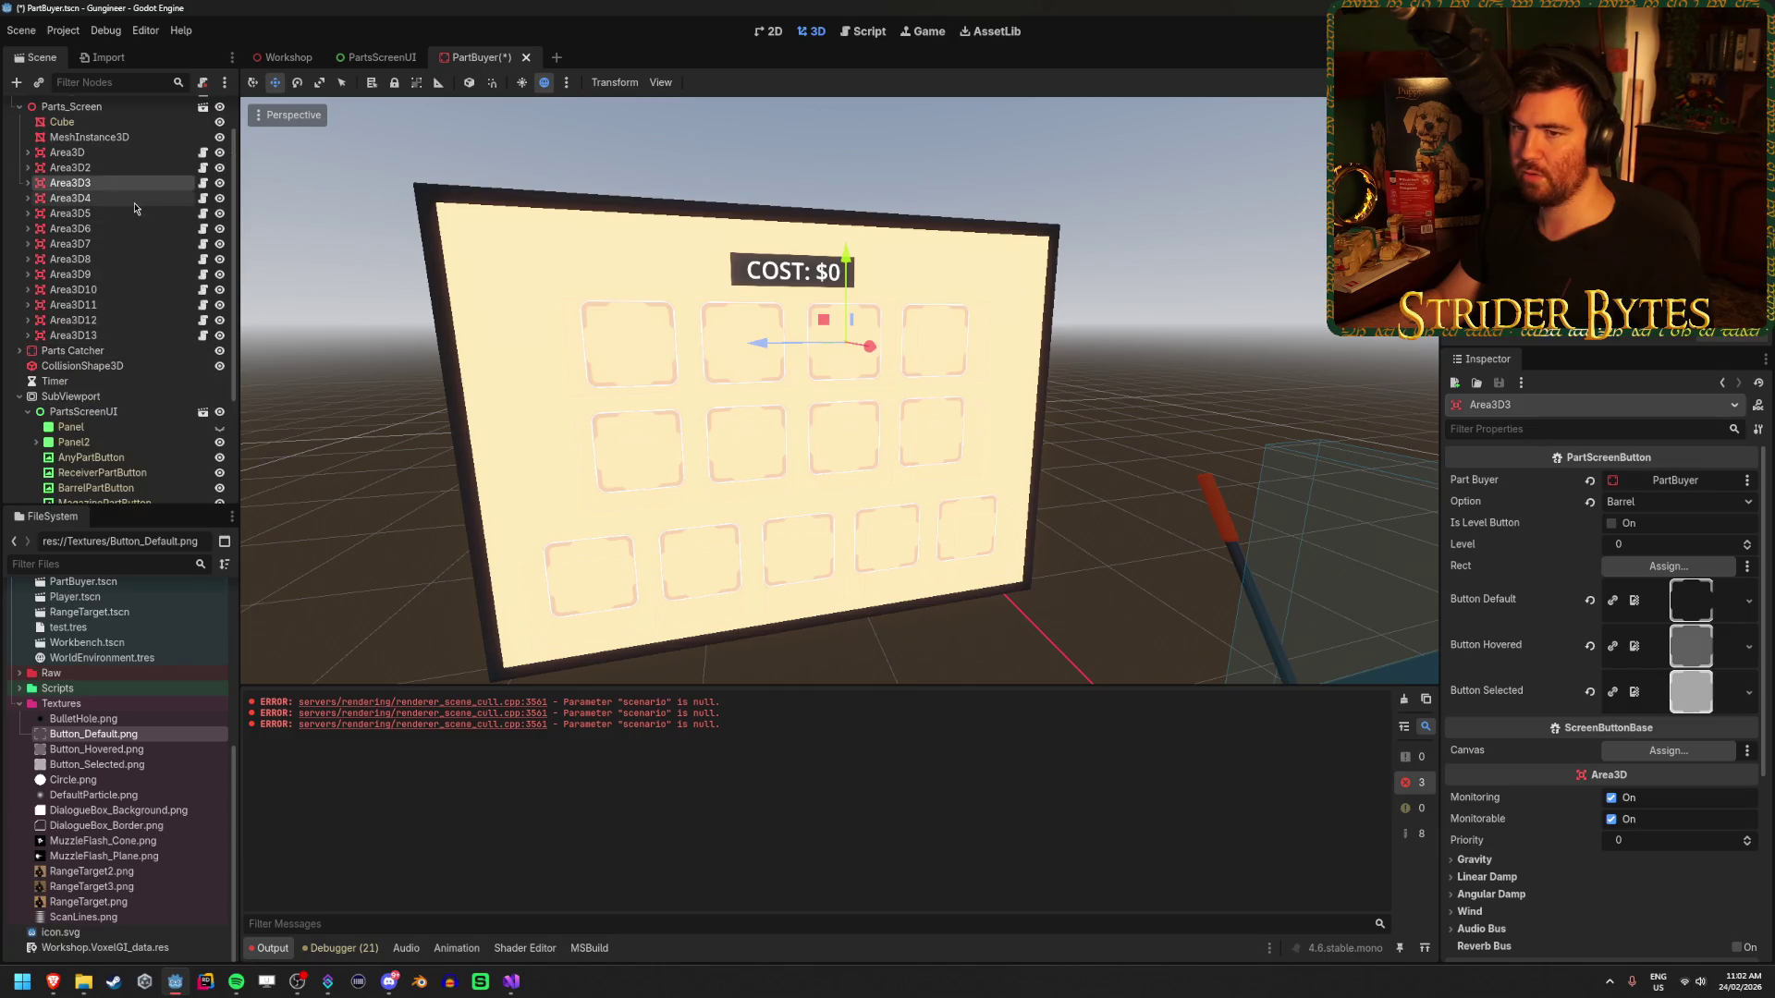
left_click(93, 153)
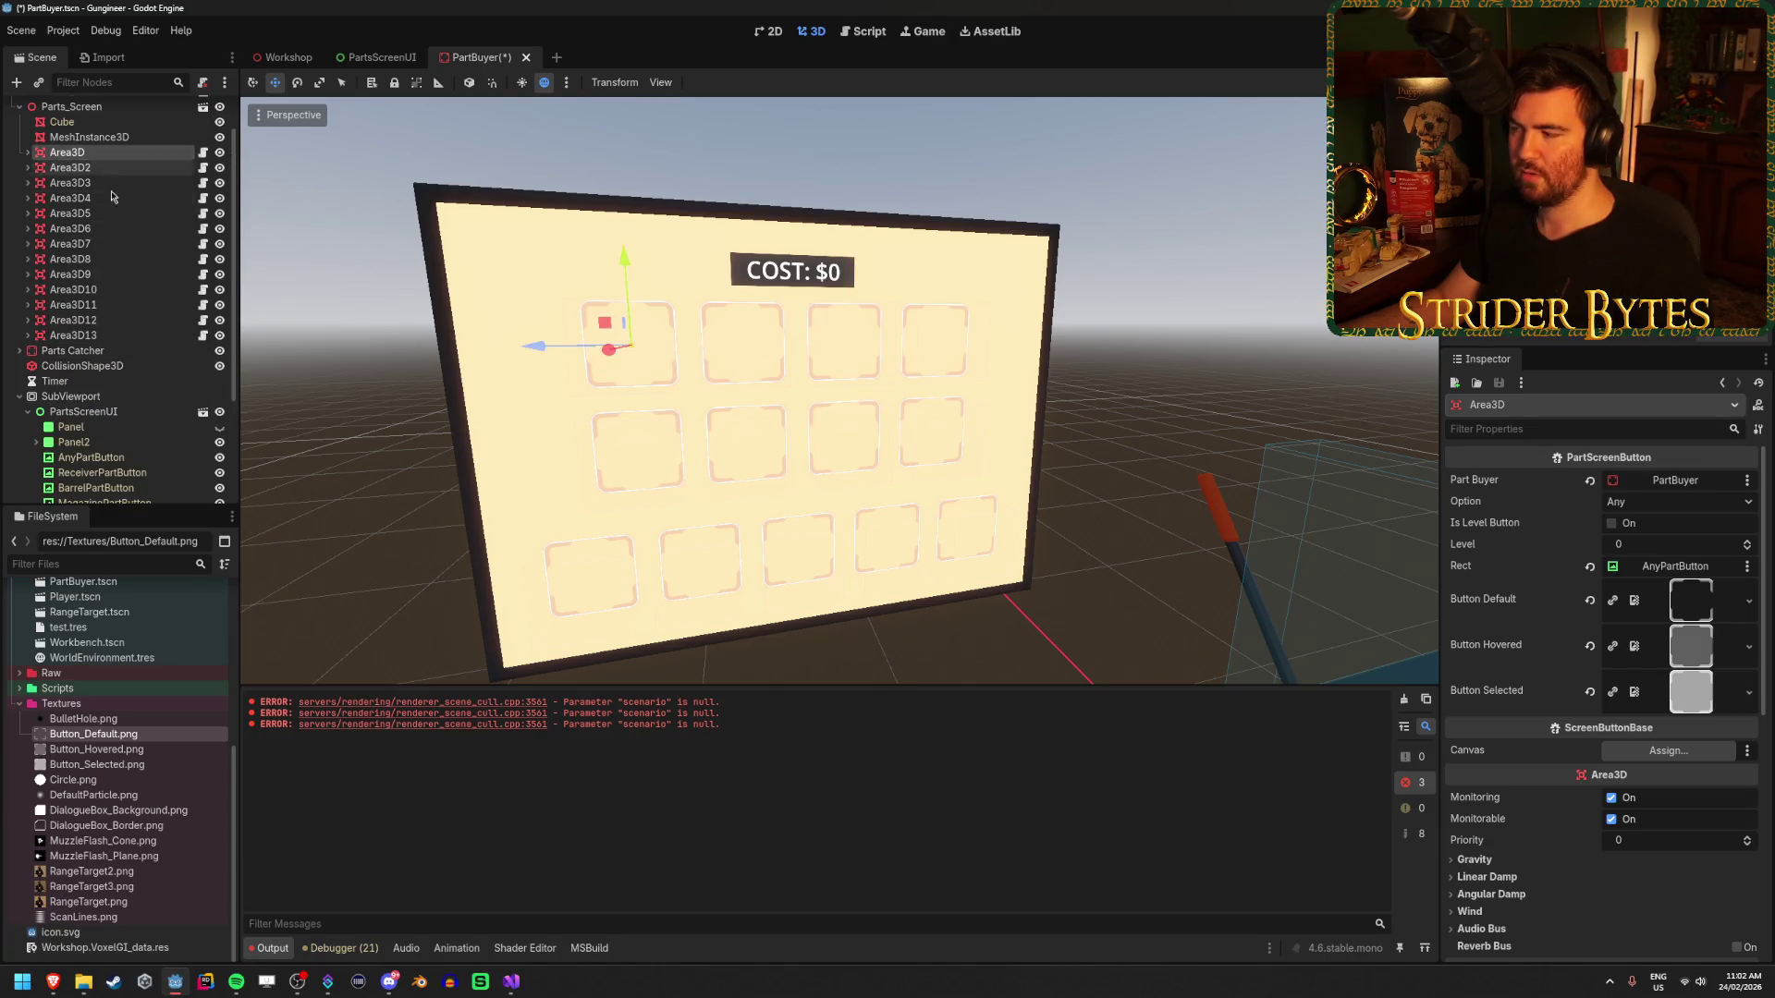
scroll(97, 258, "up", 2)
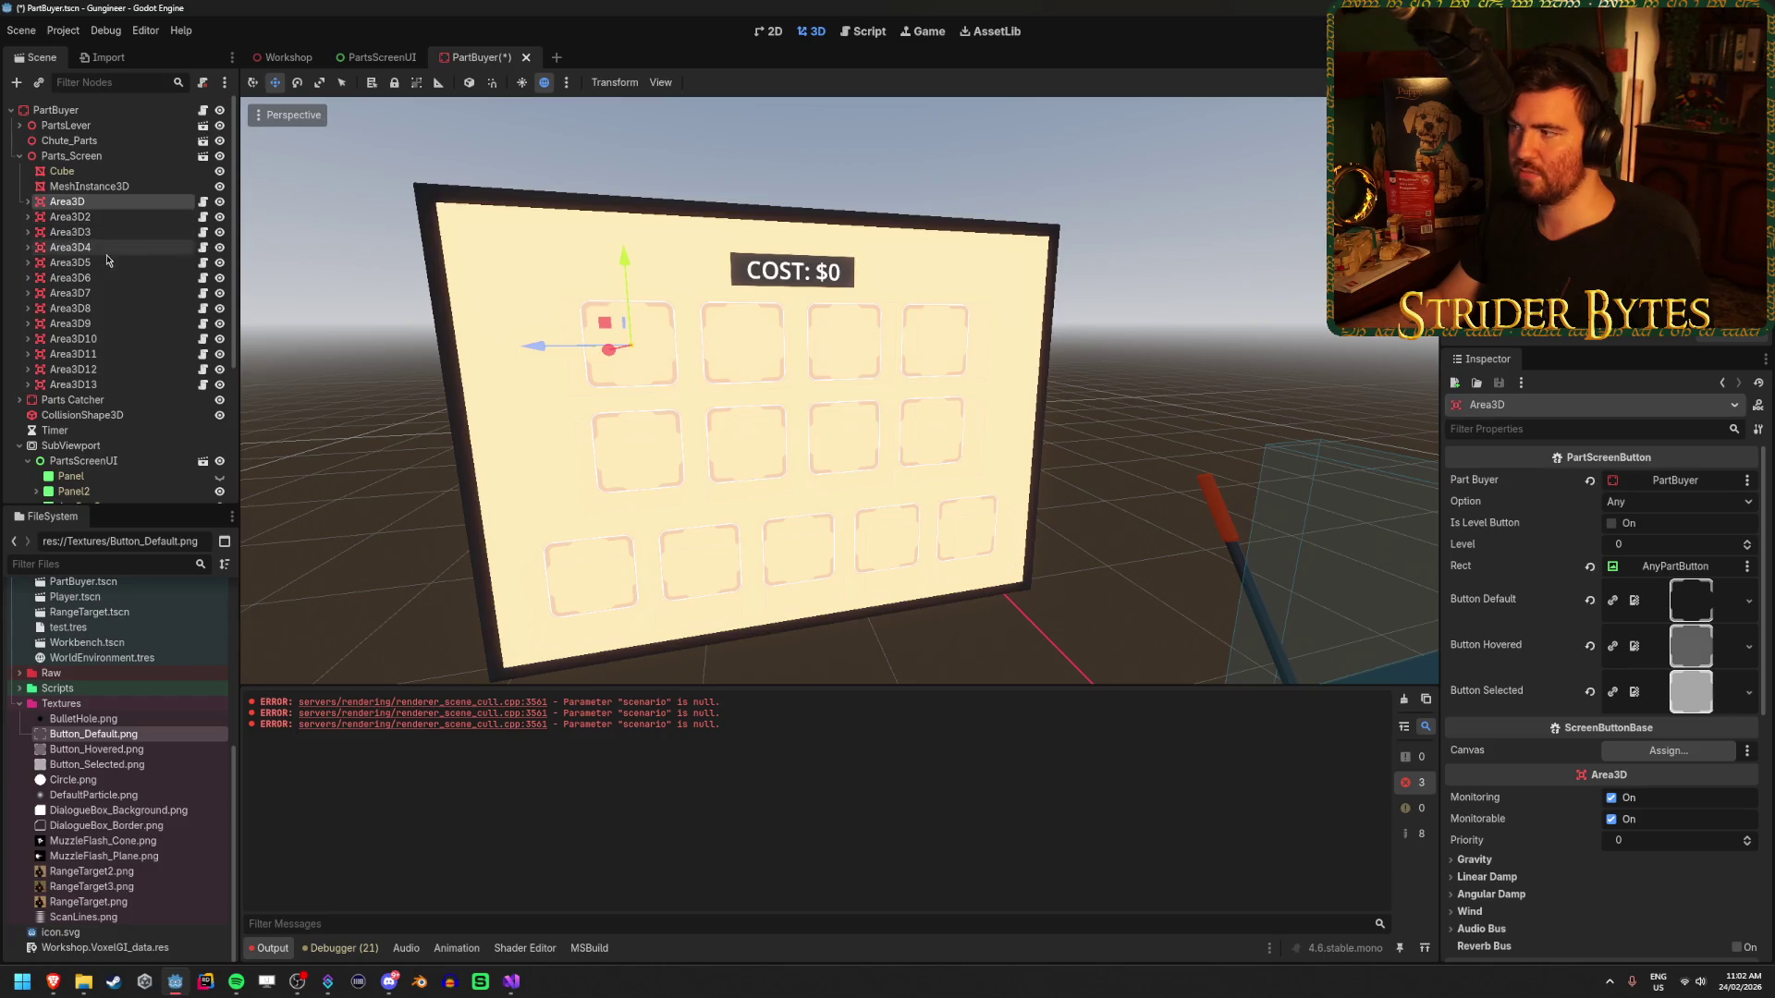
scroll(109, 245, "down", 2)
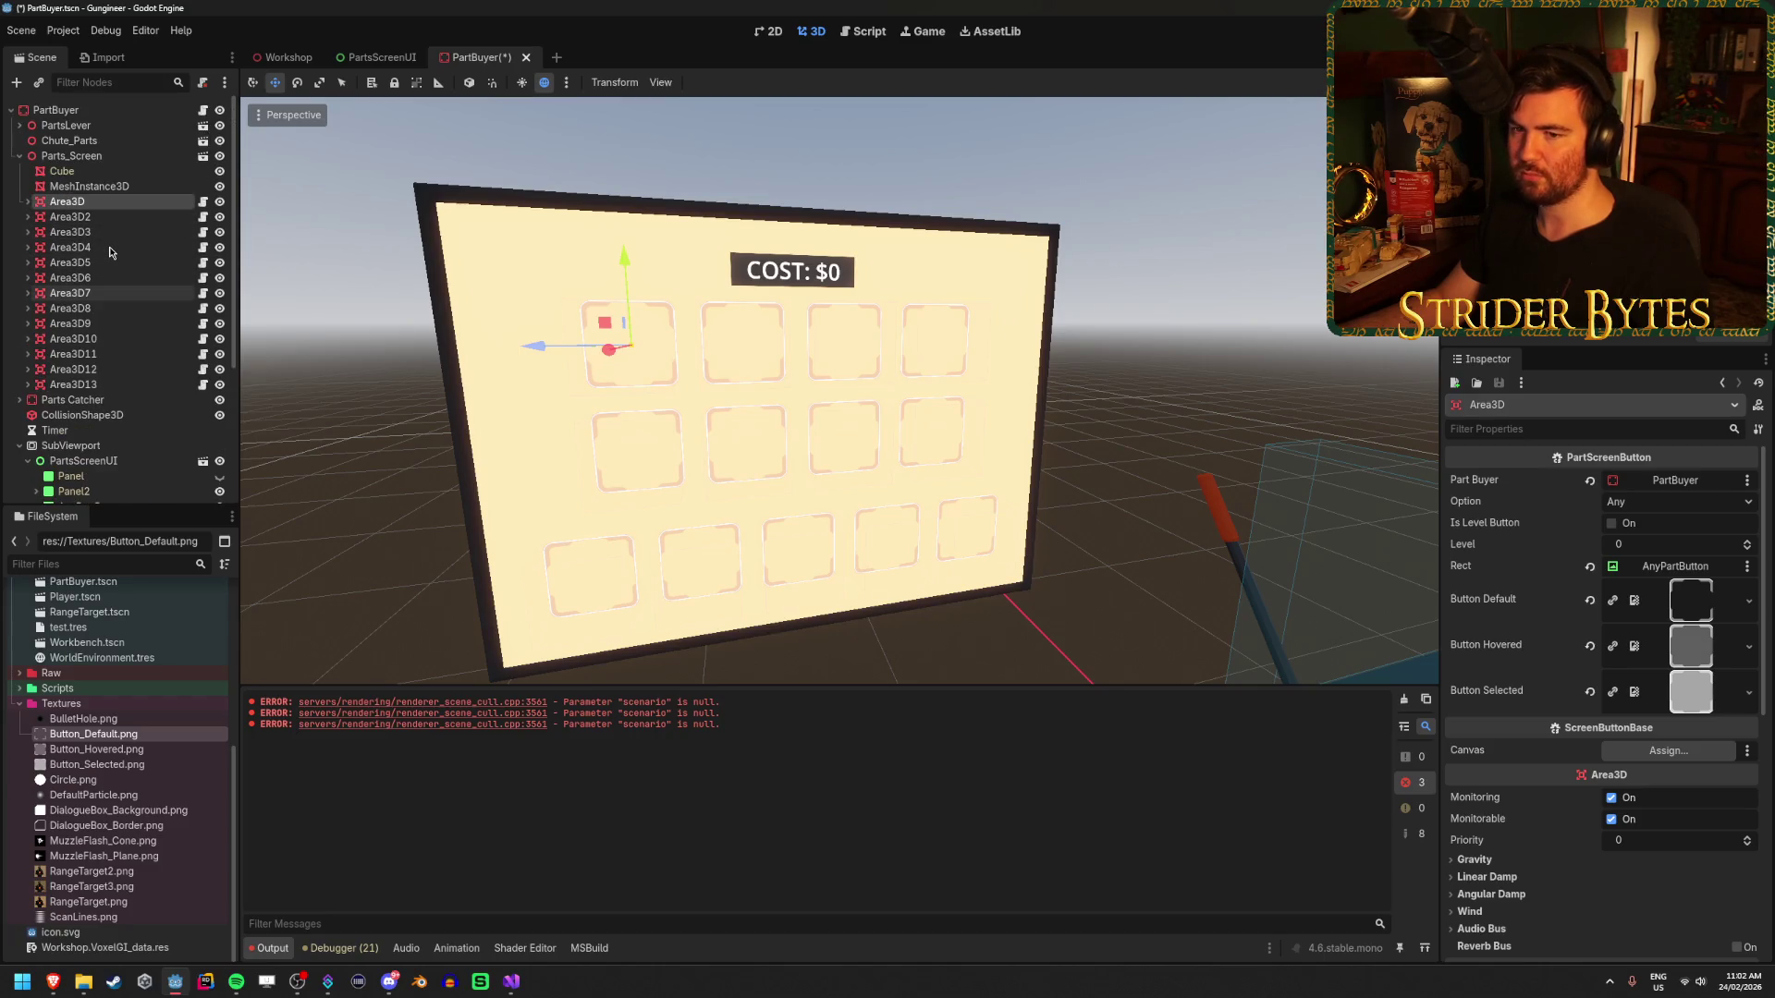
scroll(109, 251, "up", 2)
key("F2")
- Rename the first three areas to AreaAny, AreaReceiver and AreaBarrel, fixing the Barrel typo
type("An")
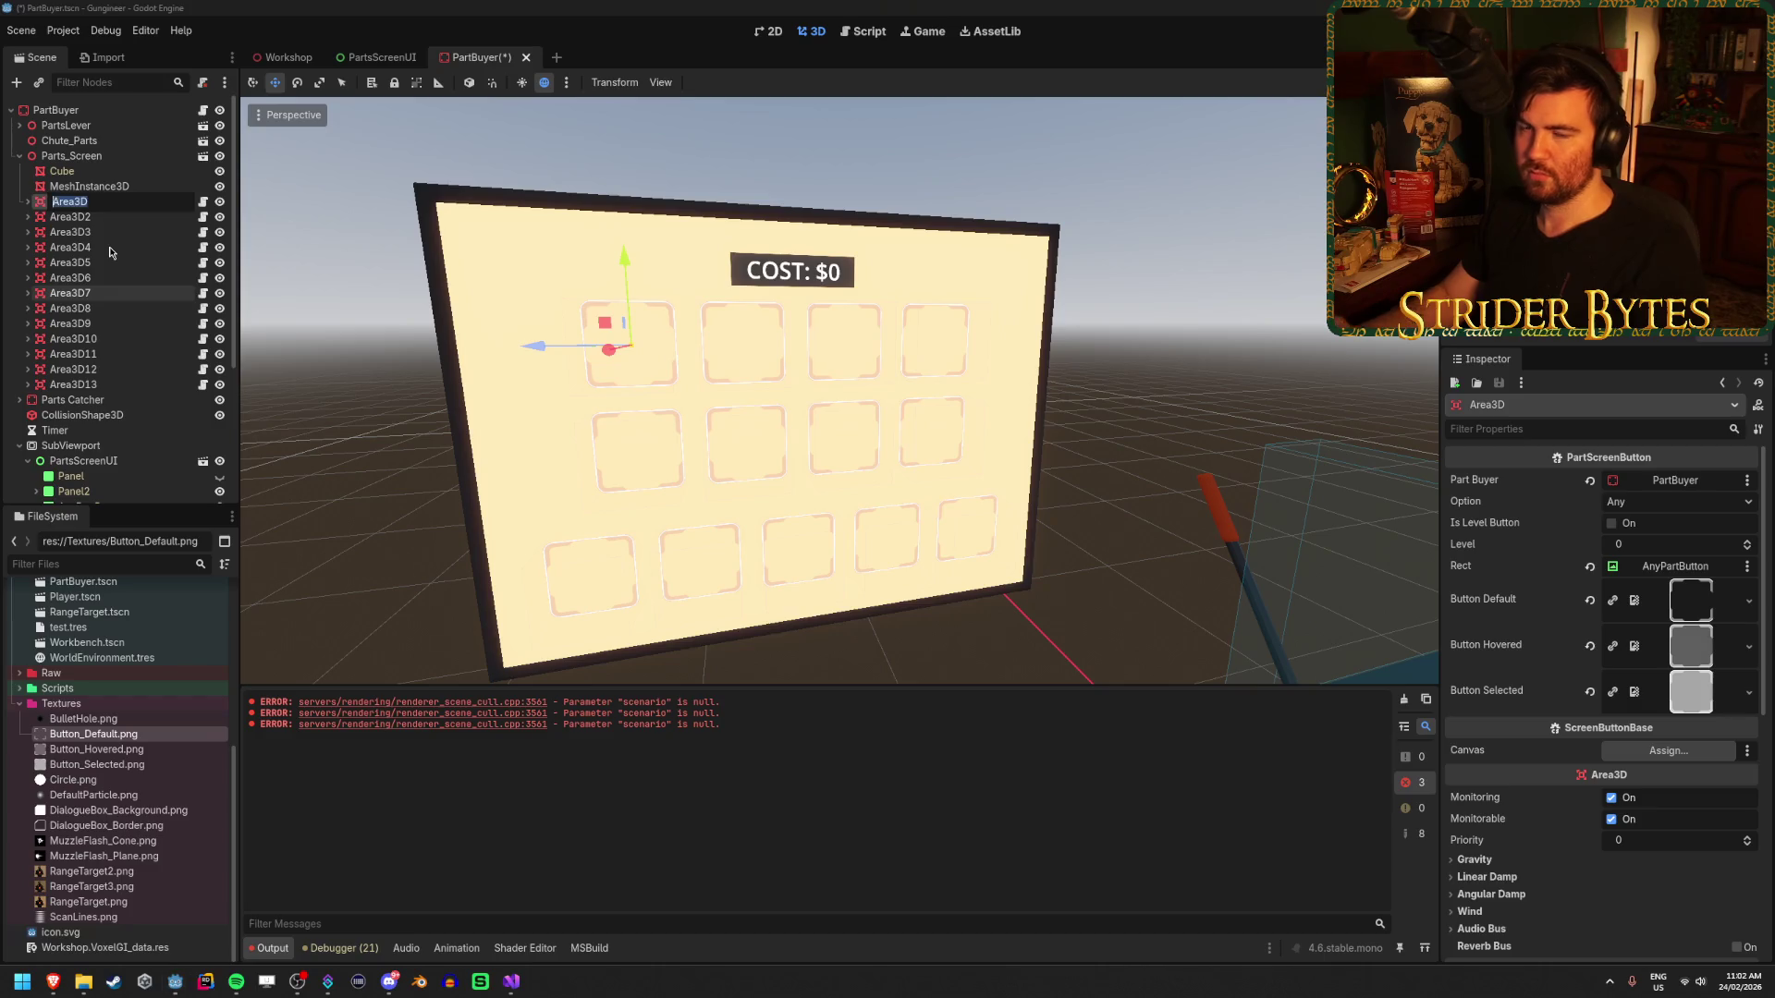
type("y")
key("Return")
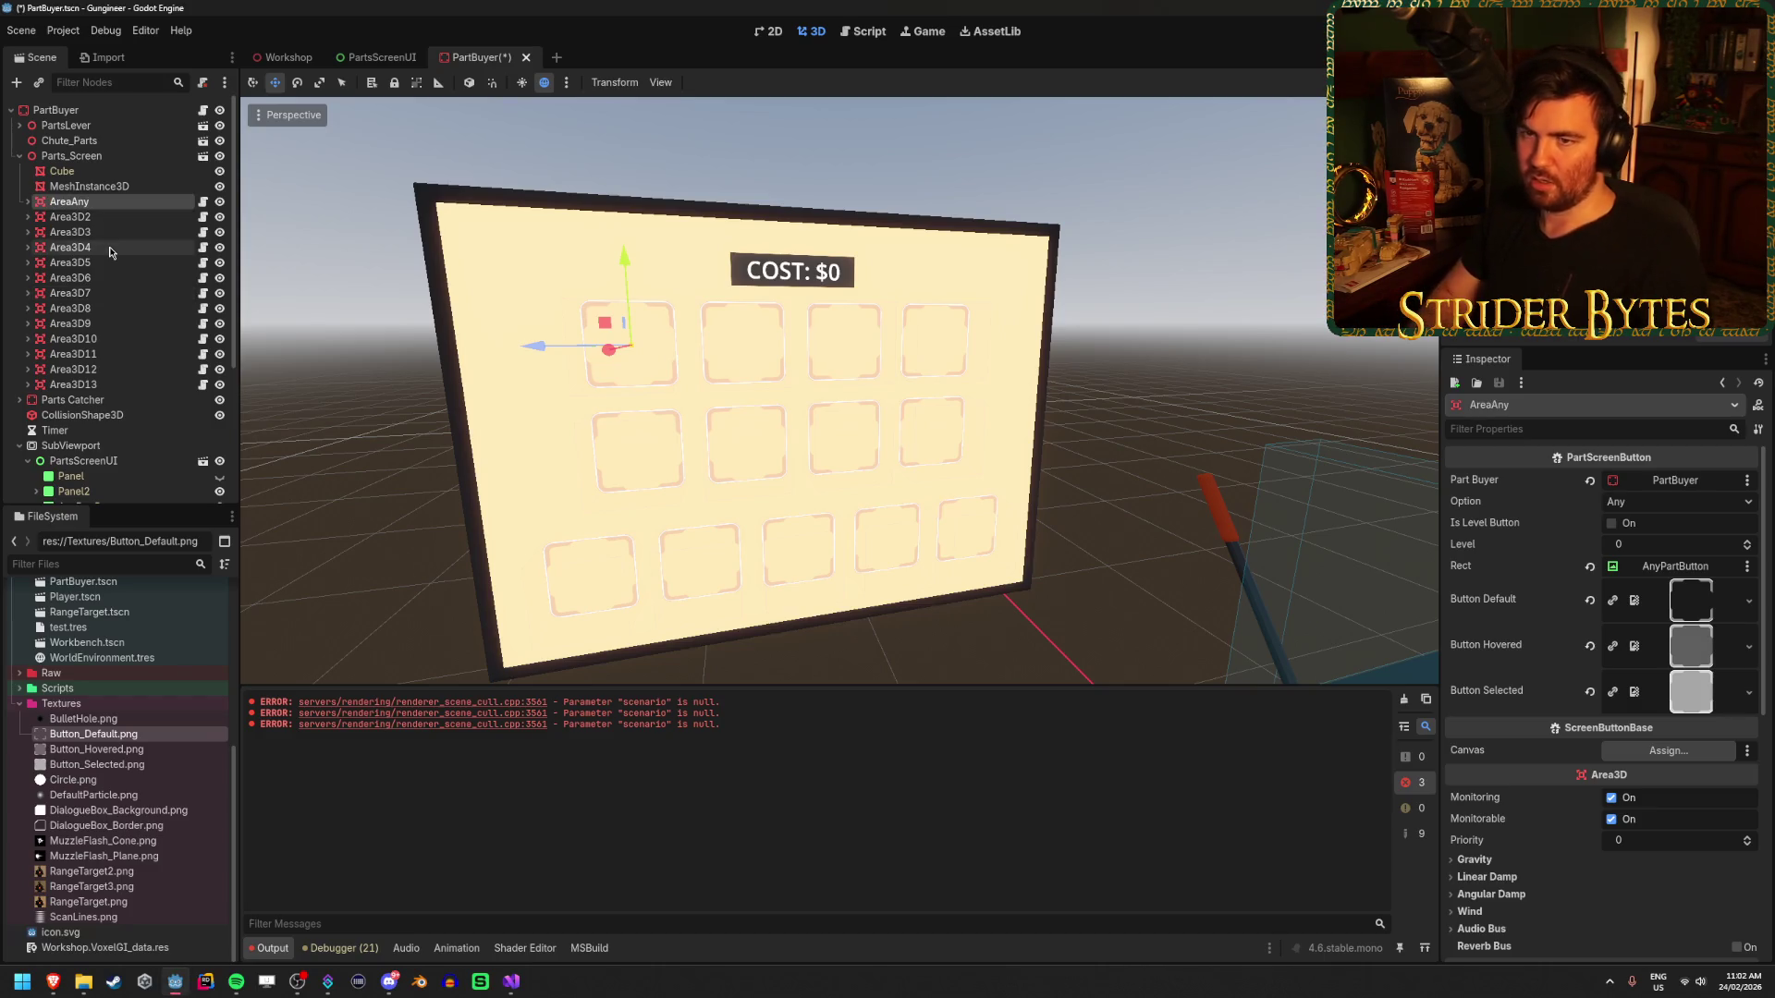
key("Down")
key("F2")
type("Area")
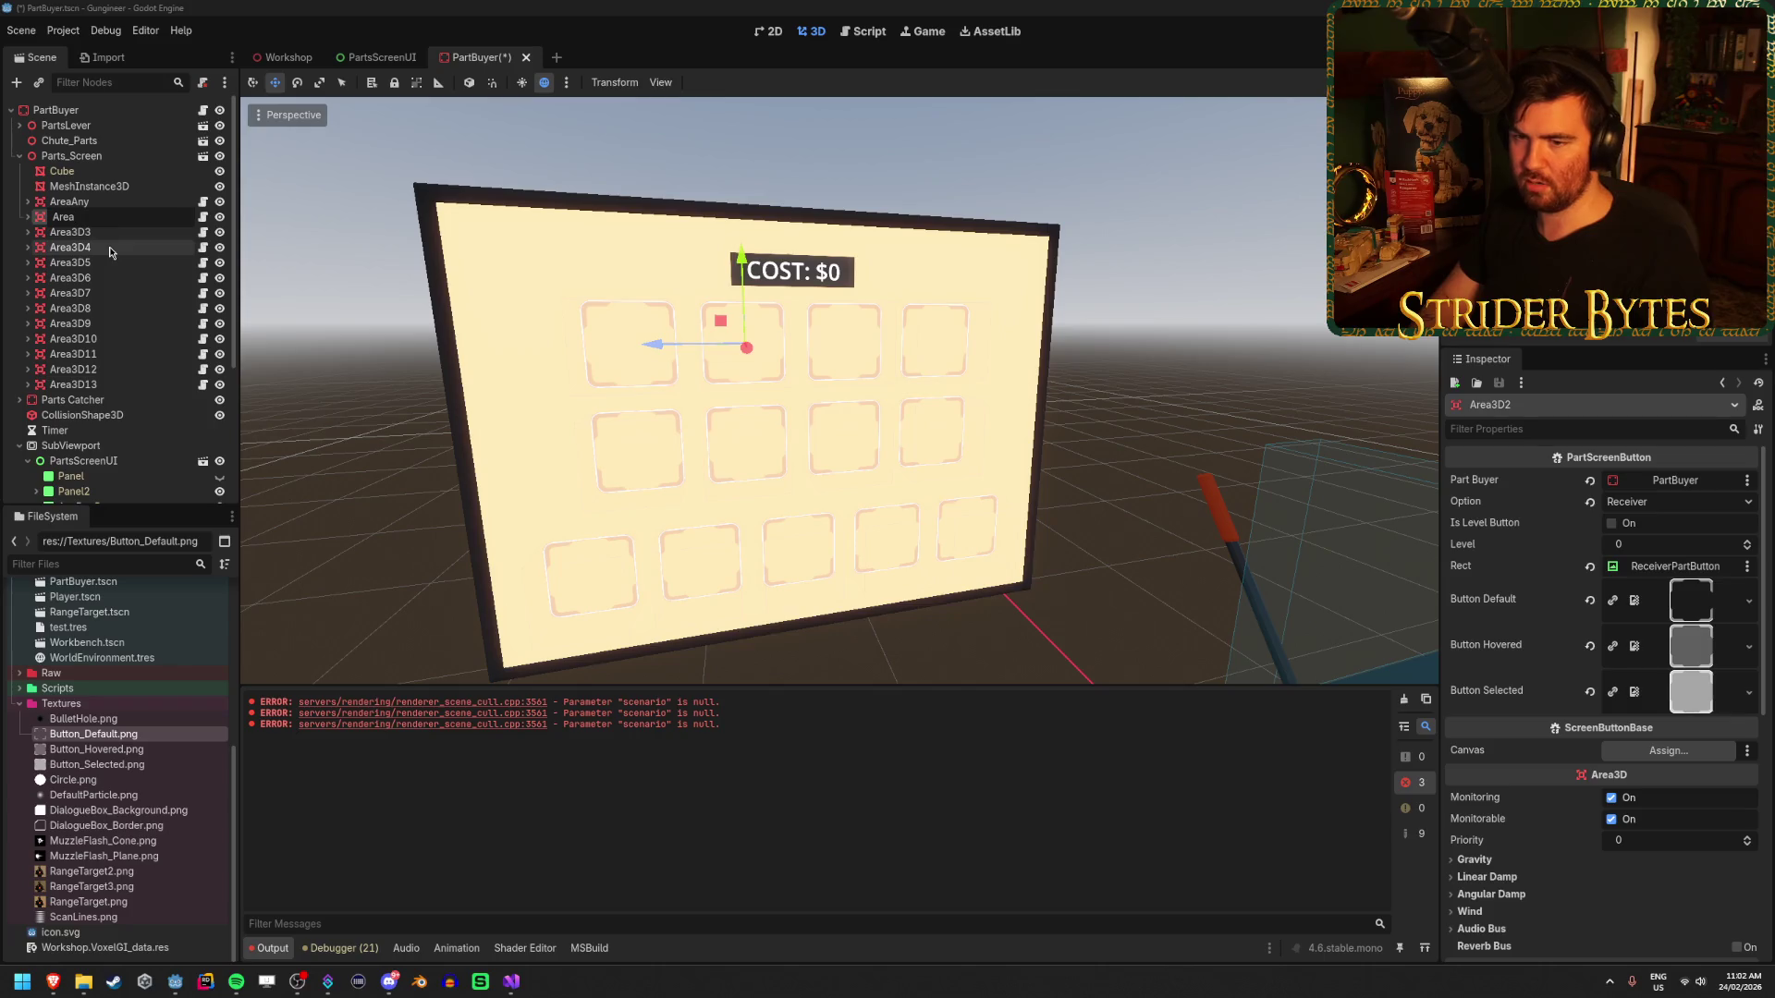
type("Receiver")
key("Return")
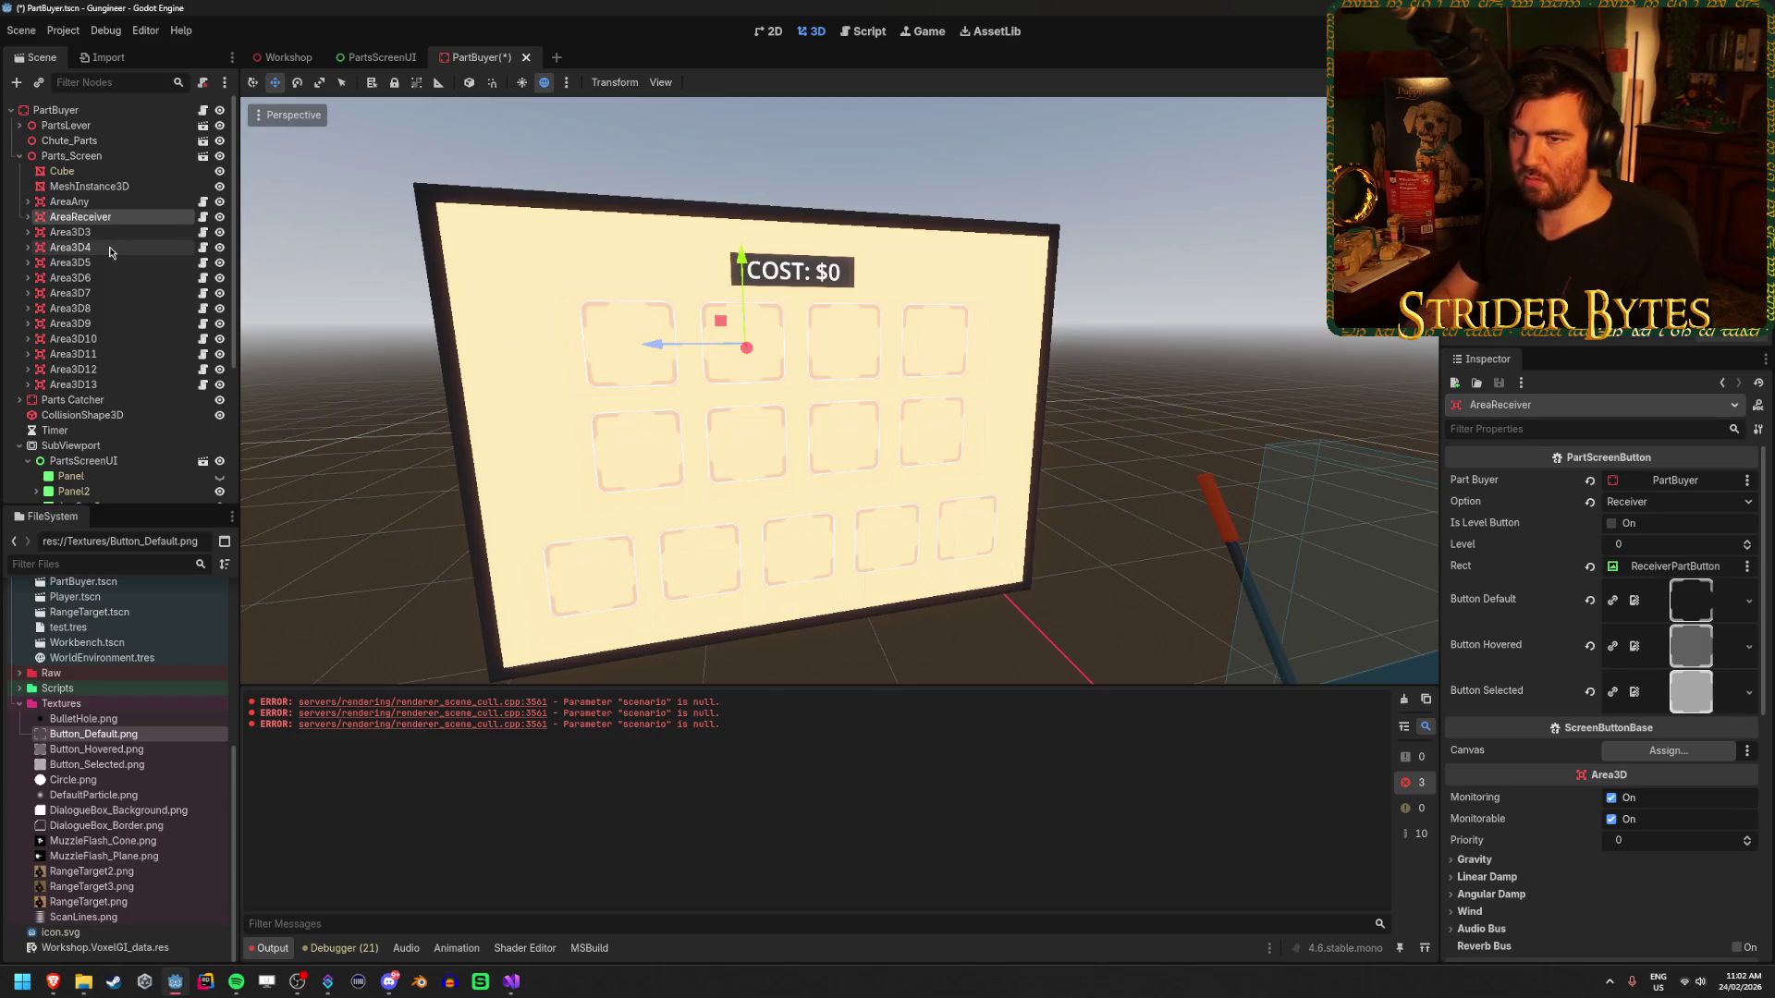
key("Down")
key("F2")
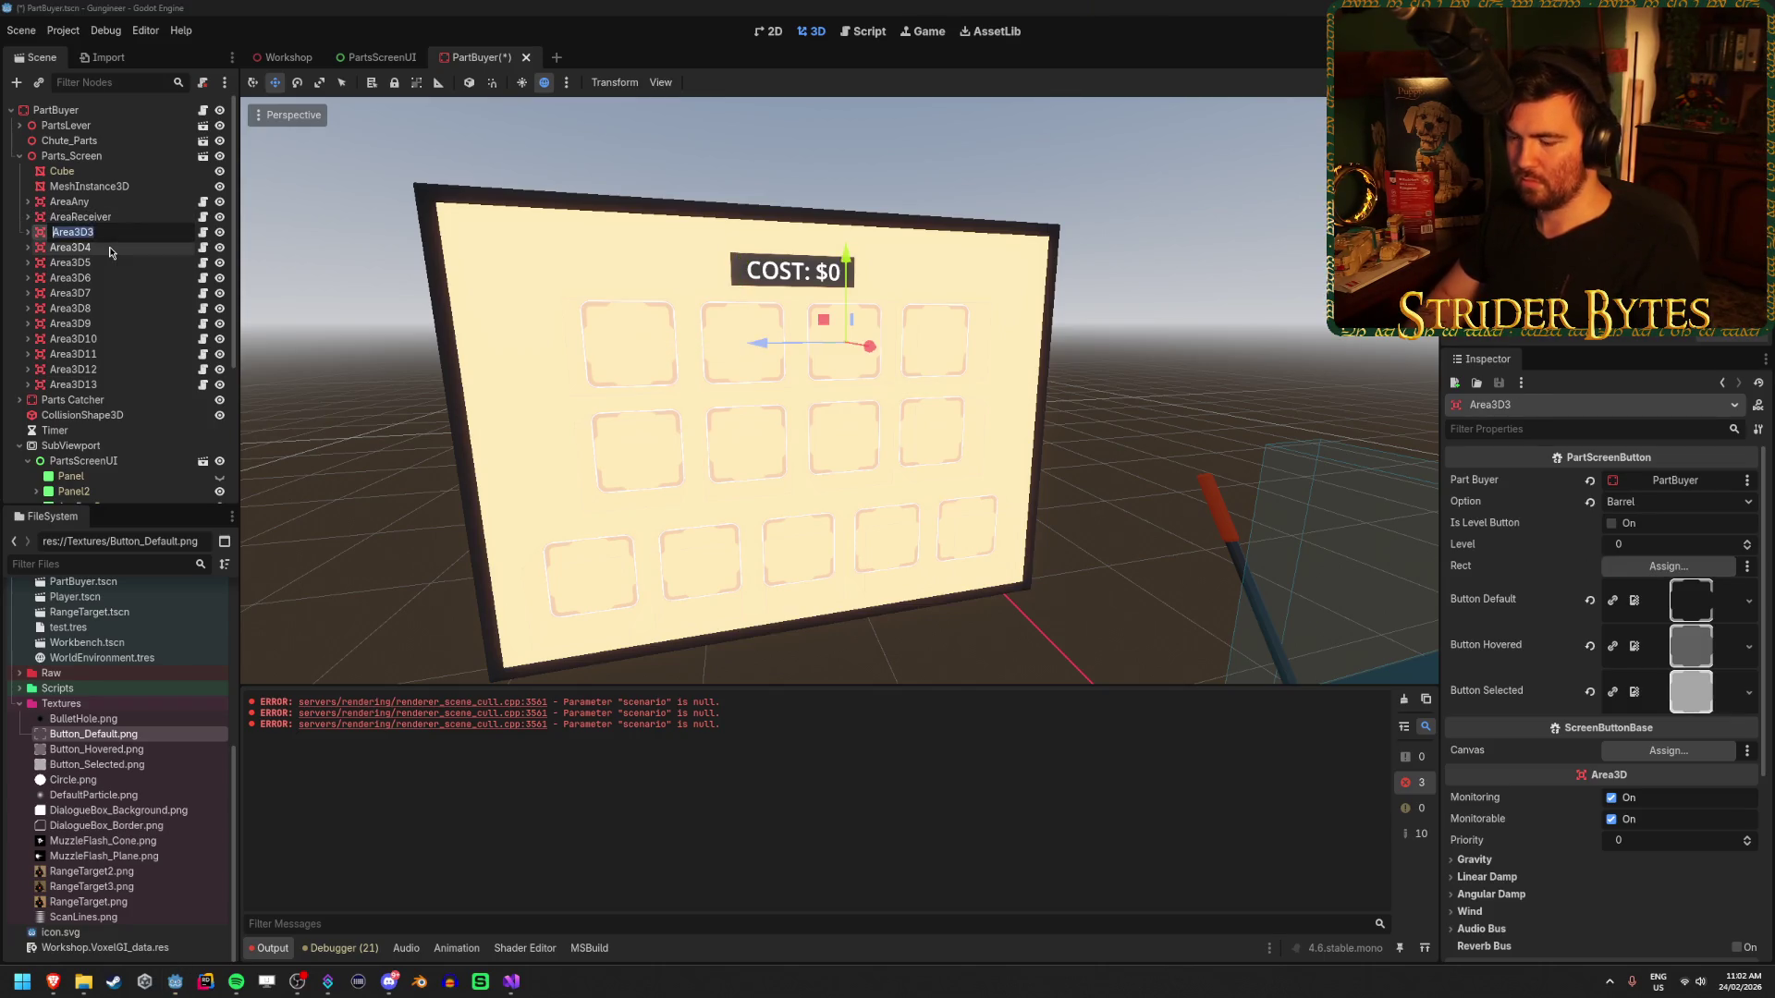
key("Return")
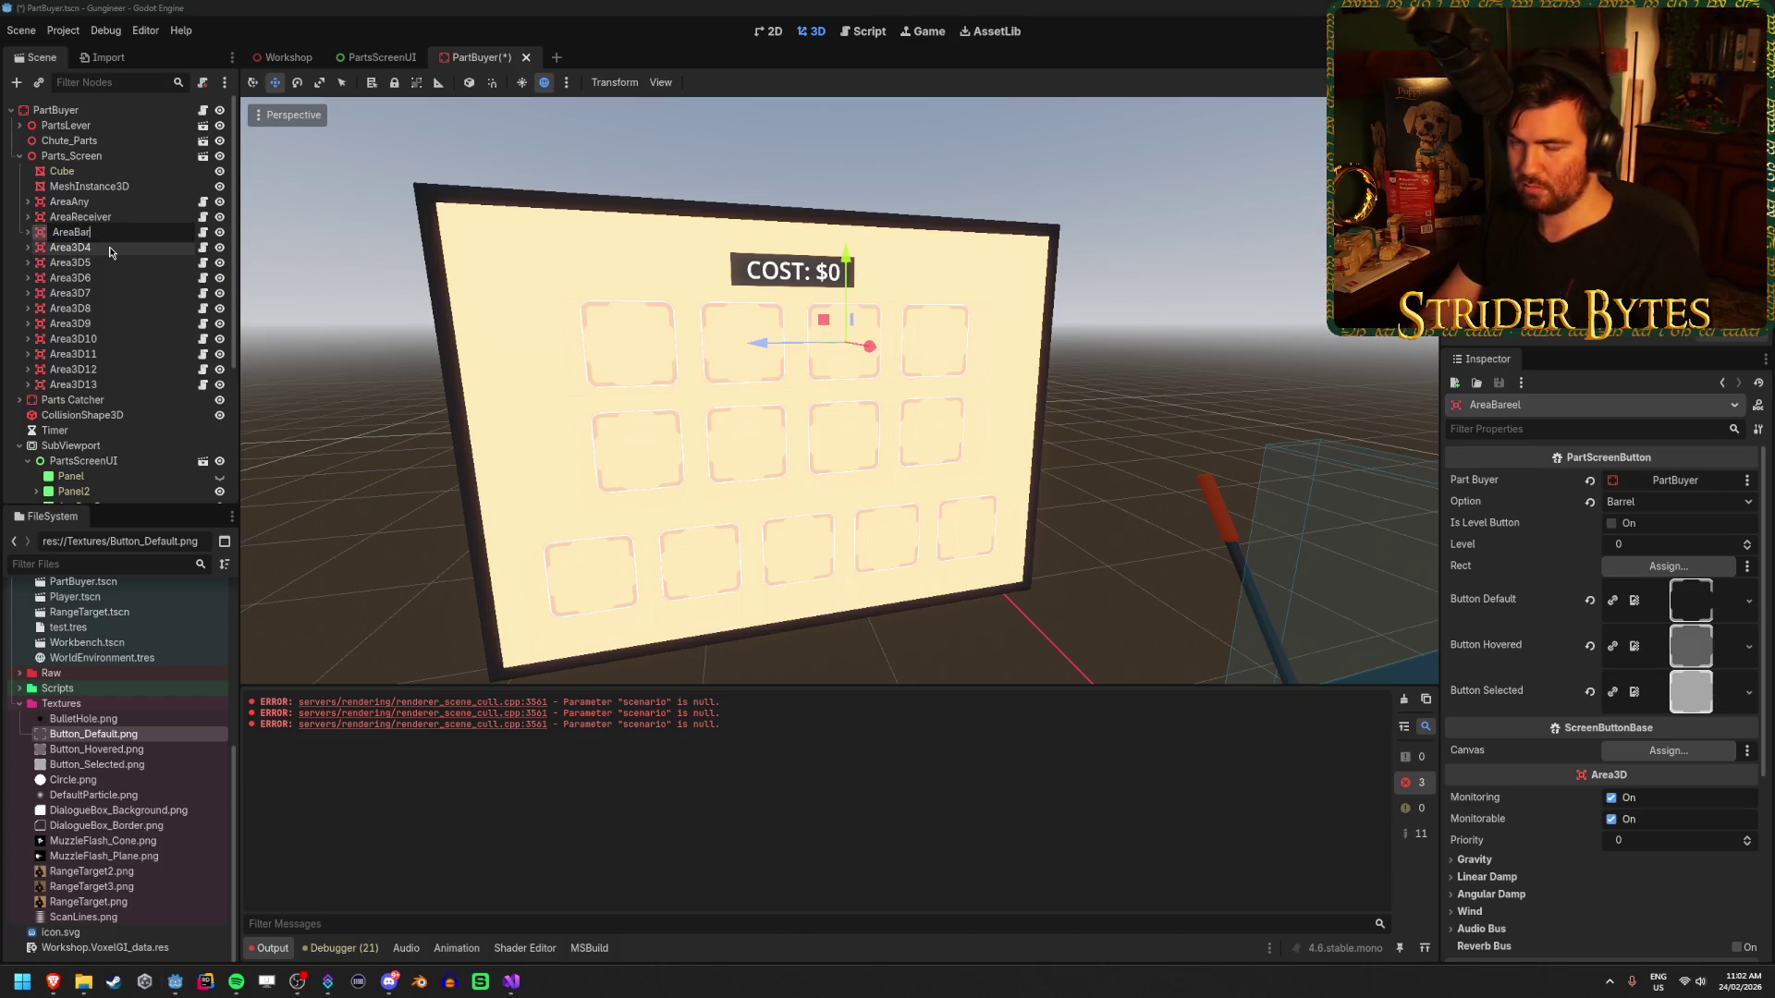
type("el")
key("Return")
- Rename the next areas to AreaMagazine, AreaSight, AreaStock, AreaMuzzle and AreaForegrip
key("Down")
key("F2")
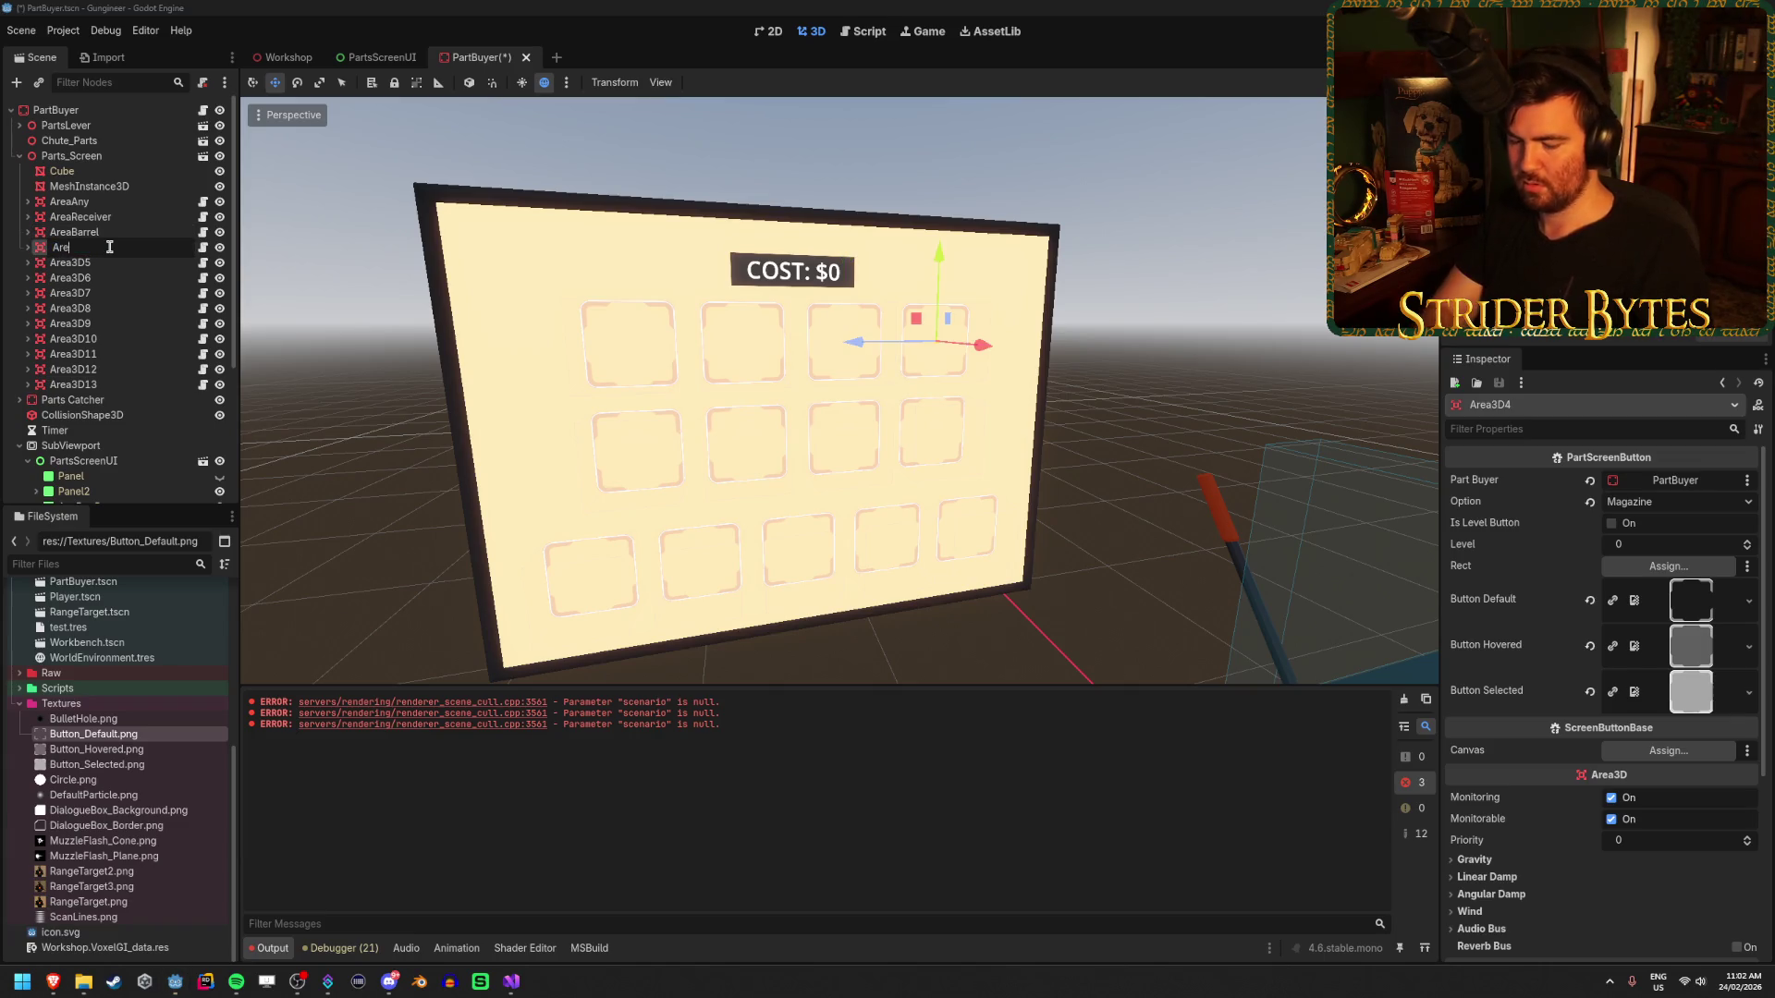
key("Return")
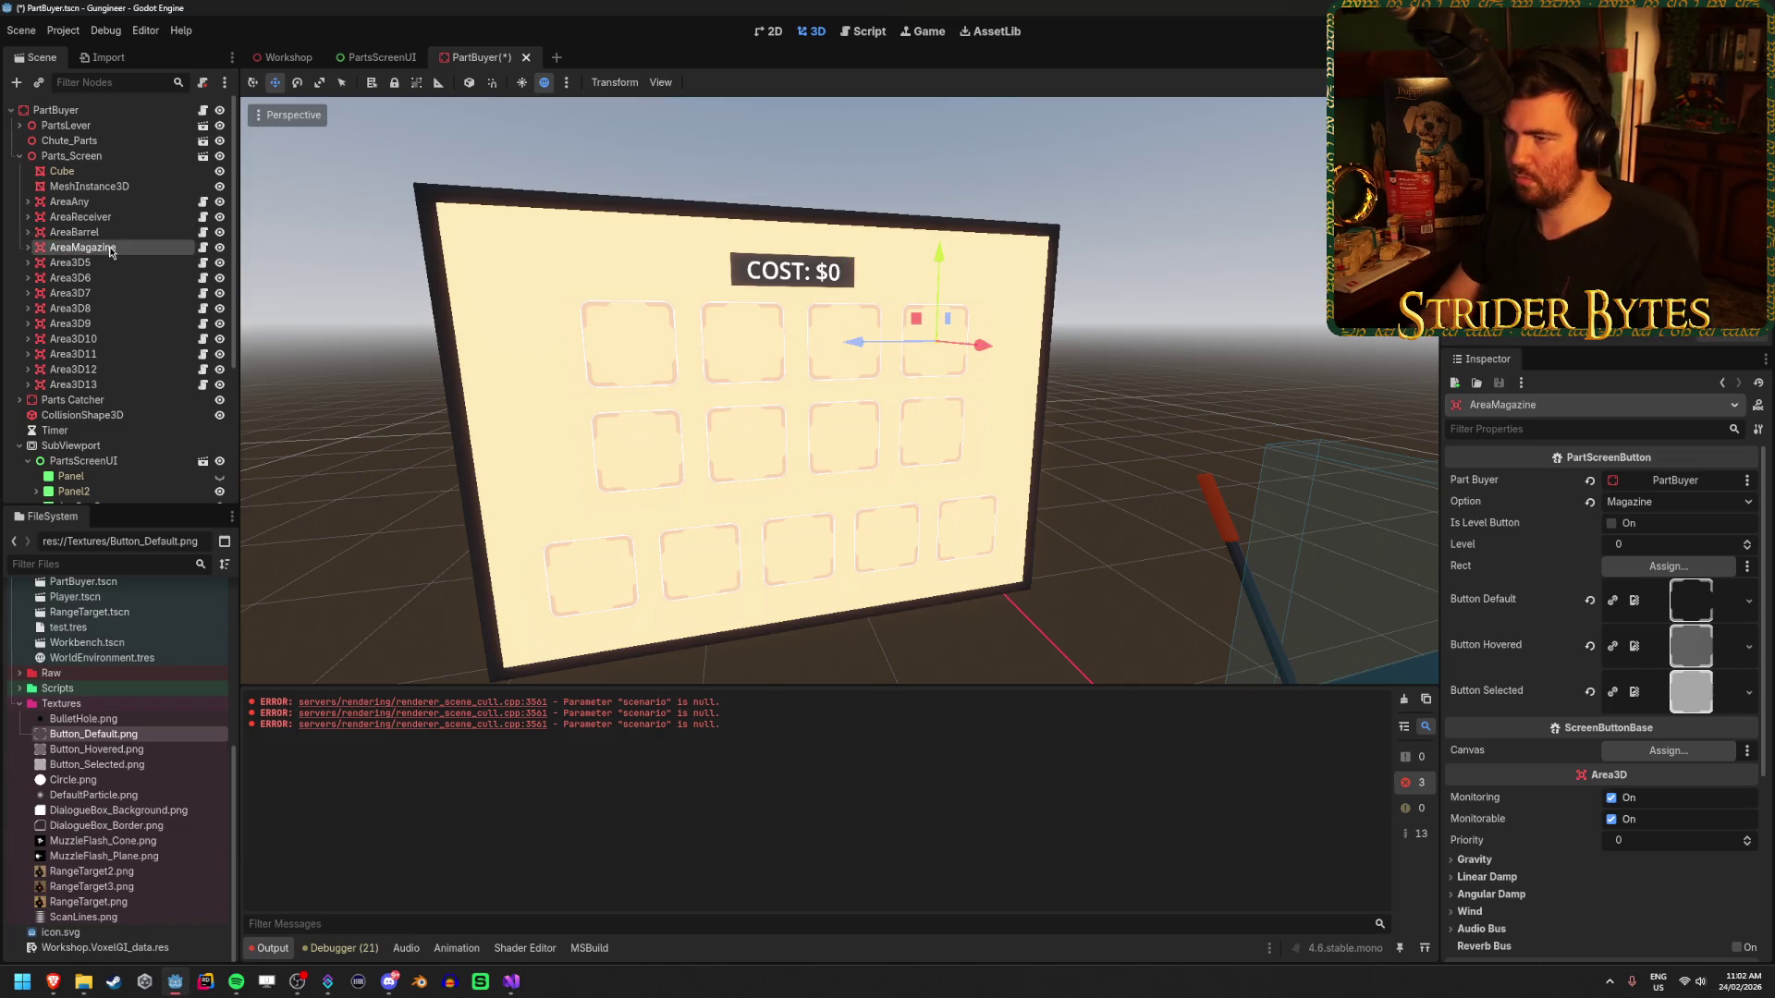
key("Down")
key("F2")
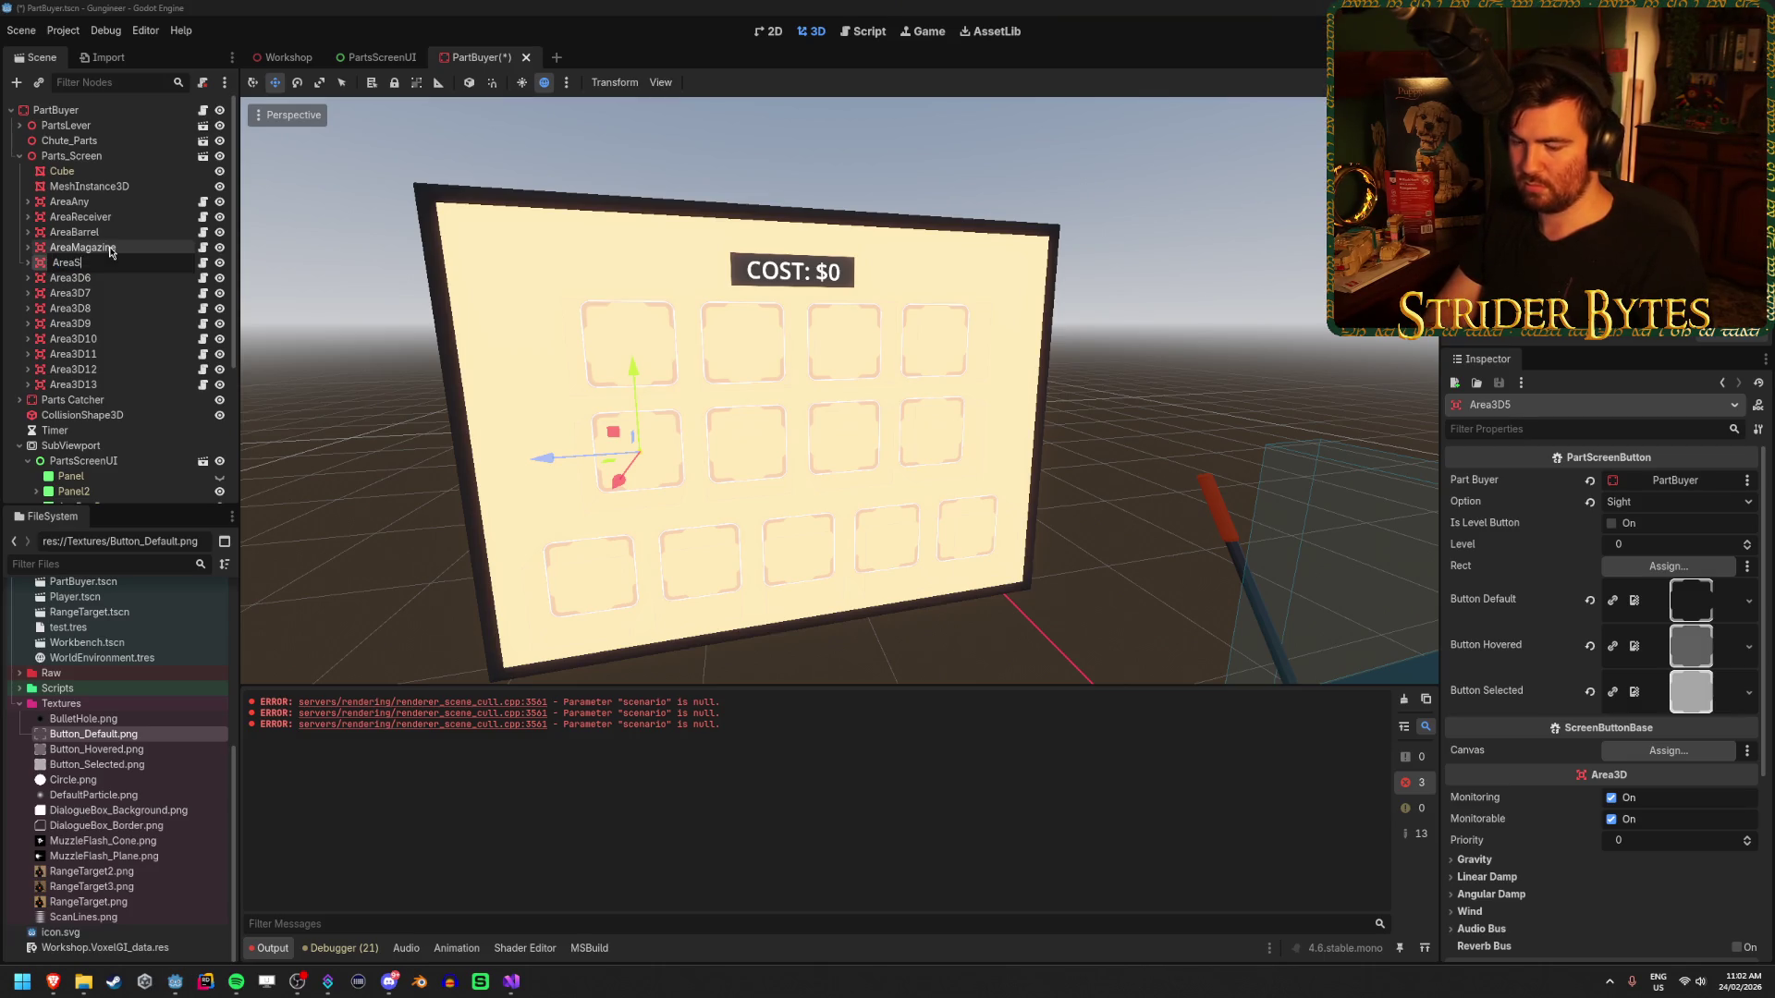
key("Return")
key("Down")
key("F2")
type("AreaStock")
key("Return")
key("Down")
key("F2")
type("AreaMuzzle")
key("Return")
- Rename Area3D8 to AreaLevel1, going back to correct a typo in the name
key("Down")
key("F2")
type("AreaFore")
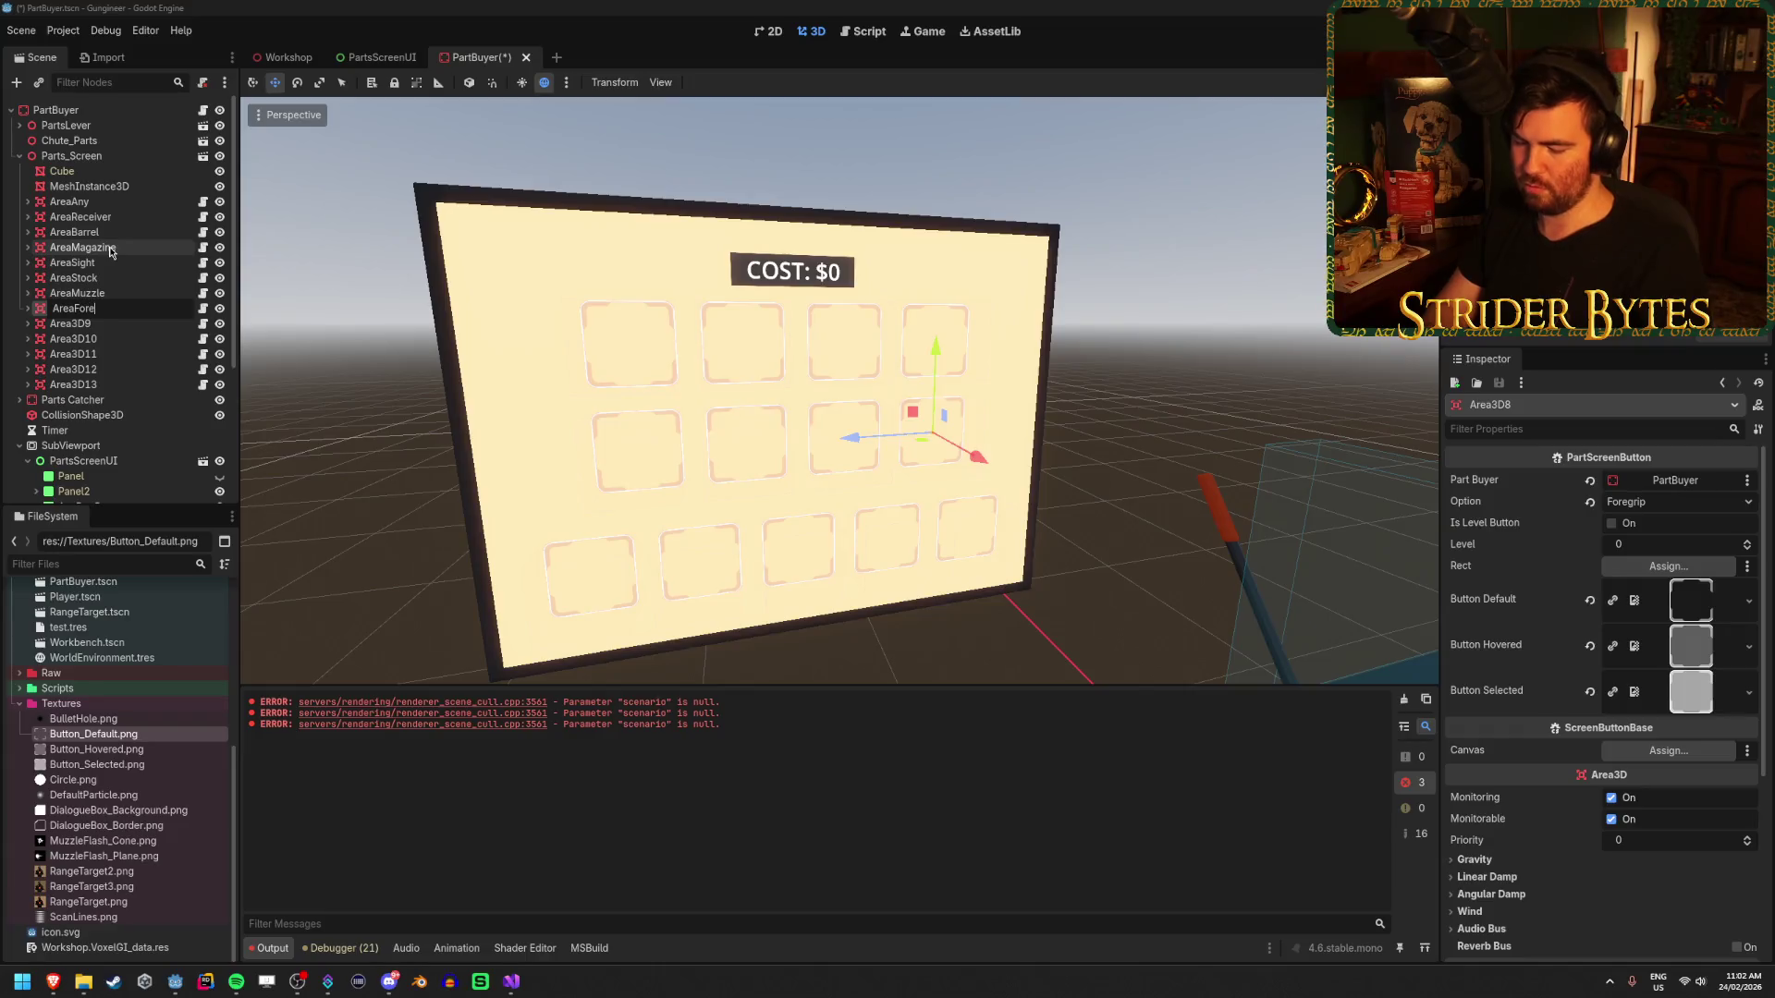
type("grip")
key("Return")
key("Down")
key("F2")
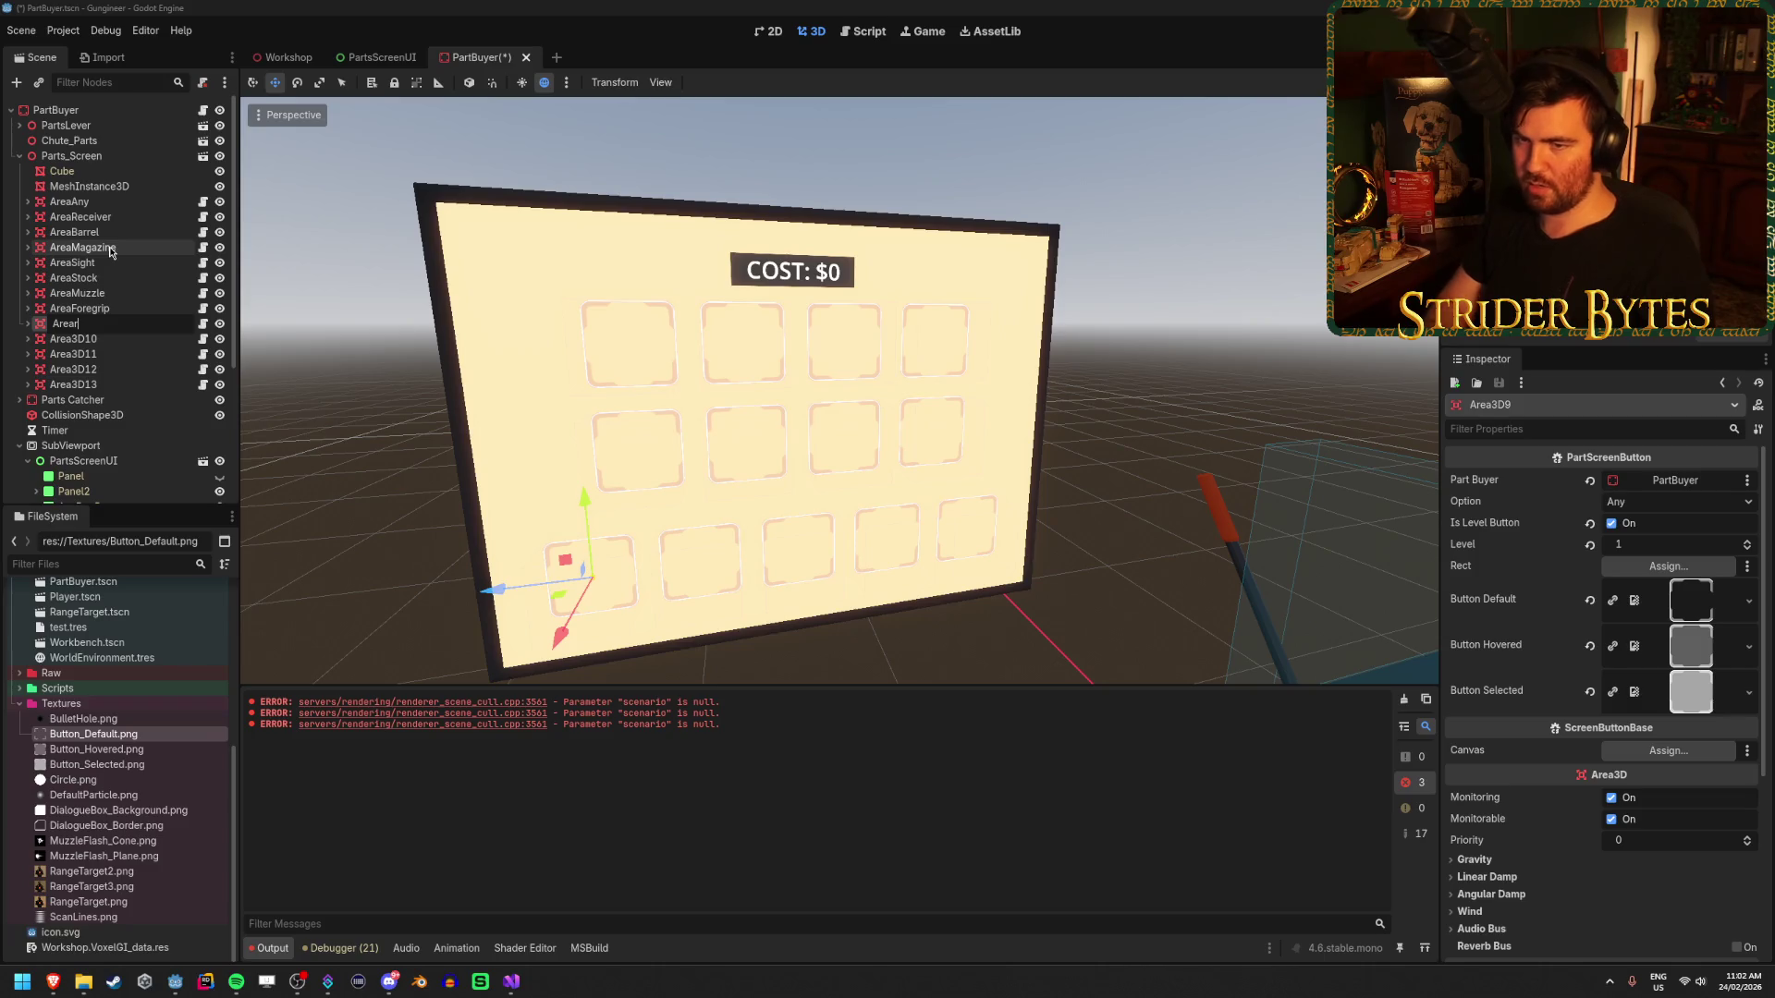
key("Return")
key("Down")
key("F2")
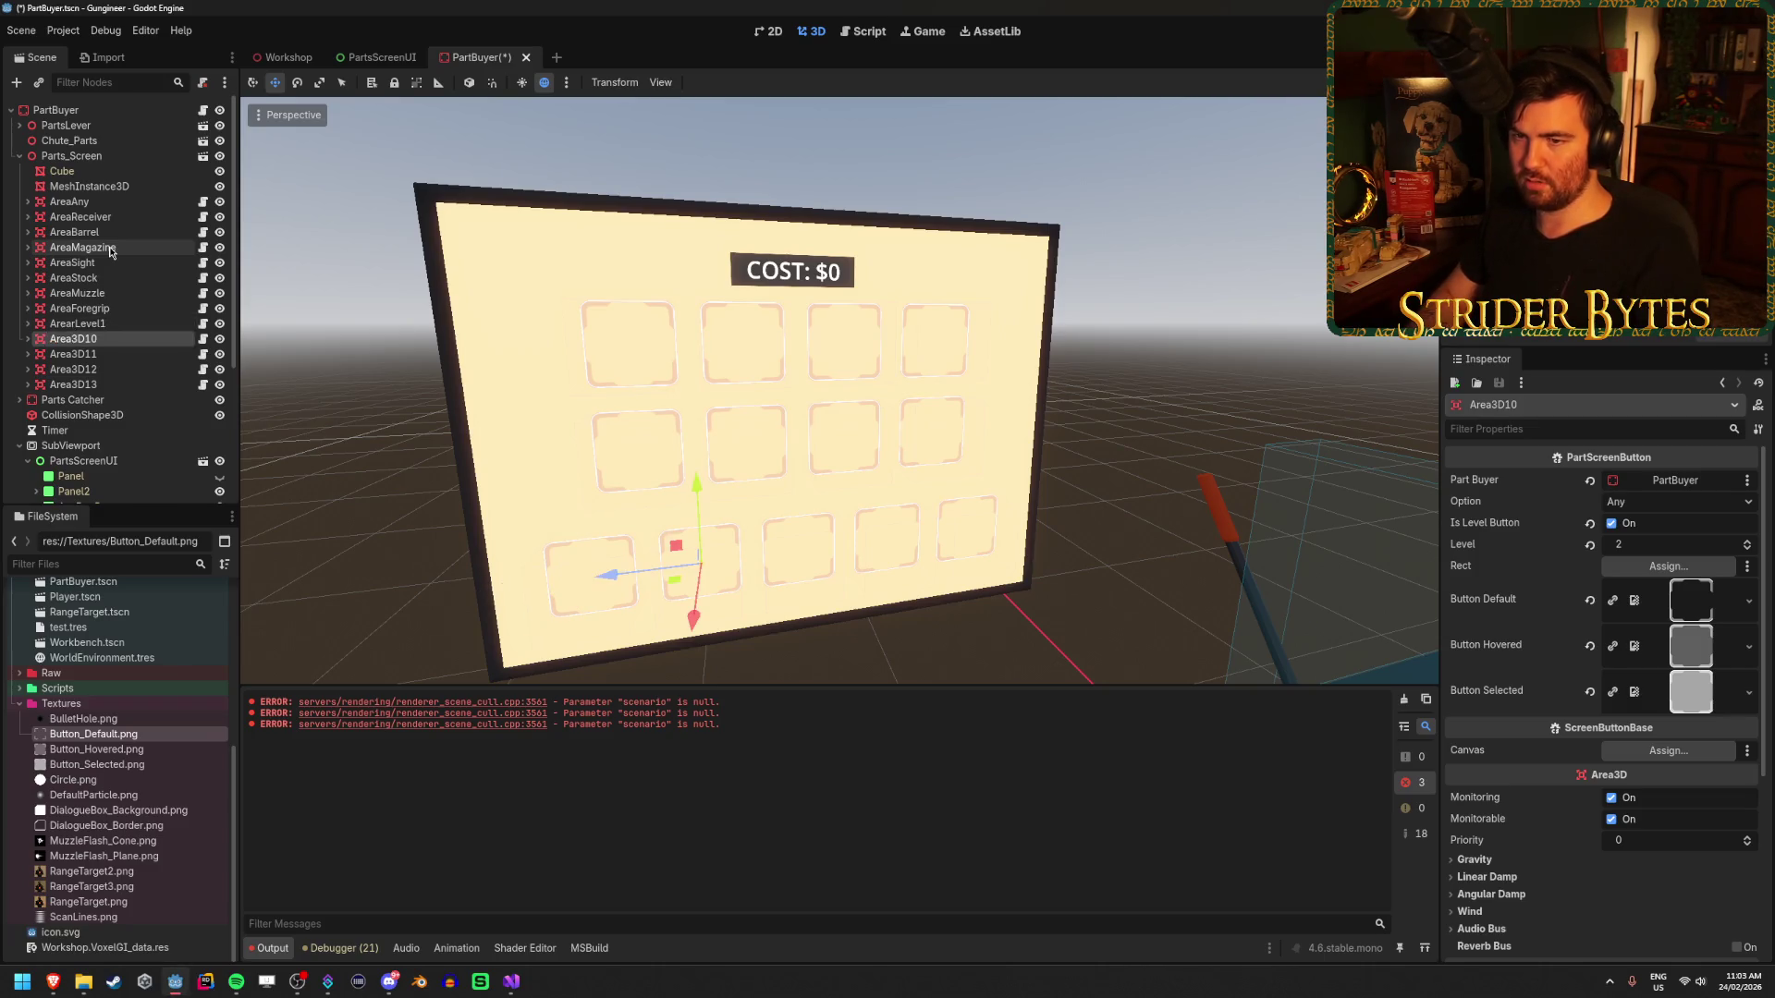
key("Escape")
key("Up")
key("F2")
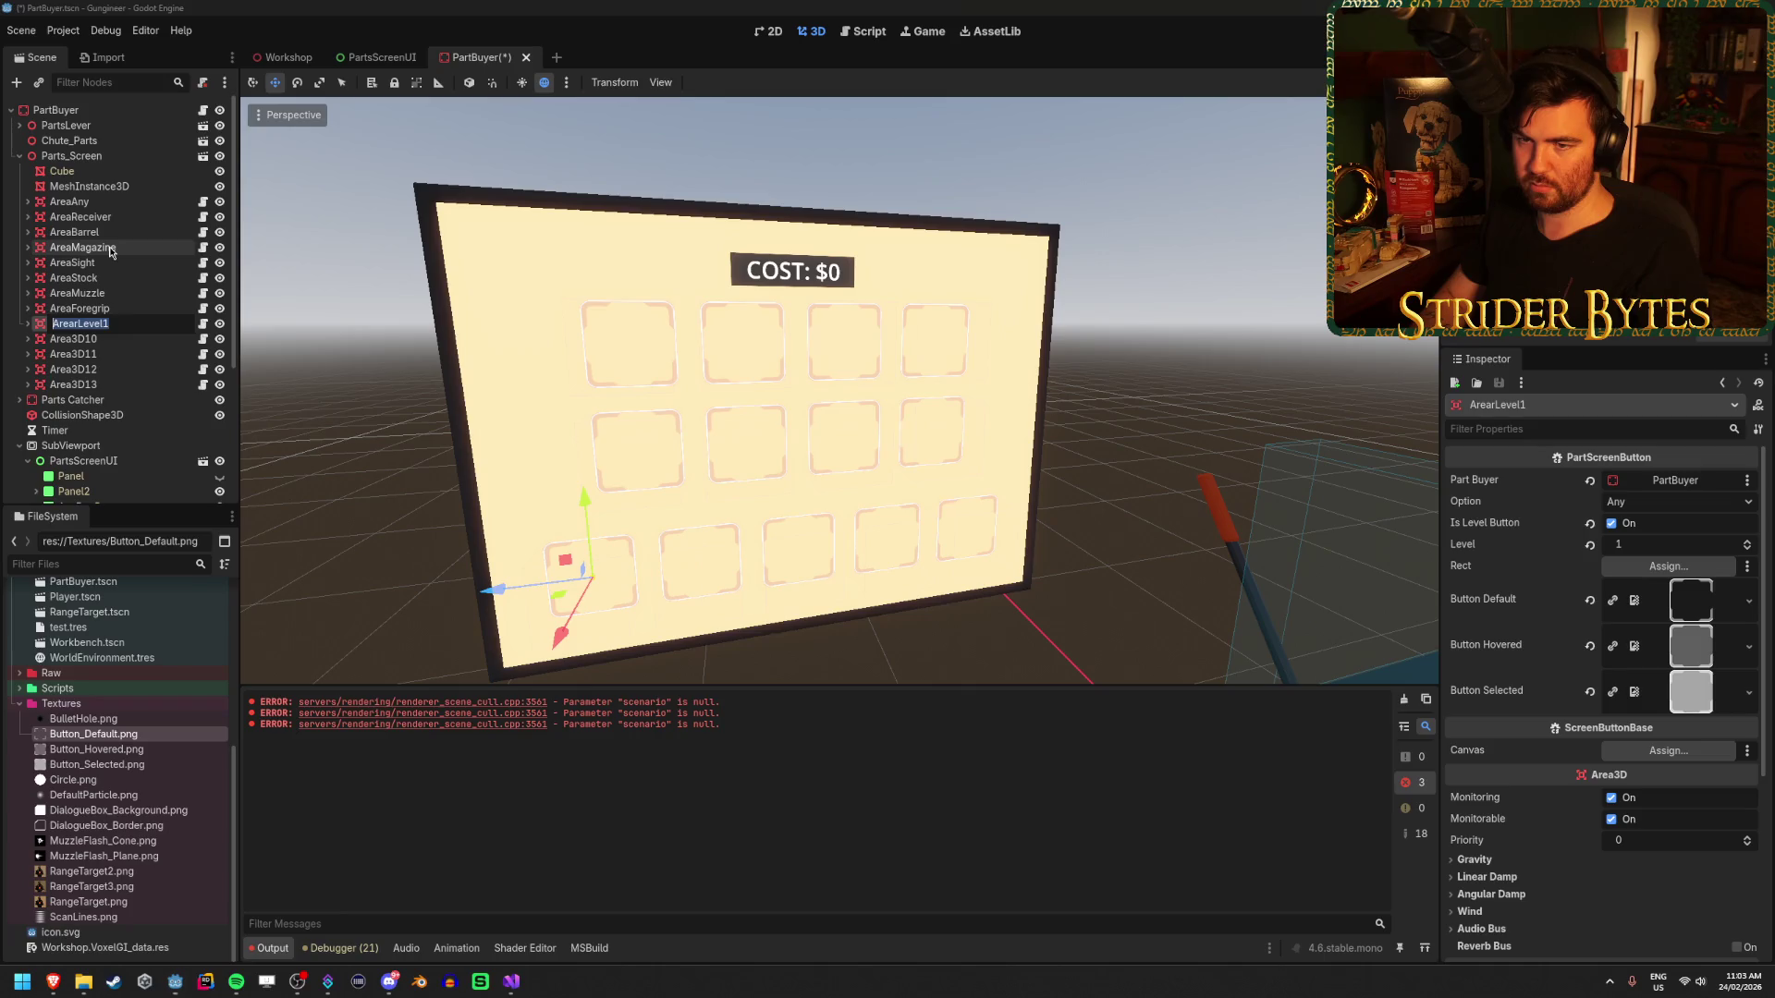
key("BackSpace")
key("Return")
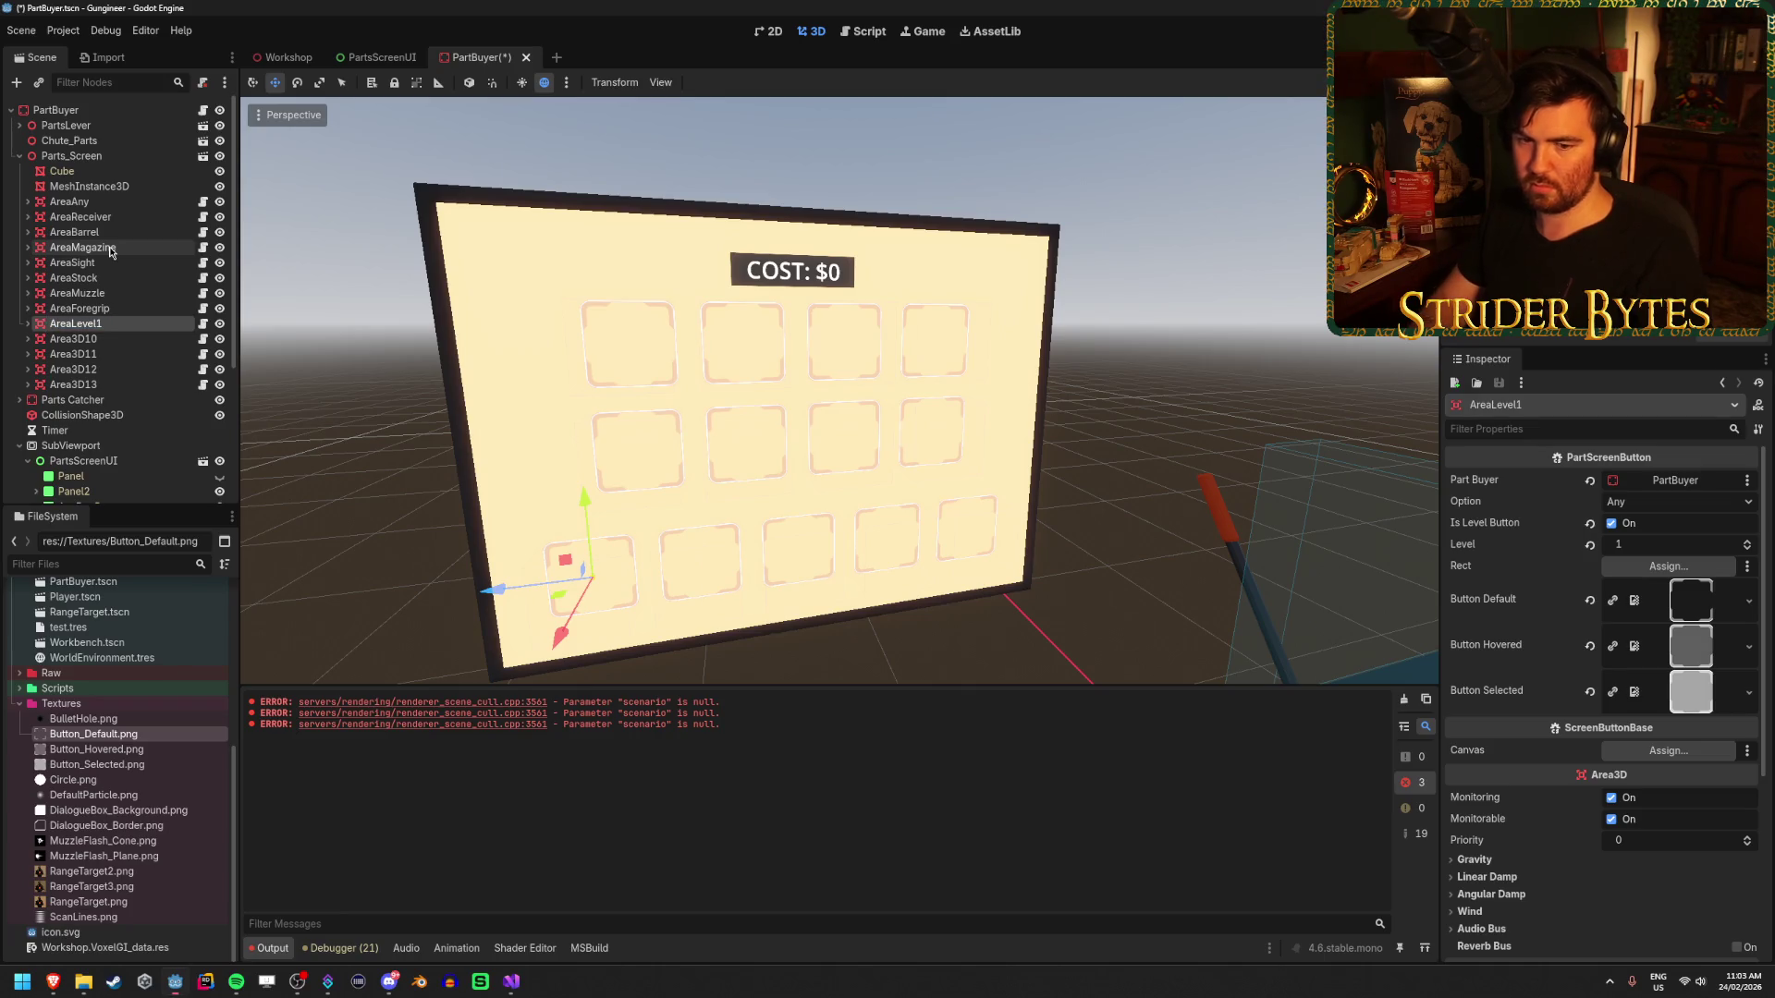
key("Down")
- Rename the remaining areas AreaLevel2 through AreaLevel5 and save the scene
key("F2")
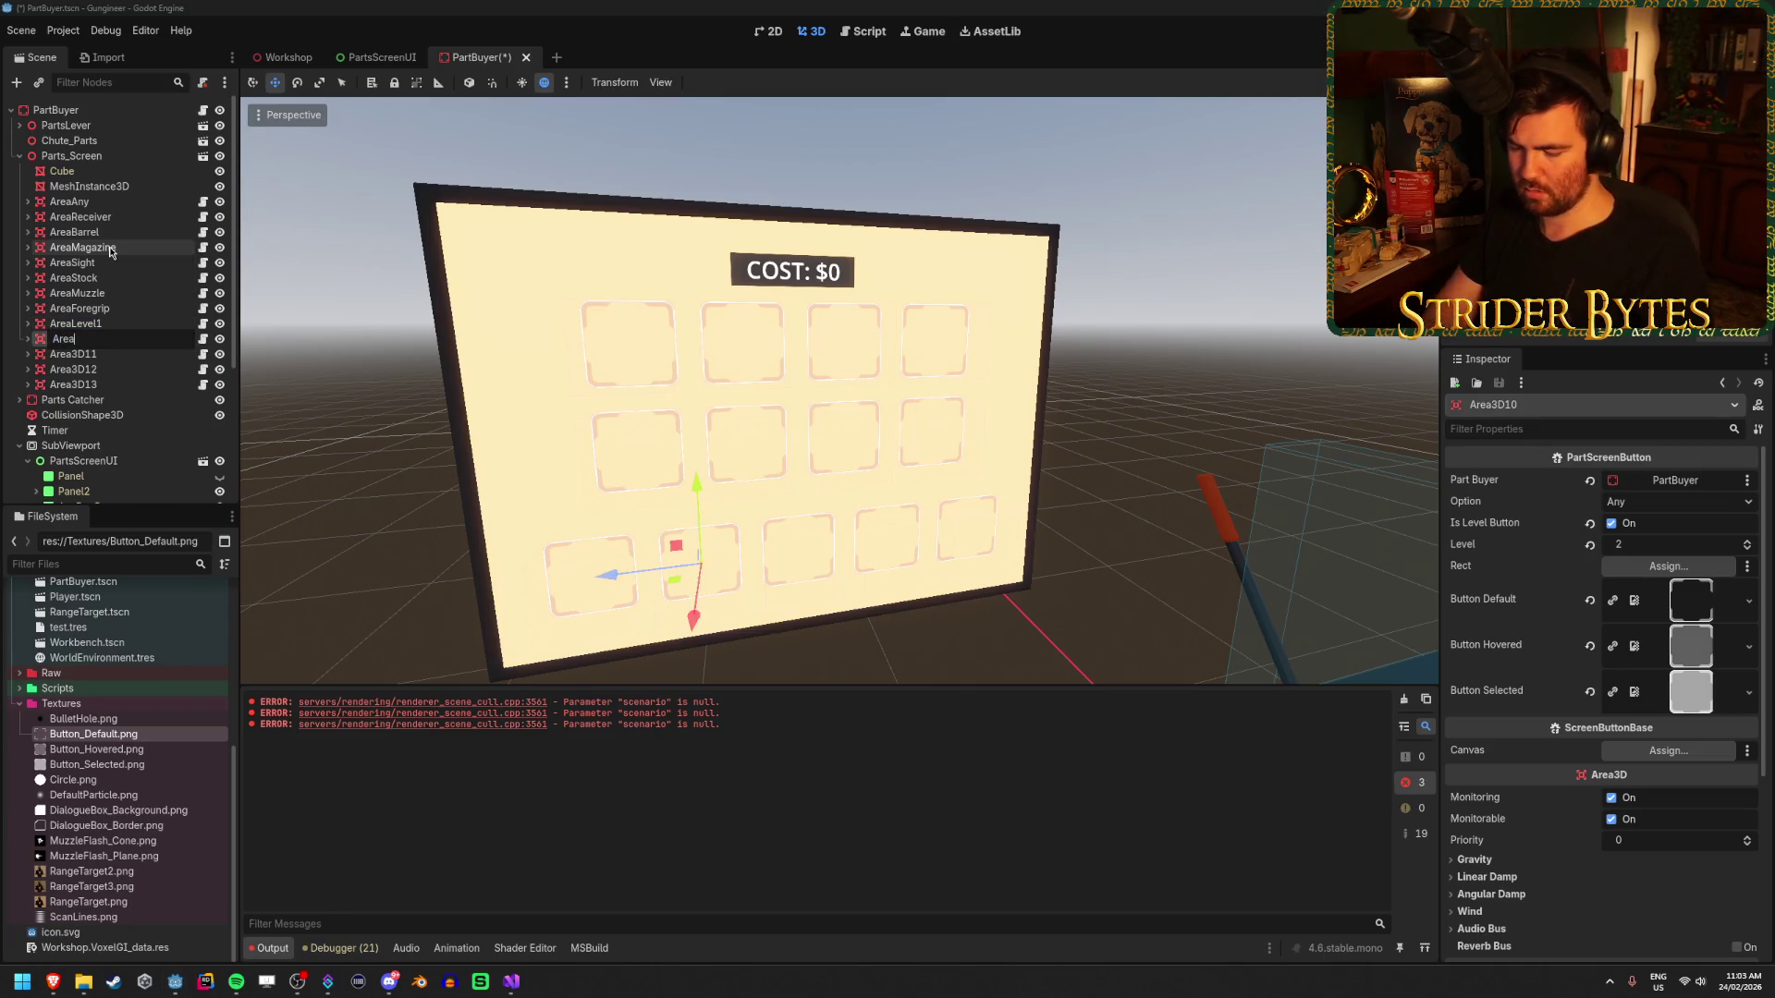
key("Return")
key("Down")
key("F2")
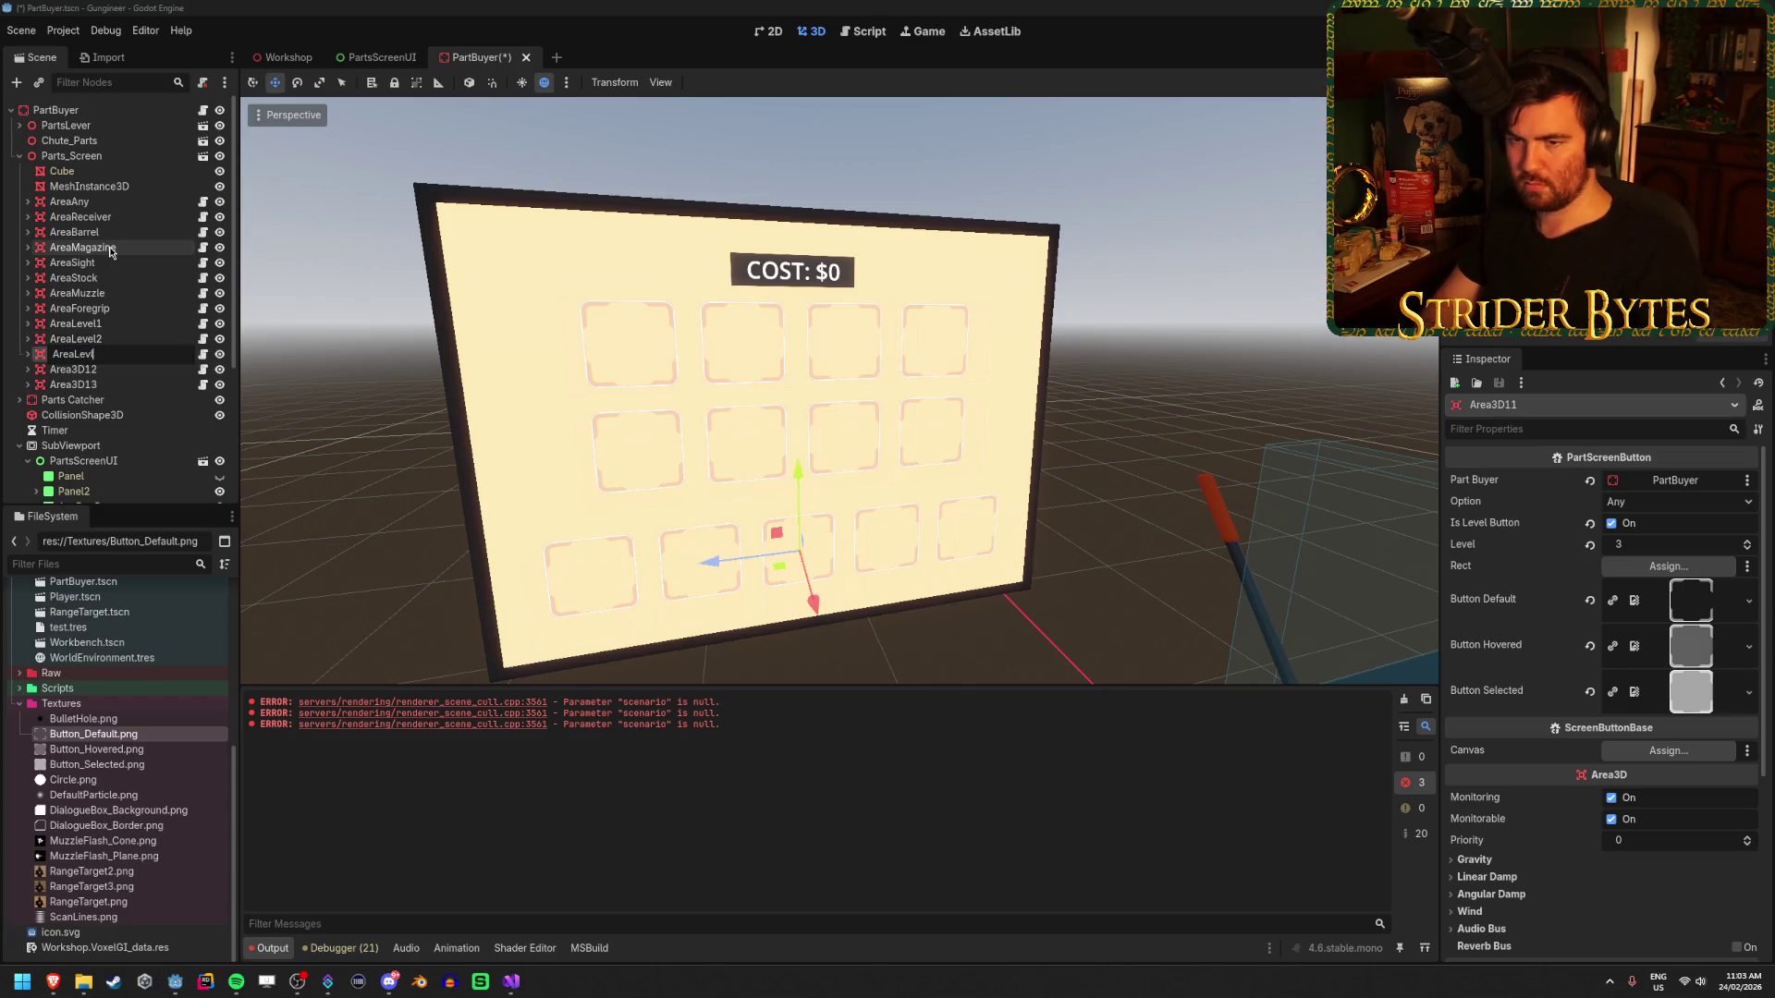
type("3")
key("Return")
key("Down")
key("F2")
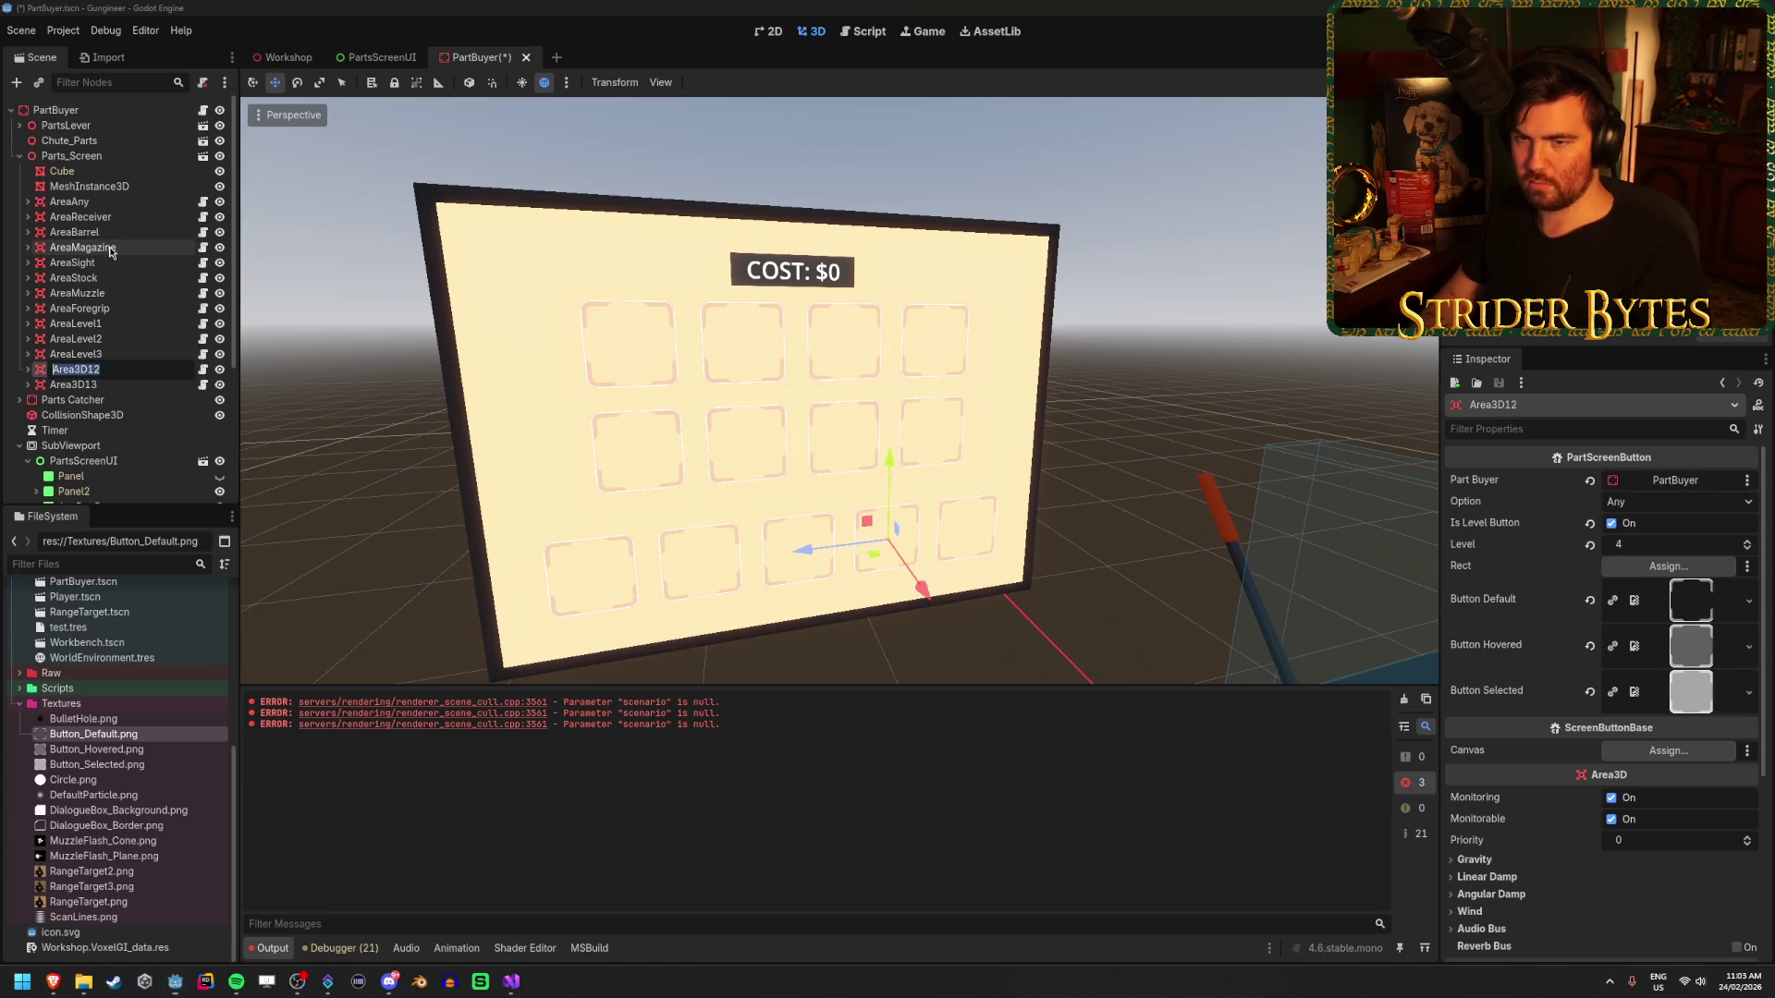
type("4")
key("Return")
key("Down")
key("F2")
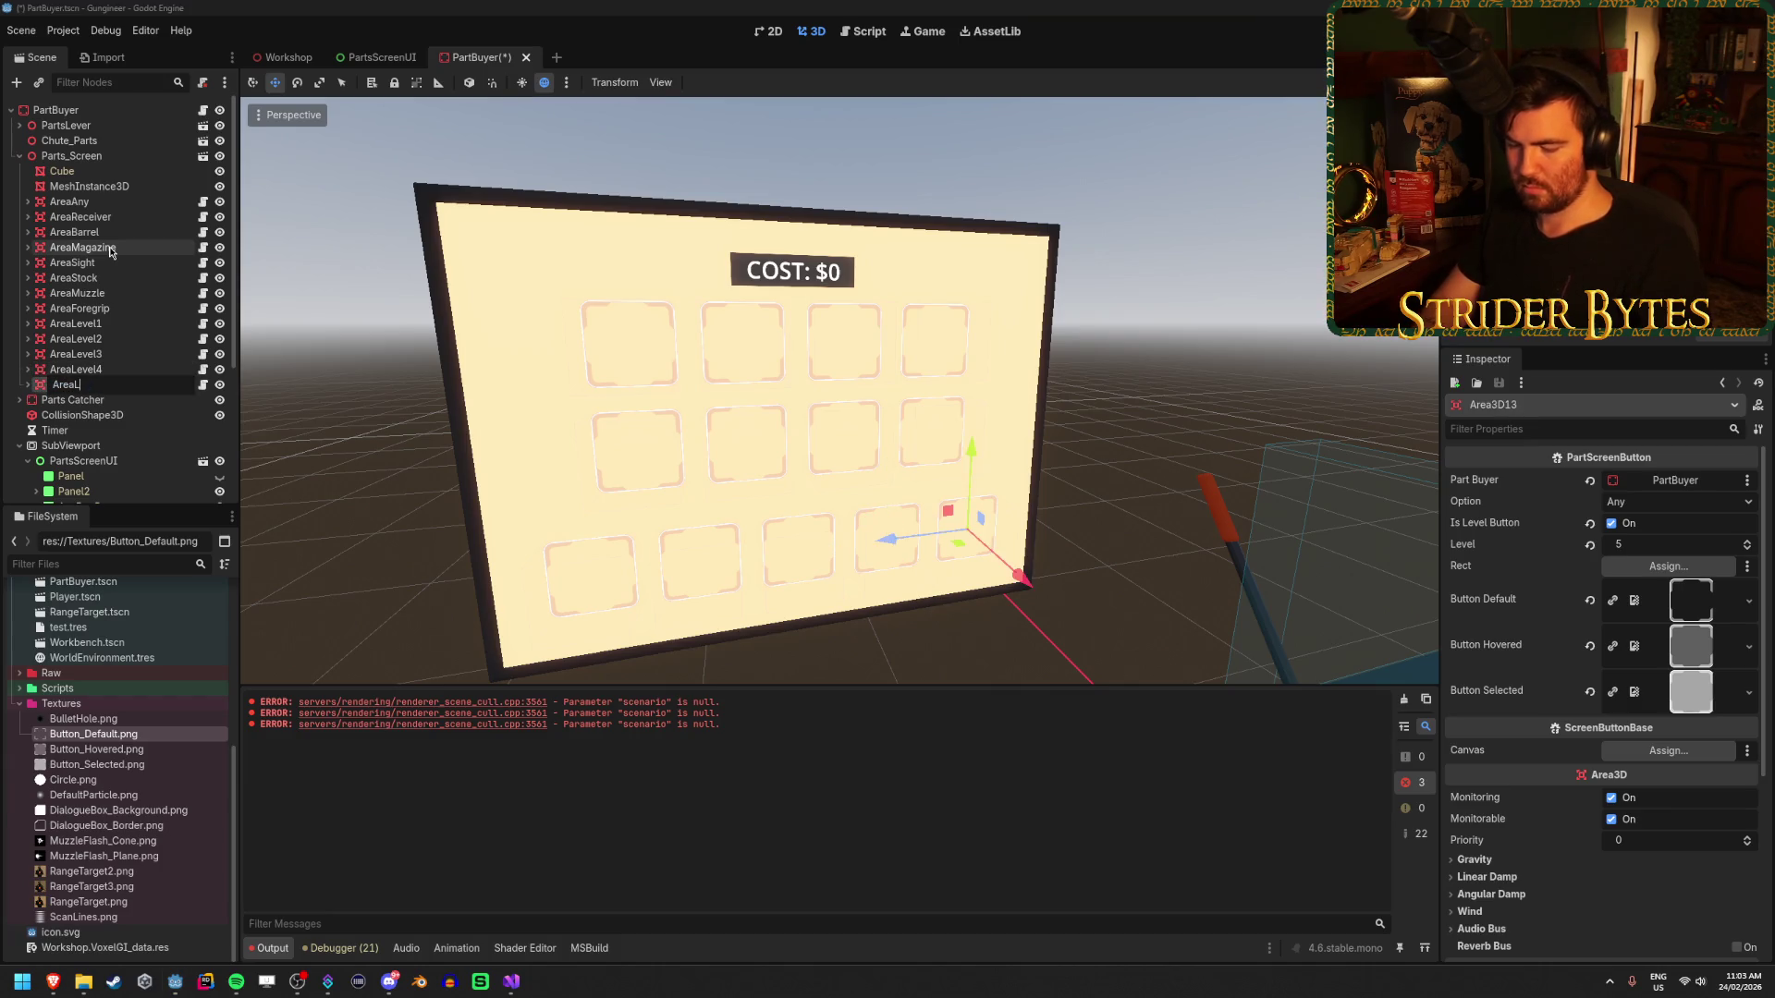
key("Return")
key("ctrl+s")
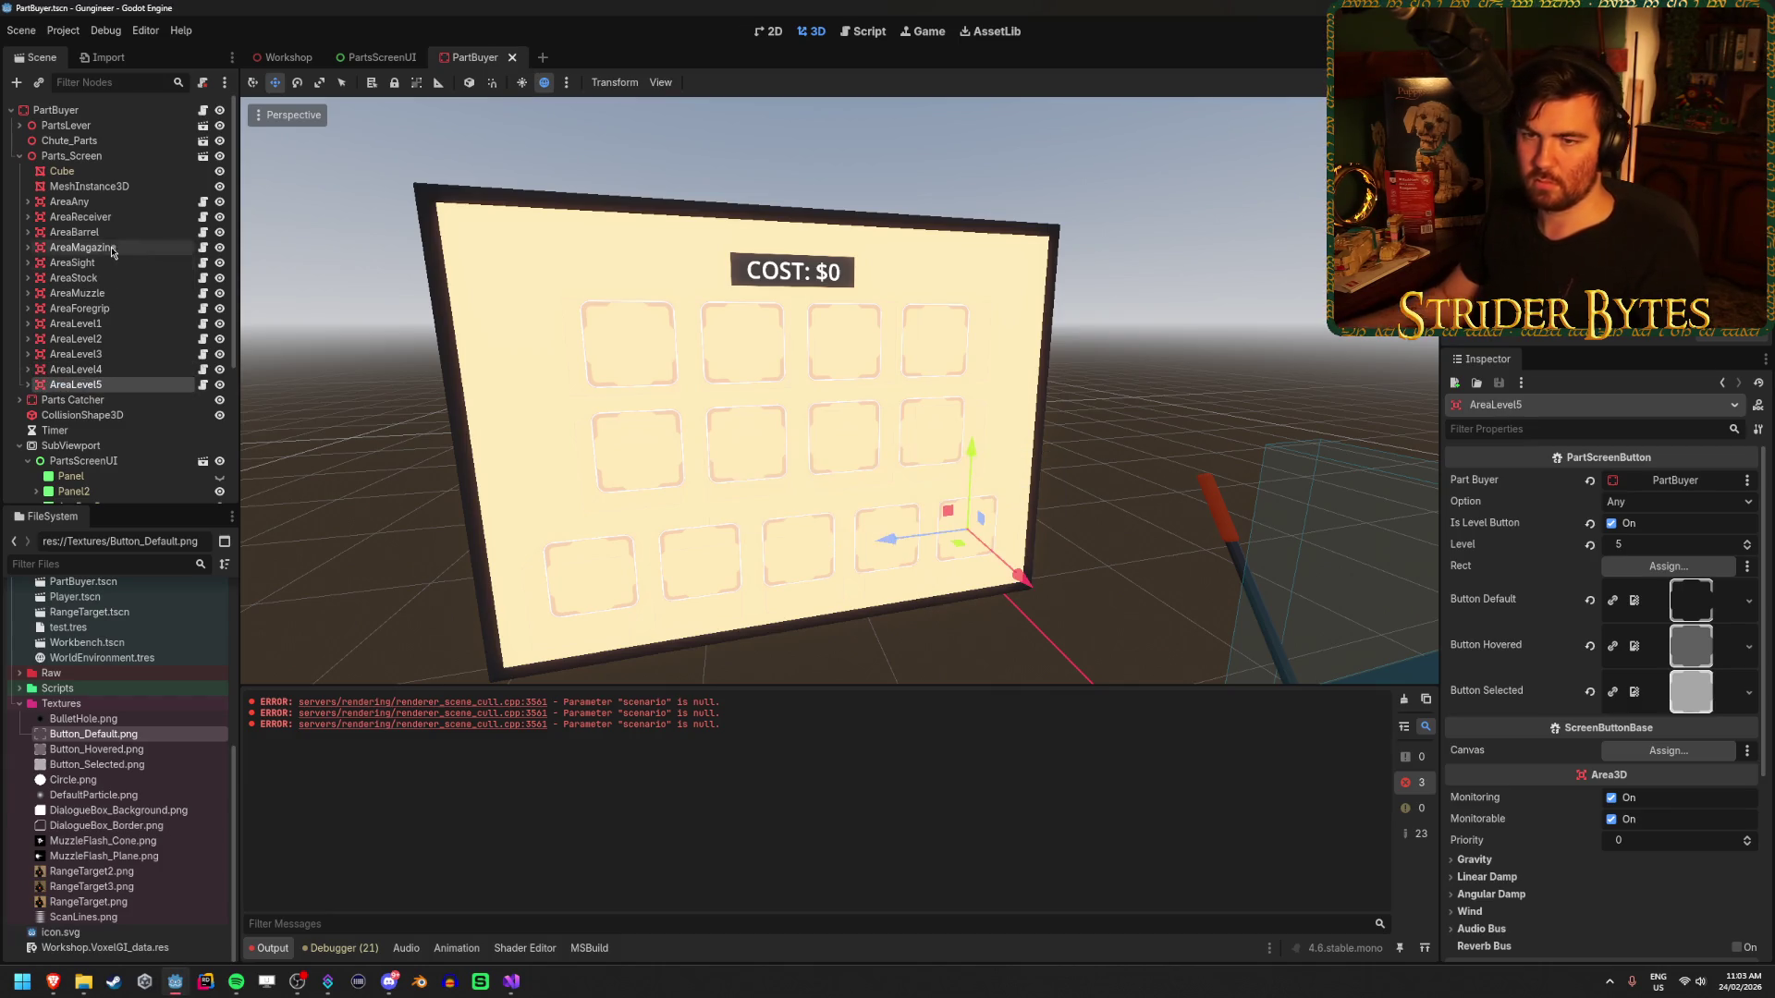
- Assign BarrelPartButton, MagazinePartButton and SightPartButton as the Rects of AreaBarrel, AreaMagazine and AreaSight
left_click(137, 216)
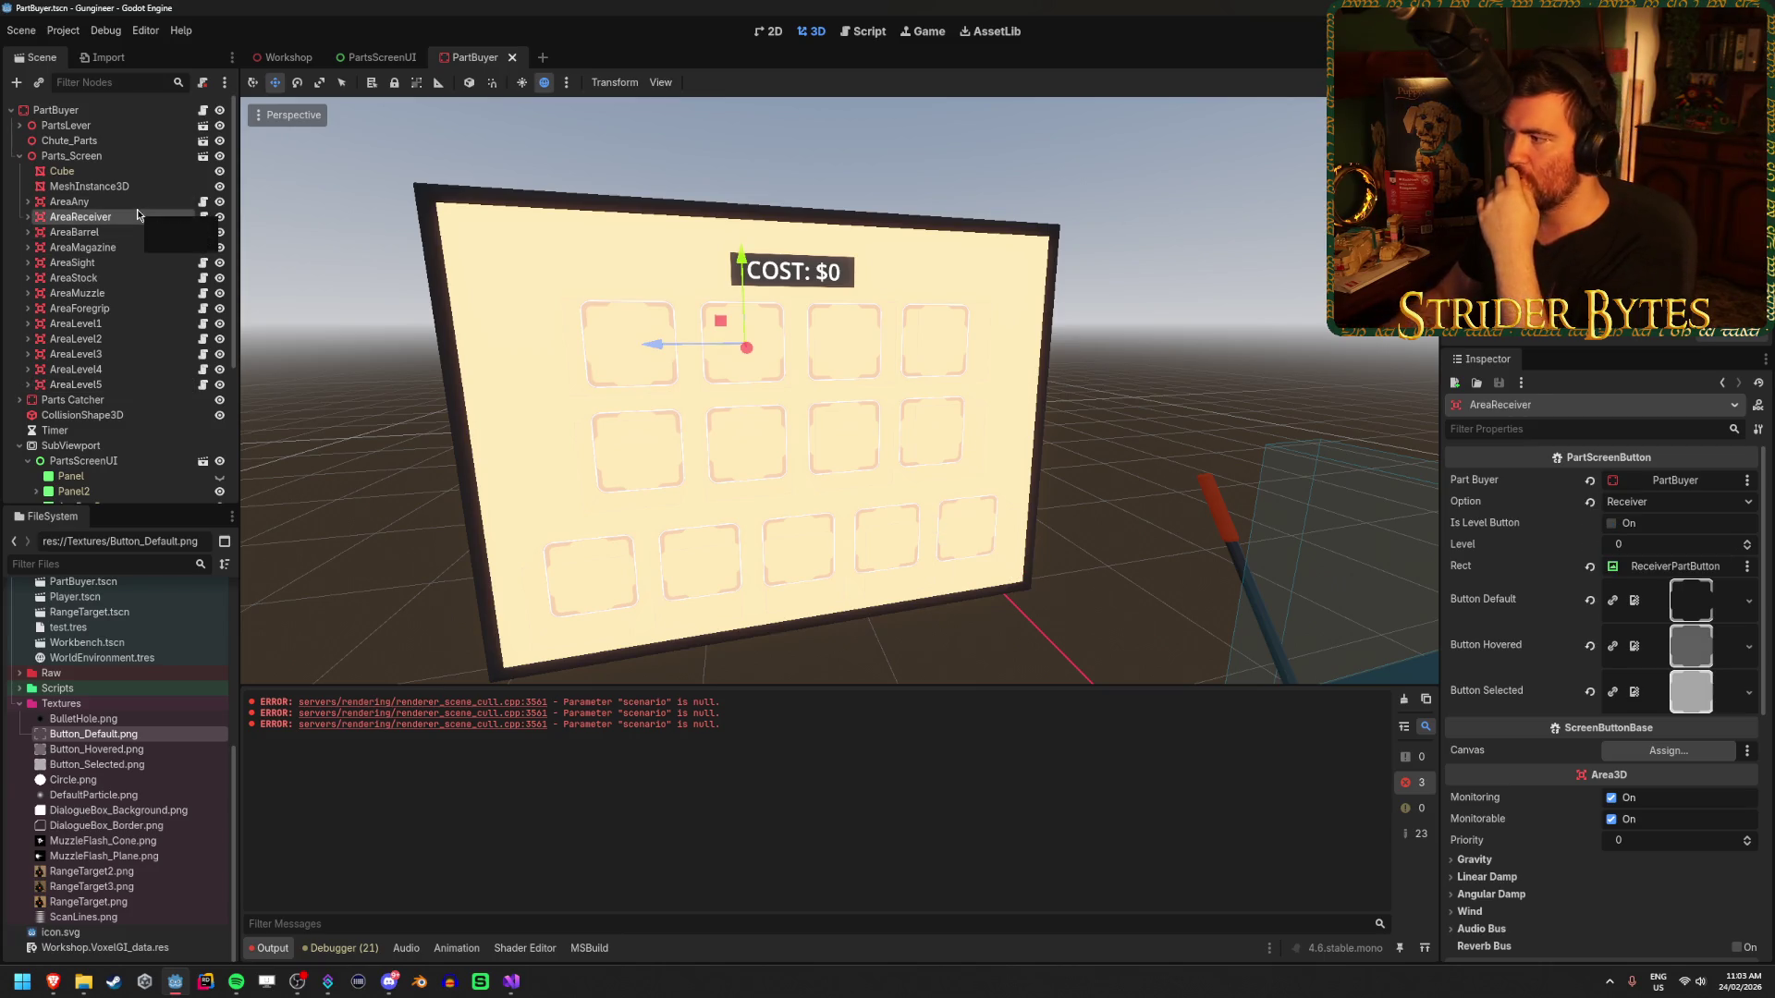
key("Up")
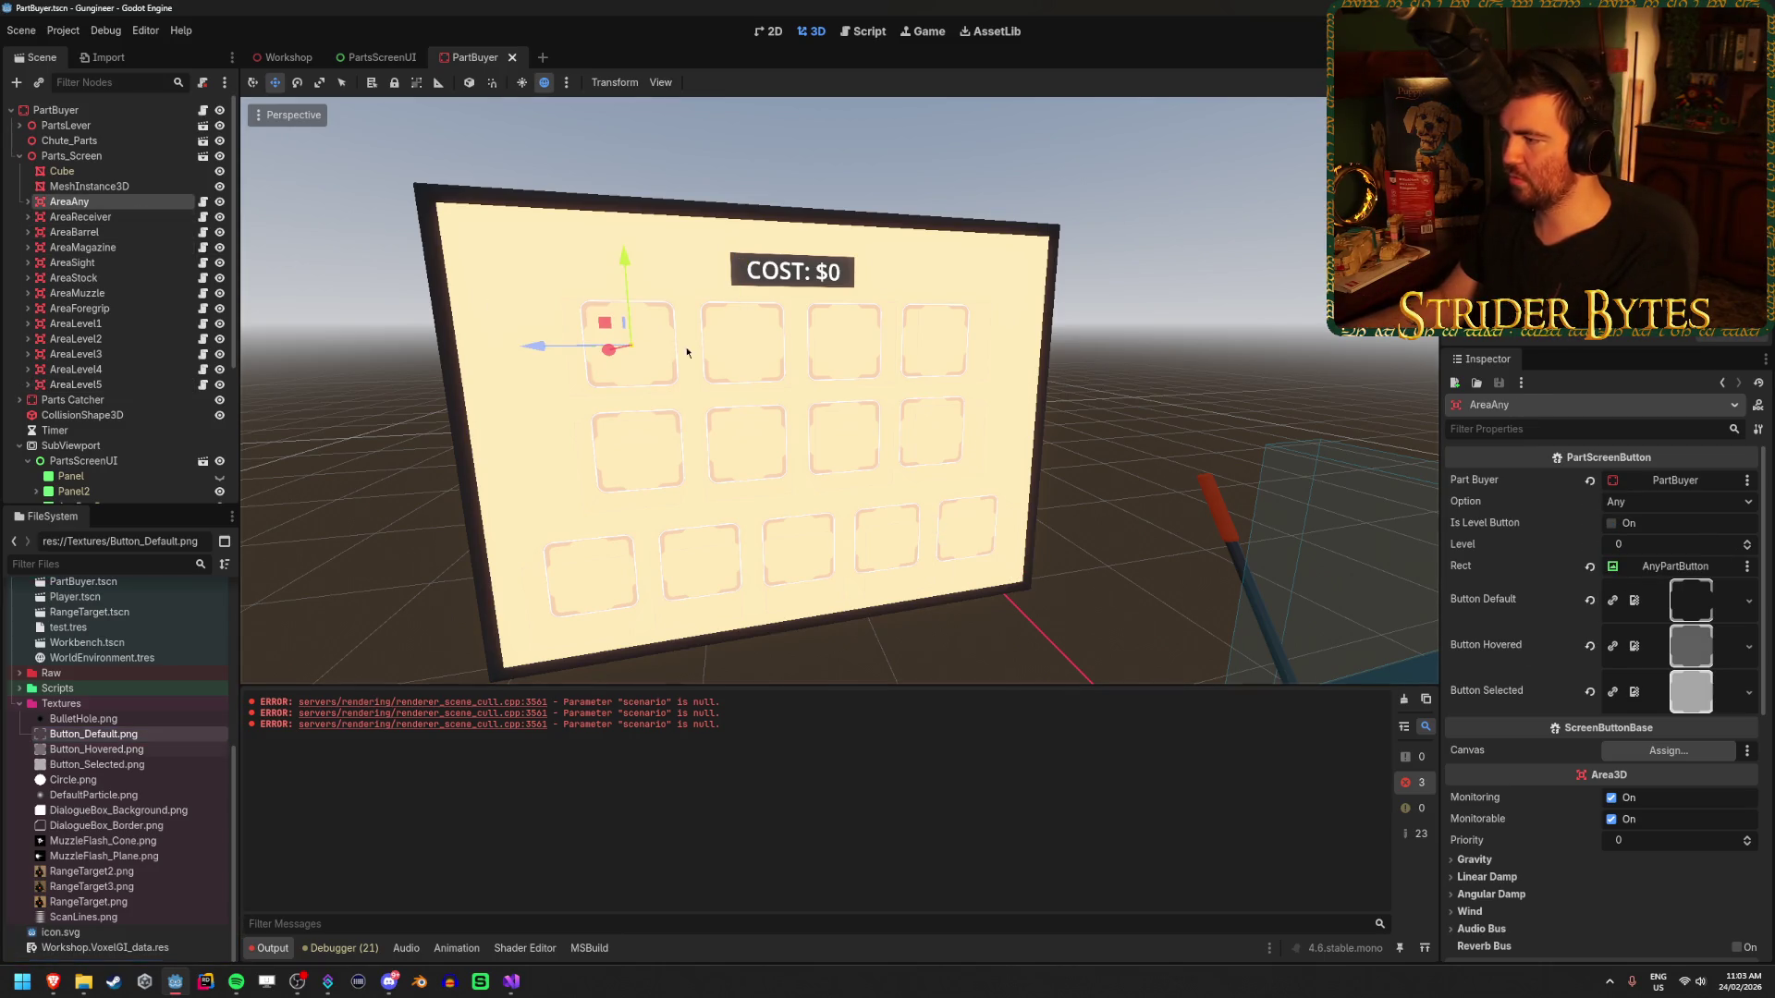
key("Down")
key("Down")
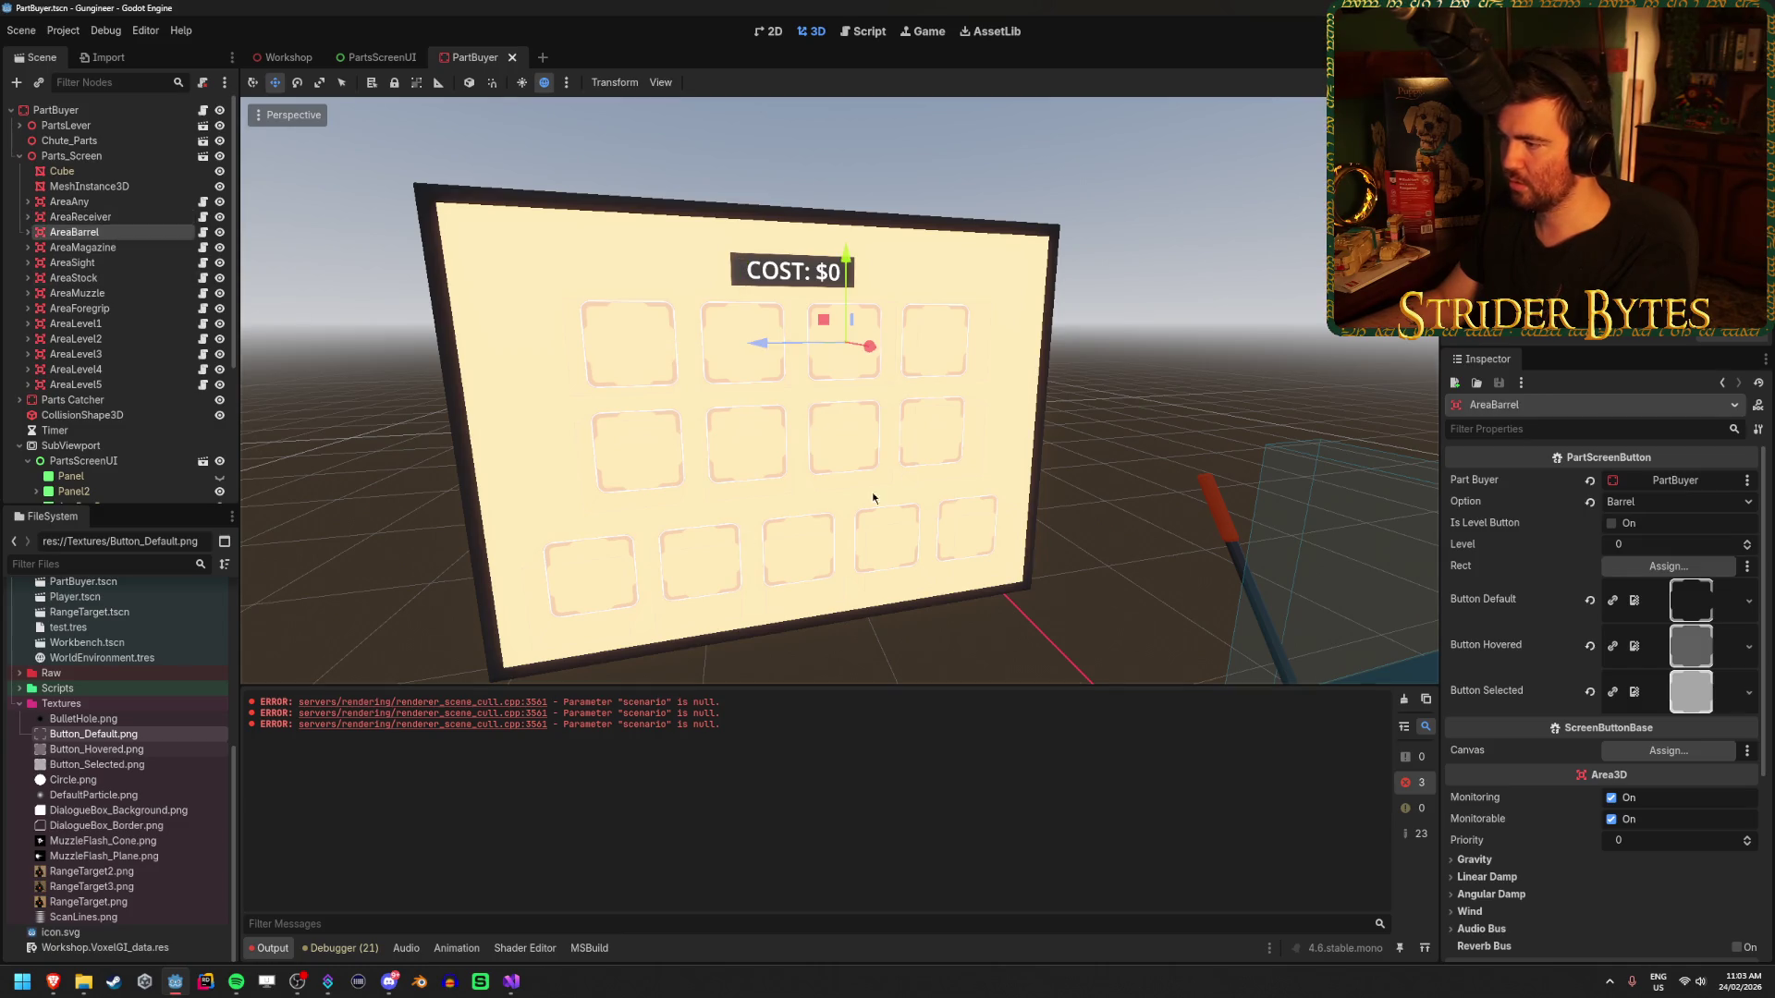
scroll(113, 370, "down", 5)
mouse_move(114, 389)
left_mouse_down()
mouse_move(1017, 369)
mouse_move(1668, 565)
left_mouse_up()
left_click(82, 100)
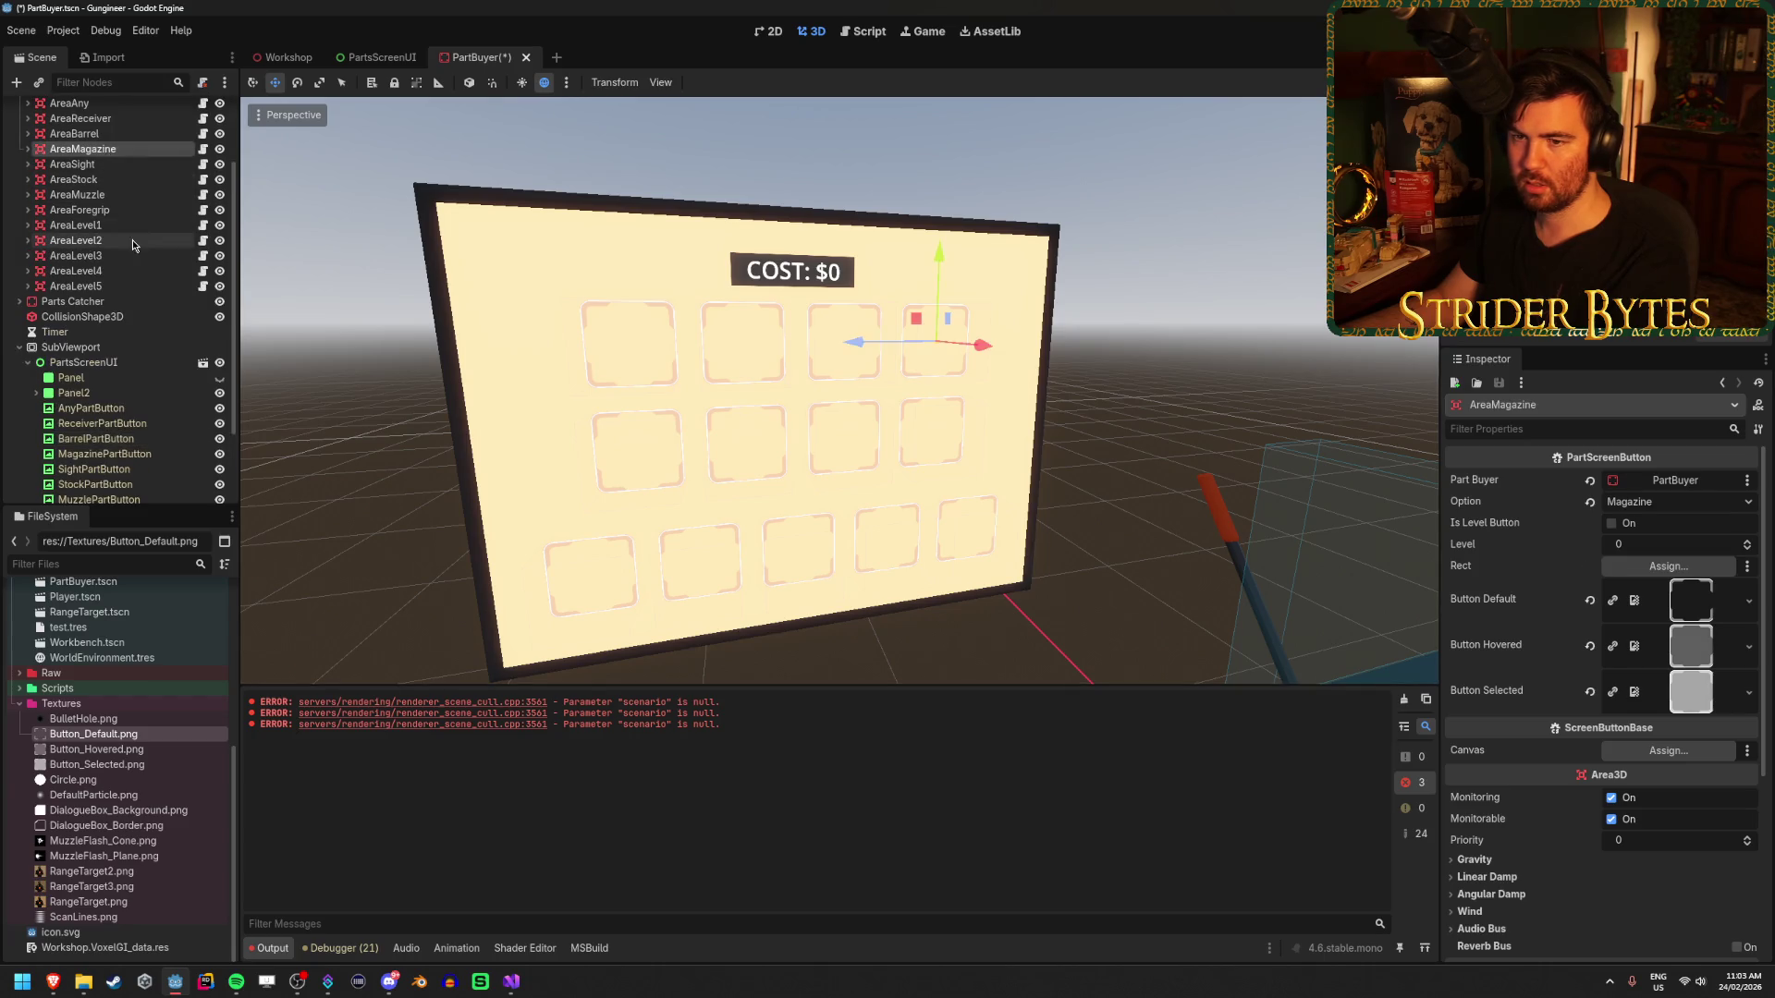
left_click_drag(97, 405, 1428, 535)
left_click_drag(1709, 571, 1709, 572)
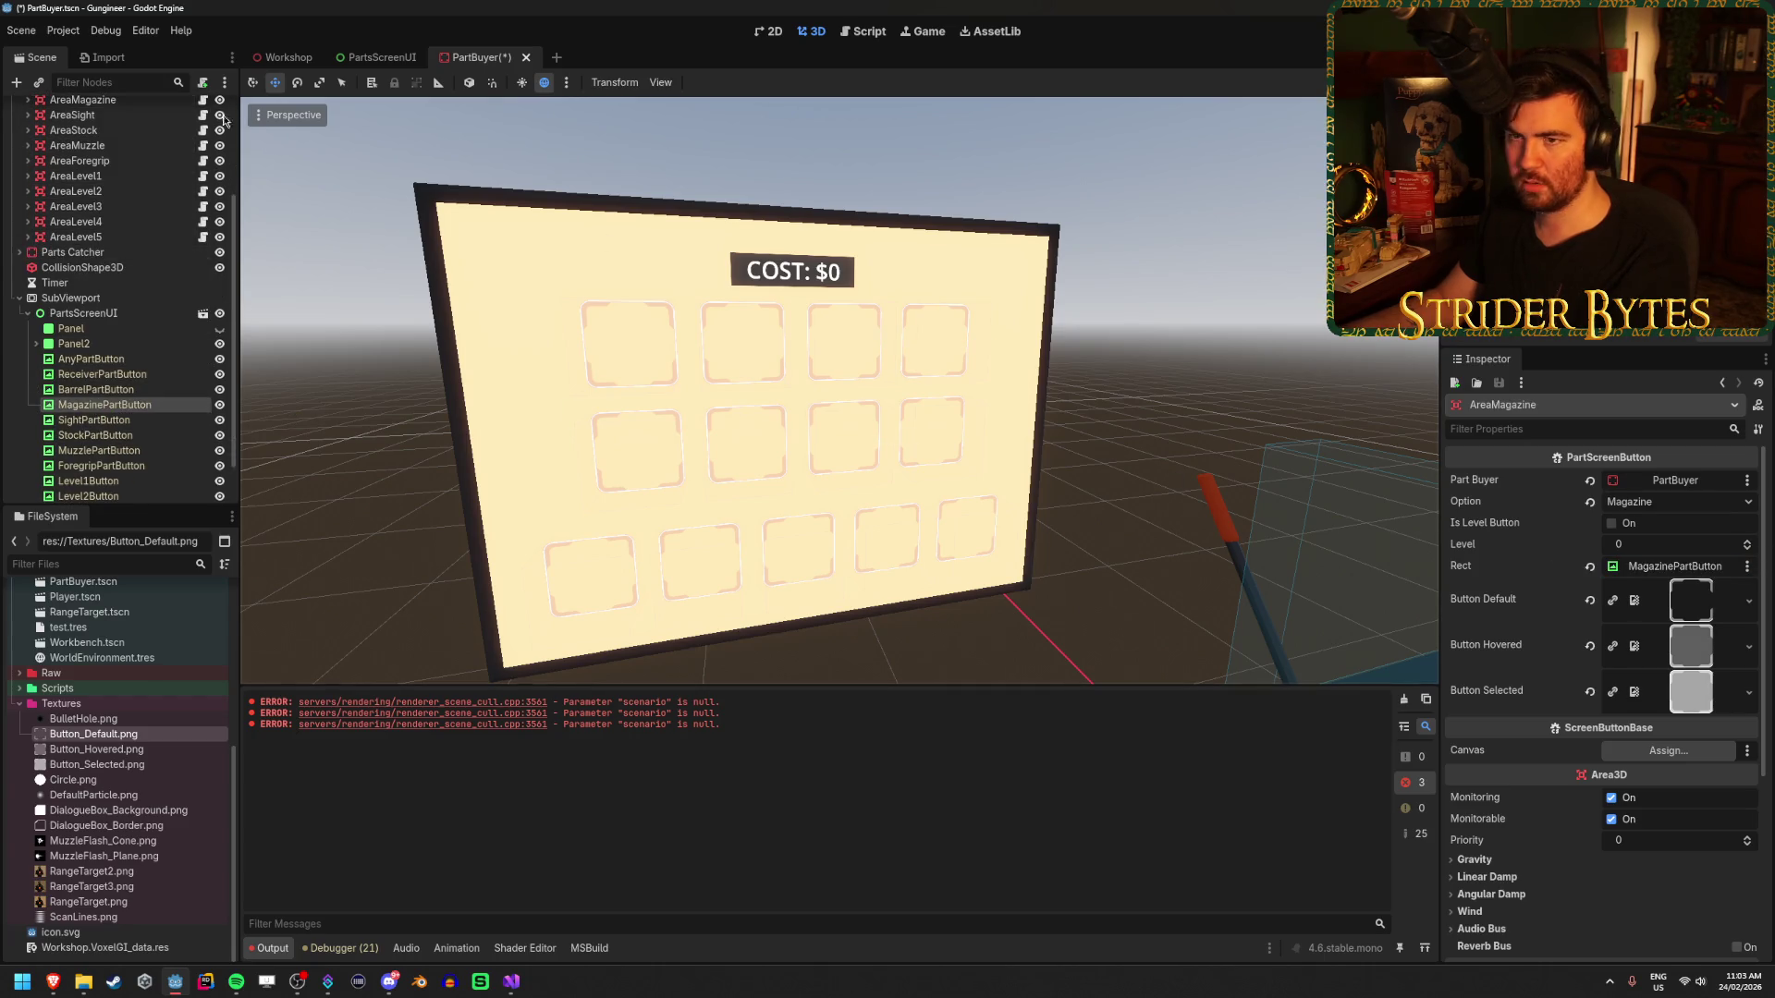
left_click(73, 115)
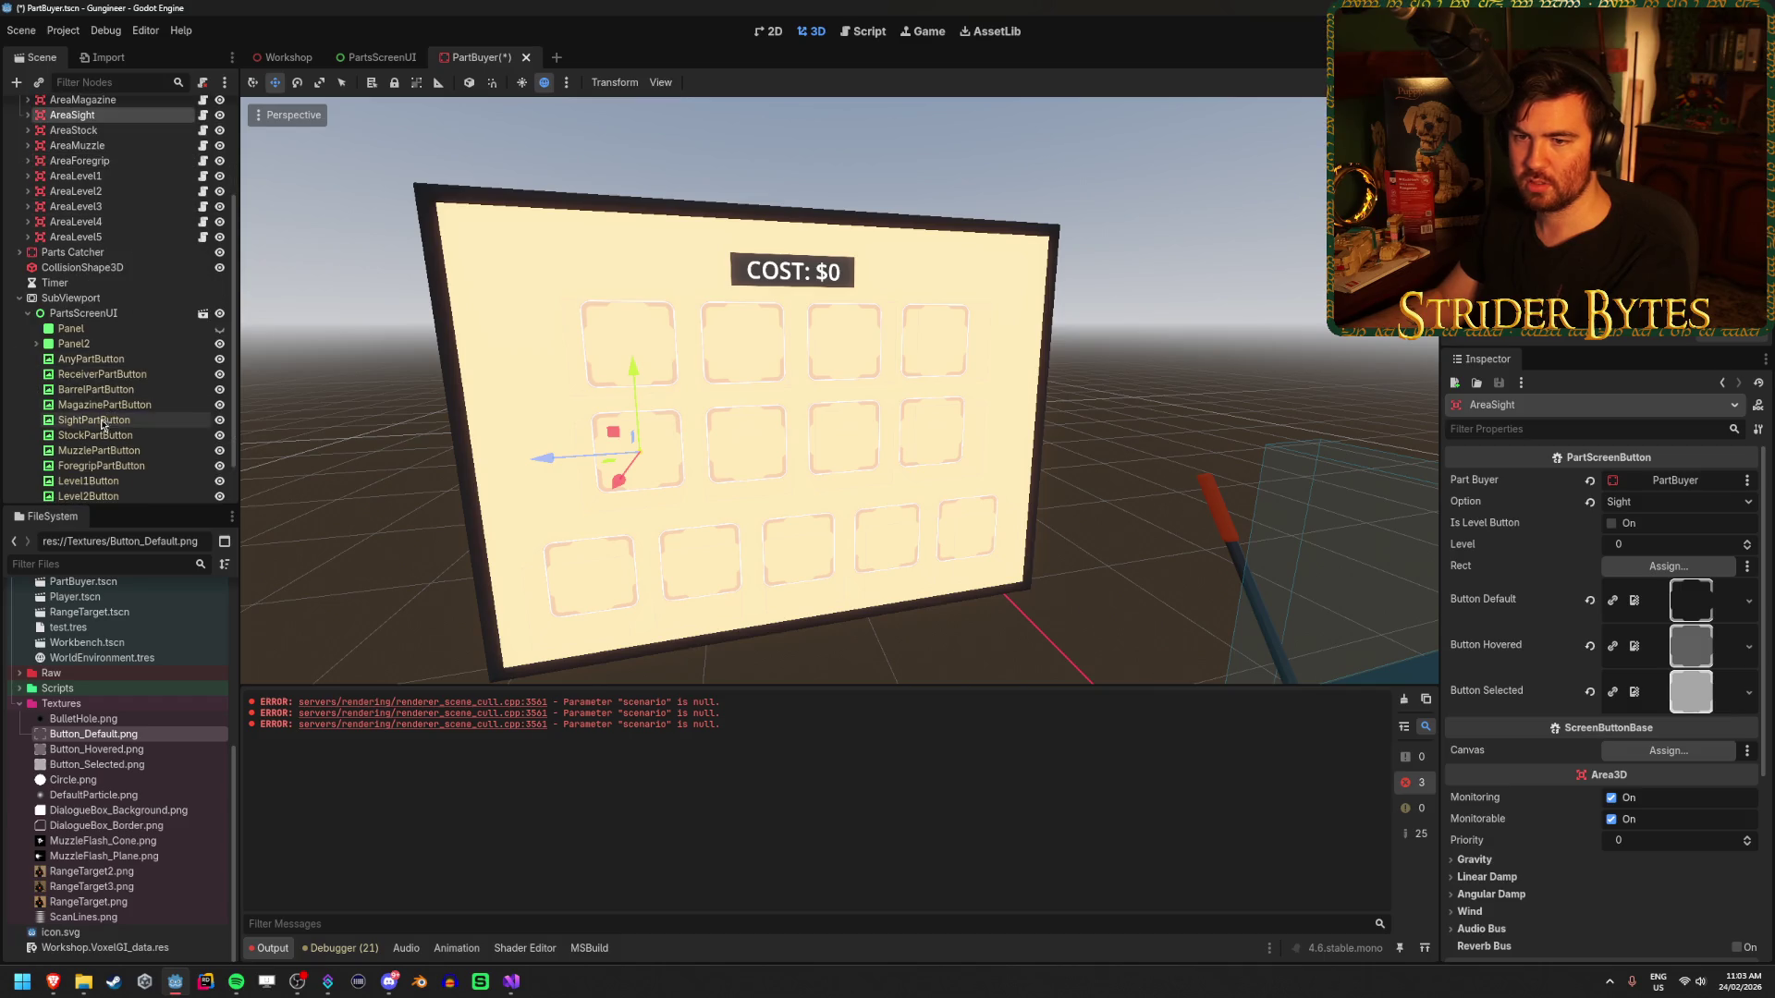
left_click_drag(101, 419, 780, 435)
left_click_drag(1638, 580, 1638, 580)
scroll(110, 184, "up", 1)
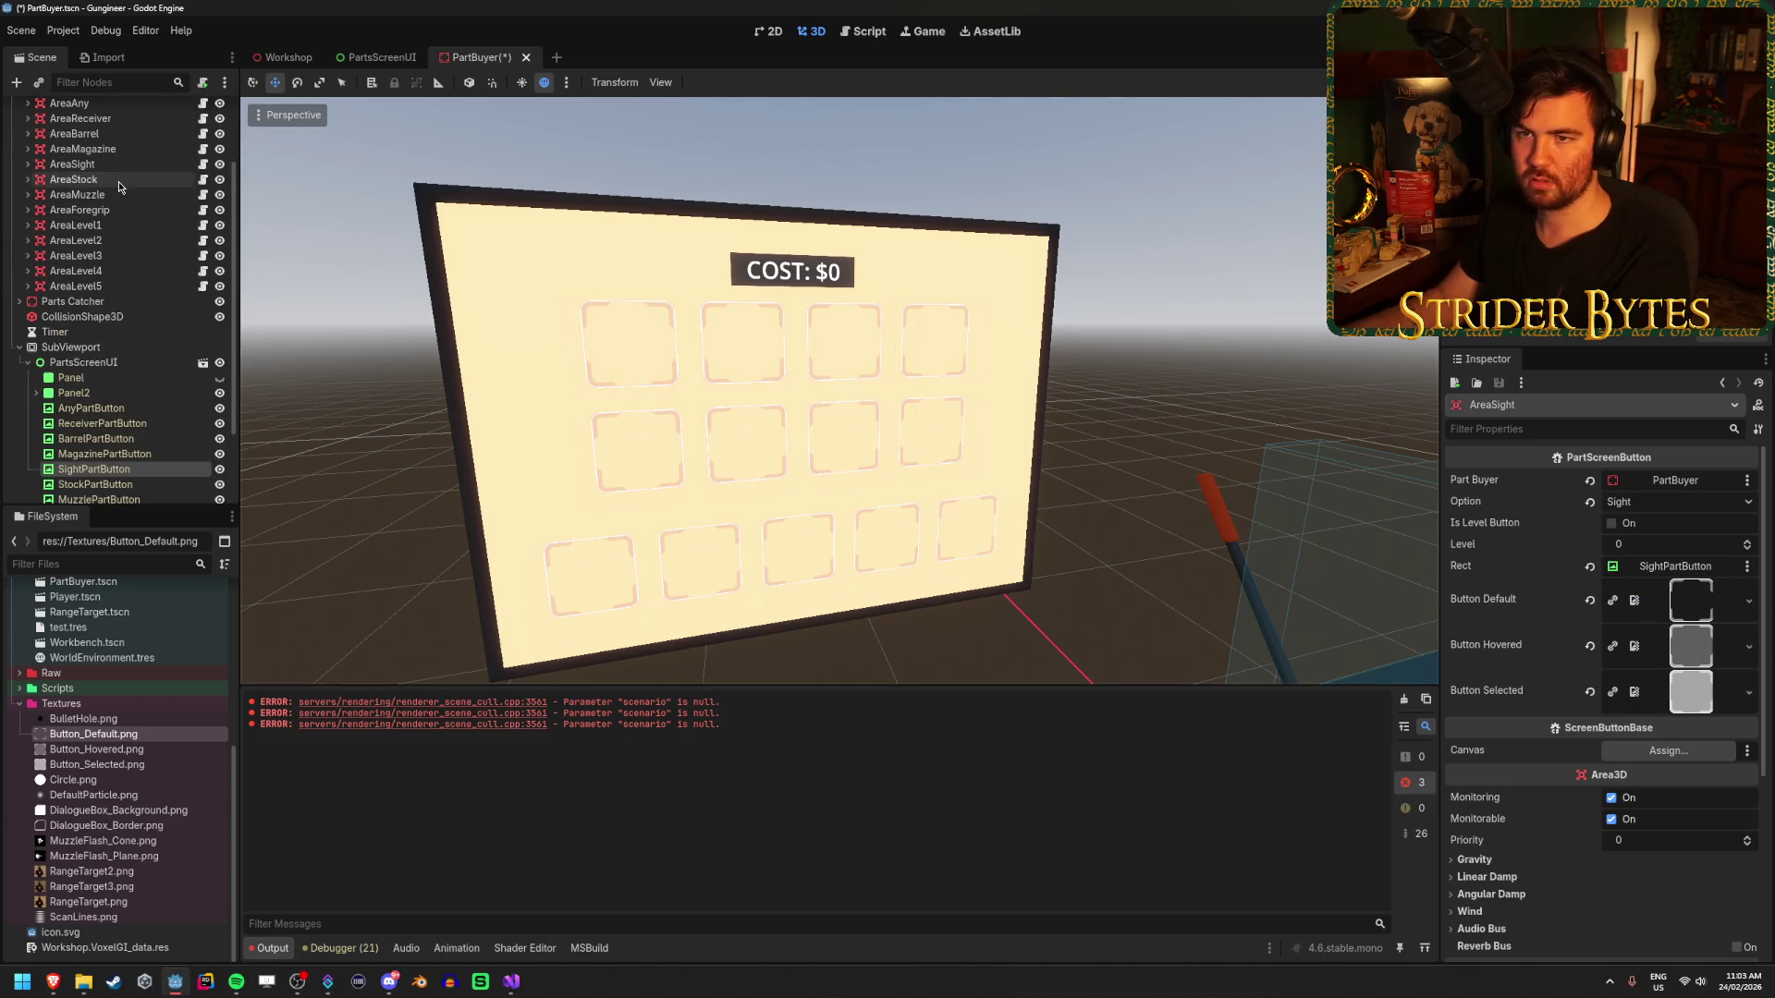
- Link the Stock, Muzzle and Foregrip part buttons to AreaStock, AreaMuzzle and AreaForegrip as their Rect
left_click(131, 180)
scroll(120, 231, "down", 1)
left_click_drag(97, 435, 1480, 564)
scroll(96, 197, "up", 1)
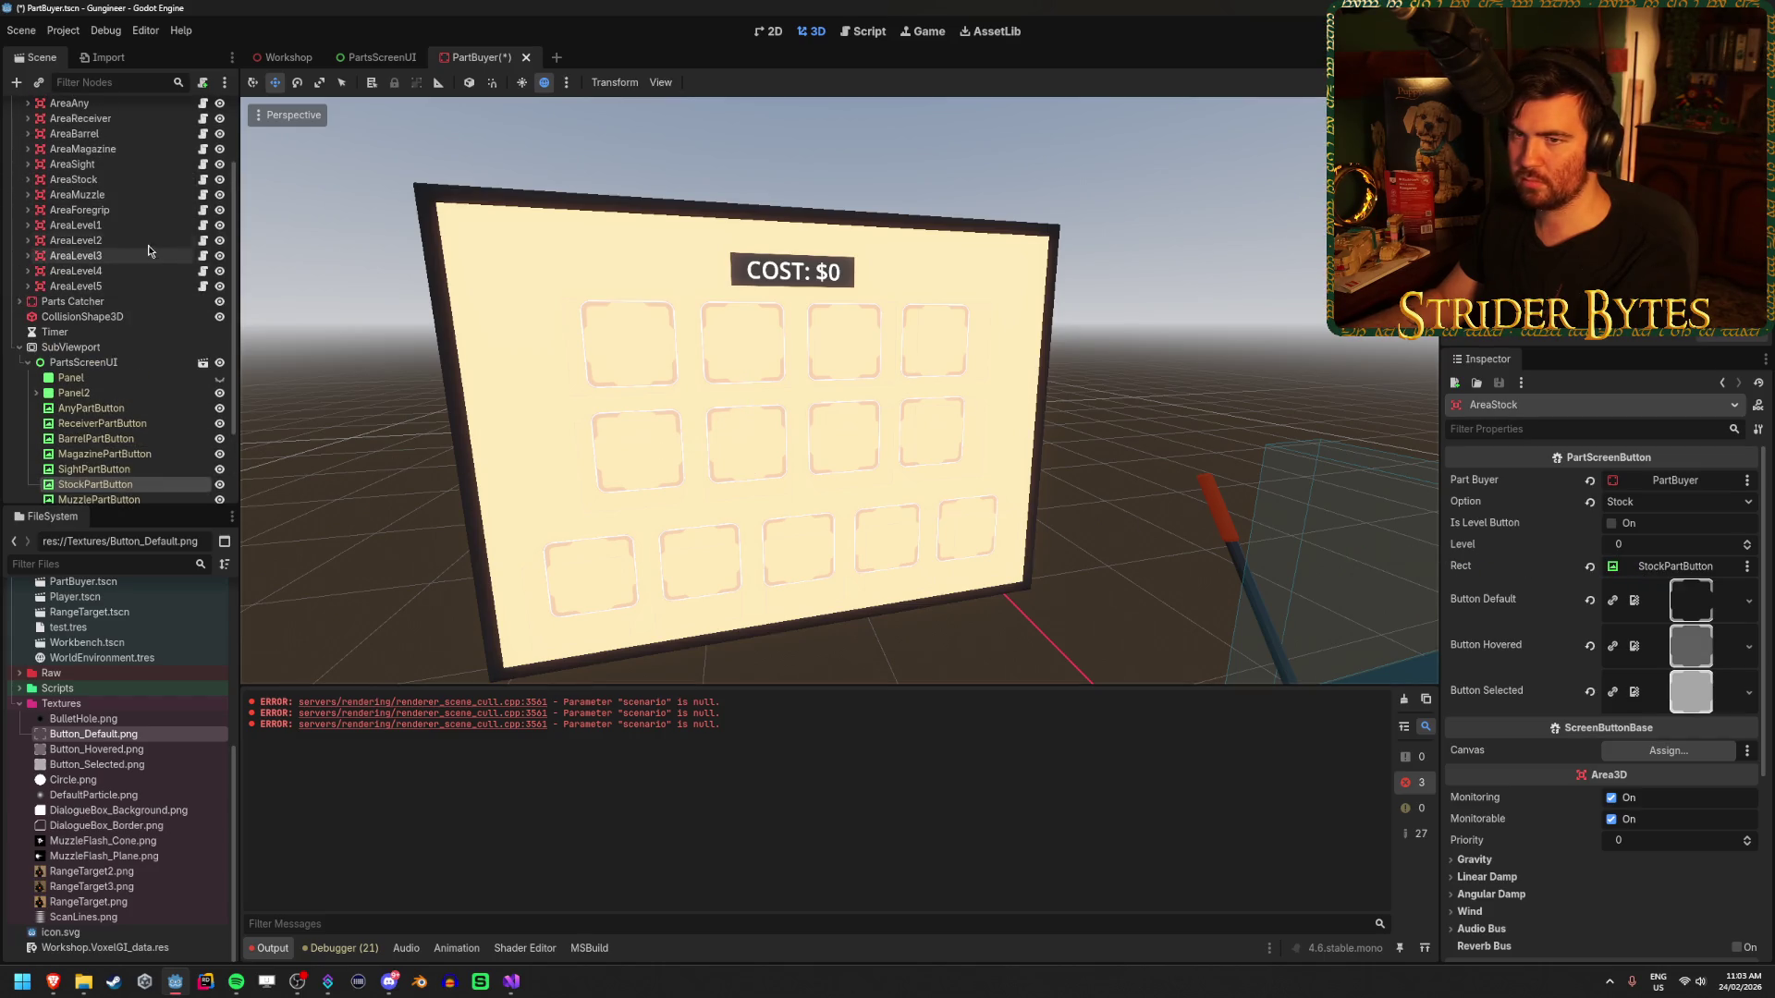
left_click(96, 197)
scroll(96, 197, "down", 1)
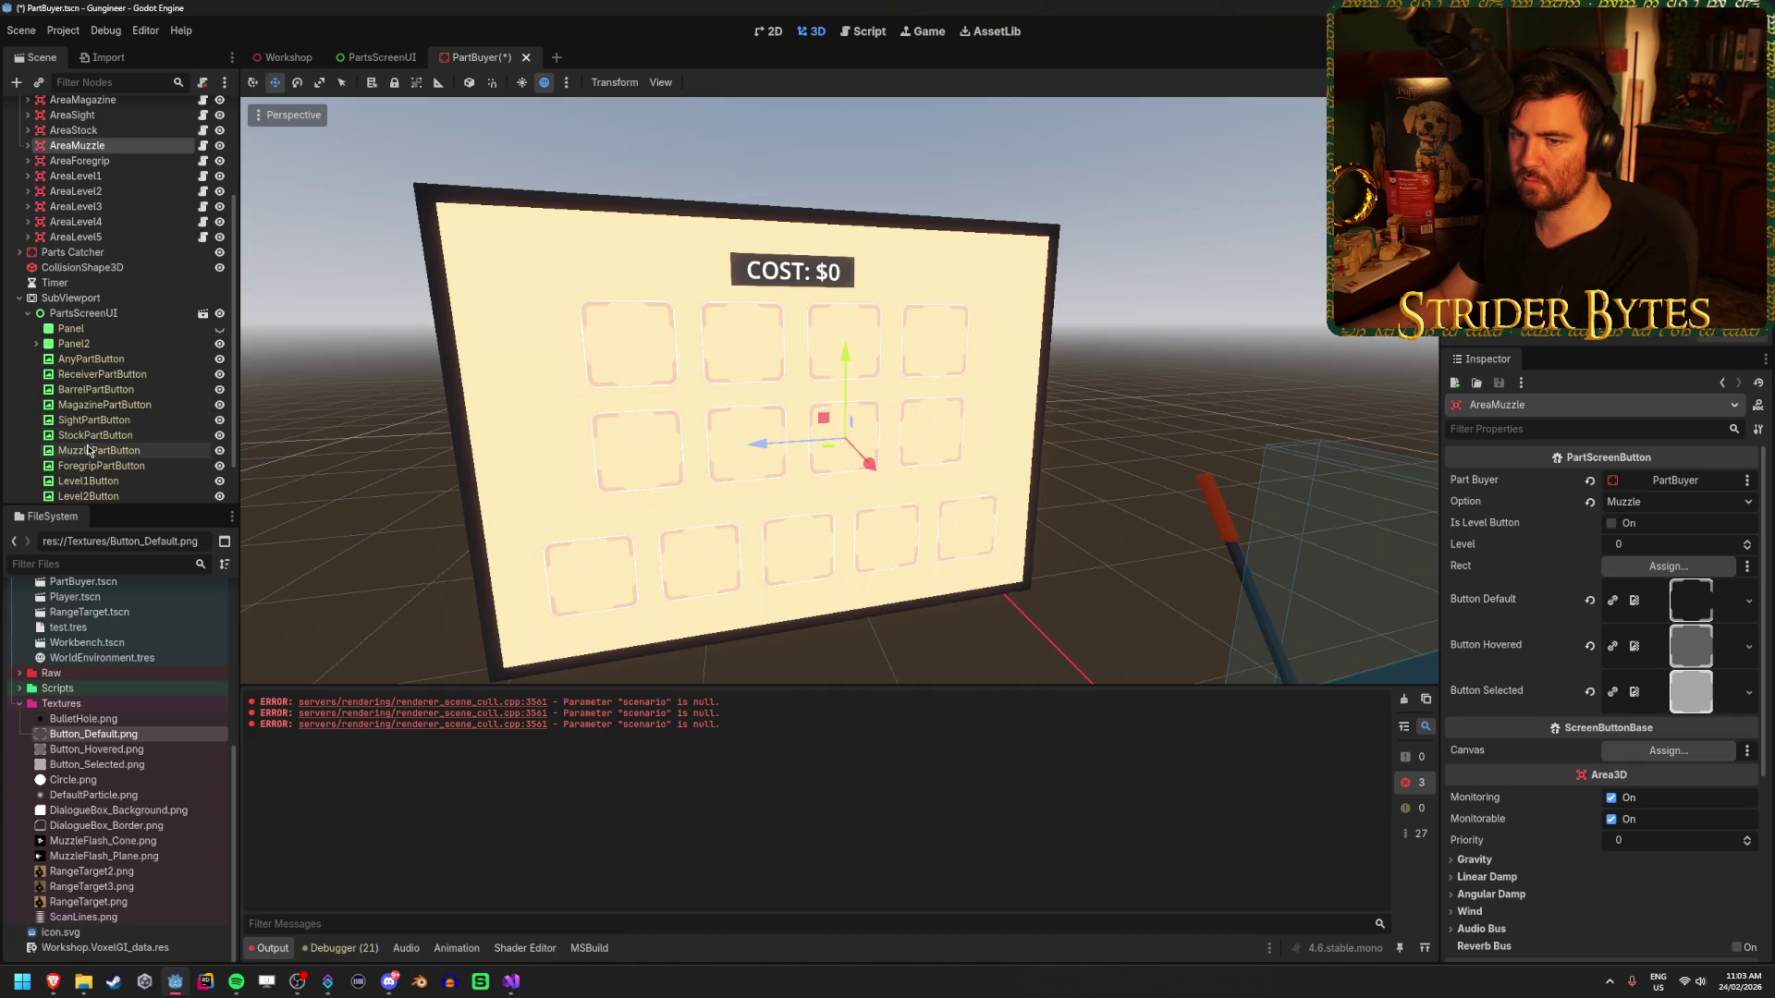
left_click_drag(97, 450, 1490, 557)
left_click_drag(1674, 557, 1675, 557)
scroll(92, 278, "up", 1)
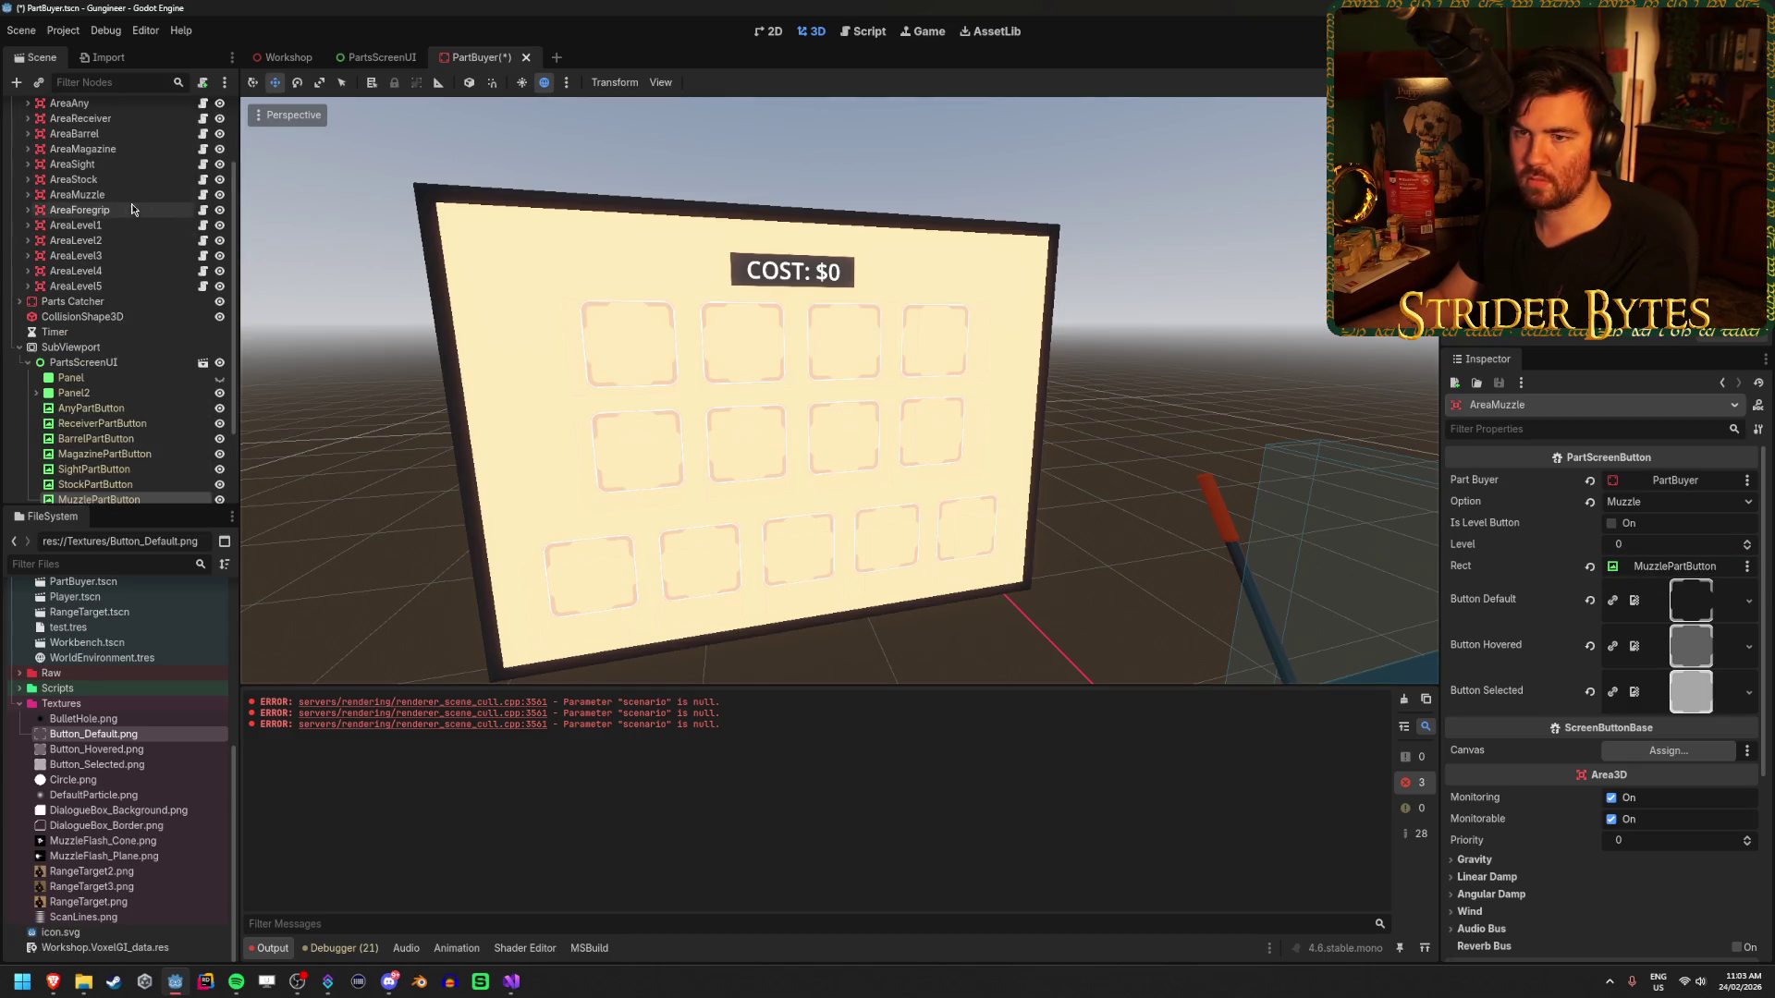
left_click(79, 212)
scroll(81, 296, "down", 1)
left_click_drag(101, 465, 1630, 570)
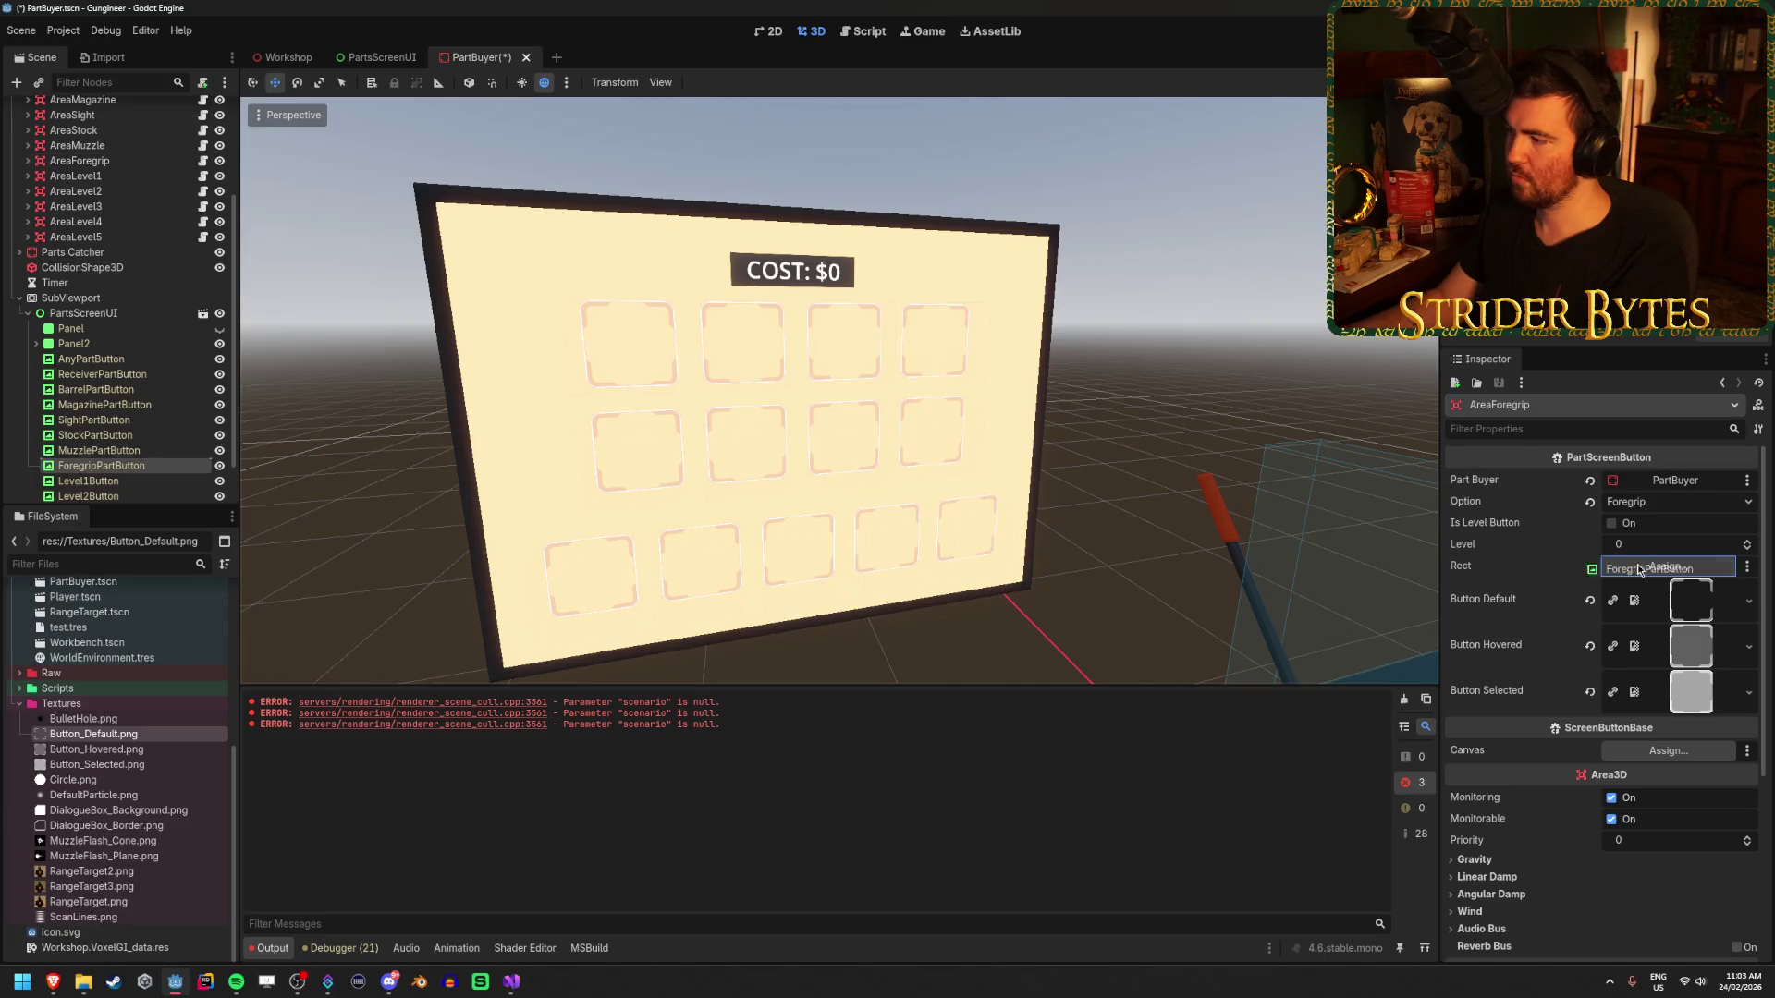
scroll(92, 277, "up", 1)
- Set Level1Button, Level2Button and Level3Button as the Rects of AreaLevel1 through AreaLevel3
left_click(76, 224)
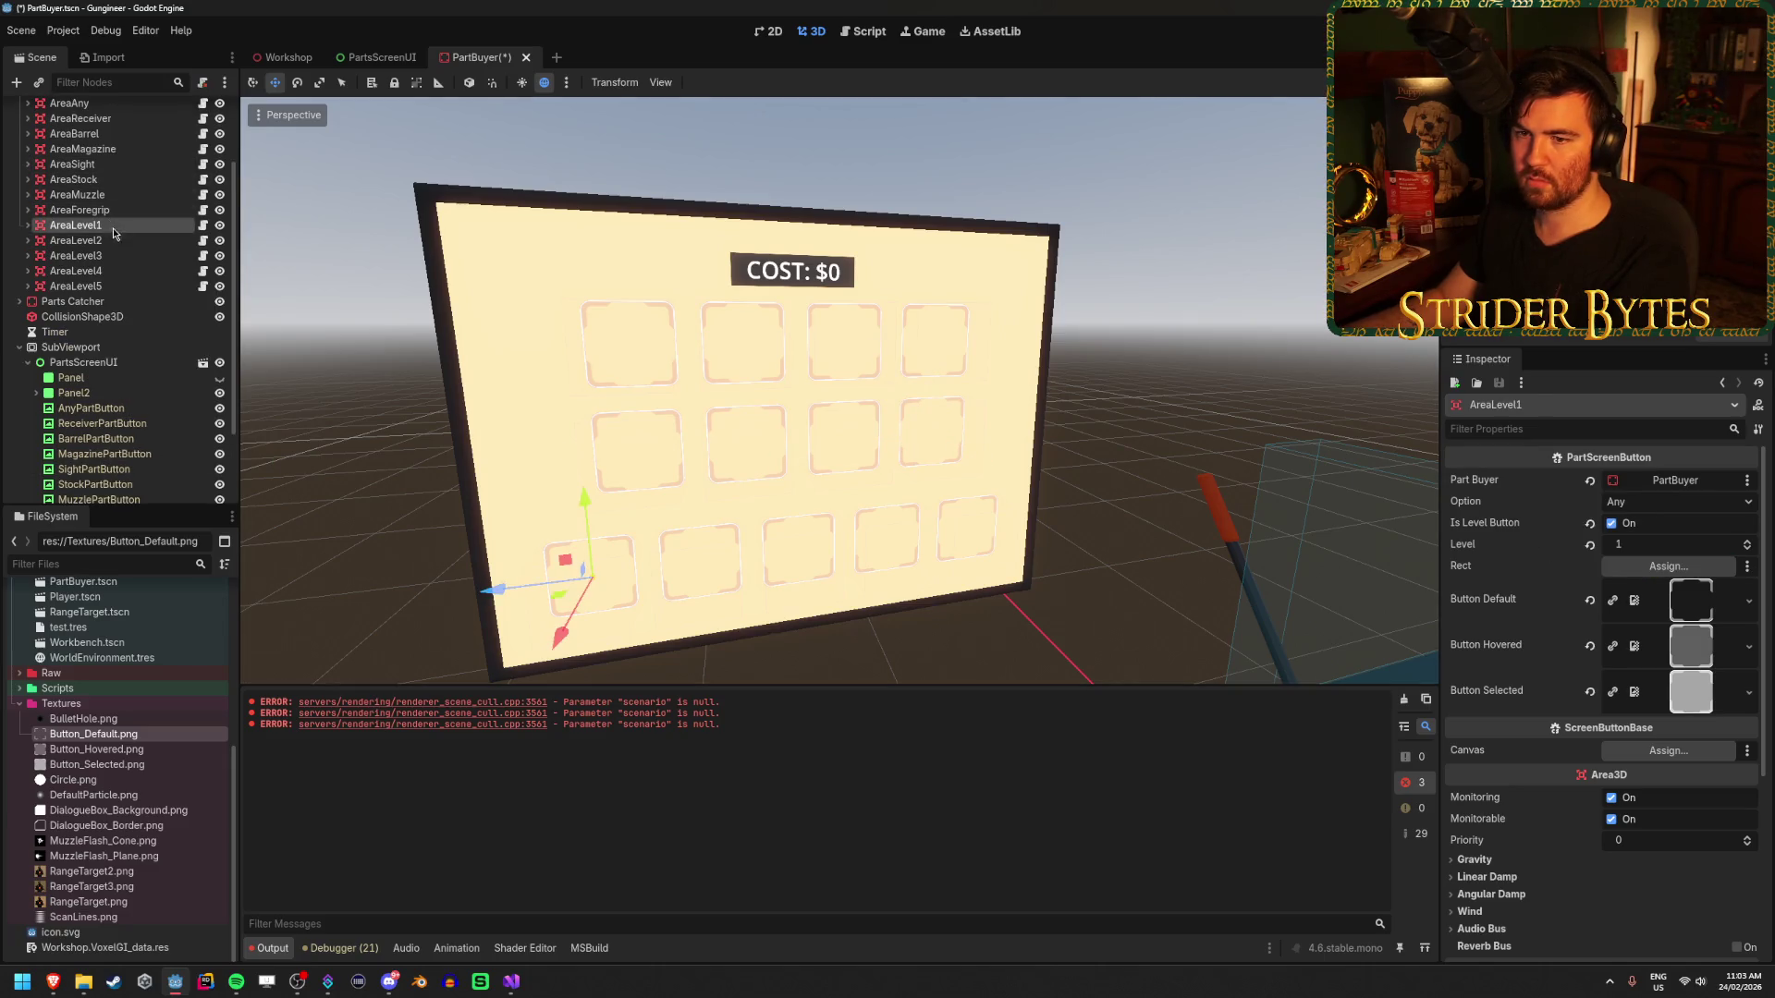
scroll(92, 370, "down", 2)
left_click_drag(96, 438, 1634, 487)
left_click_drag(1663, 568, 1664, 568)
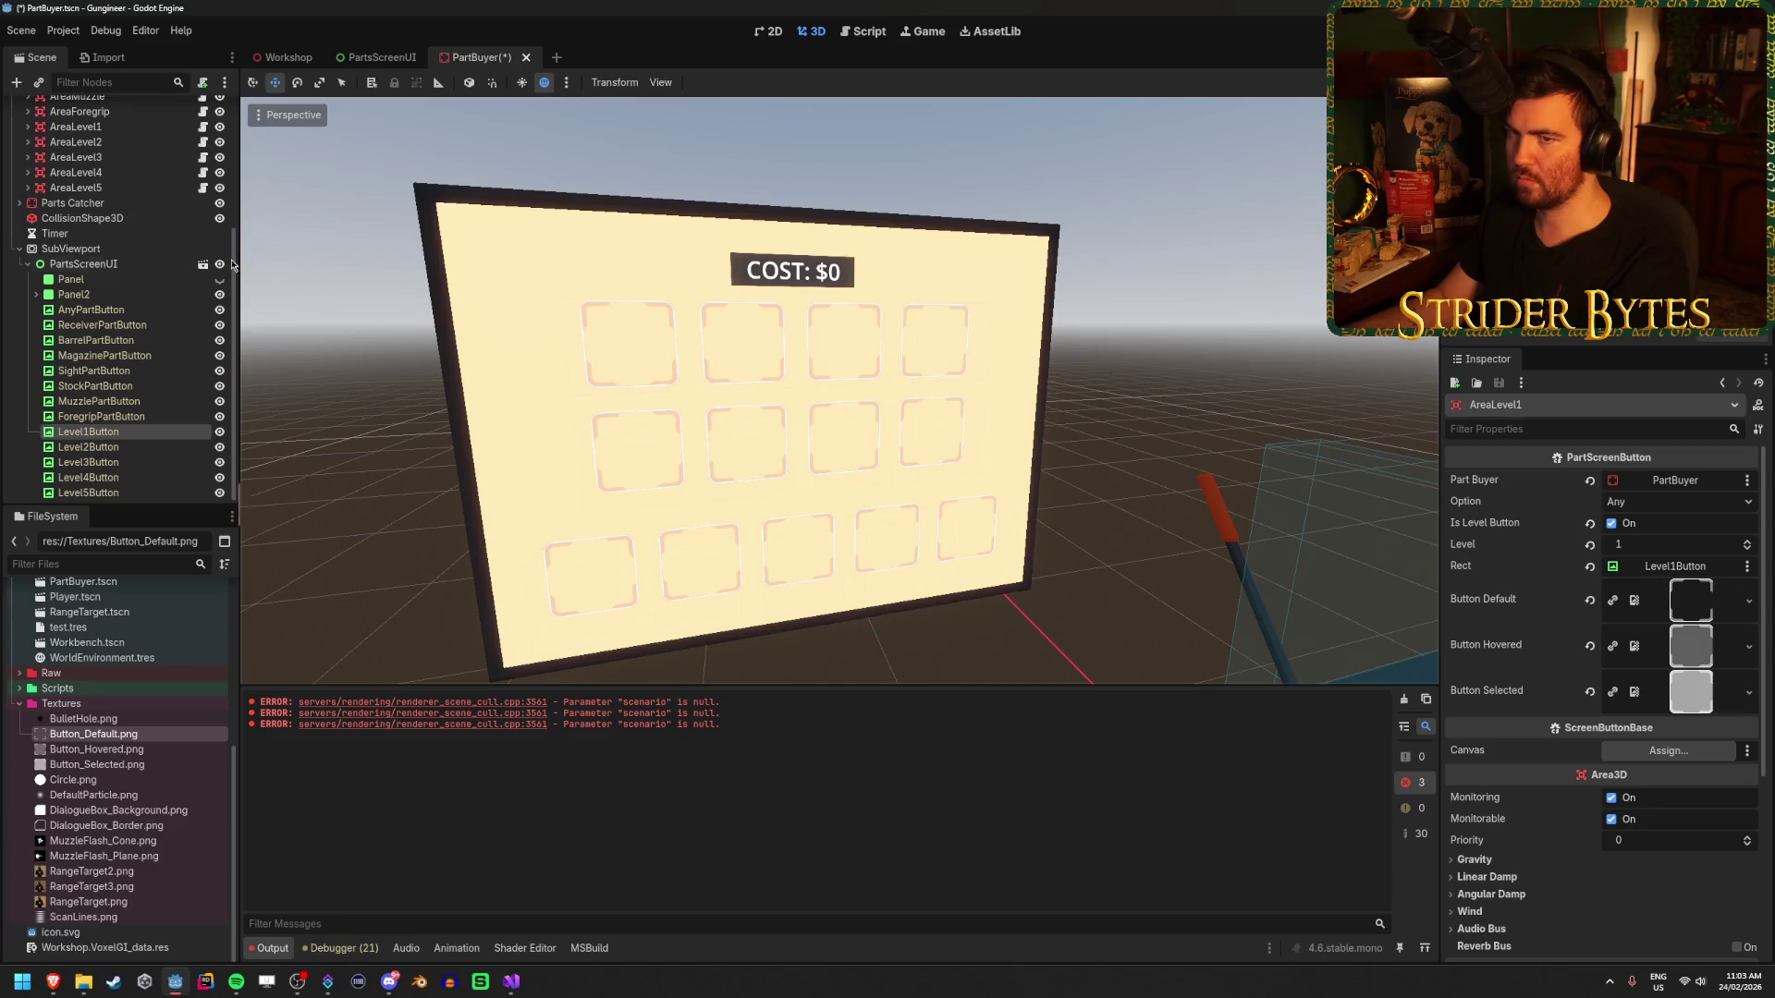
scroll(102, 277, "up", 2)
left_click(76, 191)
scroll(131, 280, "down", 1)
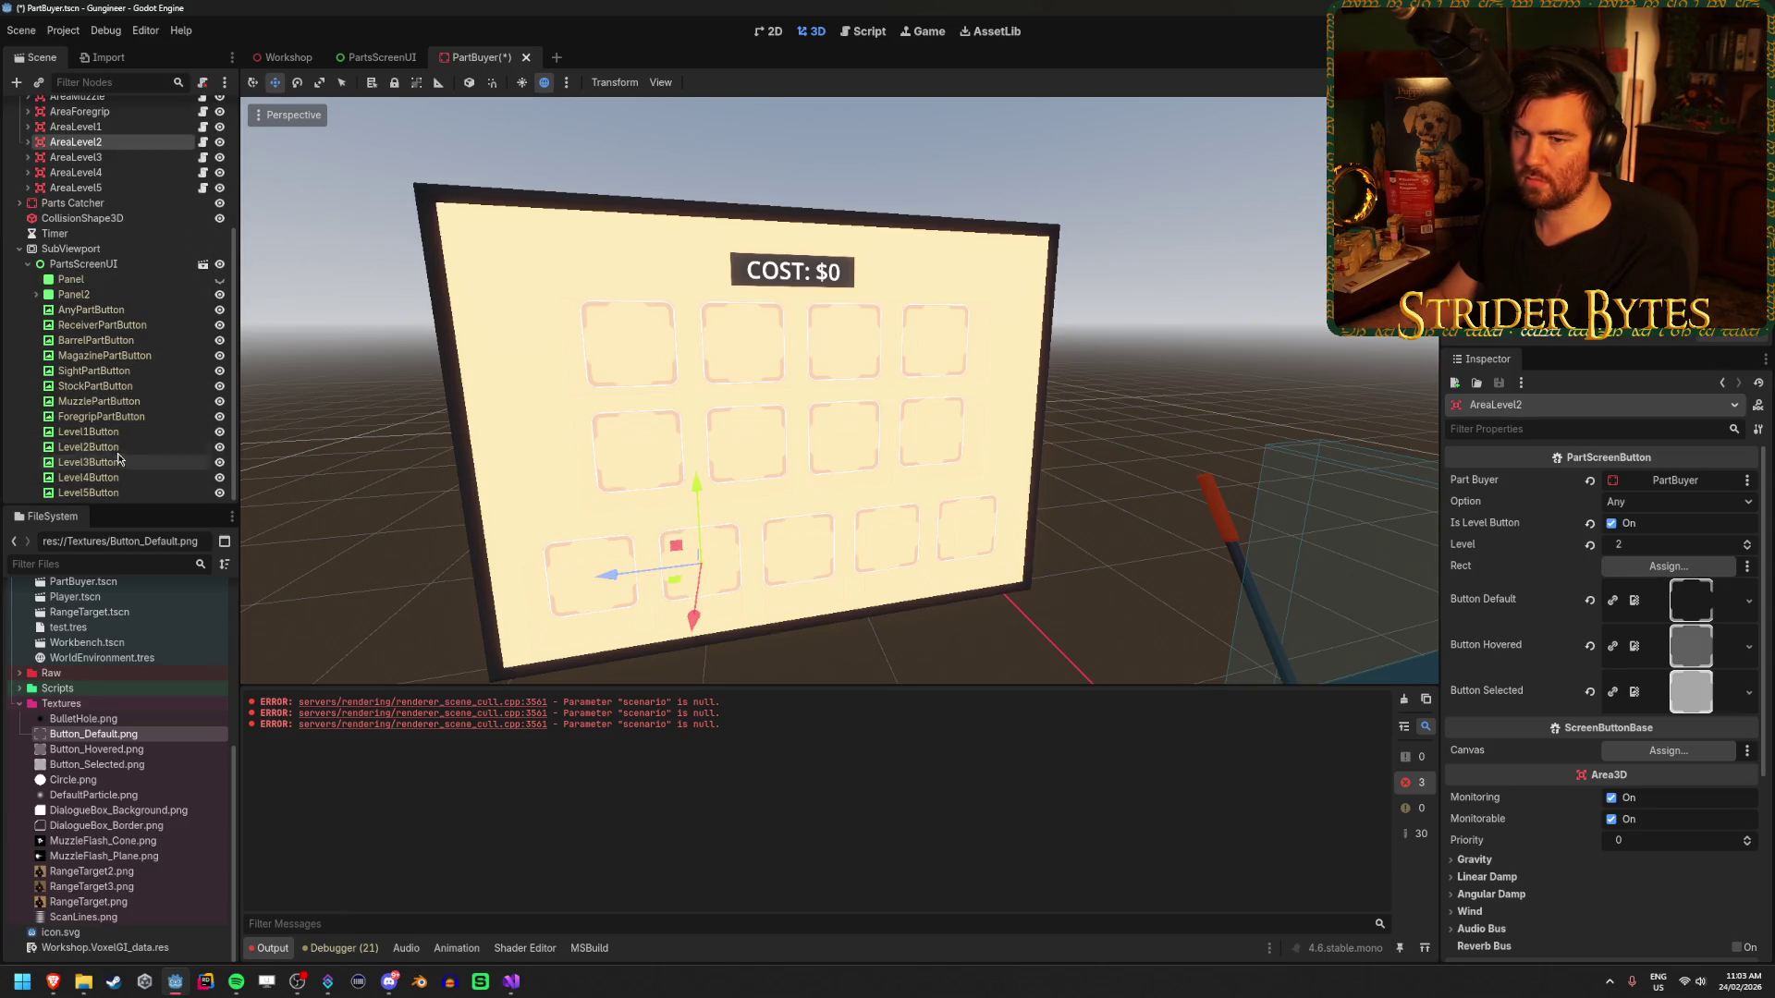
left_click_drag(88, 446, 609, 500)
left_click_drag(1646, 583, 1646, 583)
left_click(76, 157)
mouse_move(88, 462)
left_mouse_down()
mouse_move(712, 557)
mouse_move(1664, 565)
left_mouse_up()
- Set Level4Button and Level5Button as the Rects of AreaLevel4 and AreaLevel5, then verify both
left_click(76, 172)
mouse_move(88, 475)
left_mouse_down()
mouse_move(869, 517)
mouse_move(1592, 509)
left_mouse_up()
left_click_drag(1632, 573, 1632, 572)
left_click(75, 183)
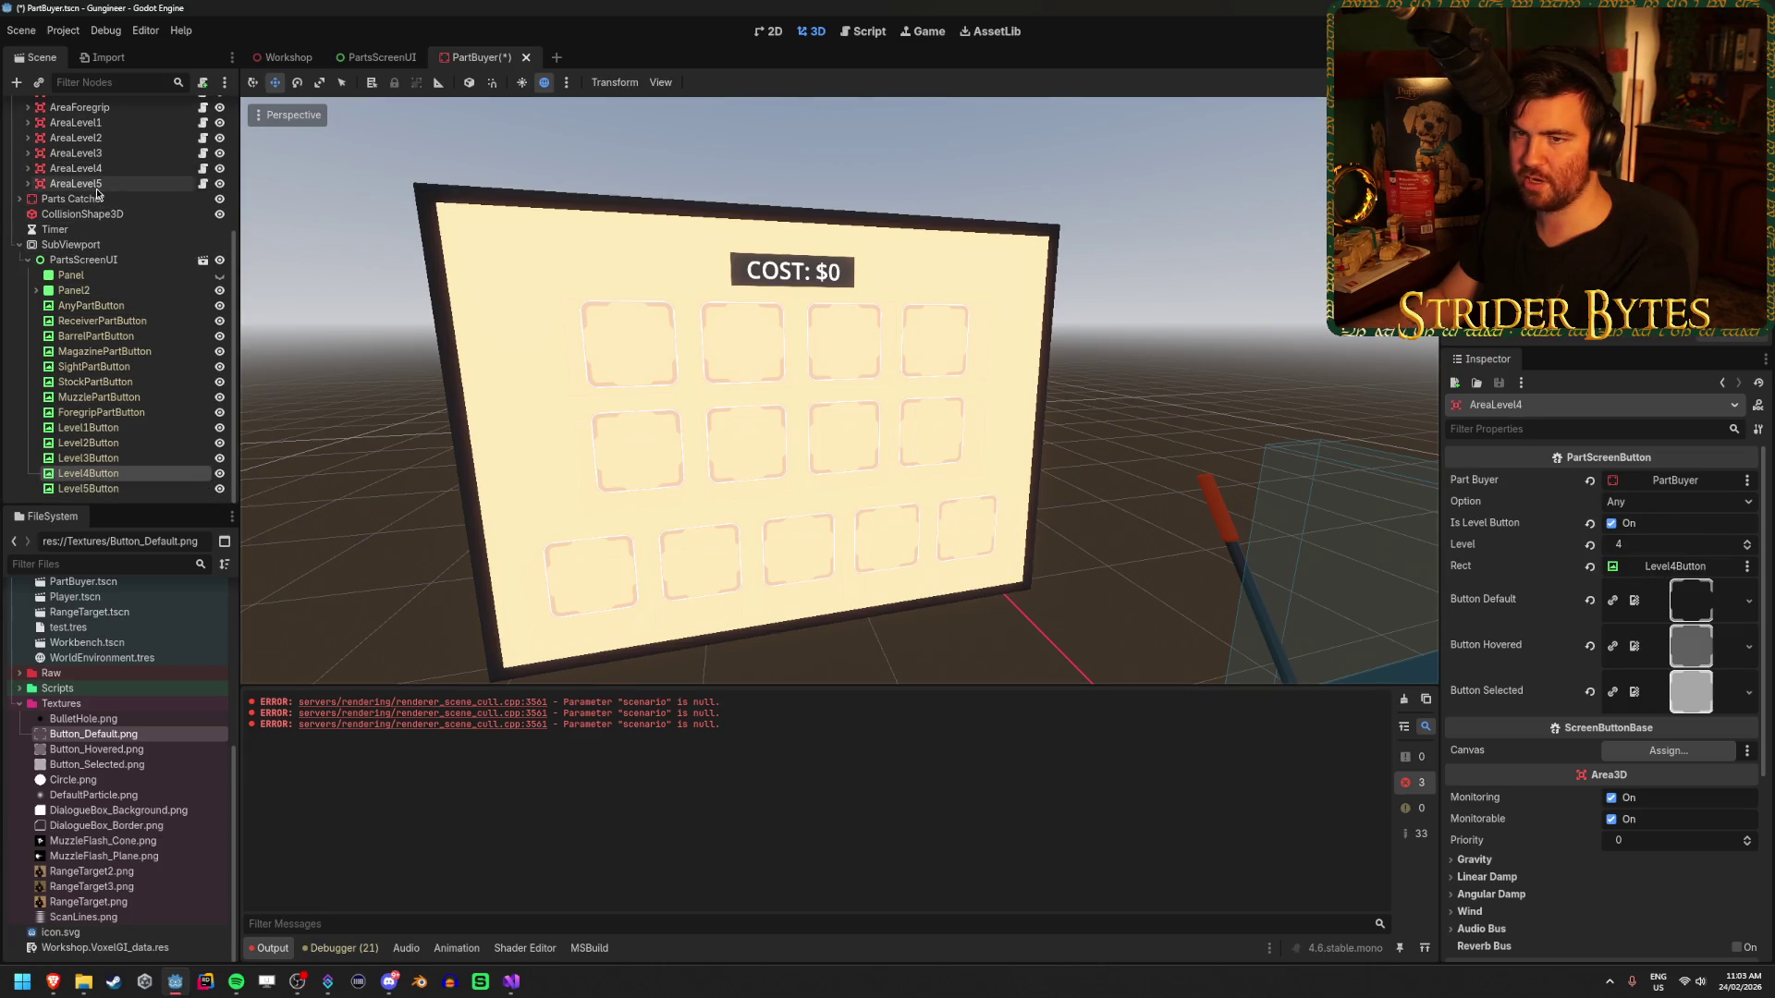
left_click_drag(94, 496, 931, 488)
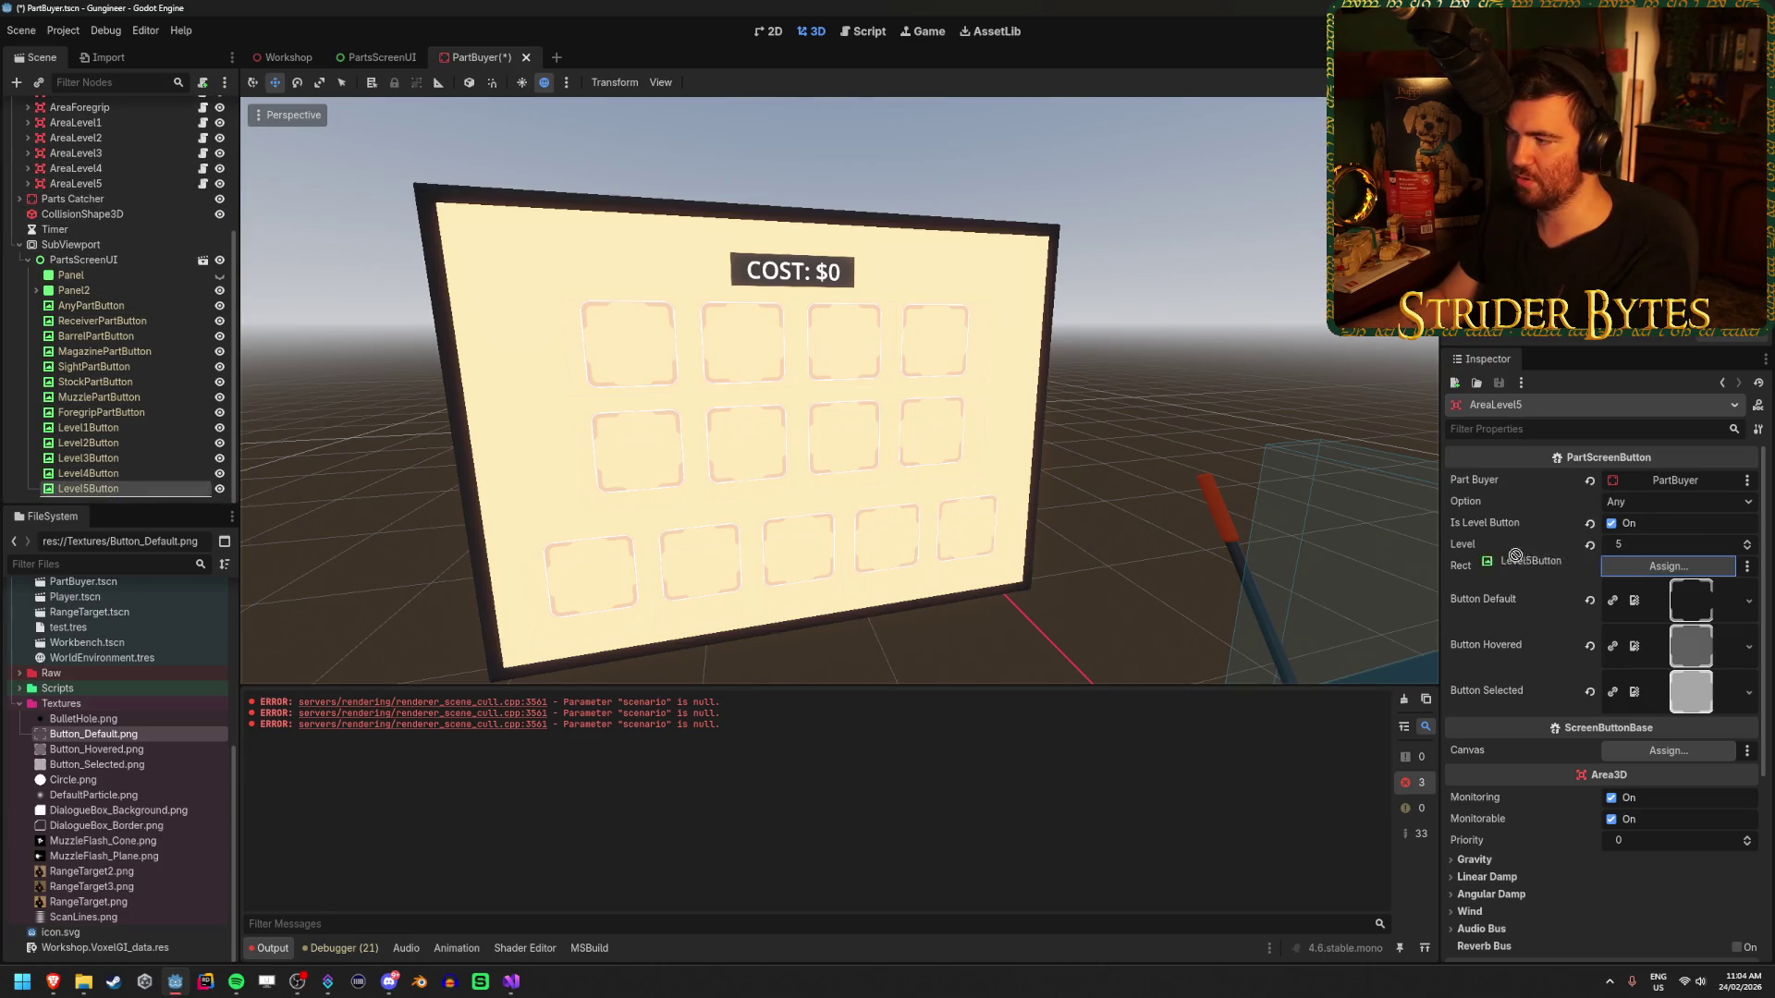
left_click_drag(1682, 578, 1682, 577)
left_click(109, 187)
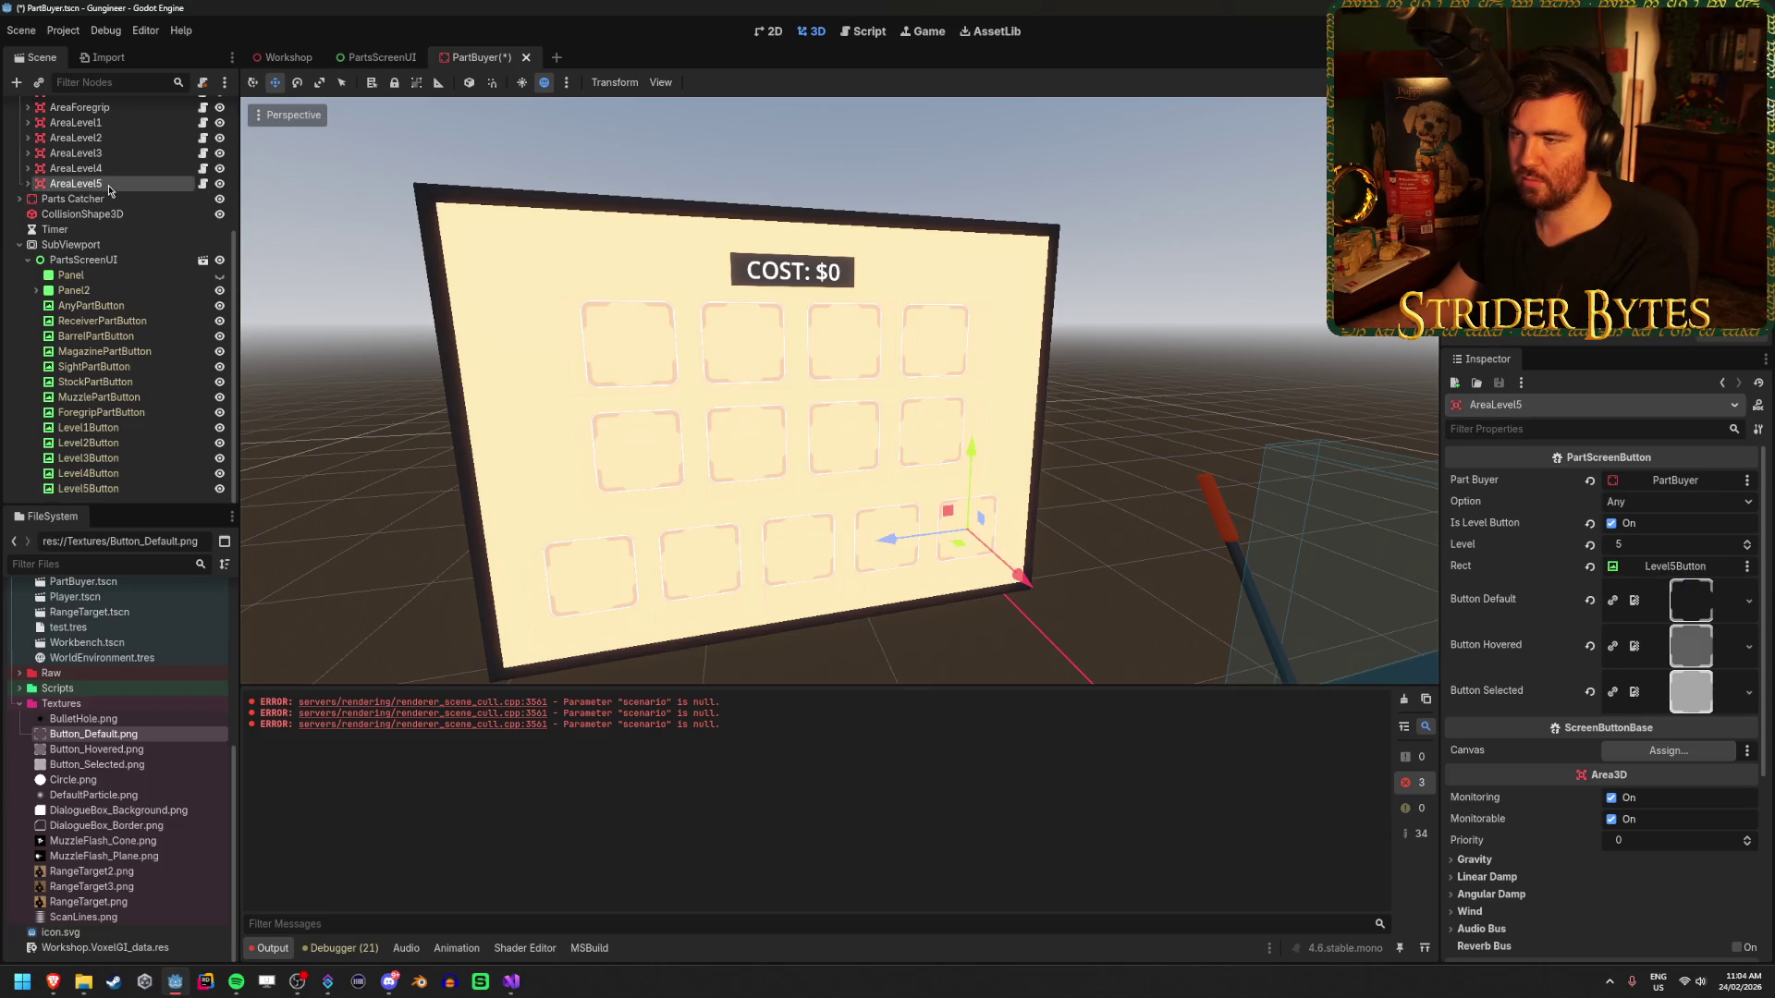
left_click(76, 168)
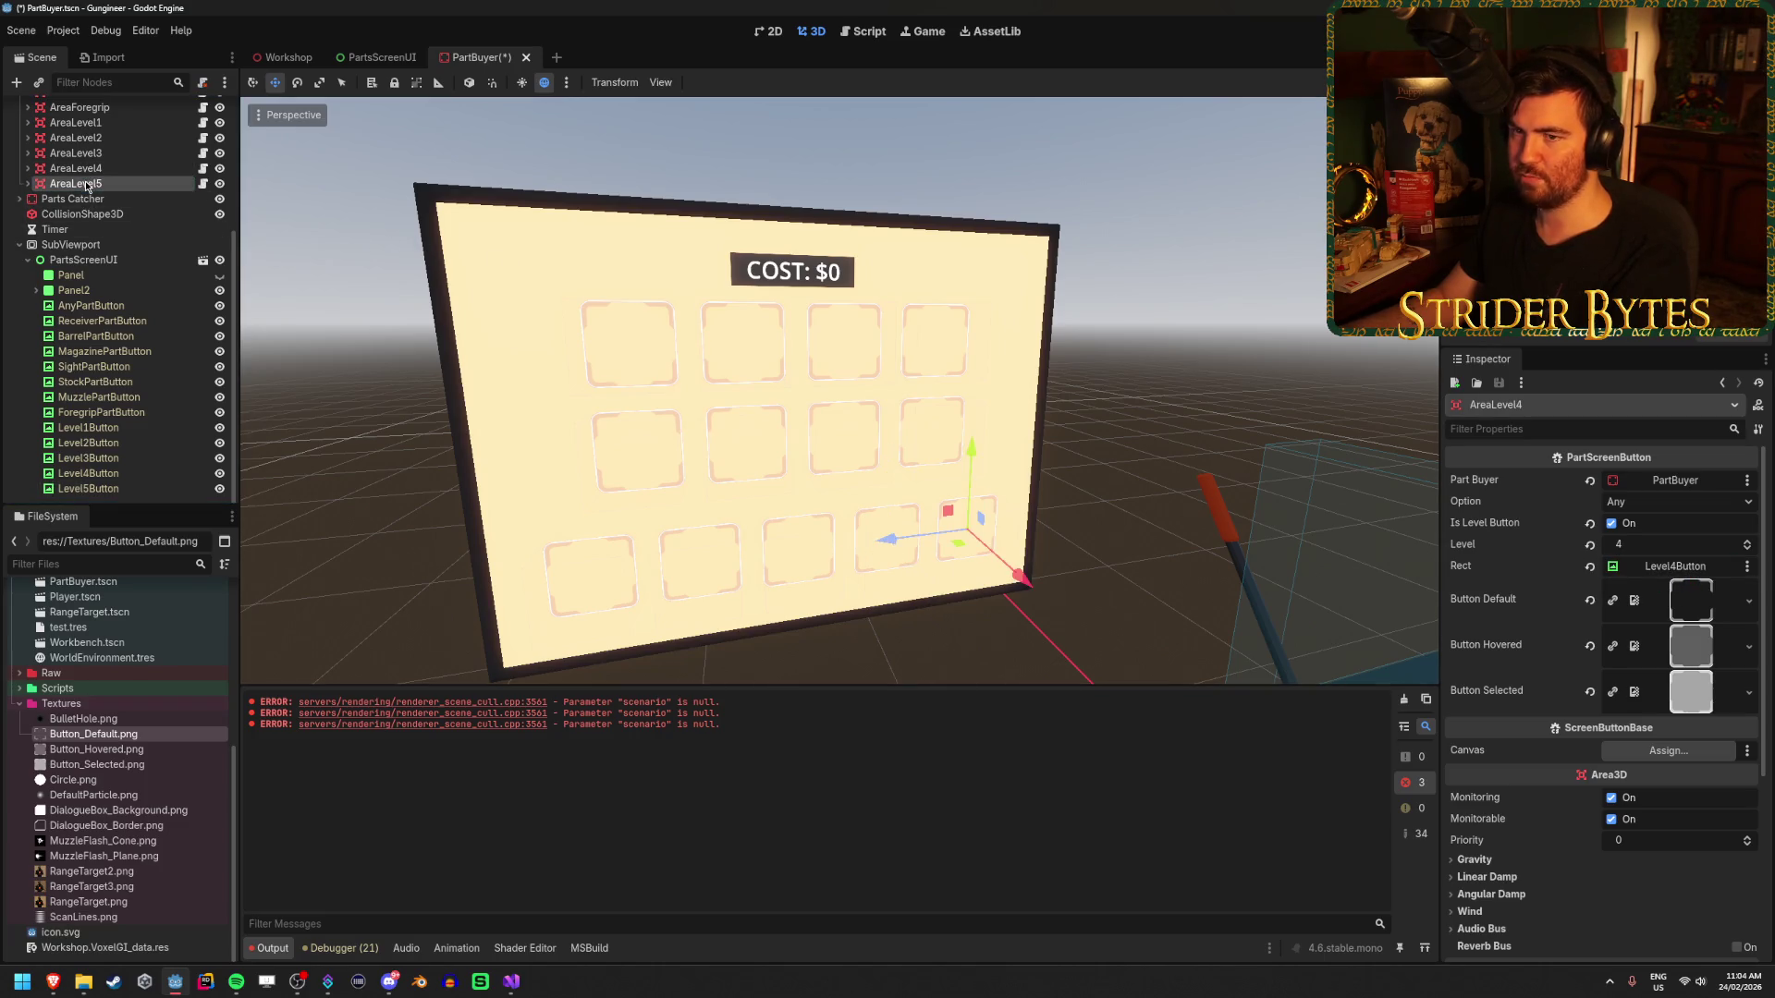
left_click(102, 184)
key("Up")
key("Up")
key("Up")
key("Up")
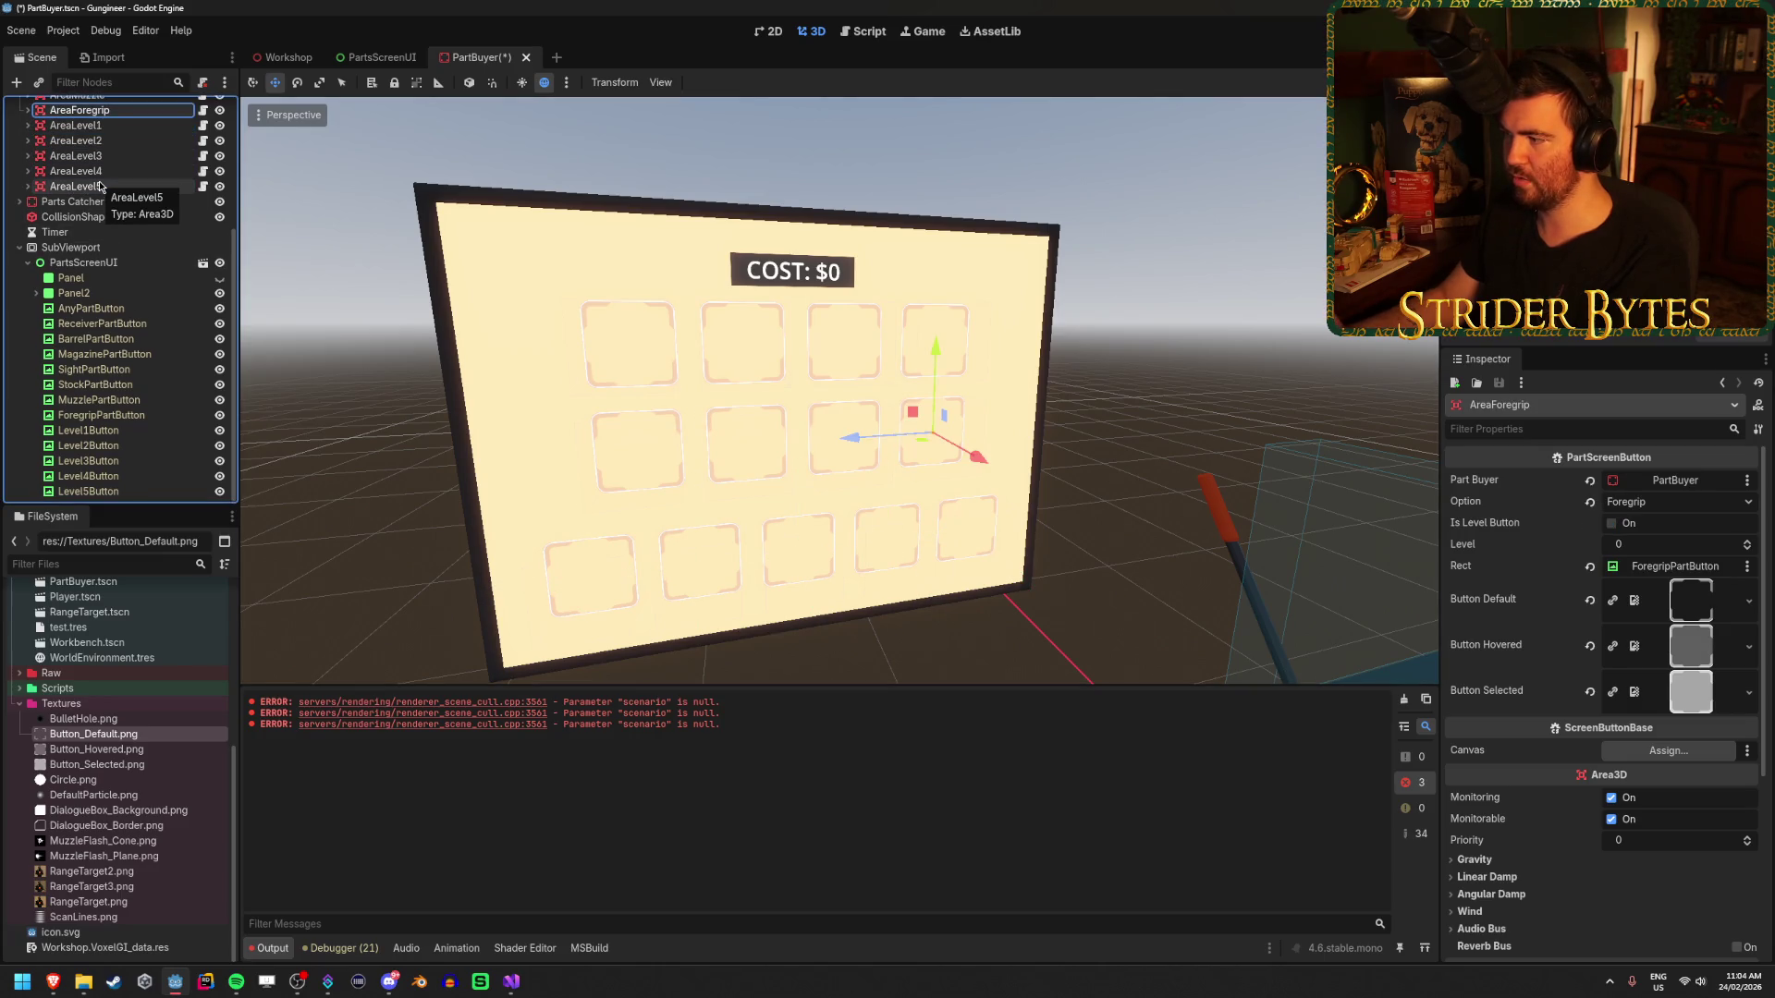
- Review the areas' Rect assignments and save the PartBuyer scene
key("Up")
key("Up")
key("Up")
key("Up")
key("Up")
key("Up")
key("Up")
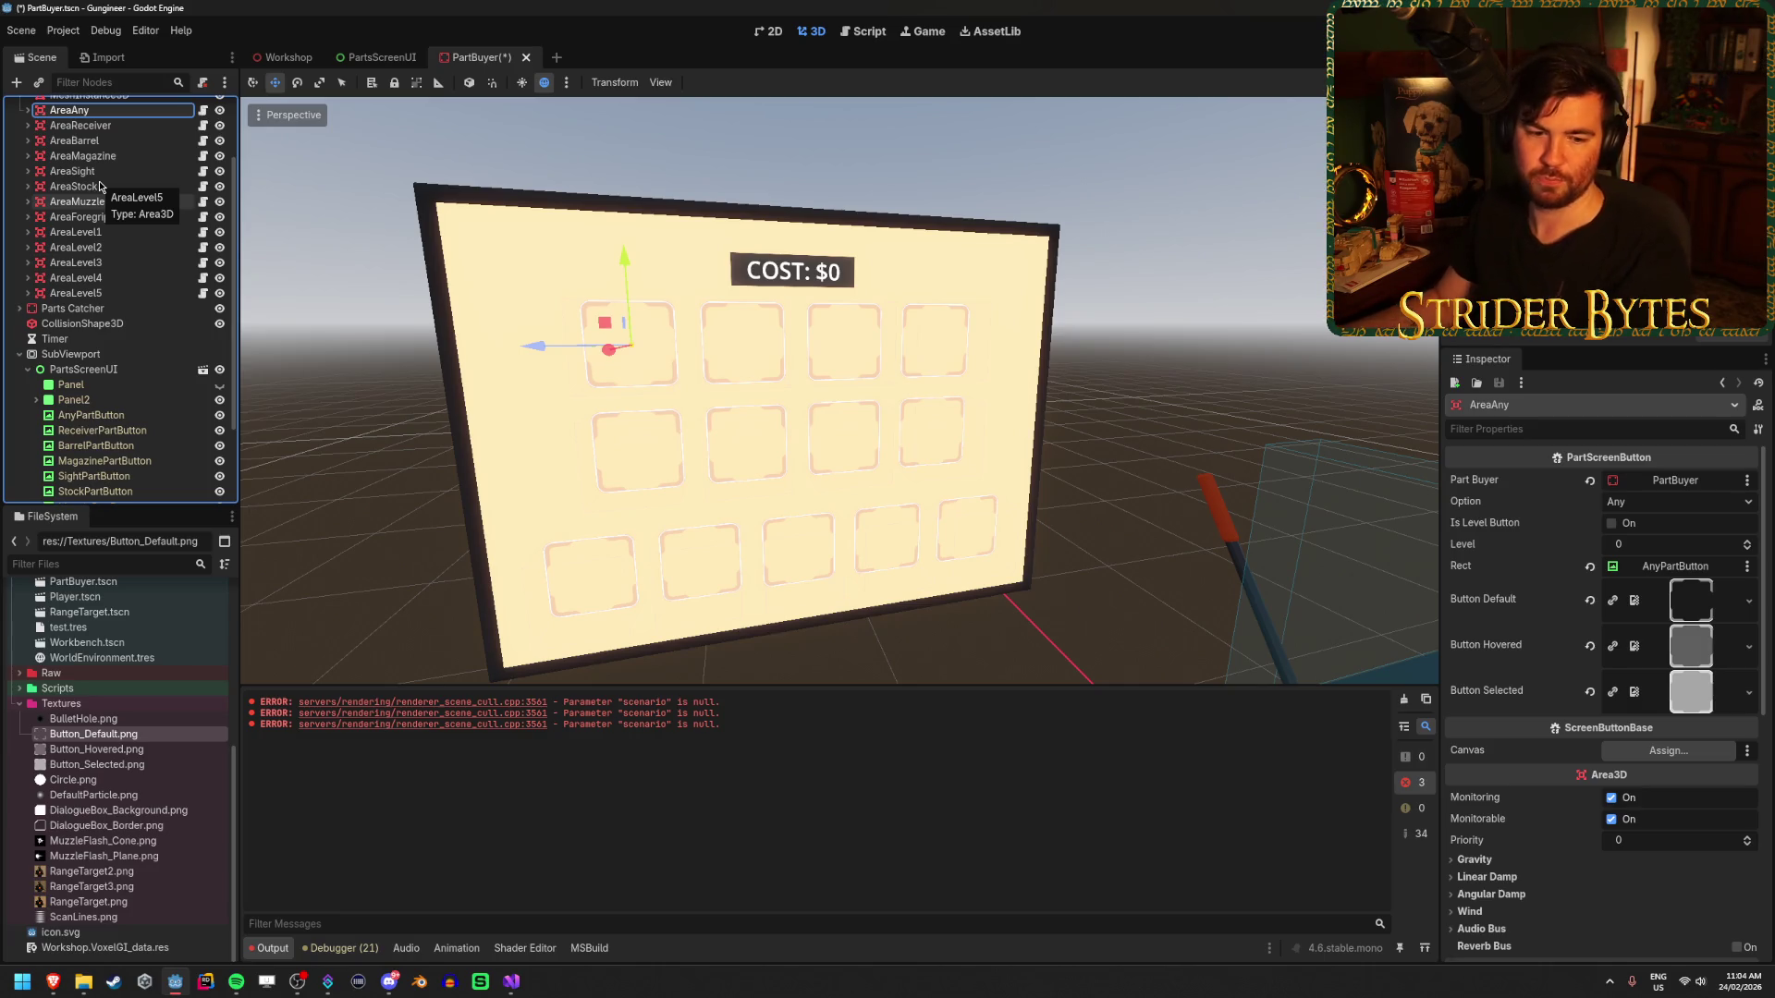
key("ctrl+s")
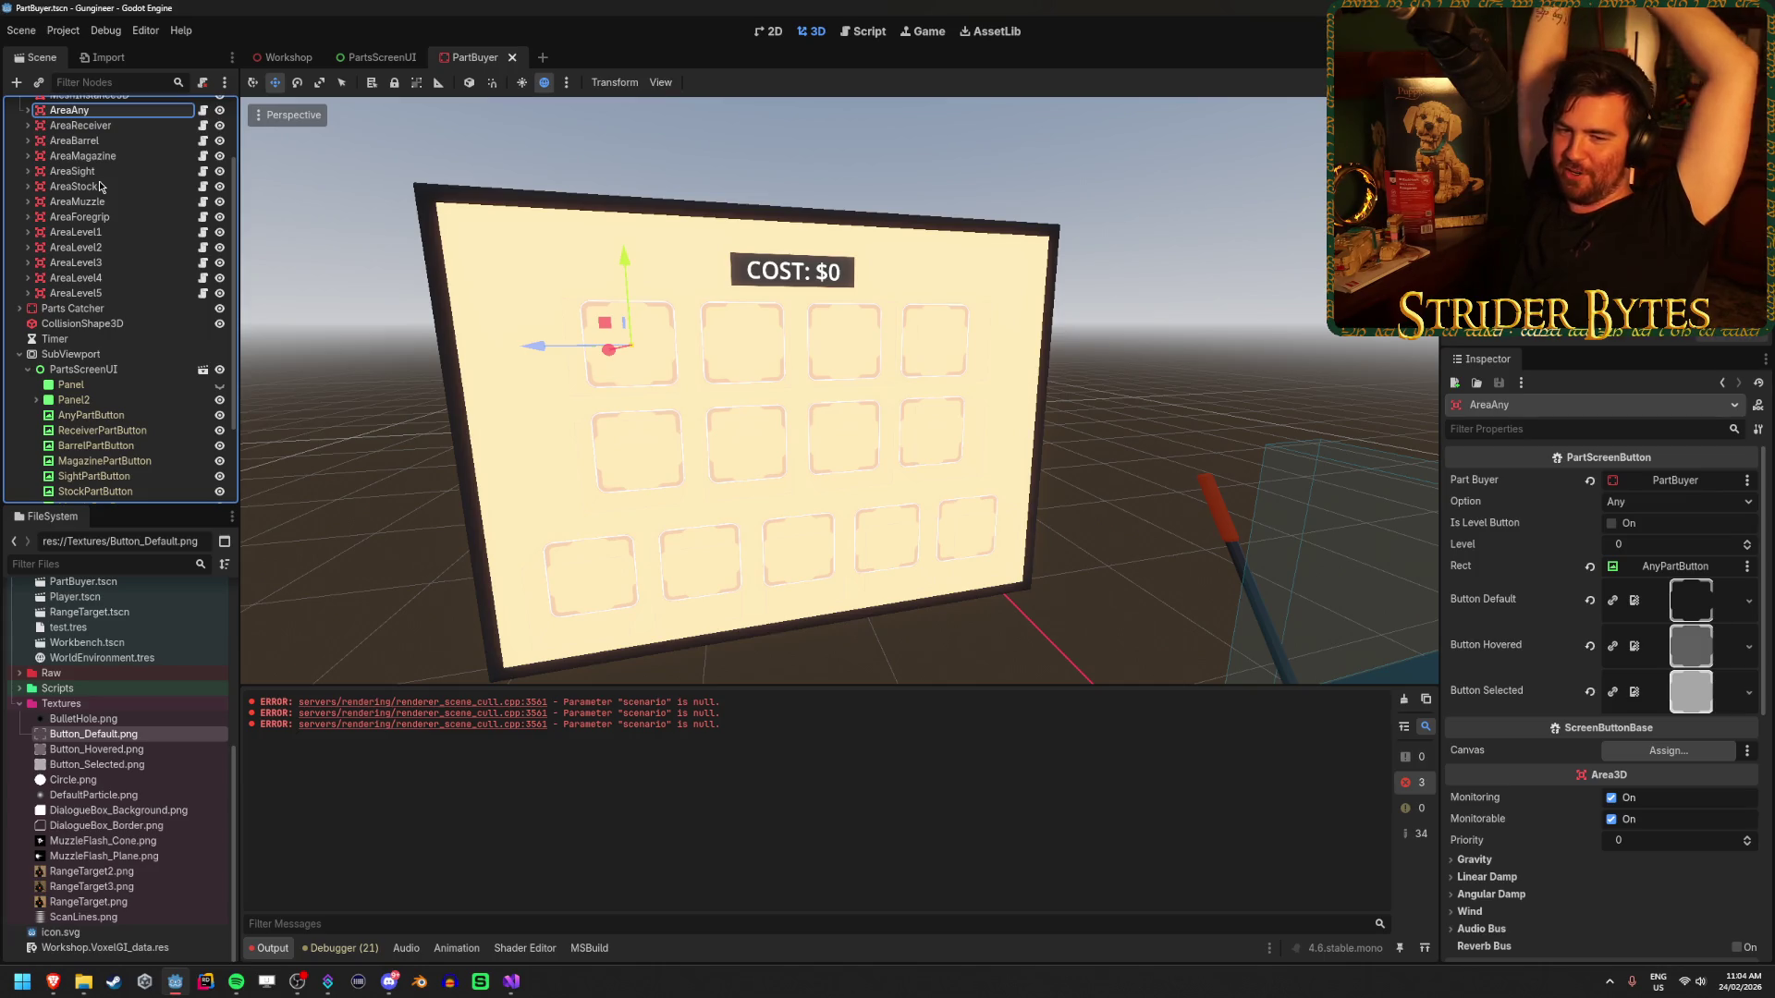
scroll(37, 170, "up", 3)
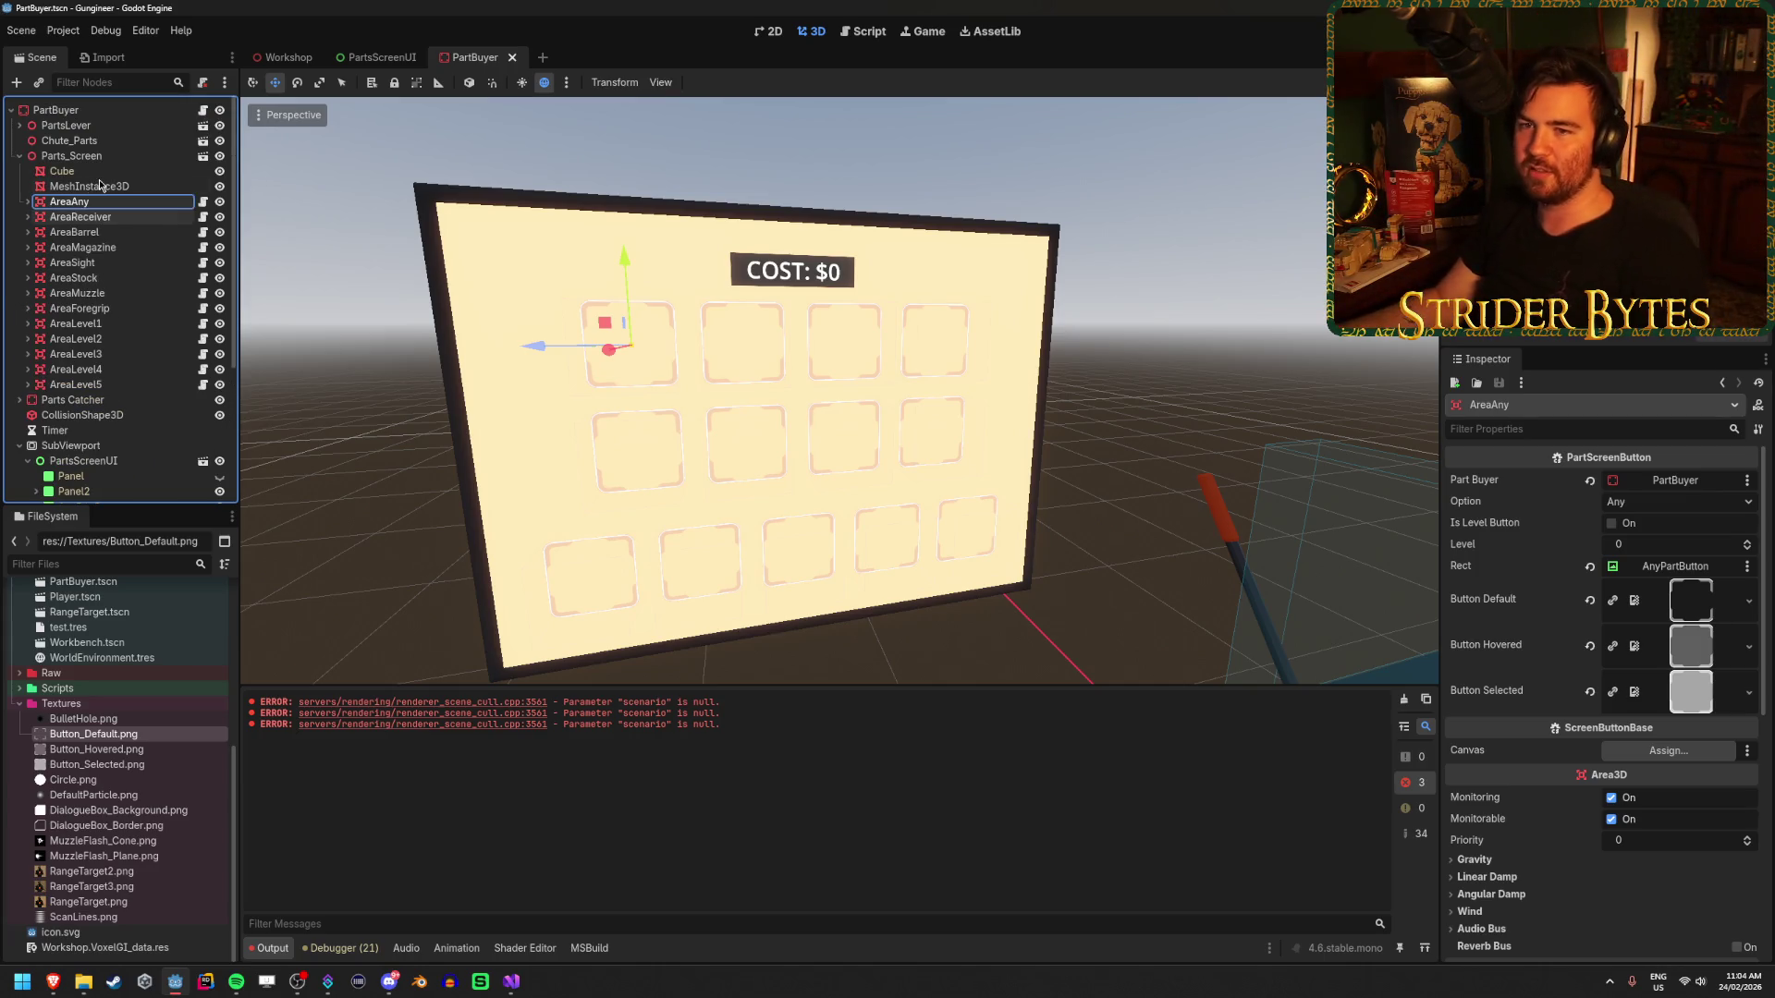
- Collapse the Parts_Screen and SubViewport branches and run the game with F5
left_click(20, 156)
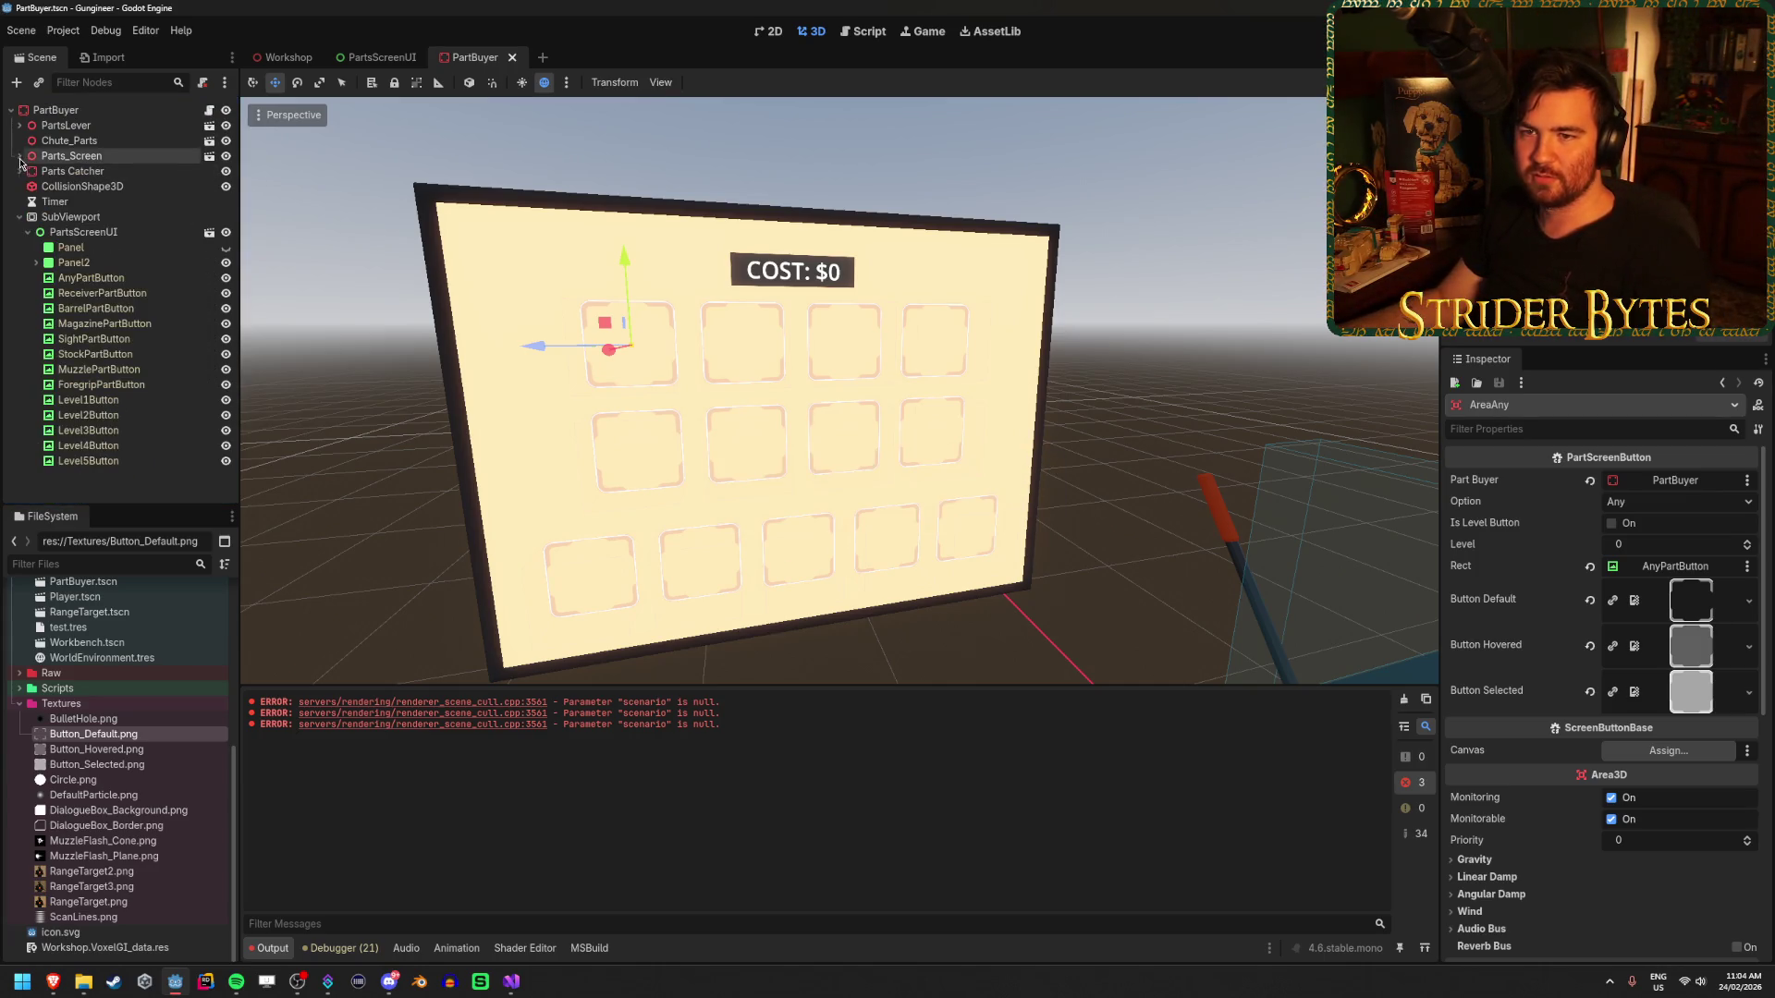
left_click(19, 216)
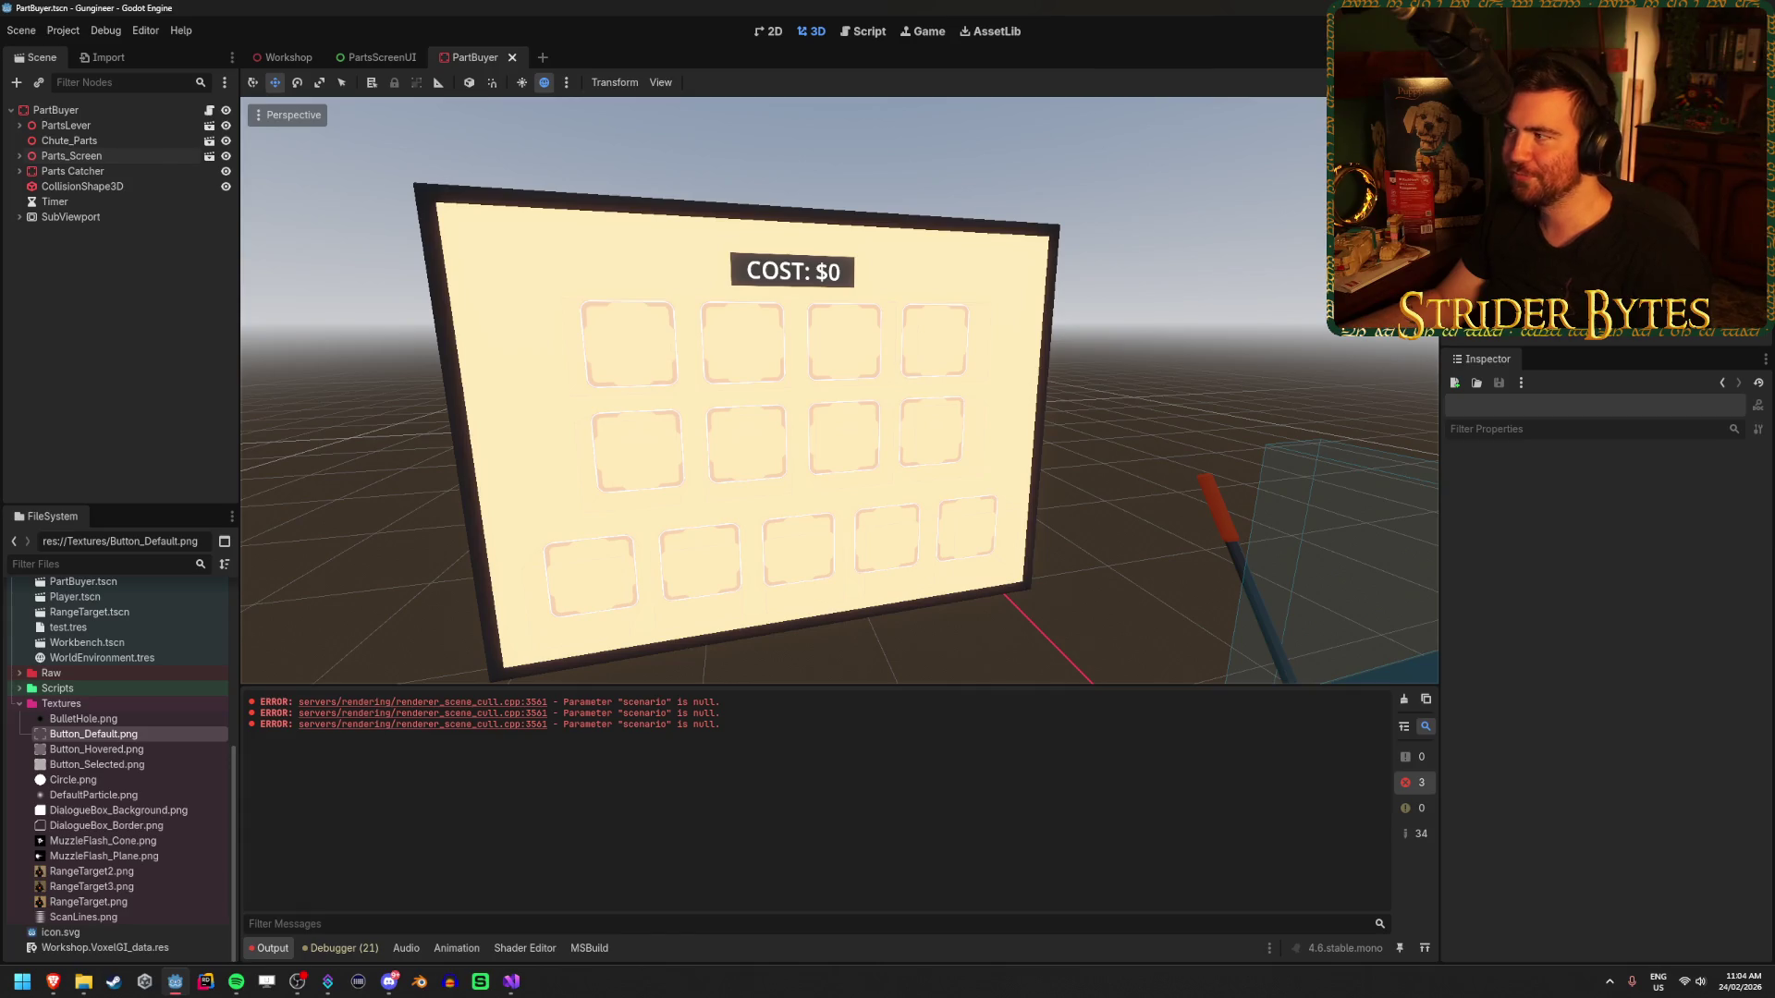
key("F5")
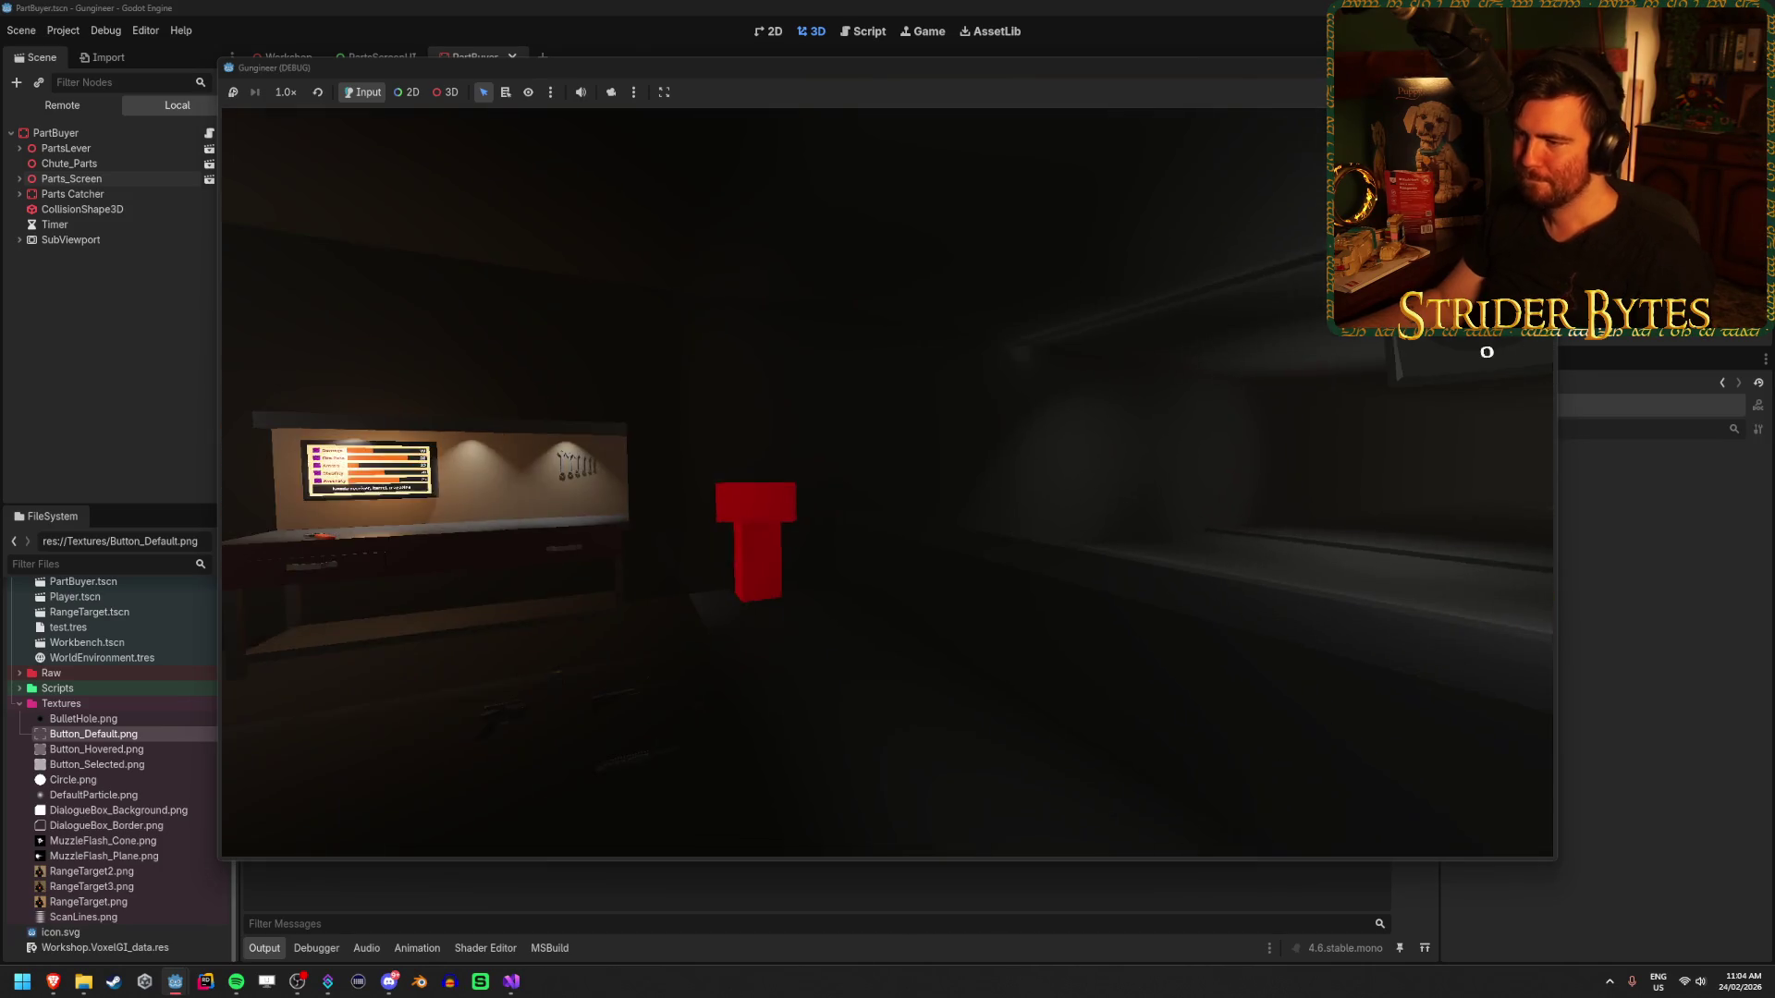
- Walk up to the parts screen and check how its slot buttons respond
key("w")
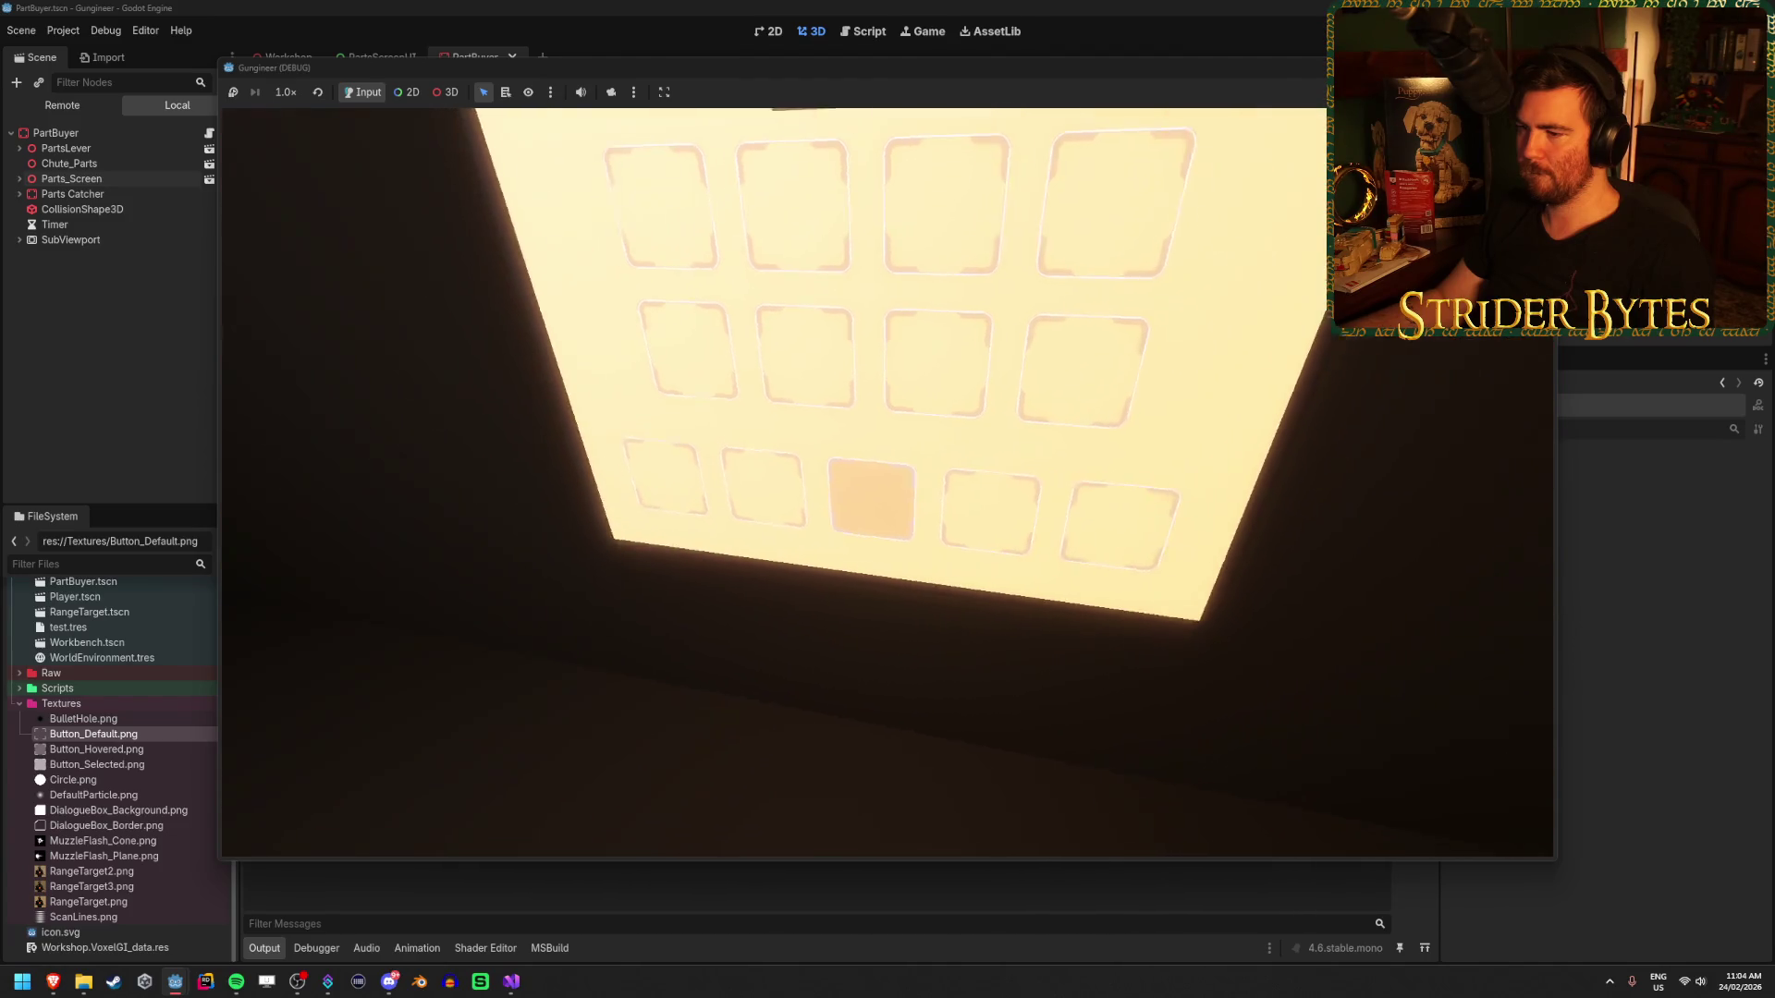
key("w")
key("s")
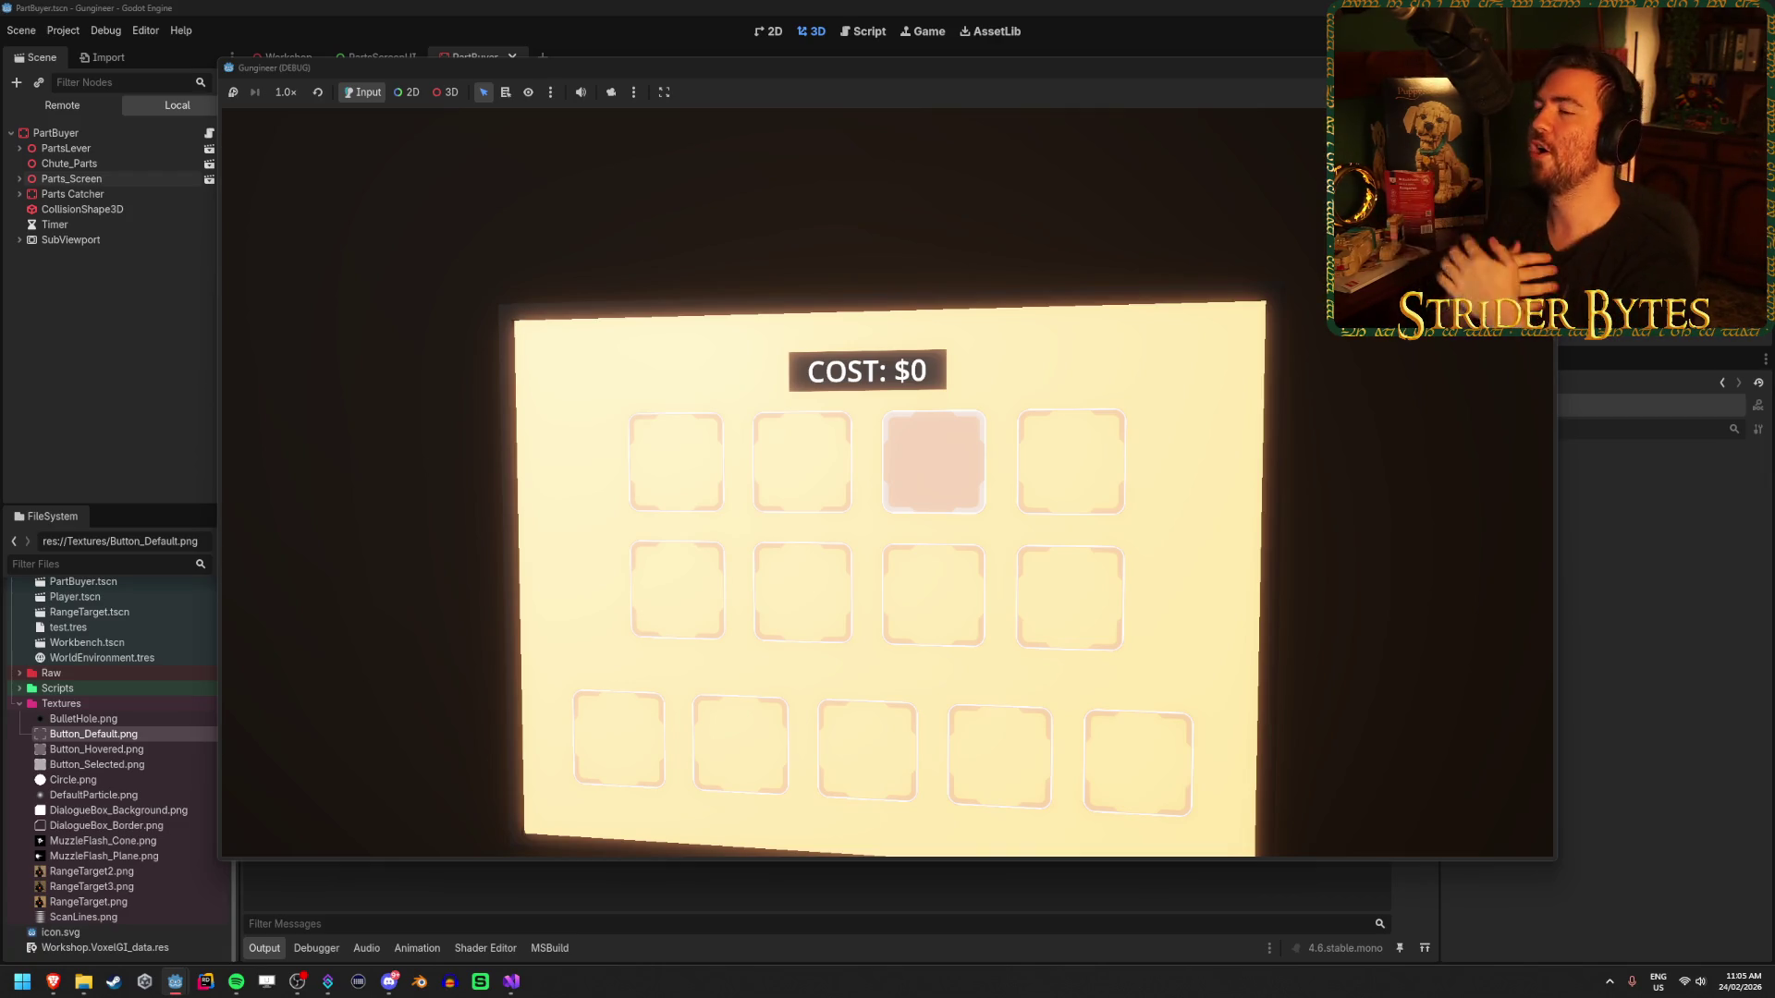
key("d")
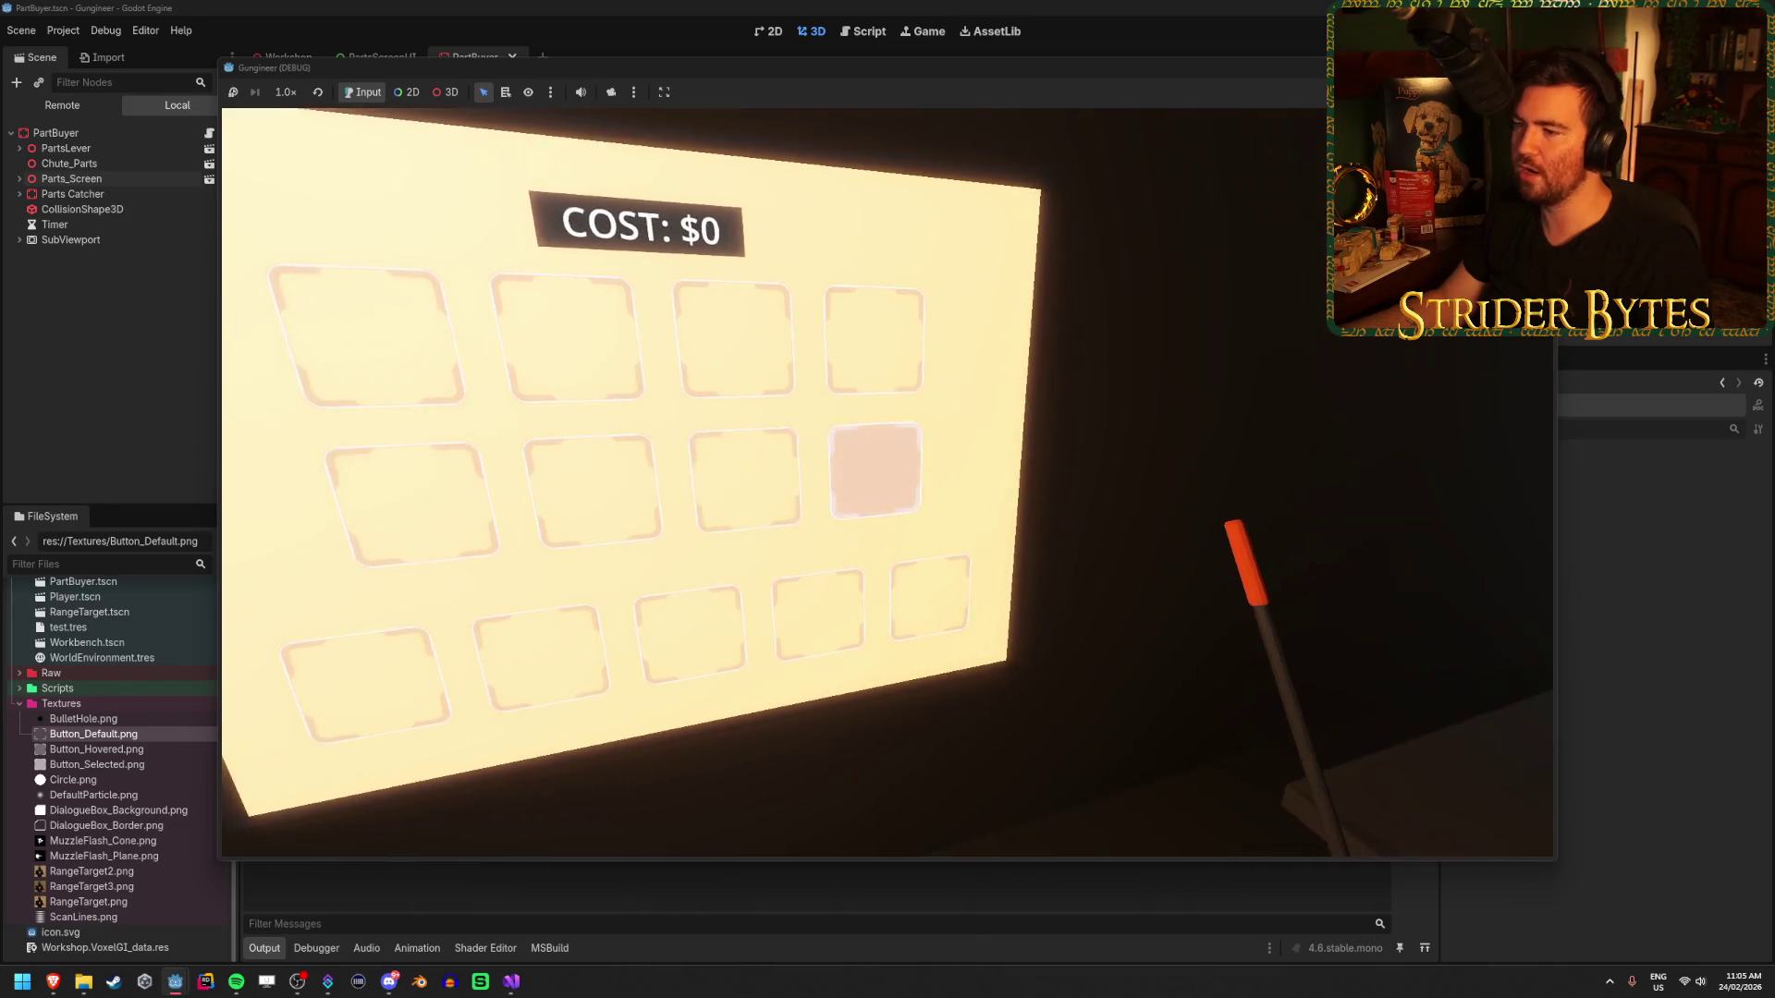
key("d")
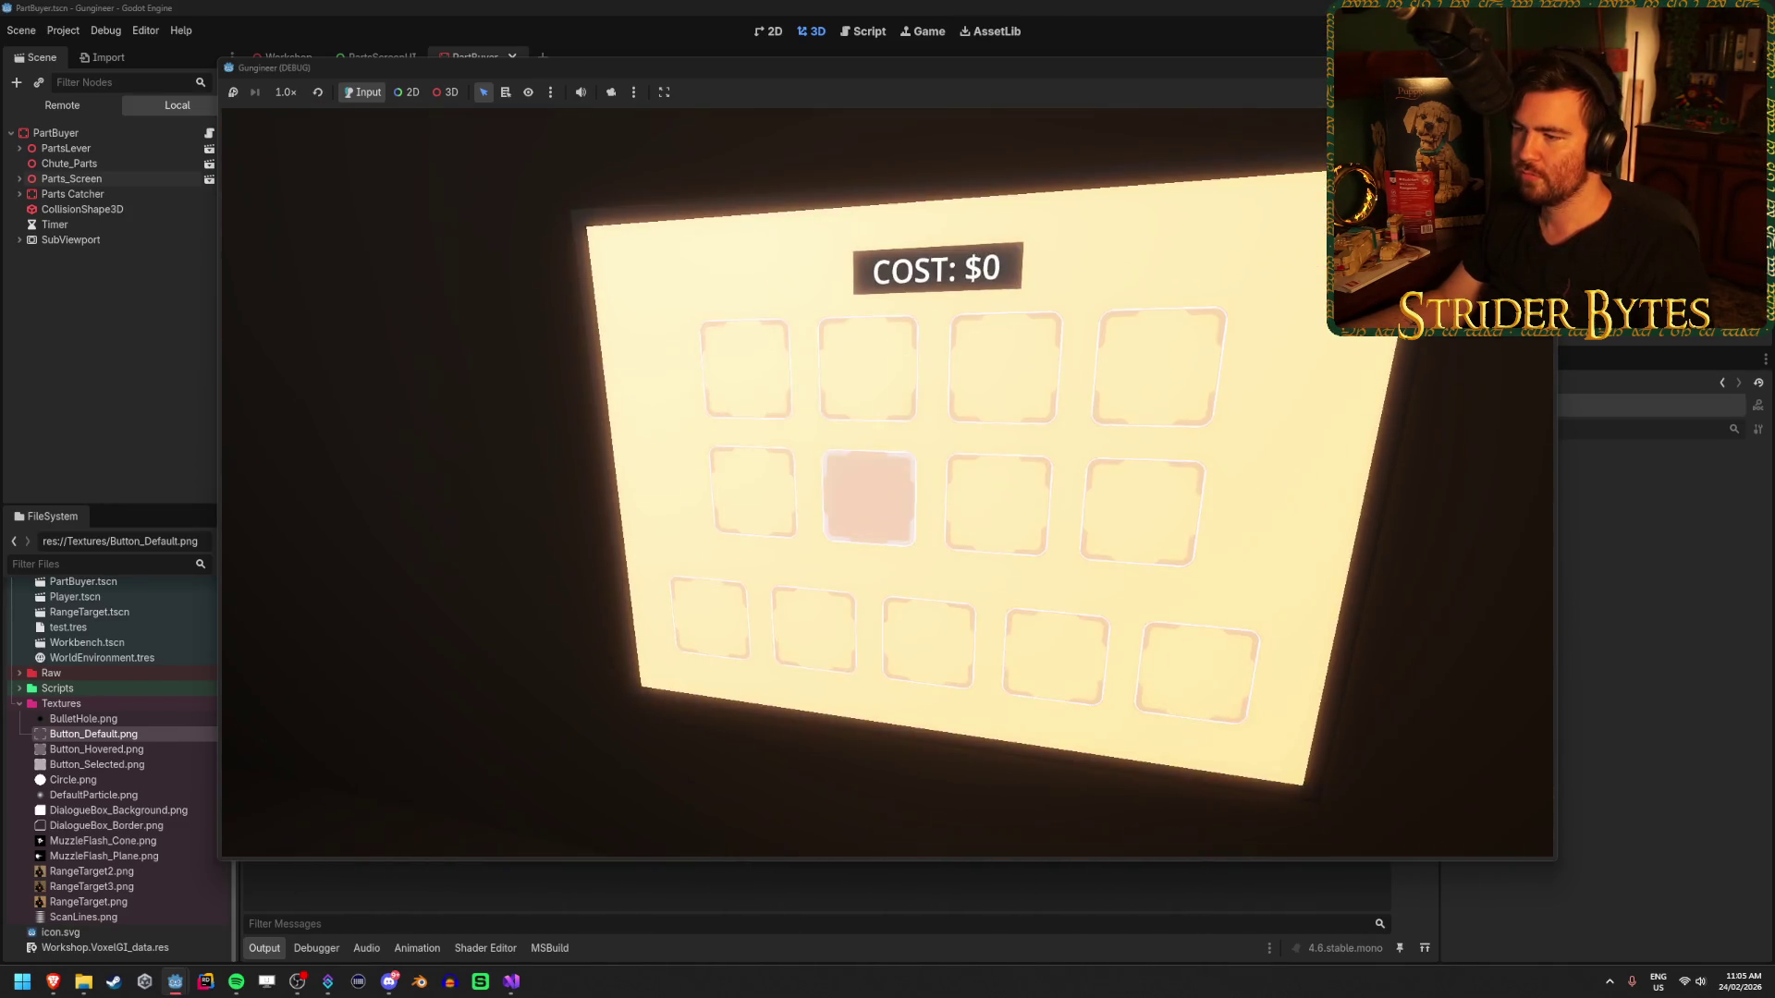
key("s")
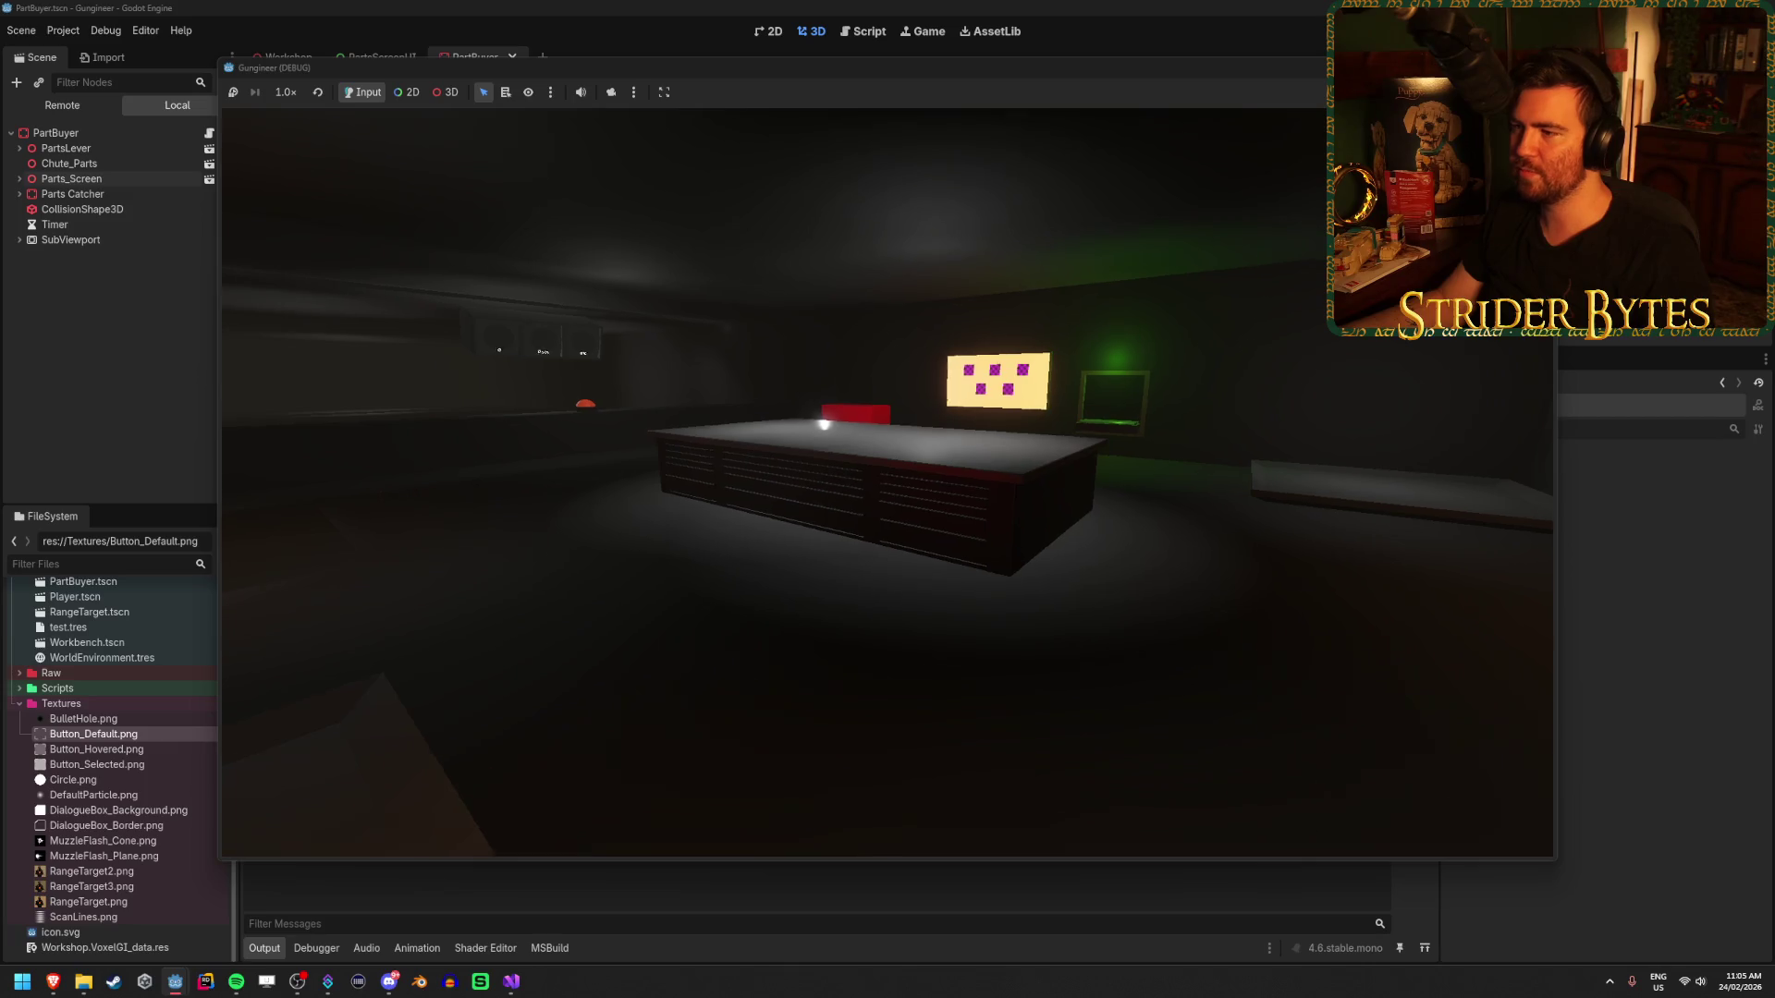
- Walk to the laptop, open its UPGRADES screen, then close it
key("w")
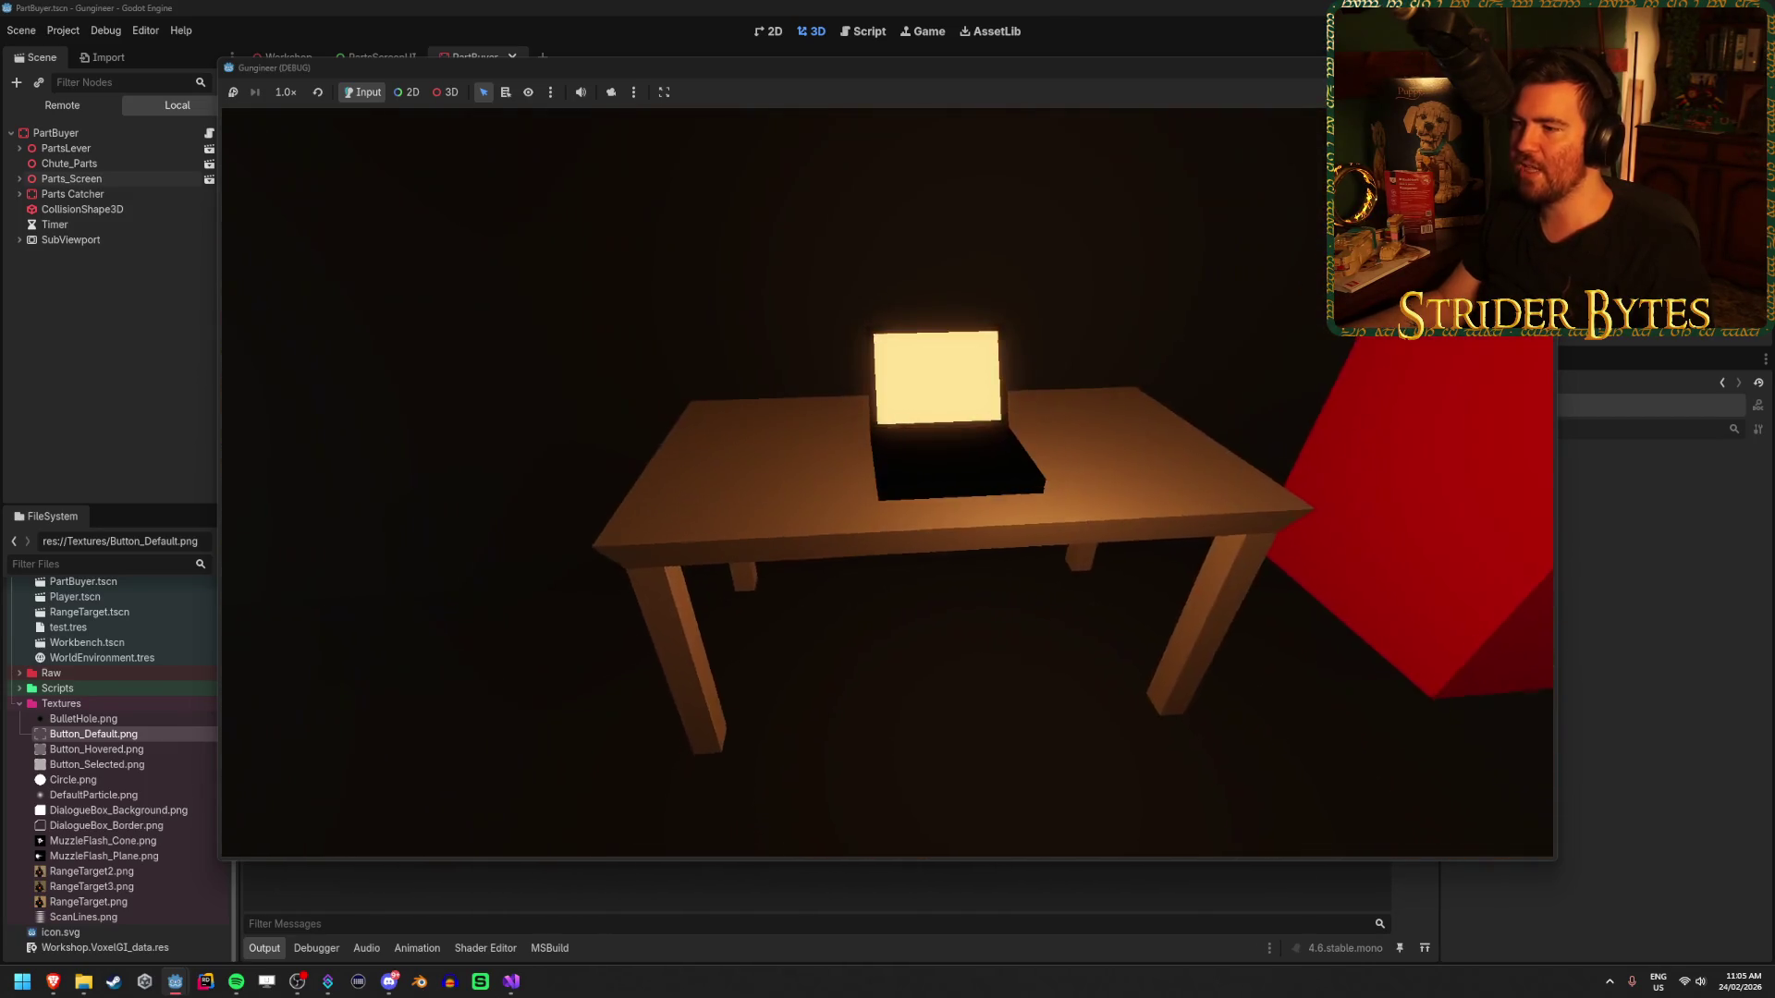
key("e")
key("Escape")
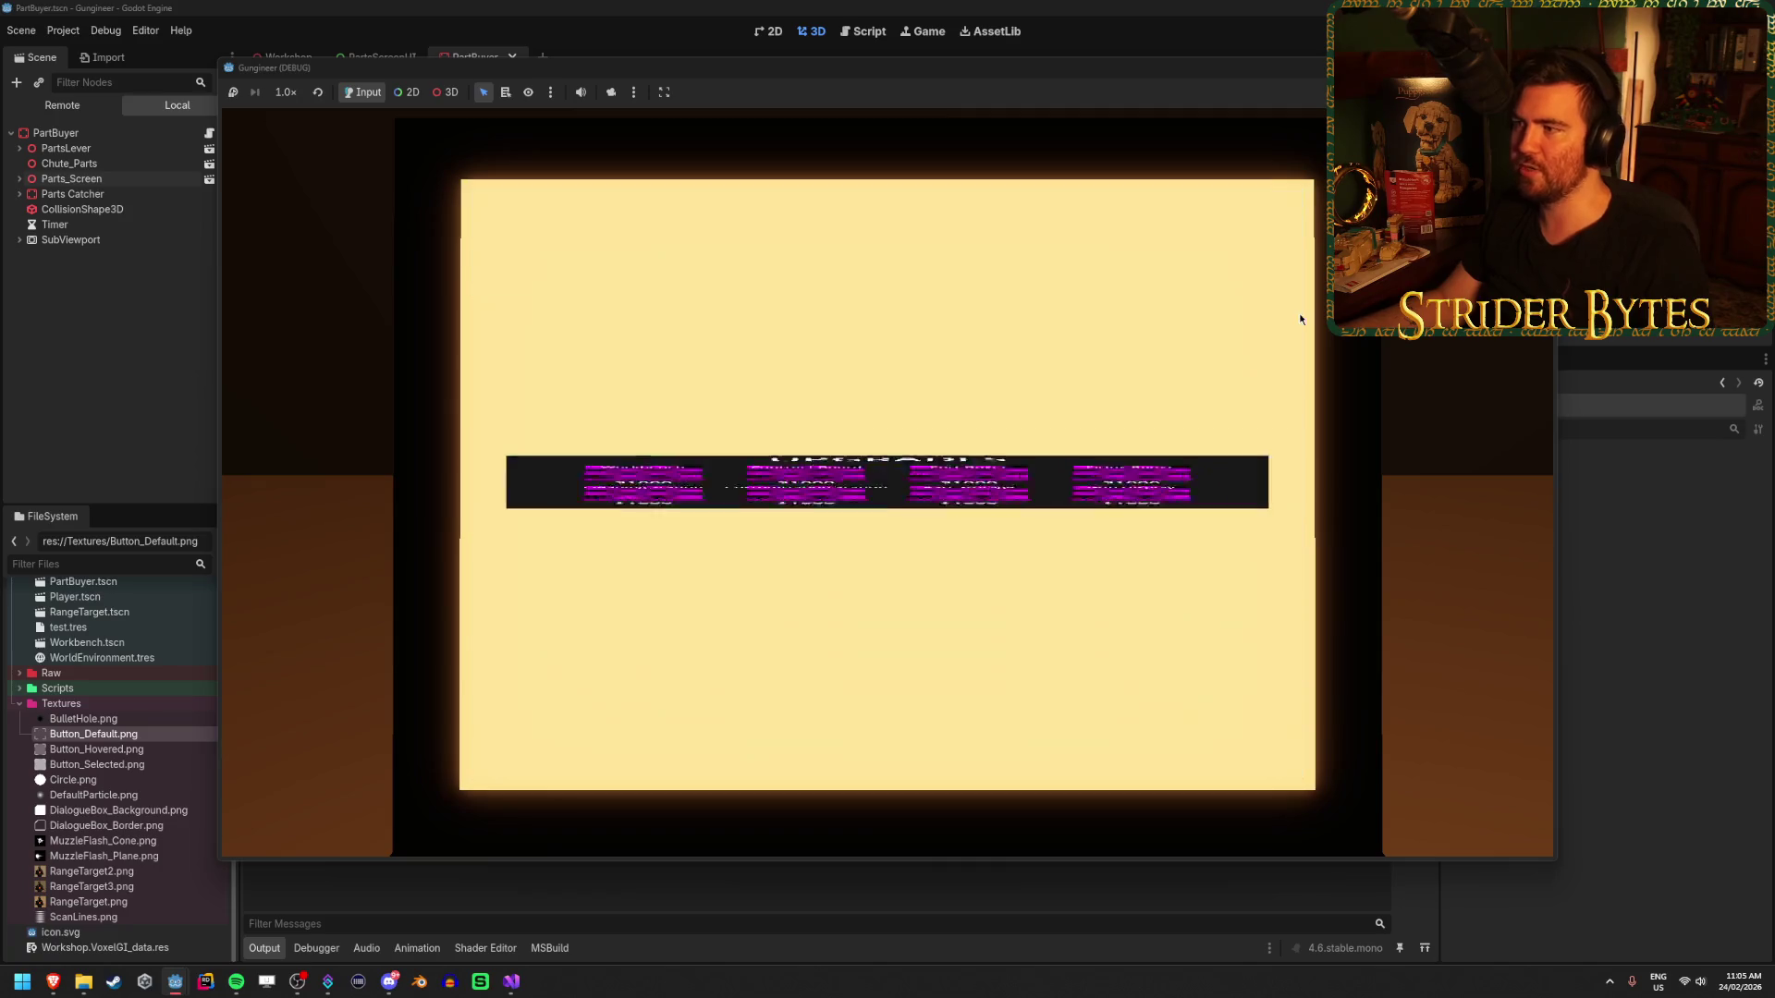
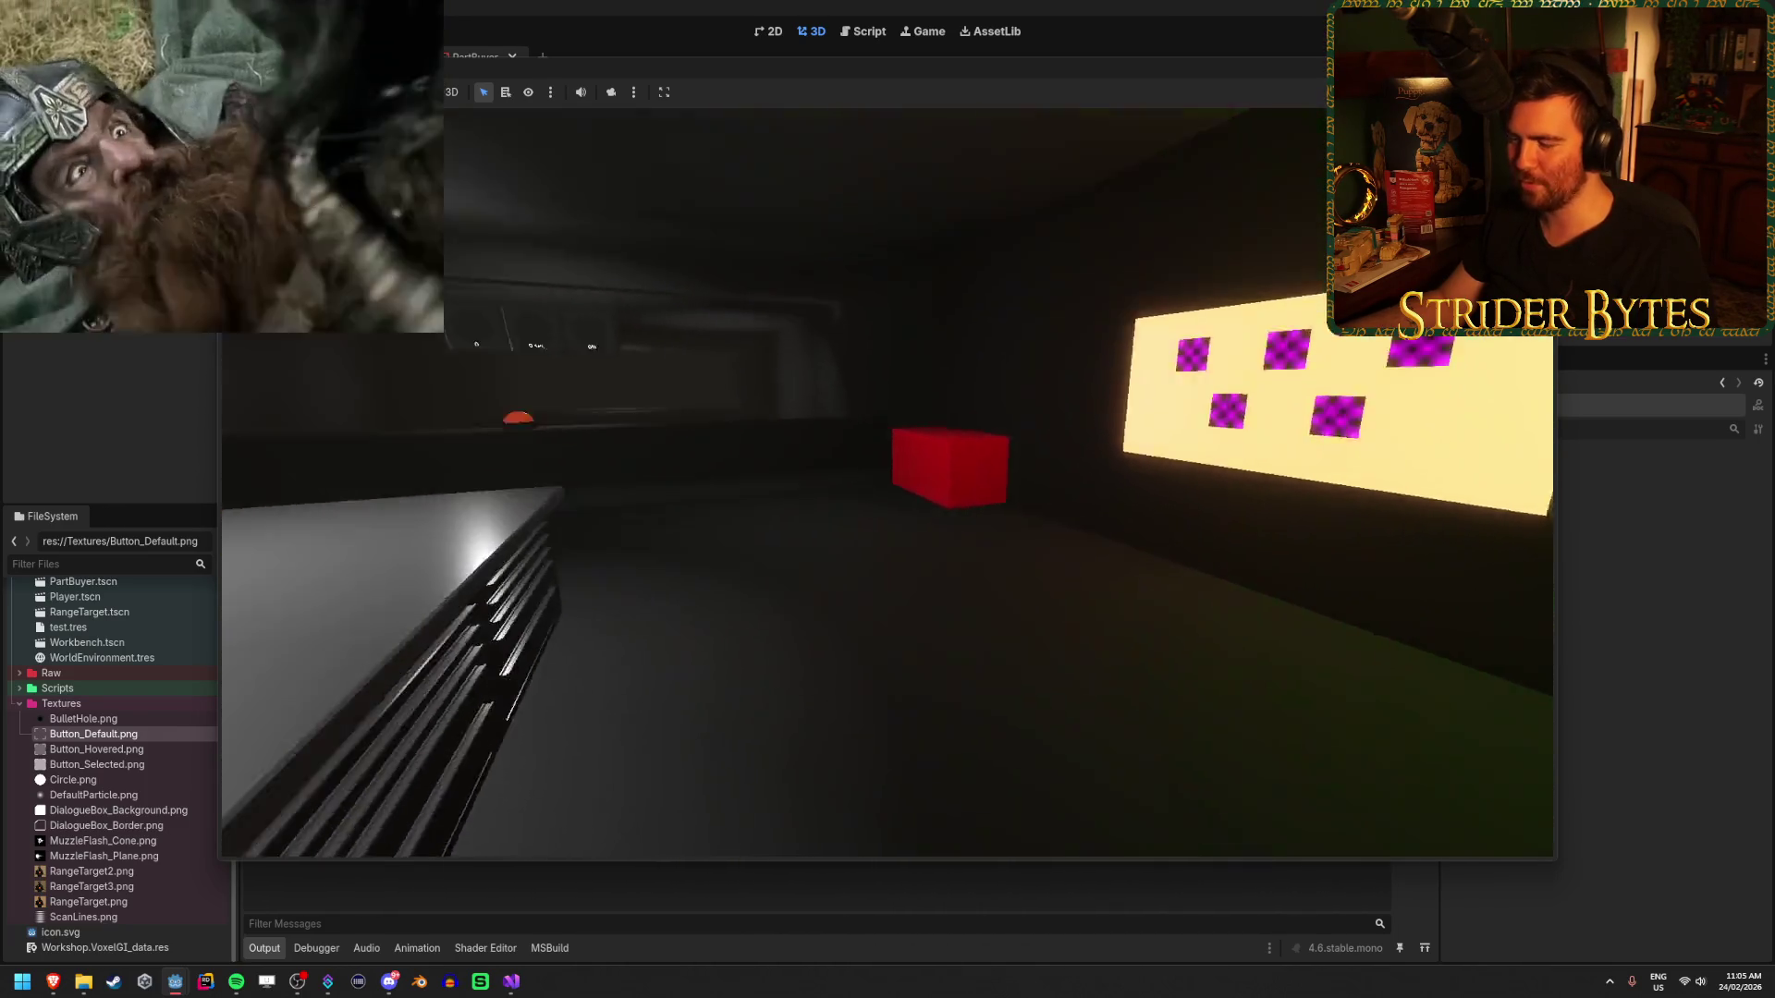
- Walk the player to the part-buyer screen's button grid, then stop the game with F8
key("w")
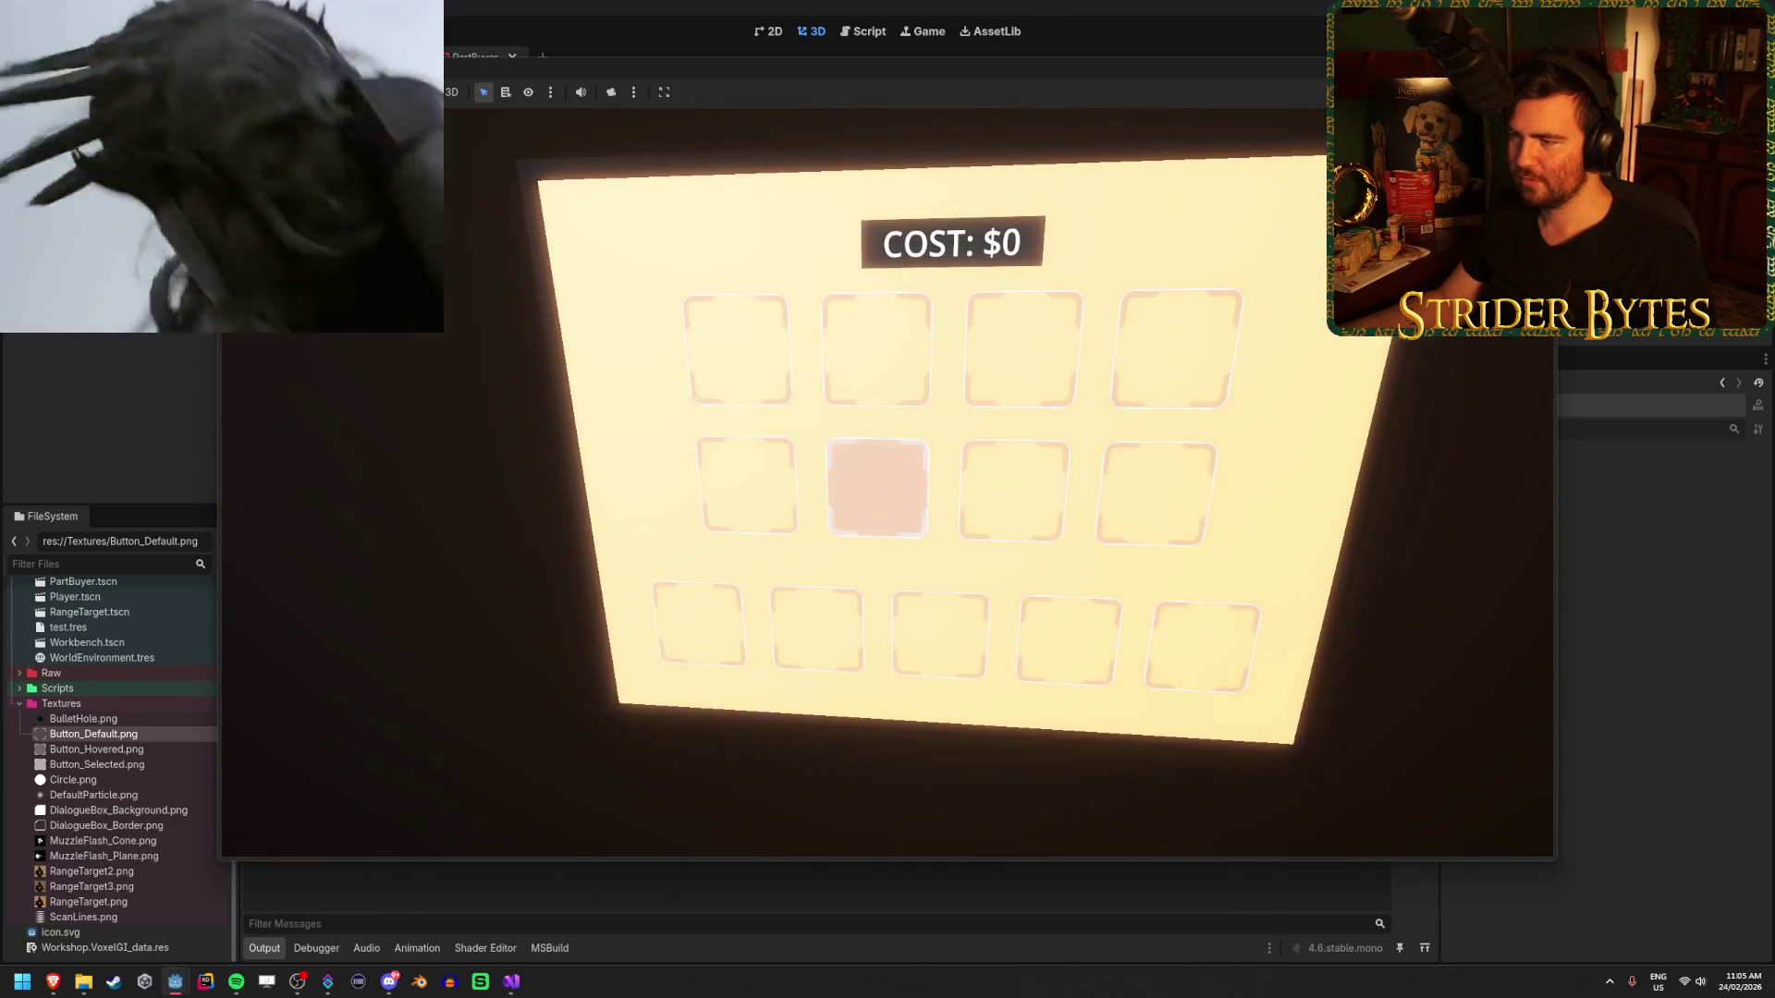
key("s")
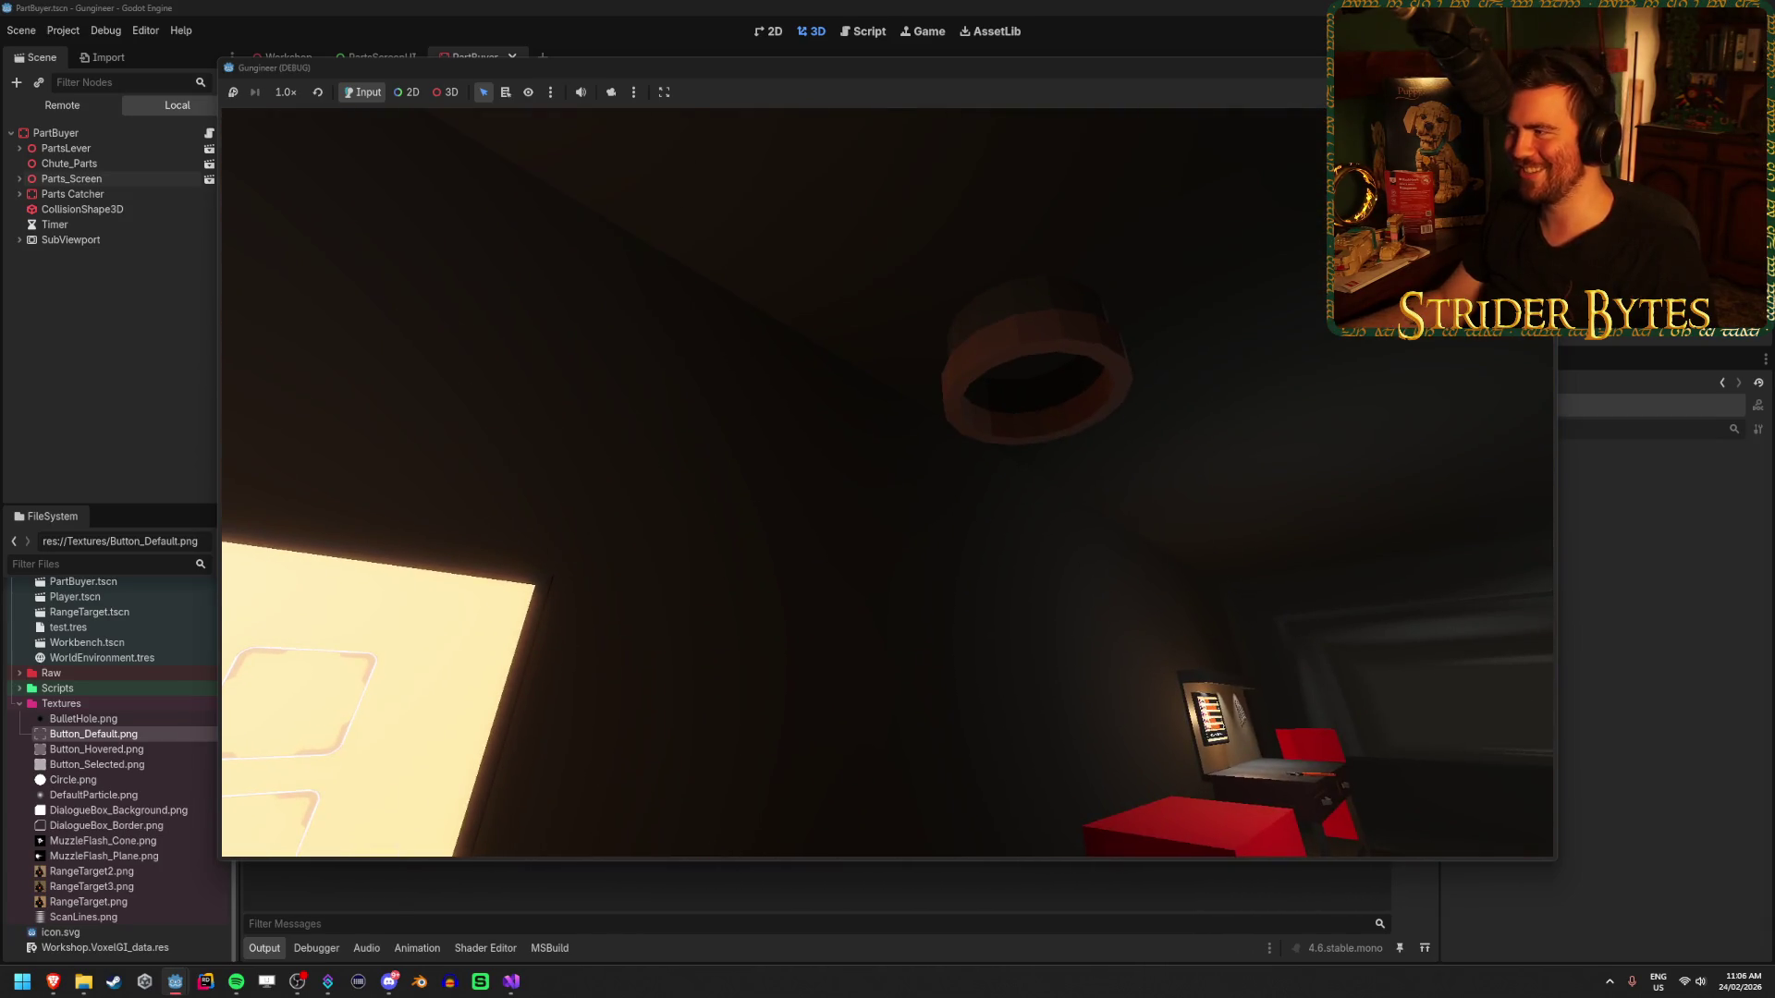
key("F8")
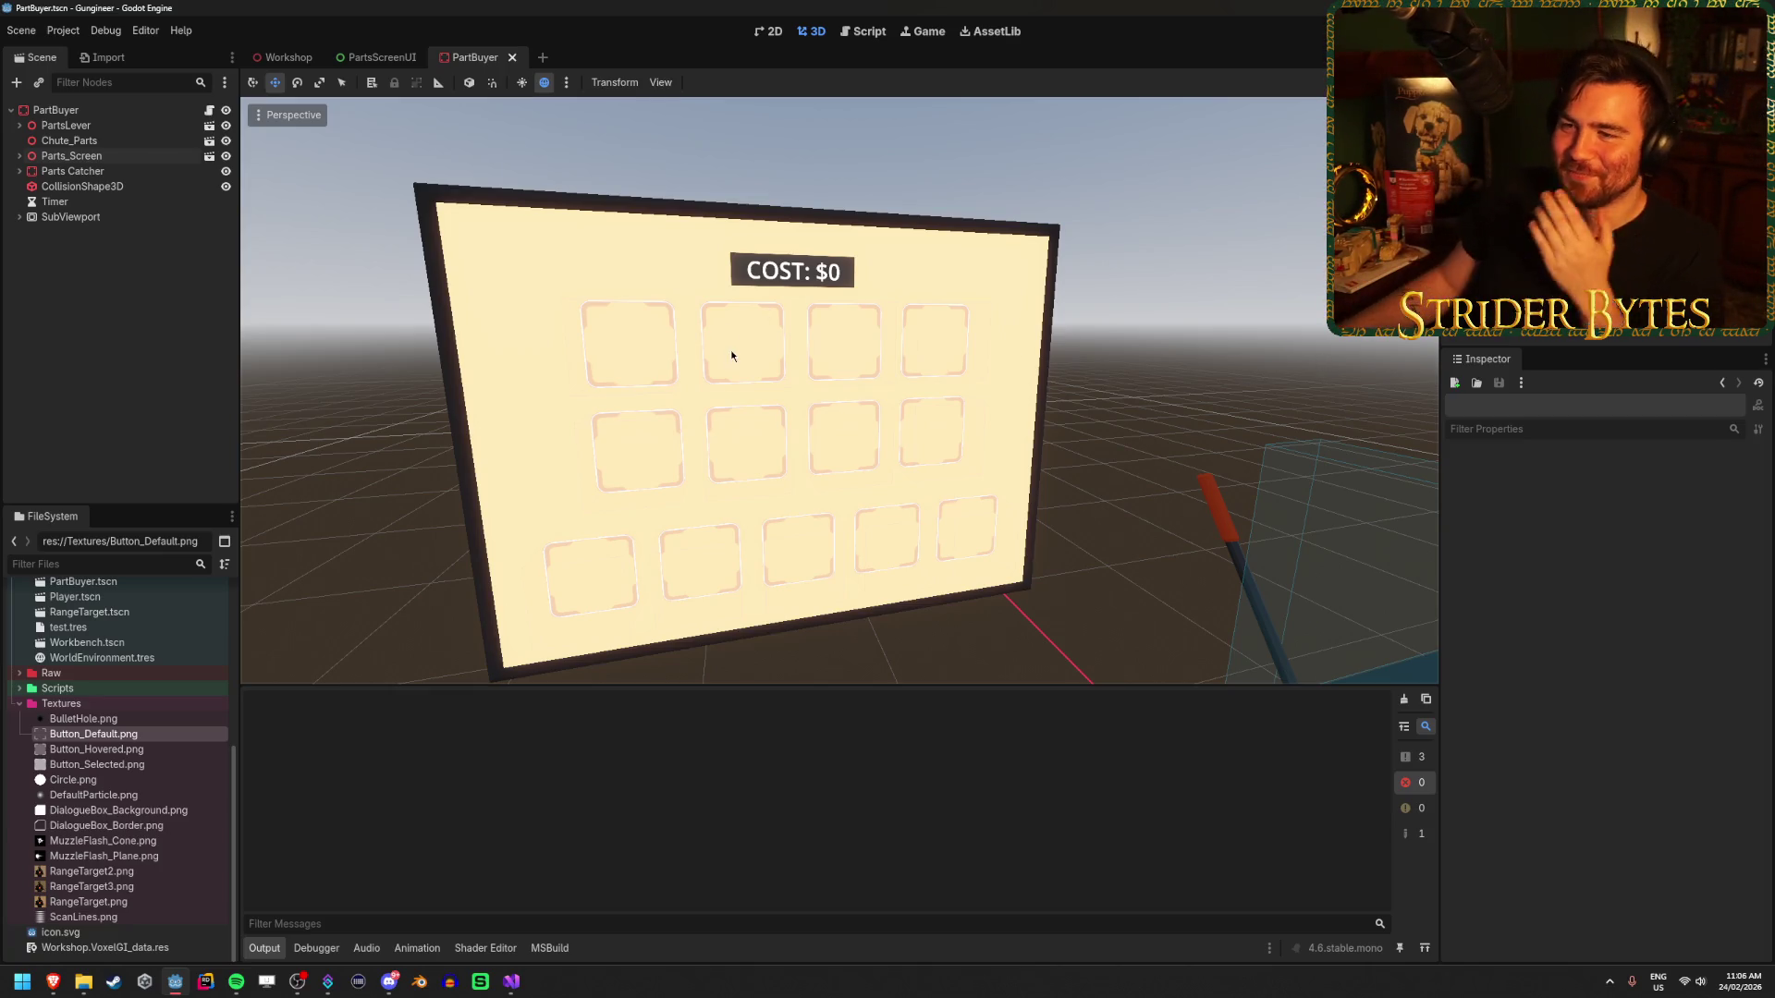
- Switch to Visual Studio to view the PartScreenButton.cs code
left_click(506, 987)
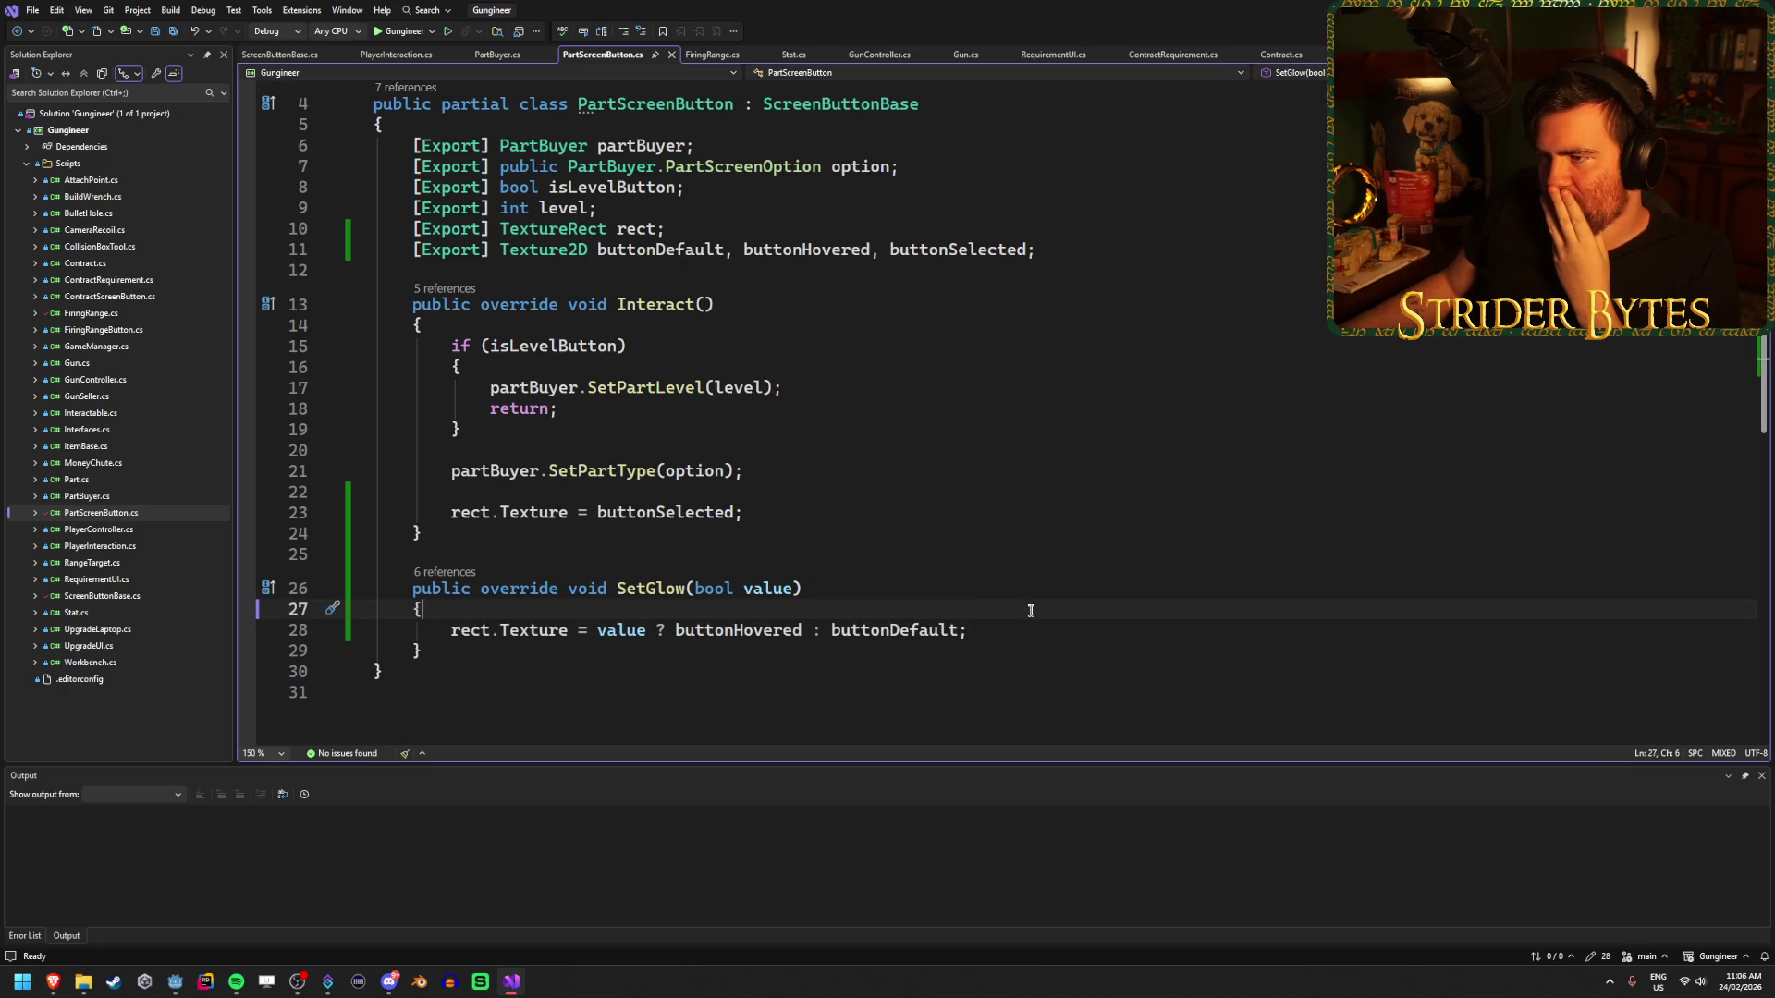
- Check the Texture2D declarations in PartScreenButton.cs, then scroll through PartBuyer.cs
left_click(497, 268)
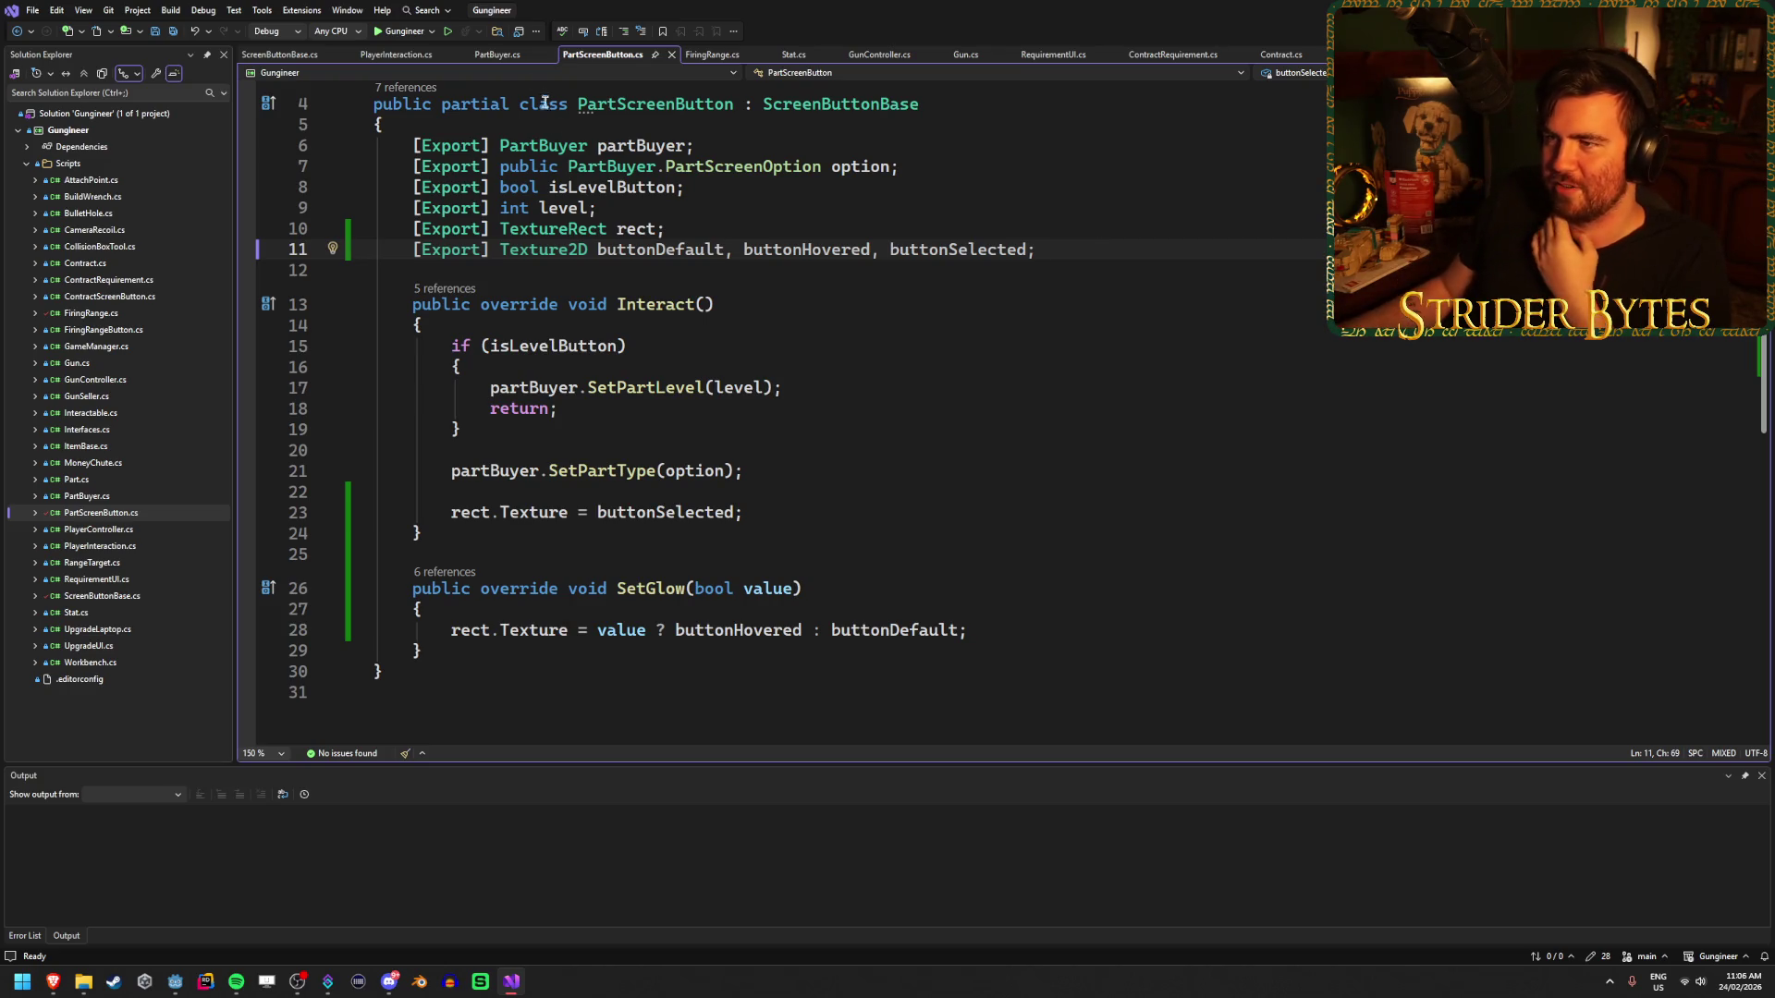
left_click(504, 55)
scroll(922, 494, "up", 5)
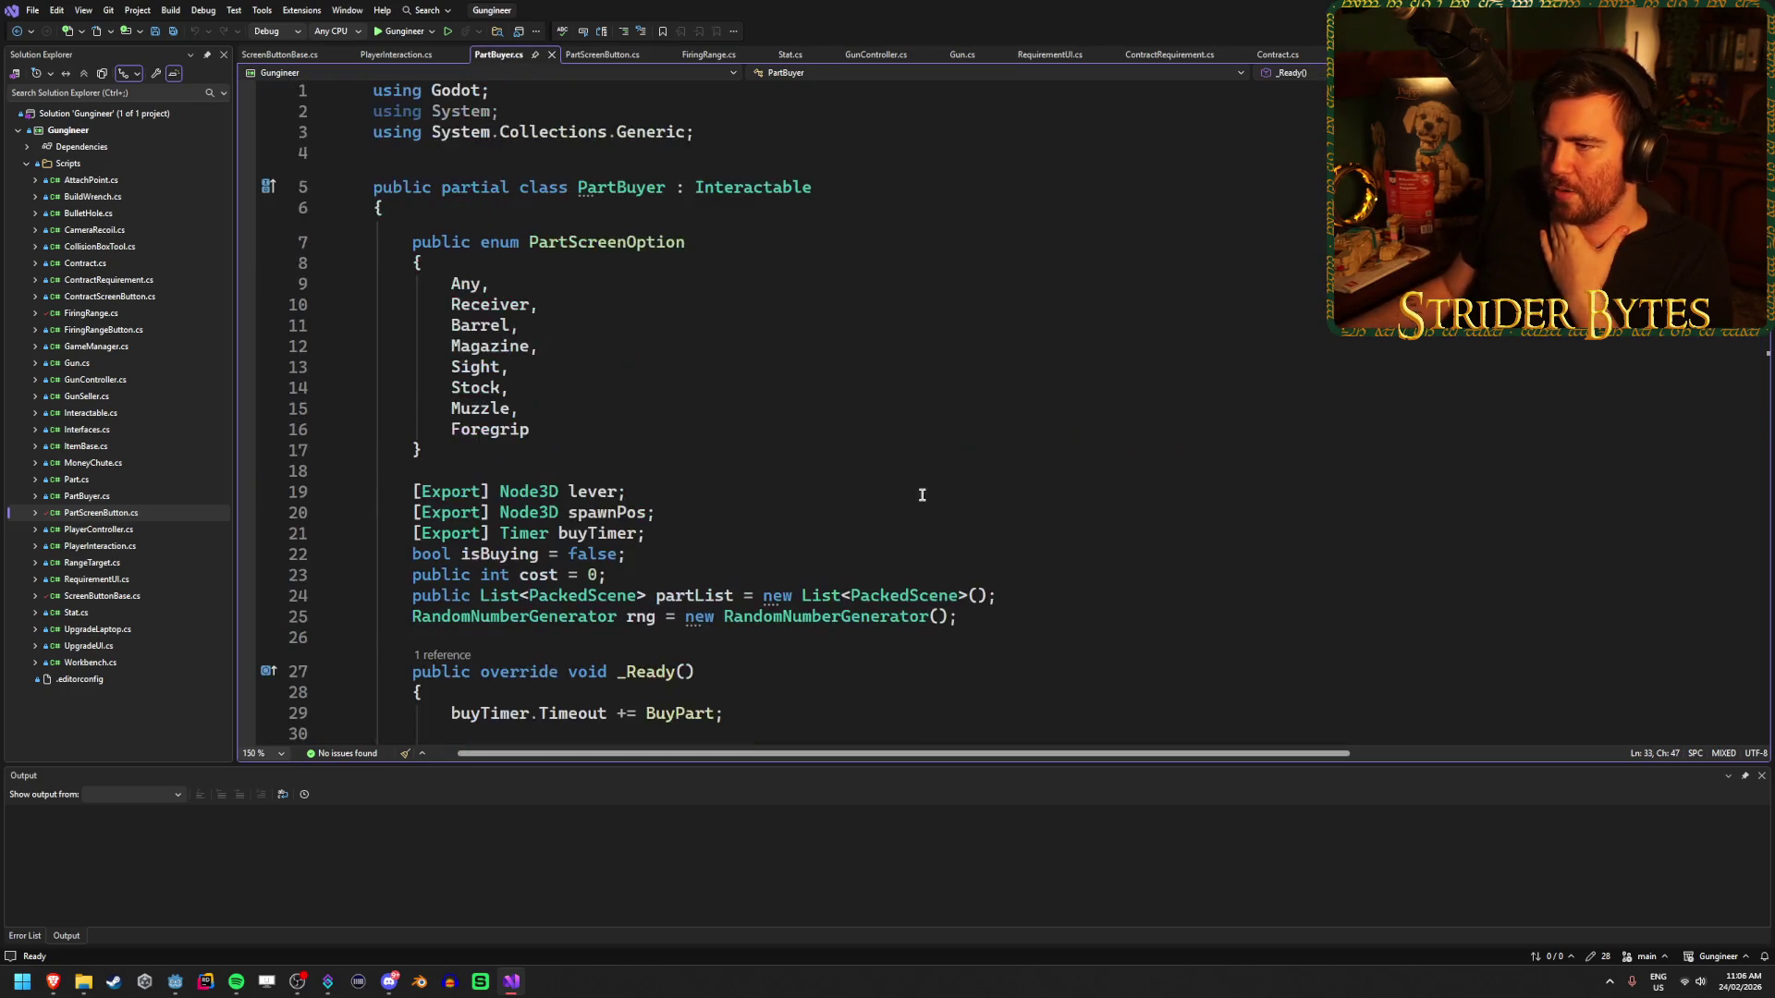
scroll(922, 494, "down", 2)
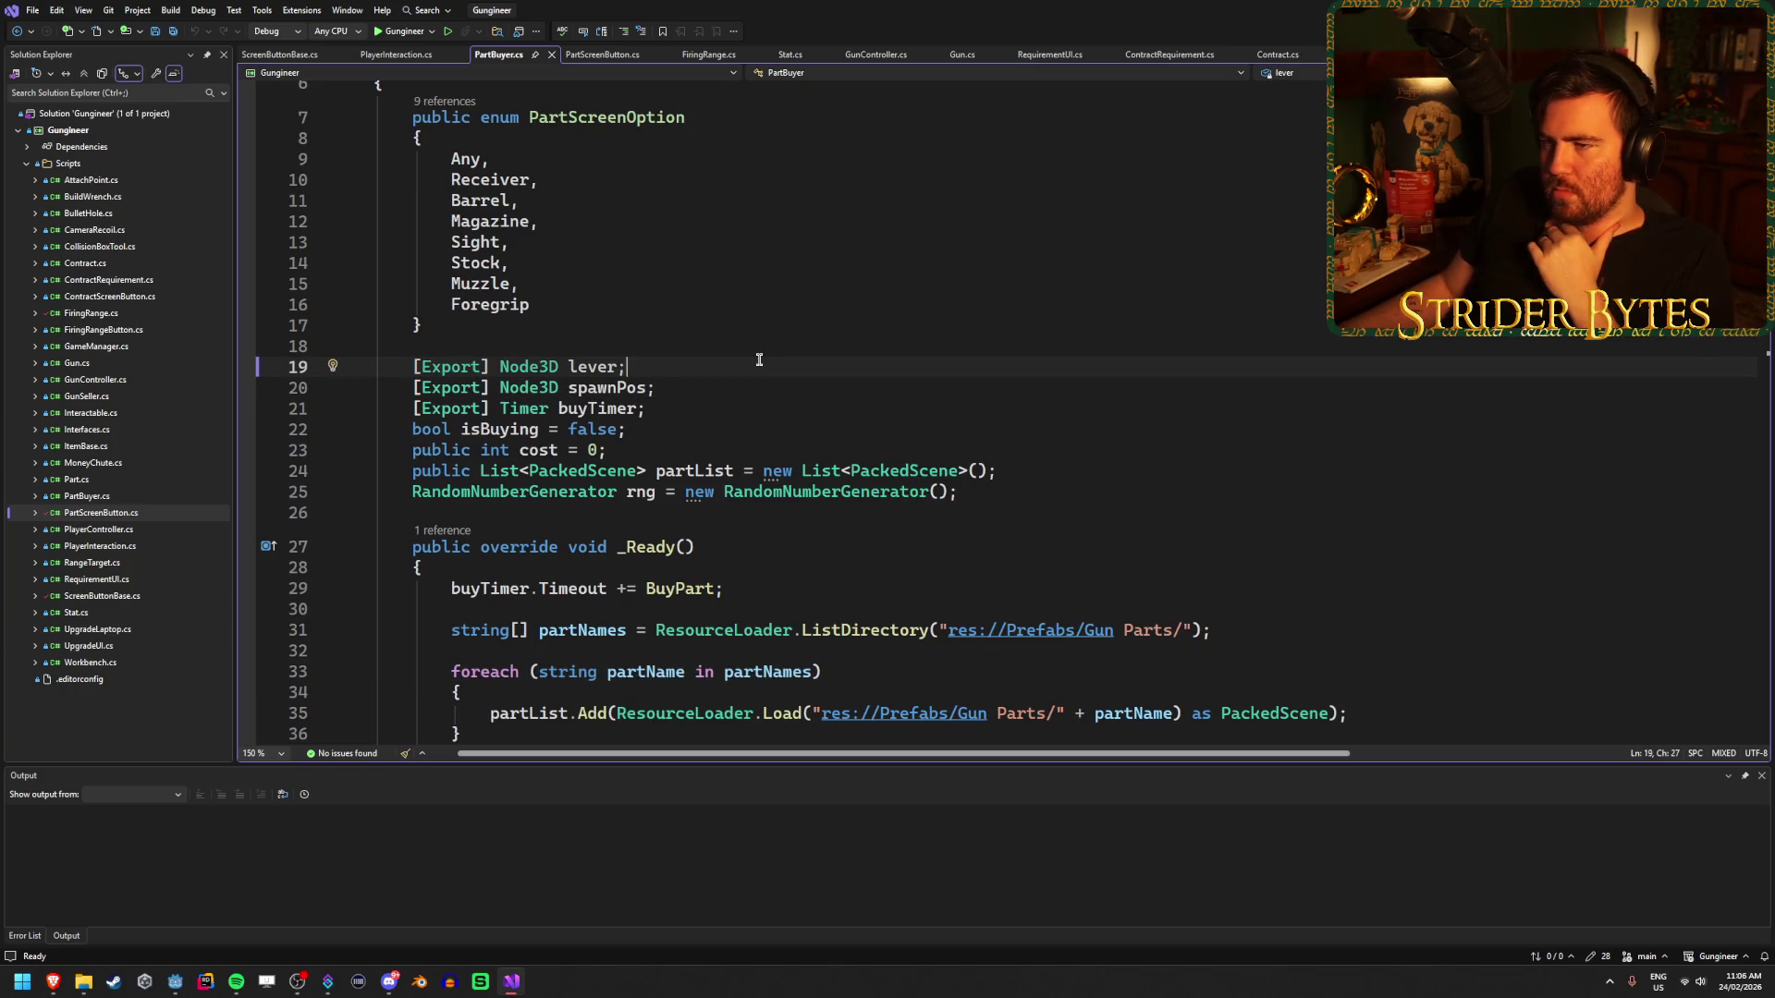
scroll(759, 359, "down", 10)
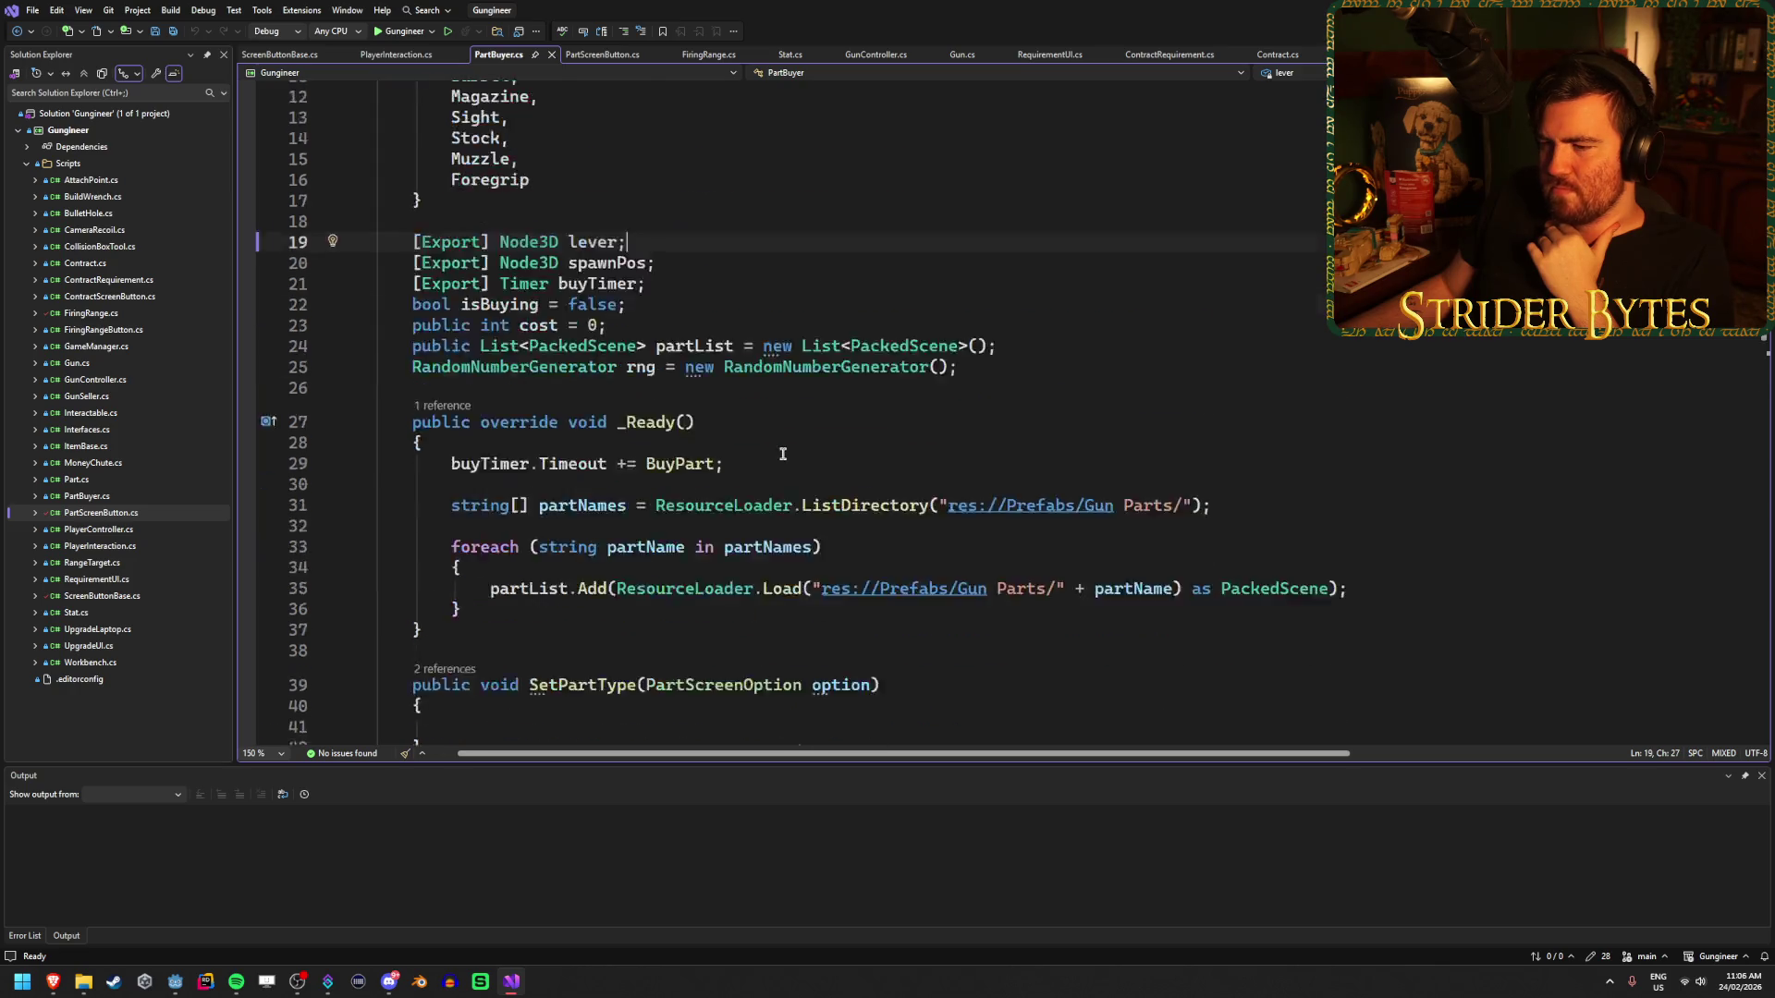
scroll(782, 459, "up", 3)
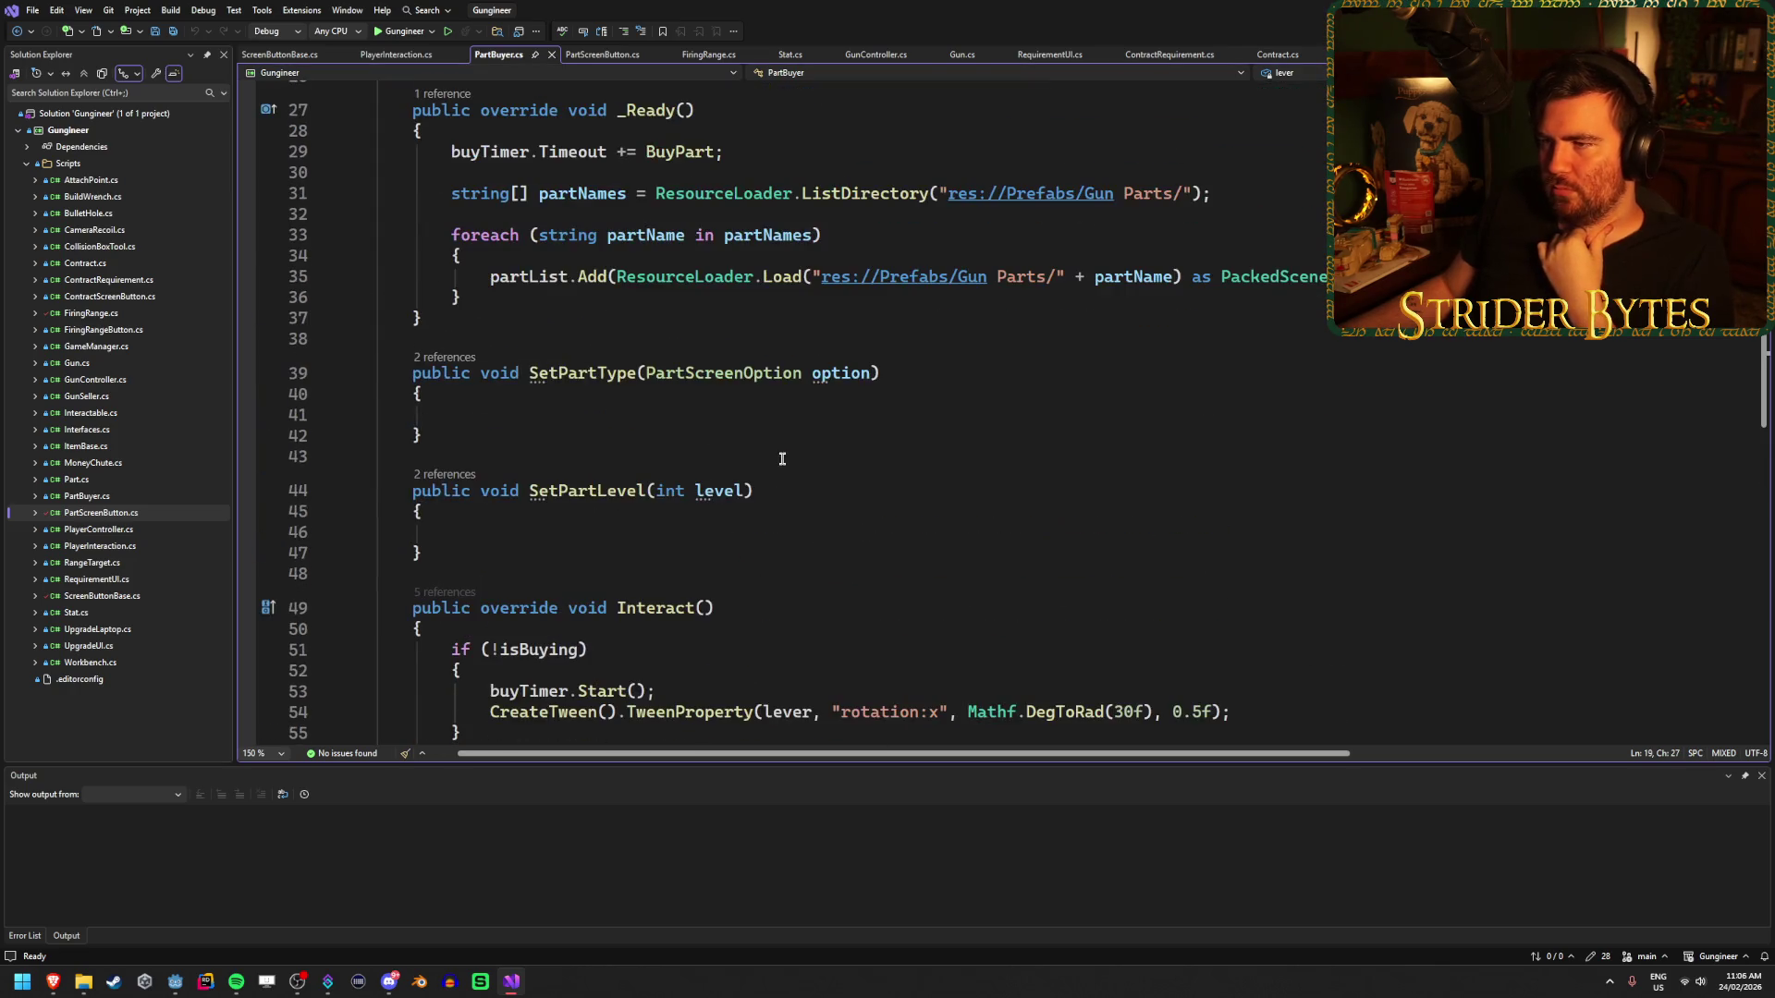
- Review PartBuyer's SetPartLevel method, then return to PartScreenButton.cs and the Godot editor
left_click(517, 532)
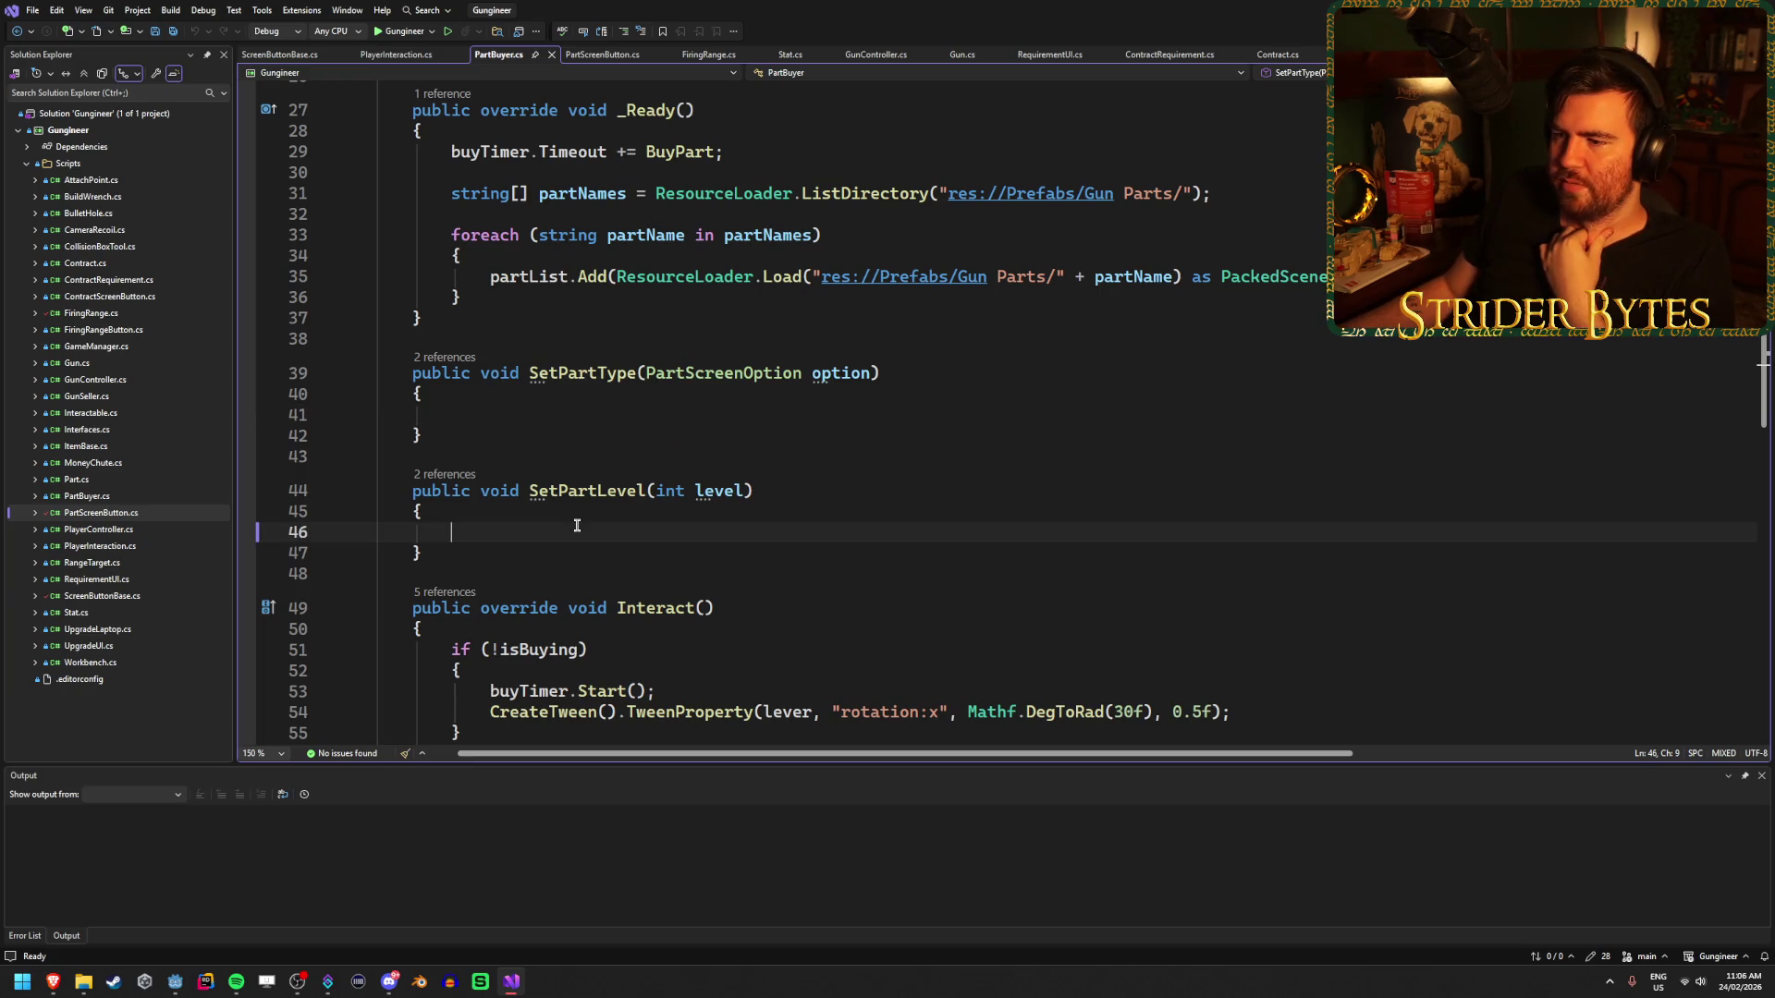
scroll(580, 412, "down", 5)
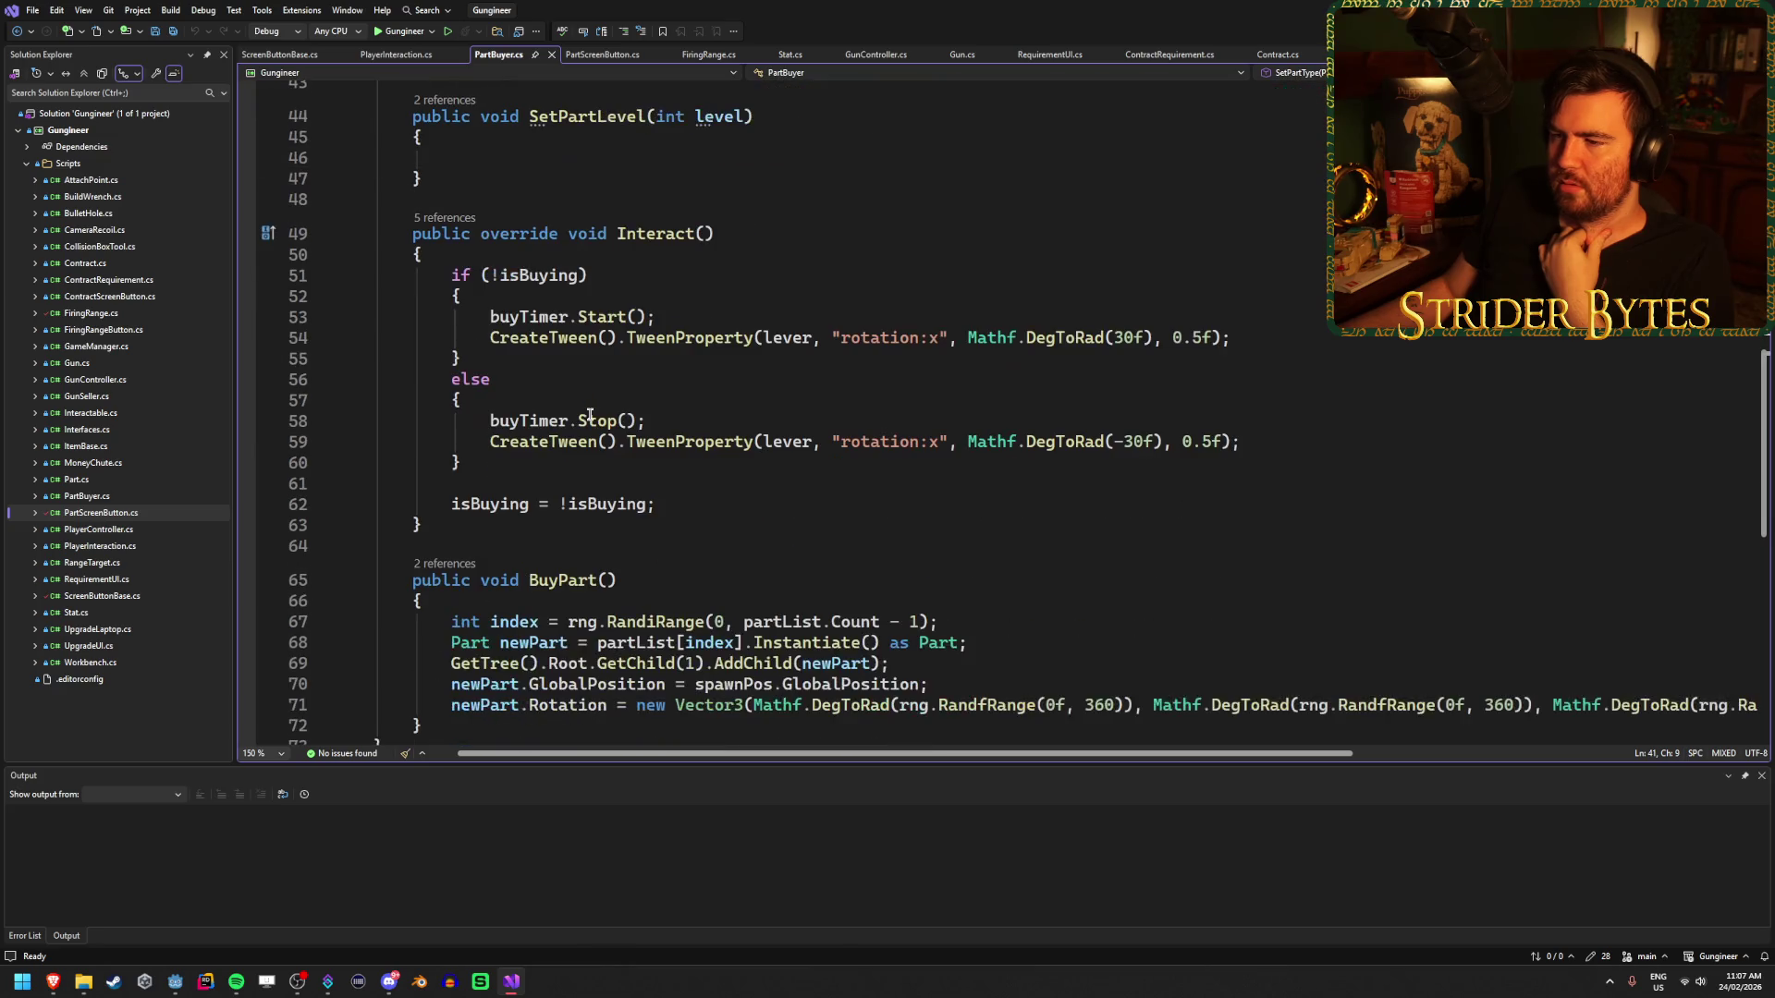
scroll(590, 415, "down", 4)
scroll(596, 415, "up", 9)
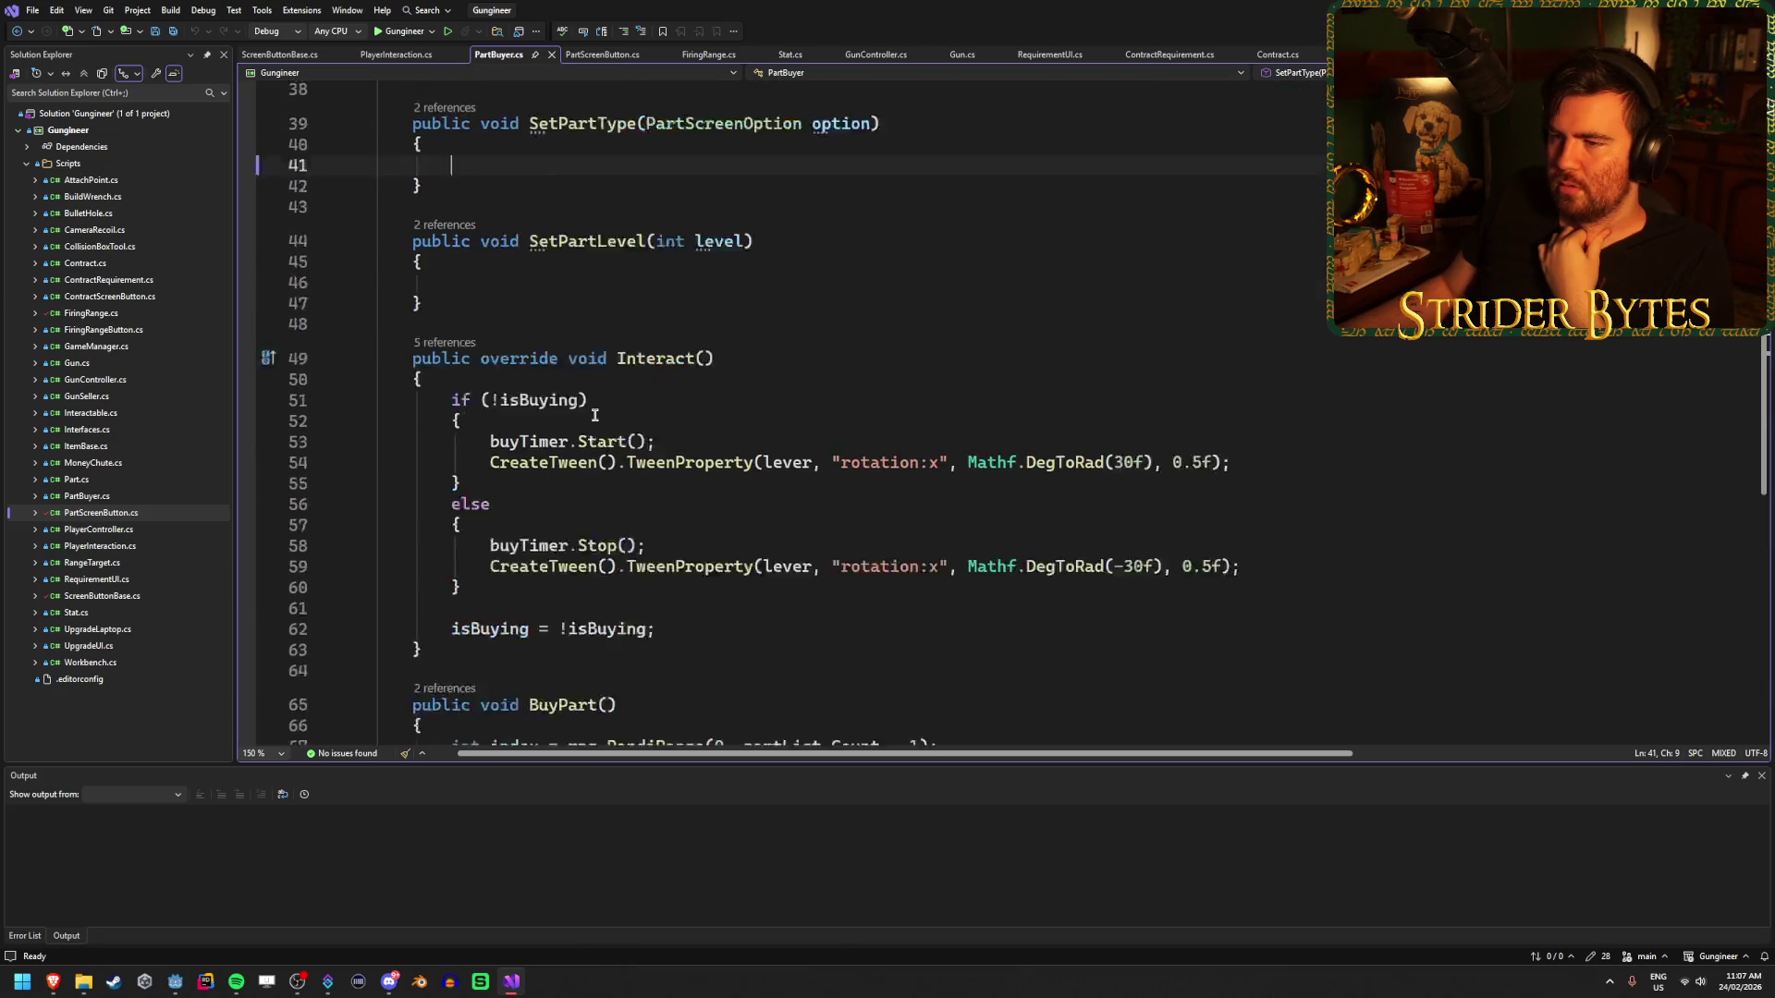
scroll(595, 415, "up", 3)
scroll(596, 415, "down", 2)
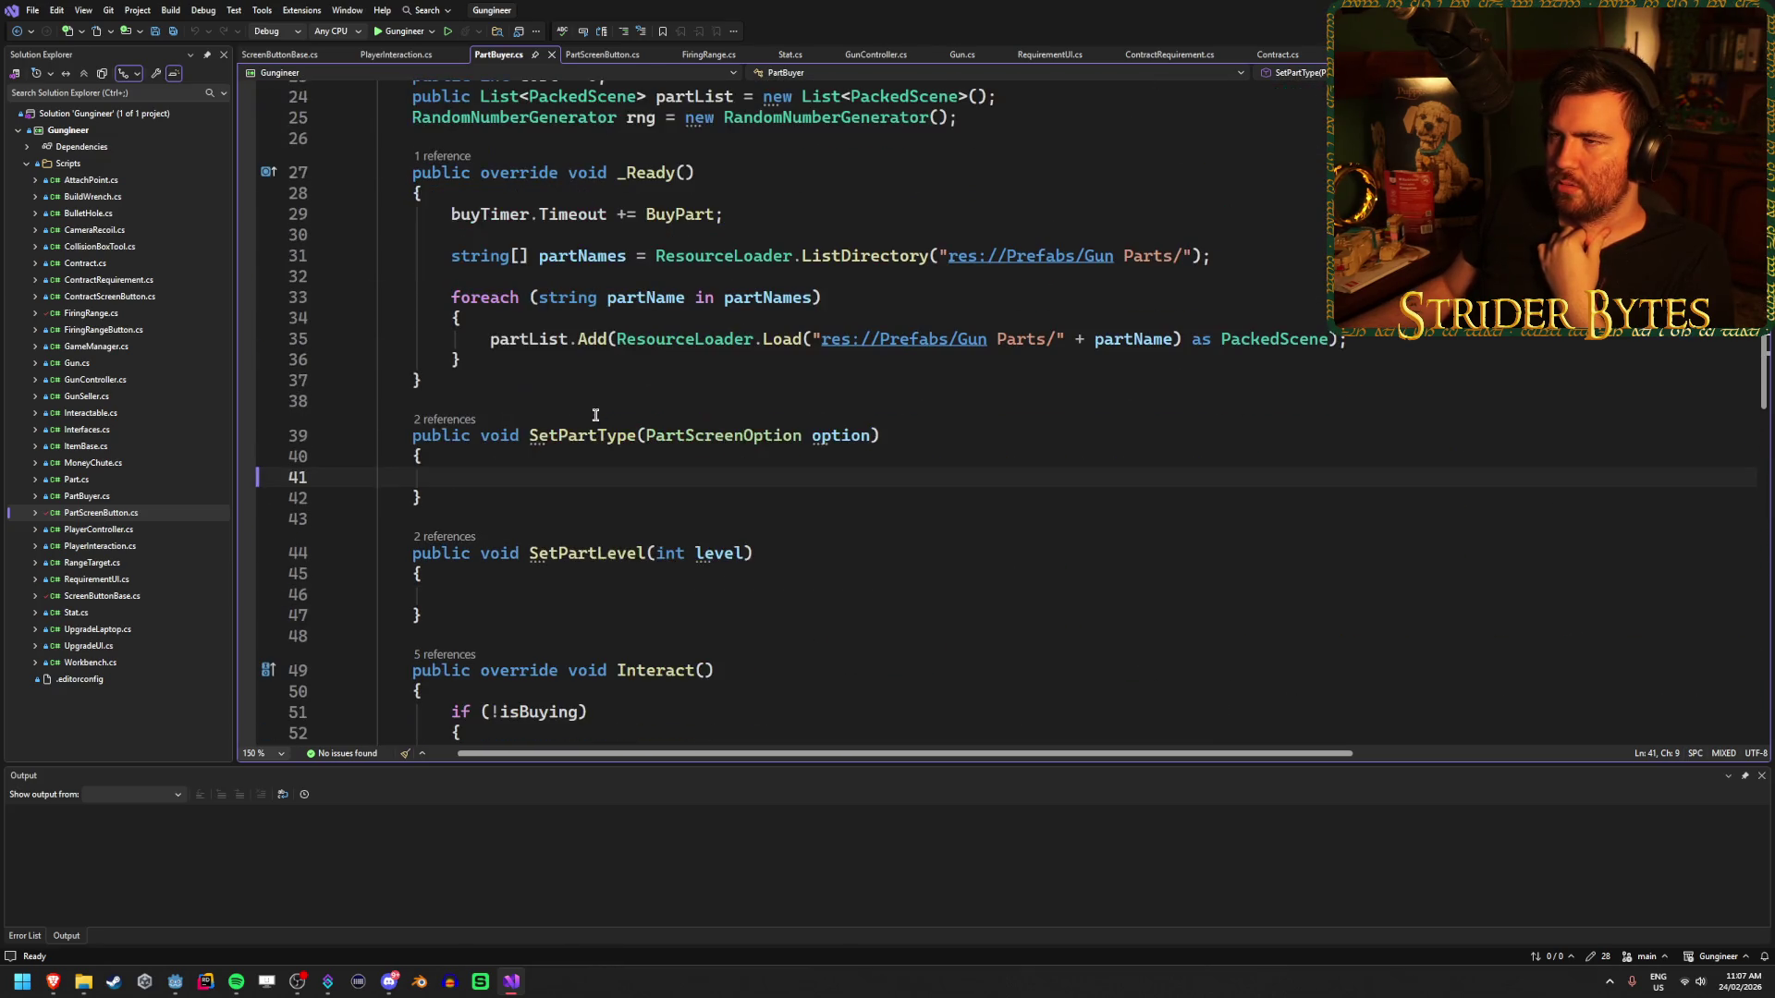
left_click(603, 56)
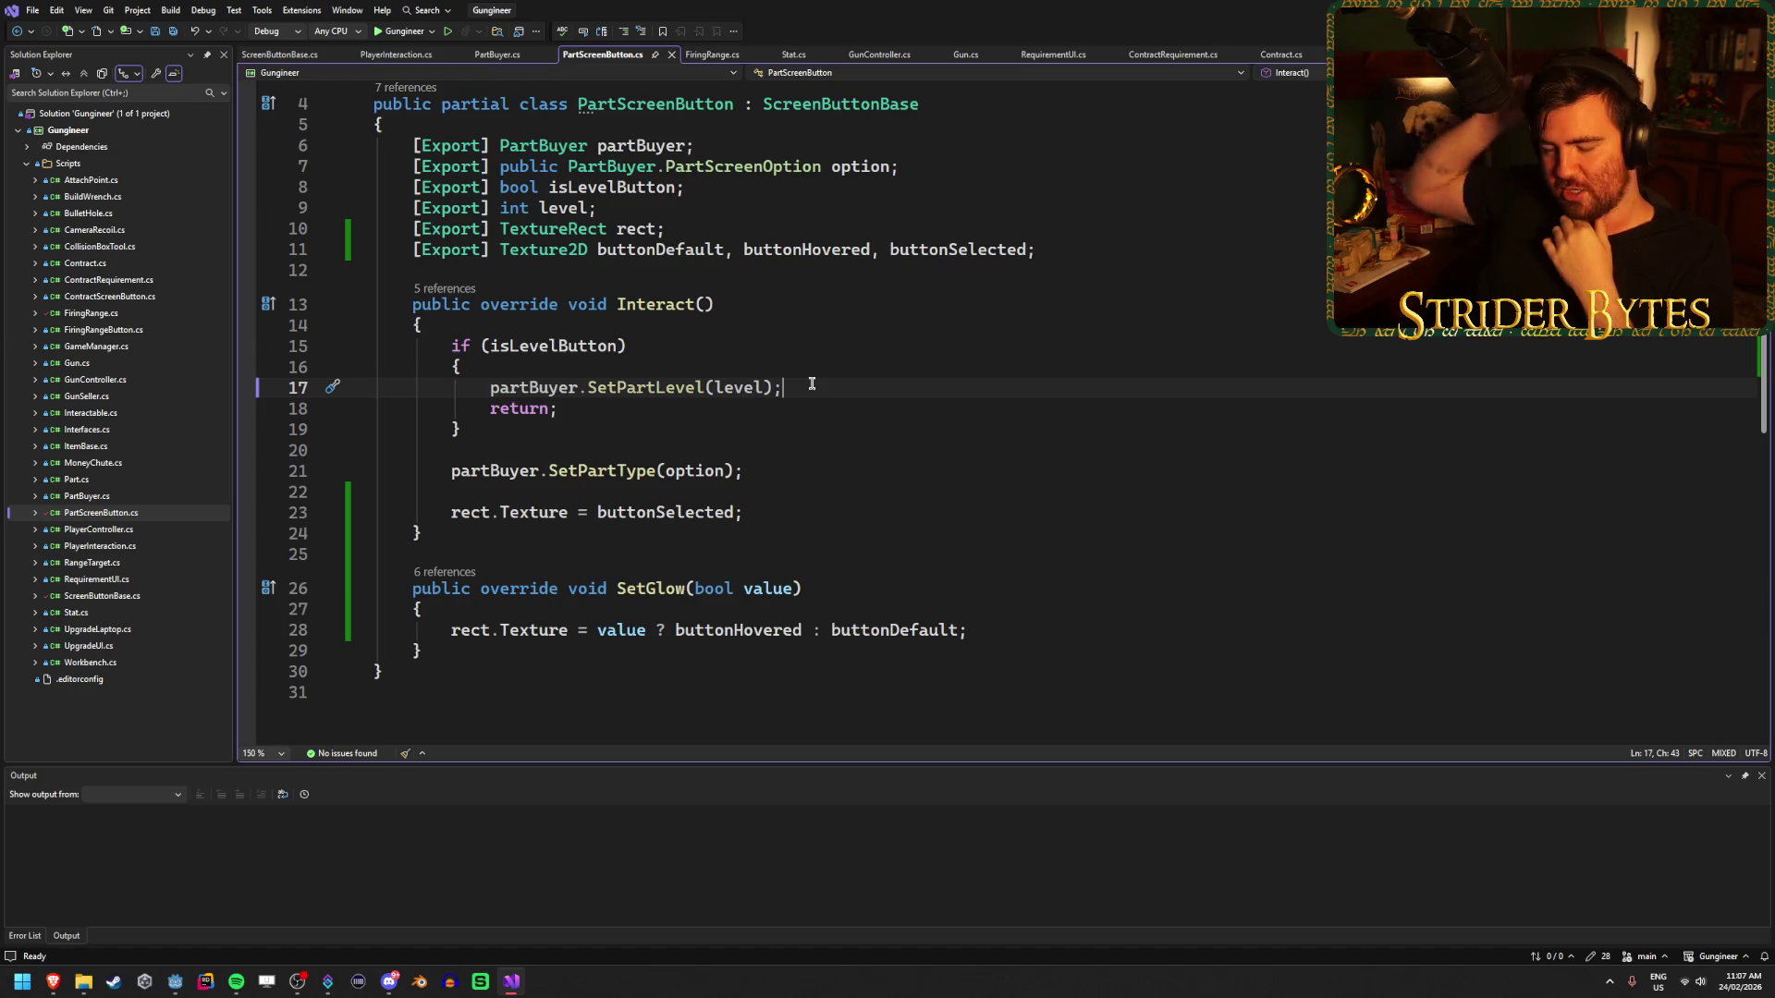
key("alt+Tab")
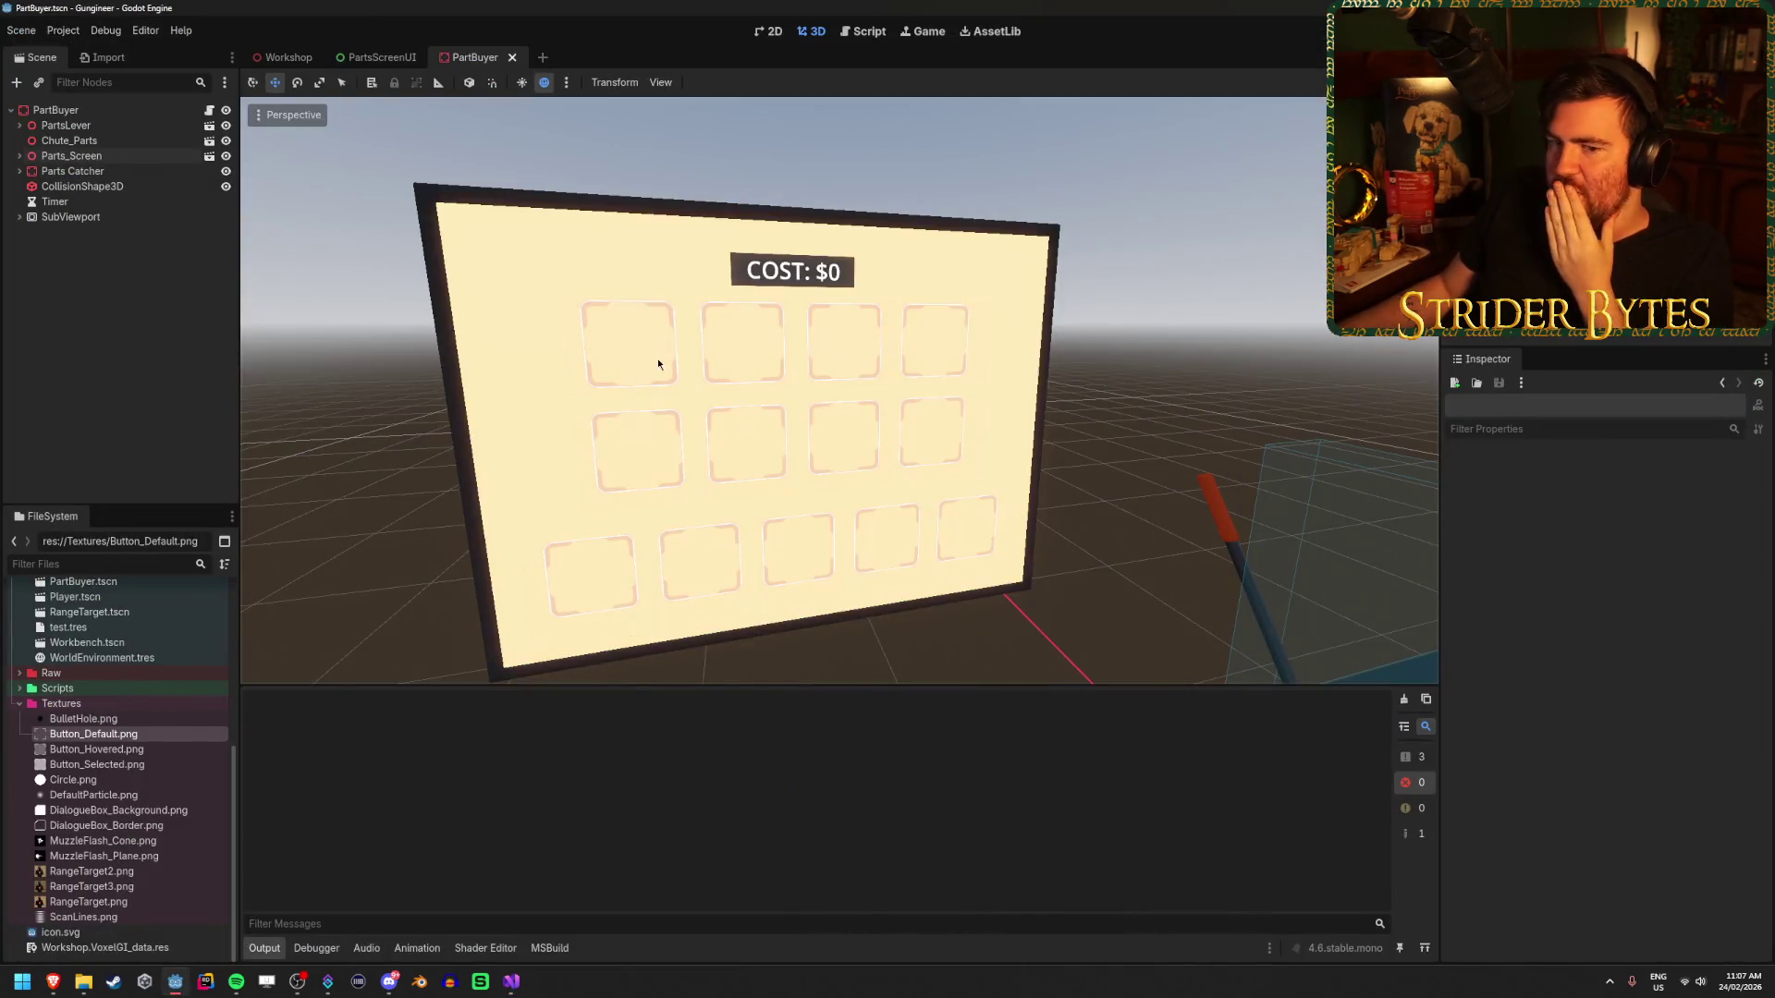
- Open the Workshop scene and build and run the game with F5
left_click(268, 58)
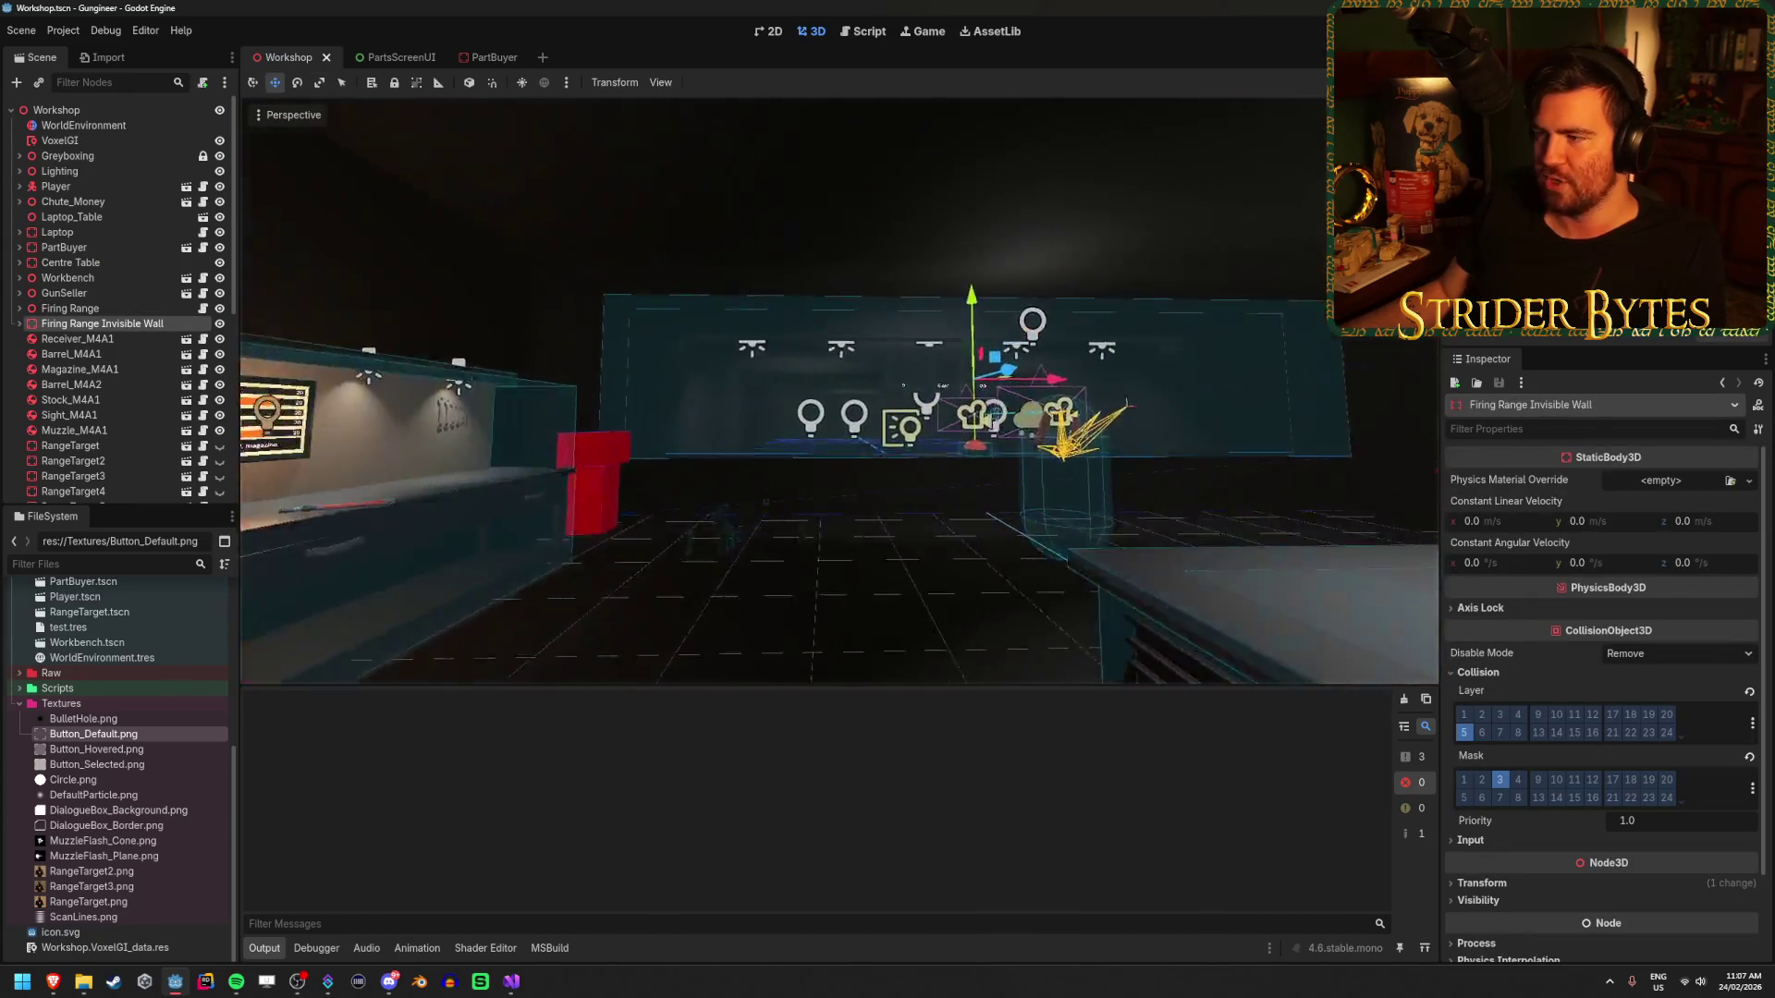
key("w")
key("F5")
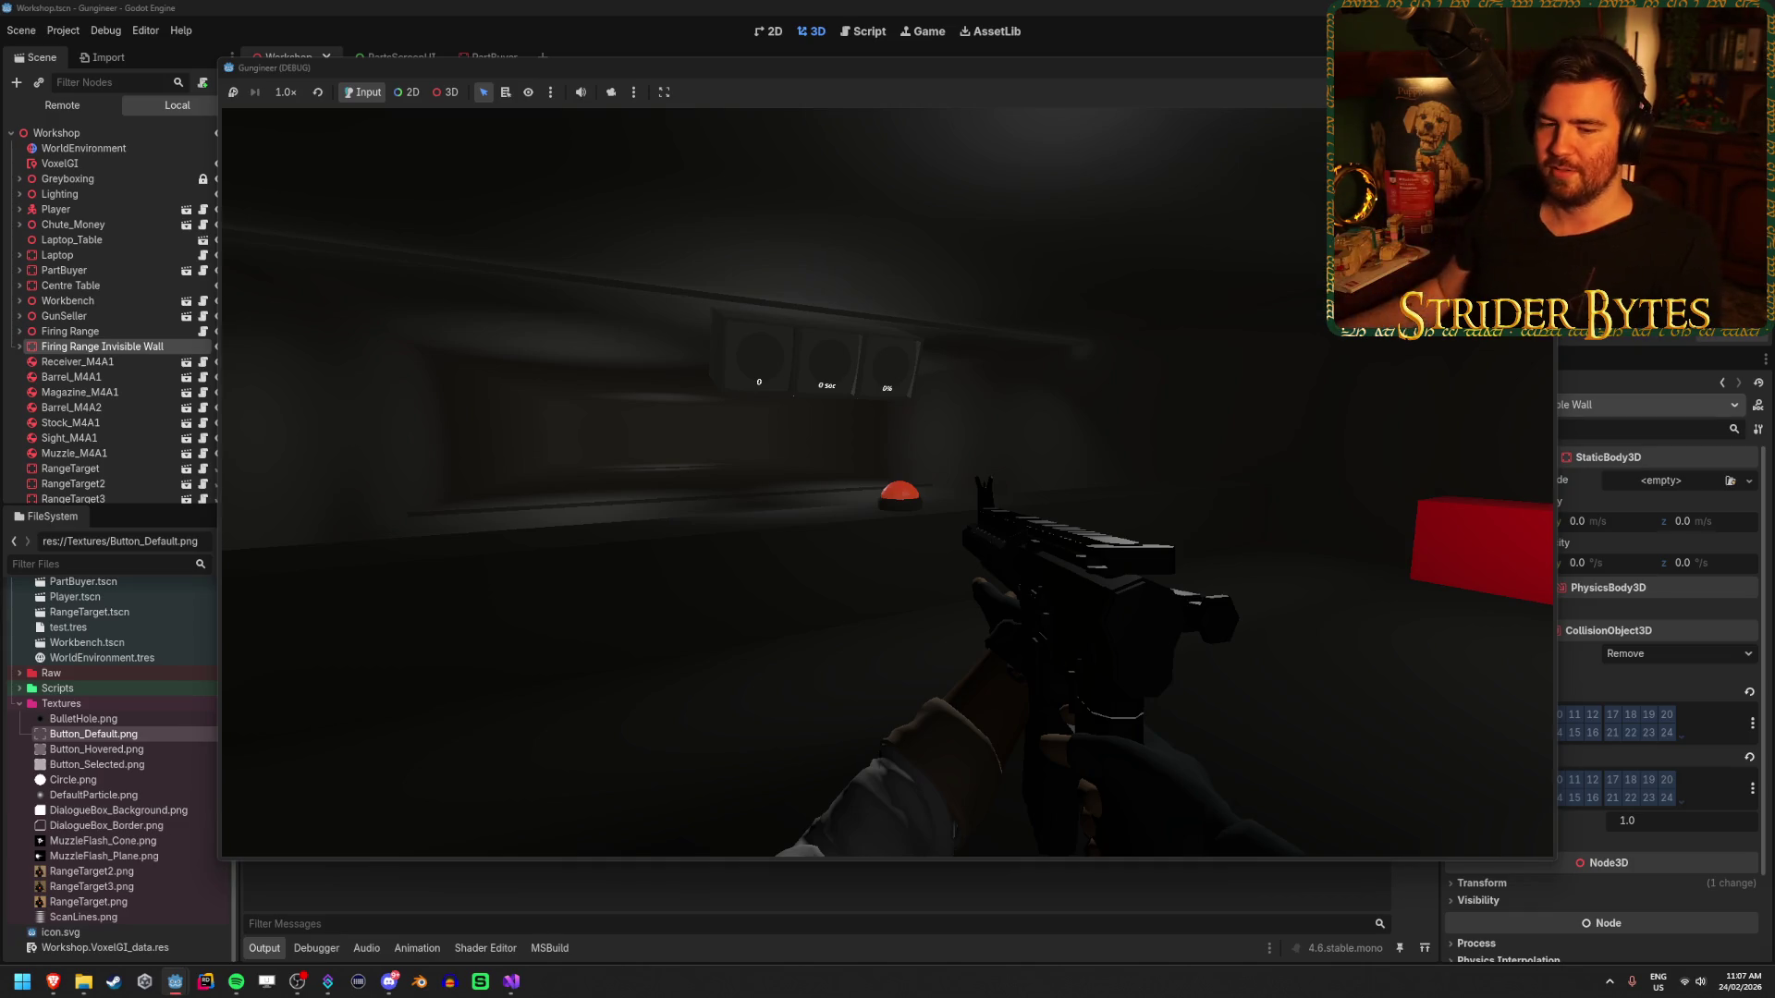
key("e")
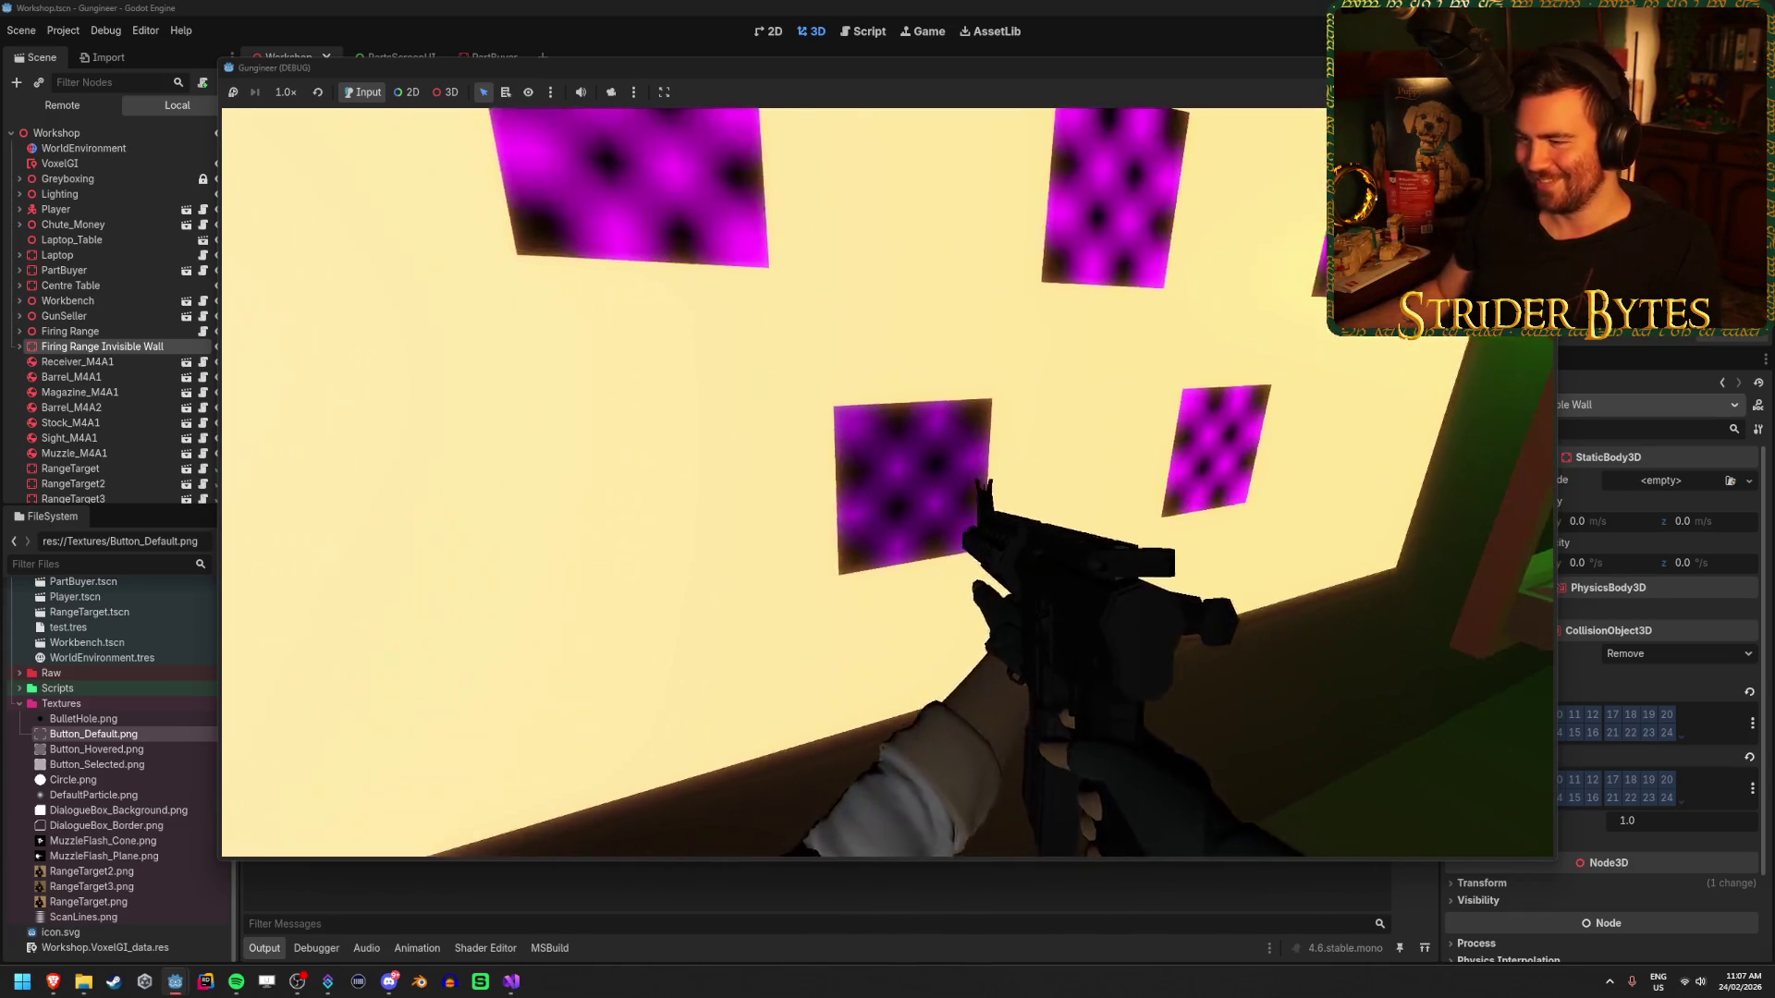
key("s")
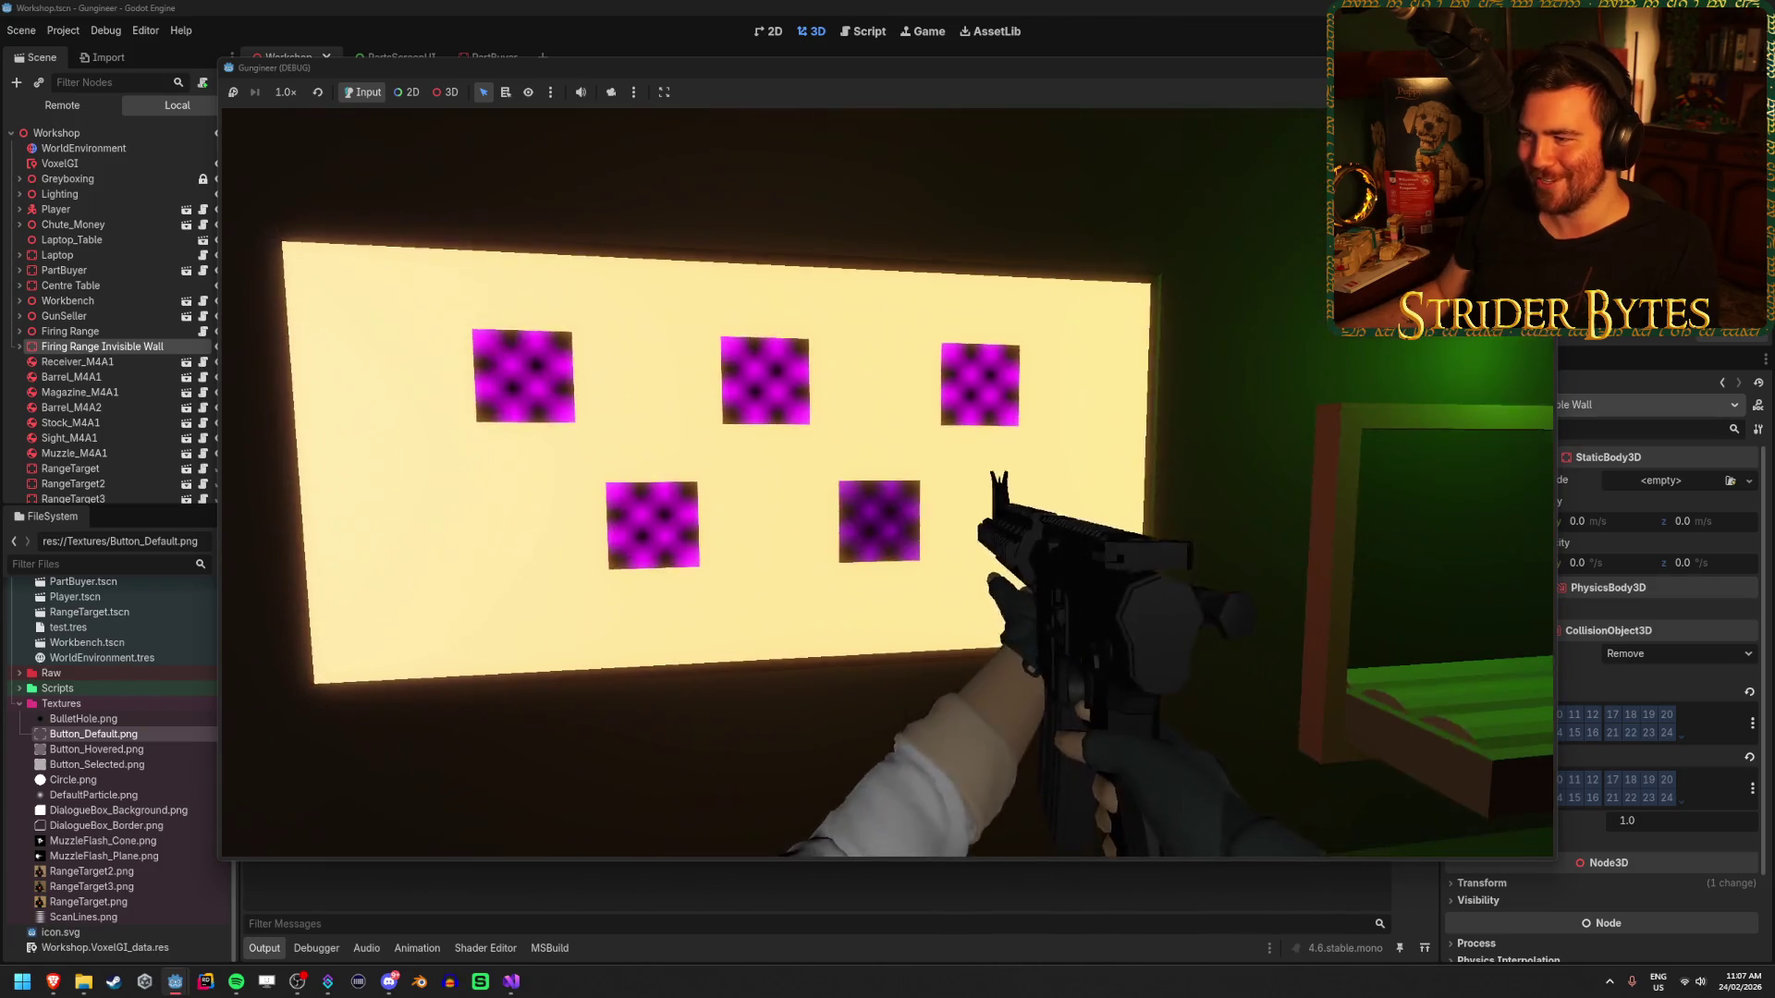
mouse_move(888, 500)
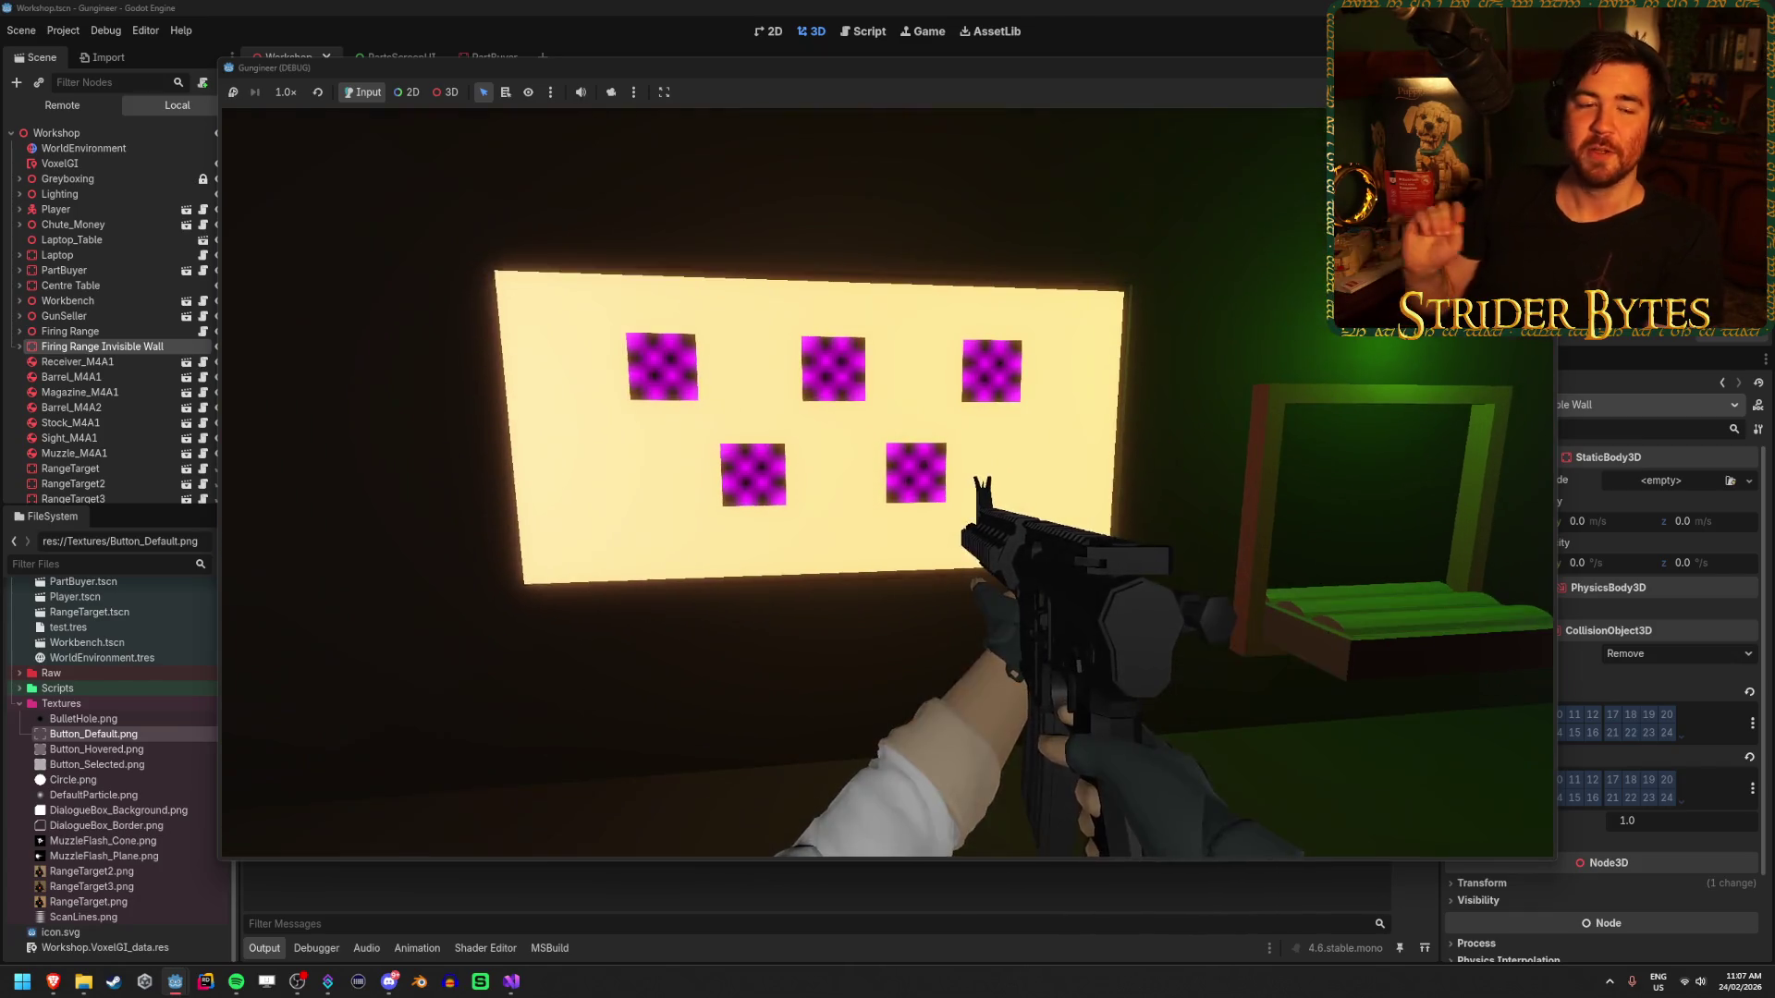
key("s")
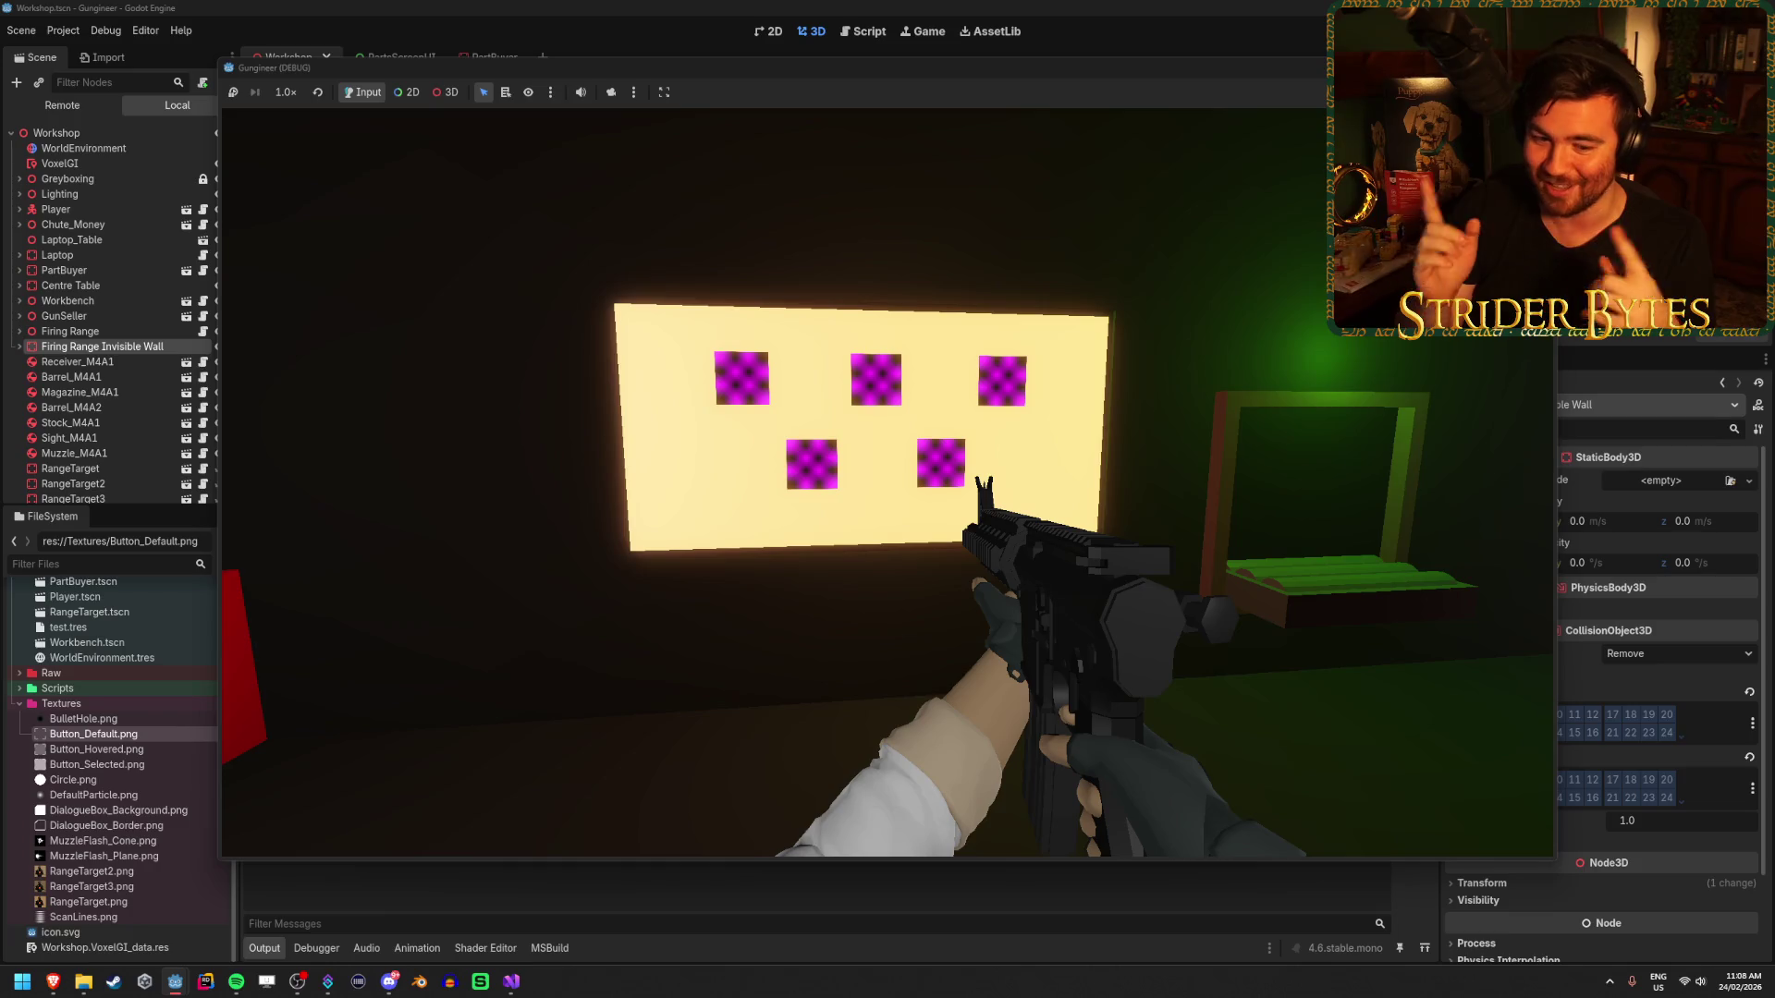
key("w")
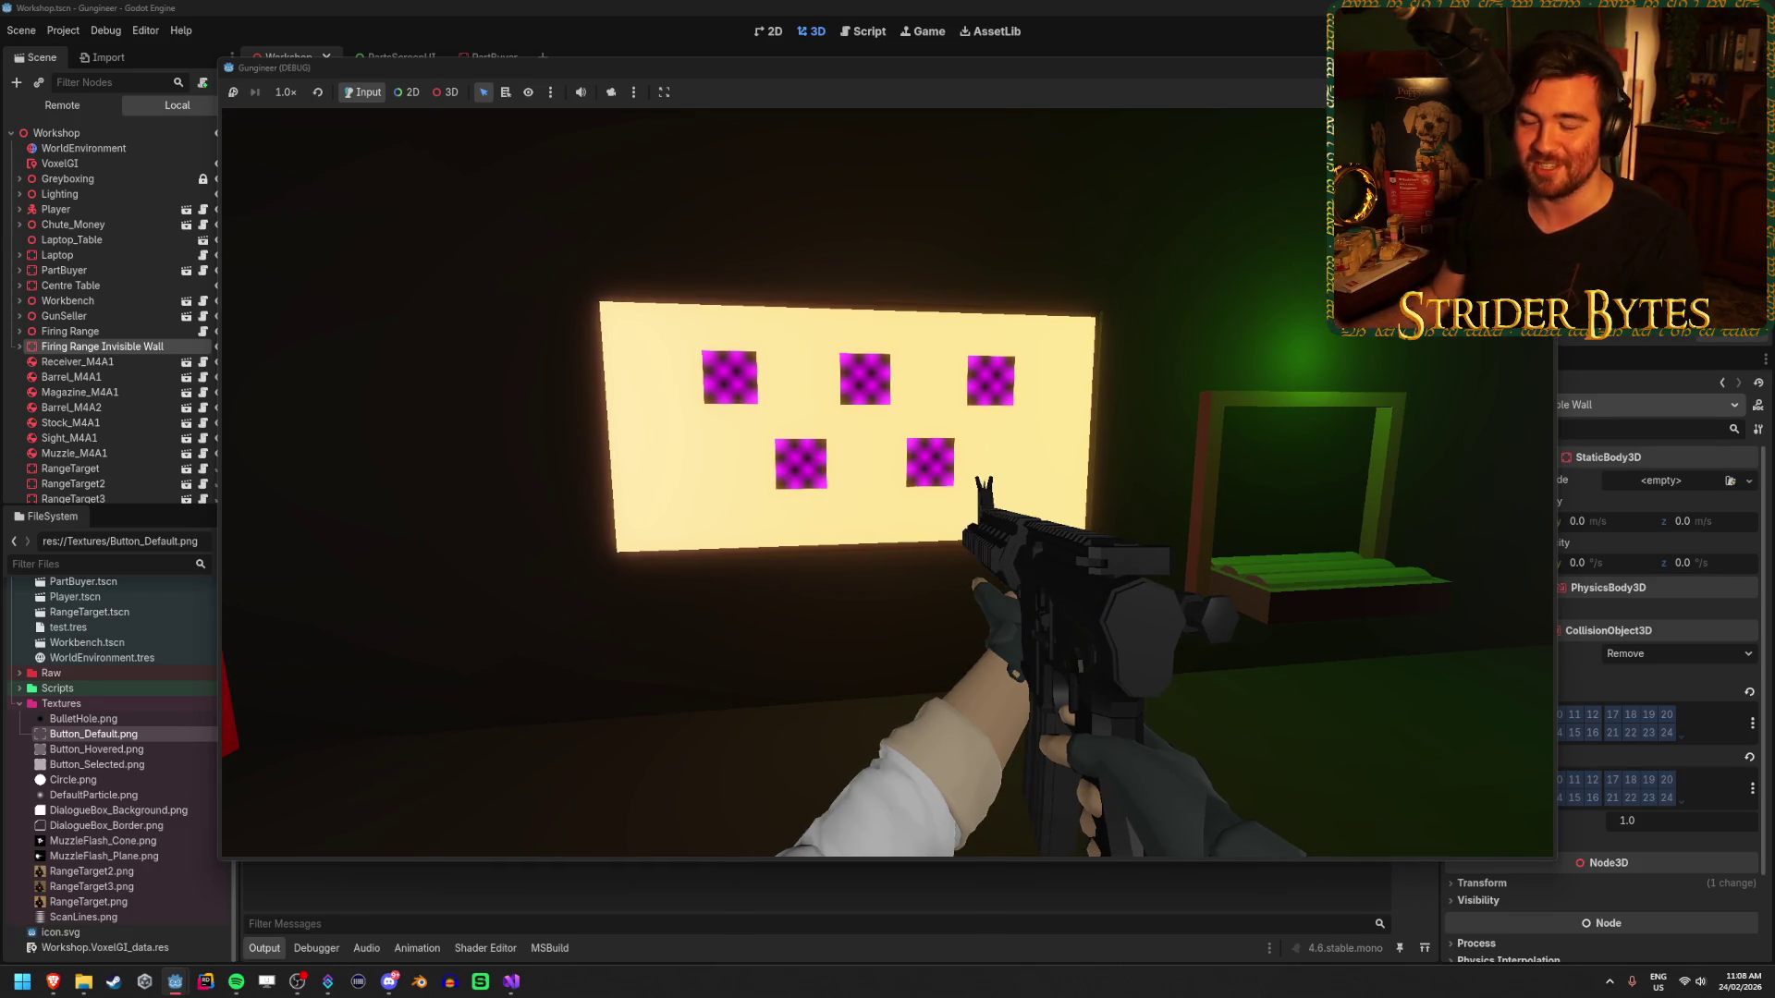
key("w")
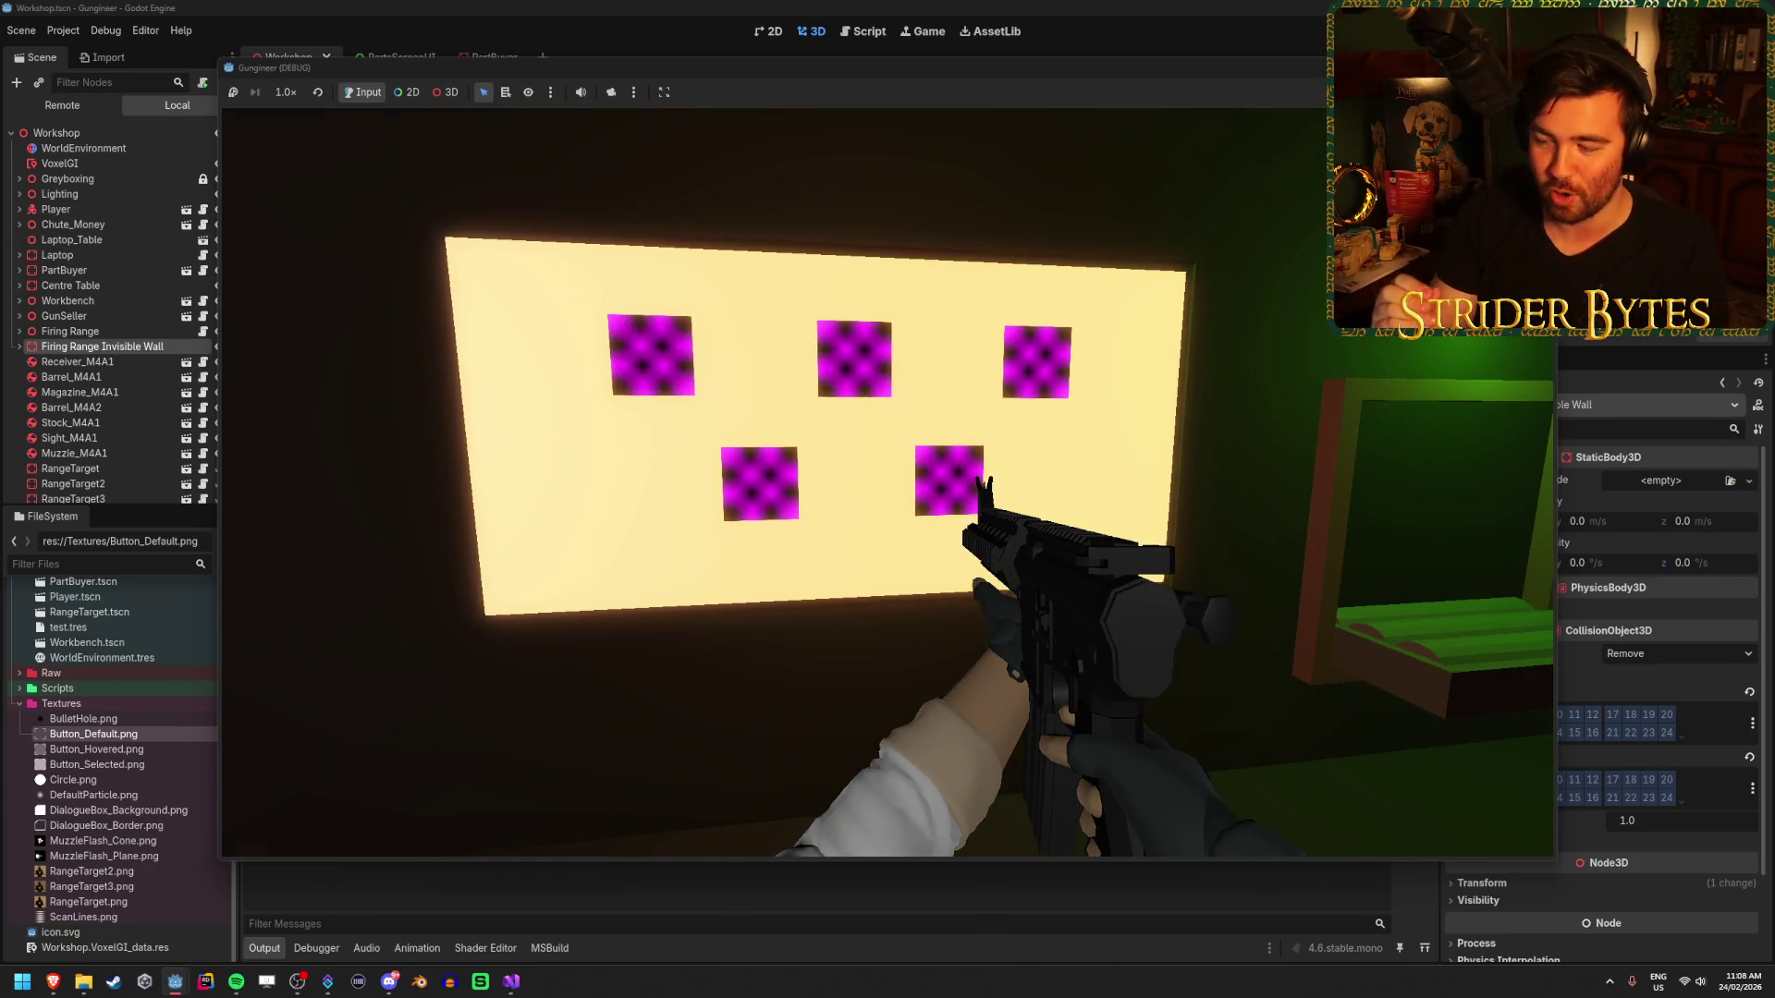
key("s")
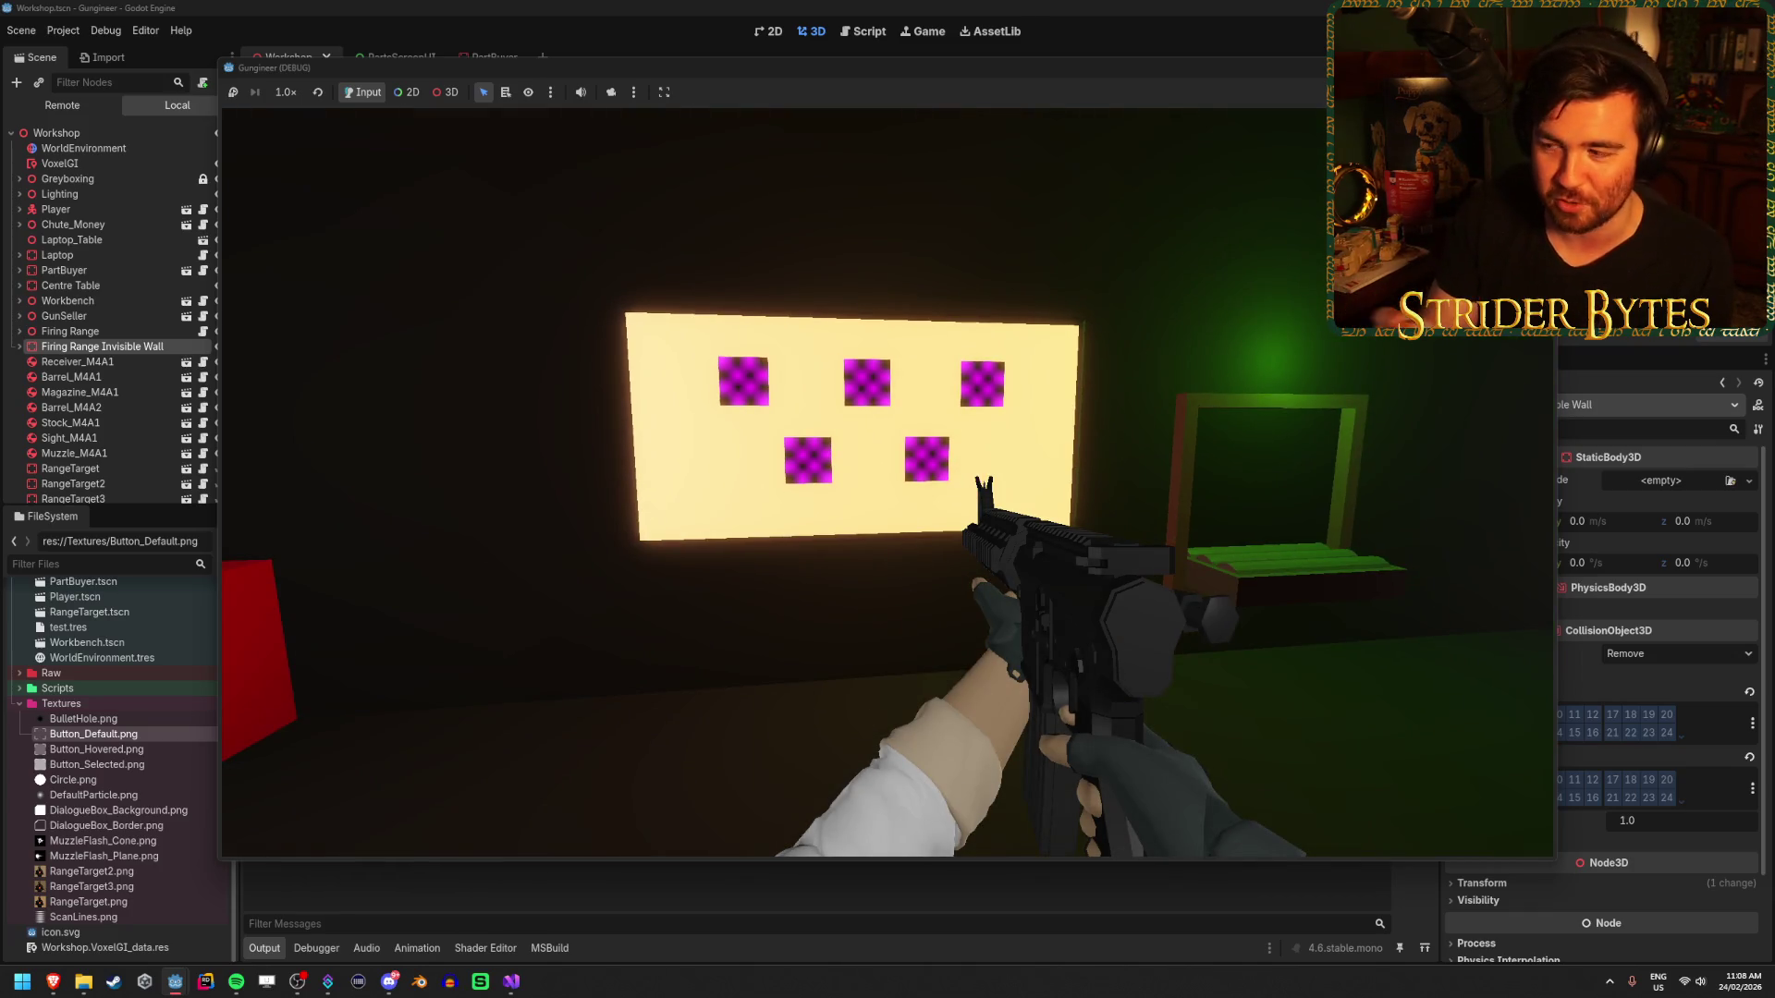
key("a")
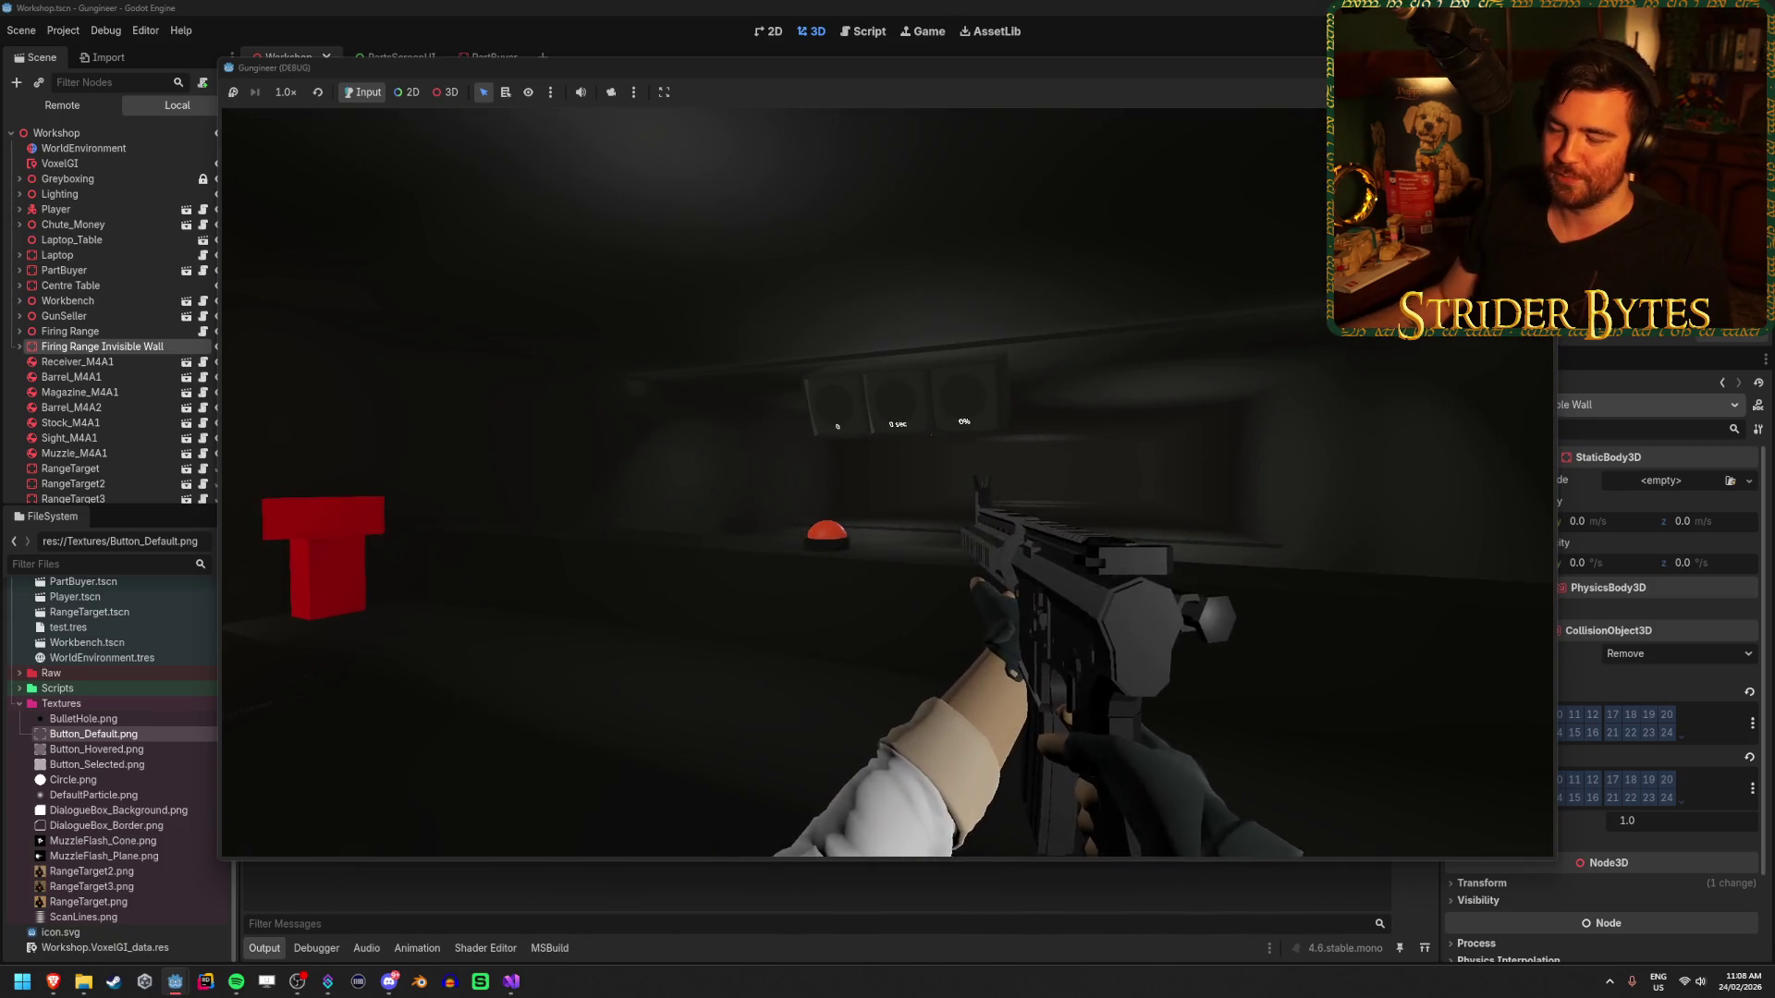
- Start a round with the red button and shoot the range targets left and right
key("w")
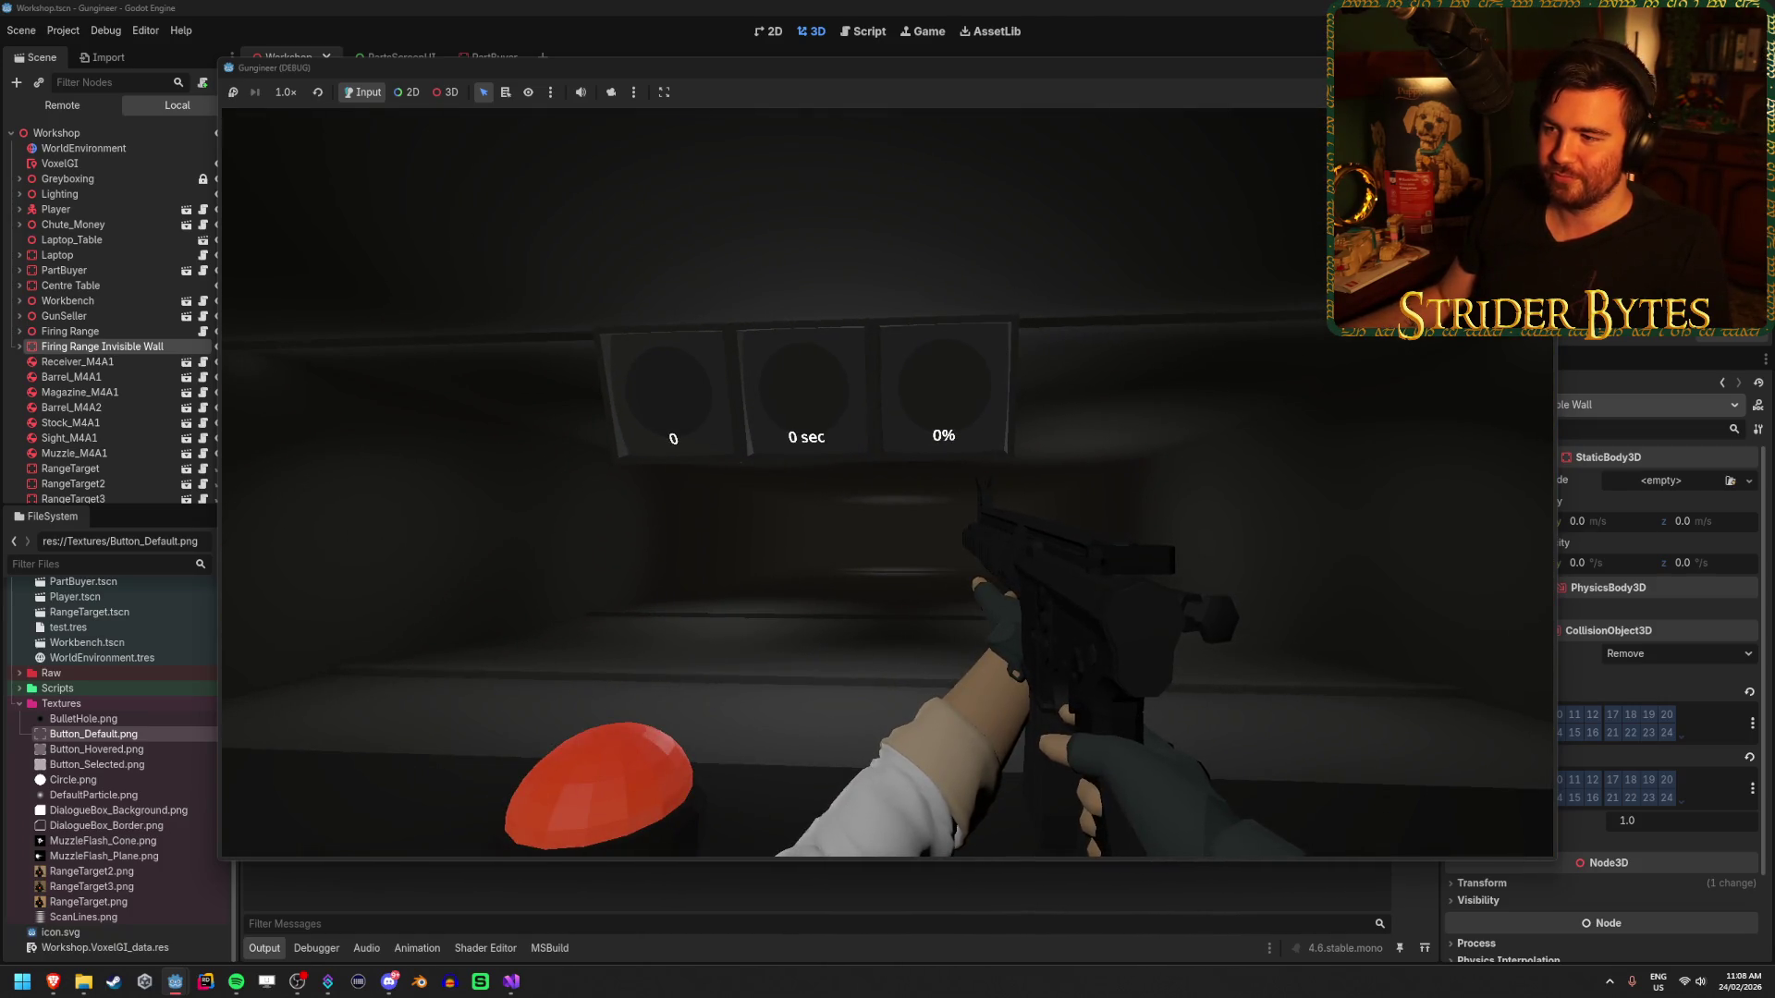
key("w")
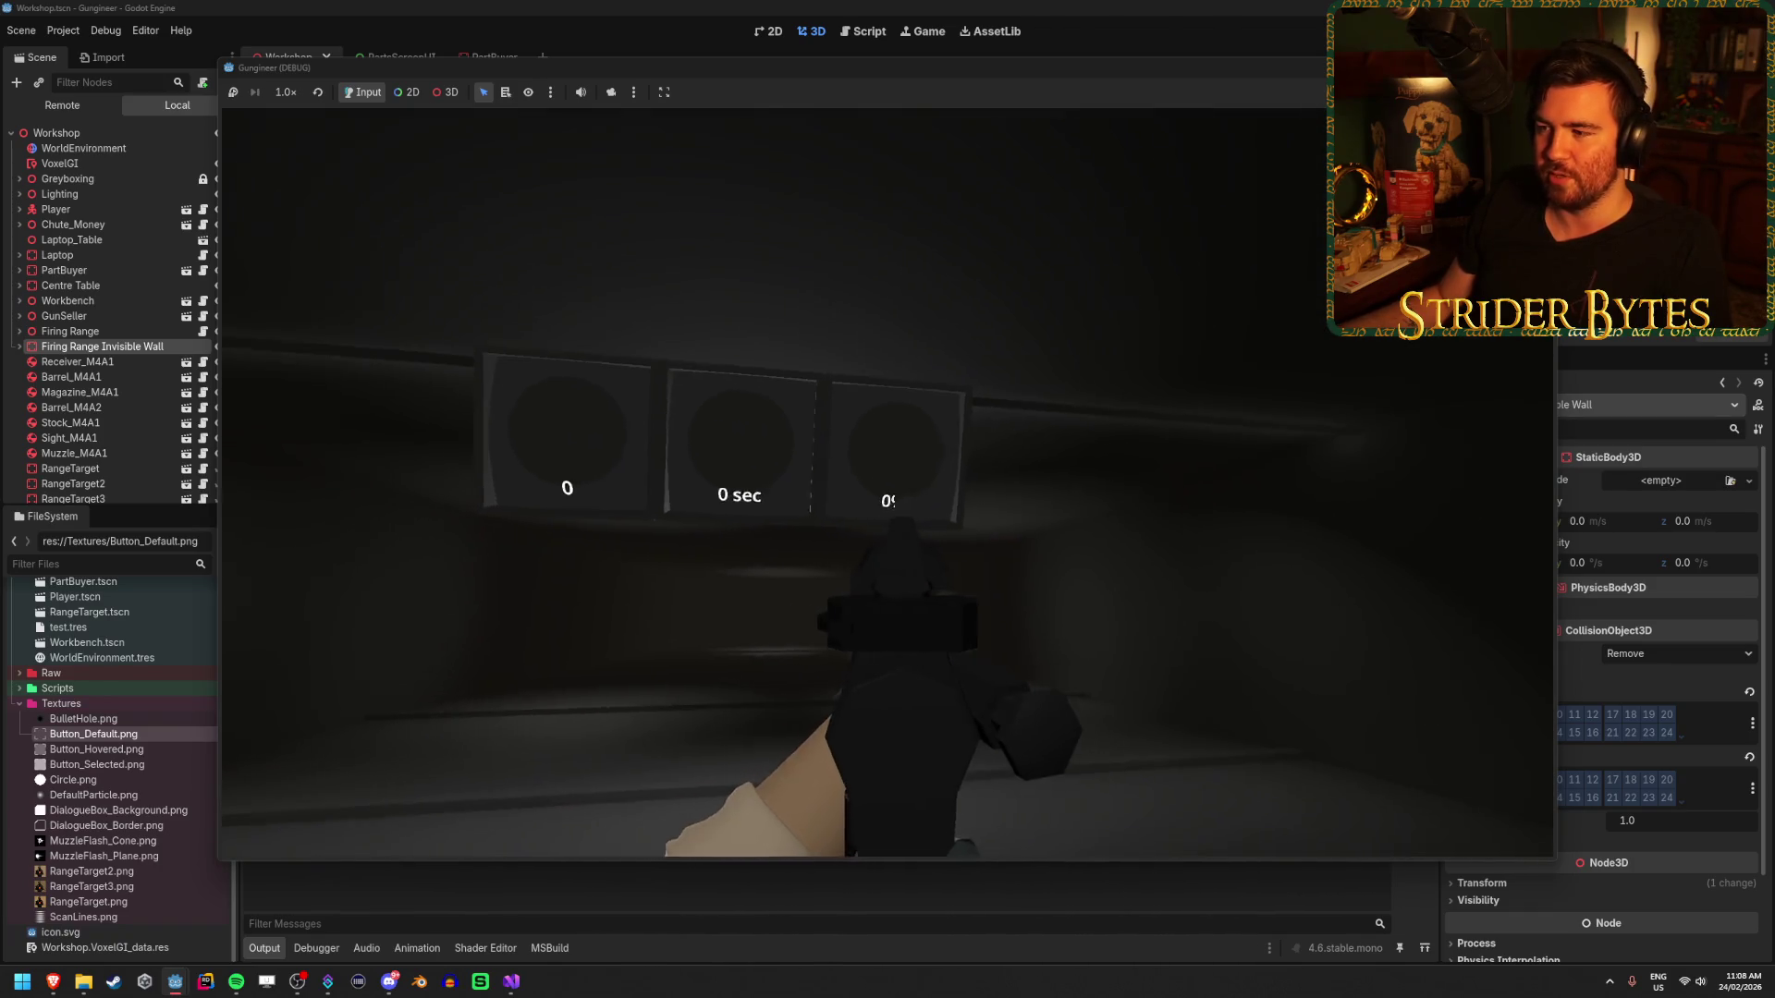
key("e")
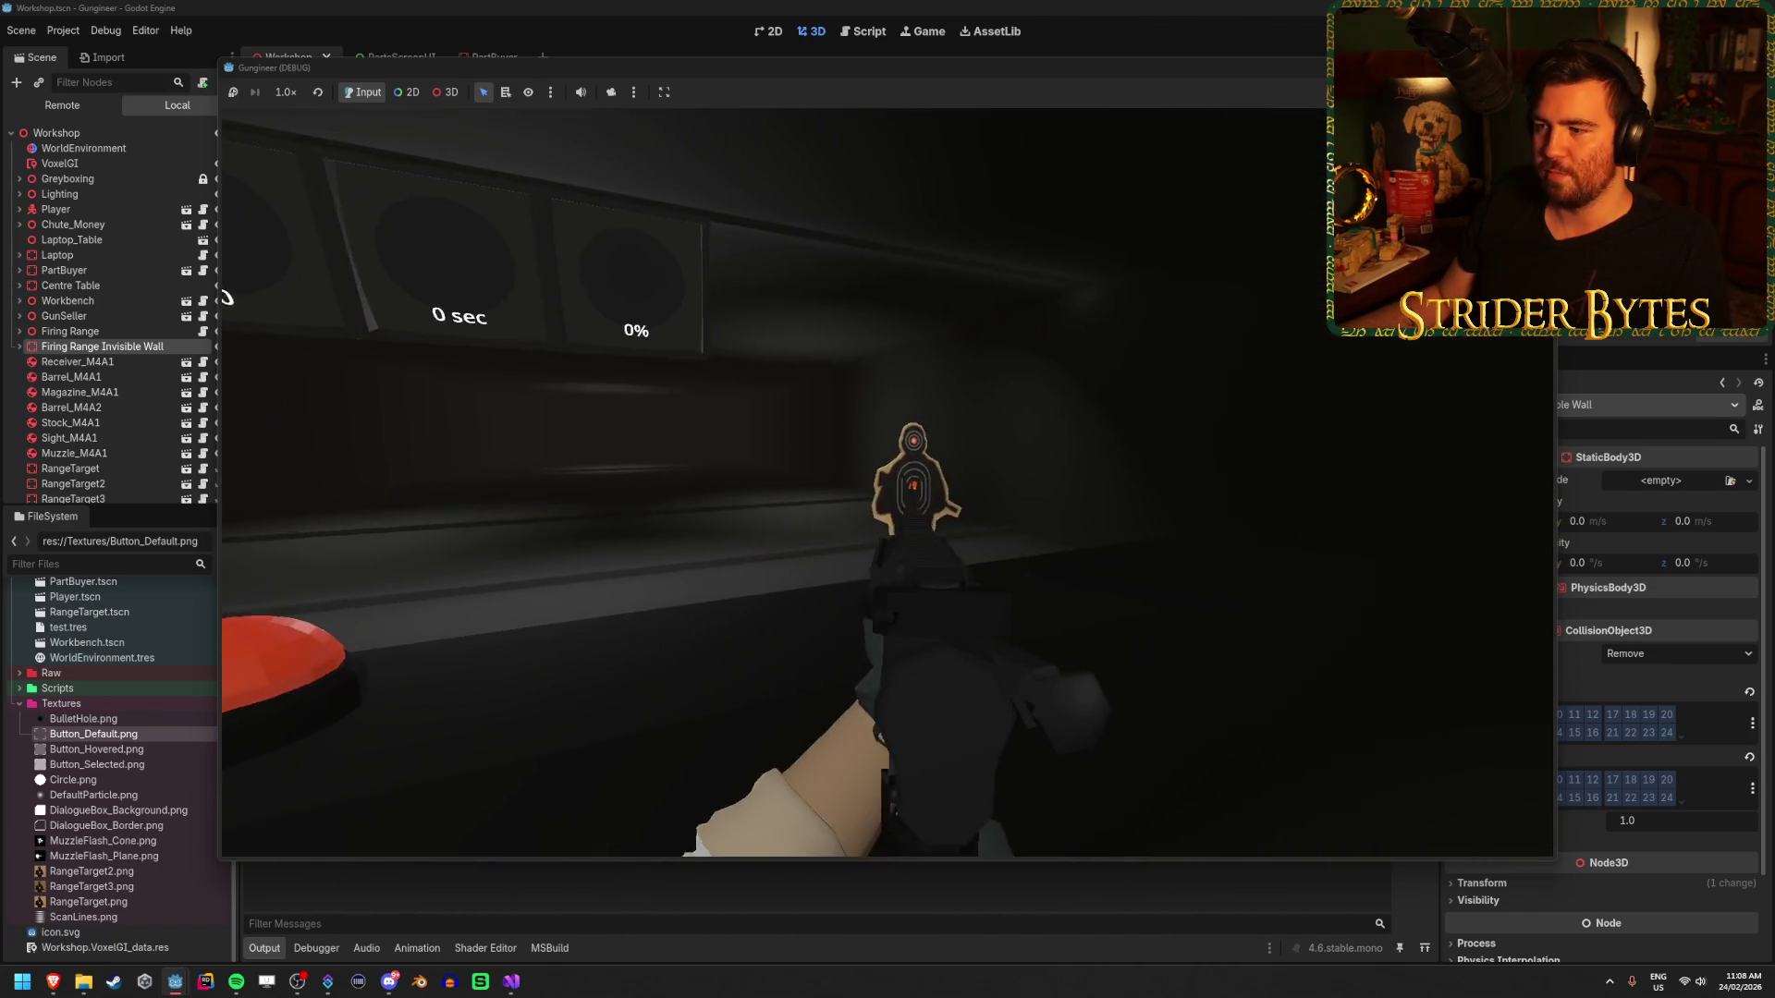
left_click(888, 483)
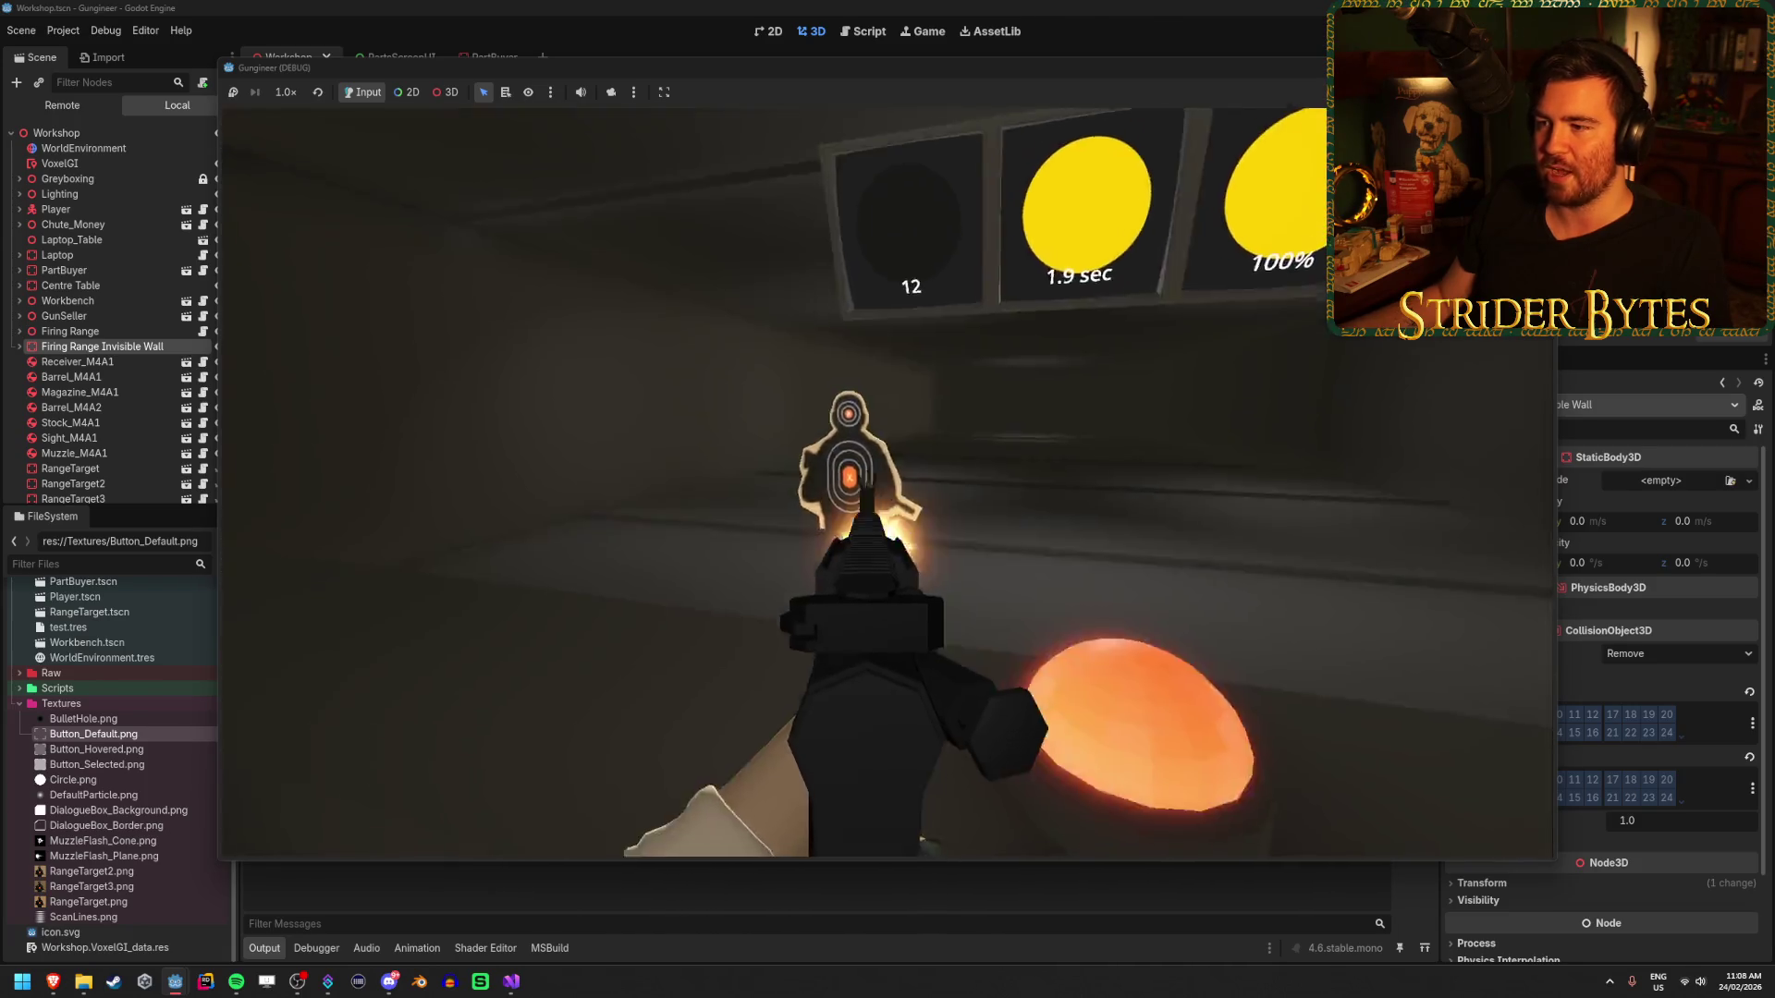
left_click(887, 482)
left_click(887, 483)
left_click(887, 483)
left_click(888, 482)
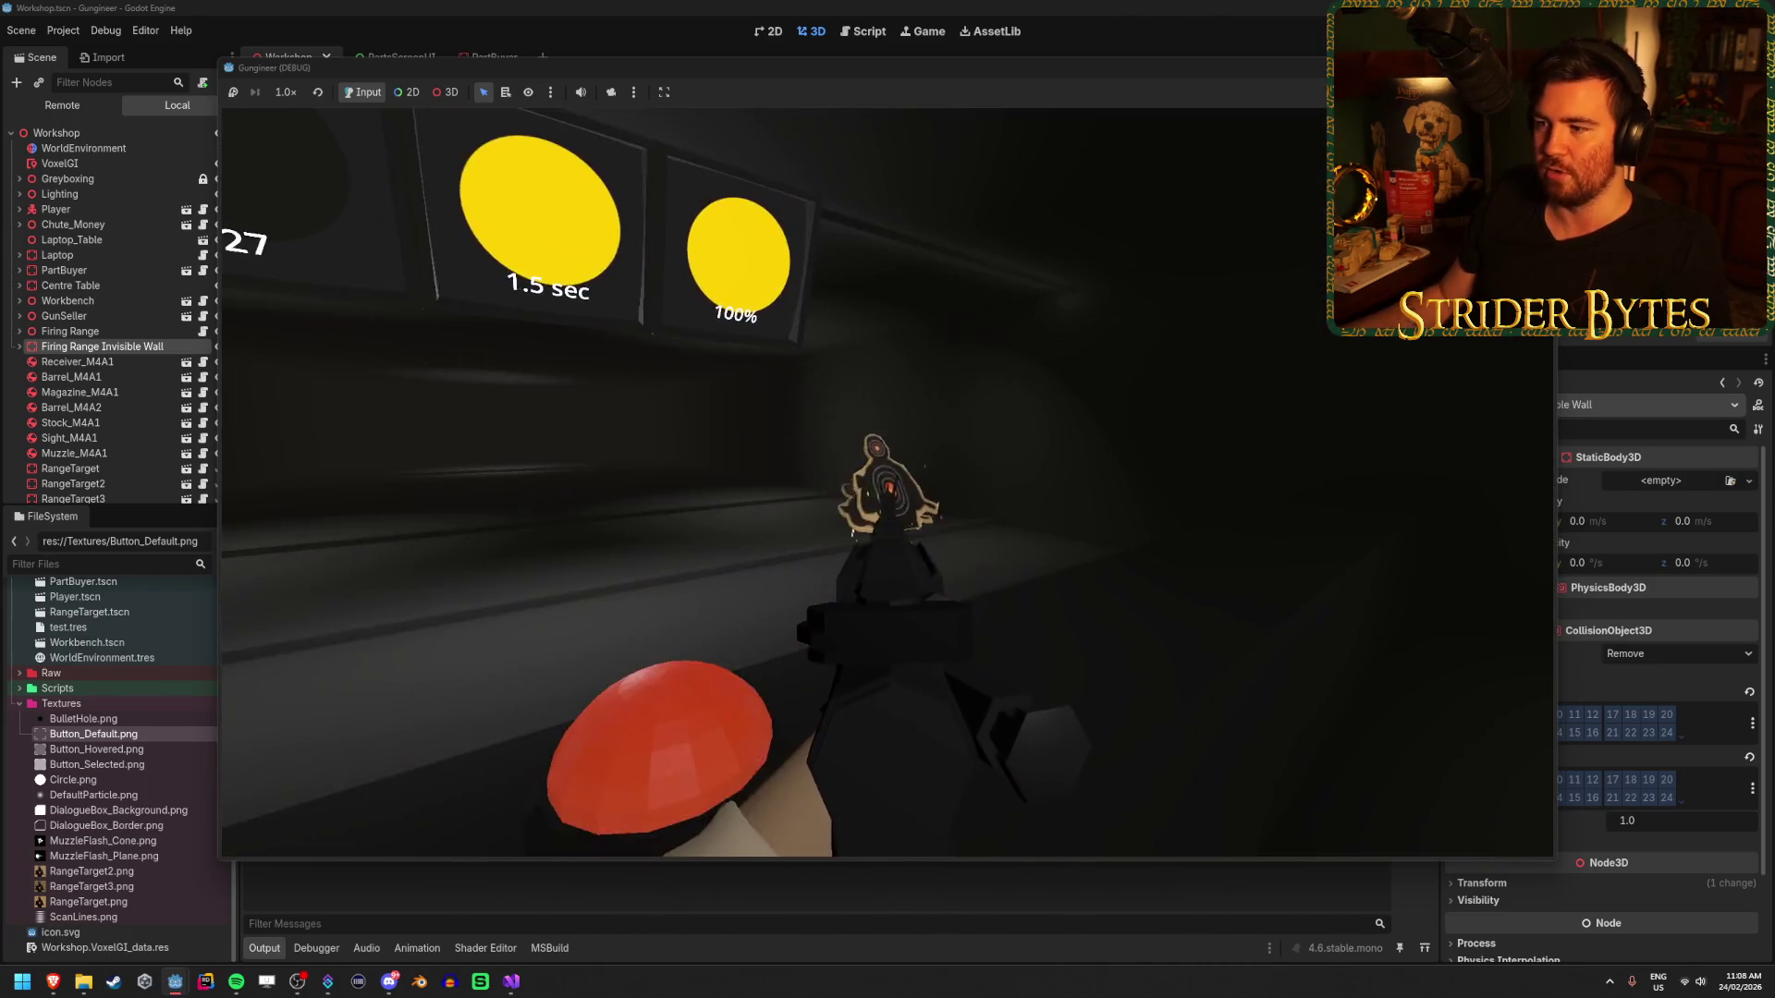
left_click(887, 482)
left_click(888, 482)
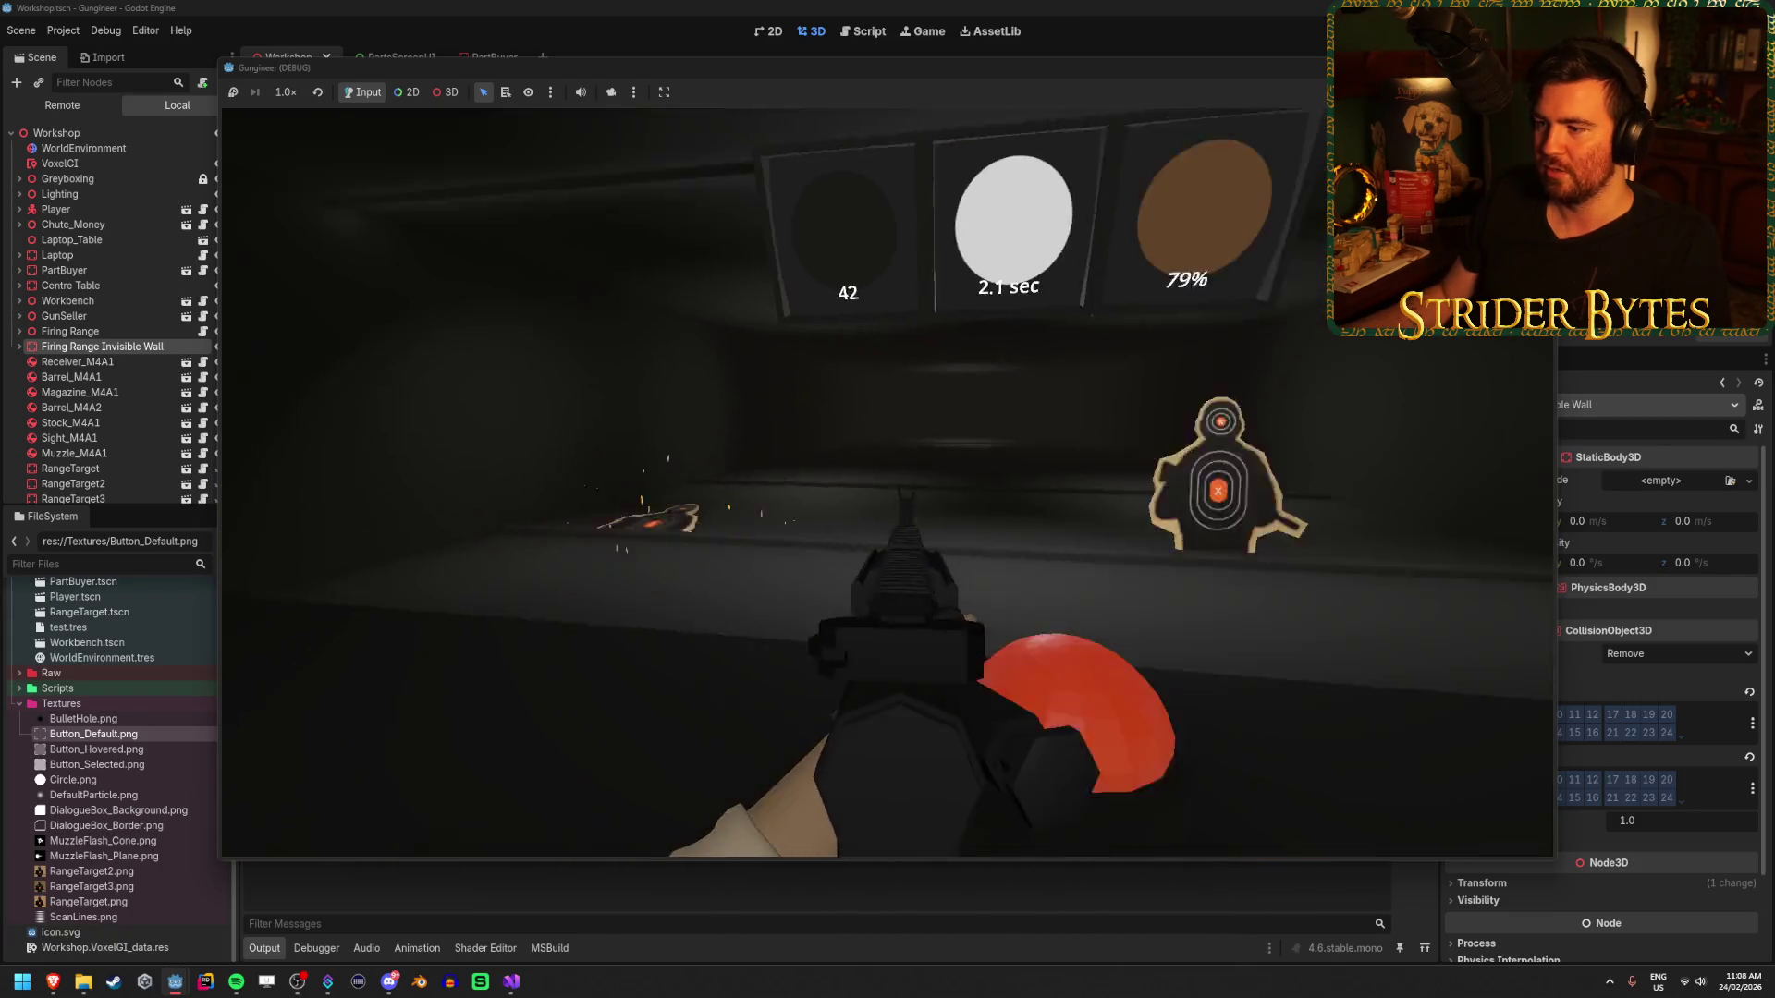
left_click(887, 483)
left_click(888, 482)
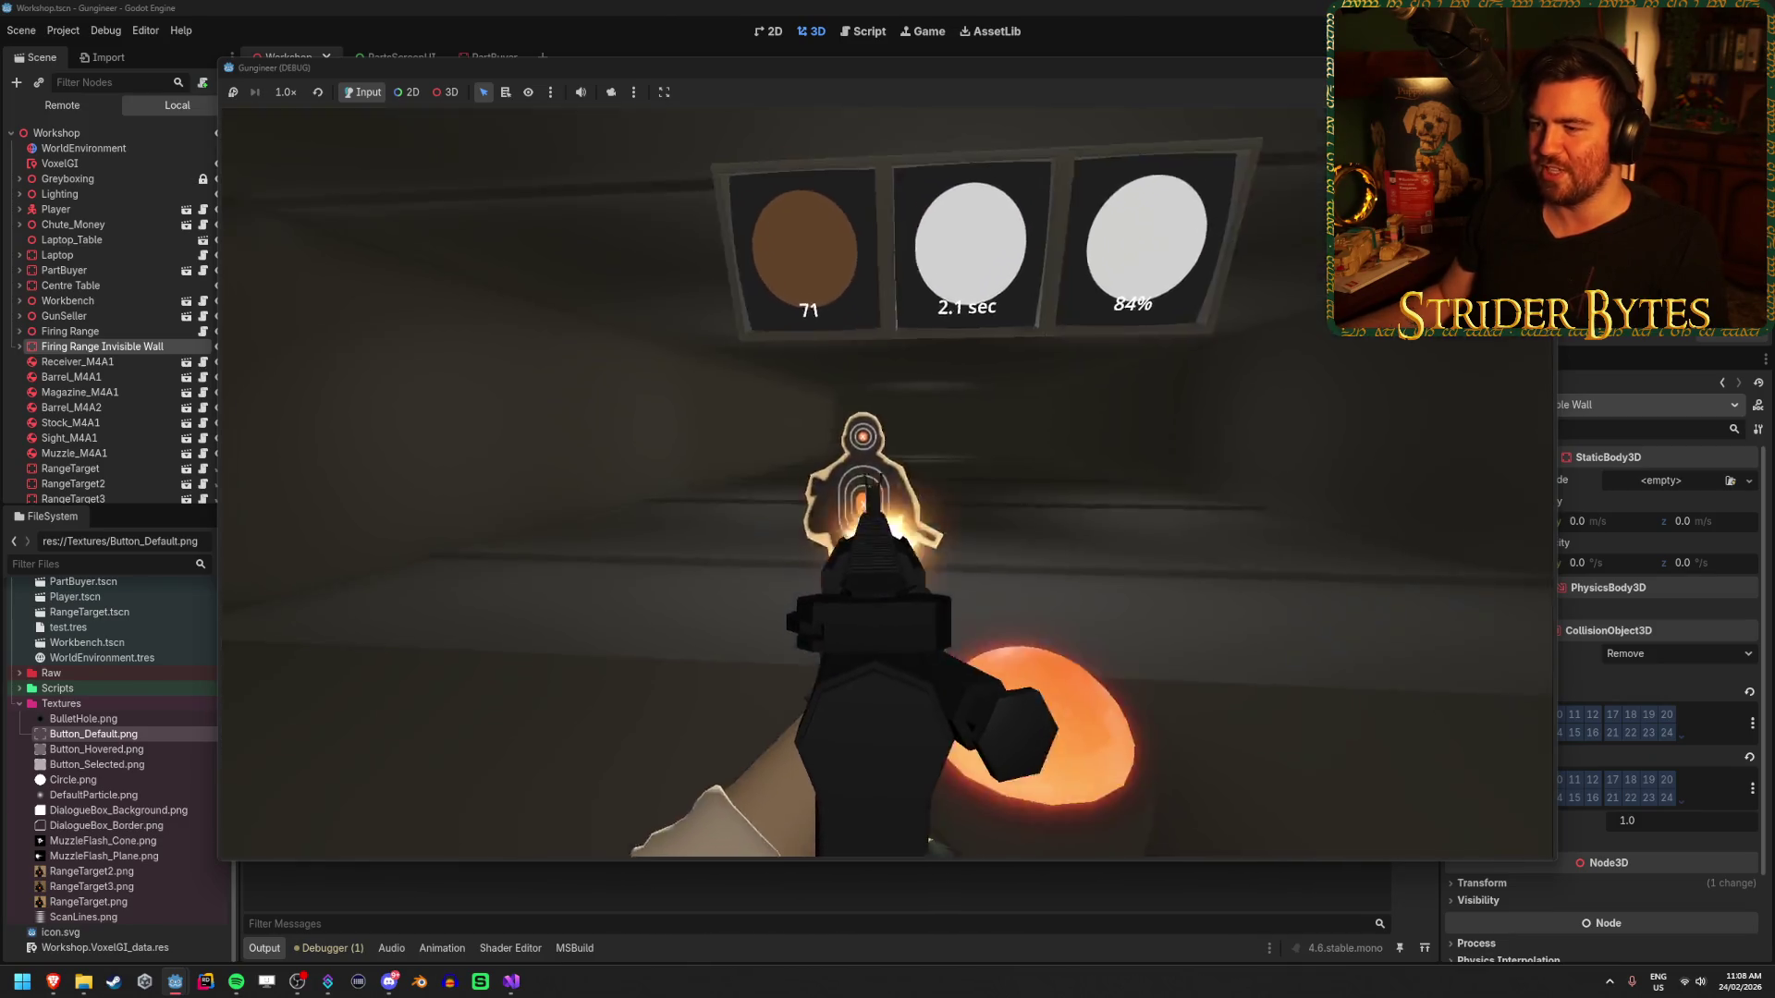
left_click(887, 483)
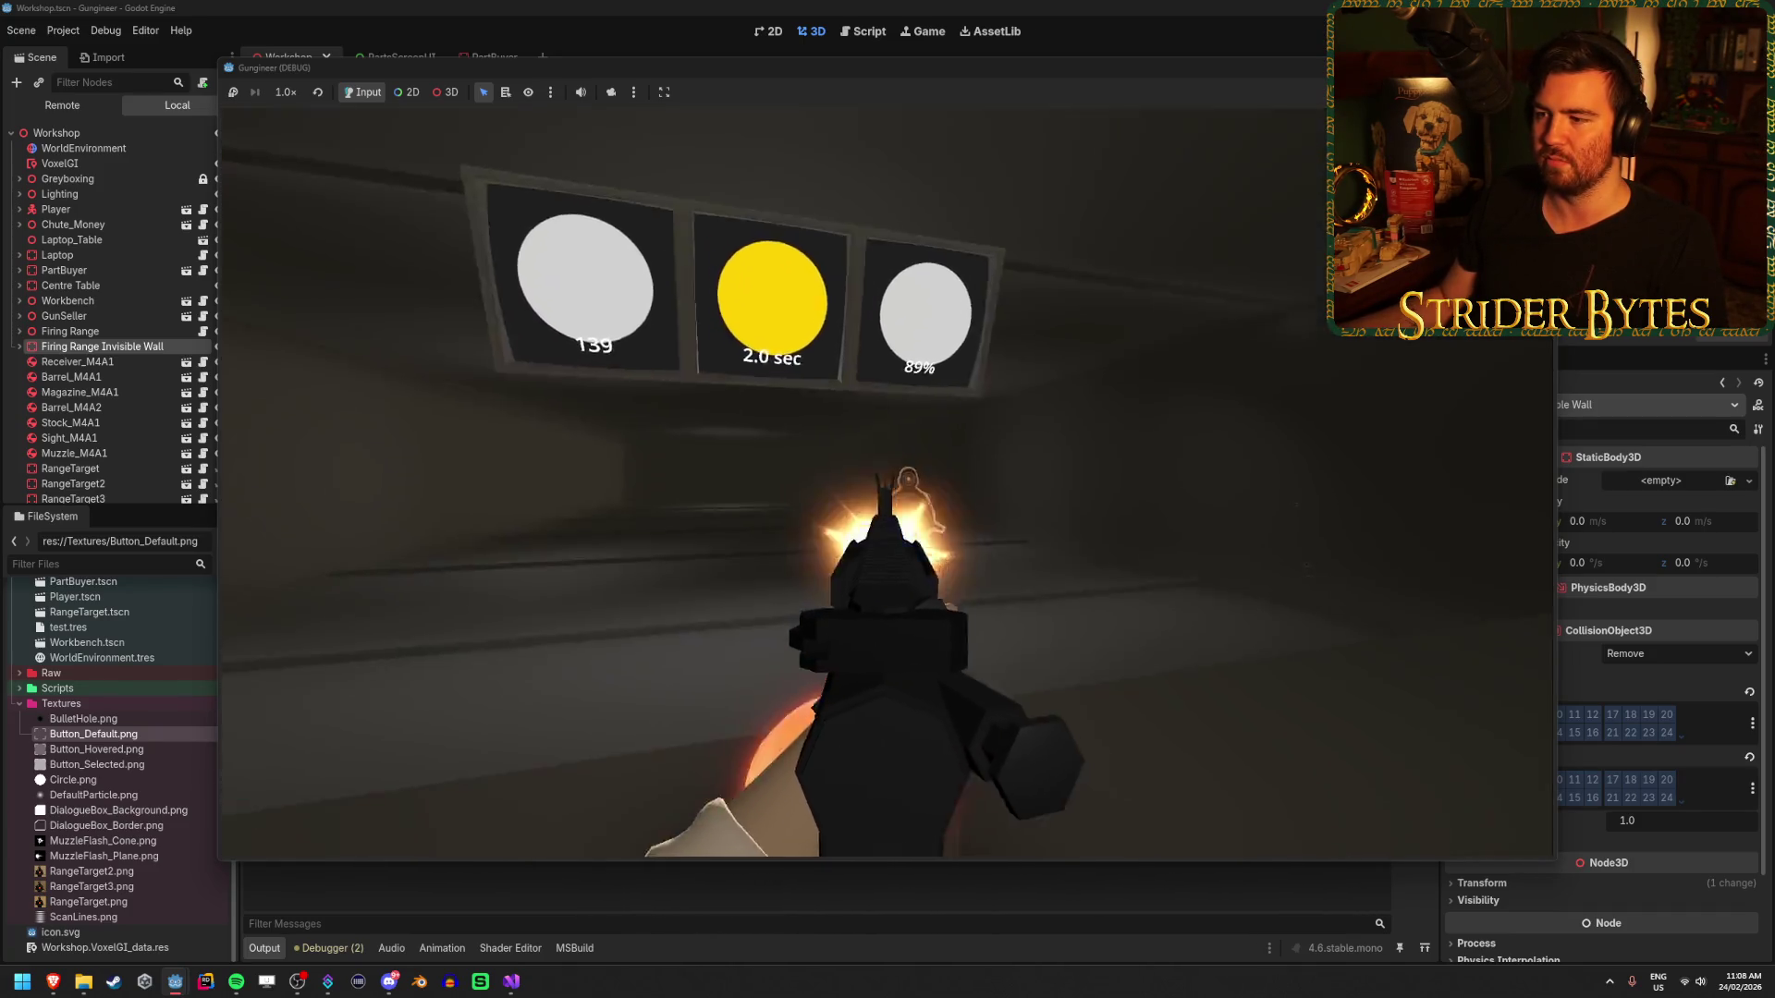
- Fire more bursts at the targets, walk to the part-buyer board, and stop the game
left_click(886, 499)
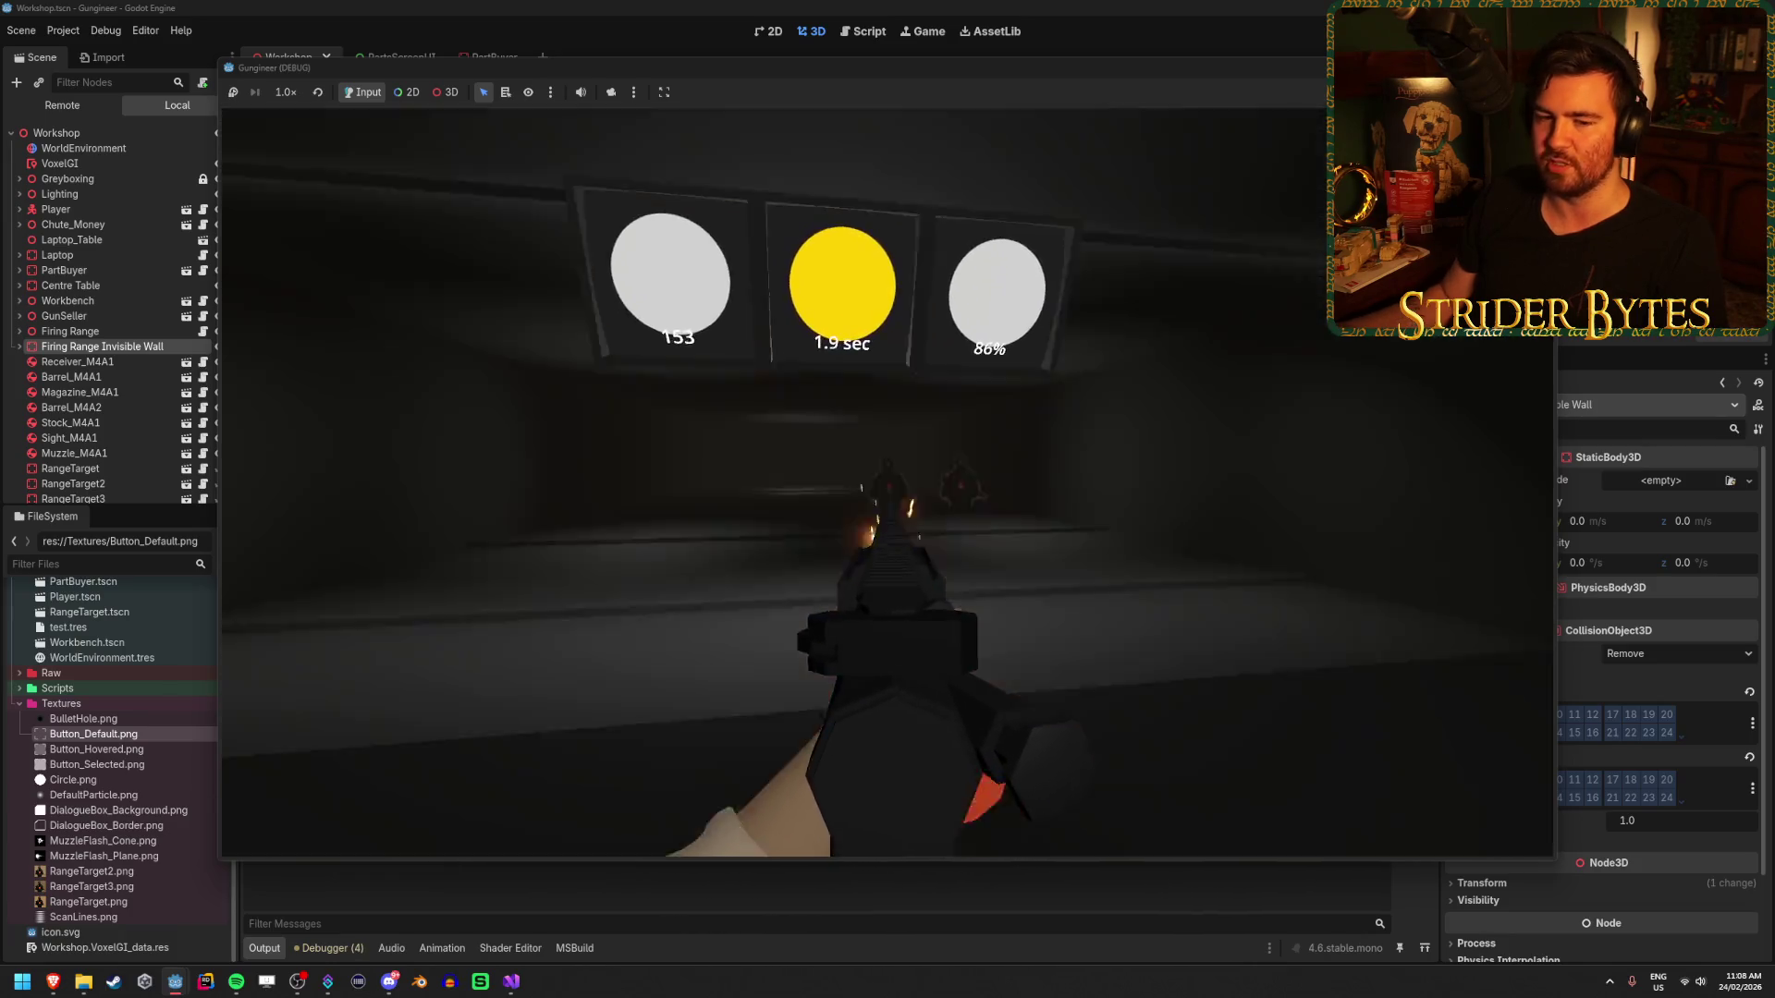
left_click(886, 499)
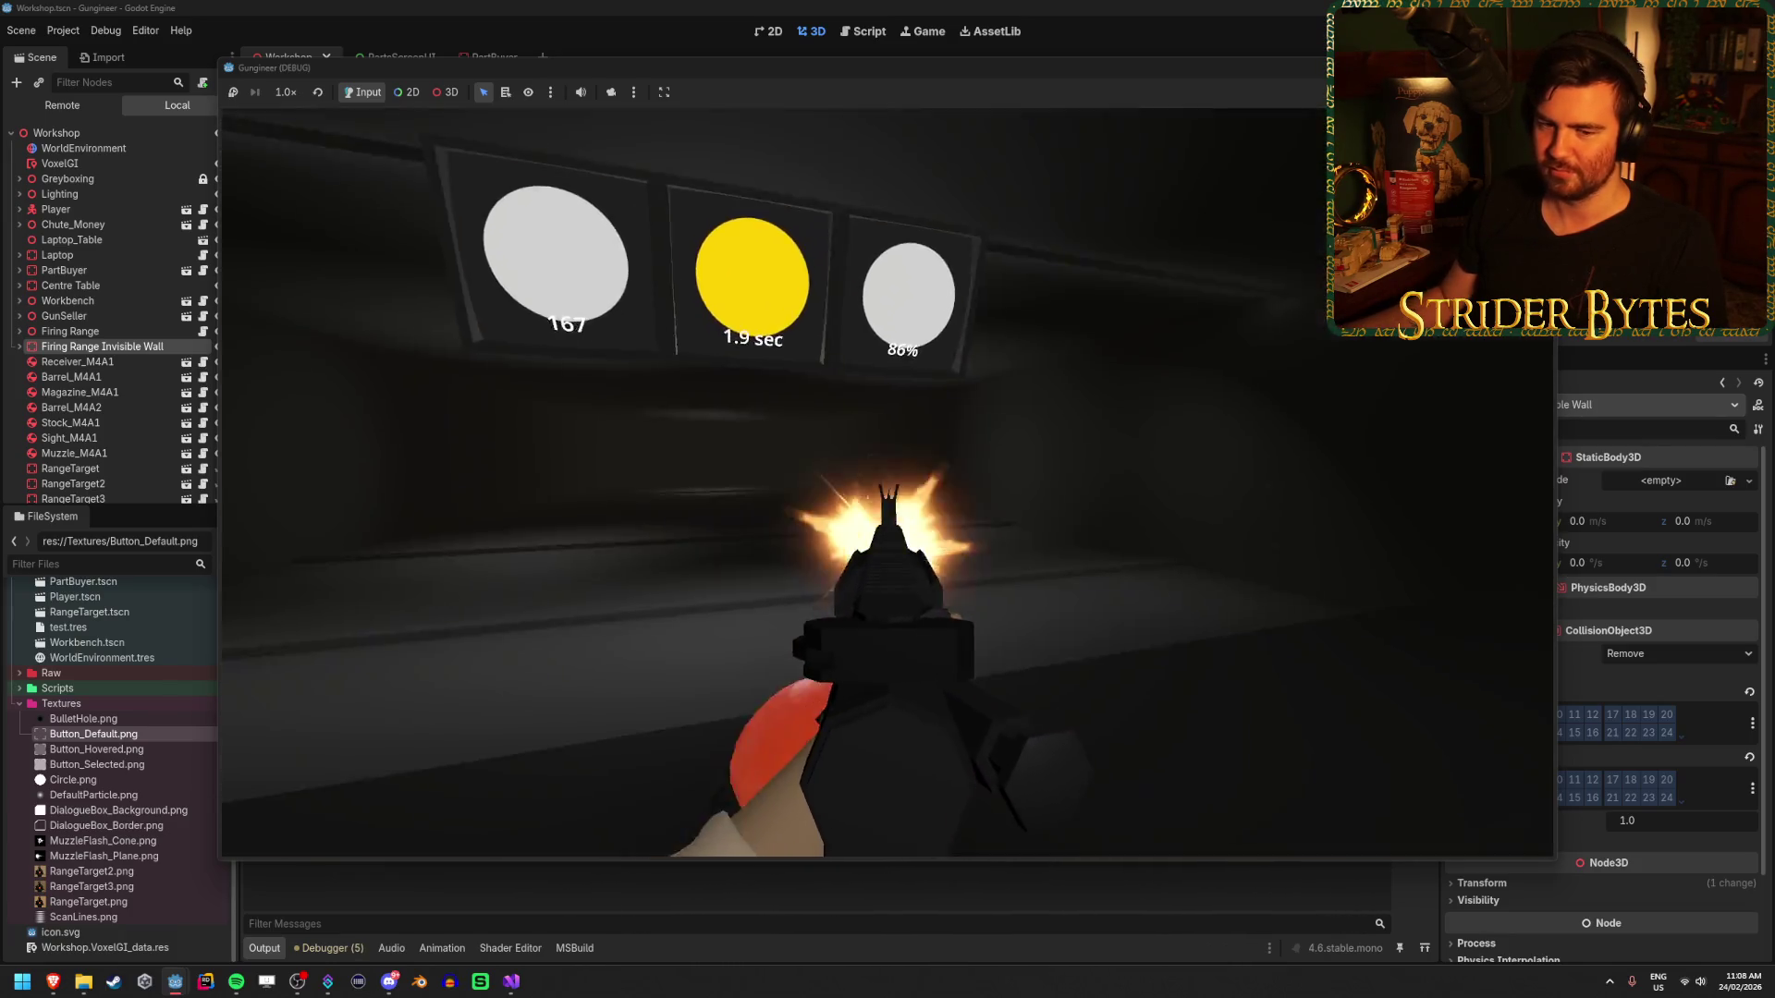
left_click(886, 499)
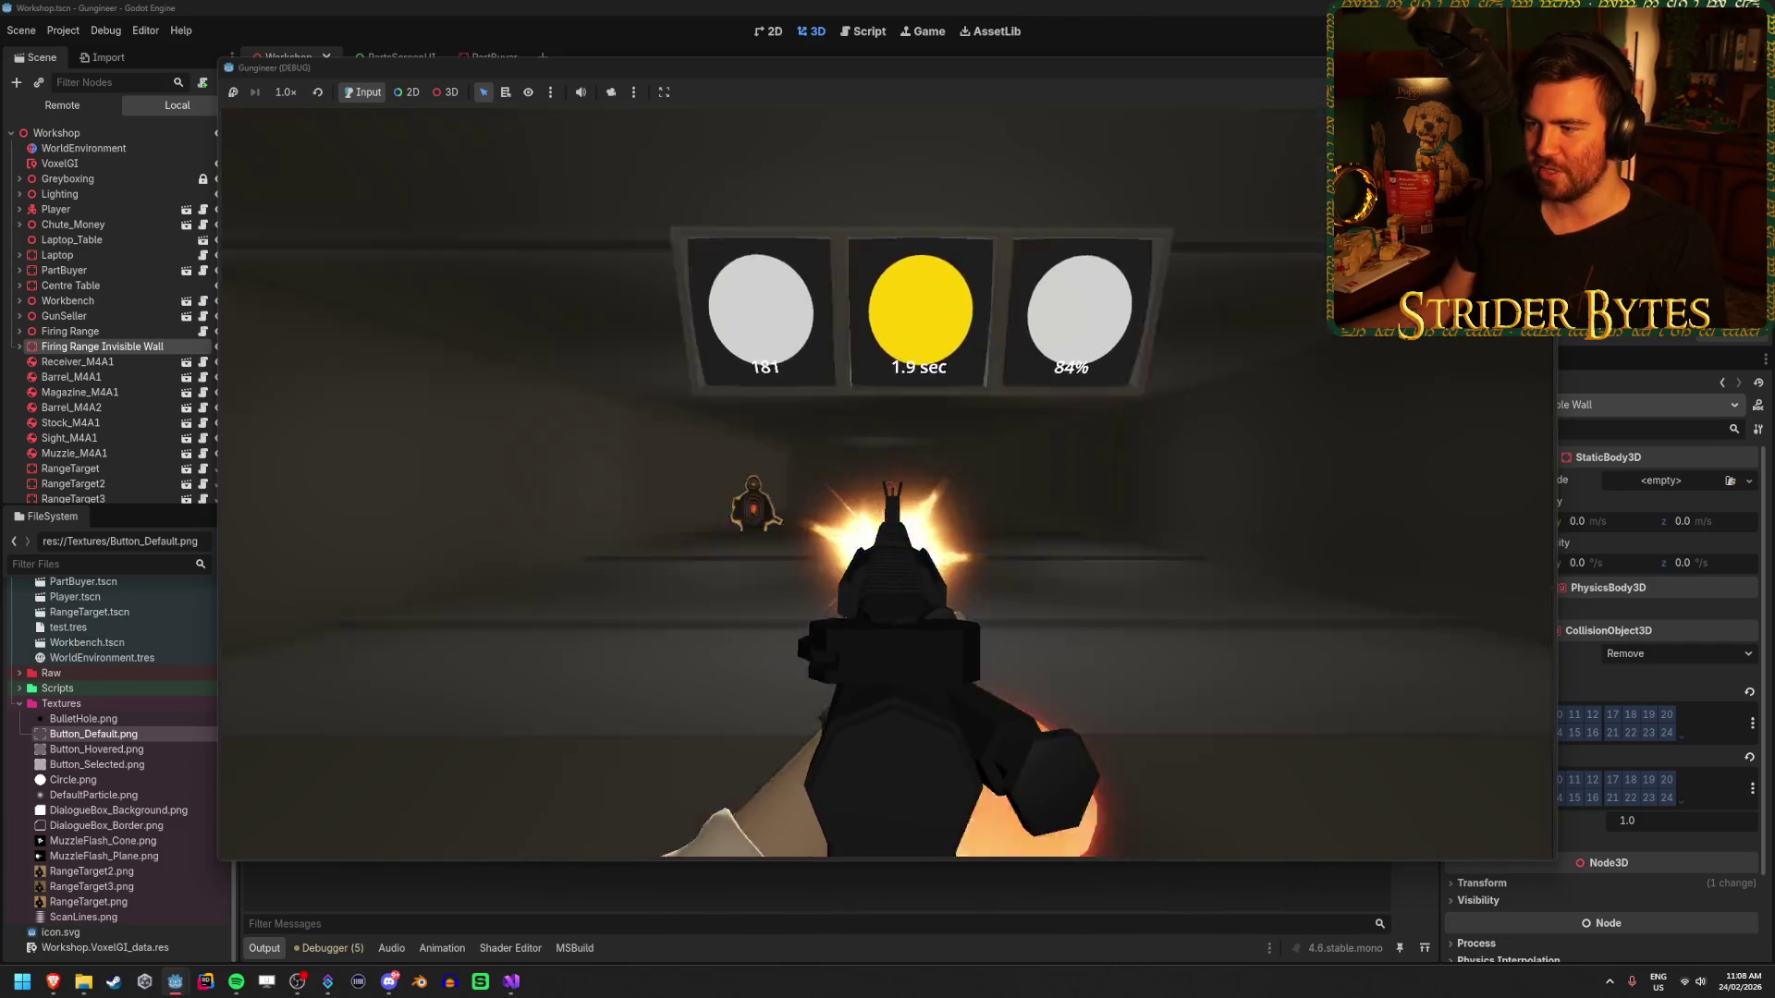
left_click(886, 499)
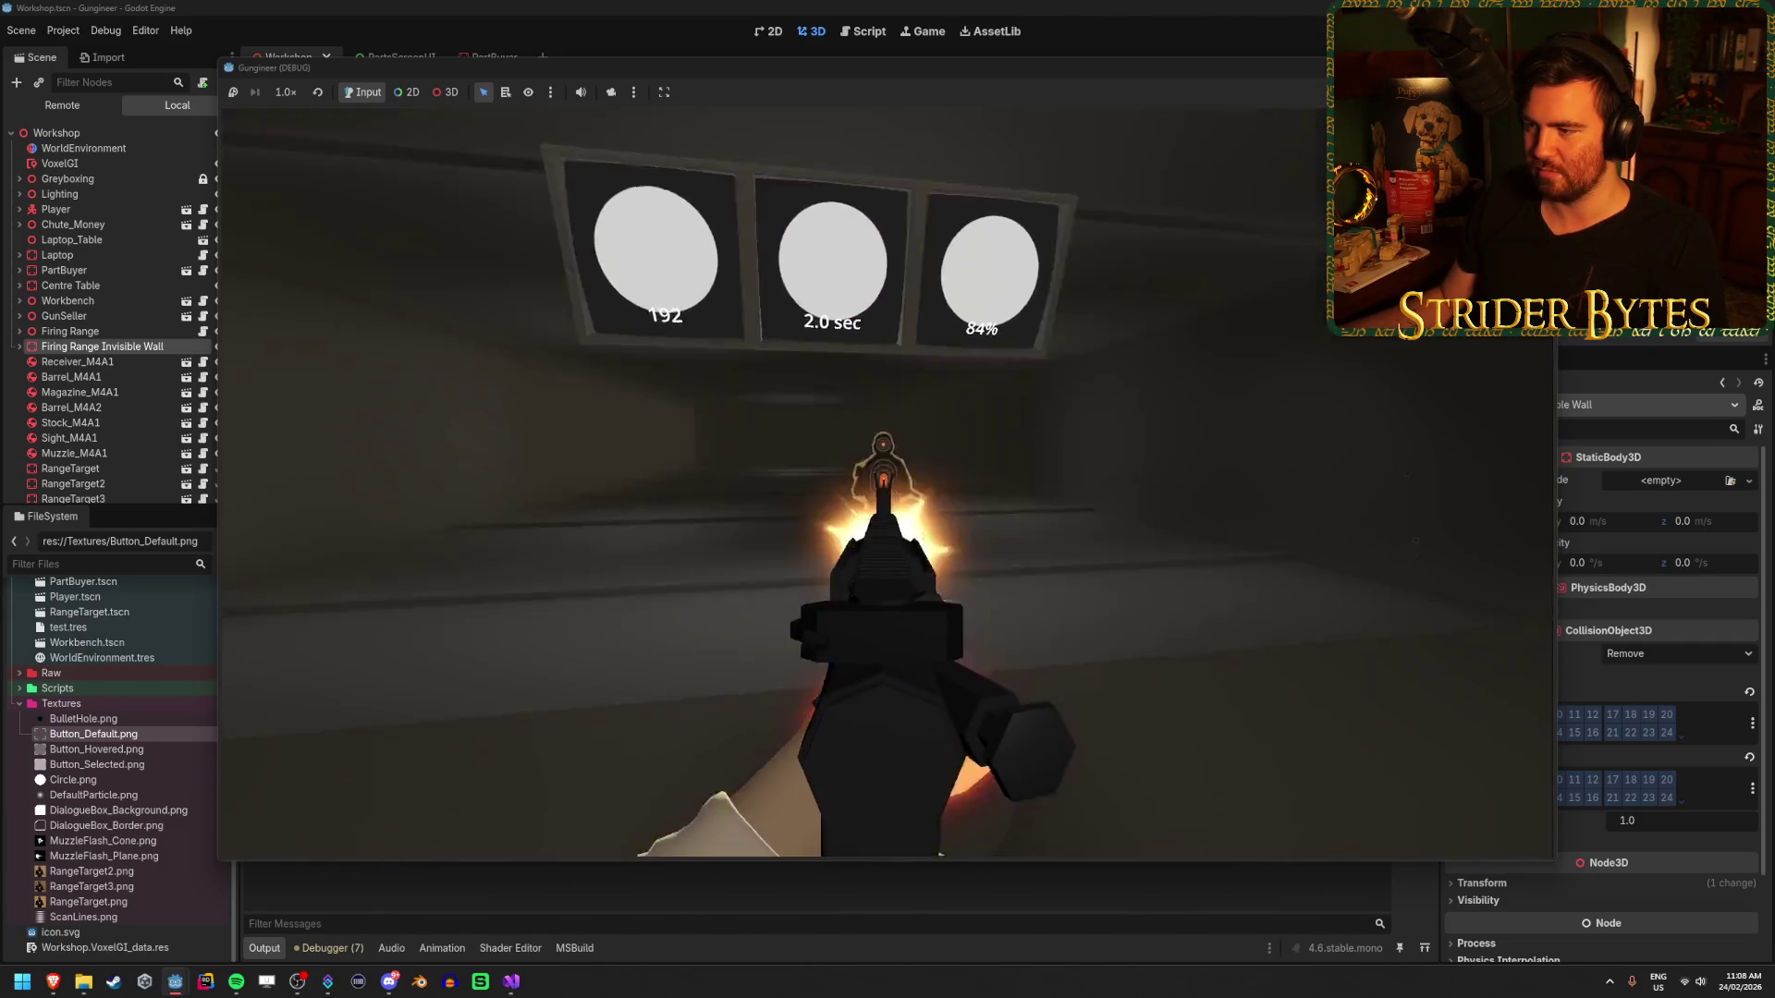
left_click(885, 499)
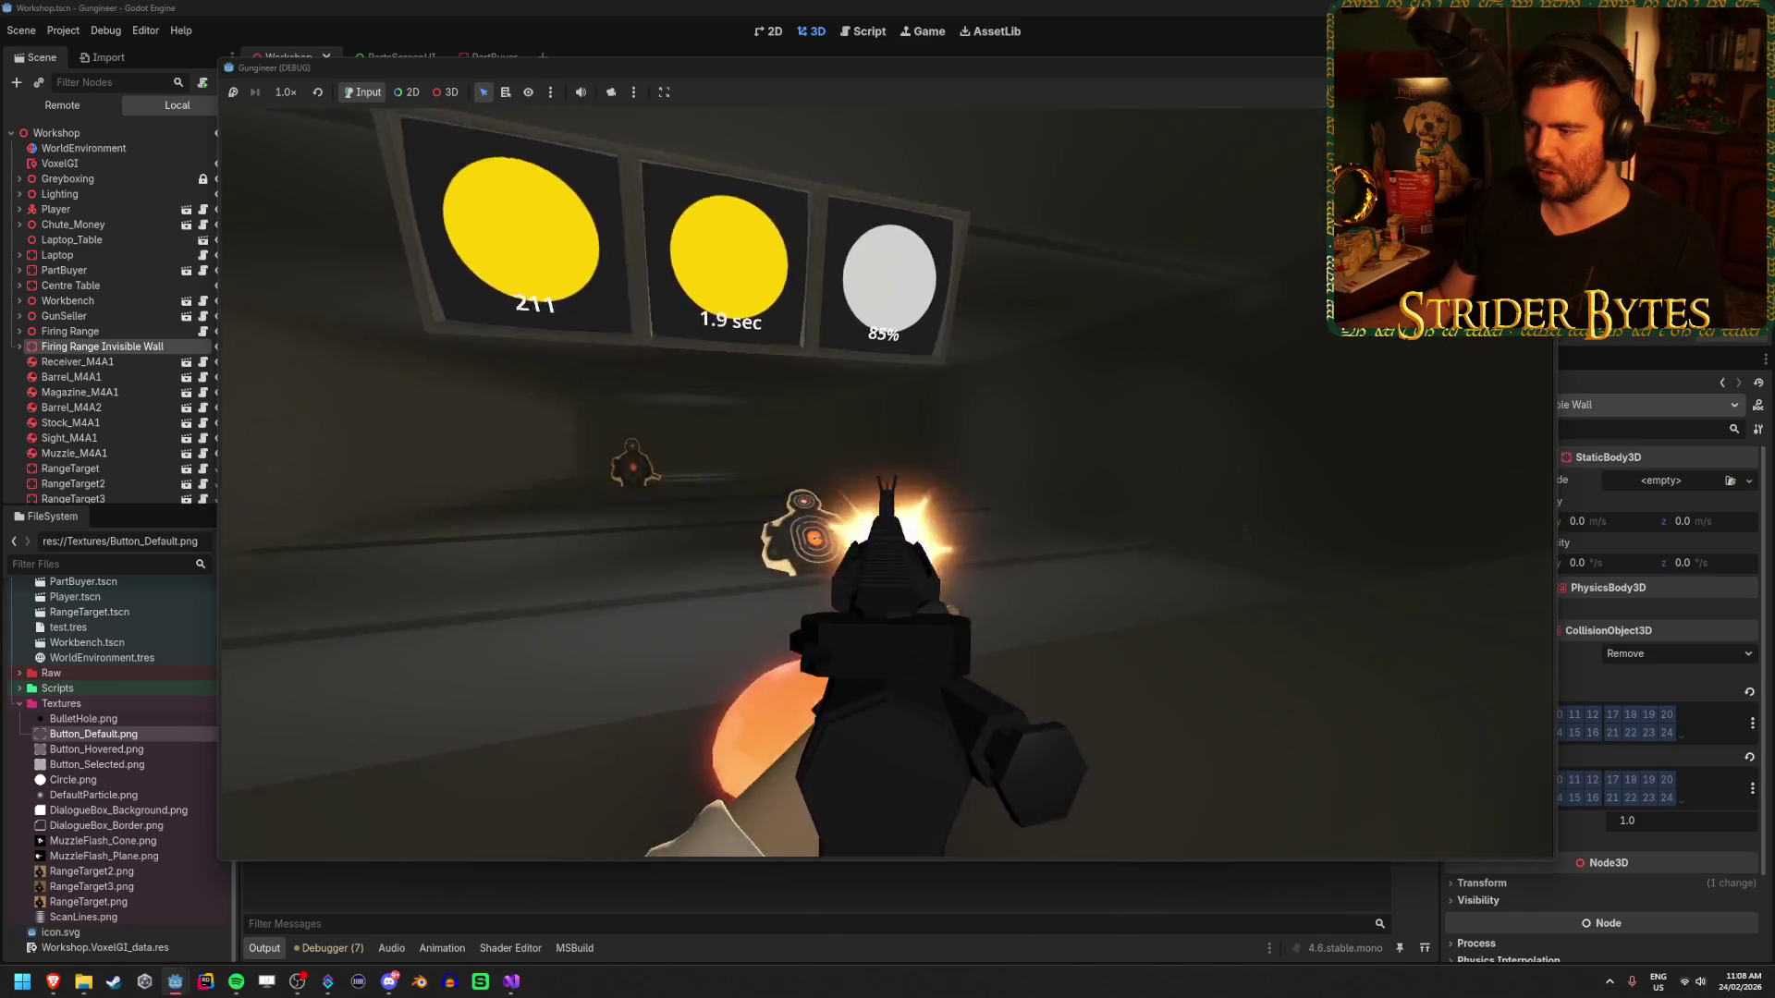
left_click(885, 499)
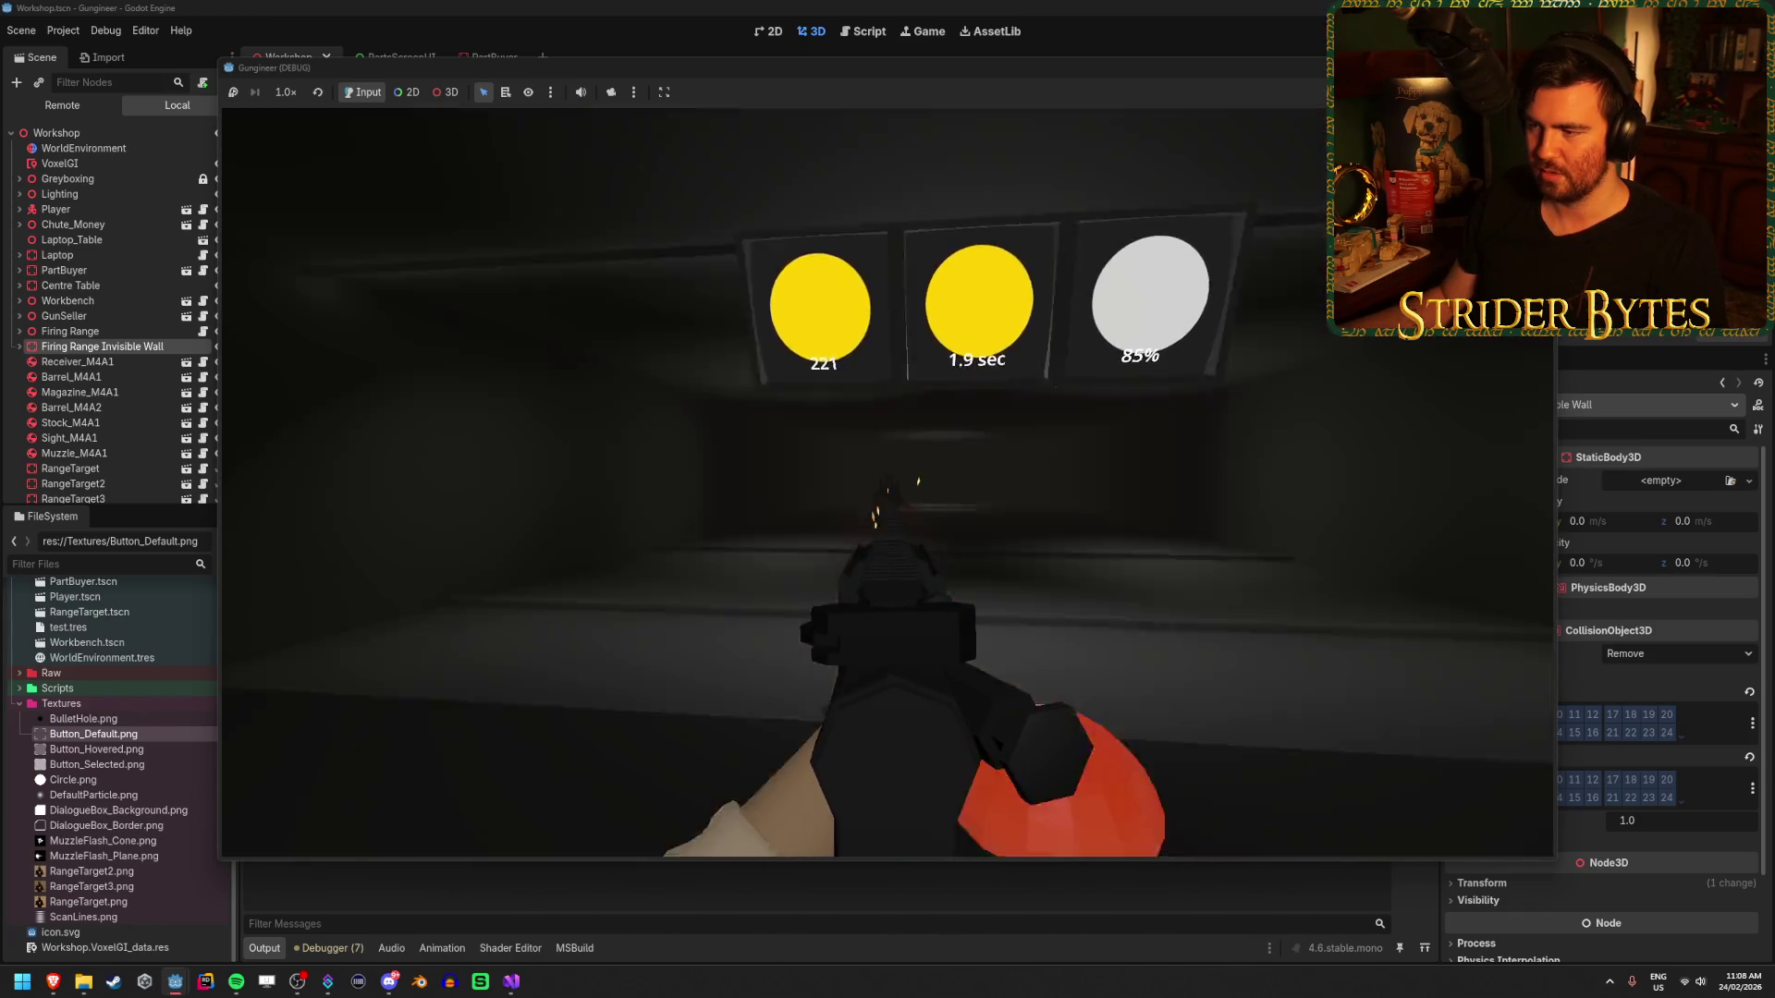
left_click(886, 499)
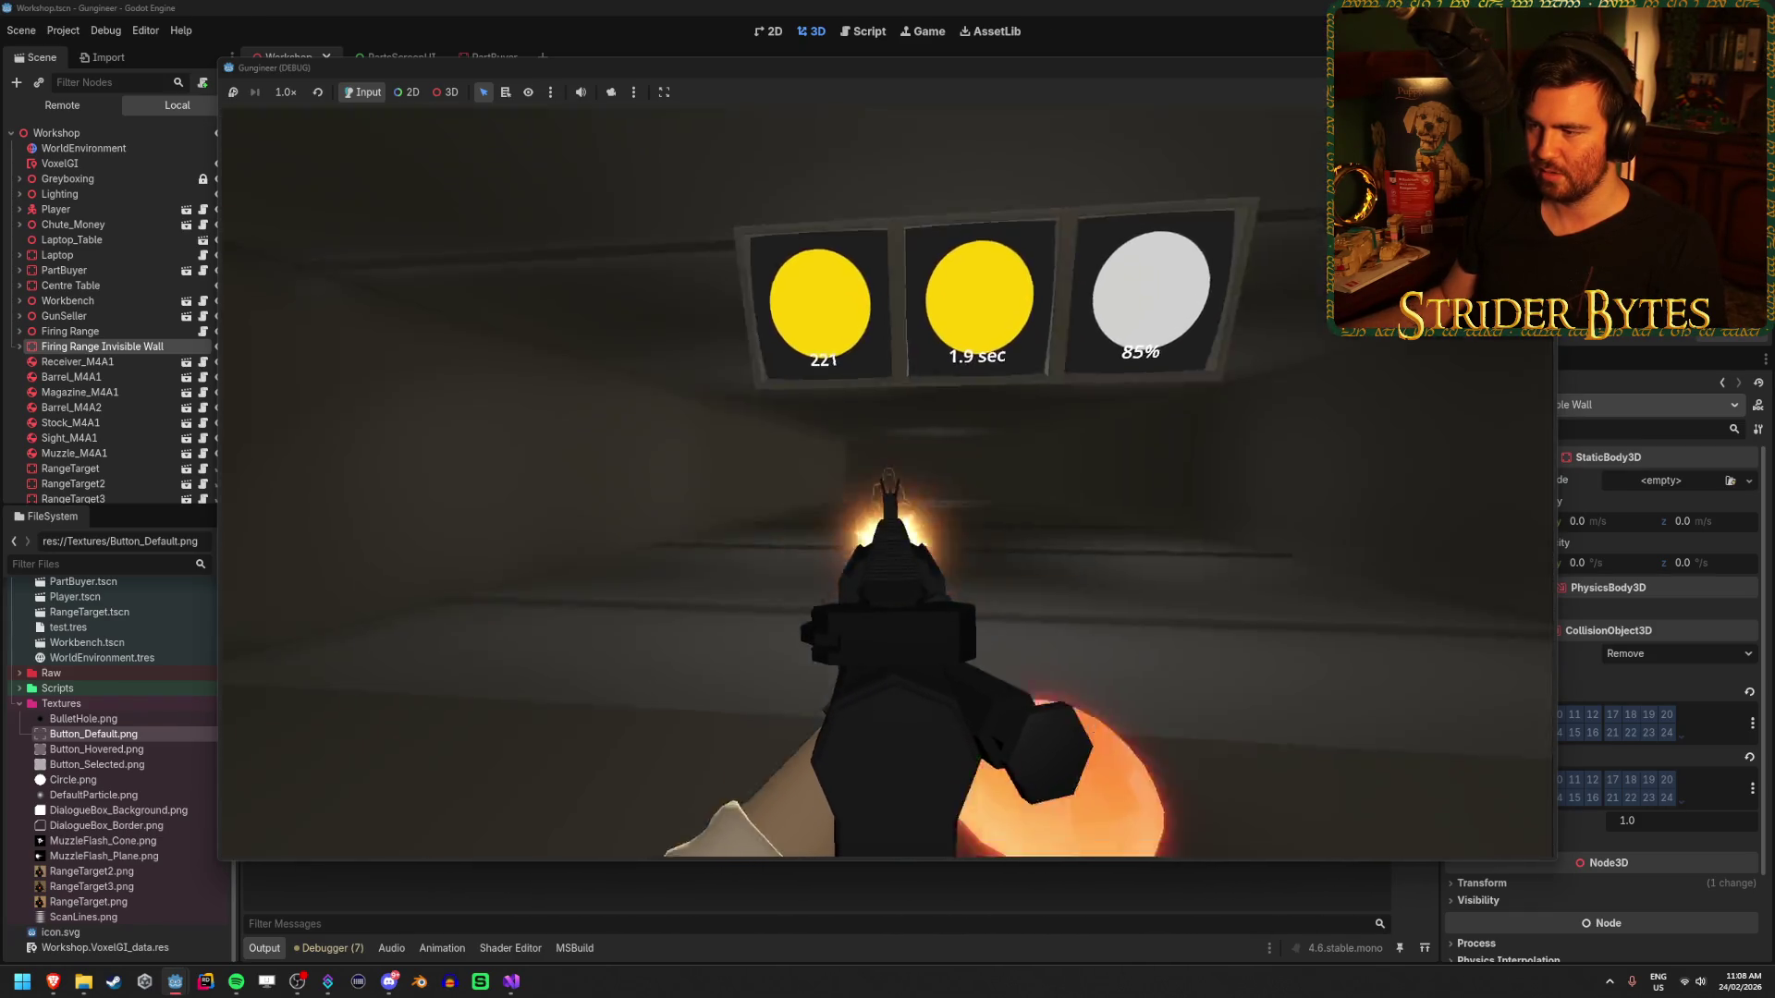
left_click(886, 500)
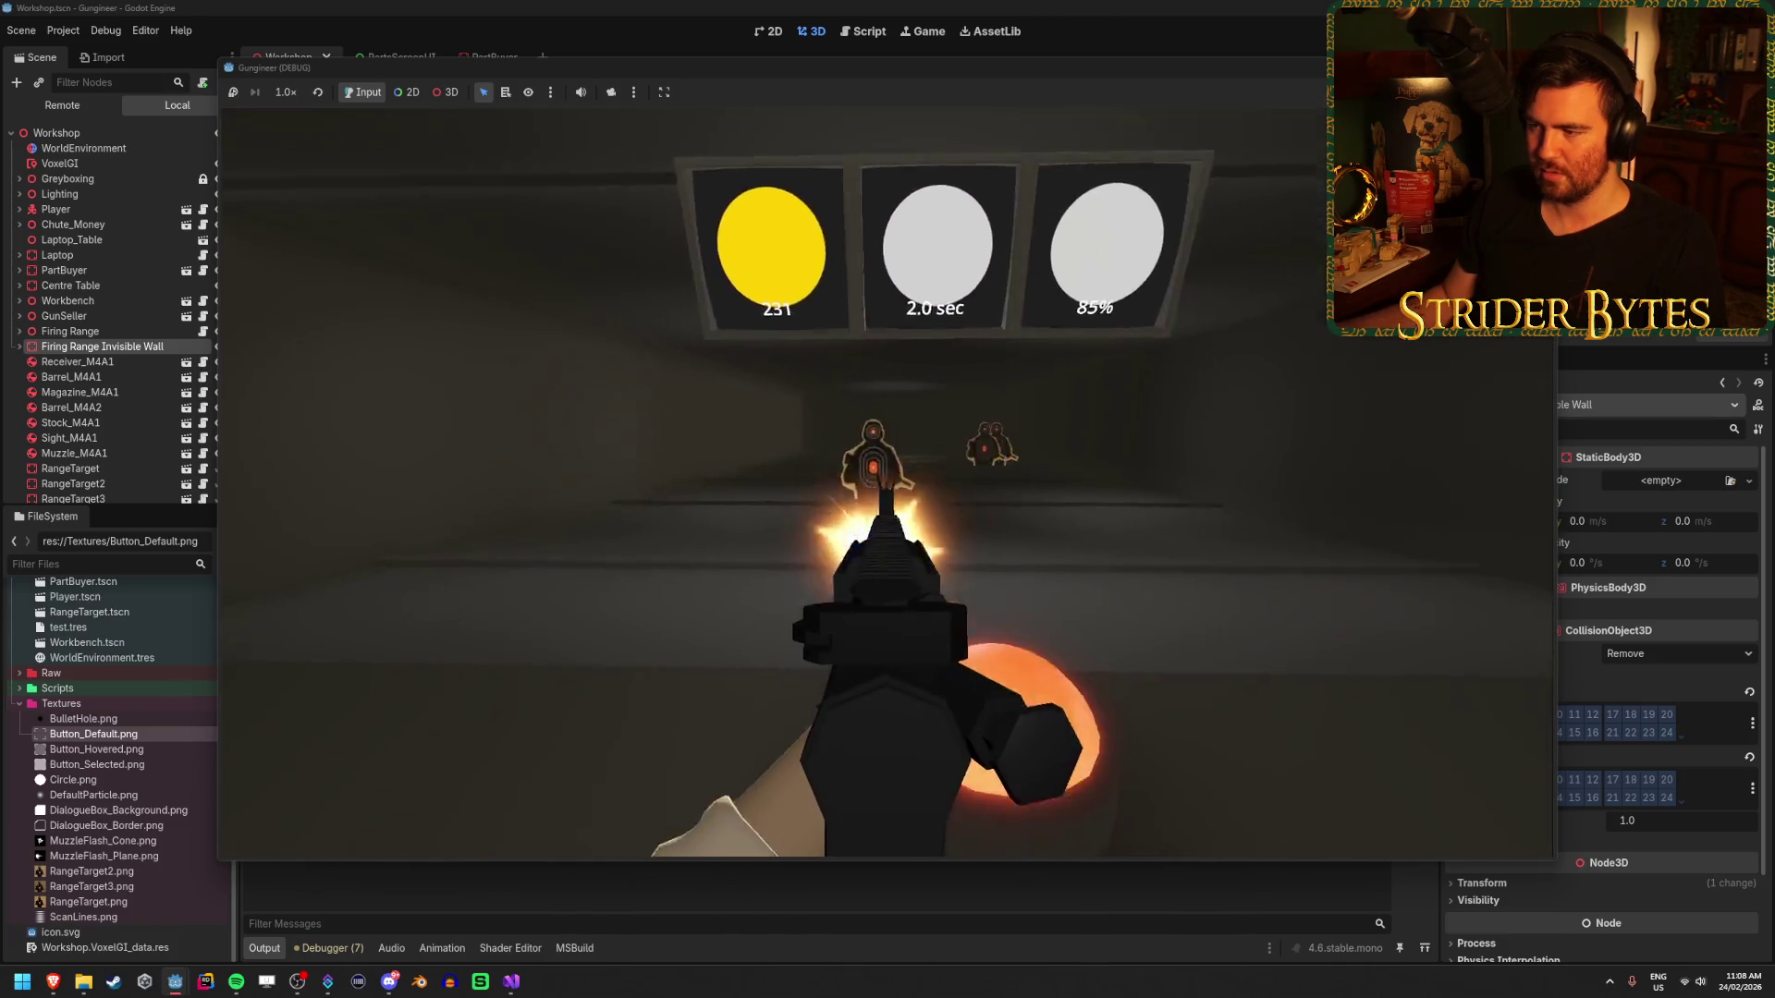
left_click(885, 500)
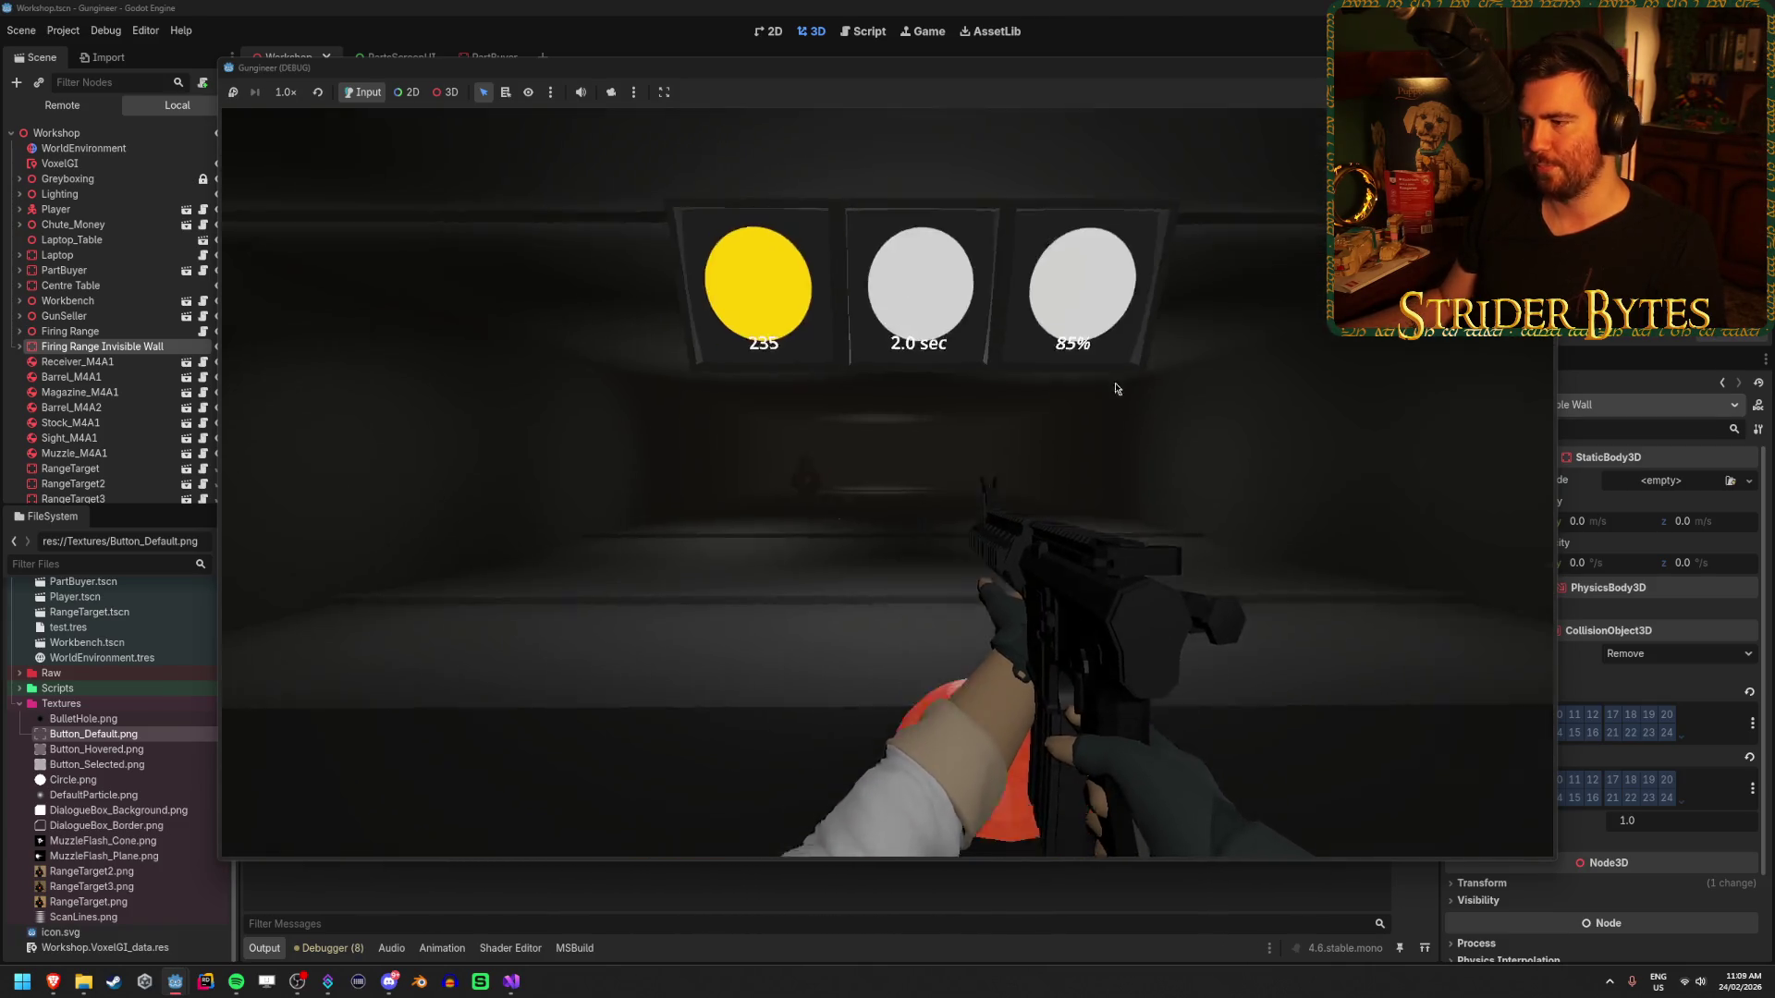
key("w")
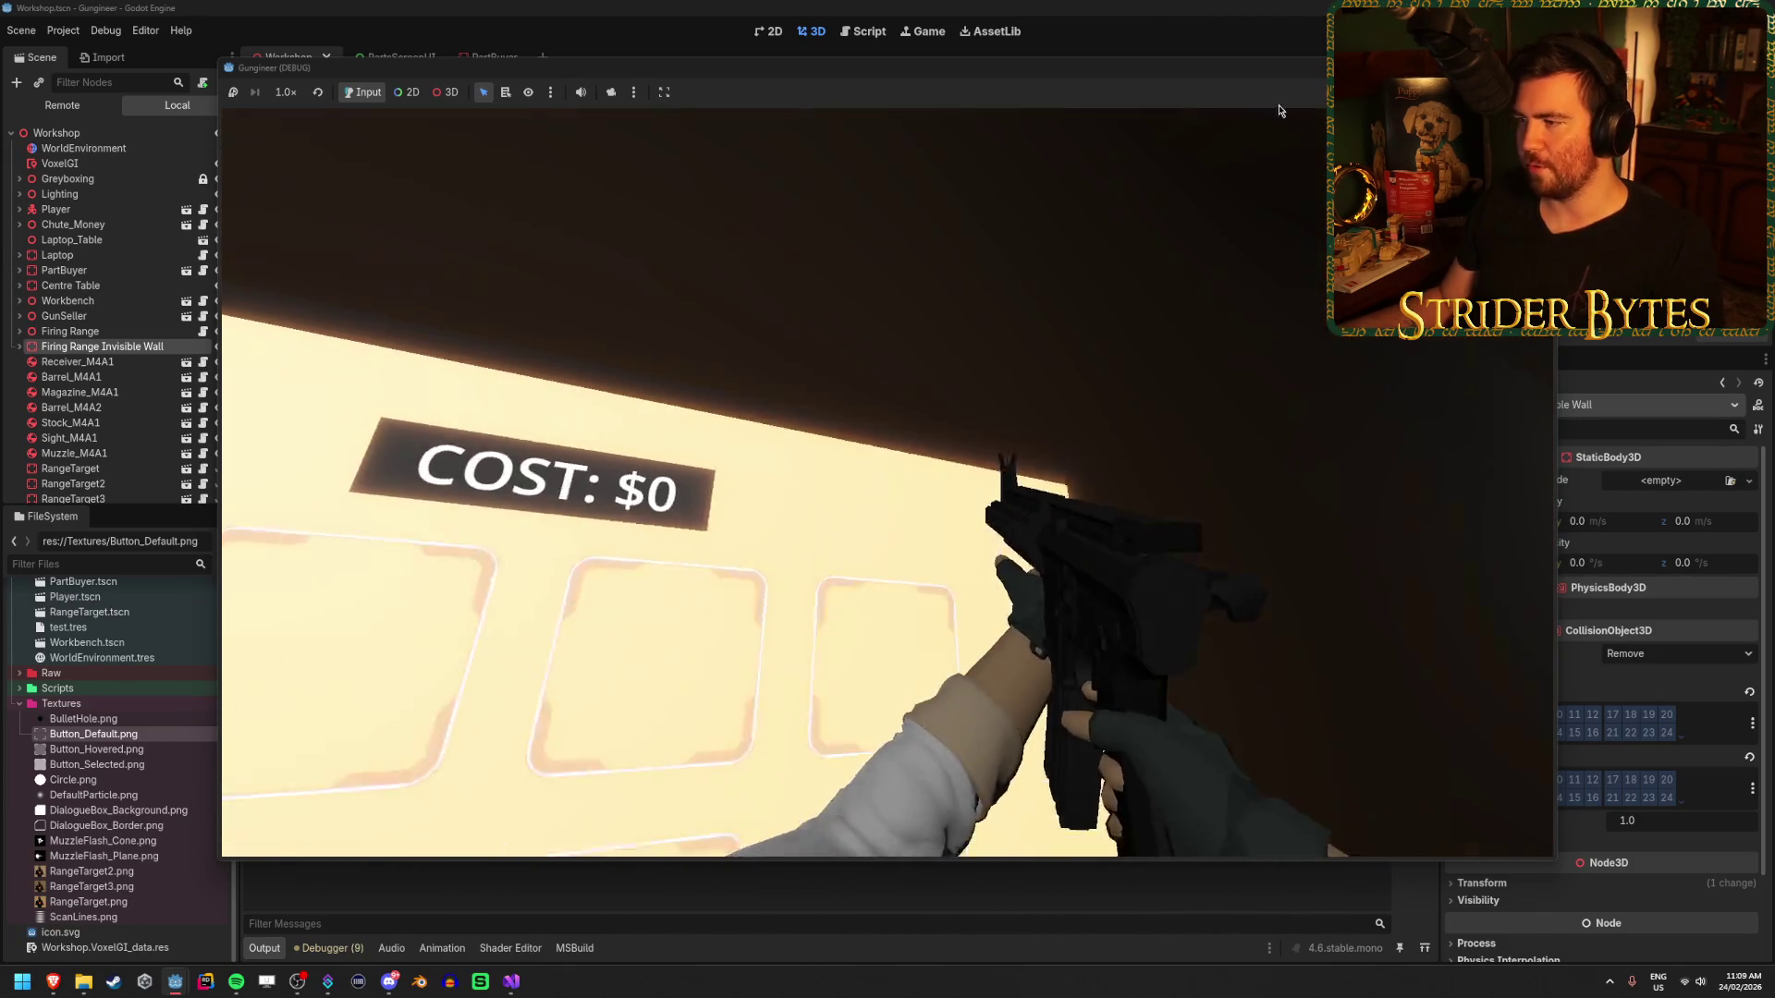
key("F8")
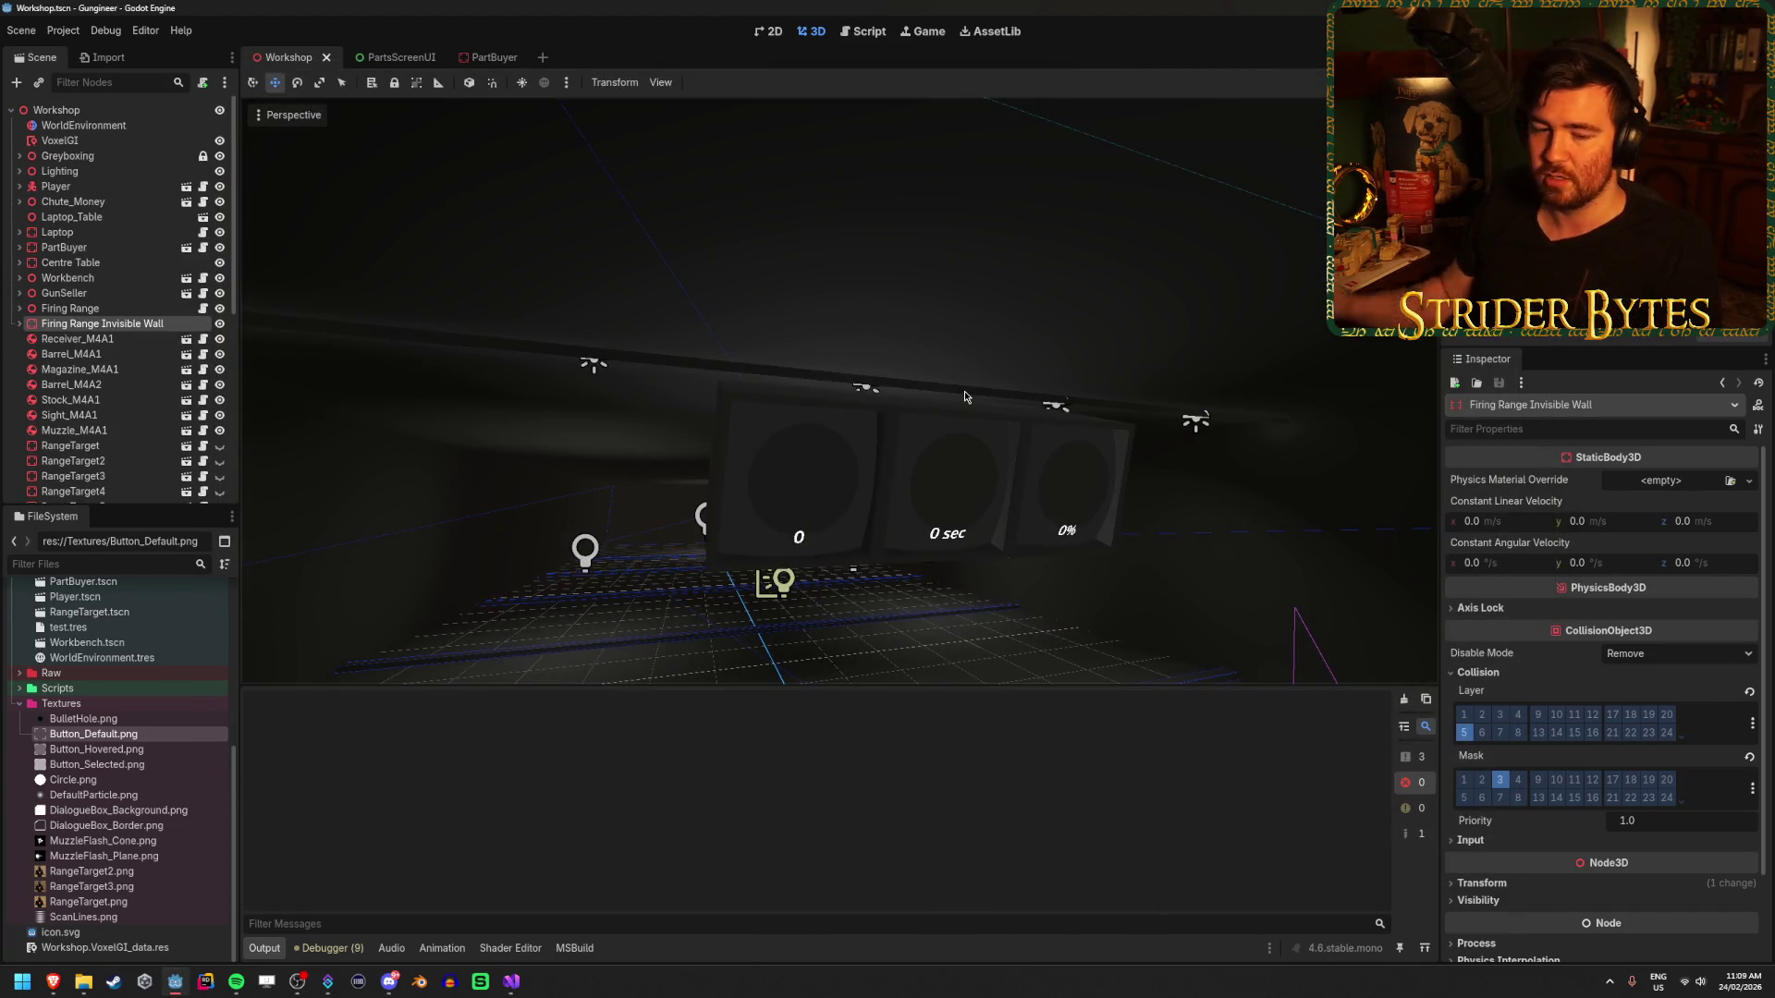
- Fly the 3D view up to the part-buyer screen and save the Workshop scene
left_click_drag(938, 395, 975, 311)
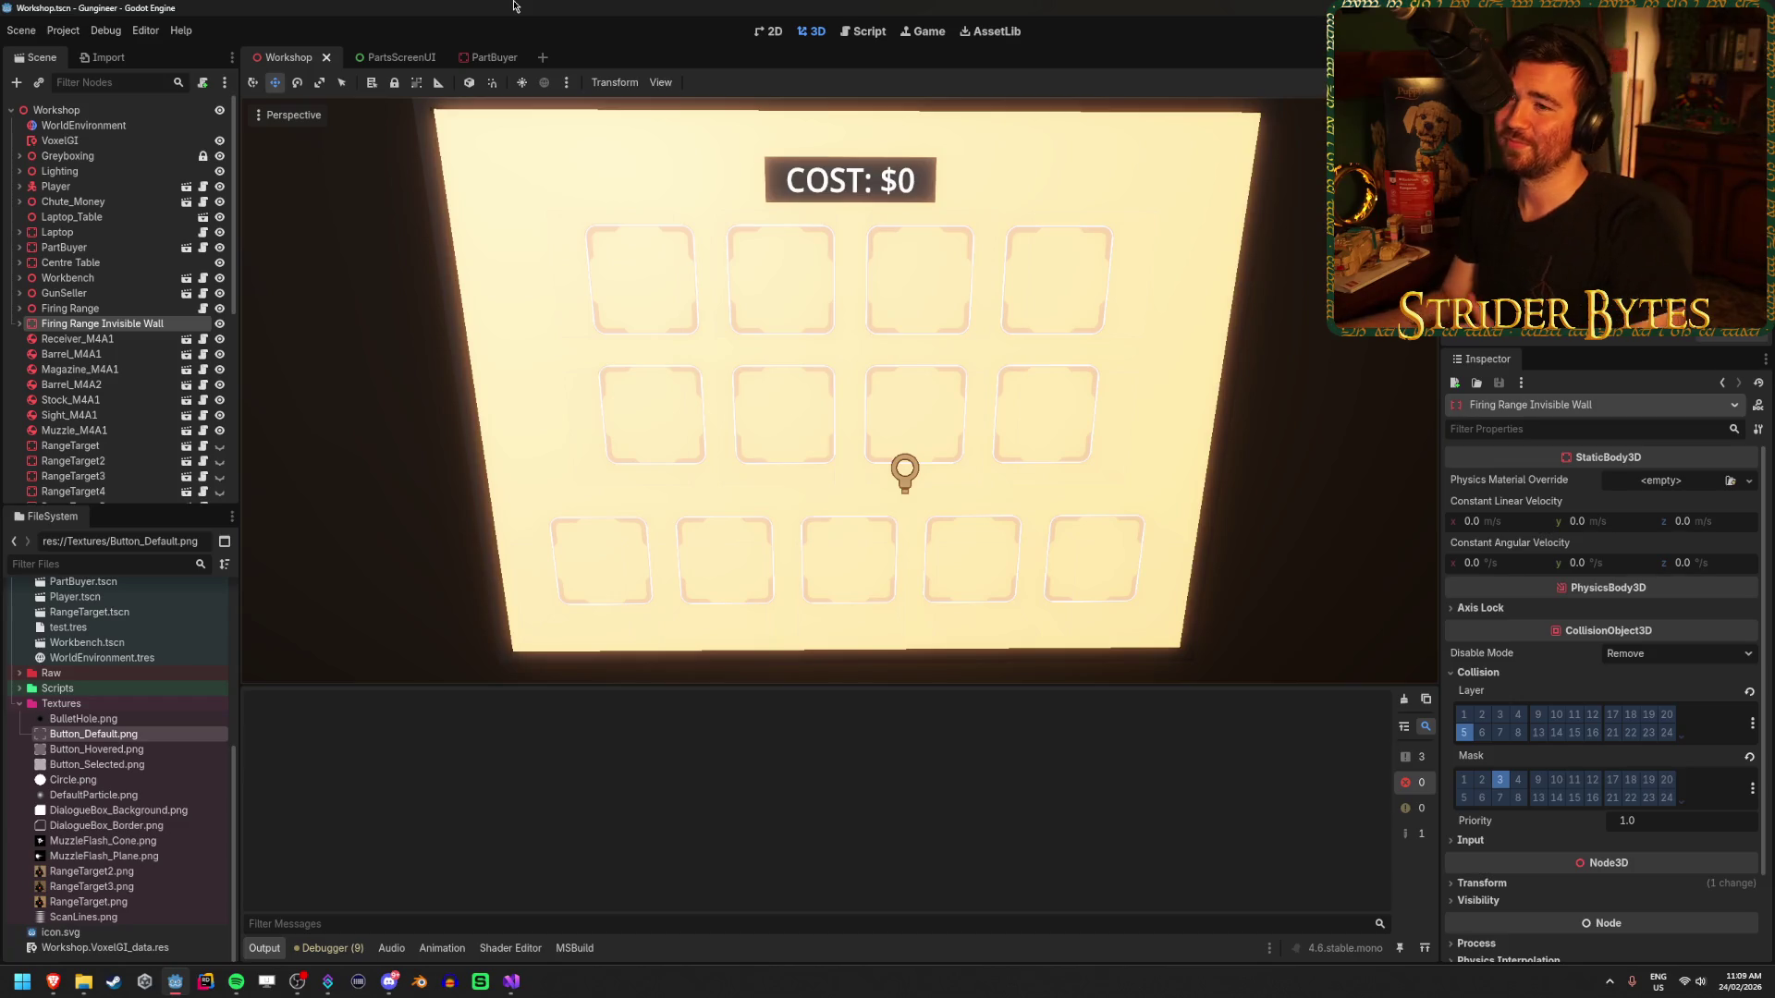
mouse_move(380, 293)
left_mouse_down()
mouse_move(379, 330)
mouse_move(444, 319)
mouse_move(1257, 422)
mouse_move(1365, 372)
left_mouse_up()
key("ctrl+s")
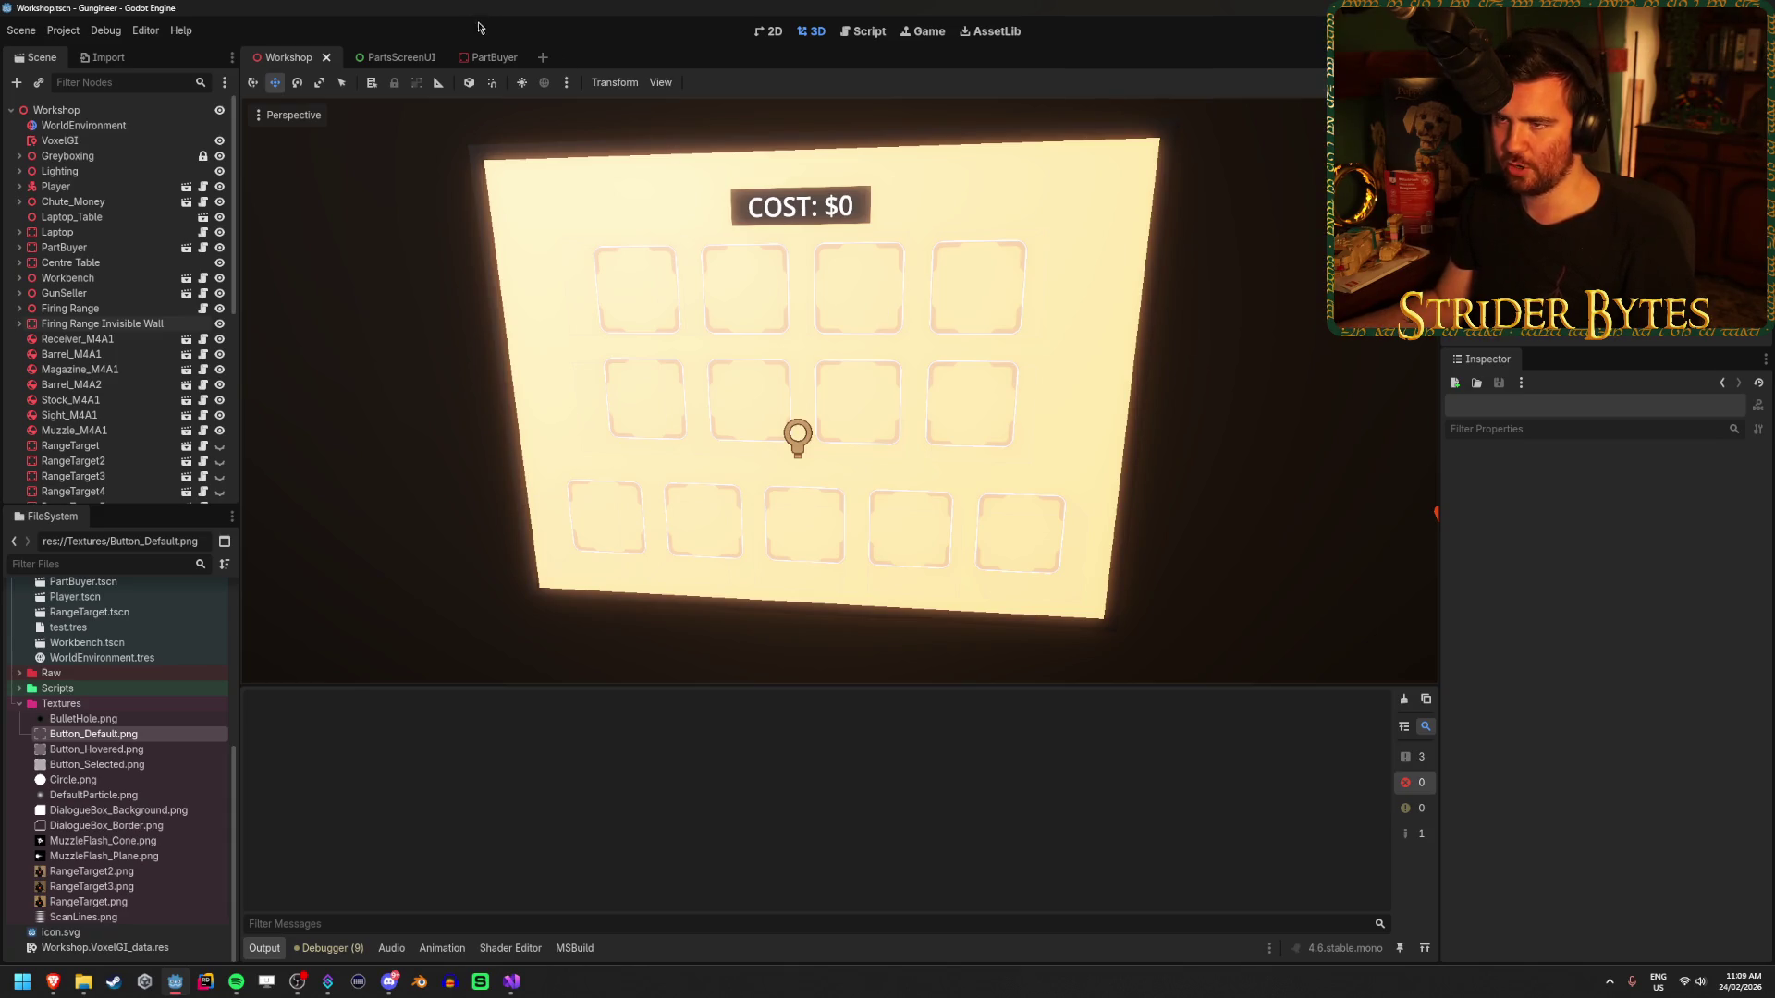
left_click(490, 57)
- Save, open the PartsScreenUI scene, and select Level1Button in the Scene tree
key("ctrl+s")
left_click(382, 58)
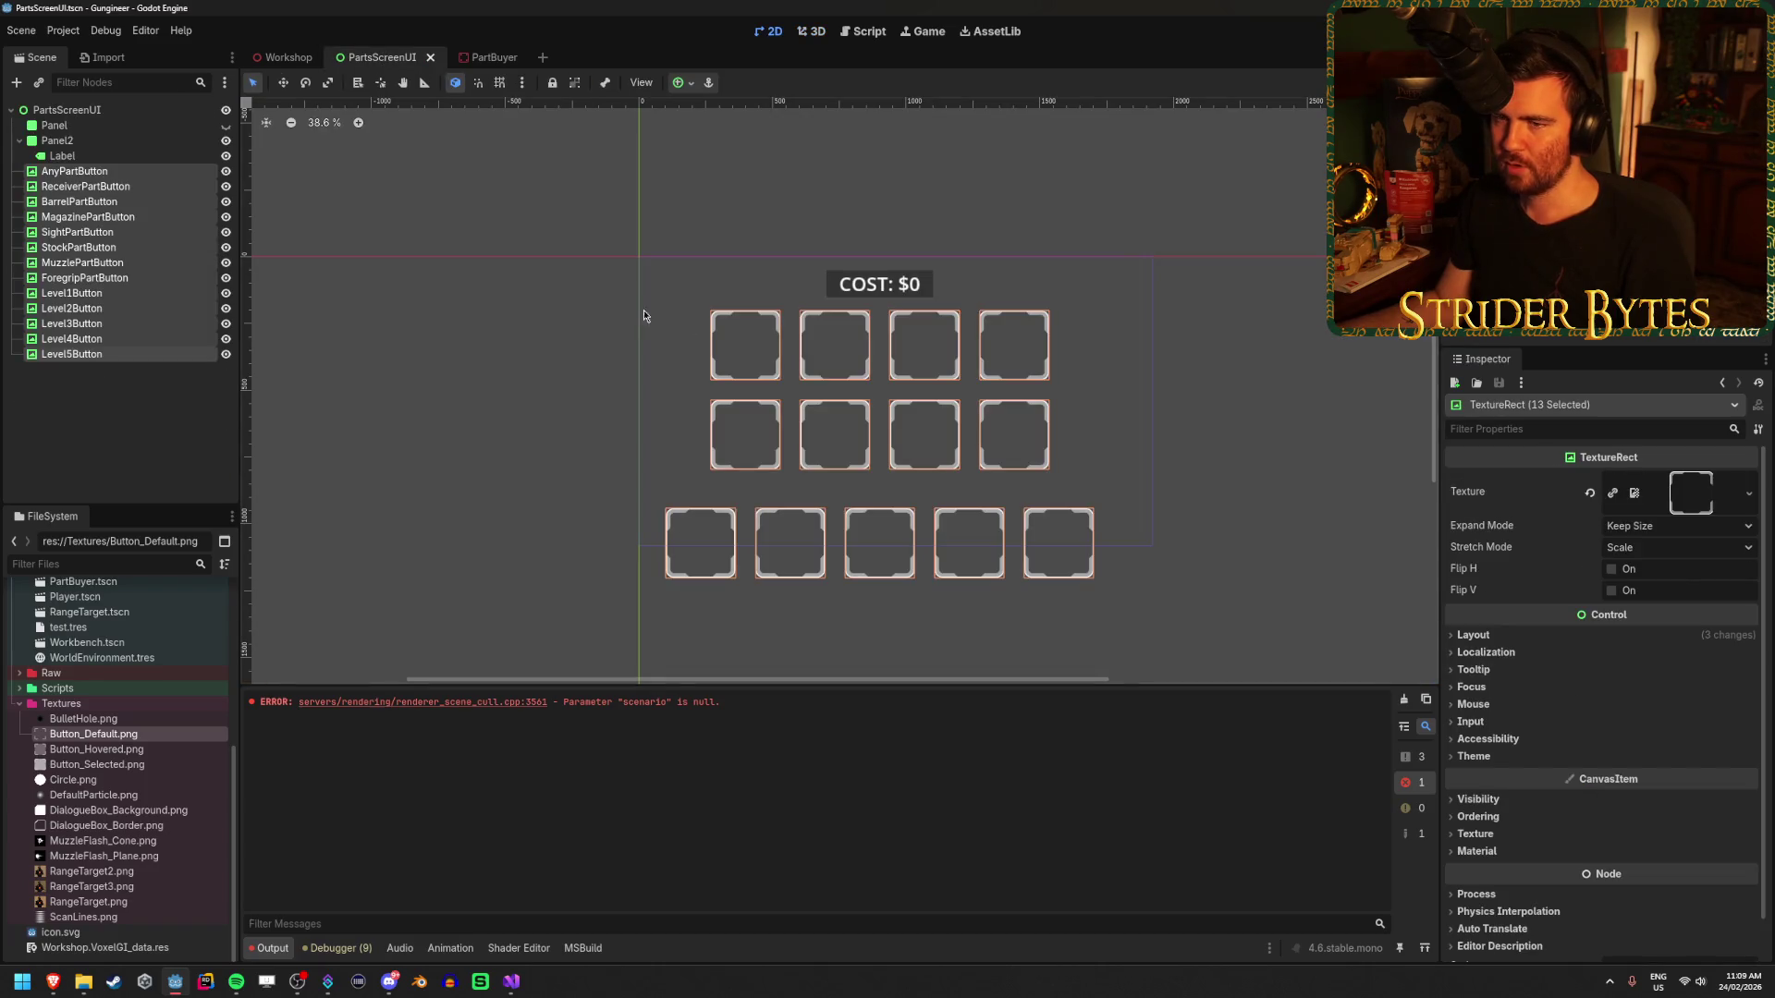
left_click(668, 356)
left_click(136, 295)
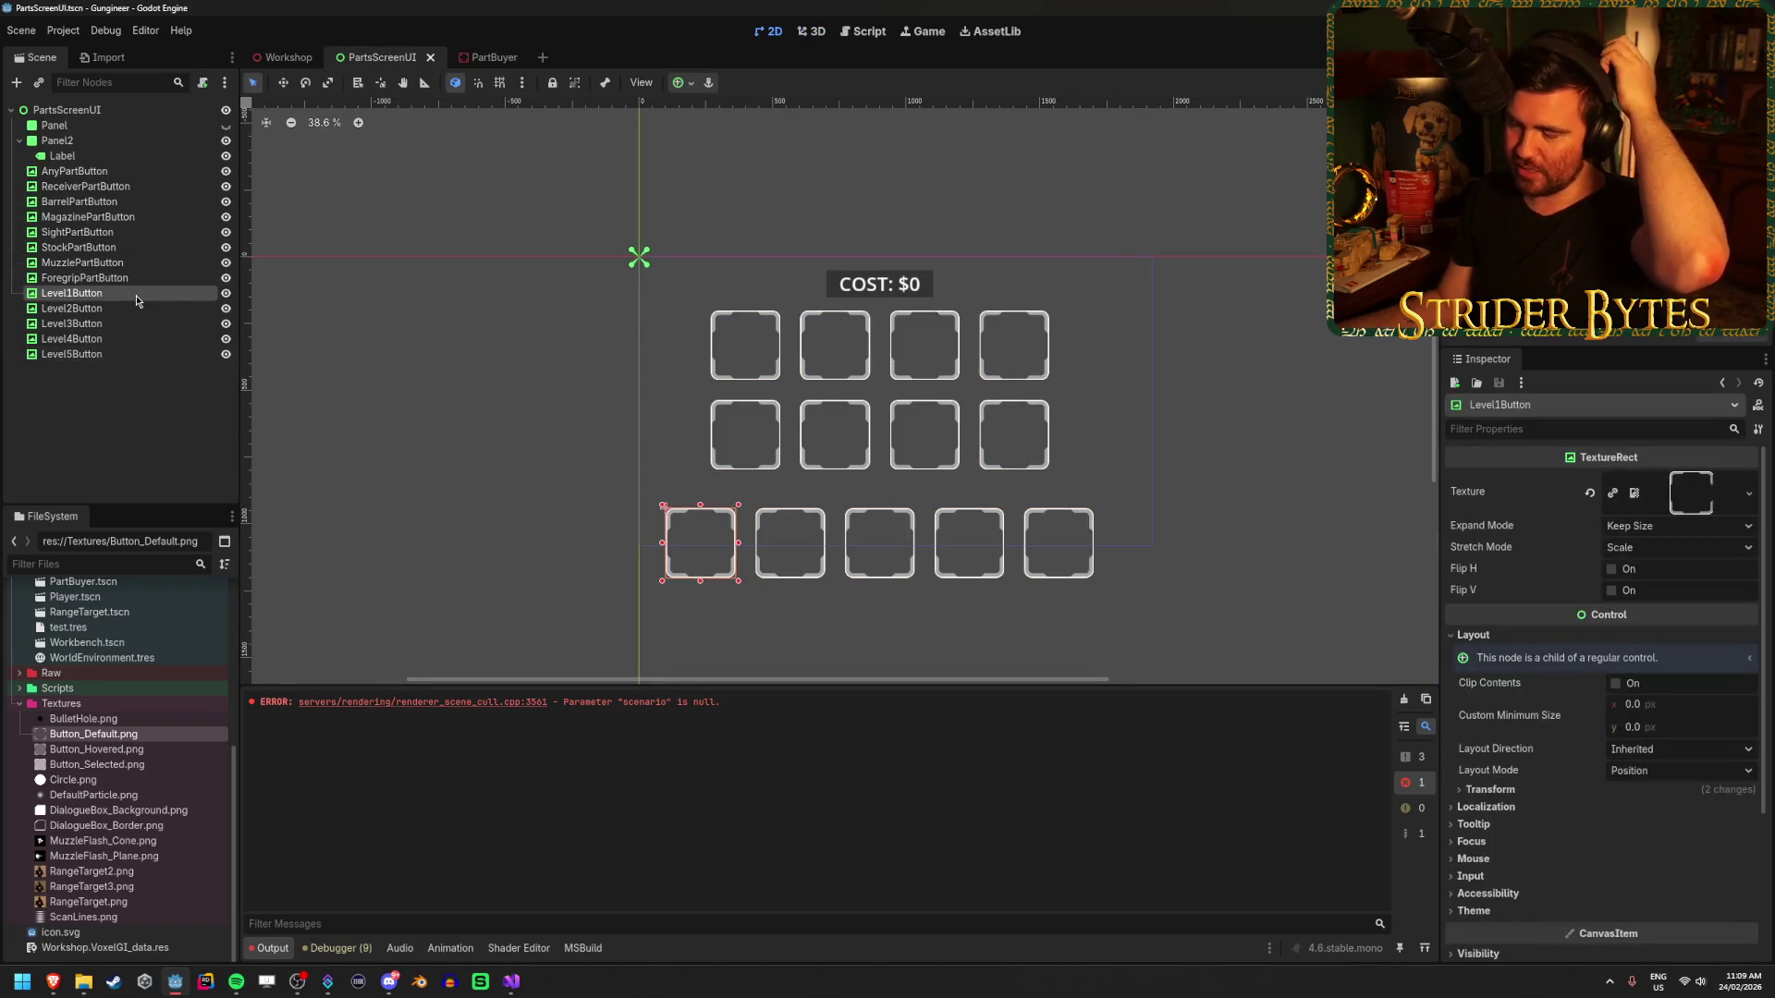
left_click(523, 980)
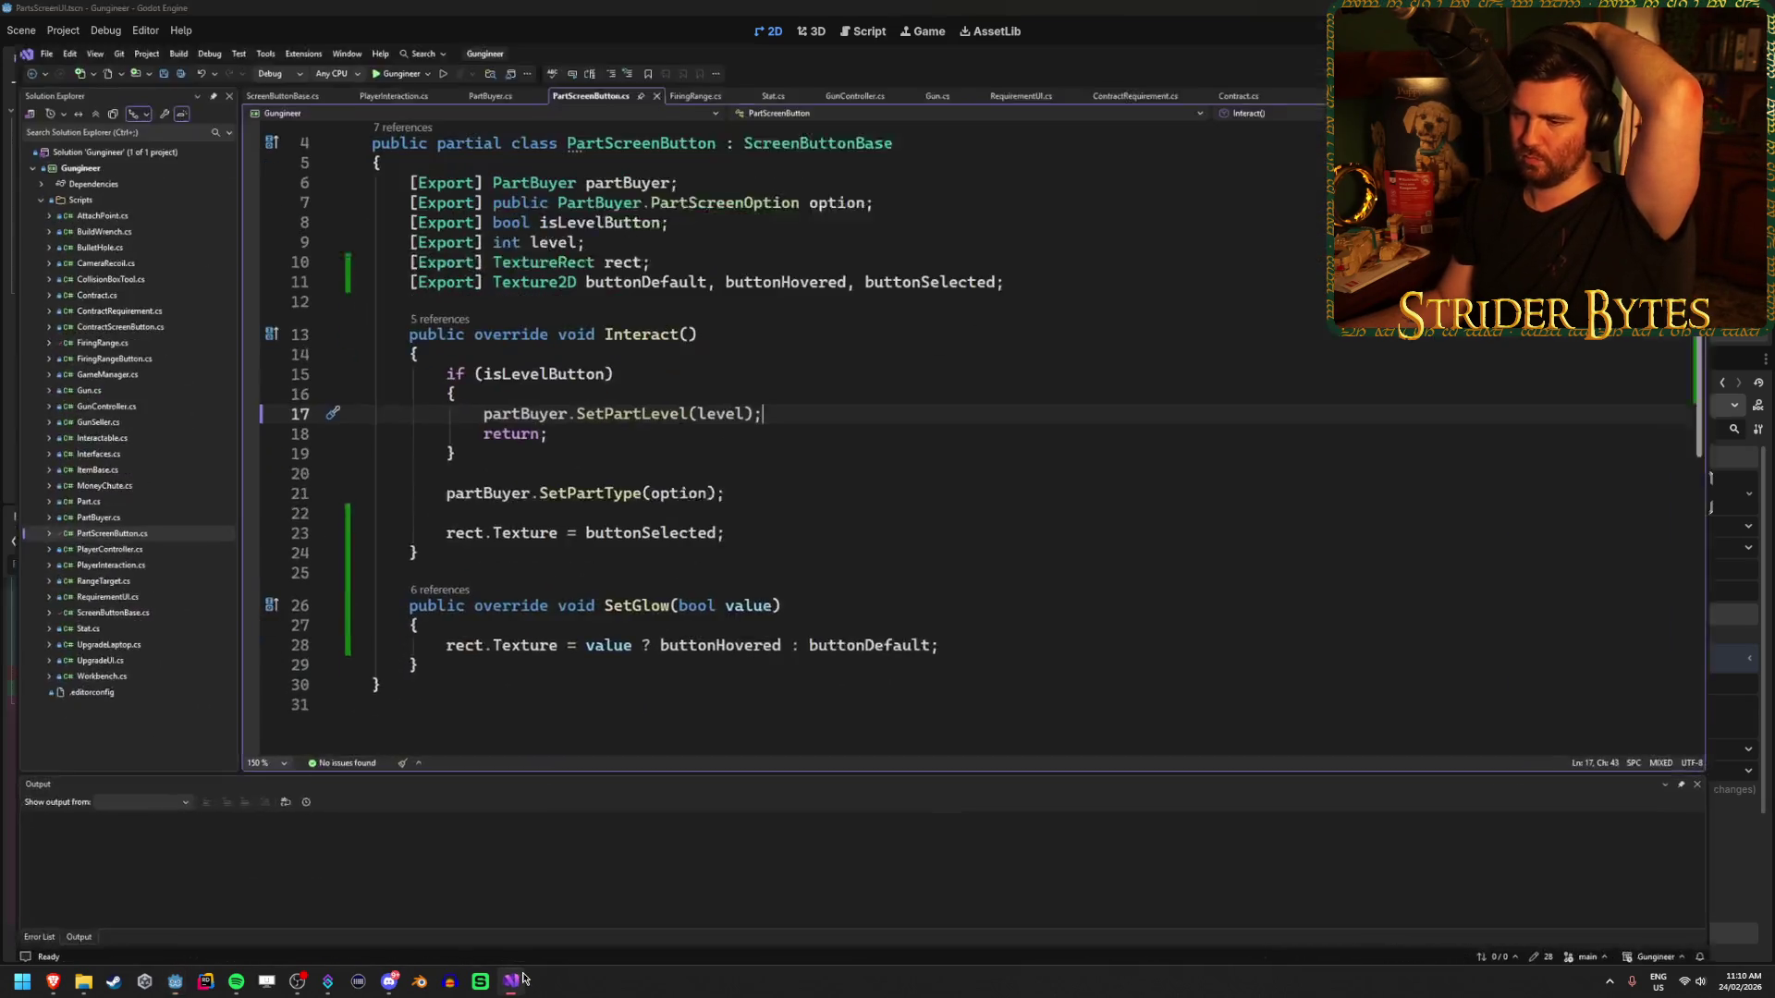
- Review the Interact method and its early return line, then save PartScreenButton.cs
scroll(785, 405, "up", 2)
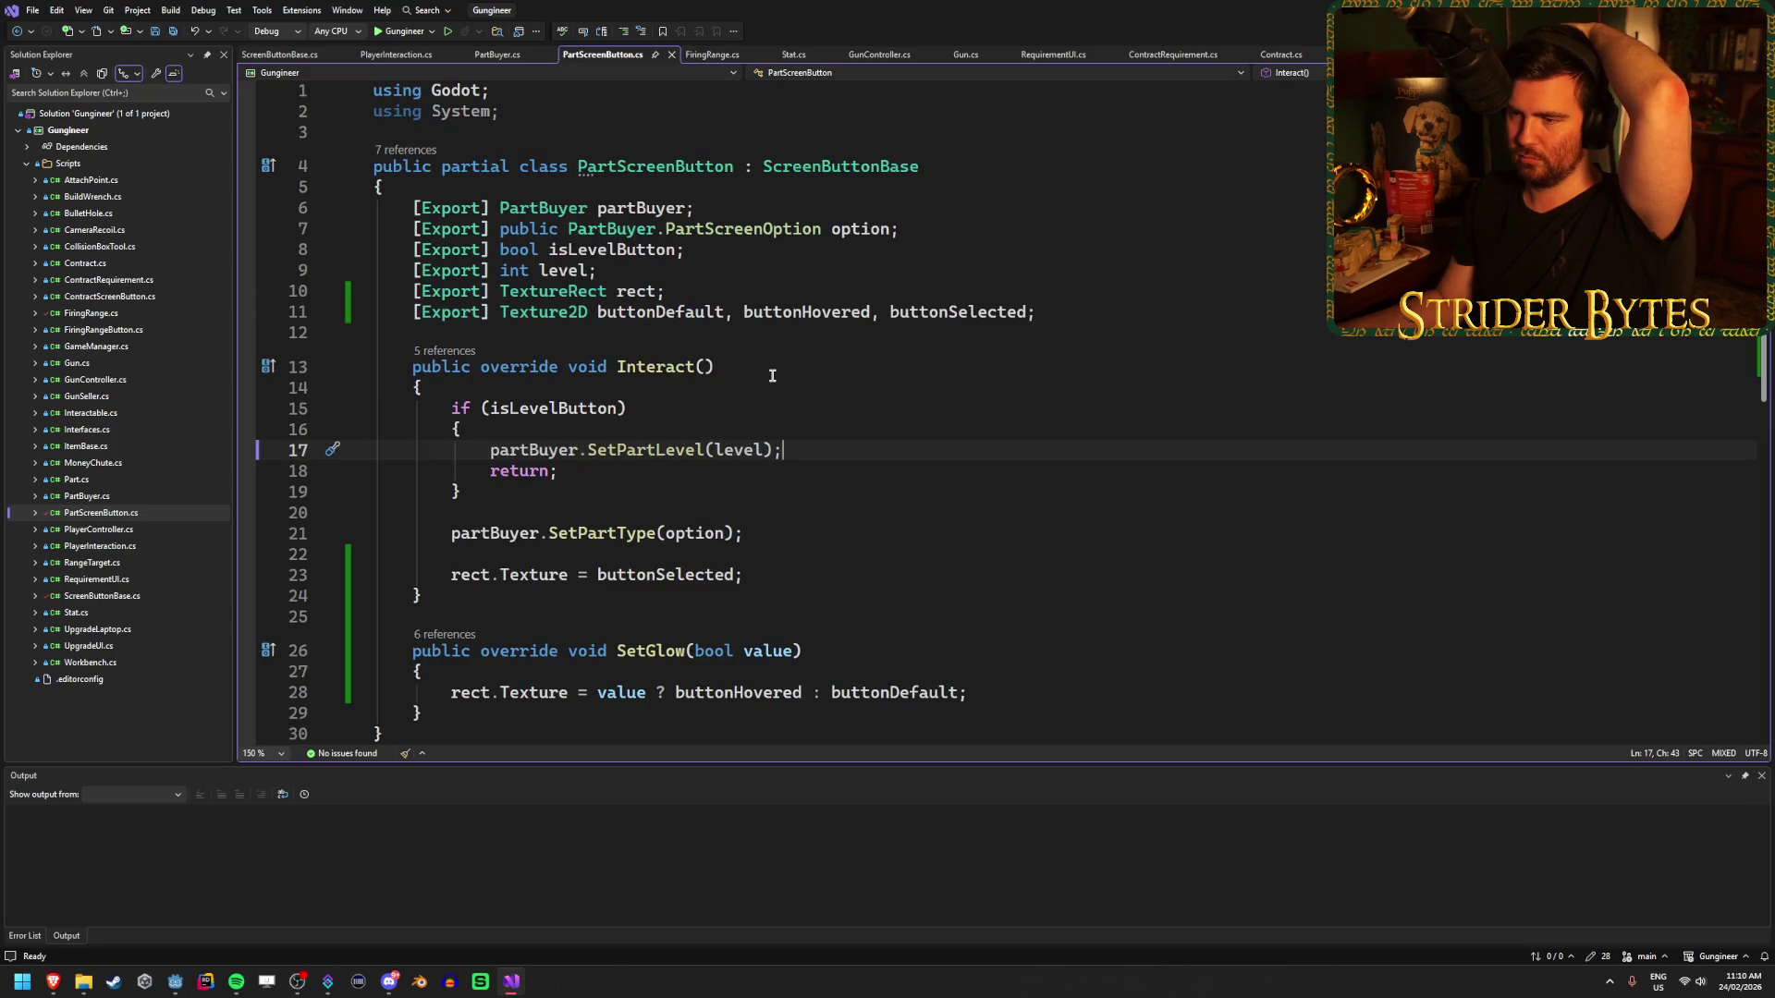
left_click(771, 368)
left_click(857, 446)
left_click(844, 465)
left_click(856, 444)
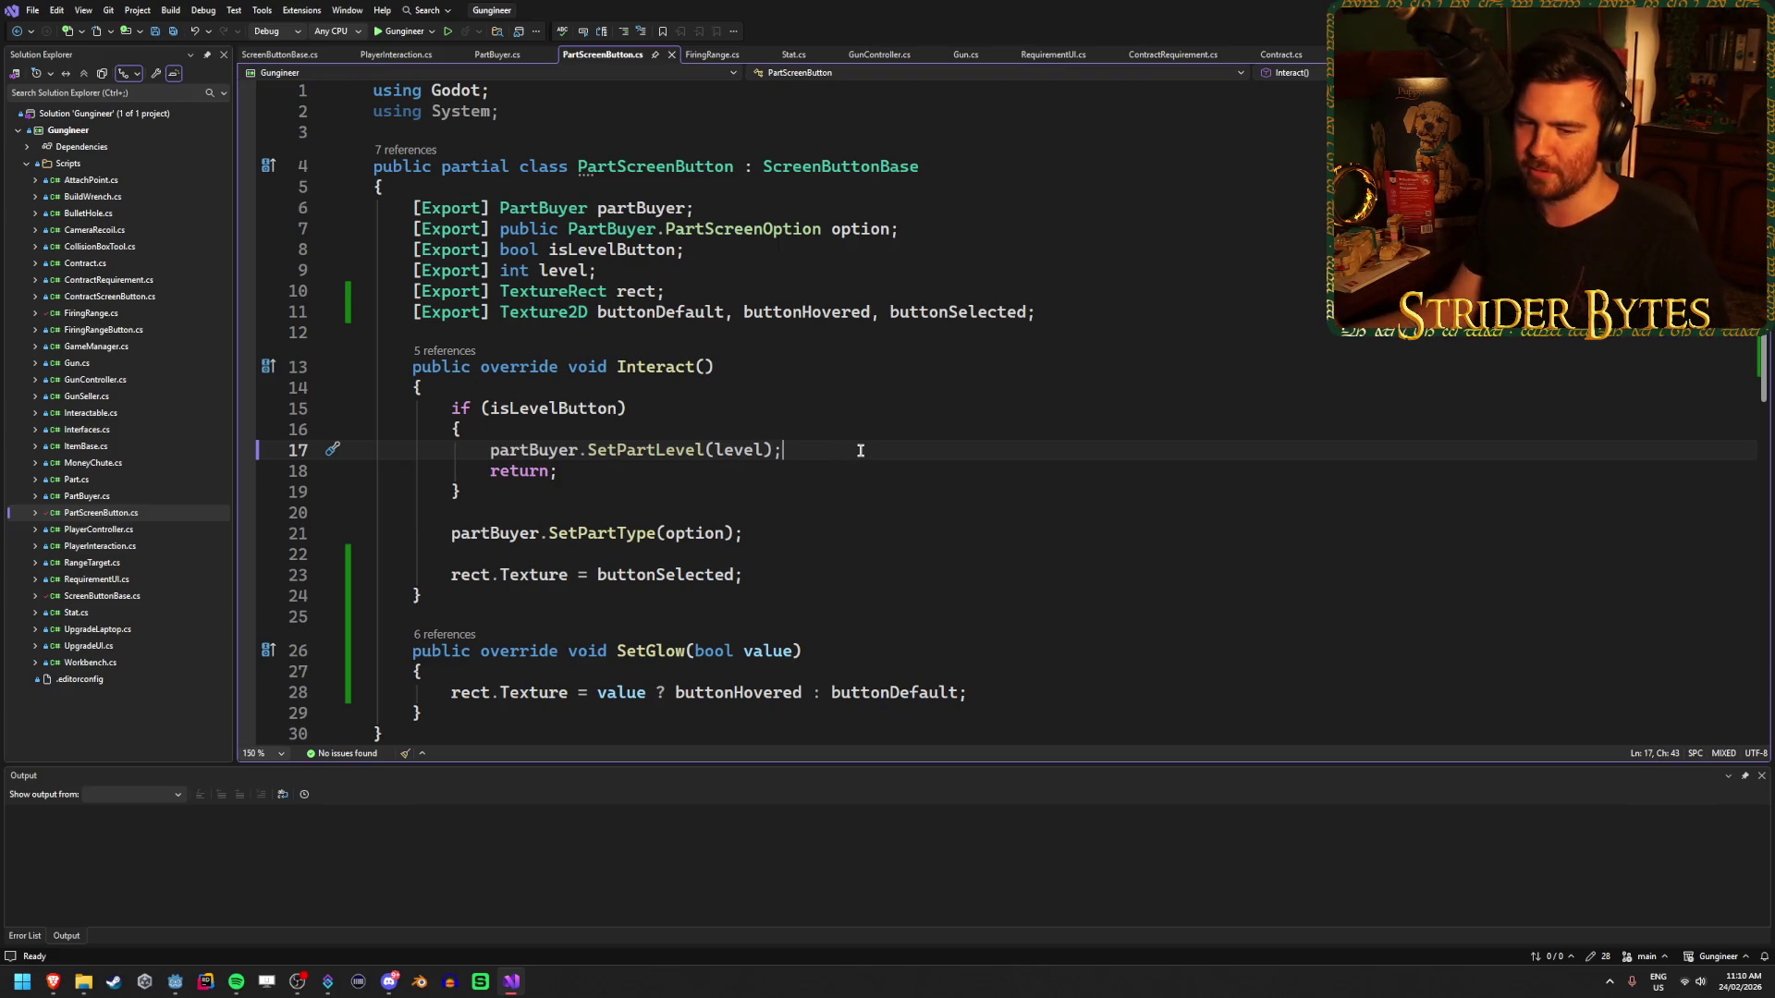
key("ctrl+s")
- Look over the code, open PartBuyer.cs, and switch back to the Godot editor
scroll(850, 396, "down", 4)
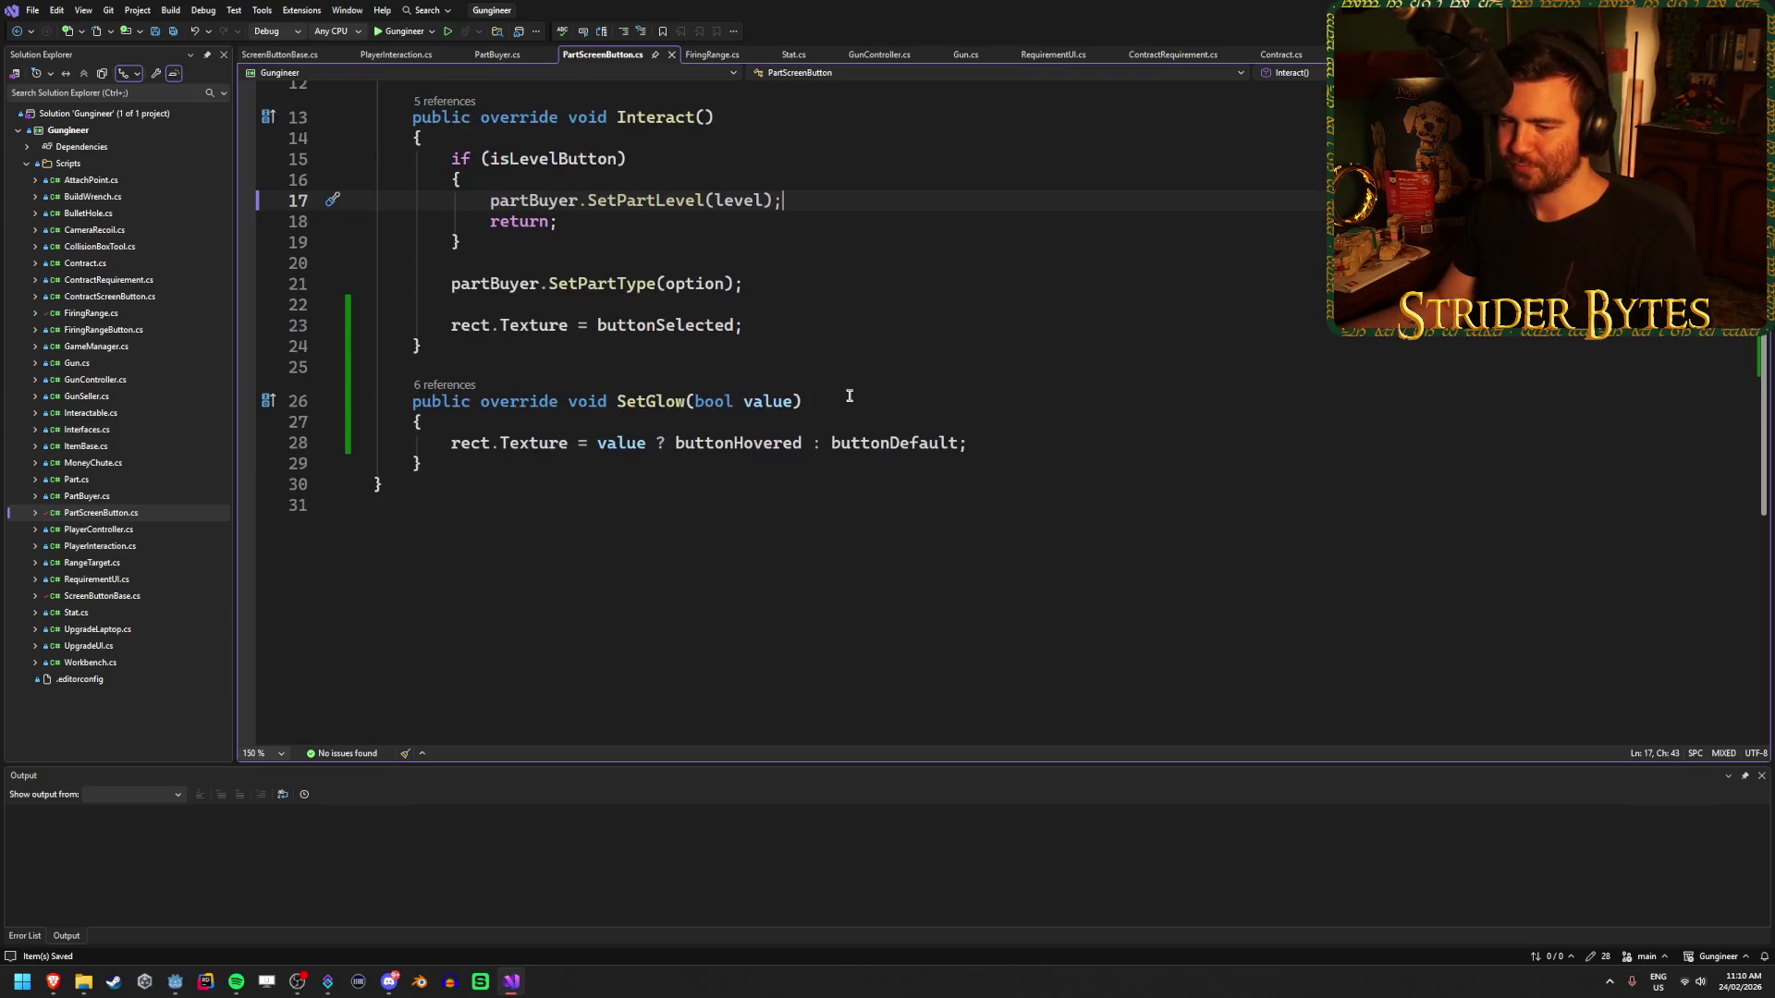
scroll(850, 396, "up", 3)
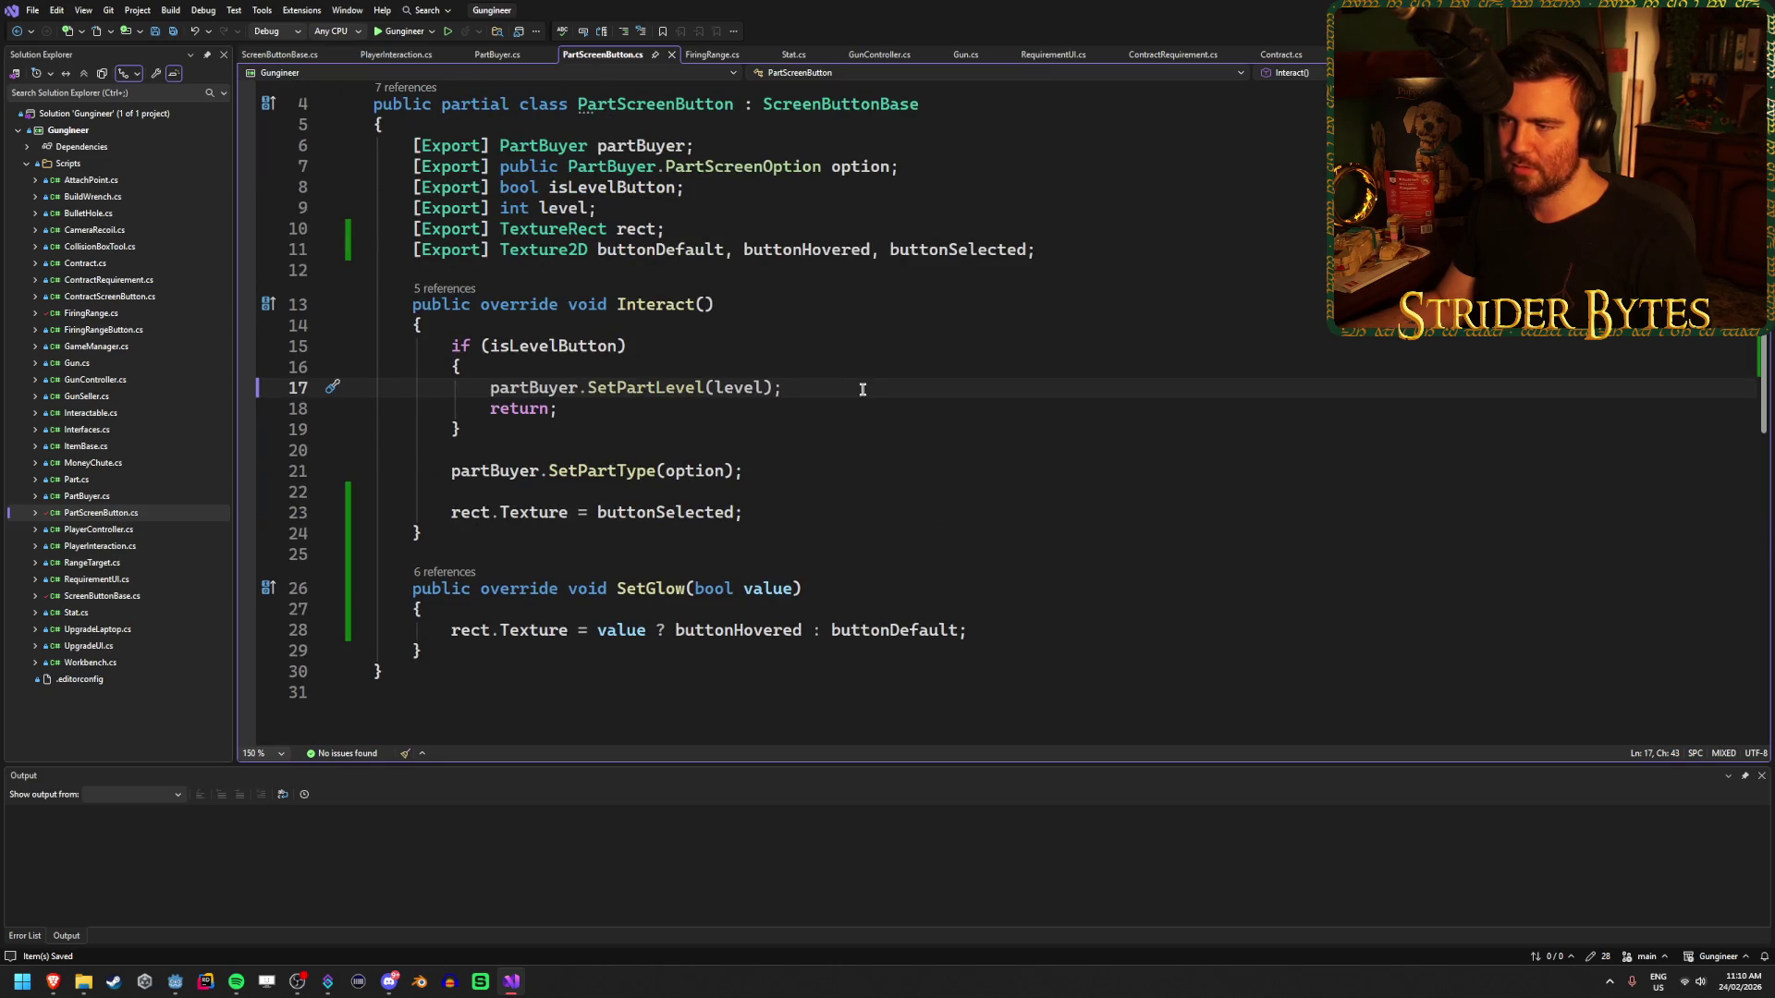
scroll(860, 397, "up", 1)
scroll(843, 449, "down", 1)
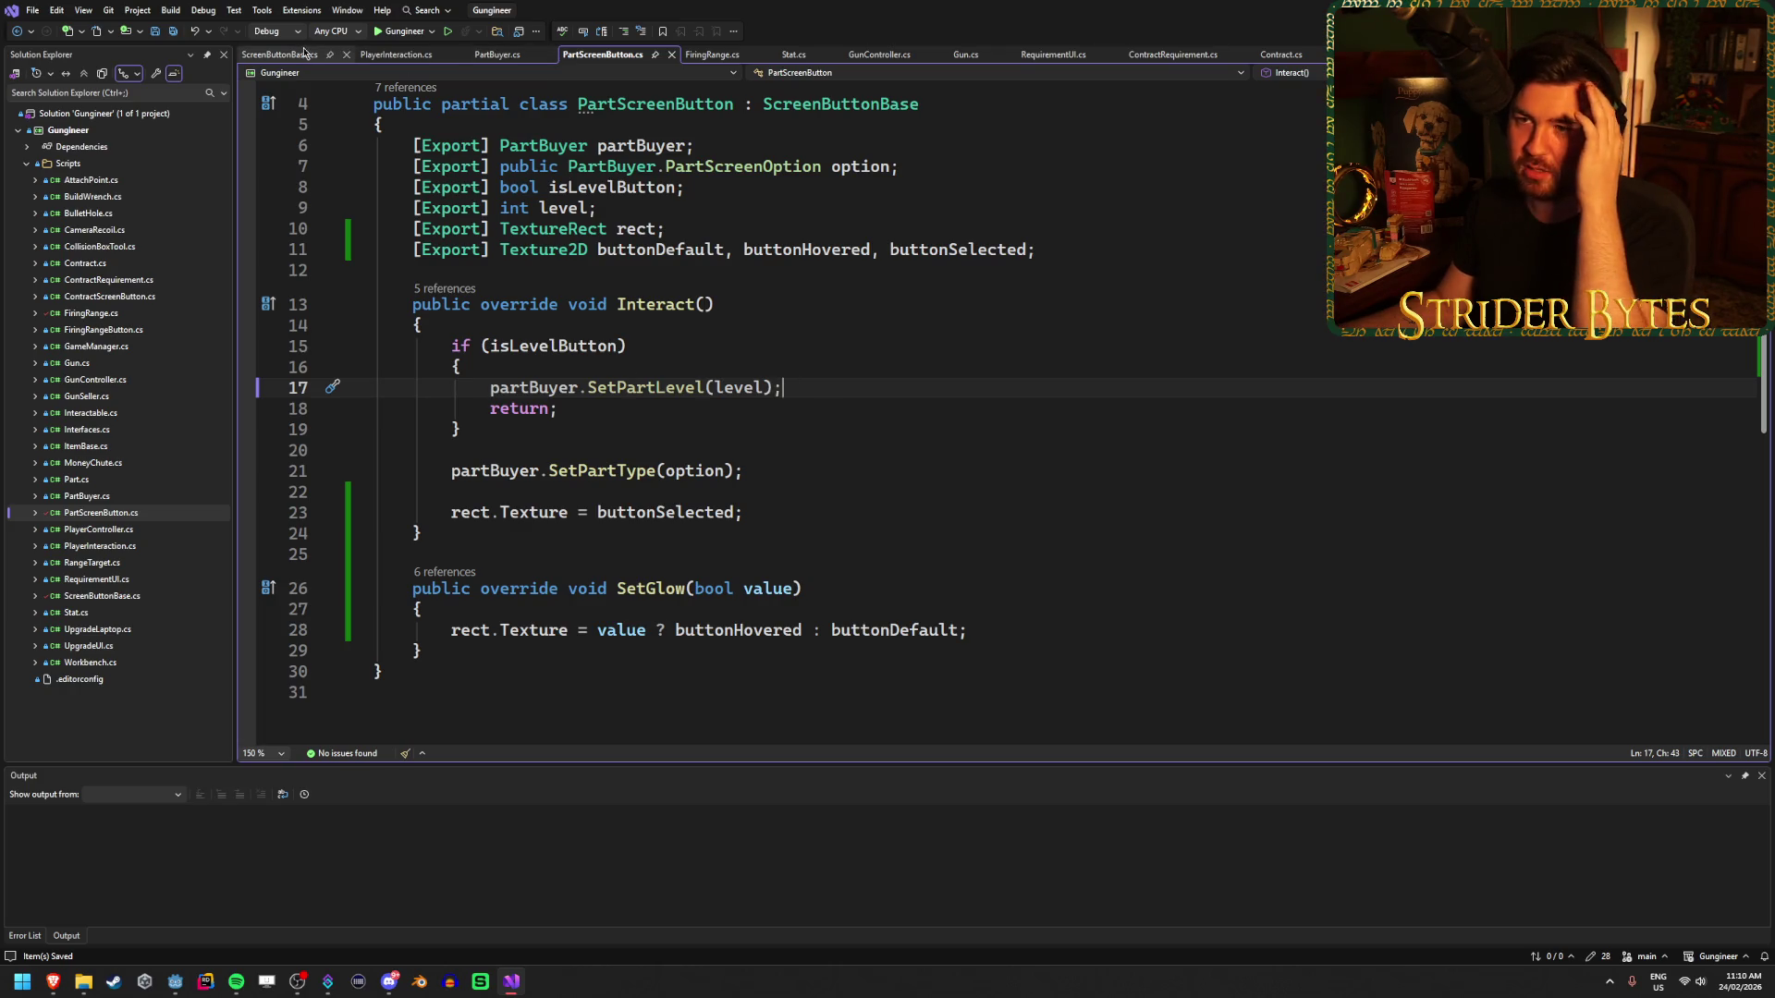
left_click(497, 53)
scroll(705, 420, "up", 8)
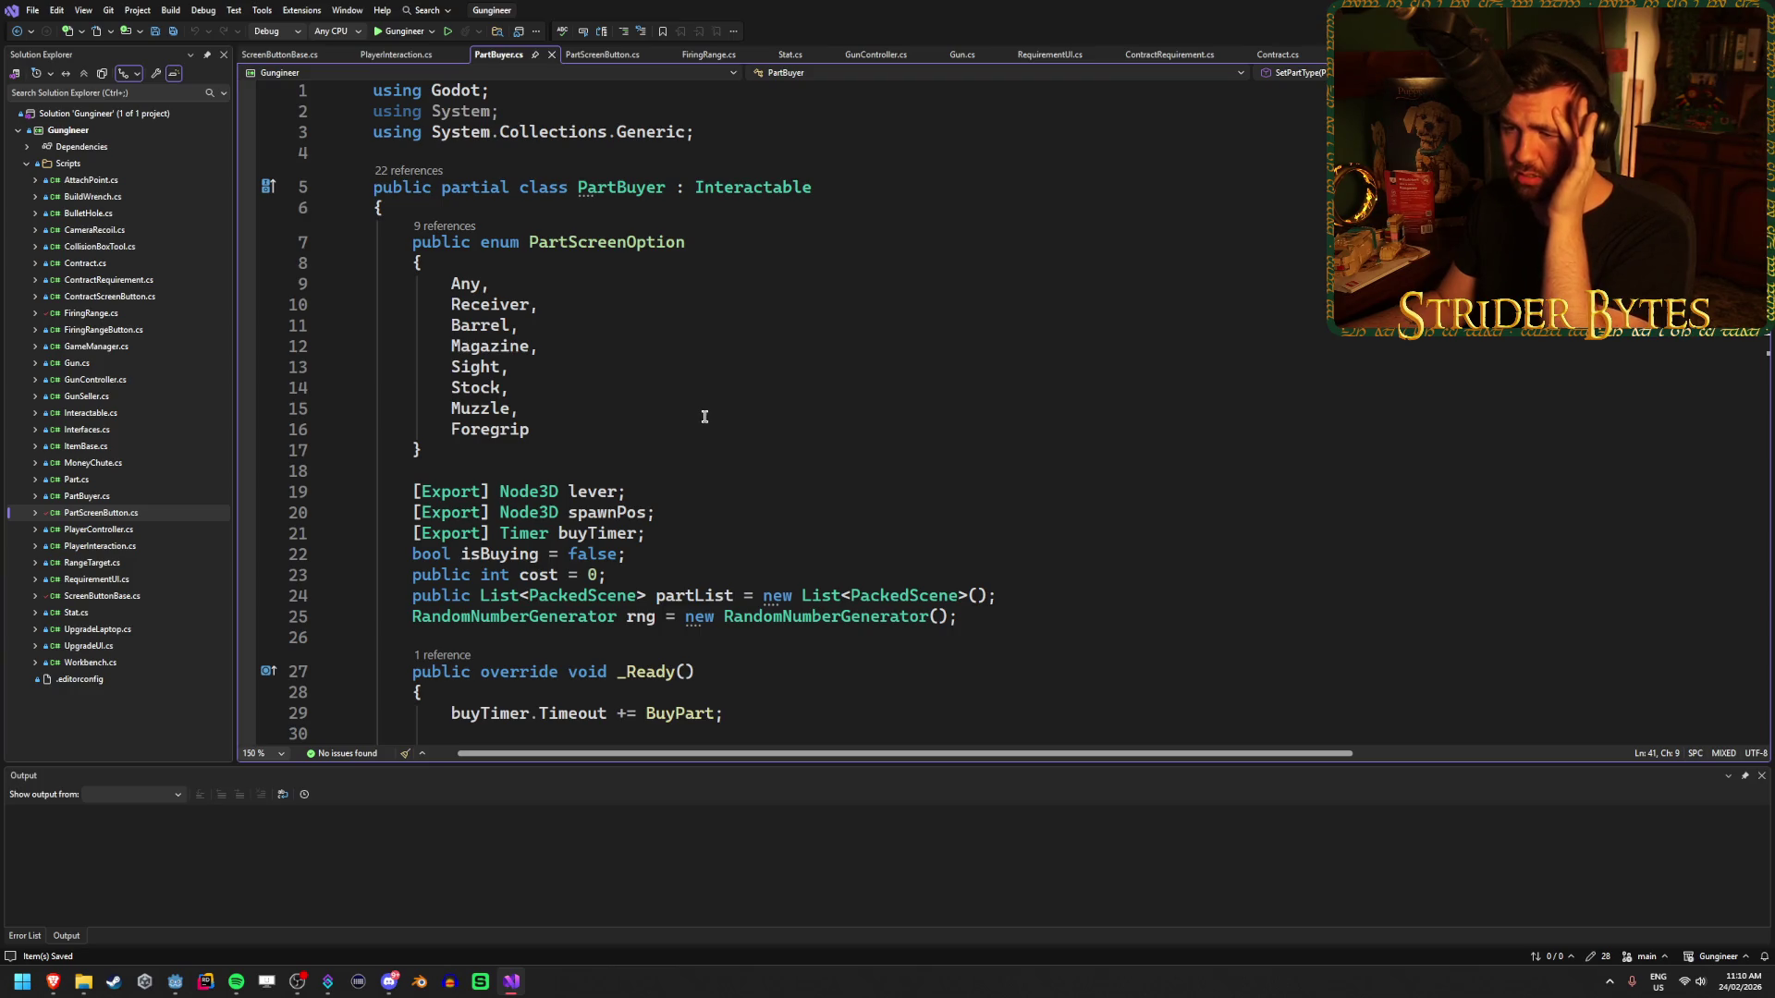
left_click(174, 982)
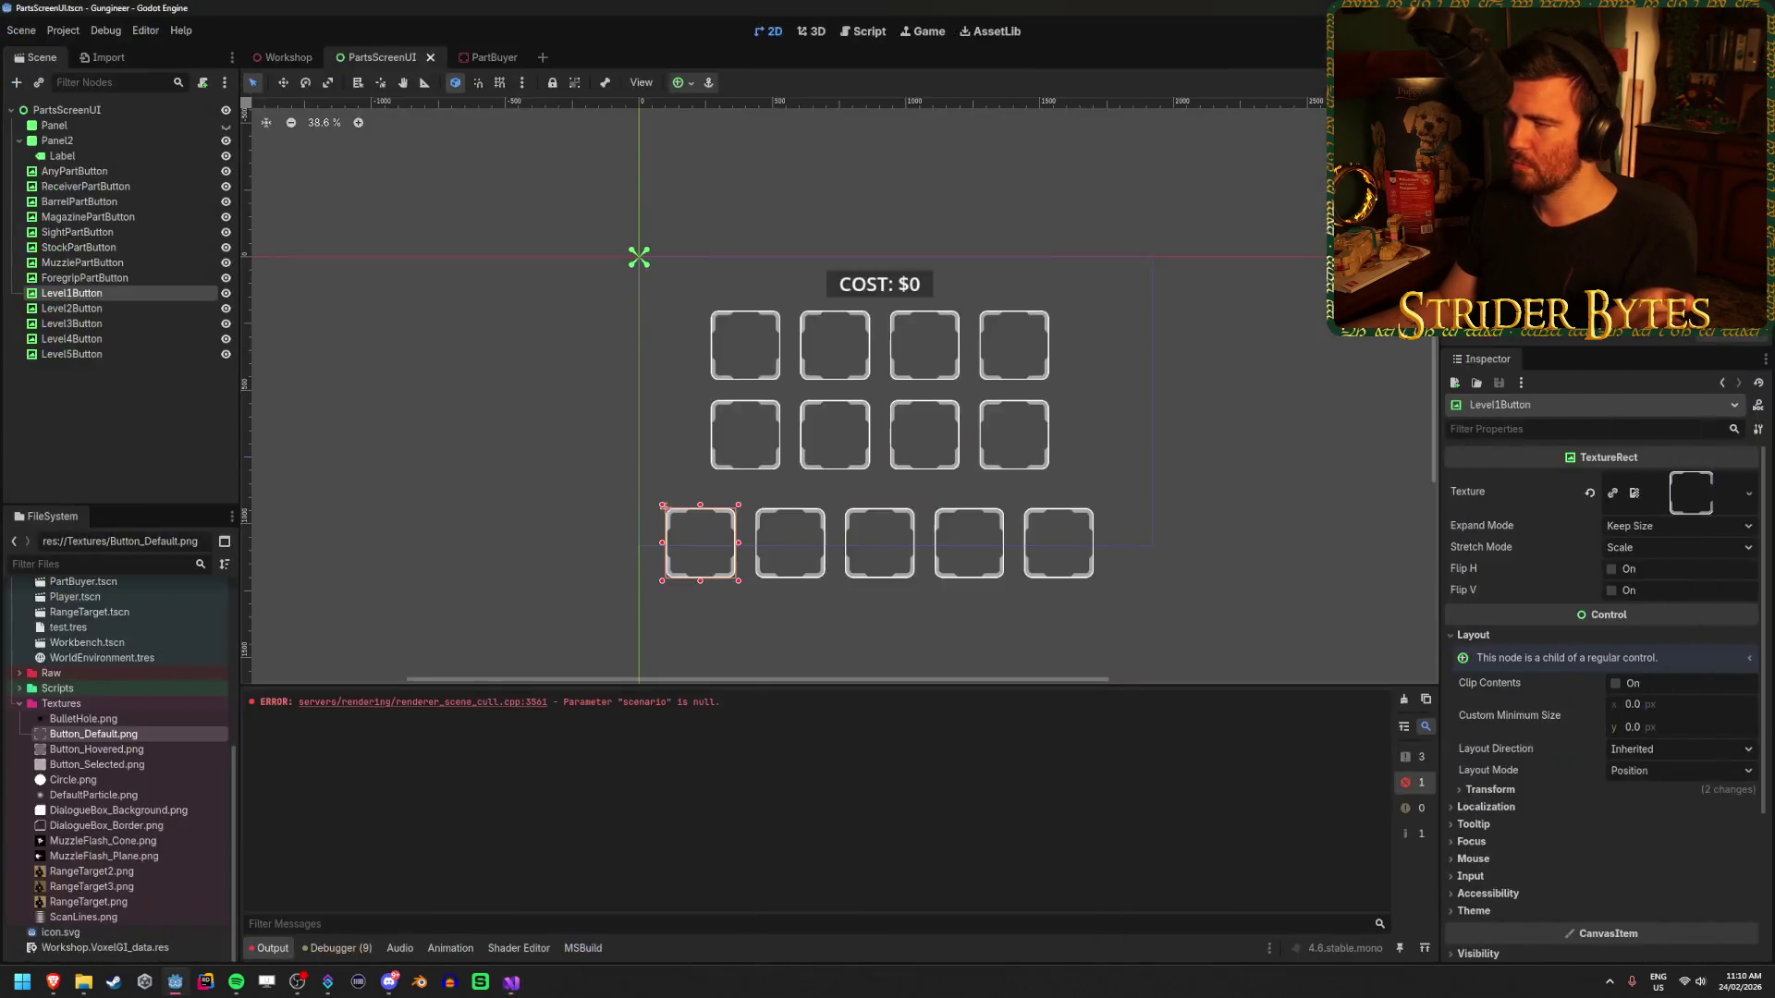
- In the PartBuyer scene, inspect the root node's Meshes array and the AreaBarrel button
left_click(485, 58)
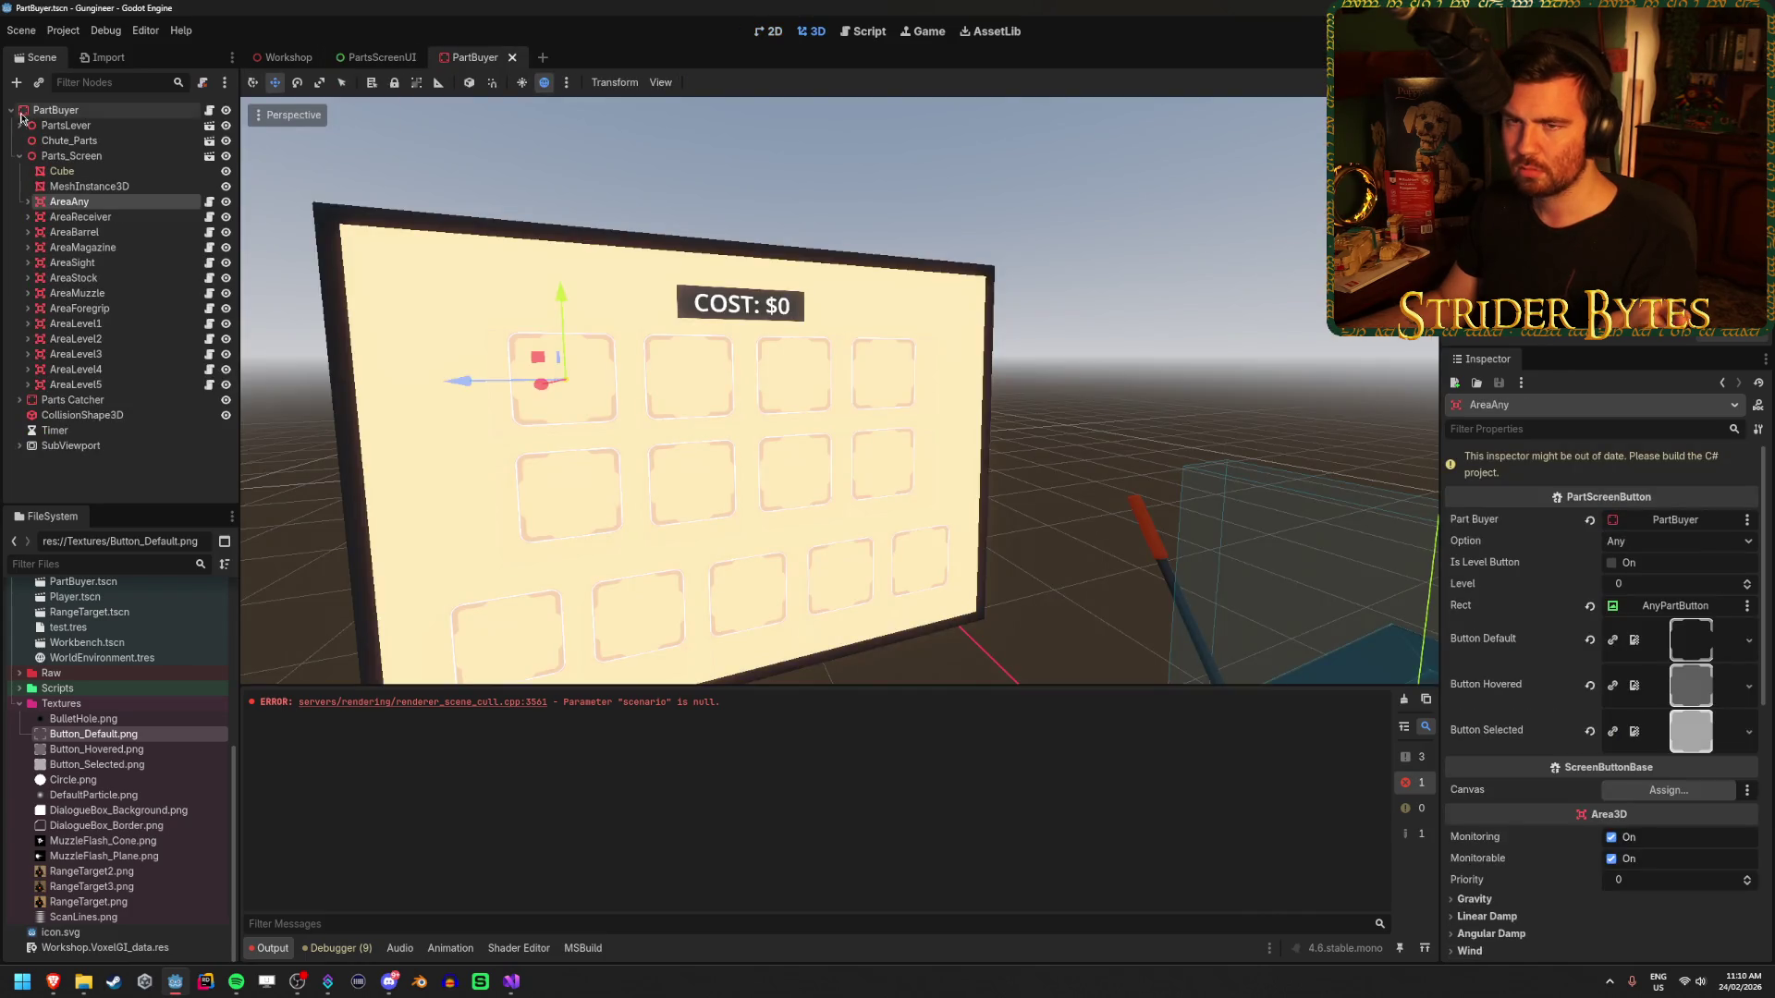
left_click(56, 110)
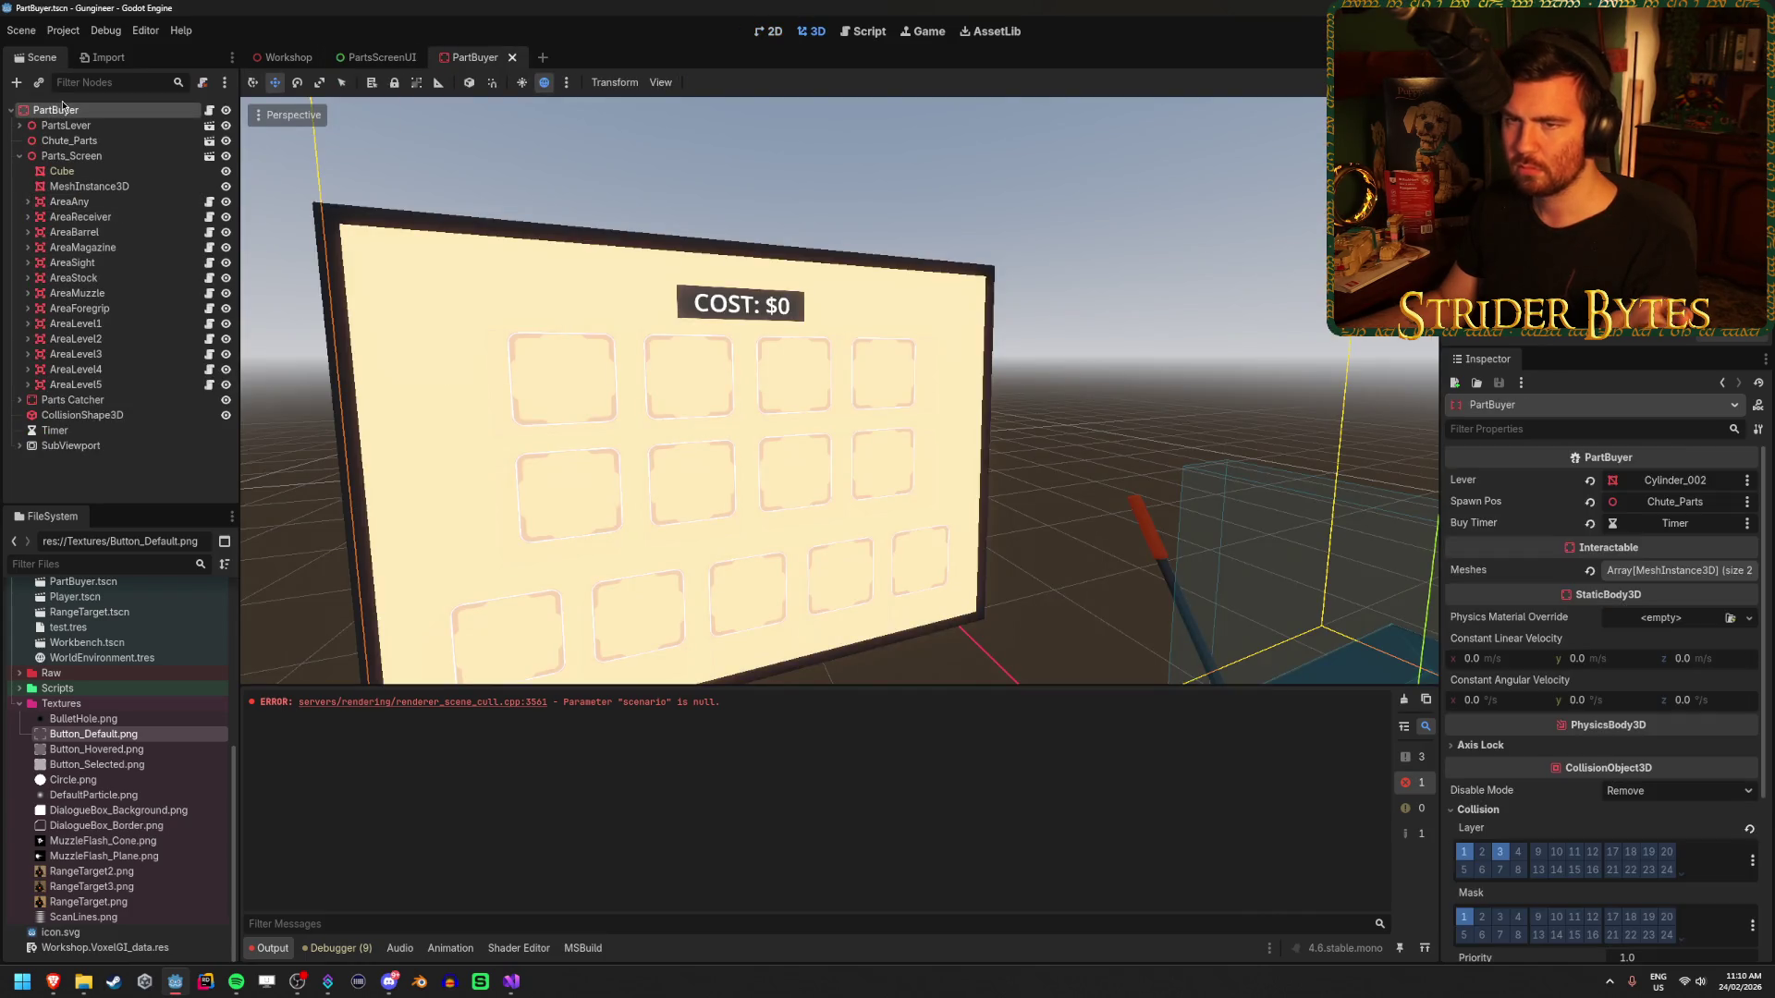
left_click(1677, 567)
left_click(1678, 567)
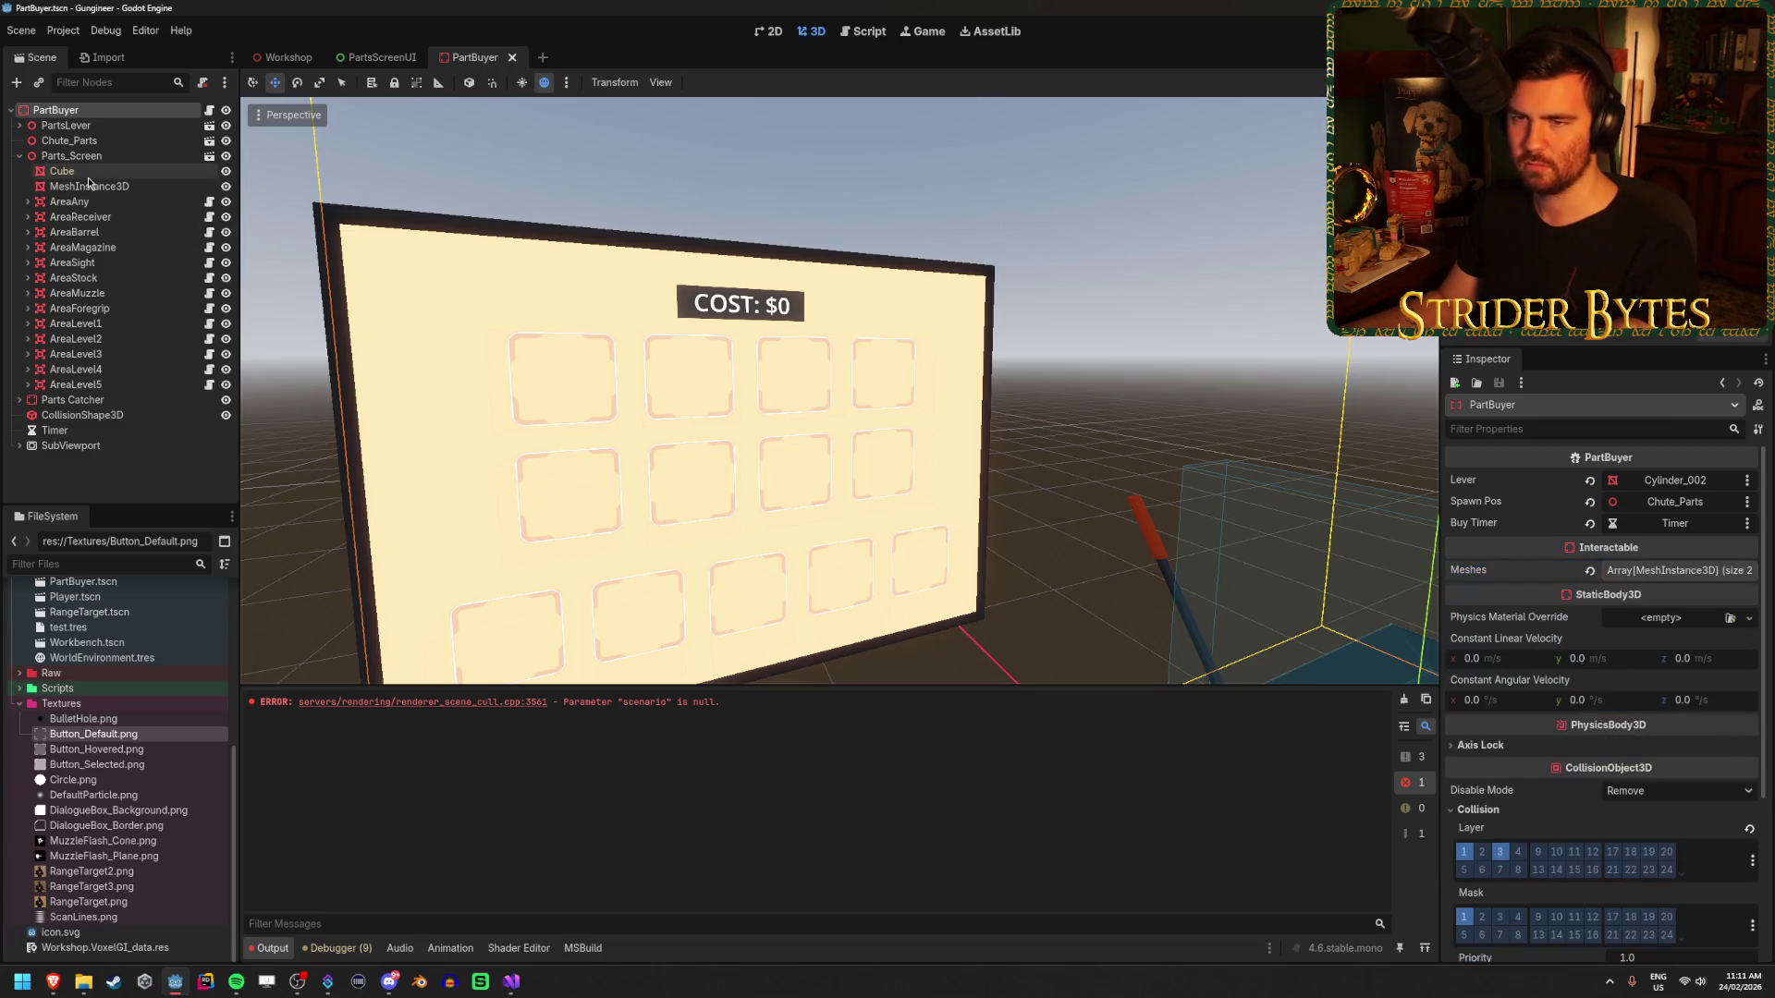
left_click(87, 236)
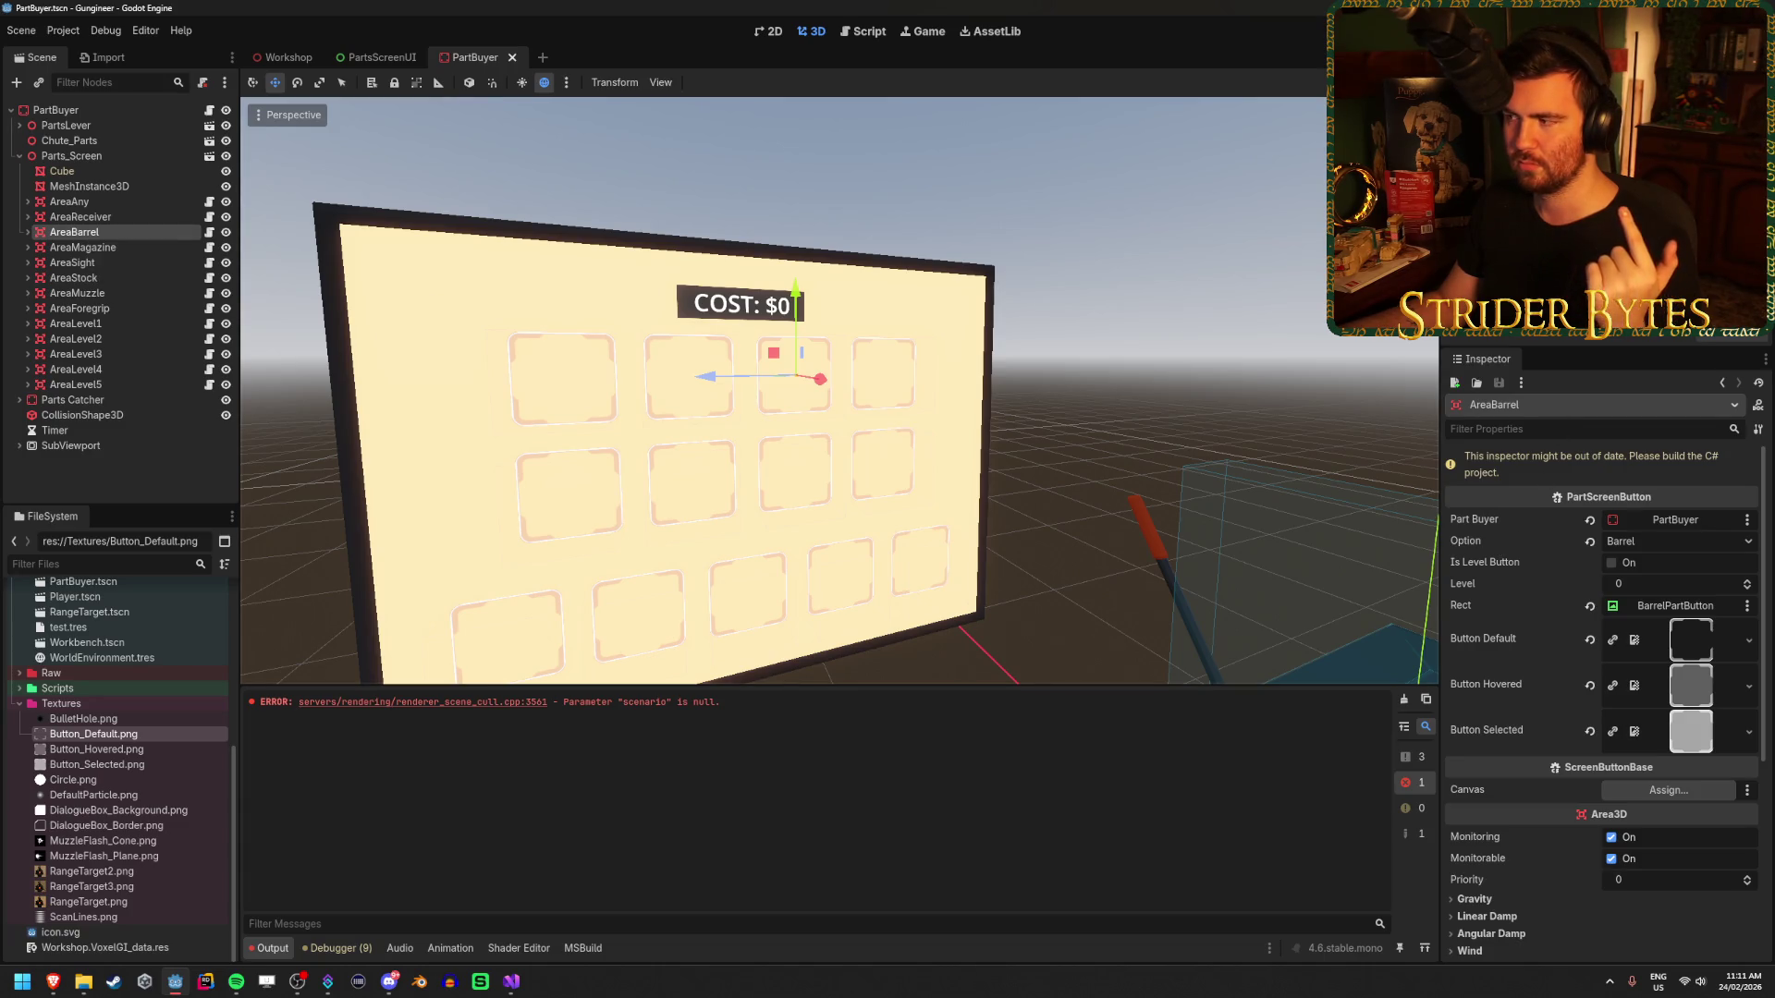
- Rebuild the C# project with Alt+B, clear the Output log, and return to Visual Studio
key("alt+b")
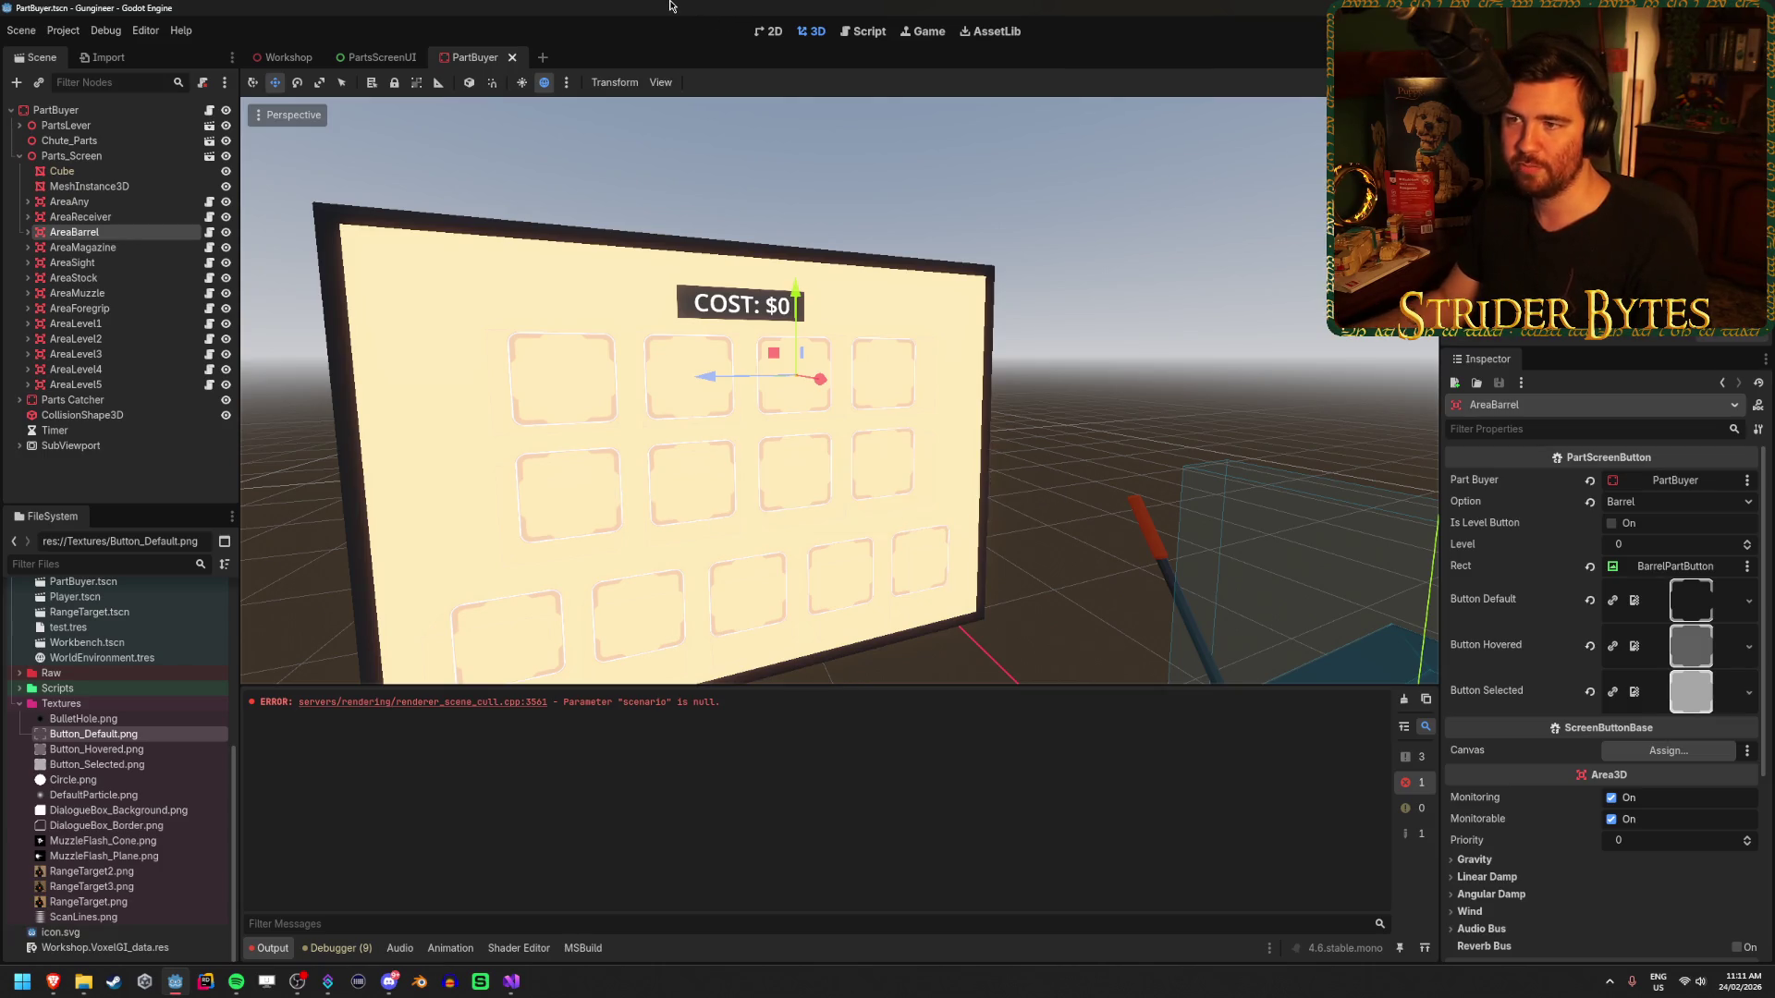
left_click(1404, 699)
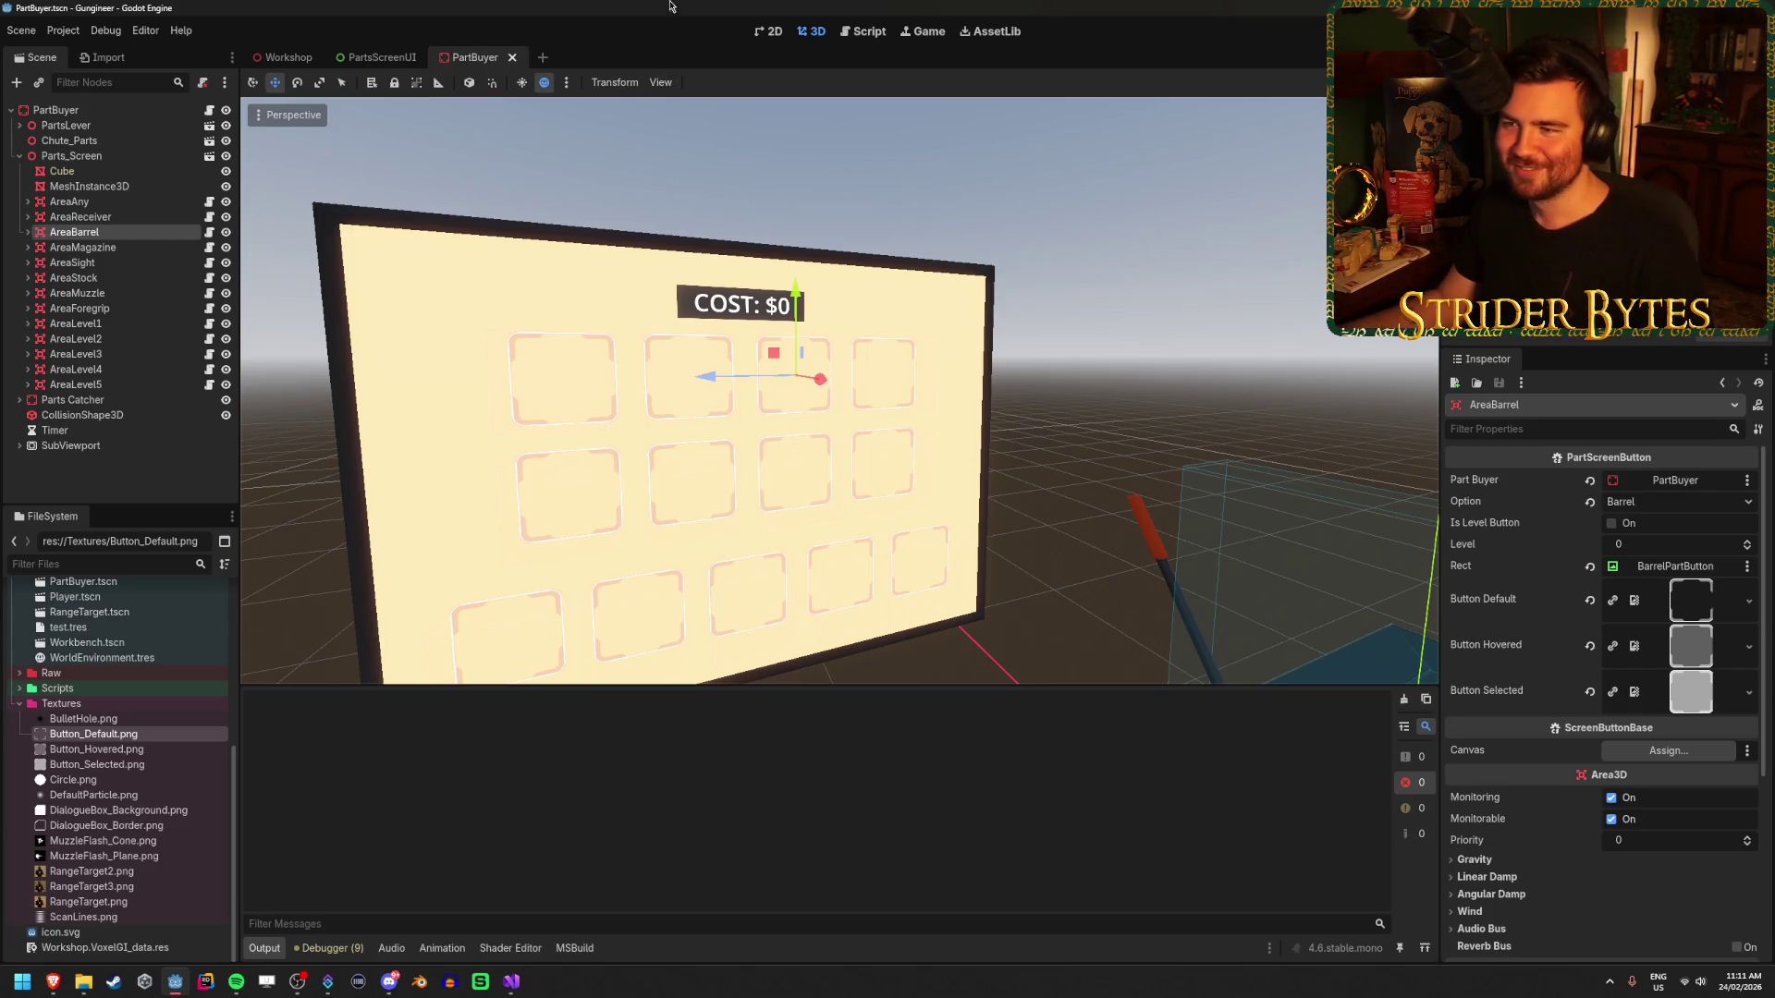
key("KP_6")
key("KP_6")
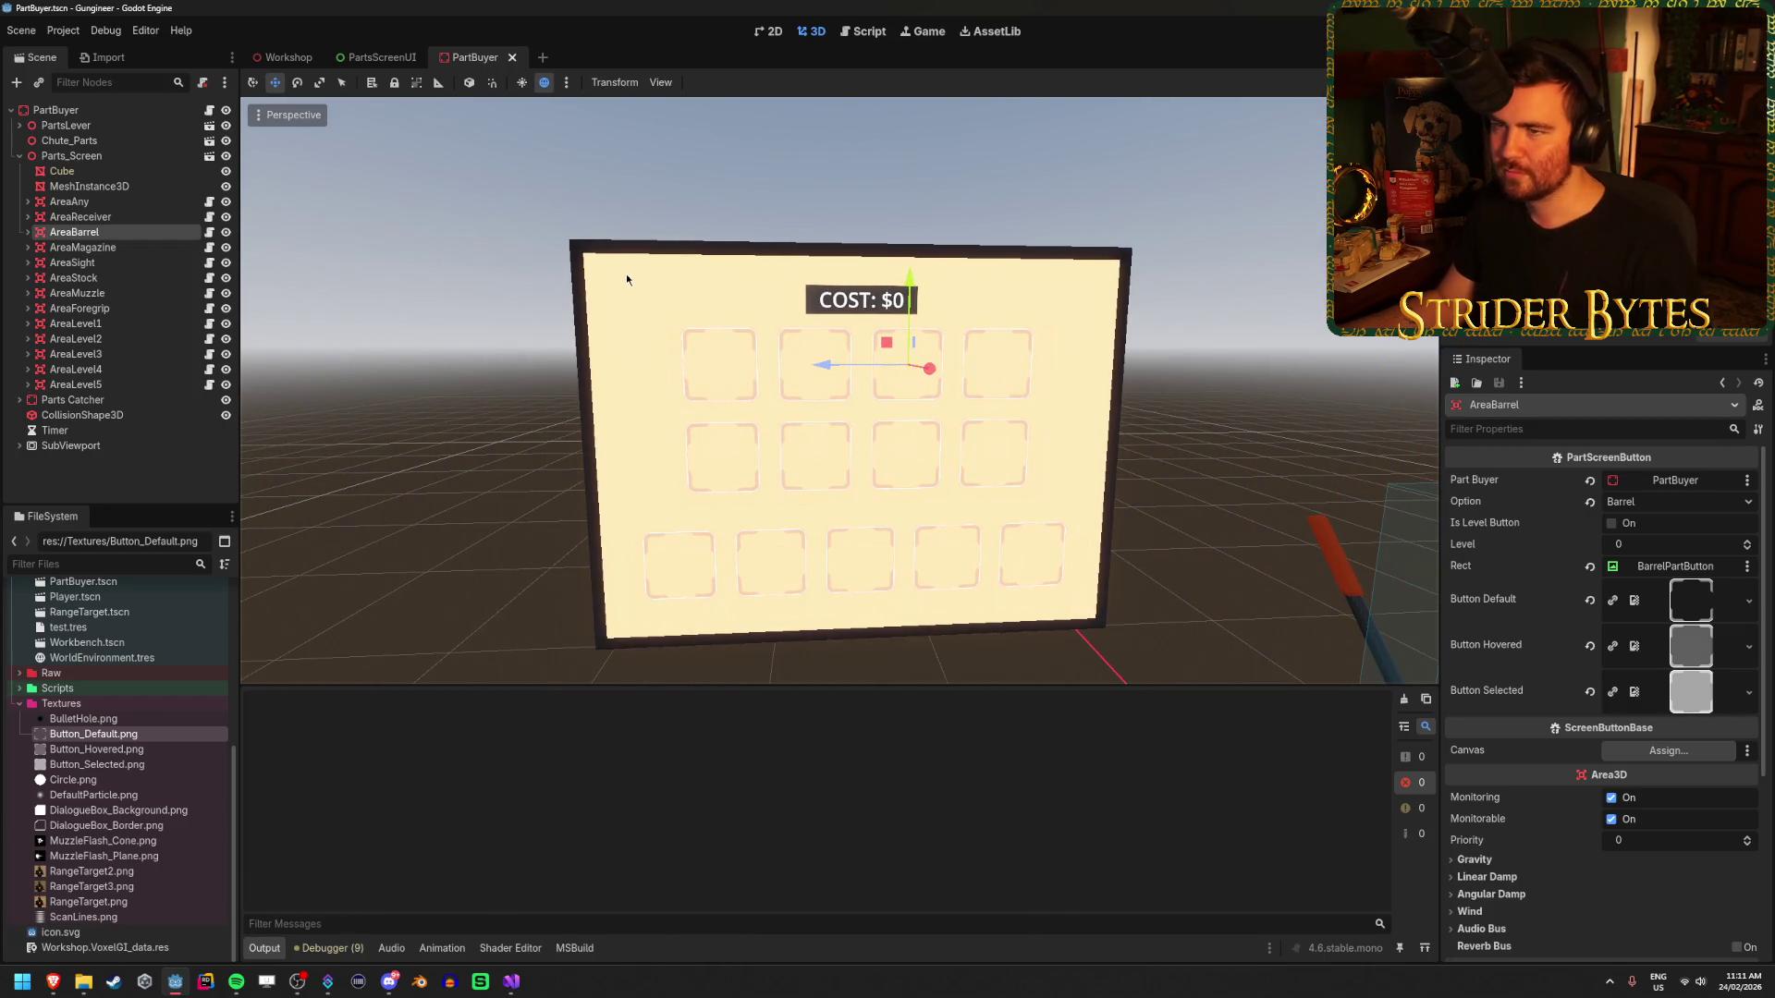
left_click(512, 981)
scroll(690, 622, "down", 4)
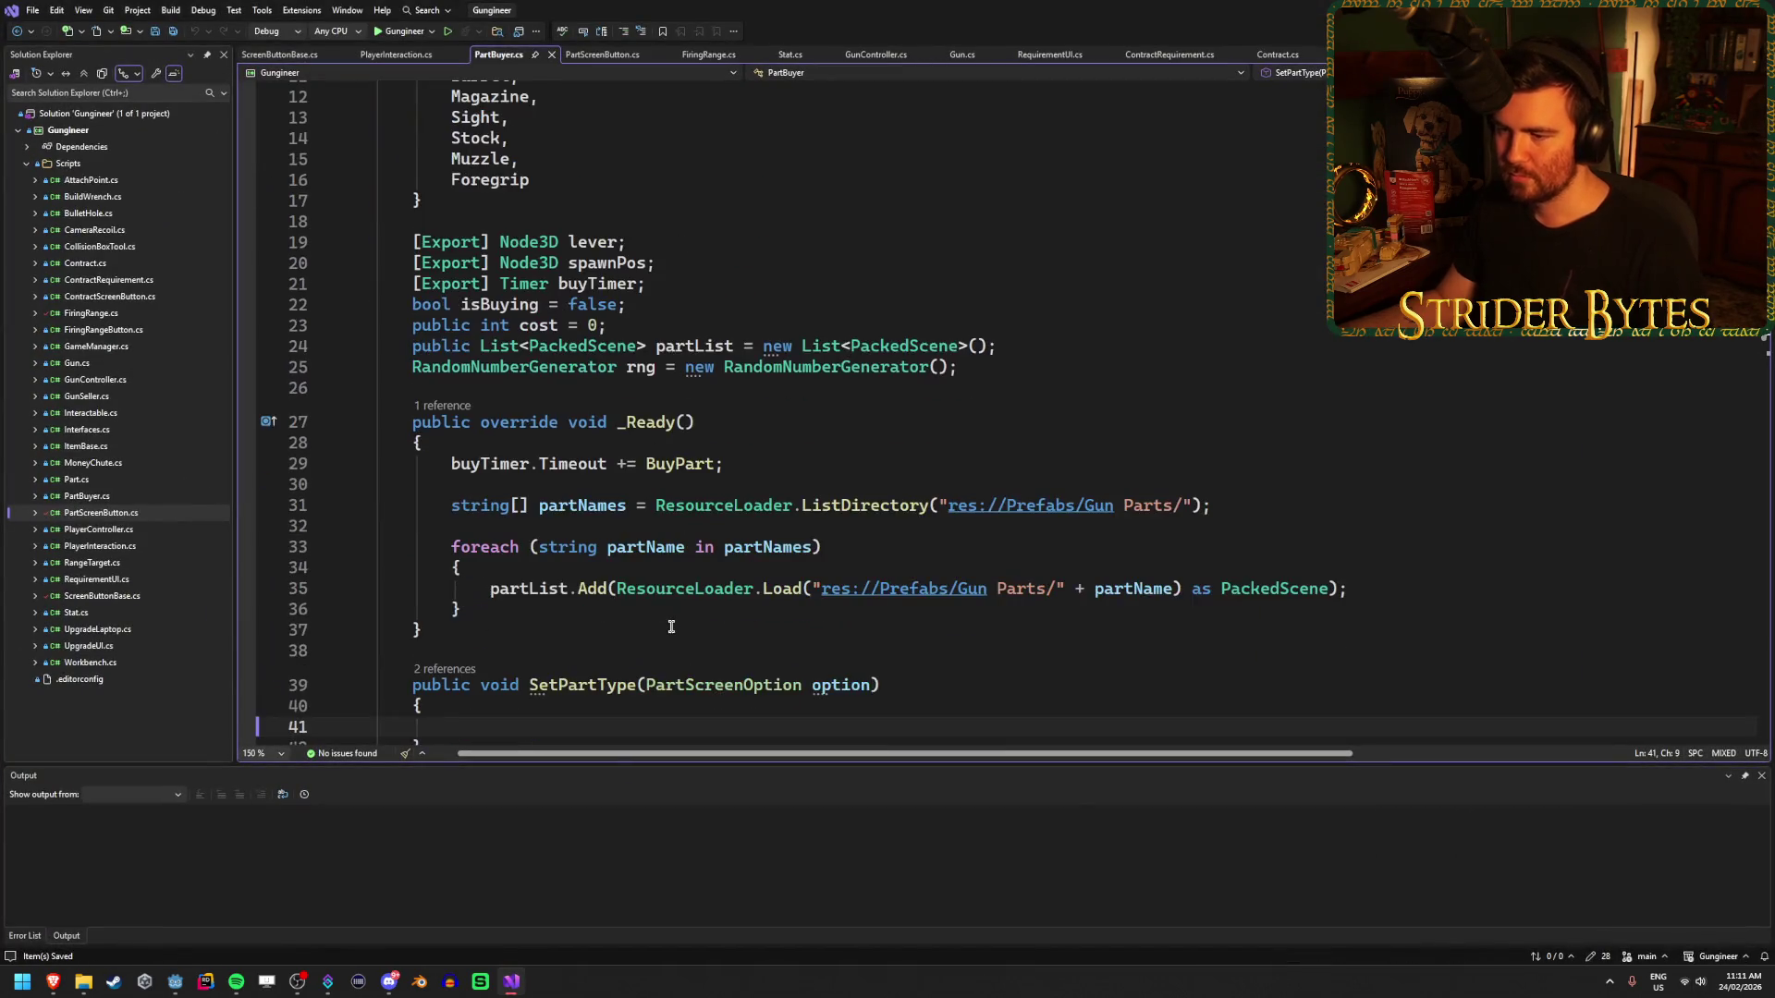
- Review PartBuyer.cs field declarations: cost, partList, lever and spawnPos
left_click(673, 288)
key("Down")
key("Down")
left_click(1024, 345)
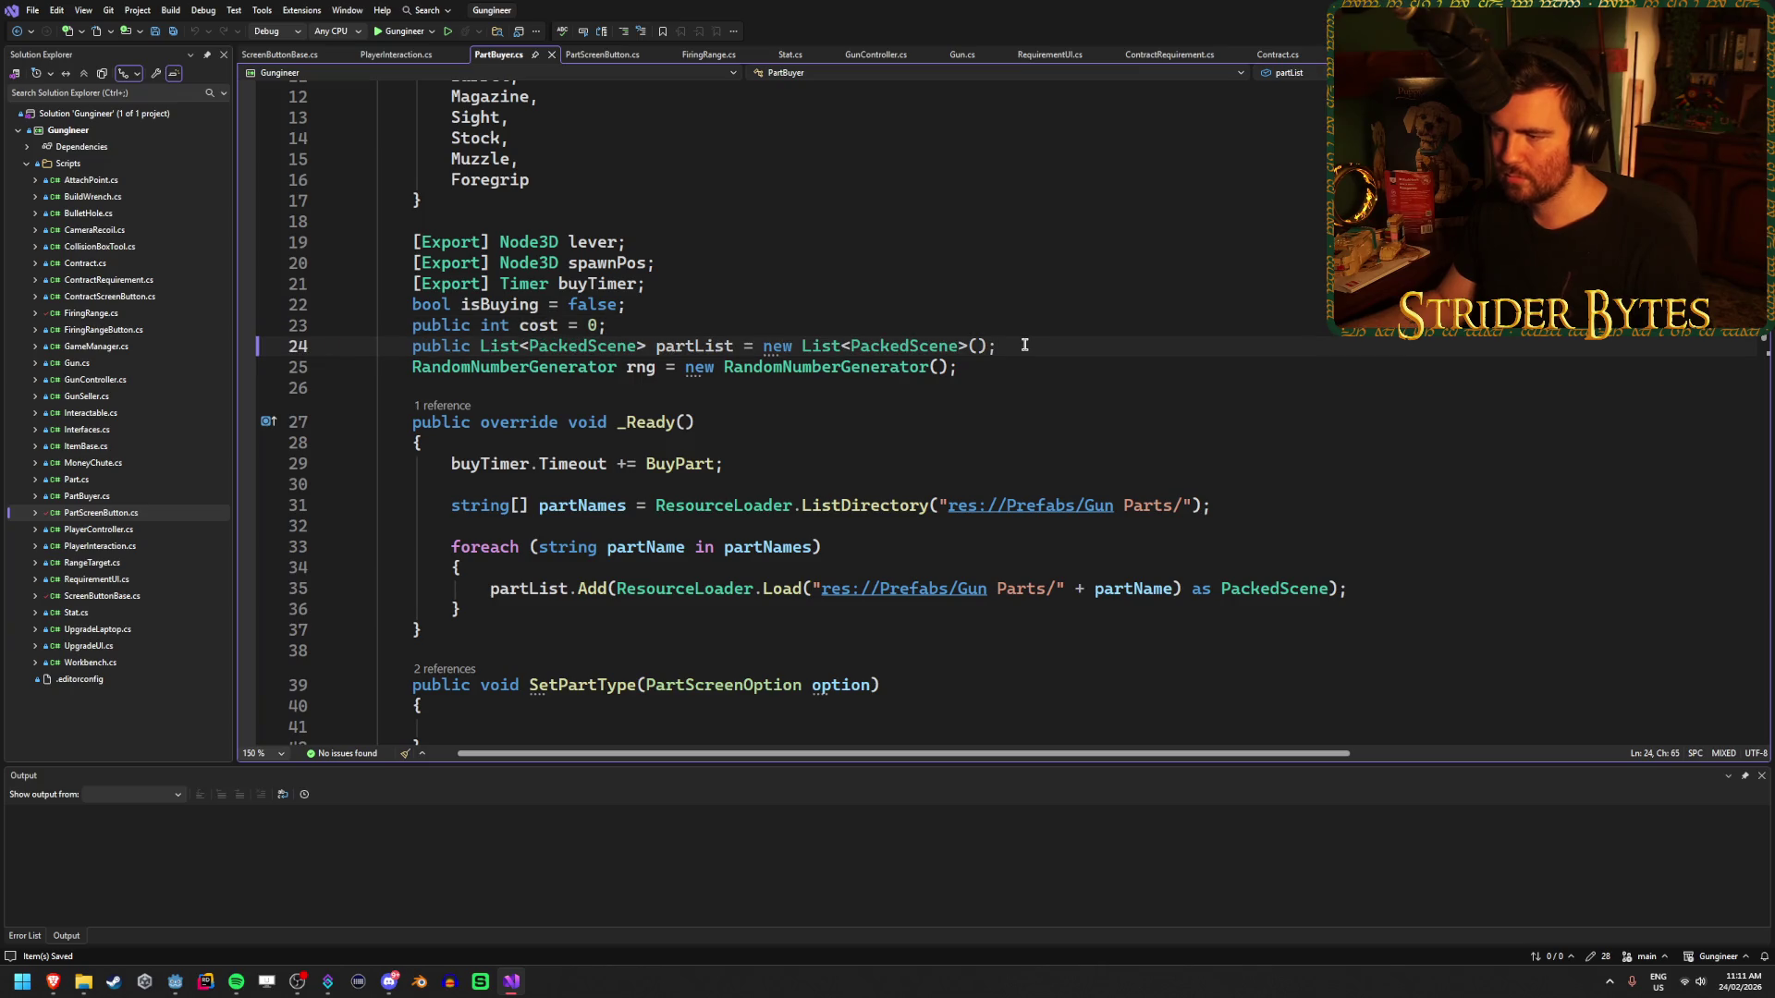
left_click(689, 262)
left_click(686, 244)
left_click(686, 265)
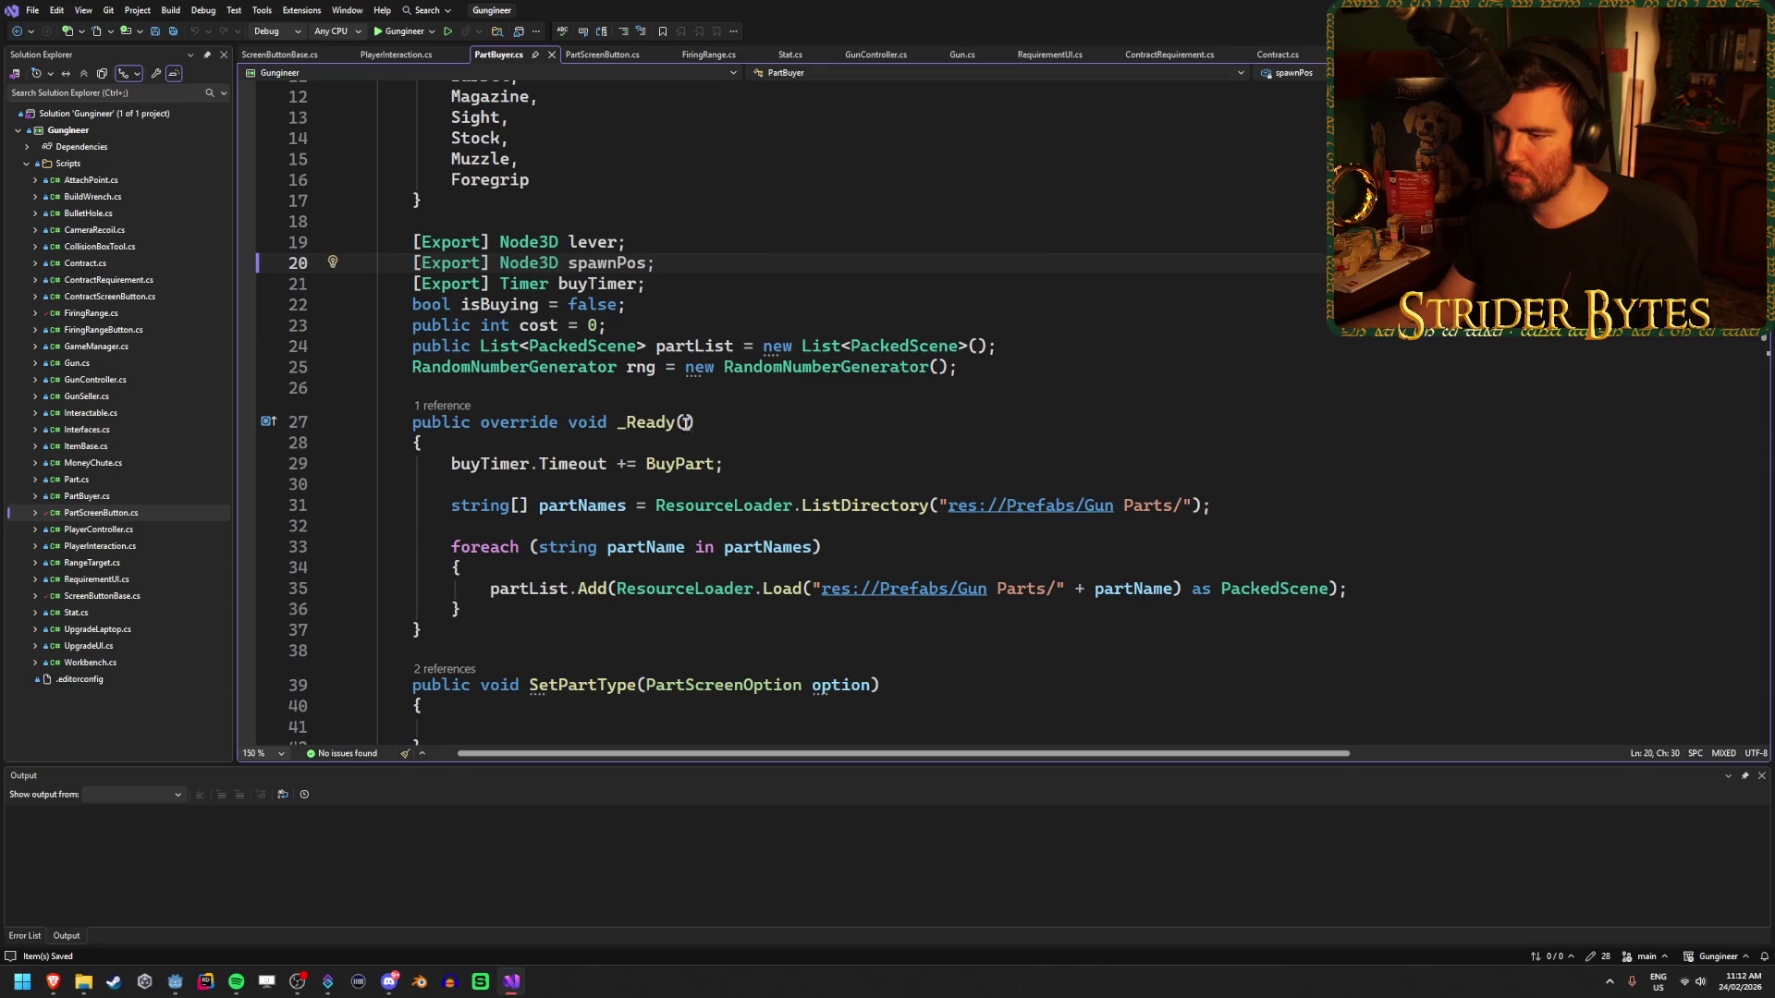
scroll(629, 463, "down", 7)
- Check the empty SetPartLevel method, then switch to PartScreenButton.cs
left_click(588, 405)
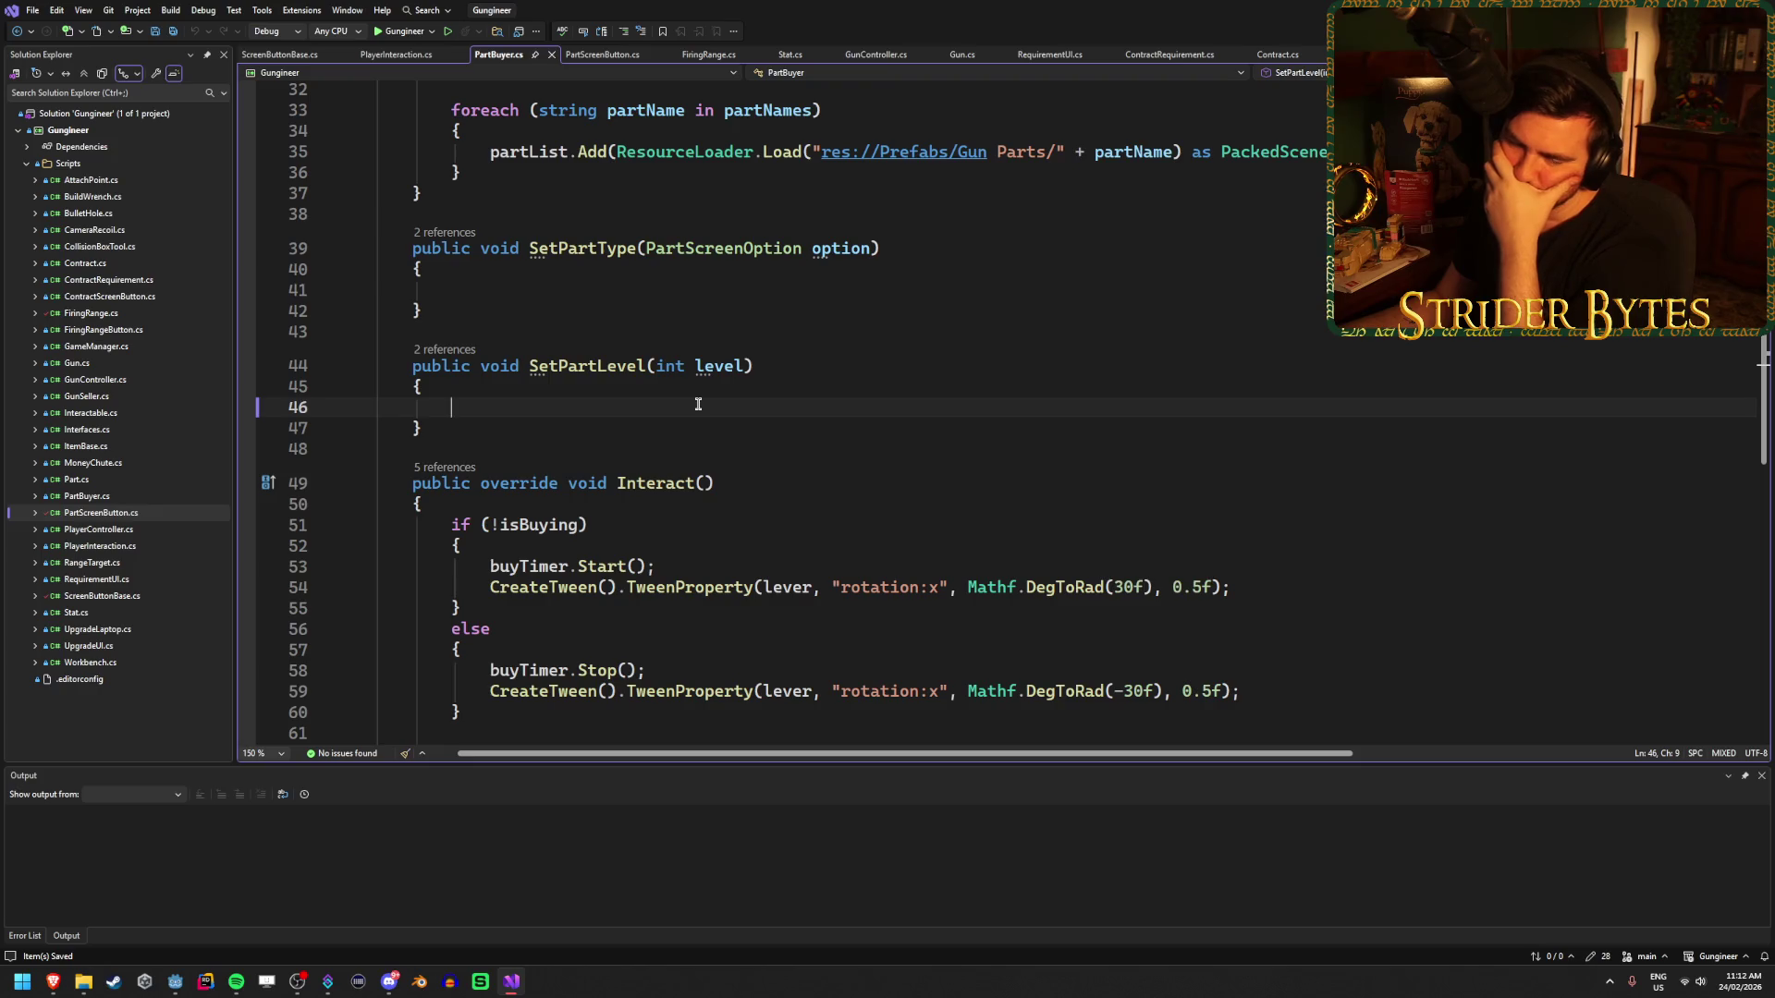
scroll(700, 404, "up", 3)
scroll(702, 406, "down", 3)
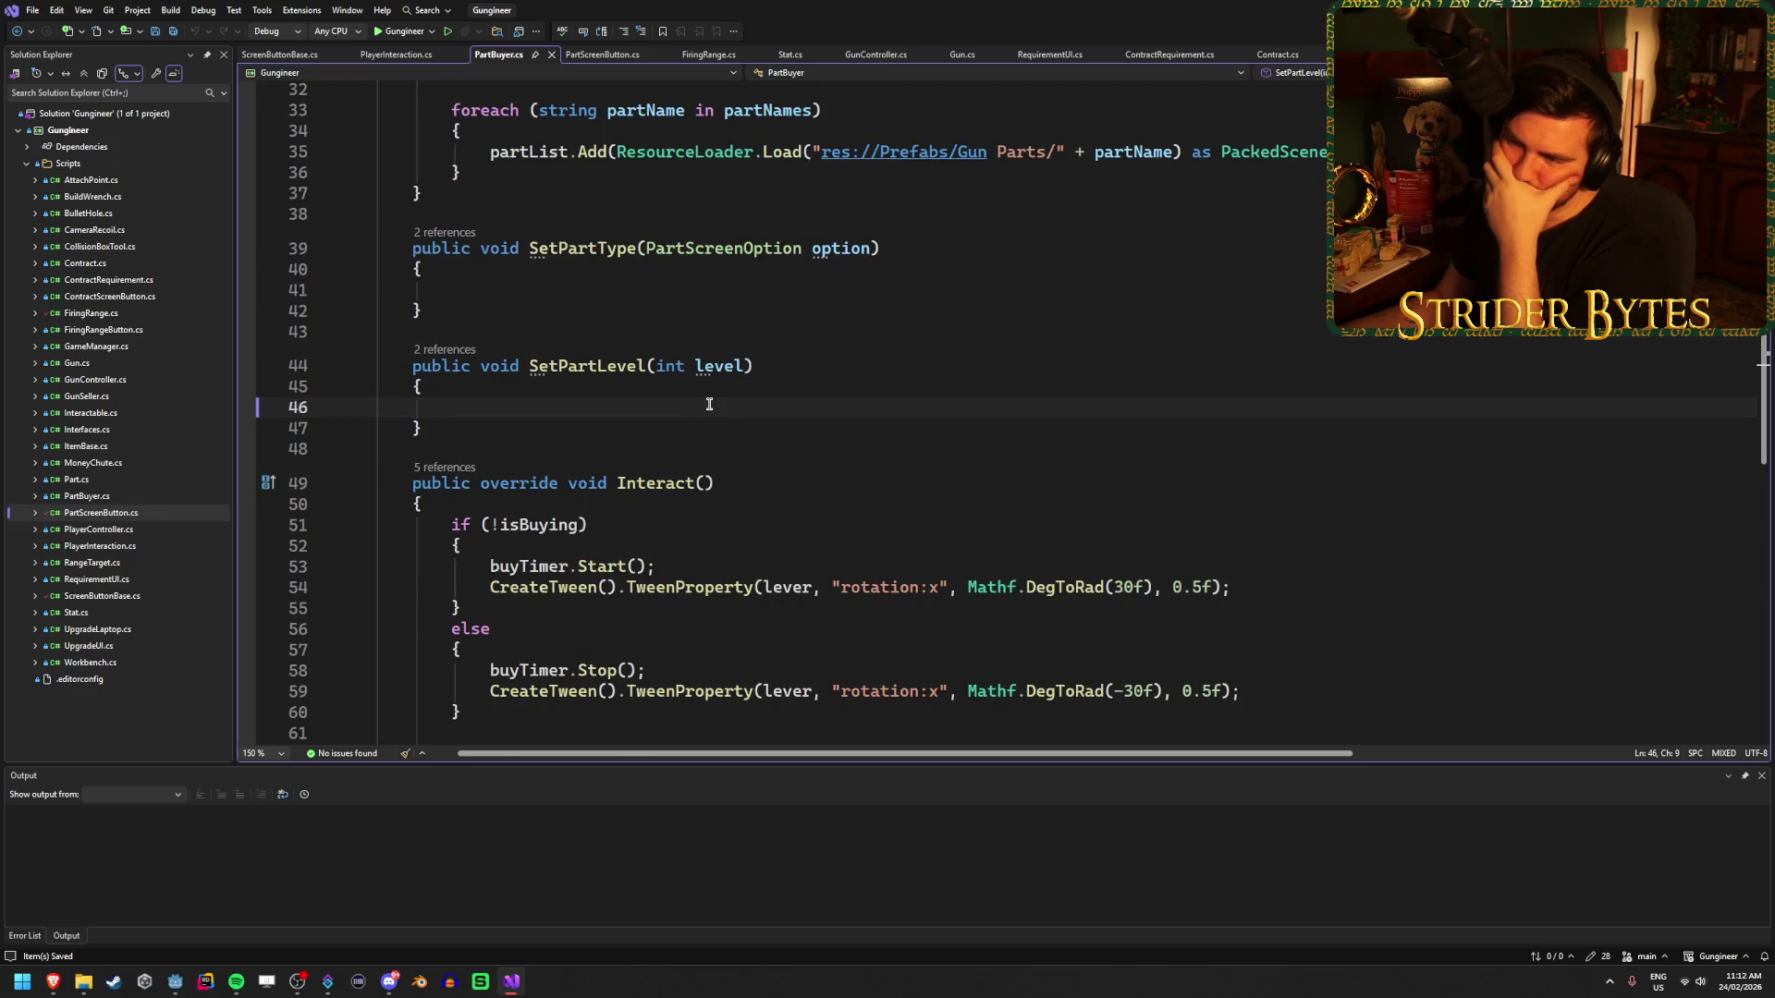
left_click(590, 54)
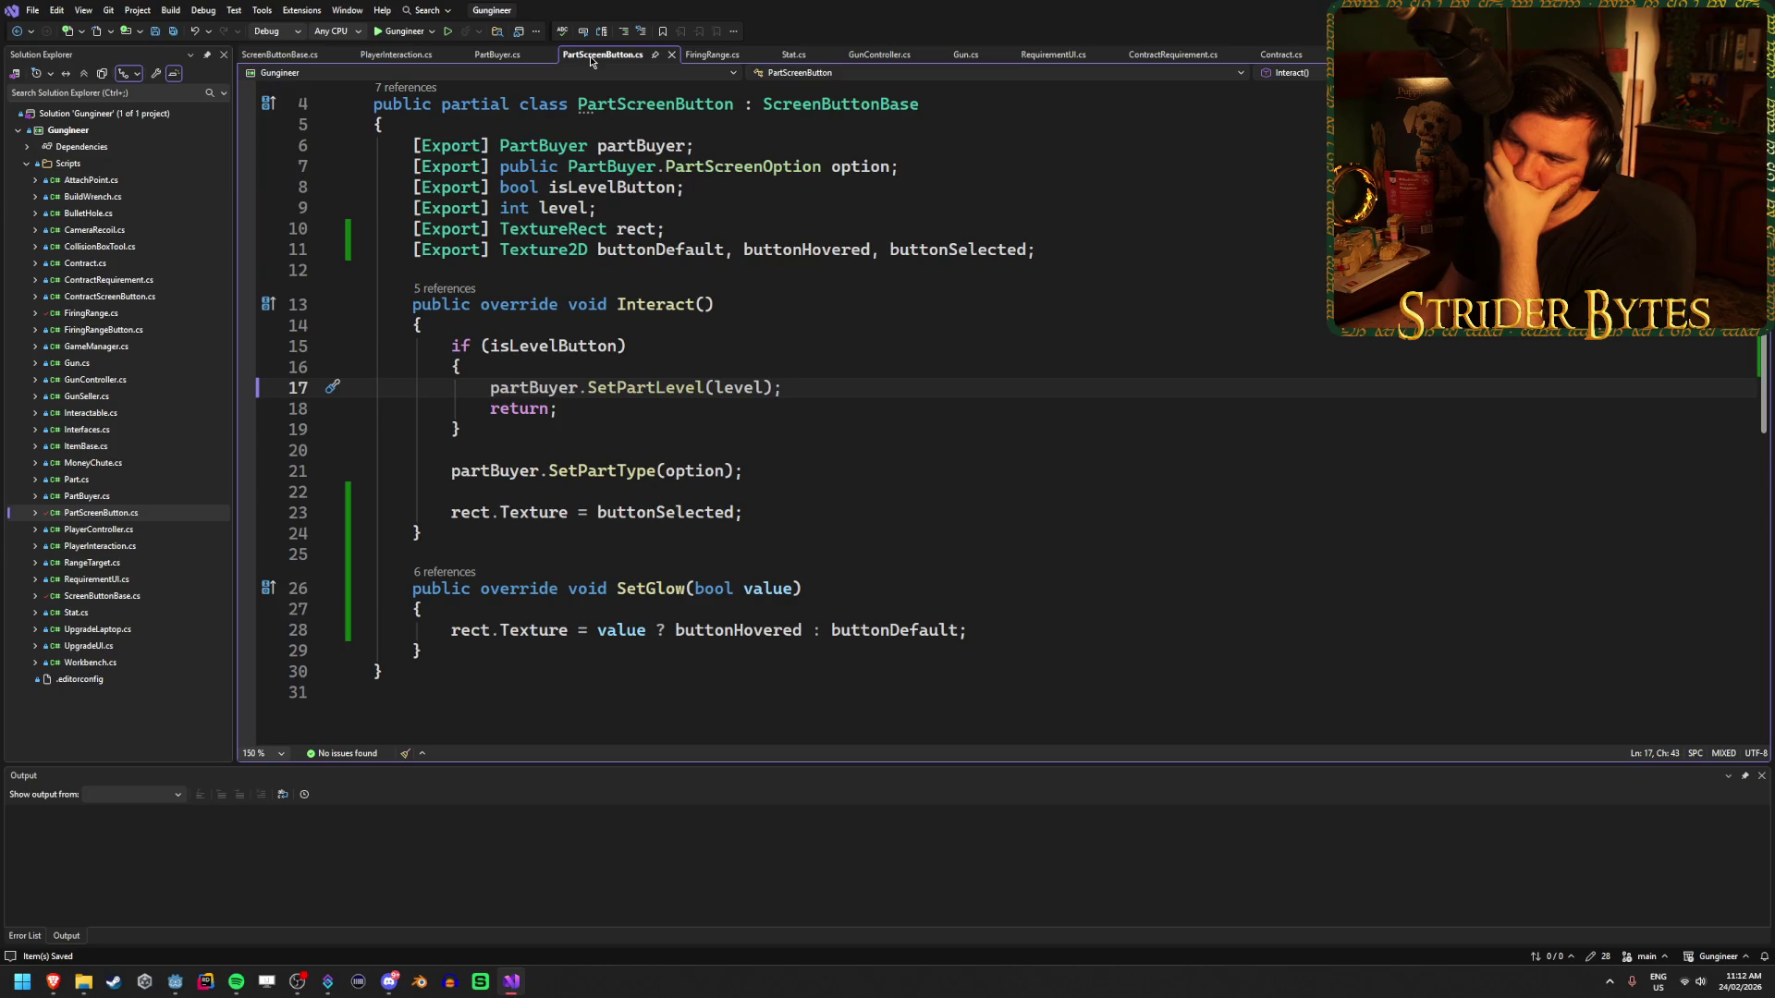
- Declare 'public bool isSelected;' below the button texture fields in PartScreenButton.cs and save
left_click(1092, 253)
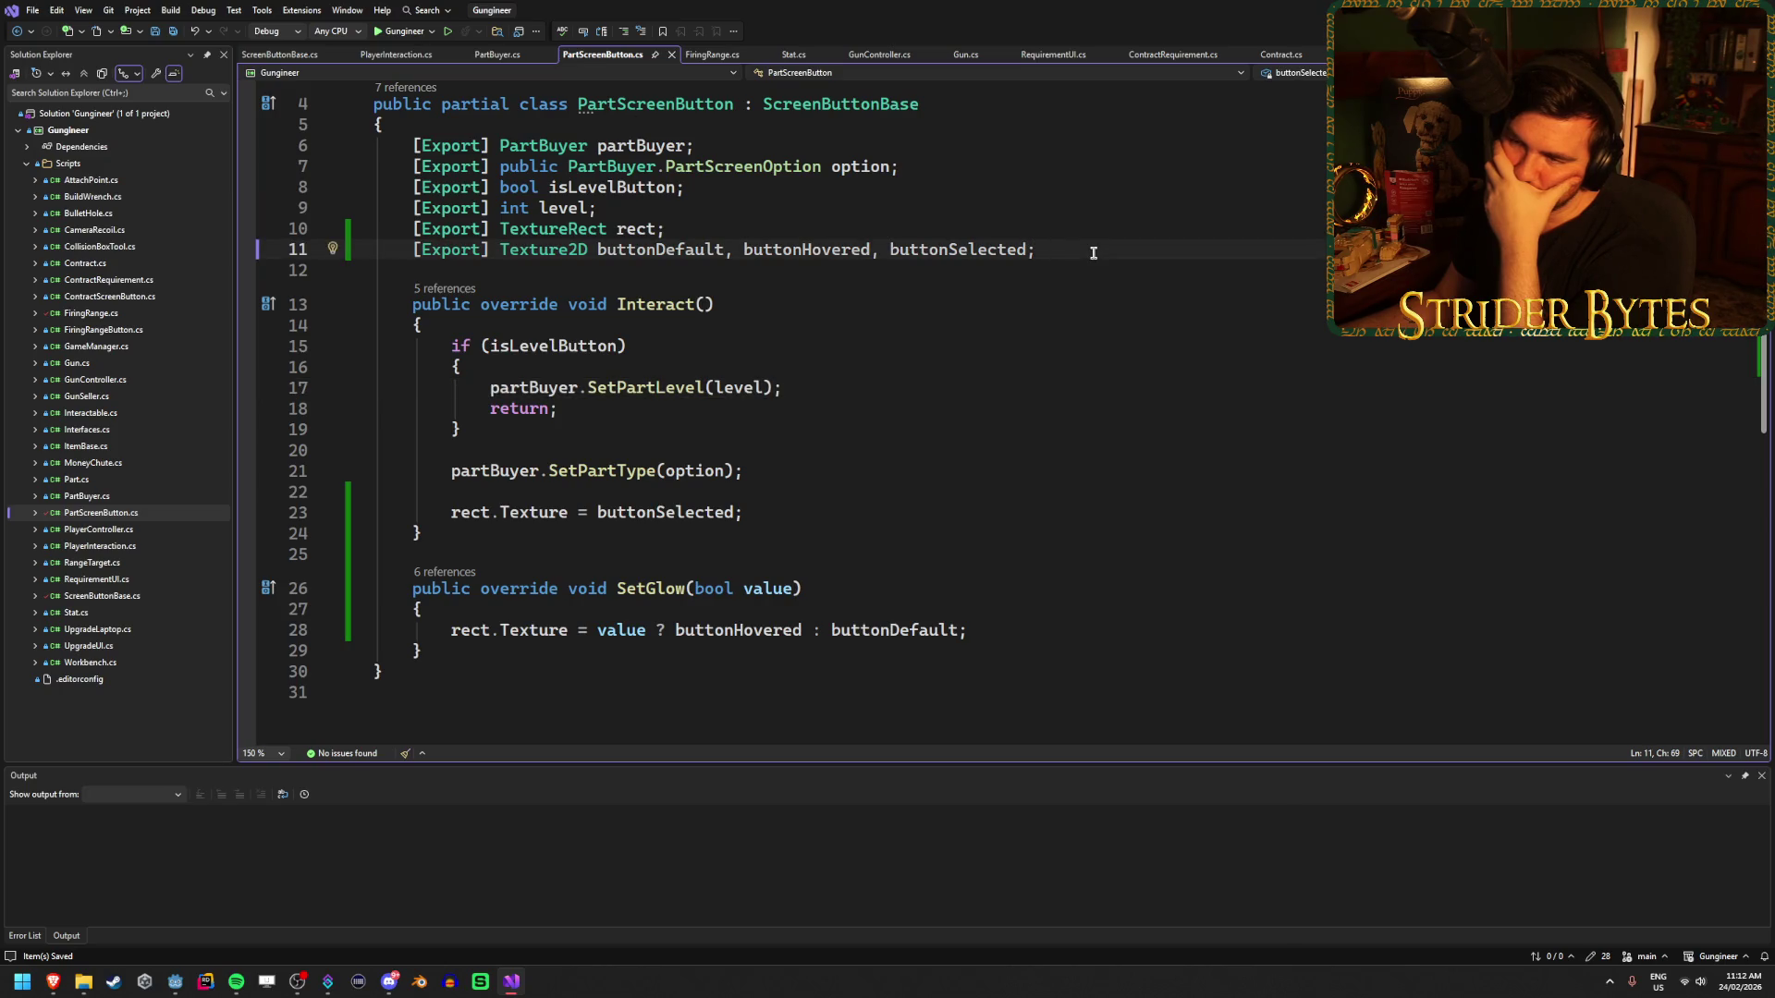
key("Return")
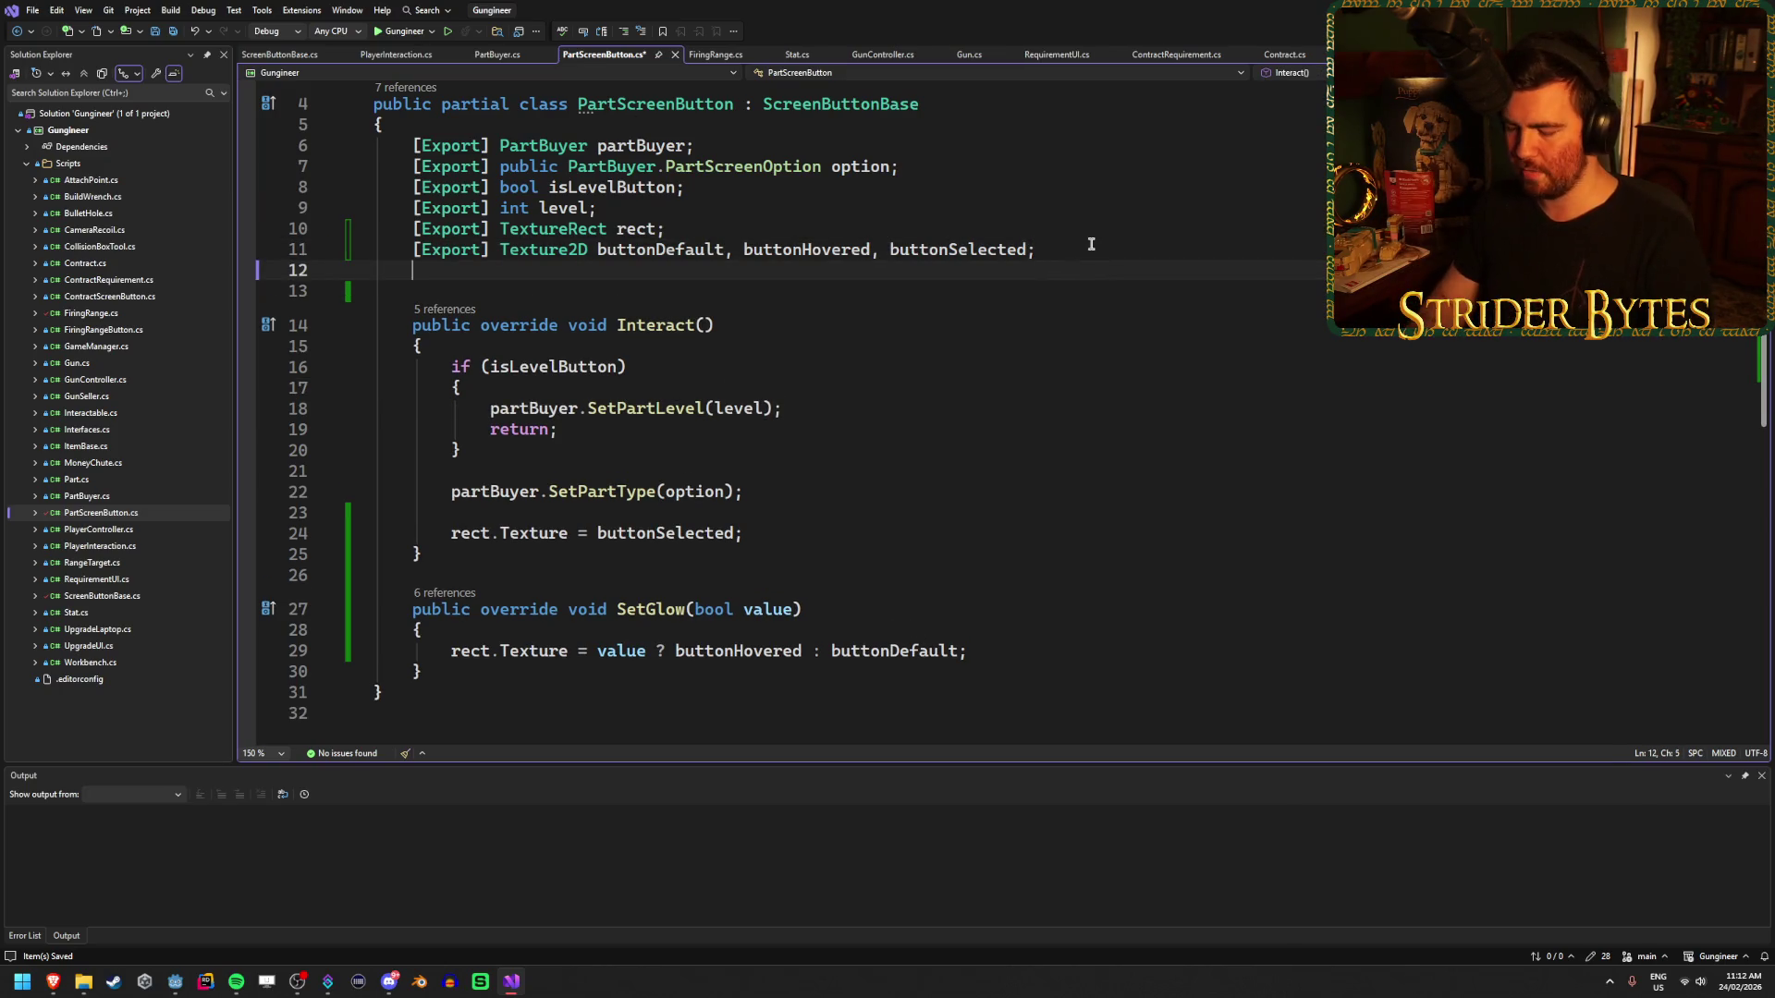
type("public")
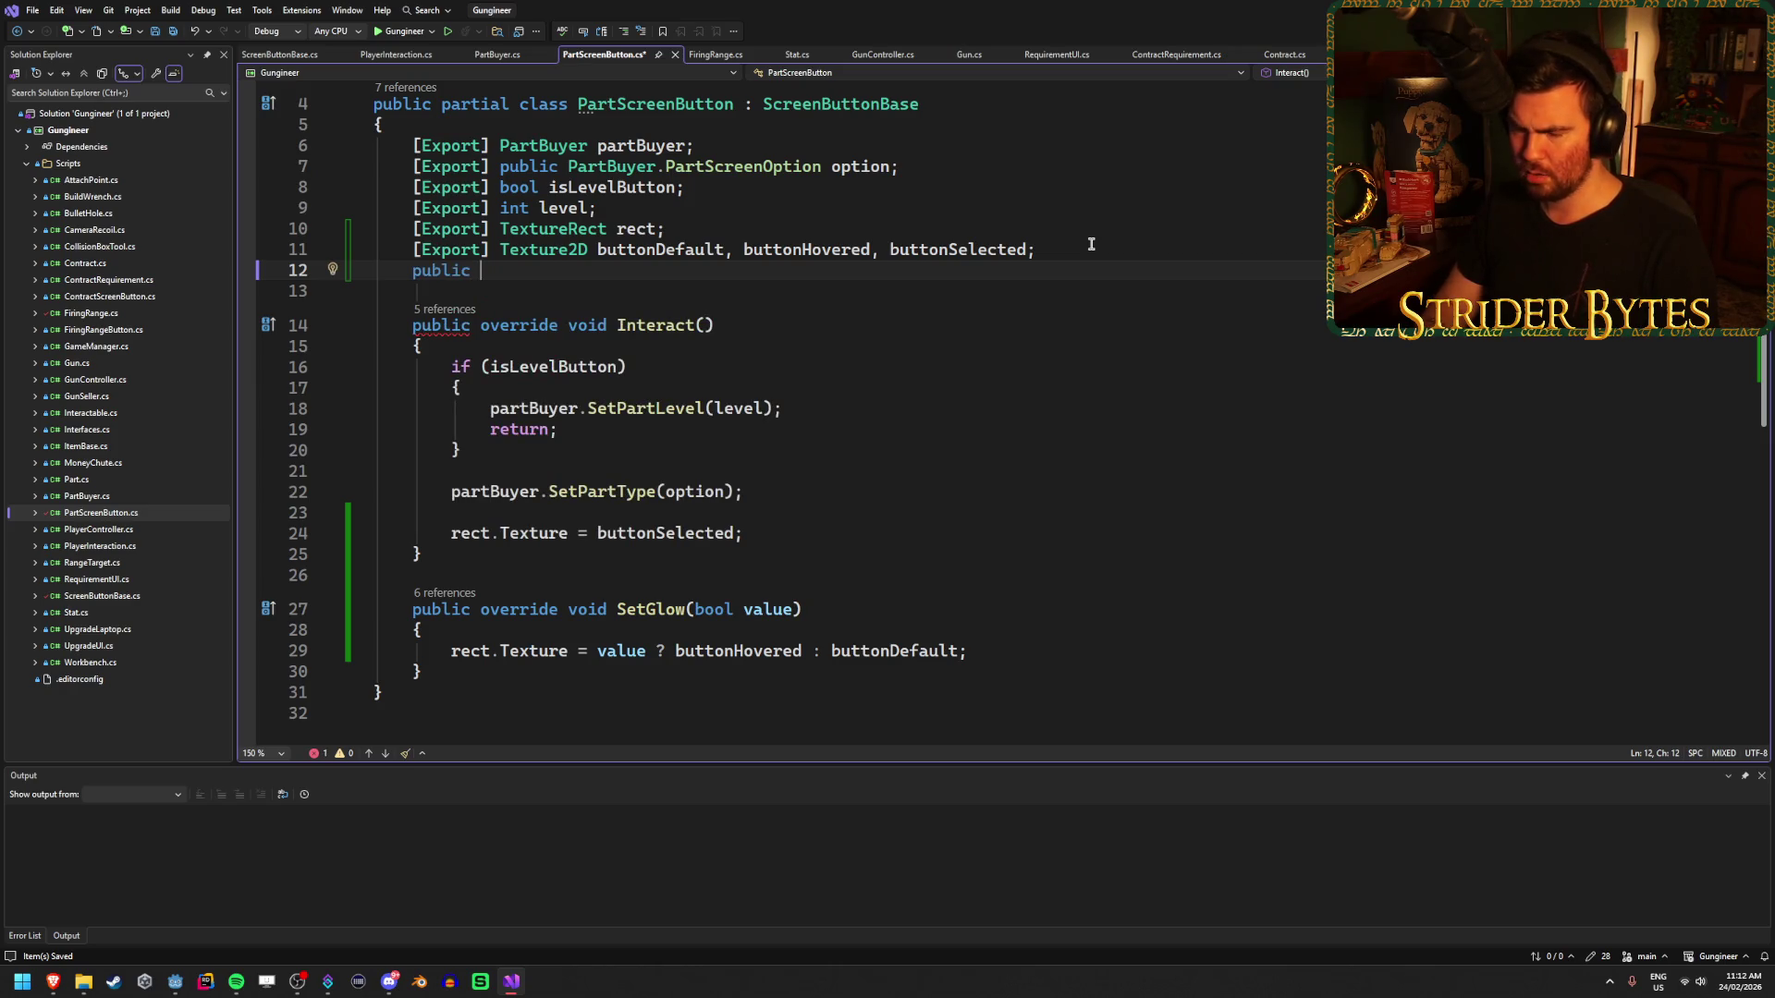
type(" bool is")
type("Selec")
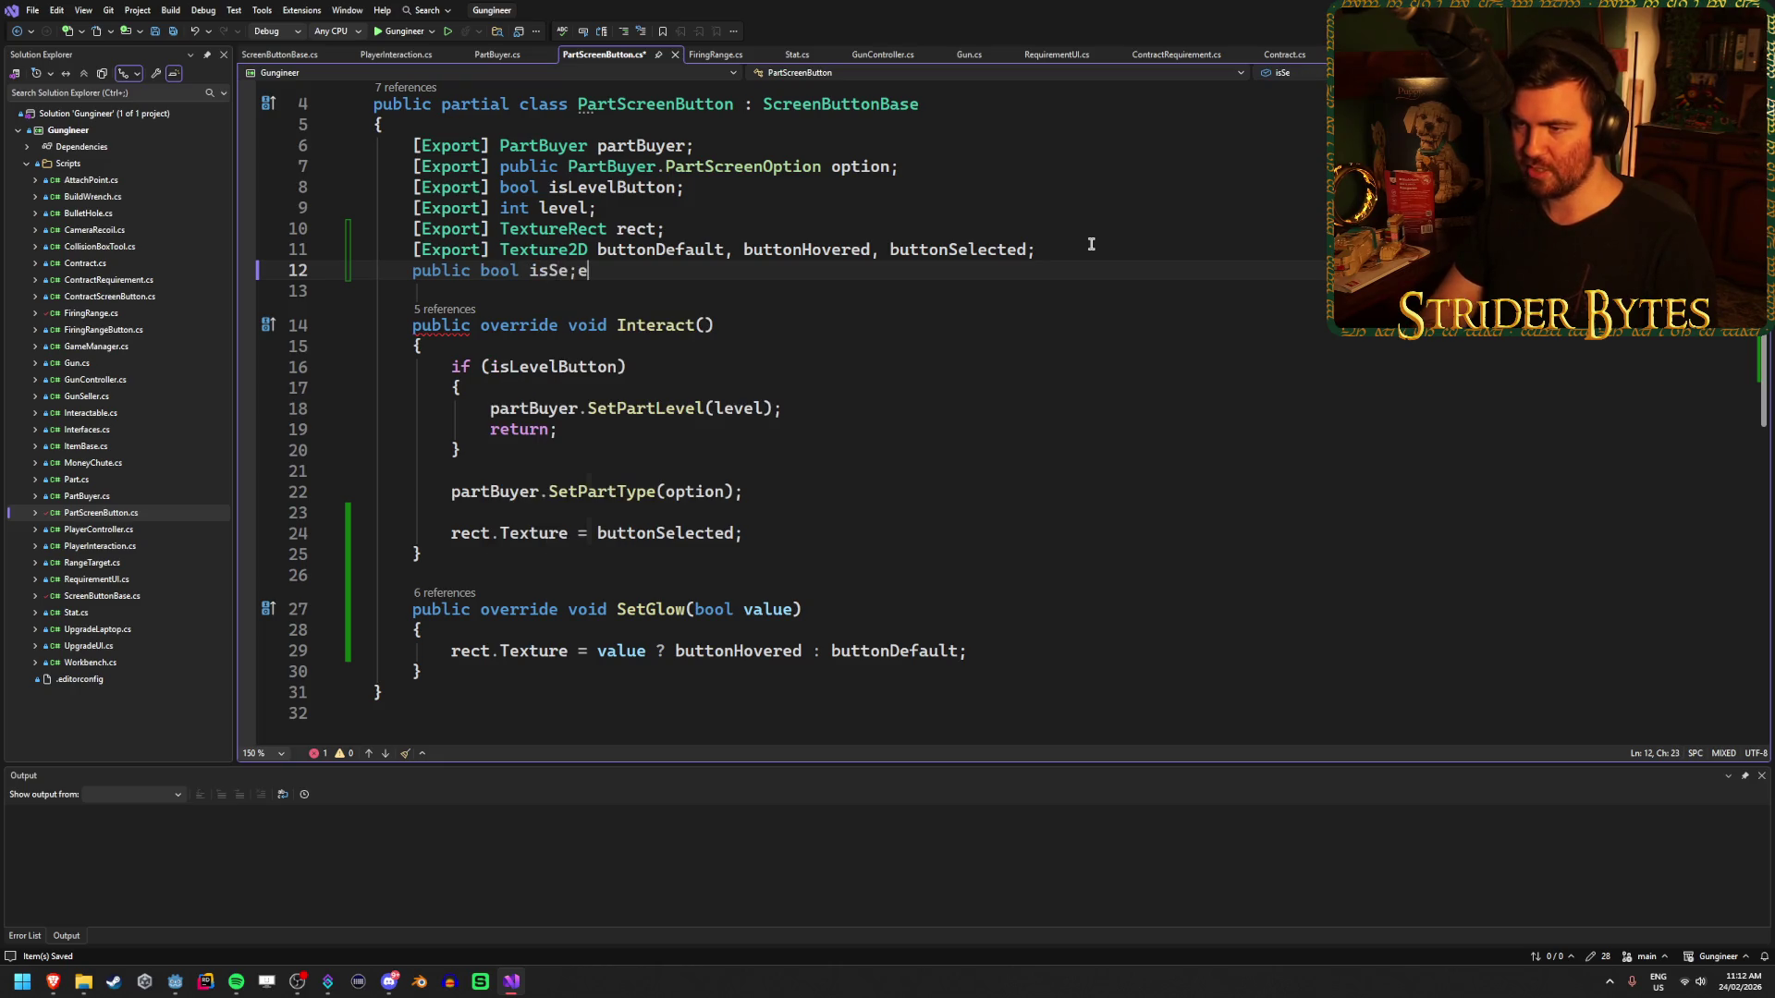
type("ted;")
key("ctrl+s")
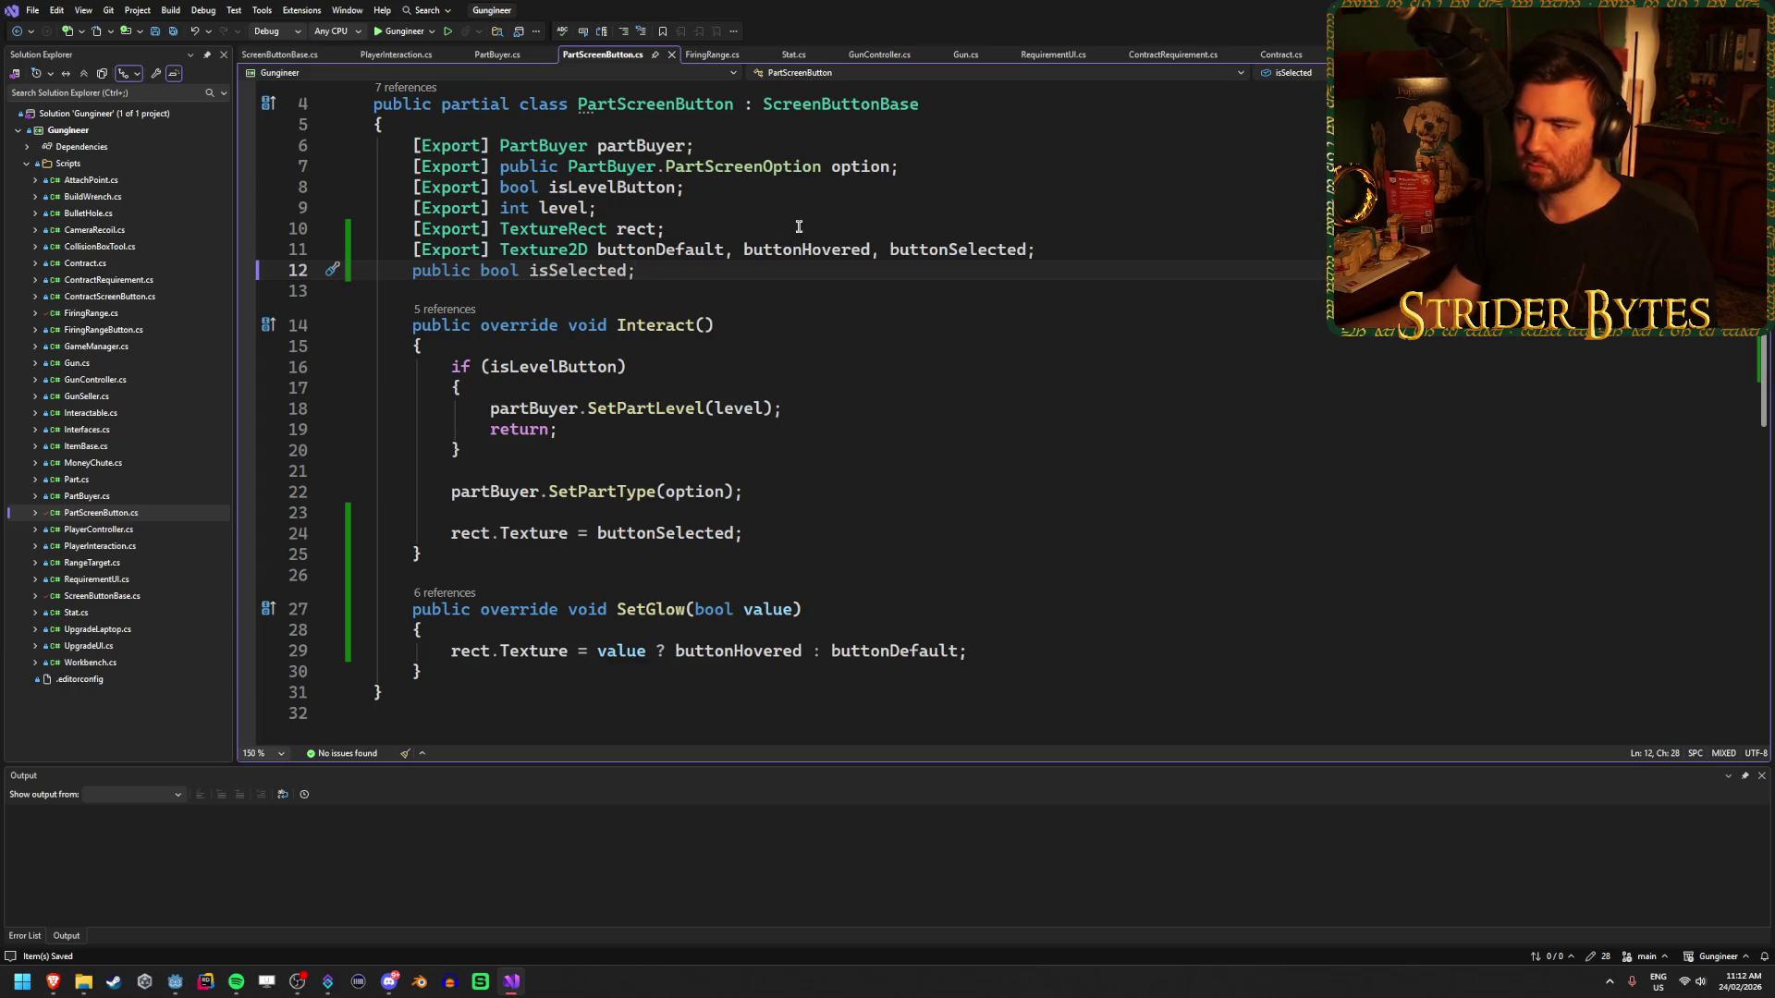
- Insert a new line at the top of the SetGlow method body
left_click(963, 631)
scroll(962, 573, "down", 2)
key("Return")
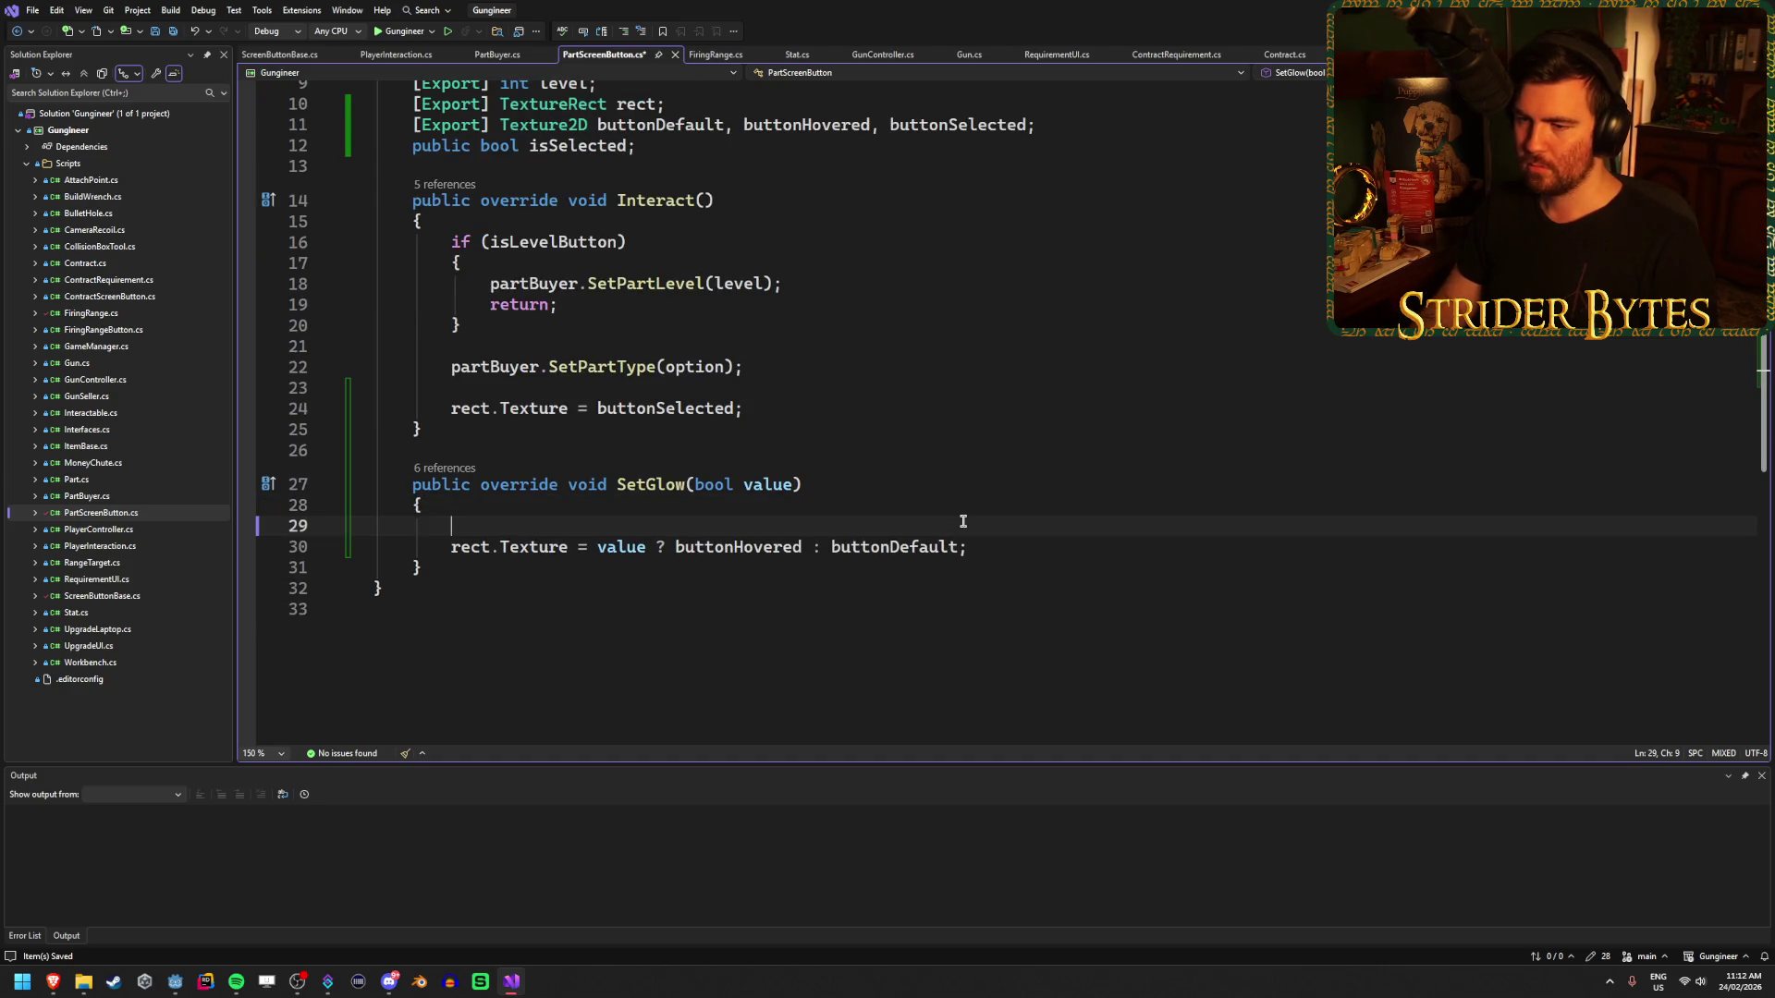
- Make SetGlow start with 'if (isSelected) return;'
key("Return")
key("Up")
type("if (")
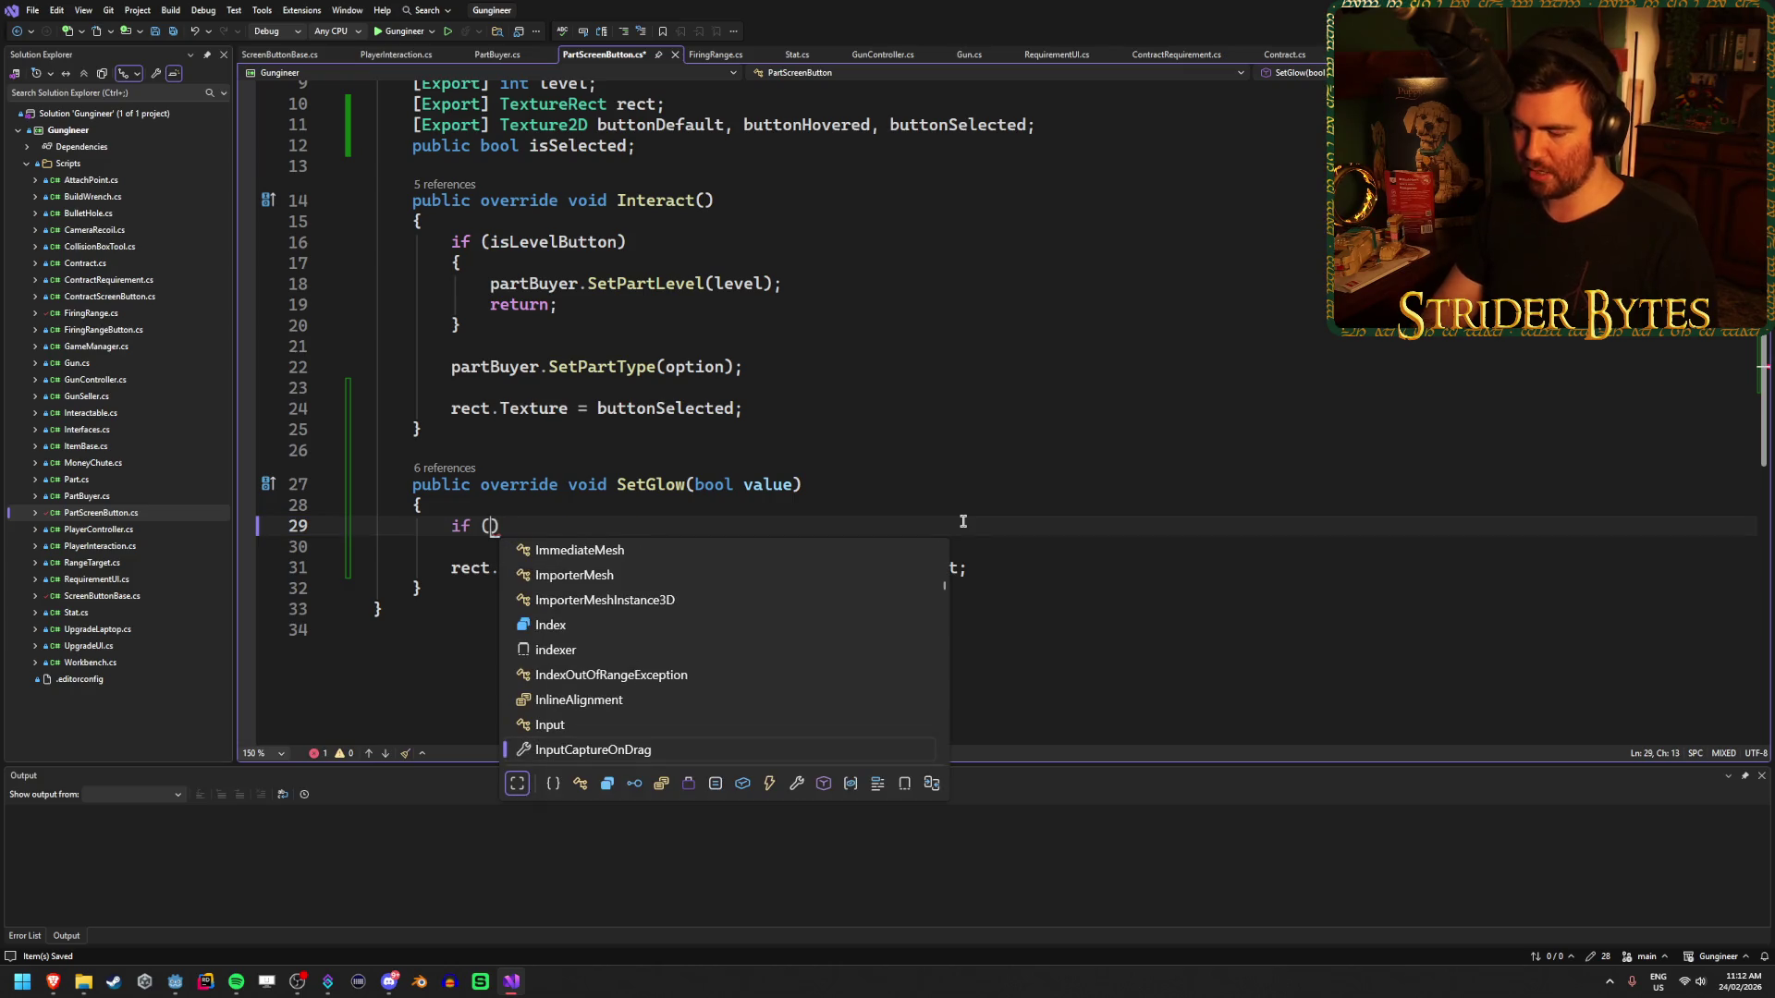
type("isSelected) ")
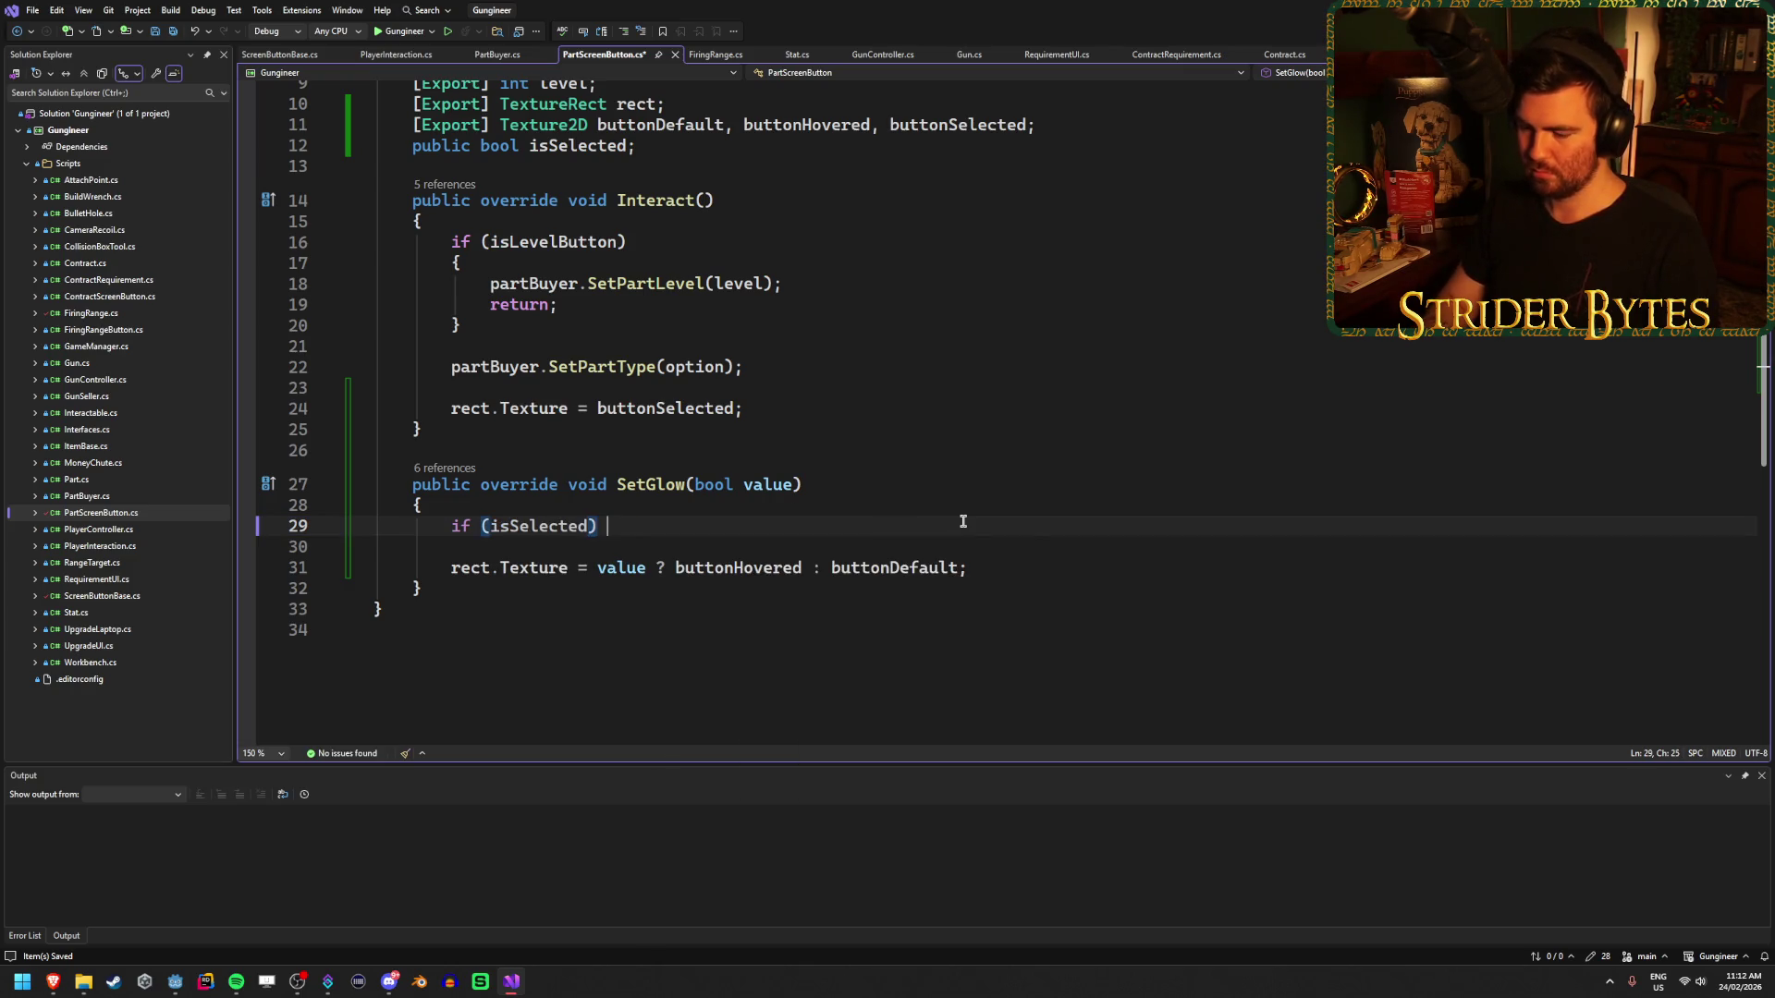
type("return;")
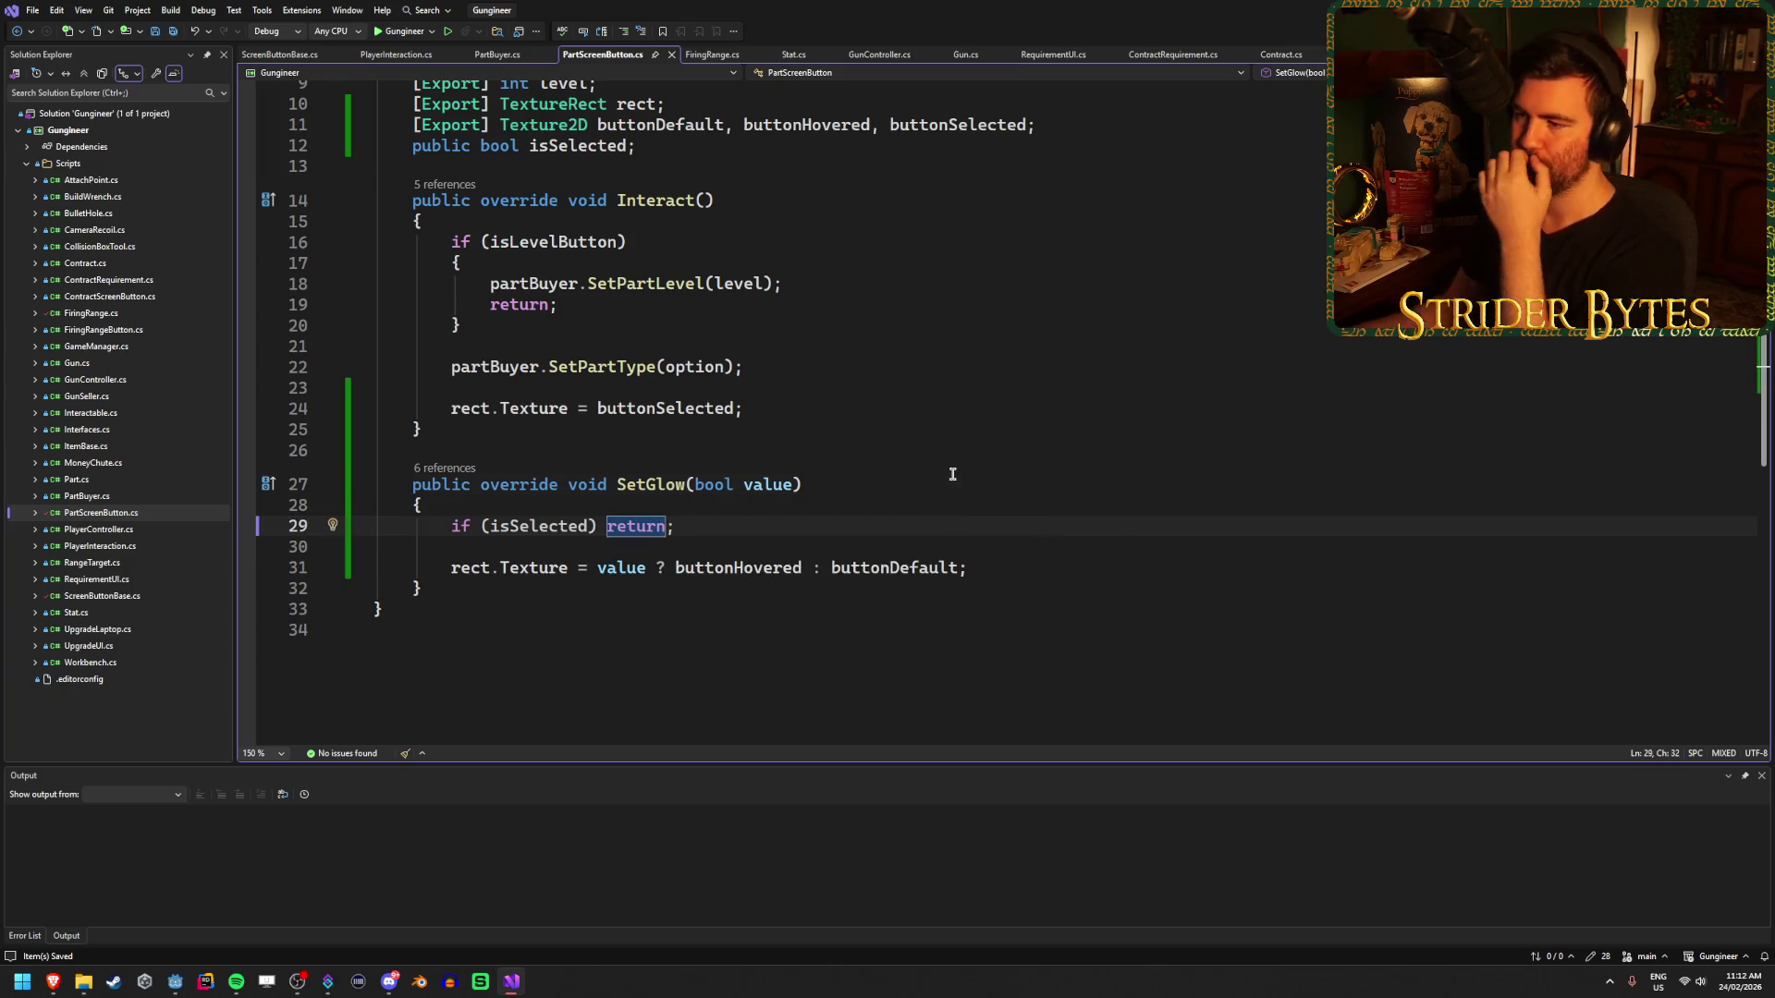
- Insert a blank line before the selected-texture assignment in Interact
left_click(854, 411)
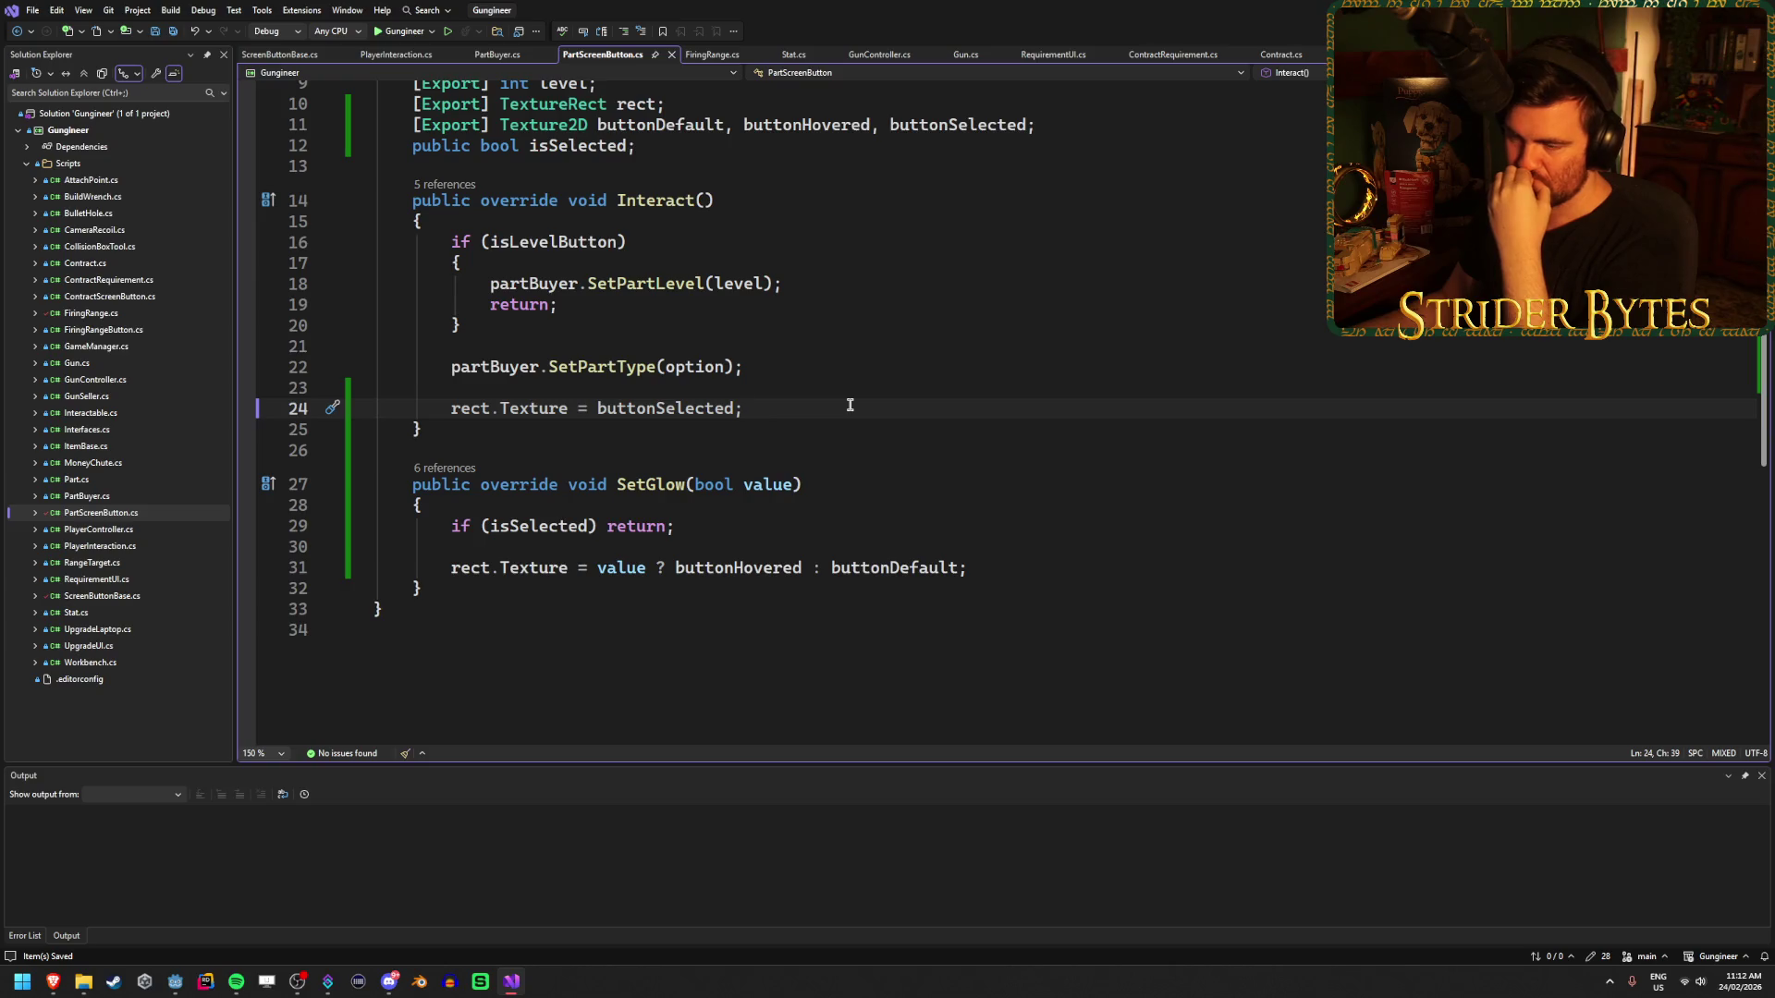
scroll(849, 405, "up", 1)
scroll(849, 405, "up", 1)
scroll(849, 405, "down", 1)
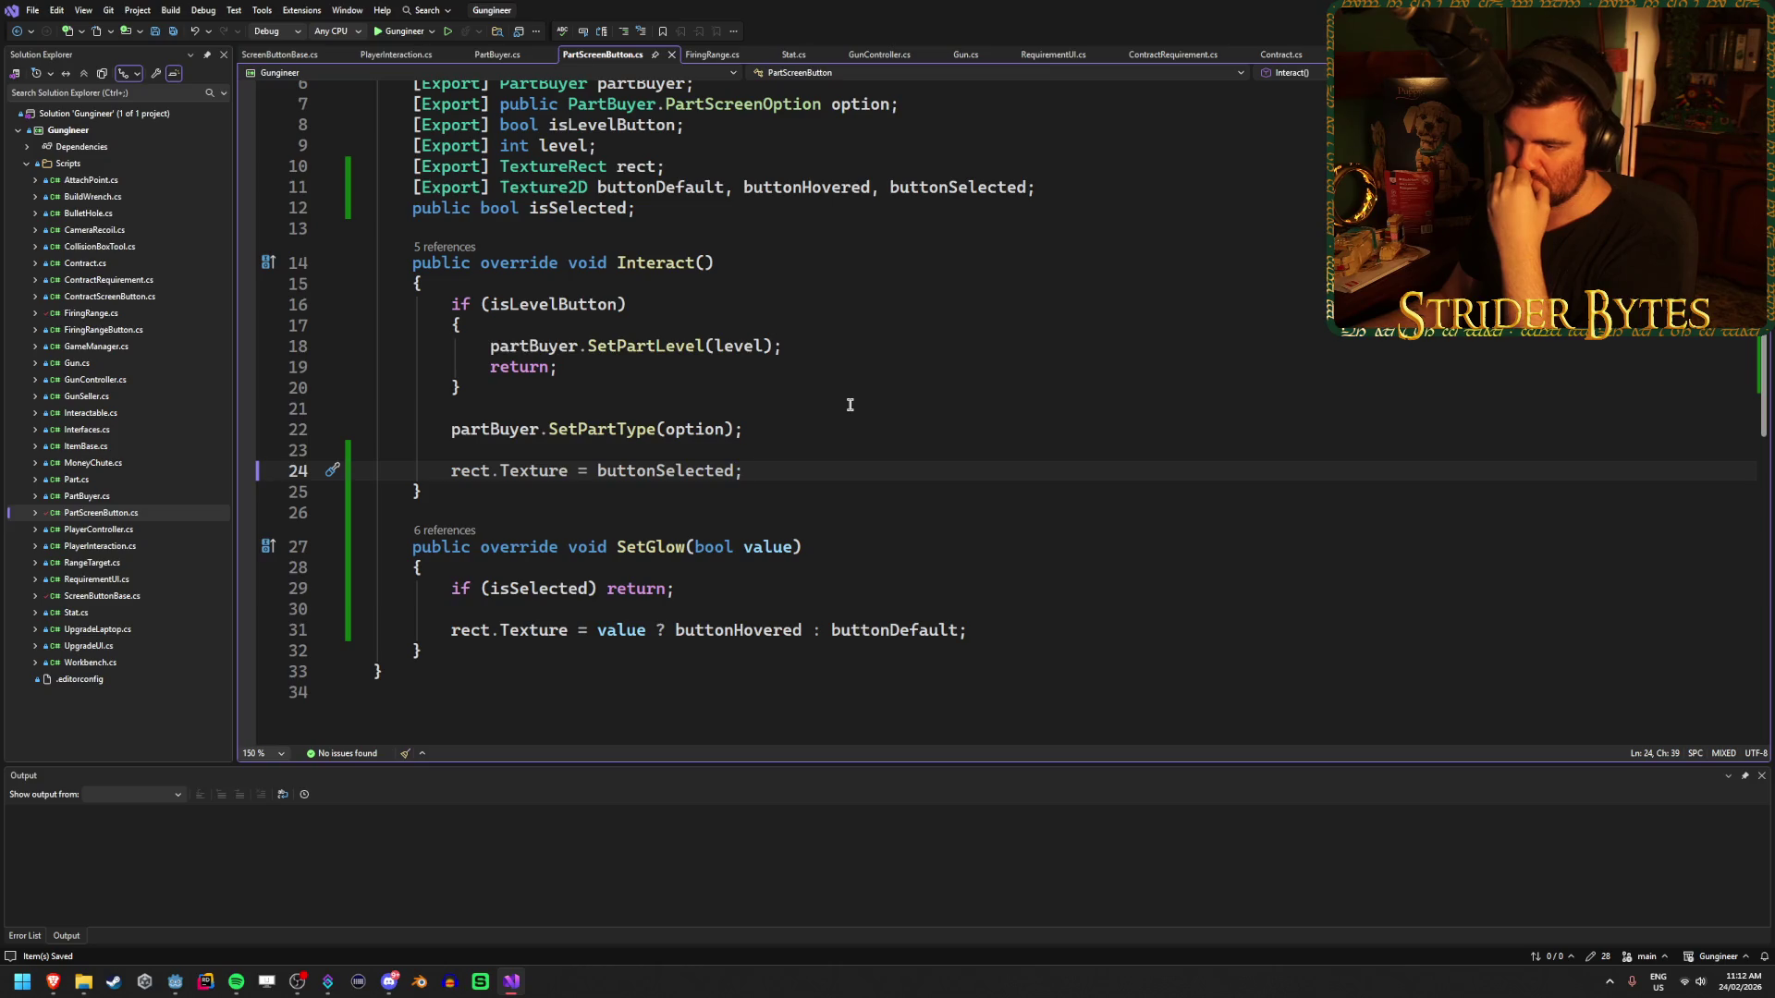
left_click(751, 450)
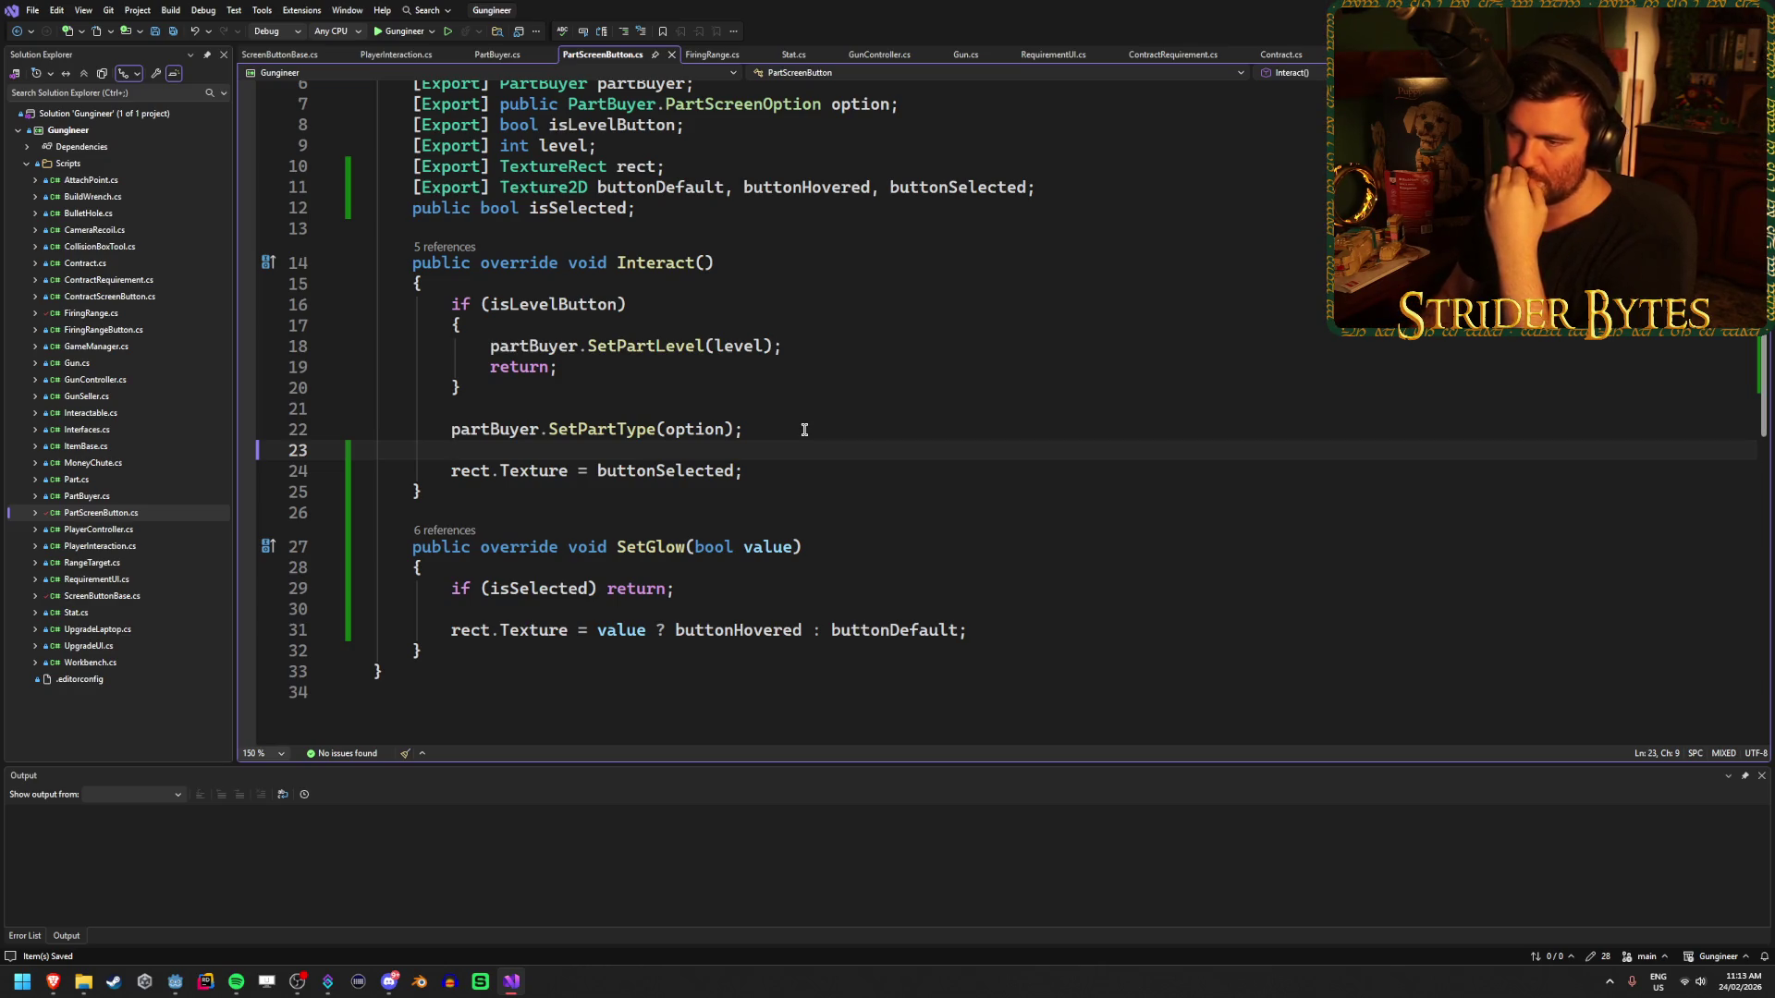
key("Return")
- Return to PartBuyer.cs at the buyTimer field declaration
key("ctrl+Tab")
scroll(732, 592, "up", 10)
scroll(702, 462, "down", 2)
left_click(701, 408)
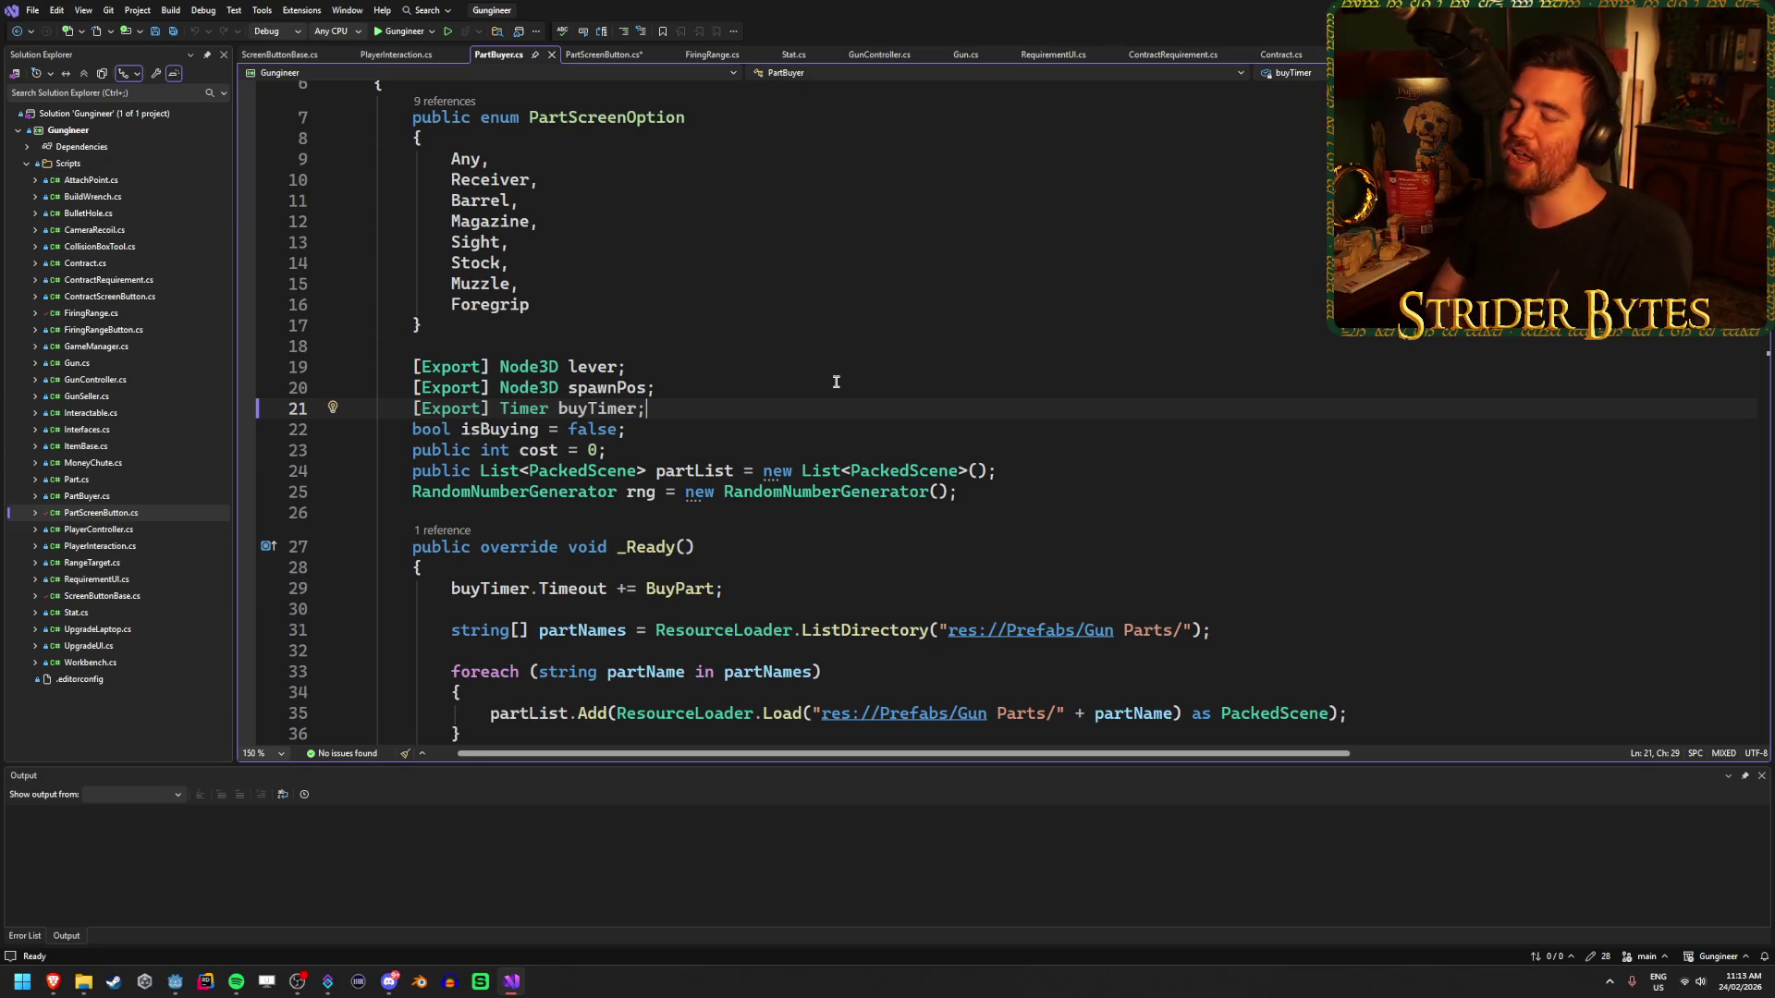
left_click(1017, 473)
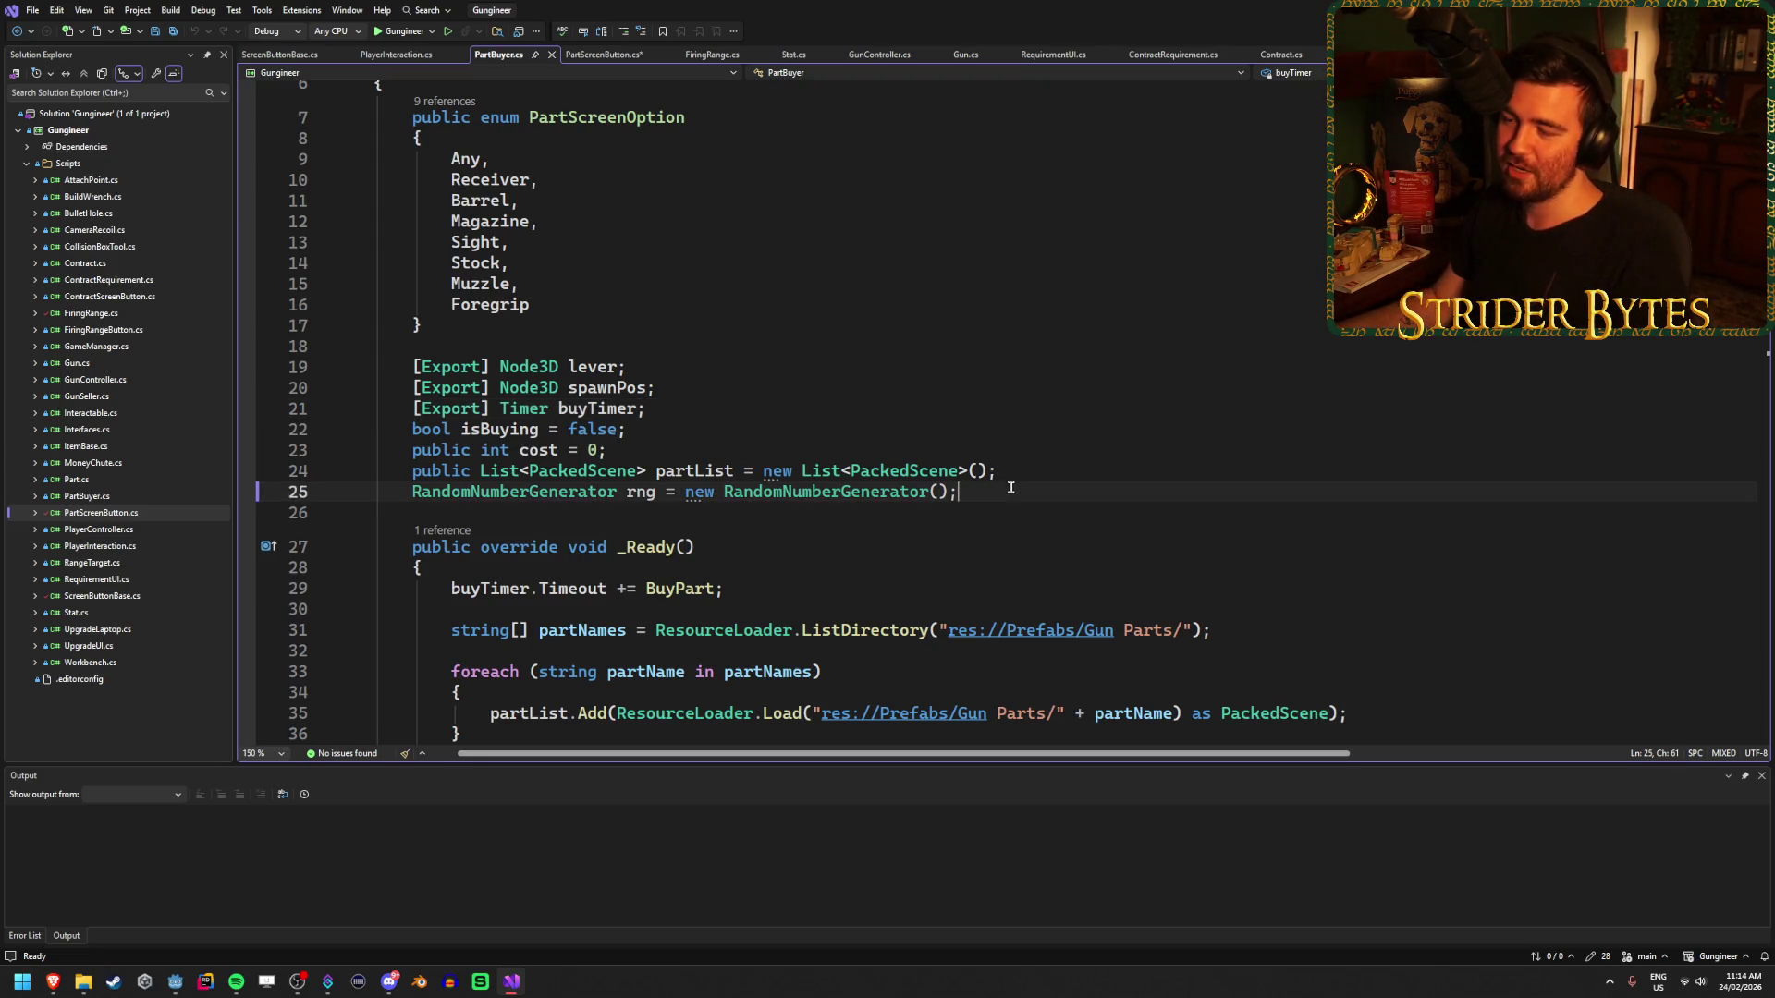
- Add blank lines after the rng field in PartBuyer.cs, below the buyTimer, spawnPos and cost fields
left_click(719, 408)
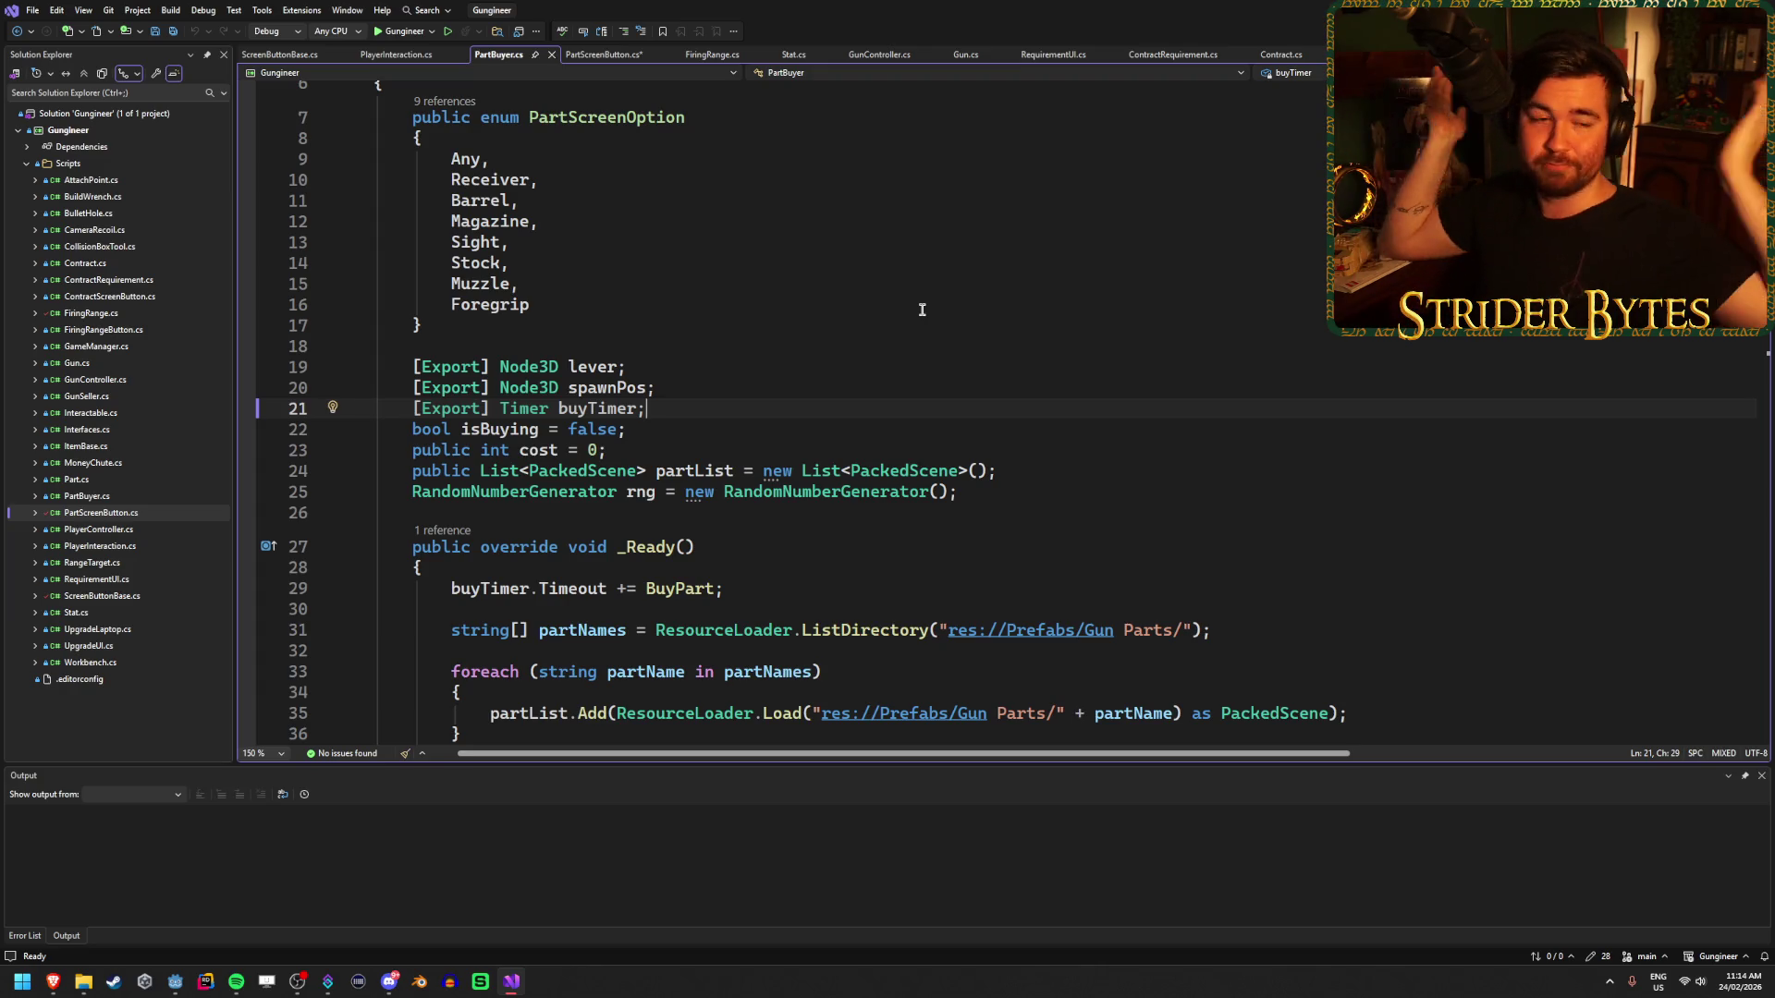
key("Up")
key("Down")
key("Down")
key("Down")
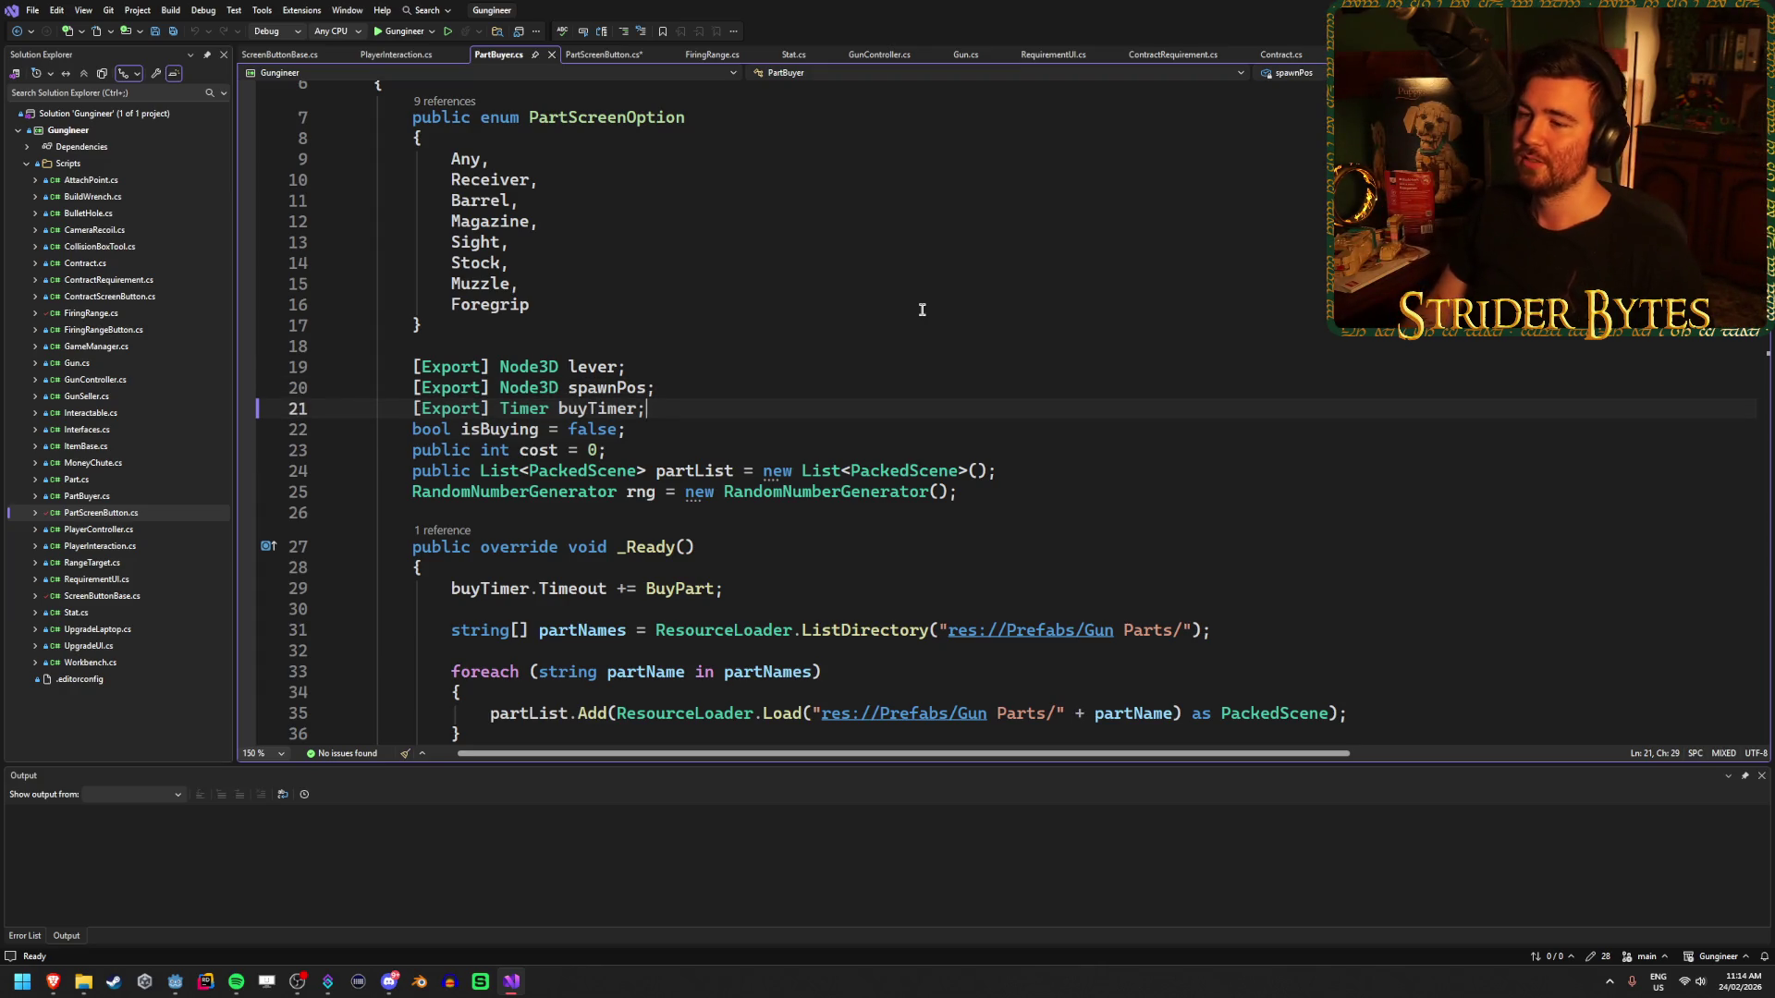
left_click(969, 505)
key("Return")
key("Return")
key("ctrl+s")
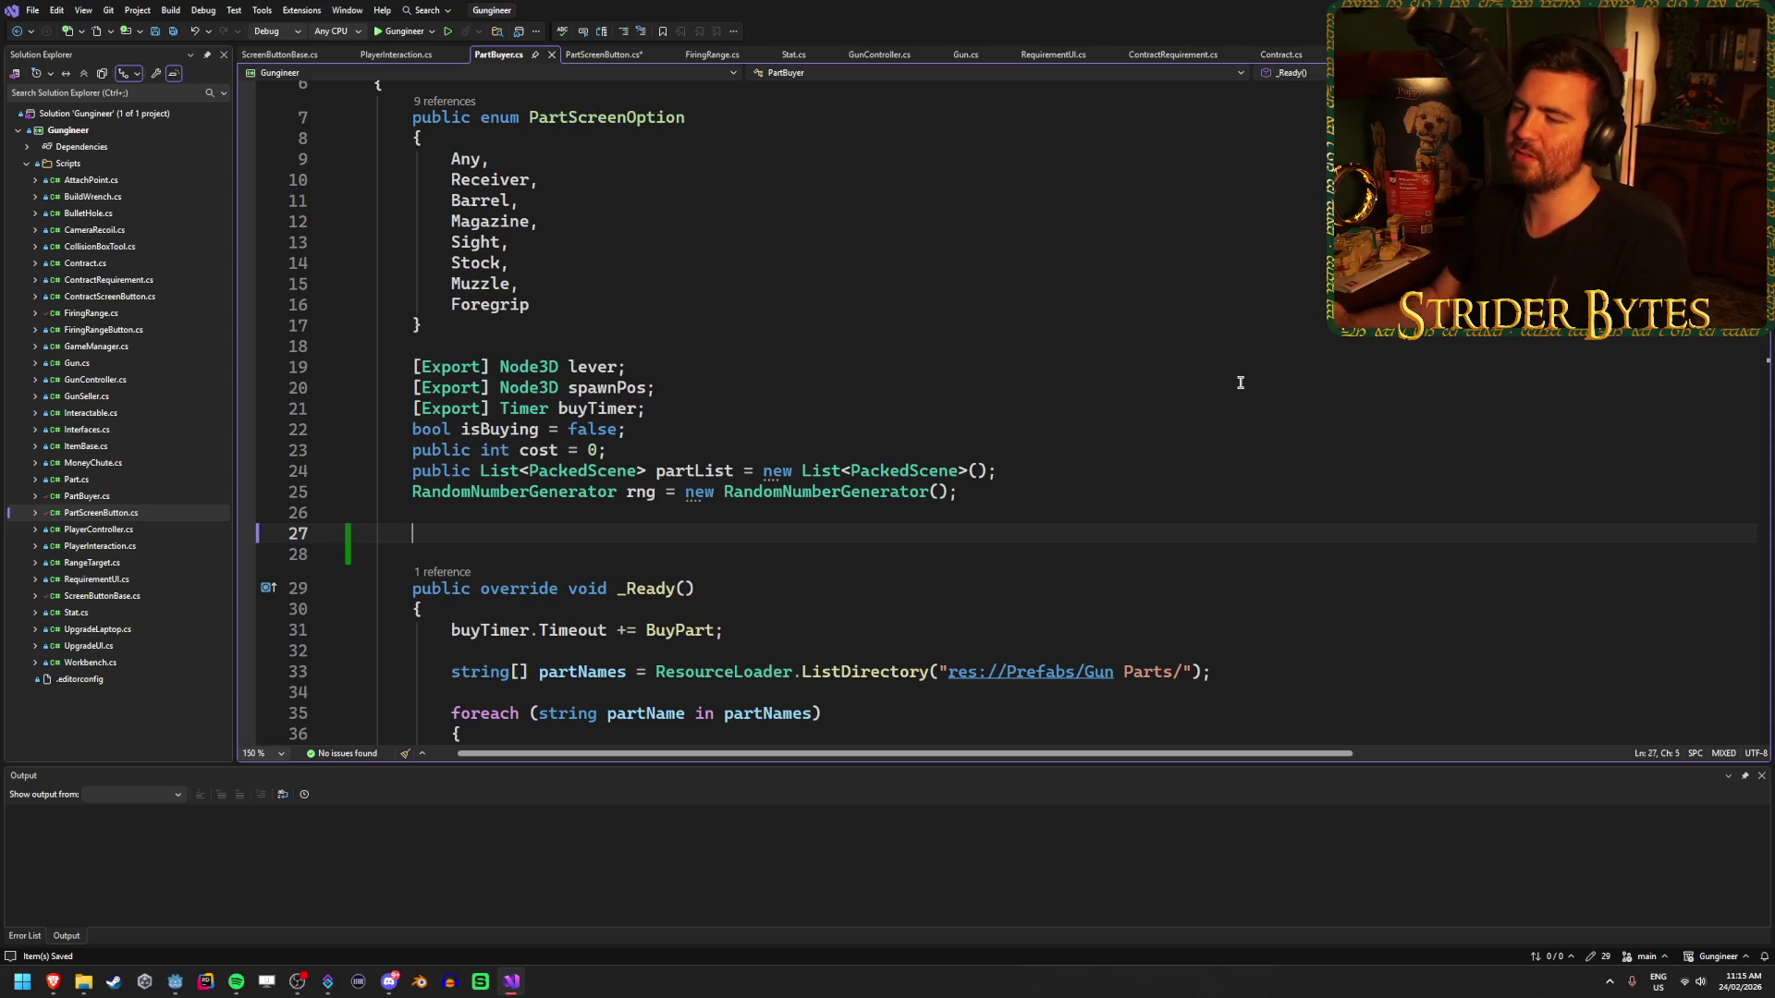
scroll(1101, 360, "down", 4)
scroll(1083, 344, "up", 2)
scroll(1083, 345, "down", 3)
scroll(1078, 340, "up", 4)
scroll(1078, 341, "down", 5)
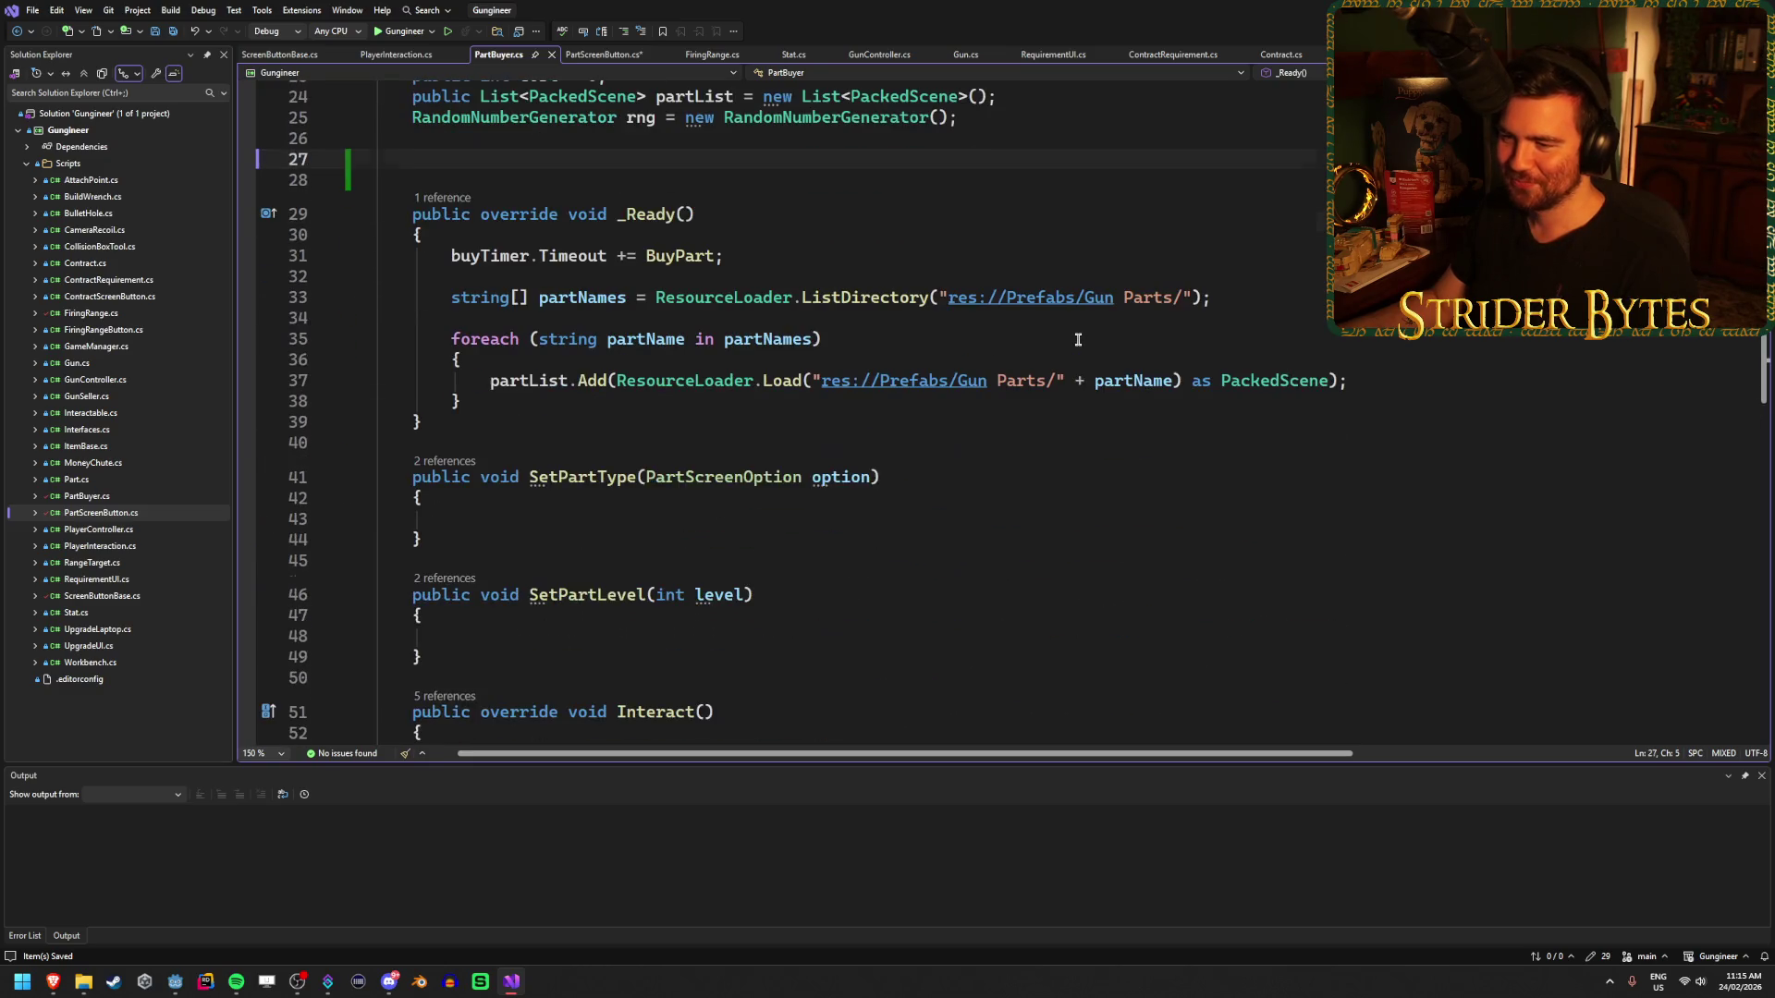
scroll(1076, 338, "up", 4)
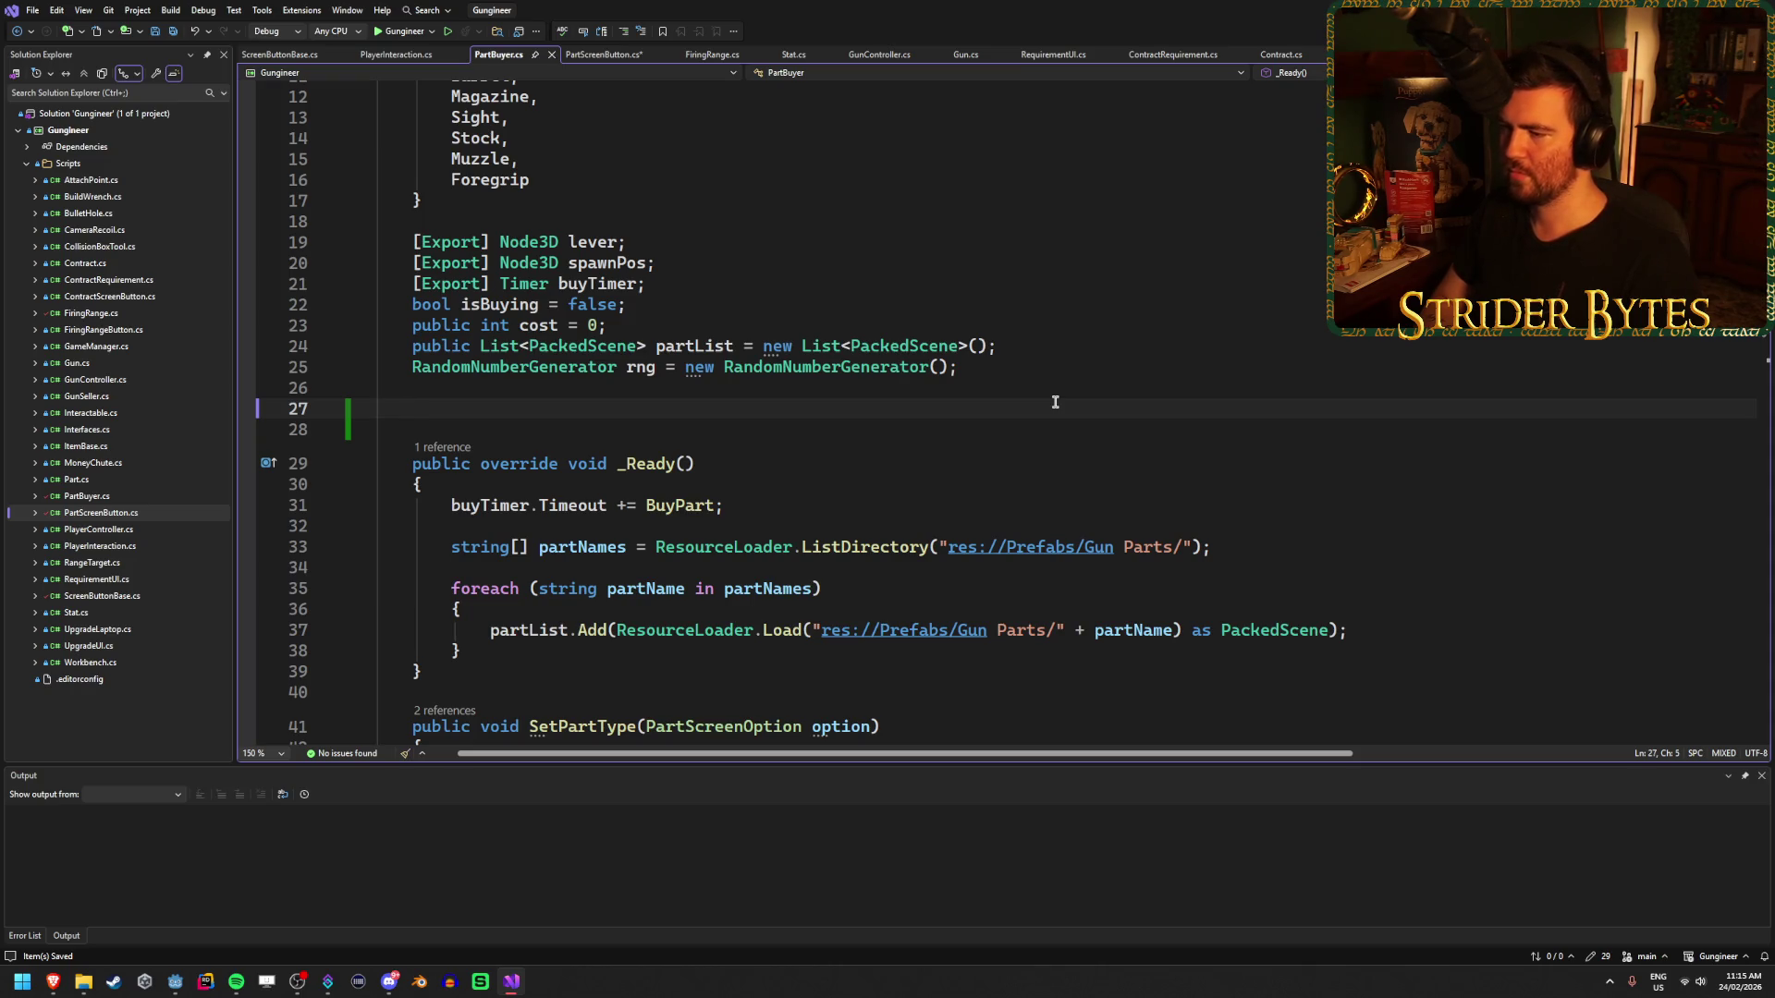
left_click(1075, 547)
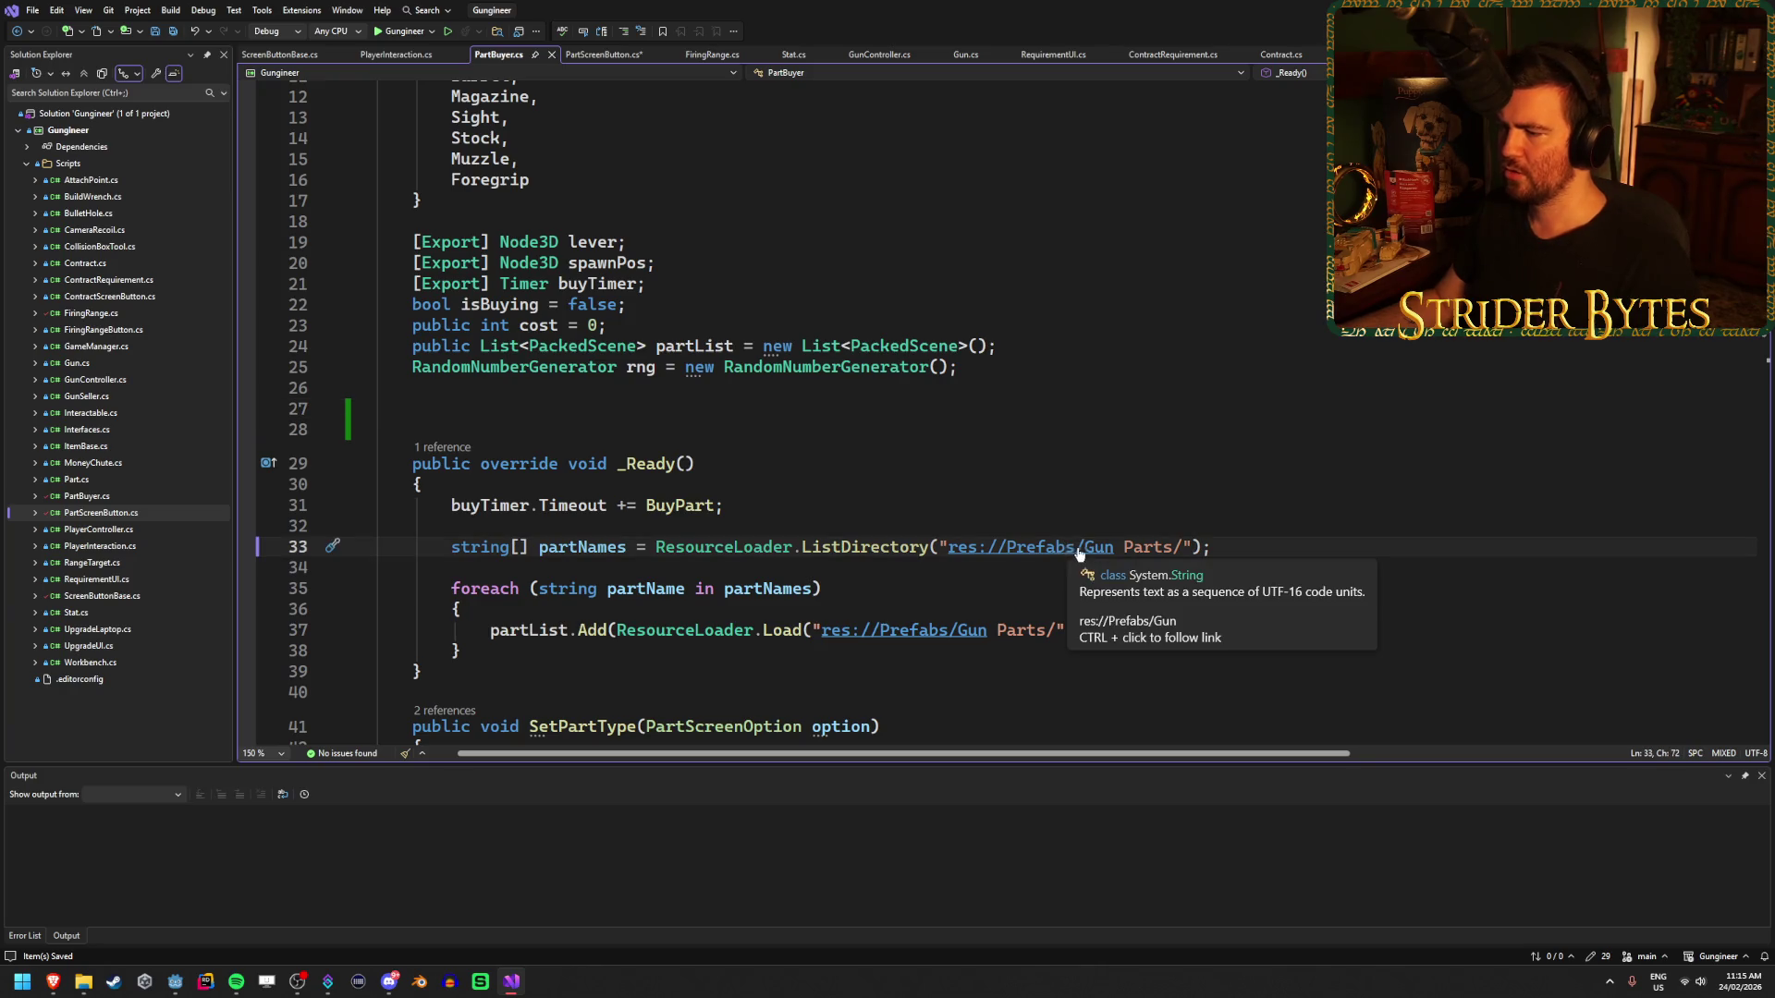
key("End")
left_click(1126, 546)
key("BackSpace")
key("ctrl+z")
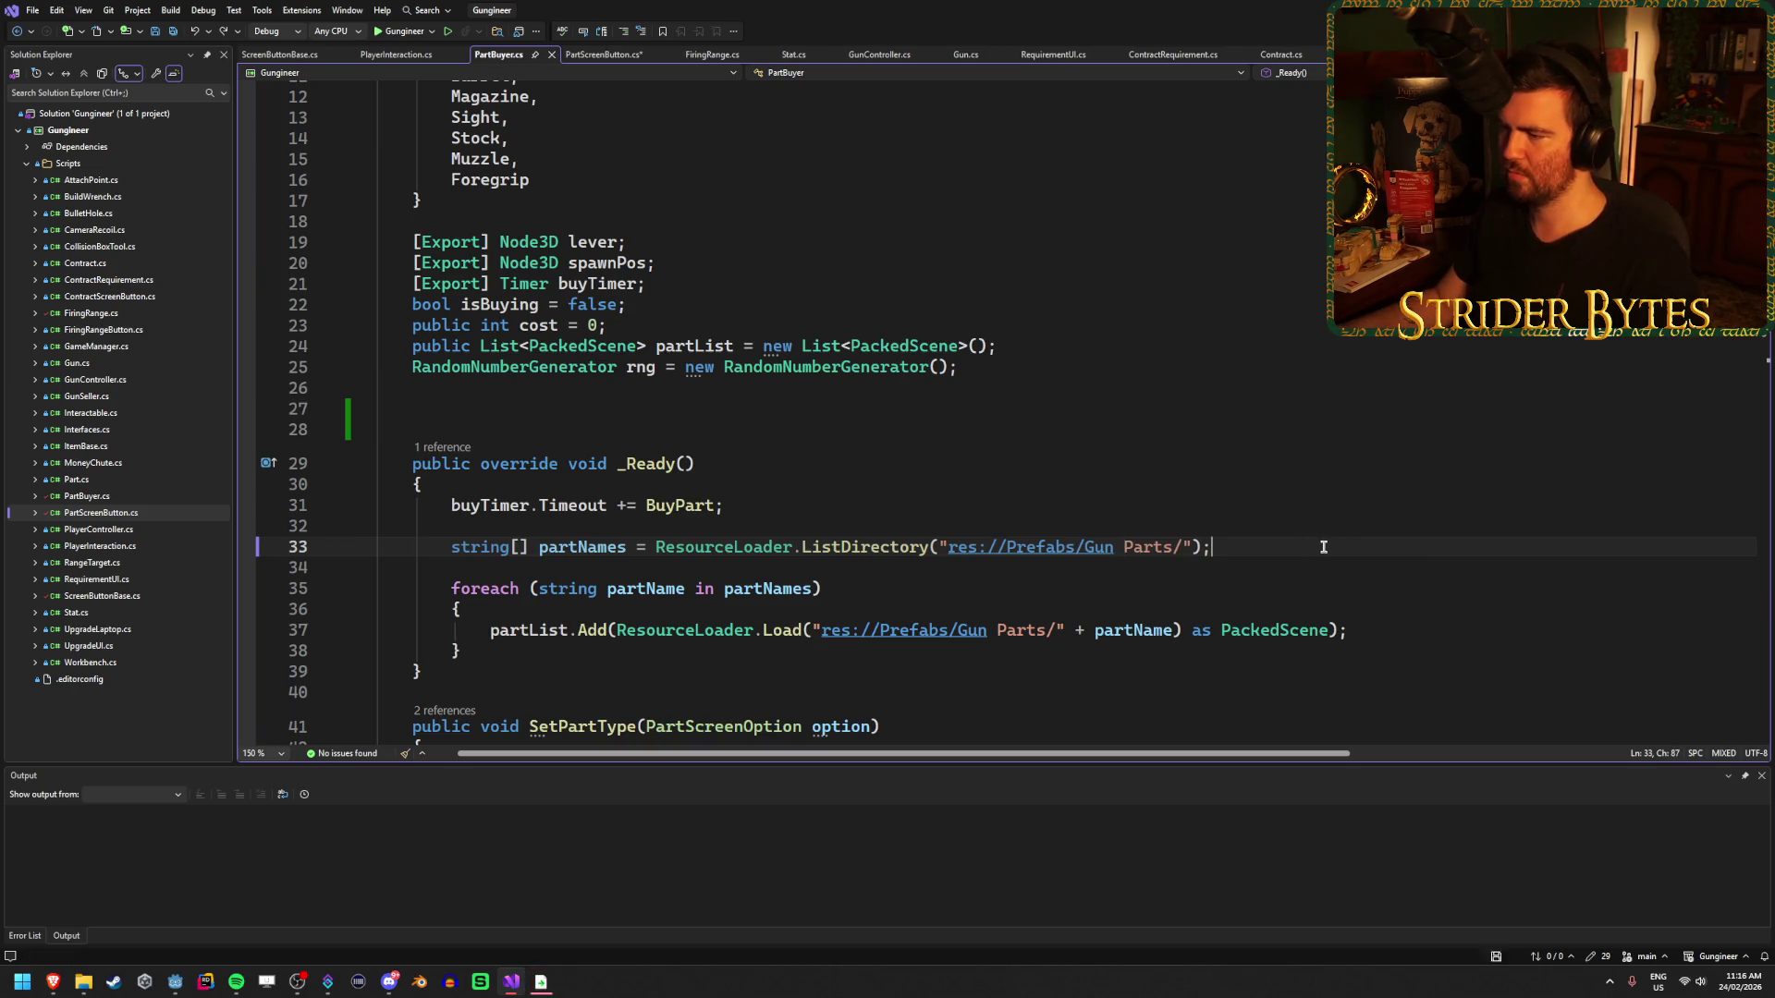
key("ctrl+minus")
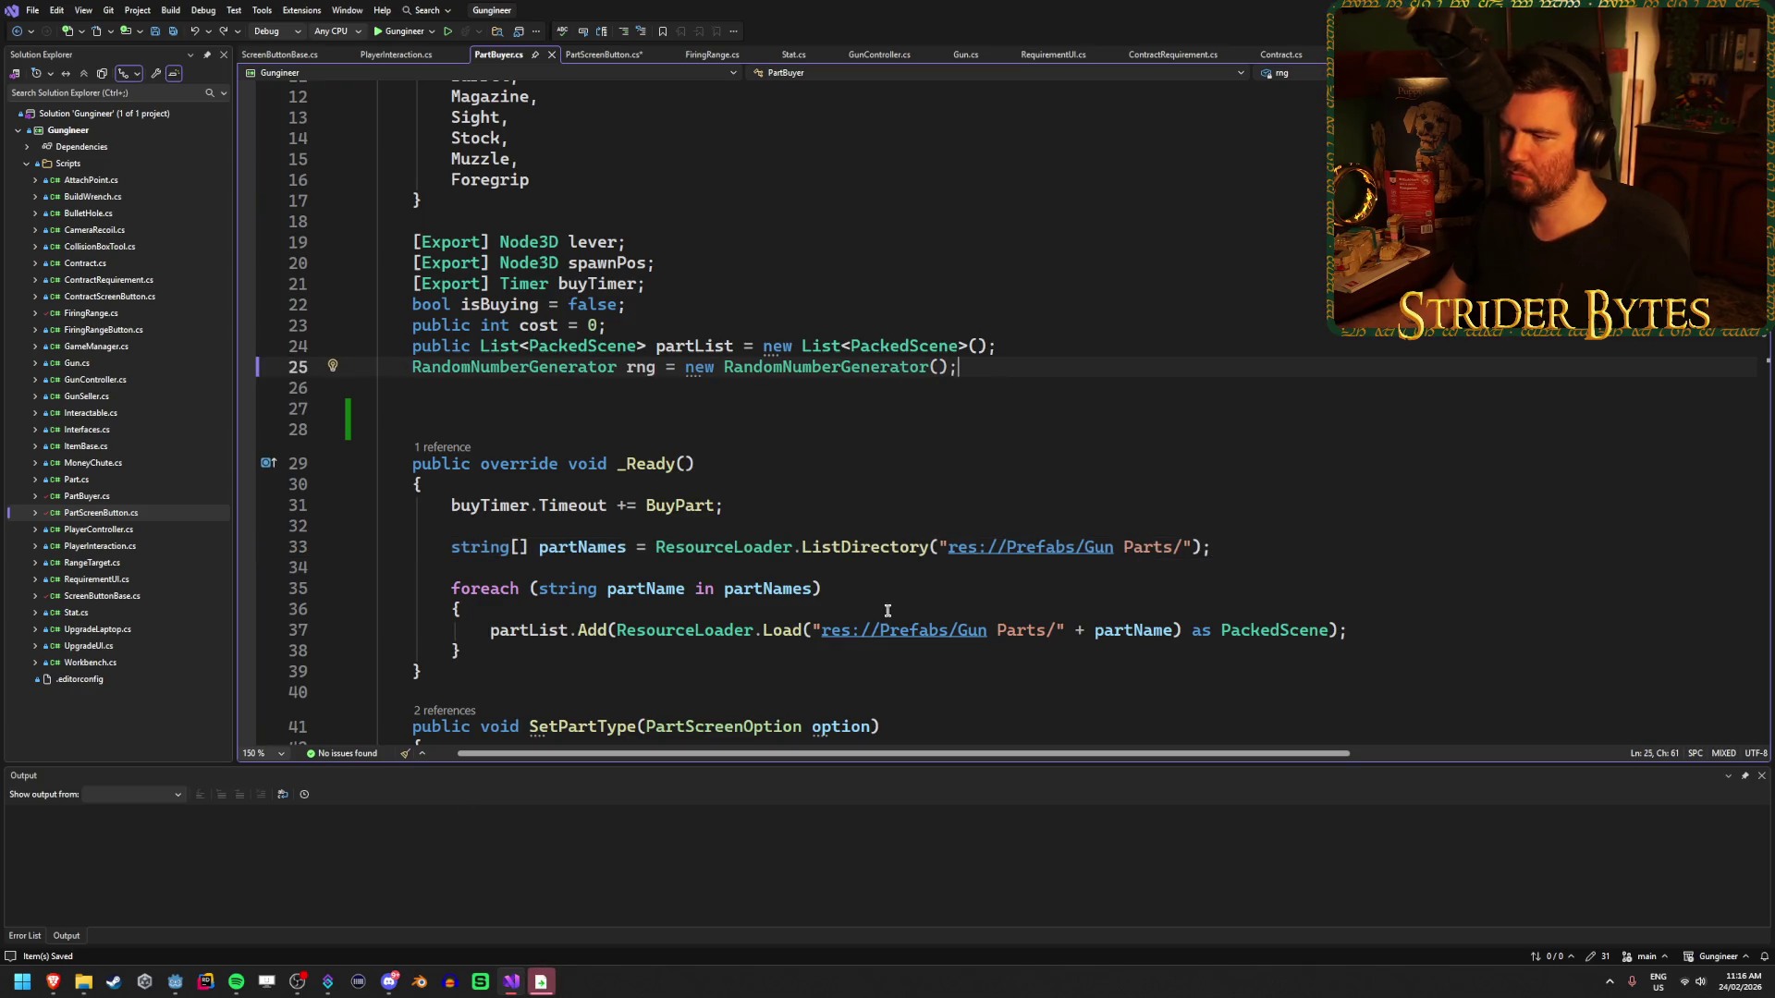
left_click(543, 985)
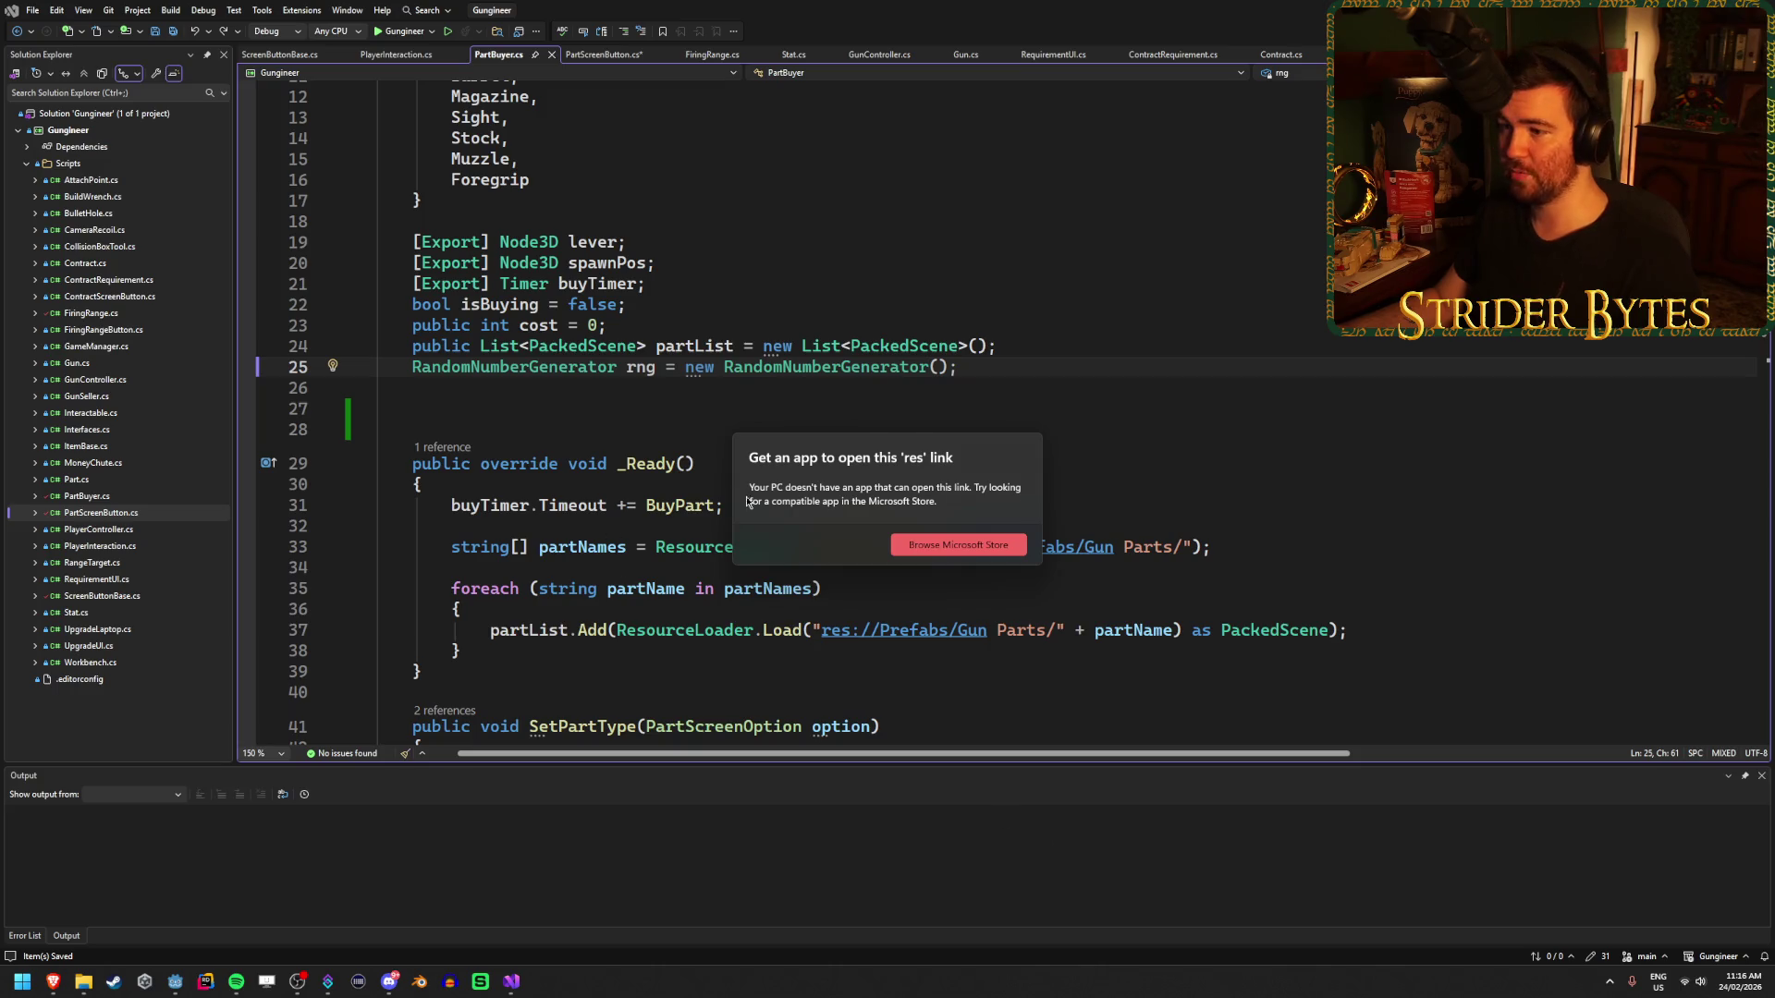
left_click(1006, 370)
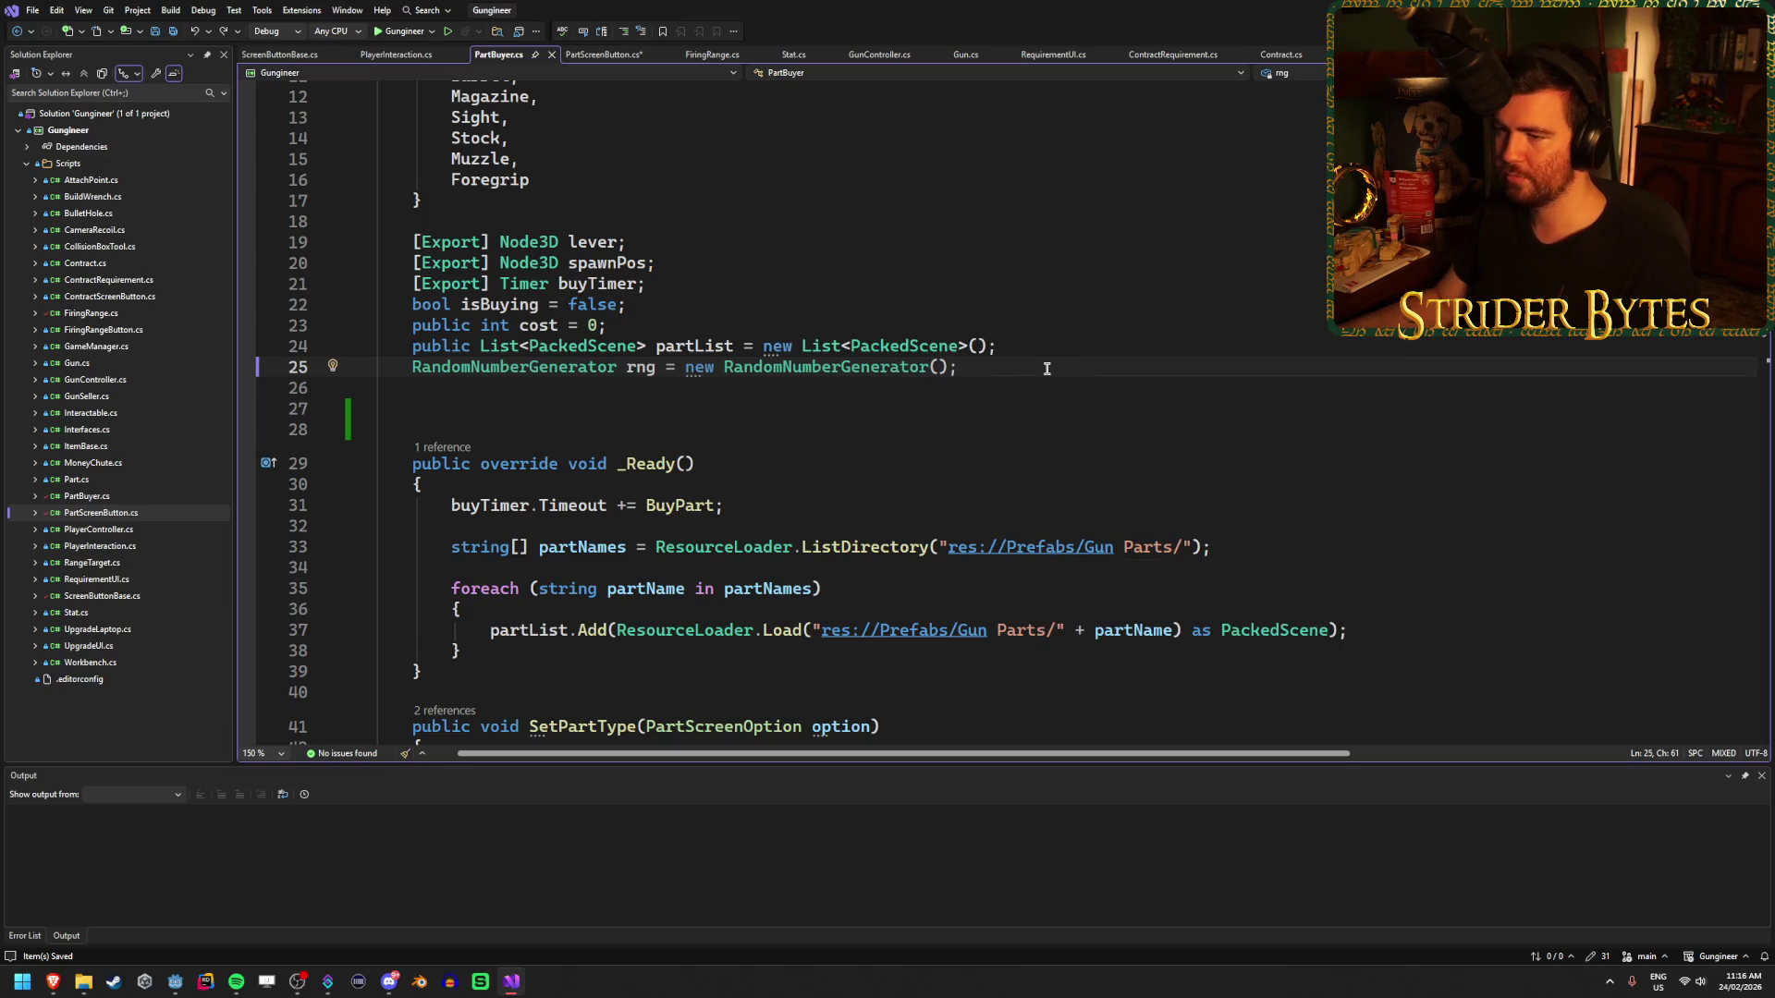
- Save PartScreenButton.cs with Ctrl+S, then return to PartBuyer.cs
left_click(575, 404)
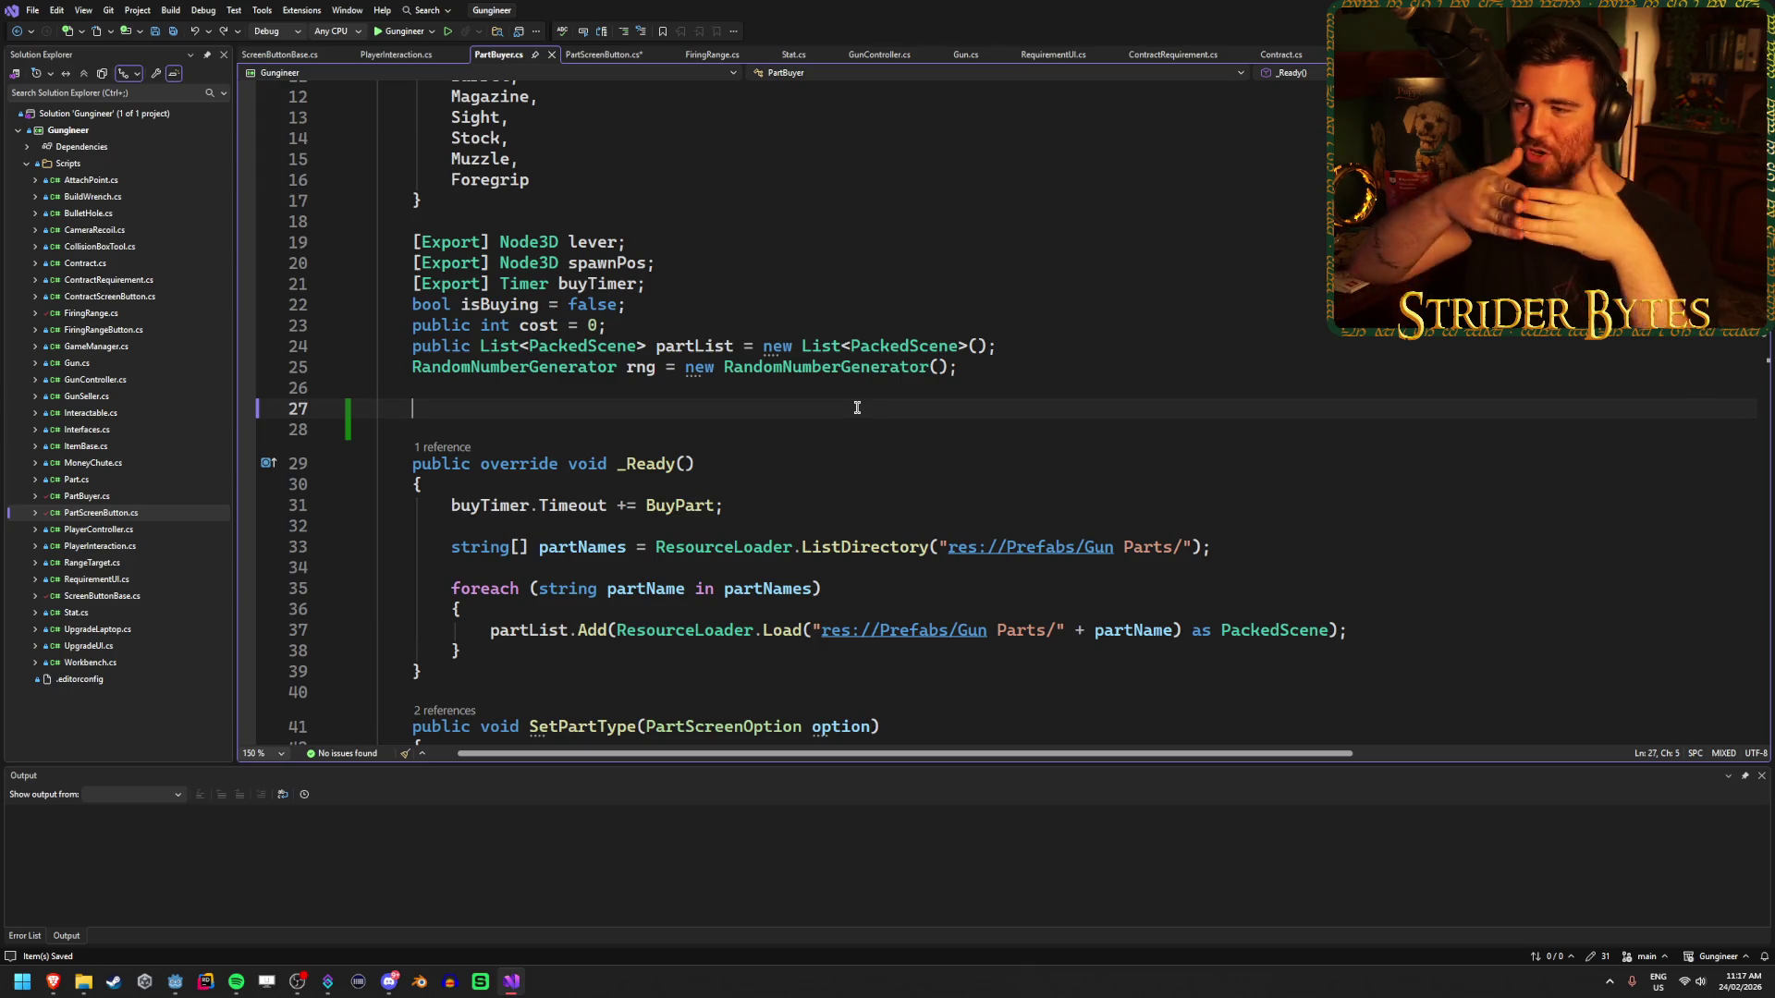
left_click(602, 54)
key("ctrl+s")
left_click(499, 53)
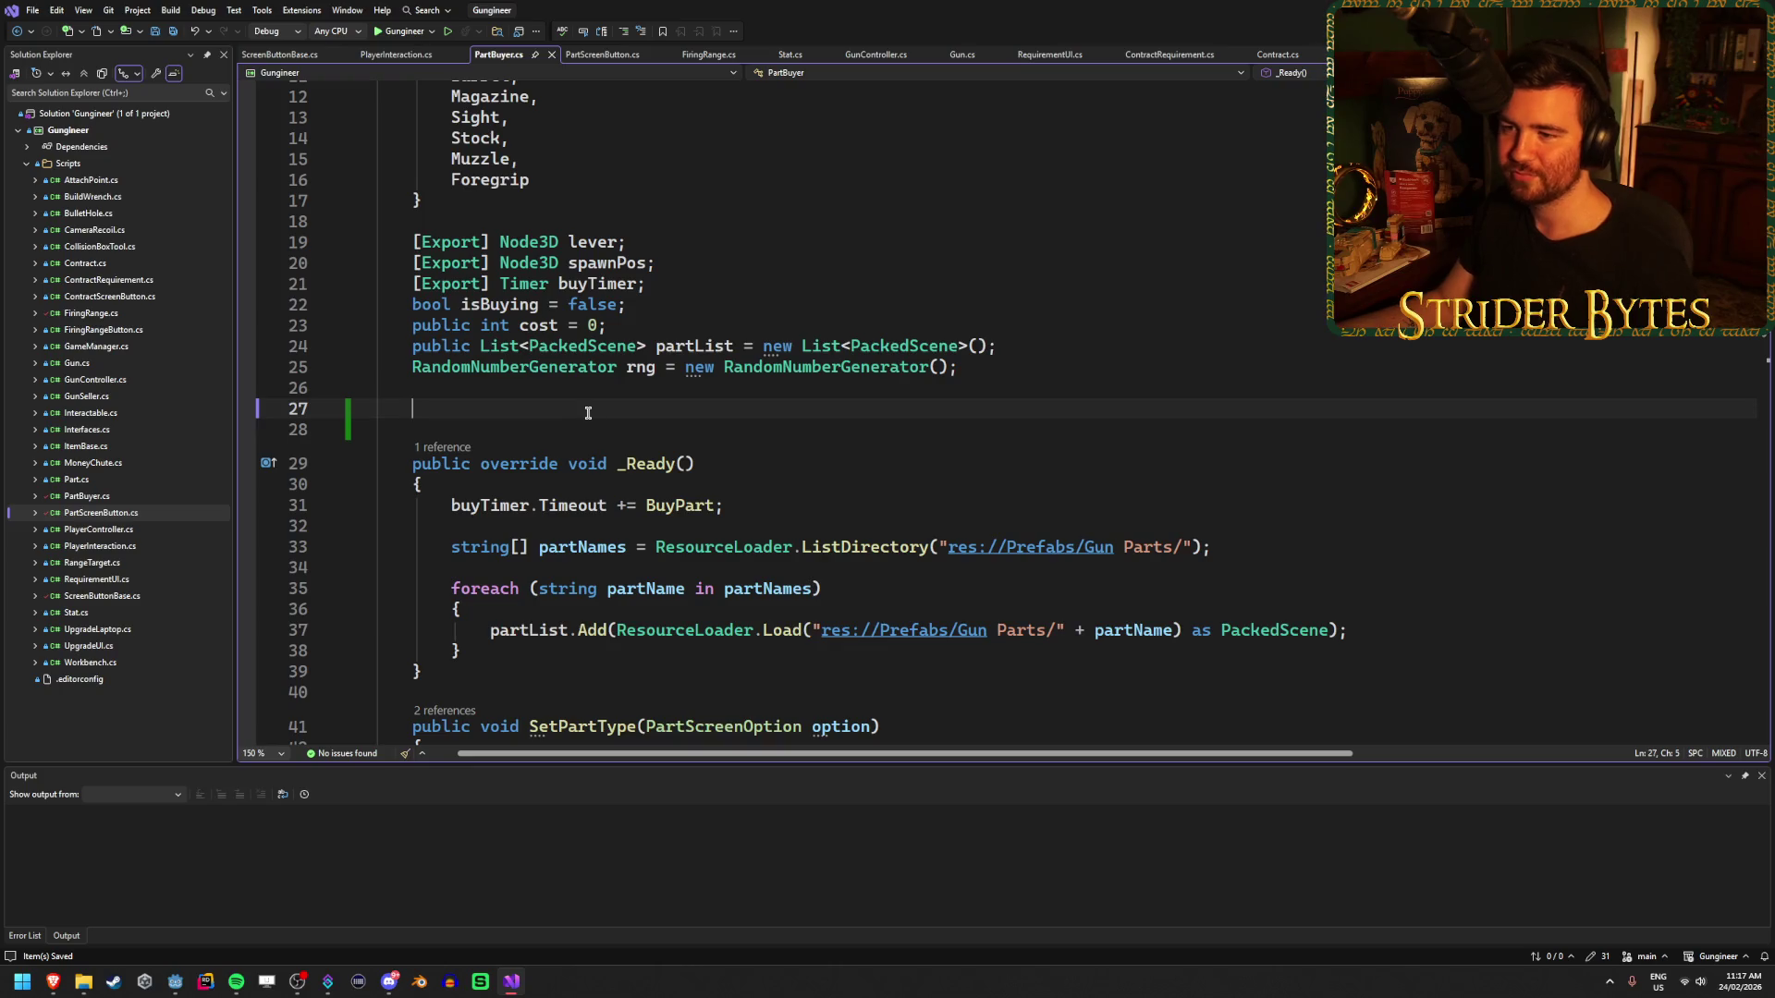